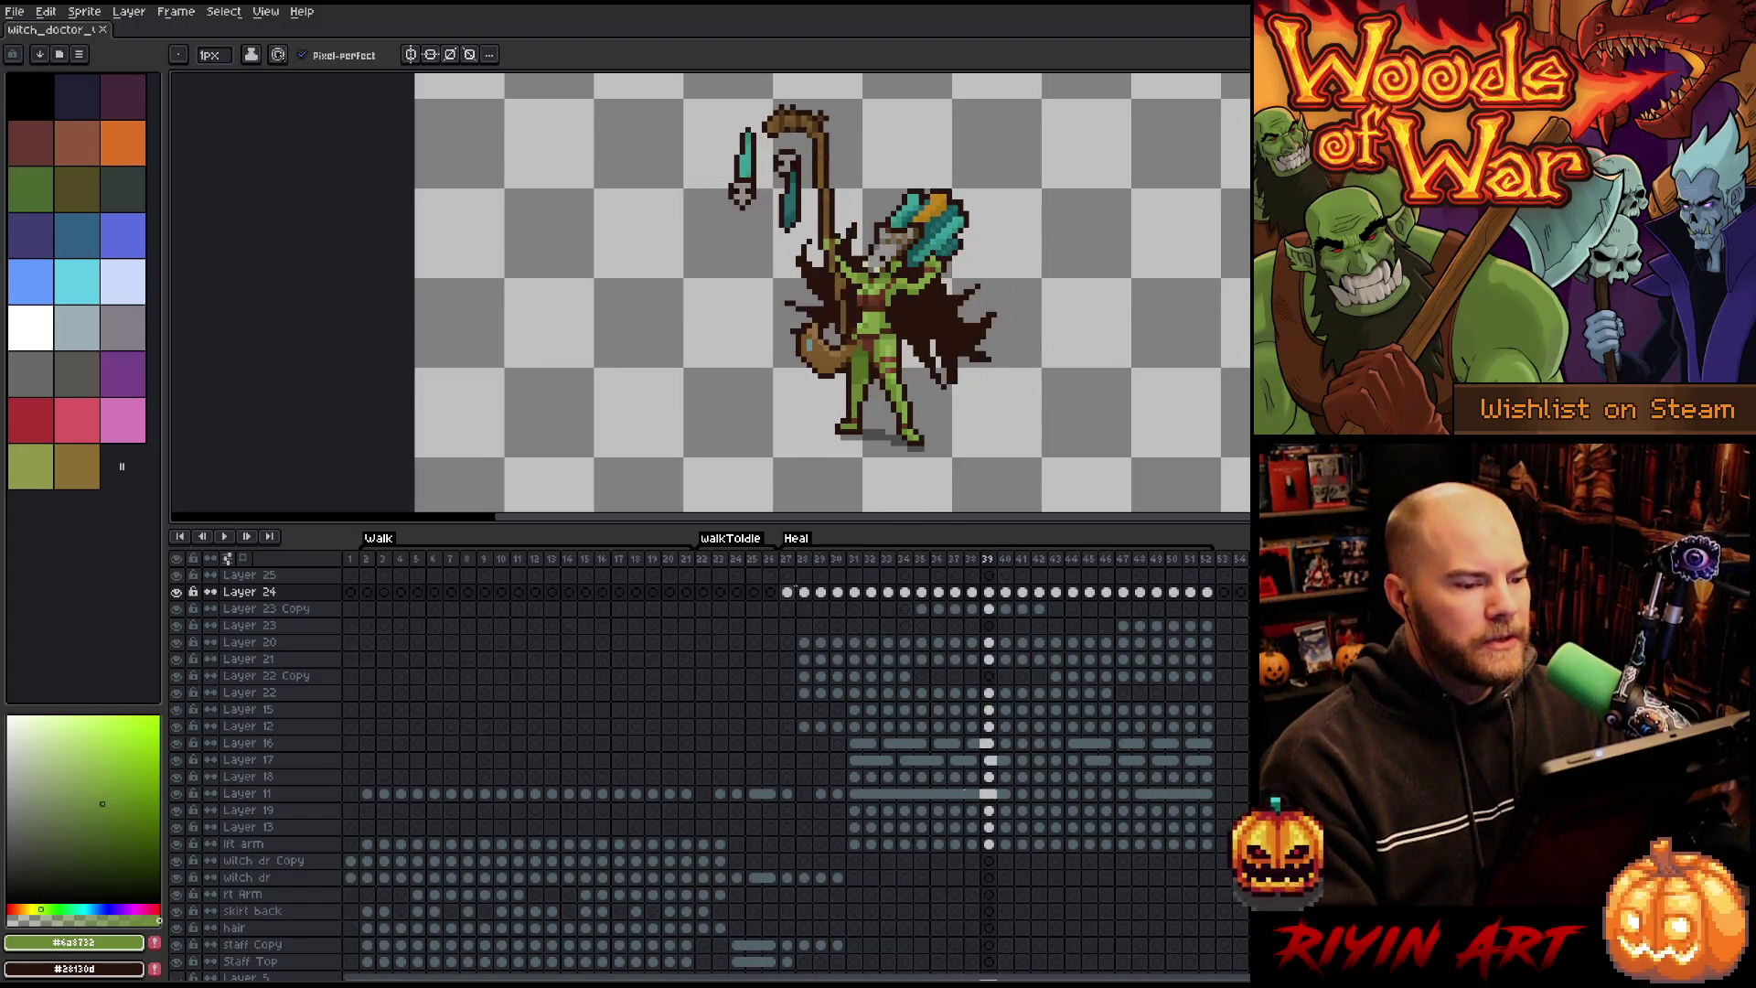
Step: Play and replay the Heal animation from frame 27 to review it
left_click(792, 558)
key("Return")
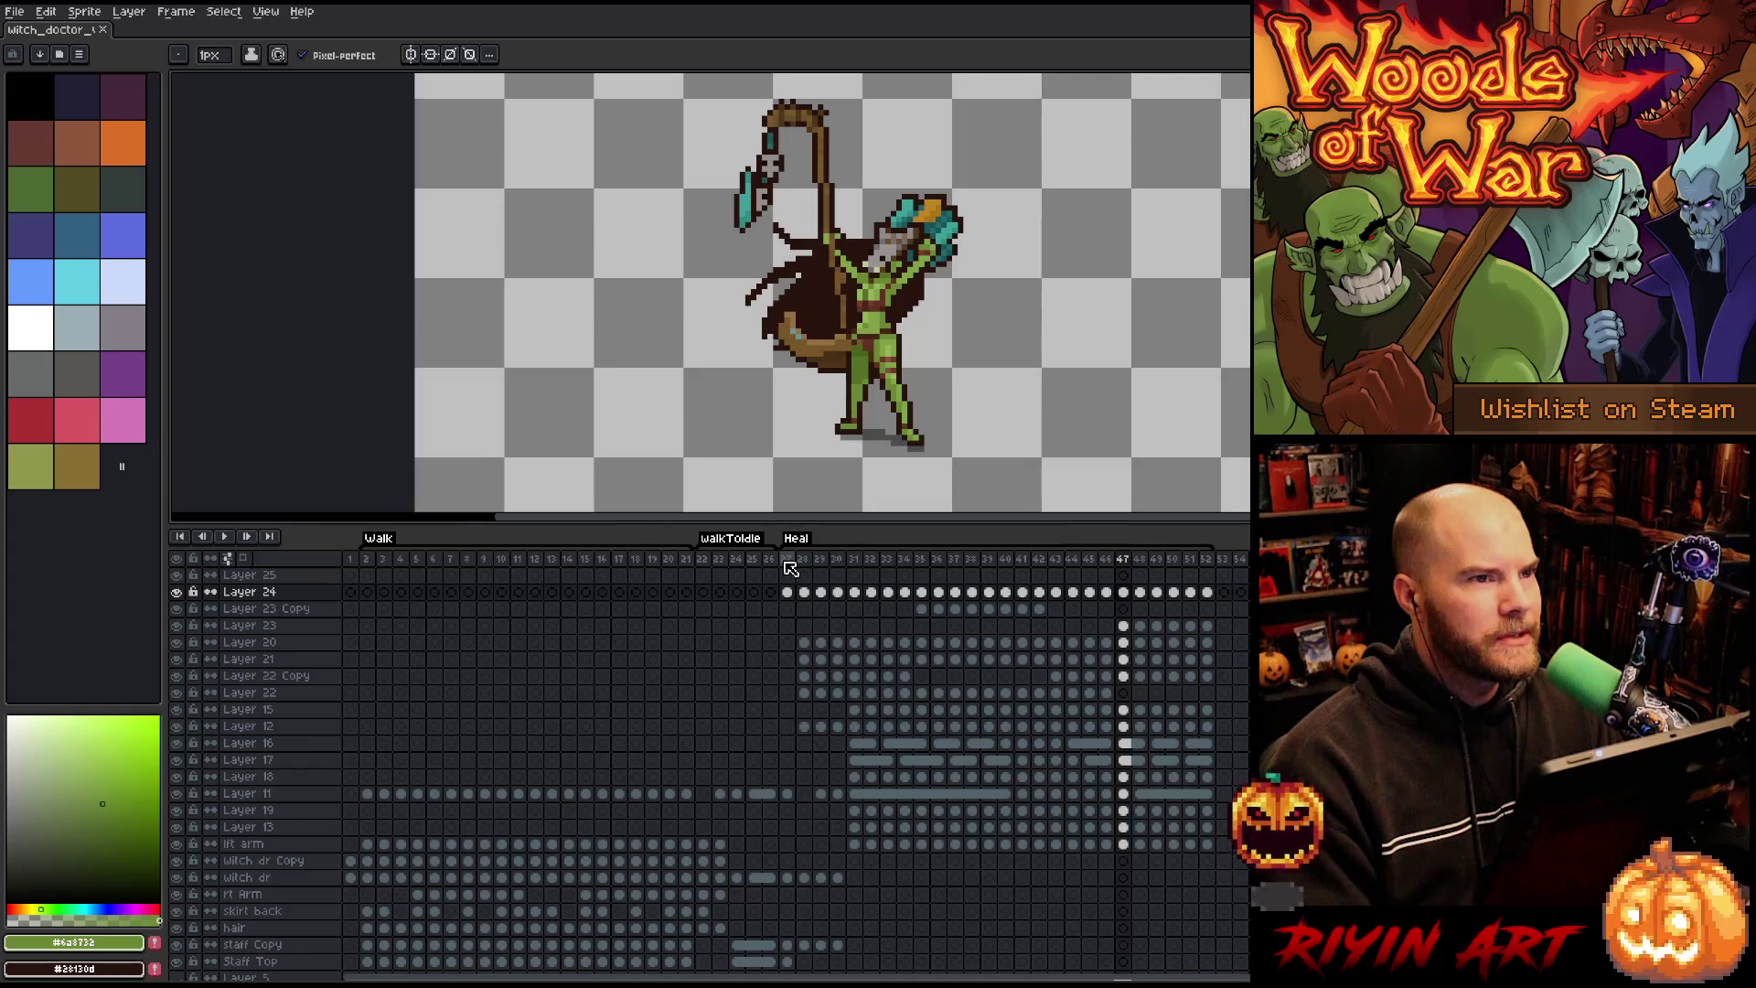
key("Return")
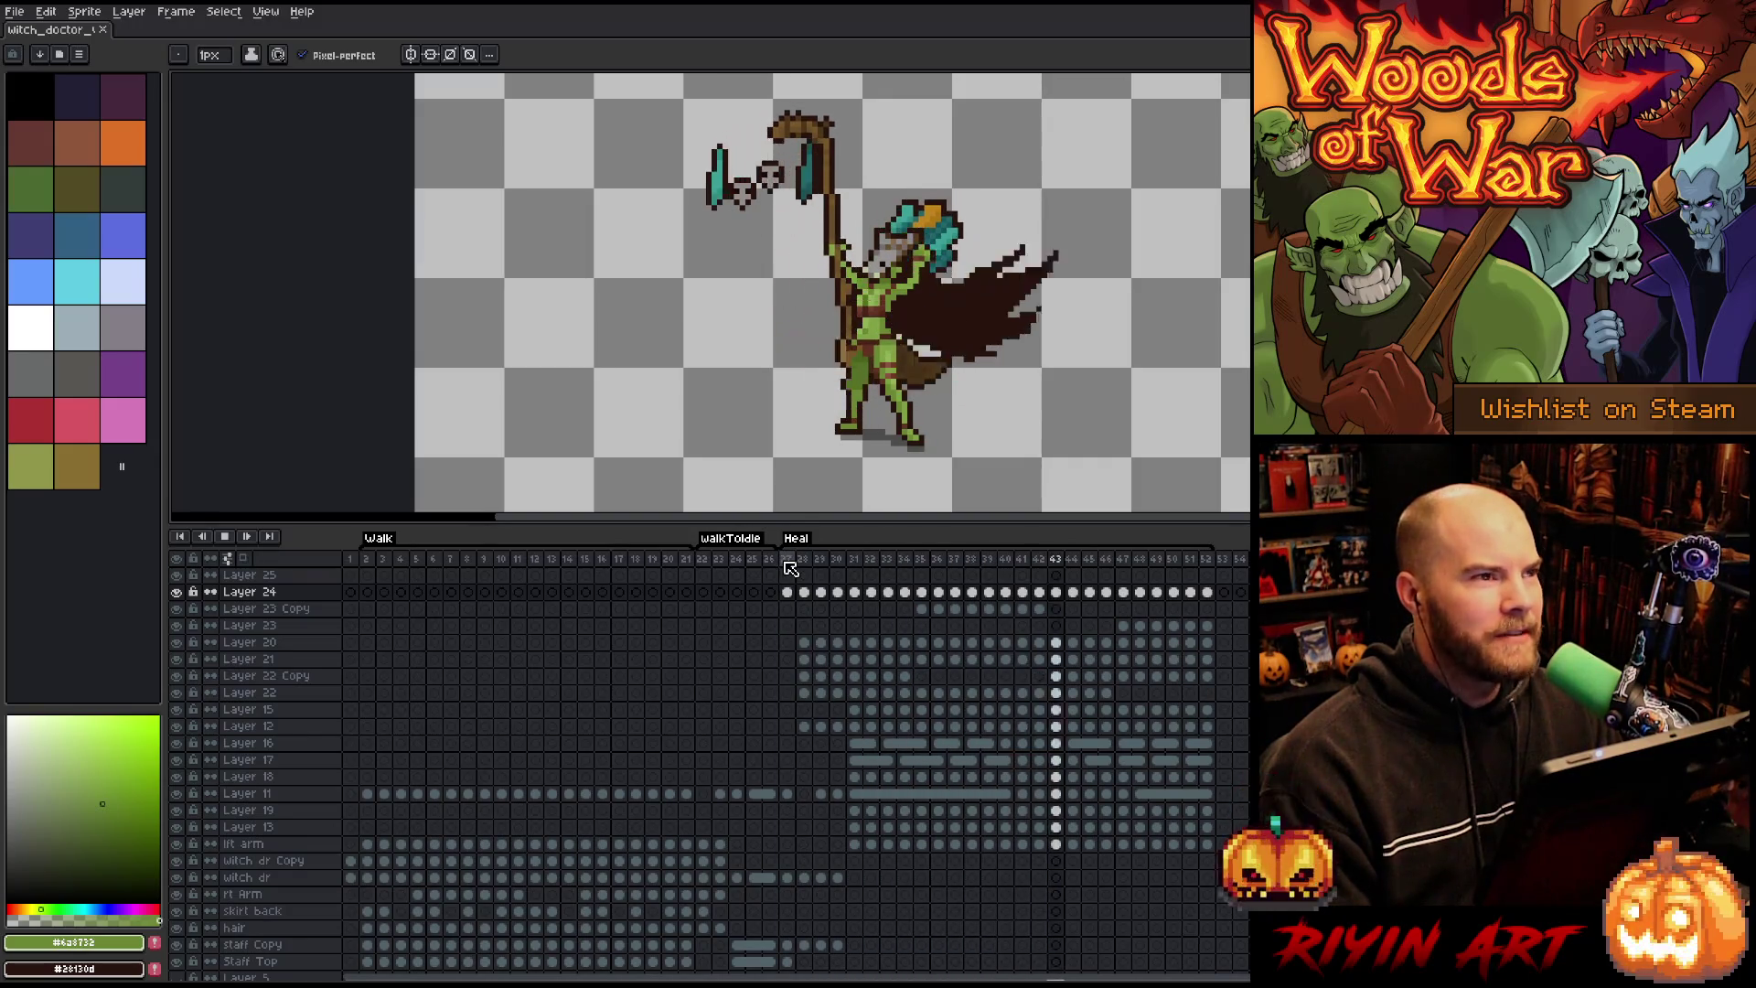
key("Return")
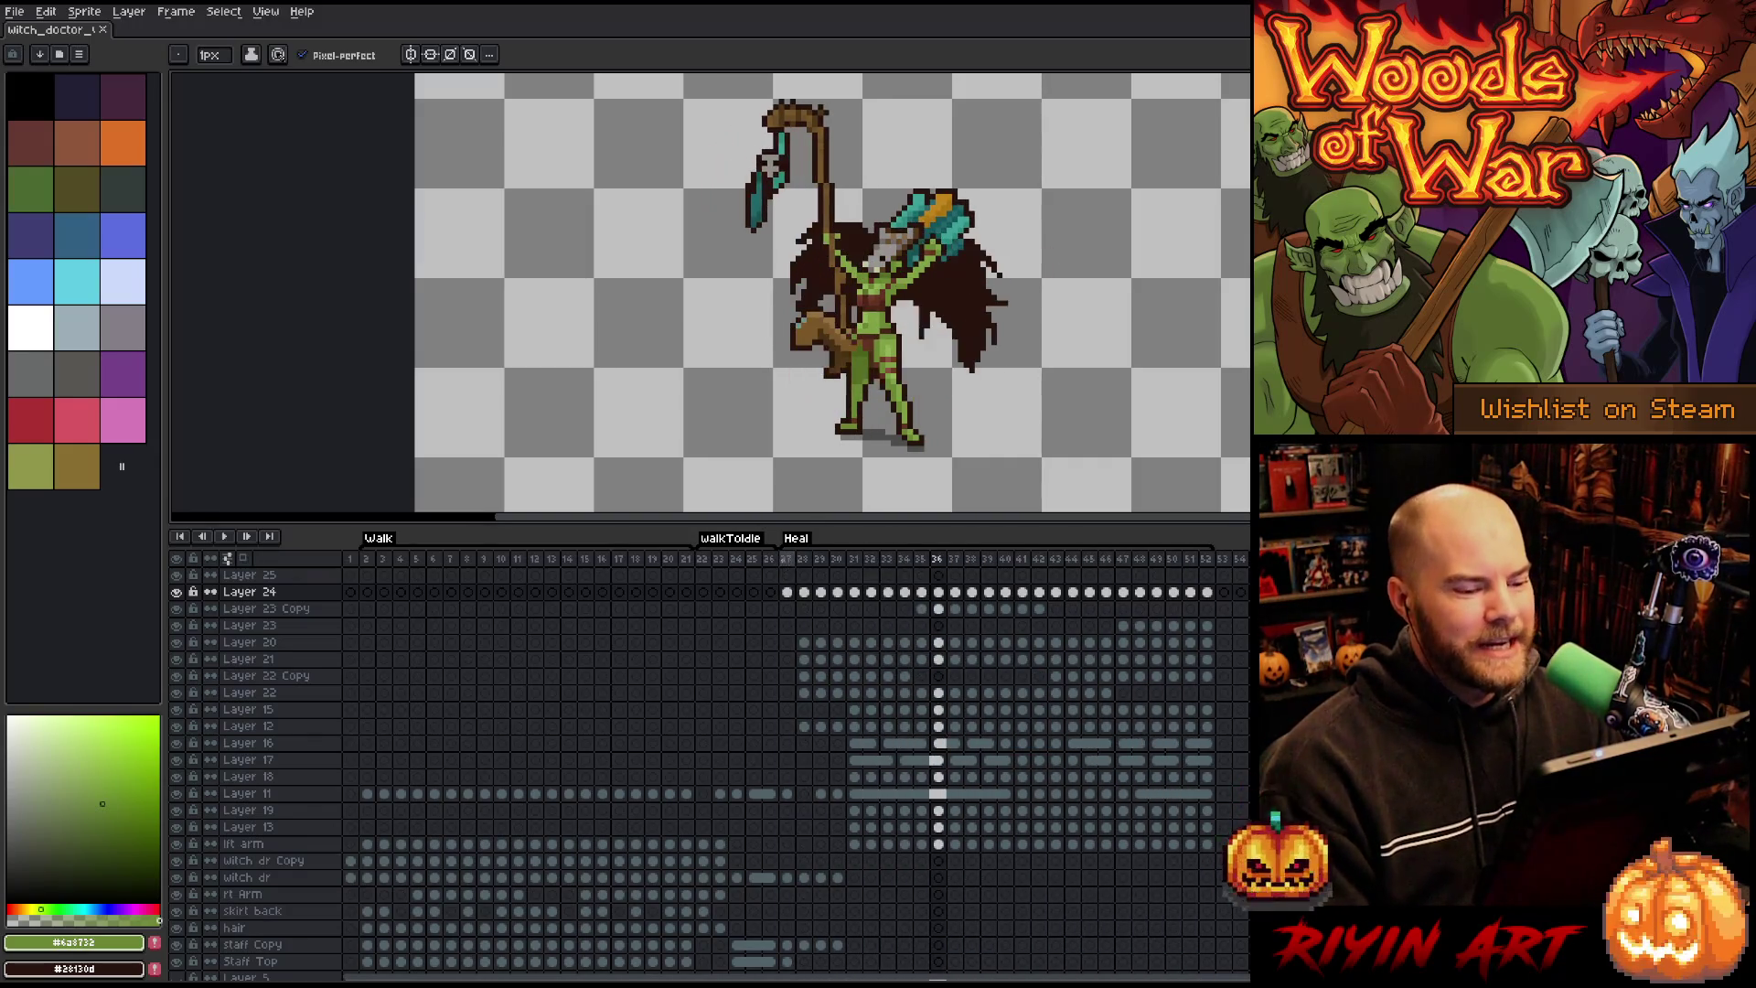
left_click(786, 564)
key("Return")
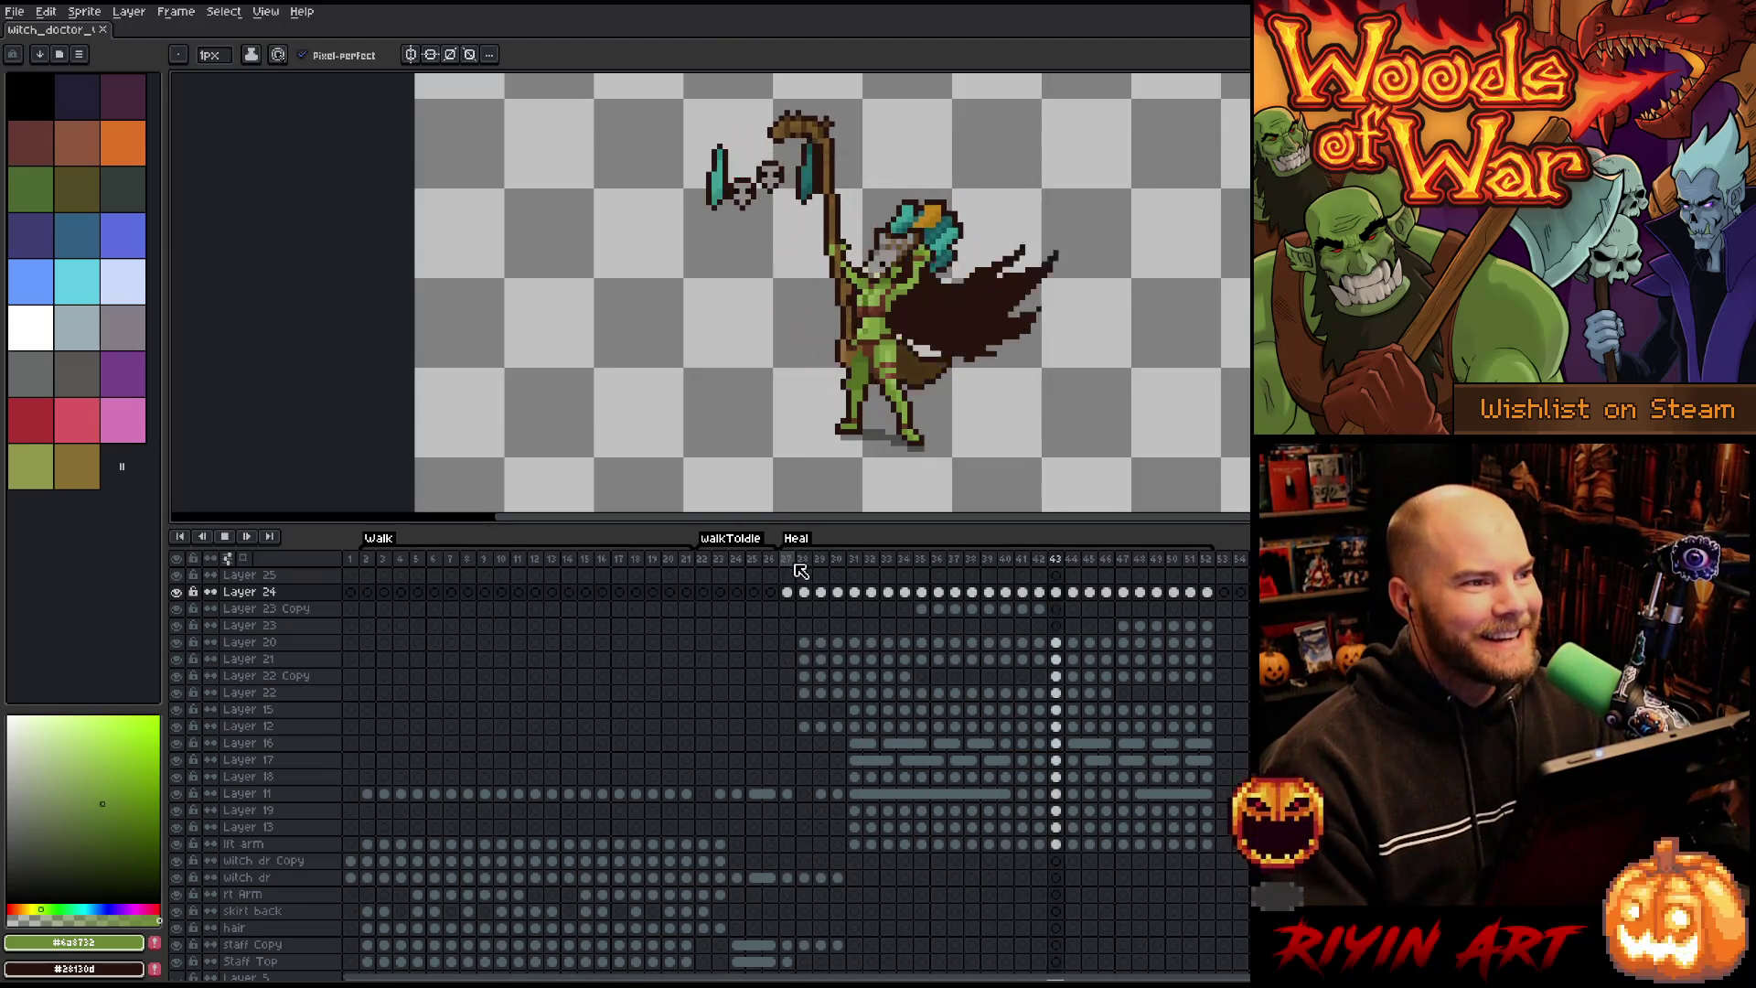
key("Return")
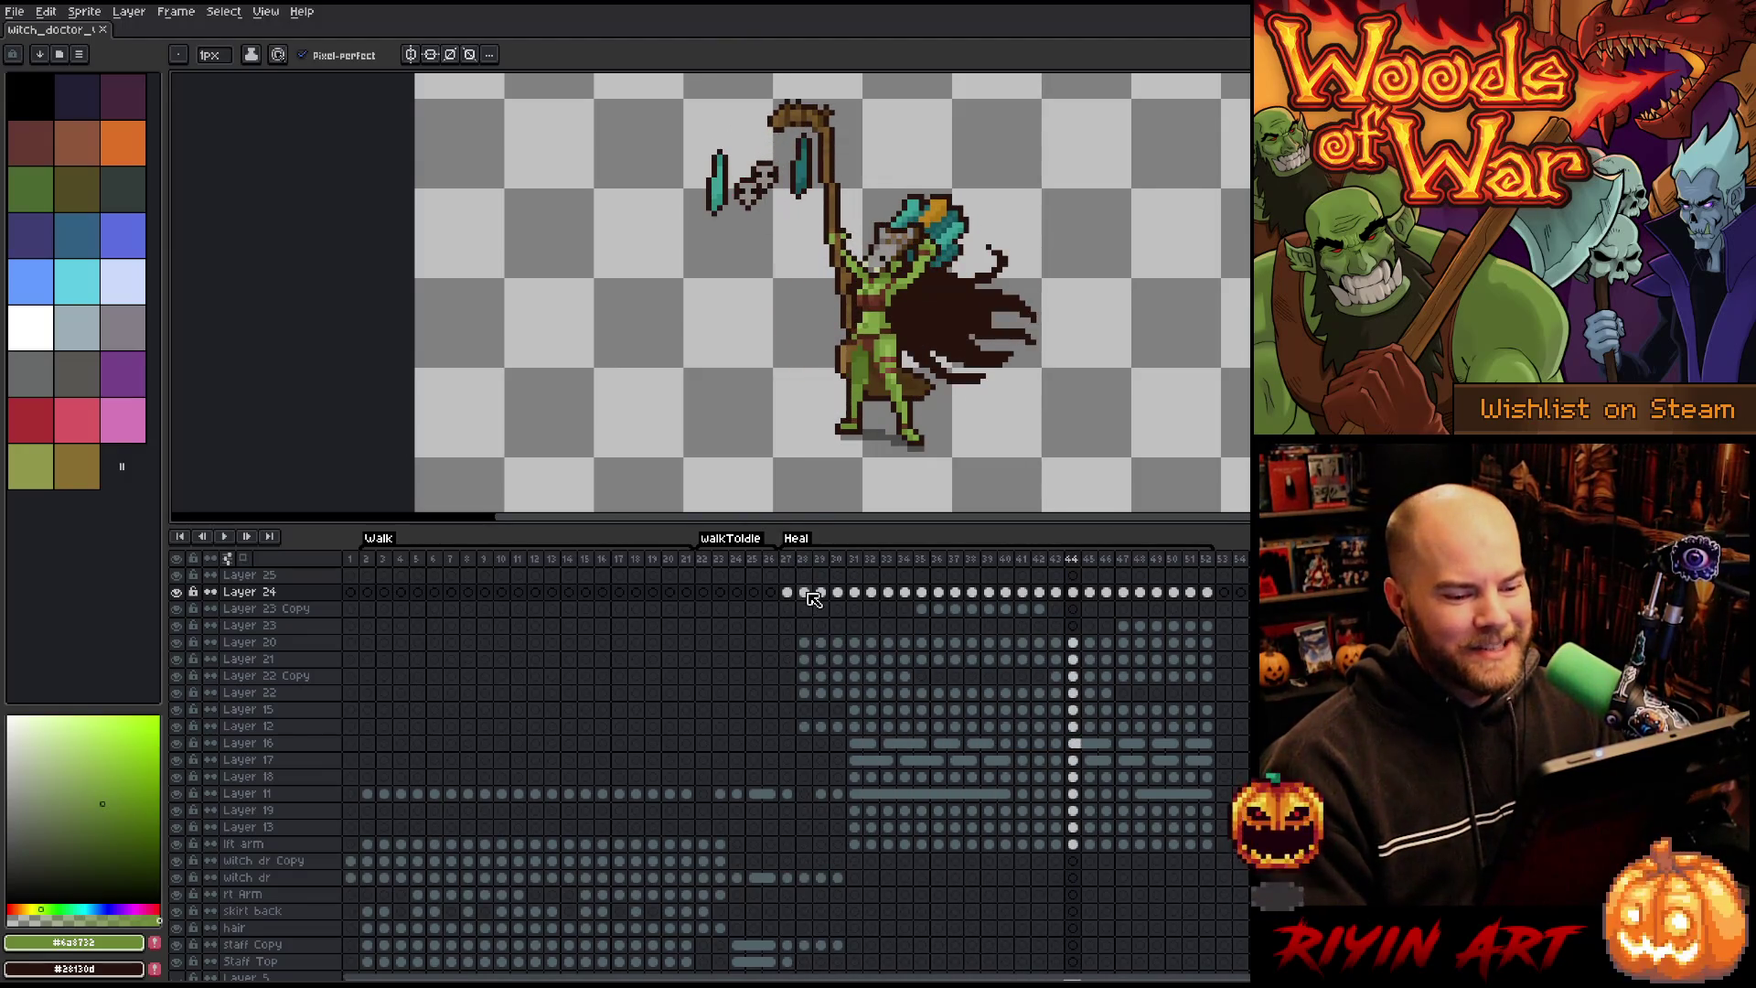
key("Return")
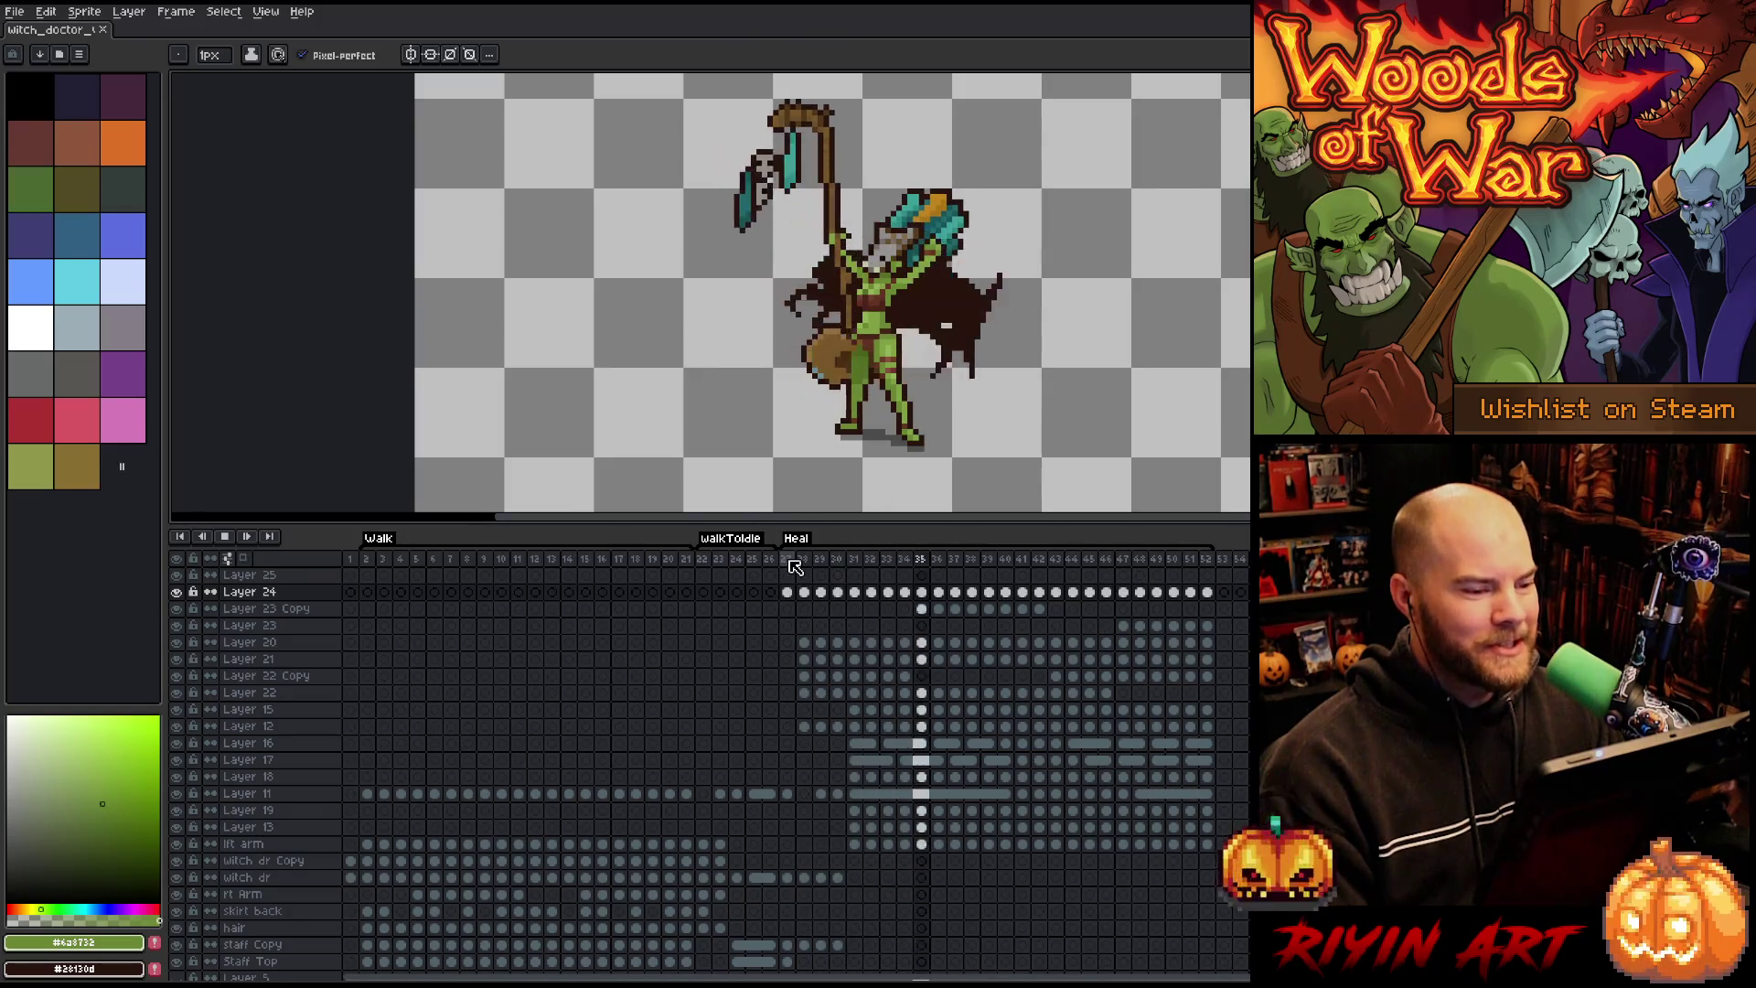
key("Return")
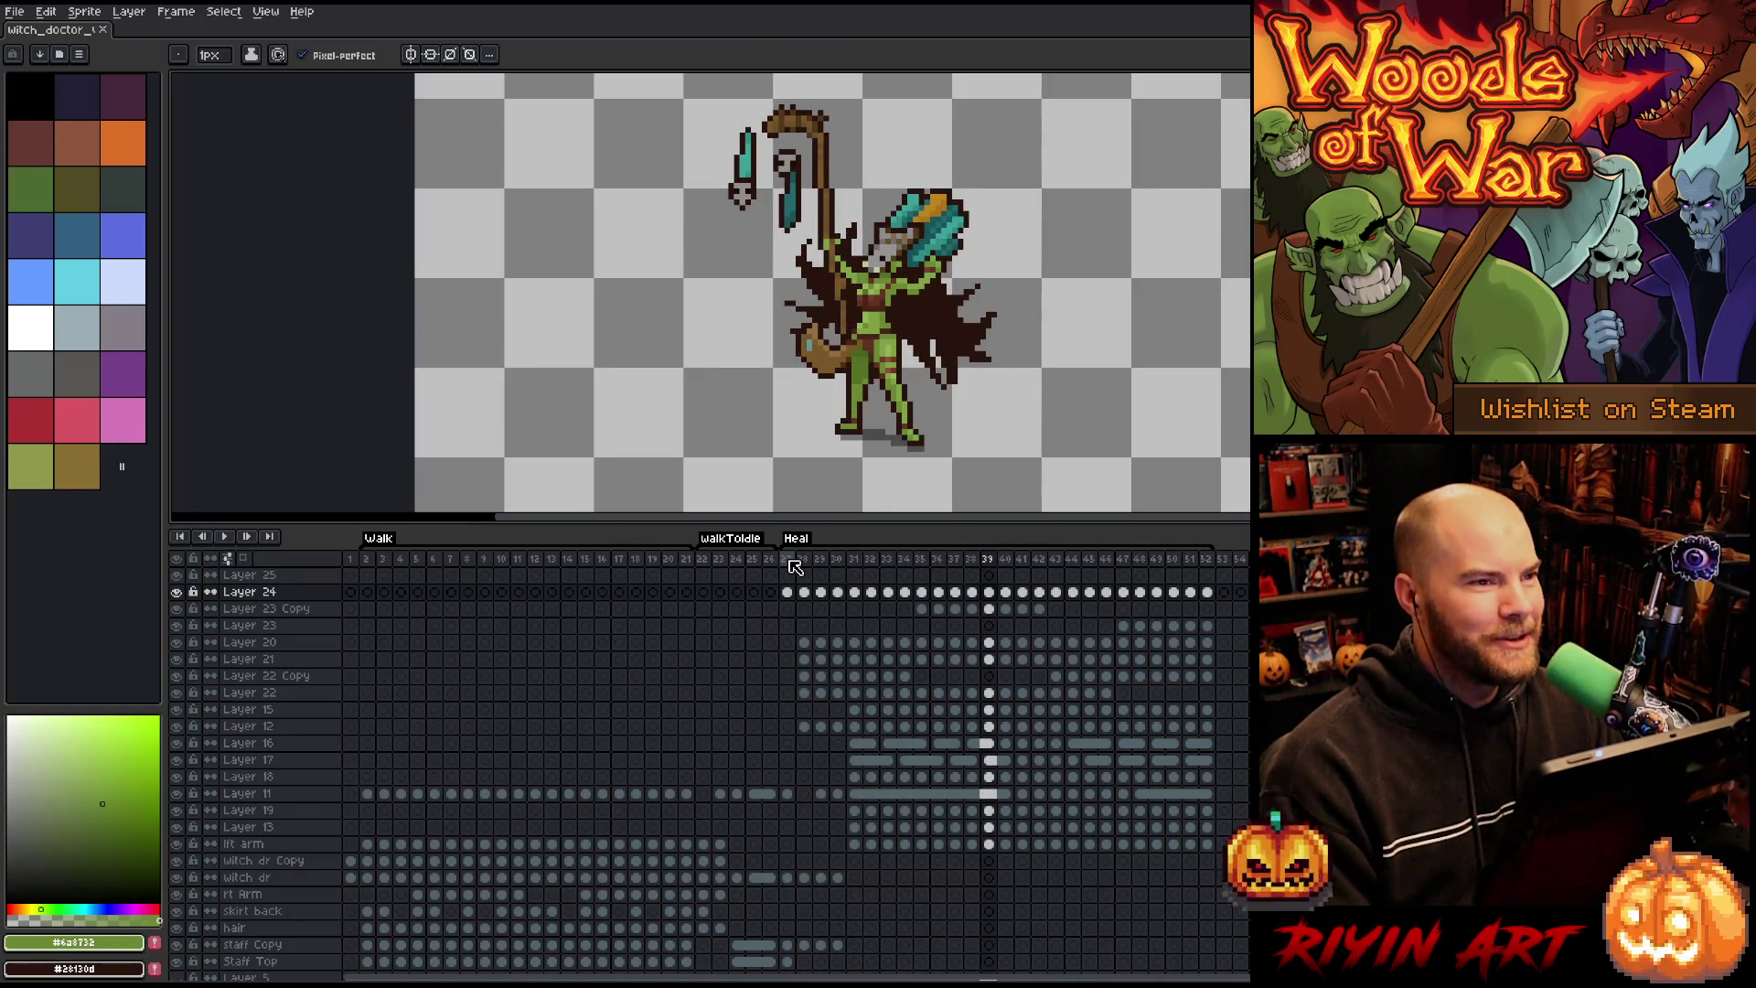
key("Return")
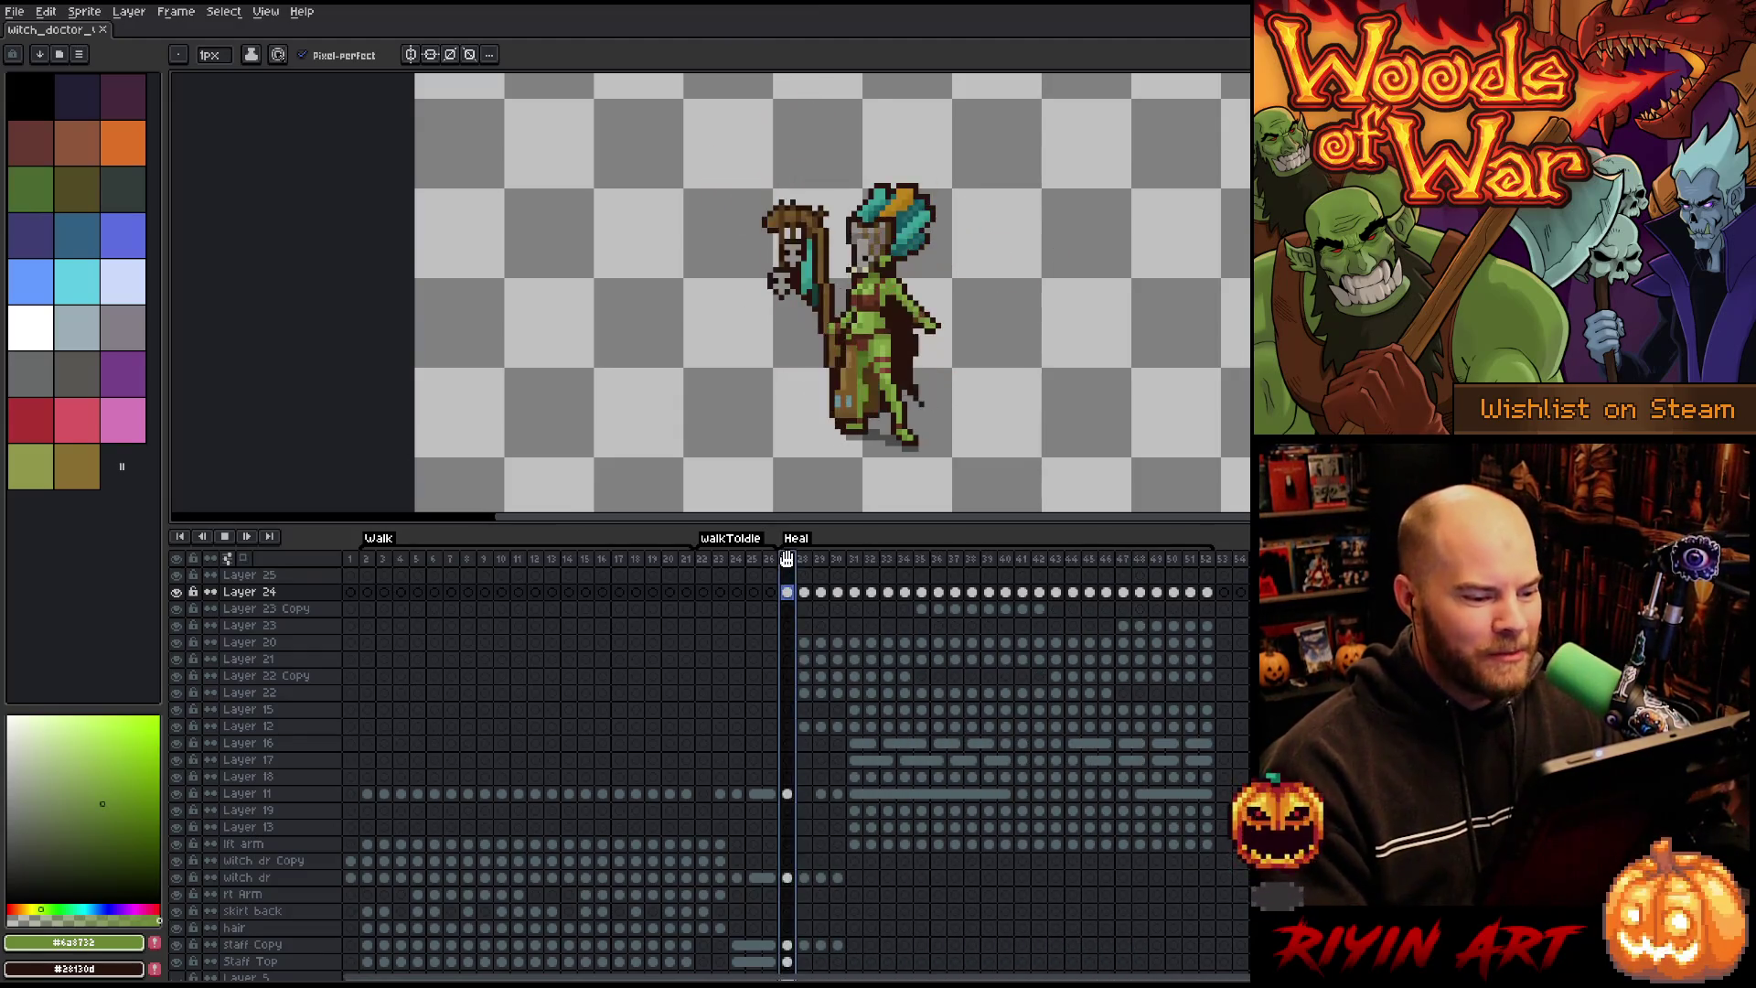
key("Return")
key("Return")
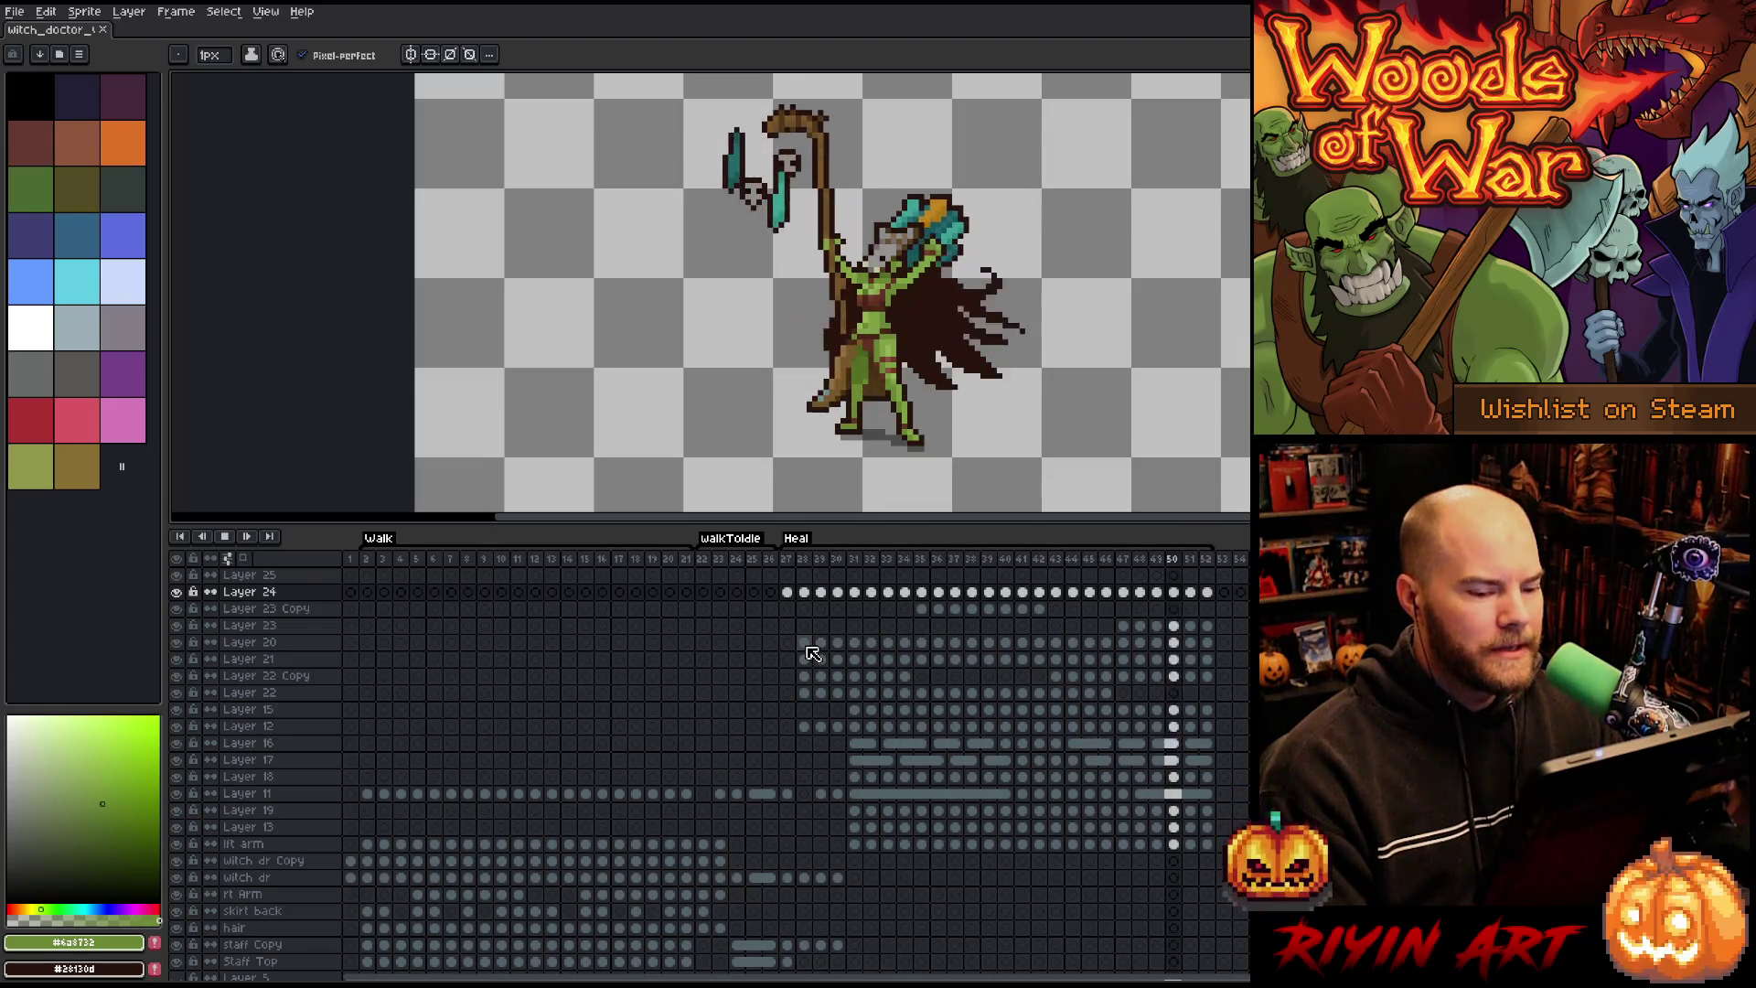
left_click(793, 568)
key("Return")
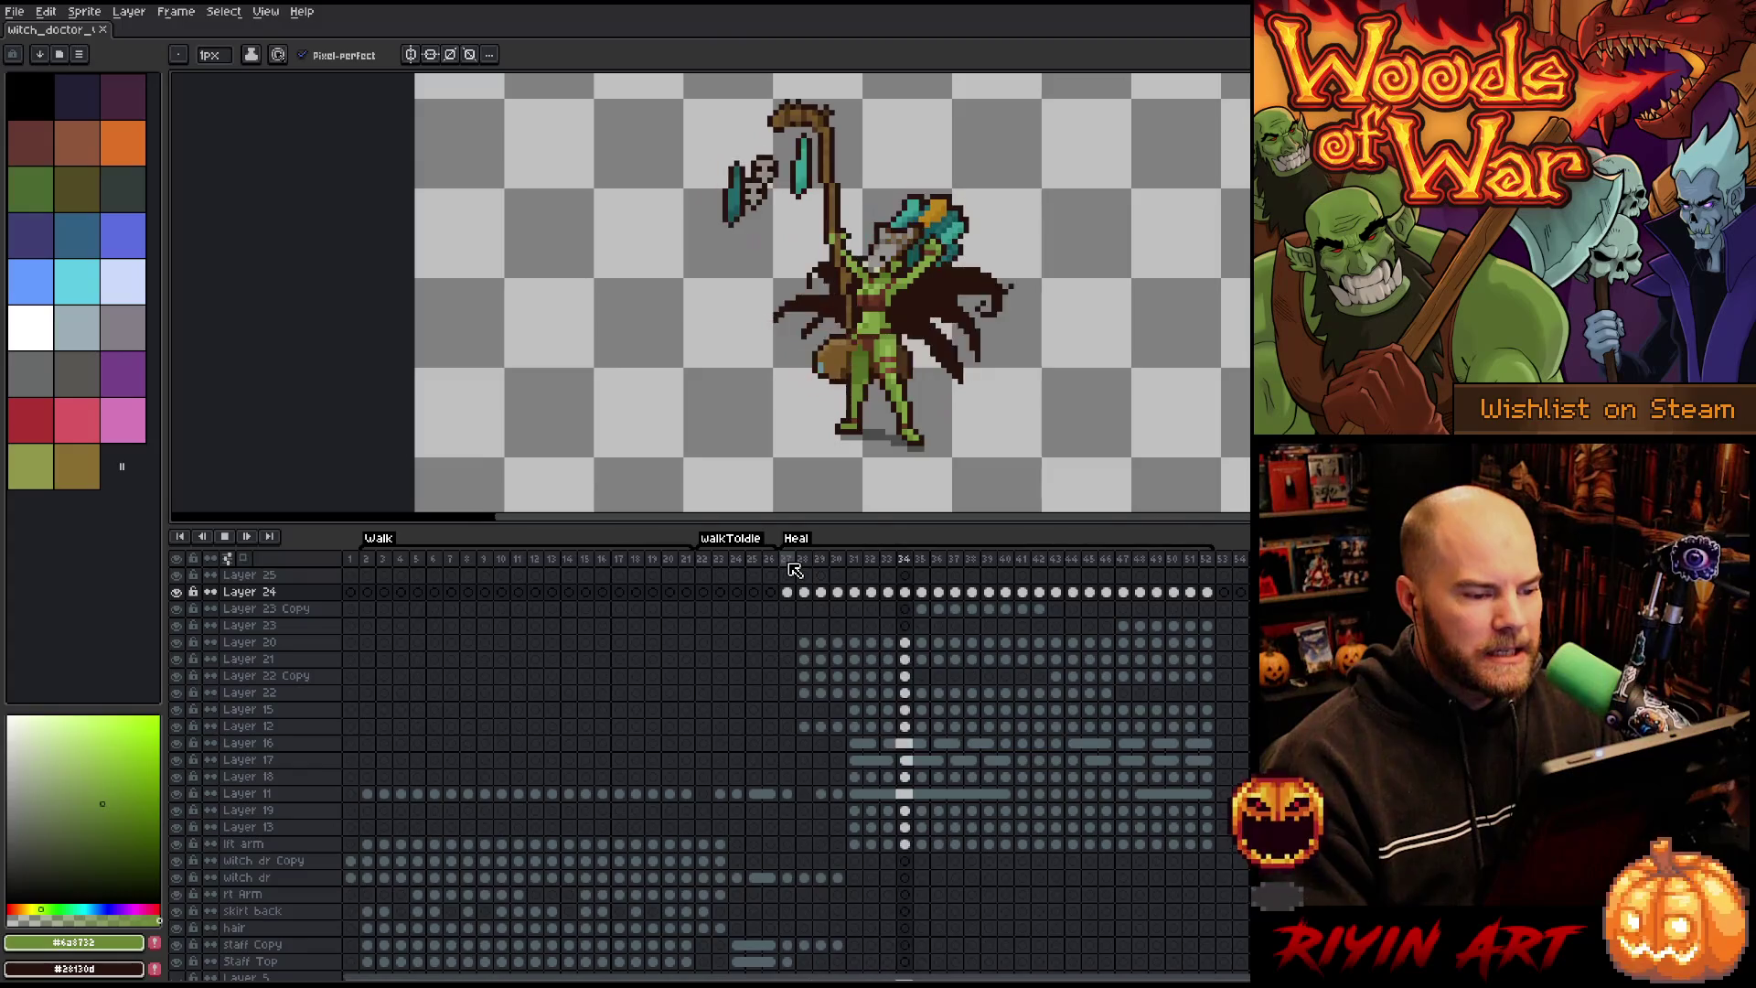
left_click(786, 561)
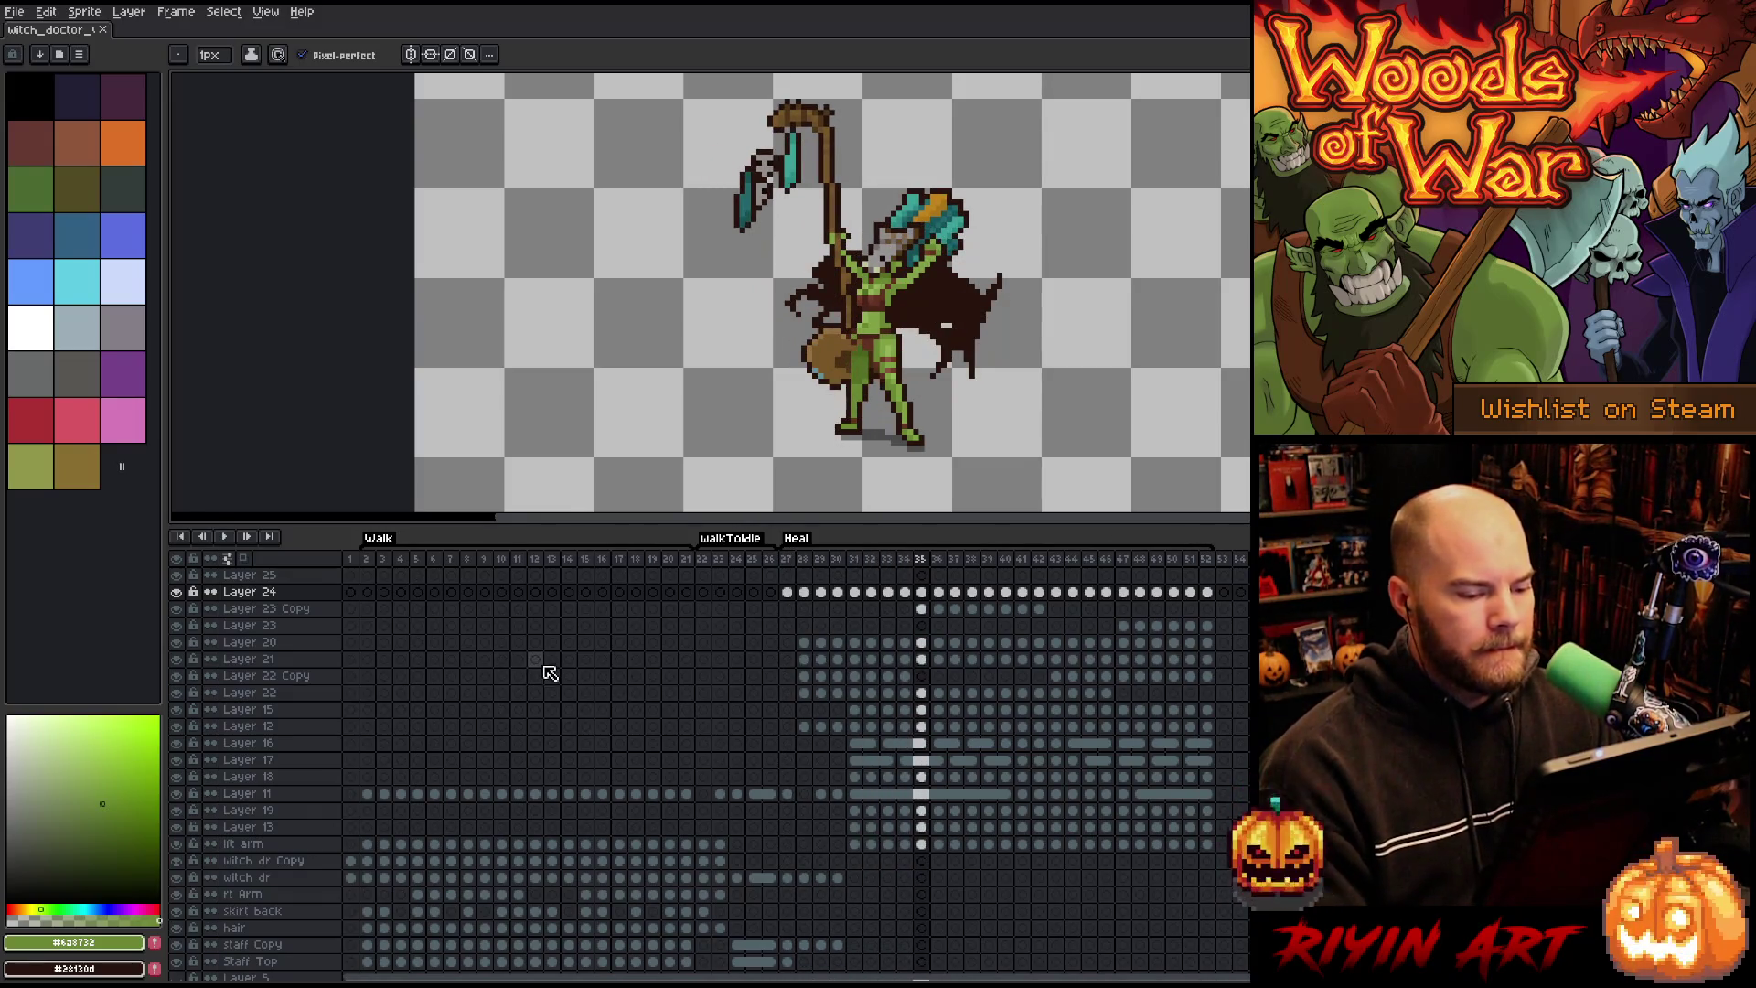
Step: Make Layer 11 active and toggle its visibility to see what it holds
left_click(273, 796)
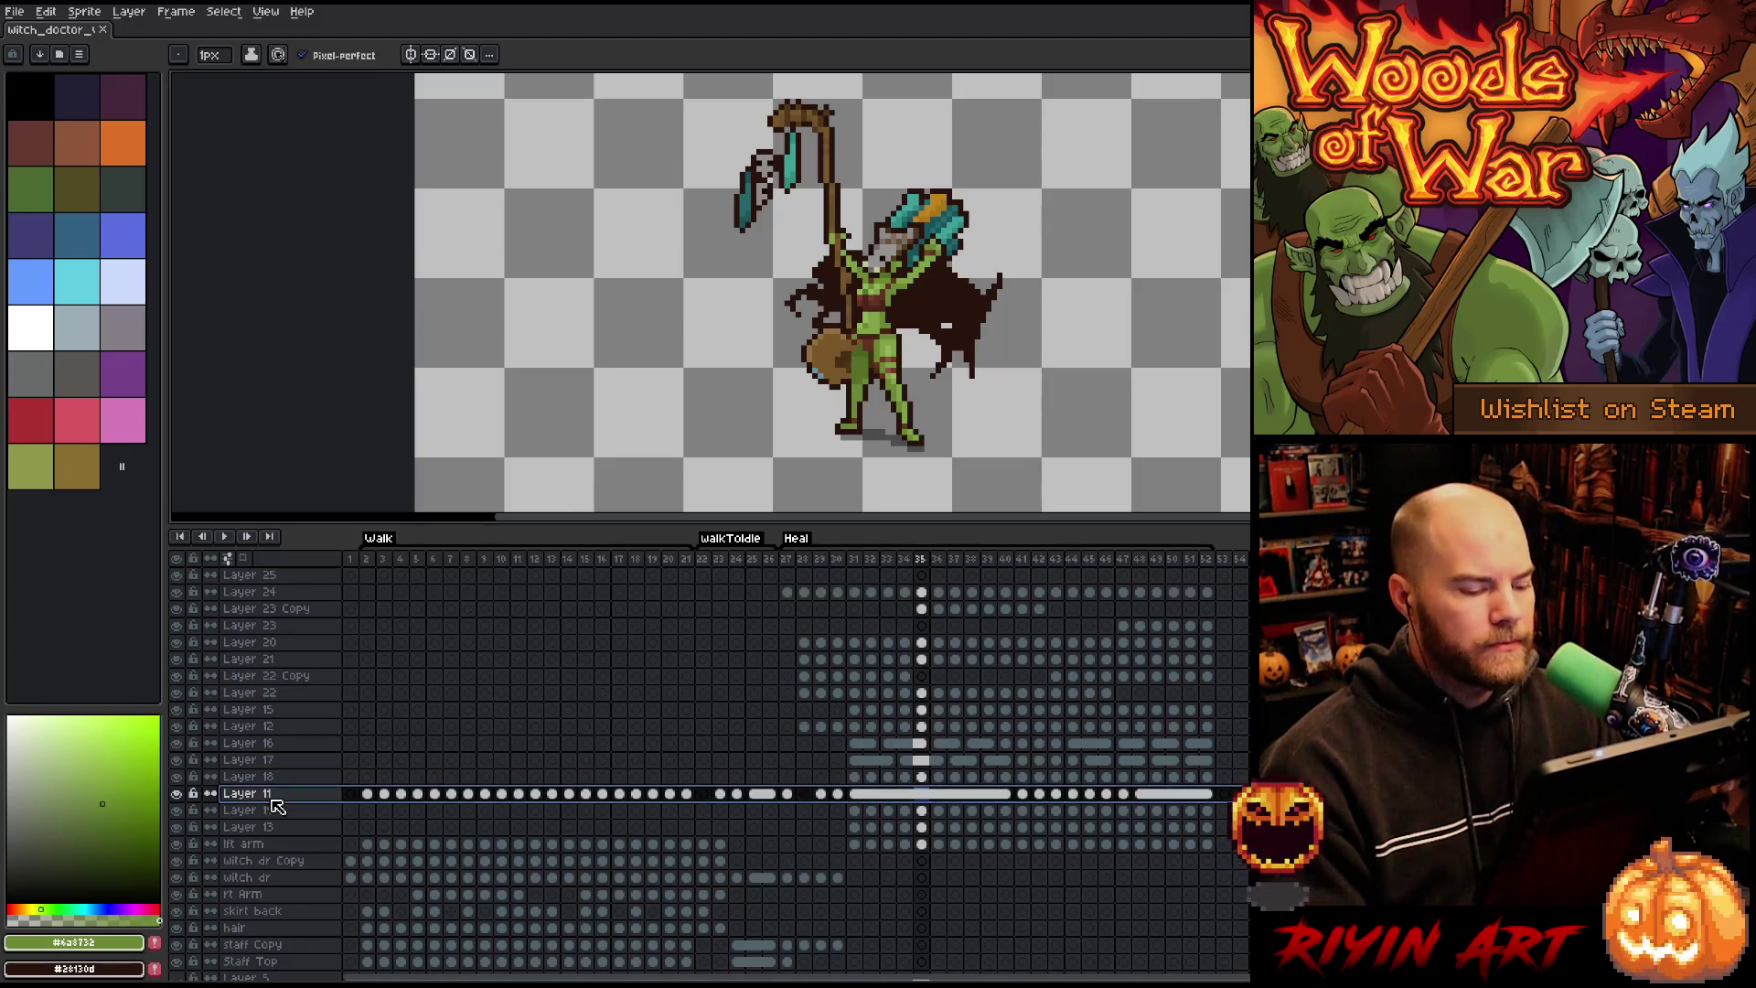
left_click(178, 795)
left_click(179, 795)
left_click(178, 795)
left_click(178, 794)
left_click(178, 795)
left_click(178, 795)
left_click(178, 795)
left_click(178, 795)
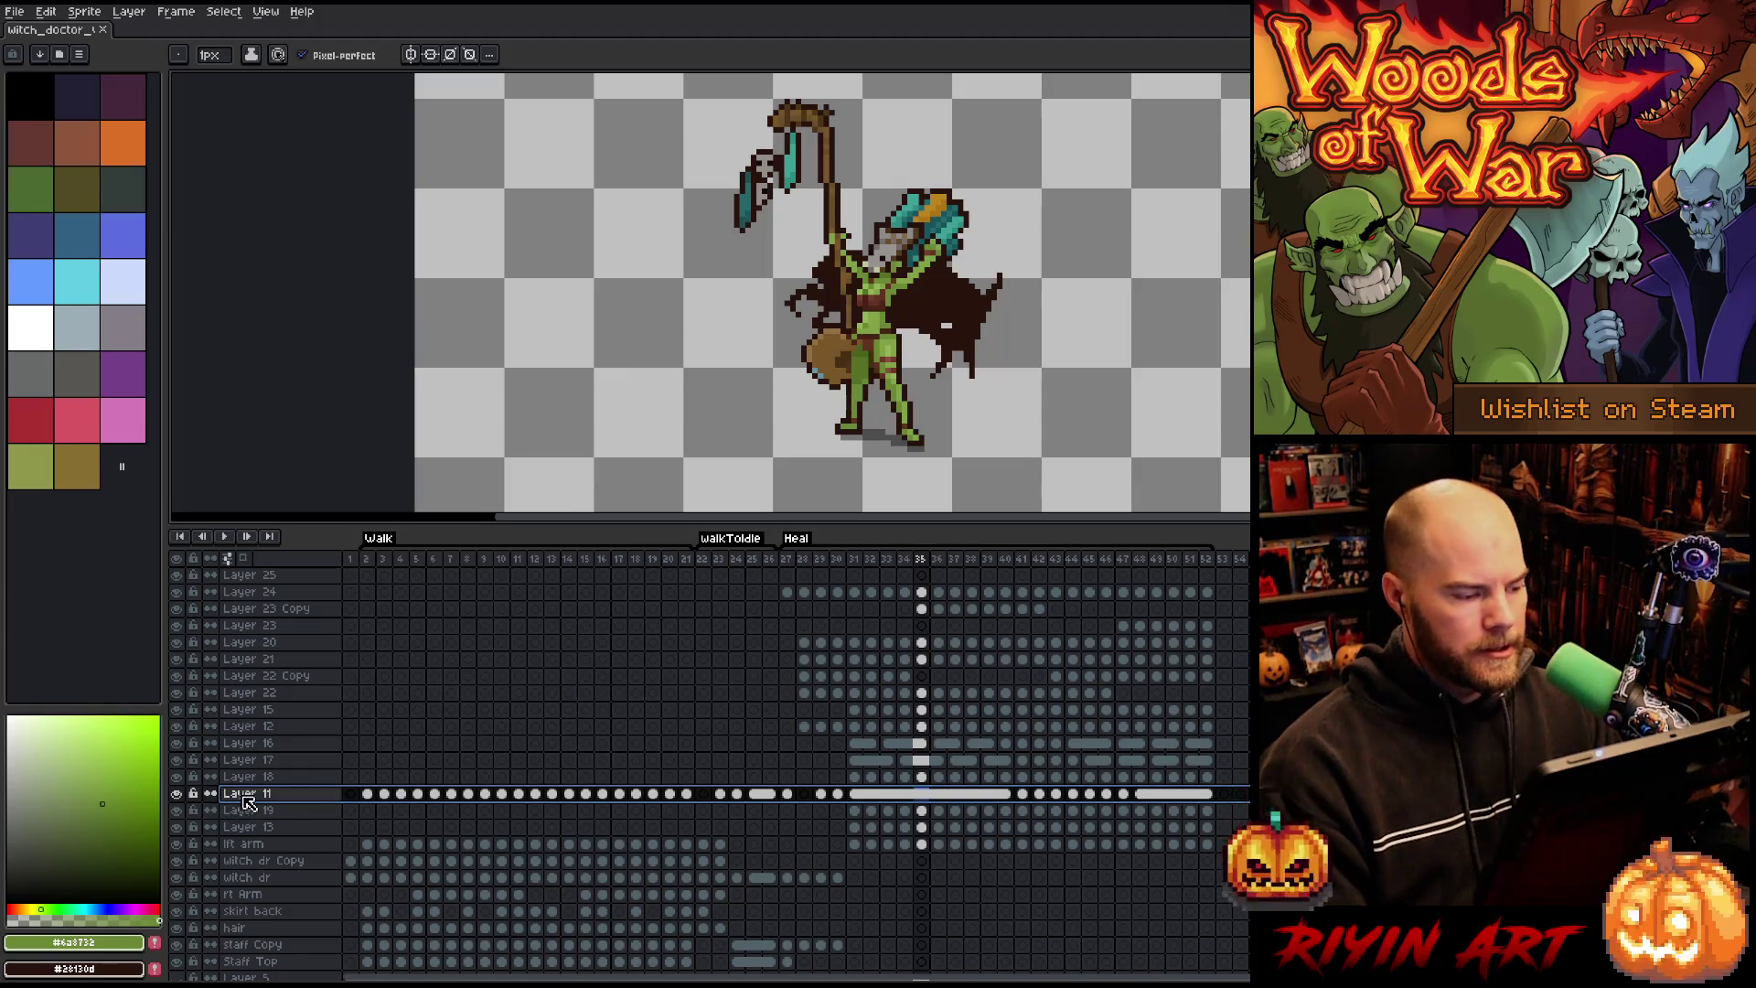
Step: From Layer 24, merge the arm, witch dr, hair and staff layers down into Staff Top
left_click(280, 595)
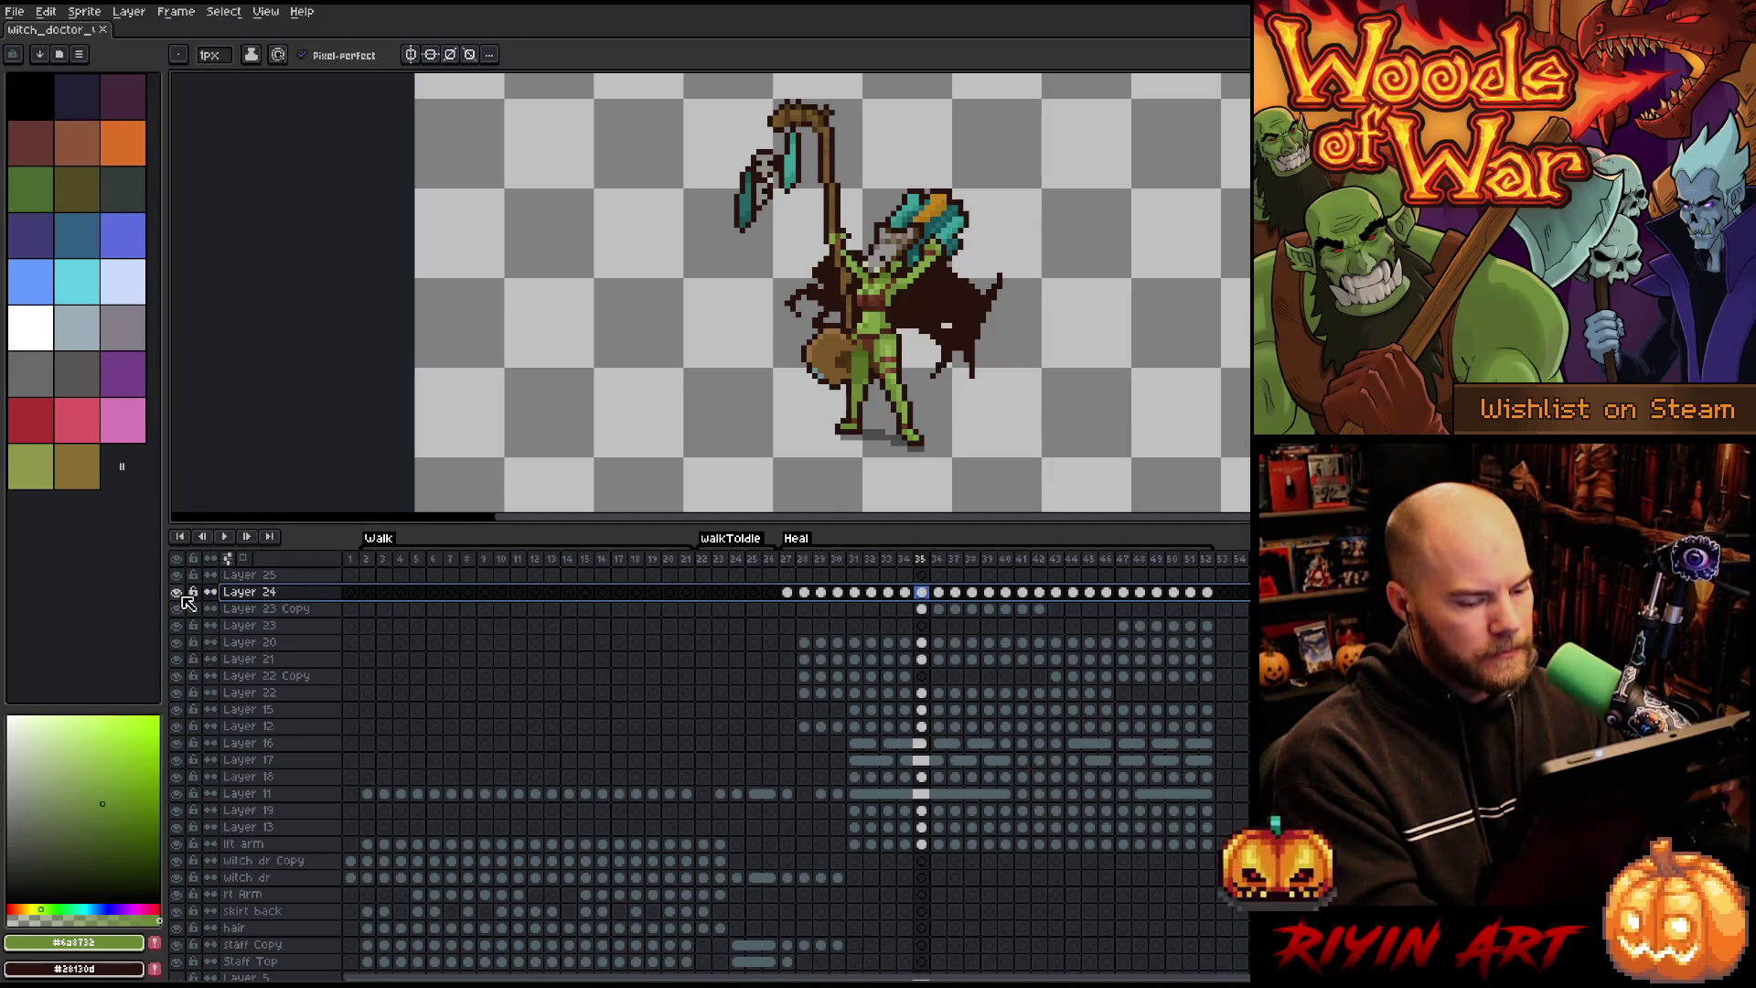
key("Delete")
key("Delete")
key("Delete")
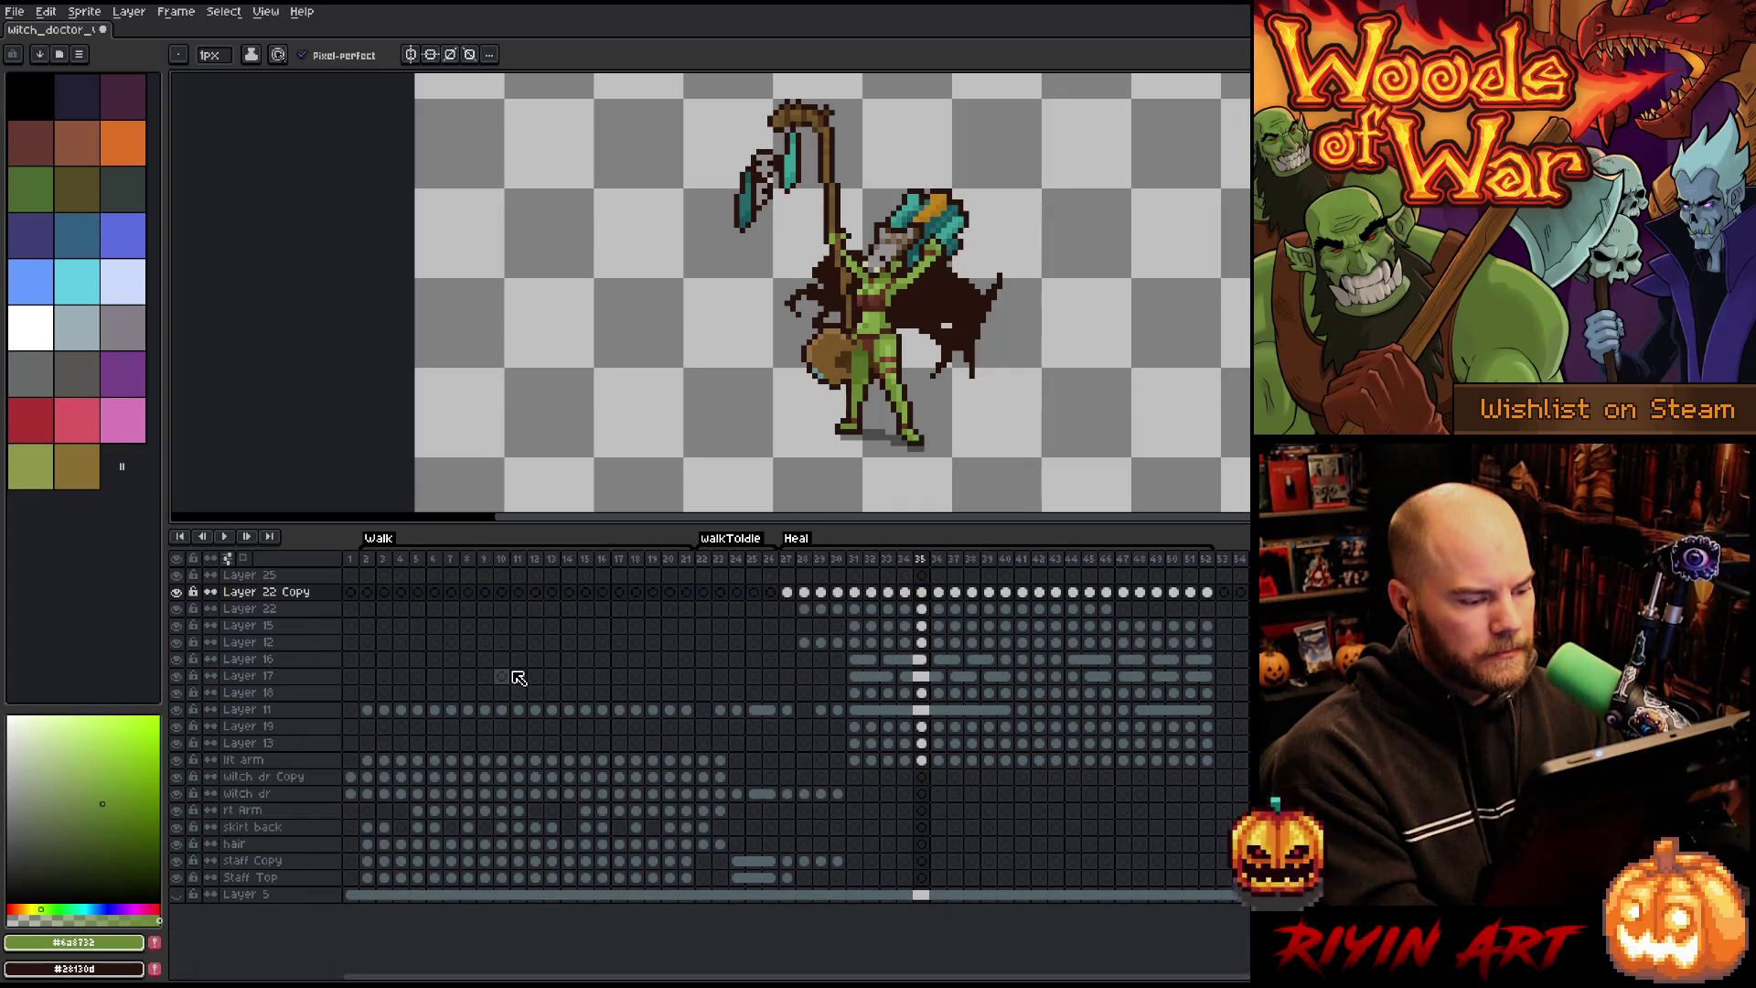
key("Delete")
key("Delete")
key("Delete")
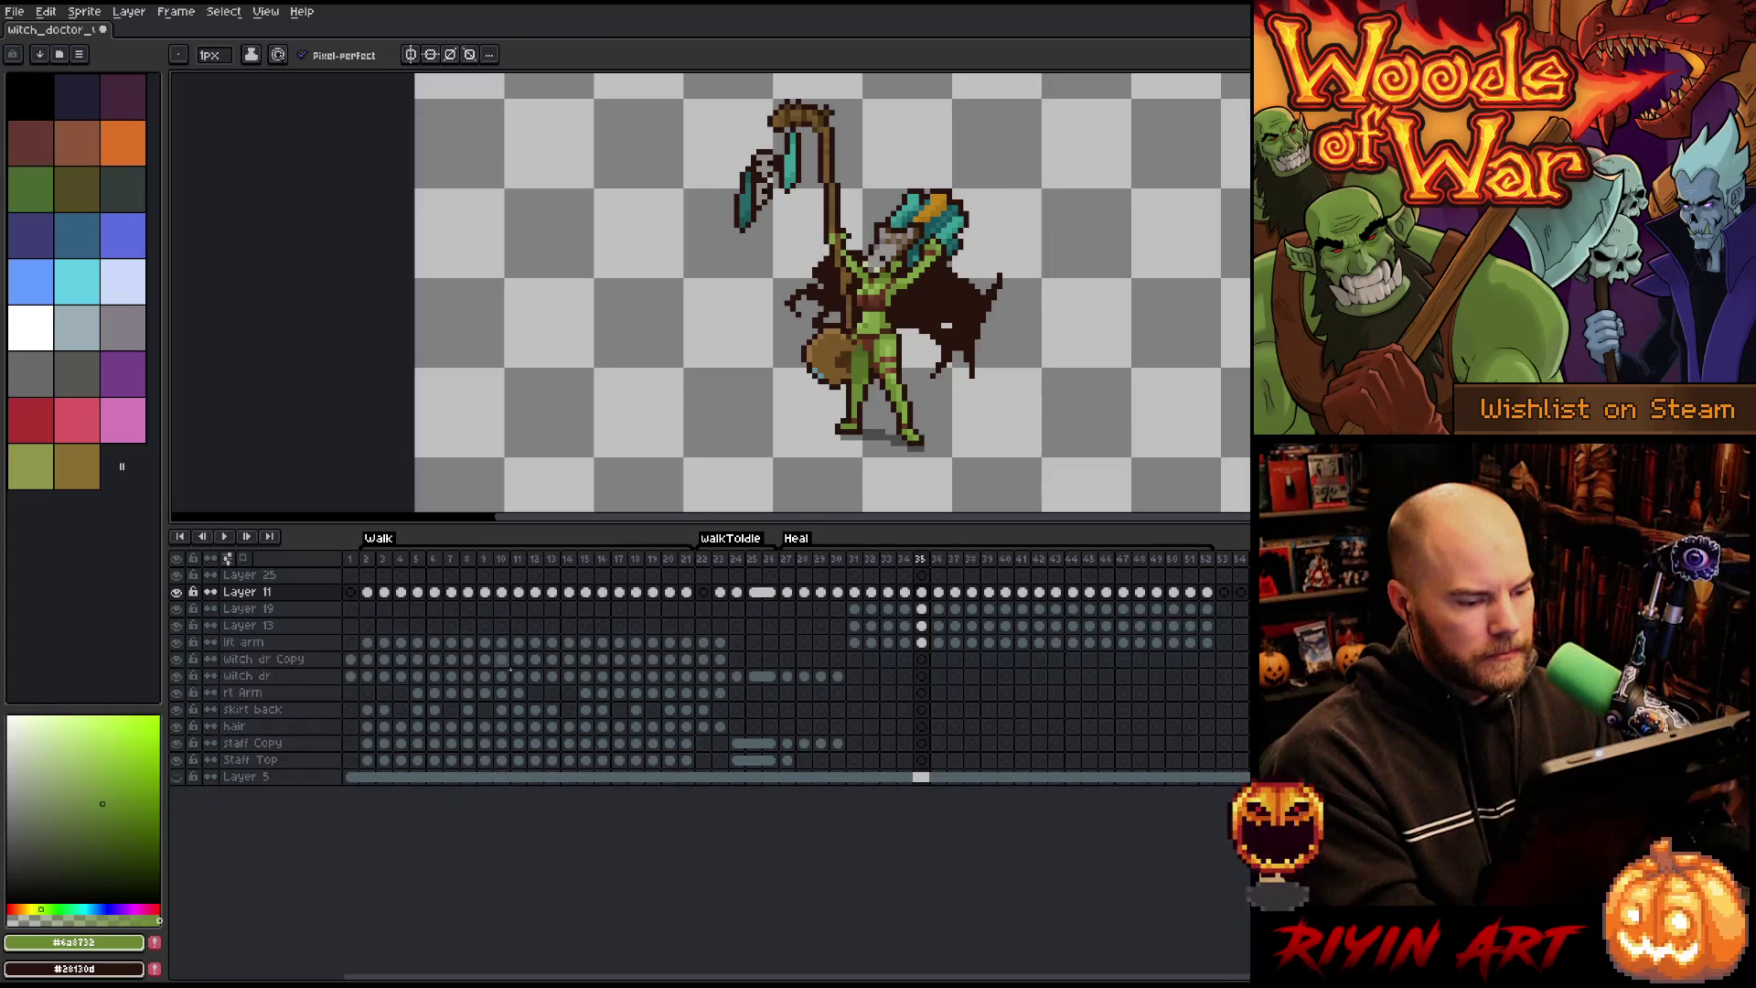
key("Delete")
key("Delete")
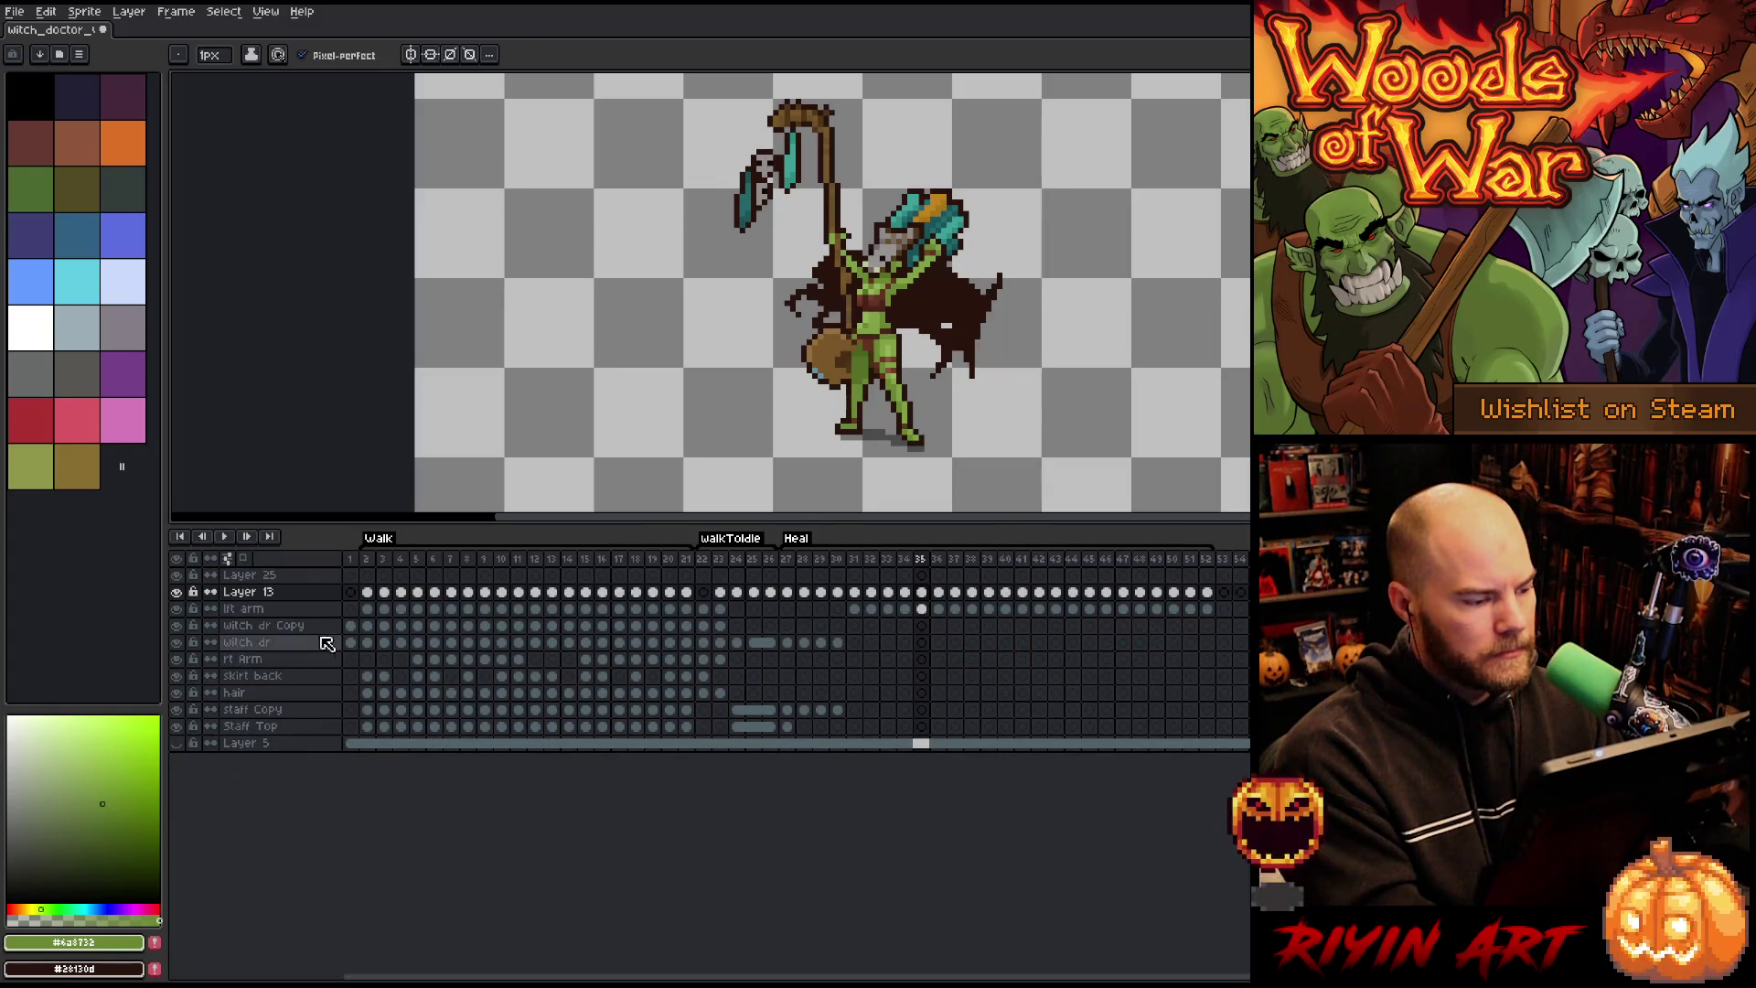
key("Delete")
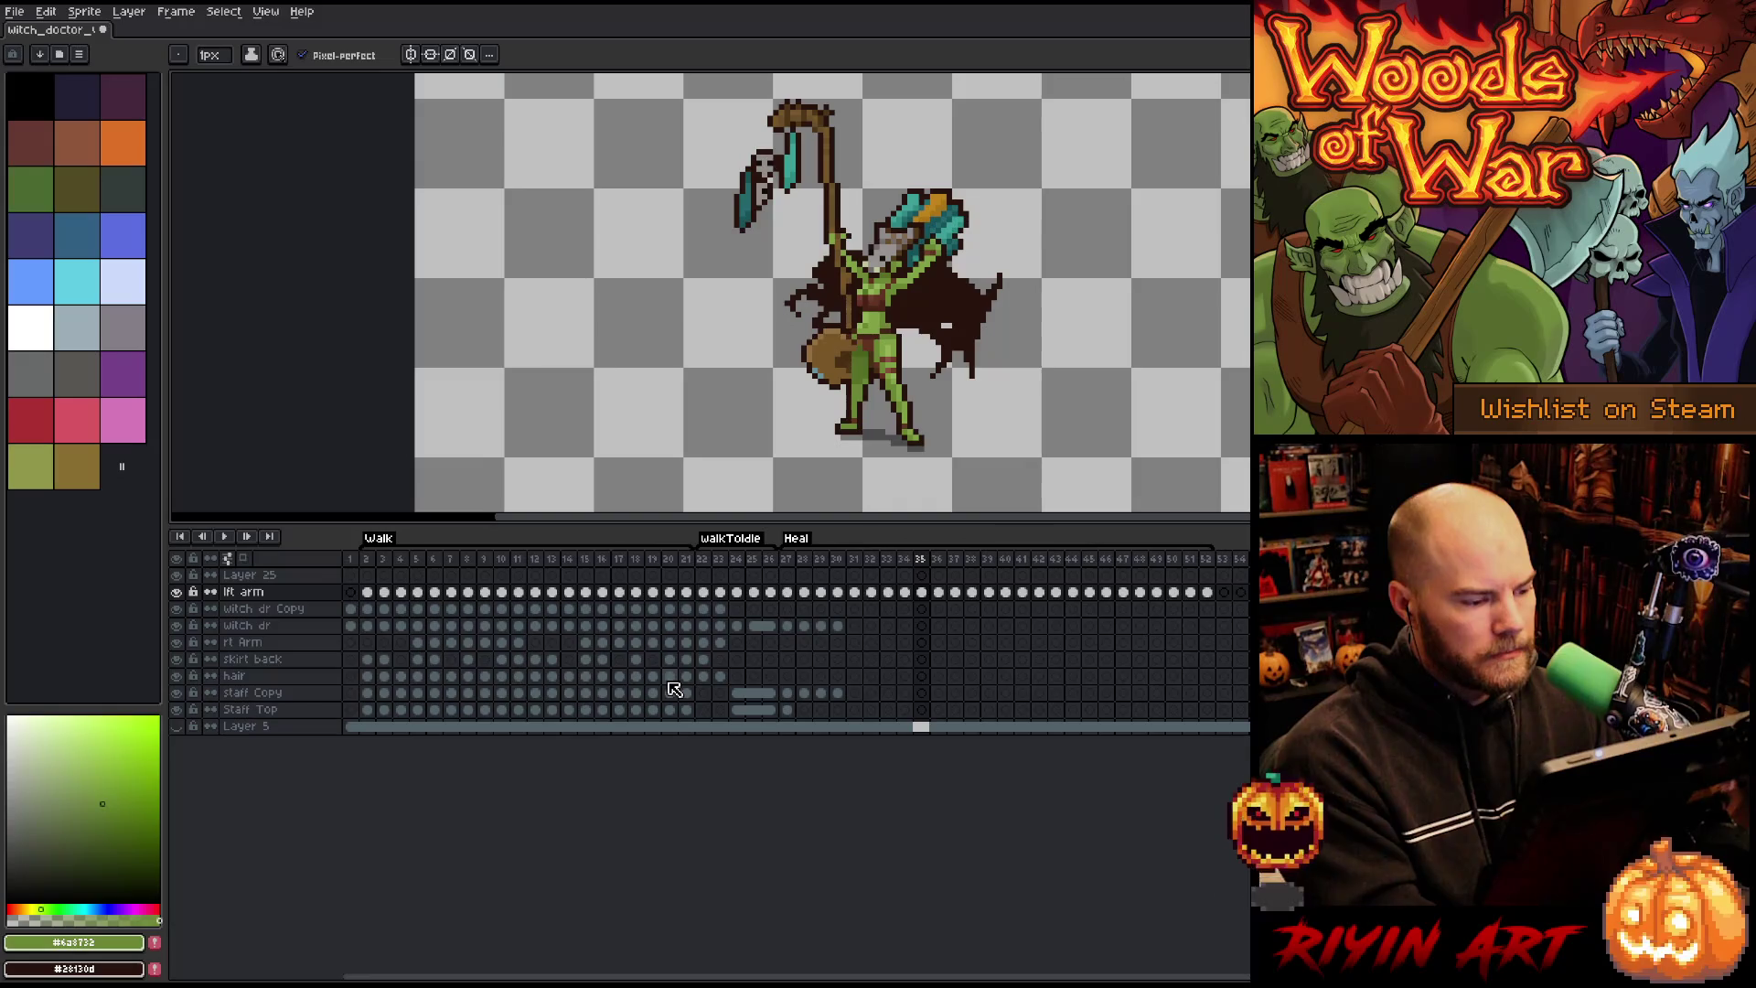
key("Delete")
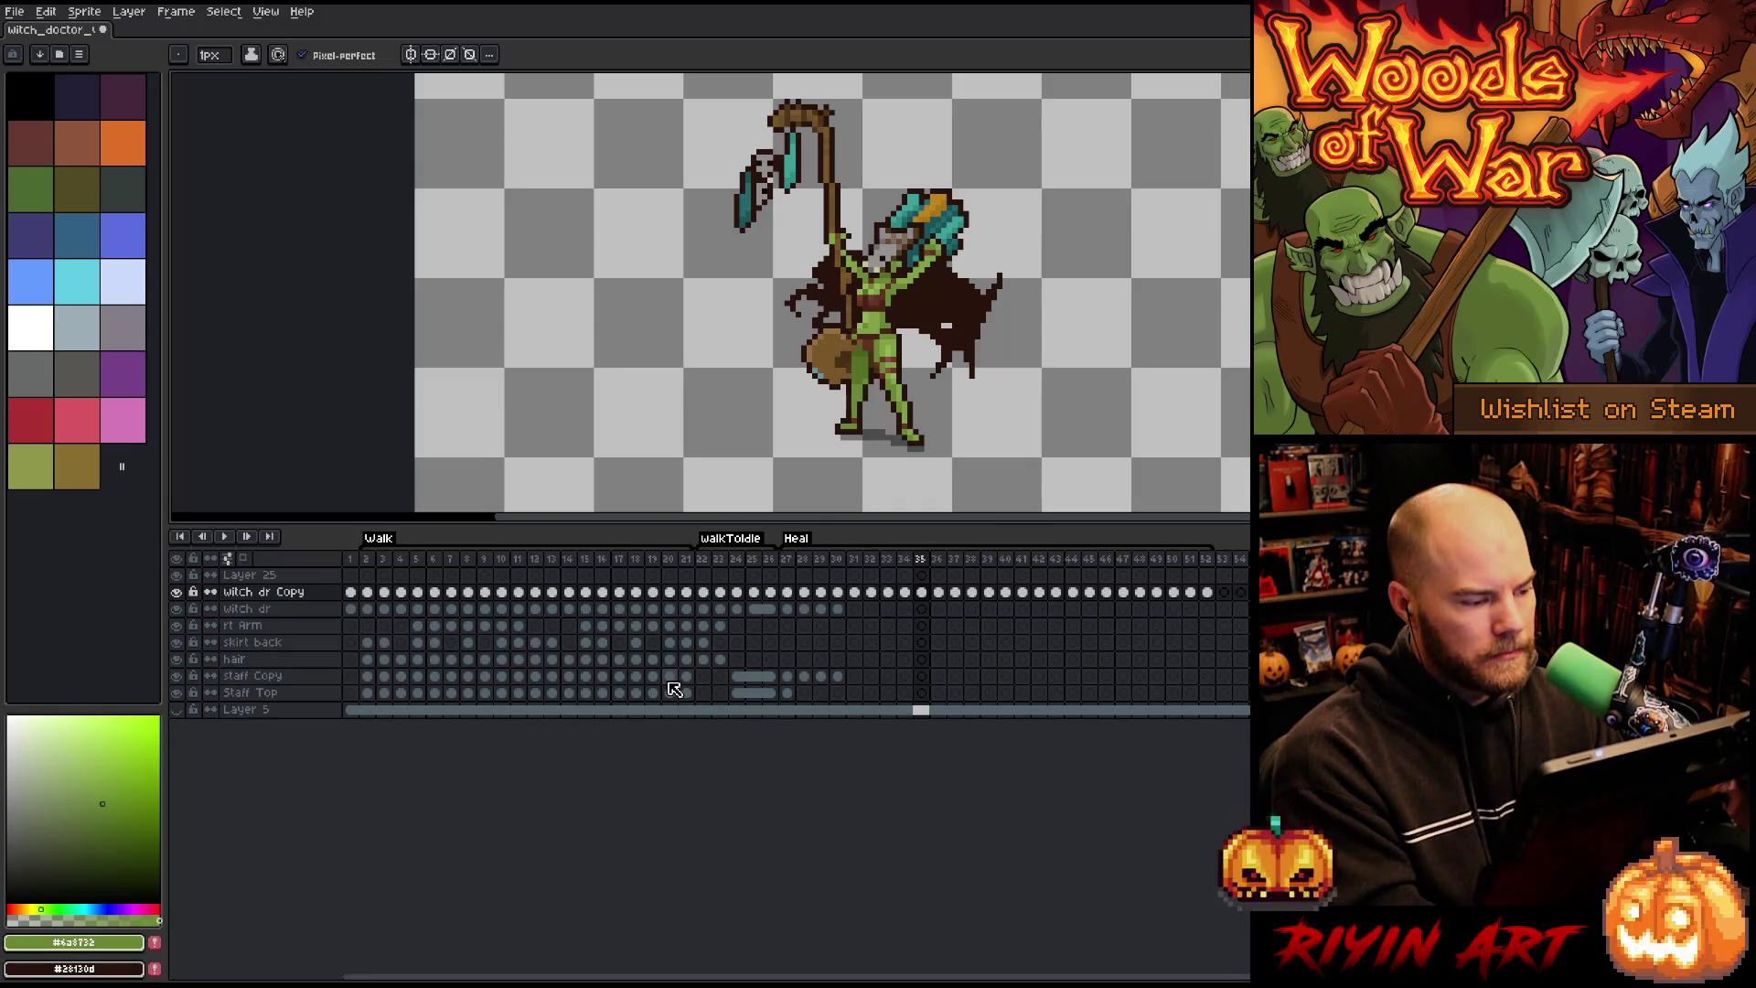
key("Delete")
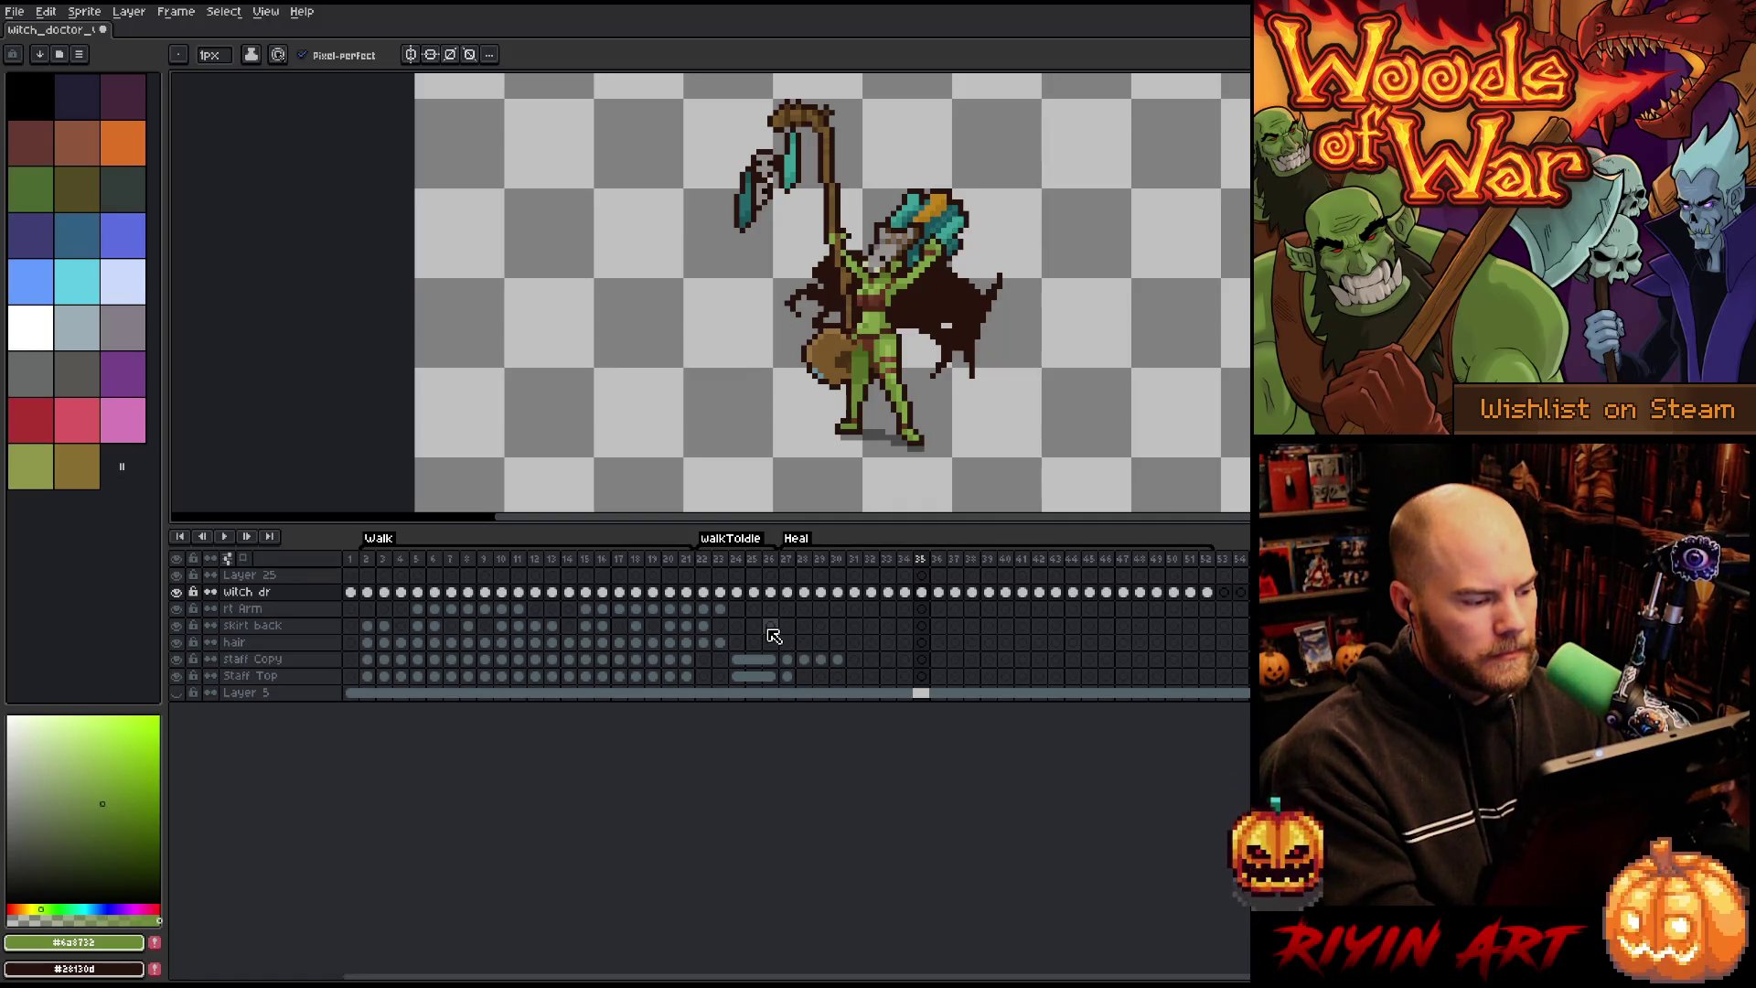
key("Delete")
key("Delete")
key("Delete")
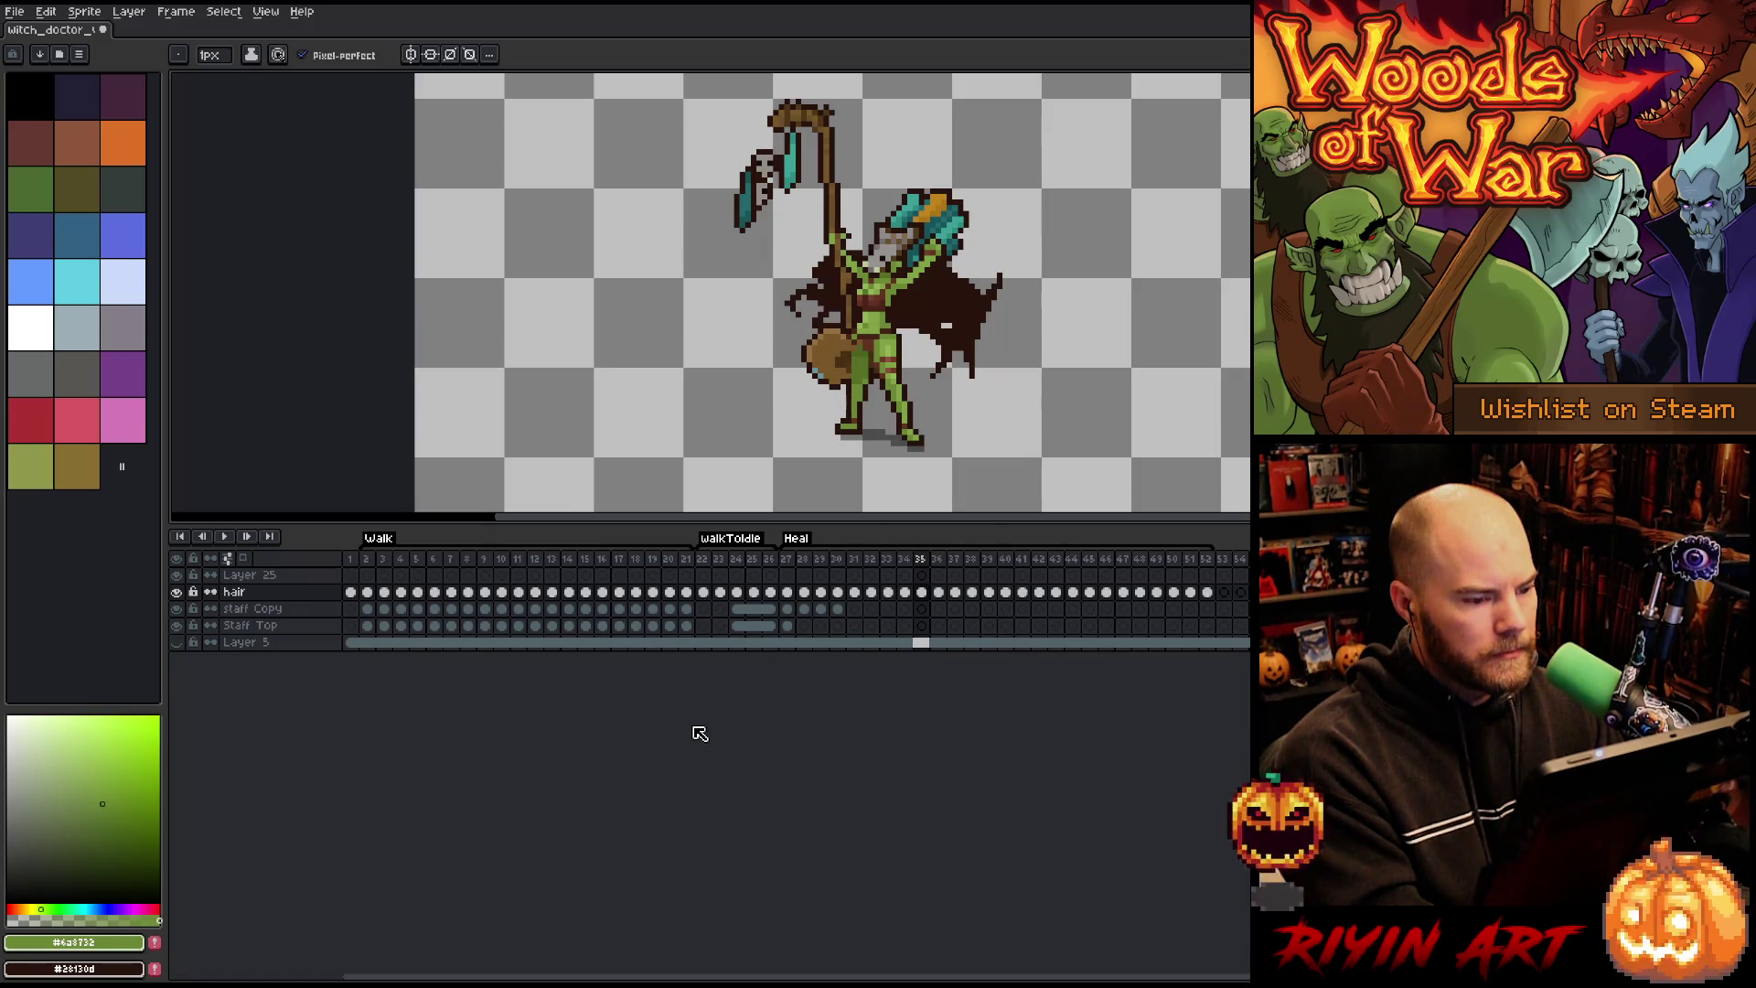
key("Delete")
key("Delete")
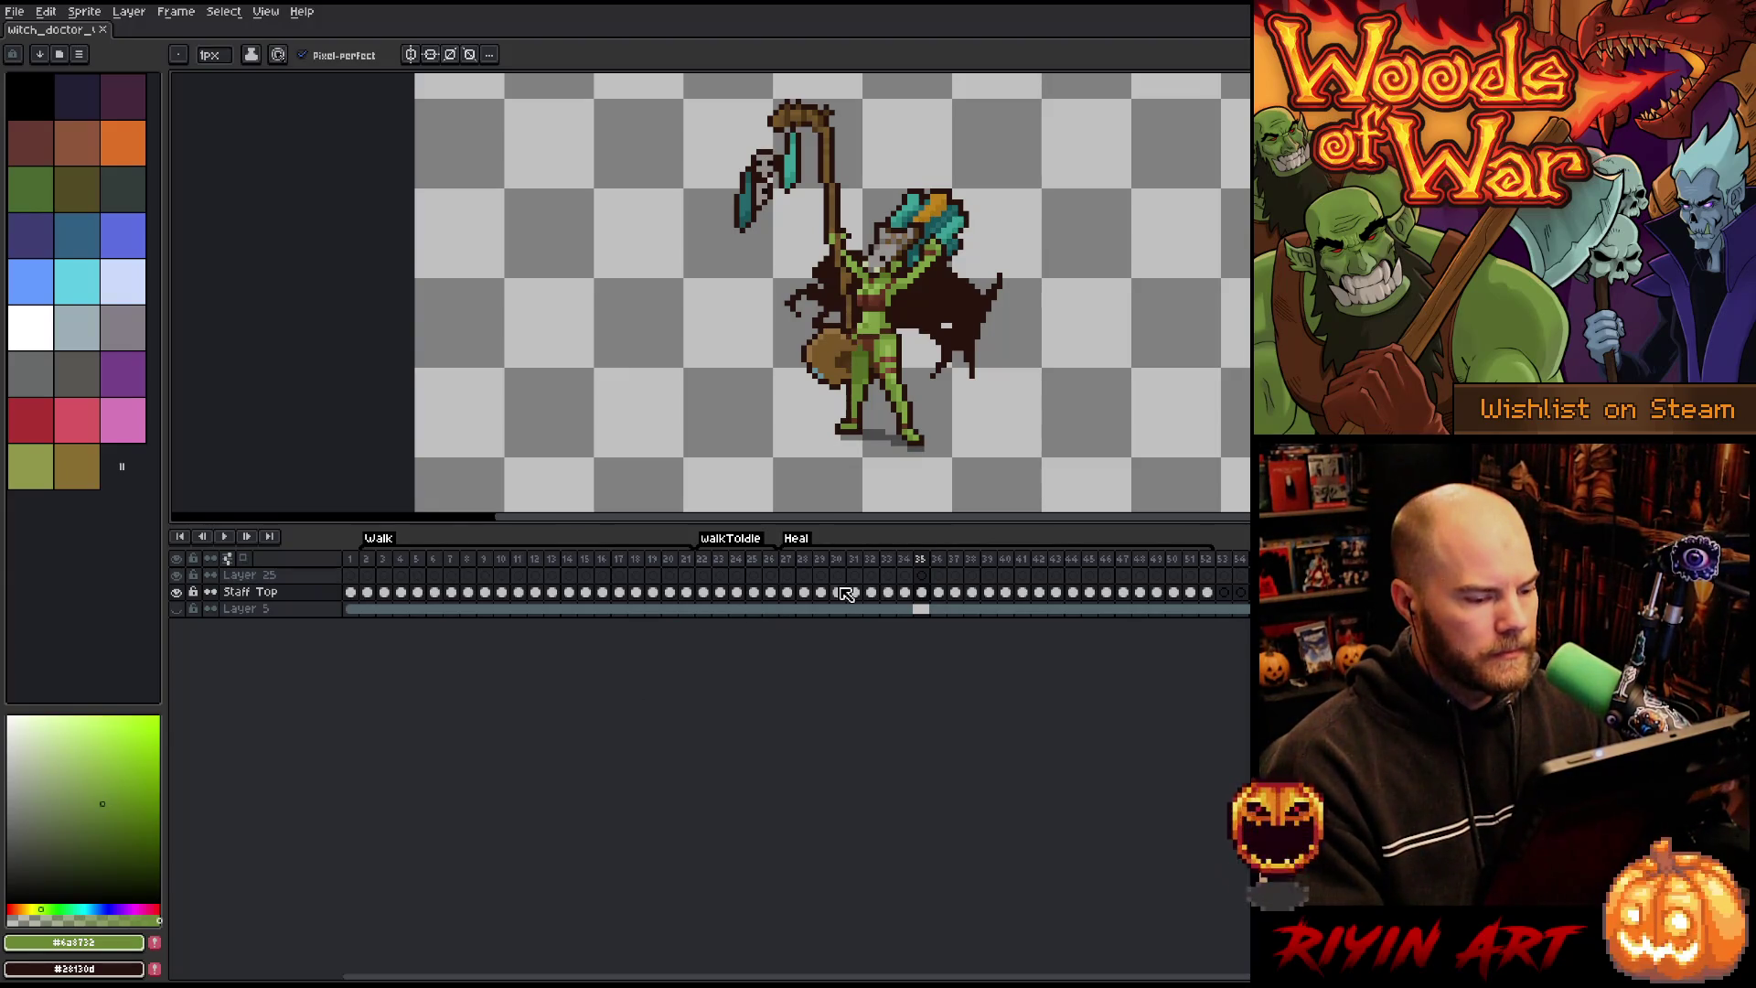
left_click(787, 560)
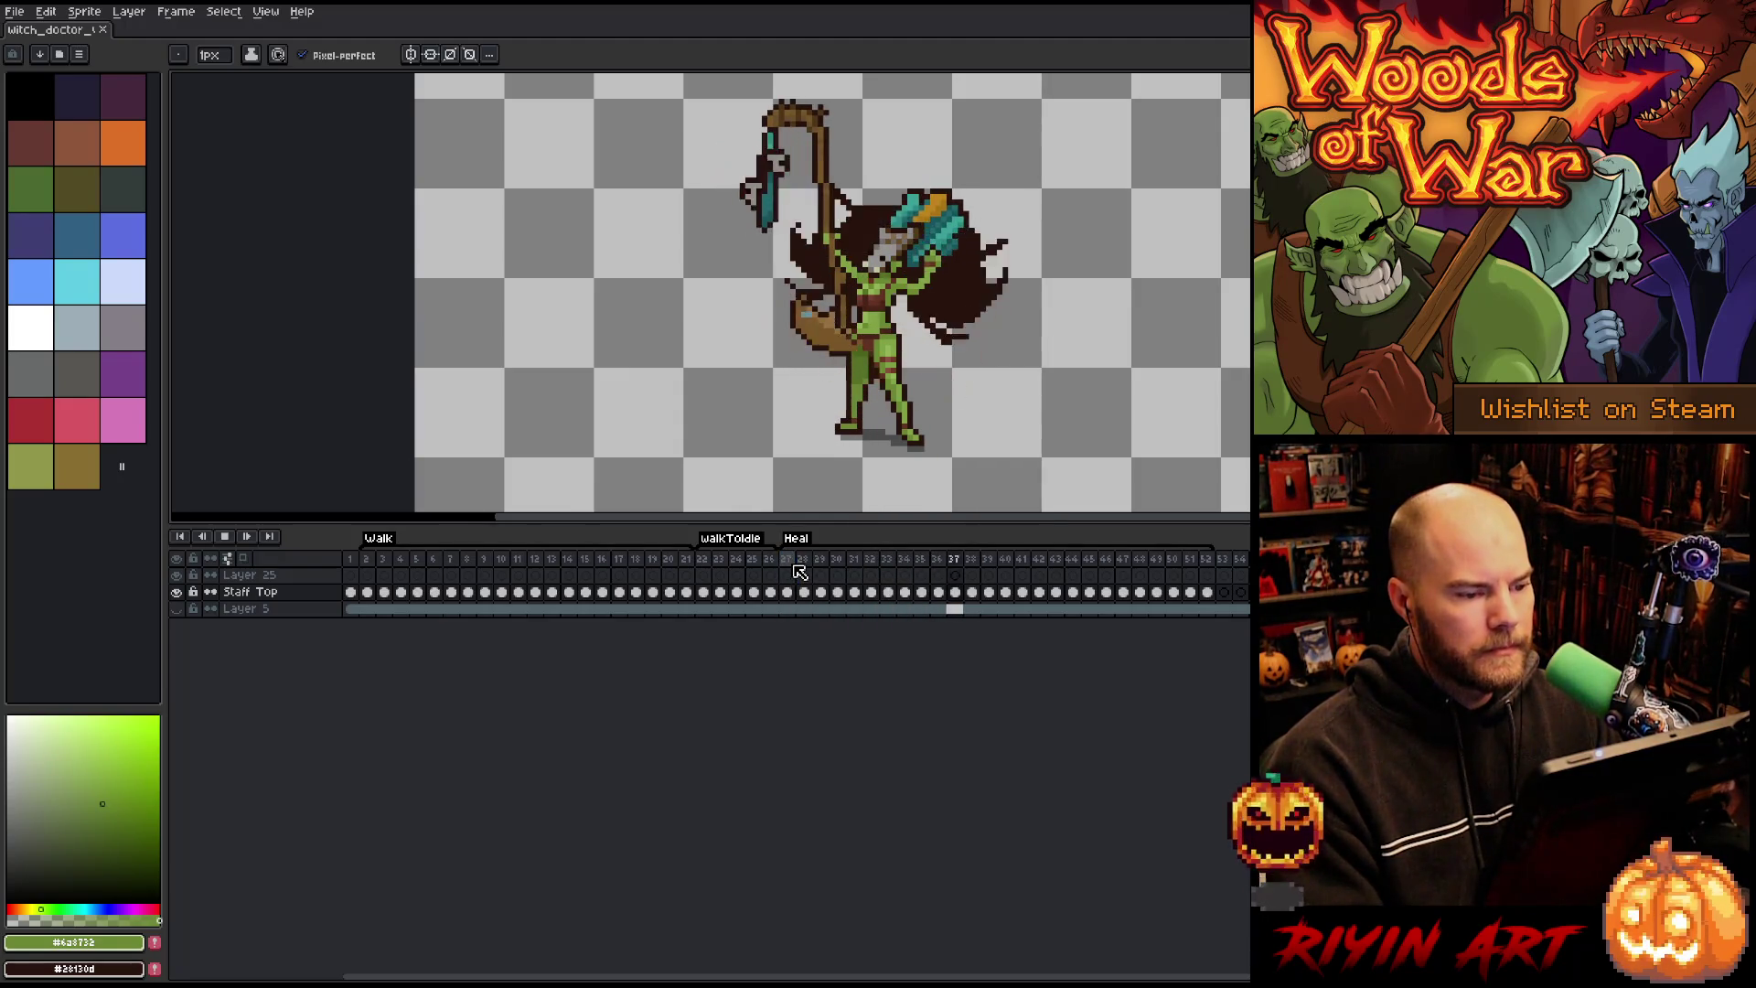
Step: Flip through walk frames 22 to 25 to compare the poses
left_click(702, 559)
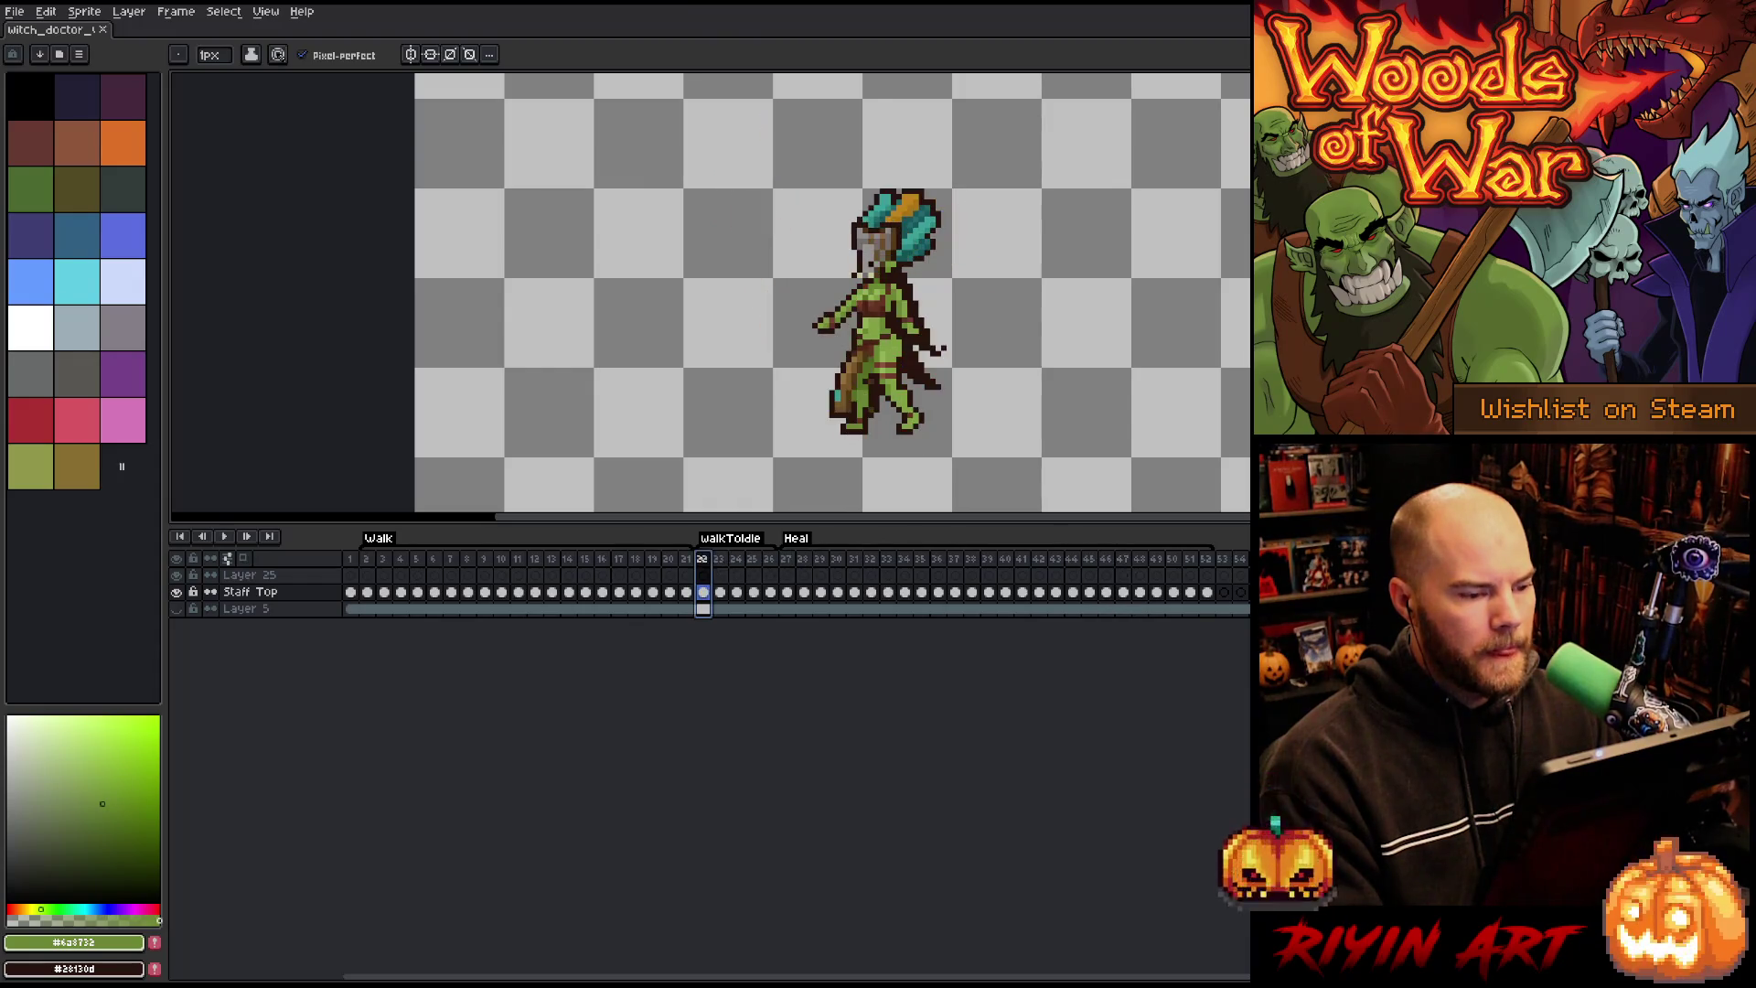
left_click(718, 559)
left_click(735, 558)
left_click(718, 559)
left_click(701, 558)
left_click(718, 558)
key("Right")
key("Right")
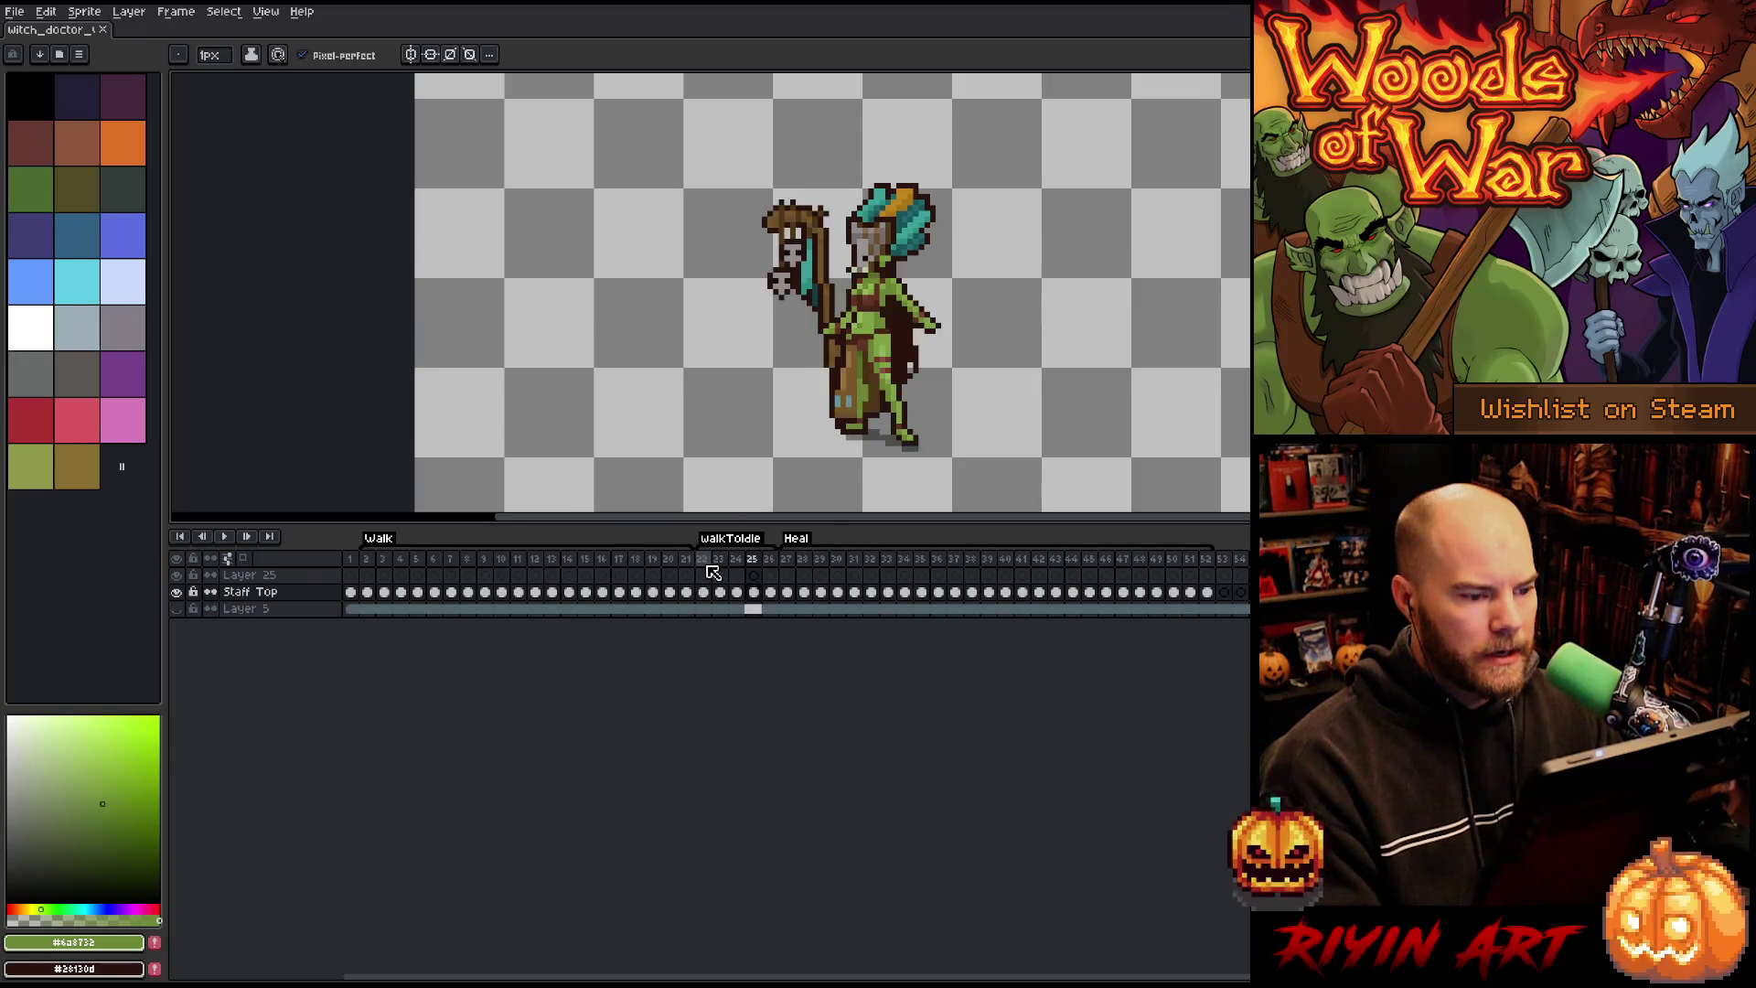
key("Left")
key("Left")
key("Left")
key("Right")
key("Right")
key("Right")
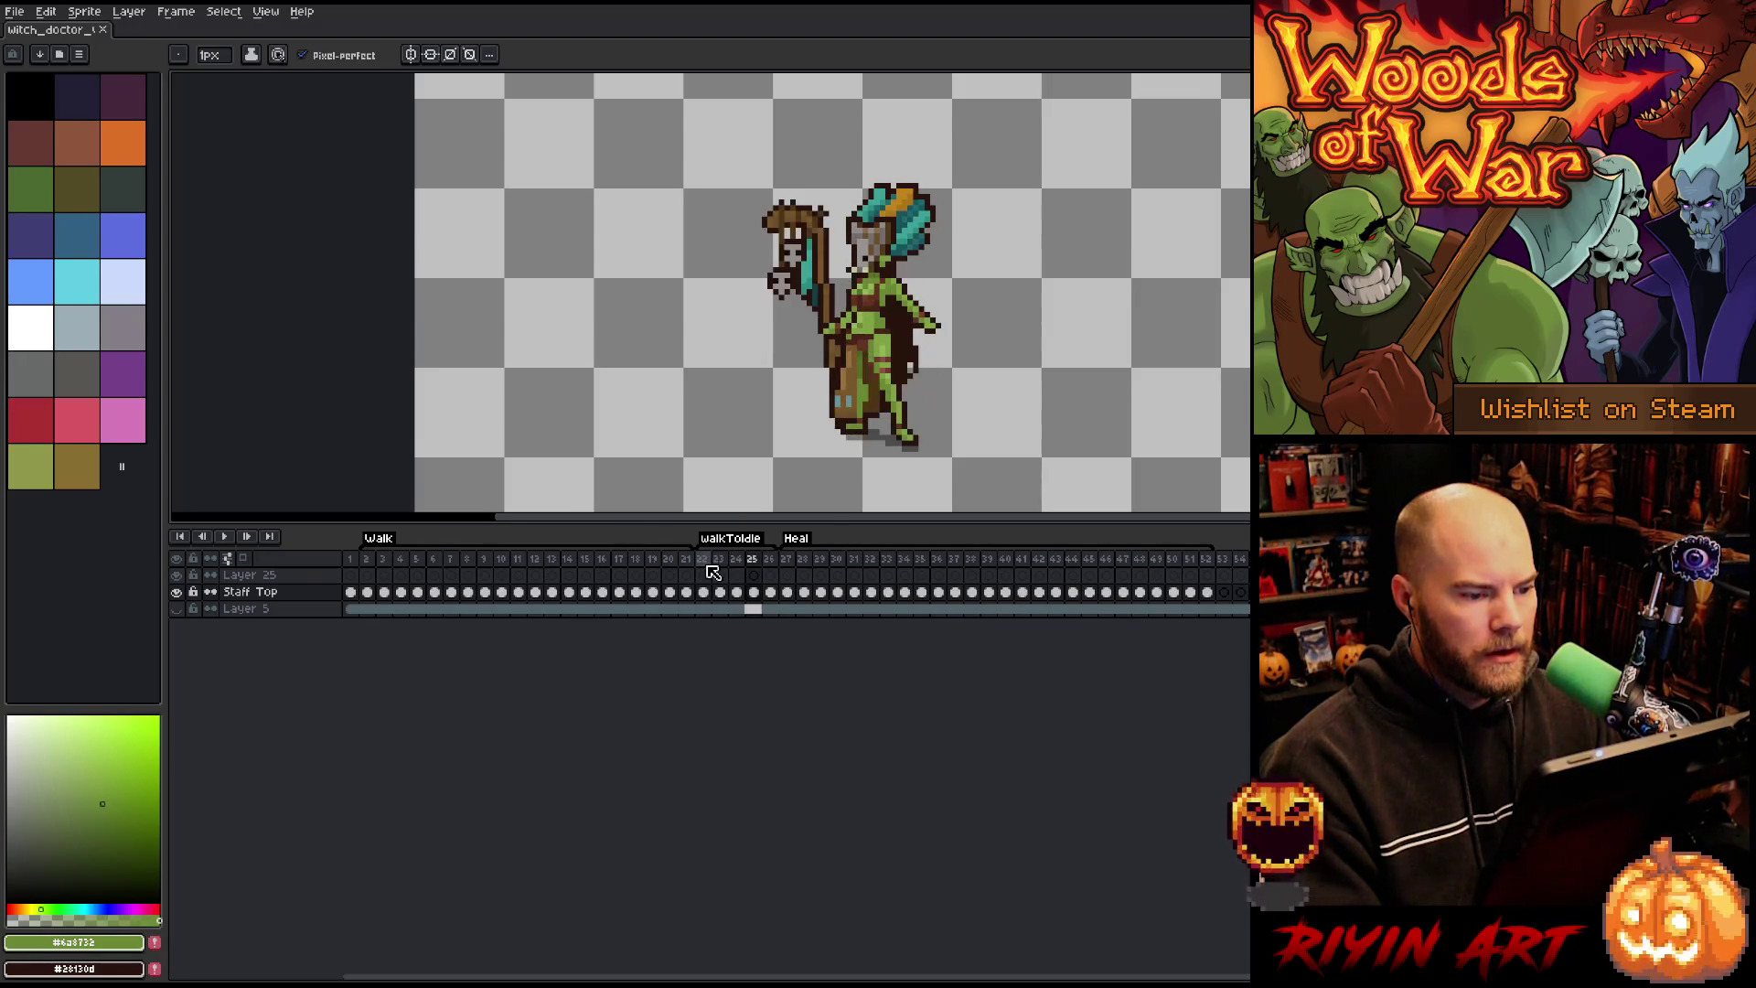
Step: Delete the walkToIdle tag, play the result, then select frames 24–26 as a range
left_click(763, 567)
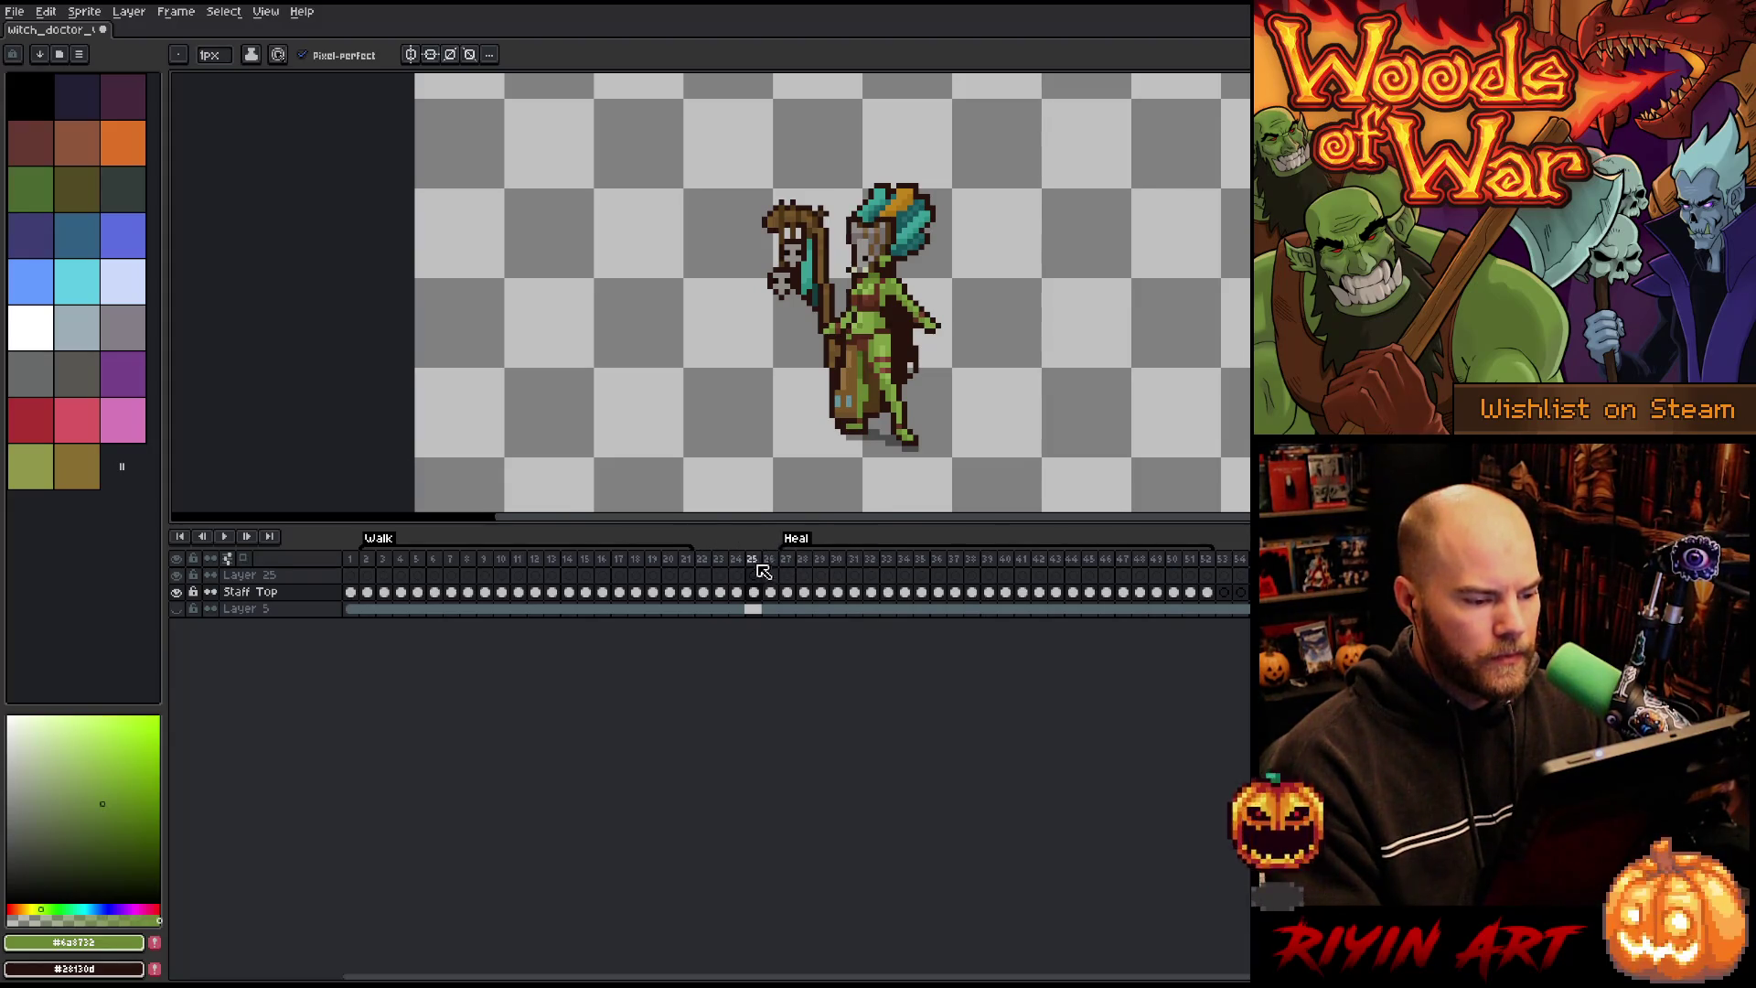
key("Return")
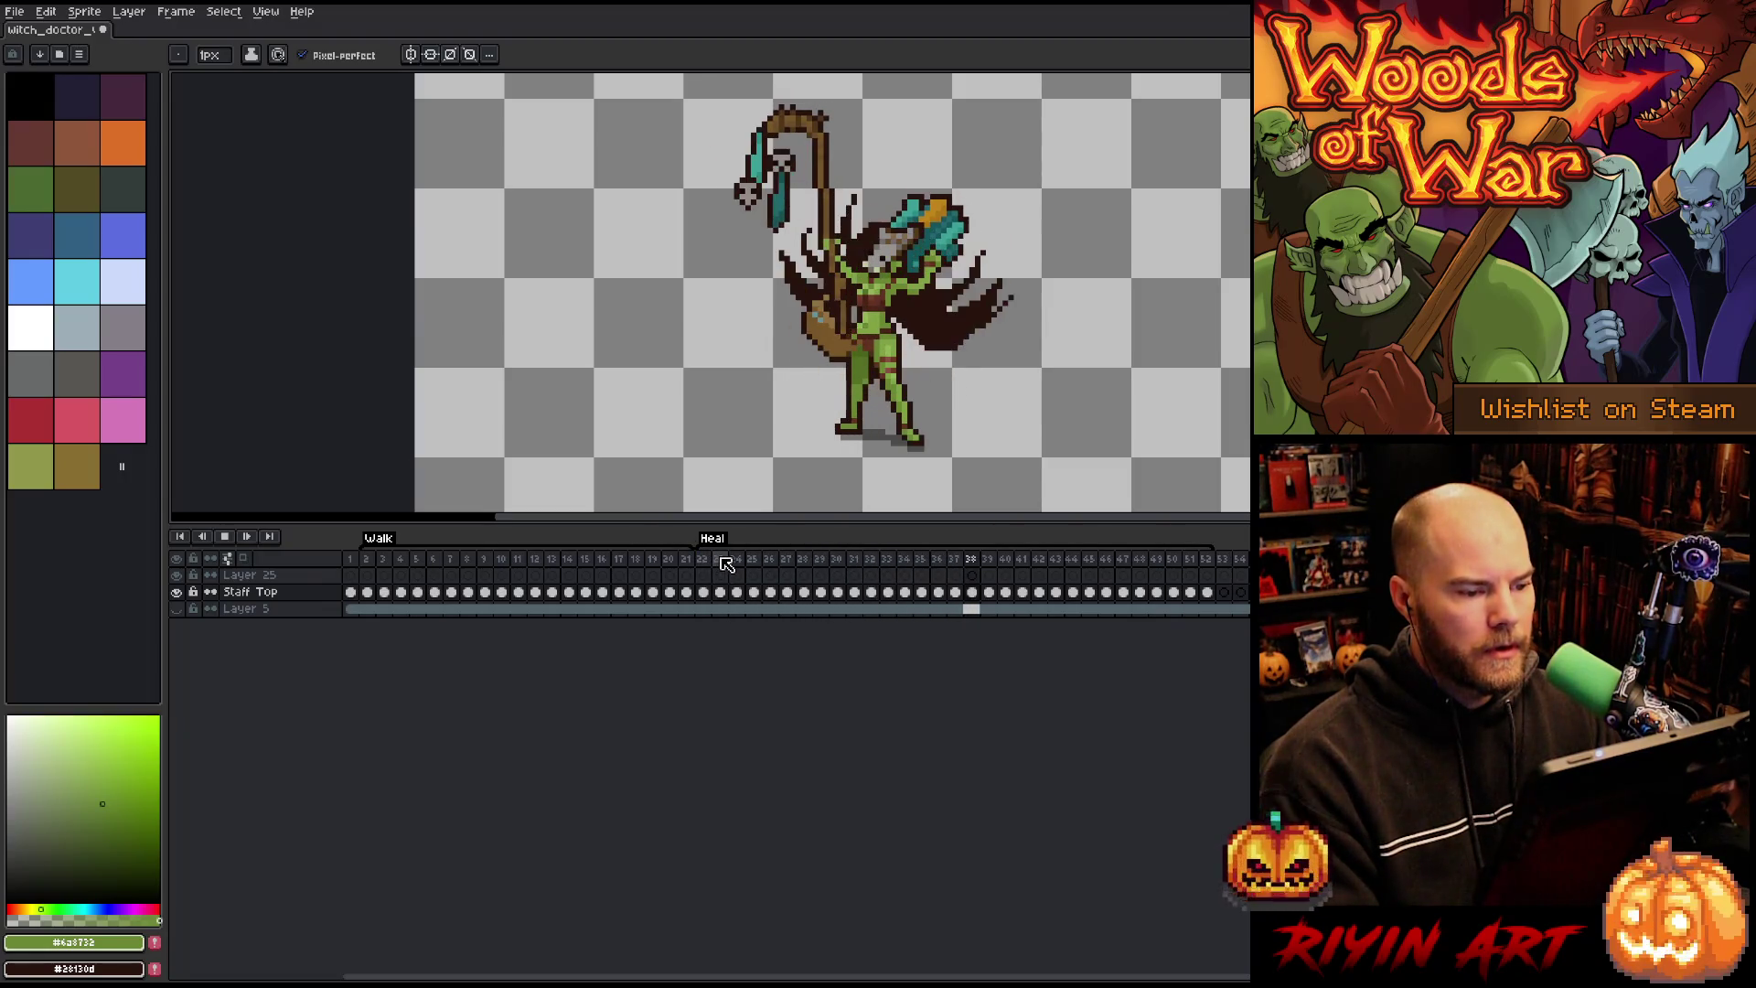
left_click(723, 560)
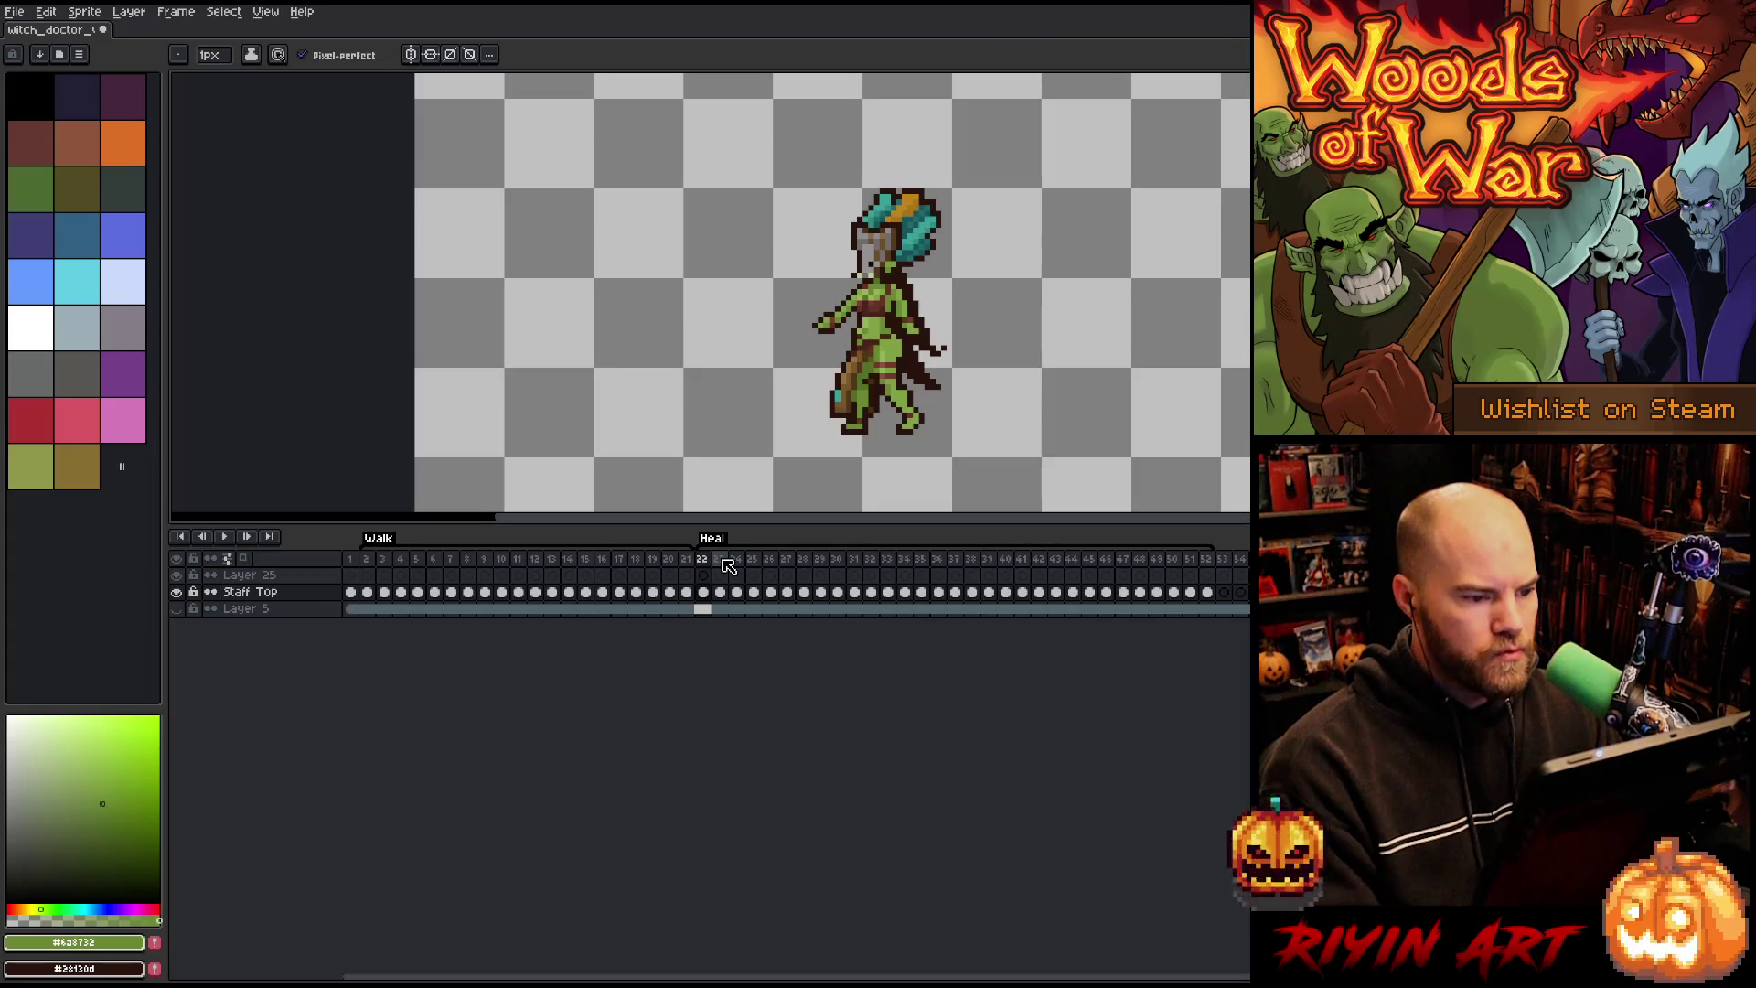
key("Right")
key("Right")
key("Right")
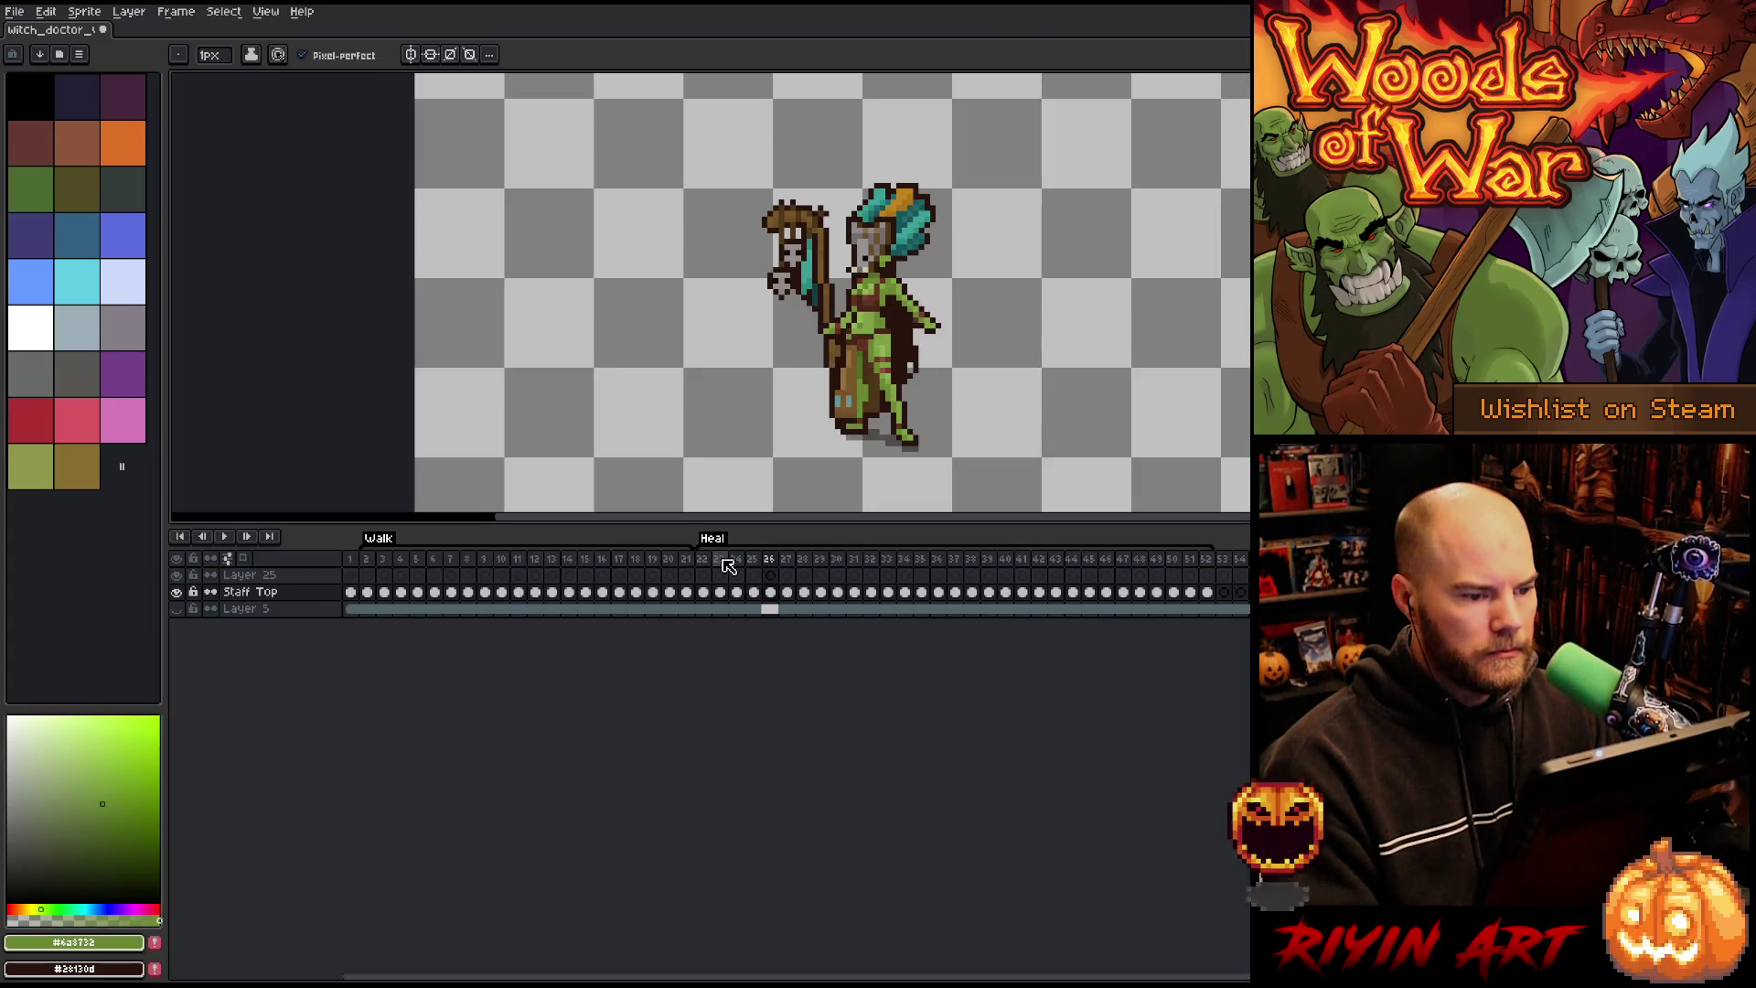
left_click(753, 561)
key("Right")
key("Right")
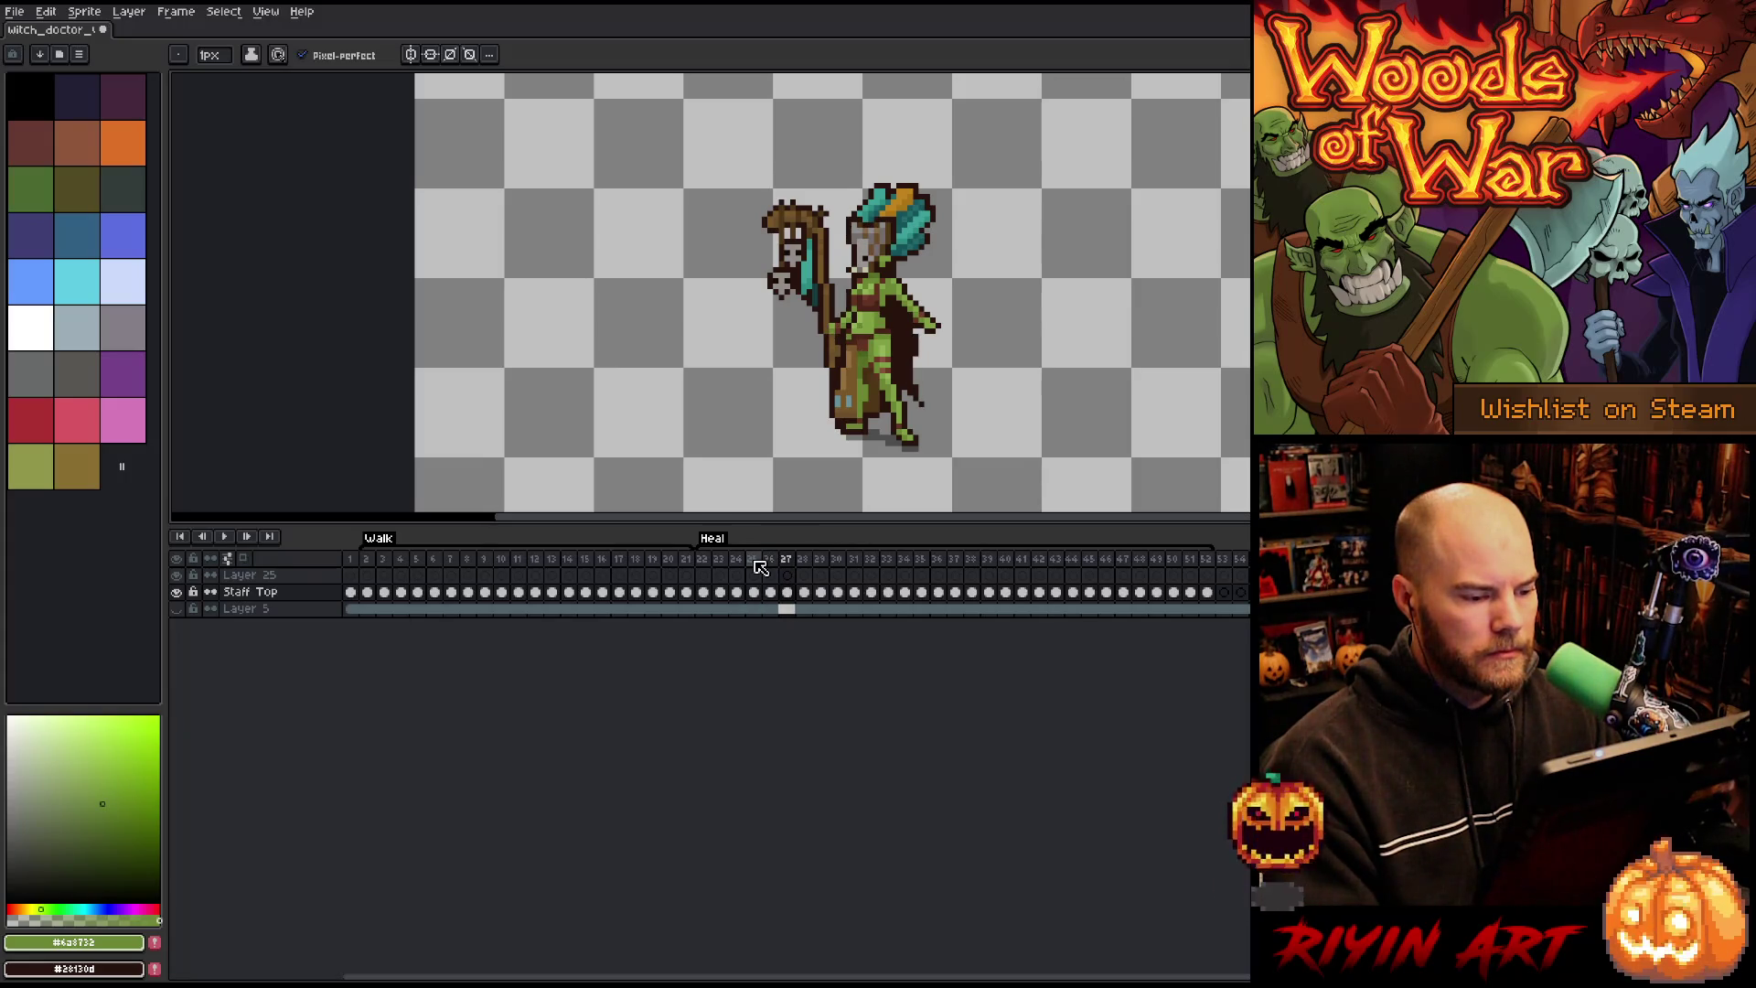
left_click(771, 560)
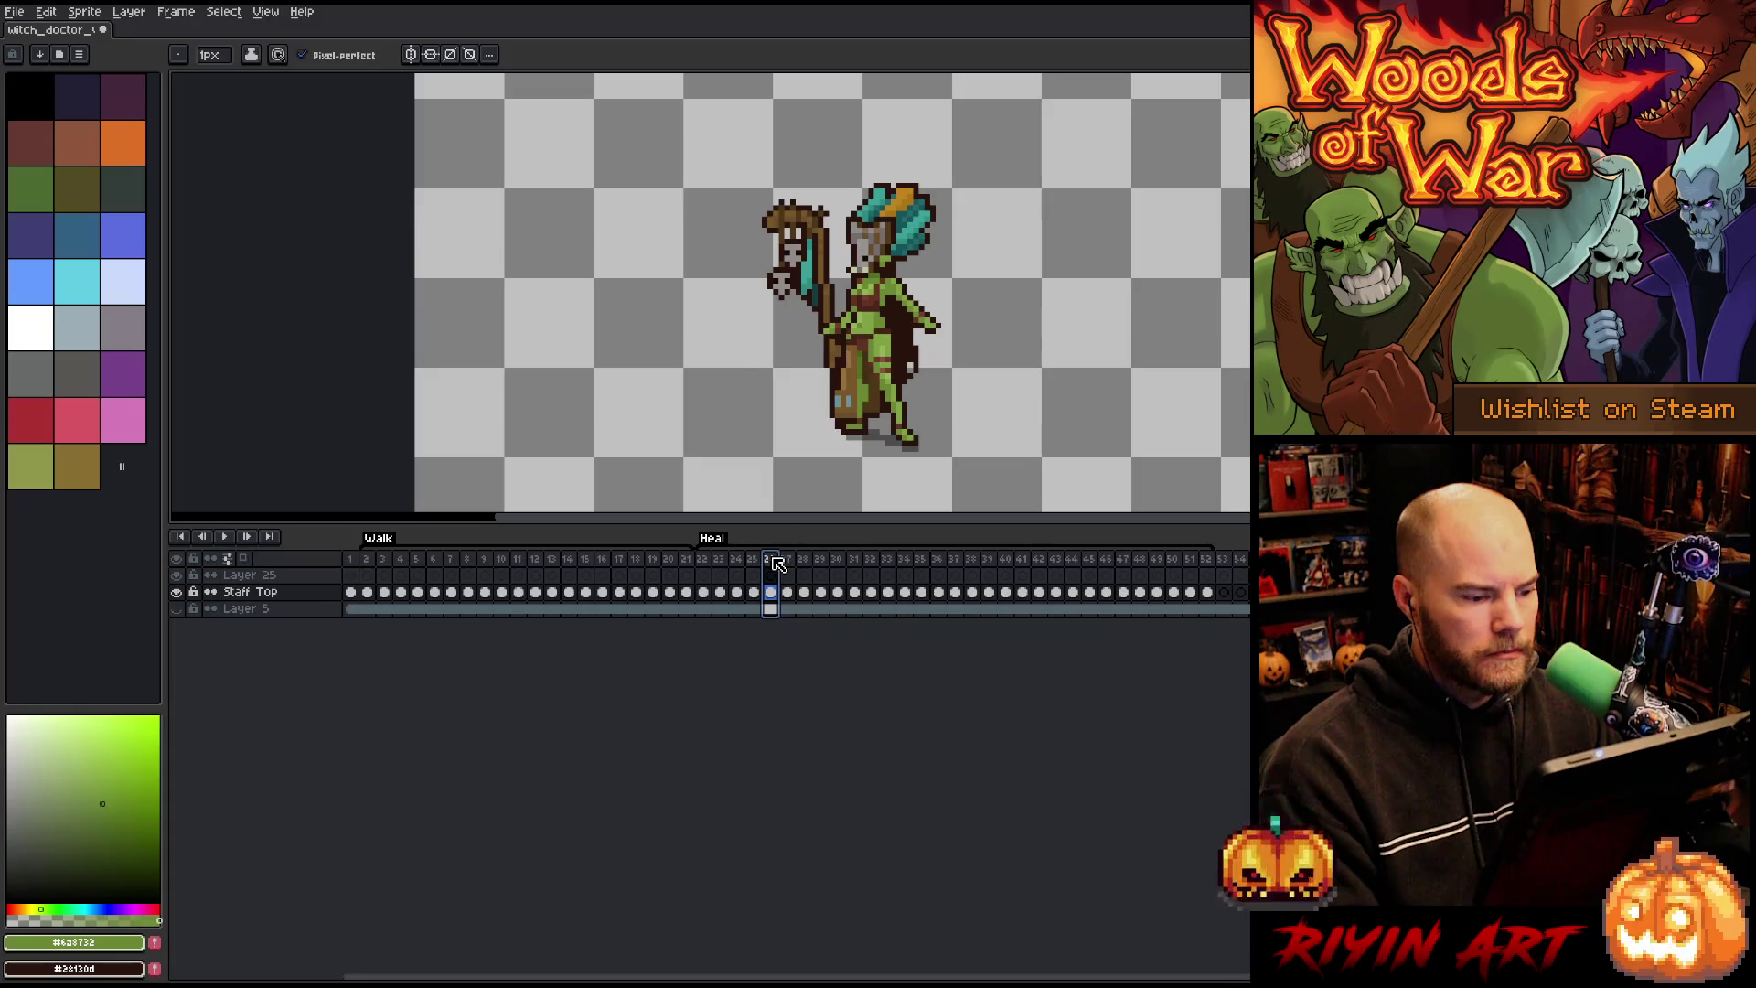
left_click_drag(776, 564, 759, 562)
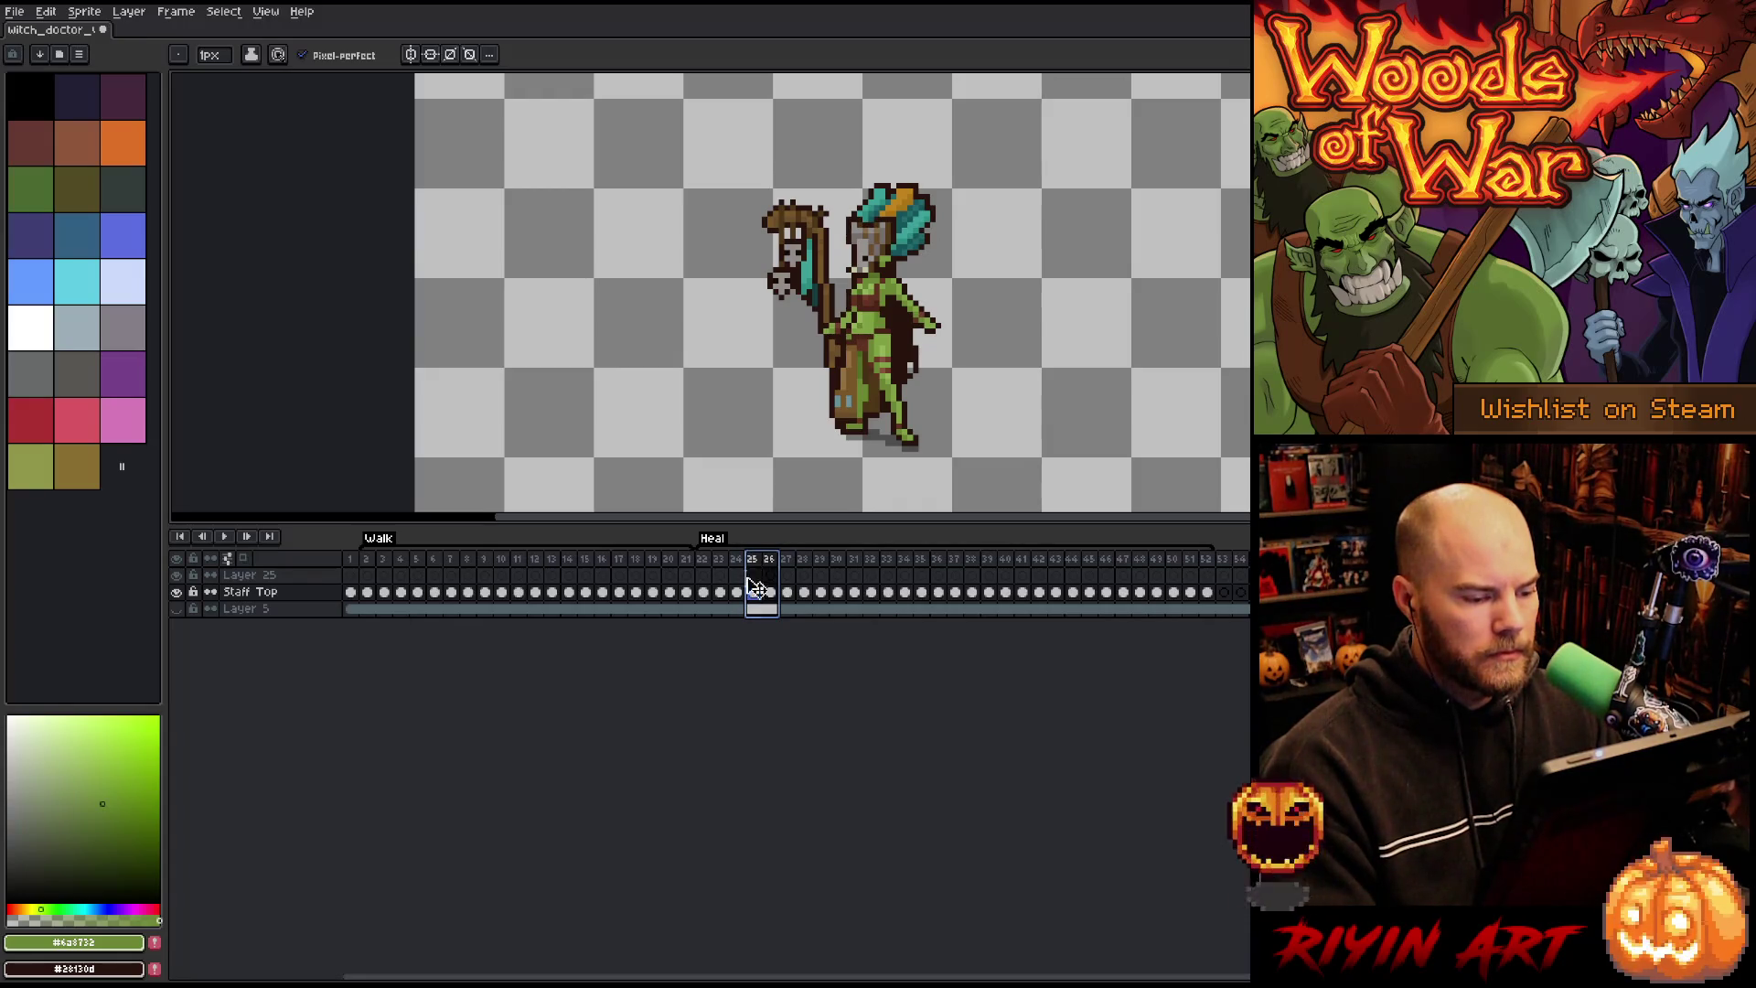
Step: Delete the selected surplus frames, compare the staff poses around frame 27, and play it back
right_click(755, 555)
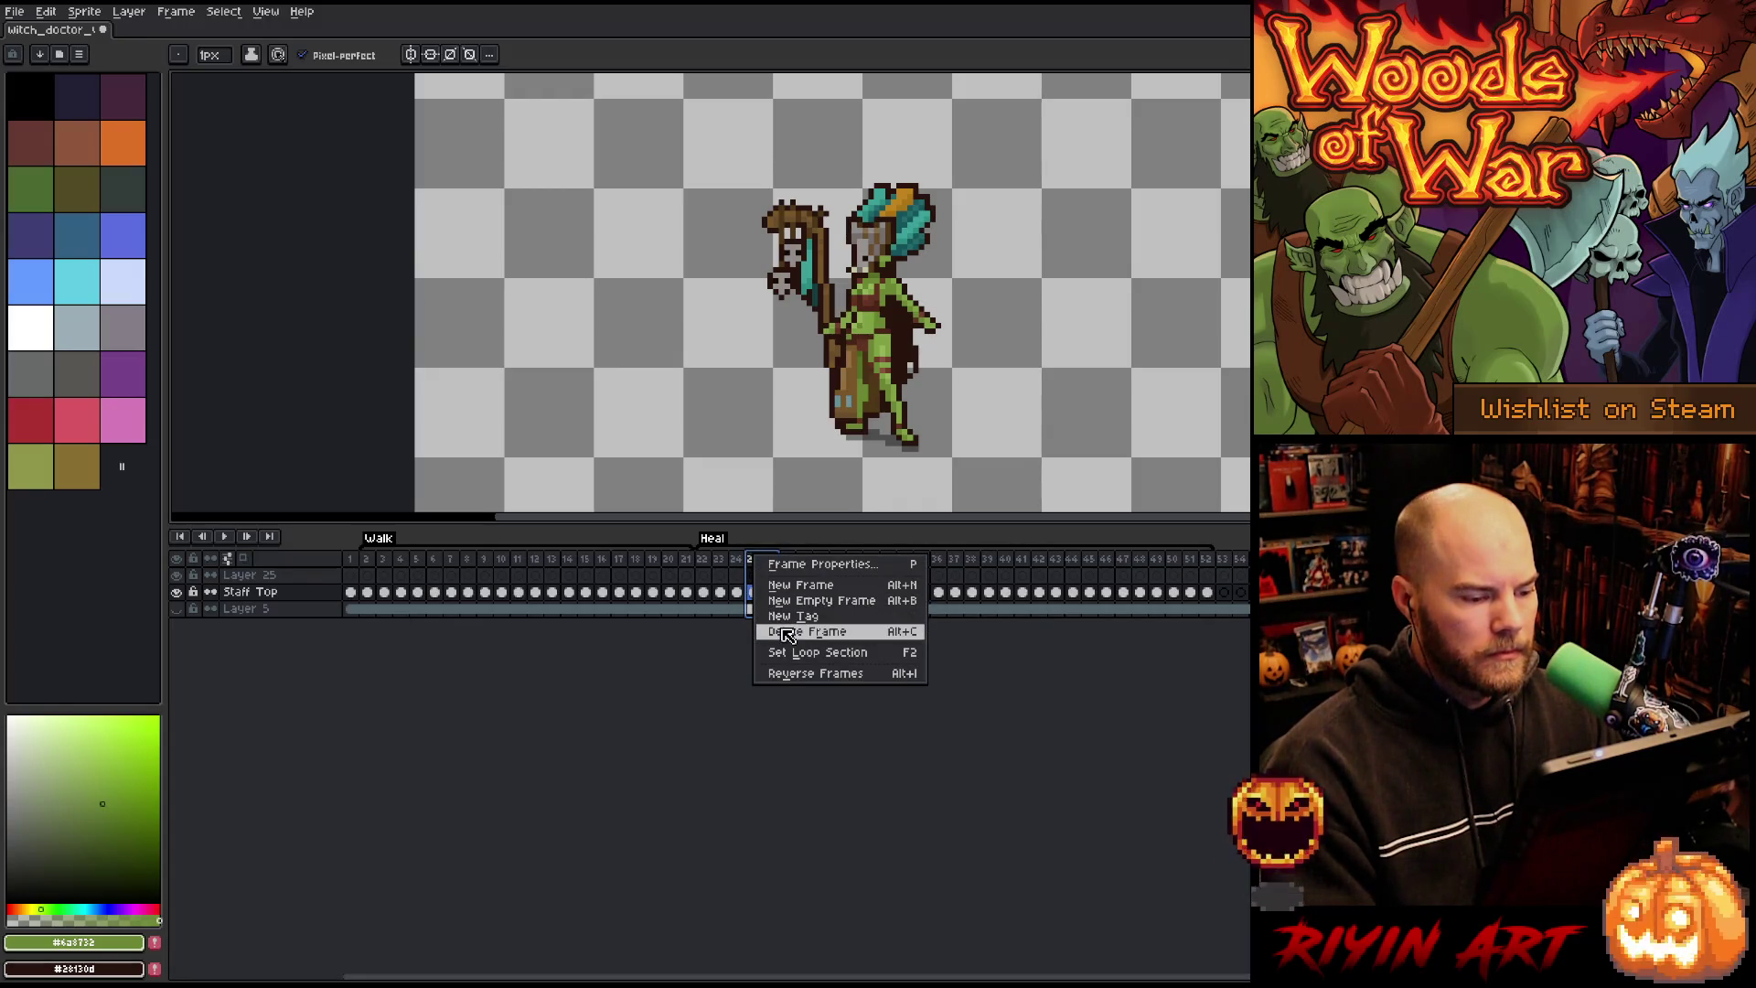
left_click(788, 633)
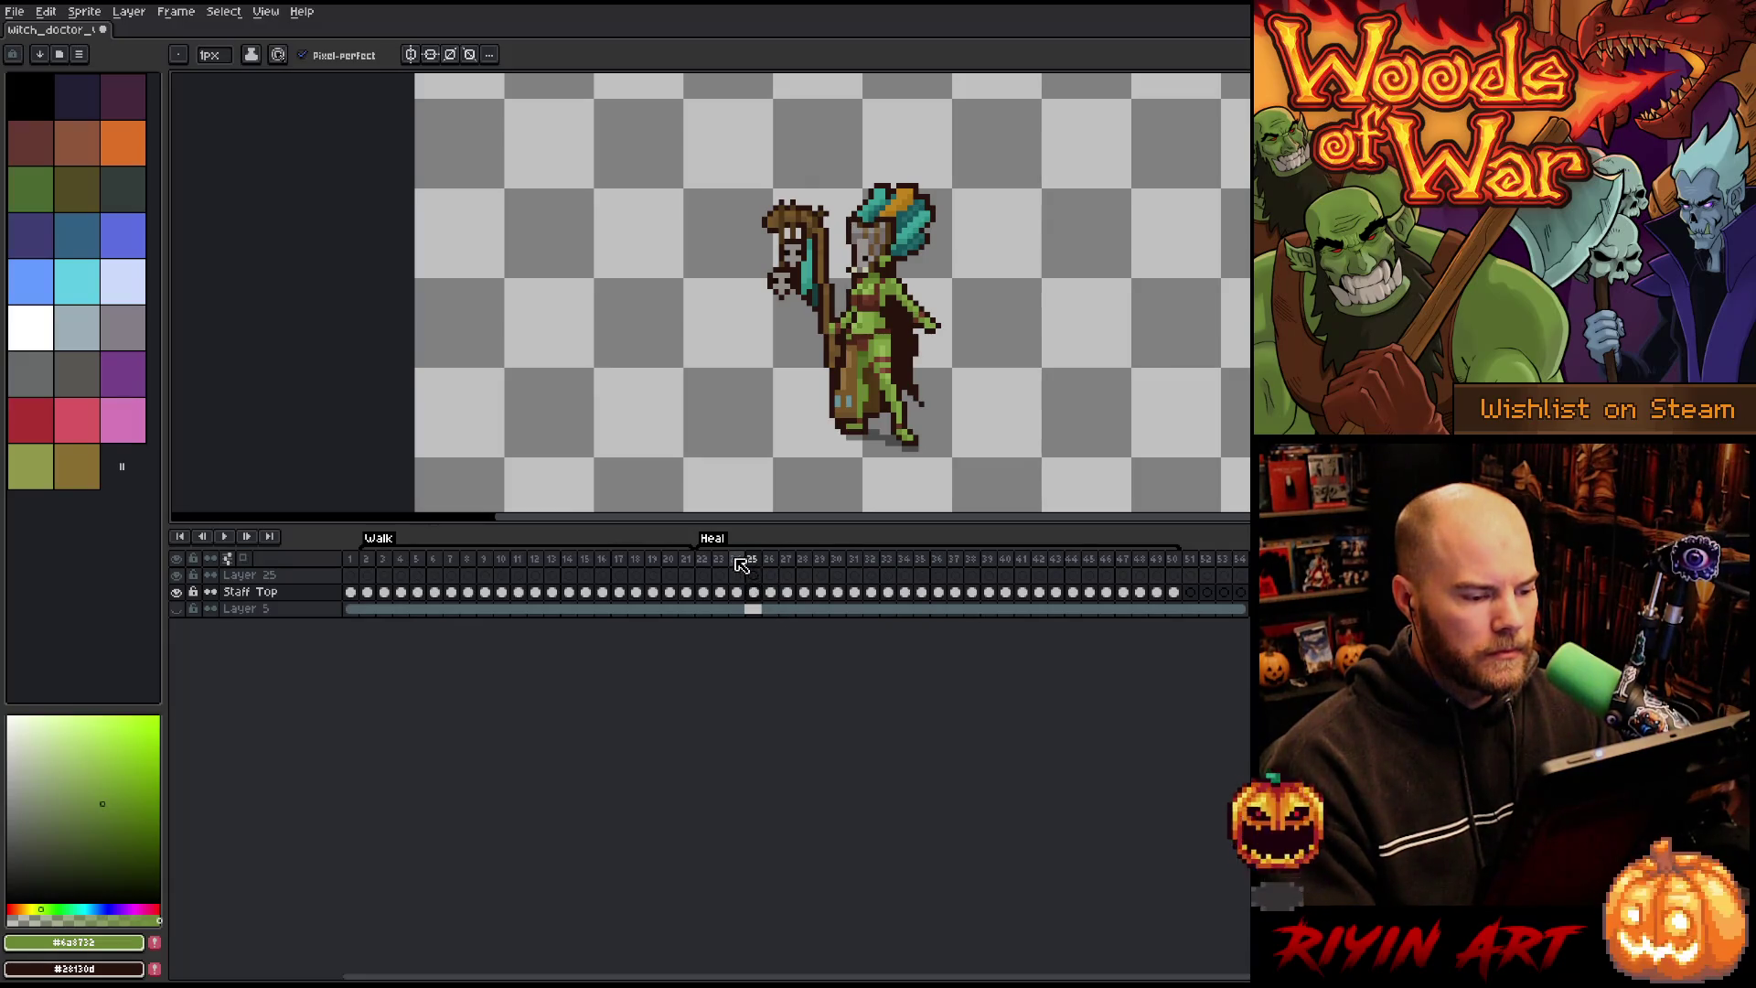
left_click(785, 558)
left_click(753, 558)
left_click(786, 557)
key("Return")
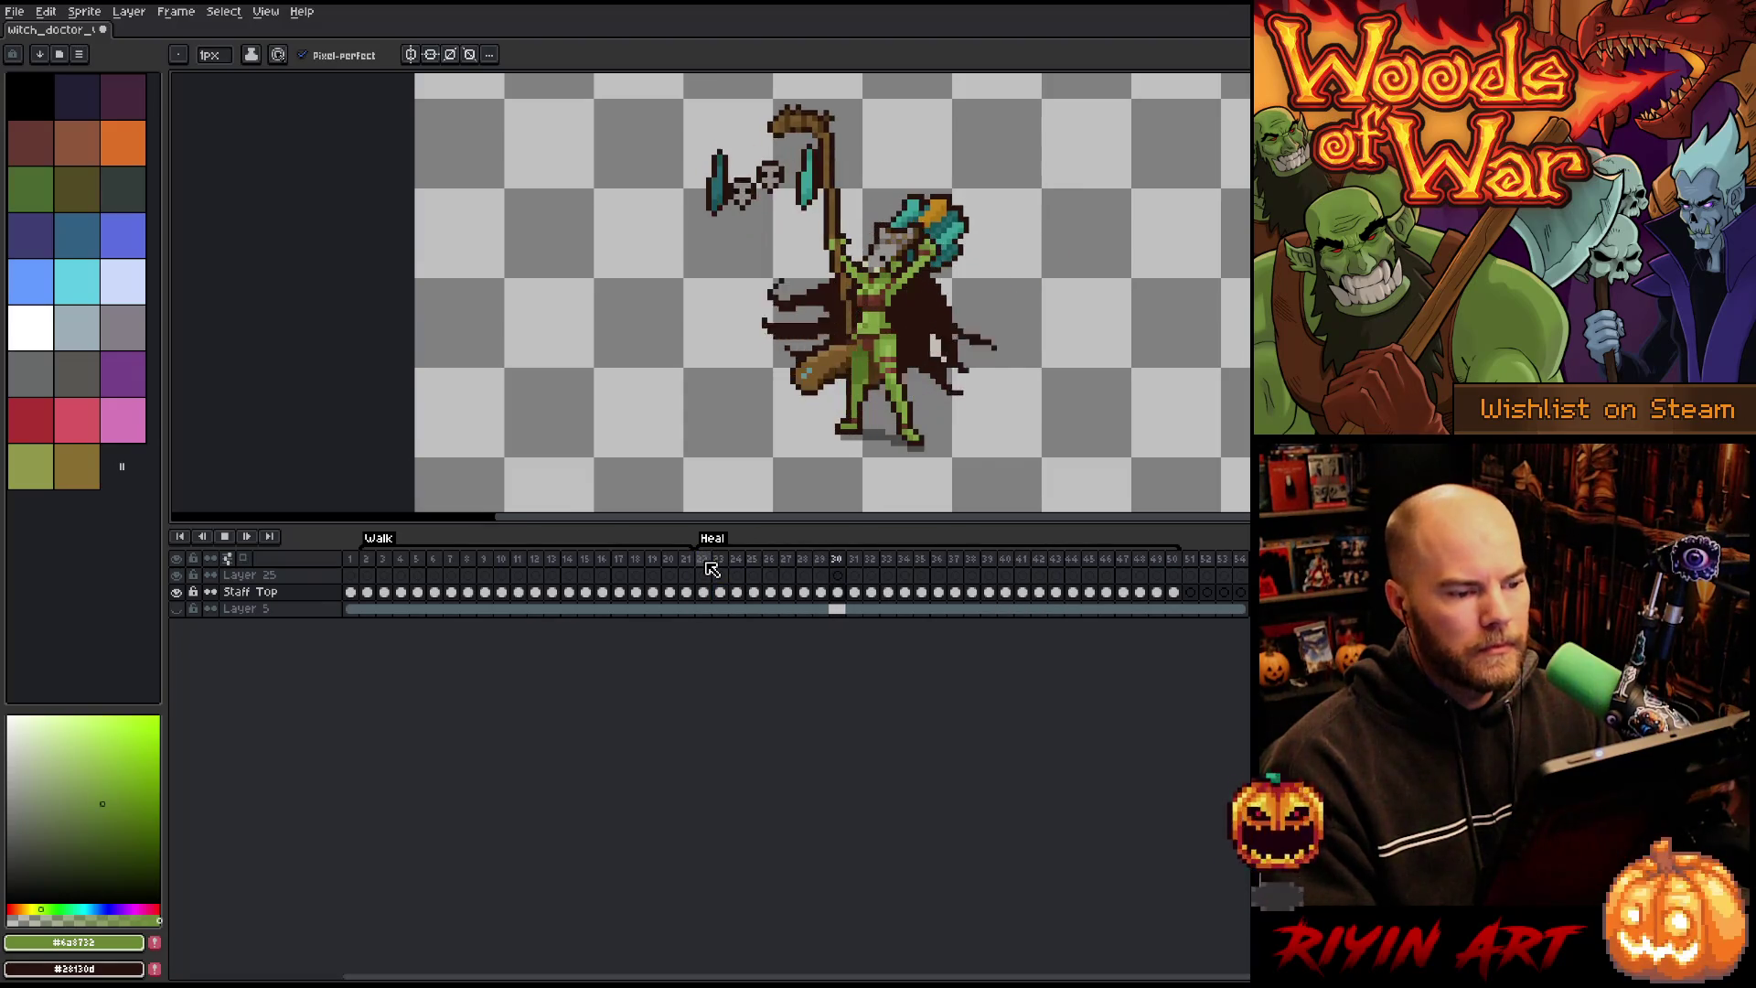
Step: Play the animation from frame 23 with the teal Layer 5 background shown and recentred
left_click(702, 560)
key("Return")
key("Return")
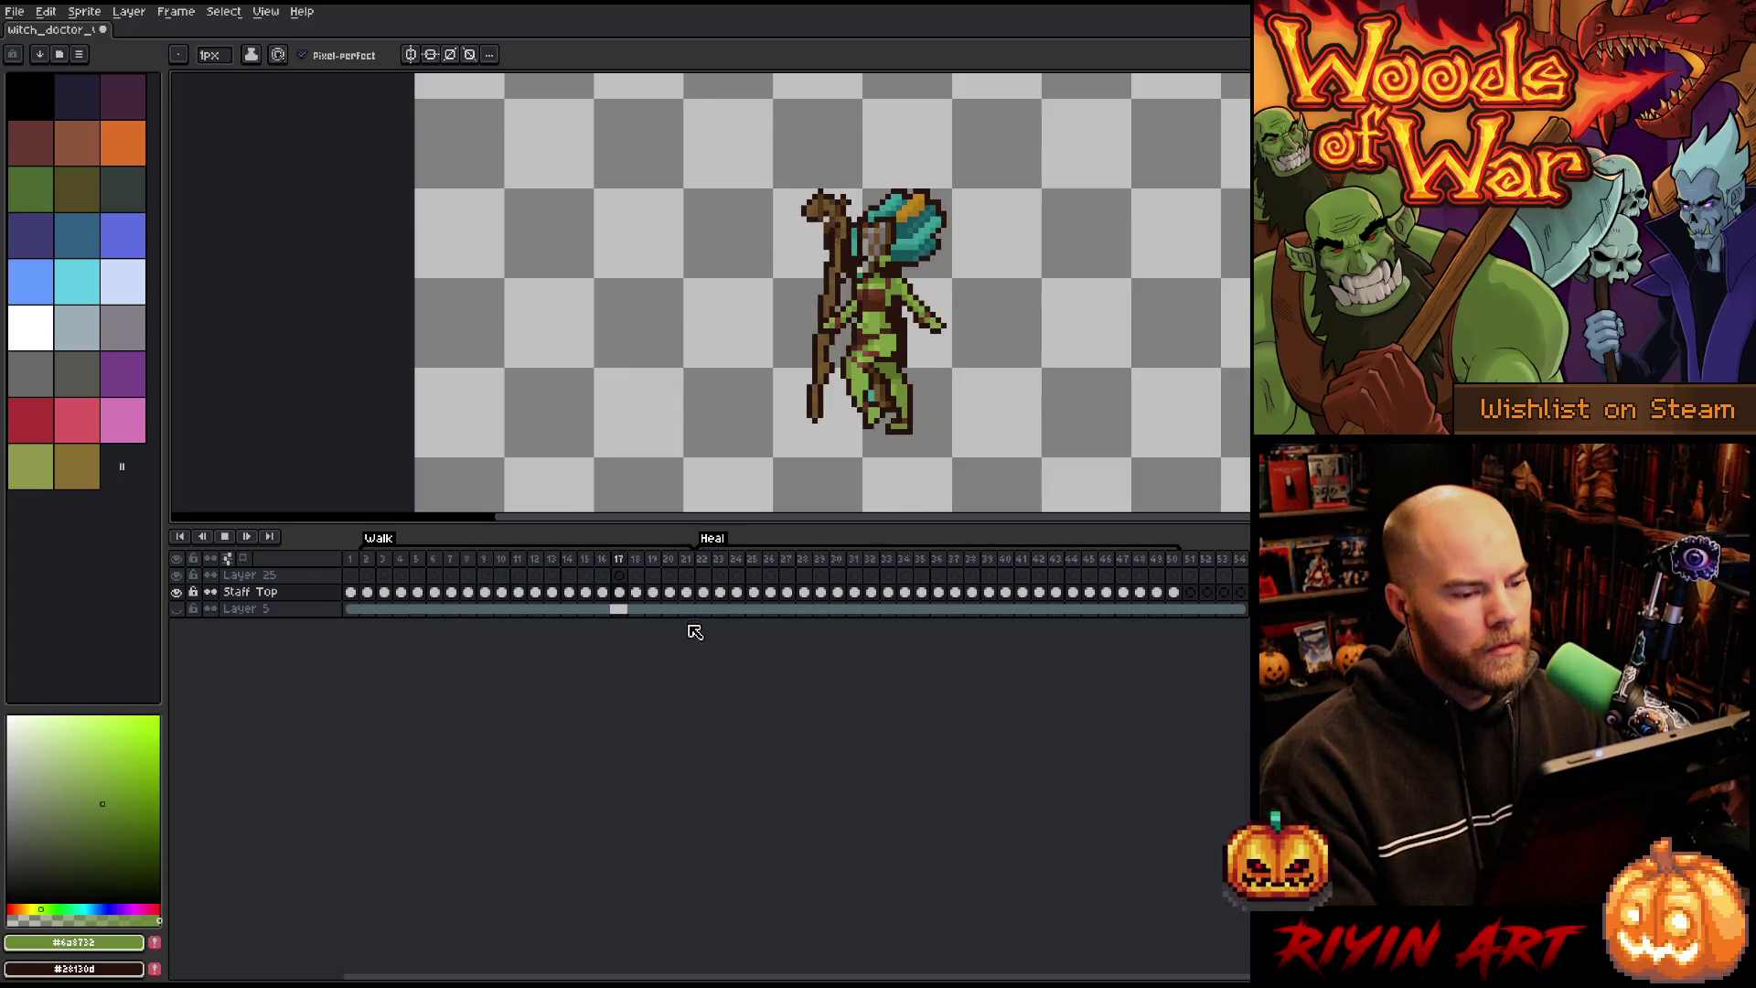
left_click(182, 610)
scroll(741, 311, "up", 1)
left_click_drag(740, 312, 619, 310)
scroll(596, 341, "down", 1)
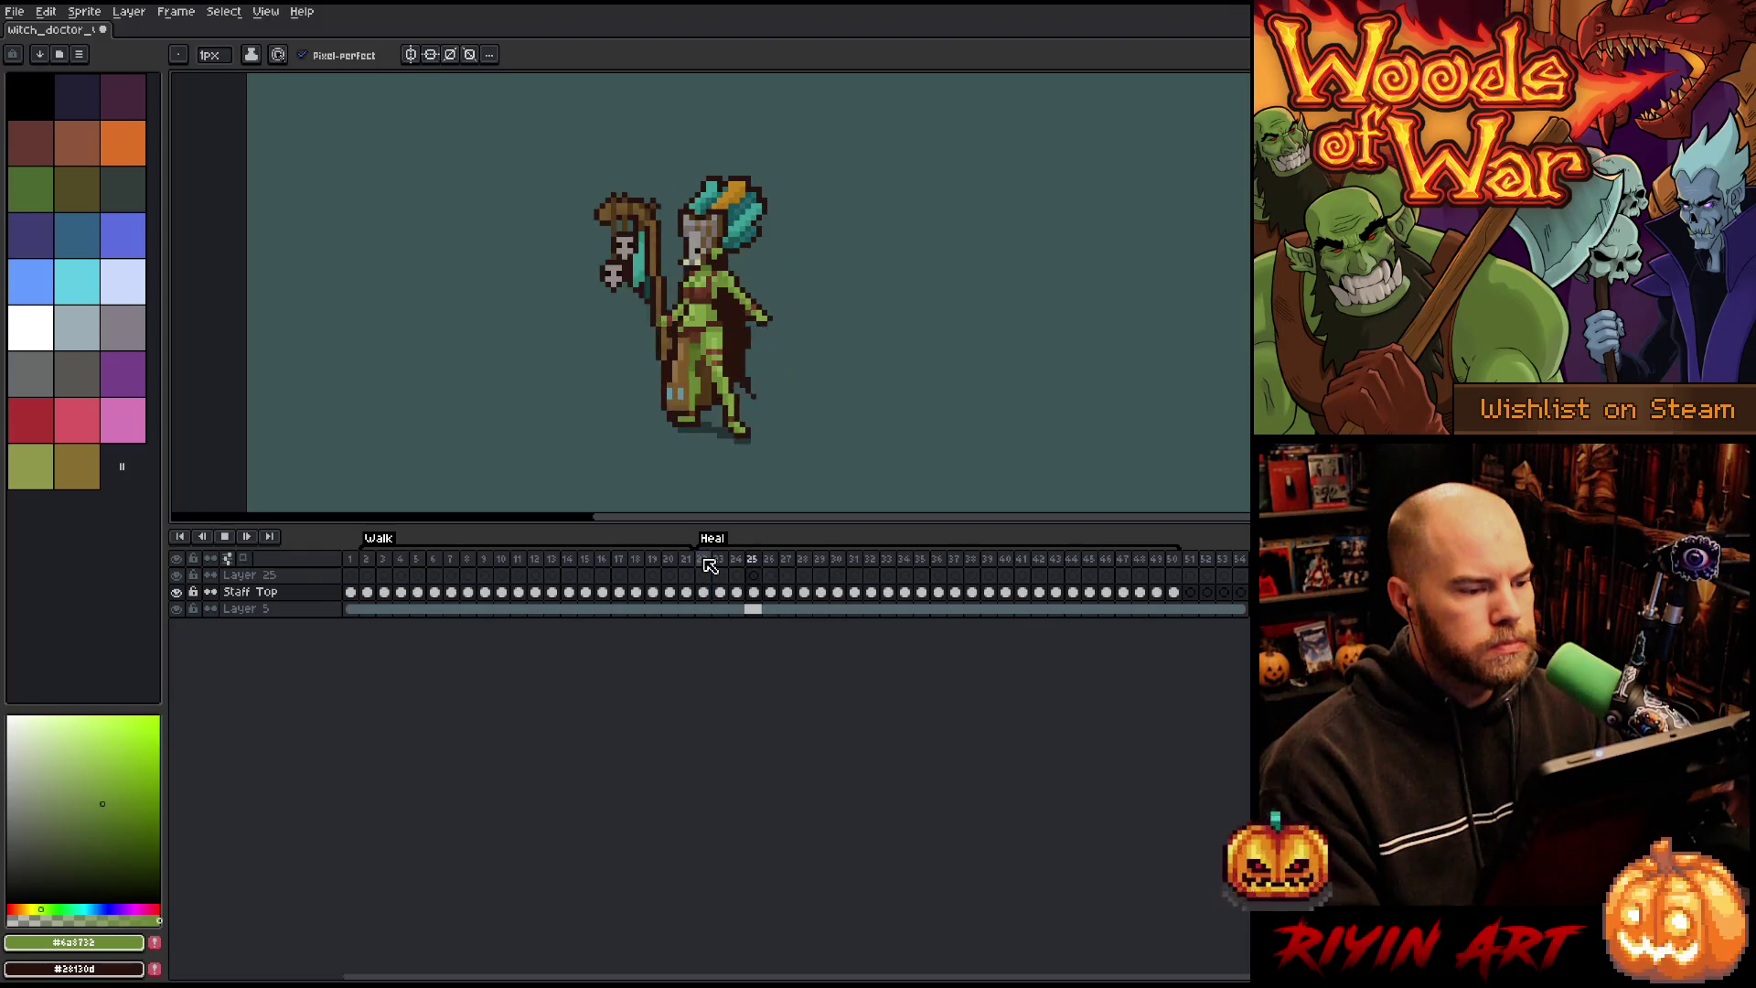
Step: Stop playback and compare frames 22 and 23 on Staff Top
key("Return")
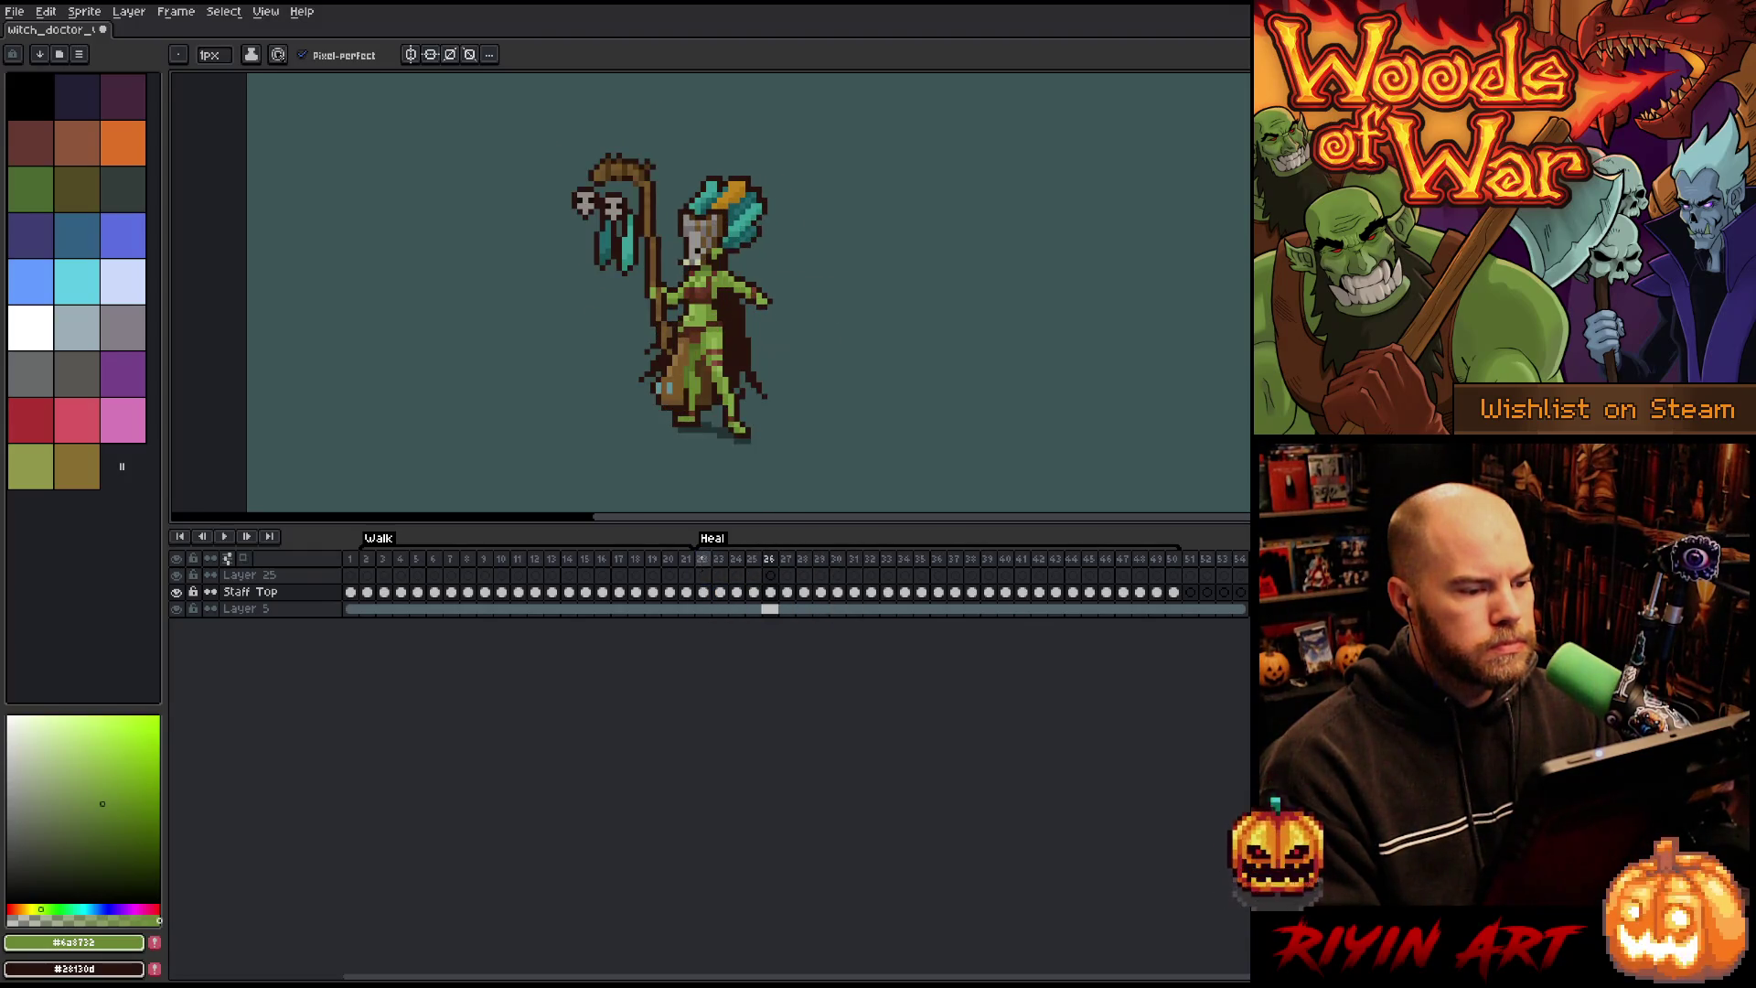
left_click(704, 592)
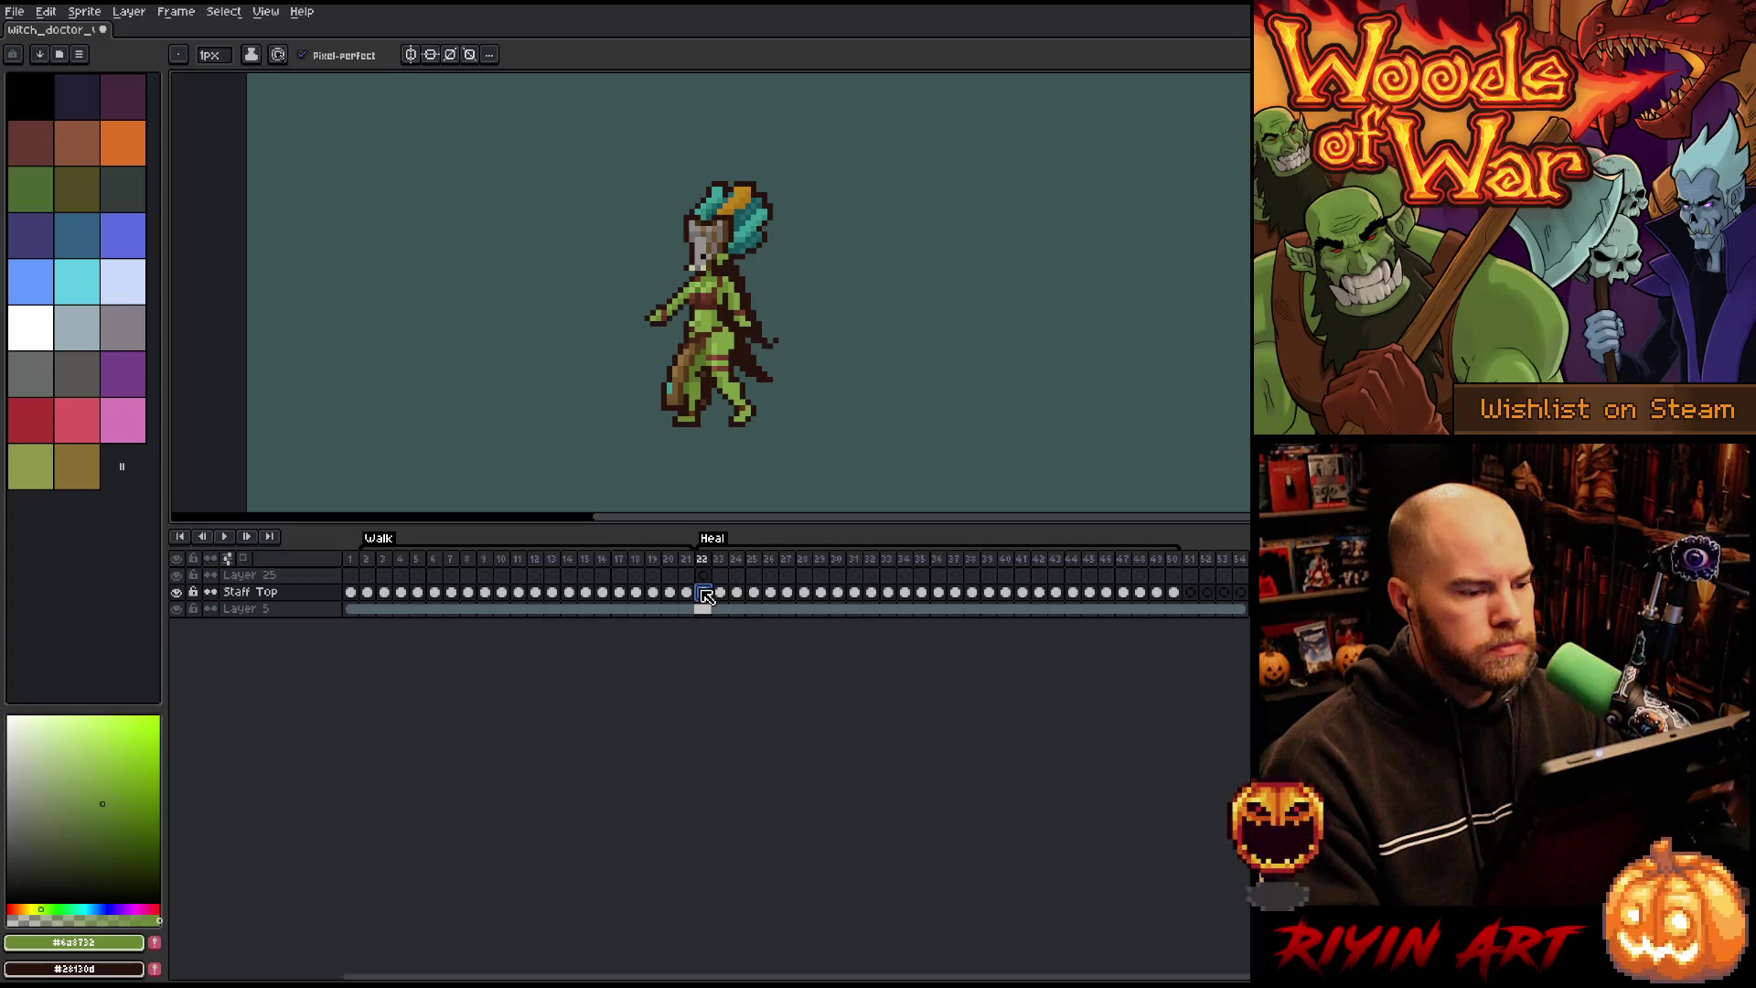
left_click(721, 593)
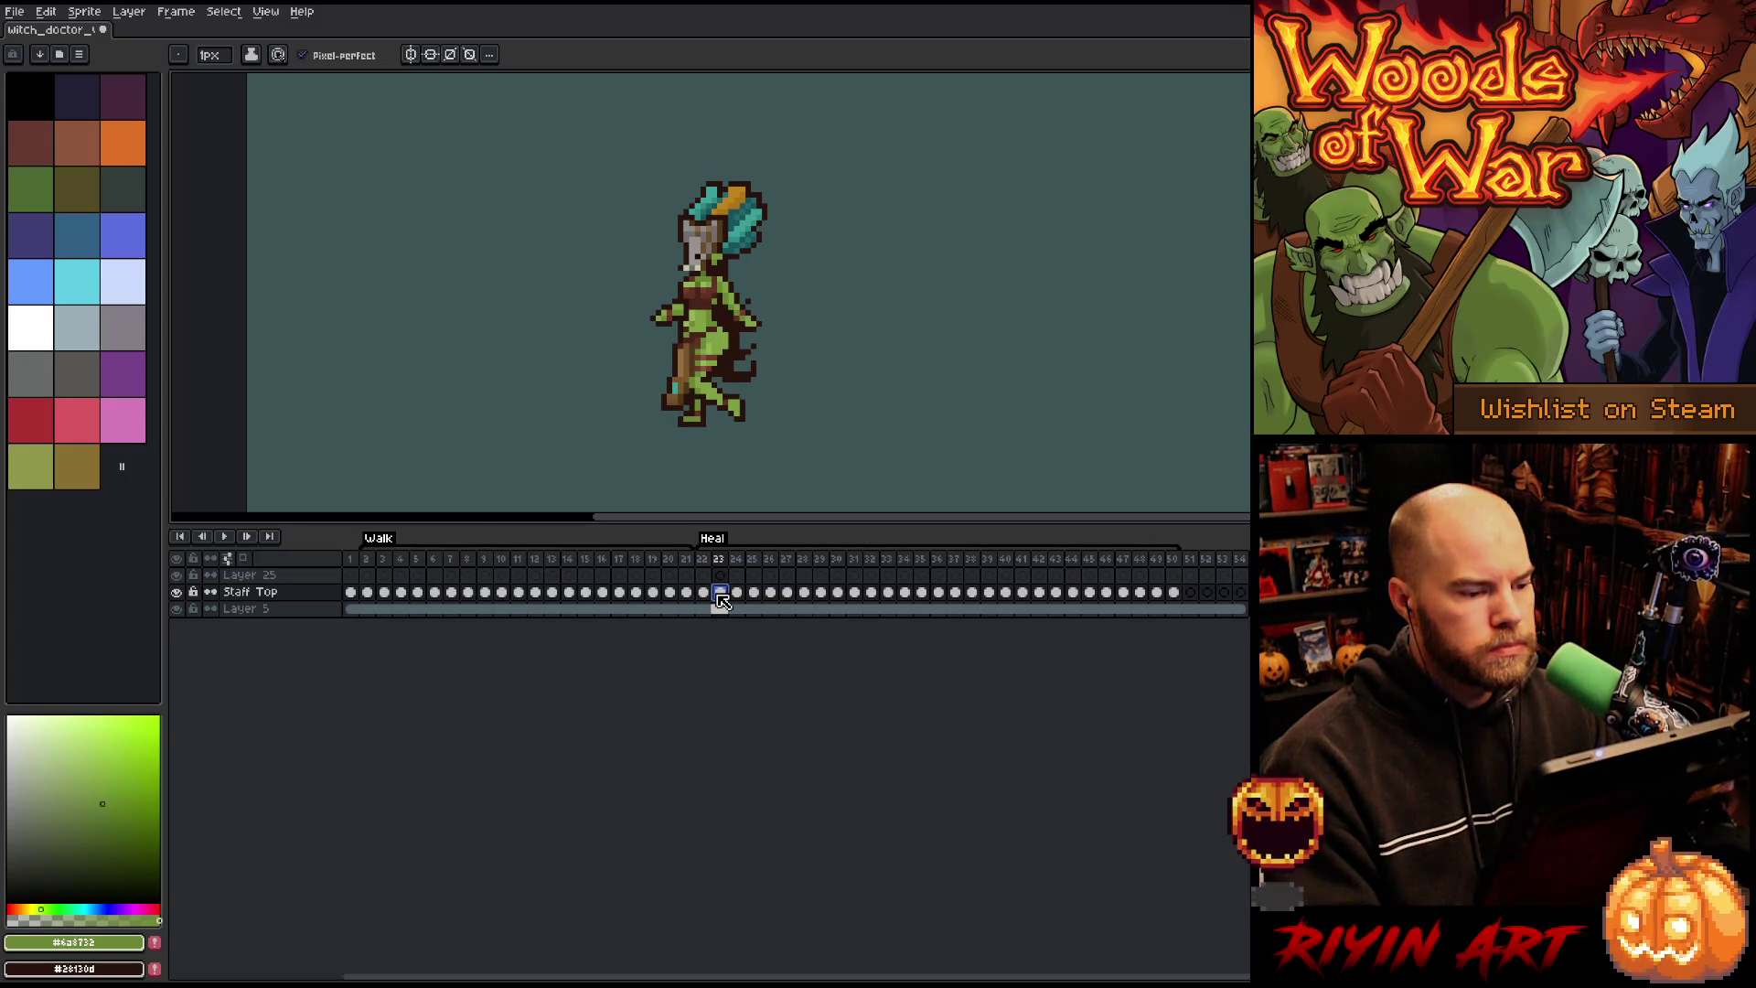
Step: Outline the raised staff on frame 24 with a freehand Lasso selection
left_click(737, 593)
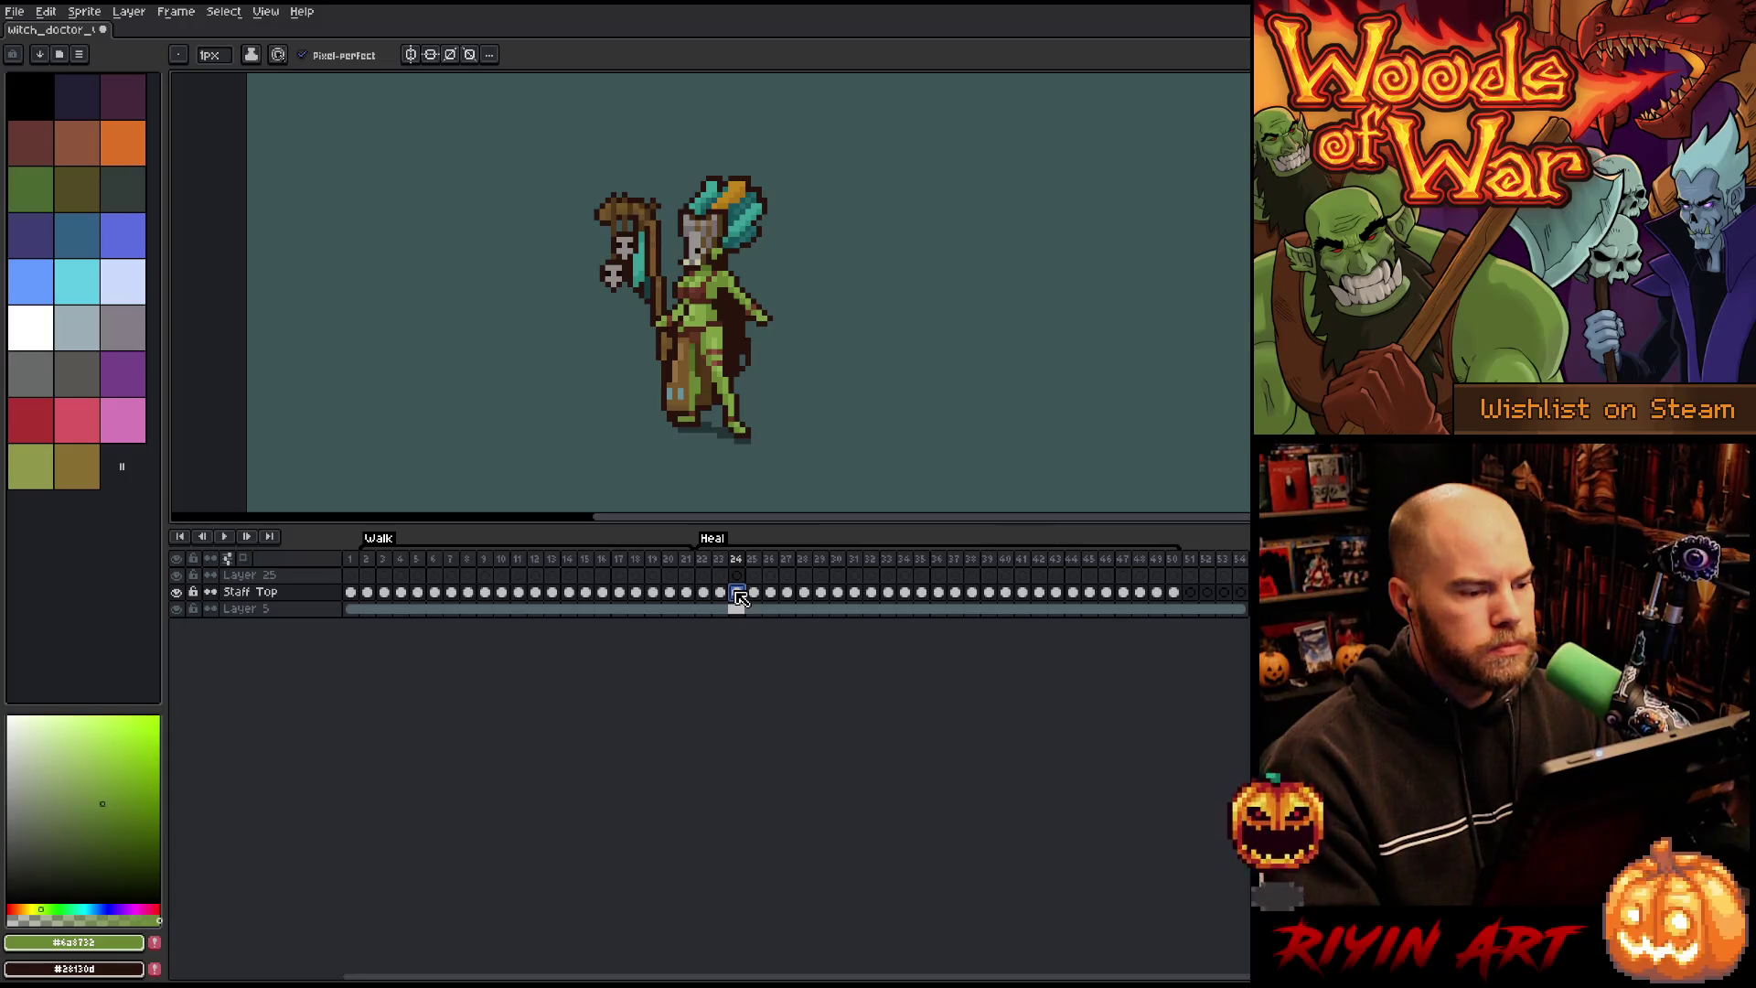
mouse_move(600, 314)
left_mouse_down()
mouse_move(729, 353)
mouse_move(725, 333)
left_mouse_up()
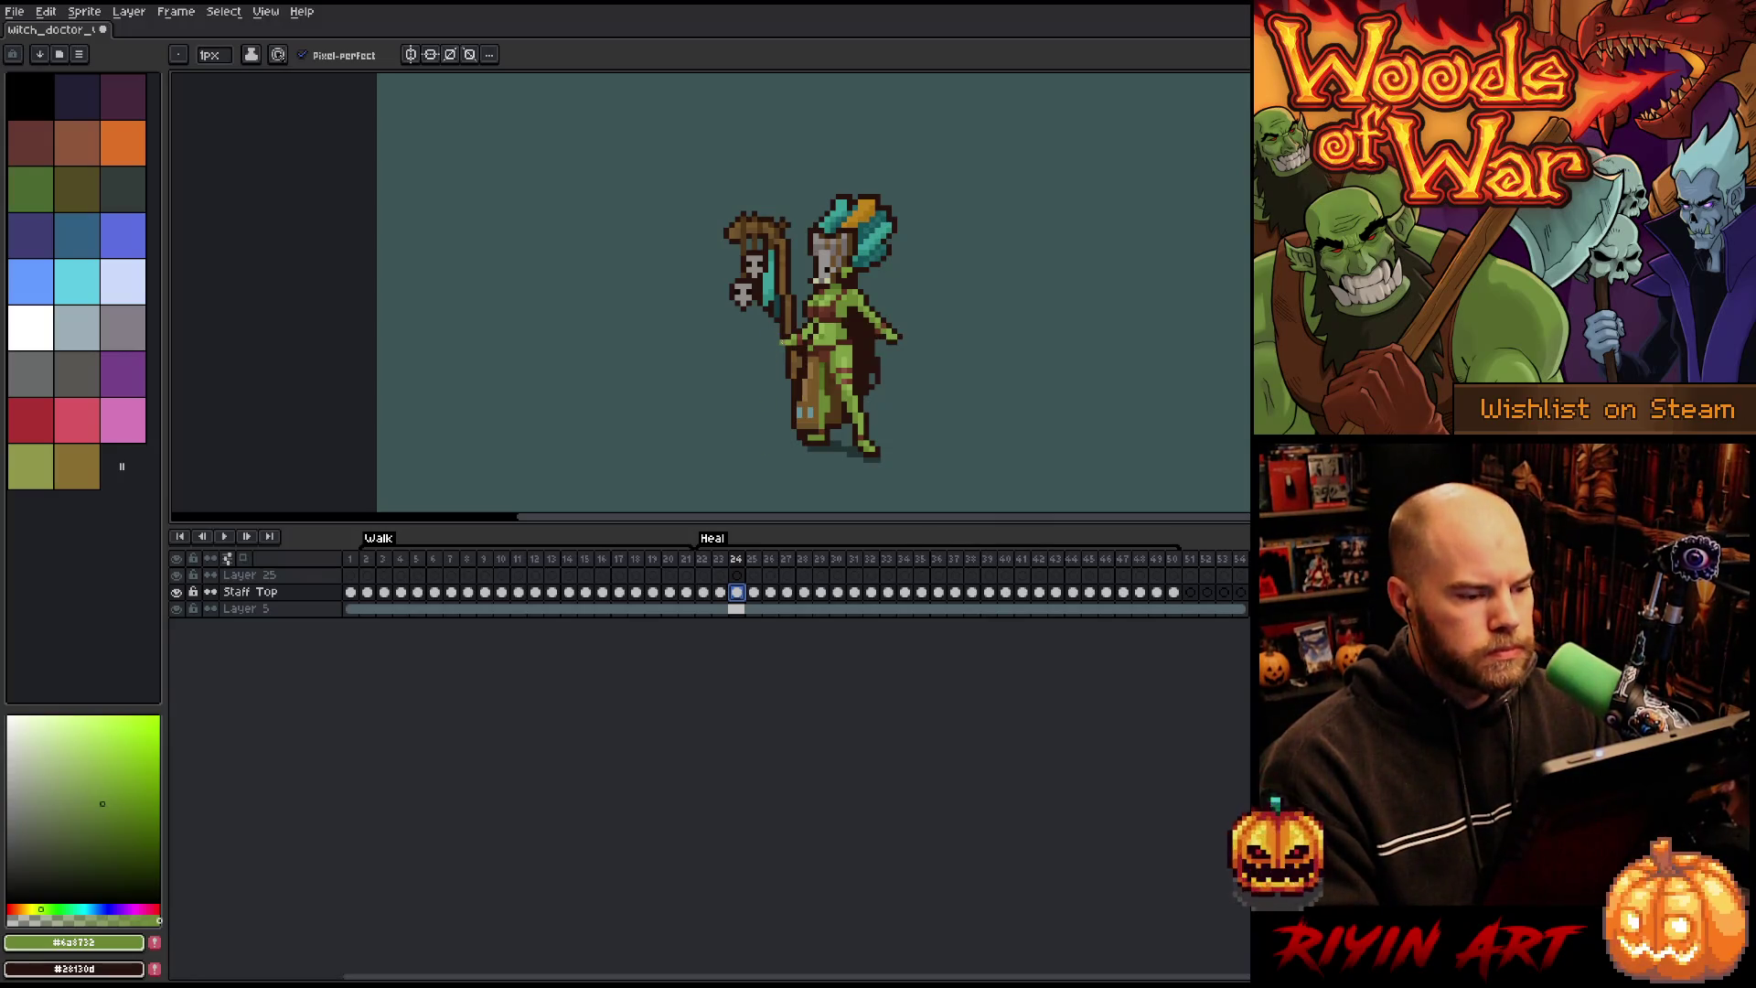
key("m")
left_click_drag(744, 376, 766, 434)
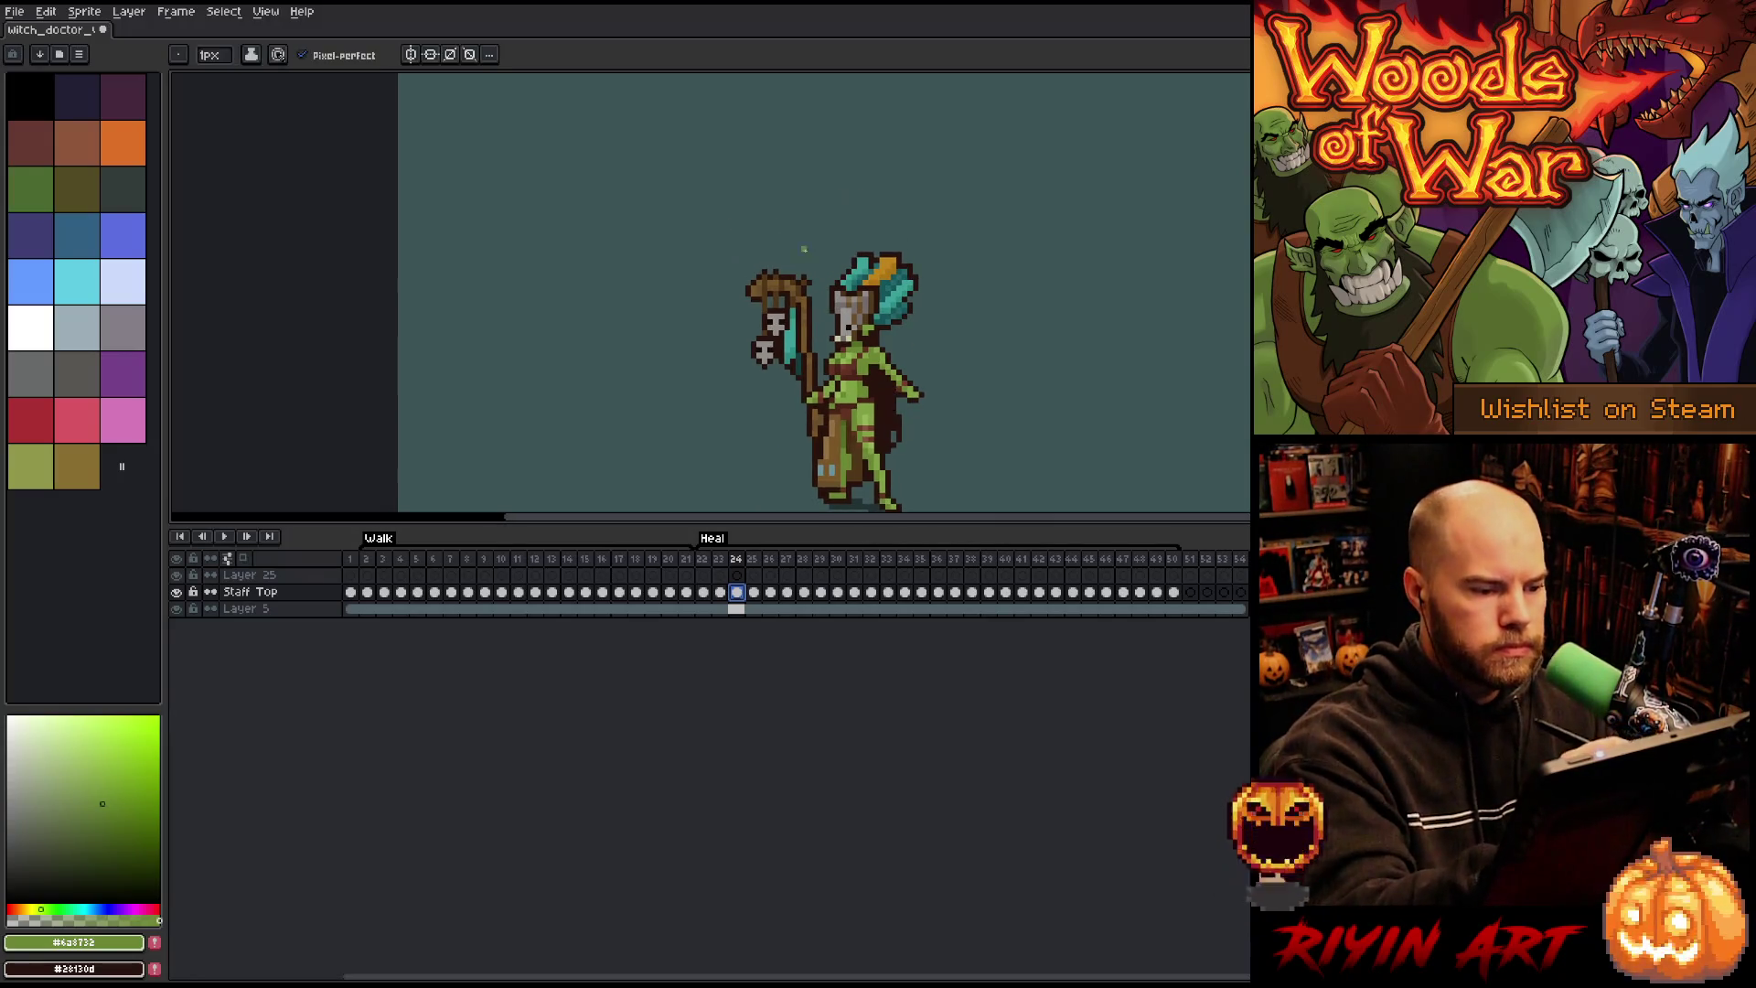
mouse_move(774, 222)
left_mouse_down()
mouse_move(812, 272)
mouse_move(817, 375)
mouse_move(675, 240)
left_mouse_up()
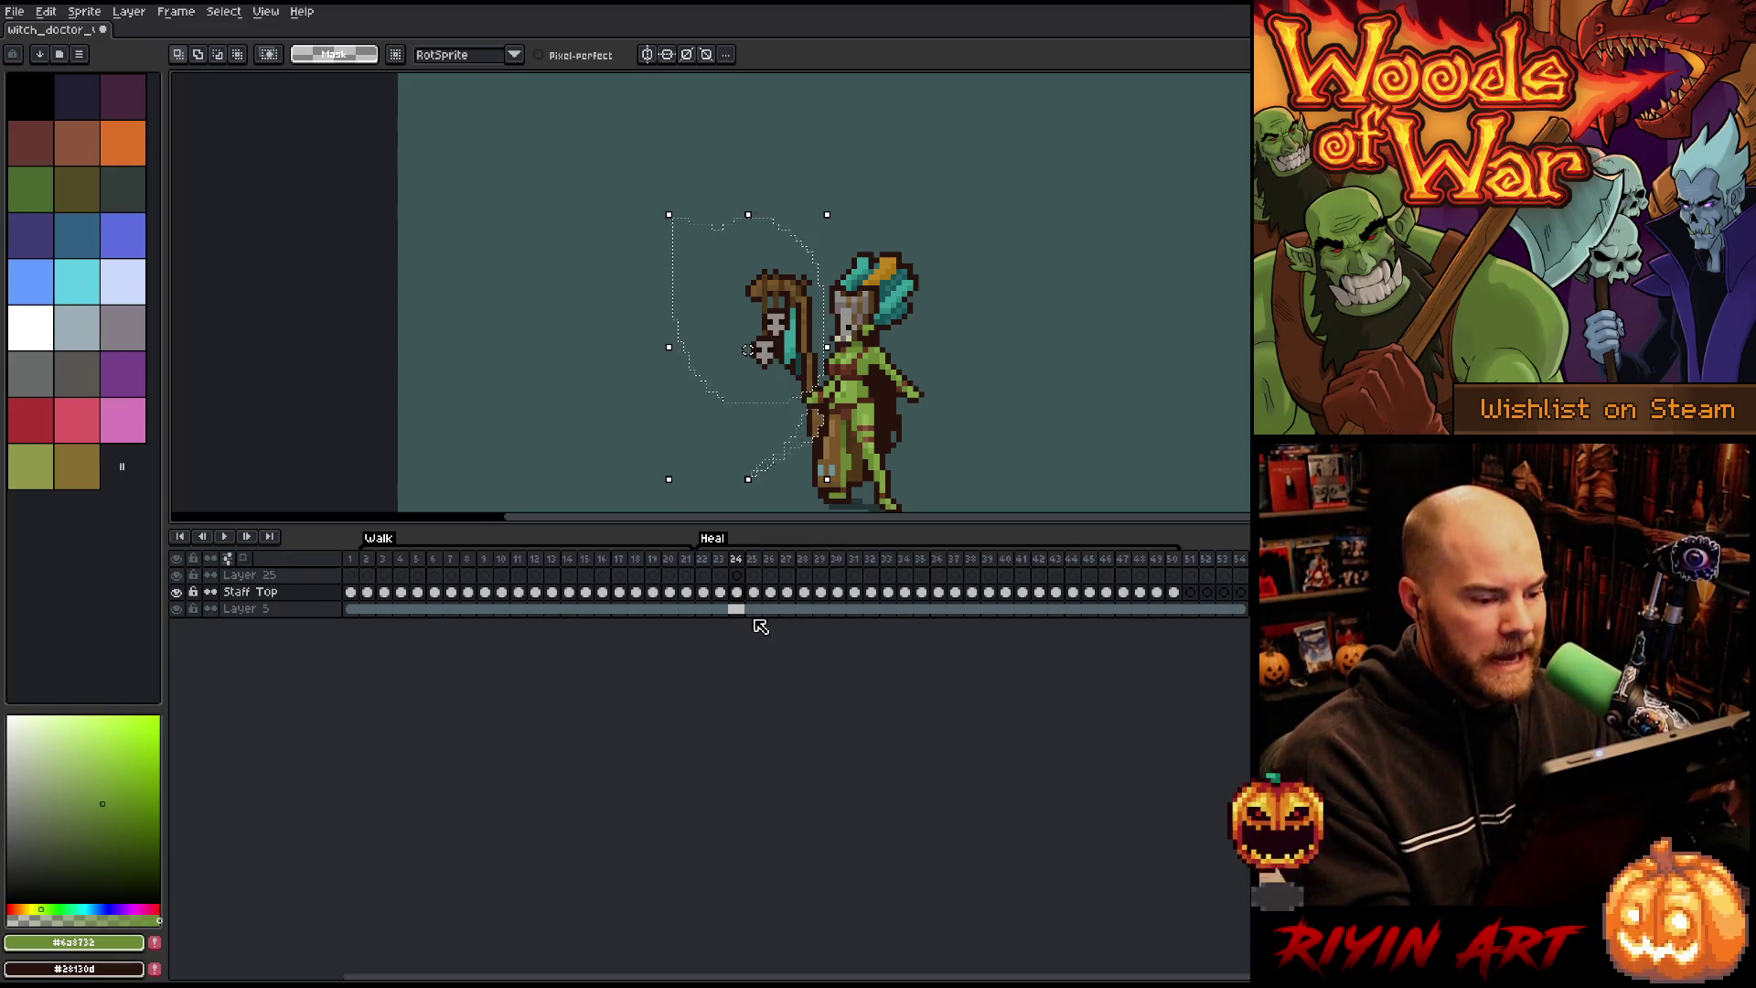
Step: Try pasting the staff into Layer 25 frame 23, cancel it, and open the File menu
left_click(722, 578)
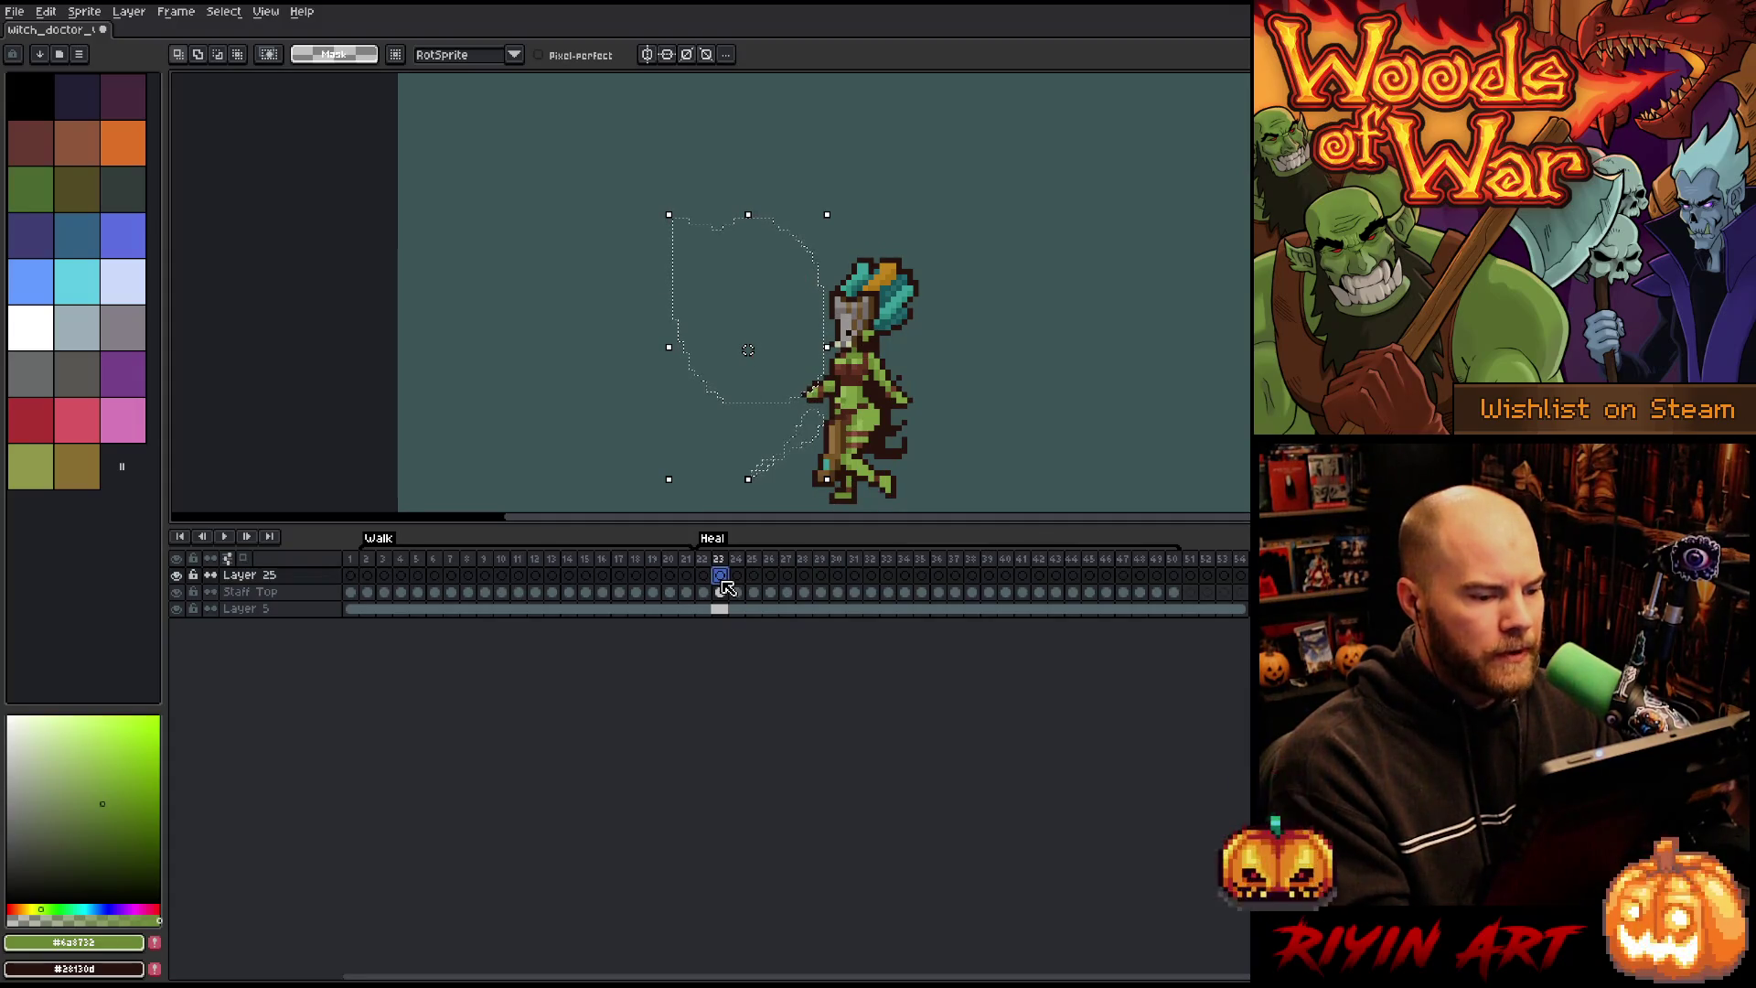
key("ctrl+v")
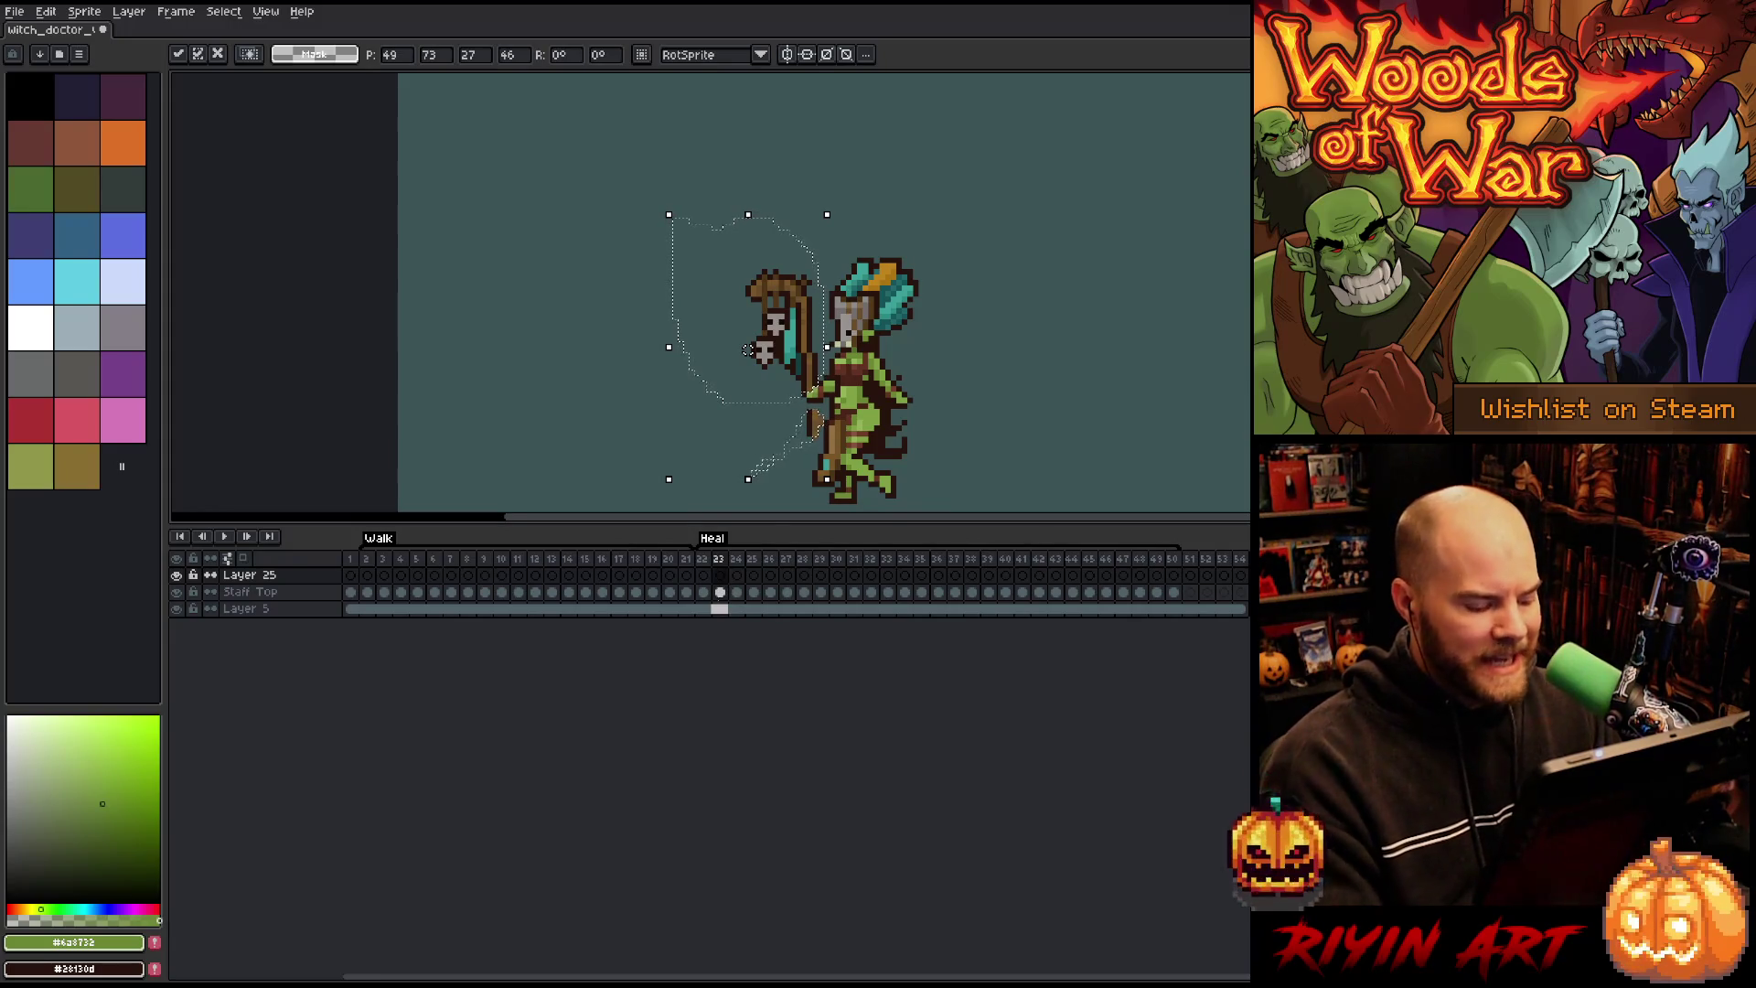
key("Escape")
left_click(15, 11)
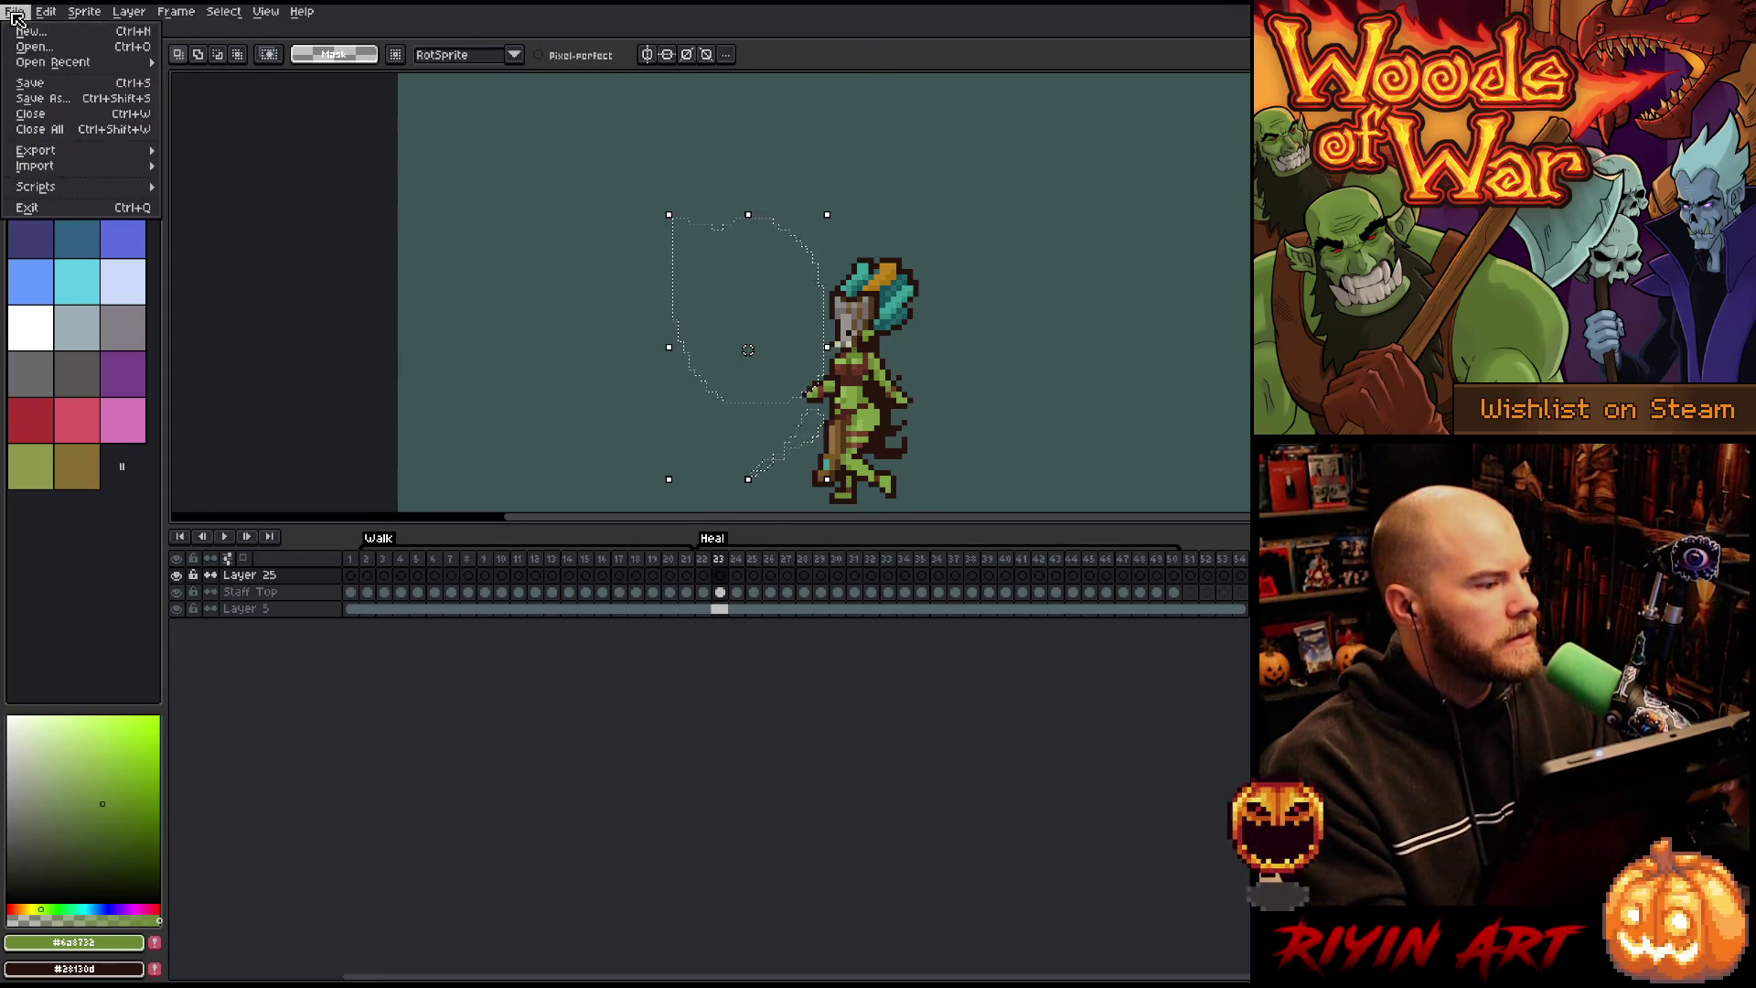
Step: Open the recent file witch_doctor_v7.aseprite in a second tab
mouse_move(45, 63)
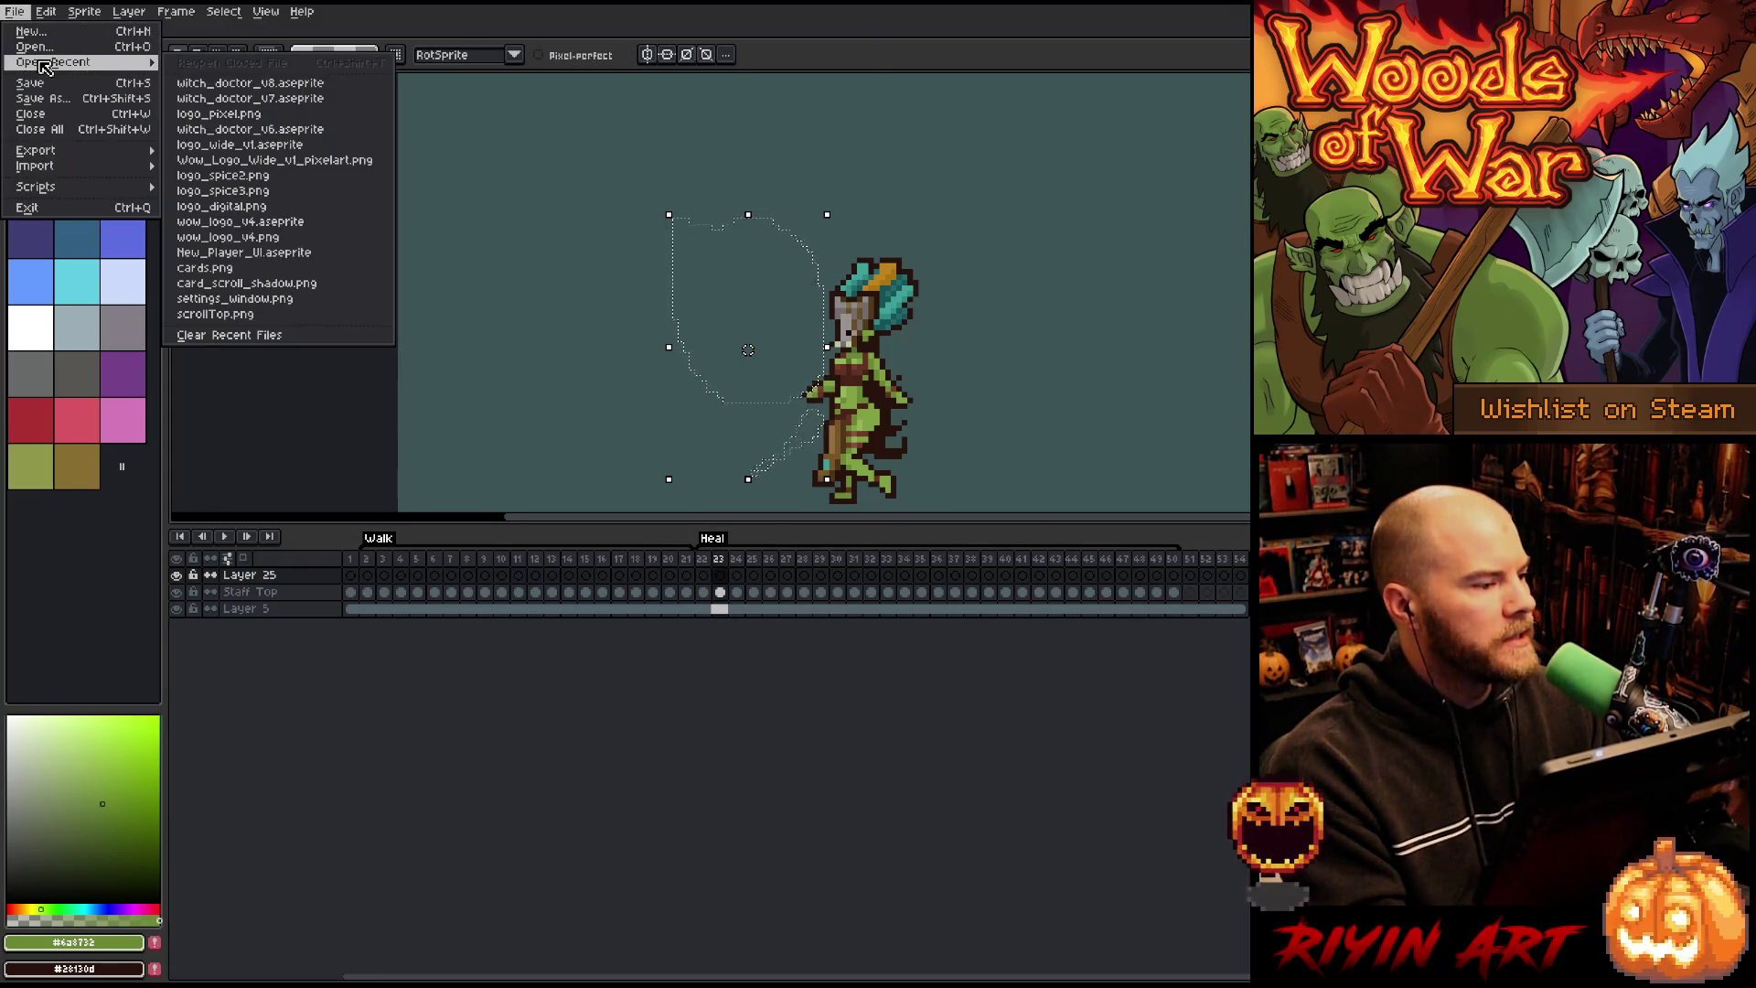
left_click(219, 99)
scroll(745, 326, "up", 6)
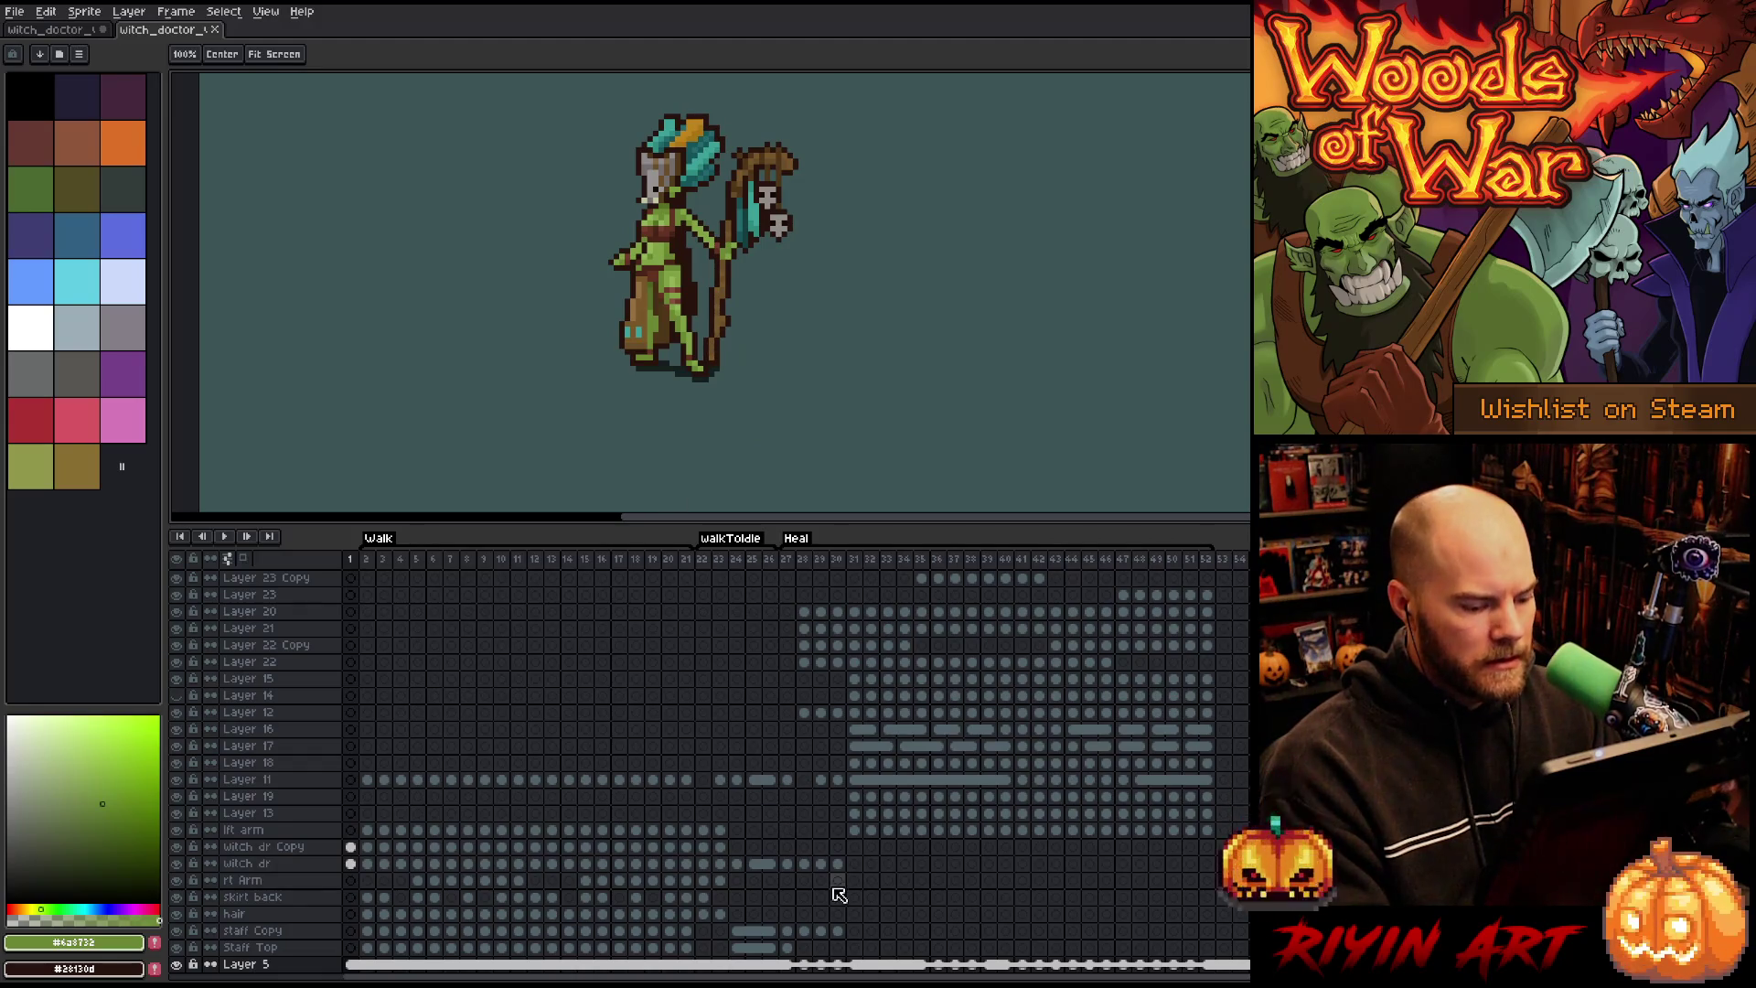
scroll(827, 896, "down", 1)
Step: Copy the frame 27 Staff Copy and Staff Top cels and paste them into the original sprite
left_click(786, 559)
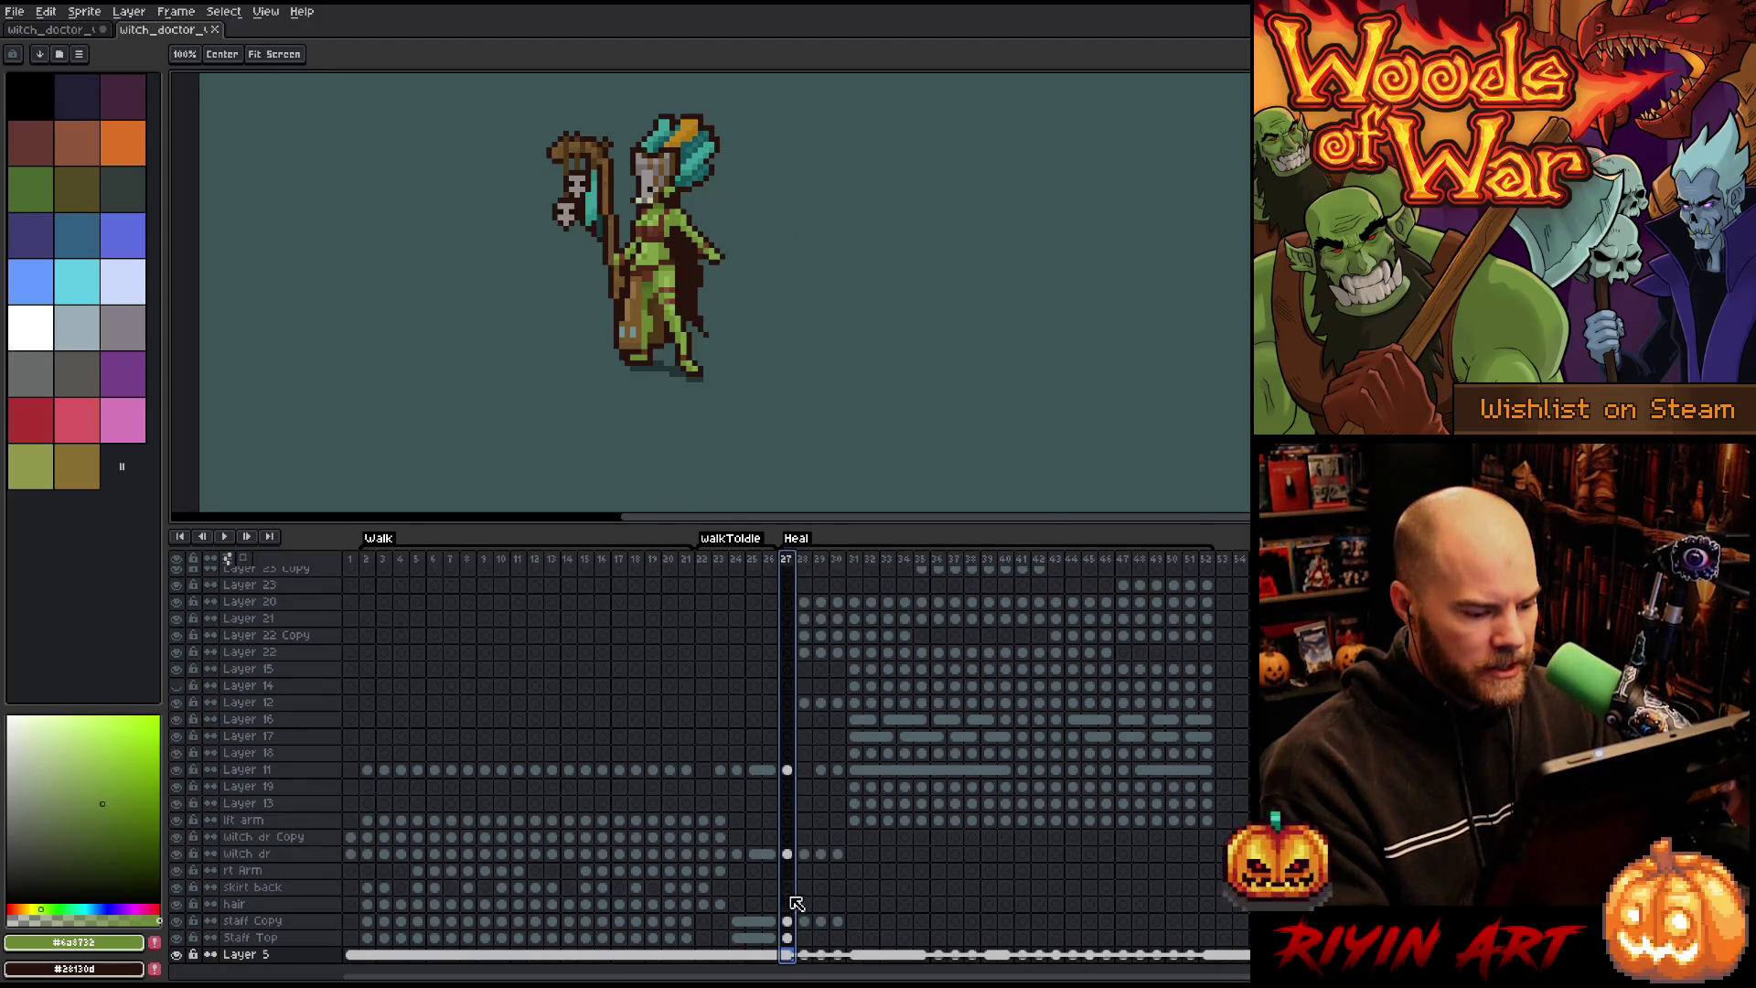
left_click_drag(788, 922, 796, 939)
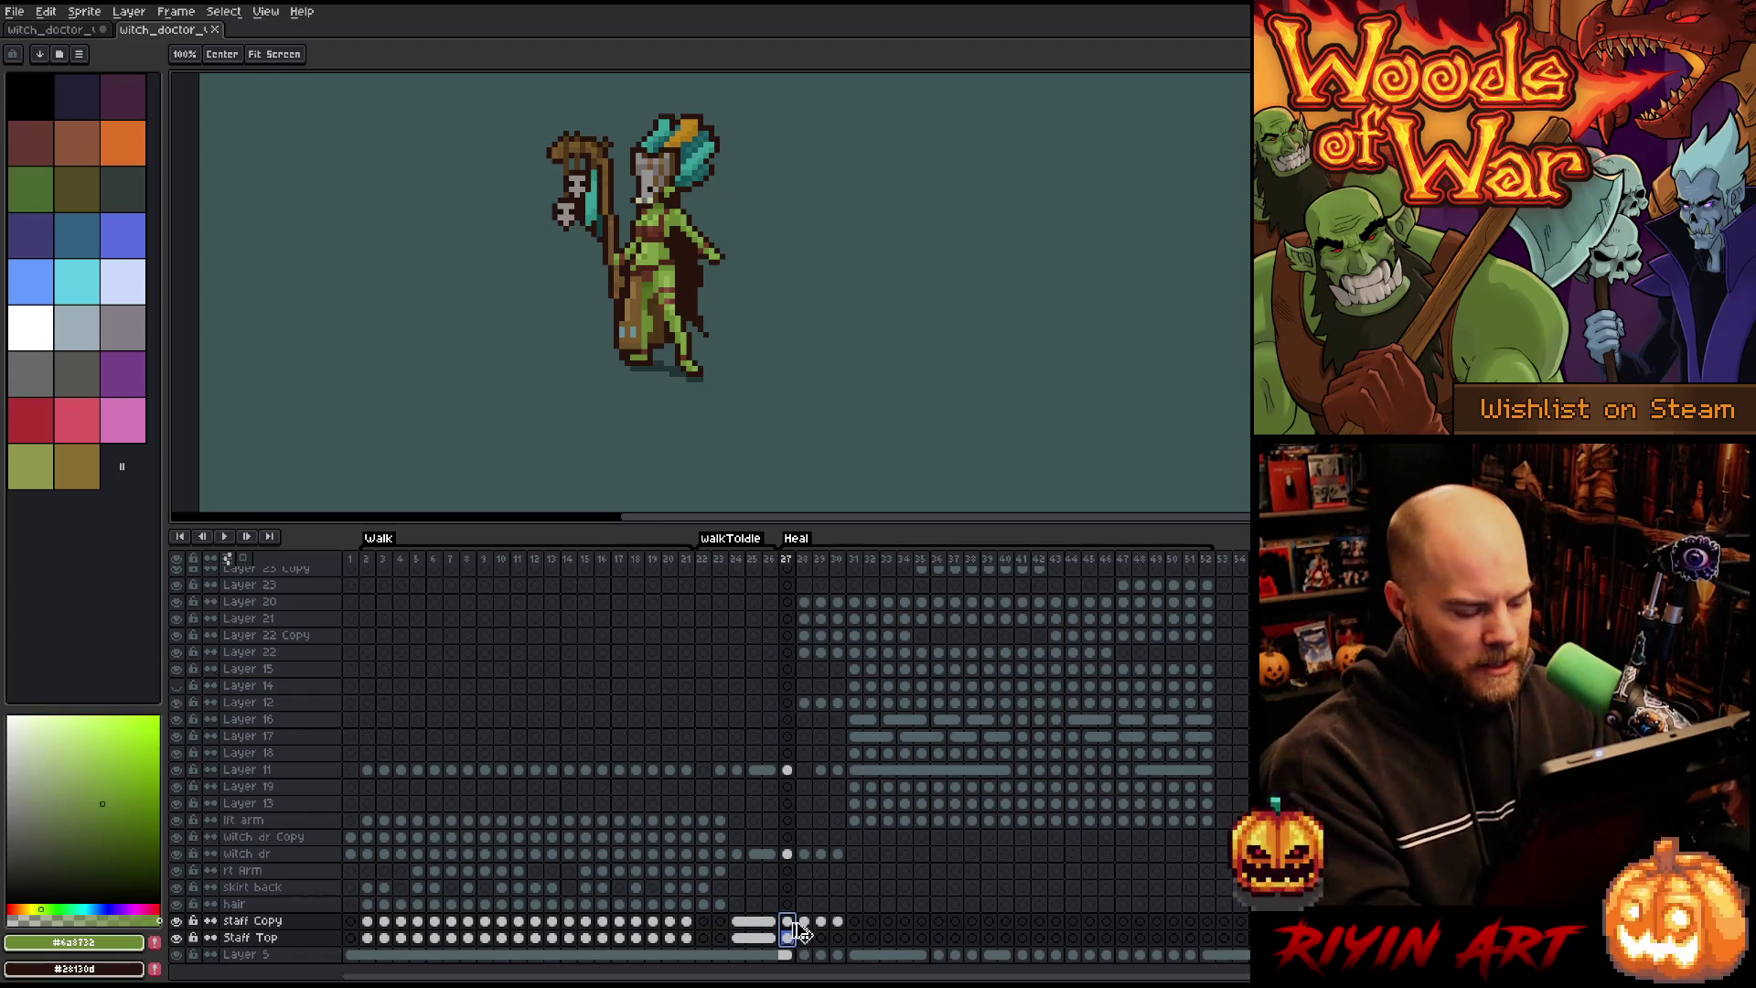
key("ctrl+c")
left_click(52, 29)
key("ctrl+v")
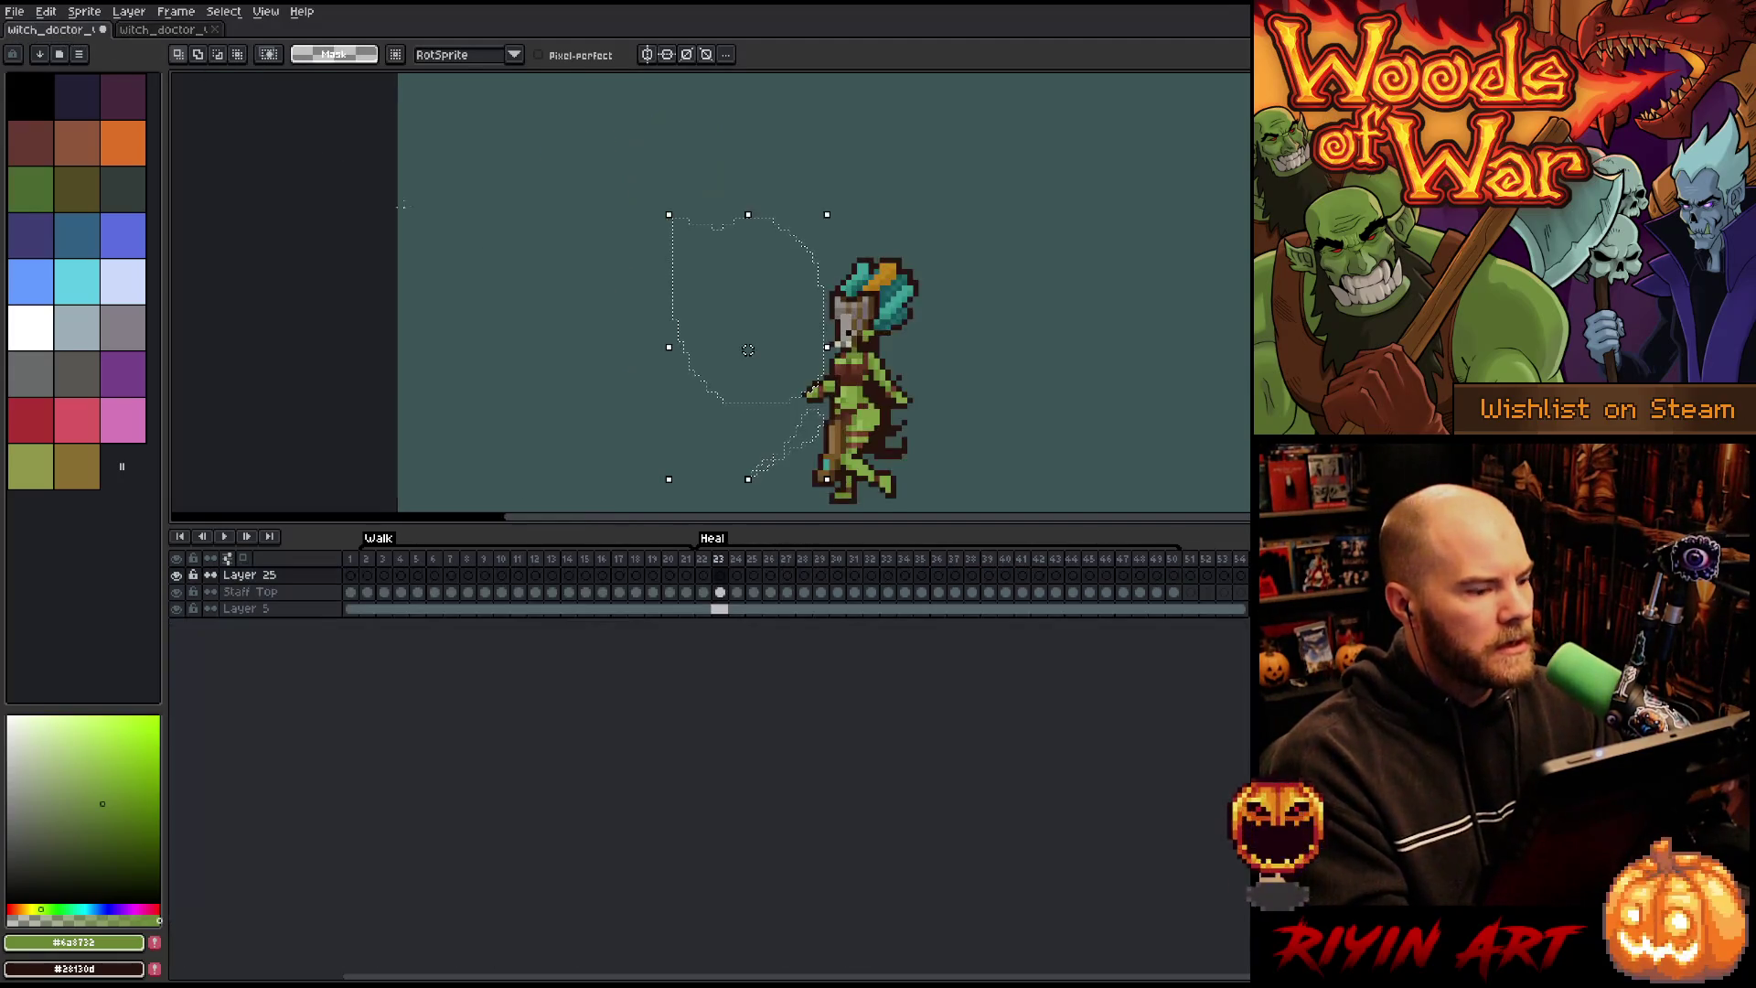
Step: Put the paste on new Layer 26 and move Layers 26 and 25 below Staff Top
key("shift+n")
left_click(306, 578)
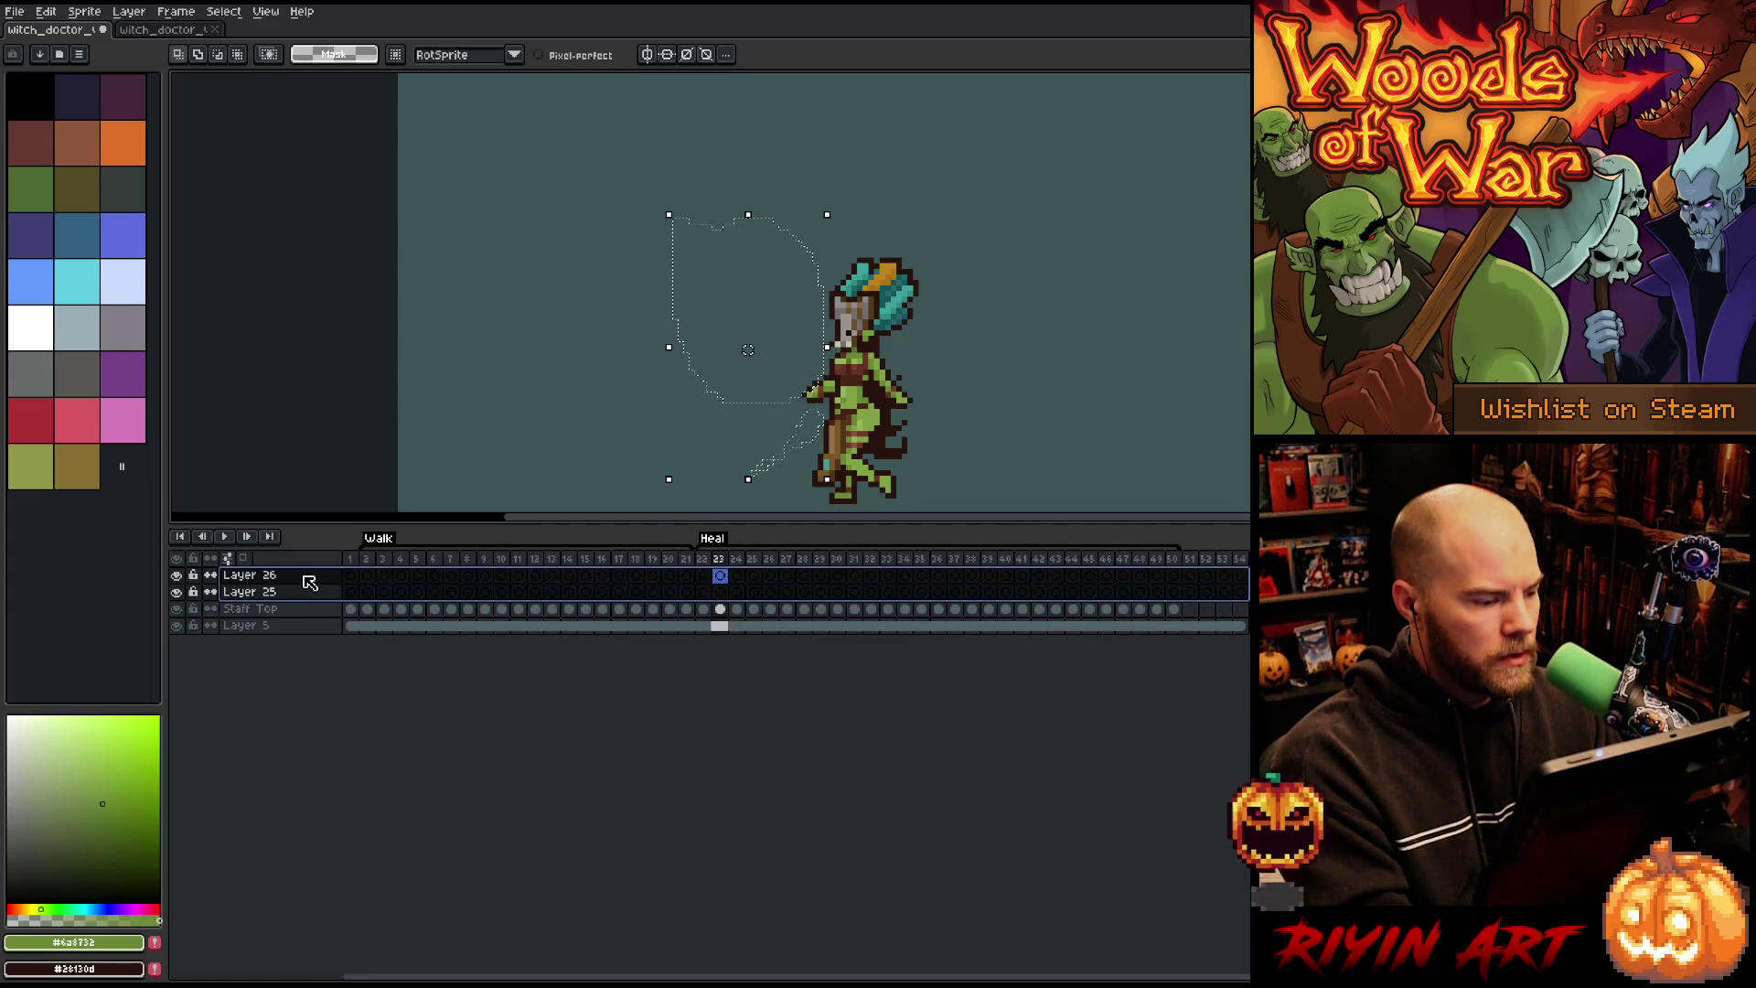
left_click(314, 594, "shift")
left_click_drag(316, 634, 320, 617)
Step: Drop the selection and compare the staff poses across frames 22–24
left_click(704, 594)
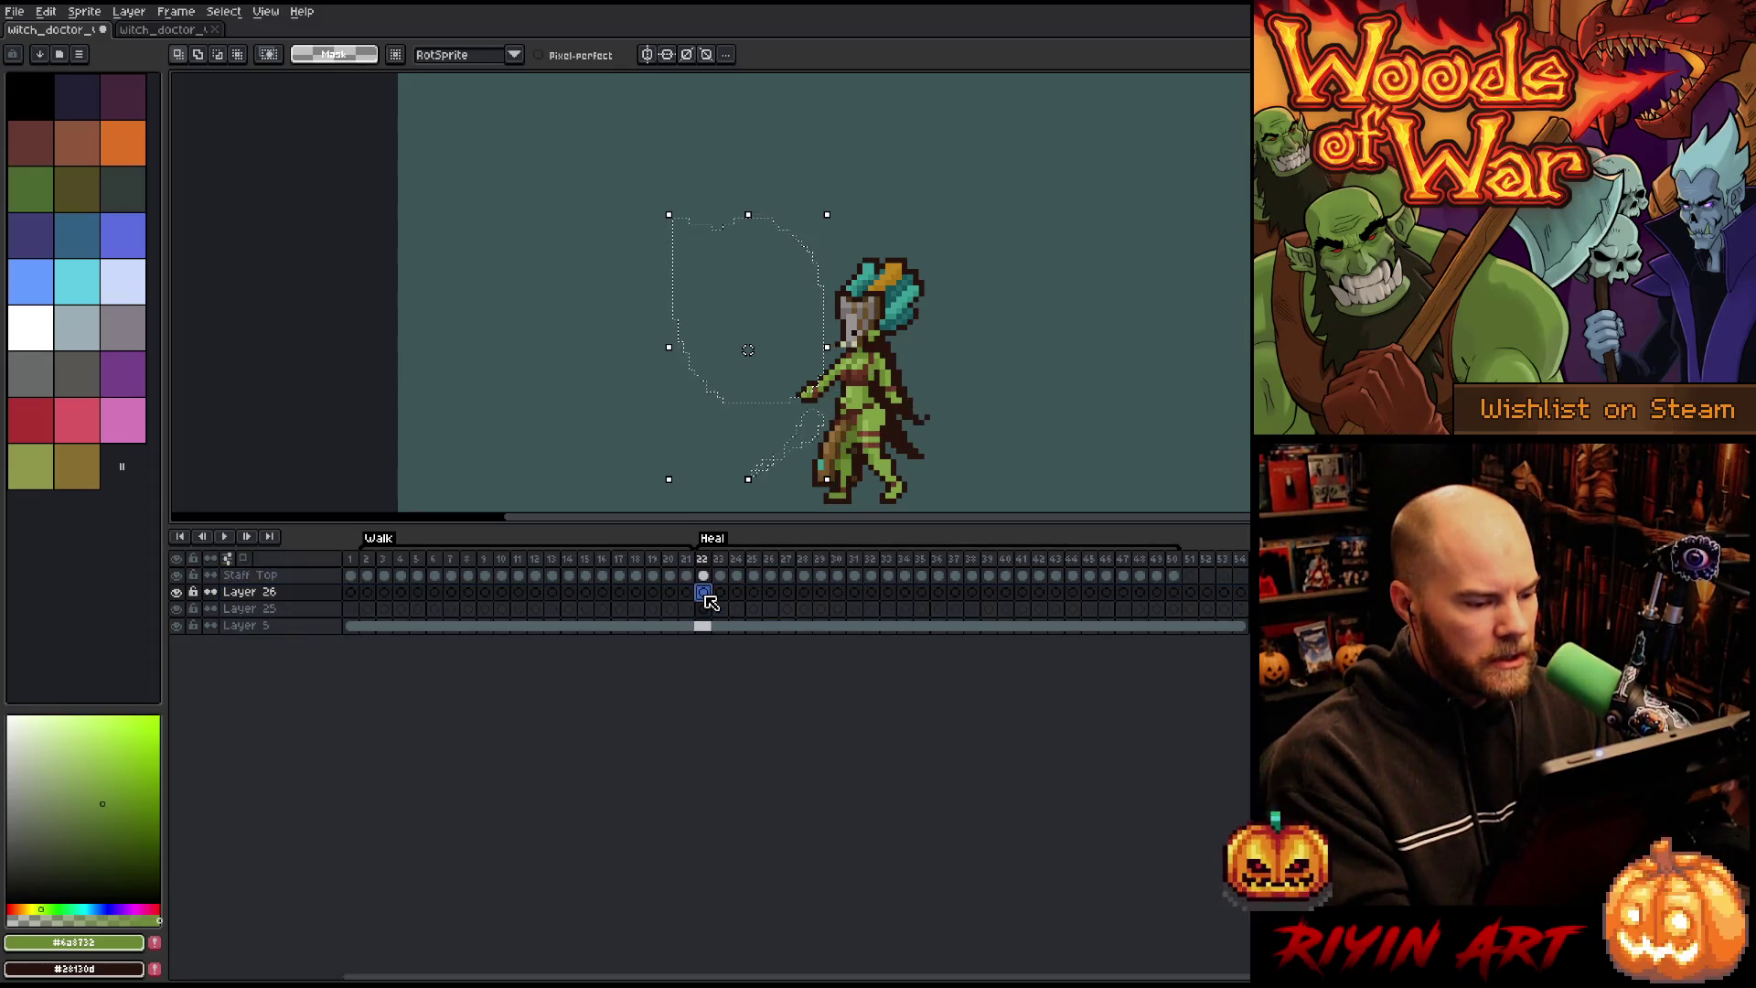
key("ctrl+d")
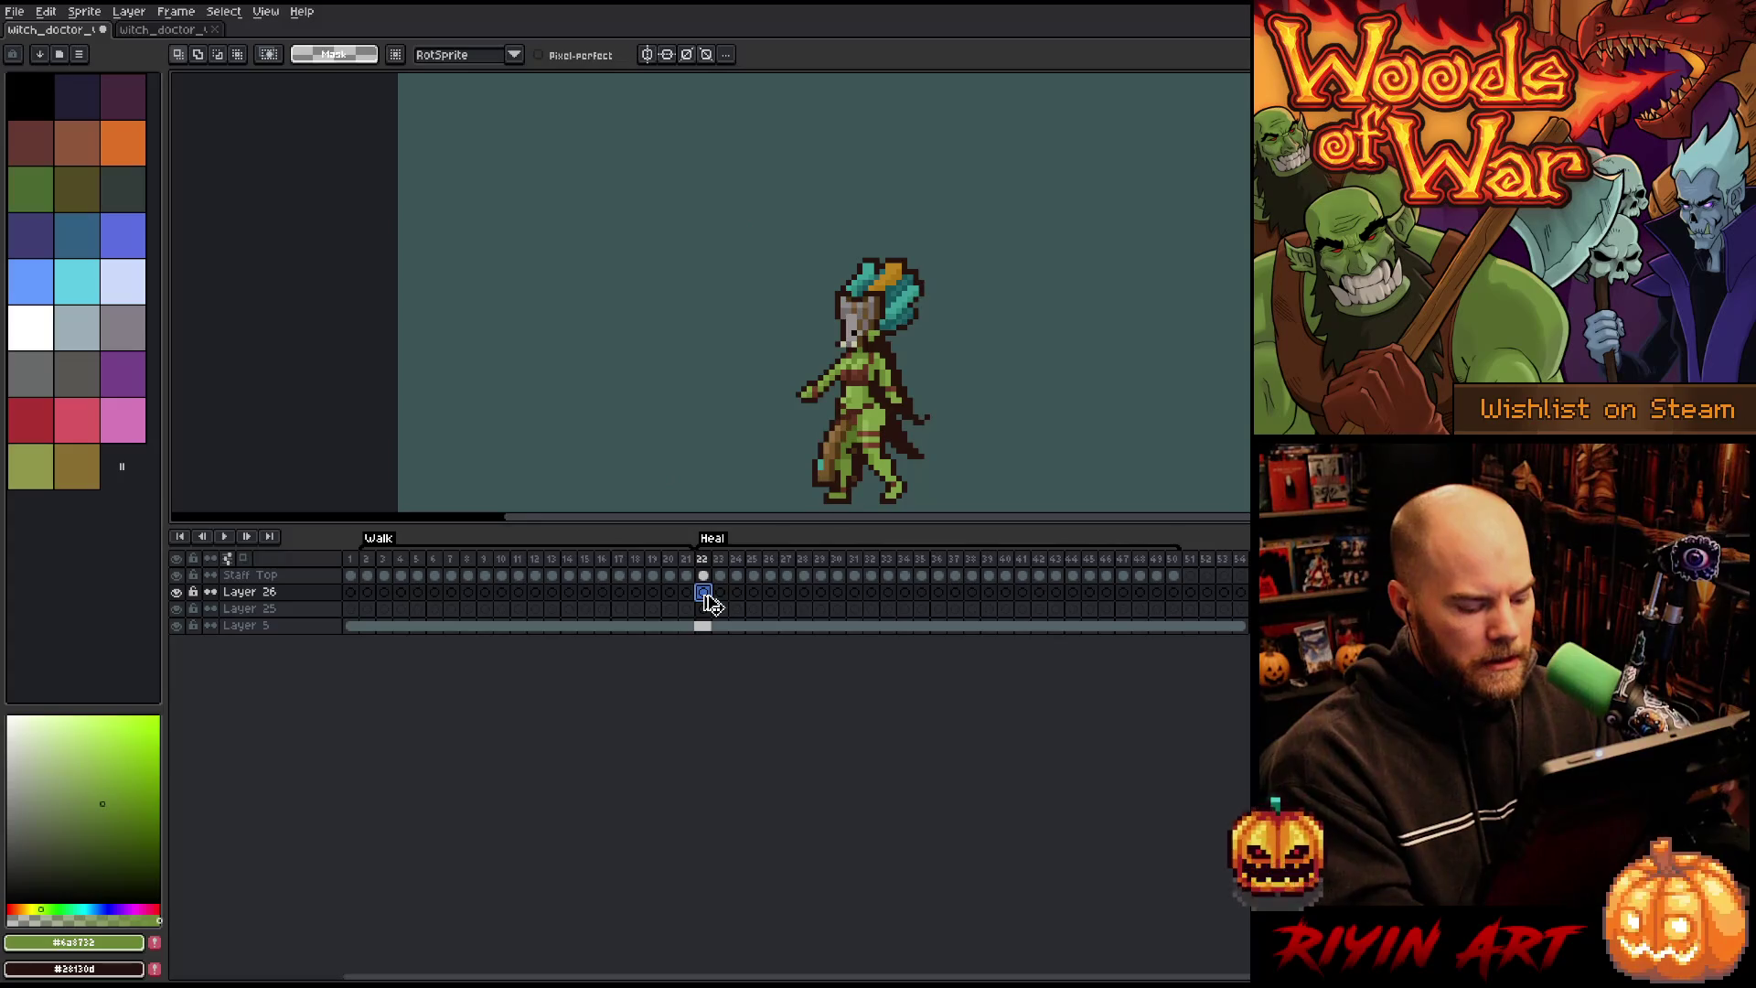
left_click(721, 594)
left_click(706, 594)
left_click(723, 593)
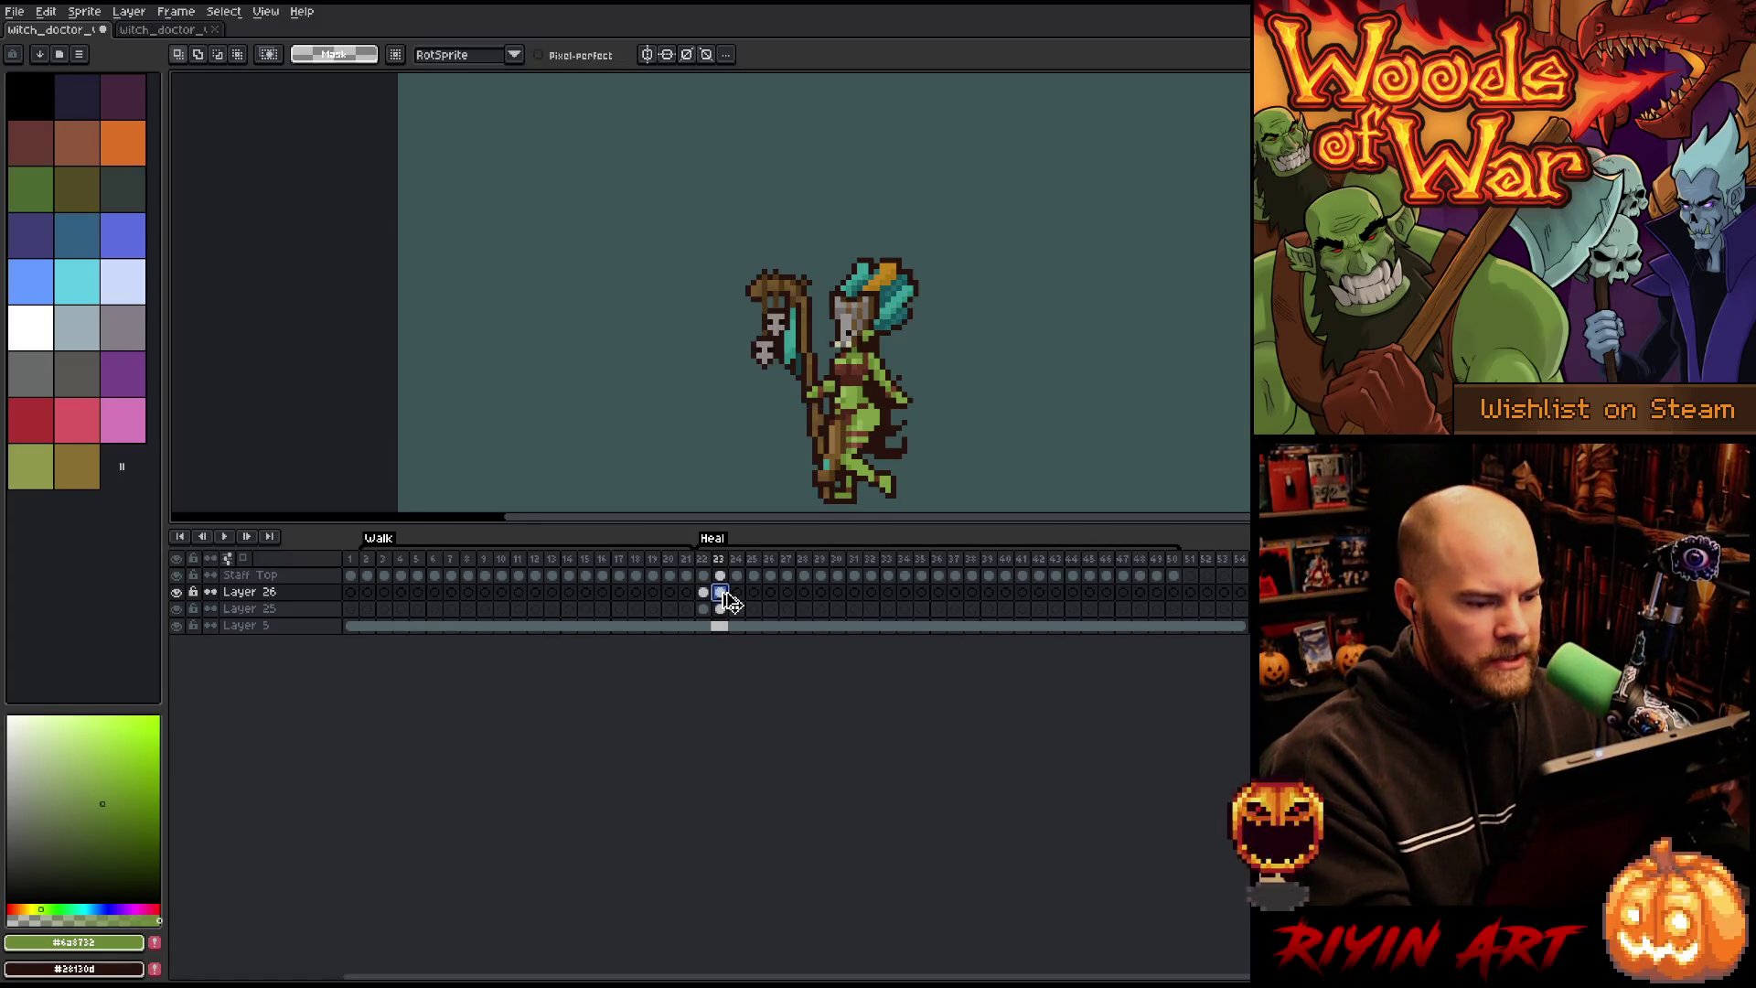
left_click(738, 594)
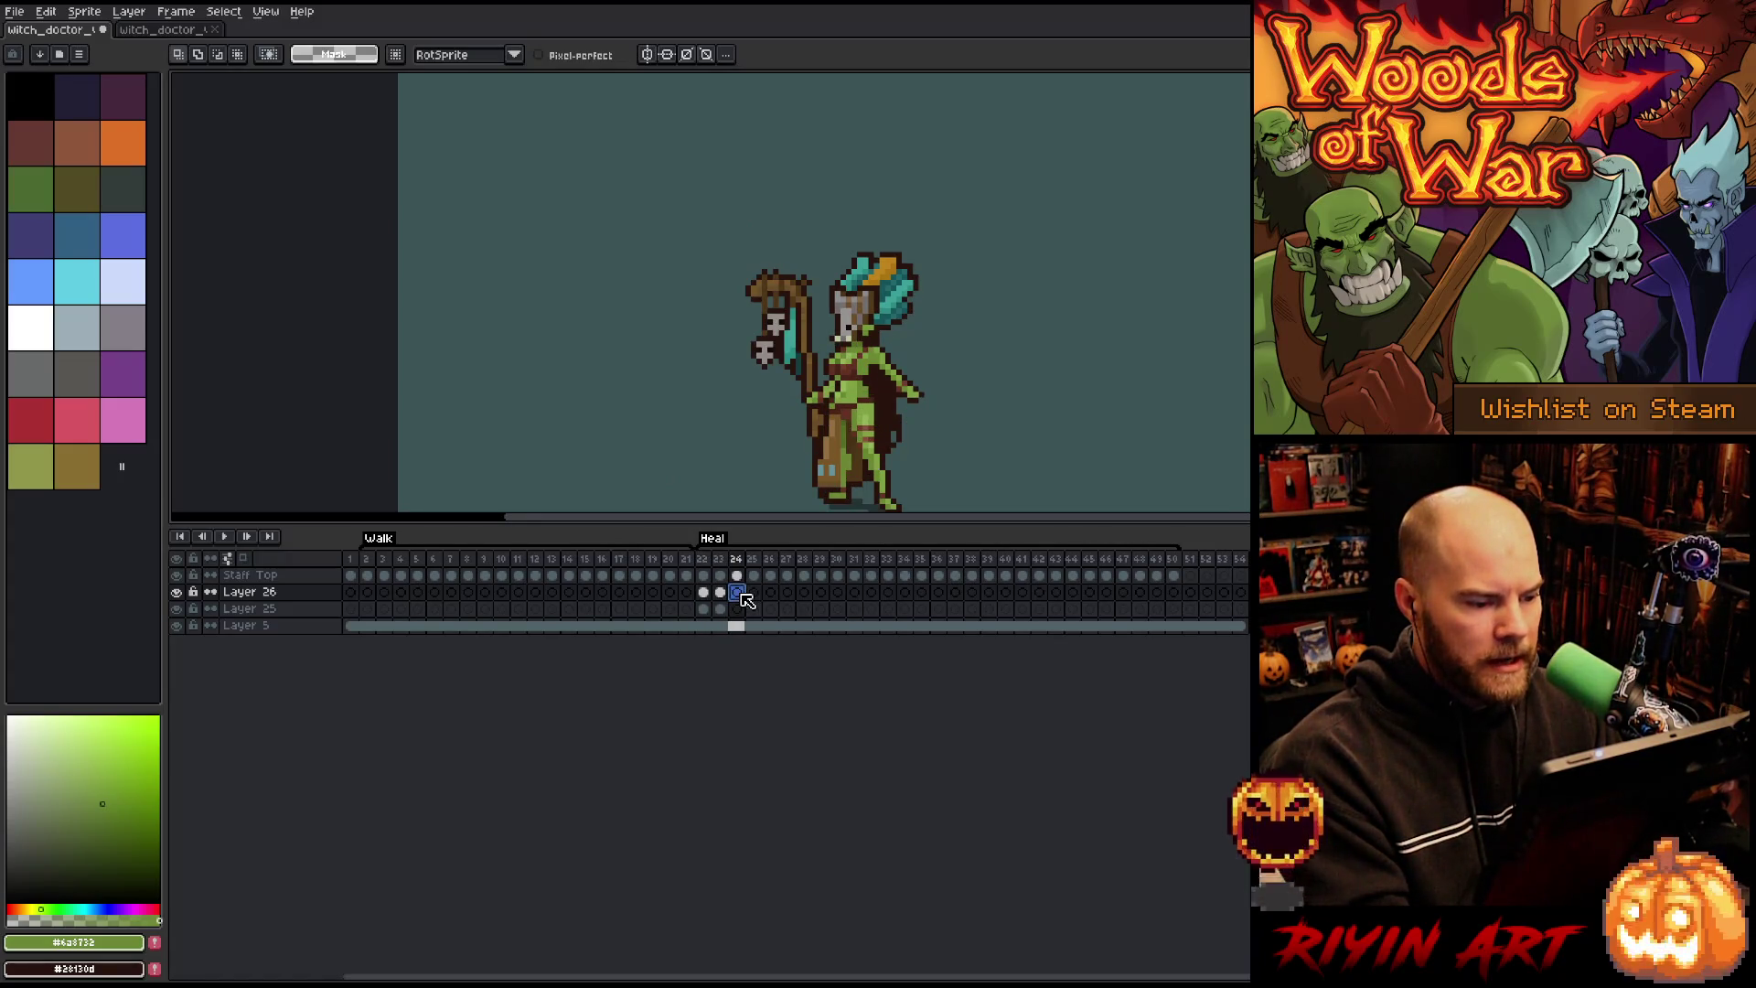
left_click(722, 608)
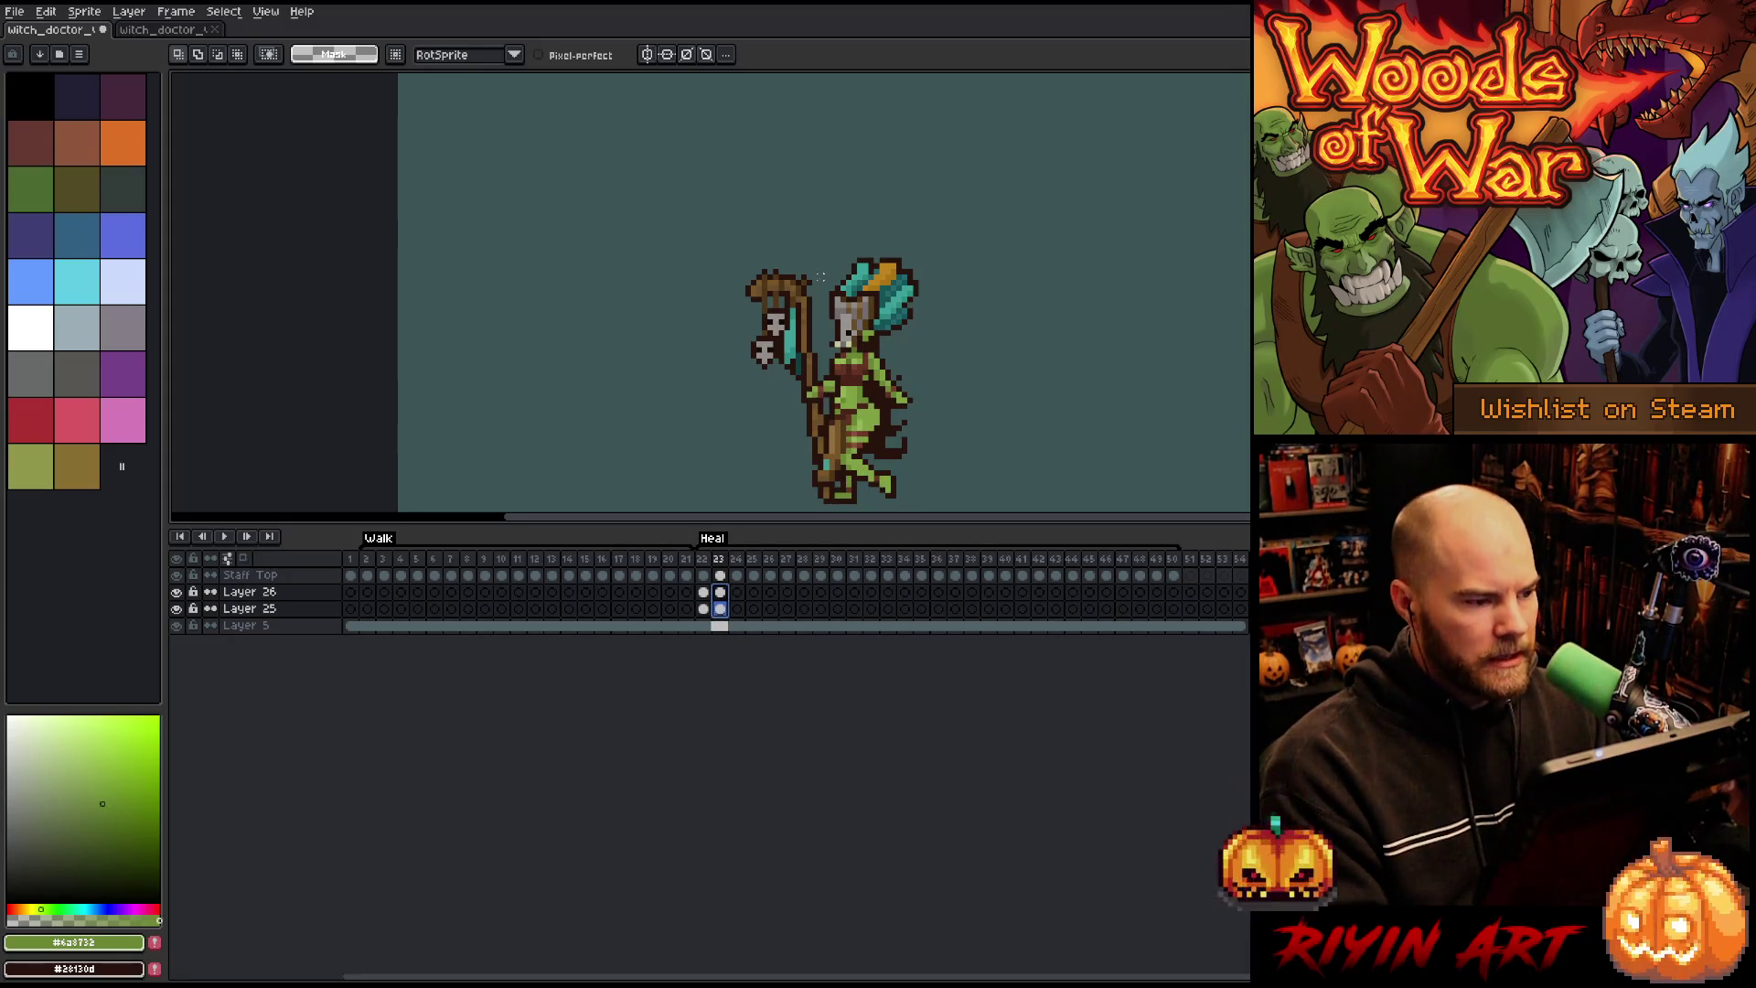
key("v")
scroll(803, 381, "up", 1)
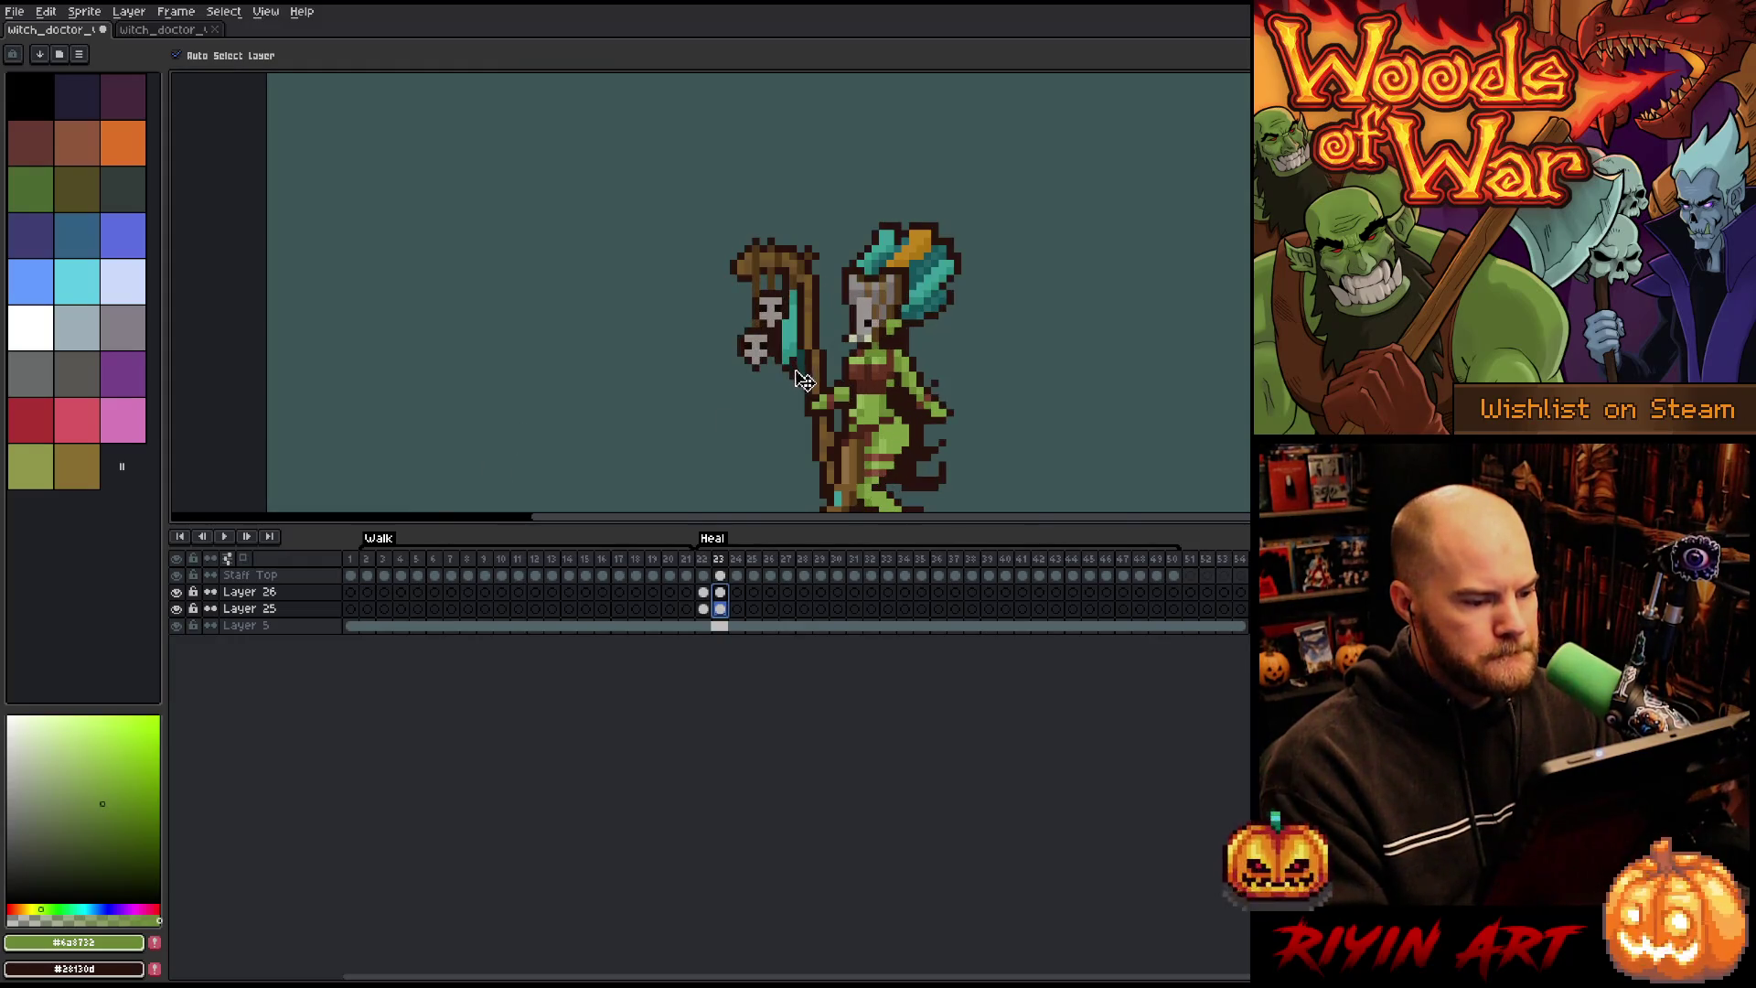
Step: Turn off Auto Select Layer and shift the Layer 25–26 staff and skull up one pixel
scroll(849, 381, "up", 1)
left_click(847, 382)
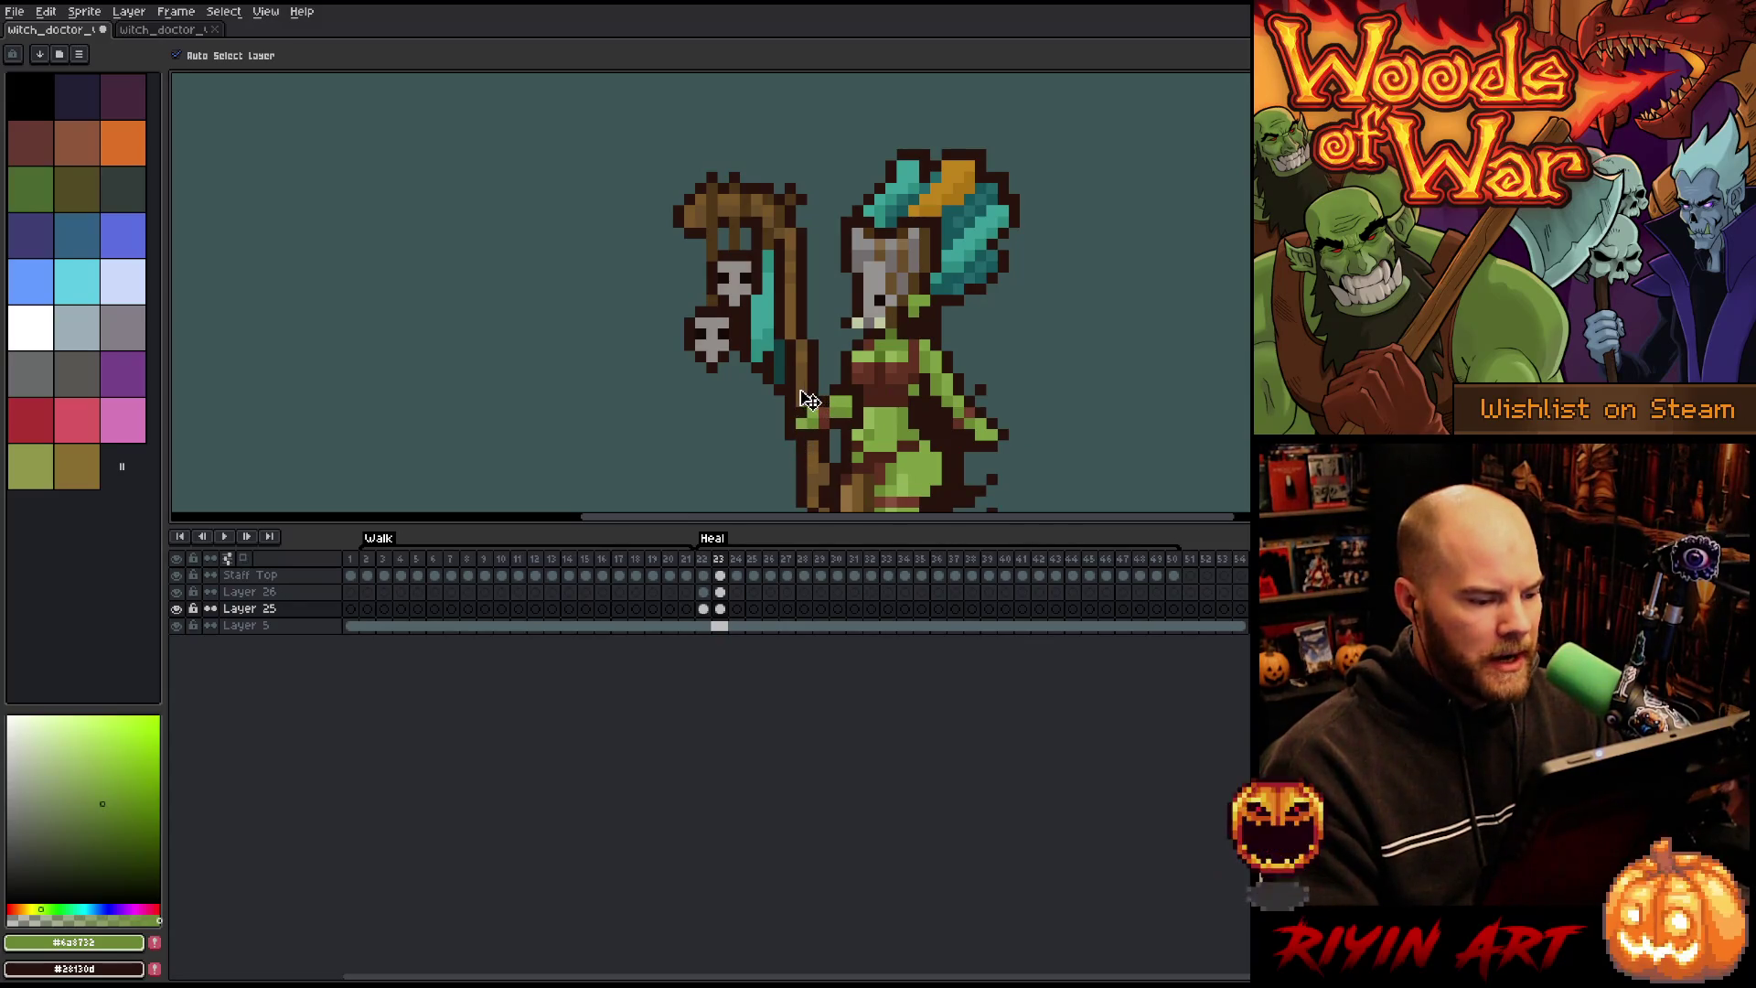
left_click(805, 395, "shift")
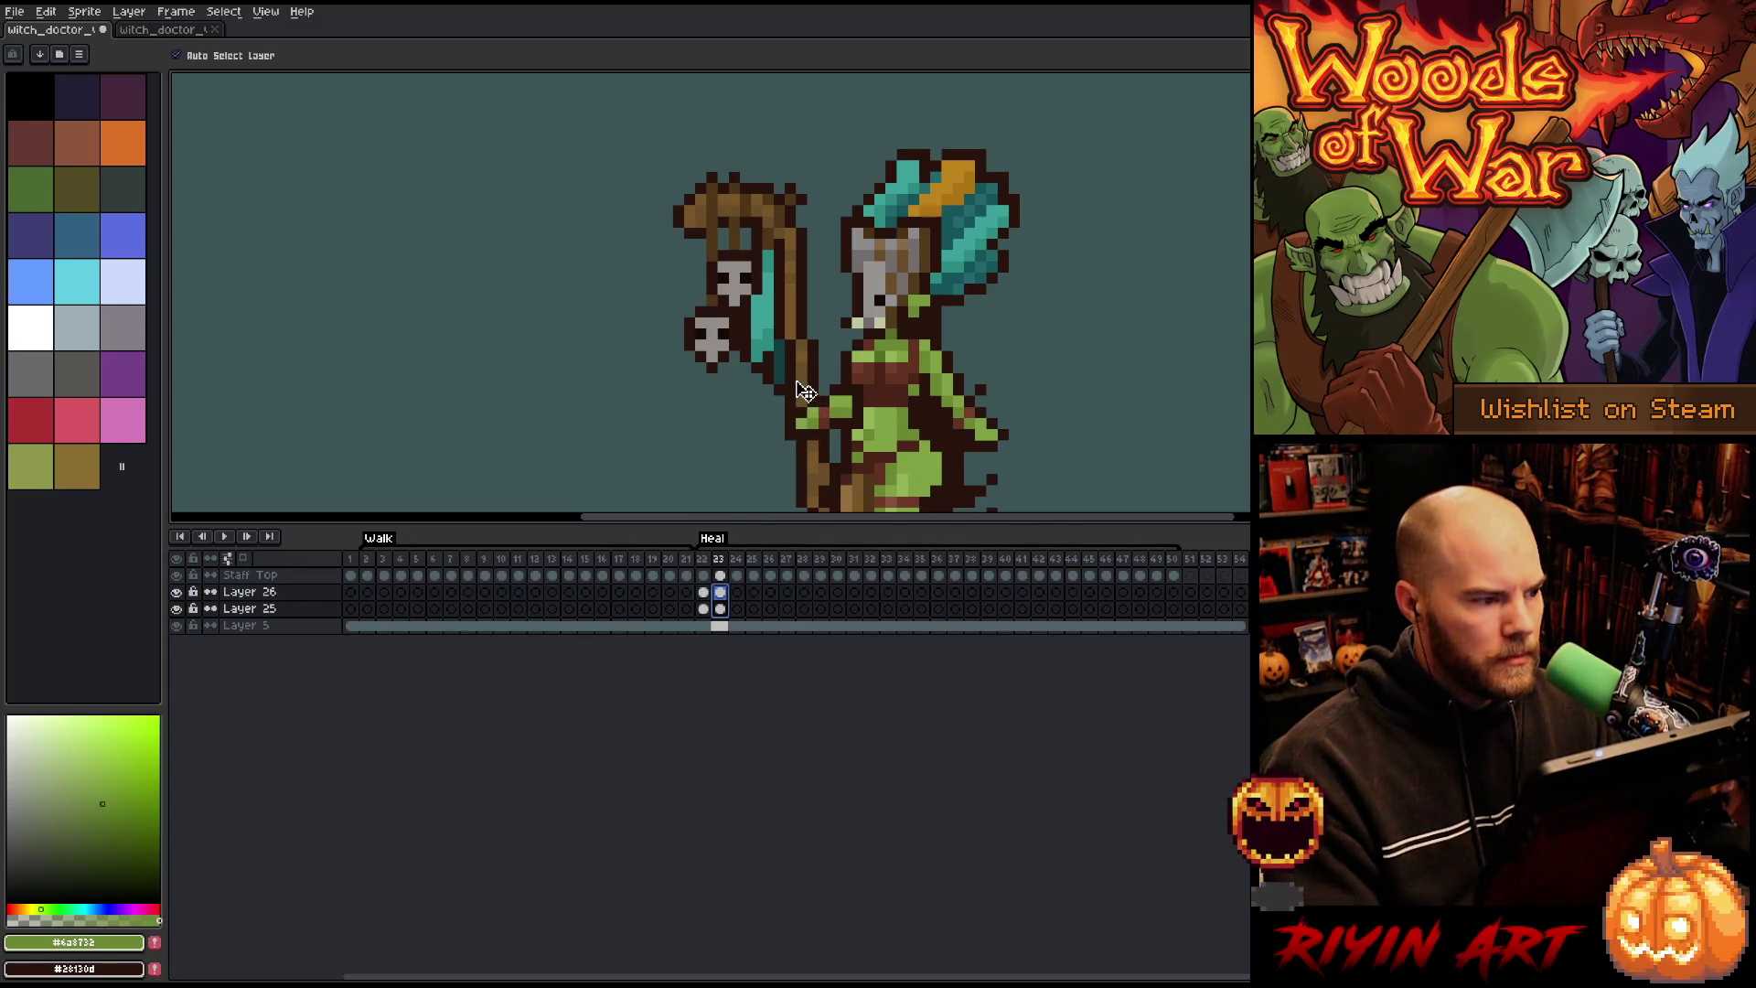
left_click(225, 59)
left_click_drag(805, 375, 805, 364)
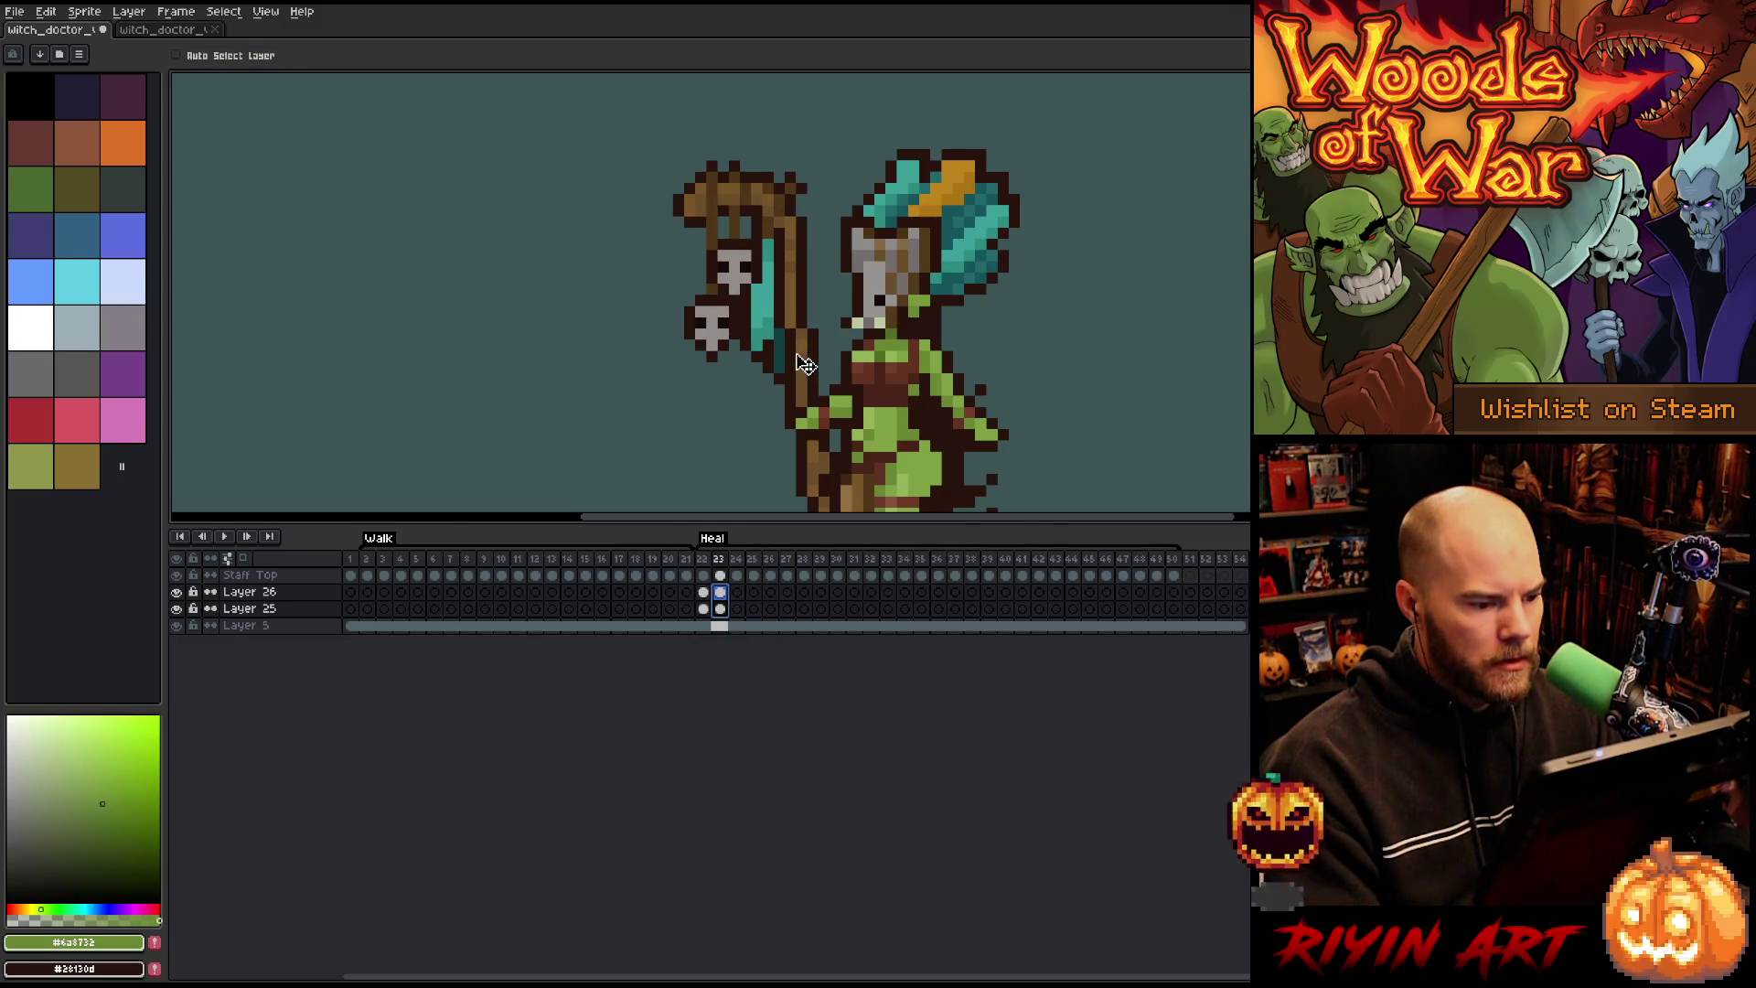
Step: Compare frames, then move frame 22's Layer 26 and 25 staff cels up and left
key("comma")
key("period")
key("comma")
key("period")
key("period")
key("comma")
key("period")
left_click(703, 594)
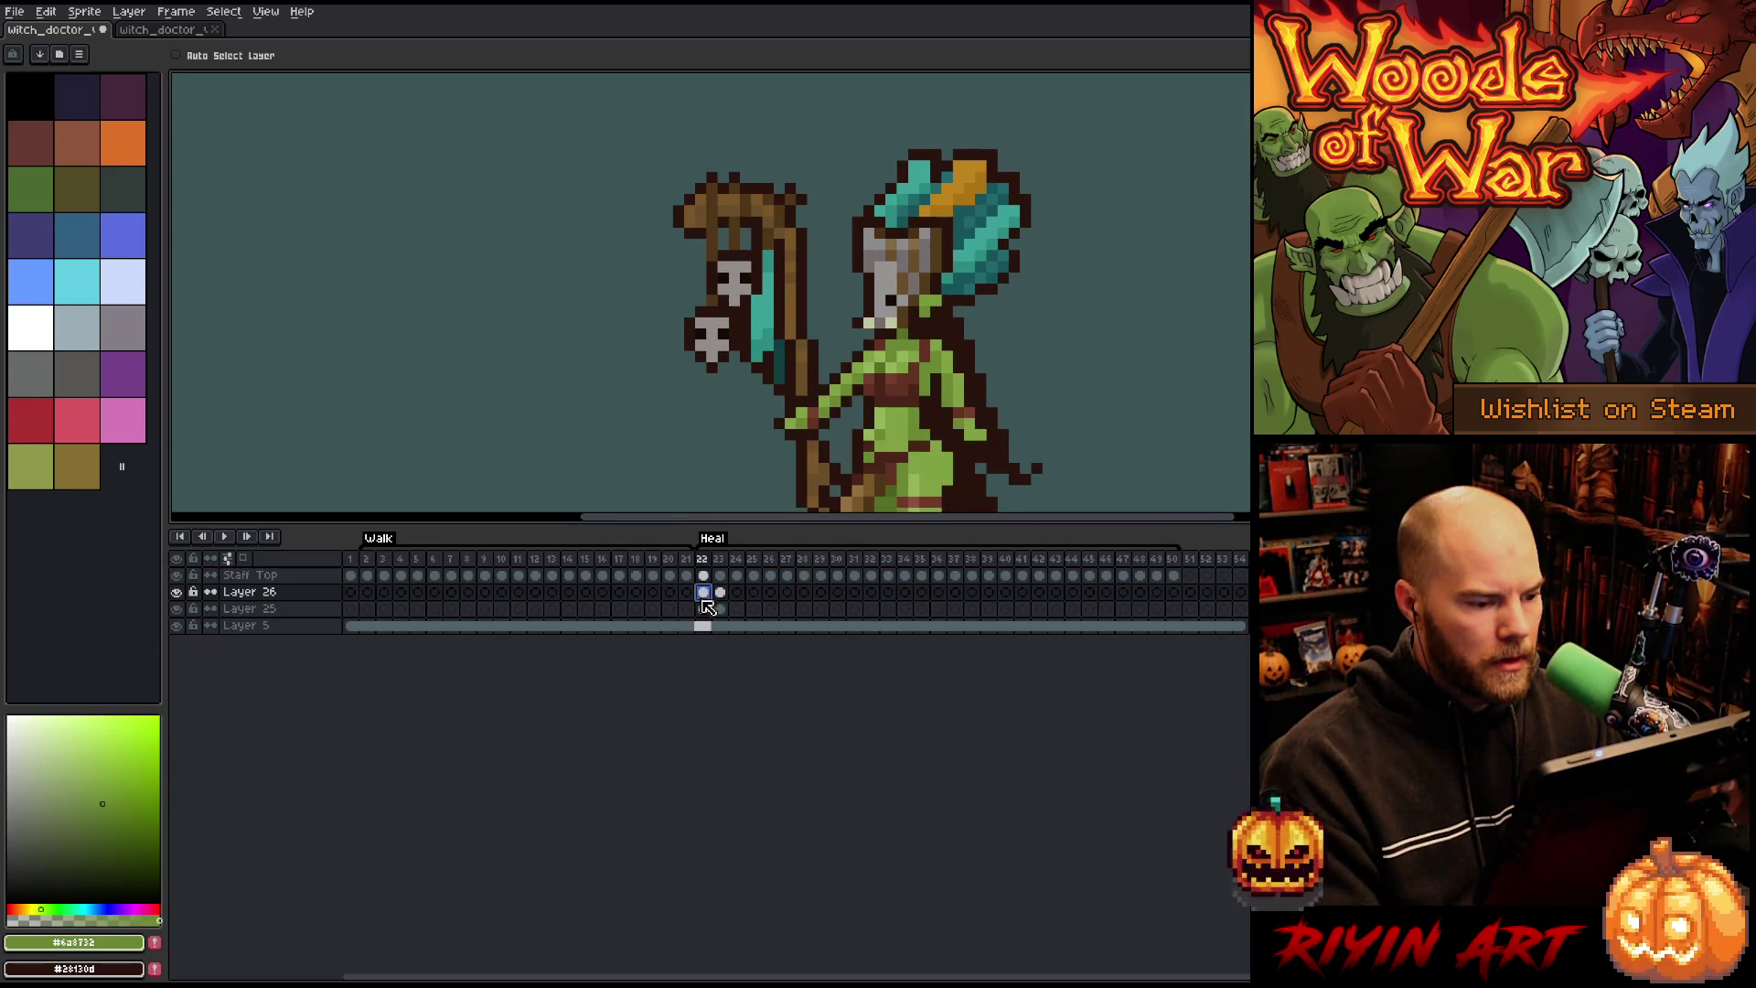
left_click(708, 608, "shift")
left_click_drag(814, 388, 803, 364)
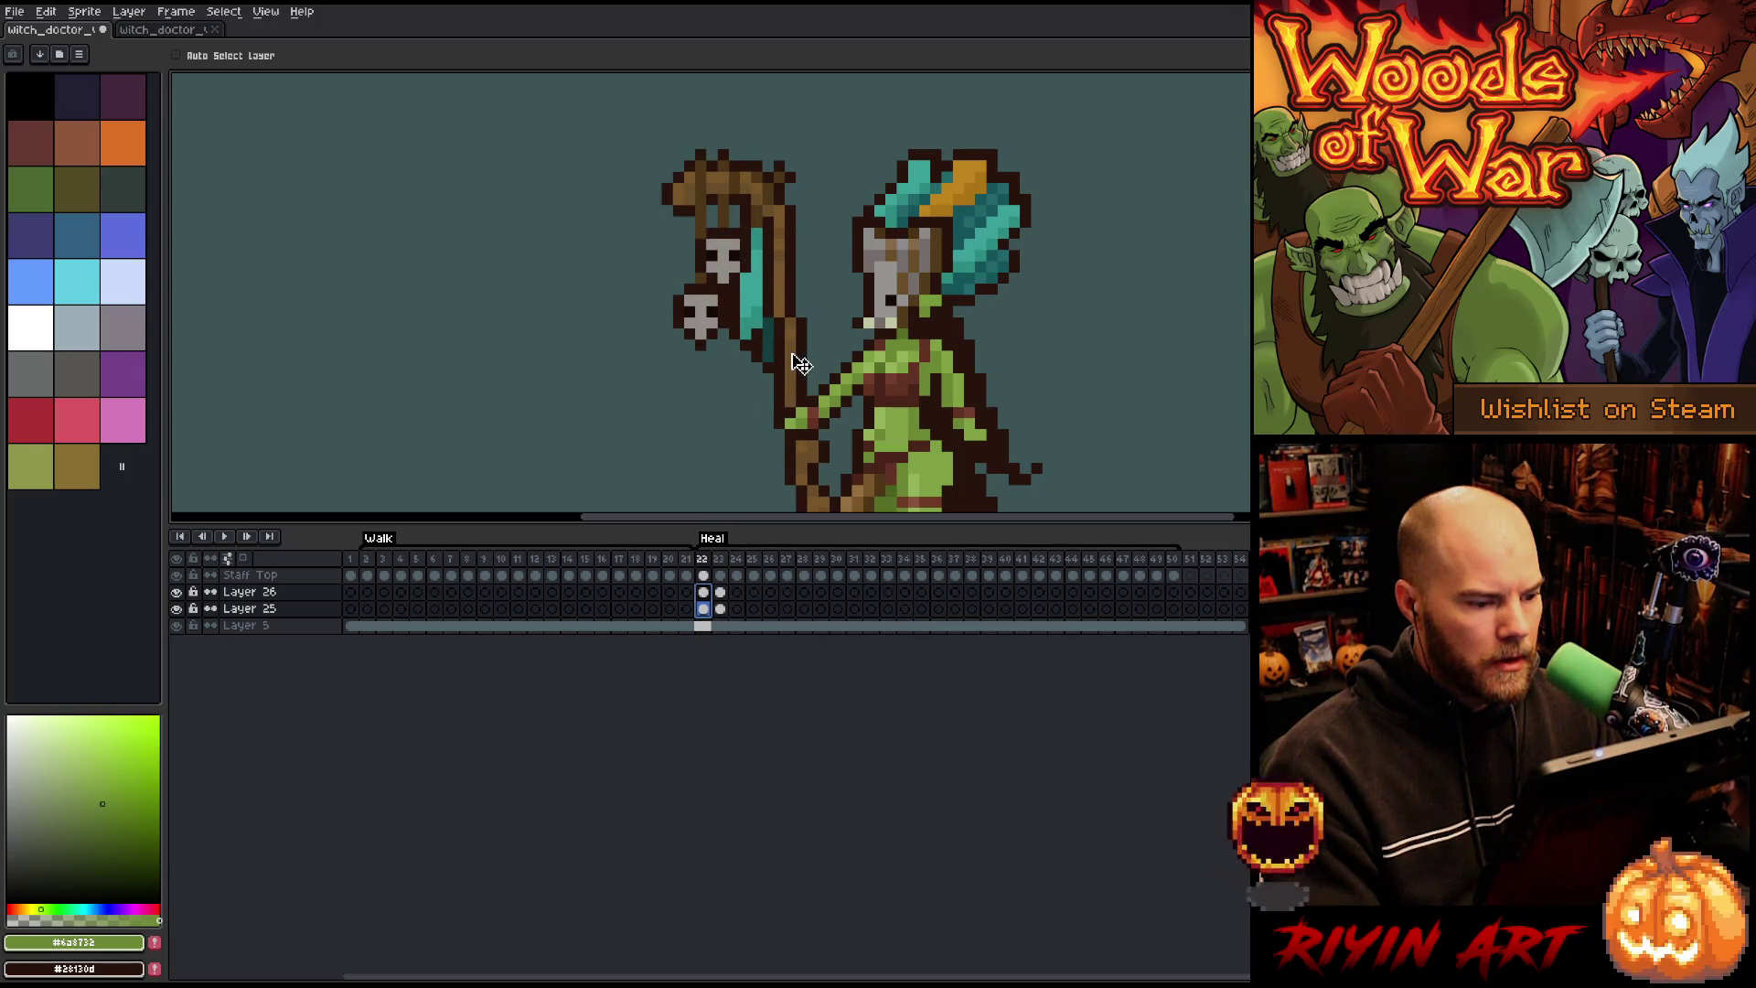
Step: Reselect both frame-22 staff cels and nudge them down one pixel, checking neighbouring frames
key("comma")
key("period")
key("comma")
key("period")
left_click(703, 608)
left_click(703, 592, "shift")
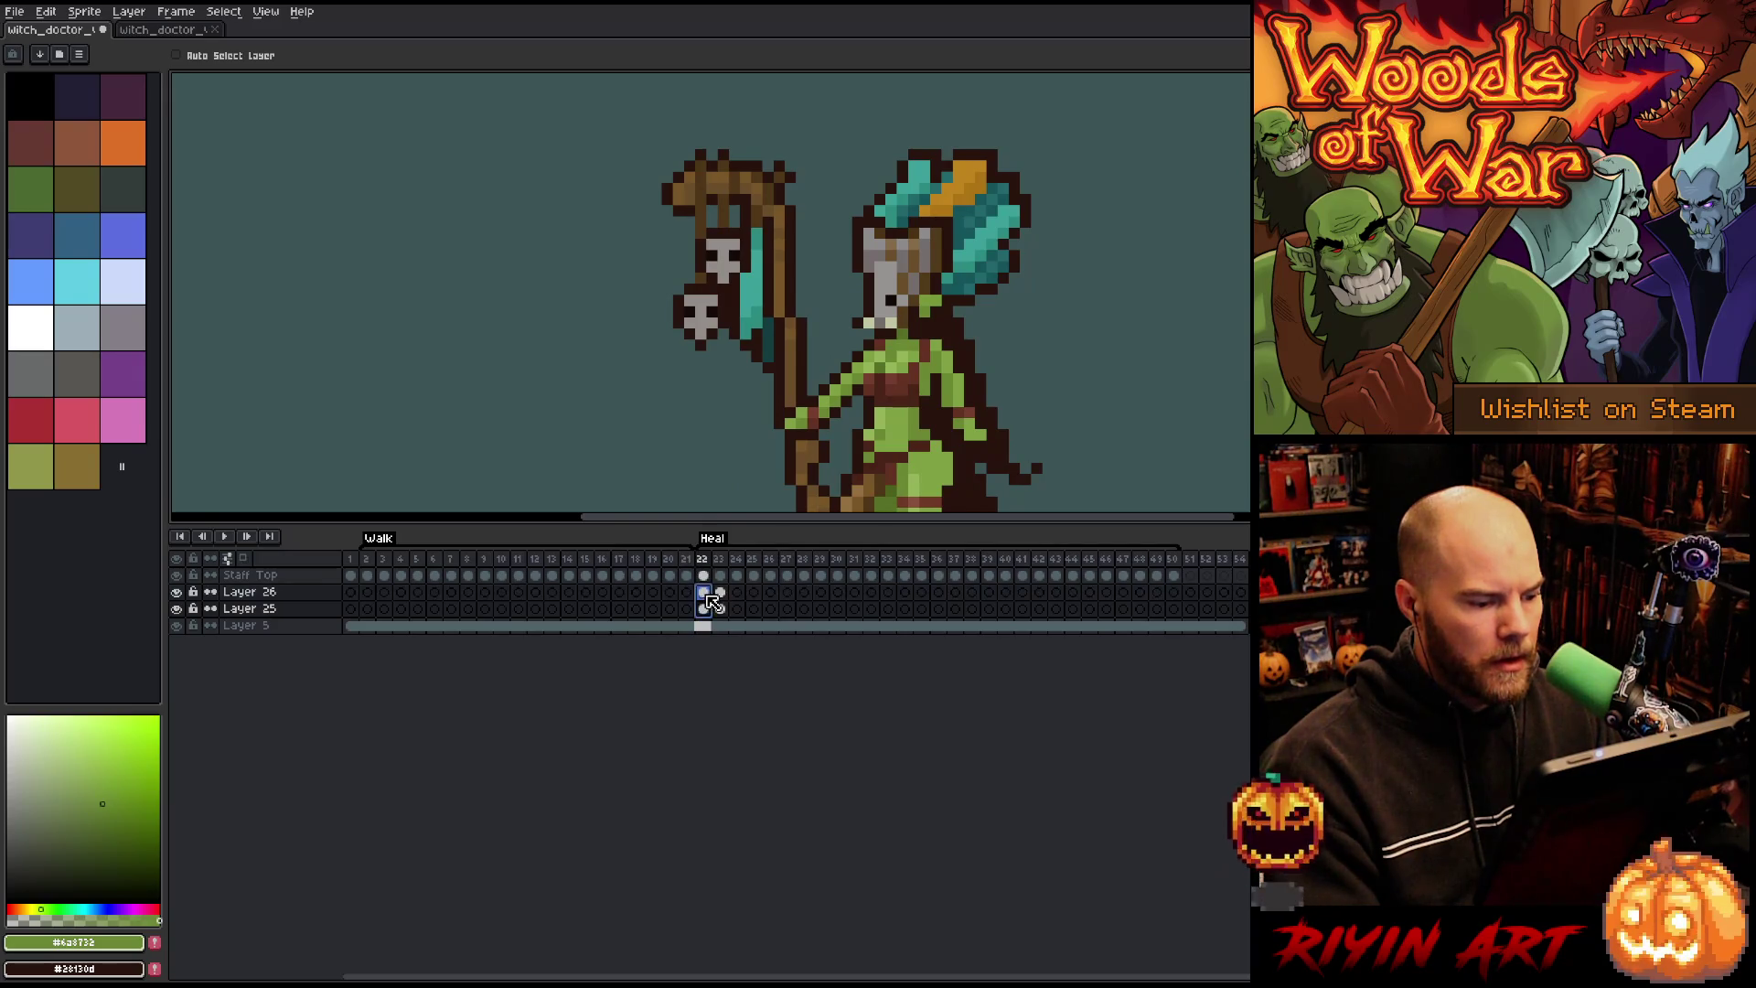
key("comma")
key("period")
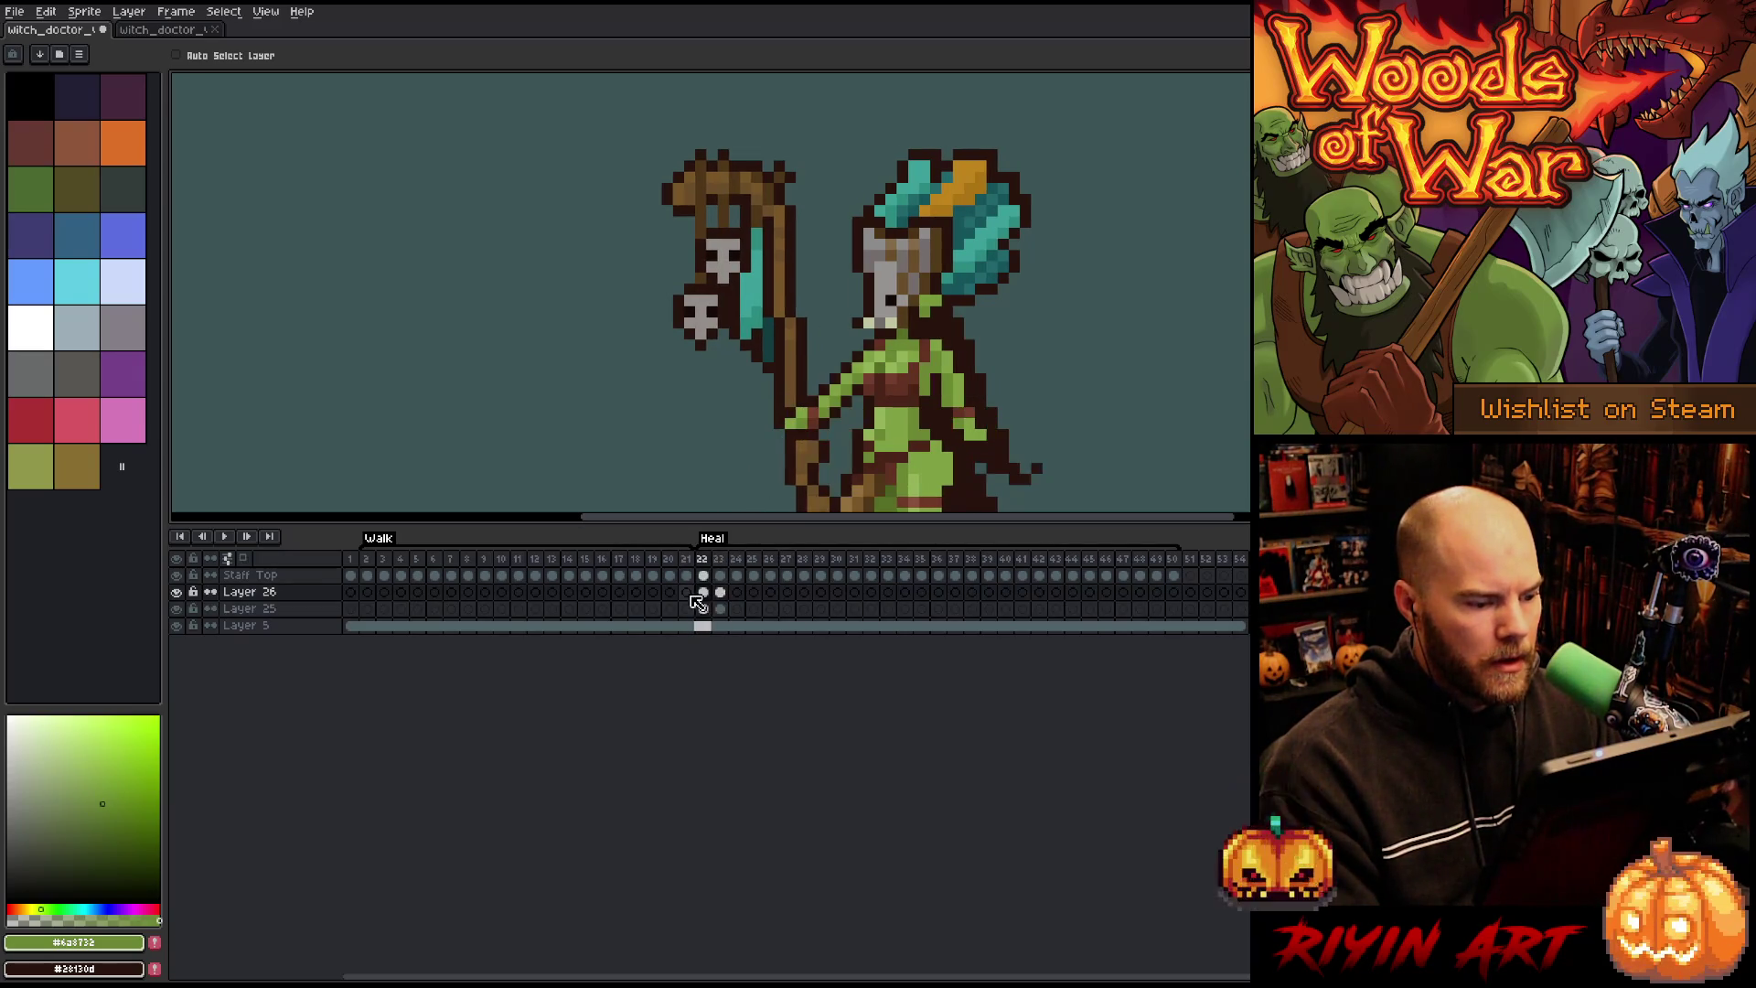
left_click(703, 609)
left_click(704, 592, "shift")
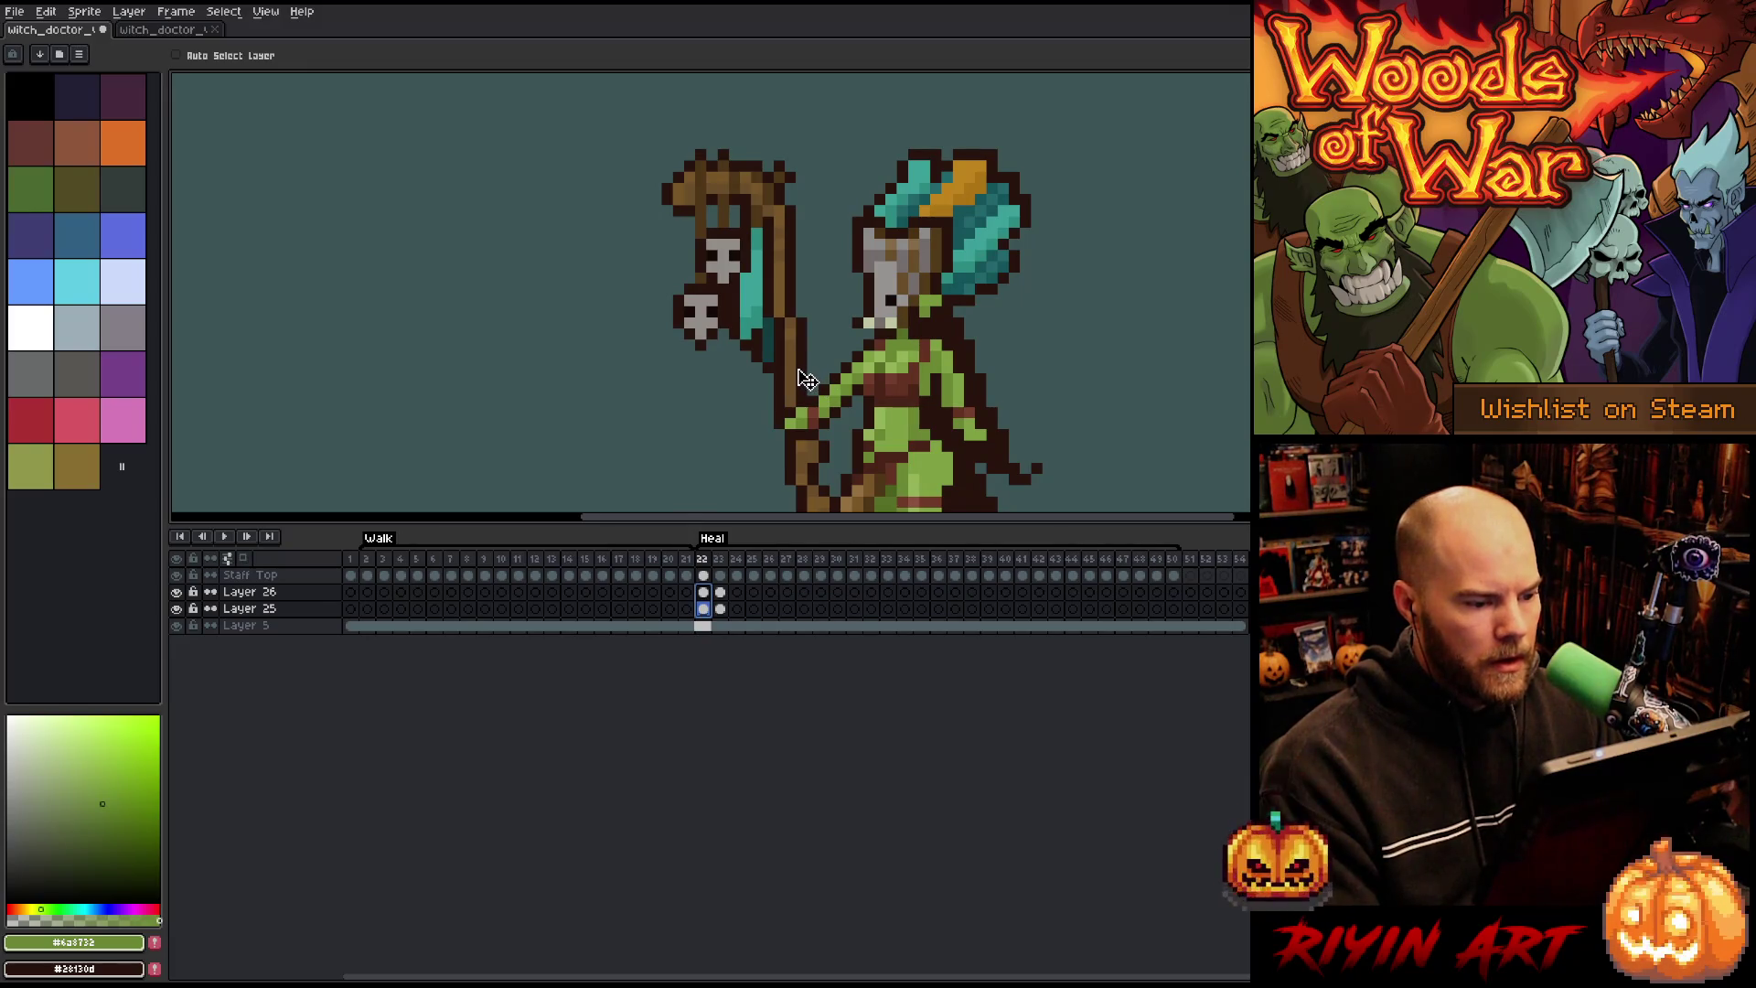
key("Down")
key("period")
scroll(663, 448, "down", 3)
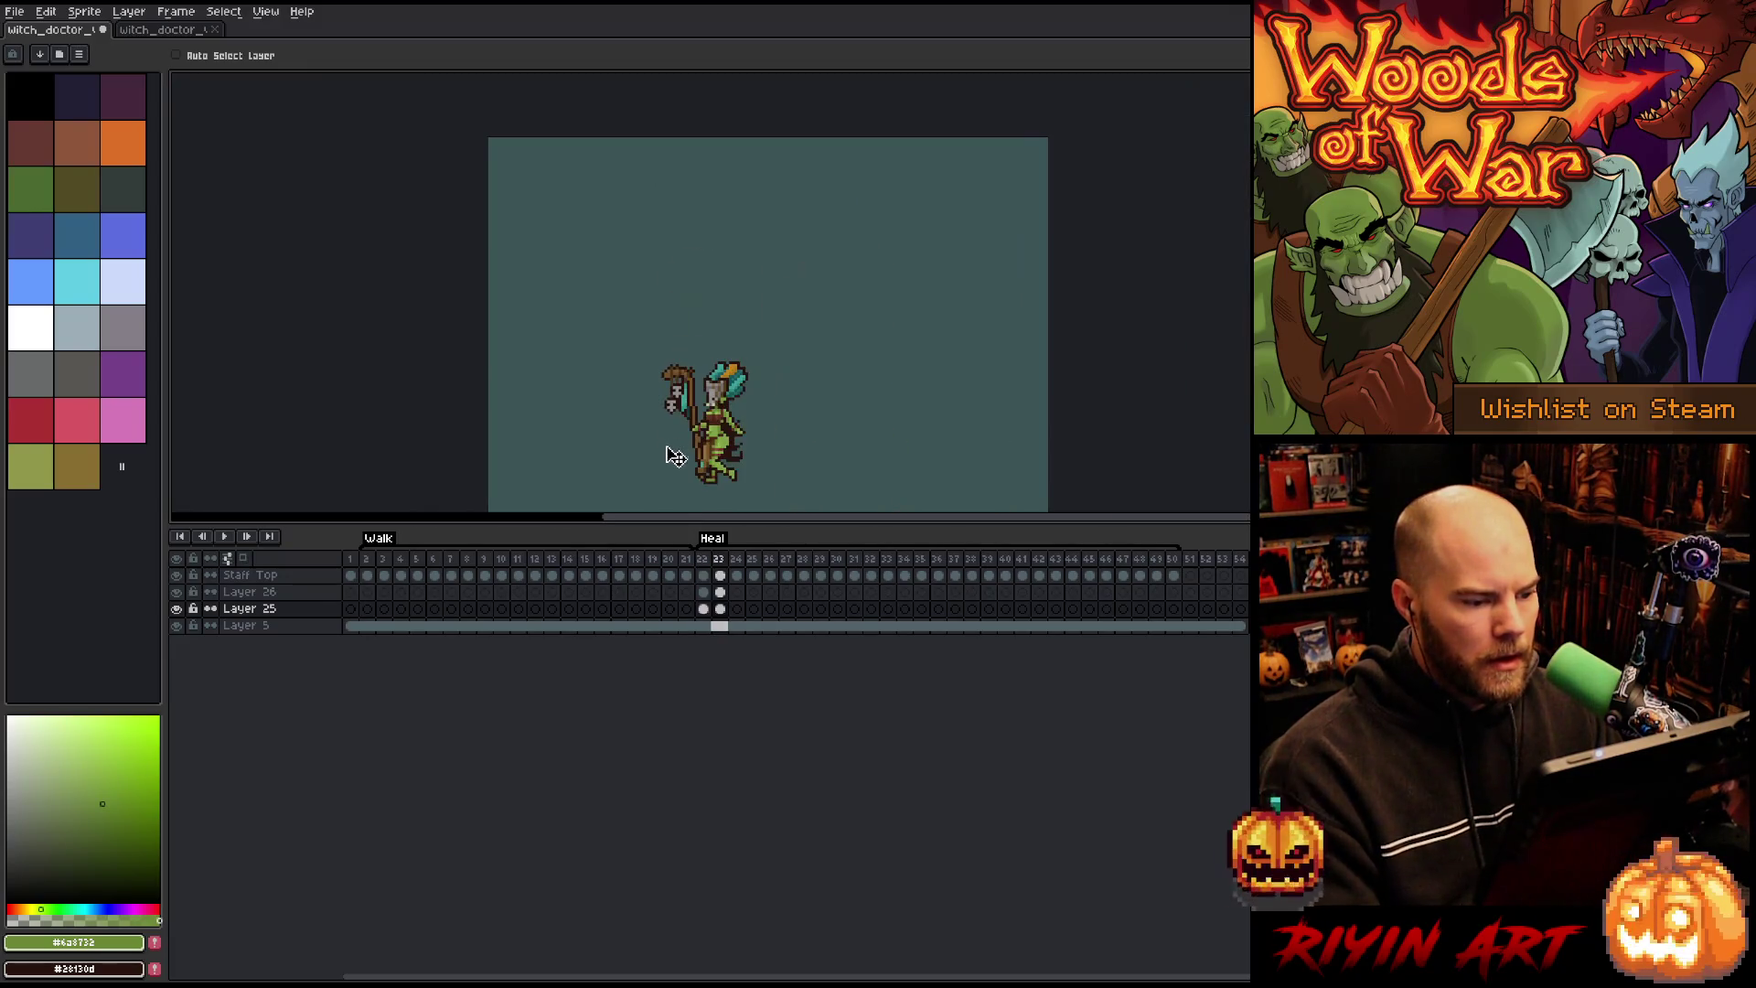
Step: Flip back and forth through frames 22–25 to compare the hand gripping the staff
key("comma")
key("period")
scroll(673, 454, "up", 3)
key("period")
key("comma")
key("period")
key("comma")
key("period")
key("comma")
key("comma")
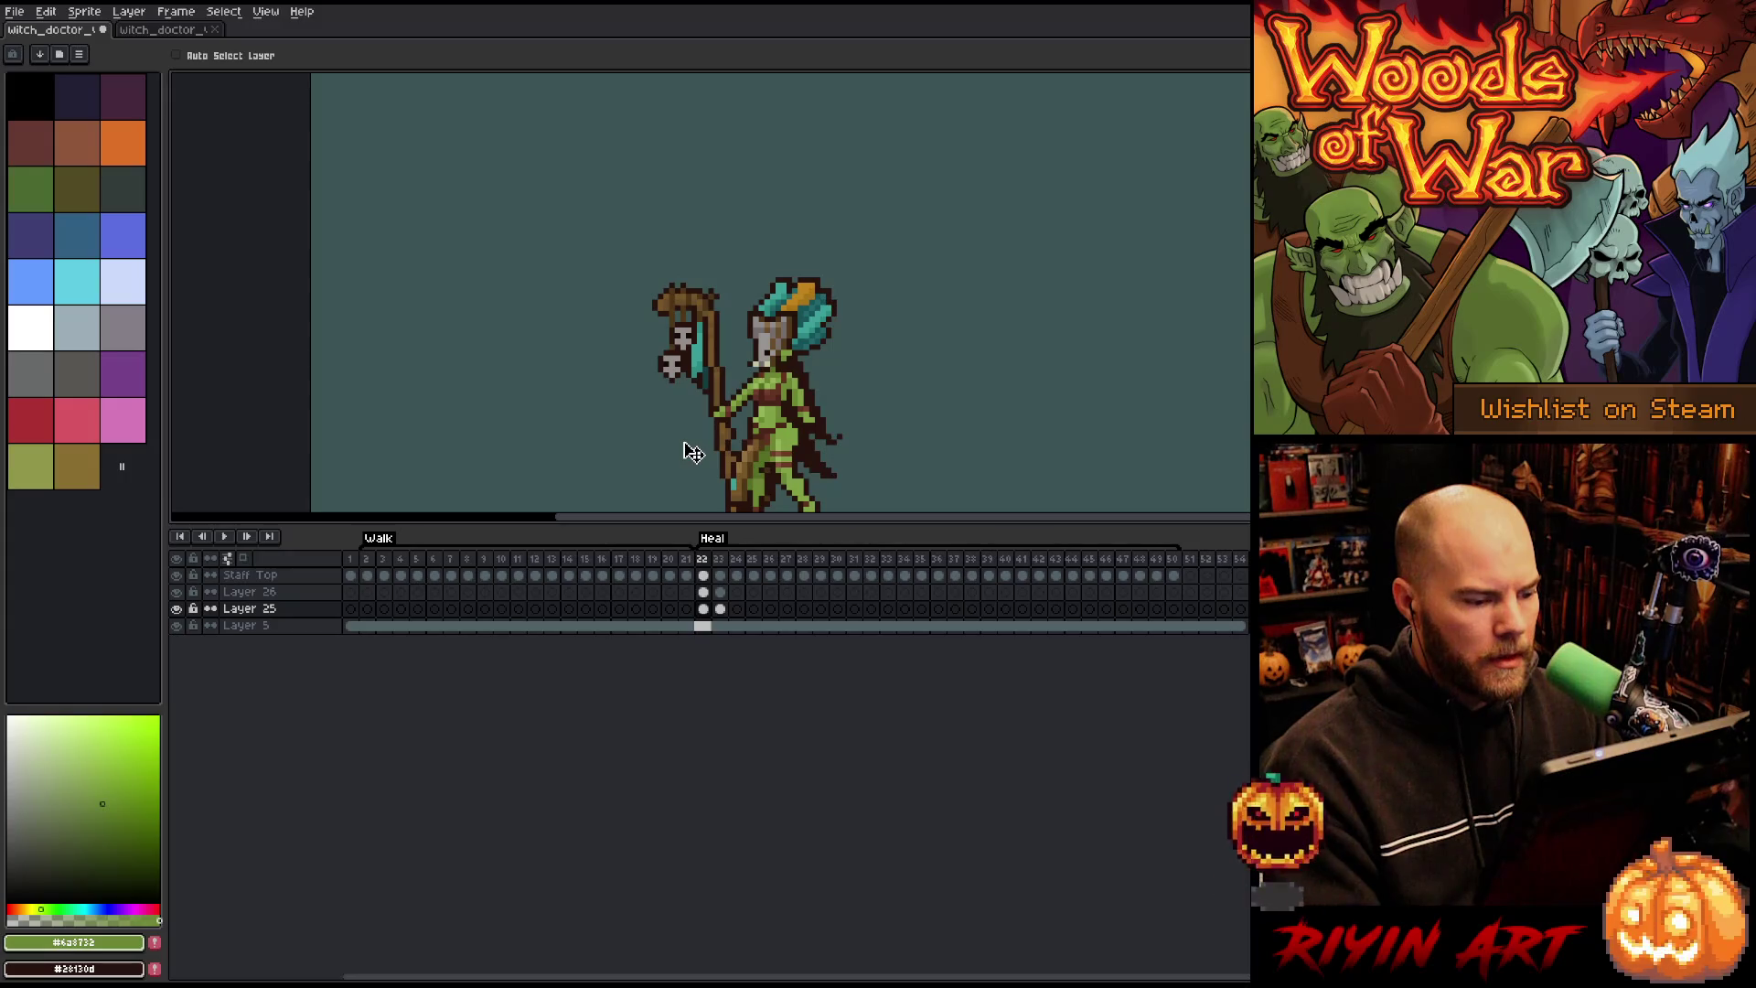
key("period")
key("period")
scroll(700, 443, "up", 4)
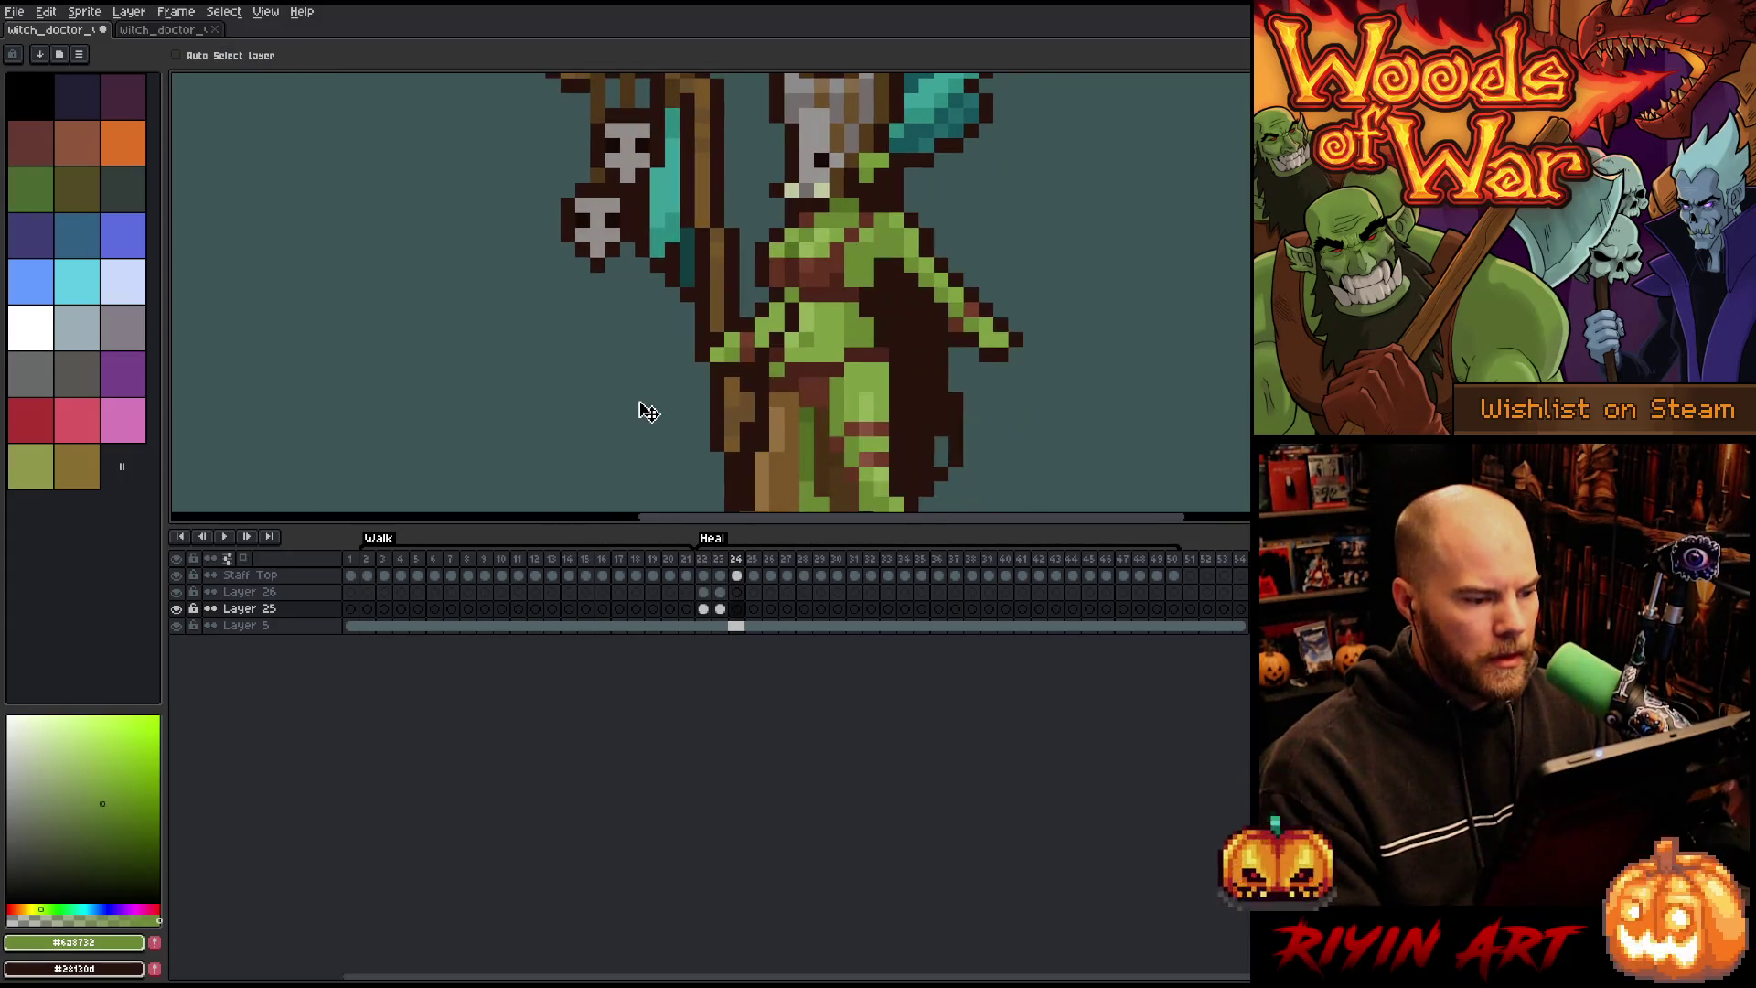
key("period")
key("comma")
key("comma")
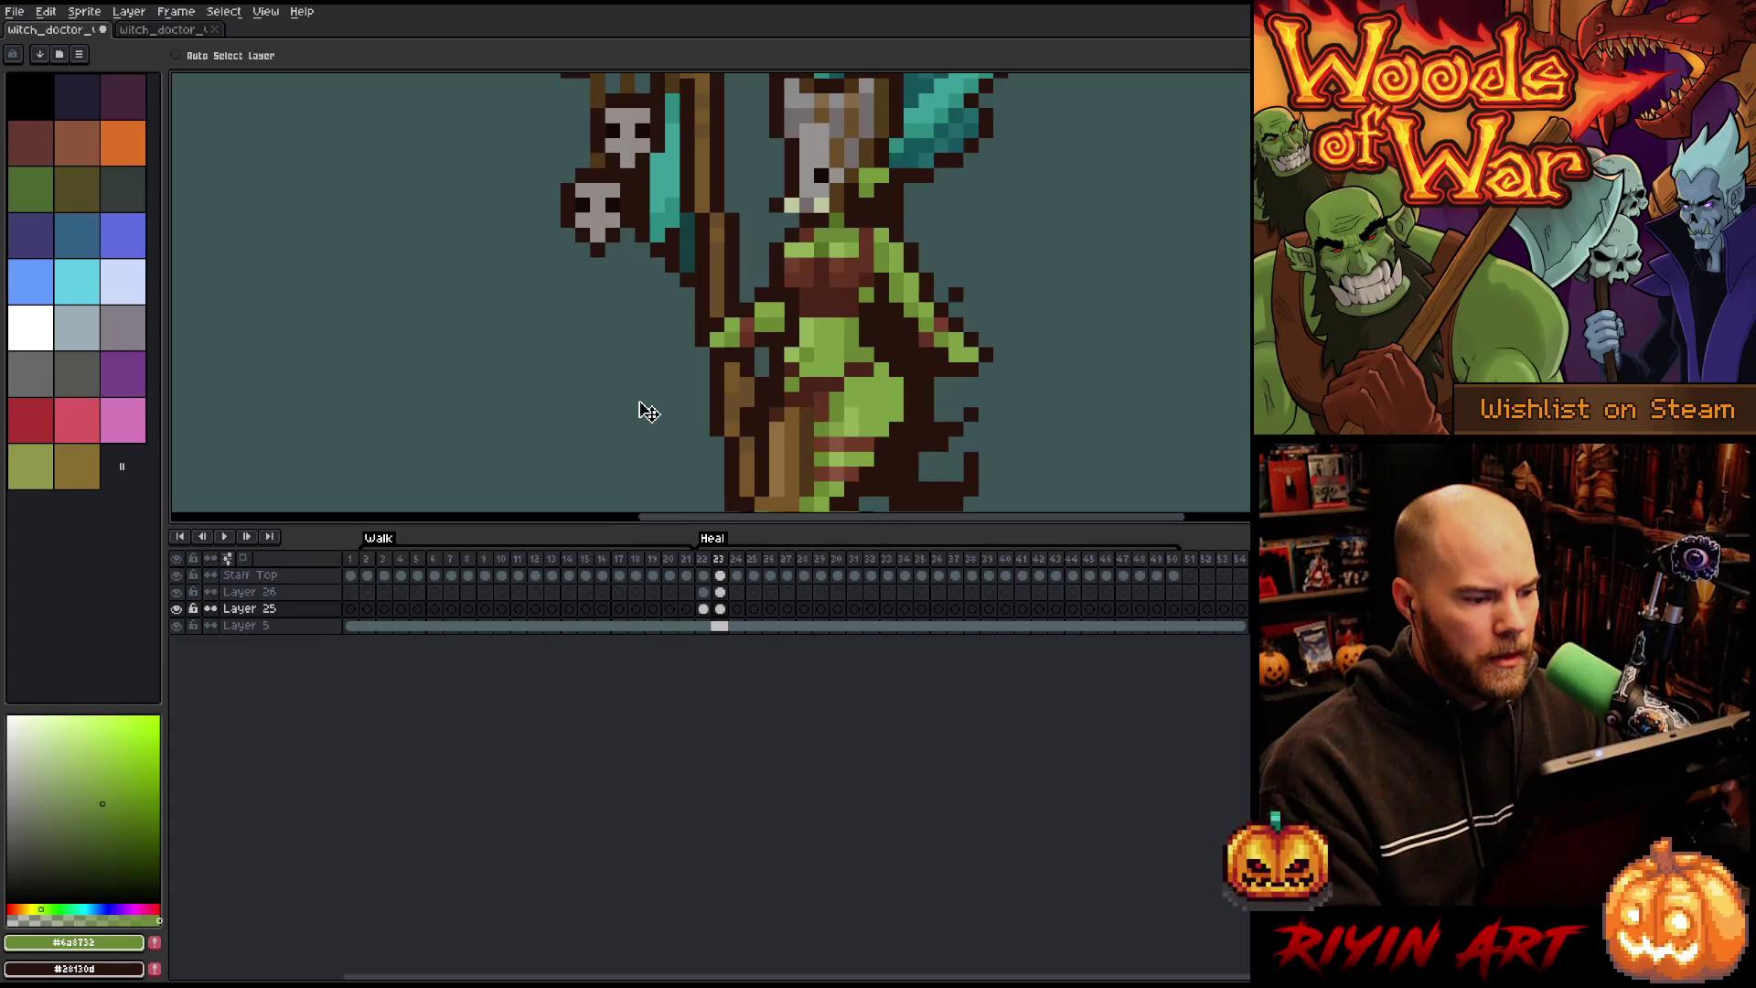
key("period")
key("period")
key("comma")
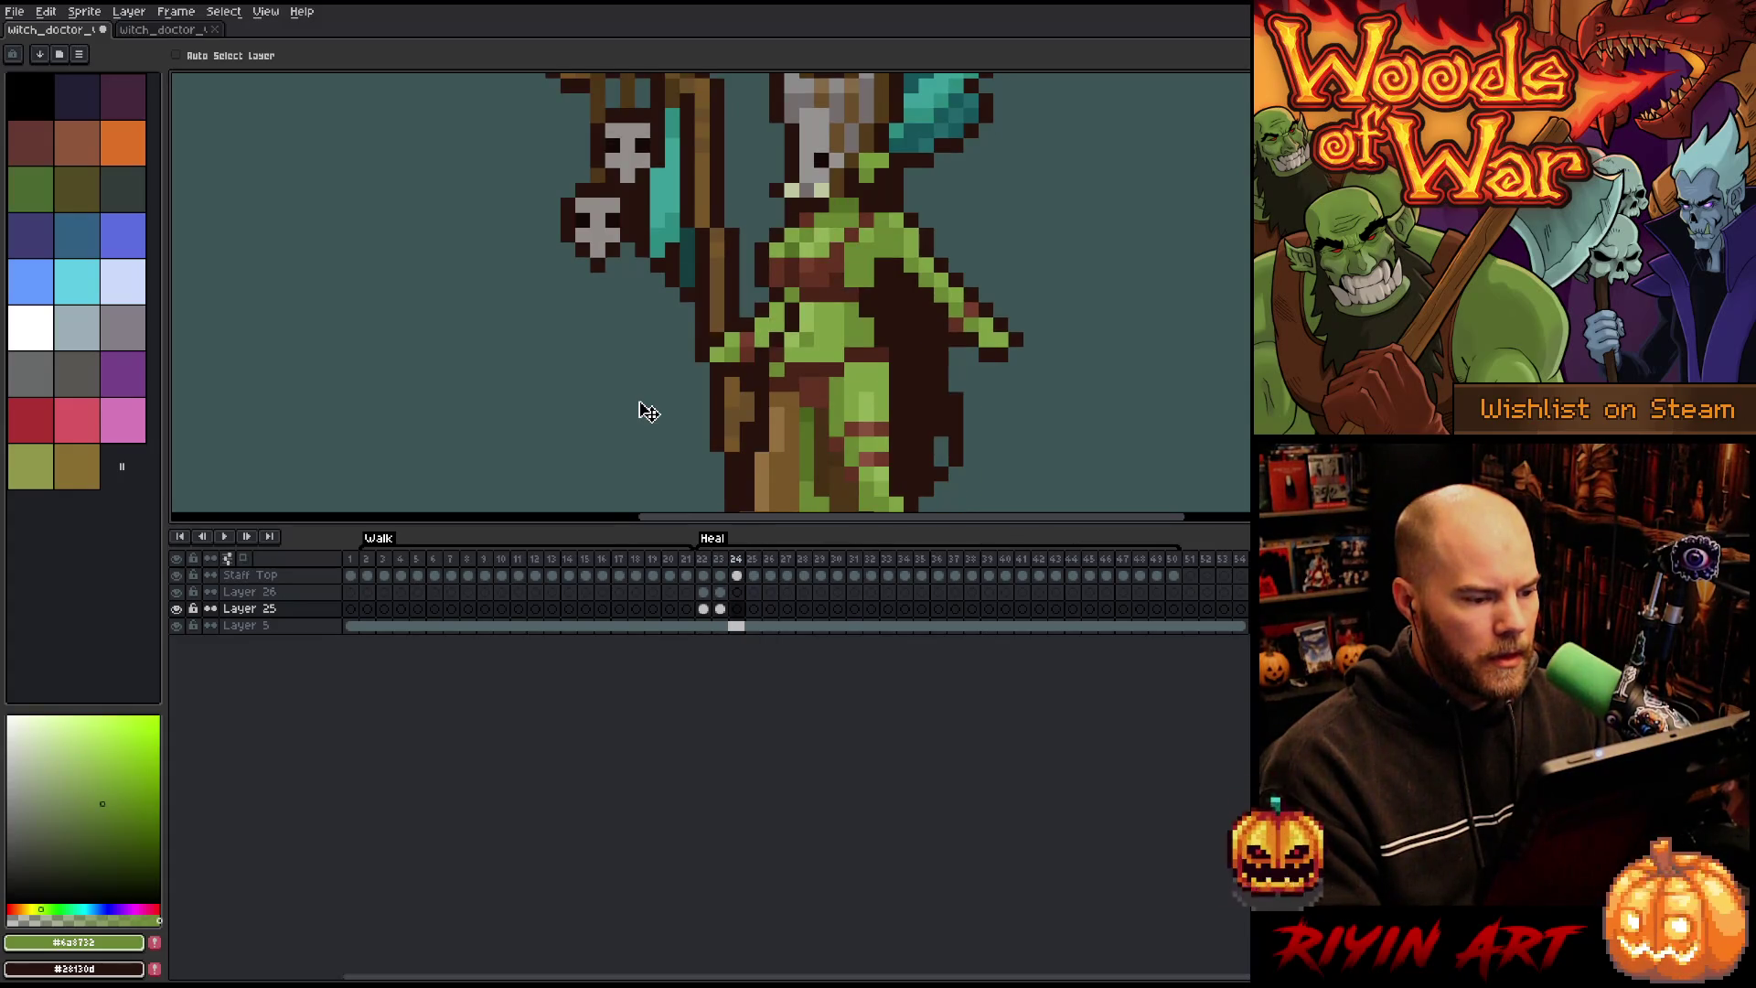
key("comma")
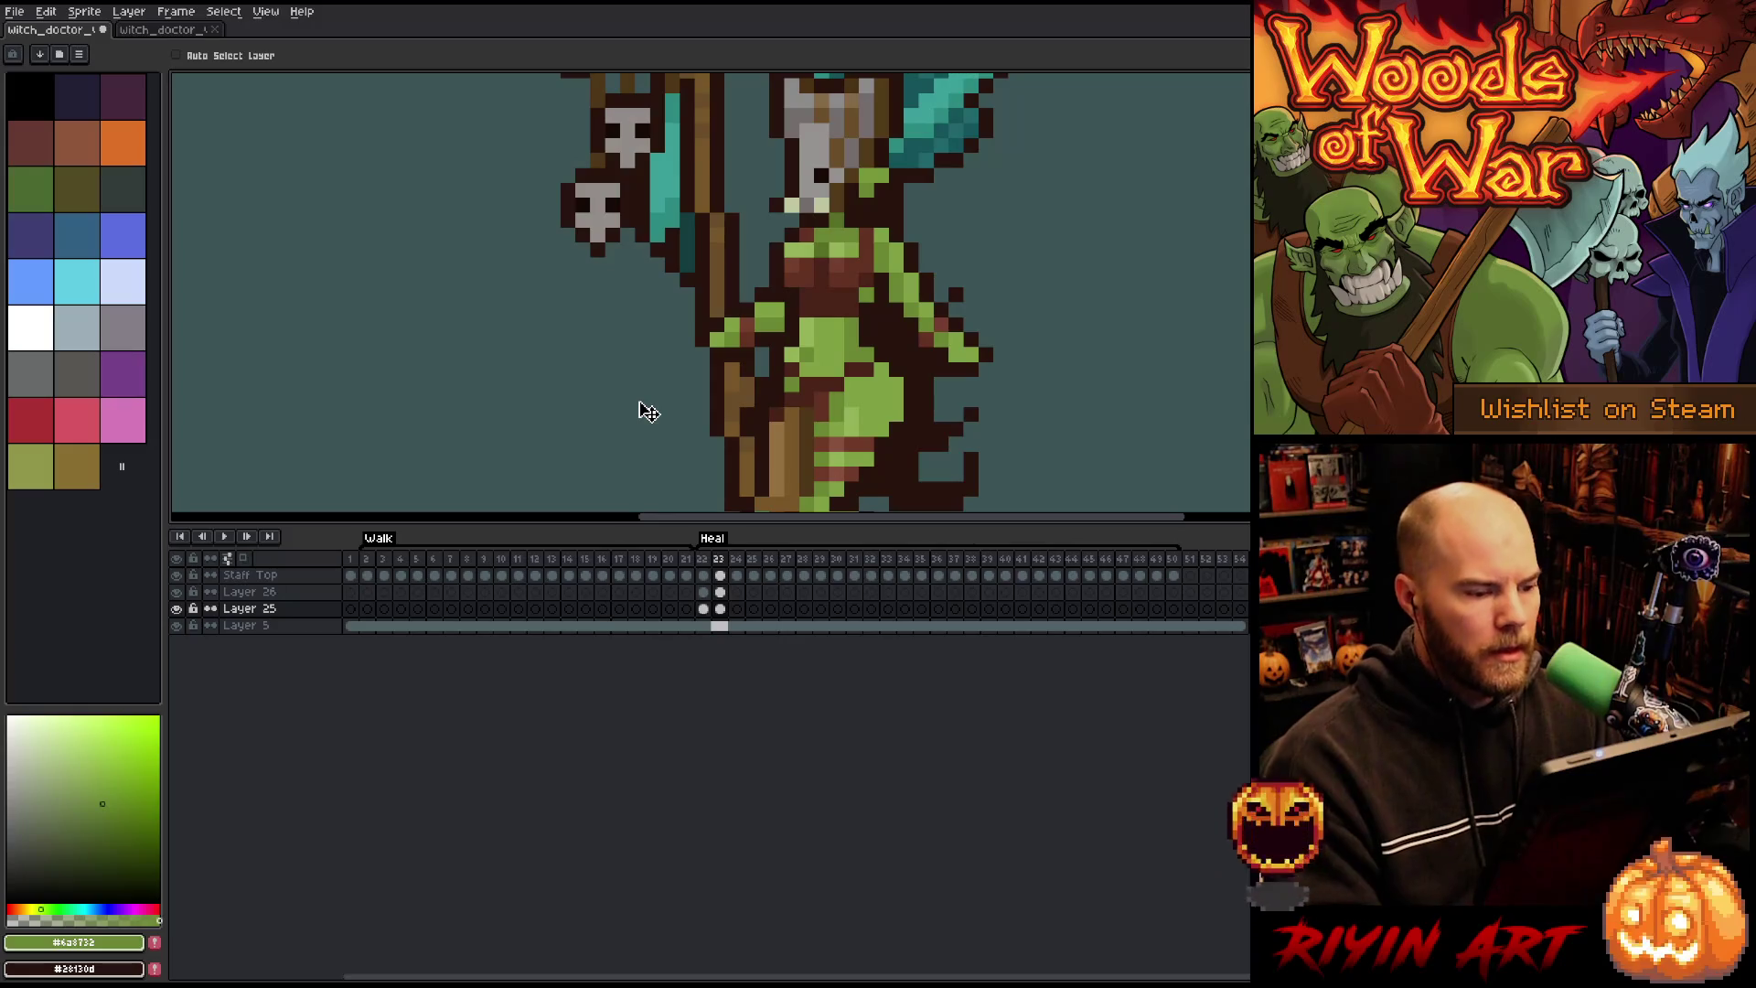
Step: Add a green pixel by the hand on frame 23, then make Staff Top the working layer
key("b")
left_click(761, 235)
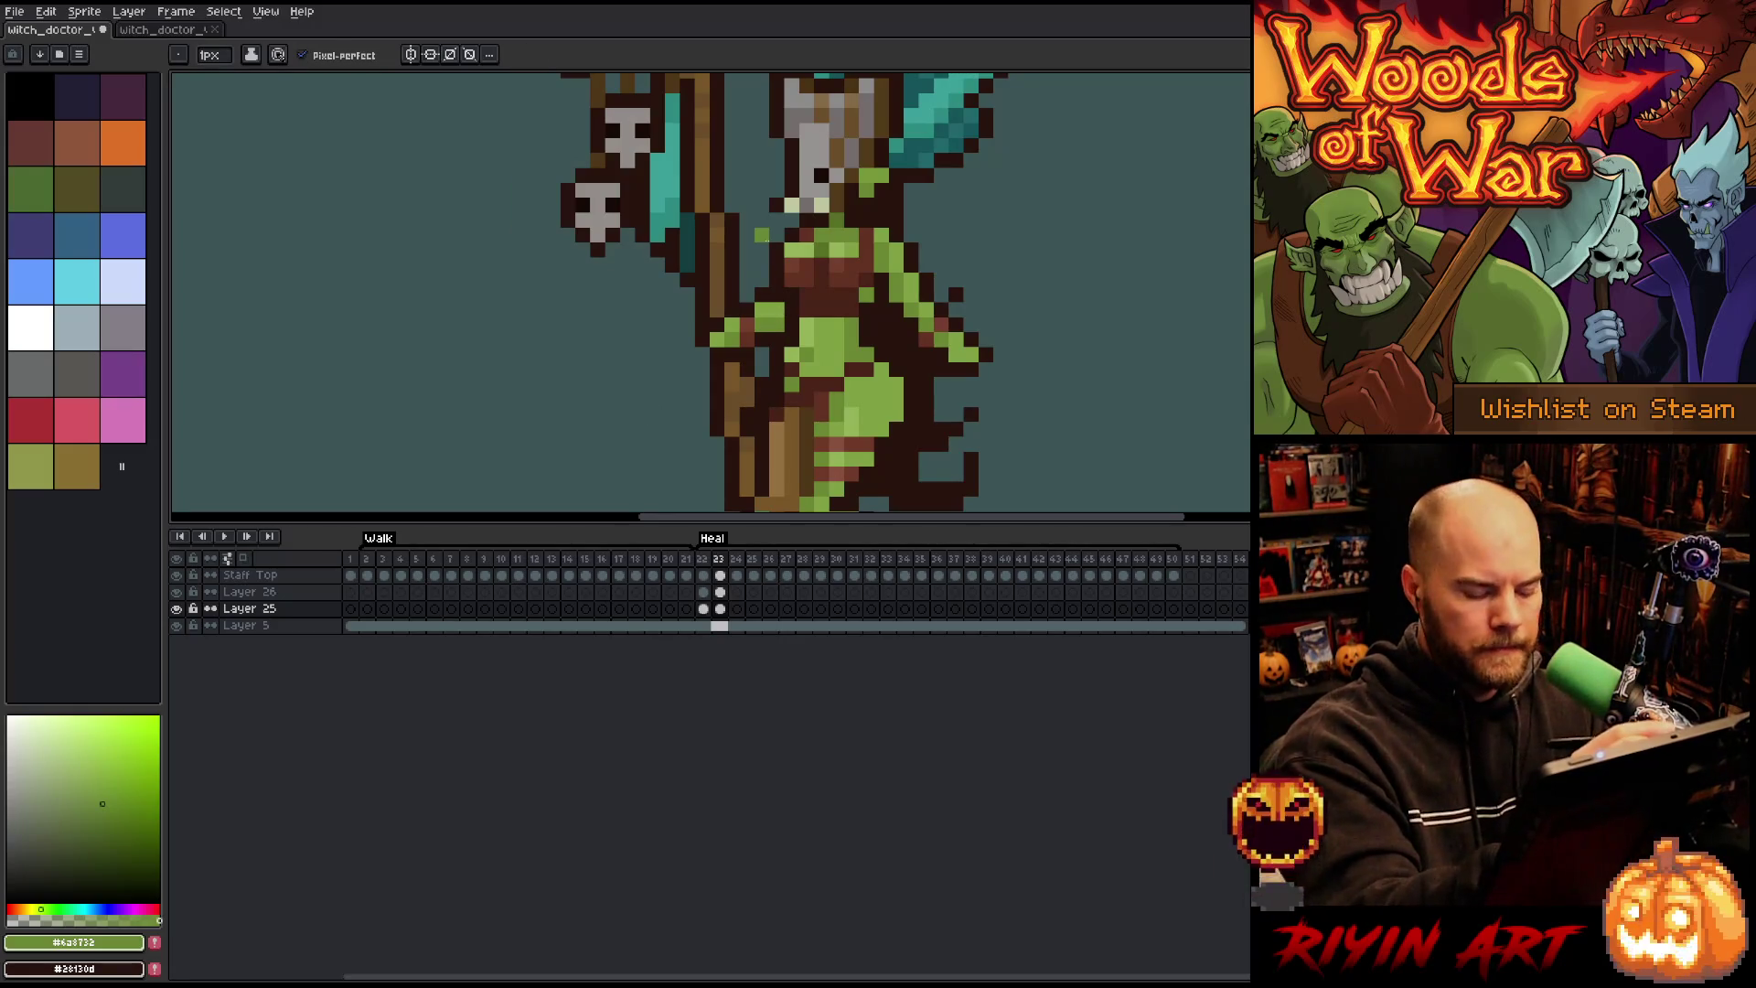
key("comma")
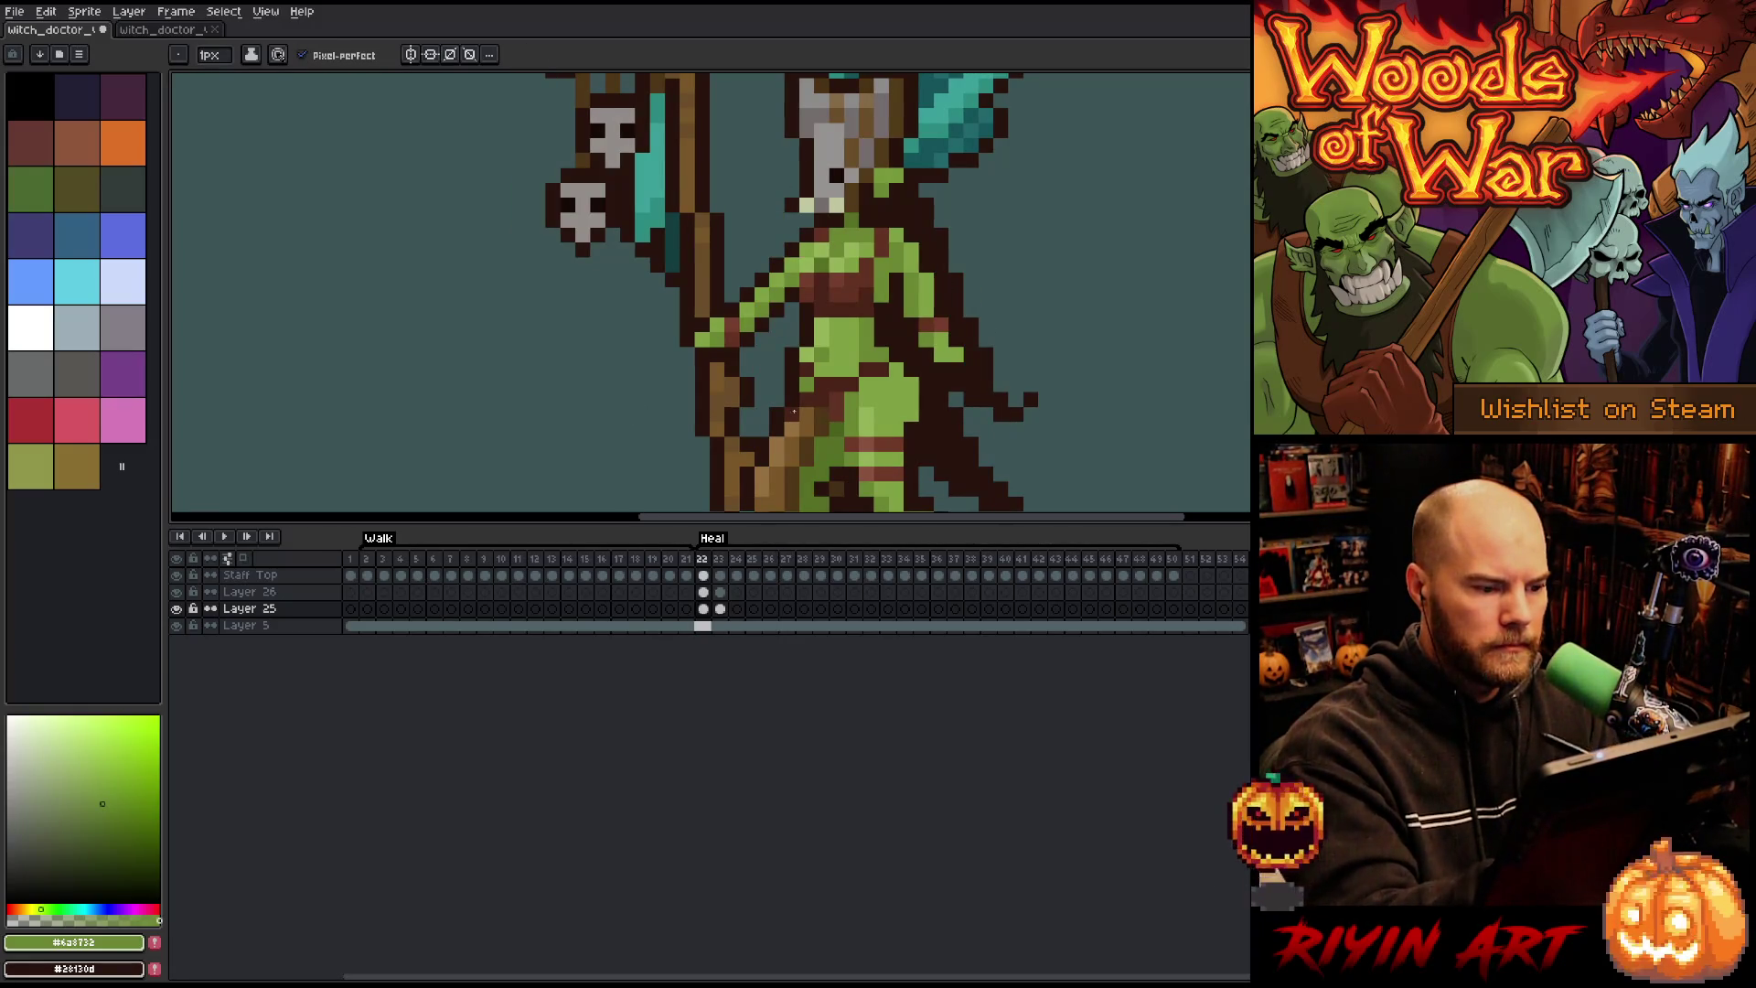
key("e")
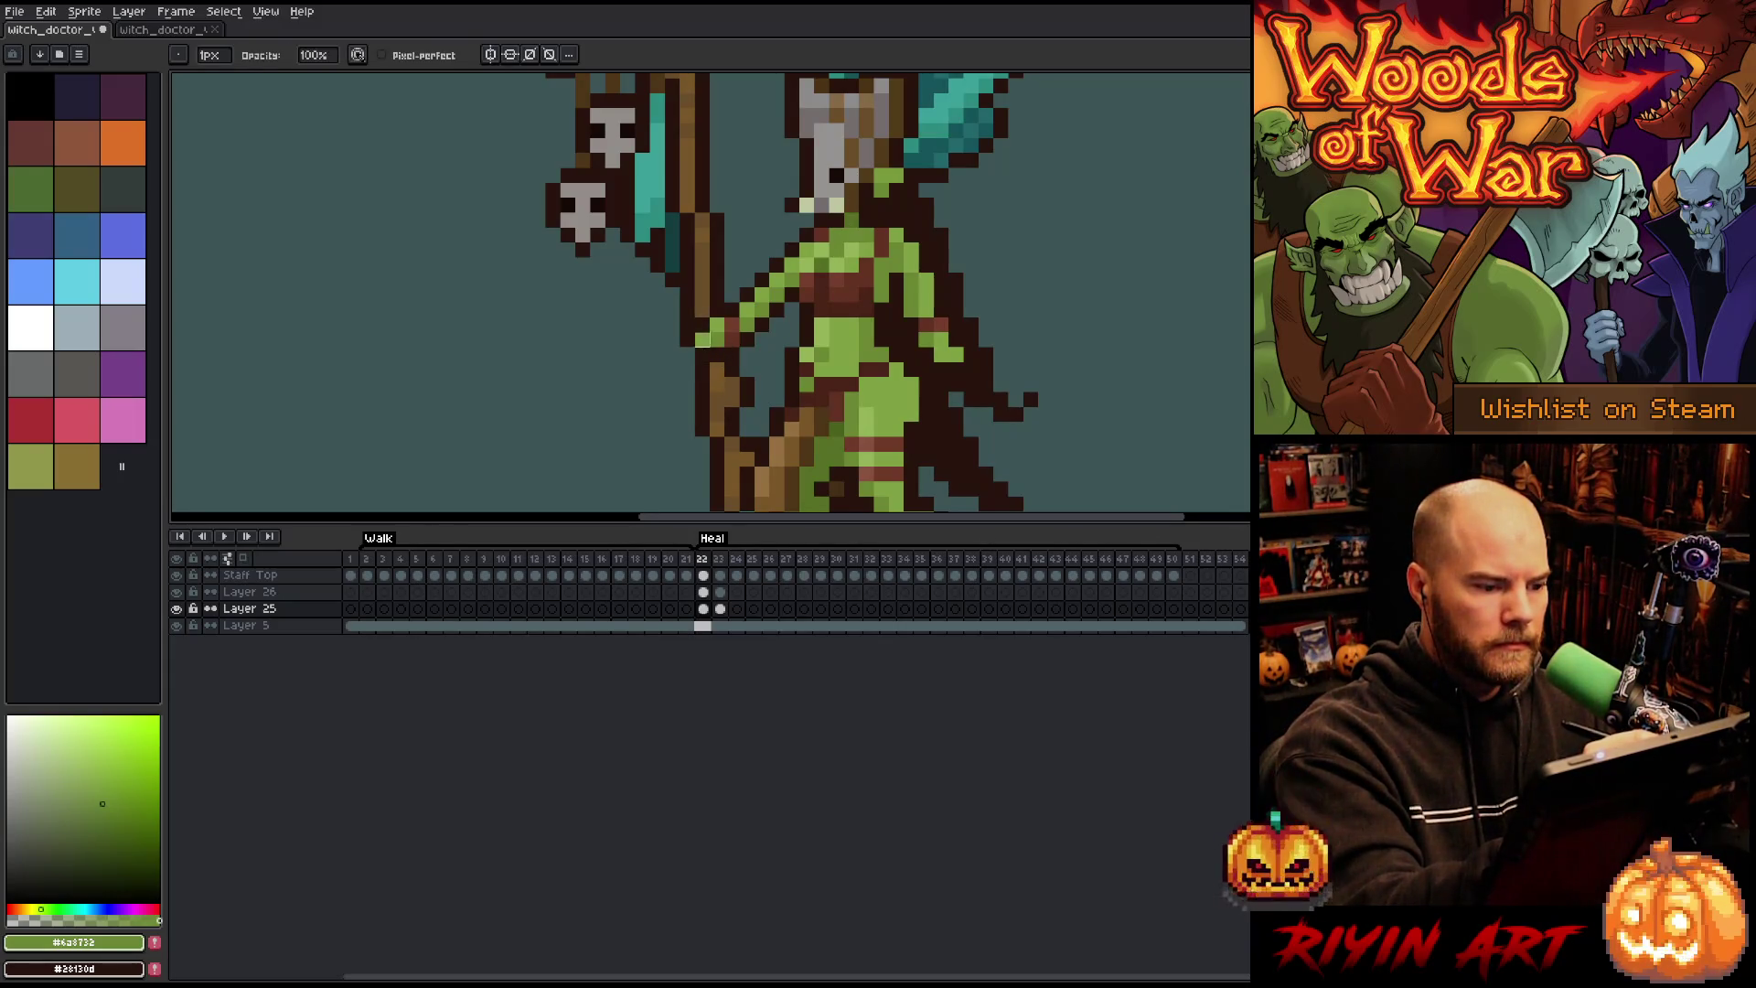
key("v")
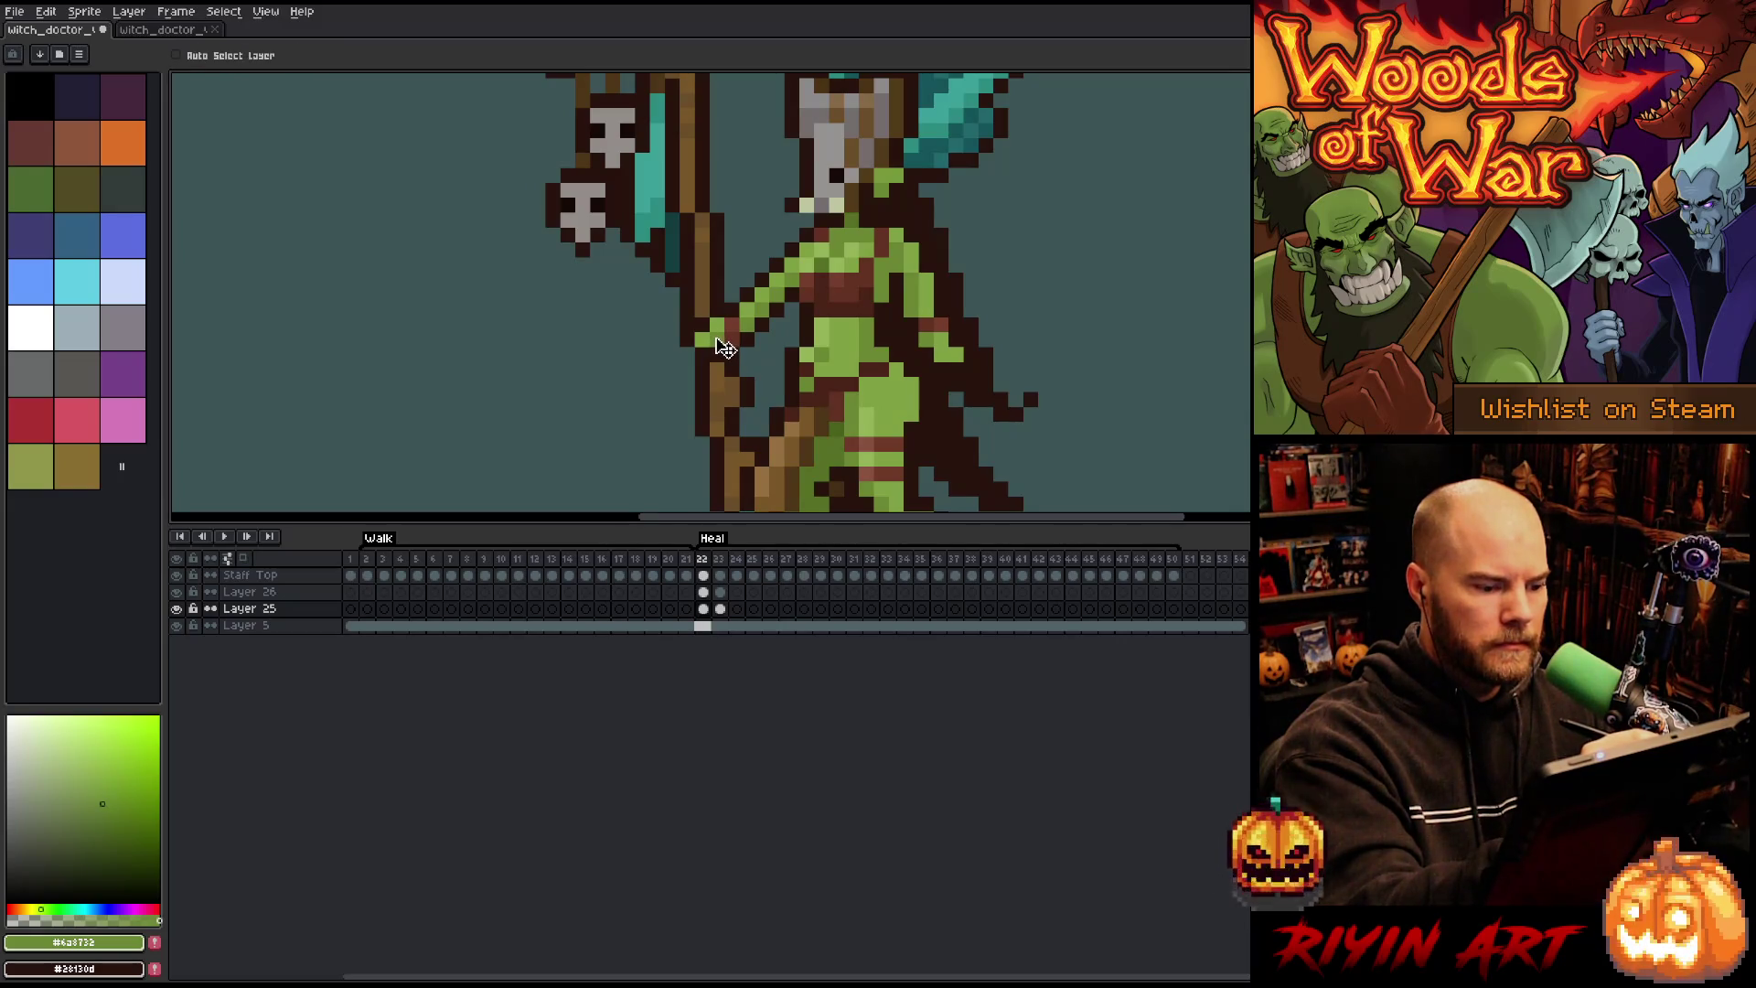
left_click(178, 56)
left_click(725, 354)
key("b")
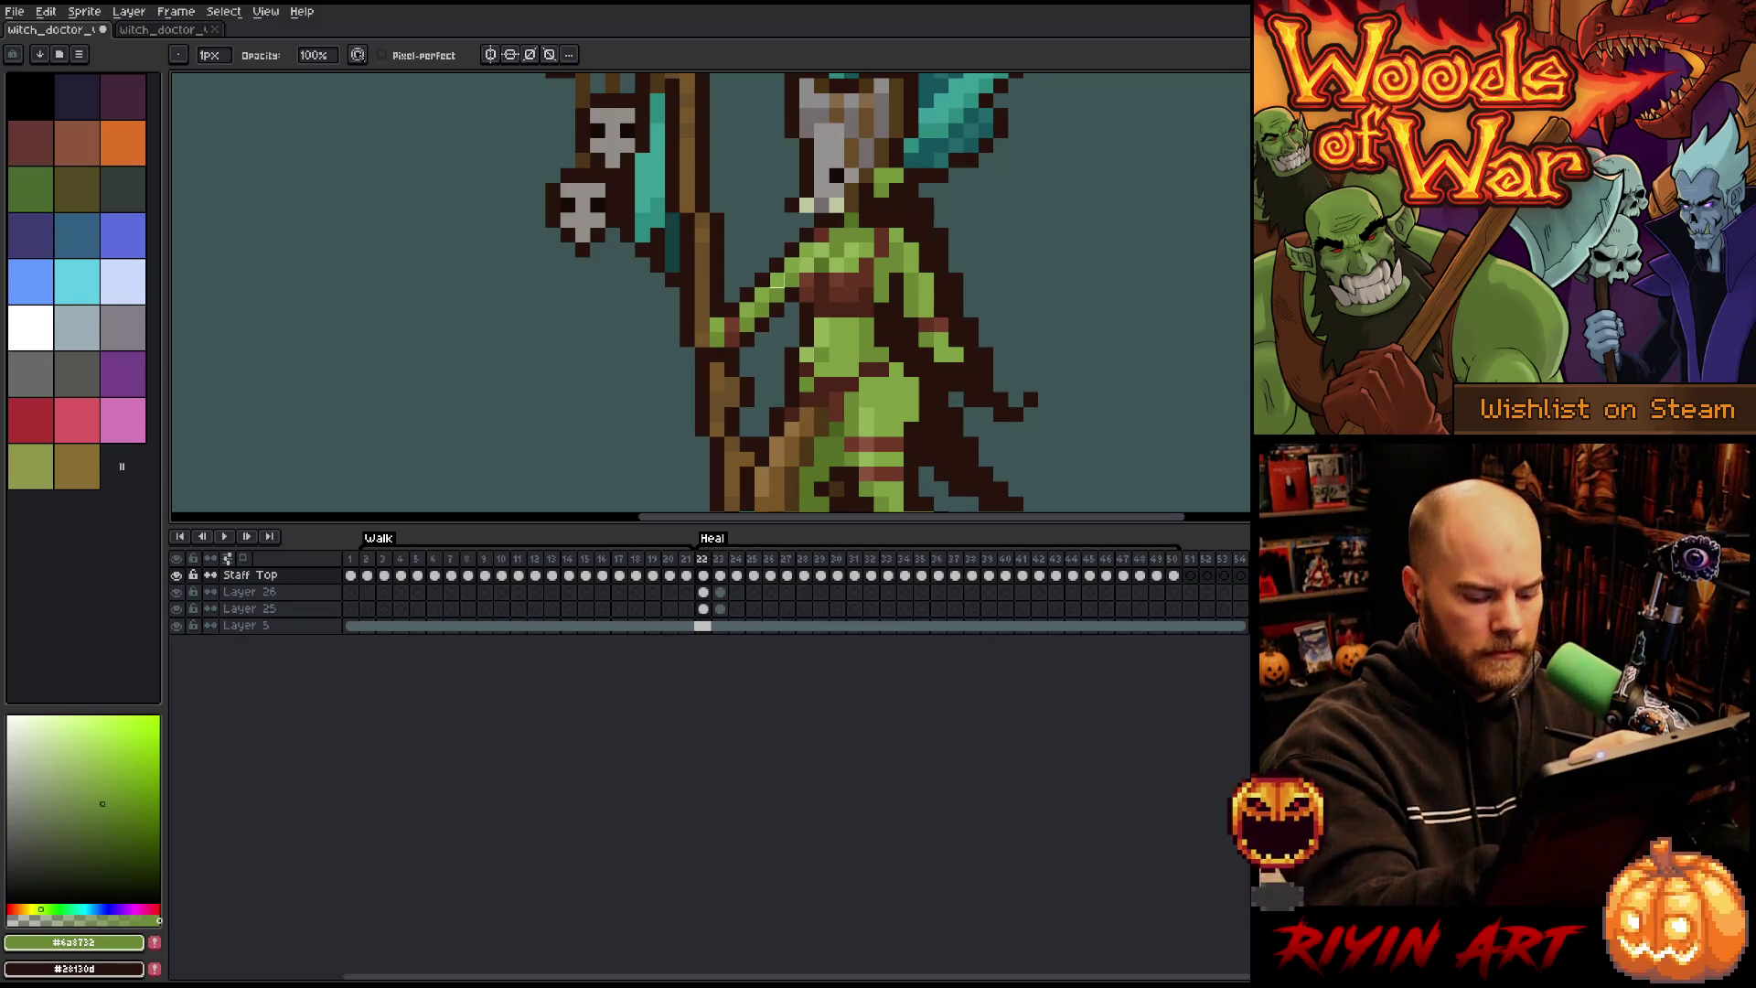
Step: Eyedrop the staff's brown on frame 24 while comparing frames 23–25
key("period")
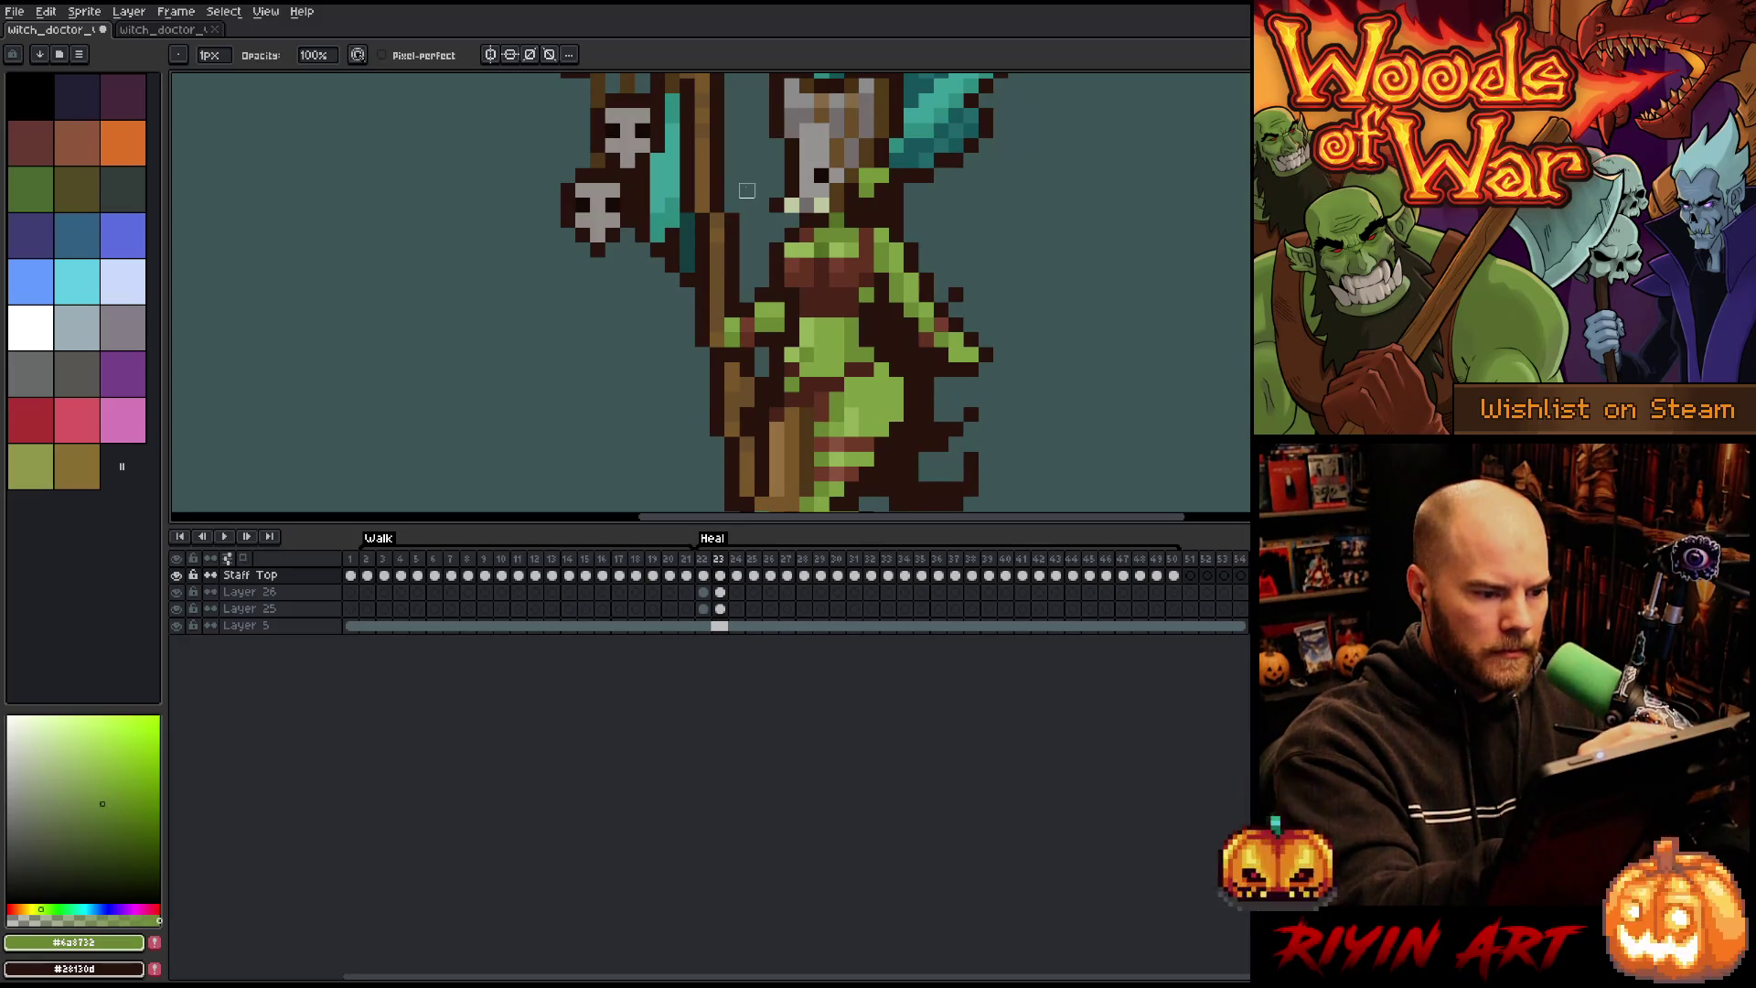
key("period")
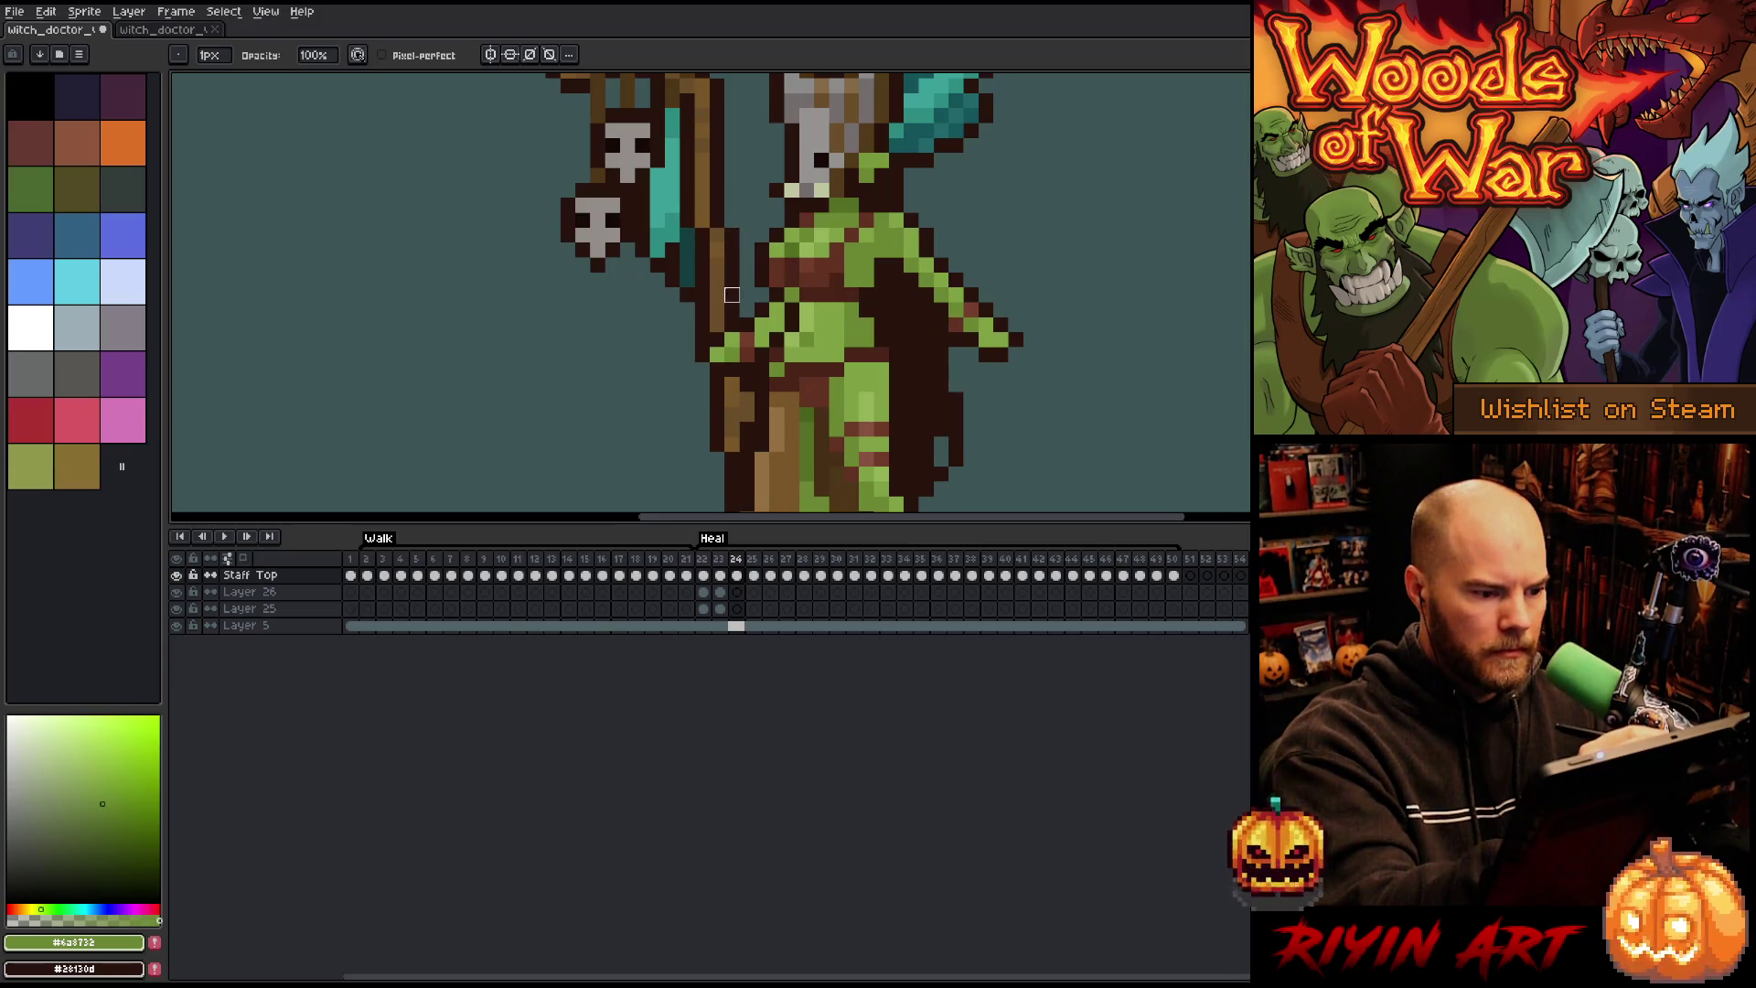
left_click(718, 326, "alt")
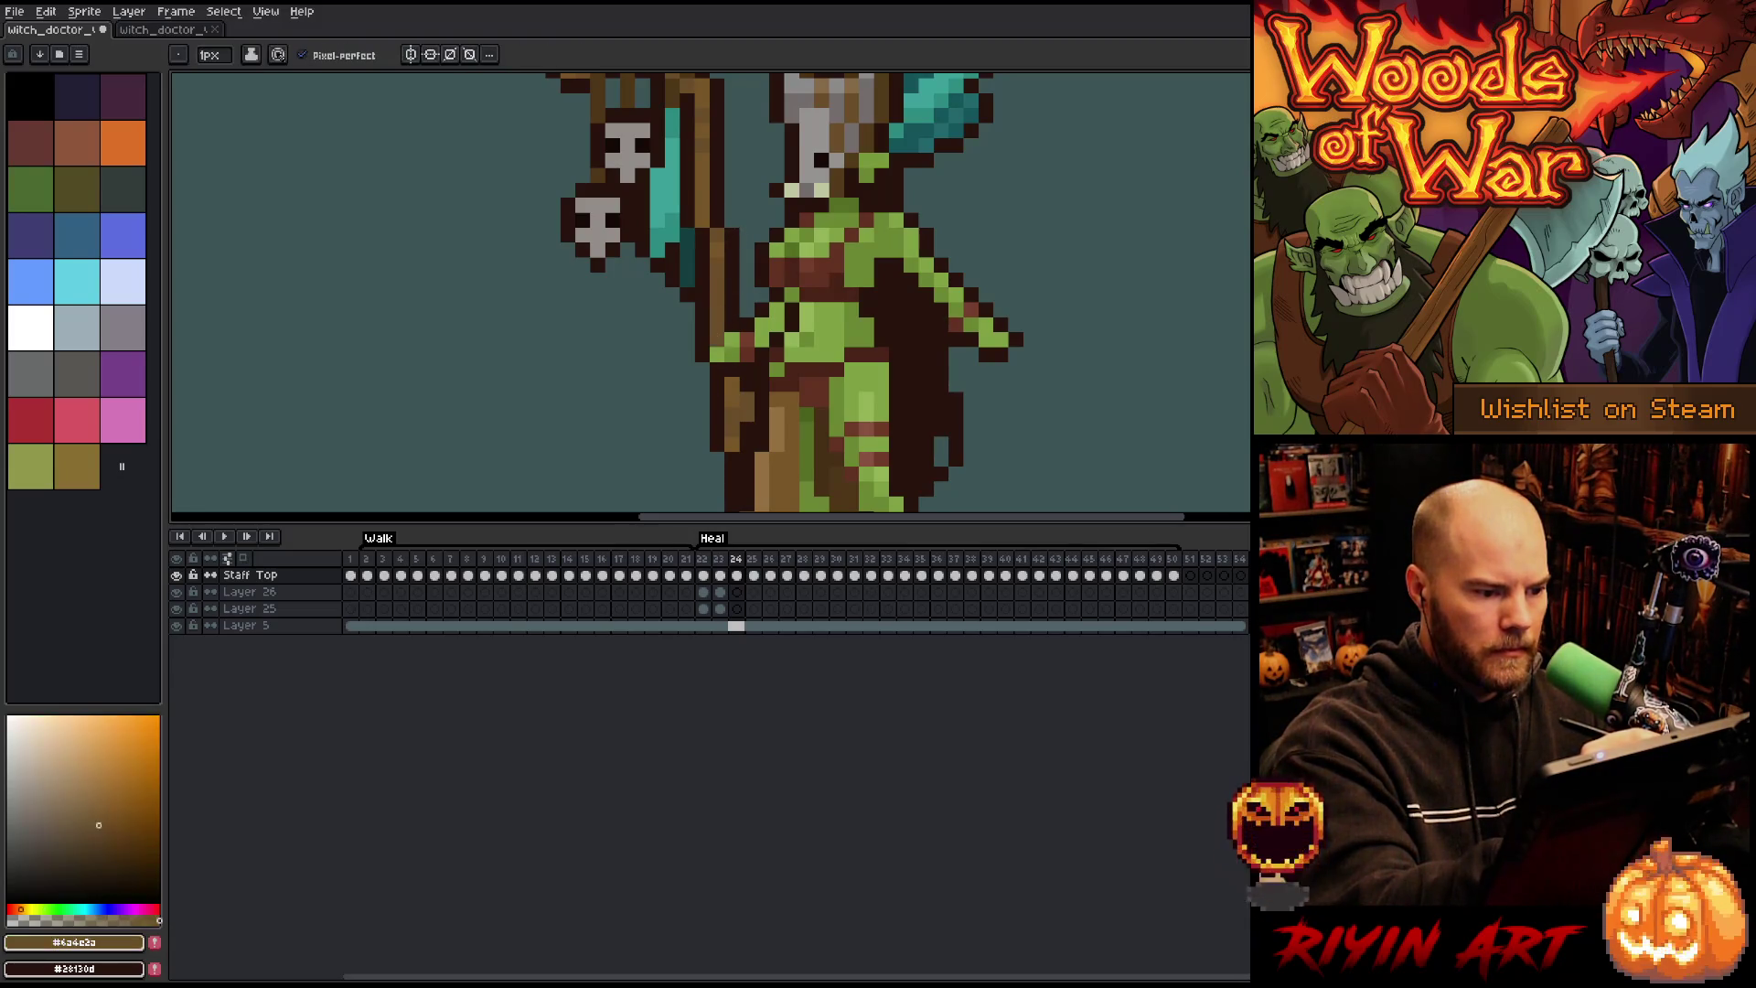
key("period")
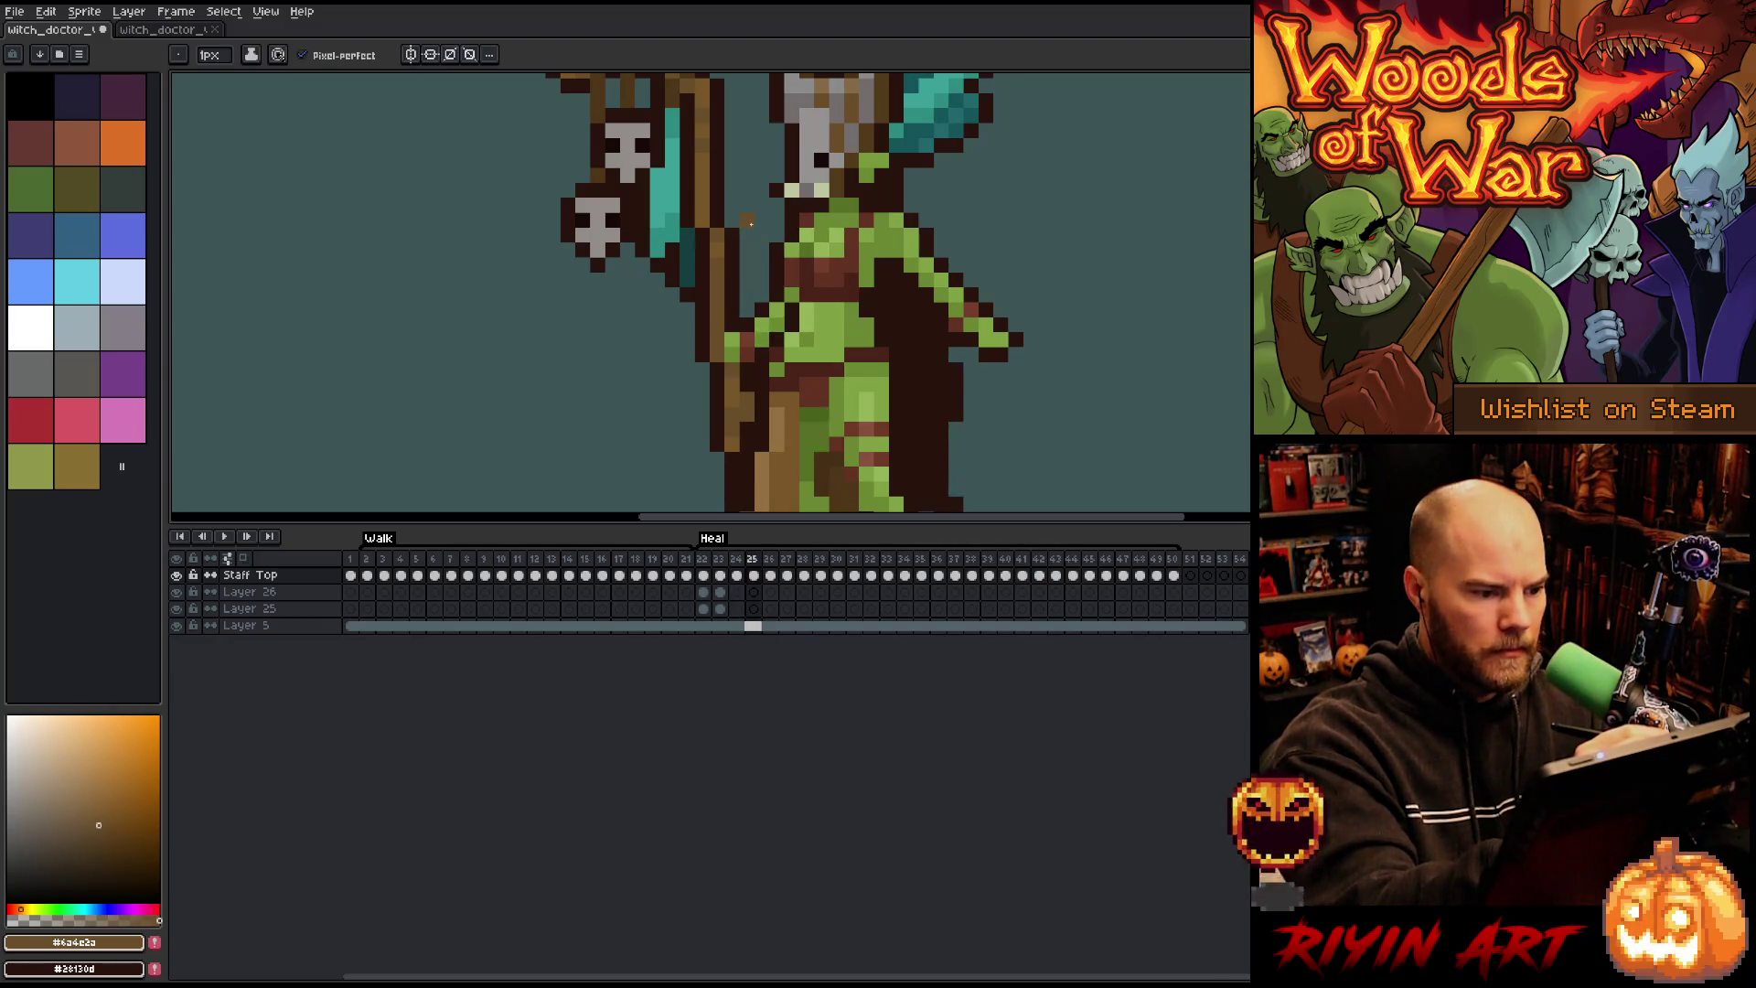
key("comma")
key("period")
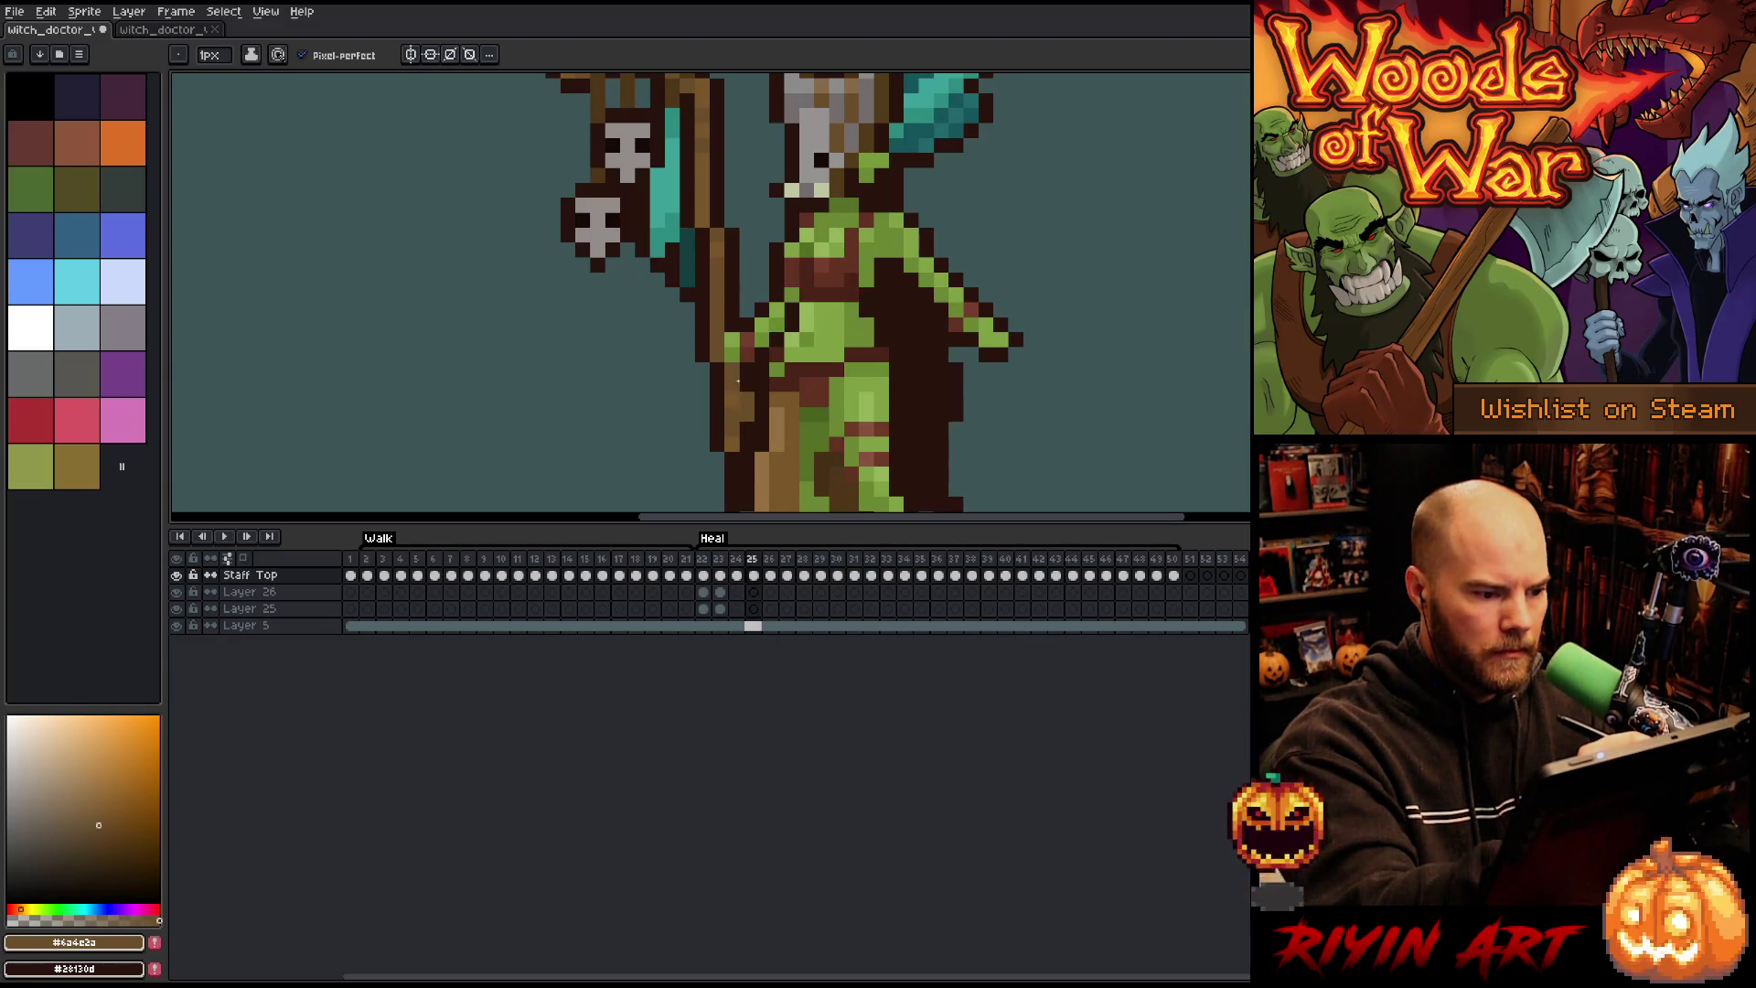
key("comma")
key("comma")
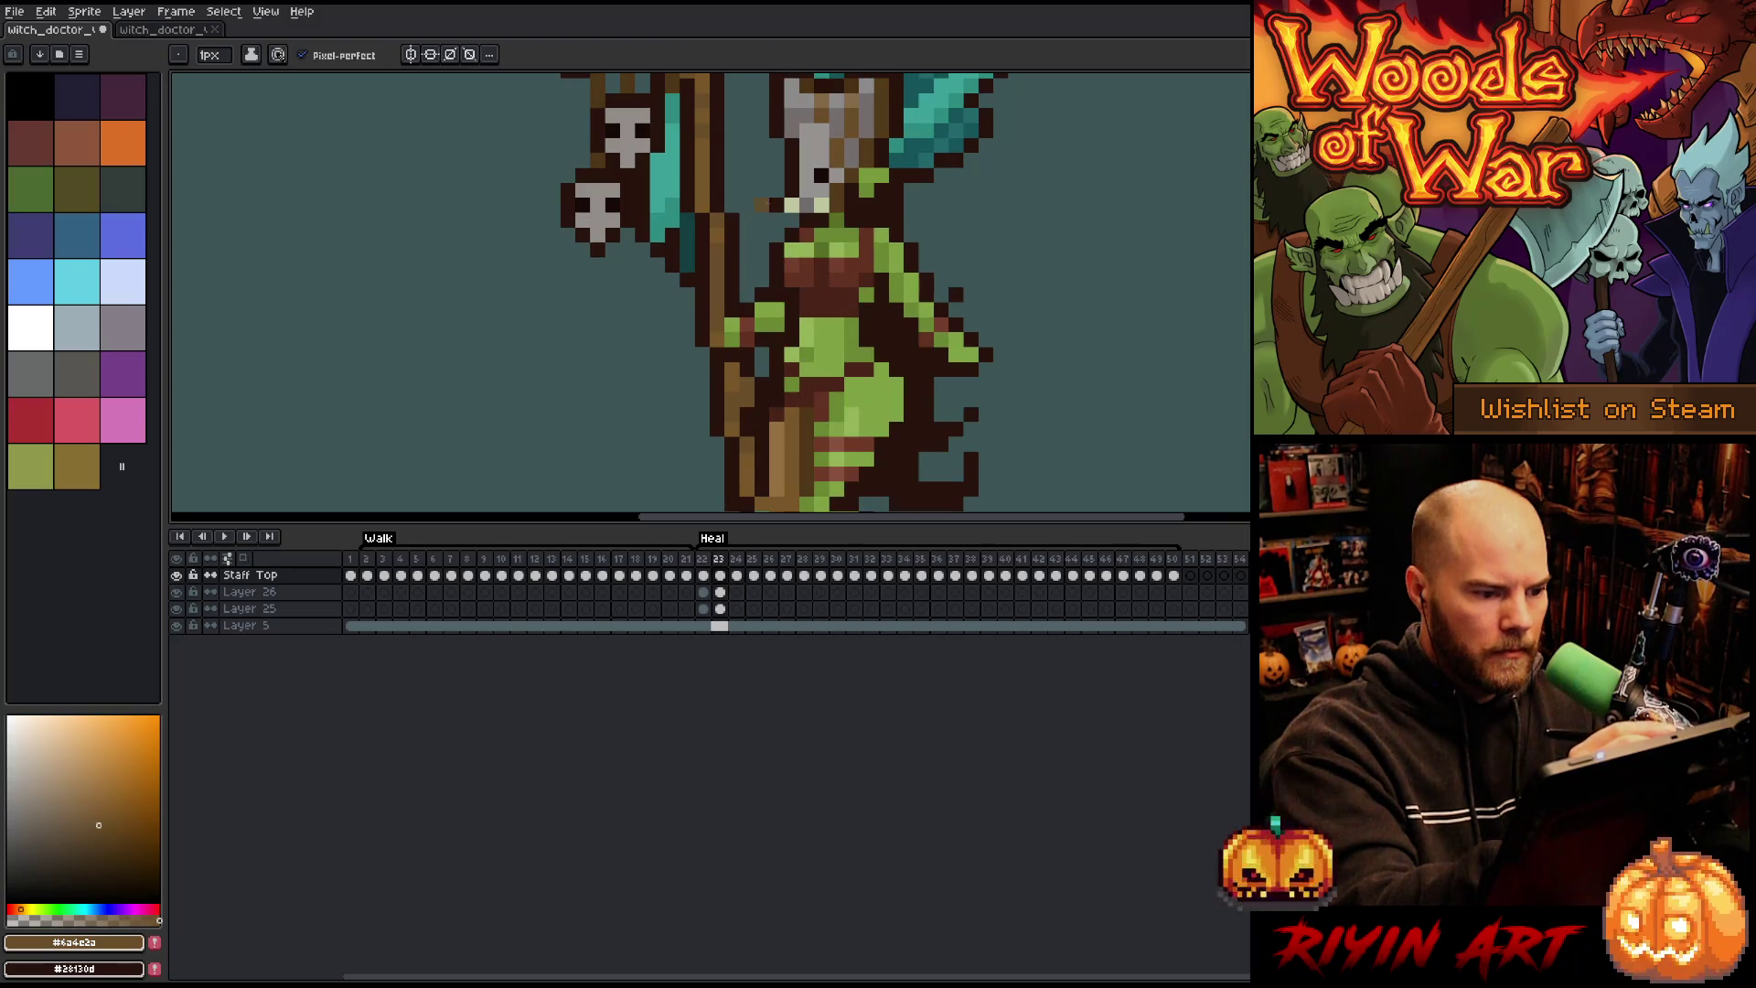
key("comma")
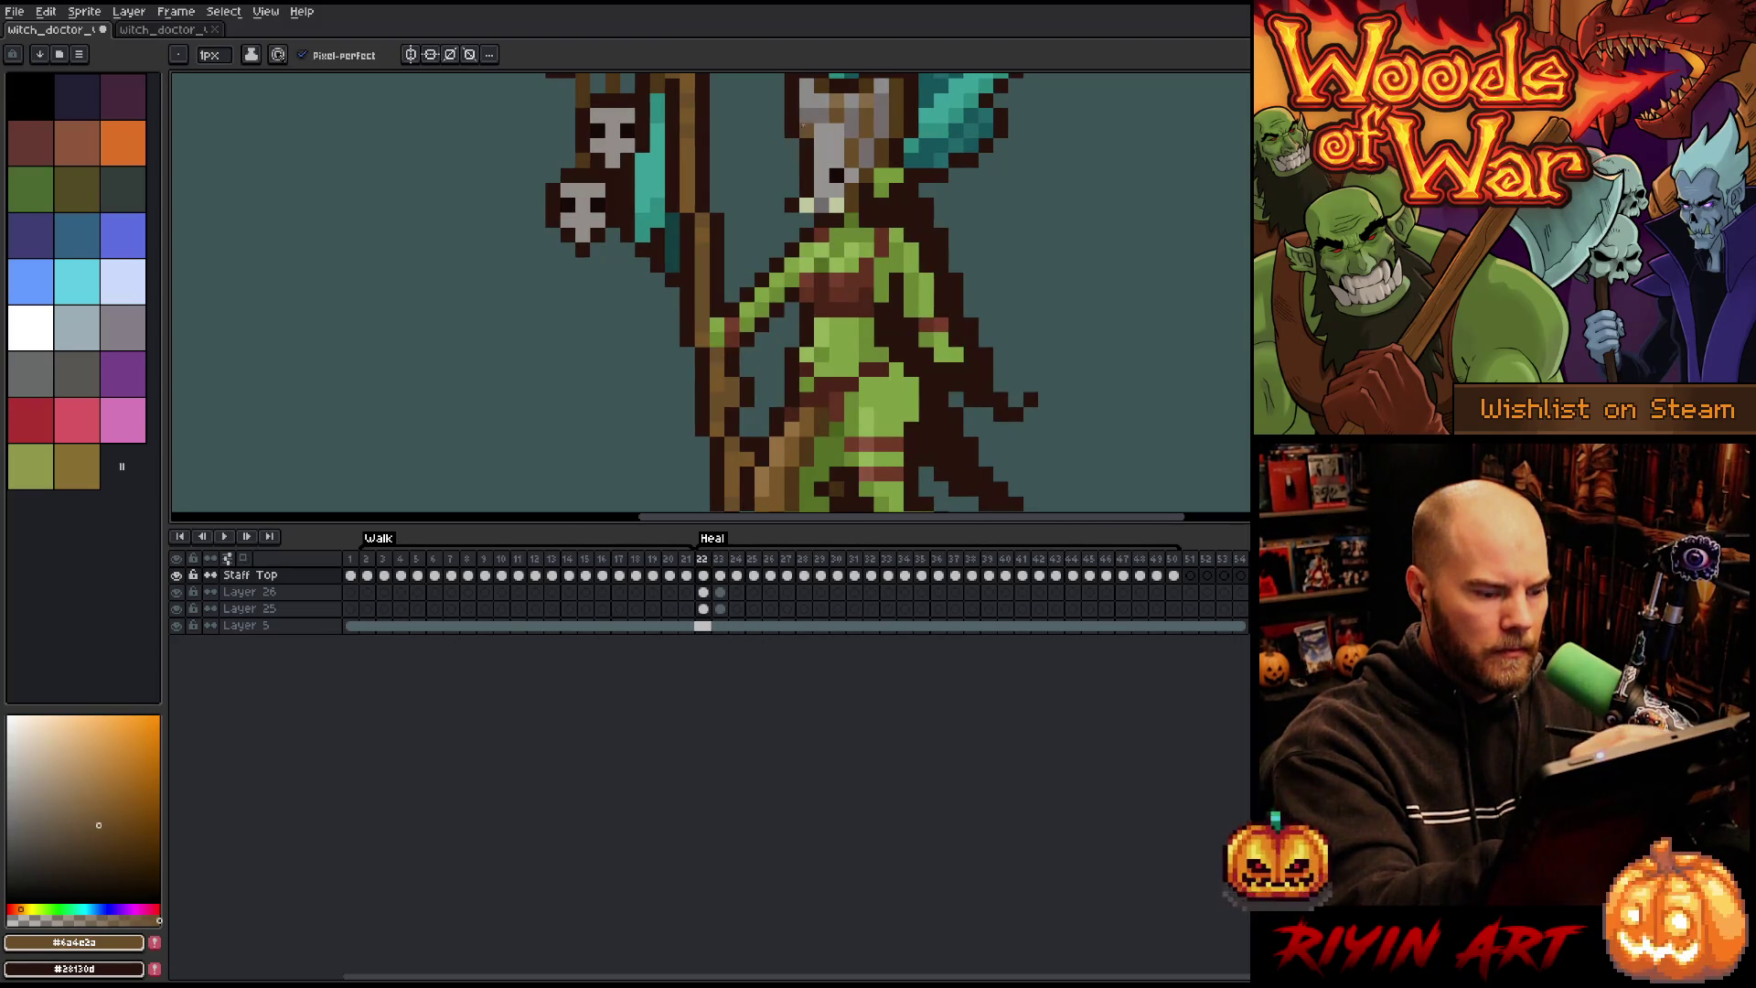
Step: Eyedrop the green skin colour on frame 24 and check frames 25–27
key("period")
key("comma")
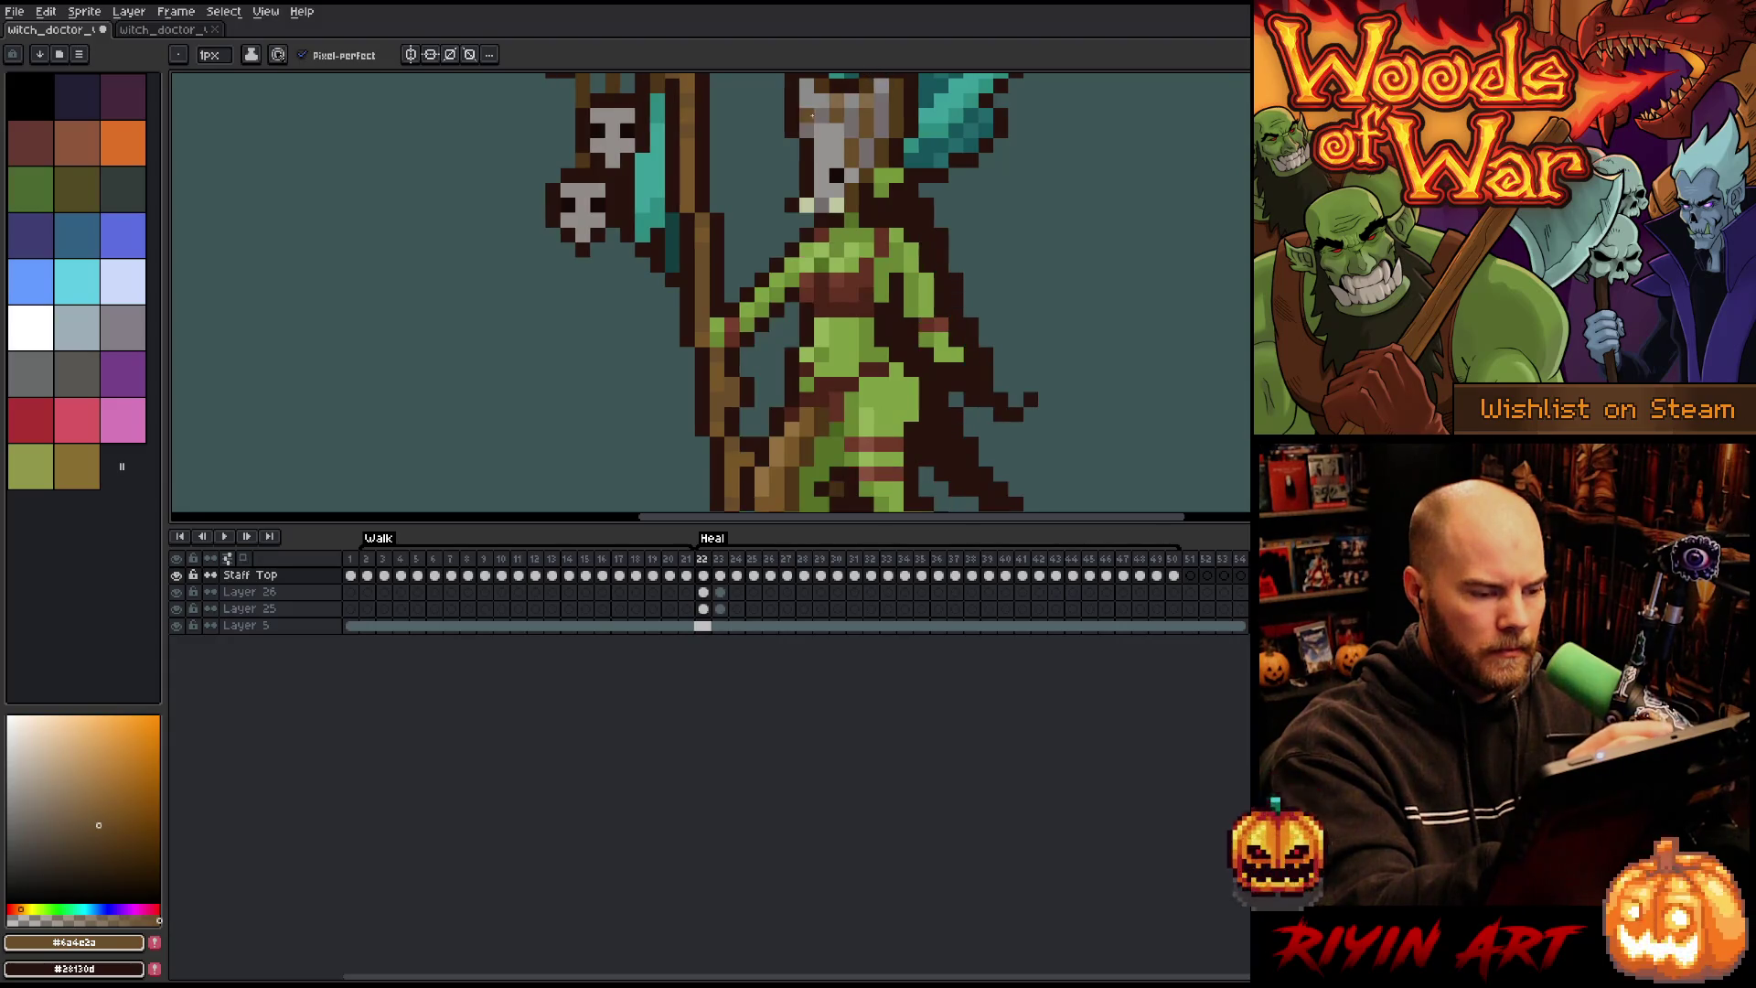
key("period")
key("period")
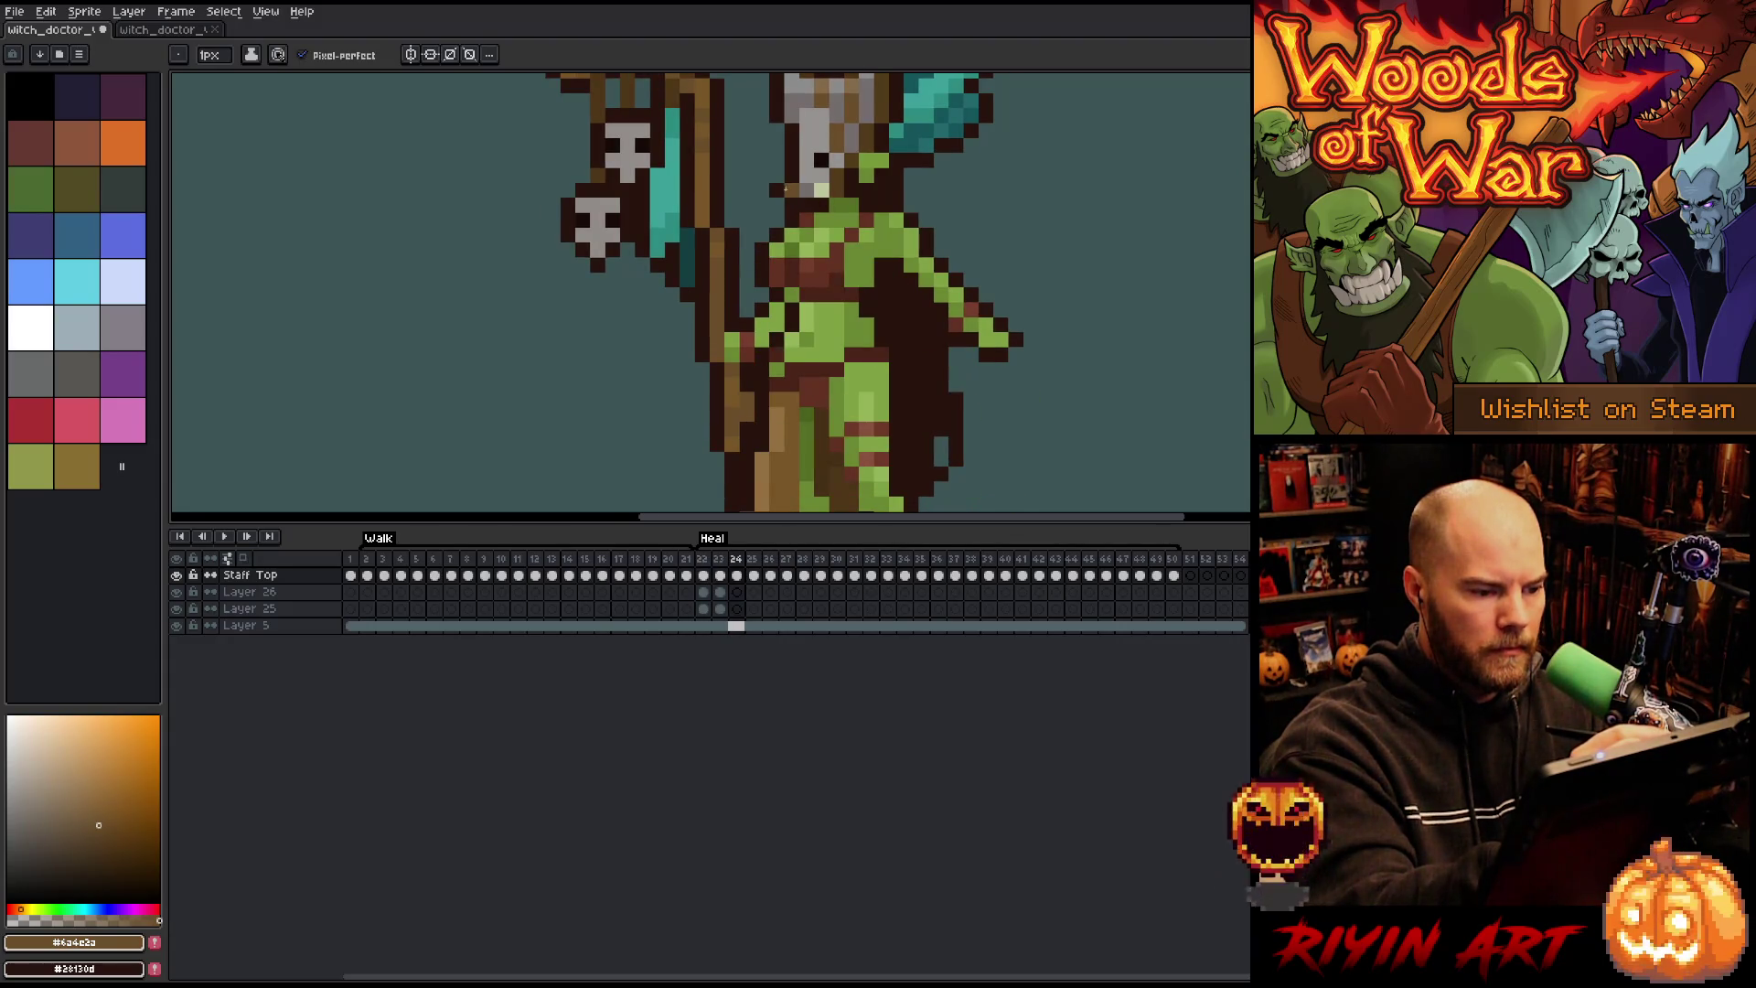
left_click(759, 339, "alt")
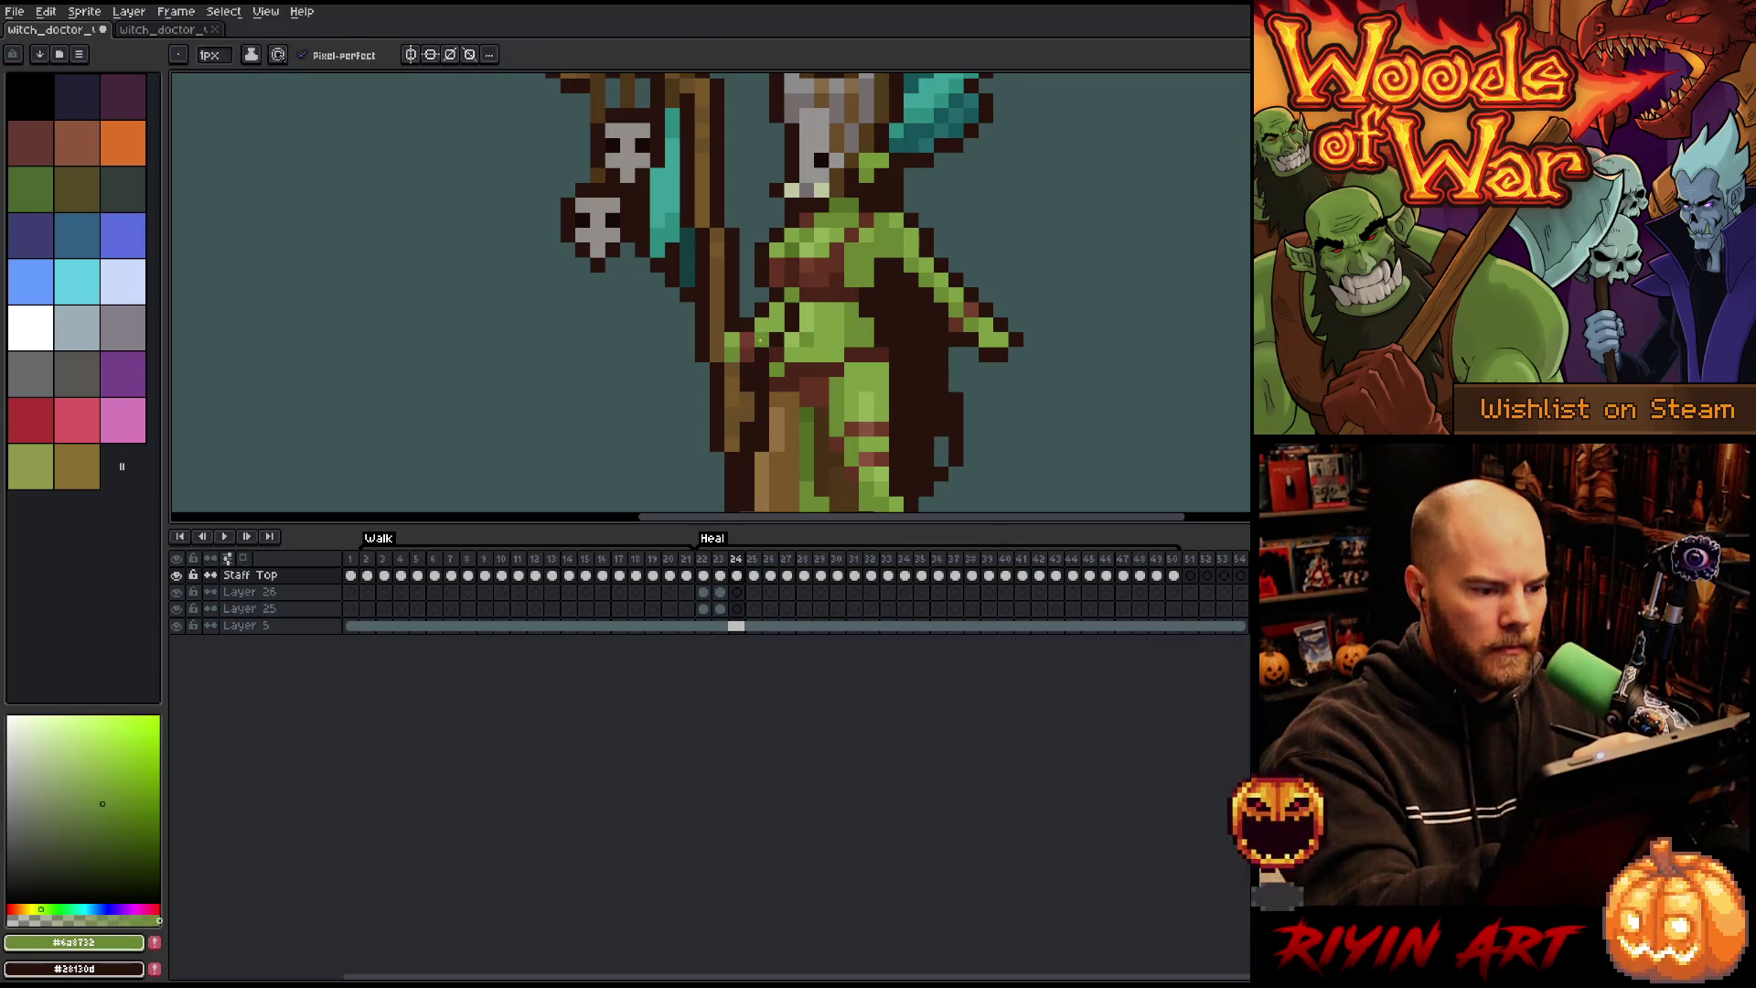
key("period")
key("period")
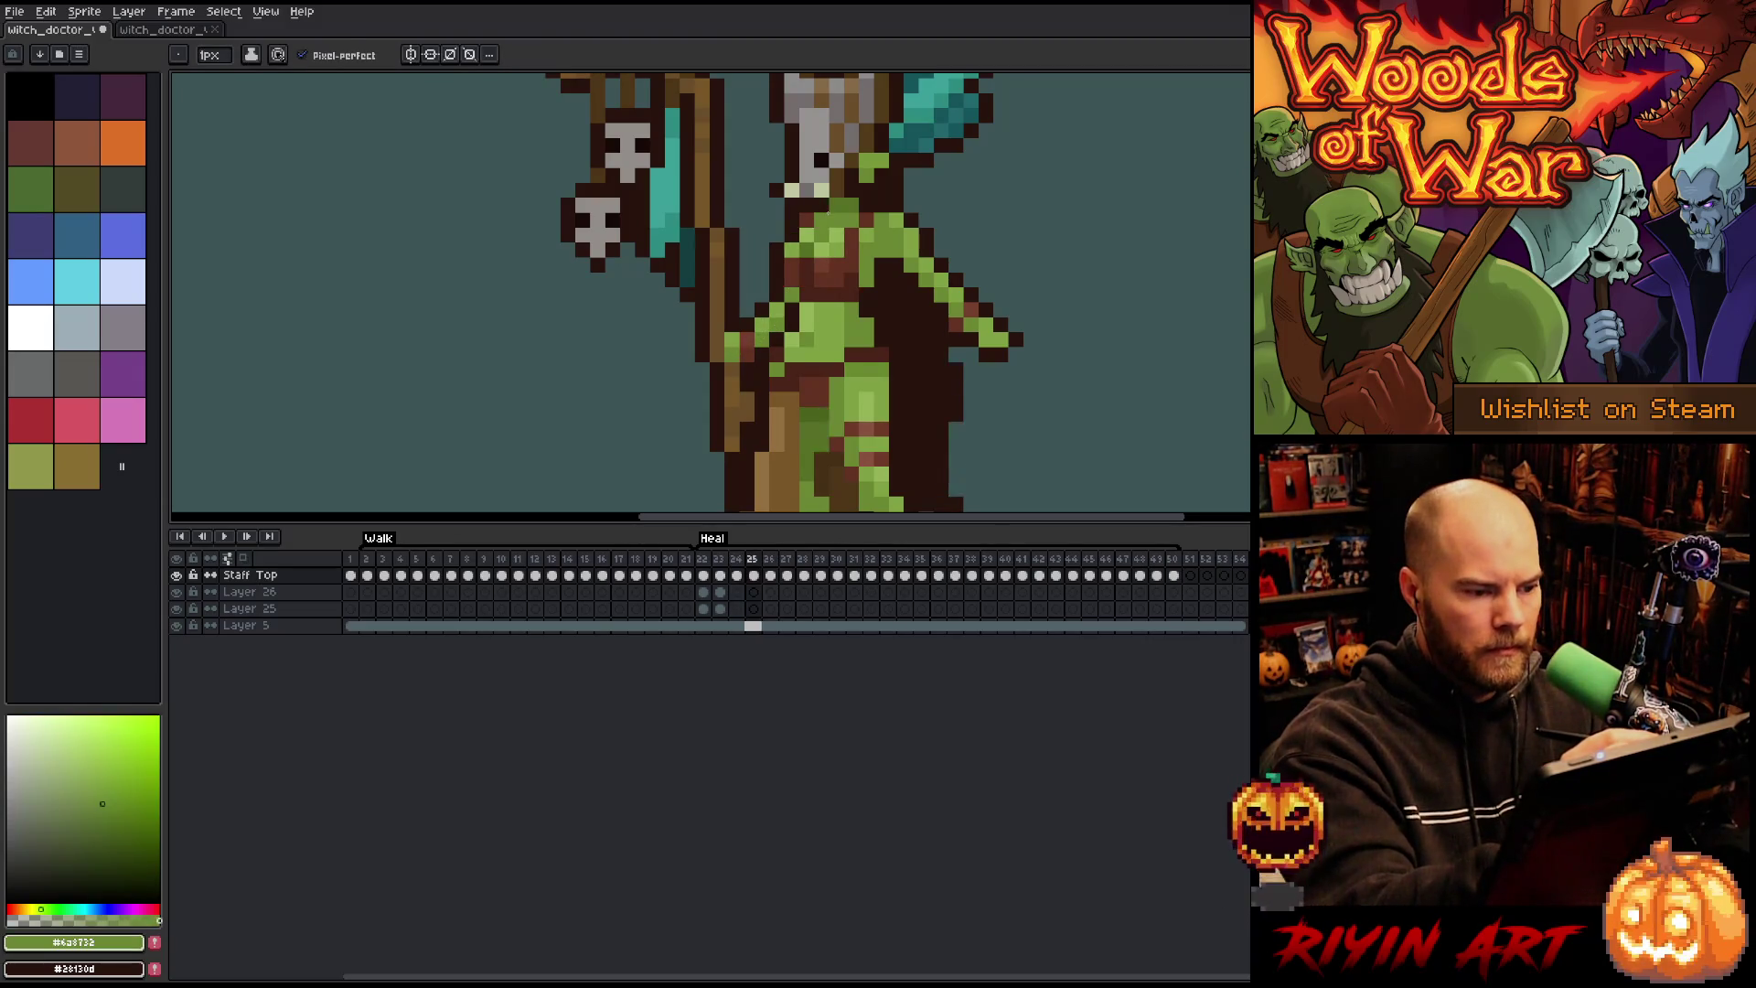
key("period")
key("comma")
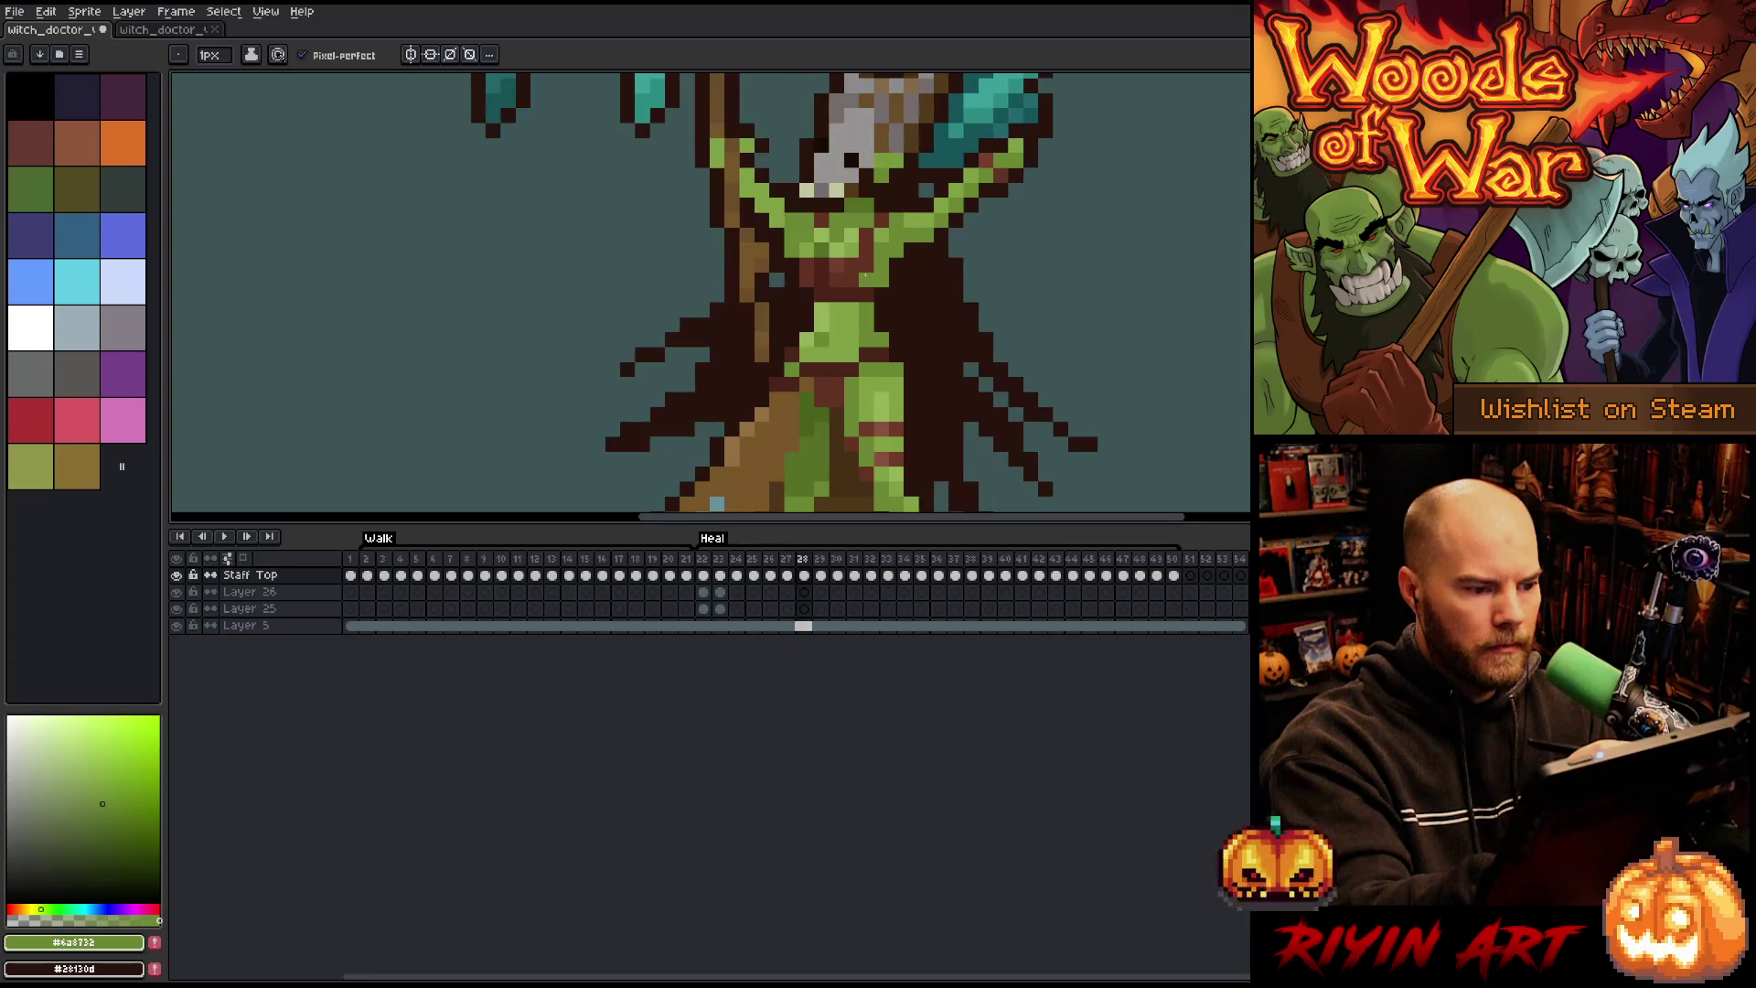
key("comma")
key("comma")
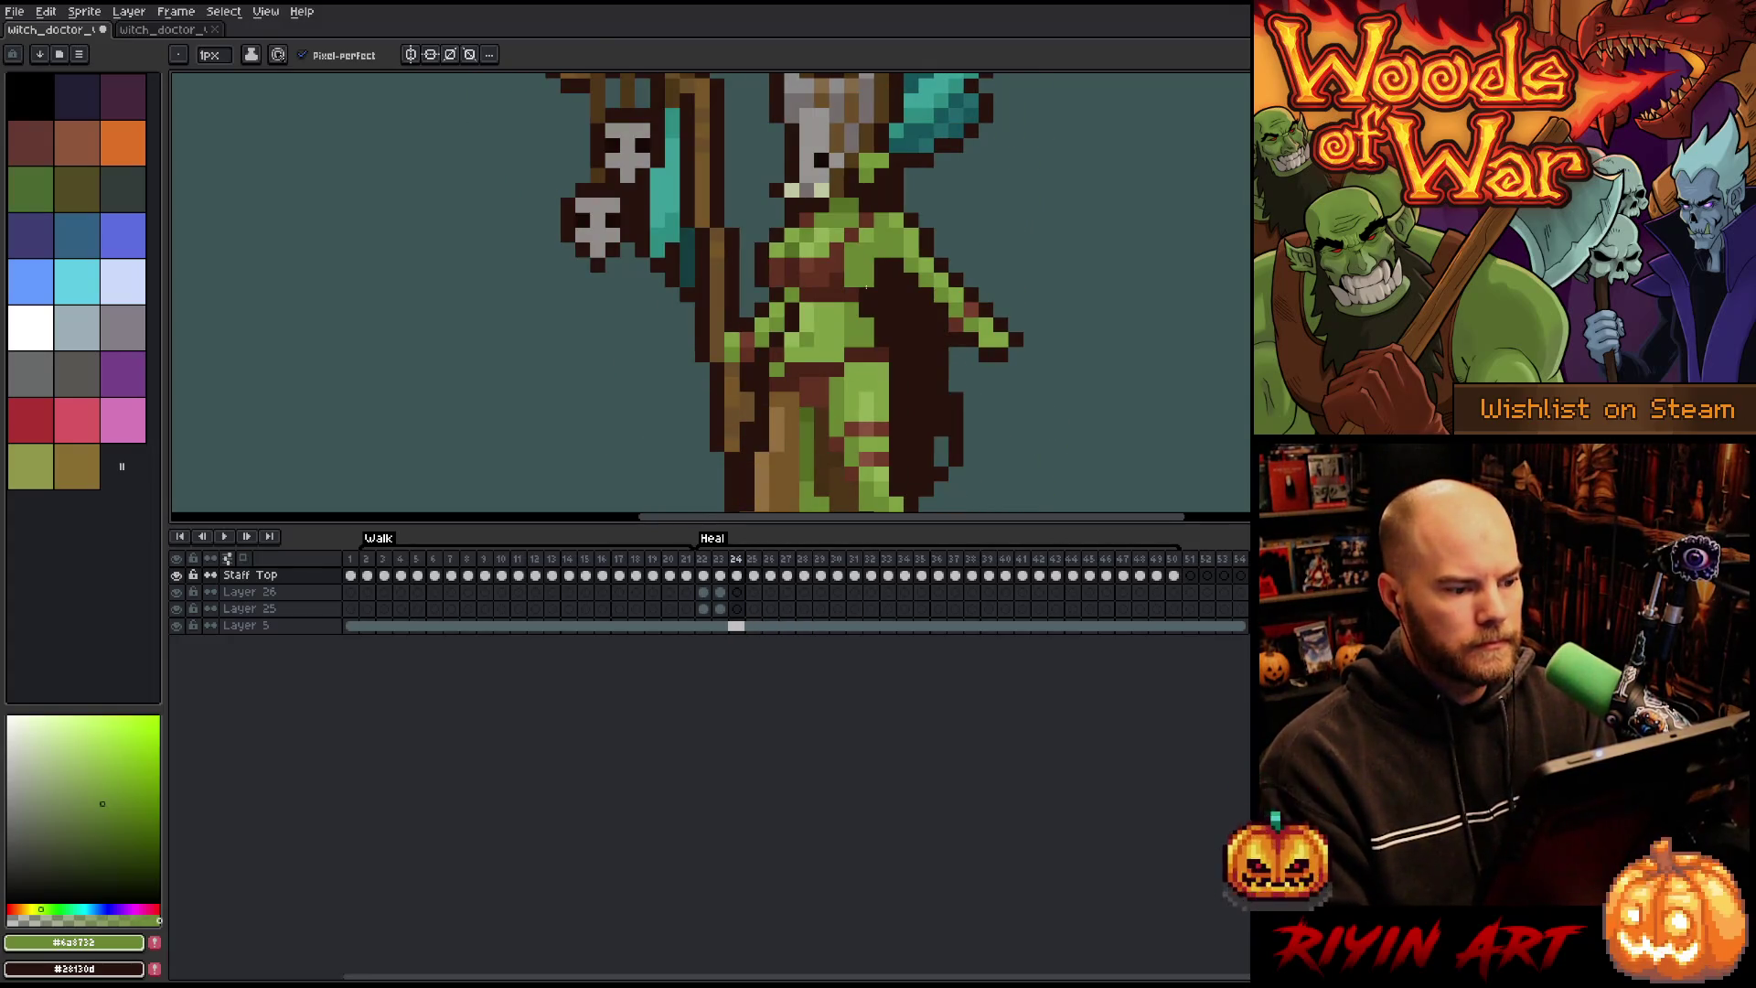
scroll(865, 287, "down", 3)
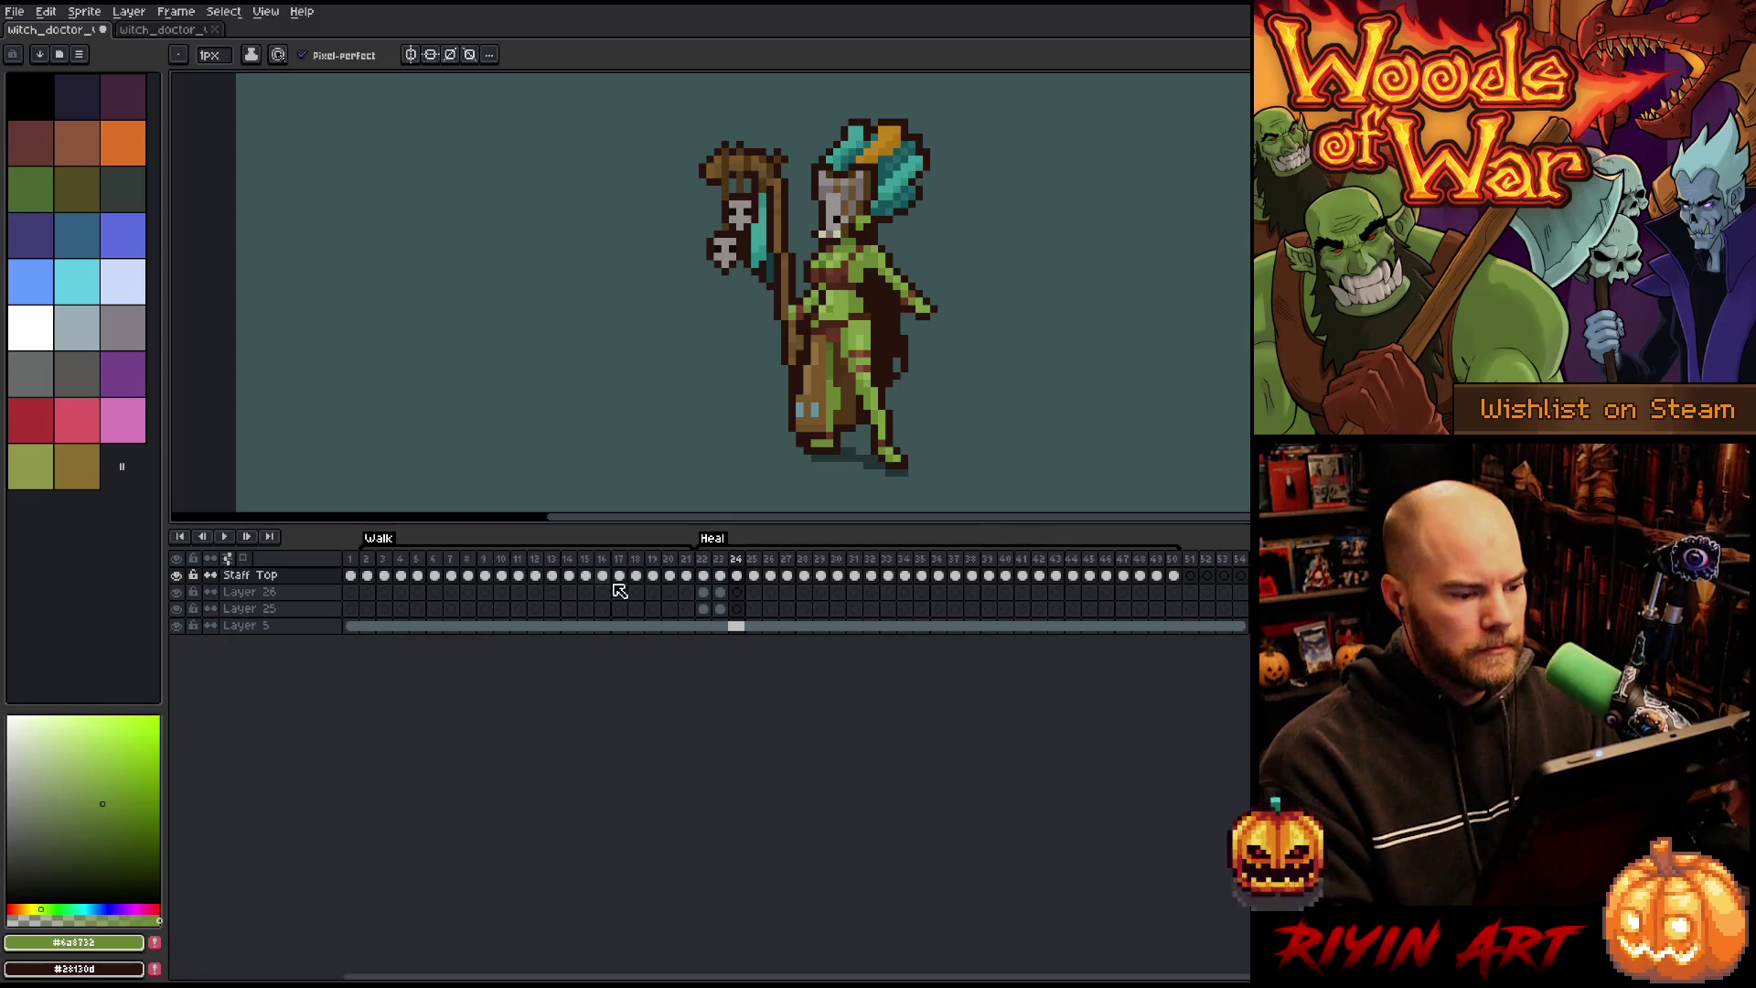
Step: Play the animation from Heal frame 22, stop it, and select Layer 5's frame-2 cel
left_click(704, 574)
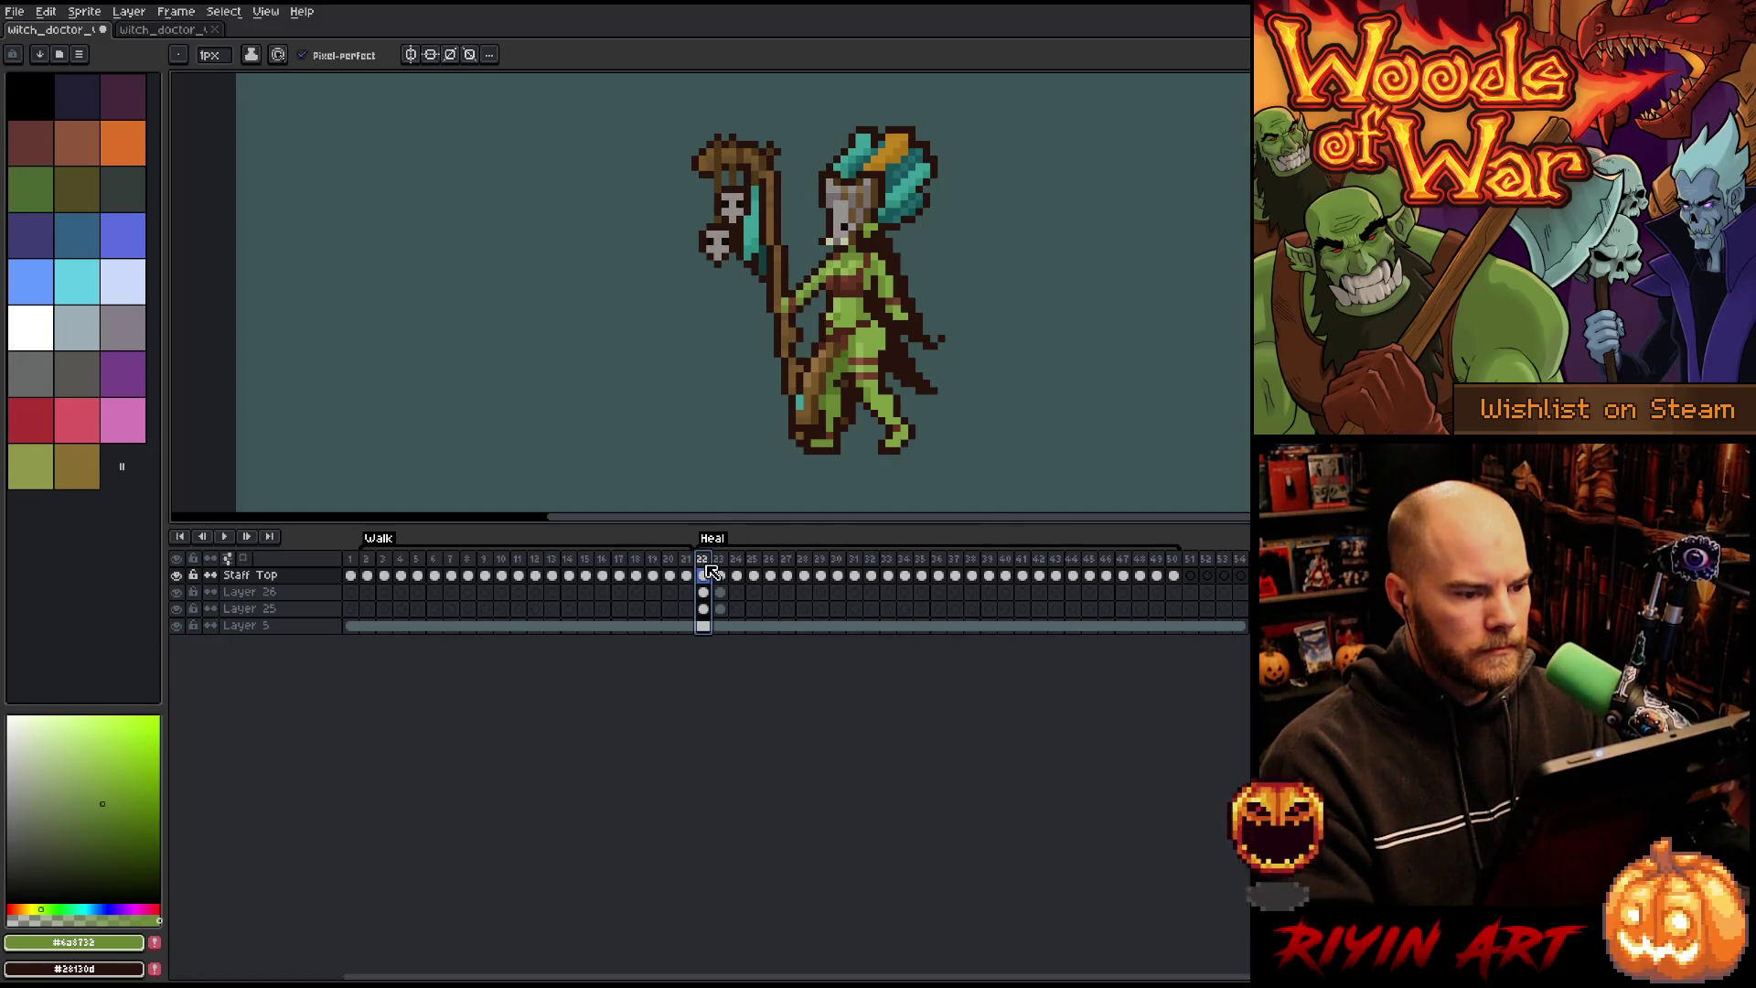
key("Return")
scroll(764, 305, "down", 1)
scroll(763, 305, "up", 1)
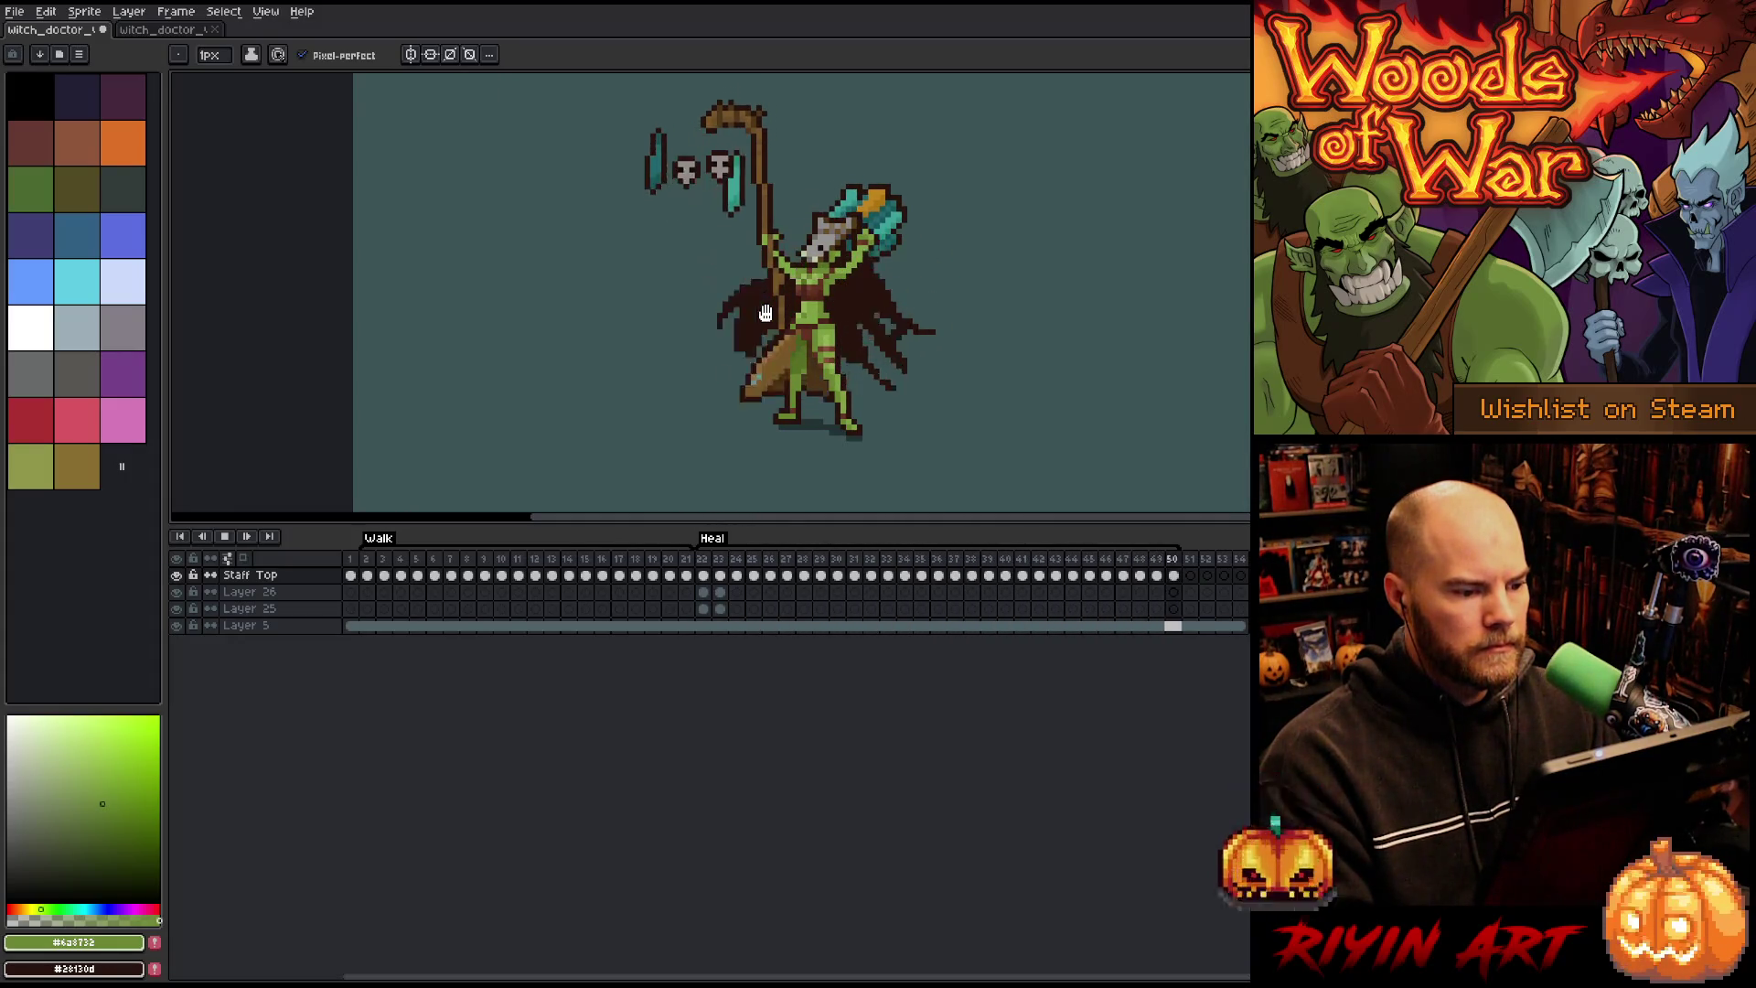
scroll(792, 297, "down", 1)
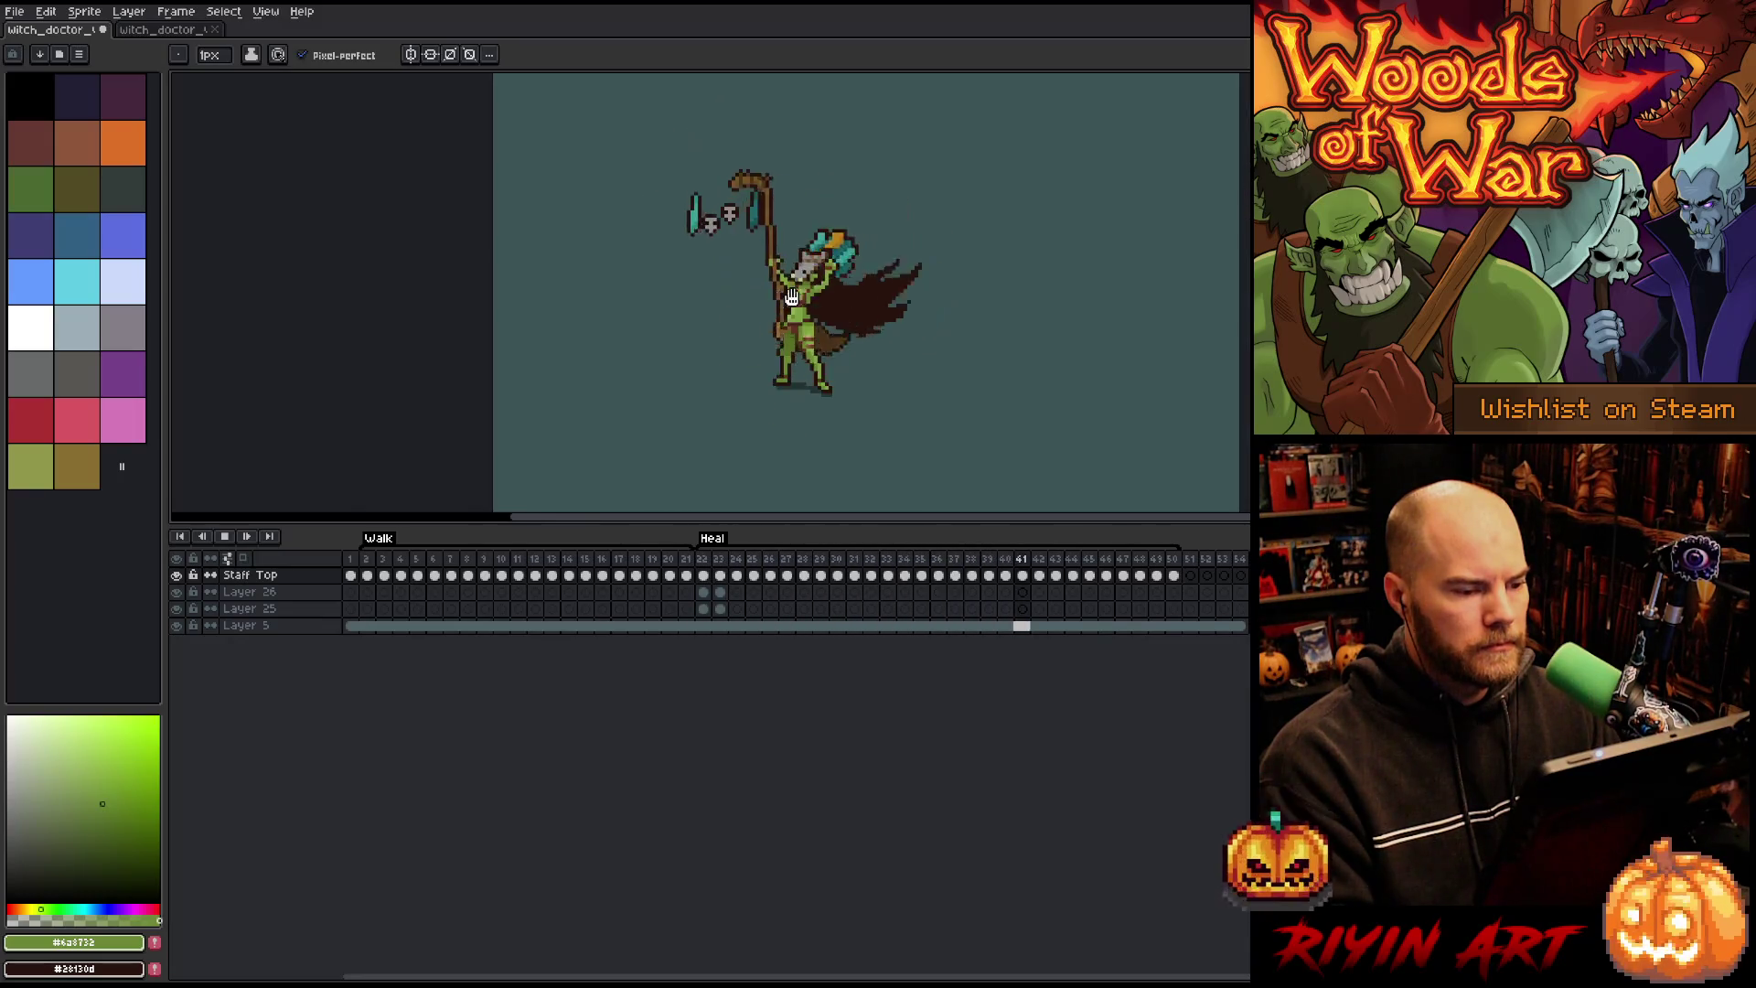
scroll(792, 297, "up", 1)
key("Return")
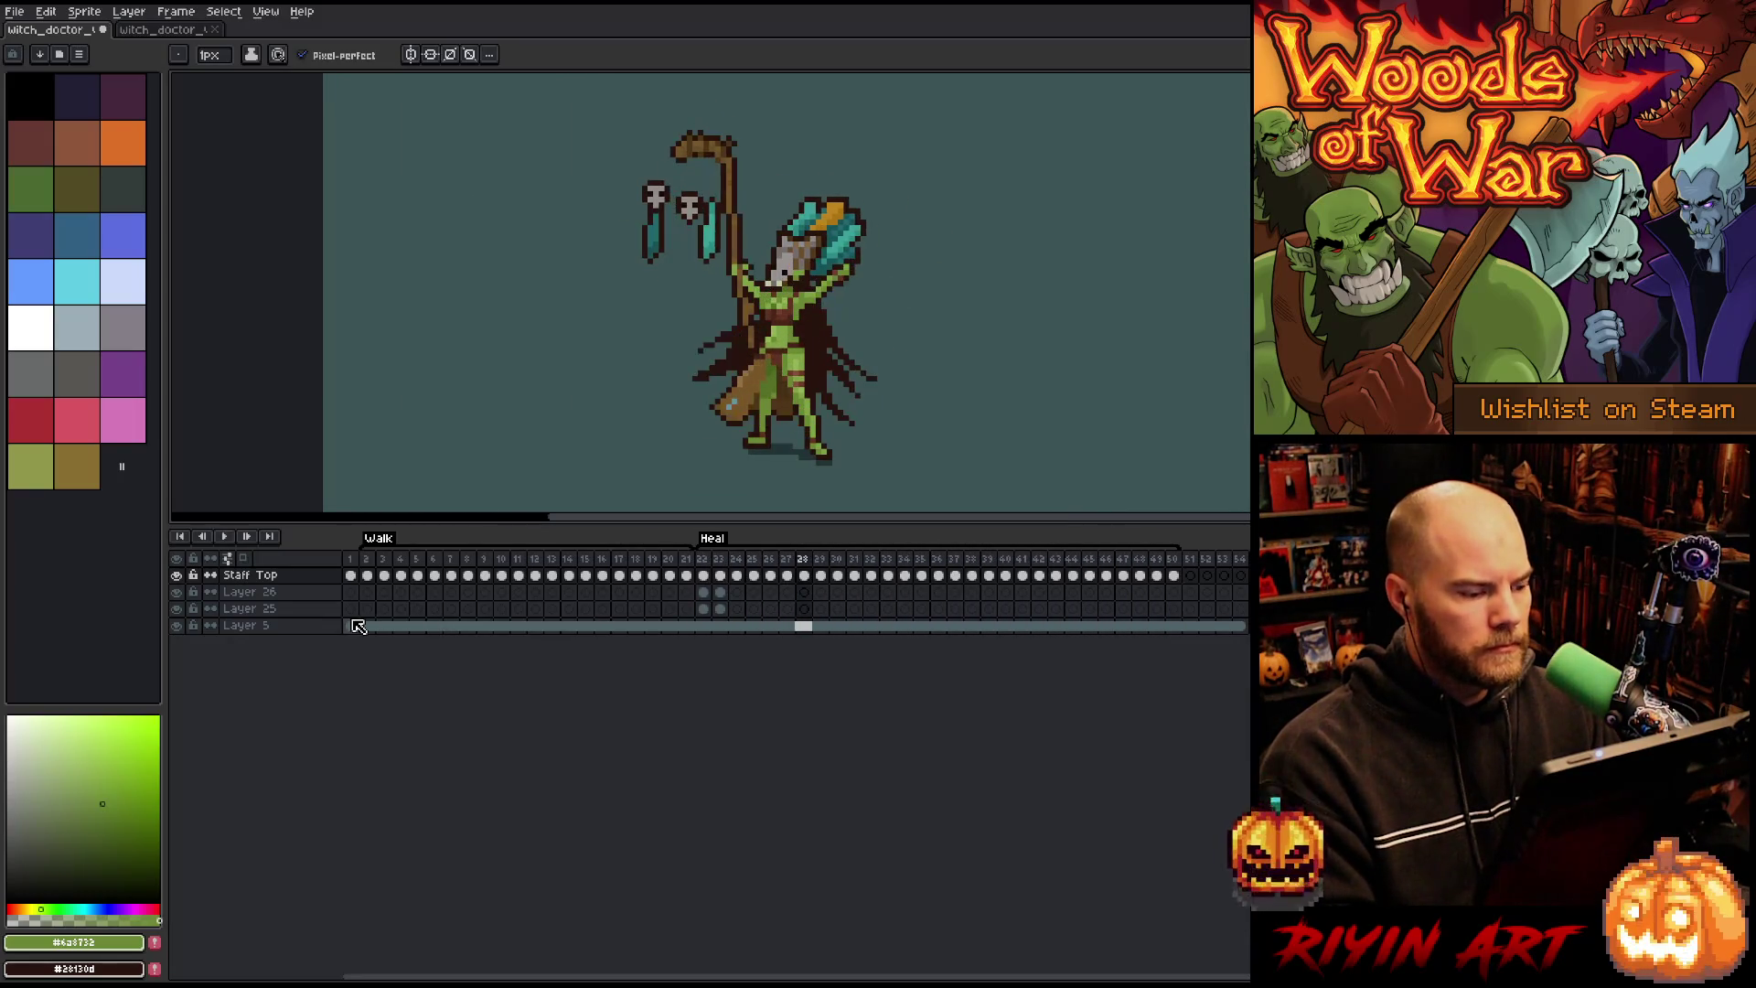
left_click(365, 626)
Step: Apply Hue/Saturation to the Layer 5 cel with saturation -100 and lightness -18
key("ctrl+u")
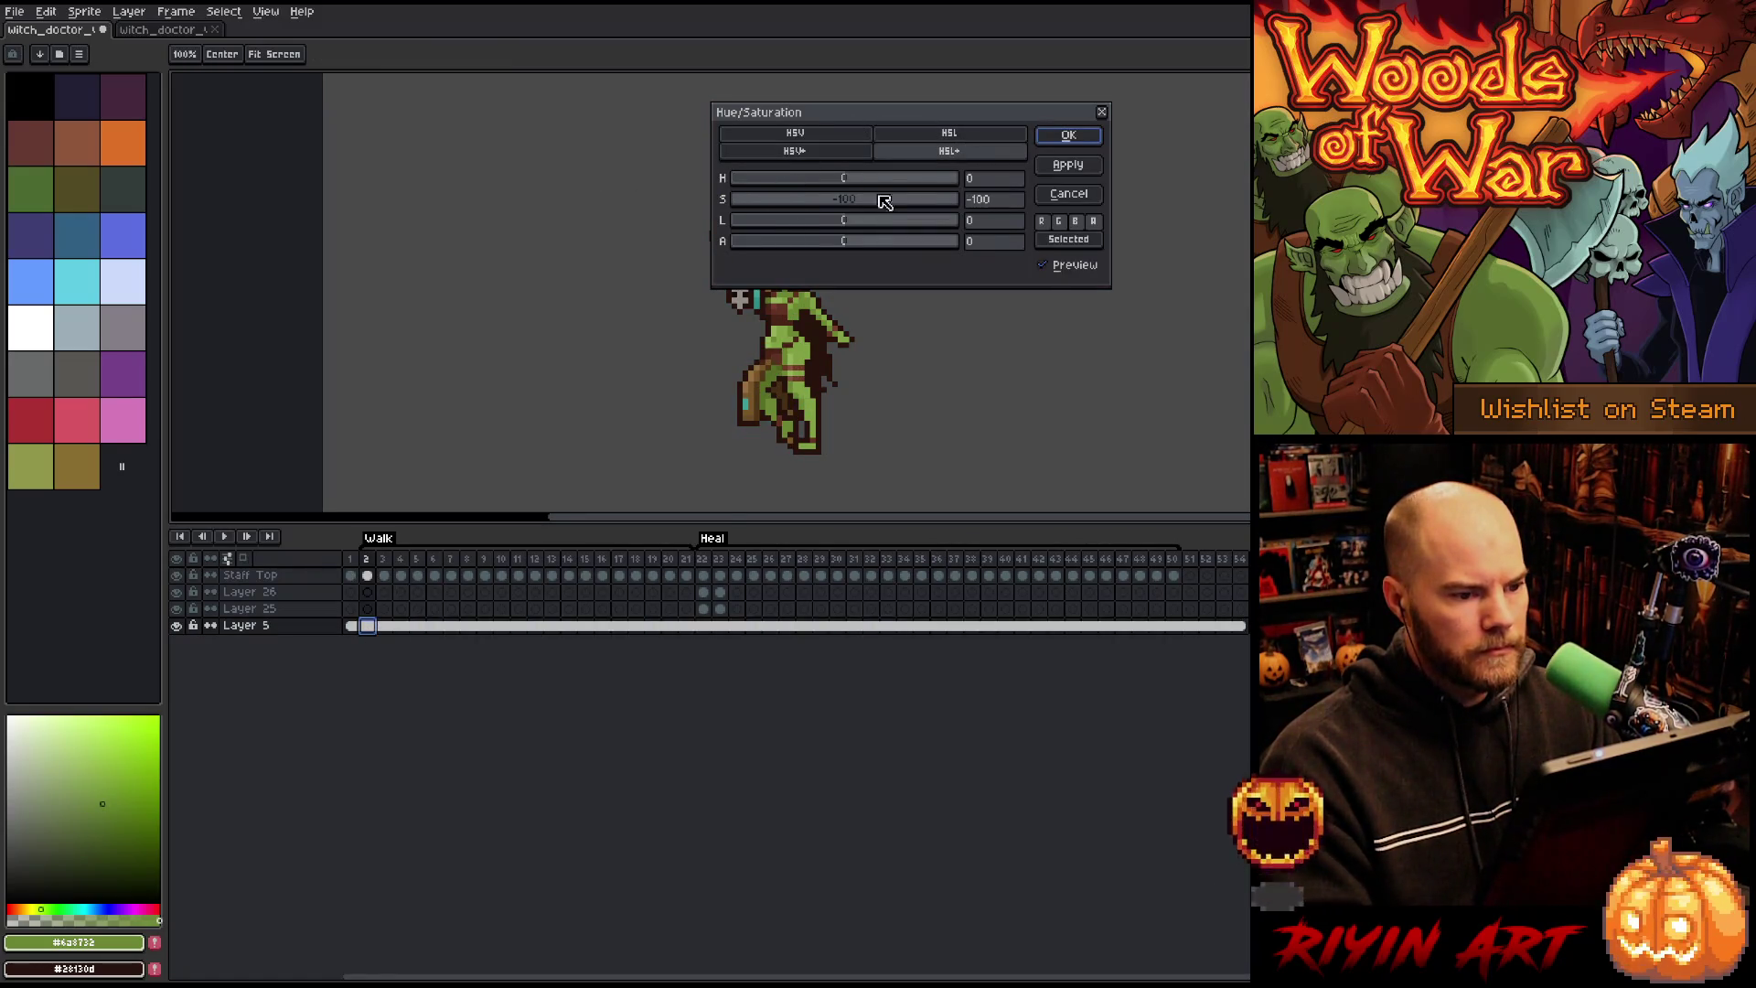
left_click_drag(843, 226, 855, 225)
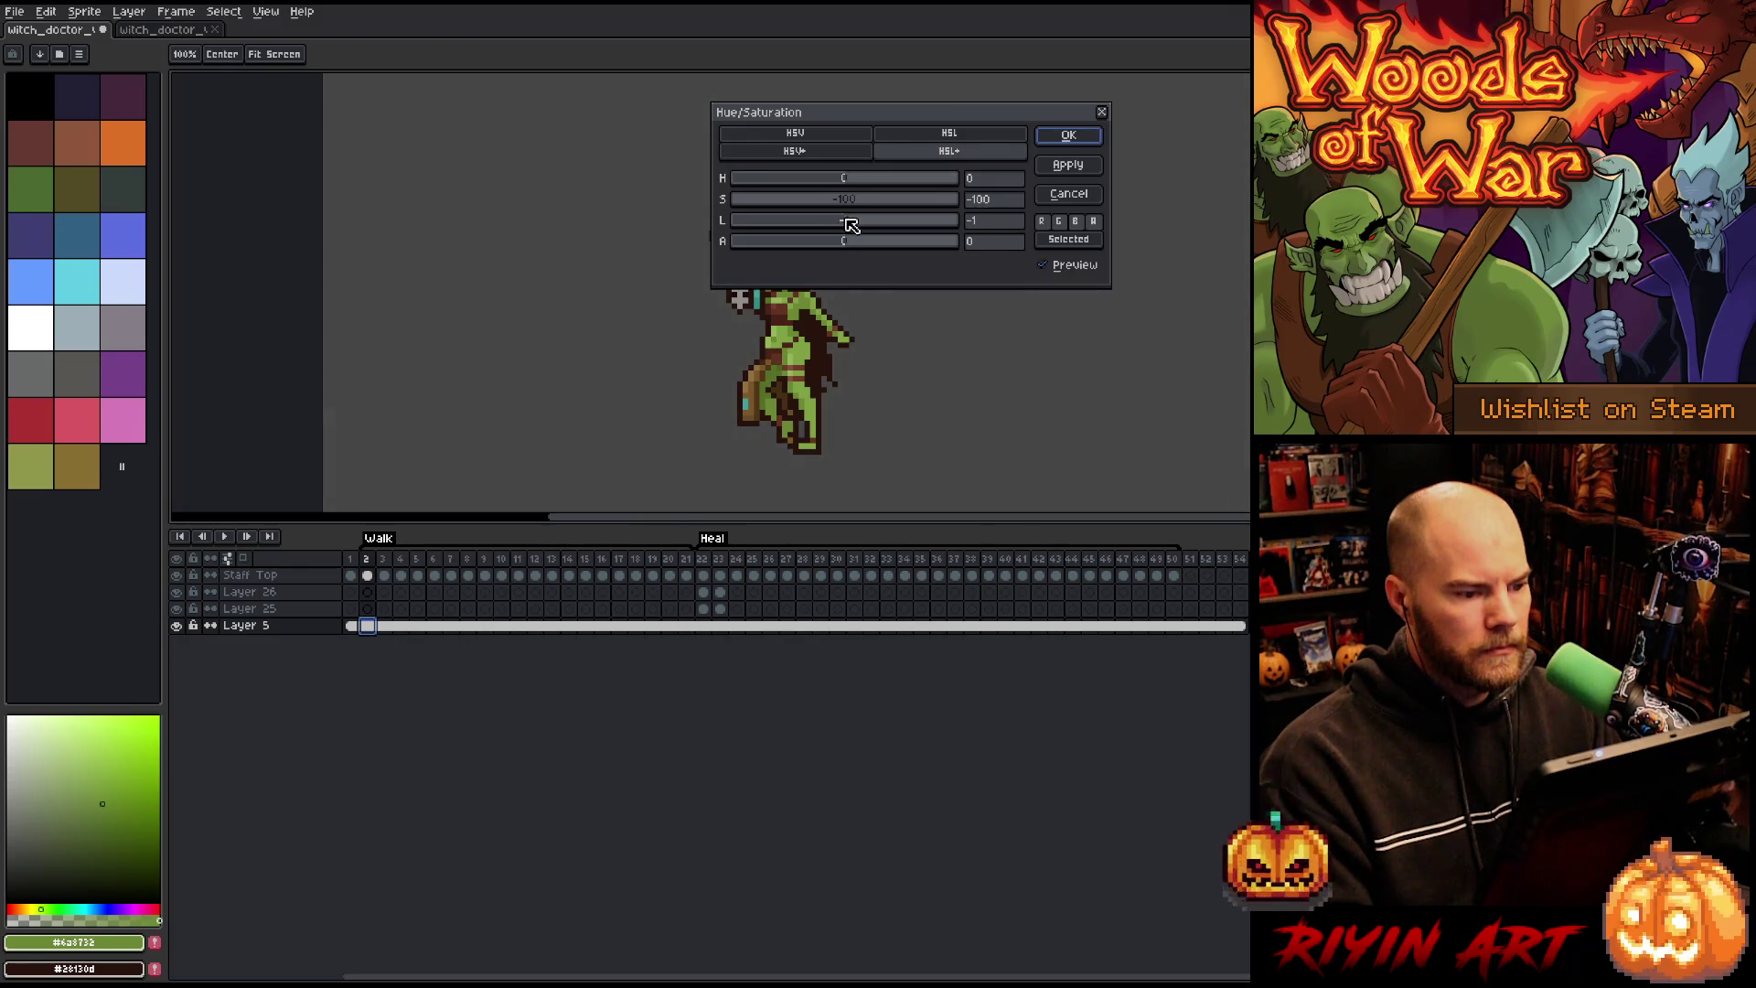
key("Return")
scroll(676, 340, "down", 1)
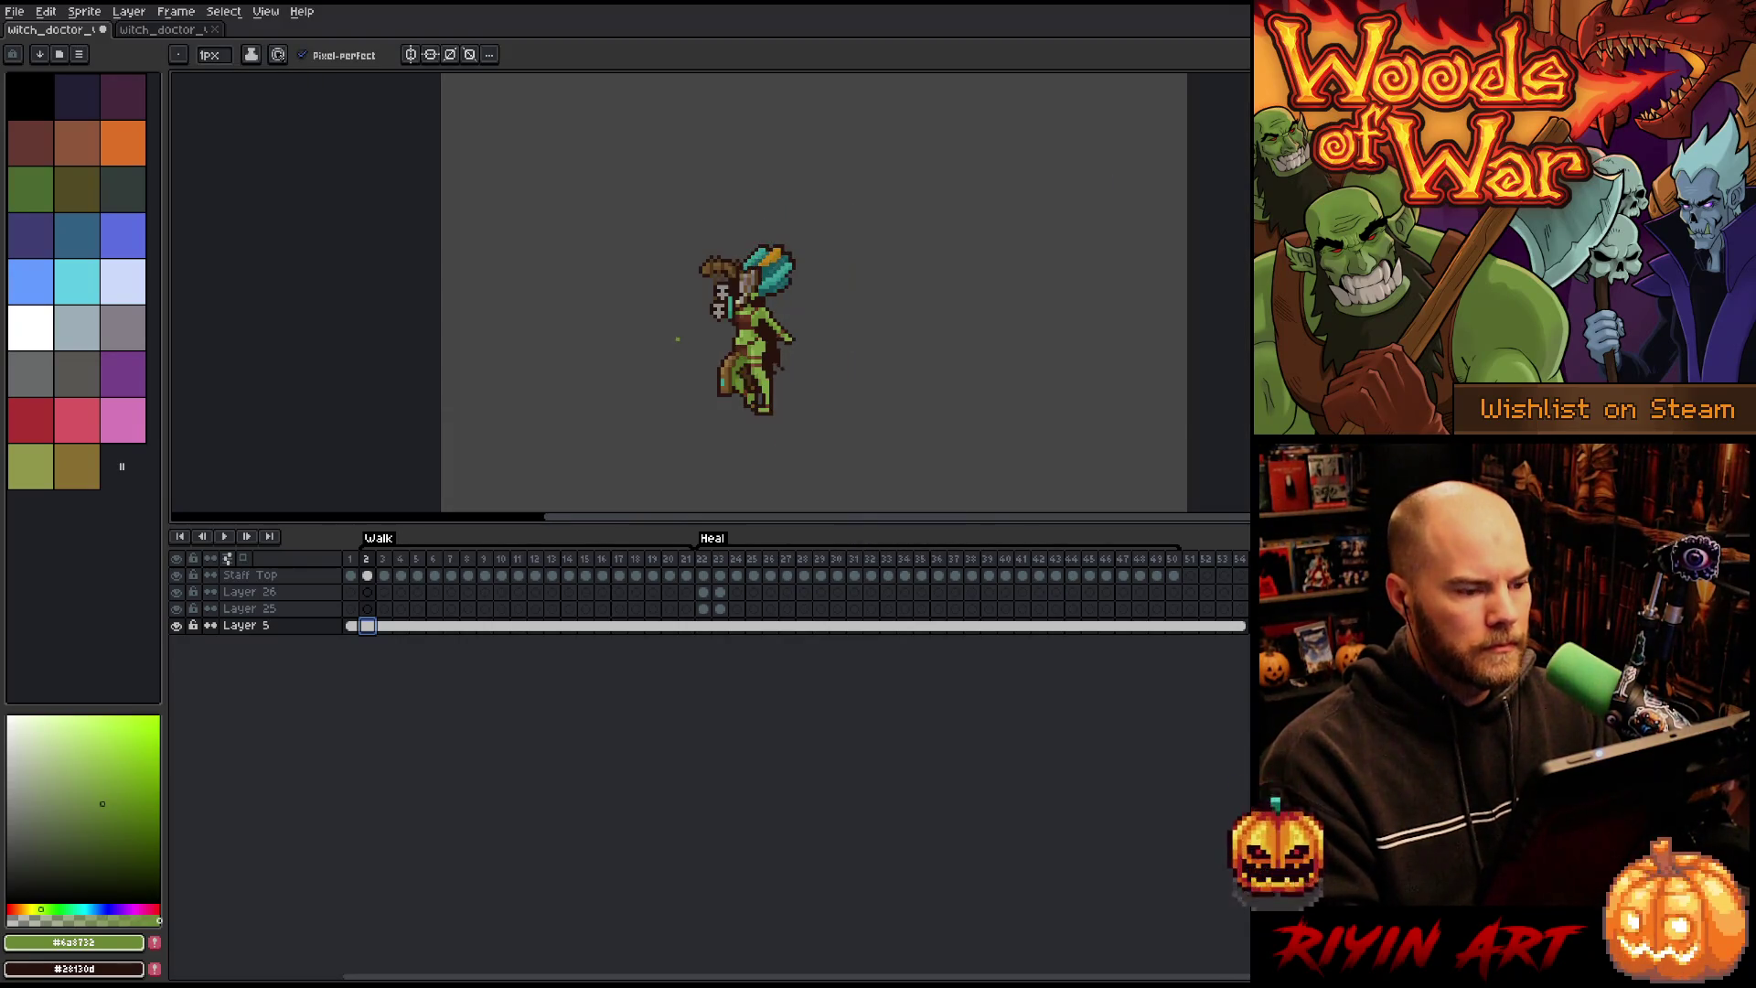
scroll(696, 339, "up", 2)
scroll(696, 339, "down", 1)
Step: Replay the animation from the Heal start, stop on frame 22, then step to frame 24
left_click(705, 560)
key("Return")
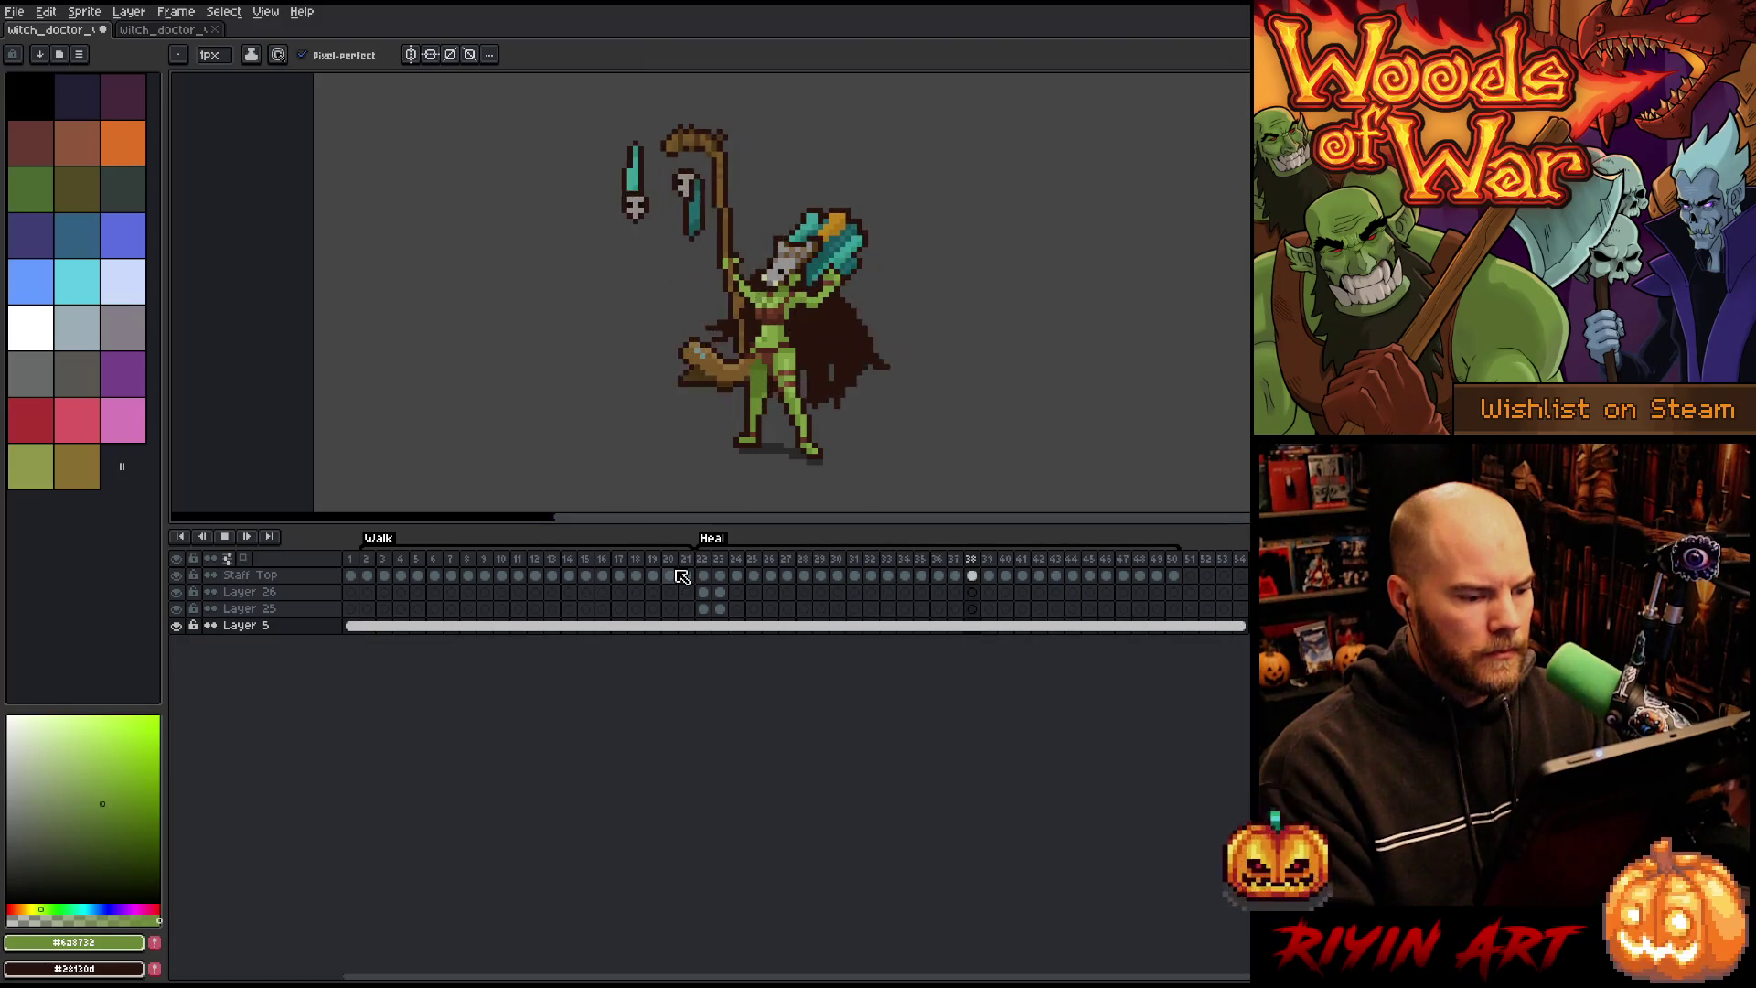
left_click(706, 577)
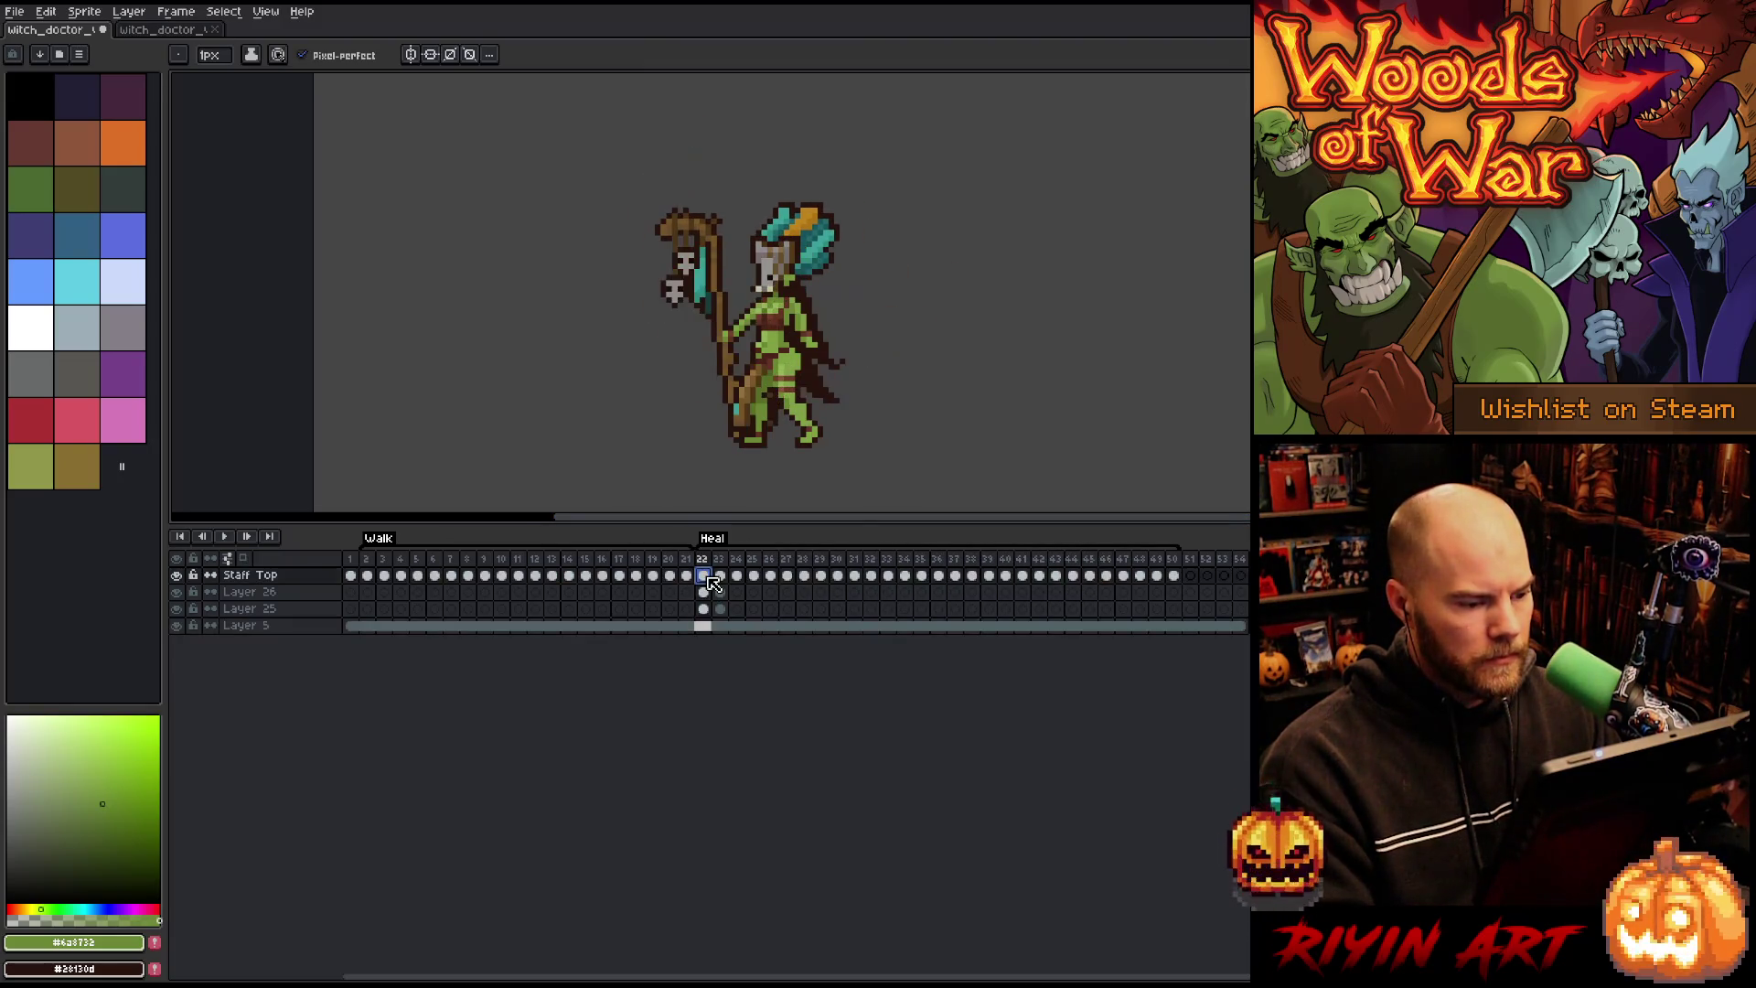
key("Right")
key("Left")
key("Right")
key("Right")
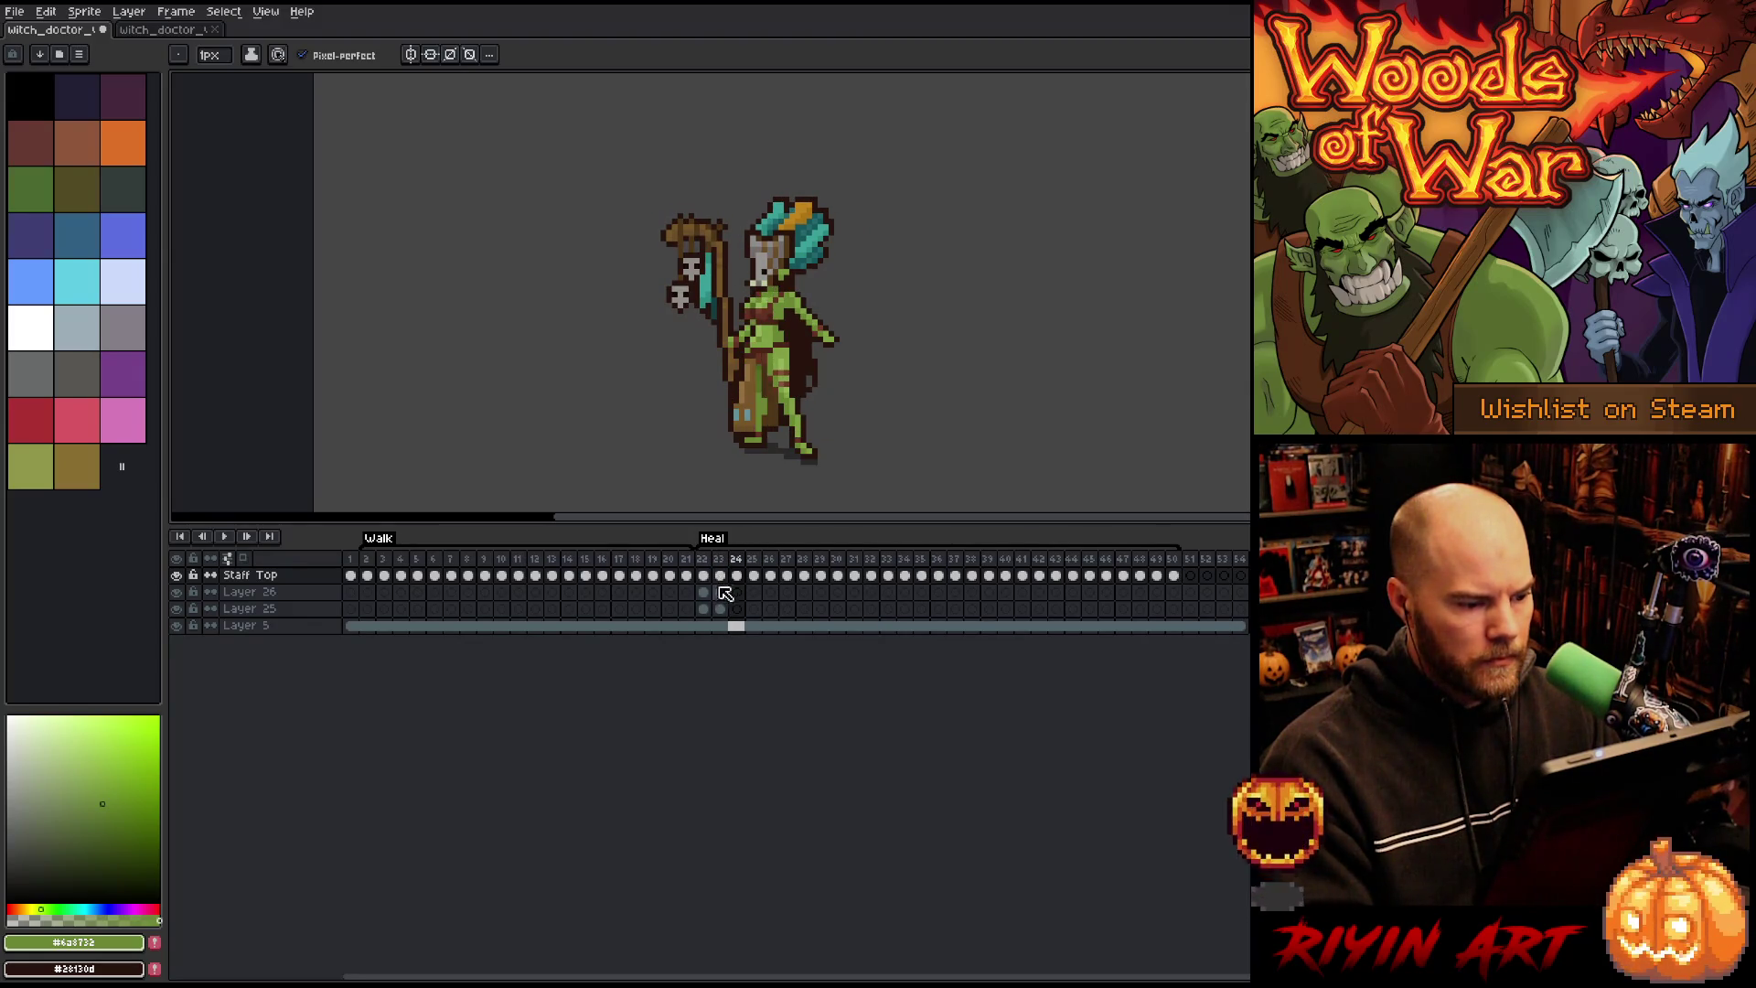
Step: Magic-wand select the gray foot shadow, then merge Staff Top down into Layer 25
key("w")
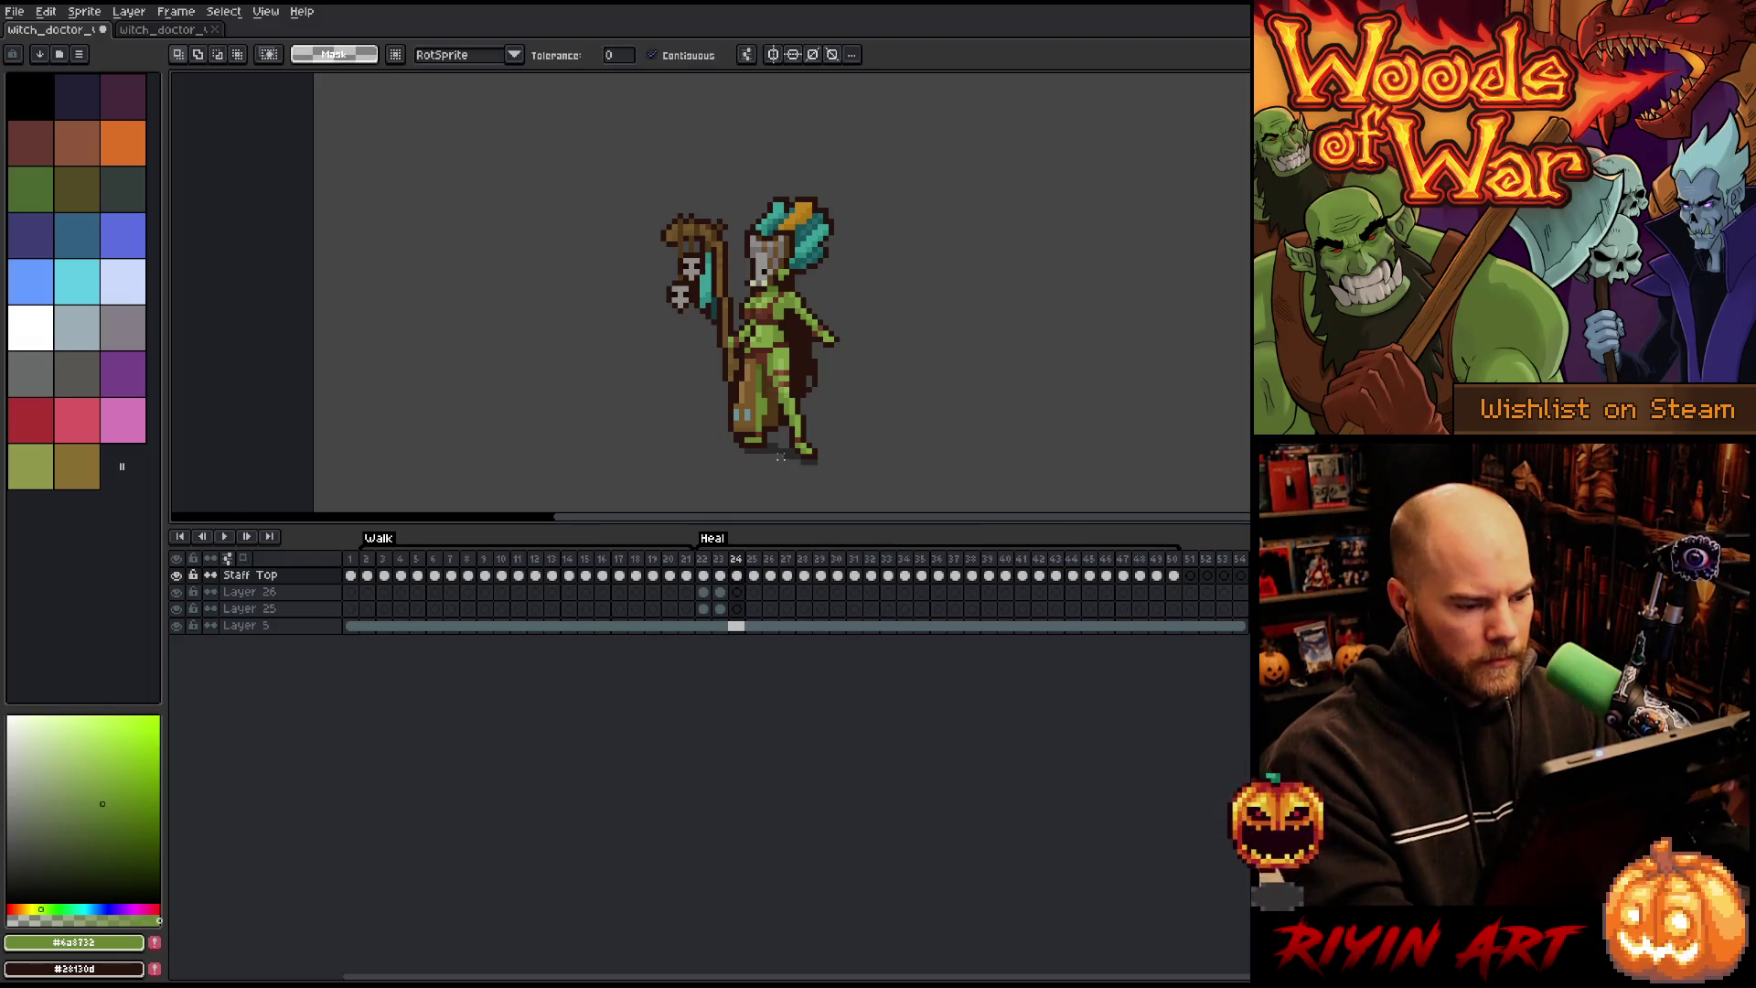
left_click(782, 461)
key("ctrl+d")
left_click(775, 457)
scroll(776, 457, "up", 5)
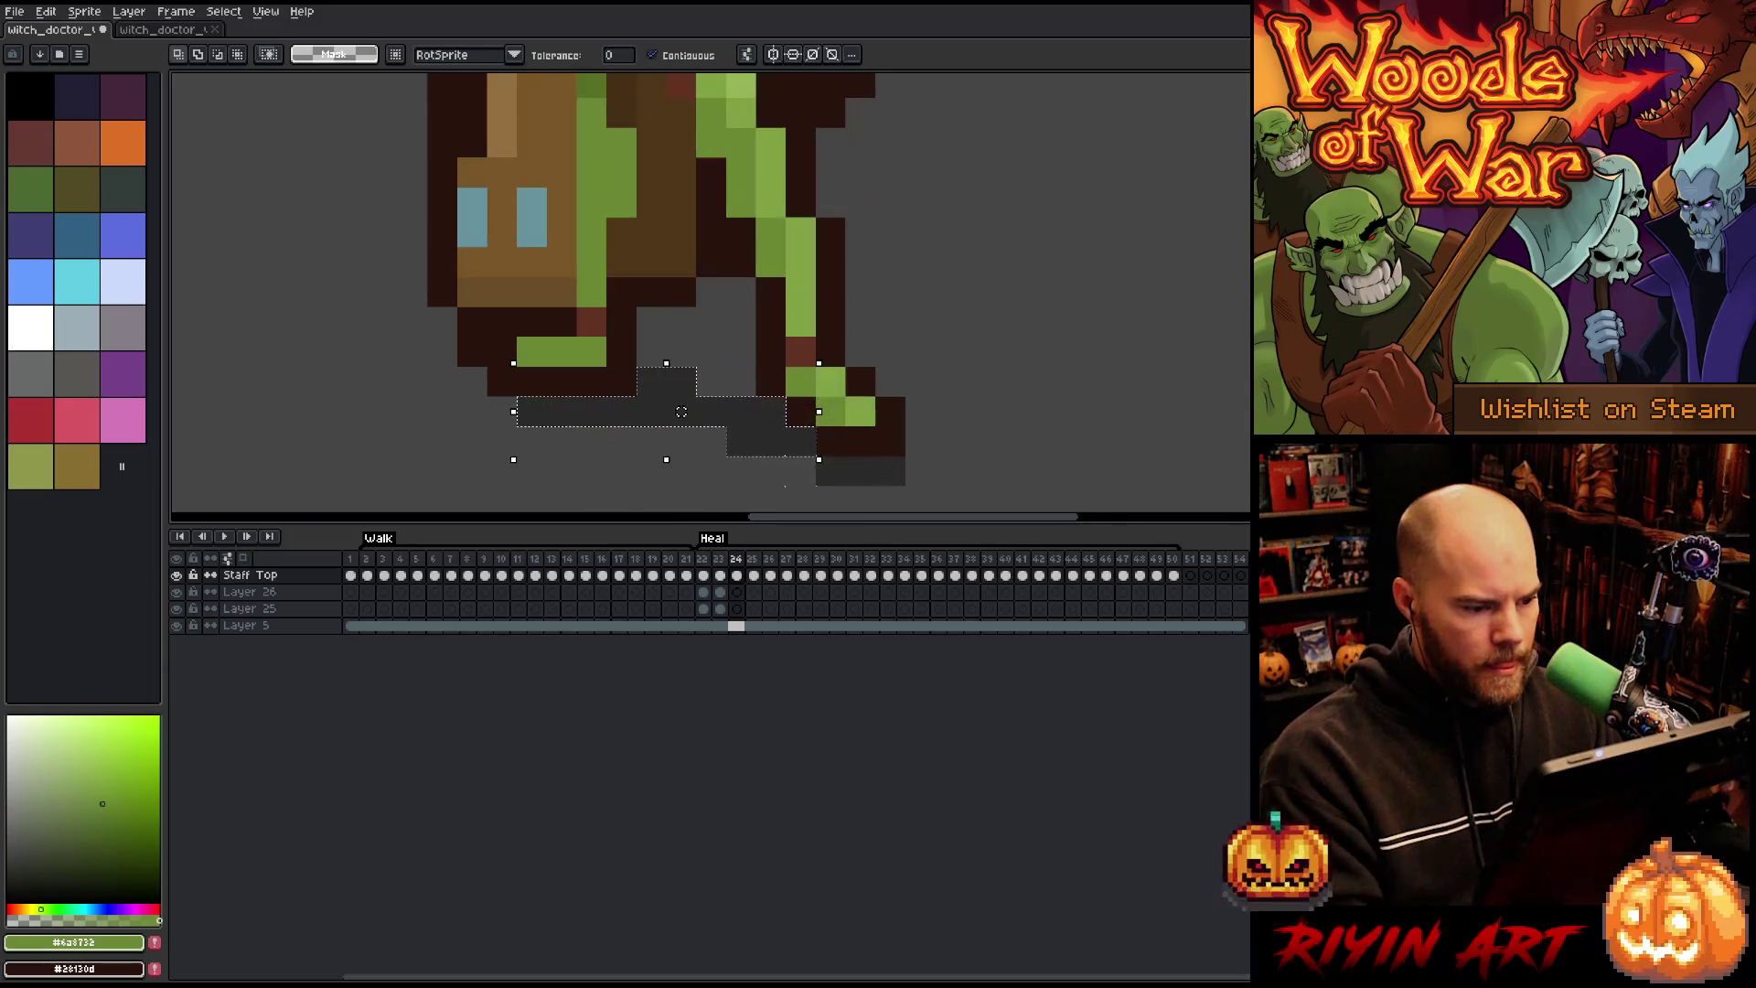
scroll(878, 481, "down", 5)
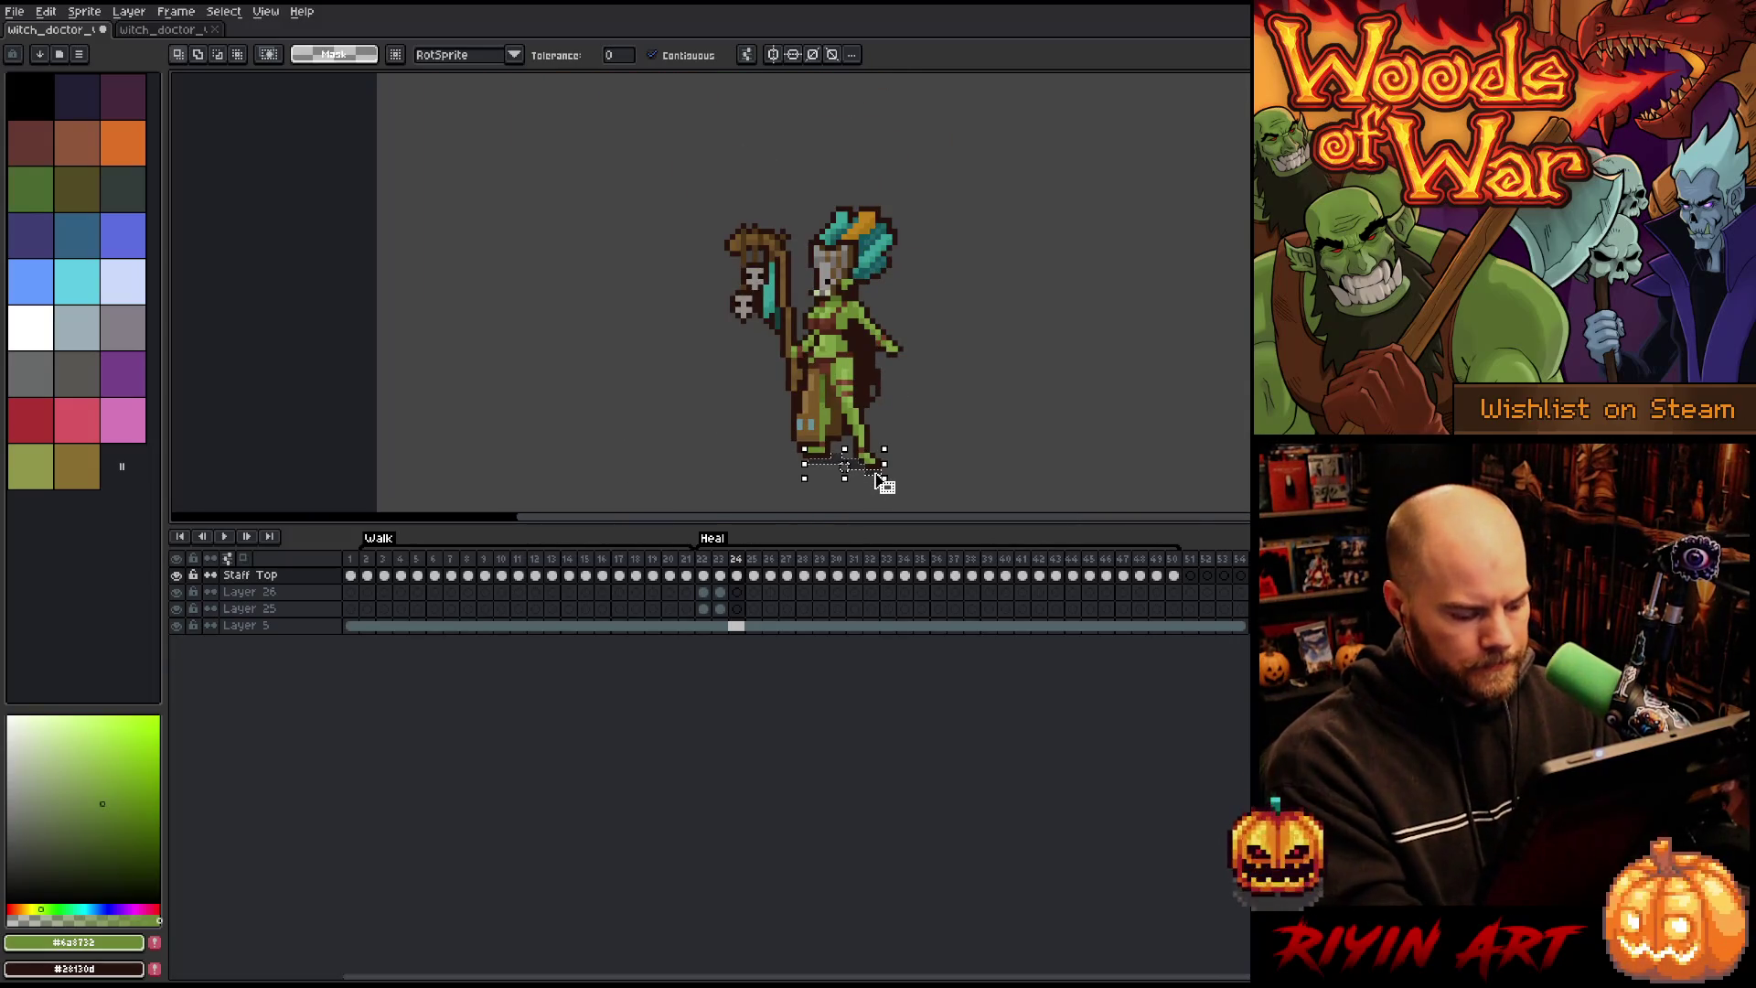
key("ctrl+d")
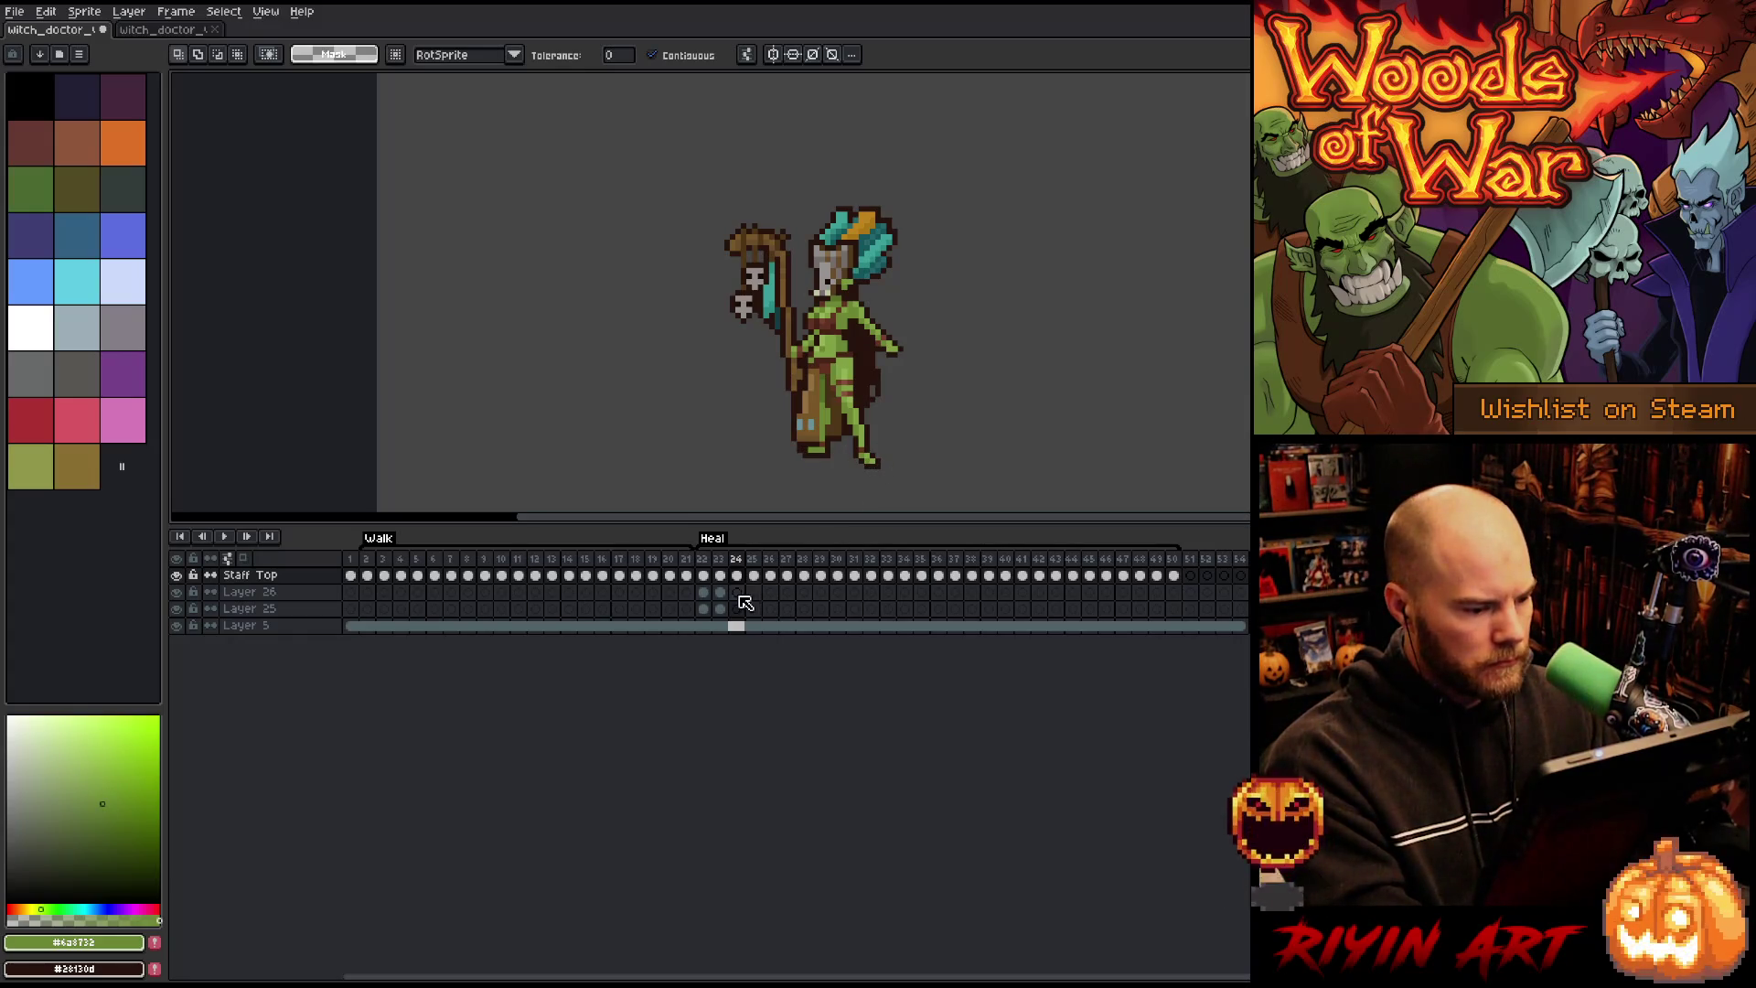
left_click(314, 578)
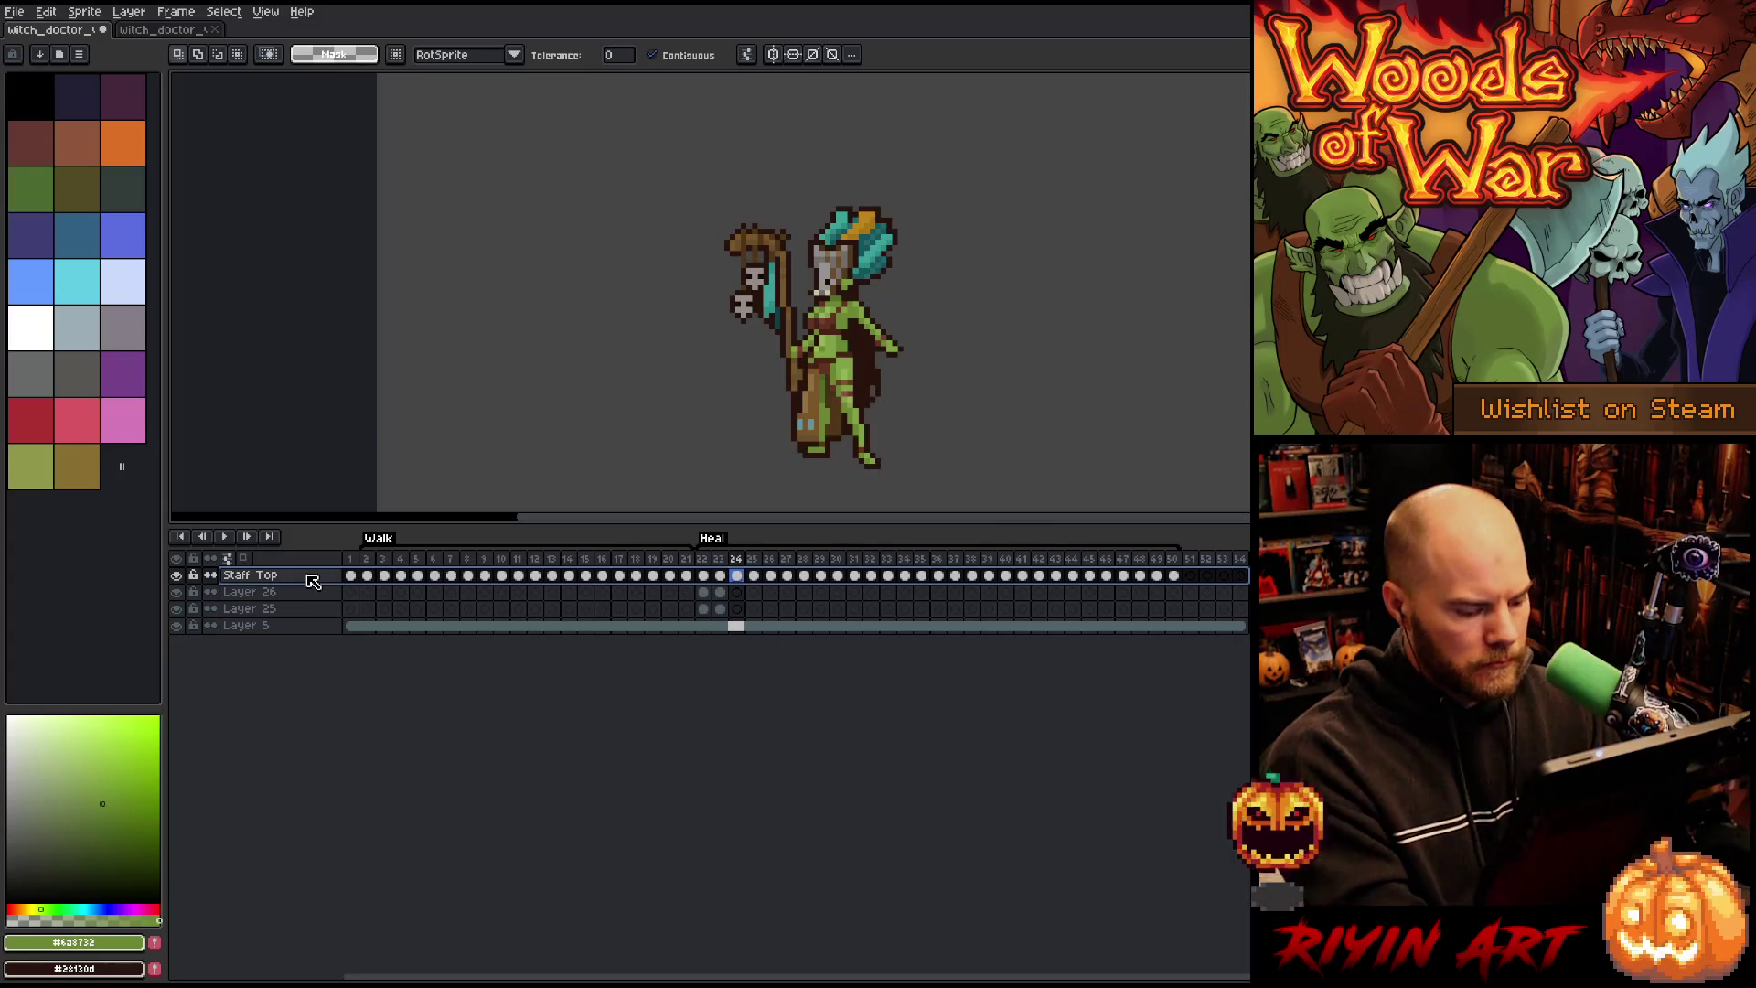
key("ctrl+e")
key("ctrl+e")
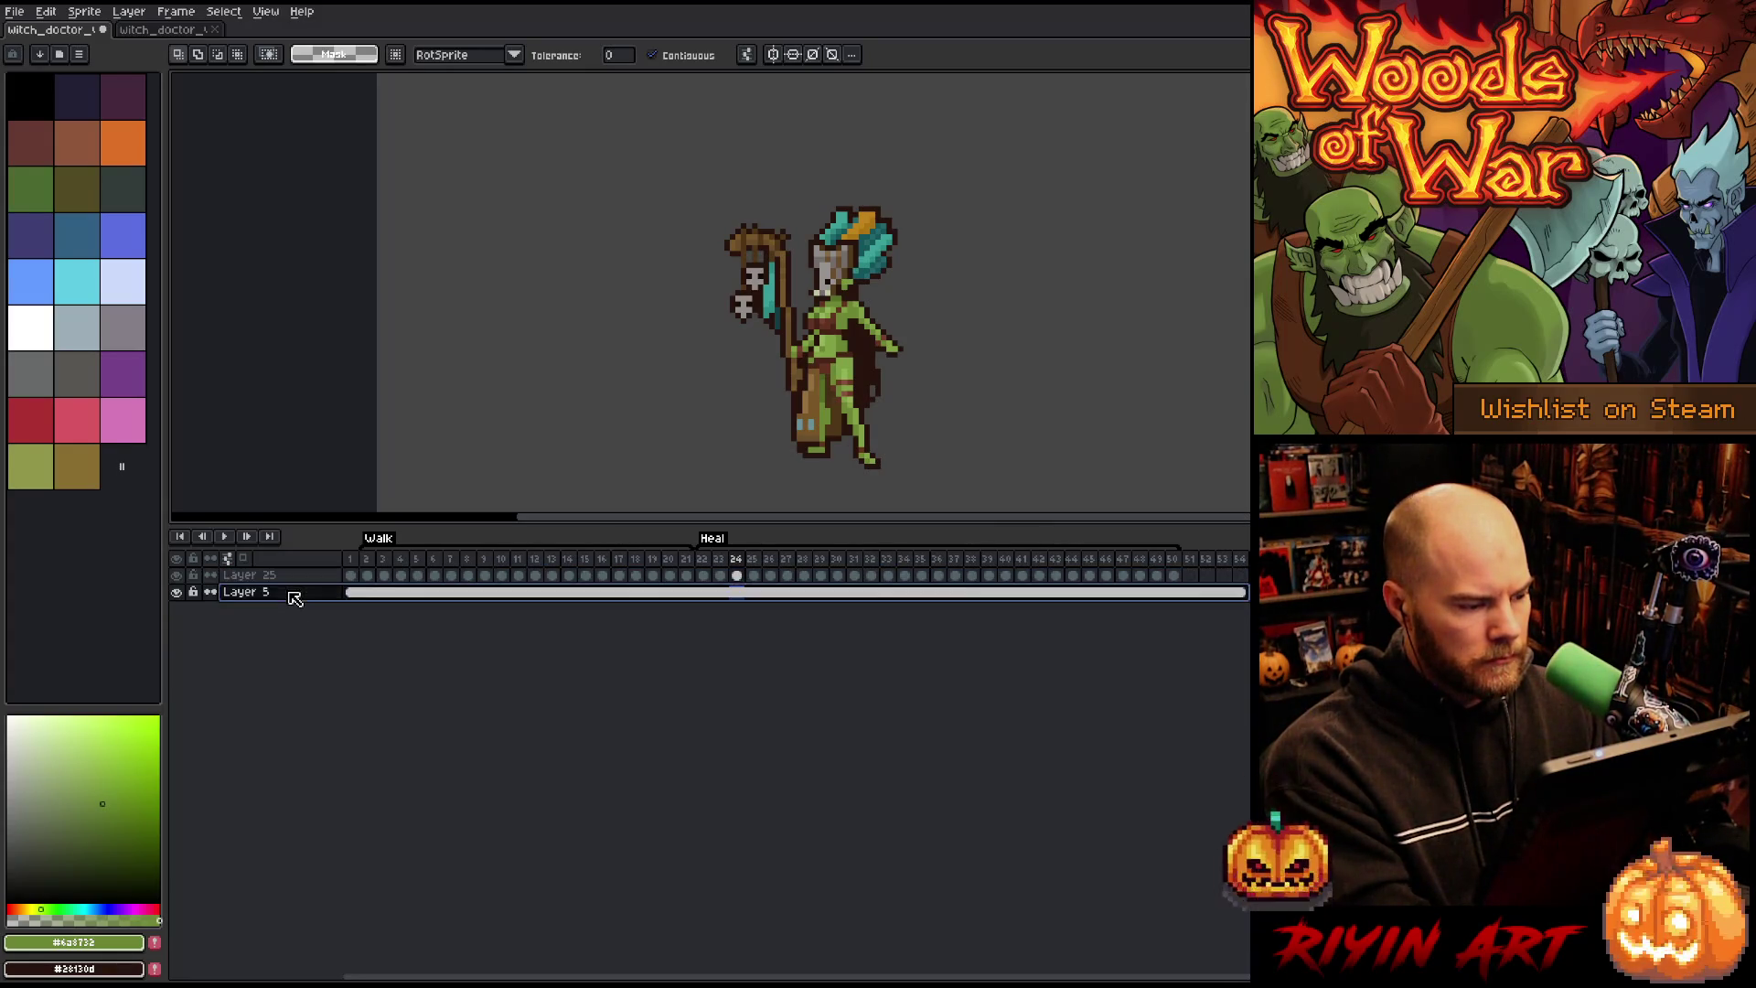
Step: Paste the foot shadow onto new Layer 26 at frame 24 and check frames 23–25
key("shift+n")
left_click(737, 593)
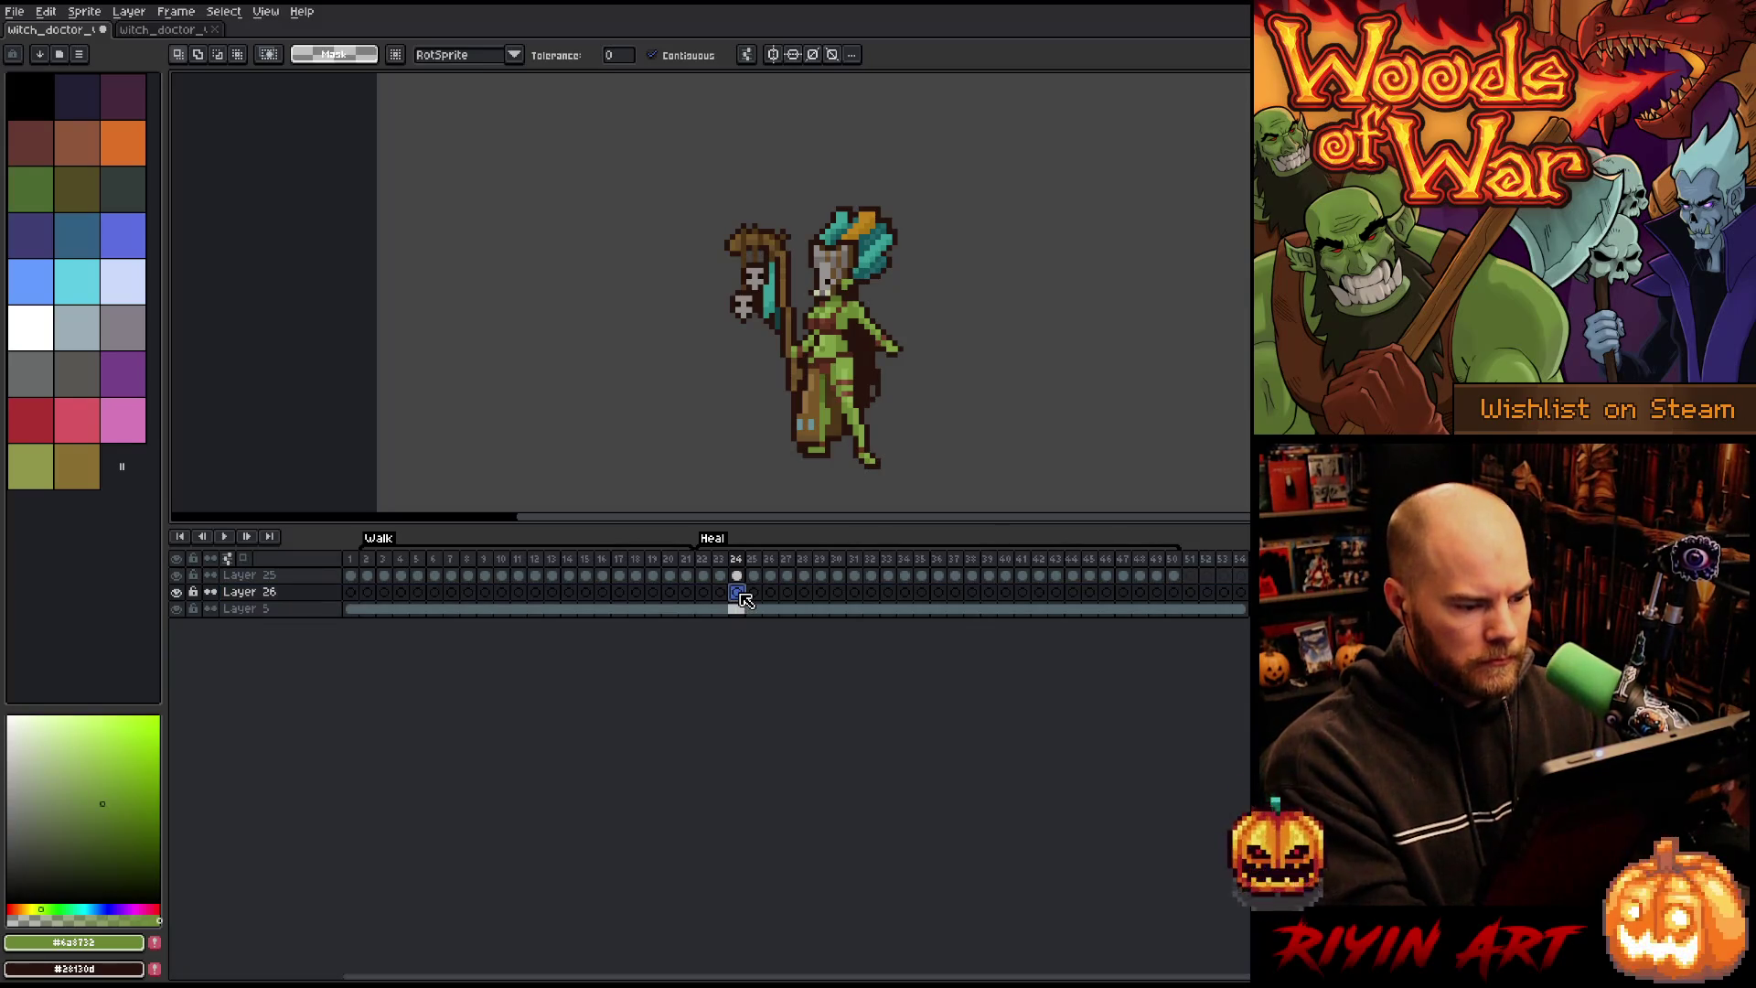
key("ctrl+v")
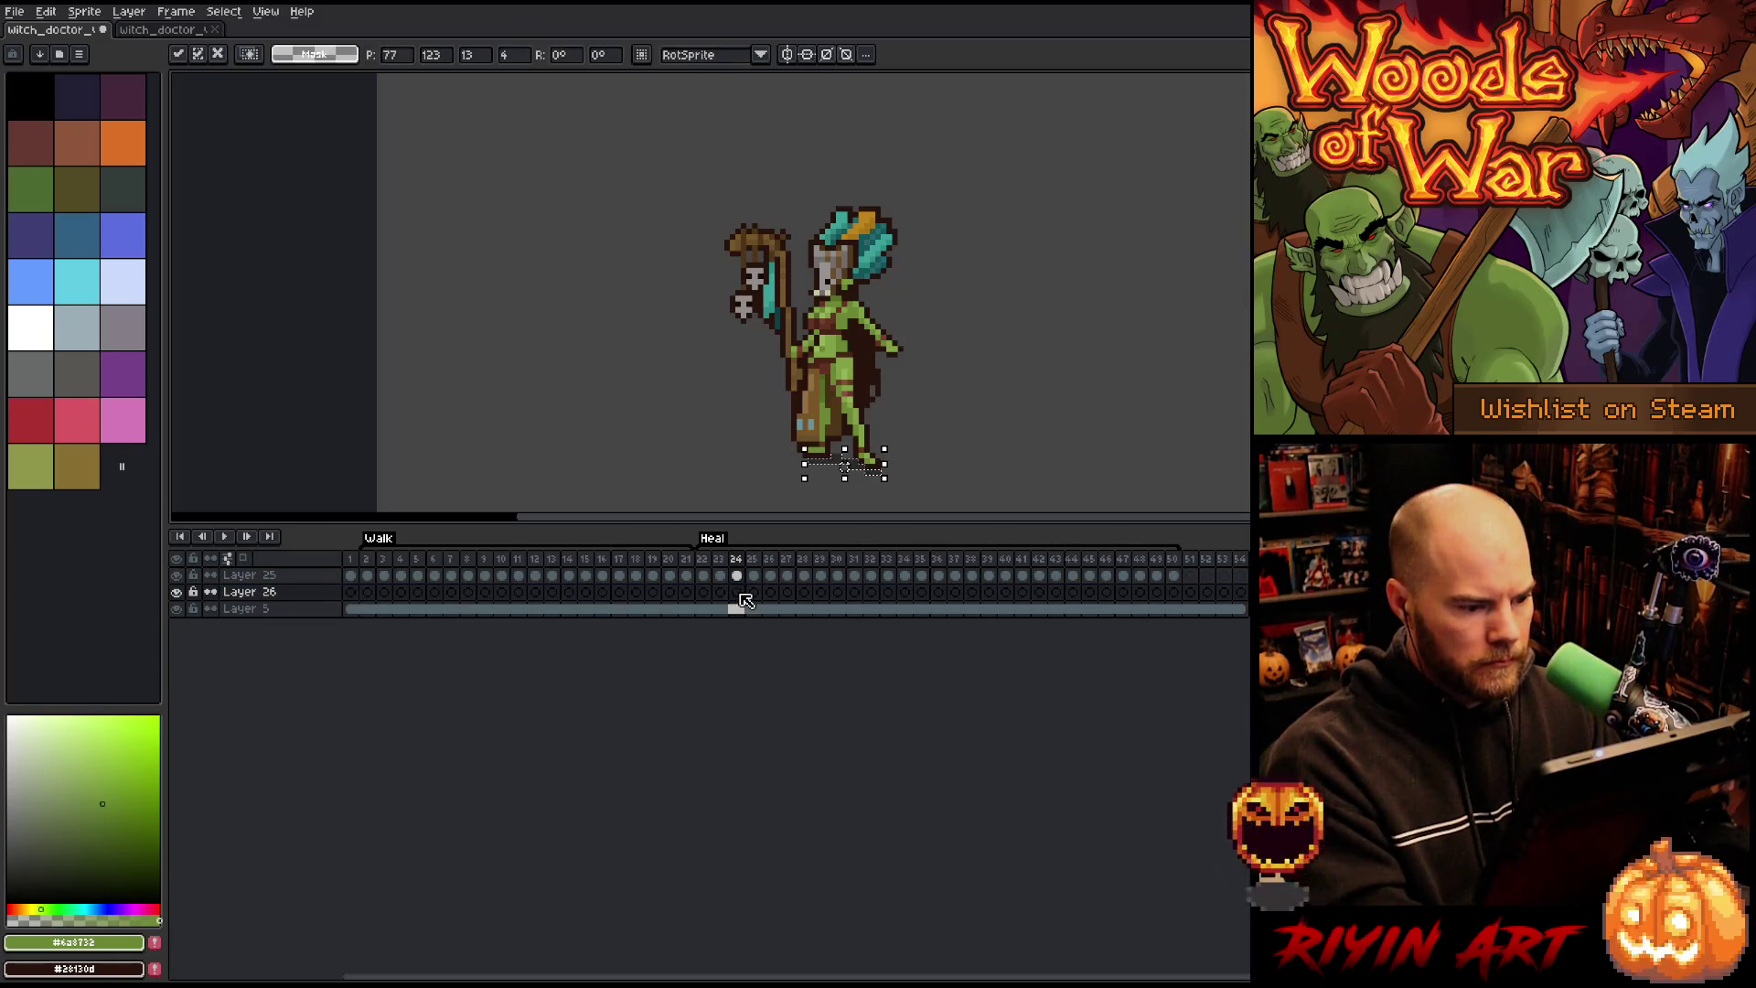
left_click(721, 592)
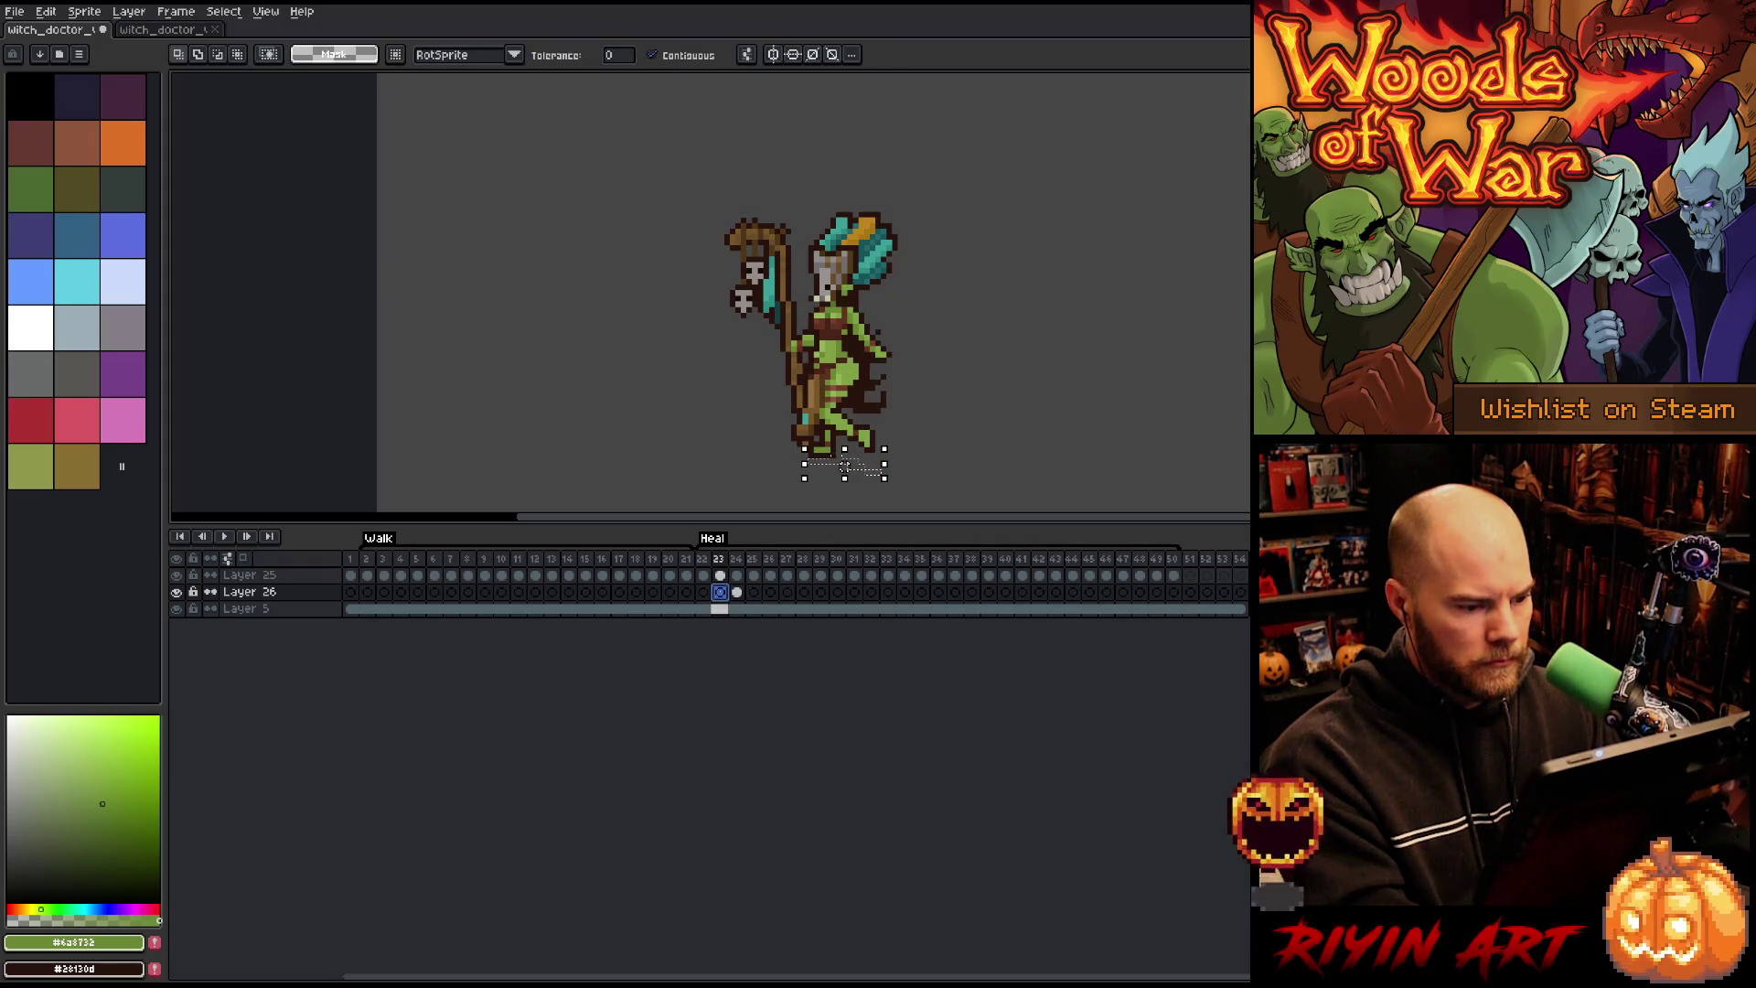
left_click(737, 592)
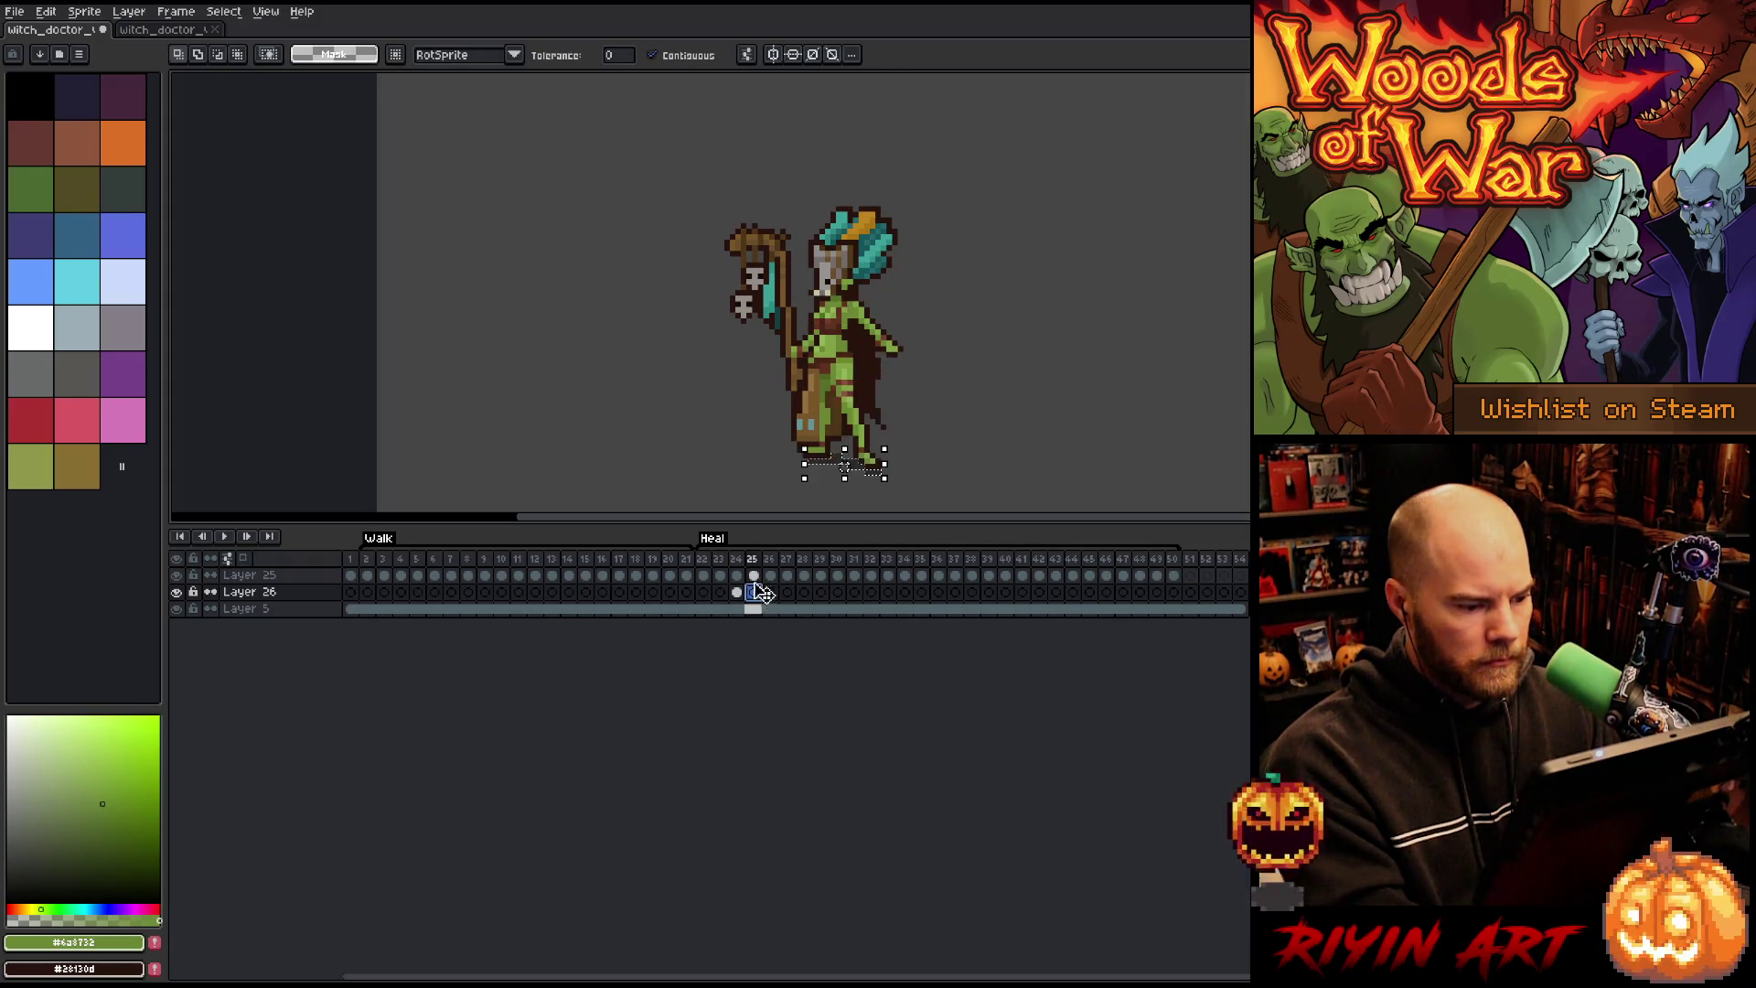
left_click(753, 575)
scroll(850, 468, "up", 2)
Step: Review Heal frames 25–50 and the cels on Layers 25 and 26
left_click_drag(1174, 575, 1022, 575)
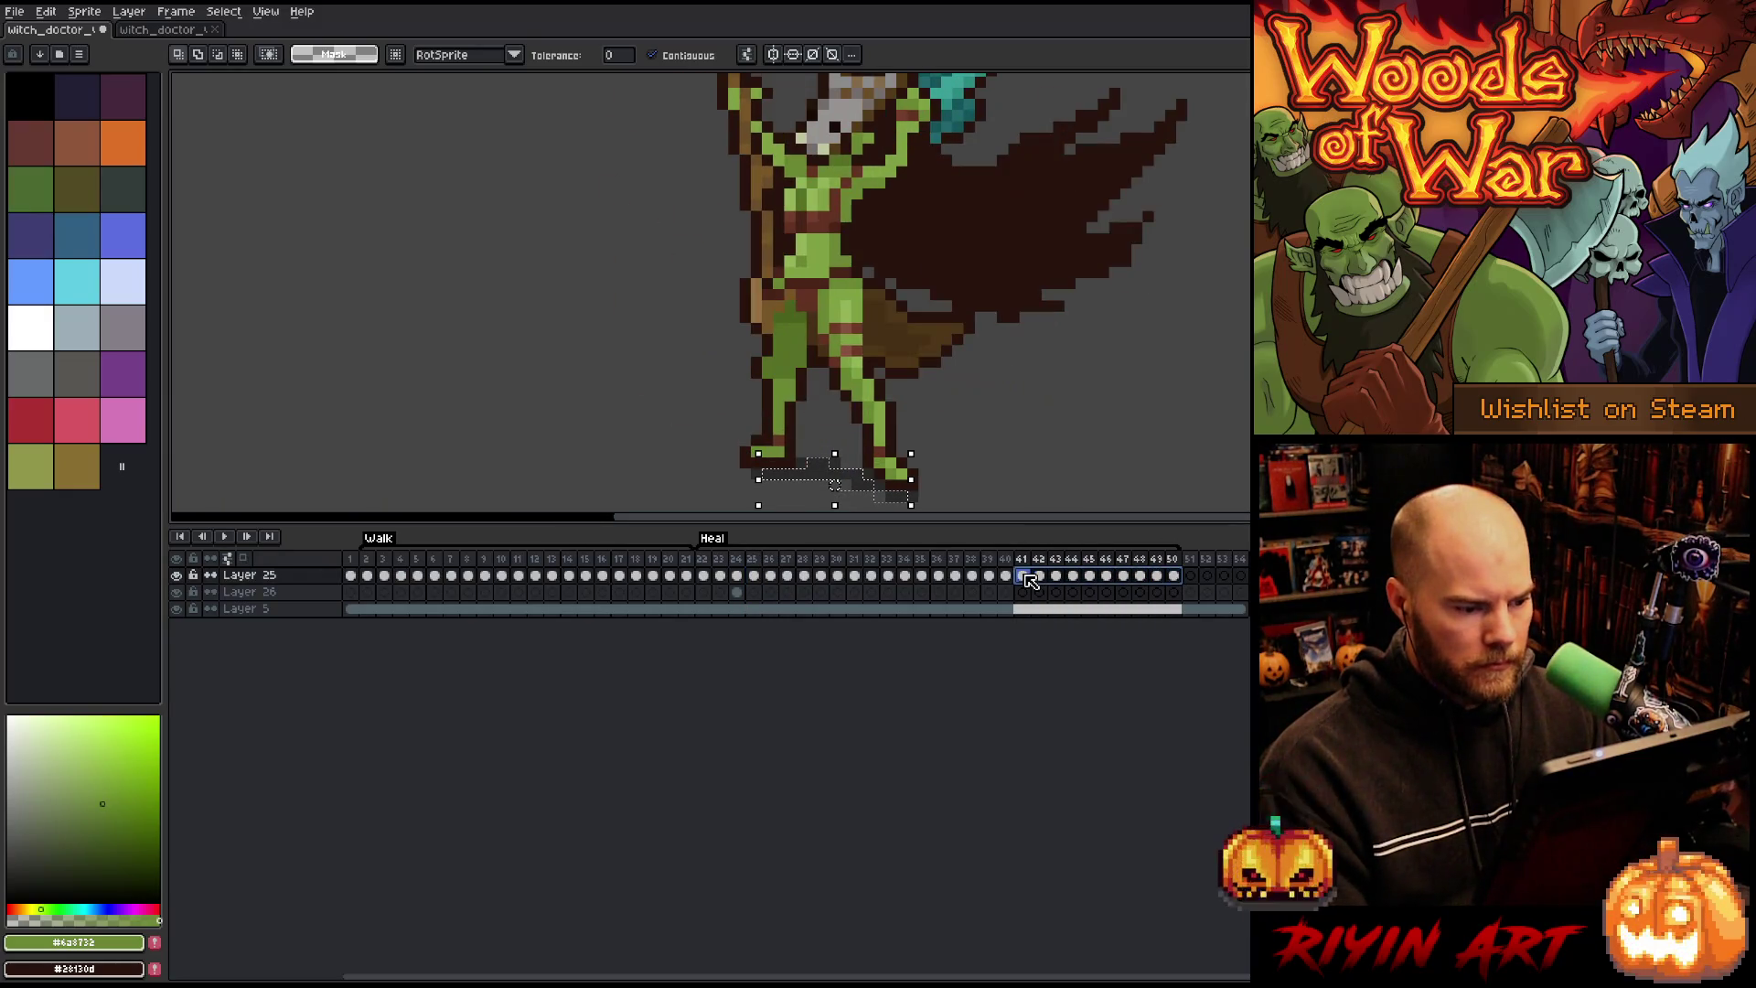
left_click(752, 576)
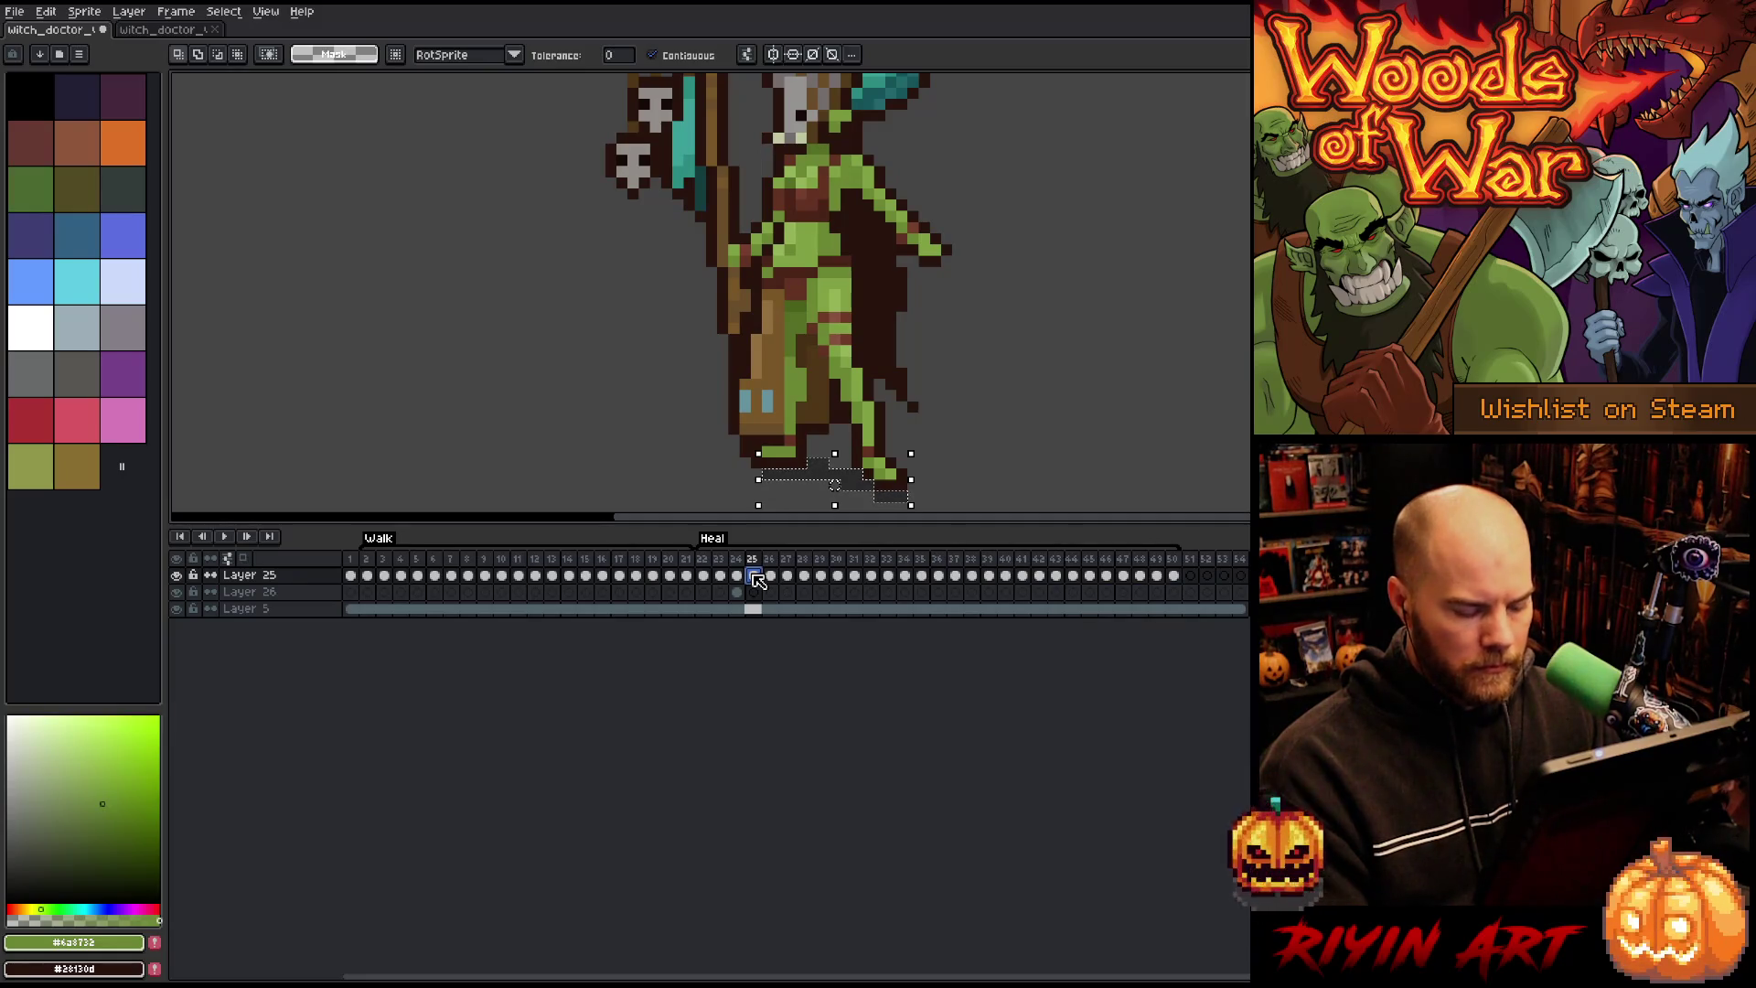
key("Right")
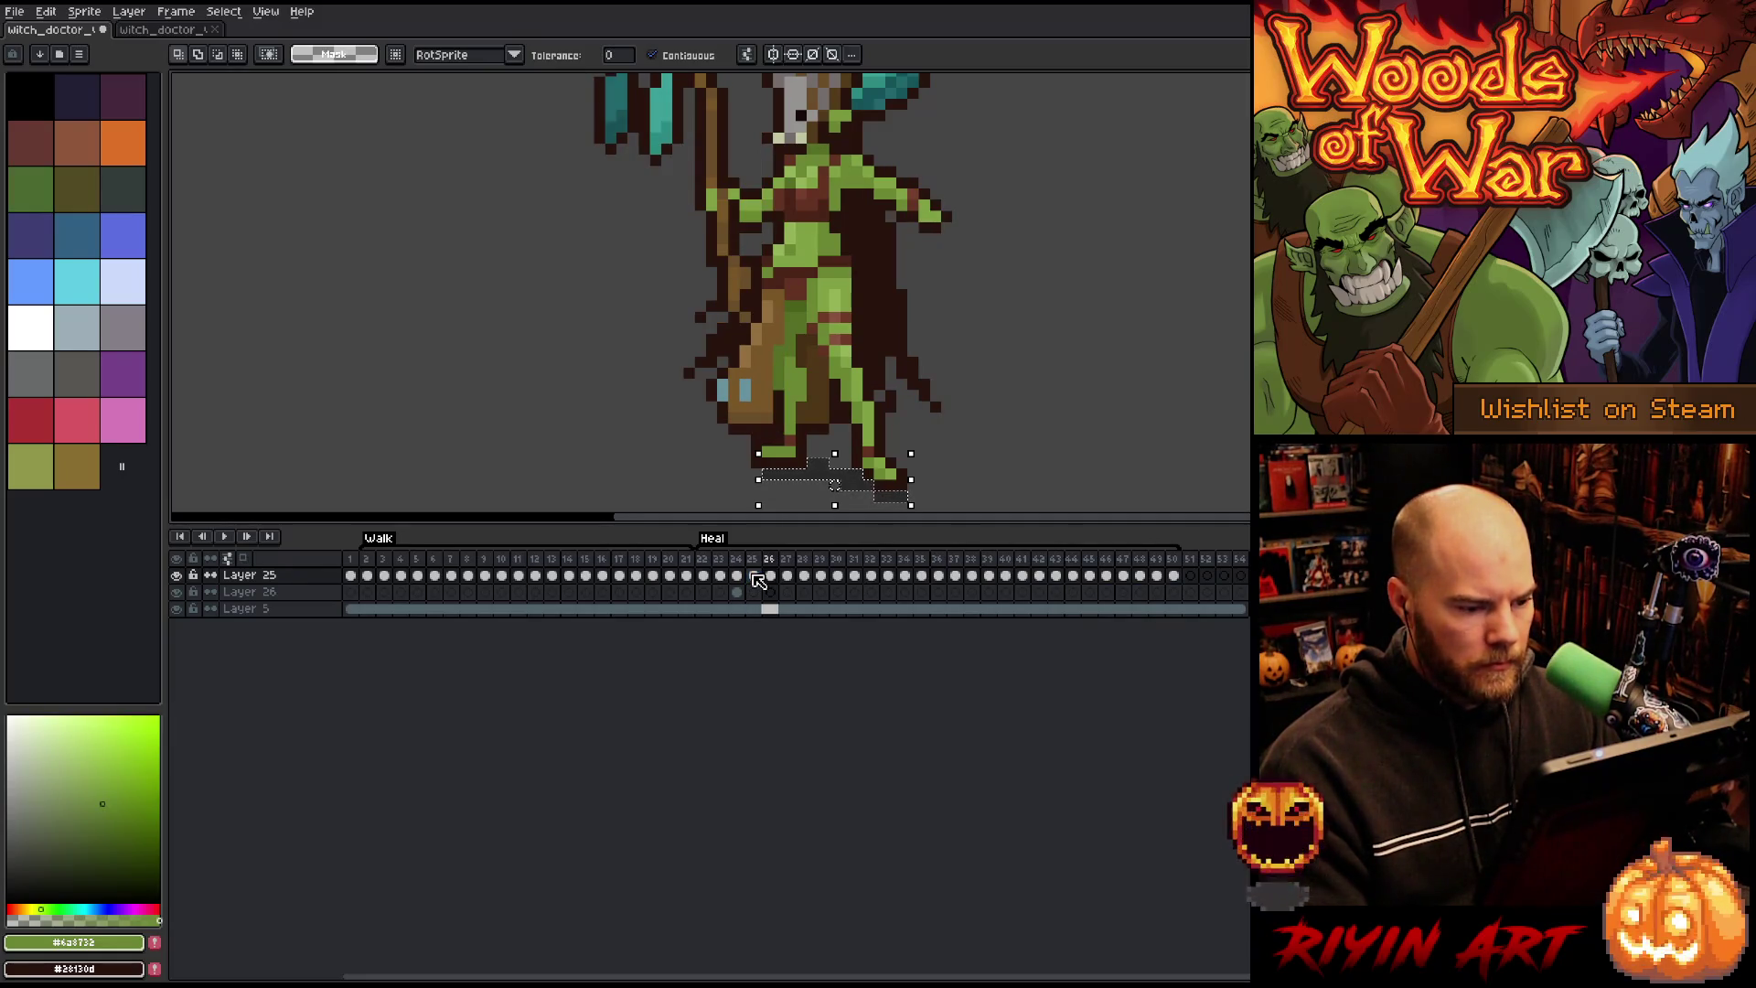
key("Right")
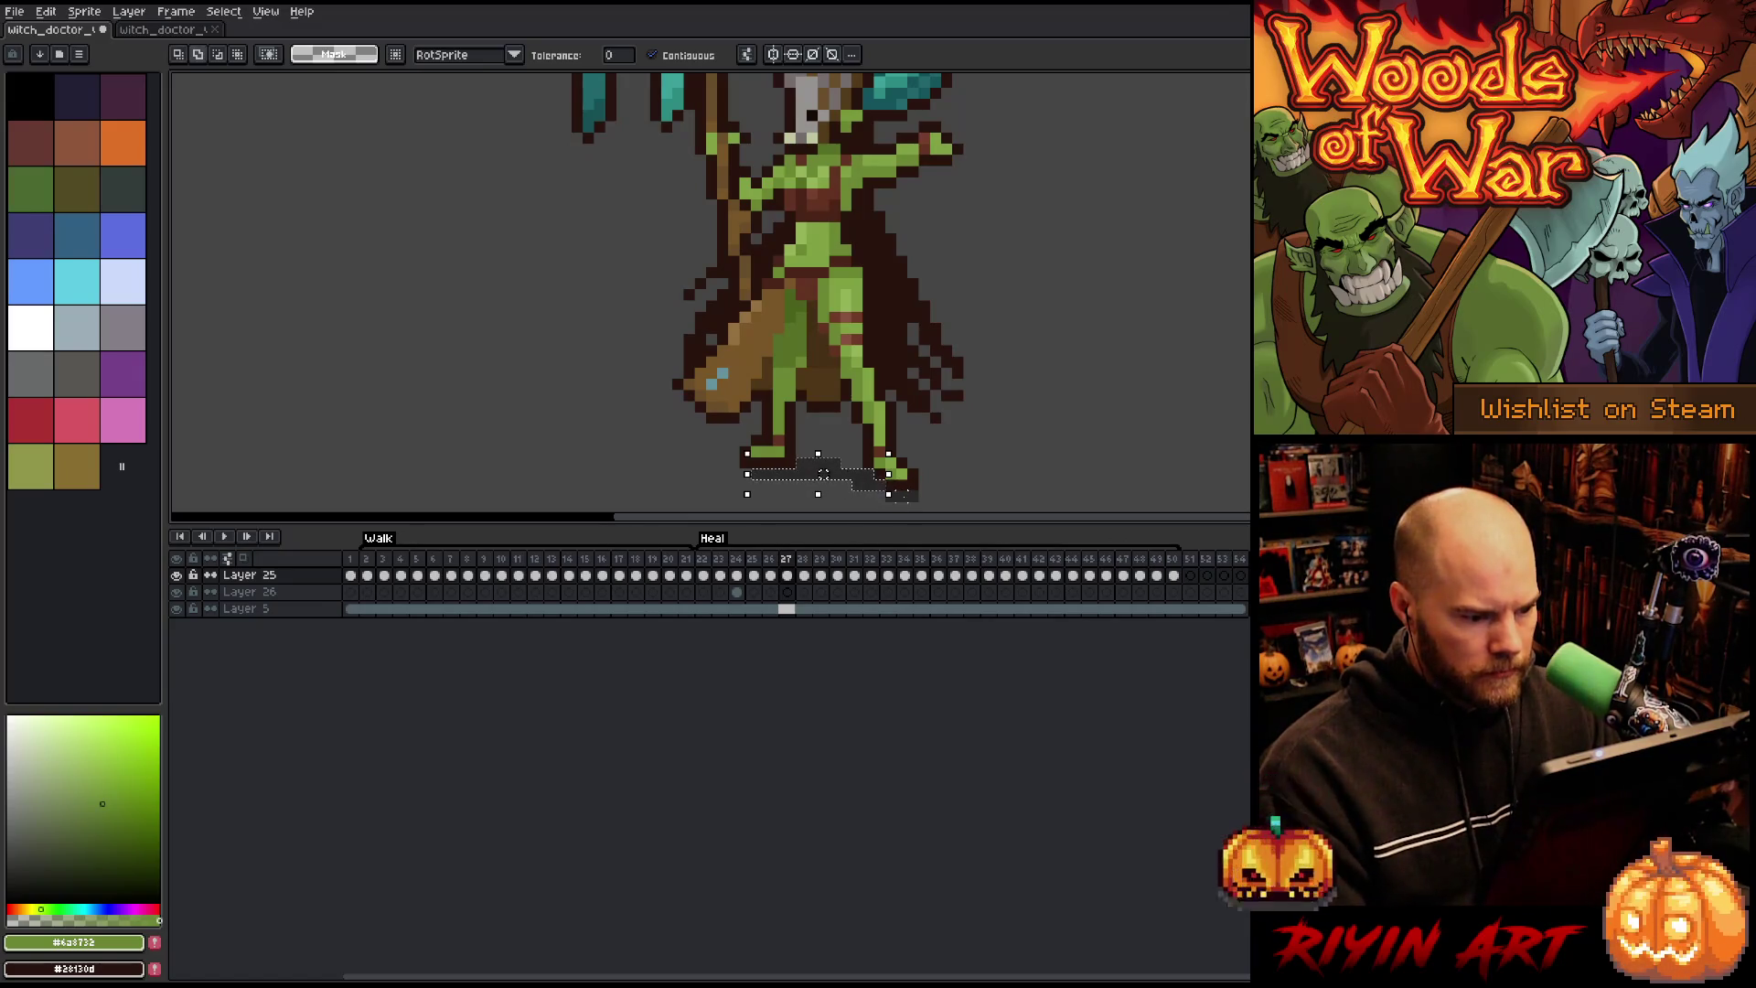
left_click(788, 593)
left_click_drag(803, 576, 1173, 577)
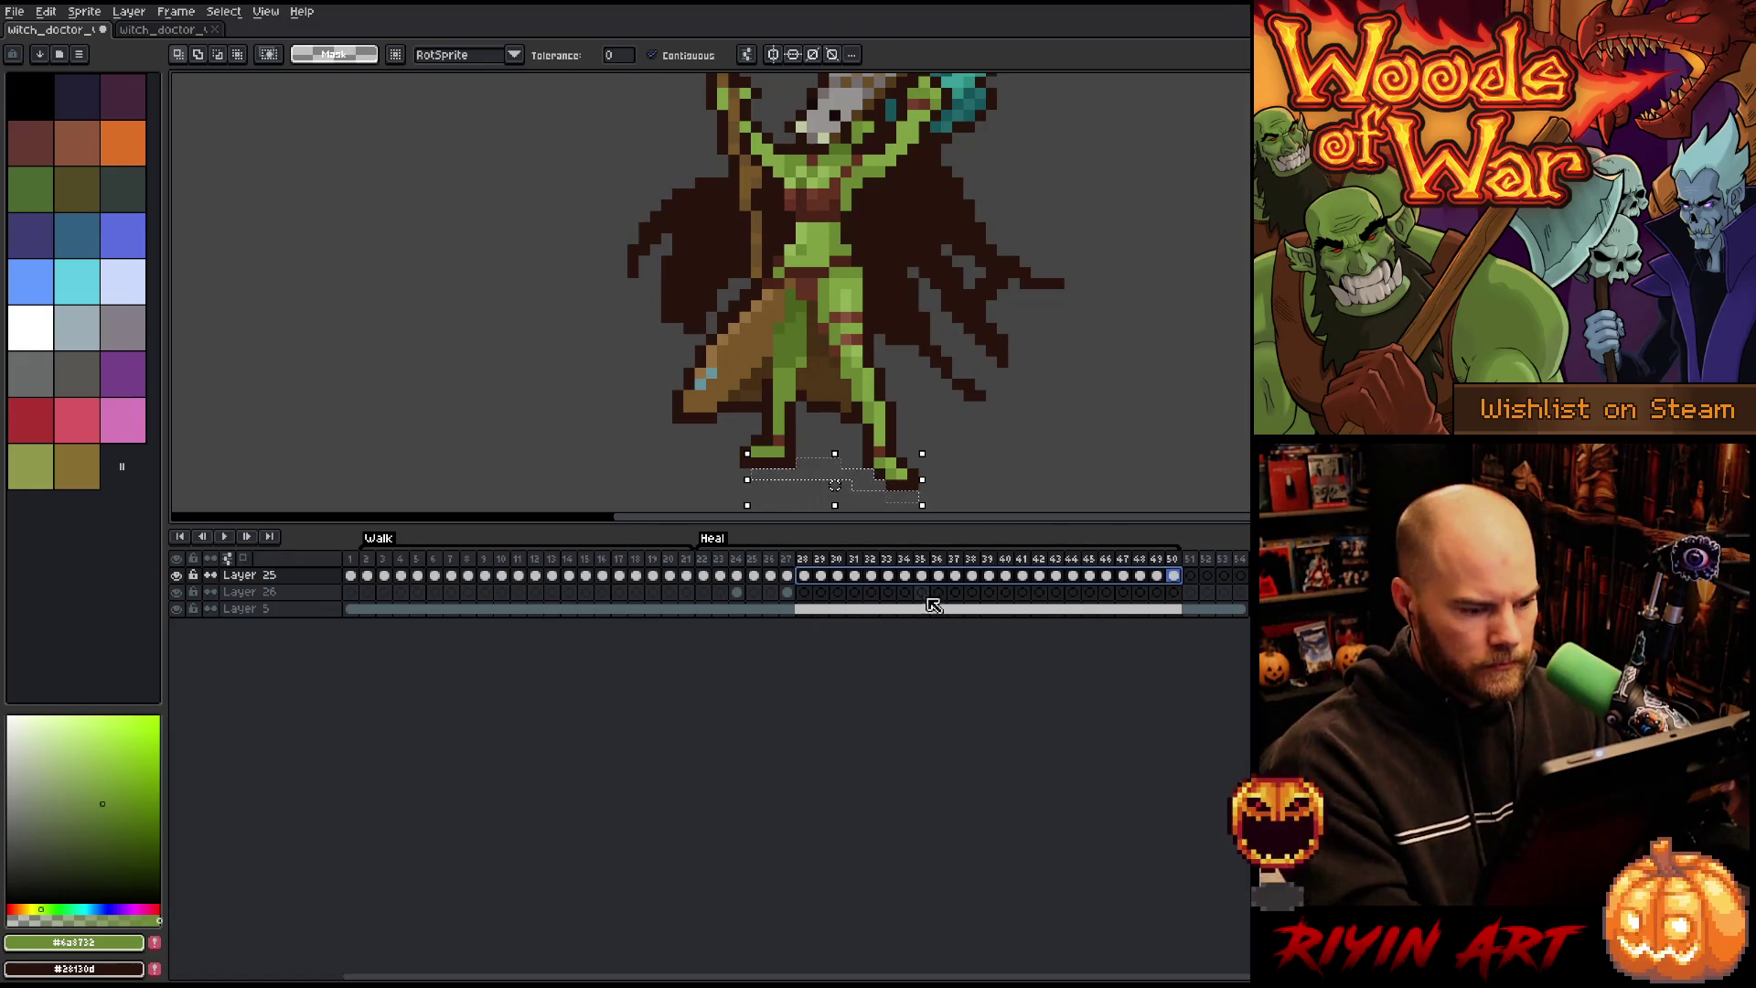
Step: Link Layer 26's foot-shadow cels across frames 24–50
left_click(738, 592)
left_click_drag(737, 592, 1182, 599)
right_click(771, 592)
left_click(801, 658)
right_click(1182, 599)
left_click(1189, 660)
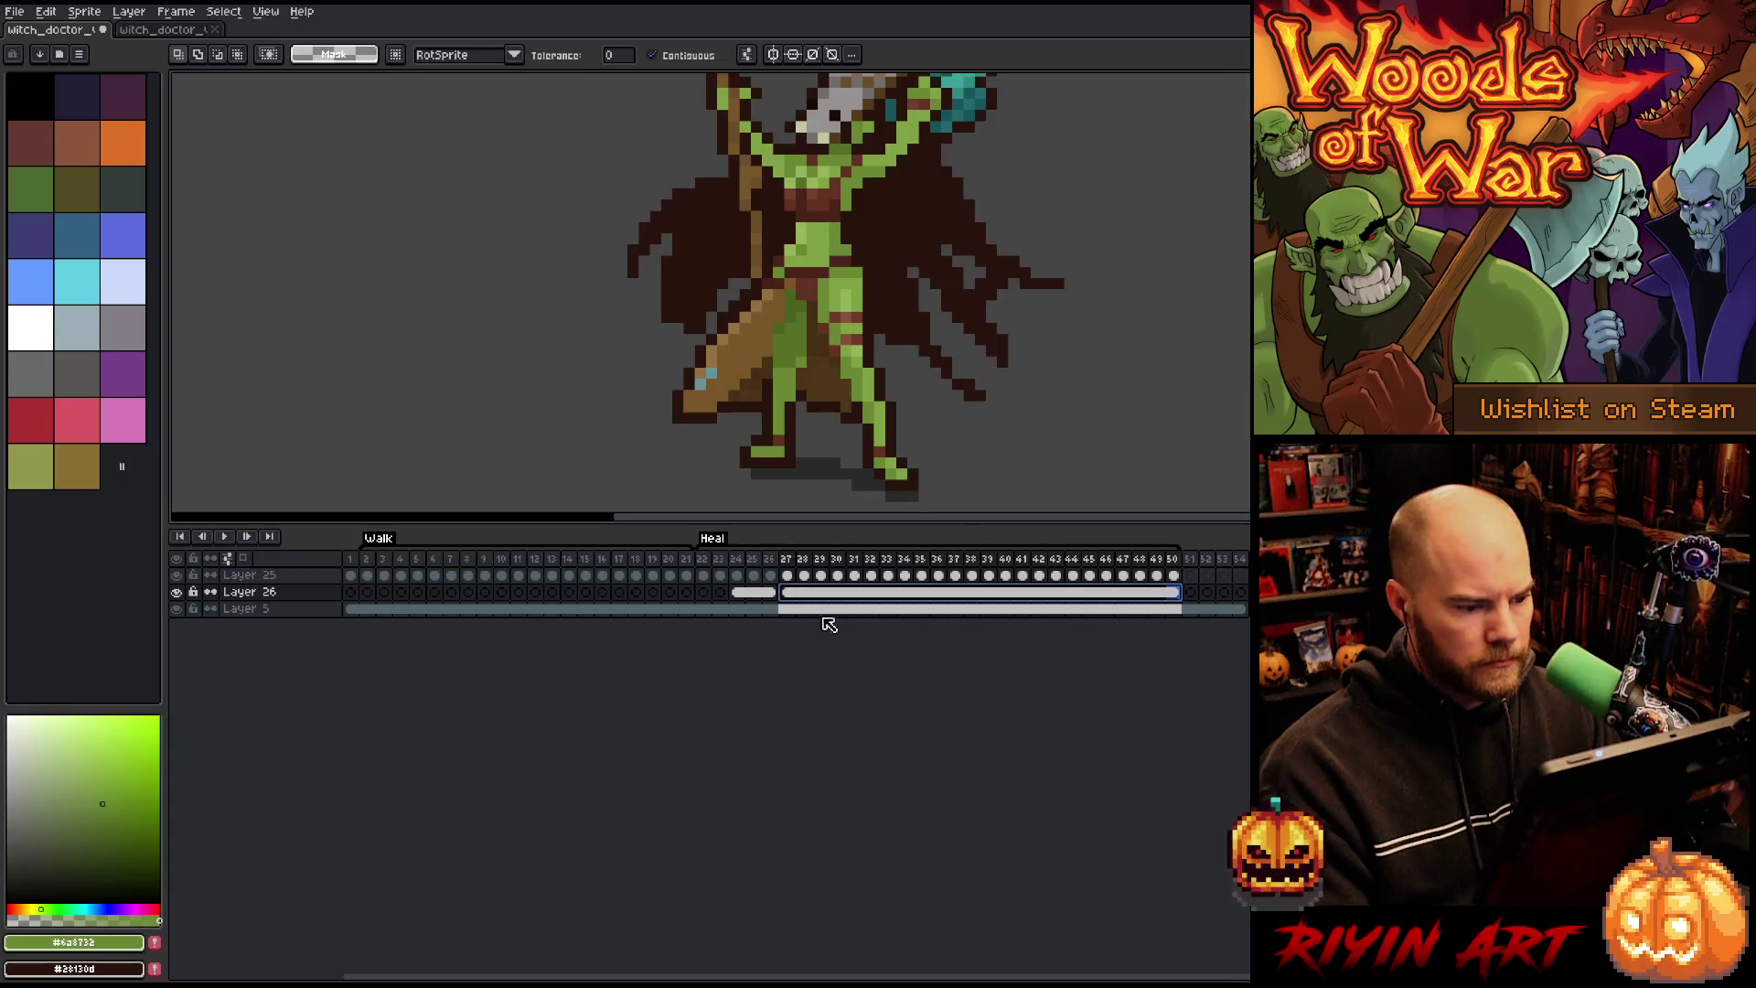
left_click_drag(738, 592, 1179, 597)
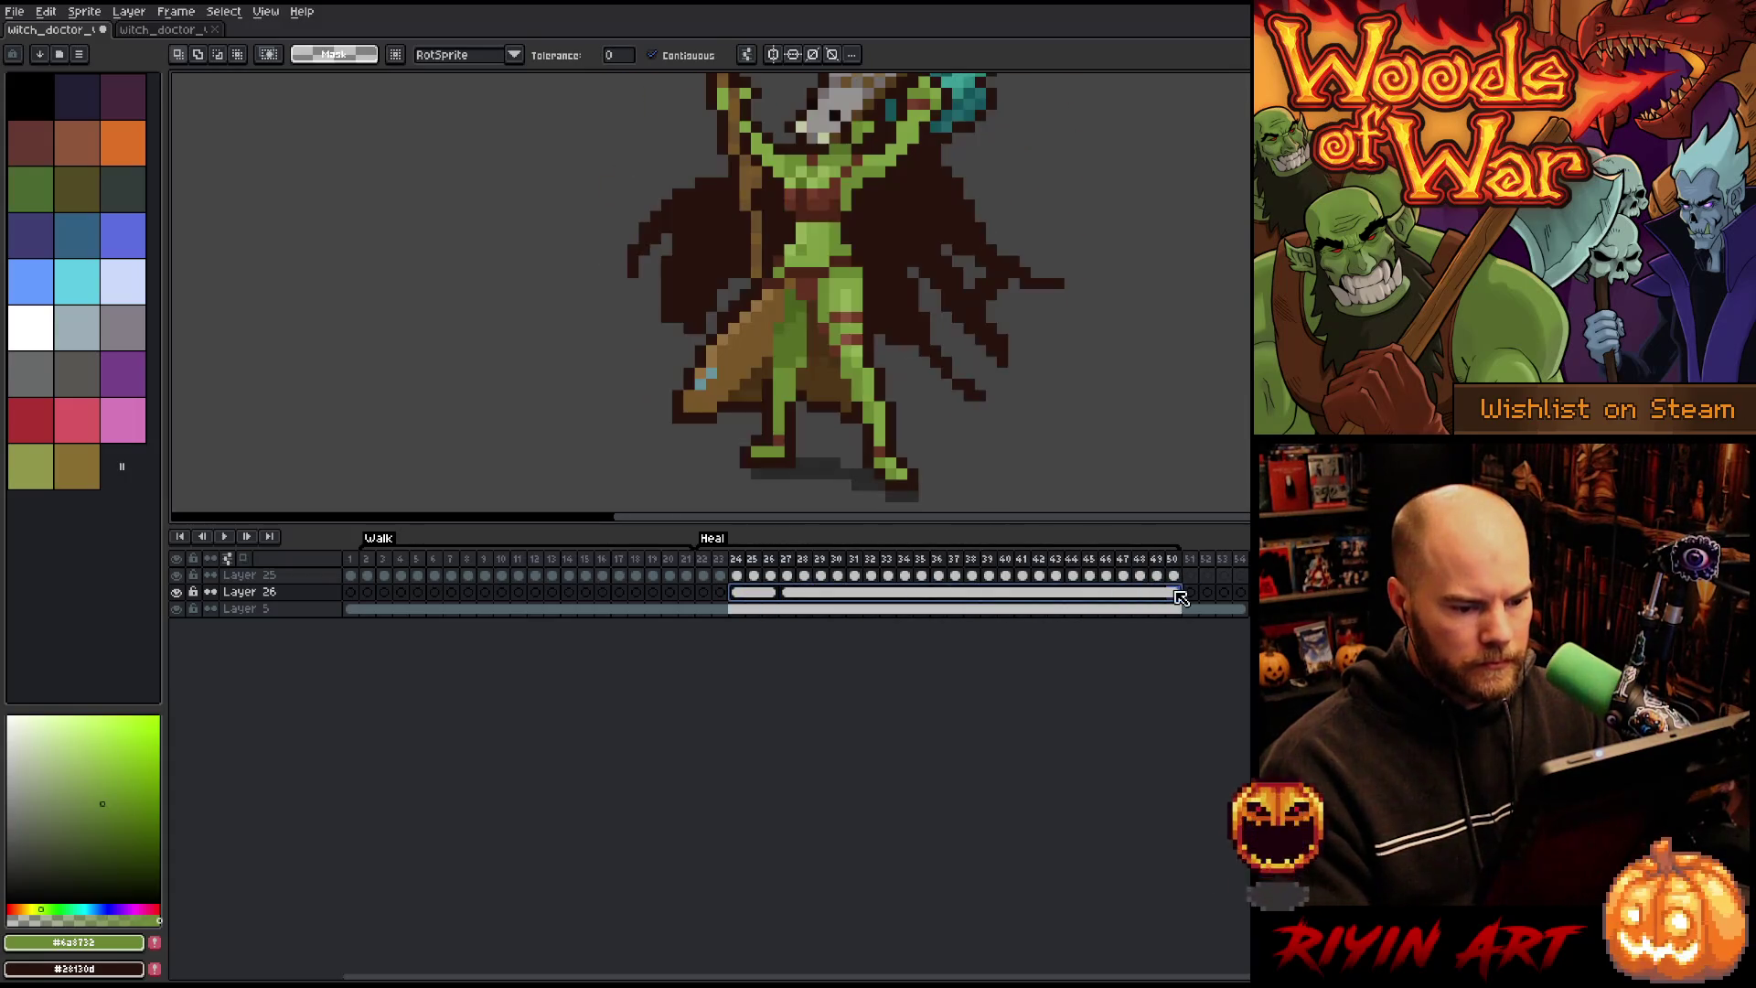
key("ctrl+u")
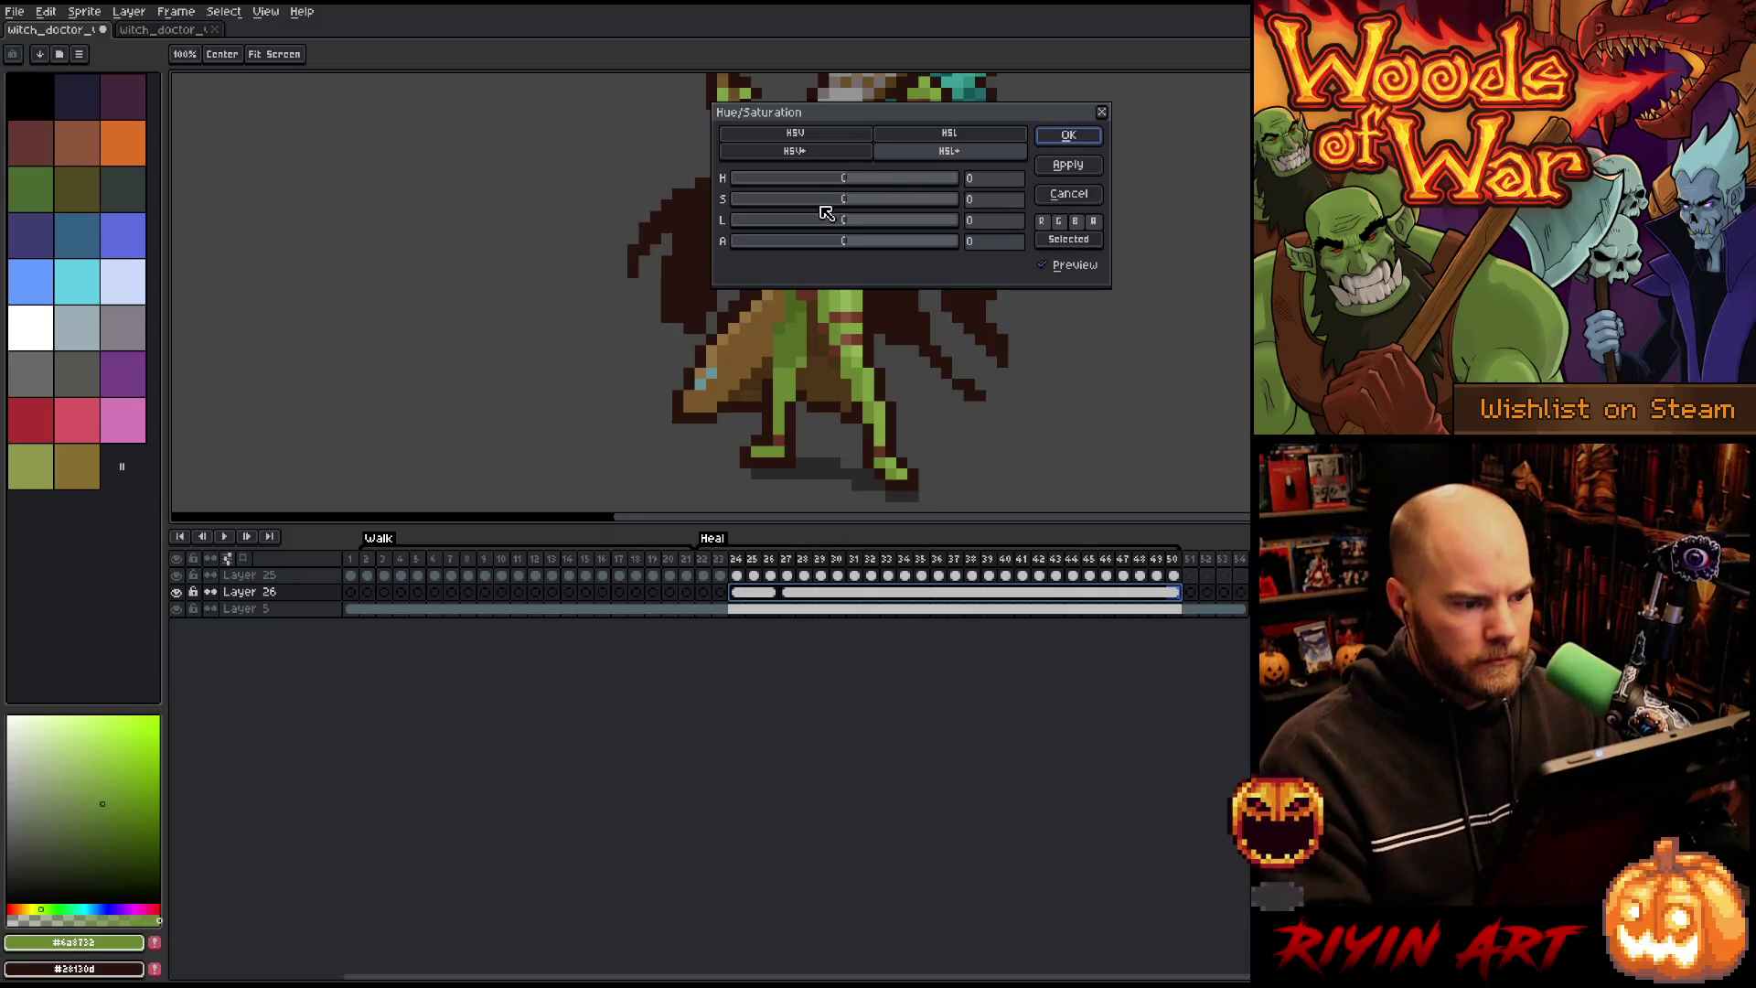
Step: Remove all saturation from the selected shadow cels with Hue/Saturation
left_click_drag(824, 199, 567, 202)
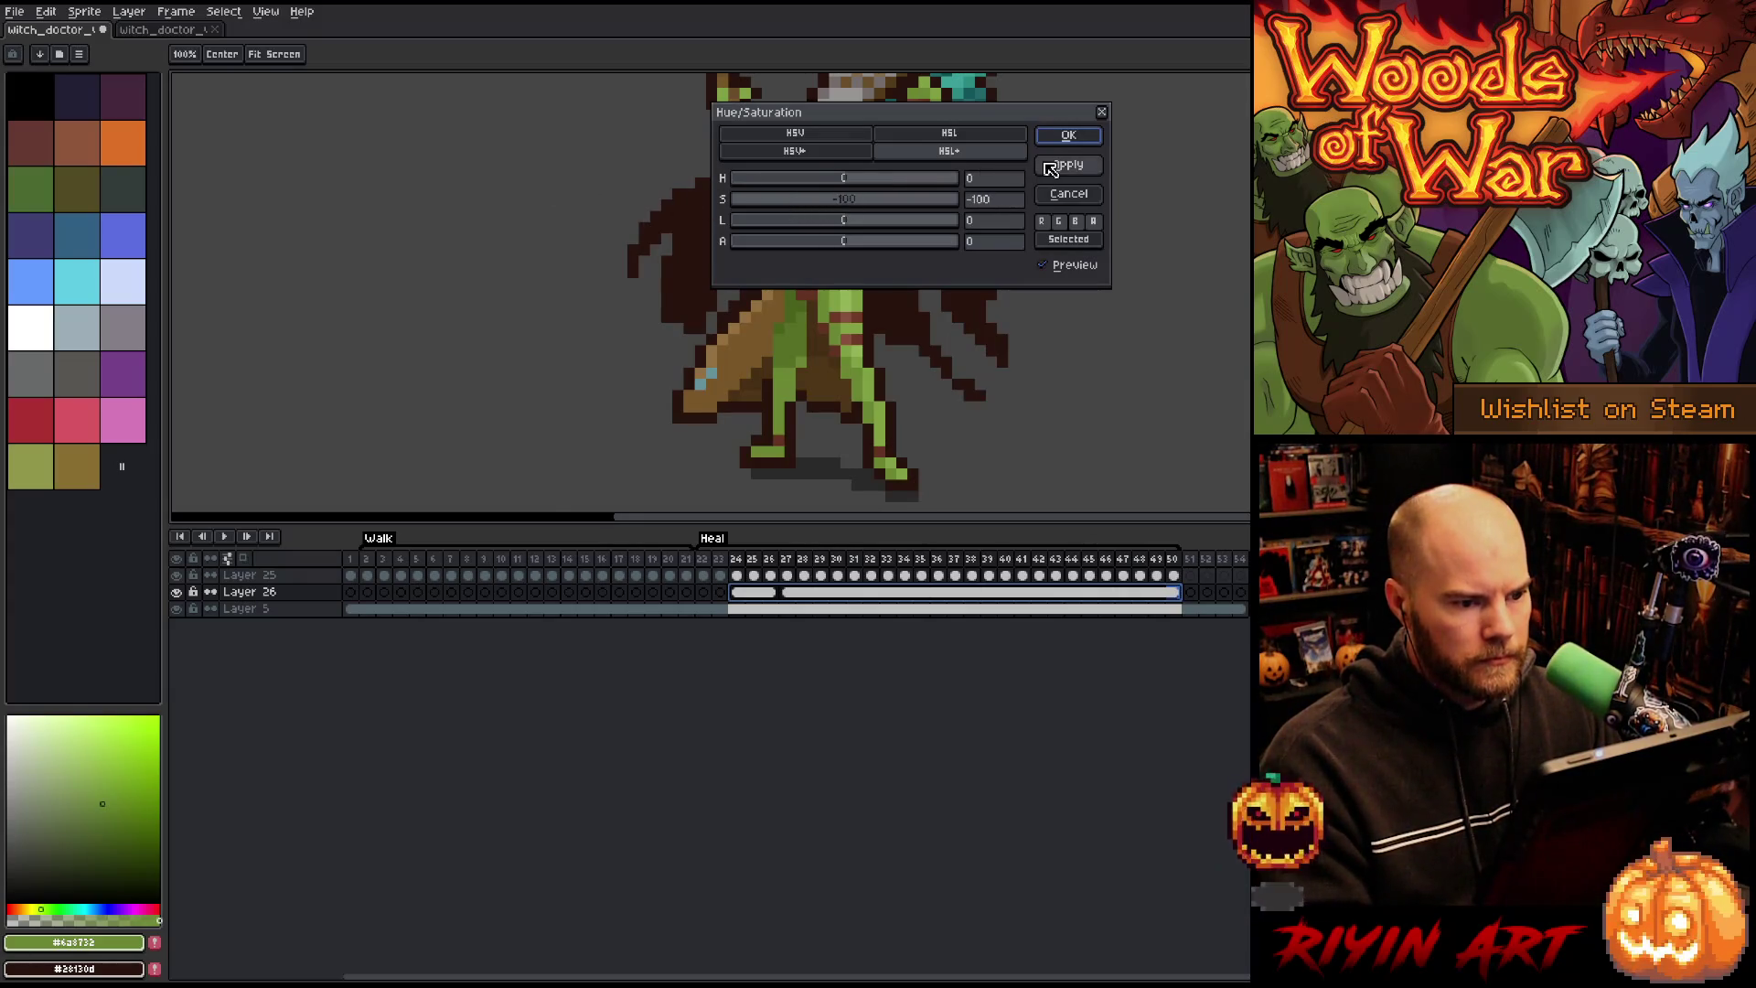
left_click(1051, 168)
left_click(1061, 137)
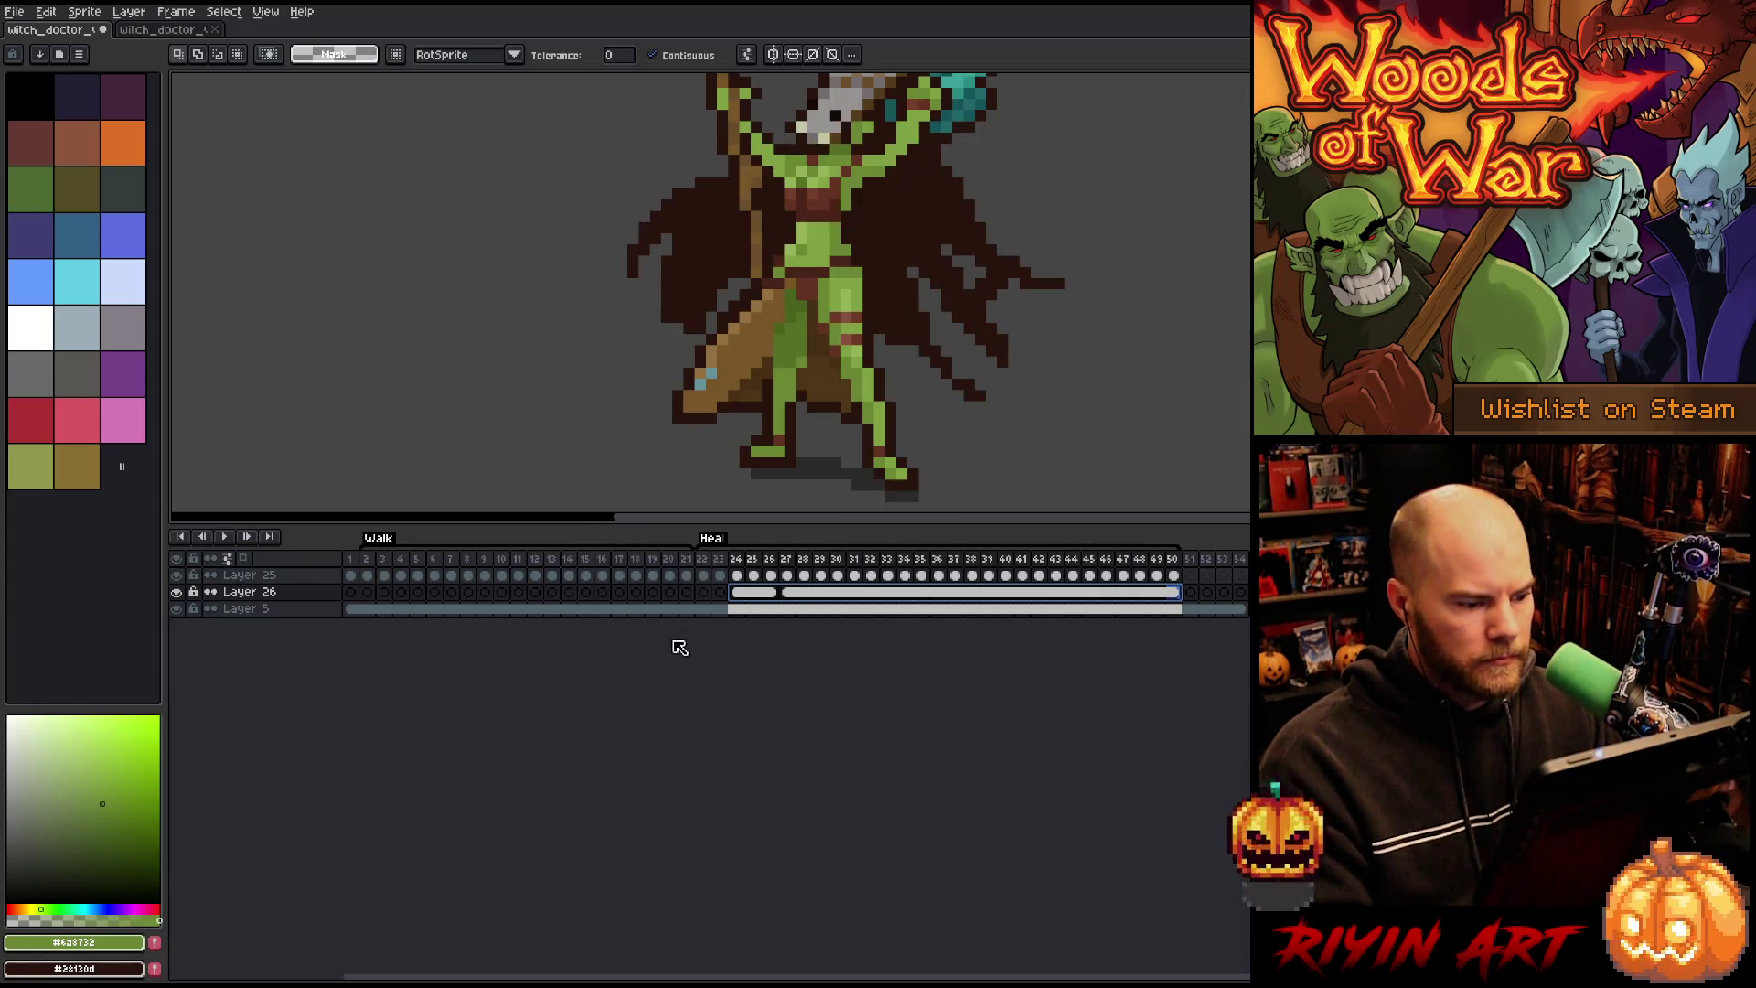
Step: Scrub through the Heal and Walk frames, then hide the gray background Layer 5
left_click(718, 596)
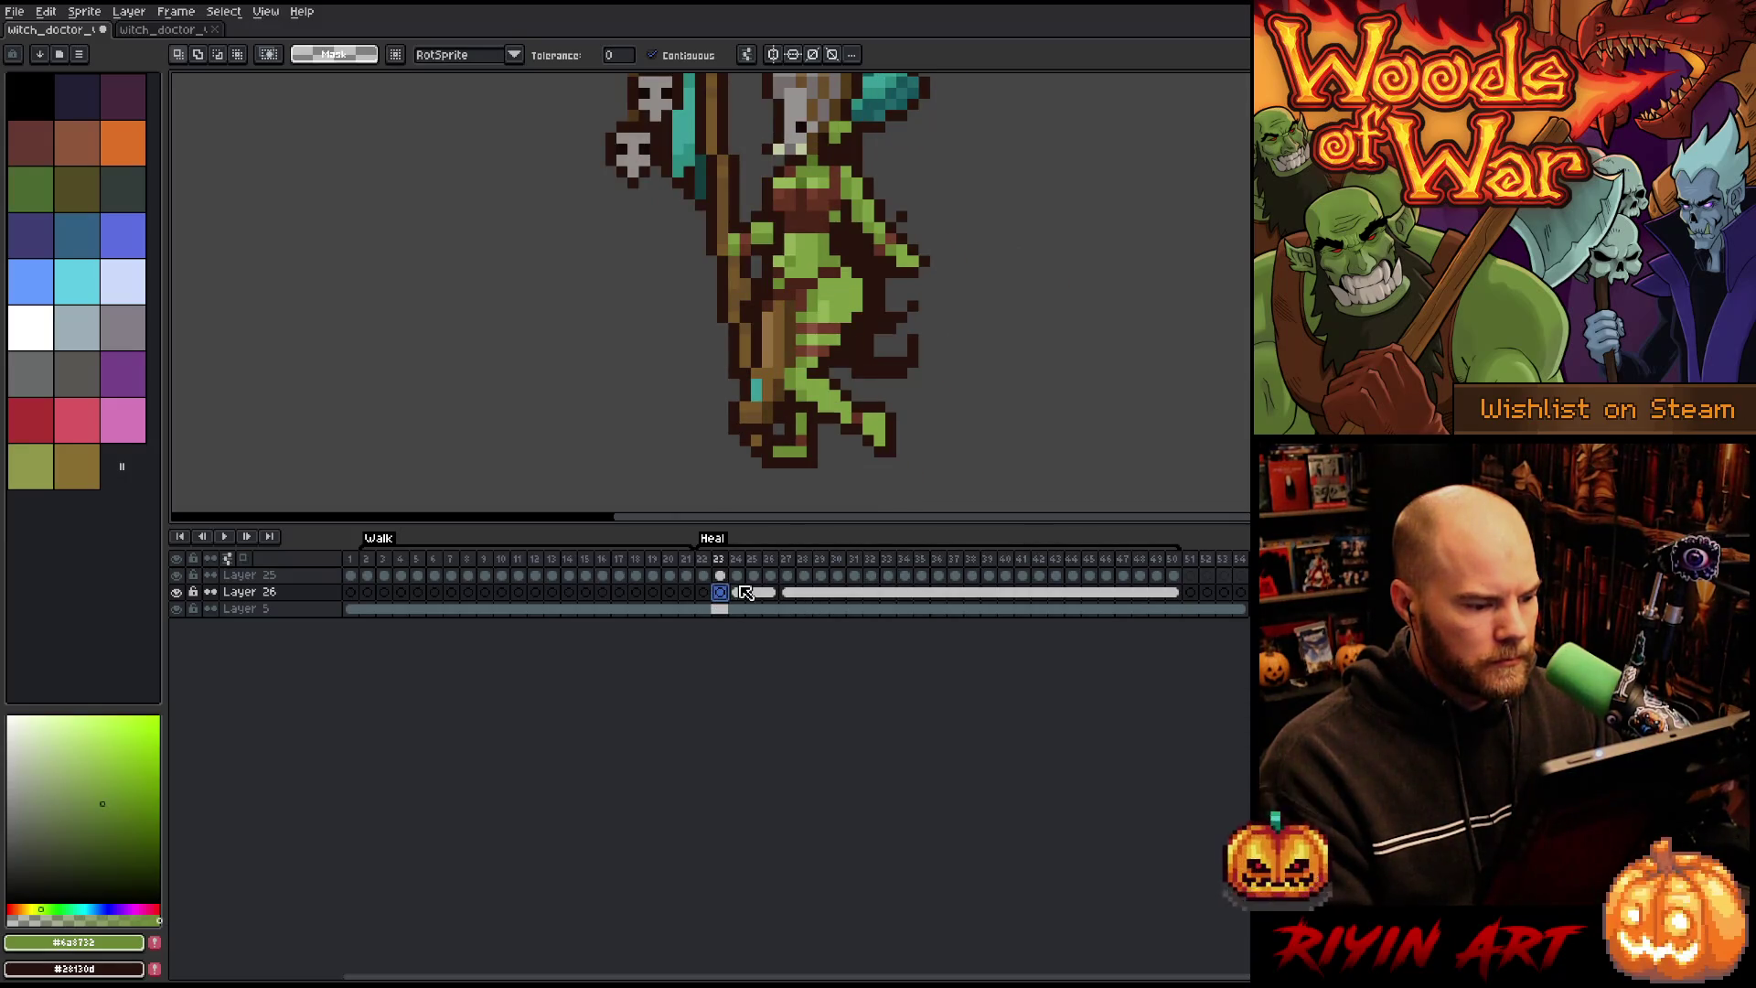
mouse_move(739, 599)
left_mouse_down()
mouse_move(770, 596)
mouse_move(737, 596)
left_mouse_up()
mouse_move(350, 592)
left_mouse_down()
mouse_move(384, 594)
mouse_move(341, 590)
left_mouse_up()
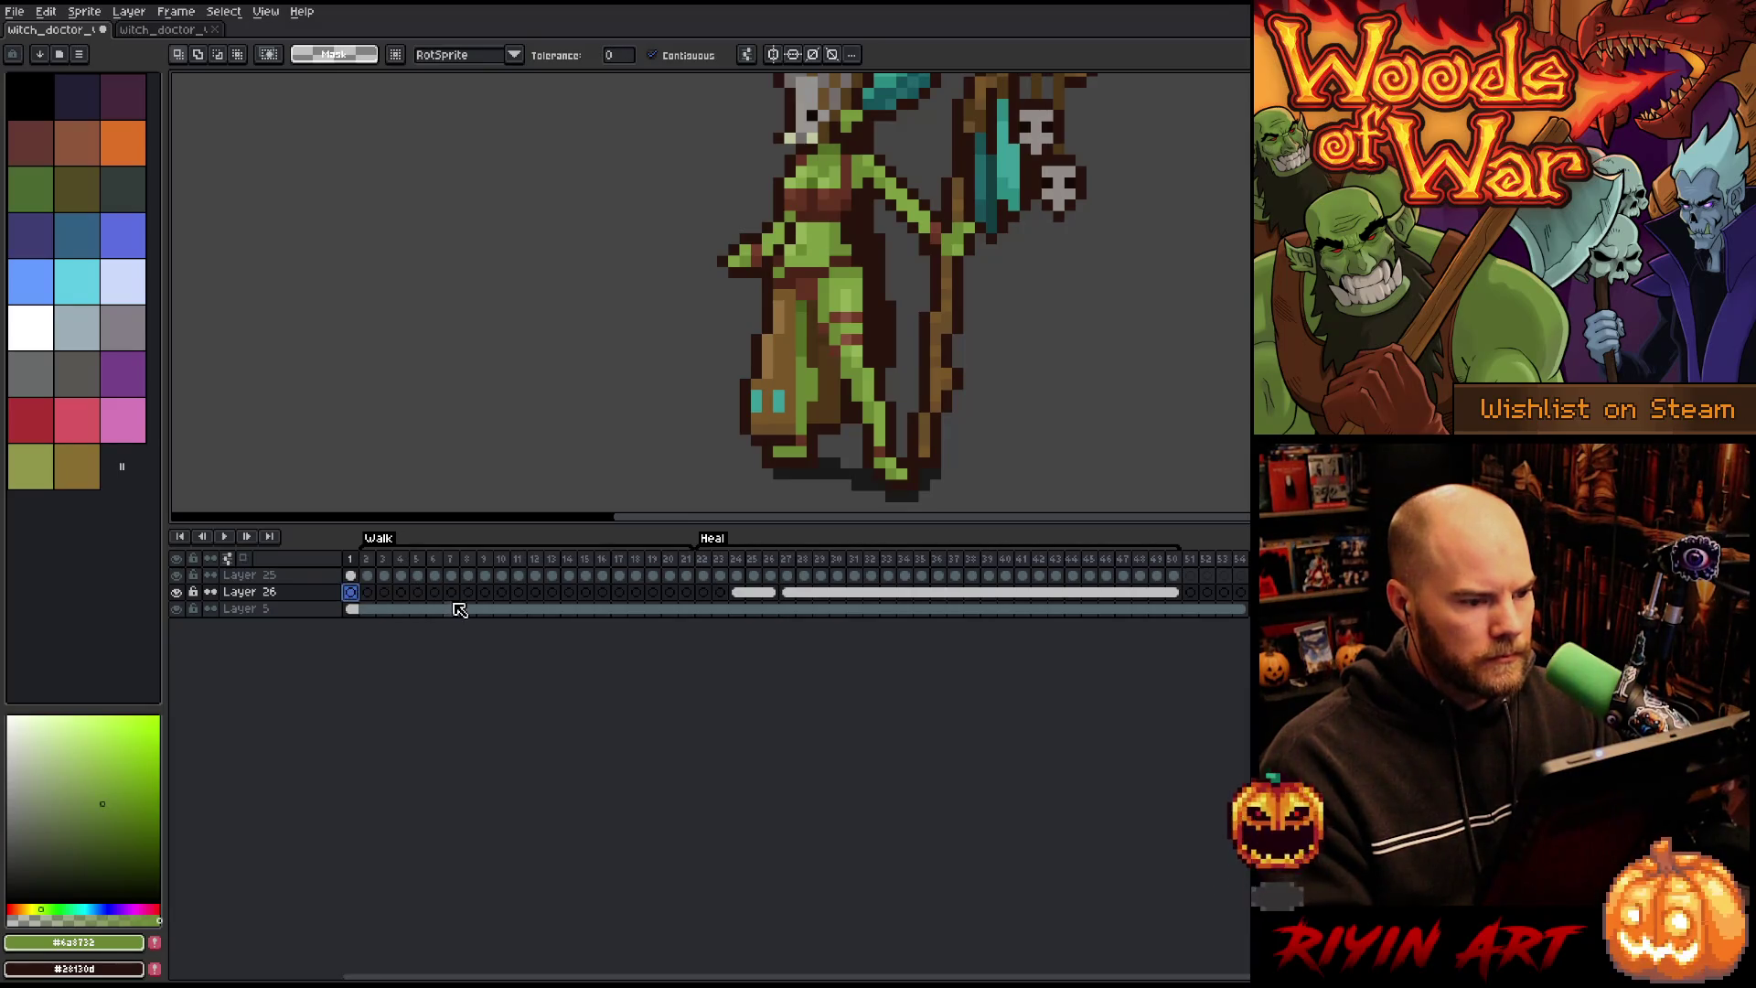
scroll(695, 279, "down", 3)
scroll(695, 279, "up", 1)
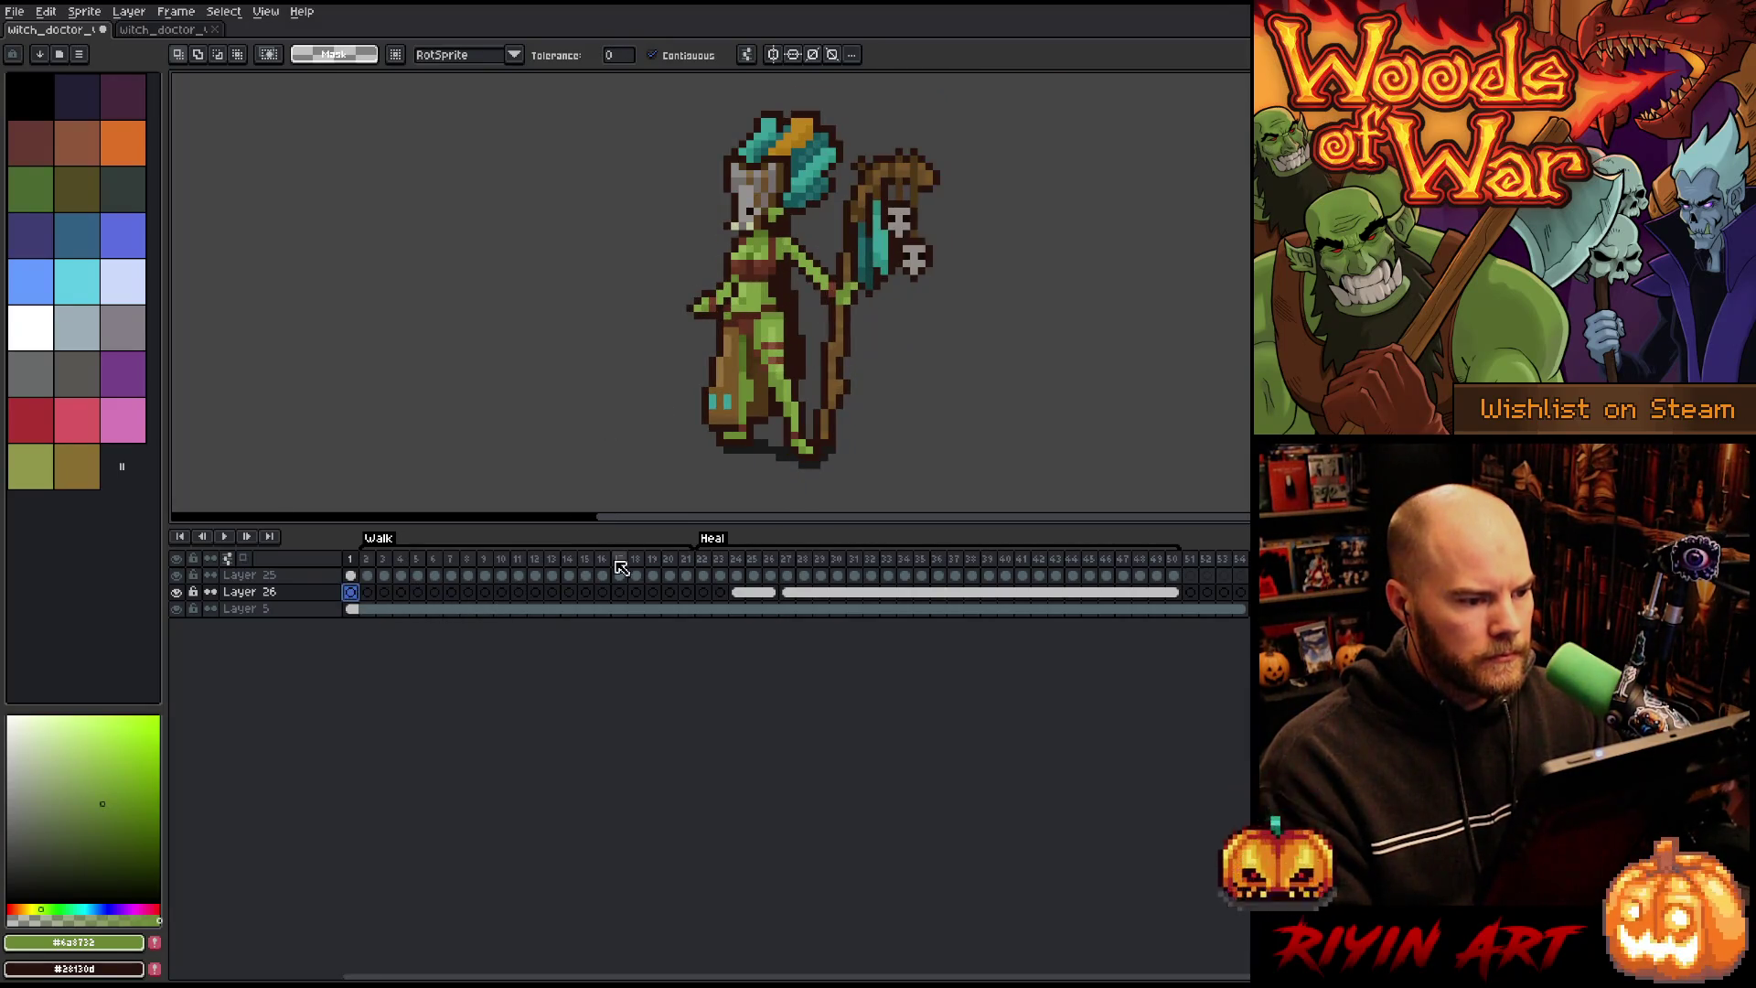
left_click_drag(367, 593, 722, 595)
left_click(176, 608)
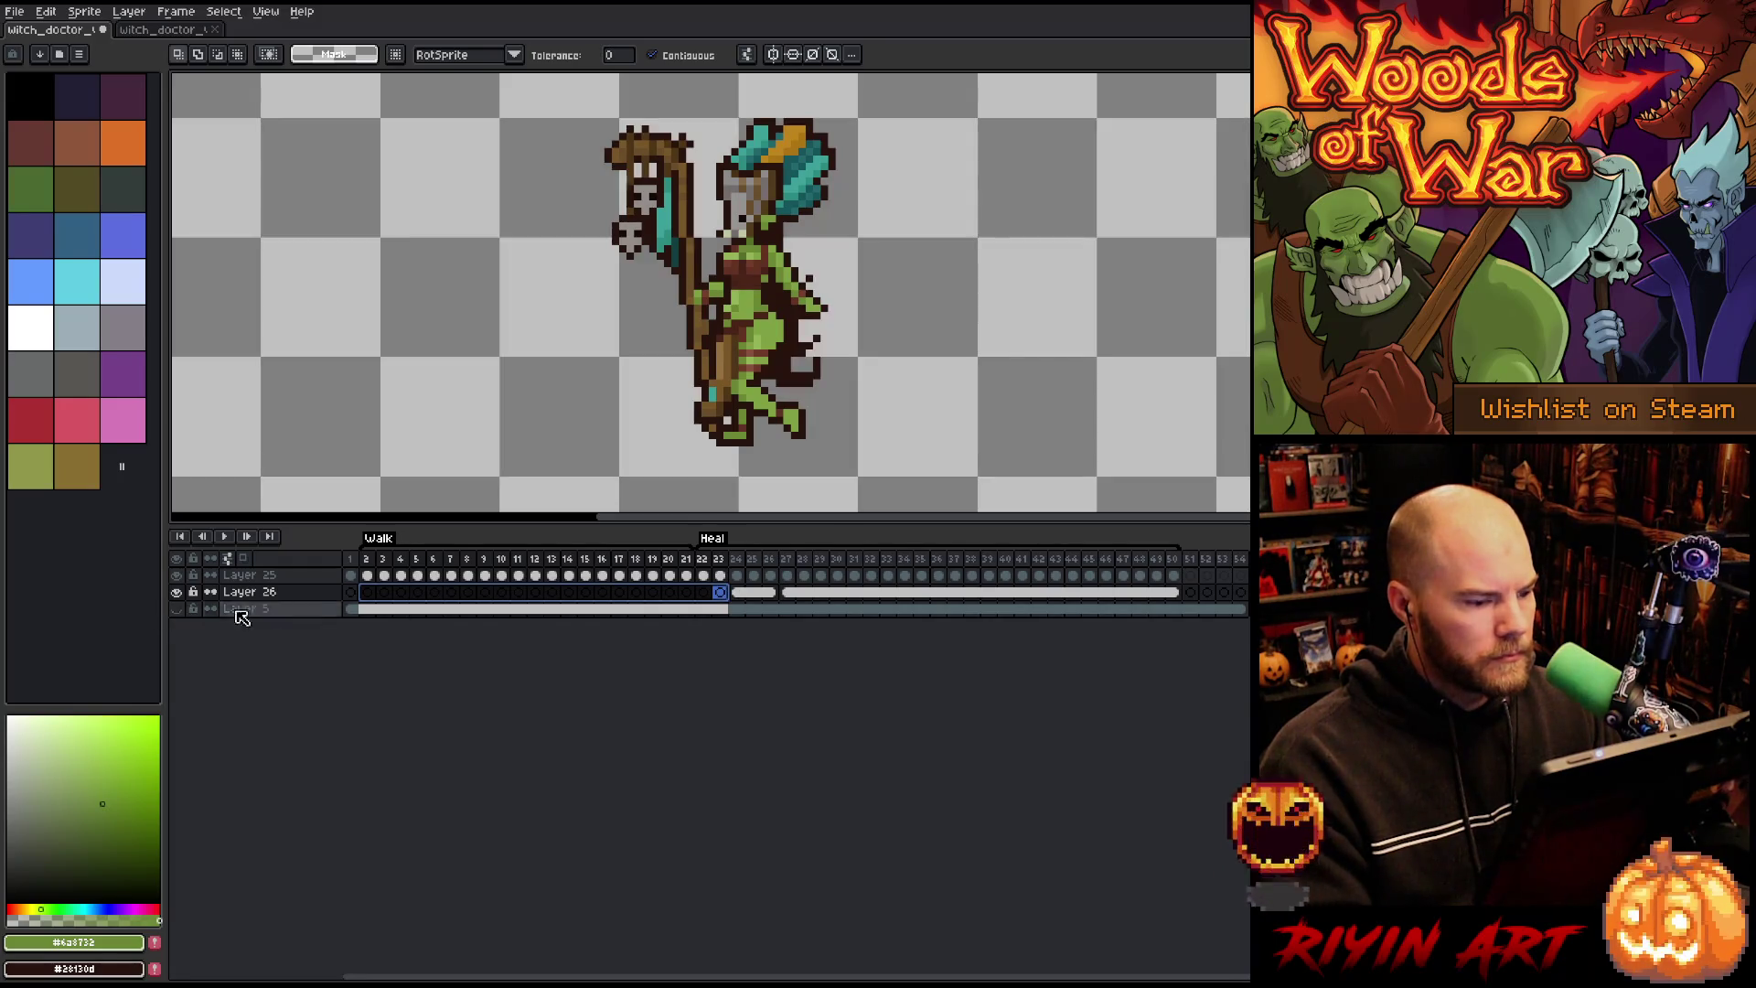
Step: Zoom and pan to the feet, switch to the Pencil, and go to walk frame 2
left_click(736, 593)
scroll(722, 292, "up", 1)
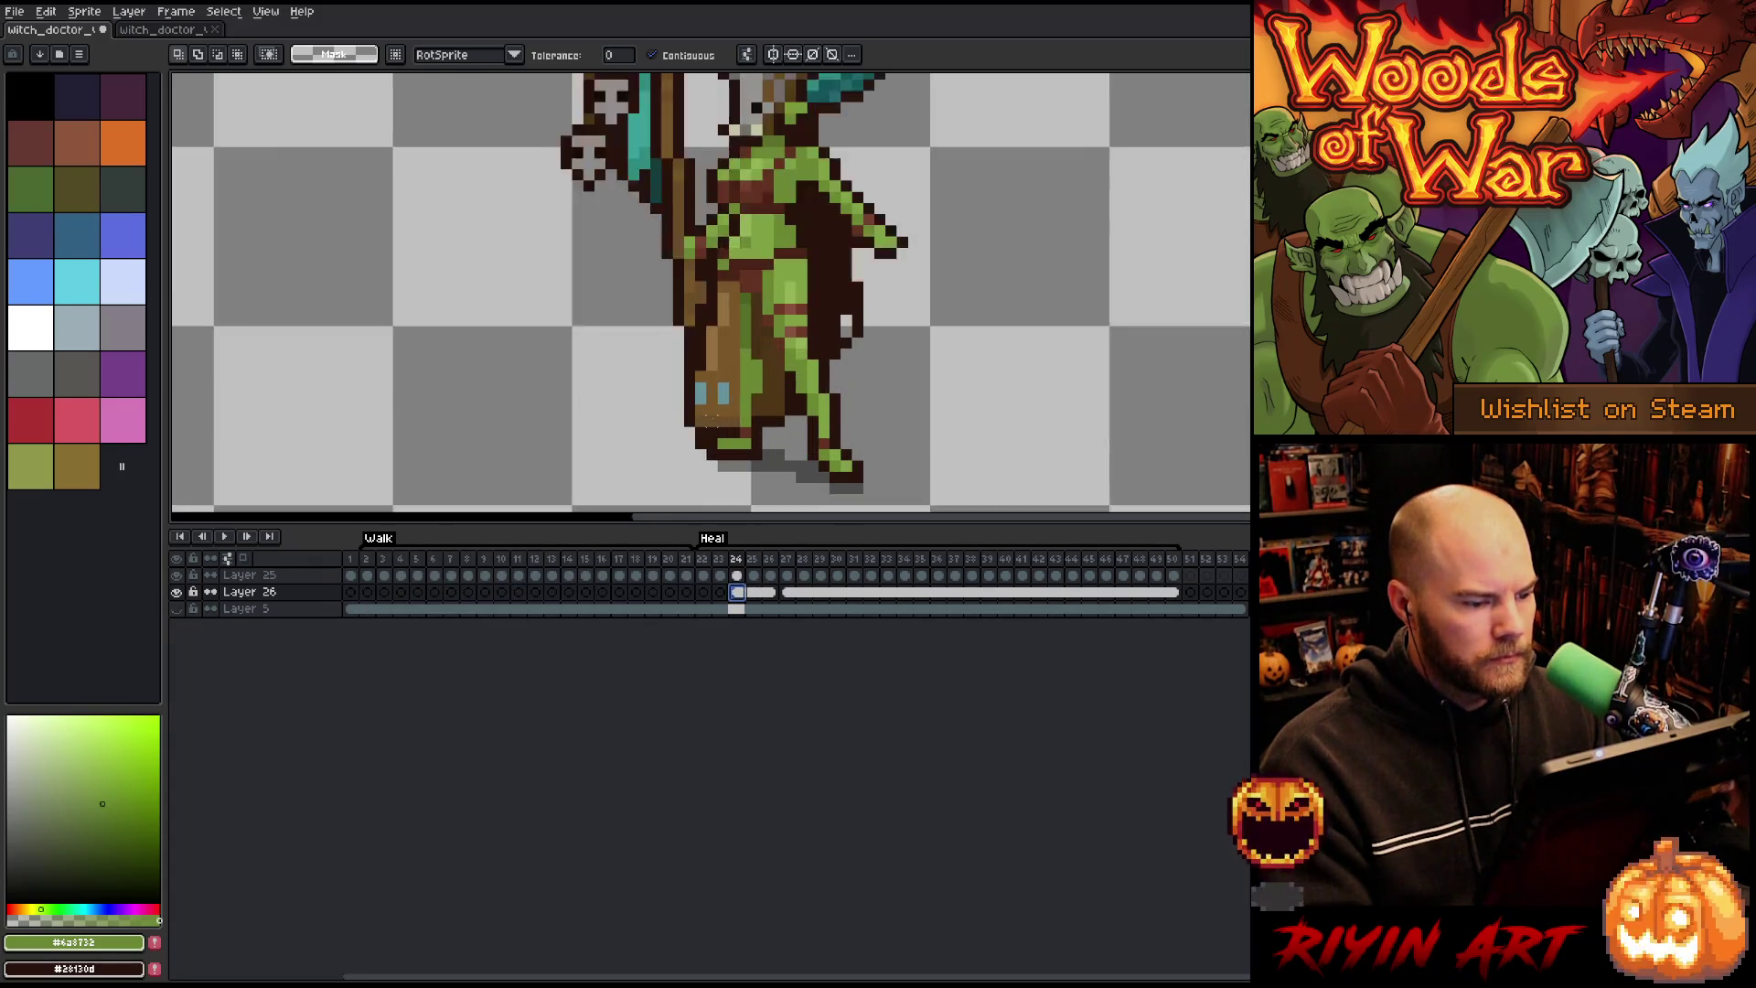
scroll(710, 414, "up", 1)
left_click_drag(794, 477, 842, 362)
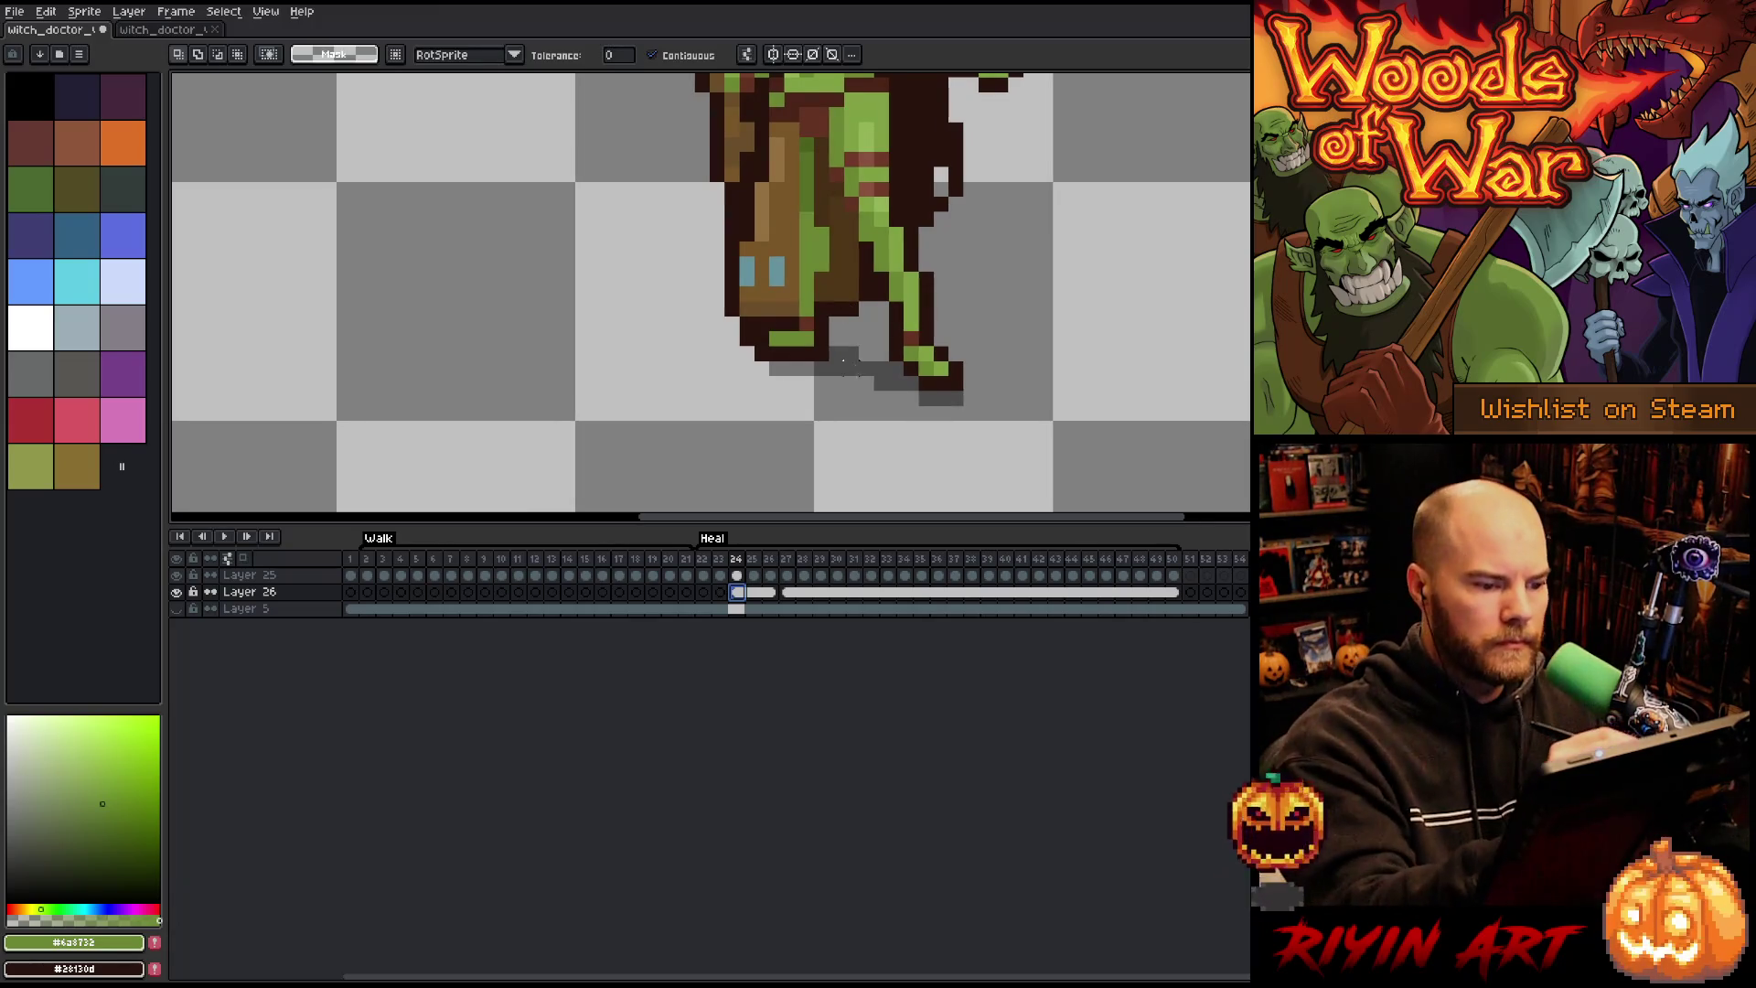
key("b")
left_click(367, 592)
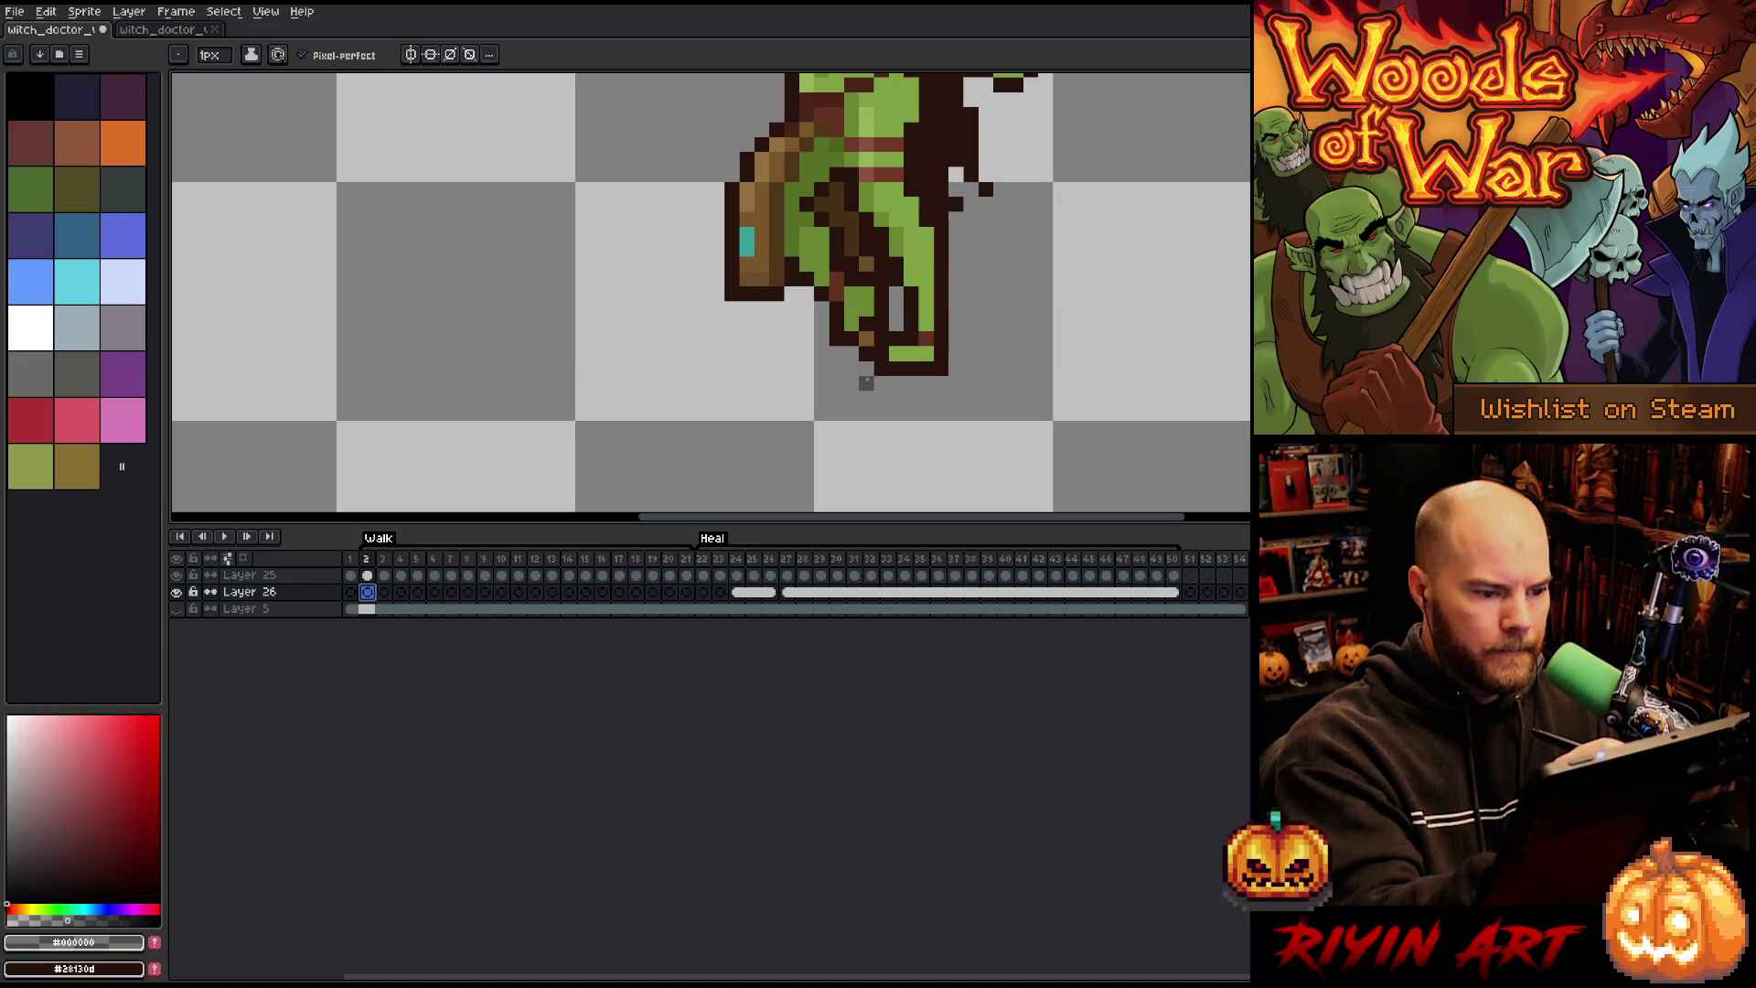
Step: Paint gray shadow strips under the witch doctor's feet on walk frames 2 and 3
left_click(867, 367)
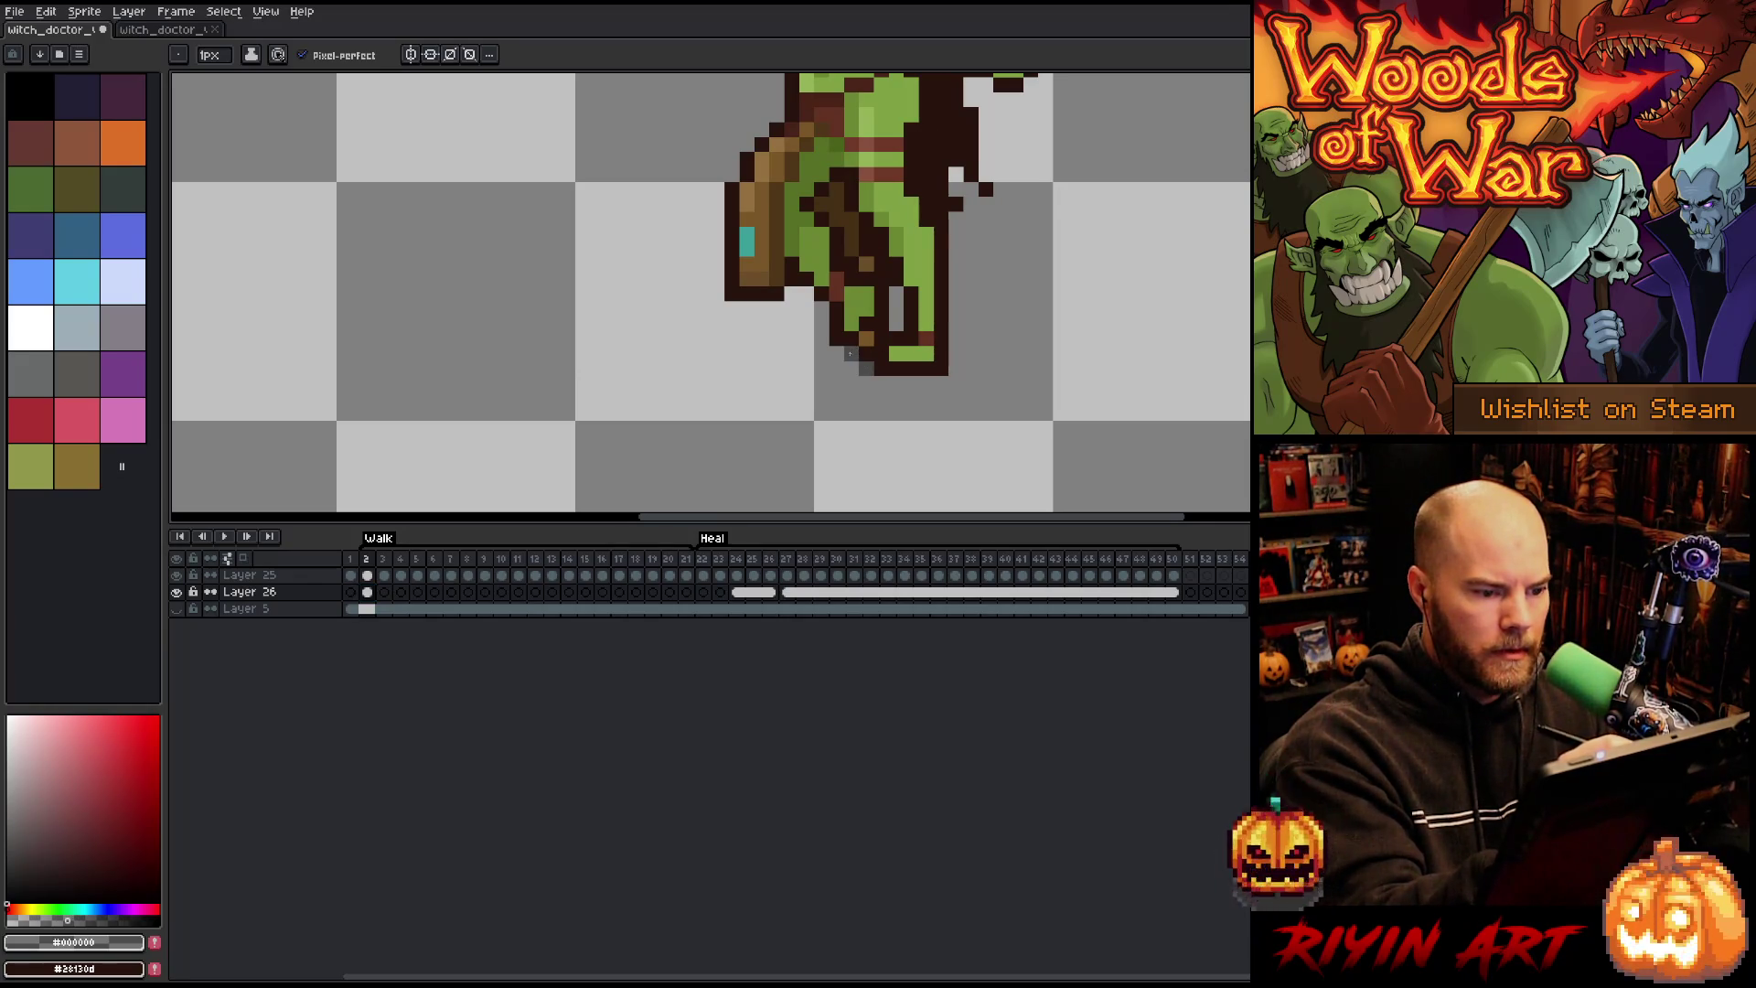
mouse_move(897, 383)
left_mouse_down()
mouse_move(881, 384)
mouse_move(956, 383)
left_mouse_up()
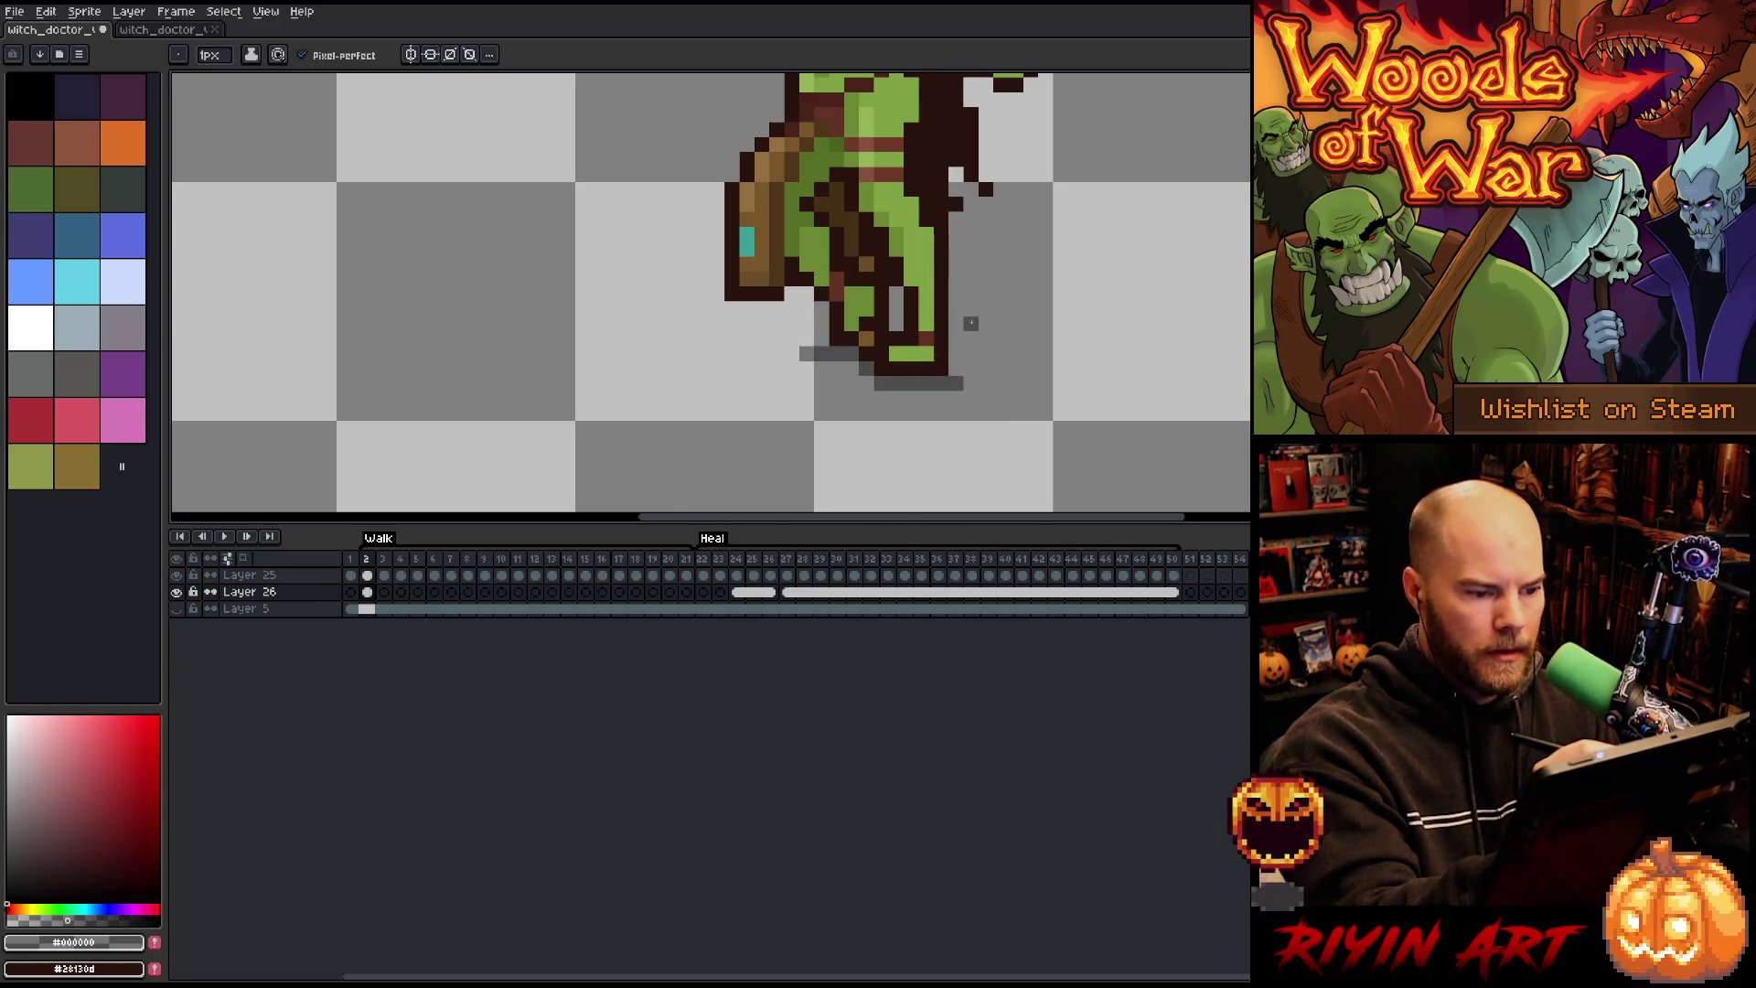
left_click(384, 592)
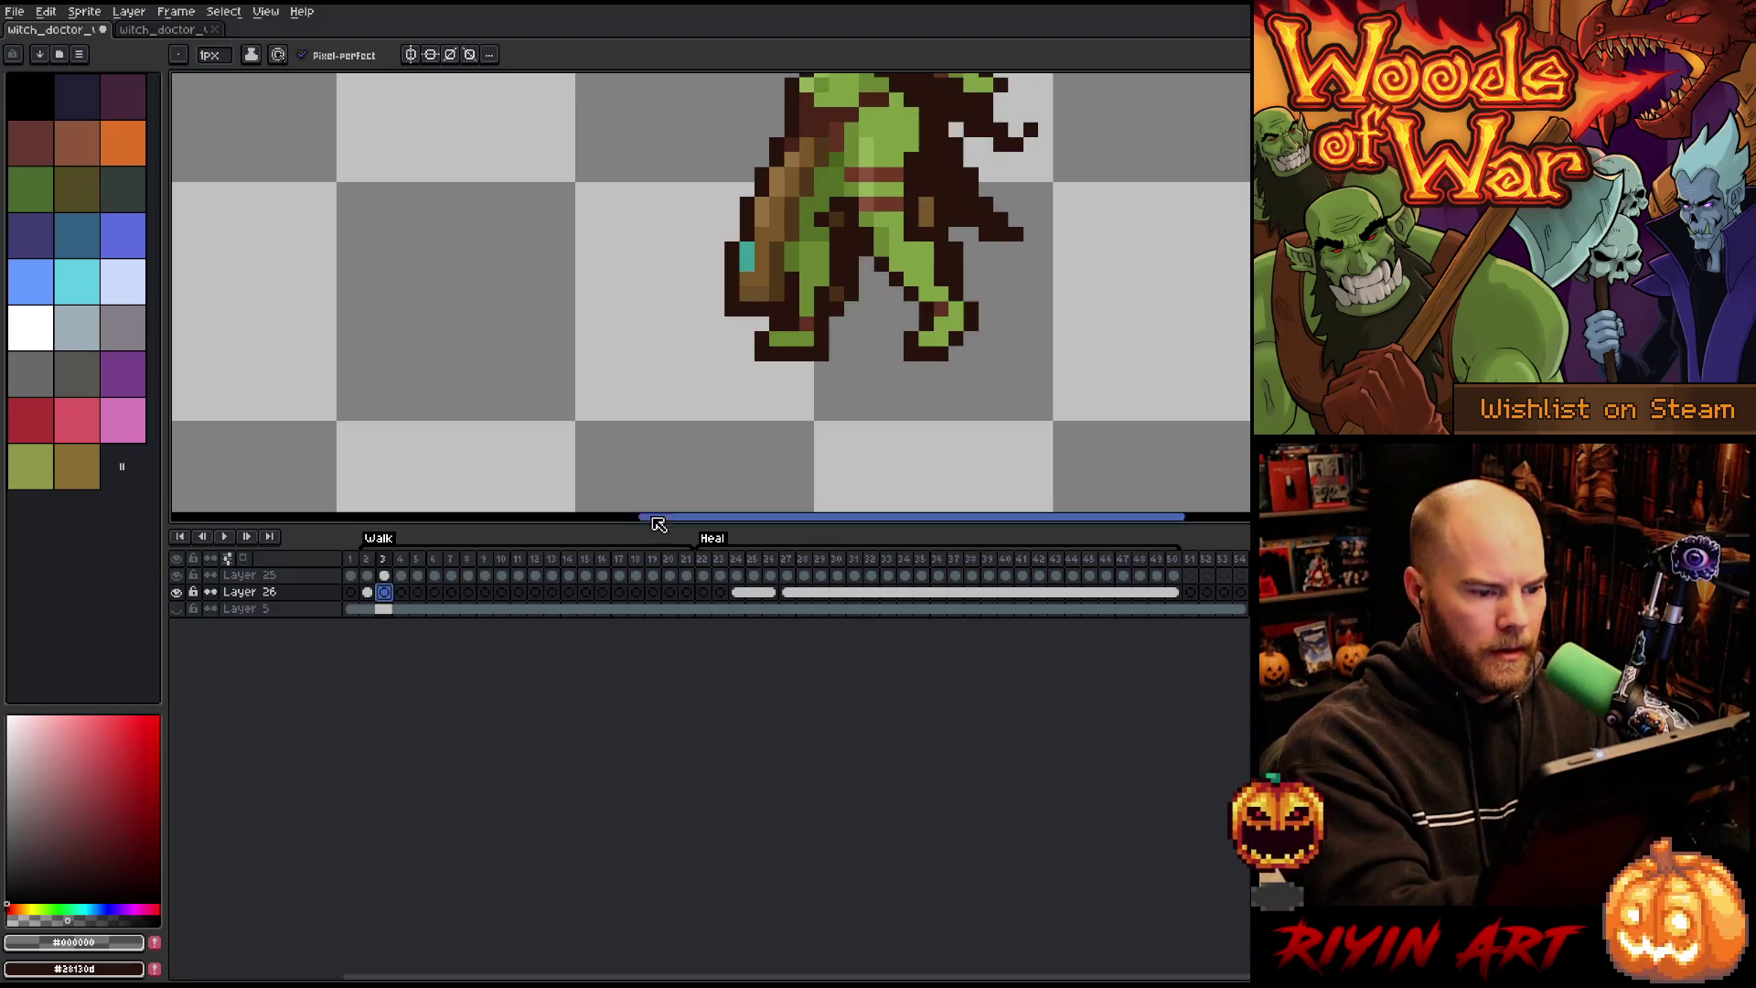
mouse_move(911, 383)
left_mouse_down()
mouse_move(985, 385)
mouse_move(745, 367)
left_mouse_up()
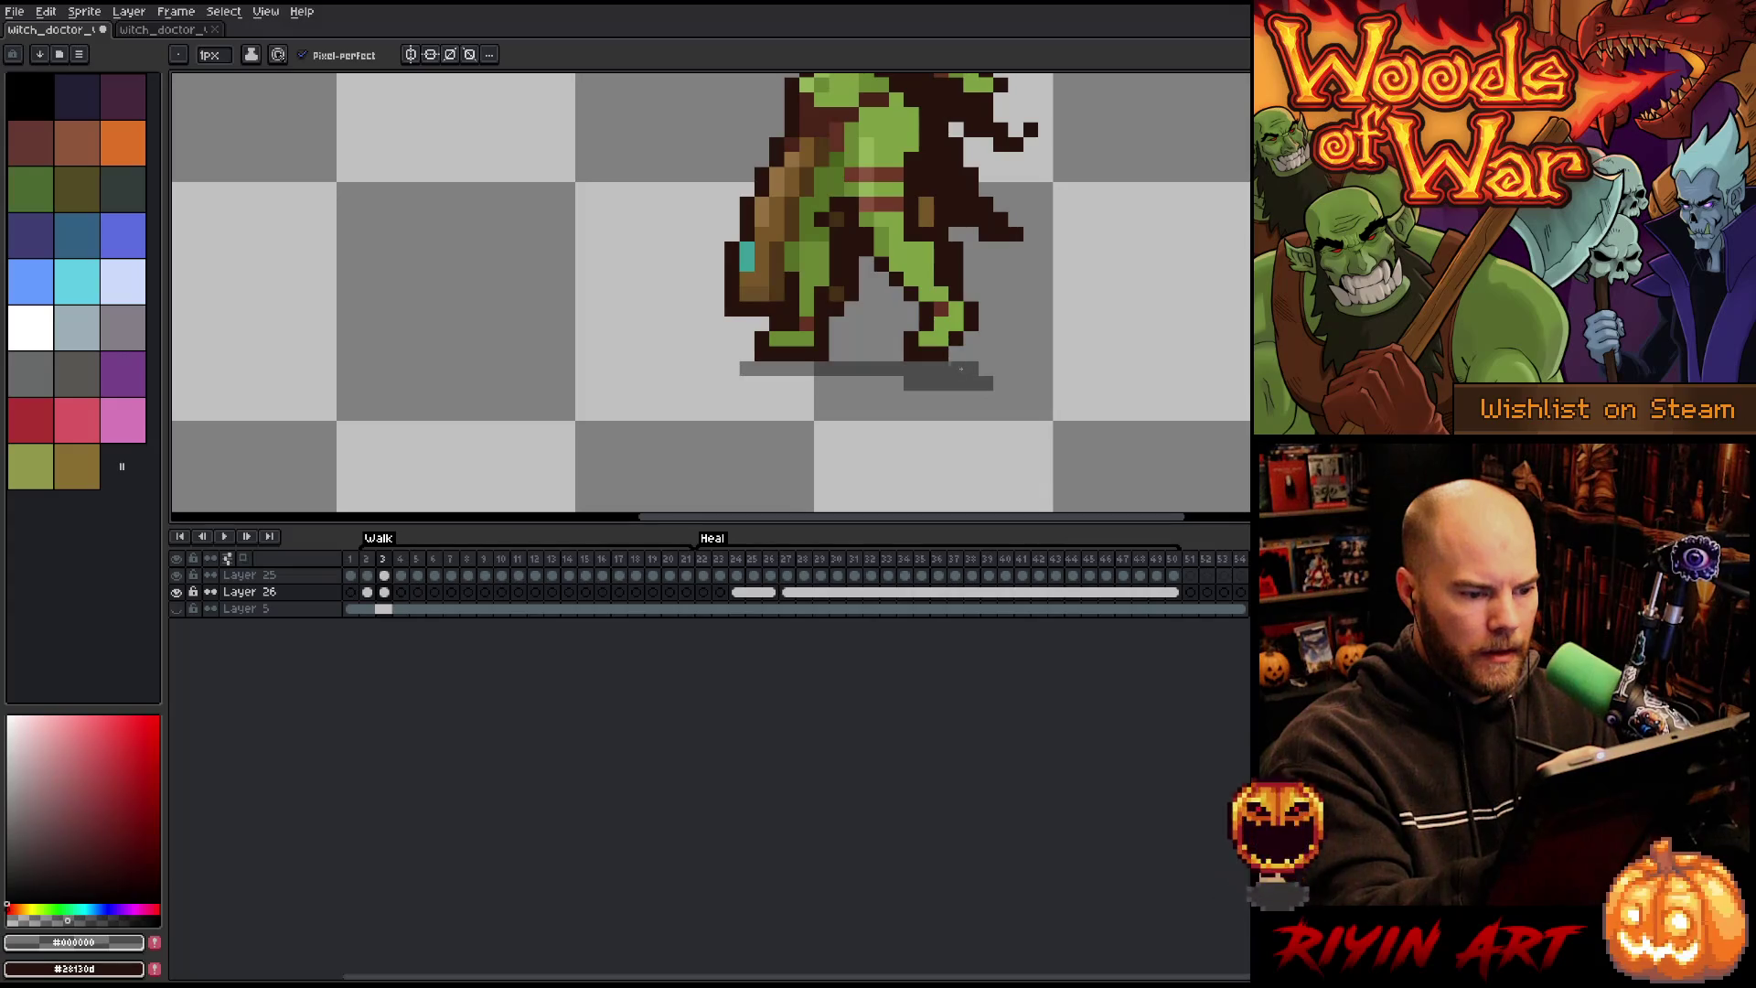
key("ctrl+z")
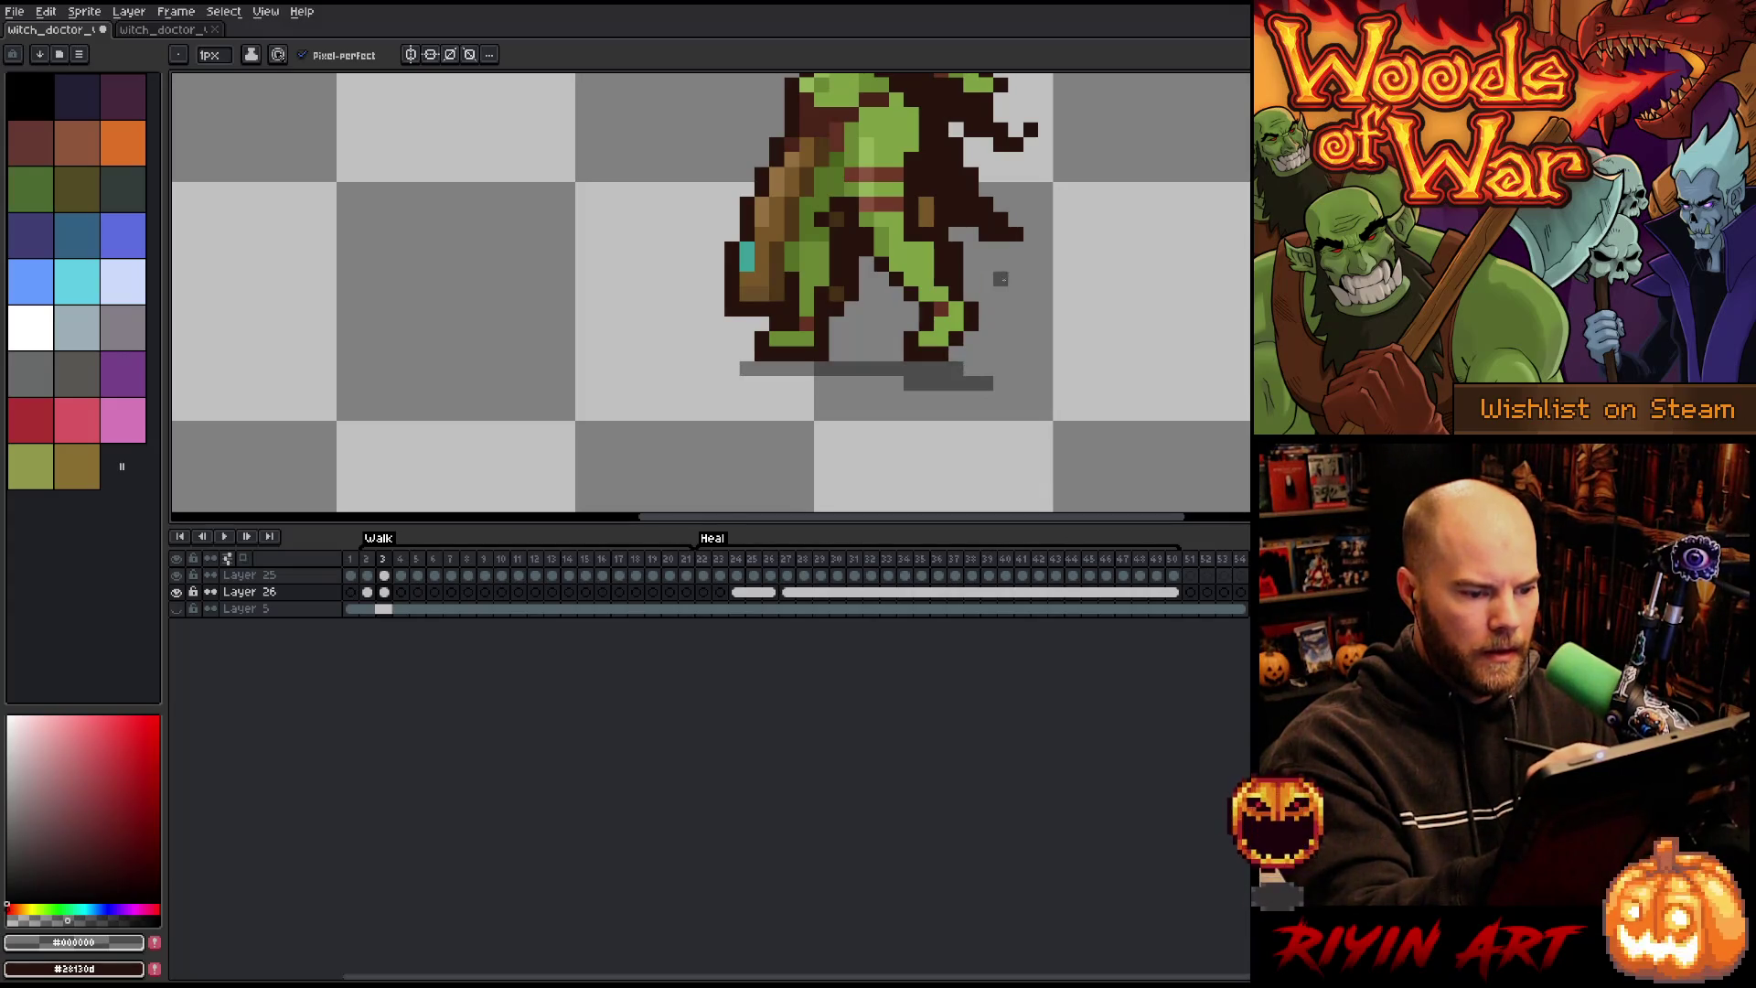
left_click(972, 367)
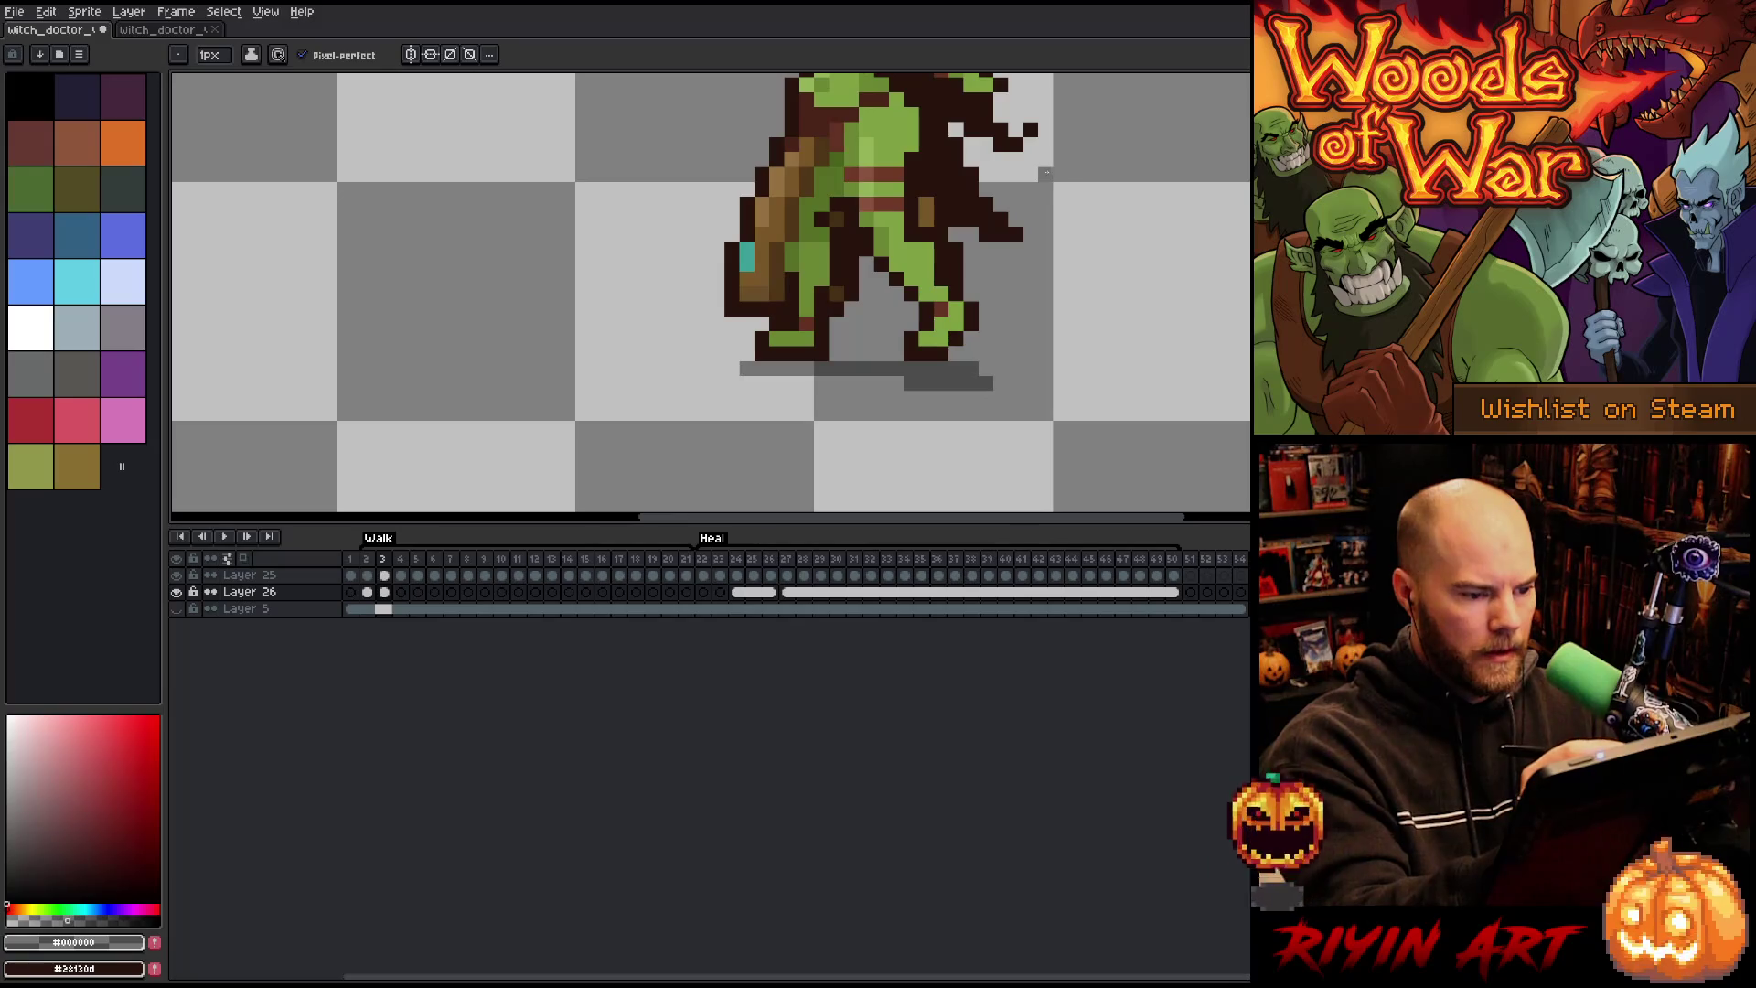
Step: Compare walk frames 2–4, then paint and trim the gray shadow under frame 4's feet
key("Left")
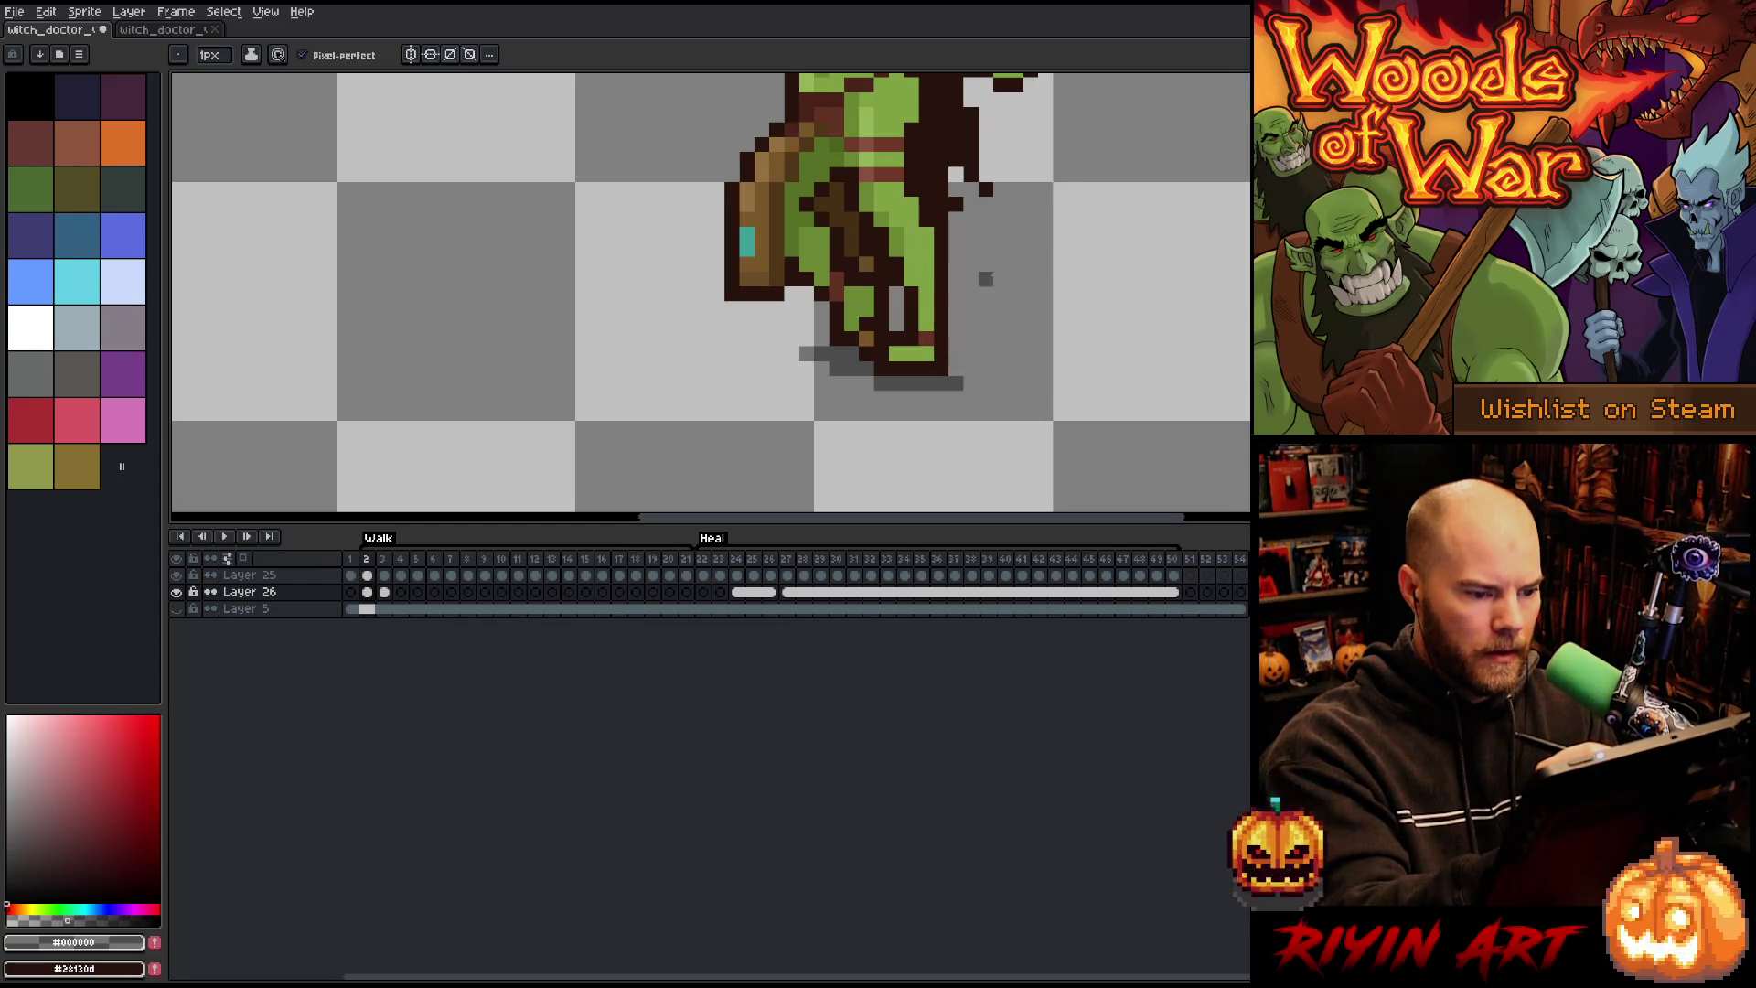
key("Right")
key("Left")
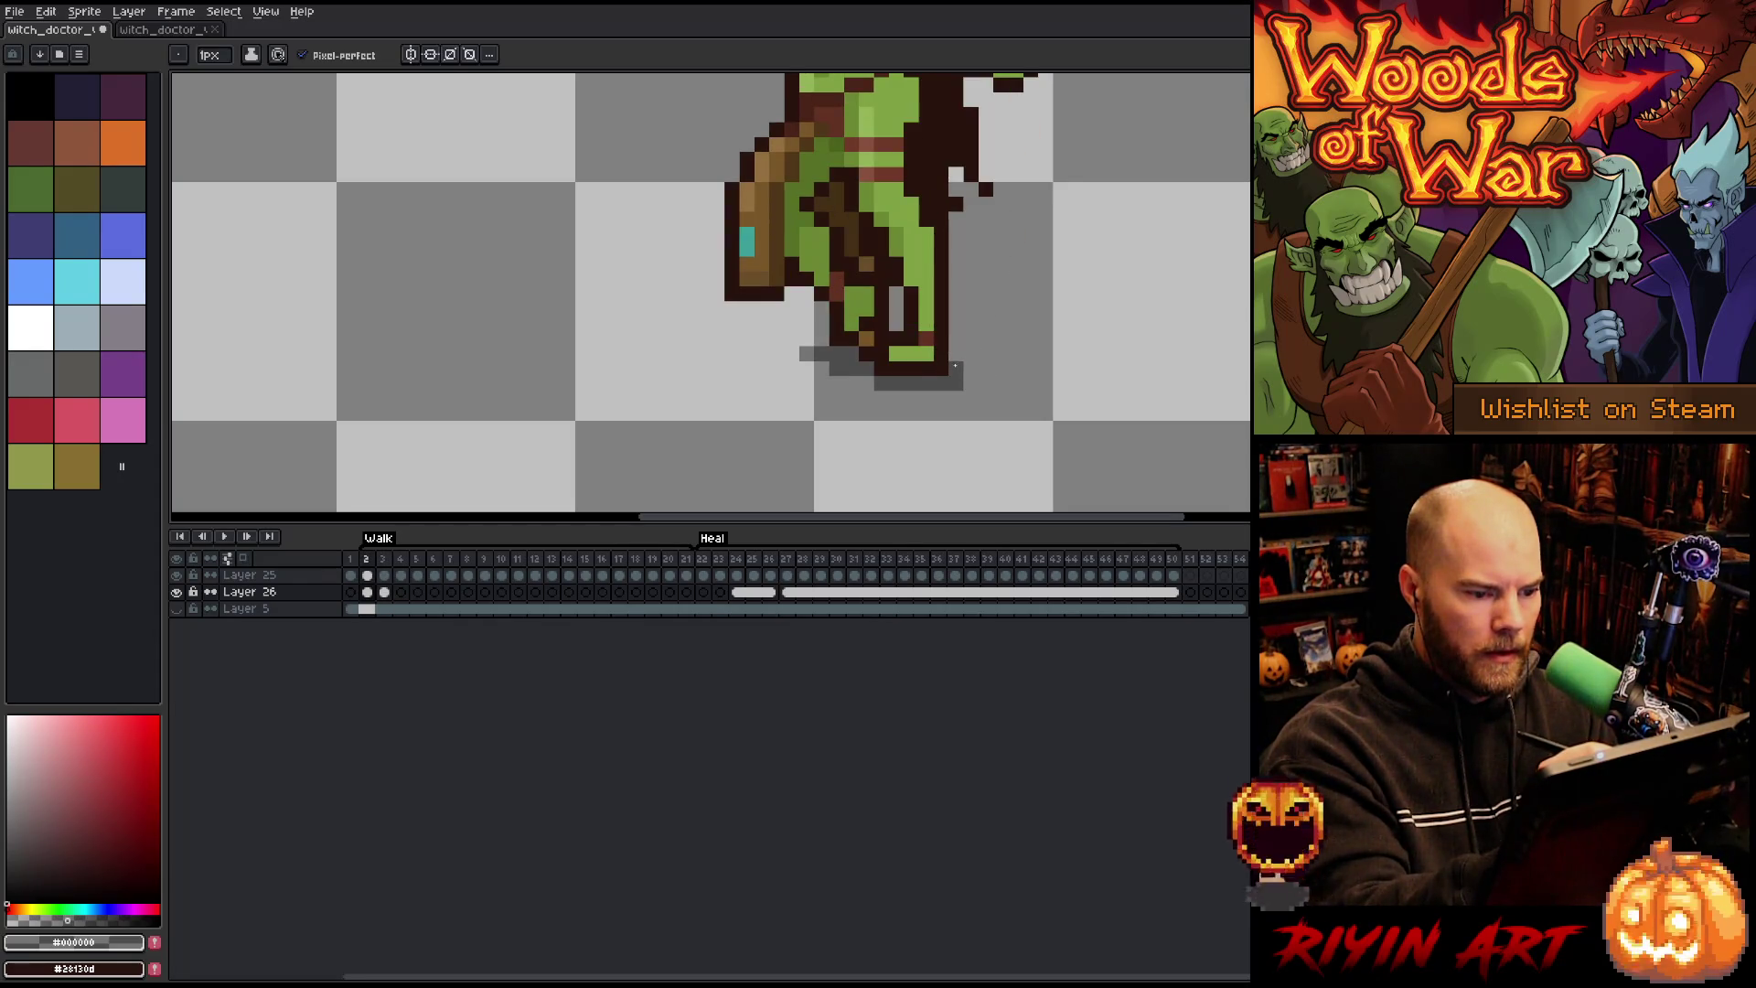
key("Right")
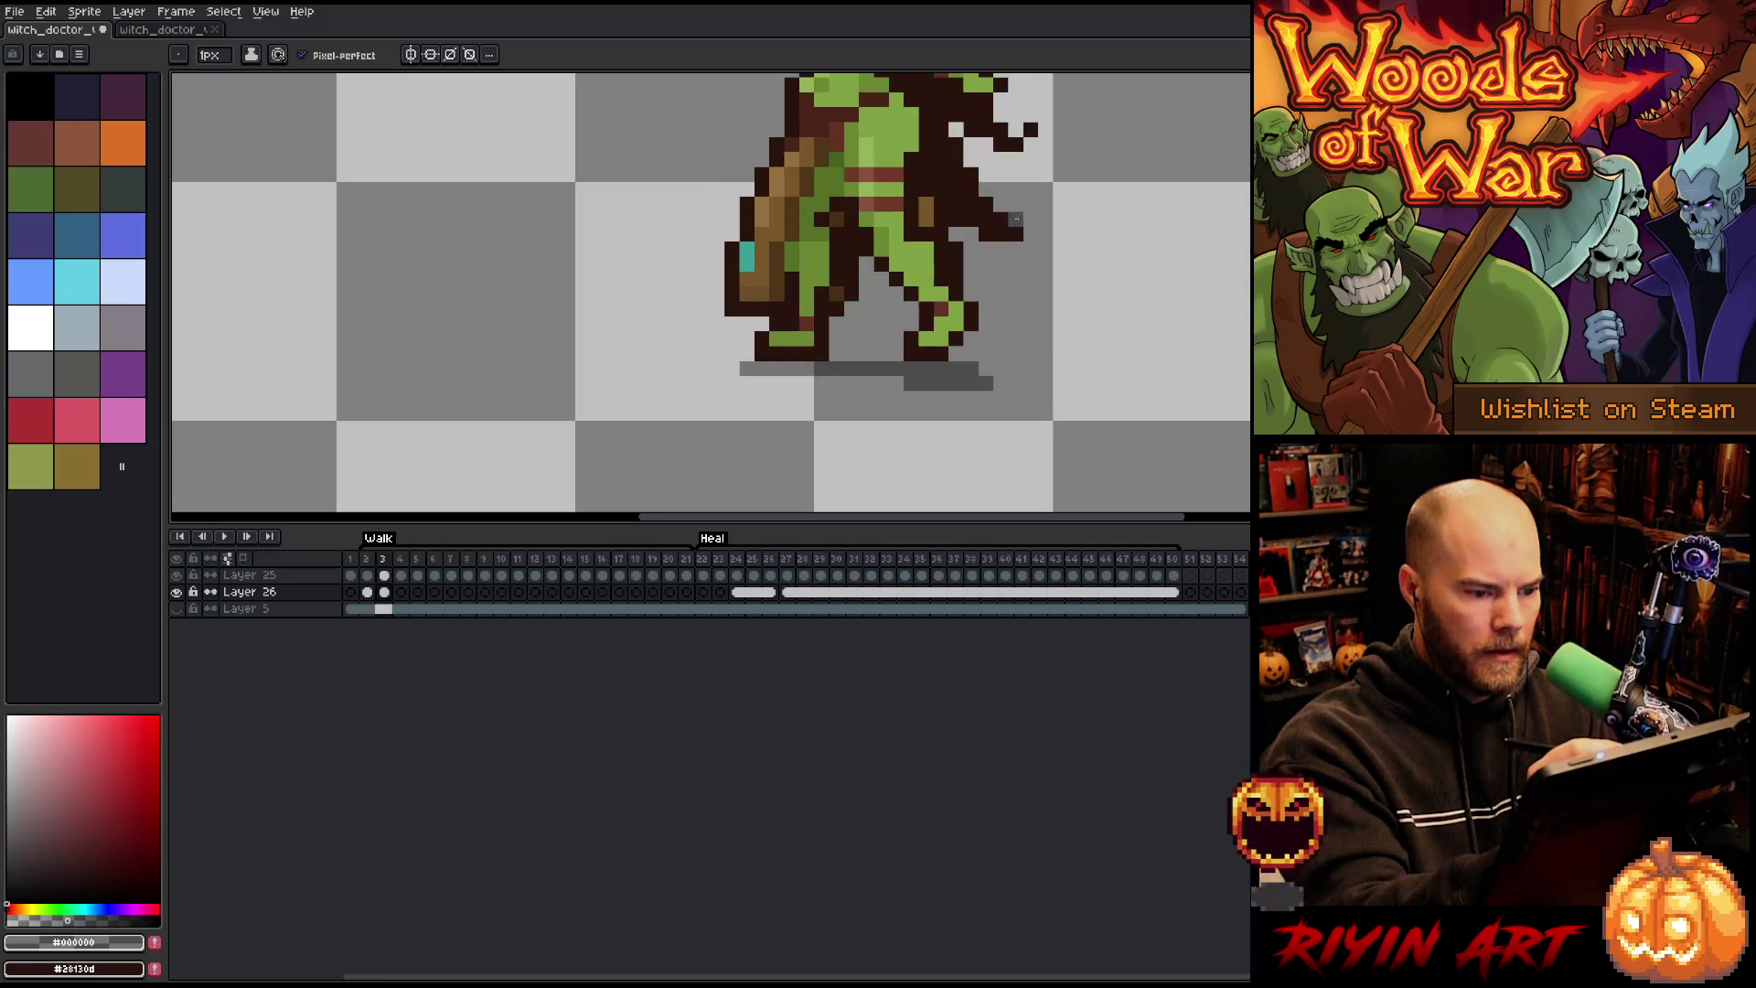
key("Right")
key("Left")
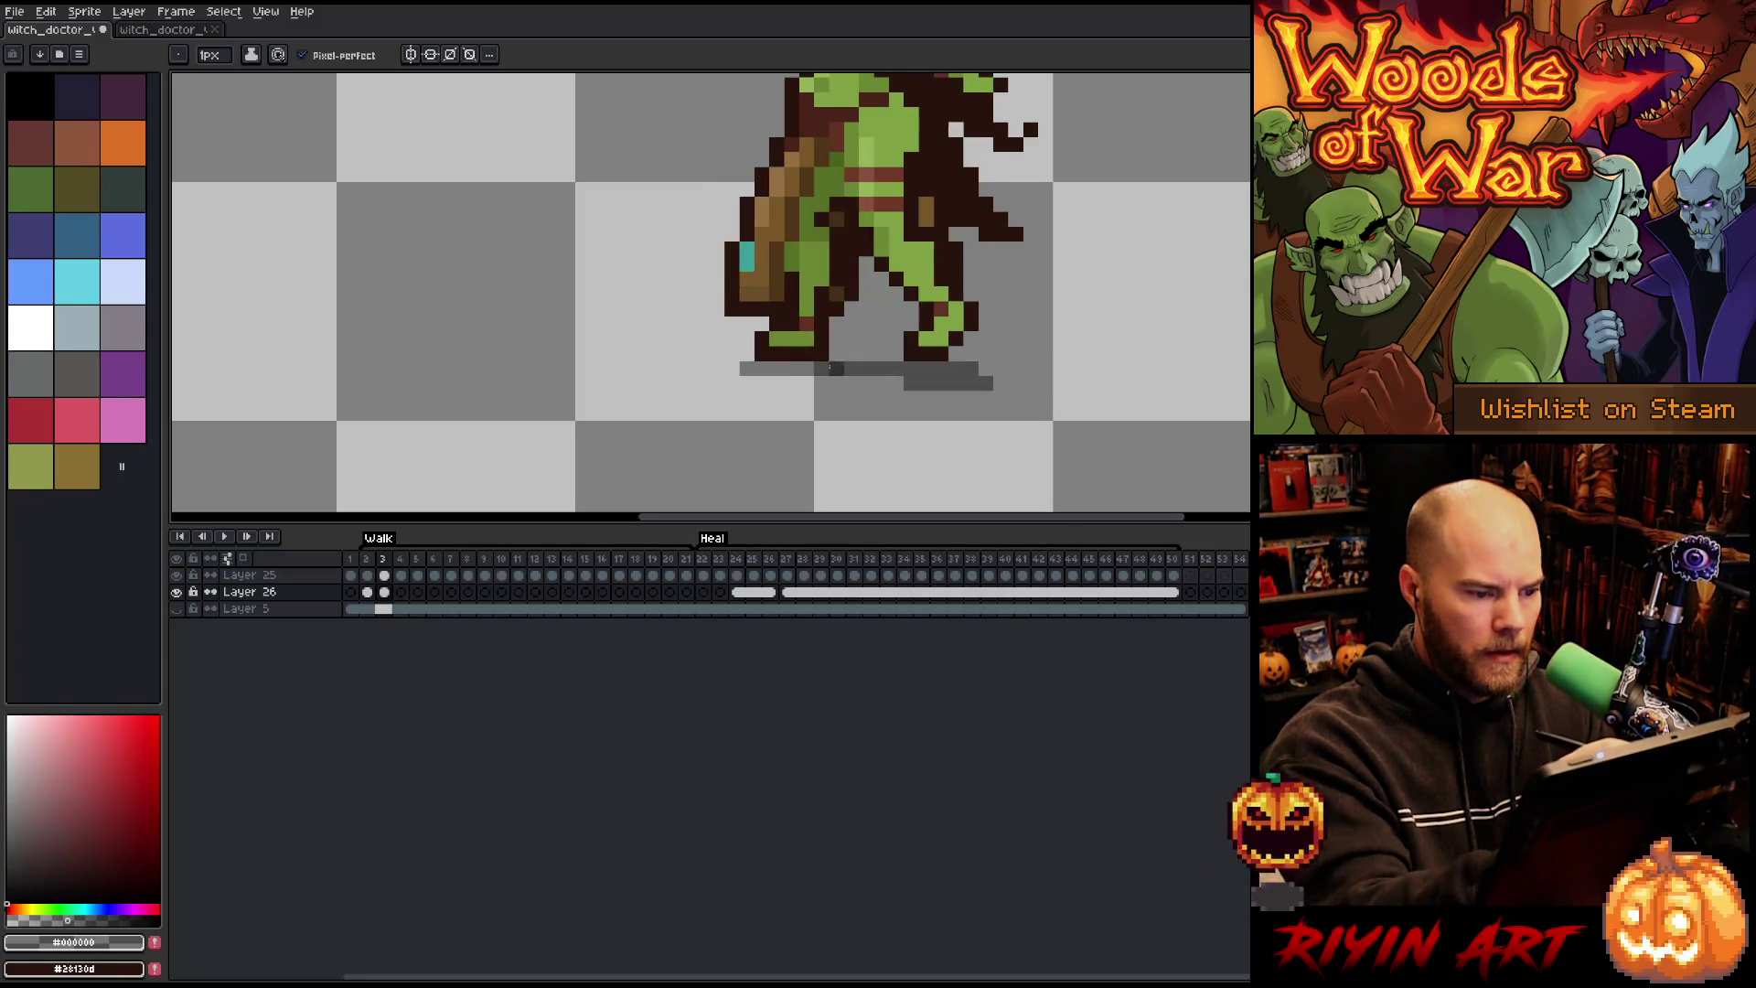
key("Right")
left_click_drag(828, 367, 850, 367)
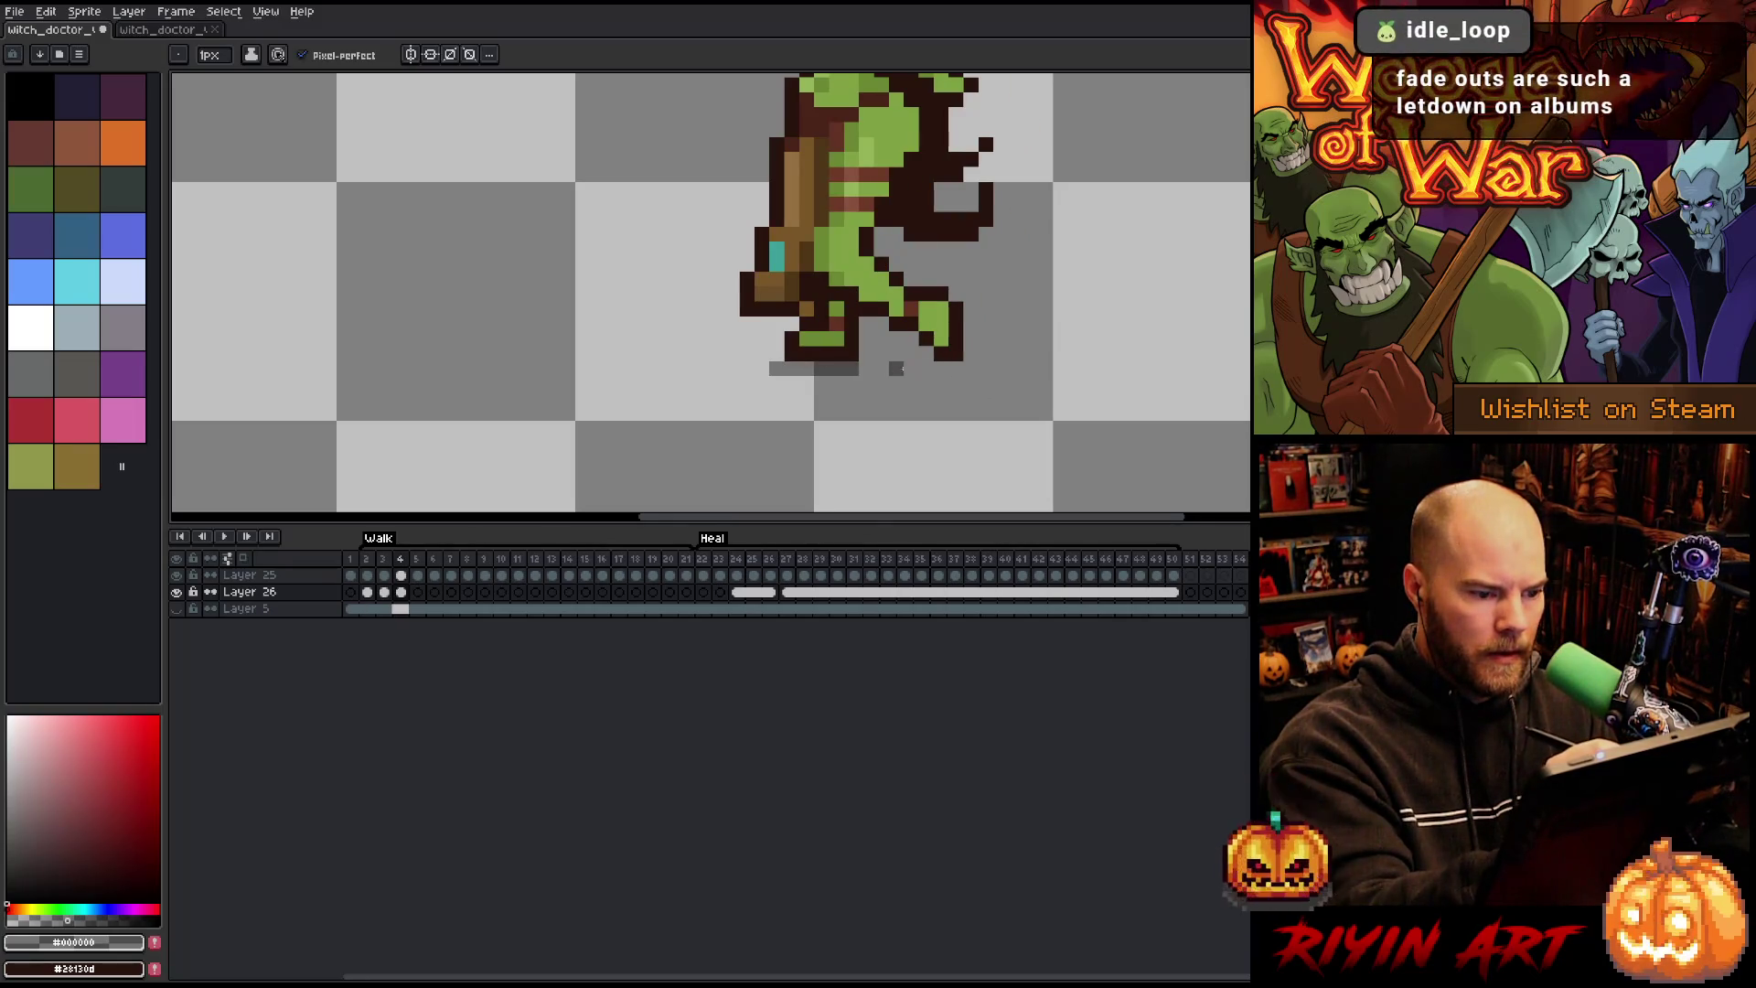
key("Left")
key("Right")
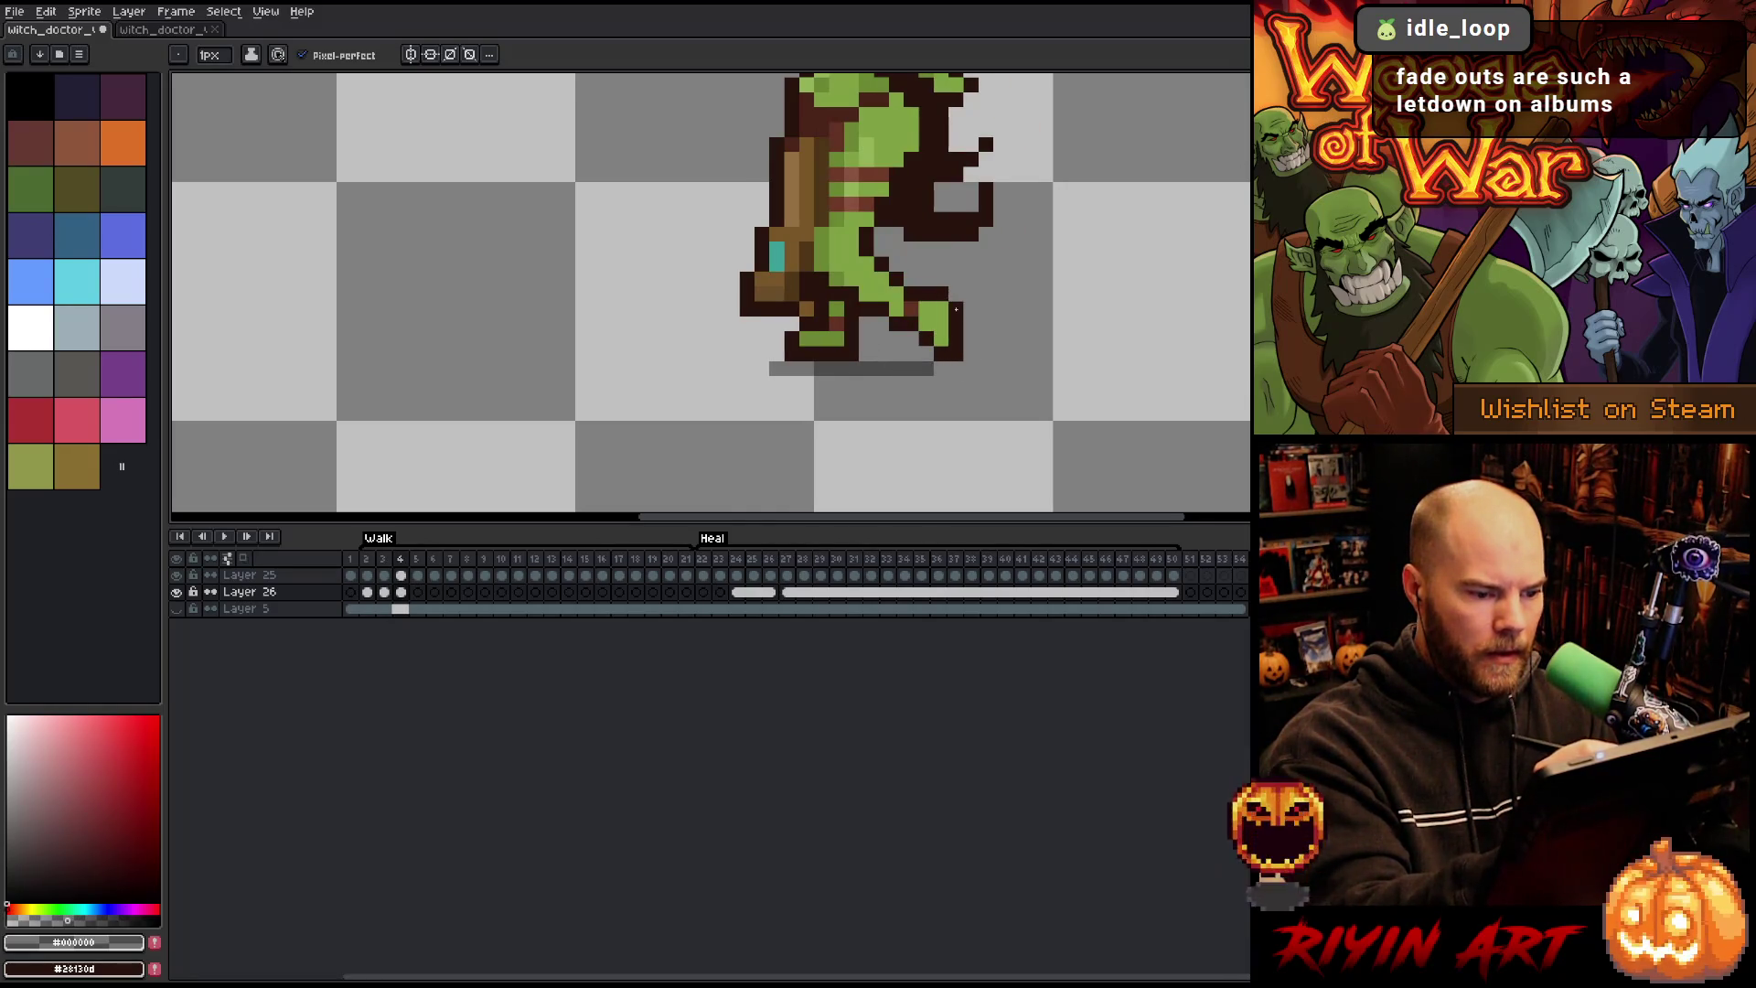
left_click_drag(918, 367, 985, 384)
left_click(910, 367)
Step: Compare walk frames 3 and 4 to review their existing foot shadows
key("Left")
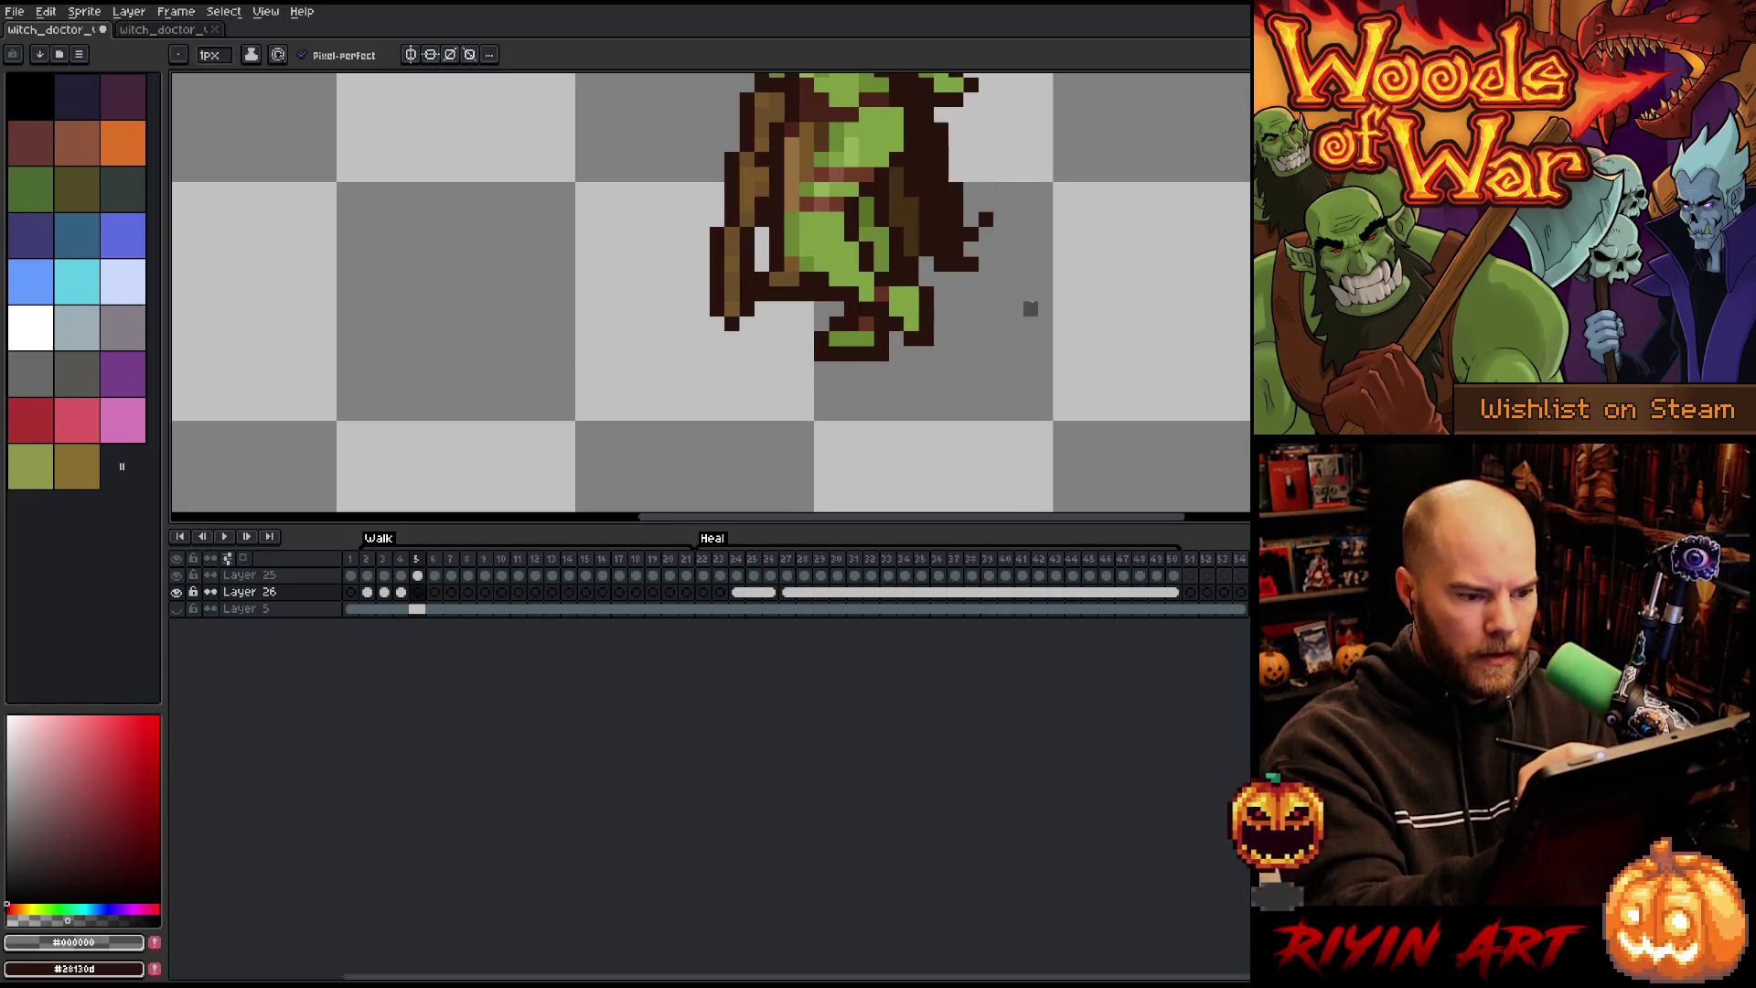
key("Right")
key("Left")
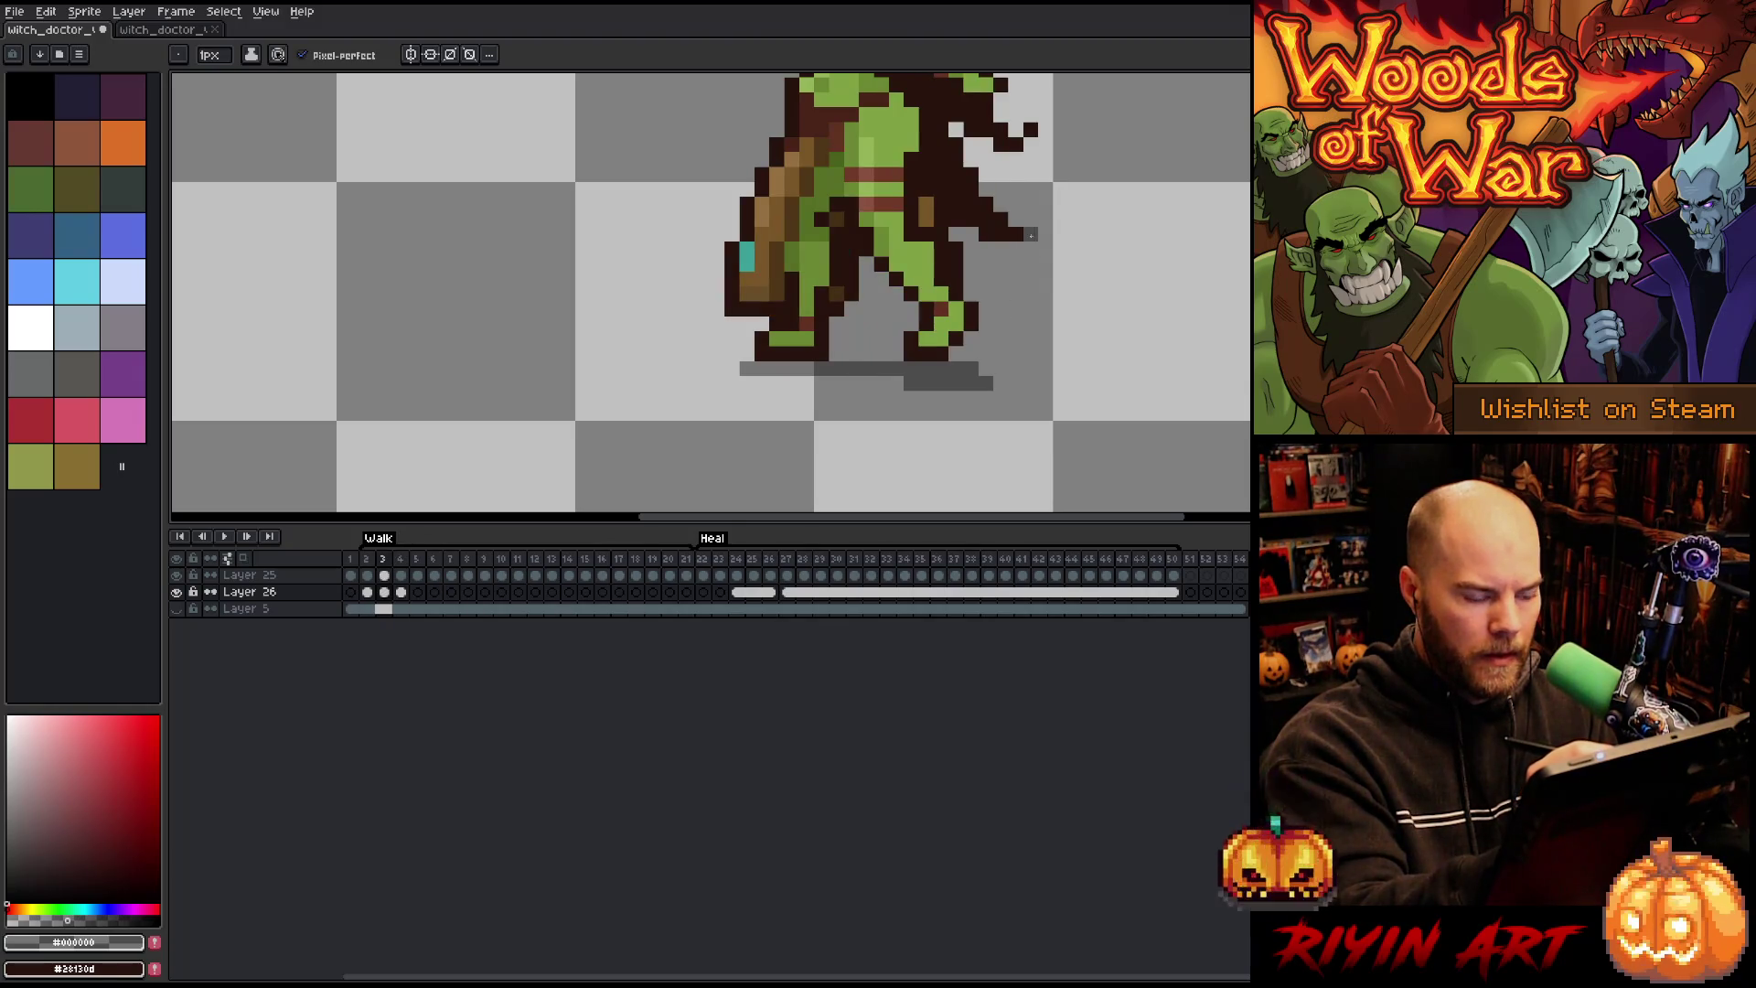
key("Right")
key("Left")
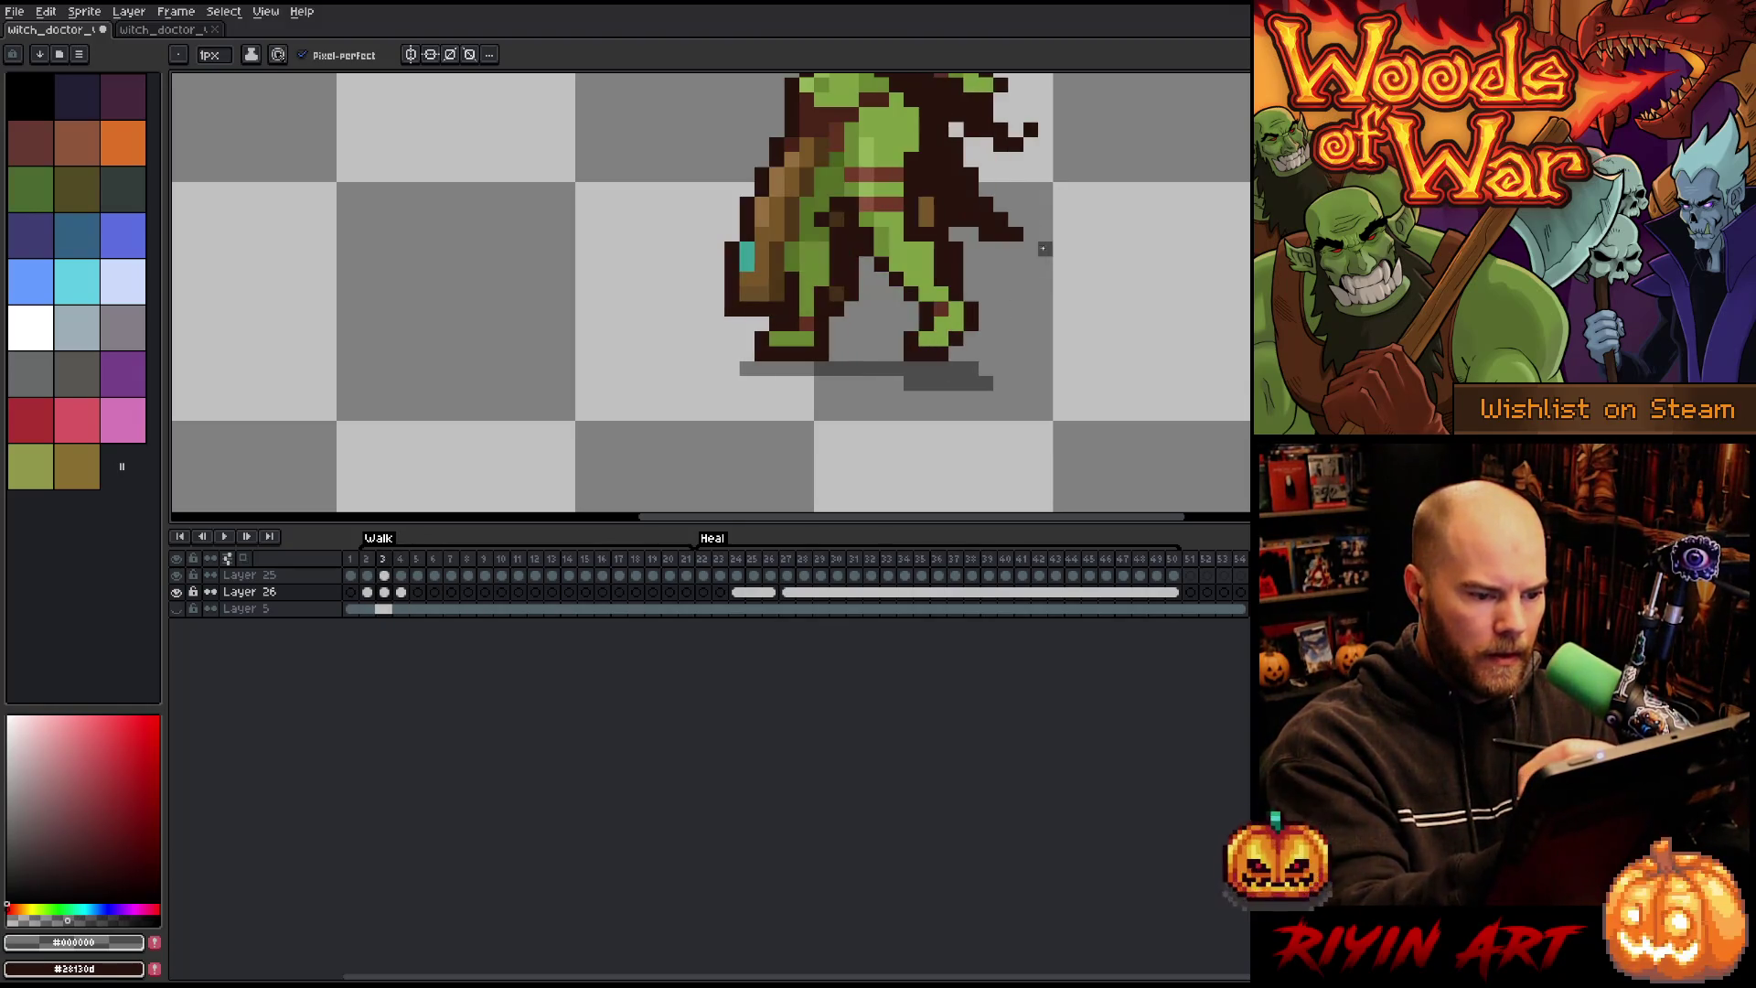
key("Right")
key("e")
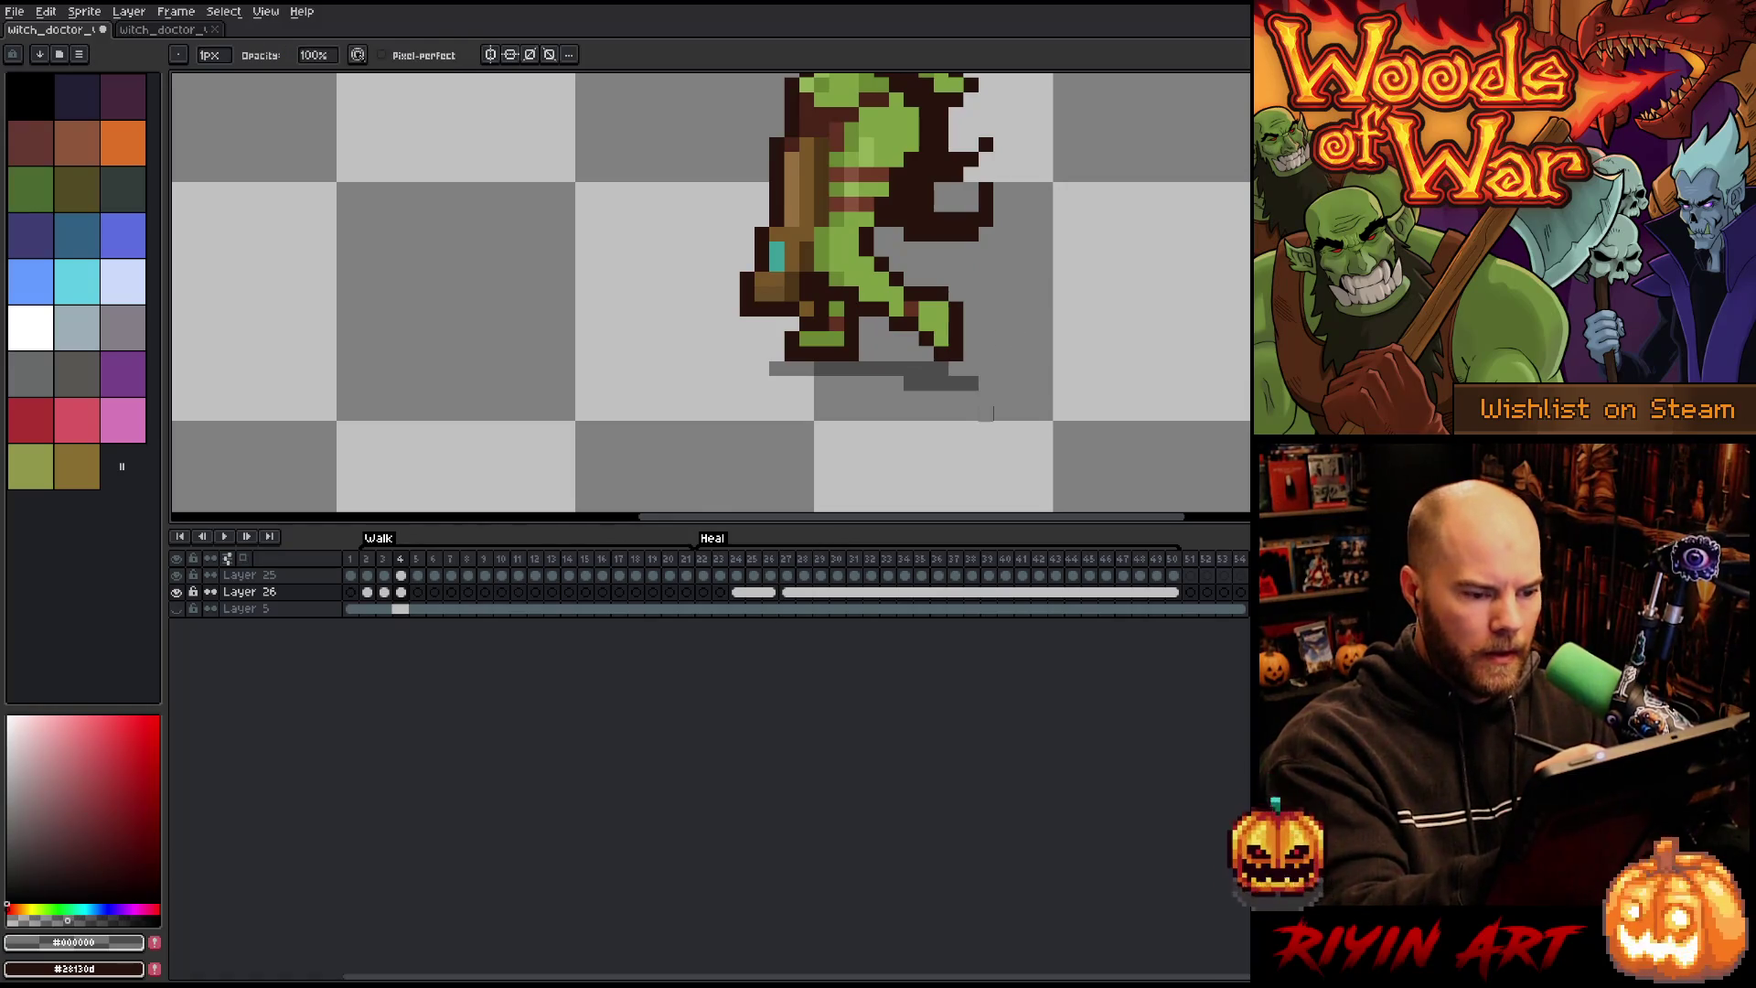
key("Left")
key("Right")
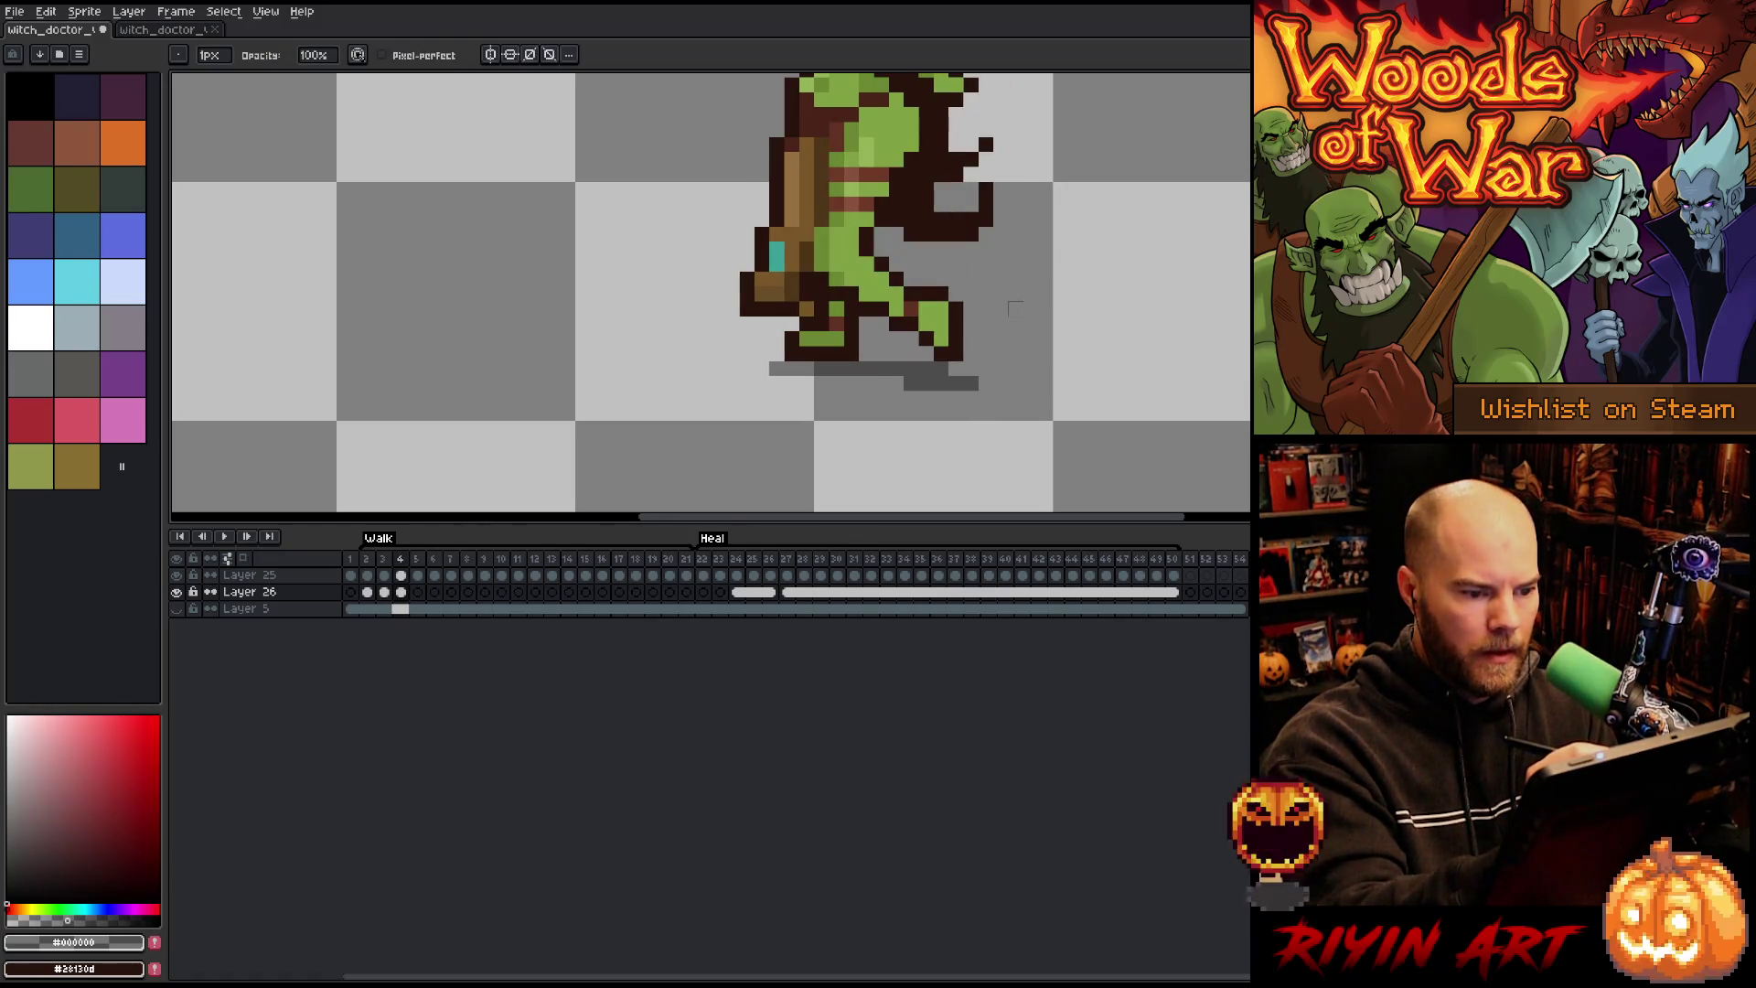
key("Left")
key("Right")
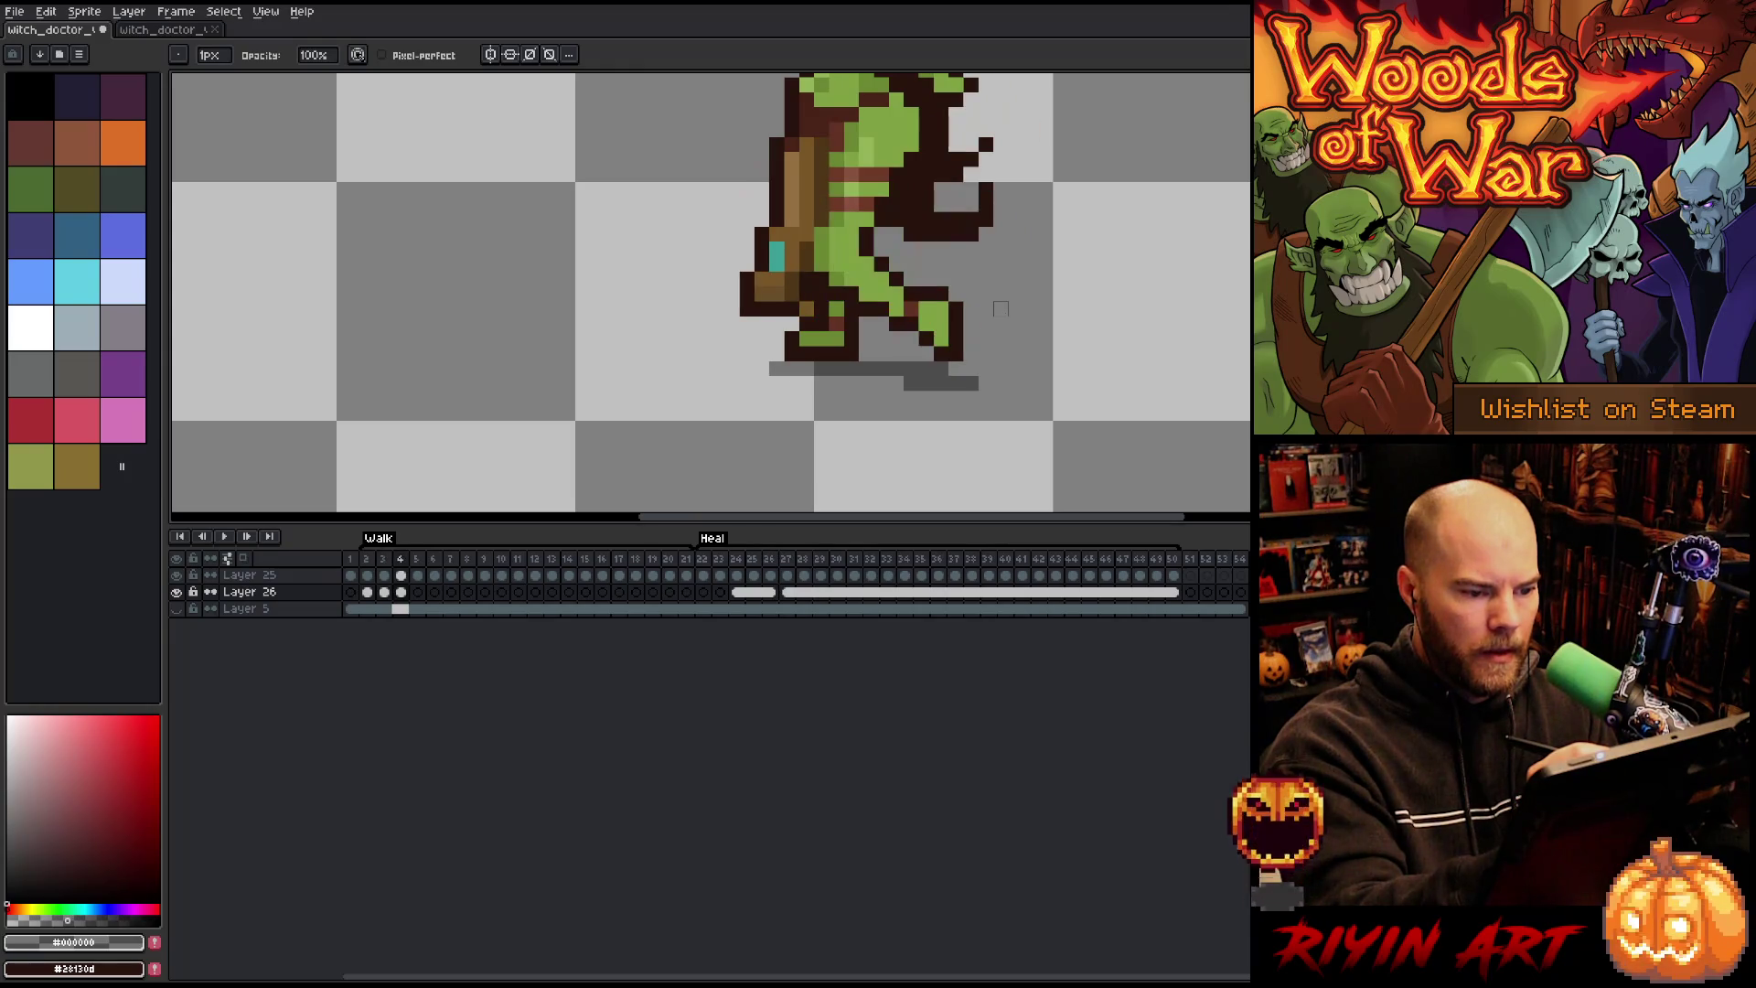
key("e")
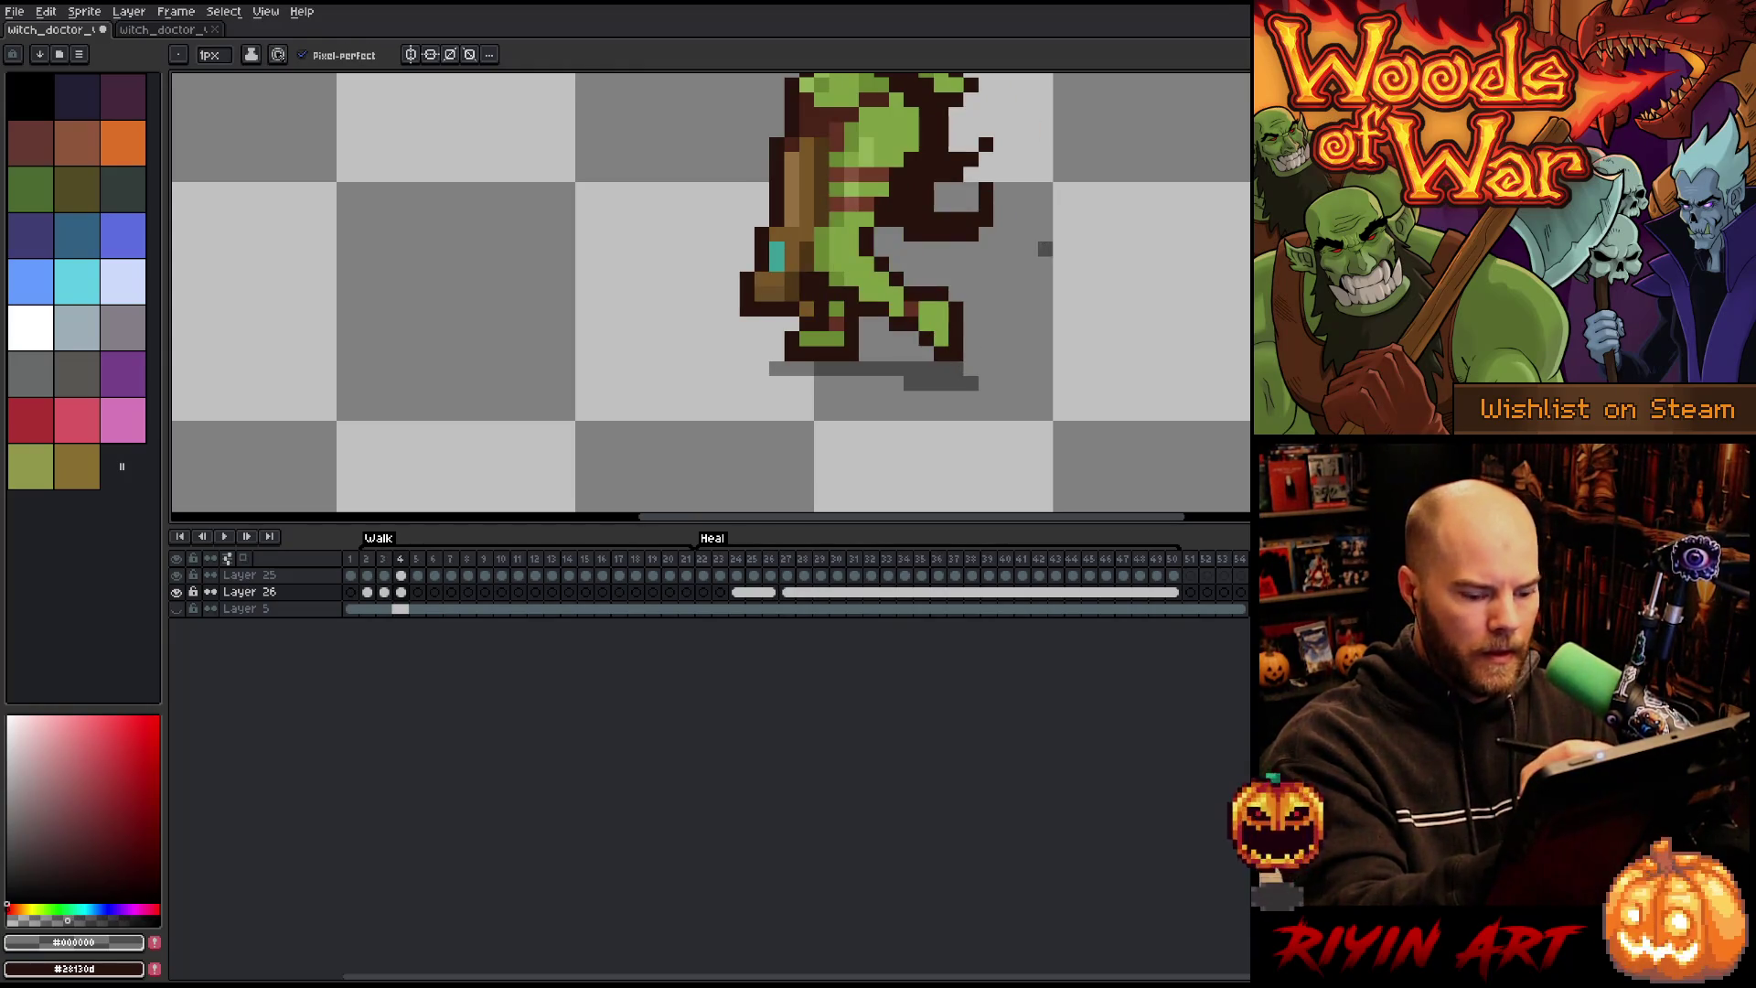
key("Left")
key("Right")
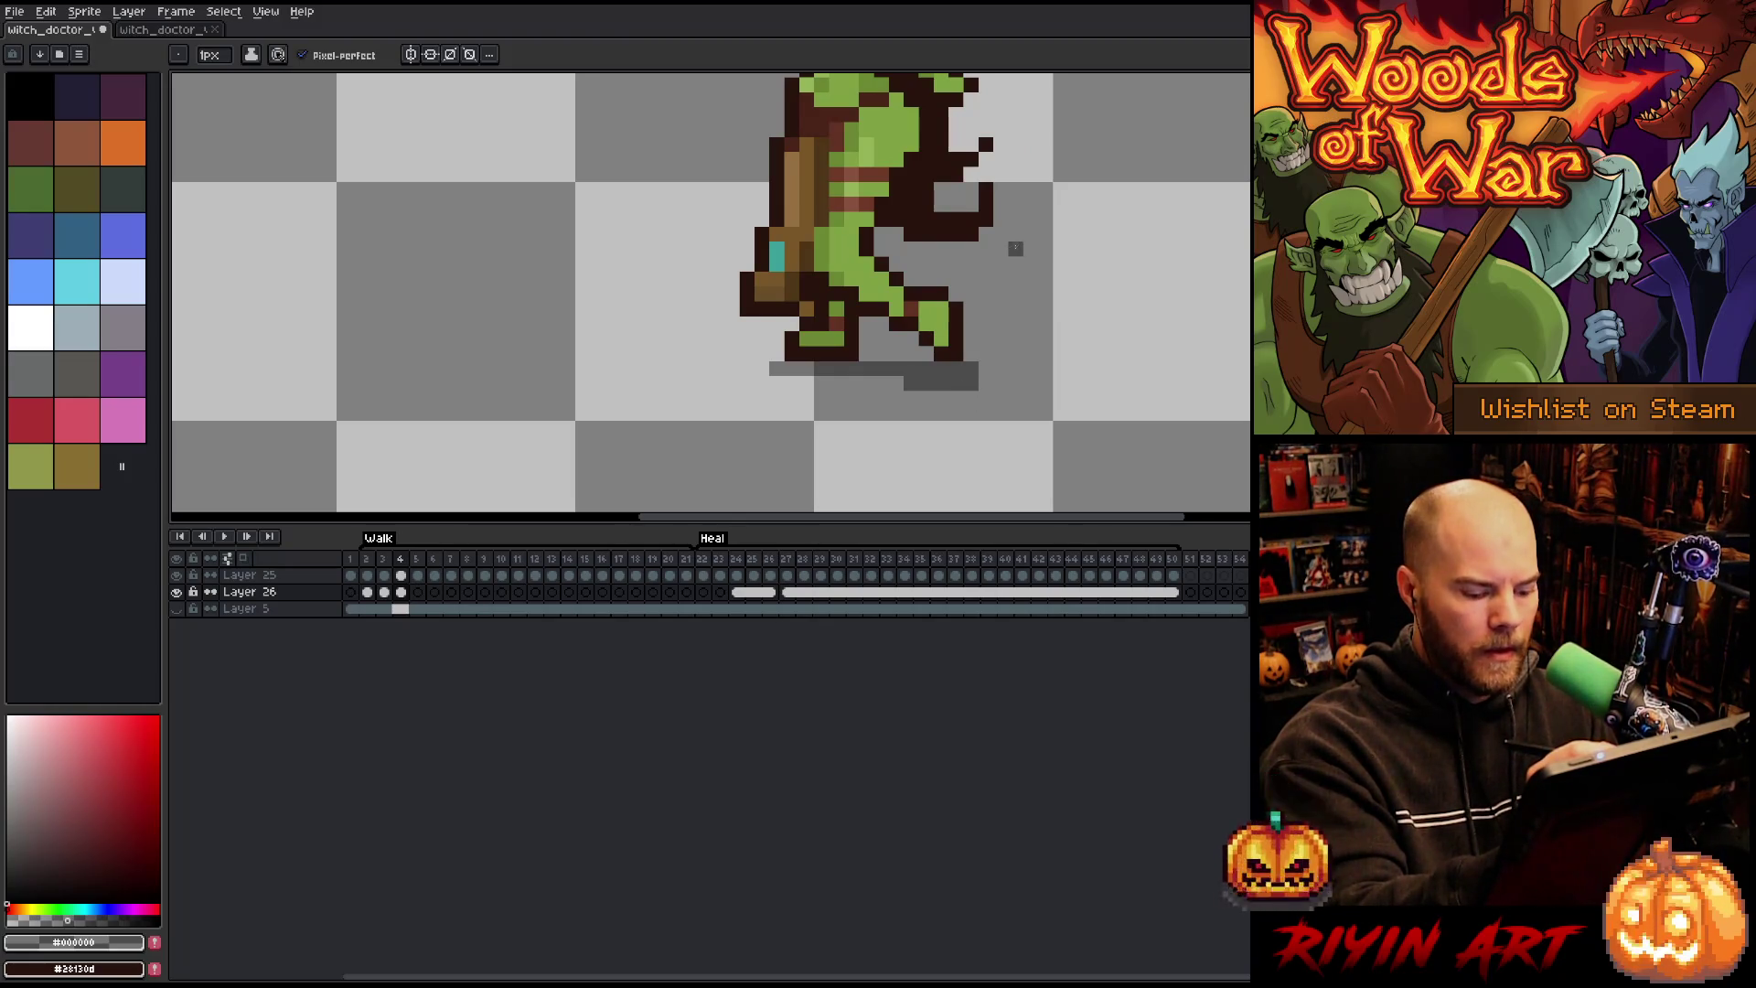
key("Left")
key("Right")
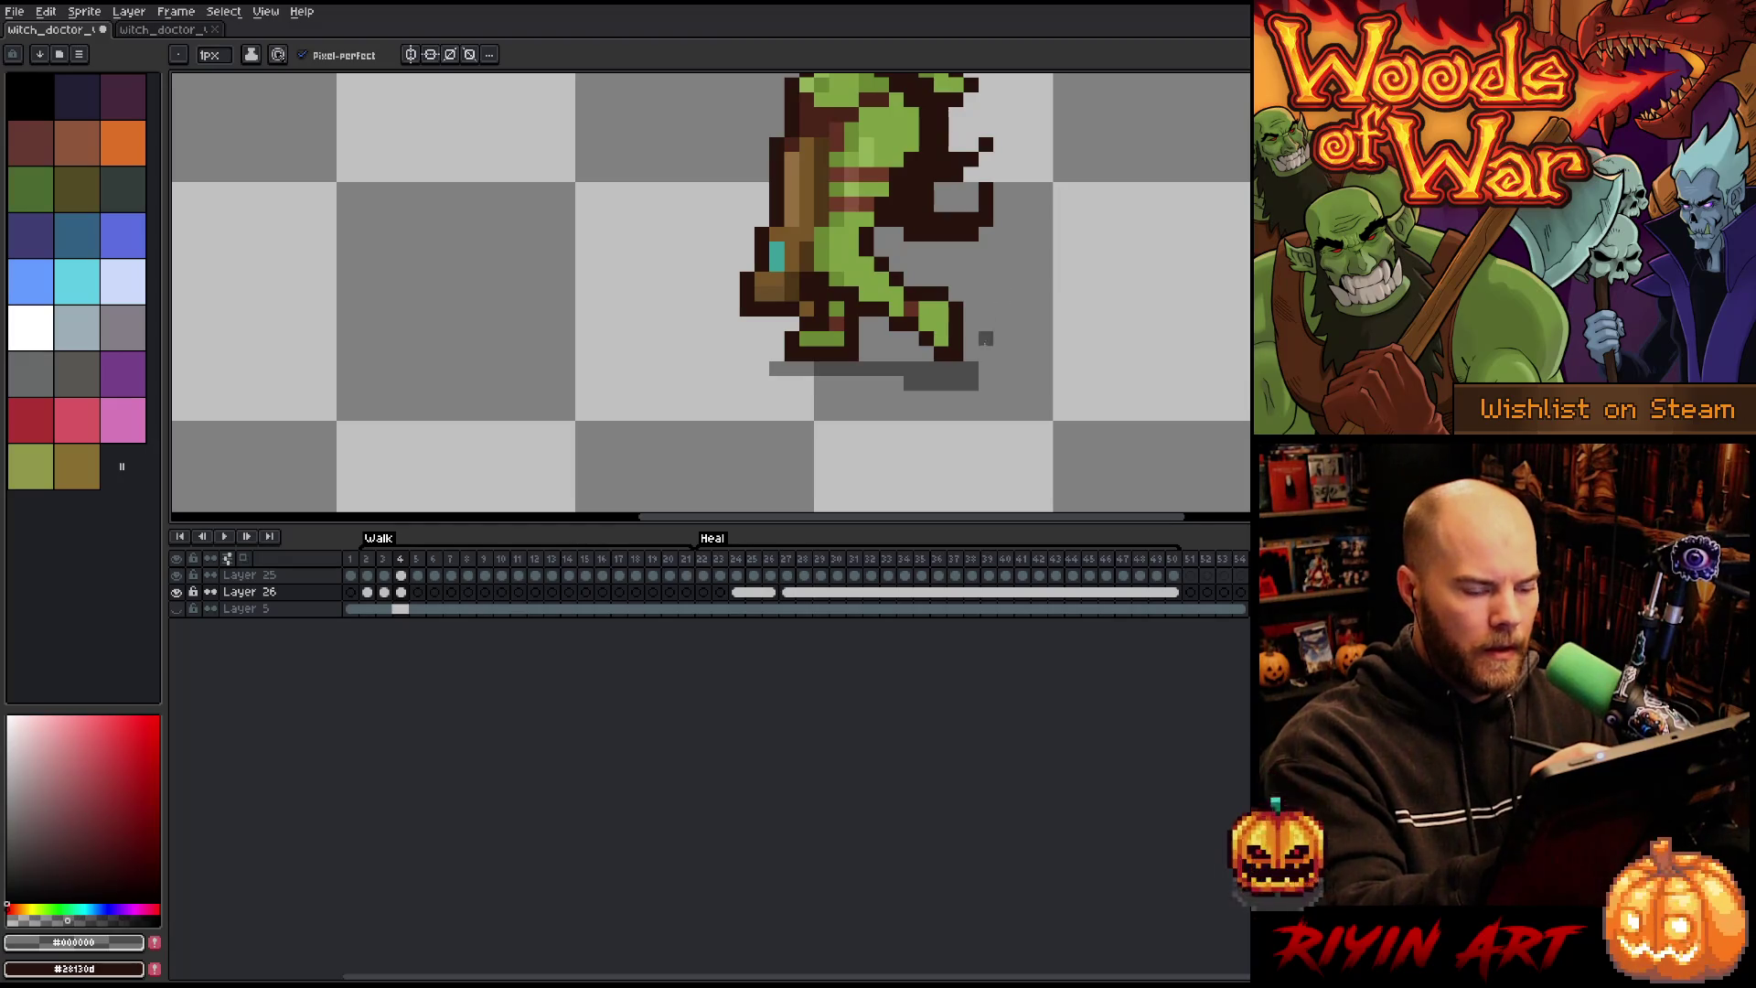
Step: Paint a gray shadow strip under the feet on walk frame 5, then check it against frame 6
key("Right")
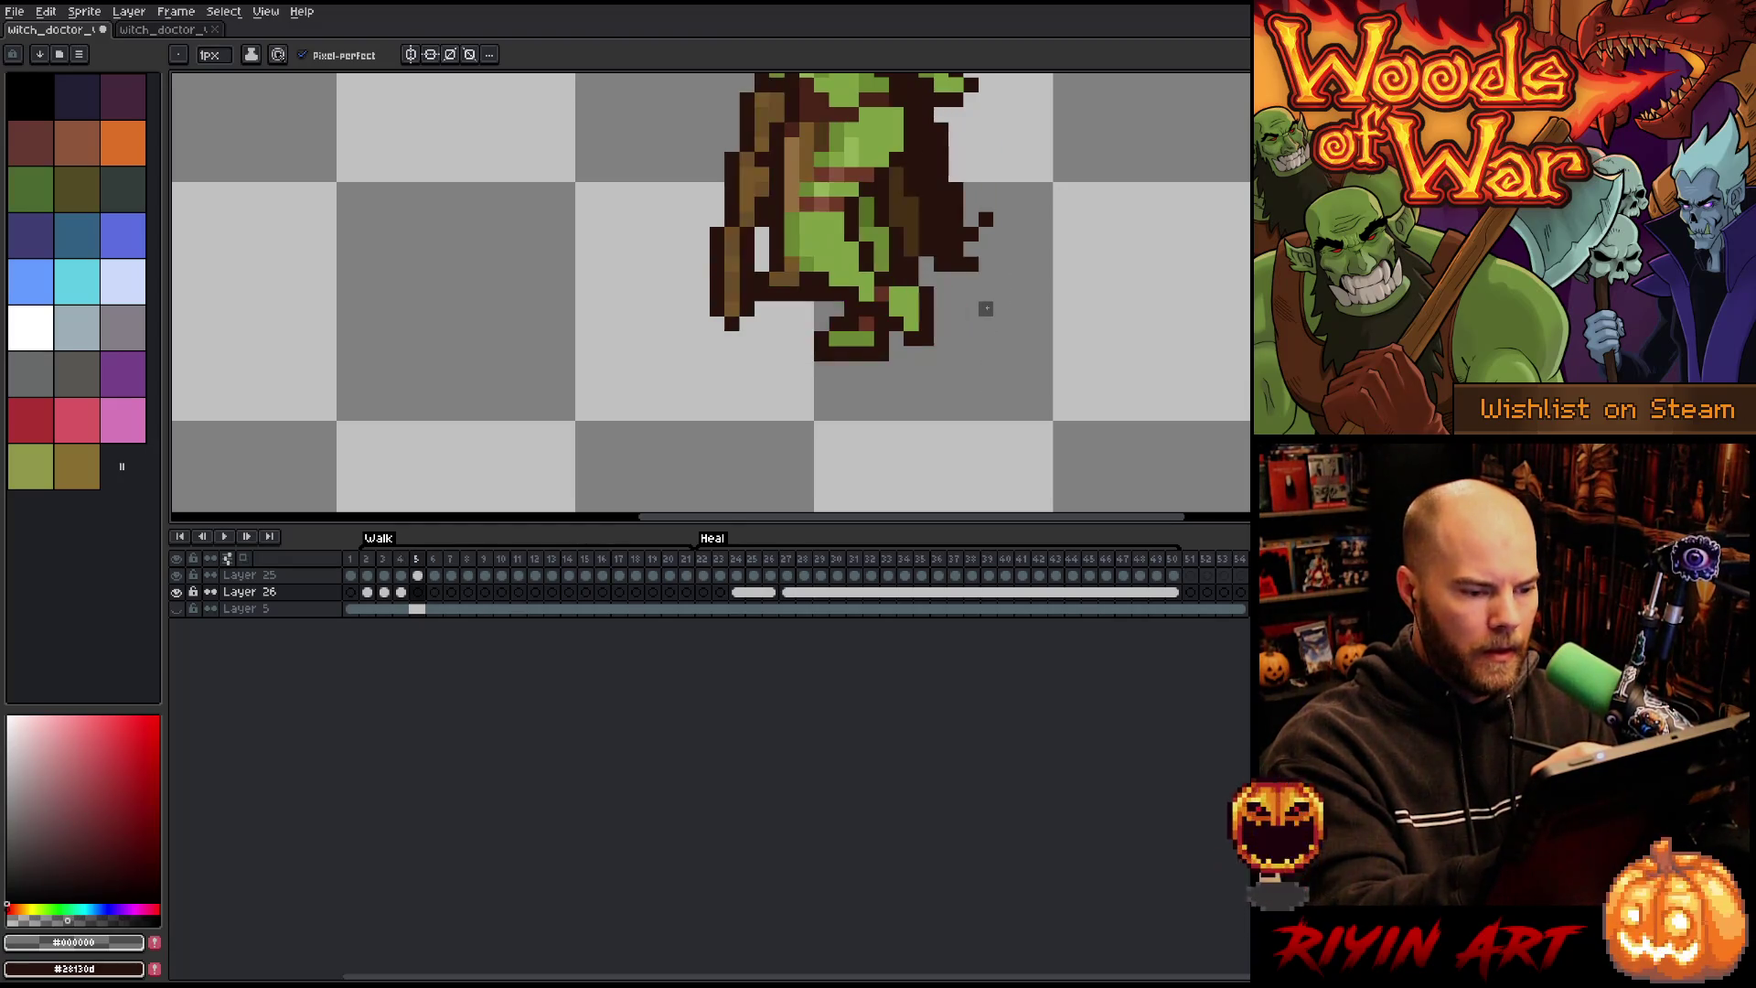
key("Left")
key("Right")
left_click_drag(802, 367, 861, 367)
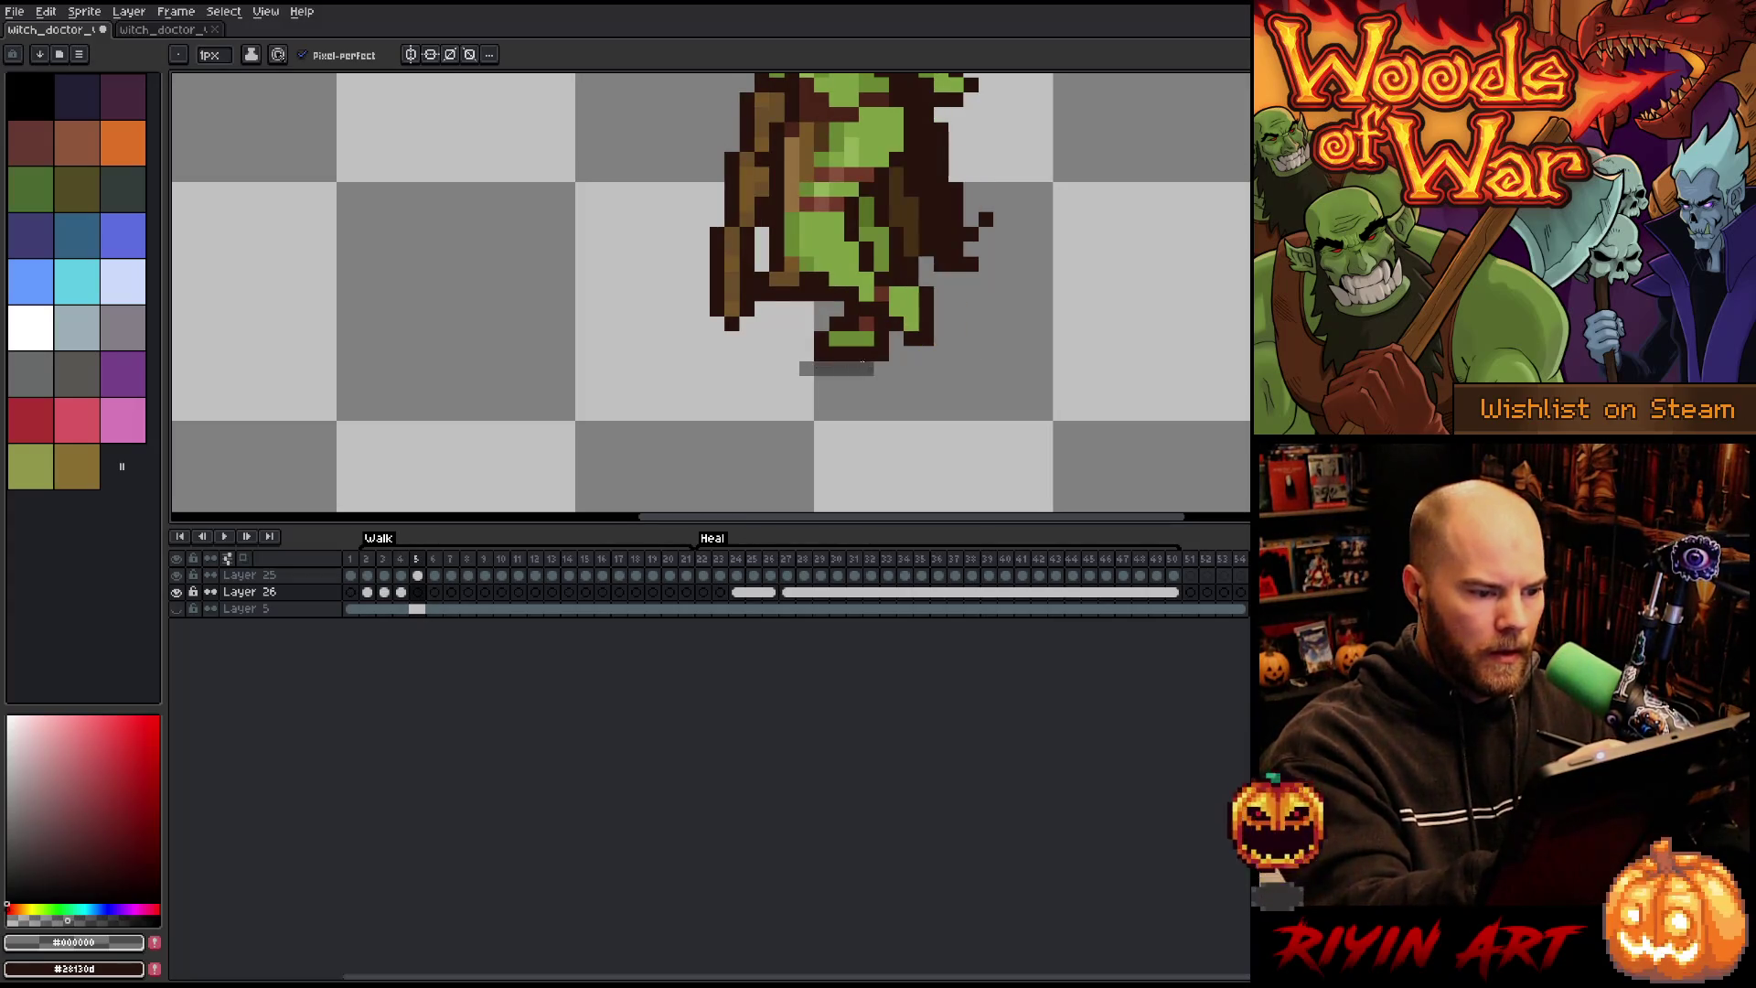
left_click(881, 367)
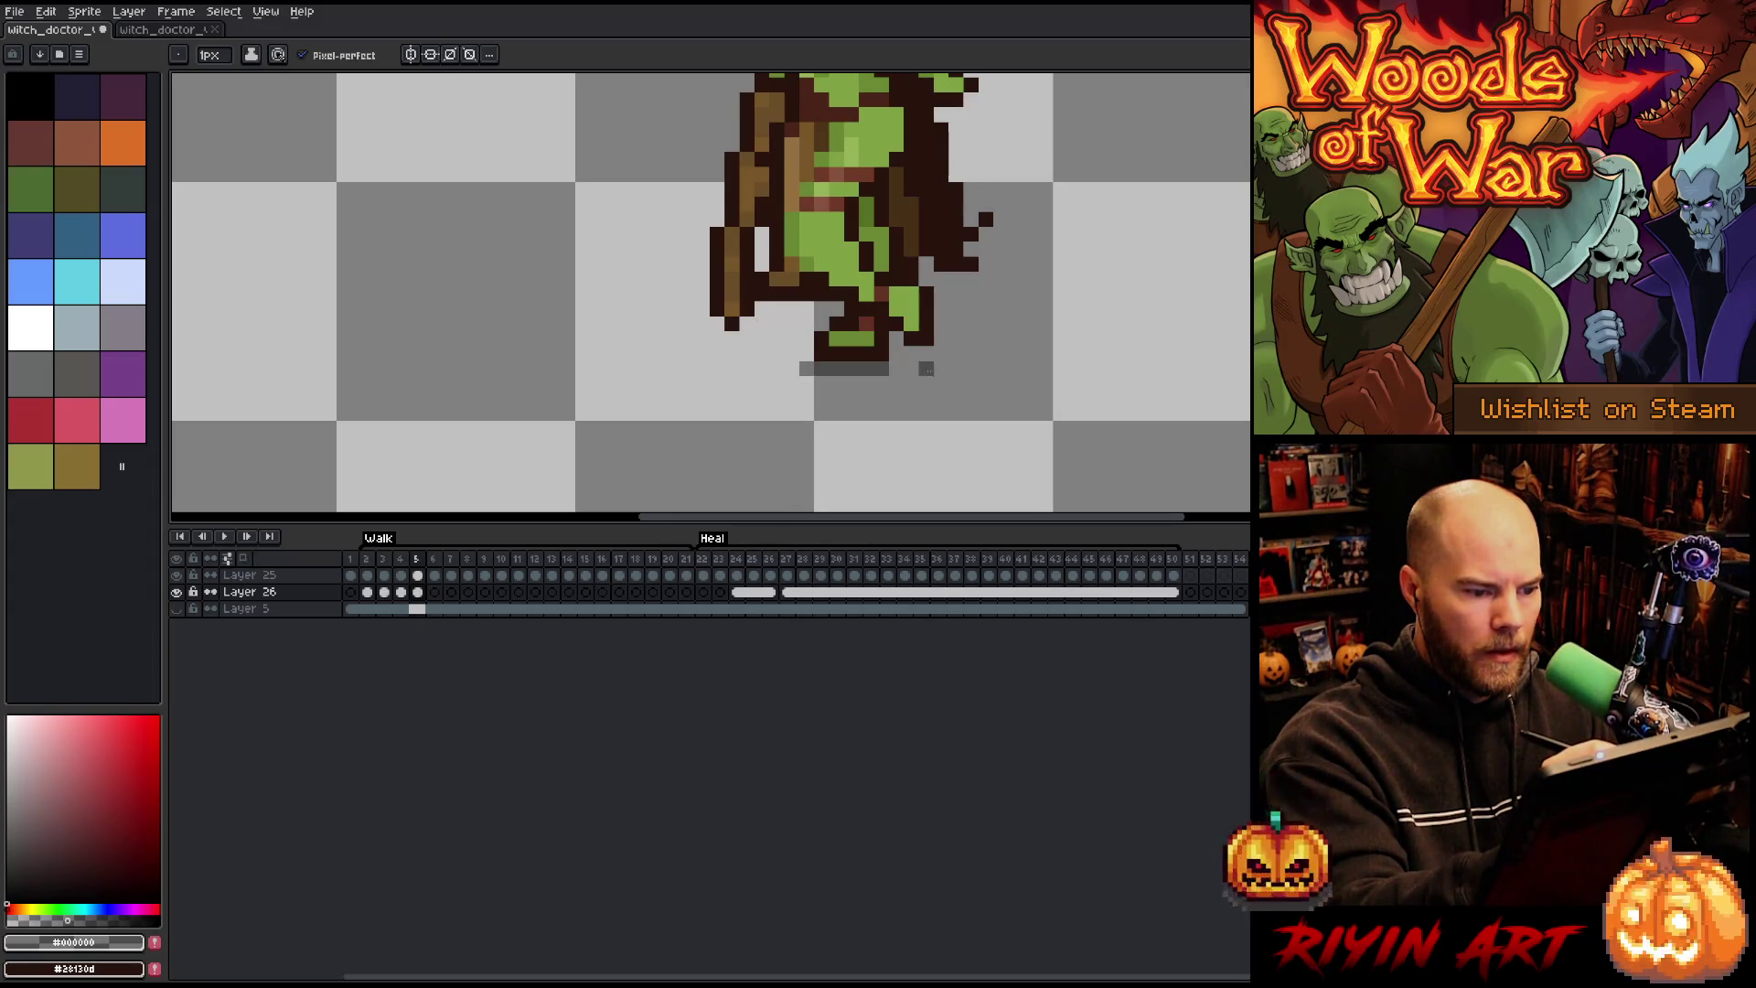
mouse_move(912, 383)
left_mouse_down()
mouse_move(942, 383)
mouse_move(904, 368)
left_mouse_up()
key("Right")
key("Left")
key("Right")
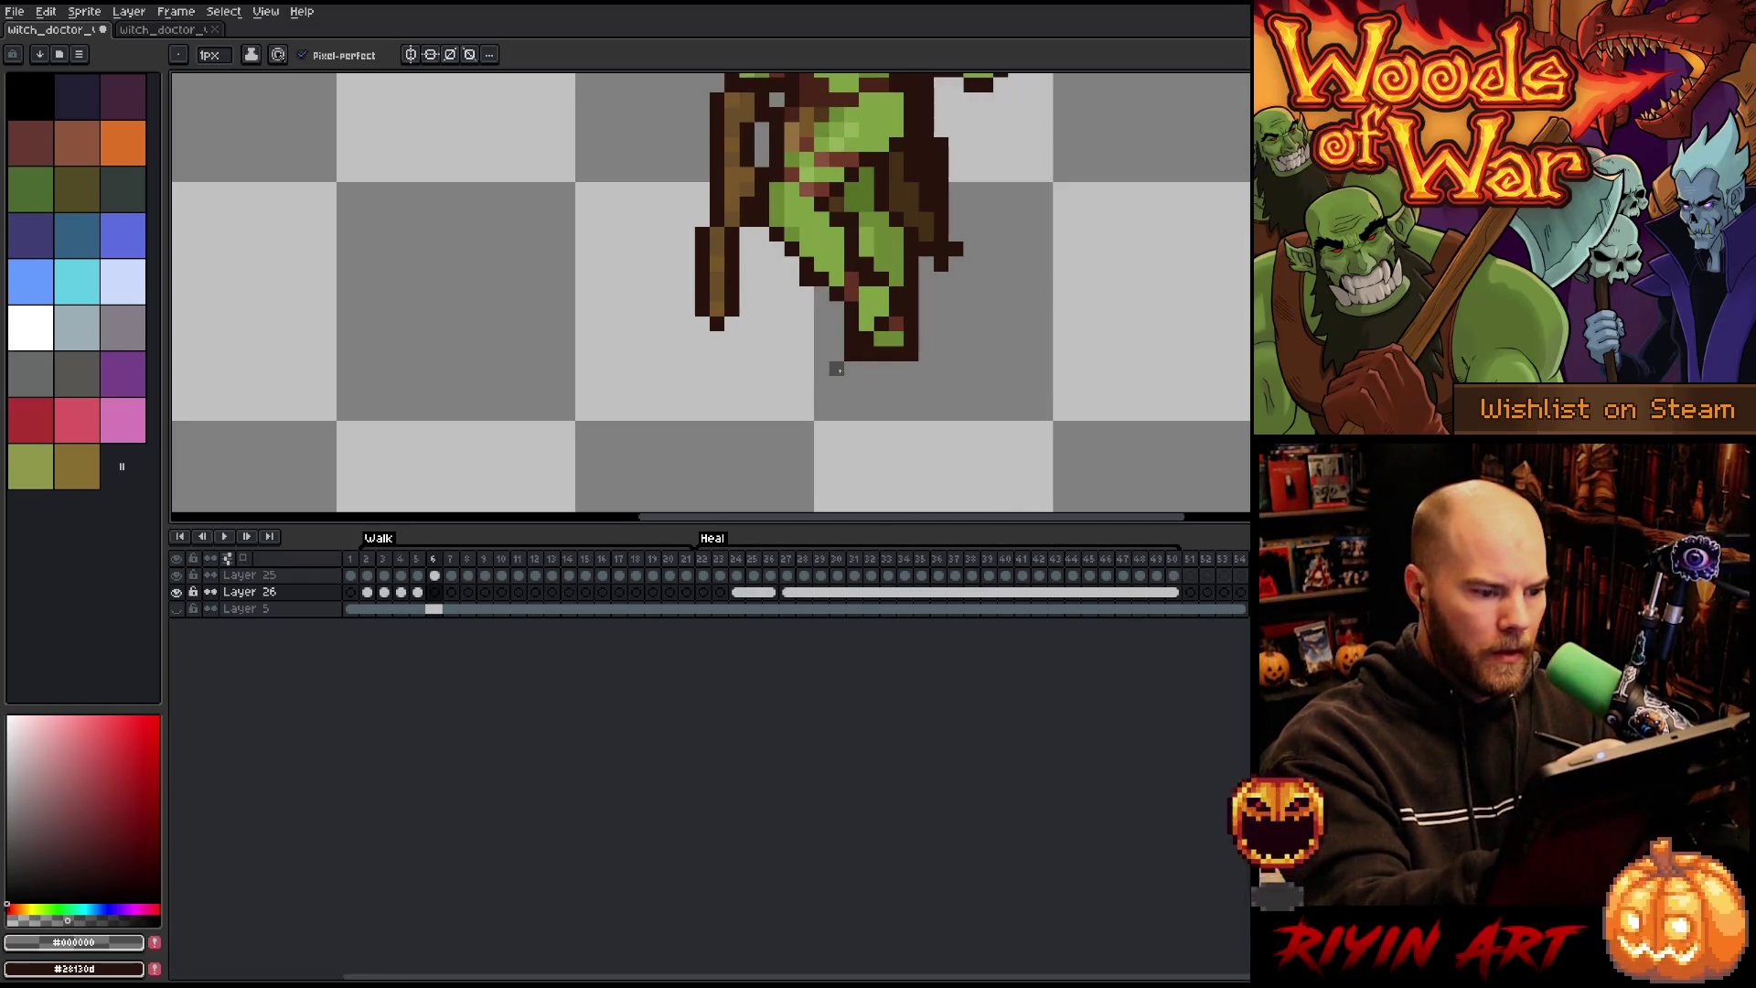
Step: Draw a gray shadow strip under the feet on walk frame 6
left_click_drag(836, 368, 921, 381)
key("Left")
key("Right")
key("Left")
key("Right")
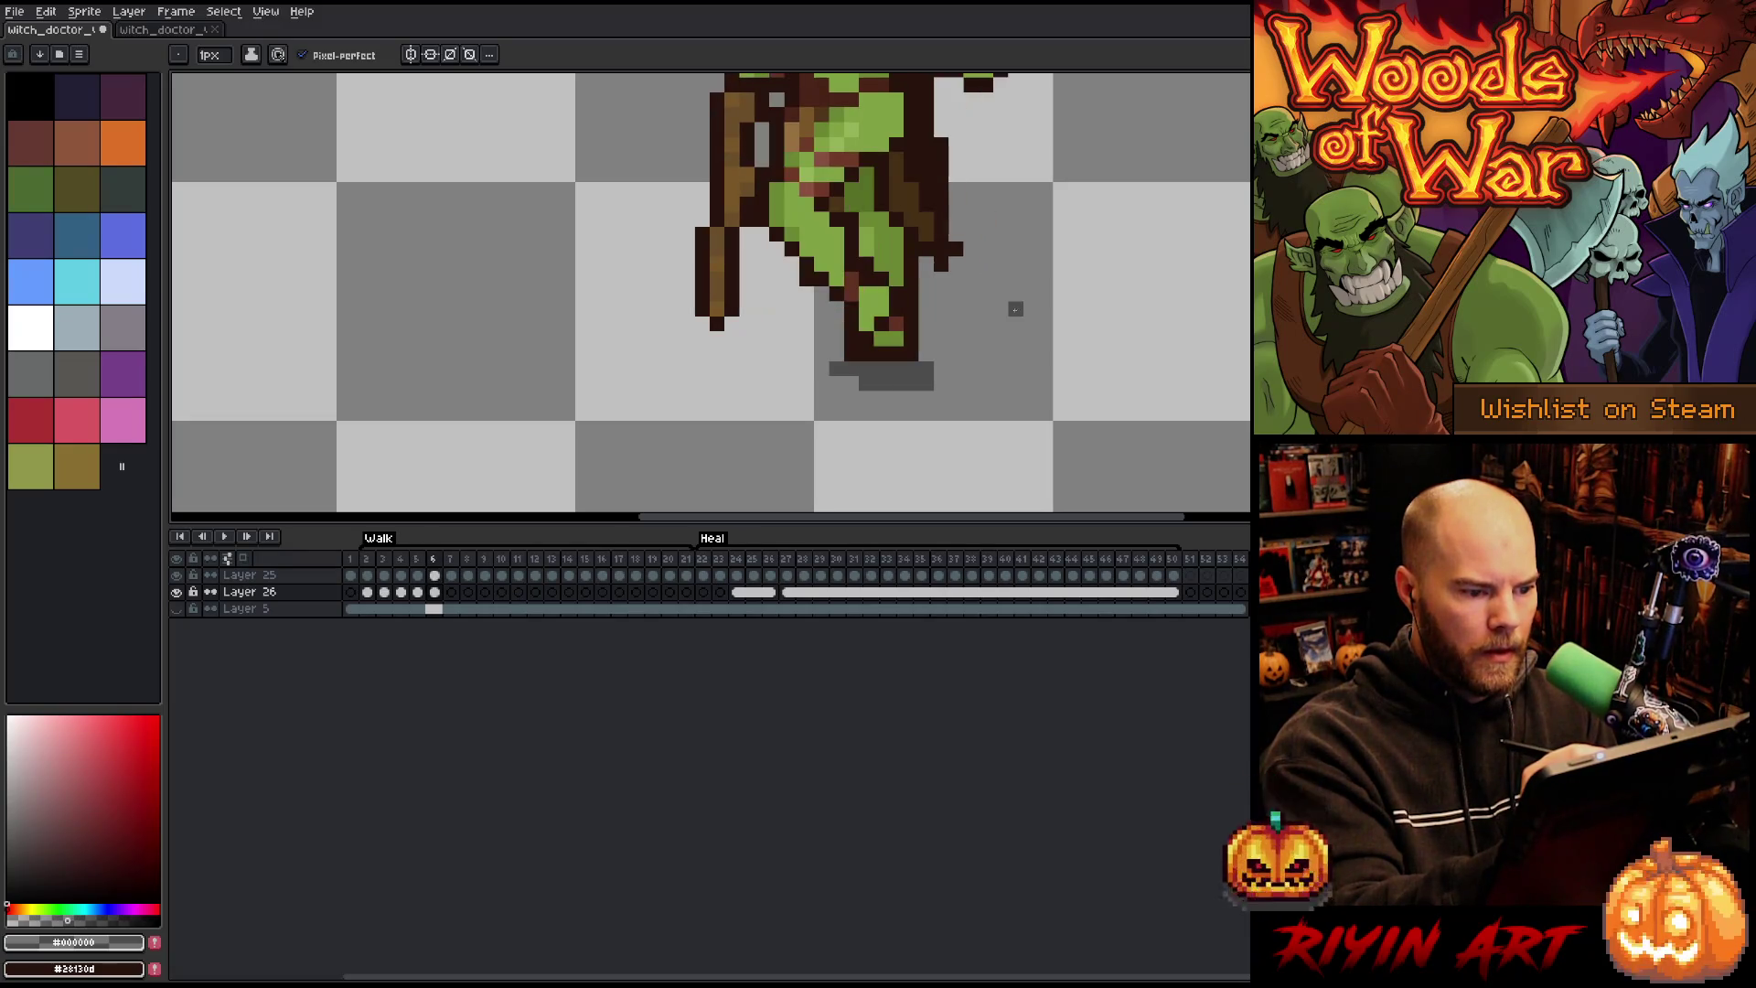
key("e")
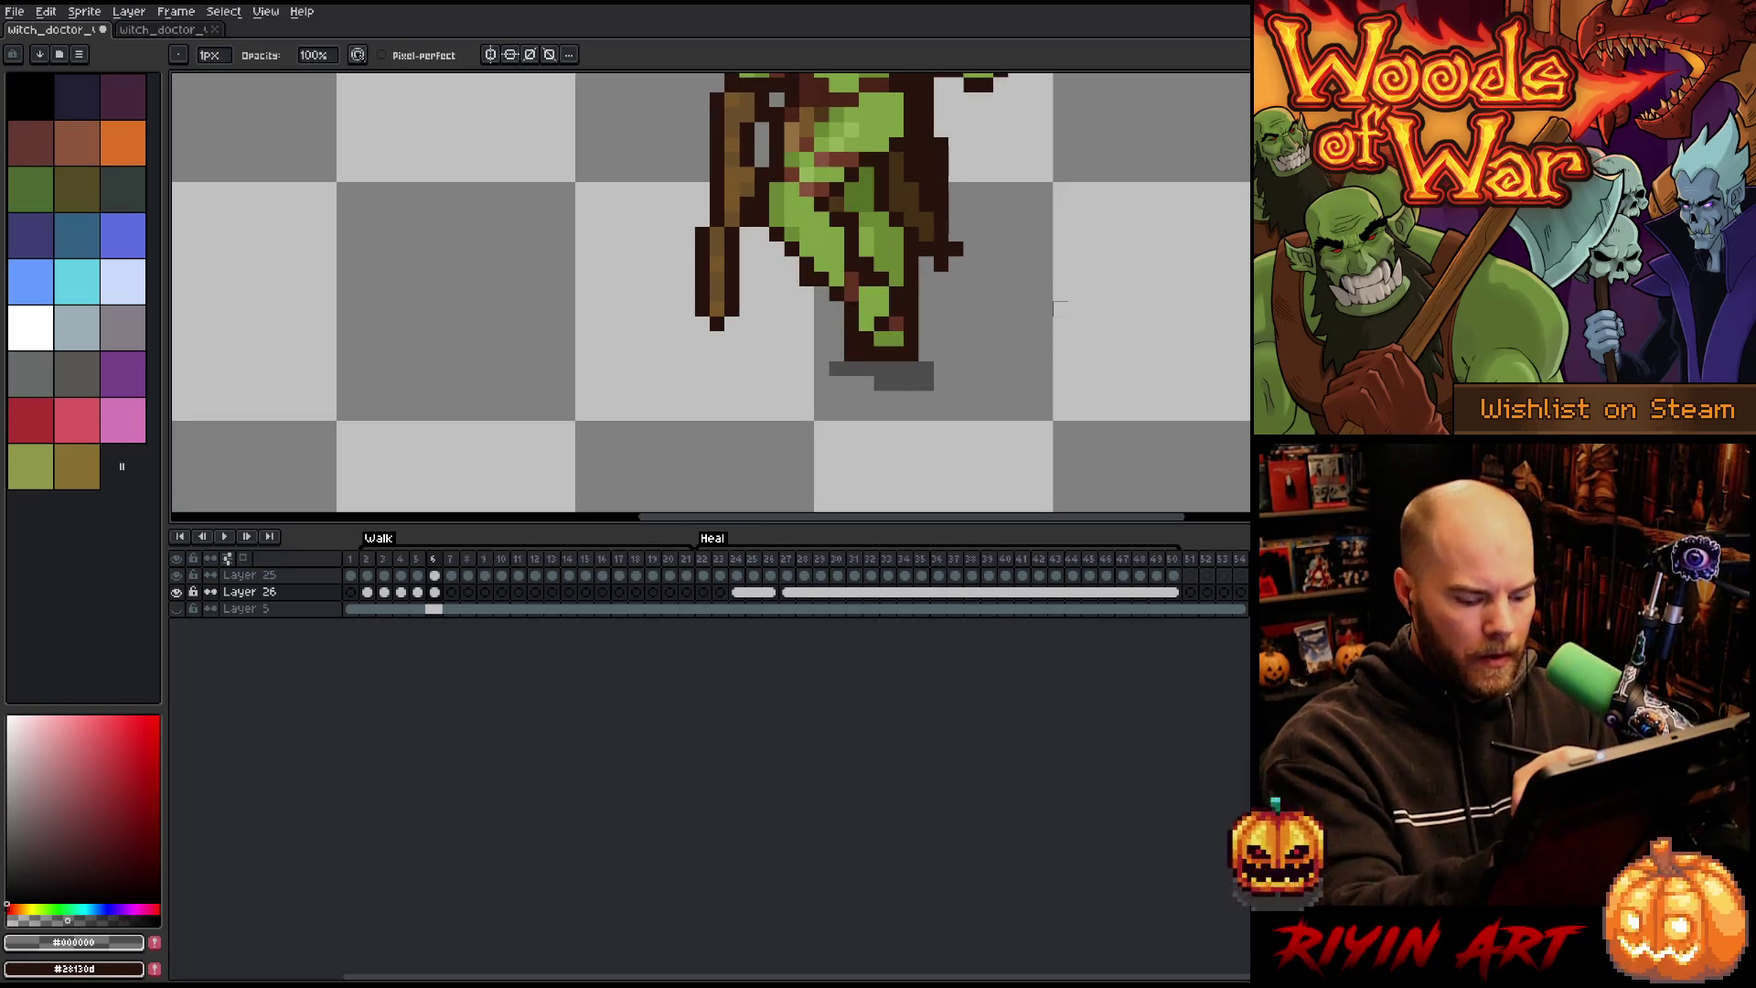
key("Left")
key("Right")
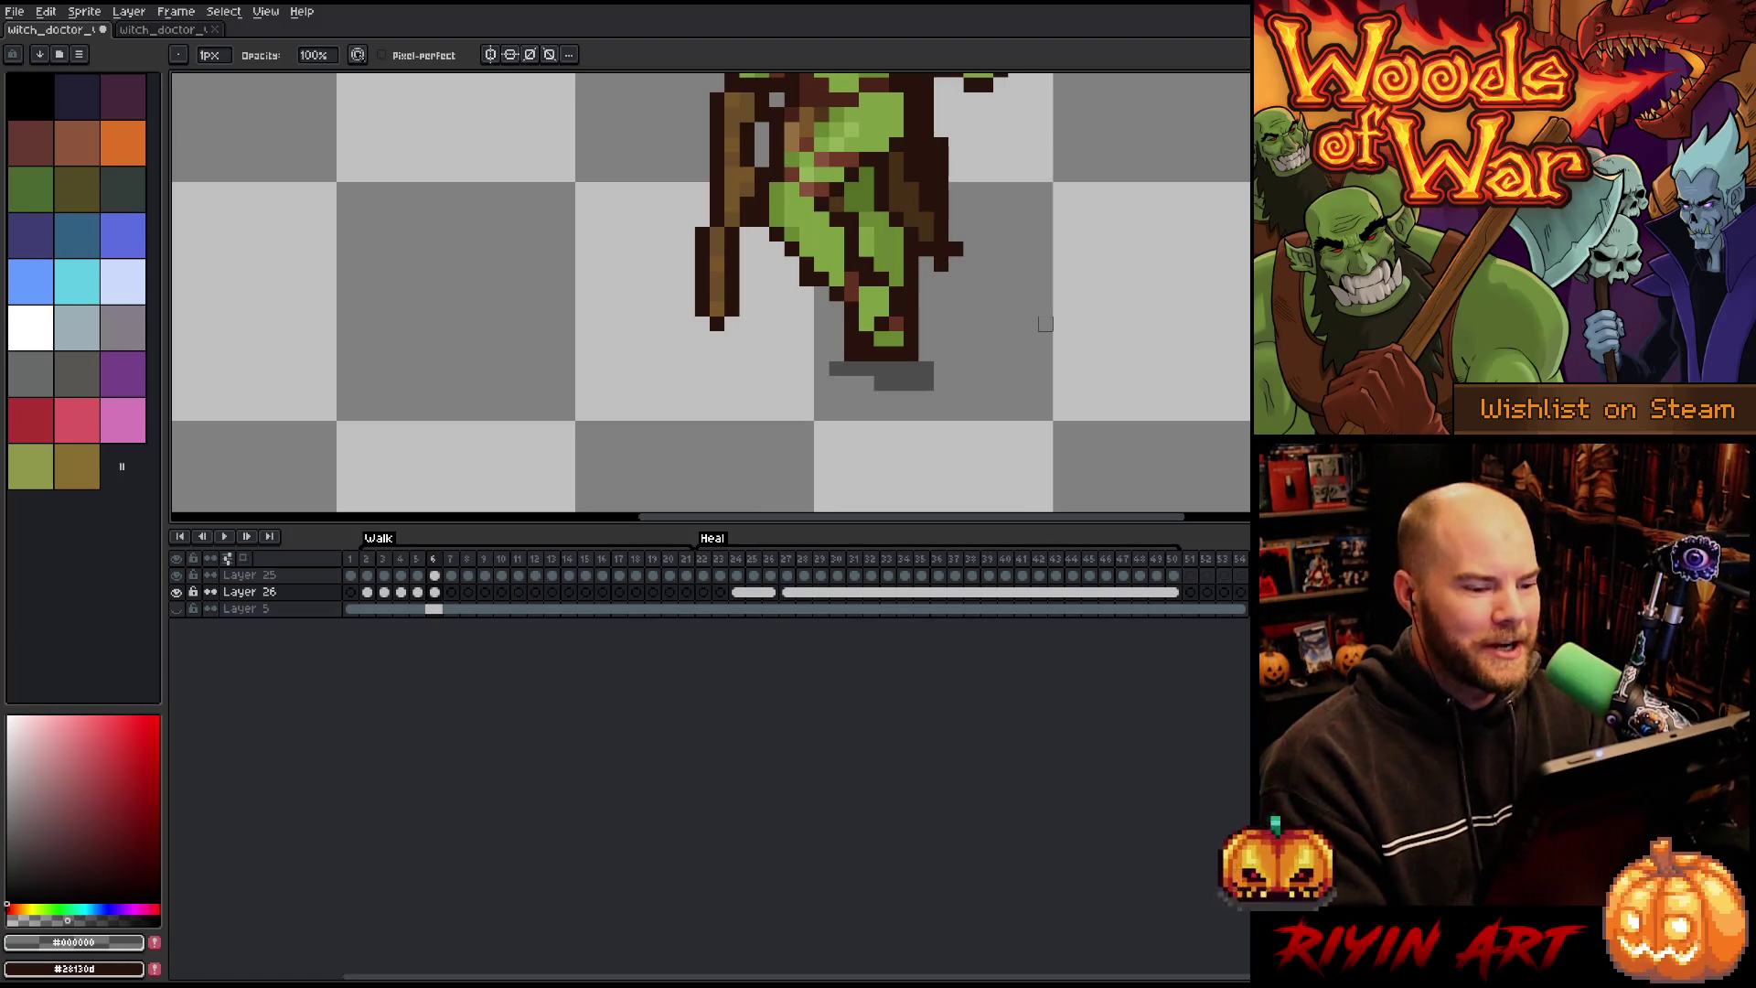
Step: Paint a gray shadow under the foot on walk frame 7, comparing it with frame 6
key("Right")
key("Left")
key("Right")
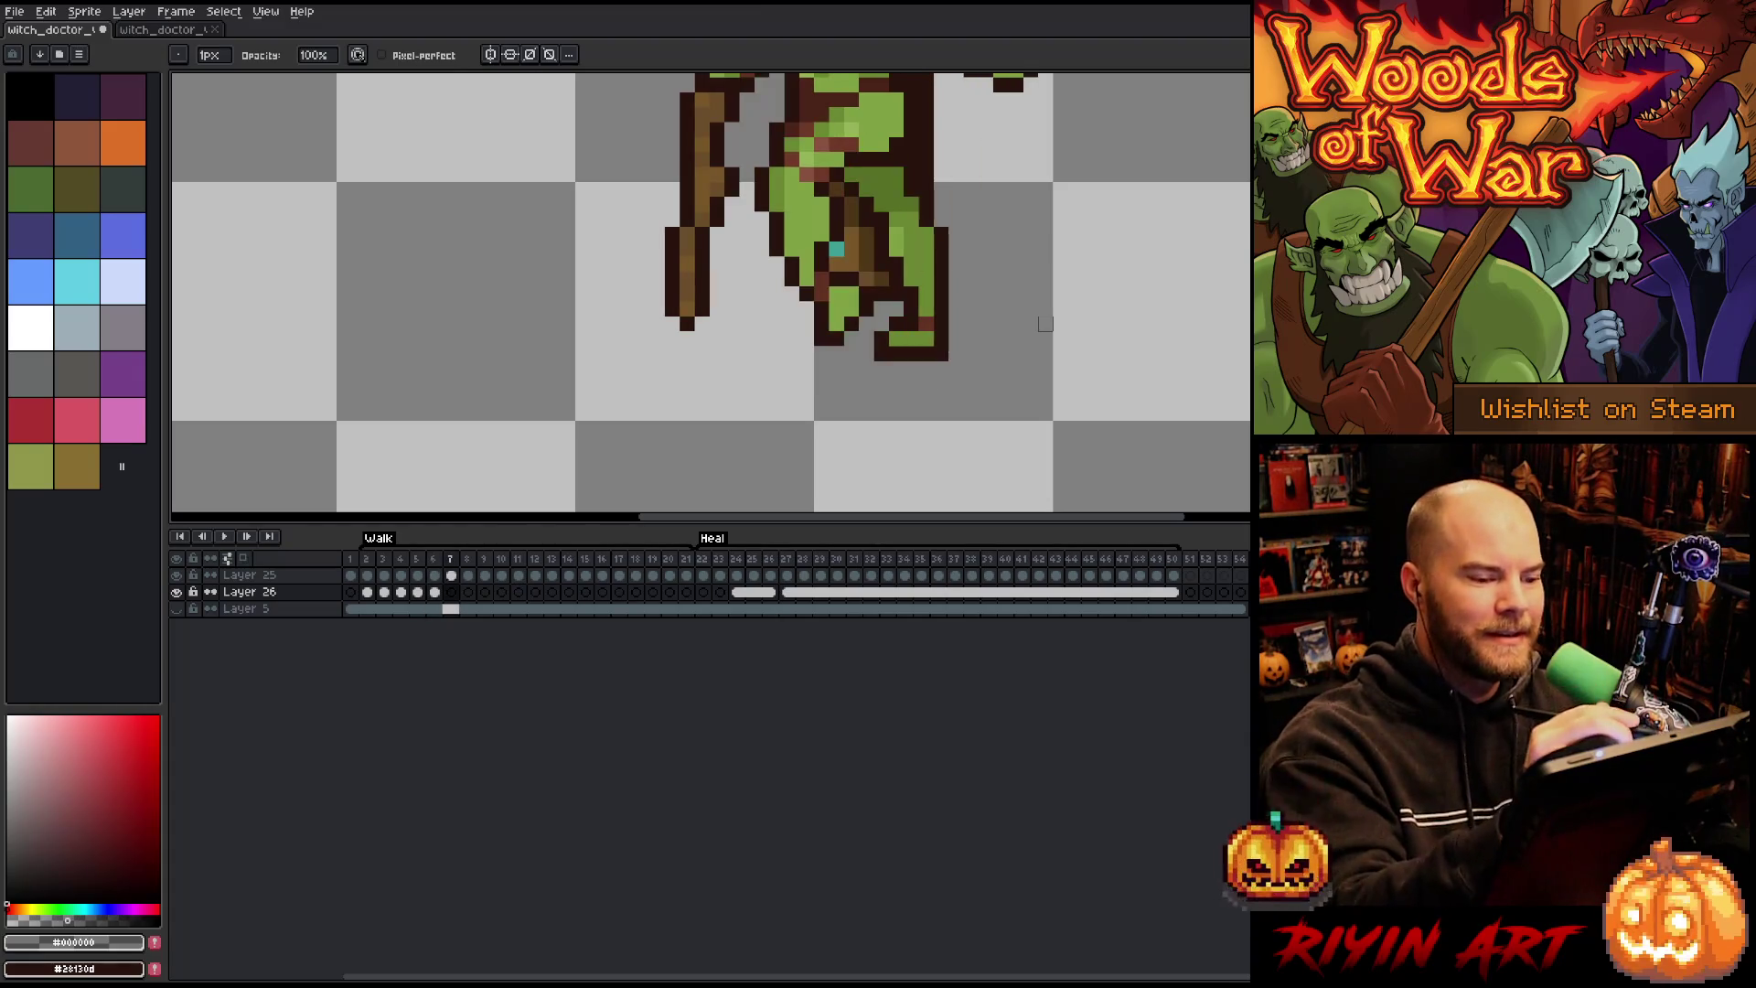
key("e")
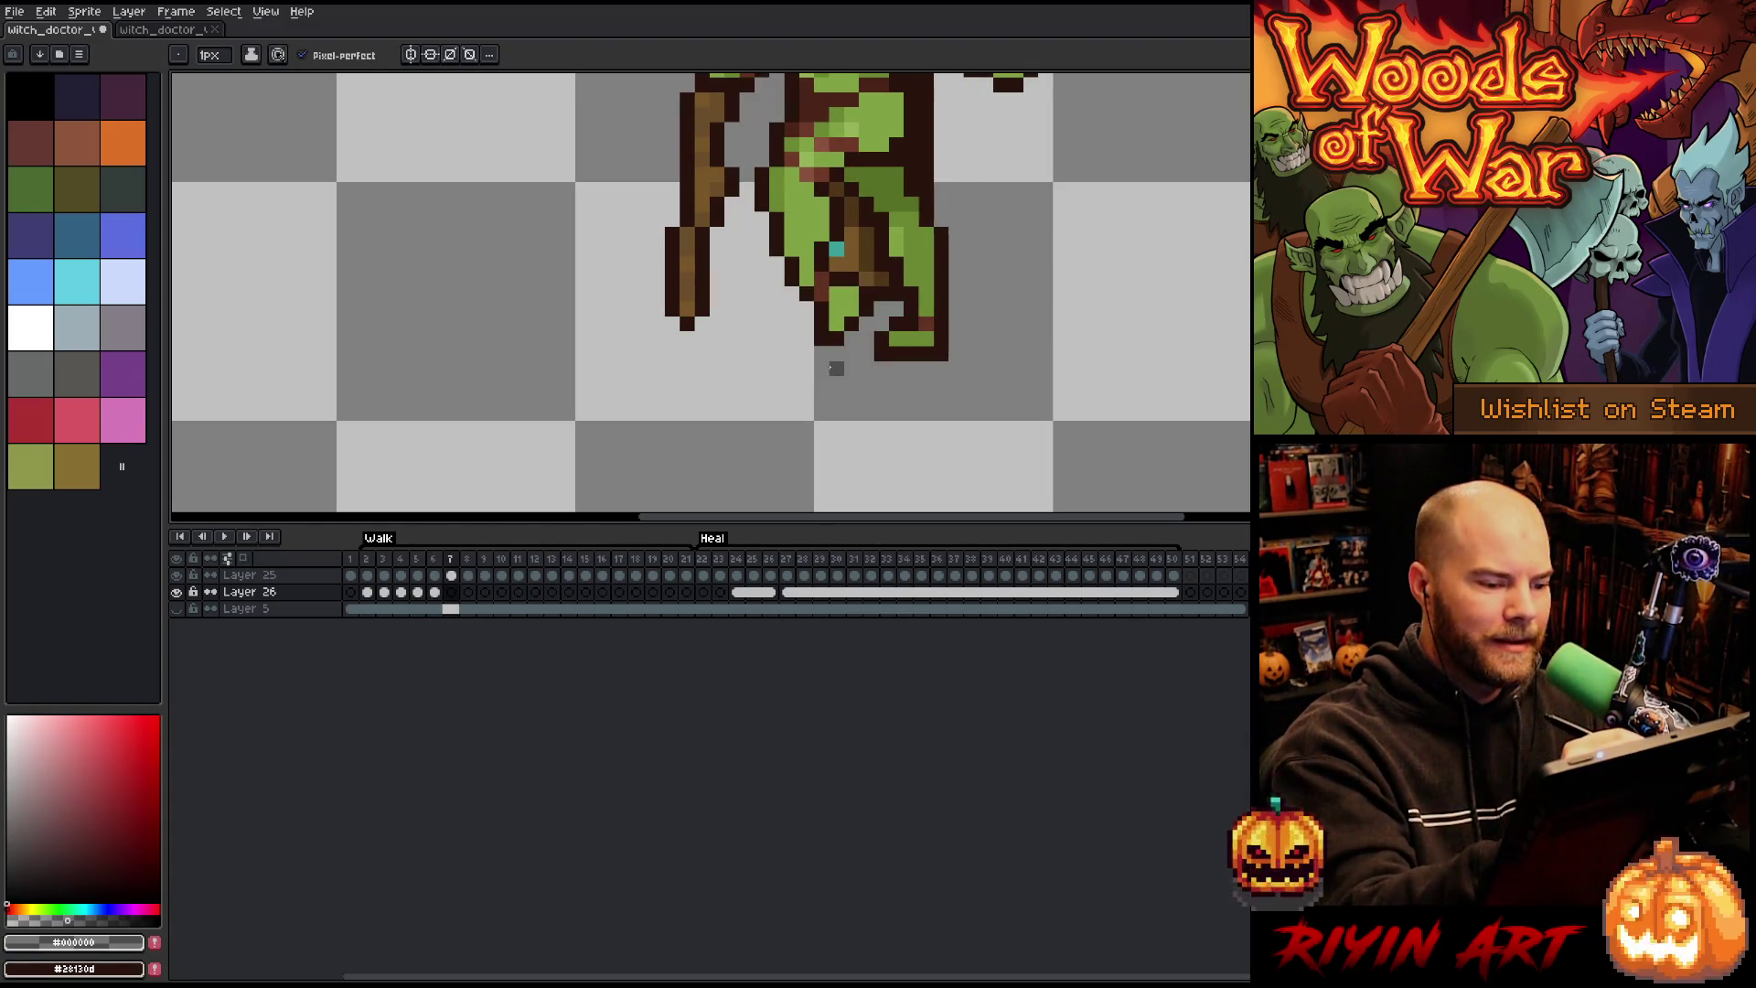
mouse_move(861, 369)
left_mouse_down()
mouse_move(945, 366)
mouse_move(815, 382)
left_mouse_up()
key("comma")
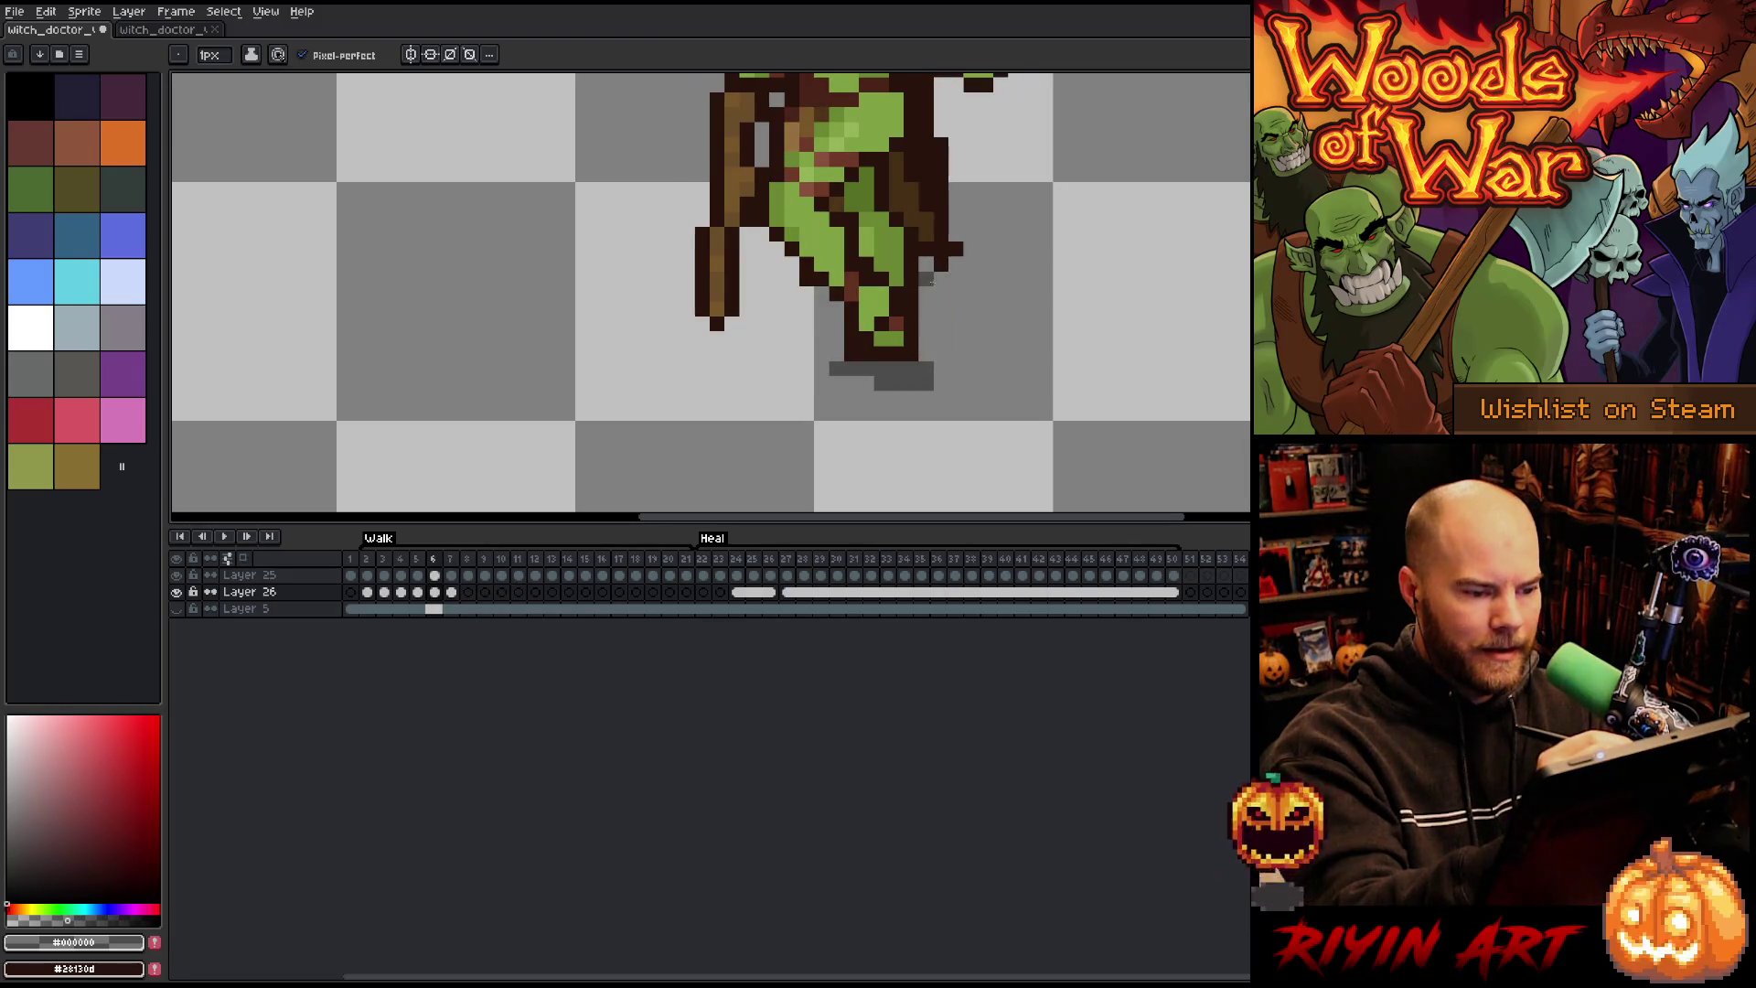
key("period")
key("comma")
key("period")
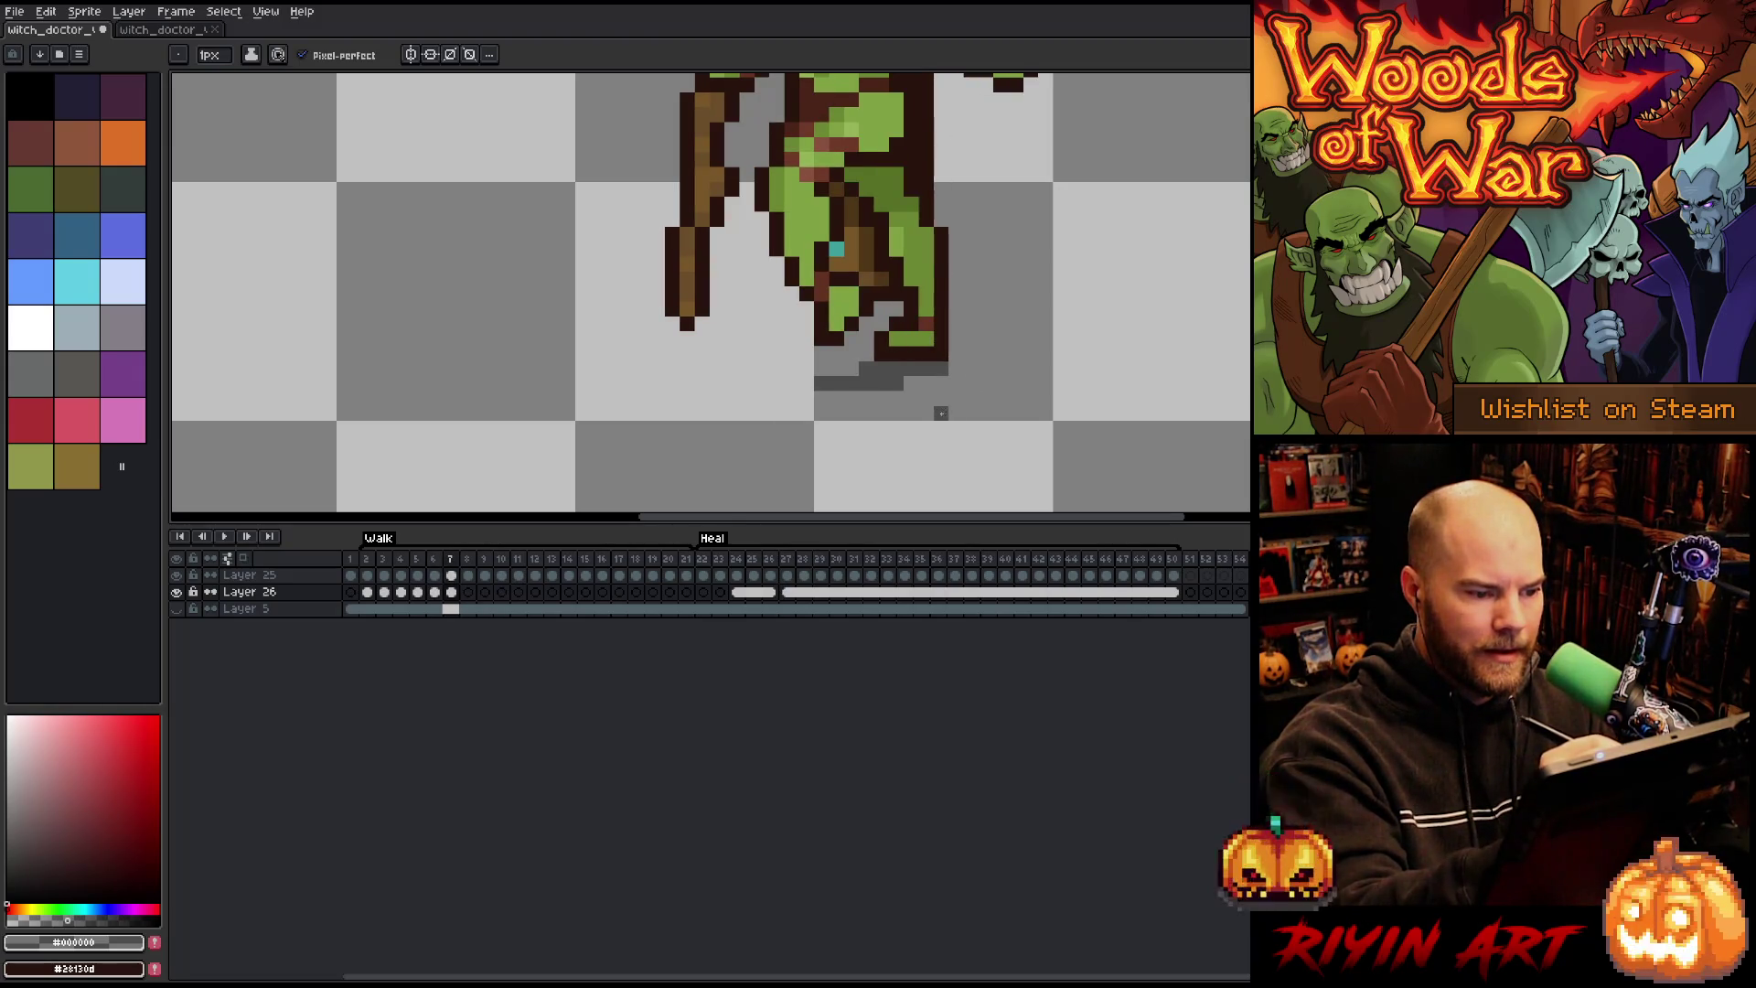
key("comma")
key("period")
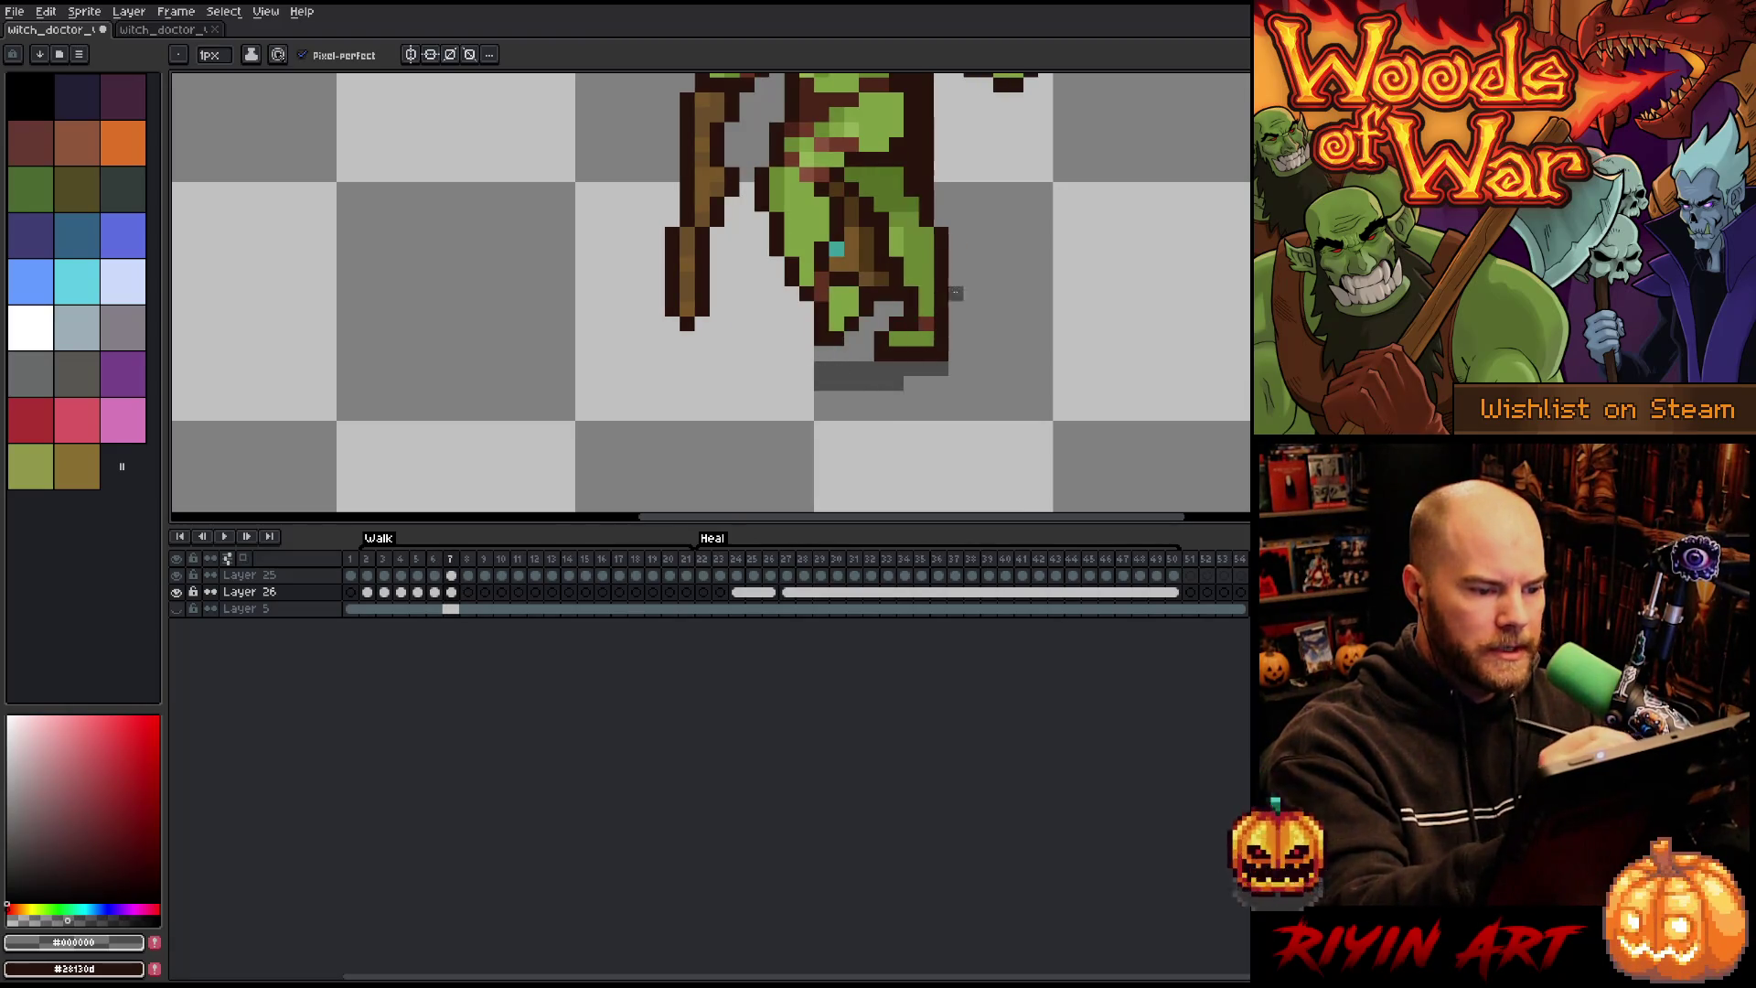
key("comma")
key("period")
Step: Draw a gray shadow under the feet on walk frame 8, undoing one extra pixel
key("e")
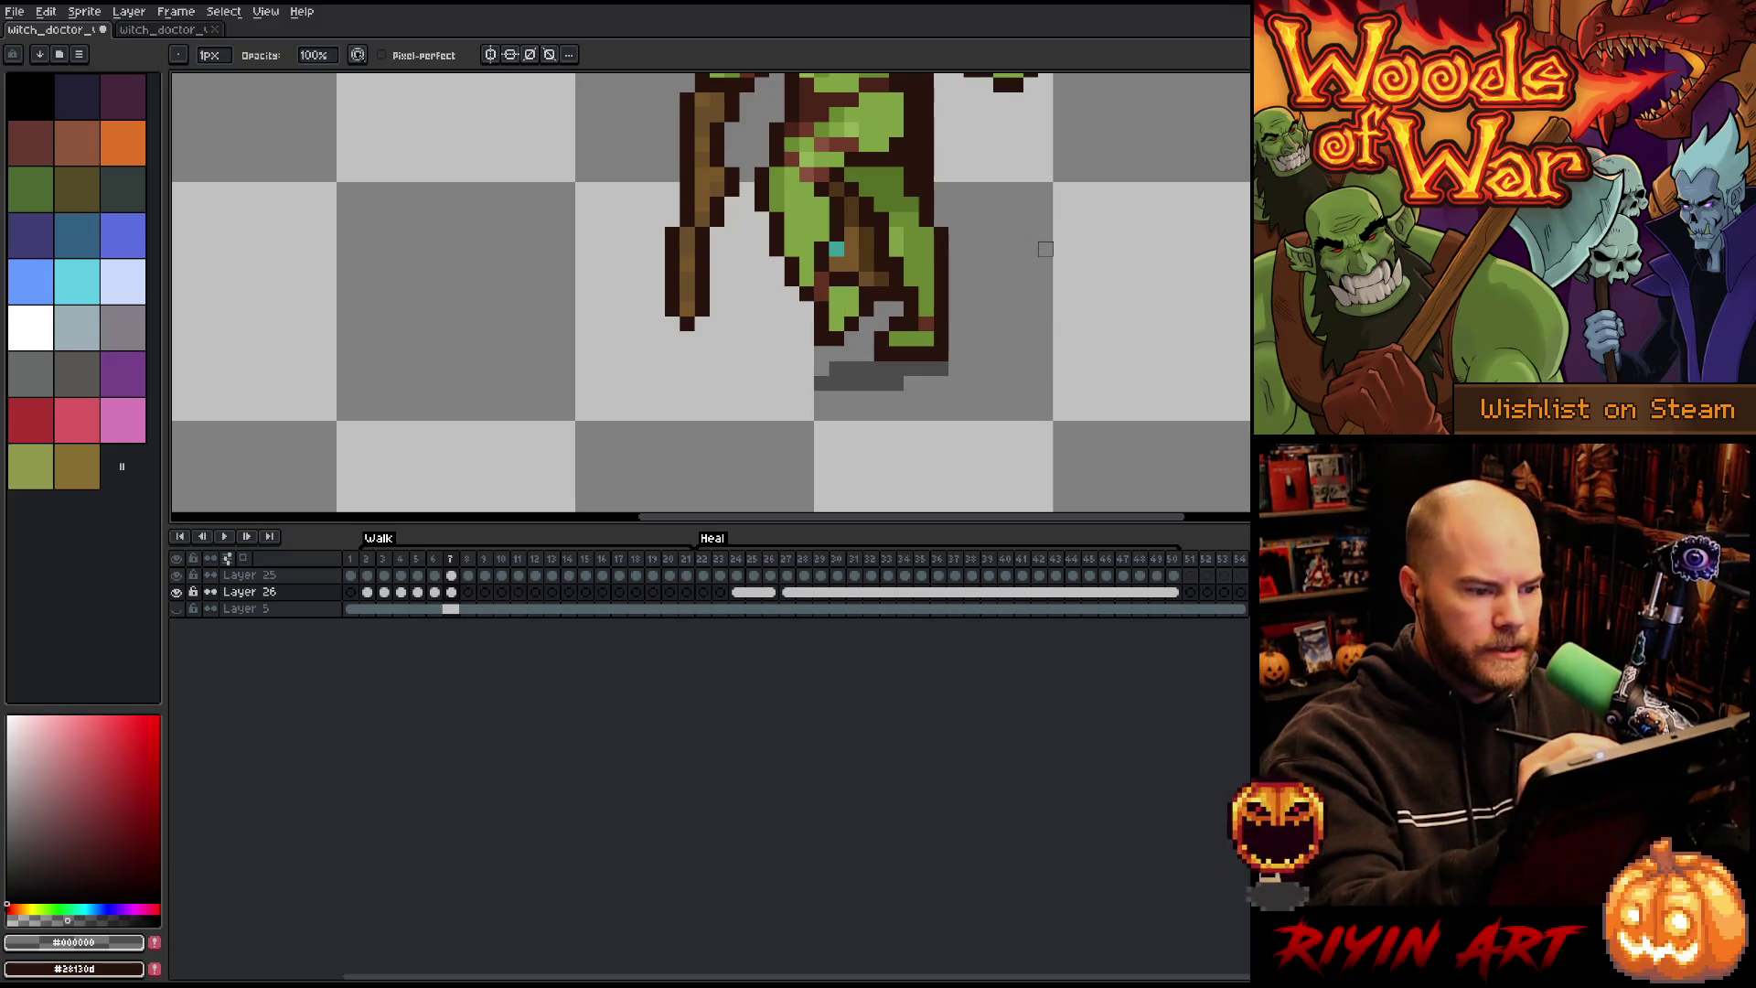
key("period")
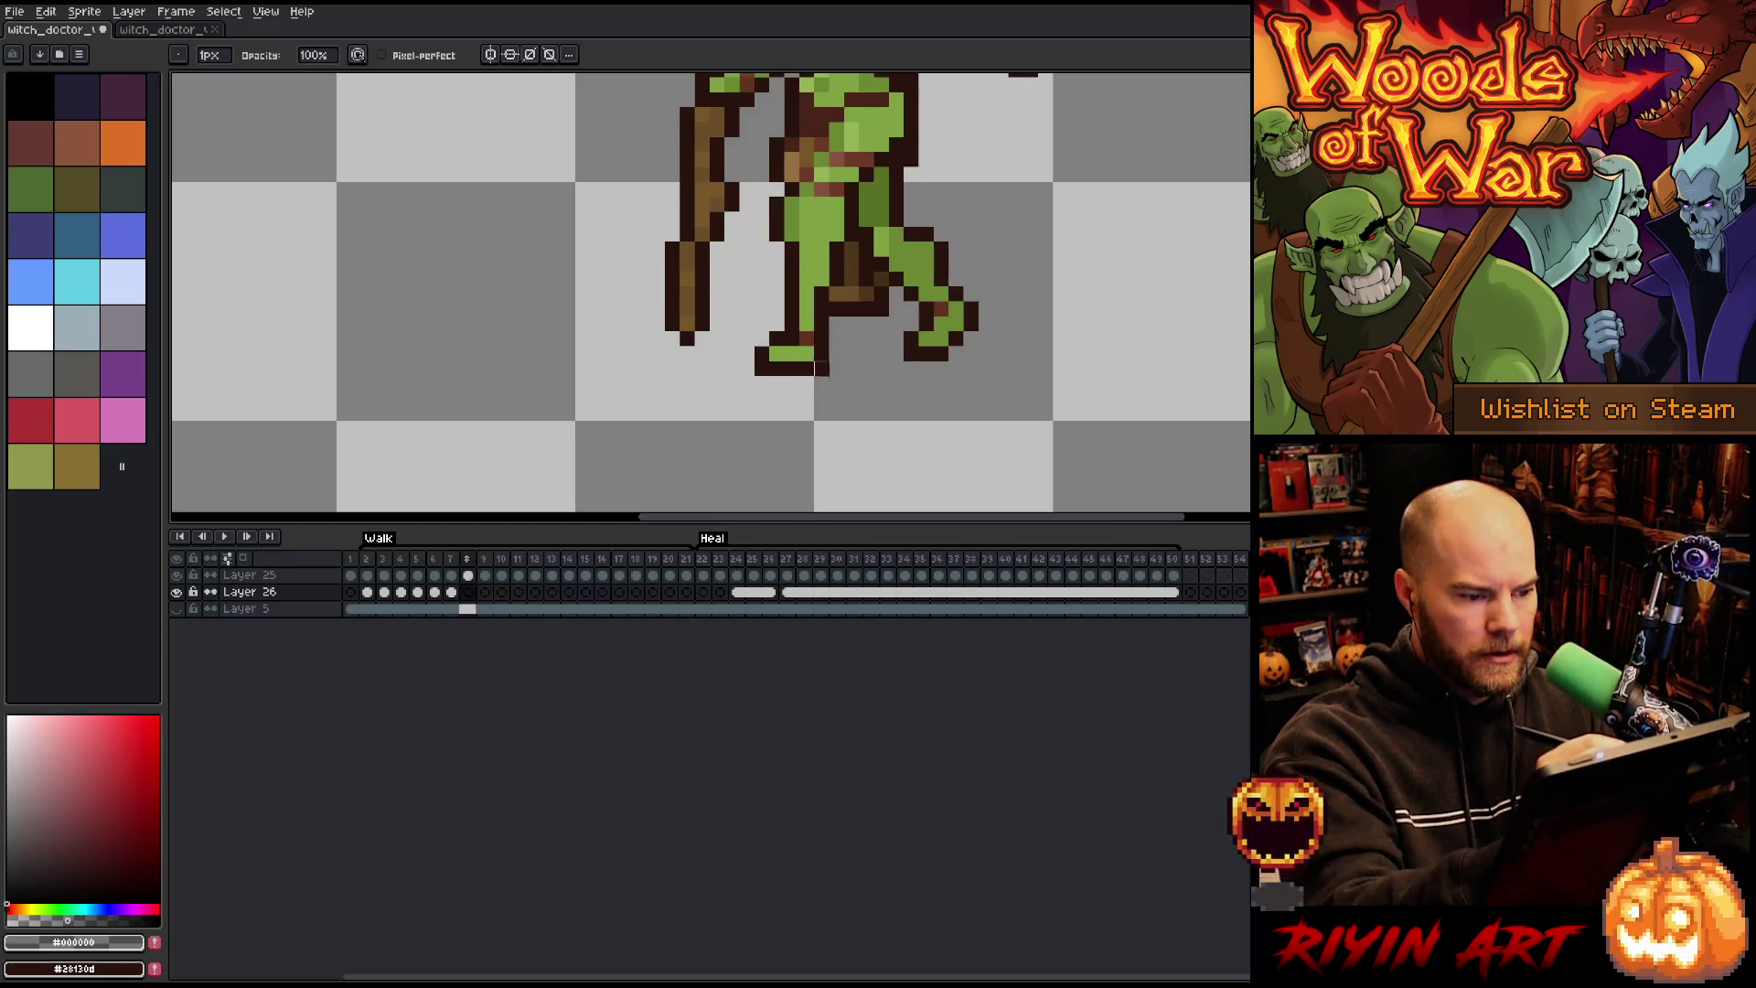
key("b")
left_click_drag(757, 383, 942, 368)
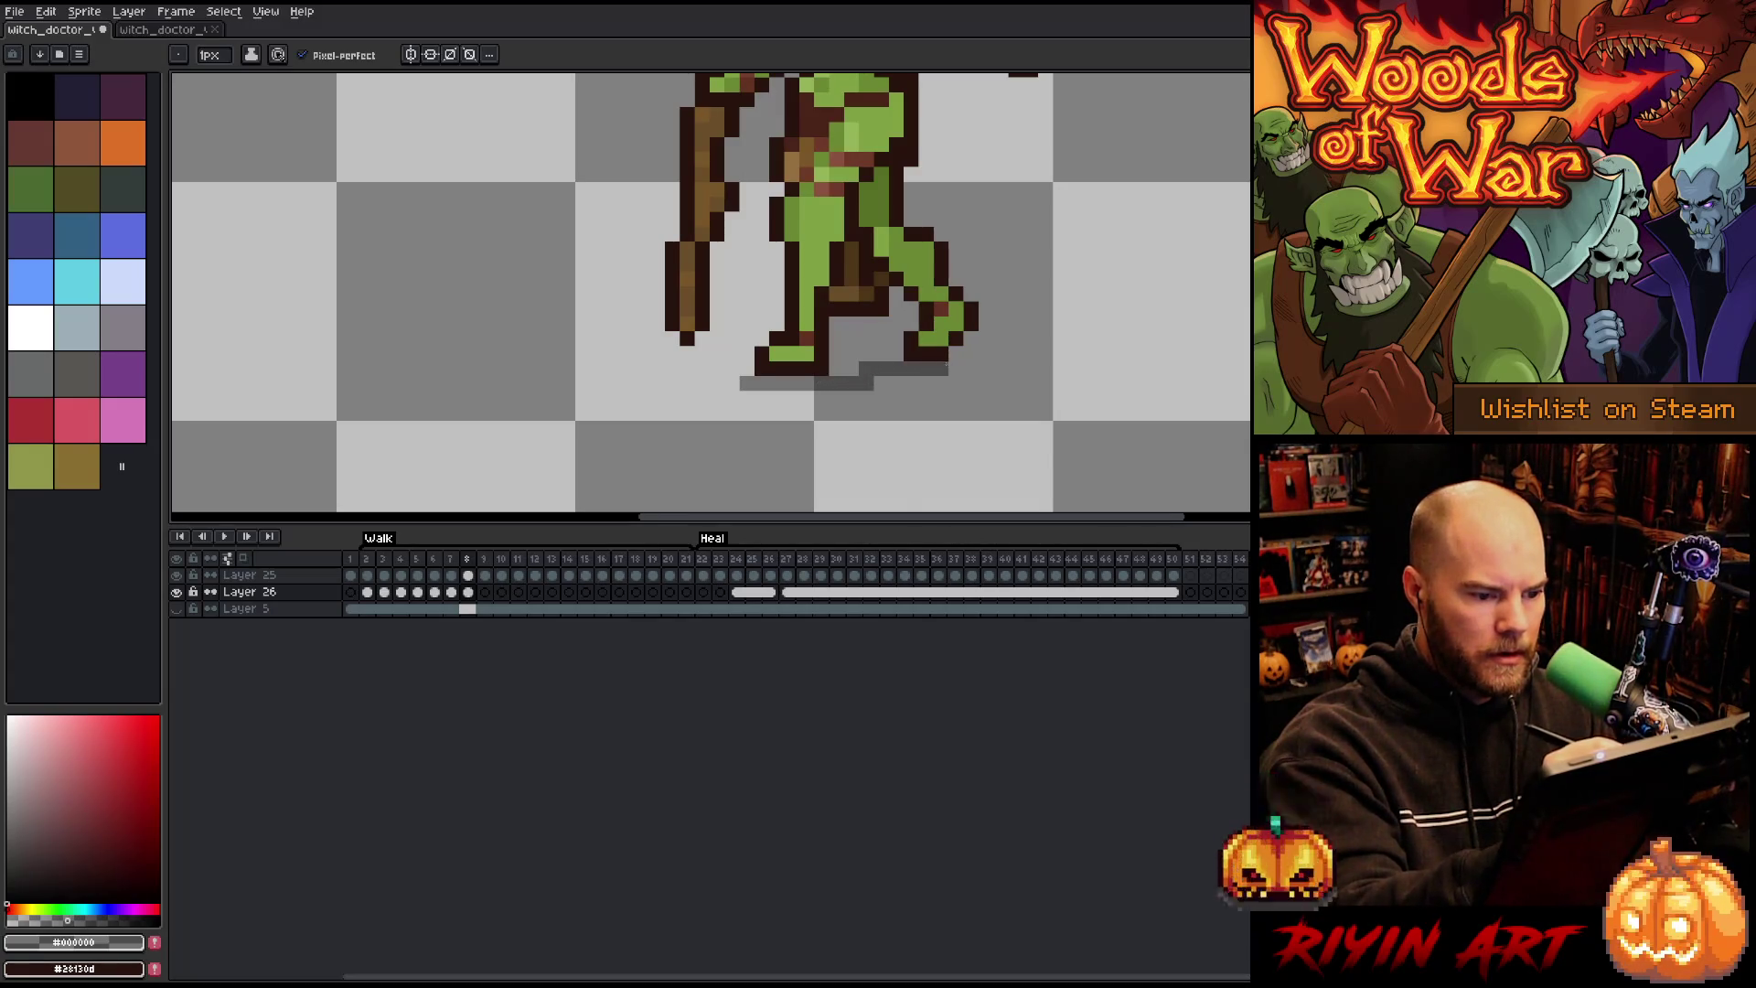
key("comma")
key("period")
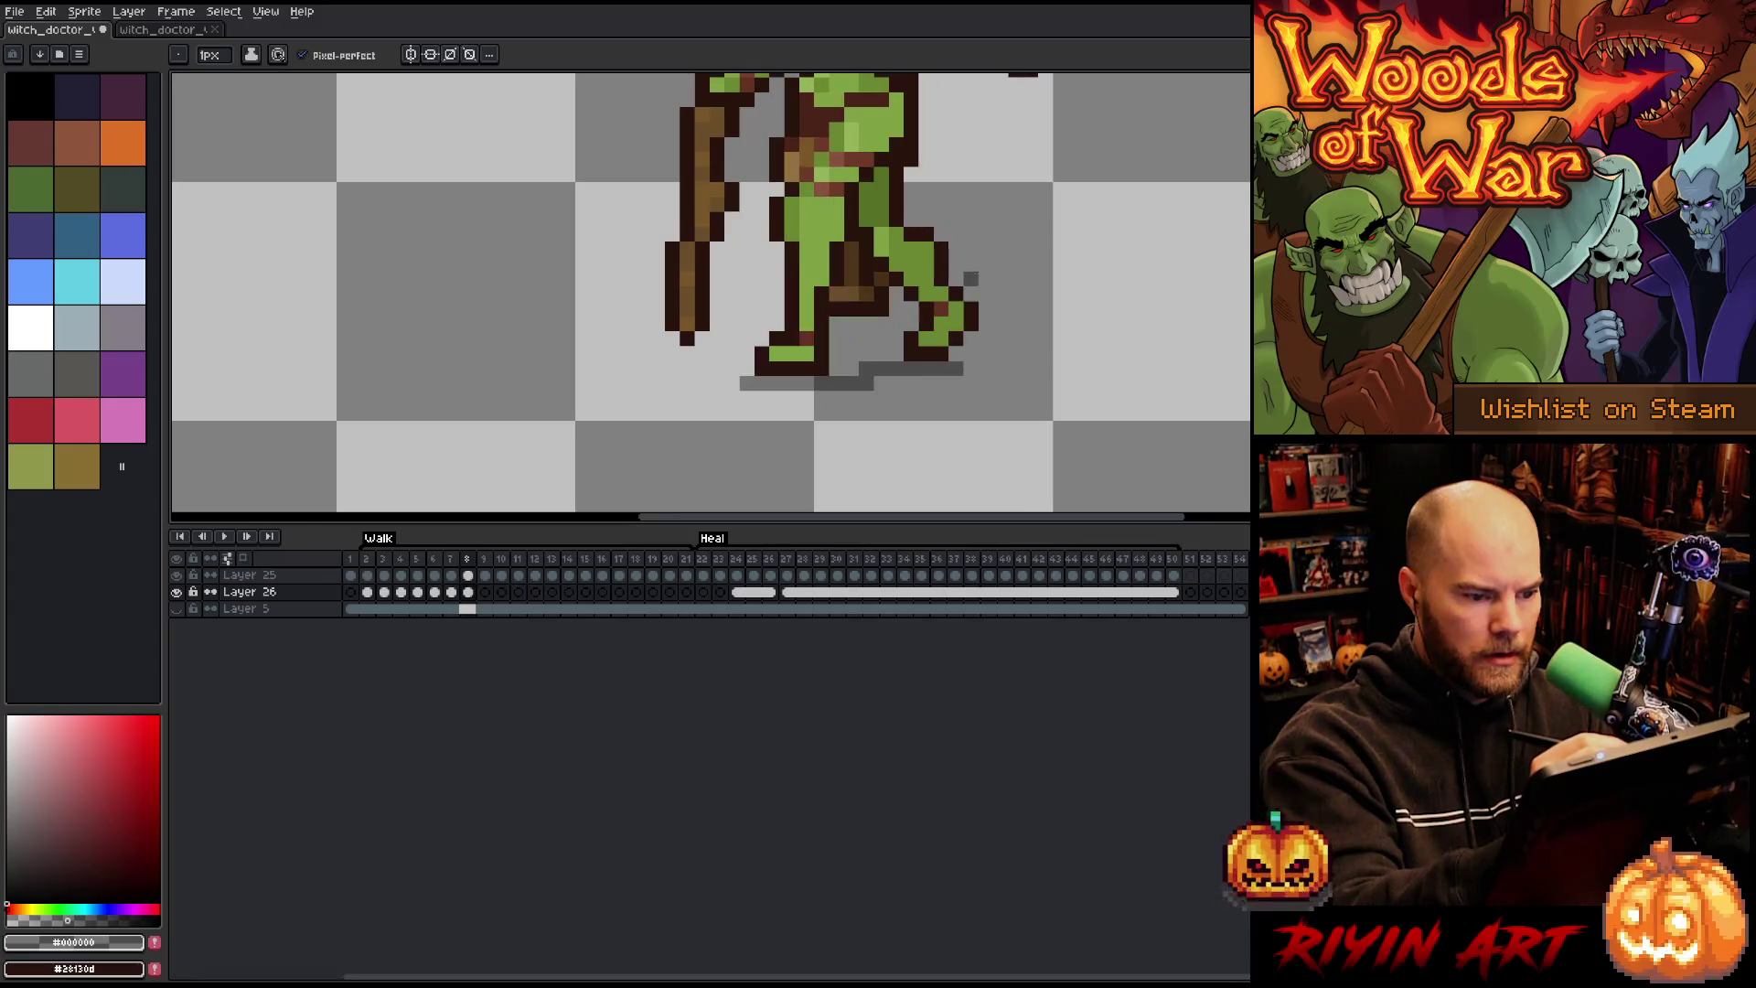
left_click(975, 368)
key("ctrl+z")
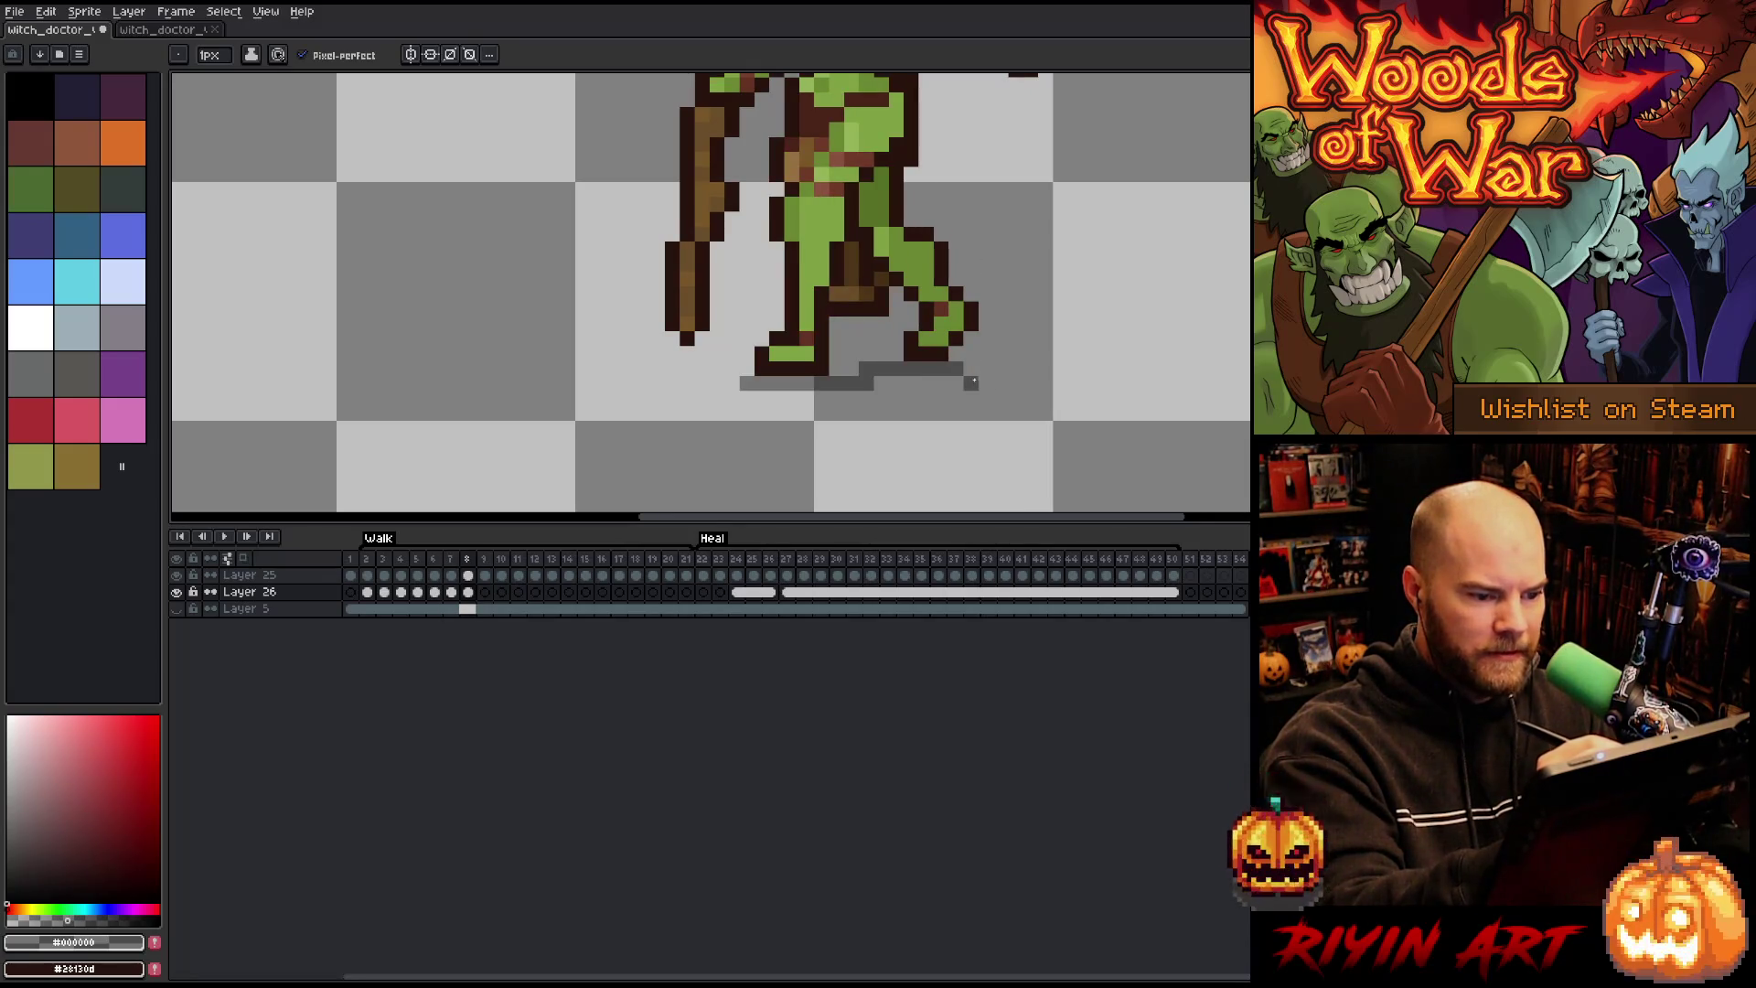
key("comma")
key("period")
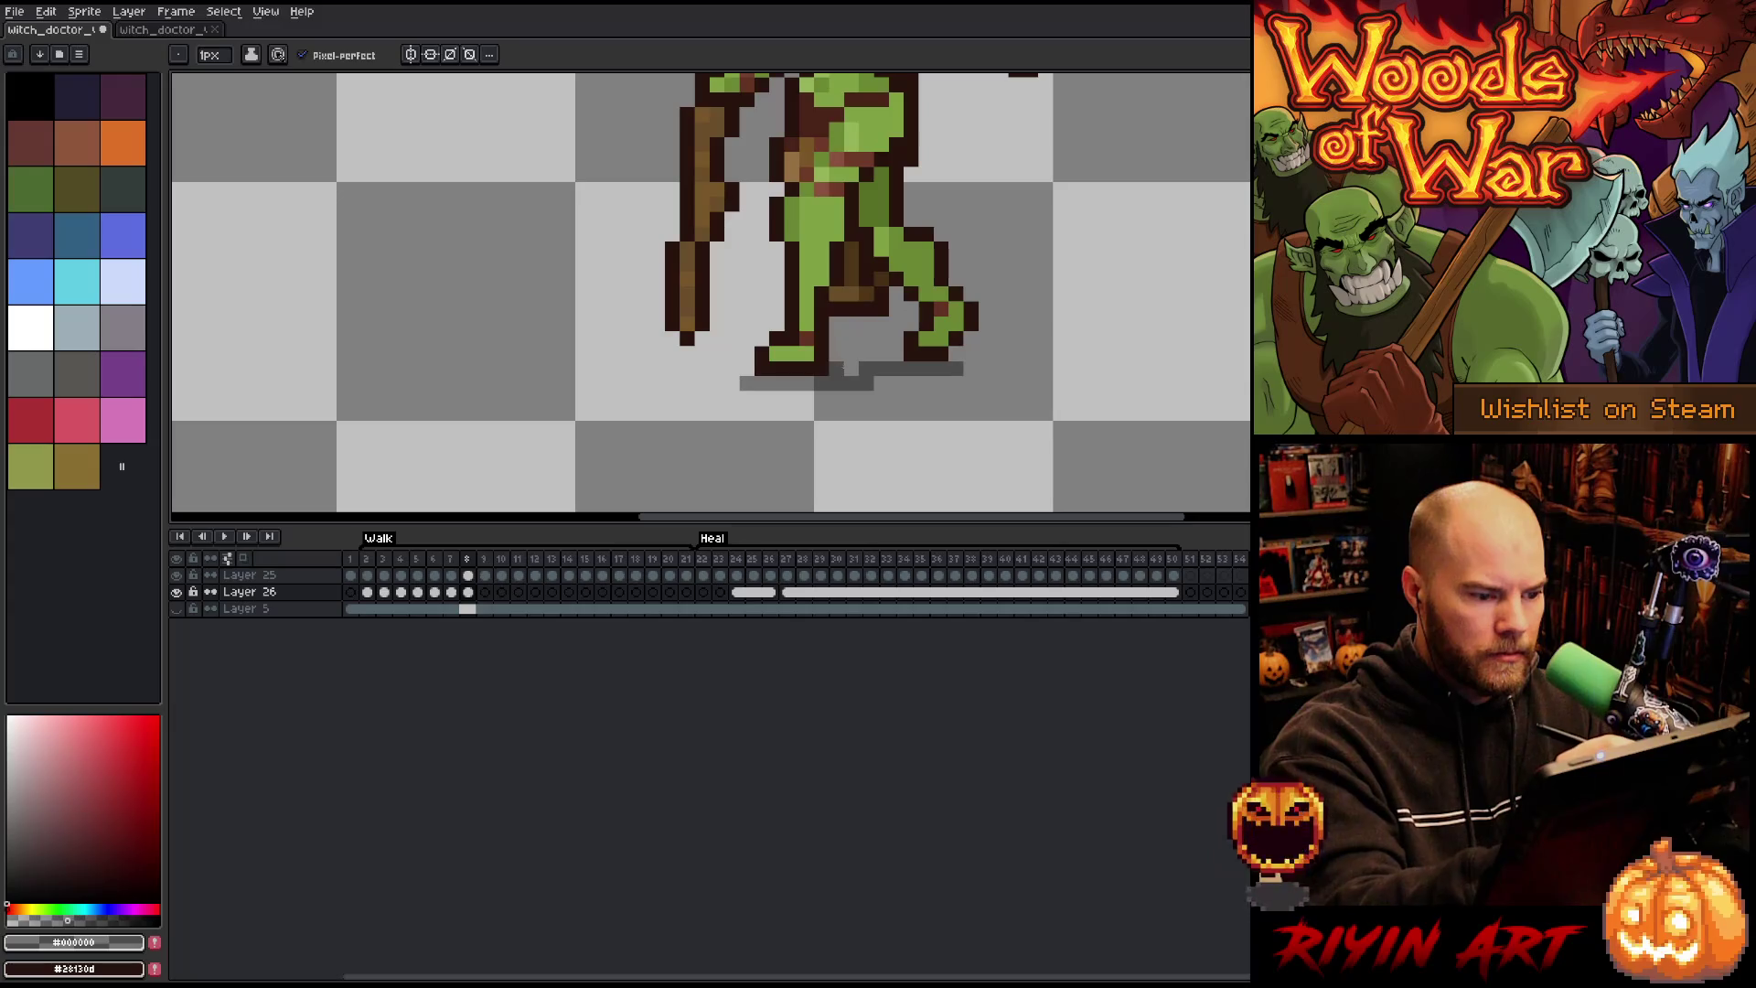
key("comma")
key("period")
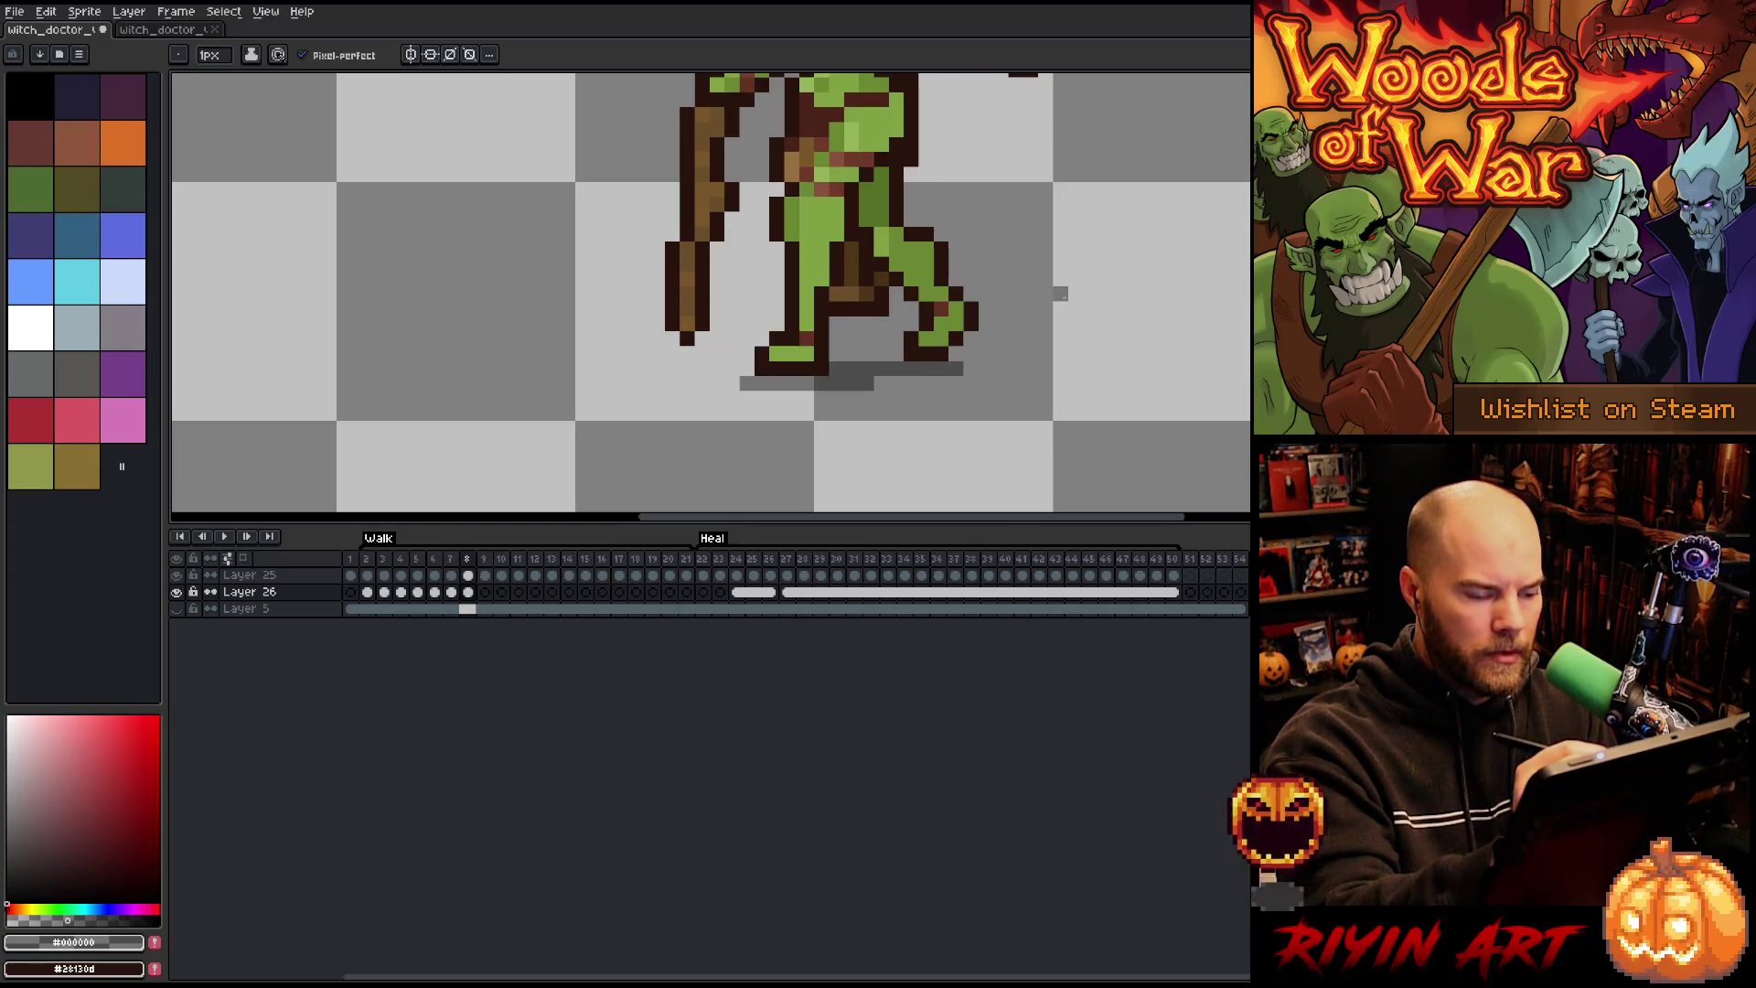
Step: Start the gray shadow strip under the feet on walk frame 9
key("period")
key("comma")
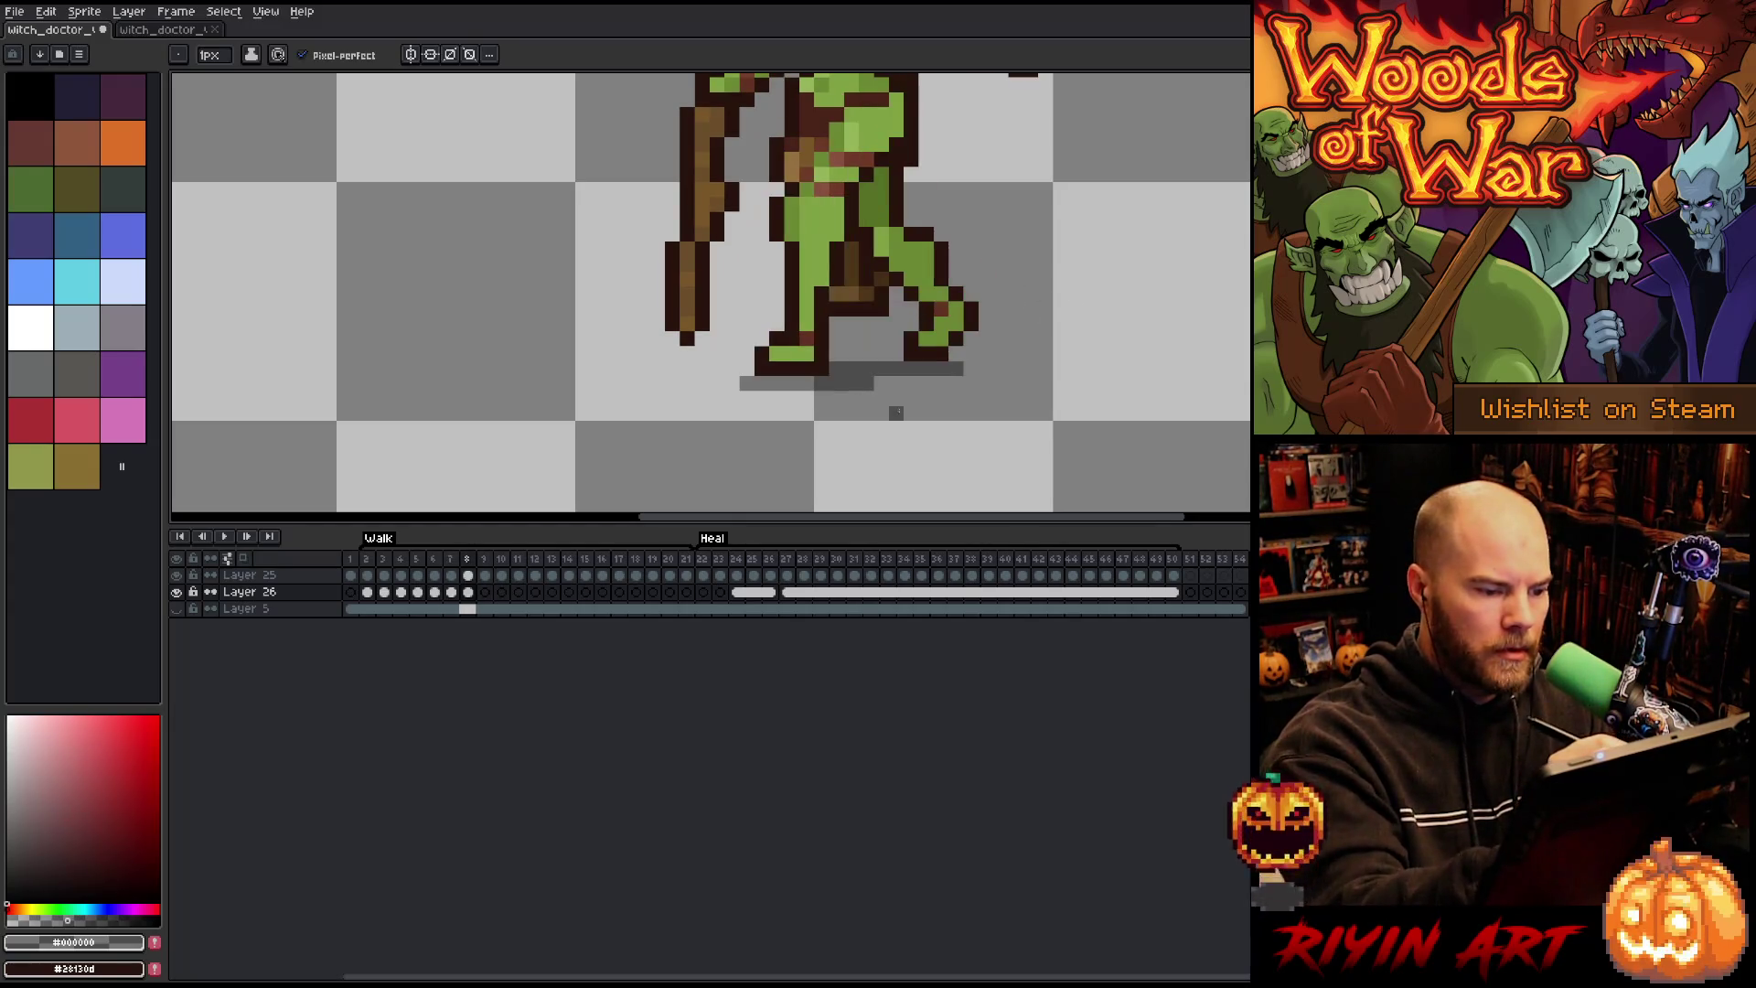
key("period")
left_click(784, 382)
left_click_drag(784, 382, 882, 384)
Step: Extend frame 9's shadow under the right foot and erase one stray pixel
key("comma")
key("period")
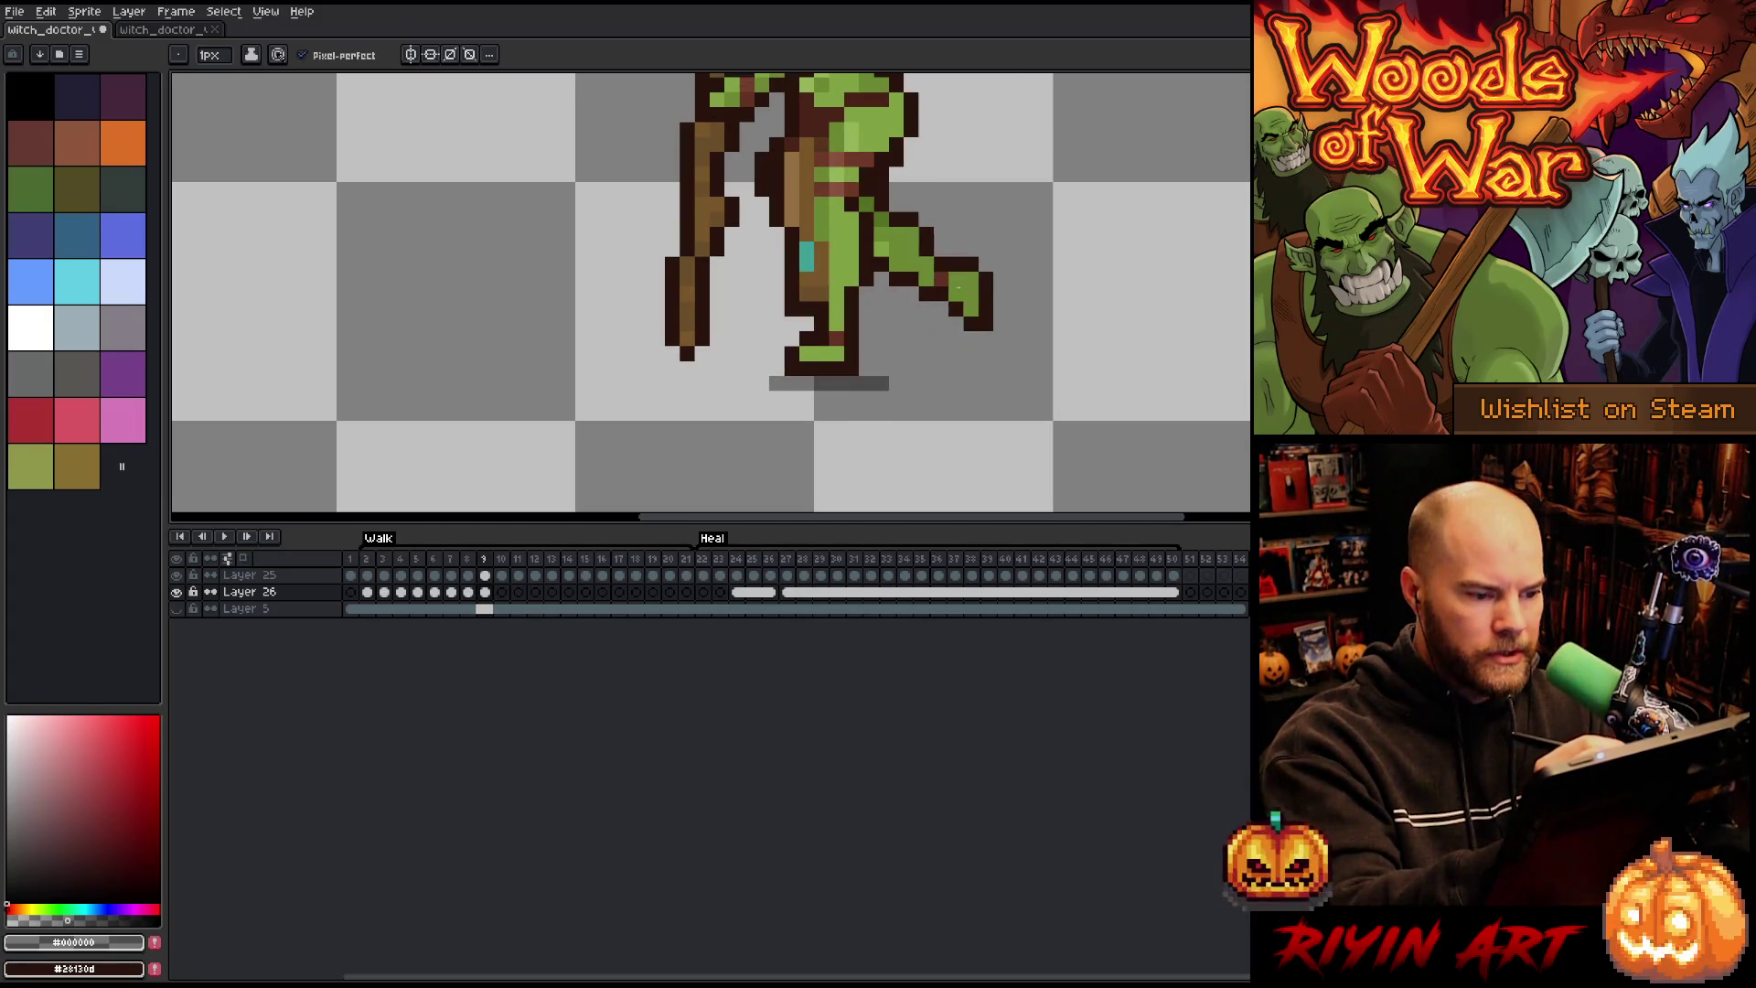
left_click_drag(871, 368, 976, 366)
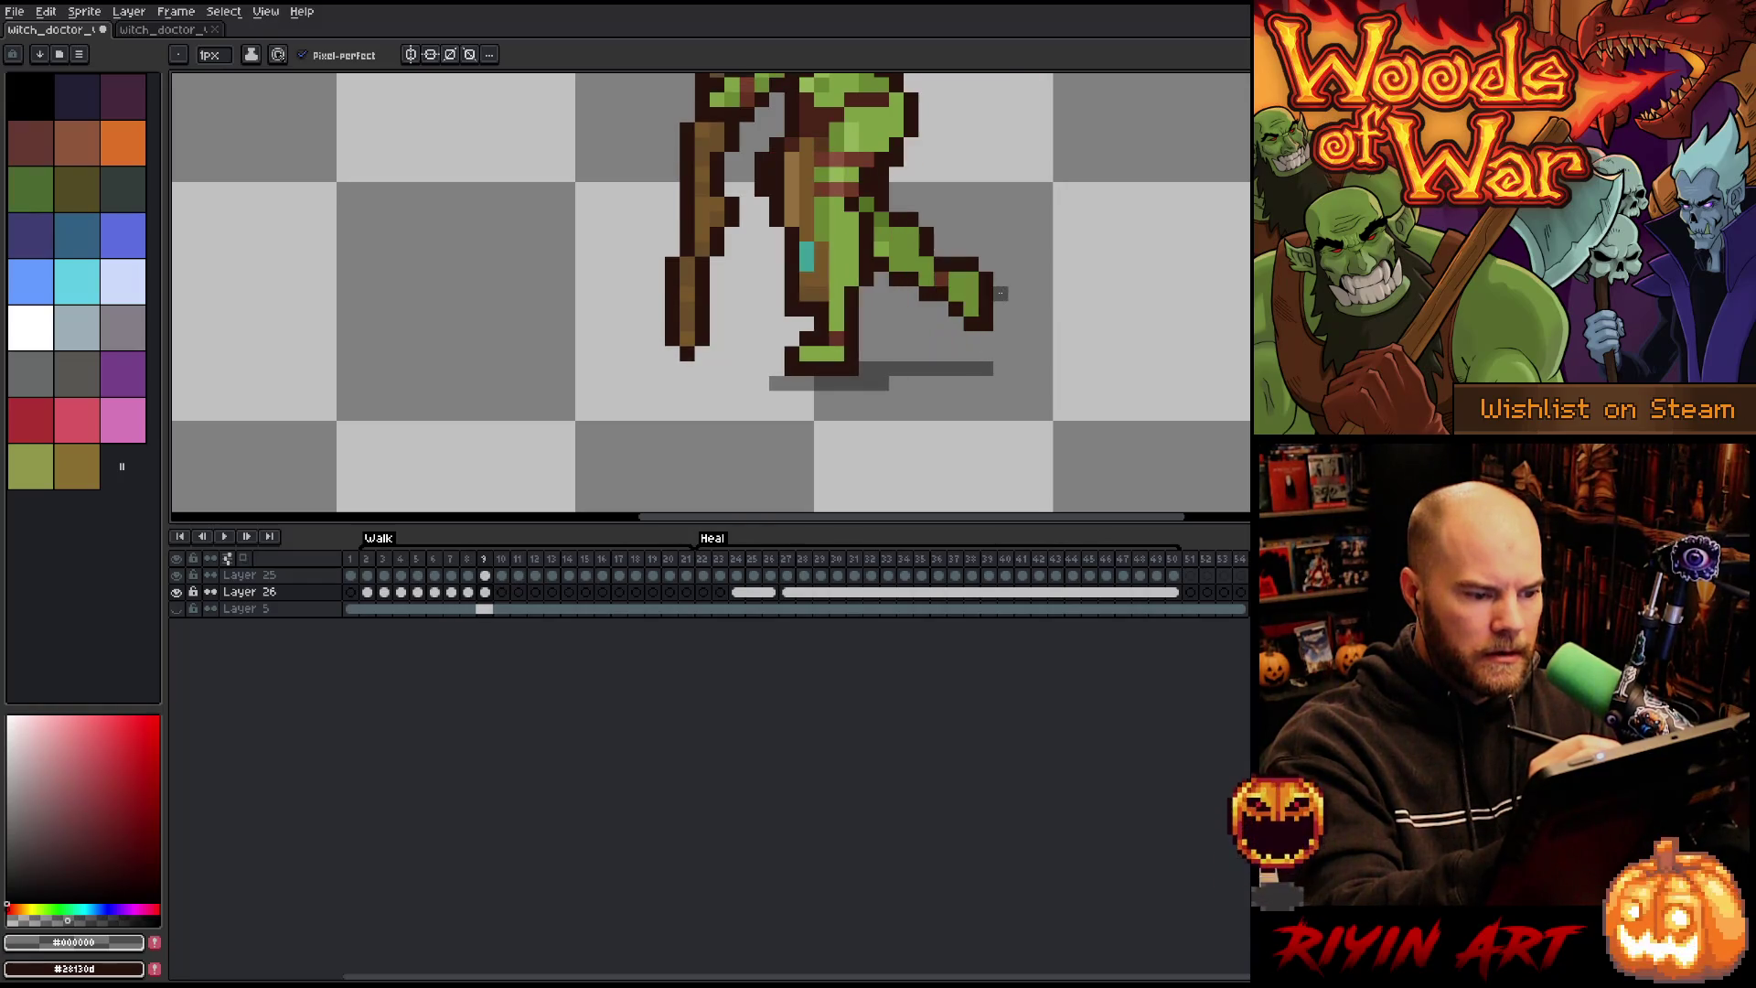
key("e")
left_click(880, 385)
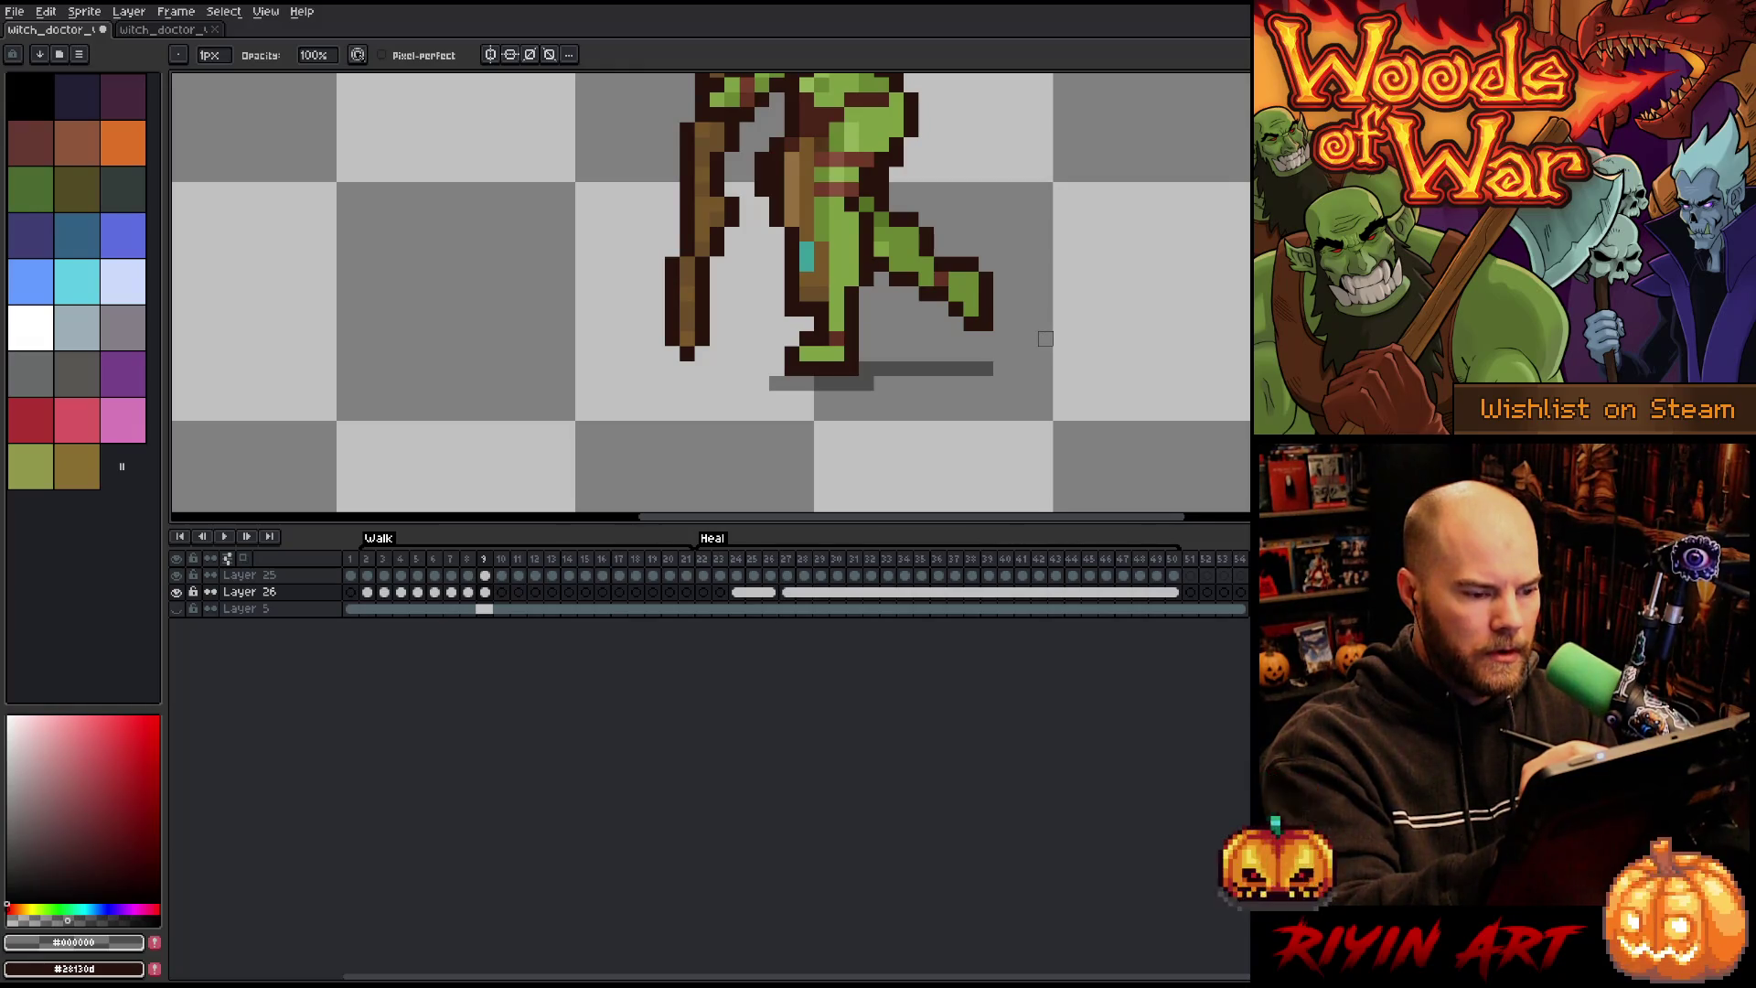
Step: Erase the excess shadow under the right foot on walk frame 8
key("comma")
left_click_drag(866, 383, 837, 384)
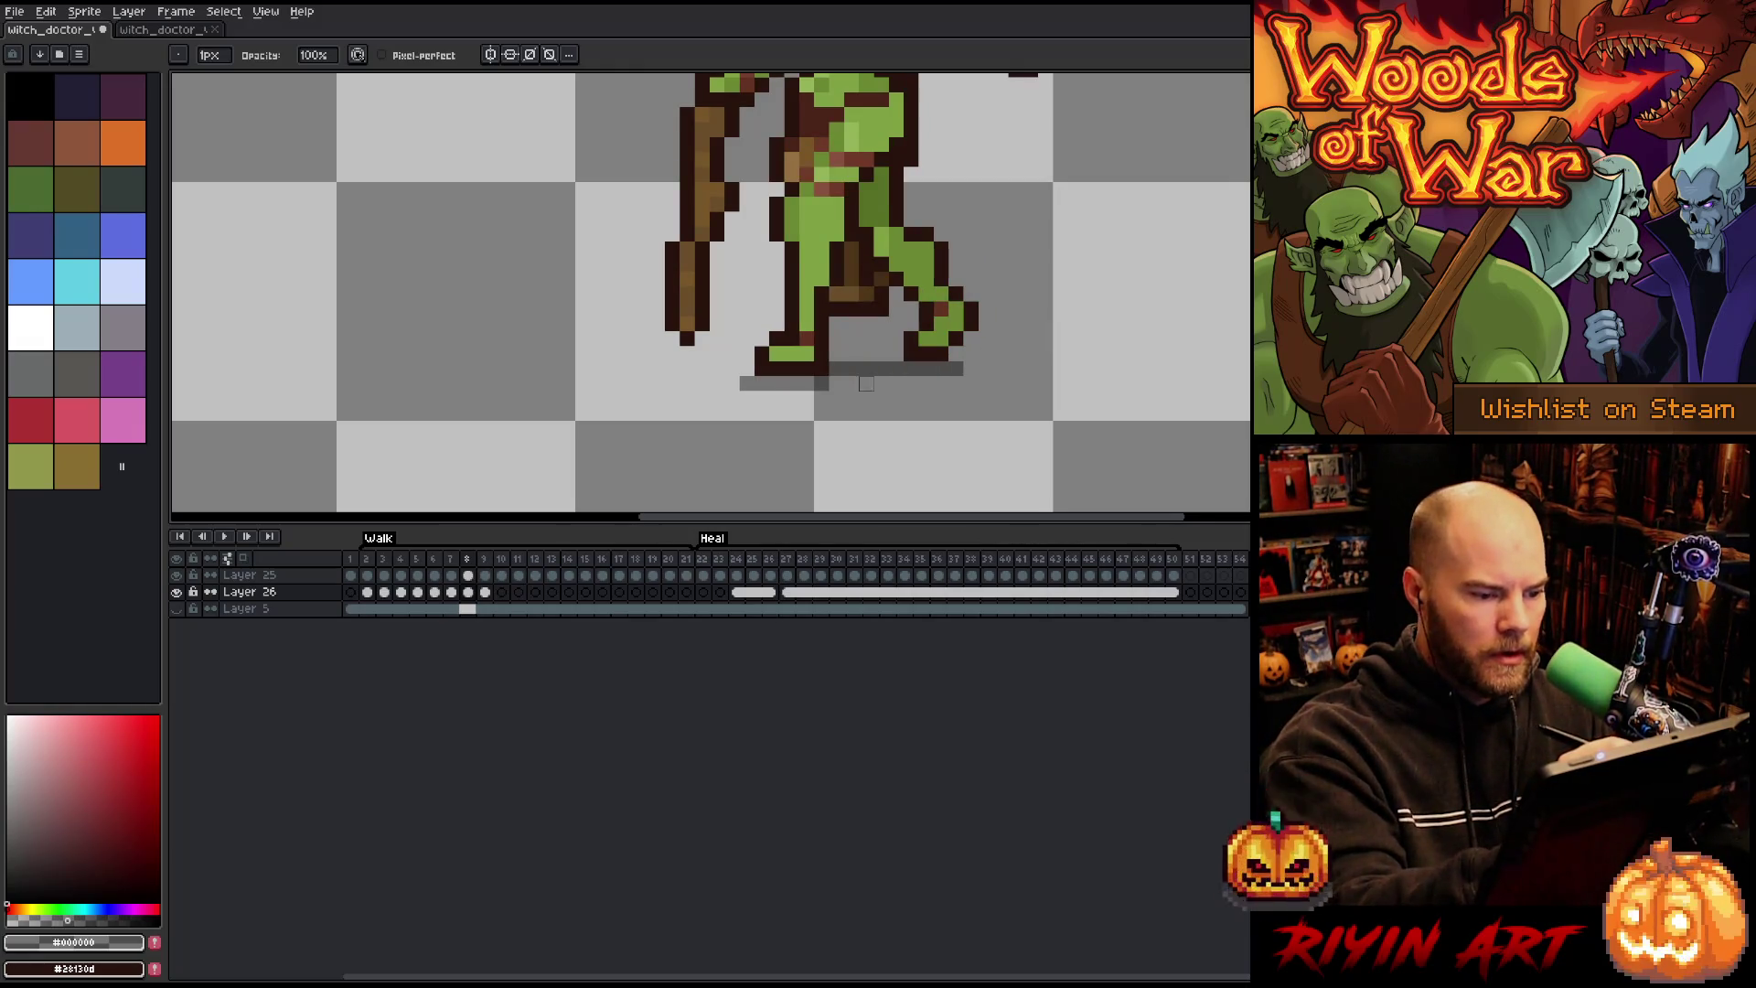
key("period")
key("comma")
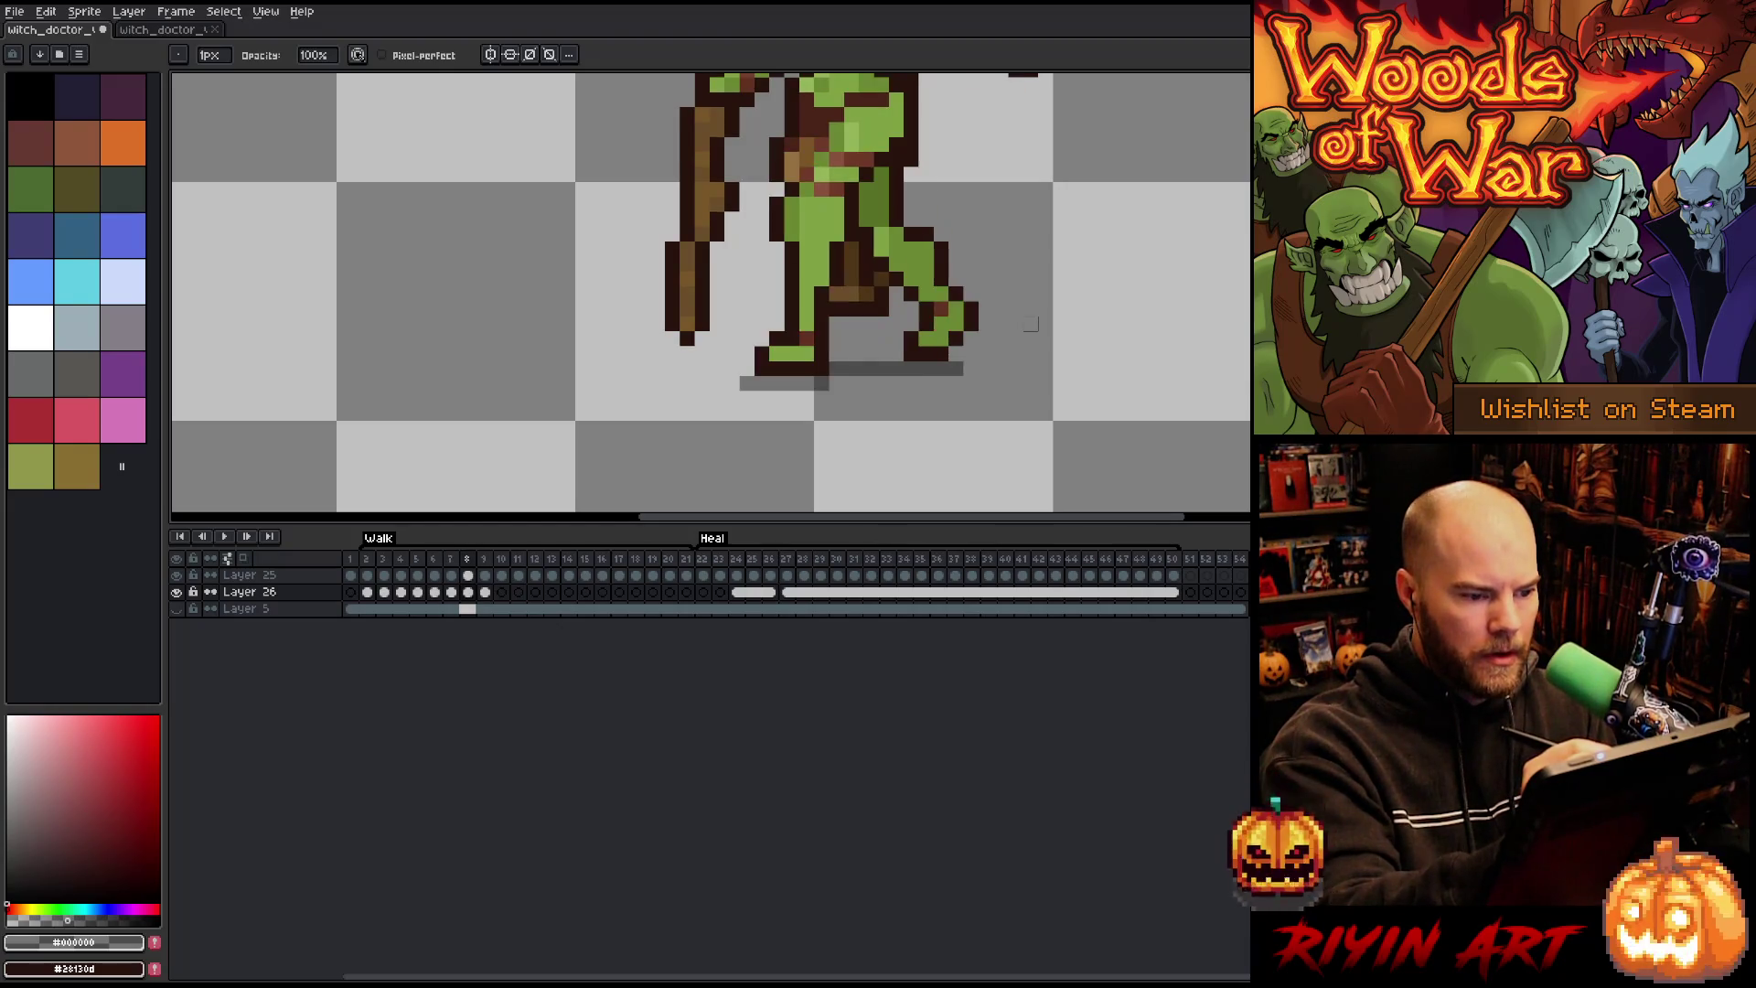
key("period")
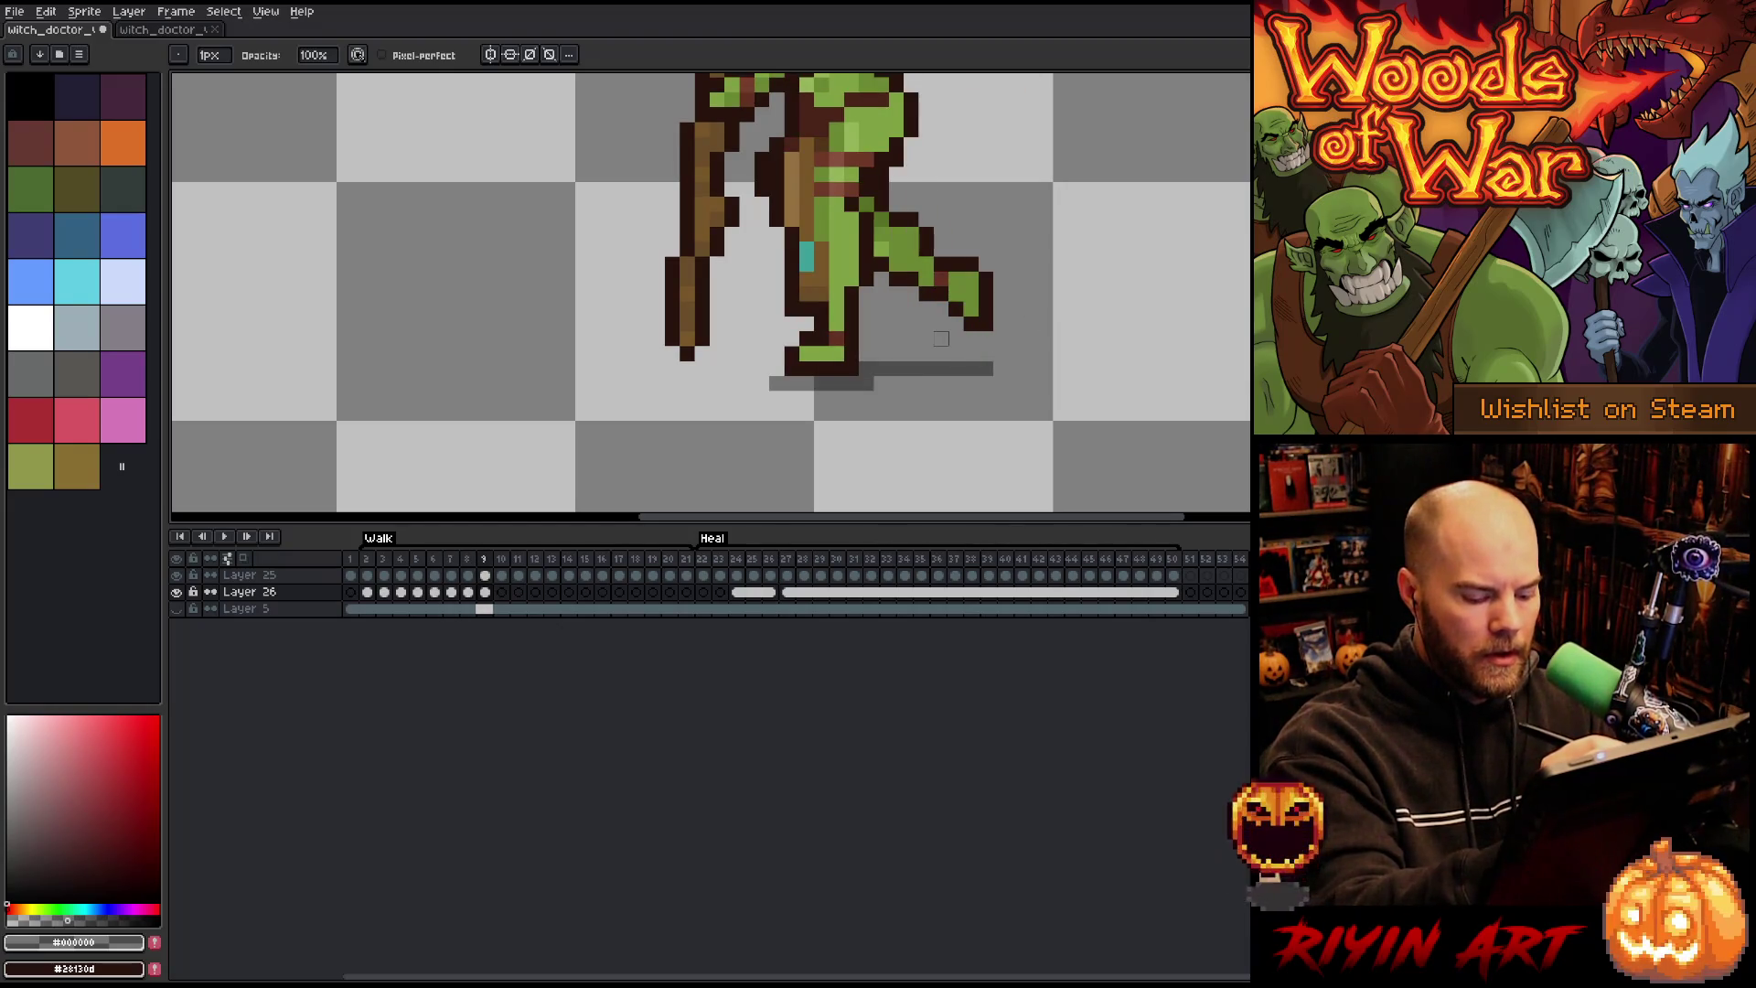
key("comma")
key("b")
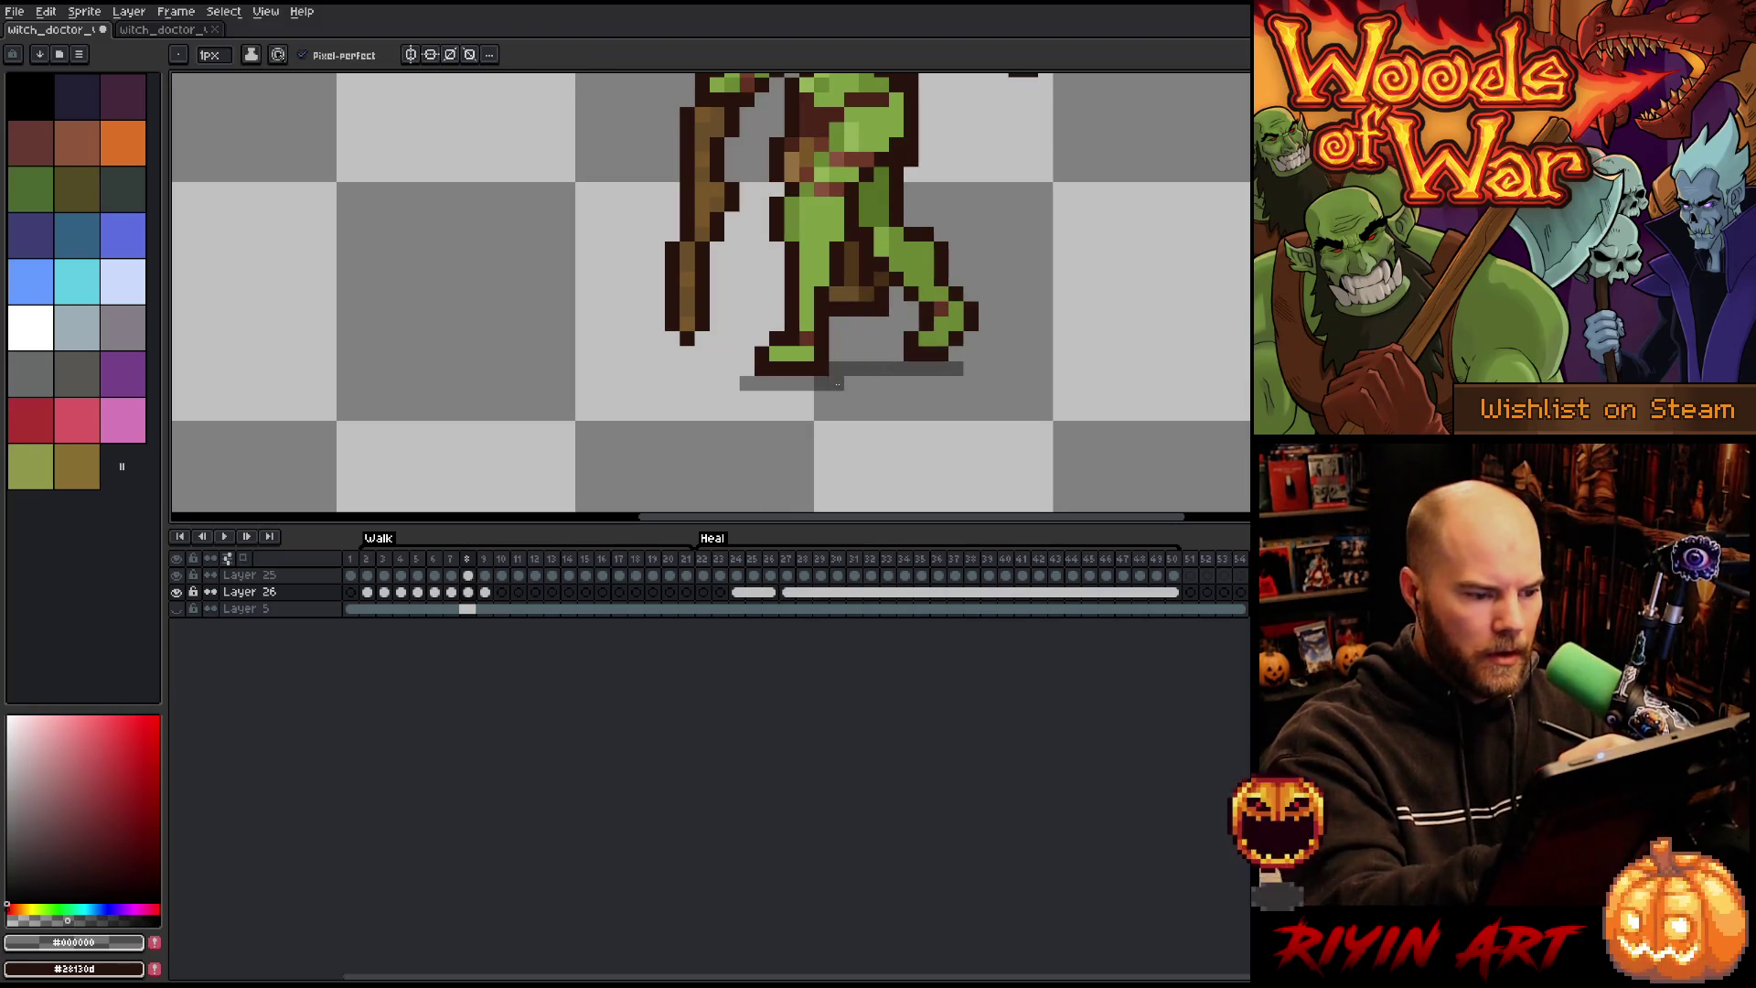
Step: Draw a gray shadow under the feet on walk frame 10, erasing its rightmost pixel
key("period")
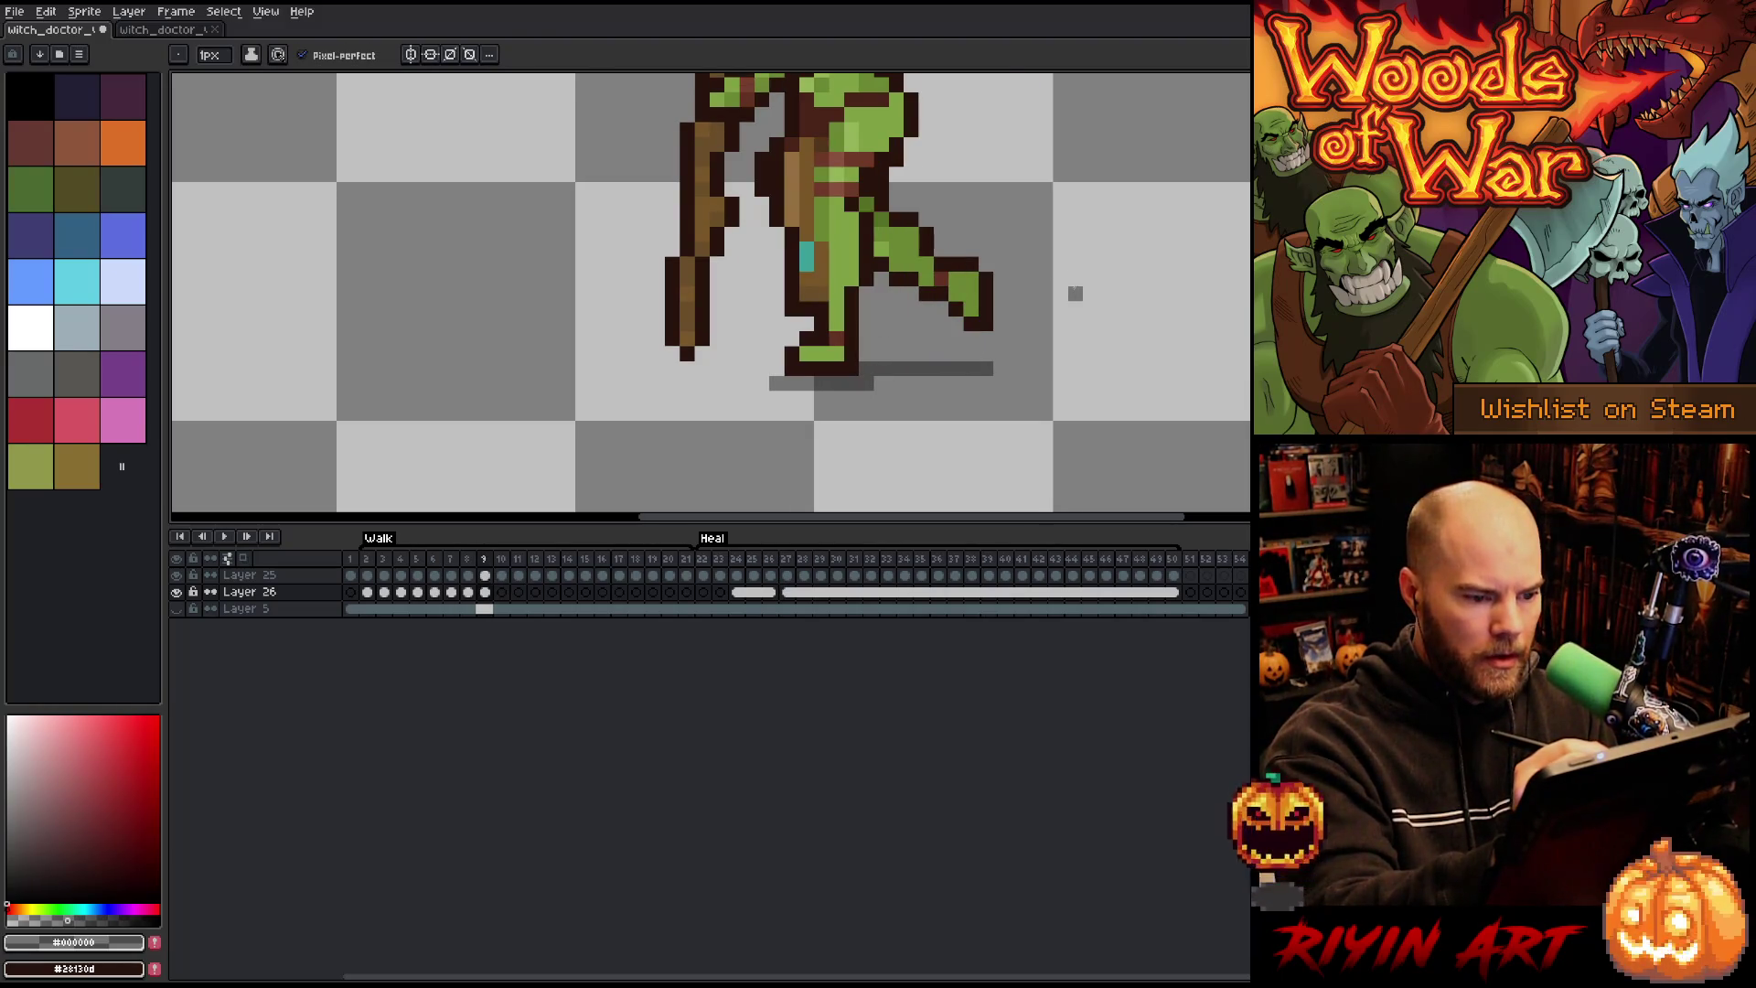
key("period")
mouse_move(821, 384)
left_mouse_down()
mouse_move(805, 384)
mouse_move(993, 369)
left_mouse_up()
key("comma")
key("period")
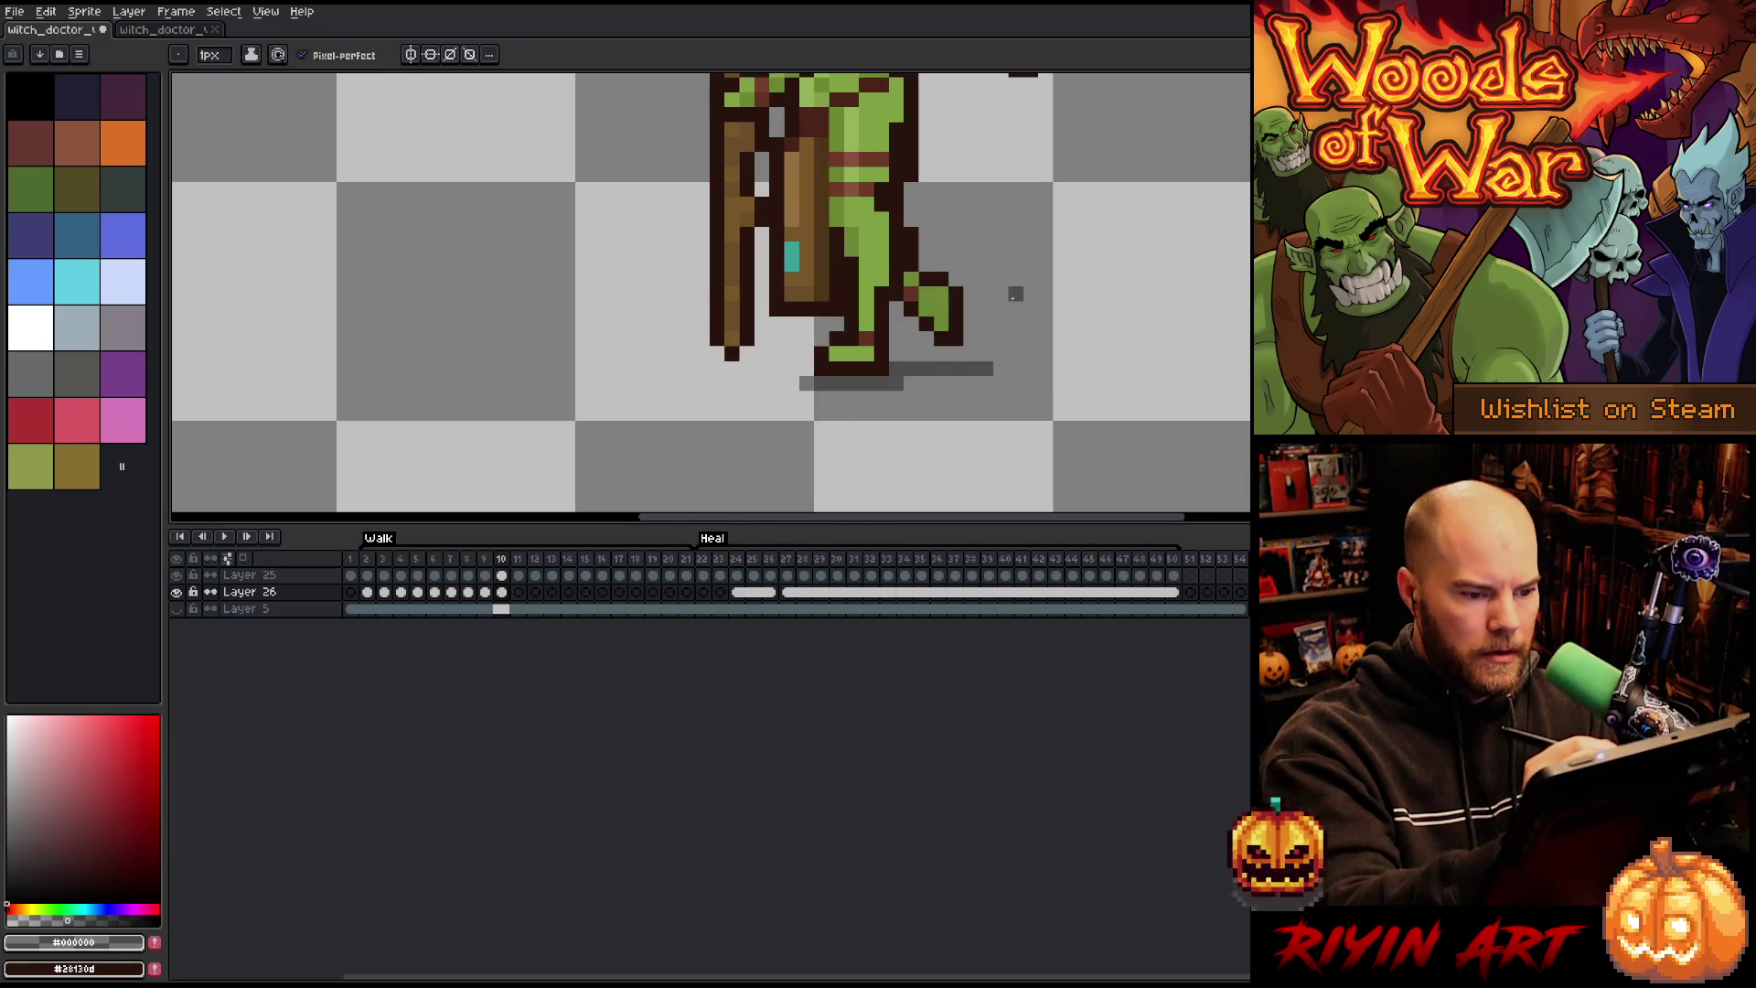
key("e")
left_click(986, 369)
key("comma")
key("period")
Step: Paint gray shadow pixels and a strip under the feet on walk frame 11
key("period")
key("b")
left_click(928, 367)
left_click(937, 367)
left_click_drag(910, 384, 834, 384)
key("comma")
key("period")
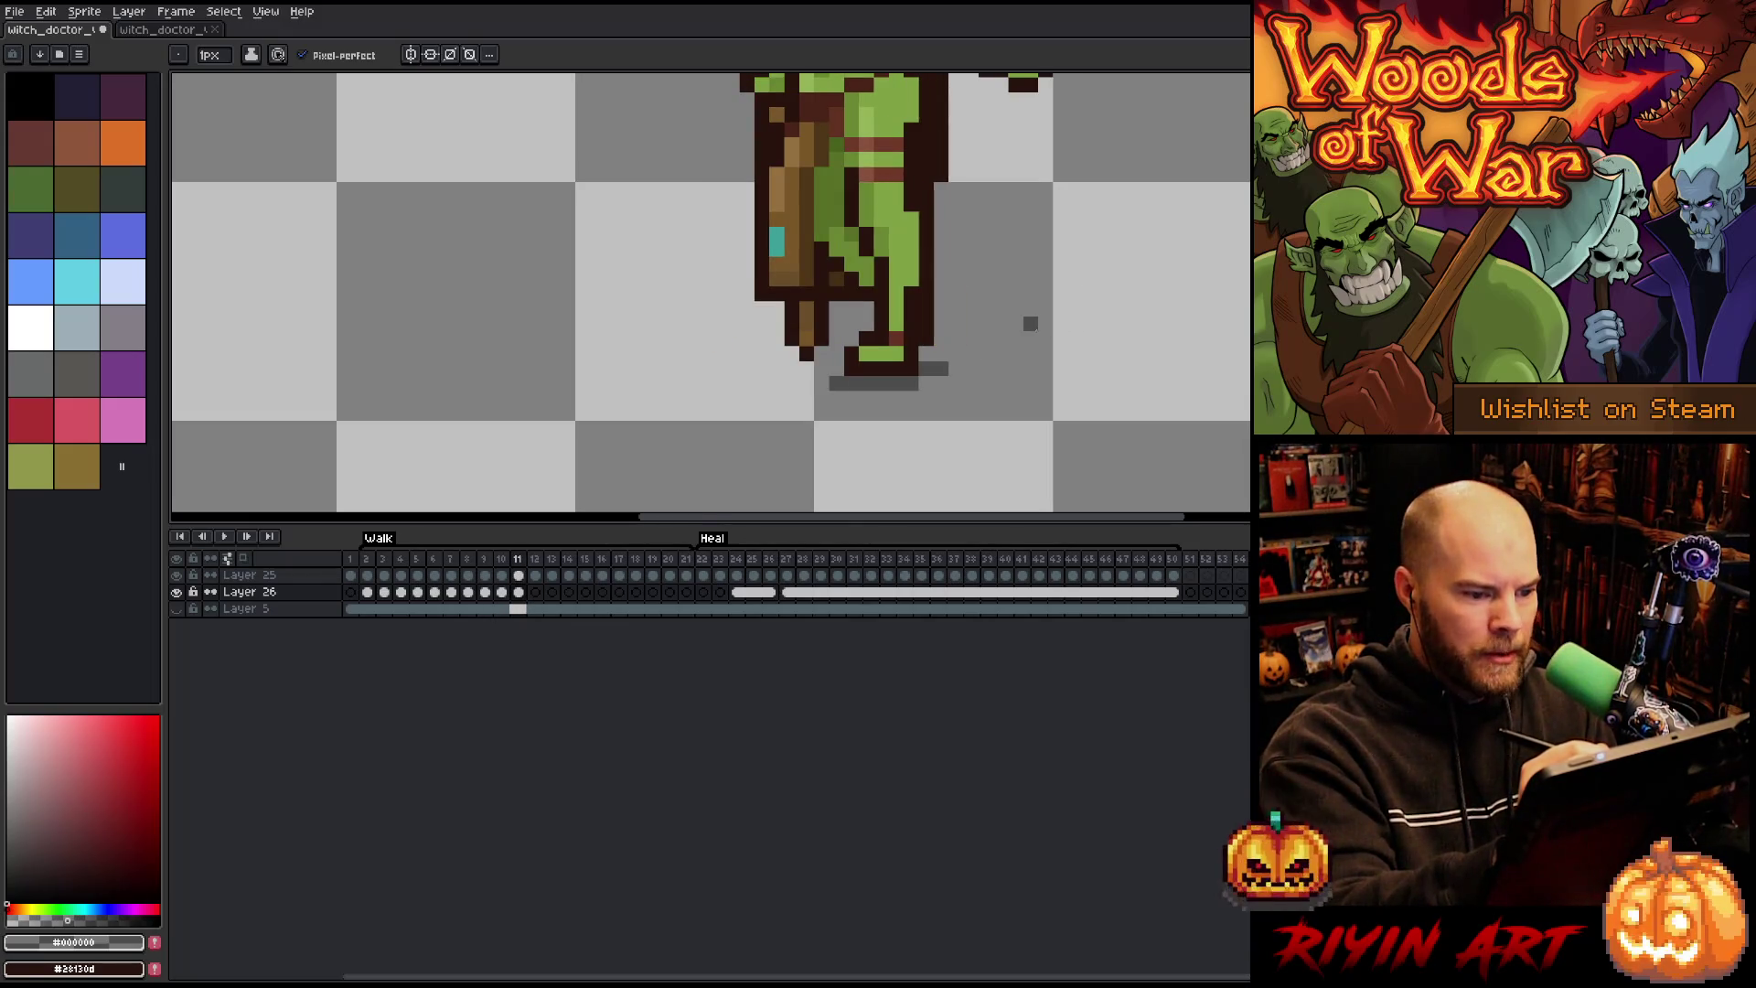
Step: Draw a gray shadow strip under the feet on walk frame 12, extending it under the left boot
key("period")
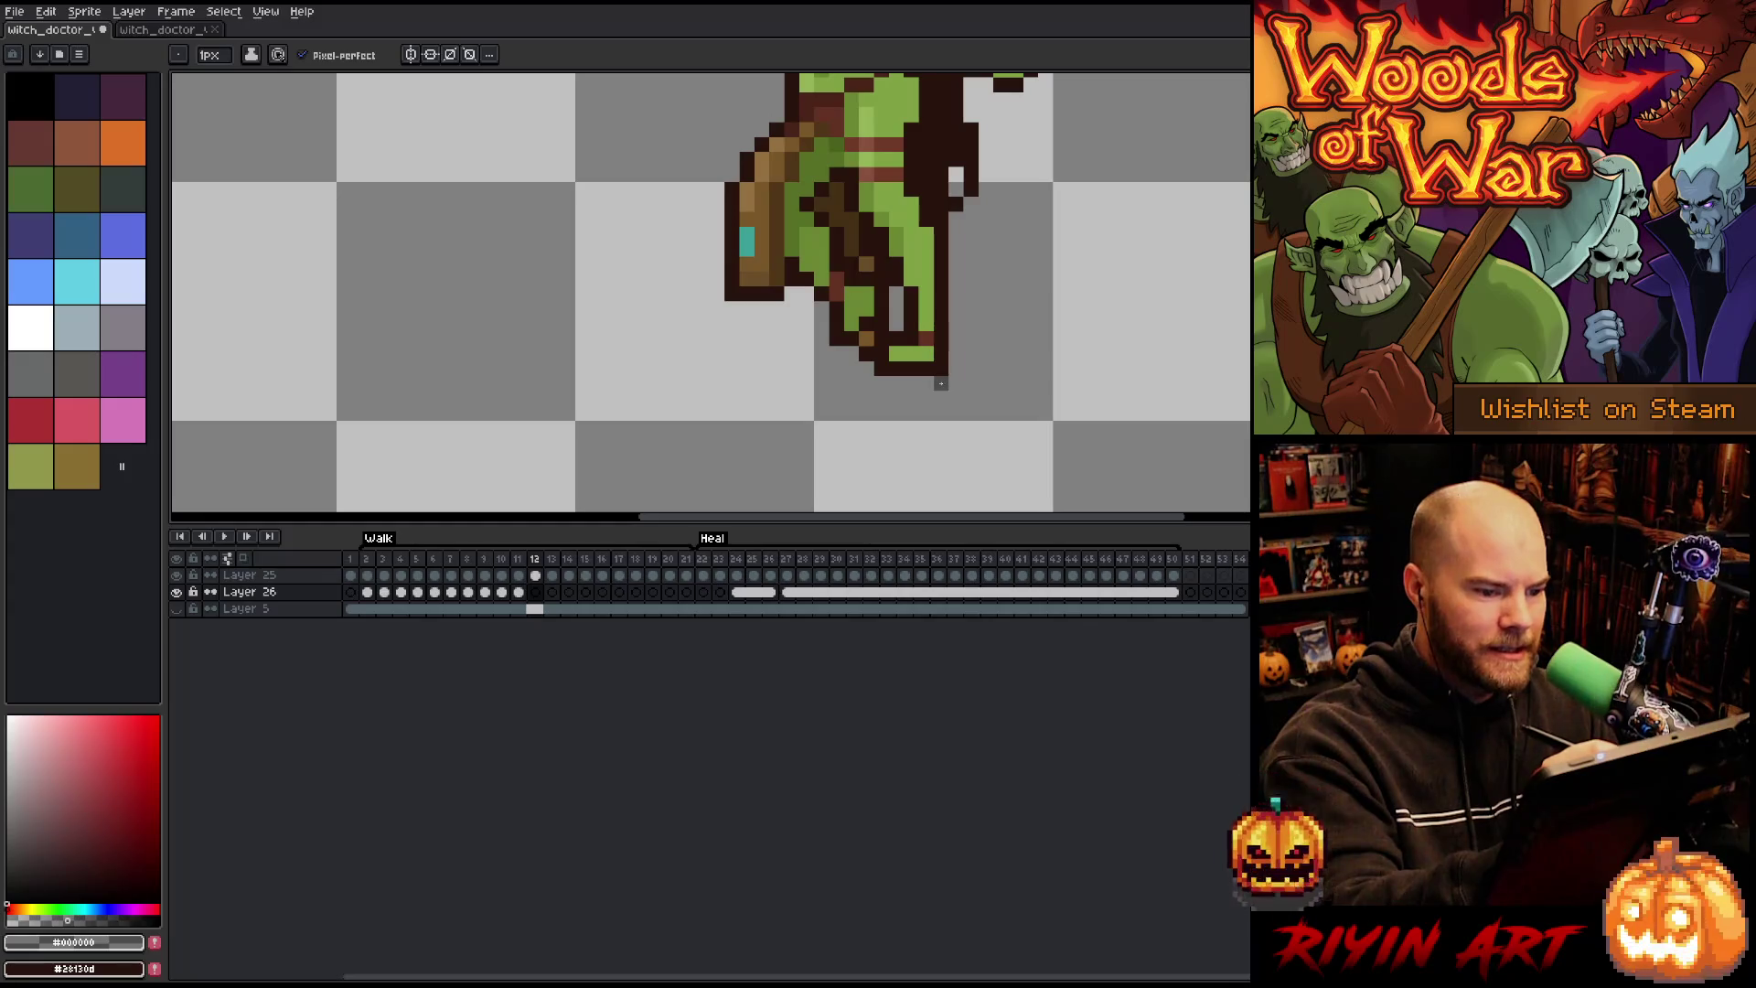
left_click_drag(950, 384, 866, 382)
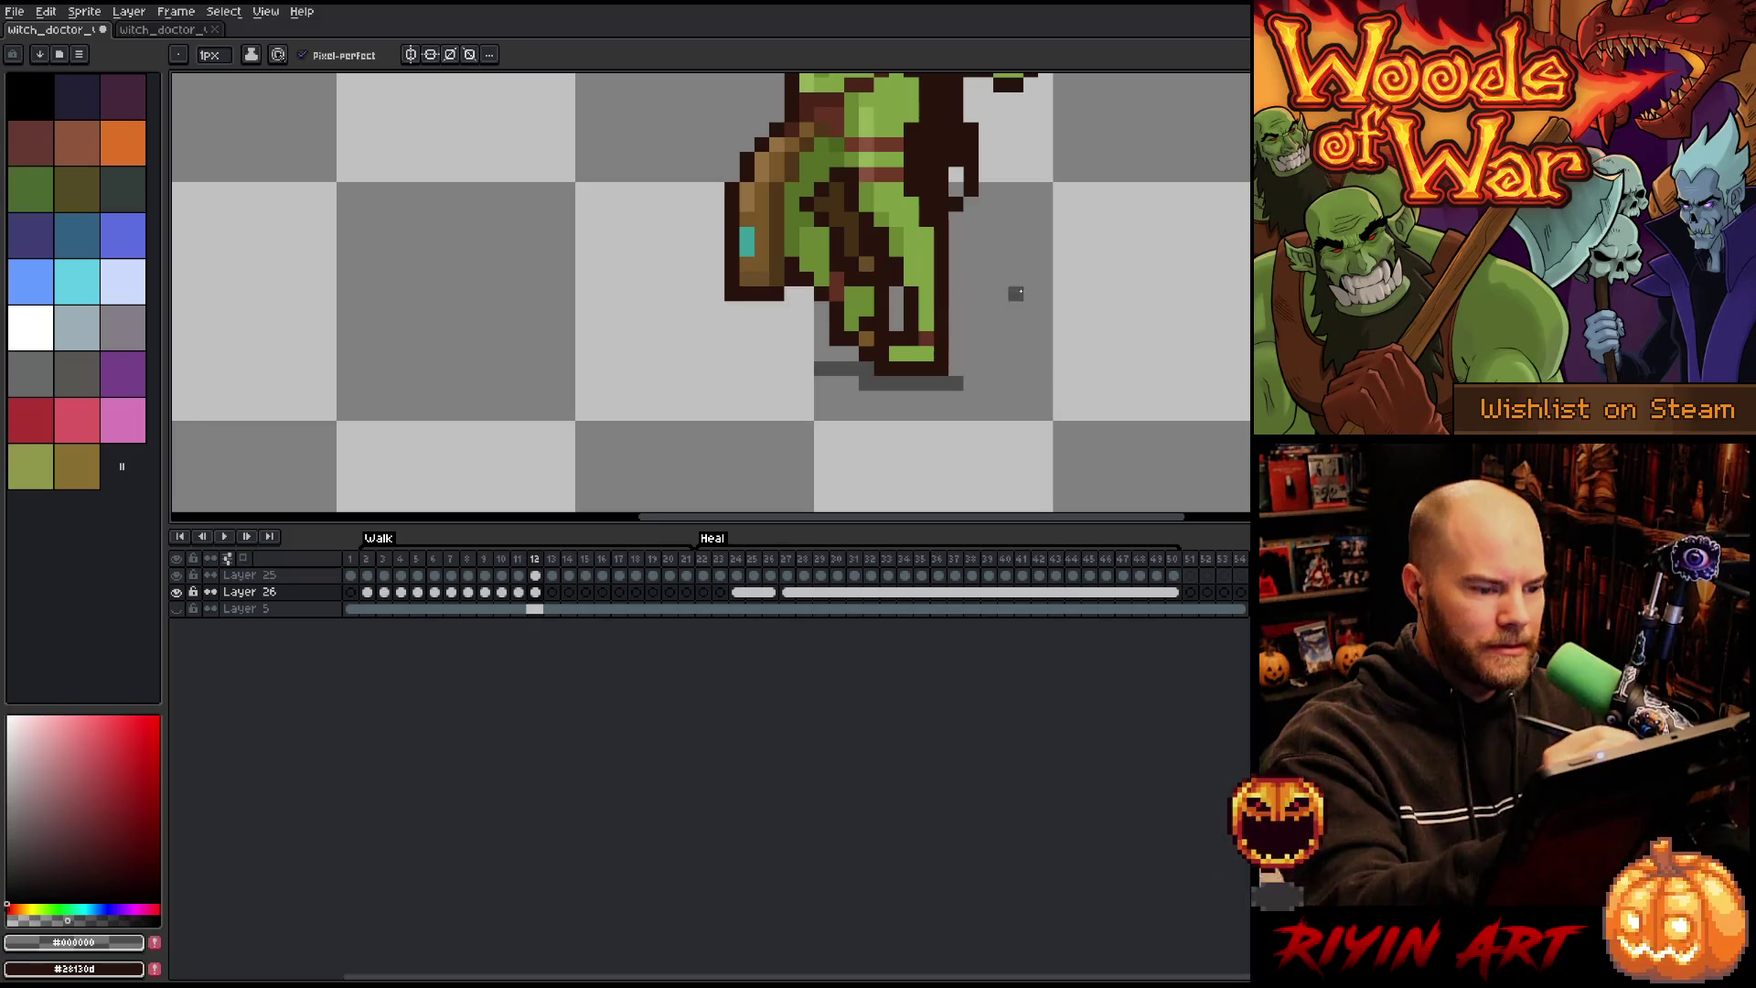
key("comma")
key("period")
key("comma")
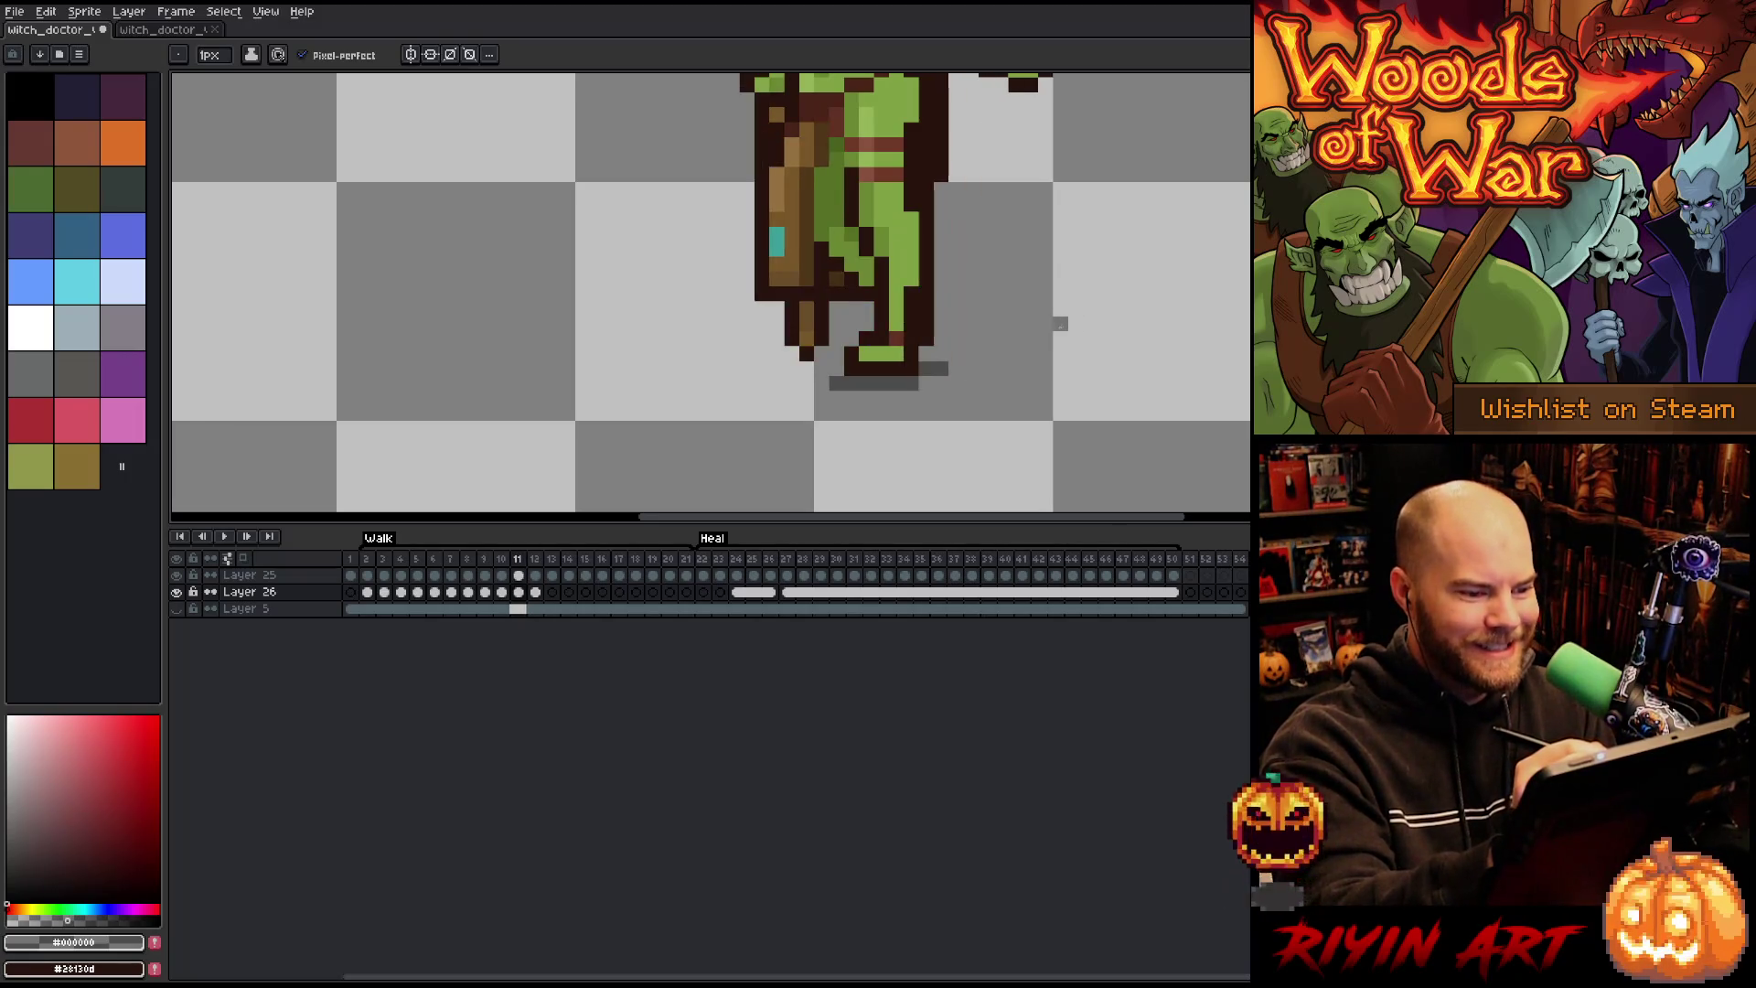
key("period")
key("comma")
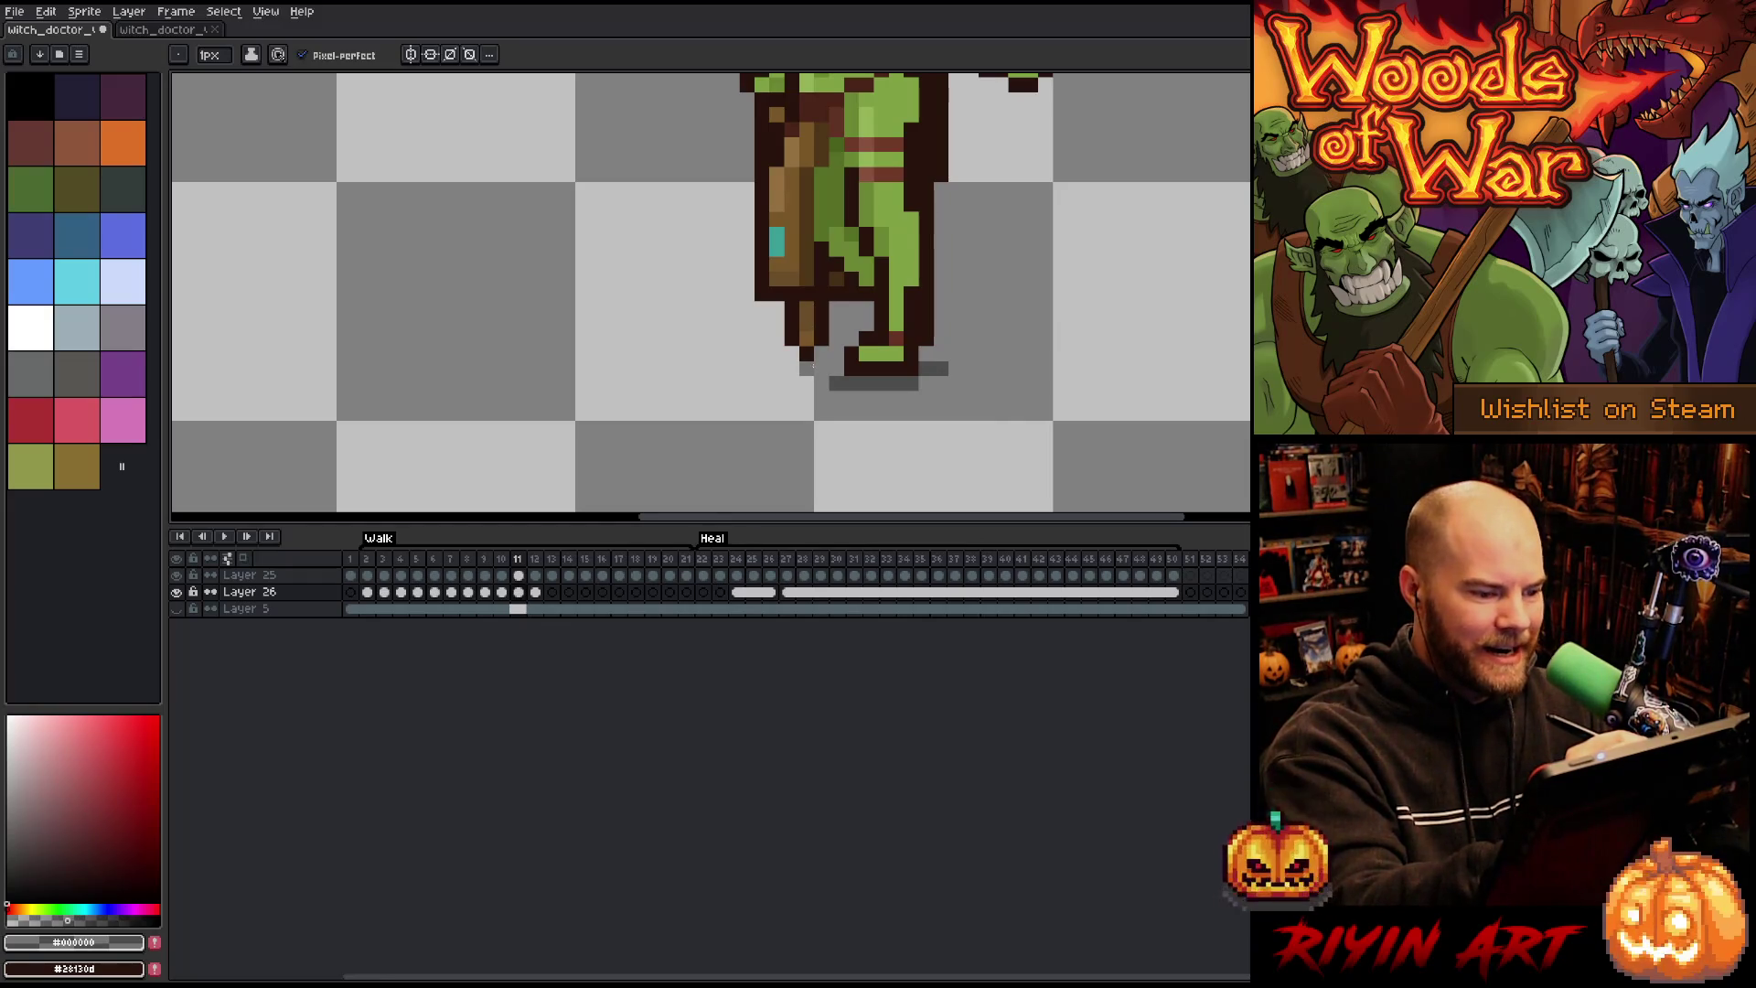
left_click_drag(831, 368, 792, 367)
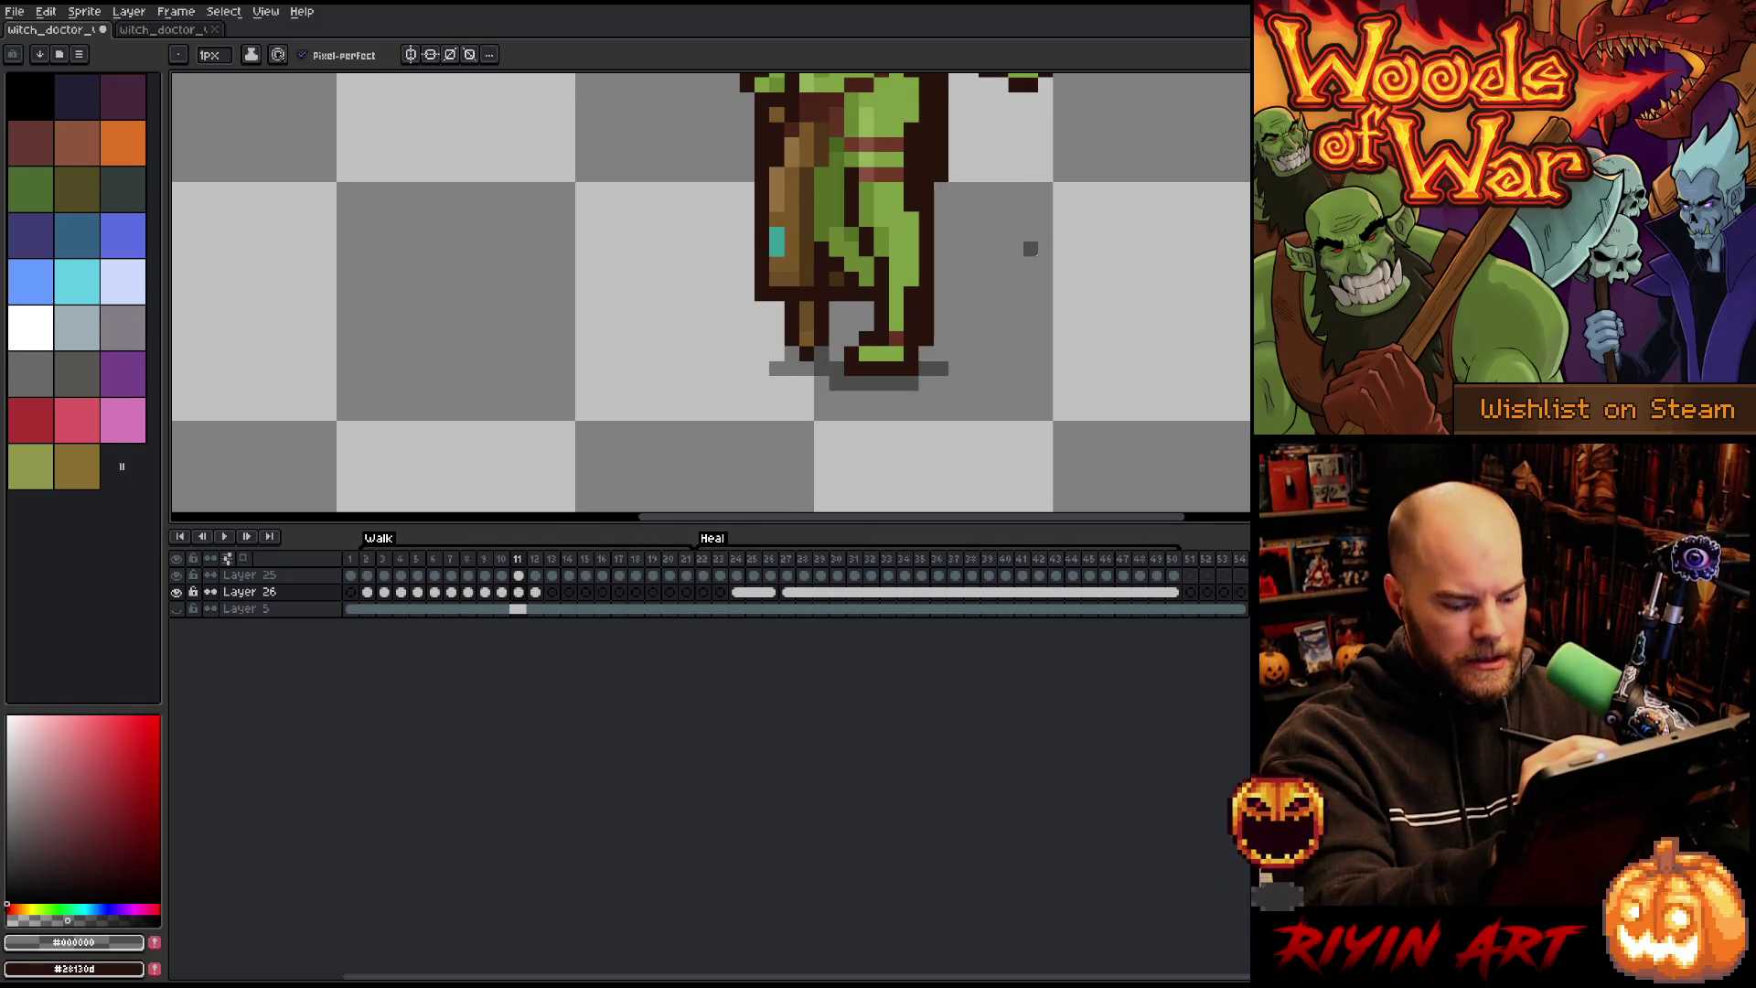
Step: On walk frame 10, paint a gray shadow under the staff's bottom, widened one pixel each side
key("comma")
left_click_drag(746, 353, 717, 357)
left_click(763, 369)
left_click(702, 368)
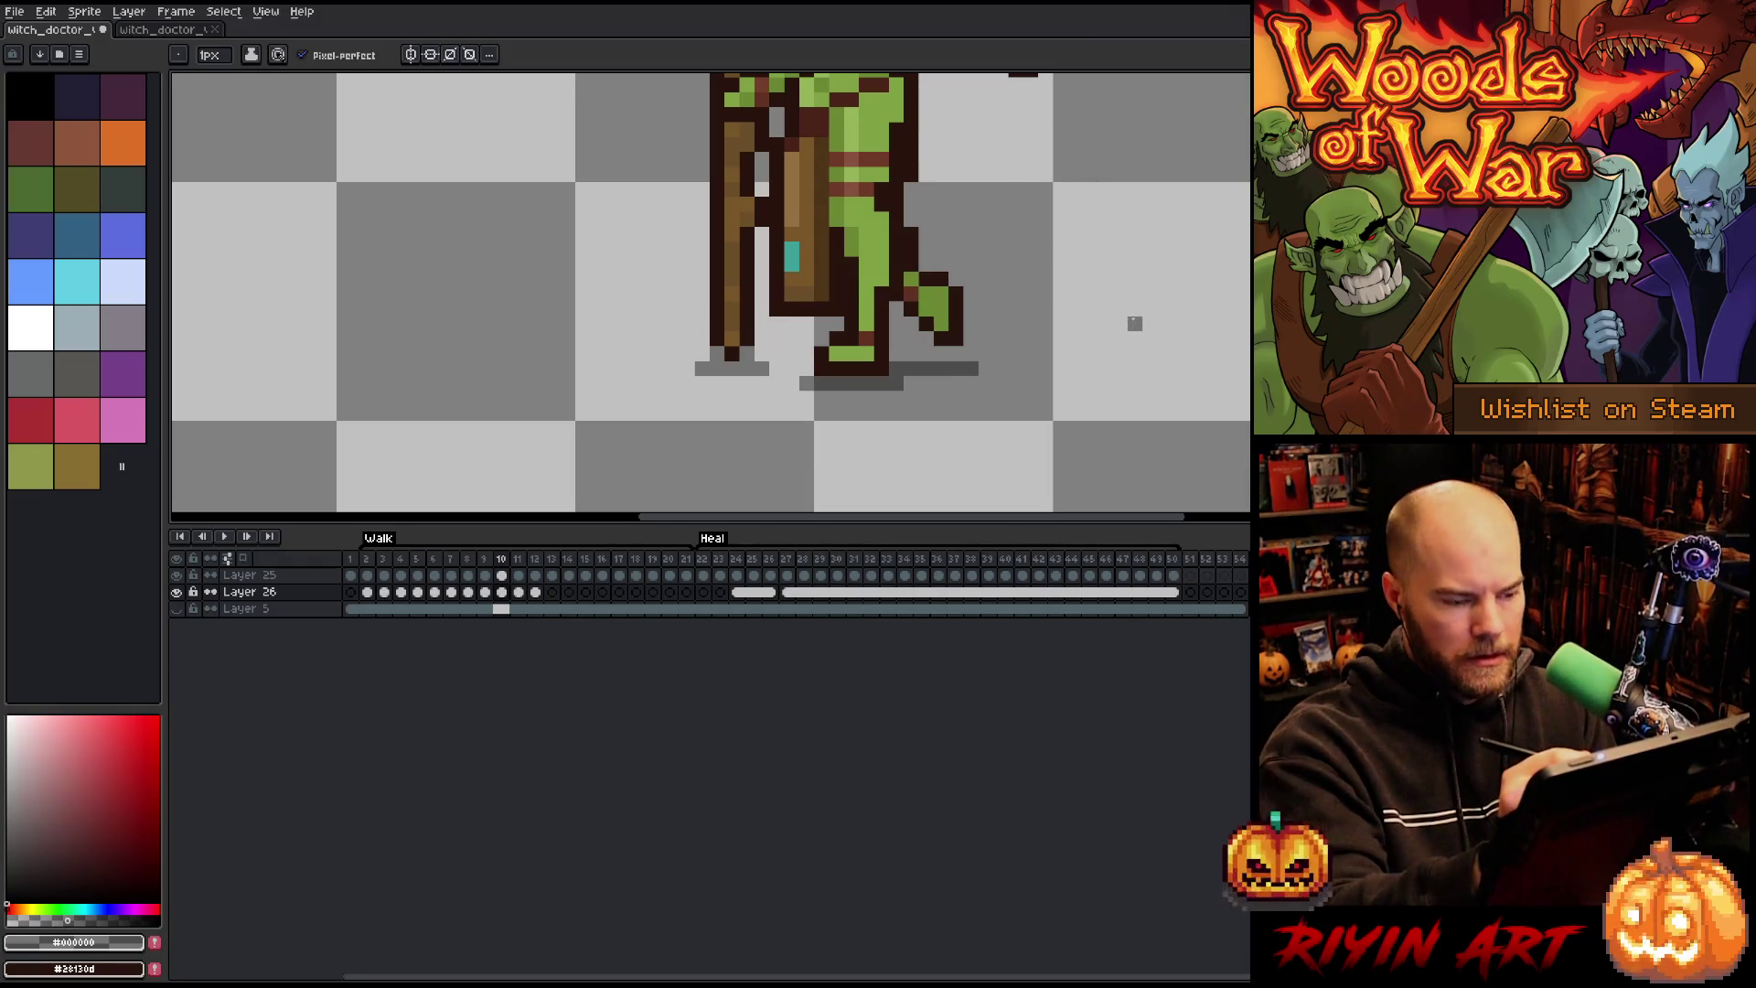
key("period")
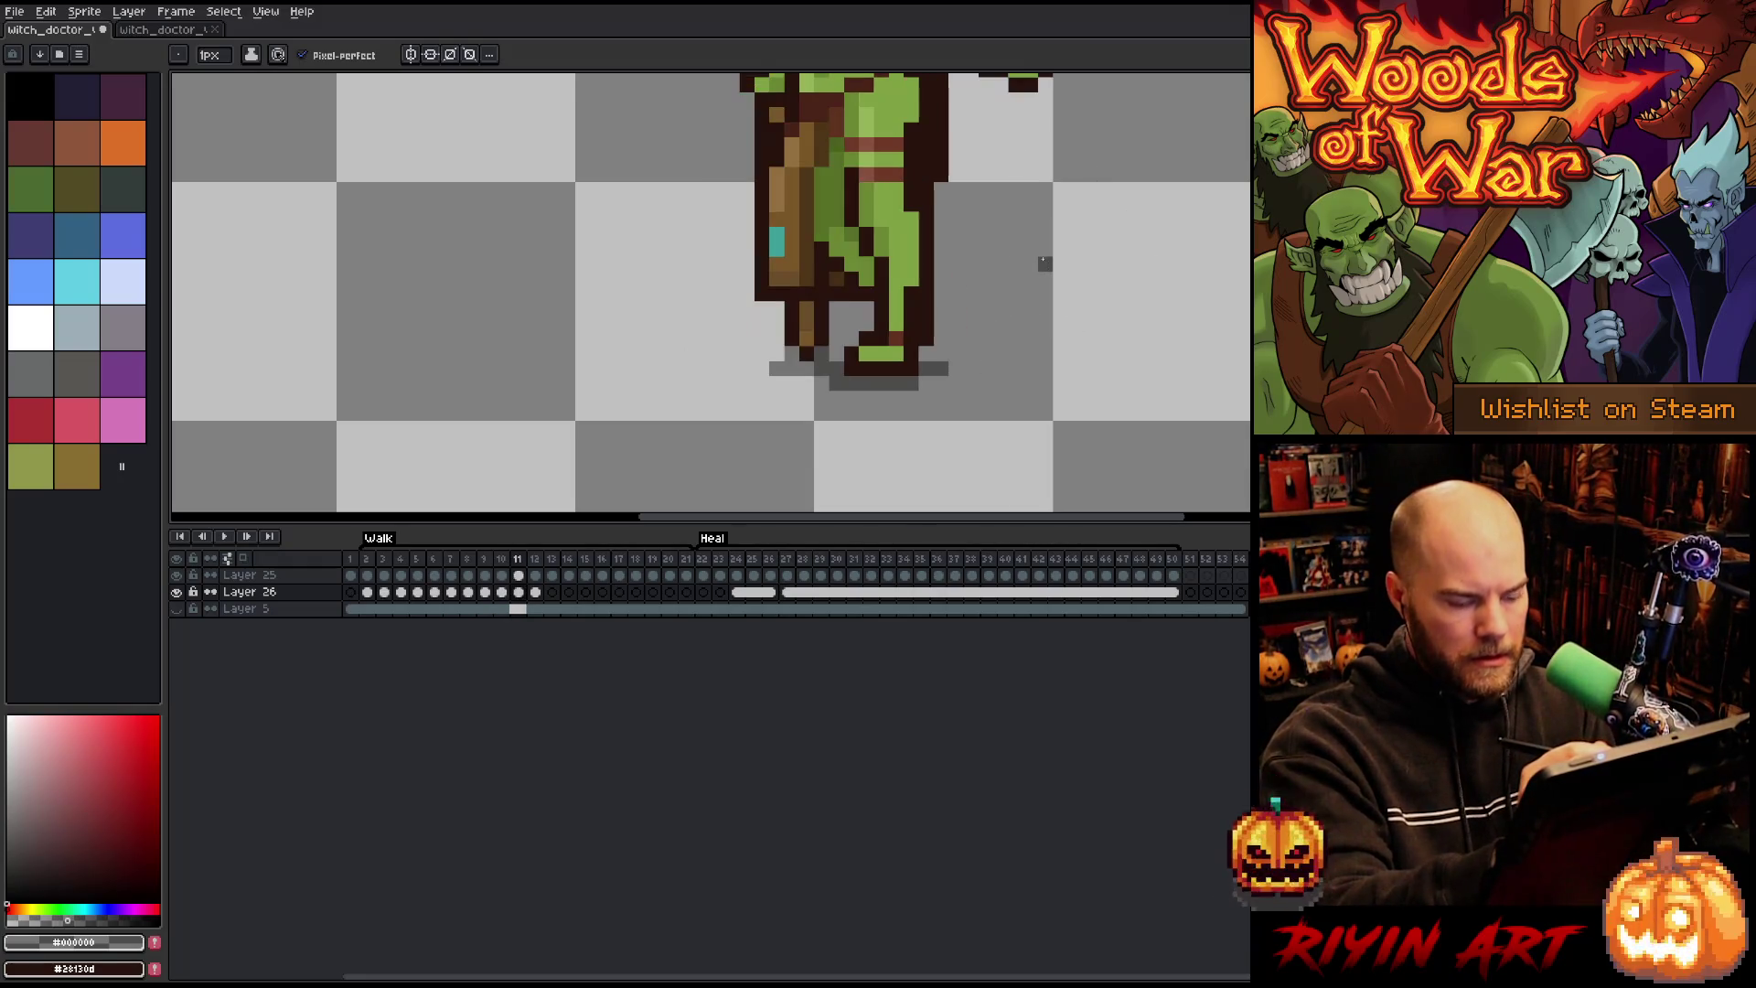
key("period")
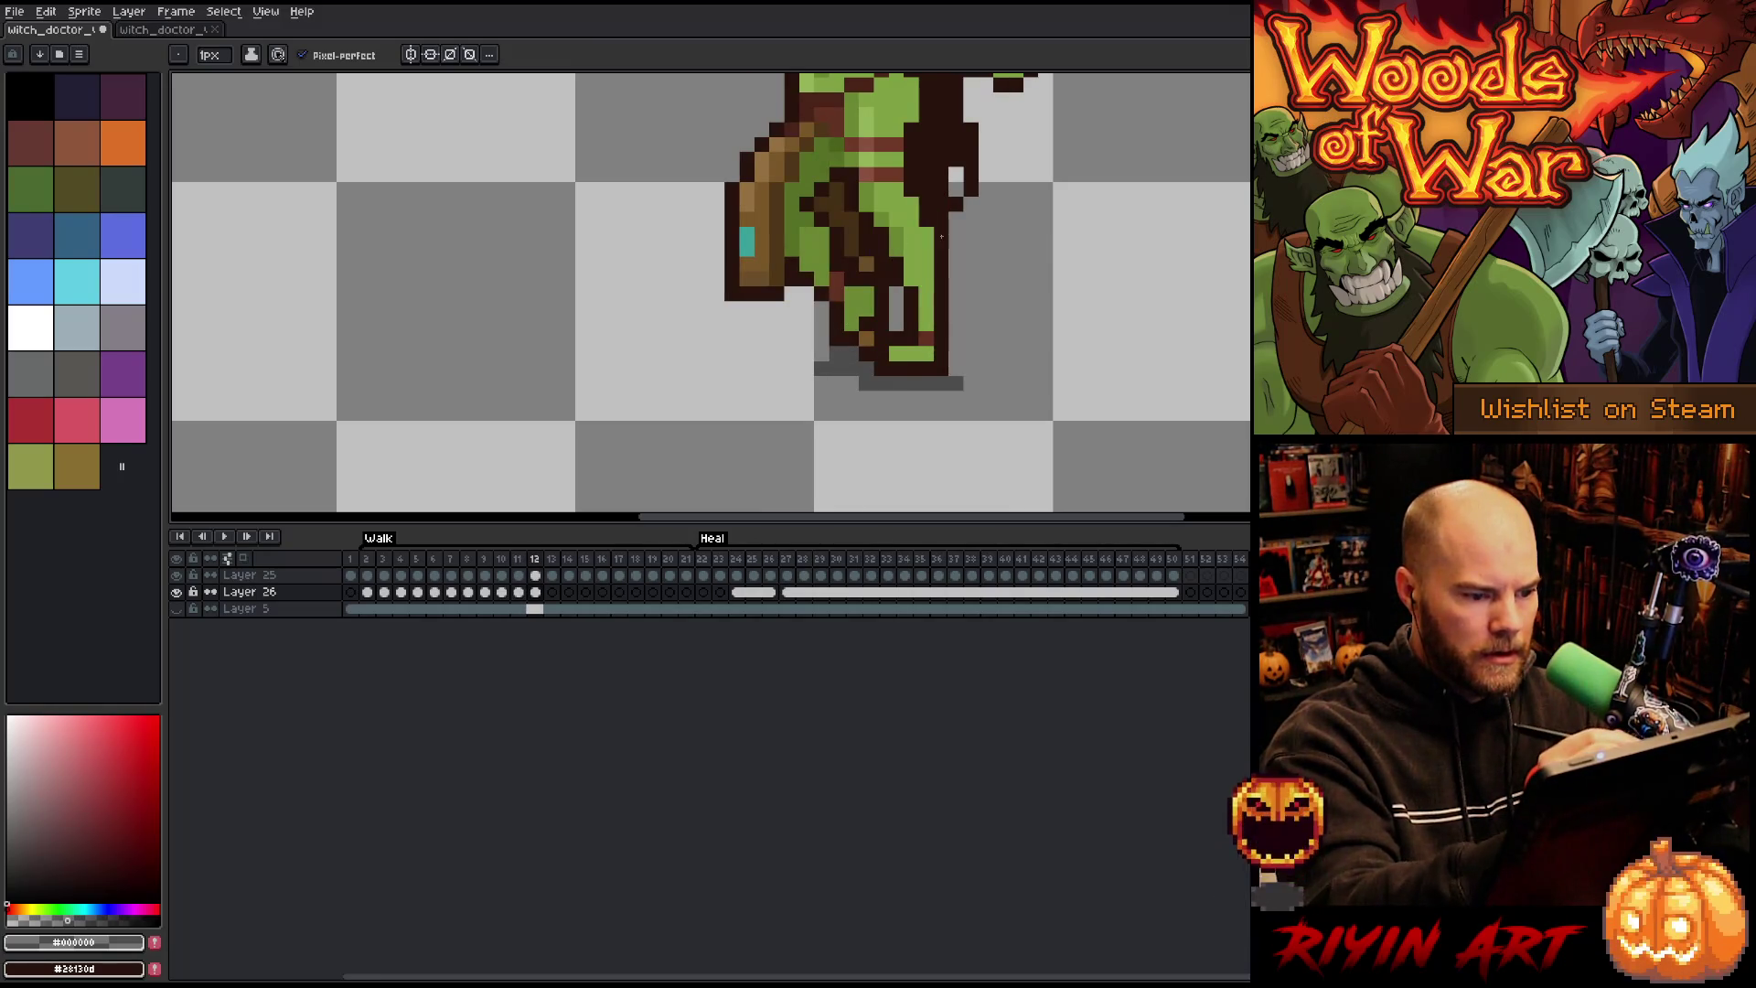
key("period")
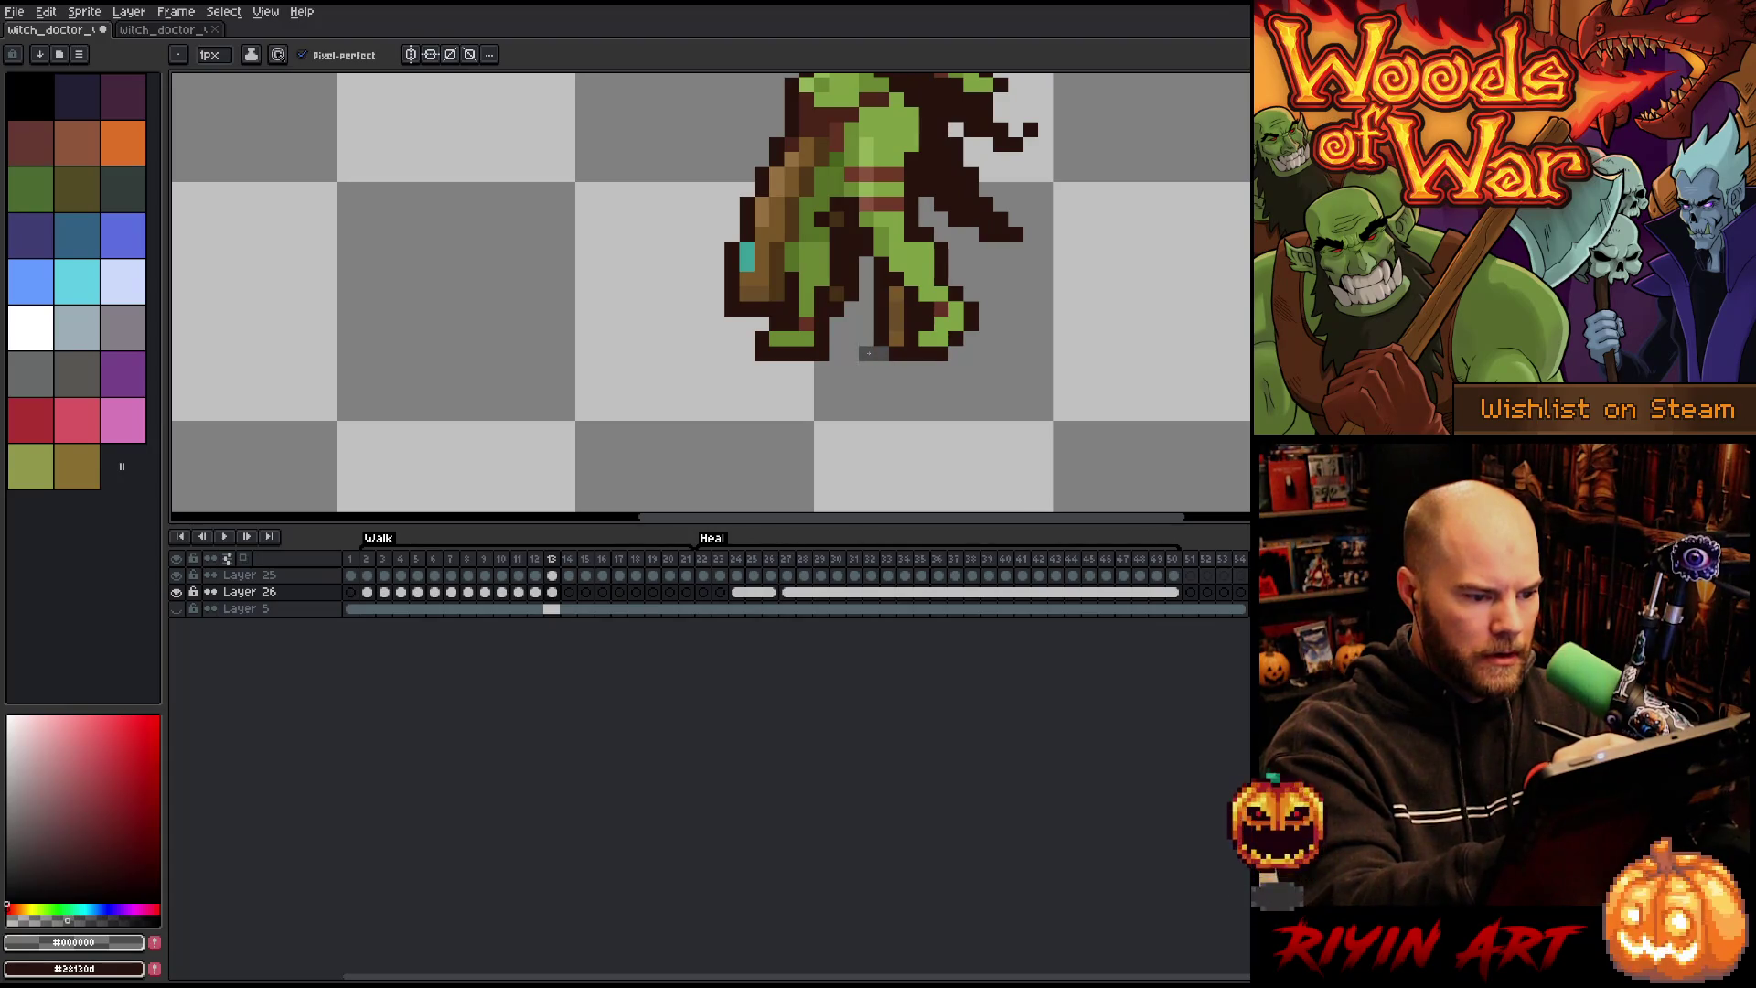
Step: Fill frame 13's shadow gaps into one continuous bar and add a shadow under the right foot
key("comma")
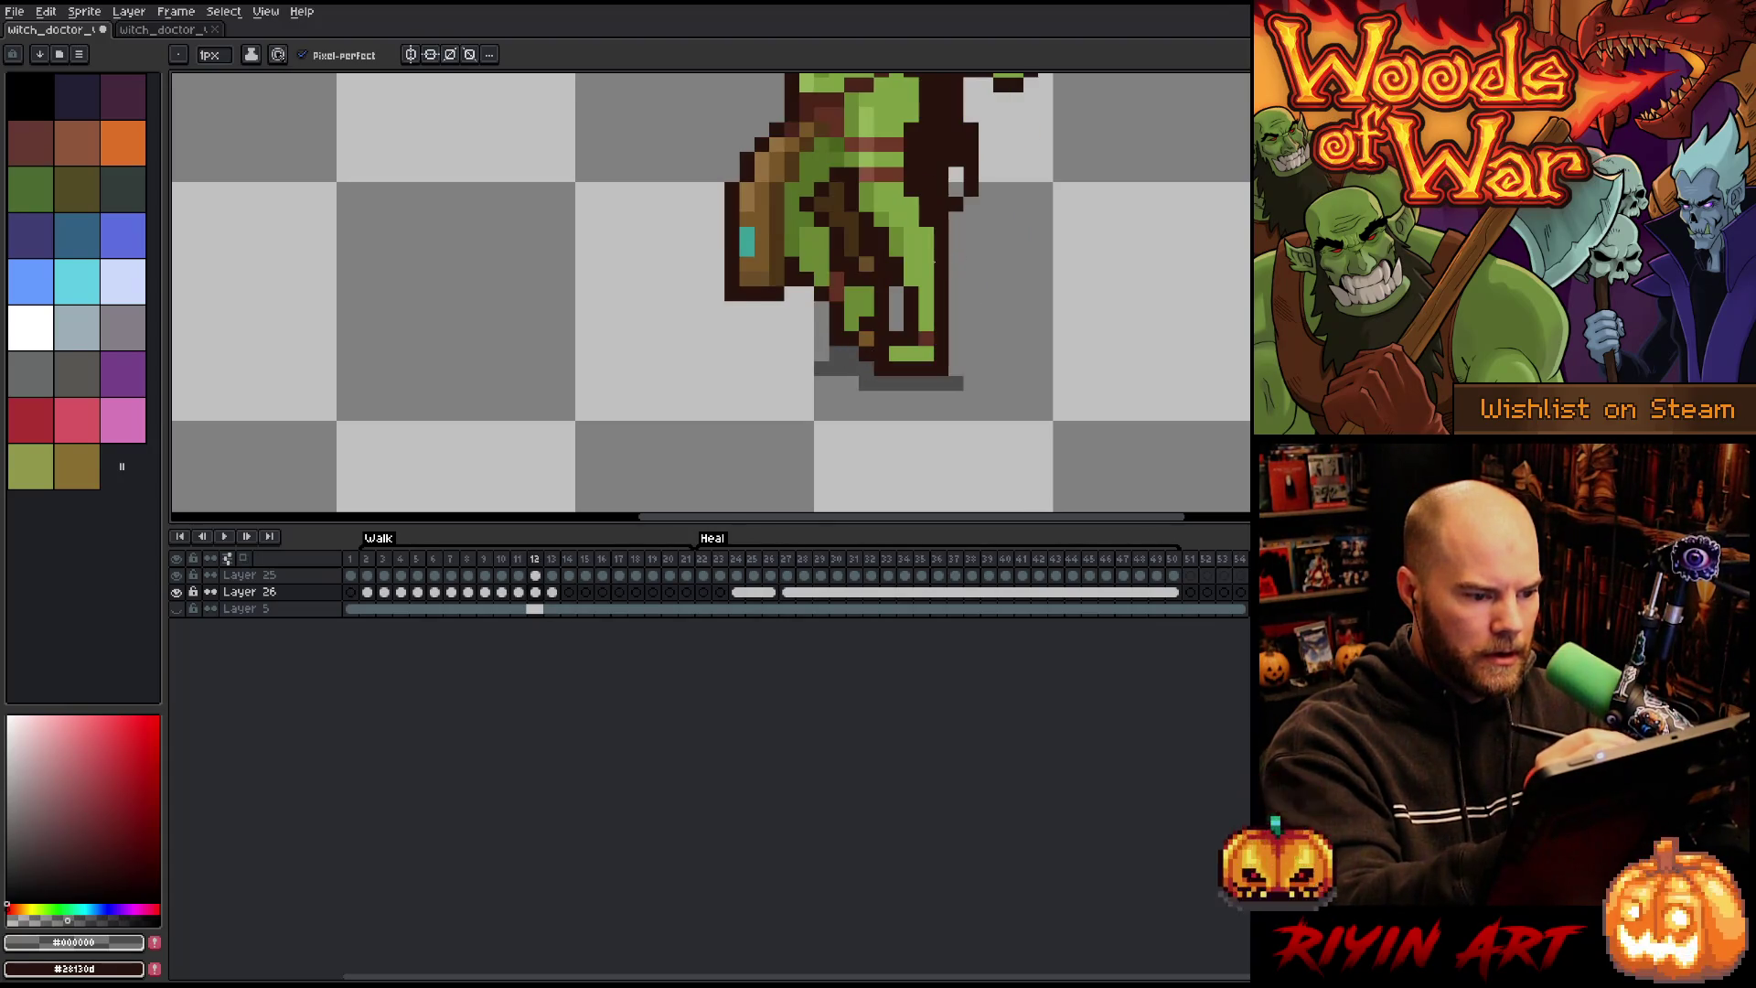
key("period")
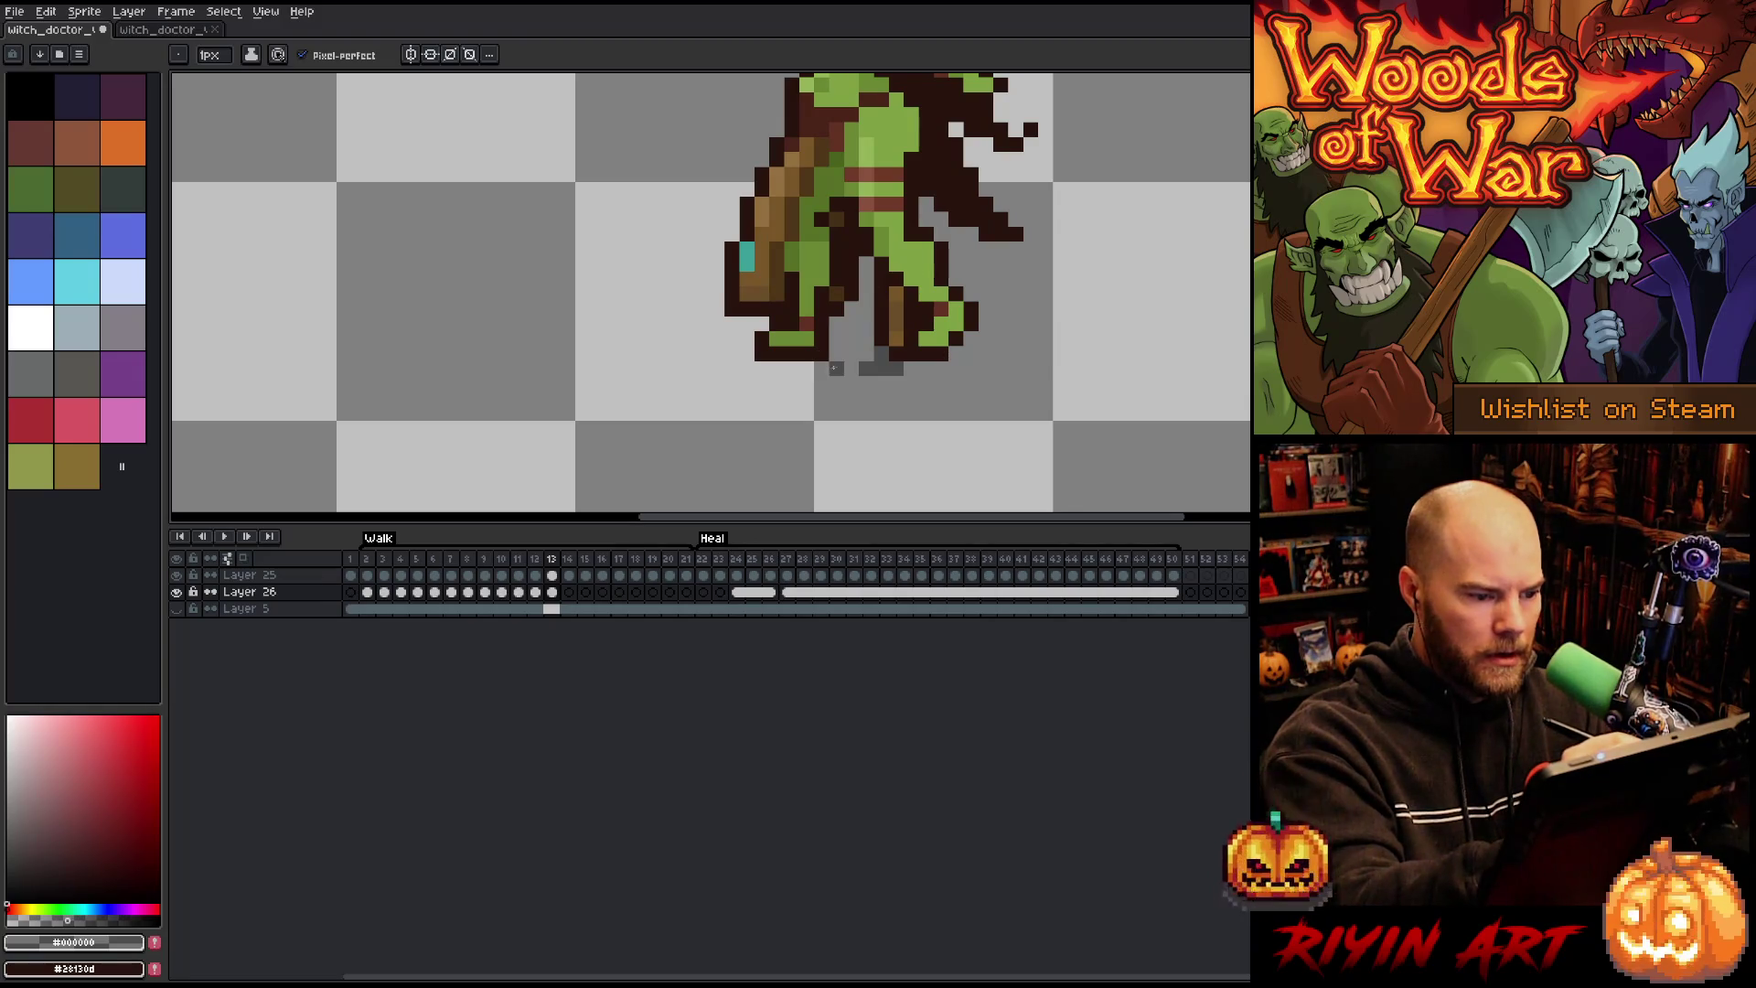
left_click_drag(792, 367, 746, 368)
left_click(850, 367)
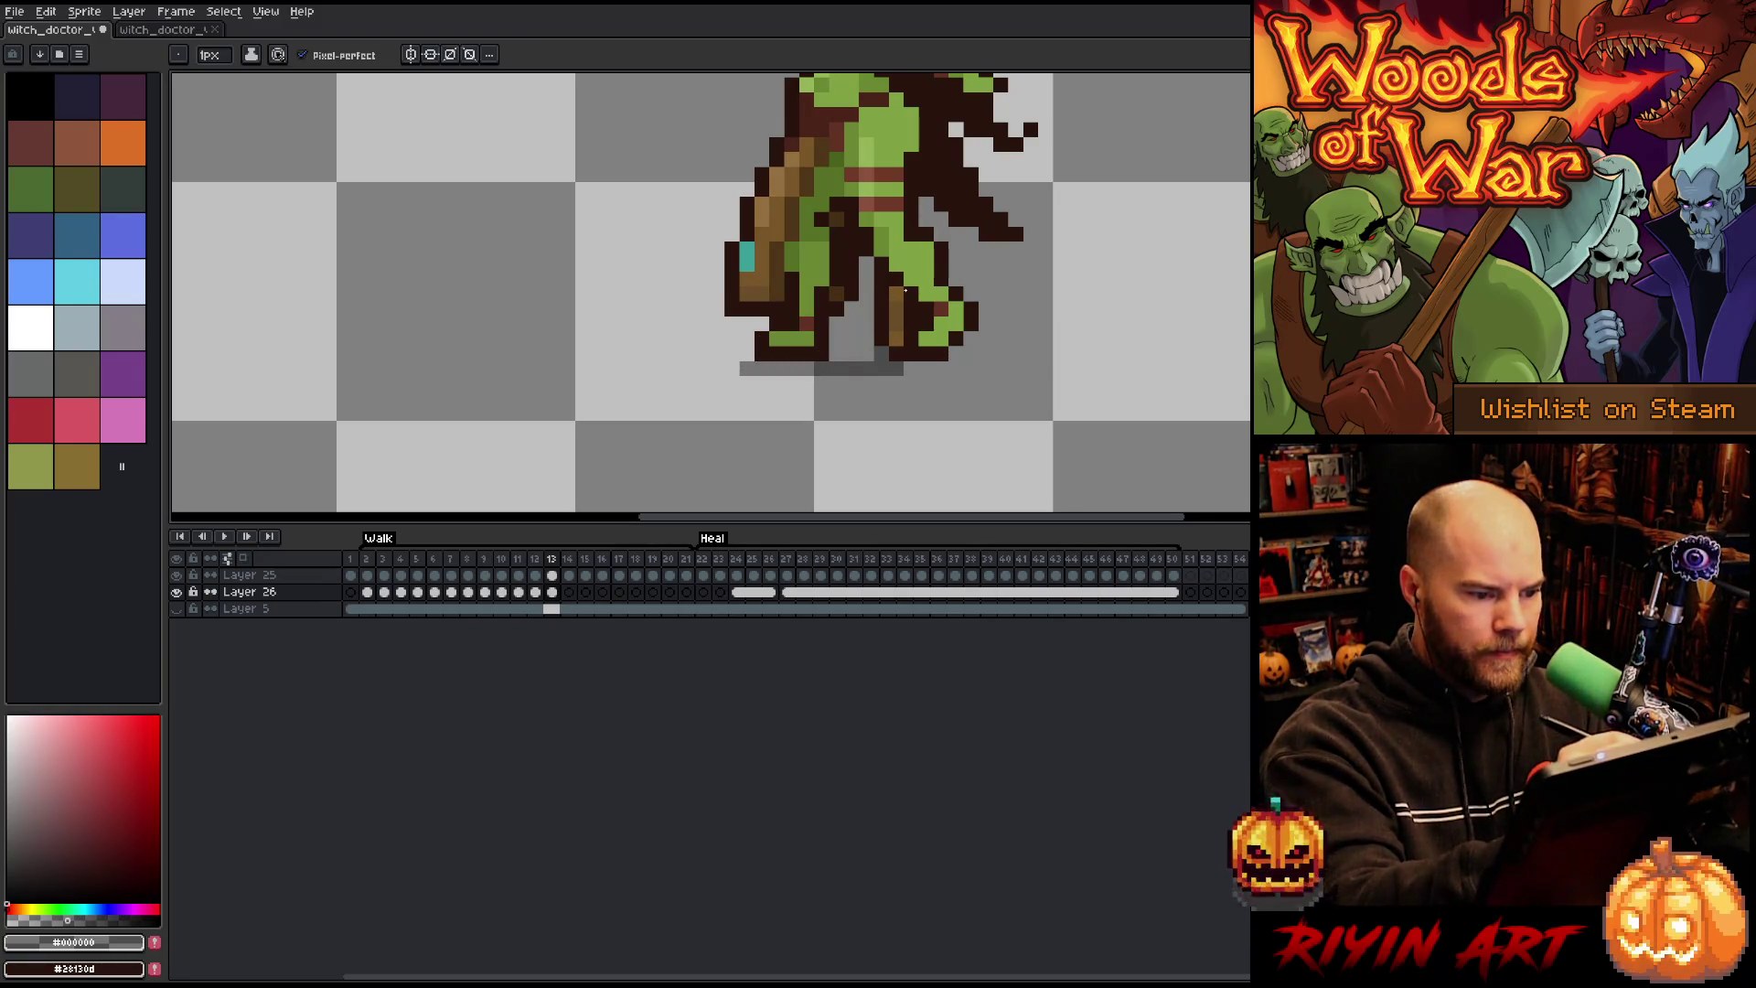
left_click_drag(881, 384, 985, 398)
key("comma")
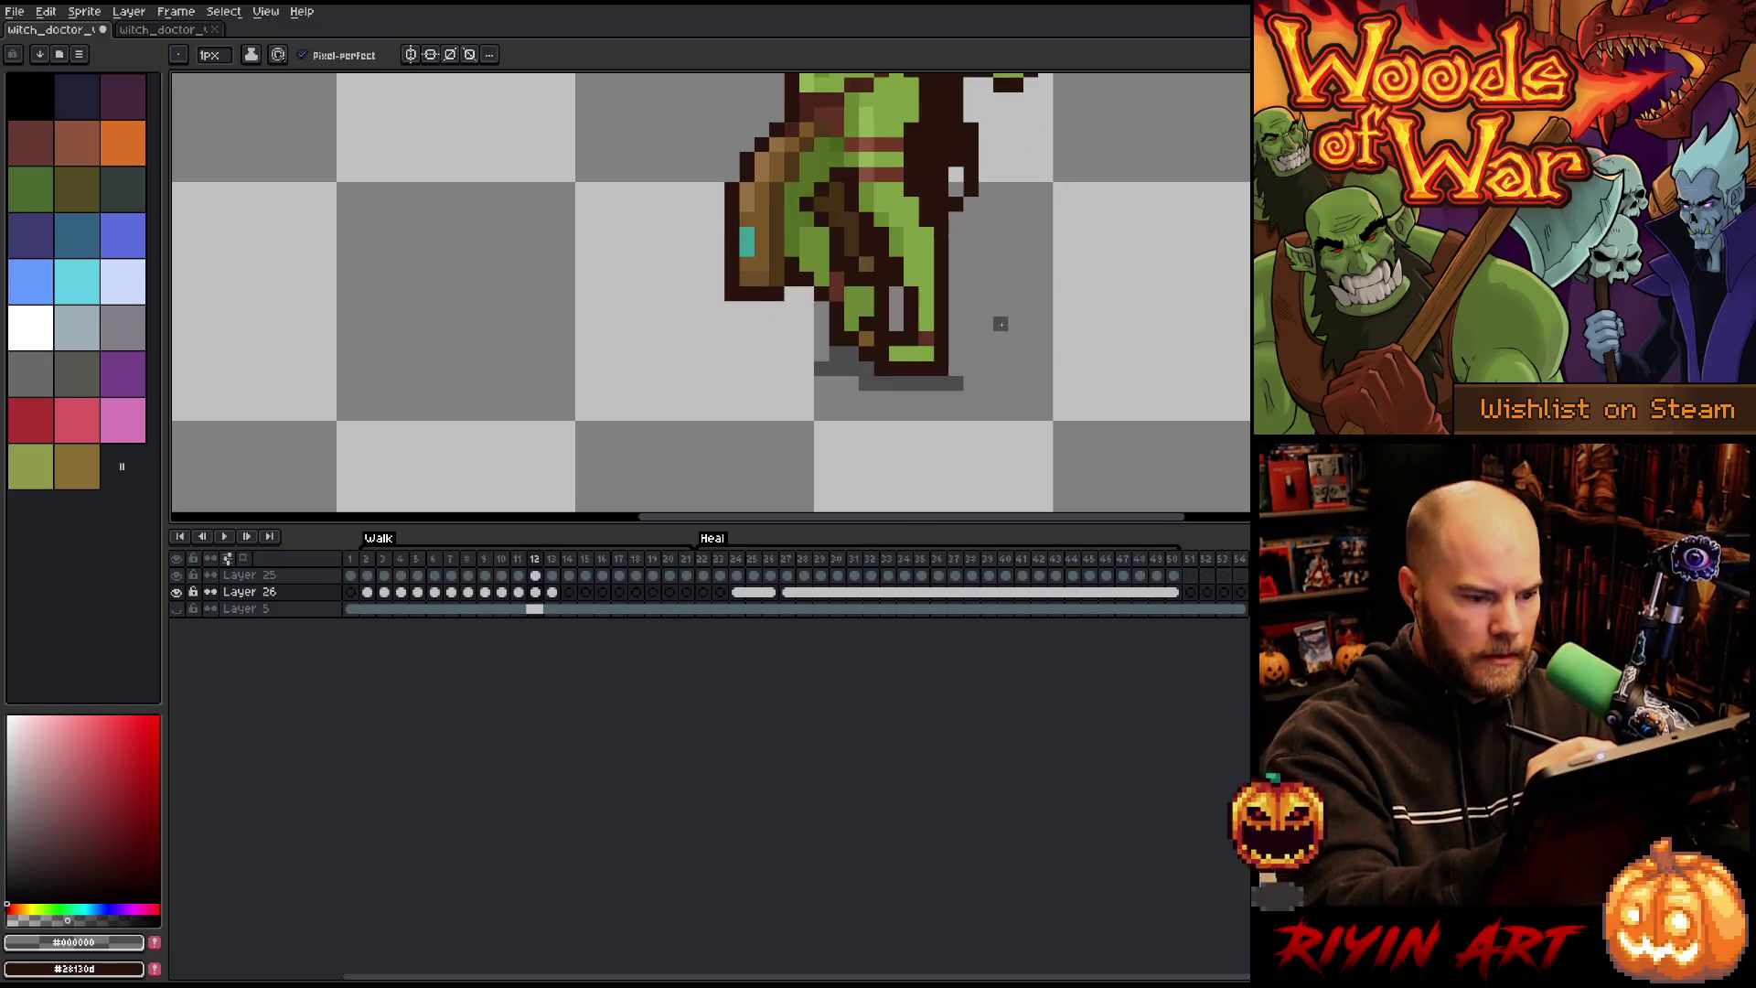
key("period")
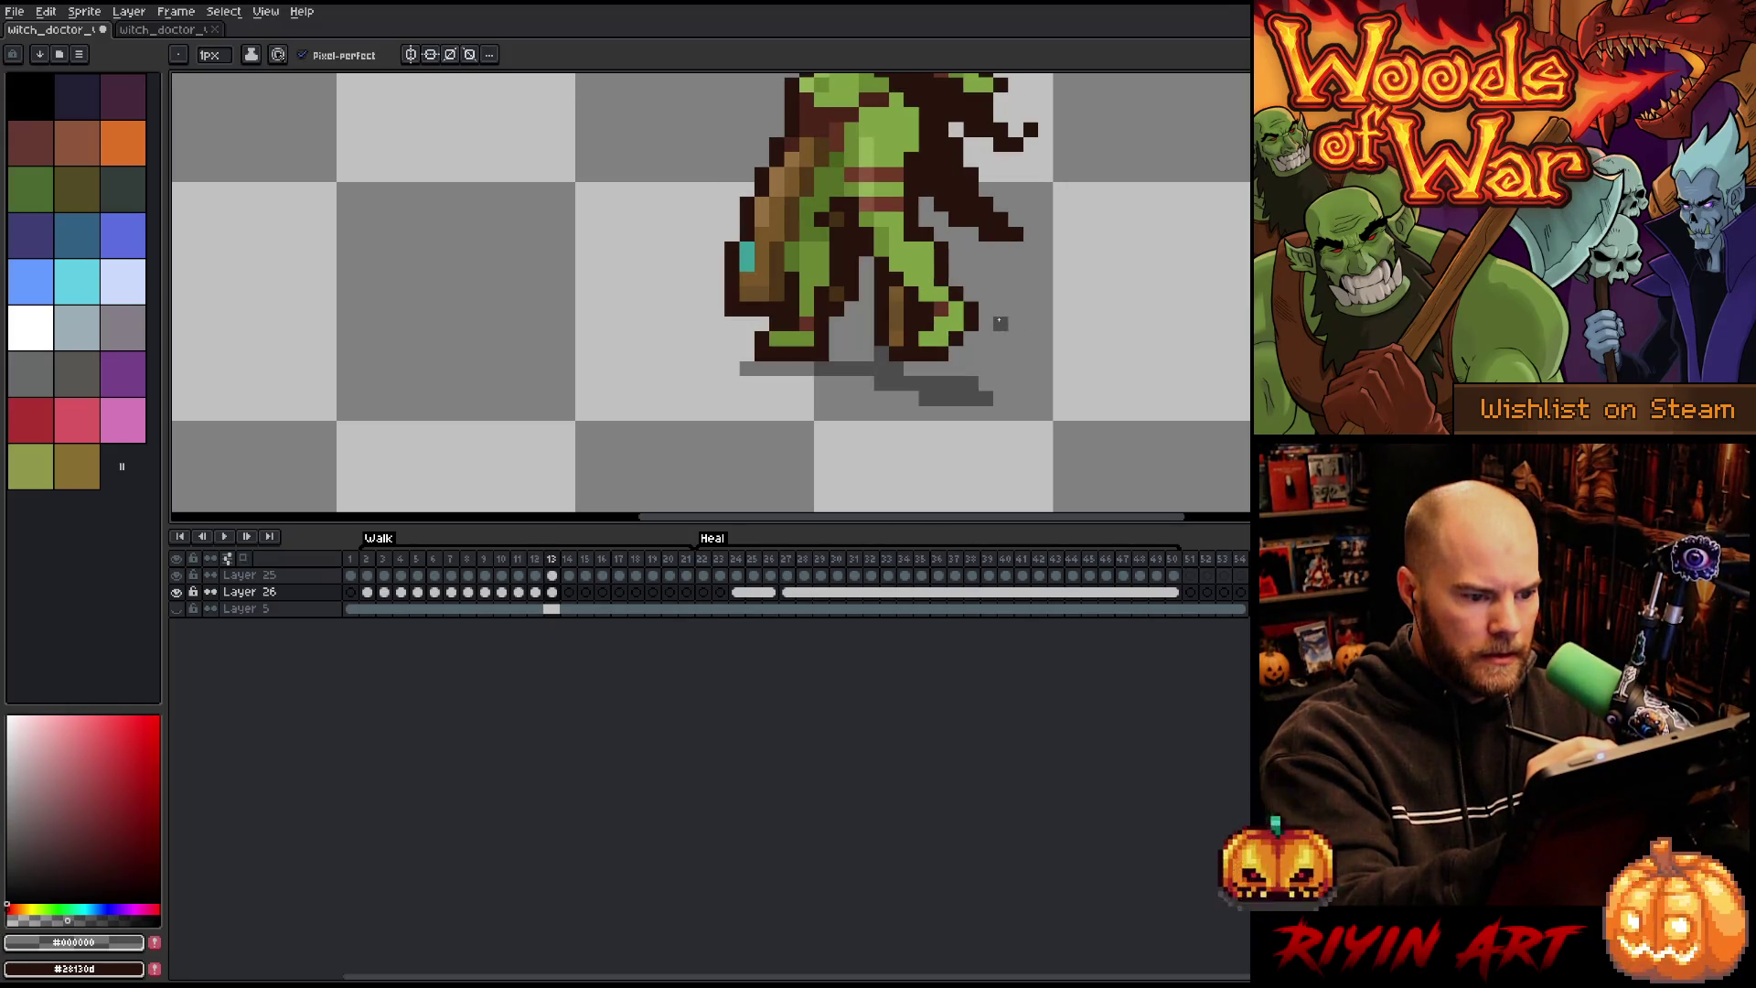
Step: Review the walk cycle's shadows from the start and reshape the shadow pixels under the feet
key("Home")
key("period")
key("period")
key("period")
key("period")
key("period")
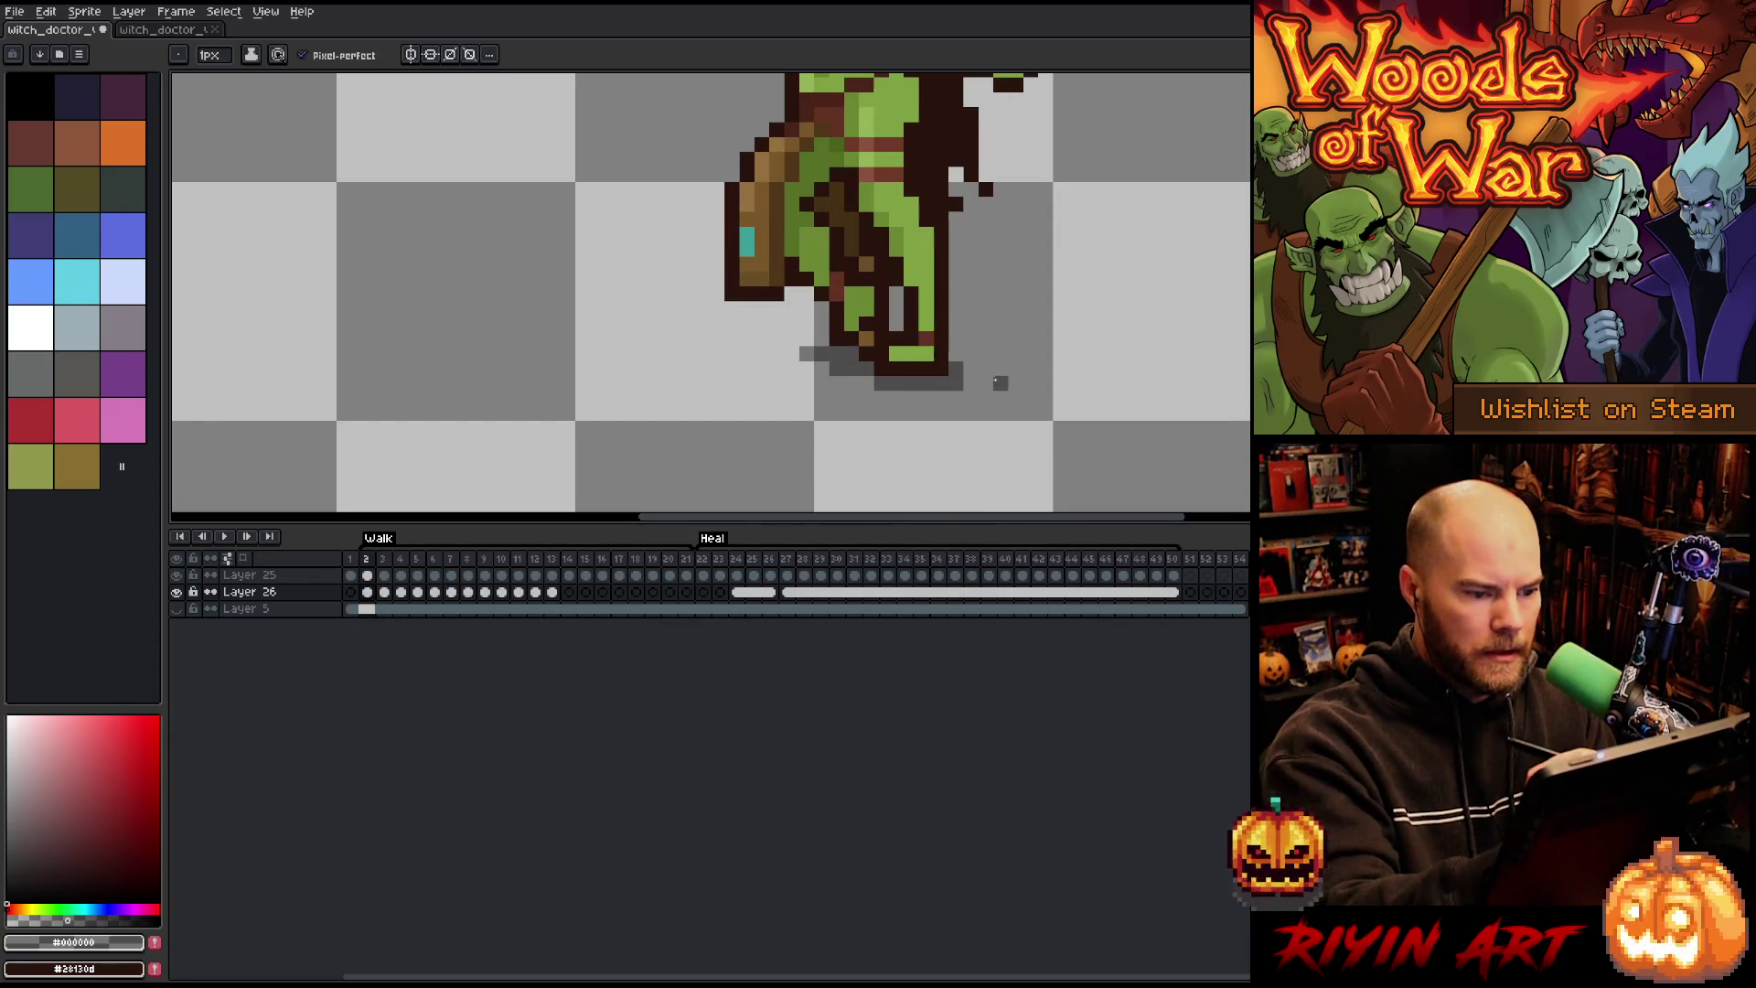
key("period")
key("period")
key("period")
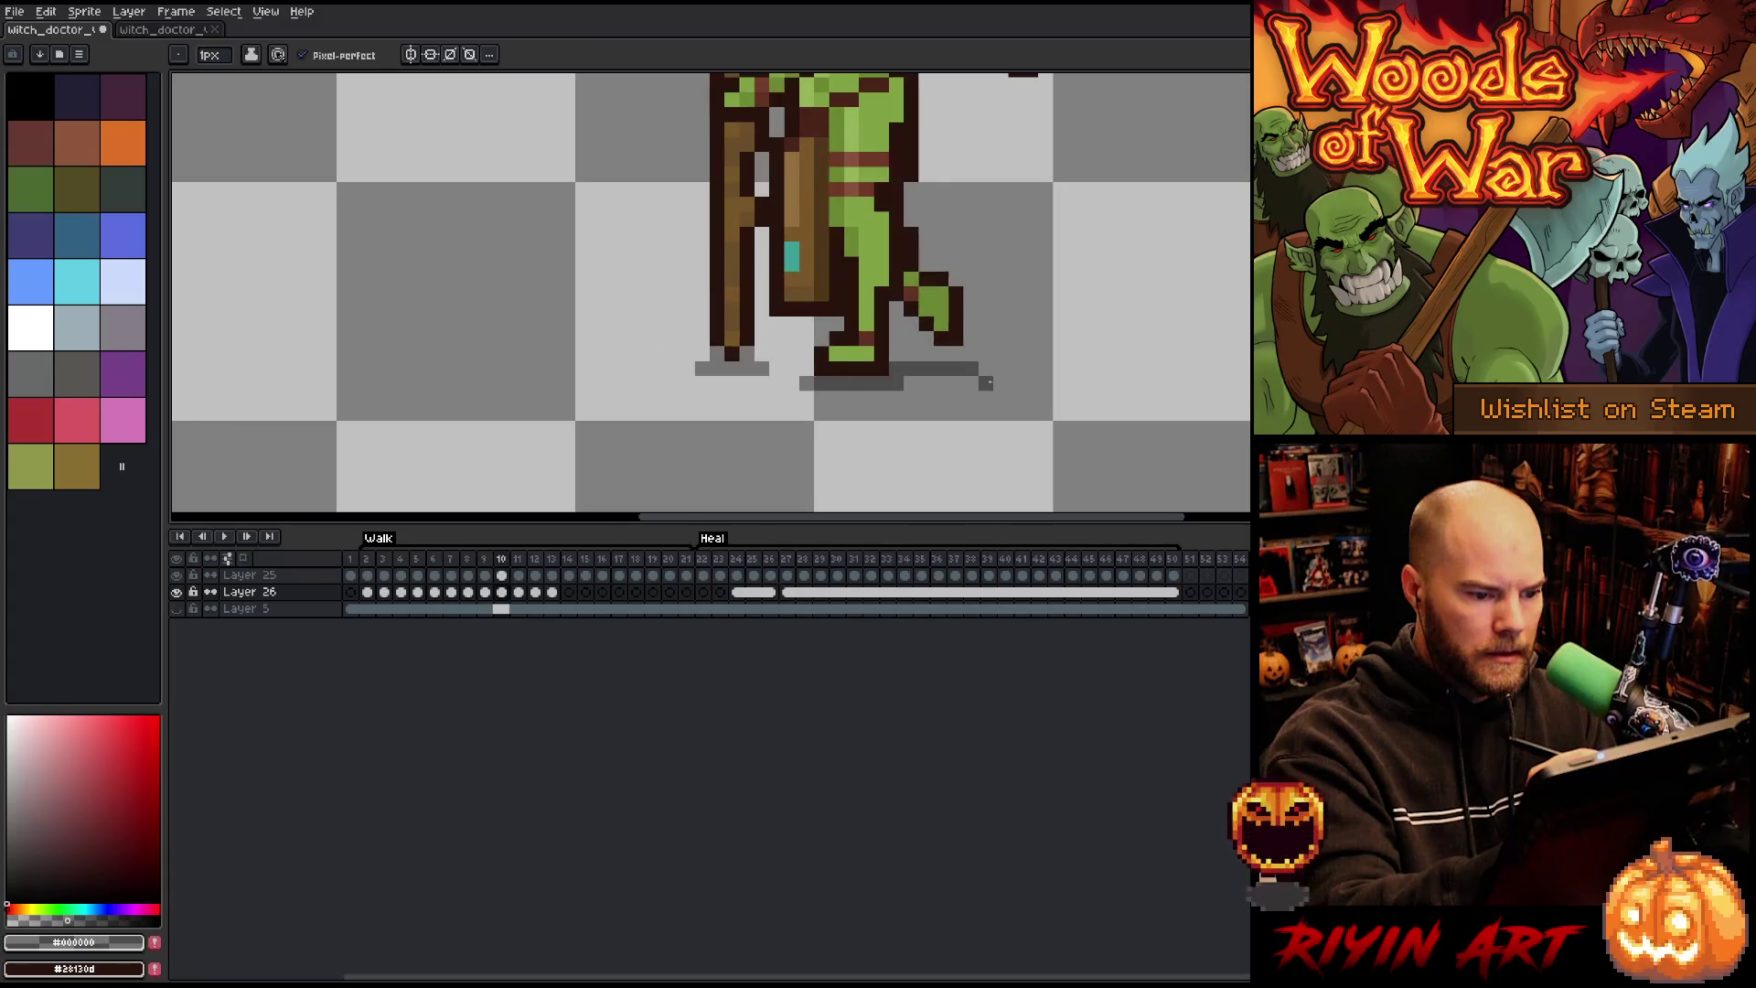
key("Home")
key("period")
key("period")
key("period")
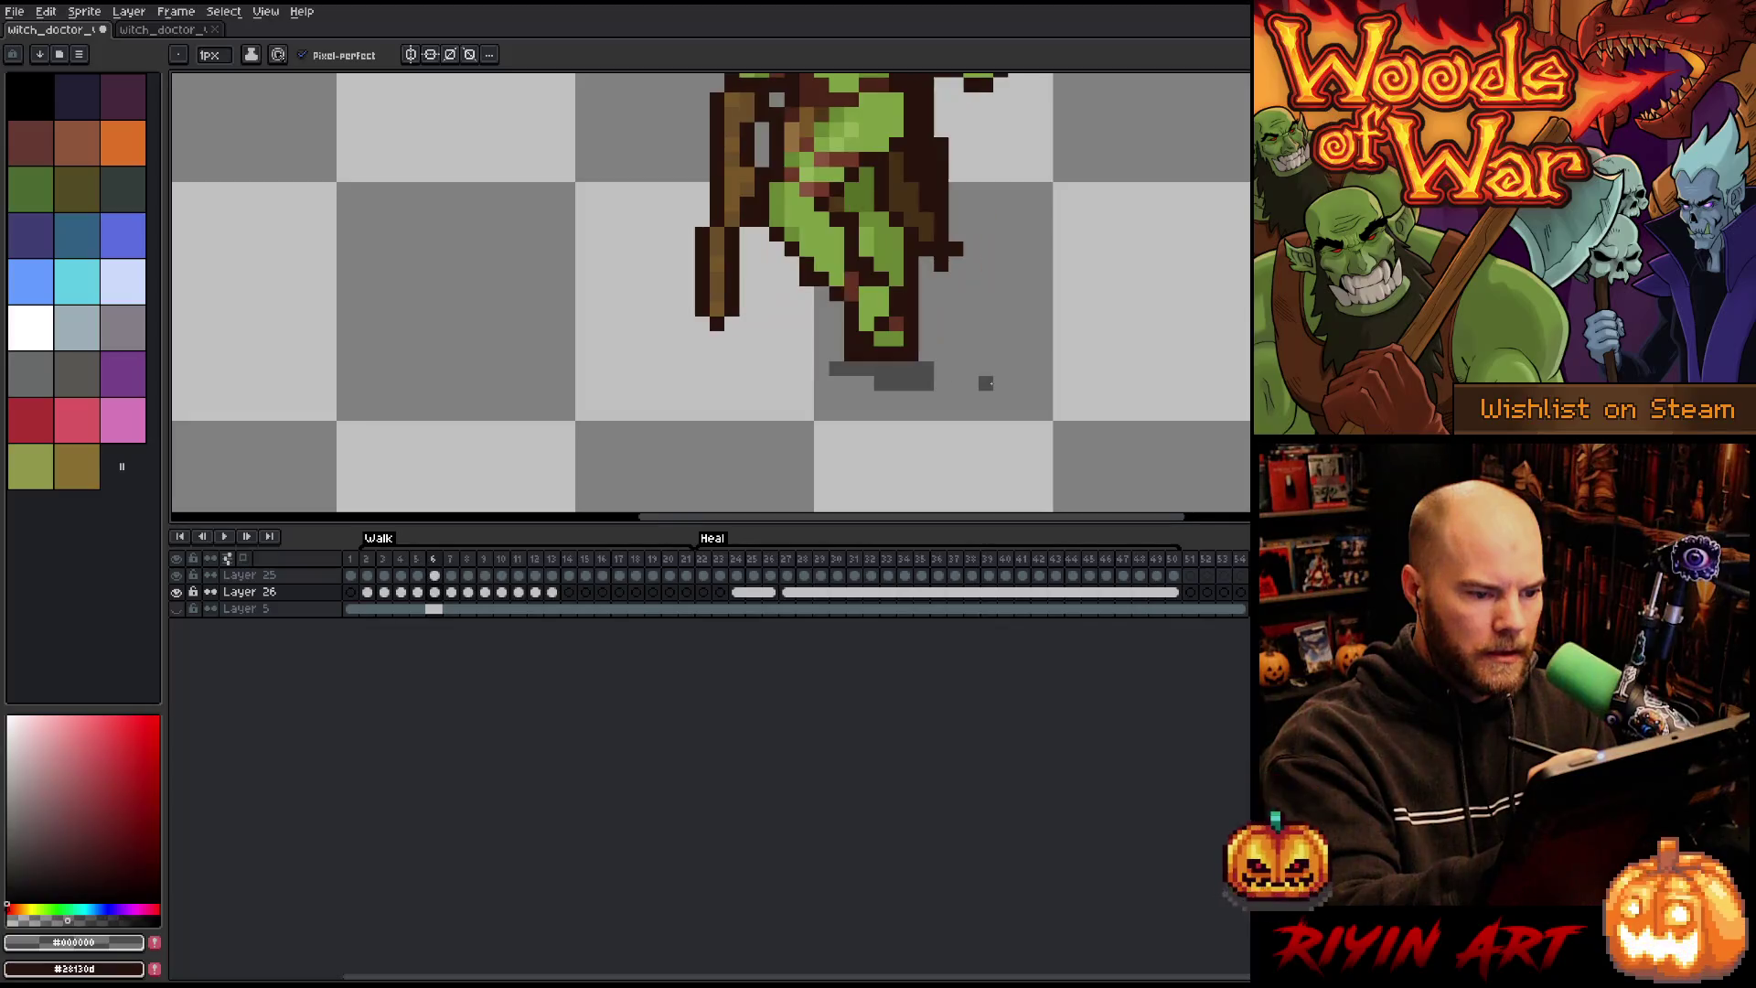
key("period")
key("period")
key("period")
key("period")
key("period")
key("period")
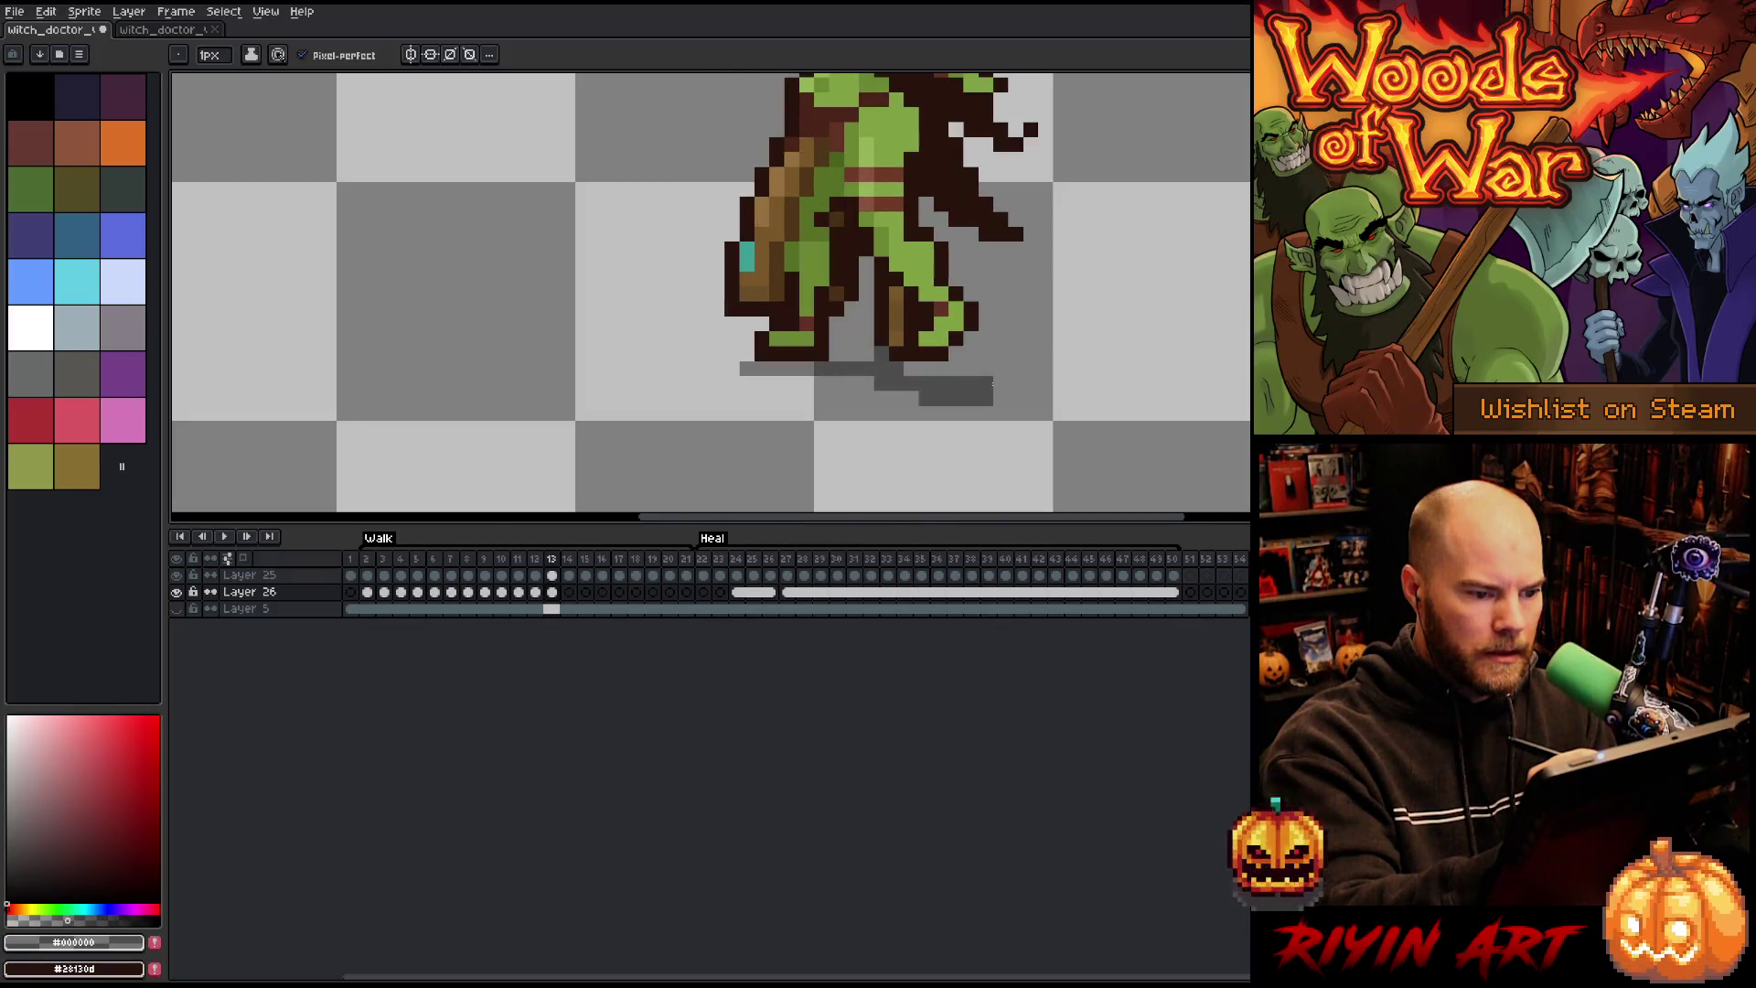
key("period")
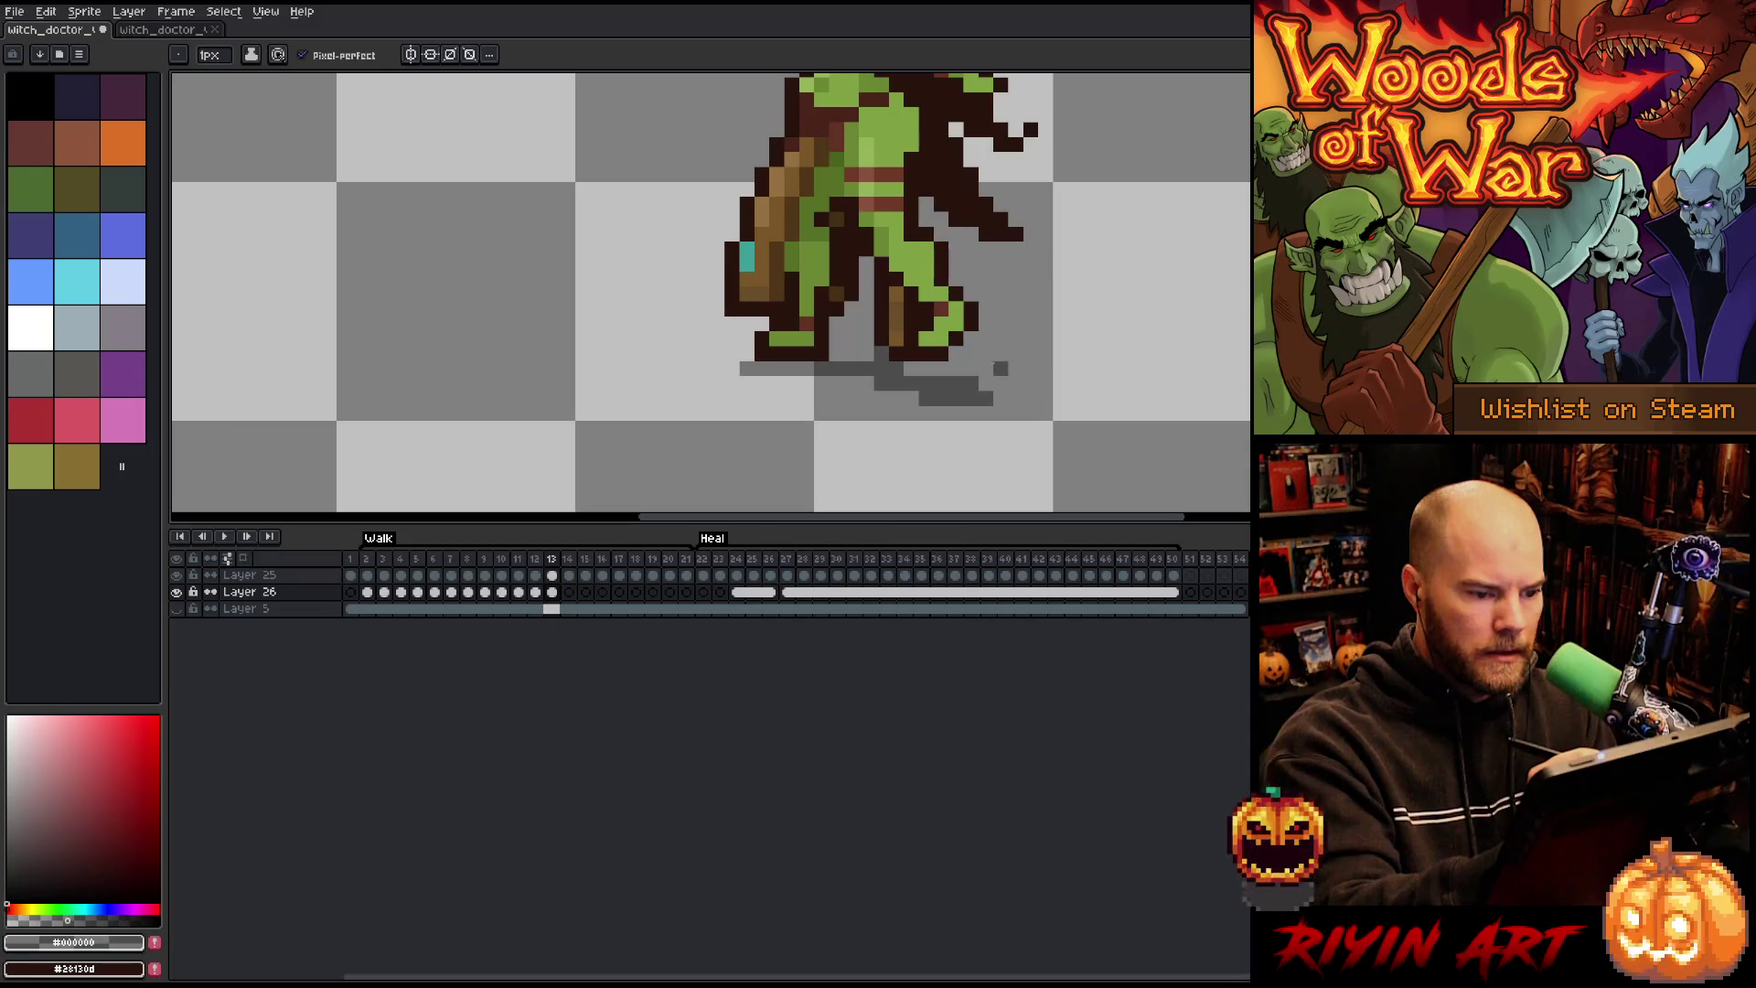
mouse_move(947, 368)
left_mouse_down()
mouse_move(910, 368)
mouse_move(988, 398)
left_mouse_up()
key("e")
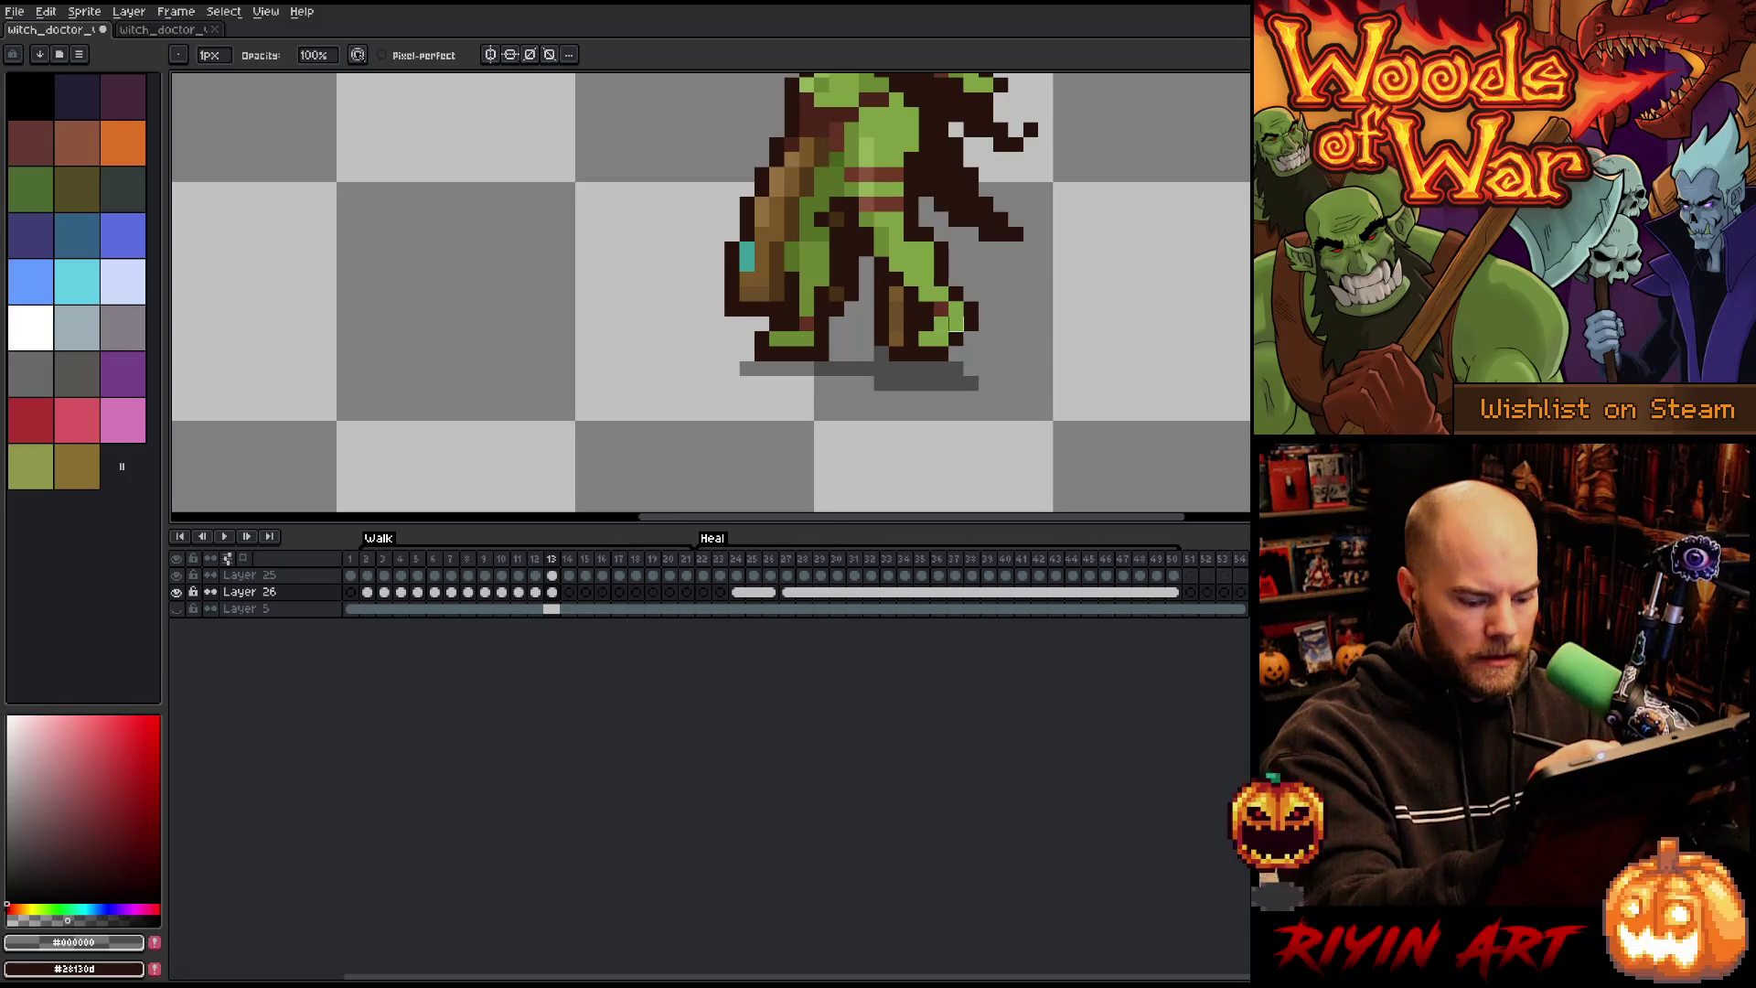
key("period")
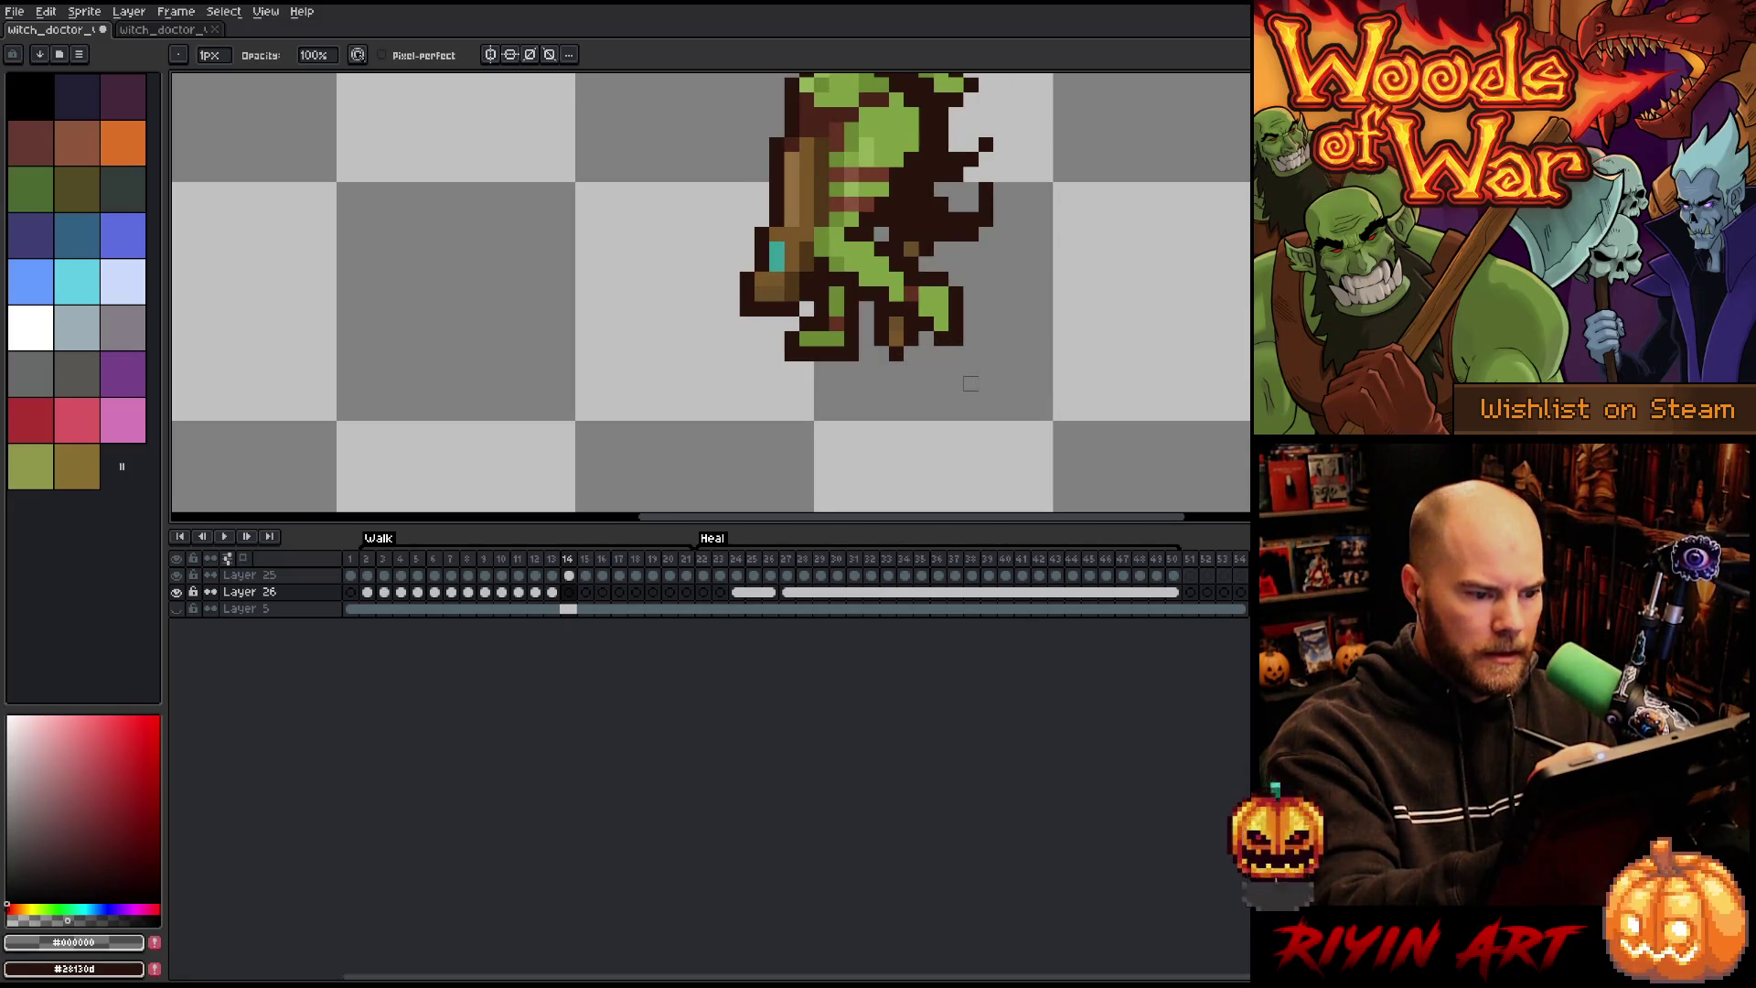
Step: Draw two gray shadow strips, upper and lower, under the feet on walk frame 14
key("b")
left_click_drag(756, 367, 887, 368)
left_click(926, 368)
left_click(911, 382)
left_click_drag(971, 382, 911, 382)
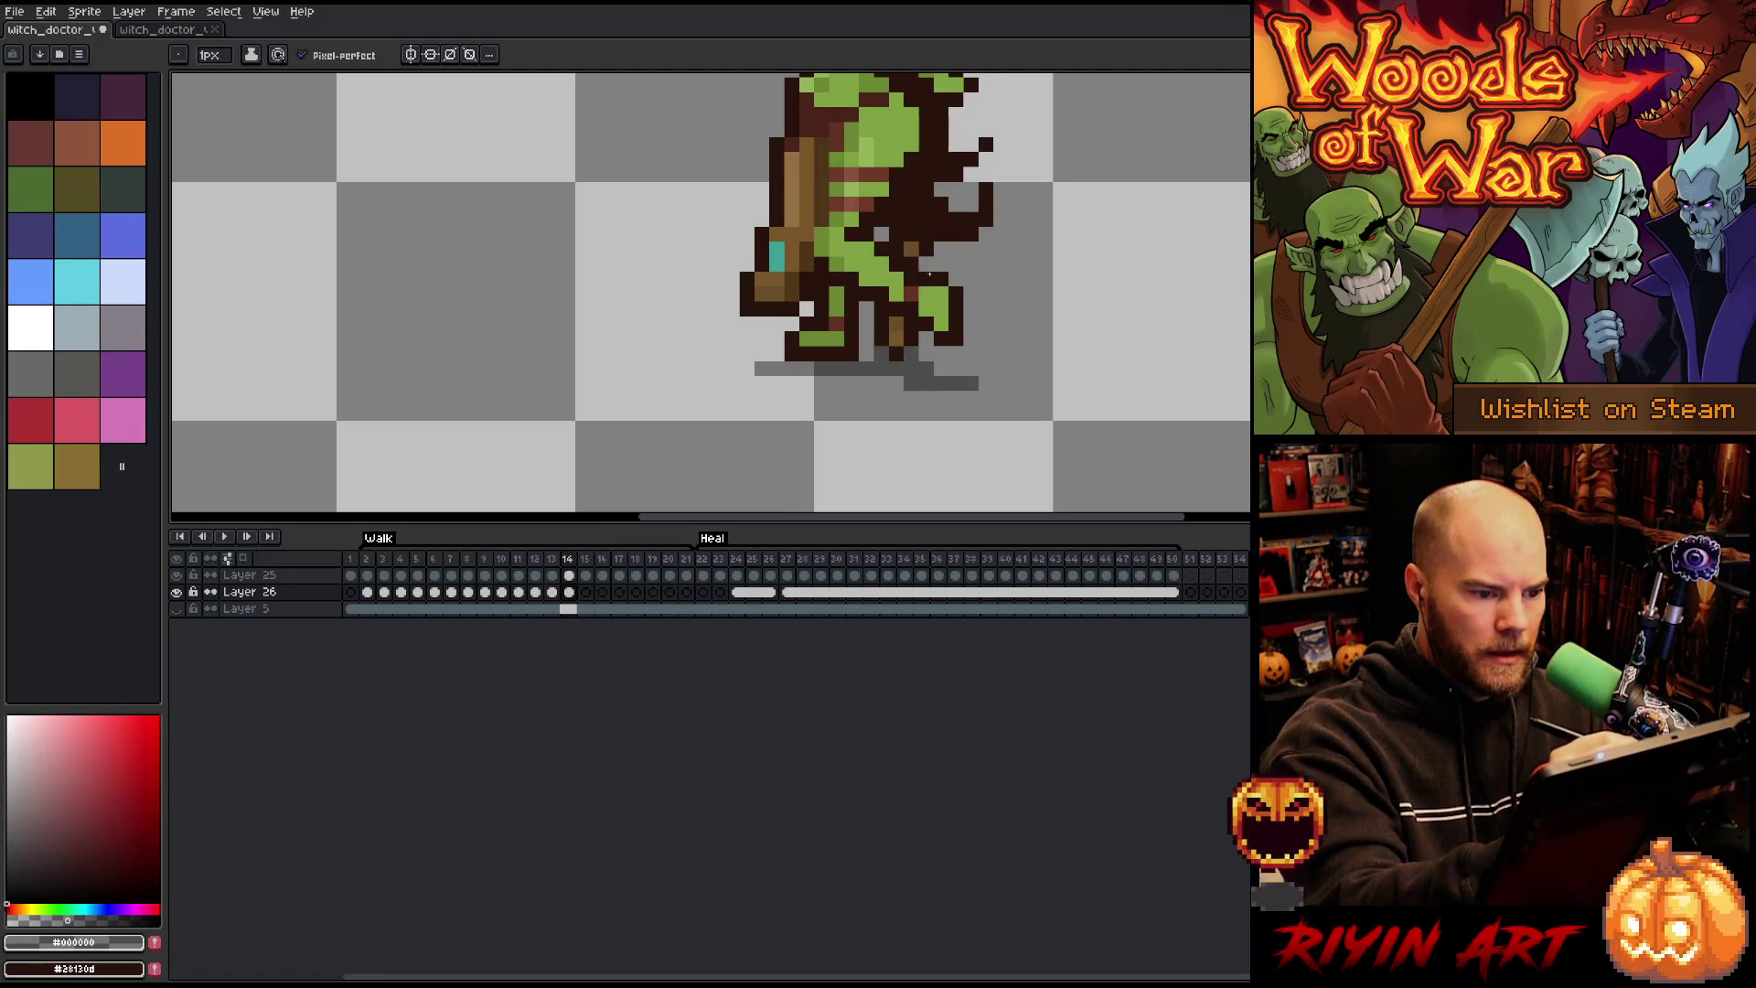
key("comma")
key("period")
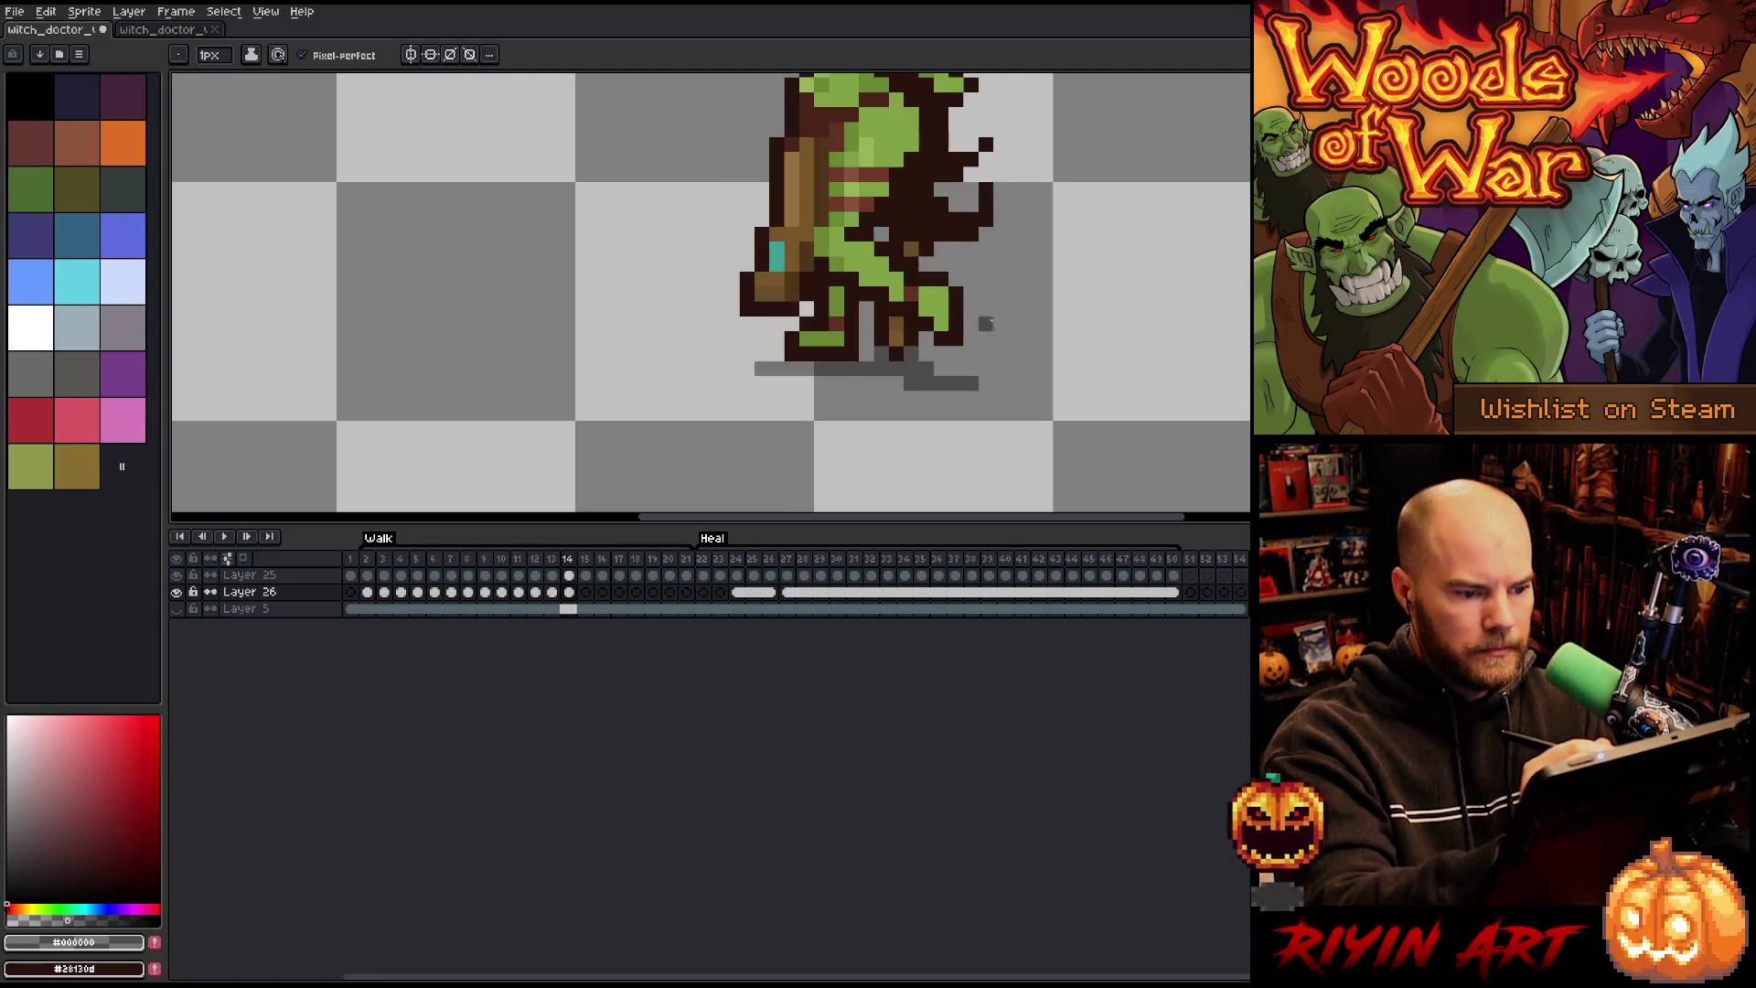
Step: Paint a gray shadow strip under frame 15's feet and erase frame 14's leftmost excess pixels
key("period")
left_click_drag(941, 382, 748, 355)
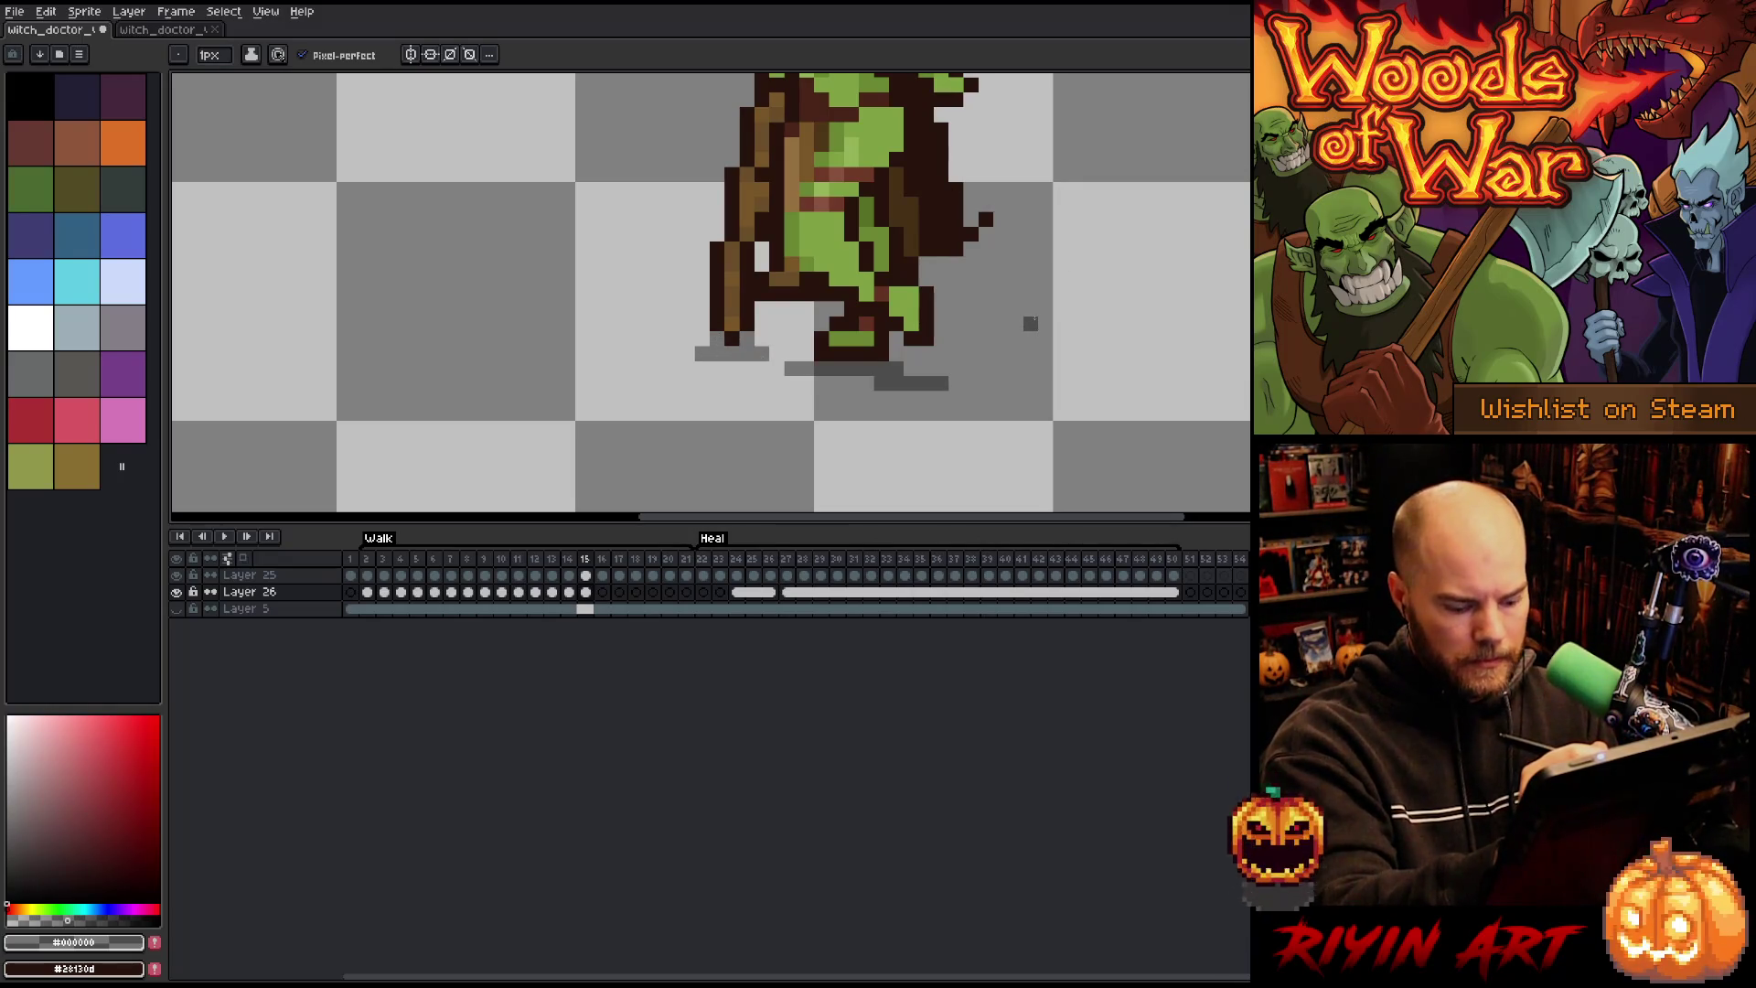
key("Left")
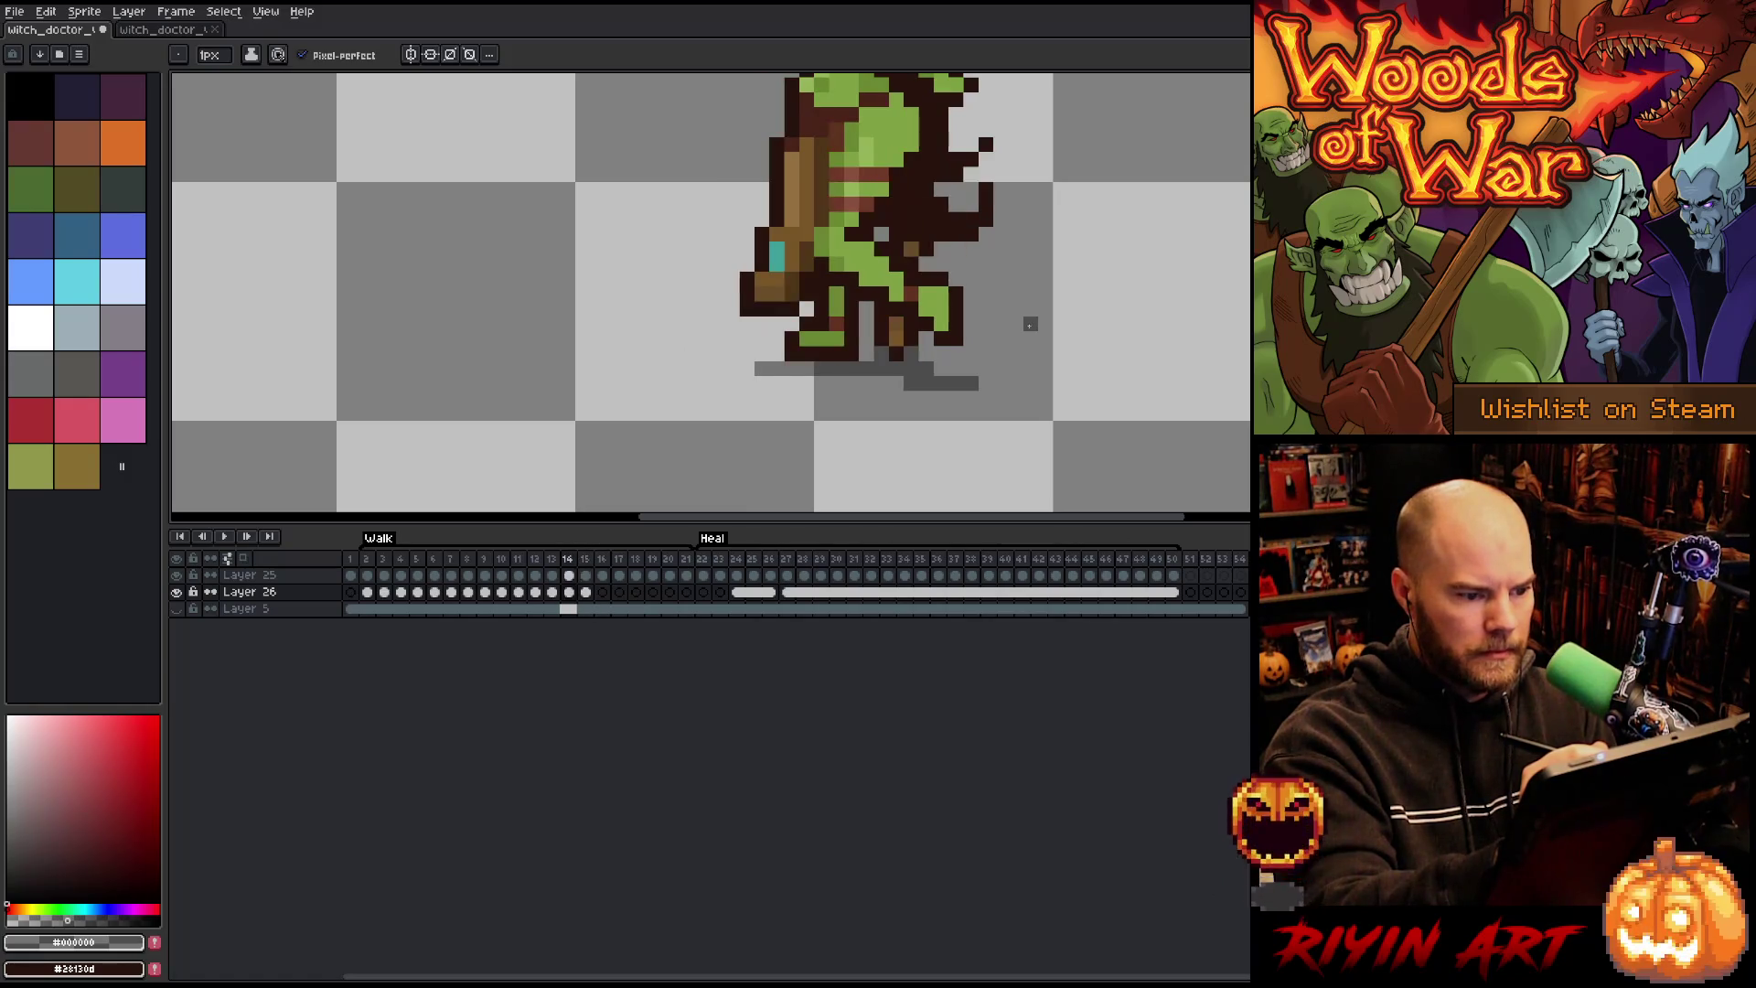
key("e")
left_click(763, 368)
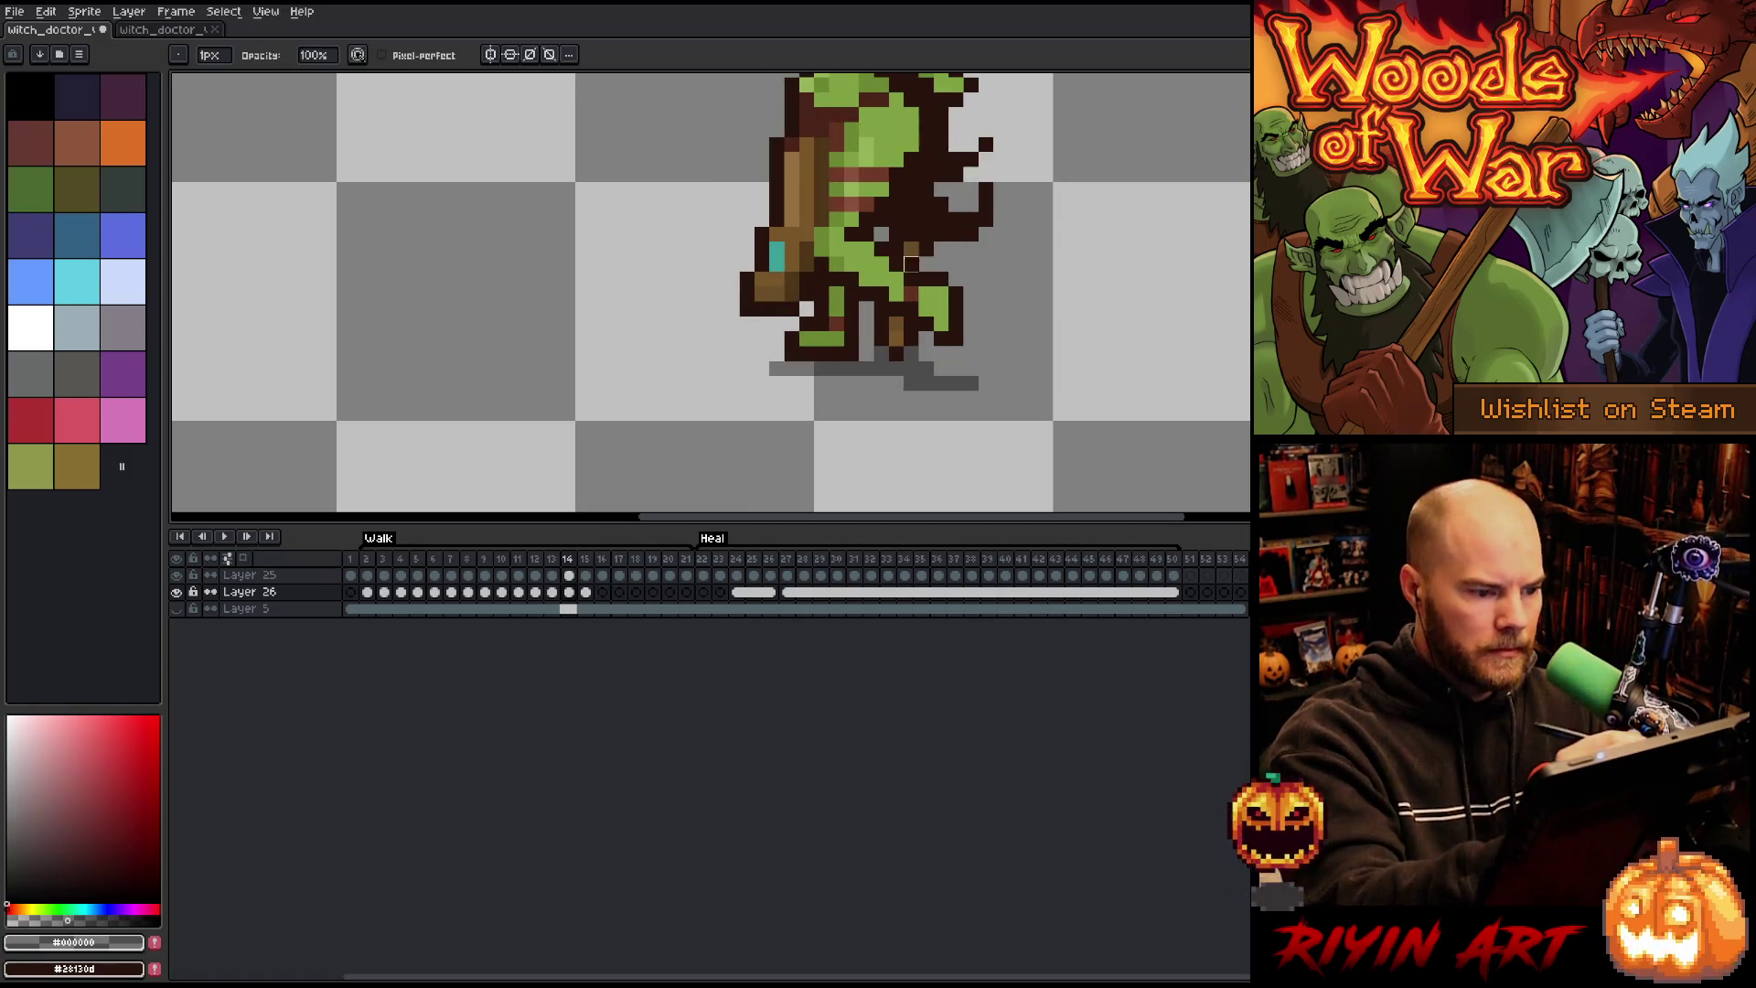
key("Left")
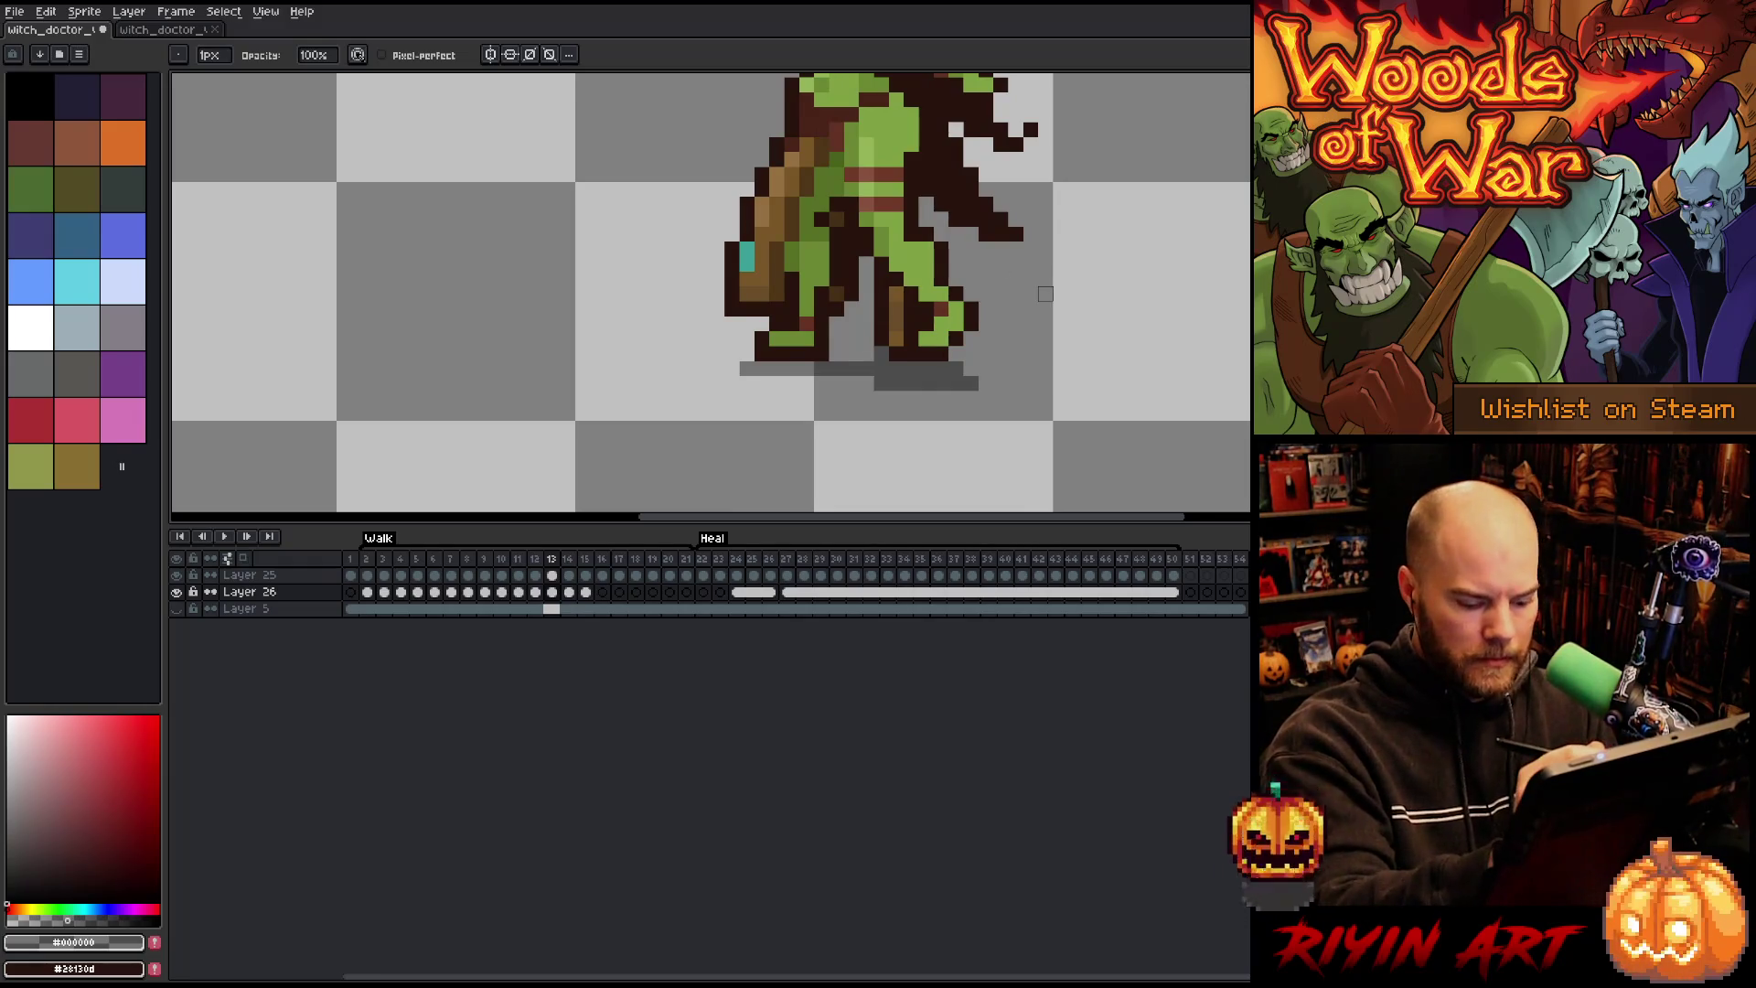
key("Right")
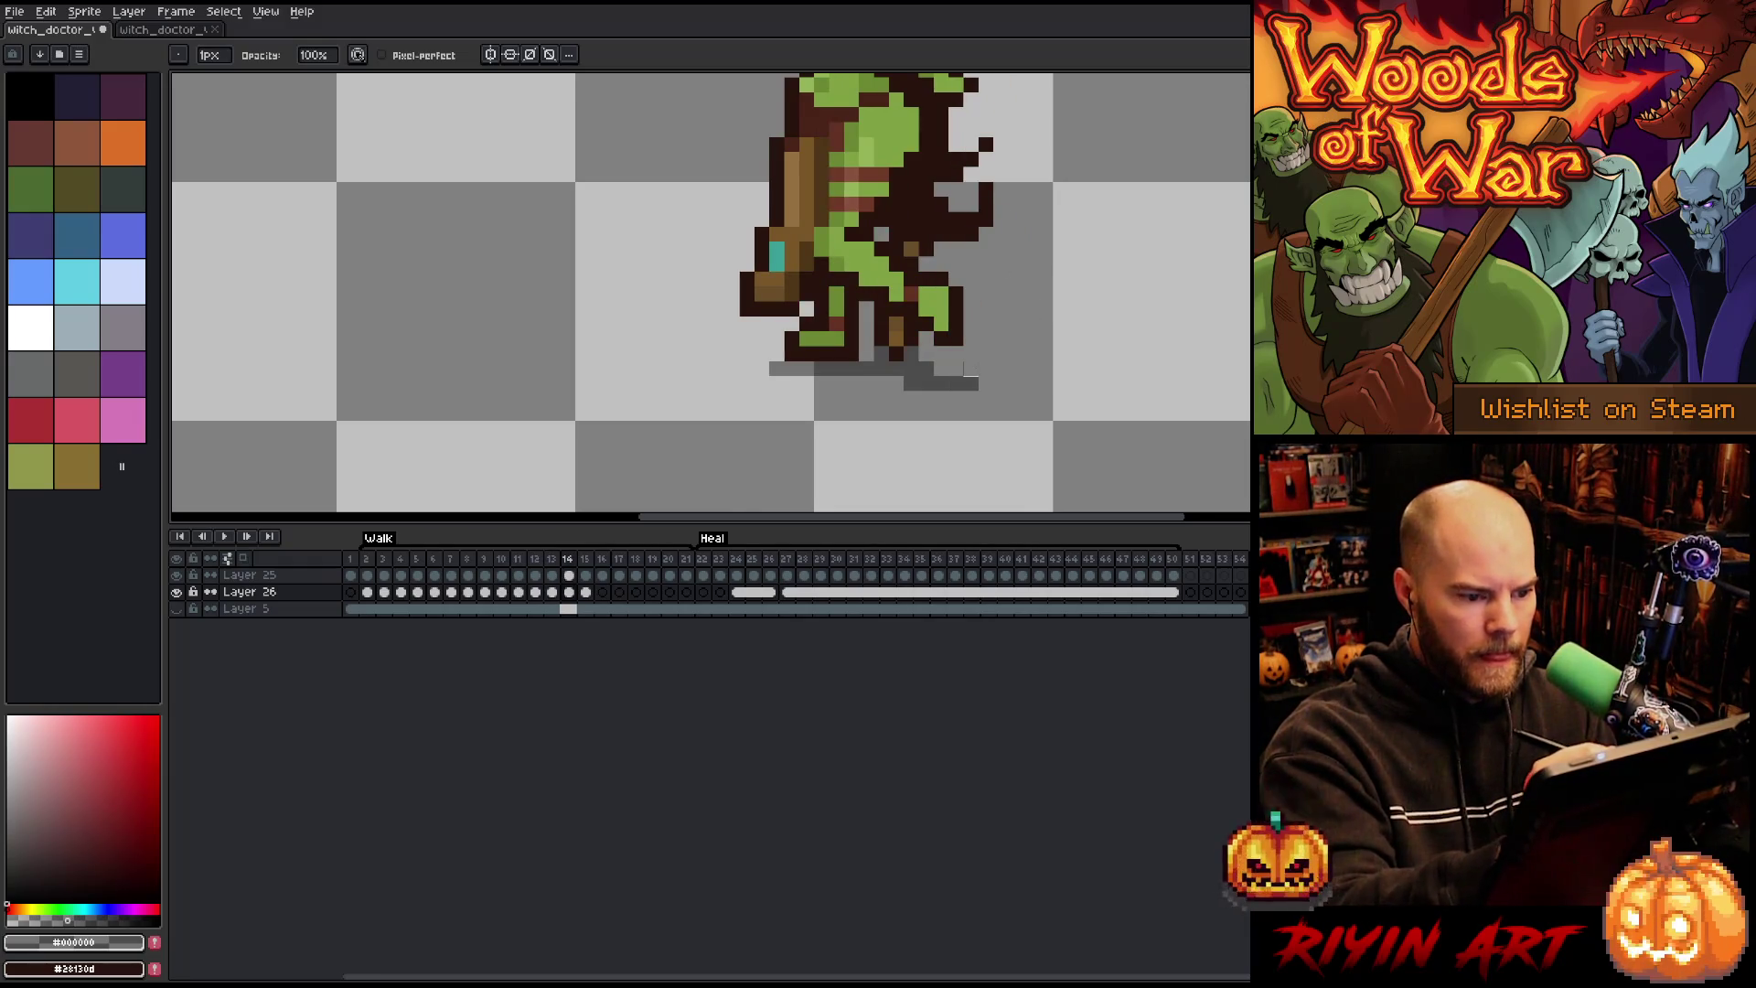
key("Right")
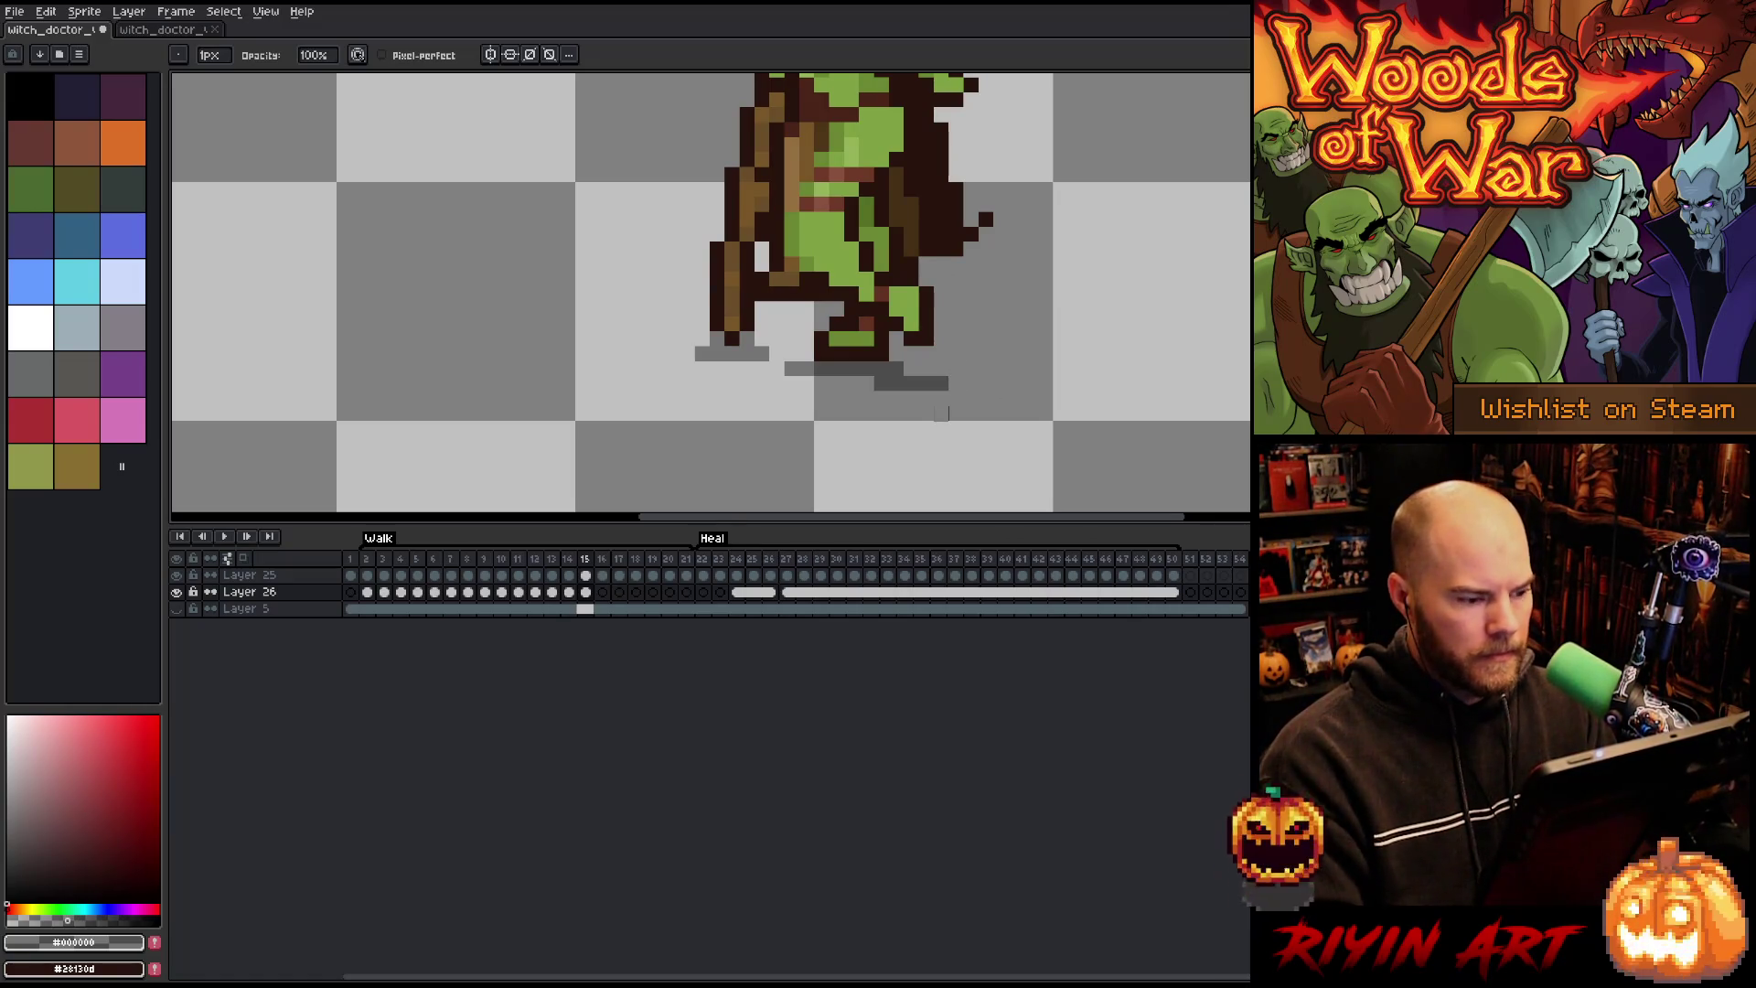
key("Right")
key("Left")
key("Right")
Step: Paint two gray shadow strips under the figure on frame 16, trimming the right ends and extending the lower one left
left_click_drag(897, 369, 836, 368)
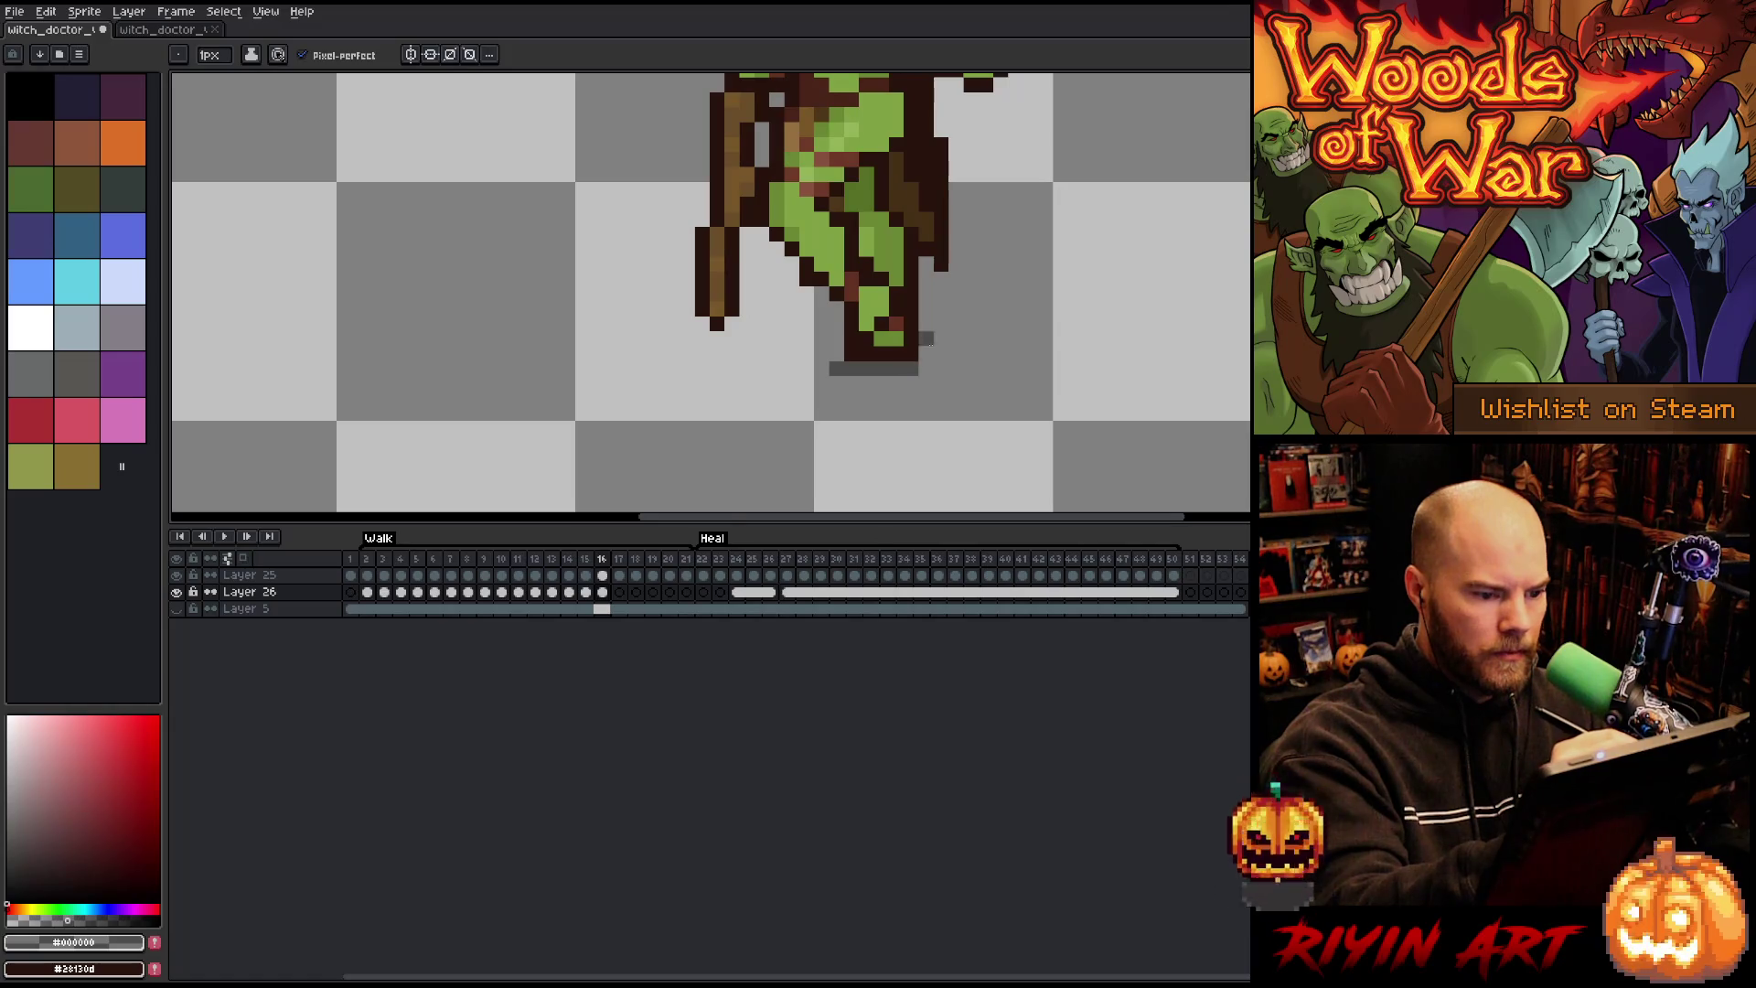
left_click_drag(860, 384, 927, 384)
left_click(926, 368)
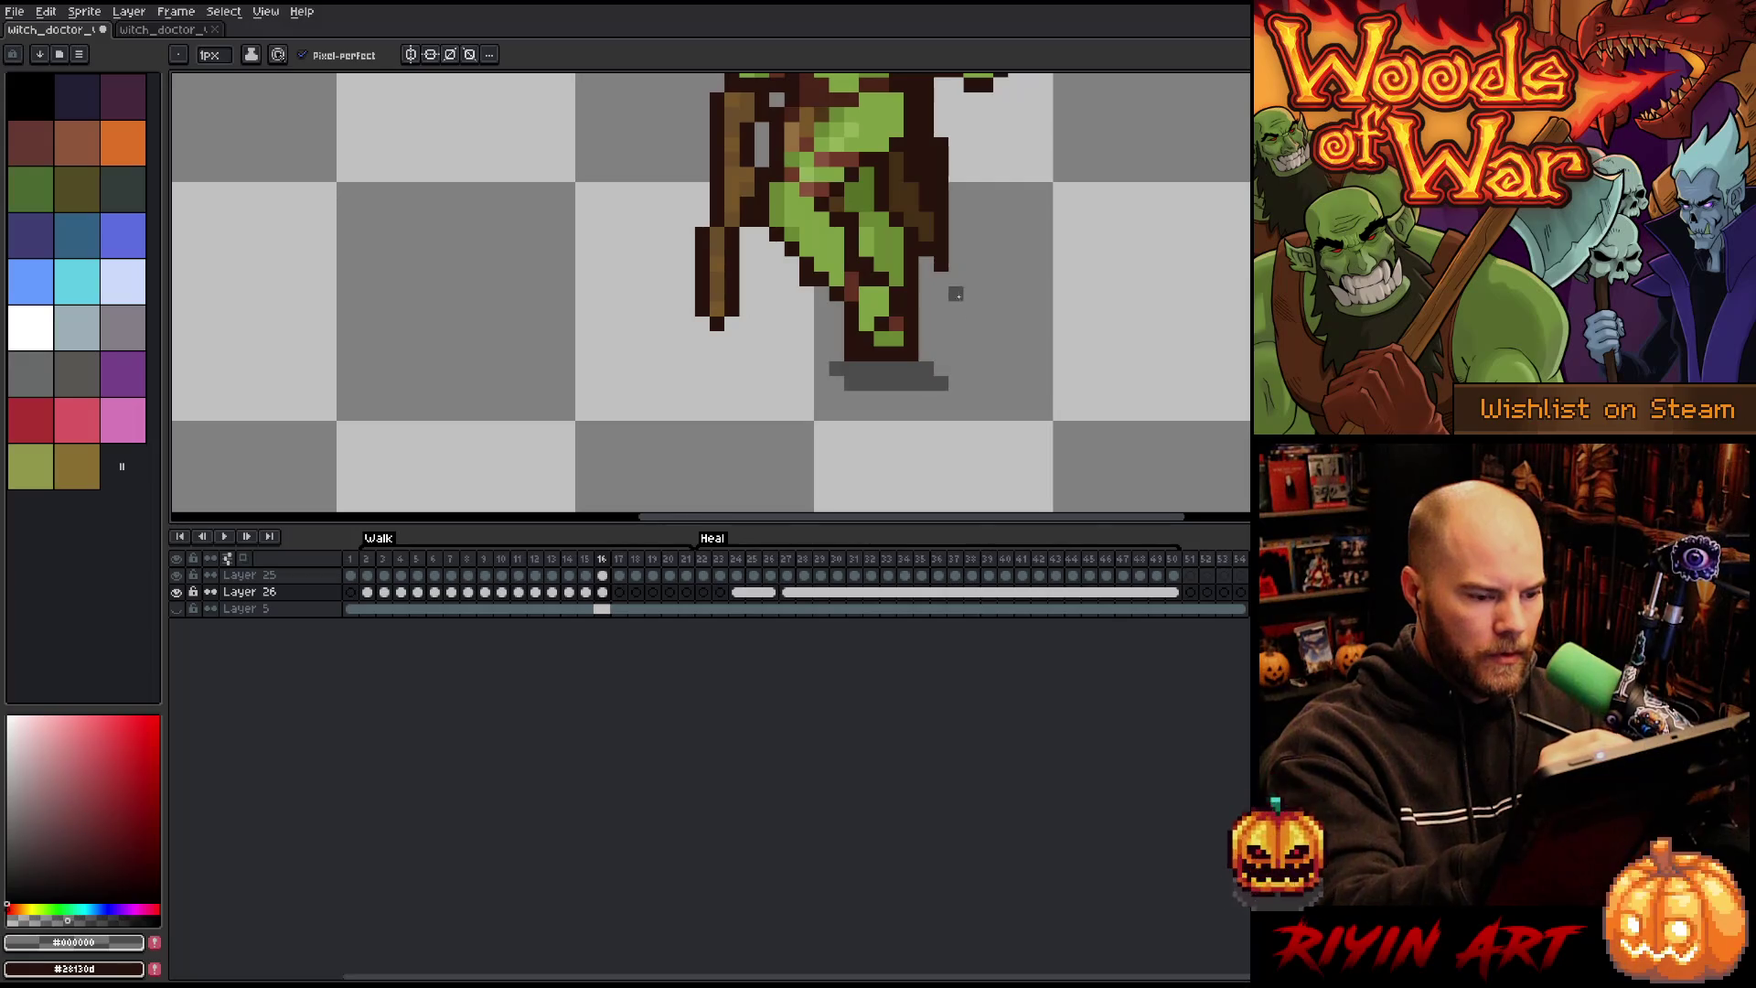
key("e")
left_click(941, 383)
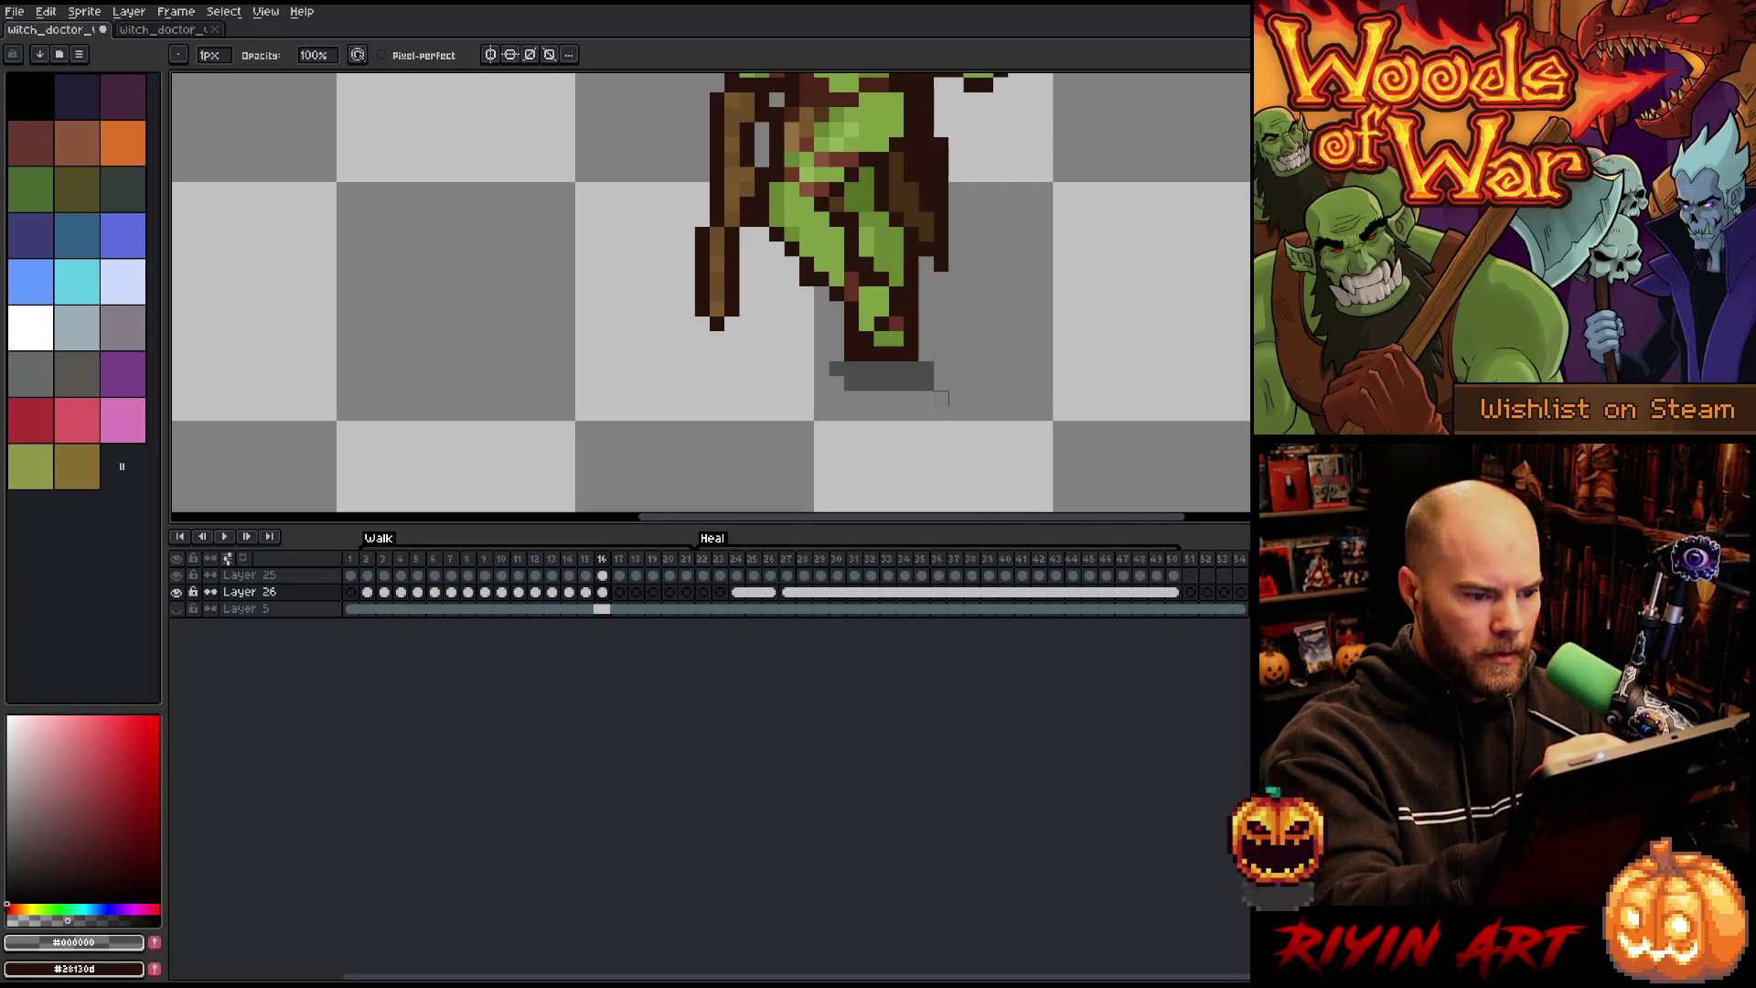
left_click_drag(926, 369, 925, 383)
key("b")
left_click(837, 383)
left_click(821, 383)
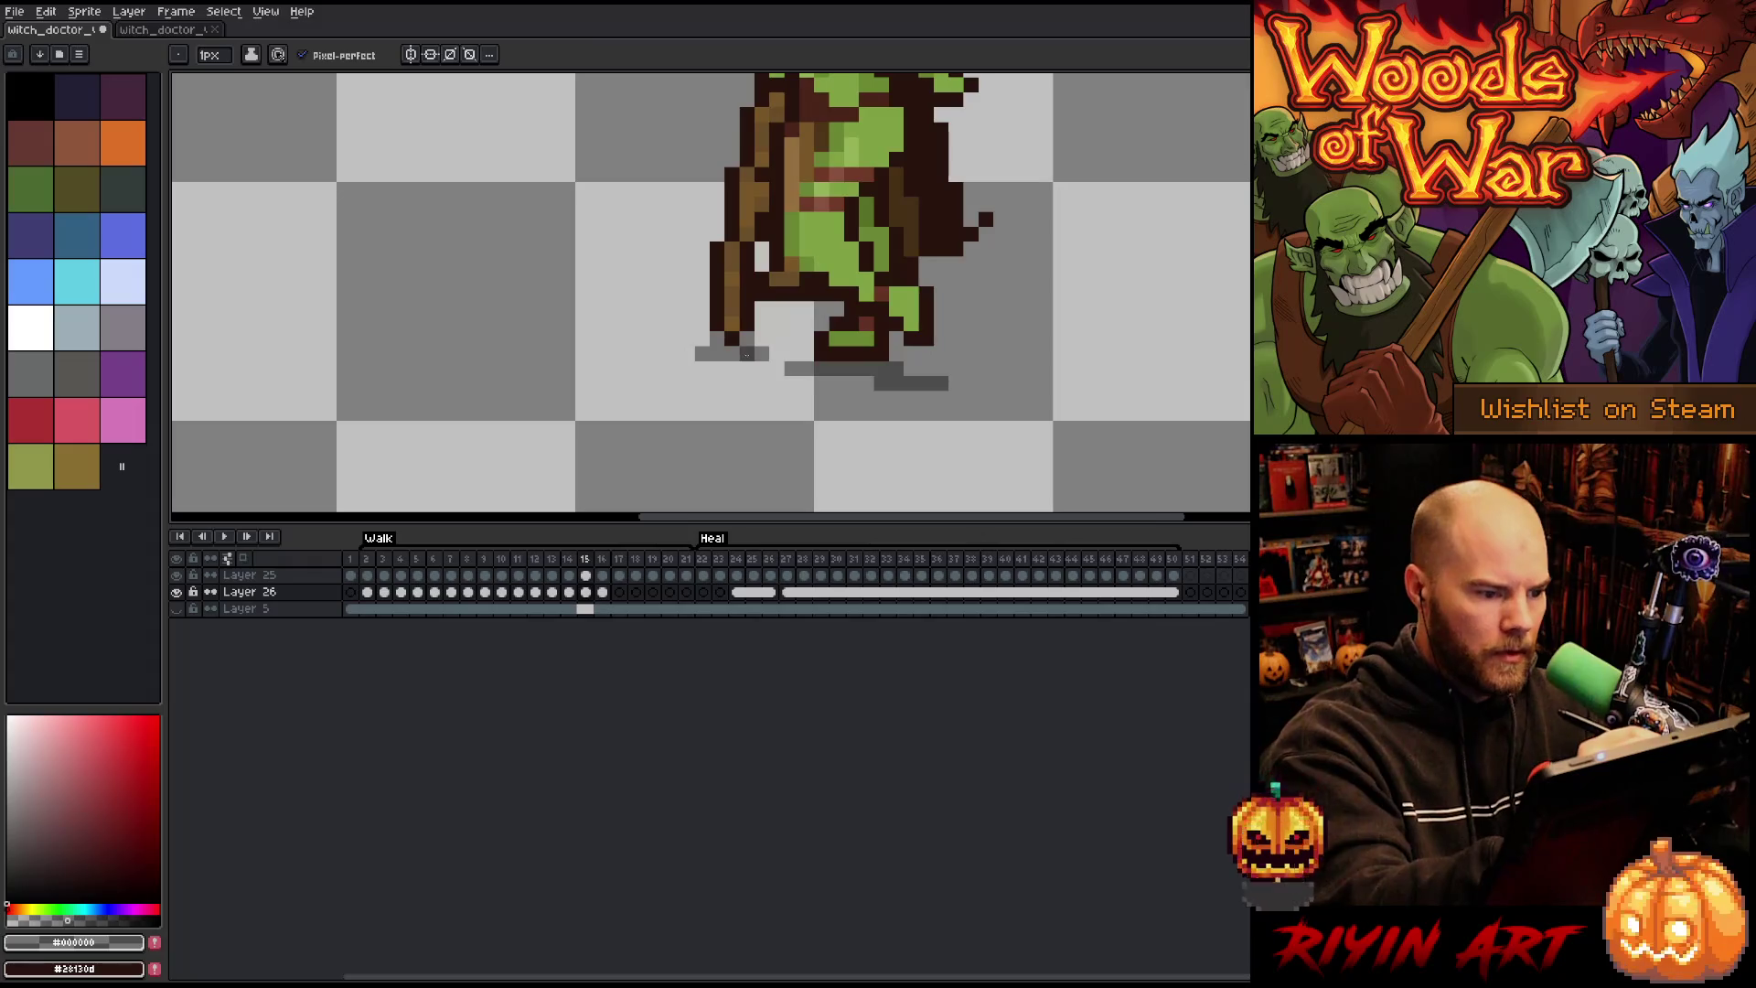
Step: Draw a gray shadow strip under the left leg and trim its leftmost pixel
left_click_drag(746, 353, 684, 353)
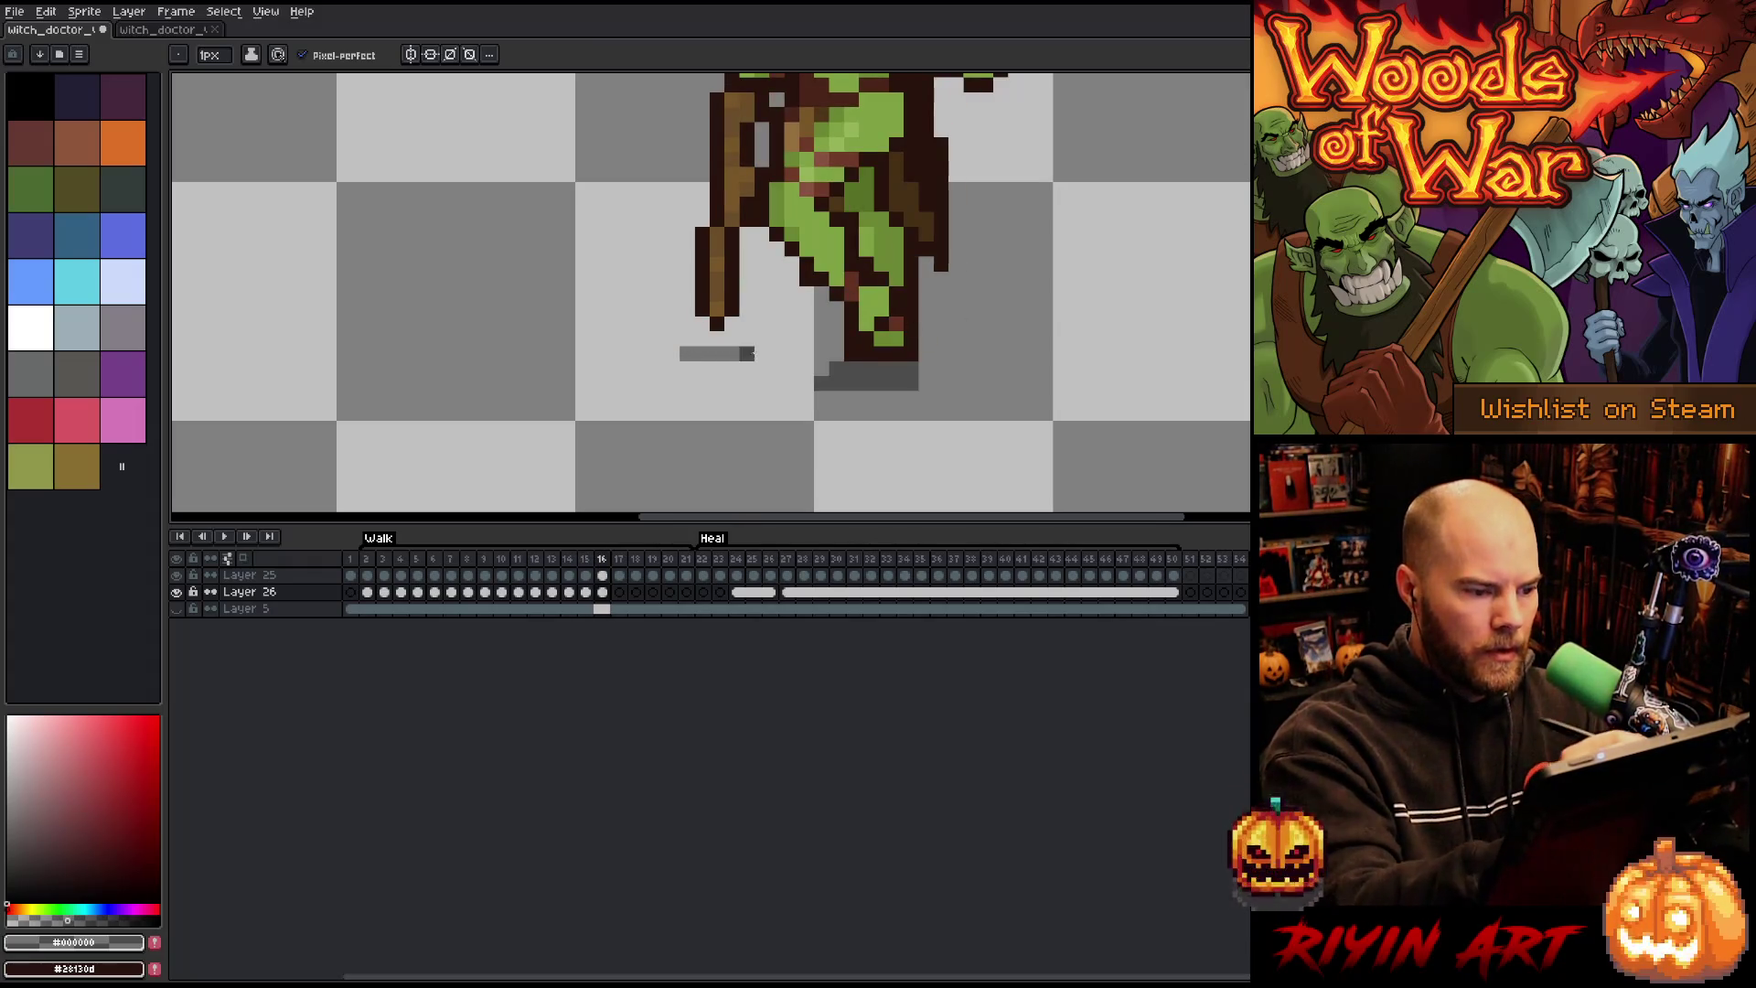
key("e")
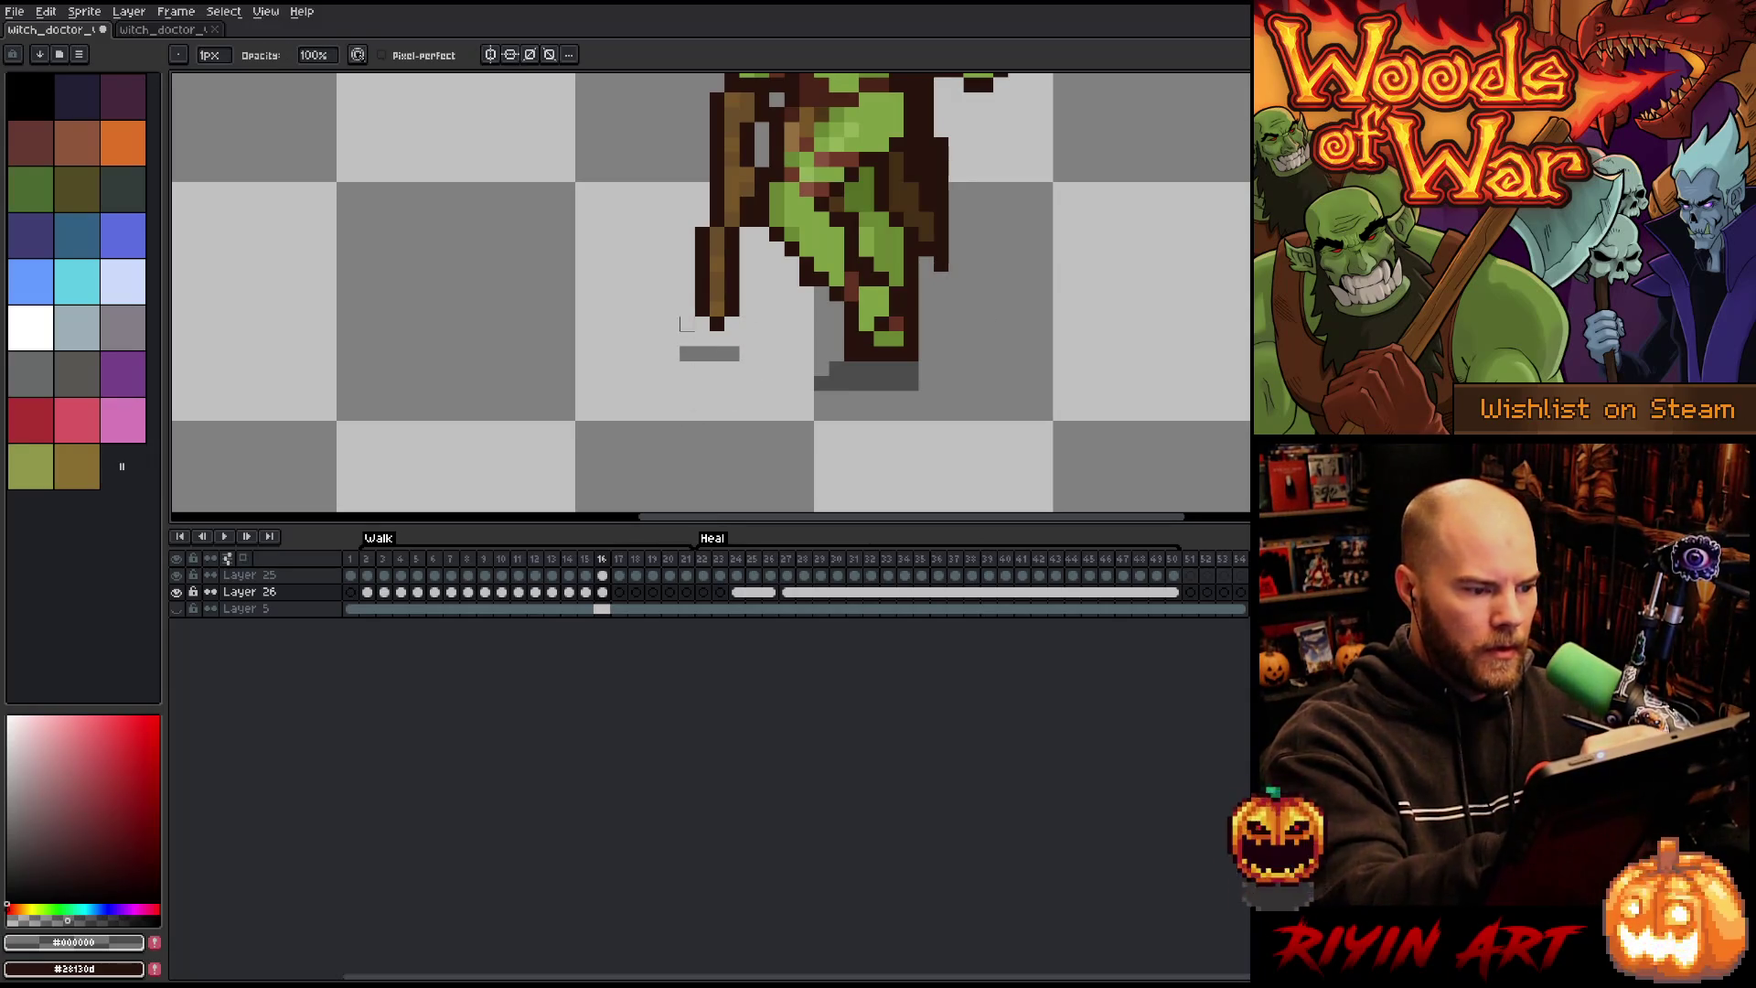
left_click(686, 353)
key("Right")
key("Left")
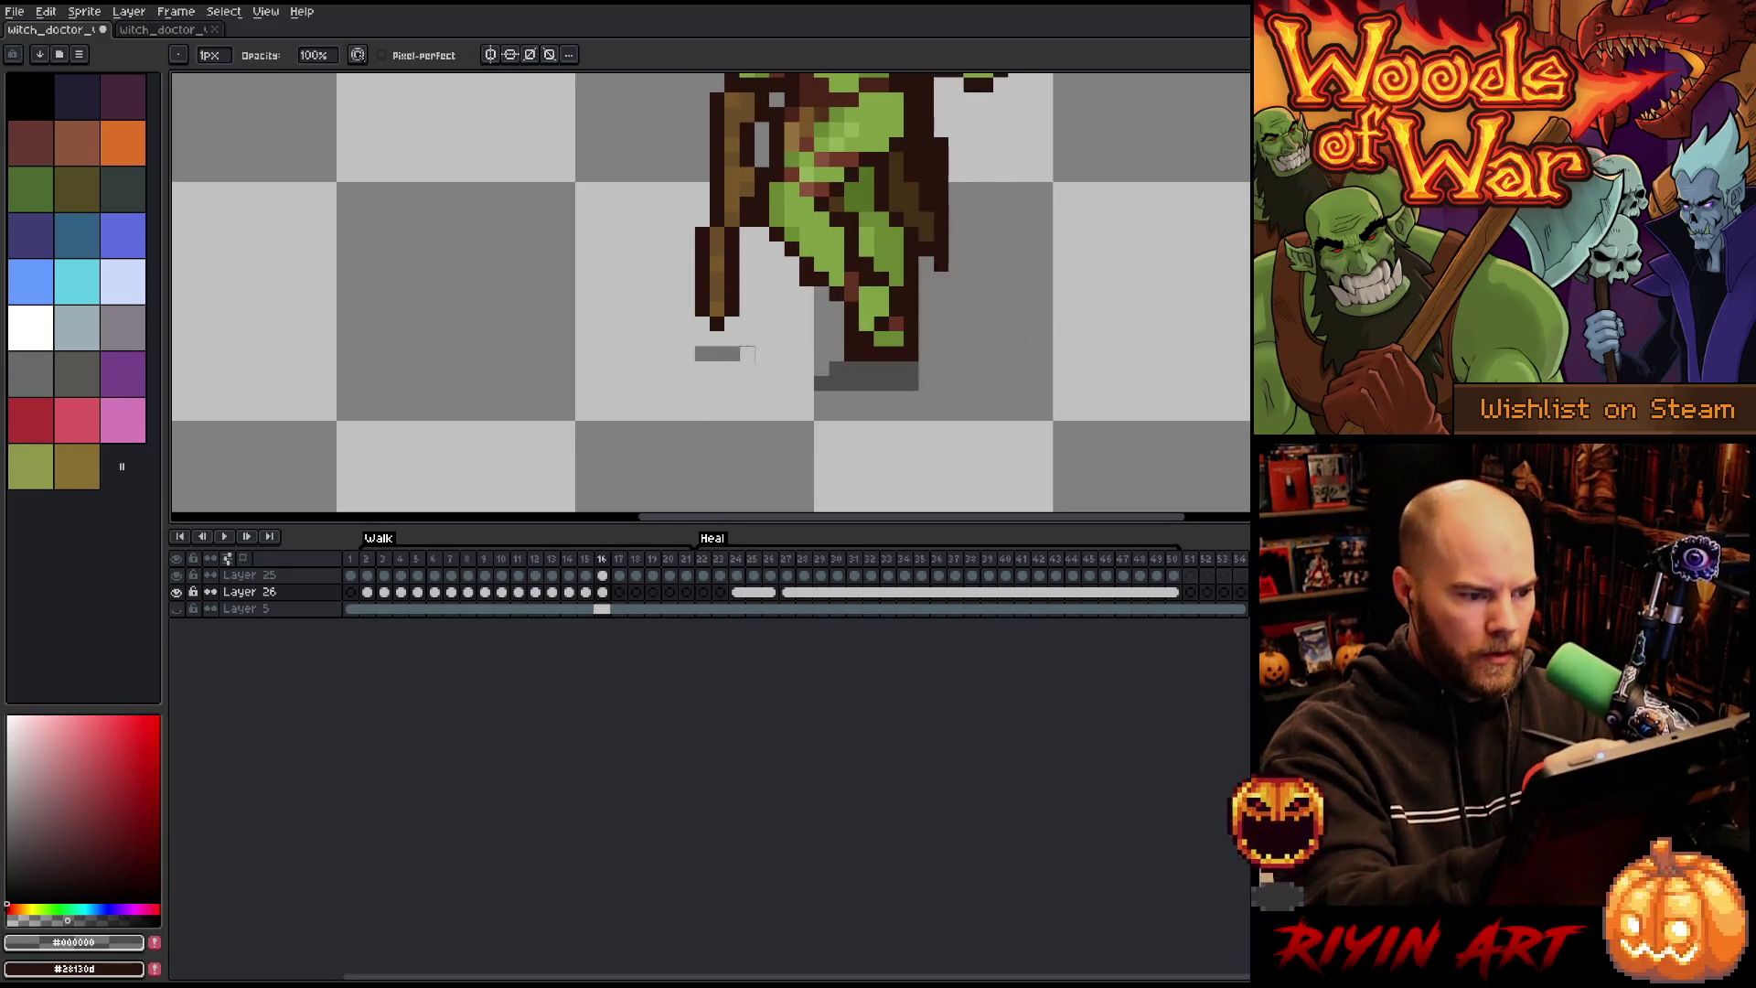
Step: On walk frame 18, draw a gray shadow under the staff tip, one pixel wider on the right
key("b")
key("Right")
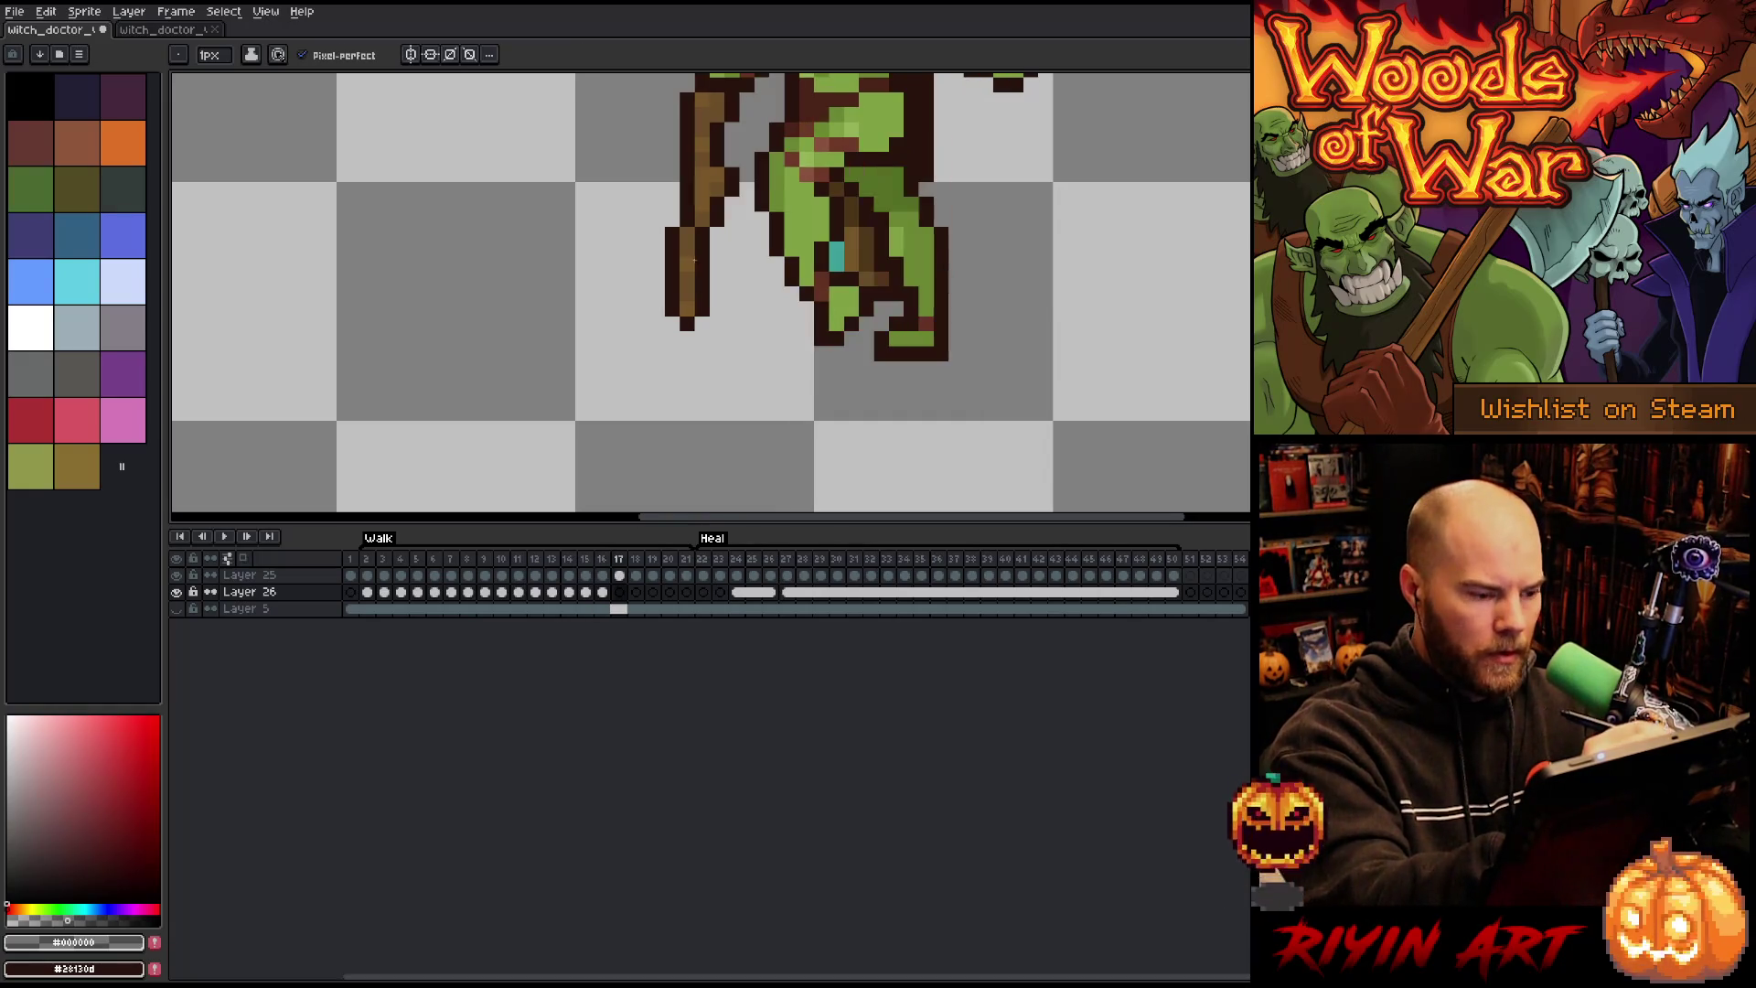
key("Right")
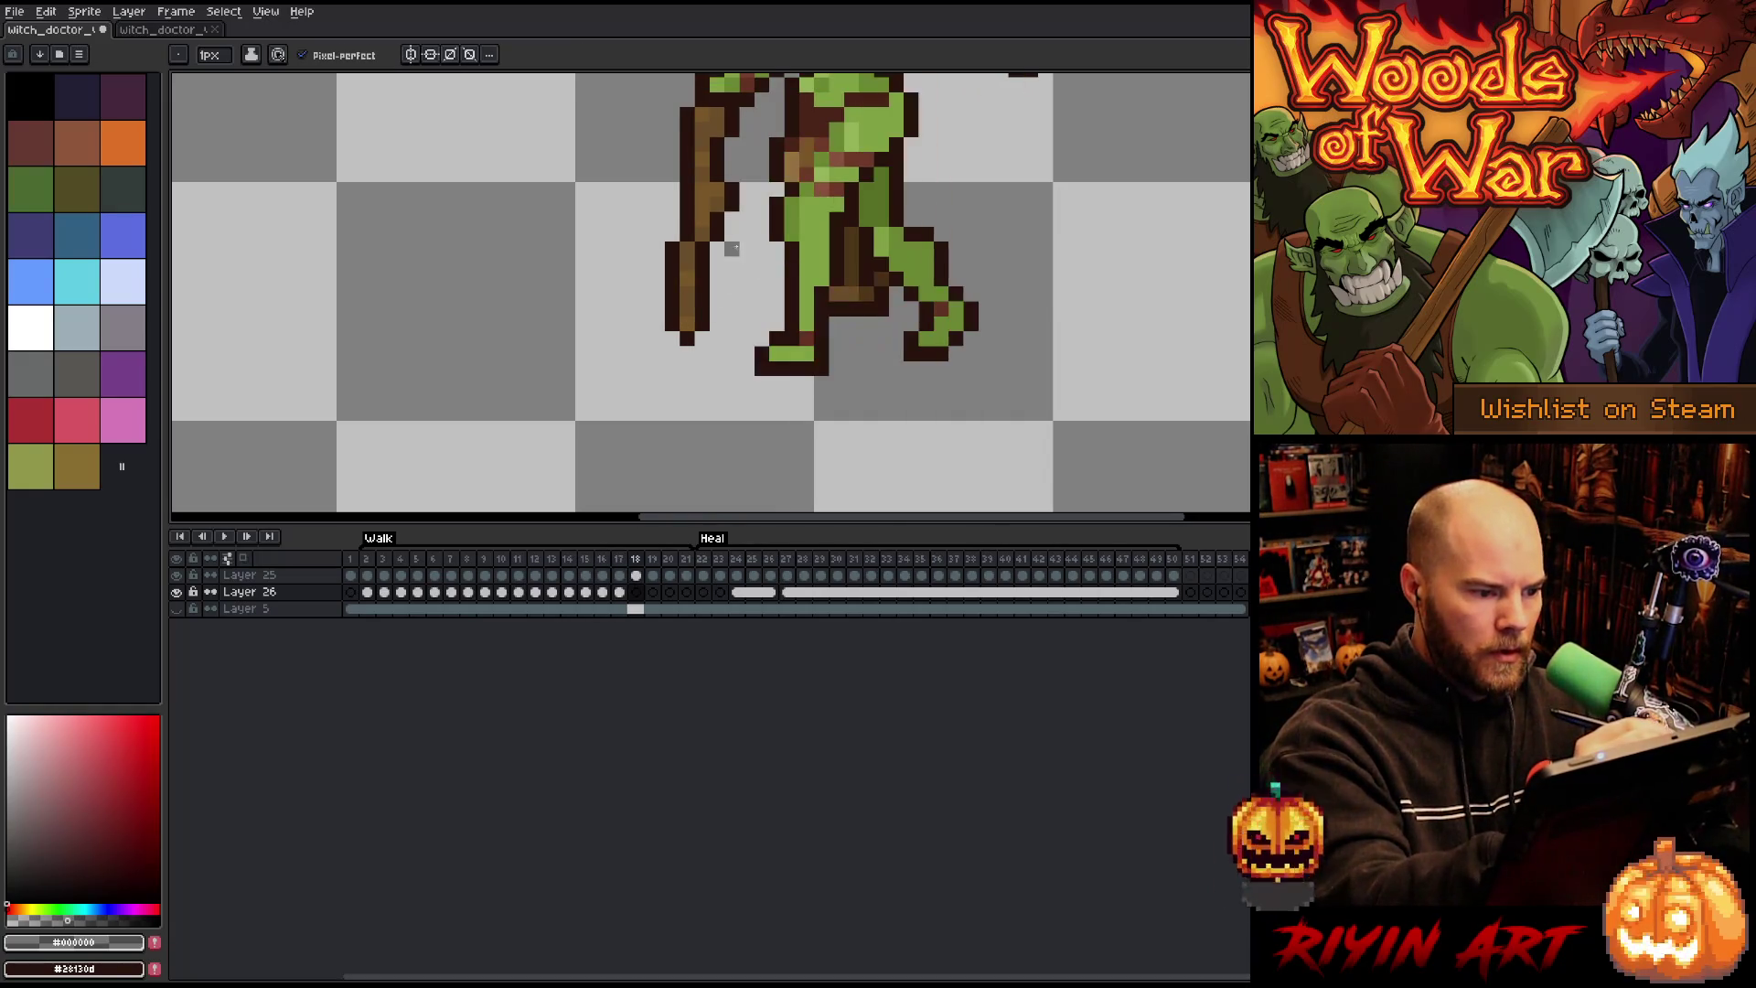
left_click_drag(667, 354, 670, 343)
left_click(717, 353)
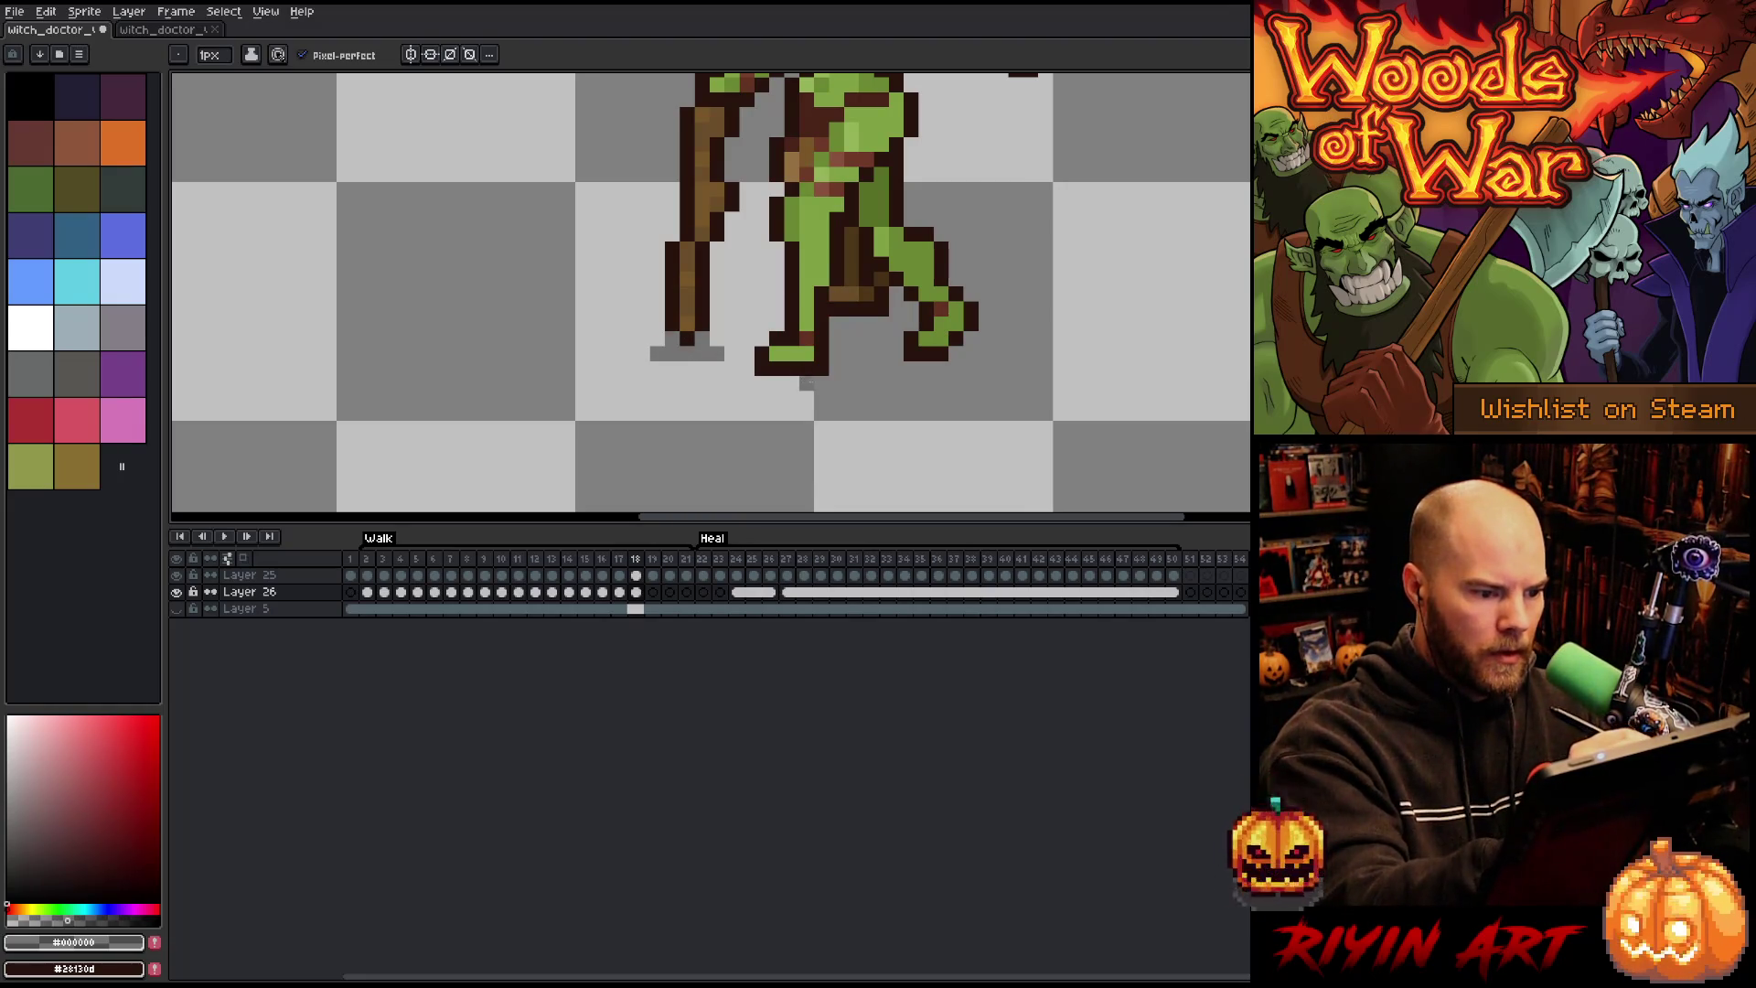
Step: Draw a gray staff shadow on frame 19, then erase its top-left and bottom-right pixels
key("Right")
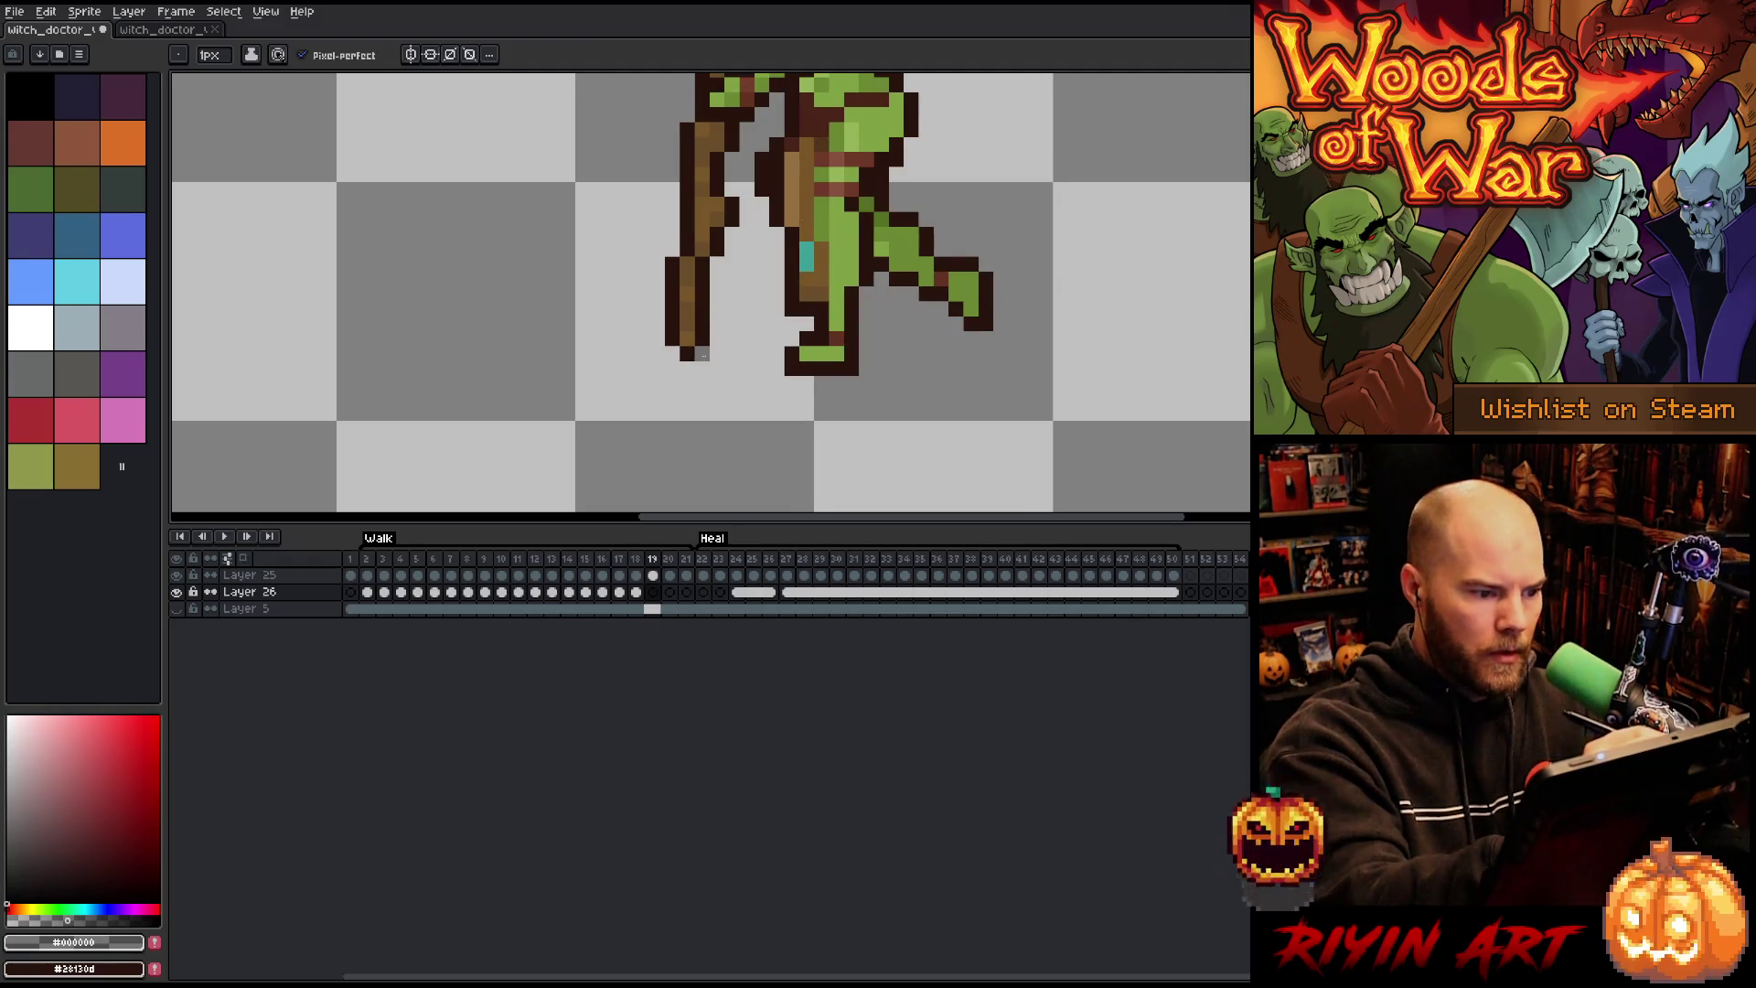
mouse_move(701, 354)
left_mouse_down()
mouse_move(672, 354)
mouse_move(718, 353)
mouse_move(653, 367)
left_mouse_up()
key("Left")
key("e")
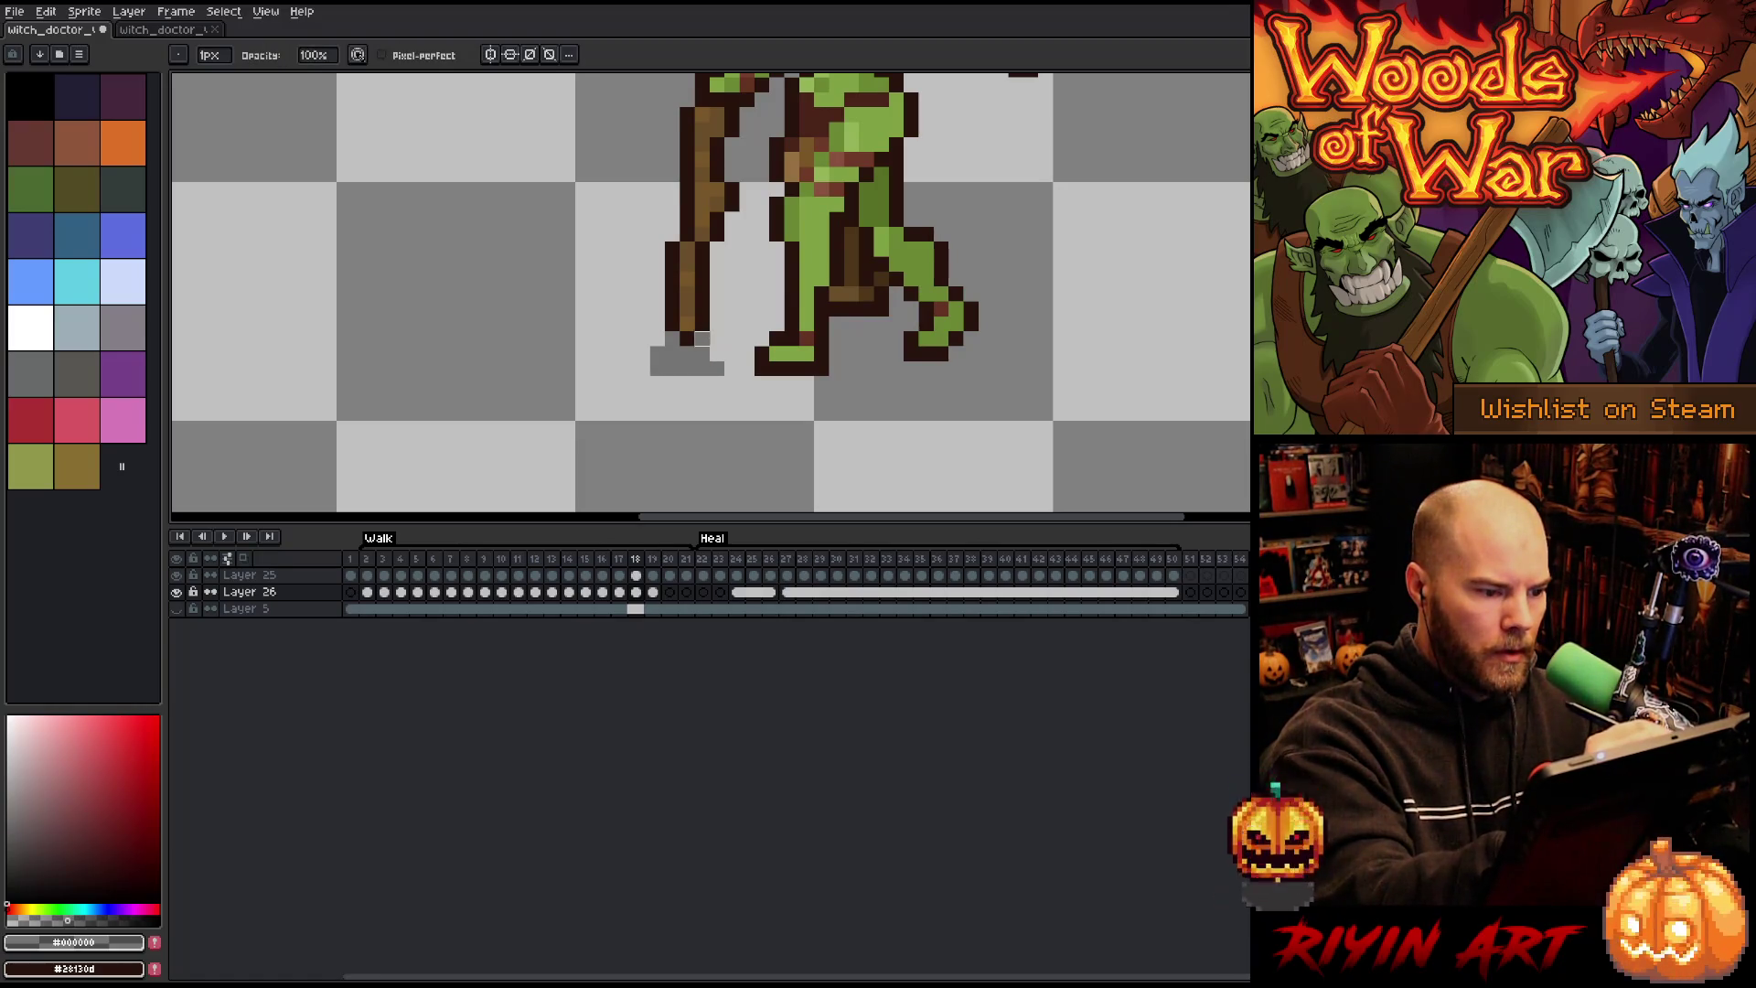
left_click(657, 354)
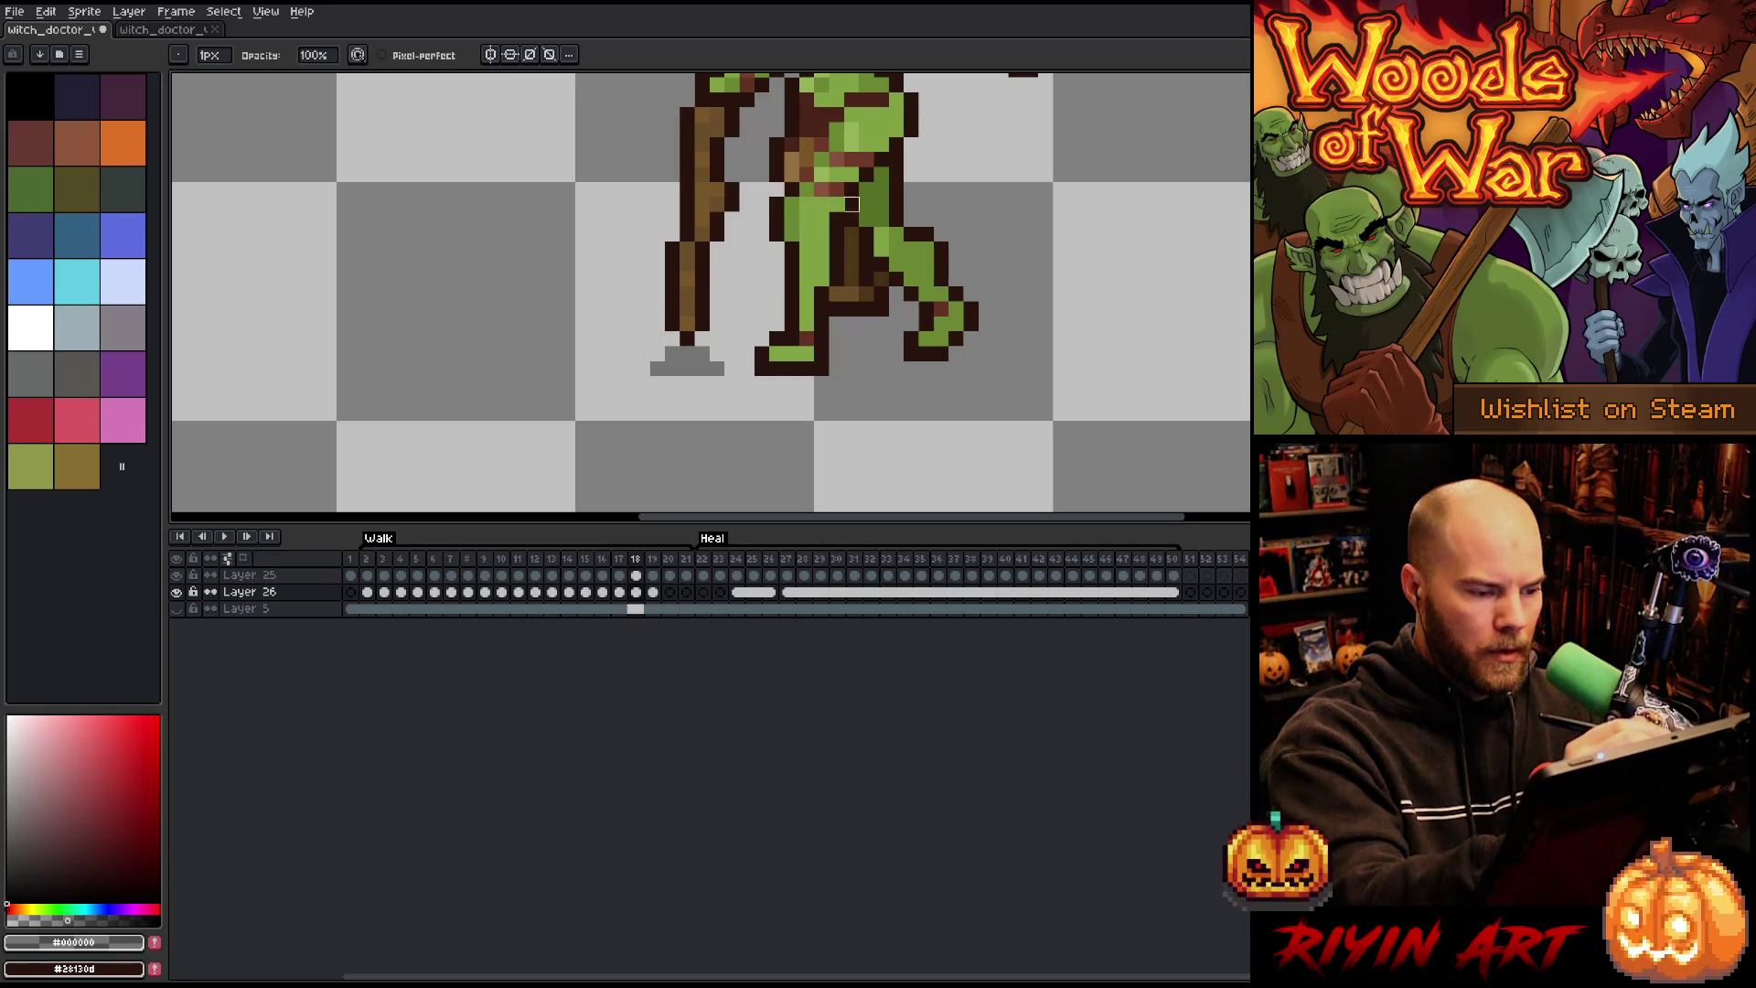
left_click(717, 369)
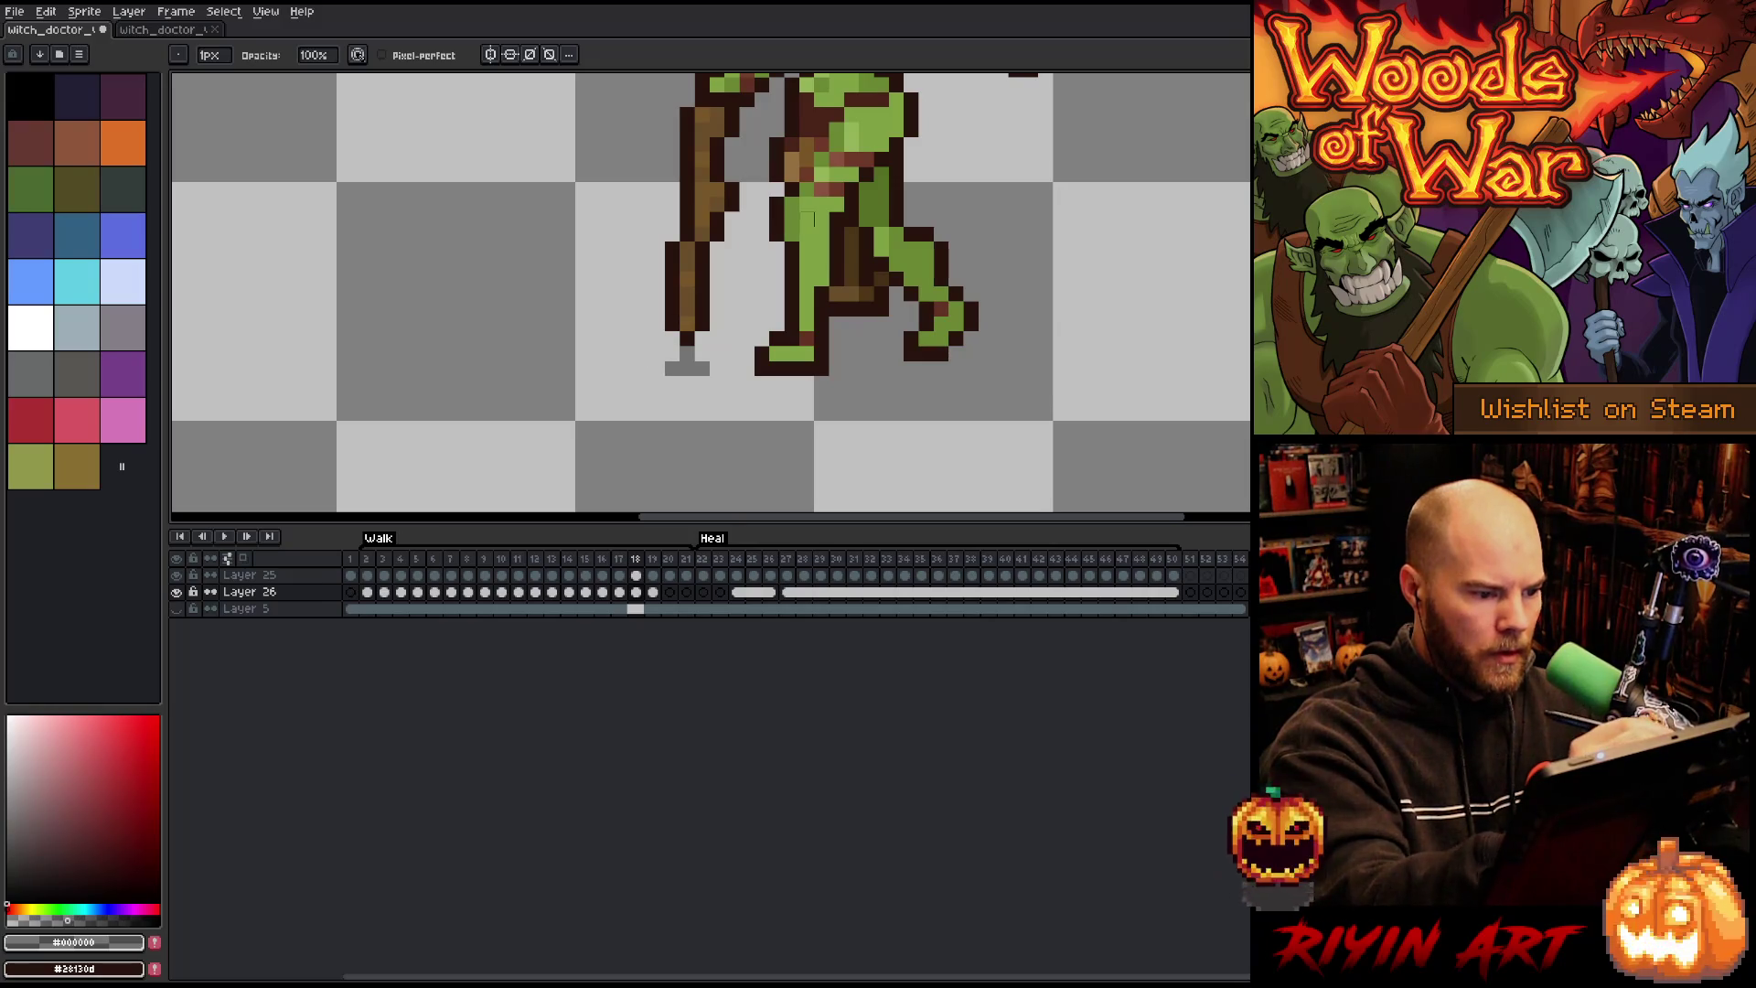
Step: Add a shadow row under the staff on frame 17 and lower frame 16's staff shadow one row
key("comma")
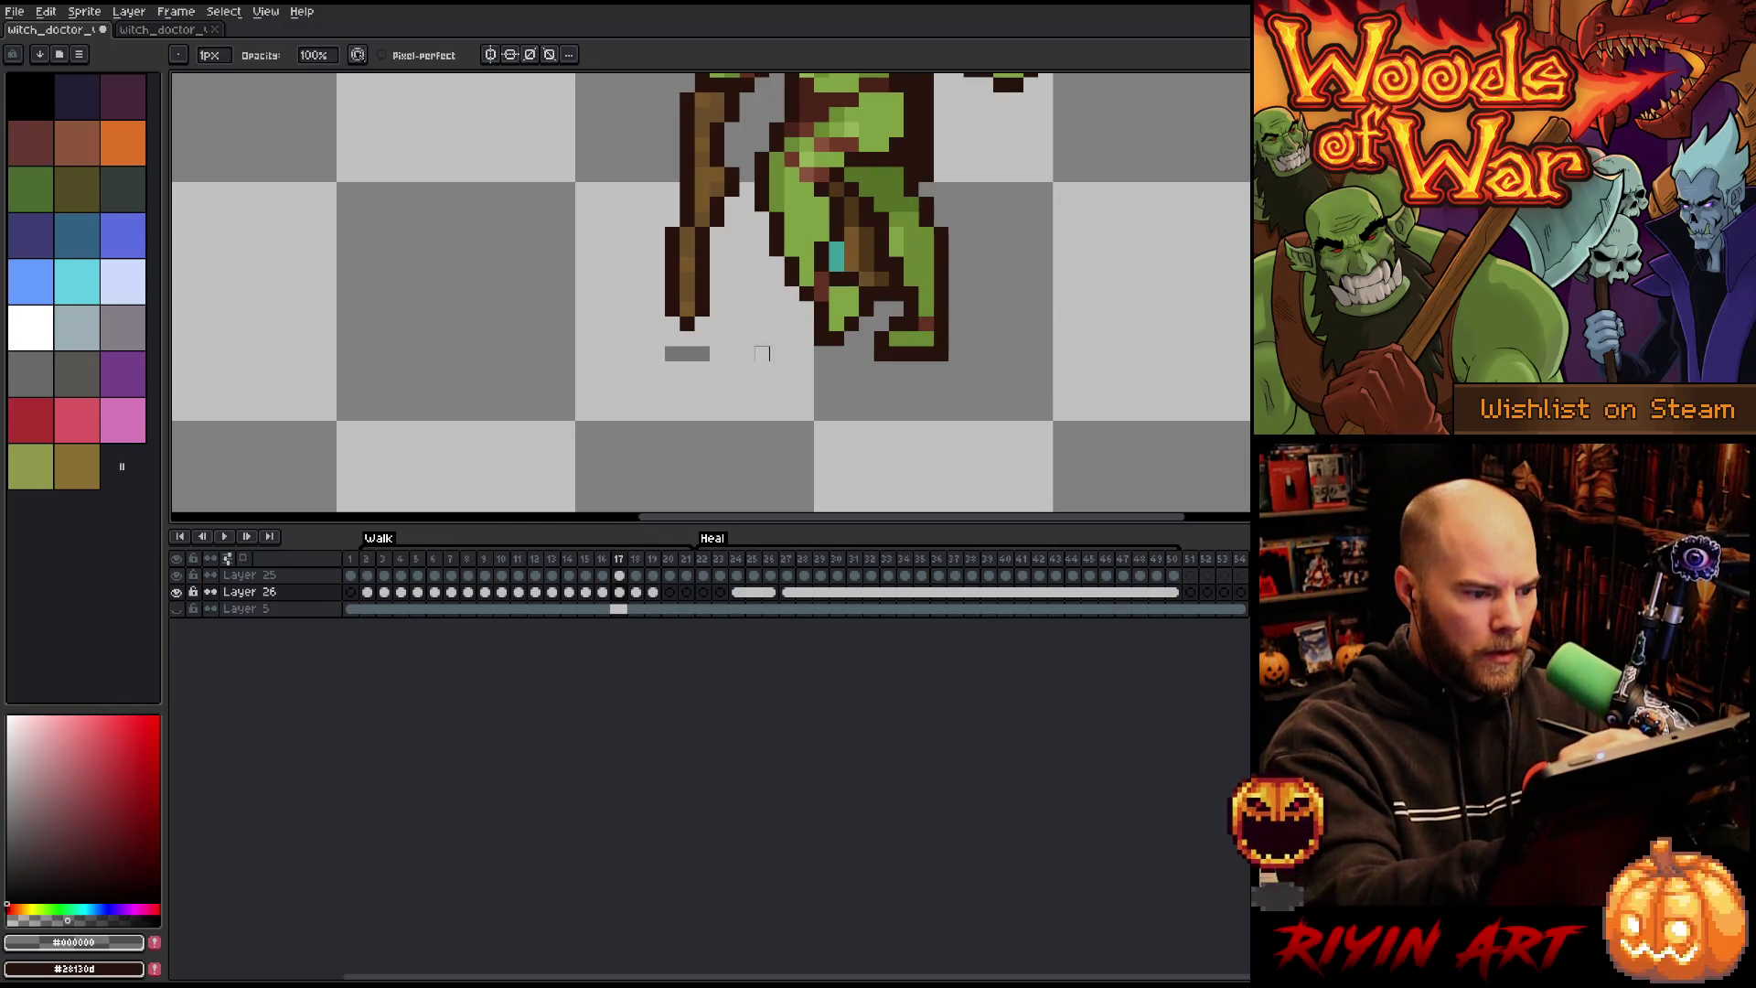
left_click_drag(702, 368, 672, 368)
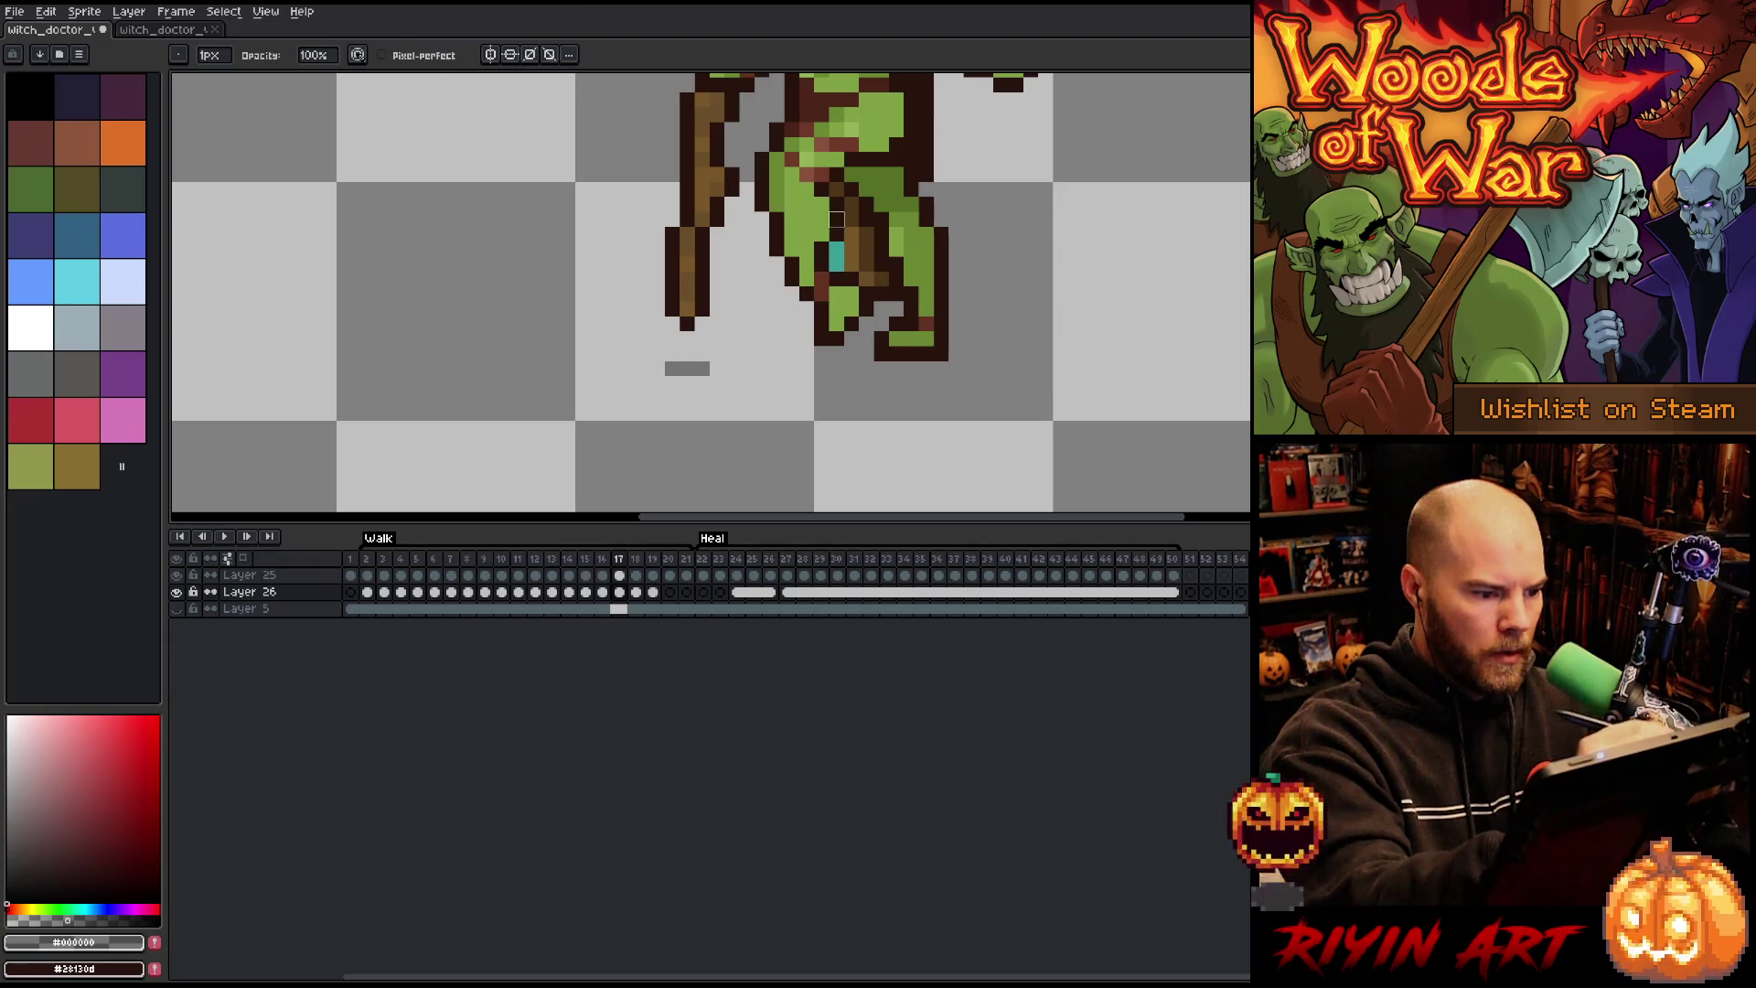
key("comma")
mouse_move(732, 368)
left_mouse_down()
mouse_move(703, 367)
mouse_move(732, 353)
left_mouse_up()
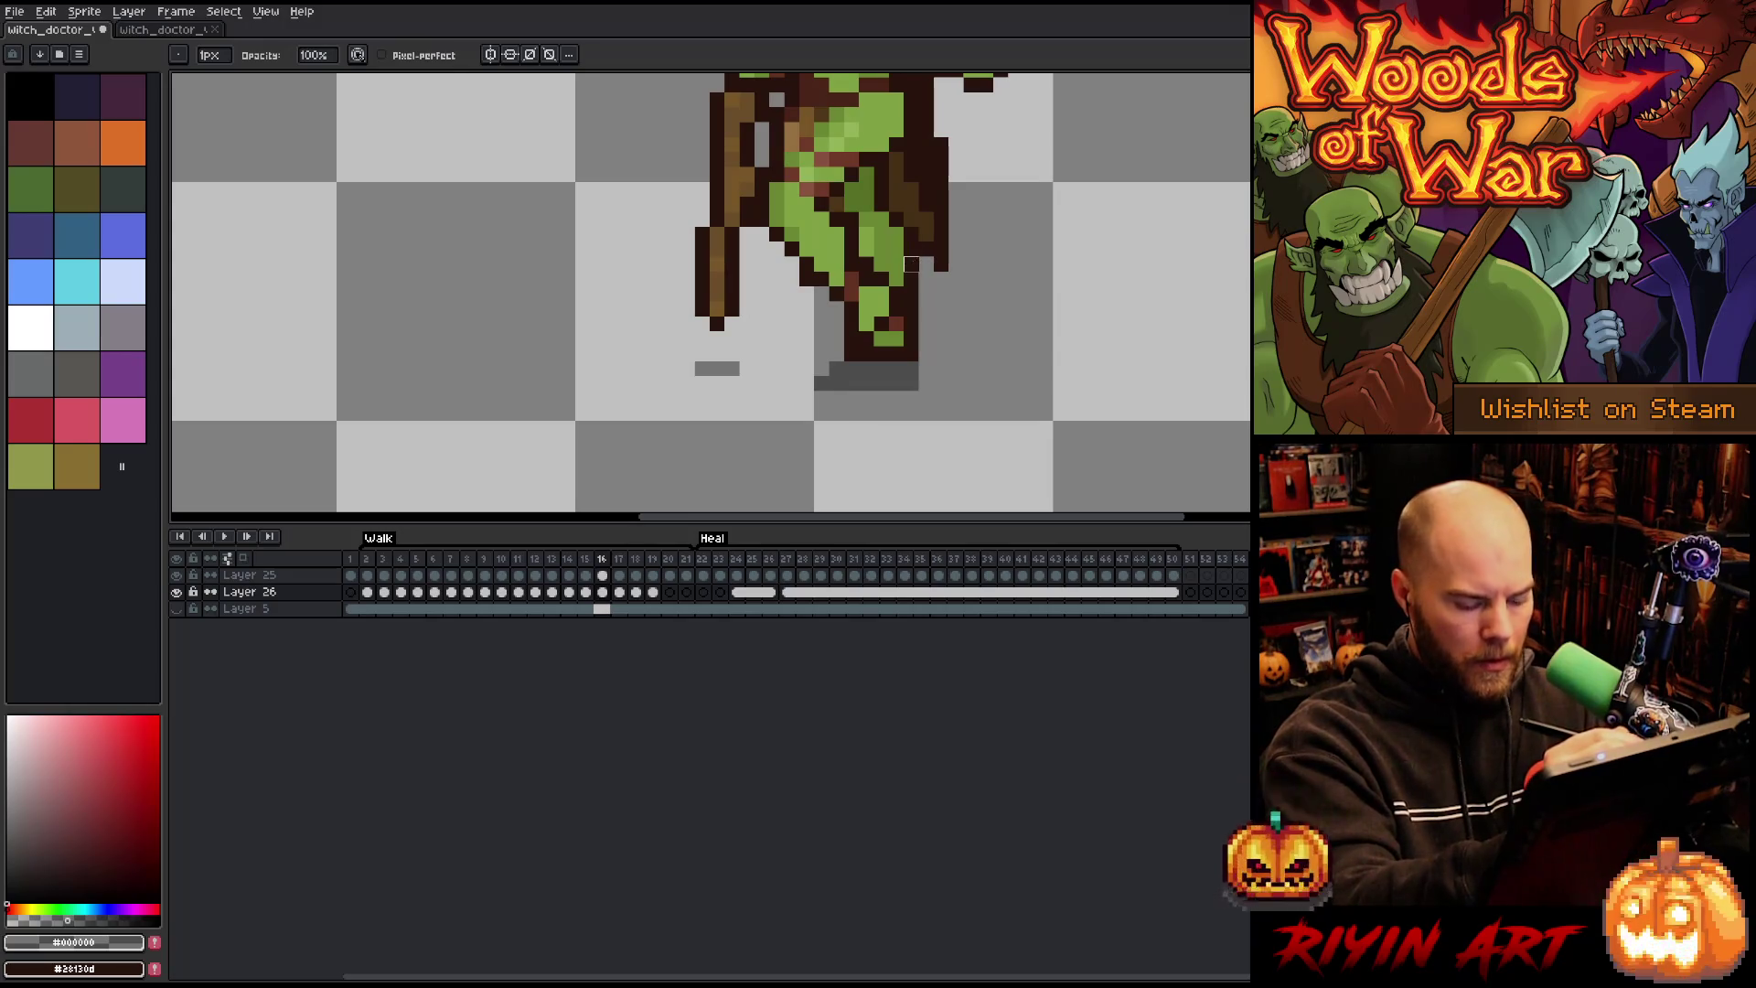
Step: Redraw frame 15's left foot shadow one pixel lower and trim both ends of the row
key("comma")
key("comma")
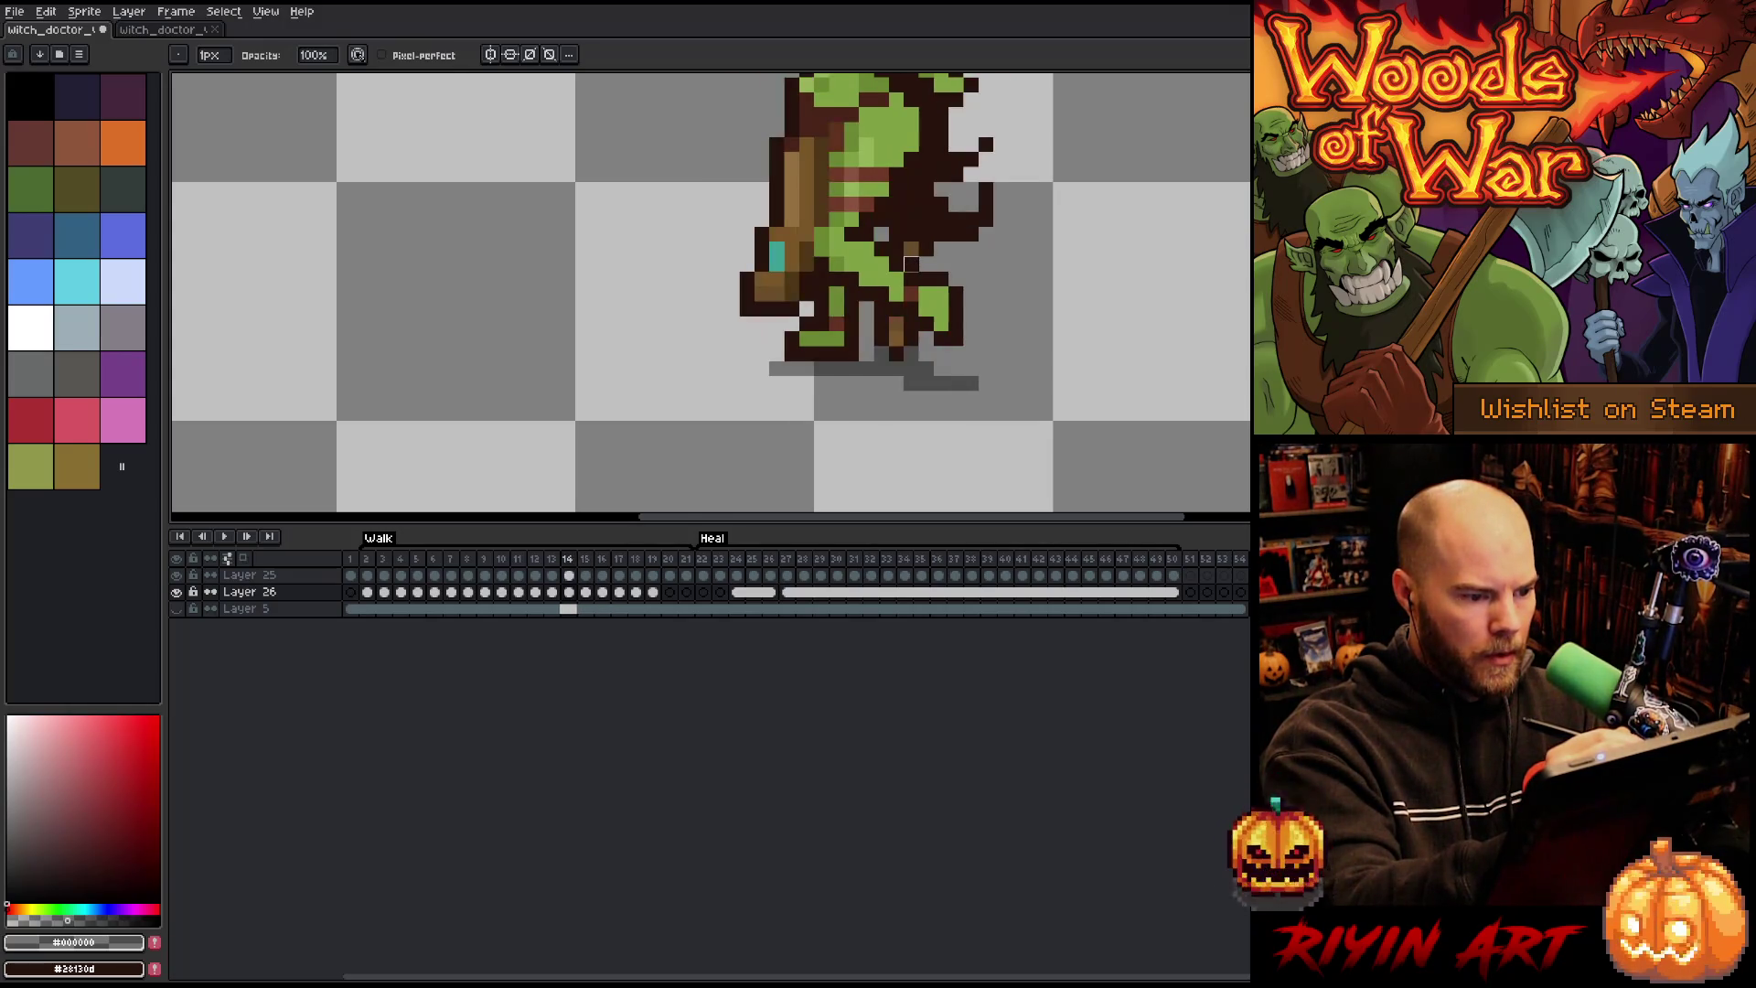
key("period")
key("e")
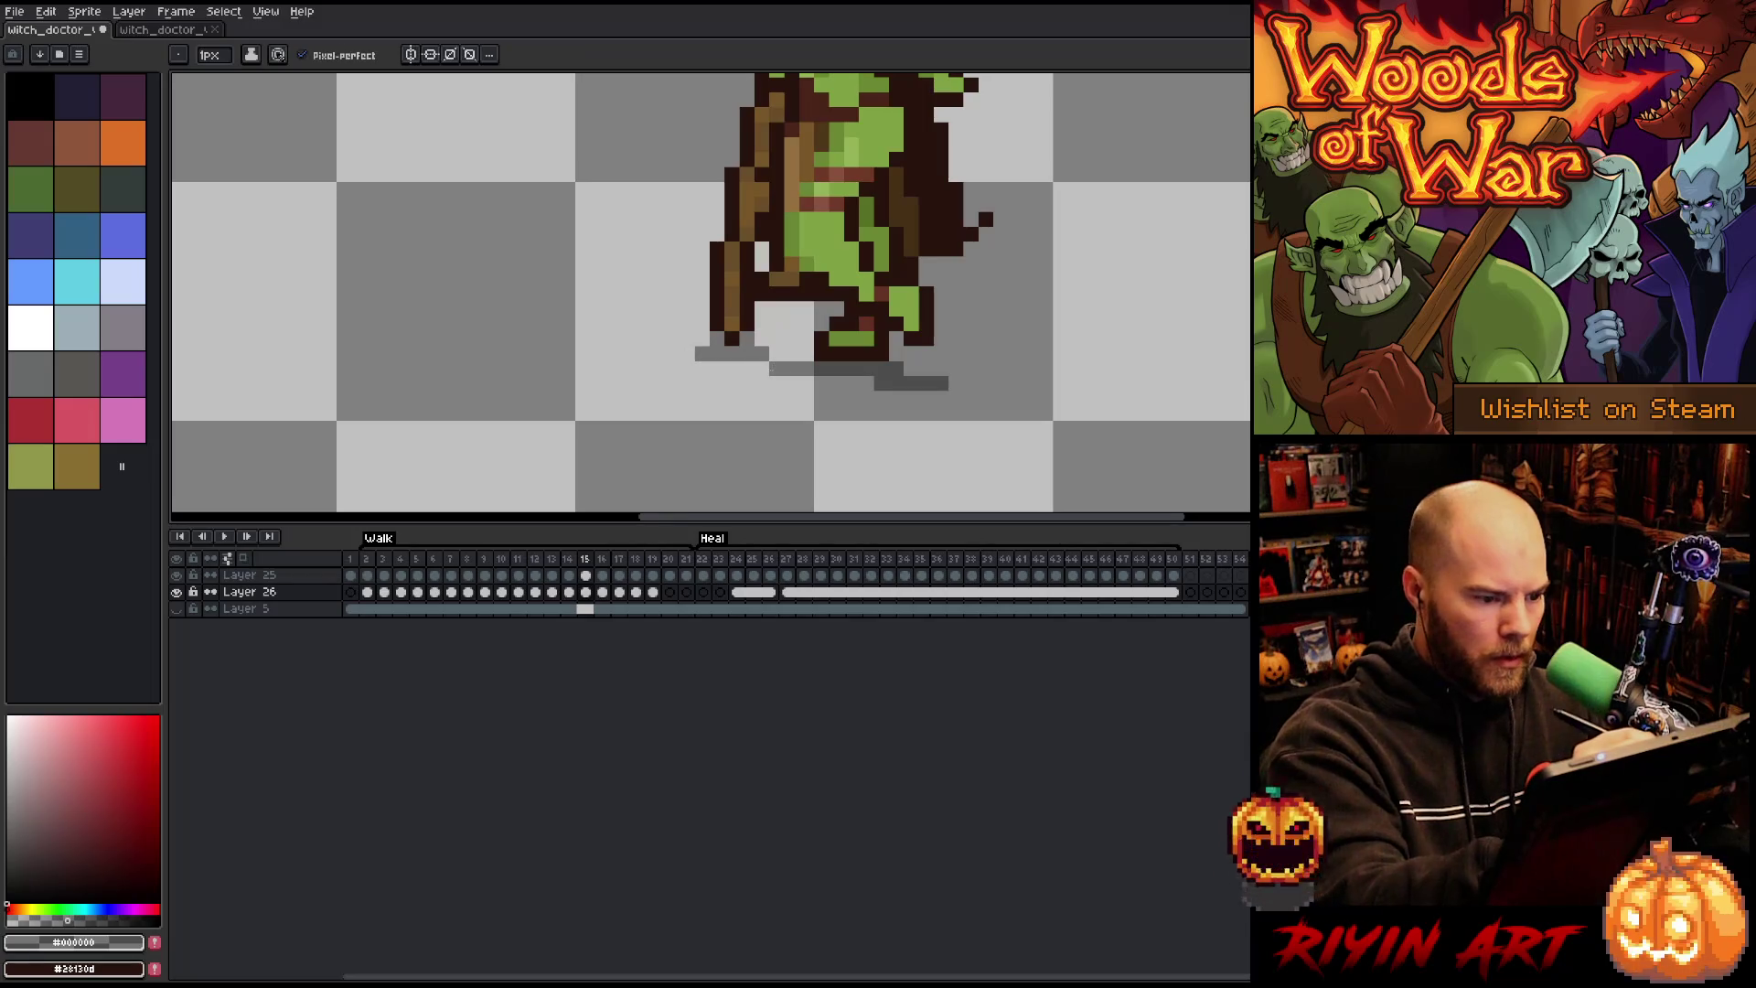
mouse_move(762, 369)
left_mouse_down()
mouse_move(703, 368)
mouse_move(702, 338)
left_mouse_up()
key("e")
left_click(703, 369)
left_click(762, 368)
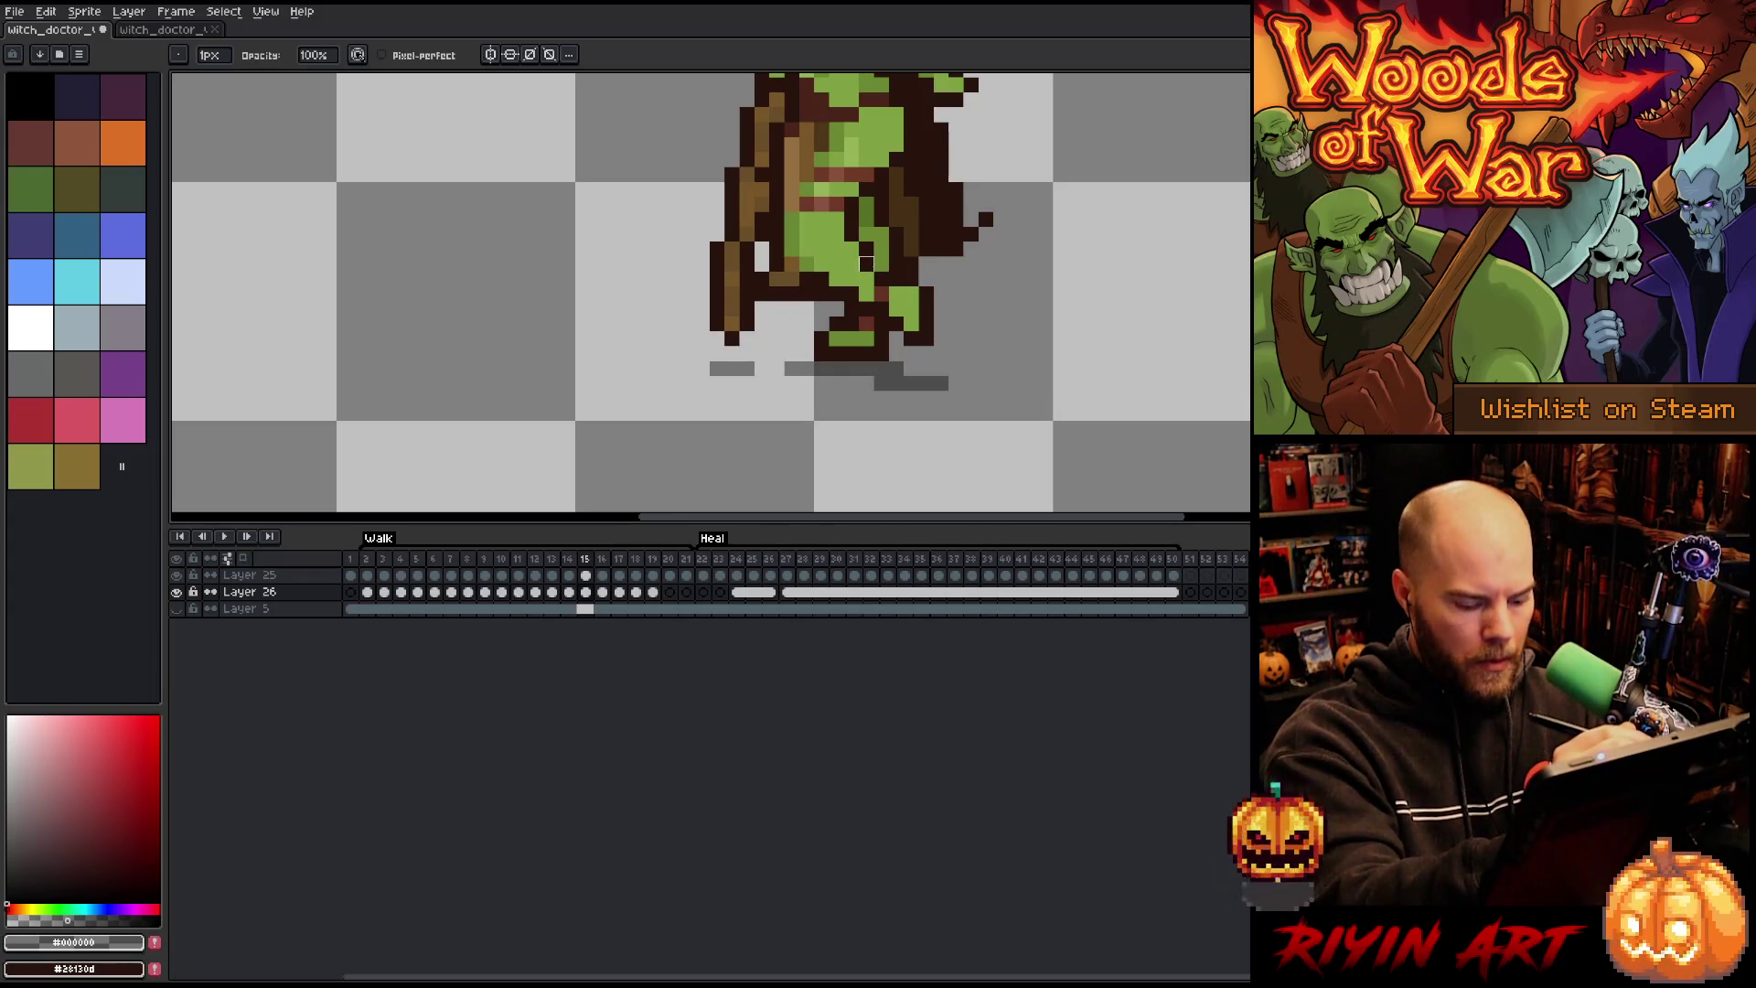
Step: Widen frame 18's staff shadow by one pixel on each side and compare it with frame 19
key("comma")
key("period")
key("period")
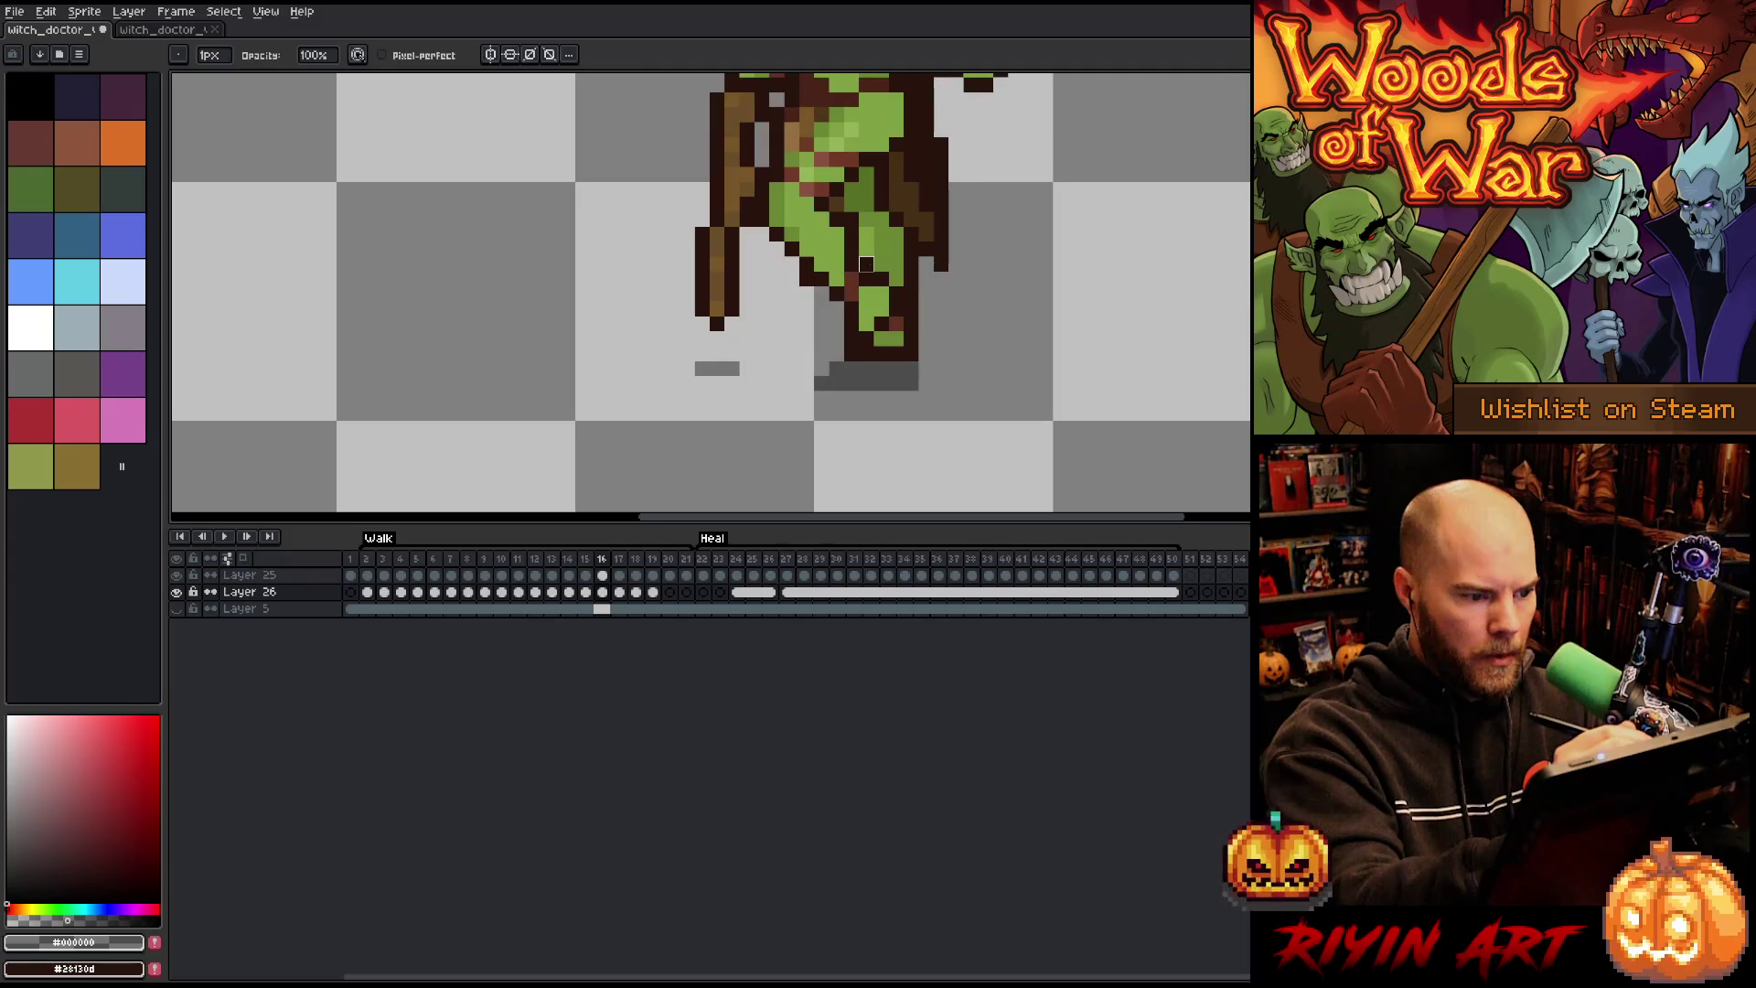
key("period")
key("period")
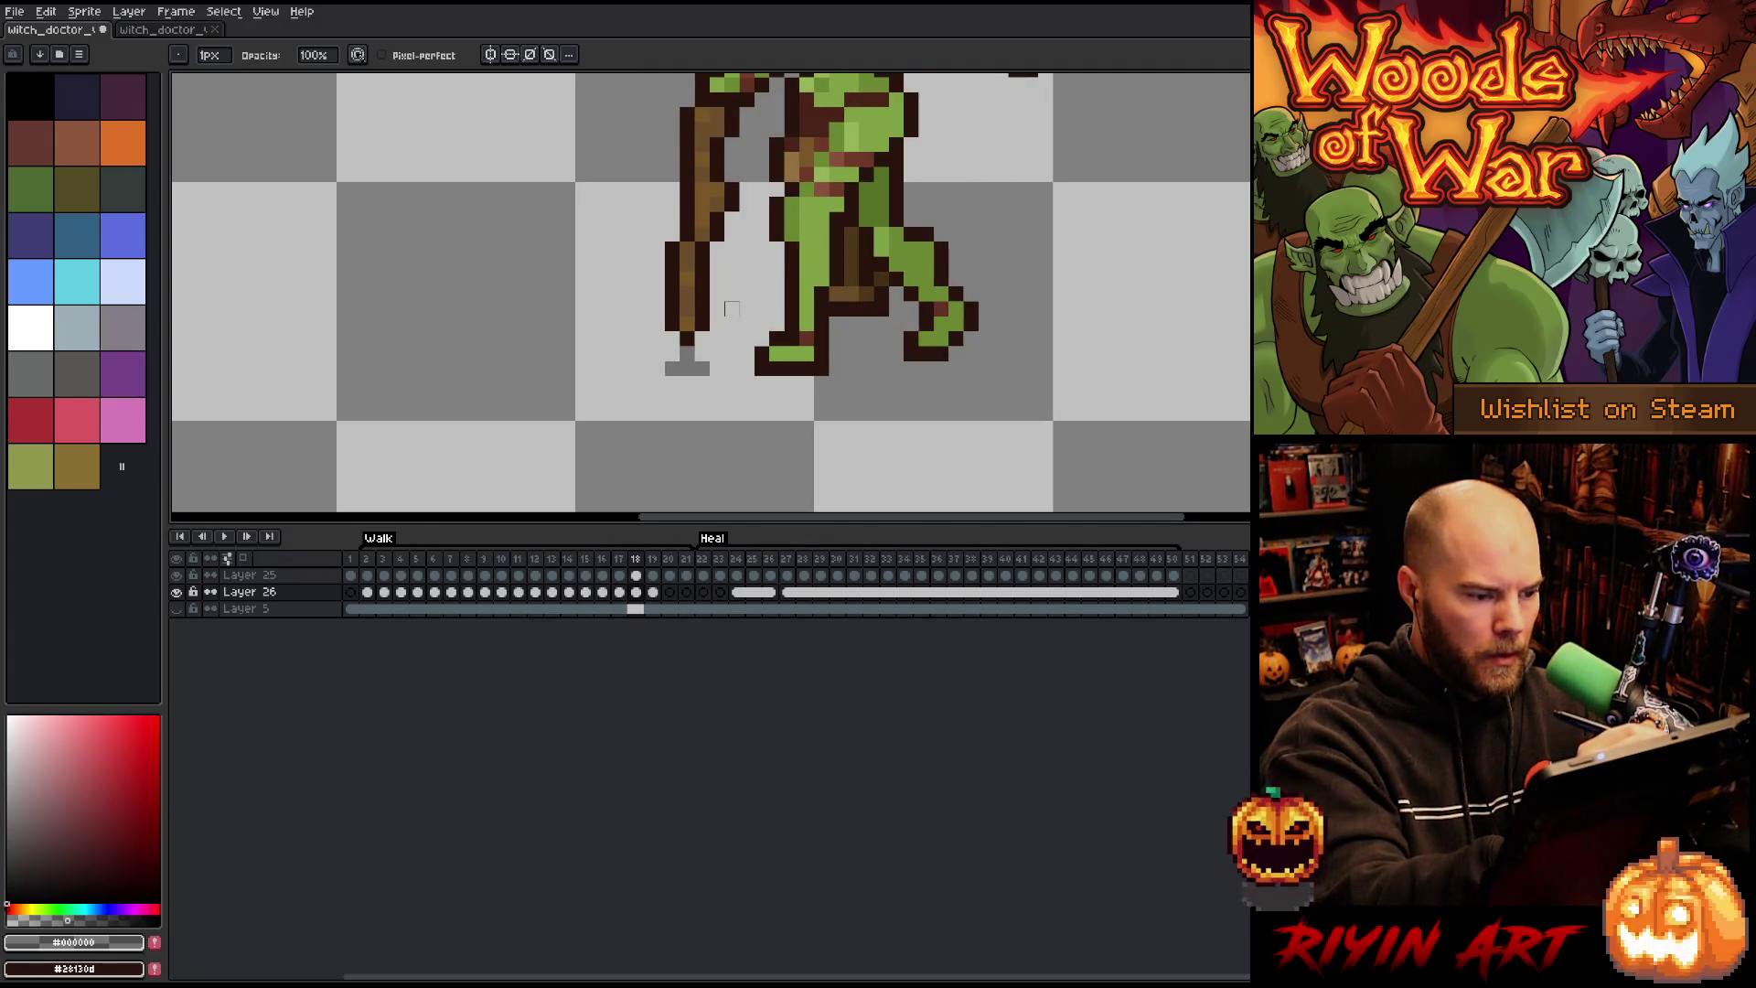
left_click(657, 367)
left_click(717, 368)
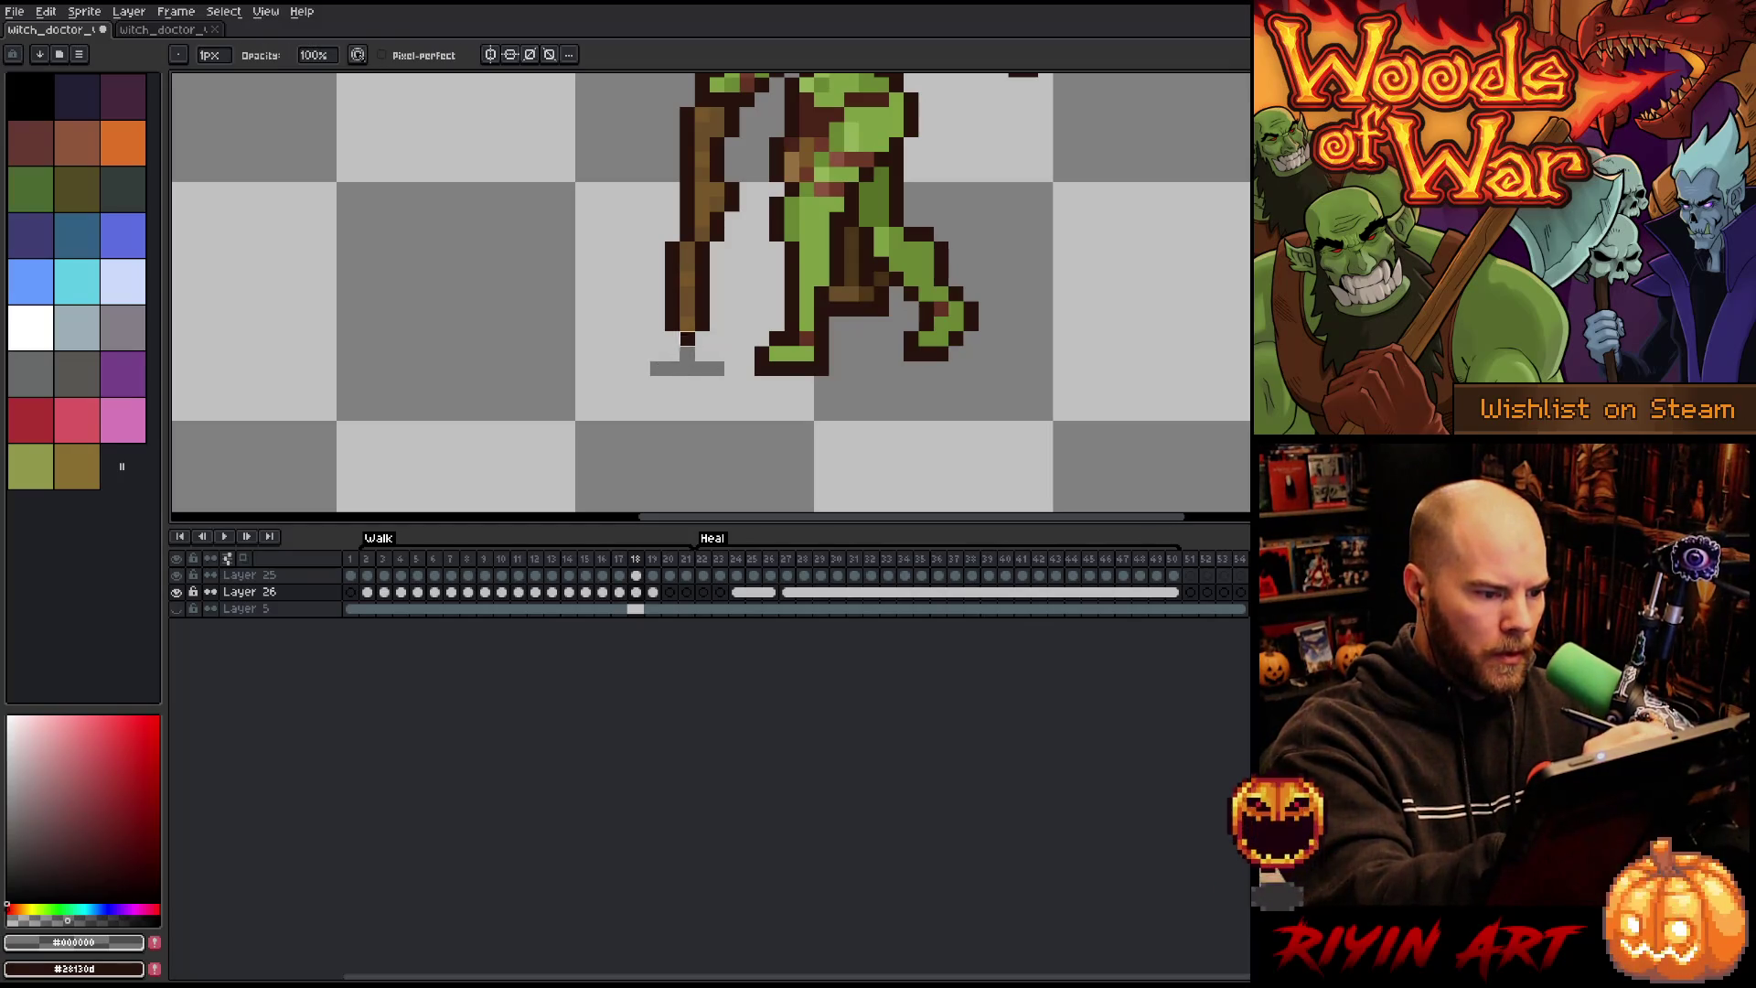
key("Right")
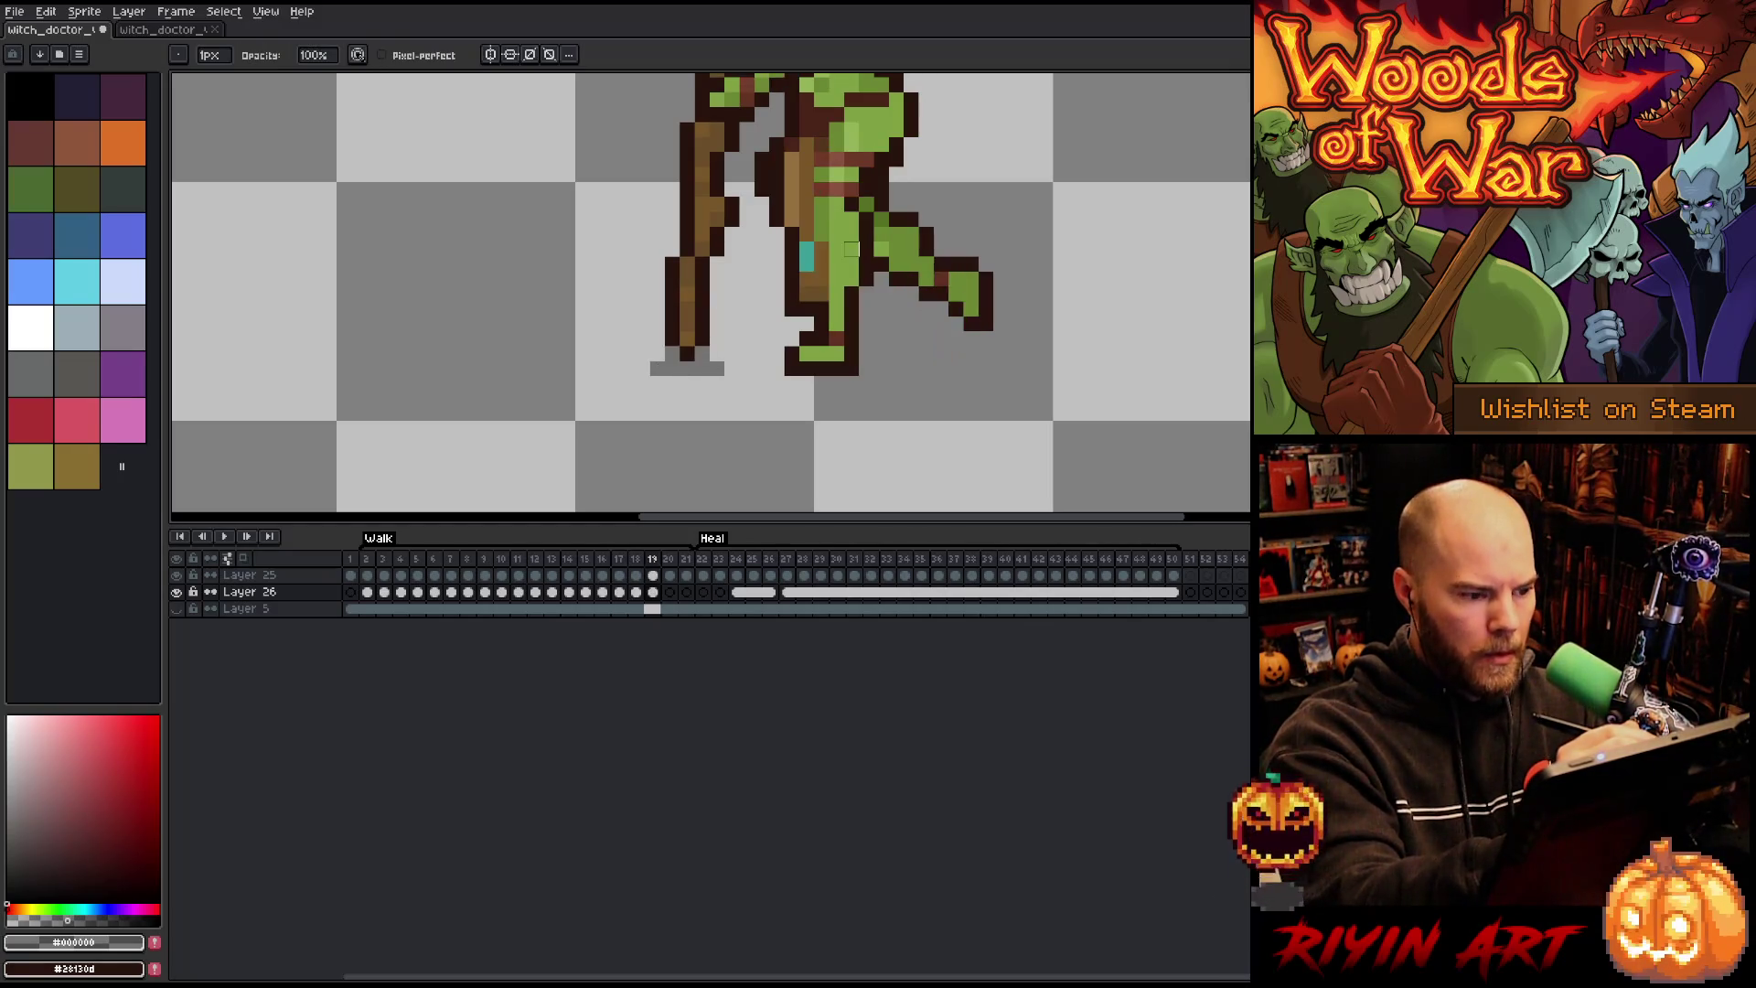
key("Left")
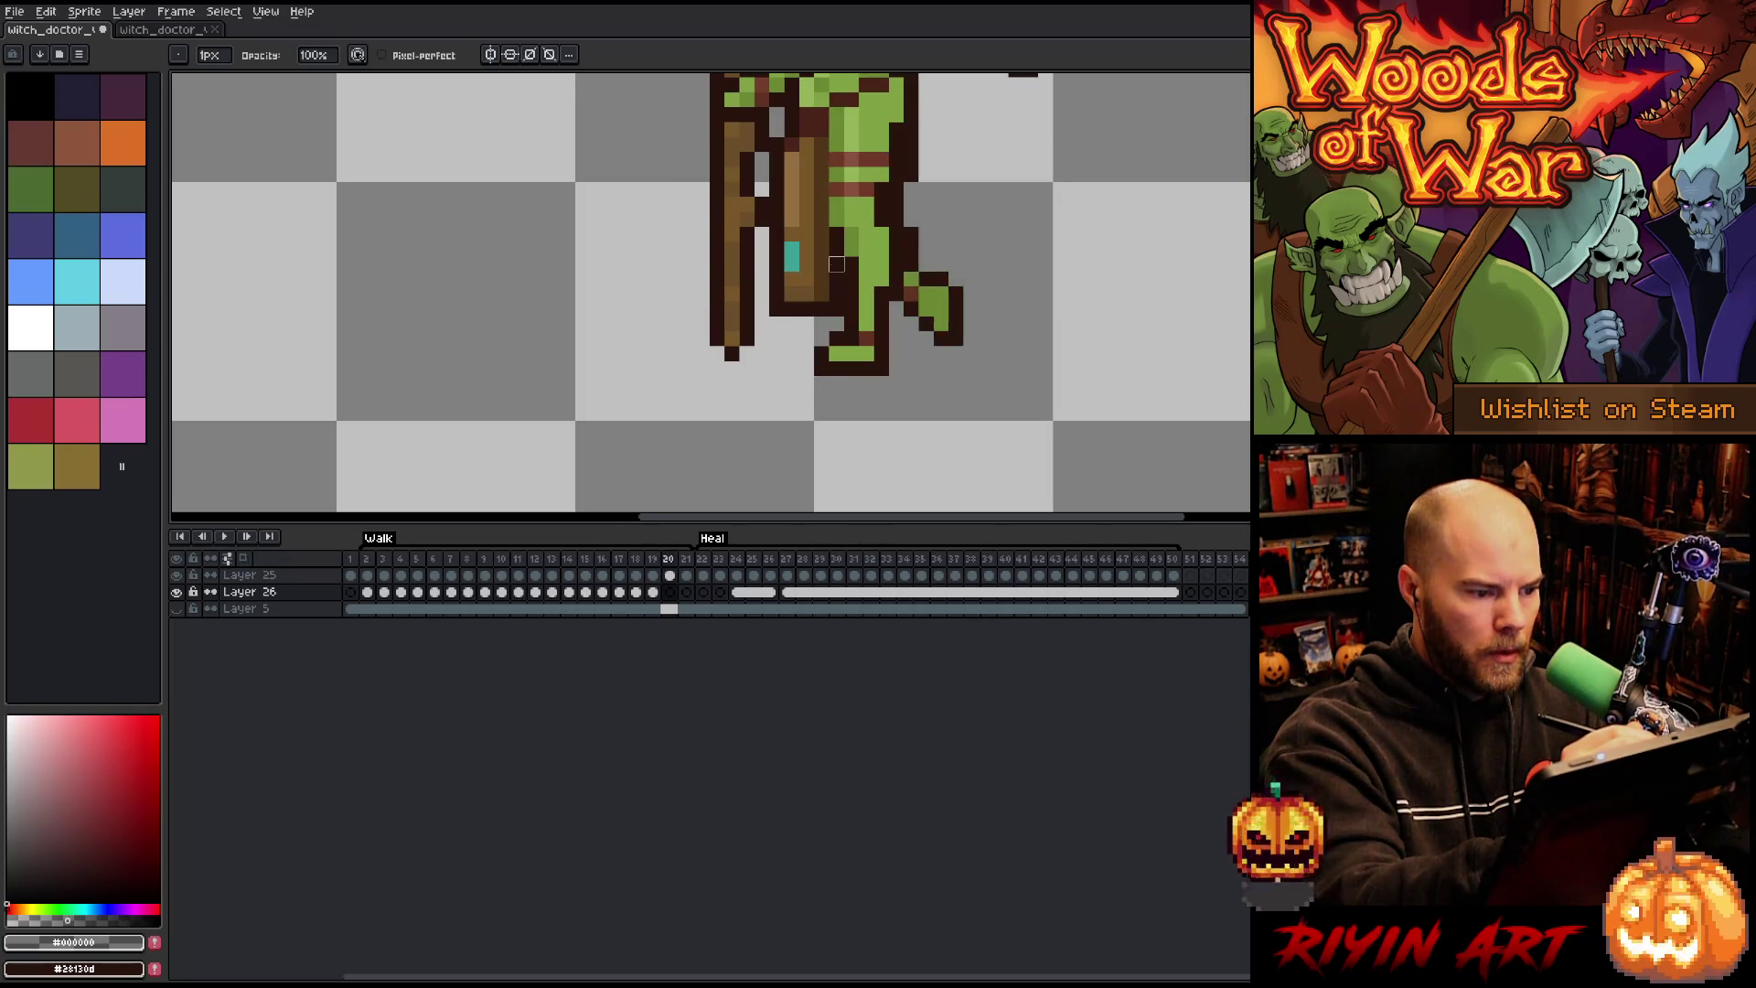
Step: Paint a gray shadow row beneath the staff tip on walk frame 20
key("Right")
key("Left")
key("b")
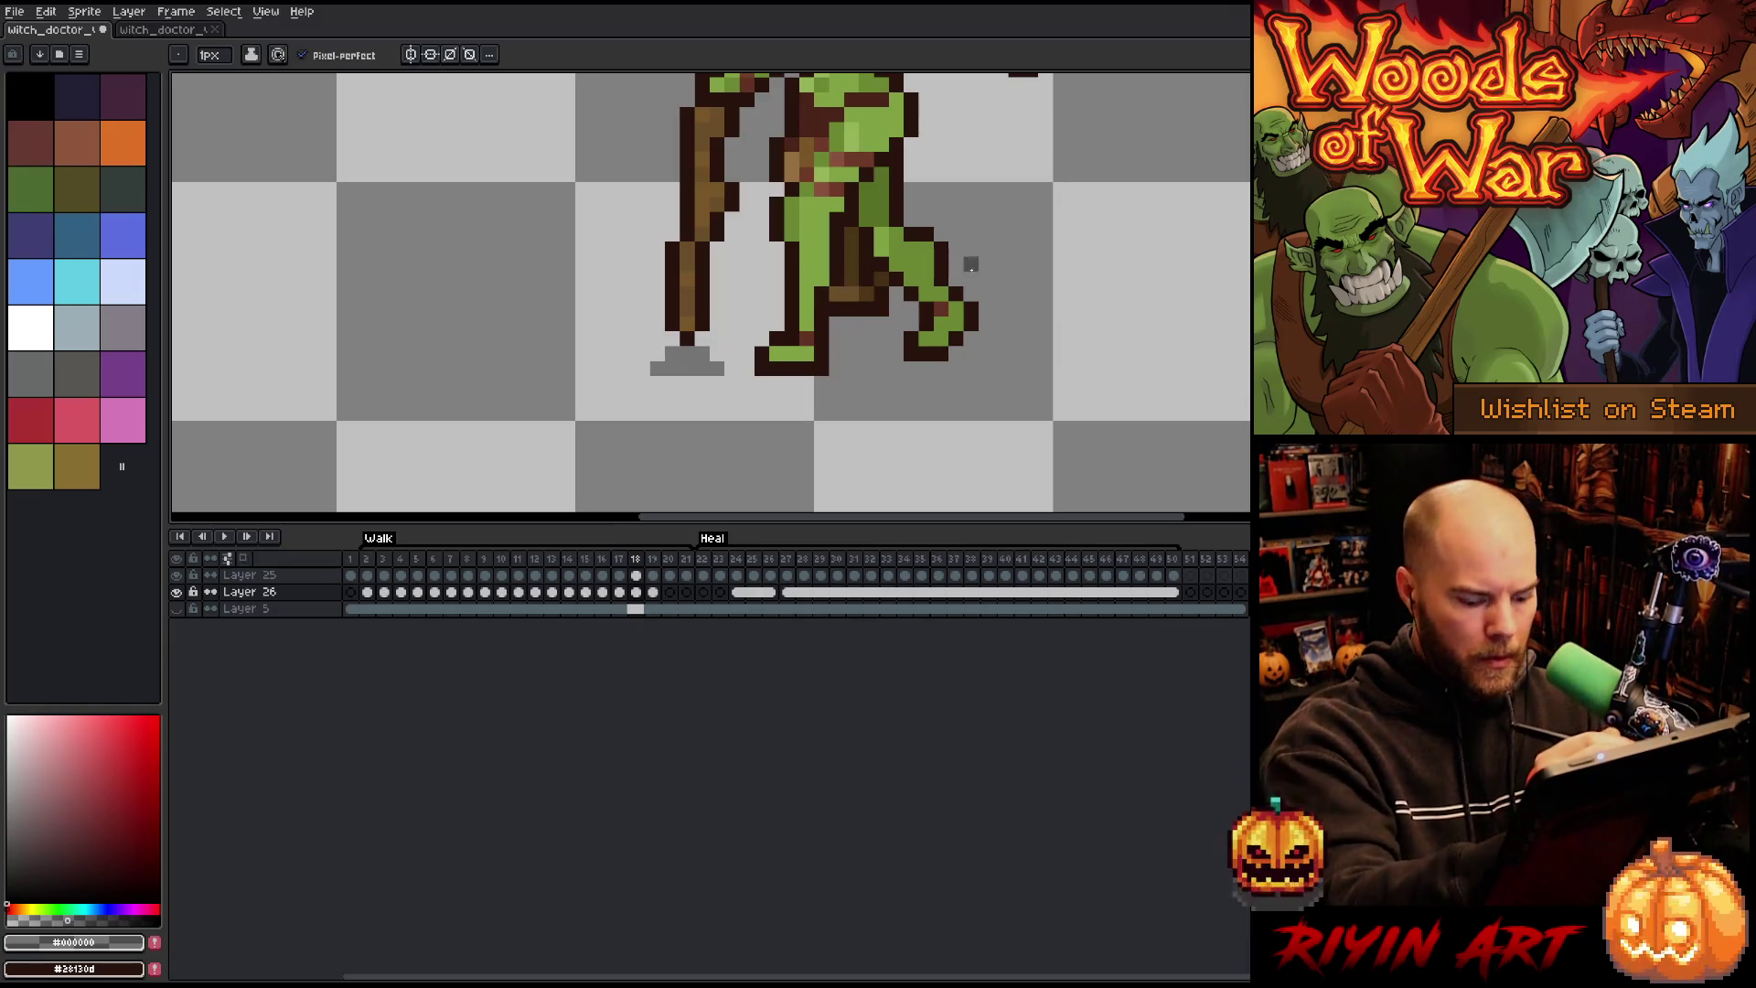
key("Left")
key("Right")
key("Right")
key("Right")
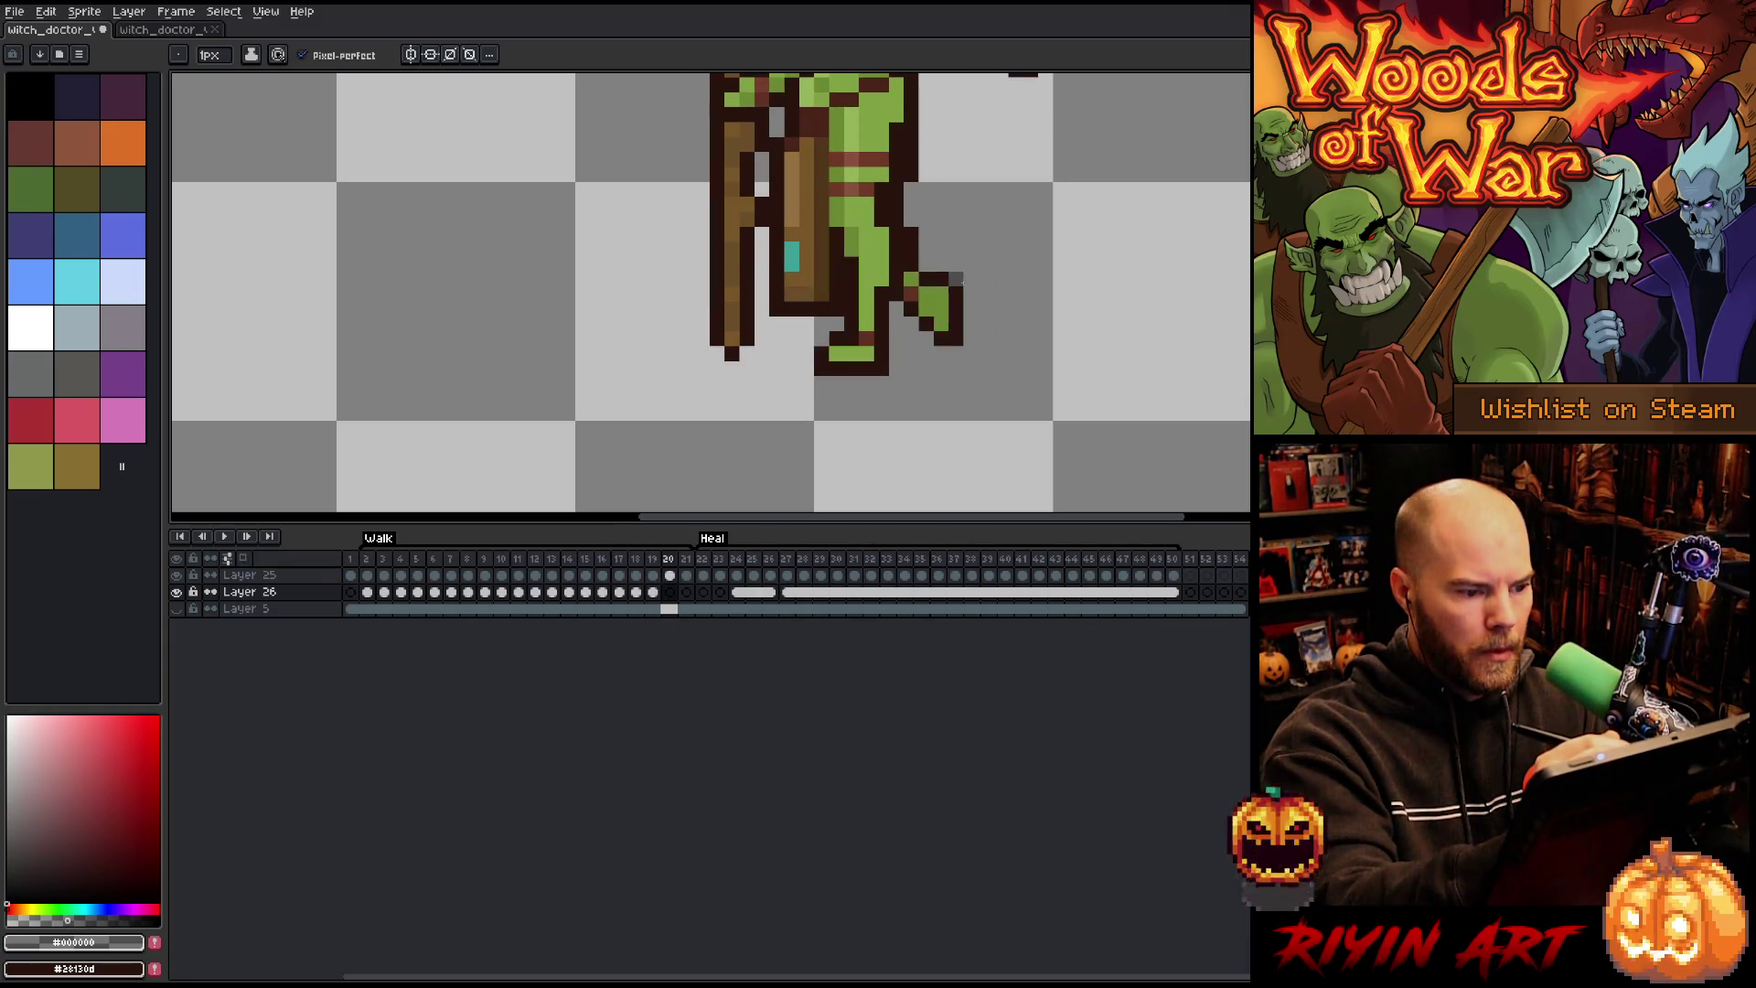
left_click(732, 355)
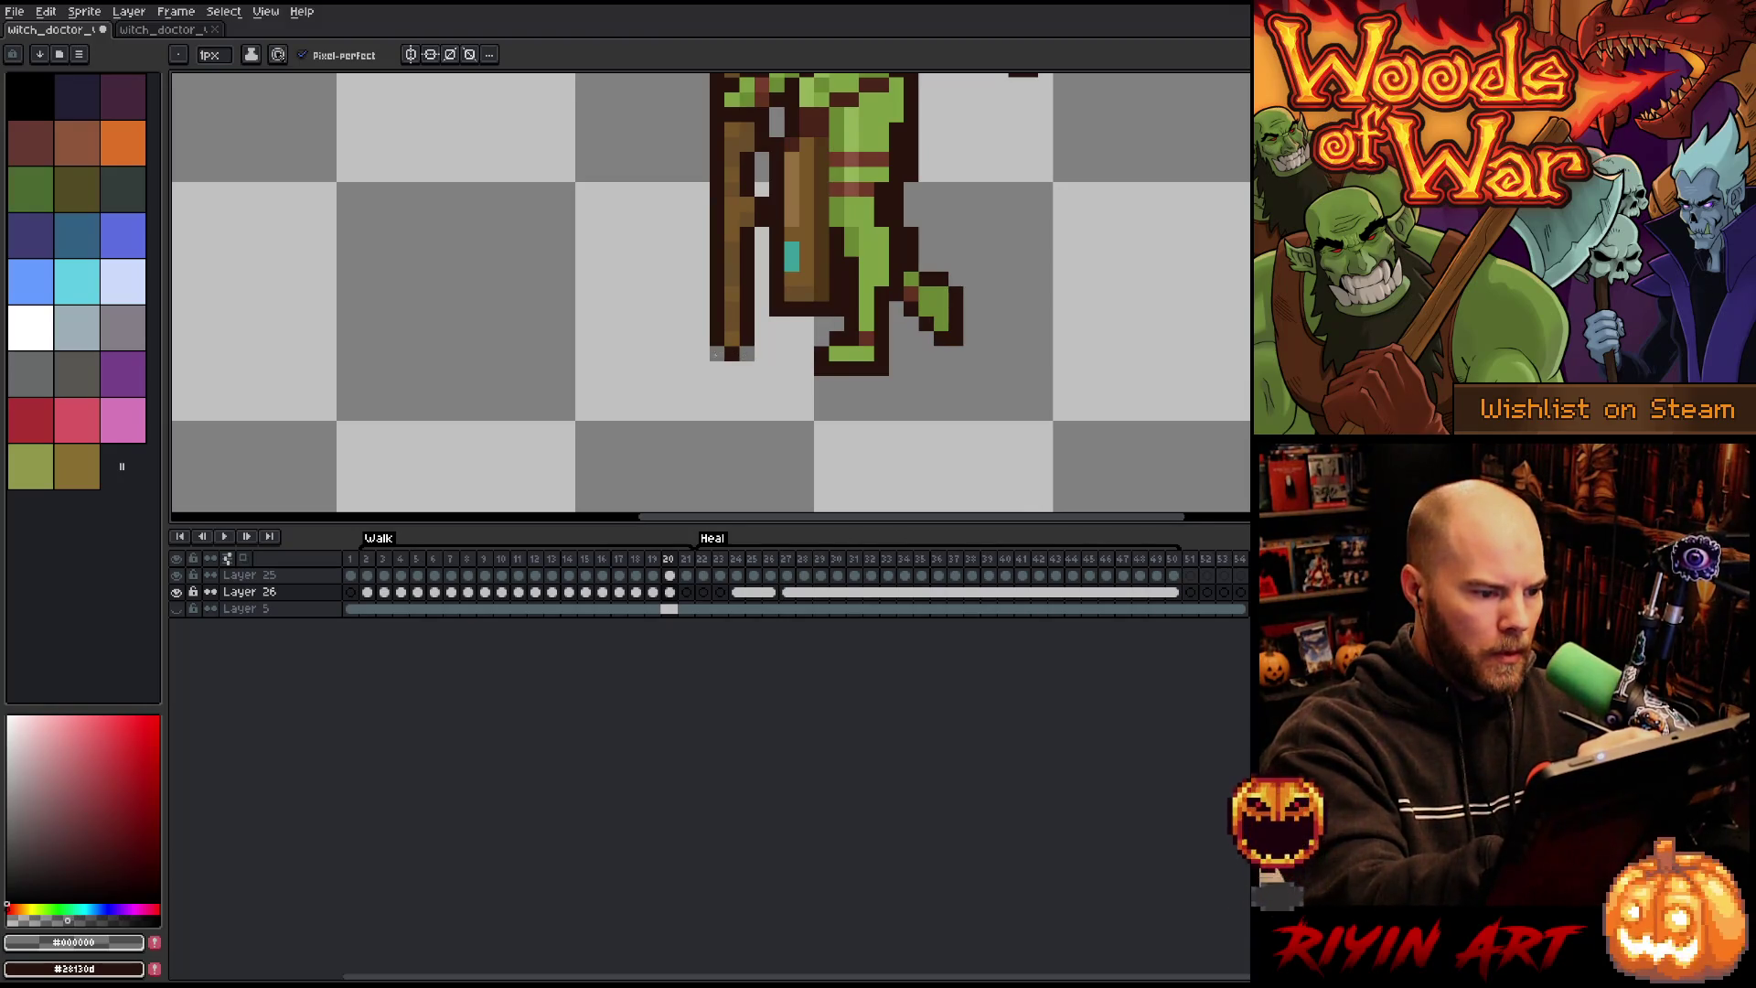
left_click_drag(762, 368, 714, 368)
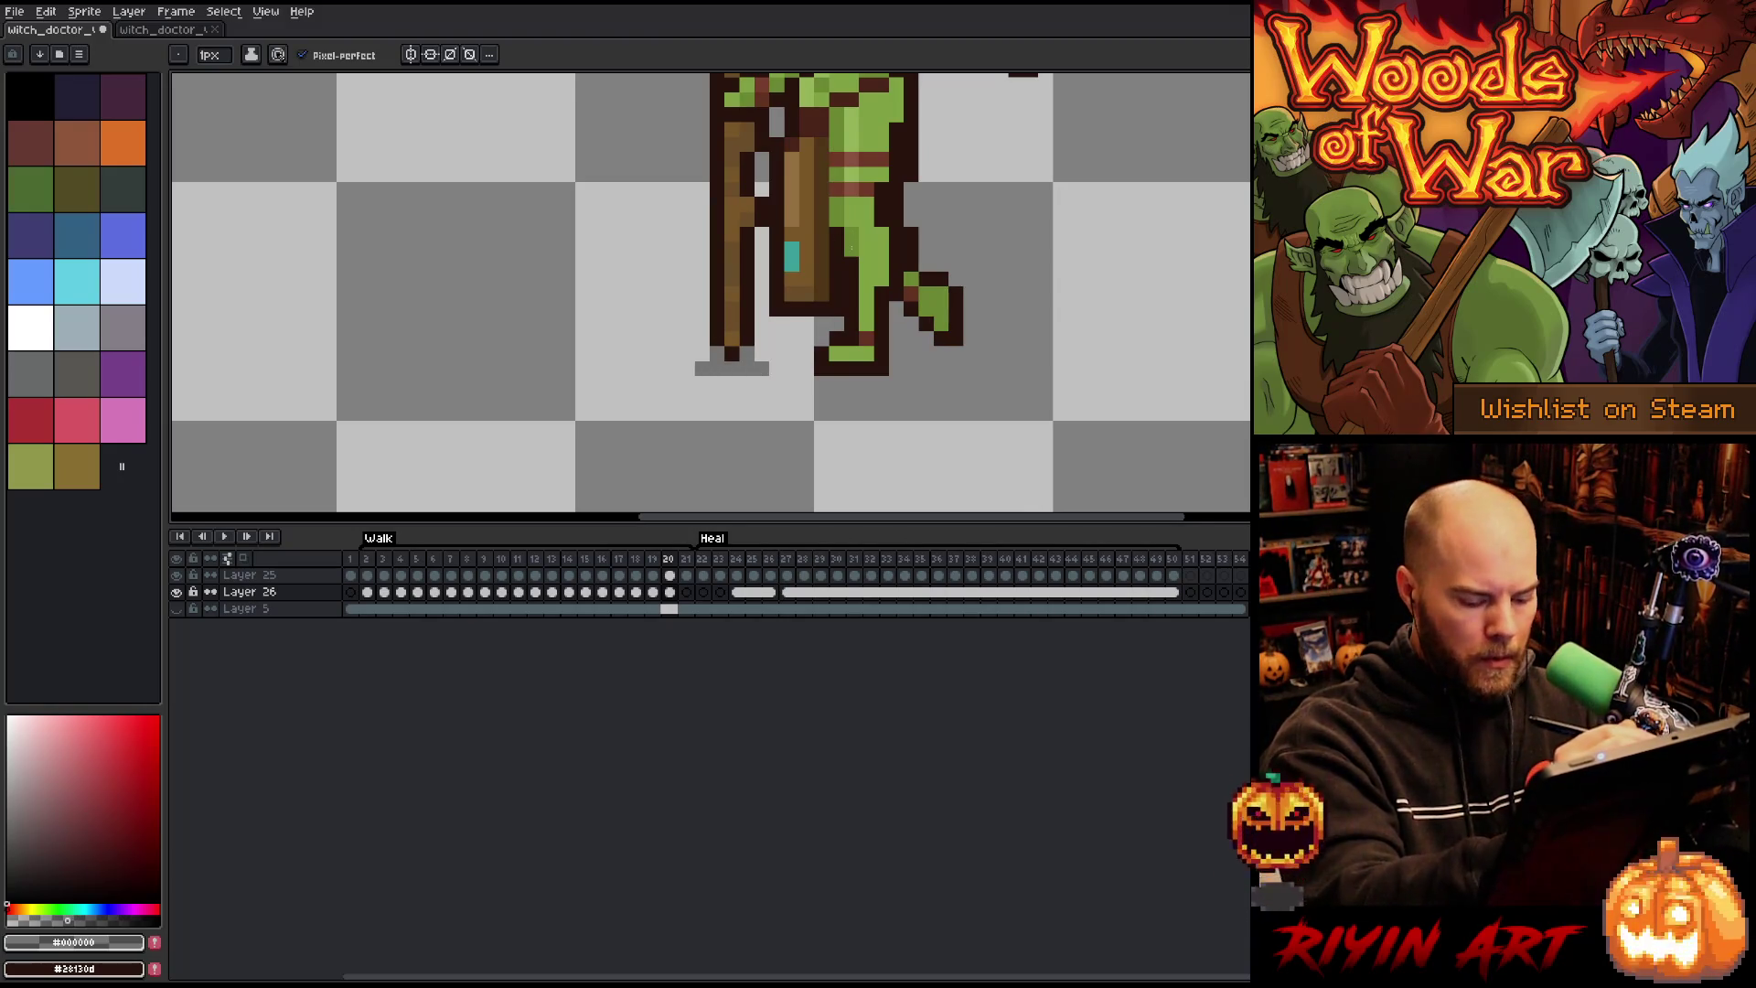
Step: Add gray shadow pixels around the staff tip on frame 21, then return to the early walk frames
key("Right")
mouse_move(819, 353)
left_mouse_down()
mouse_move(794, 354)
mouse_move(829, 368)
left_mouse_up()
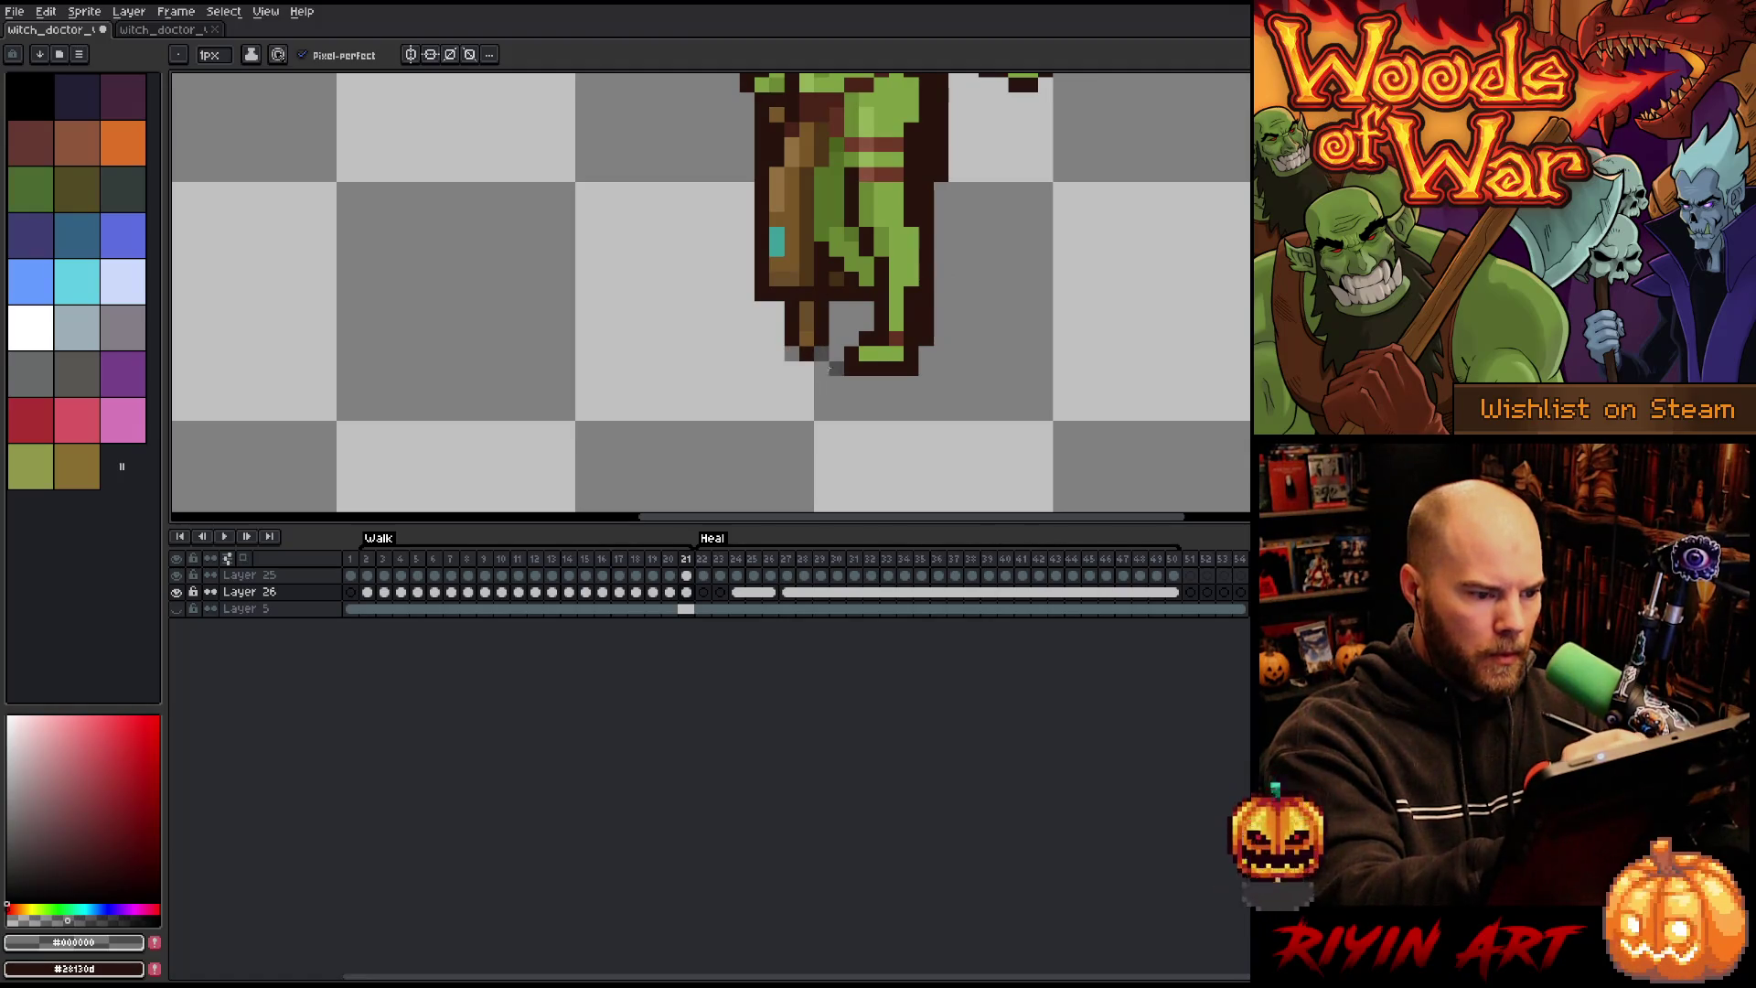
key("Right")
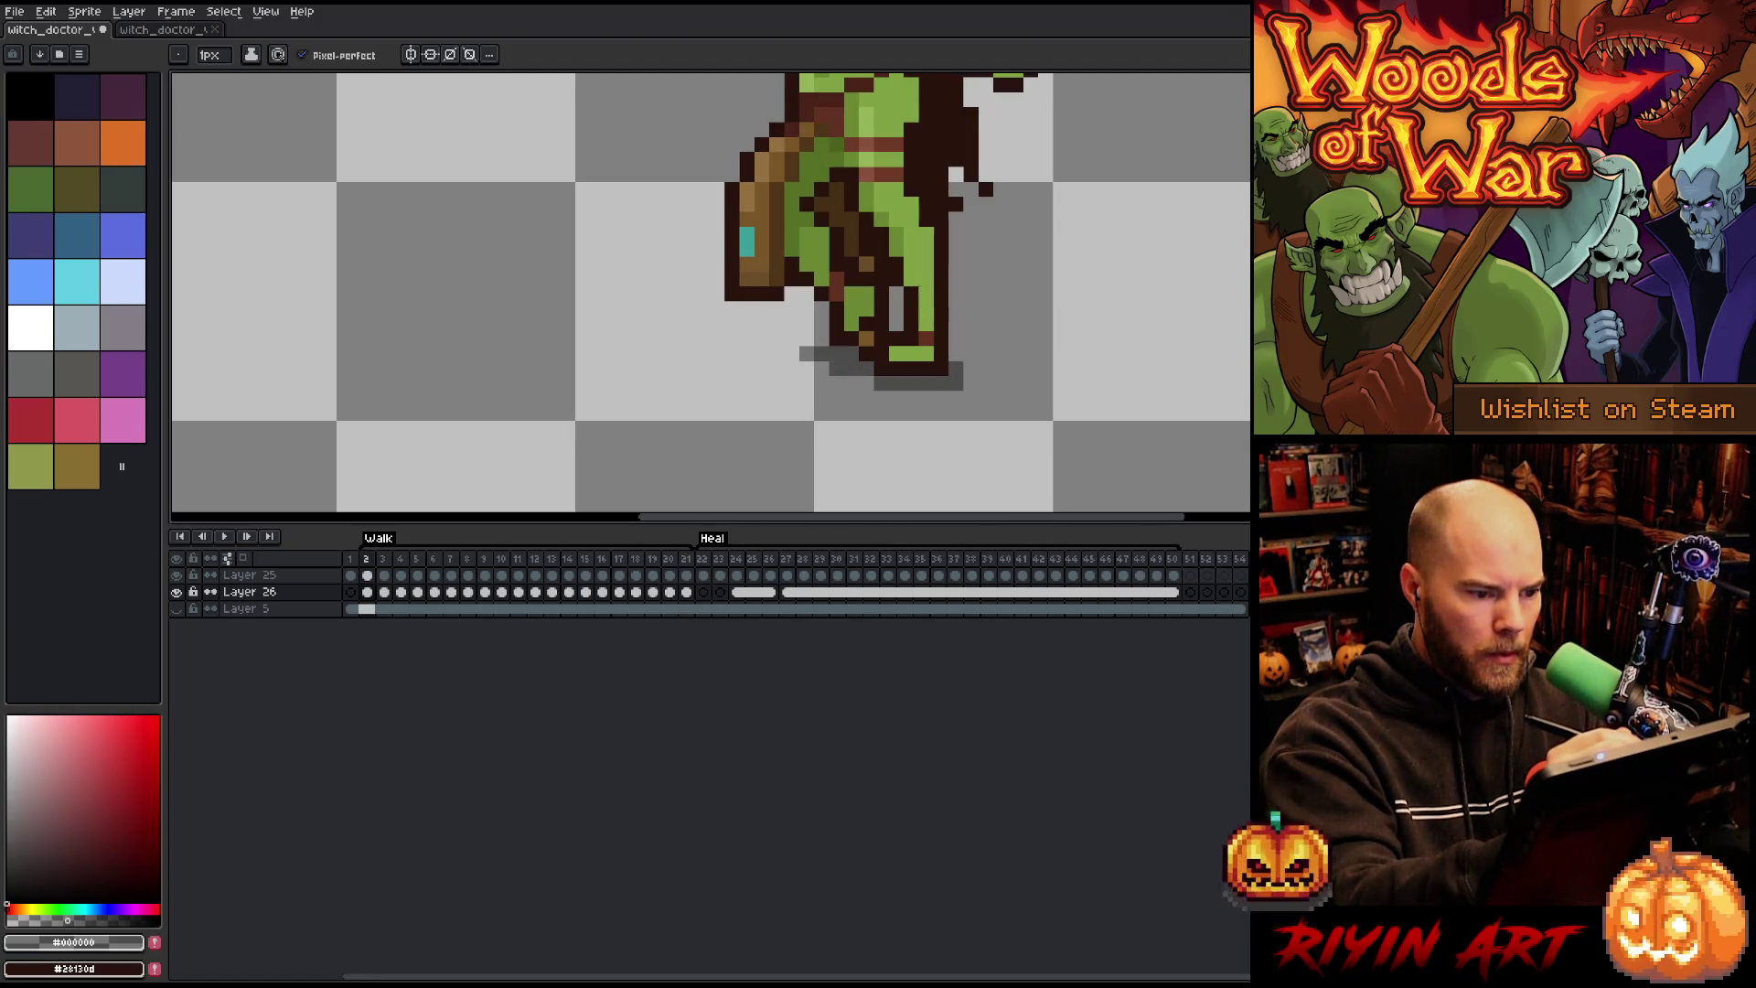
key("Right")
key("Right")
key("Right")
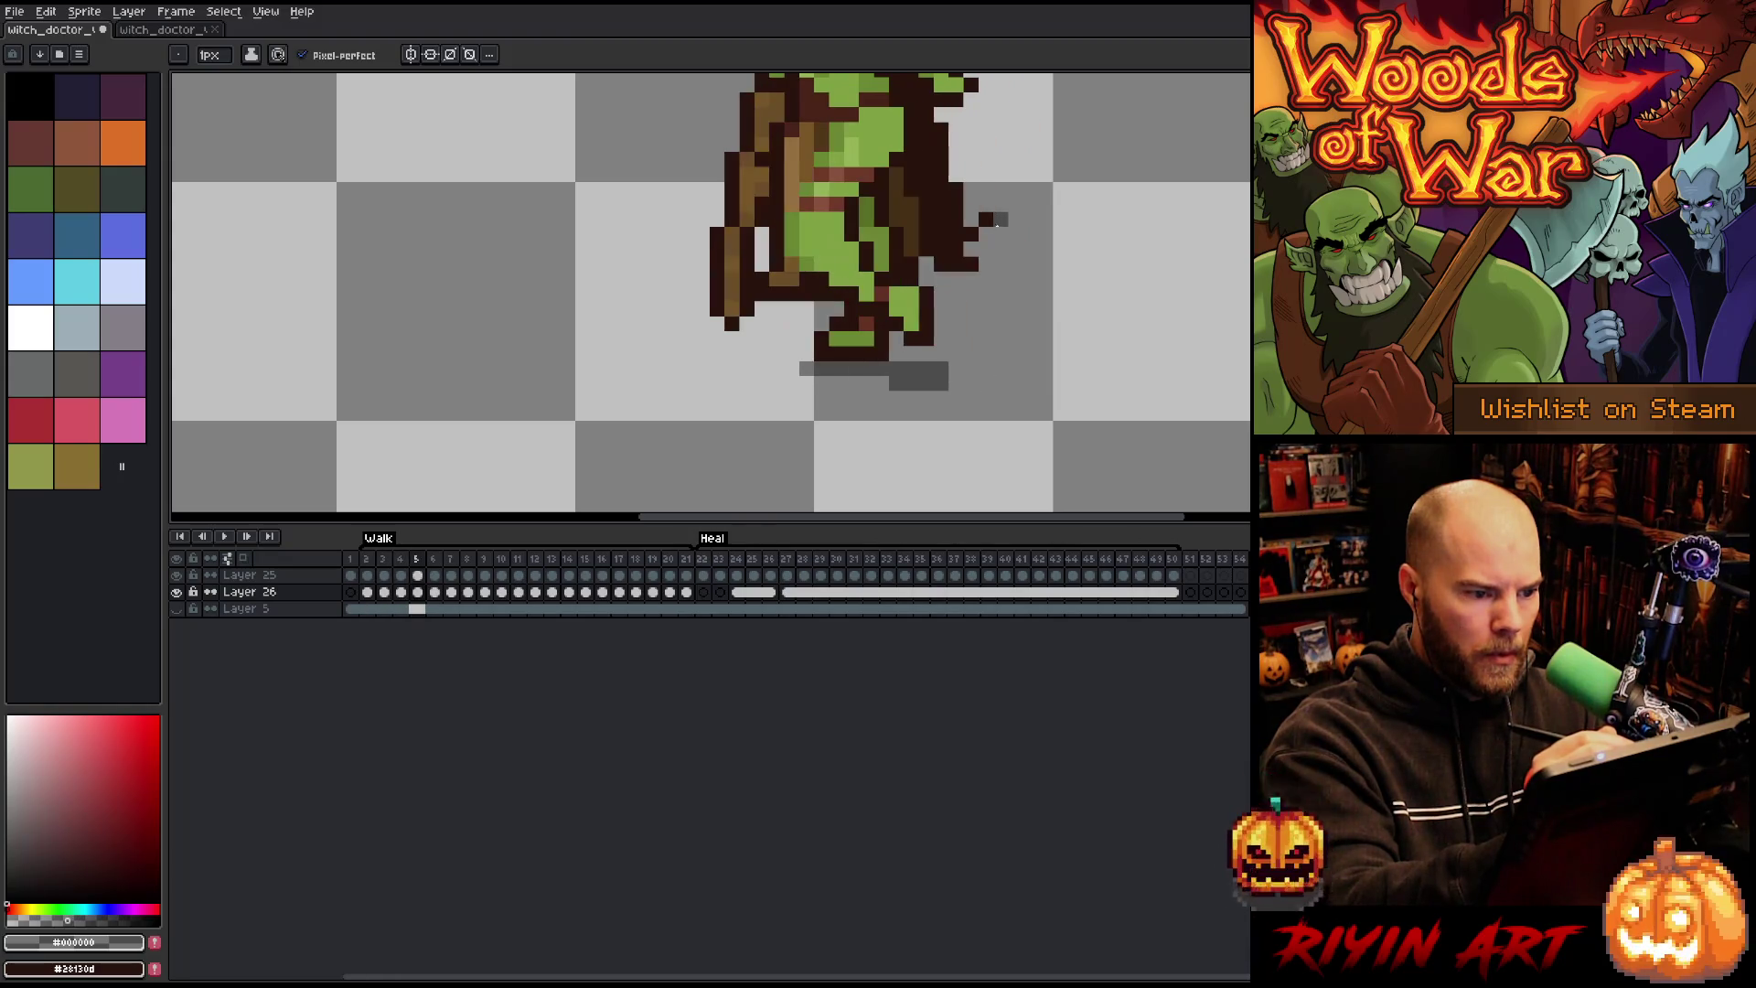
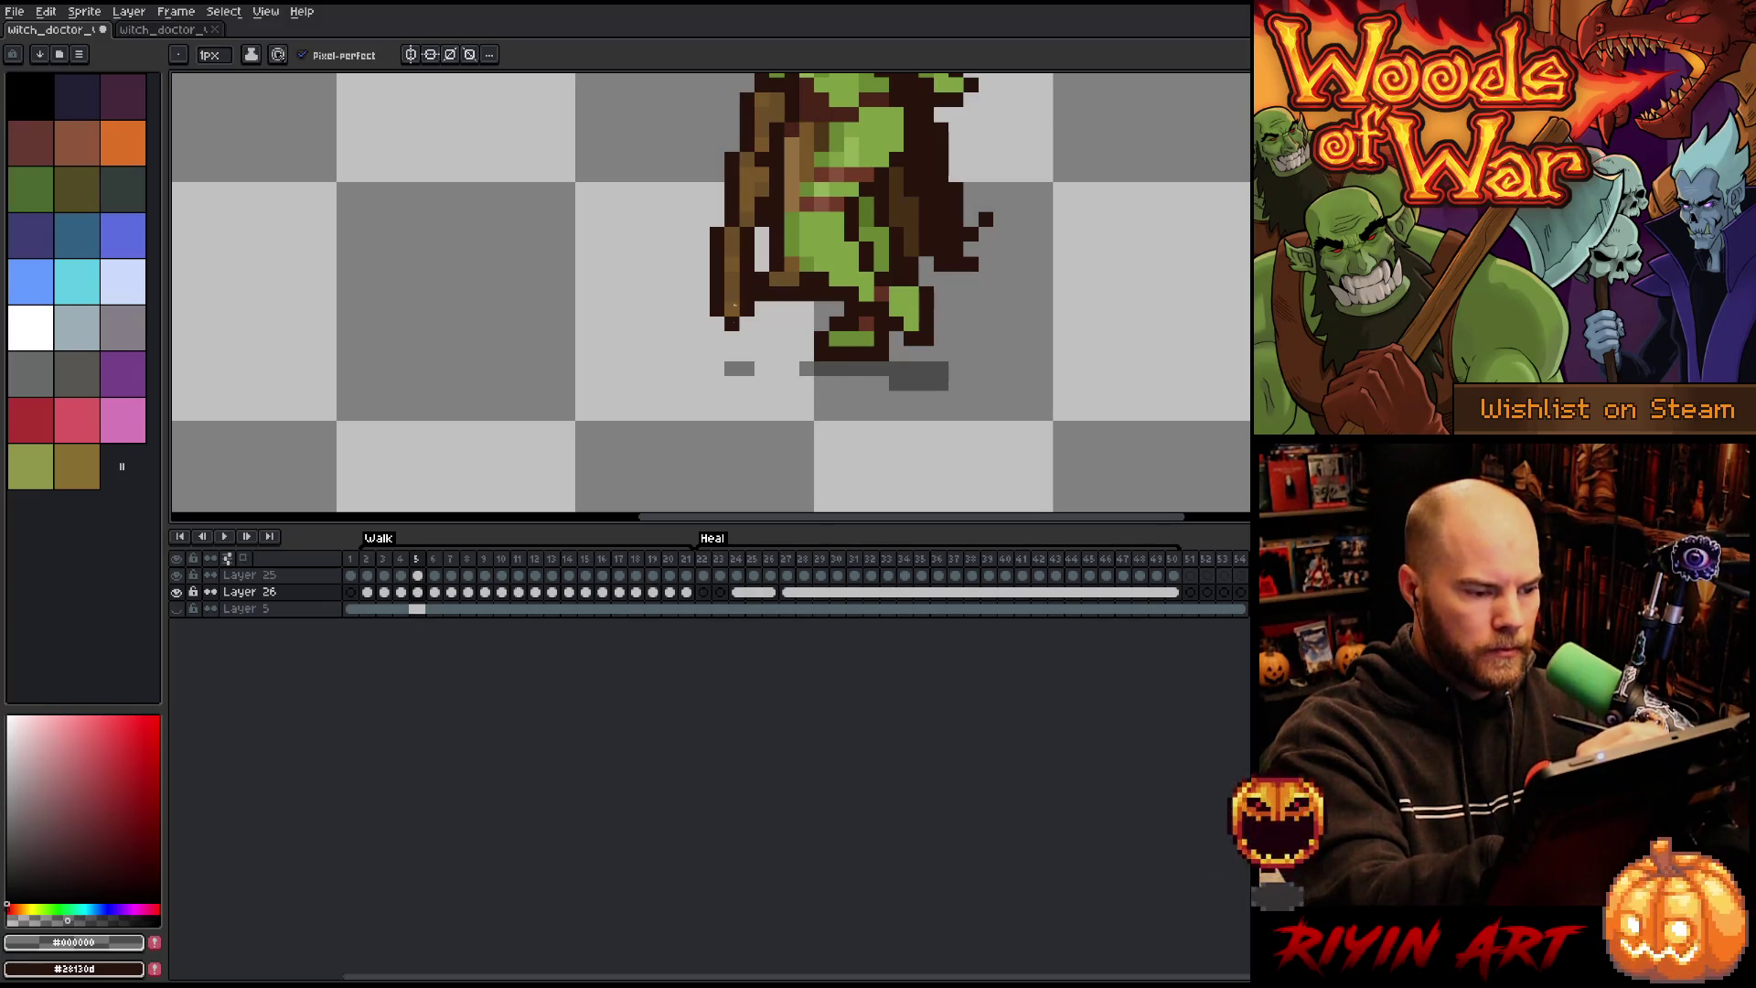
Step: On walk frame 8, raise the staff's ground shadow one pixel and widen it on both sides
key("Right")
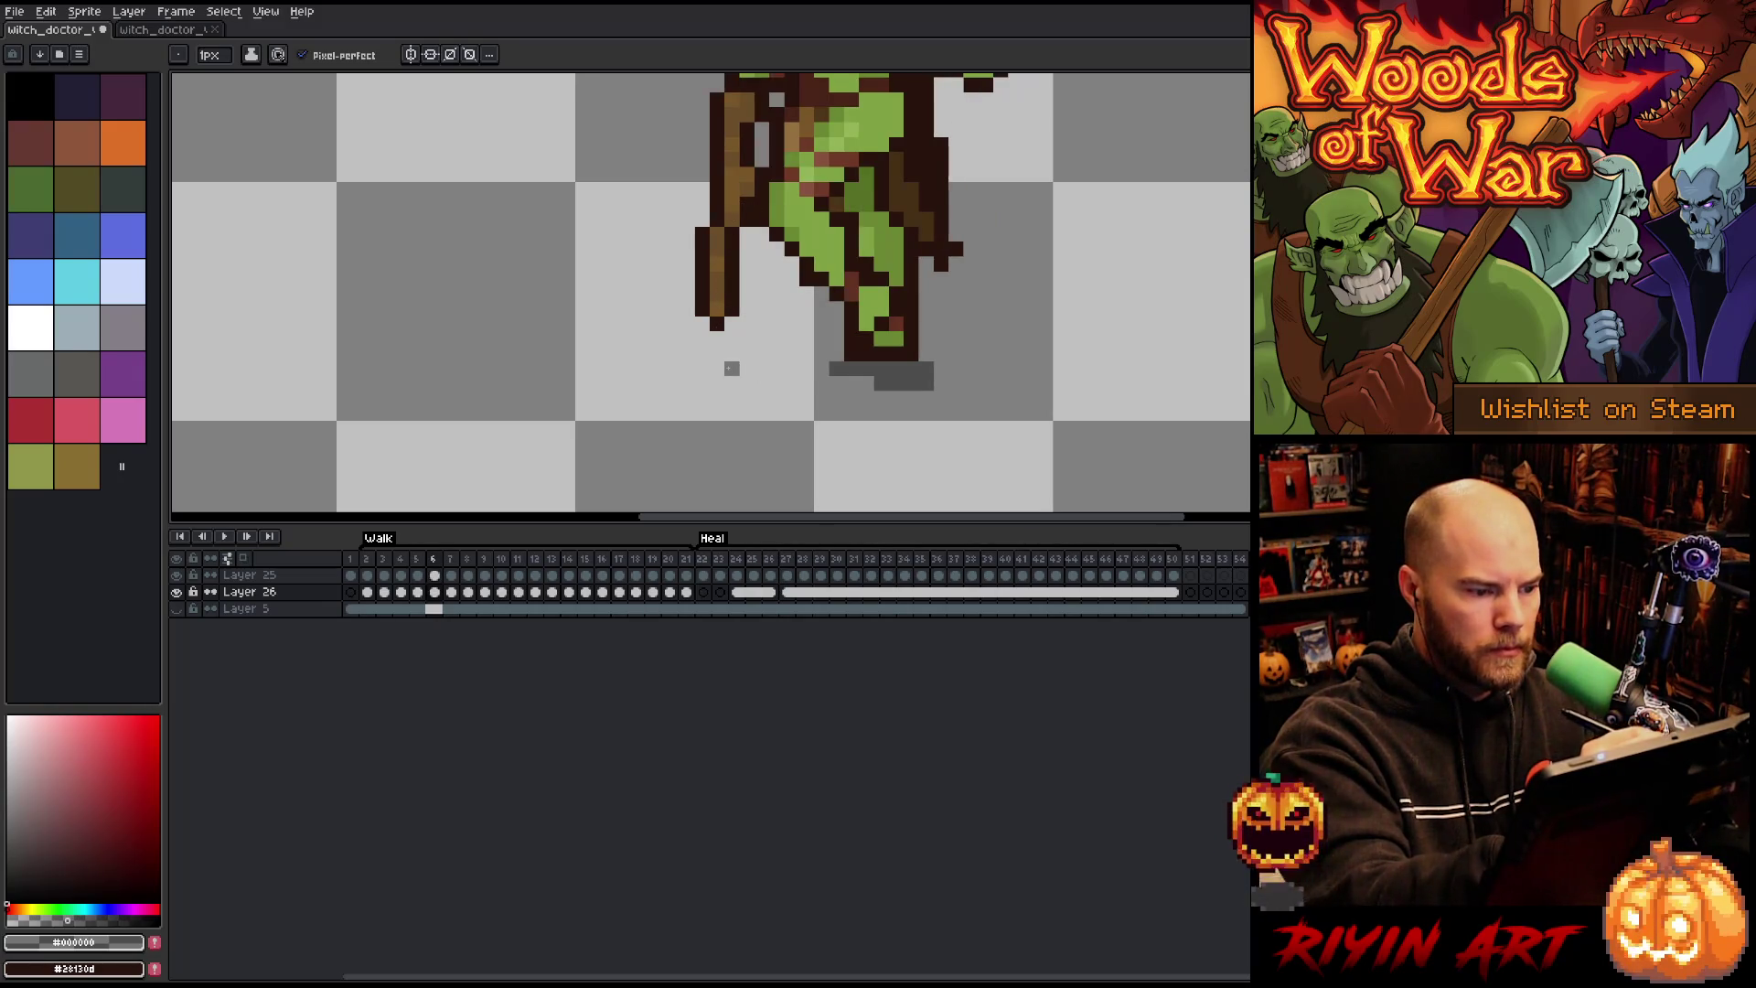
key("Right")
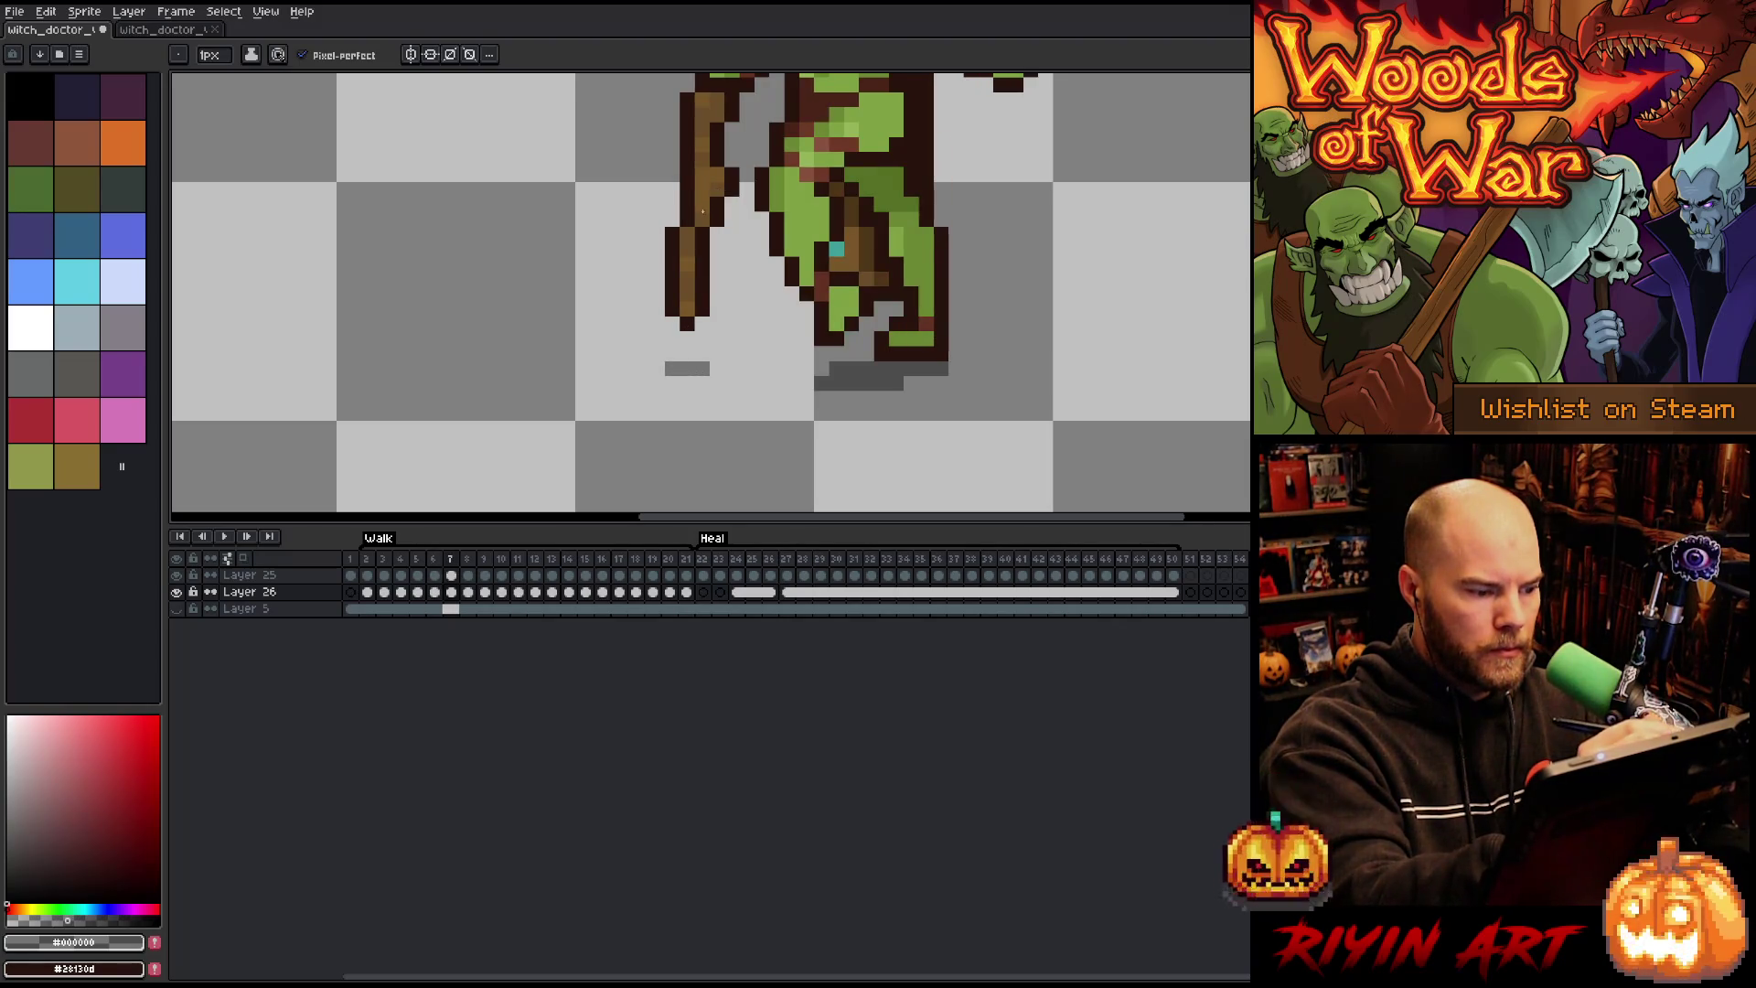
key("Right")
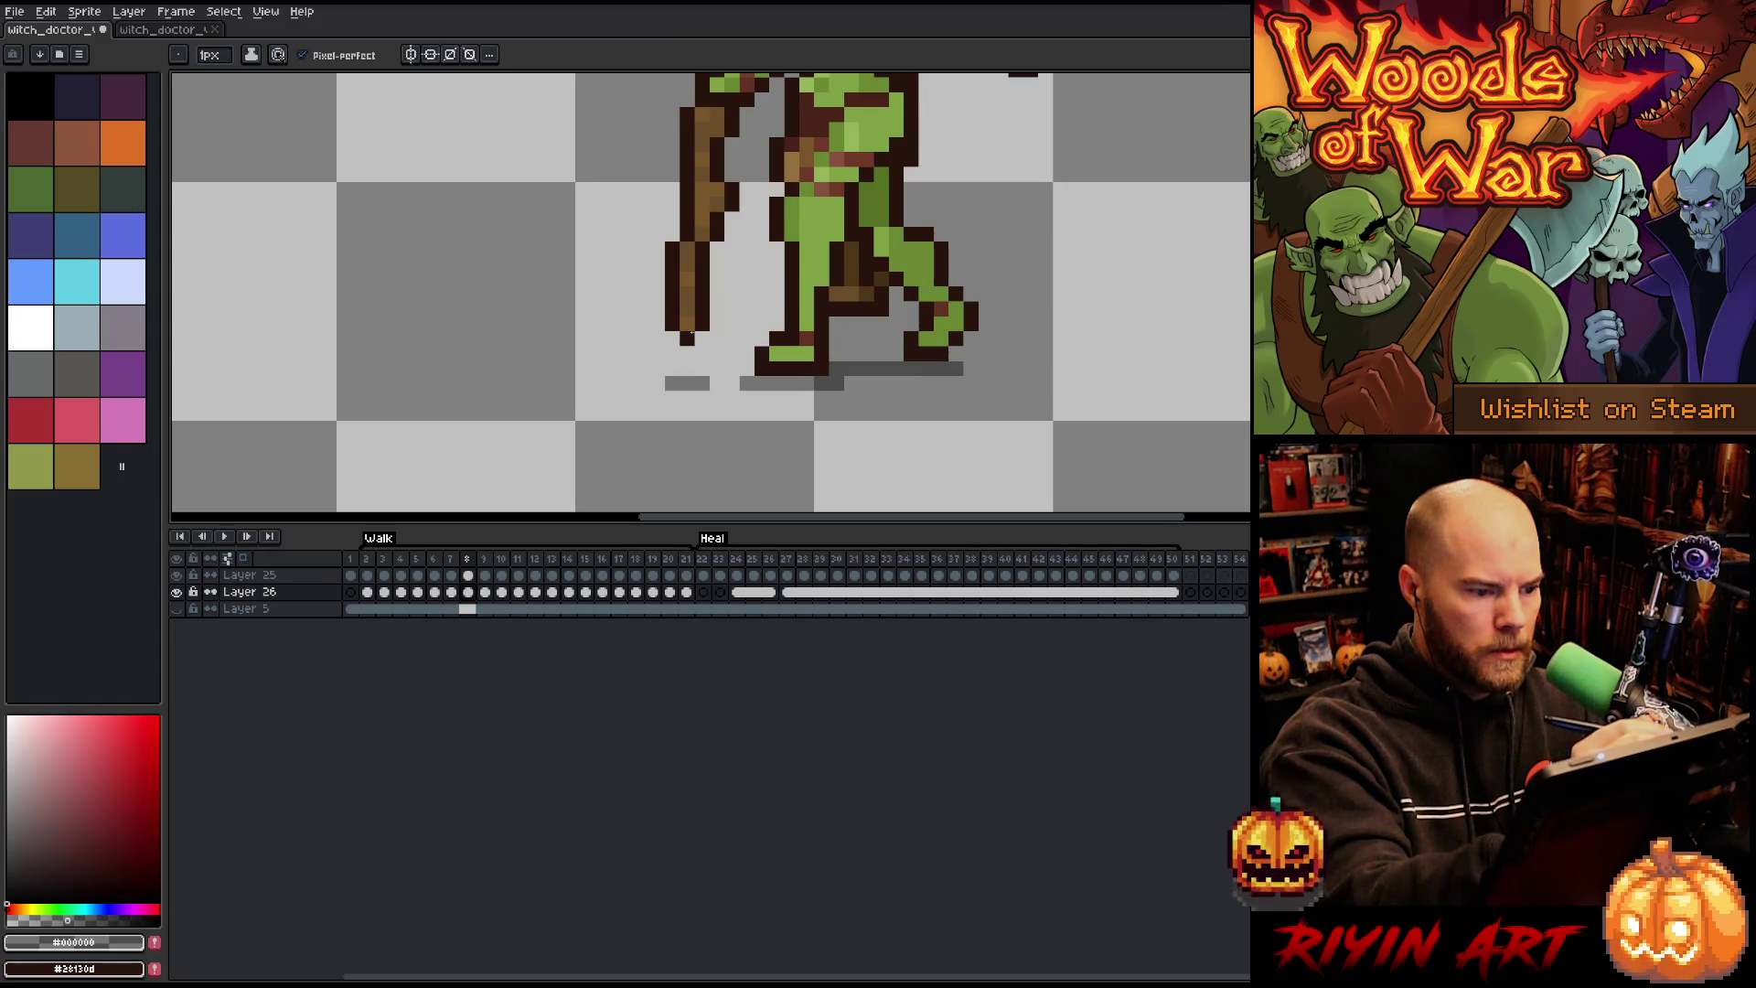
mouse_move(704, 383)
left_mouse_down()
mouse_move(670, 382)
mouse_move(703, 367)
left_mouse_up()
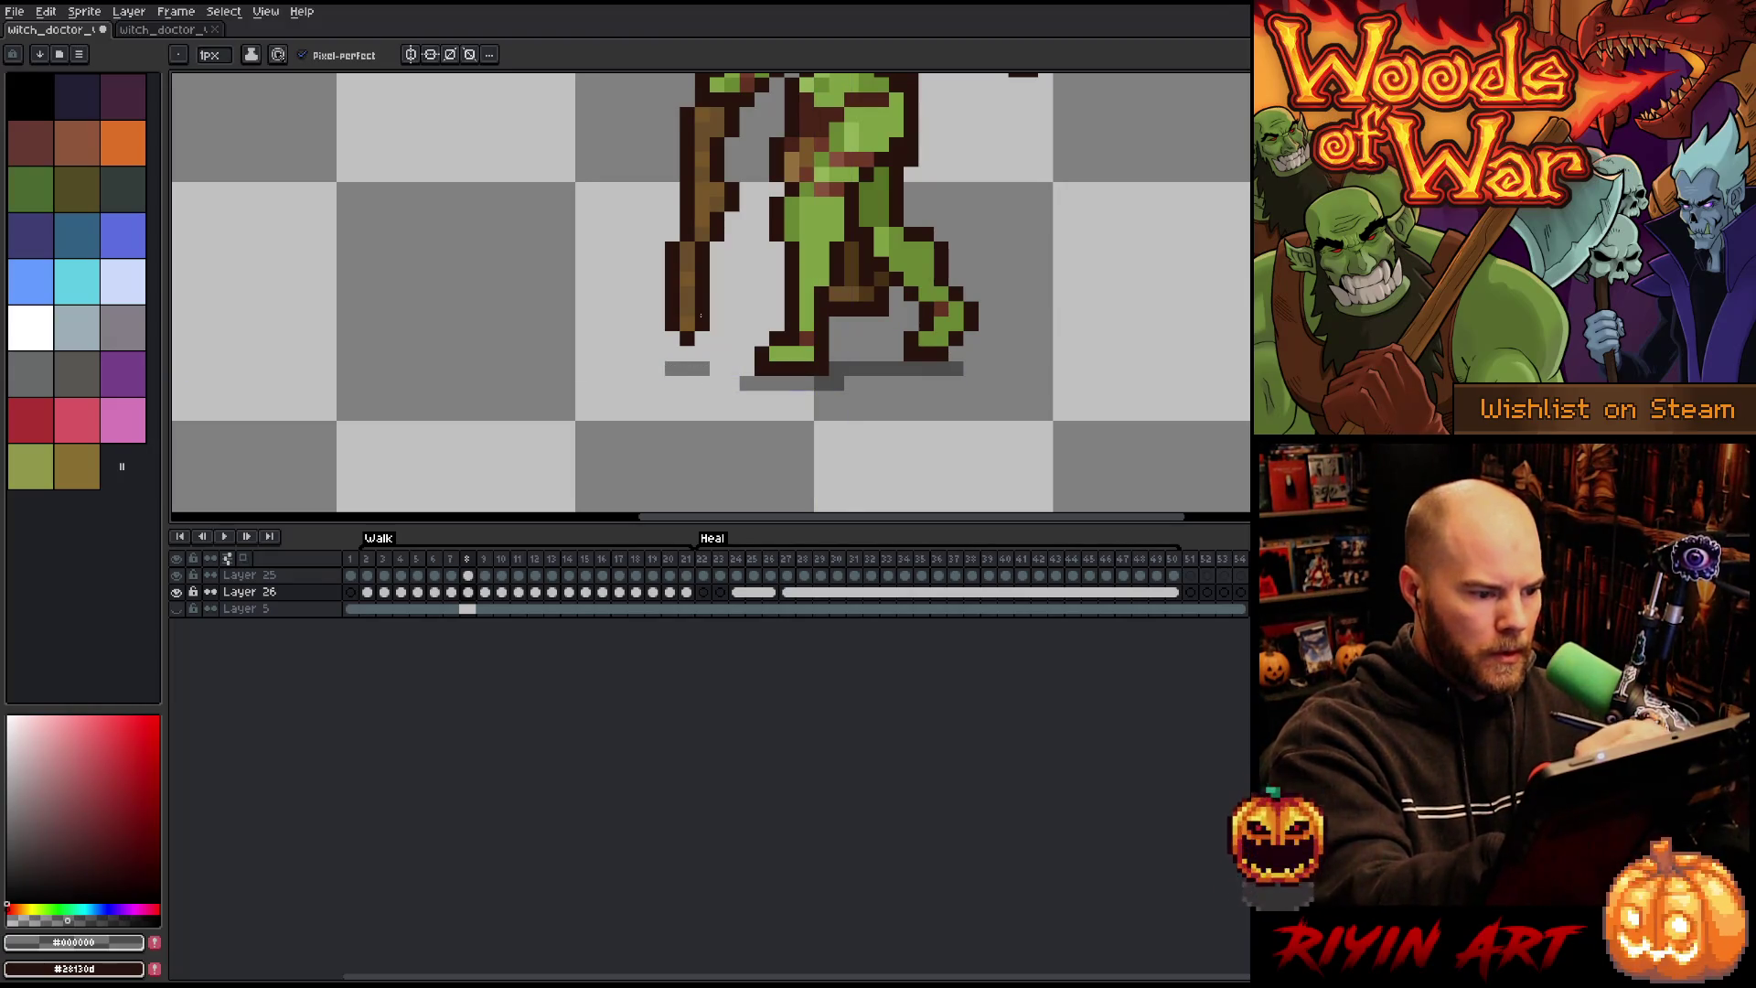
key("Left")
key("Right")
left_click(713, 367)
left_click(659, 368)
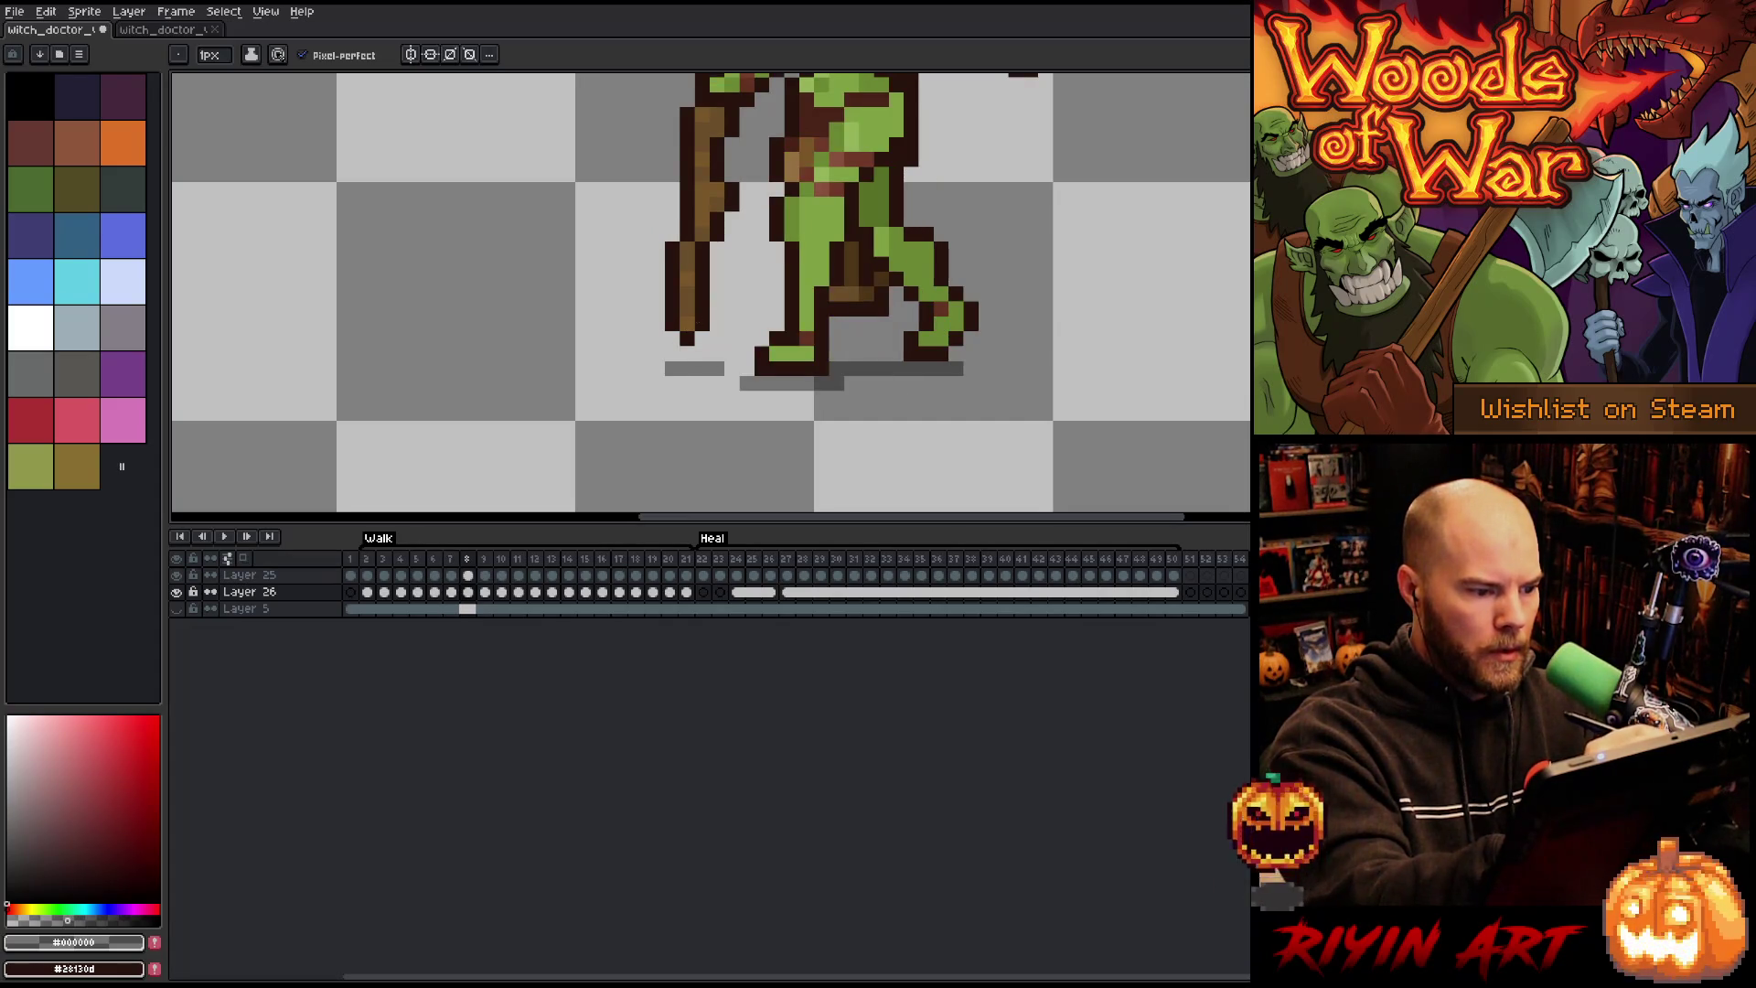
left_click(657, 368)
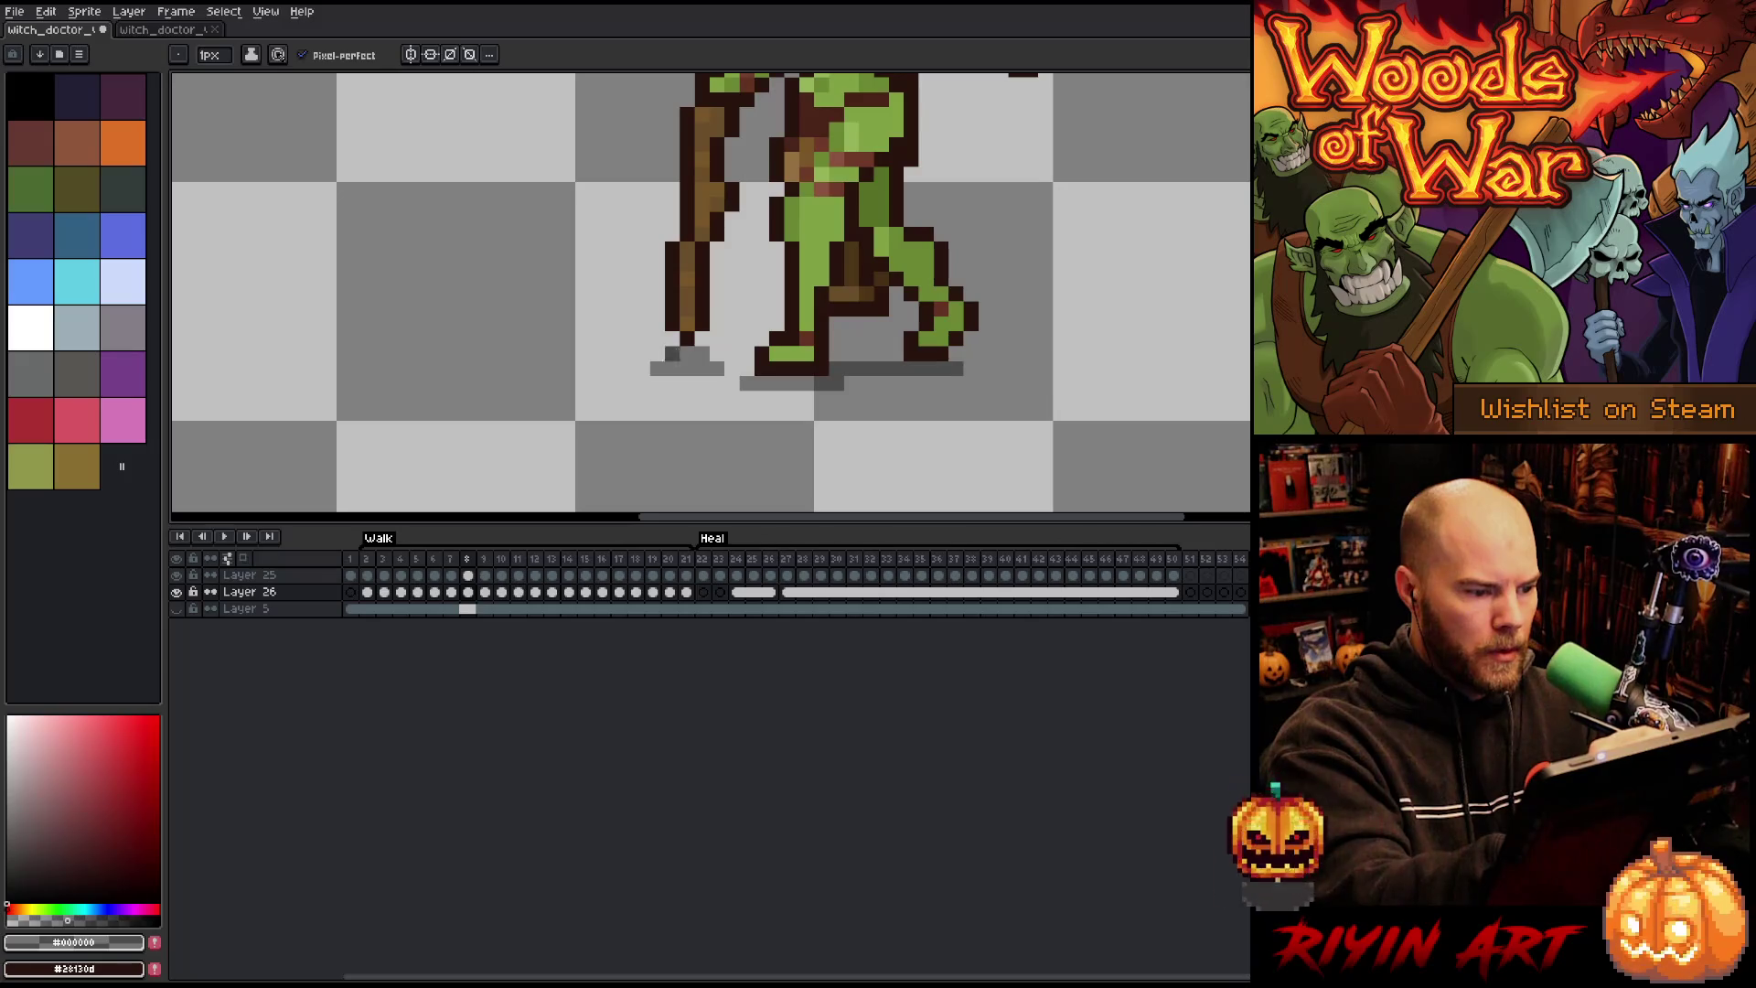
Step: On frame 18, erase a stray outline pixel at the staff base and trim the shadow's ends
key("Right")
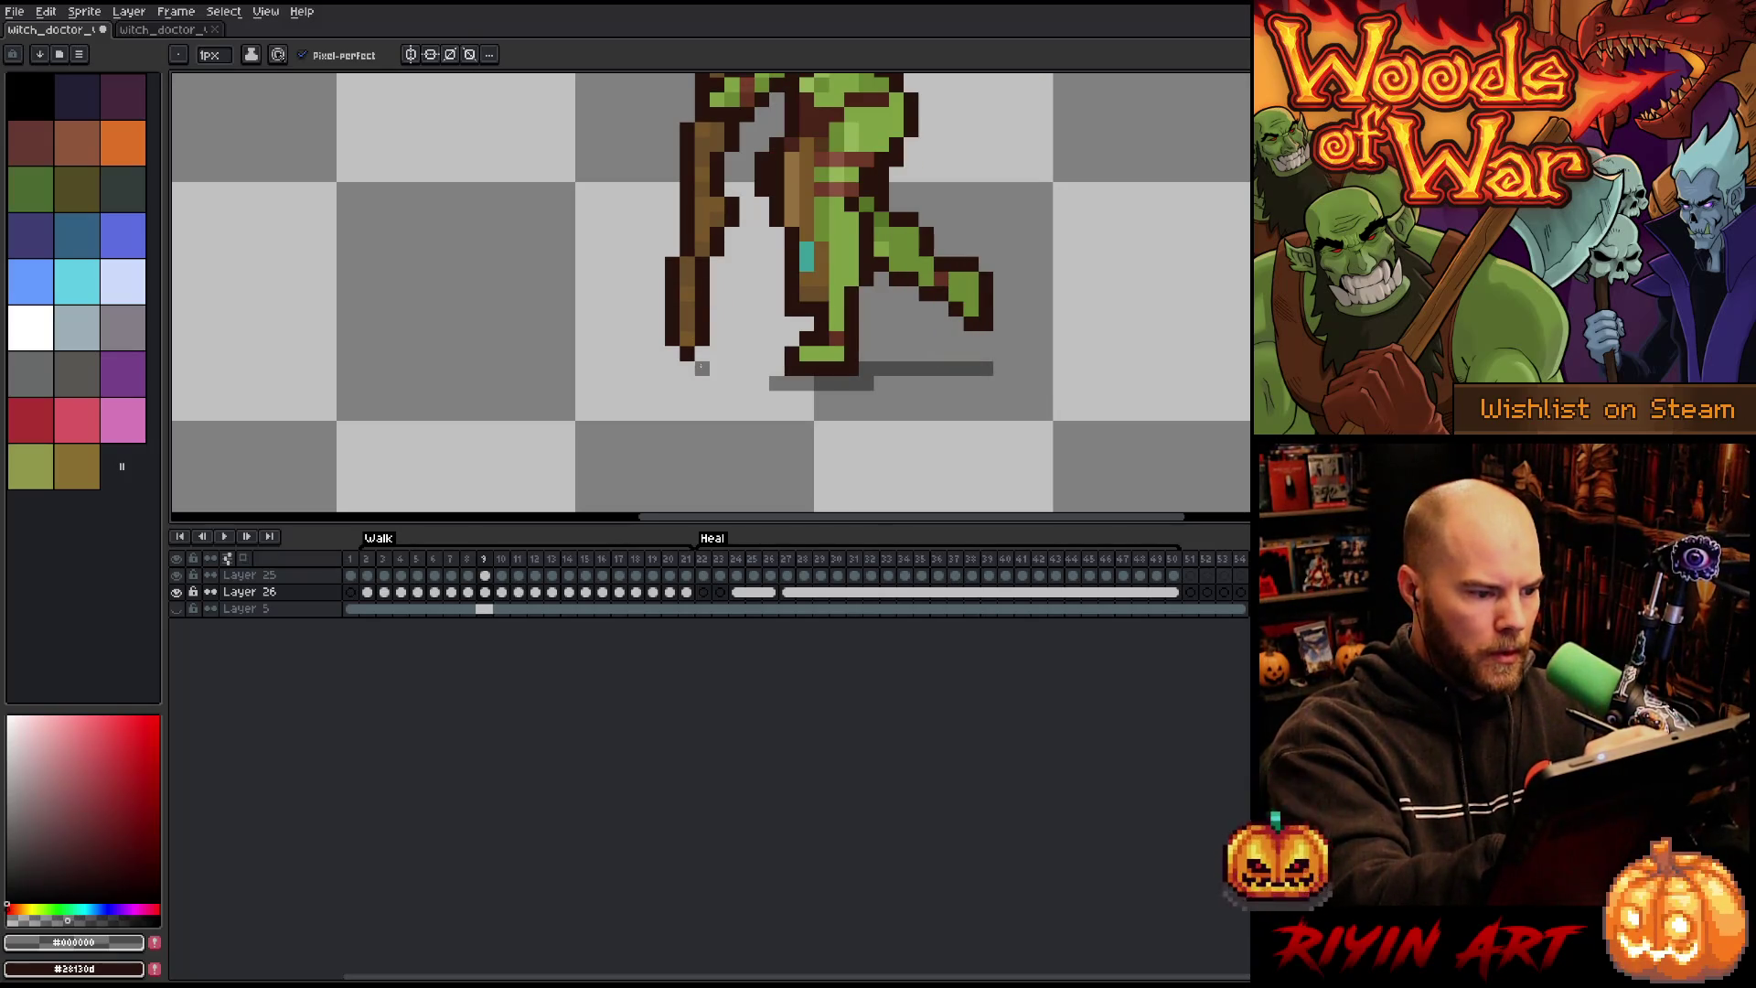
key("Left")
key("Right")
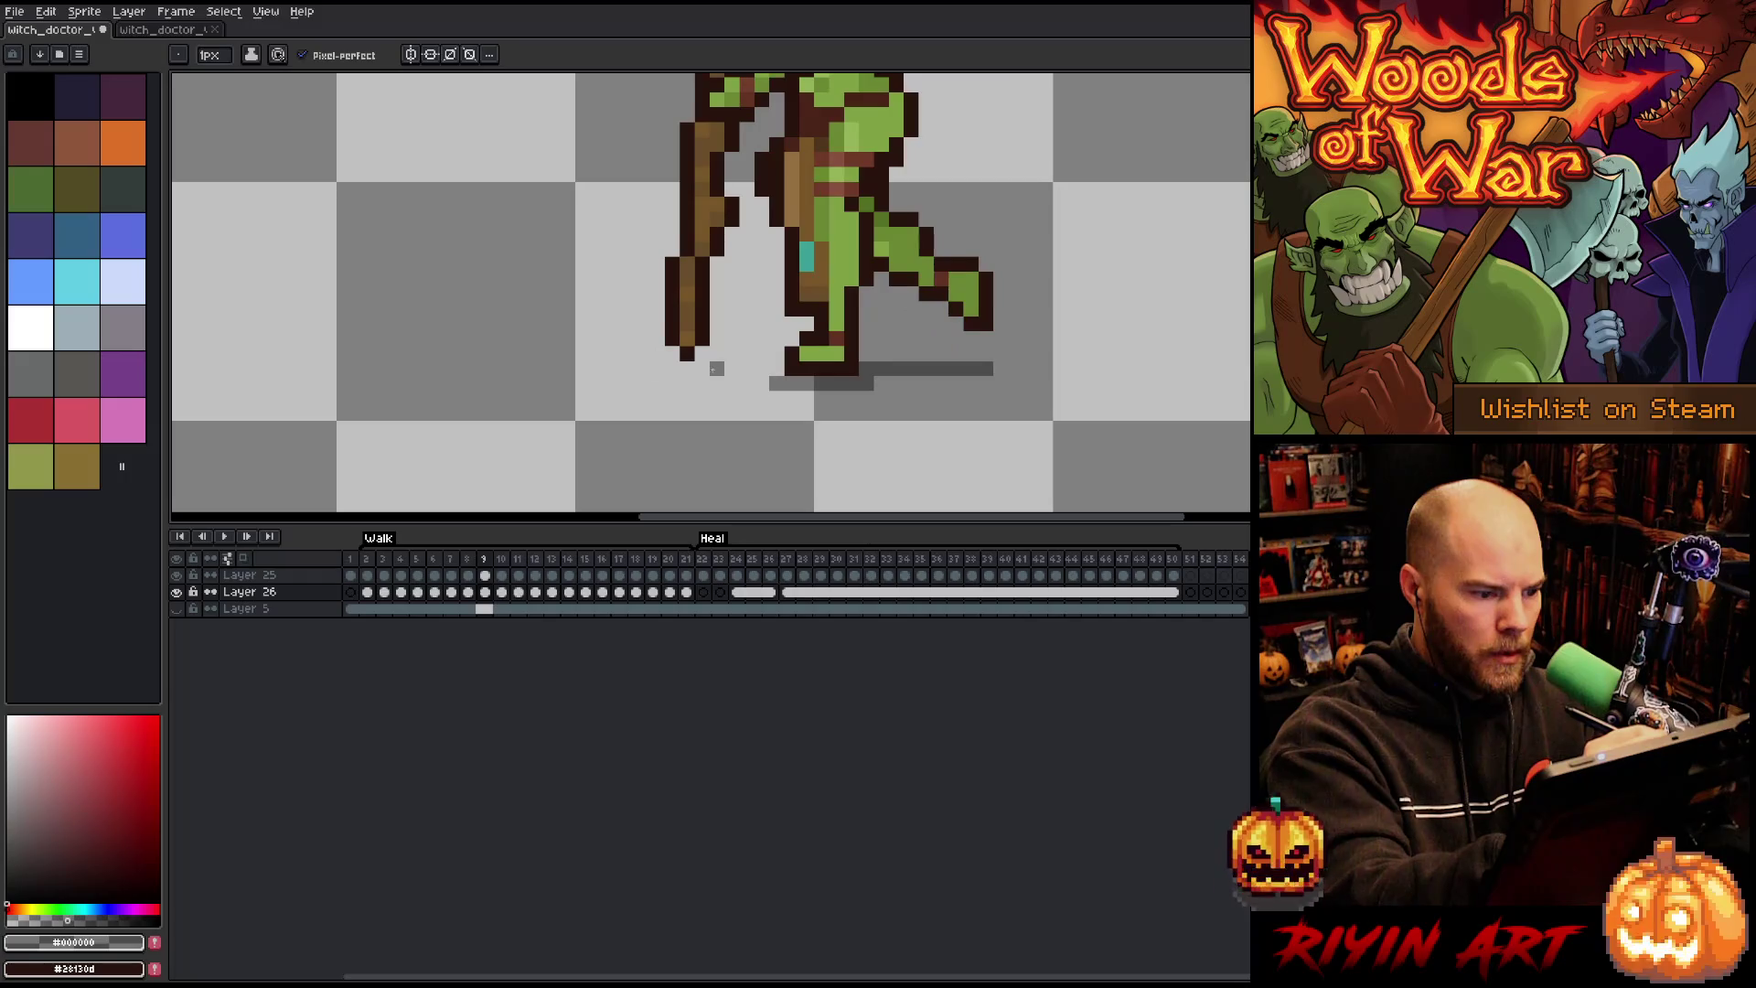
key("Right")
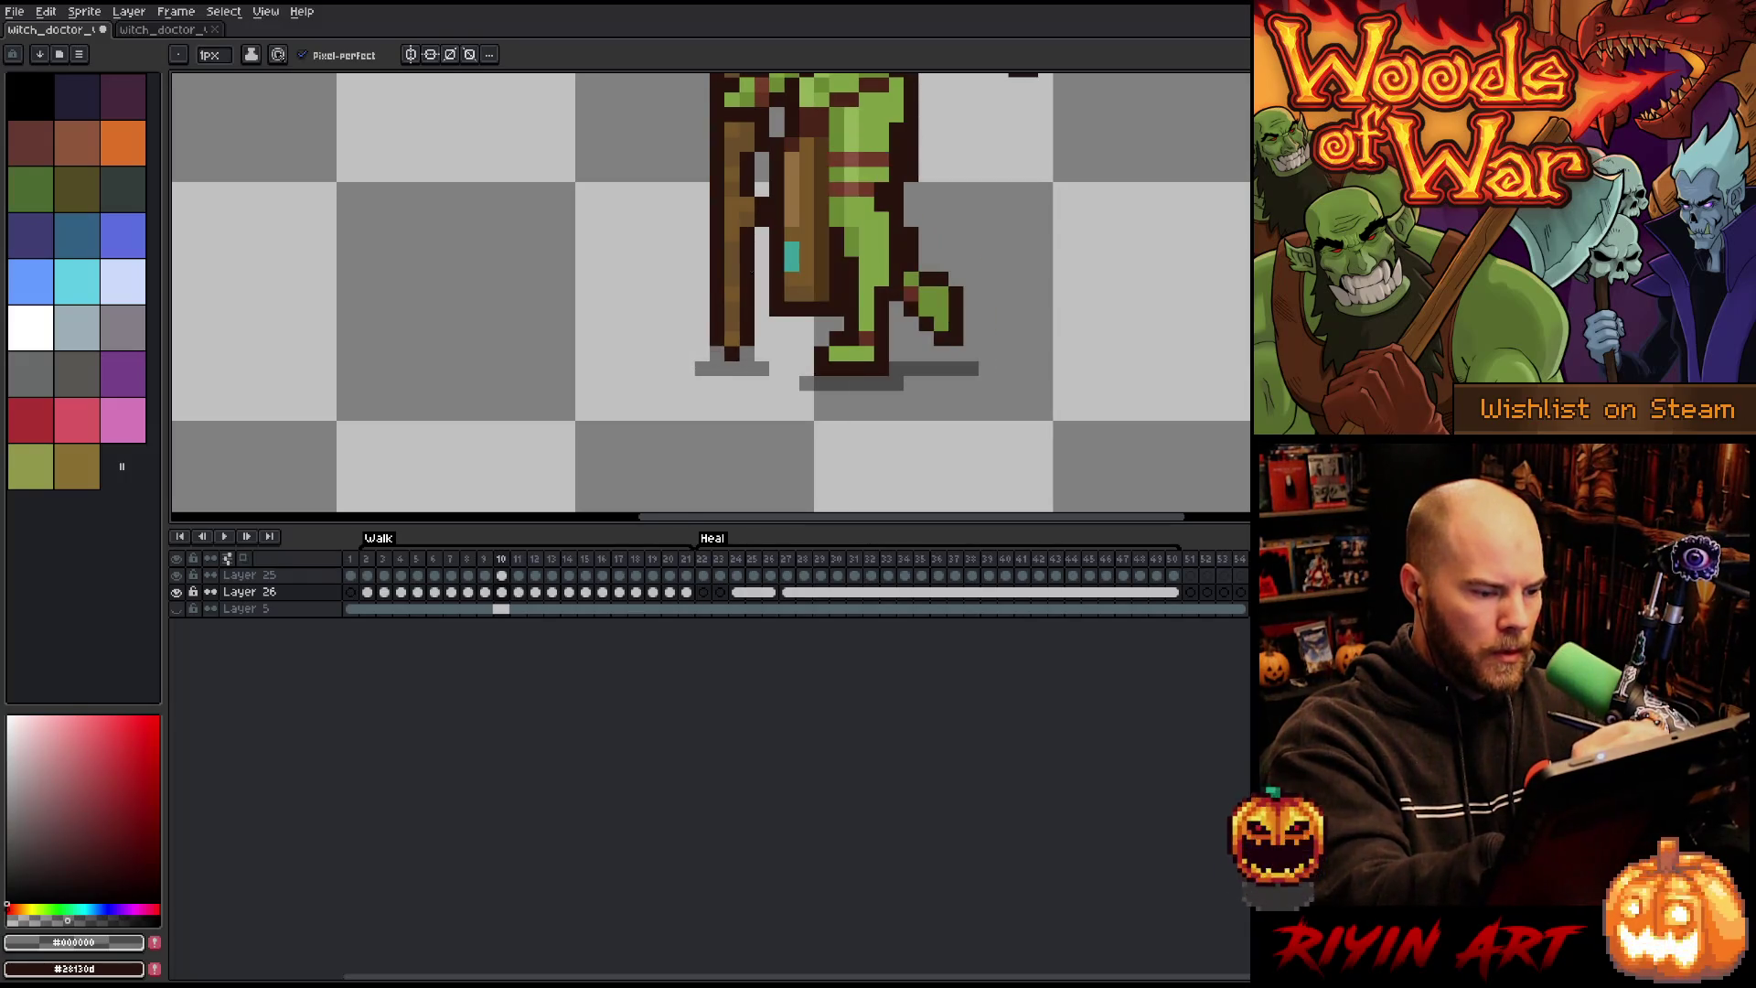
key("Return")
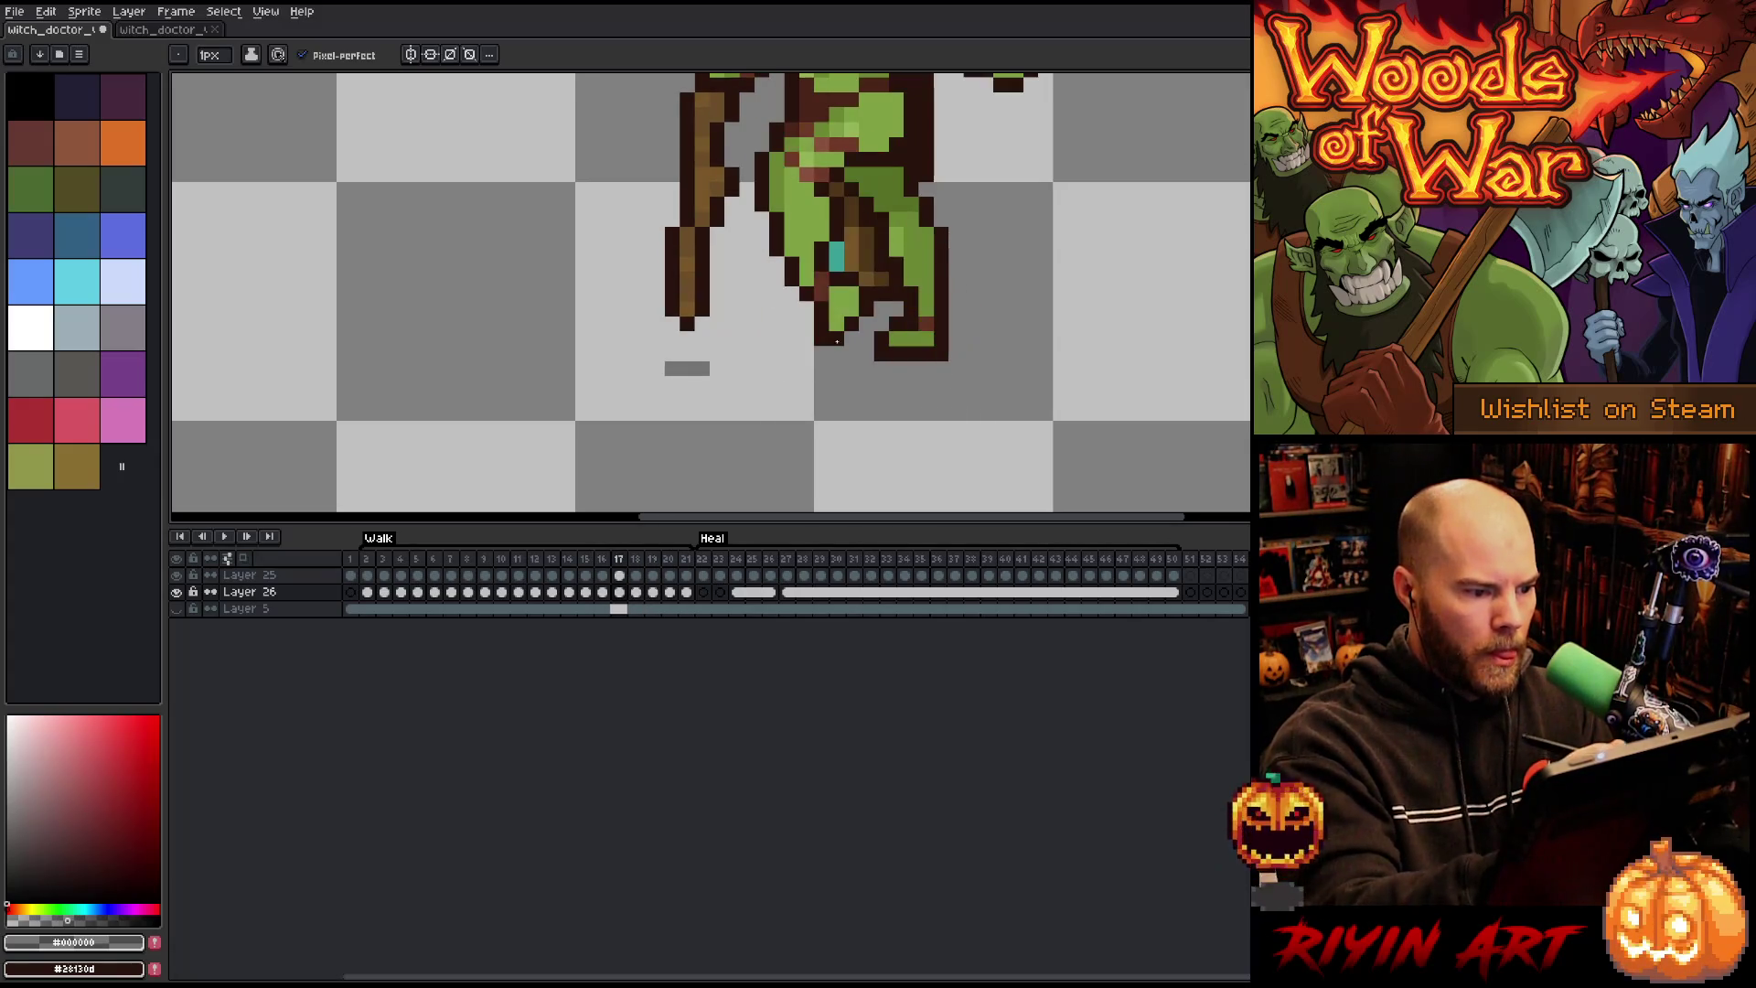
key("e")
left_click(672, 324)
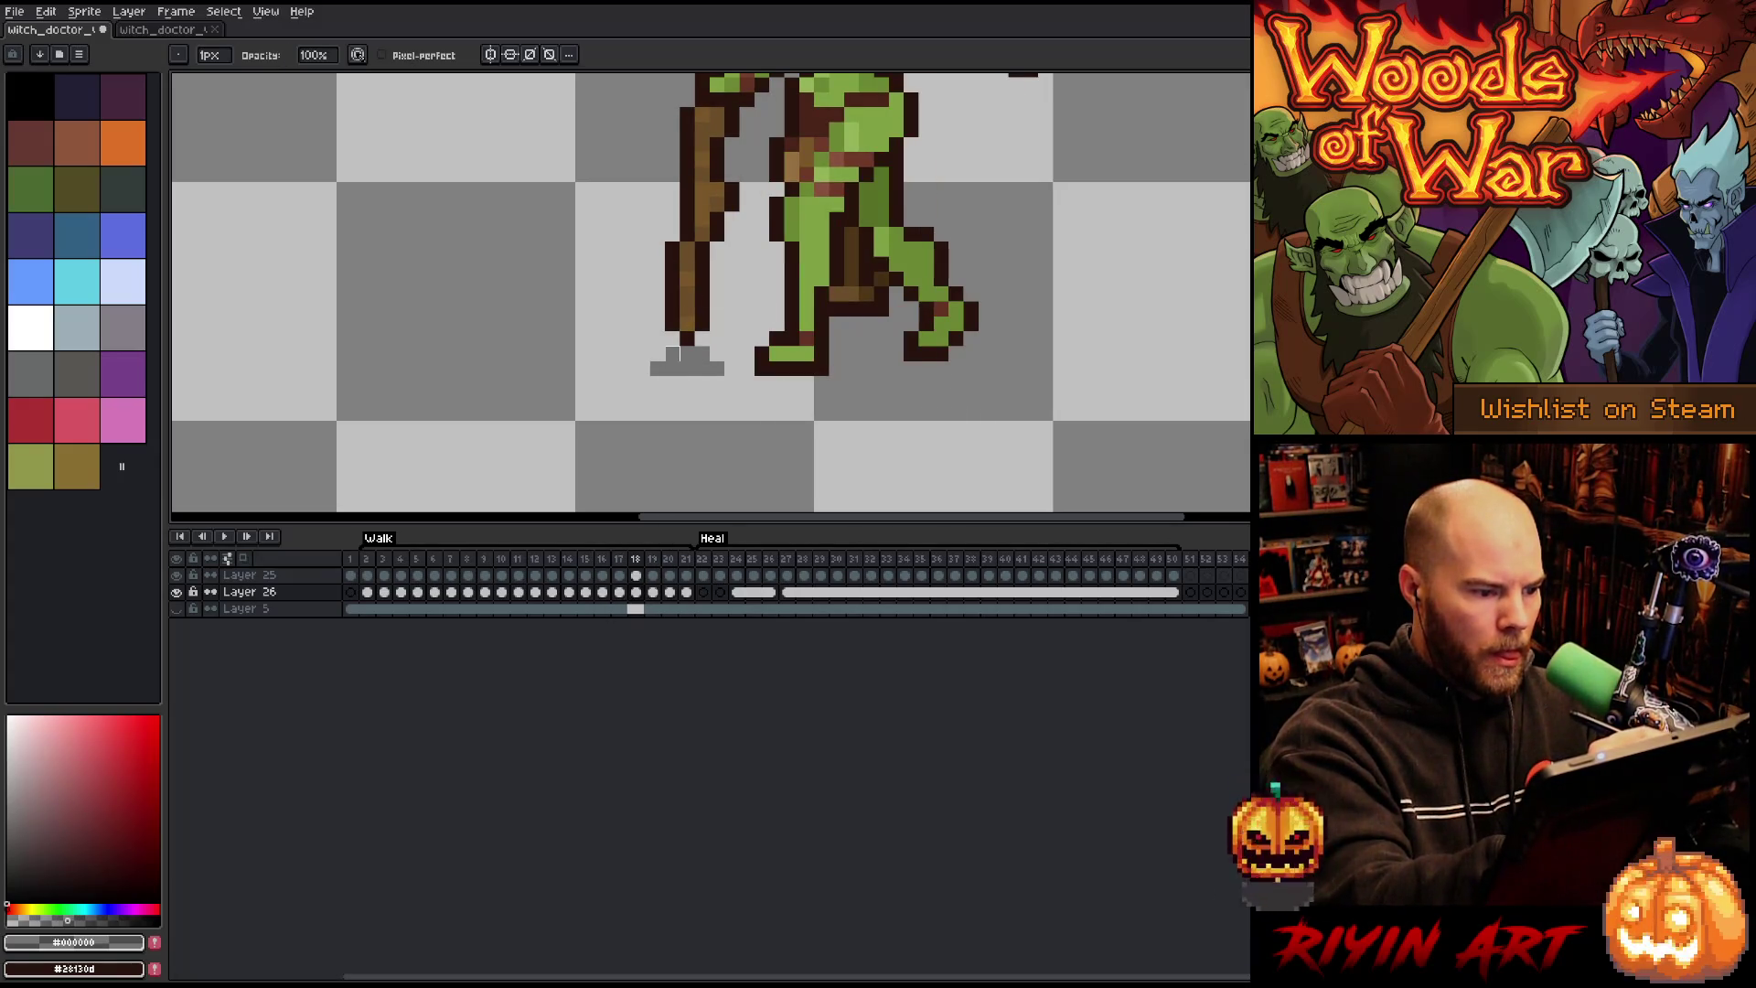
left_click(658, 368)
left_click(717, 368)
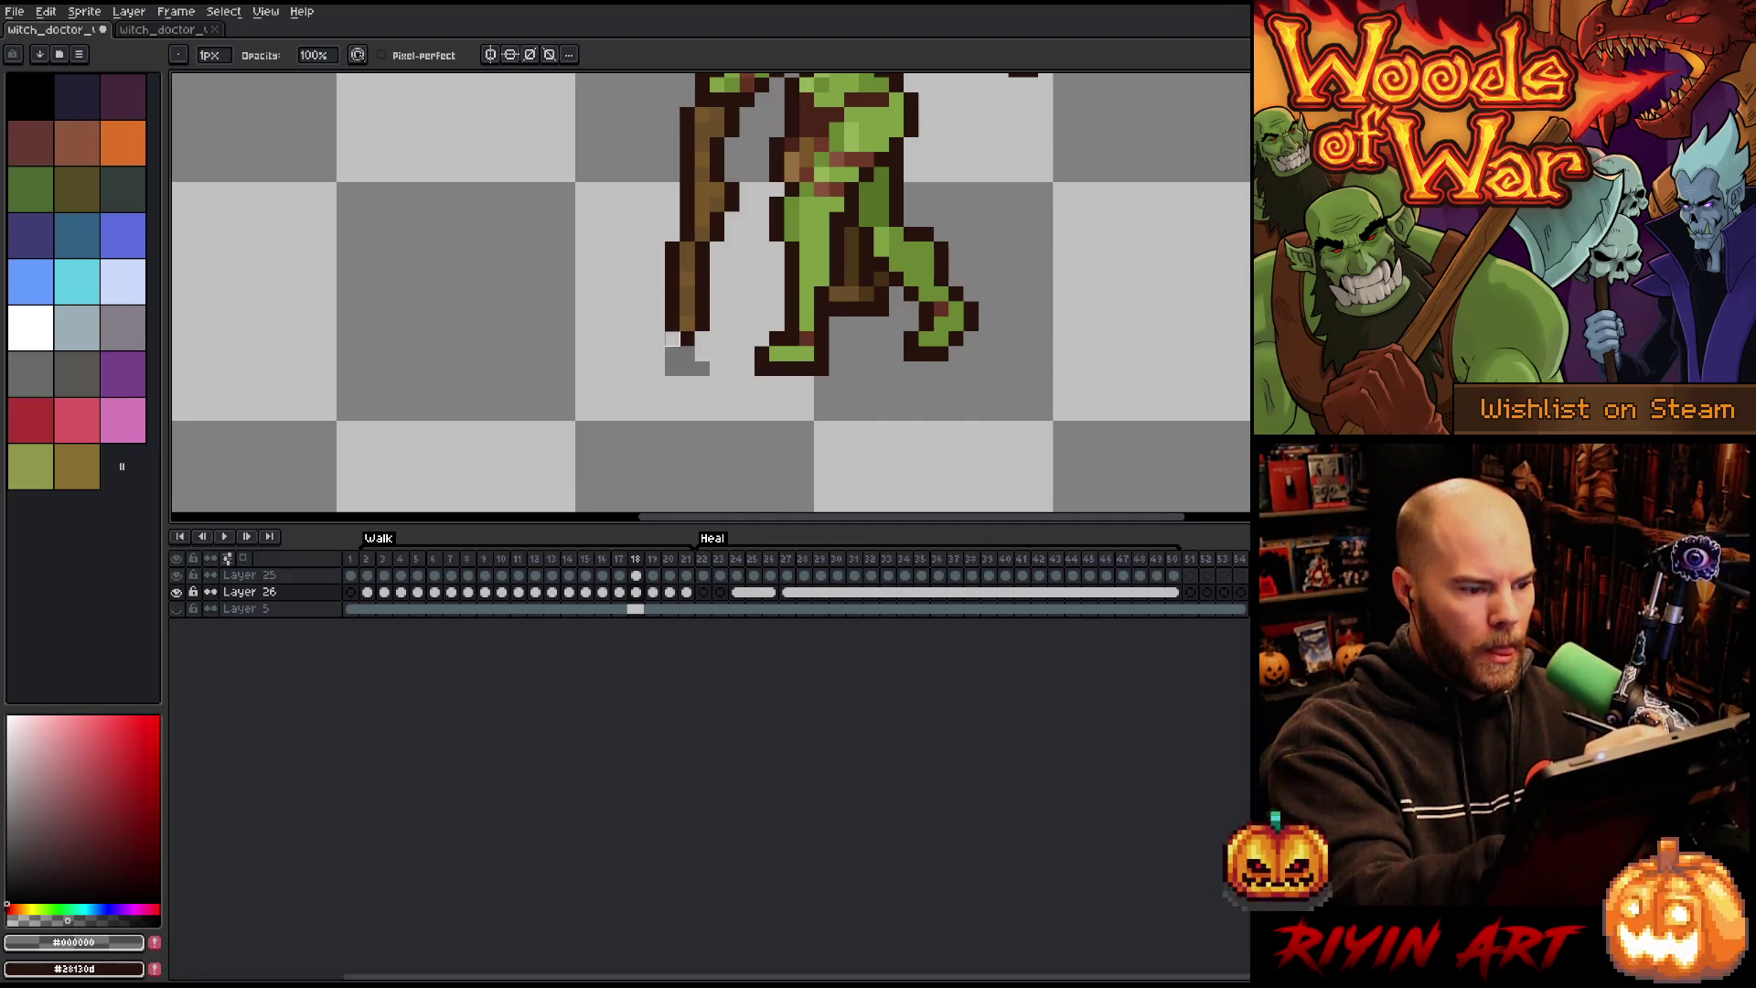
Step: Compare frames 18 and 19, play the walk cycle, and step on from frame 8
key("Right")
key("Left")
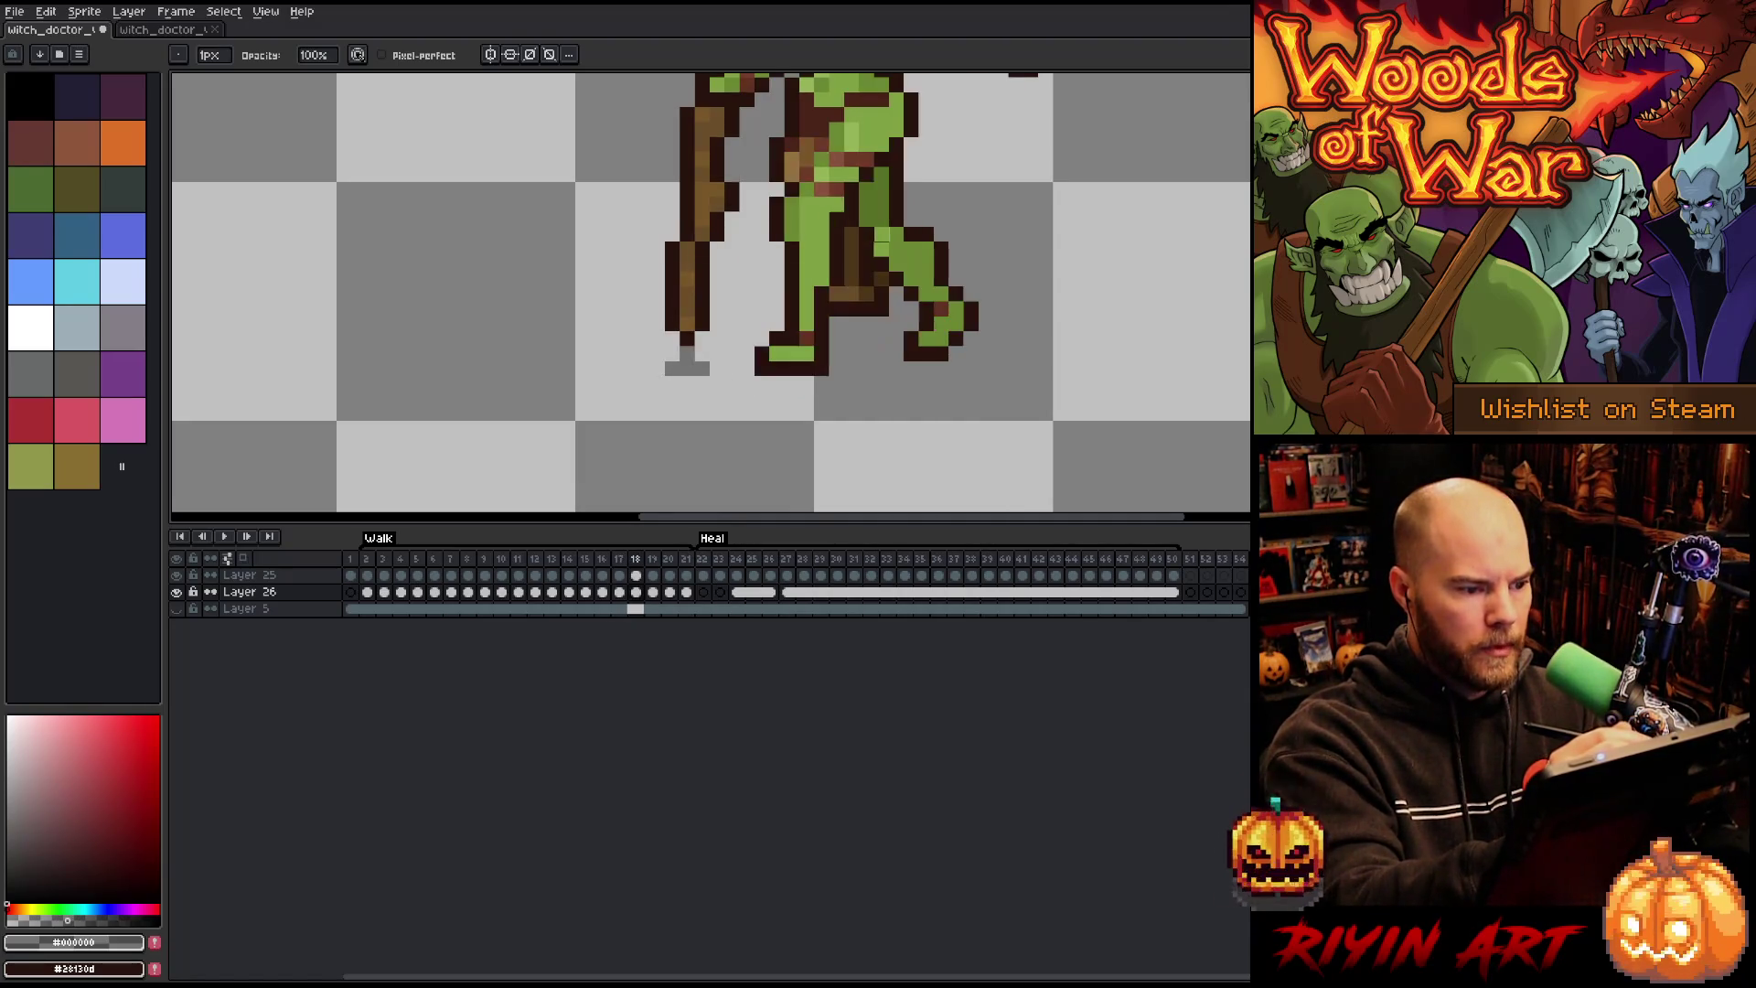
key("Right")
key("Return")
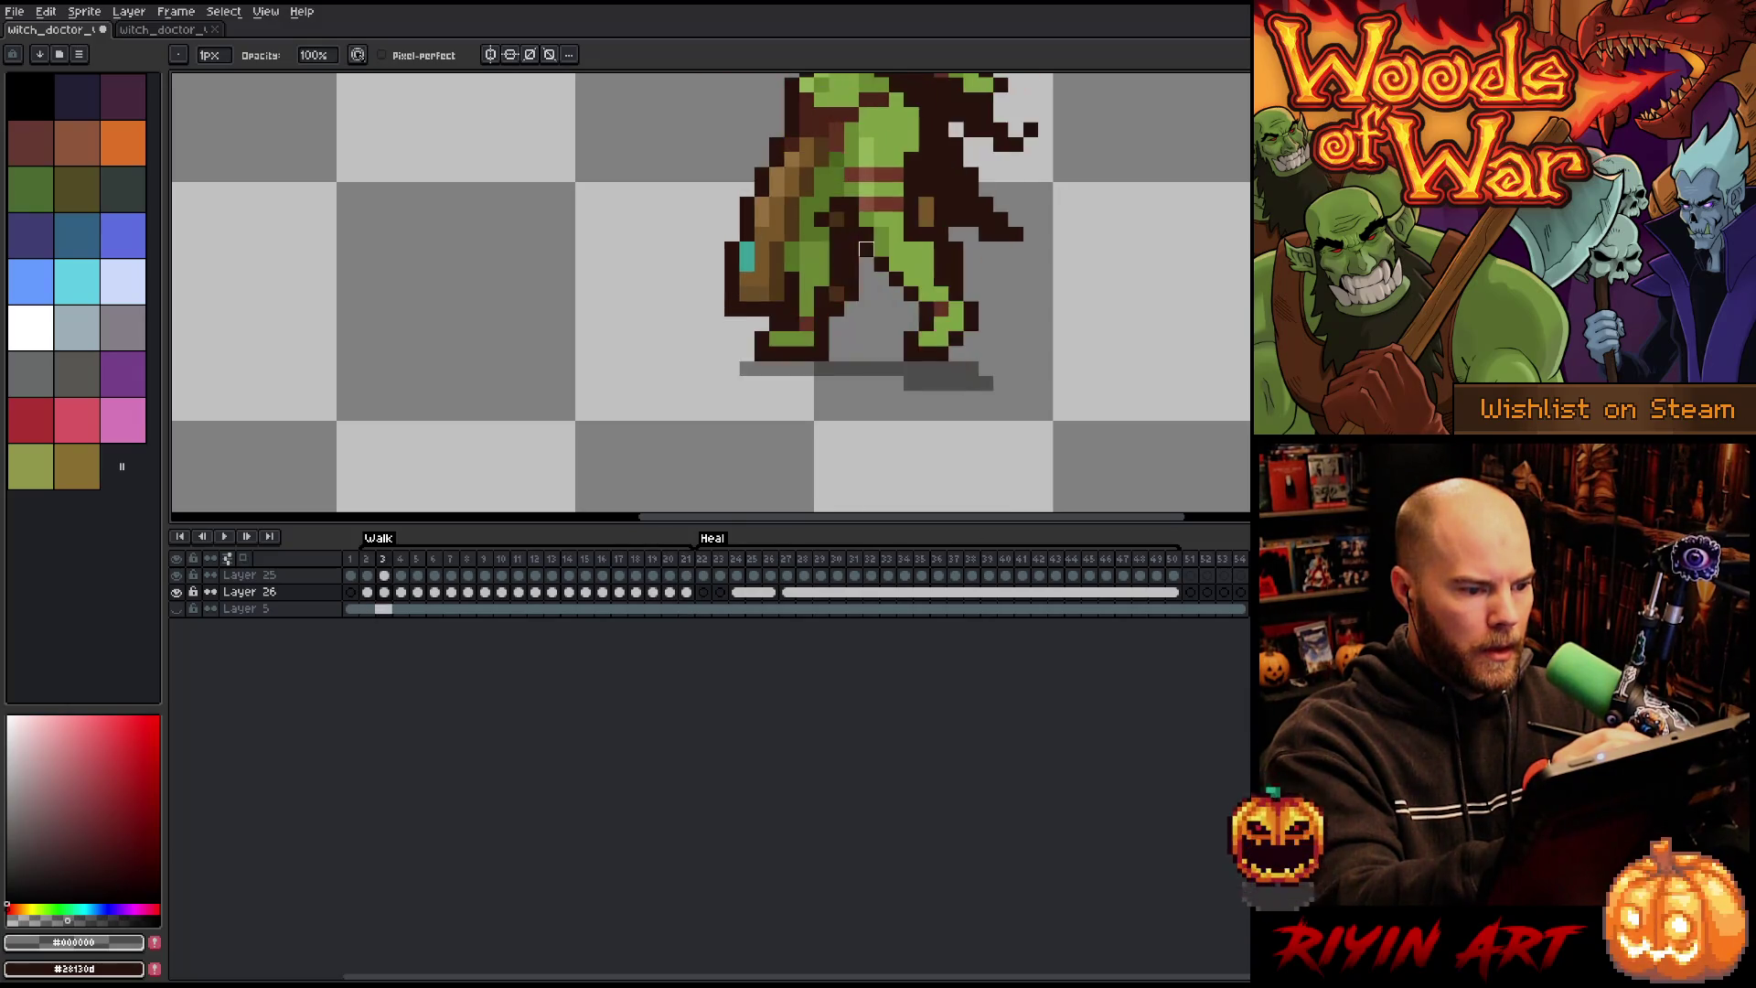
key("Return")
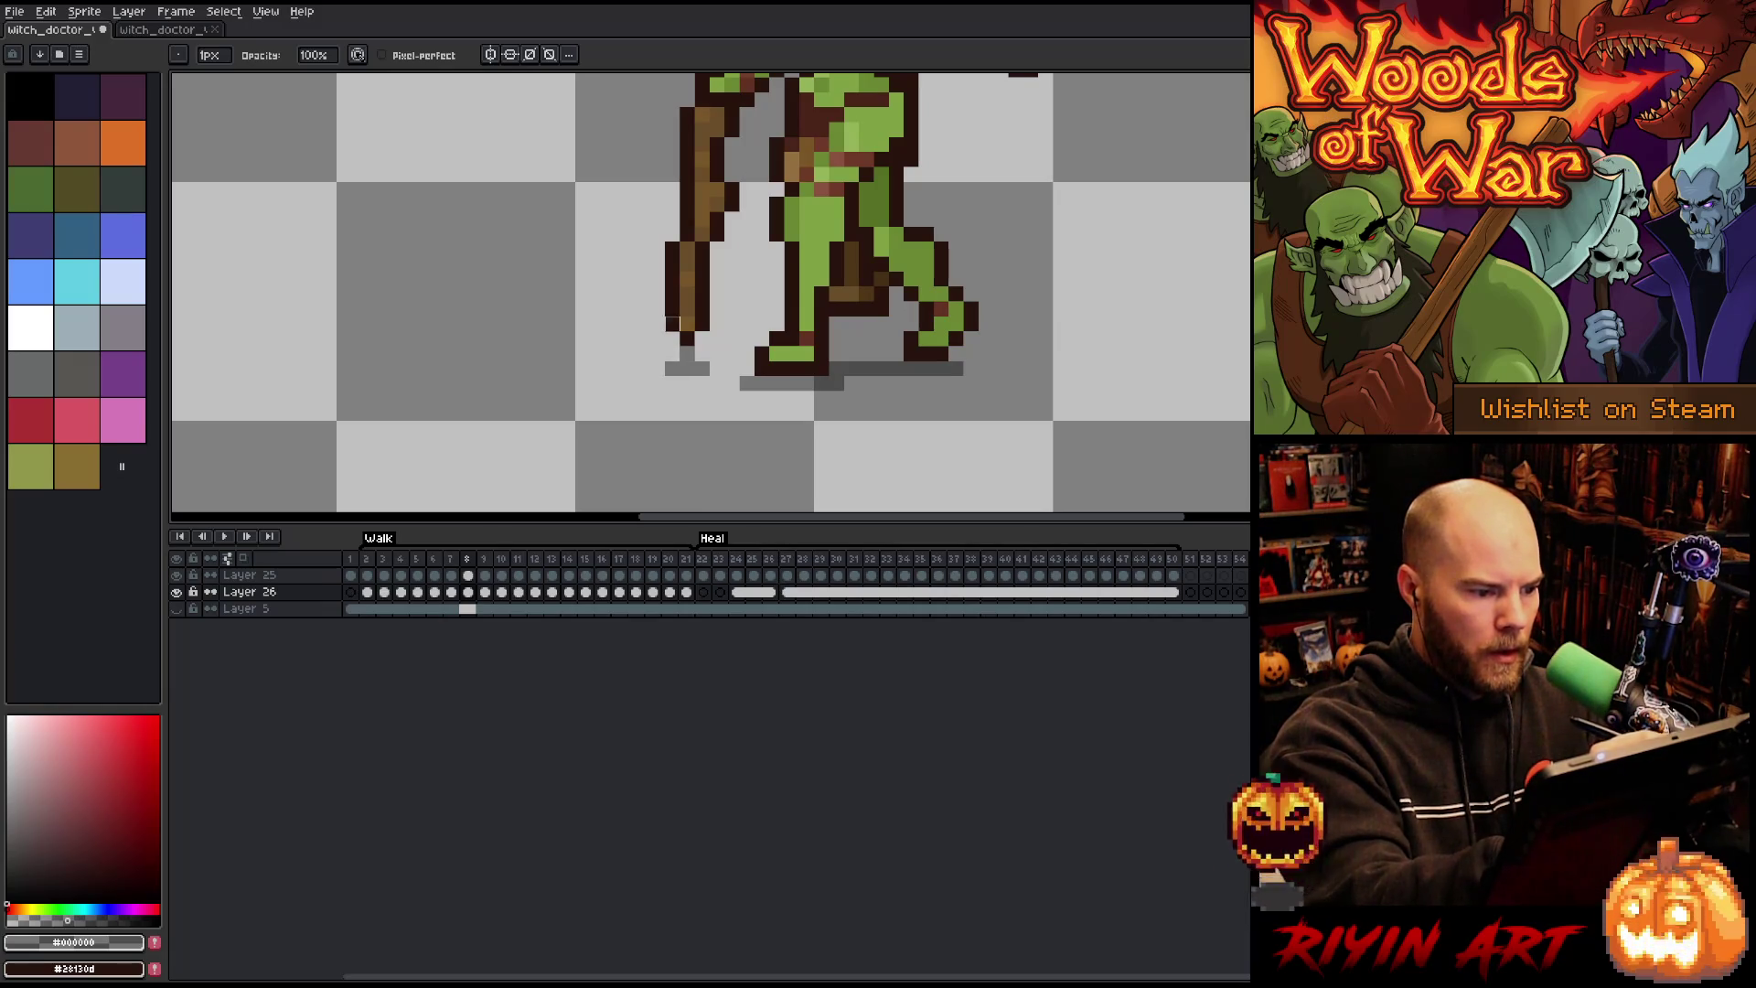
key("Right")
key("Right")
key("Right")
key("Right")
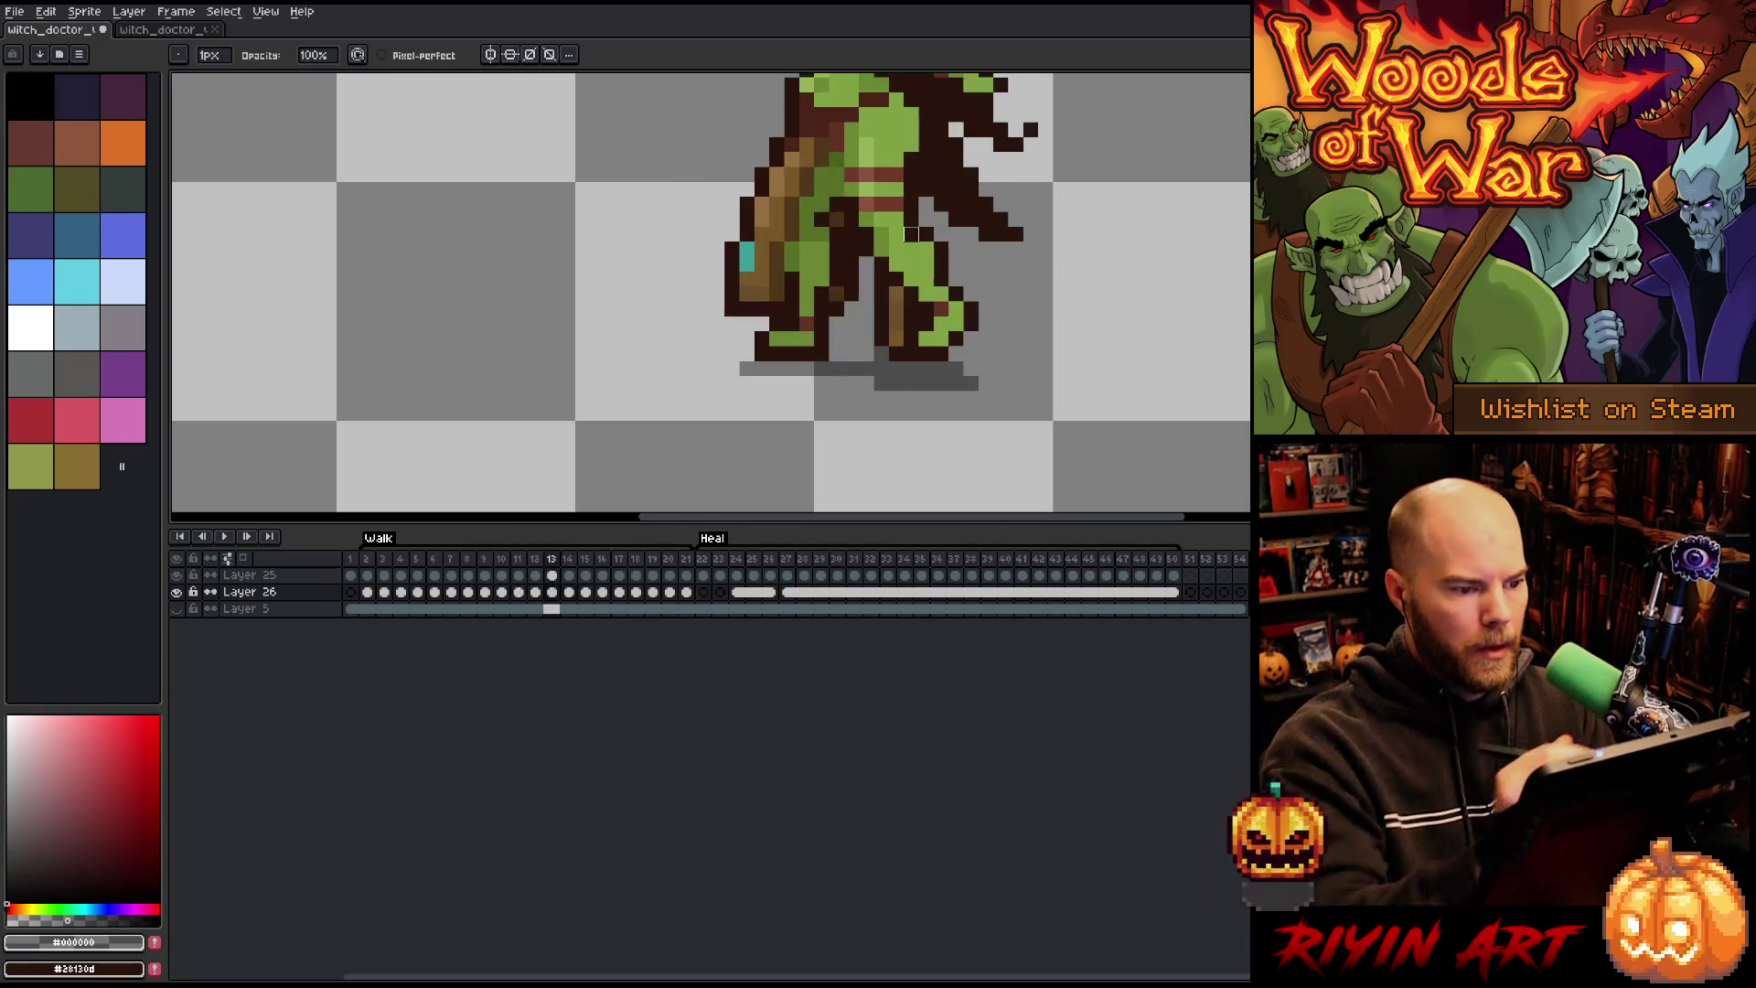
key("Right")
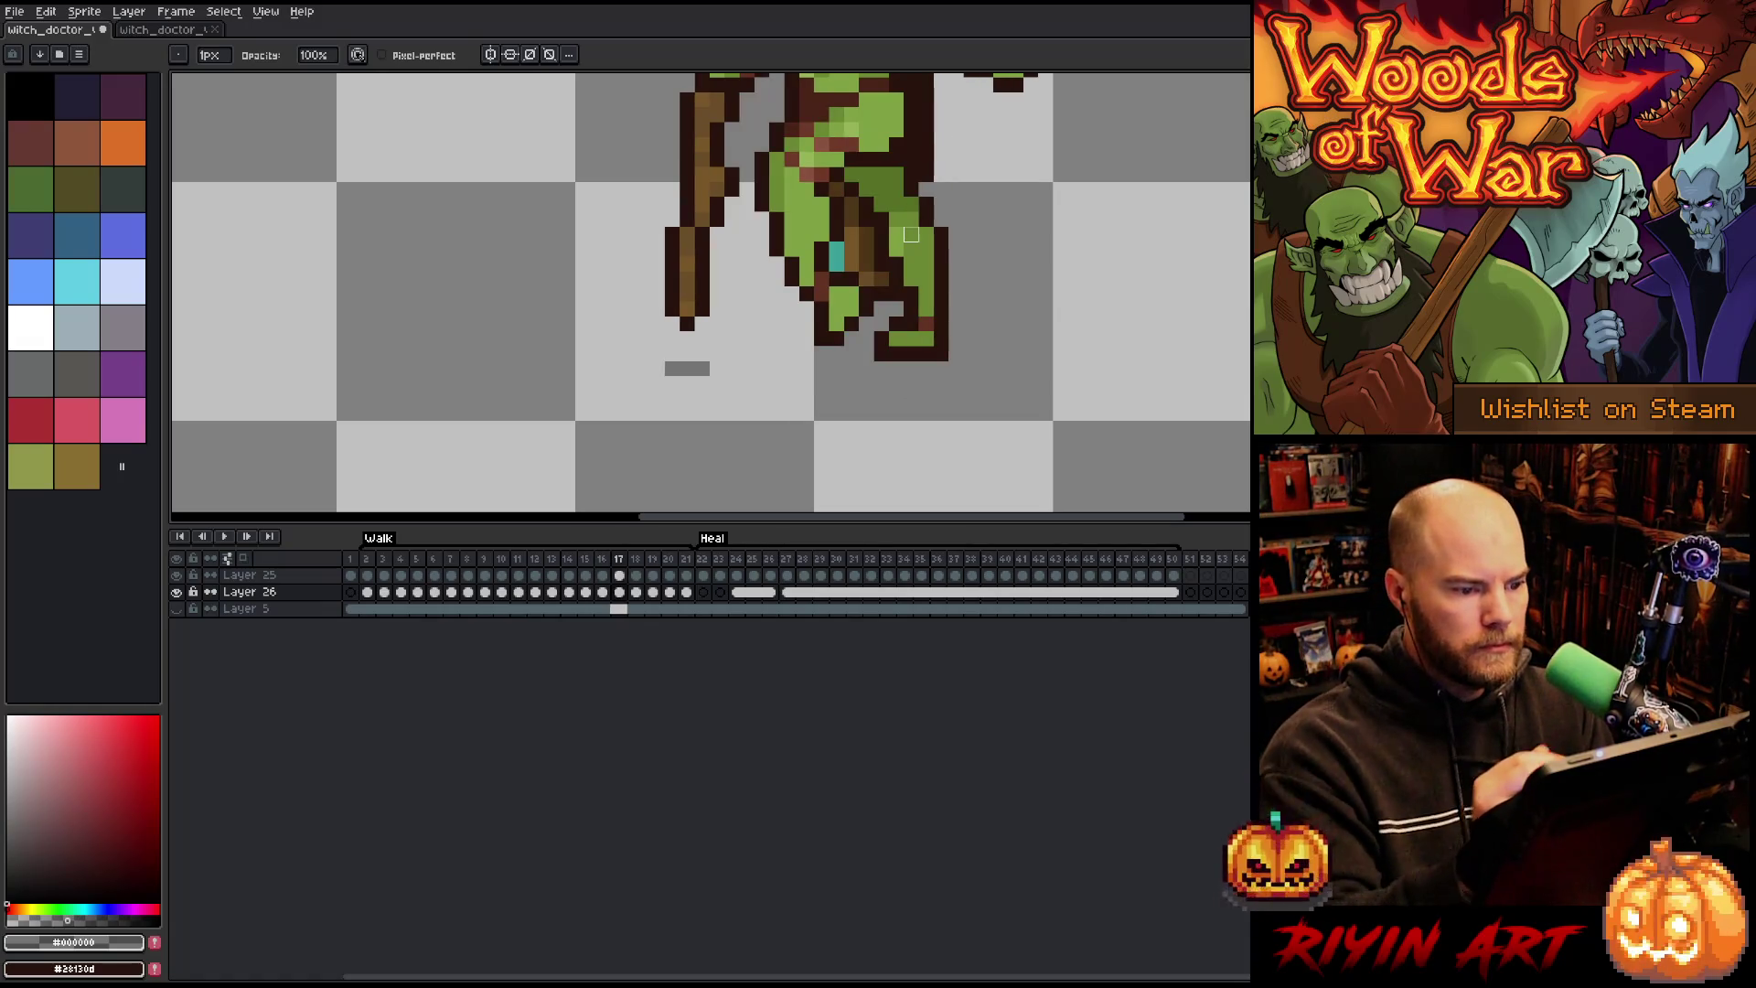
Step: On walk frame 17, extend the foot shadow one pixel left after undoing a misplaced block
key("b")
mouse_move(821, 368)
left_mouse_down()
mouse_move(802, 368)
mouse_move(905, 368)
mouse_move(792, 384)
left_mouse_up()
key("ctrl+z")
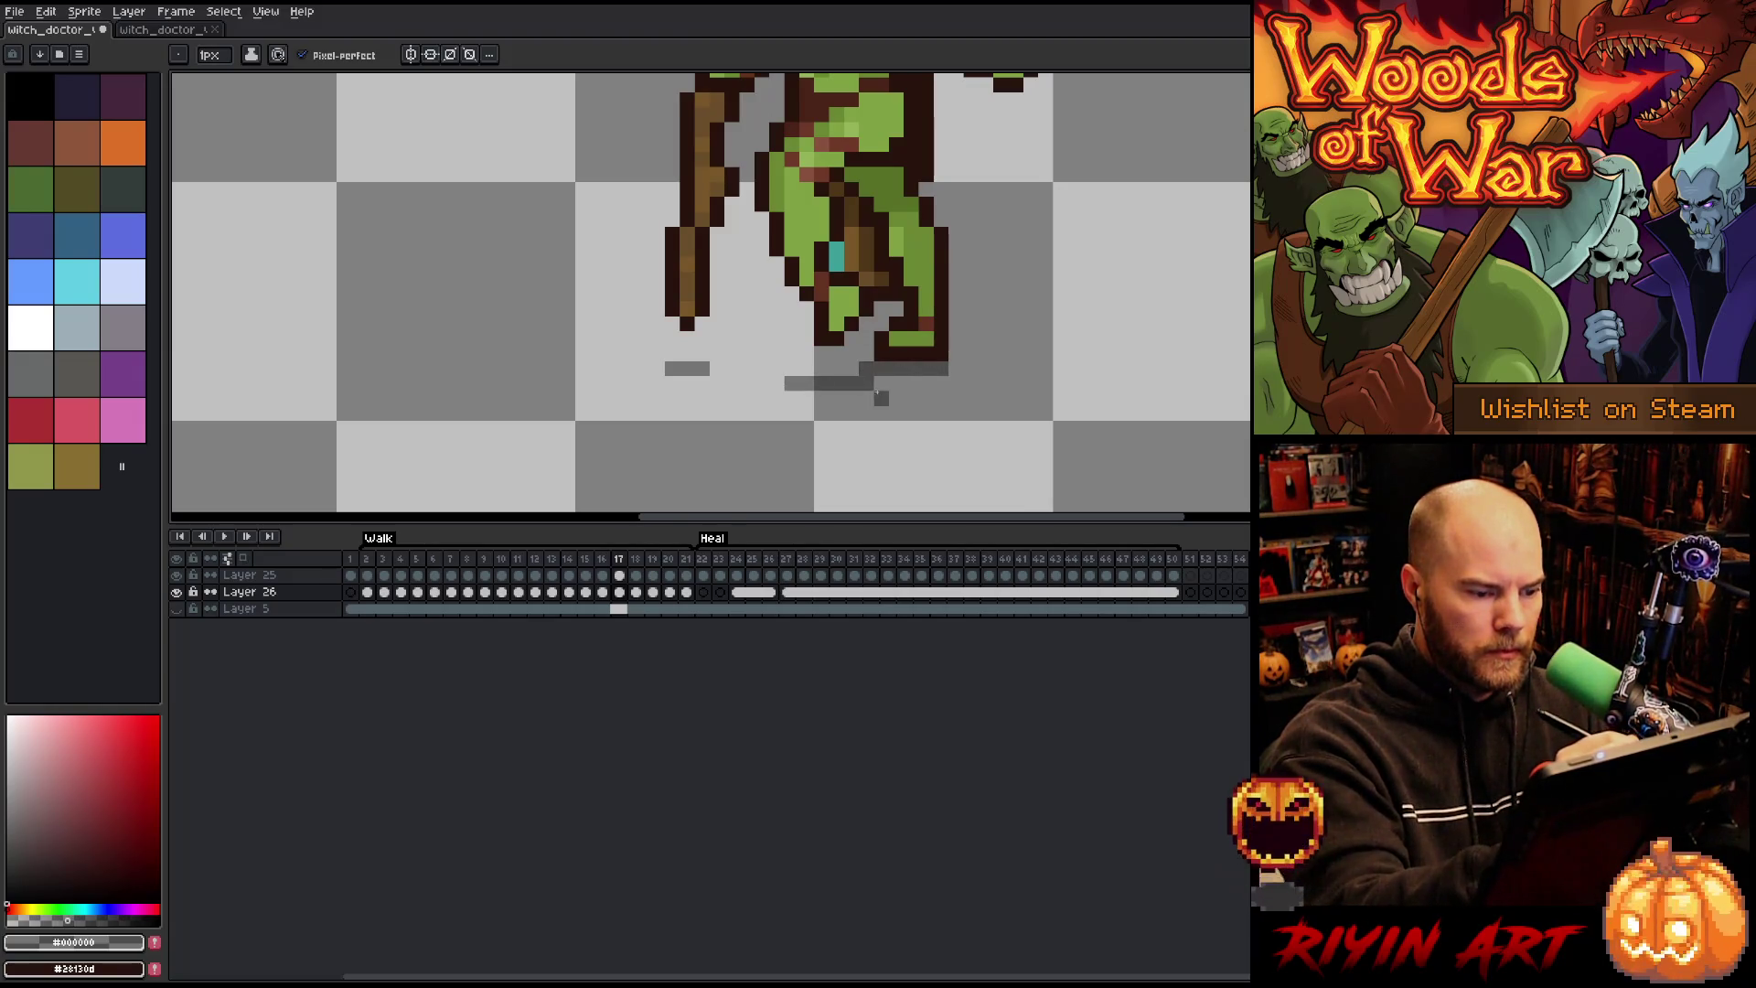
key("Left")
key("Right")
key("Left")
key("Right")
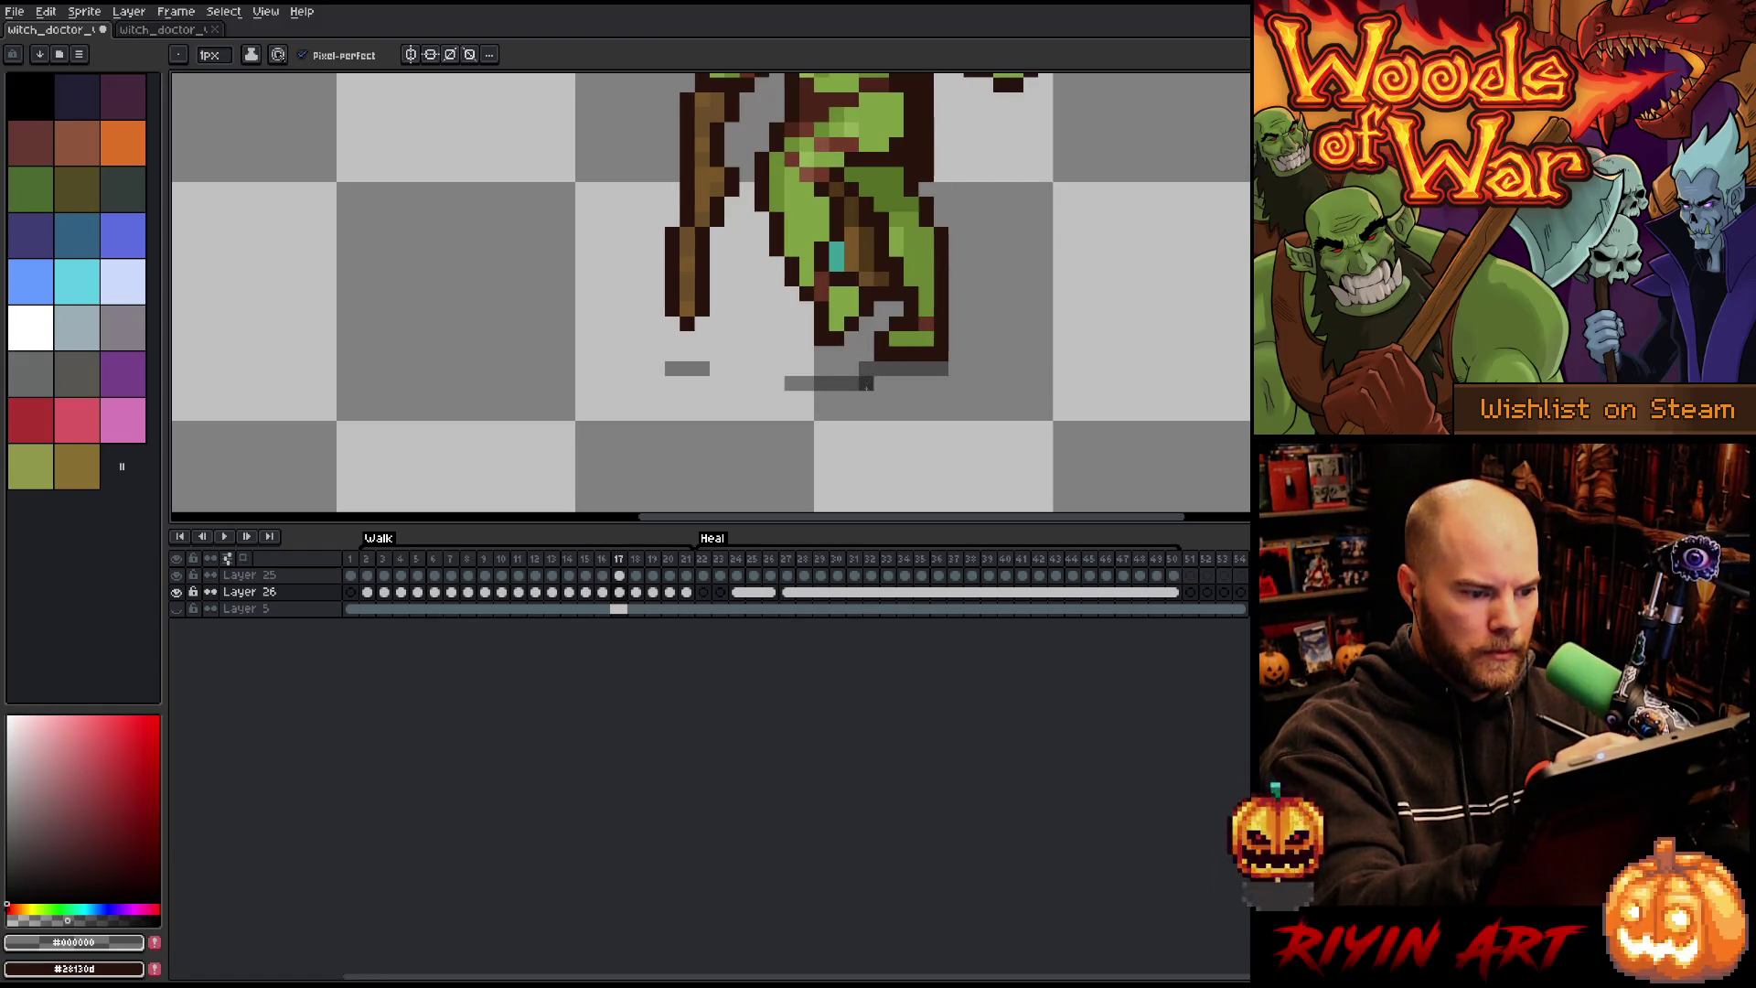
left_click(851, 368)
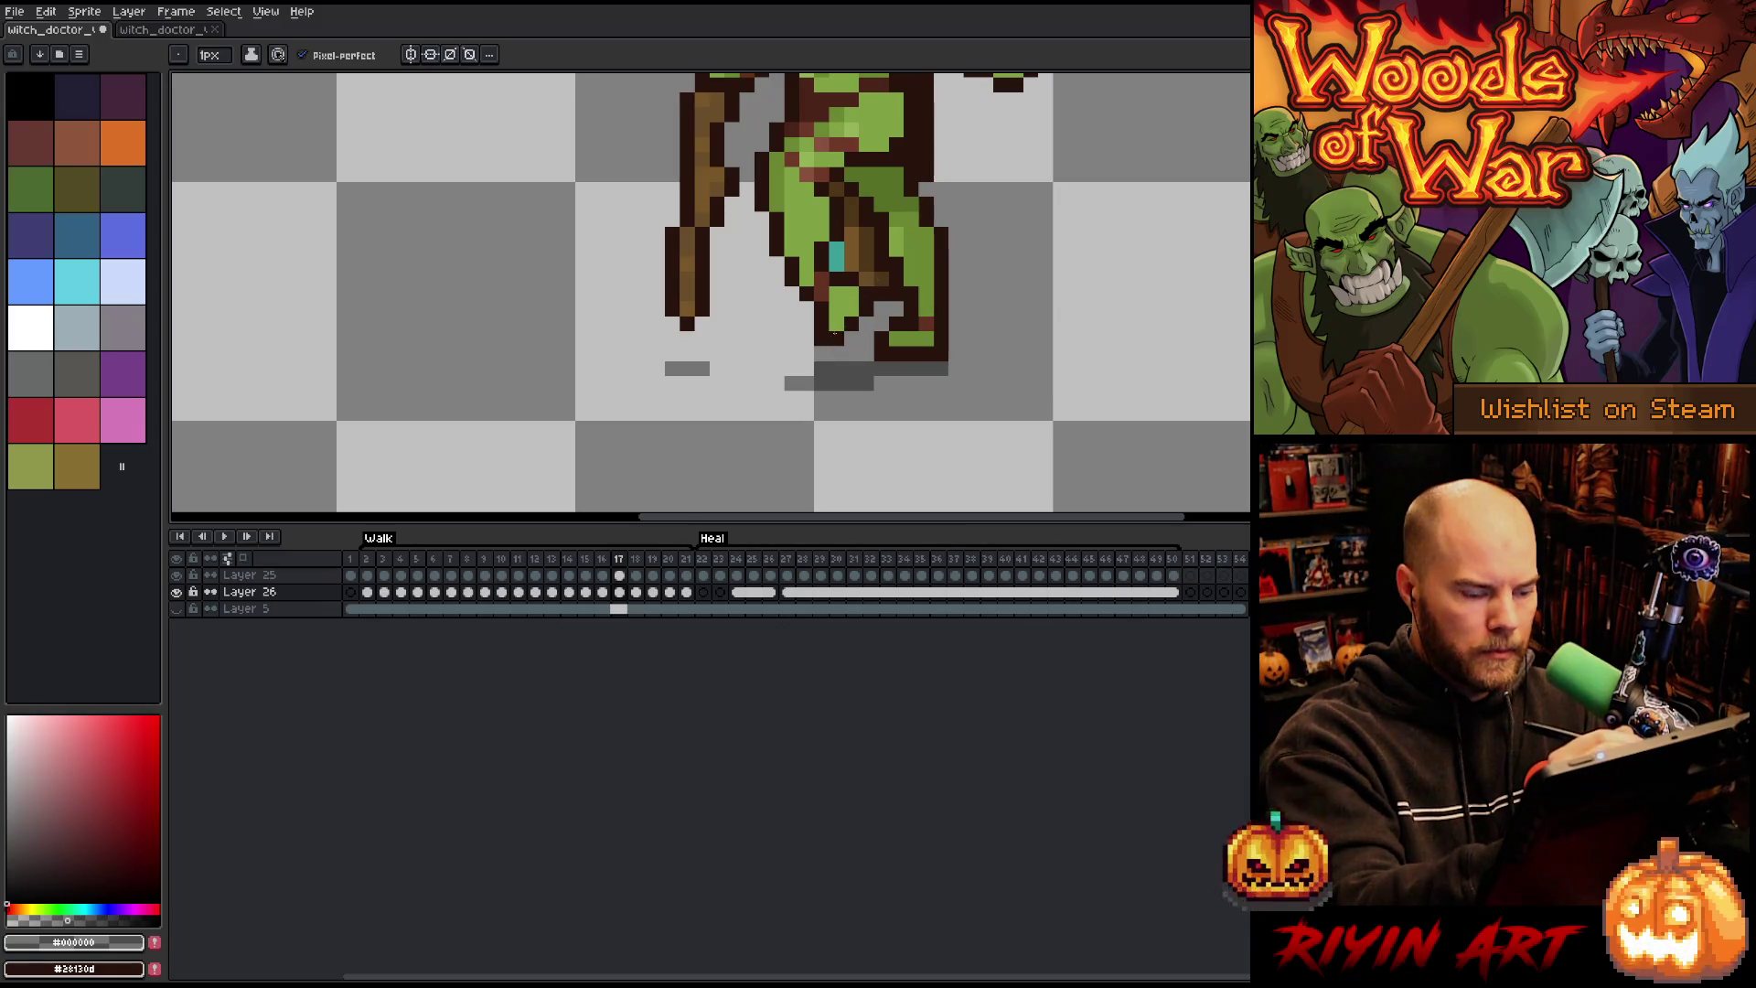
Step: On frame 18, extend the foot shadow leftward and add a shadow strip under the right foot
key("Right")
left_click_drag(804, 382, 747, 370)
mouse_move(895, 367)
left_mouse_down()
mouse_move(942, 367)
mouse_move(836, 369)
left_mouse_up()
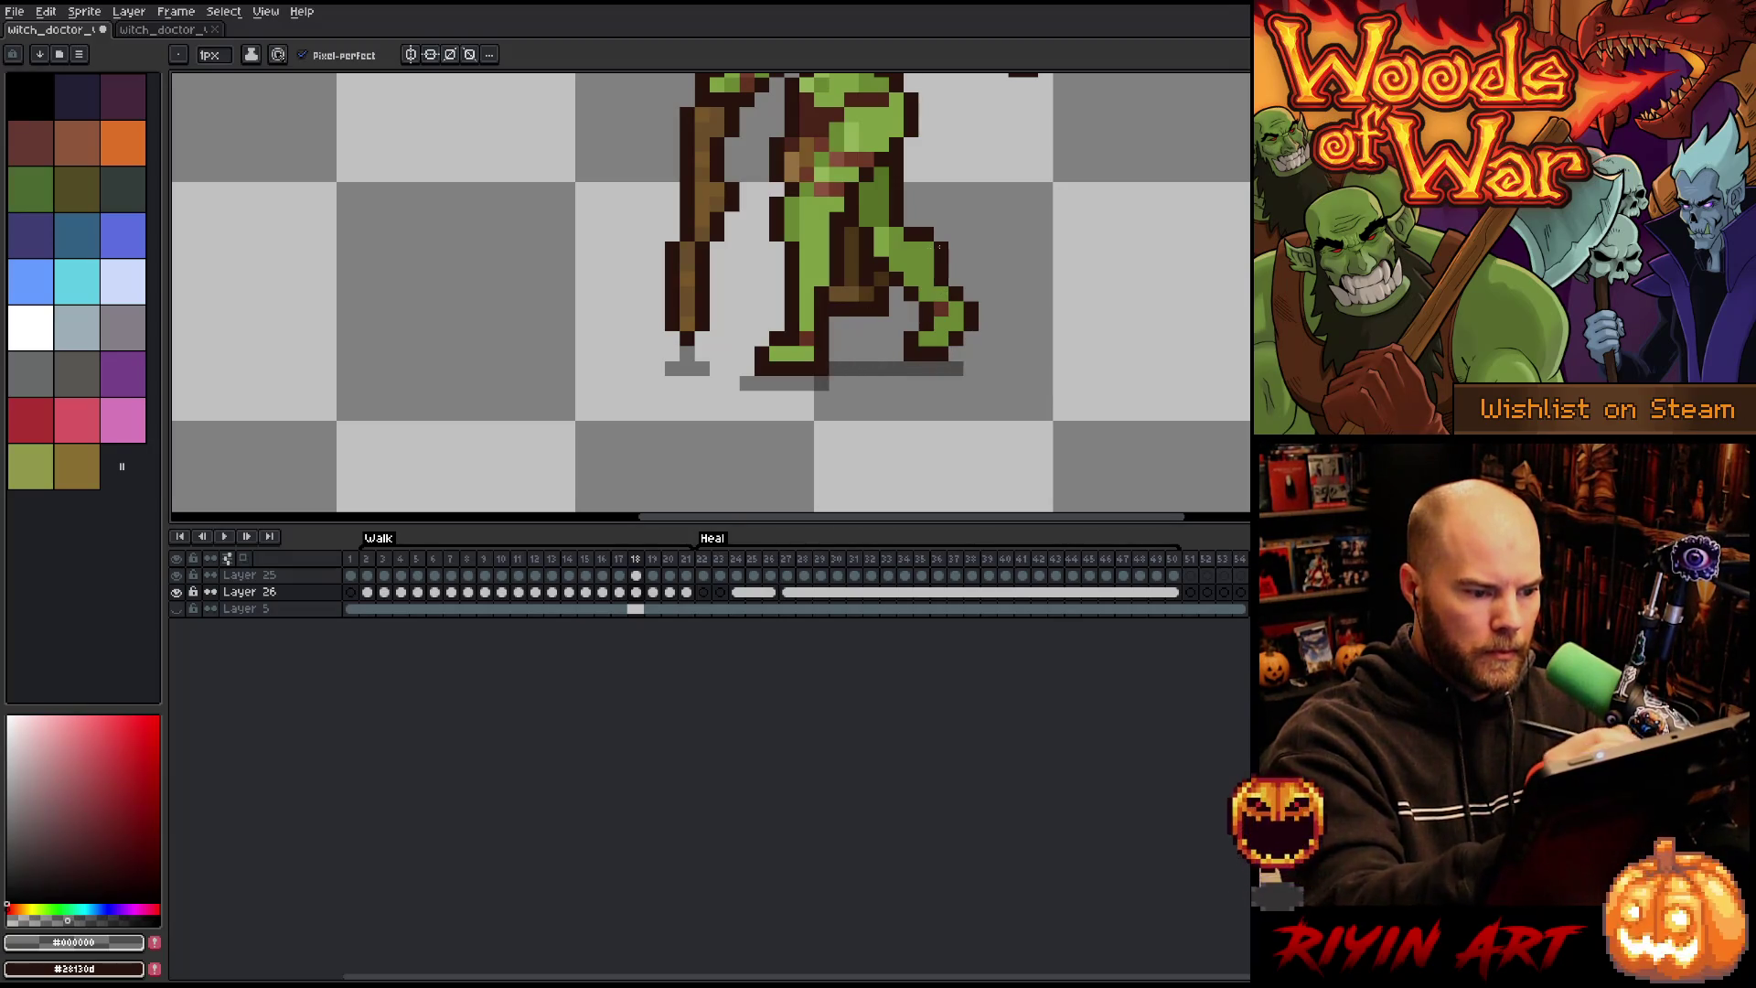
left_click(970, 368)
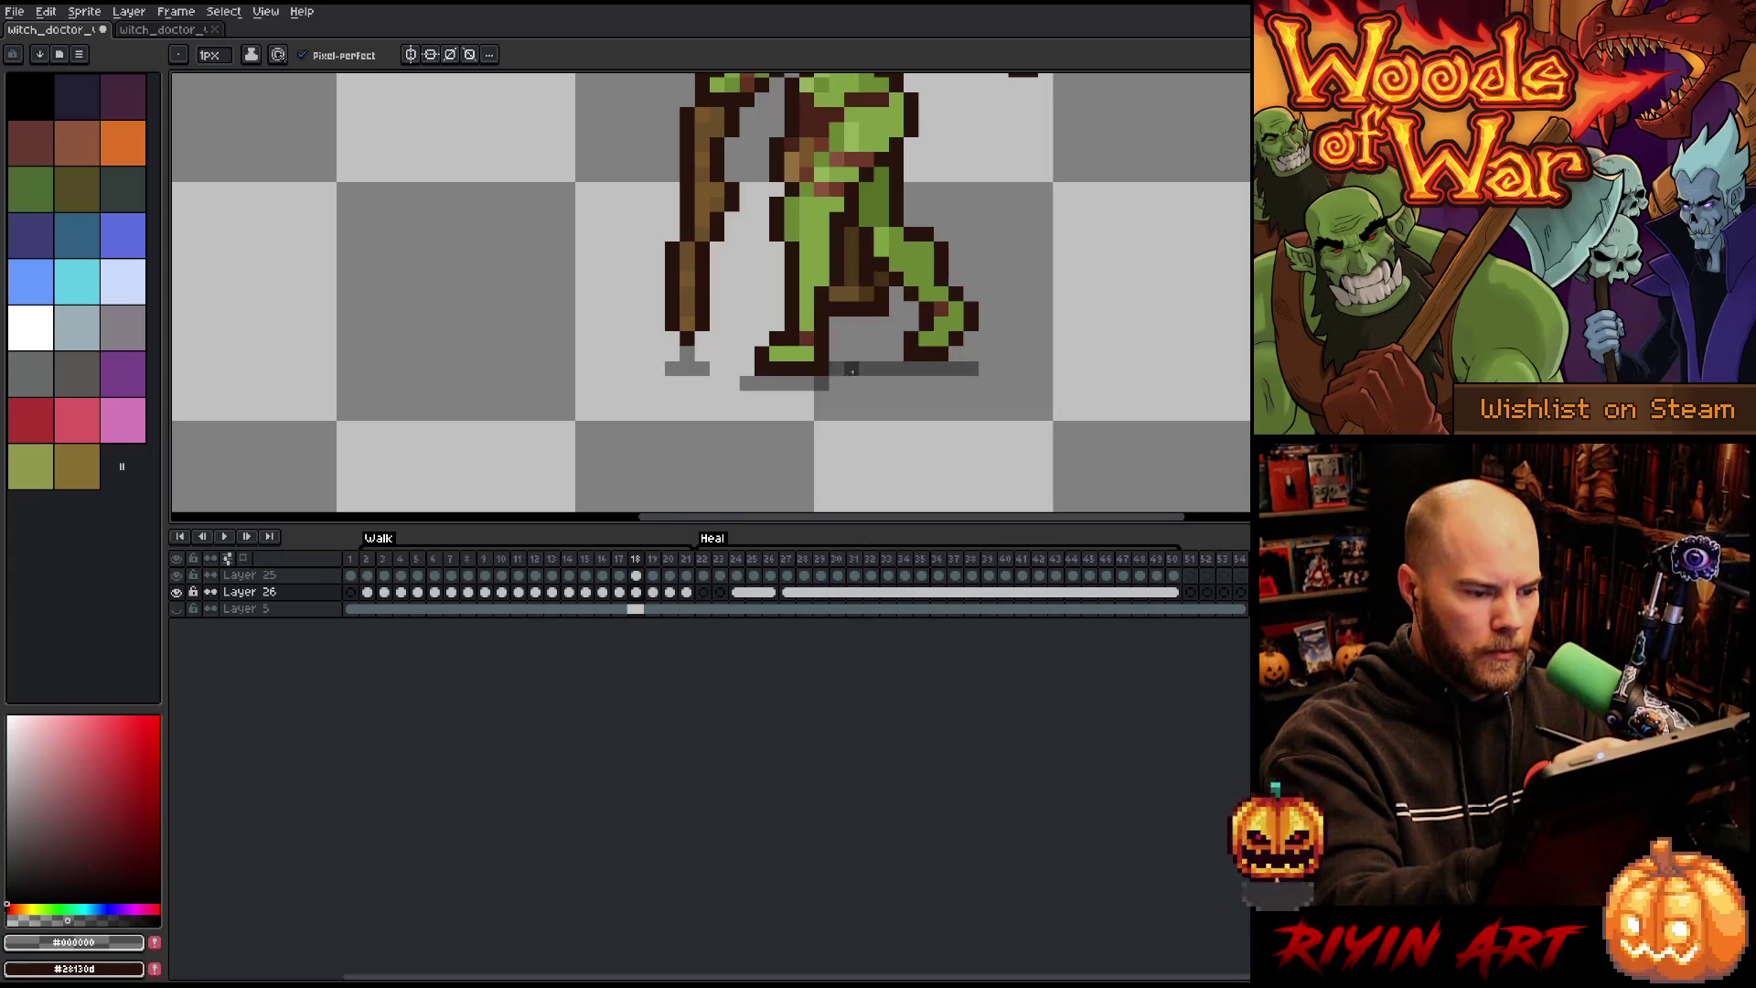
Step: On frame 19, paint grey shadow strips under both feet, trimming the leftmost pixel
key("period")
left_click_drag(850, 384, 763, 384)
key("e")
left_click(762, 384)
key("b")
left_click_drag(971, 369, 866, 368)
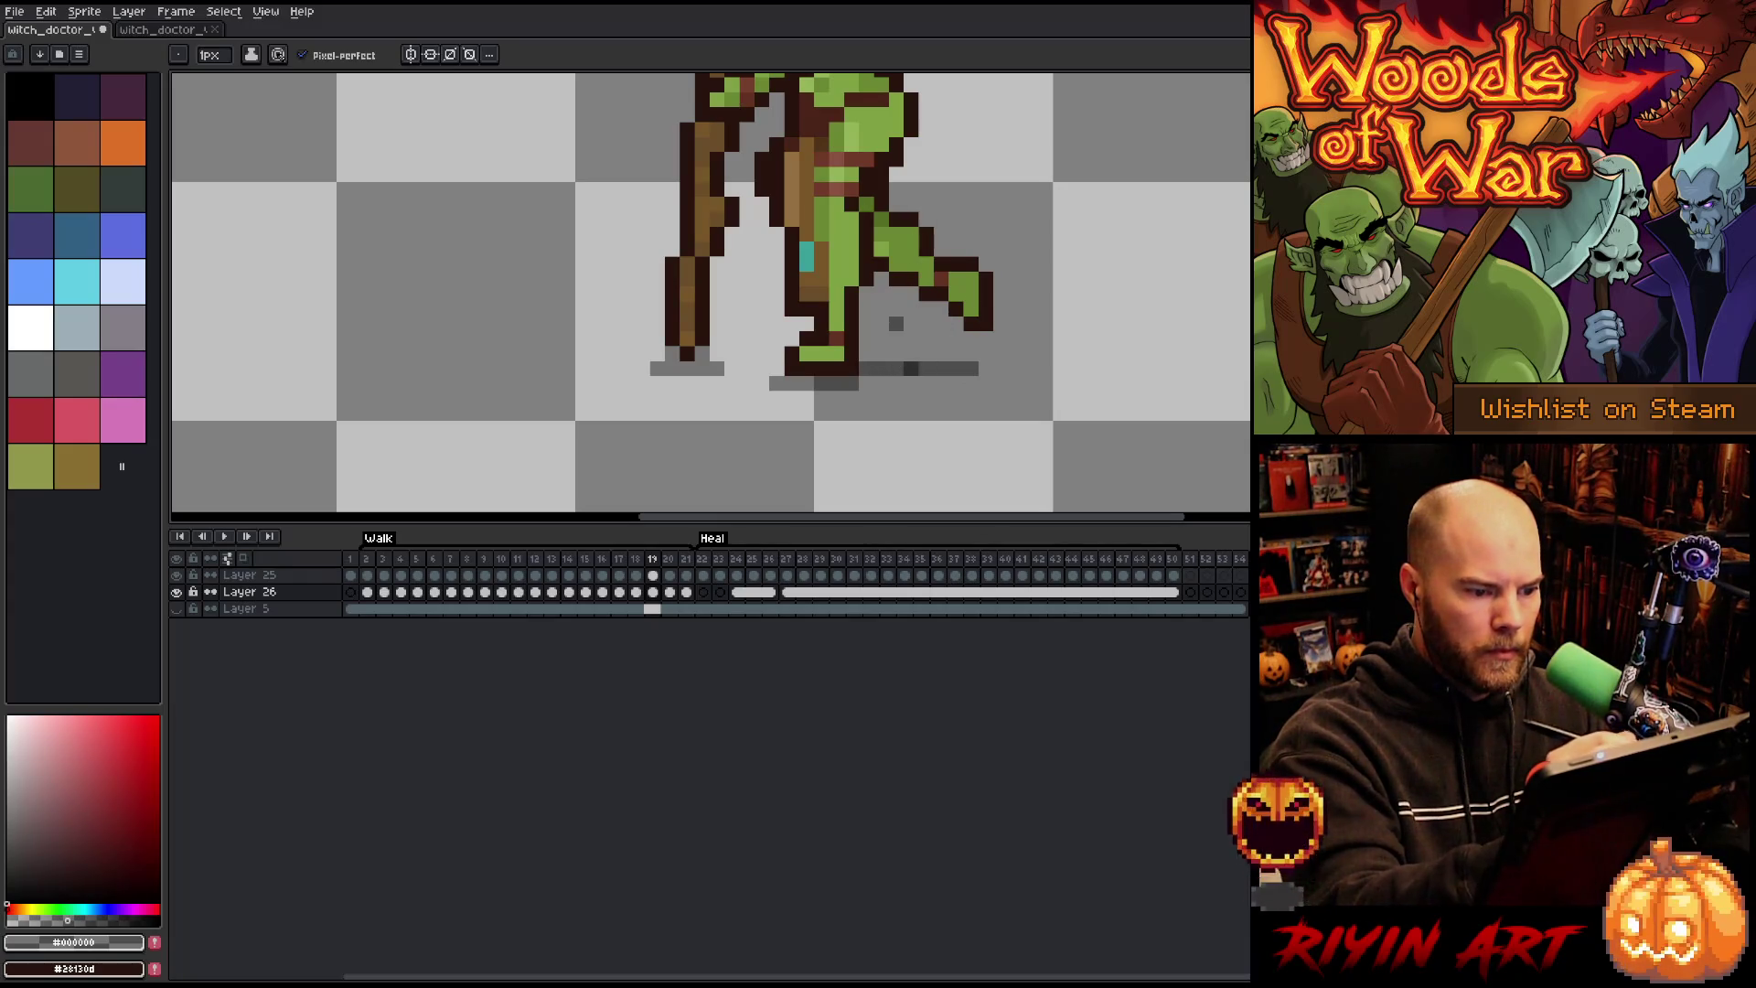
key("Left")
key("Right")
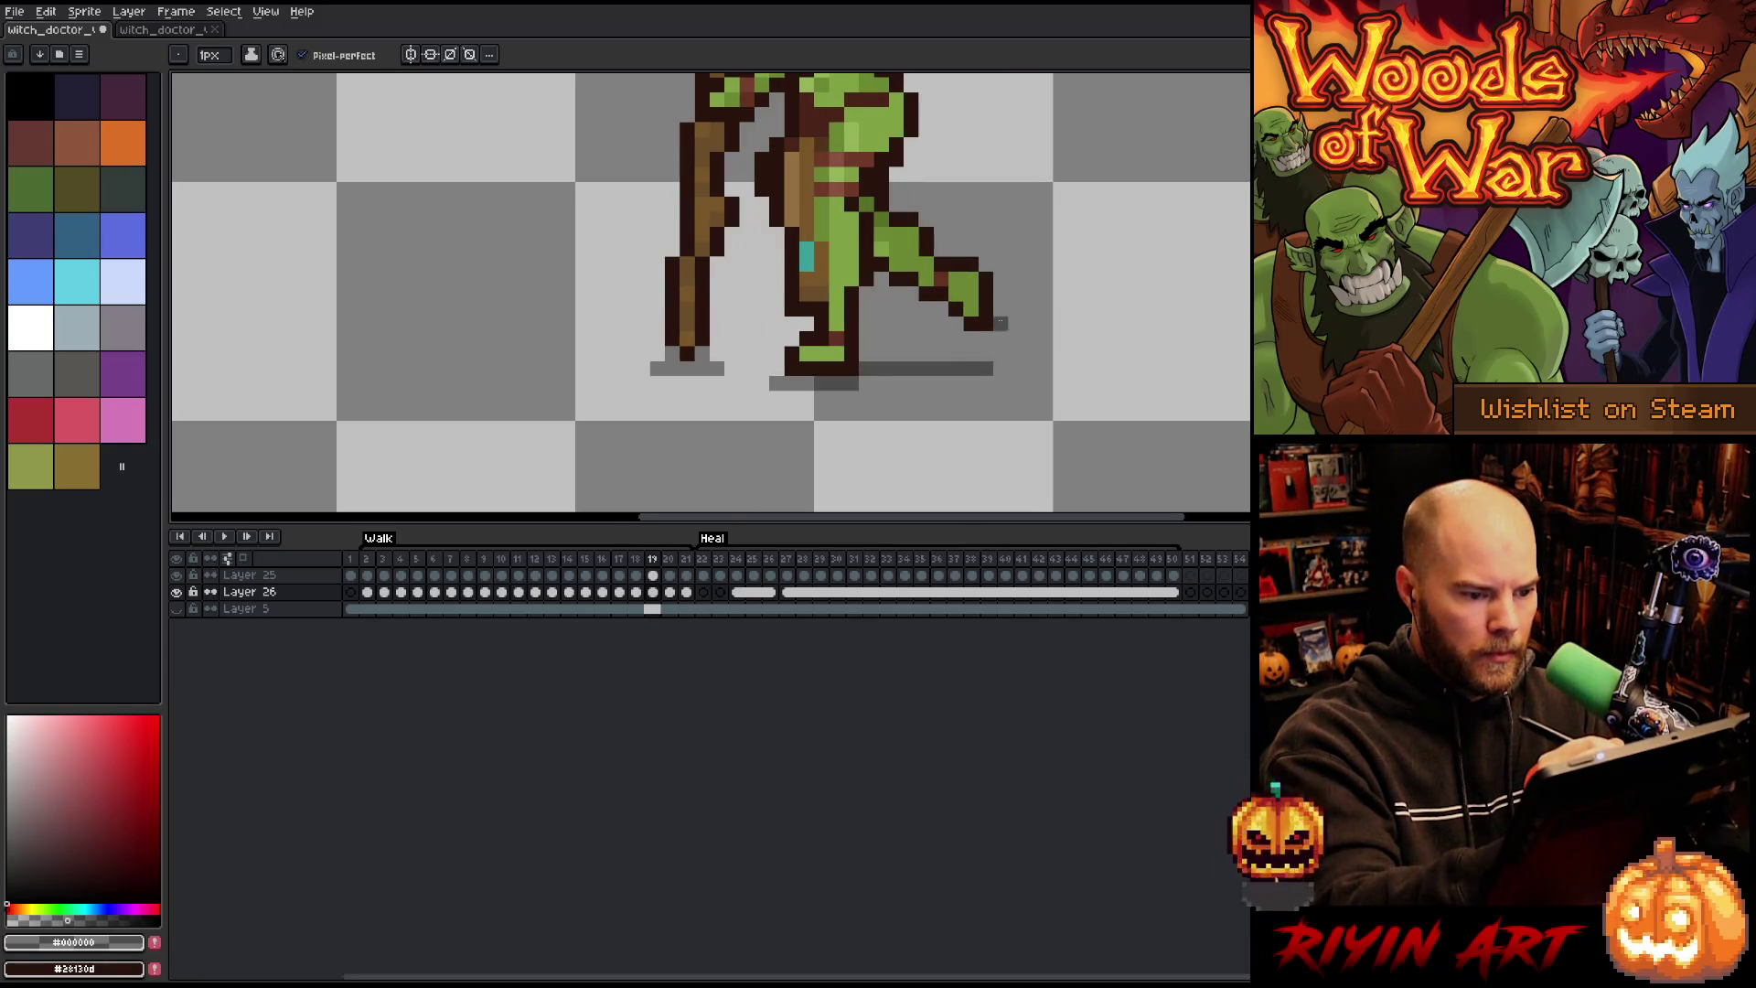
Step: On frame 20, extend the right foot's shadow further left
key("Right")
left_click_drag(964, 368, 801, 384)
left_click(881, 384)
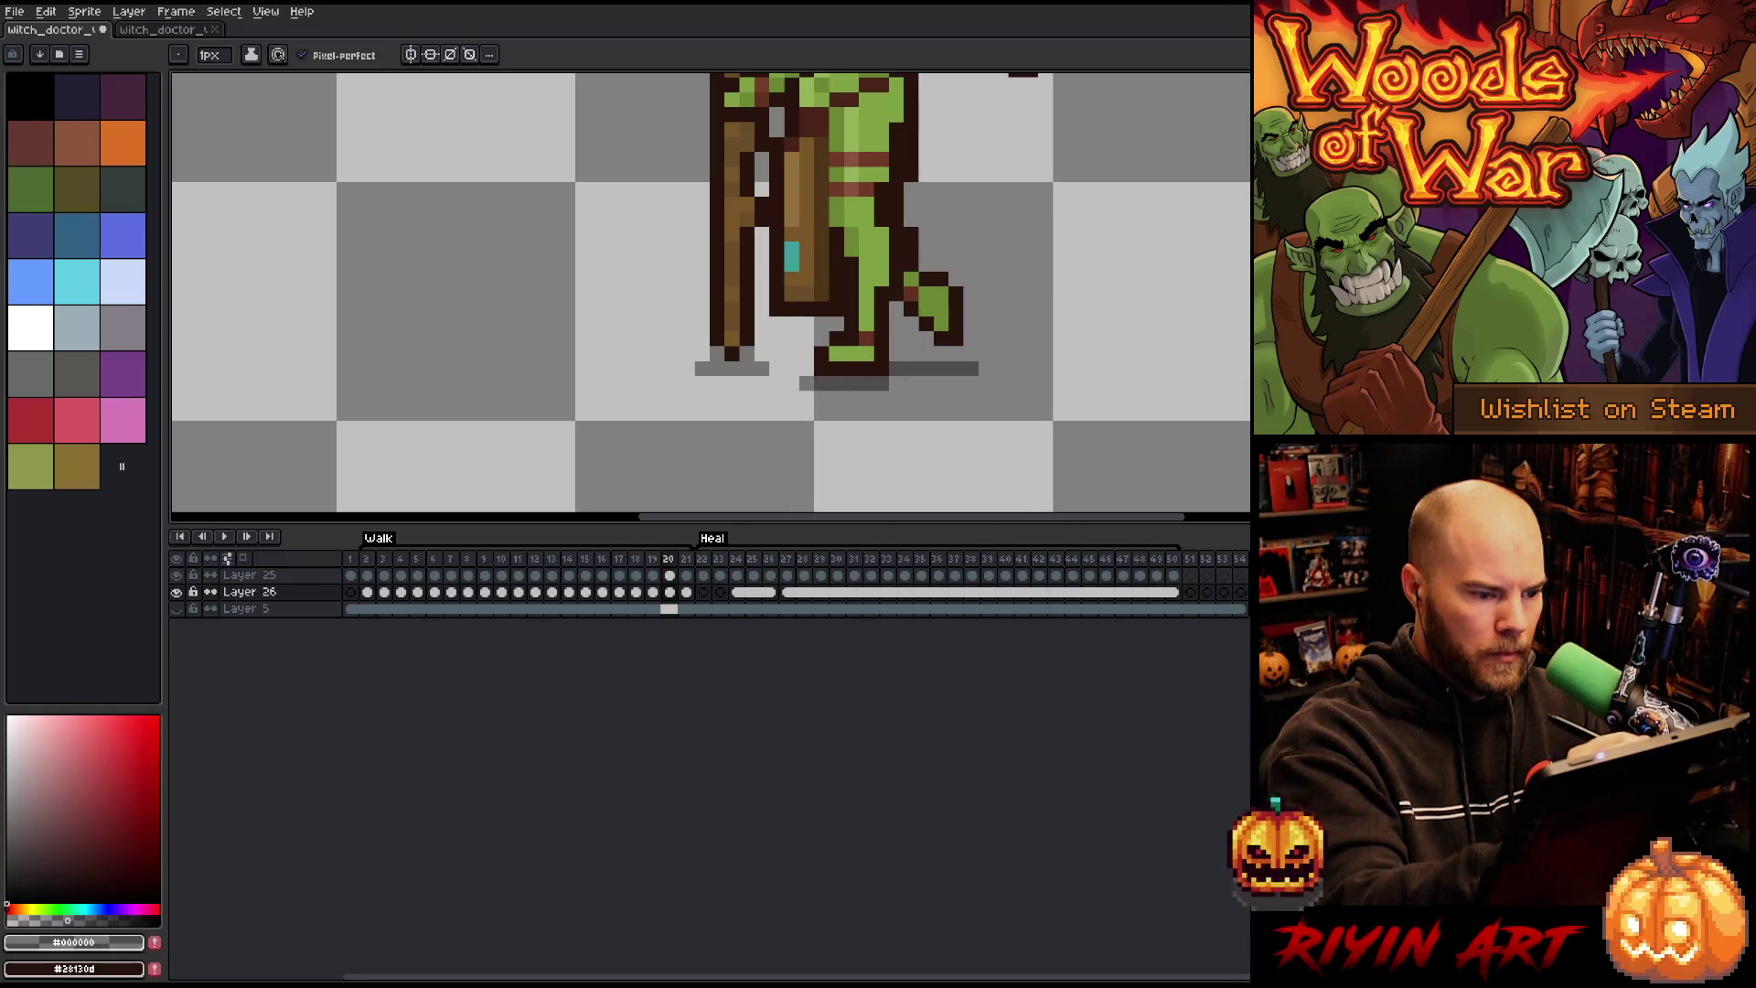
Step: Play the walk cycle to review the new foot shadows
key("Right")
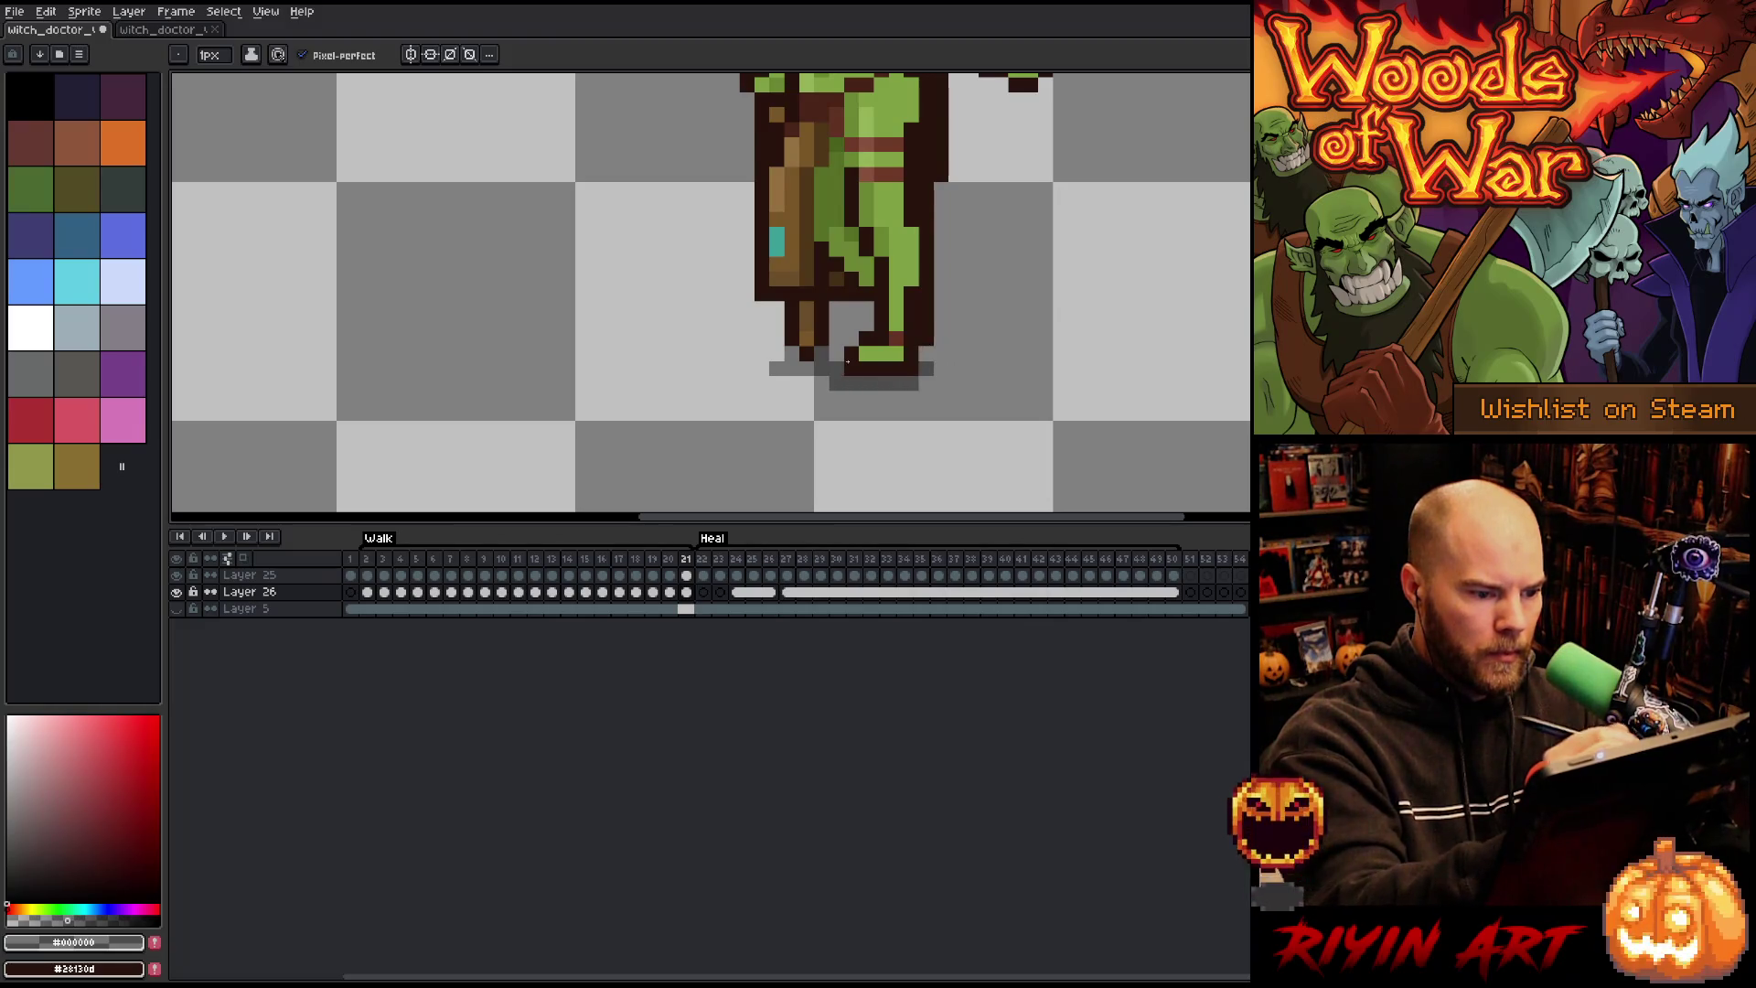
key("Right")
key("Left")
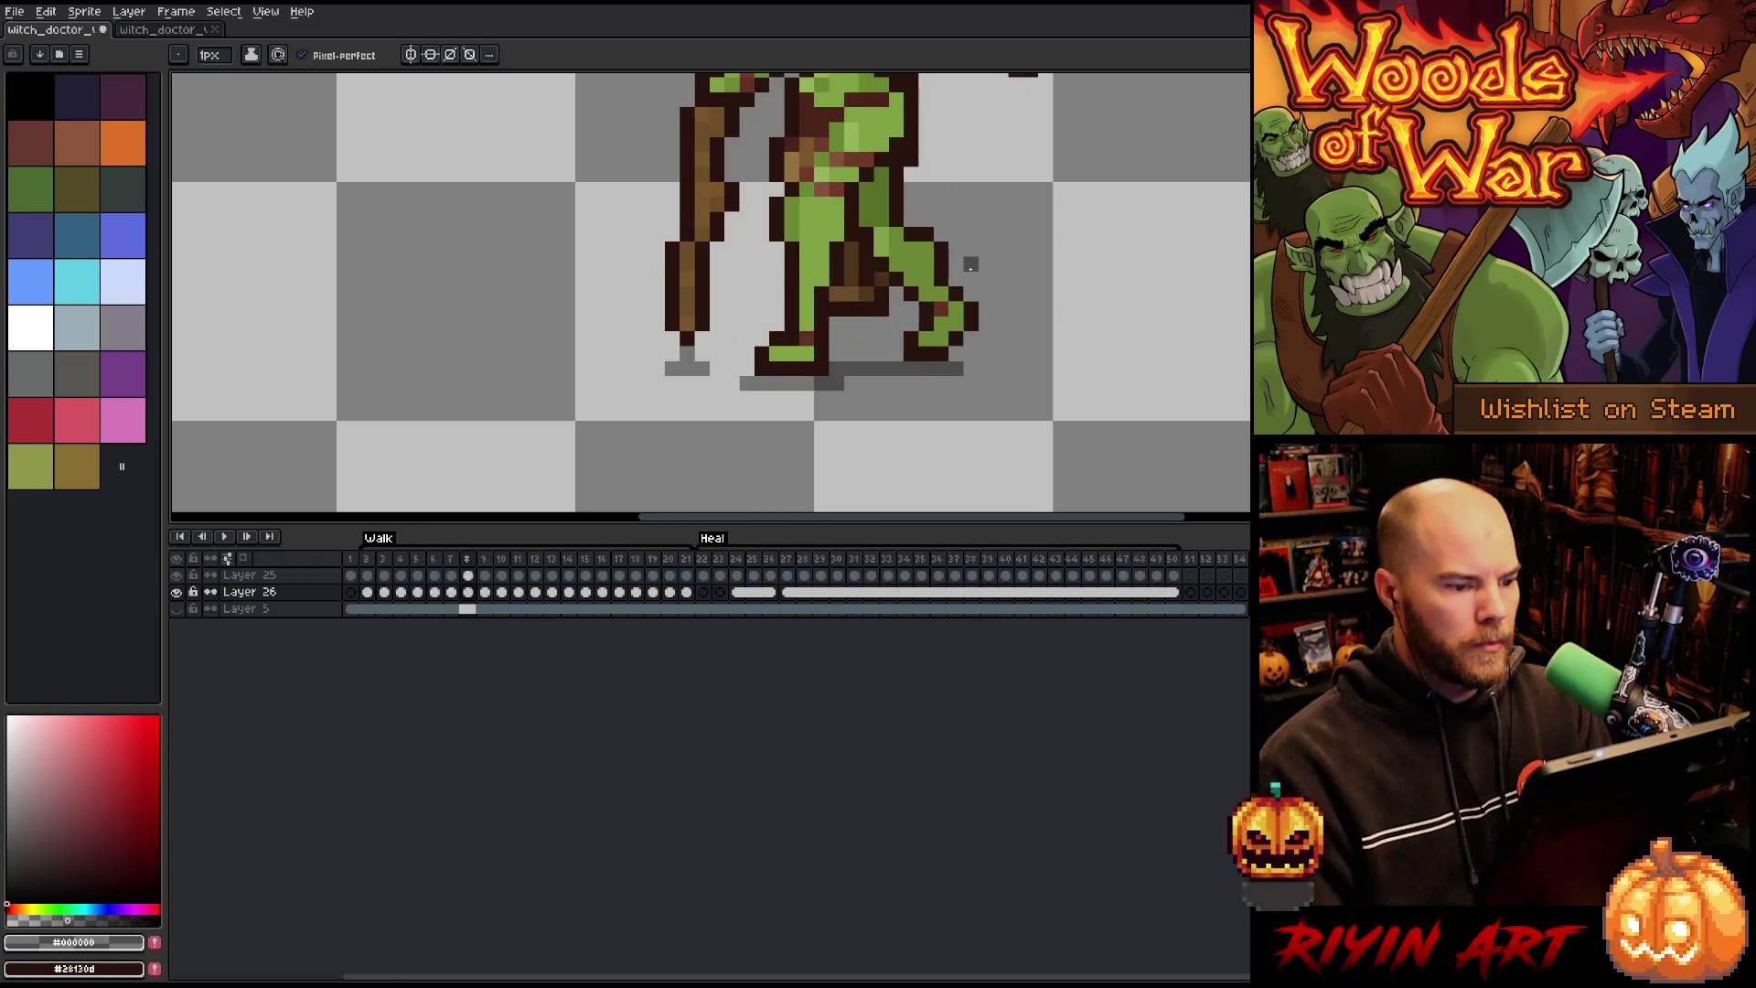
key("Return")
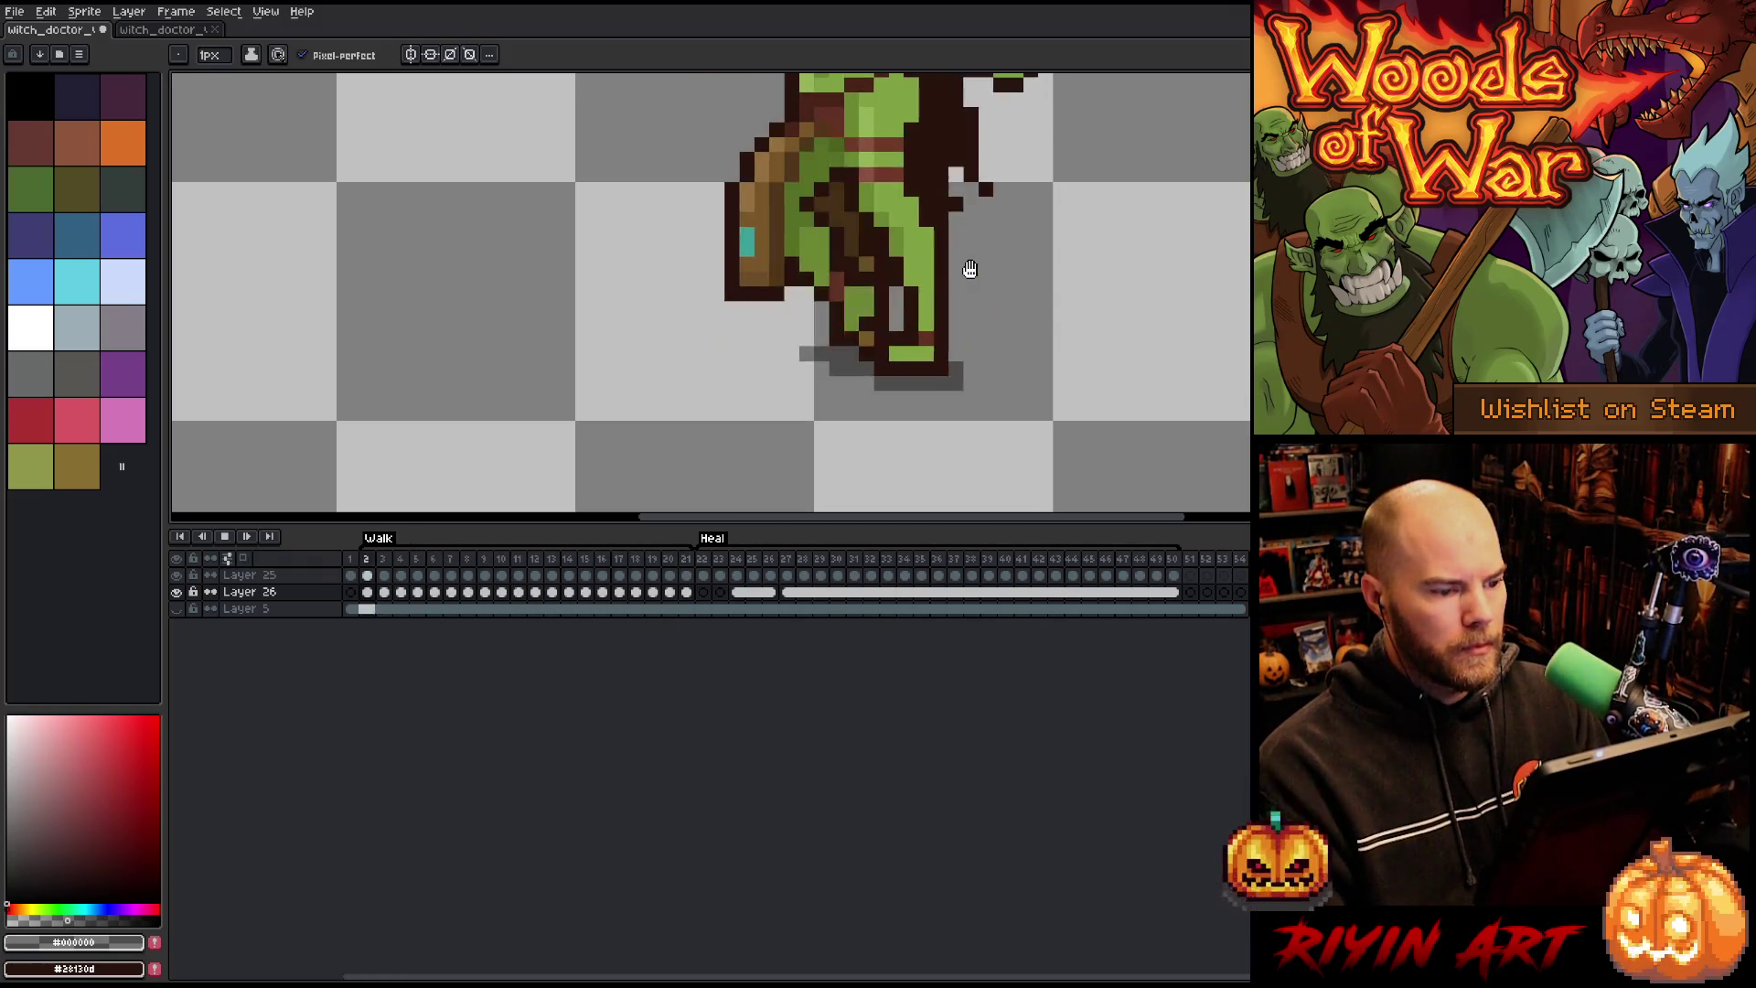
Step: Jump to frame 22, the first Heal frame, zoomed in on the lower body
scroll(674, 353, "down", 4)
scroll(655, 227, "up", 2)
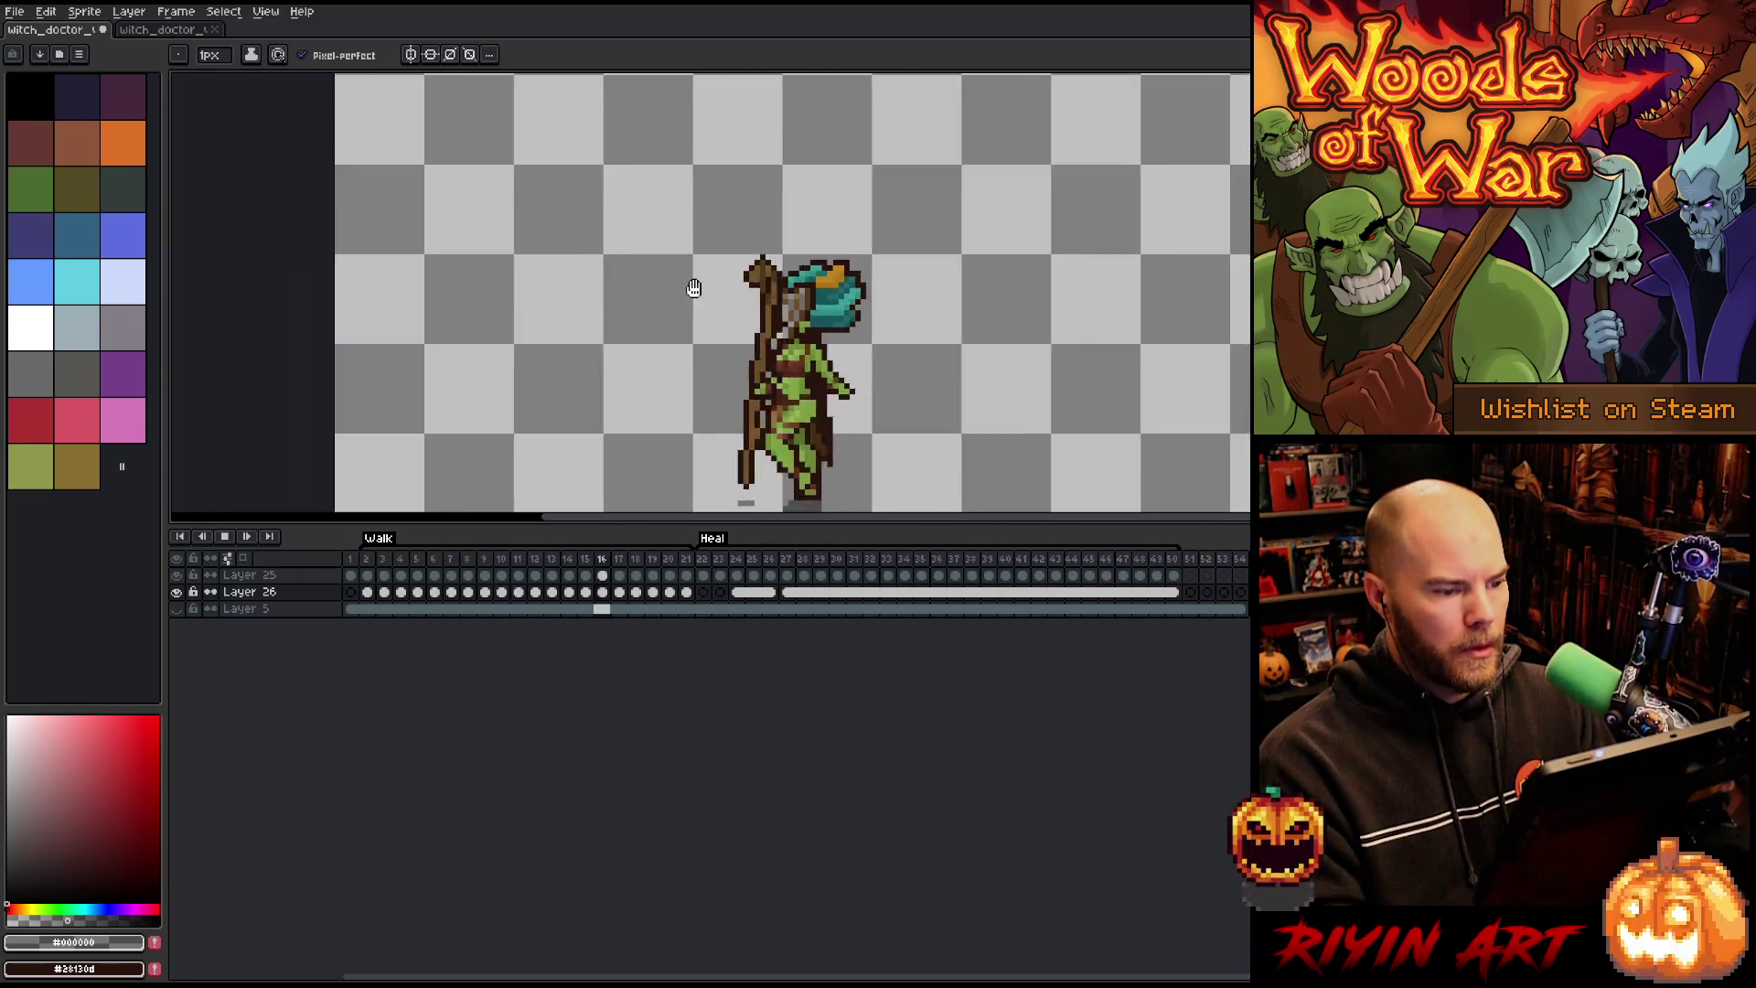
scroll(694, 288, "down", 2)
scroll(698, 243, "up", 2)
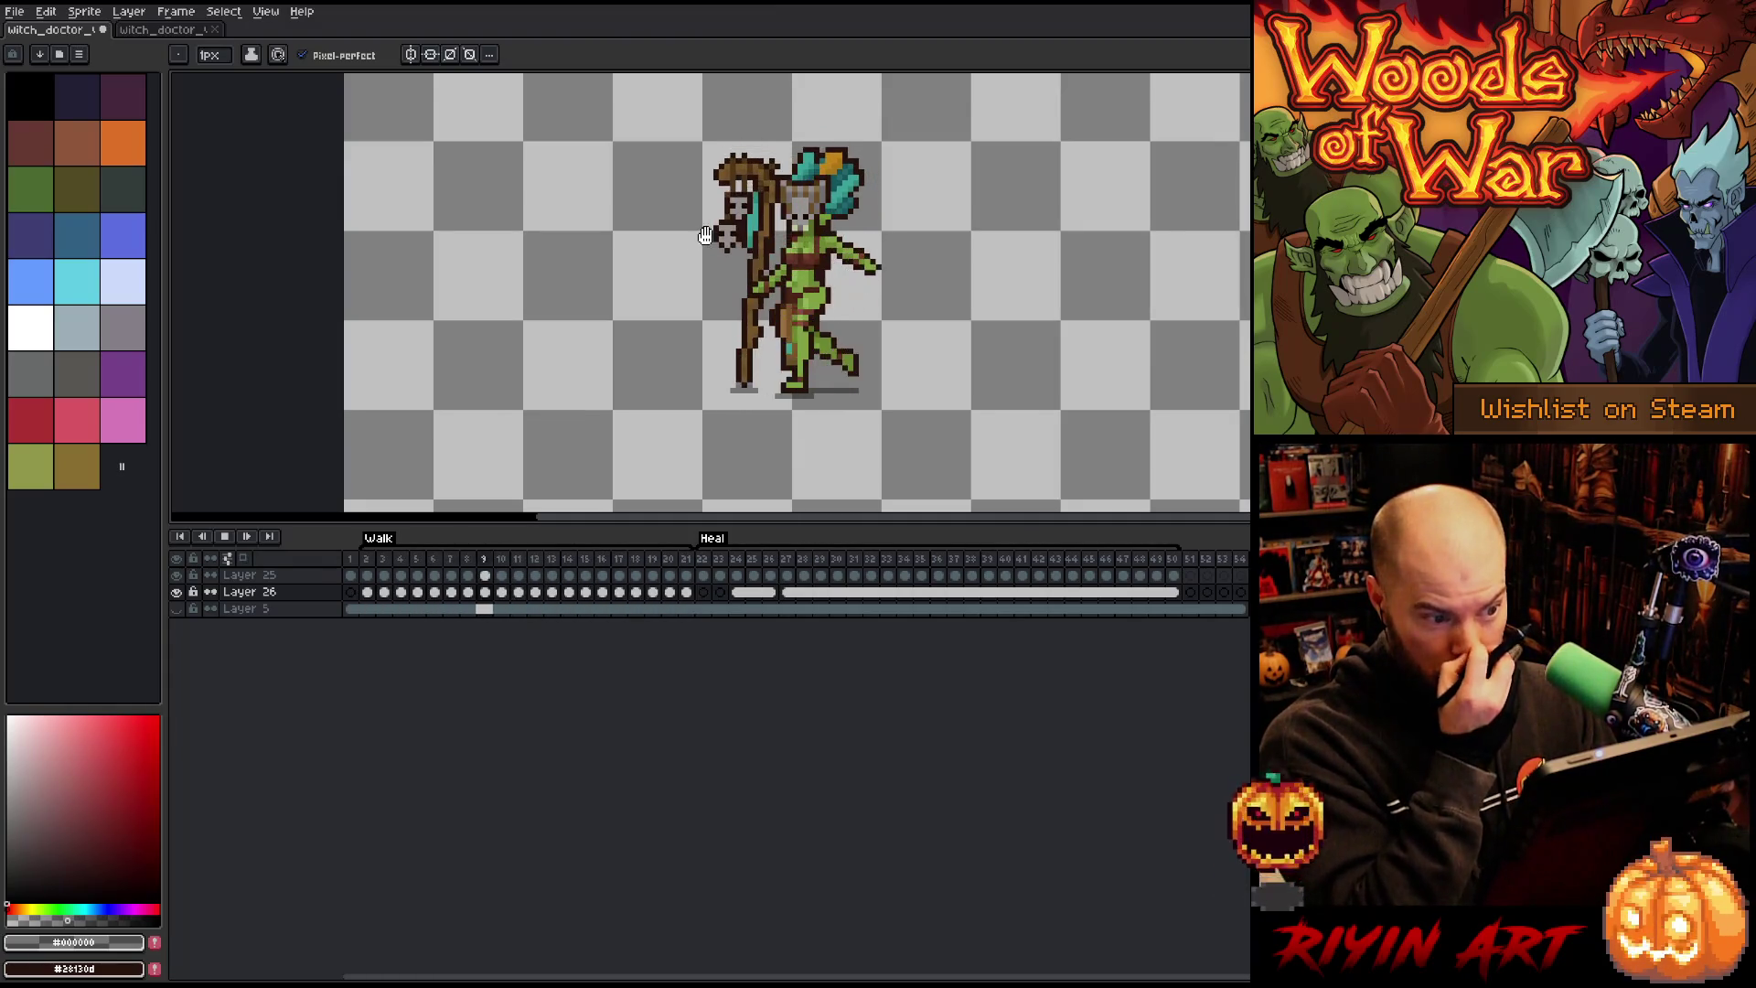
left_click(712, 595)
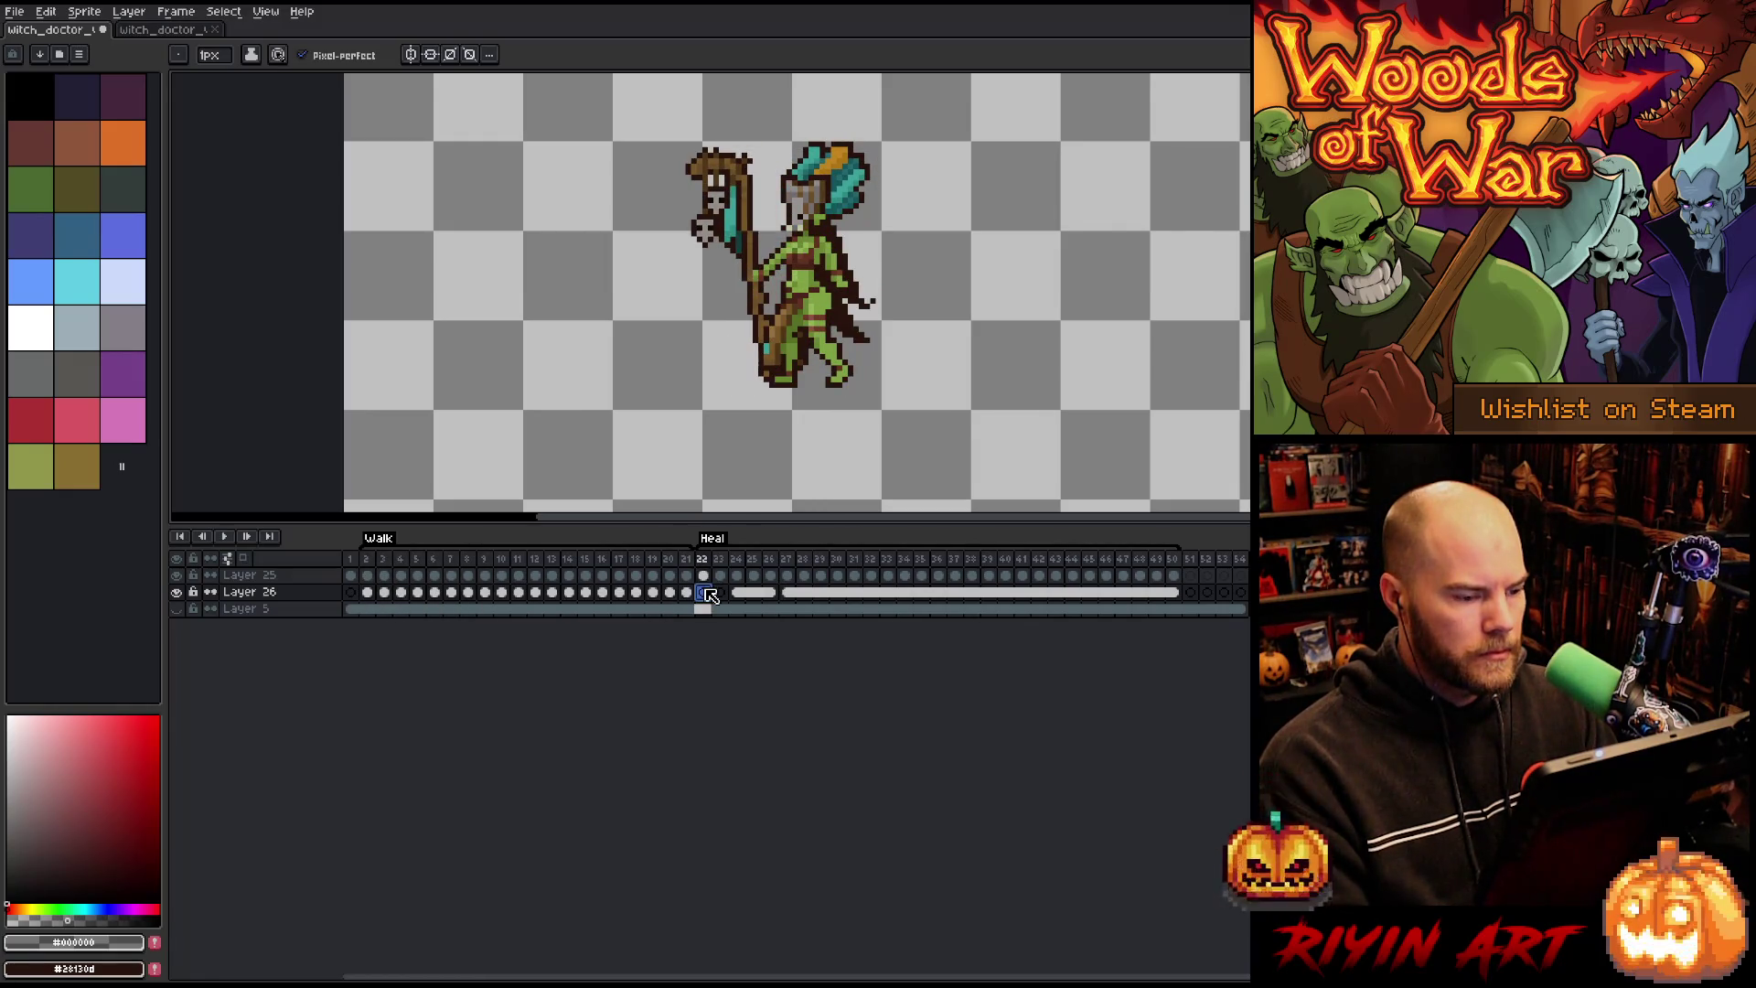
scroll(796, 366, "up", 3)
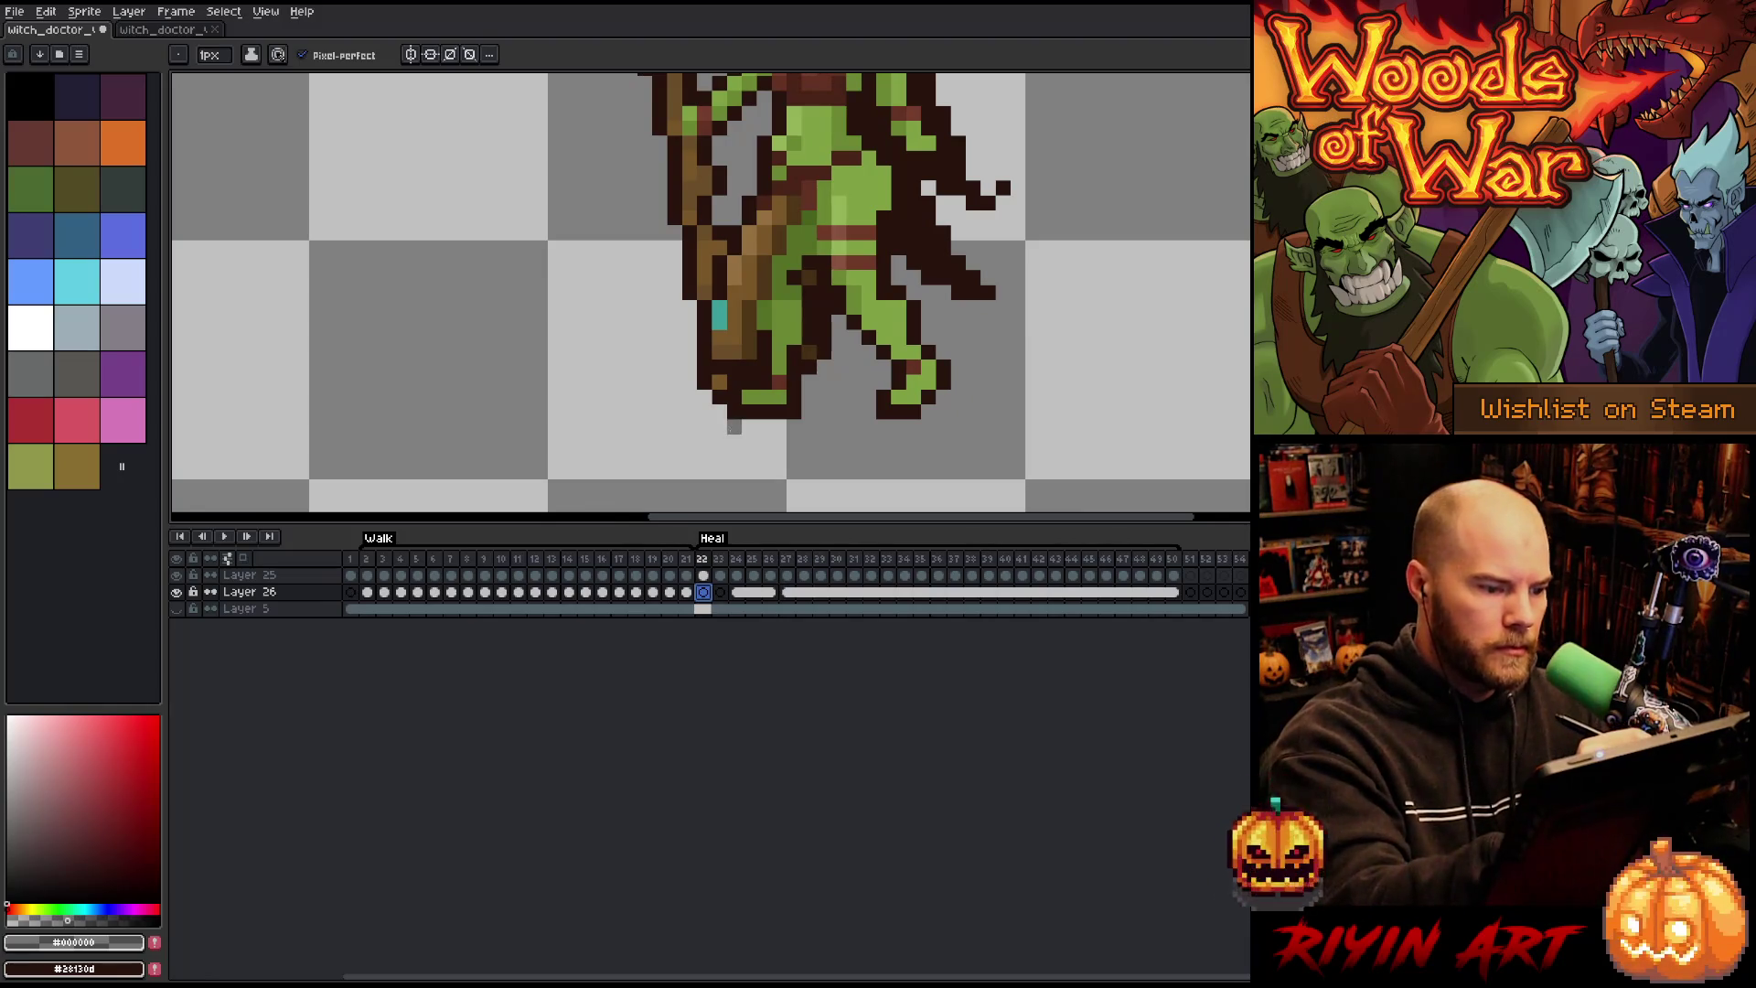
Step: On Heal frame 22, paint a grey shadow line under the feet, extending it under the right foot
left_click_drag(735, 426, 764, 427)
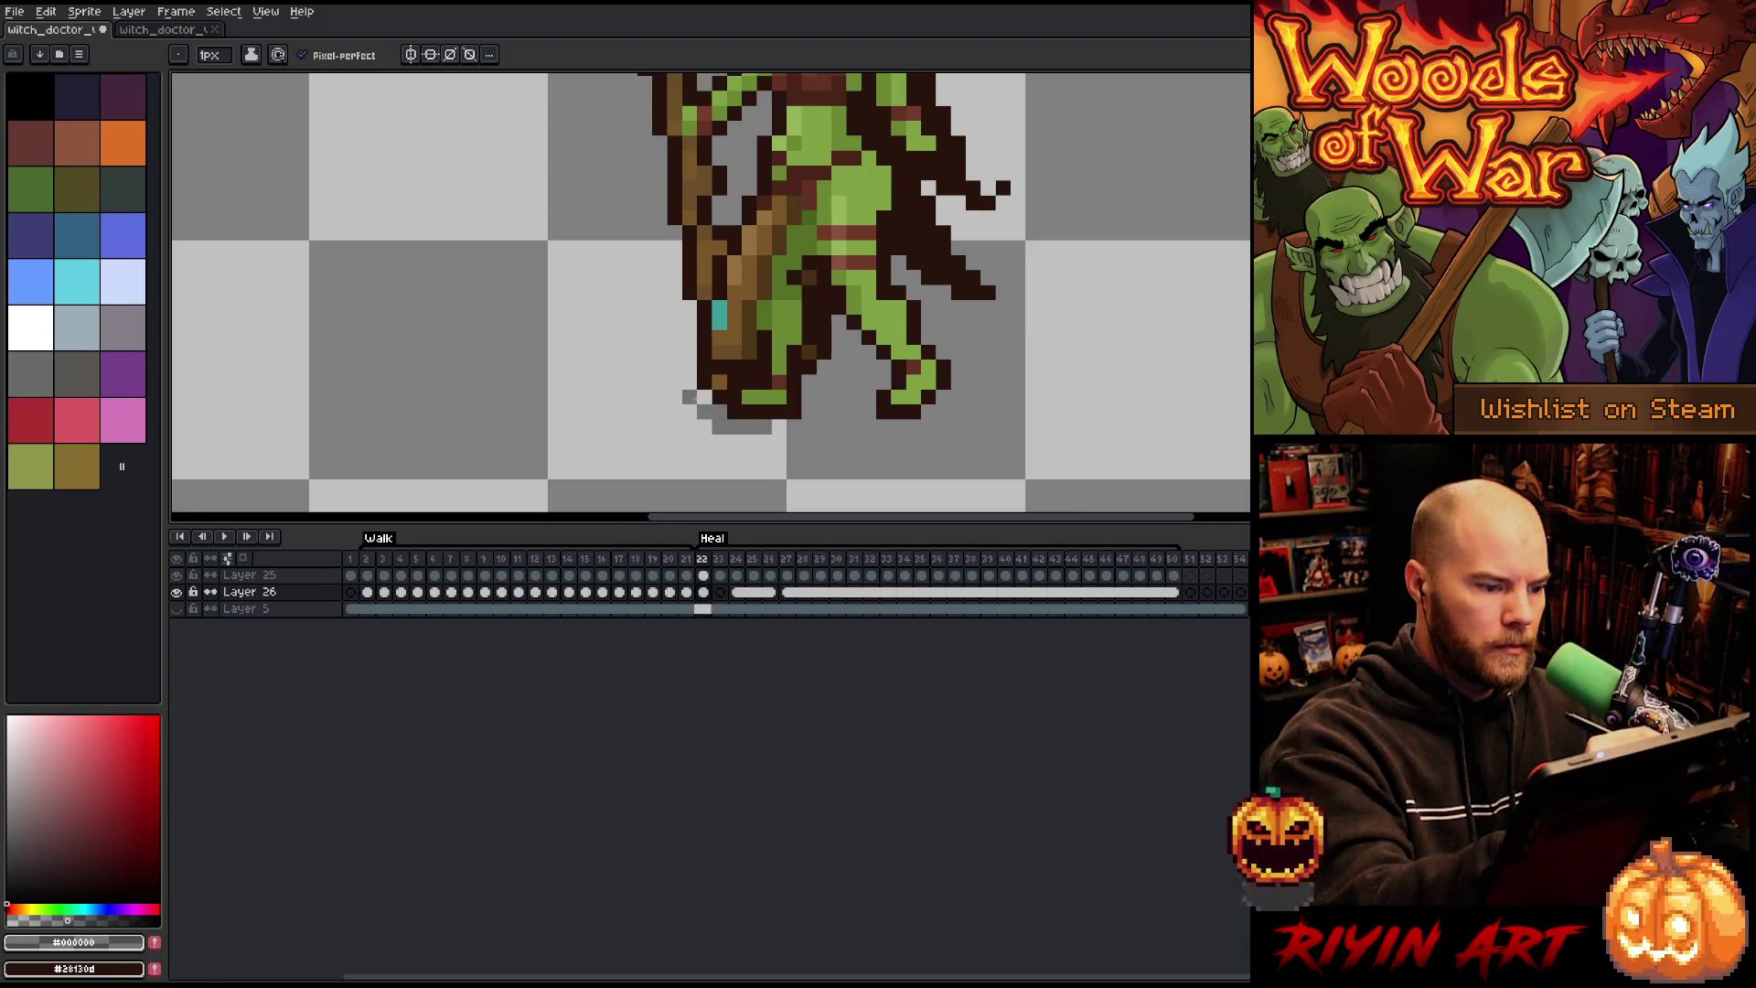
left_click(779, 426)
mouse_move(839, 397)
left_mouse_down()
mouse_move(823, 412)
mouse_move(864, 395)
left_mouse_up()
left_click(869, 412)
left_click(809, 412)
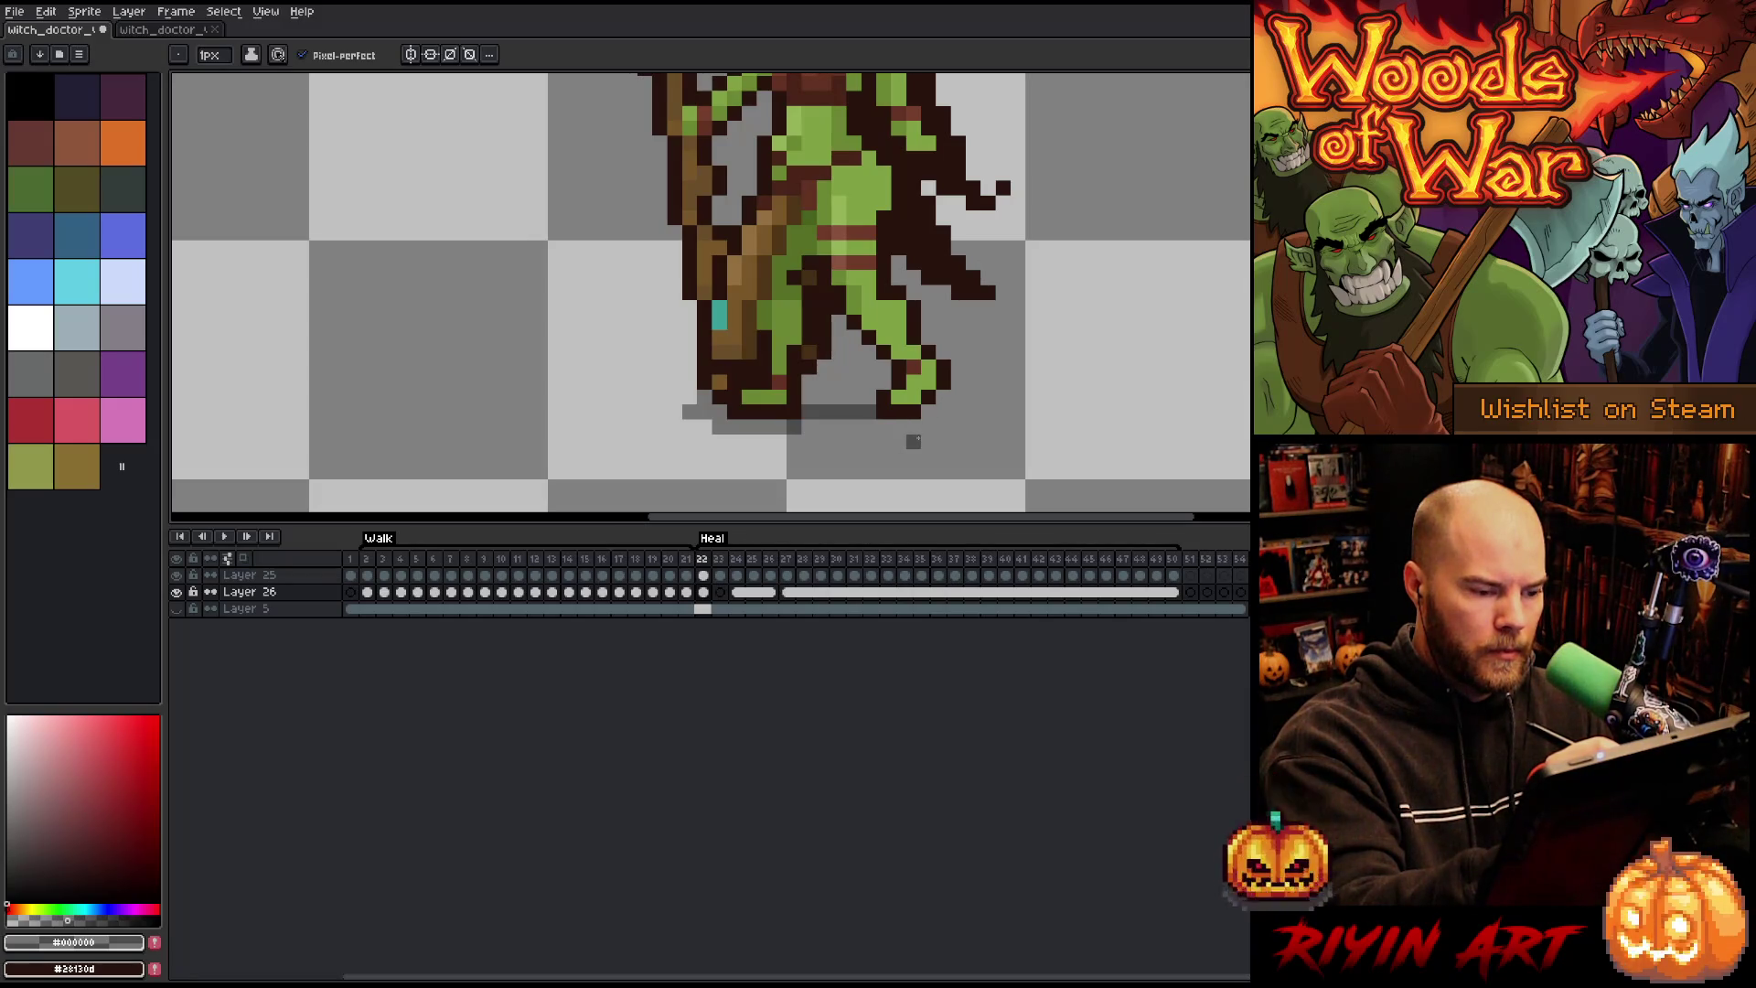
key("ctrl+z")
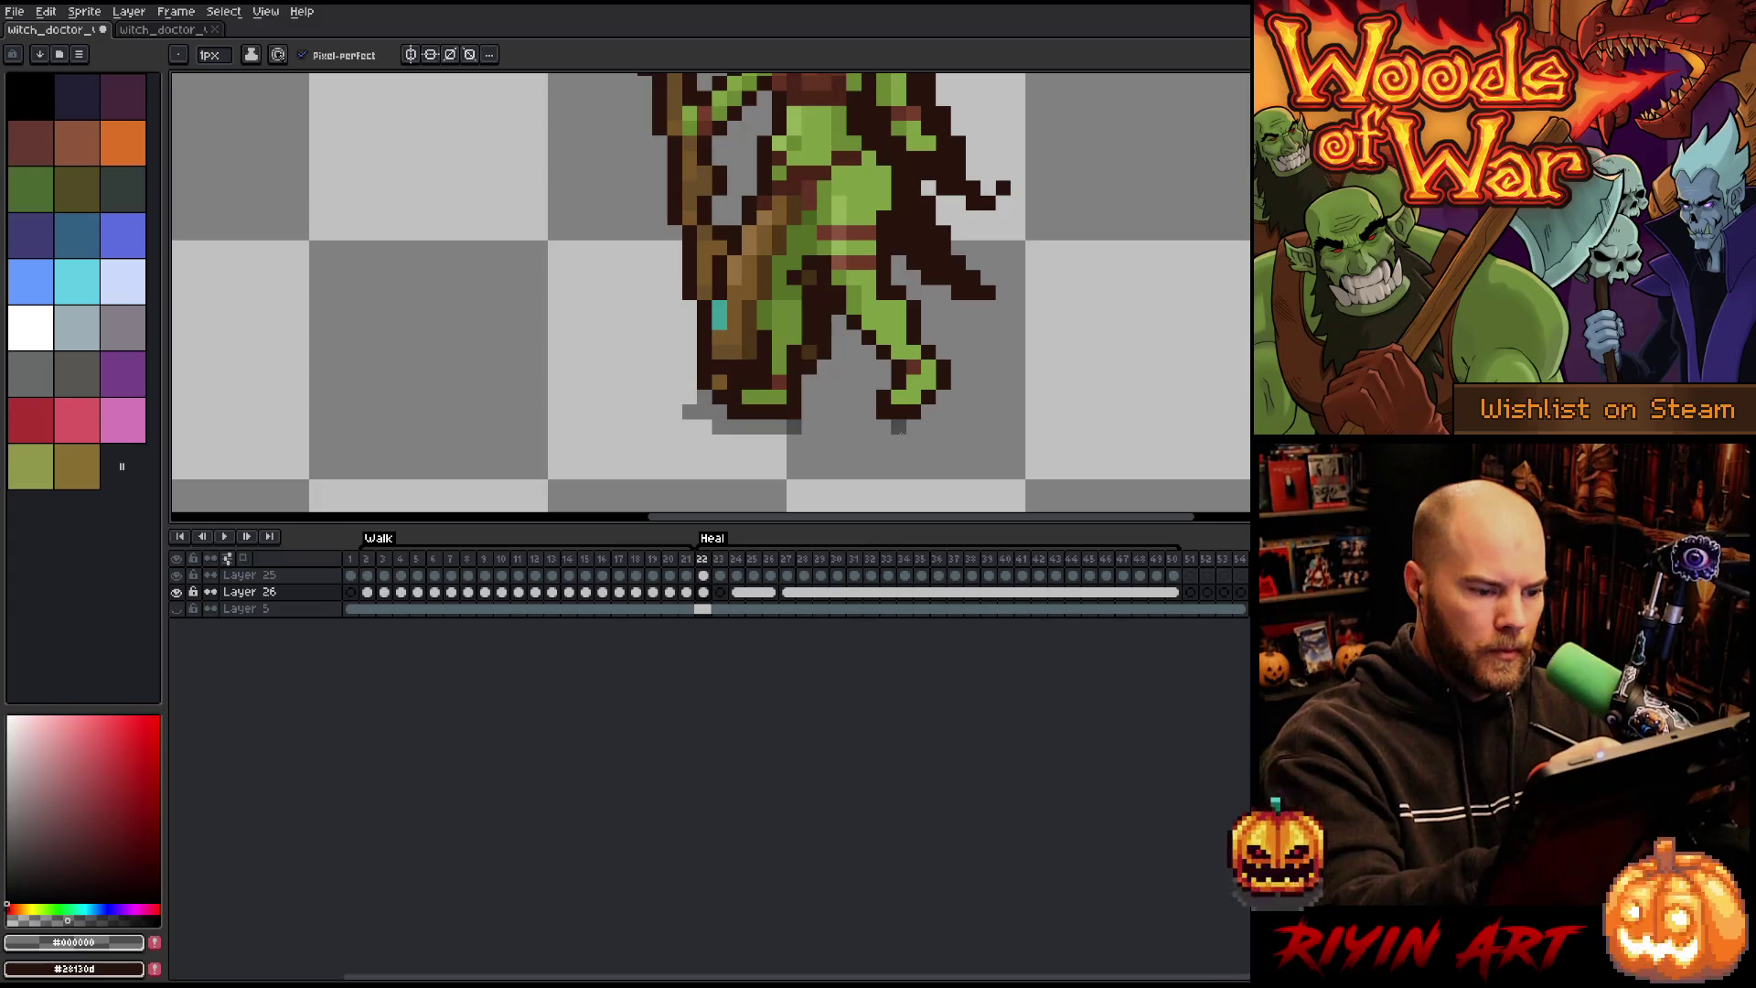
mouse_move(885, 444)
left_mouse_down()
mouse_move(933, 446)
mouse_move(810, 428)
left_mouse_up()
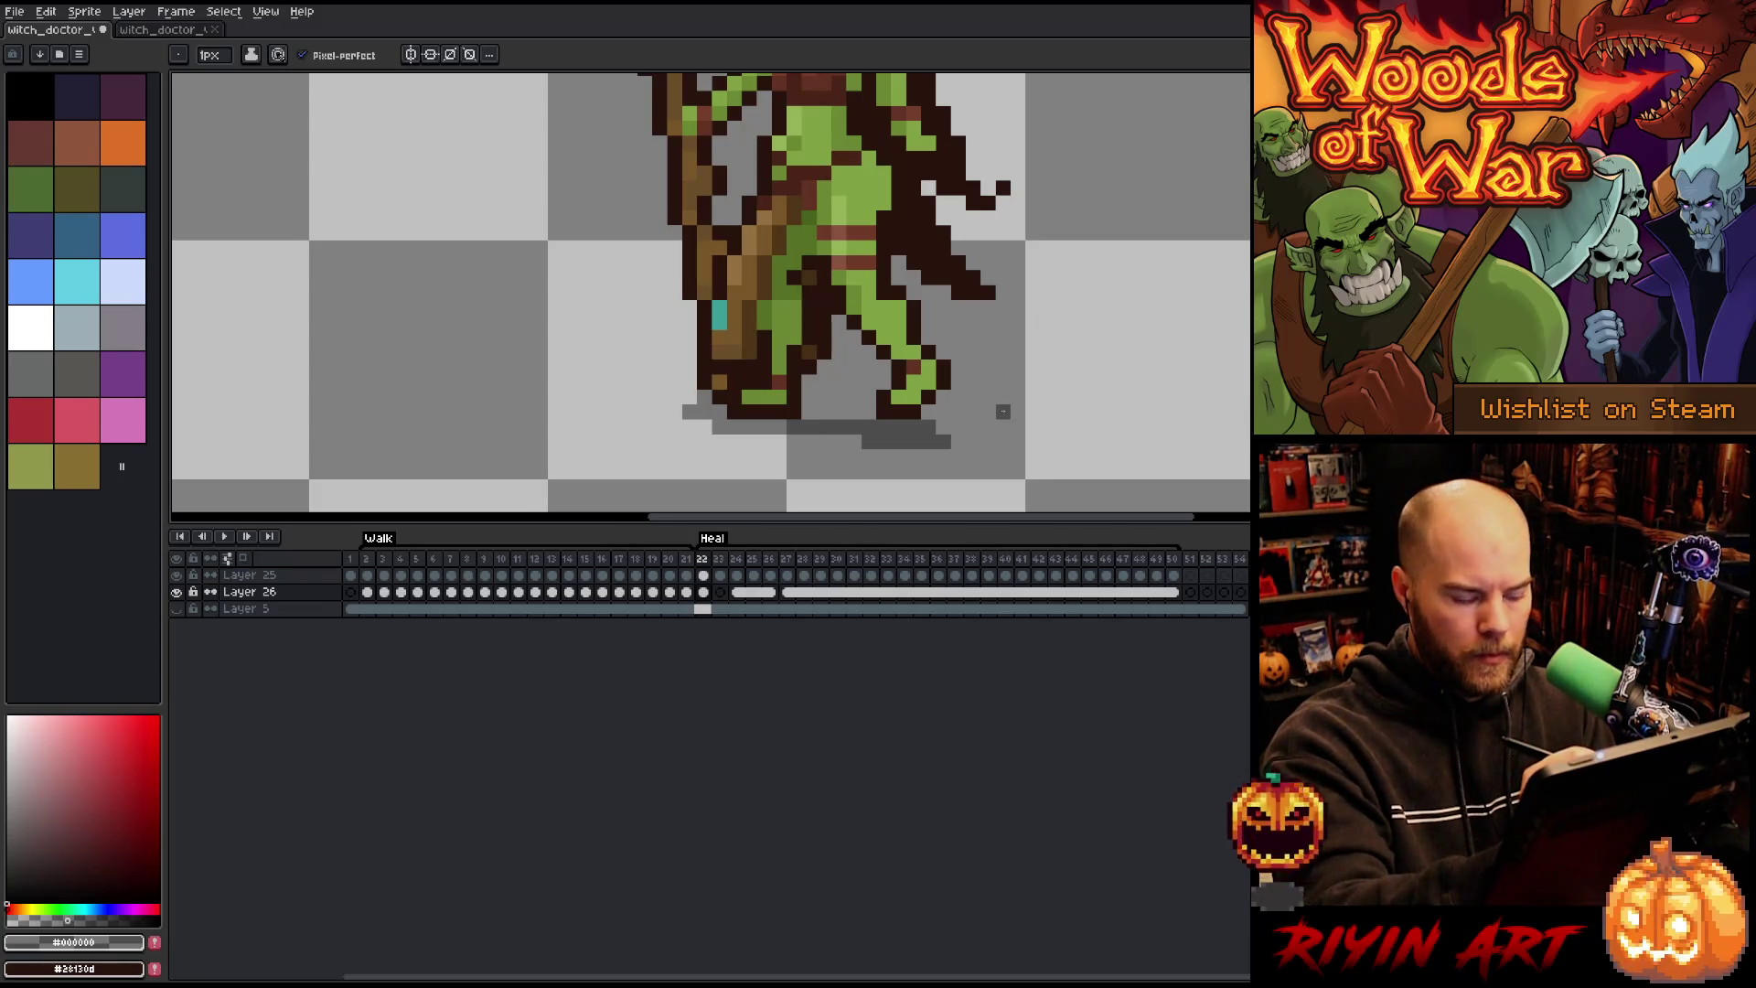
Step: Compare frame 22's shadow against walk frame 3's shadow
left_click(413, 561)
key("Left")
key("Left")
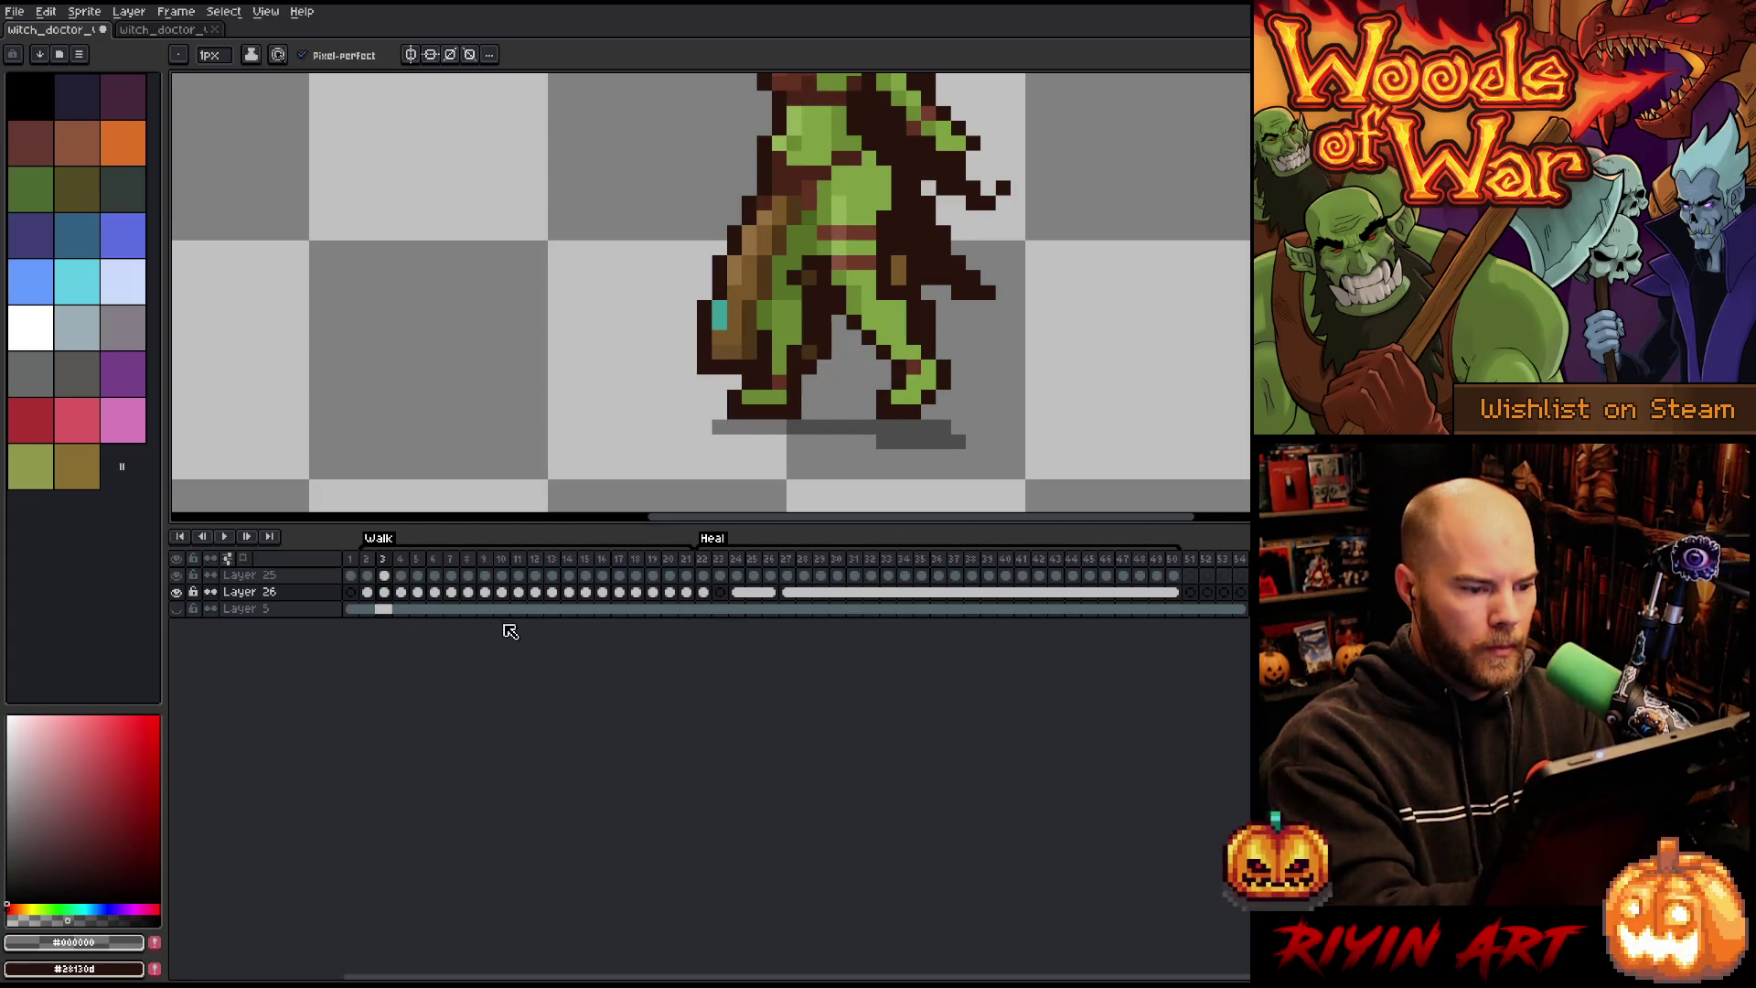
left_click(704, 560)
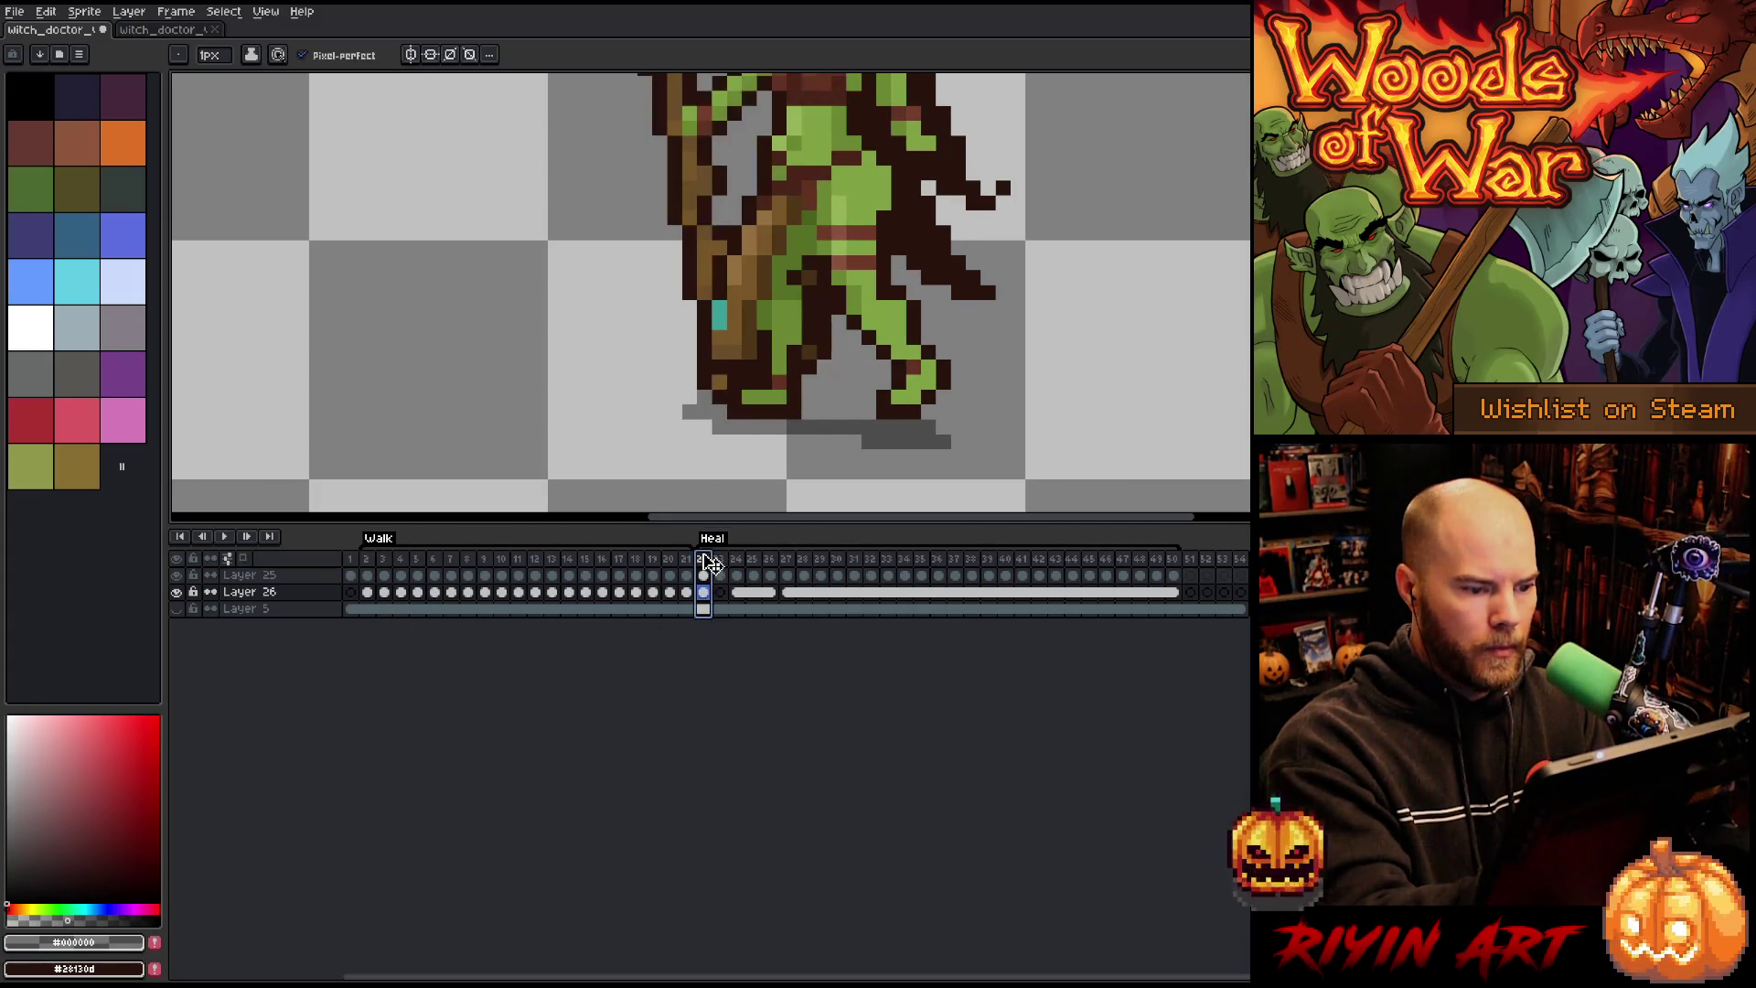
left_click(384, 592)
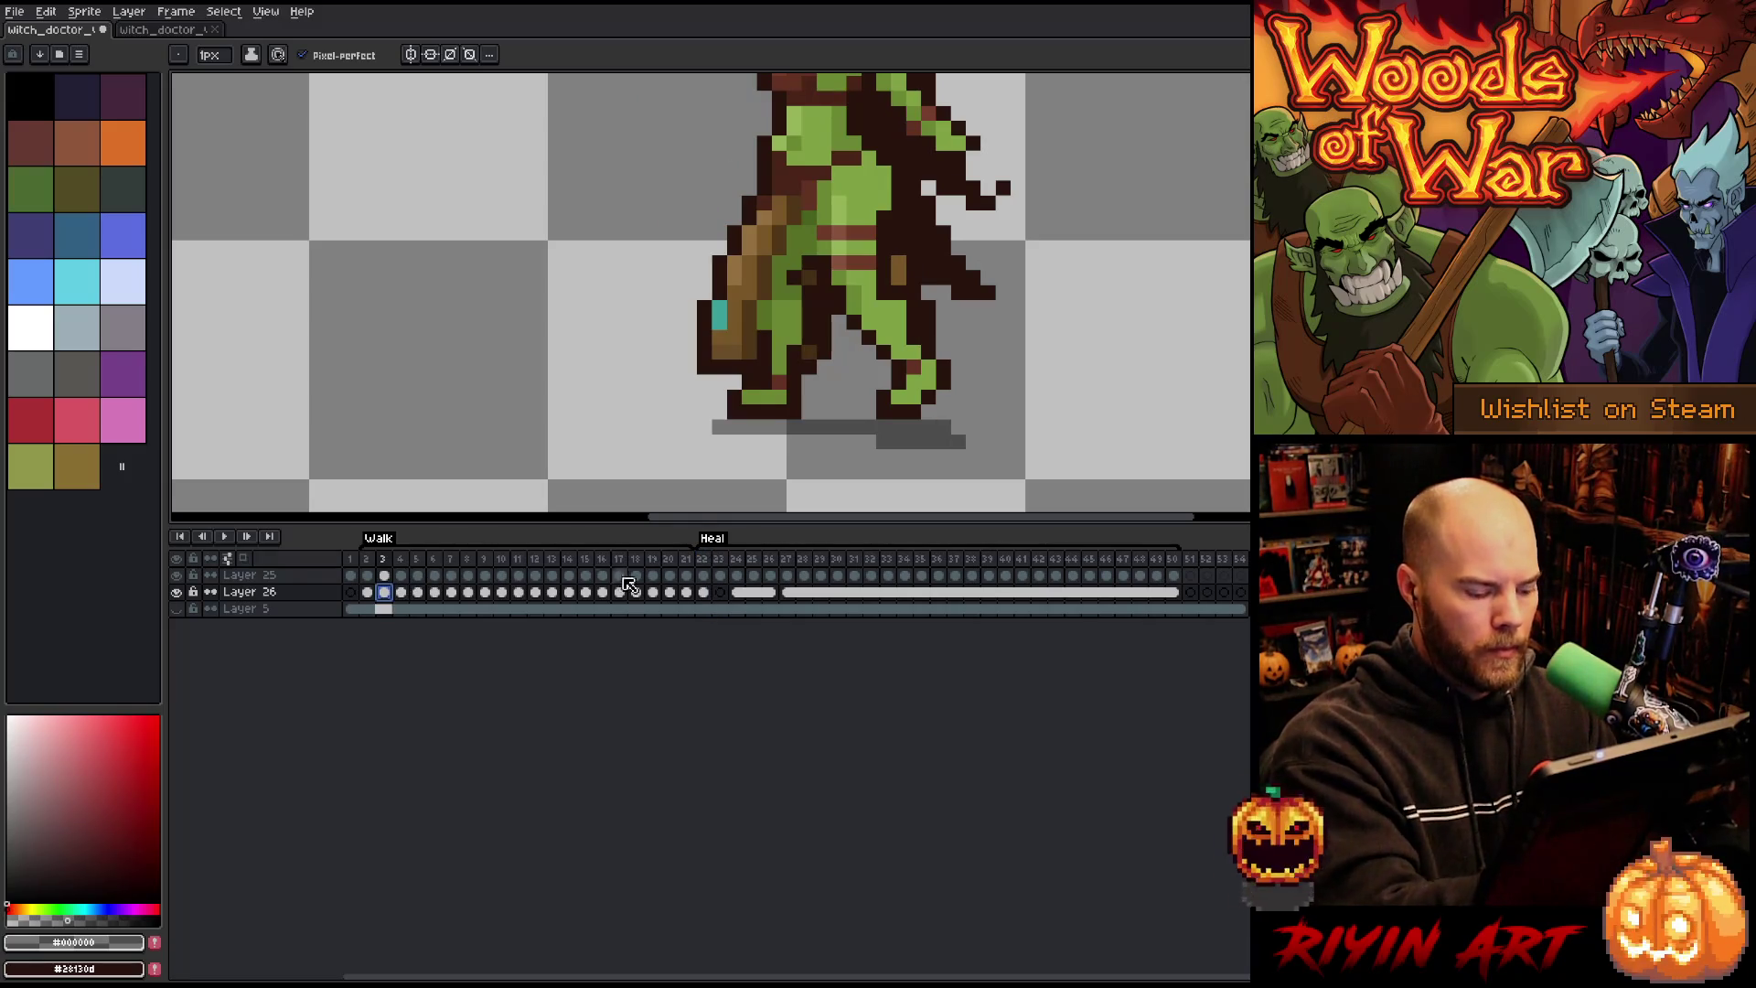
left_click(703, 592)
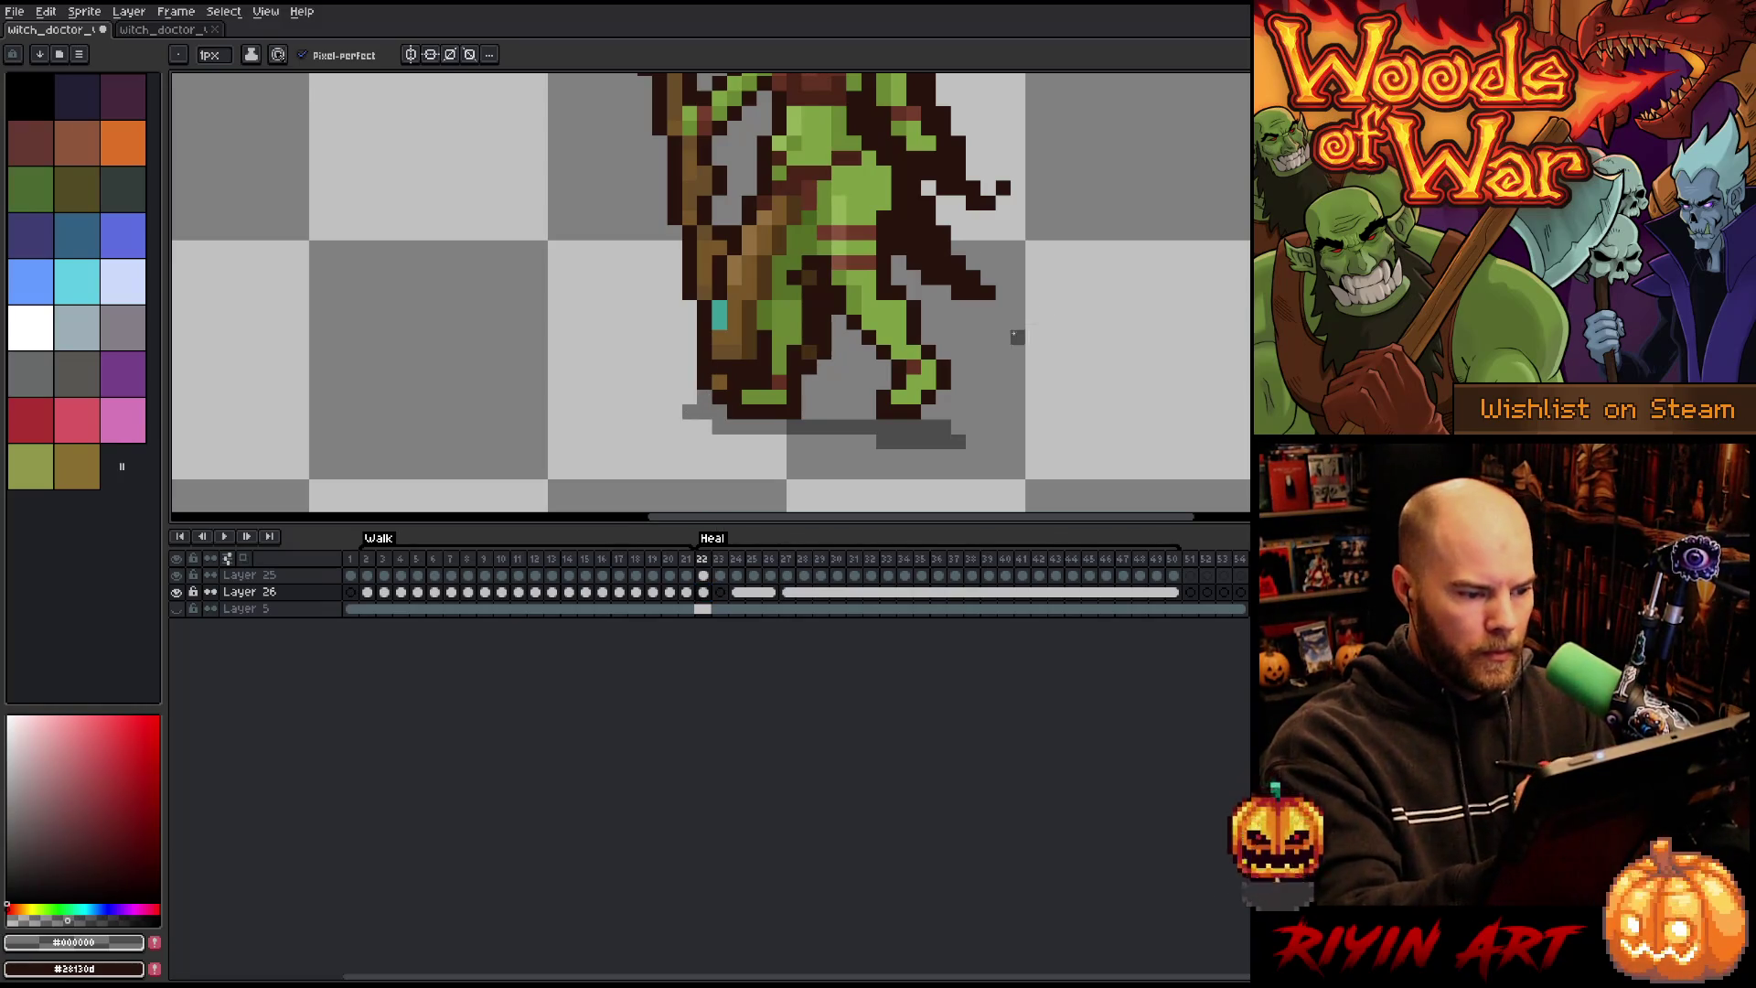
left_click(384, 560)
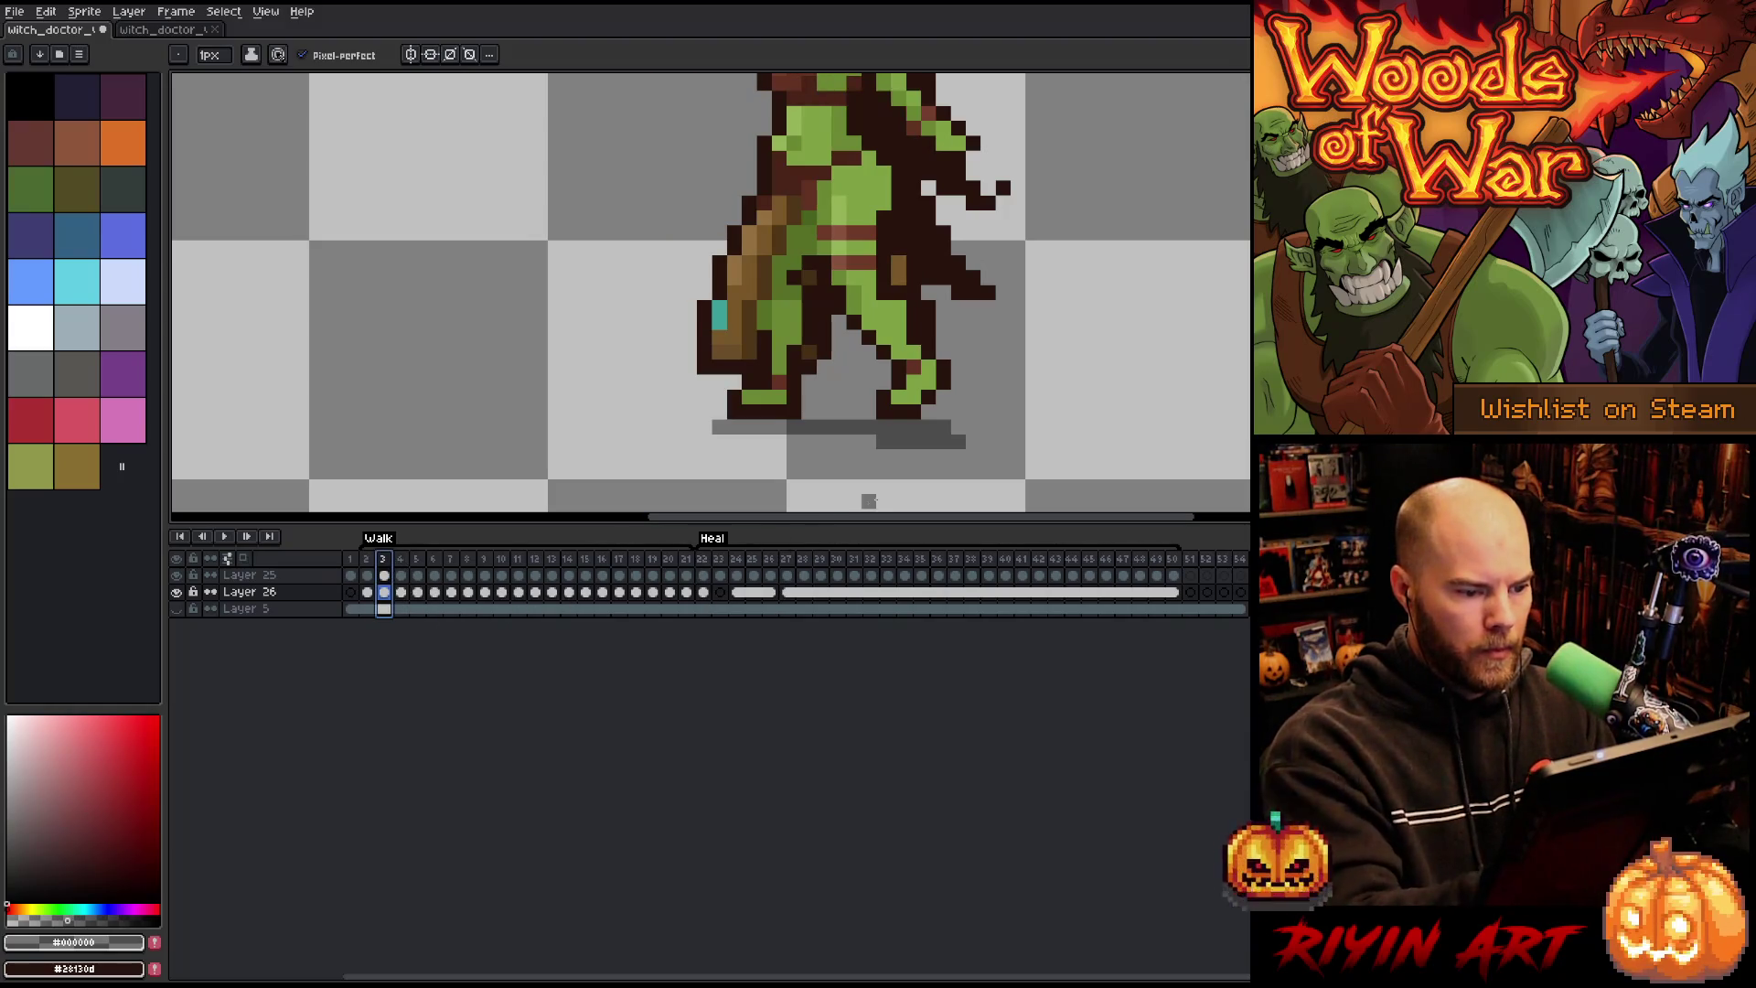
Step: Check walk frames 3 and 4 for reference, then move to Heal frame 23
left_click(704, 592)
left_click(719, 592)
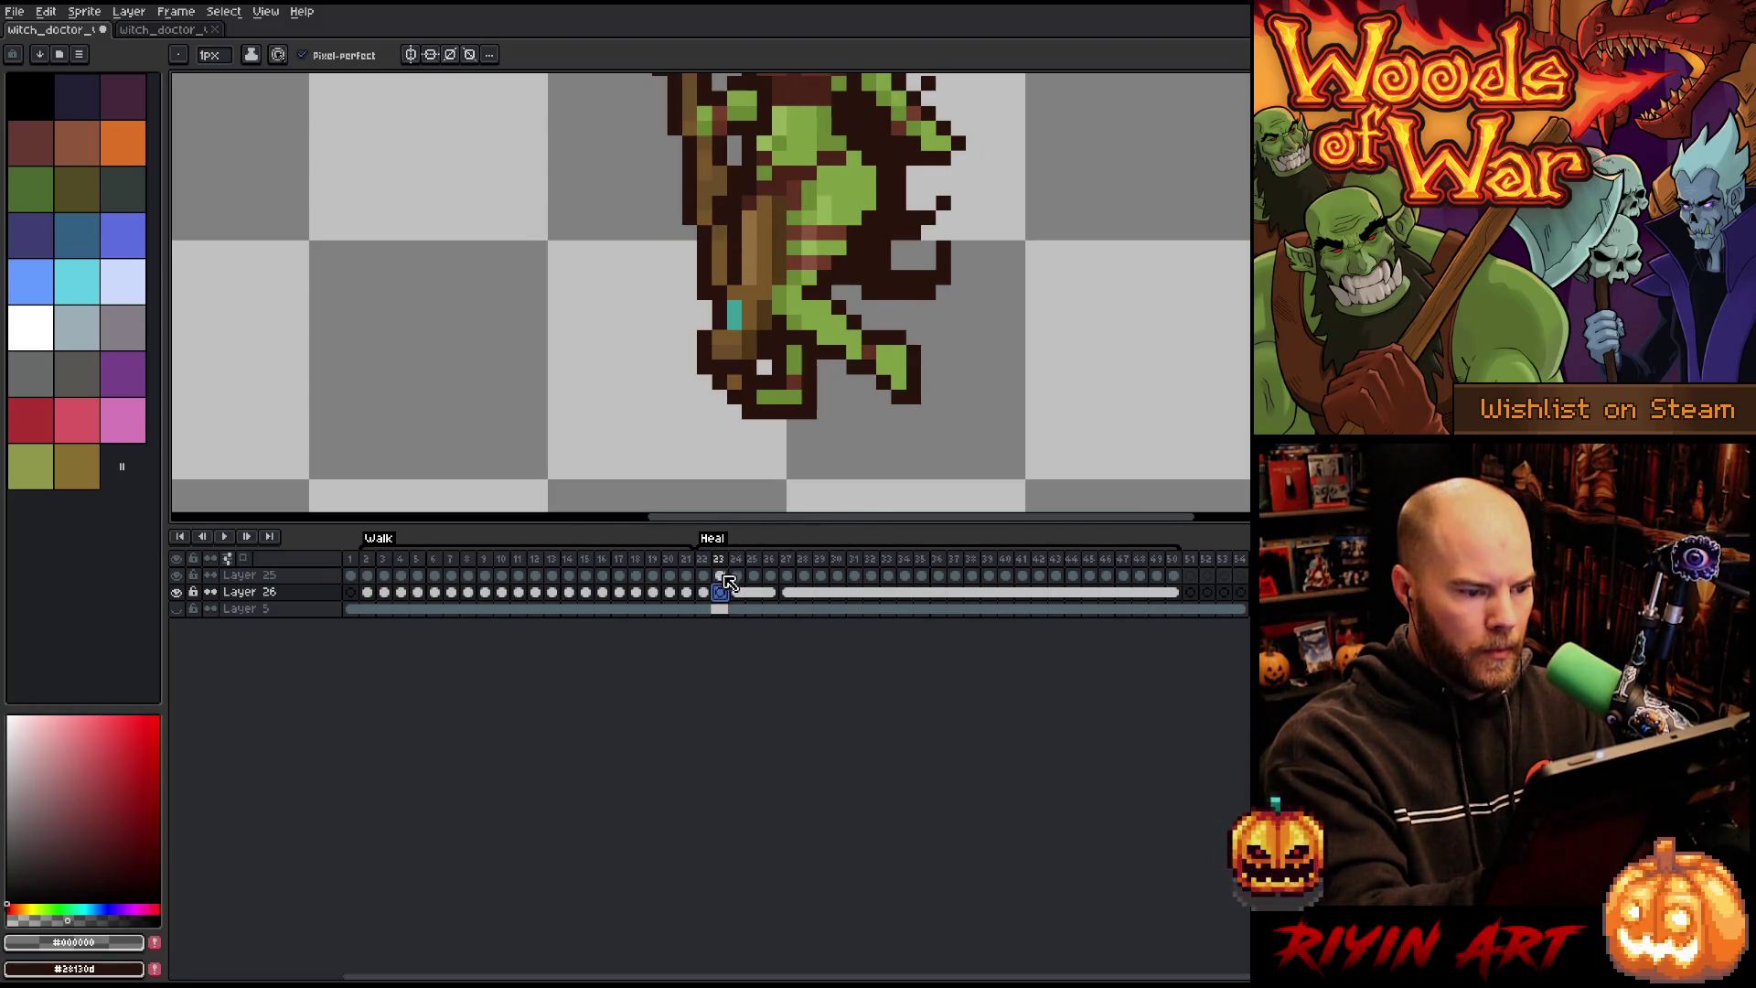
left_click(385, 592)
key("Right")
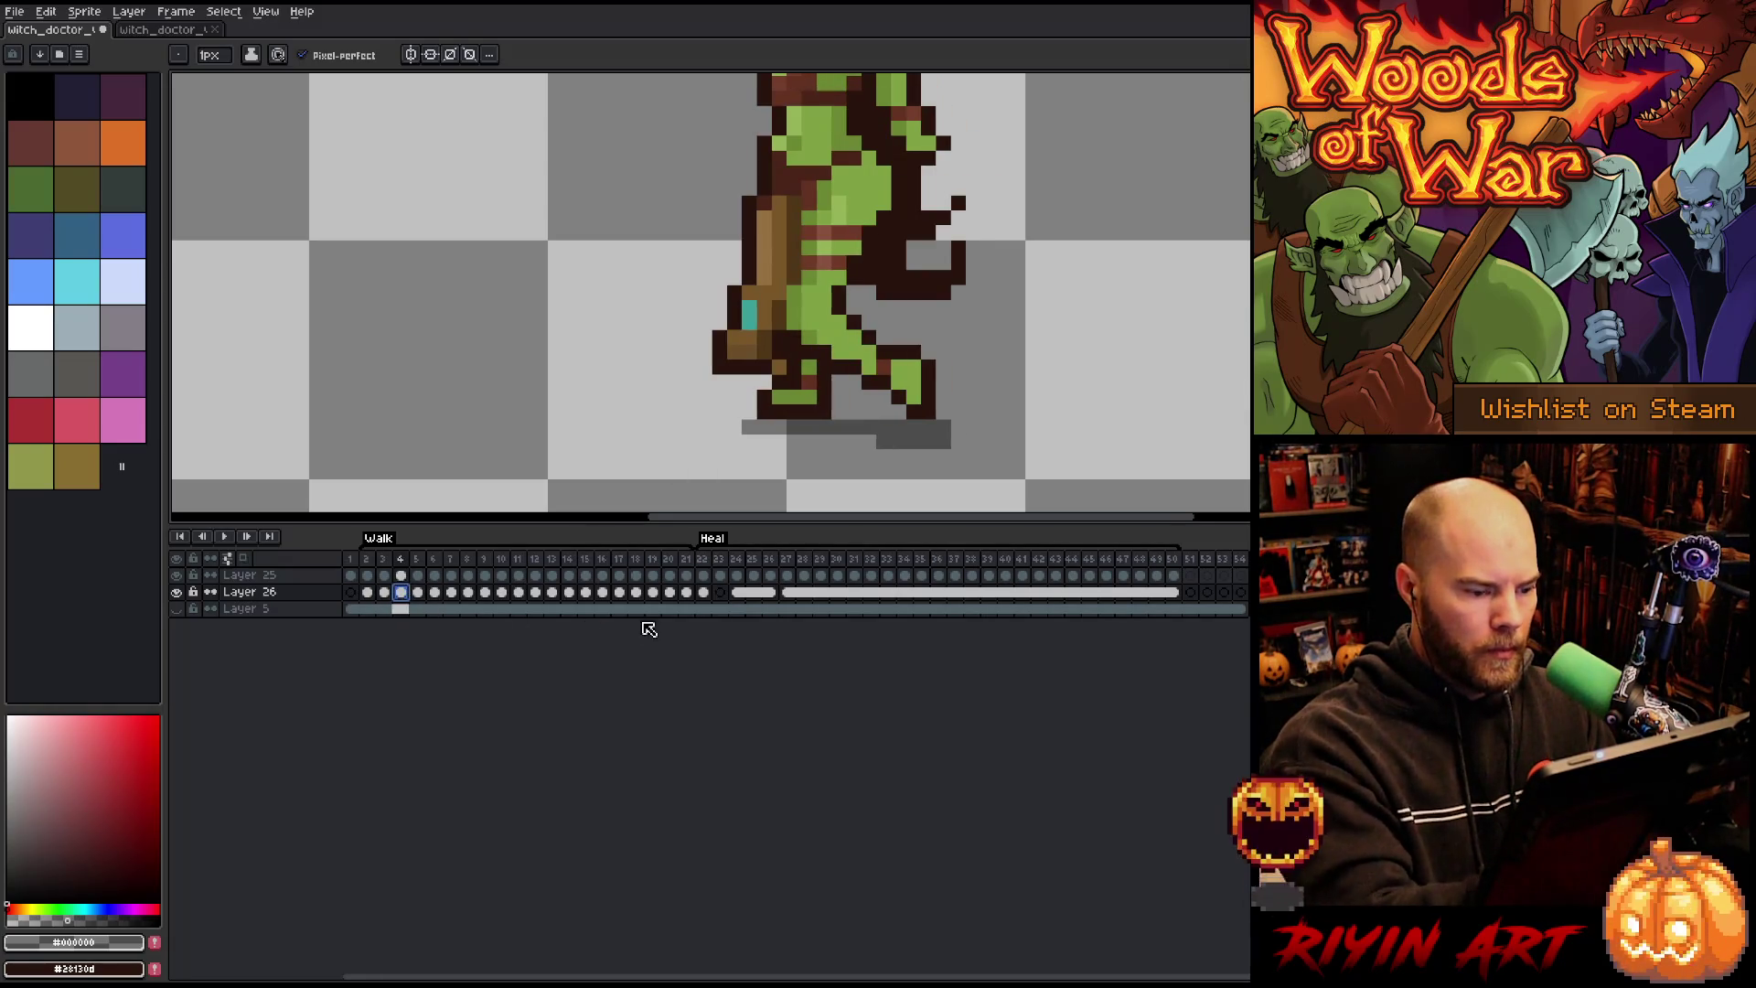
left_click(719, 592)
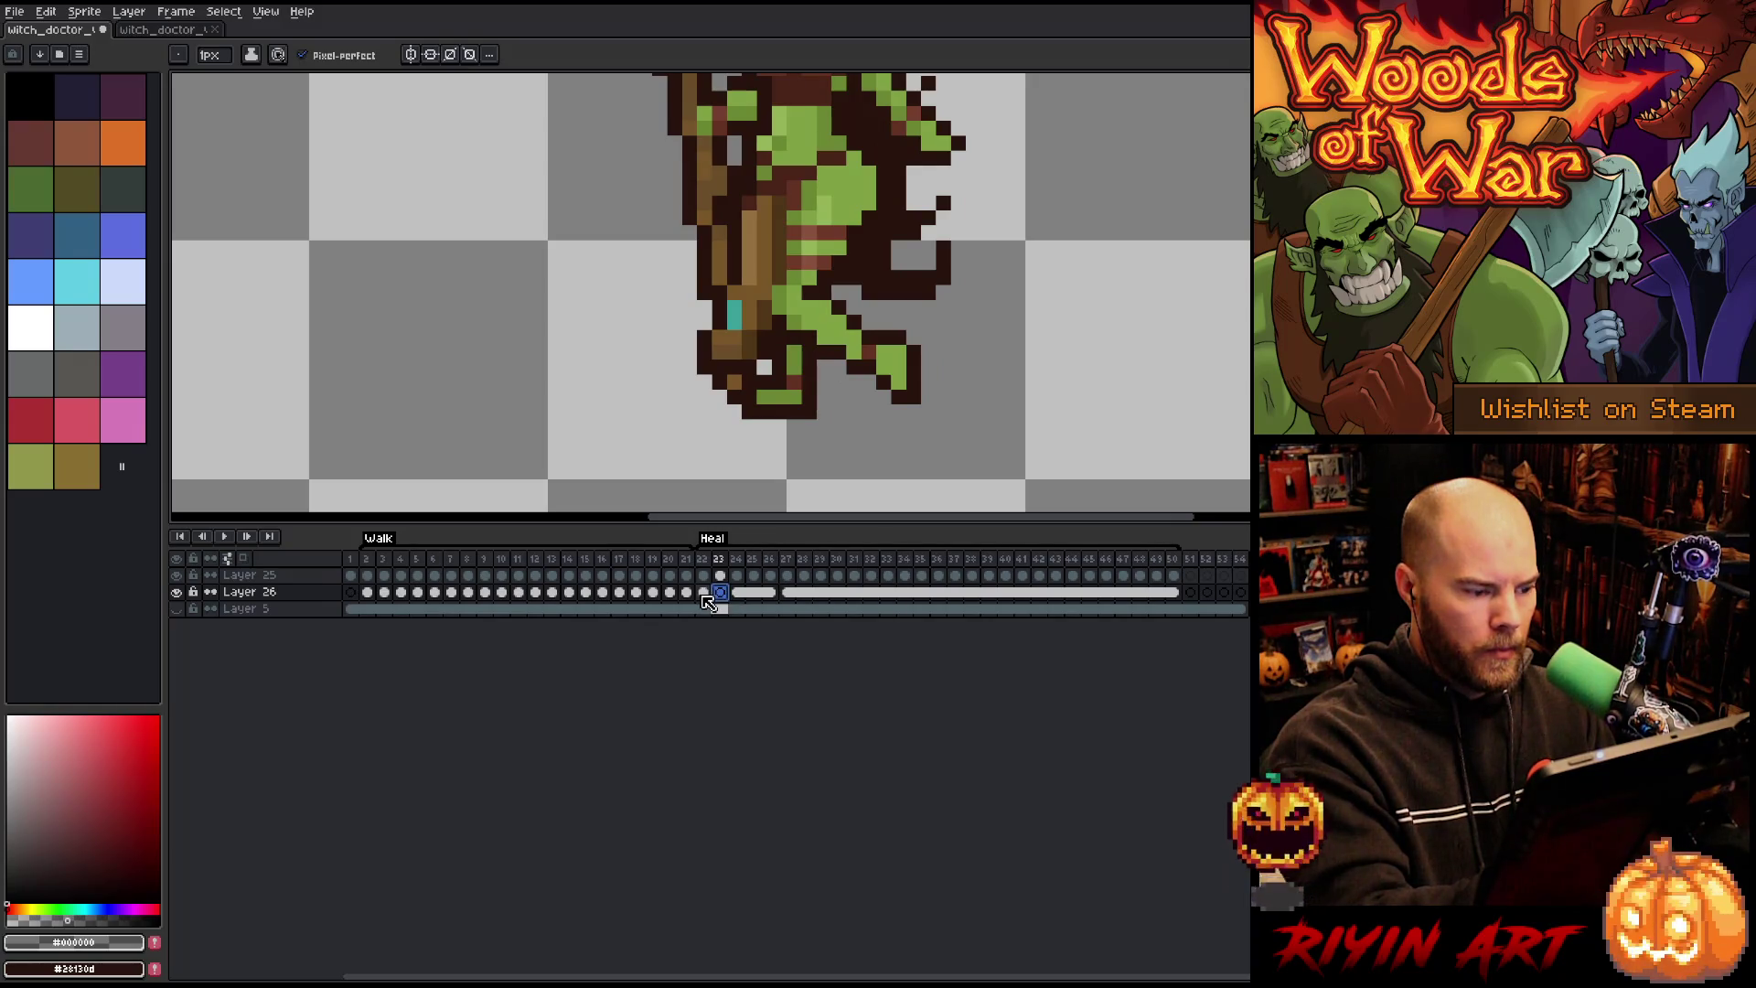
left_click(385, 591)
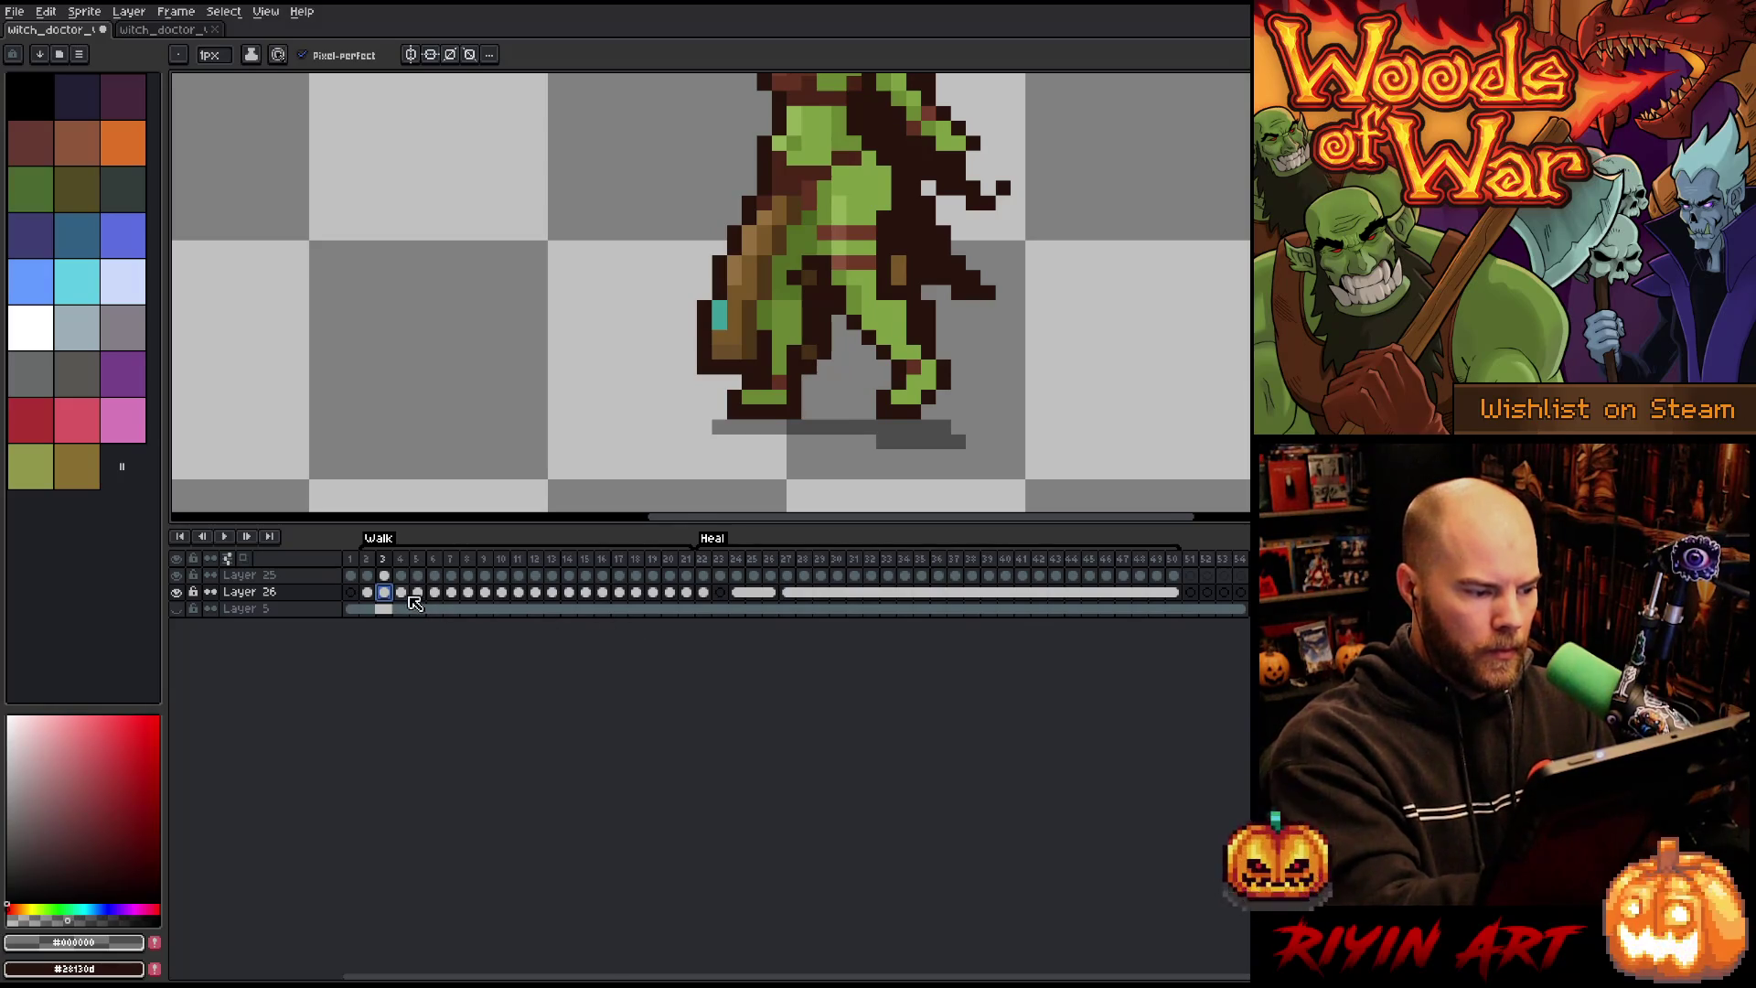
left_click(408, 595)
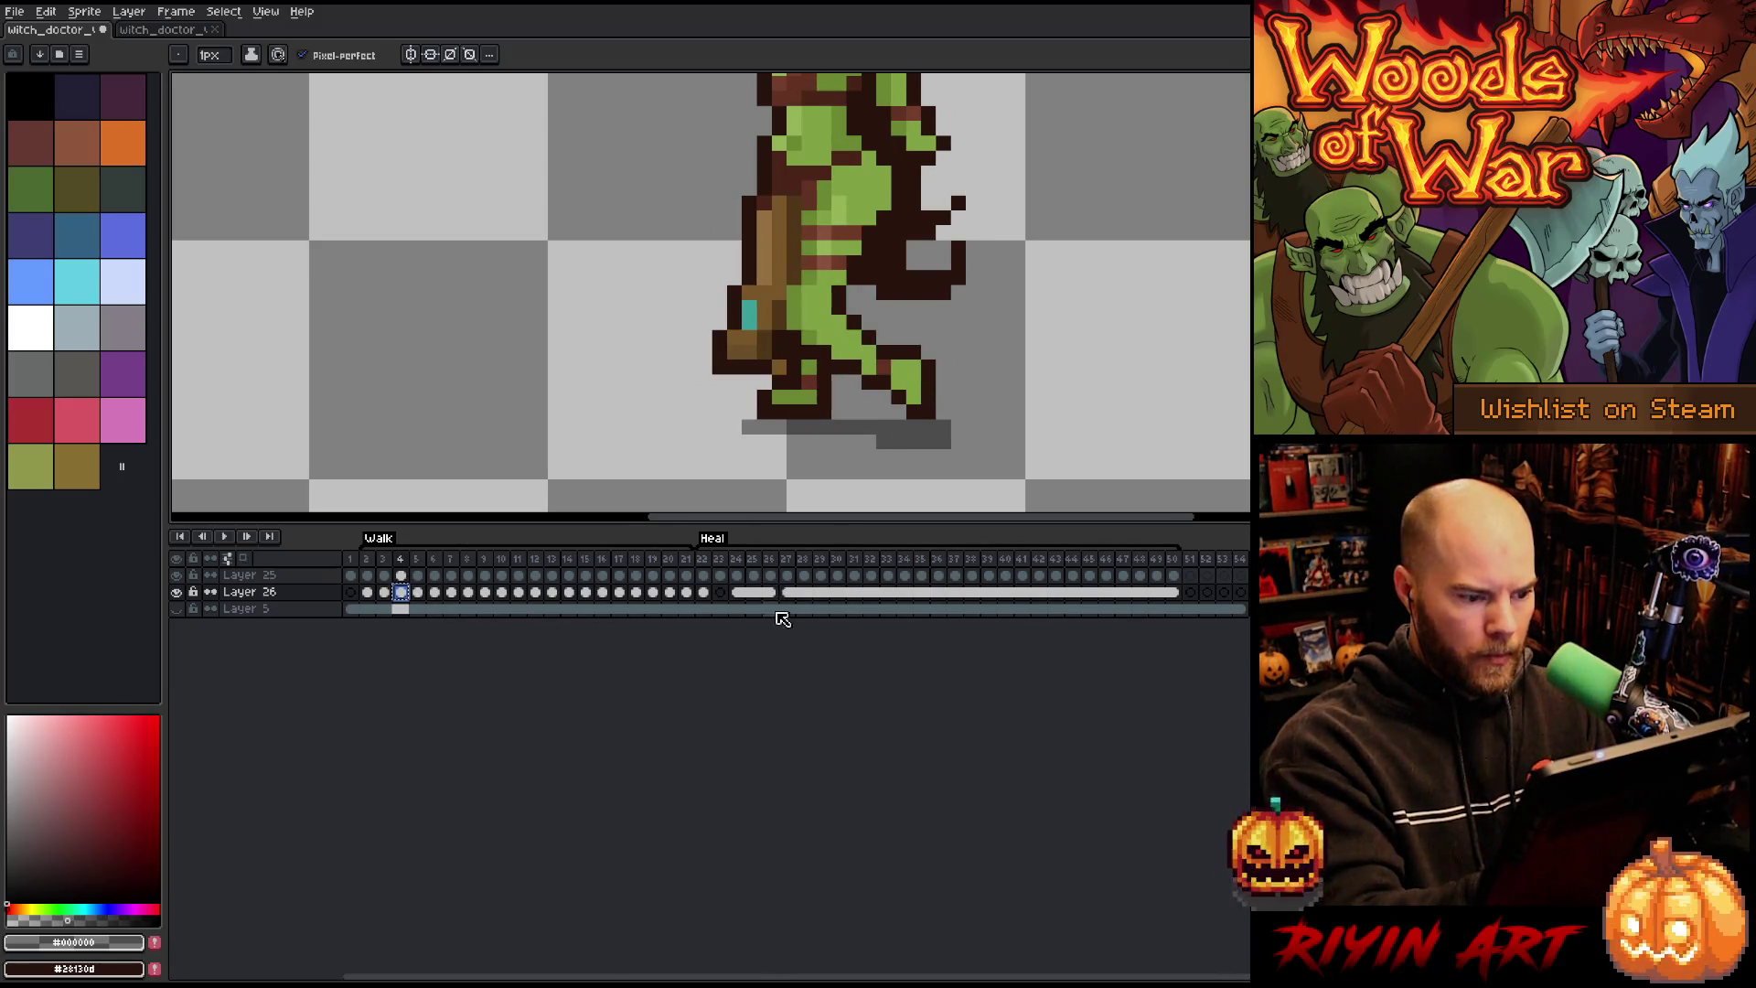
left_click(720, 593)
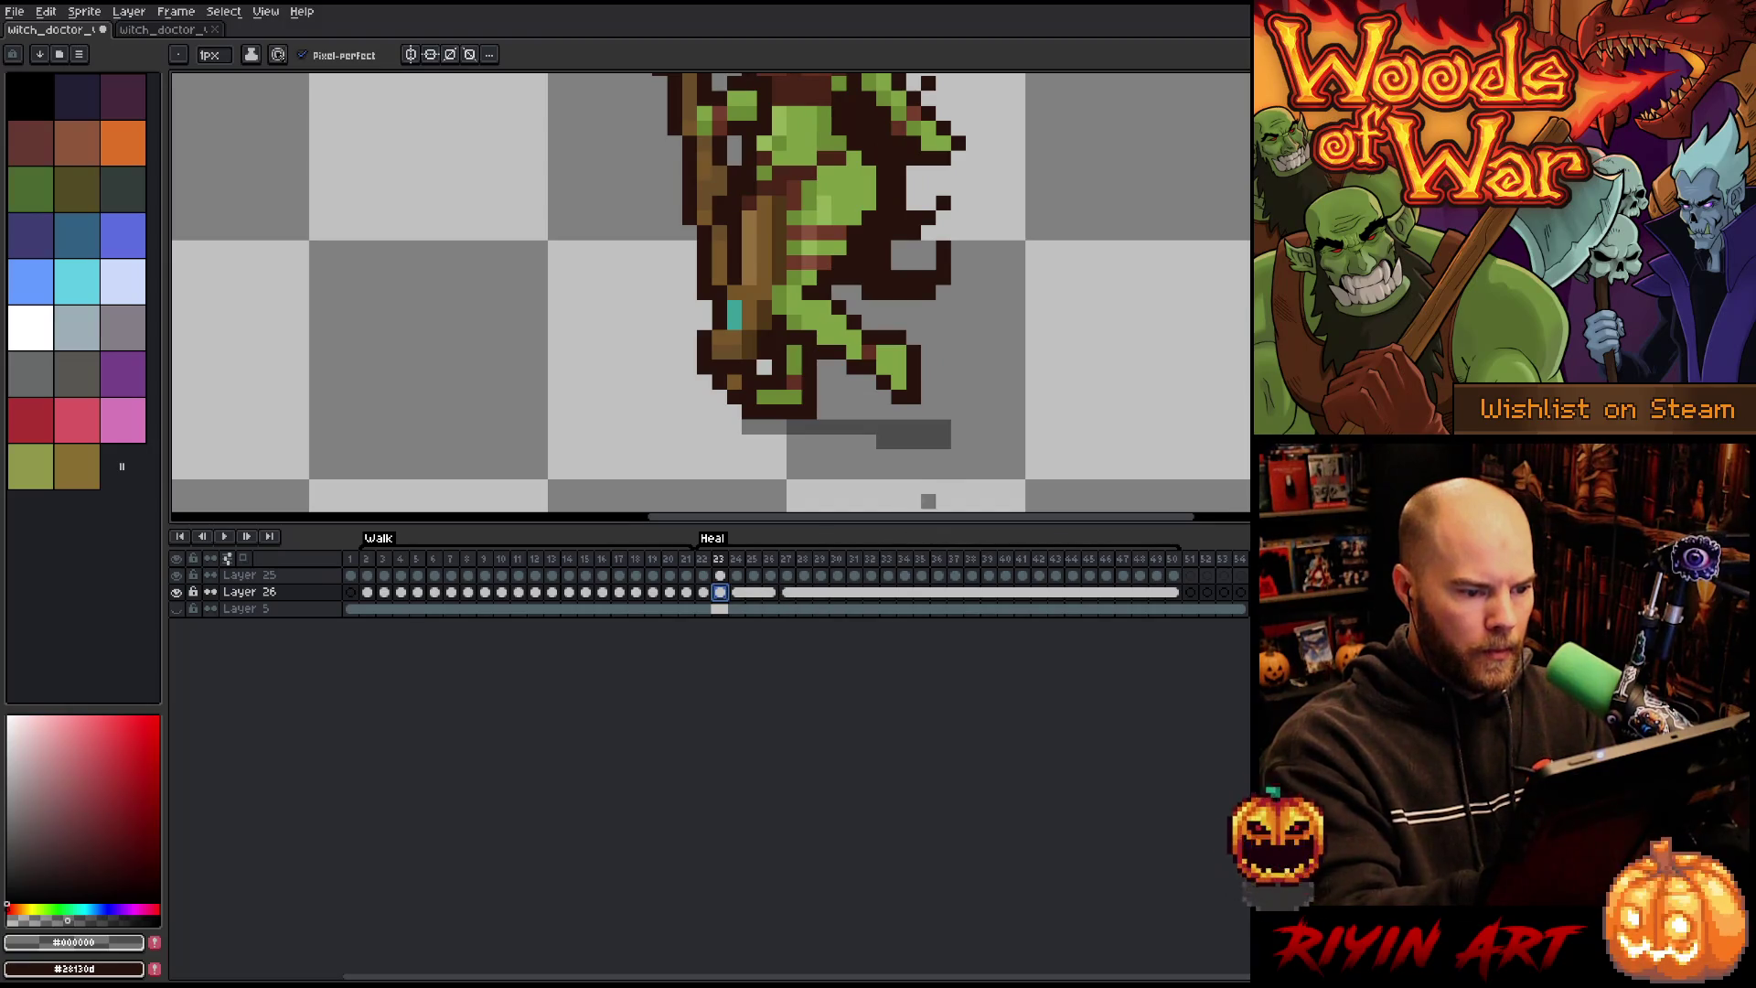
Step: Paste the copied shadow under the feet on frame 23 and extend it further left
key("ctrl+v")
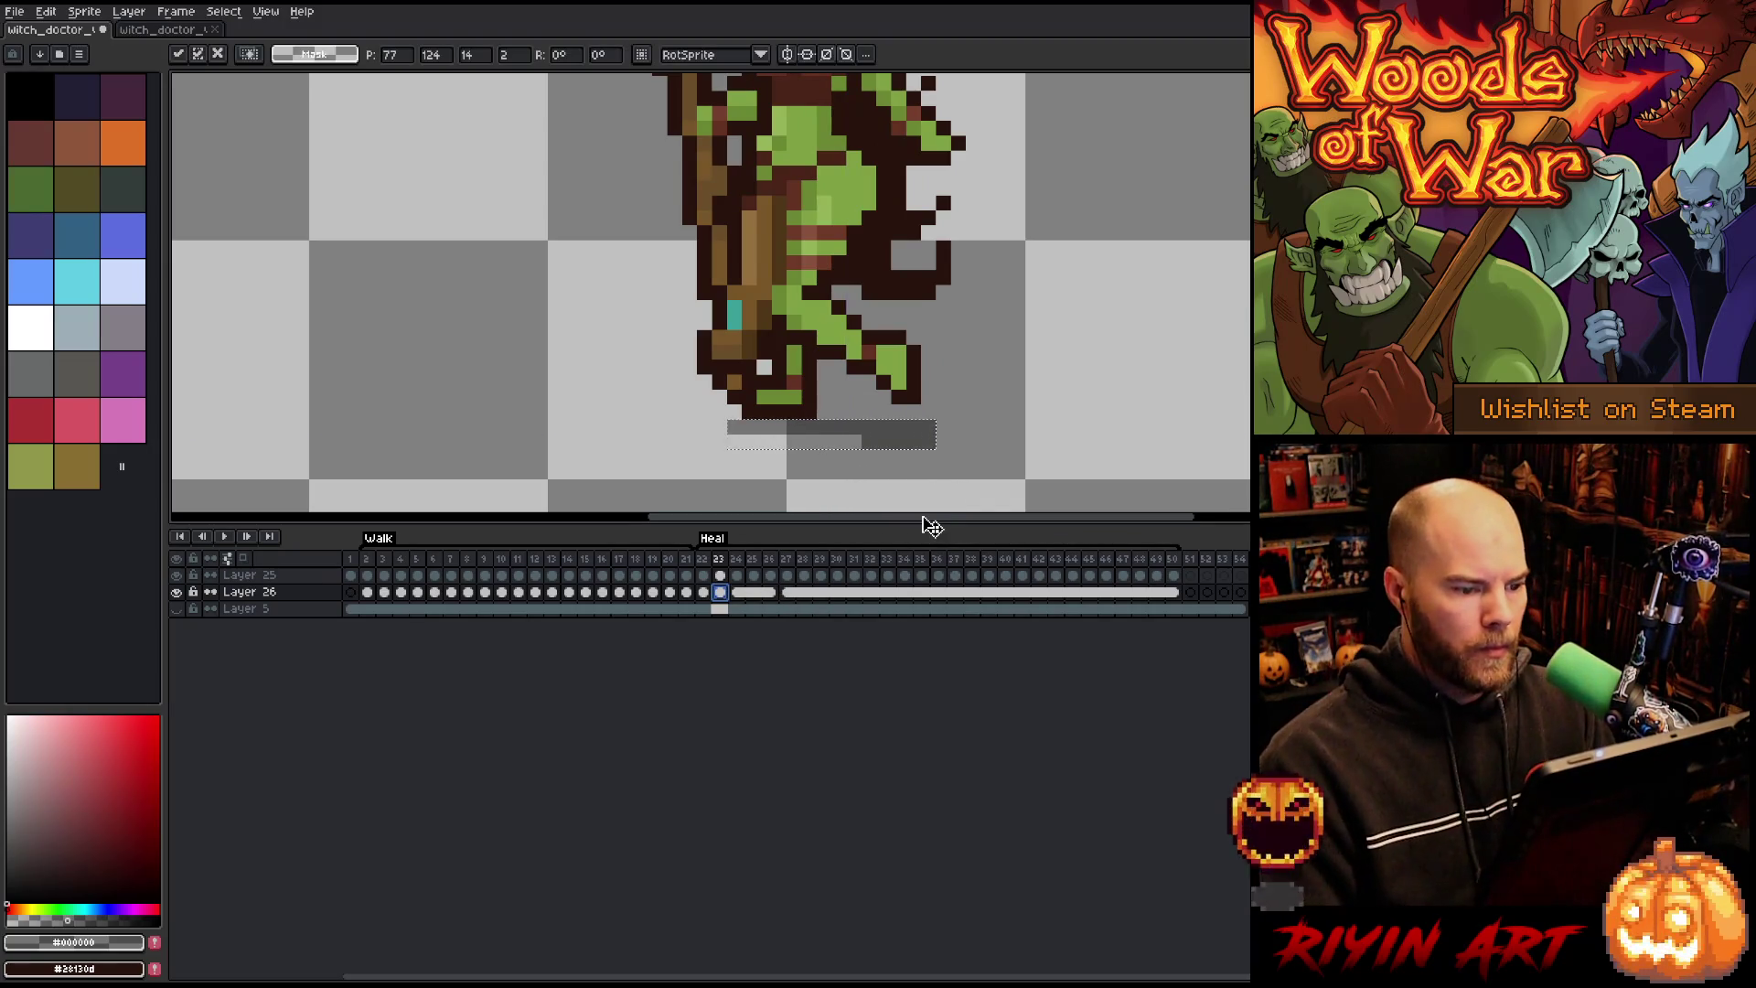
key("Return")
key("b")
left_click_drag(715, 412, 740, 412)
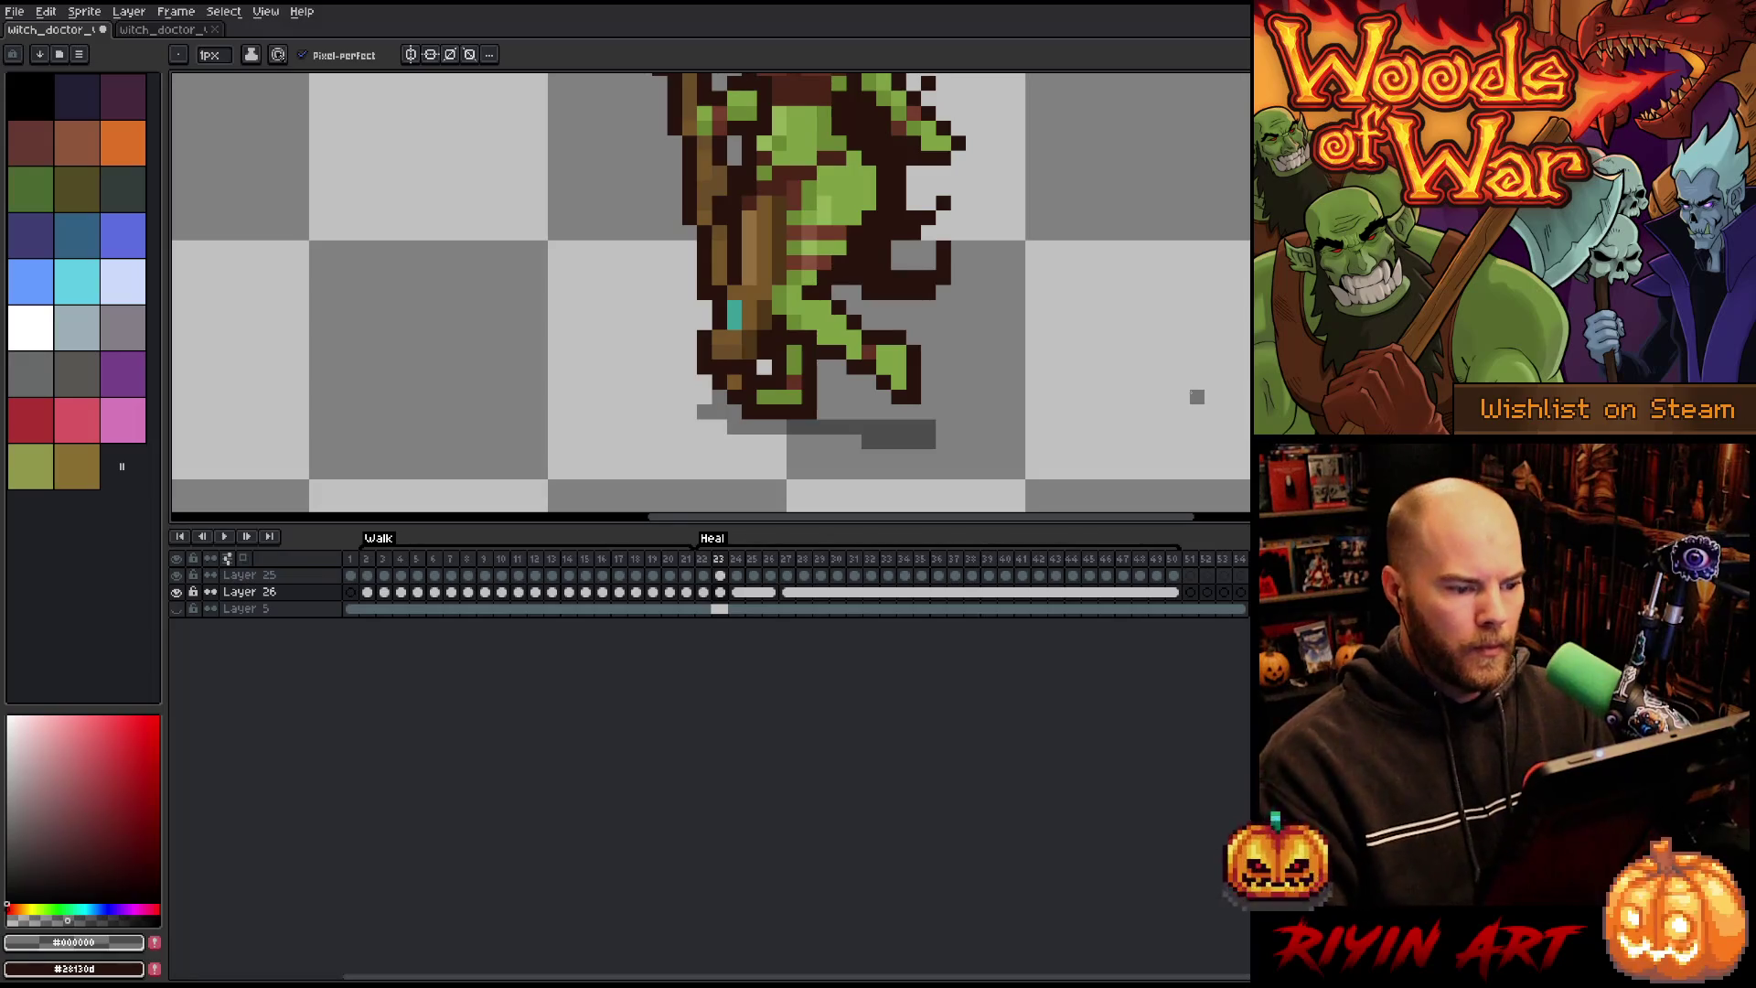
key("Right")
key("Left")
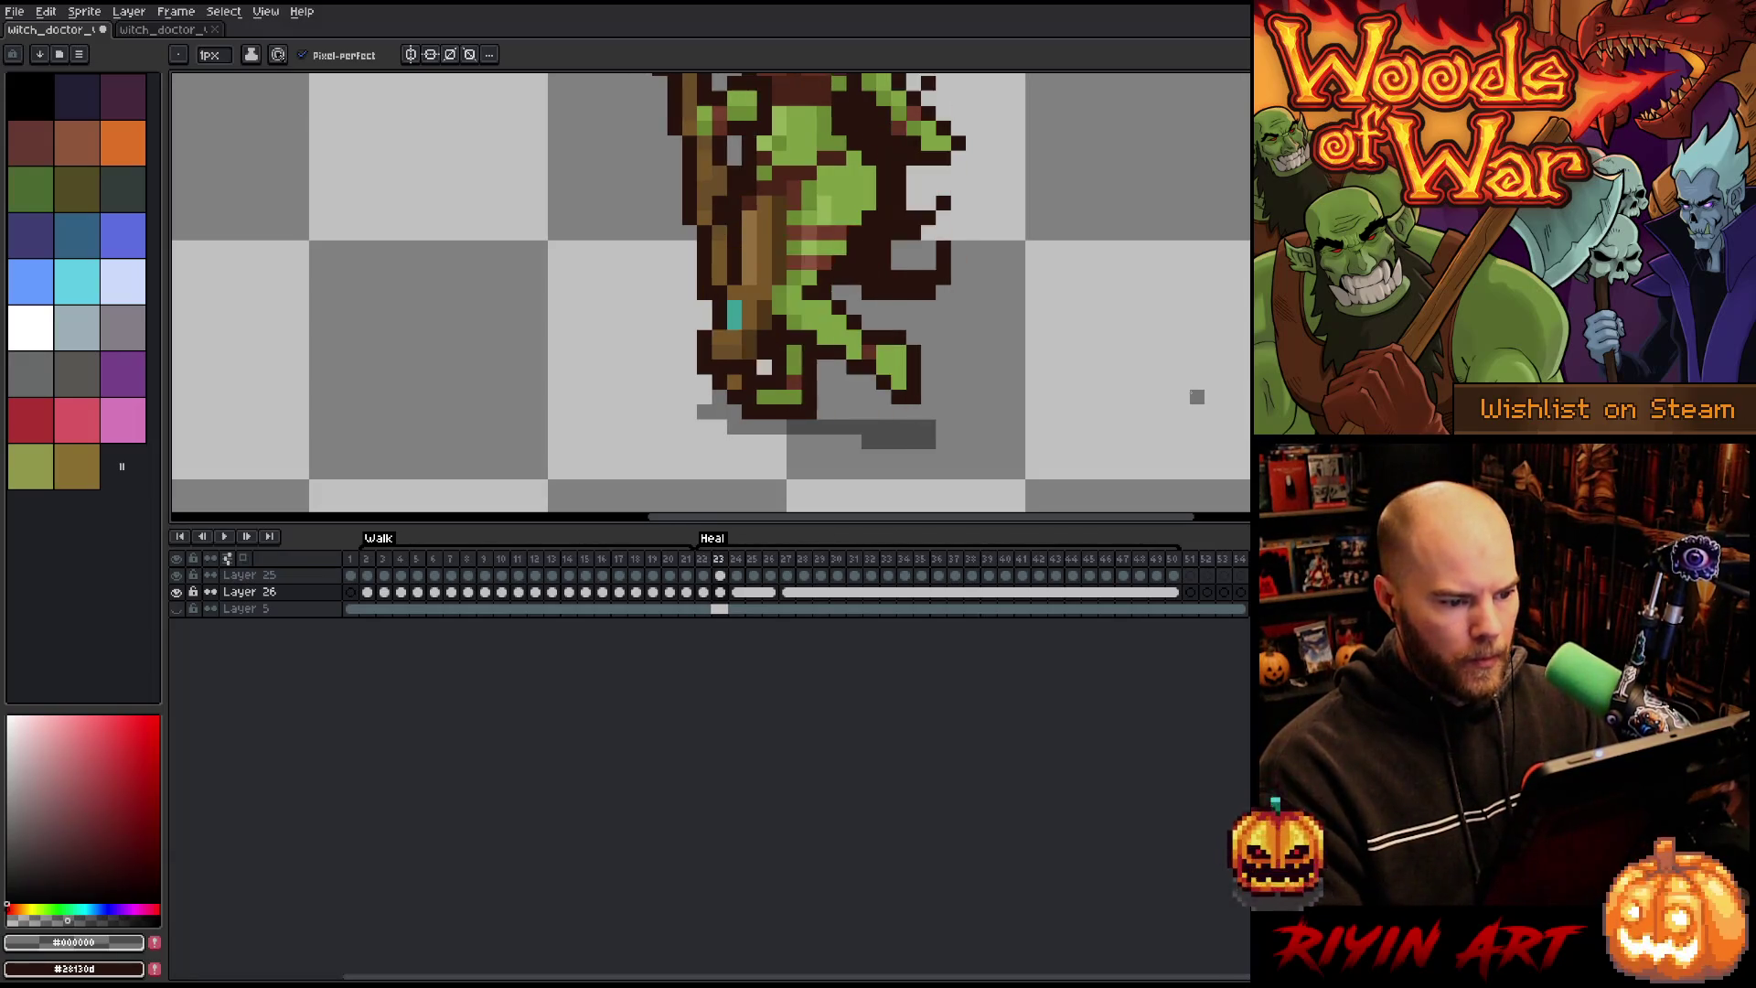
key("Right")
Step: Play the heal animation from frame 22 to review the ground shadows
scroll(1170, 389, "down", 3)
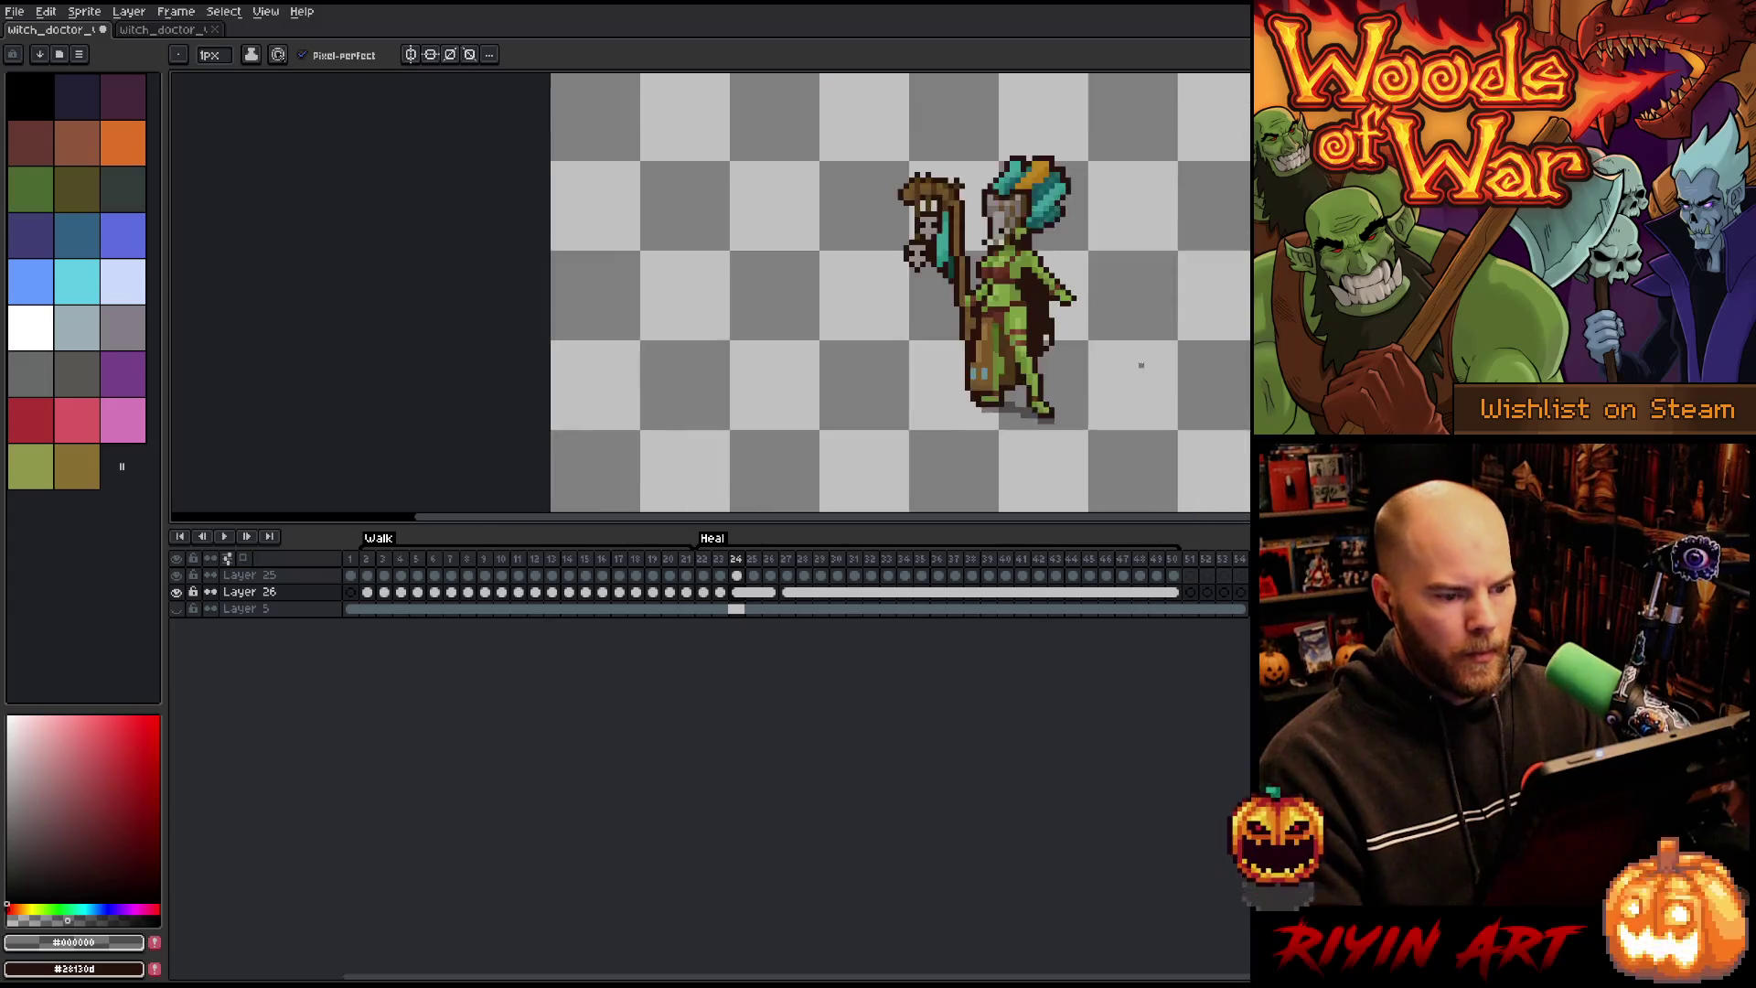
scroll(1043, 405, "up", 1)
key("Left")
key("Left")
key("Return")
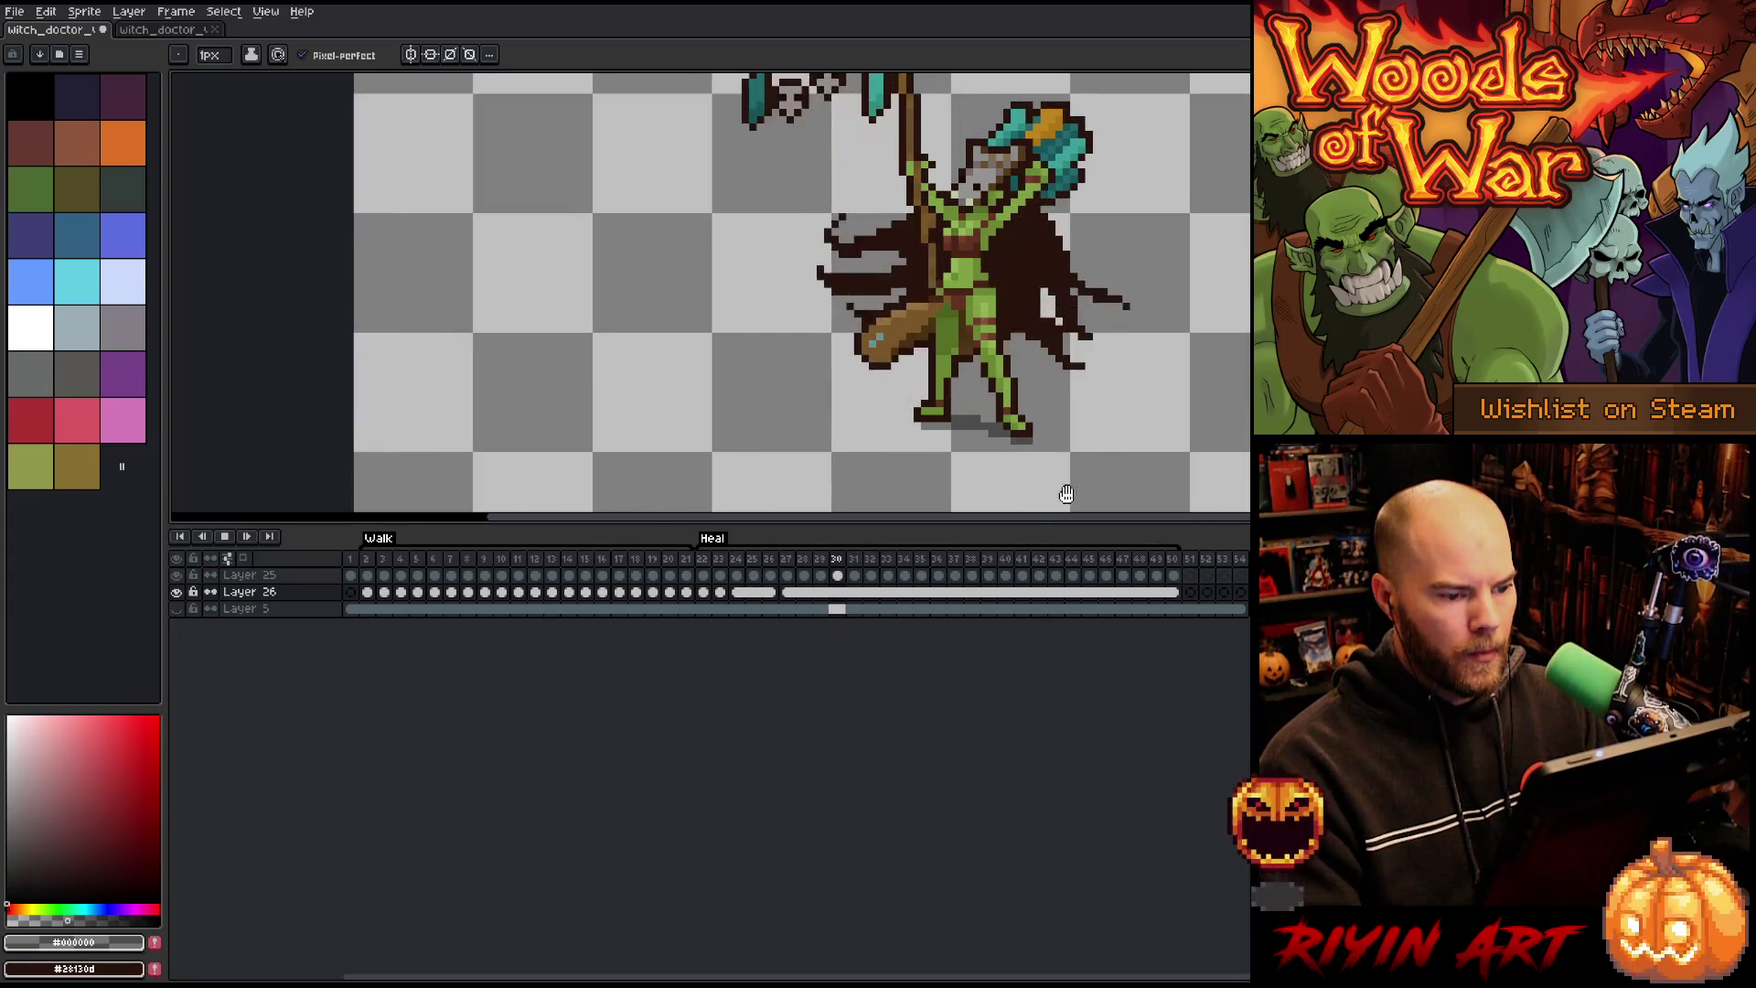
scroll(1116, 384, "down", 2)
scroll(1125, 346, "up", 2)
scroll(1130, 357, "down", 1)
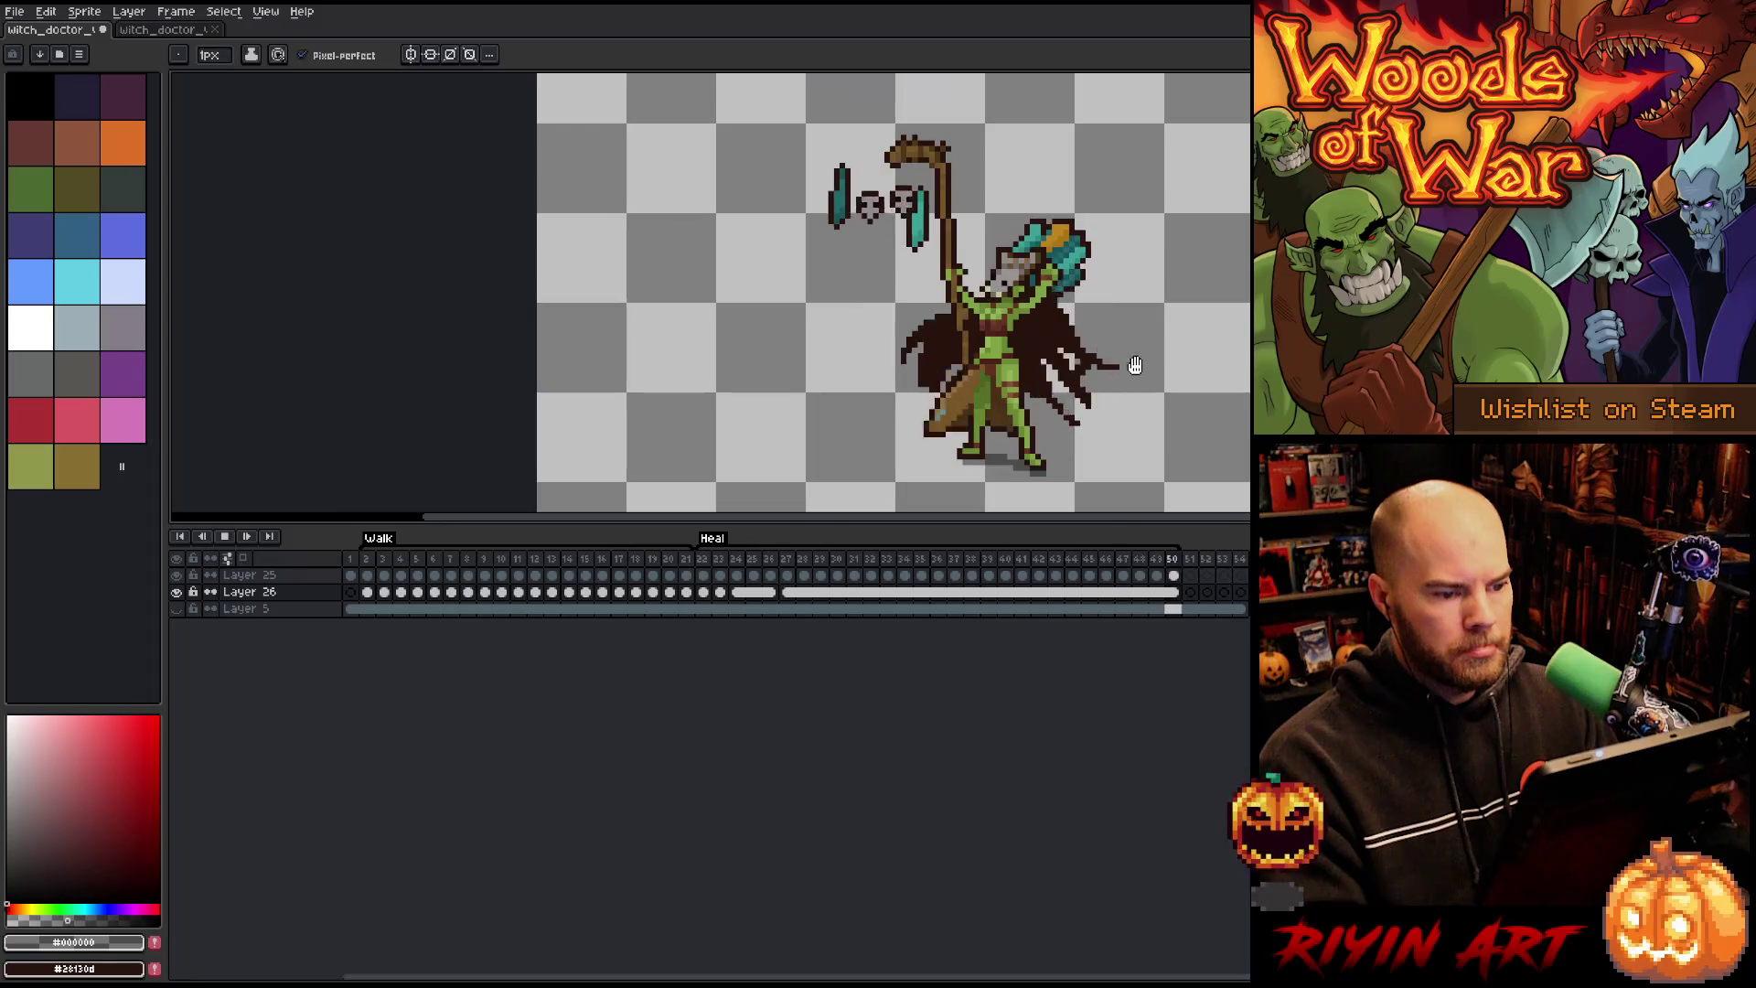
scroll(1088, 377, "down", 1)
scroll(1062, 376, "up", 1)
key("Return")
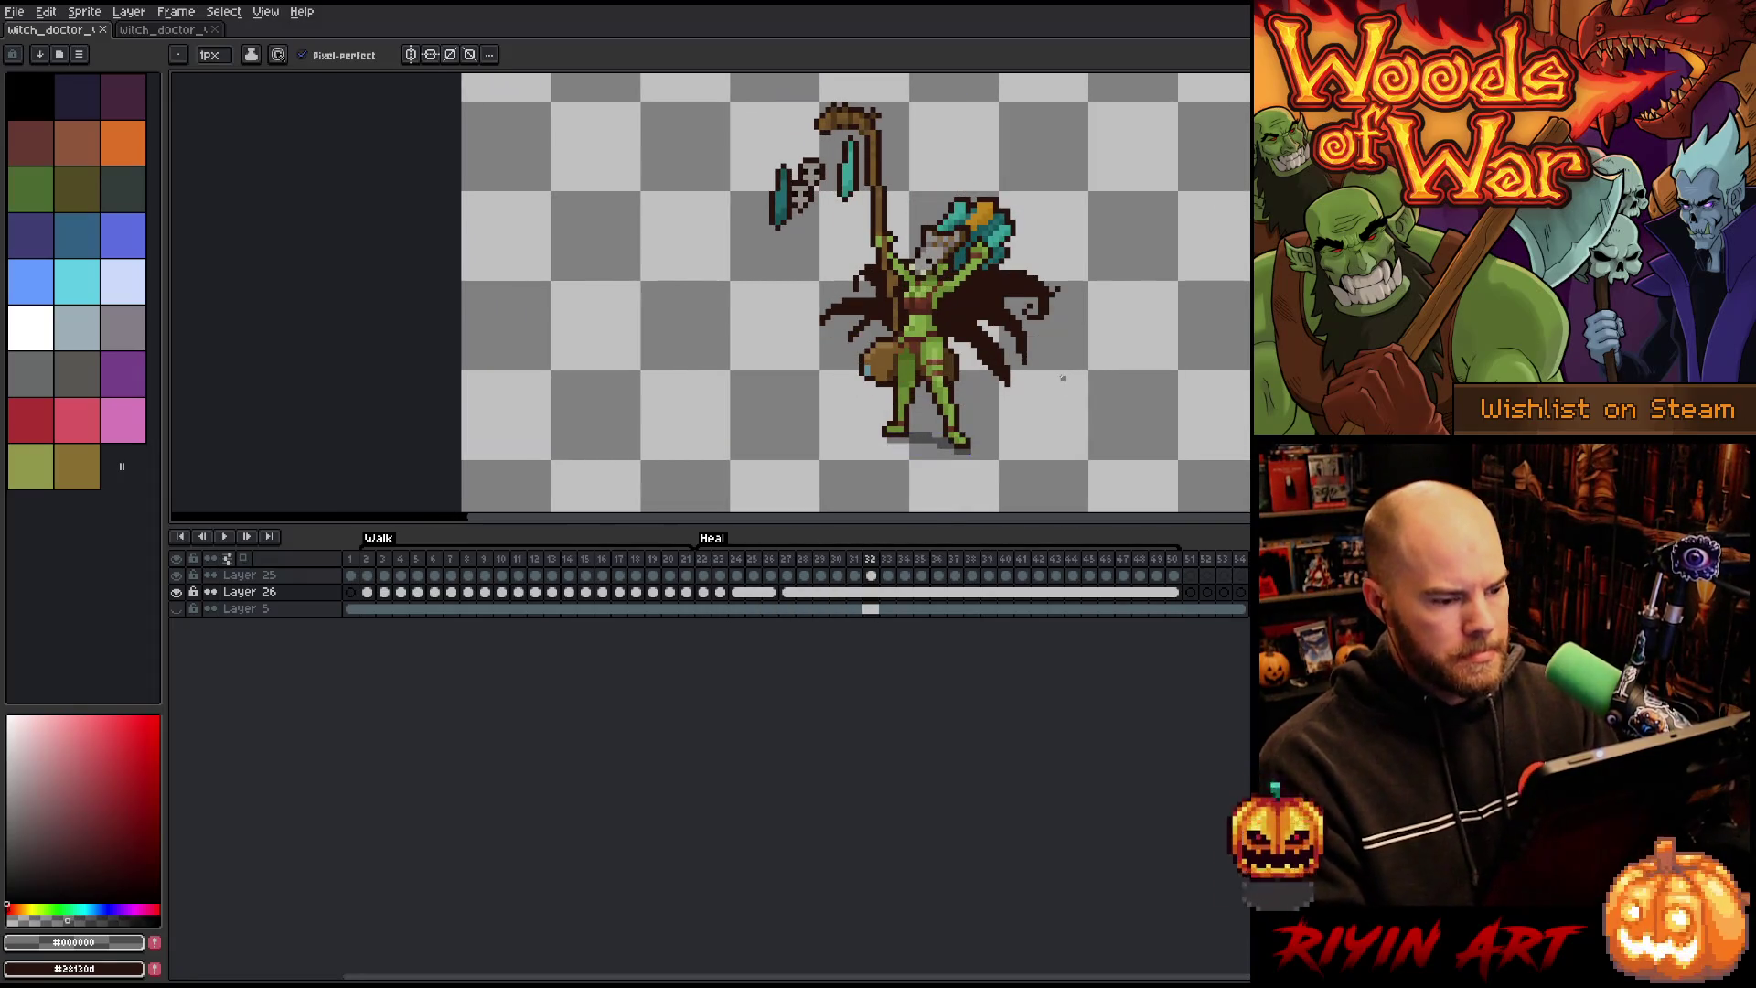
Step: Show the dark grey background layer and replay the animation
left_click(179, 610)
key("Return")
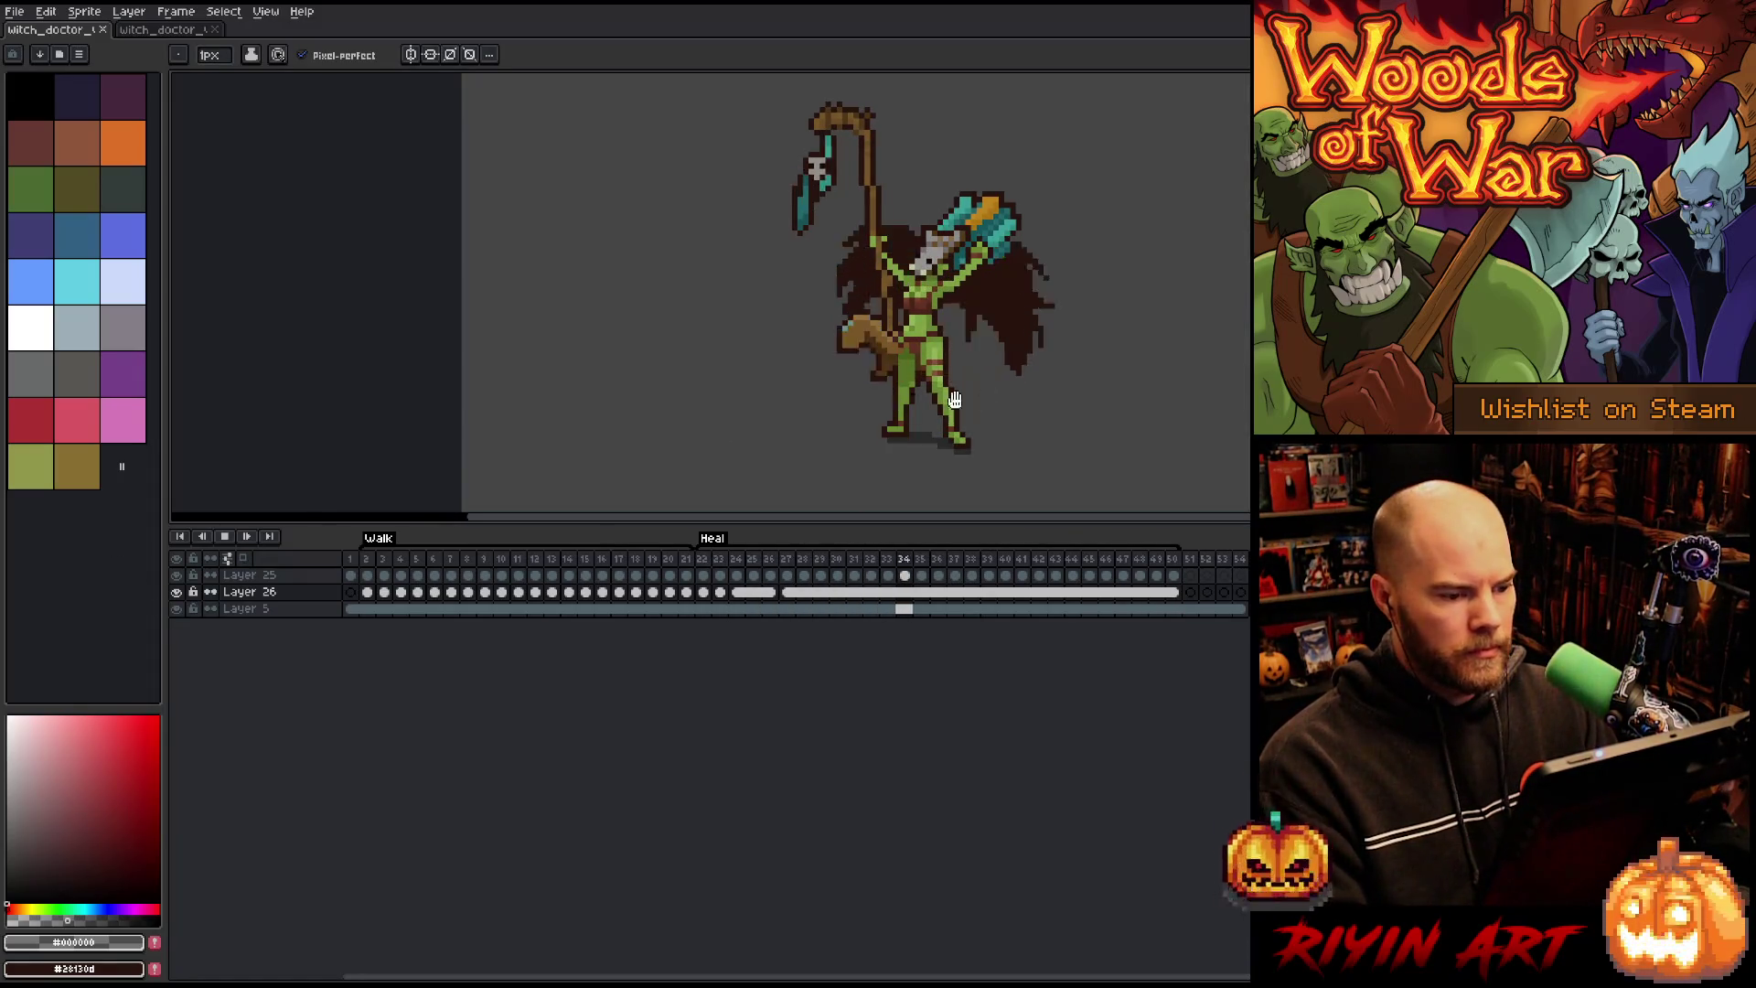
scroll(1052, 380, "down", 2)
scroll(1055, 381, "up", 3)
scroll(1025, 412, "down", 1)
scroll(997, 476, "up", 1)
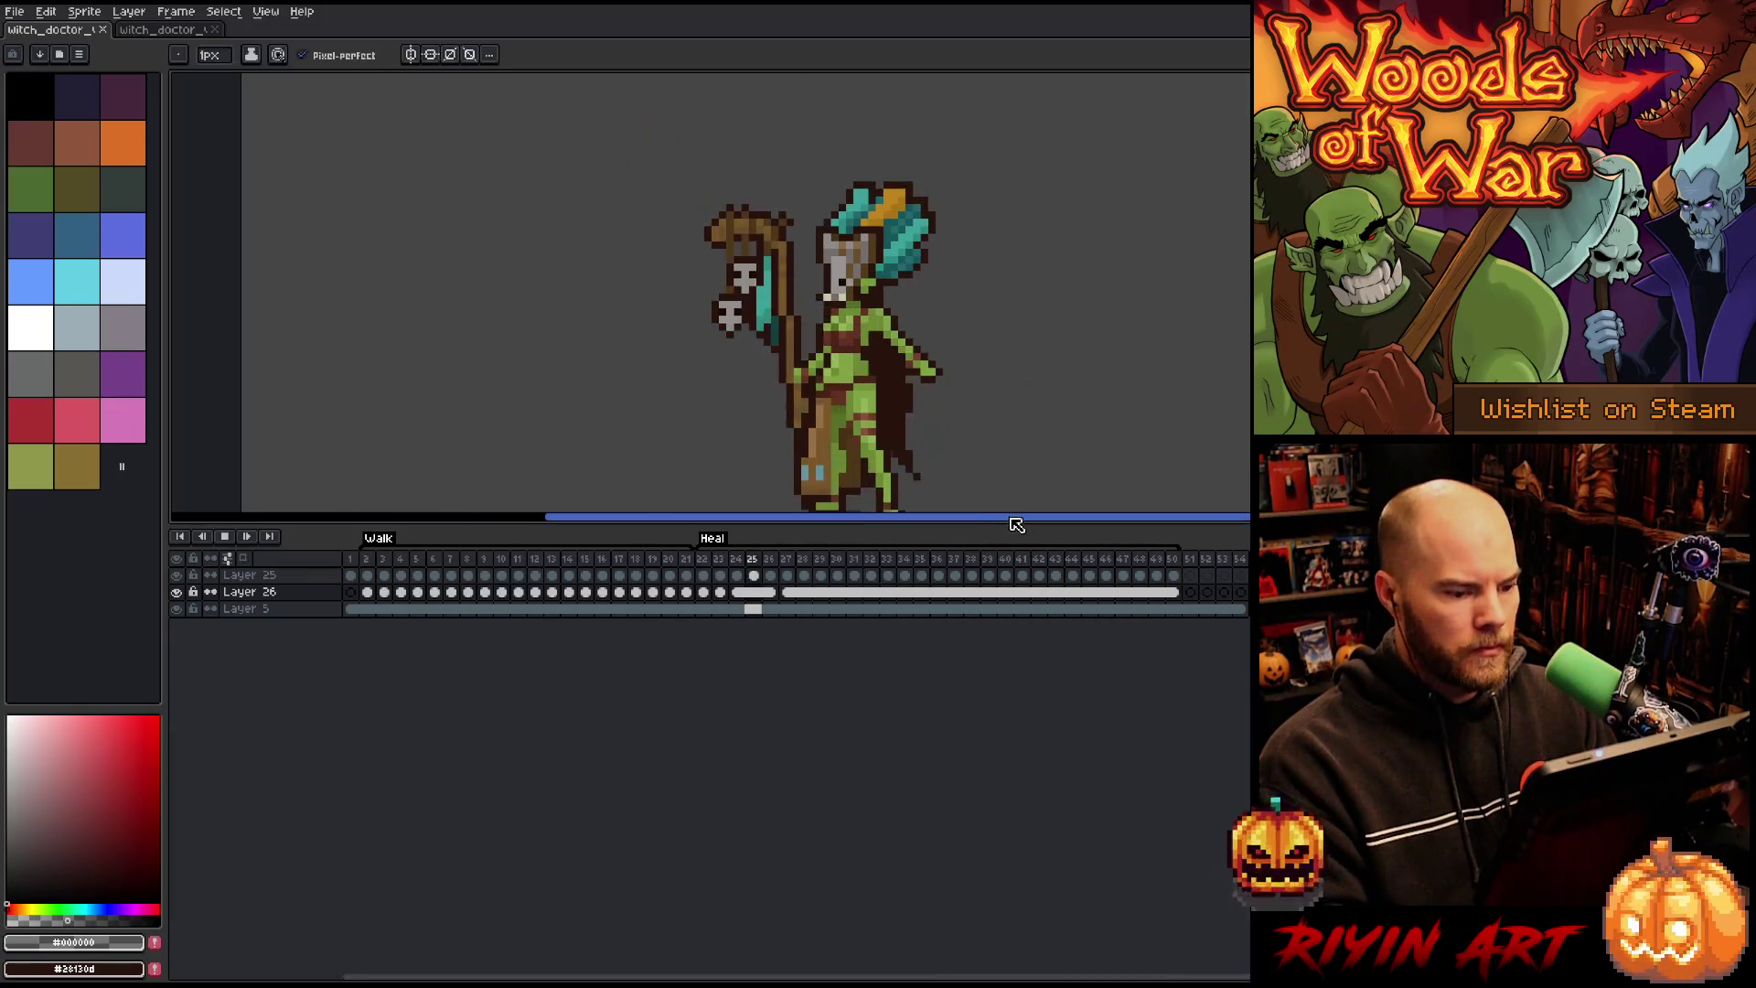
key("Return")
Step: Drag the timeline splitter down to give the canvas more vertical room
left_click_drag(1005, 524, 1005, 854)
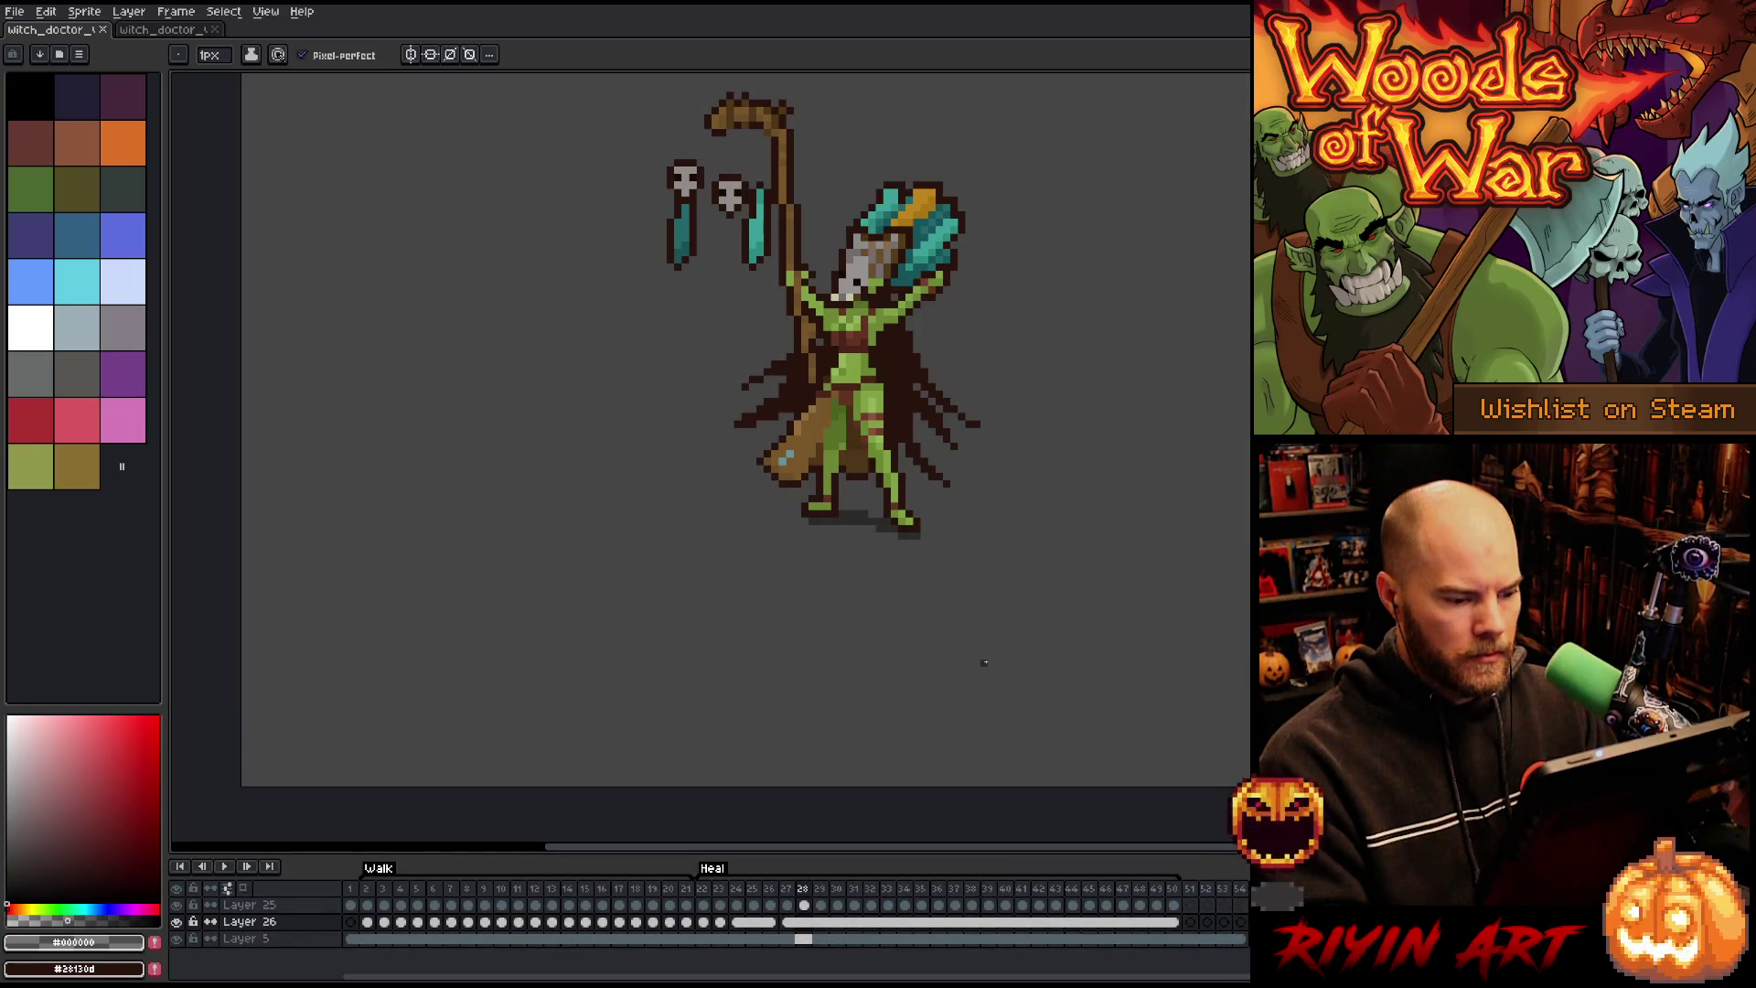
key("Return")
key("Return")
key("v")
key("b")
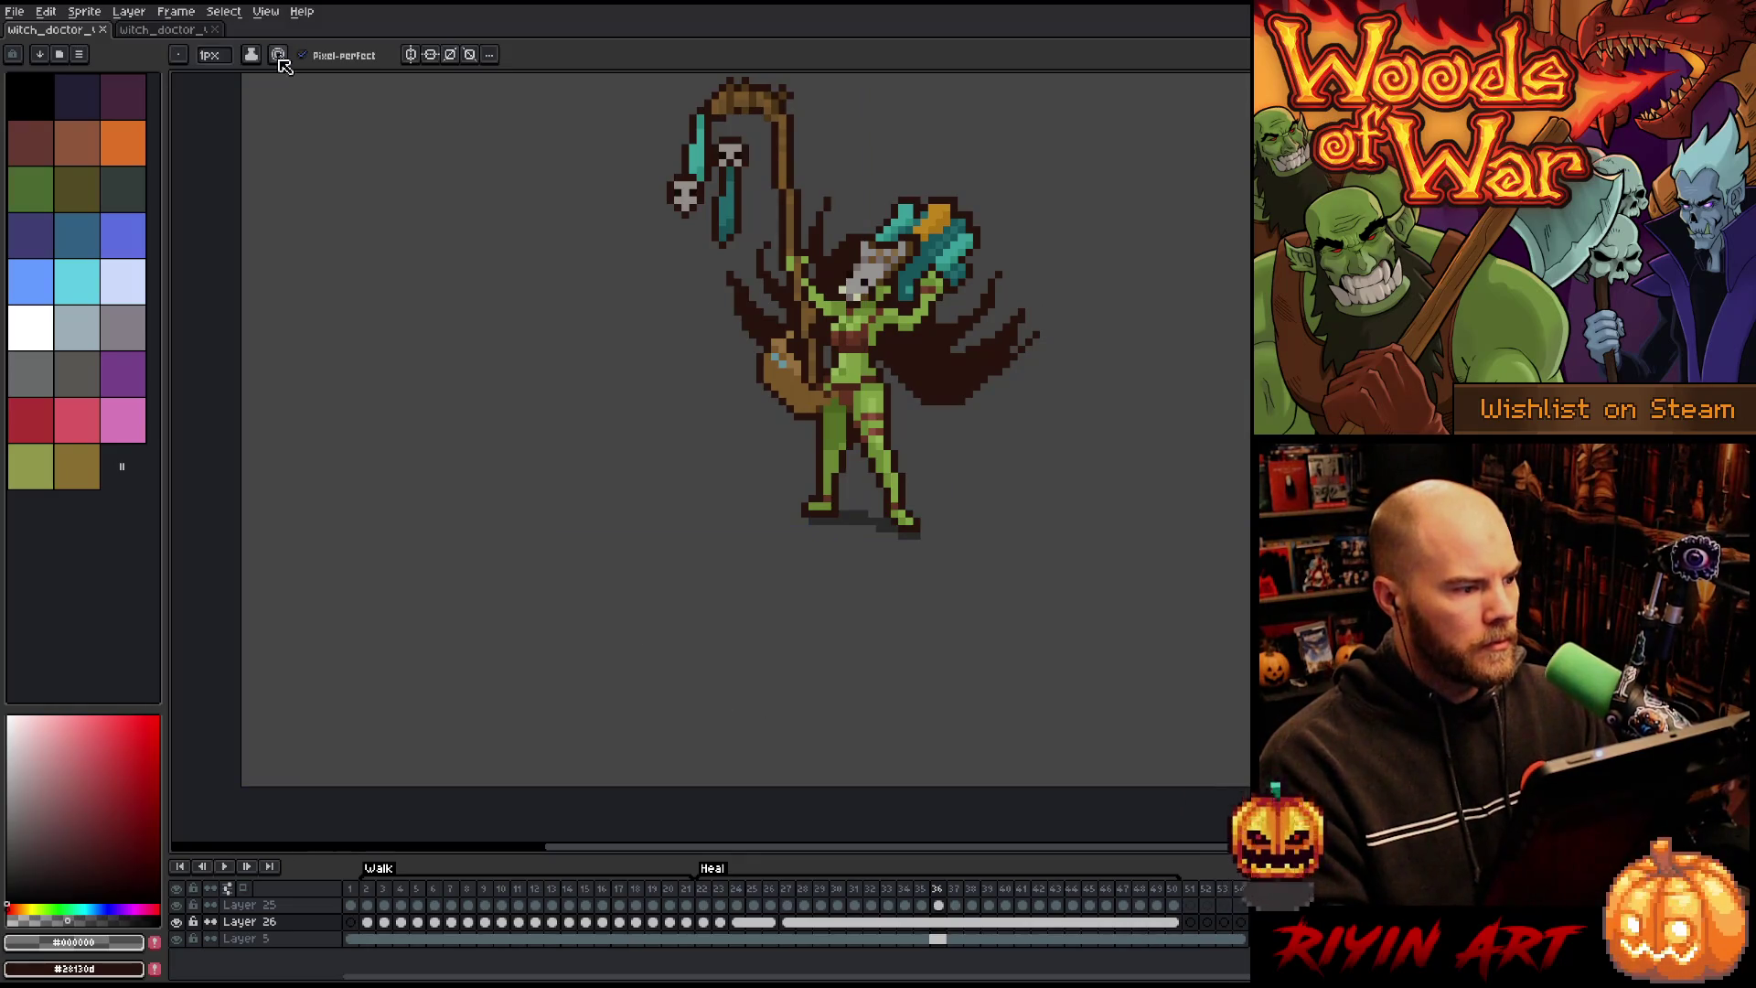
Step: Close the second witch_doctor file and play the heal animation, stopping on frame 22
left_click(217, 31)
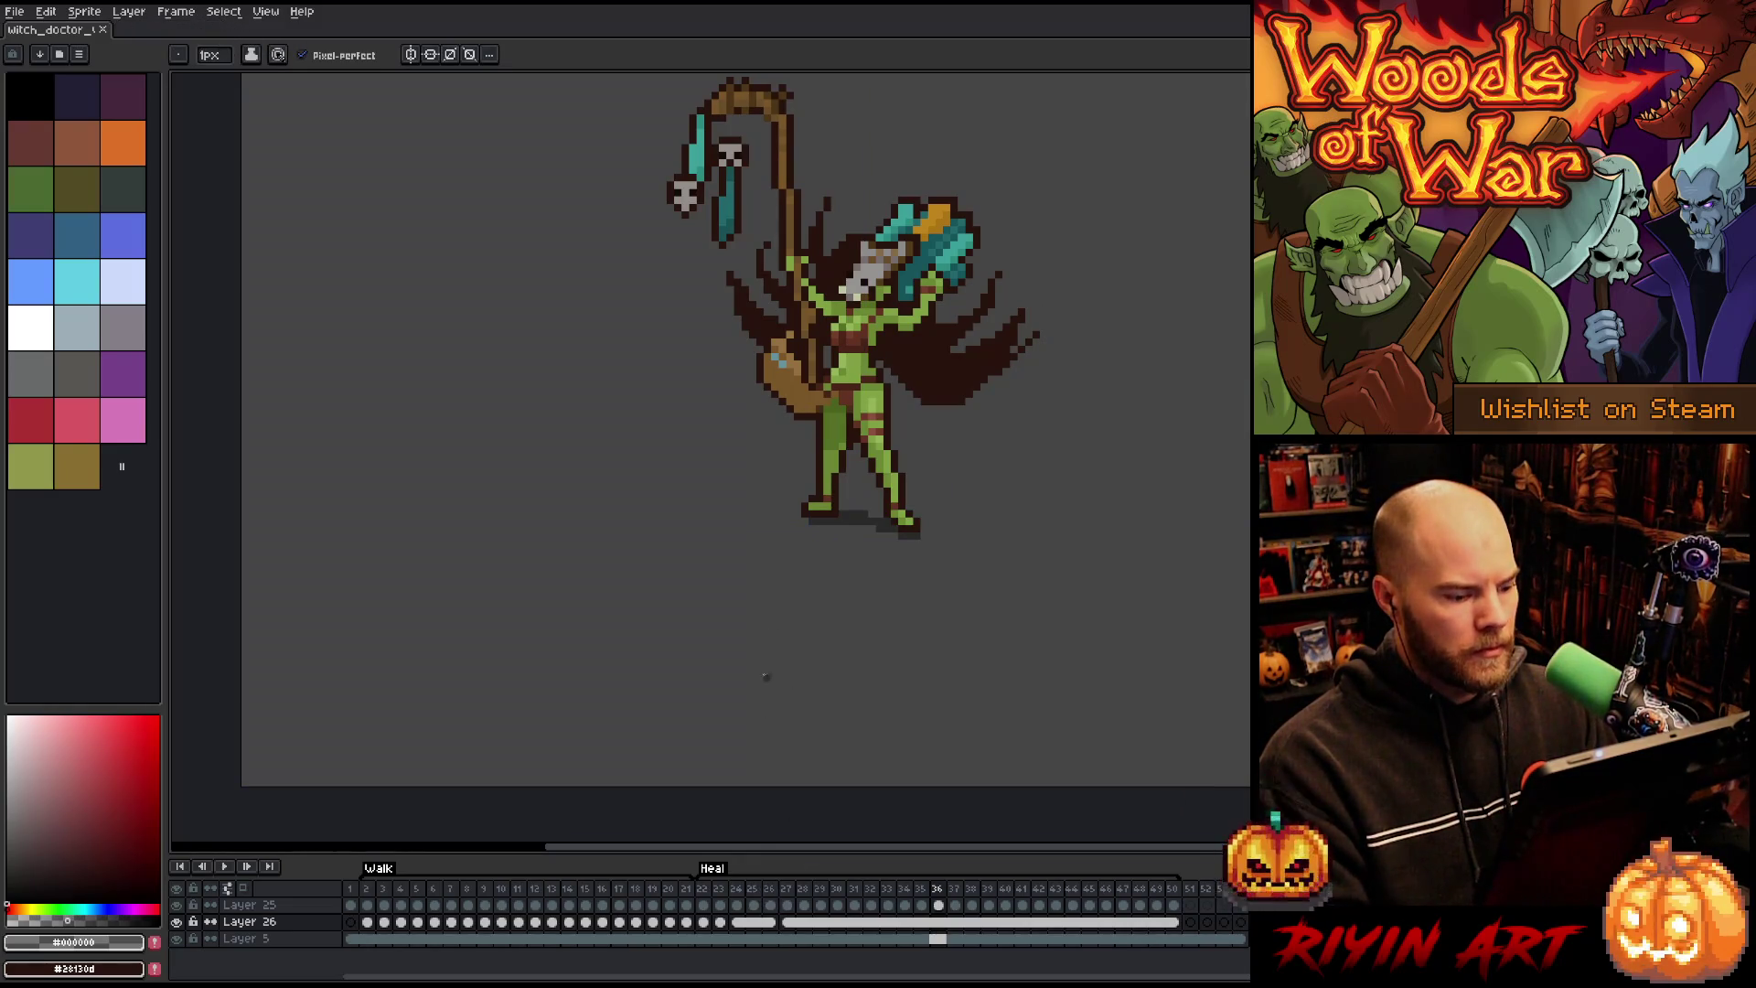
mouse_move(879, 555)
left_mouse_down()
mouse_move(941, 510)
mouse_move(812, 627)
mouse_move(821, 578)
left_mouse_up()
key("Return")
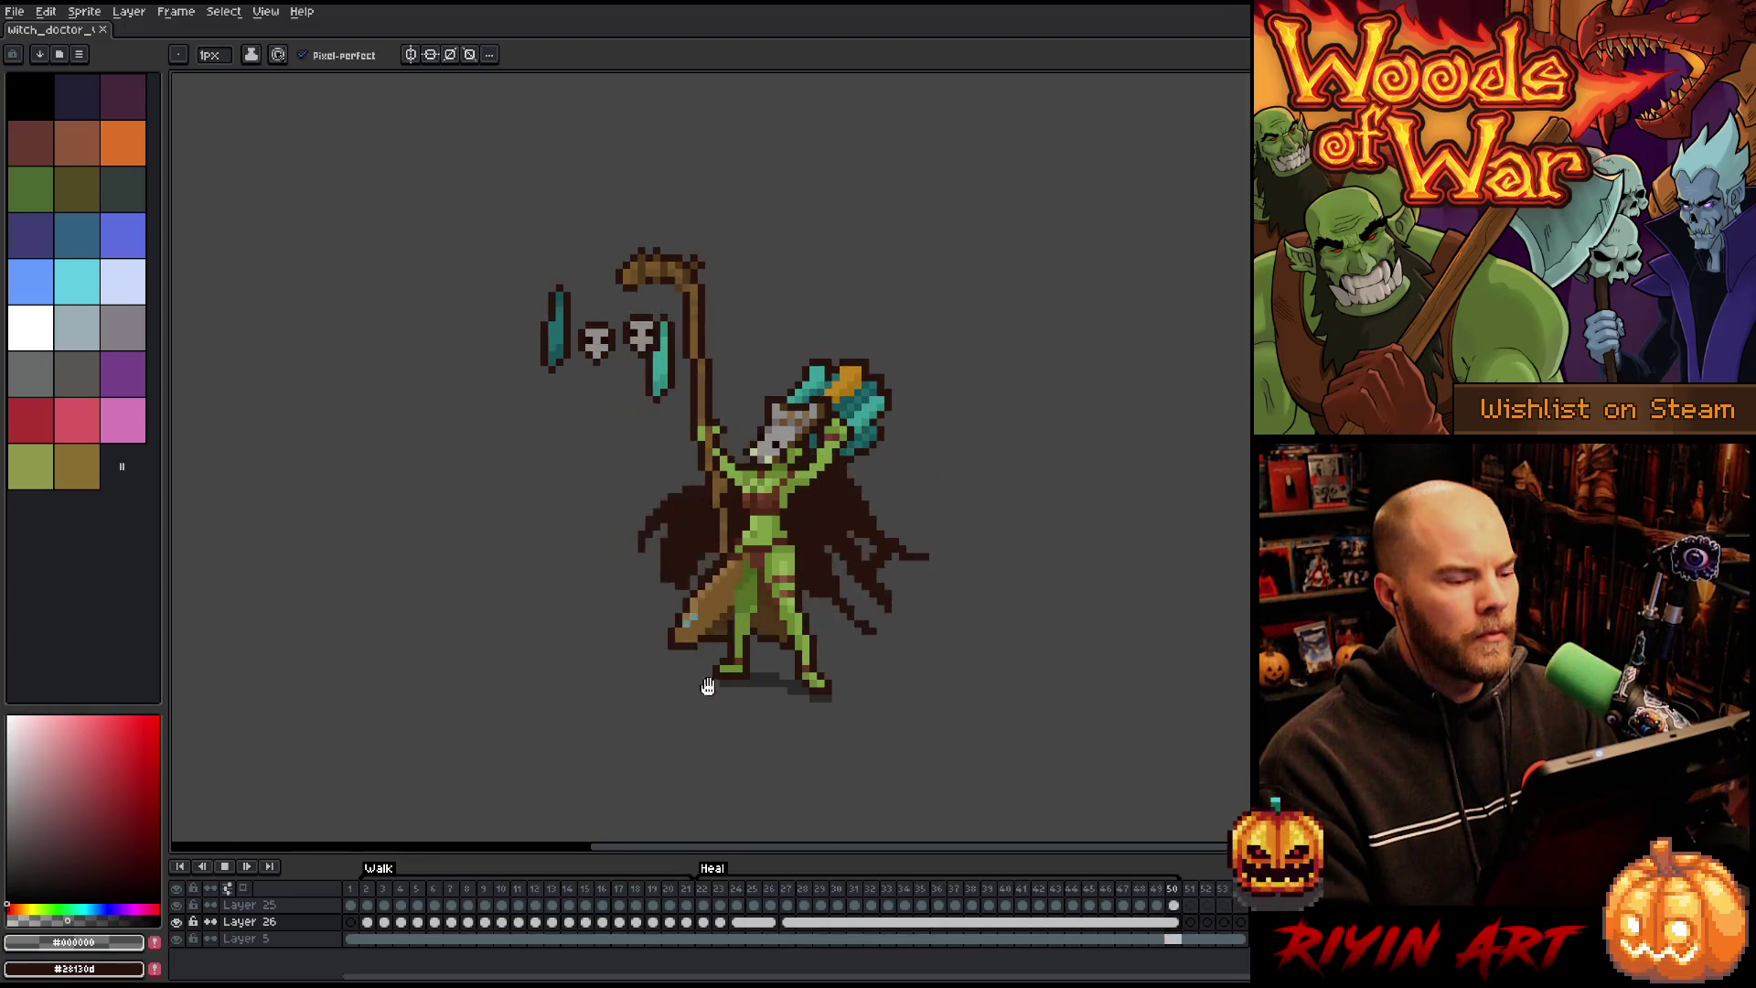
left_click(706, 901)
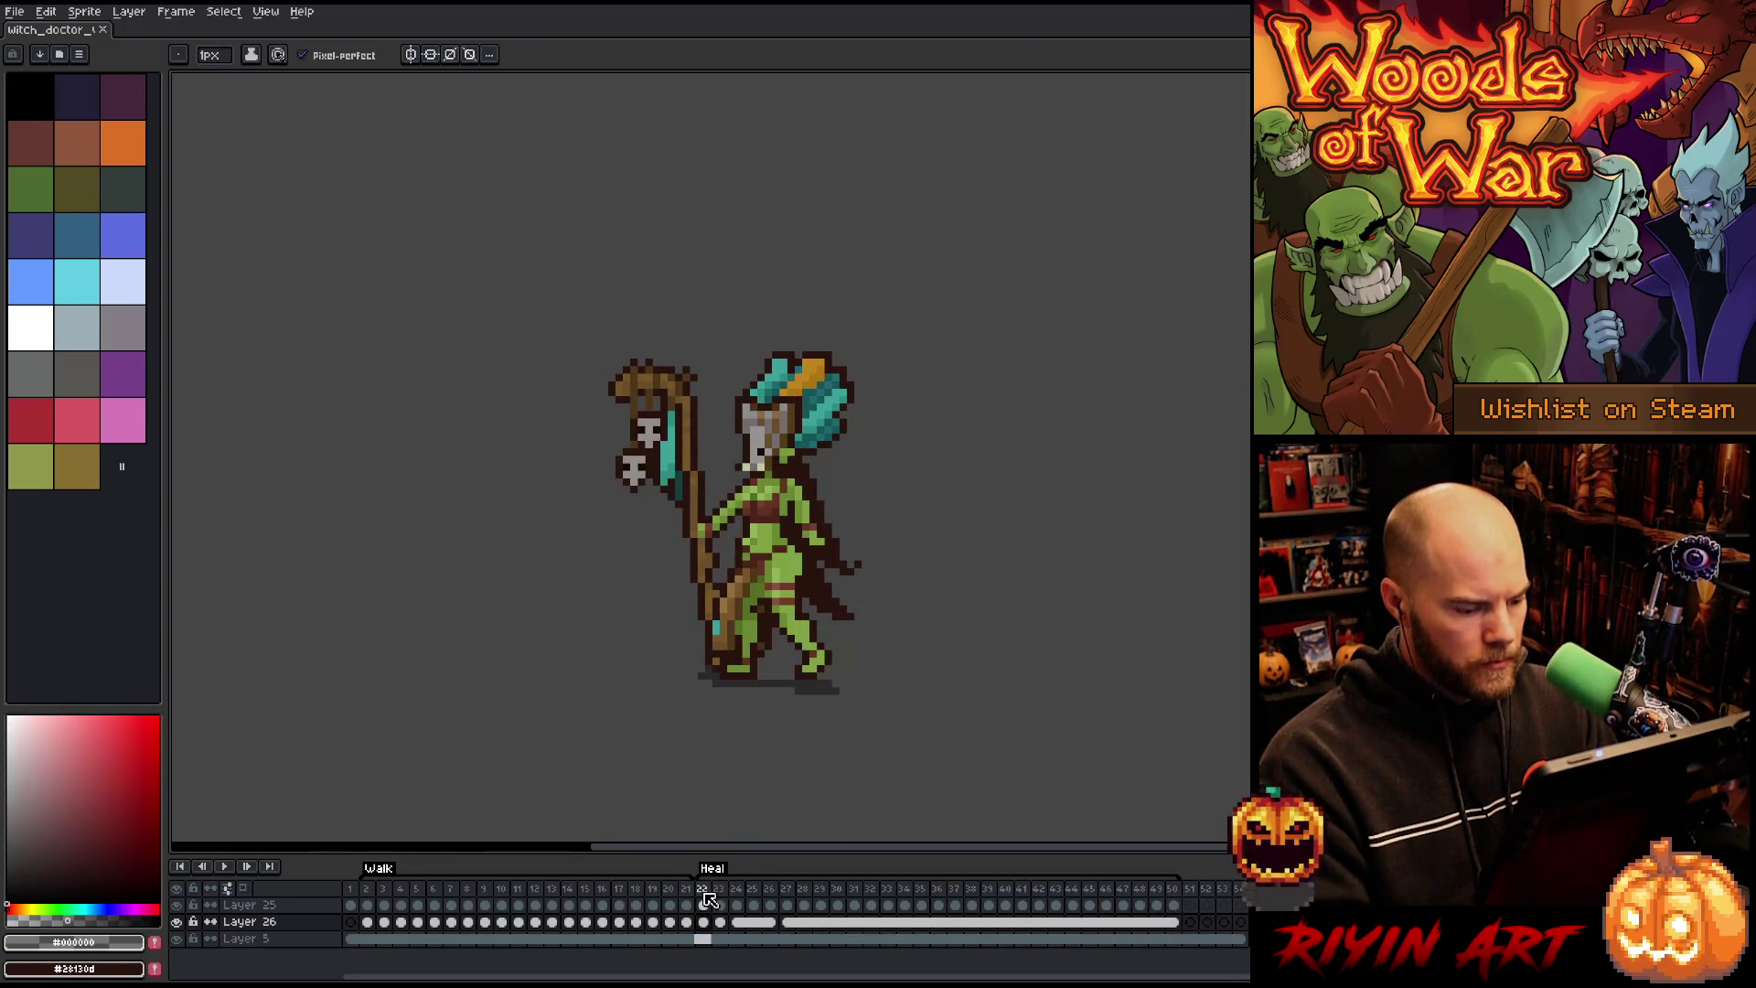
left_click(260, 906)
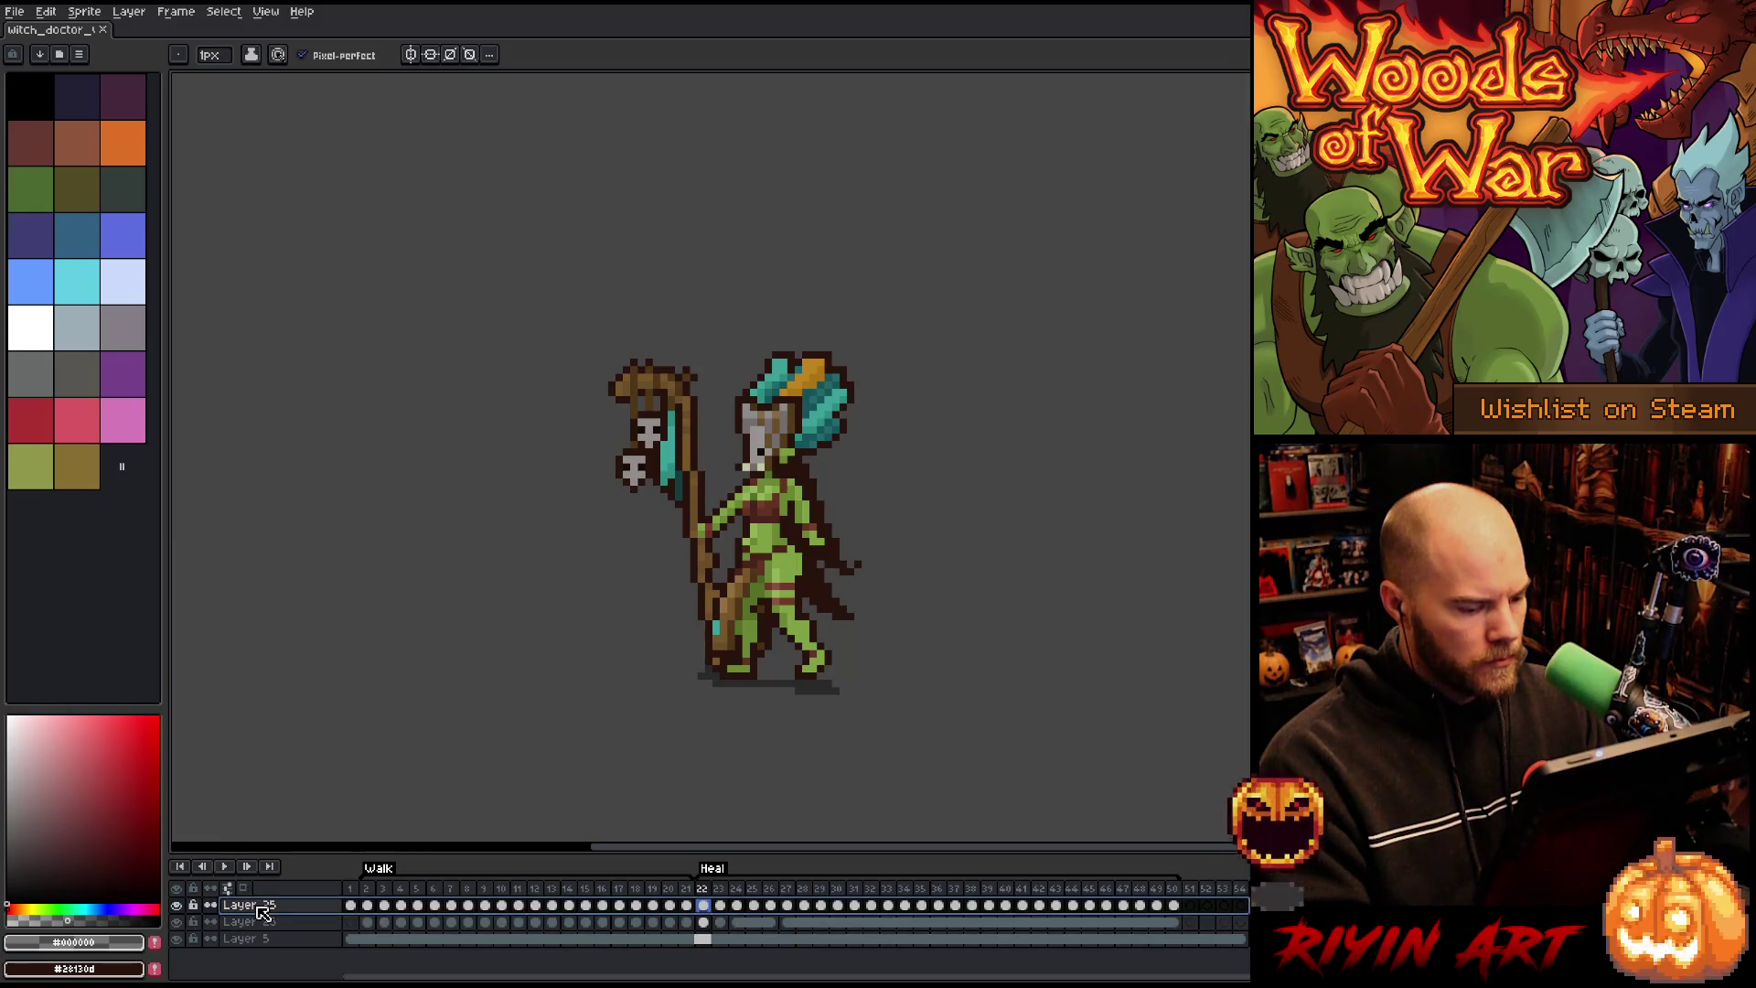
Step: Rename Layer 25 to 'Witch Doctor'
right_click(262, 910)
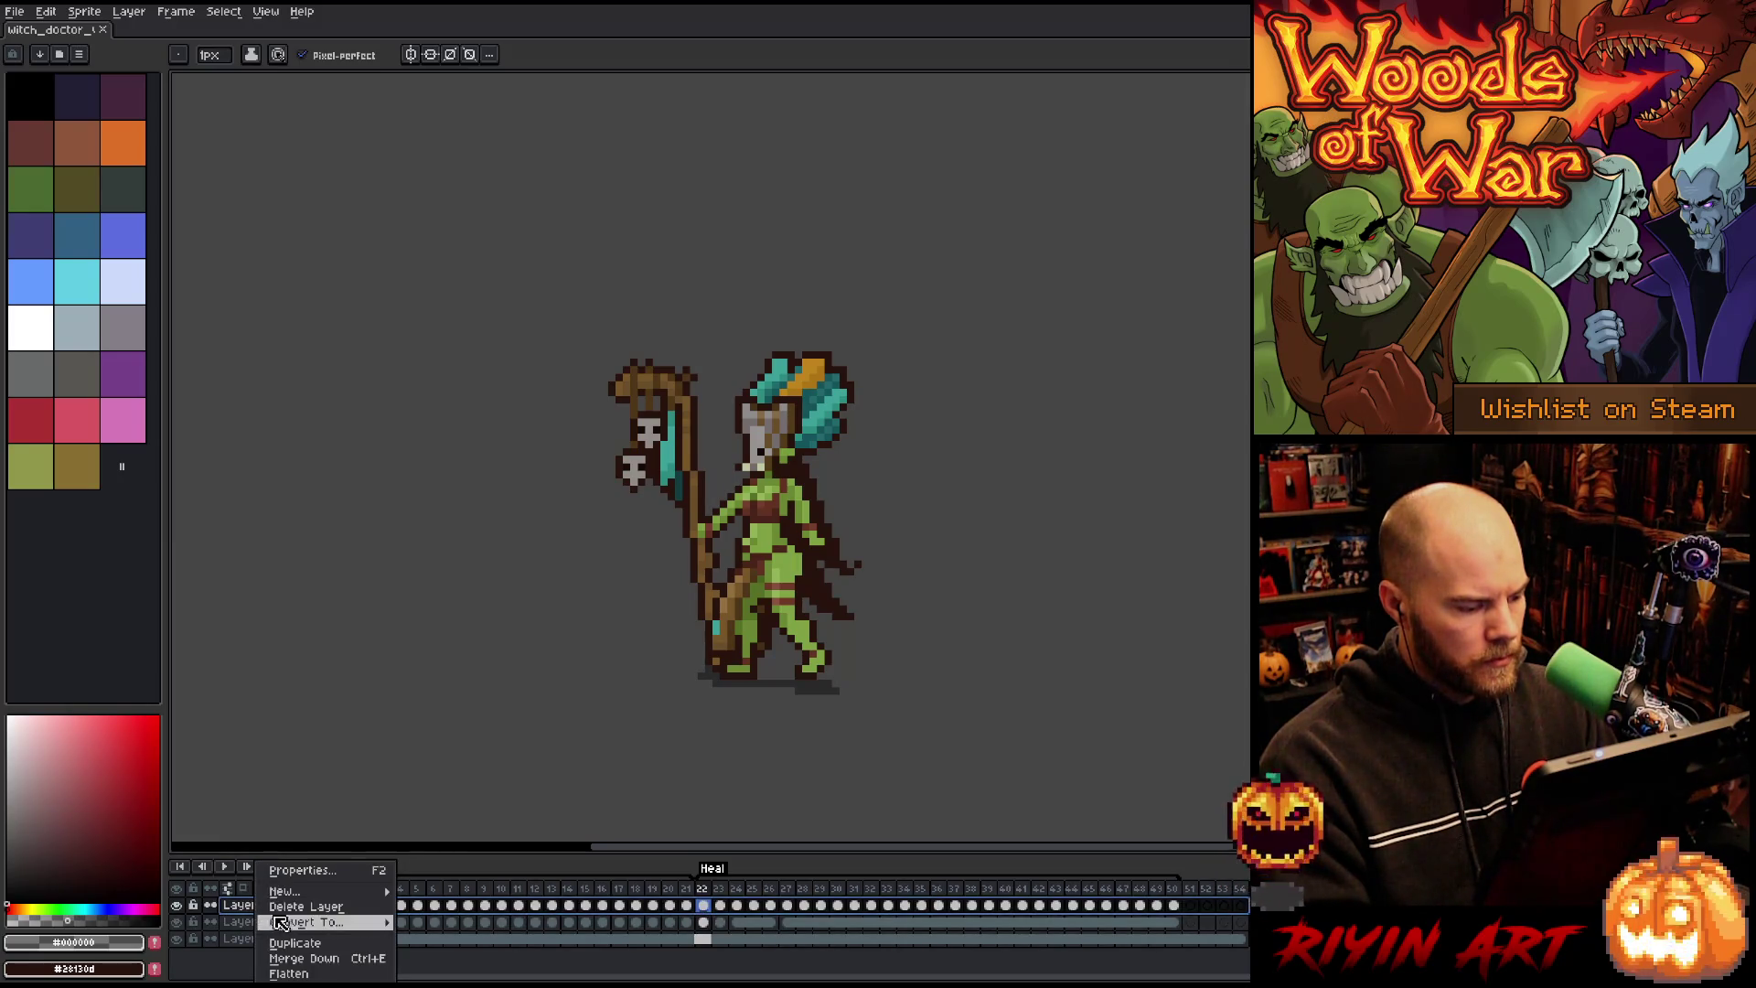
key("Escape")
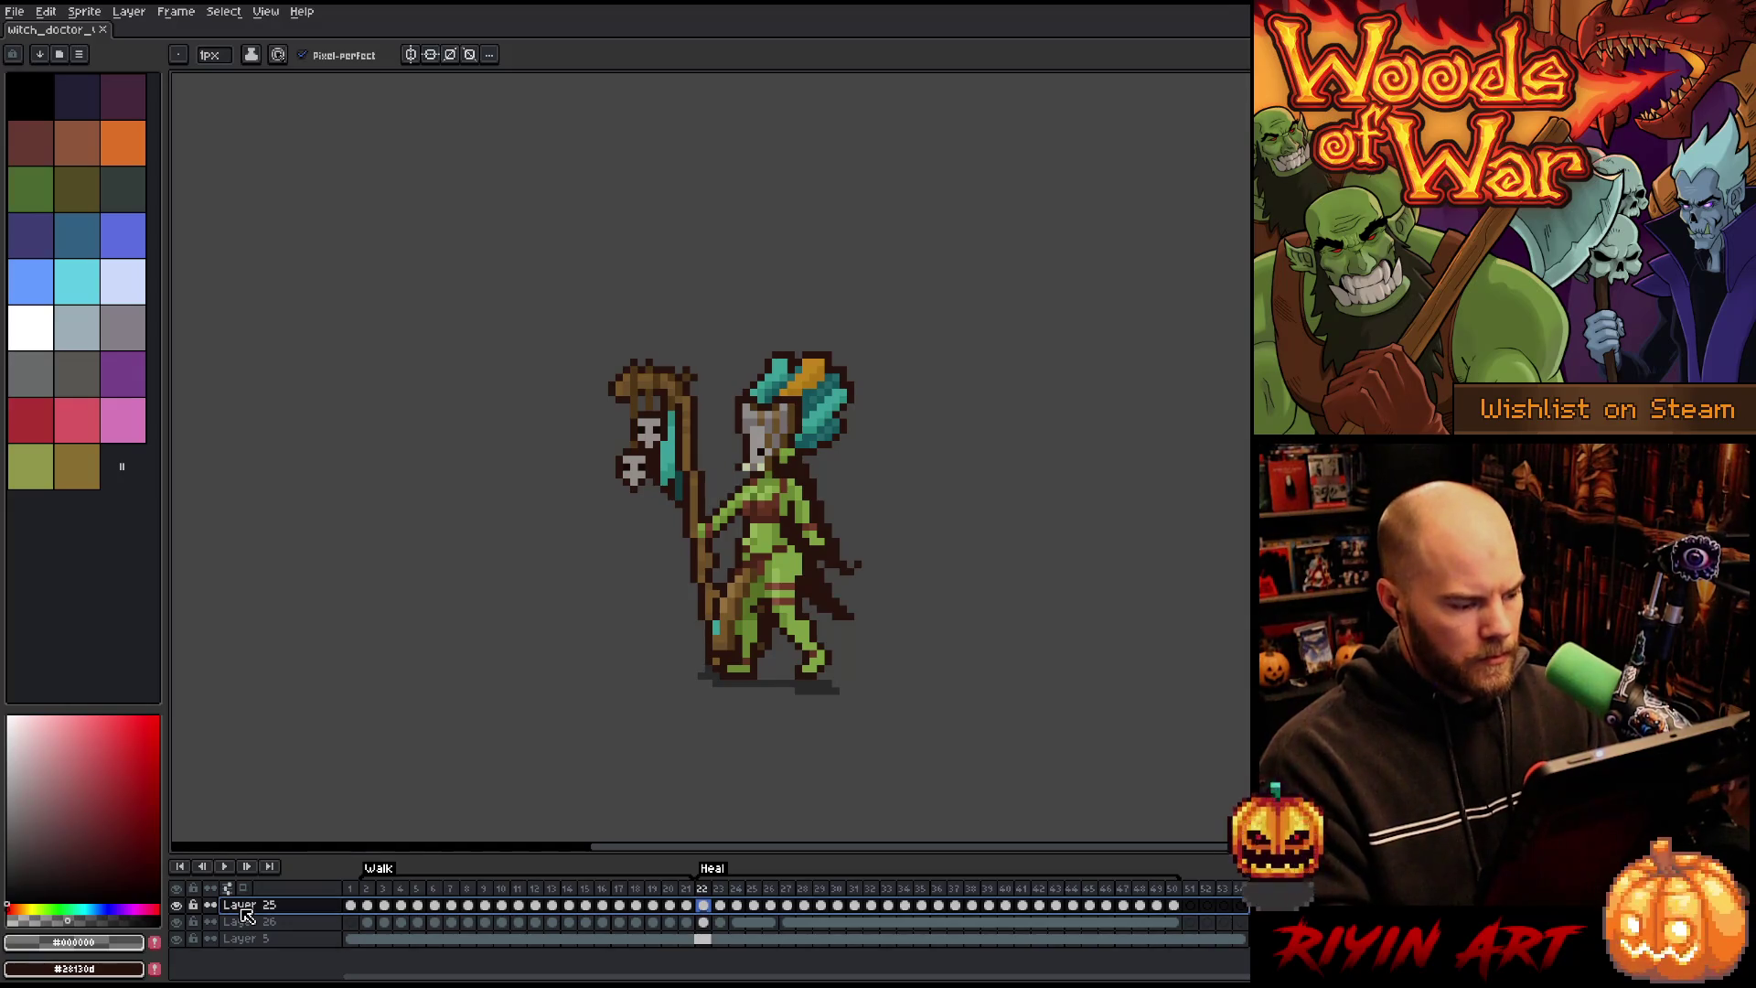
double_click(245, 907)
type("Witch Dr")
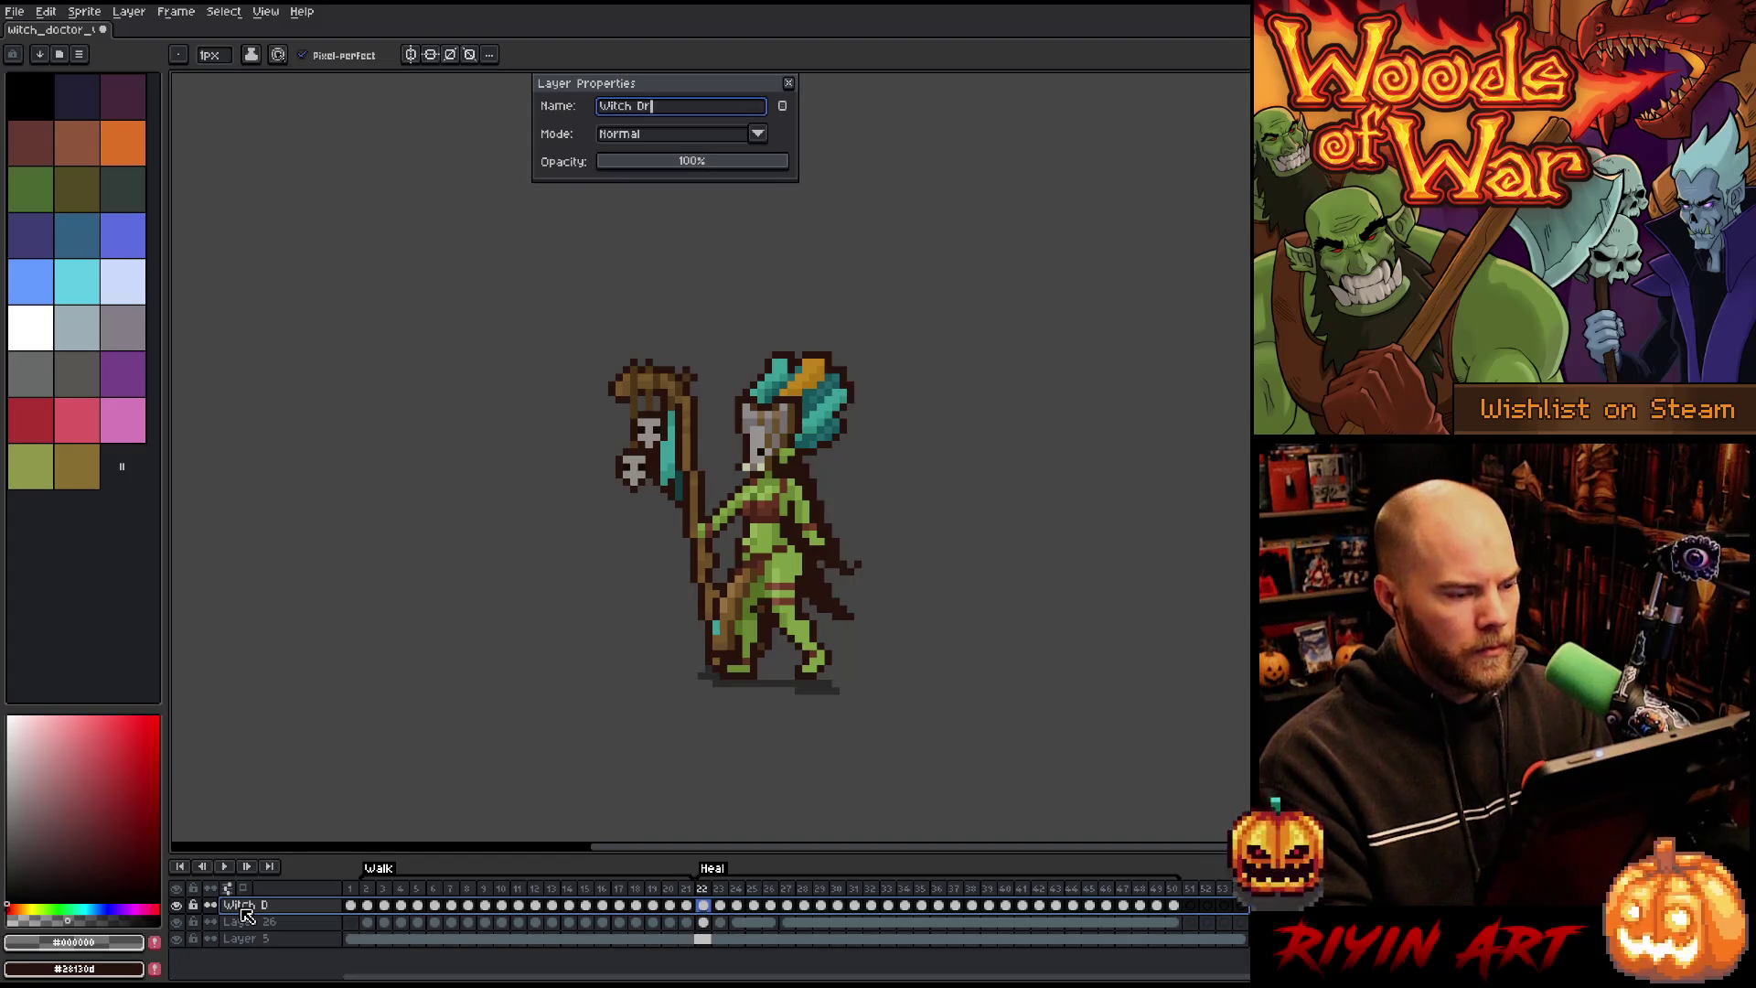
key("Return")
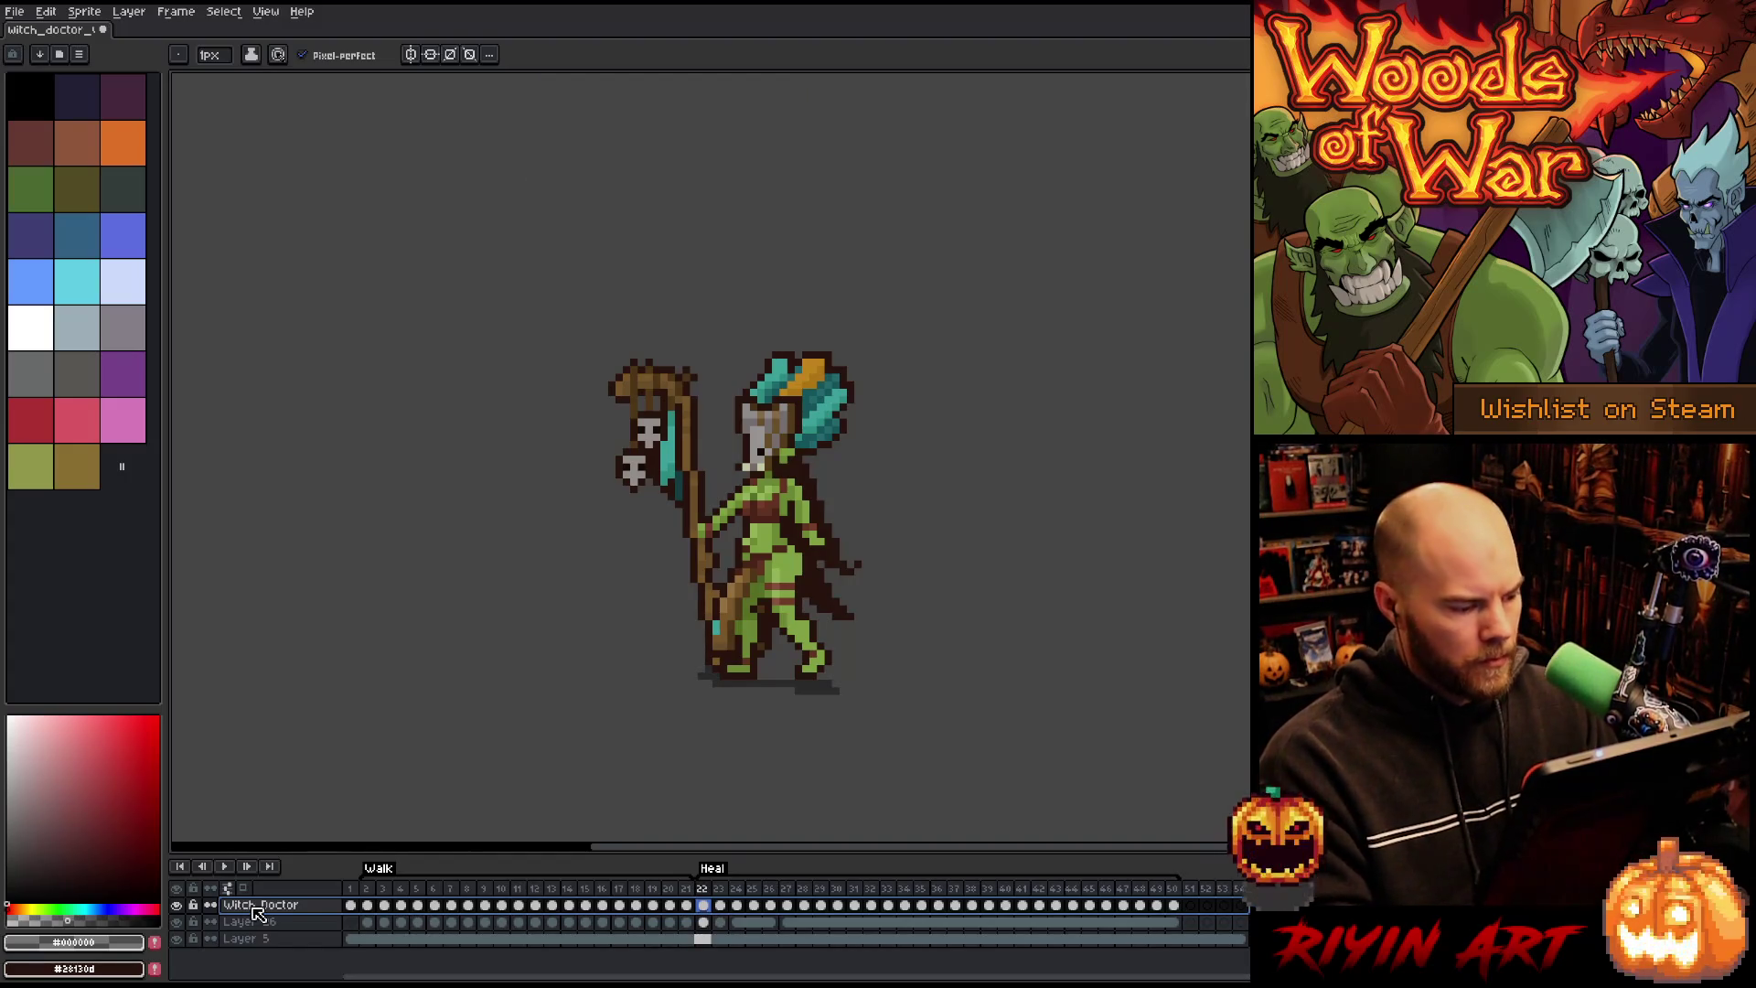
Step: Rename Layer 26 to 'Shadow' and Layer 5 to 'Background'
left_click(263, 922)
double_click(265, 923)
type("Shad")
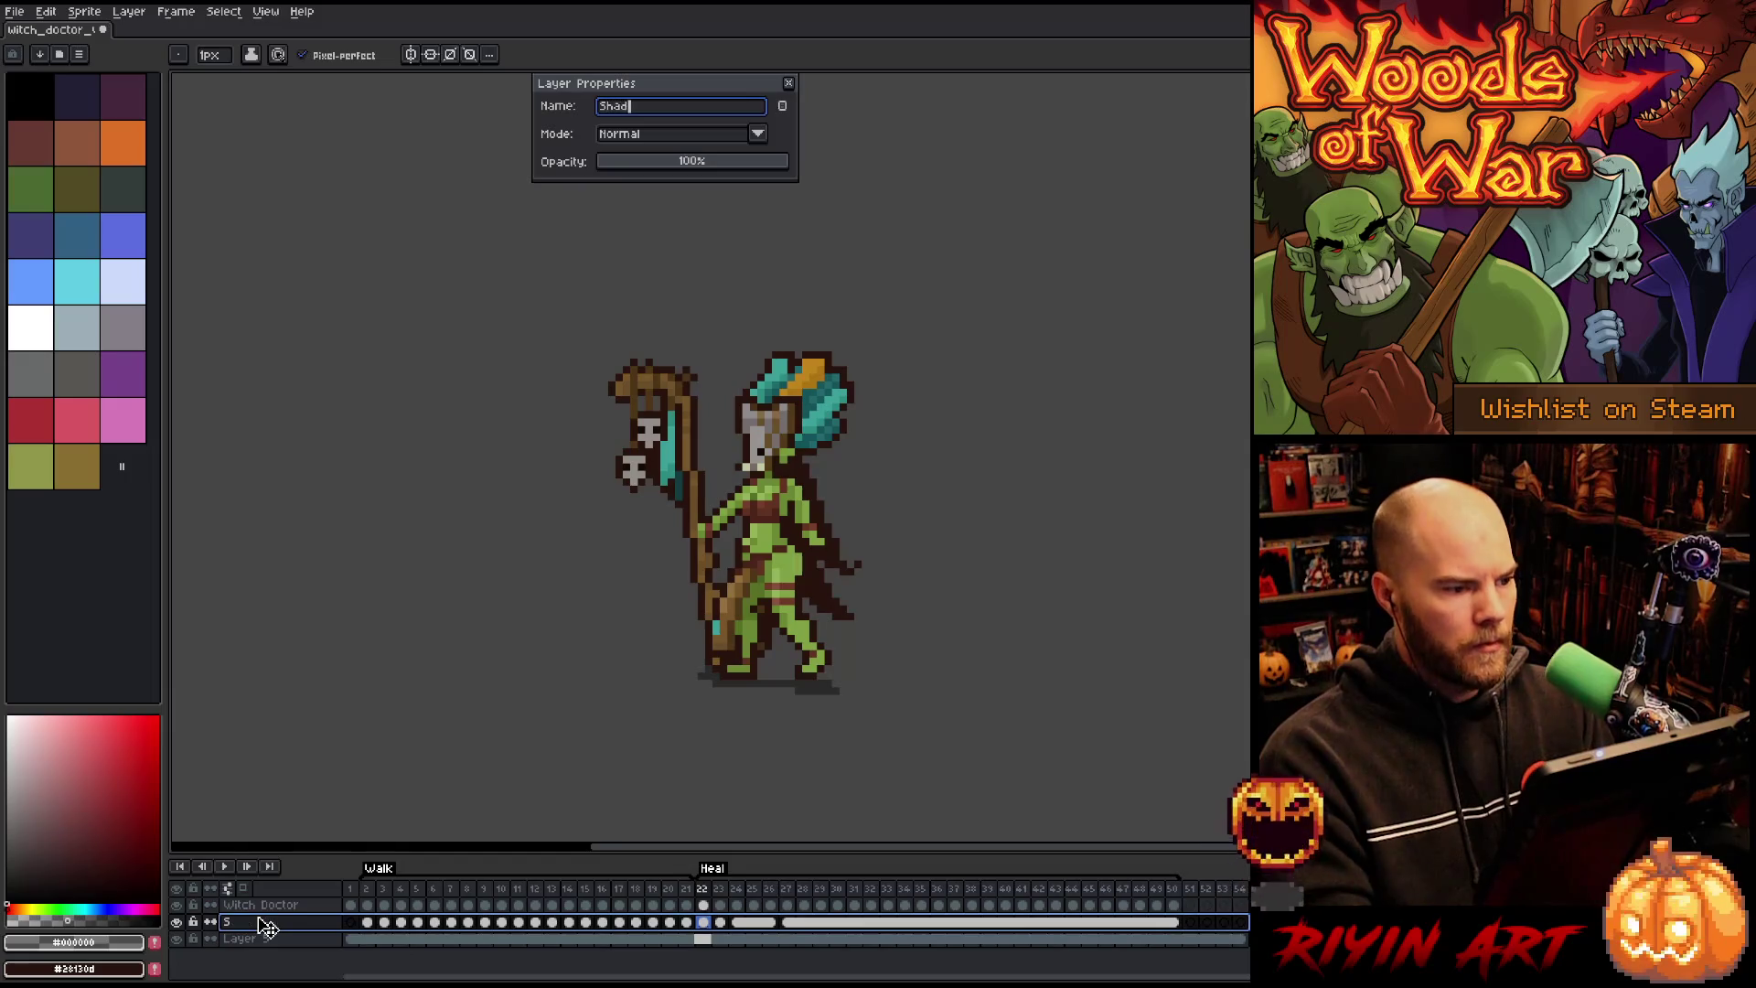
key("Return")
left_click(245, 941)
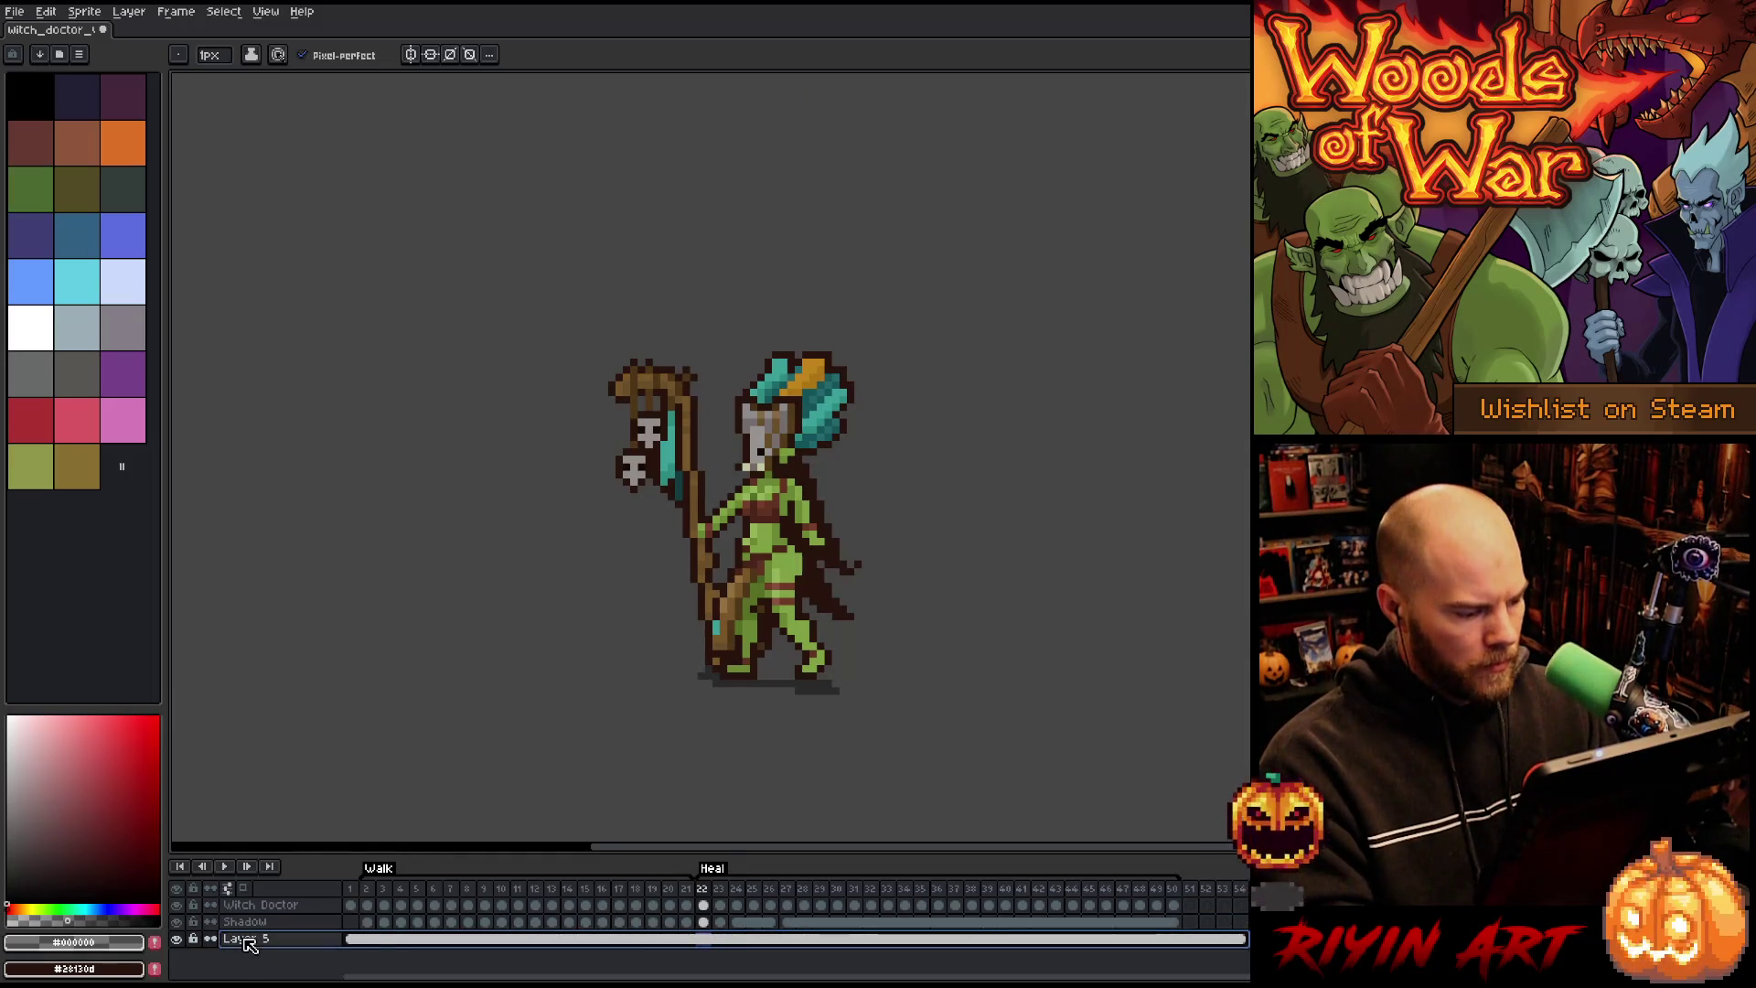
double_click(245, 940)
type("BG")
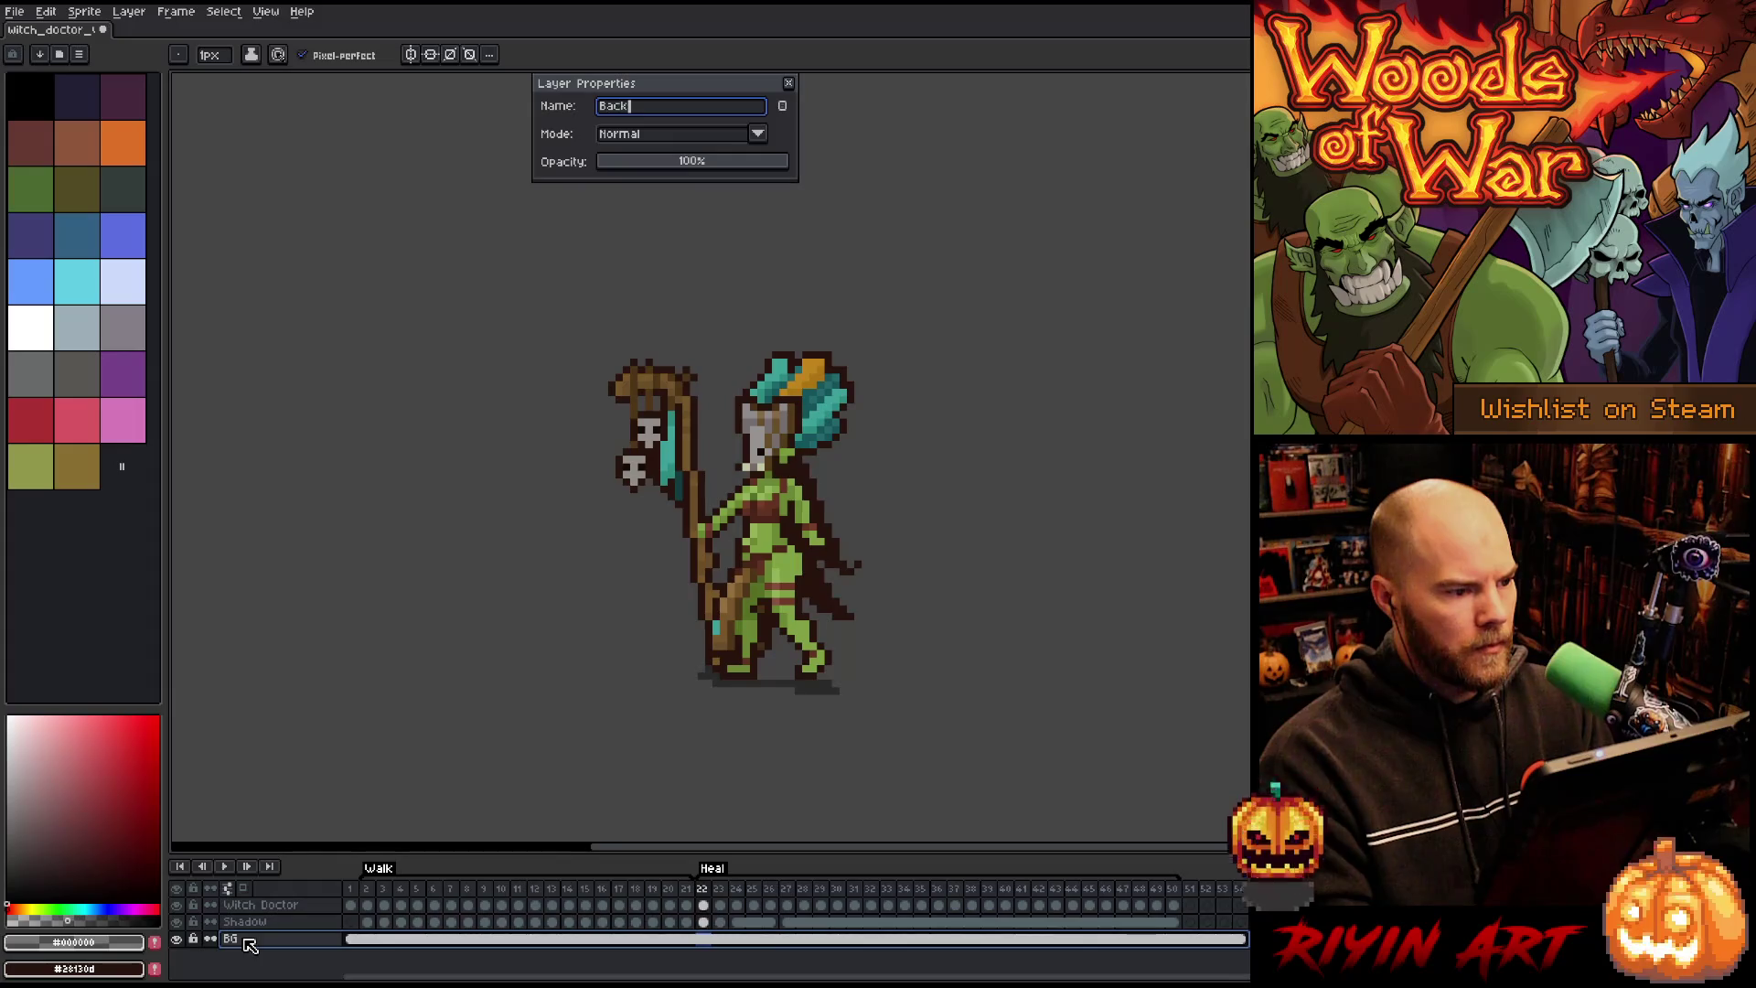
key("Return")
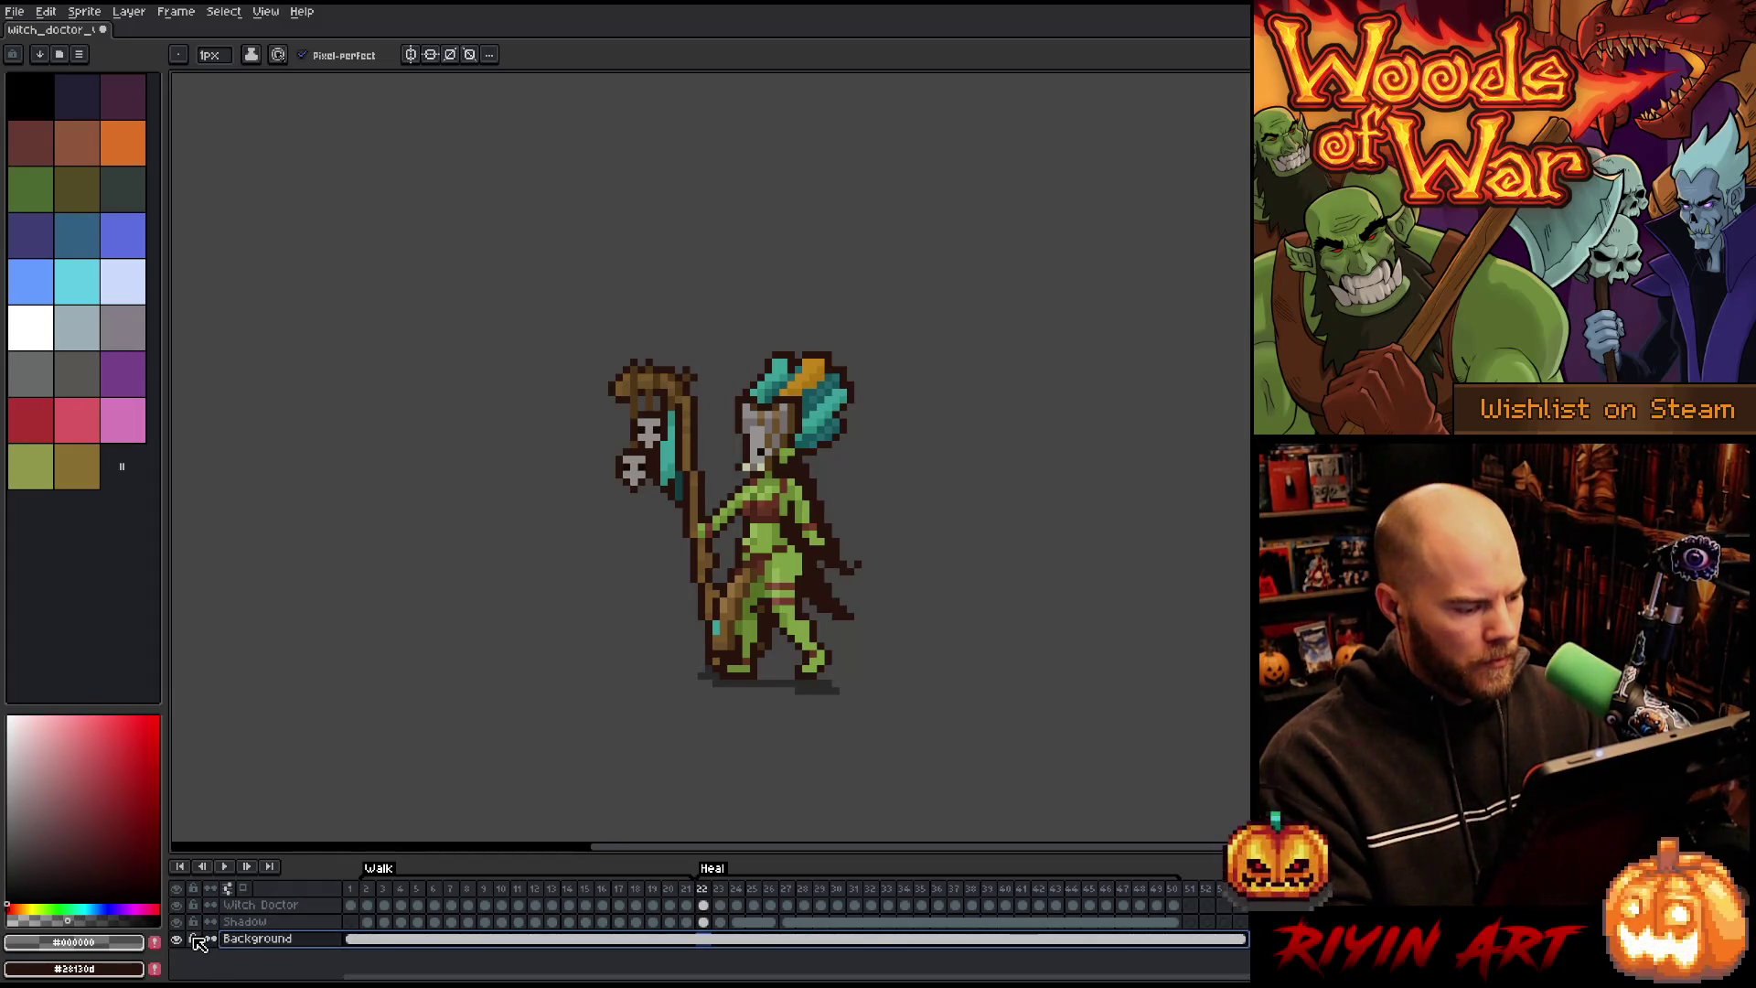
left_click(261, 907)
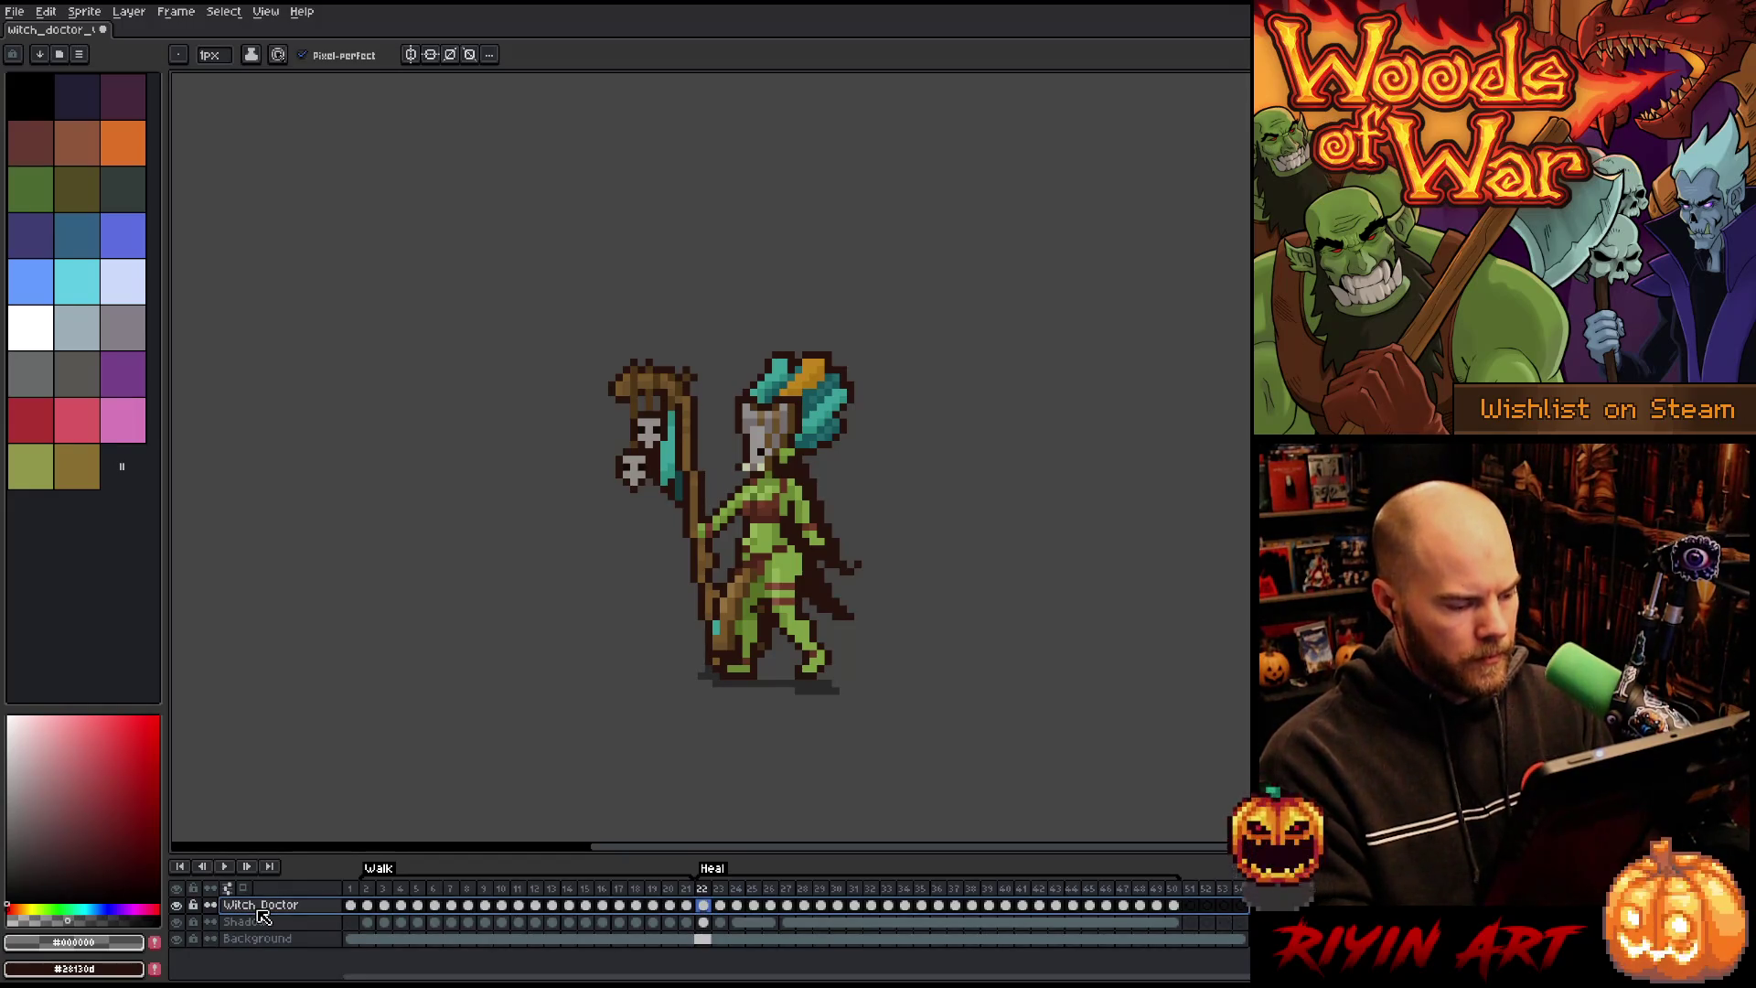
right_click(262, 915)
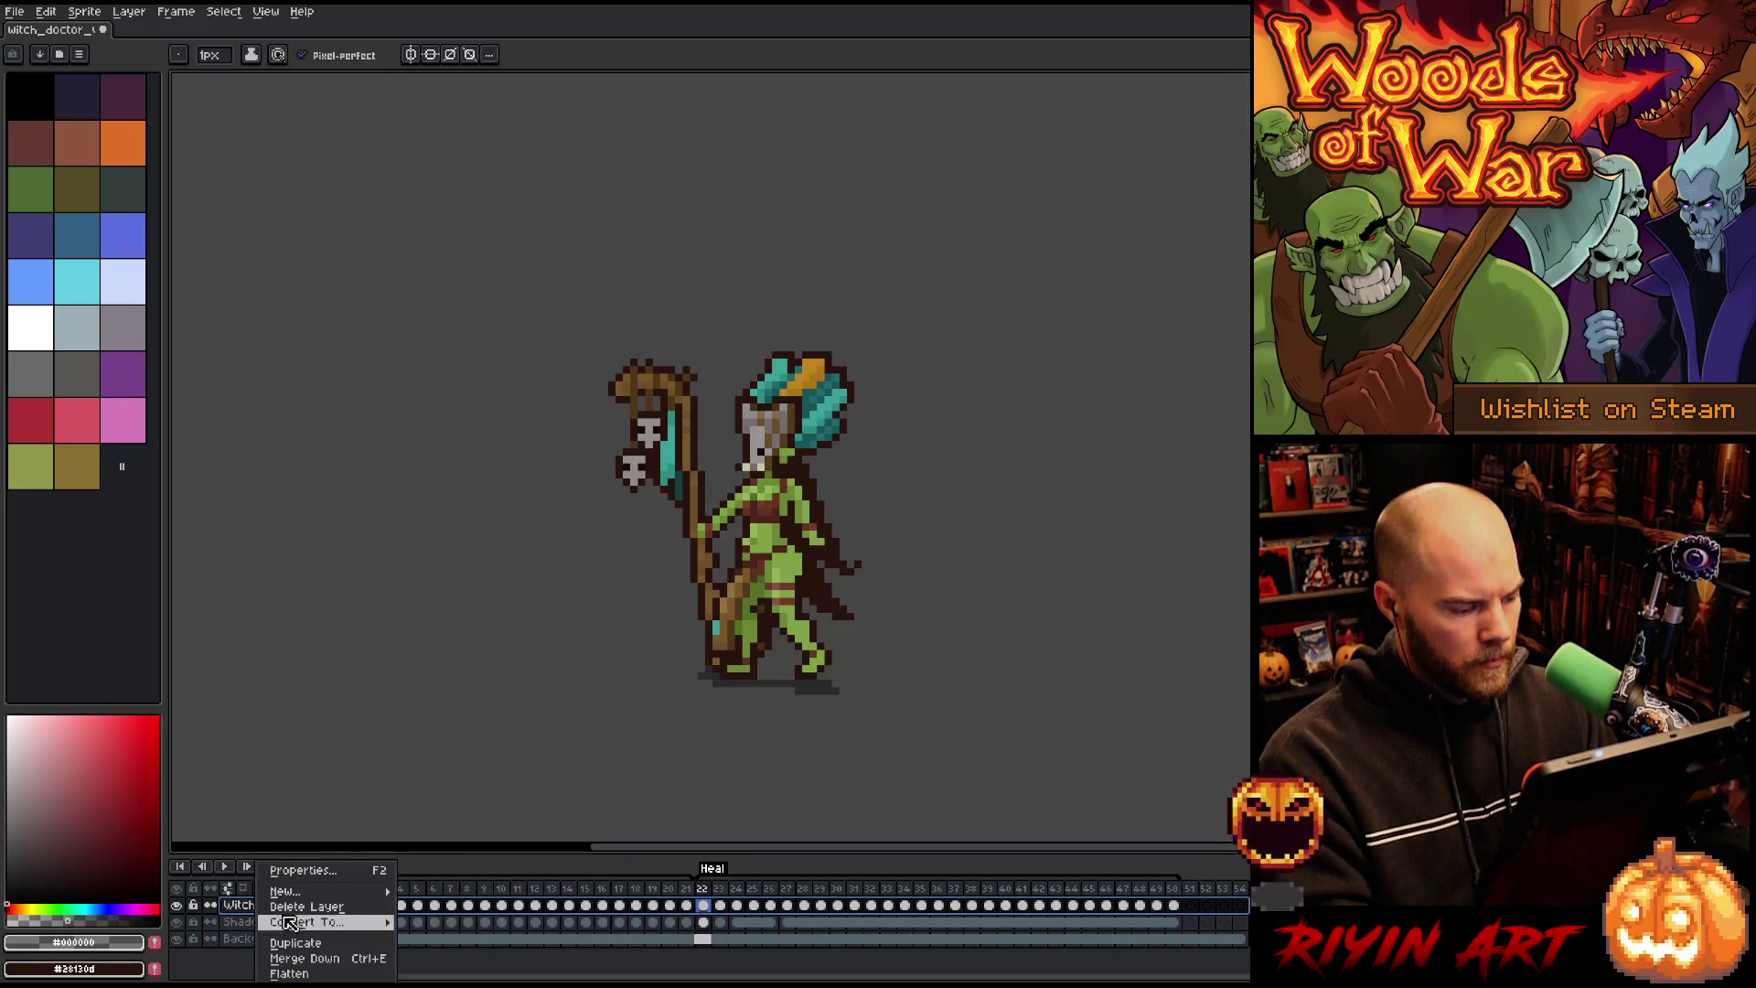
Step: Duplicate the Witch Doctor layer and name the copy 'Mask'
left_click(305, 944)
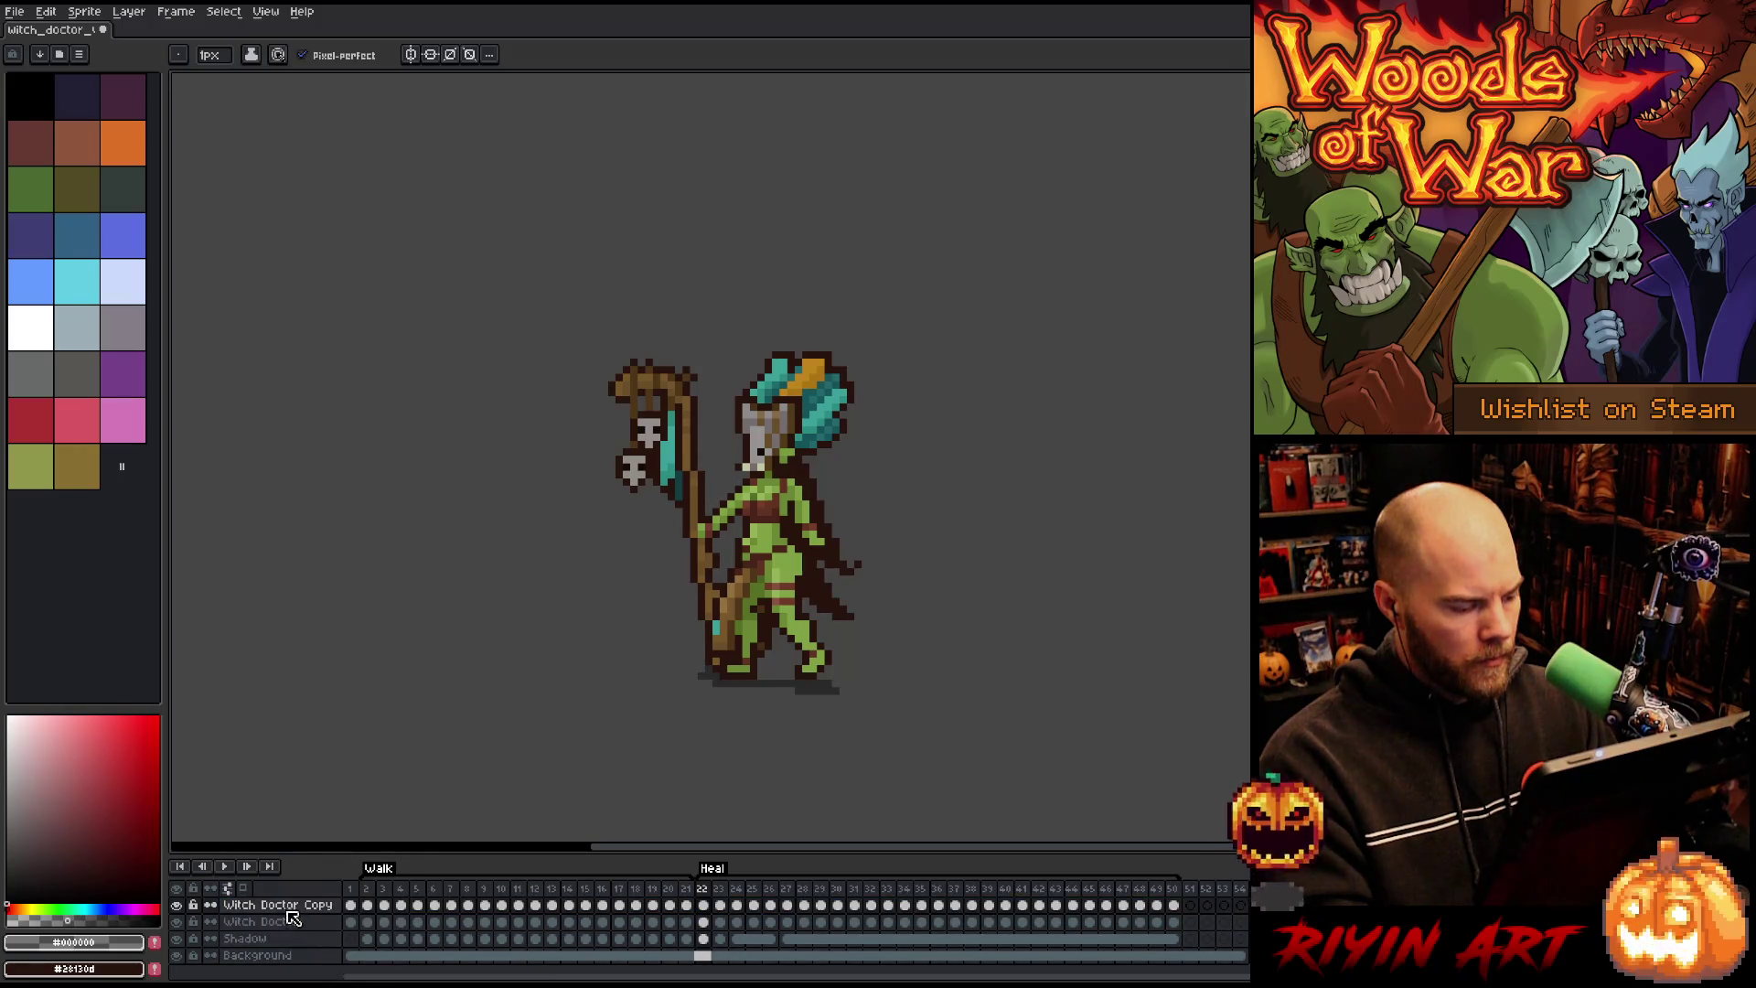
double_click(289, 906)
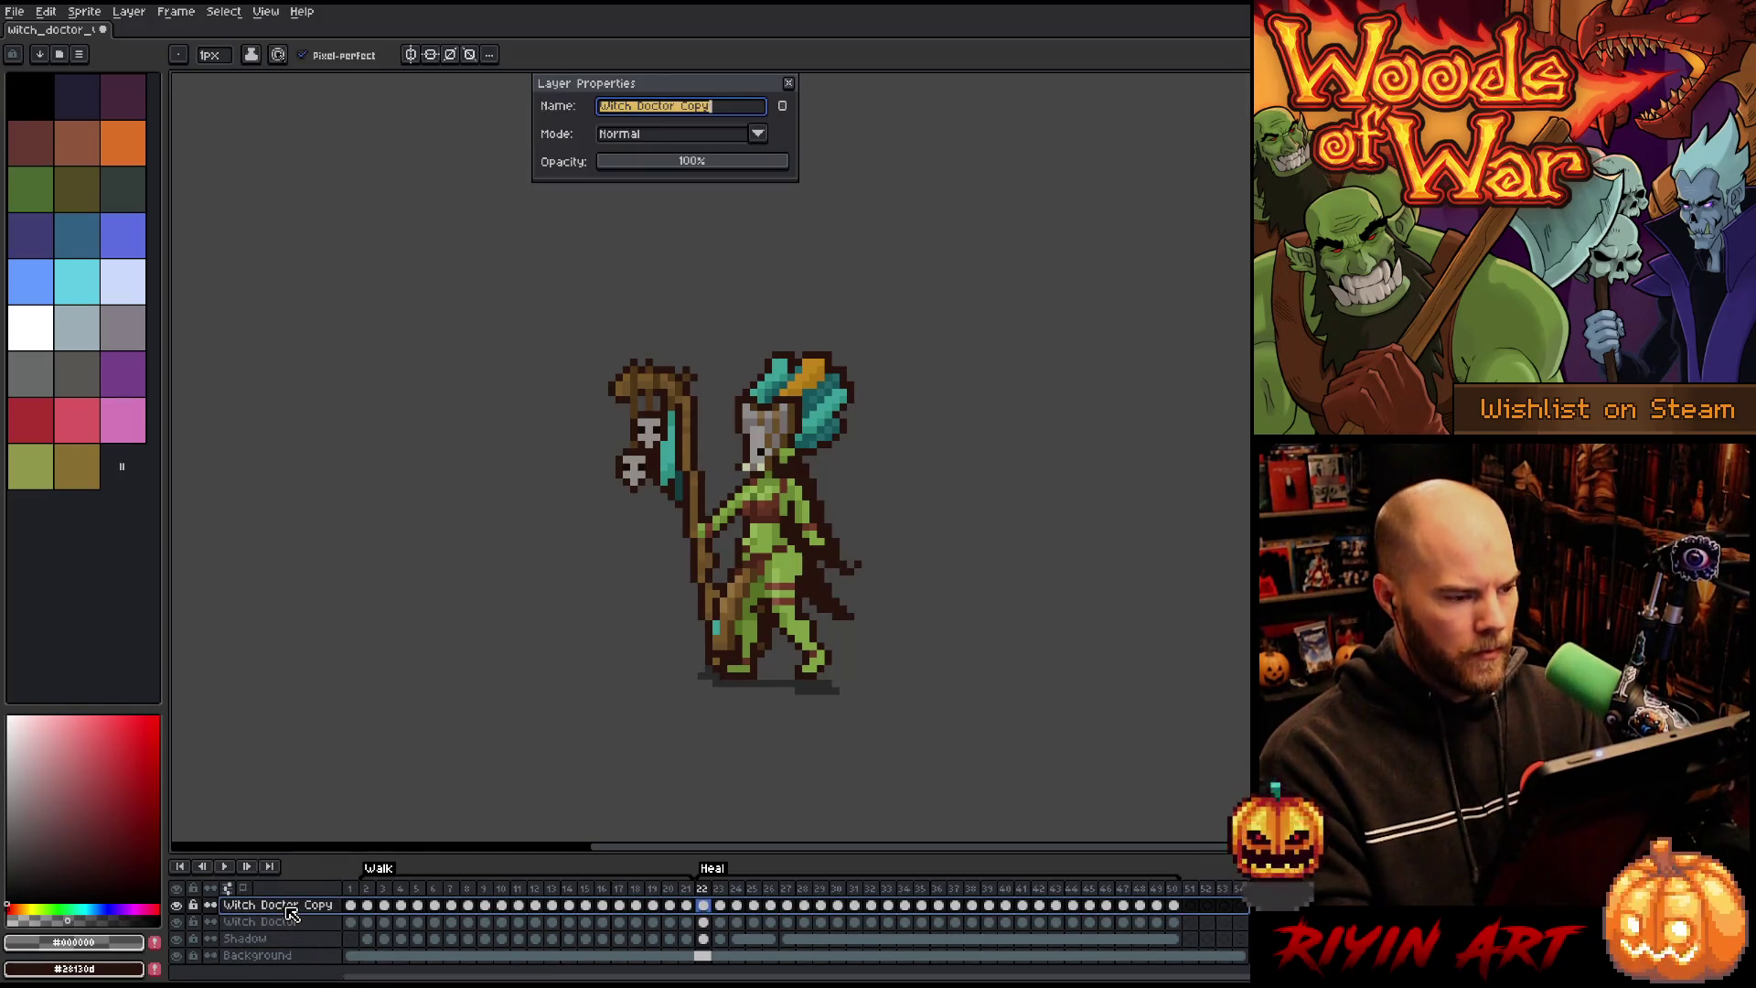
type("Mask")
key("Return")
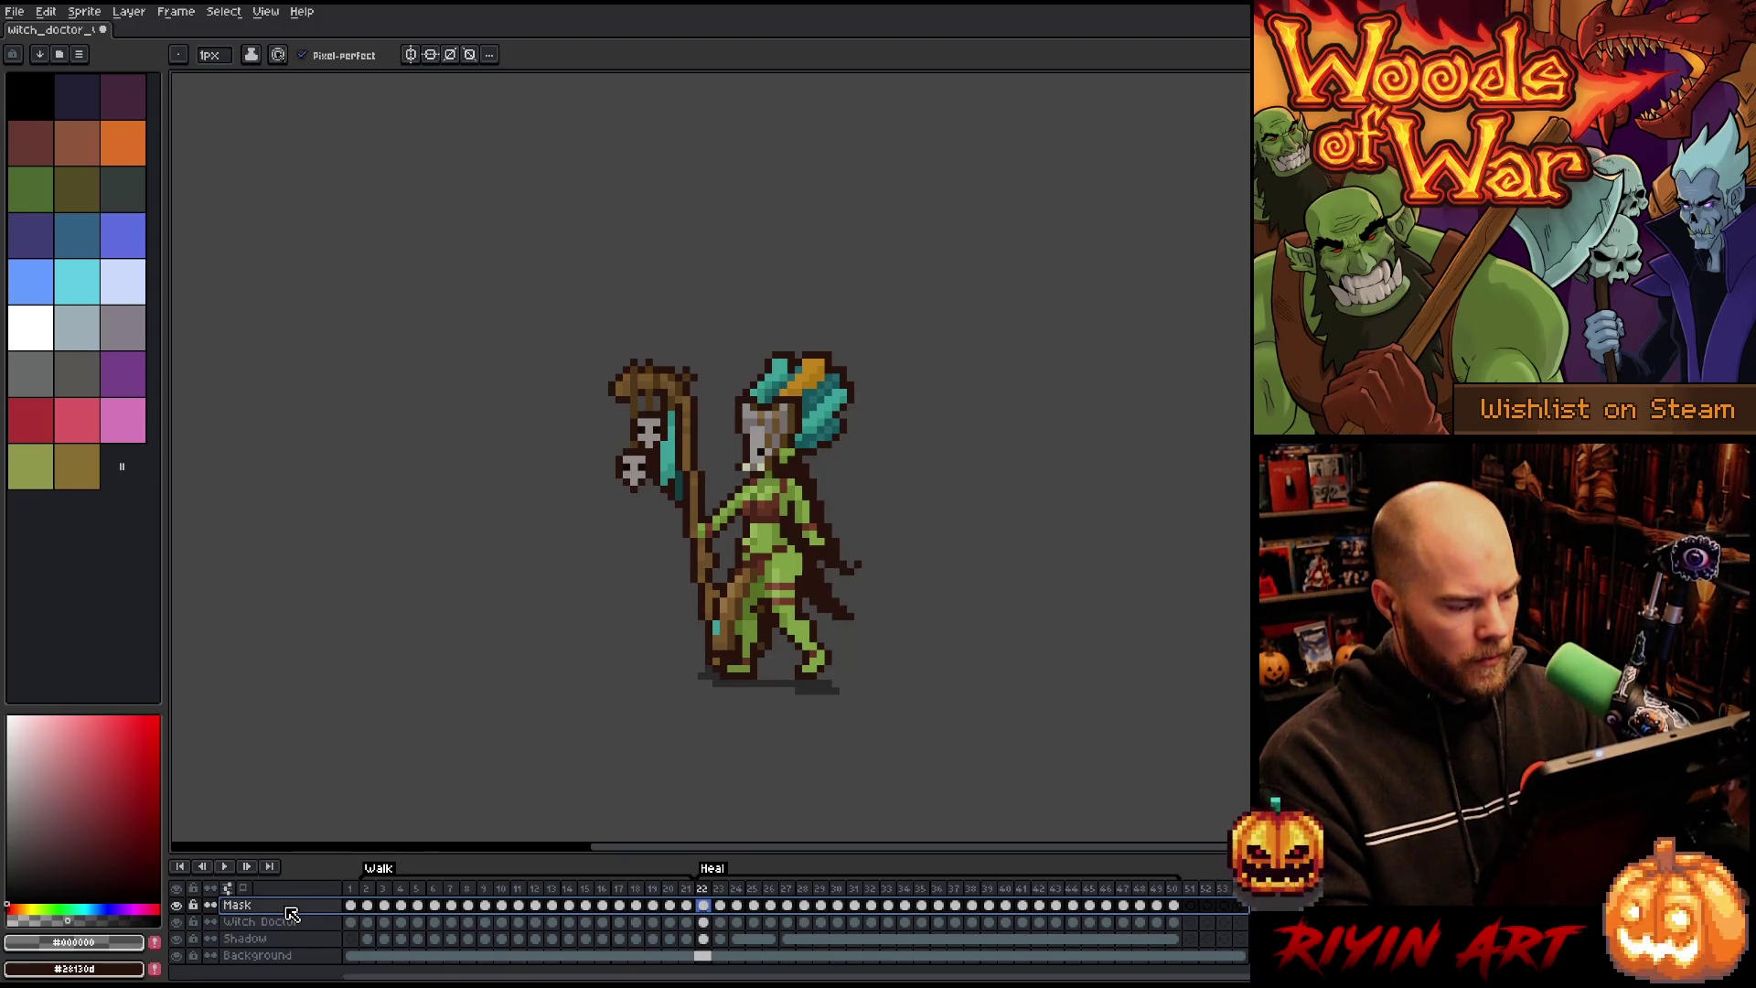
Step: Set the Mask layer's lightness to -100 for a black silhouette and preview the animation
key("ctrl+u")
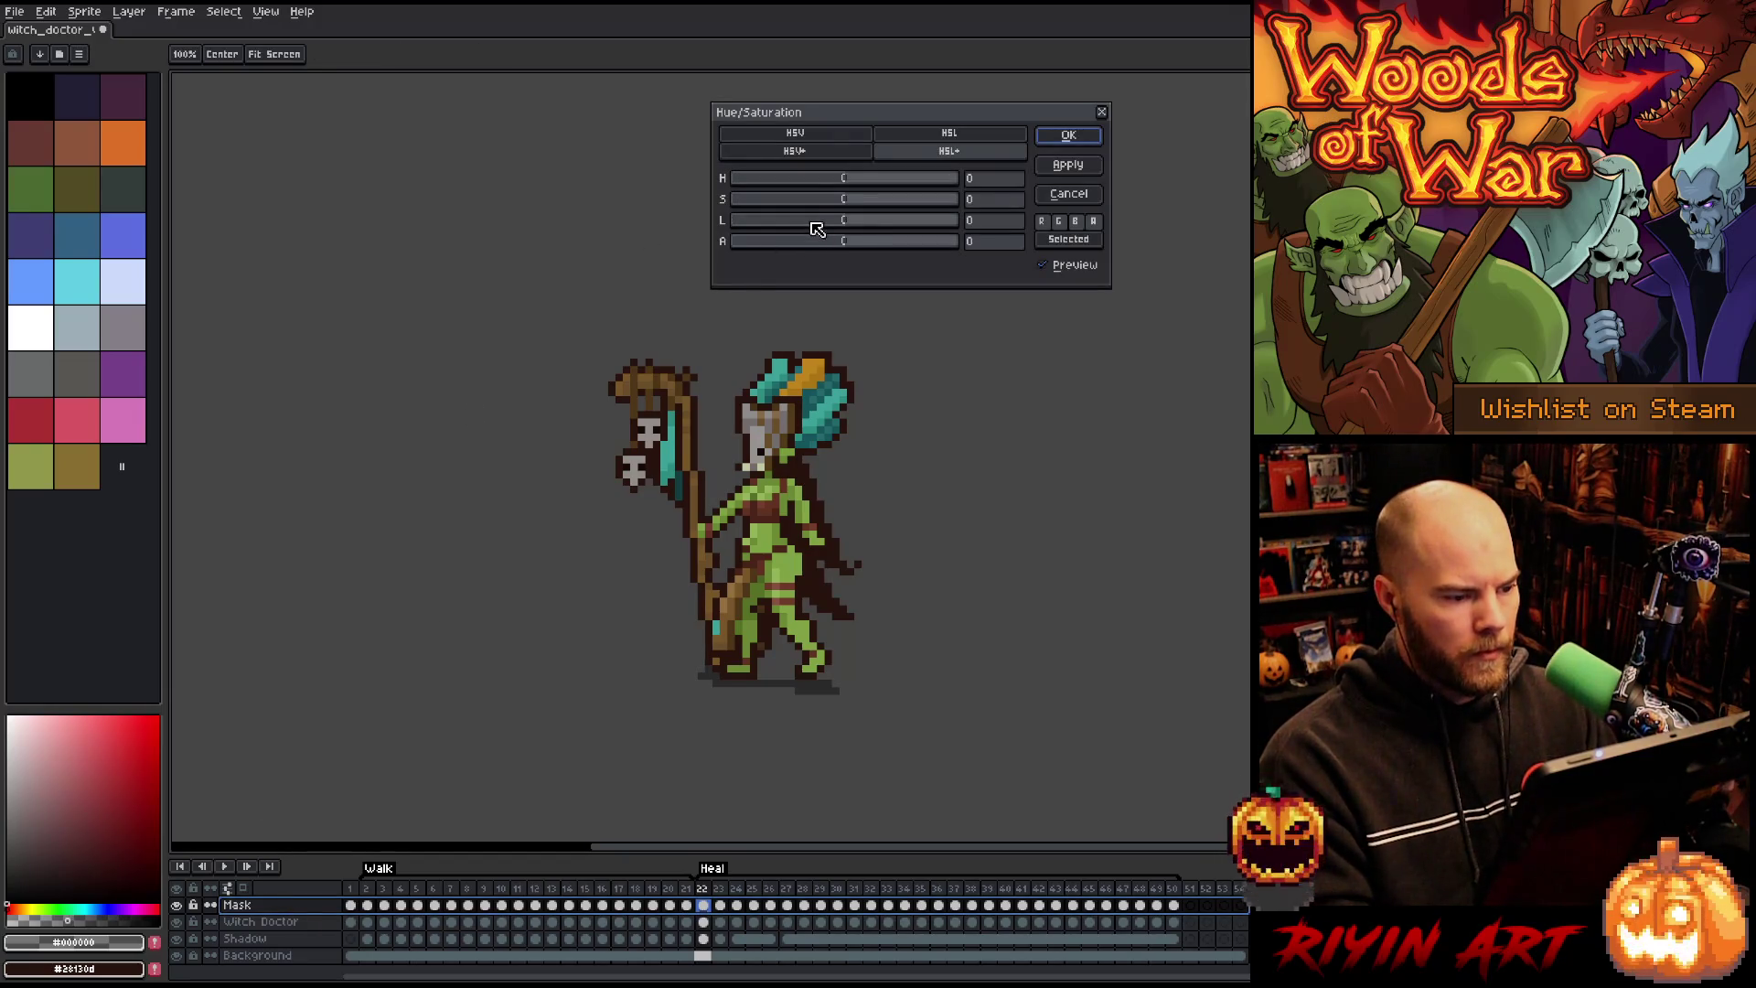
left_click_drag(814, 220, 413, 229)
left_click(1095, 136)
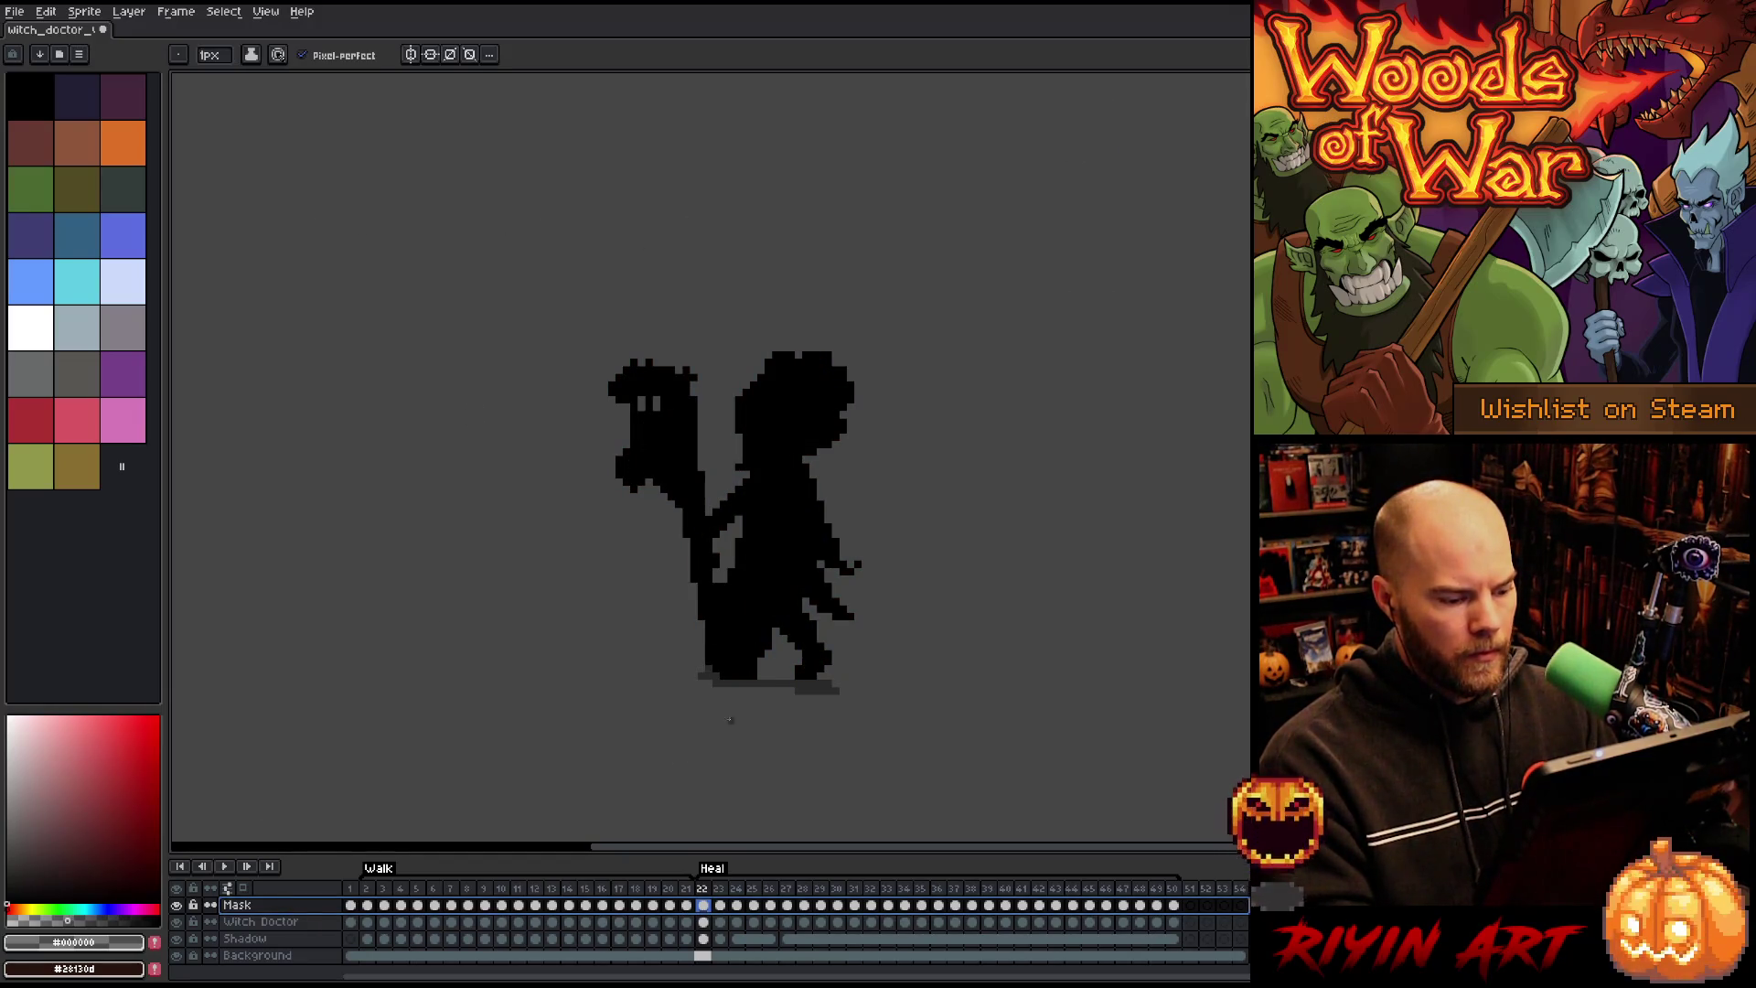
key("Return")
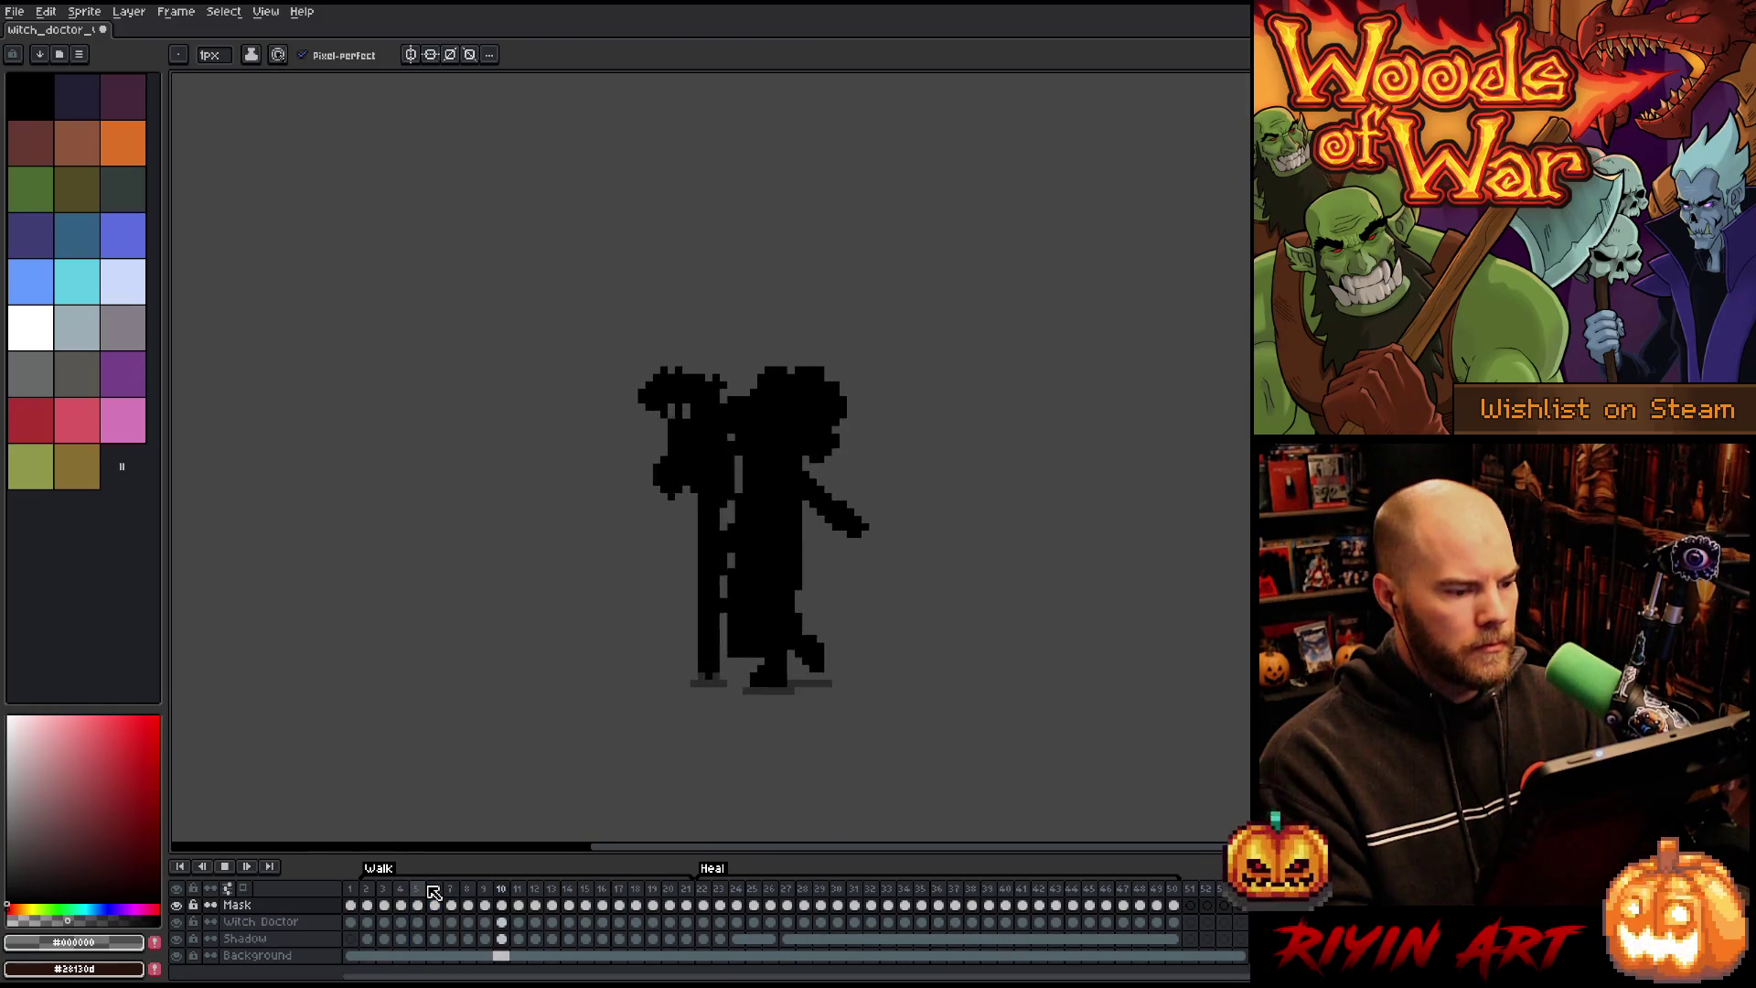
scroll(701, 698, "down", 3)
scroll(701, 698, "up", 3)
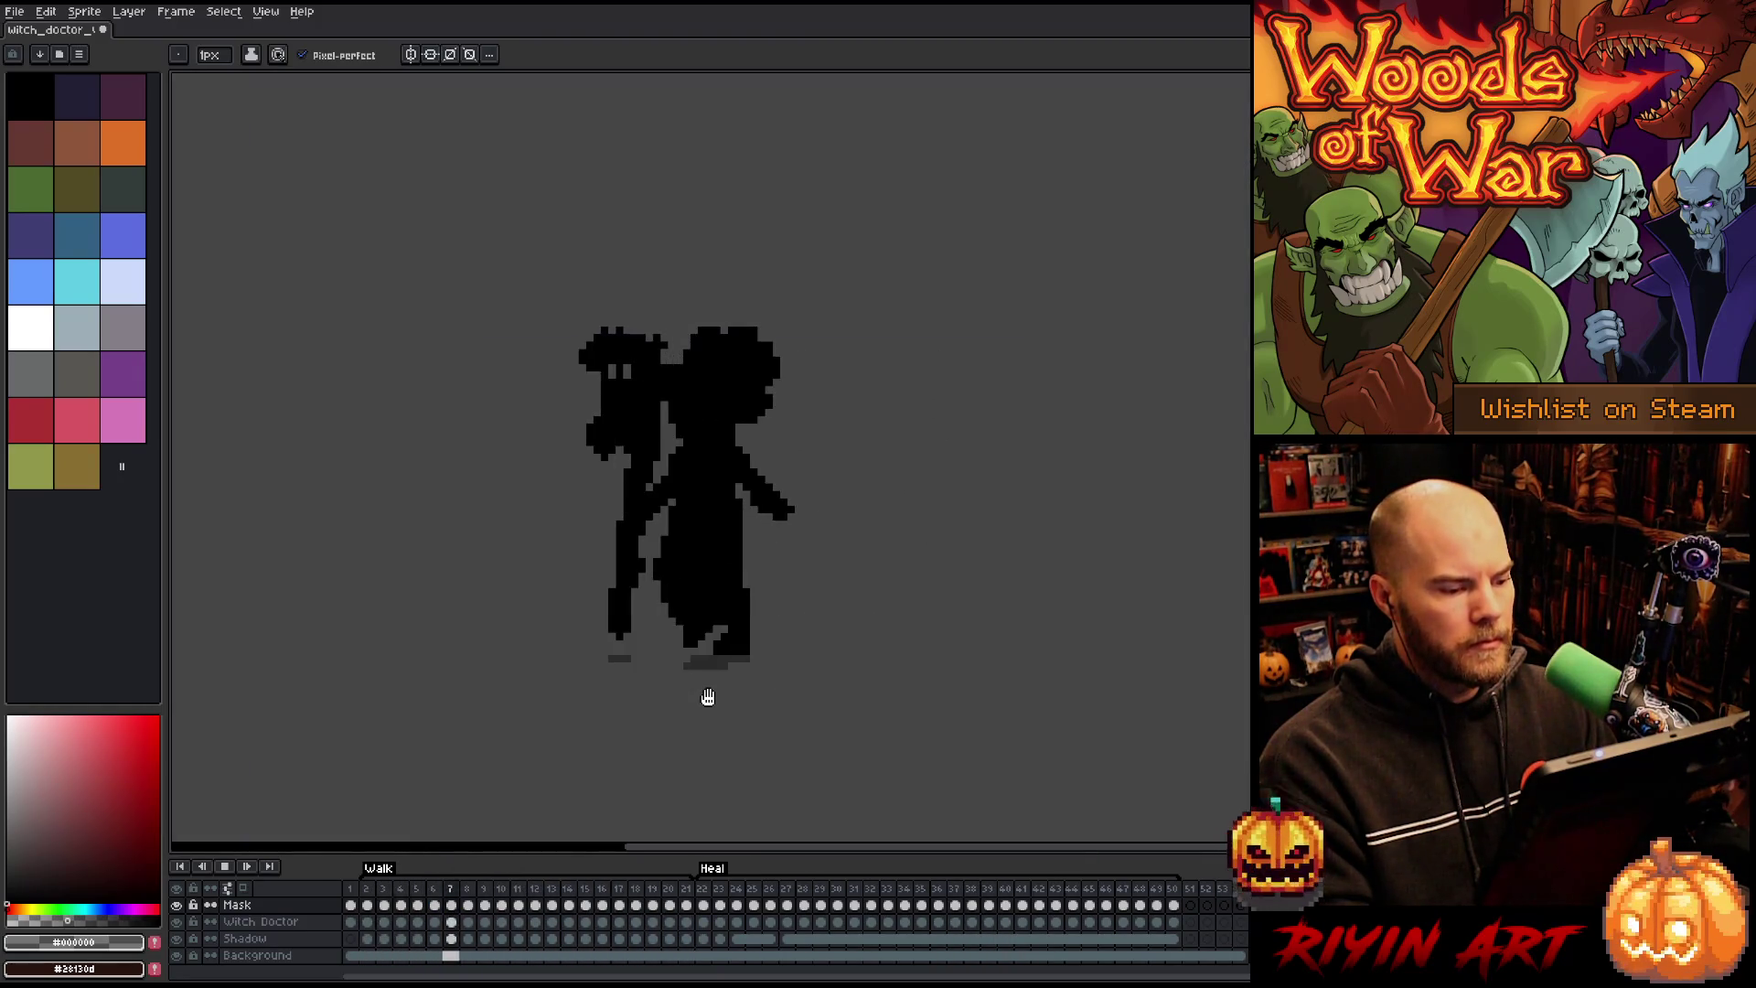
key("Return")
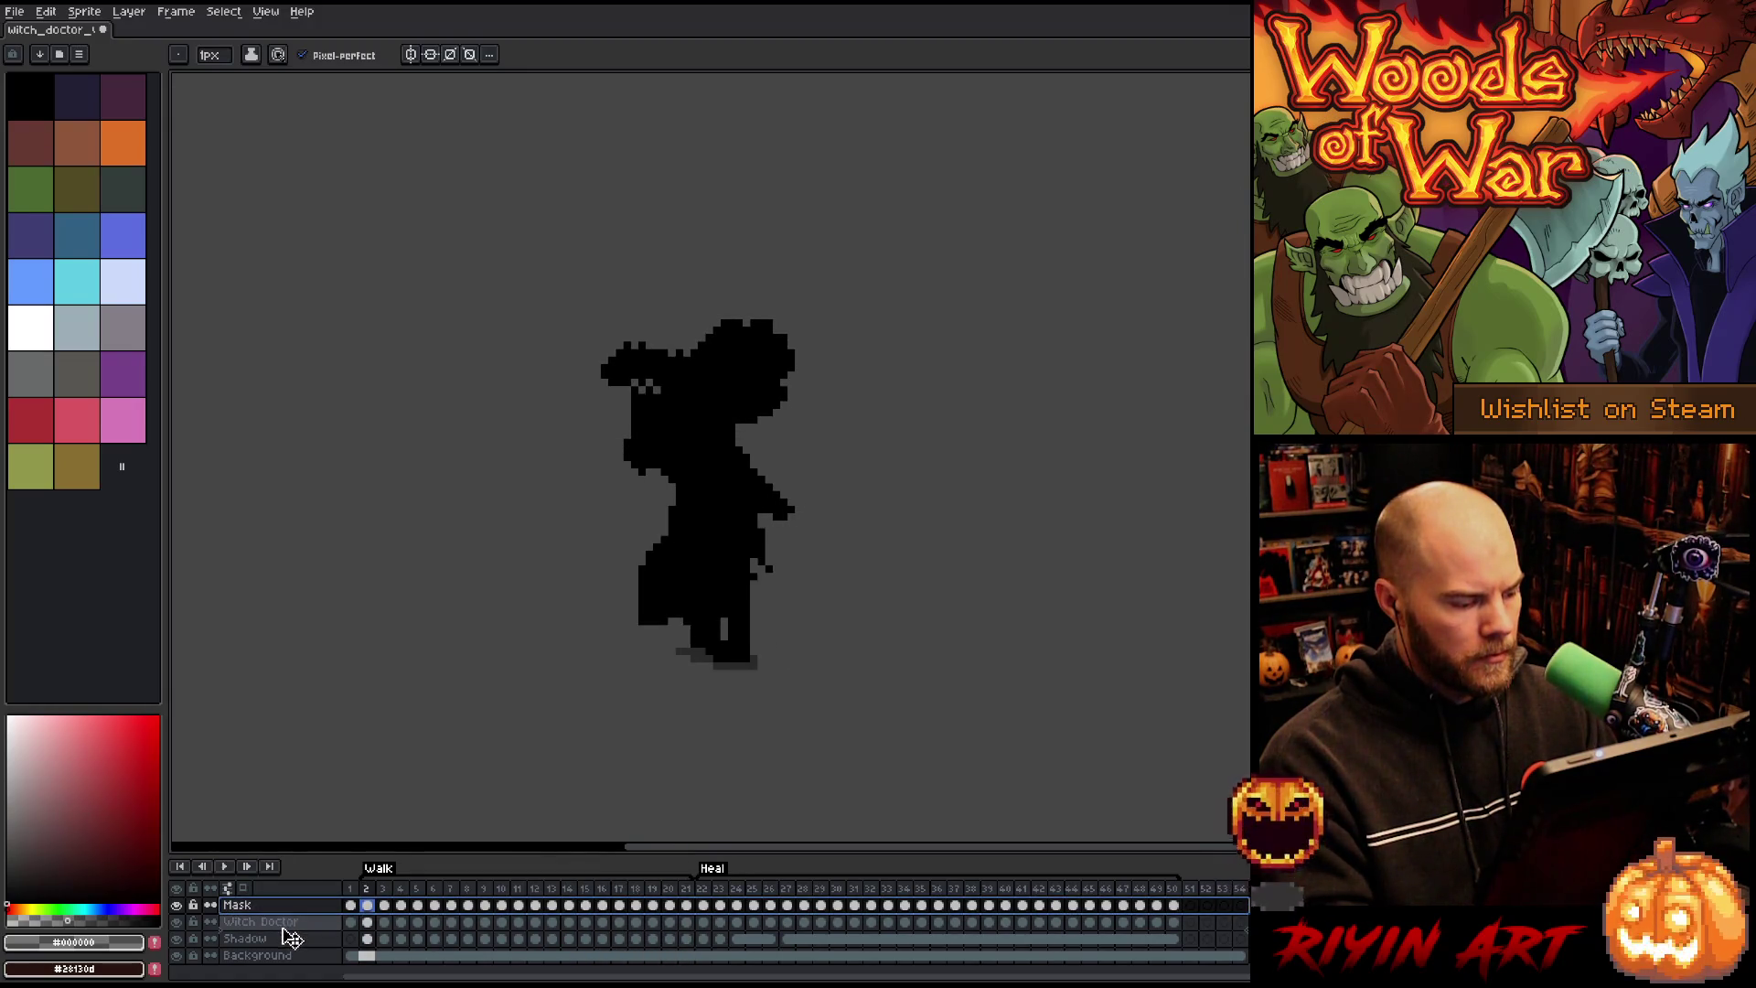
Step: Move the Mask layer below Witch Doctor, sample the headdress orange, and select Mask frames 22–50
left_click_drag(289, 937, 282, 928)
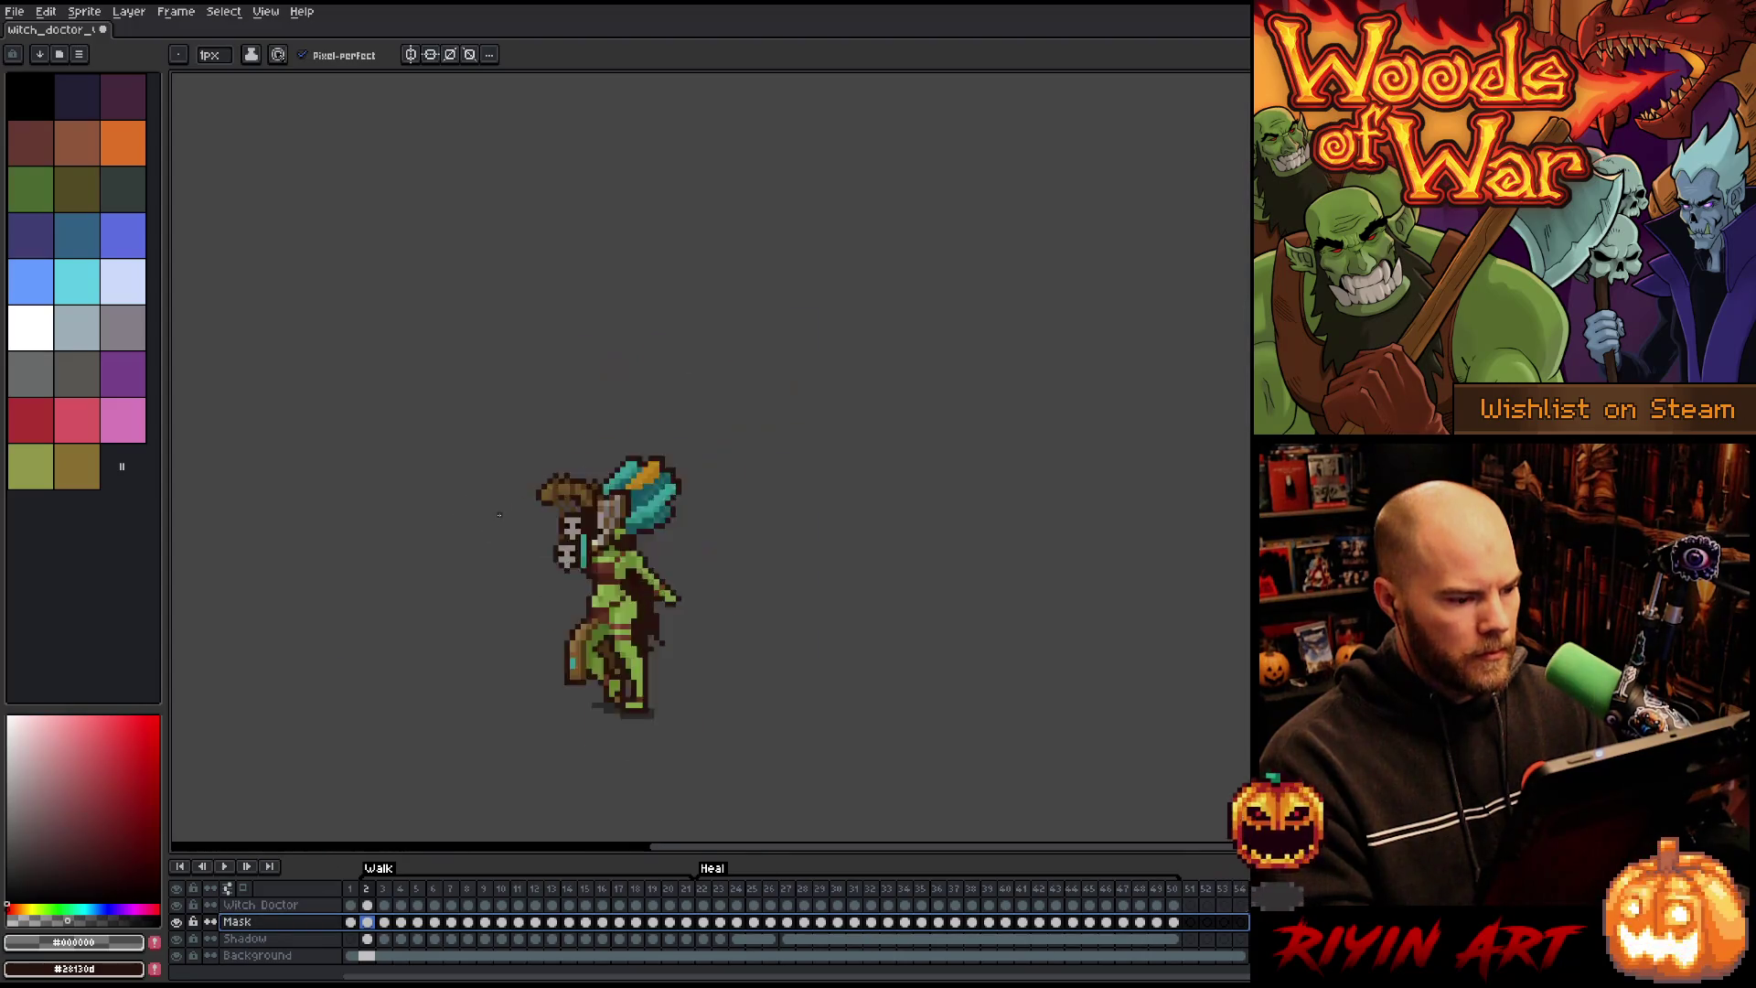
scroll(715, 518, "up", 1)
left_click_drag(715, 518, 612, 530)
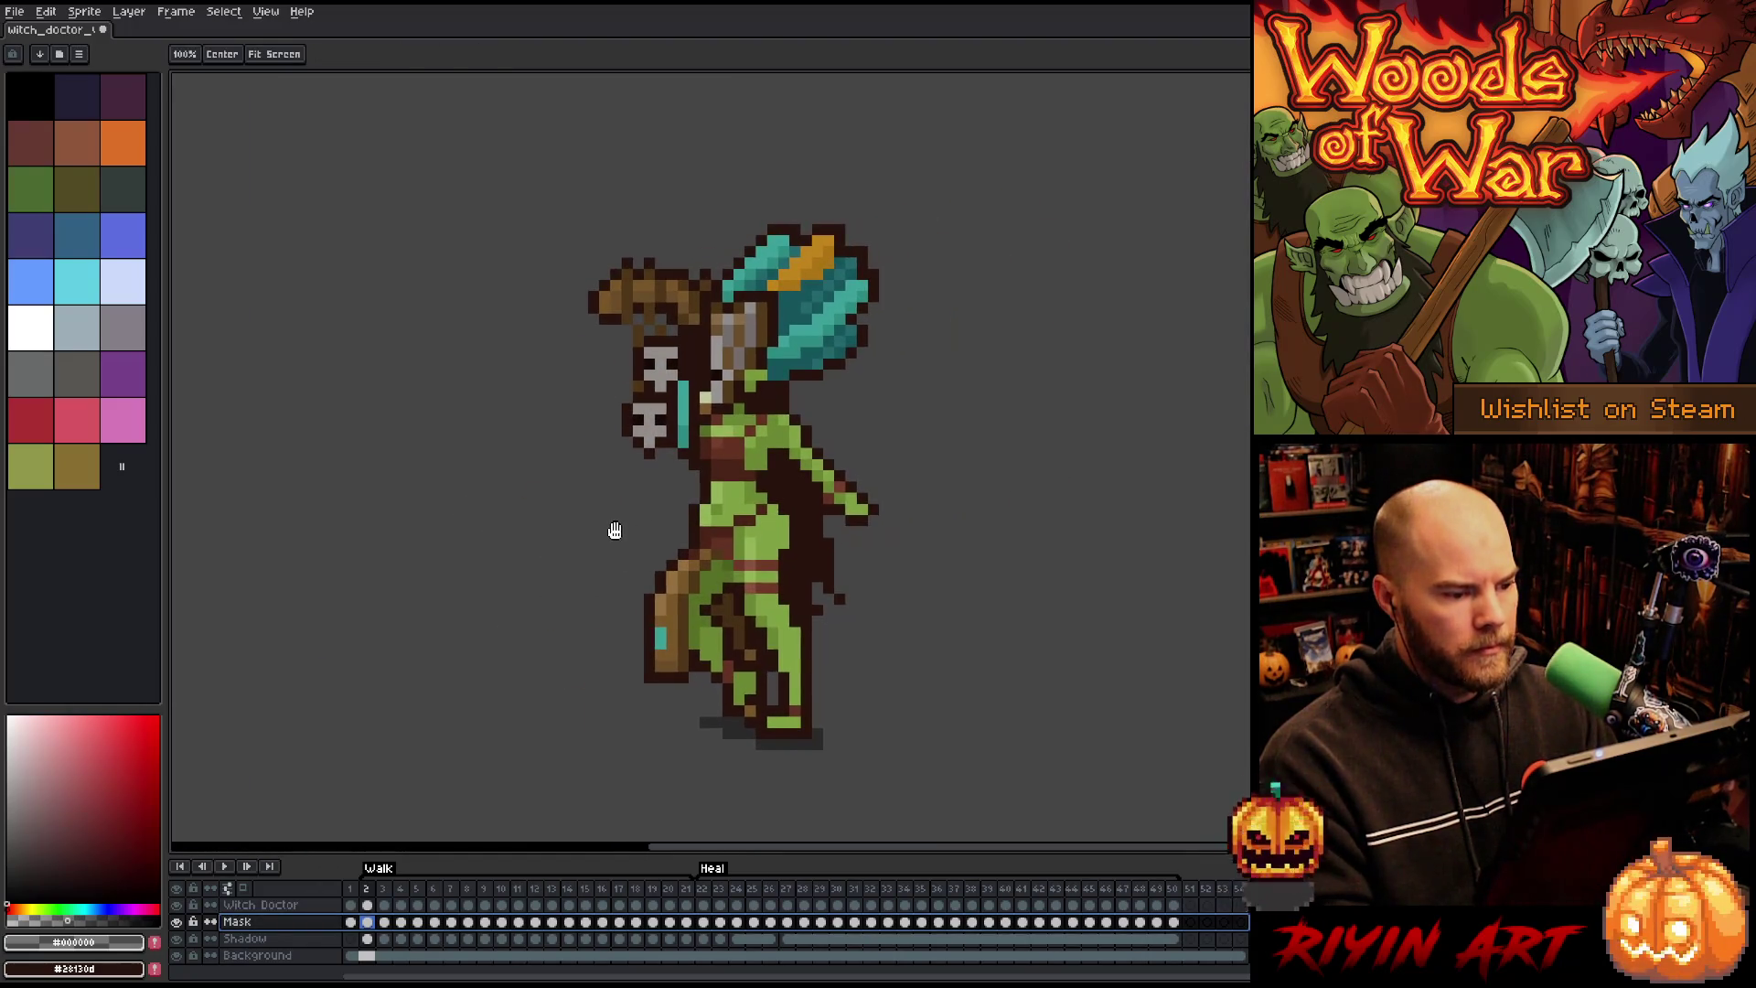
left_click(805, 257, "alt")
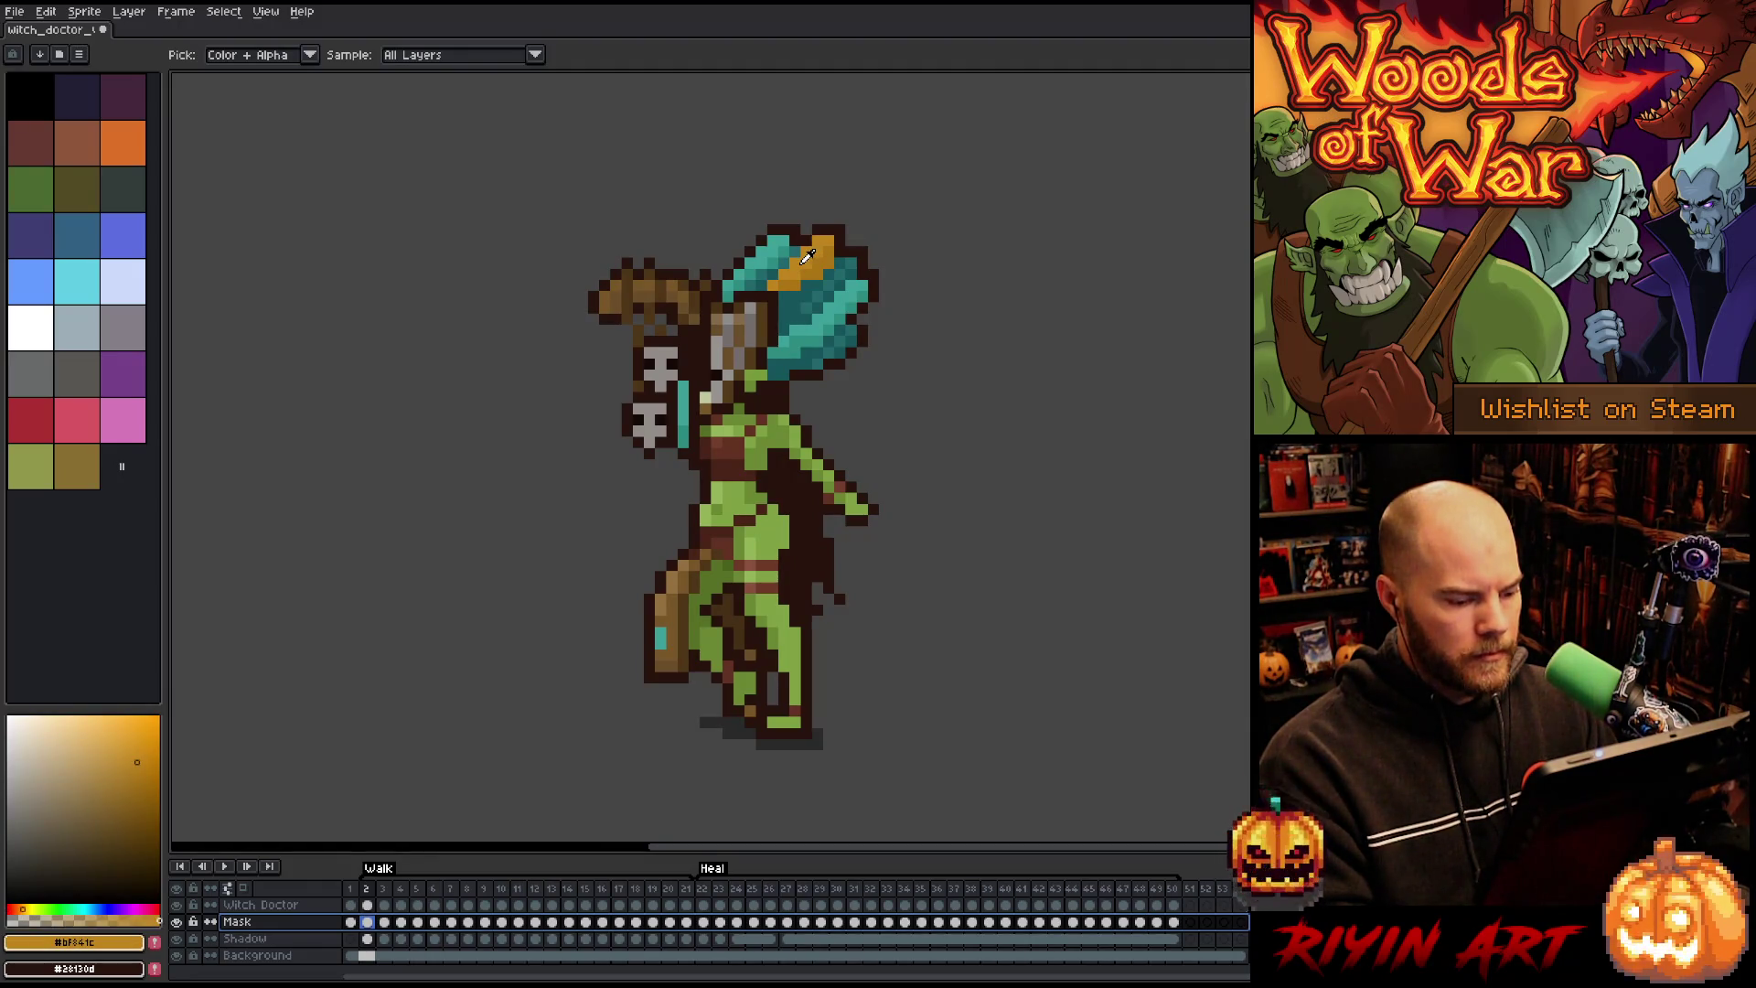
left_click(704, 922)
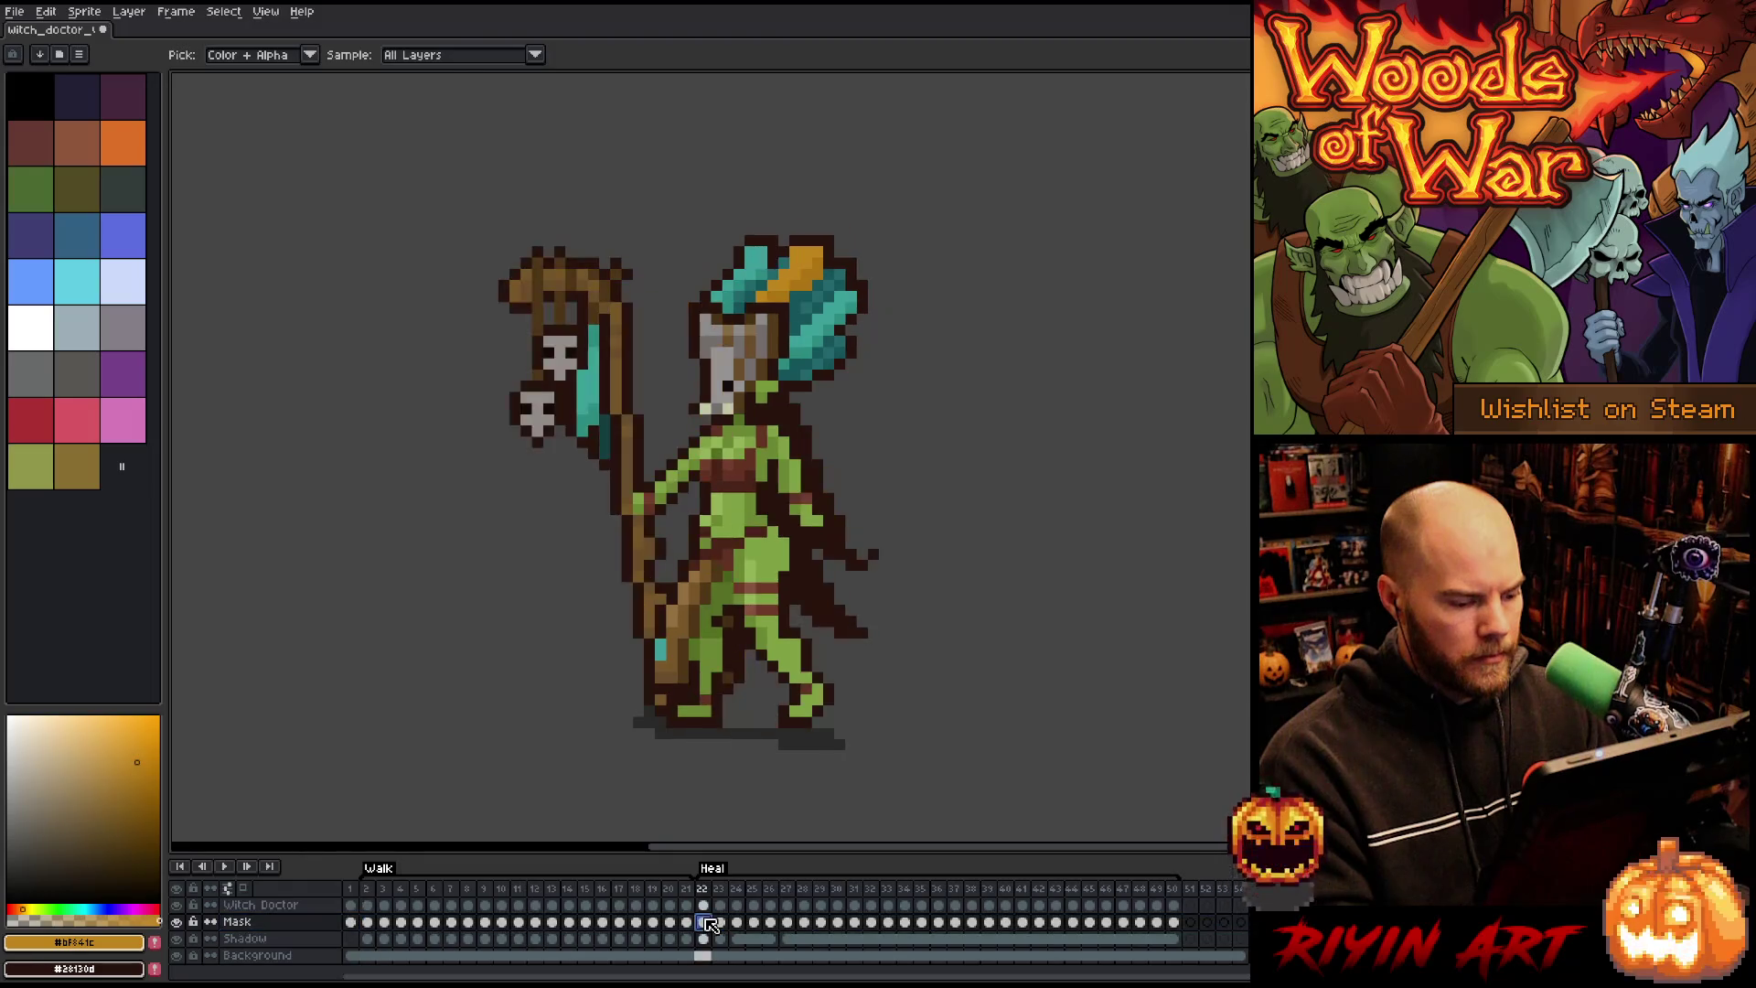
left_click_drag(740, 924, 1175, 924)
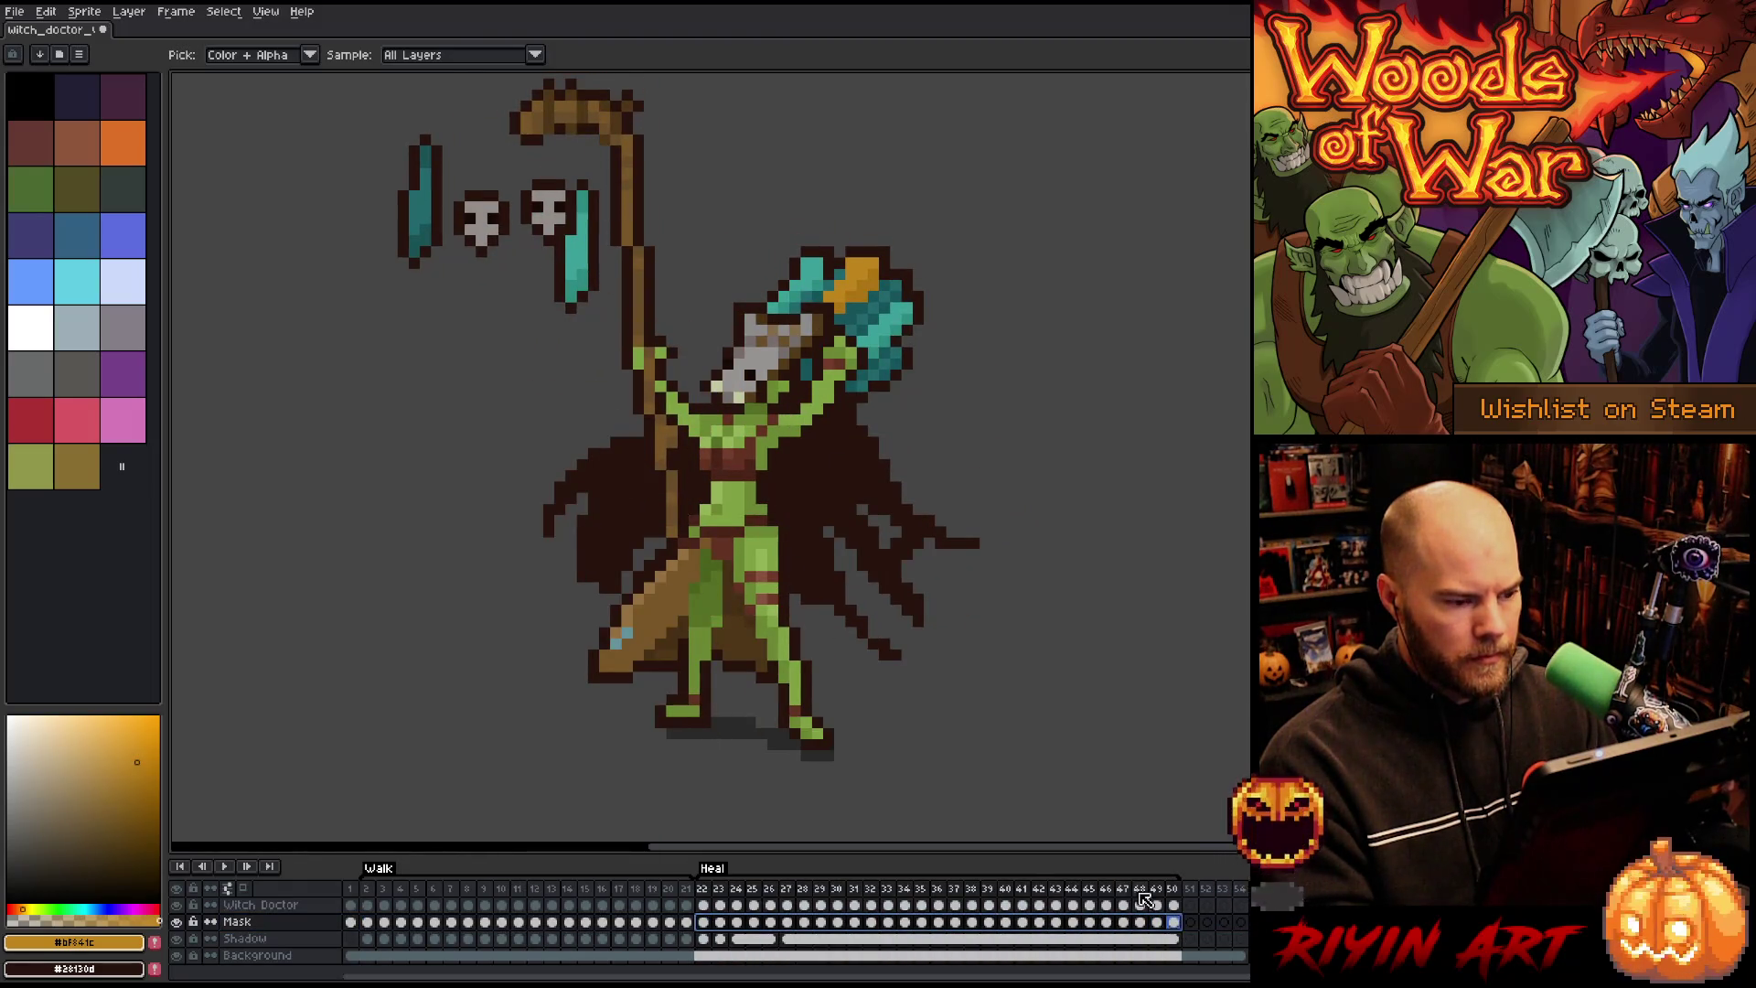
scroll(601, 560, "down", 3)
scroll(595, 572, "up", 2)
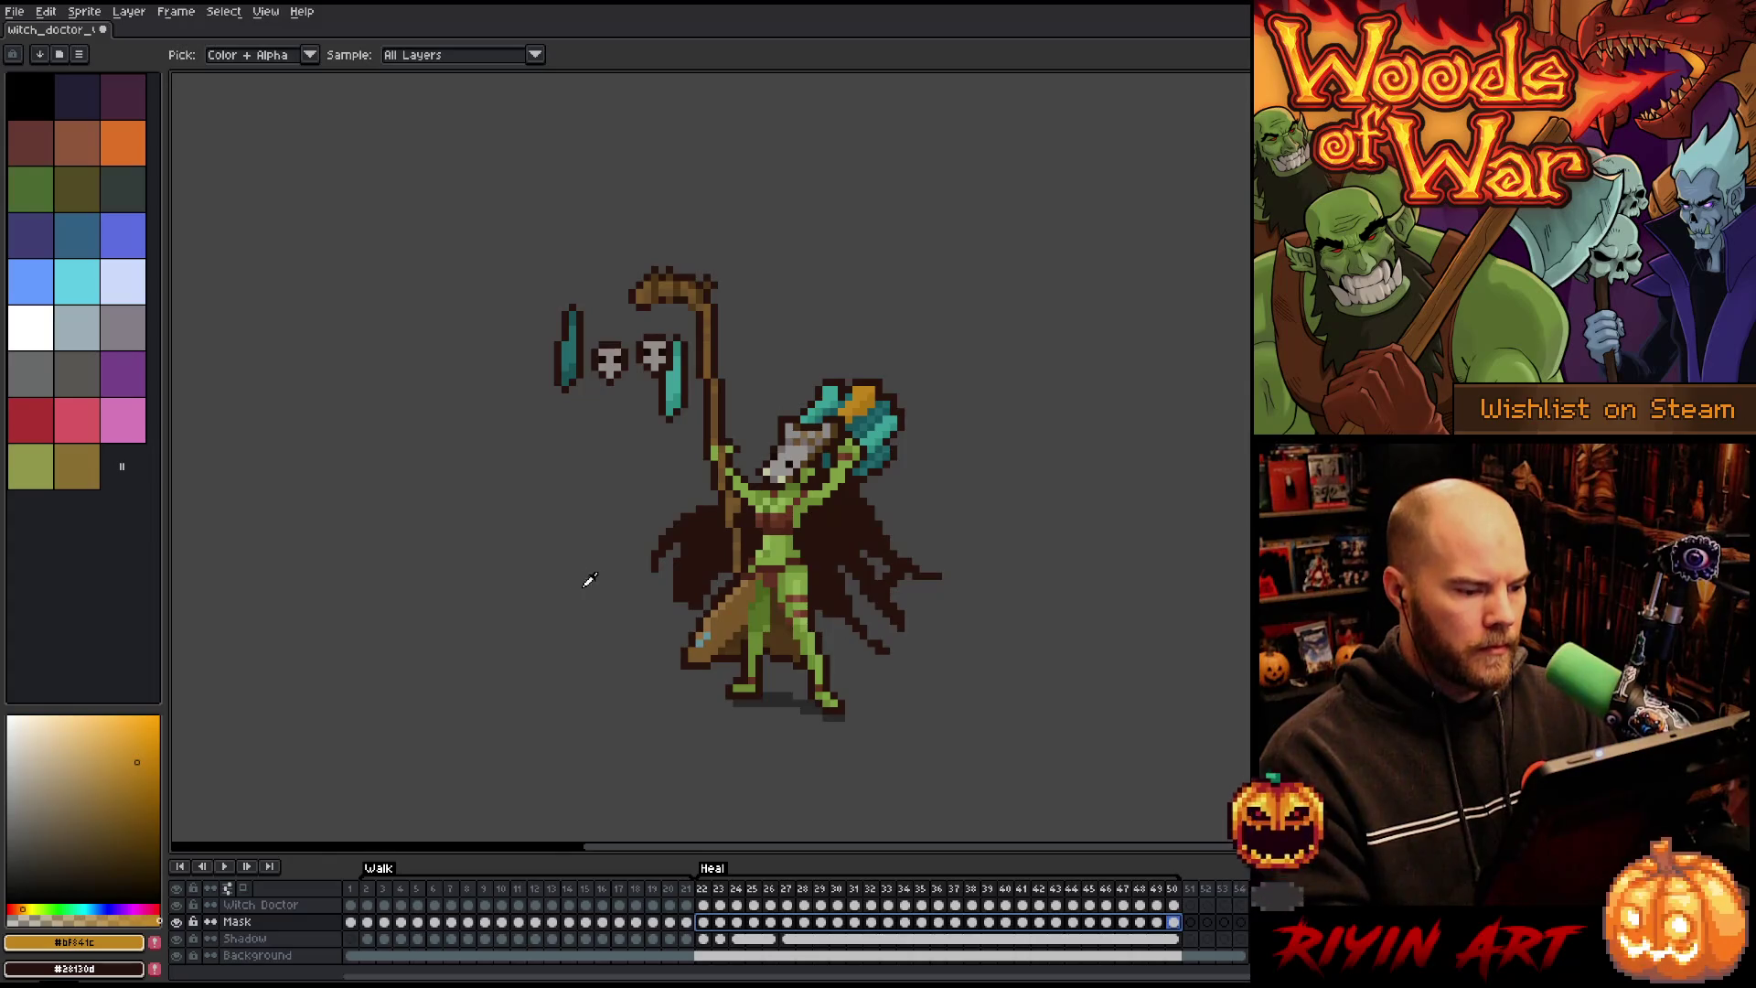
Step: Add a thin, circle-shaped pale orange outline to the selected frames
key("shift+o")
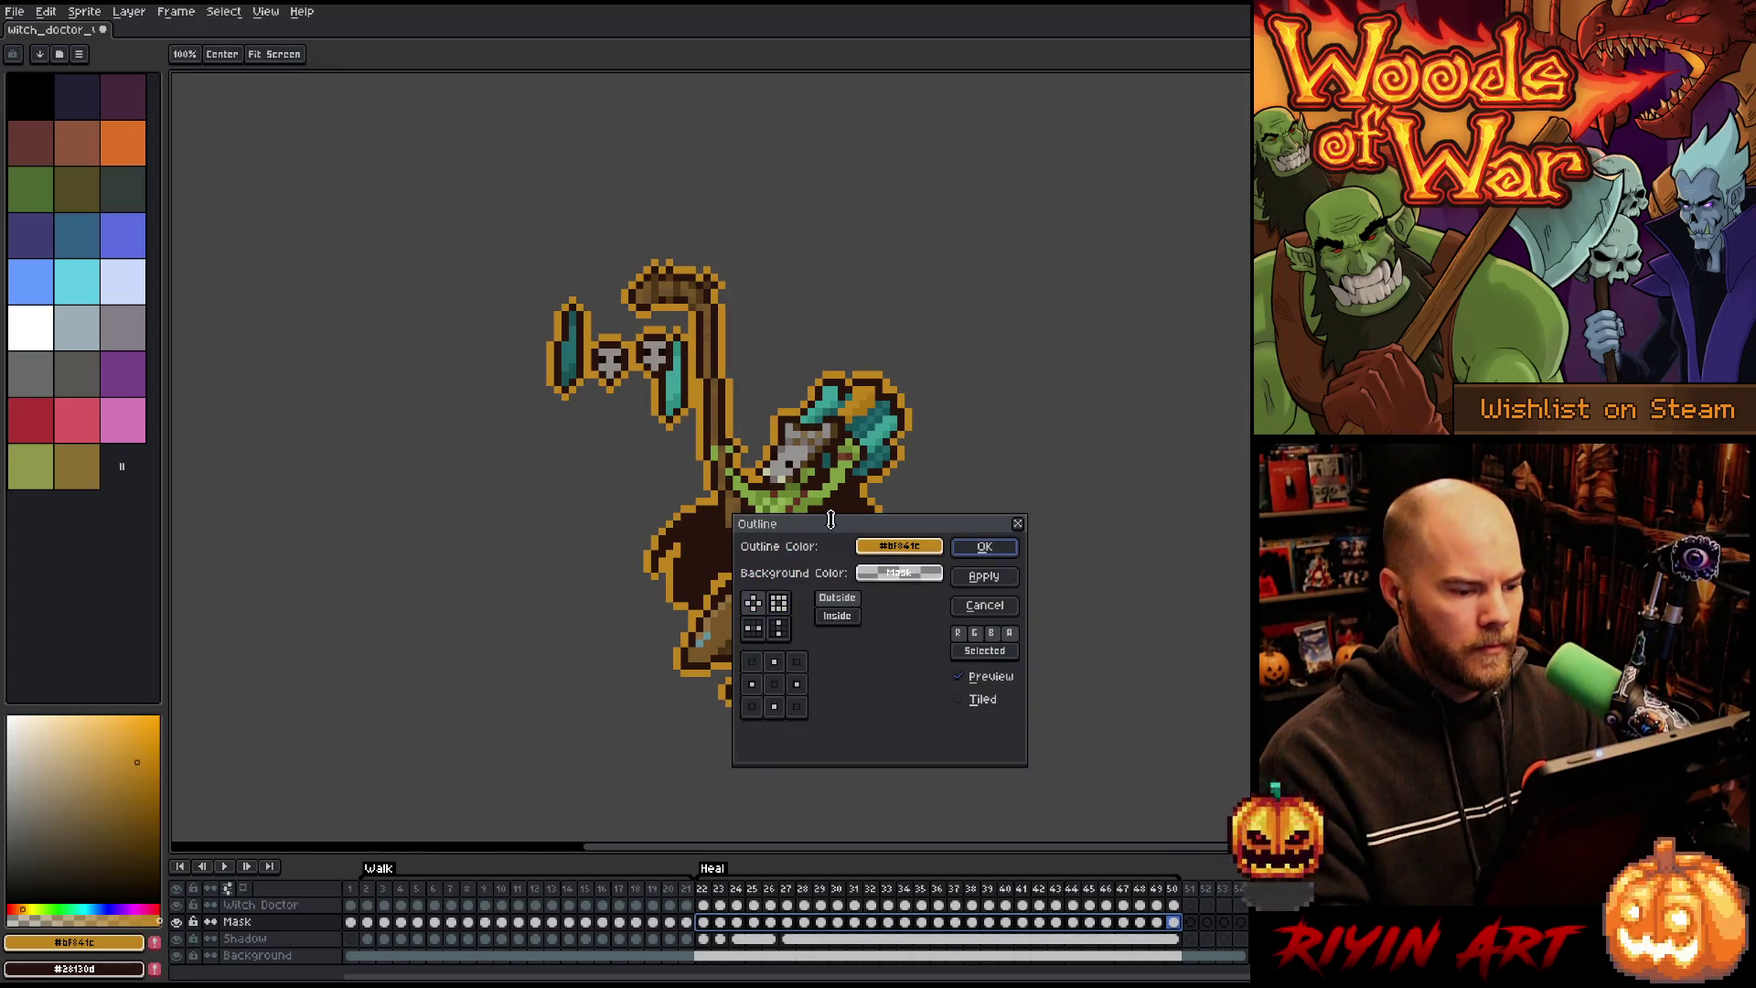
mouse_move(832, 523)
left_mouse_down()
mouse_move(393, 544)
mouse_move(361, 518)
left_mouse_up()
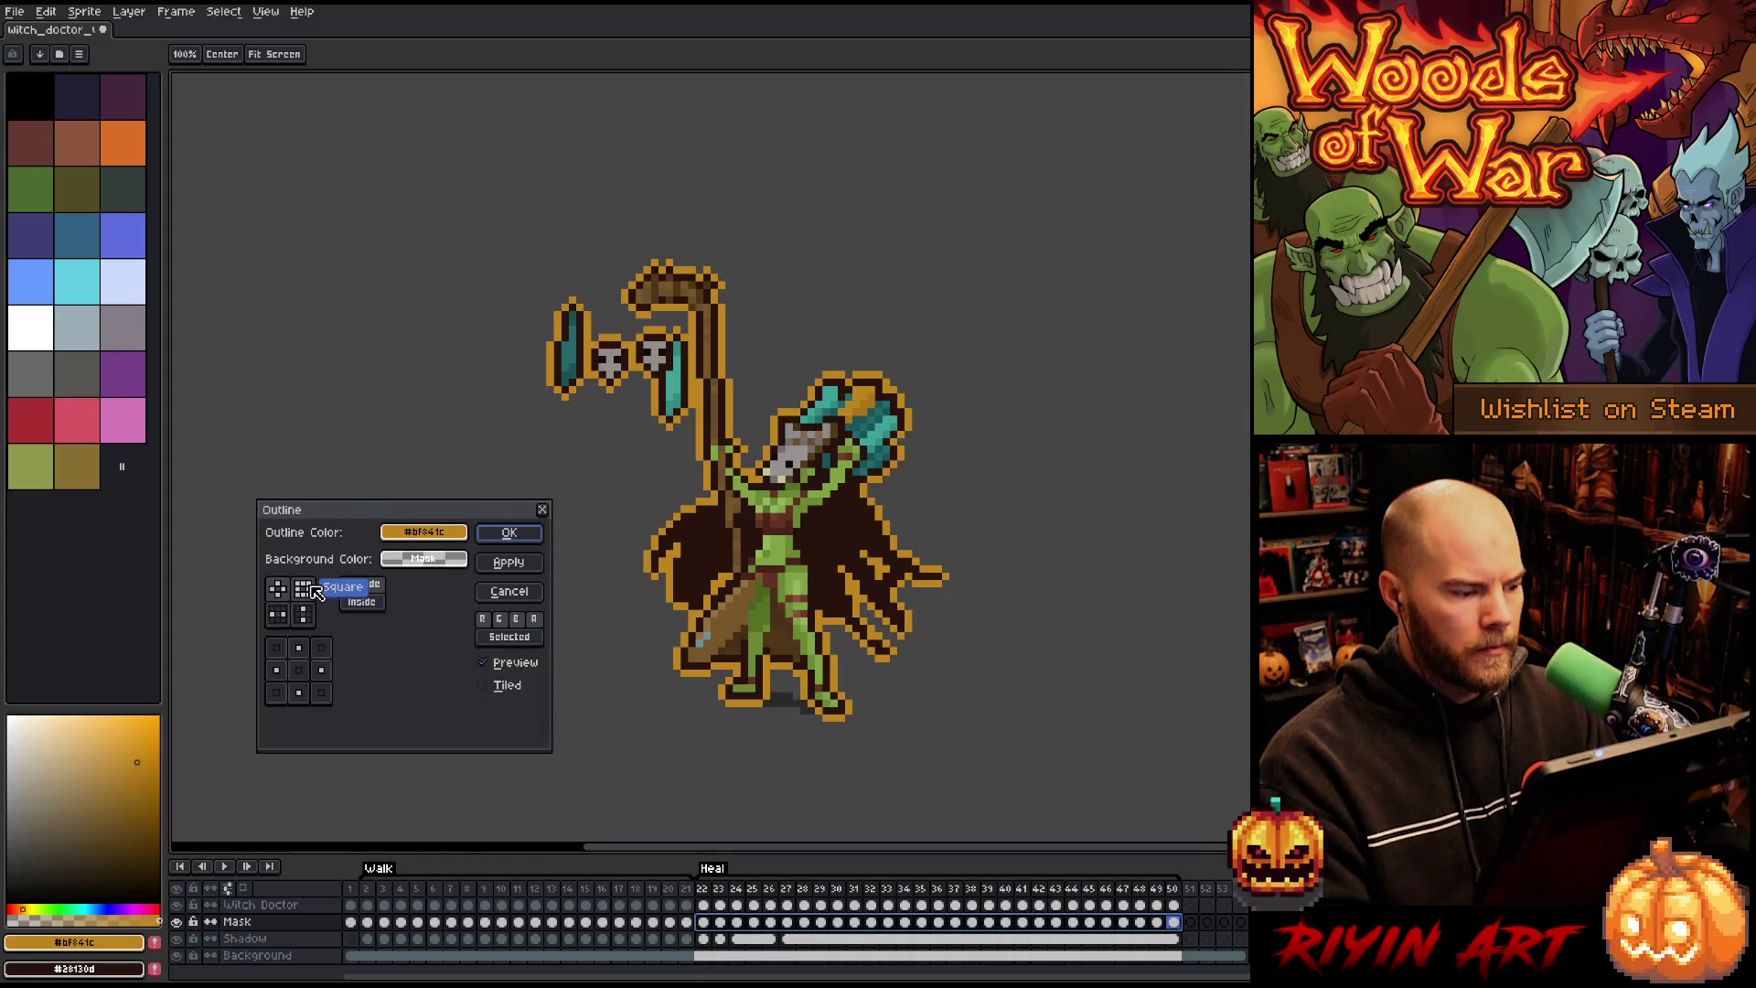
left_click(280, 592)
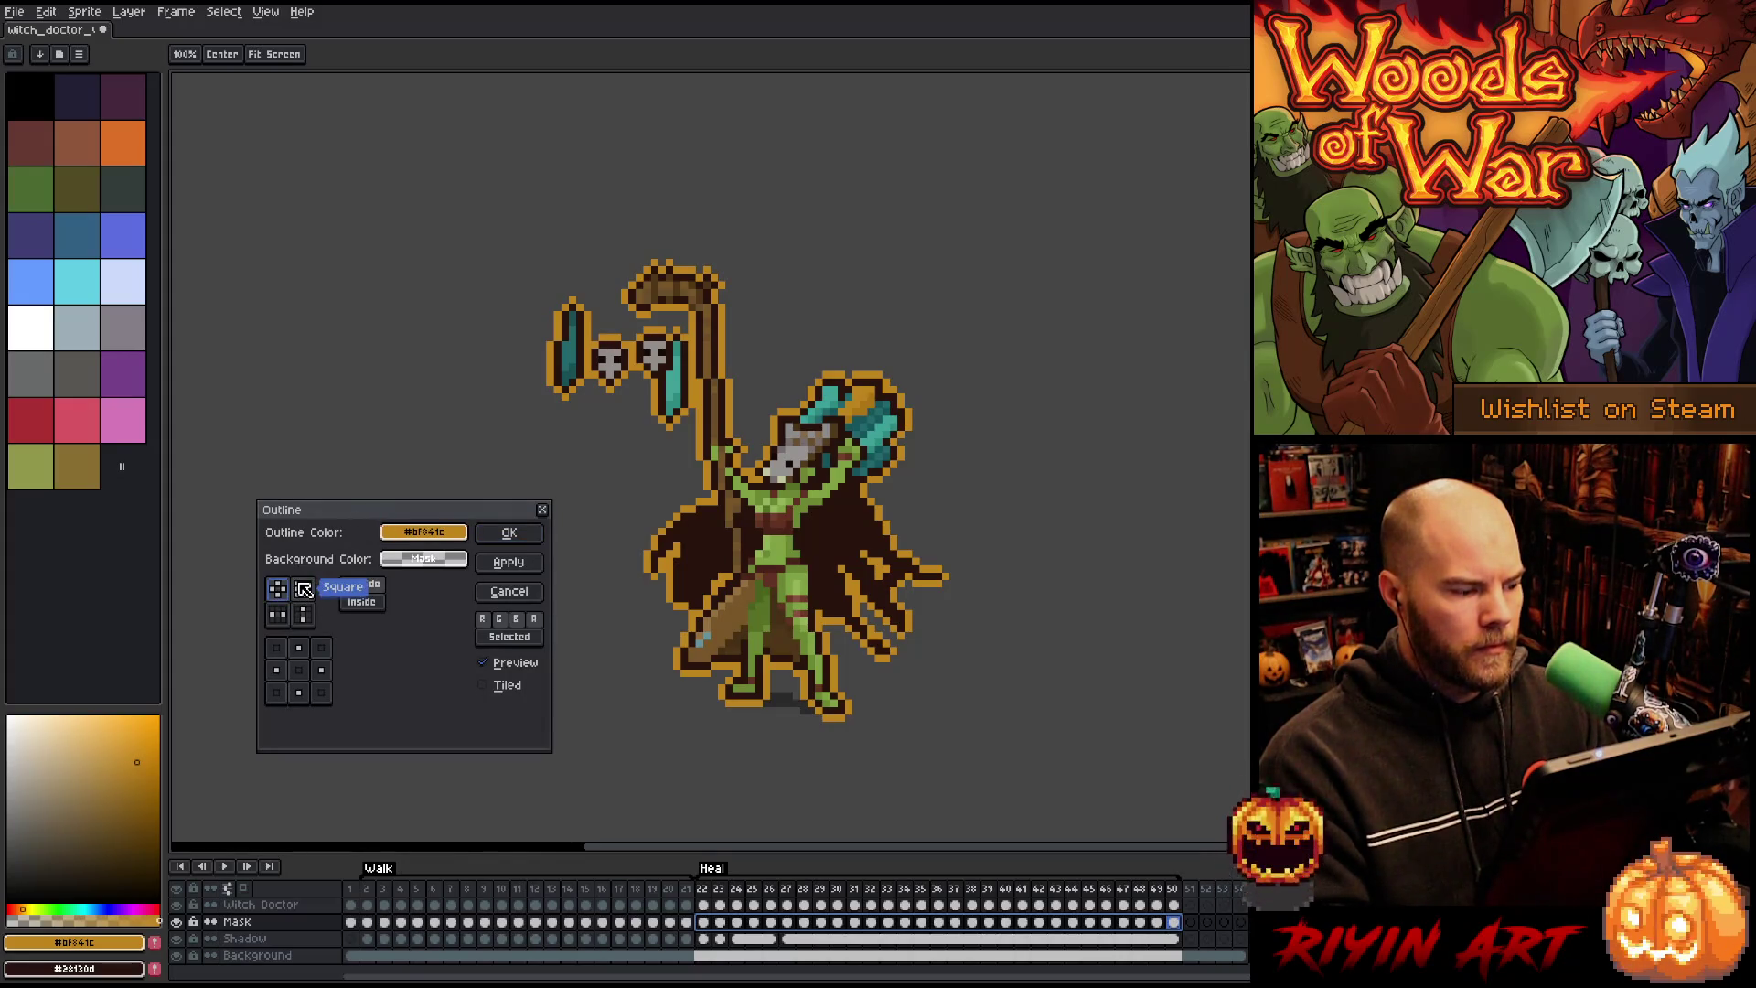
left_click(304, 588)
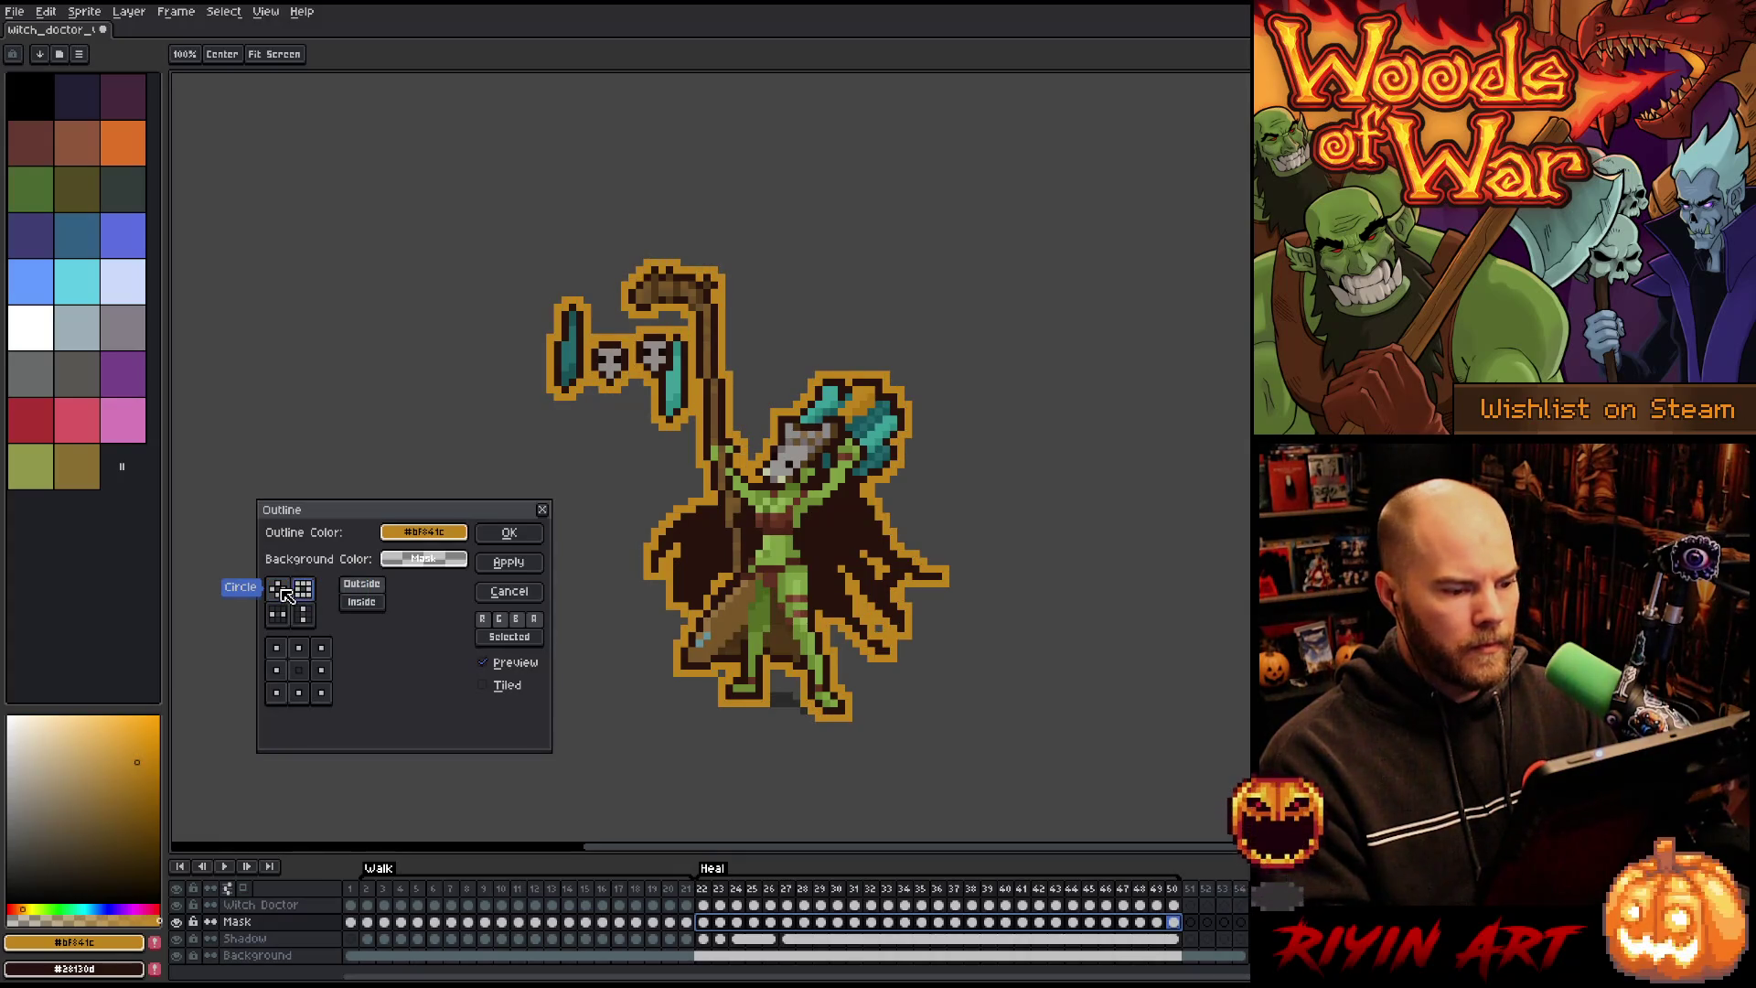
left_click(279, 590)
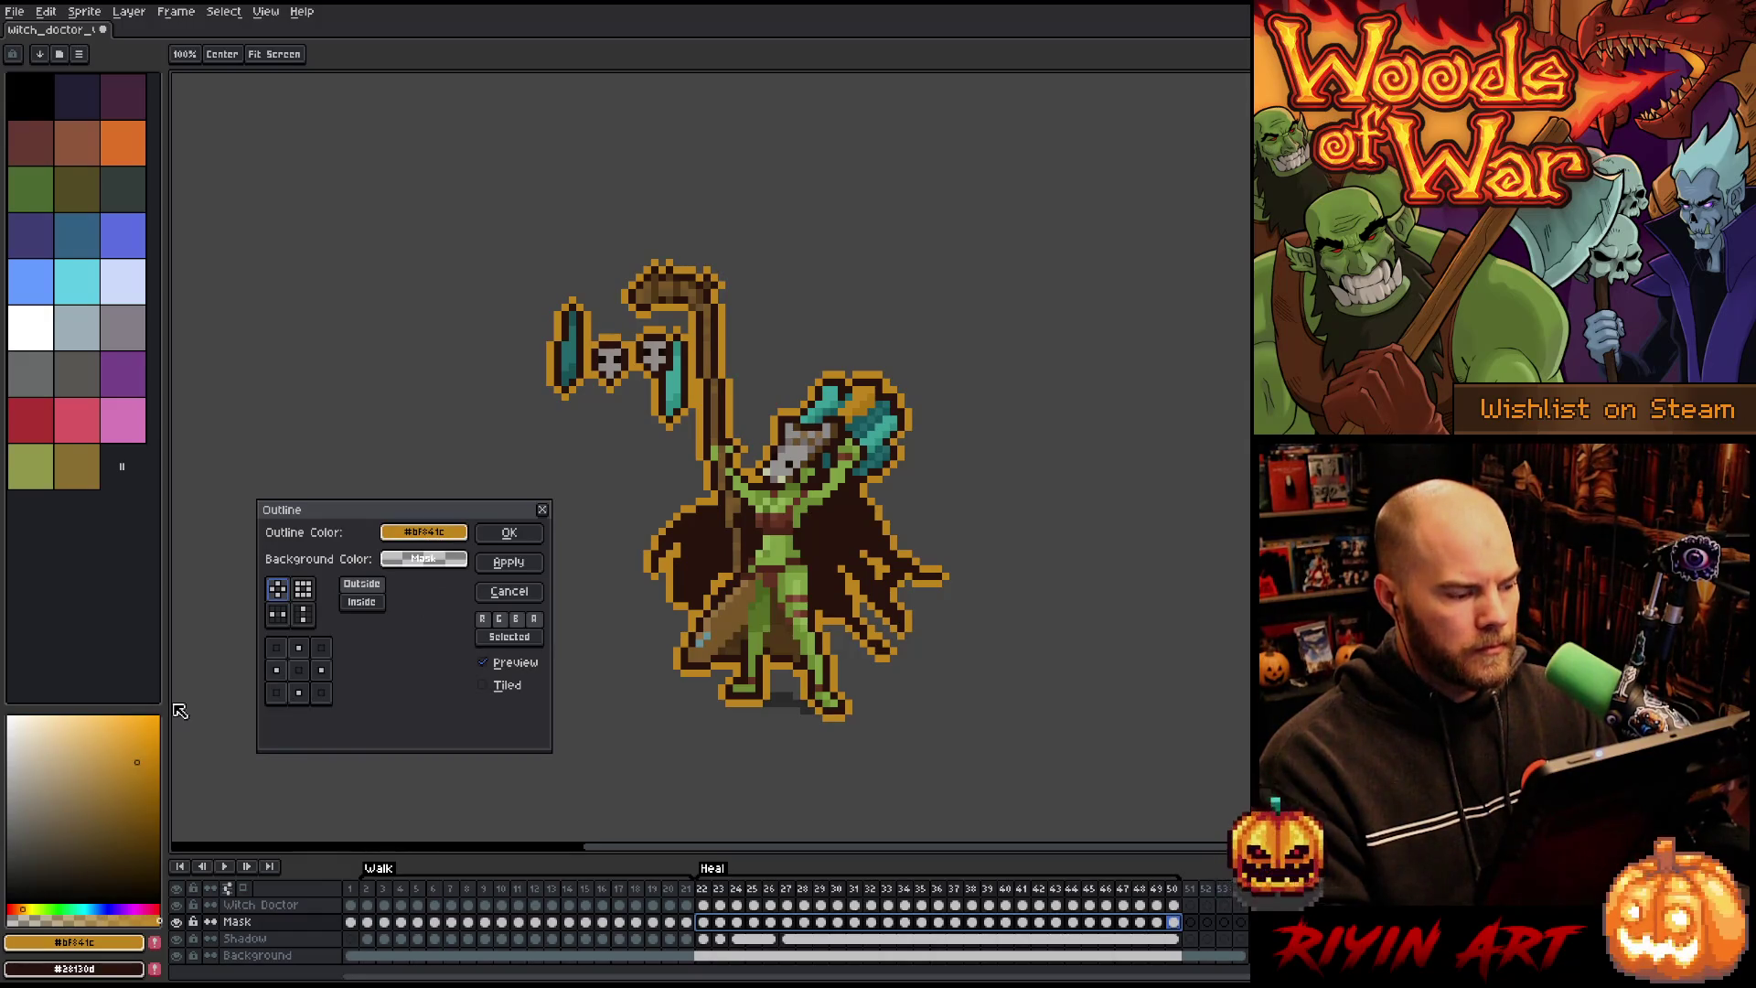
left_click(398, 535)
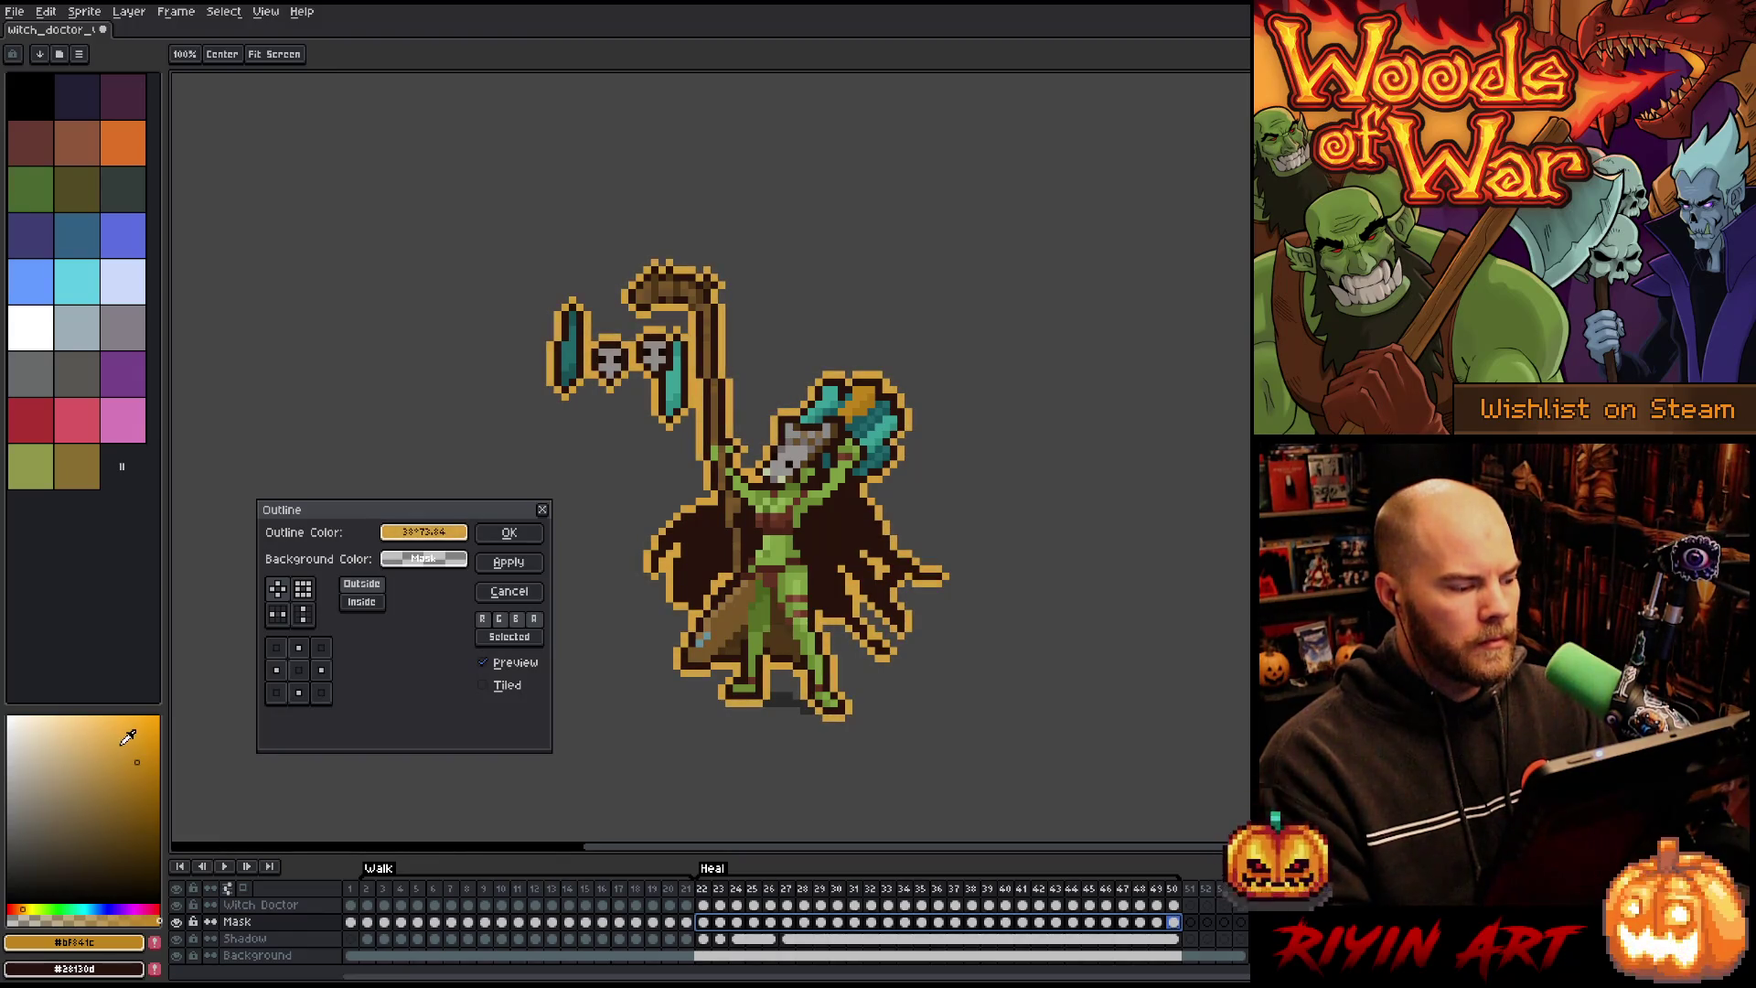
left_click_drag(125, 732, 93, 718)
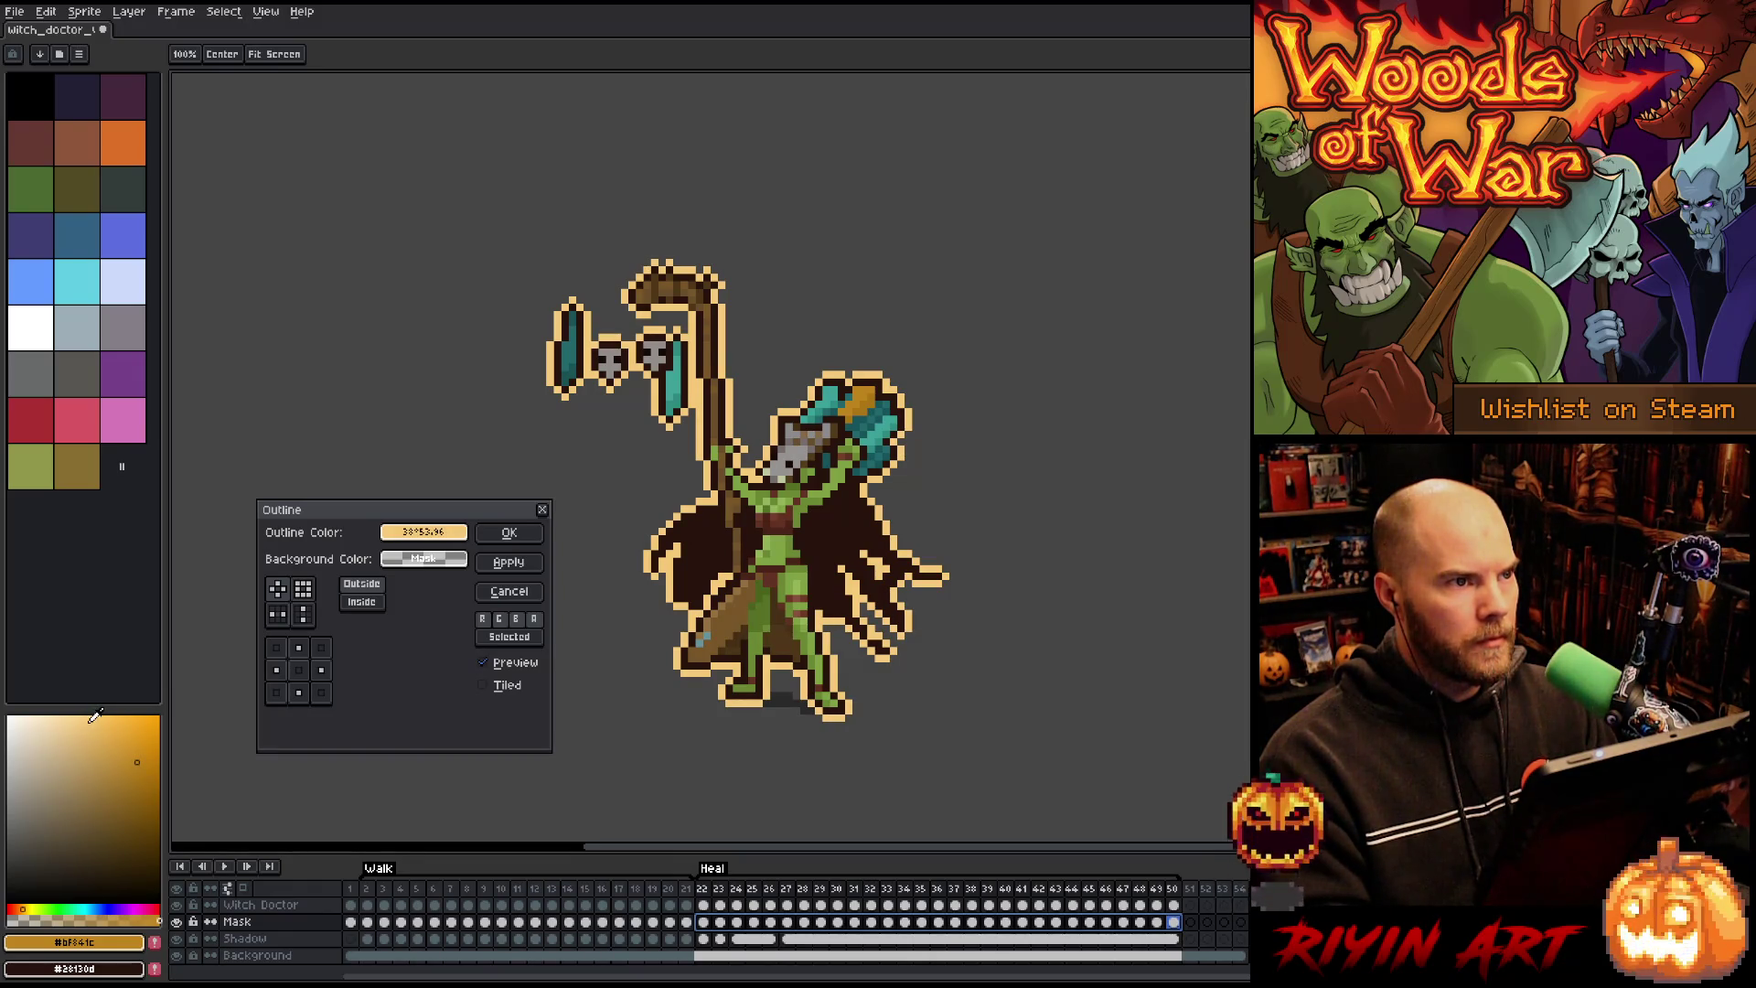
left_click(506, 529)
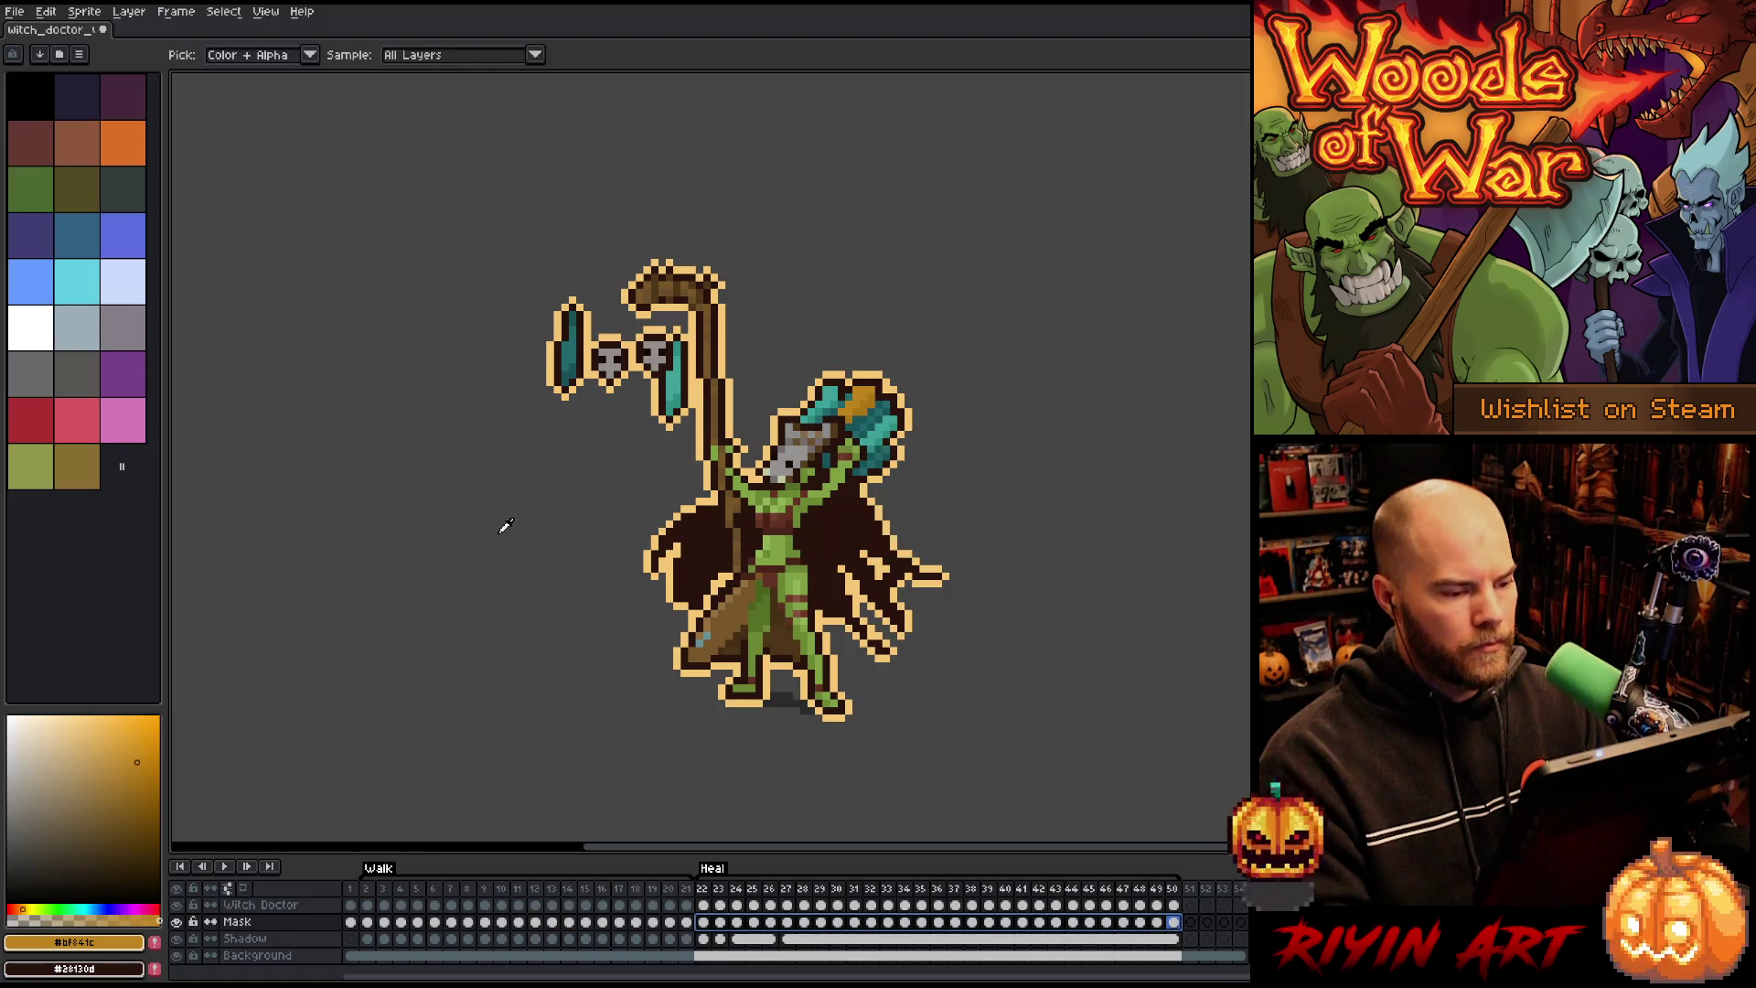
Step: Add a second, darker orange (#bf841c) outer outline around the silhouette
key("shift+o")
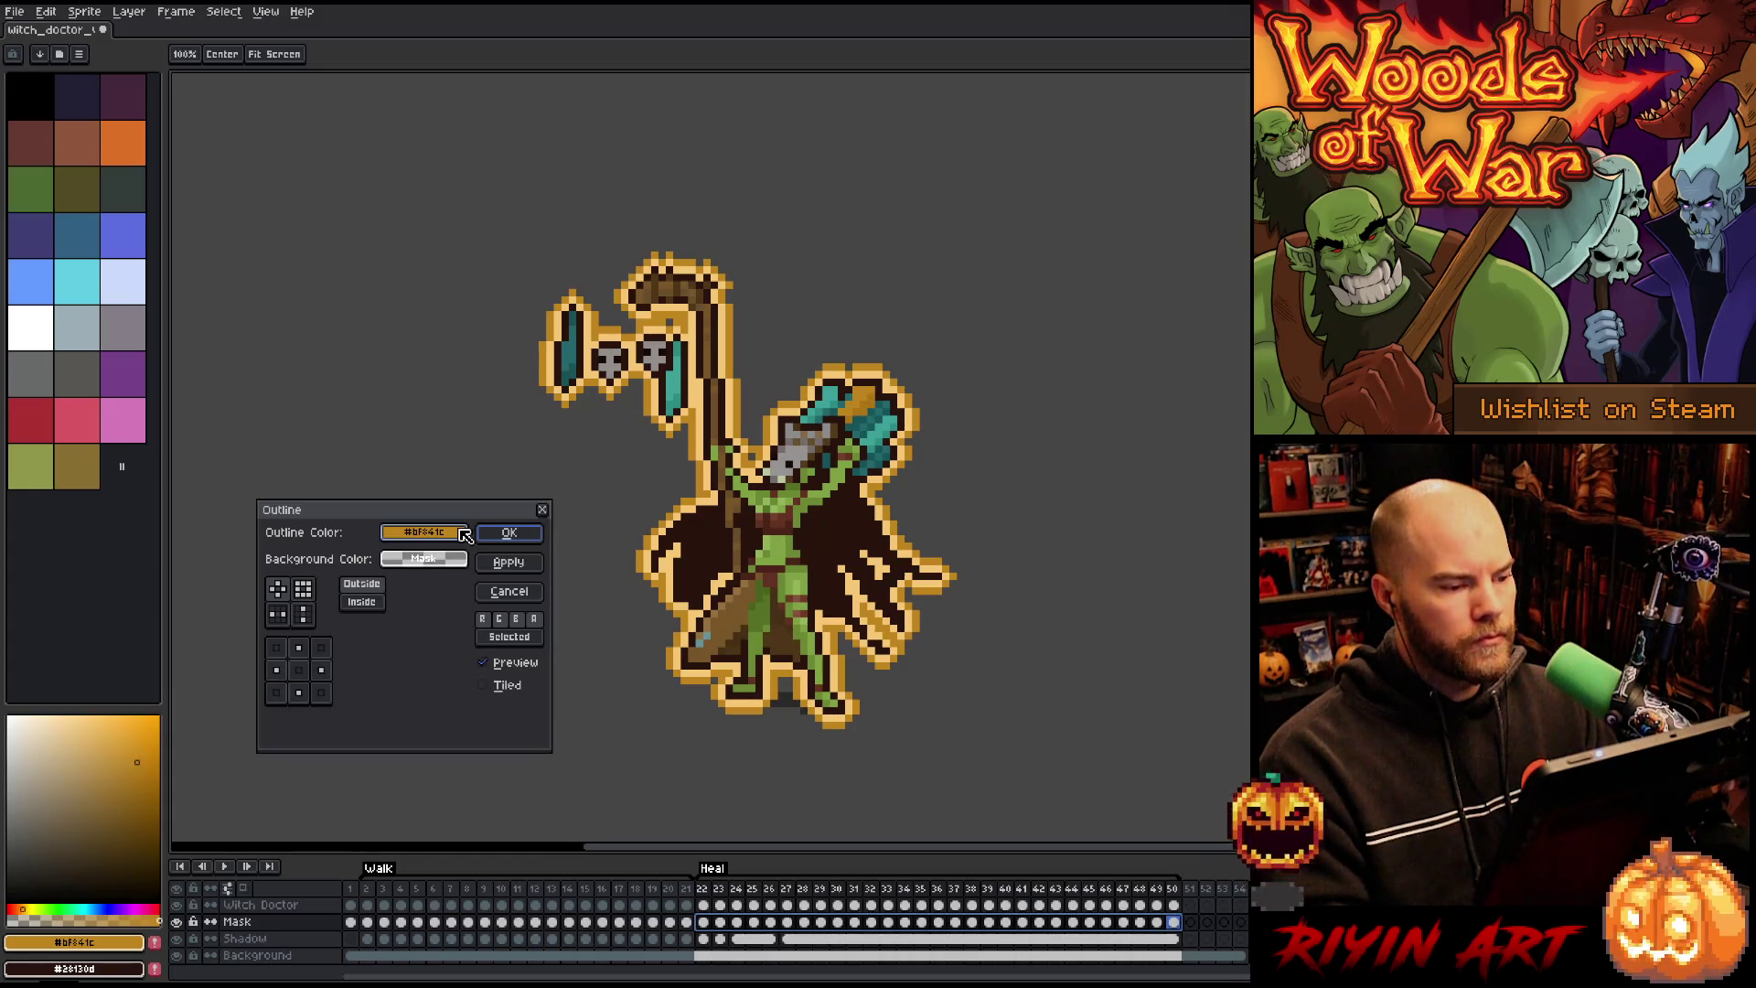
left_click(506, 535)
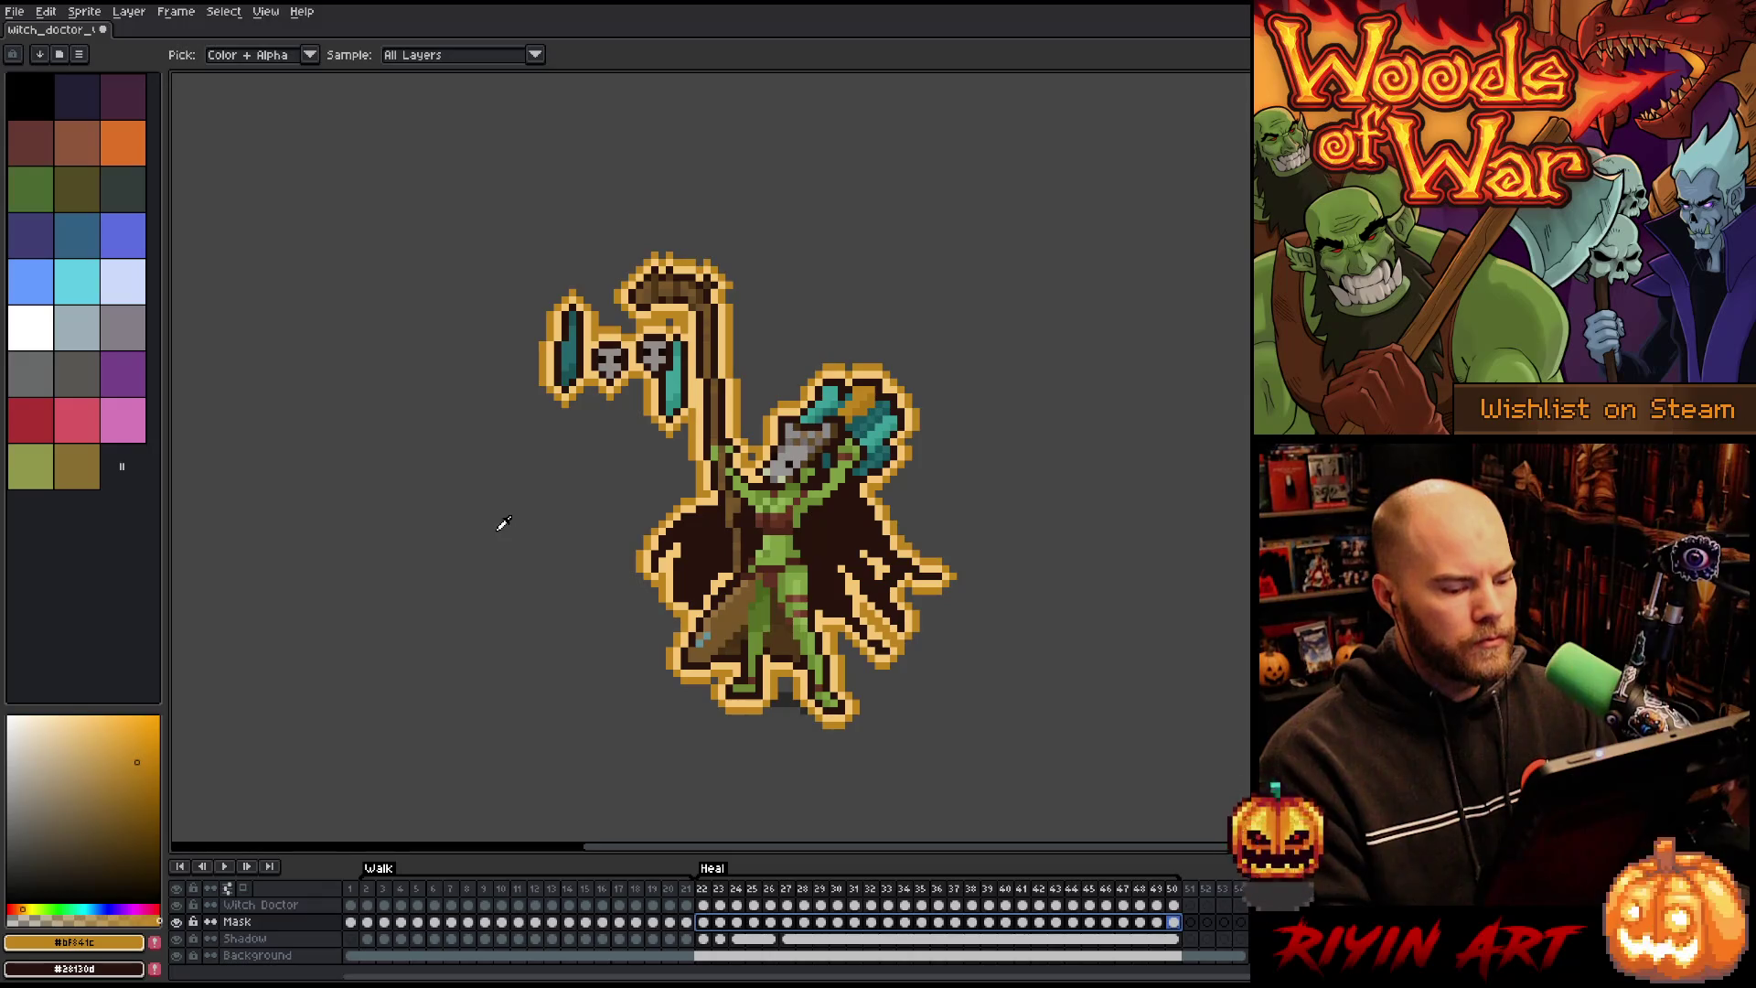
key("shift+r")
Step: Replace the pale outline colour #f6c673 with the same tone at HSV saturation 64
left_click(553, 741)
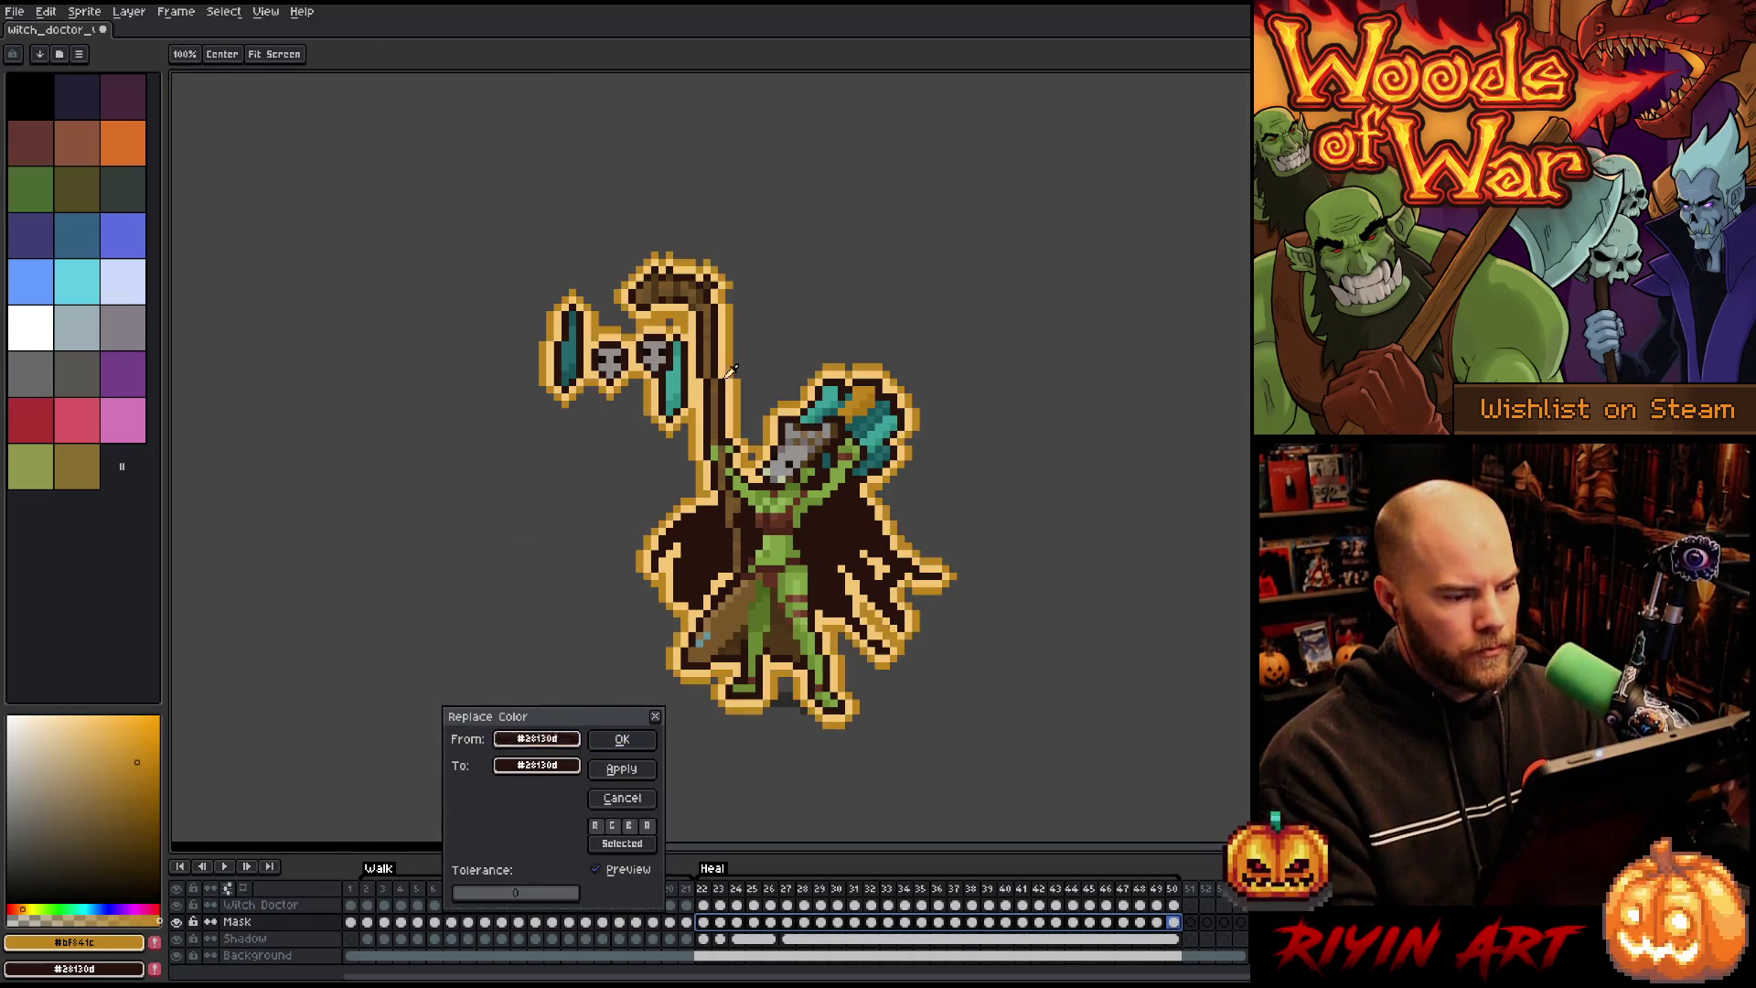
left_click_drag(565, 741, 562, 768)
left_click(562, 766)
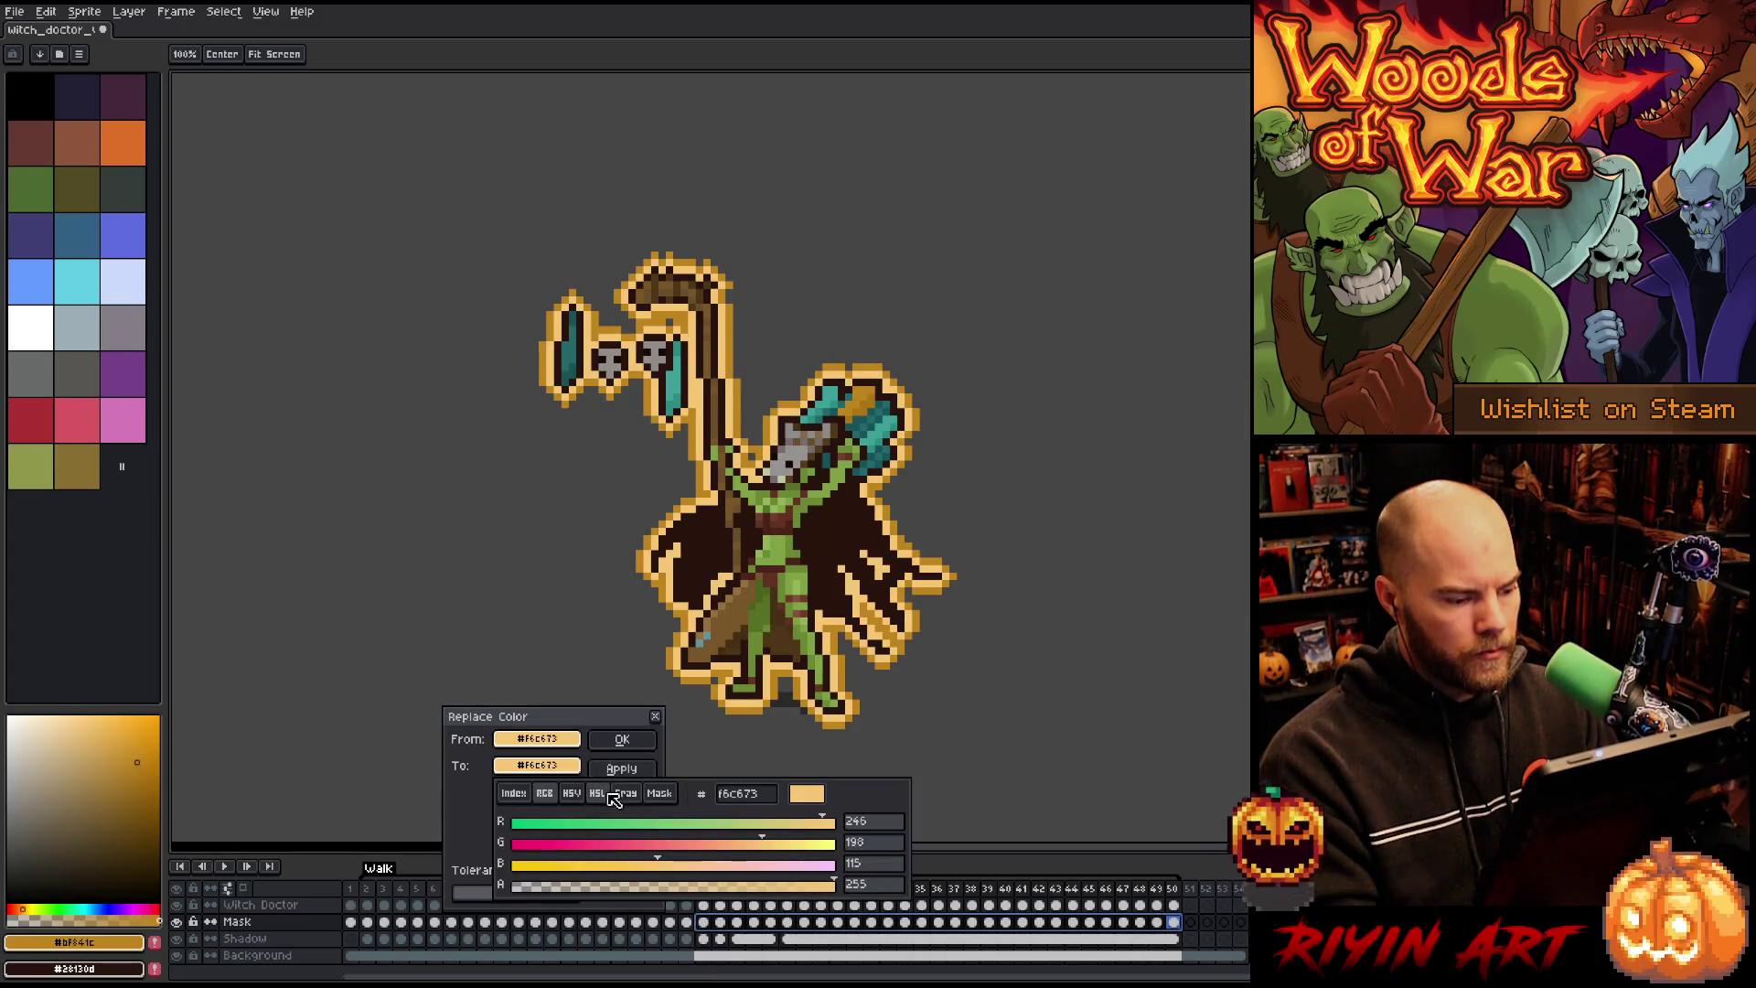
left_click(597, 793)
left_click(576, 793)
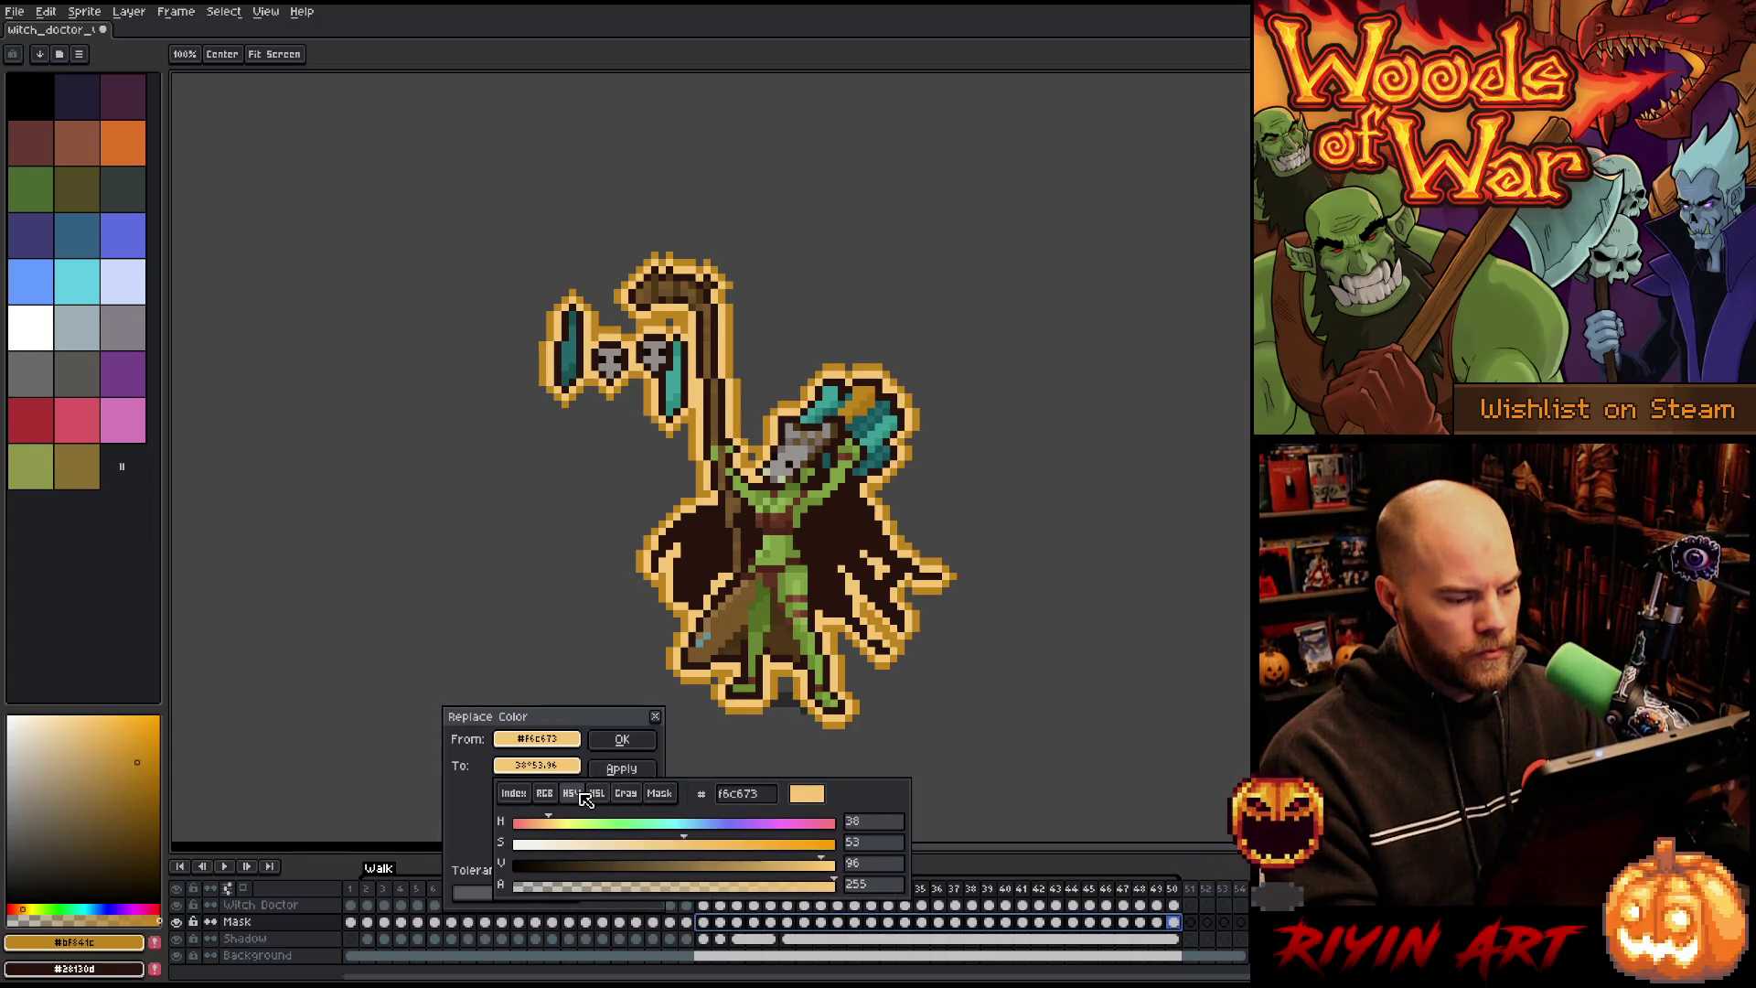
left_click_drag(708, 851, 813, 864)
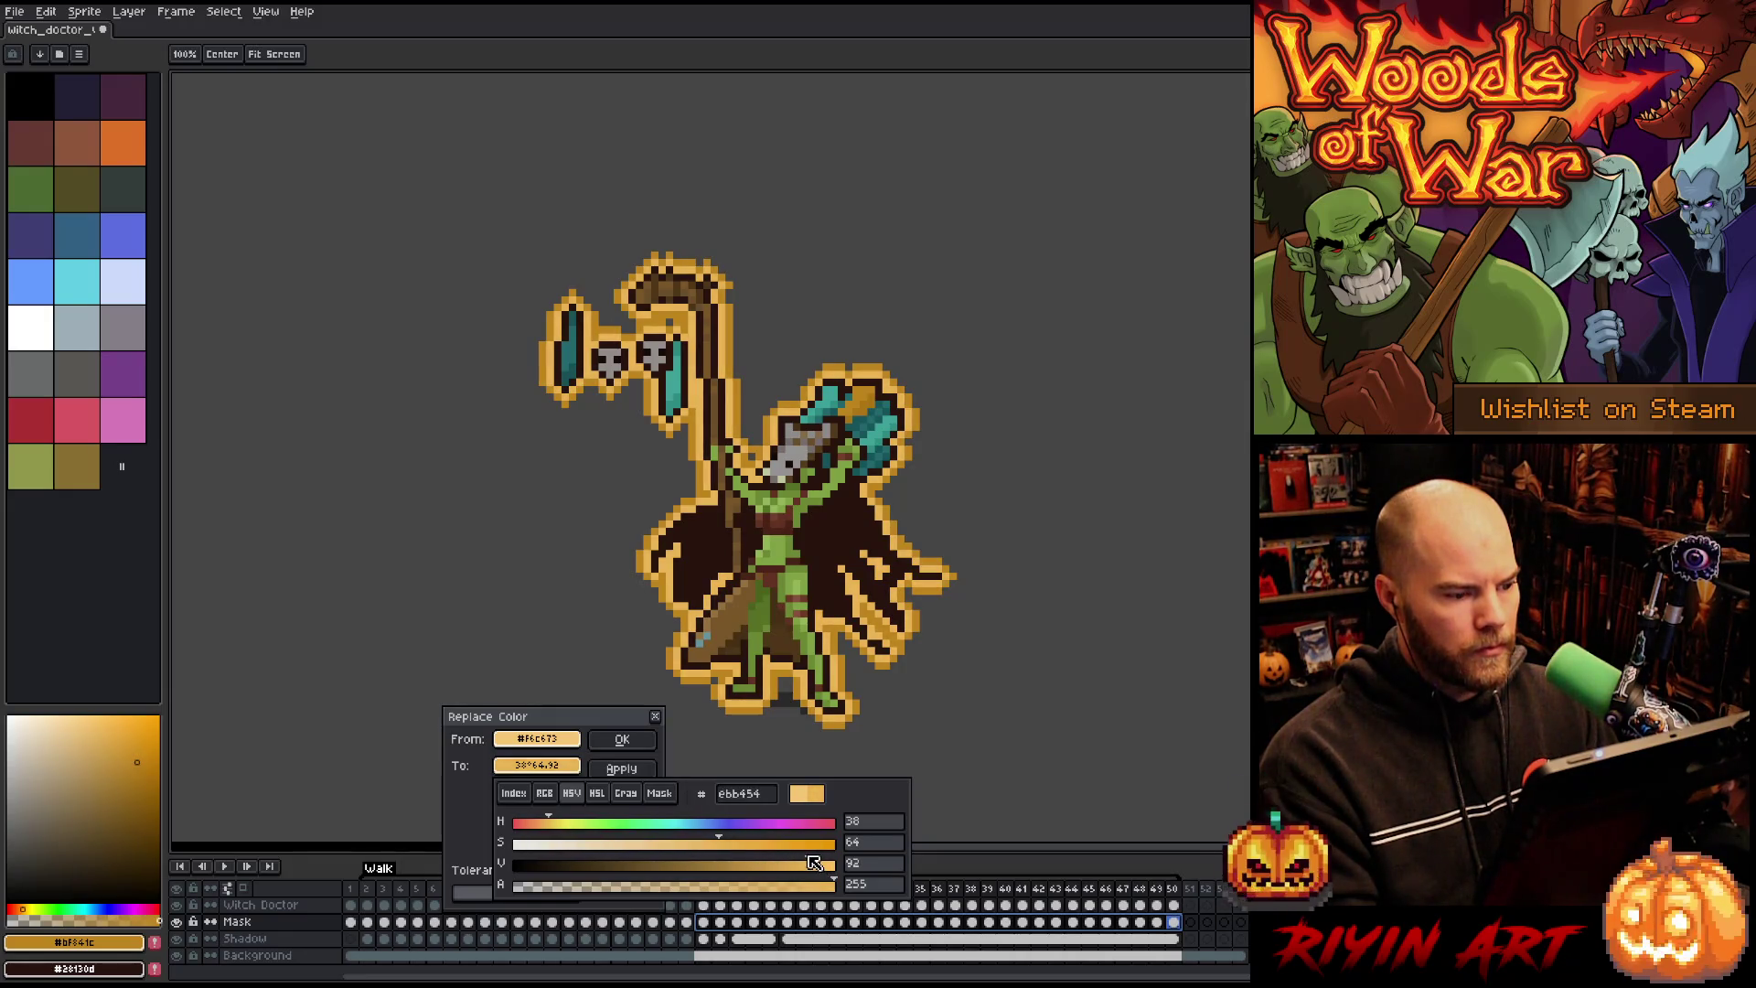
left_click(621, 739)
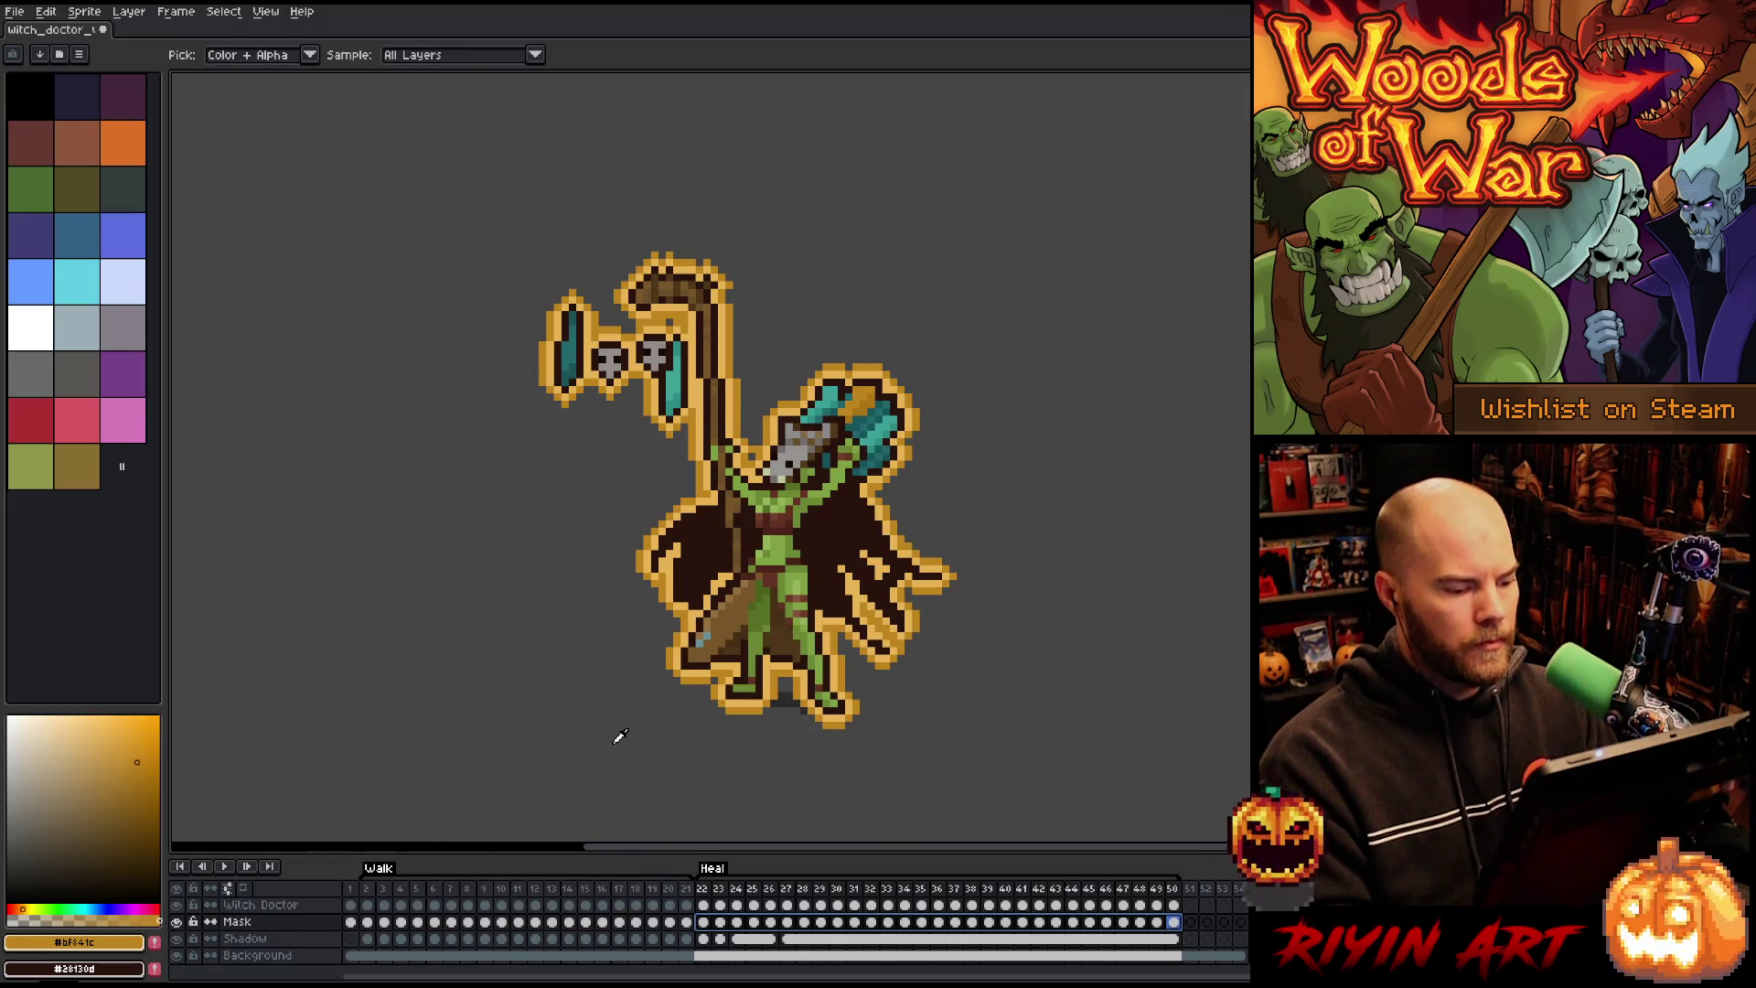
Step: Play the Heal animation and pan the view to review the new outline
key("Return")
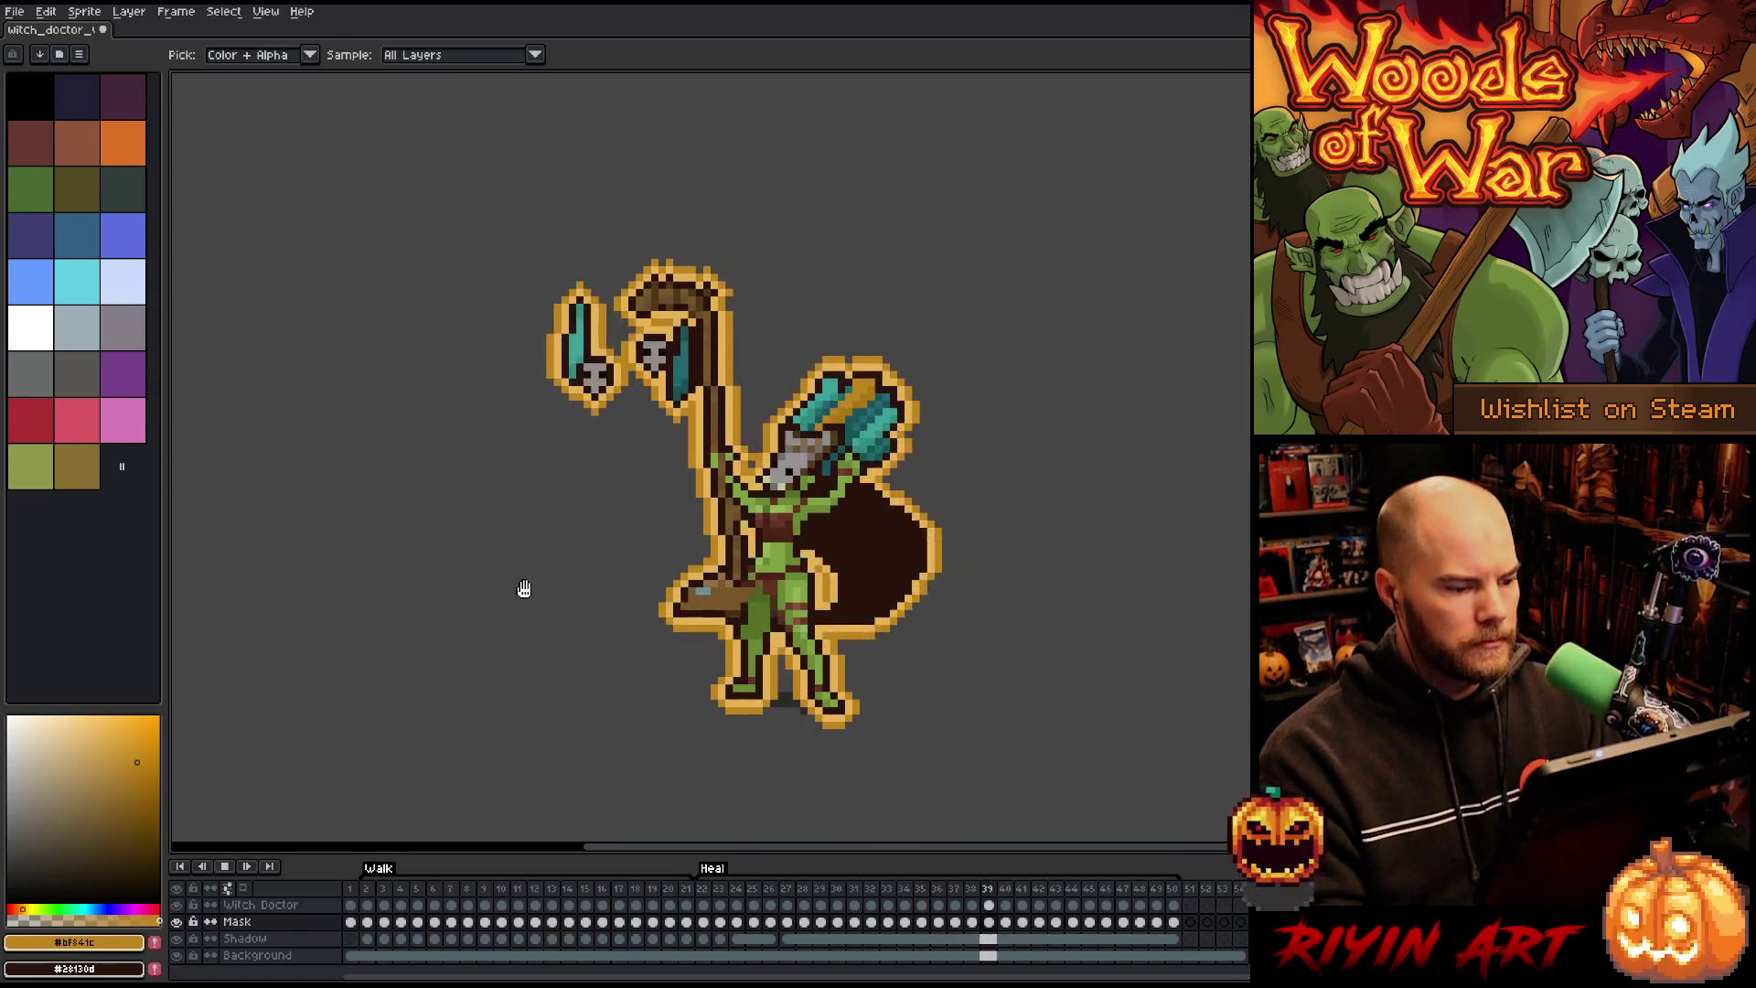
scroll(540, 588, "down", 3)
scroll(545, 578, "up", 3)
left_click_drag(505, 632, 592, 616)
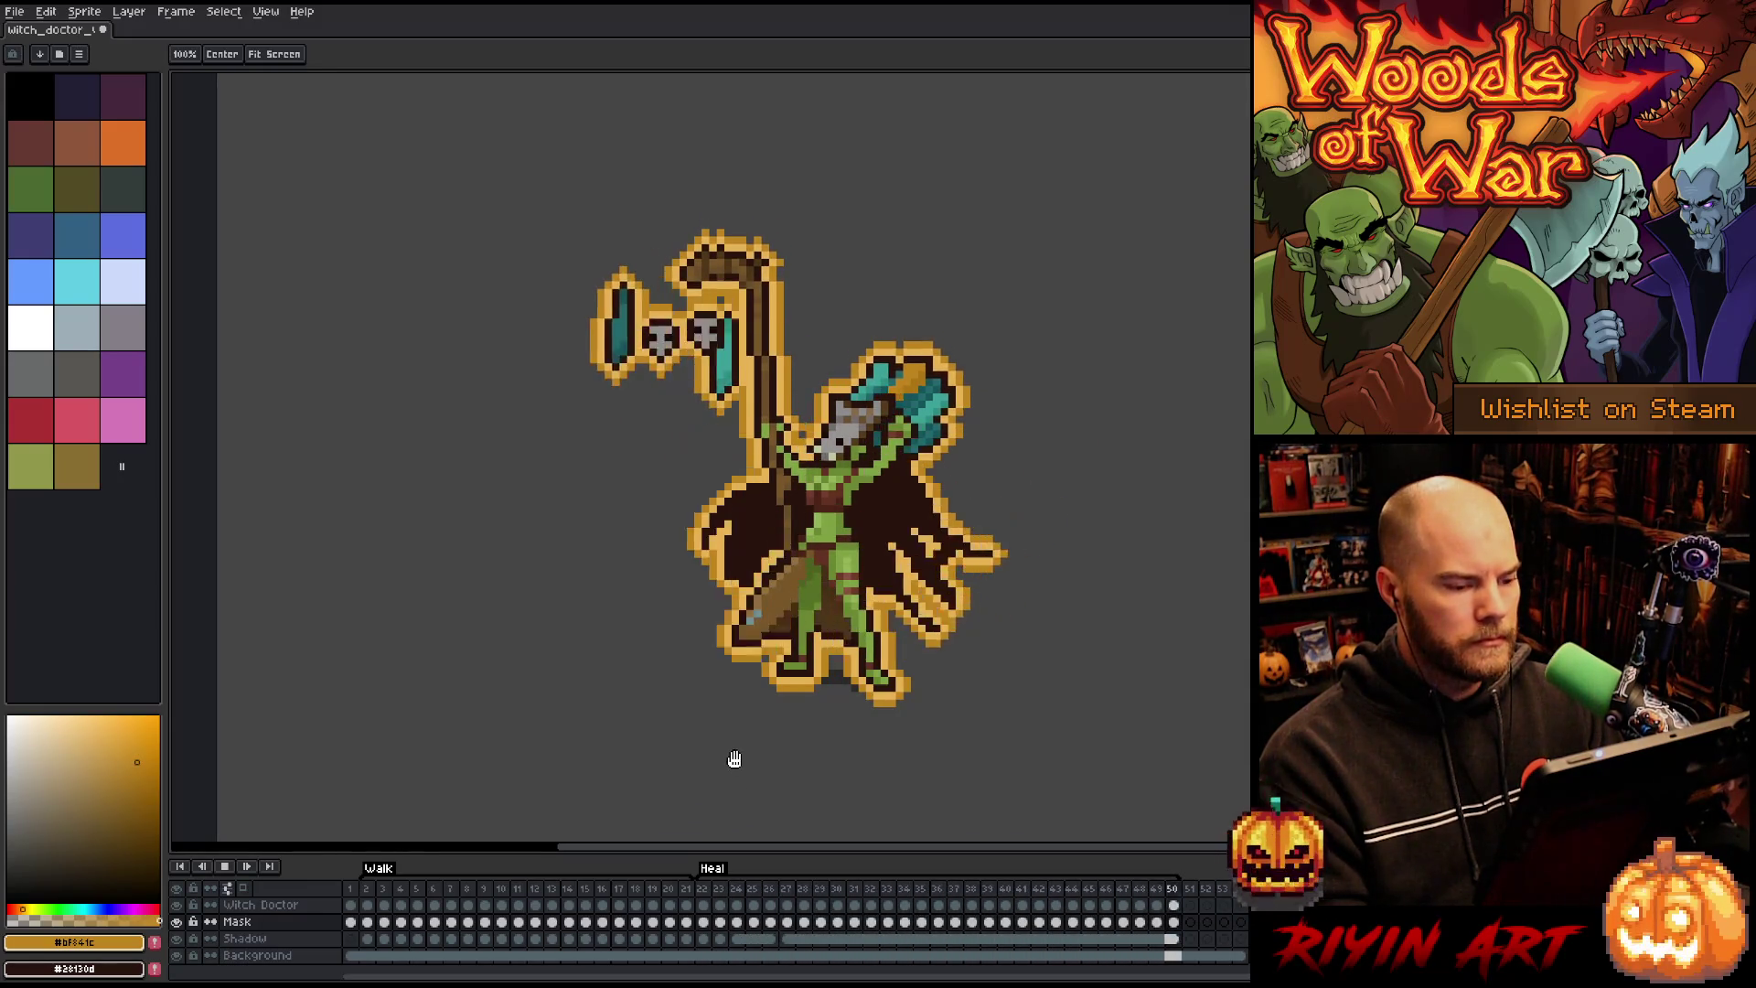
key("i")
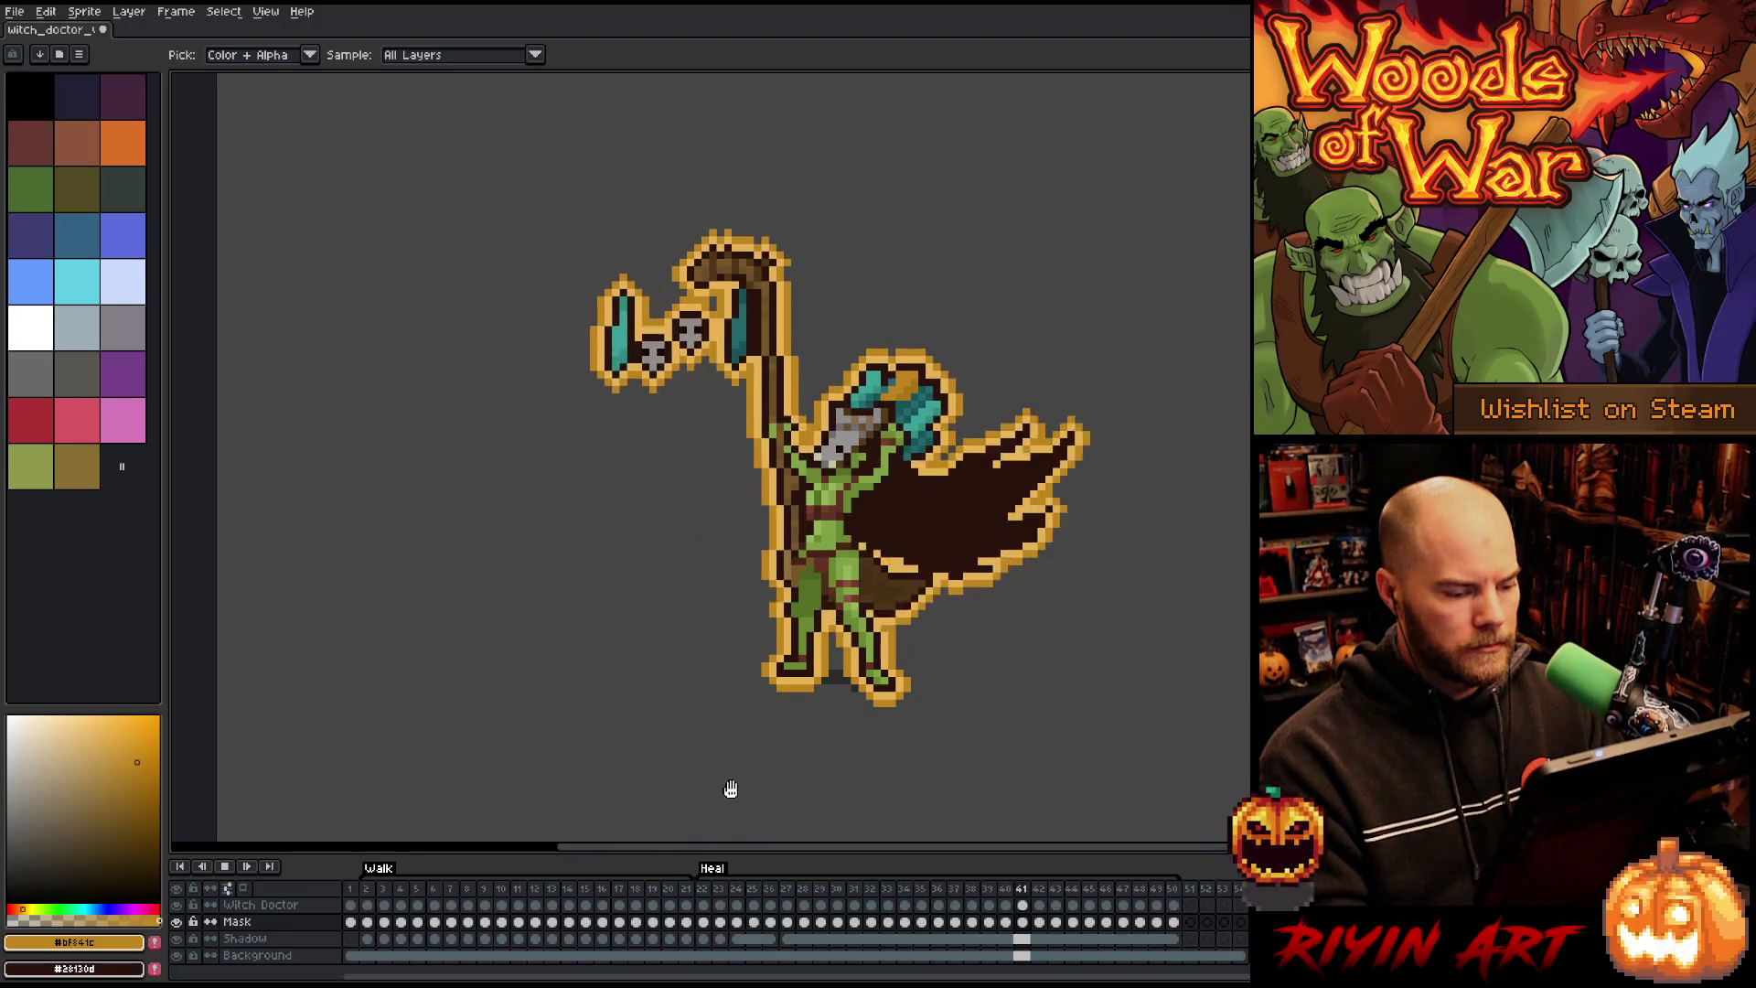
key("Return")
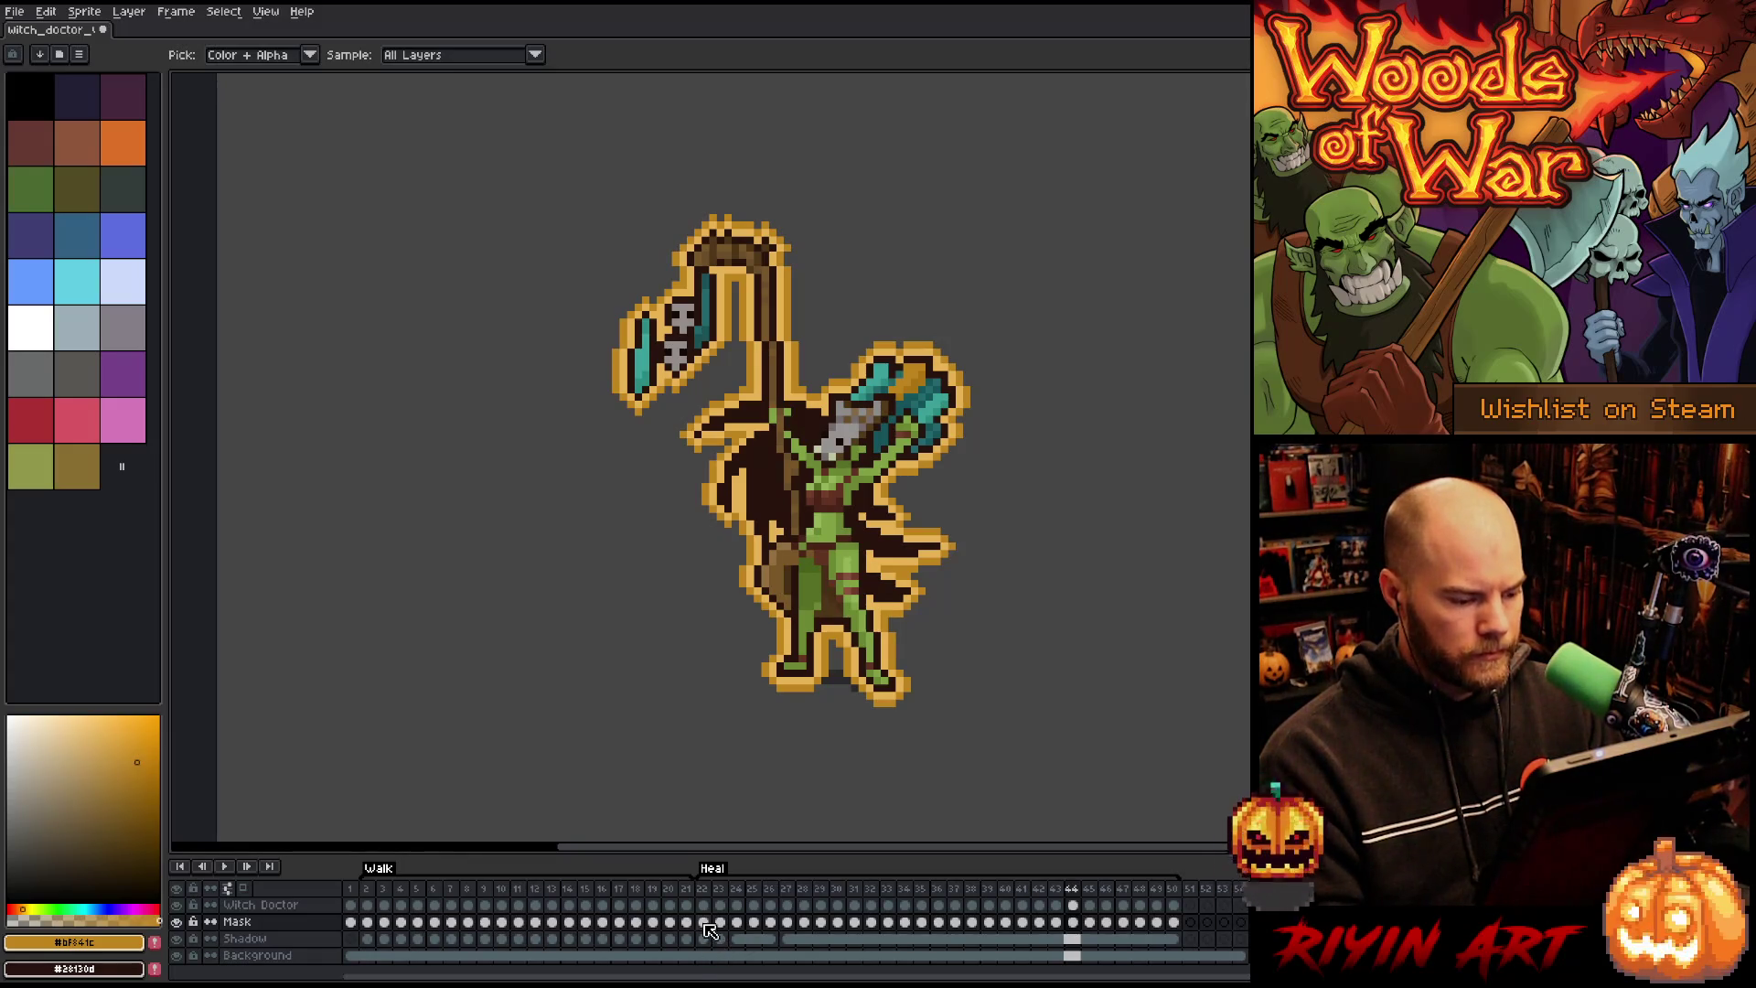
Step: Step through frames 22–24 and return to frame 22 on the Mask layer
left_click(704, 923)
left_click(717, 939)
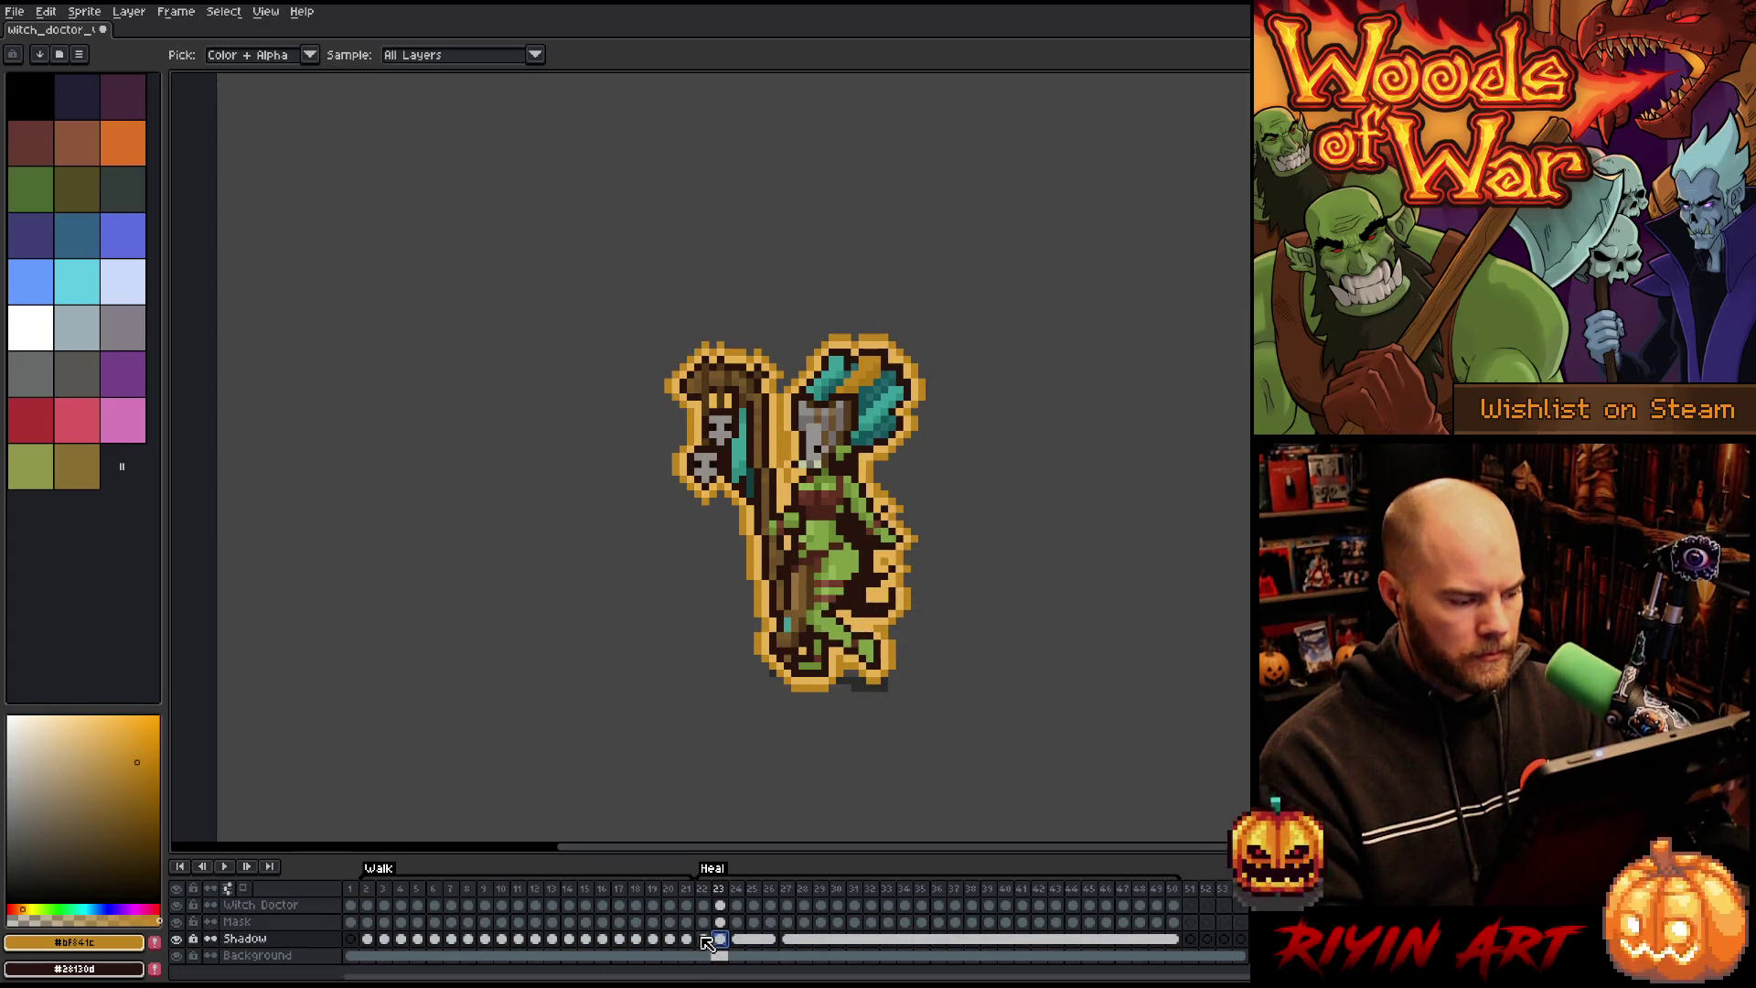
left_click(736, 939)
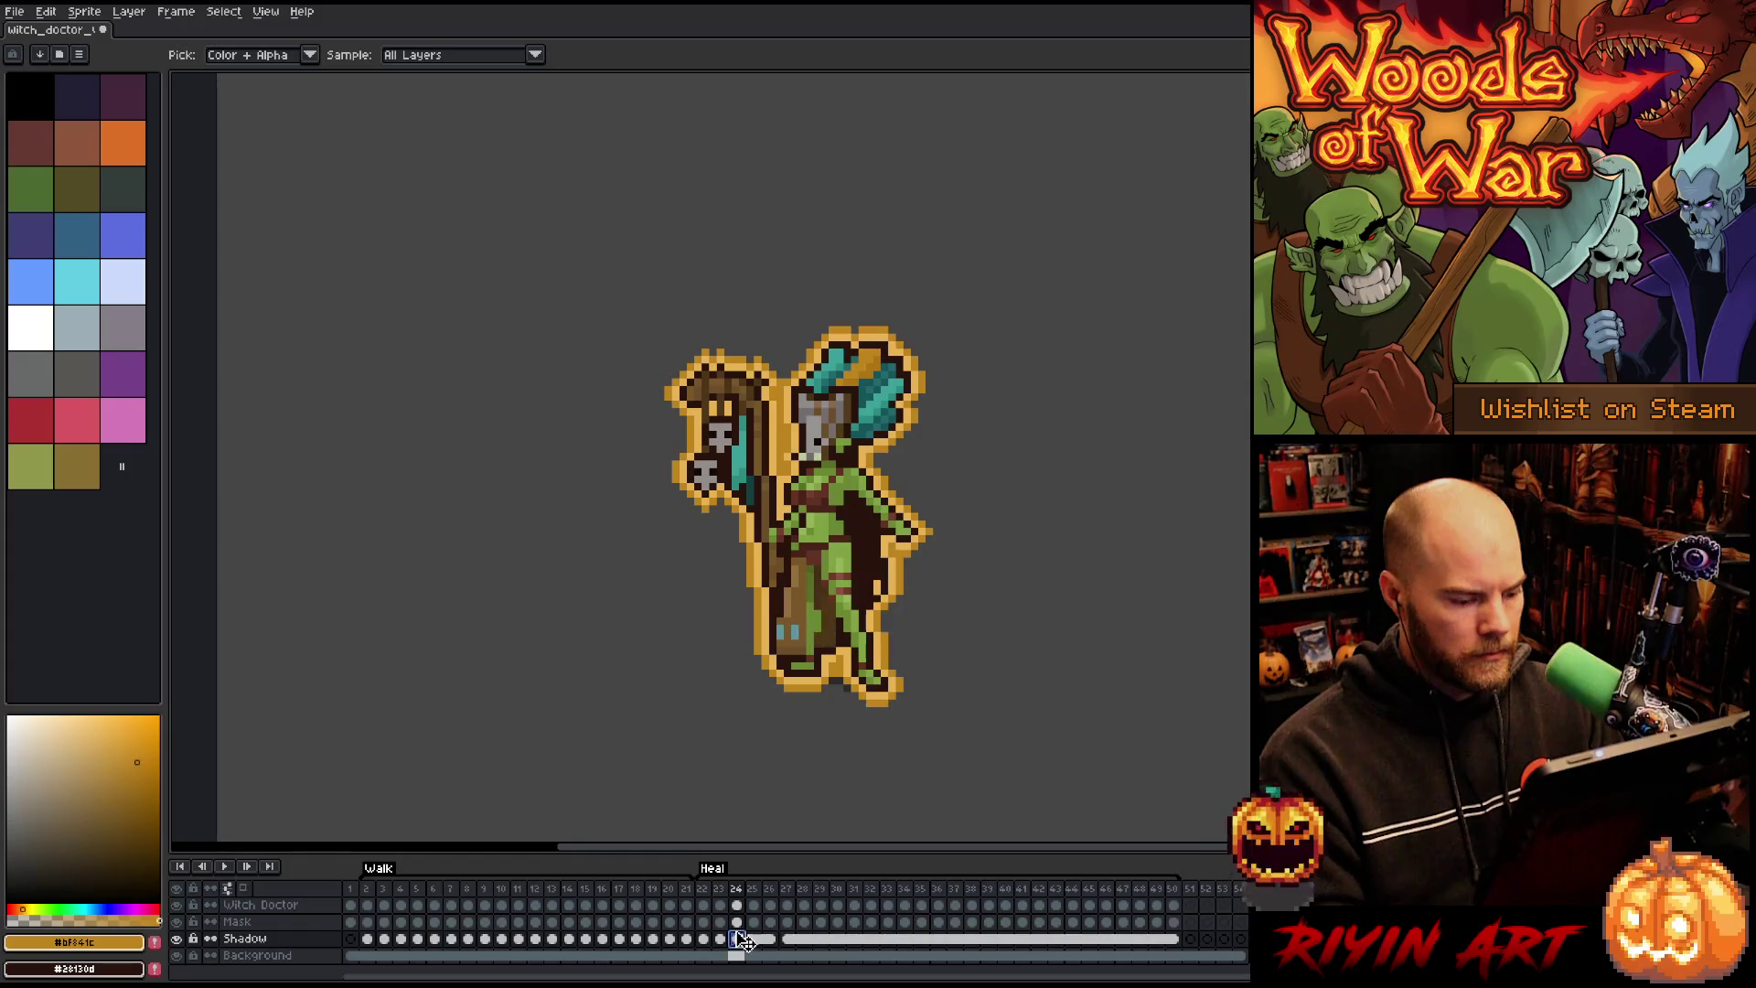
left_click(703, 922)
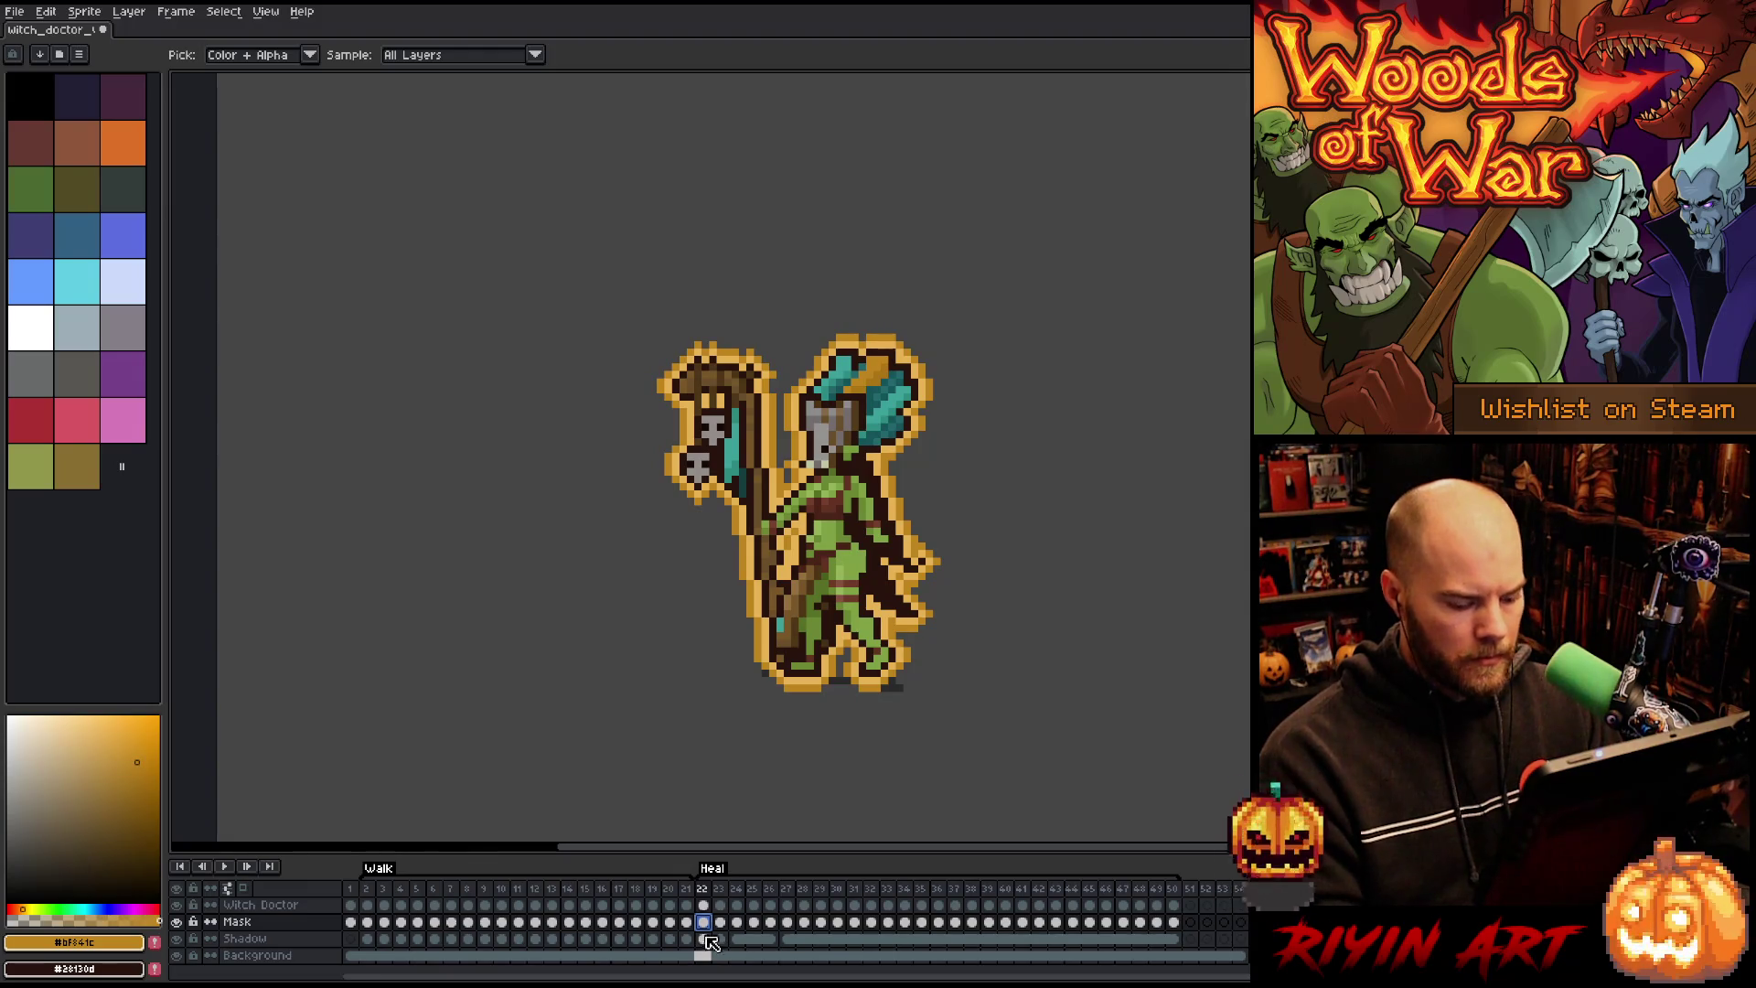
Step: Select the ground glow beneath the feet and reposition it on frames 23–24
key("m")
mouse_move(962, 729)
left_mouse_down()
mouse_move(768, 715)
mouse_move(693, 675)
left_mouse_up()
left_click(705, 940)
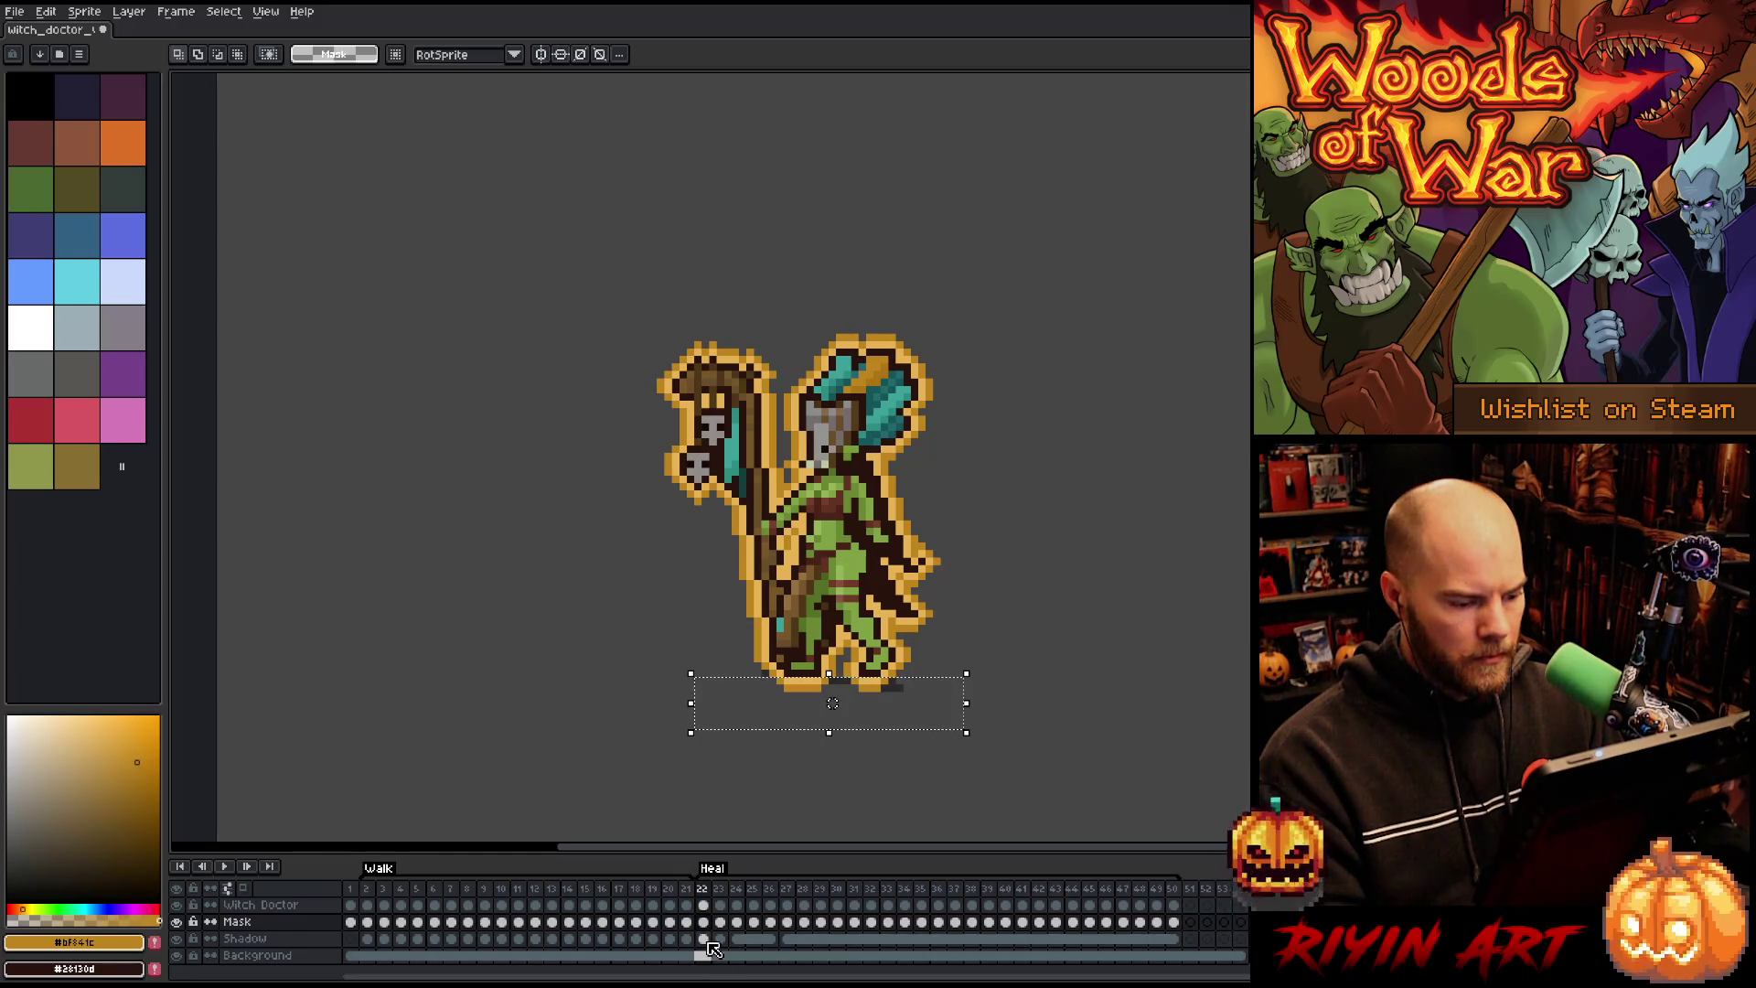
left_click(705, 923)
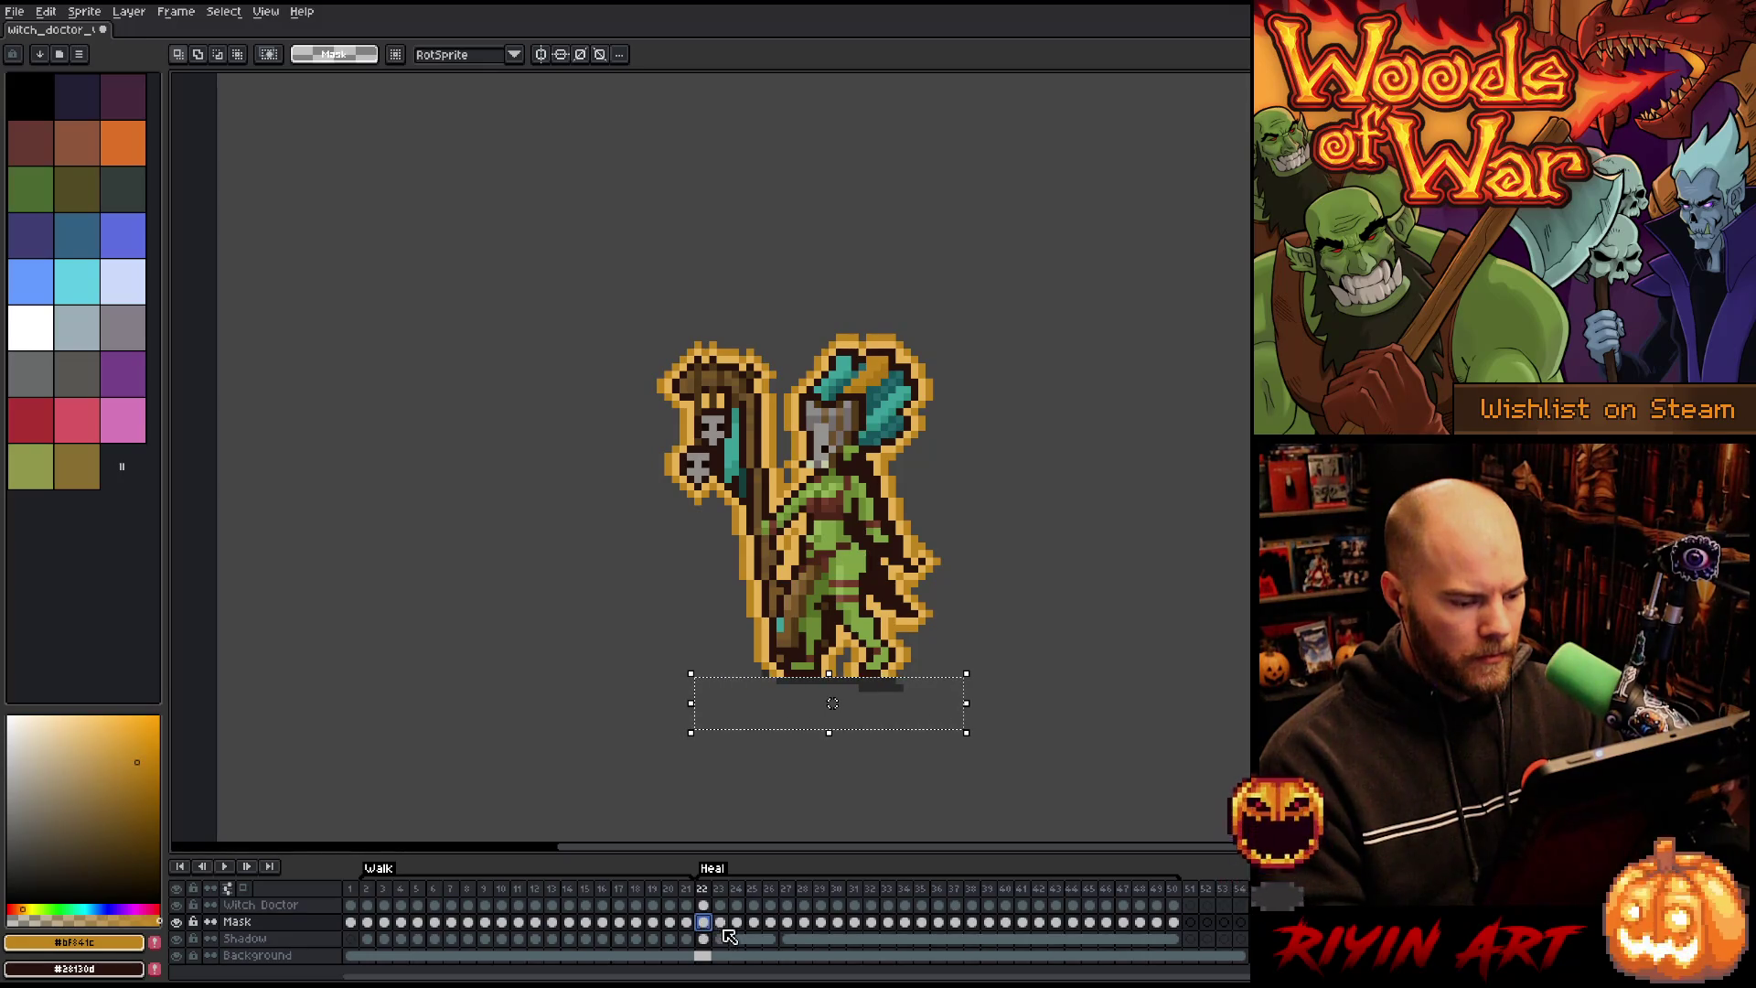
left_click(722, 923)
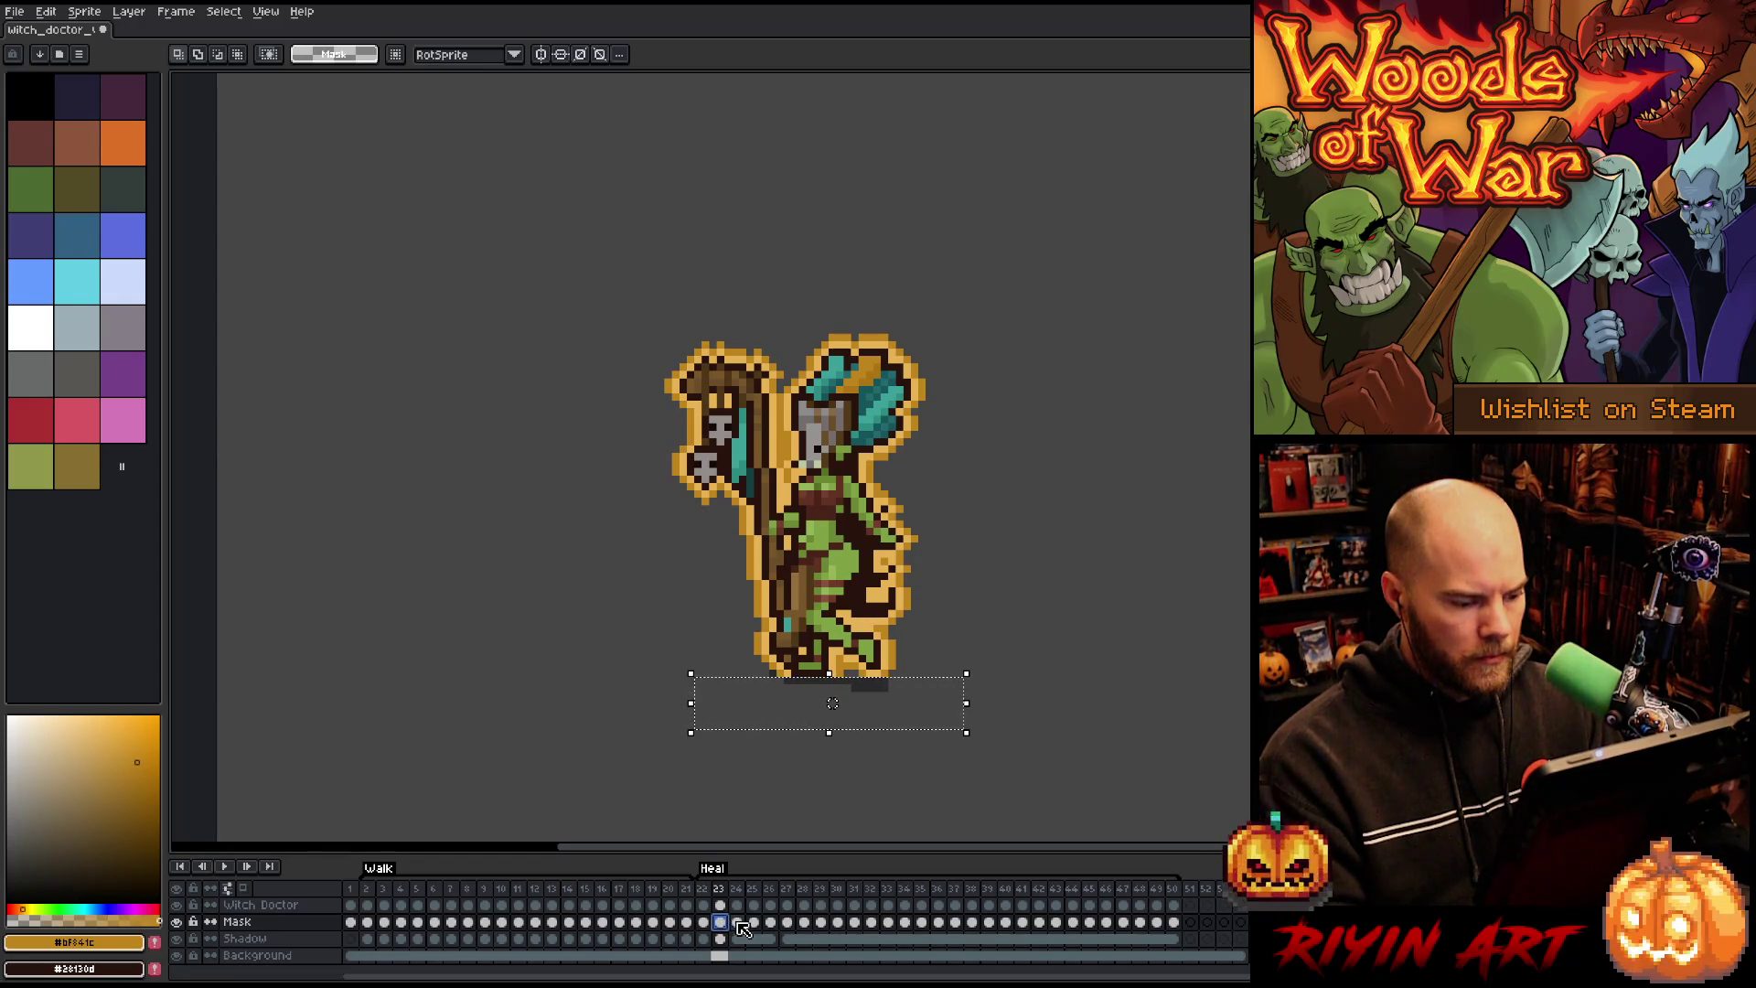
left_click(738, 923)
left_click(724, 924)
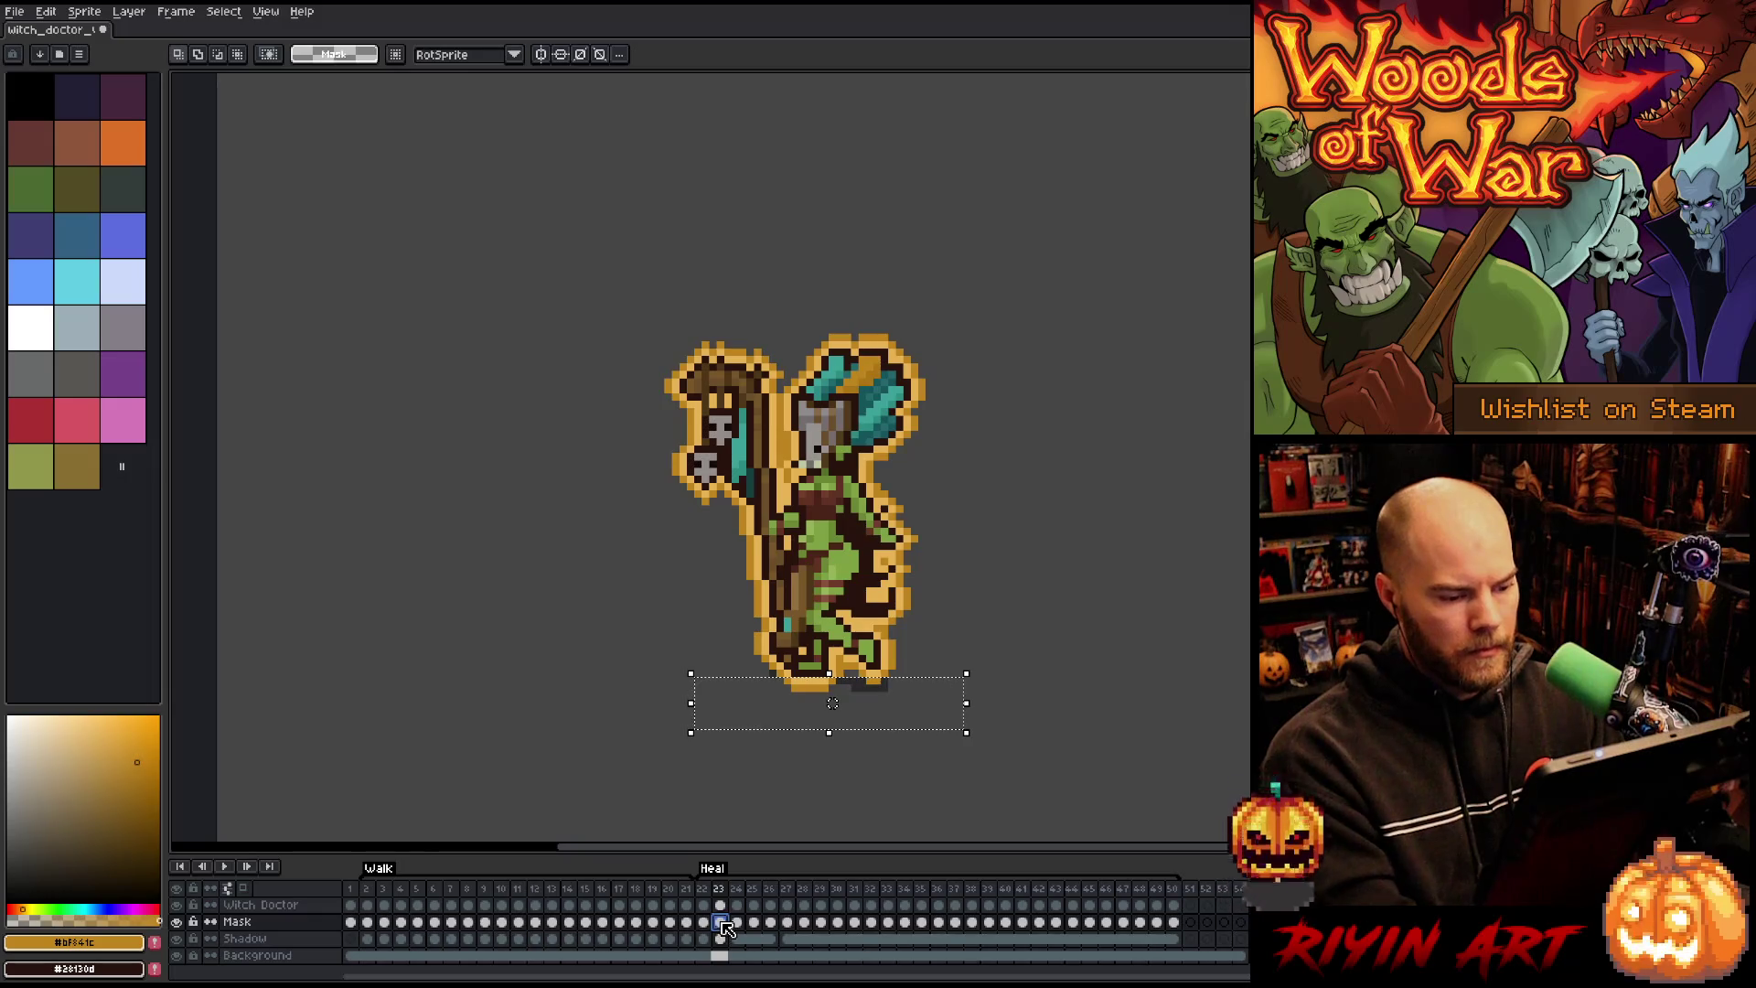
left_click_drag(948, 677, 871, 701)
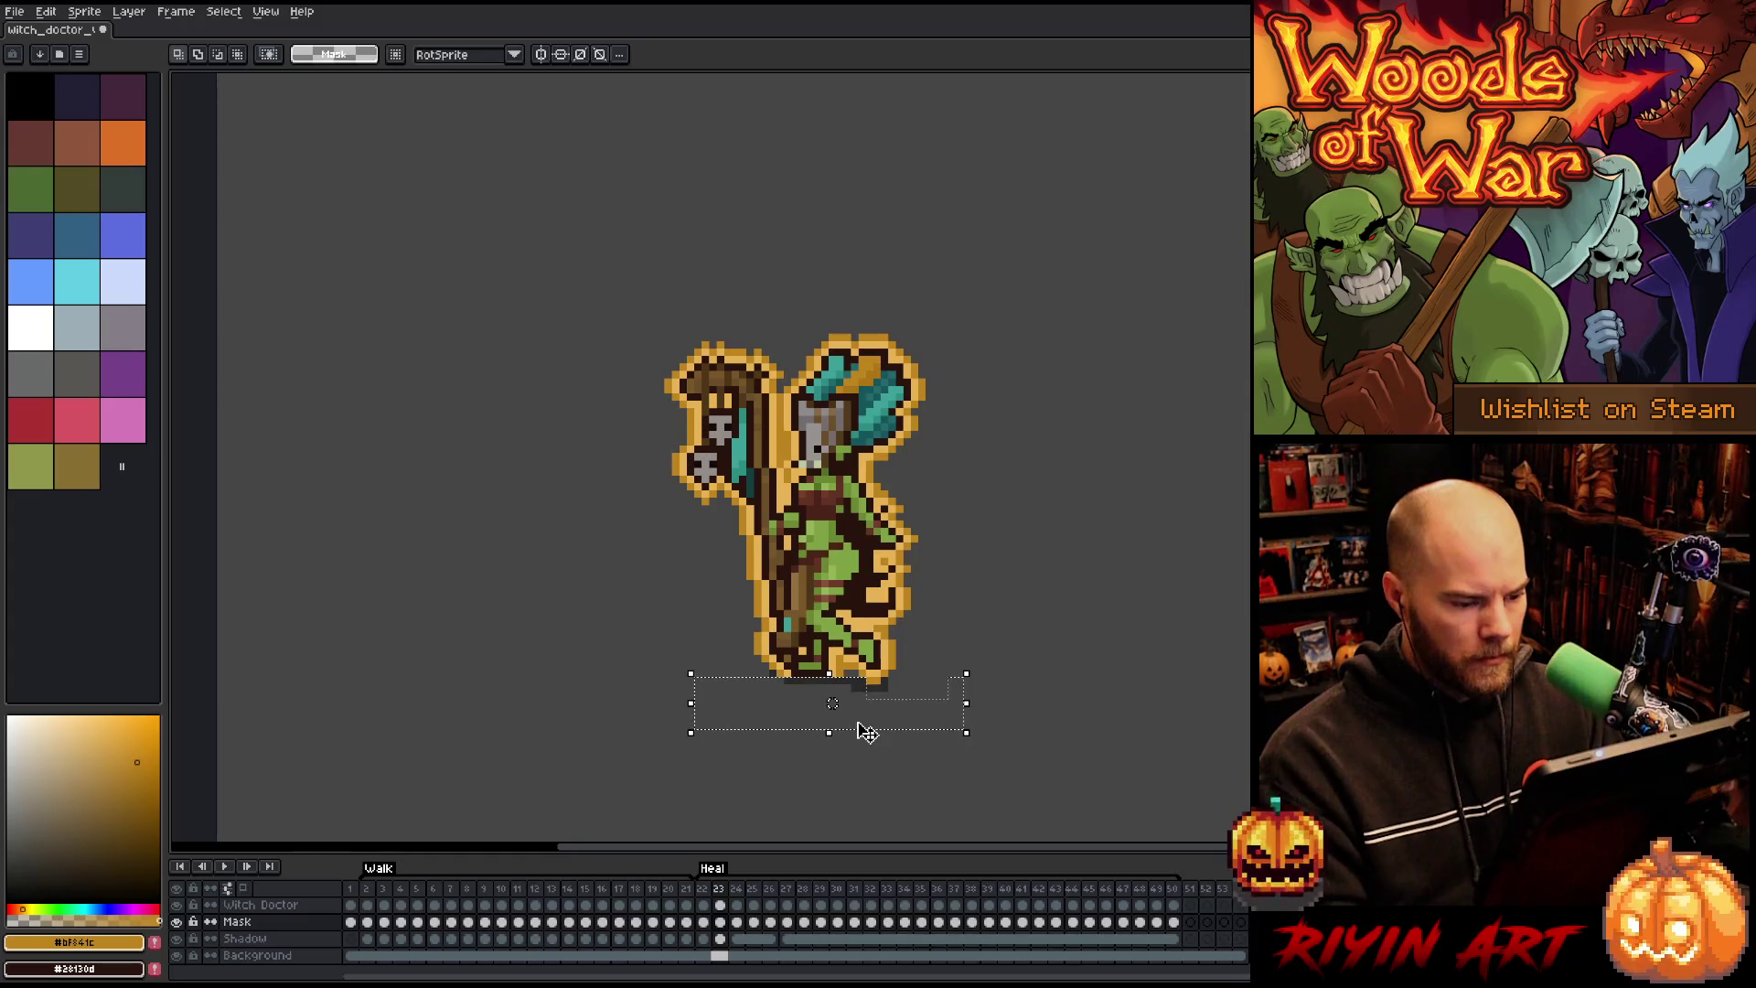
key("Right")
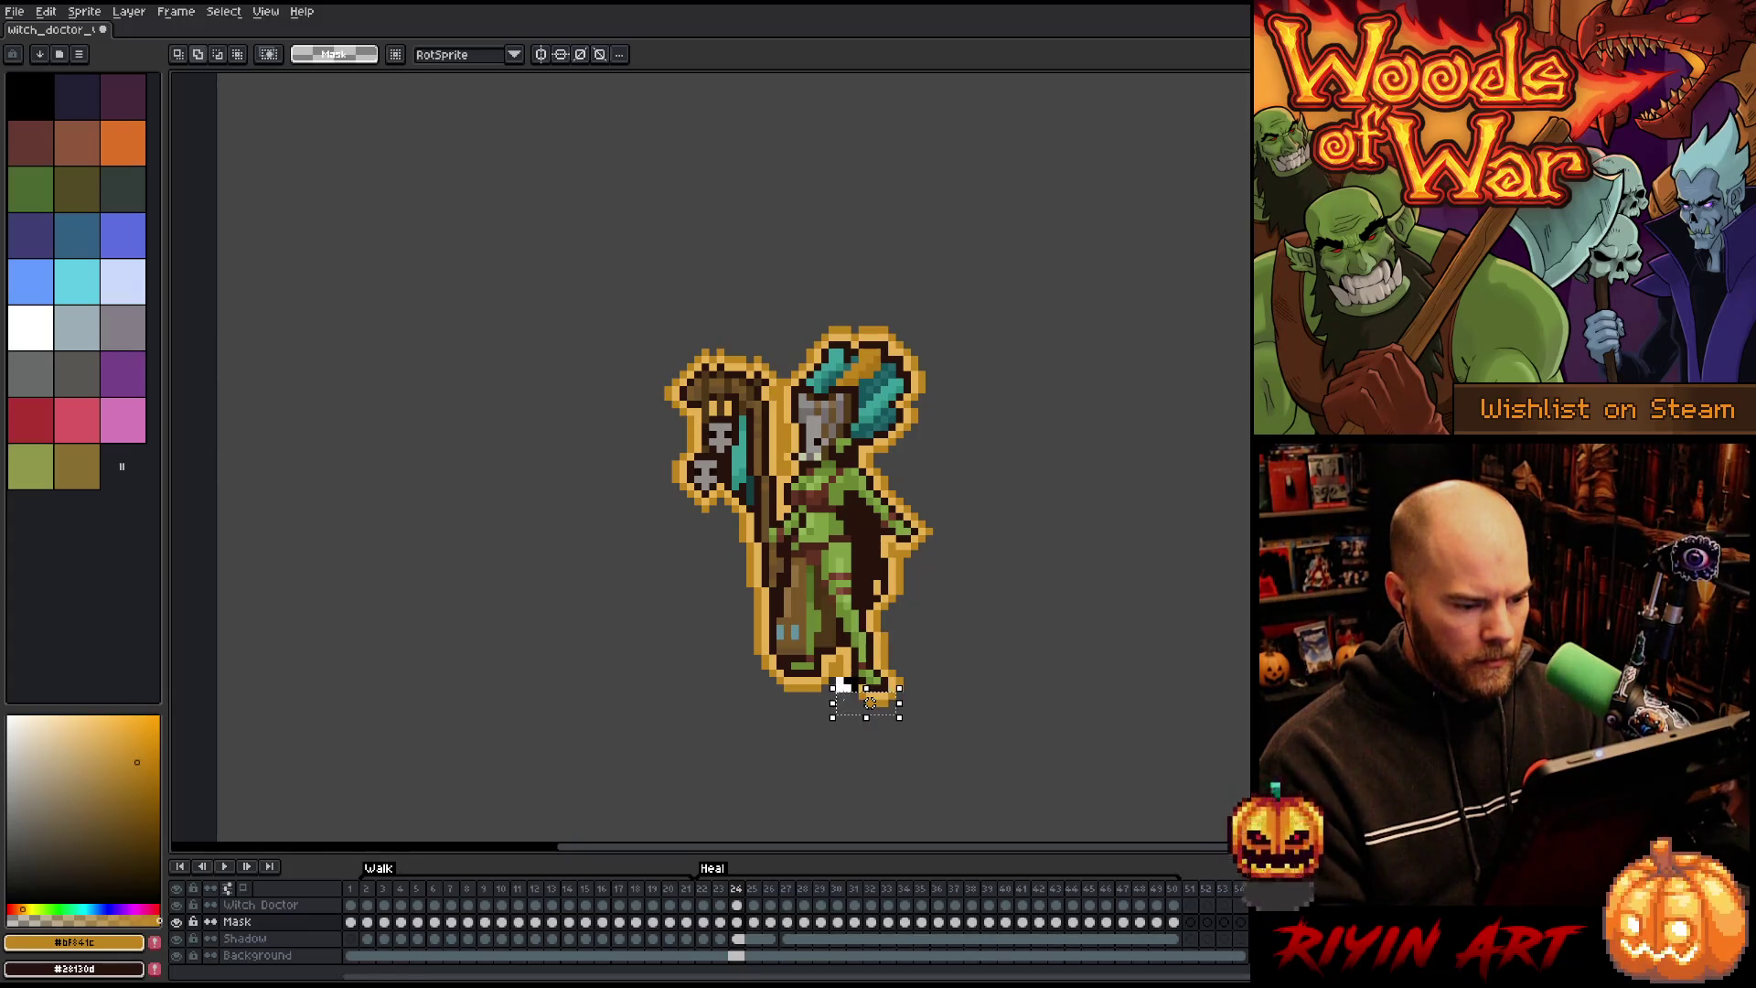
mouse_move(871, 702)
left_mouse_down()
mouse_move(826, 695)
mouse_move(825, 711)
left_mouse_up()
left_click(675, 695)
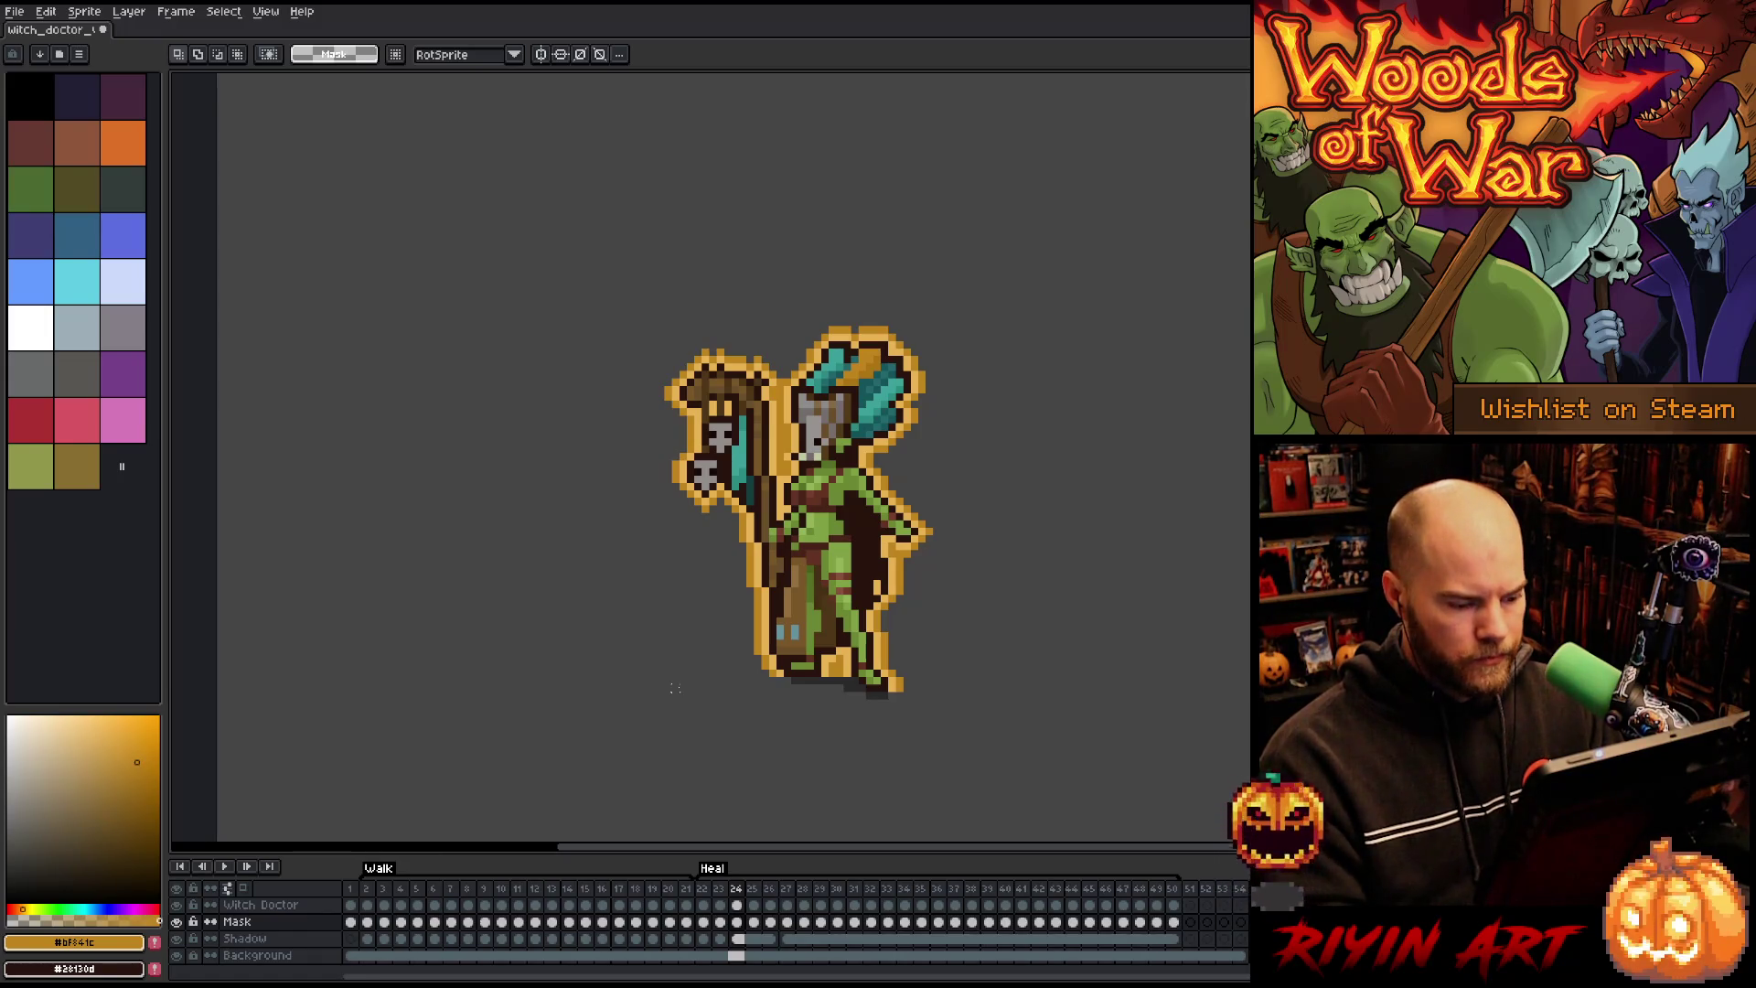
Step: Select the ground glow on frame 25 and step through frames 26–32 checking poses
key("Right")
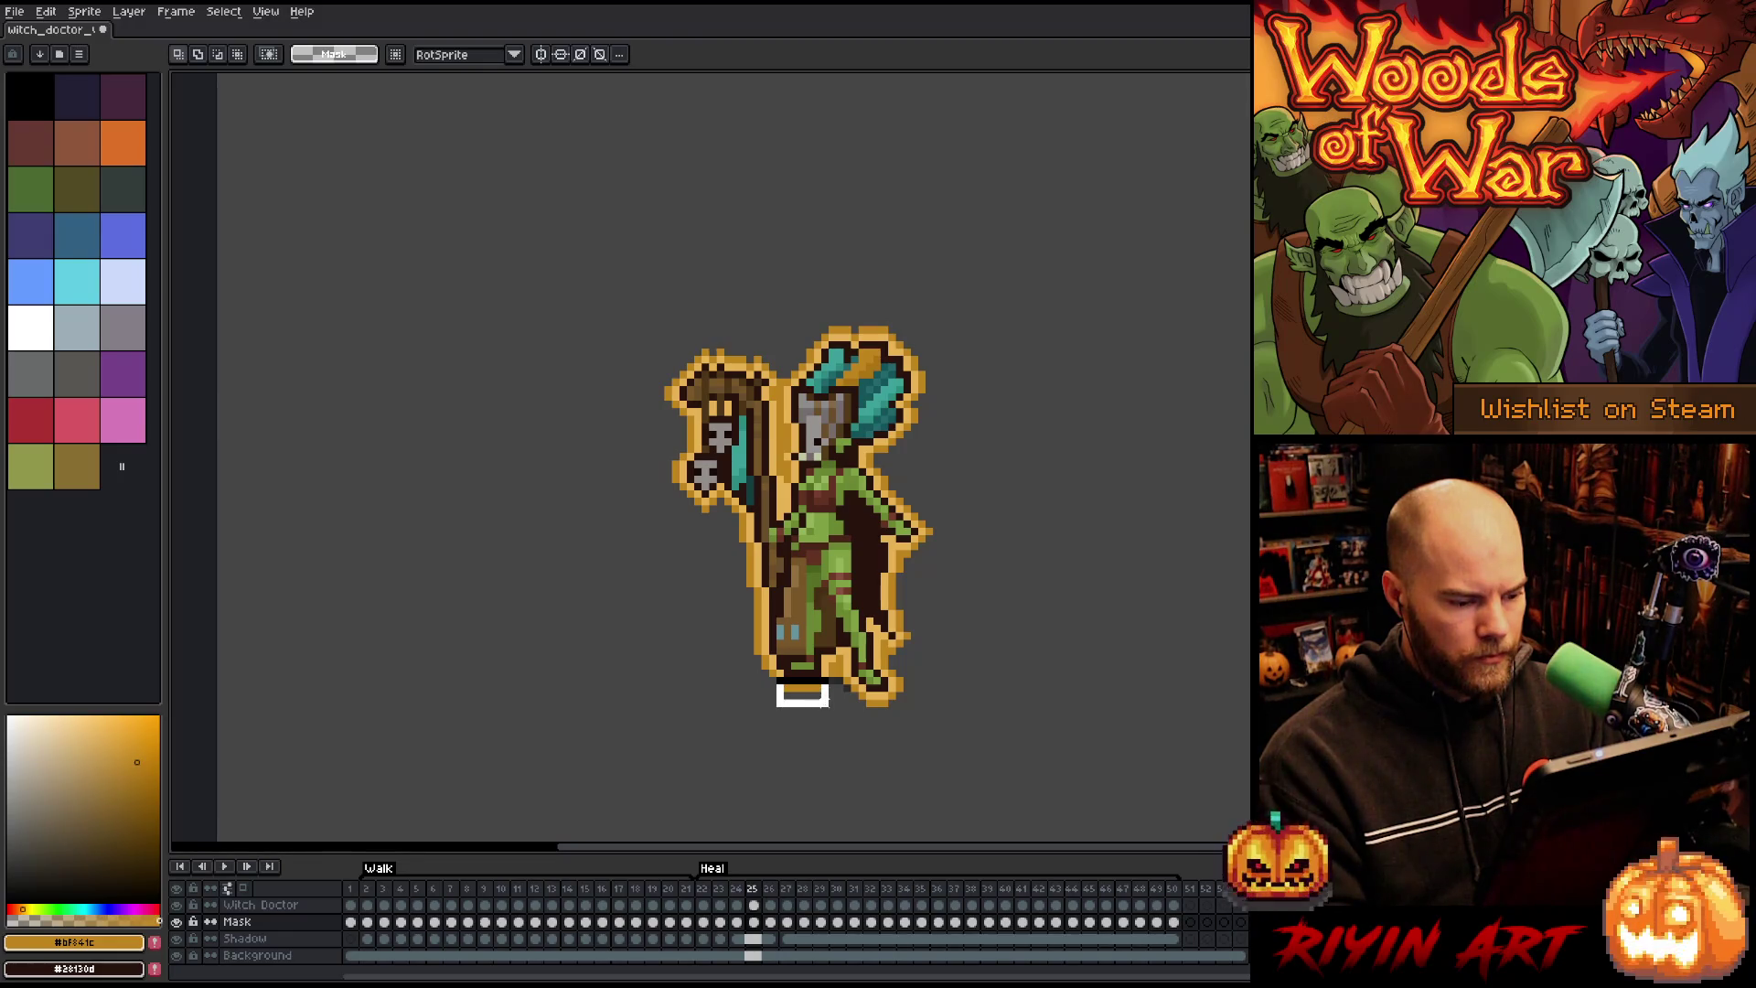
left_click_drag(878, 710, 852, 742)
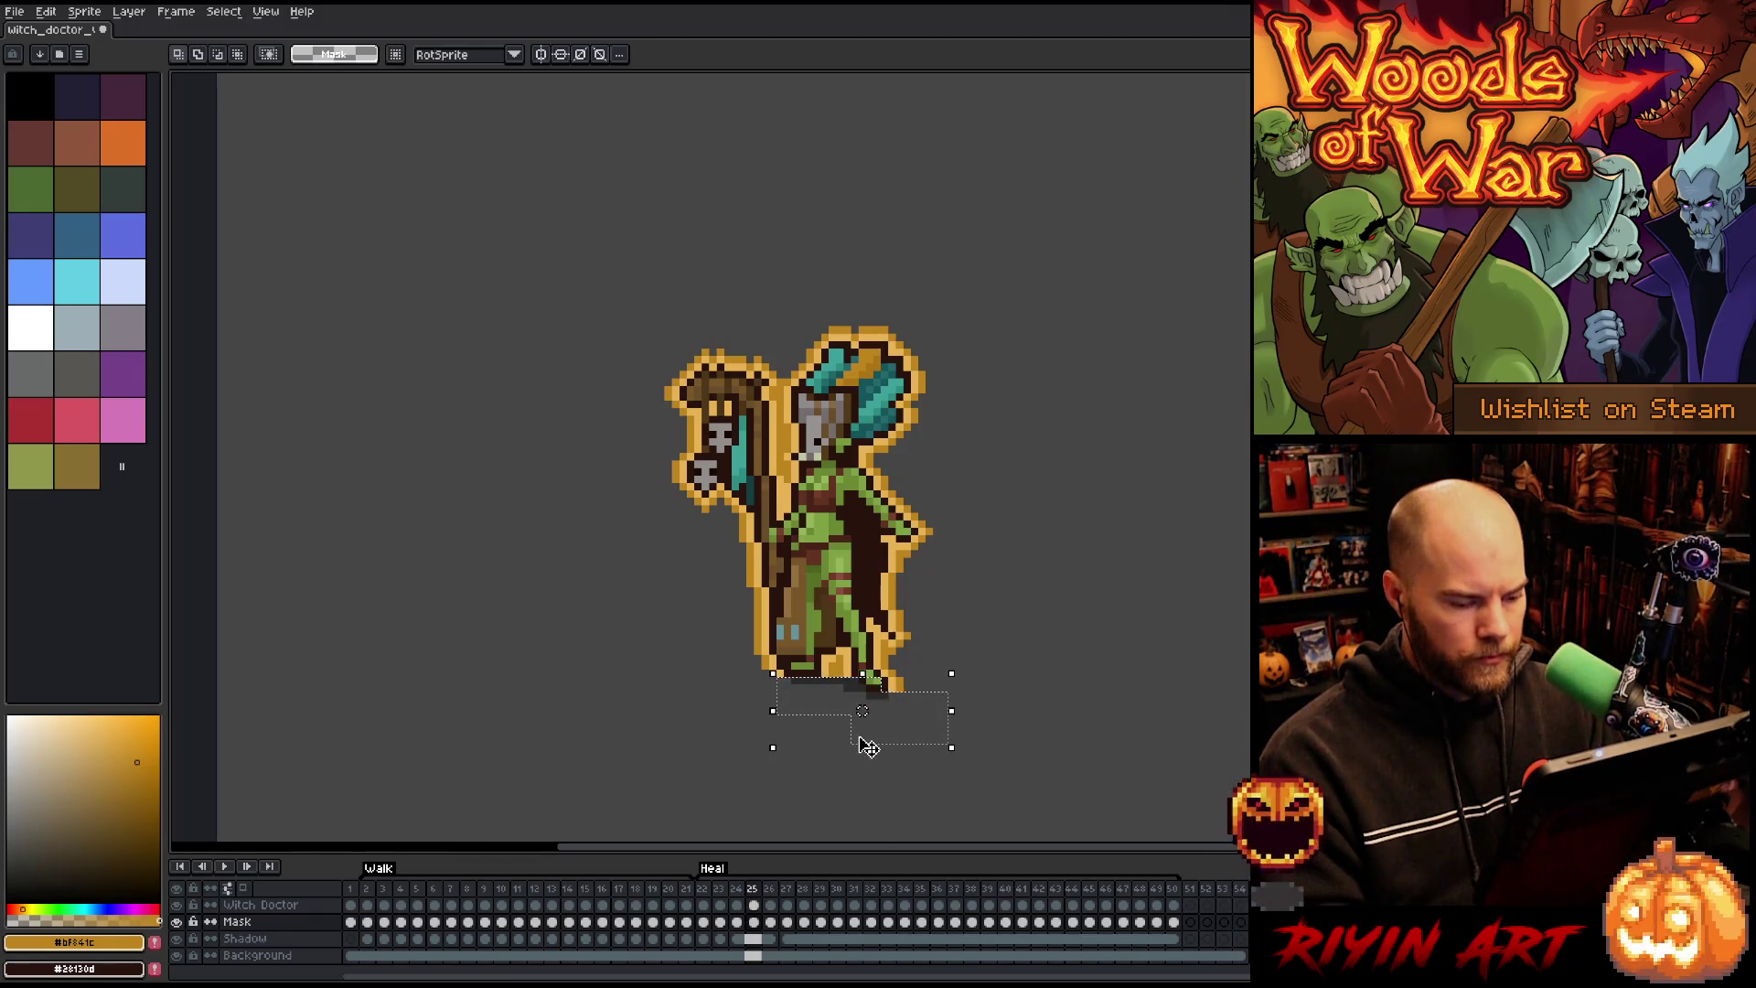
key("period")
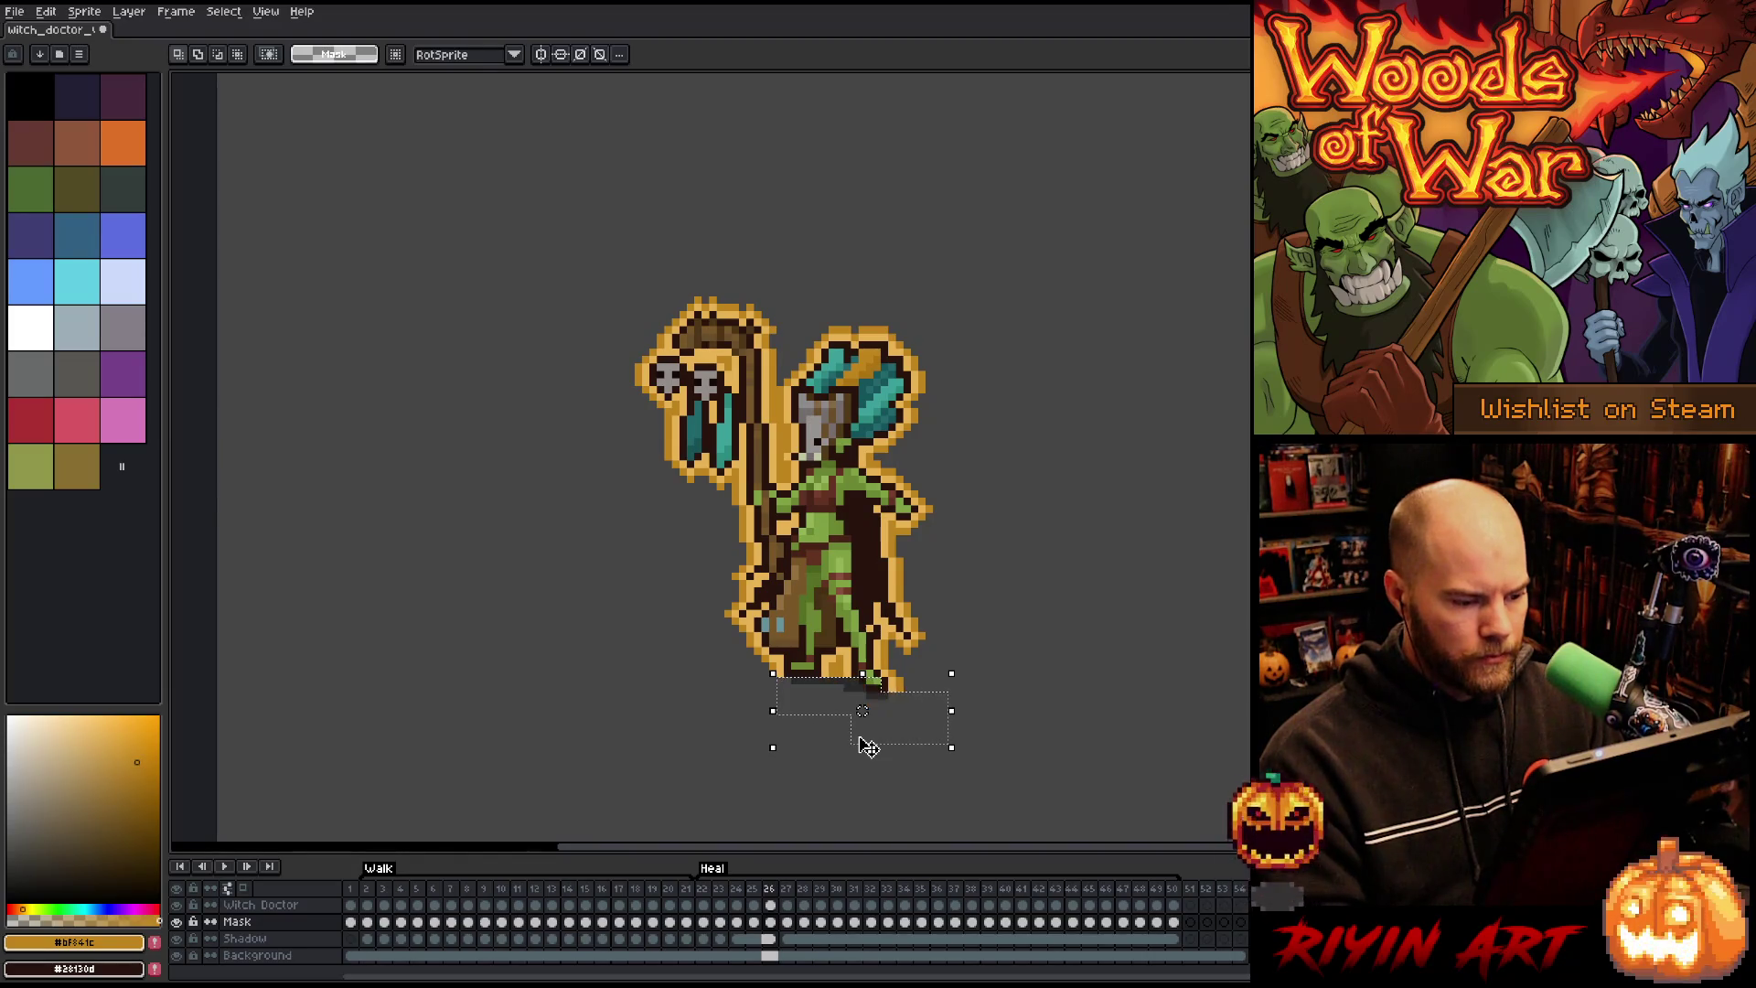
key("period")
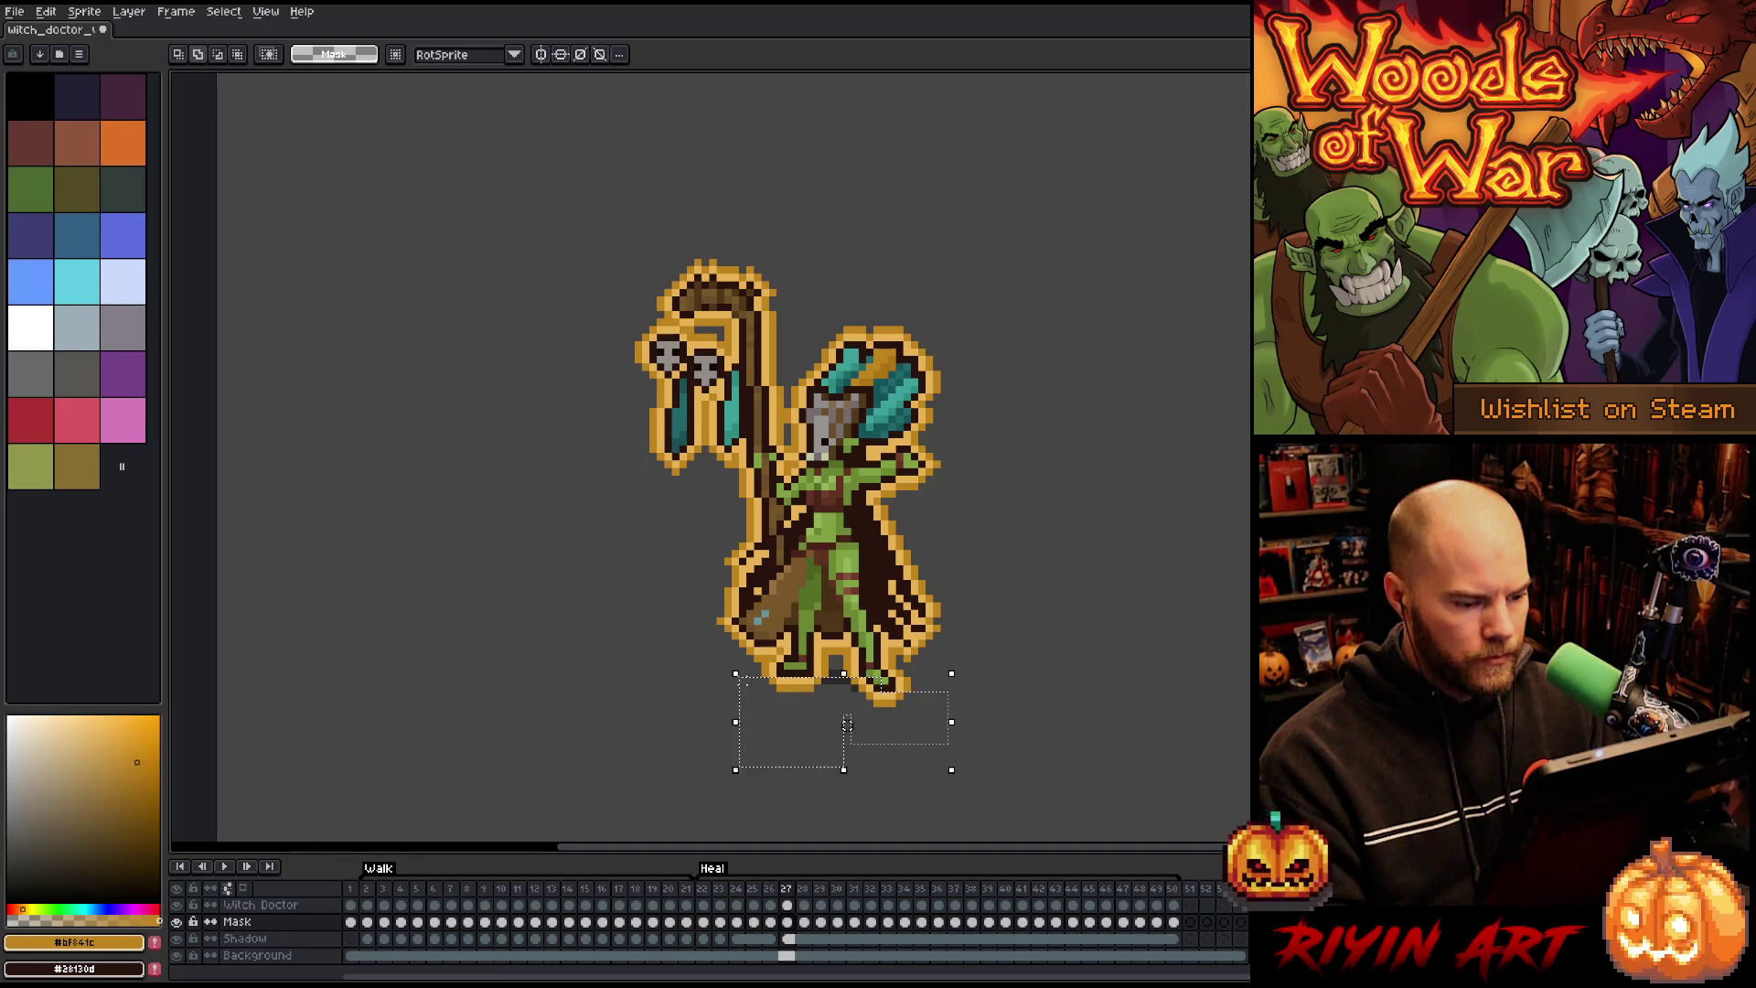
key("period")
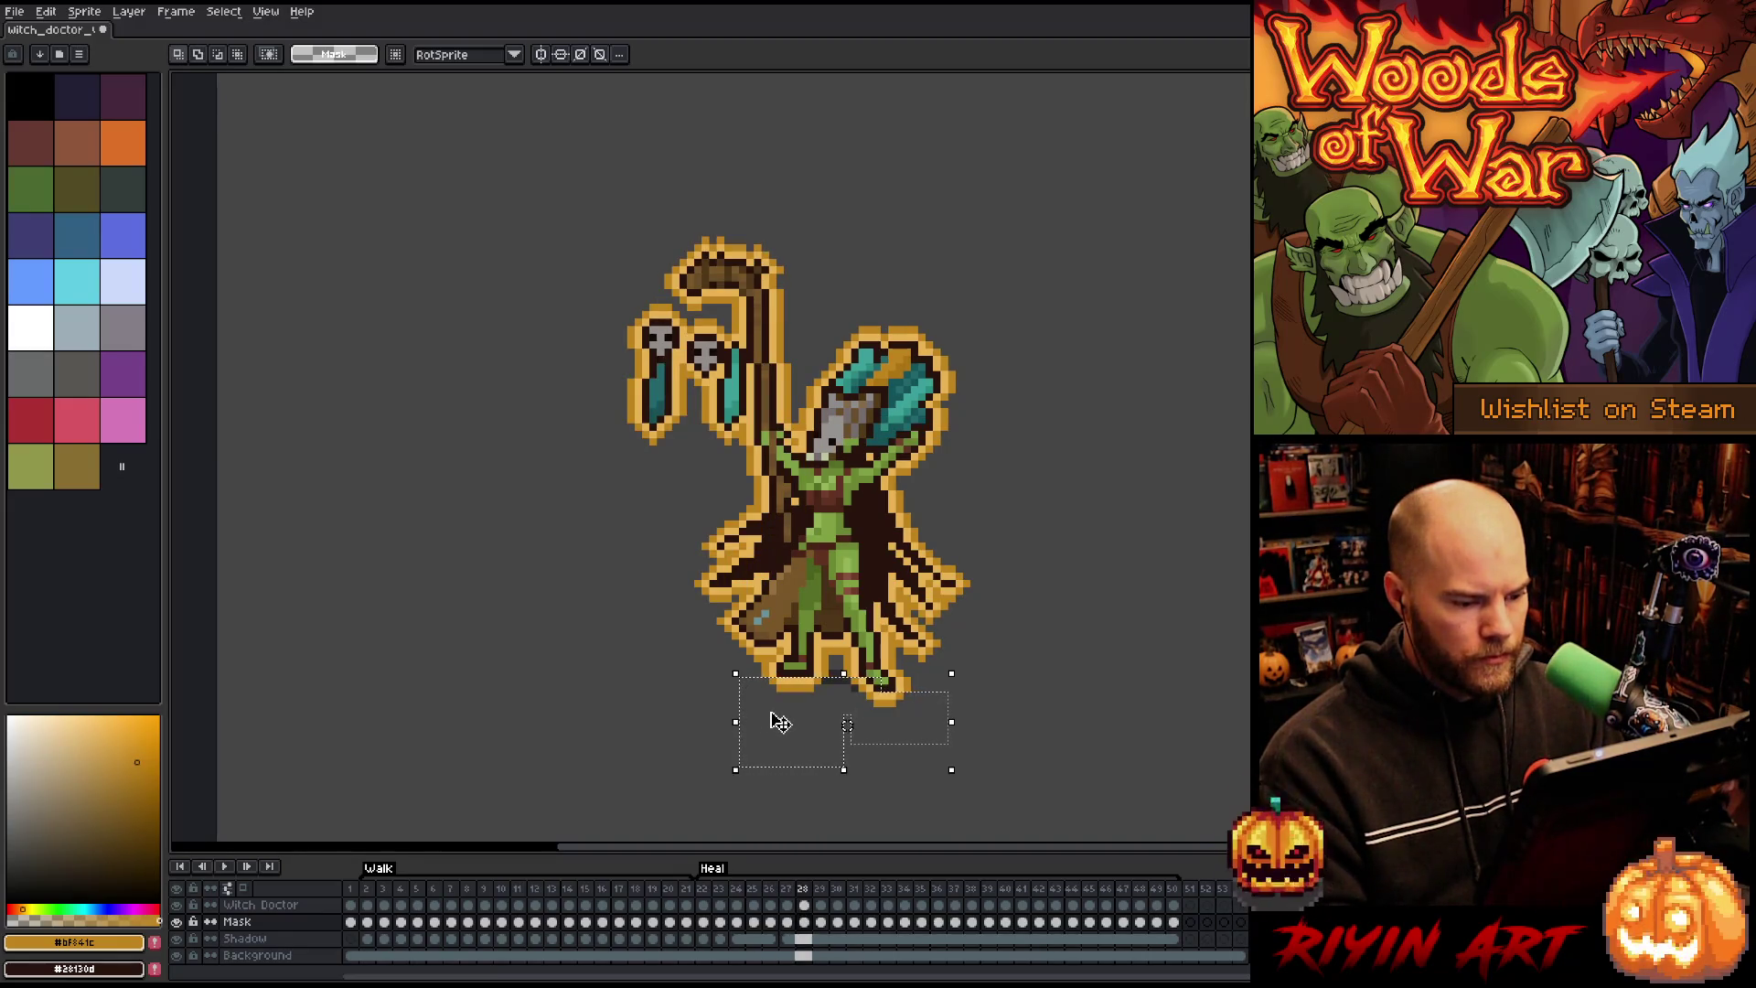
key("period")
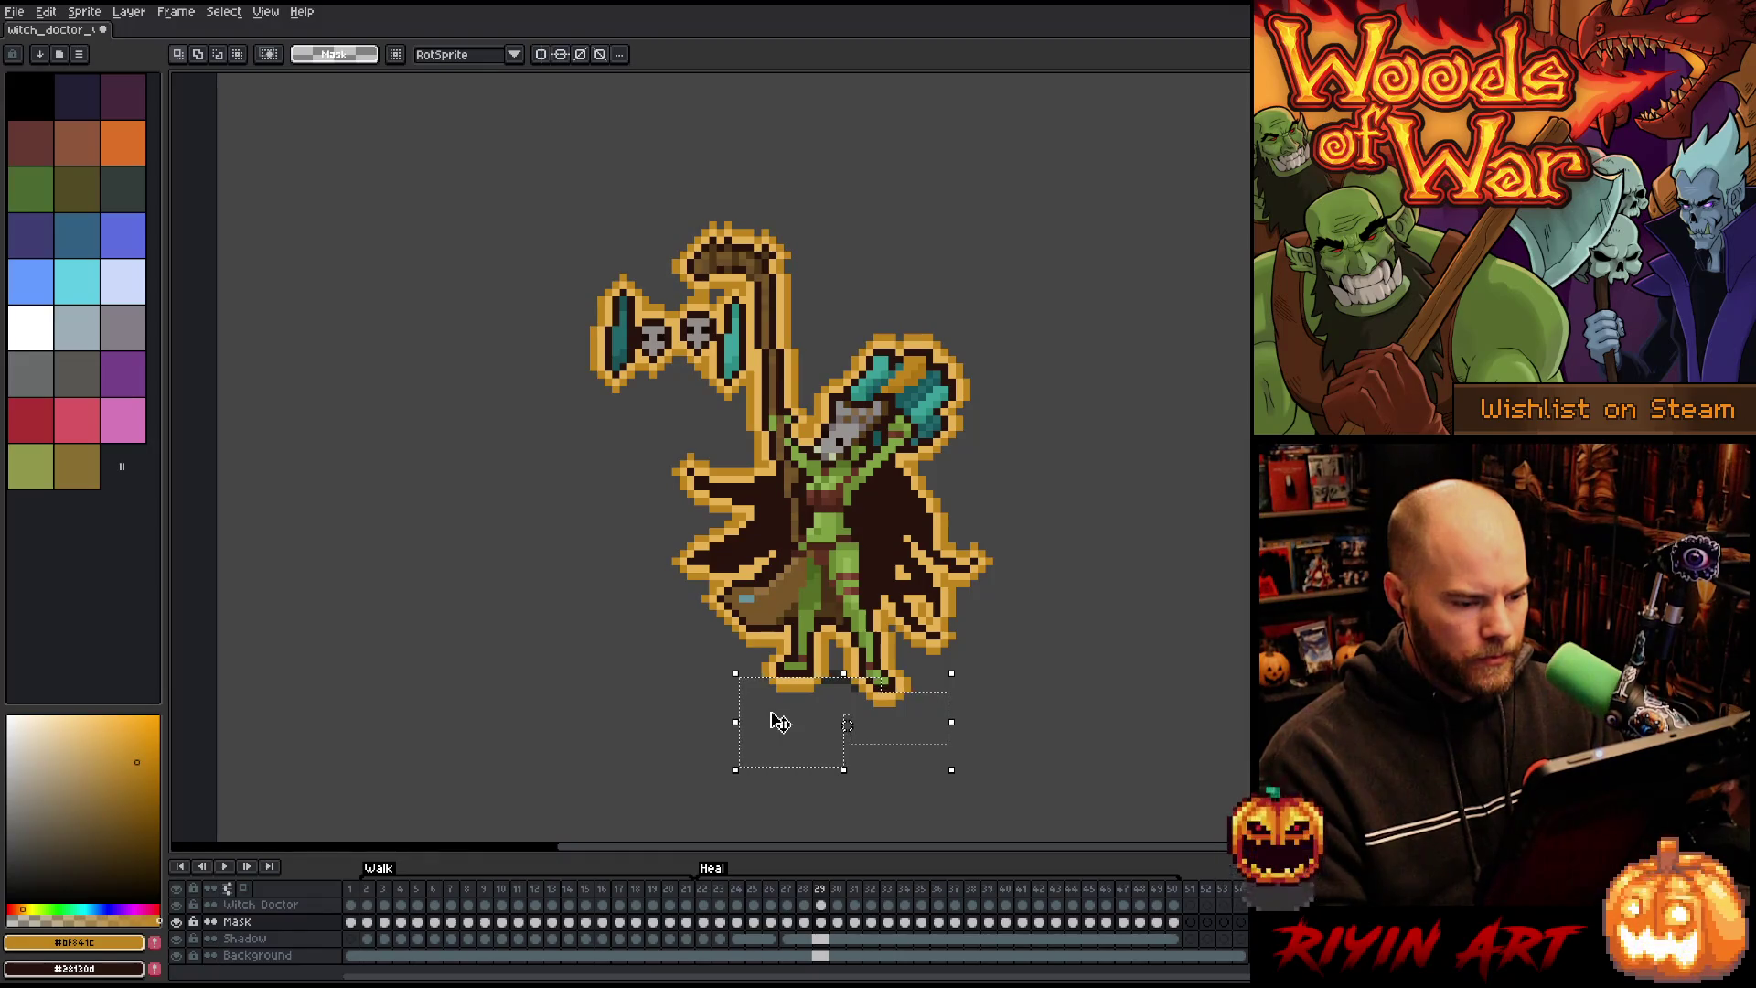
key("period")
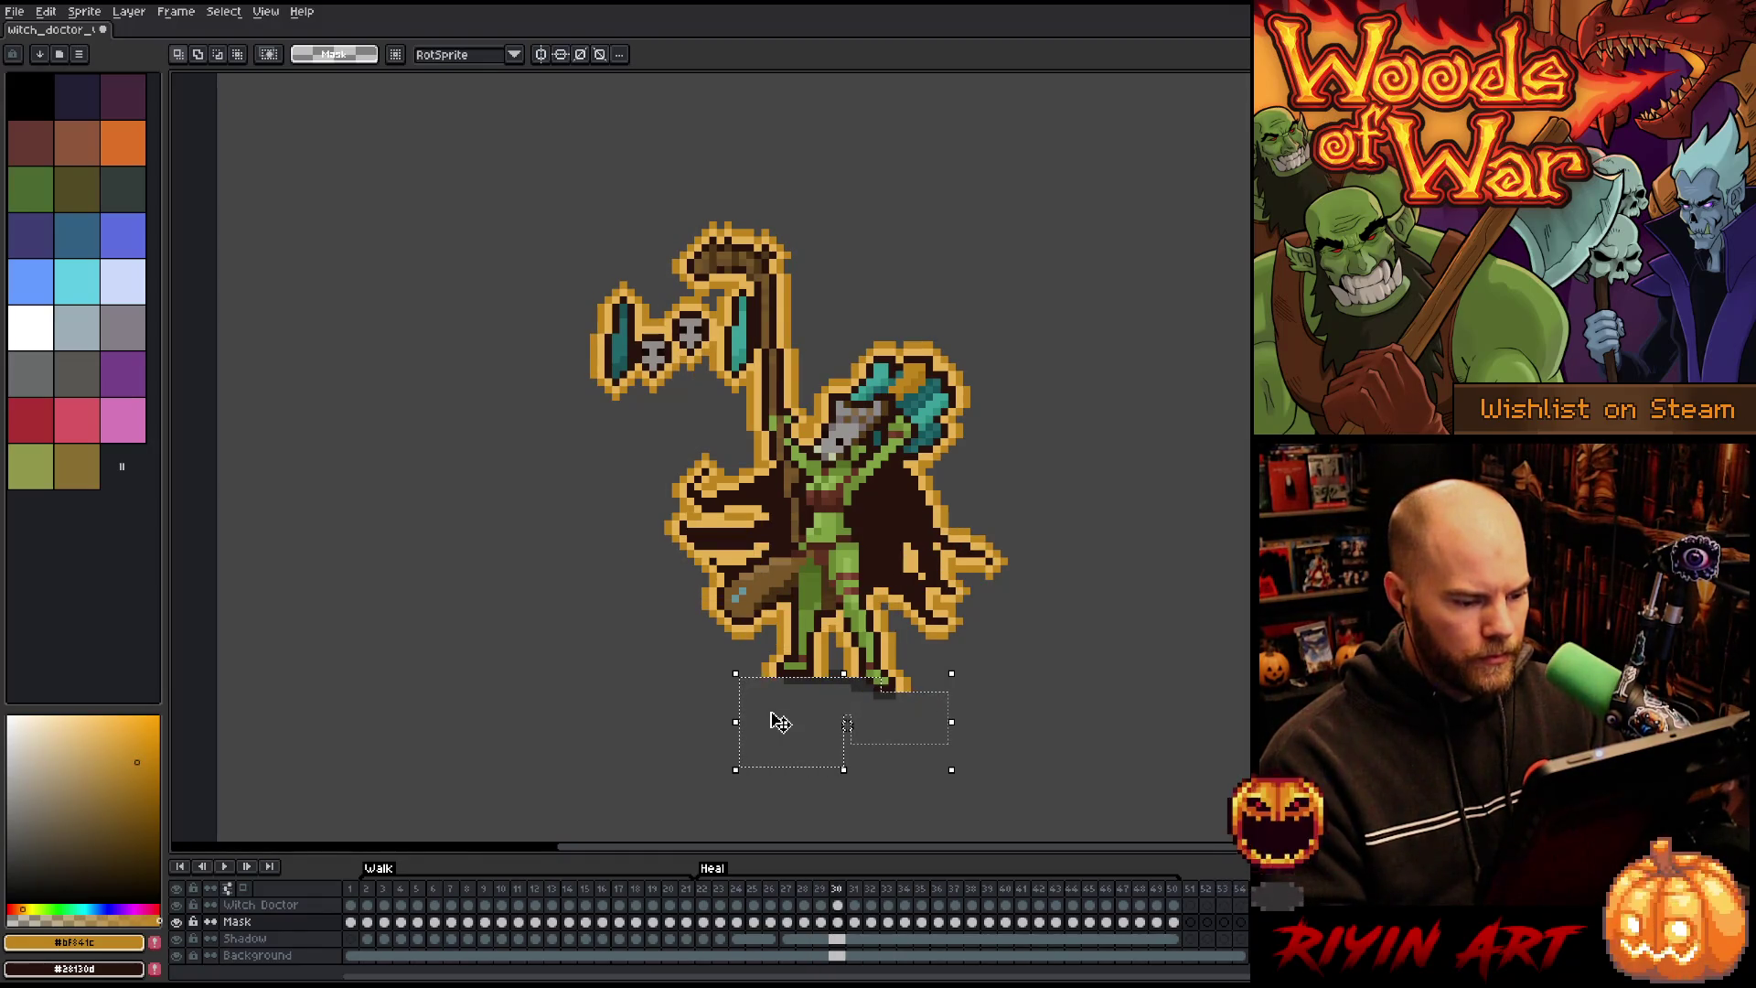
key("period")
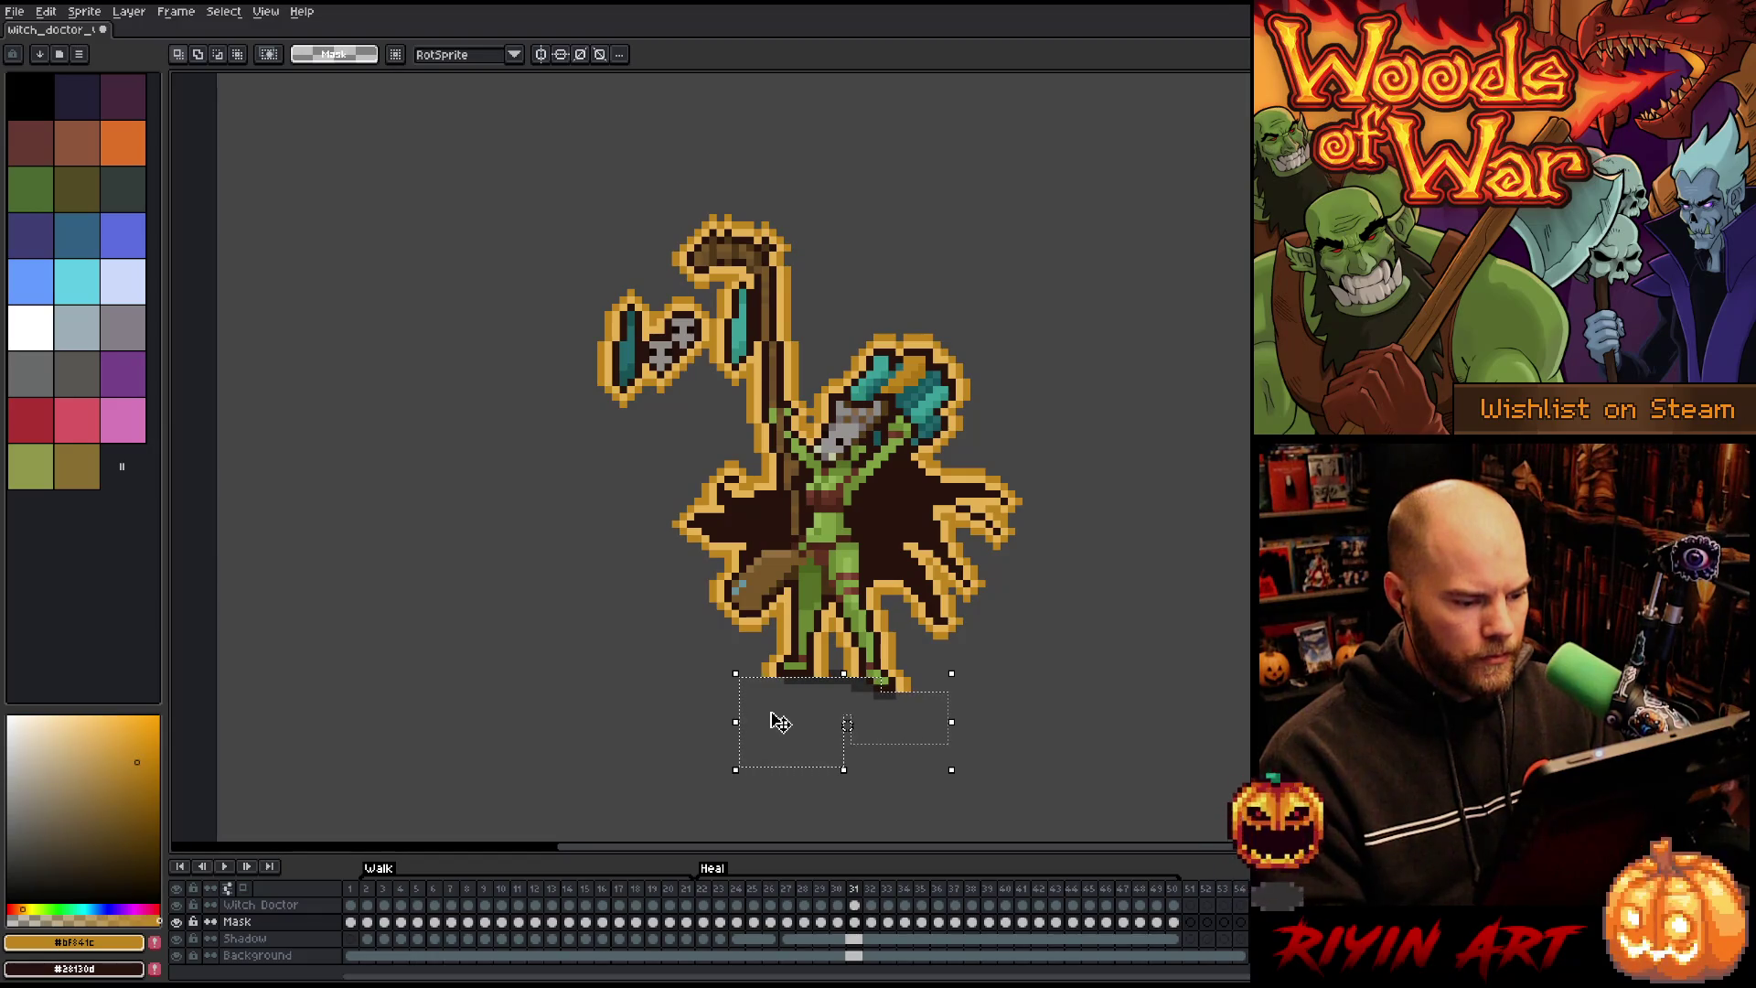
key("period")
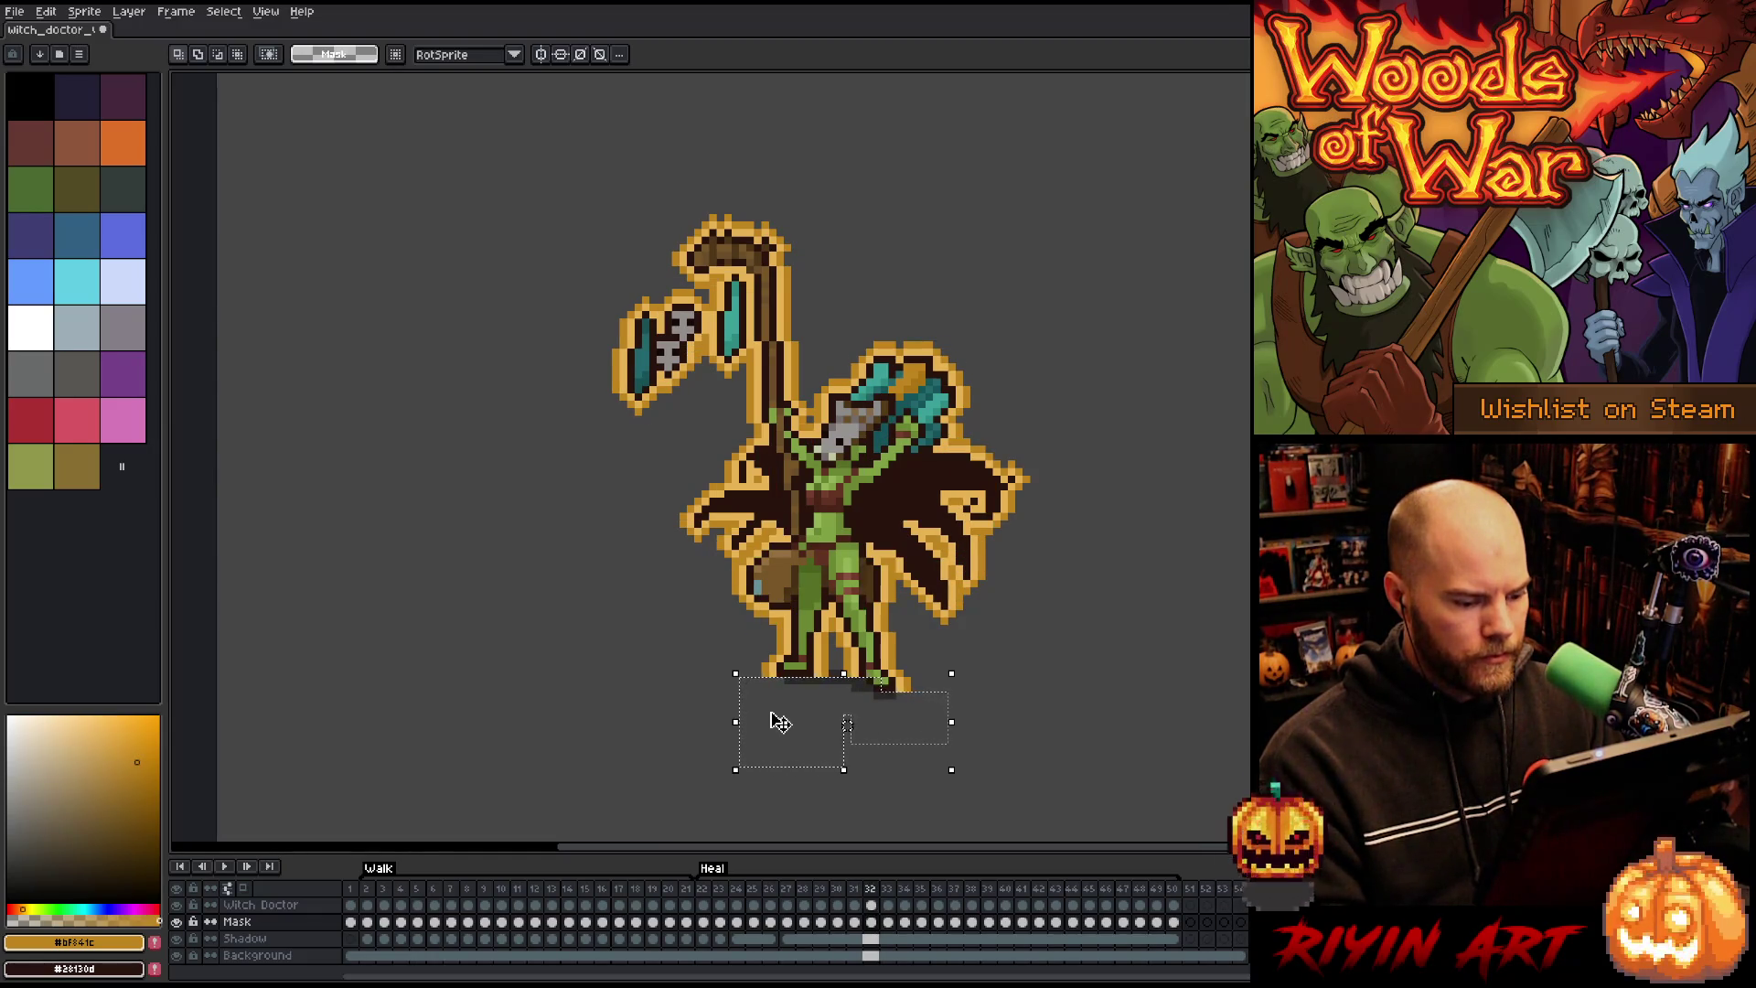
key("period")
key("period")
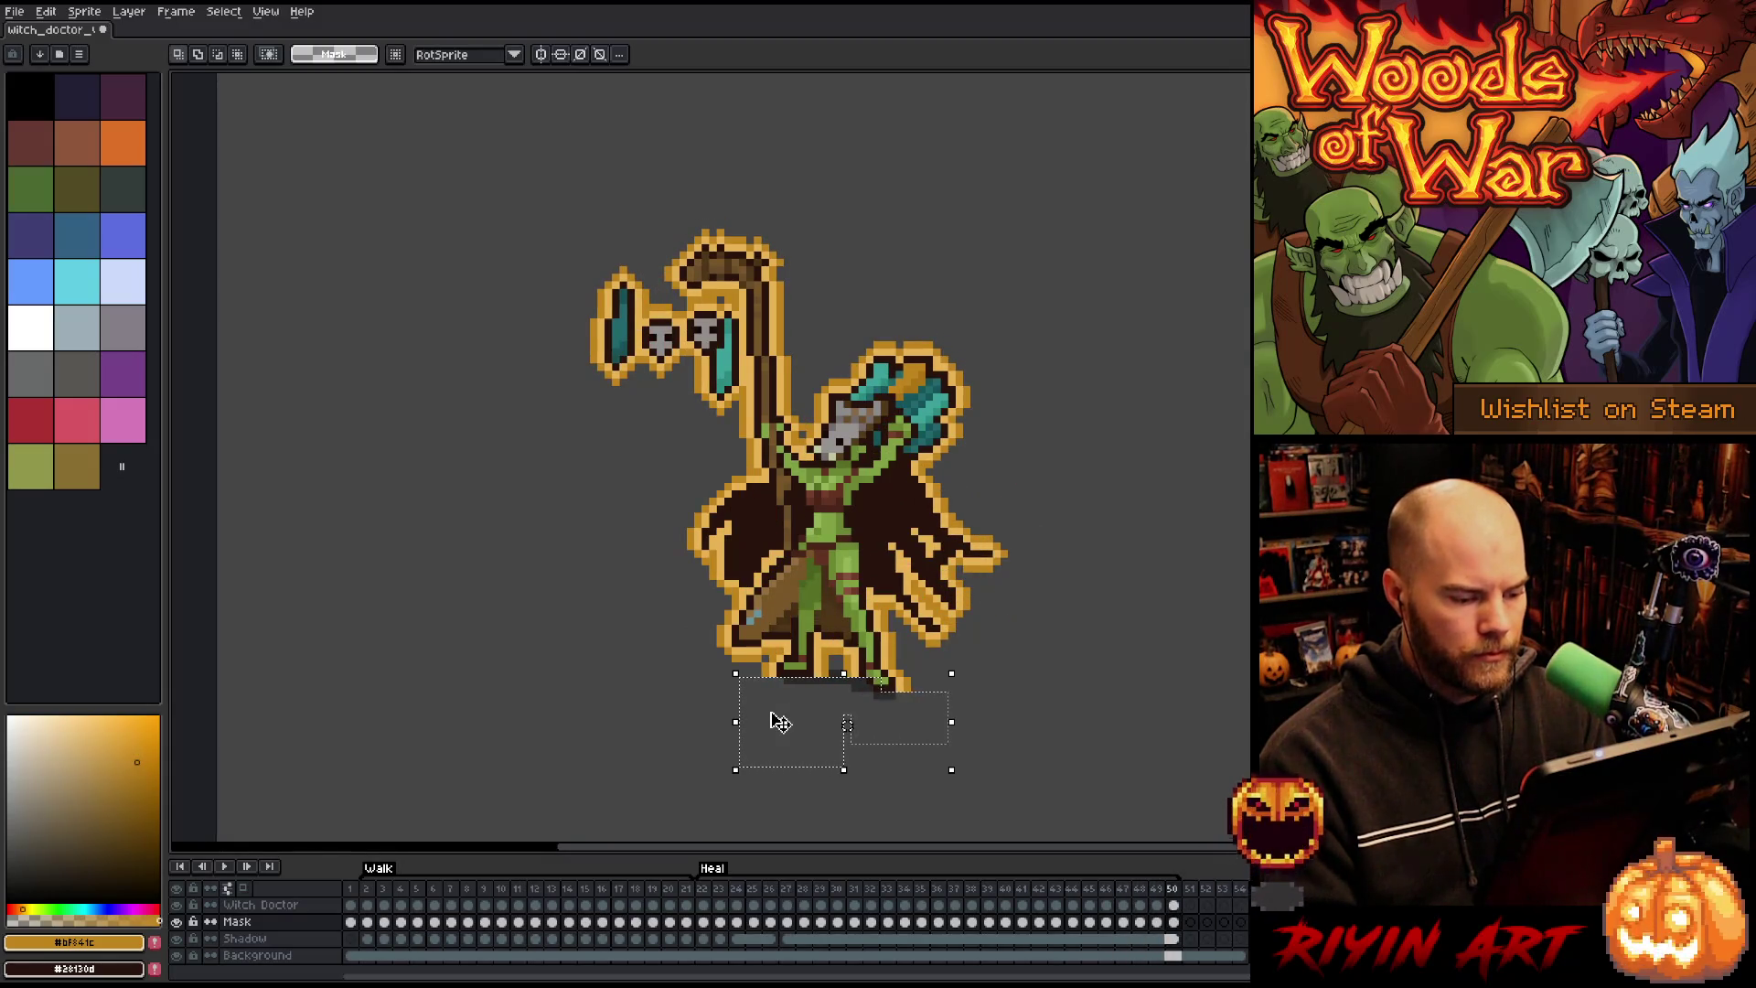
Step: Commit the transform, play and stop the Heal animation, then go to frame 50
key("Return")
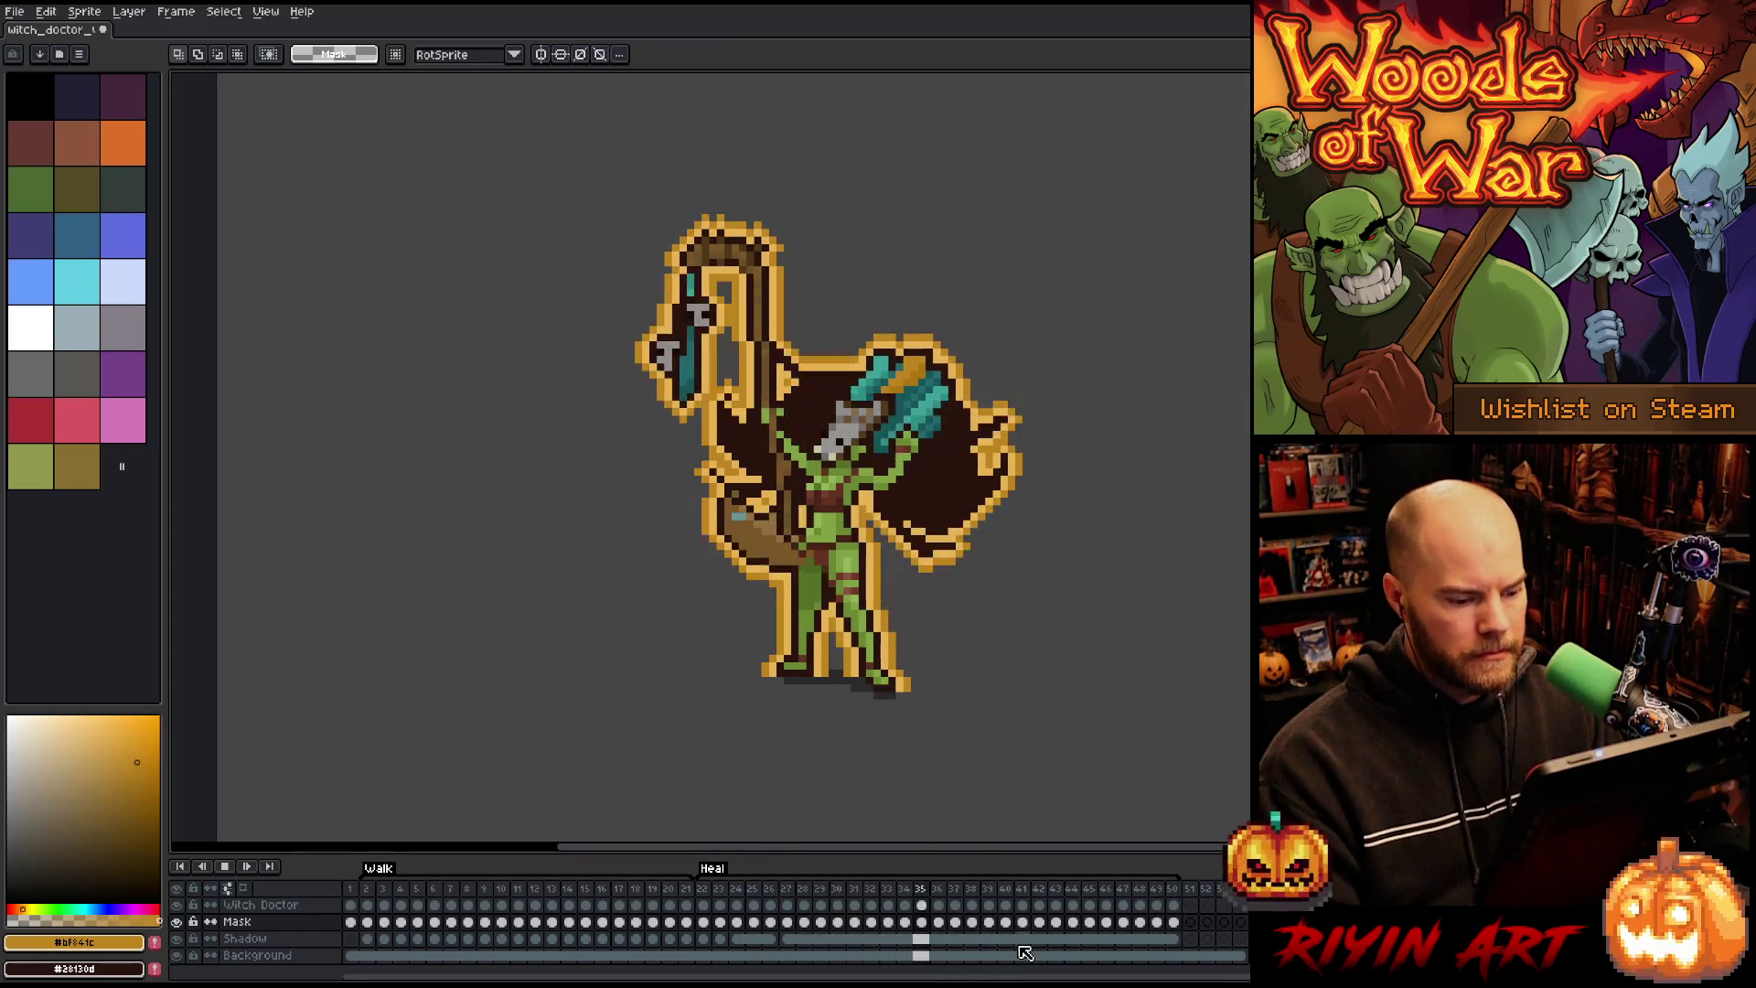
key("Return")
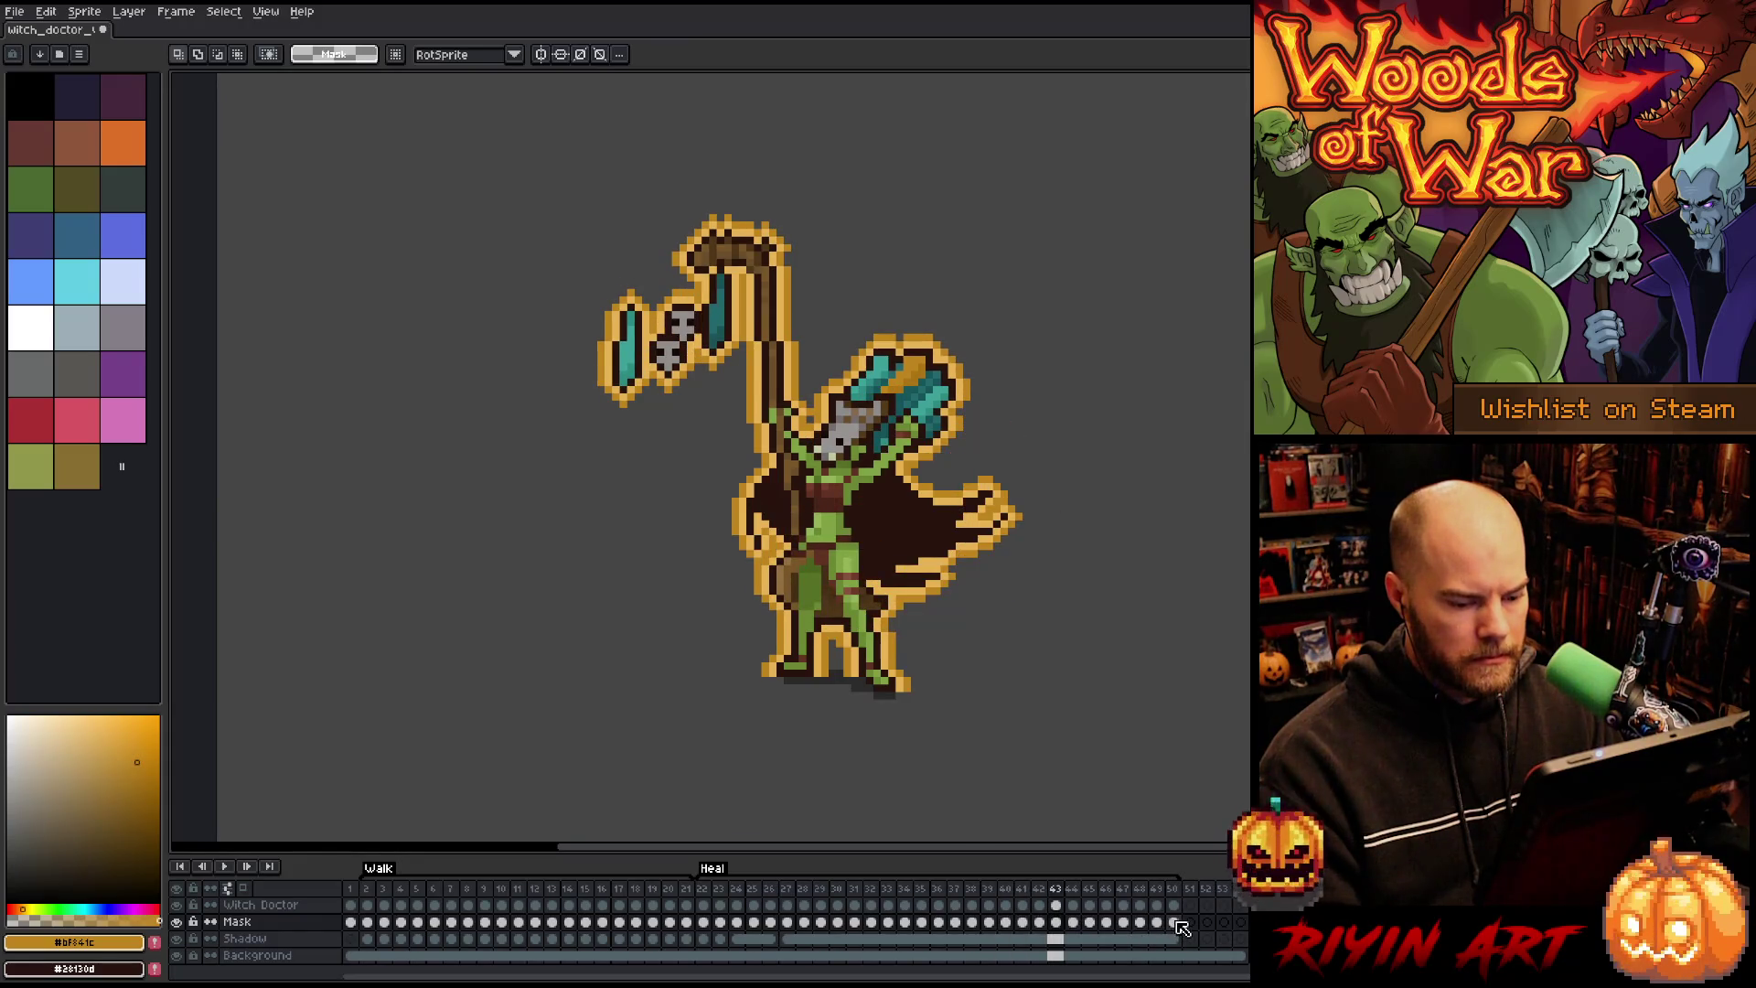
left_click(1177, 923)
Step: Add a new frame after the animation and select Heal frames 22–50
left_click(1207, 922)
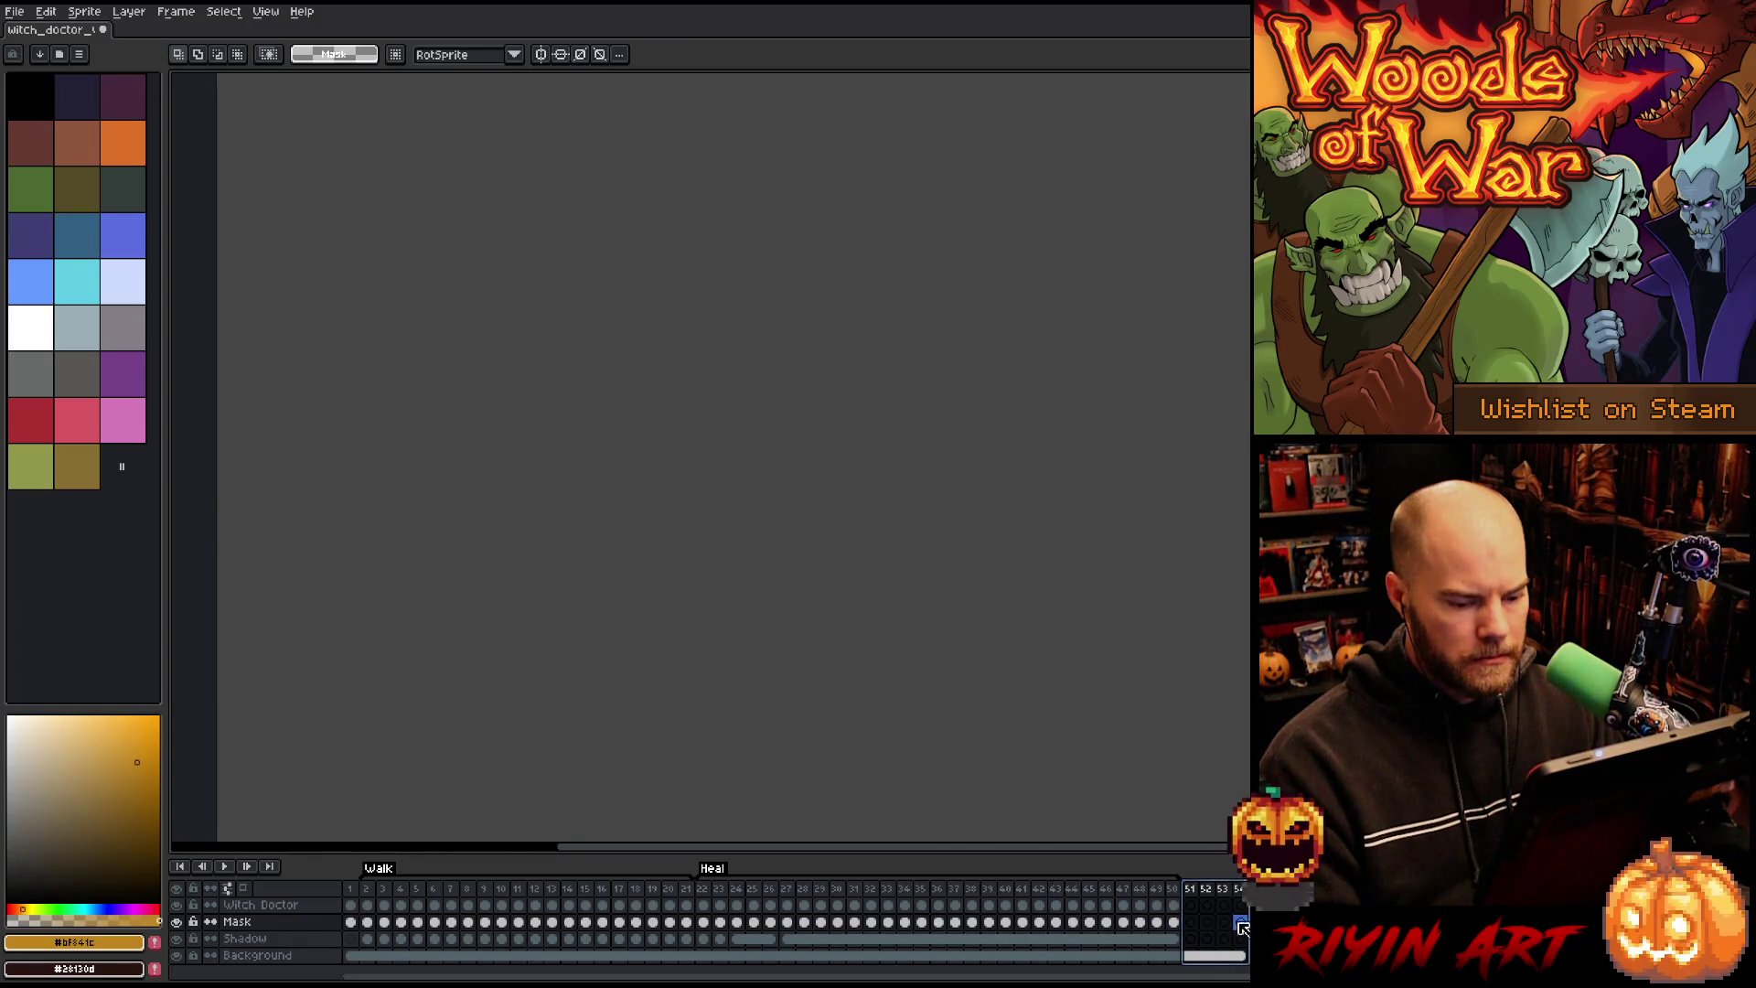
left_click(1246, 948)
left_click(712, 868)
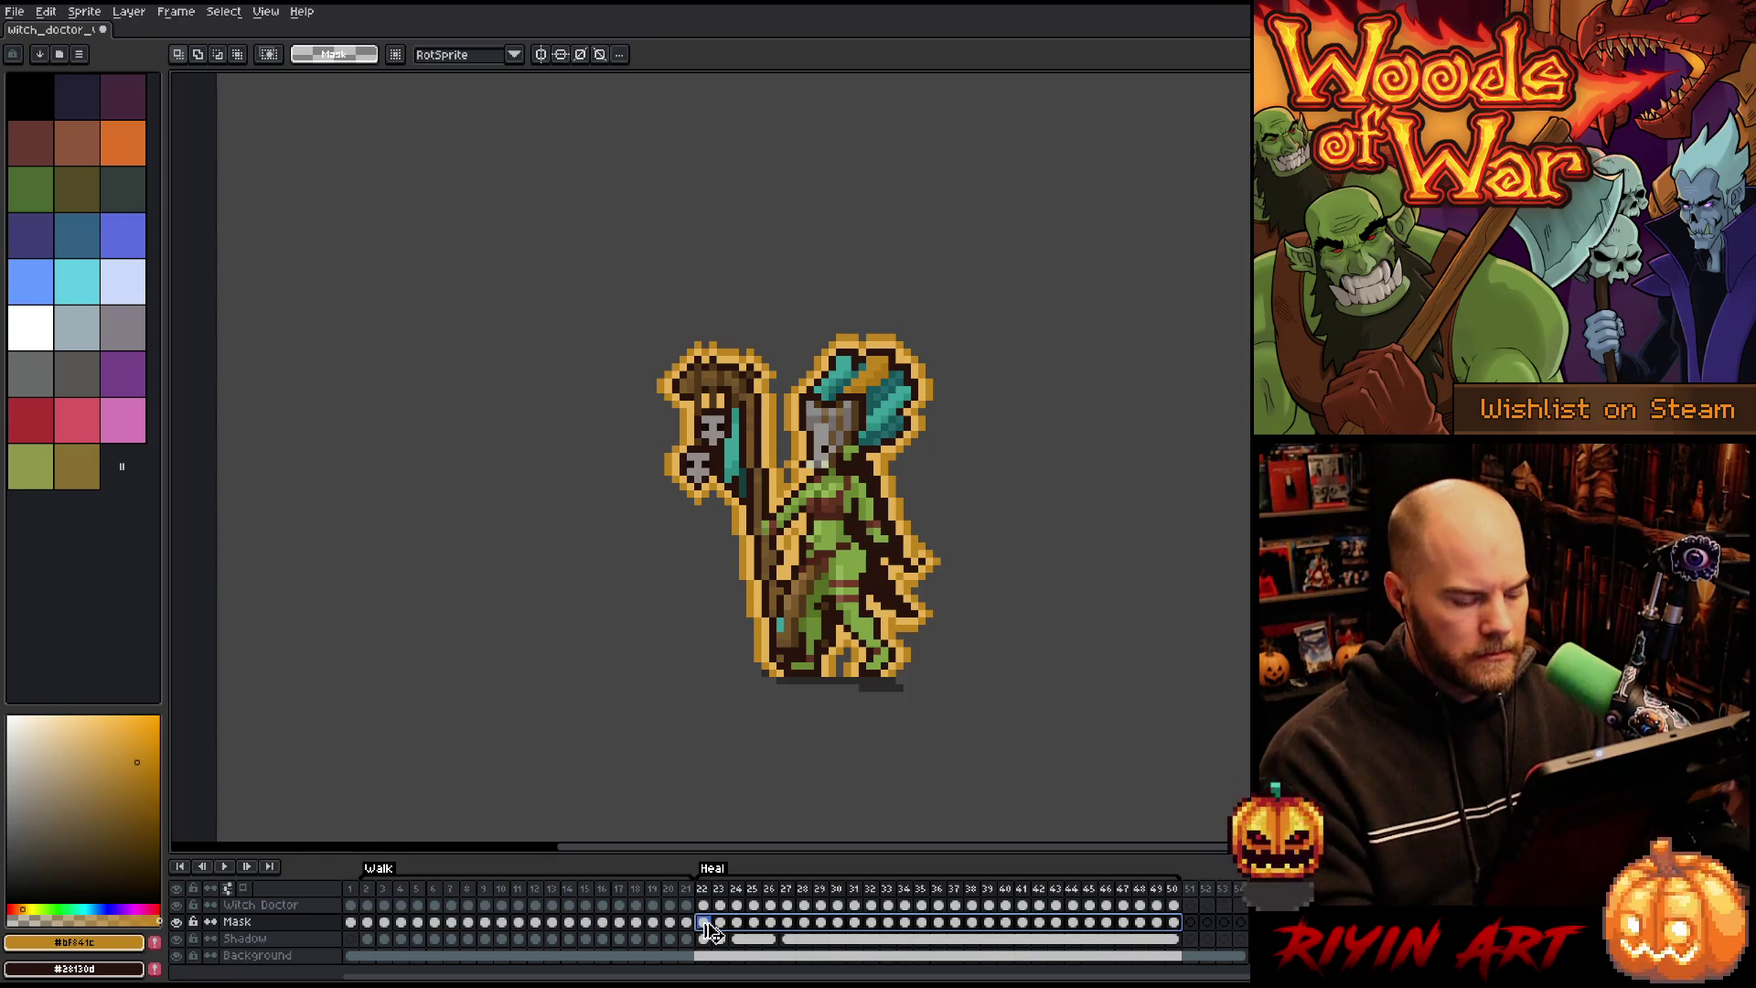
key("ctrl+u")
Step: Shift the outline hue through green and settle it on a yellow tone of 18
mouse_move(817, 239)
left_mouse_down()
mouse_move(788, 245)
mouse_move(822, 245)
left_mouse_up()
left_click_drag(829, 180, 756, 173)
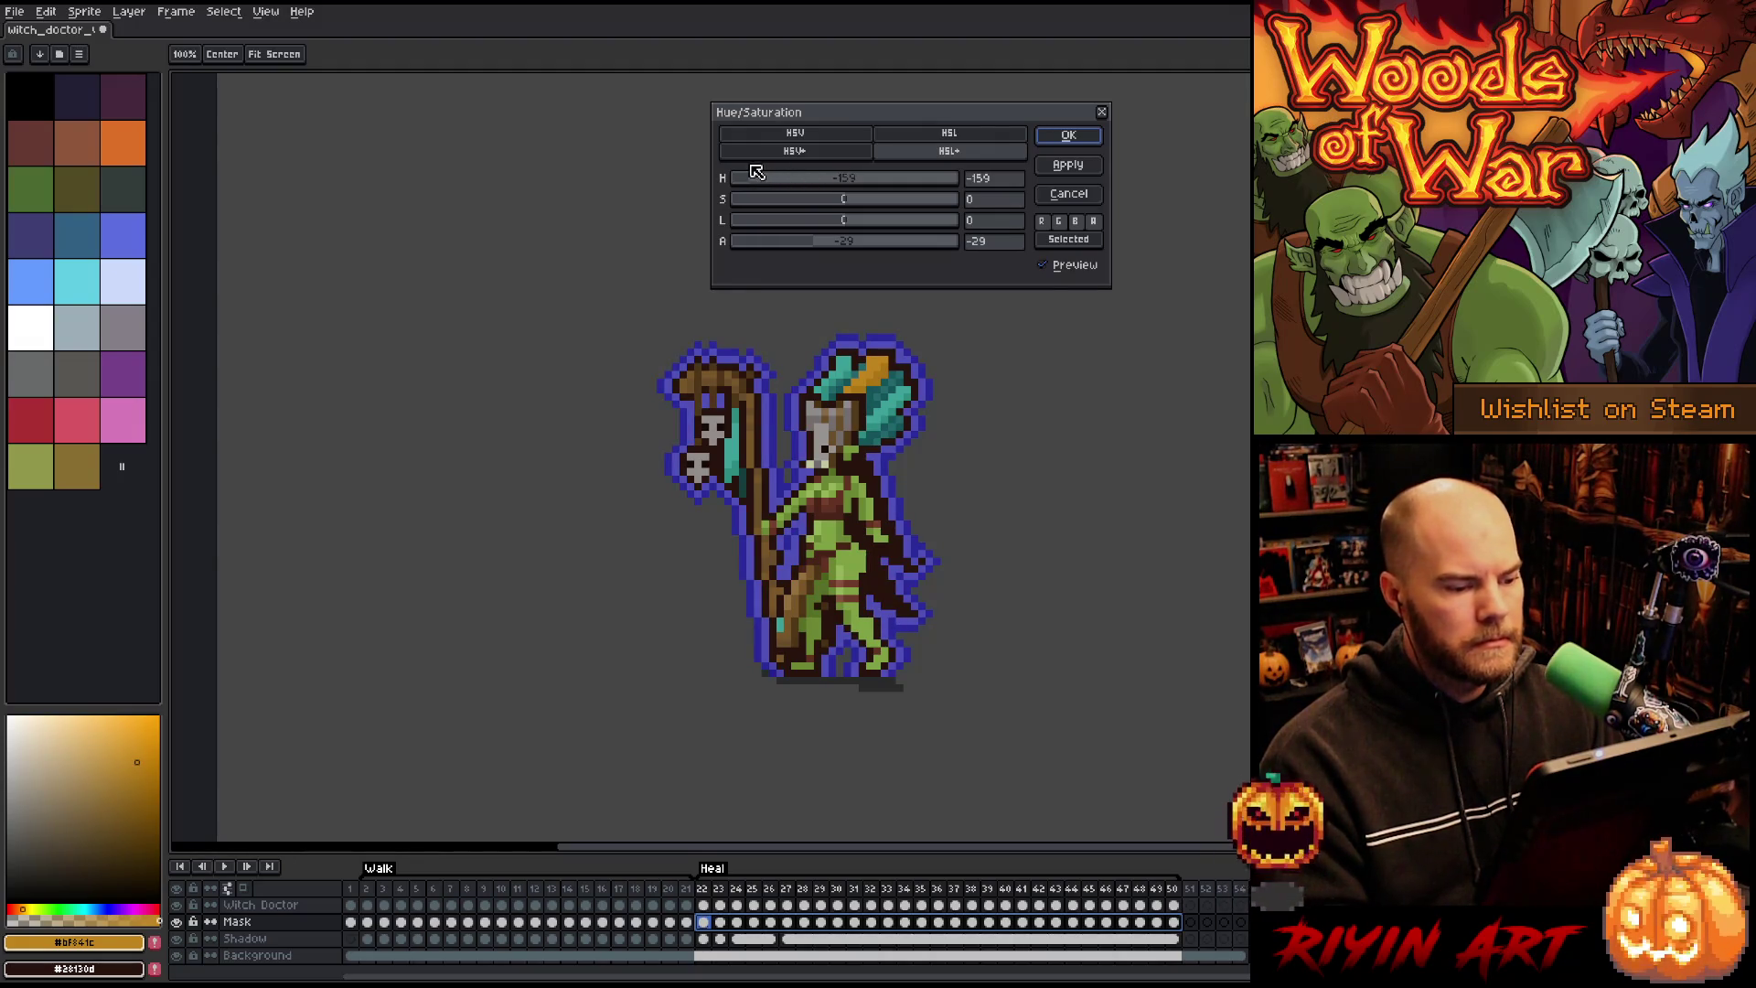
mouse_move(756, 172)
left_mouse_down()
mouse_move(727, 174)
mouse_move(869, 180)
left_mouse_up()
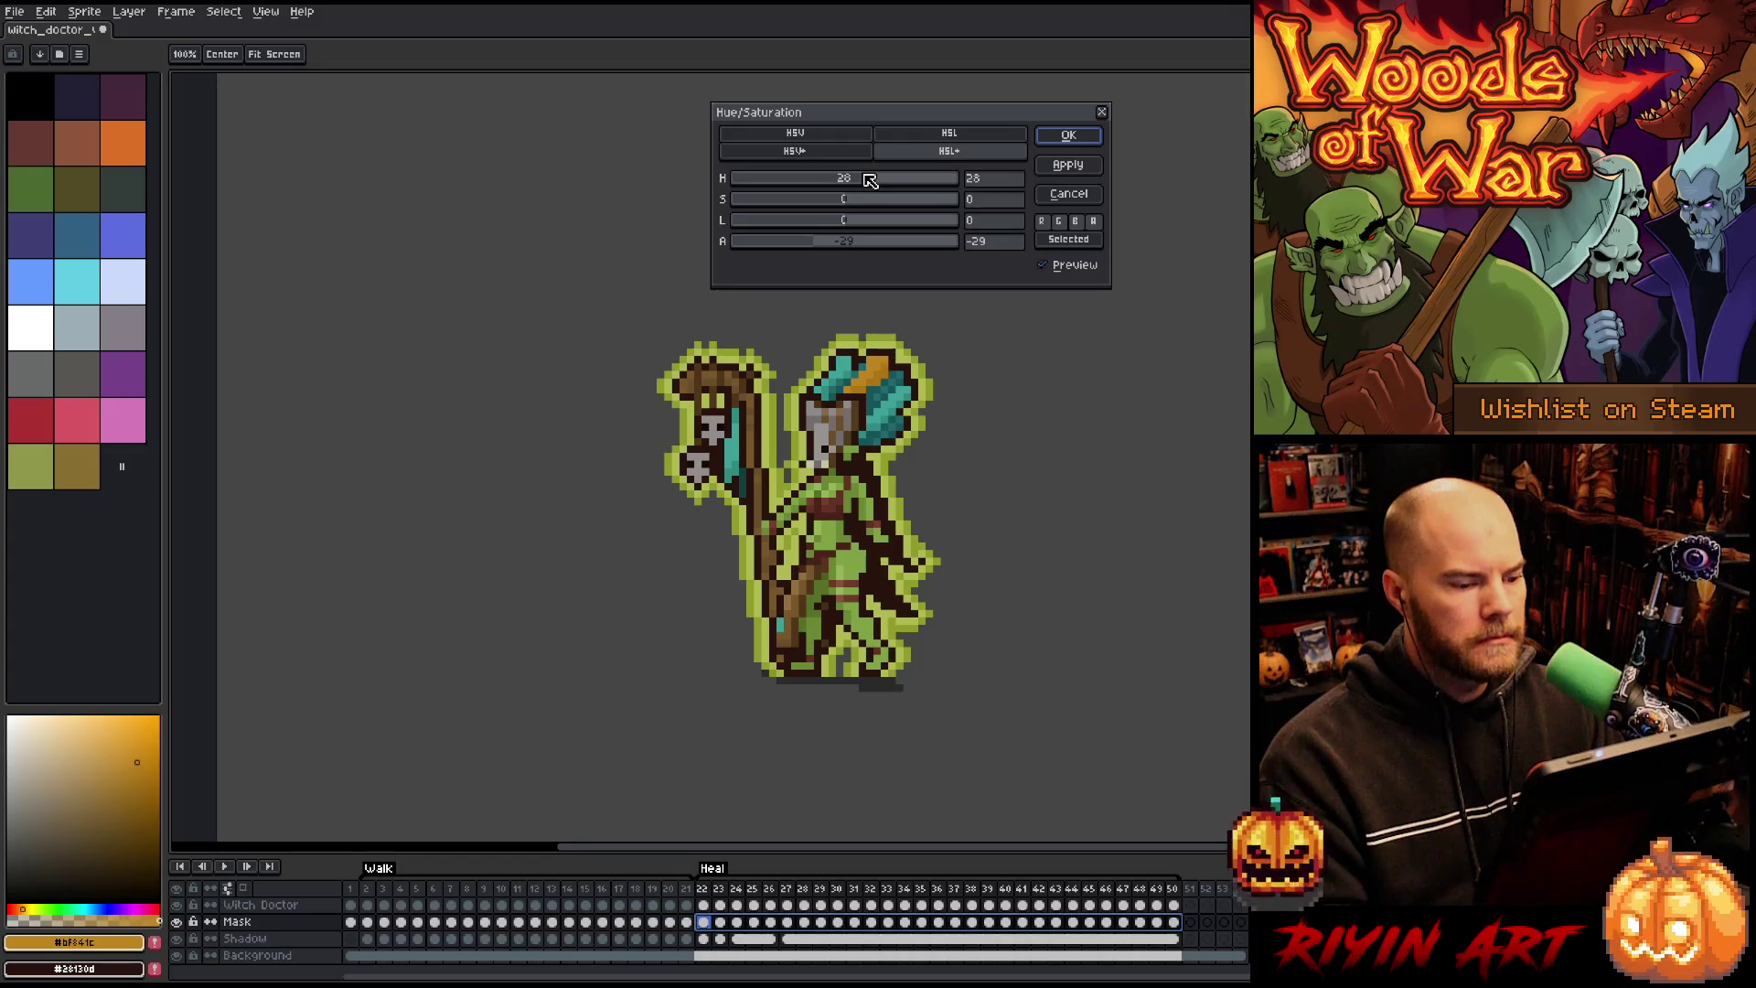
left_click_drag(869, 180, 872, 178)
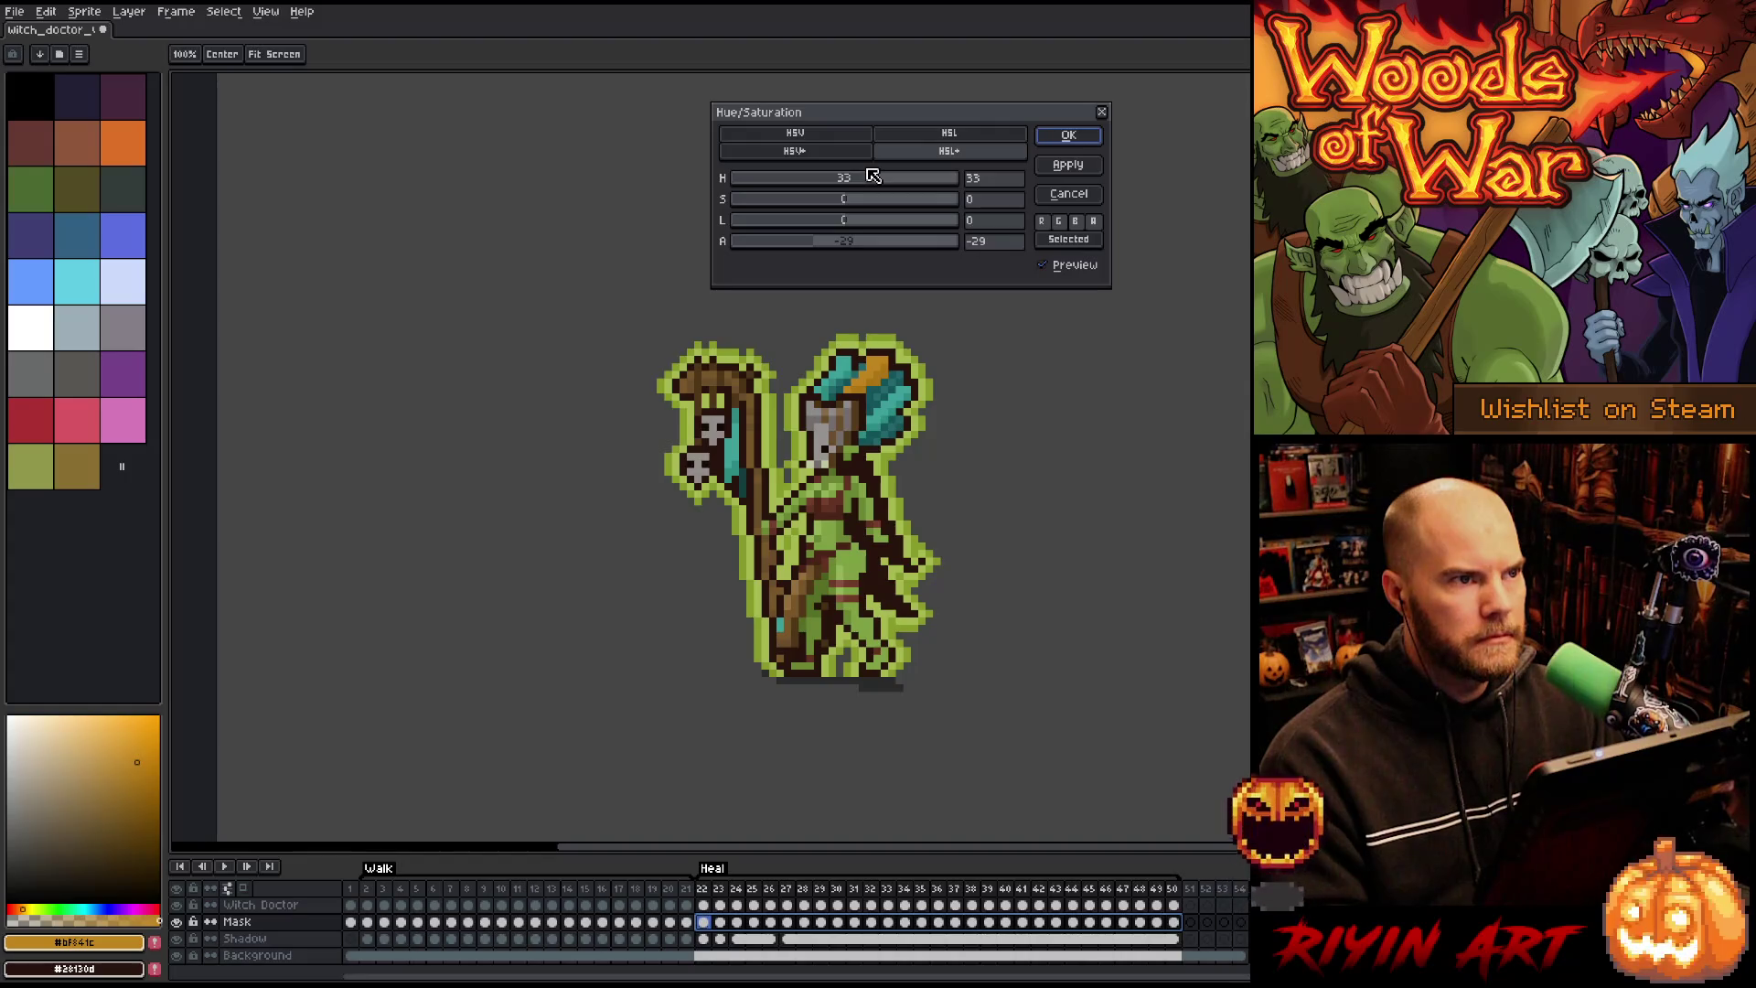
left_click_drag(874, 177, 915, 170)
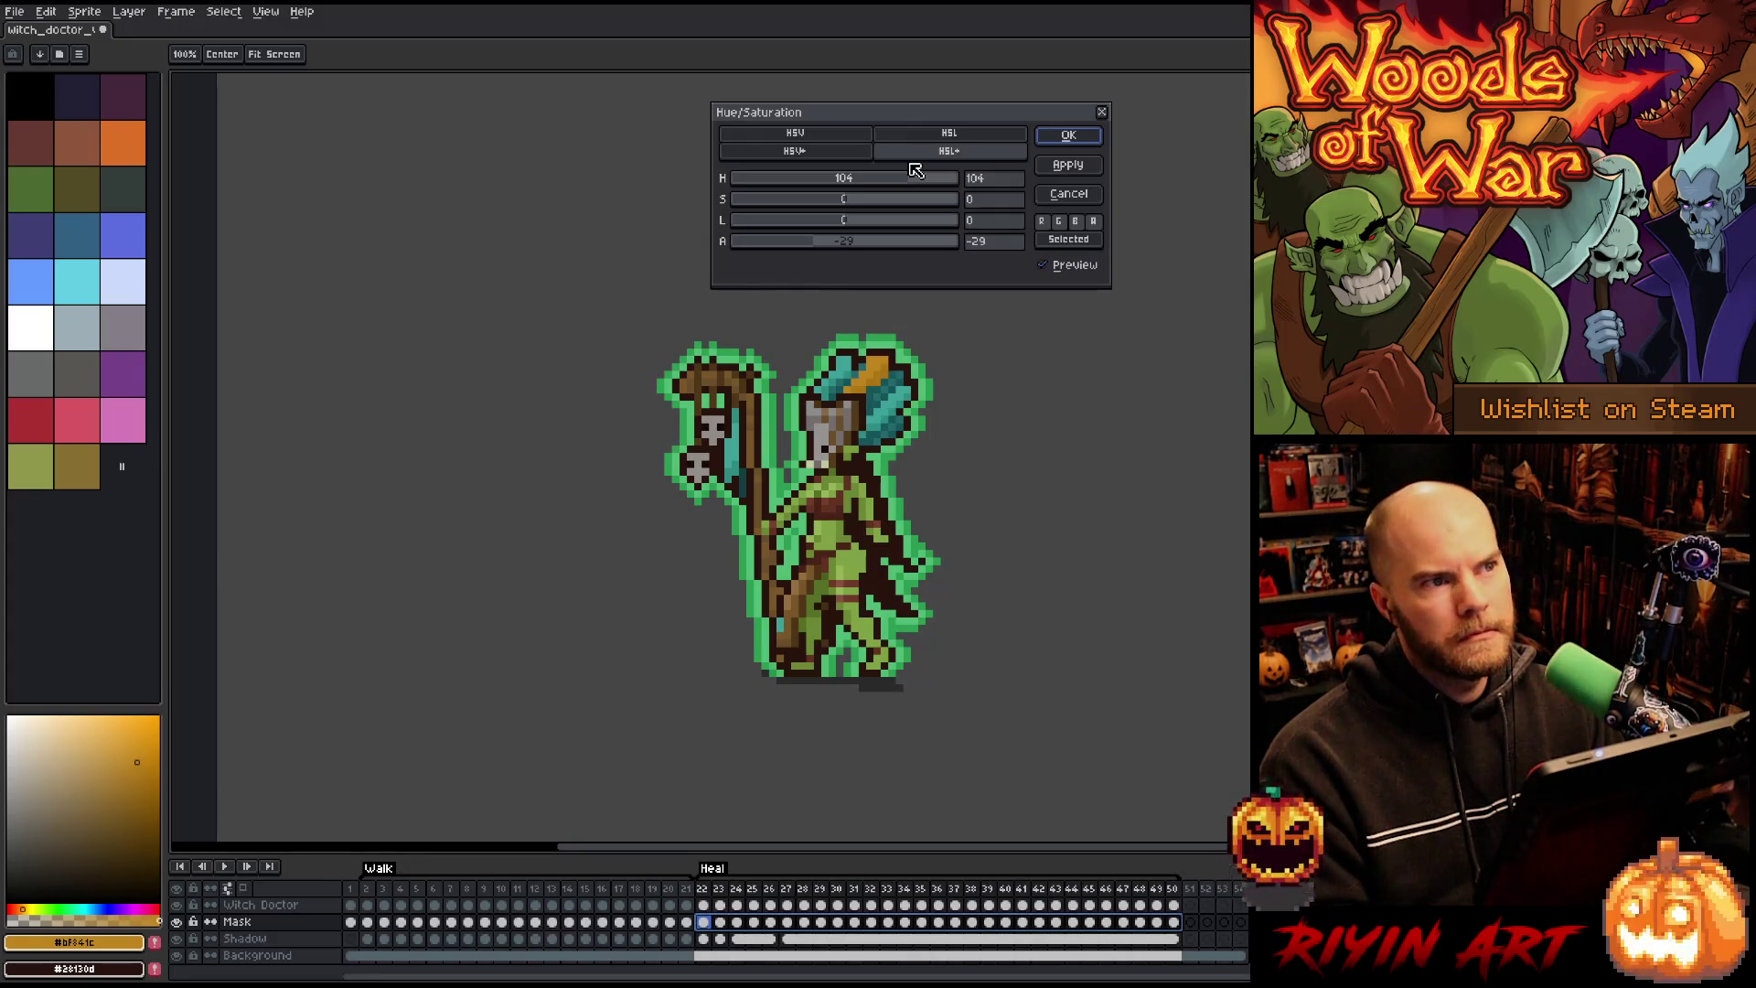
left_click_drag(915, 170, 905, 170)
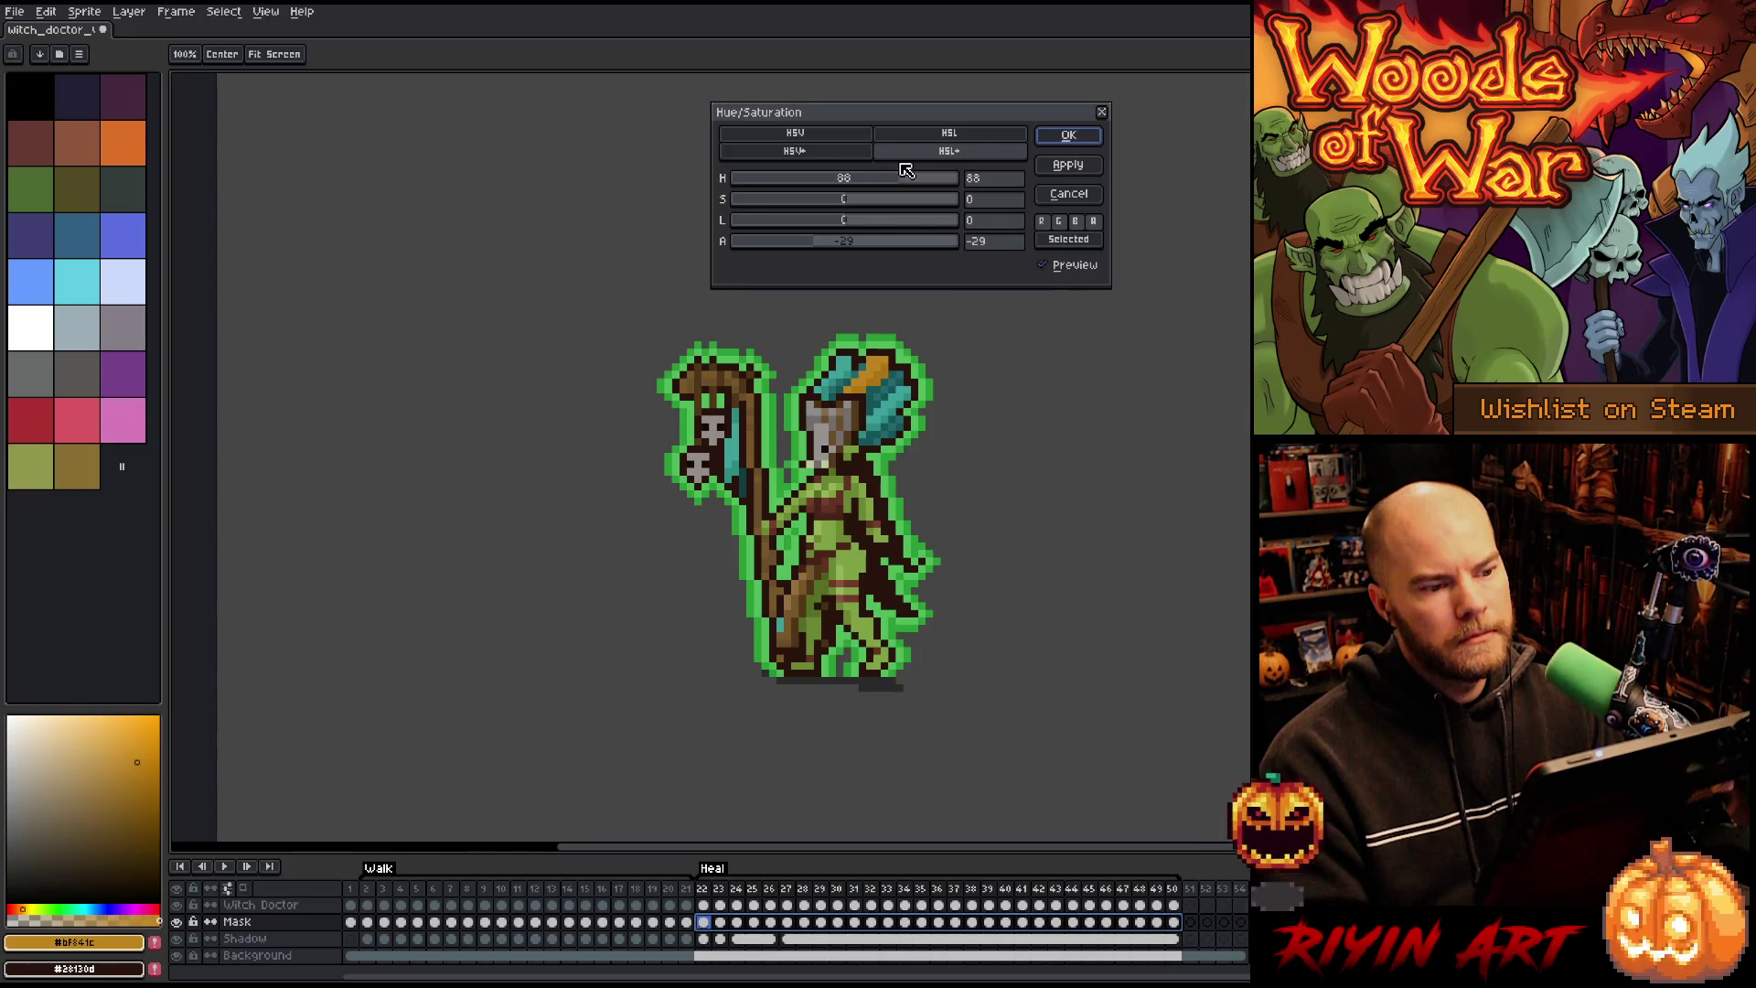
left_click_drag(905, 170, 881, 170)
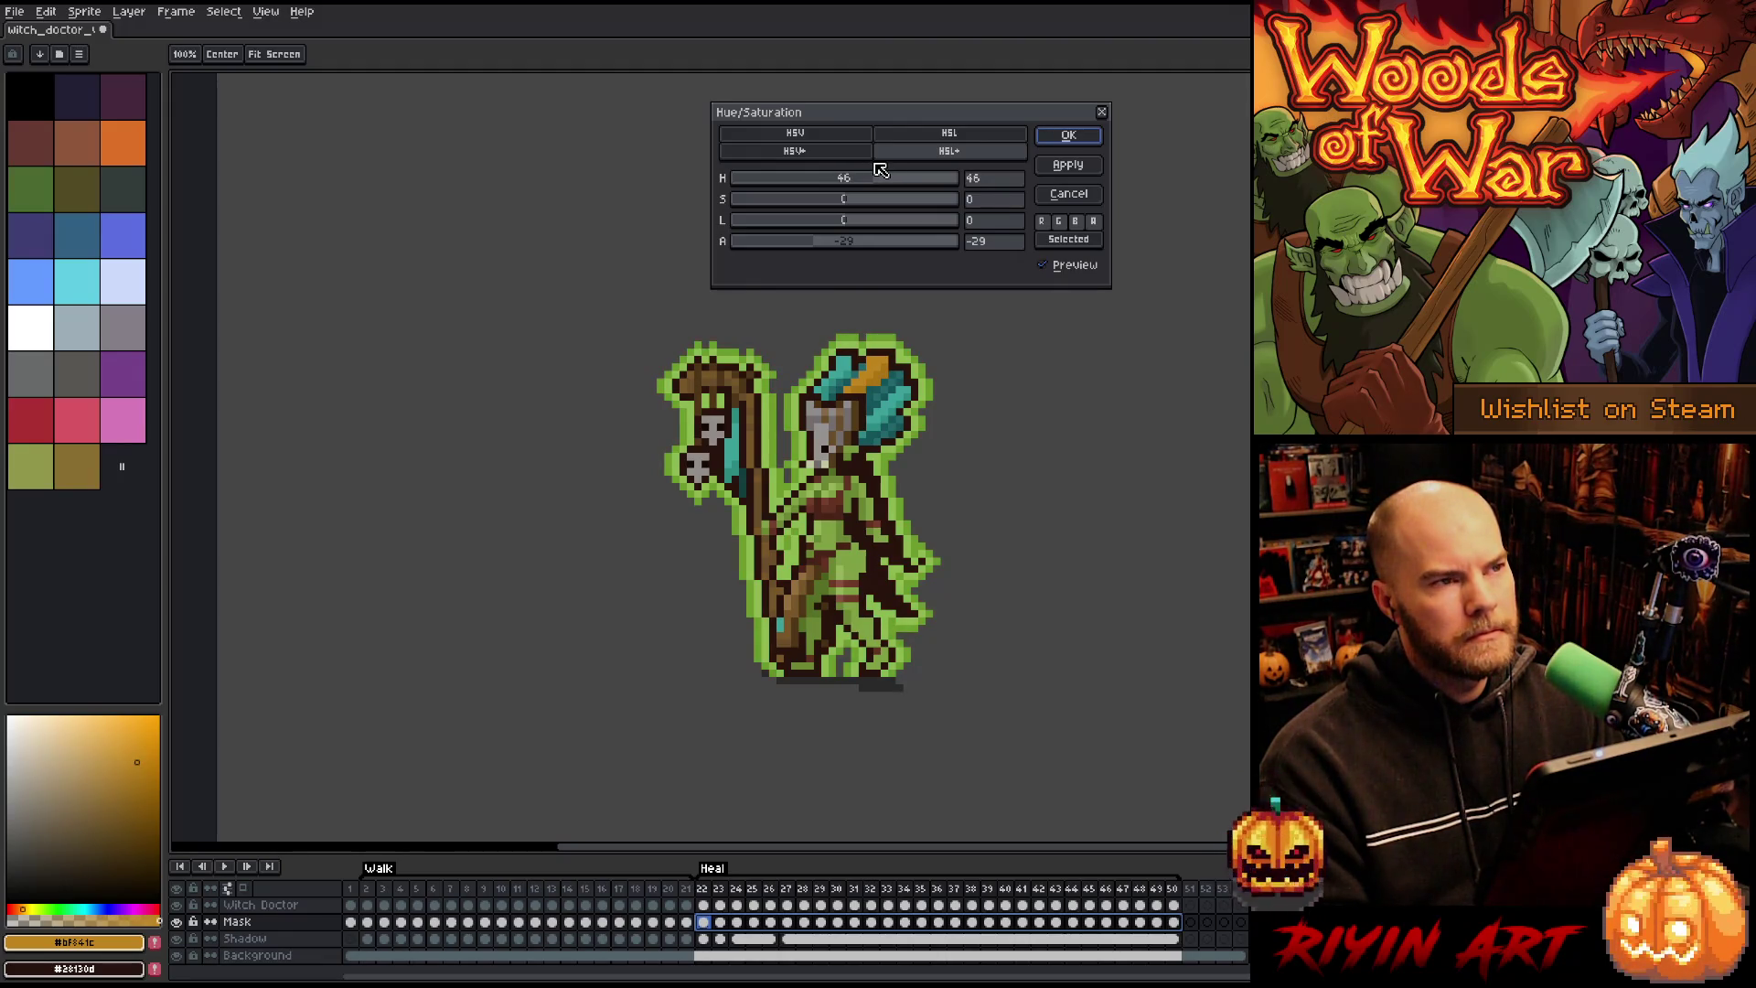
mouse_move(880, 170)
left_mouse_down()
mouse_move(833, 174)
mouse_move(867, 173)
left_mouse_up()
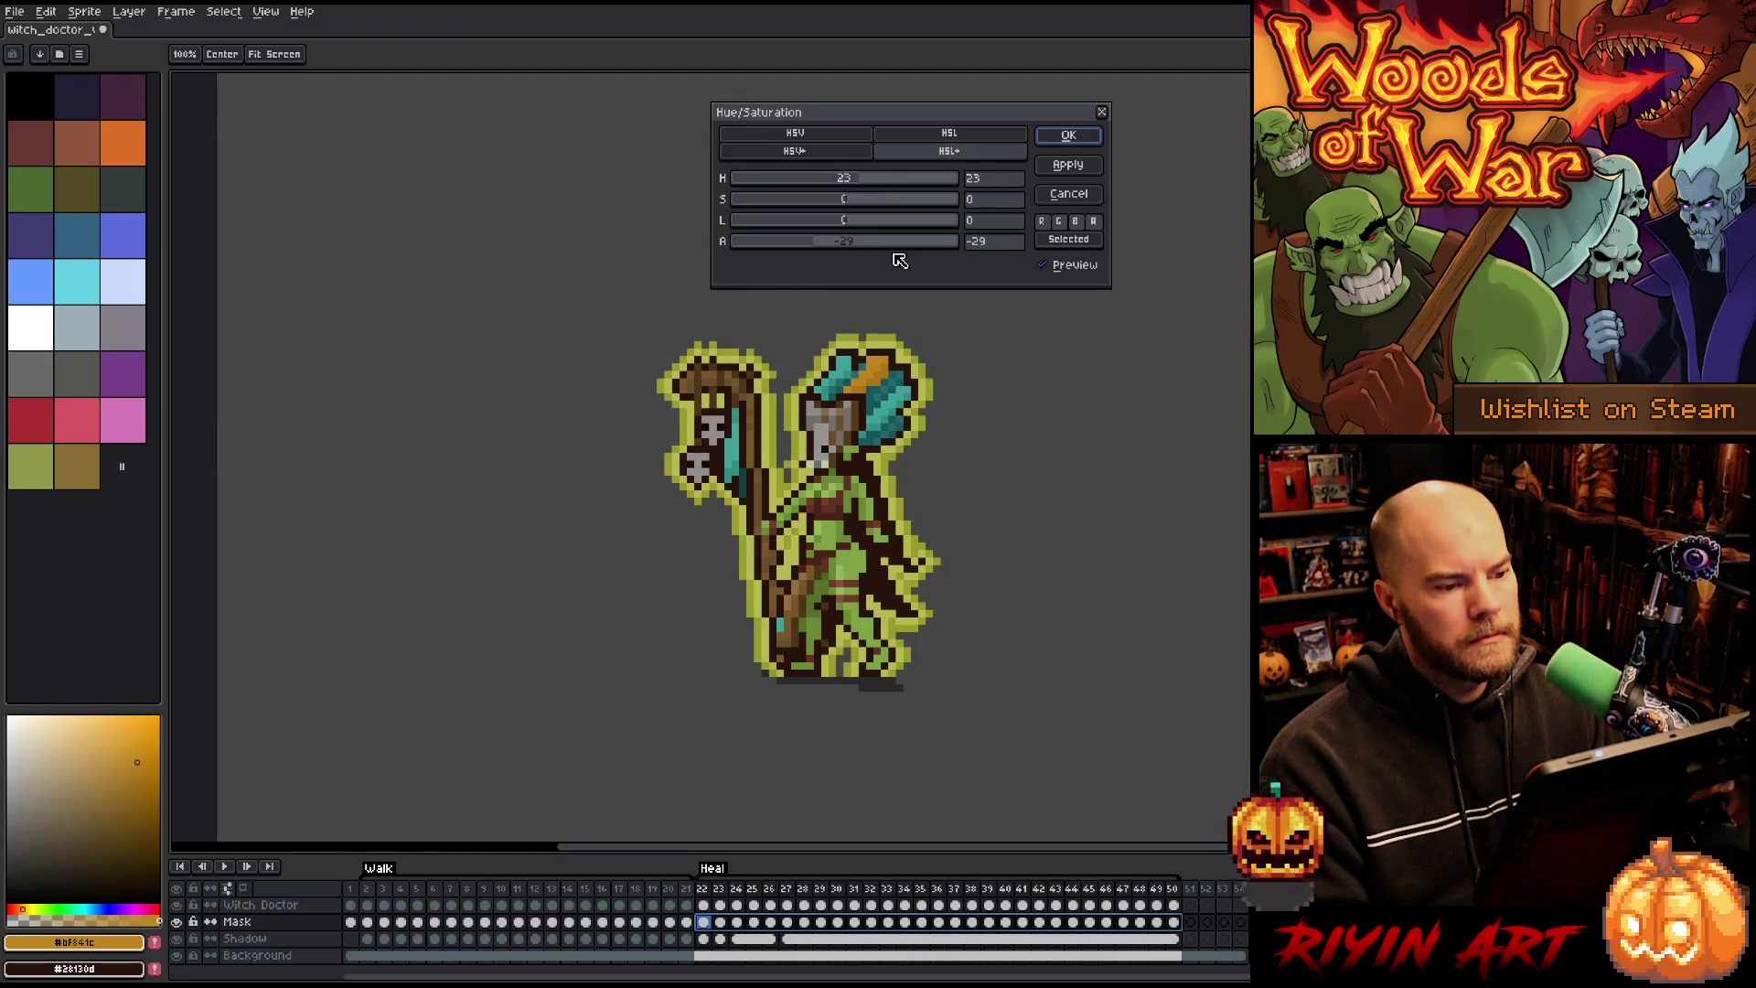
Step: Set alpha 0, lightness -5 and saturation -39, apply, and play the animation
left_click(1002, 241)
type("0")
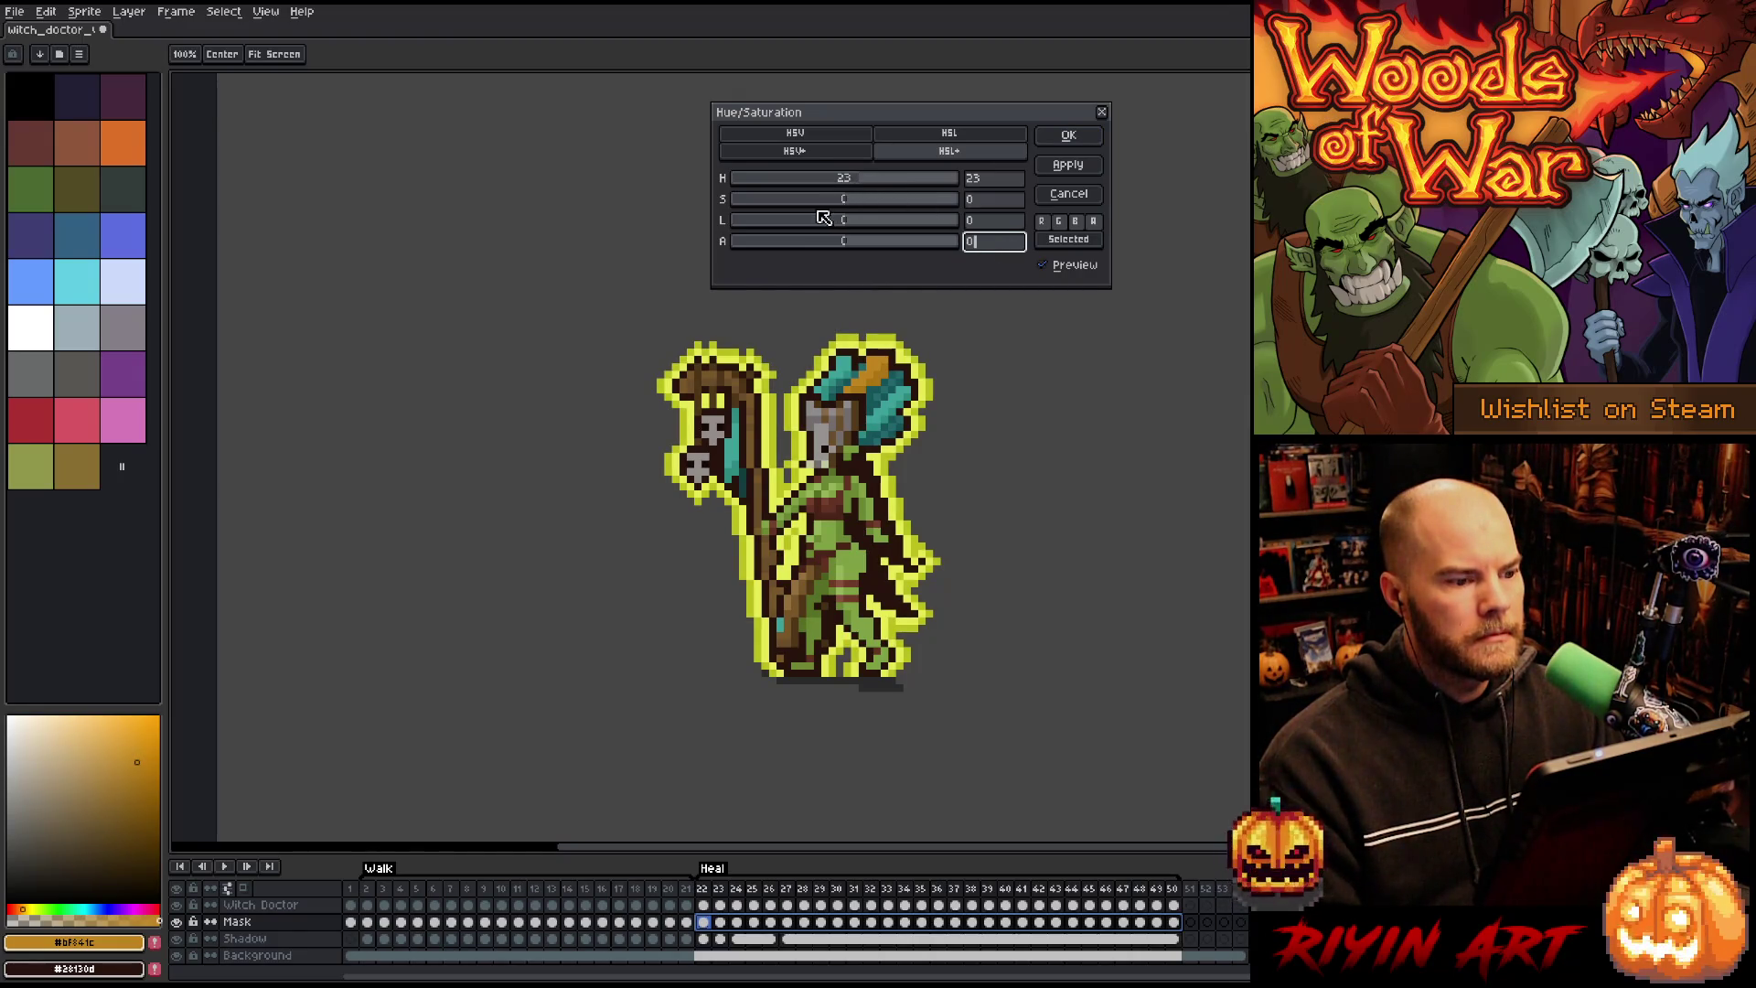
mouse_move(812, 226)
left_mouse_down()
mouse_move(853, 223)
mouse_move(842, 201)
mouse_move(810, 203)
left_mouse_up()
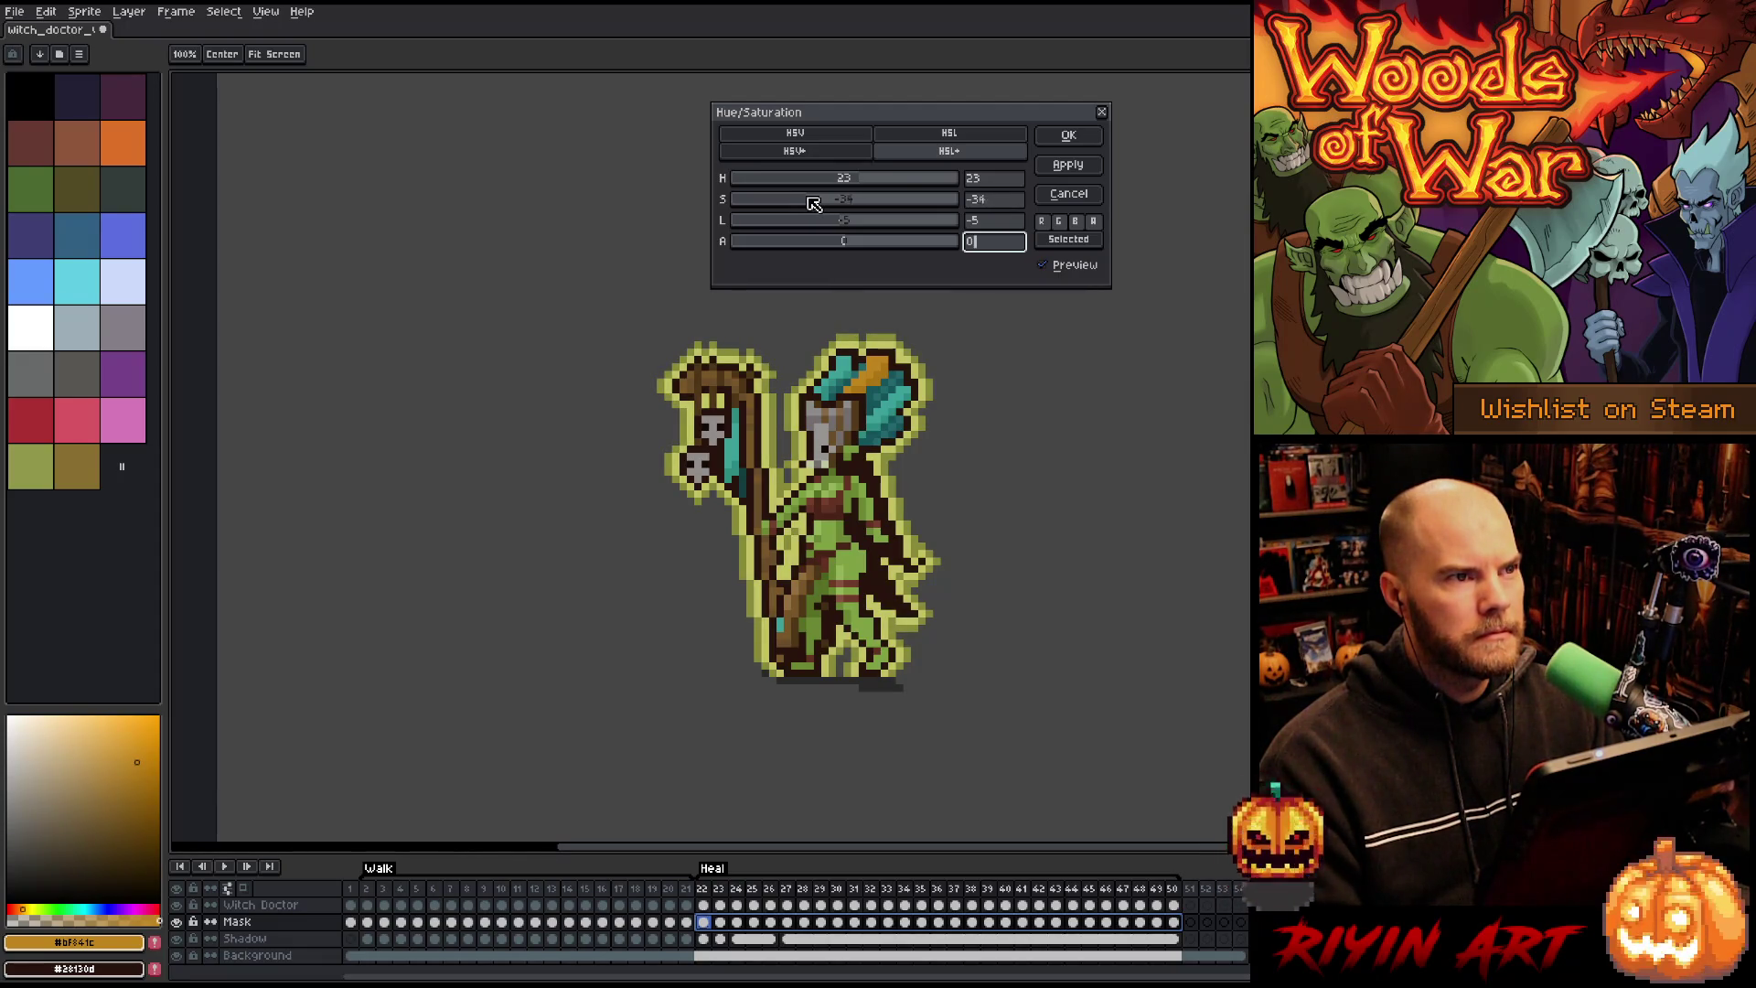
left_click_drag(812, 203, 805, 203)
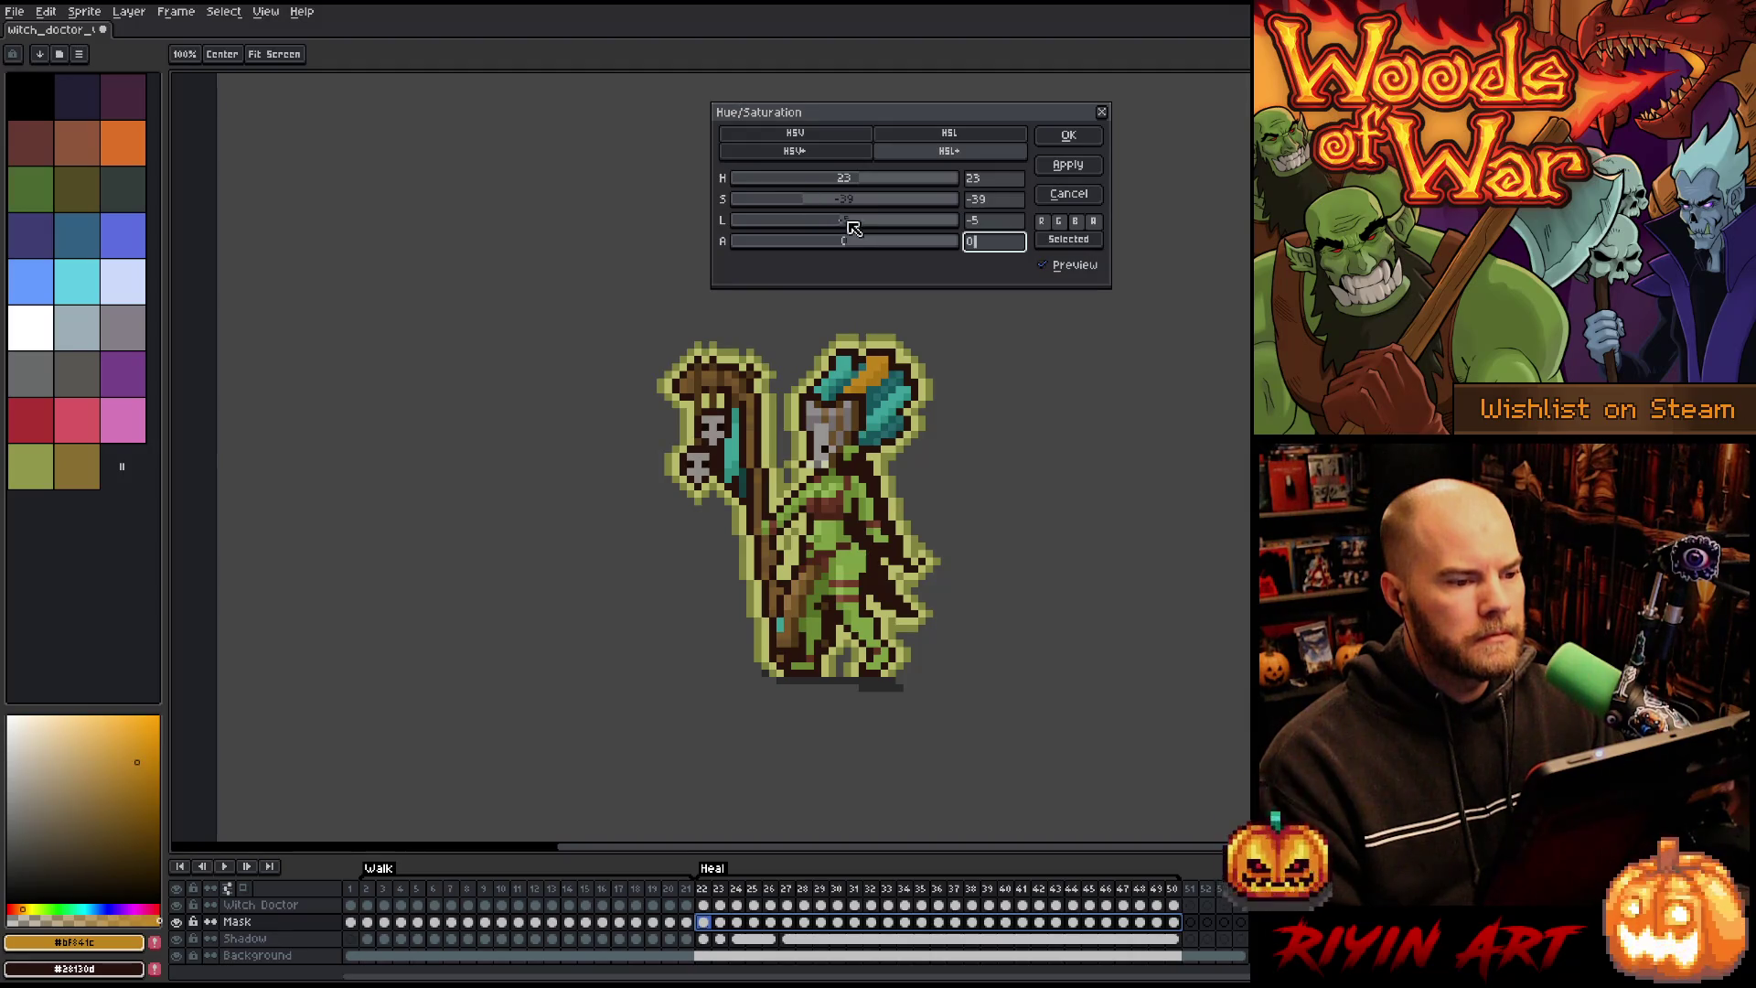
scroll(862, 179, "down", 5)
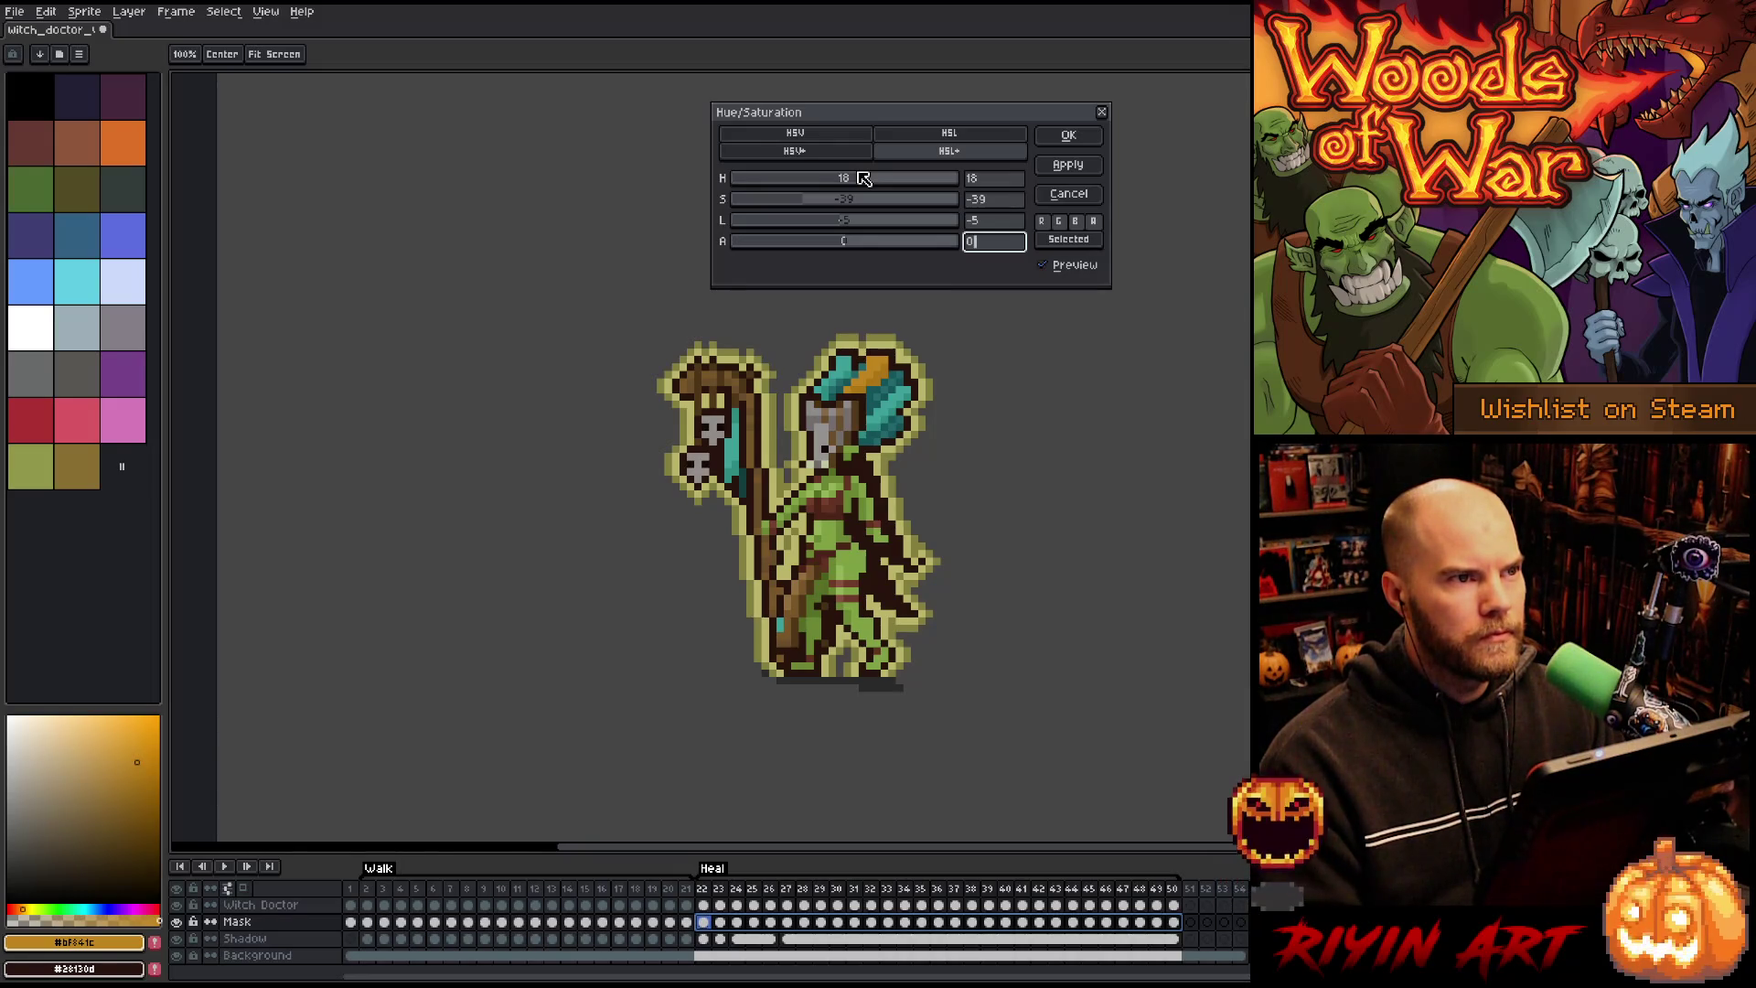
left_click(1059, 139)
key("Return")
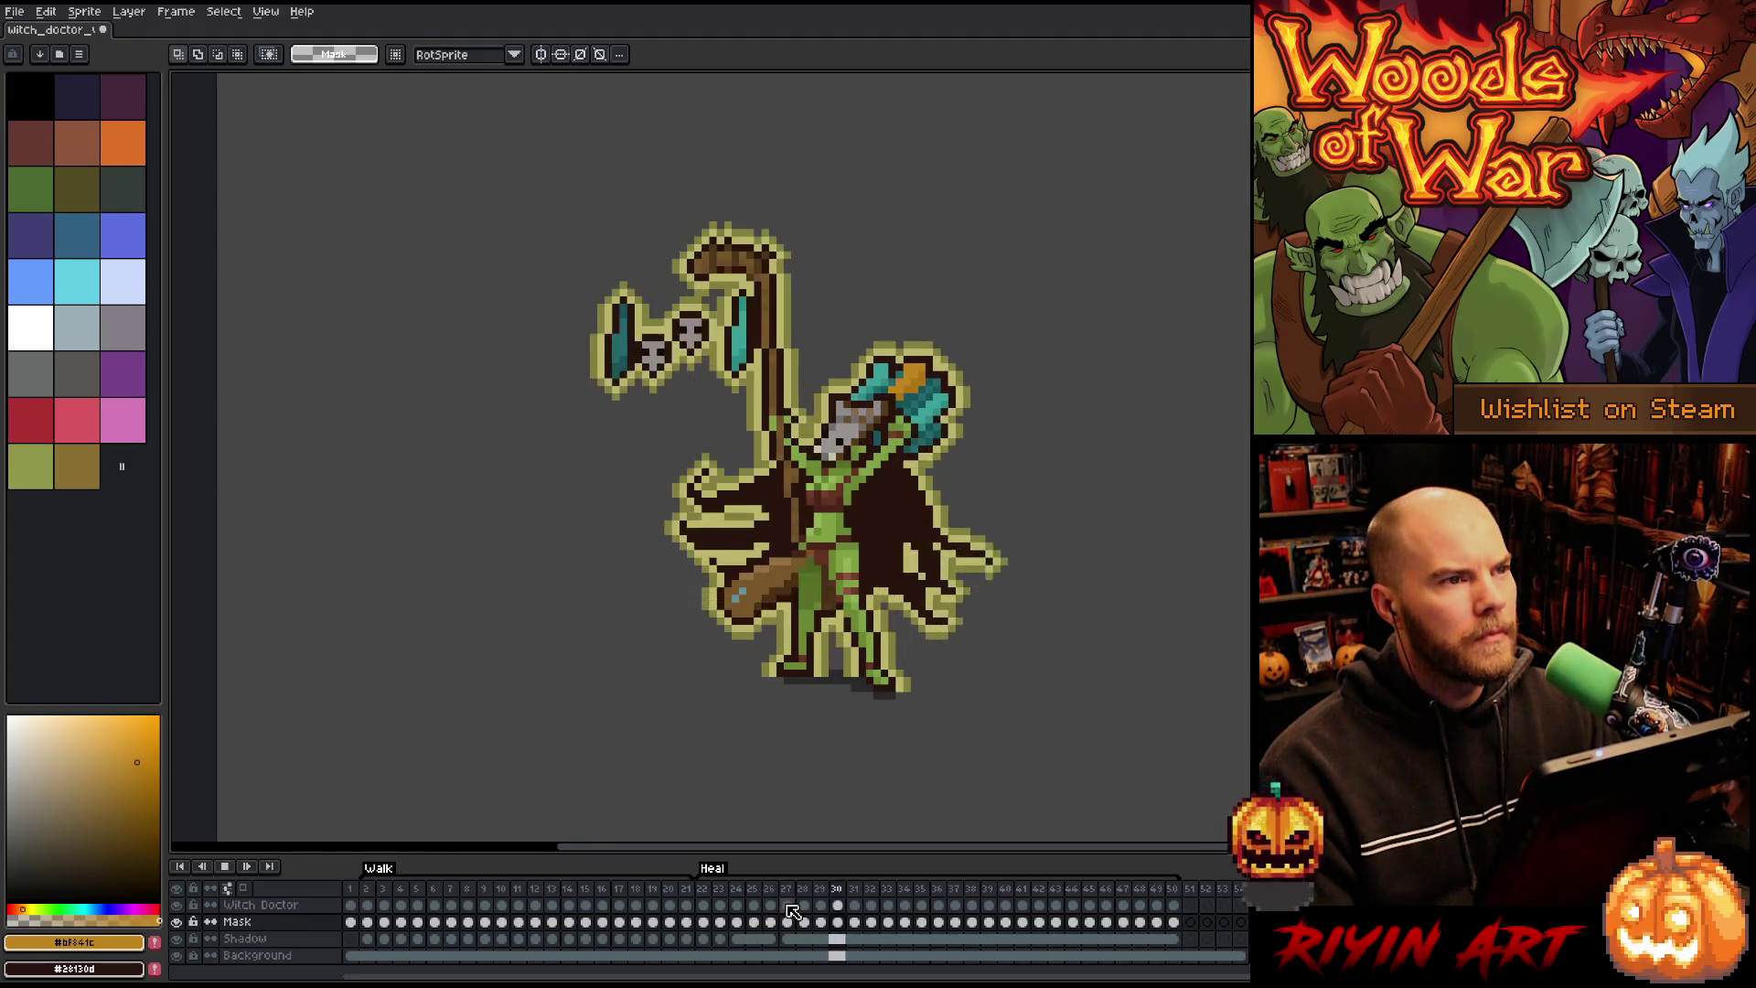
Step: Sample the outline yellow, pick a paler shade, and add it as an outer outline on the Heal Mask frames
left_click_drag(1175, 923, 704, 922)
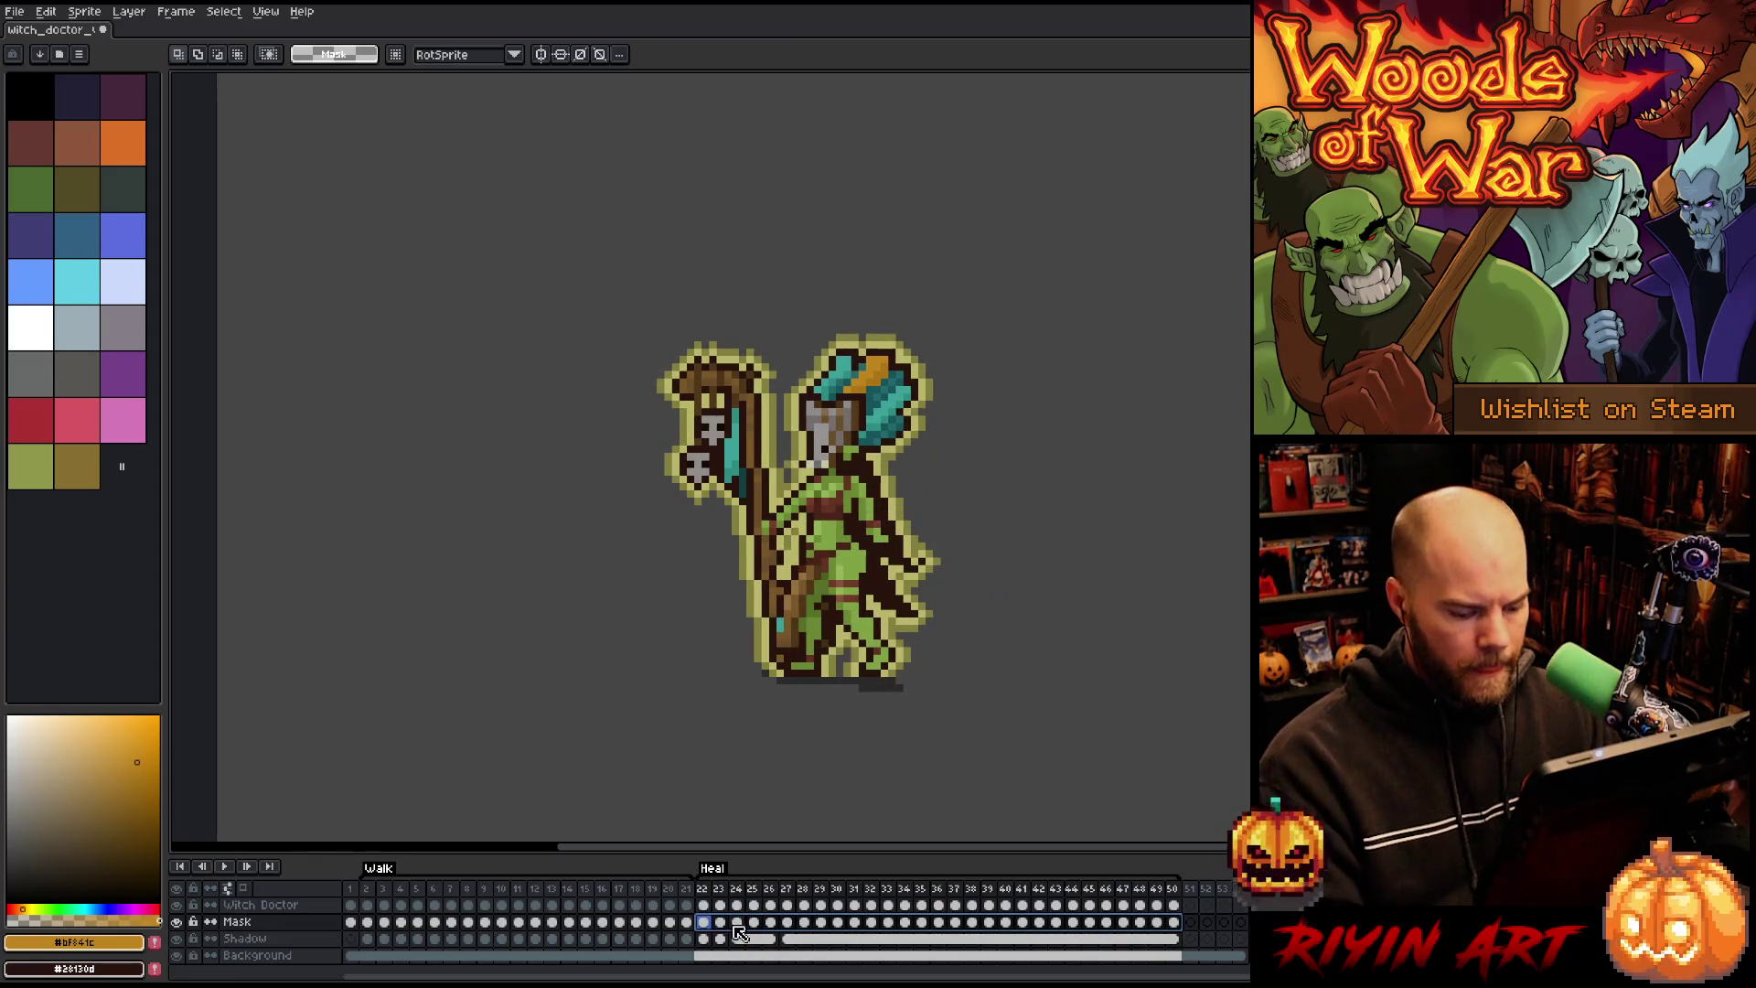
key("alt")
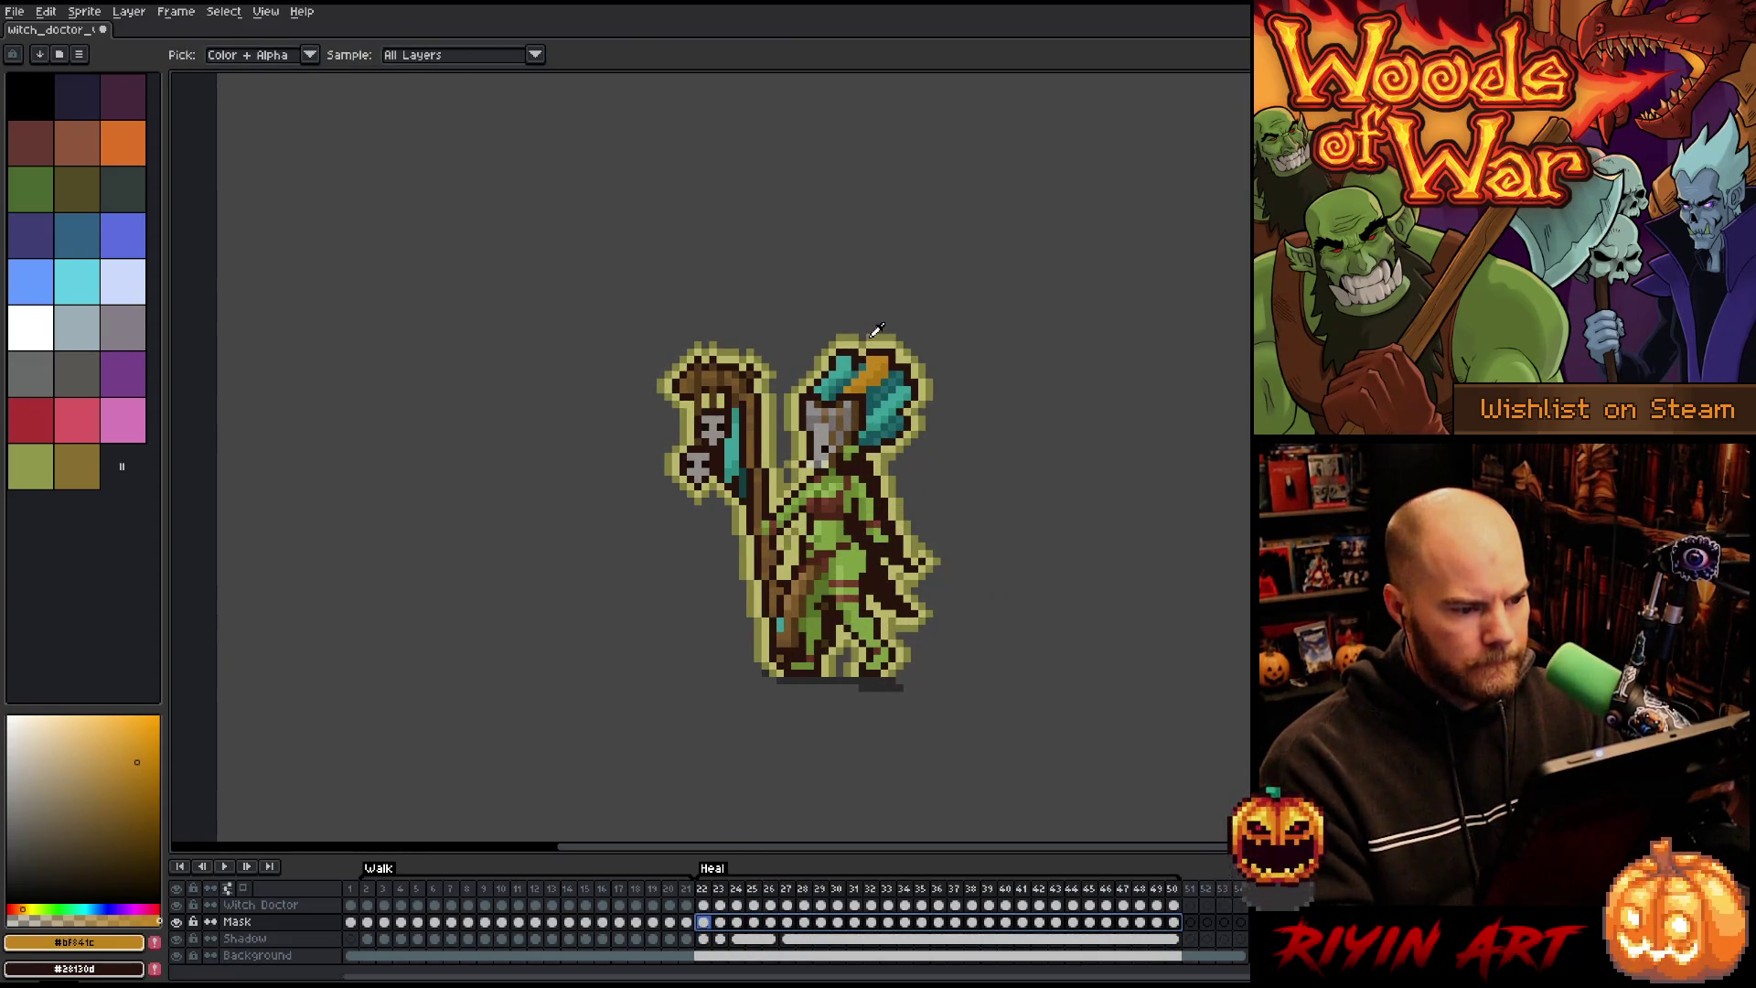
left_click(877, 341)
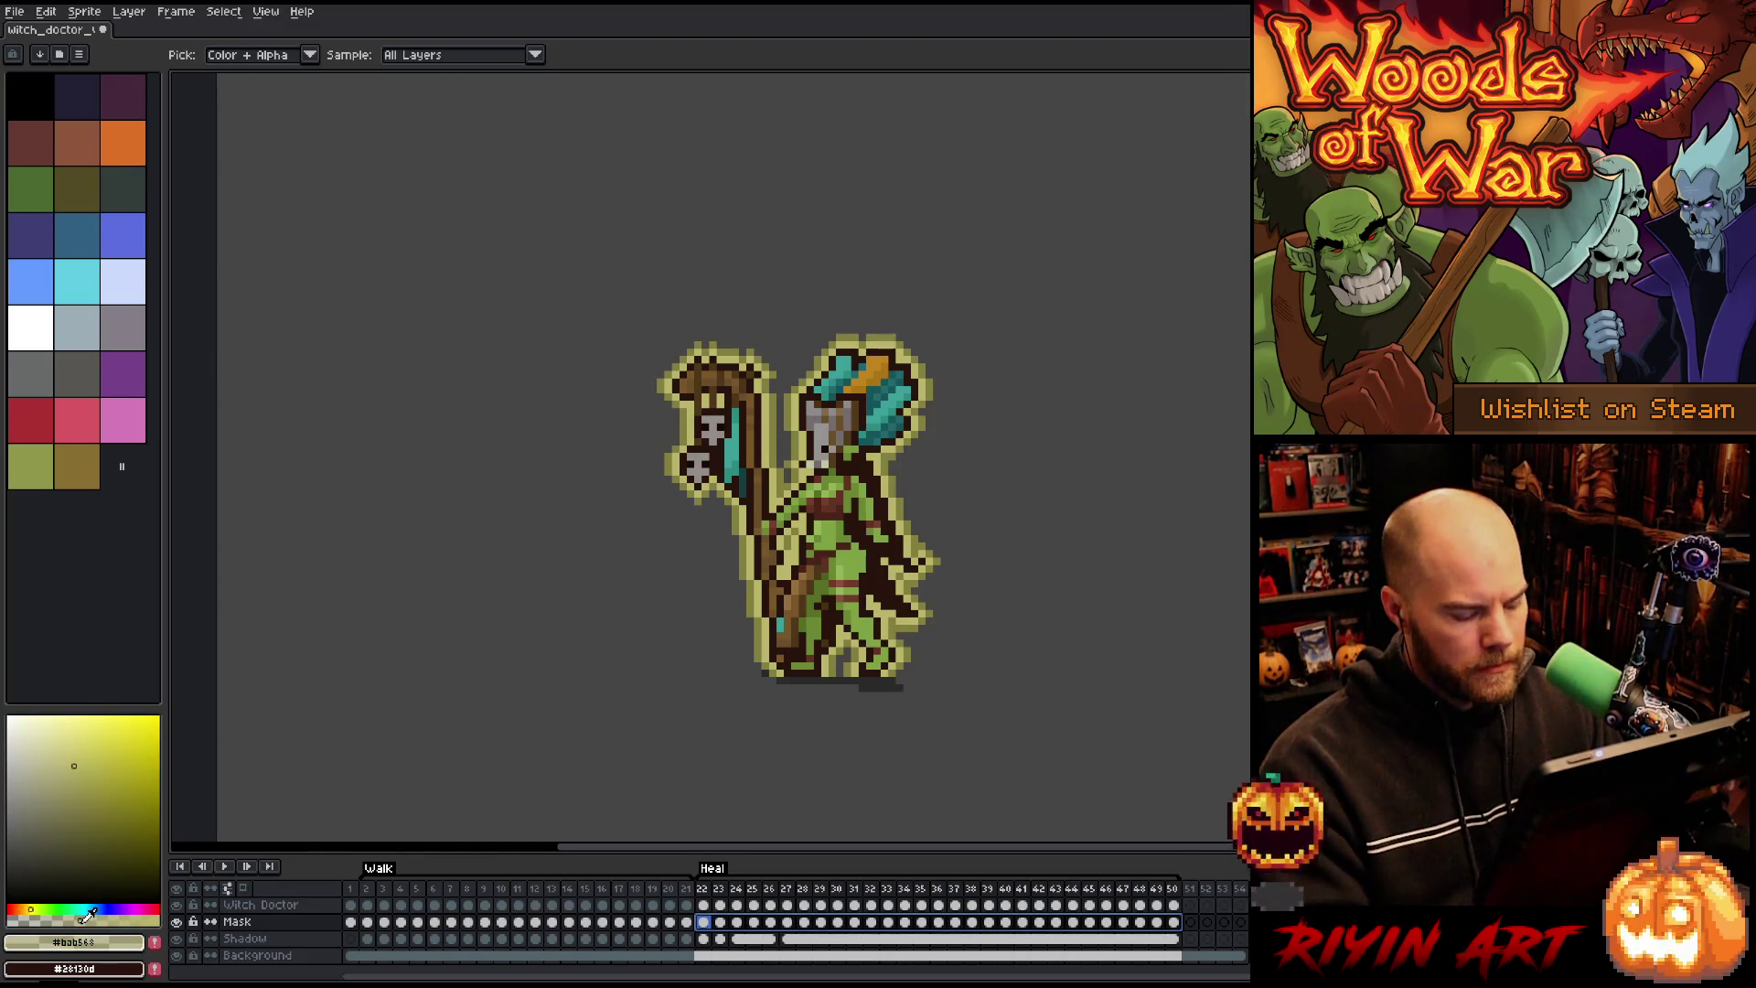
key("shift+o")
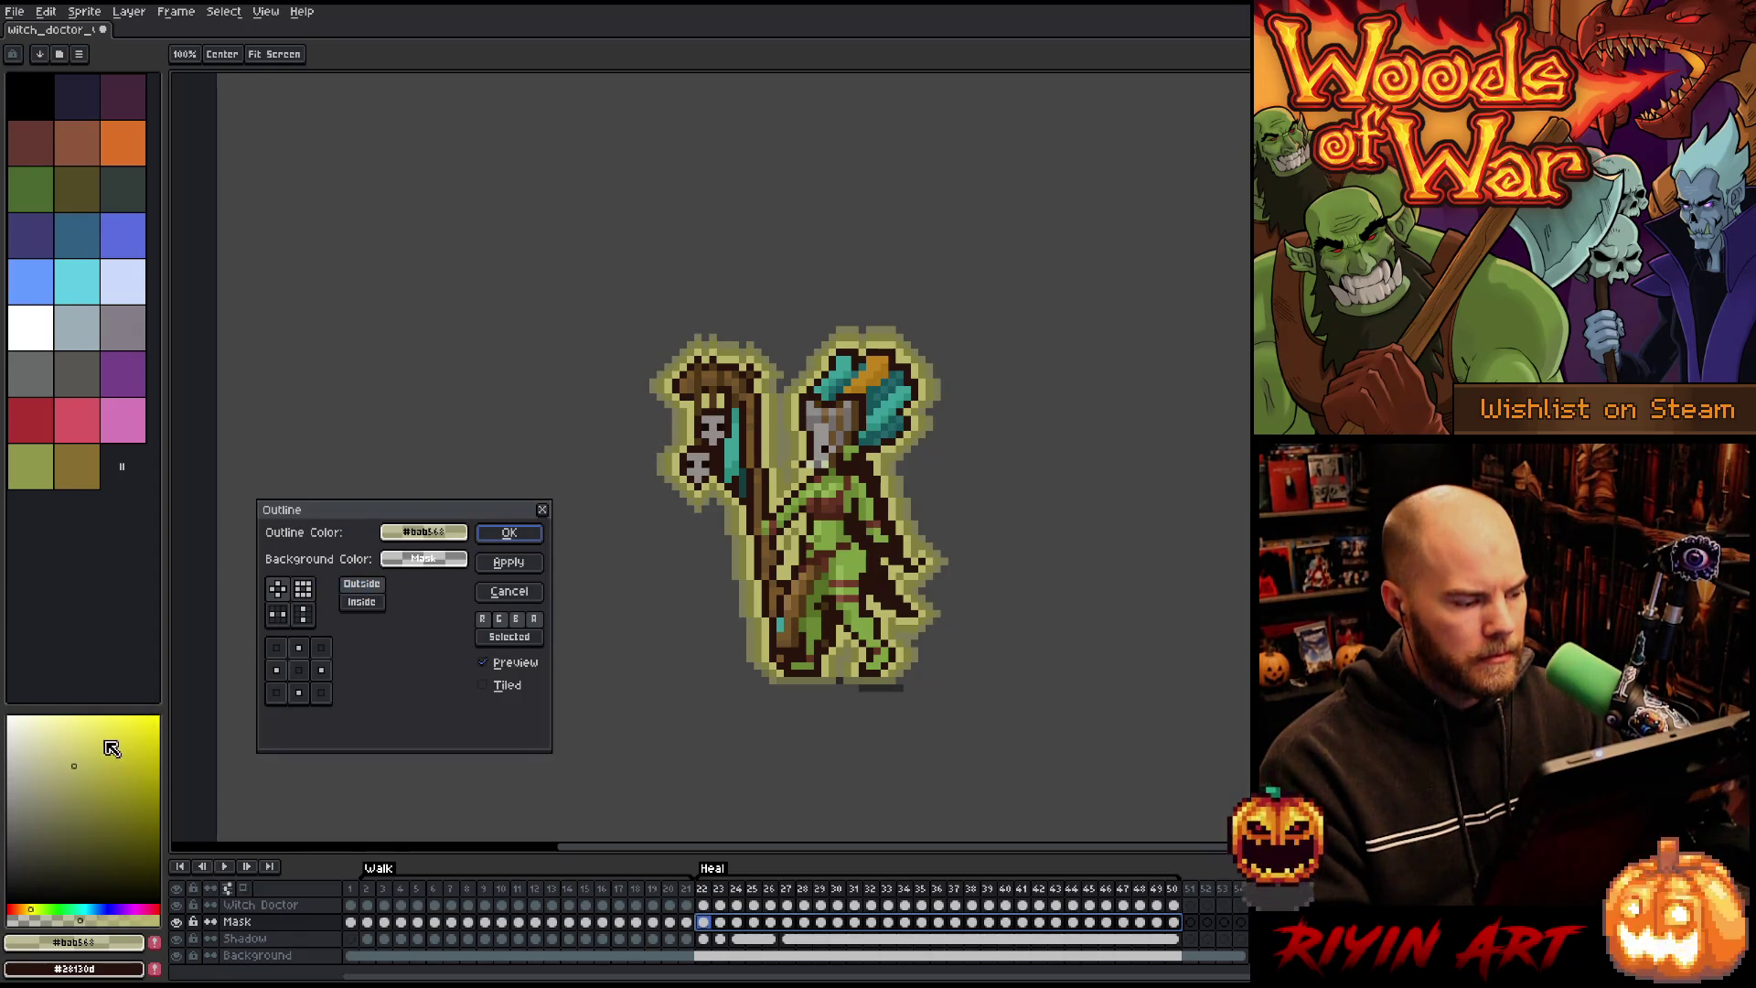
left_click(509, 591)
left_click(57, 729)
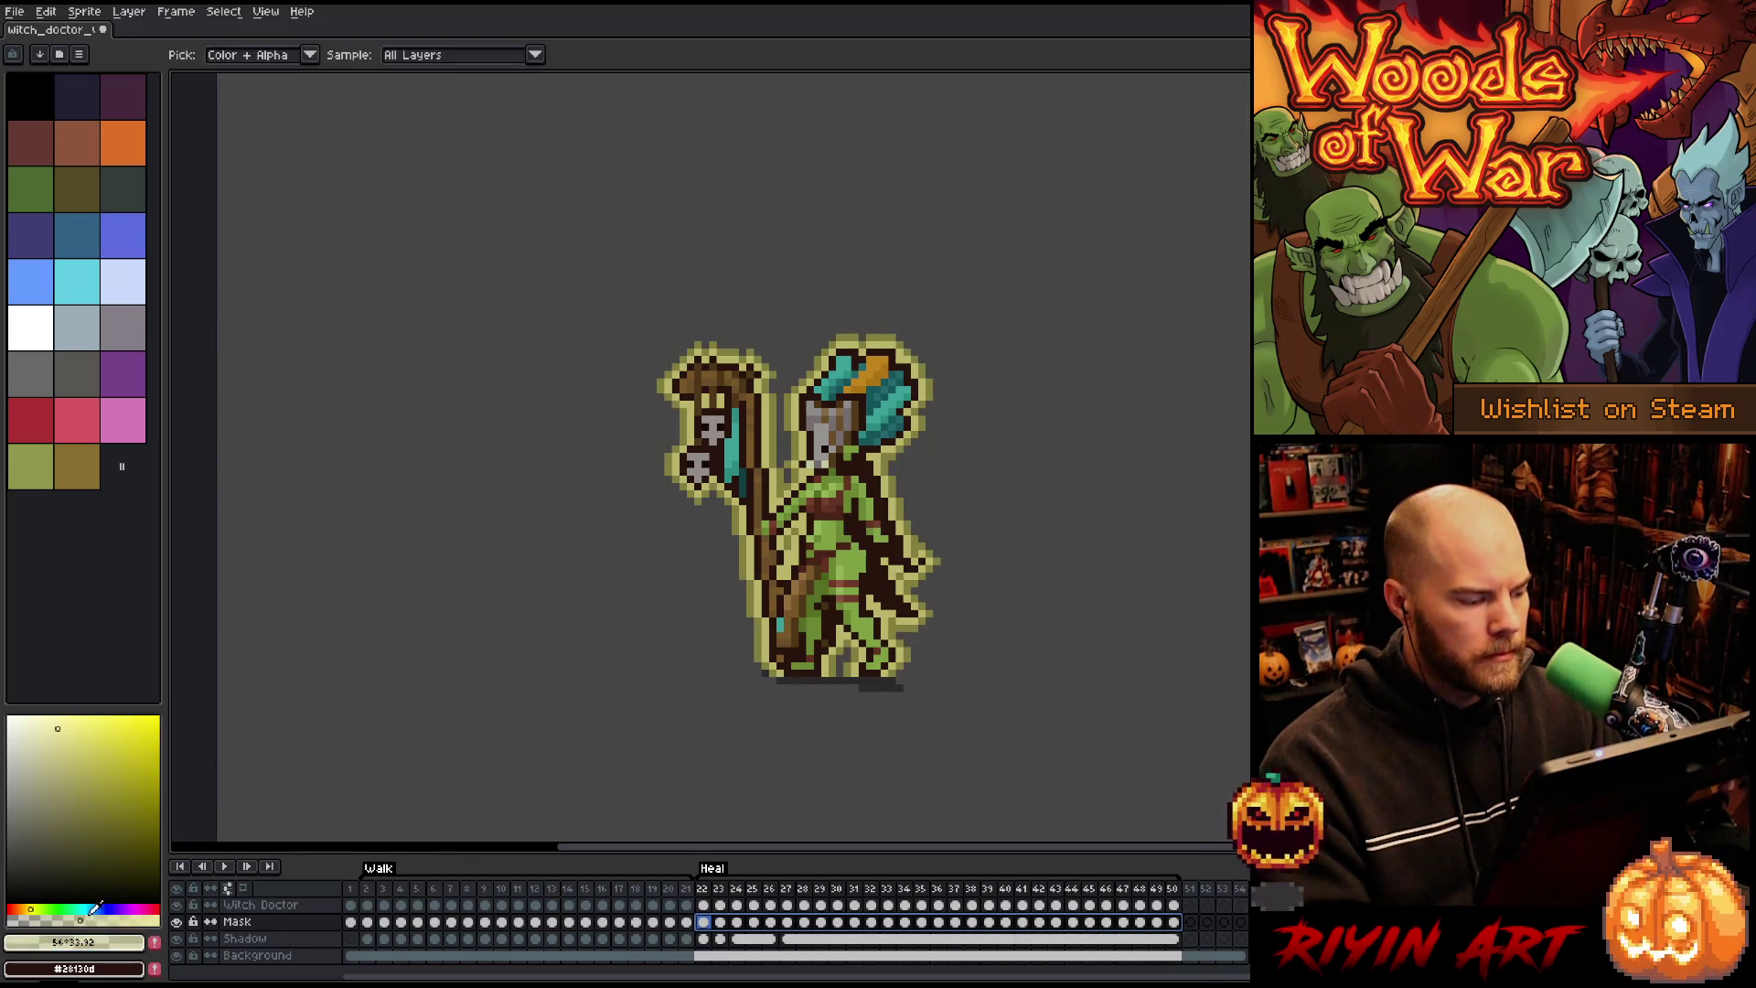
key("shift+o")
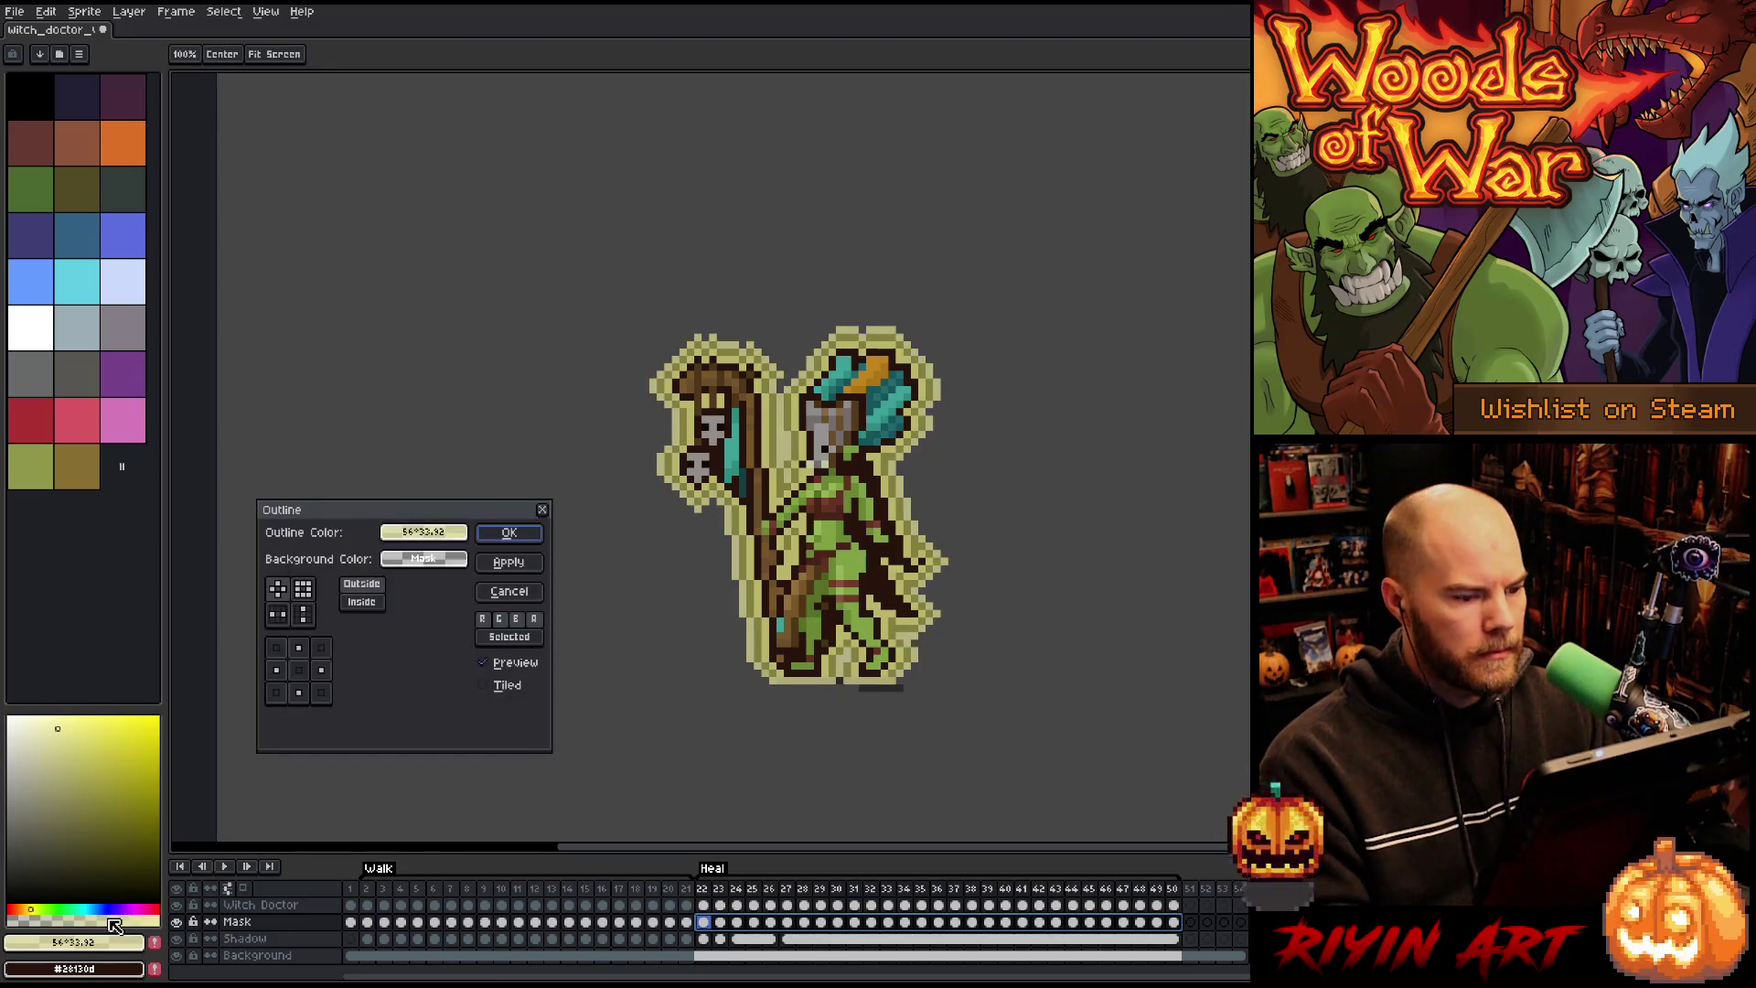
left_click(510, 591)
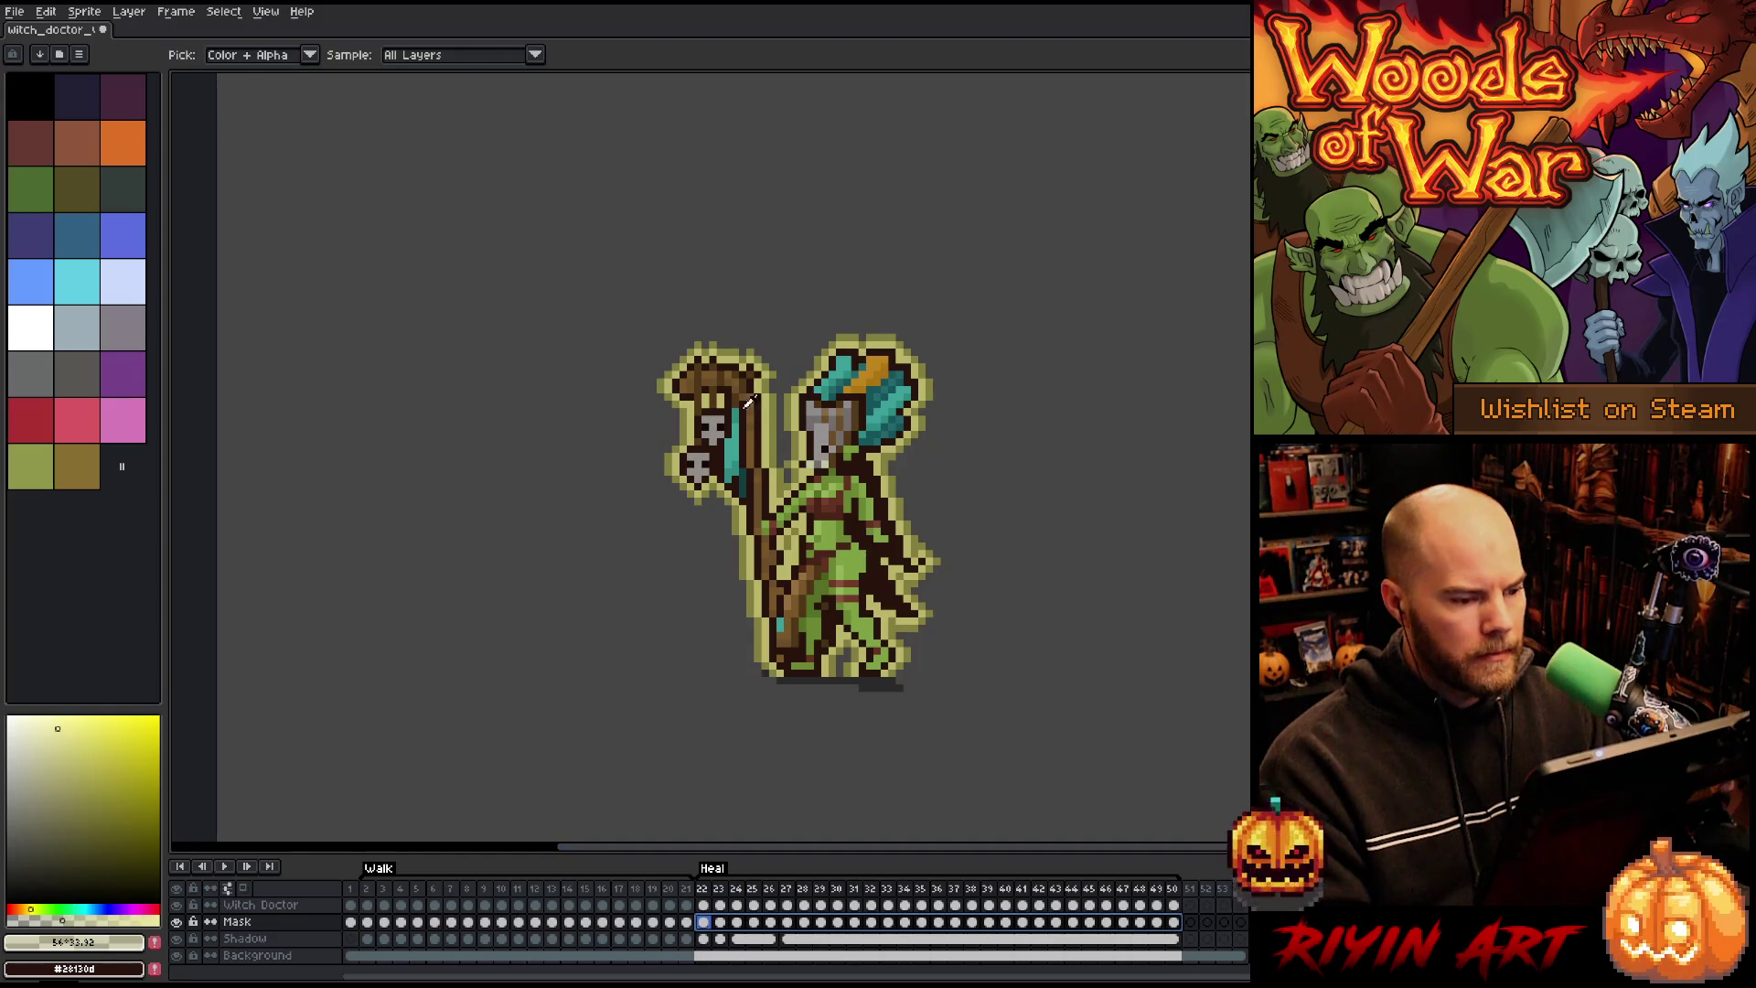
left_click(792, 402)
left_click(100, 829)
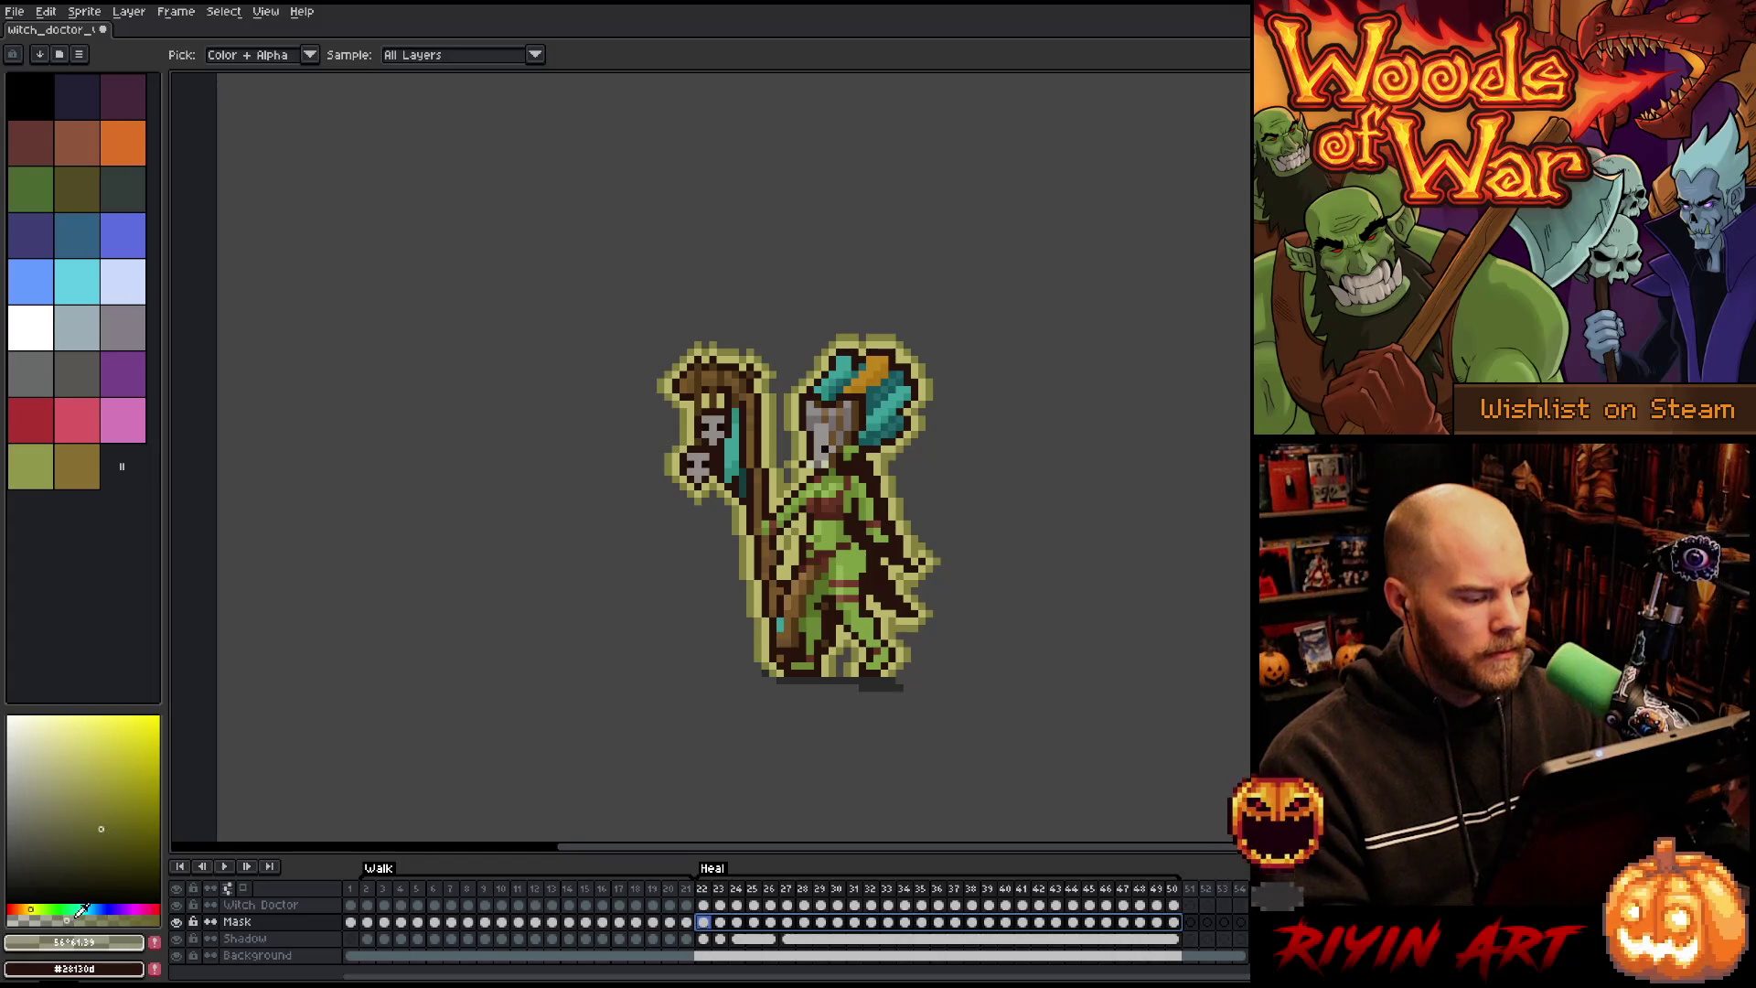
key("shift+o")
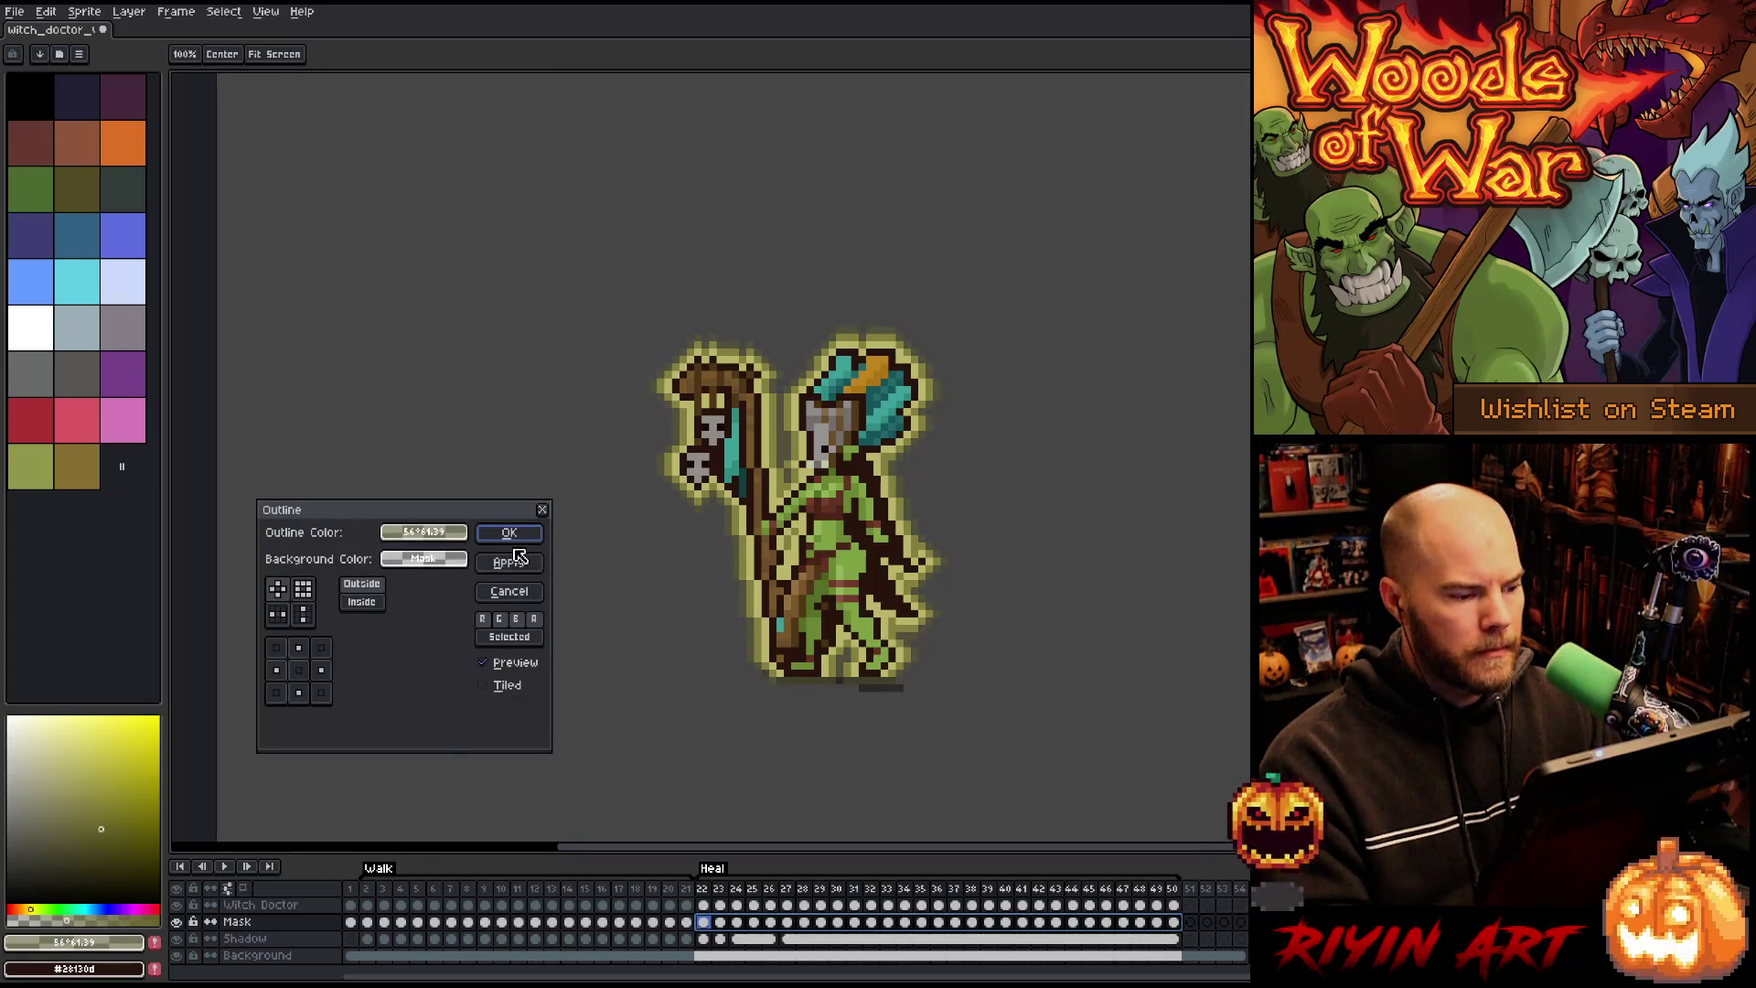
left_click(517, 534)
key("Return")
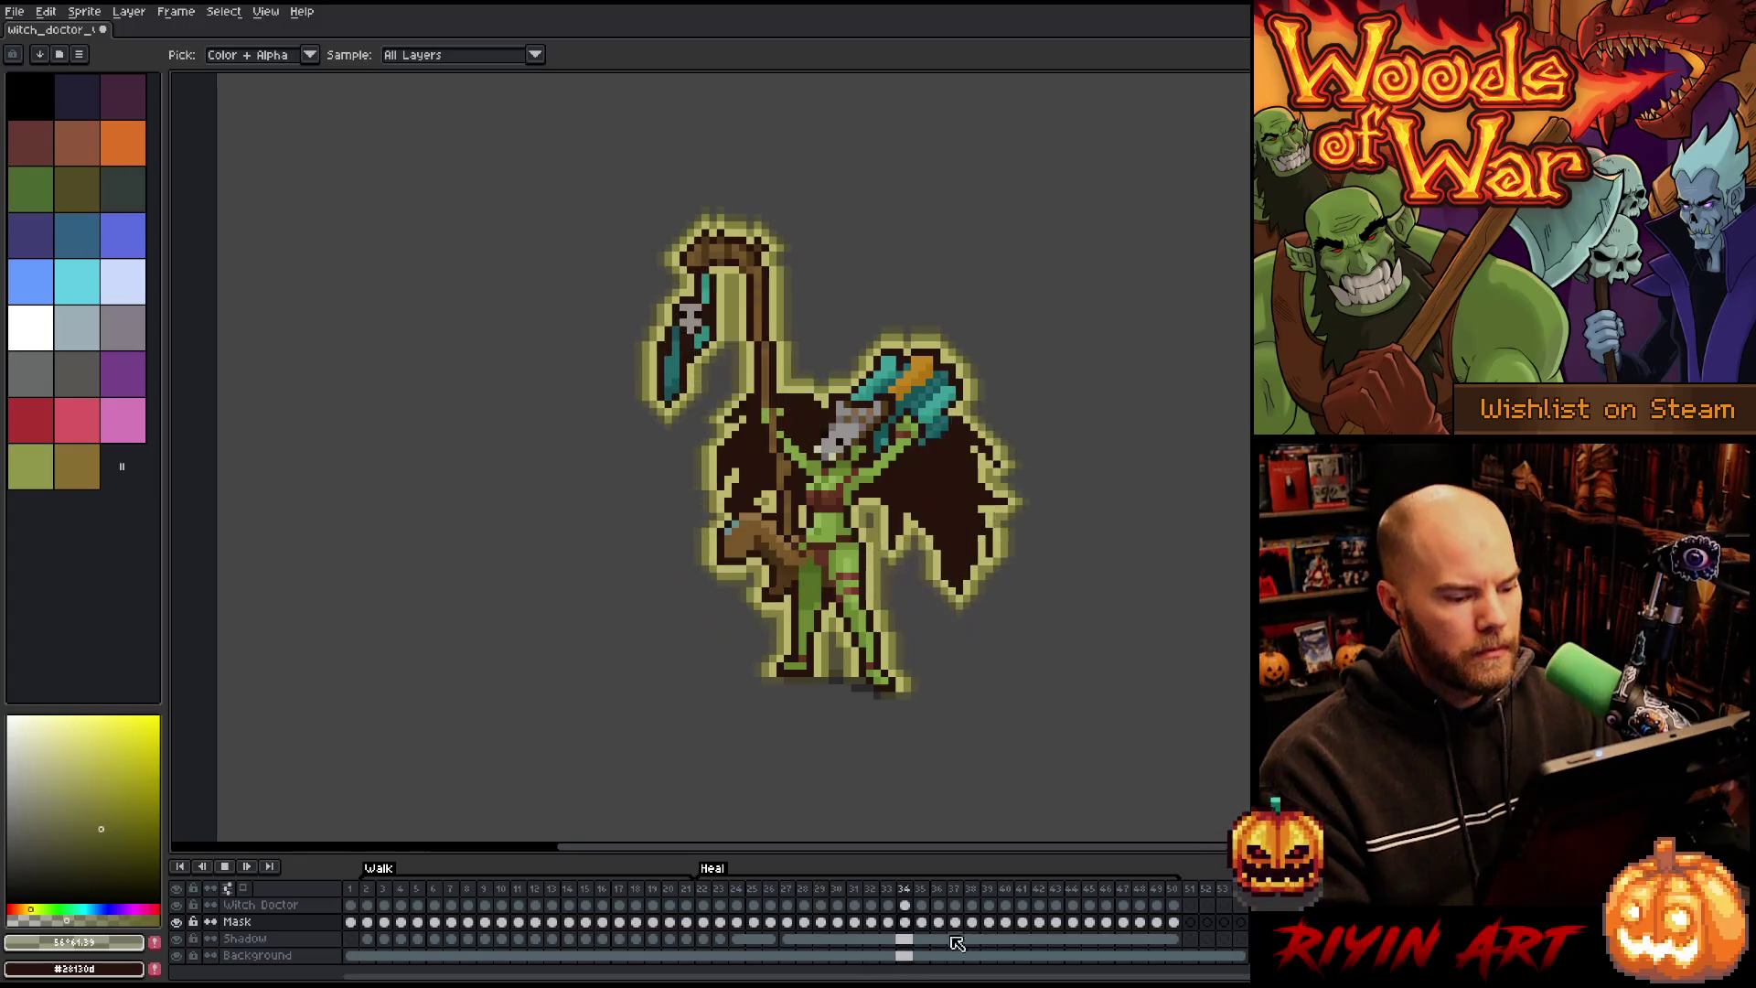
Step: Shift the new outer outline's hue toward green across the Heal frames
mouse_move(1175, 924)
left_mouse_down()
mouse_move(767, 945)
mouse_move(714, 926)
left_mouse_up()
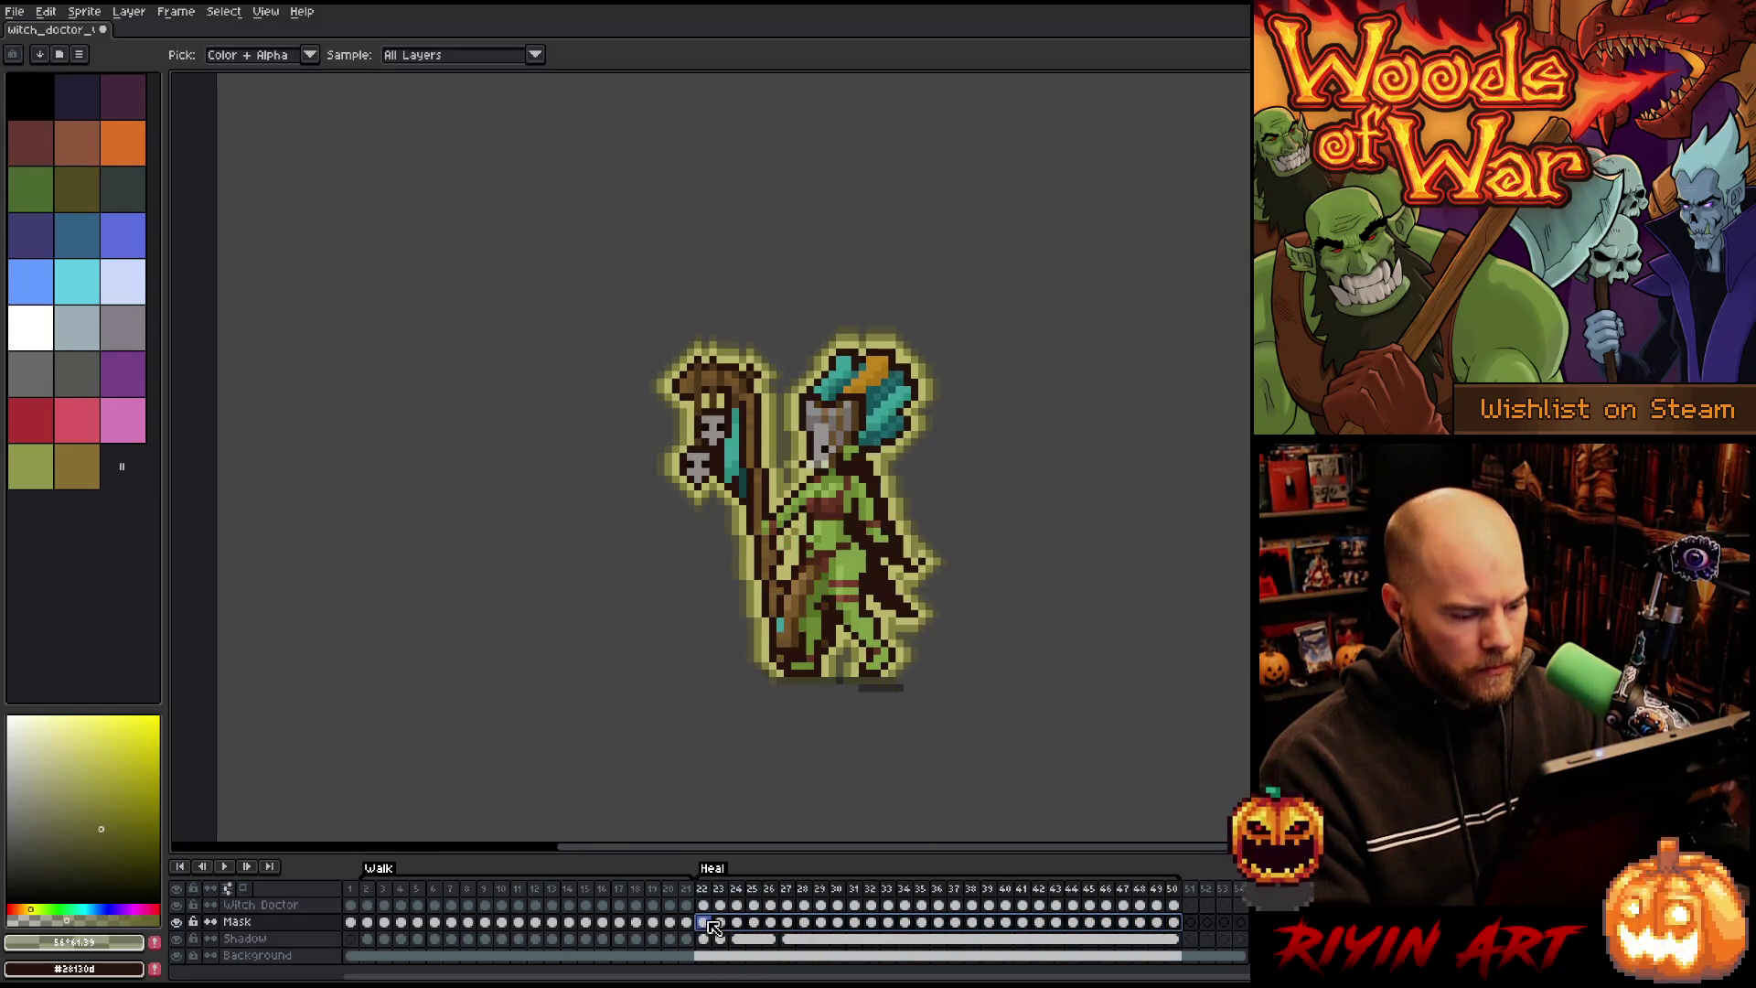
key("ctrl+u")
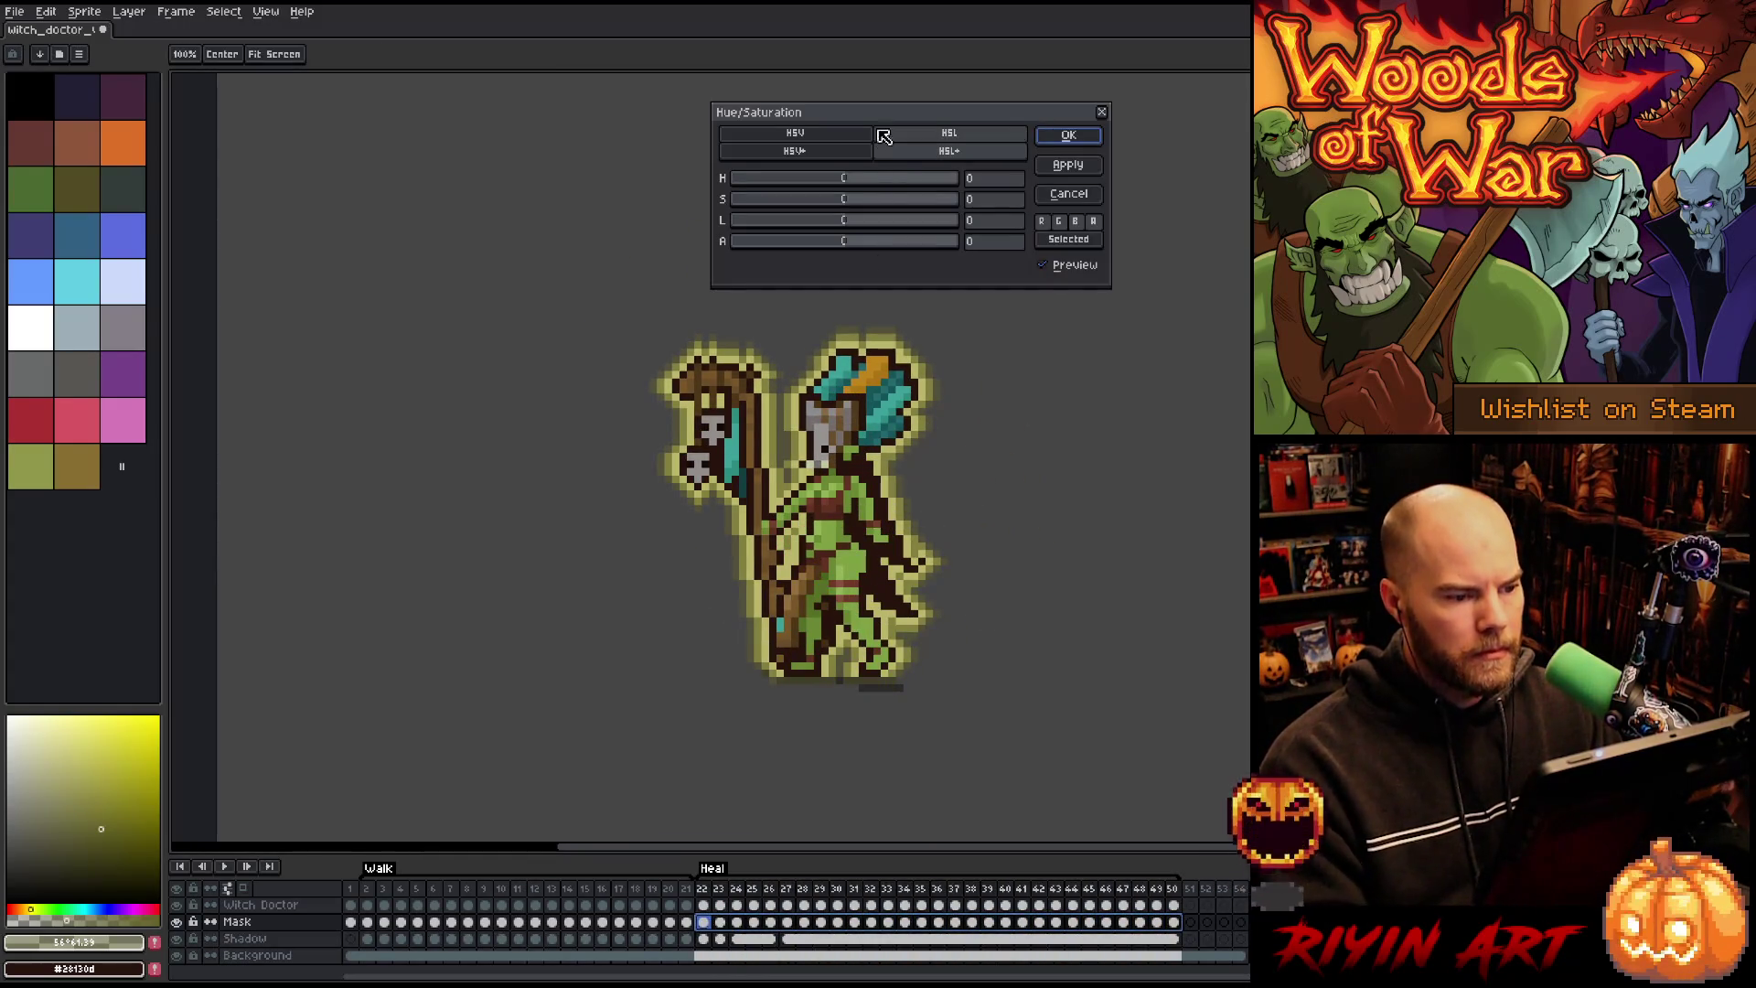
left_click_drag(854, 180, 865, 181)
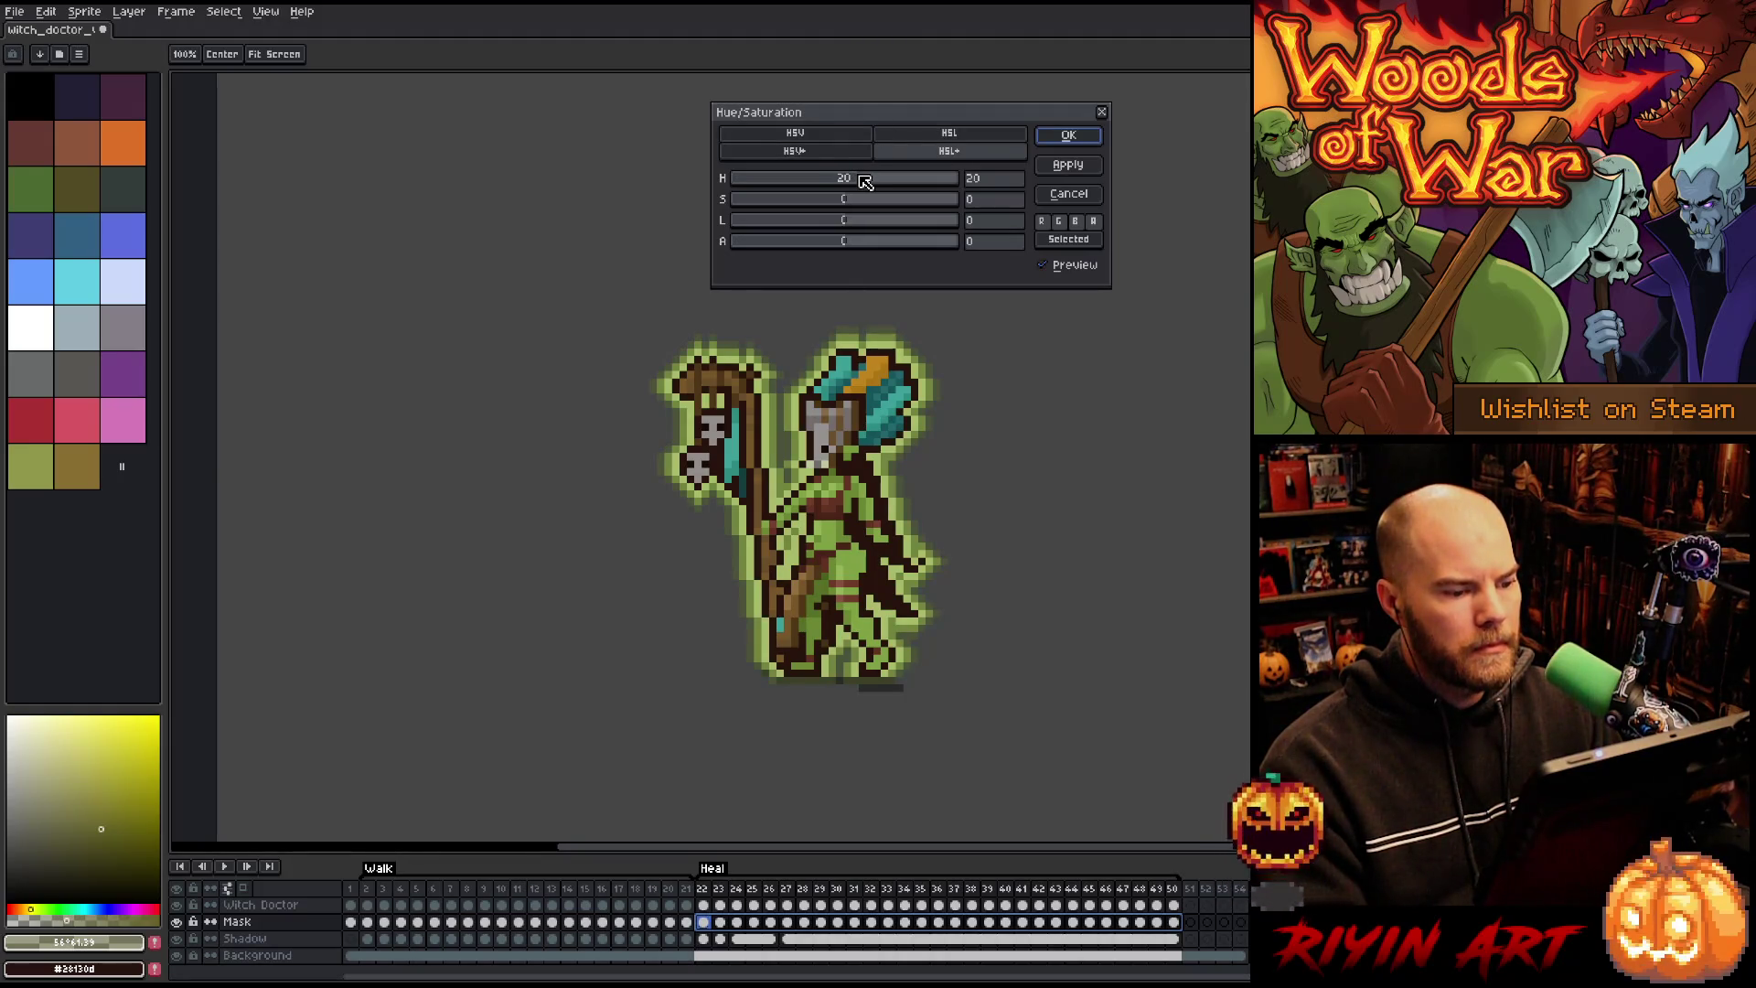
key("Return")
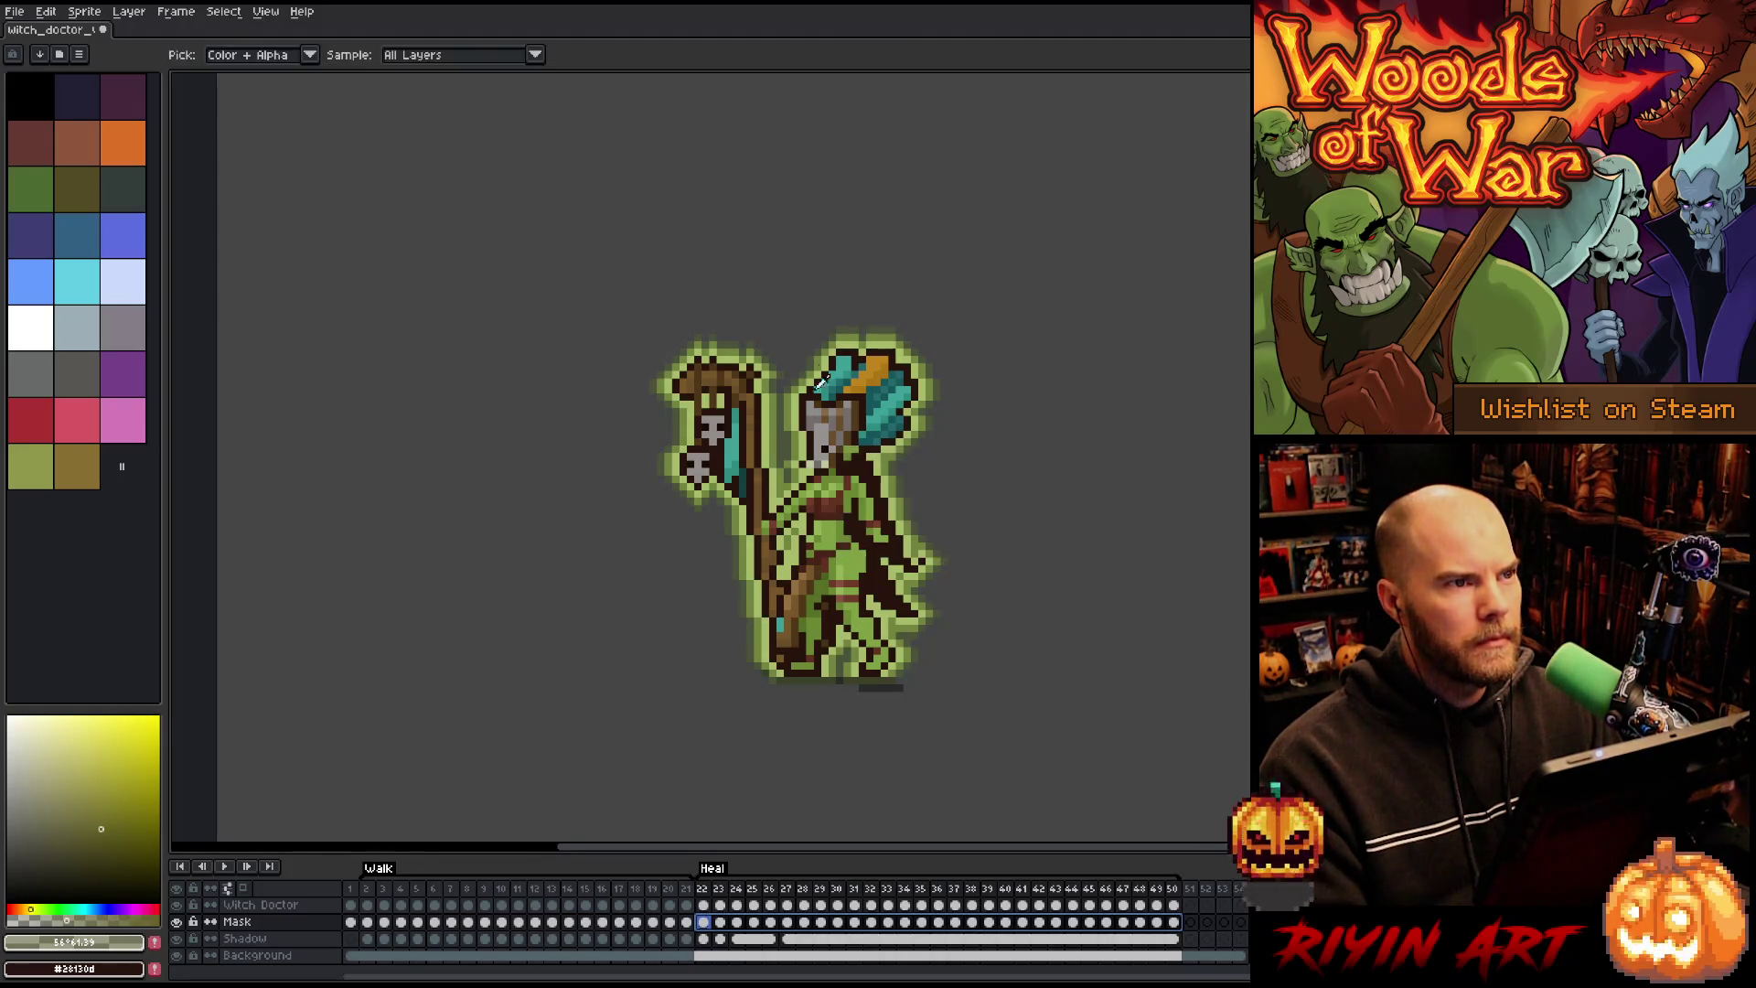
Step: Play the animation, then select Mask frames 22 through 28
key("Return")
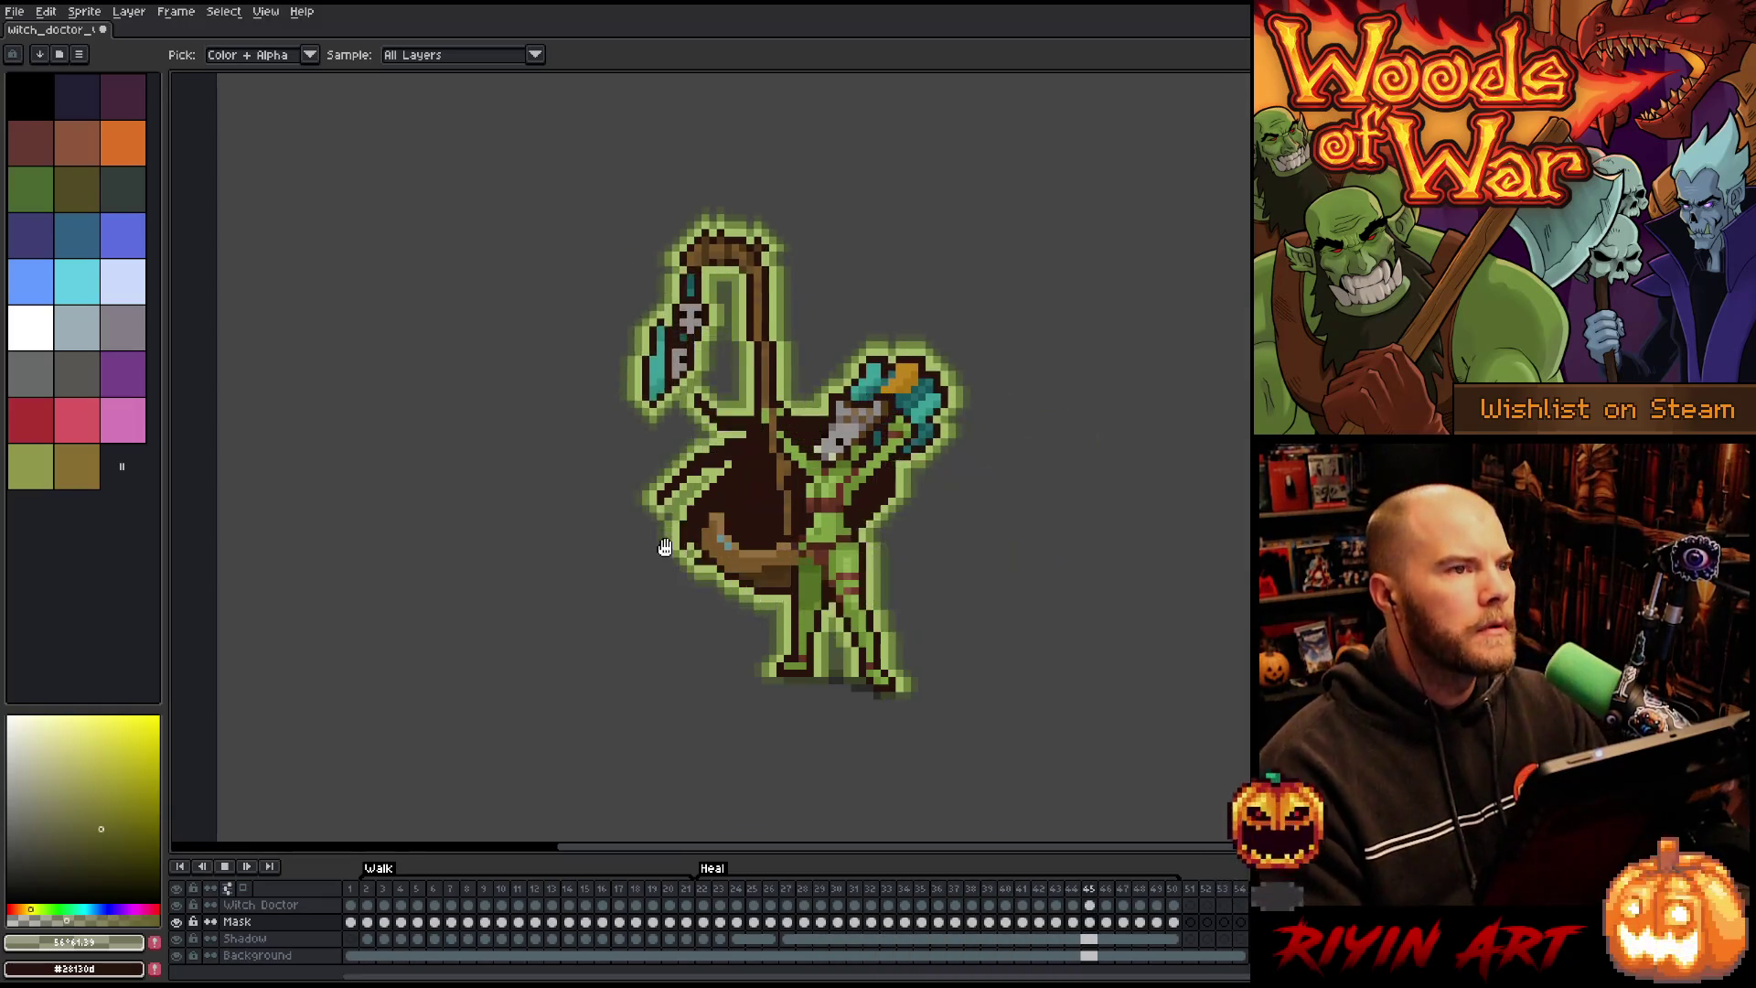
key("Return")
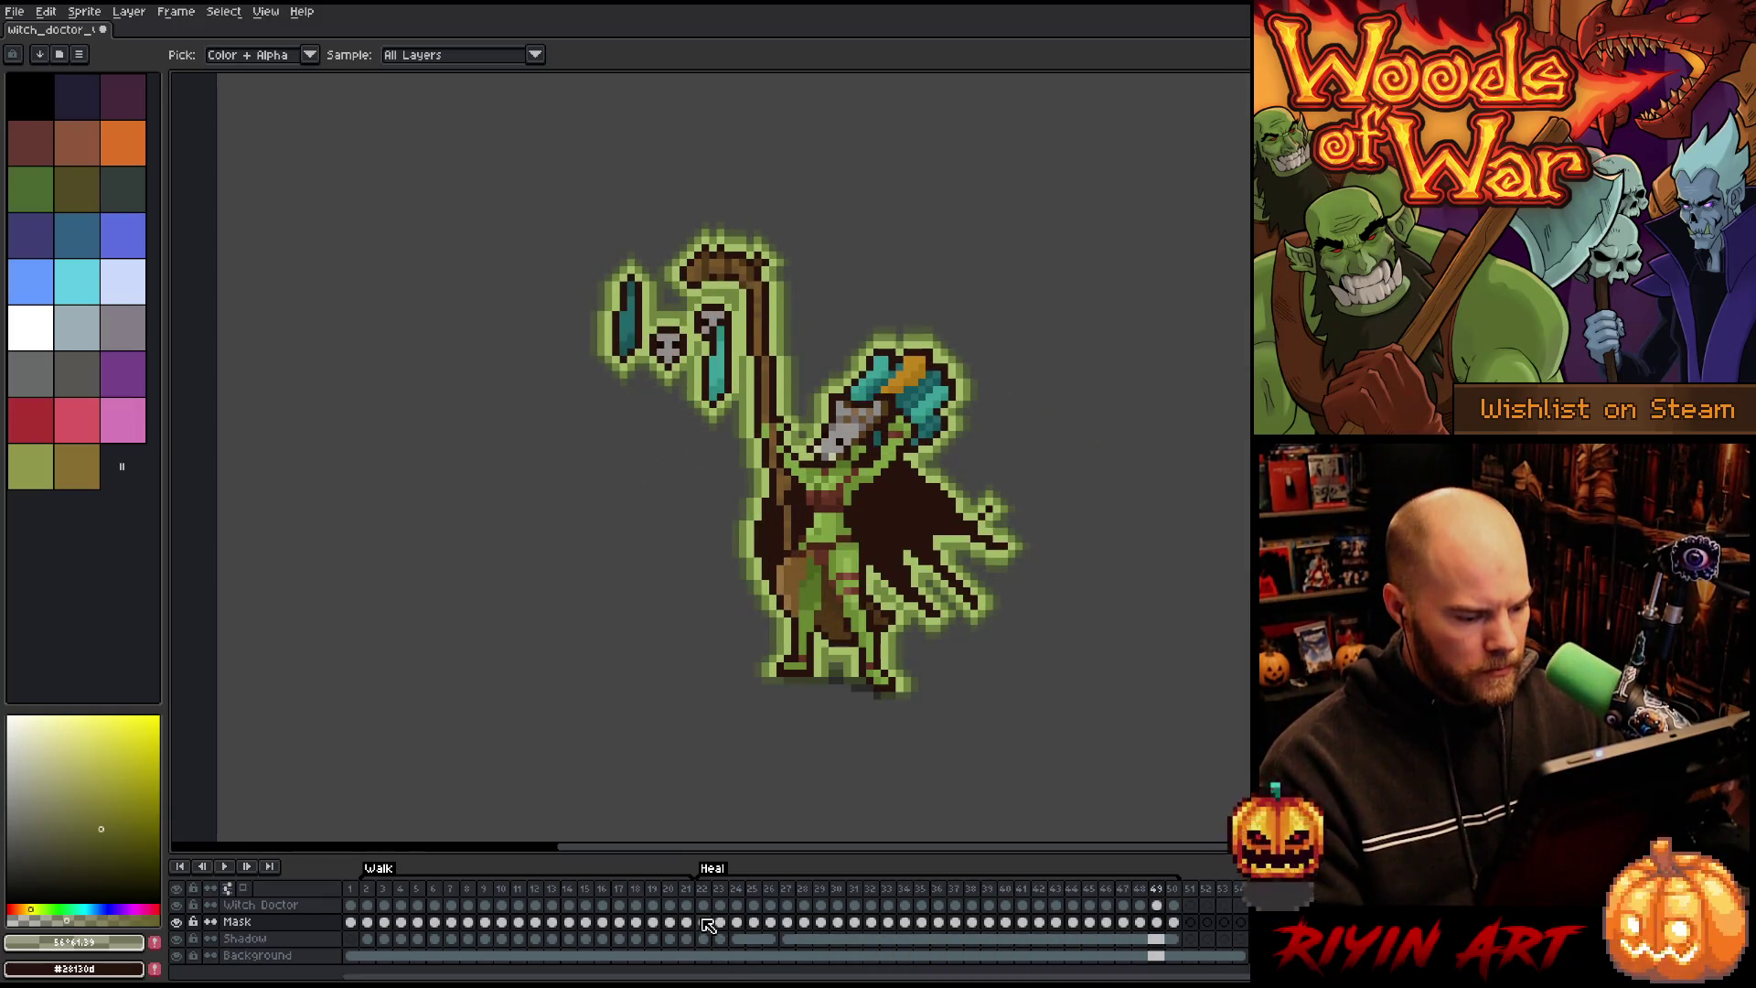
left_click(703, 922)
left_click_drag(714, 926, 865, 930)
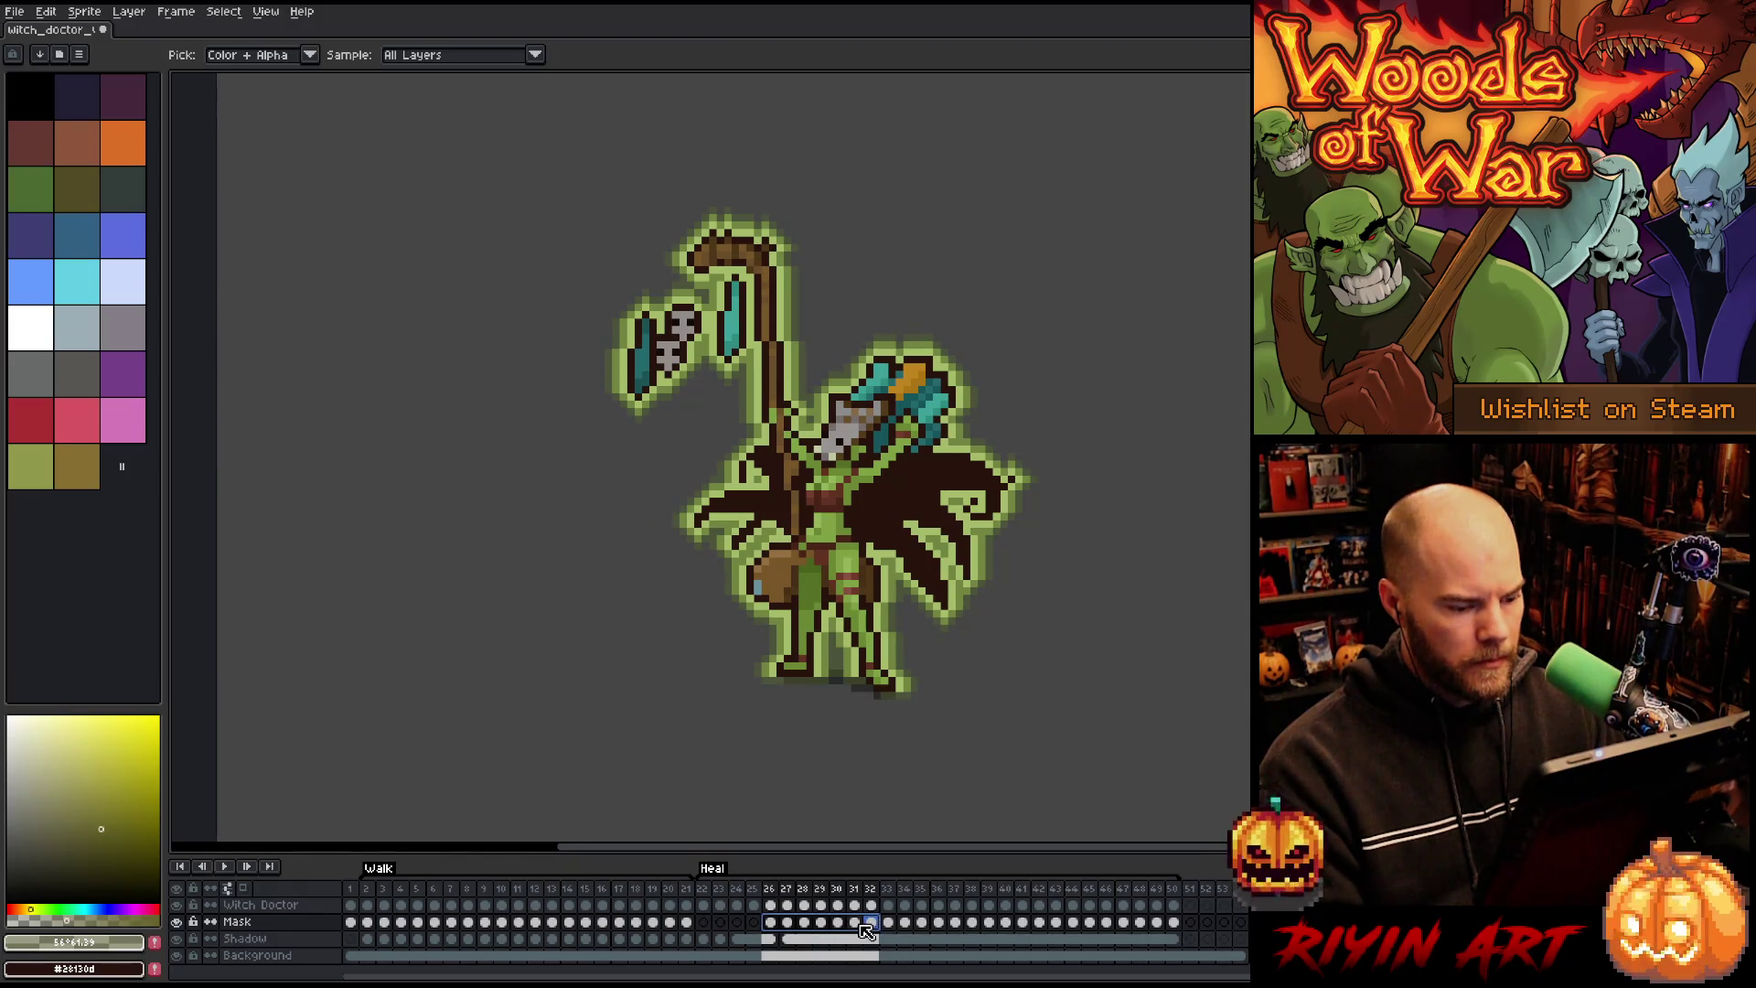
Step: Flip between Mask frames 27, 28 and 29 to compare poses
left_click(774, 925)
left_click(790, 924)
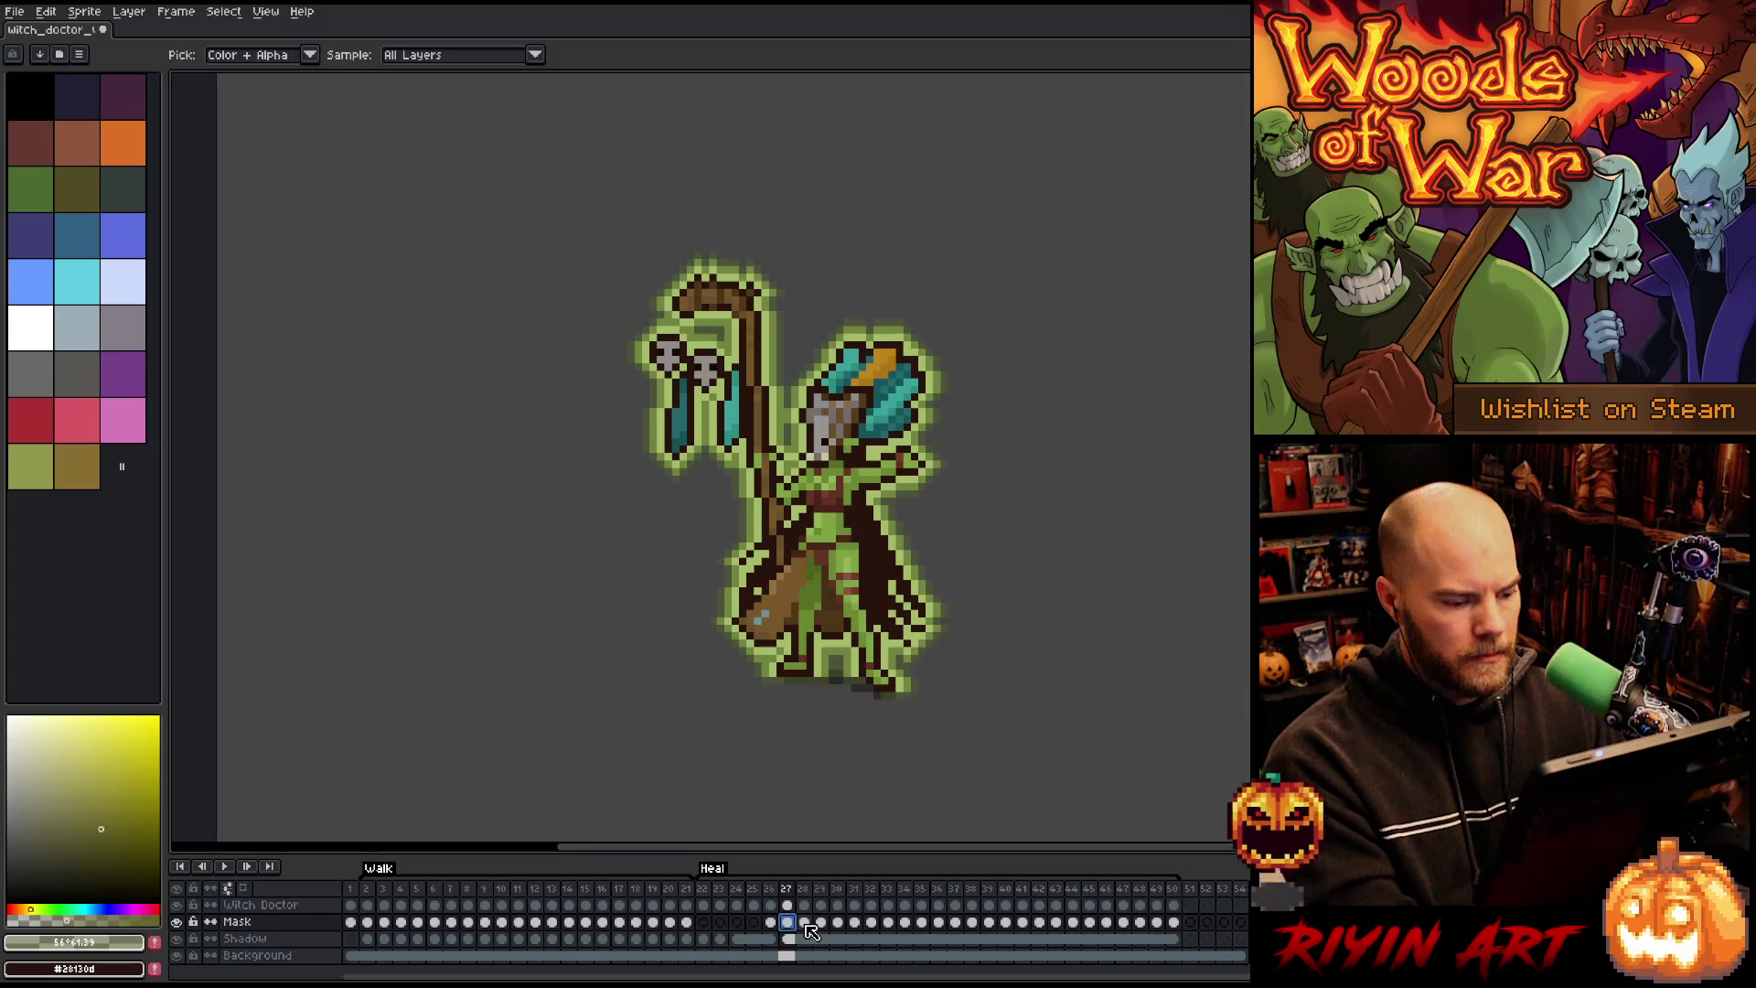
left_click(807, 925)
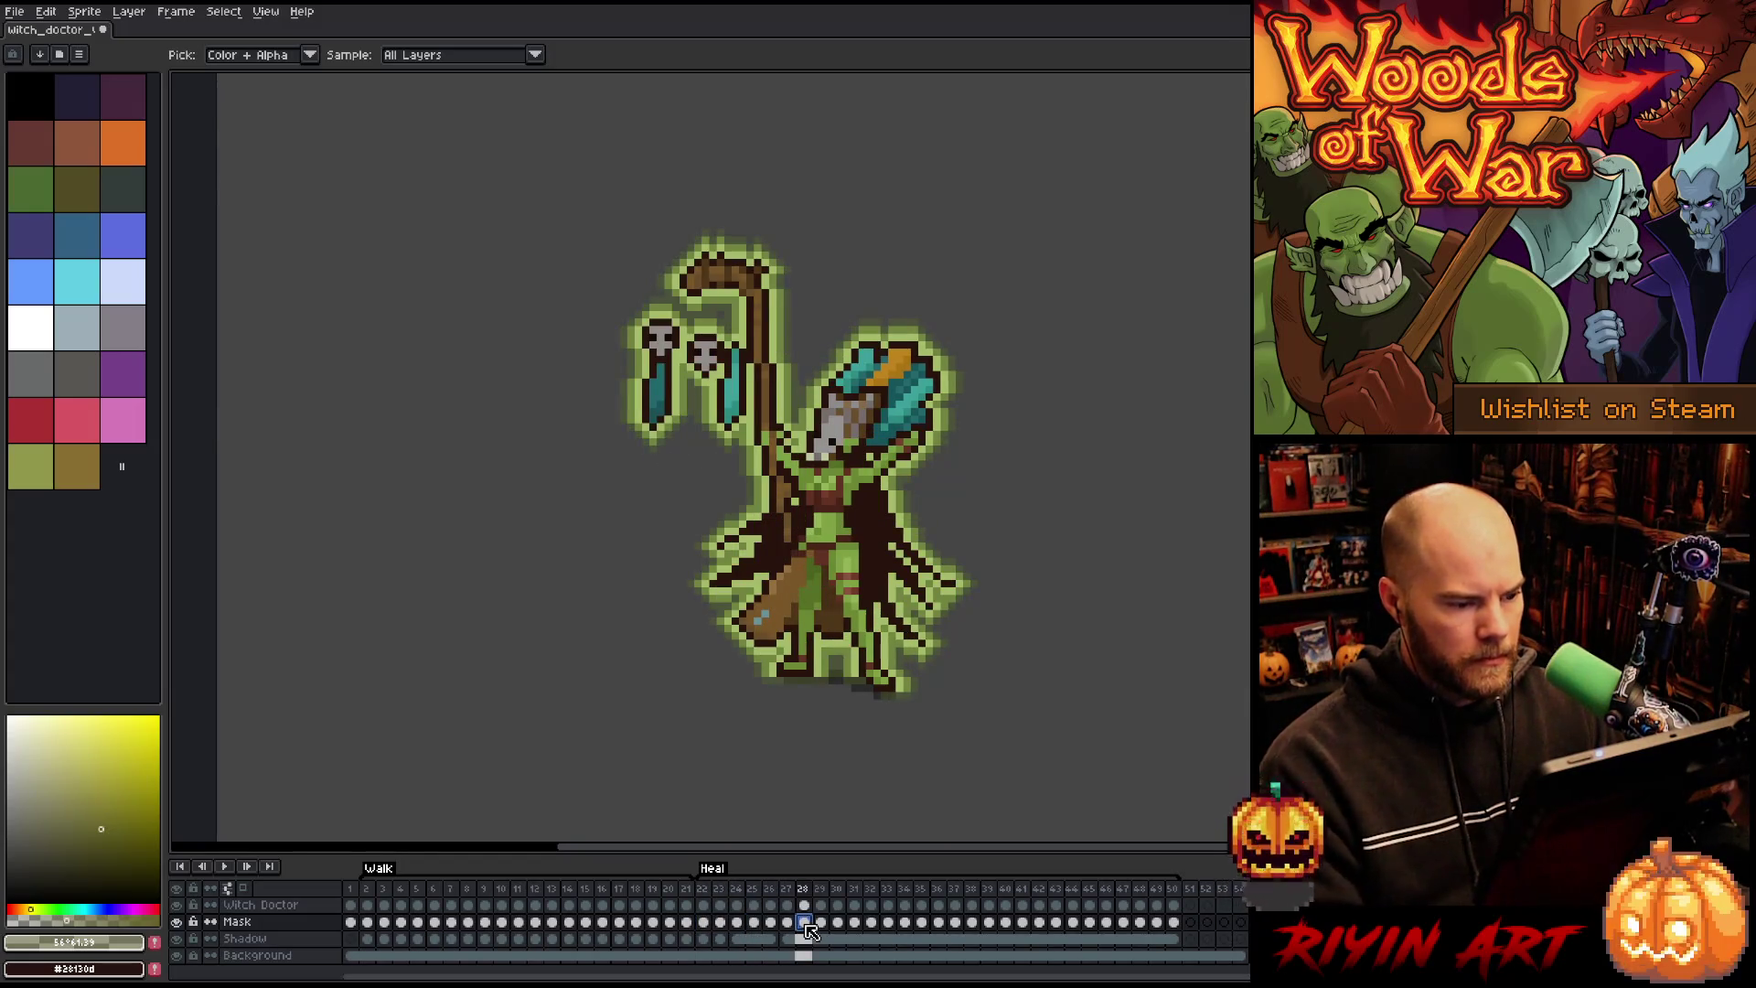
key("Right")
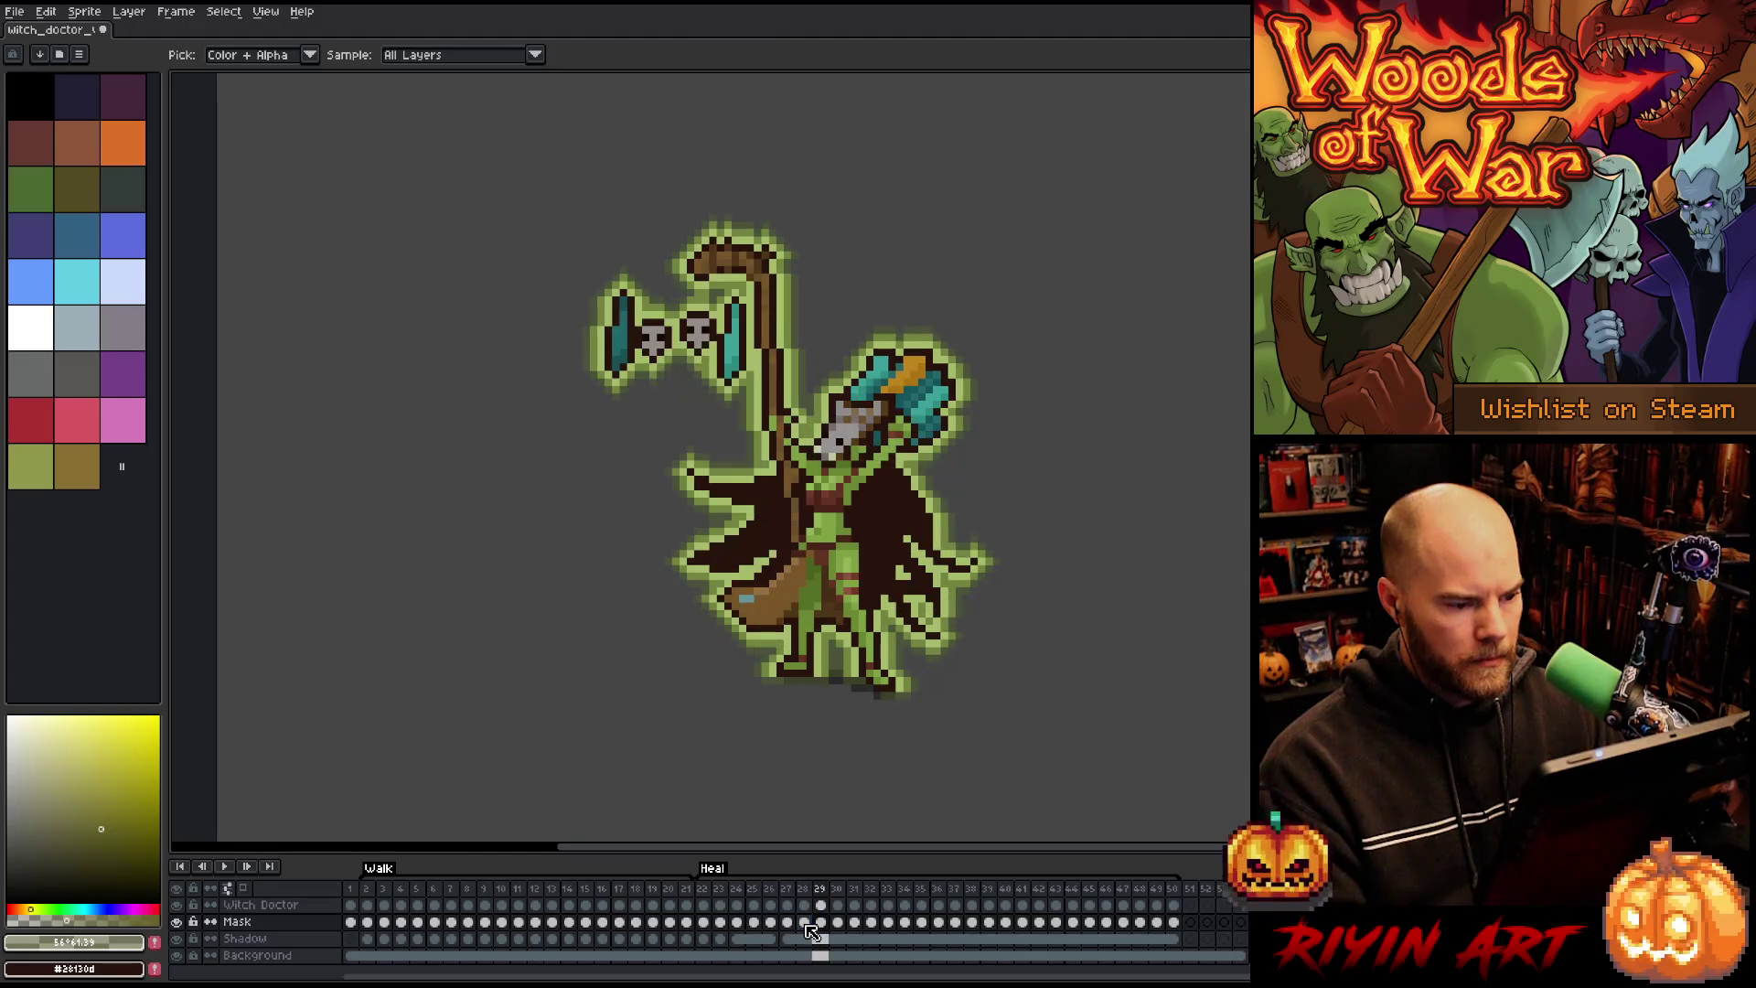
key("Left")
key("Right")
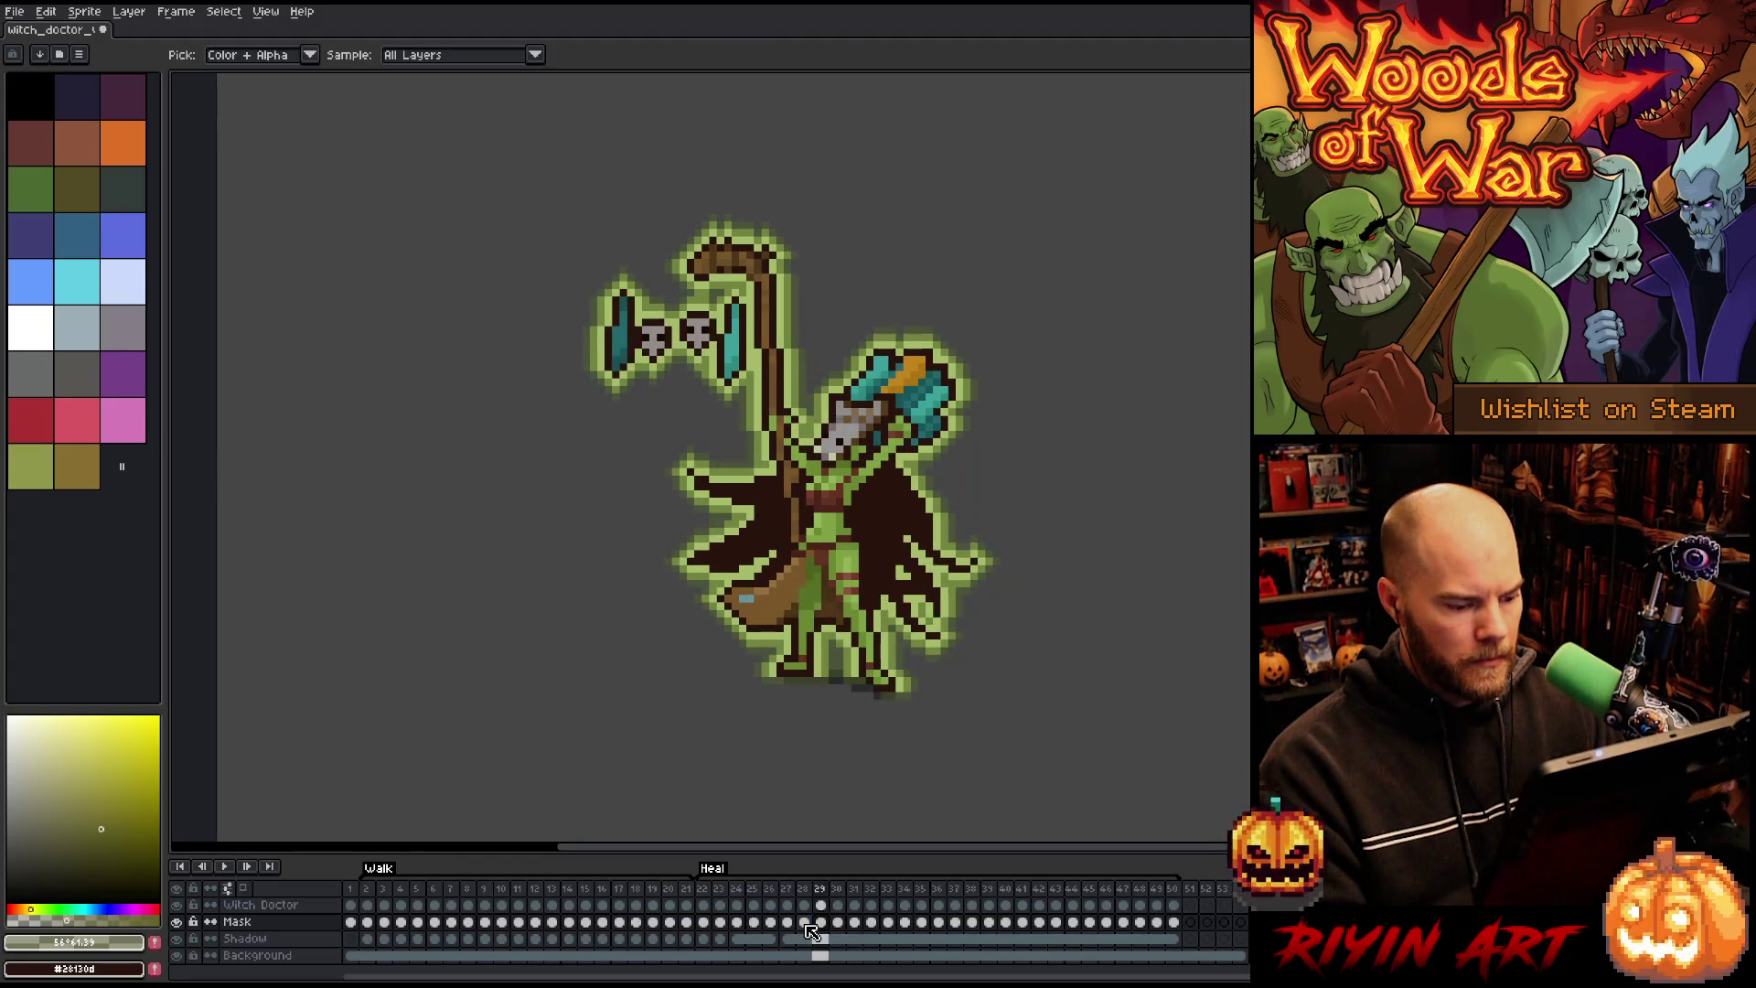
left_click(804, 924)
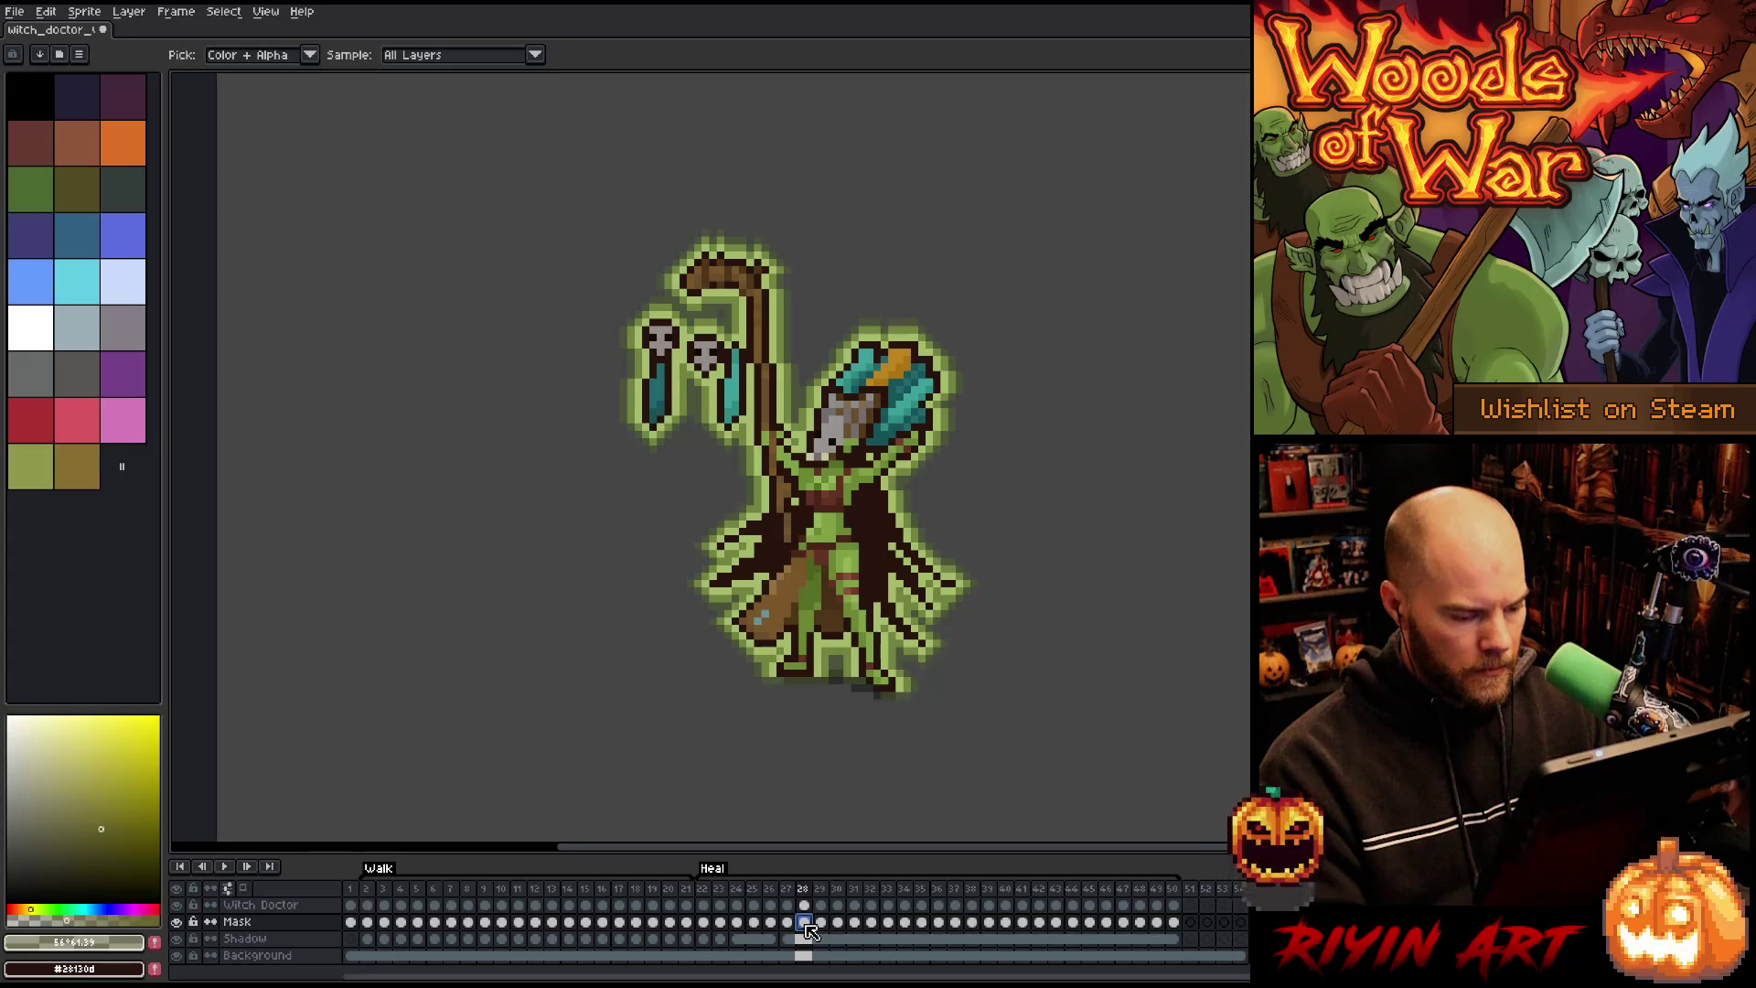
key("Left")
key("Left")
key("Left")
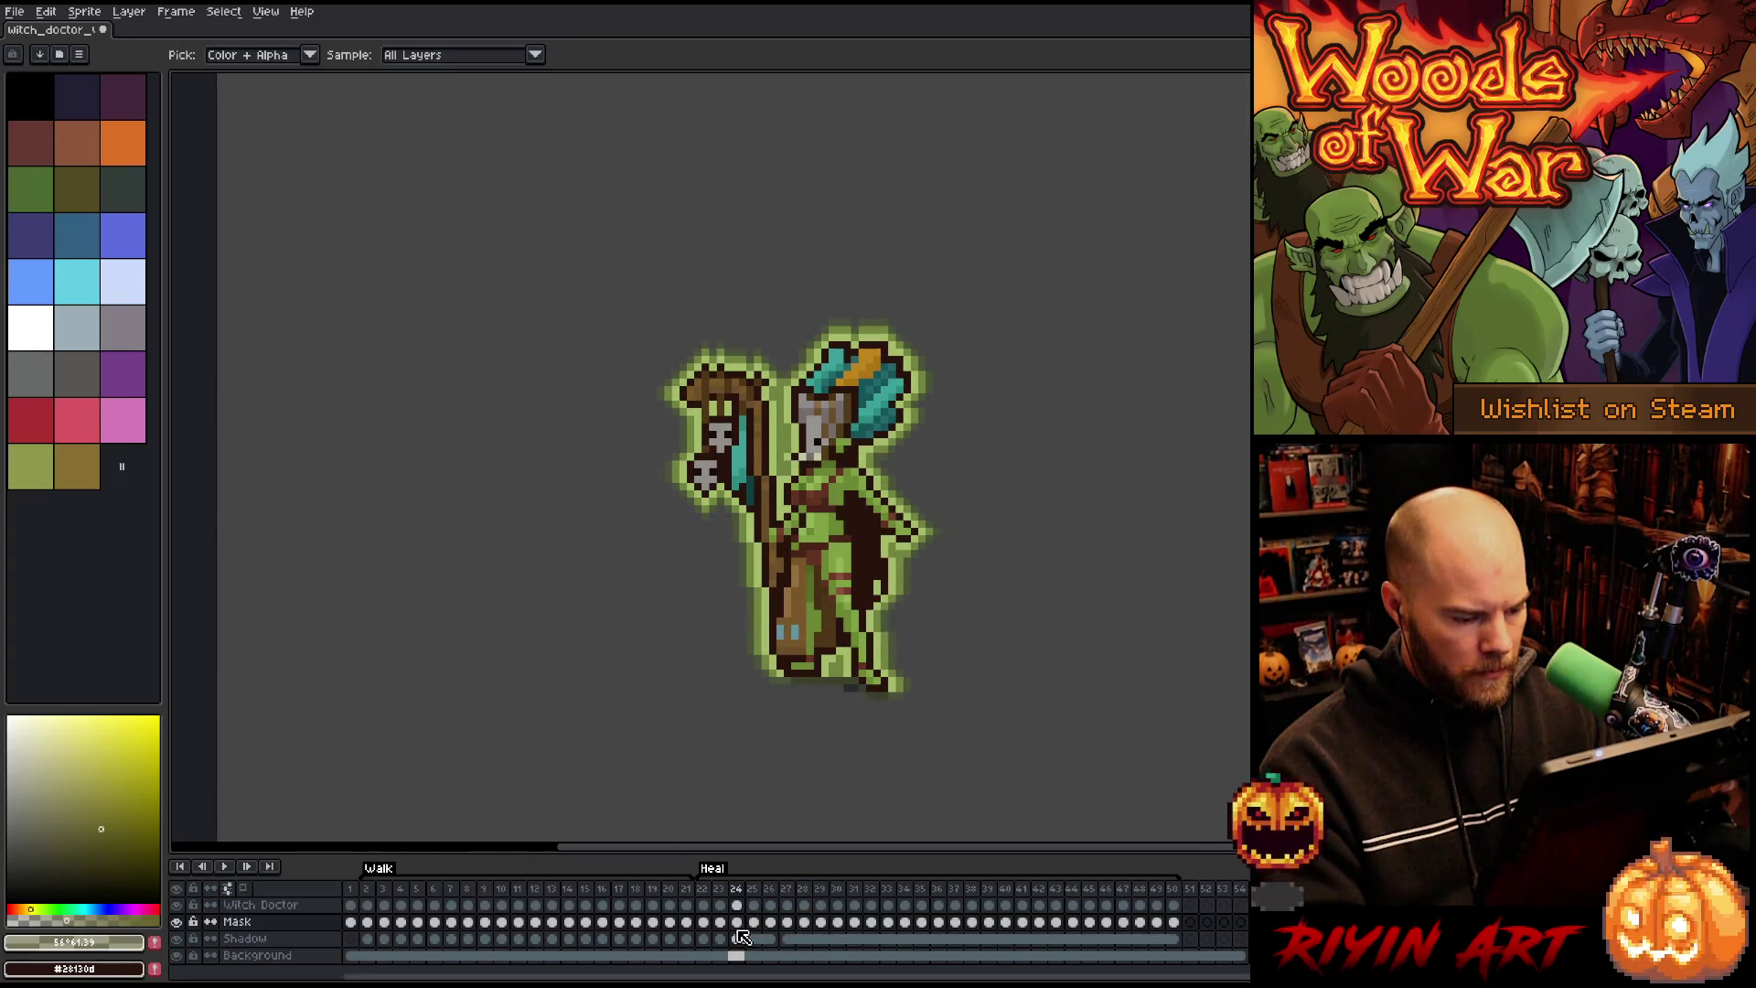
Step: Move from frames 22–24 forward to frame 28 and open Hue/Saturation there
left_click_drag(702, 923, 712, 925)
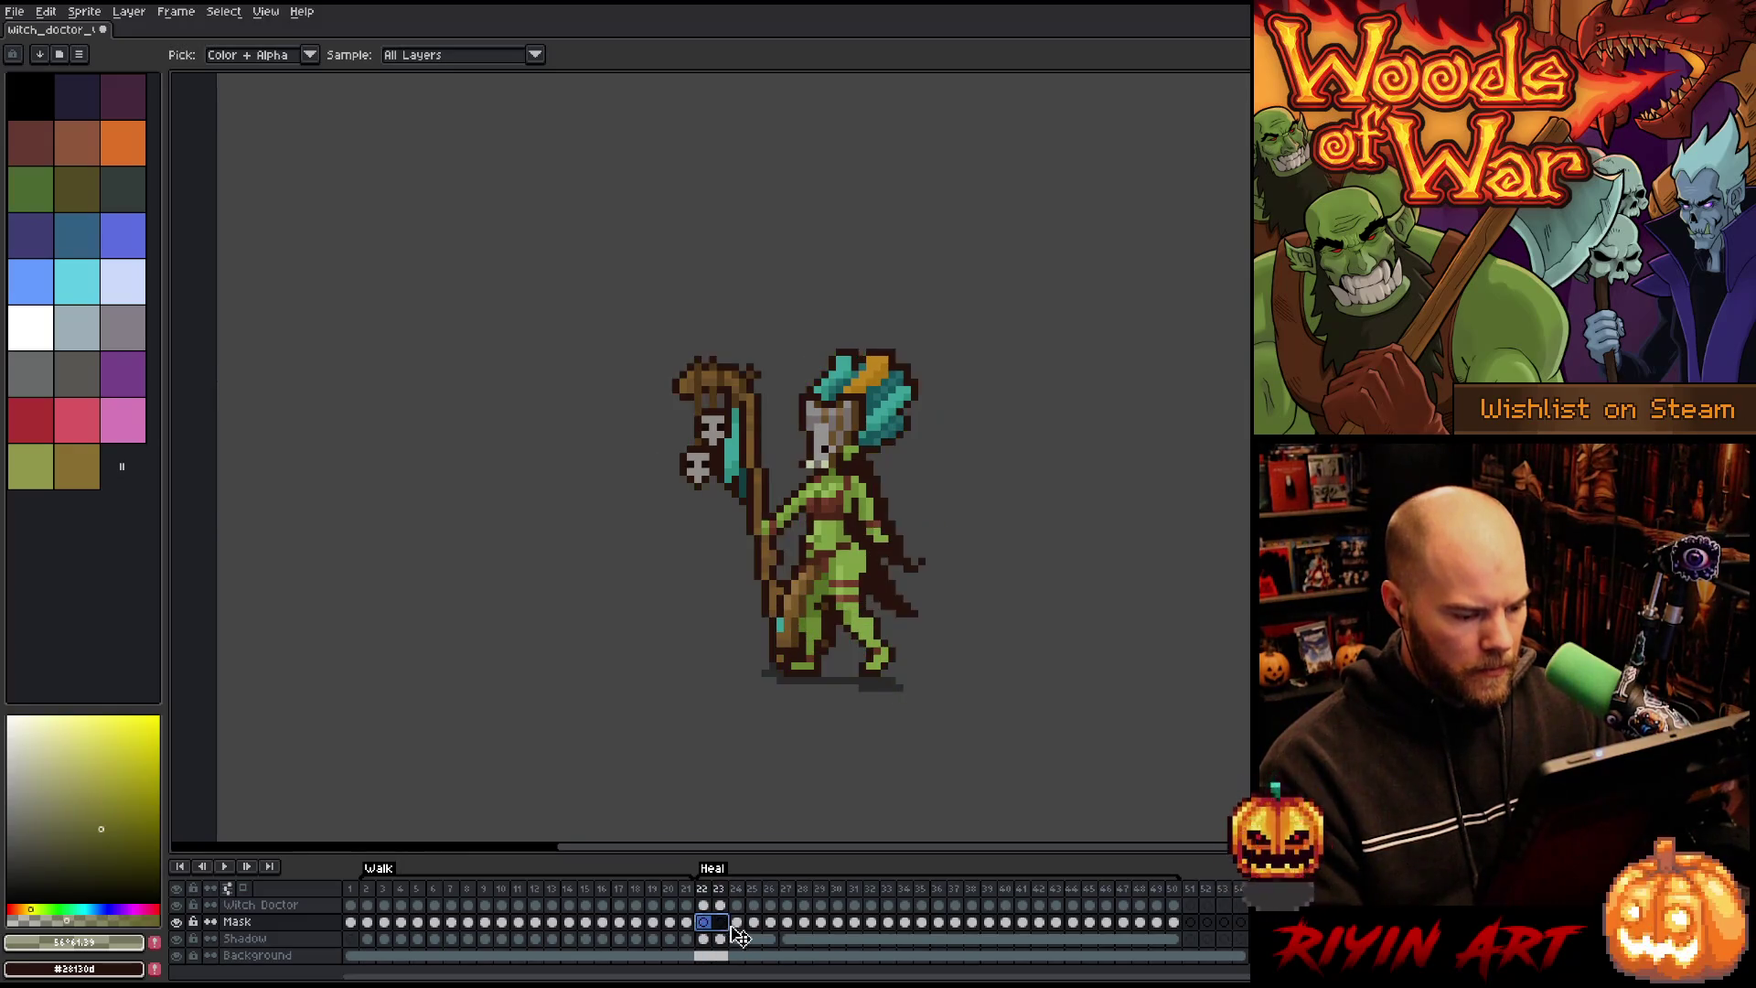
left_click(739, 924)
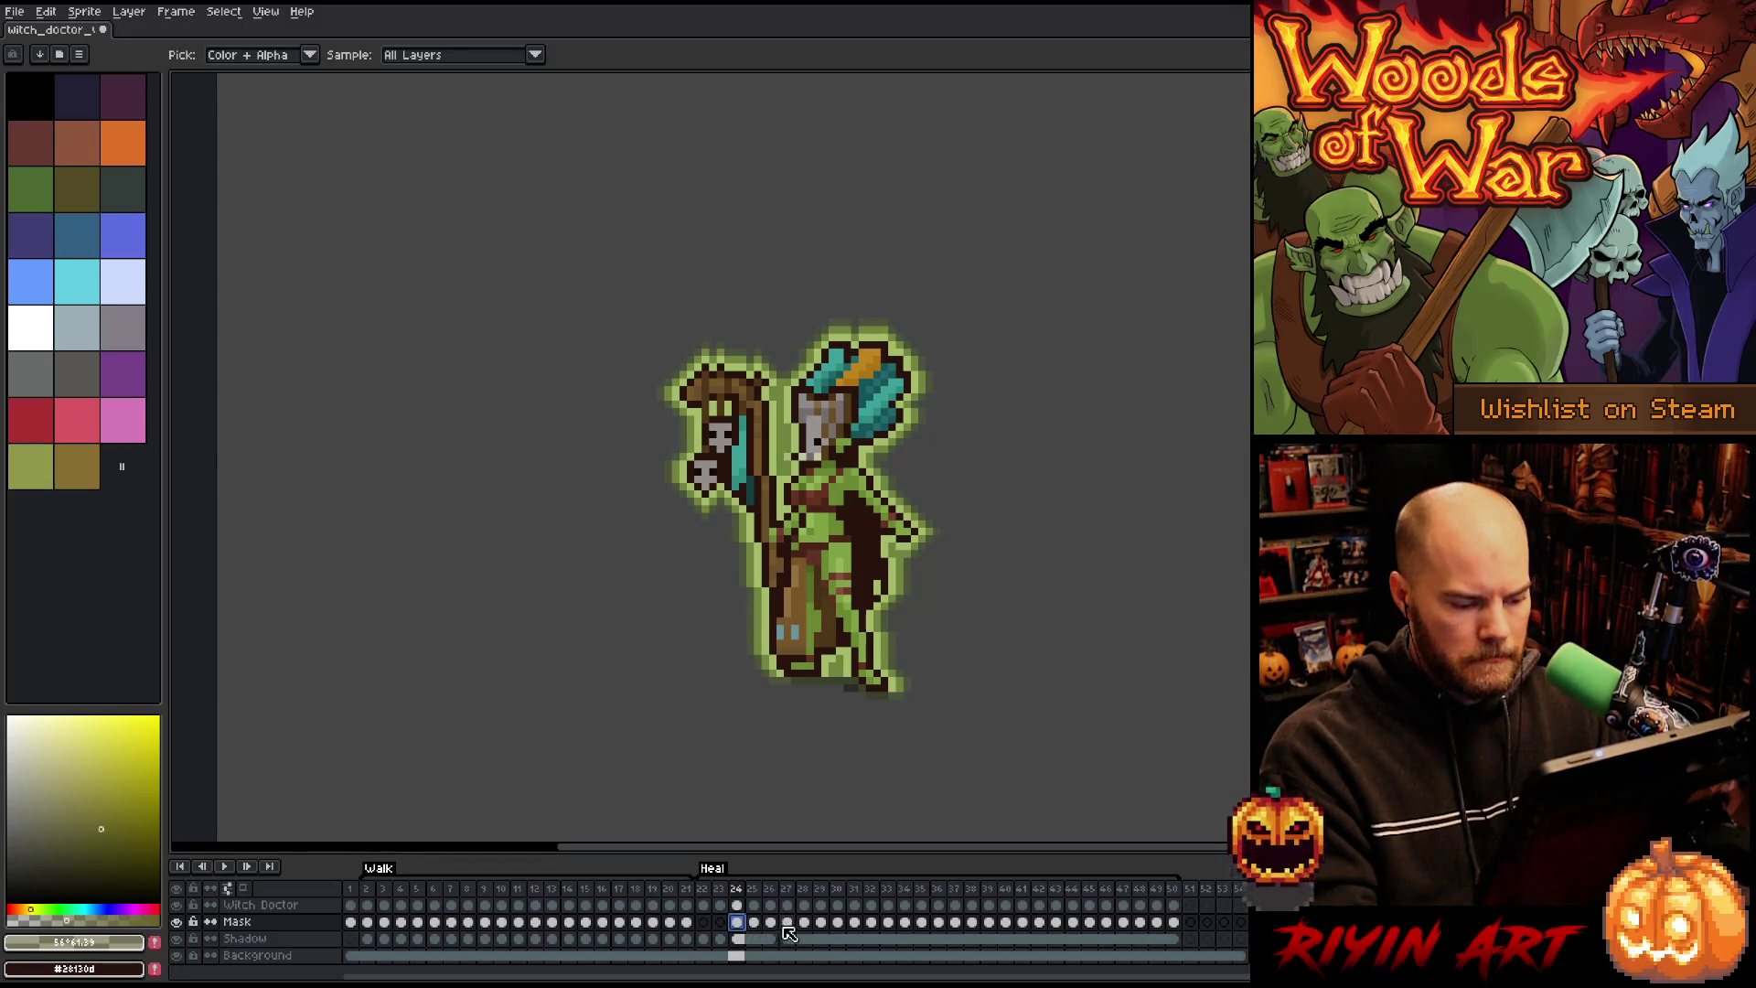
key("Right")
key("Right")
key("Right")
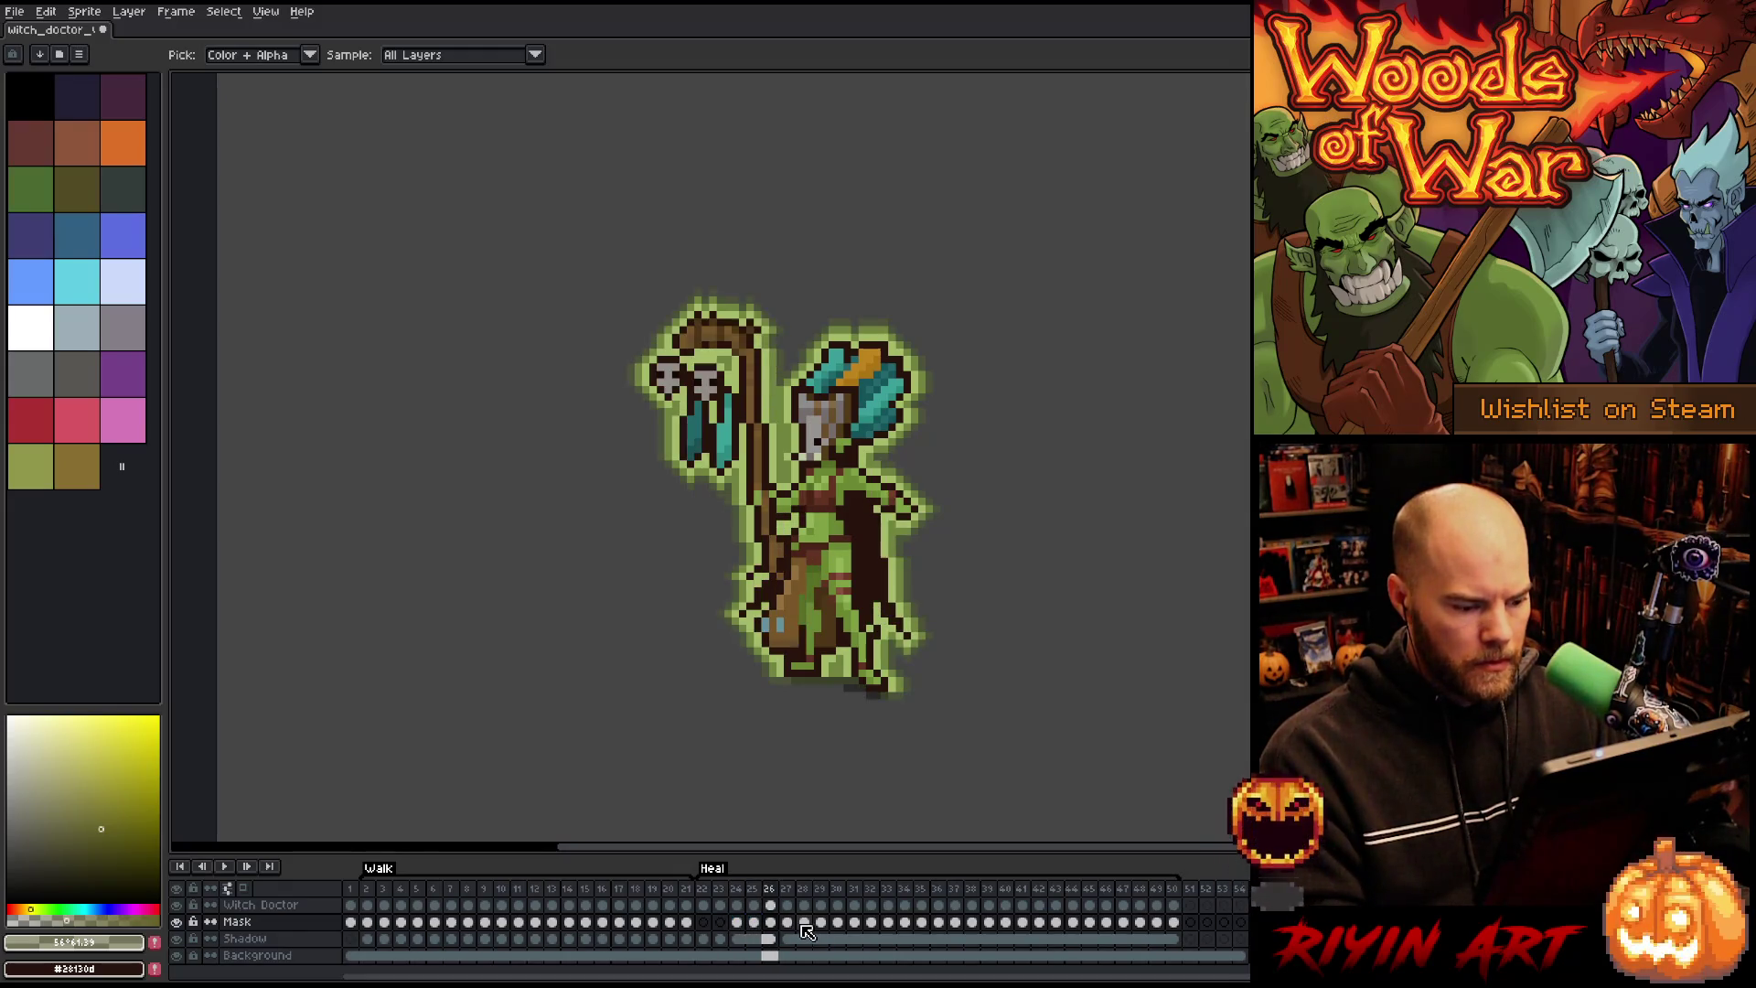
key("Right")
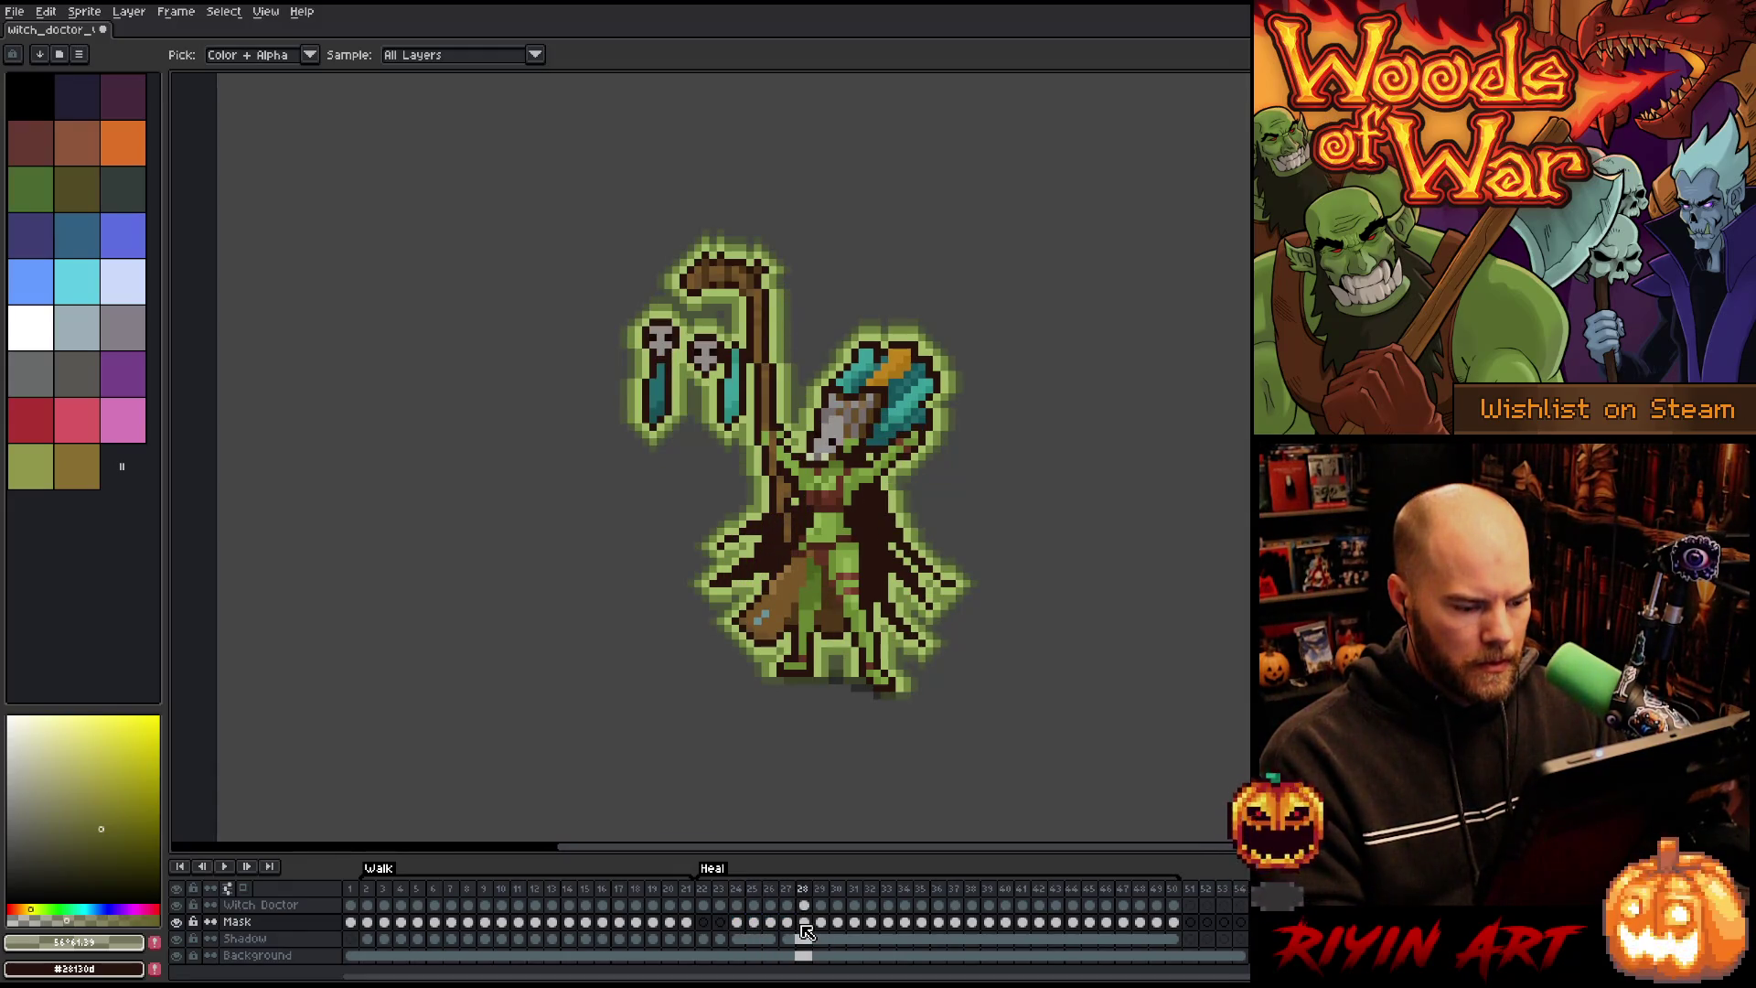
key("ctrl+u")
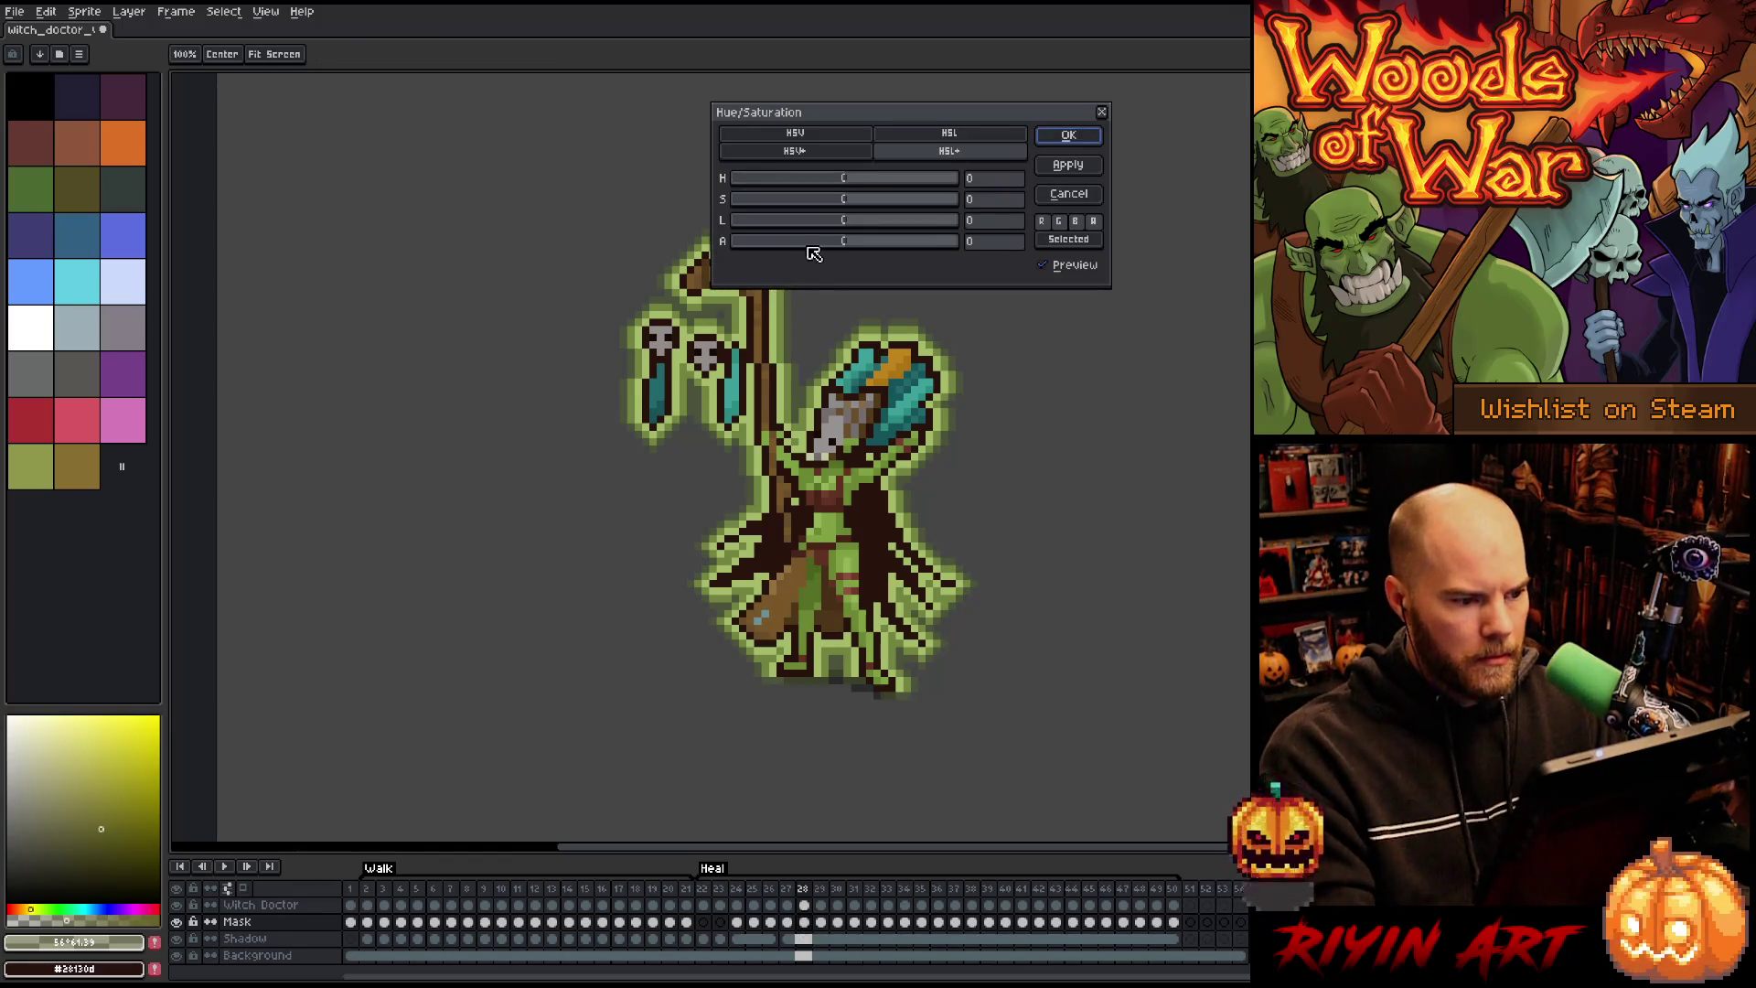
Step: Lower frame 28's alpha to about -15 with live preview enabled and confirm the fade
left_click(835, 242)
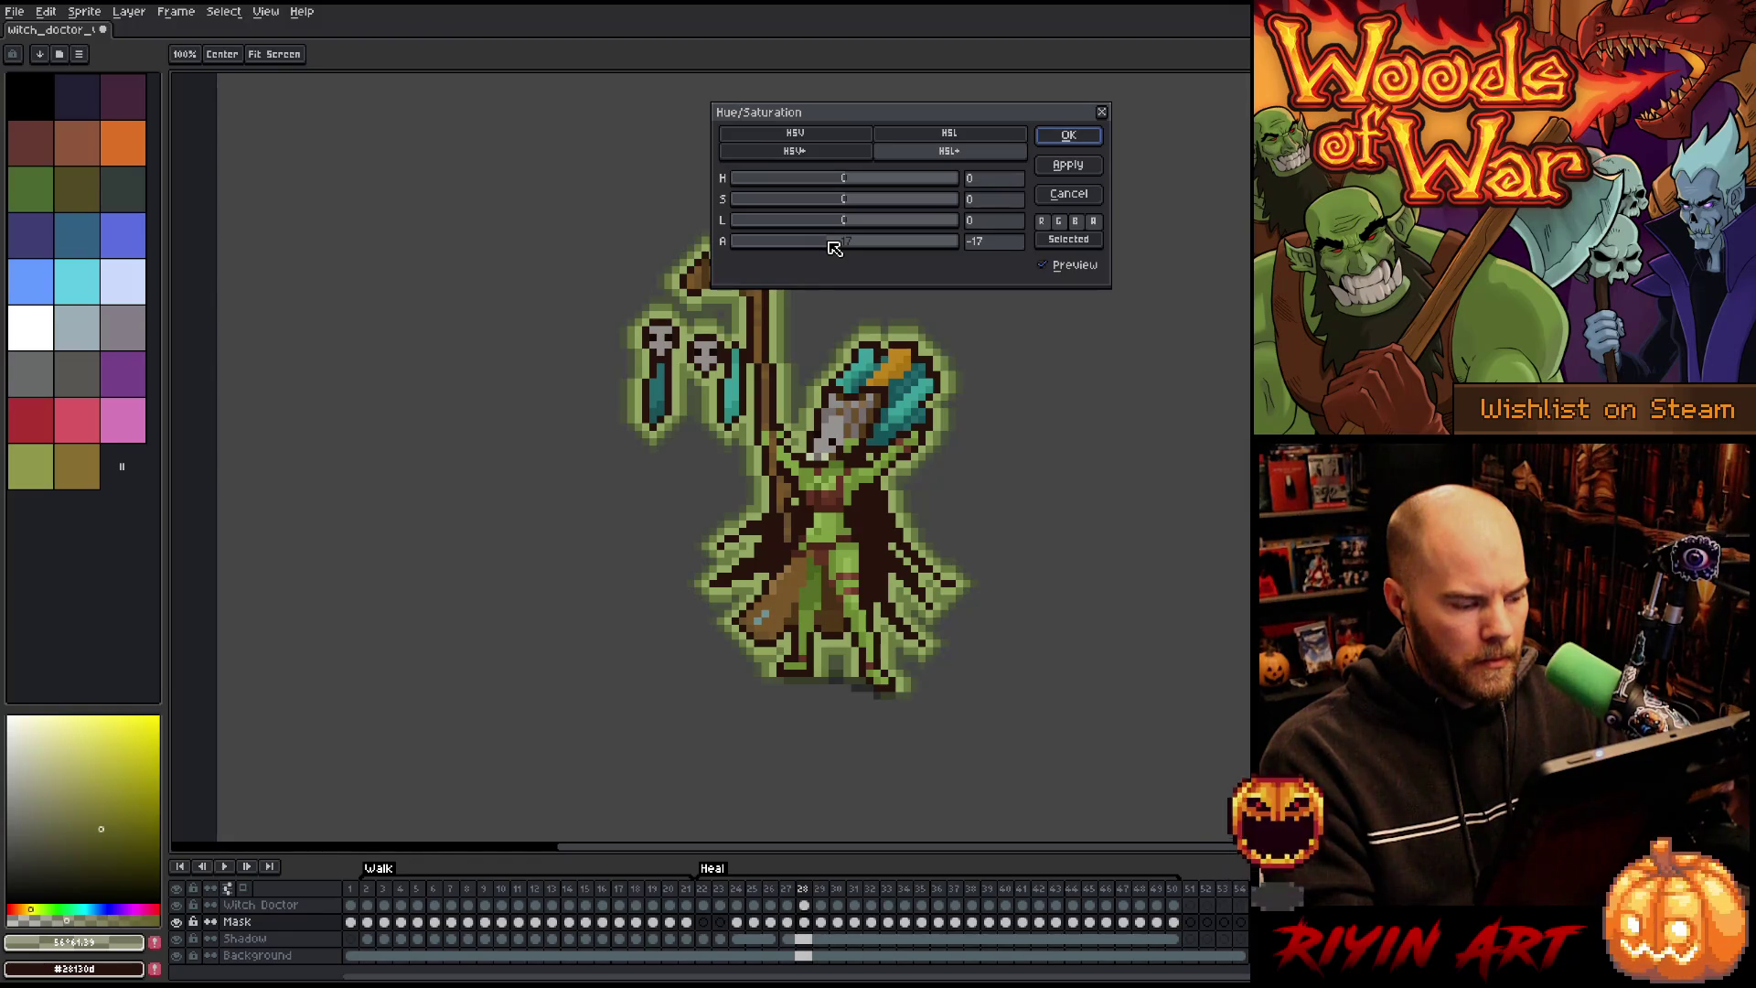
left_click_drag(831, 243, 827, 245)
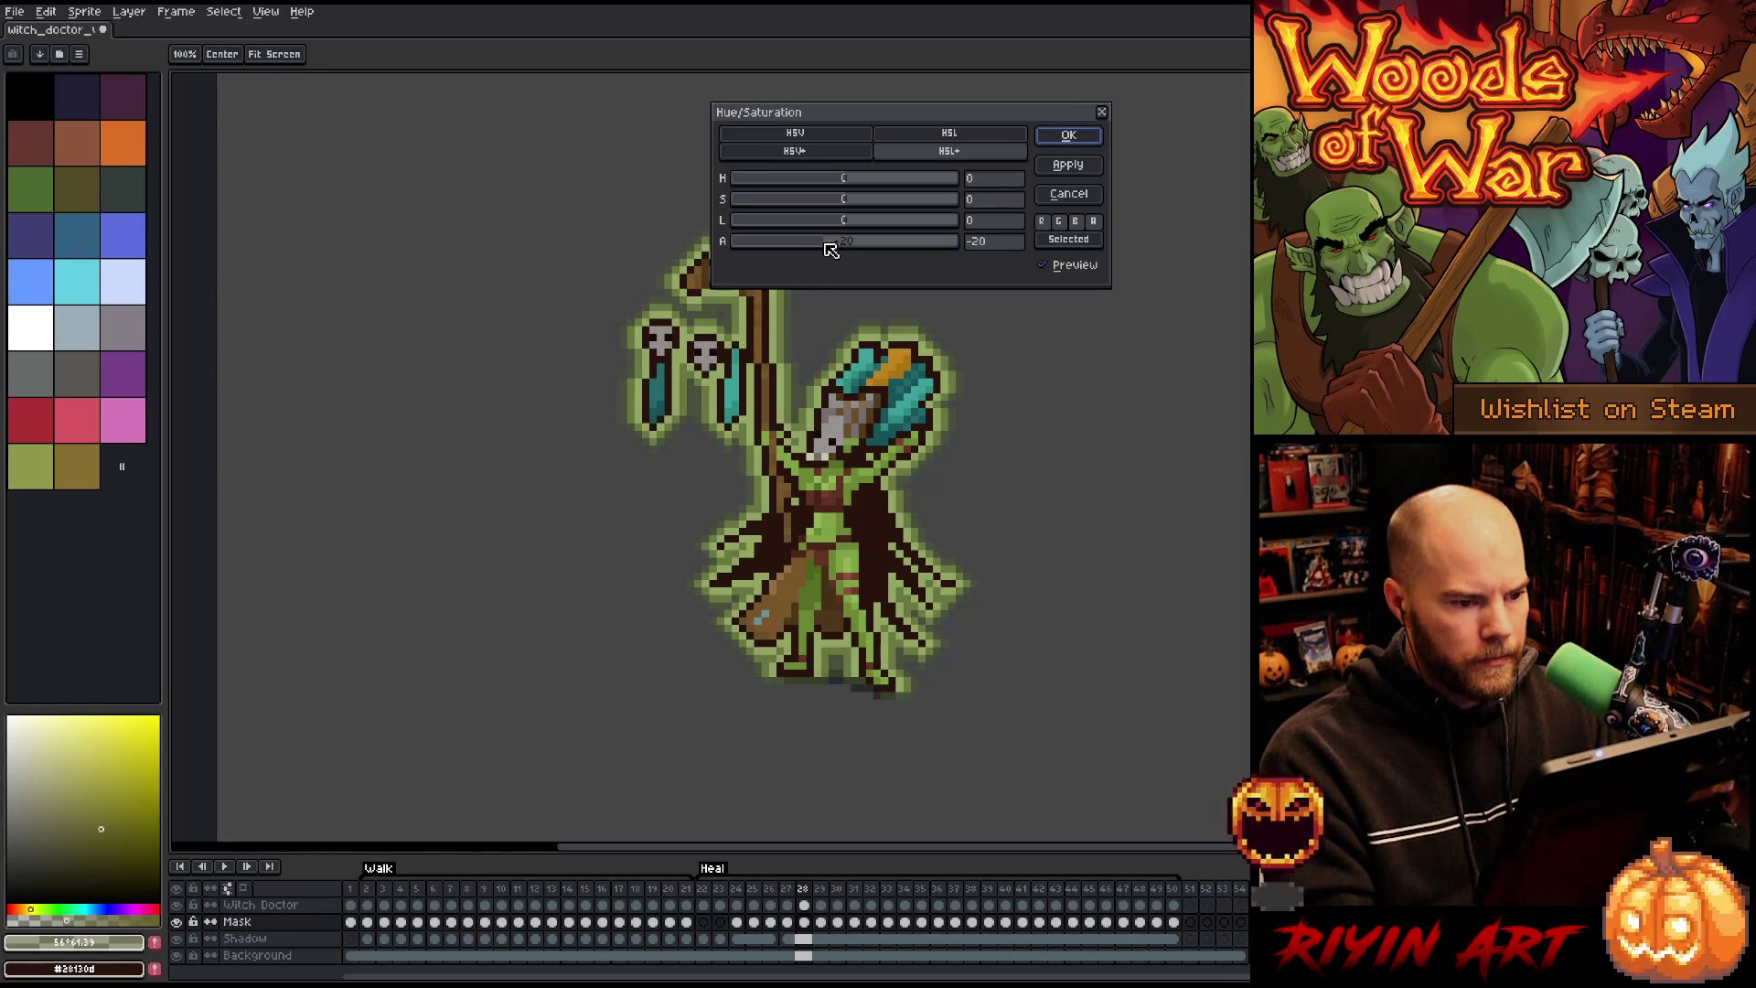
left_click(1044, 266)
left_click(1044, 265)
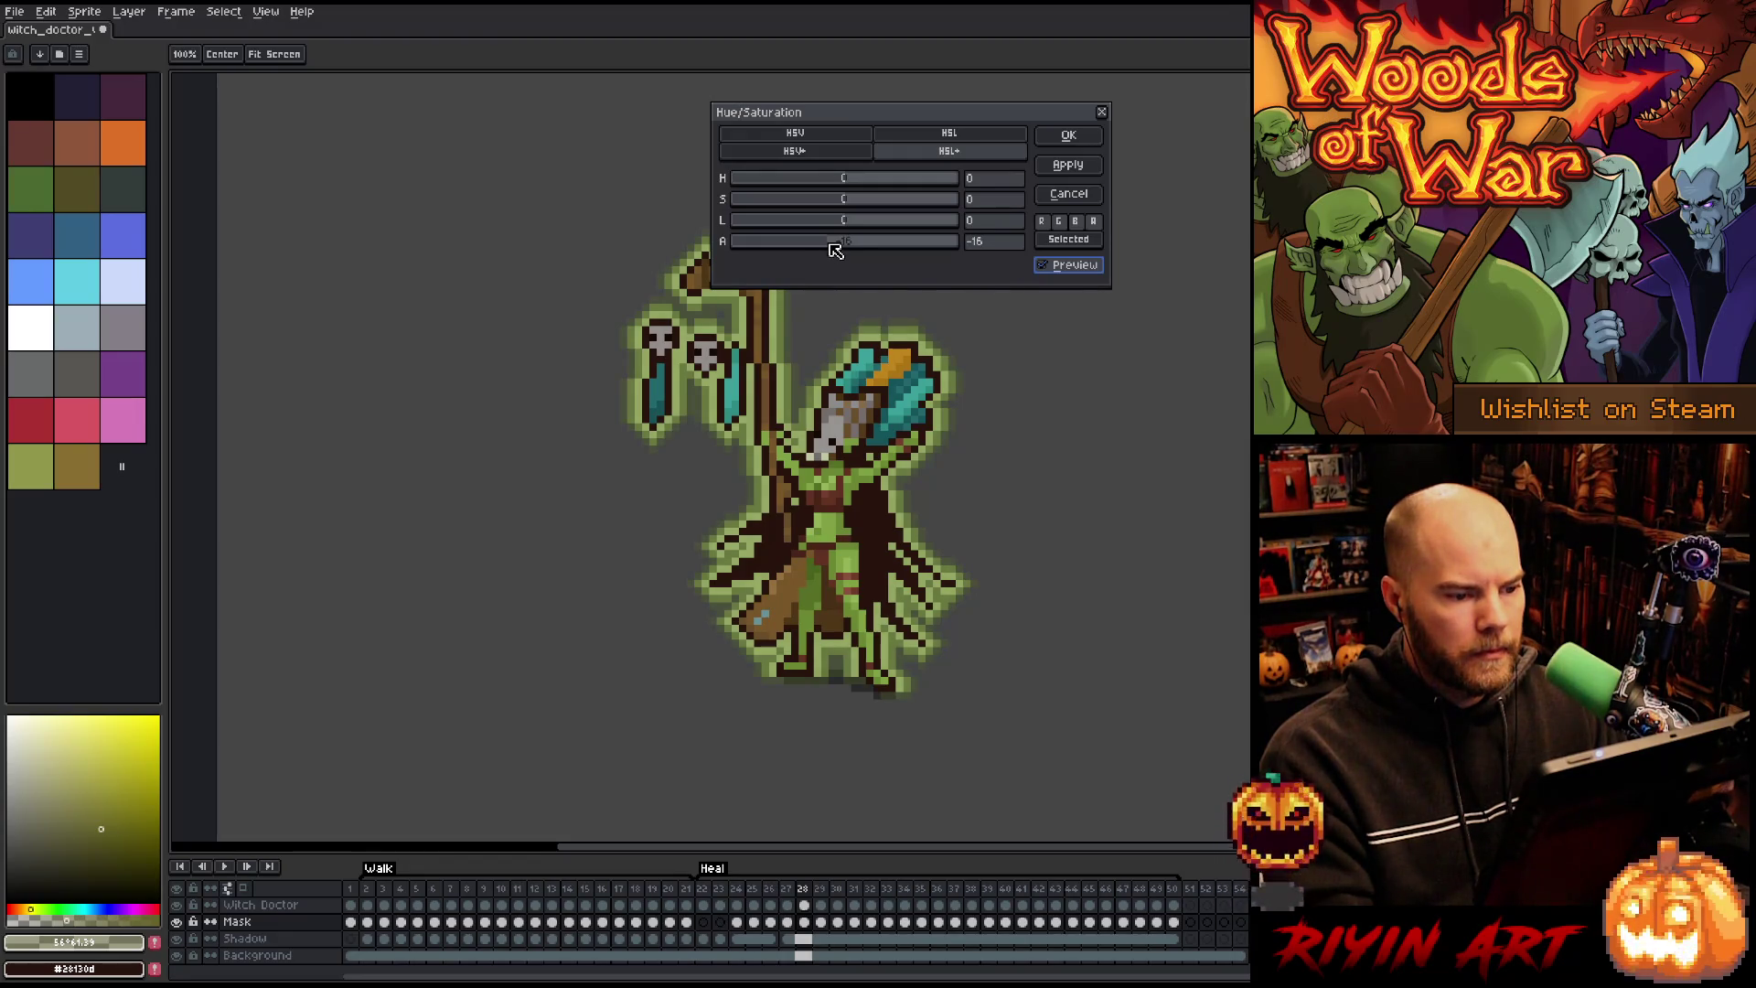
left_click(1068, 134)
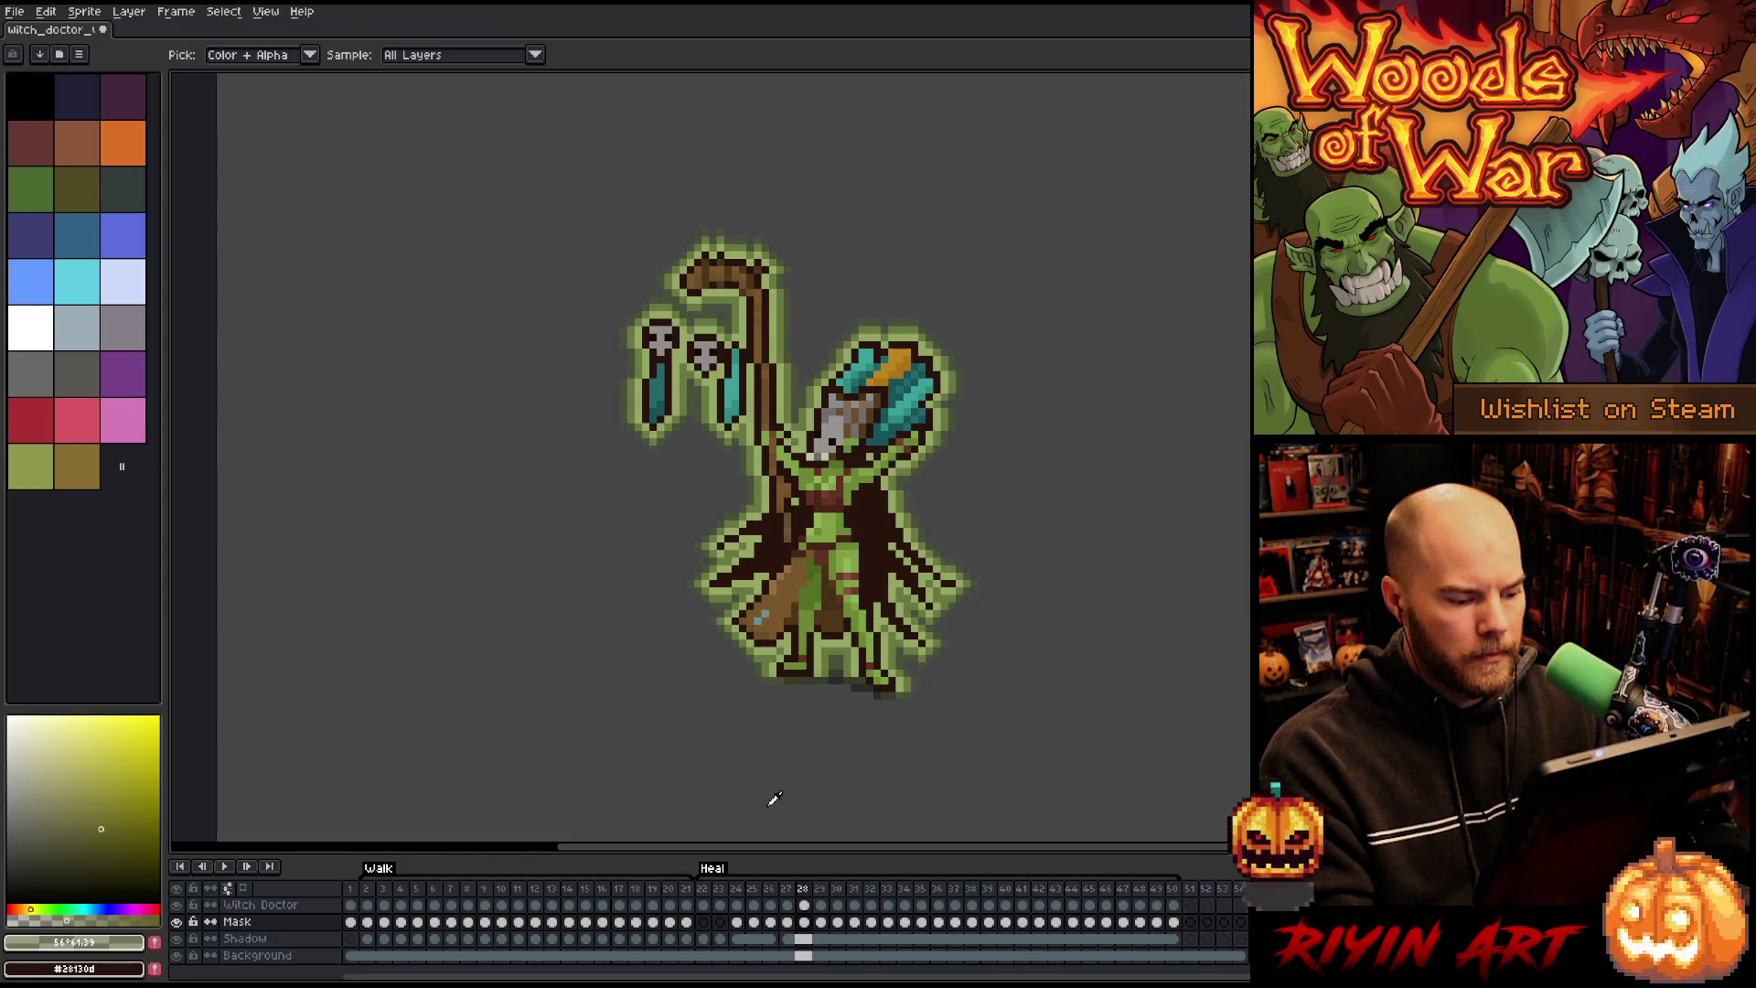
left_click(792, 922)
key("ctrl+u")
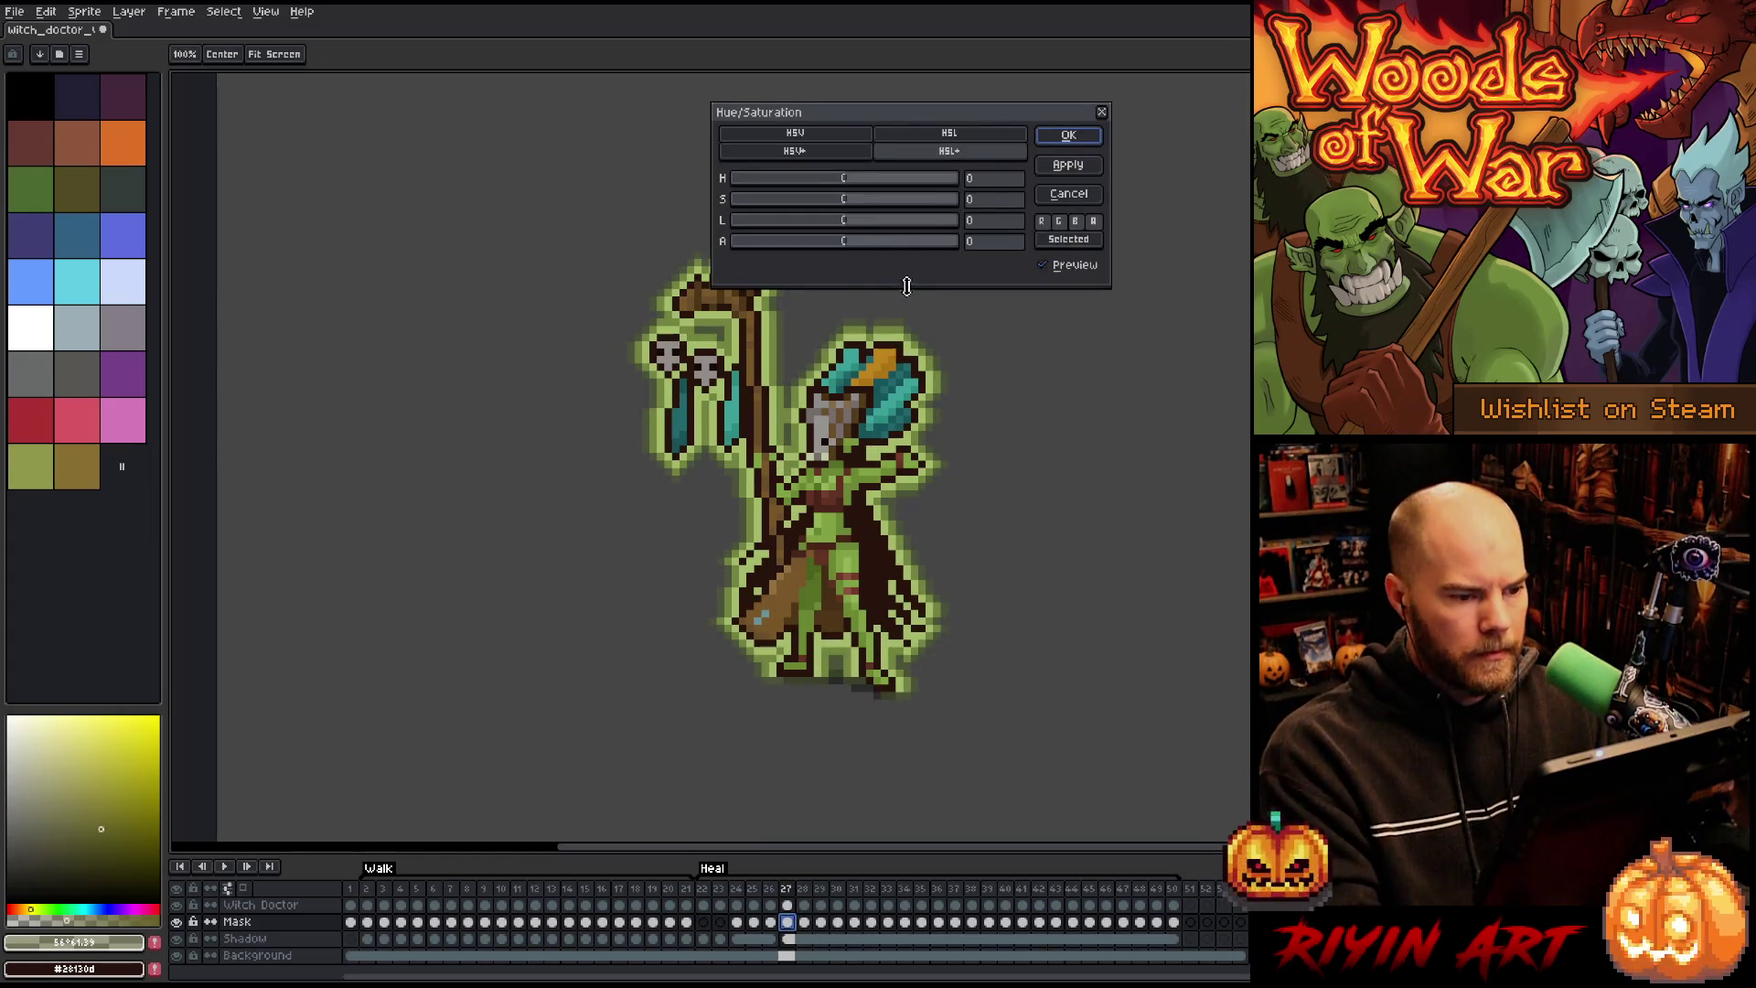
Step: Fade frame 27 to alpha -37 and frame 26 somewhat further
left_click_drag(846, 243, 843, 242)
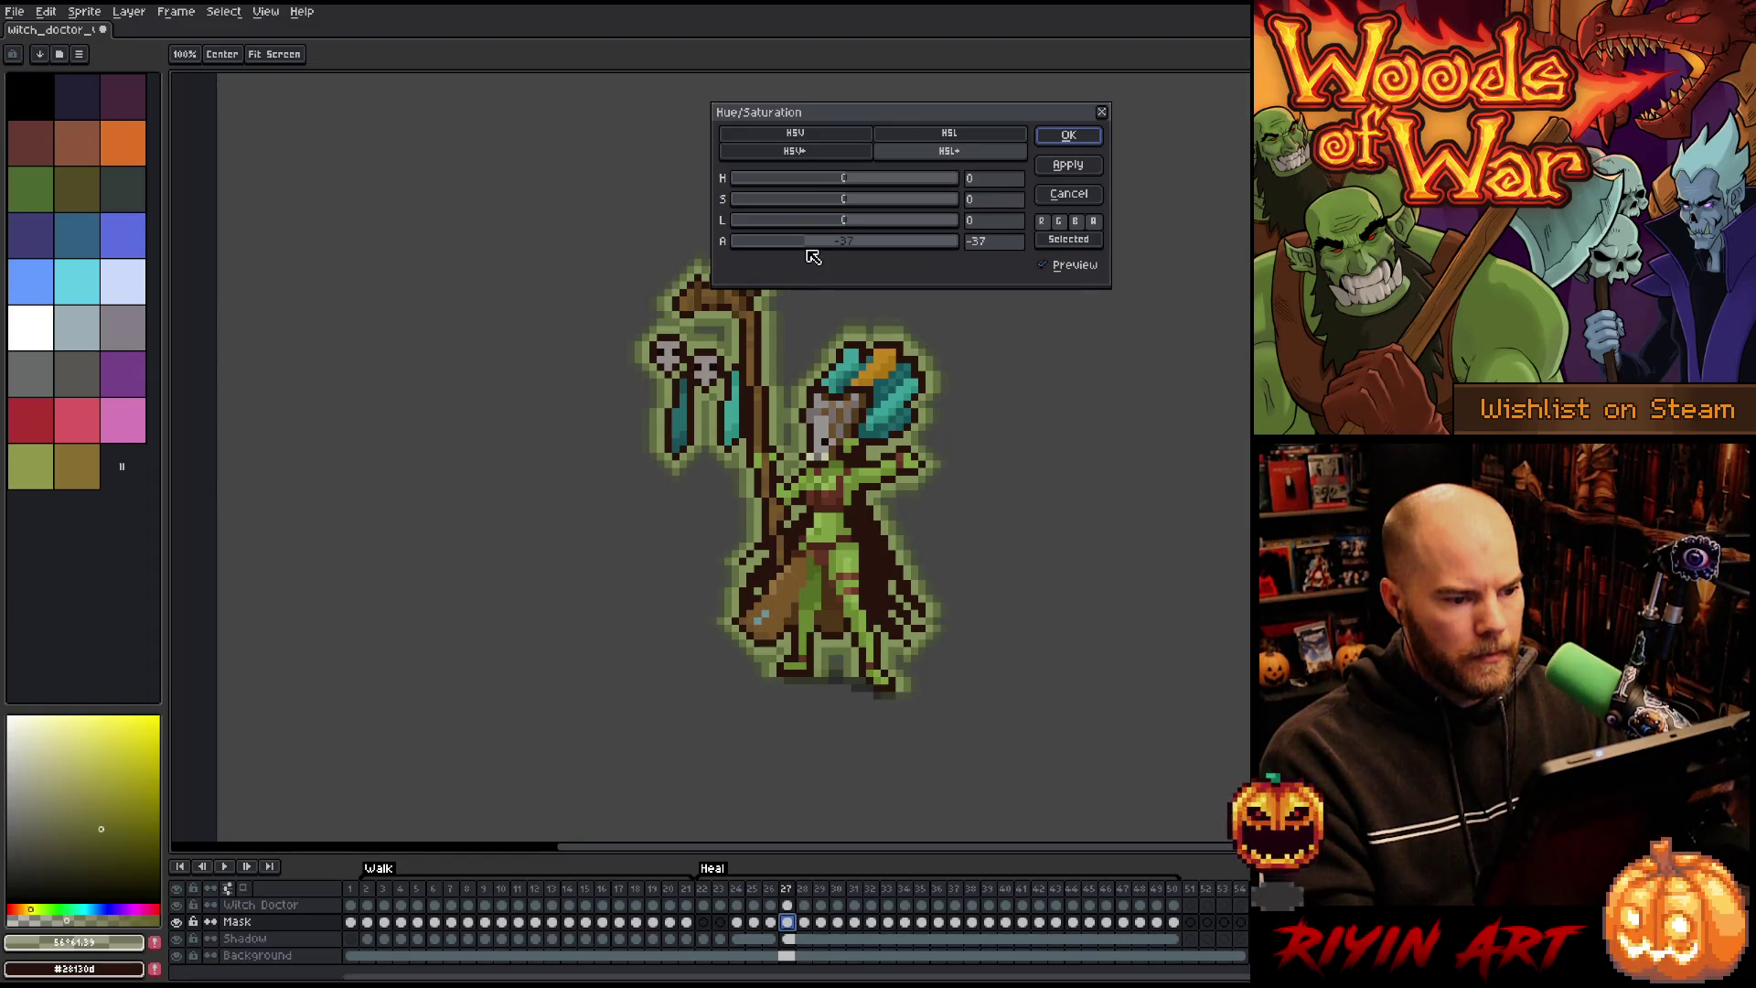
left_click(1067, 136)
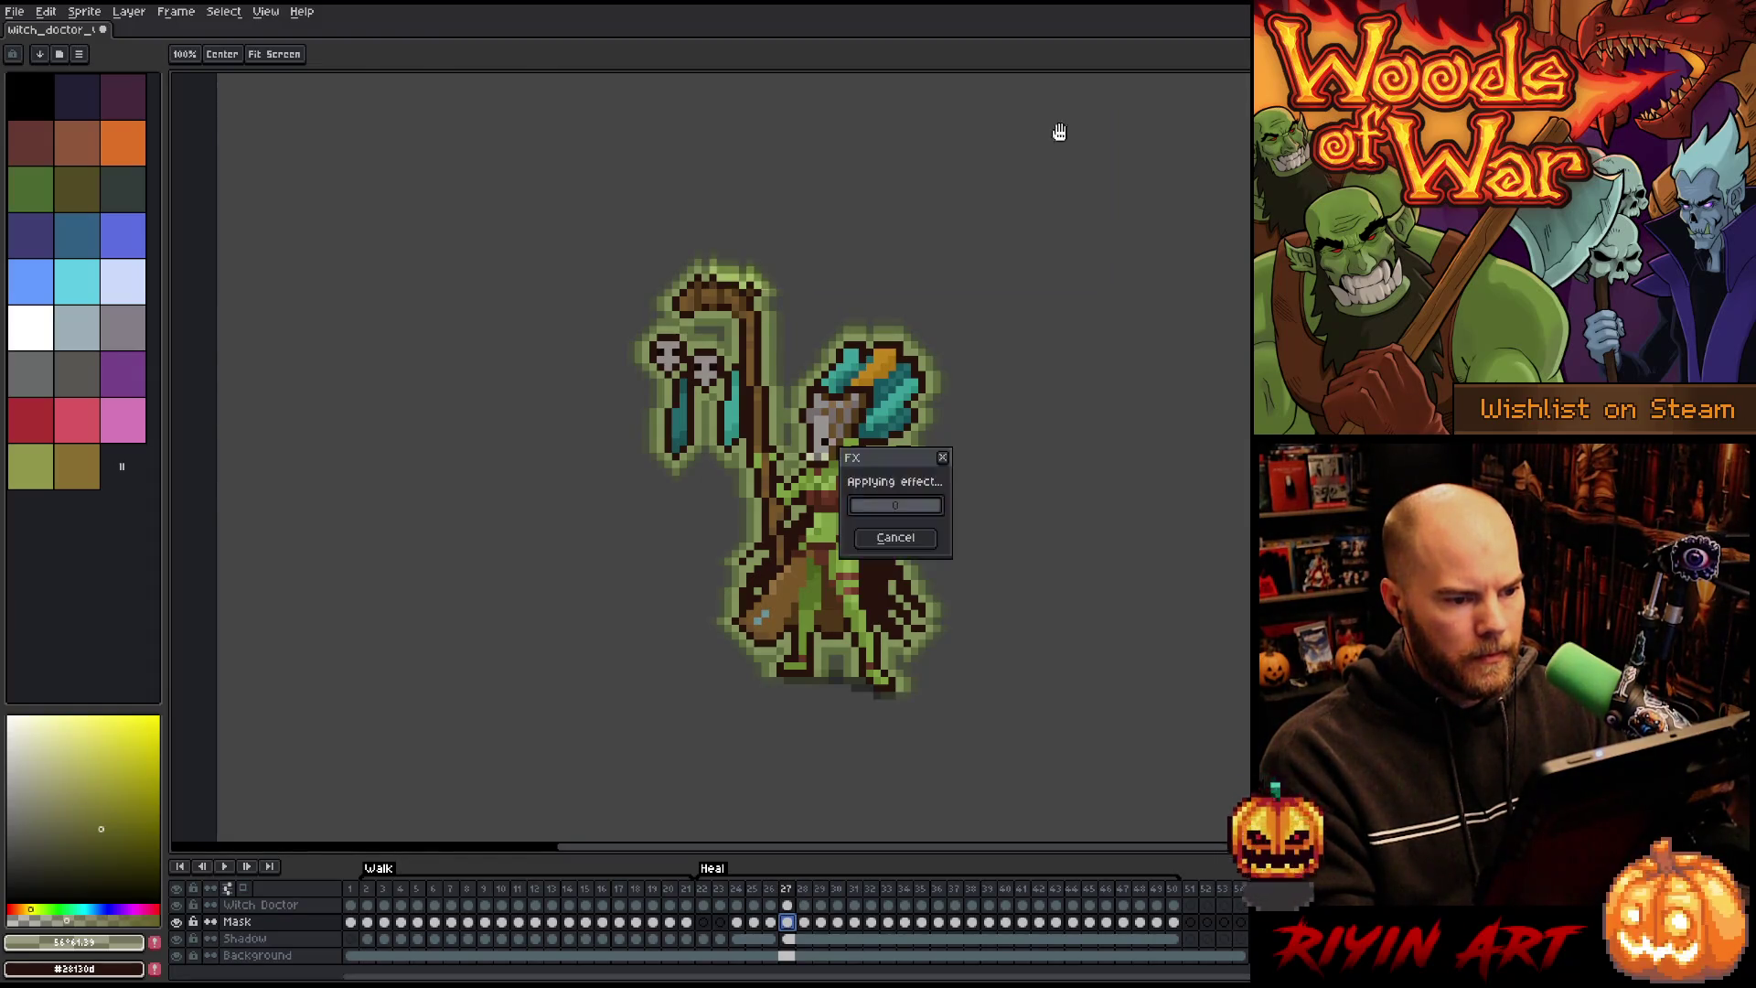
left_click(771, 923)
key("ctrl+u")
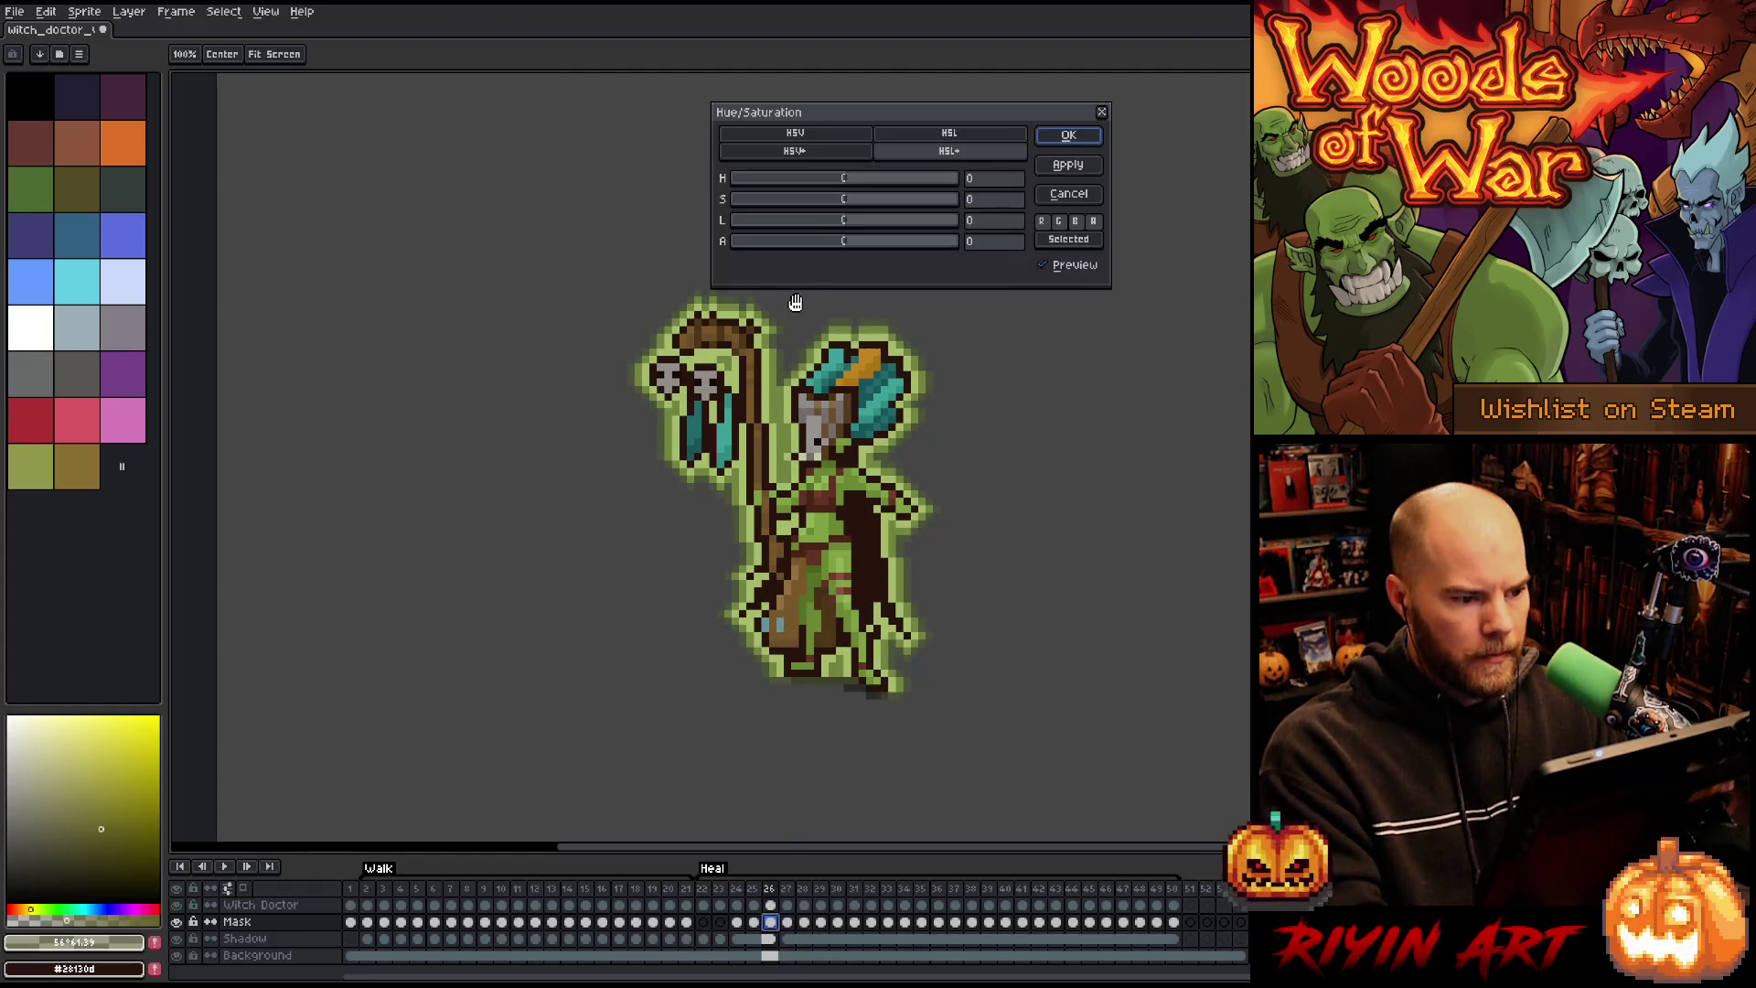
left_click_drag(808, 242, 792, 256)
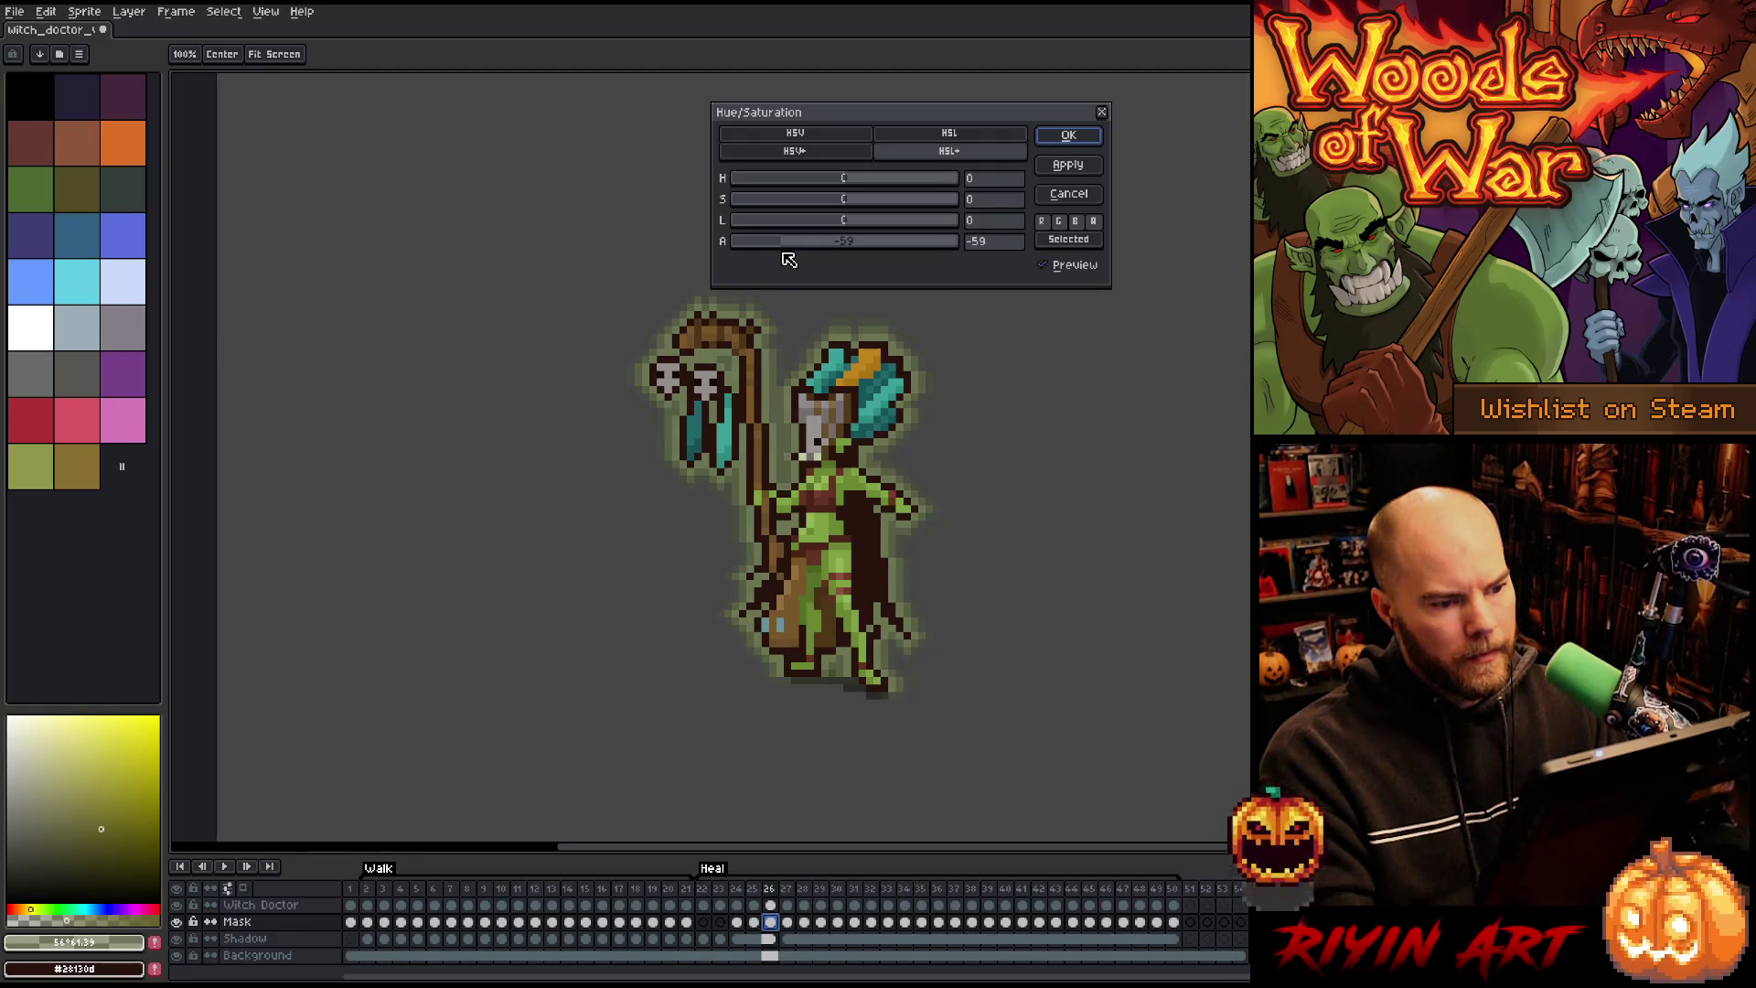
left_click(1067, 135)
key("i")
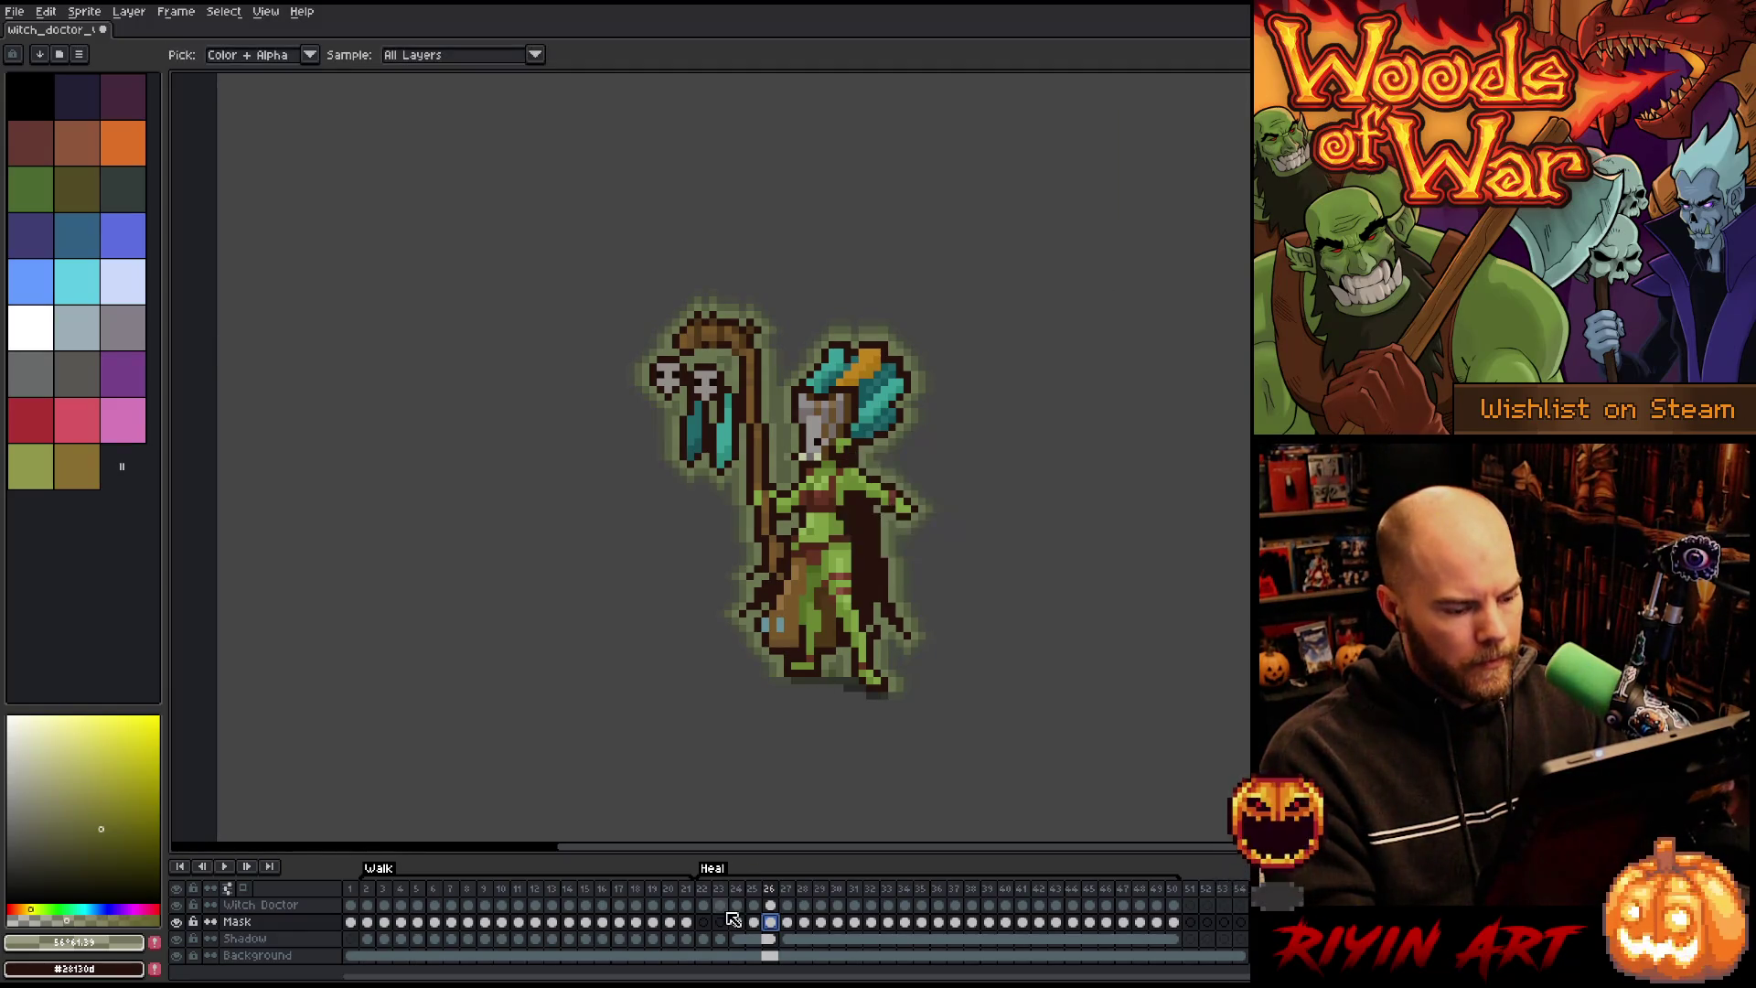
Step: Fade frame 25 more strongly and frame 24 to alpha -95, then play the animation
left_click(754, 922)
key("ctrl+u")
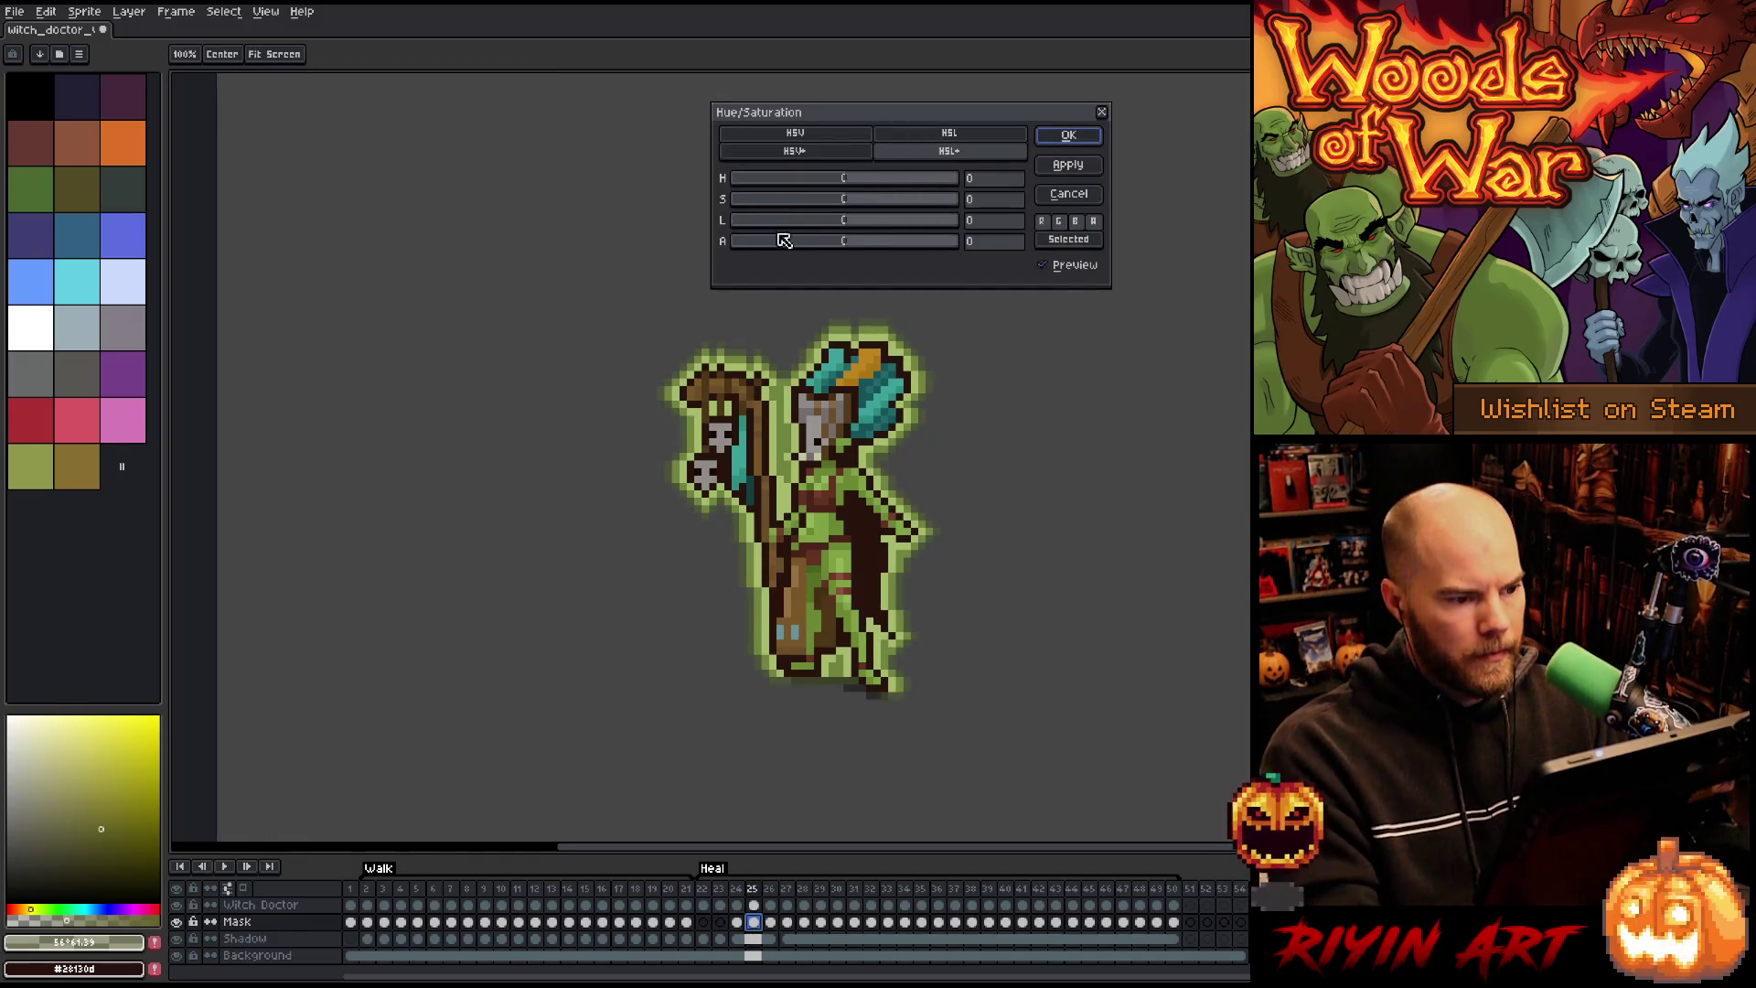
left_click_drag(782, 254, 777, 253)
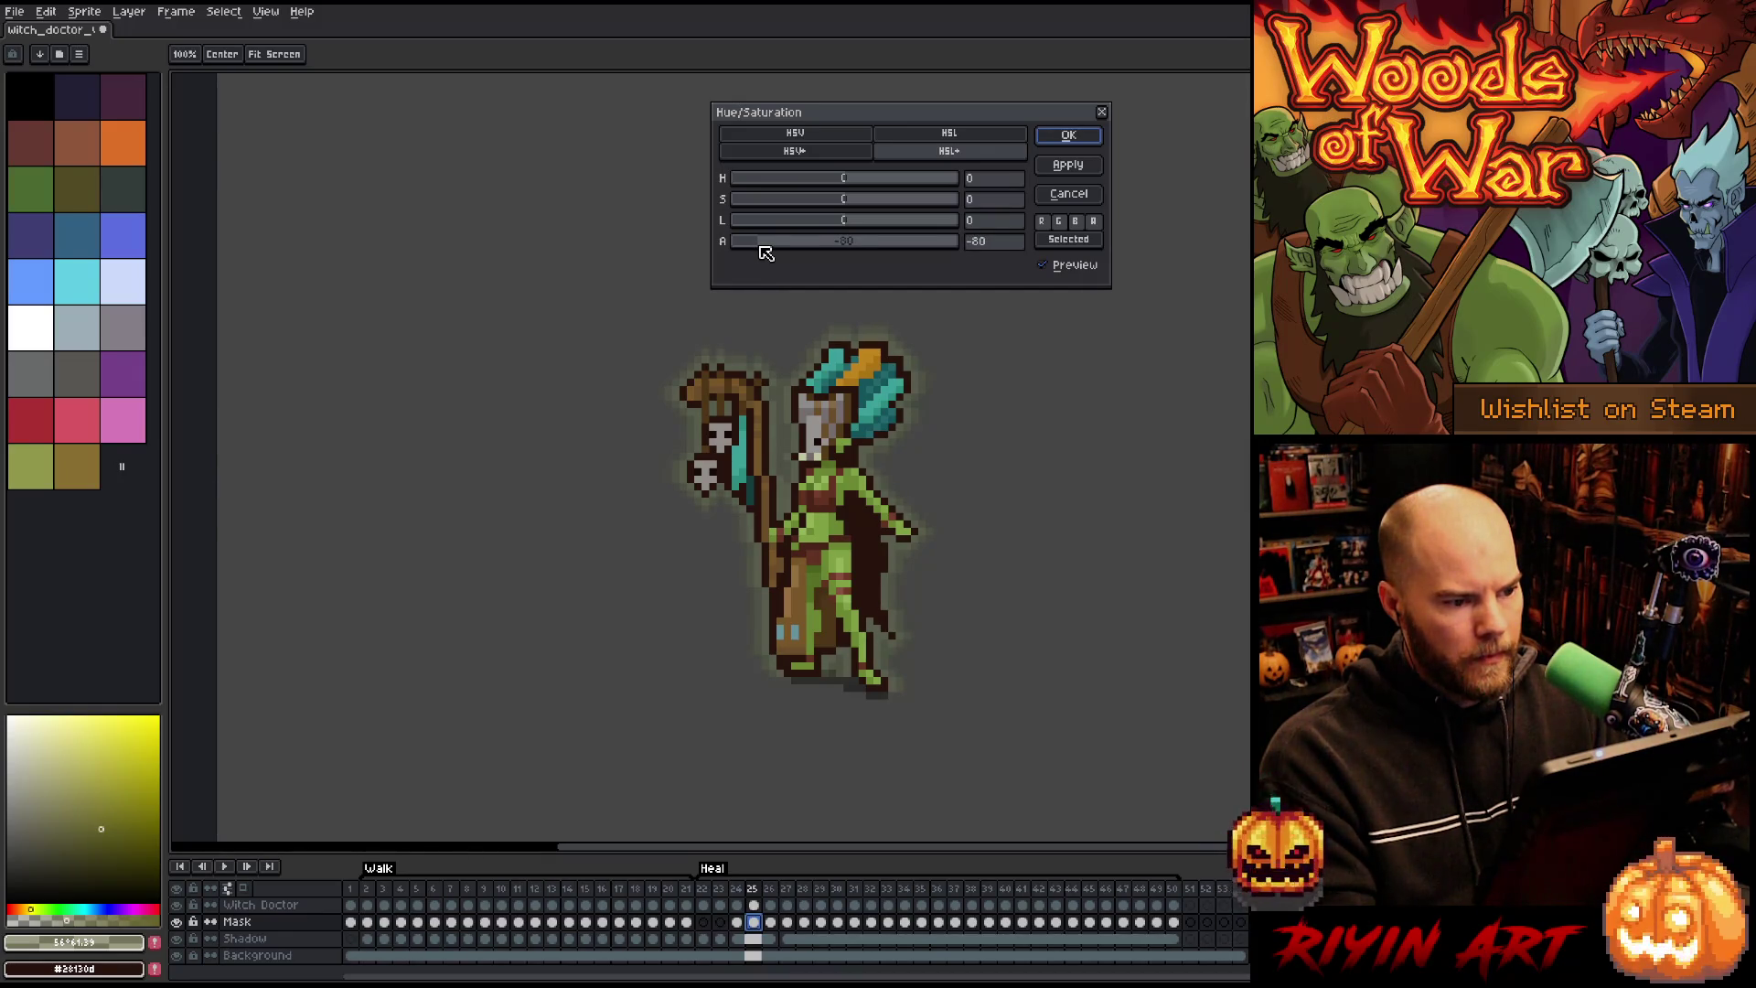
left_click(1067, 134)
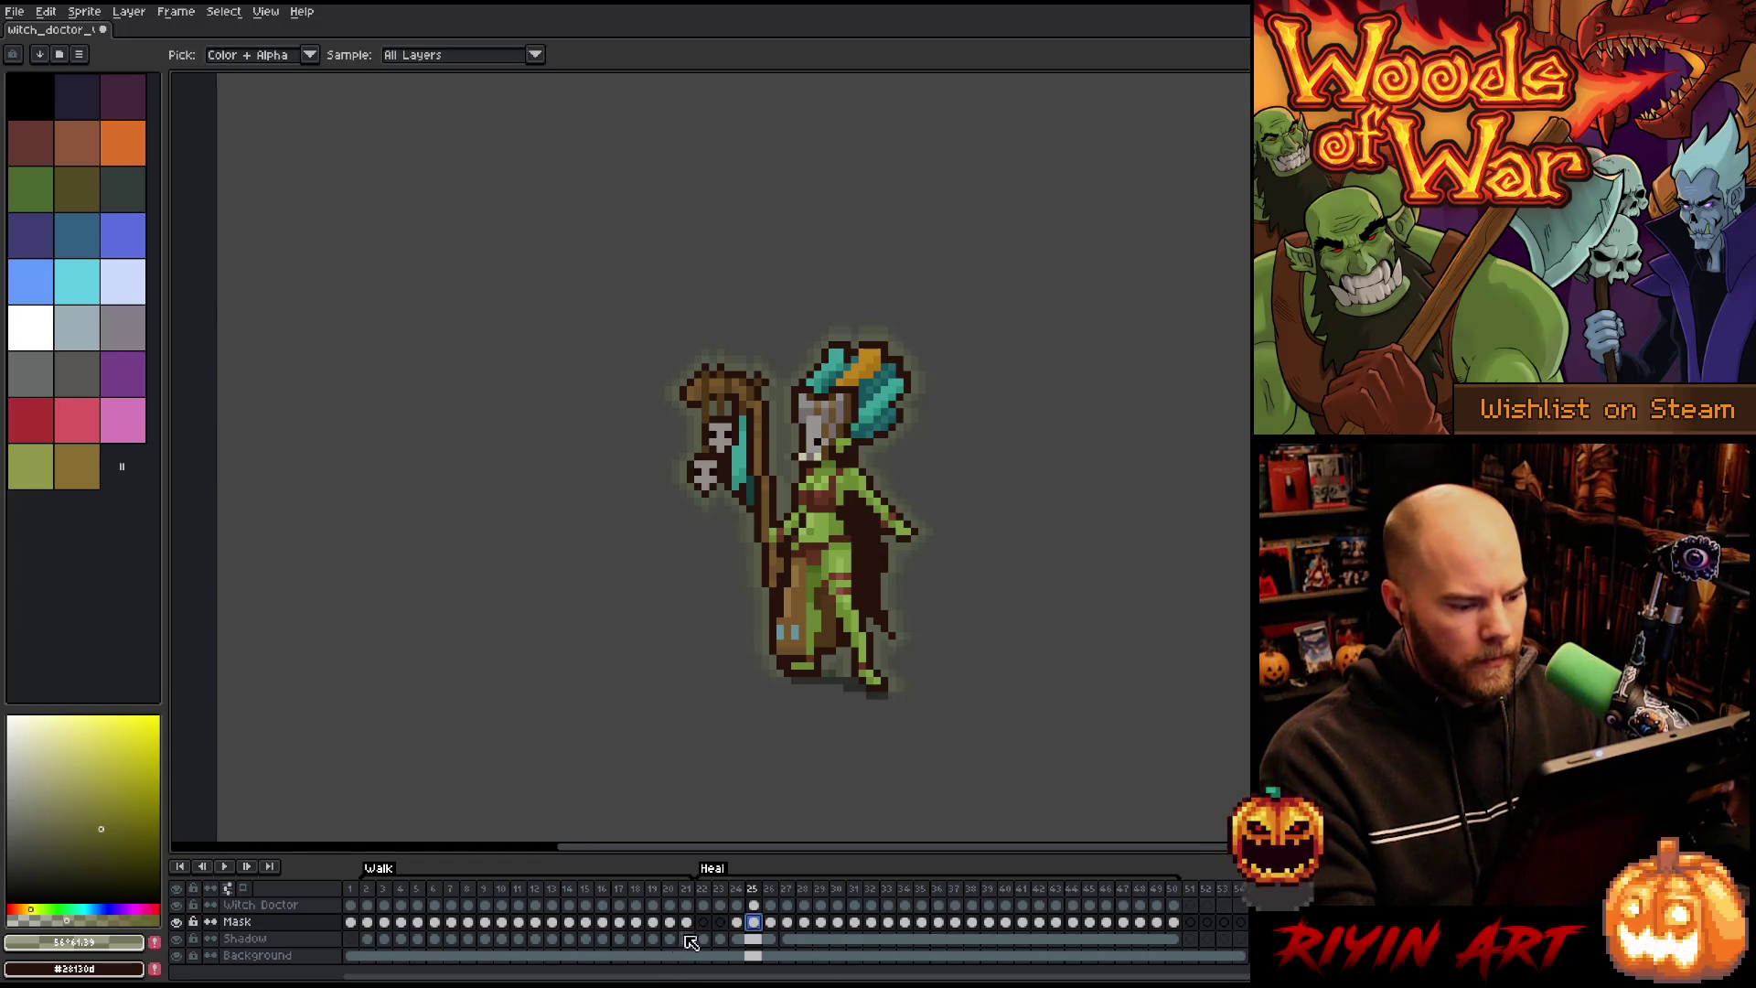
left_click(737, 922)
key("ctrl+u")
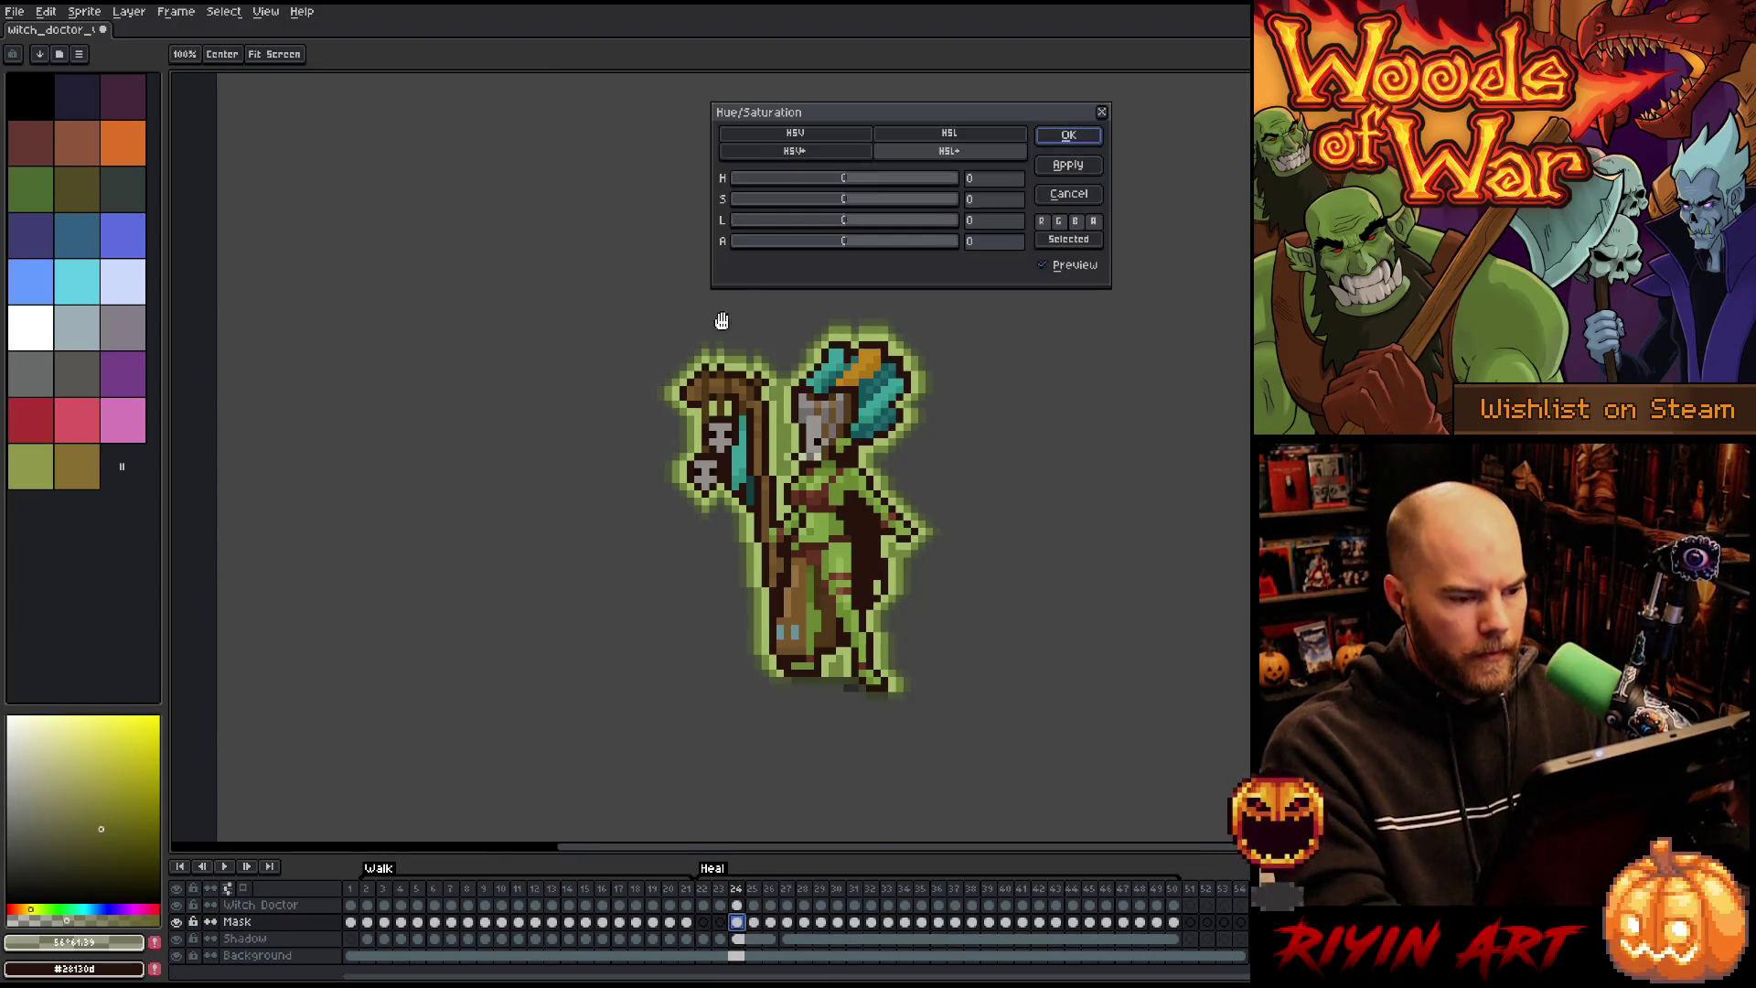
left_click(743, 244)
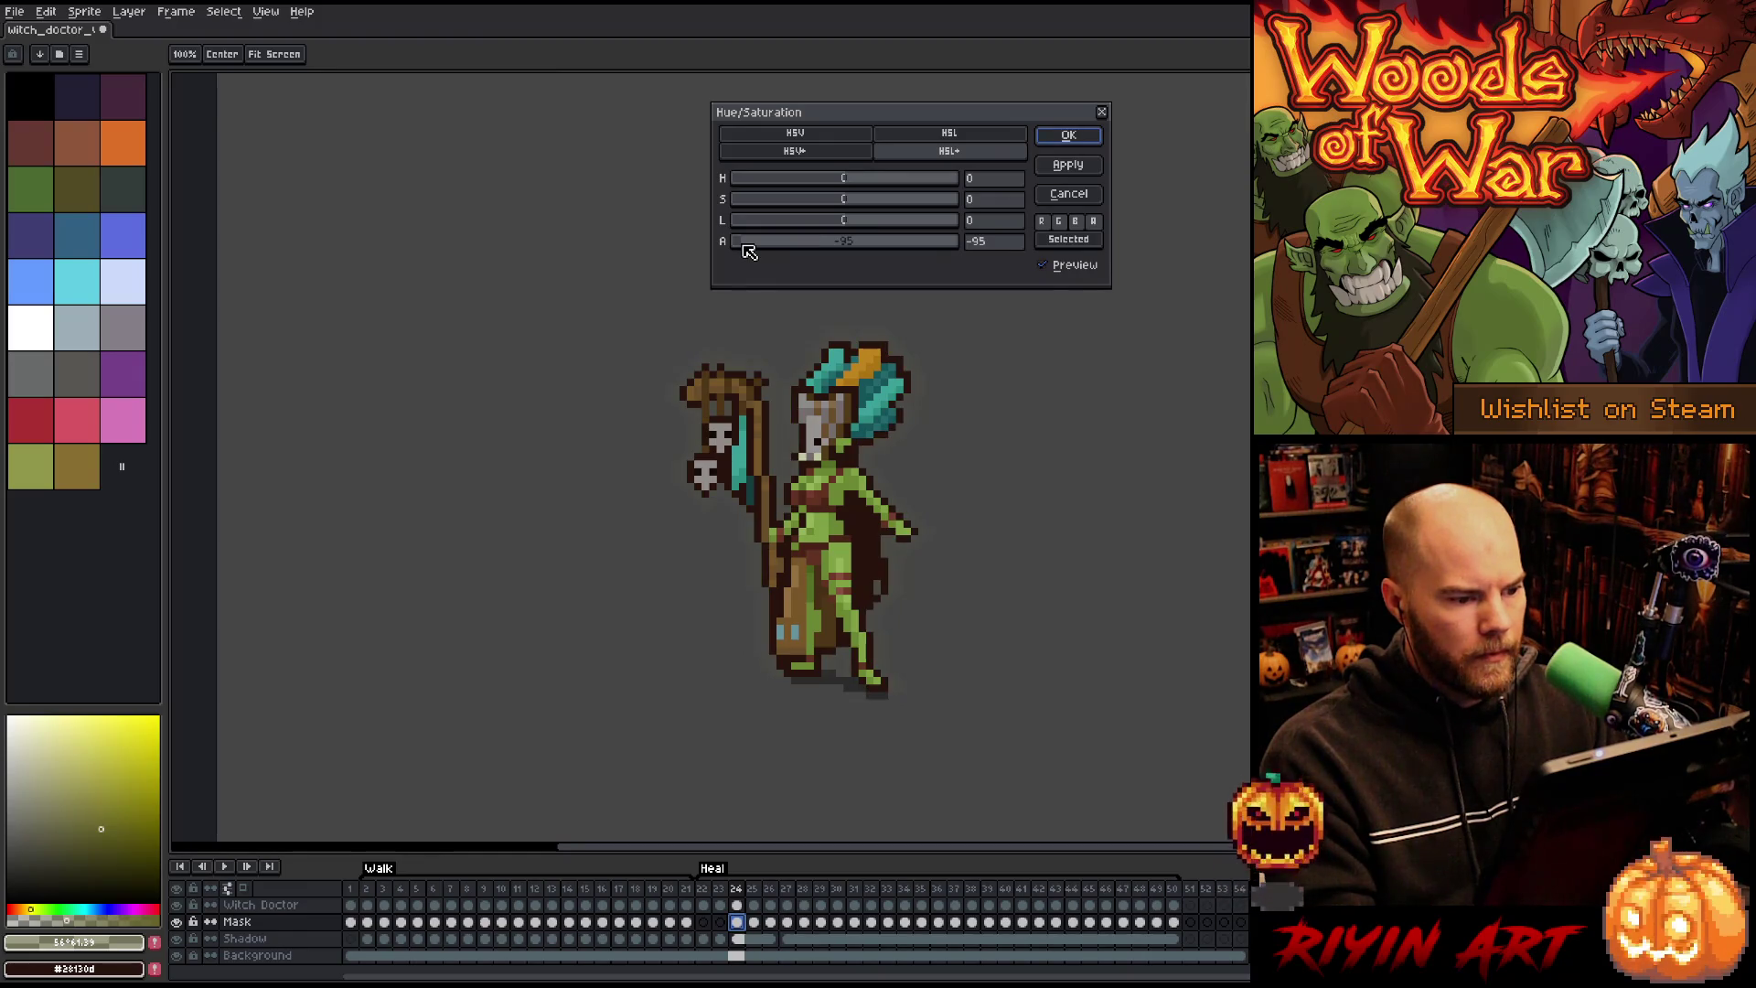
key("Return")
key("Return")
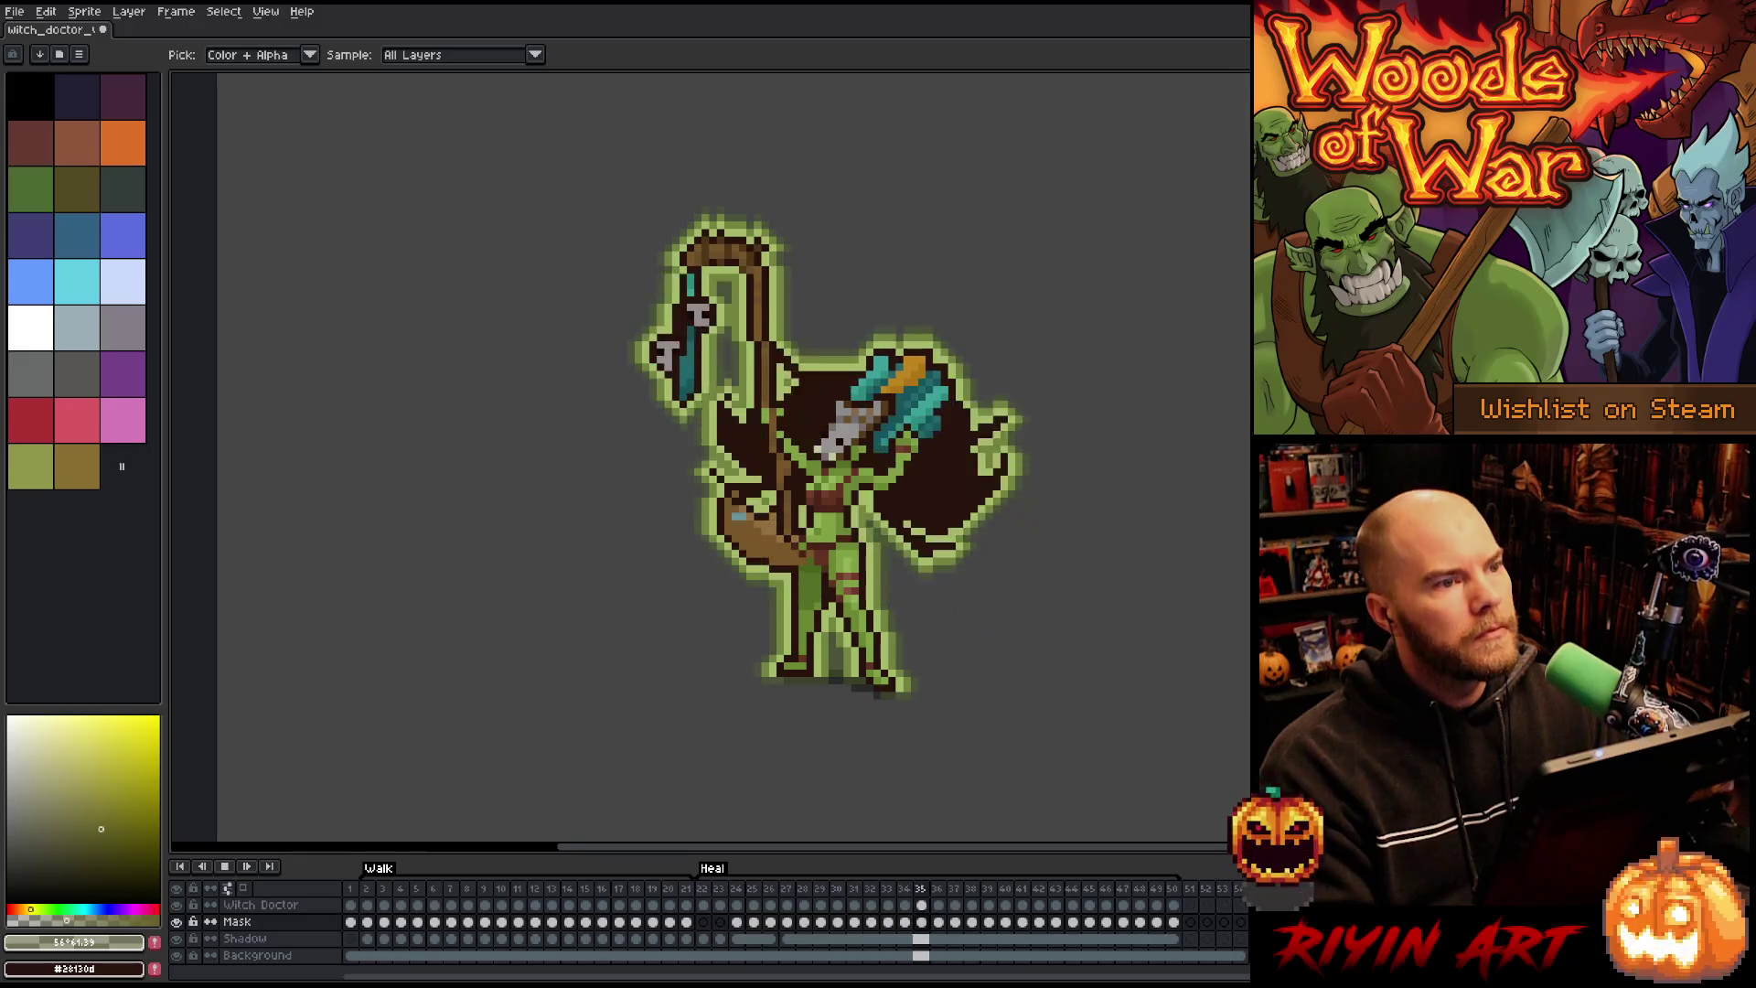
Step: Shift the Mask outline glow on frames 24–50 toward a richer green with Hue/Saturation
key("Return")
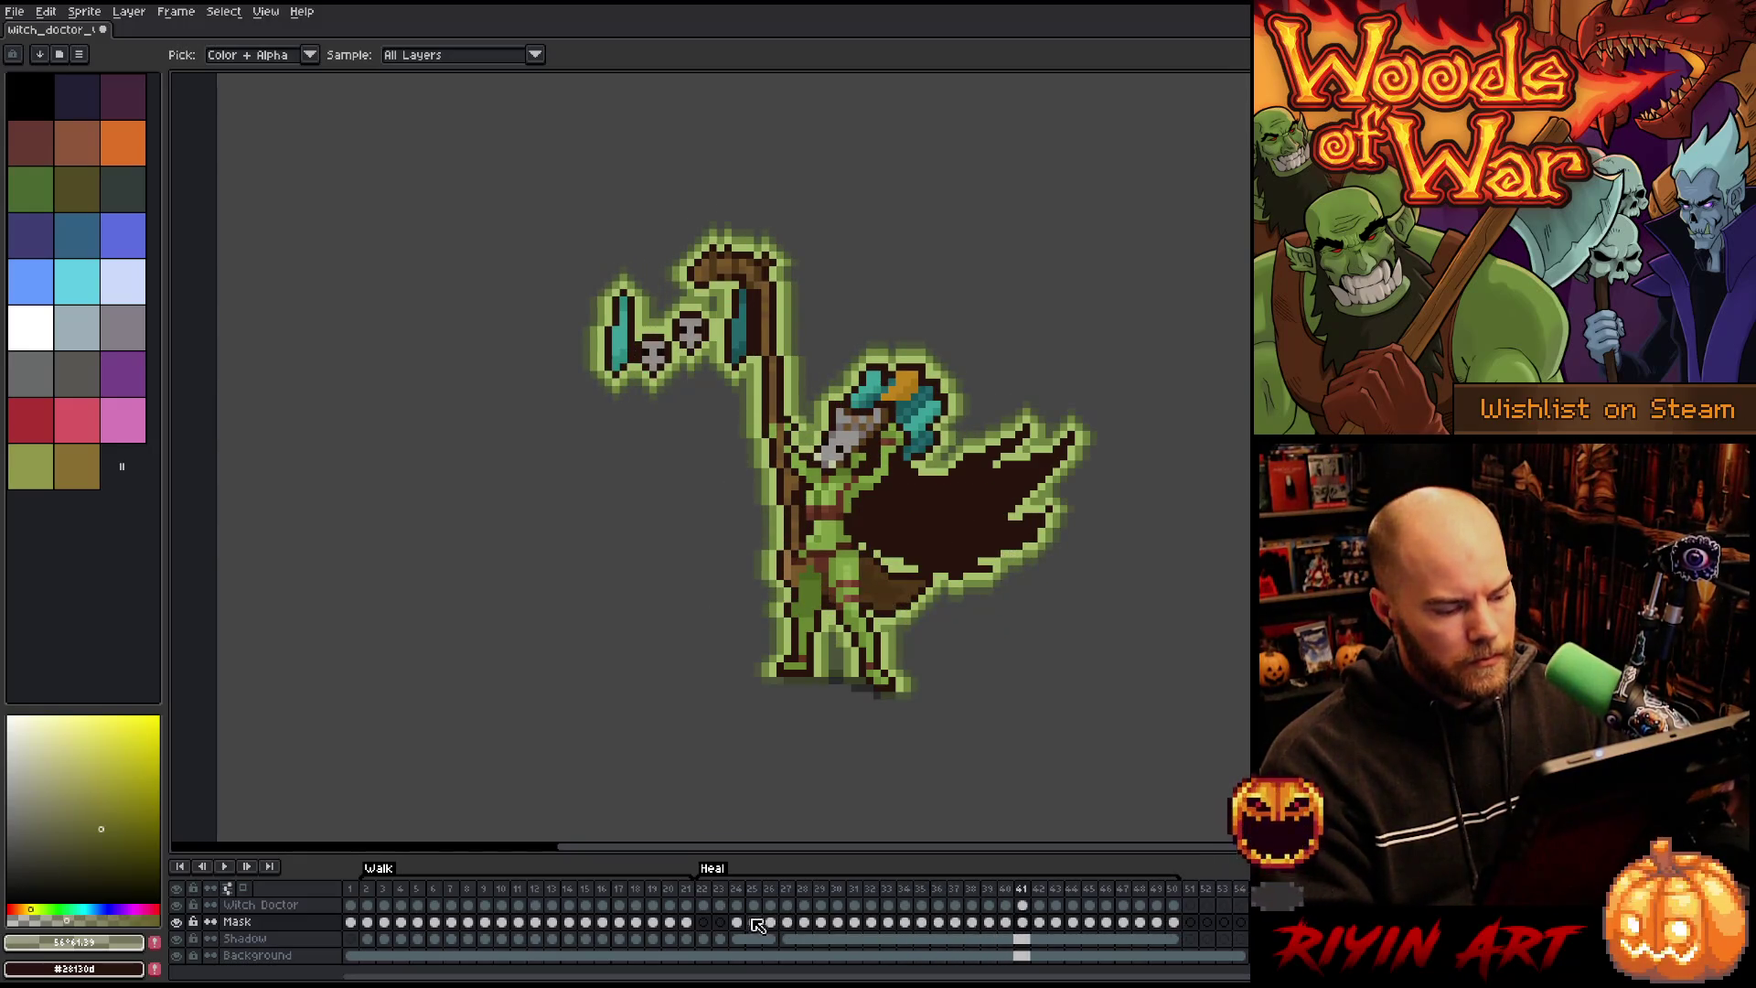
left_click_drag(736, 939, 1177, 925)
key("ctrl+u")
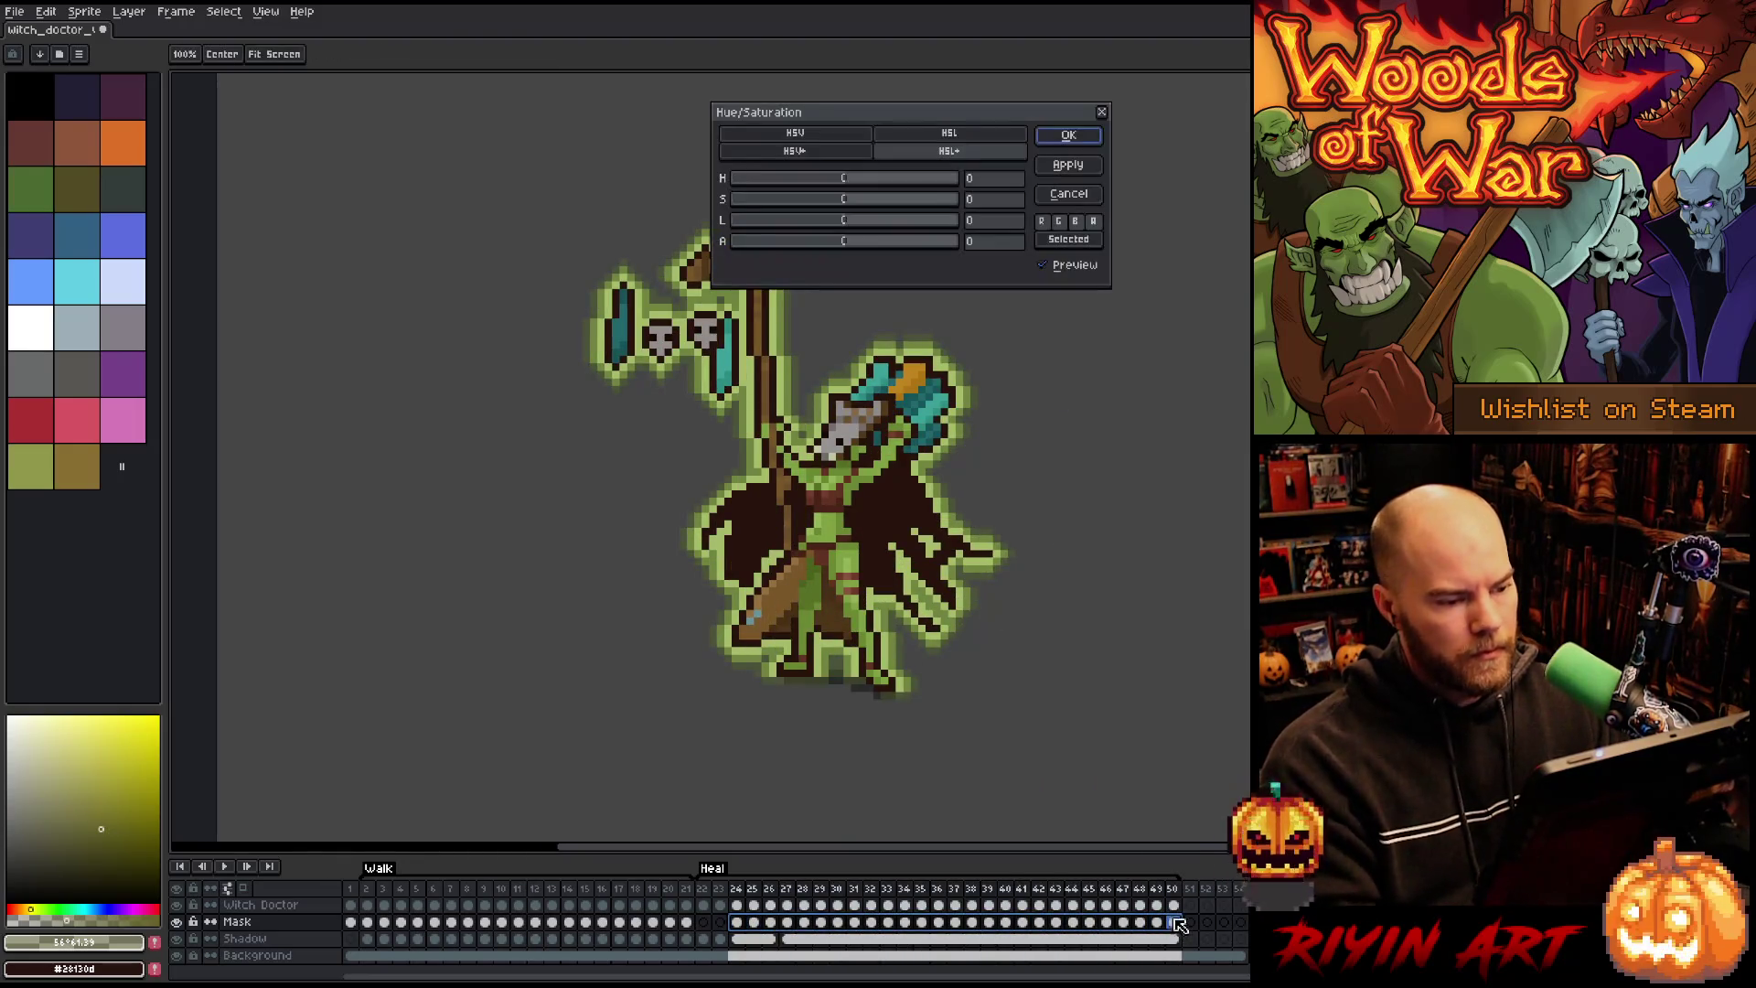
left_click_drag(851, 181, 854, 180)
key("Return")
key("Return")
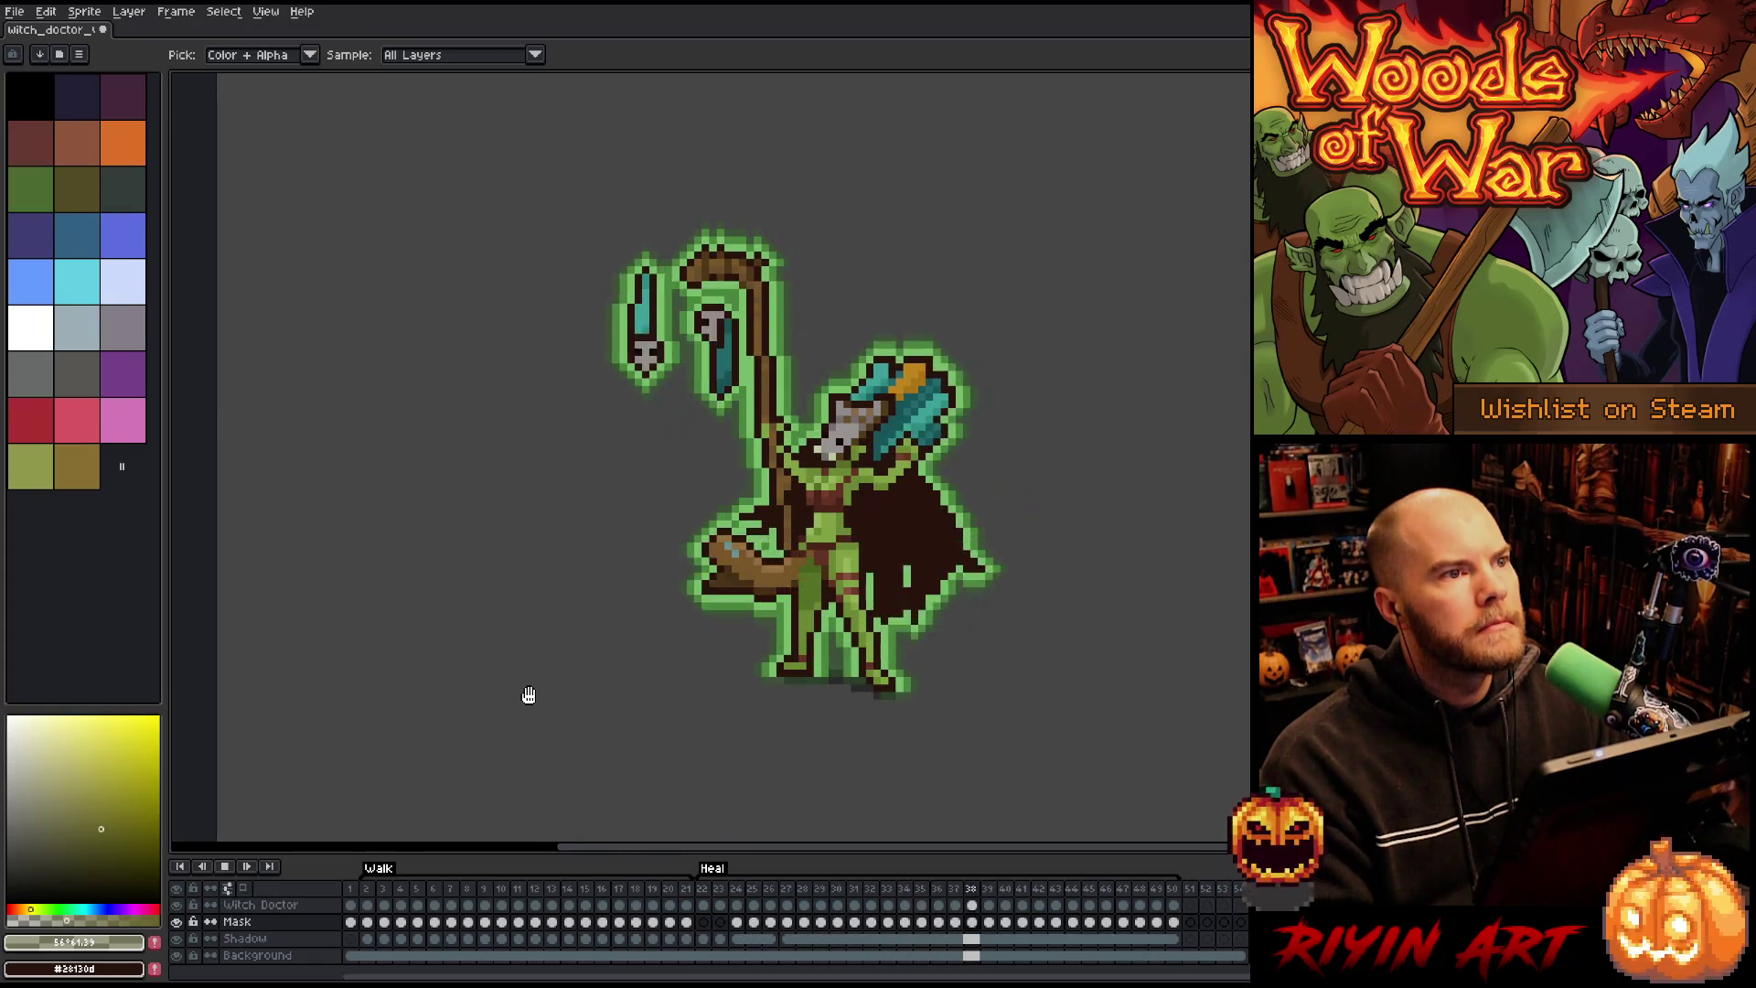
Step: Add a new empty layer directly above the Witch Doctor layer
key("Return")
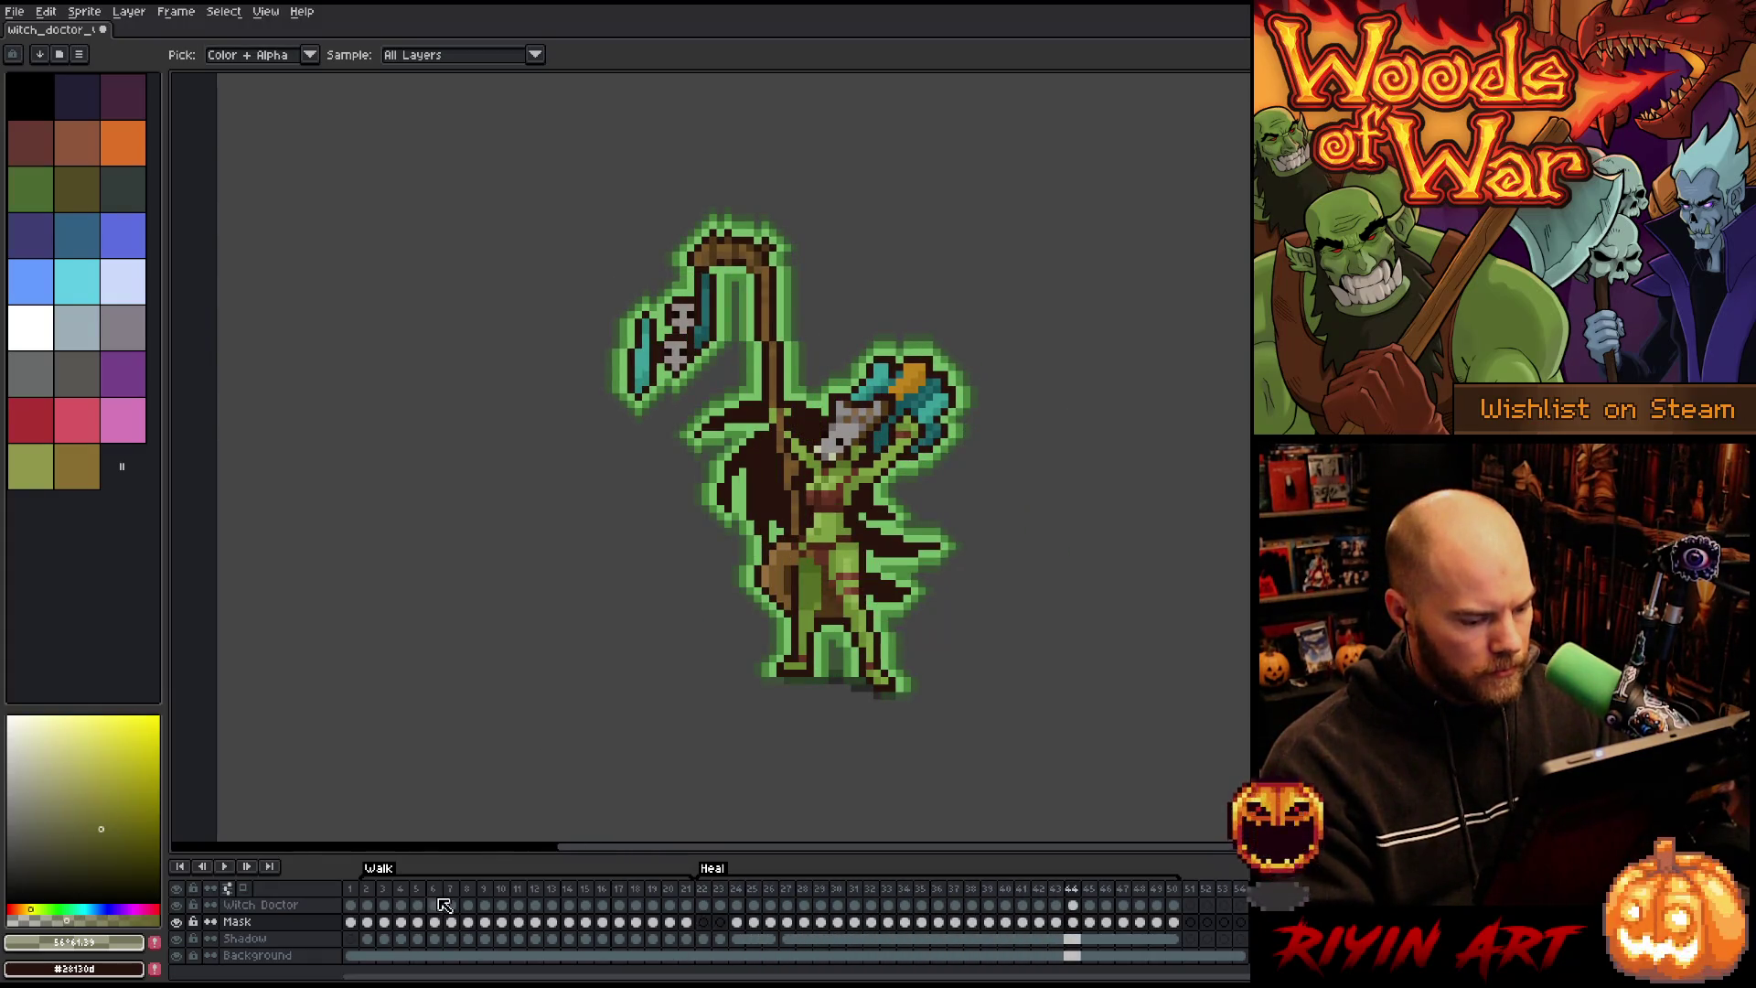
left_click(298, 905)
key("shift+n")
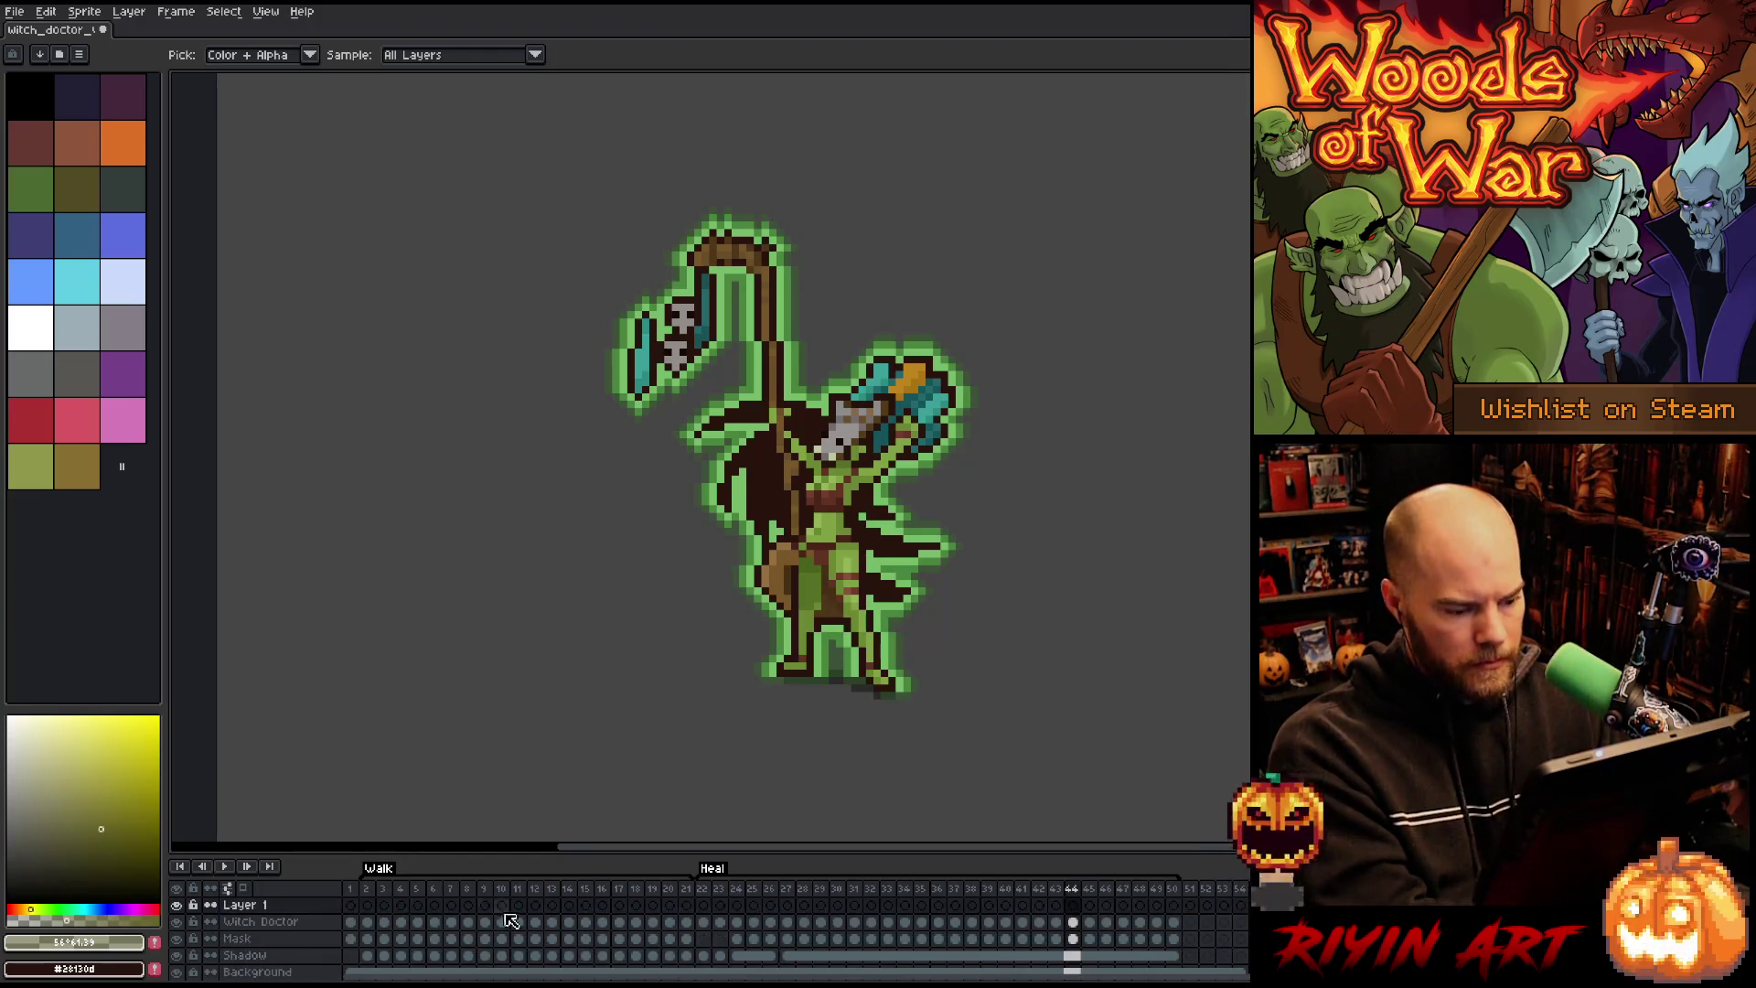
Step: Go to the glowing pose at frame 28 and sample the glow green as drawing colour
left_click(703, 906)
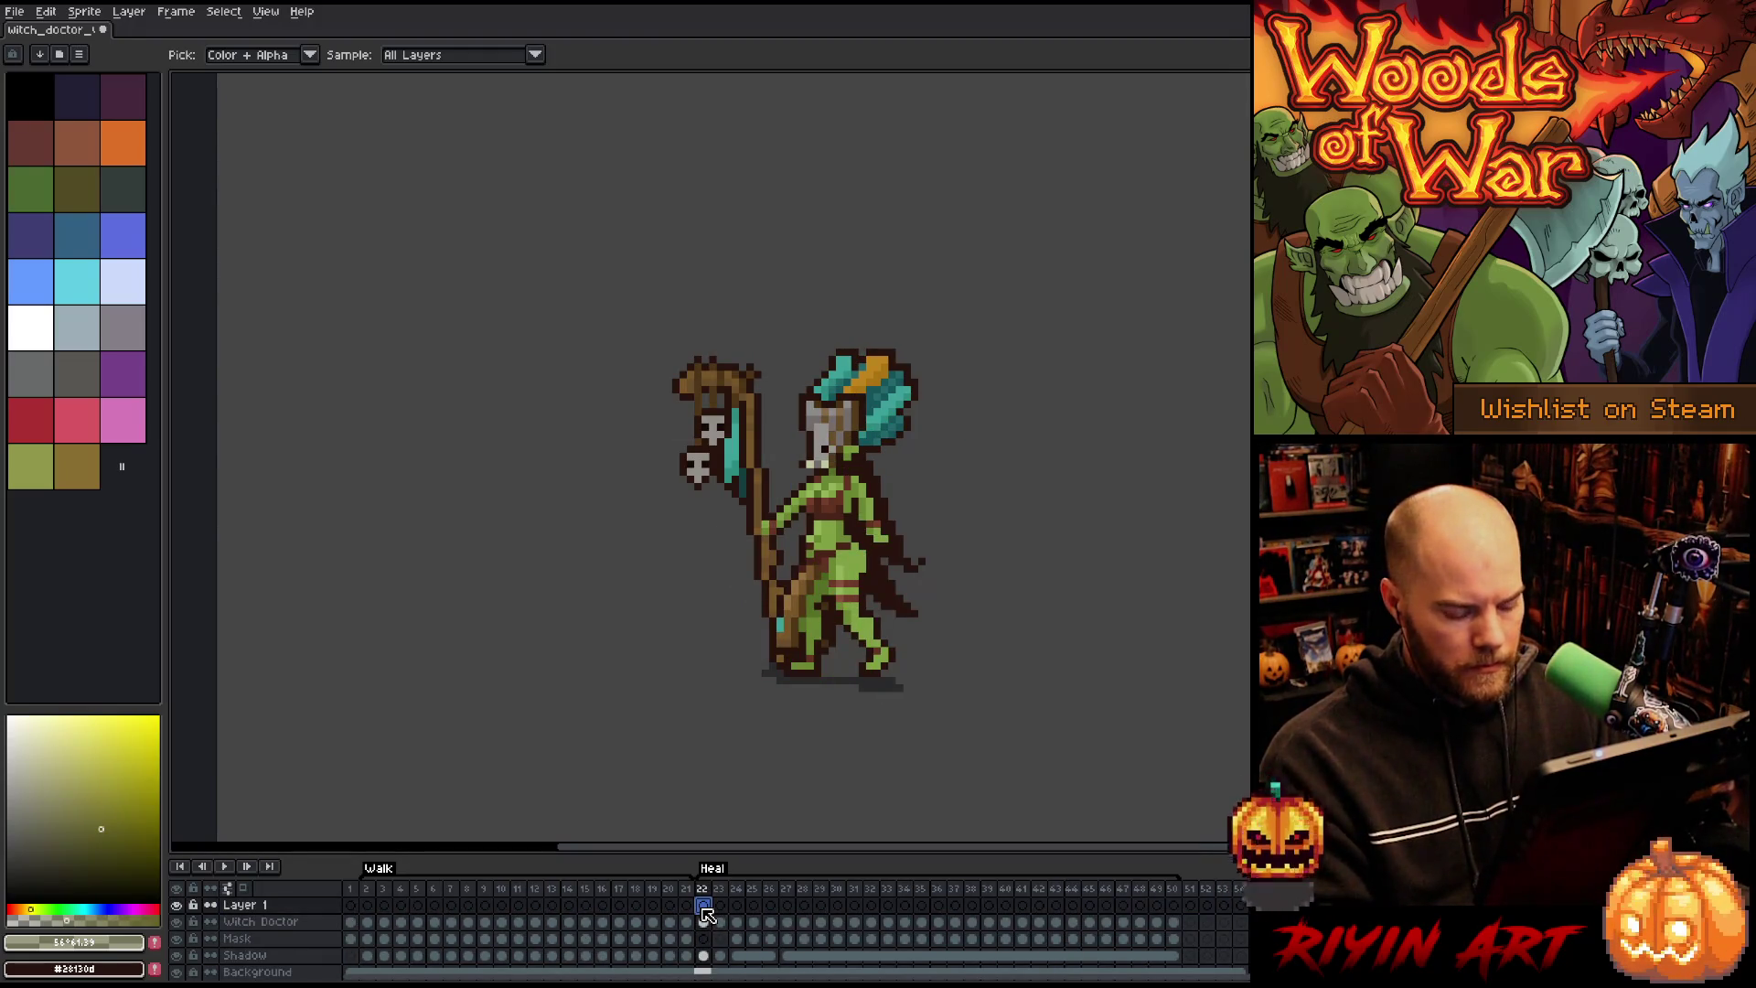
key("Right")
key("Right")
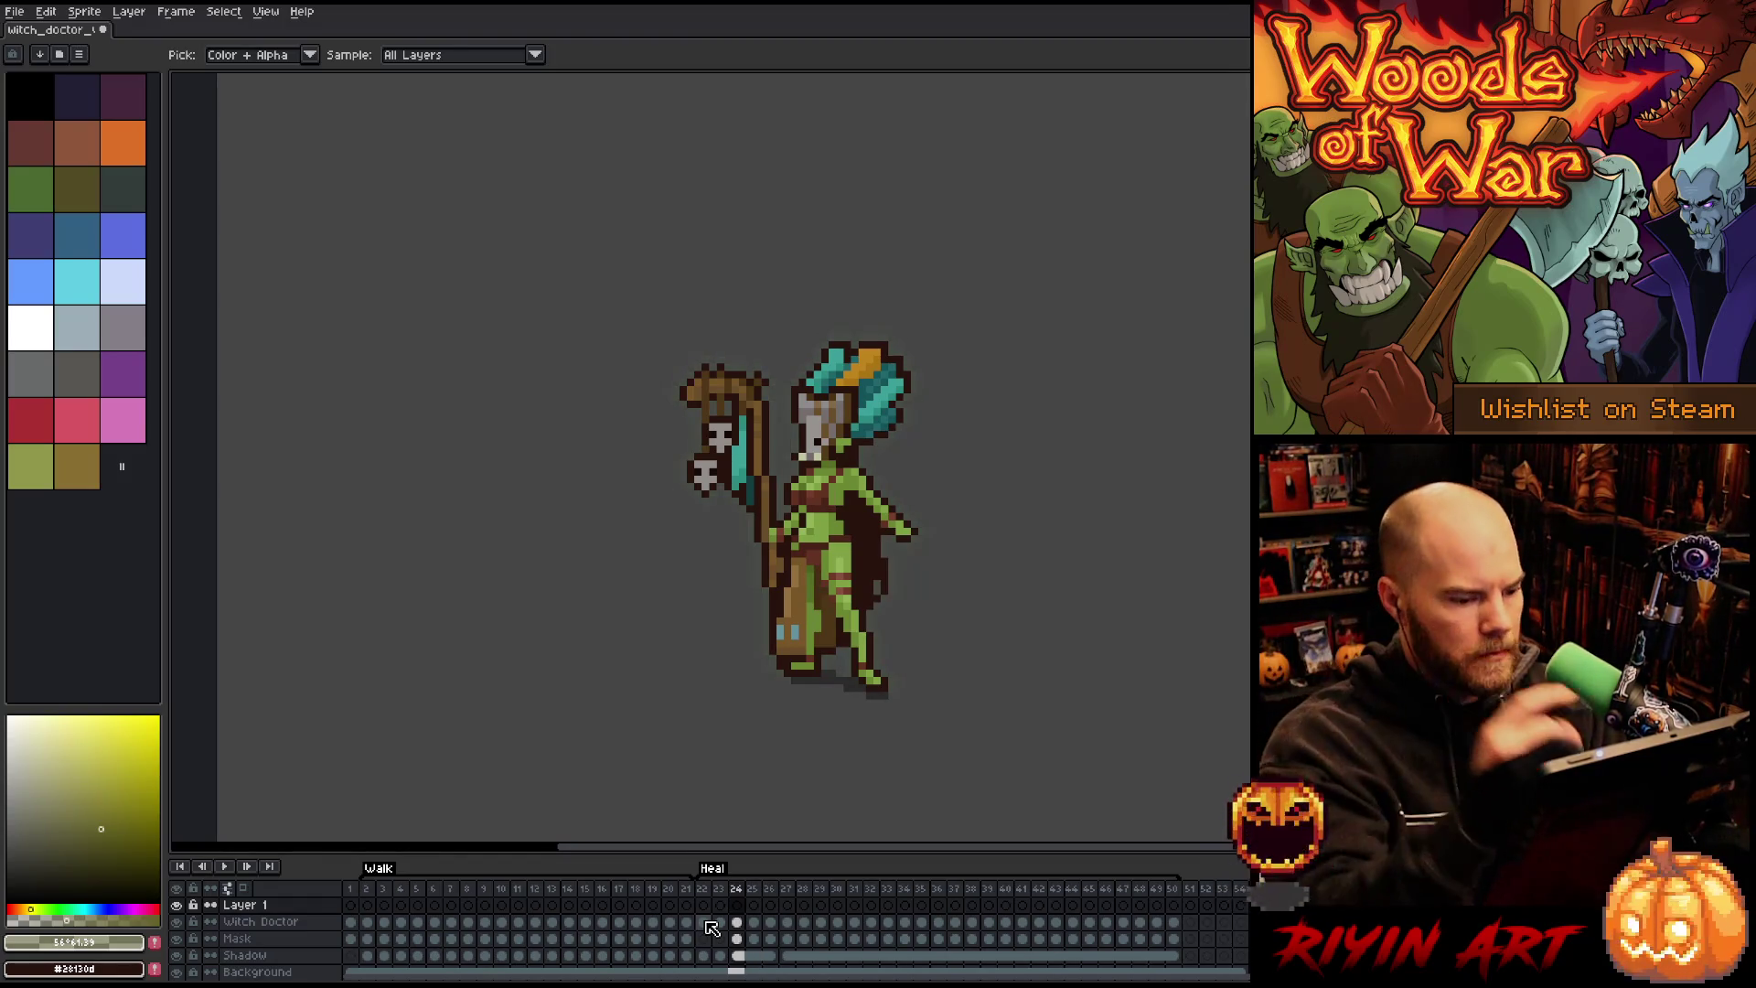
key("Right")
key("Right")
key("Right")
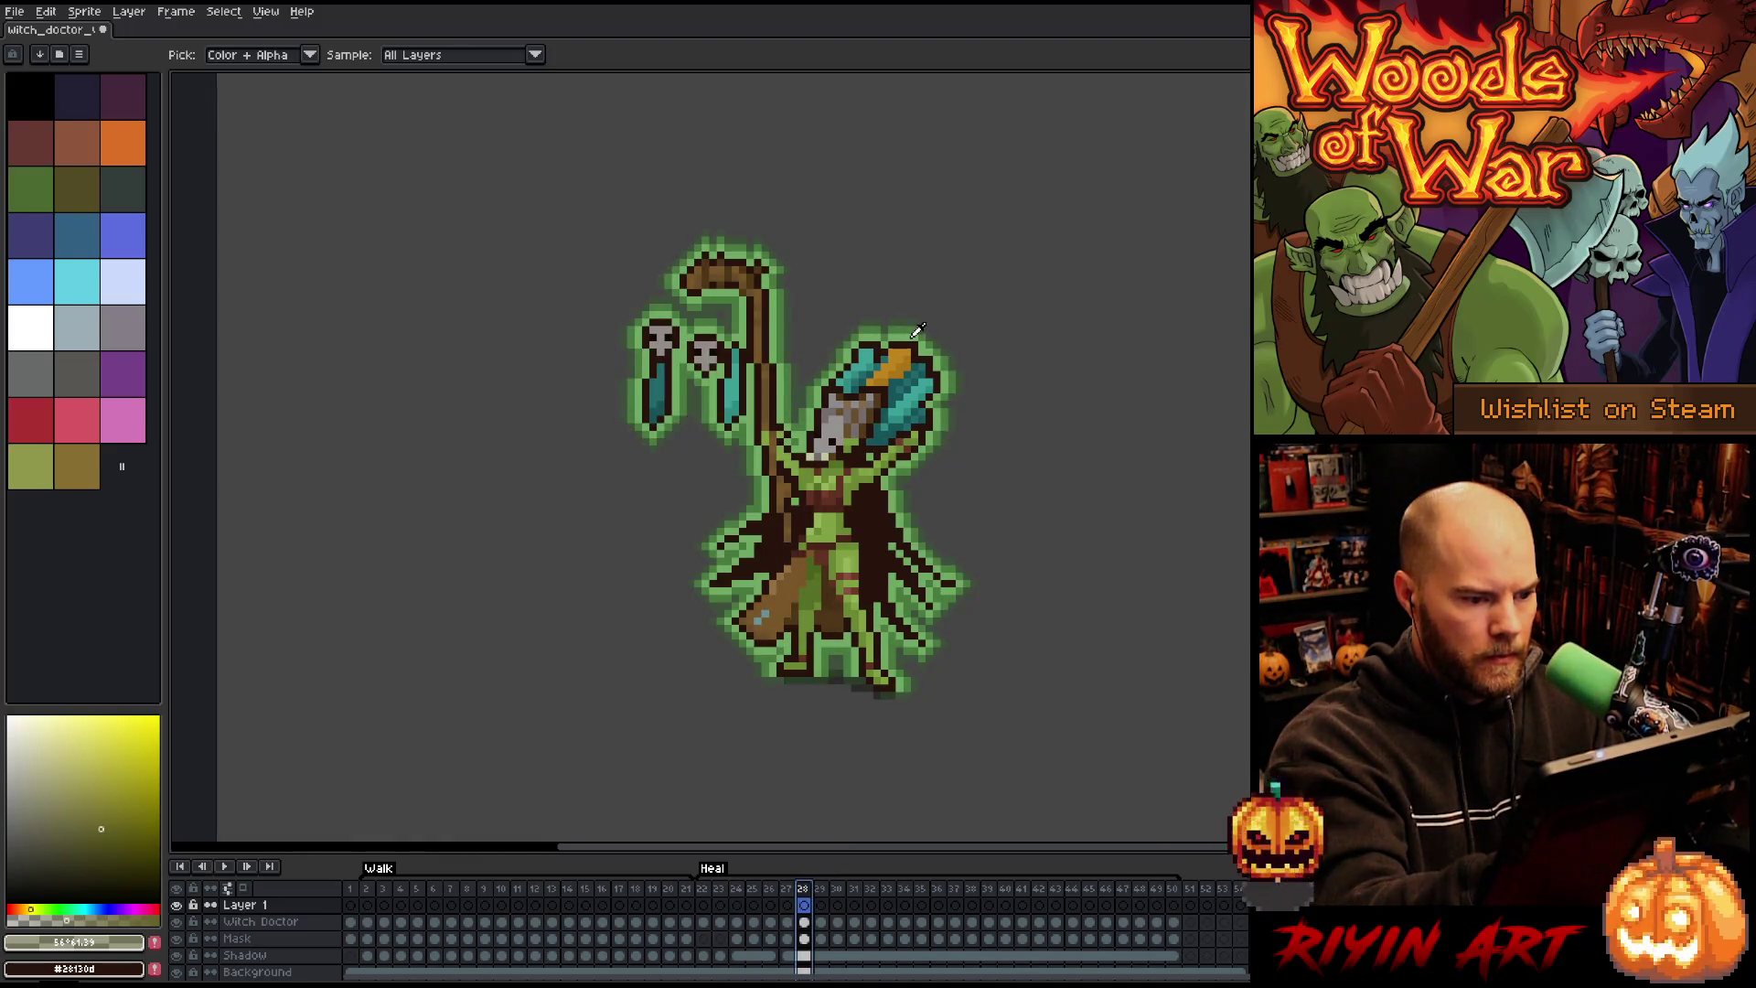
left_click(920, 330)
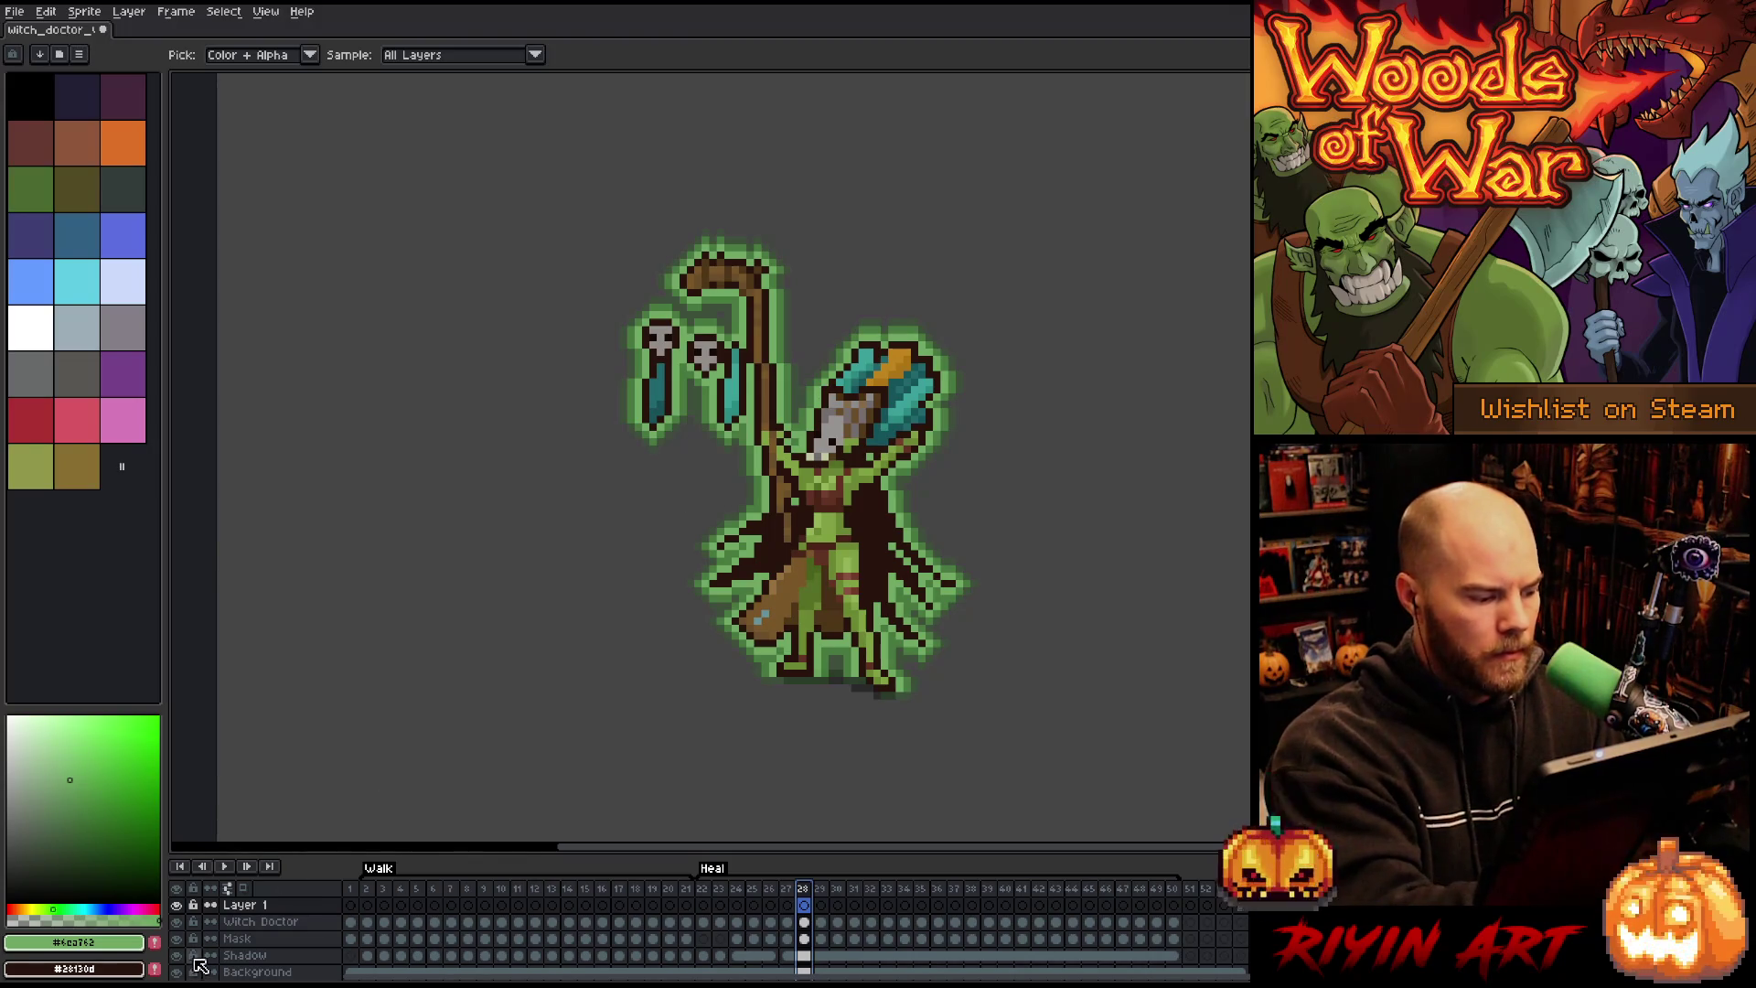
Step: Merge away the empty layer, sample a brighter glow green with Background hidden, then select Shadow
key("ctrl+e")
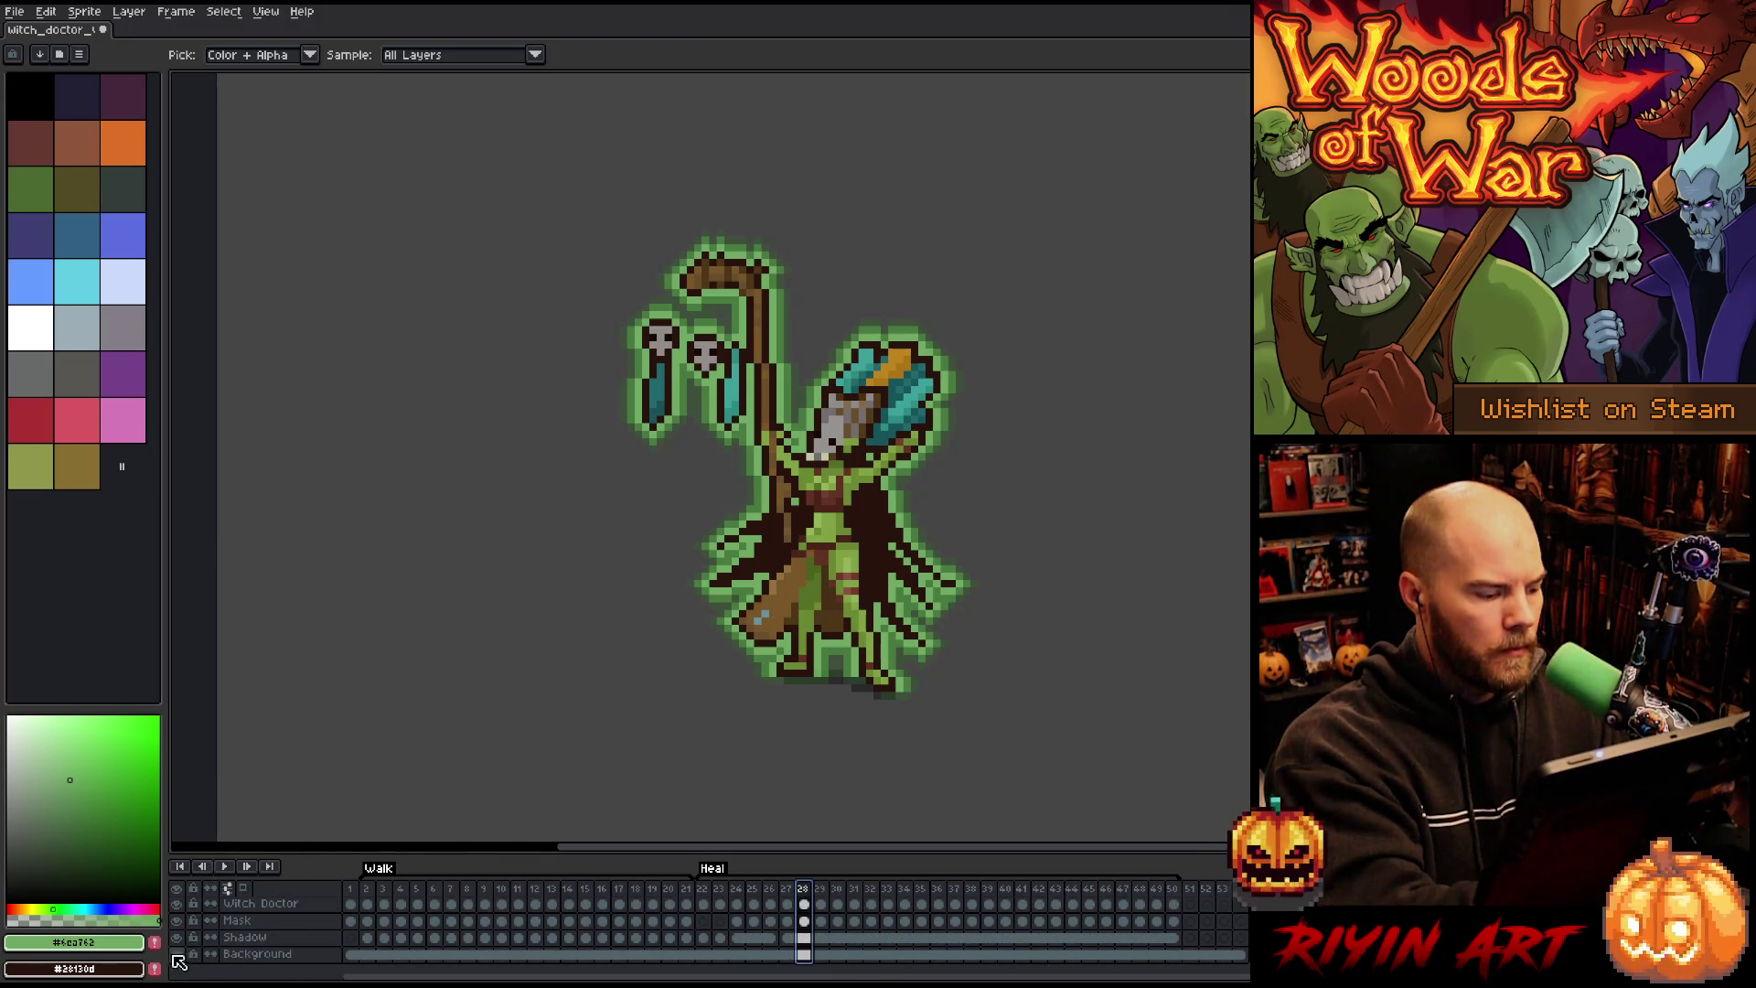
left_click(177, 954)
left_click(914, 332)
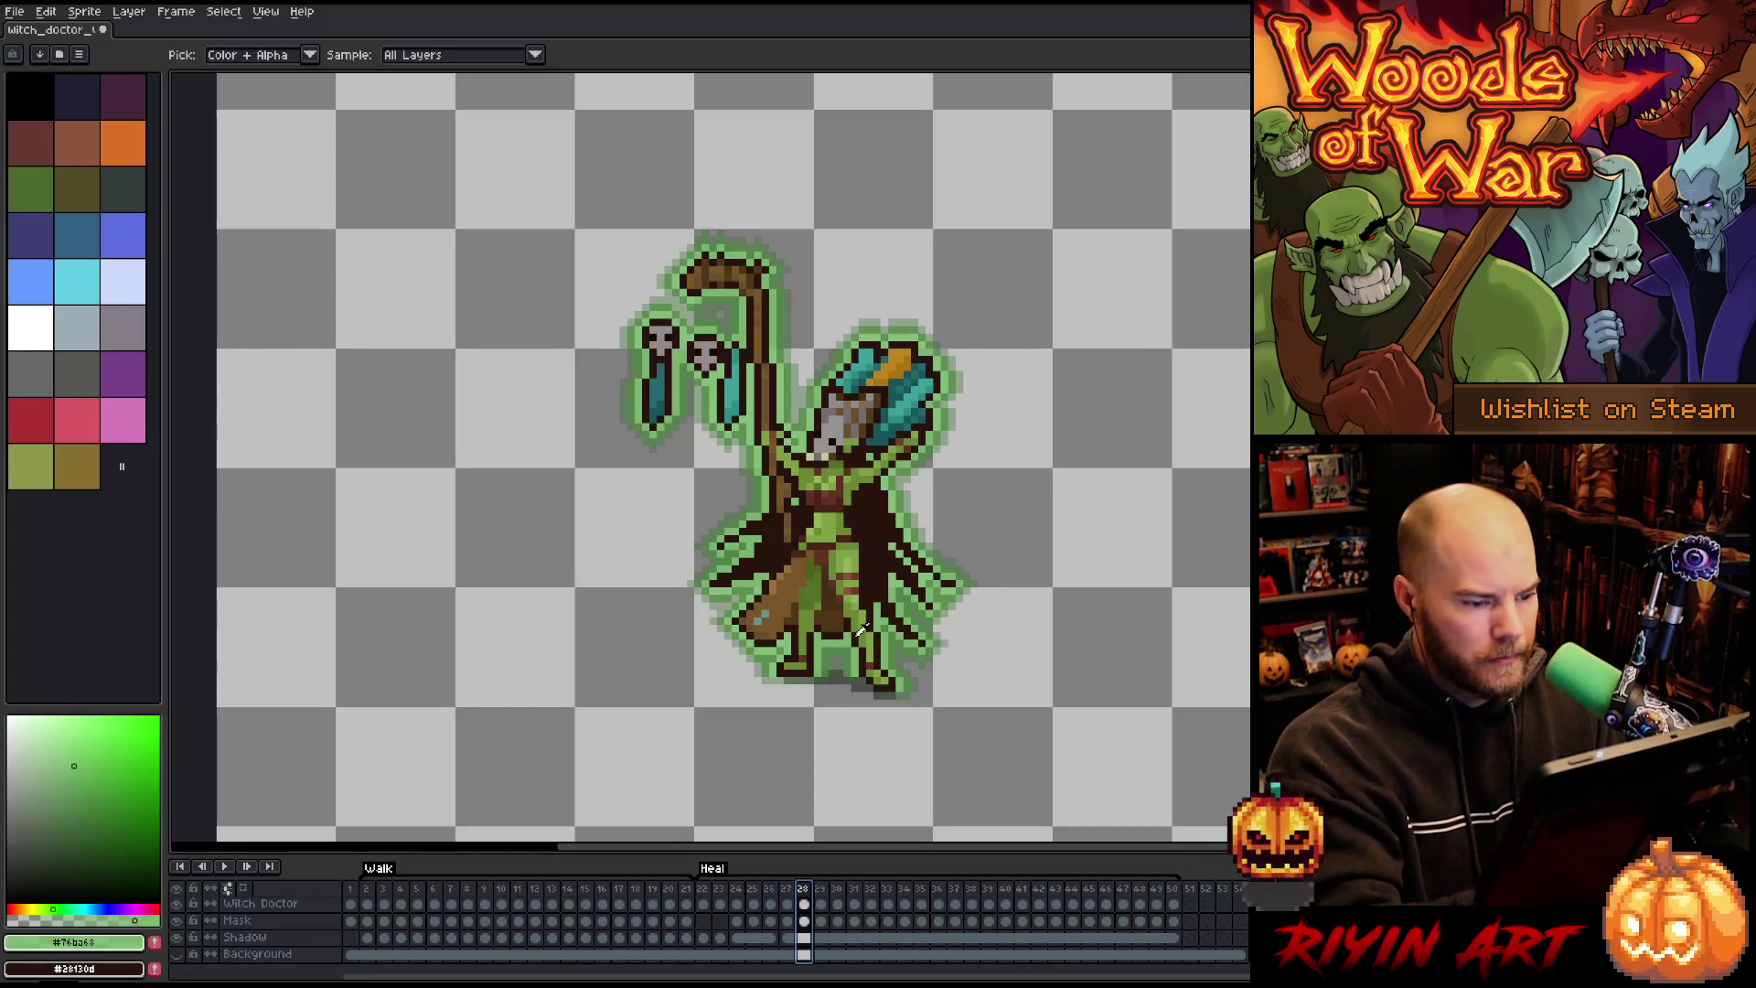
left_click(177, 953)
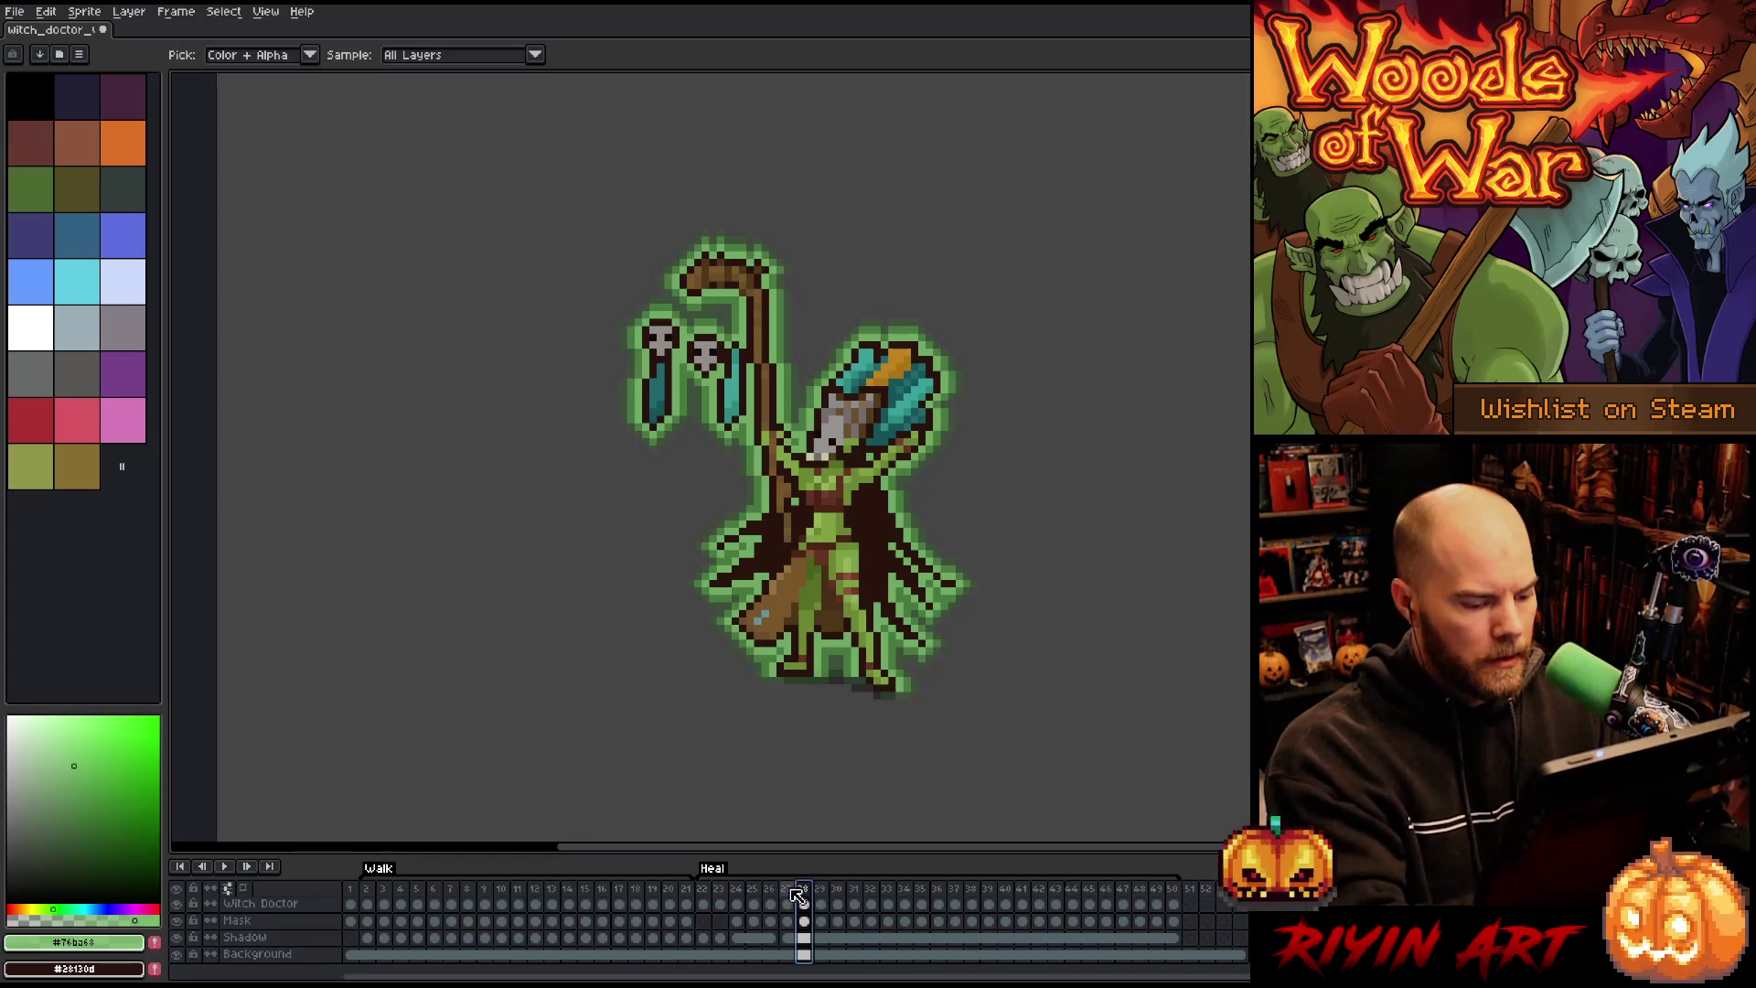
left_click(246, 938)
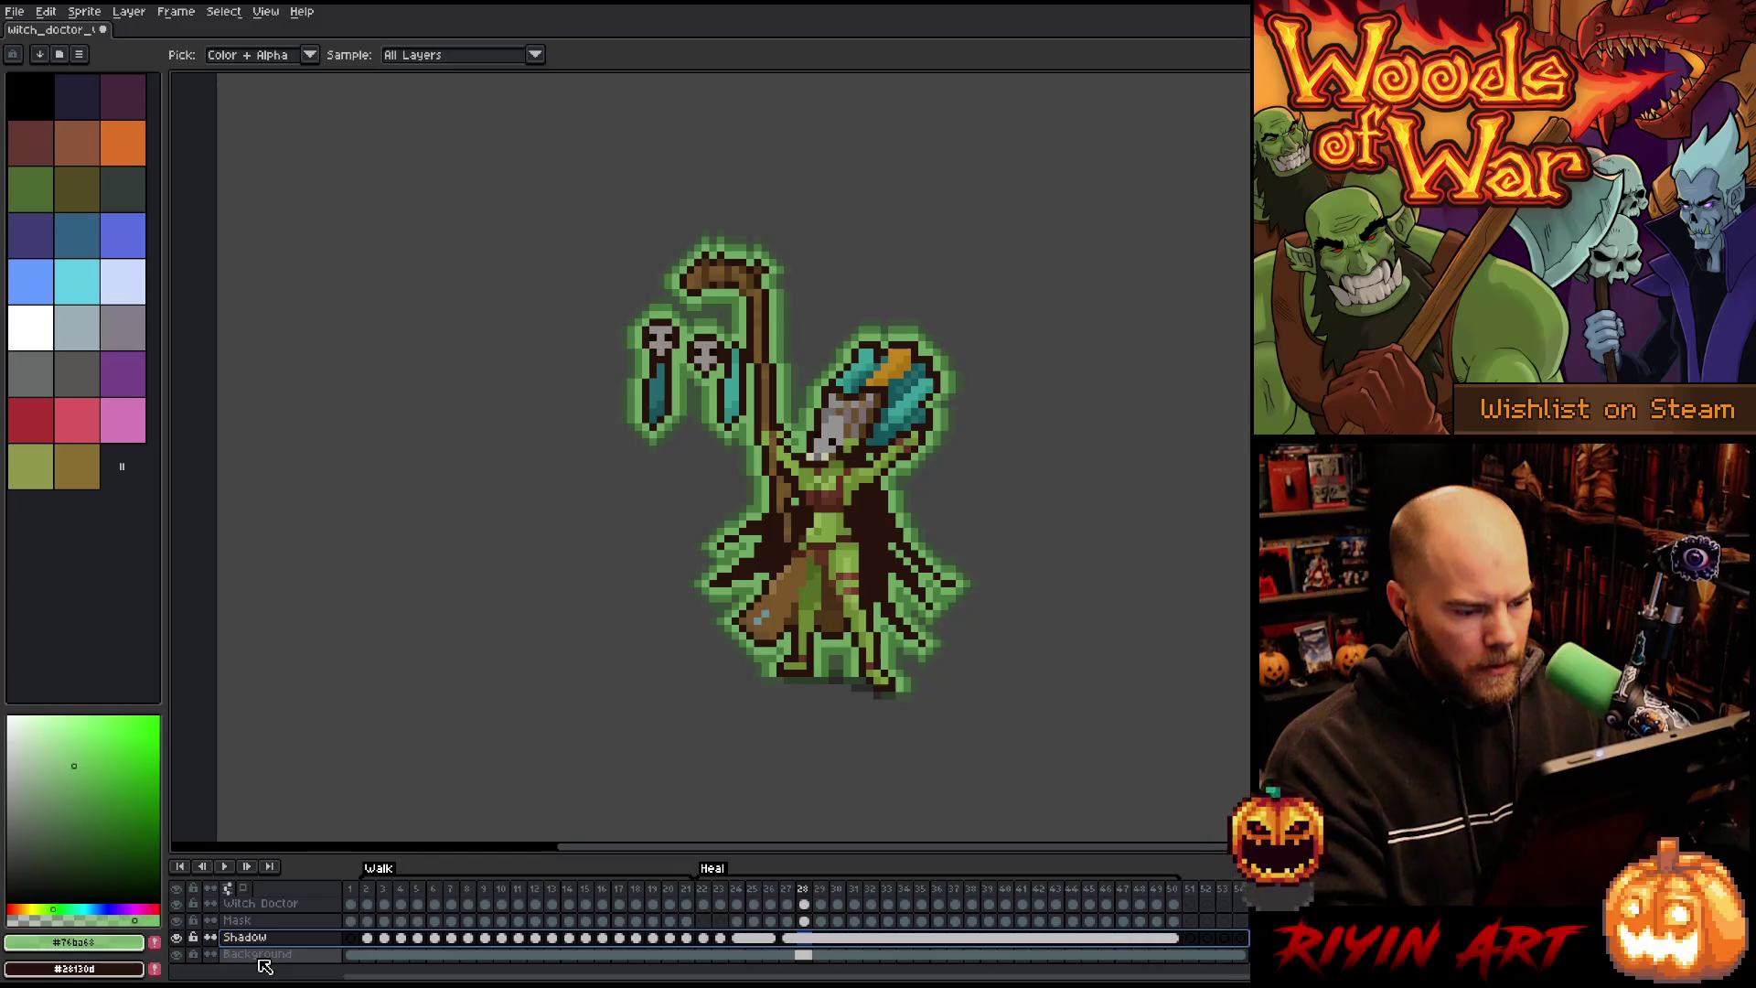
Step: Create Layer 2 beneath Shadow and mark out the ground-glow area around the character's feet
key("shift+n")
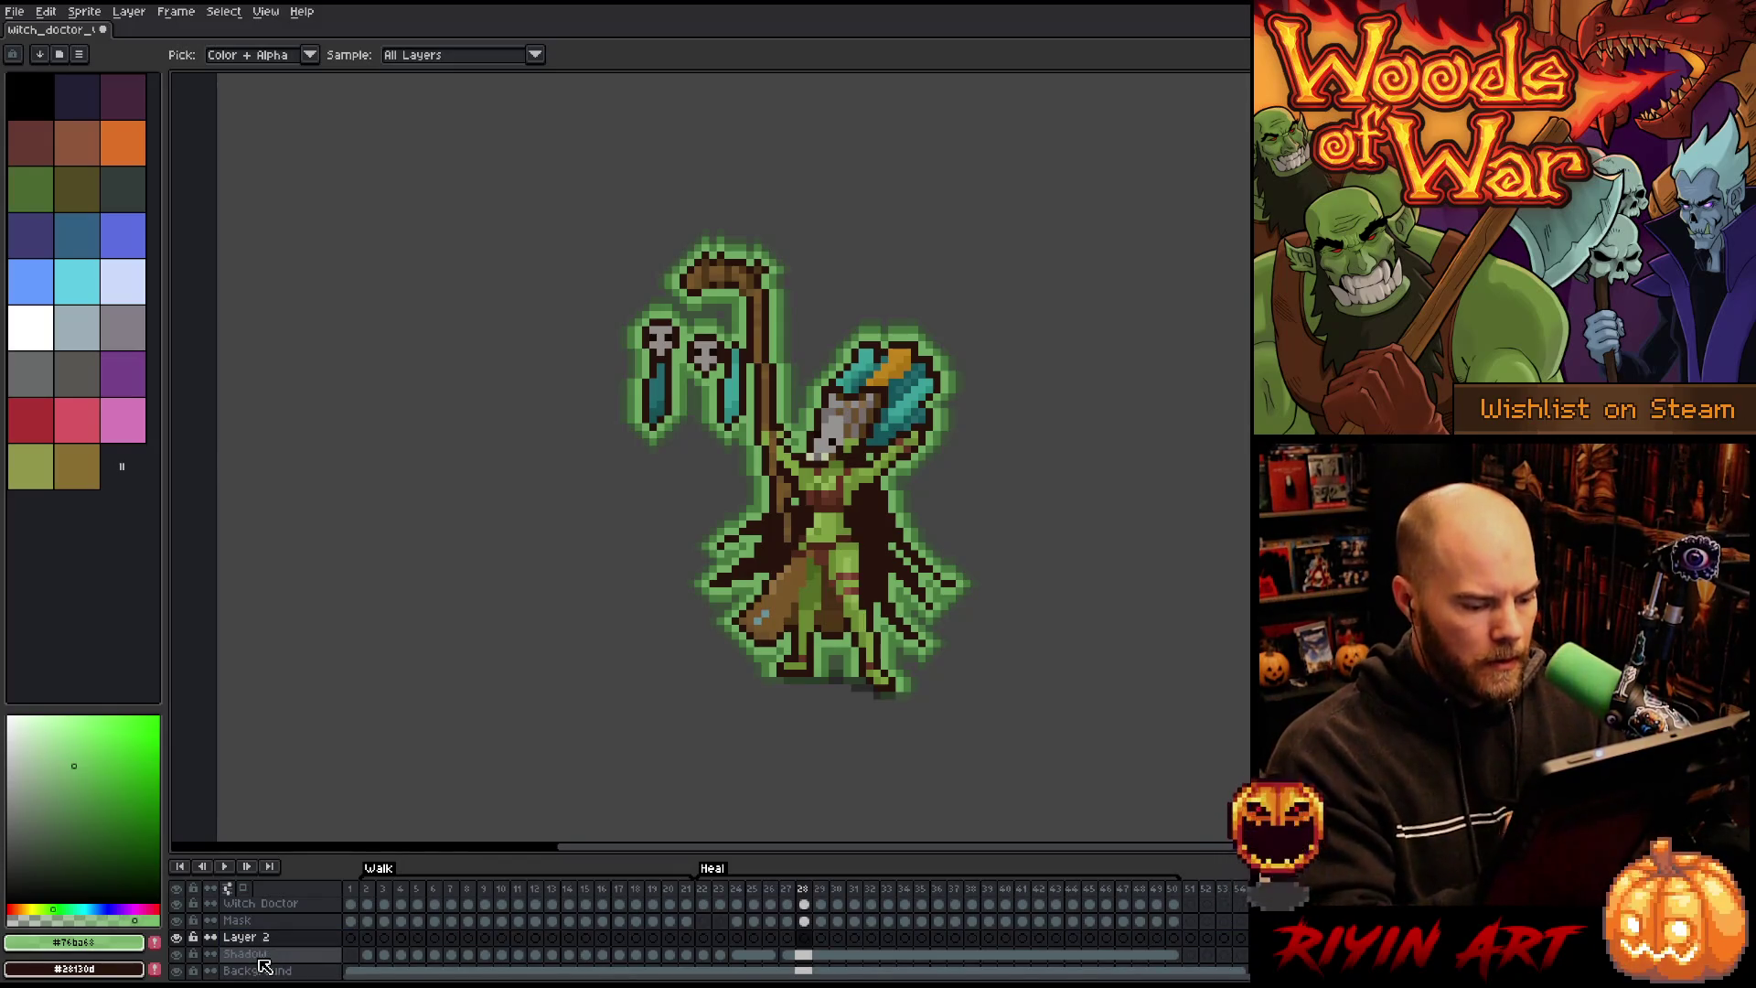
left_click_drag(263, 965, 268, 965)
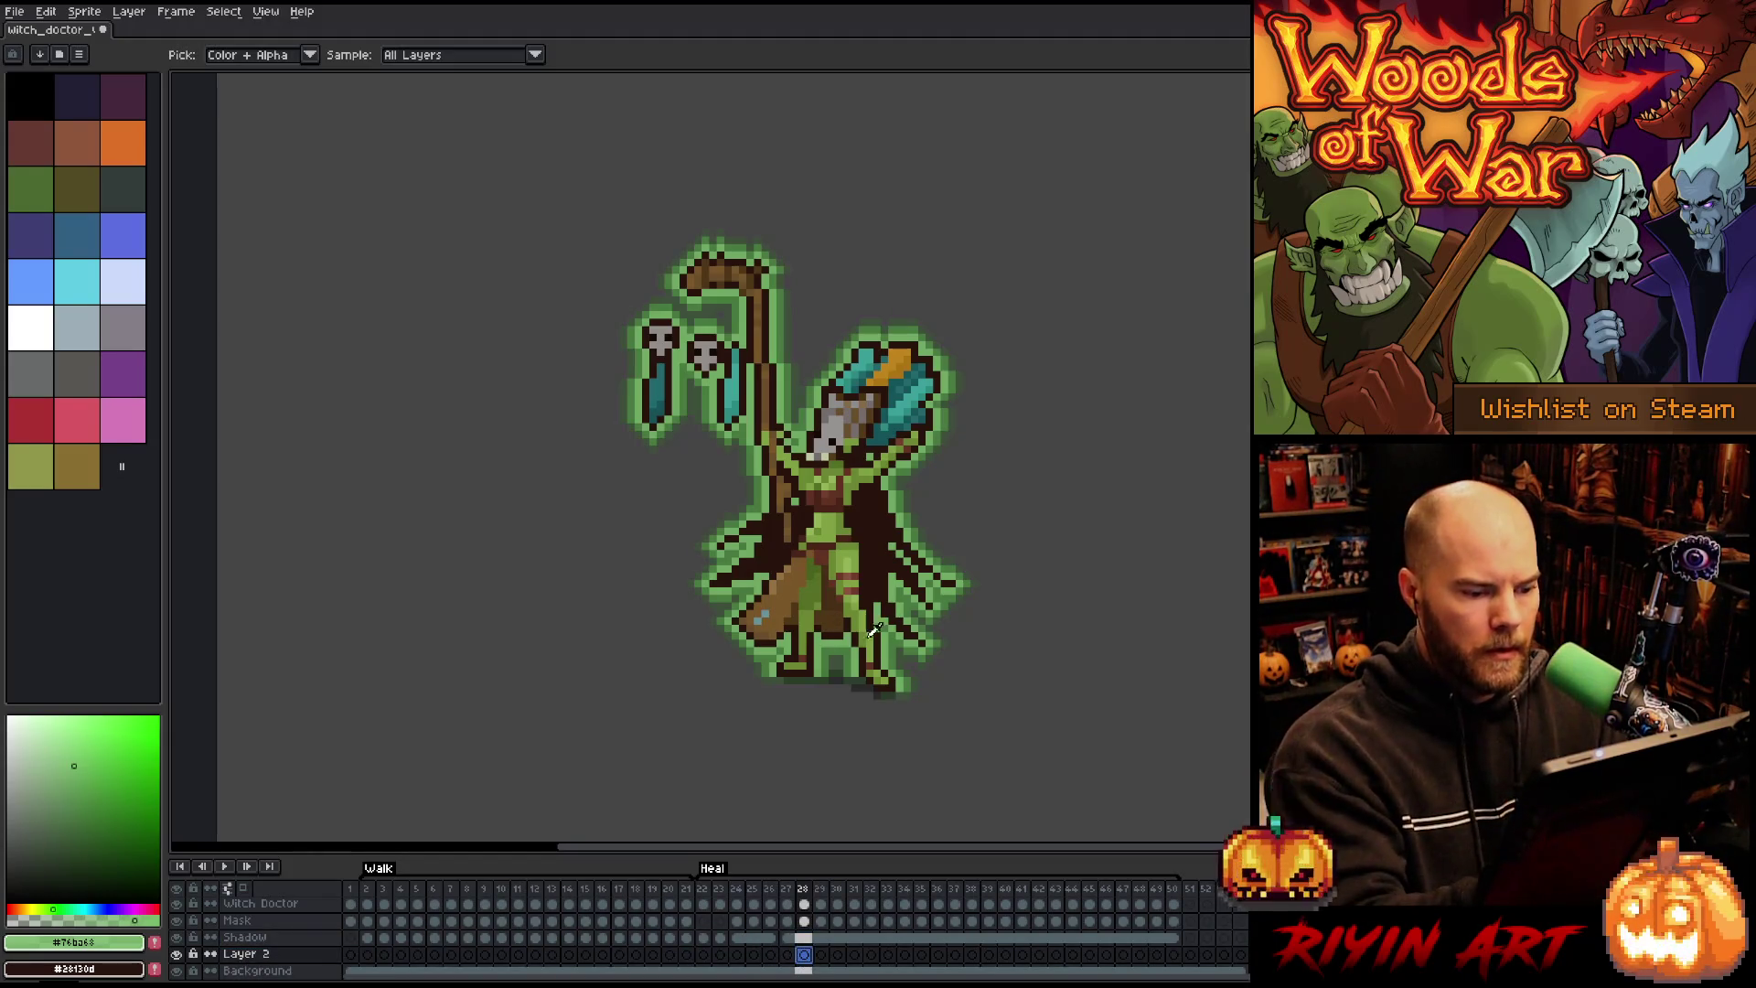
key("m")
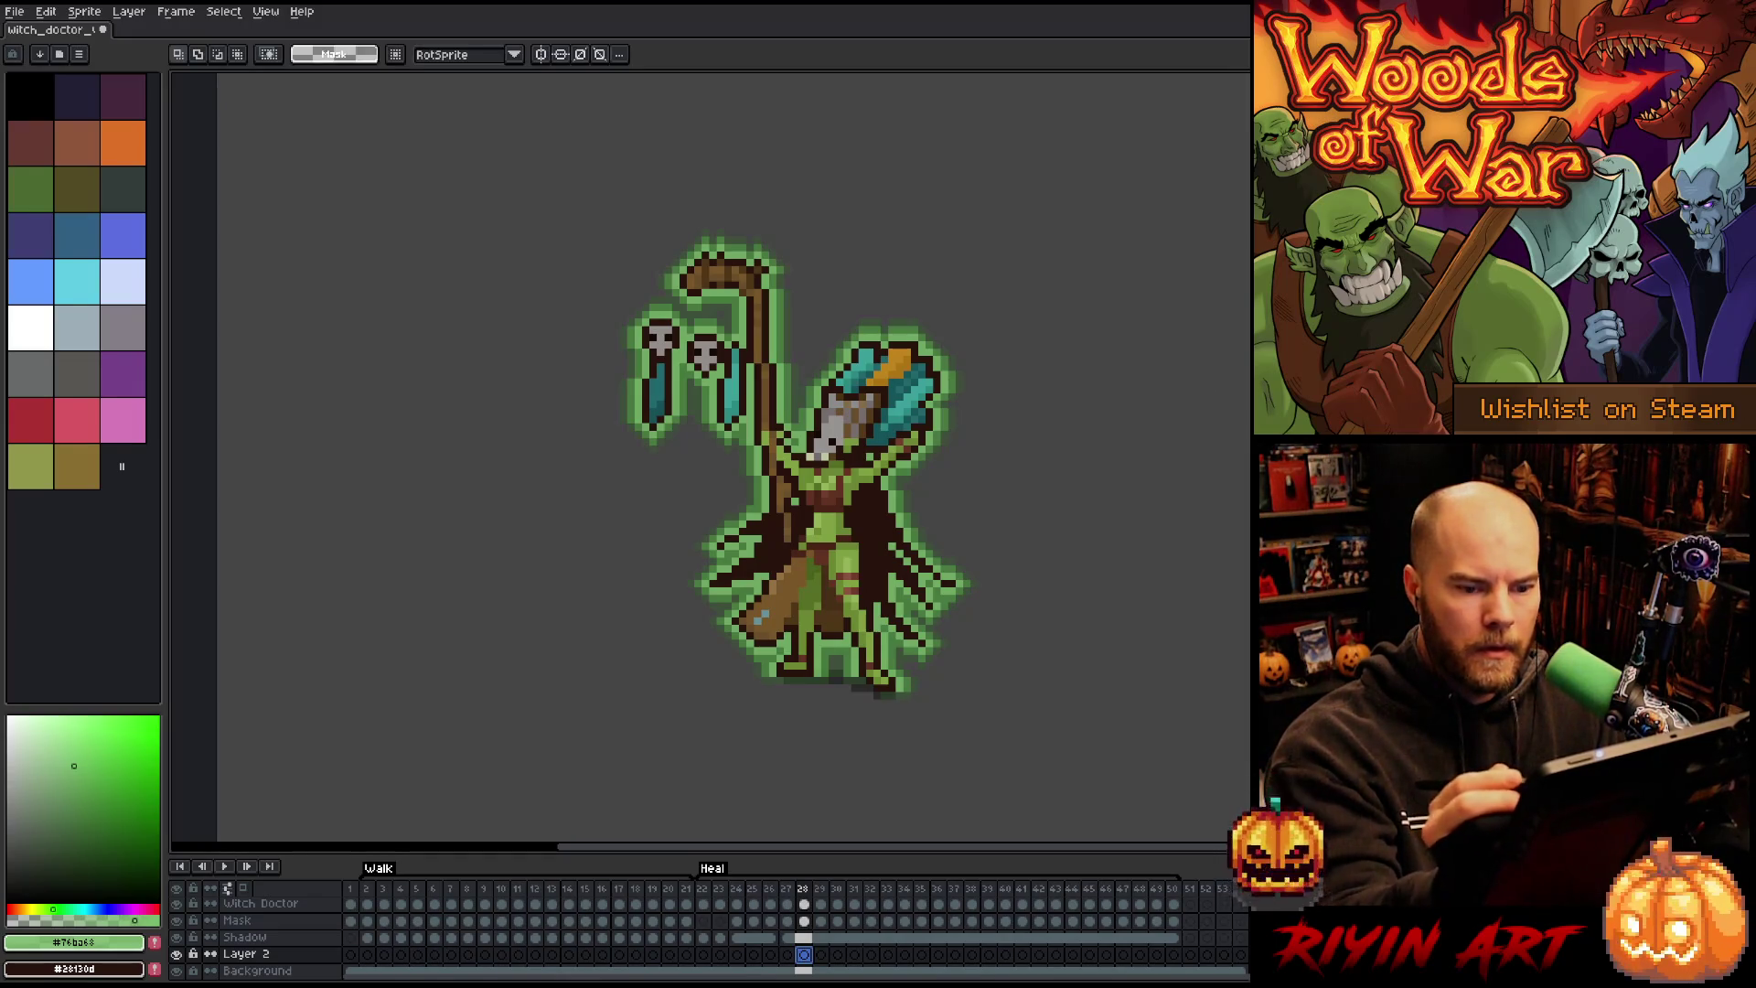
key("Left")
key("Left")
left_click_drag(787, 650, 885, 696)
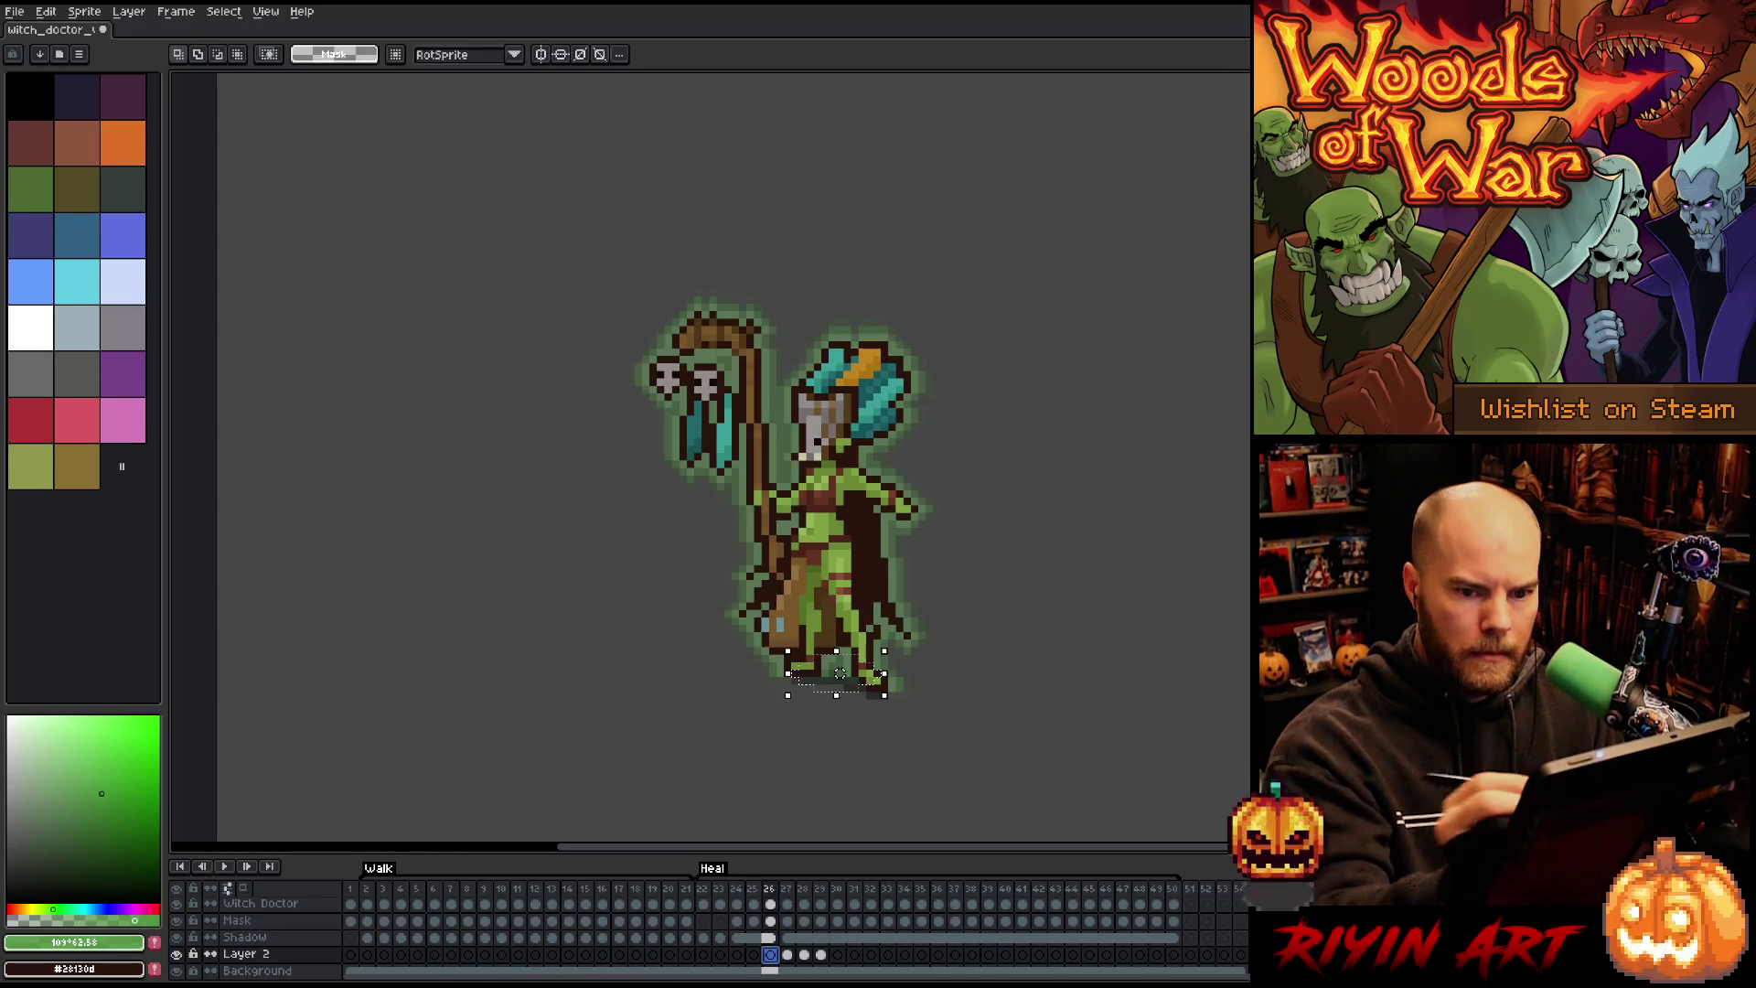
left_click(790, 956)
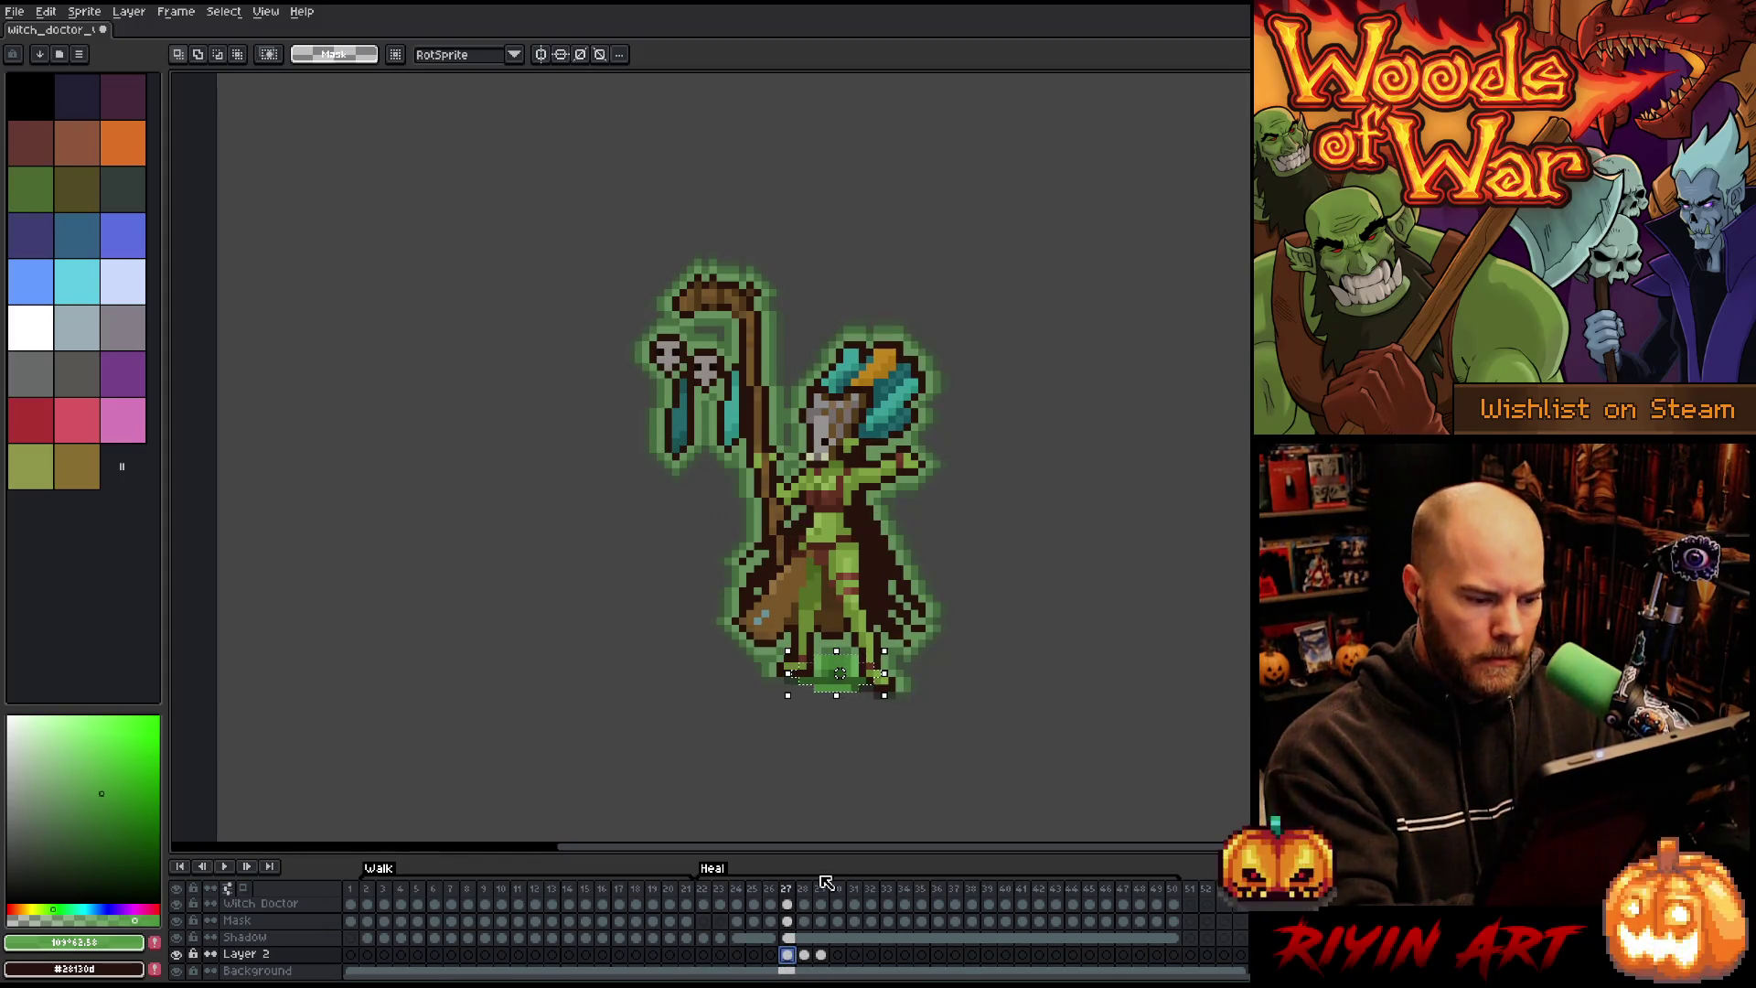
key("ctrl+d")
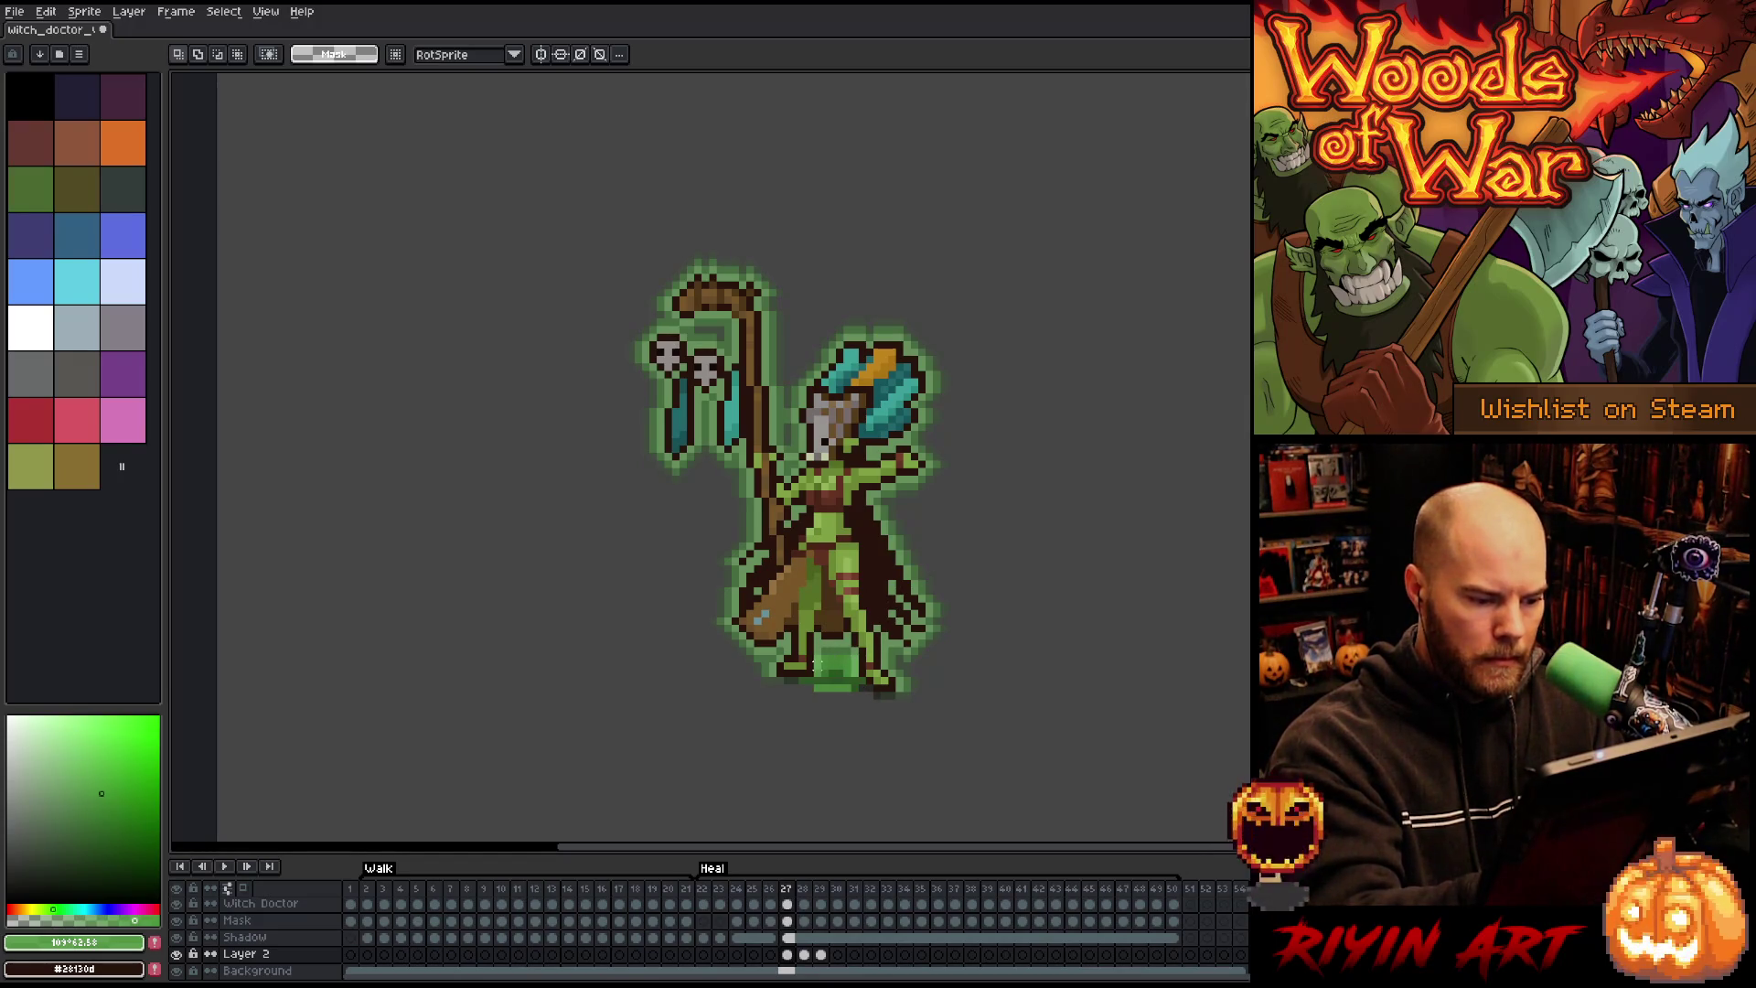
key("ctrl+d")
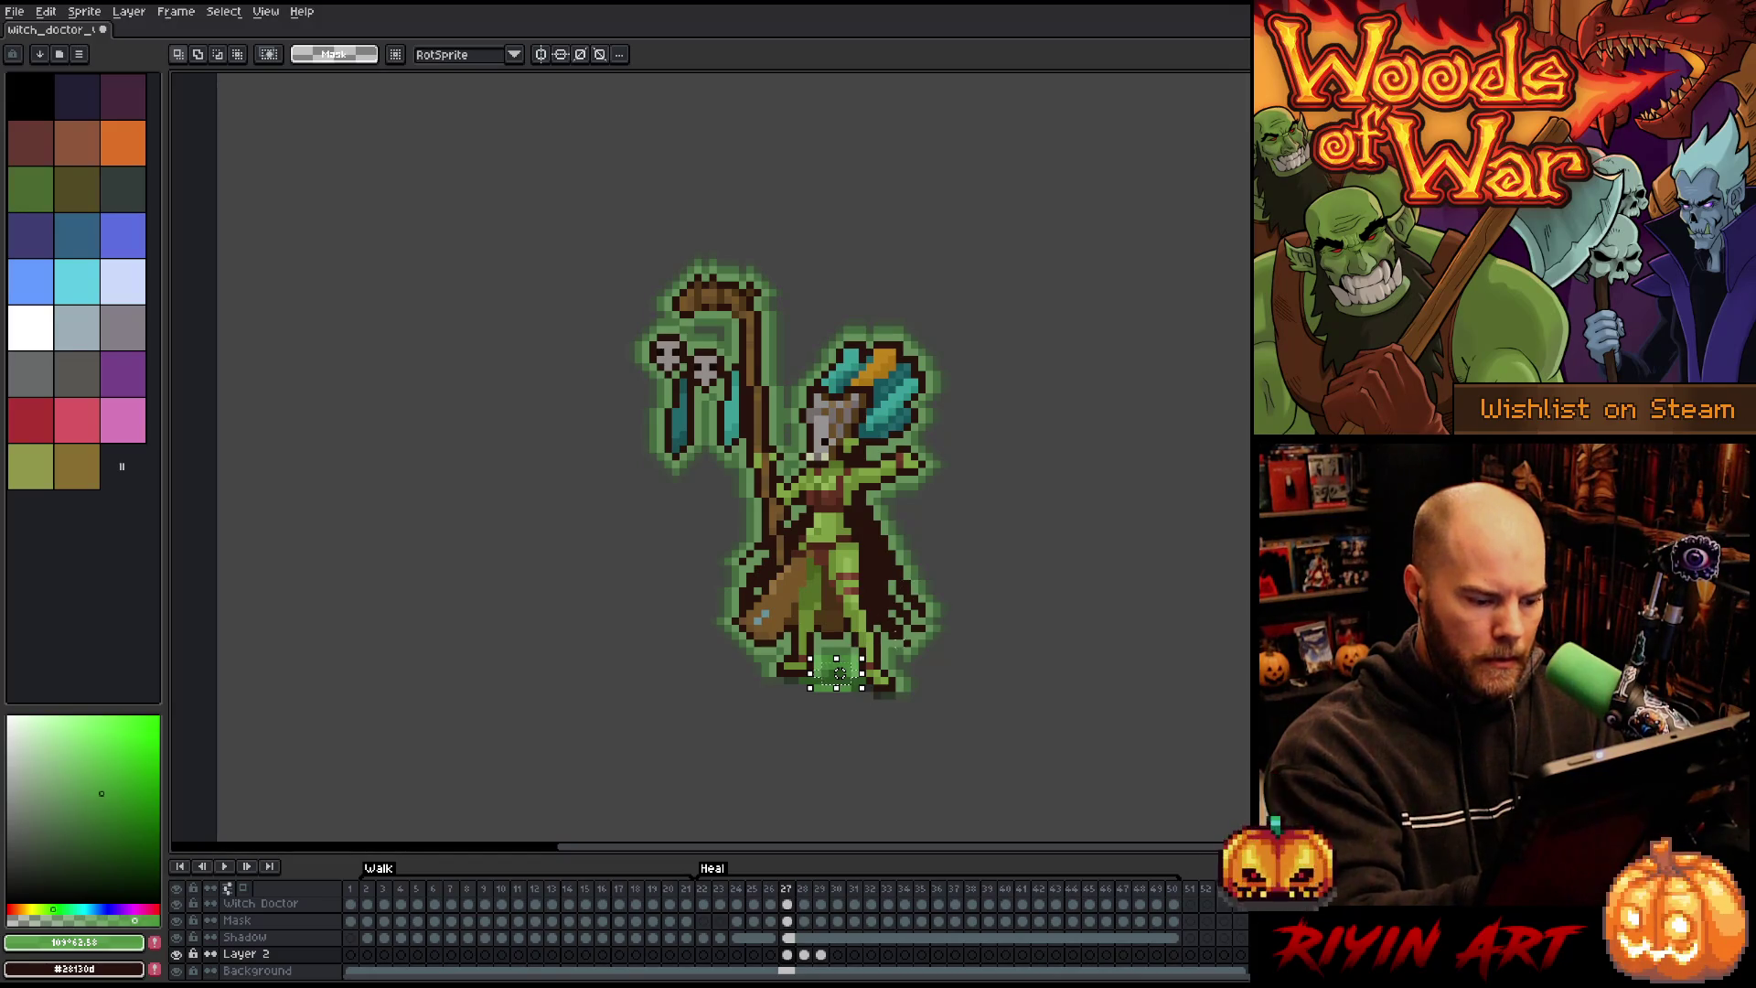
Step: Try shifting the glow cels one frame earlier, undo it, and select glow cels 26–50
left_click(772, 954)
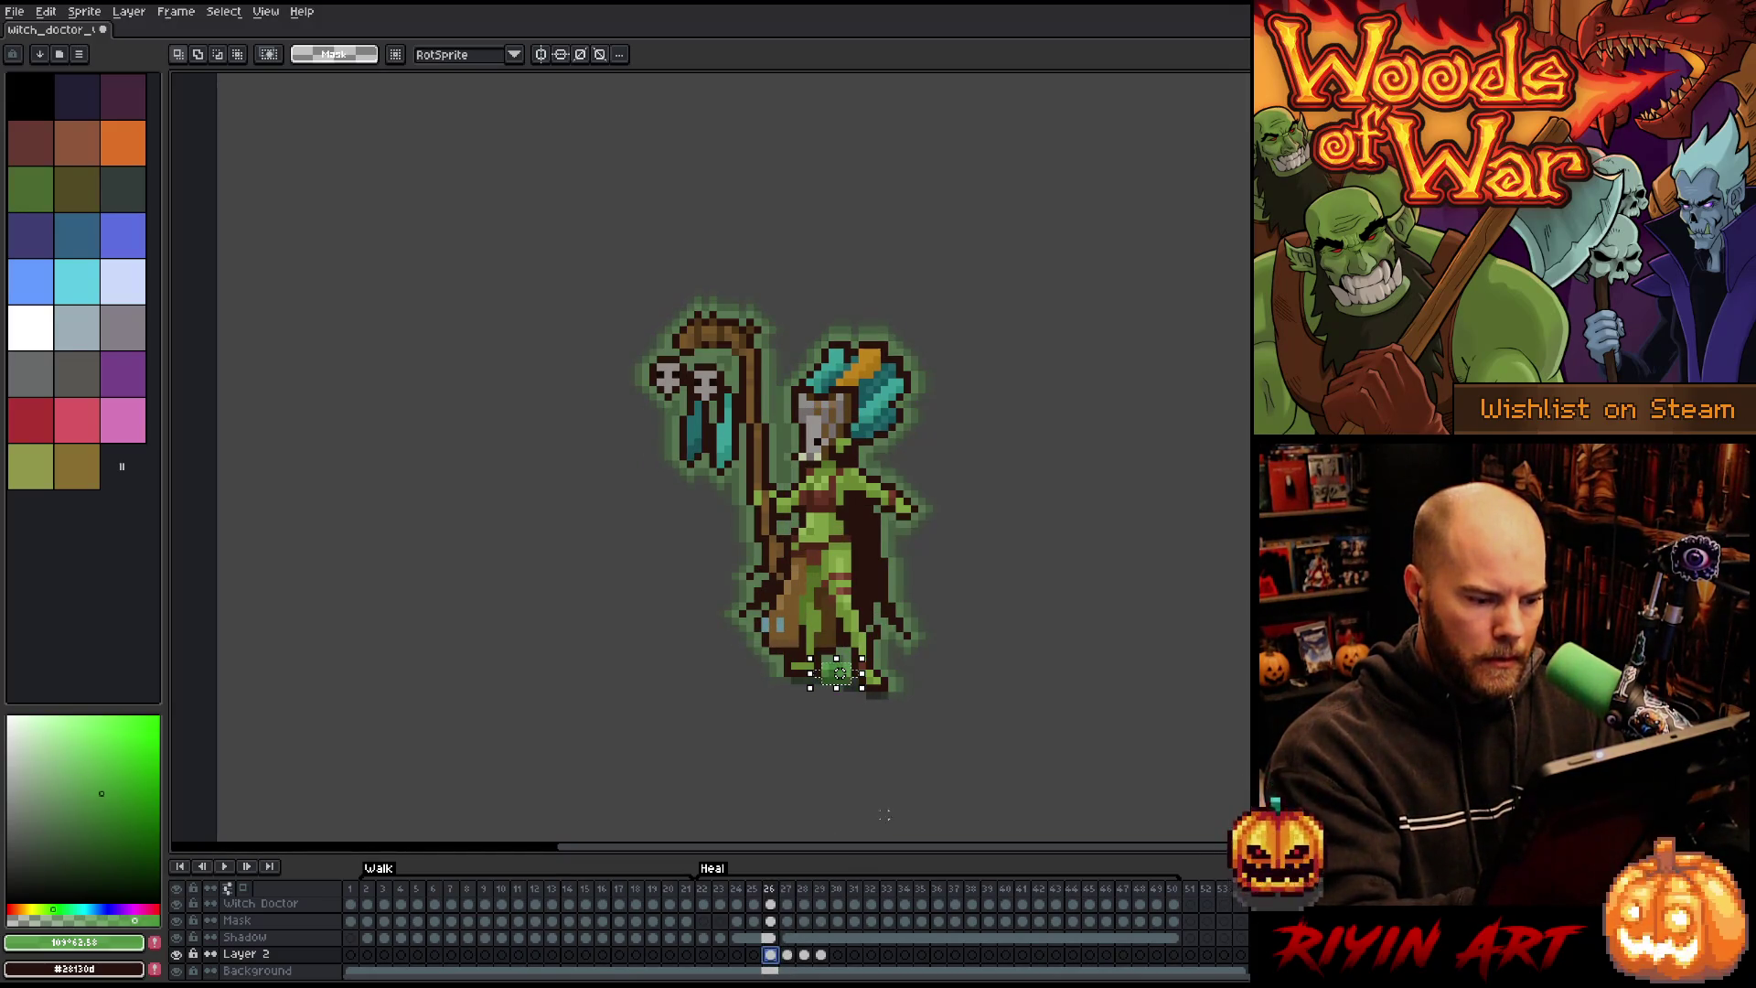
left_click_drag(770, 954, 820, 954)
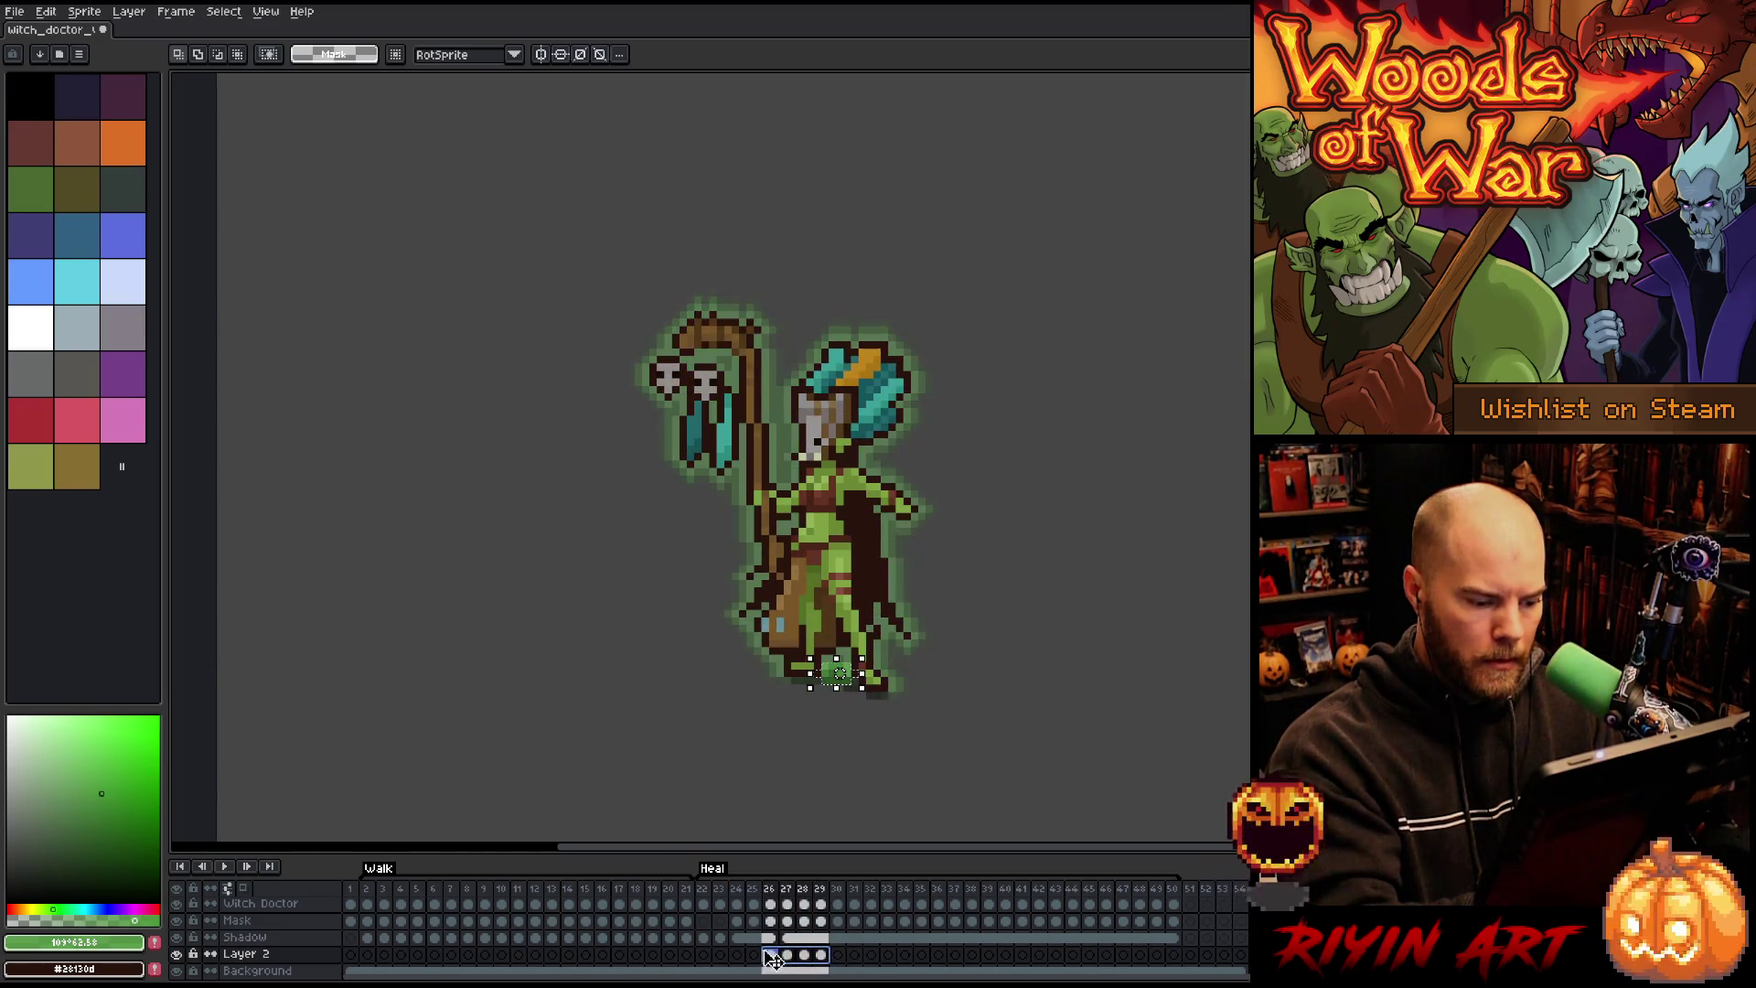
mouse_move(762, 957)
left_mouse_down()
mouse_move(794, 954)
mouse_move(730, 960)
left_mouse_up()
left_click(737, 954)
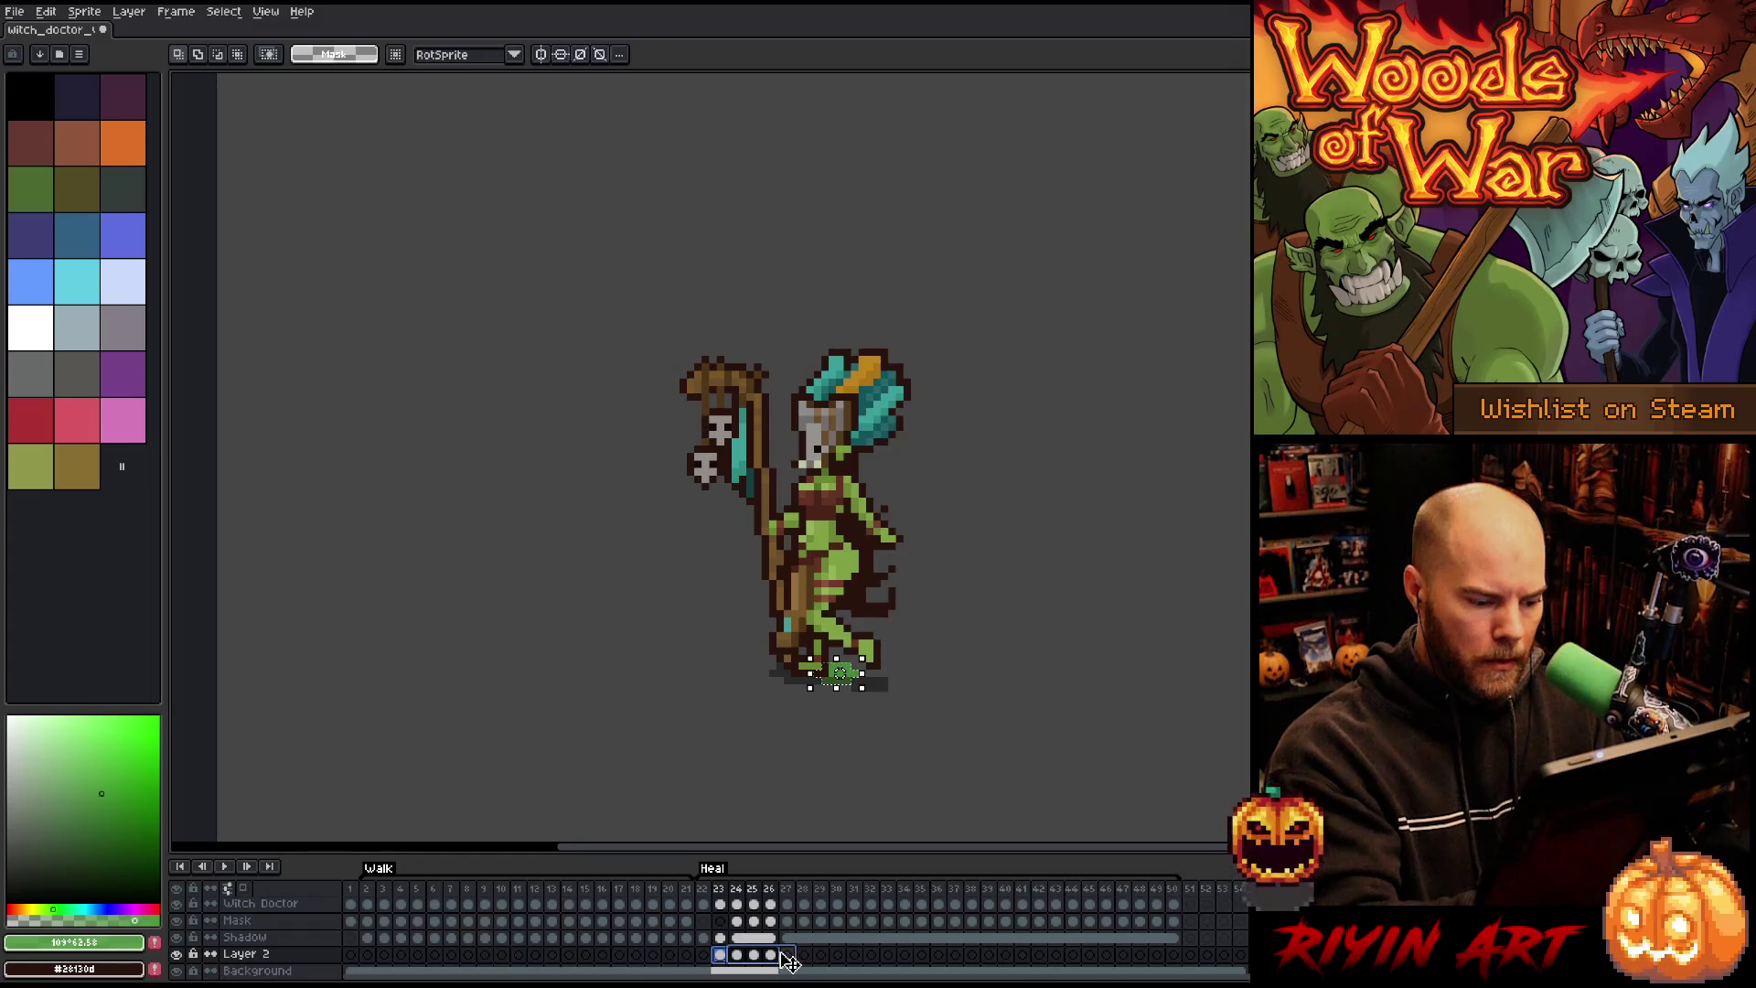
key("ctrl+z")
left_click(739, 955)
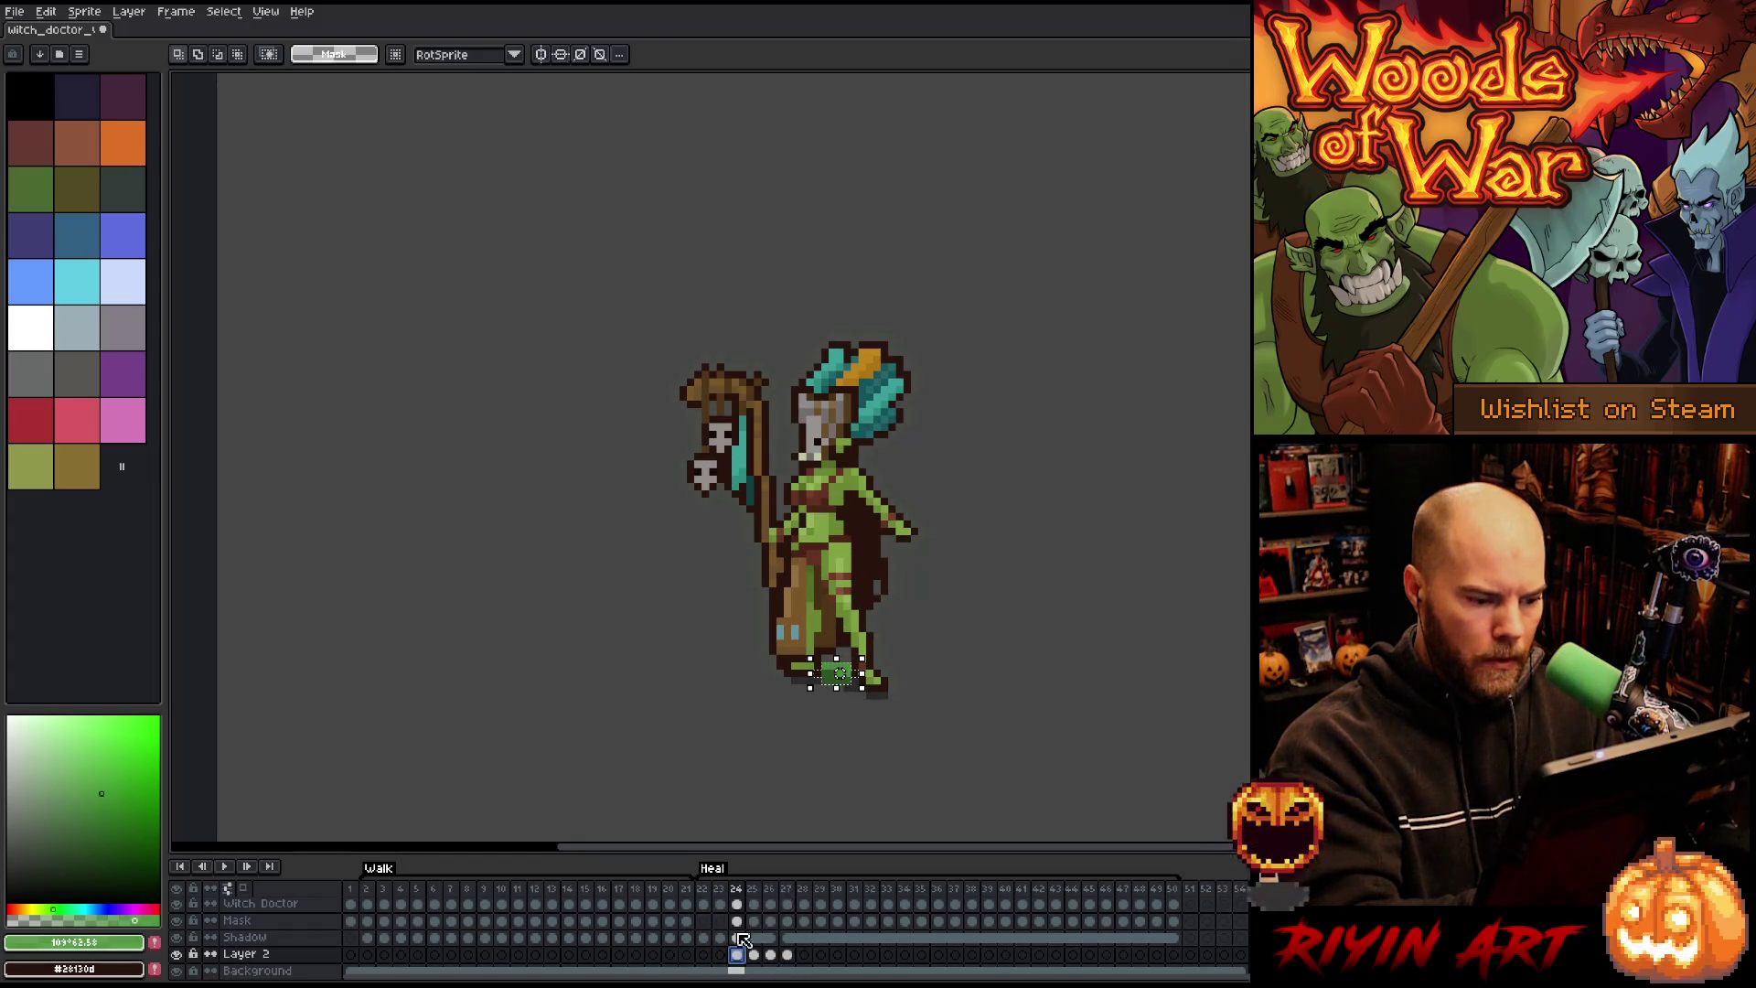
key("Return")
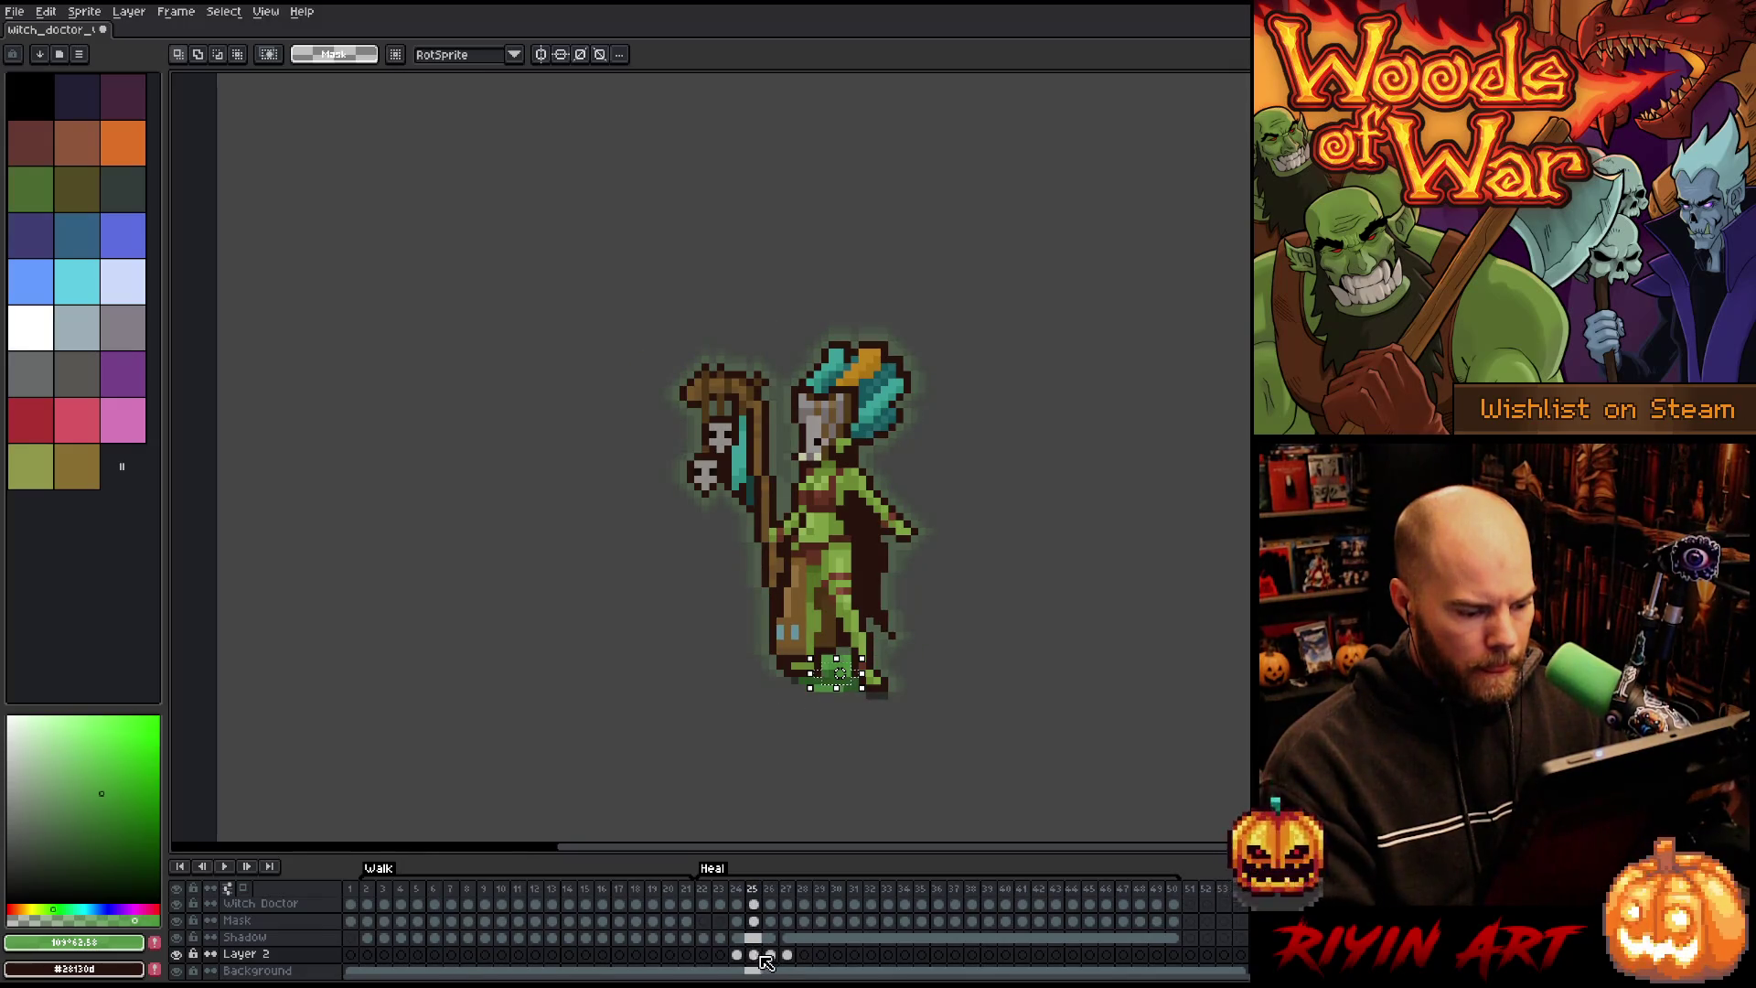
mouse_move(773, 956)
left_mouse_down()
mouse_move(787, 956)
mouse_move(765, 957)
left_mouse_up()
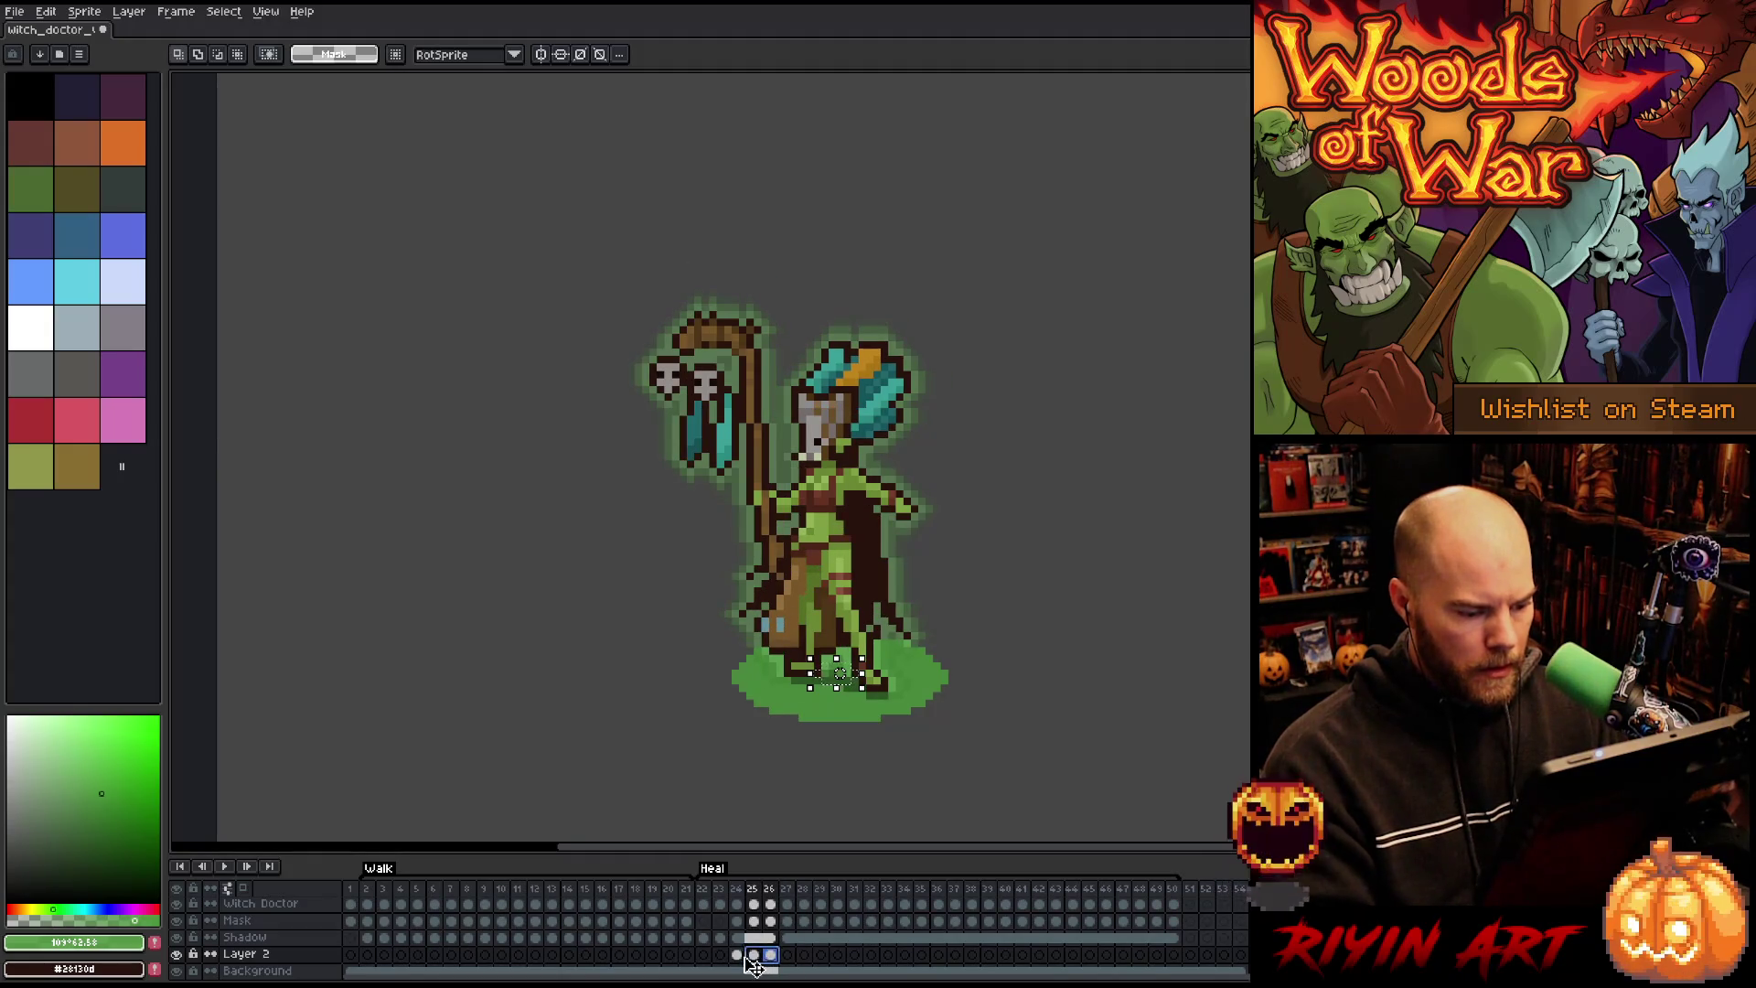
left_click_drag(794, 958, 1180, 955)
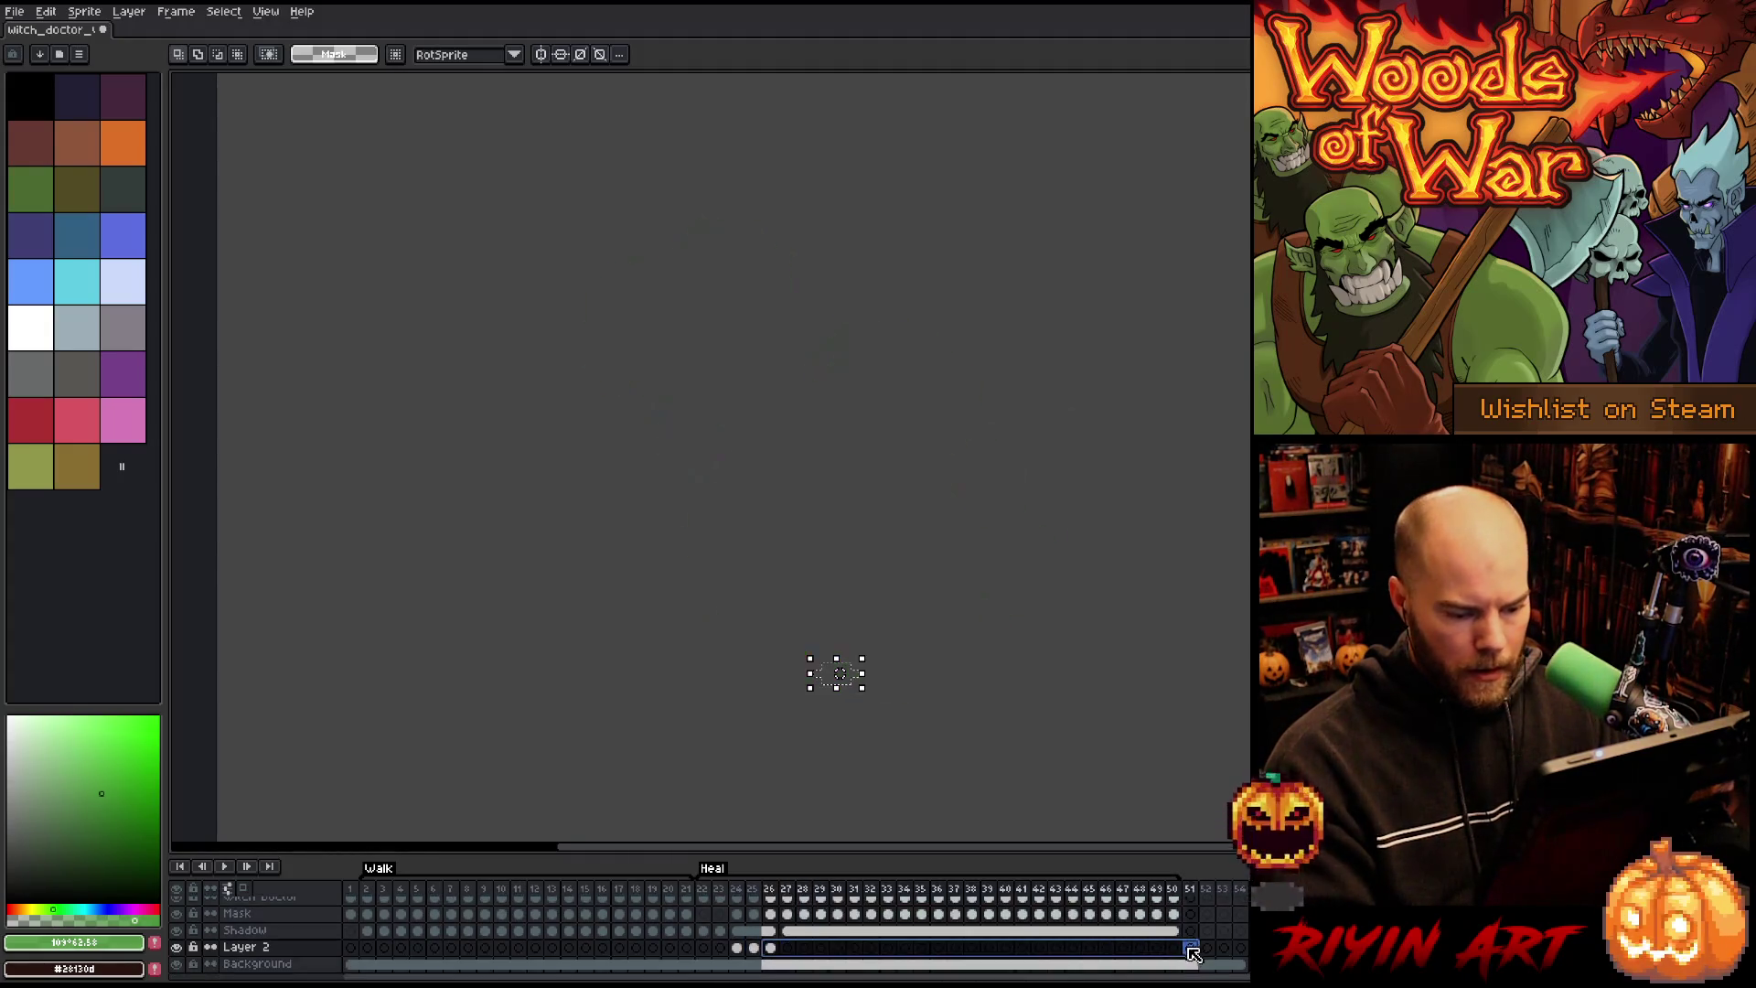
Step: Link the selected ground-glow cels and preview the heal animation from its first frame
right_click(1180, 954)
left_click(1194, 954)
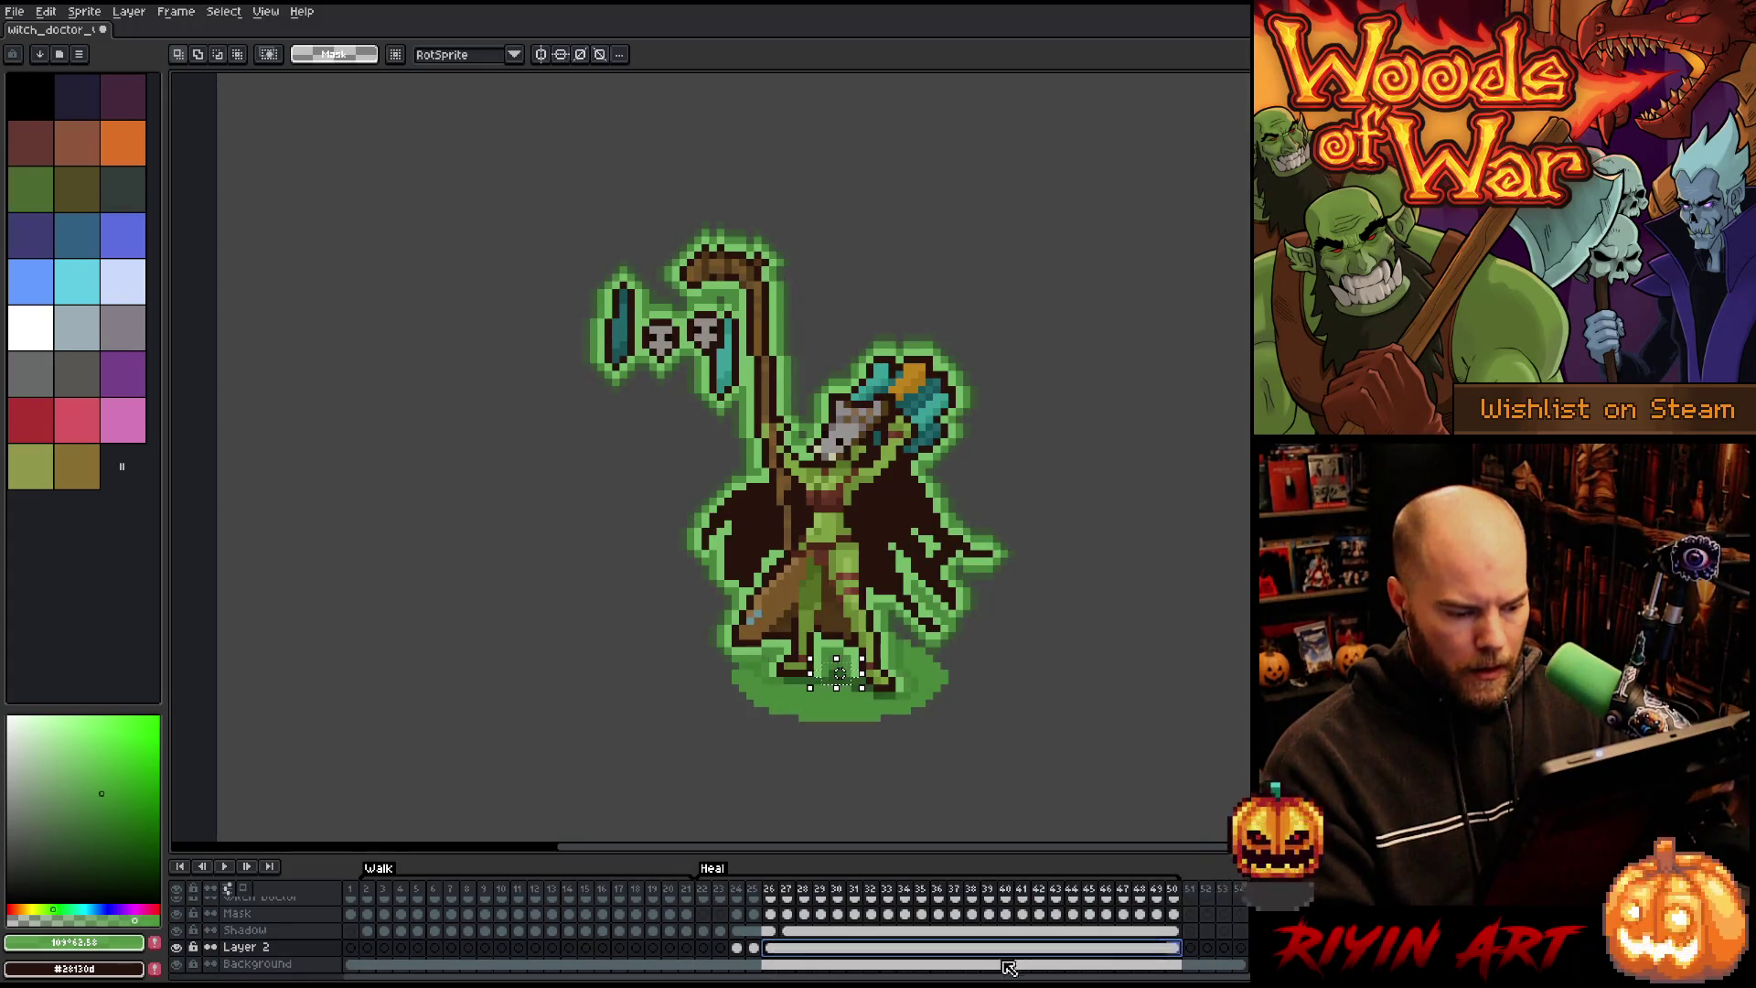
left_click(705, 892)
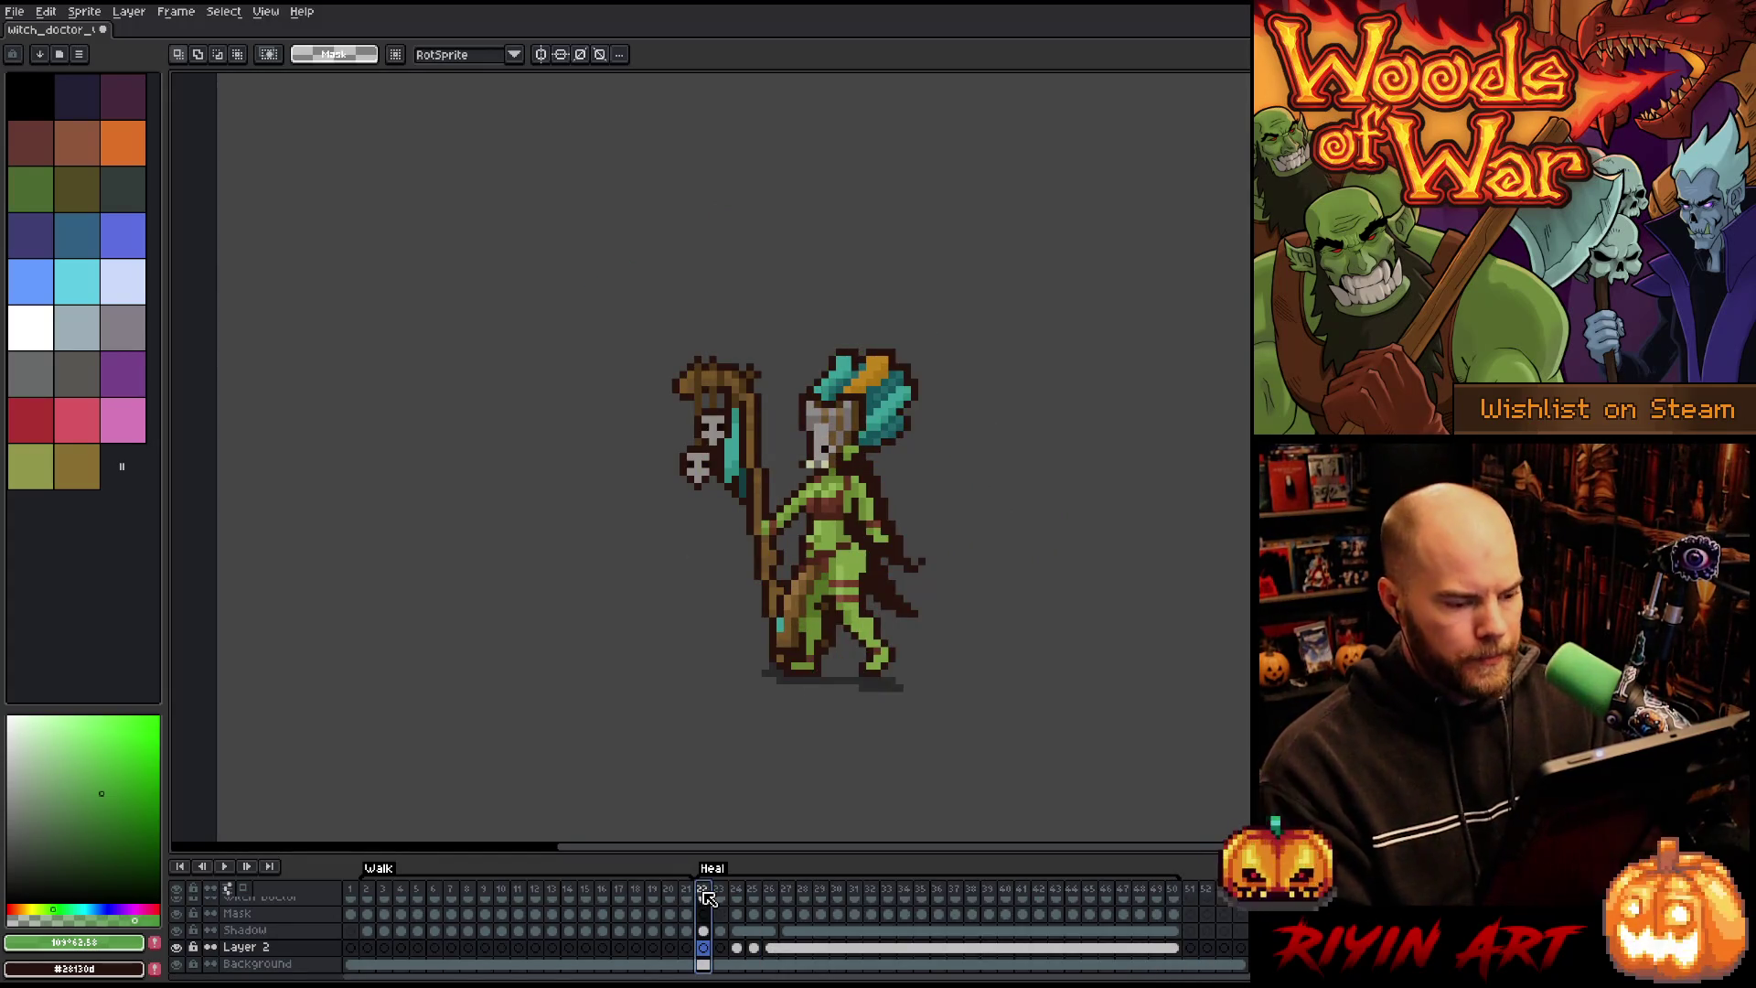
key("Return")
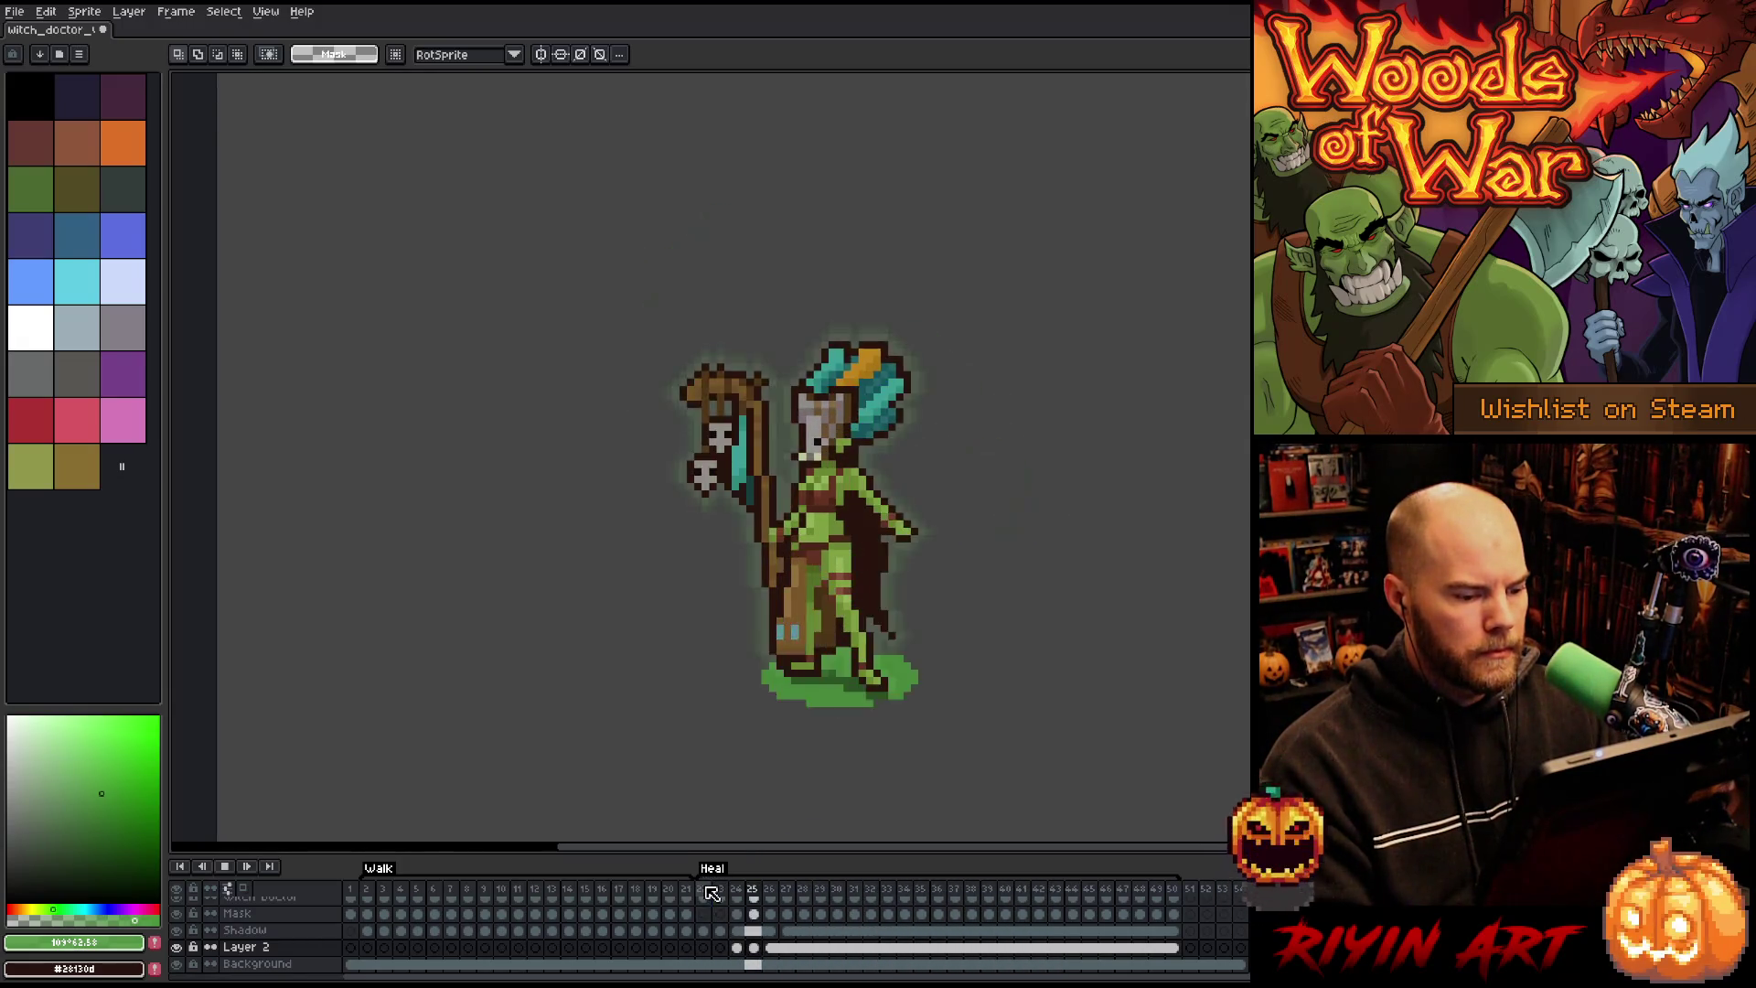
key("Return")
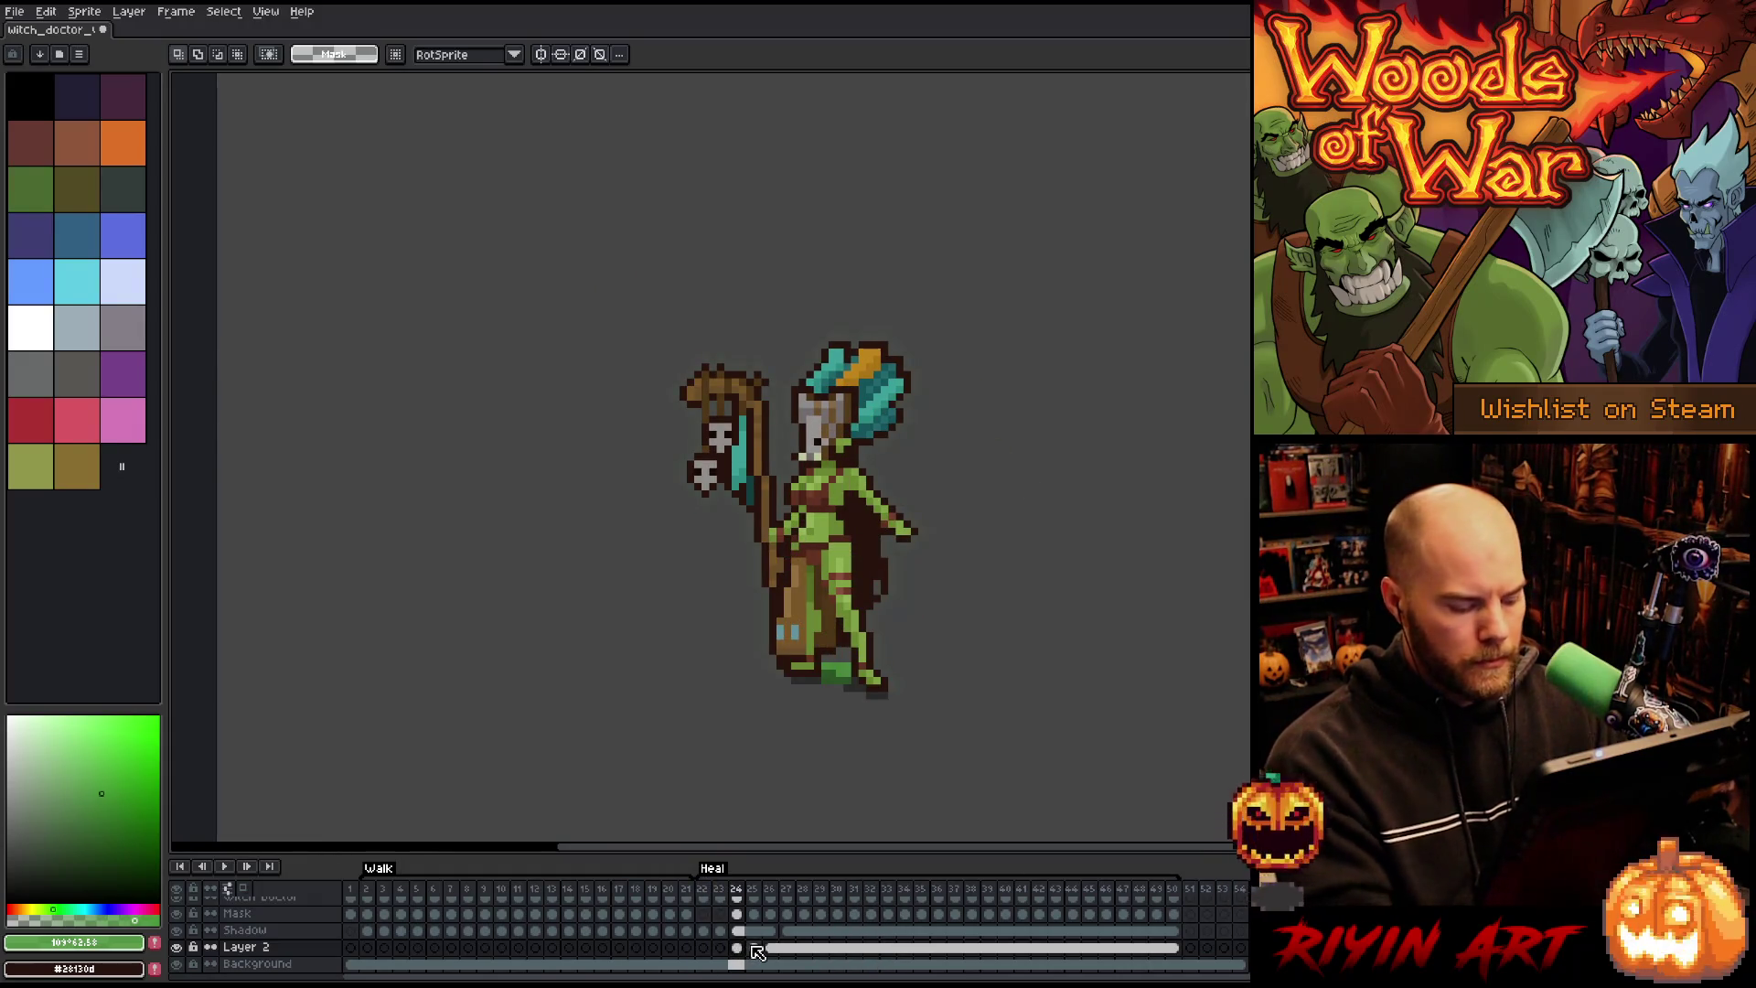
left_click(750, 951)
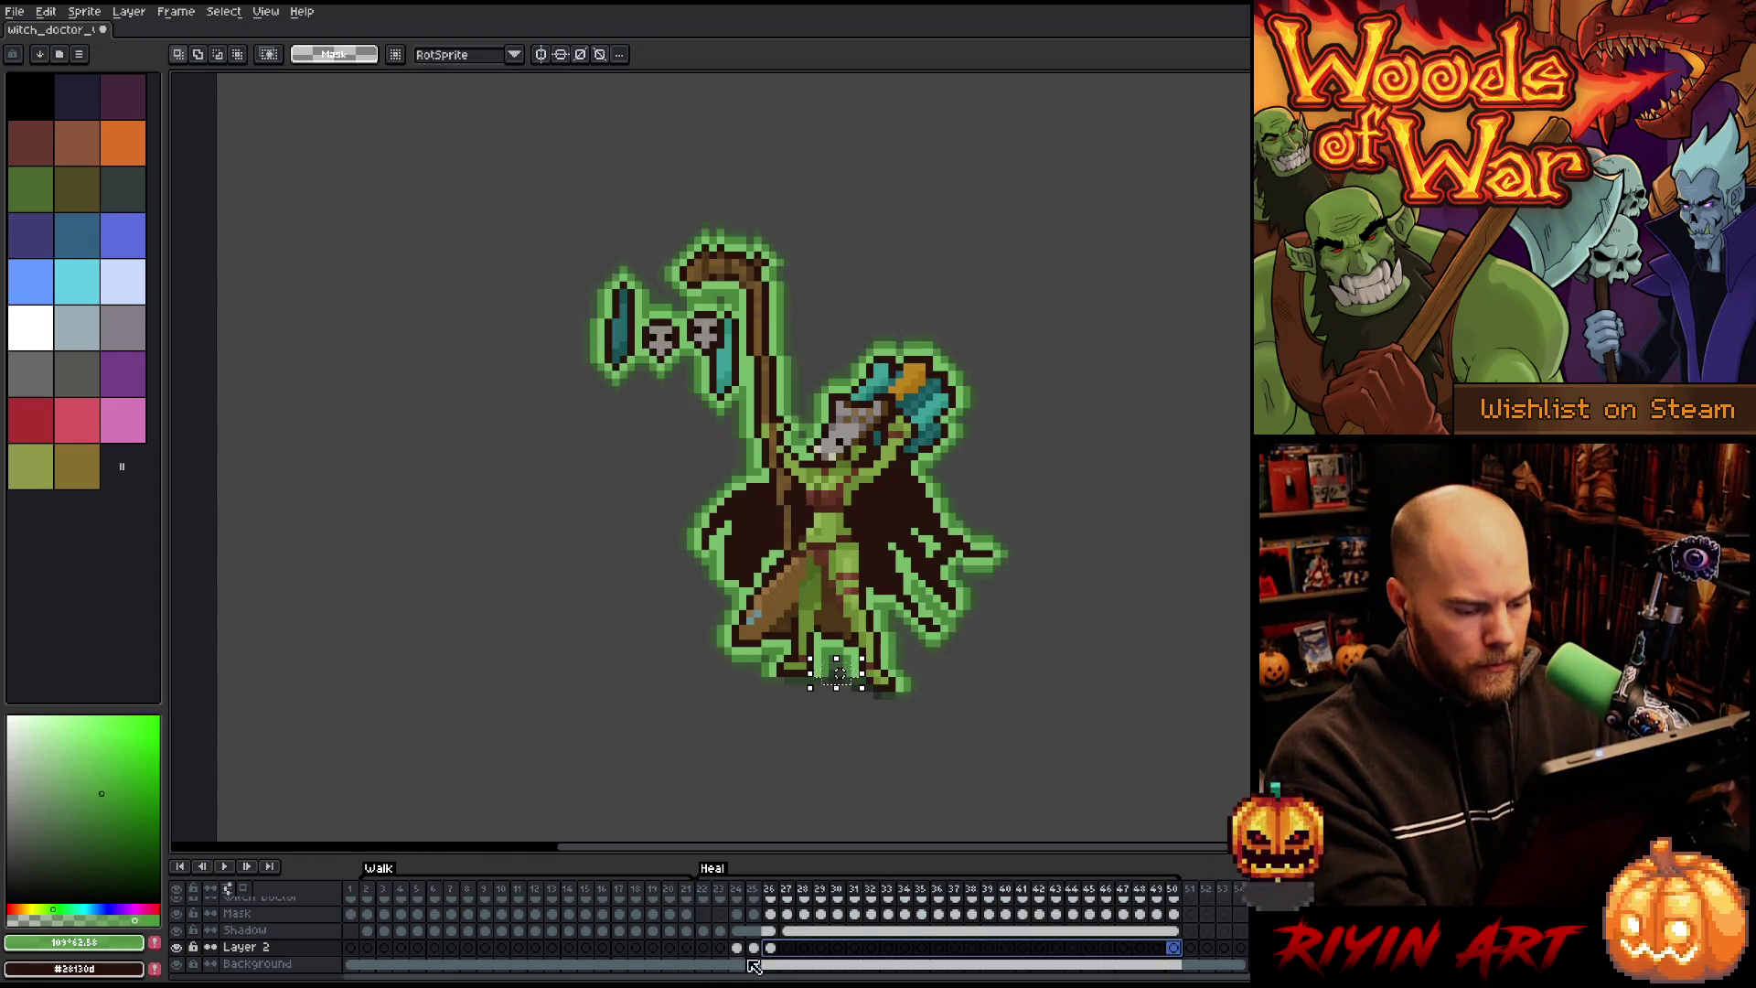
key("Right")
mouse_move(736, 948)
left_mouse_down()
mouse_move(787, 948)
mouse_move(721, 949)
left_mouse_up()
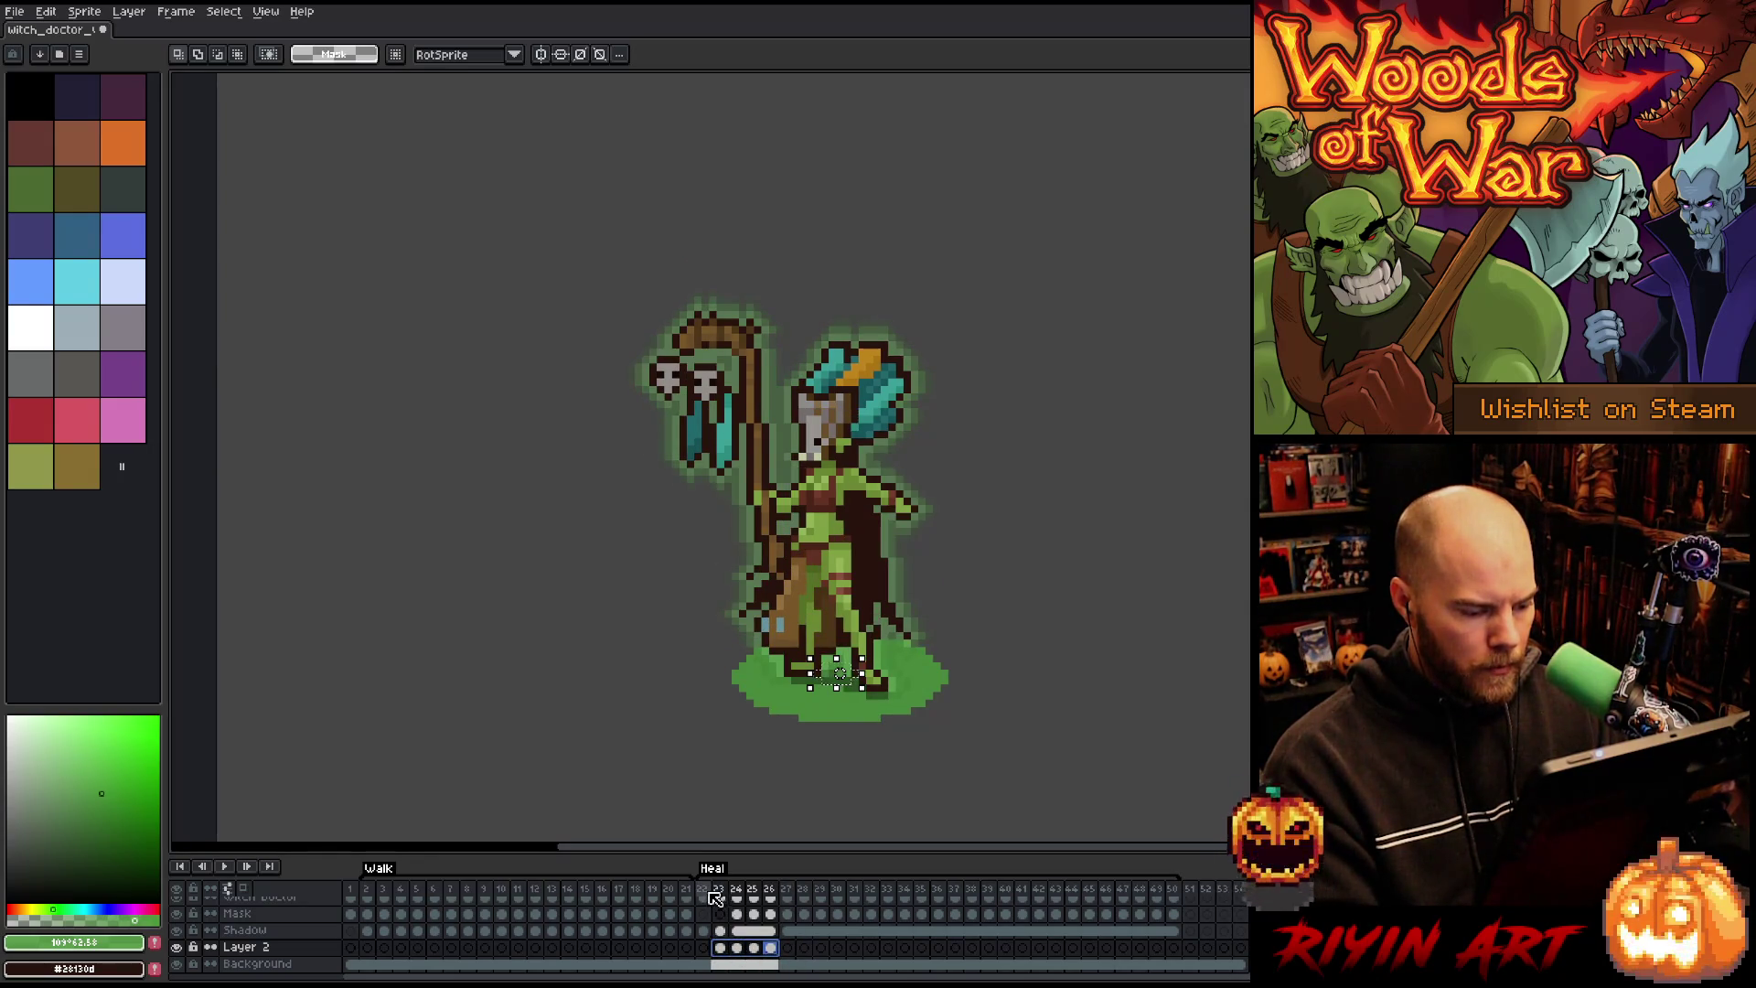
key("Return")
Step: Link Layer 2 cels from frame 27 to 50 and play to check them
left_click_drag(779, 951, 1174, 949)
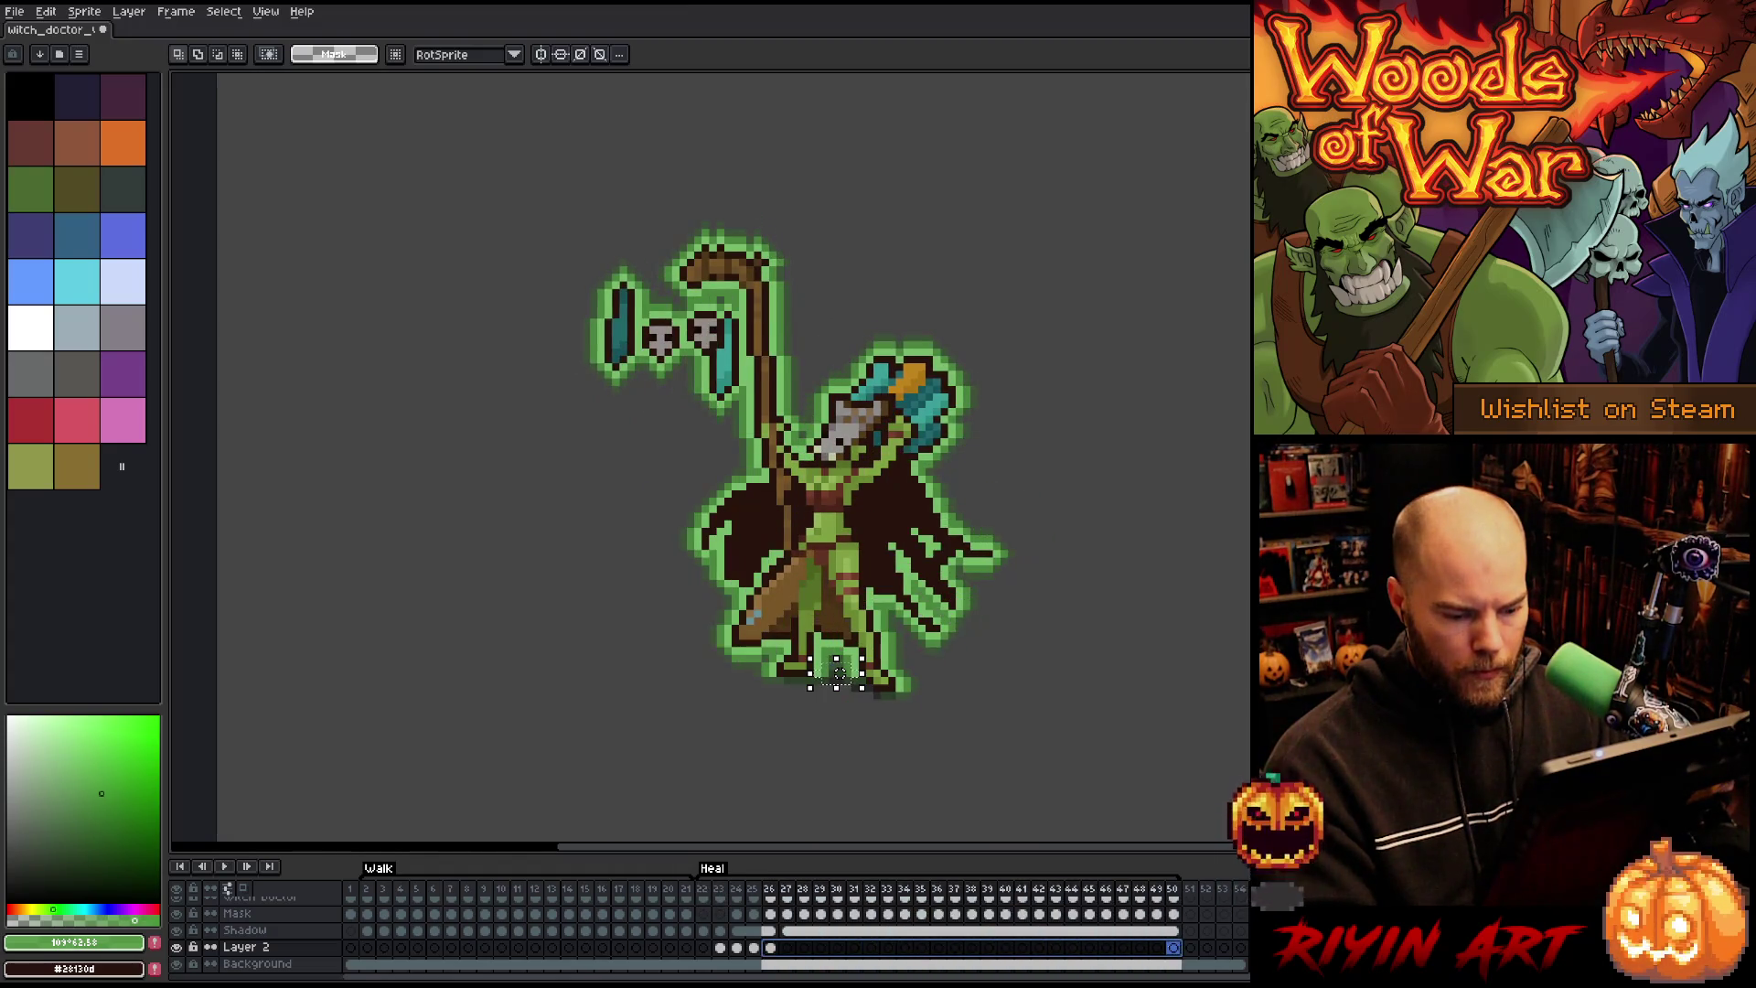
right_click(1174, 948)
left_click(1207, 952)
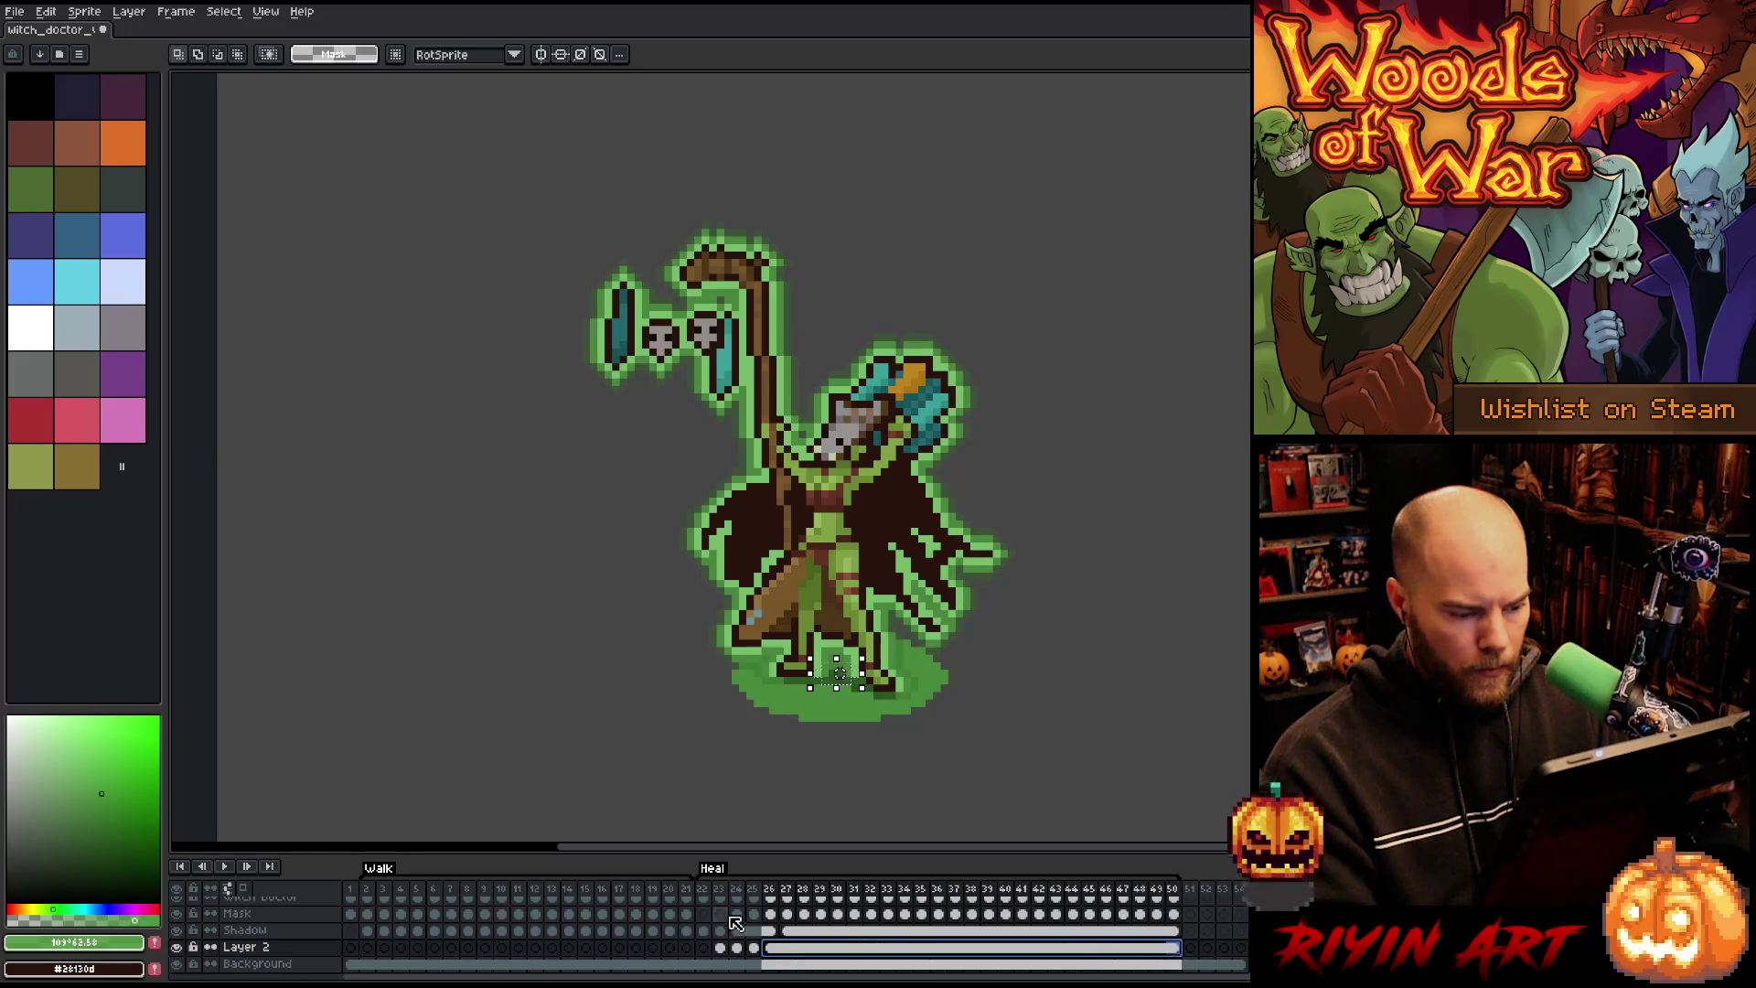
left_click(703, 948)
key("Return")
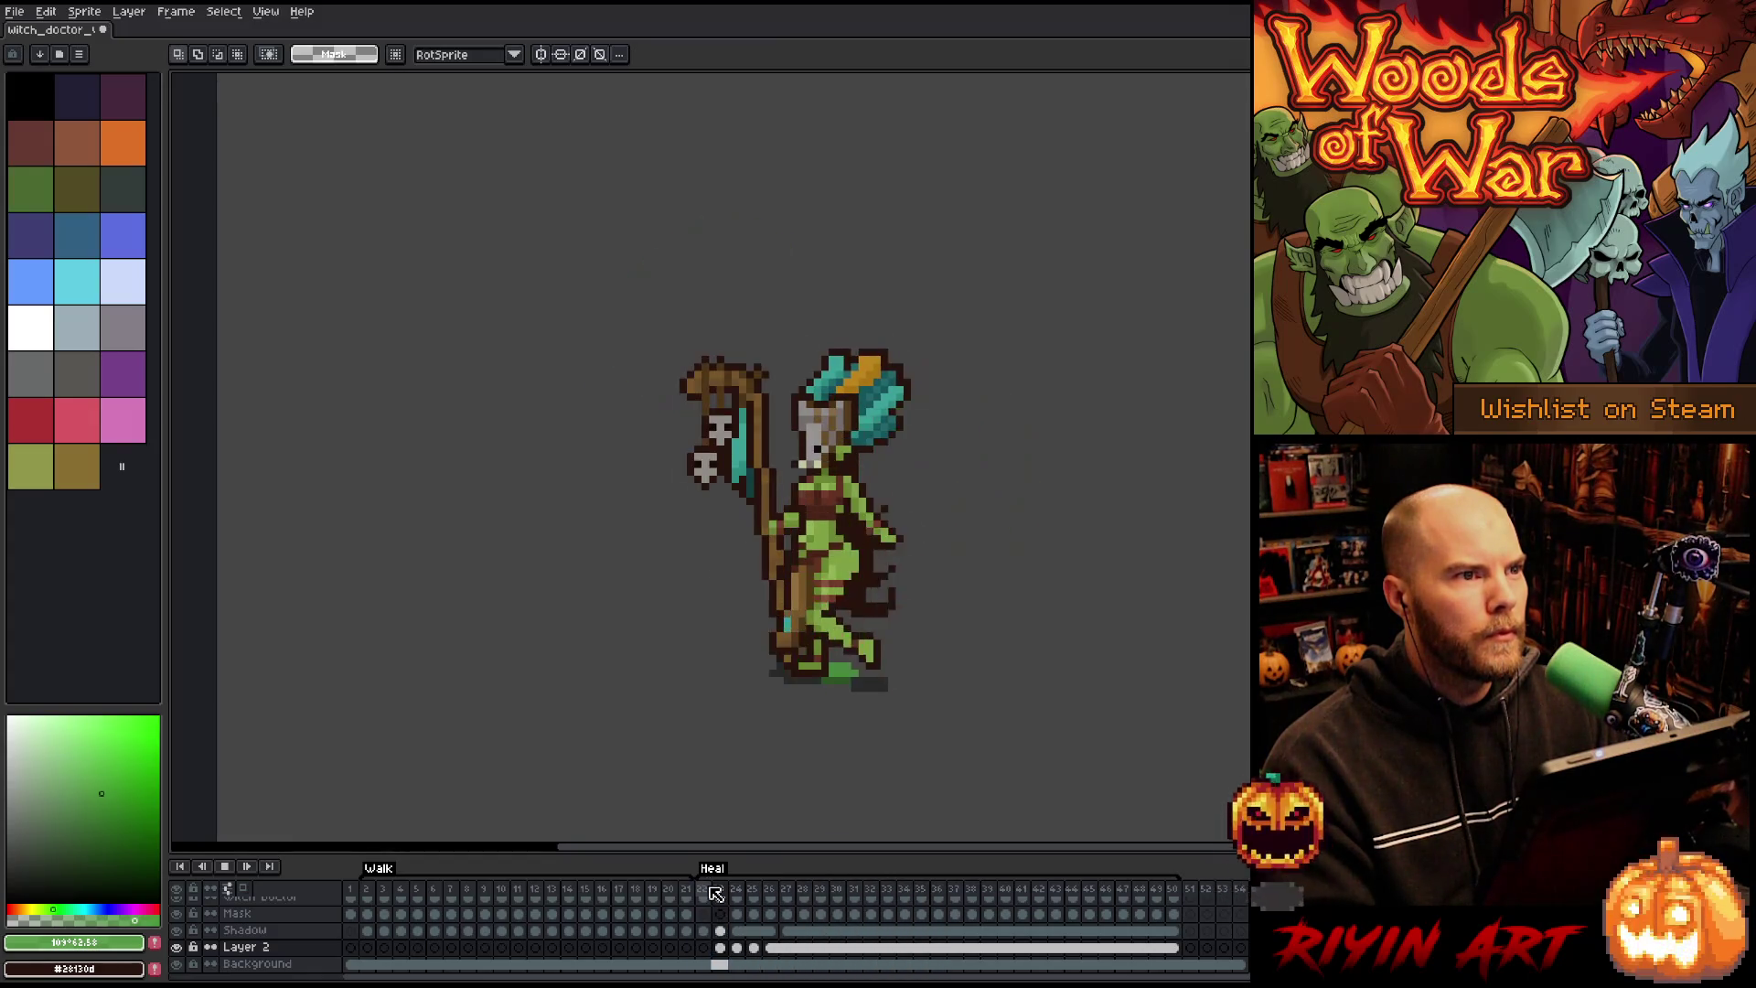
key("Return")
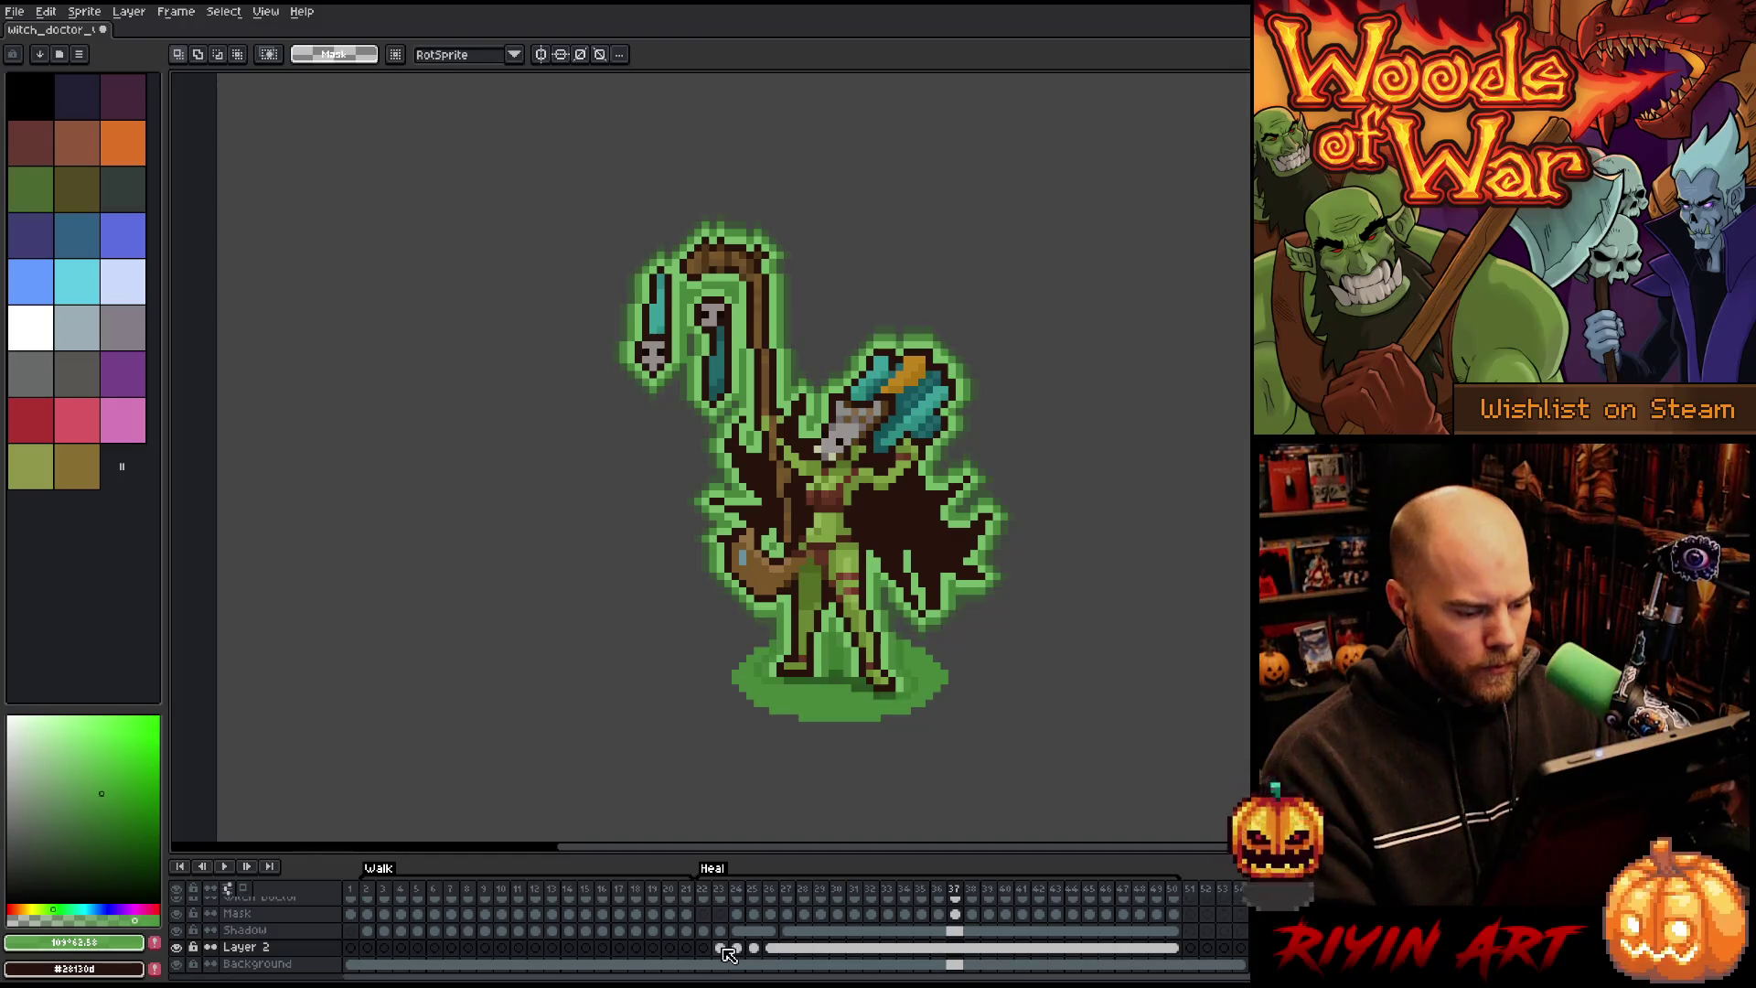
left_click(737, 948)
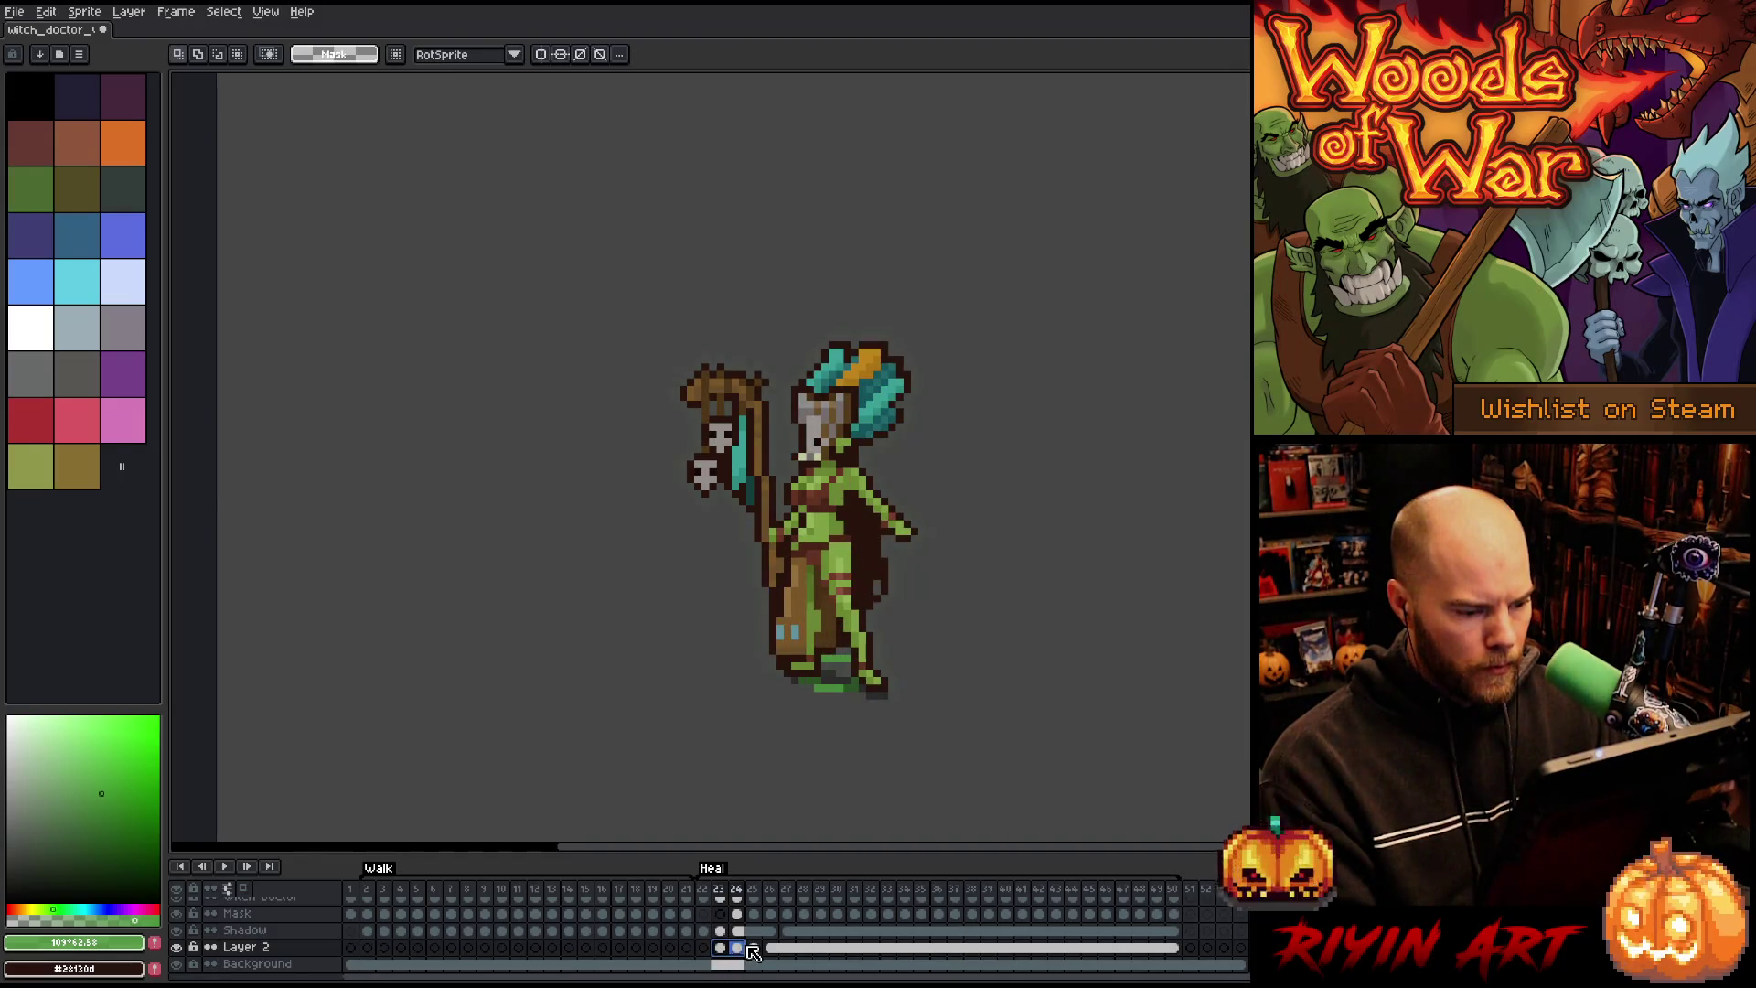
left_click(752, 948)
left_click(746, 949)
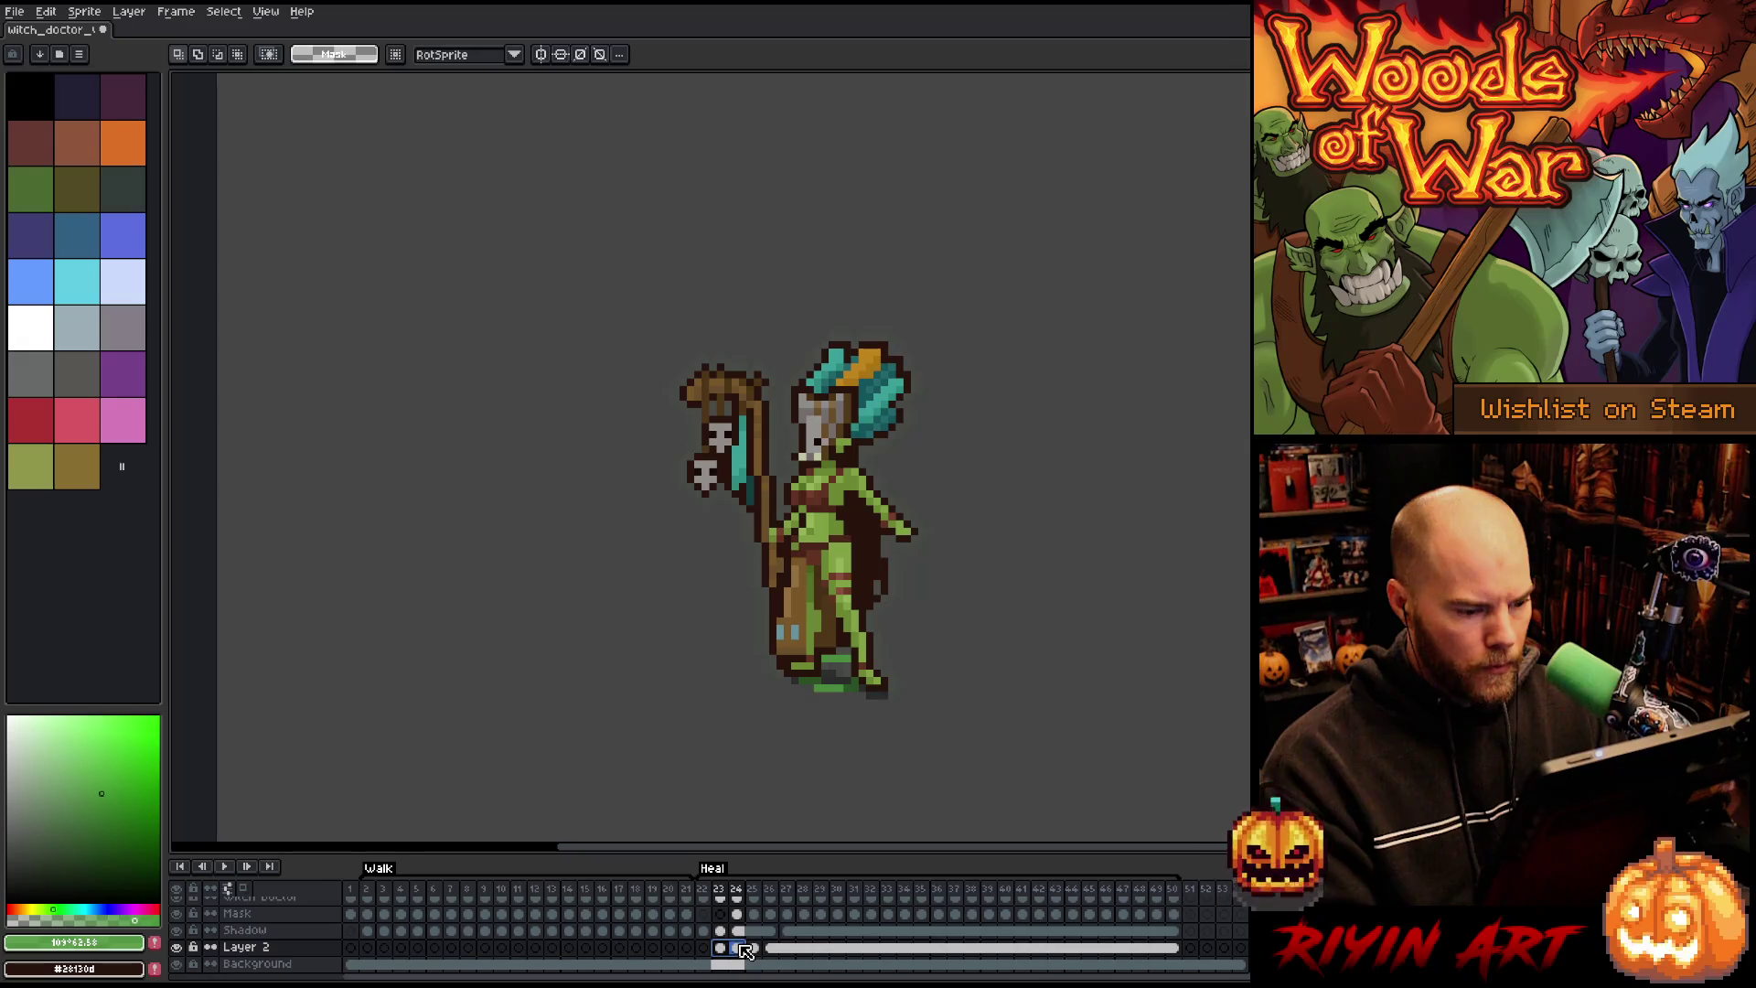
left_click(727, 949)
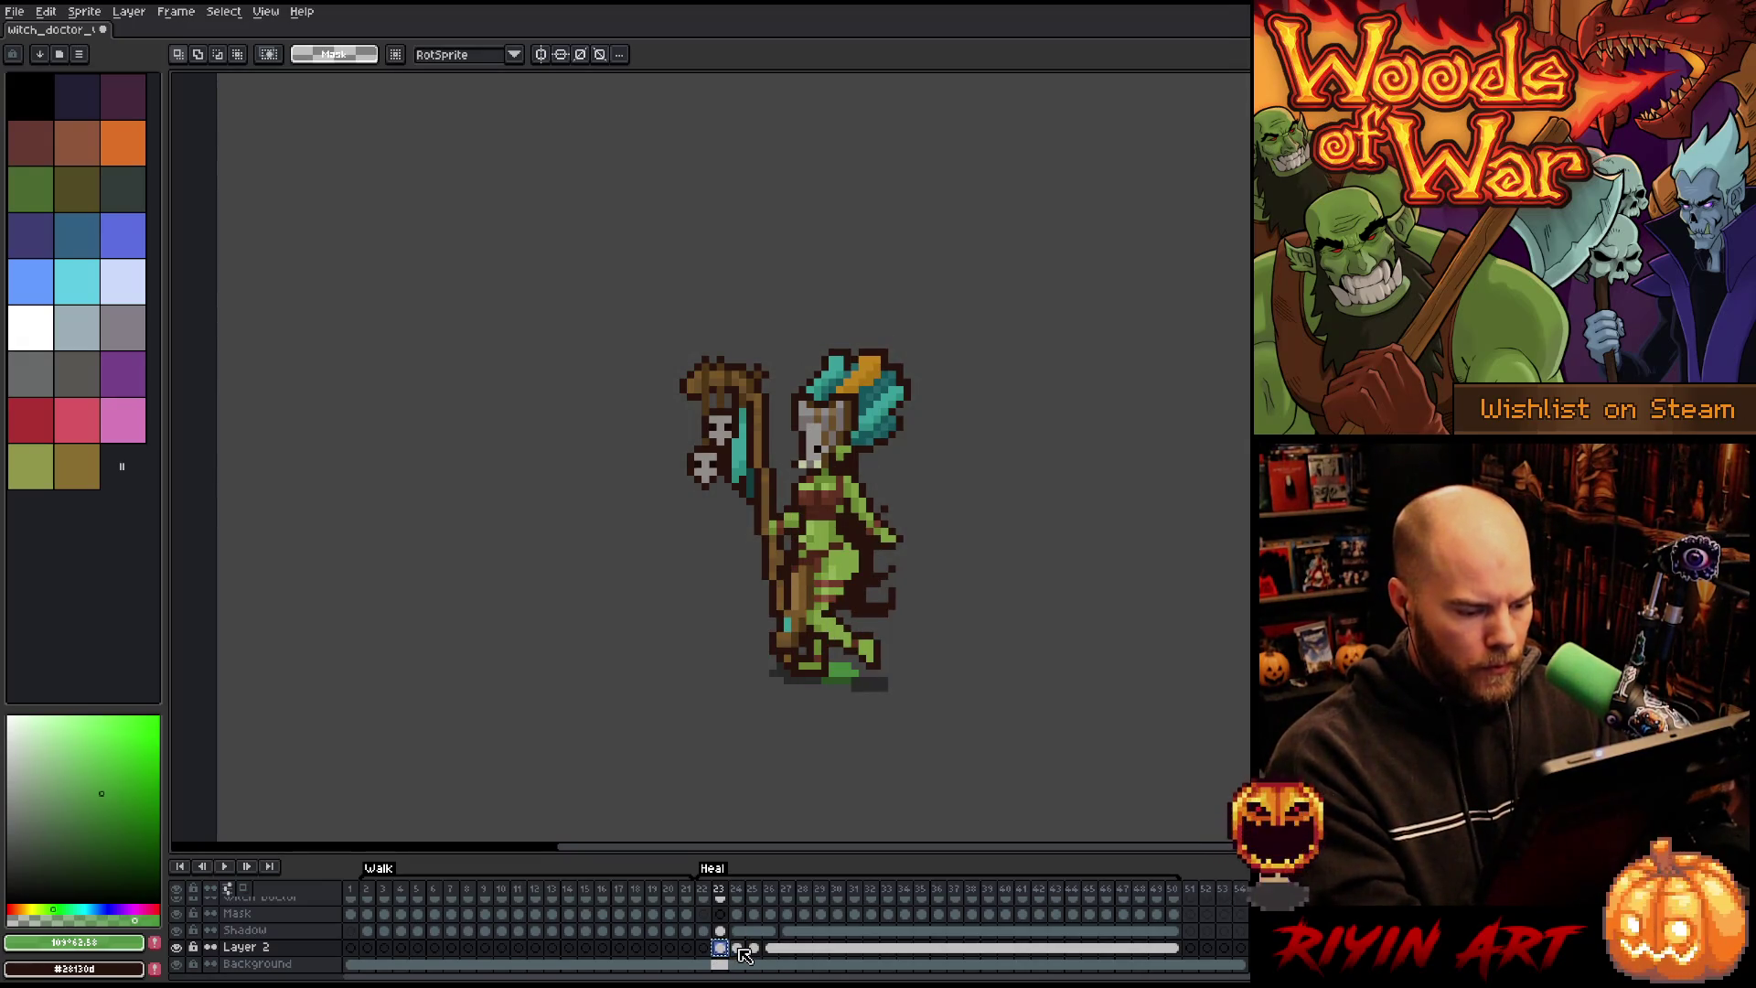
left_click_drag(692, 578, 958, 732)
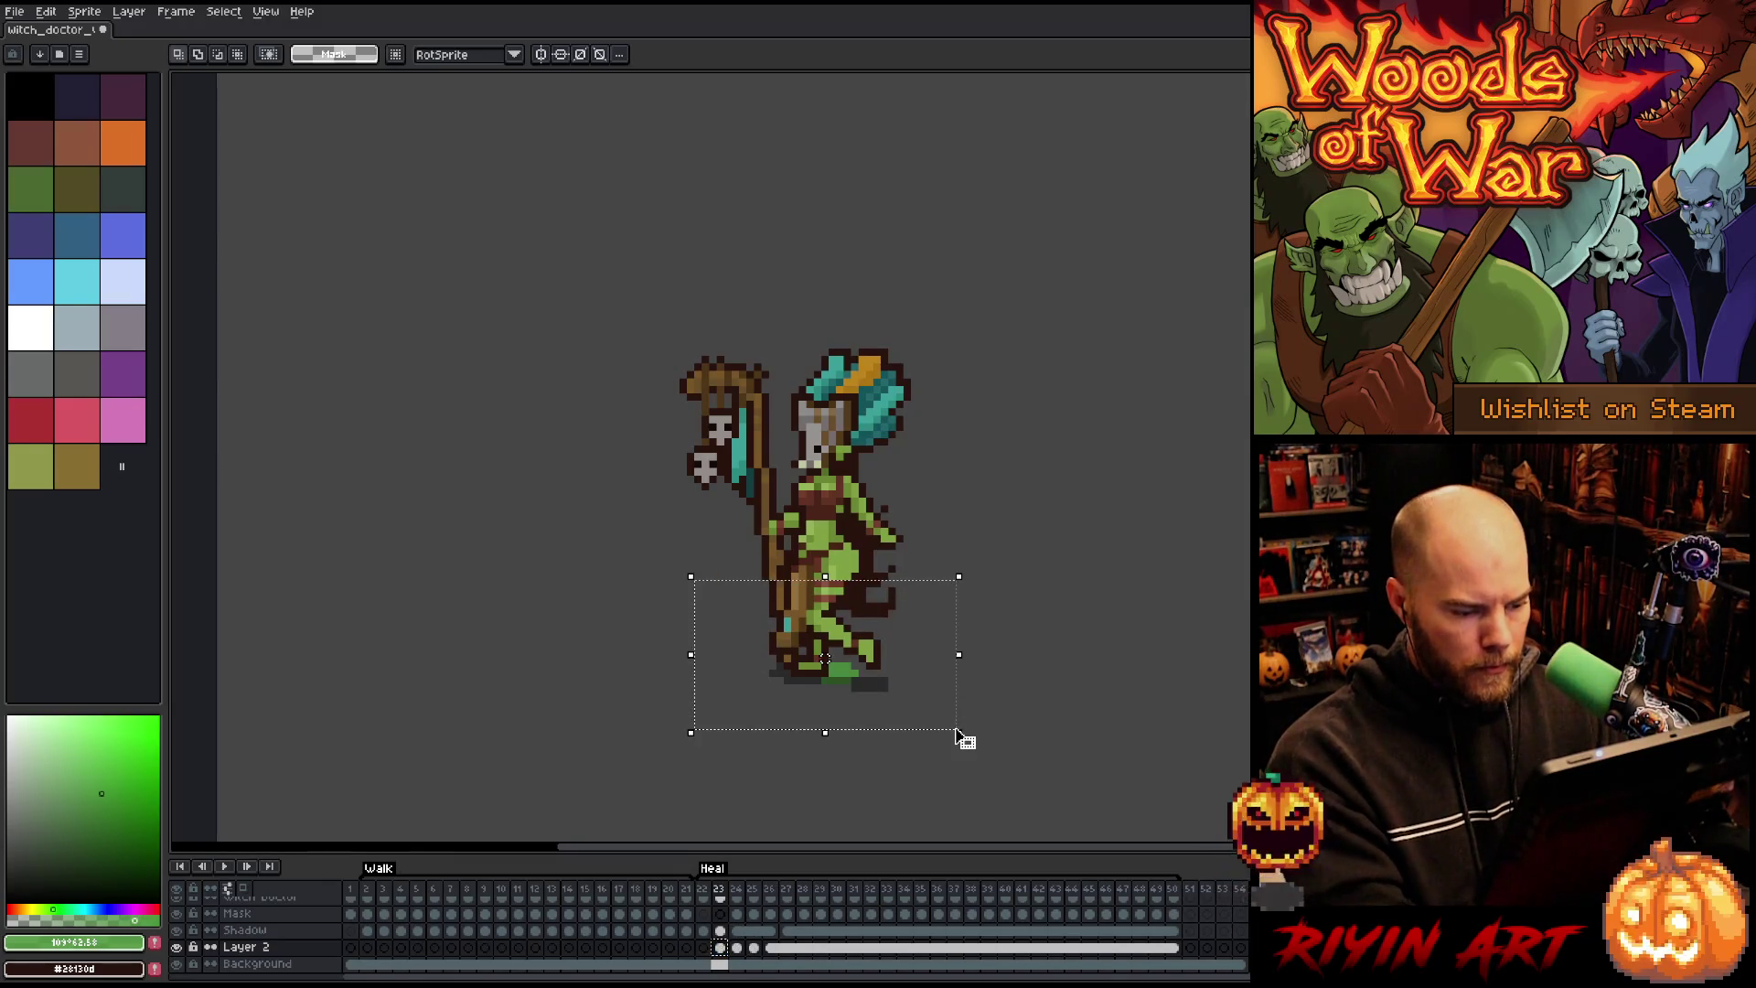
left_click(739, 949)
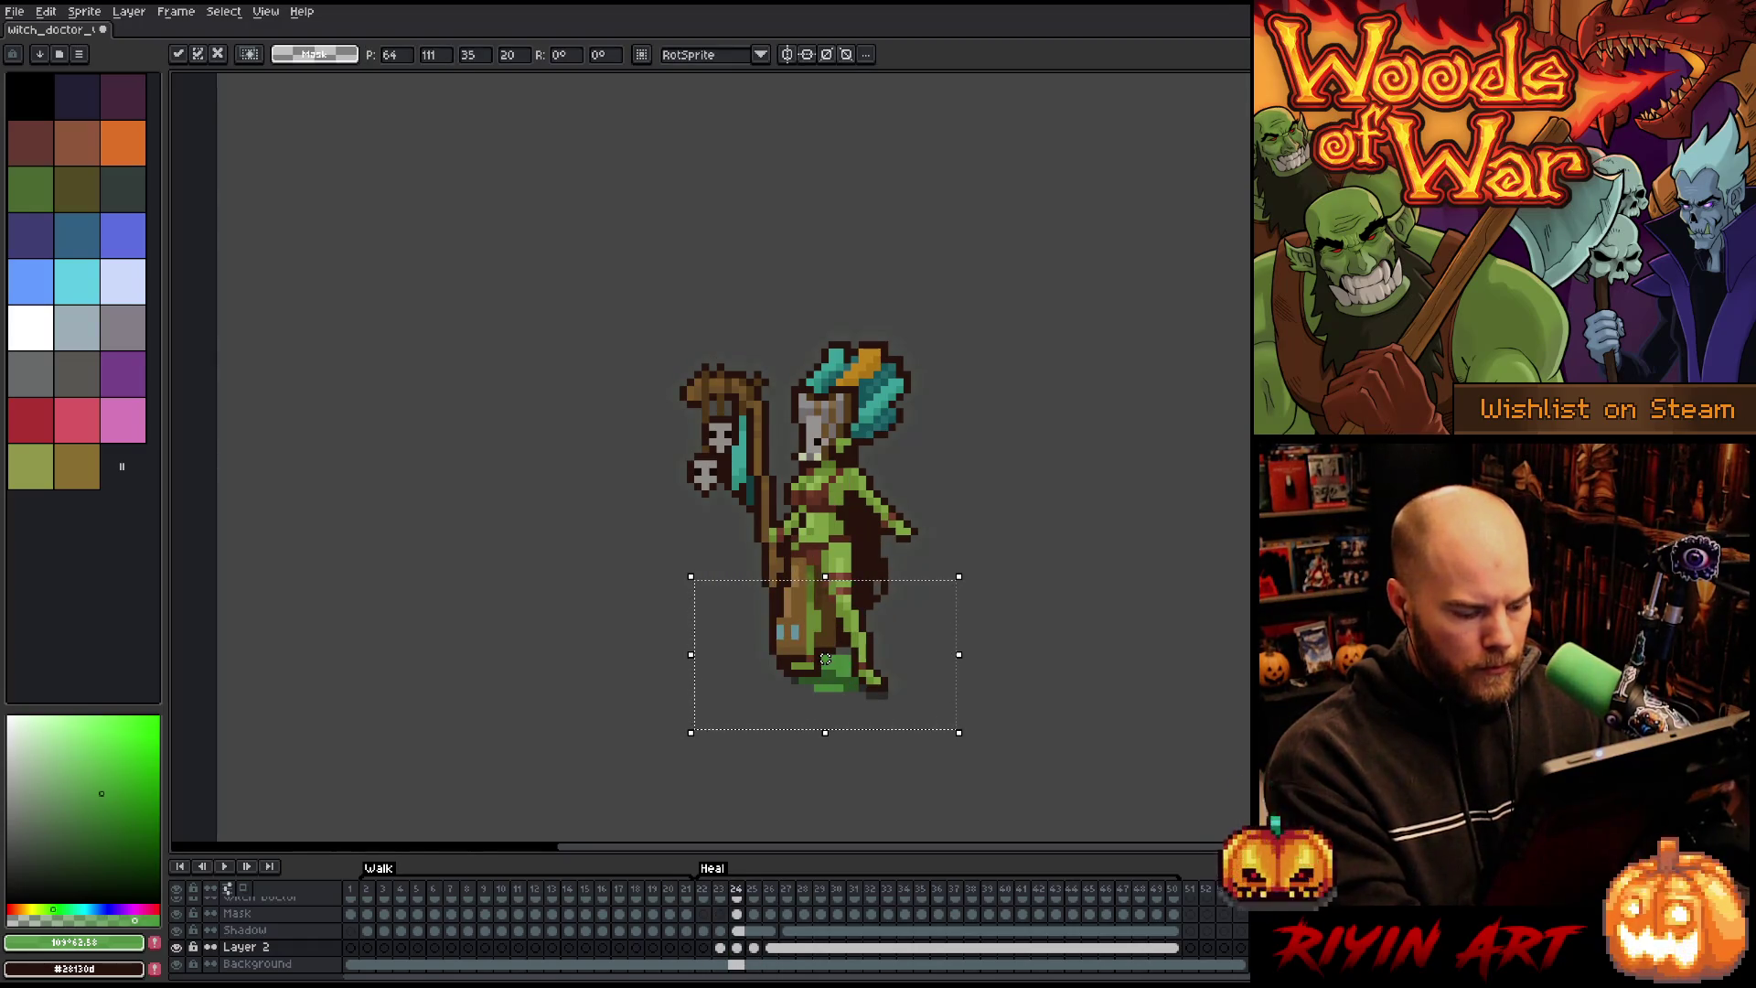
key("ctrl+d")
key("Return")
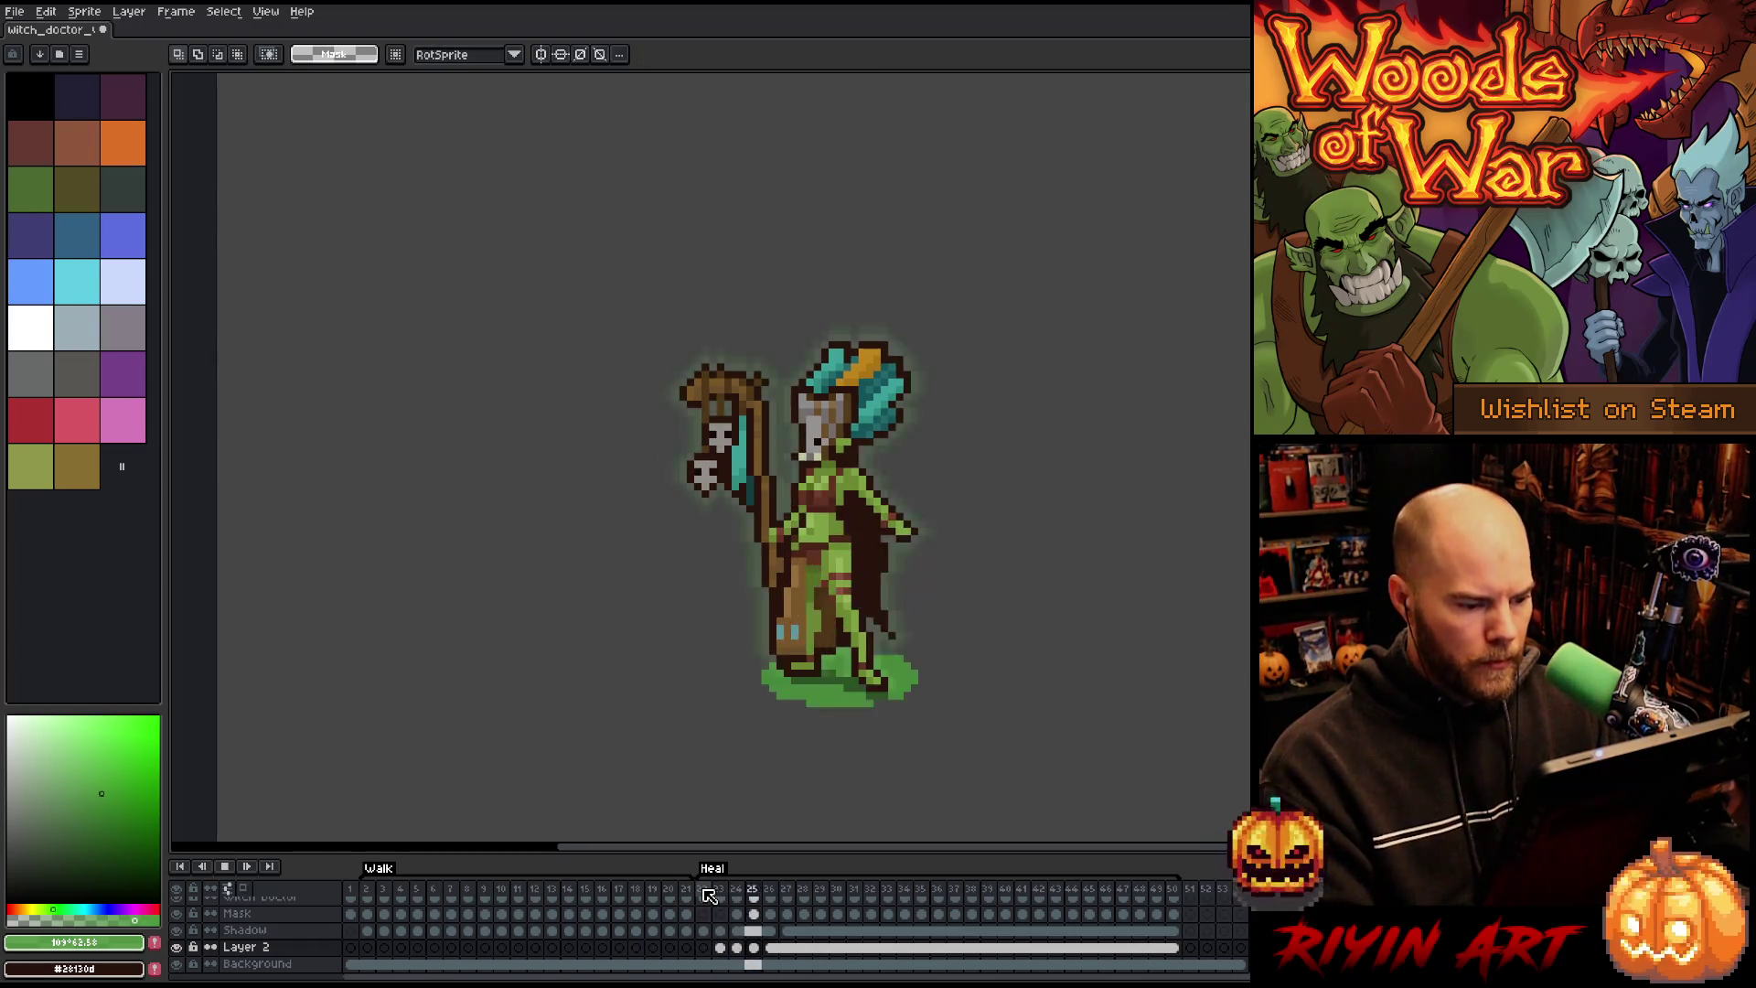
key("Return")
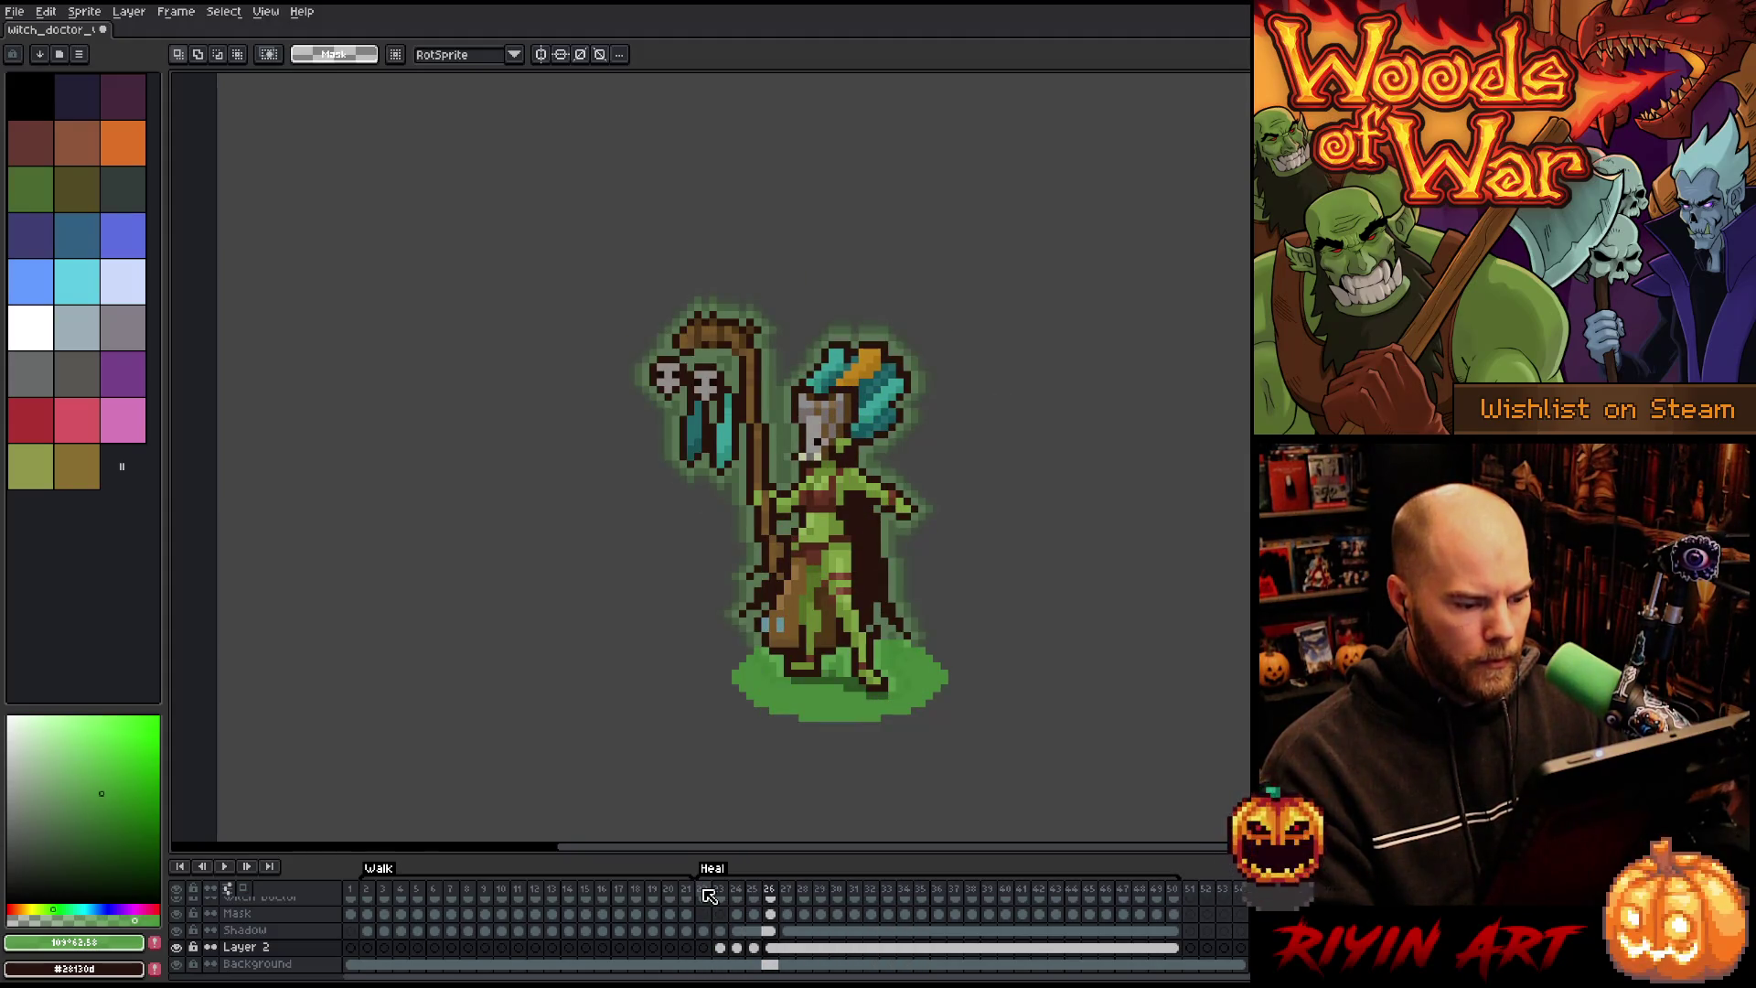
left_click(705, 890)
left_click(720, 890)
left_click(705, 890)
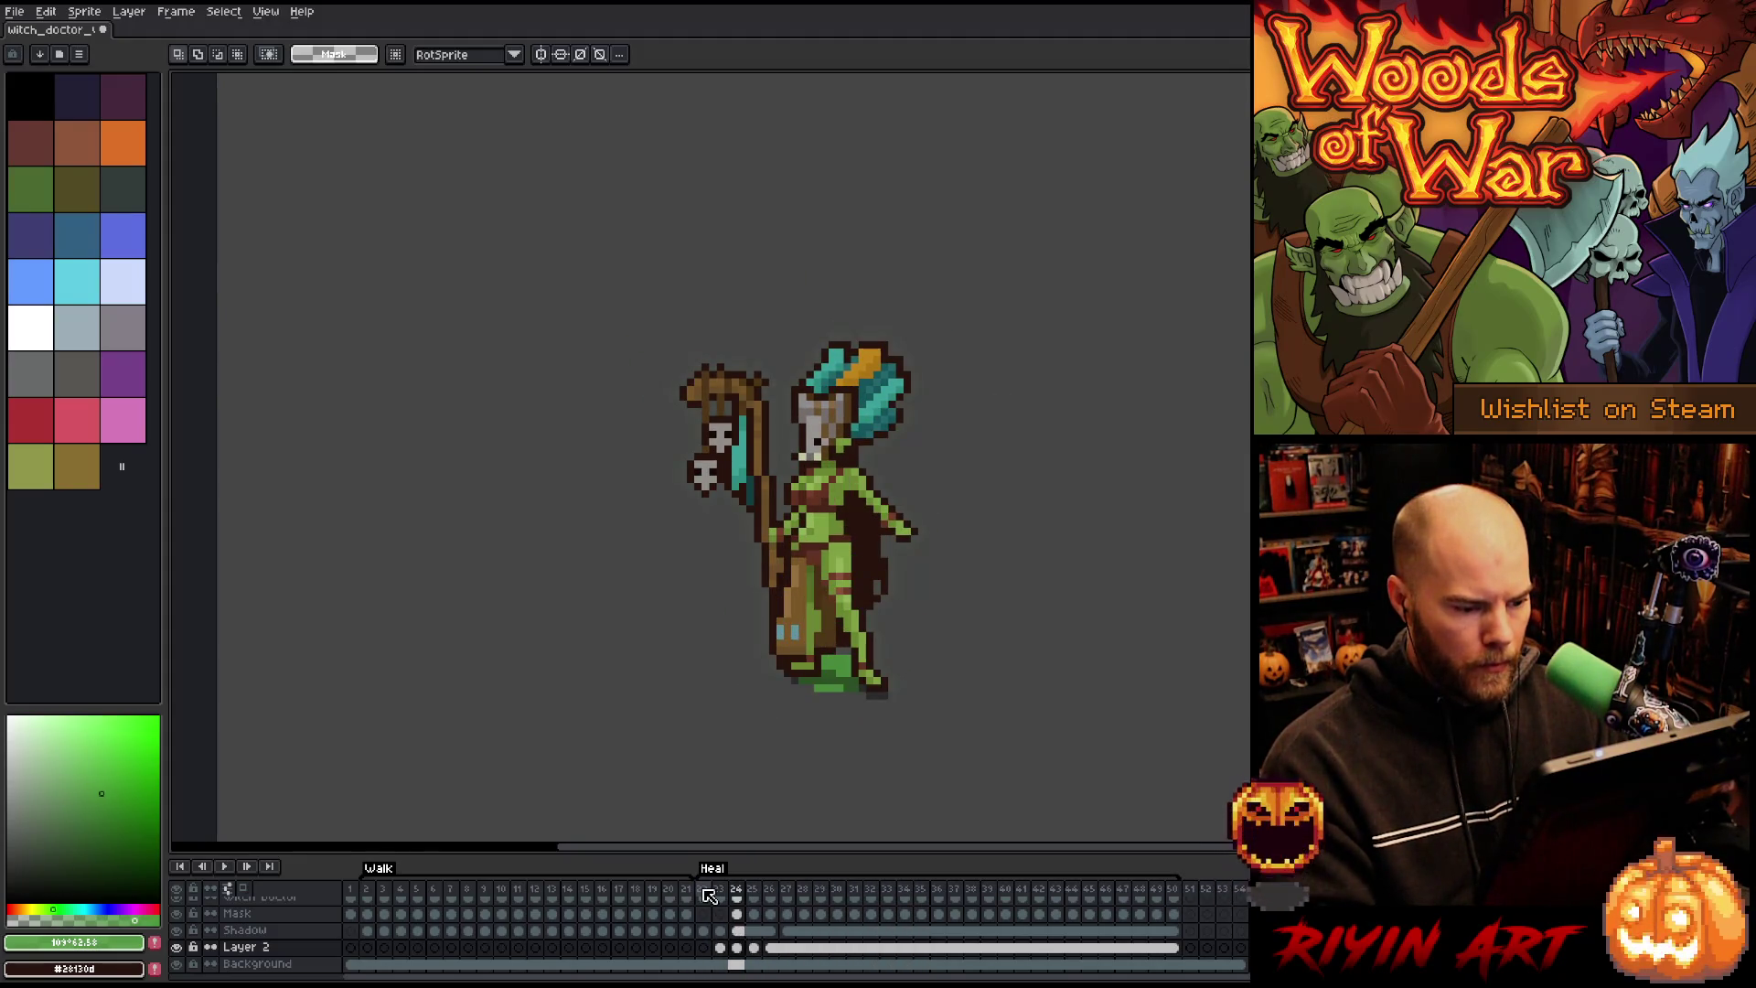
left_click(719, 890)
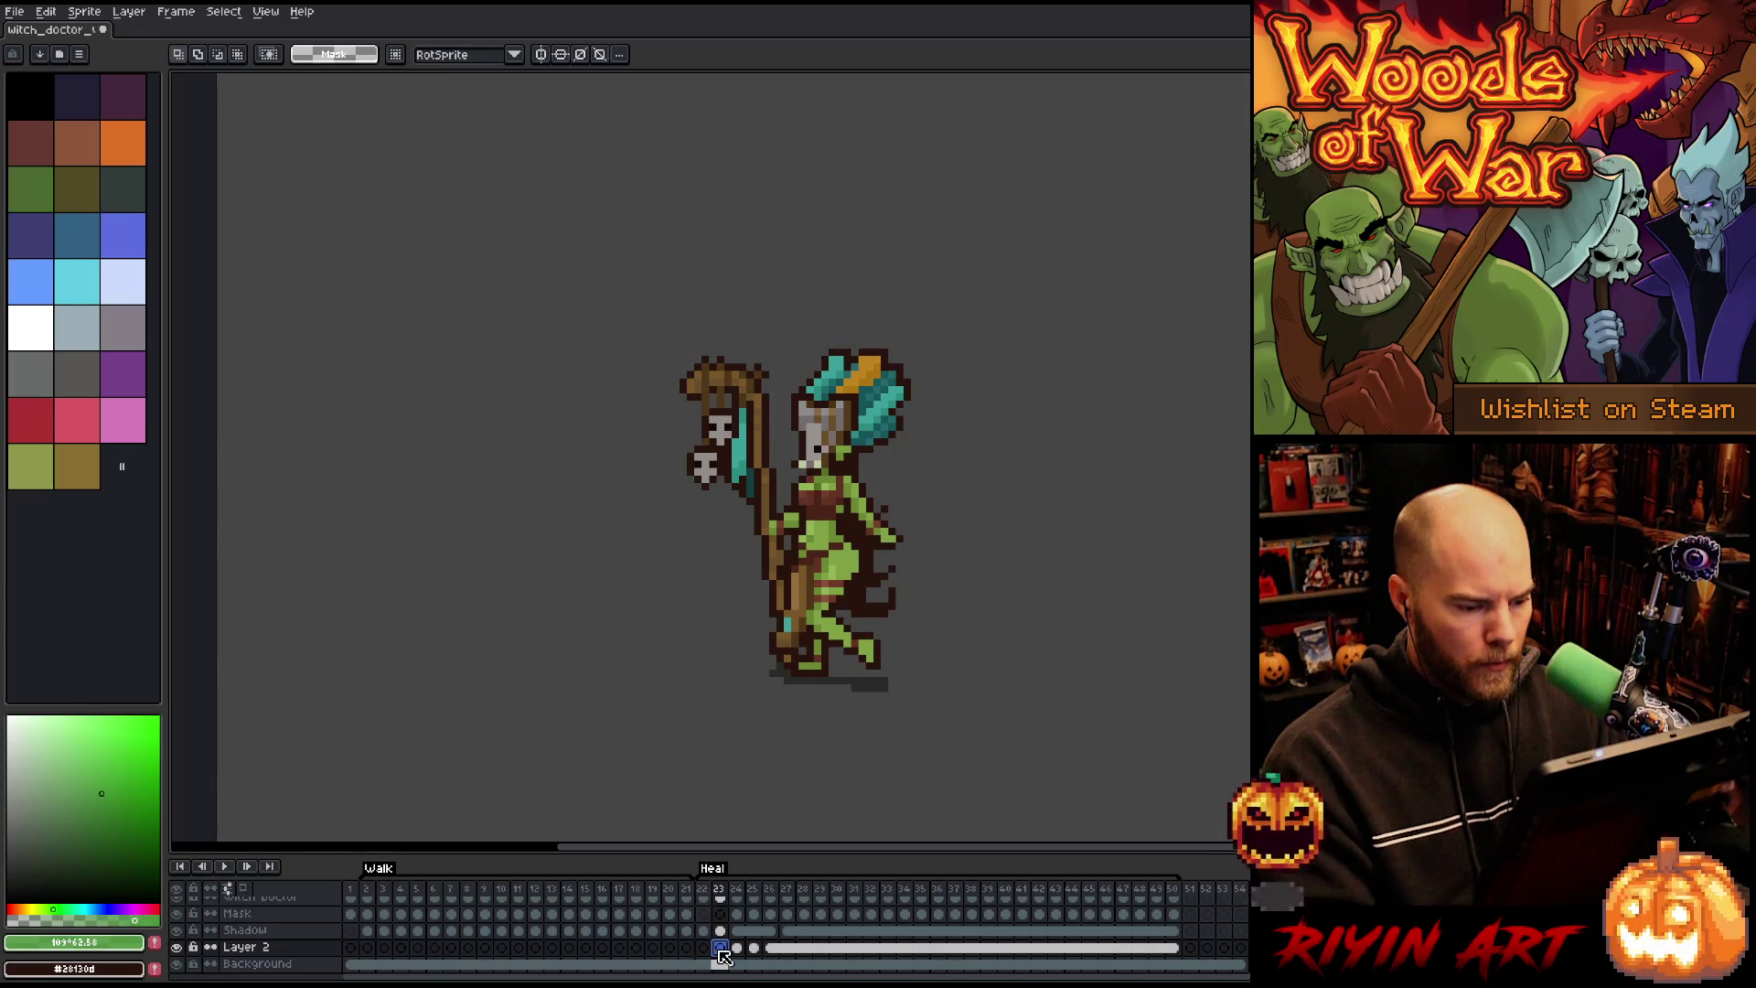
key("Right")
key("Right")
key("Right")
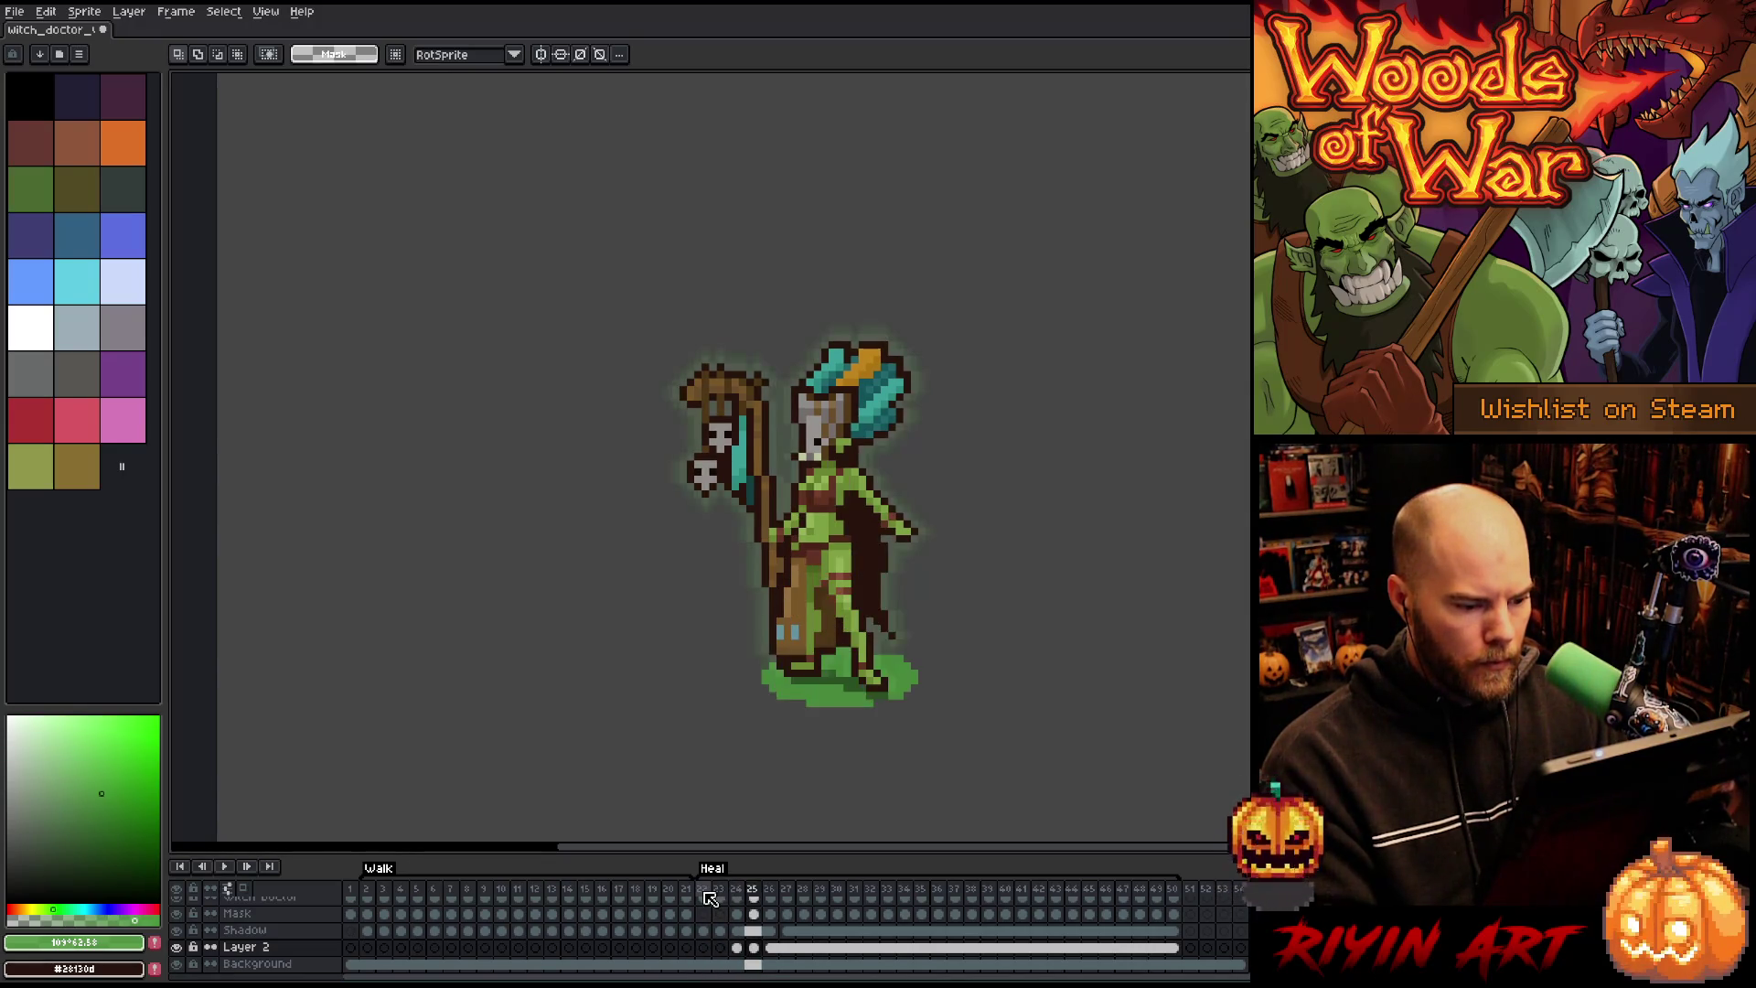
key("Left")
key("Left")
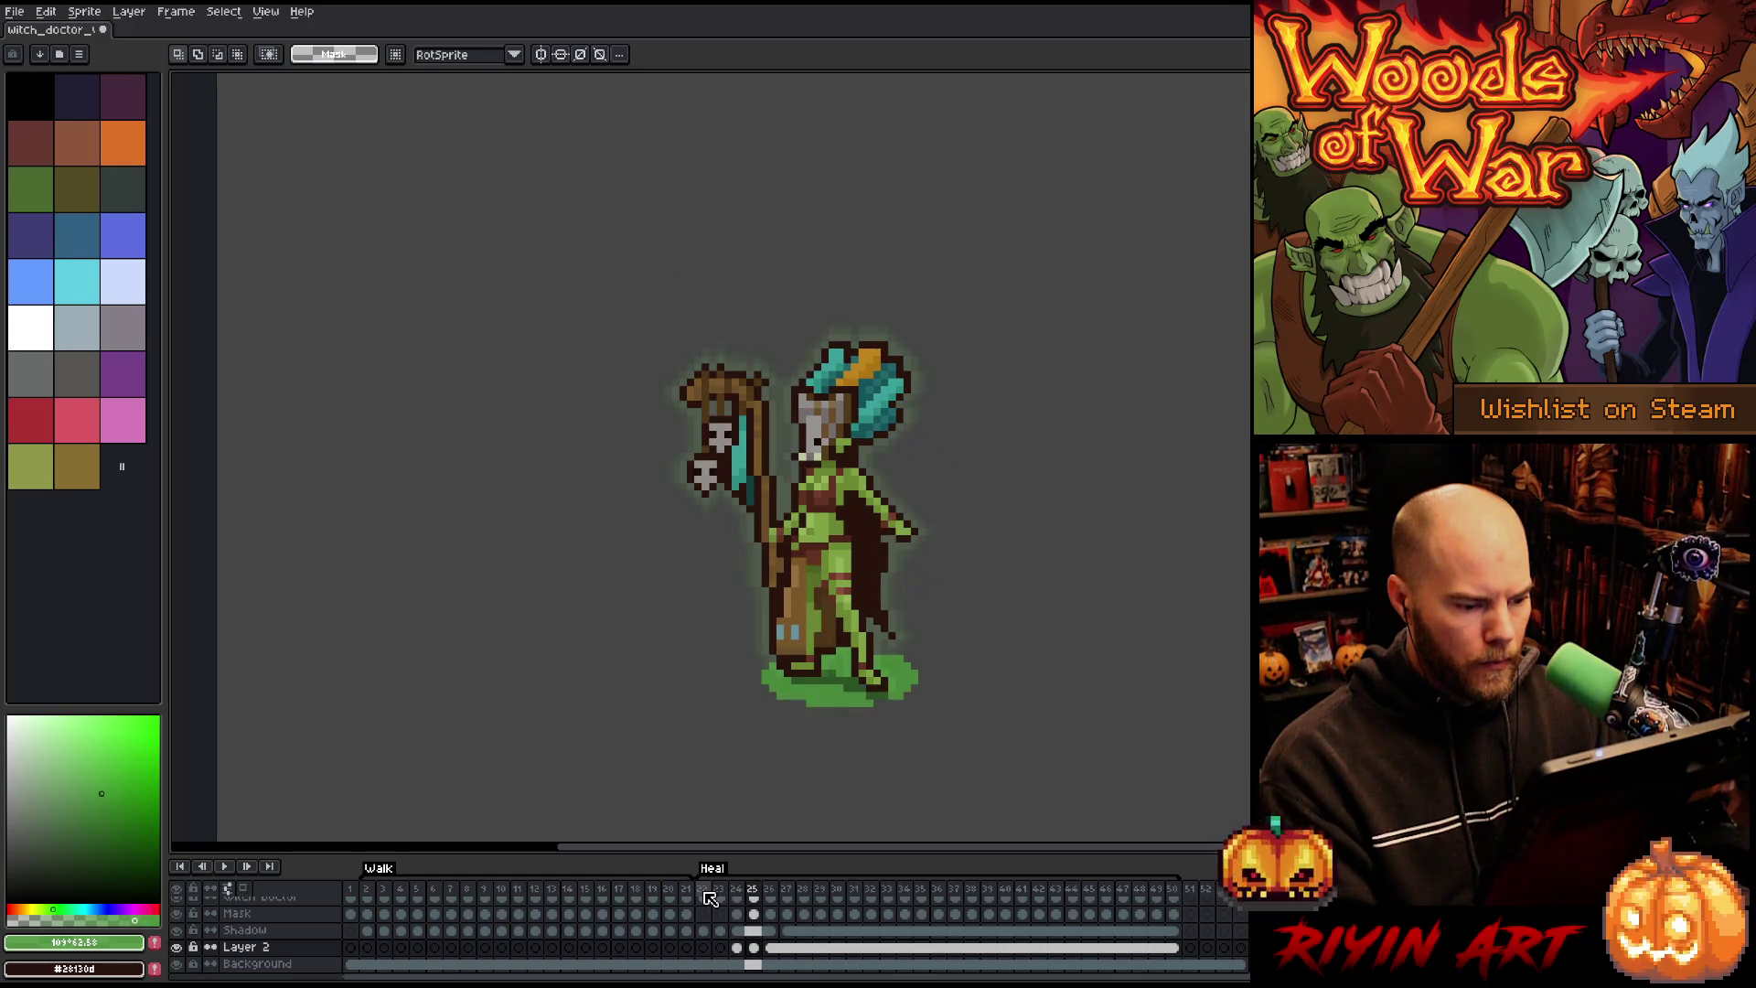
key("Left")
key("Right")
key("Right")
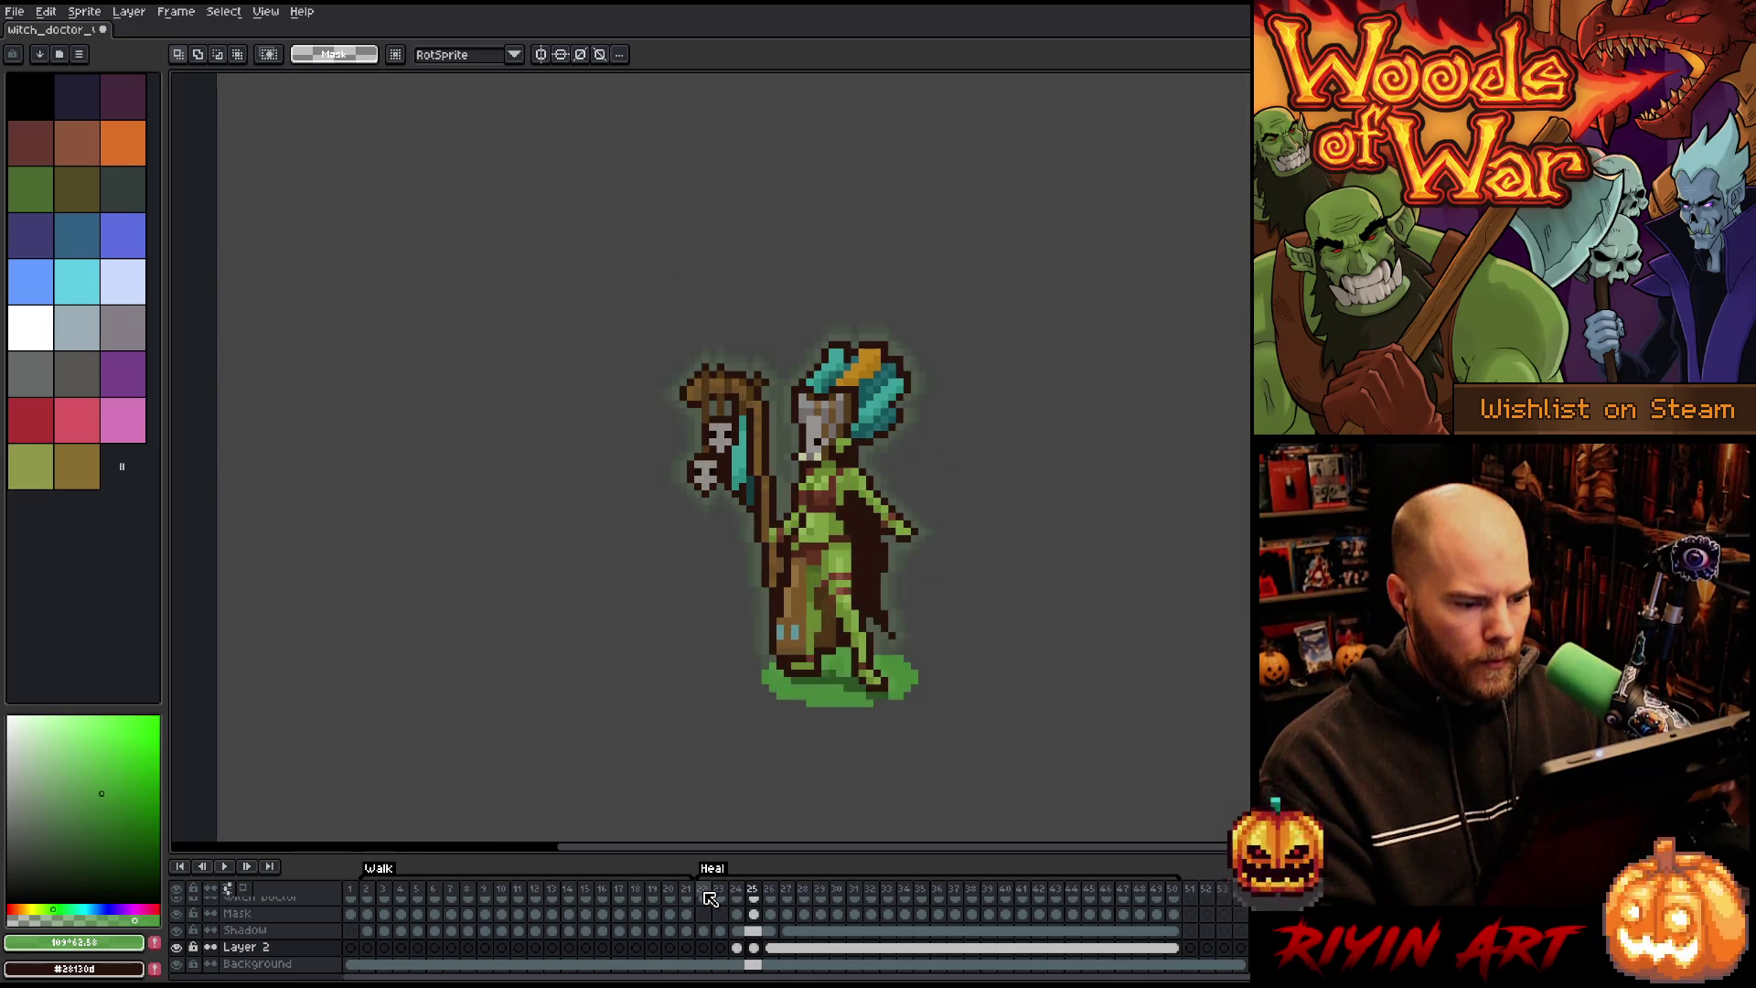
left_click(754, 949)
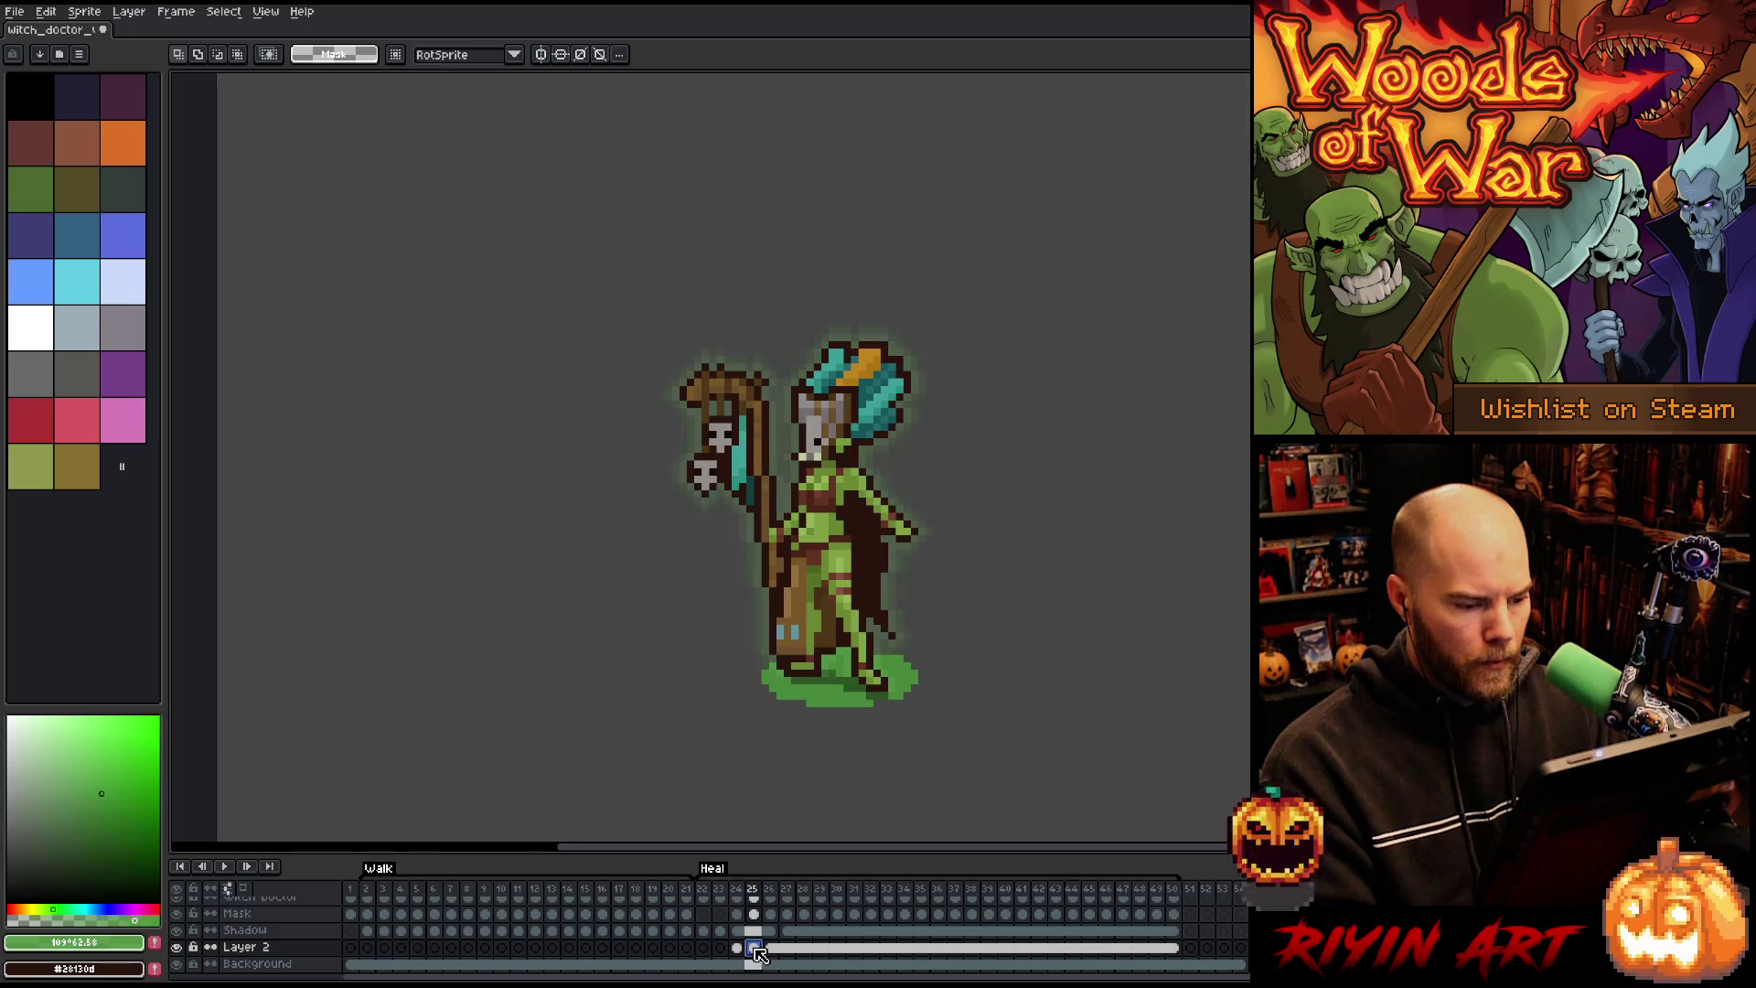
key("Left")
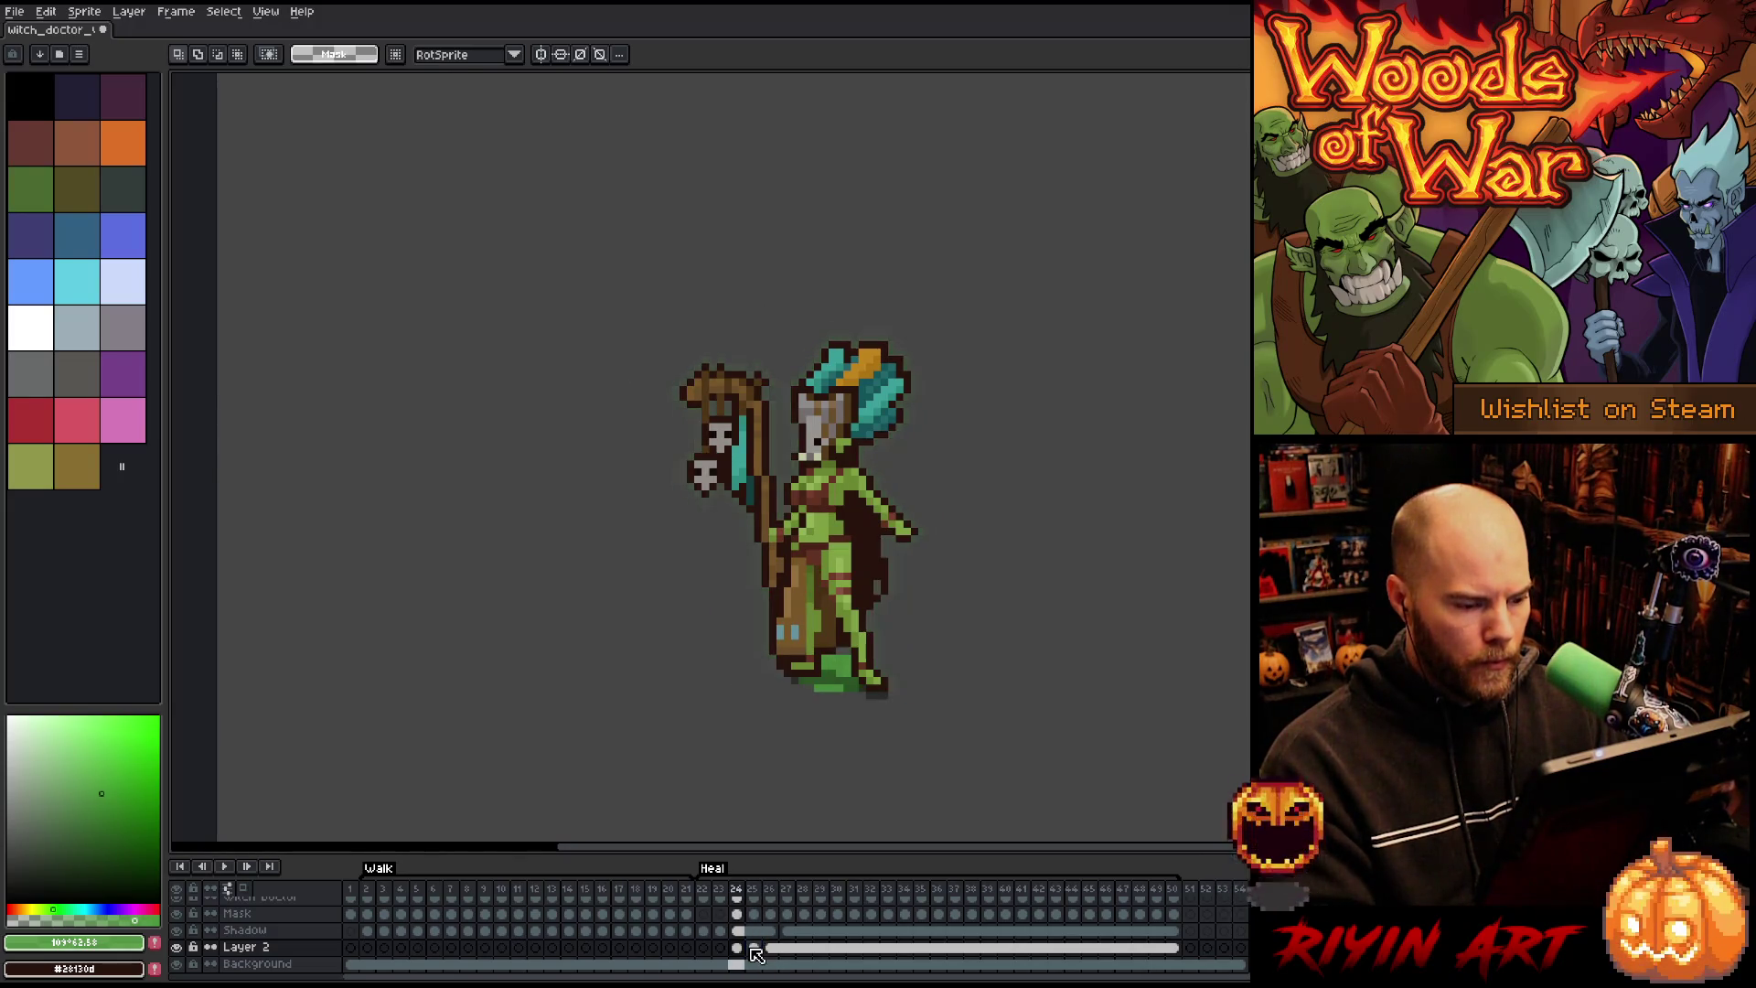
left_click(754, 948)
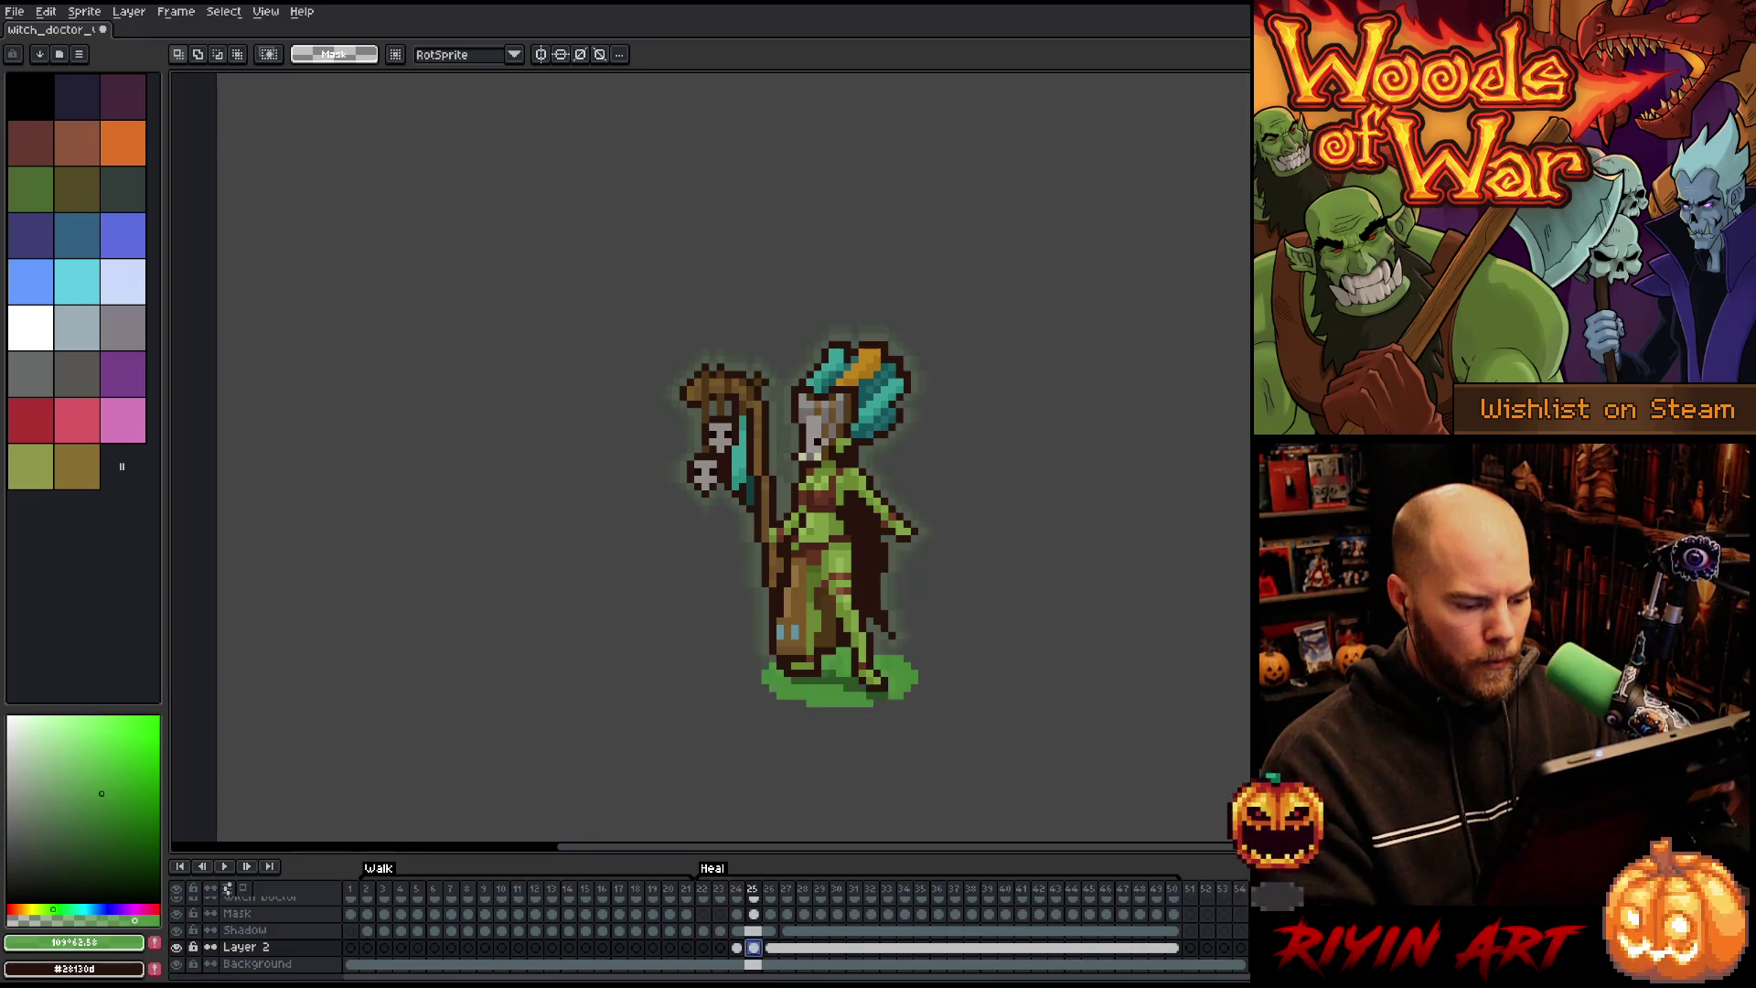
key("Return")
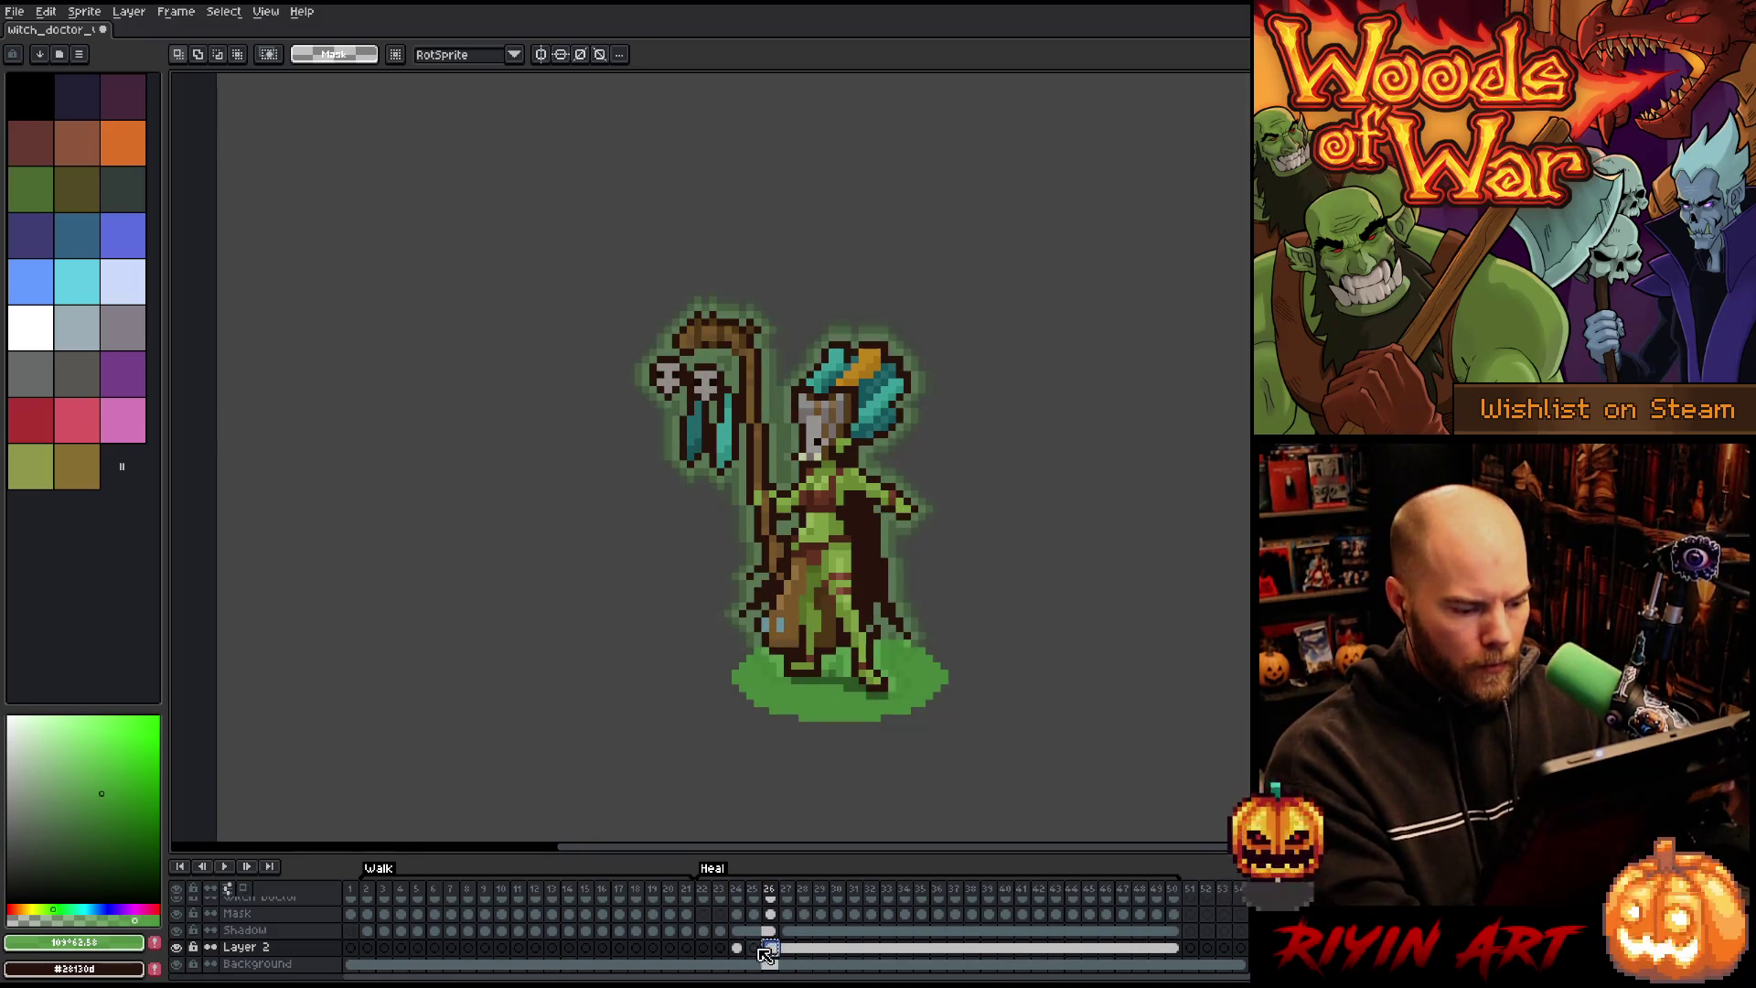
key("Return")
key("Return")
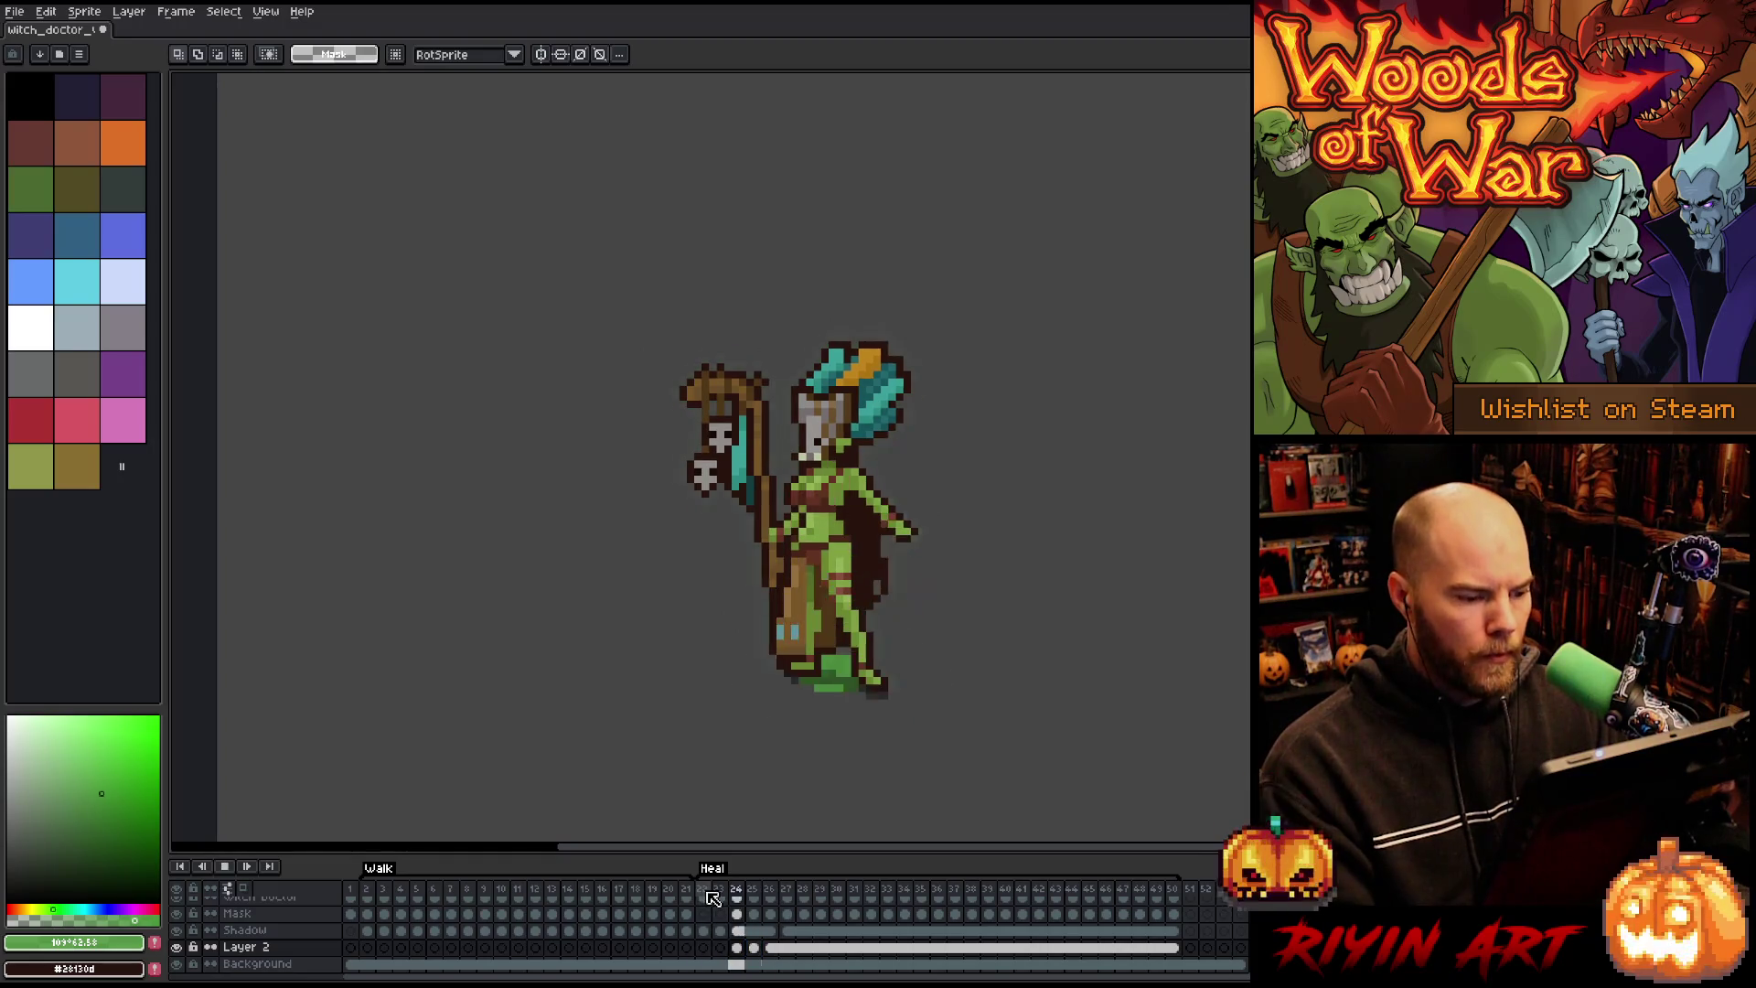
key("Return")
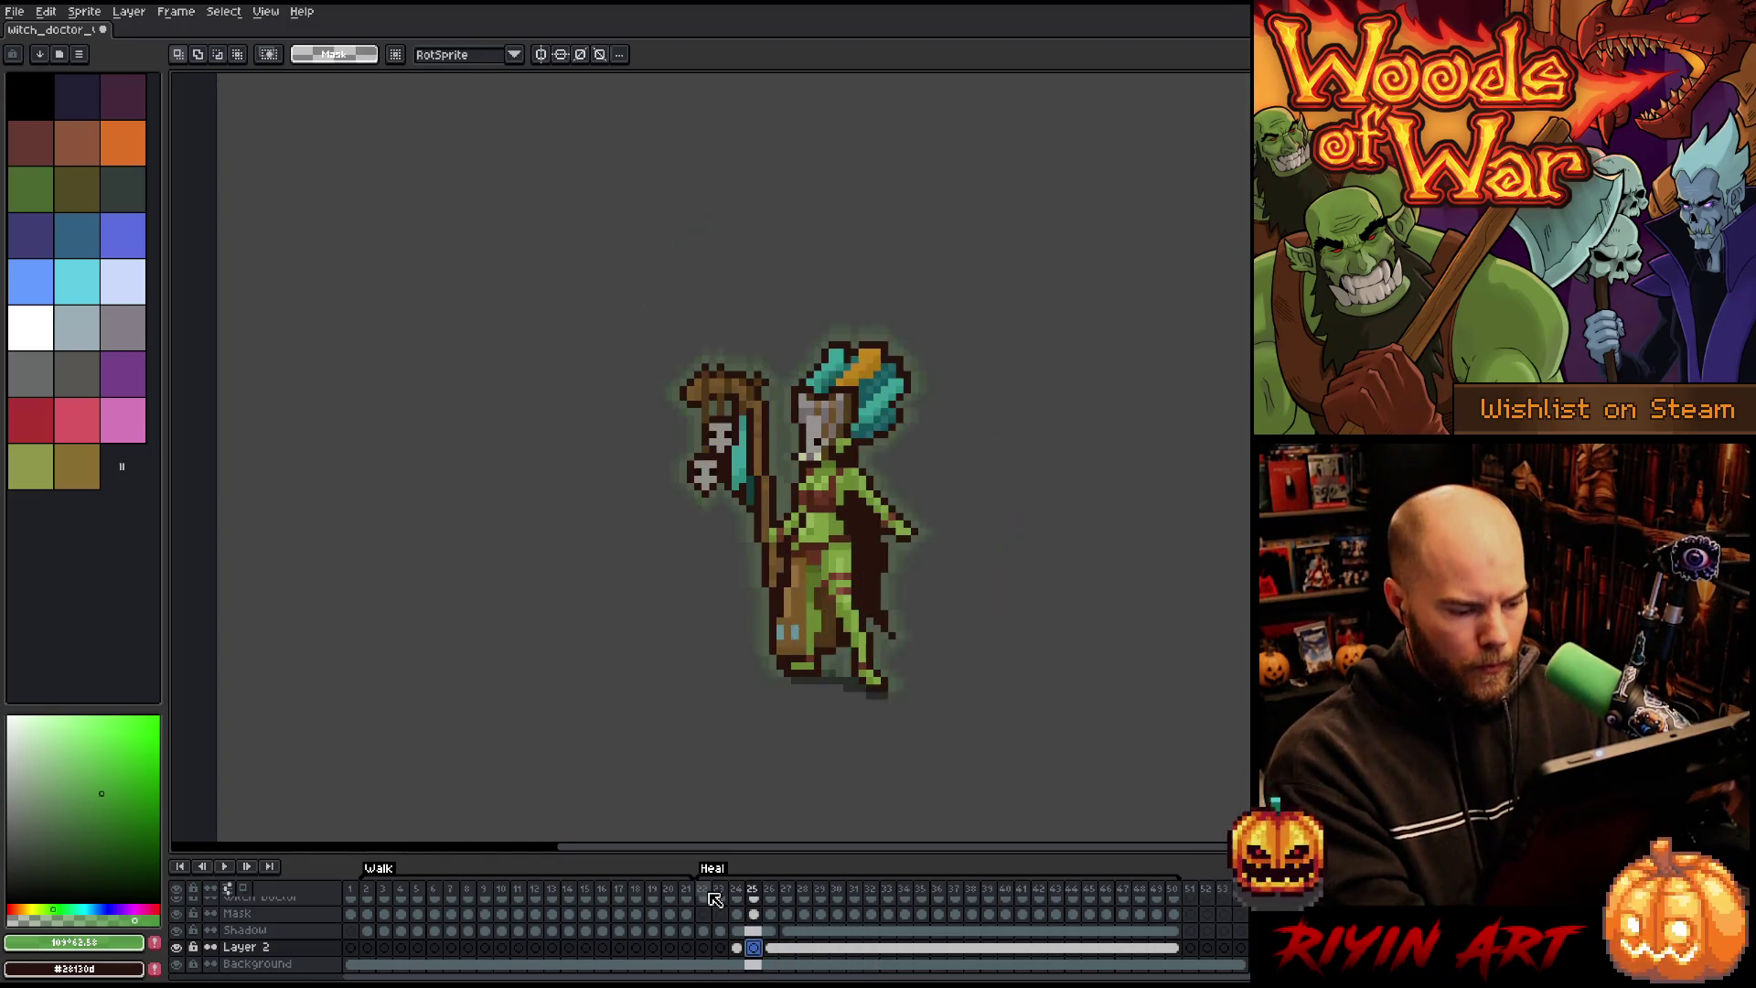
key("Return")
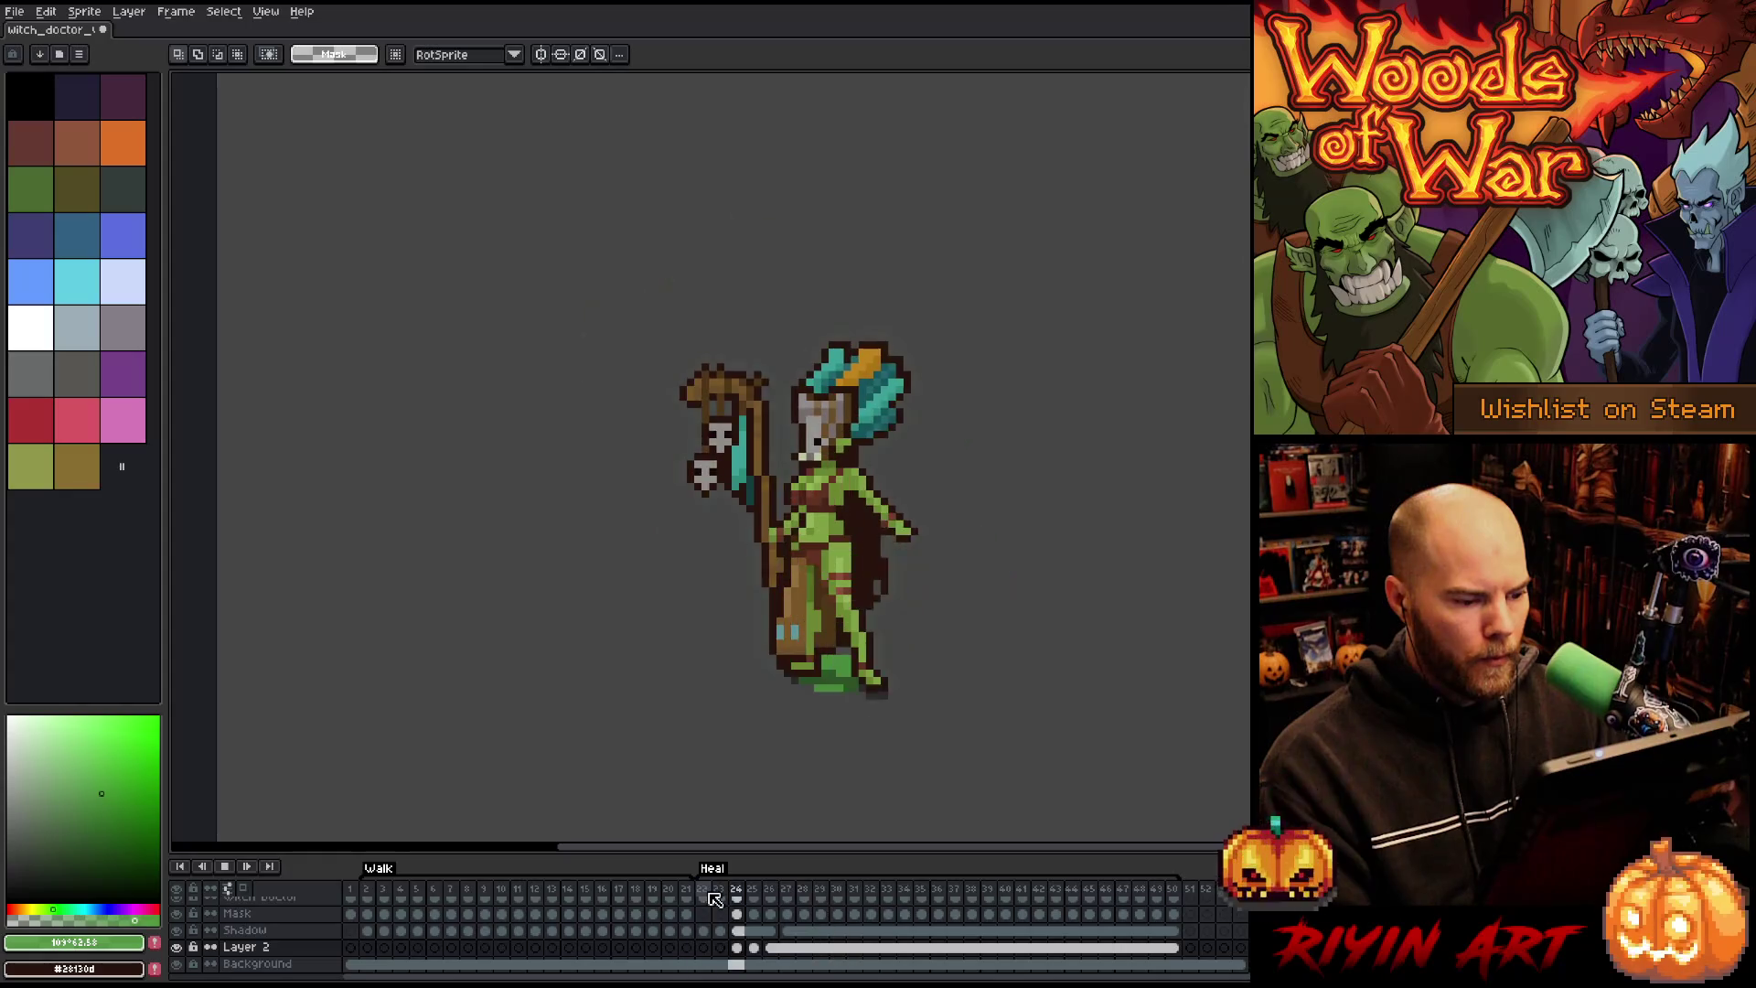
key("Return")
key("Left")
key("Left")
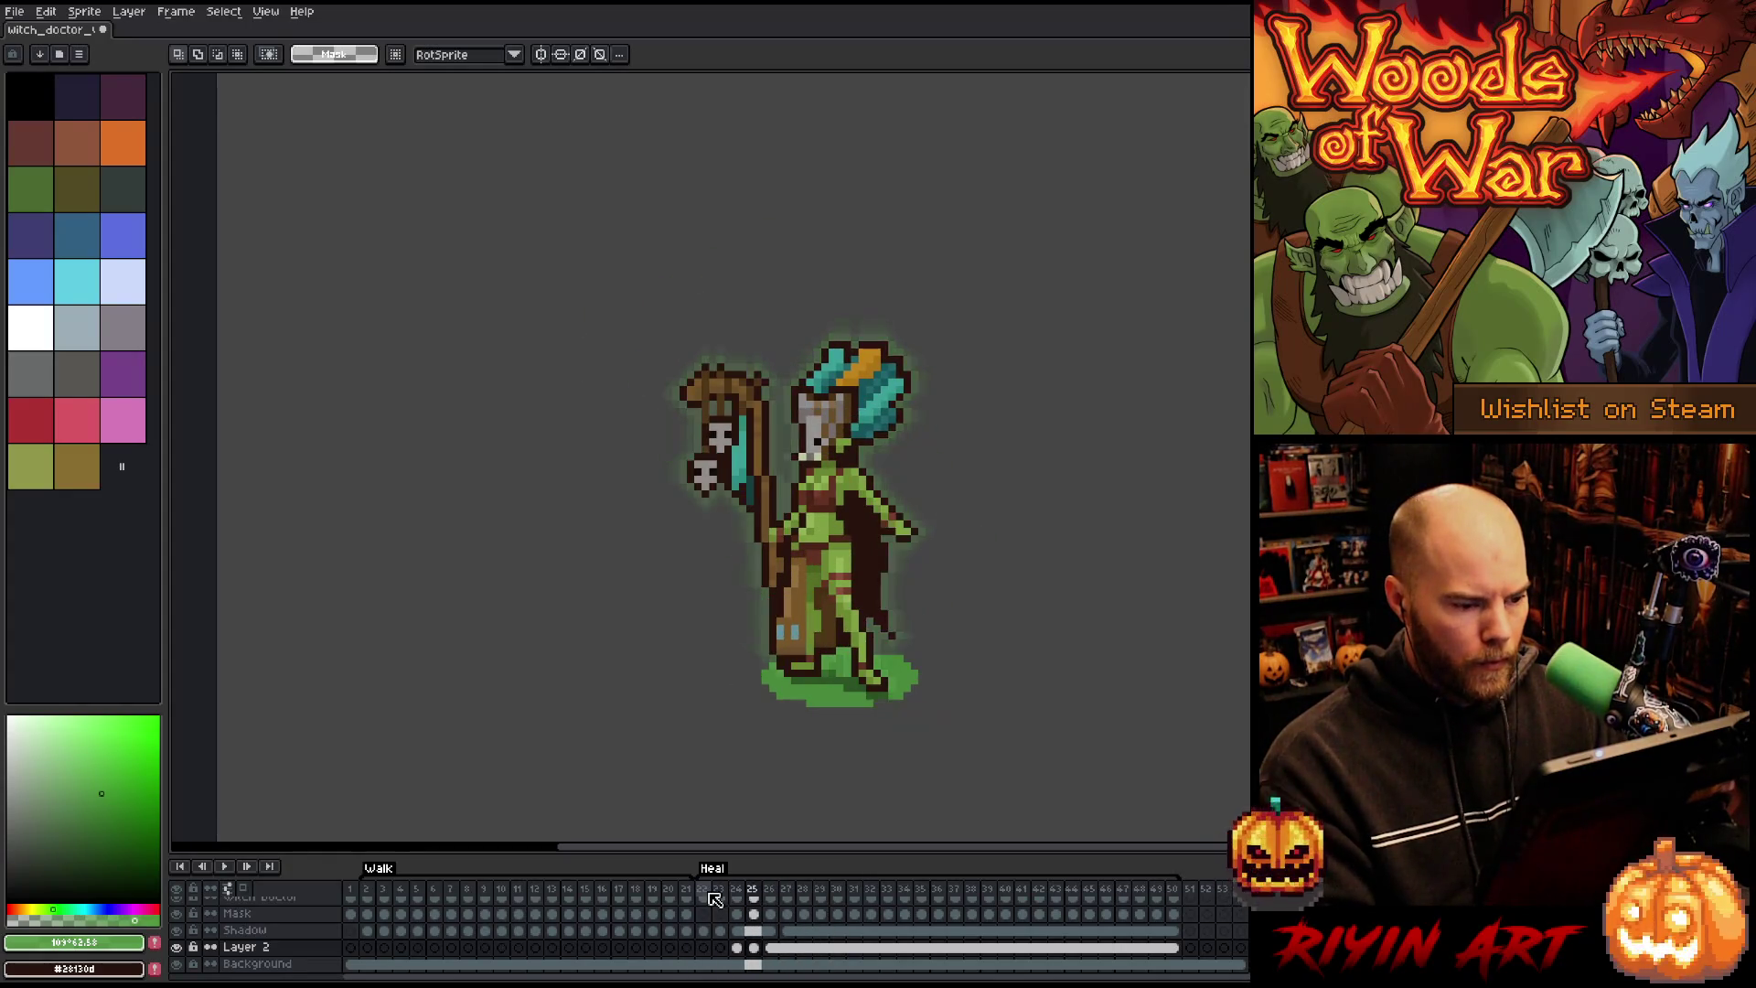
left_click_drag(740, 950, 787, 952)
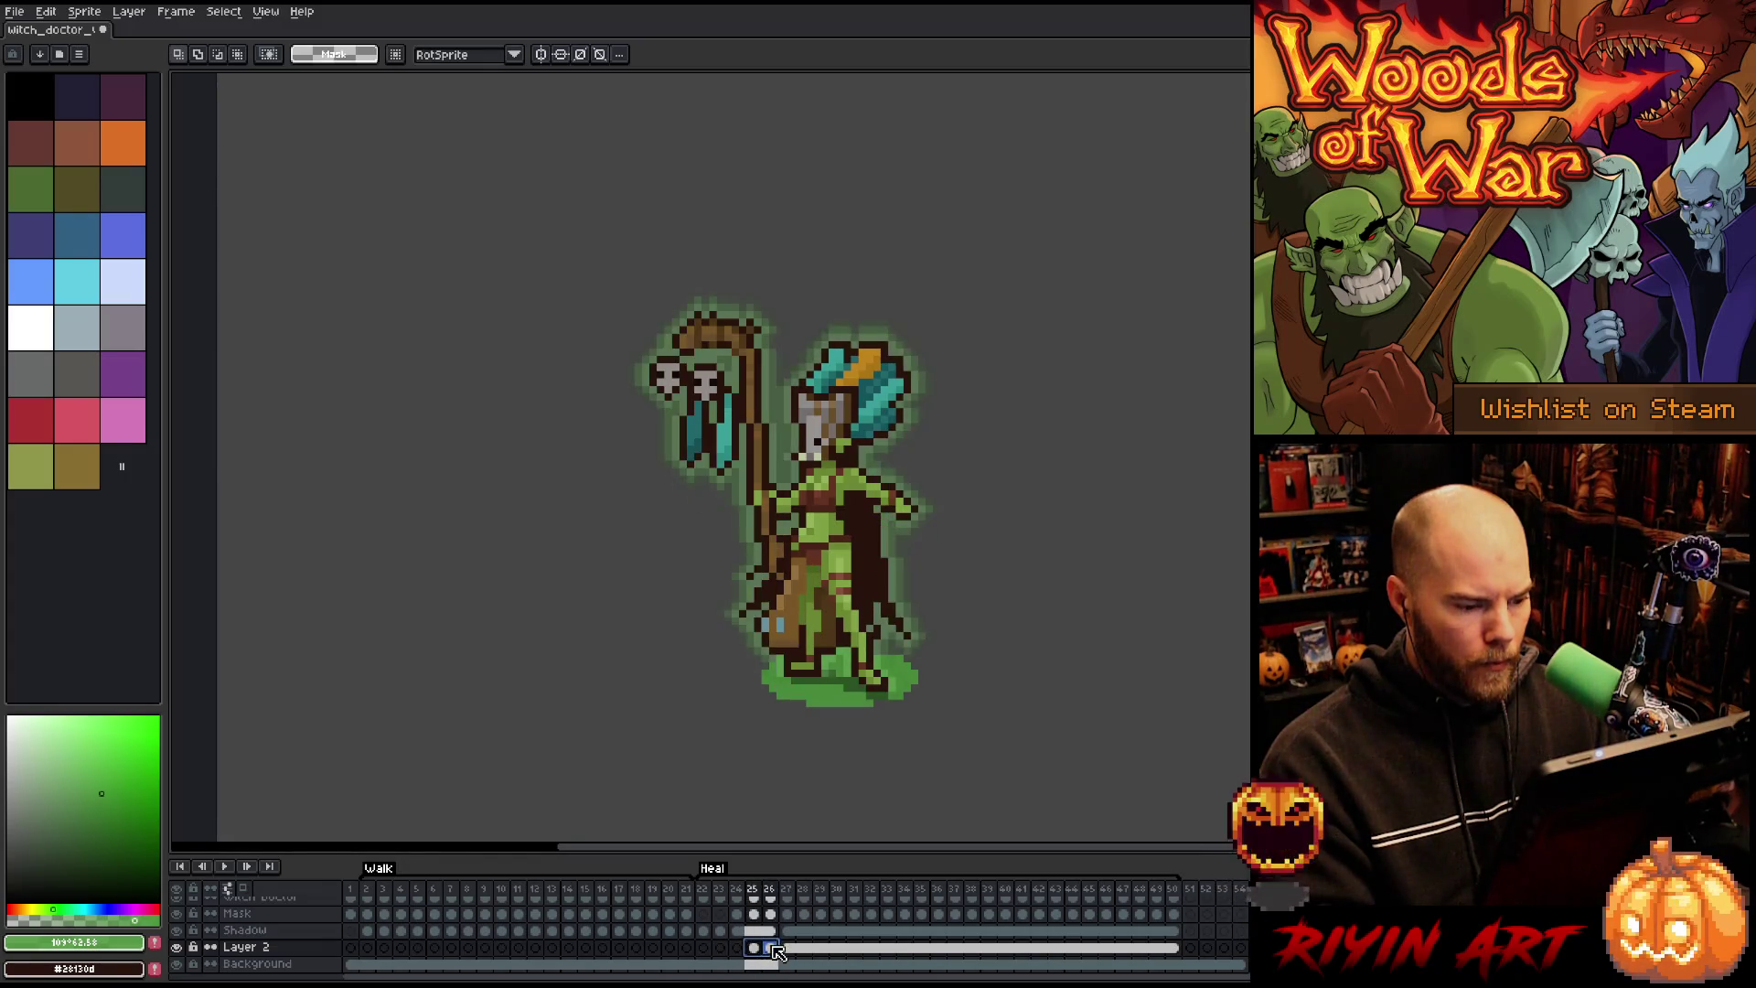
key("Return")
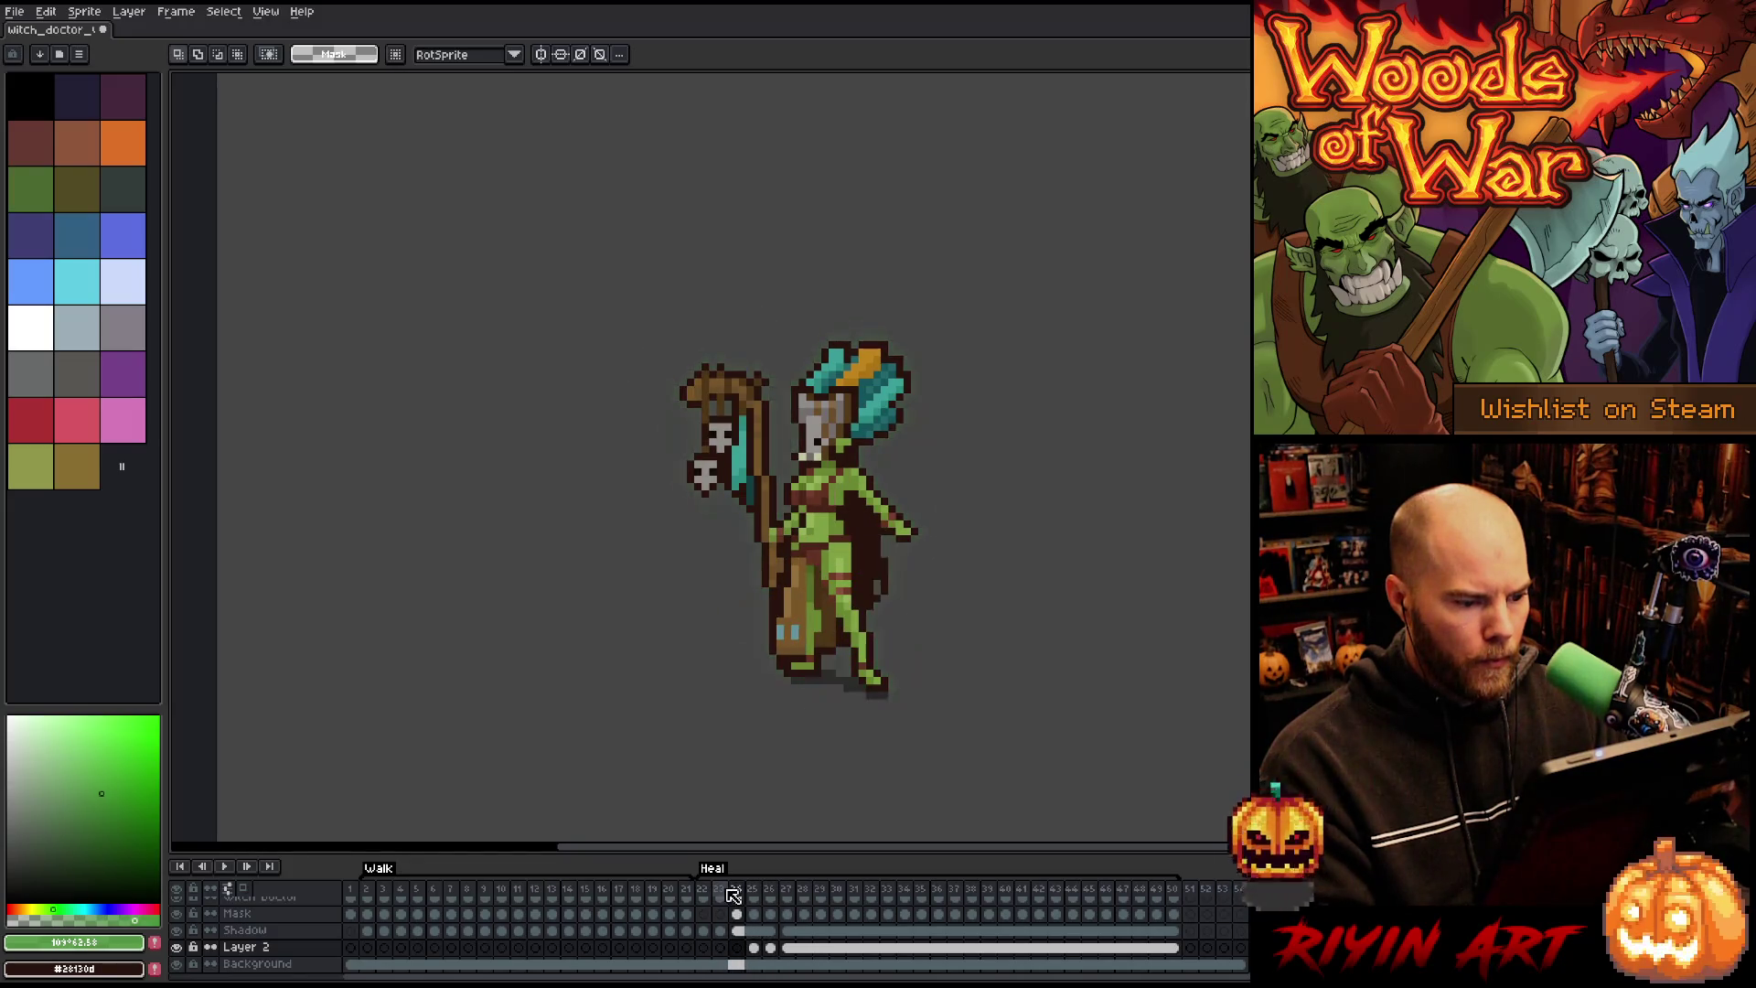
left_click(754, 947)
Step: Lower the ground-glow alpha on frames 25 and 26 via Hue/Saturation, then play the animation
key("ctrl+u")
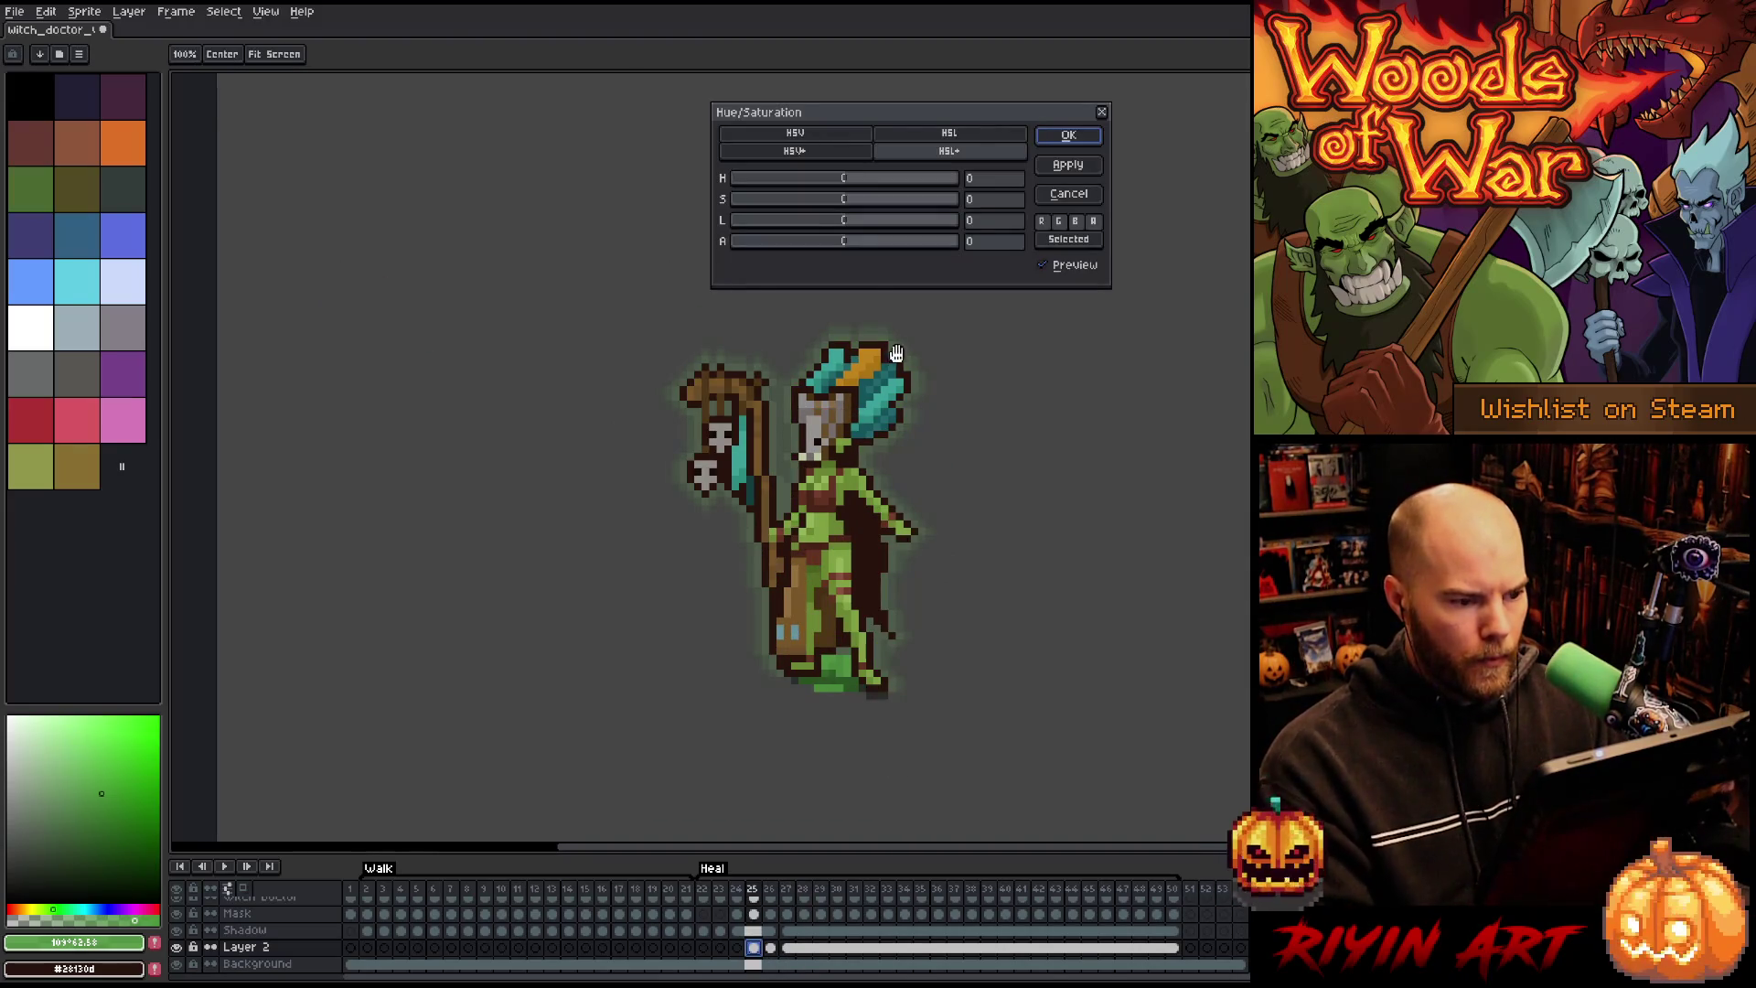
left_click_drag(801, 249, 787, 250)
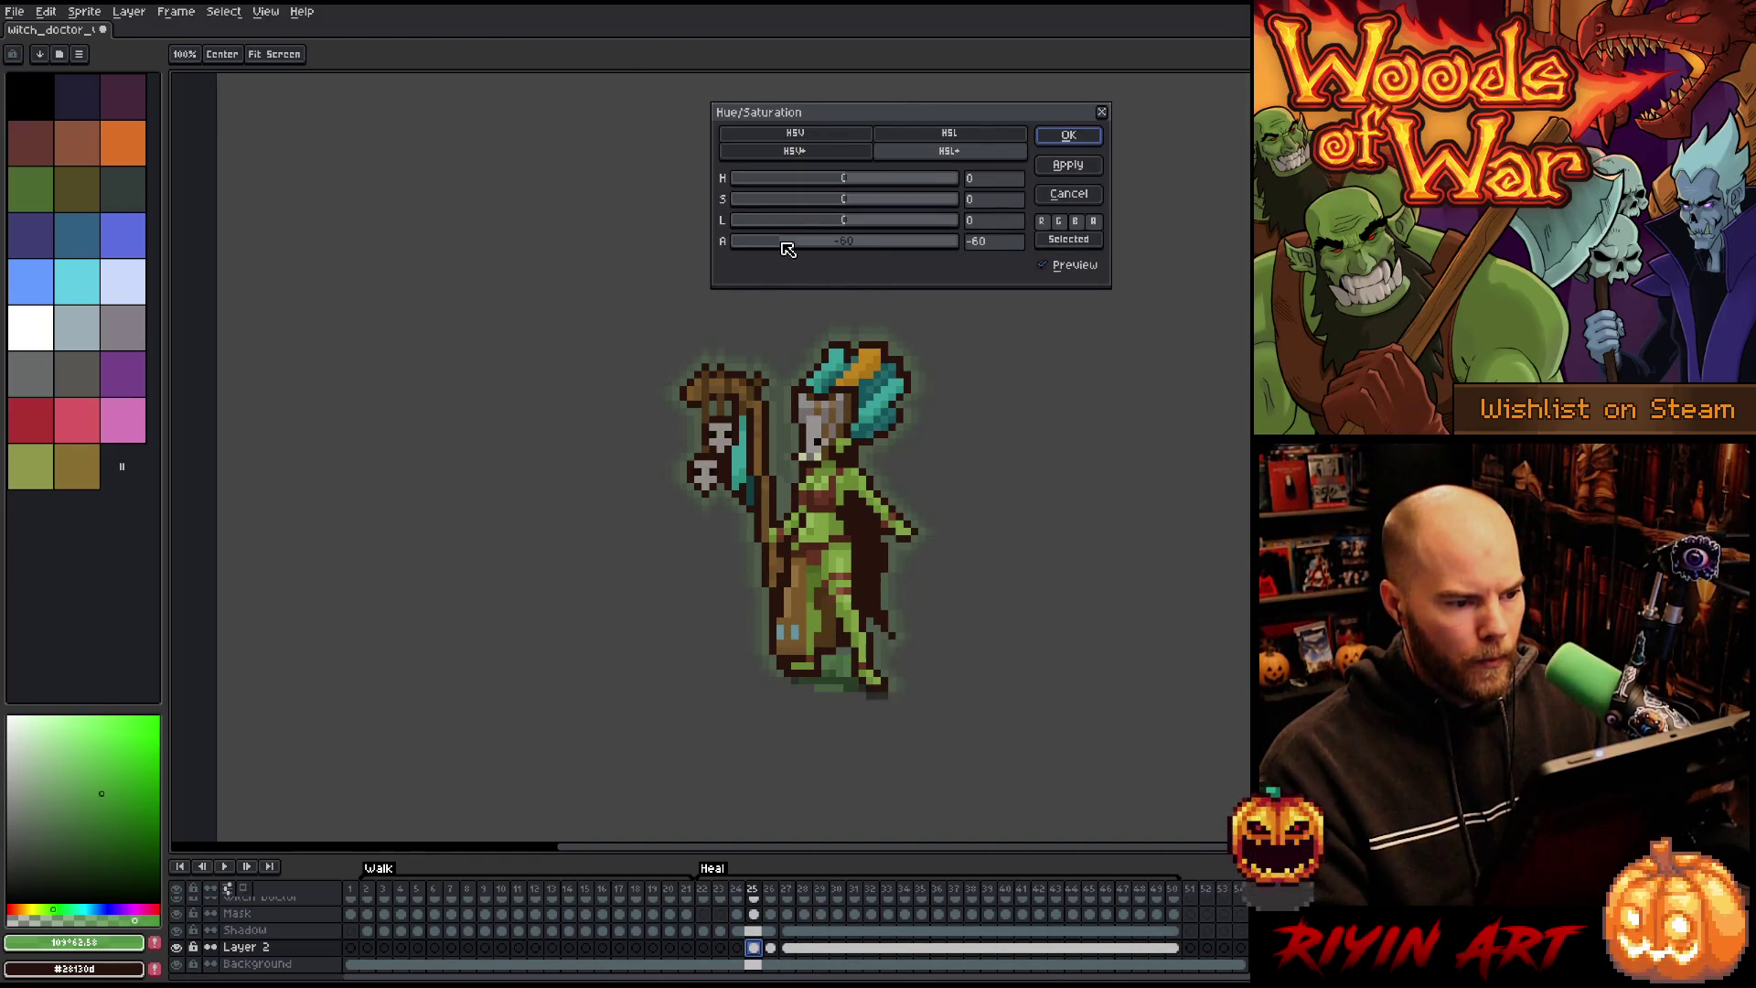
key("Return")
left_click(777, 948)
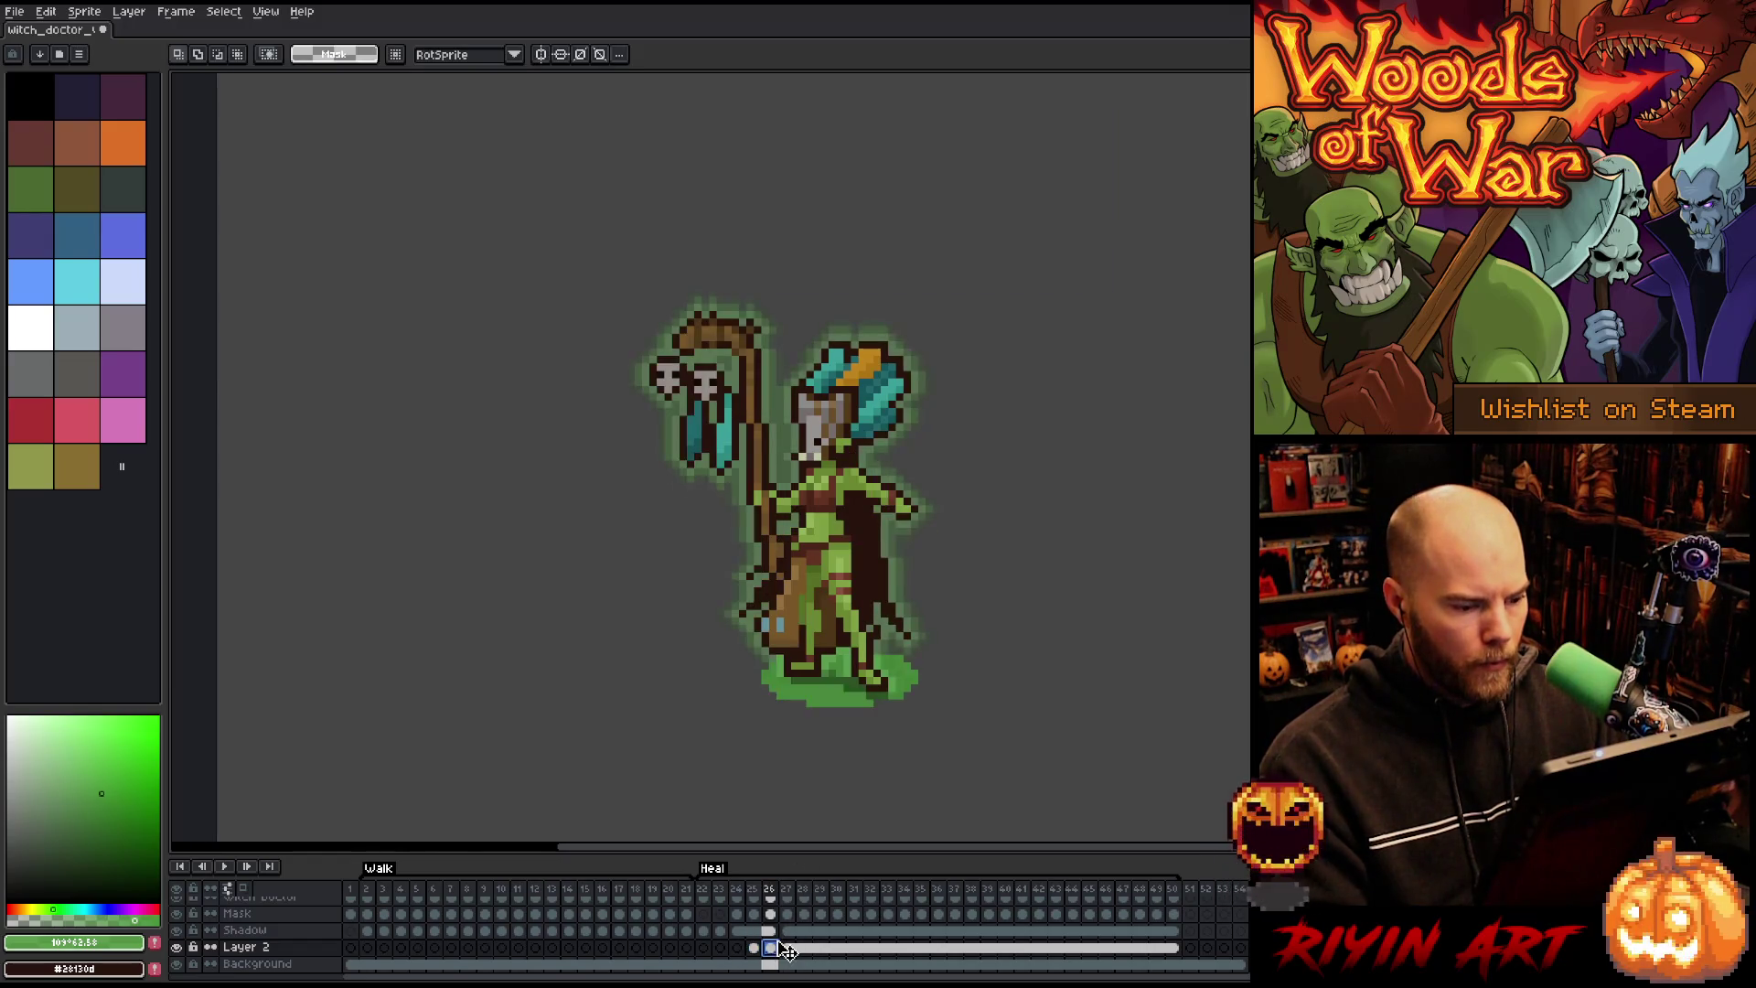
key("ctrl+u")
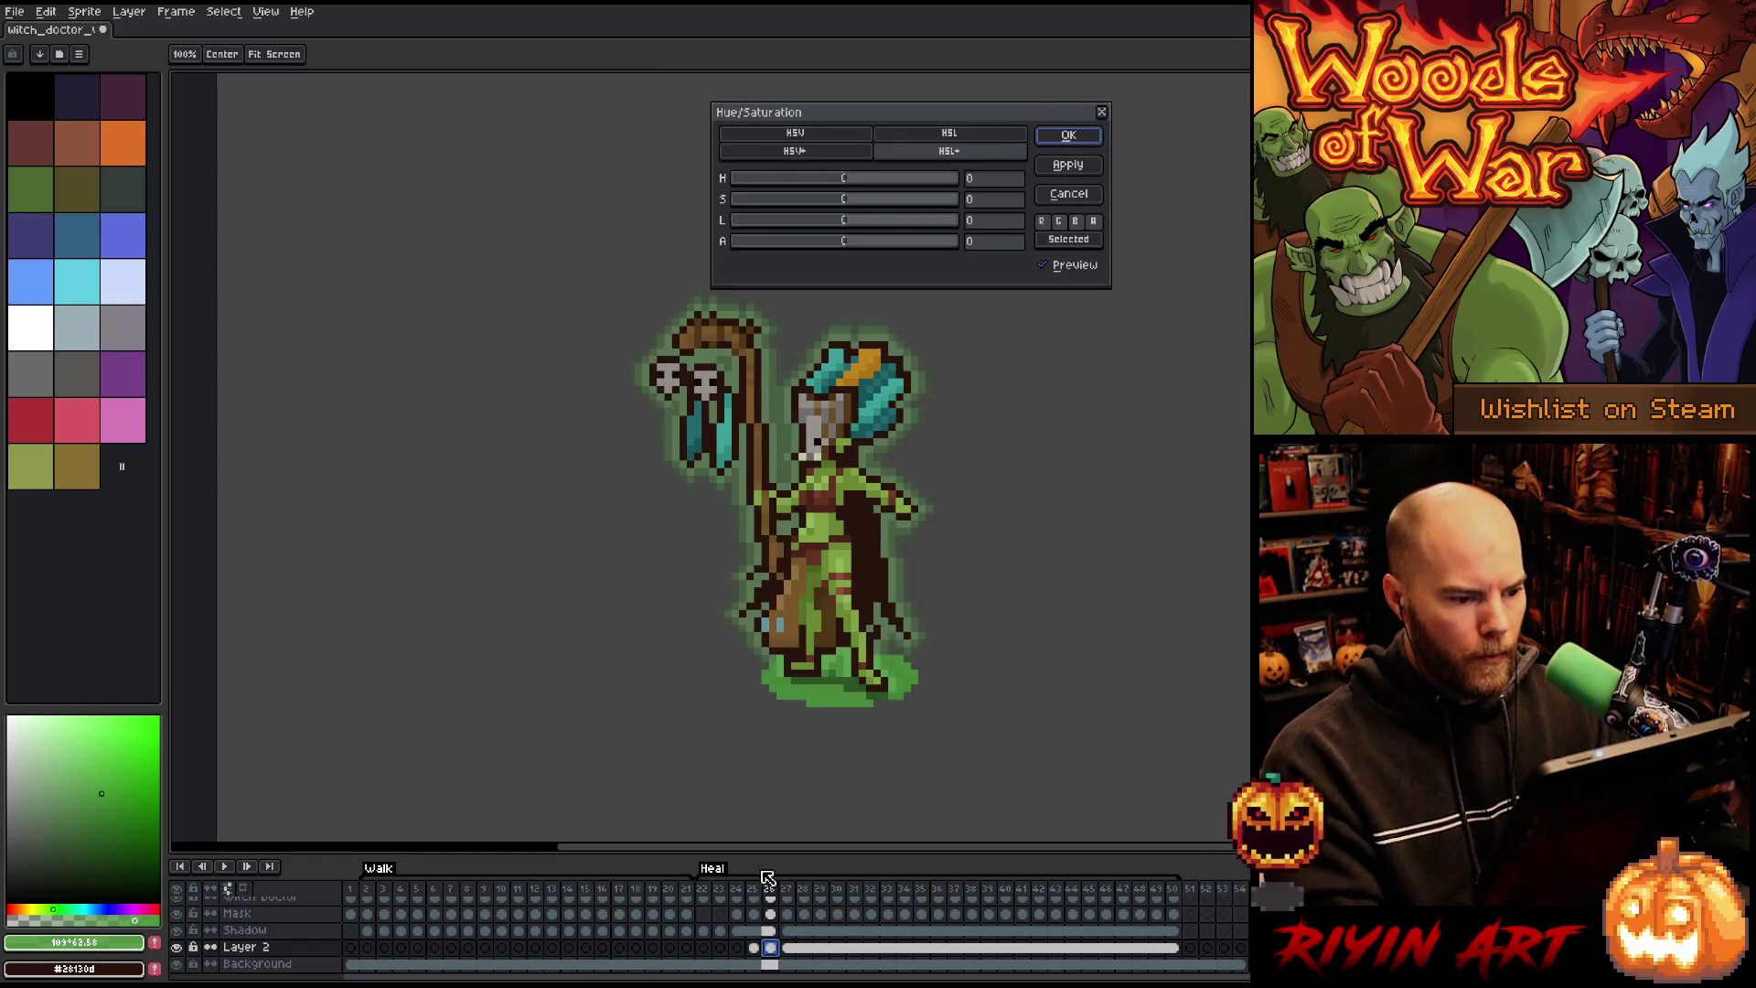
left_click_drag(828, 242, 817, 244)
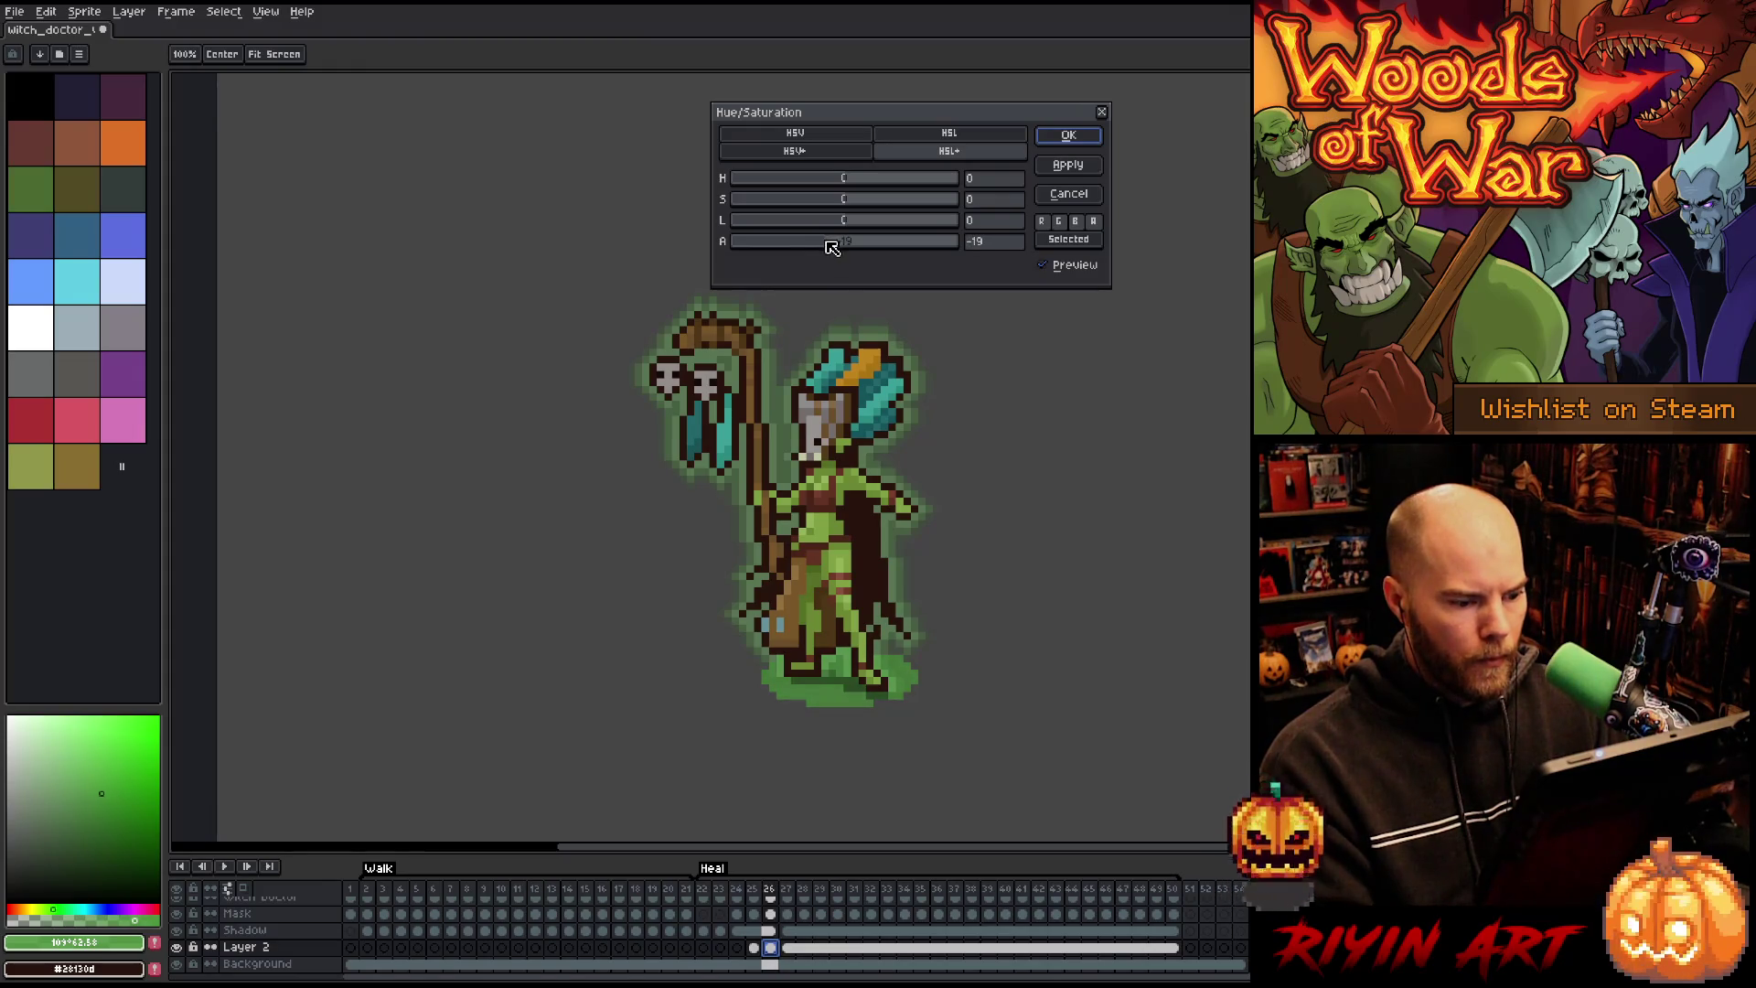
key("Return")
key("Return")
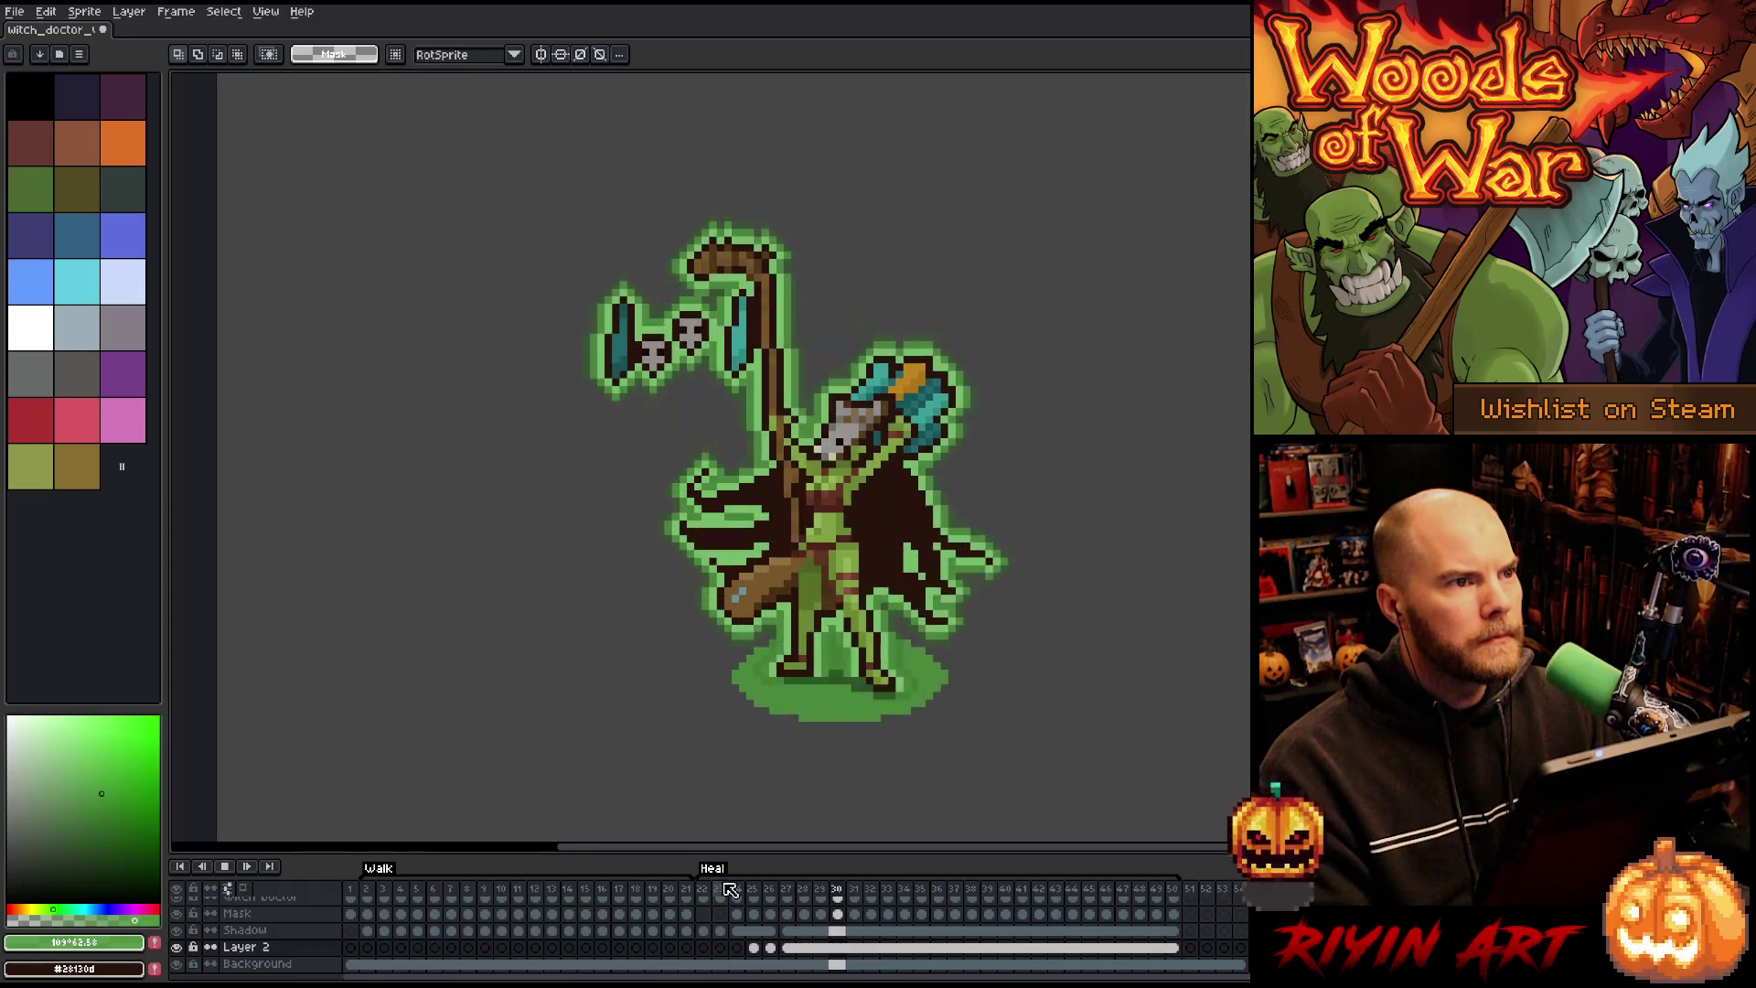
Step: Select Layer 1 and step to frame 29 in the timeline
scroll(305, 916, "up", 1)
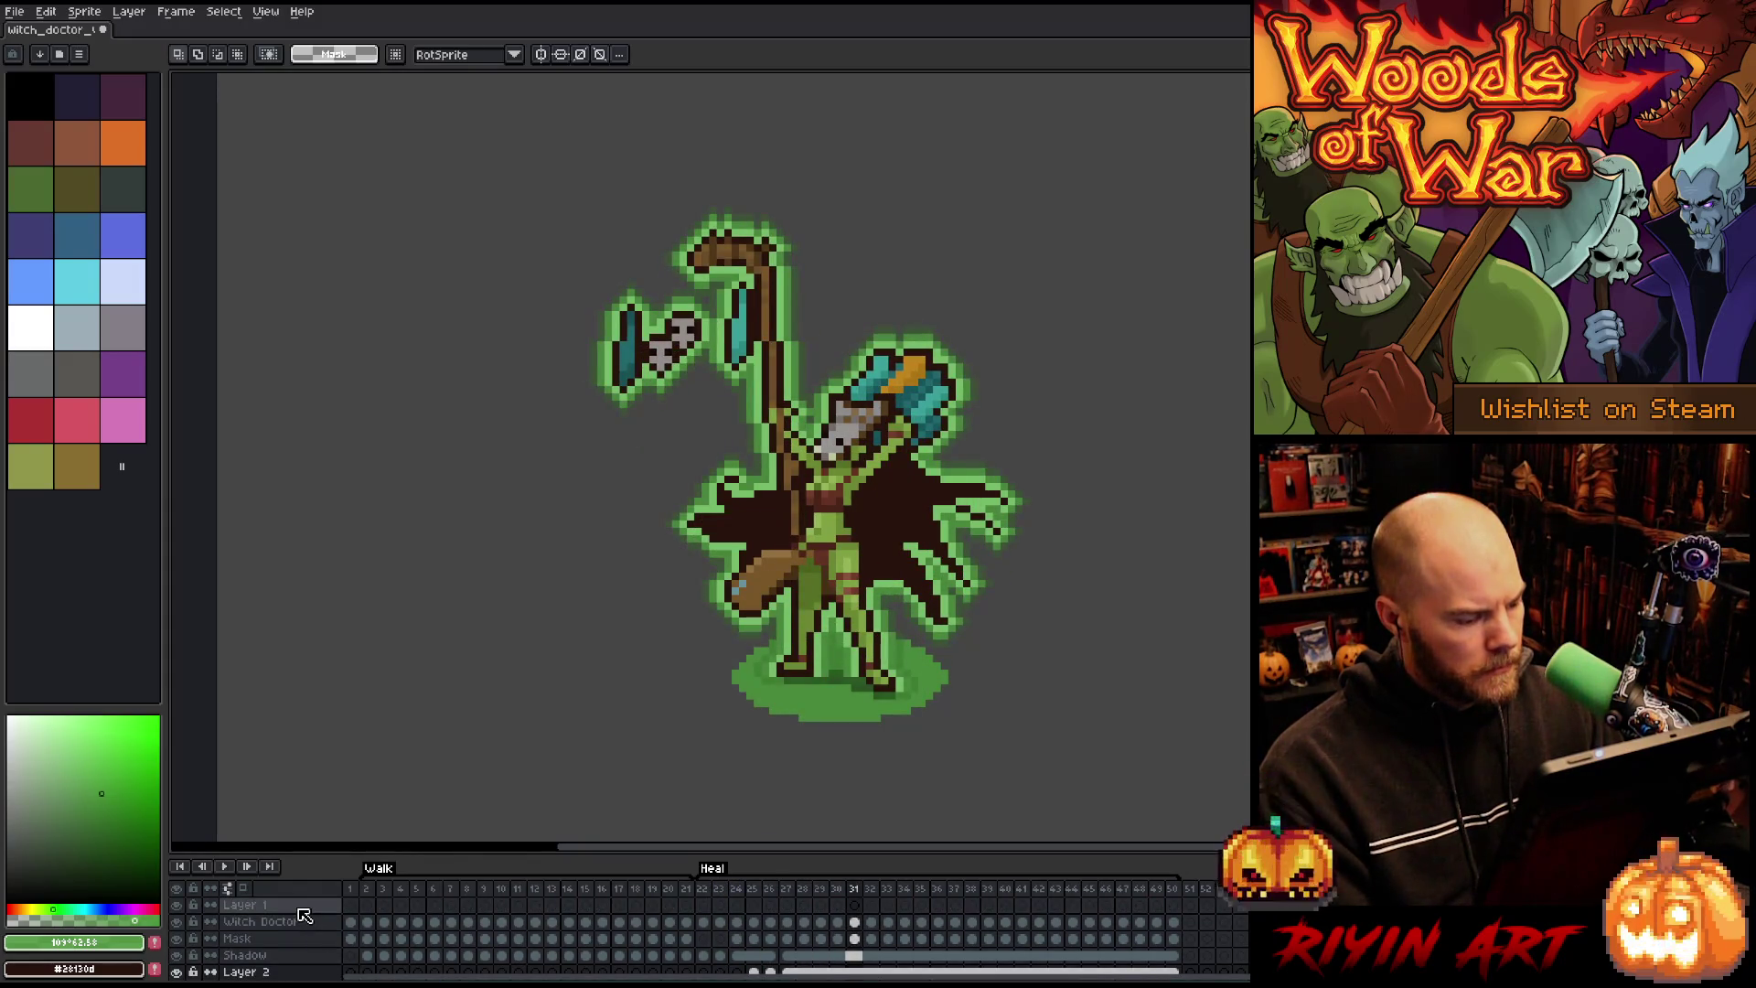
left_click(786, 905)
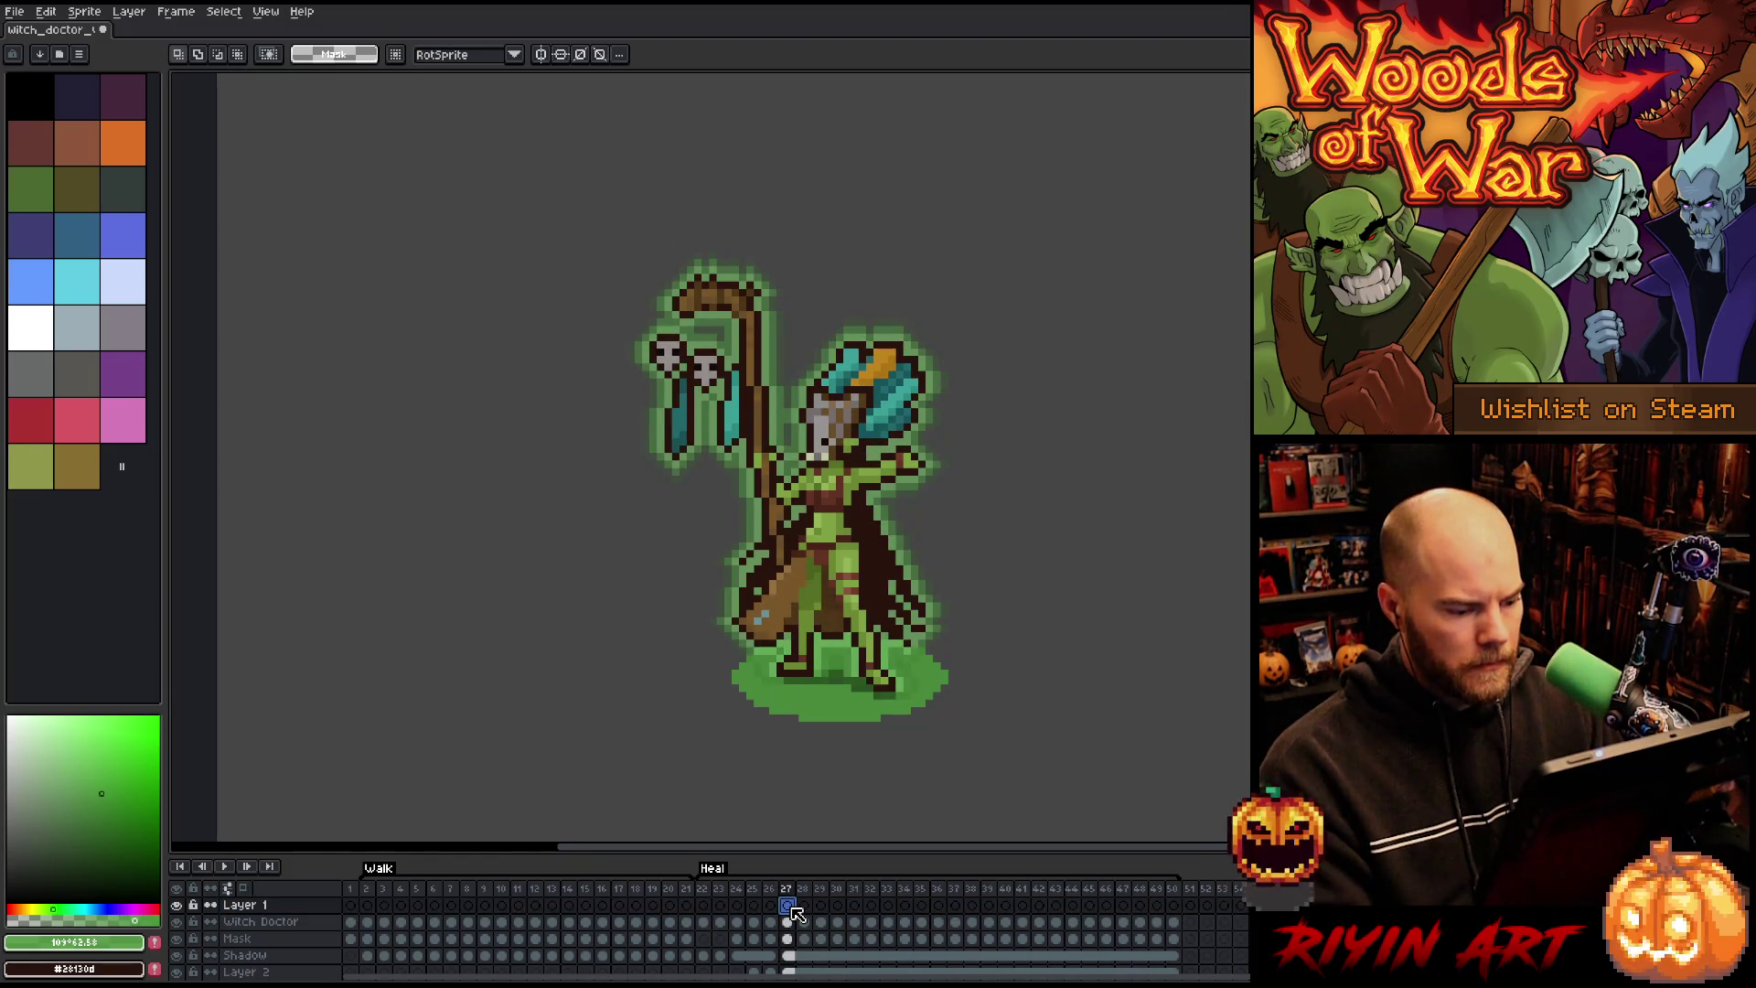
key("Left")
key("Left")
key("Right")
key("Right")
key("Right")
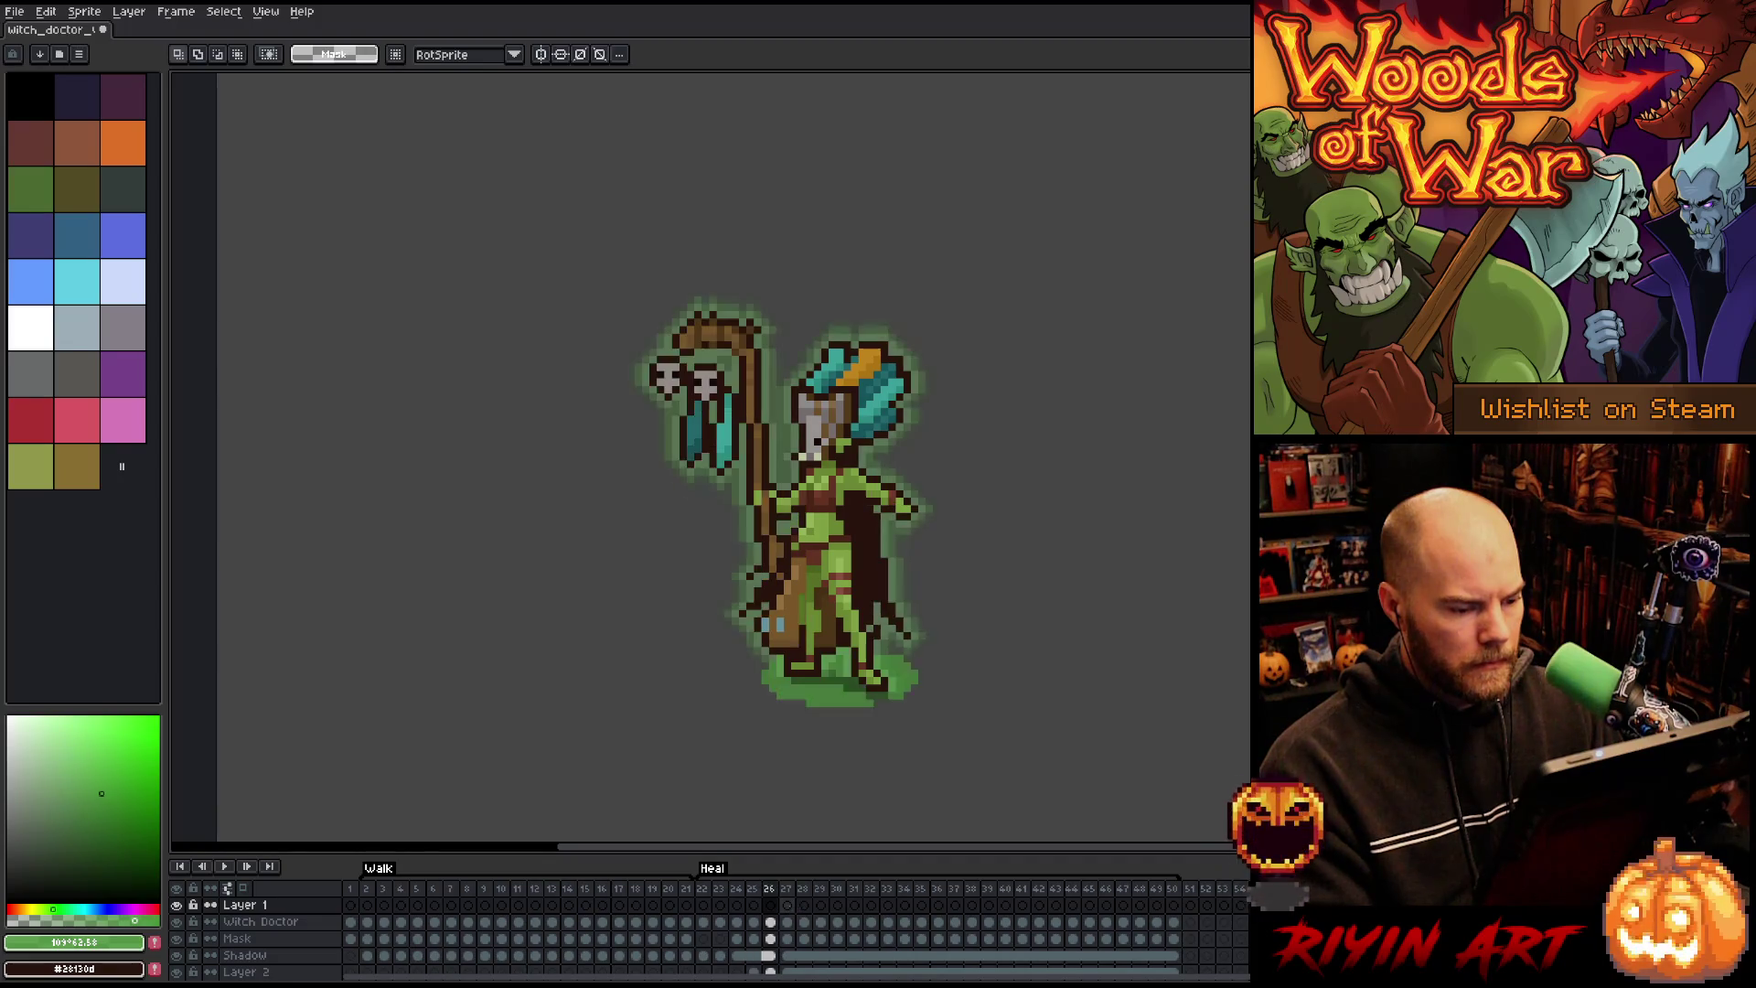
key("Right")
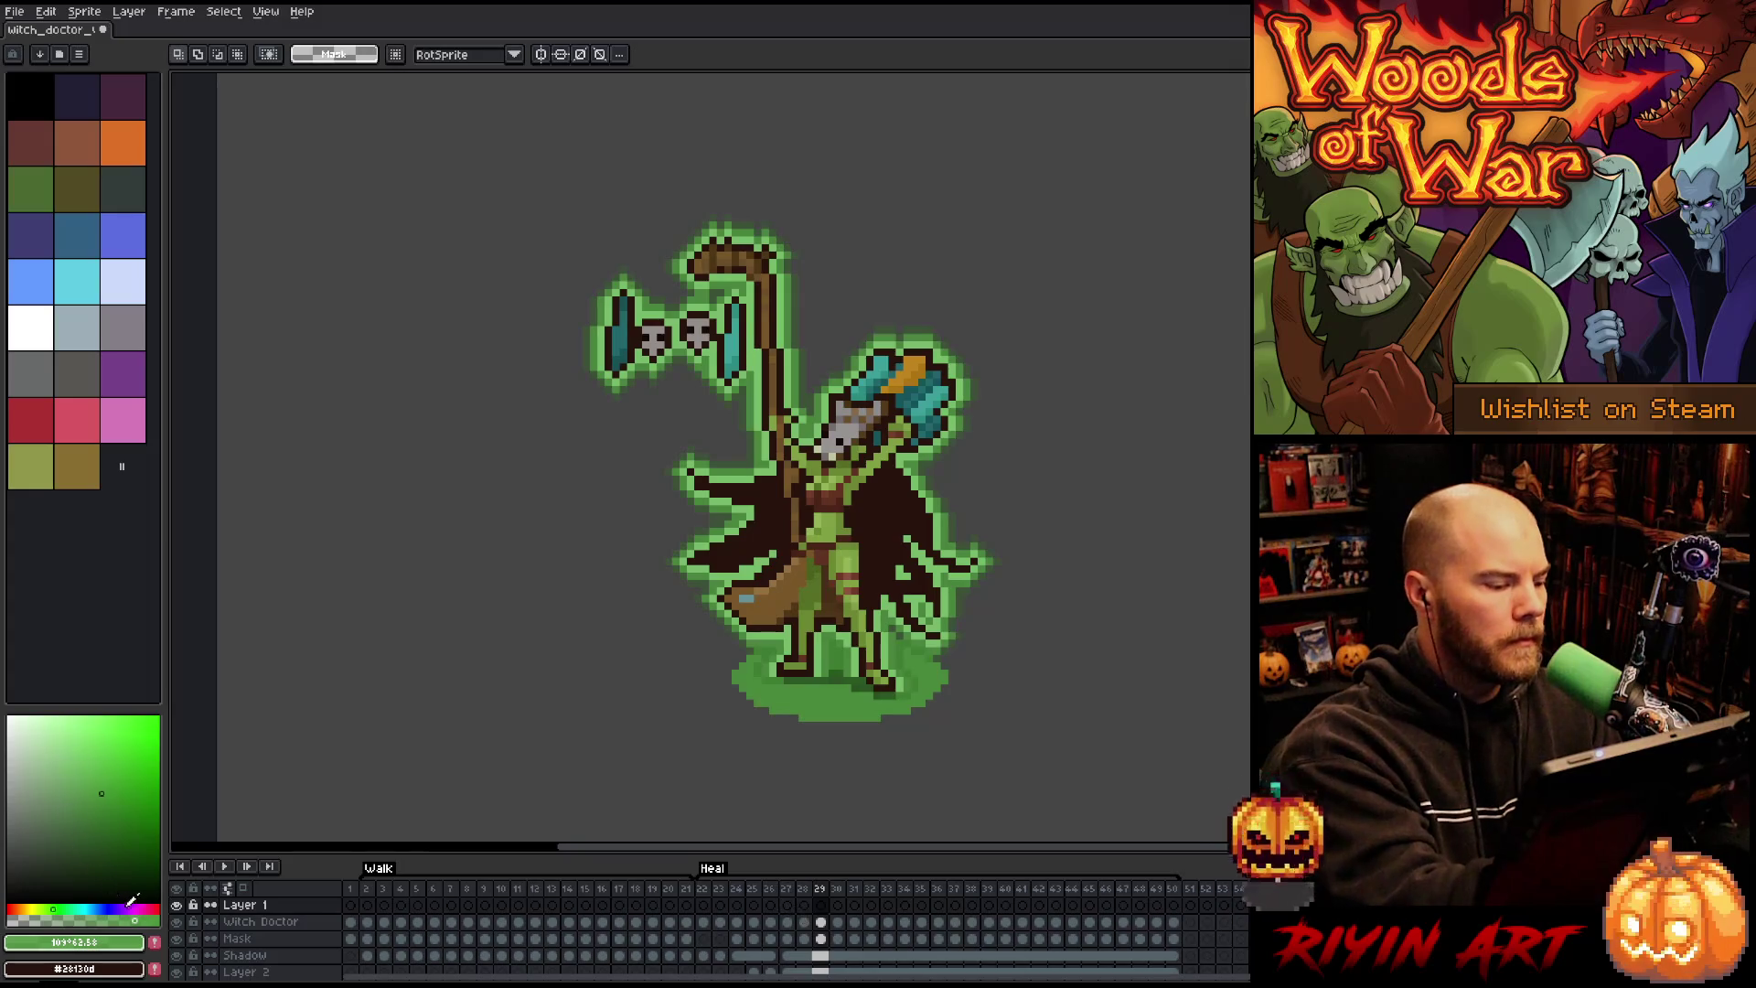
Step: Choose a paler, slightly desaturated green for the particle and switch to the Pencil
left_click(74, 735)
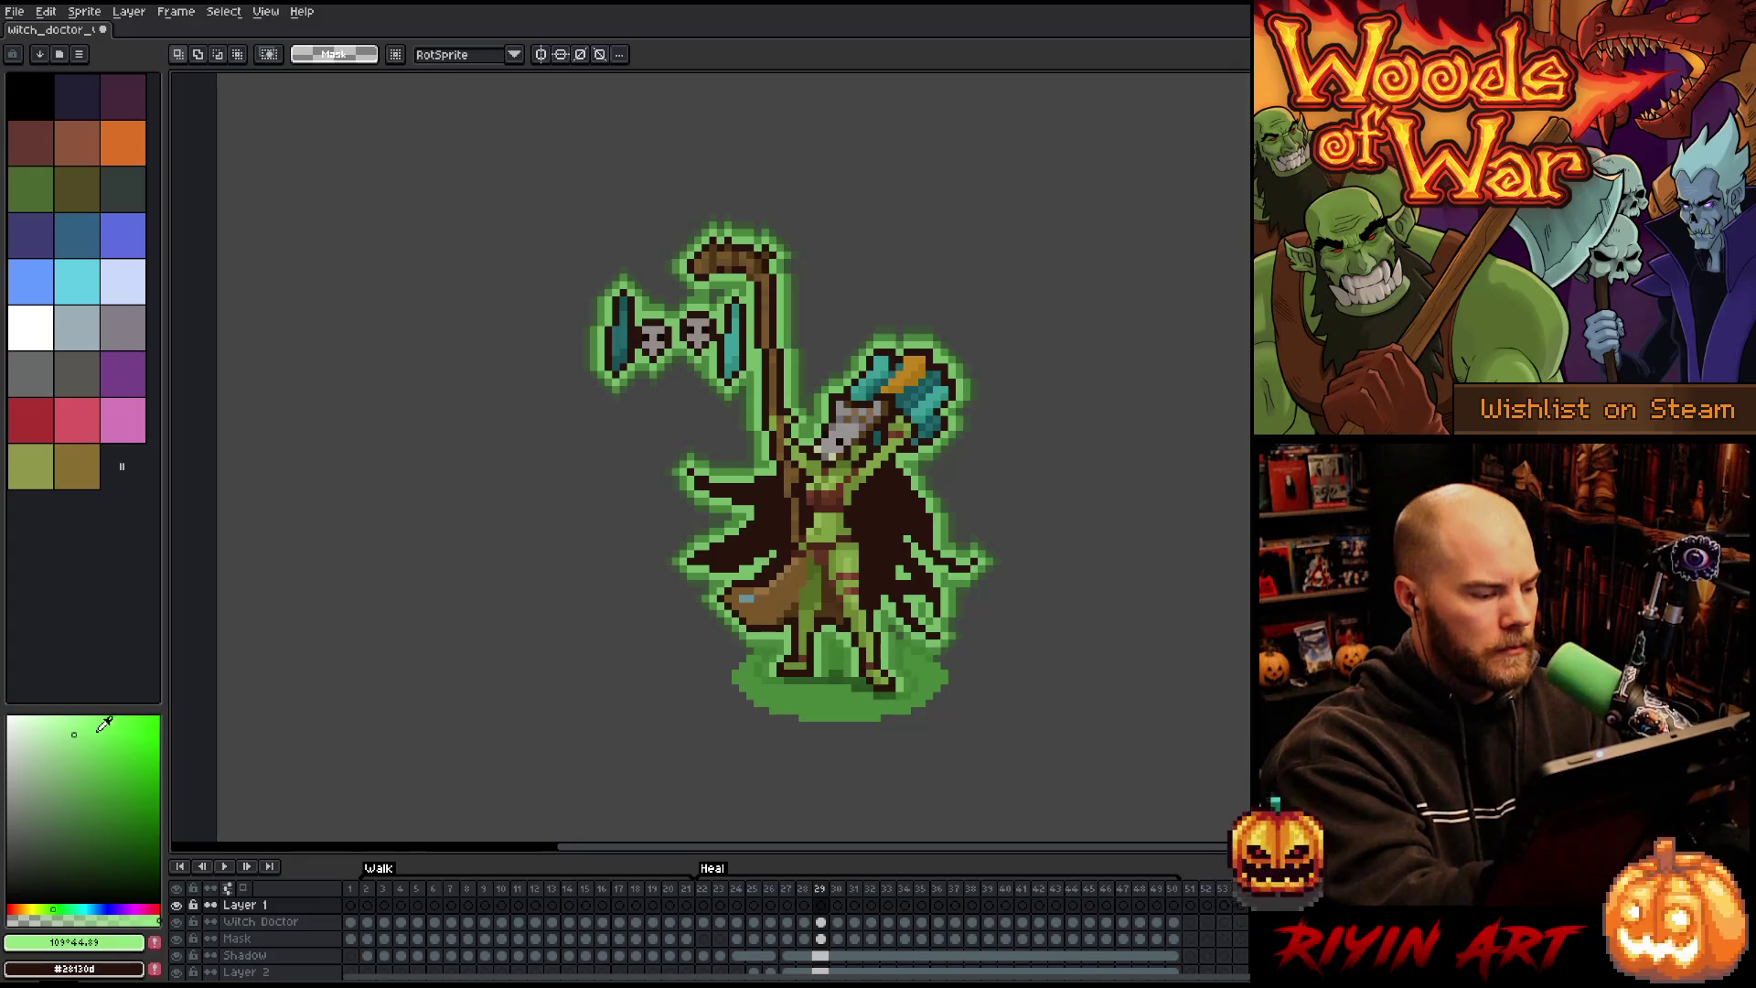
left_click_drag(80, 728, 64, 725)
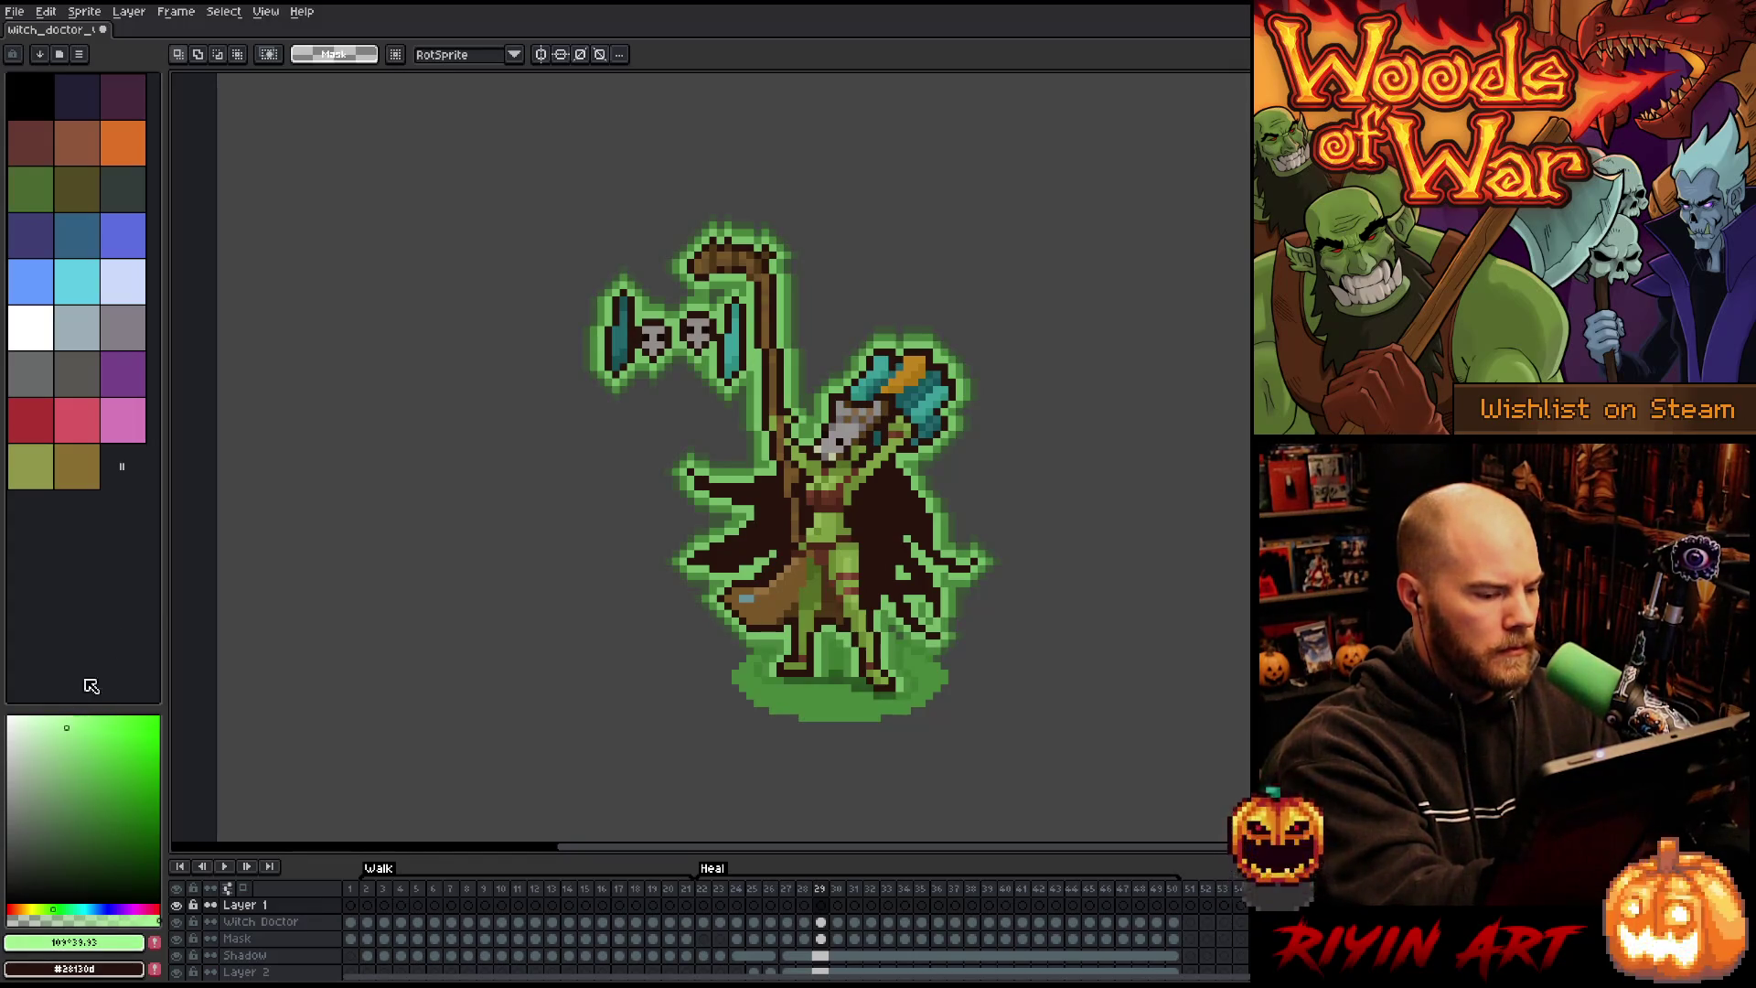
key("b")
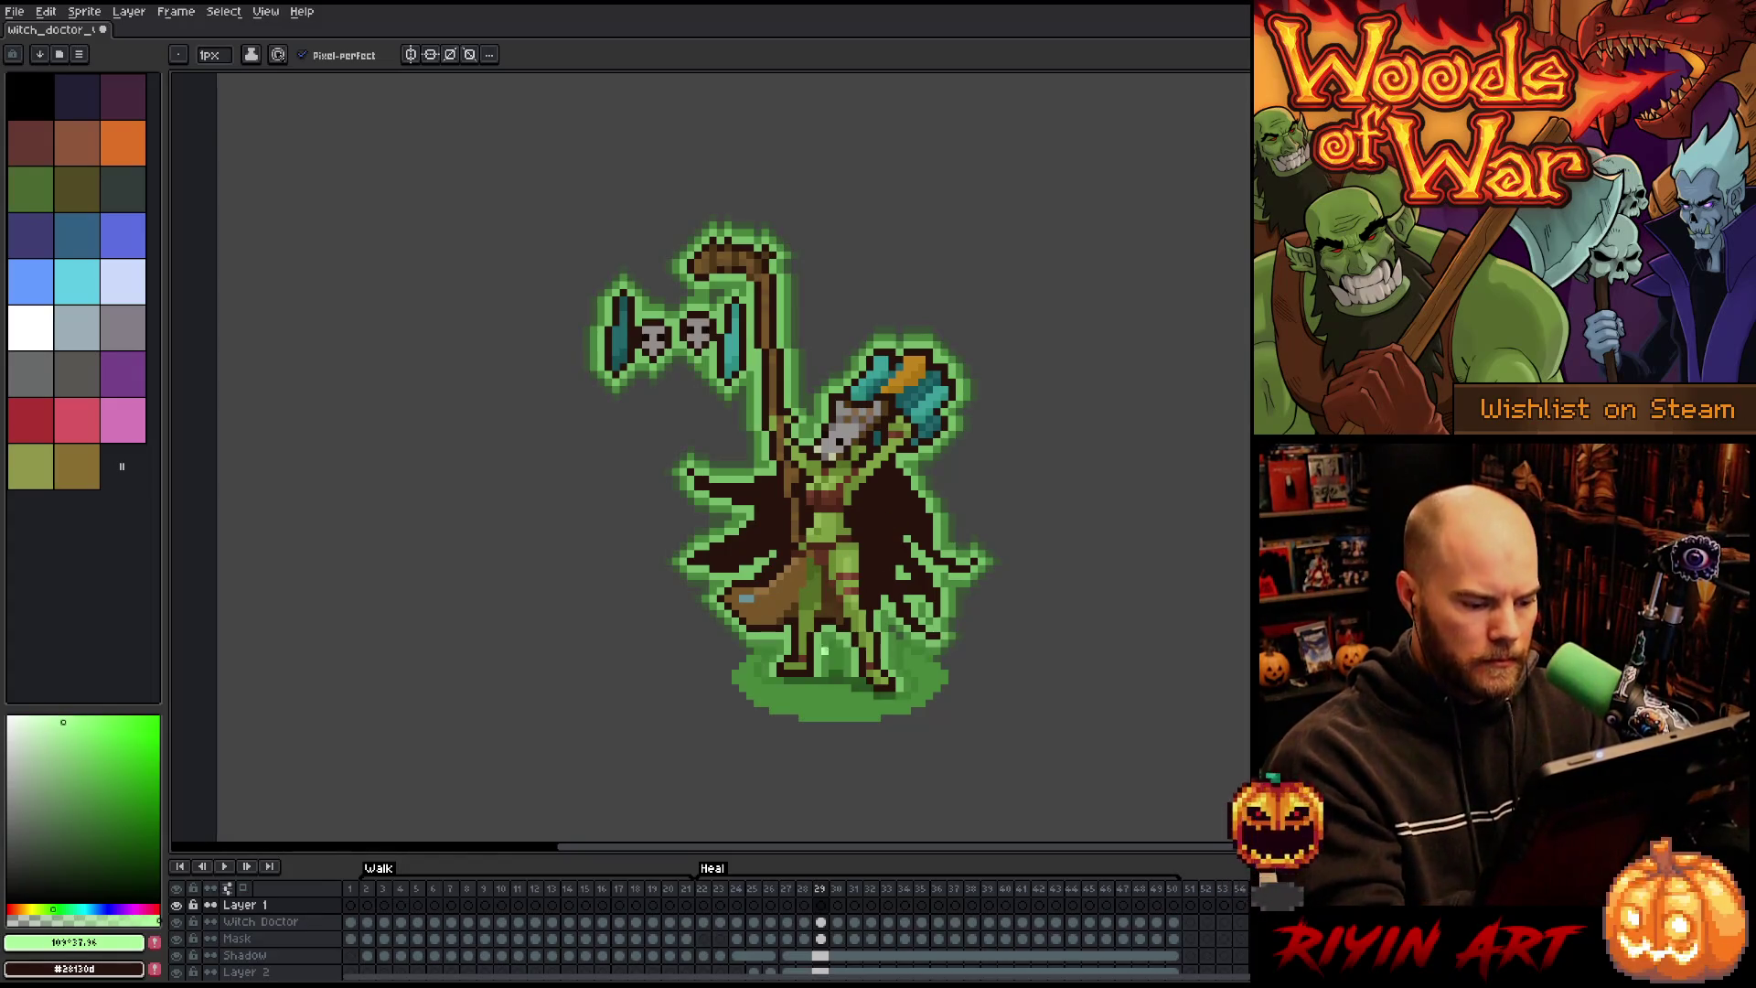
left_click(805, 905)
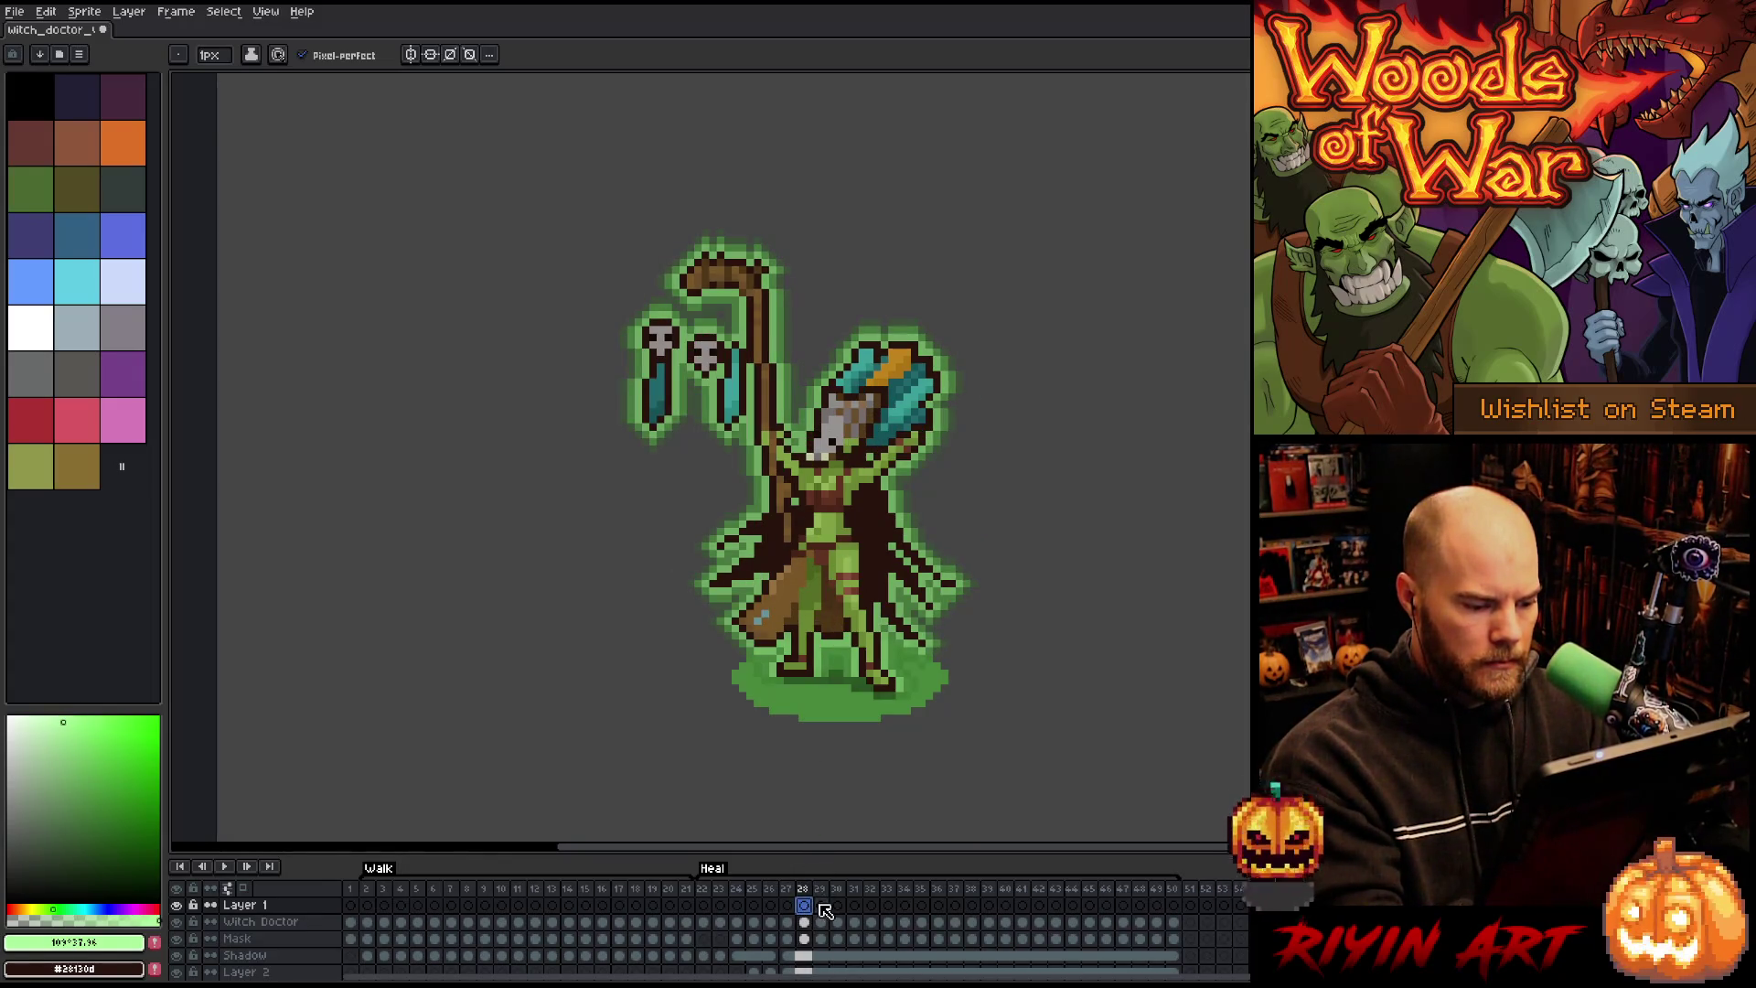
left_click(822, 906)
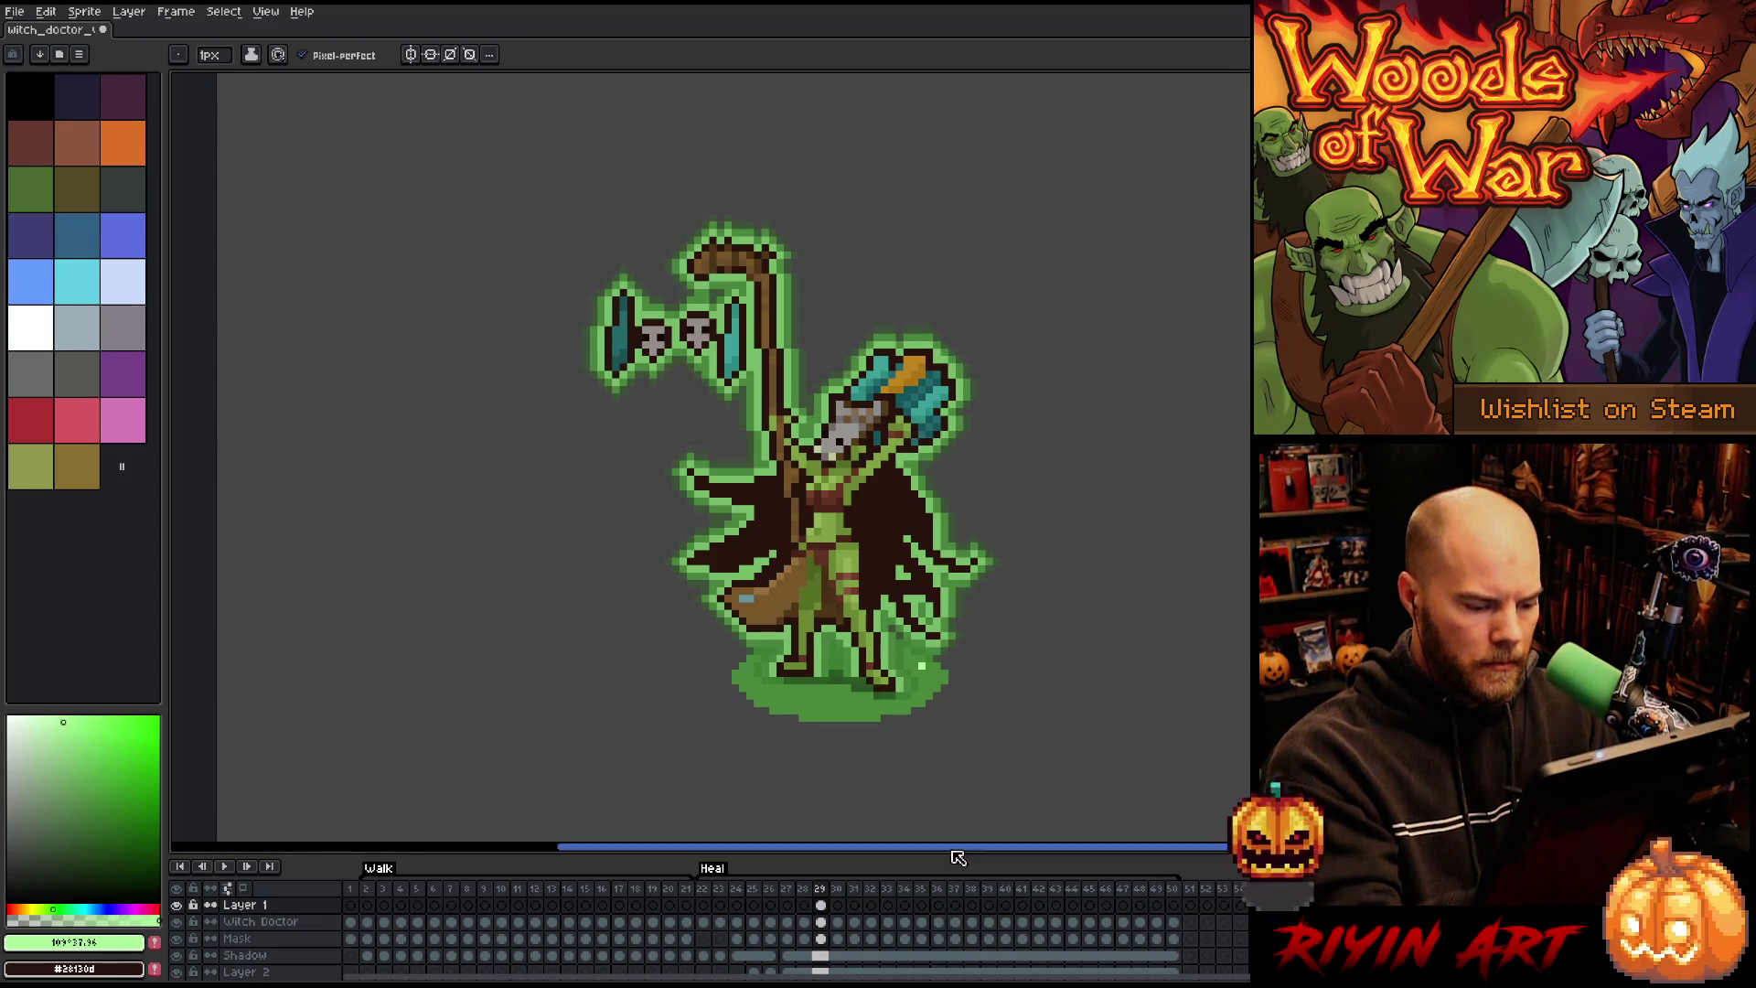
left_click(972, 904)
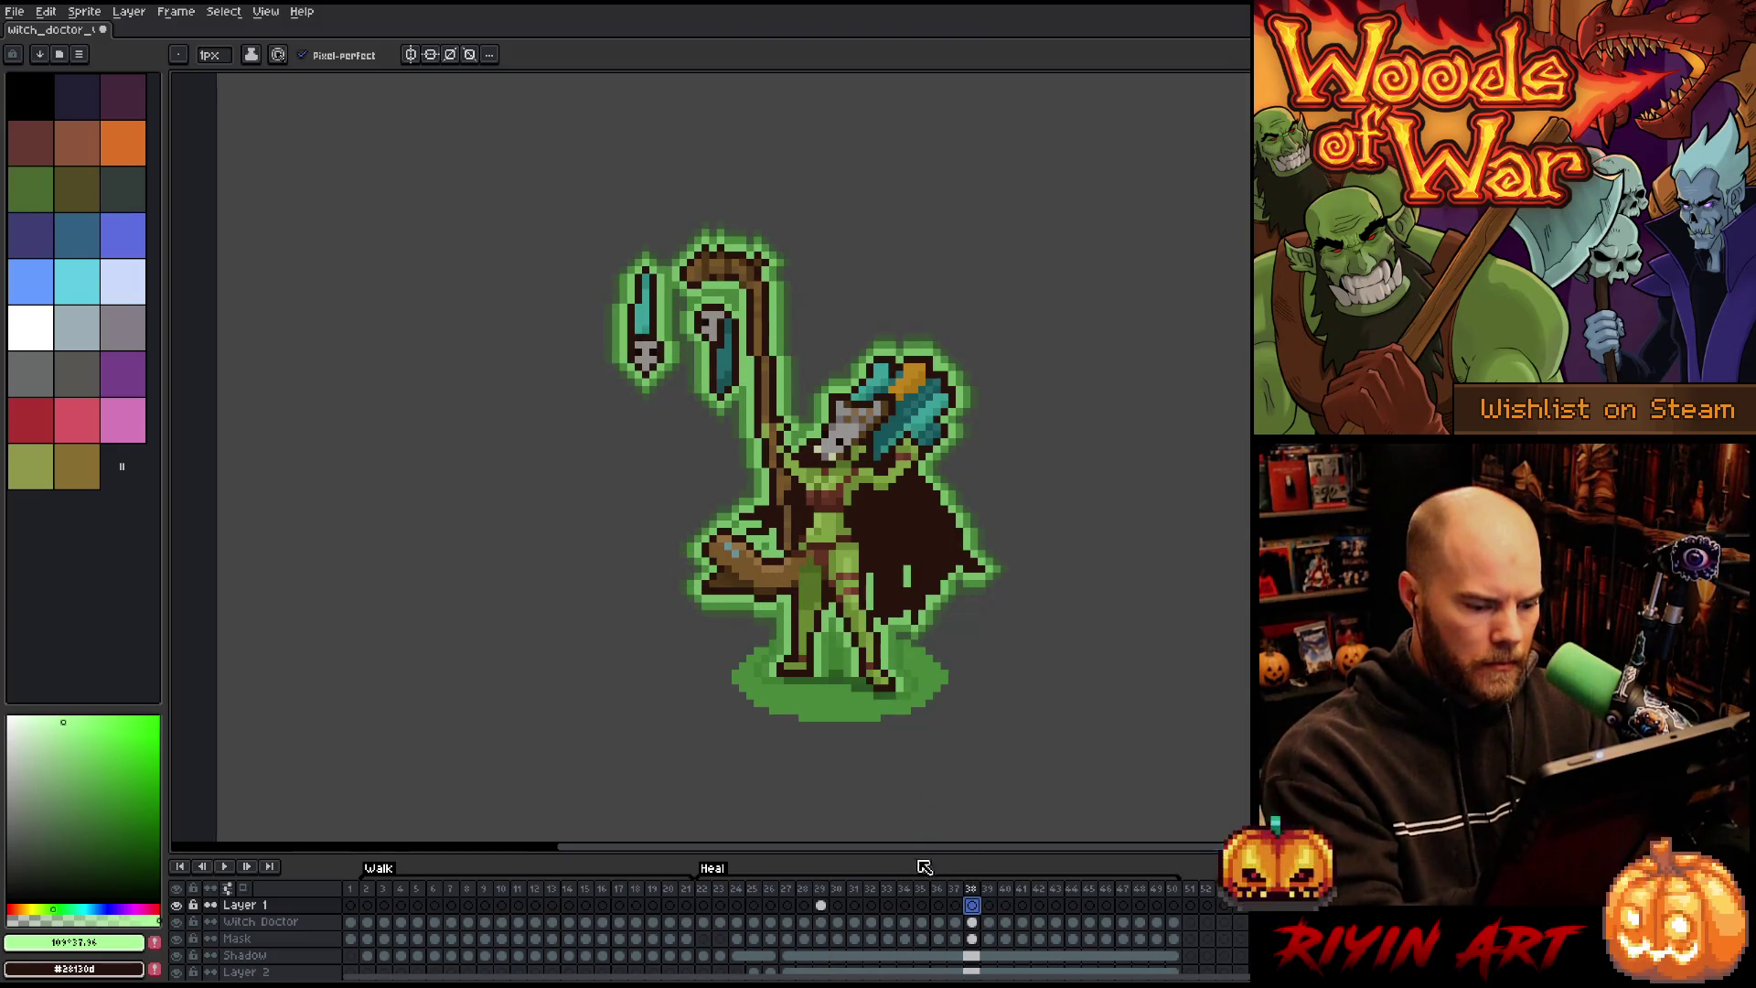
Step: On frame 29, sketch a vertical guide line up from the particle, then remove it
left_click(820, 904)
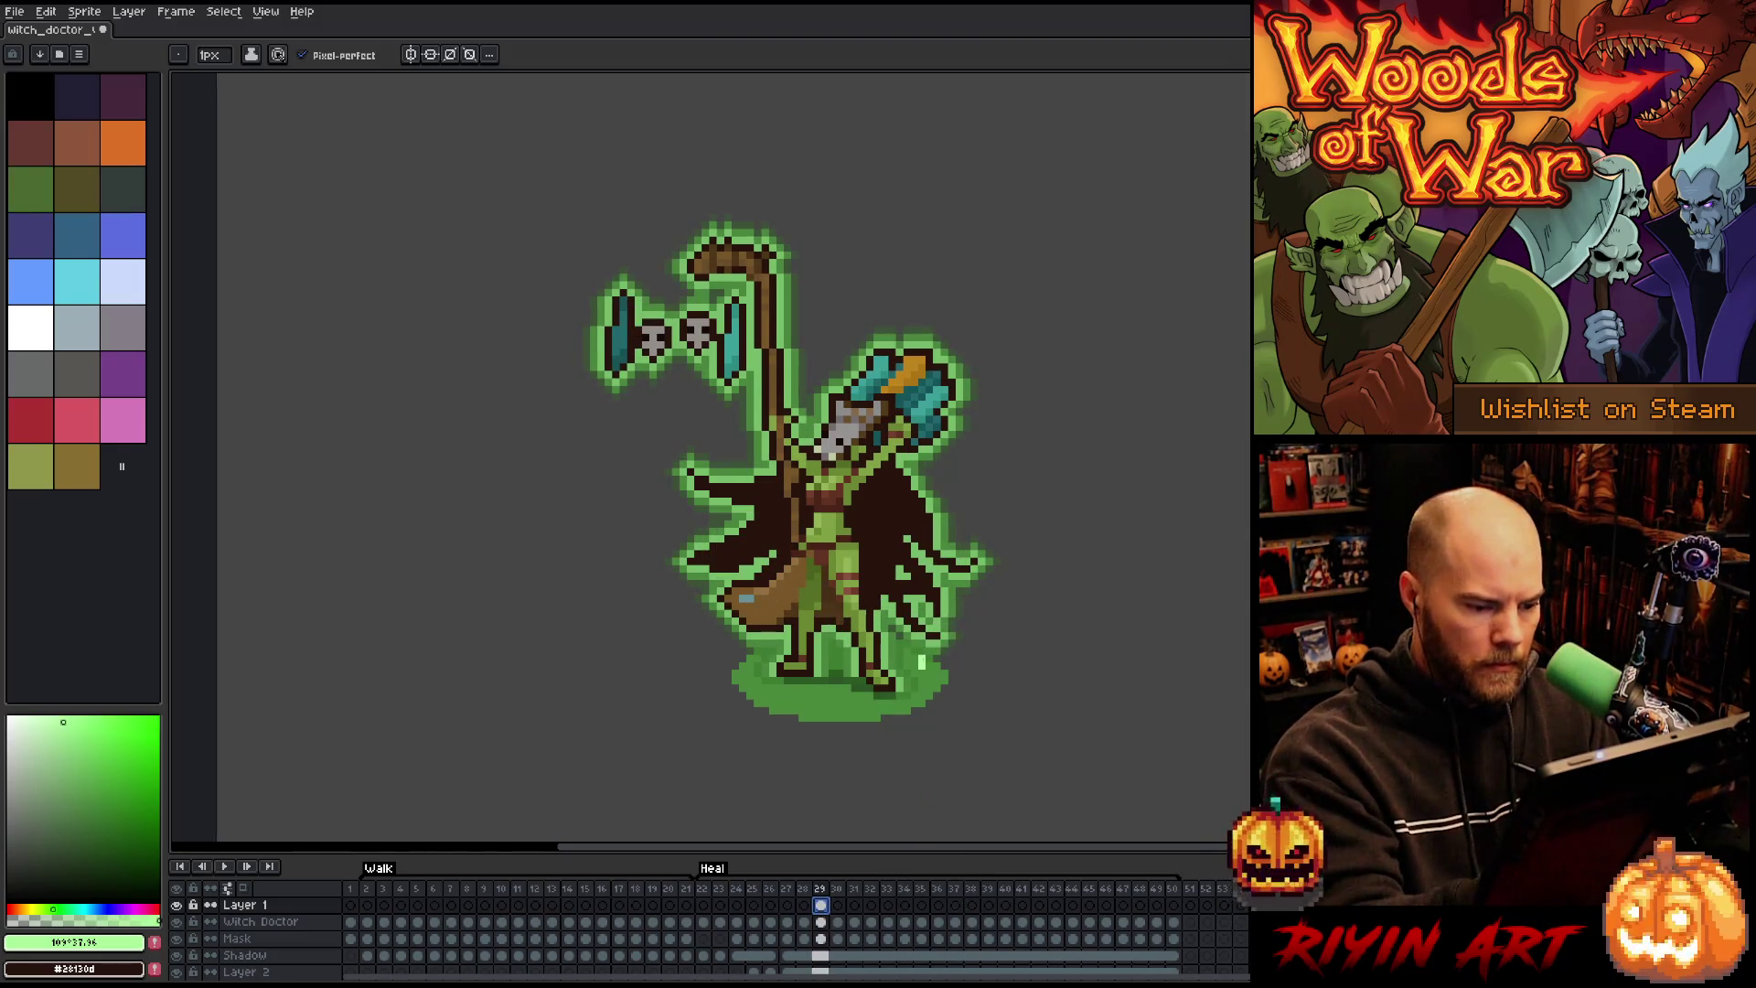
left_click_drag(922, 664, 922, 306)
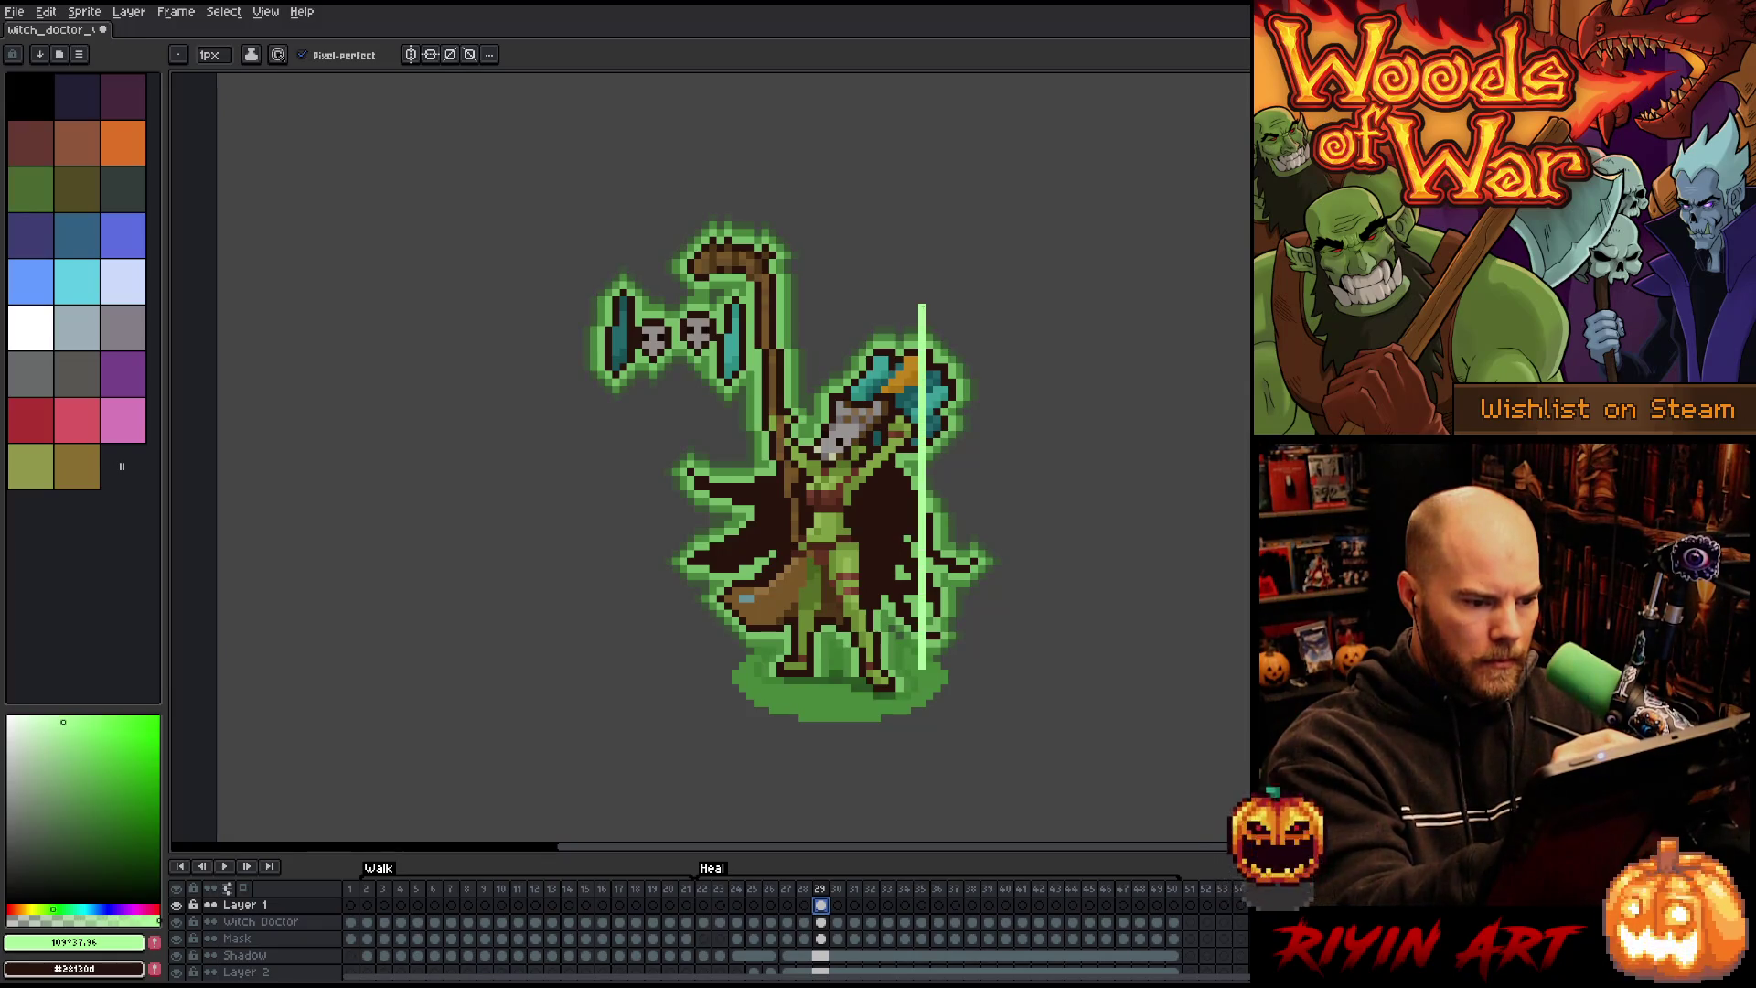
key("ctrl+z")
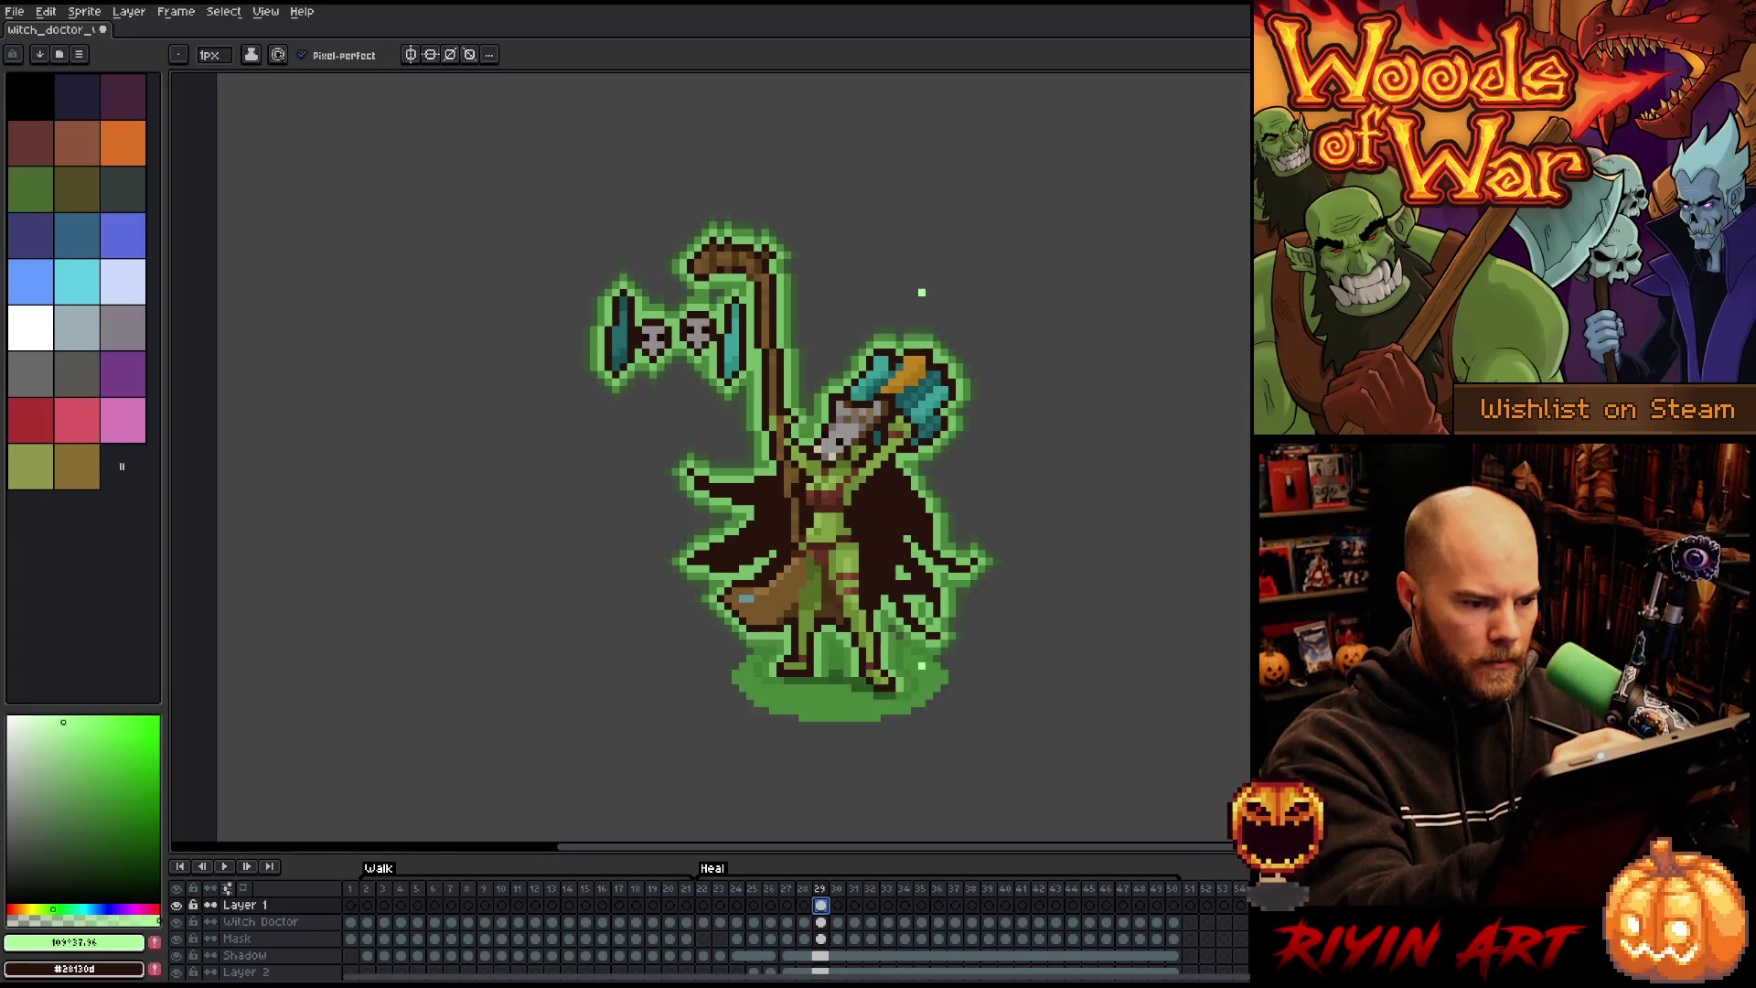
left_click_drag(921, 286, 922, 664)
key("ctrl+z")
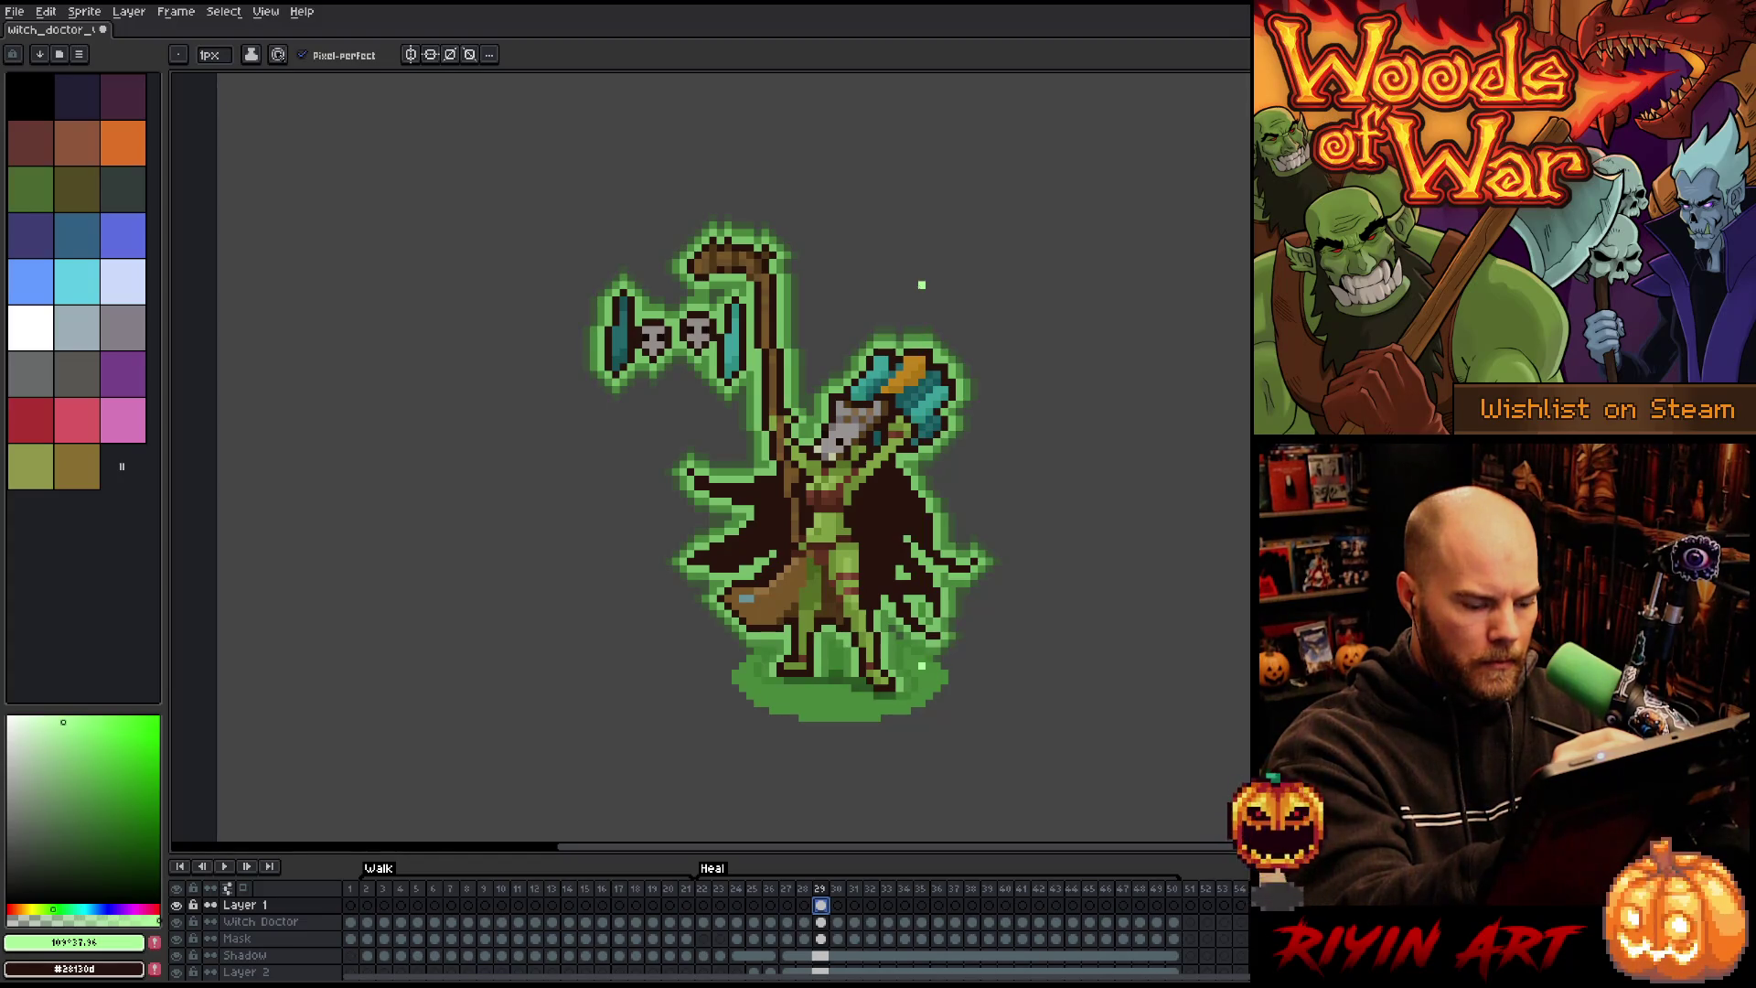
Step: Select frames 29 through 37 in the timeline for tweening
key("Right")
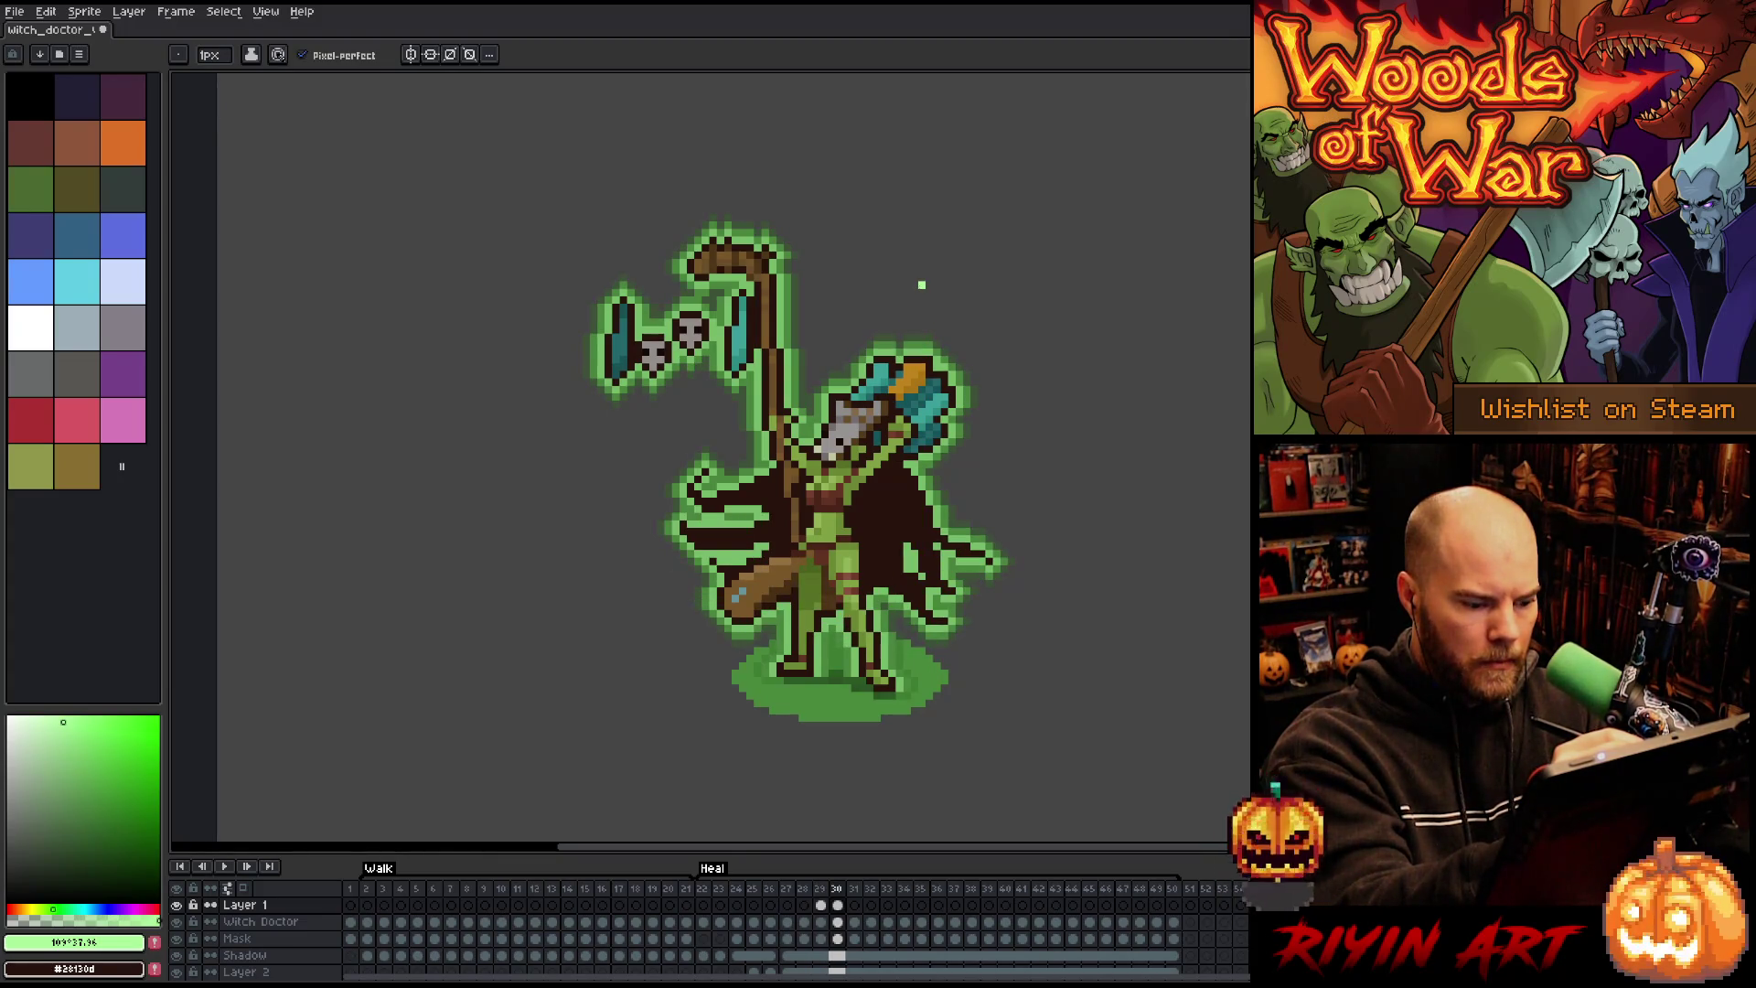
key("Right")
key("Right")
key("Right")
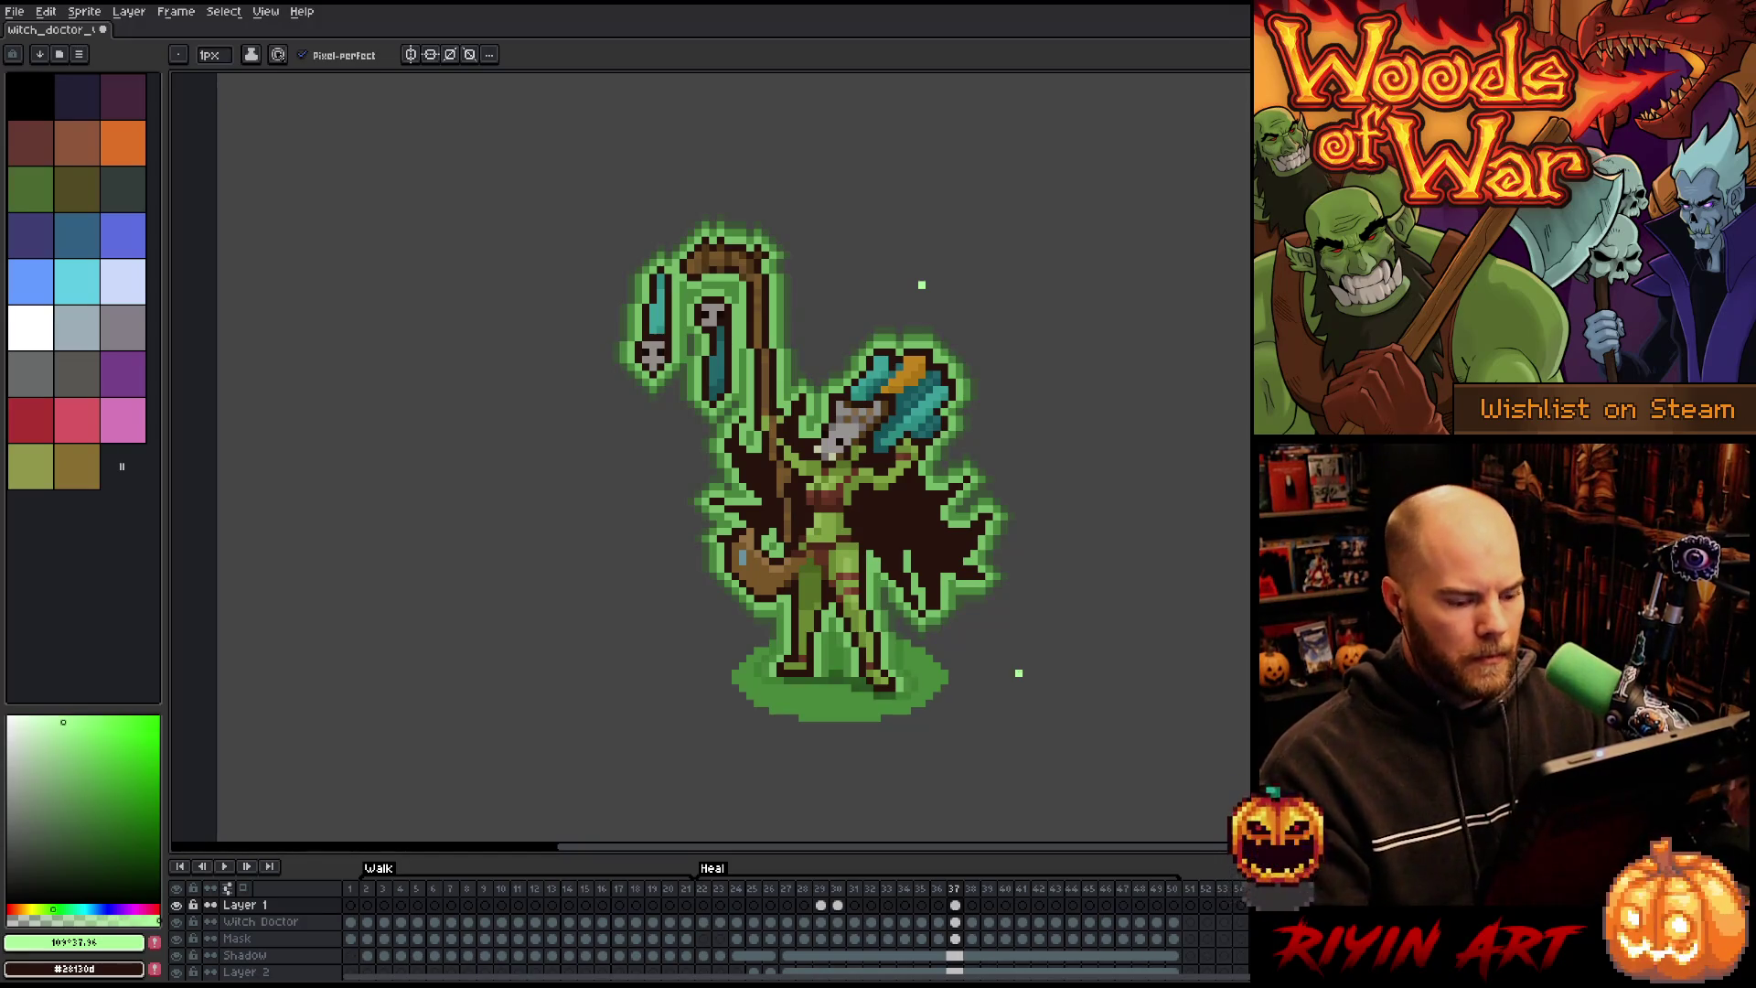
left_click(839, 905)
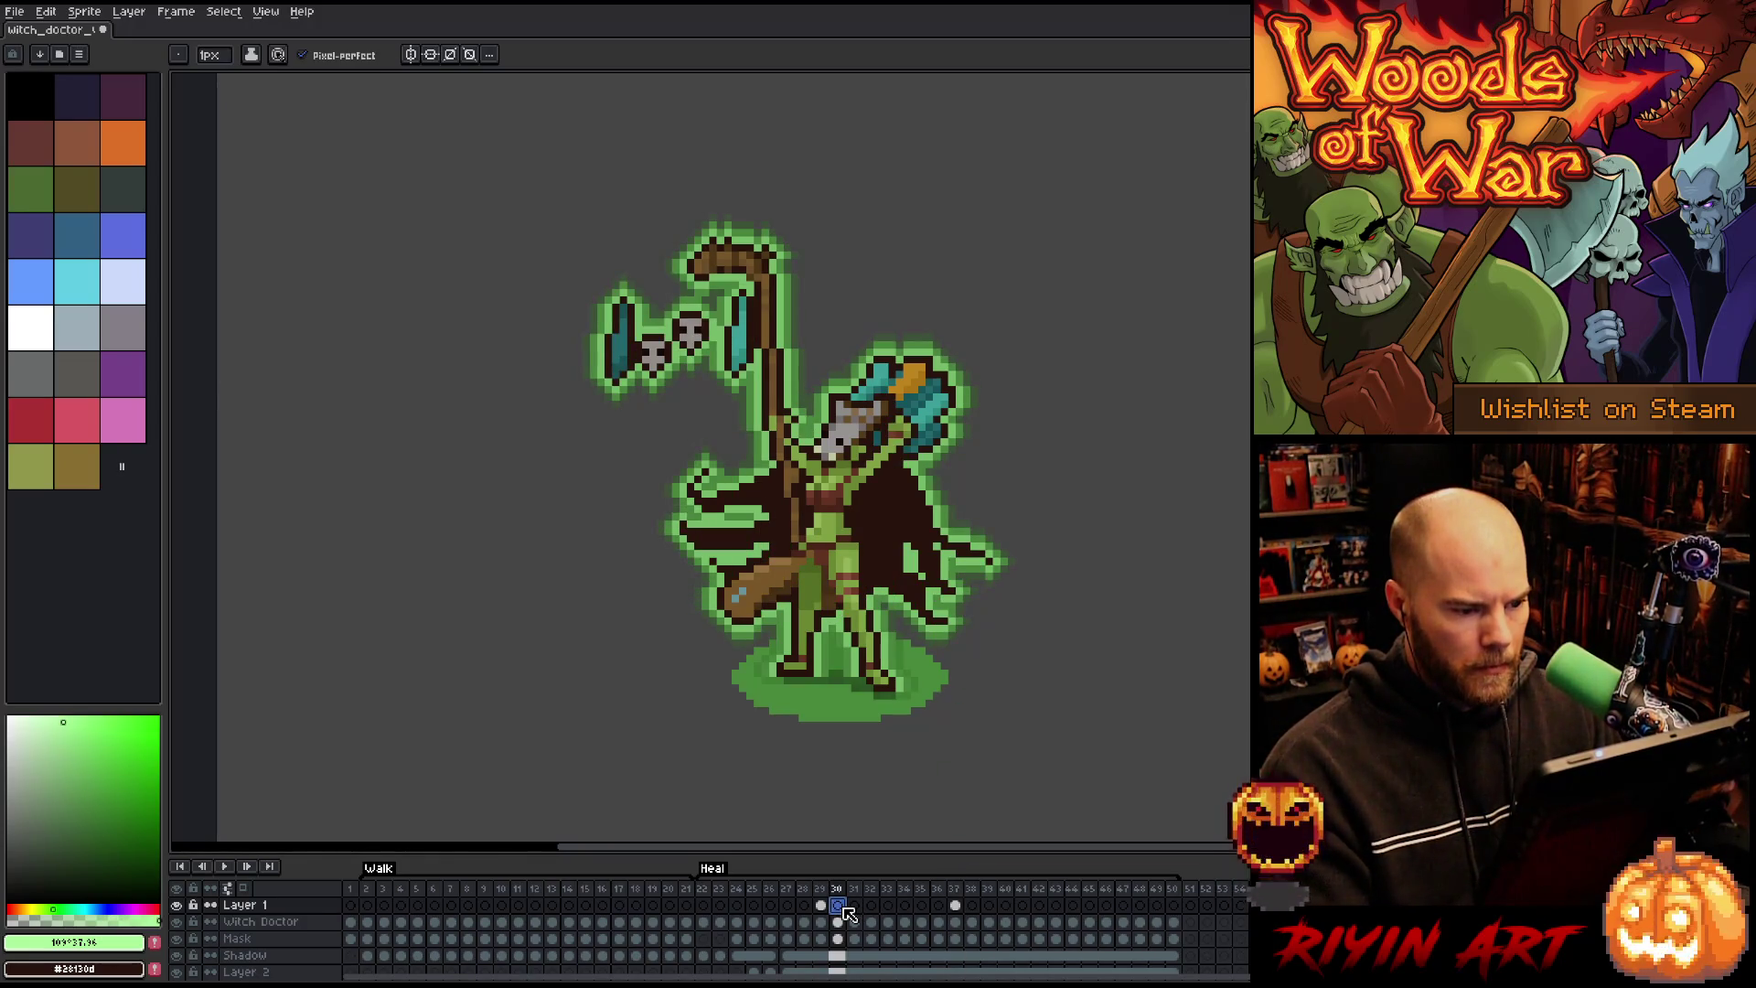
left_click_drag(821, 906, 957, 912)
left_click(46, 12)
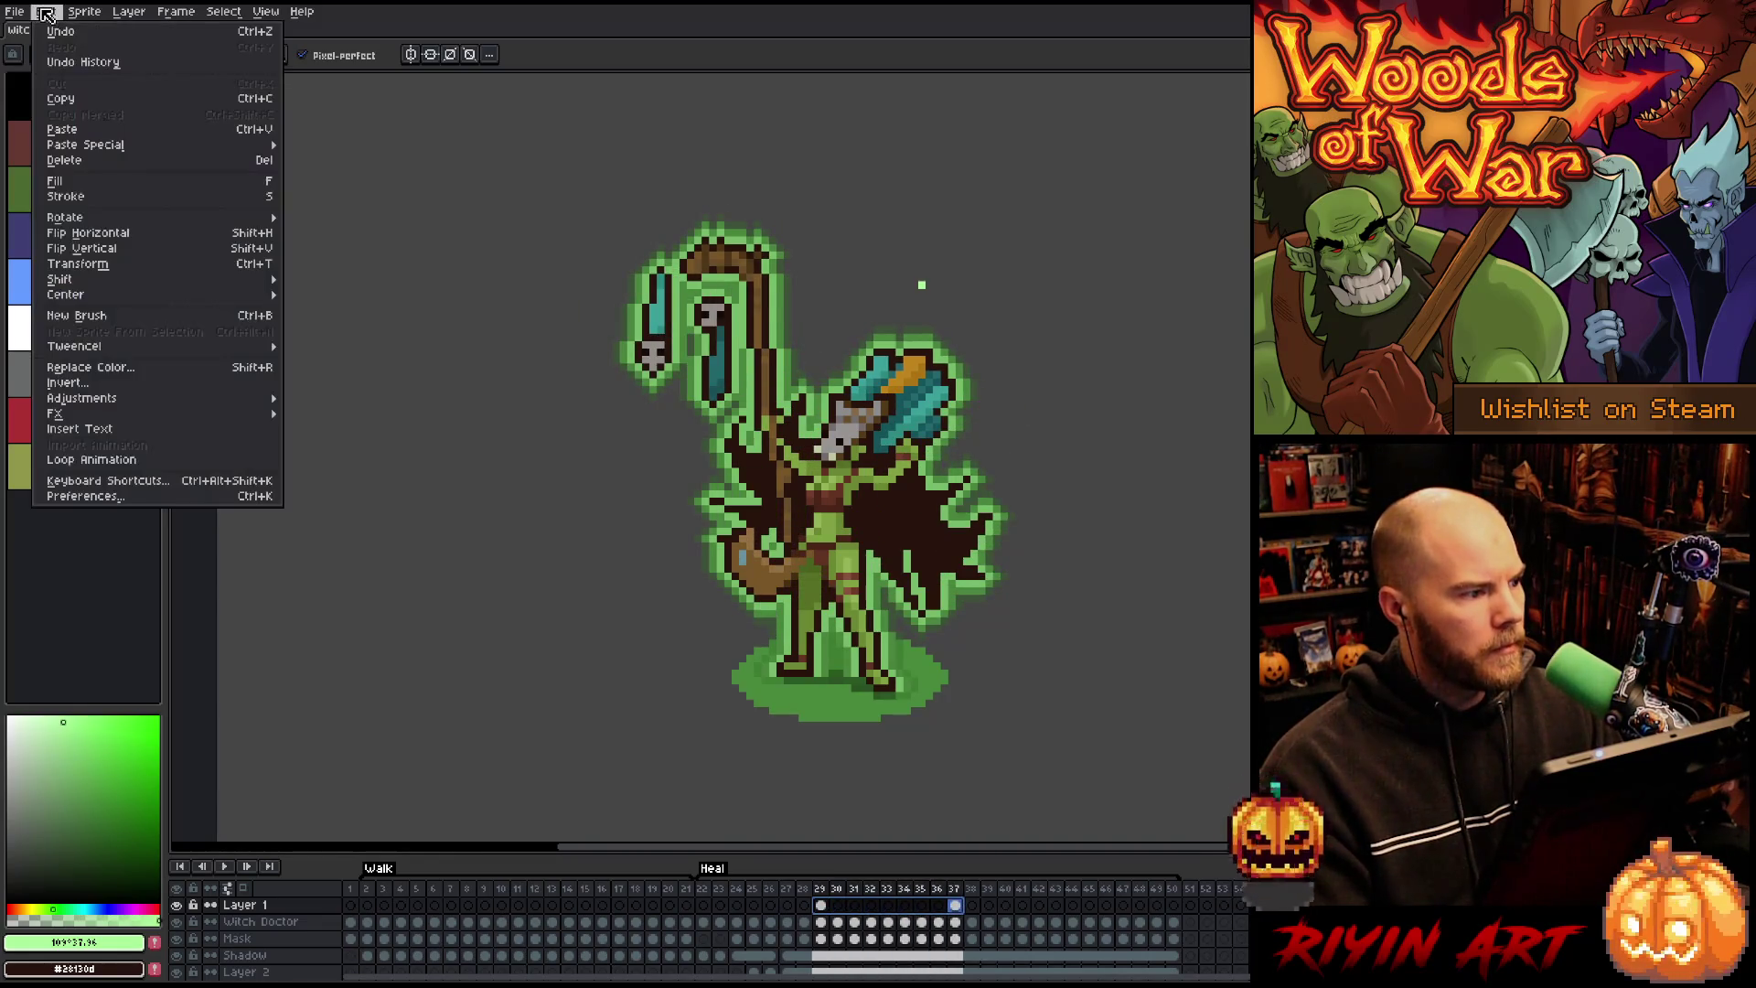
Step: Launch the Tweencel tool from the Edit menu and move its panel beside the sprite
left_click(45, 11)
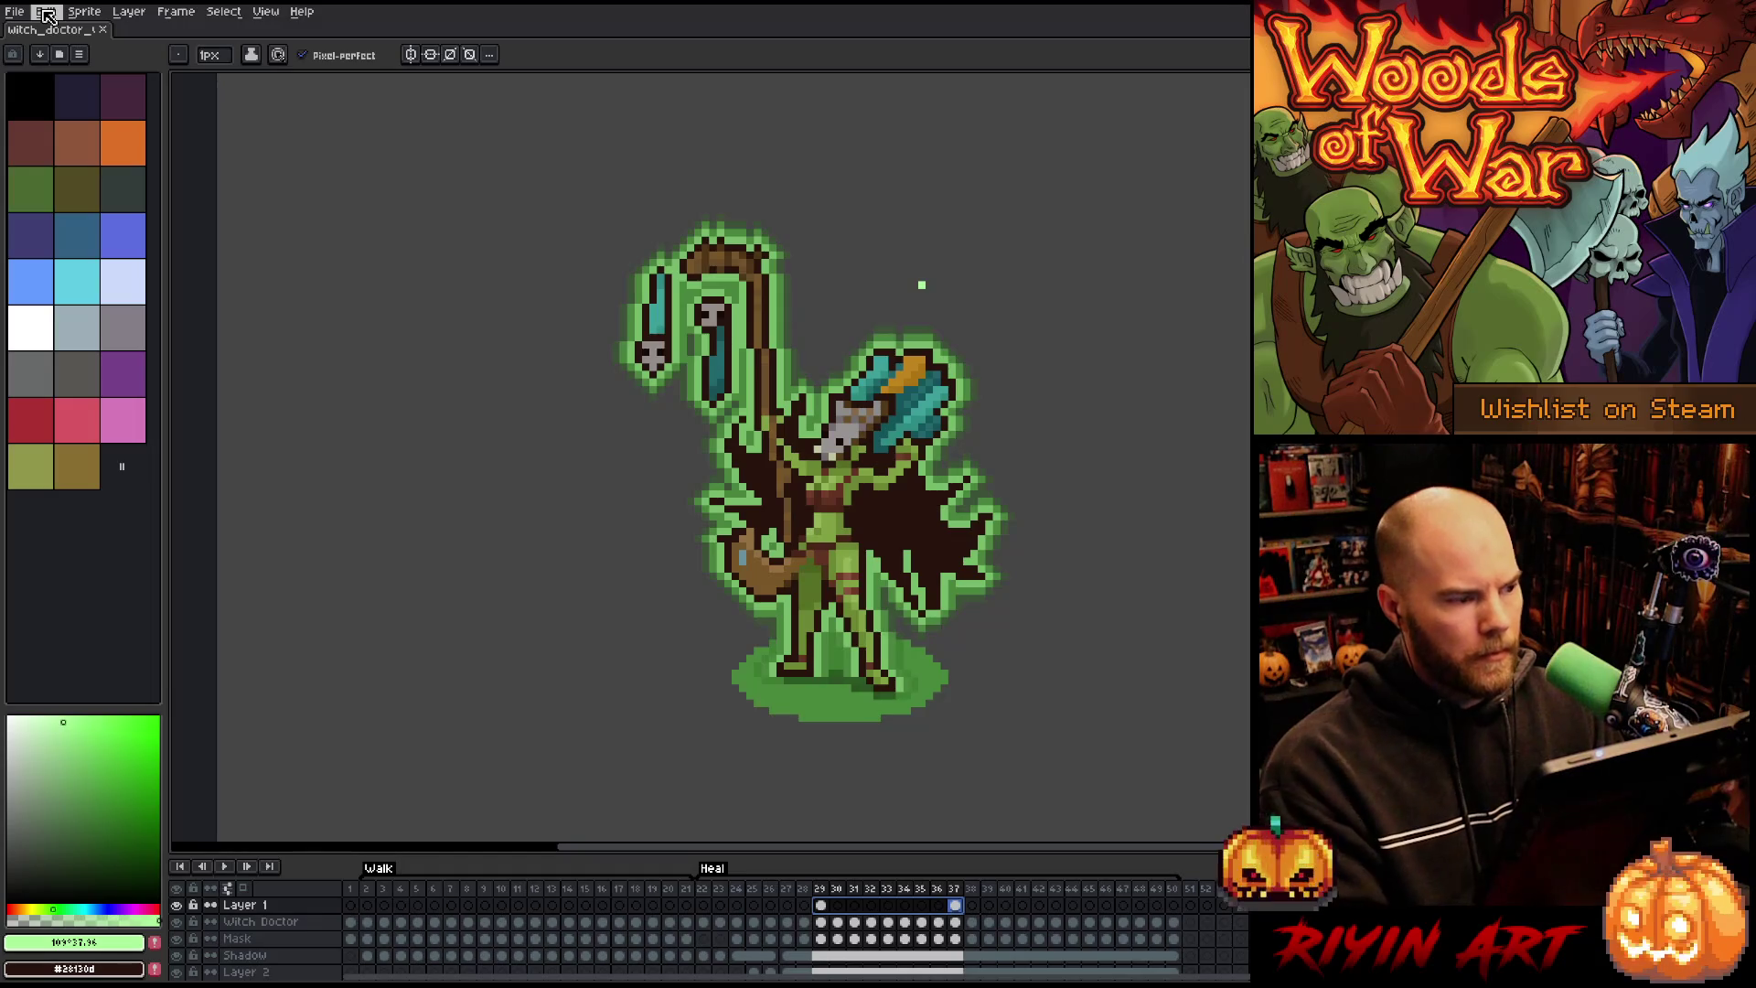
left_click(46, 12)
mouse_move(135, 347)
left_click(391, 374)
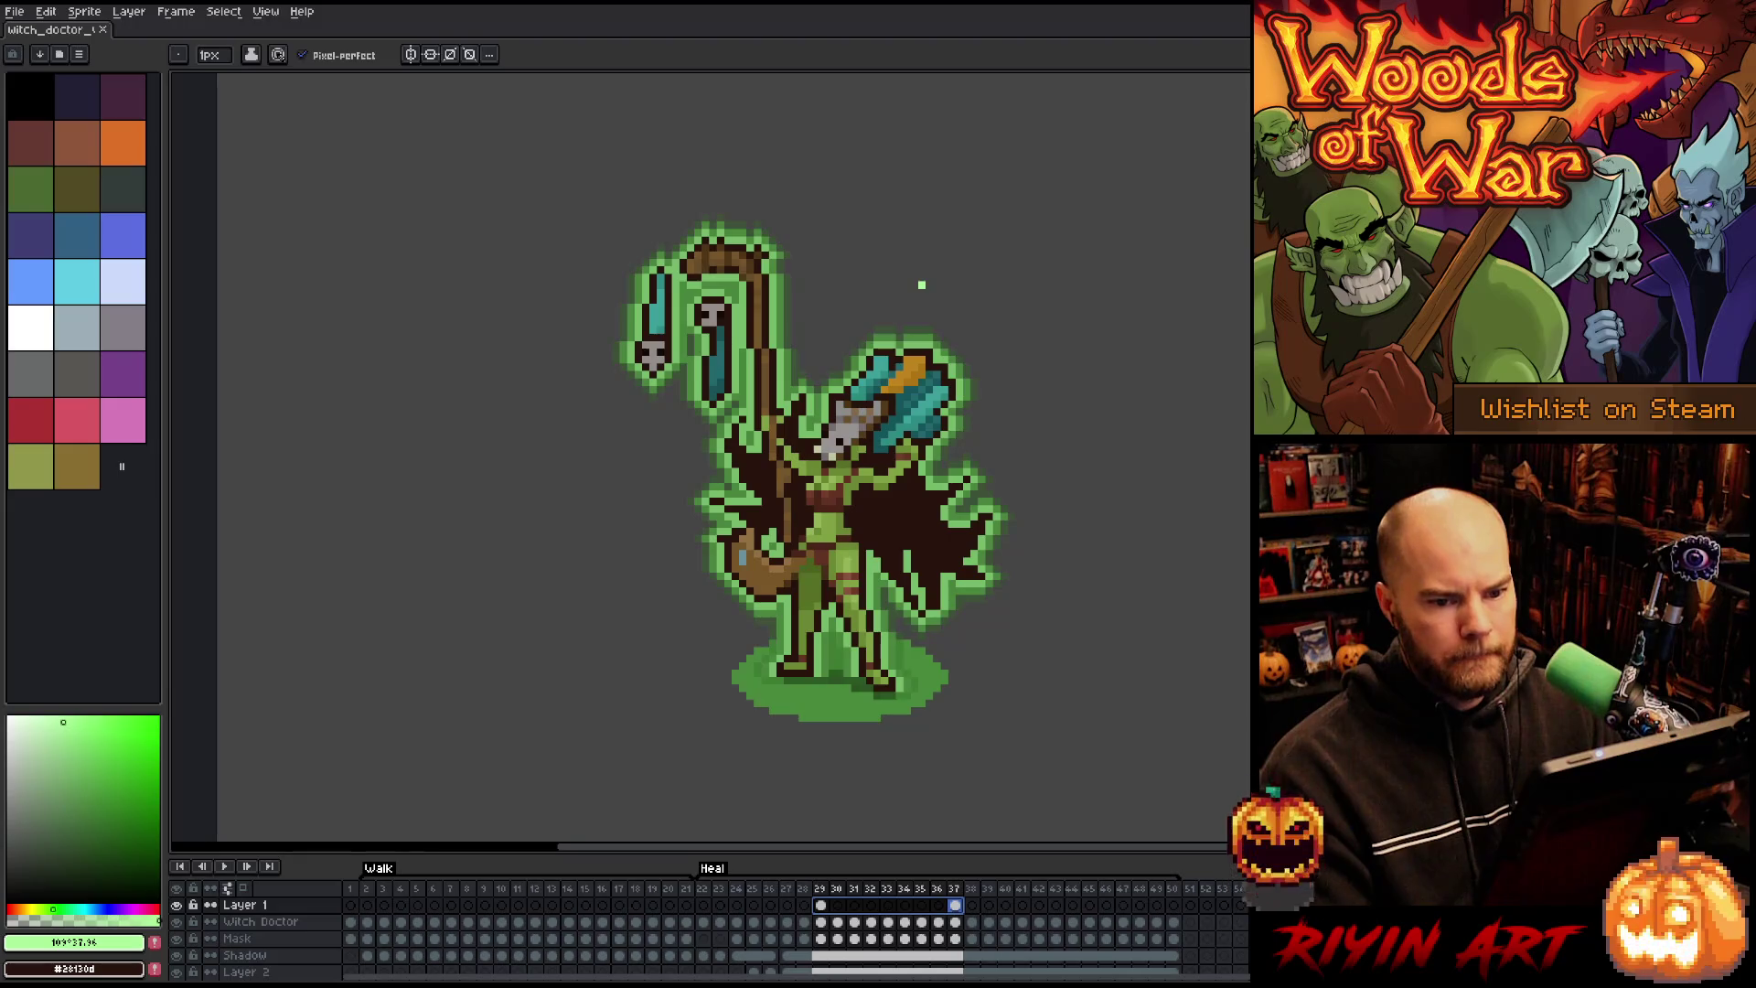
mouse_move(490, 333)
left_mouse_down()
mouse_move(1304, 375)
mouse_move(1154, 484)
mouse_move(1146, 329)
left_mouse_up()
Step: Tween the particle's position with Ease In-Out, vertical only, Straight path, then preview
left_click(1085, 419)
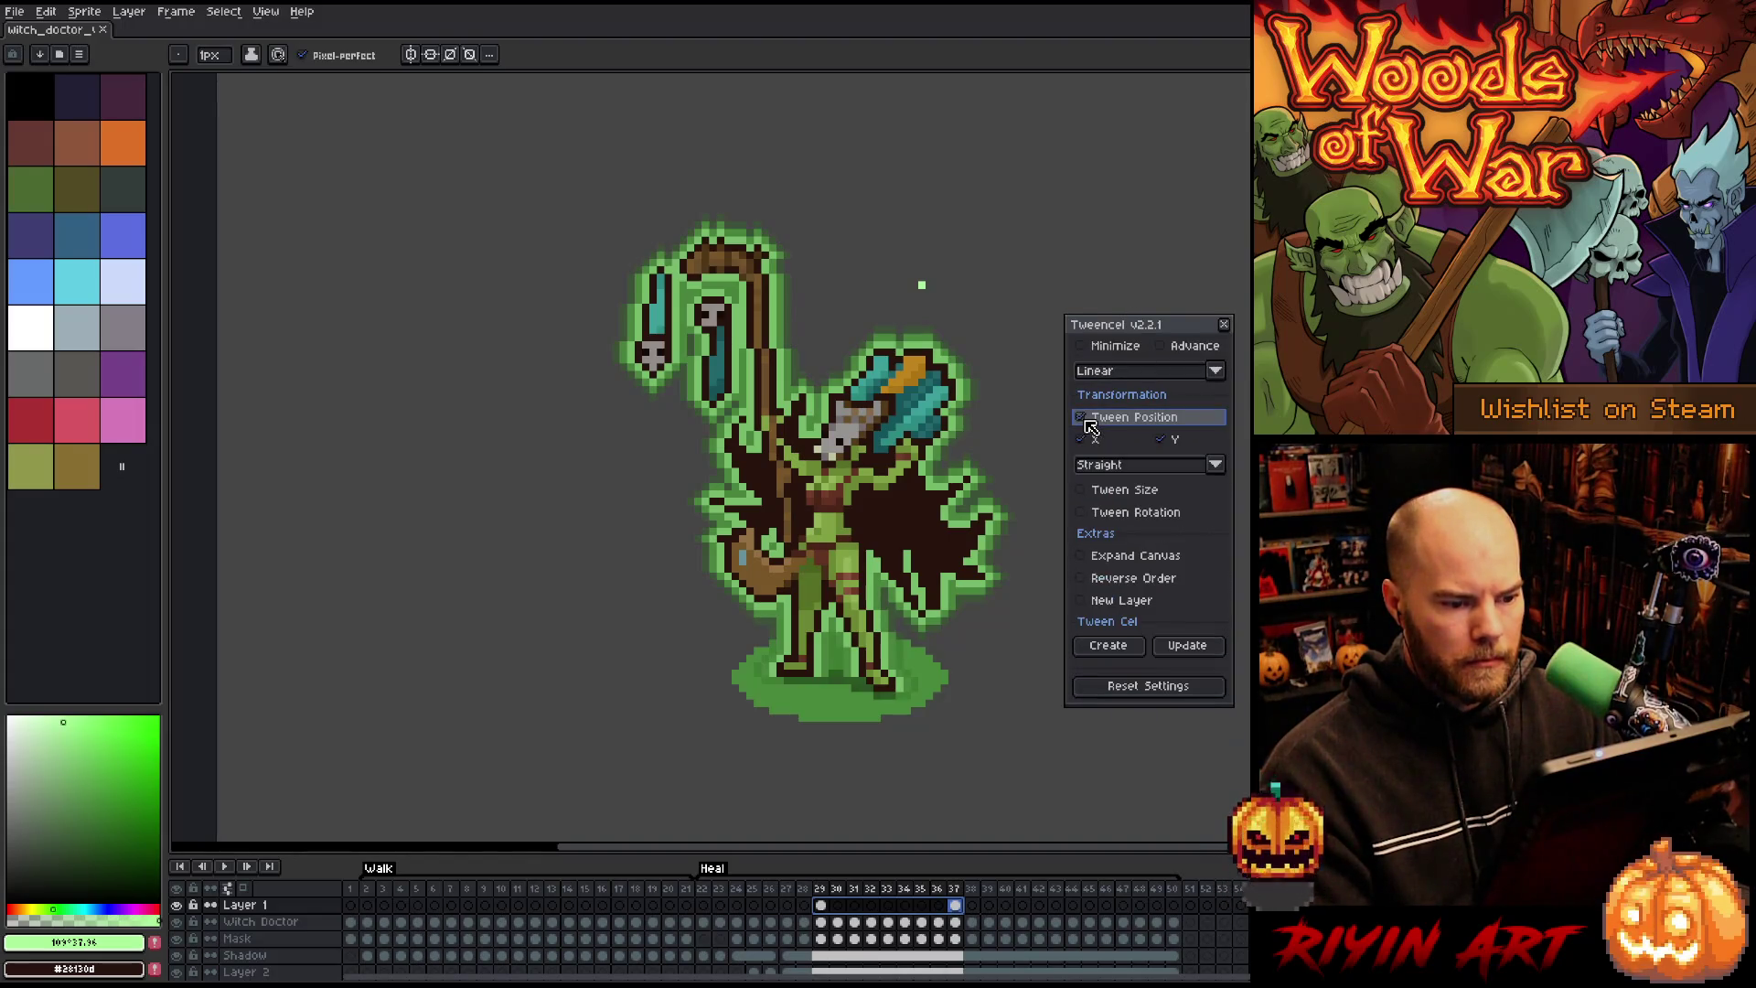
left_click(1123, 375)
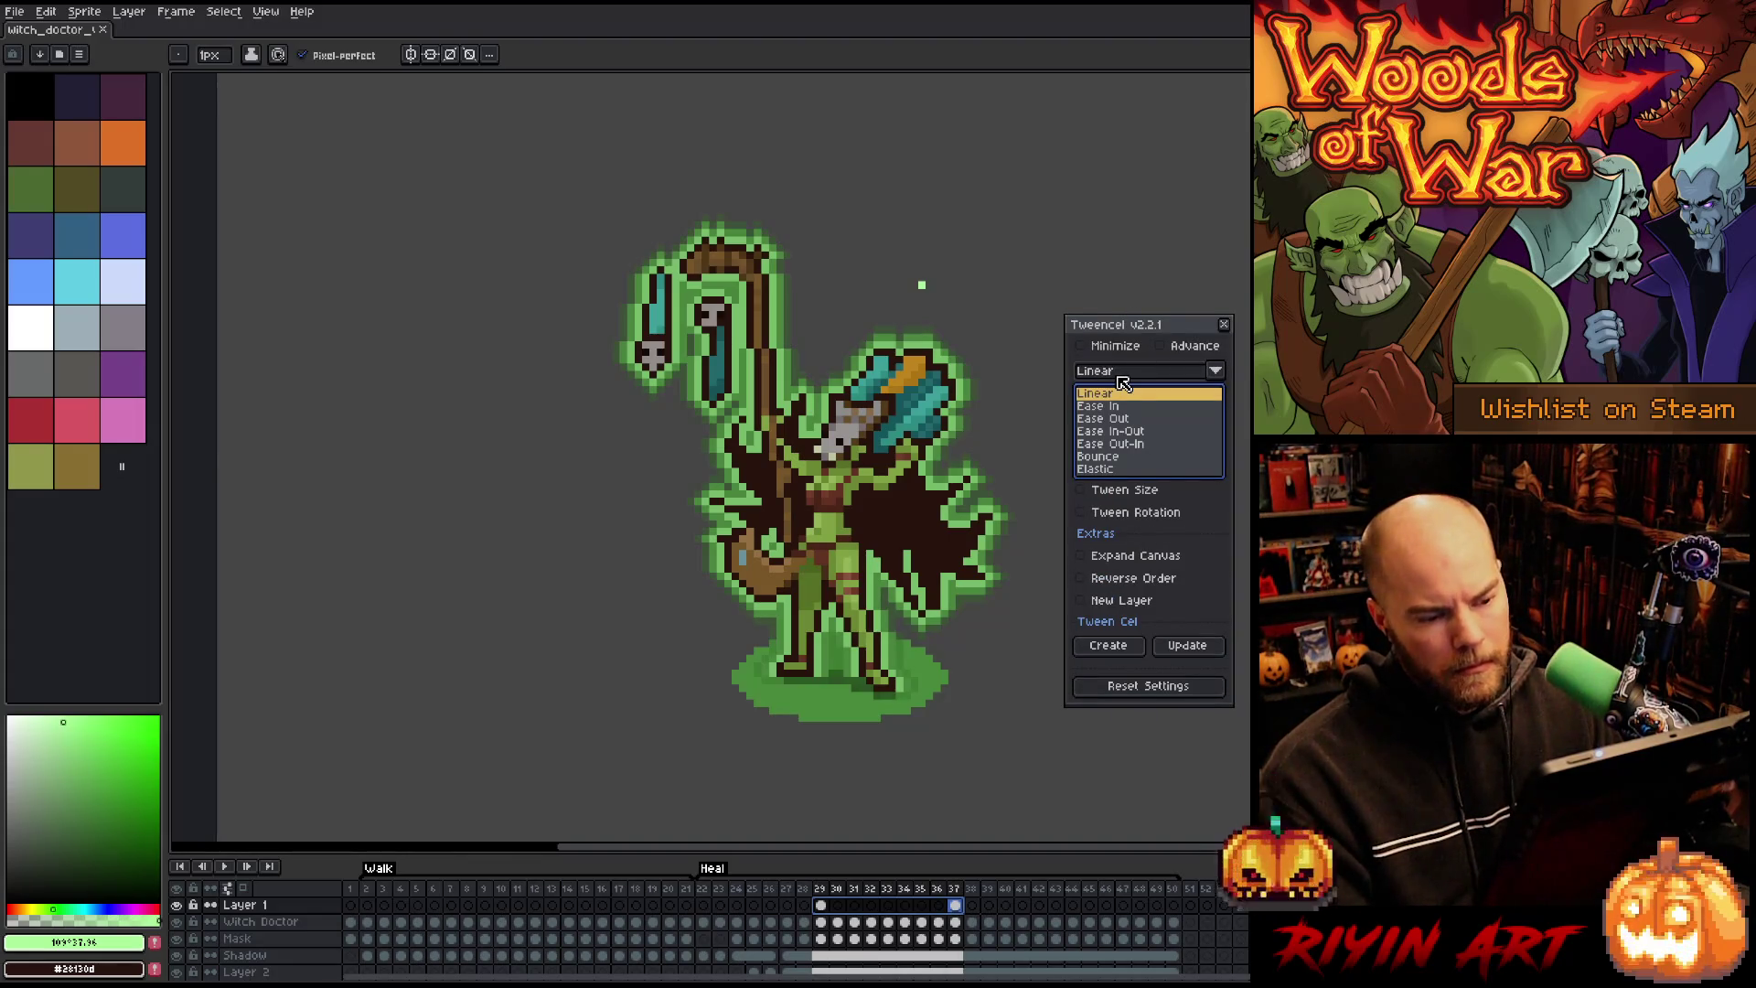
left_click(1142, 430)
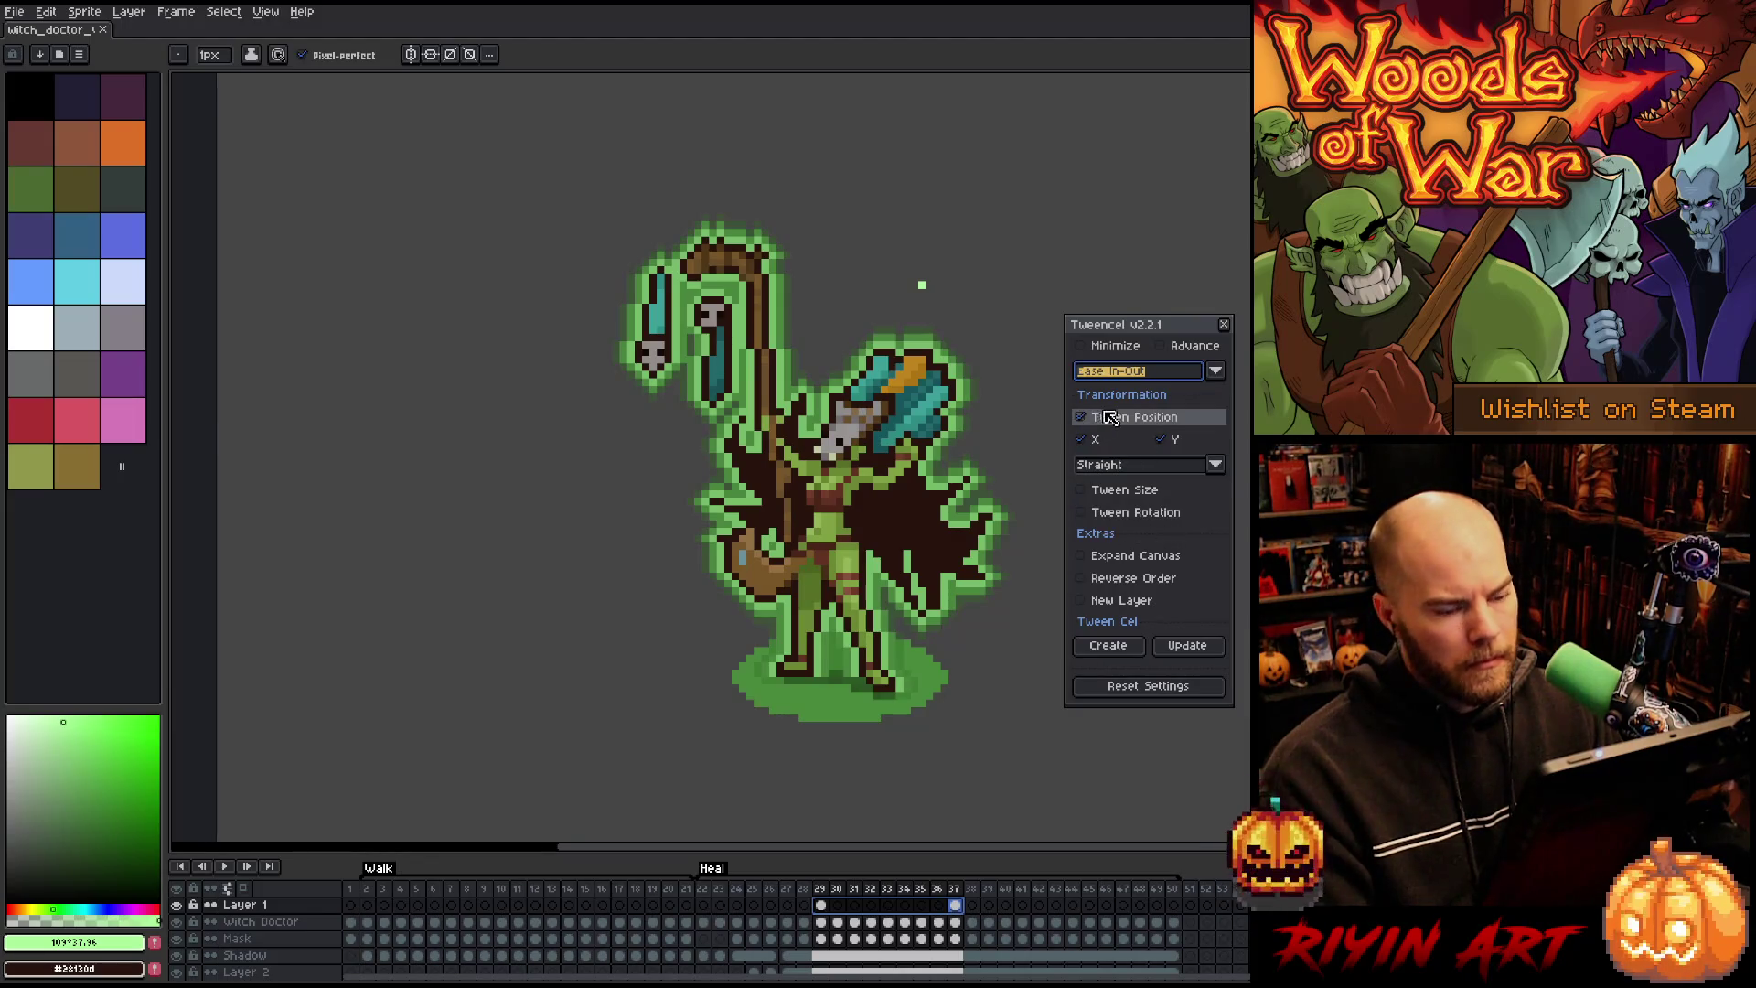
left_click(1097, 441)
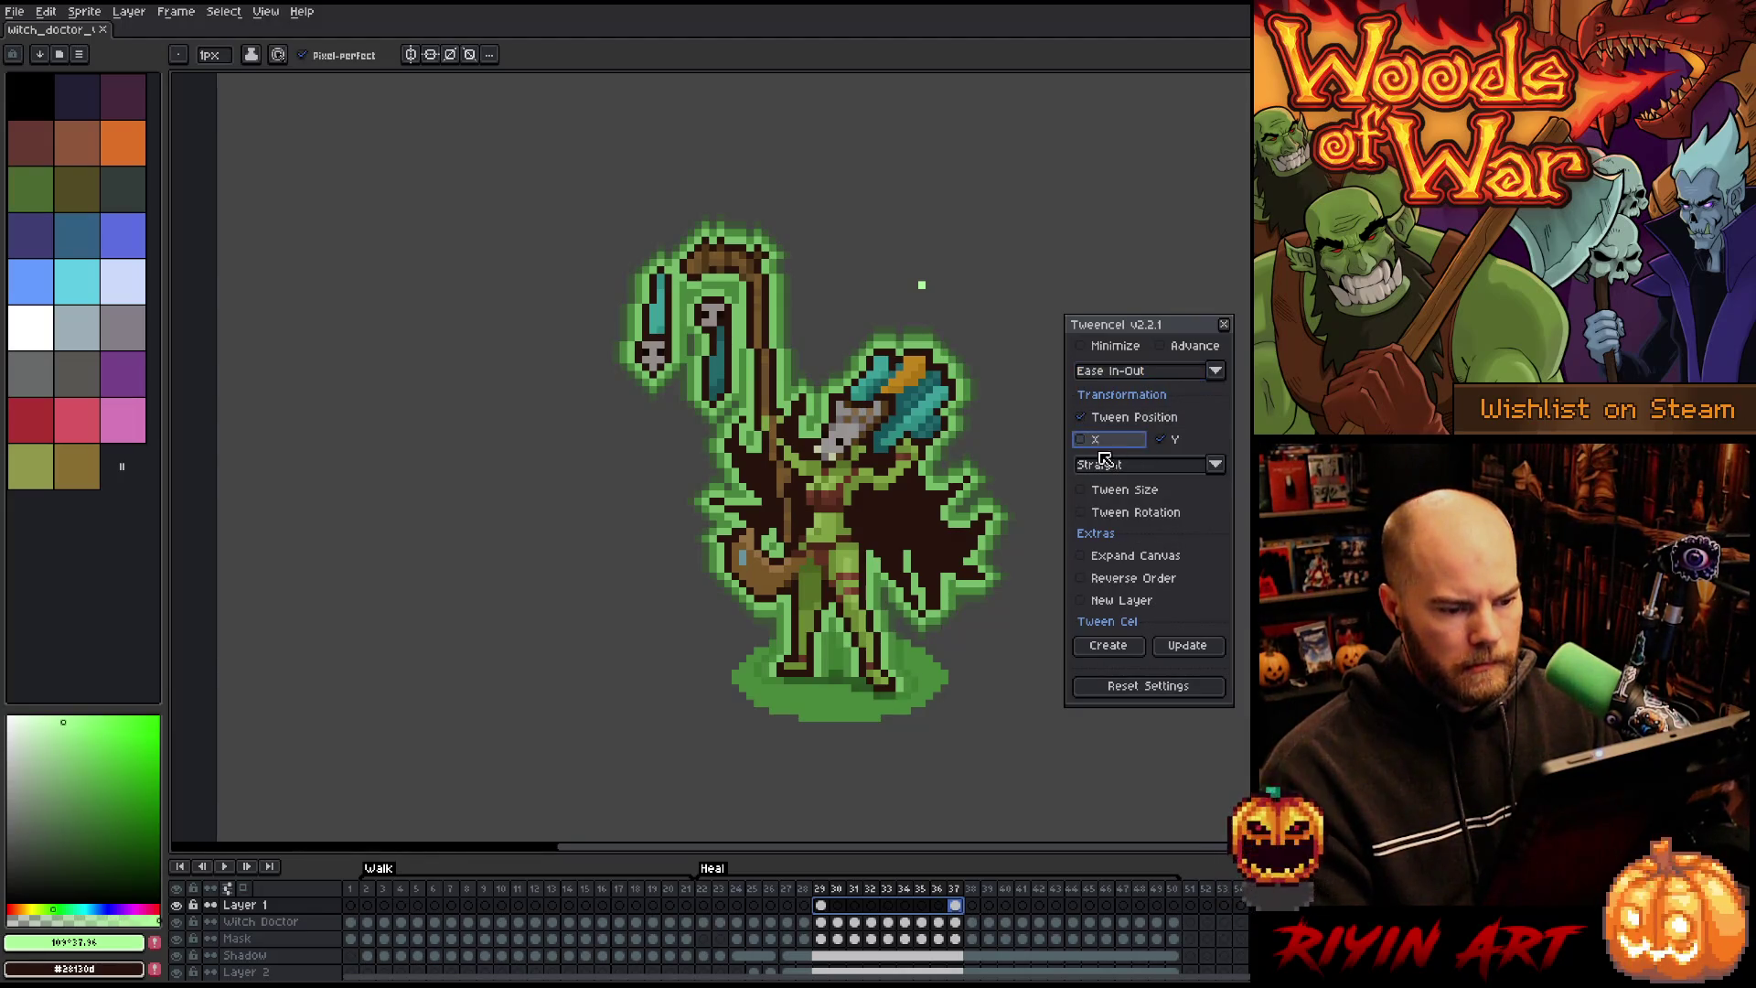
left_click(1145, 465)
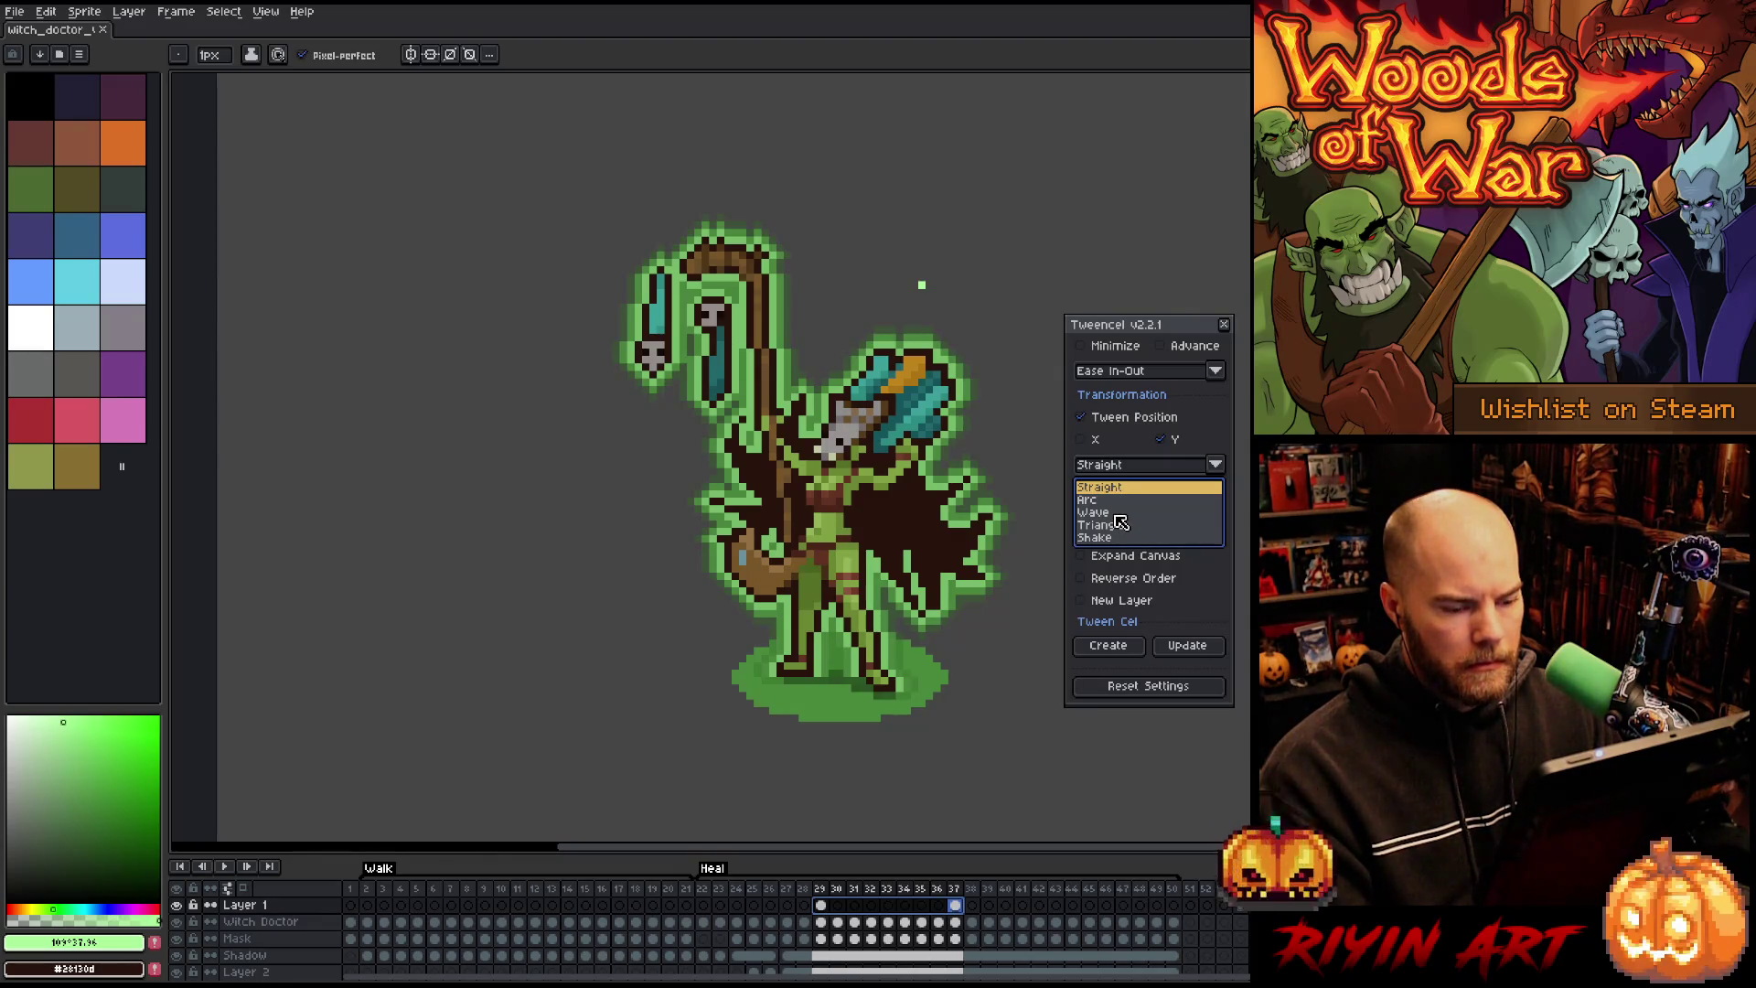
left_click(1125, 326)
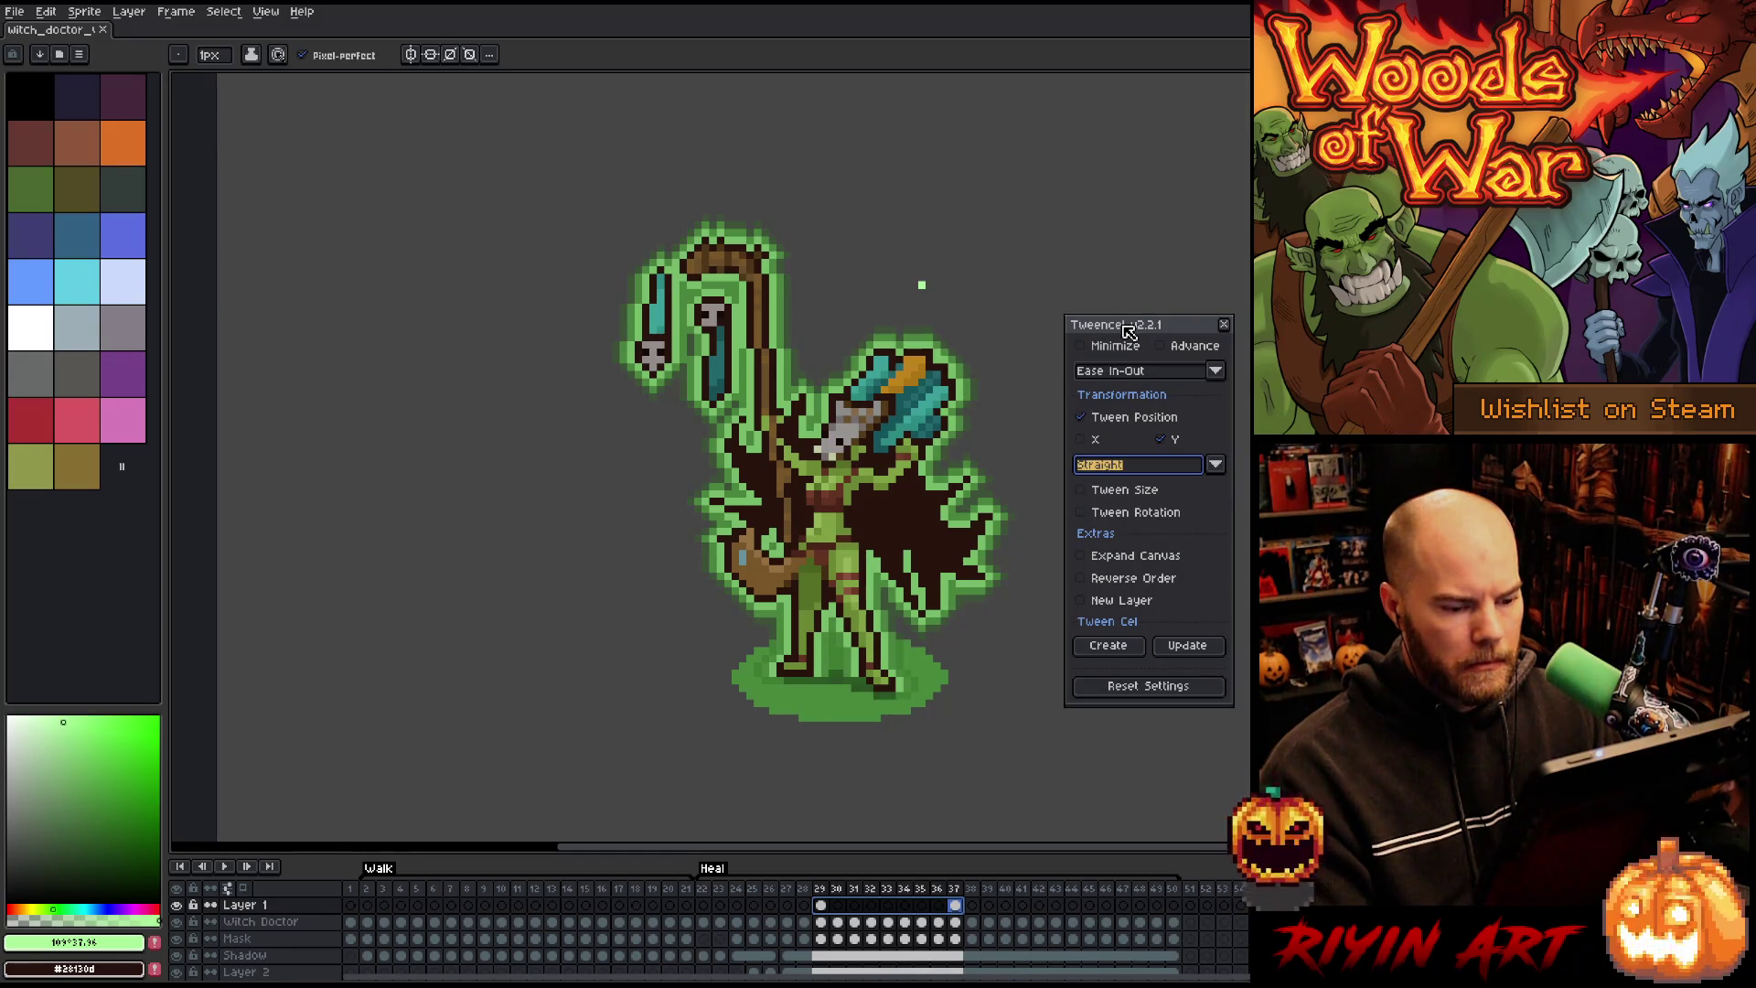
left_click(1105, 649)
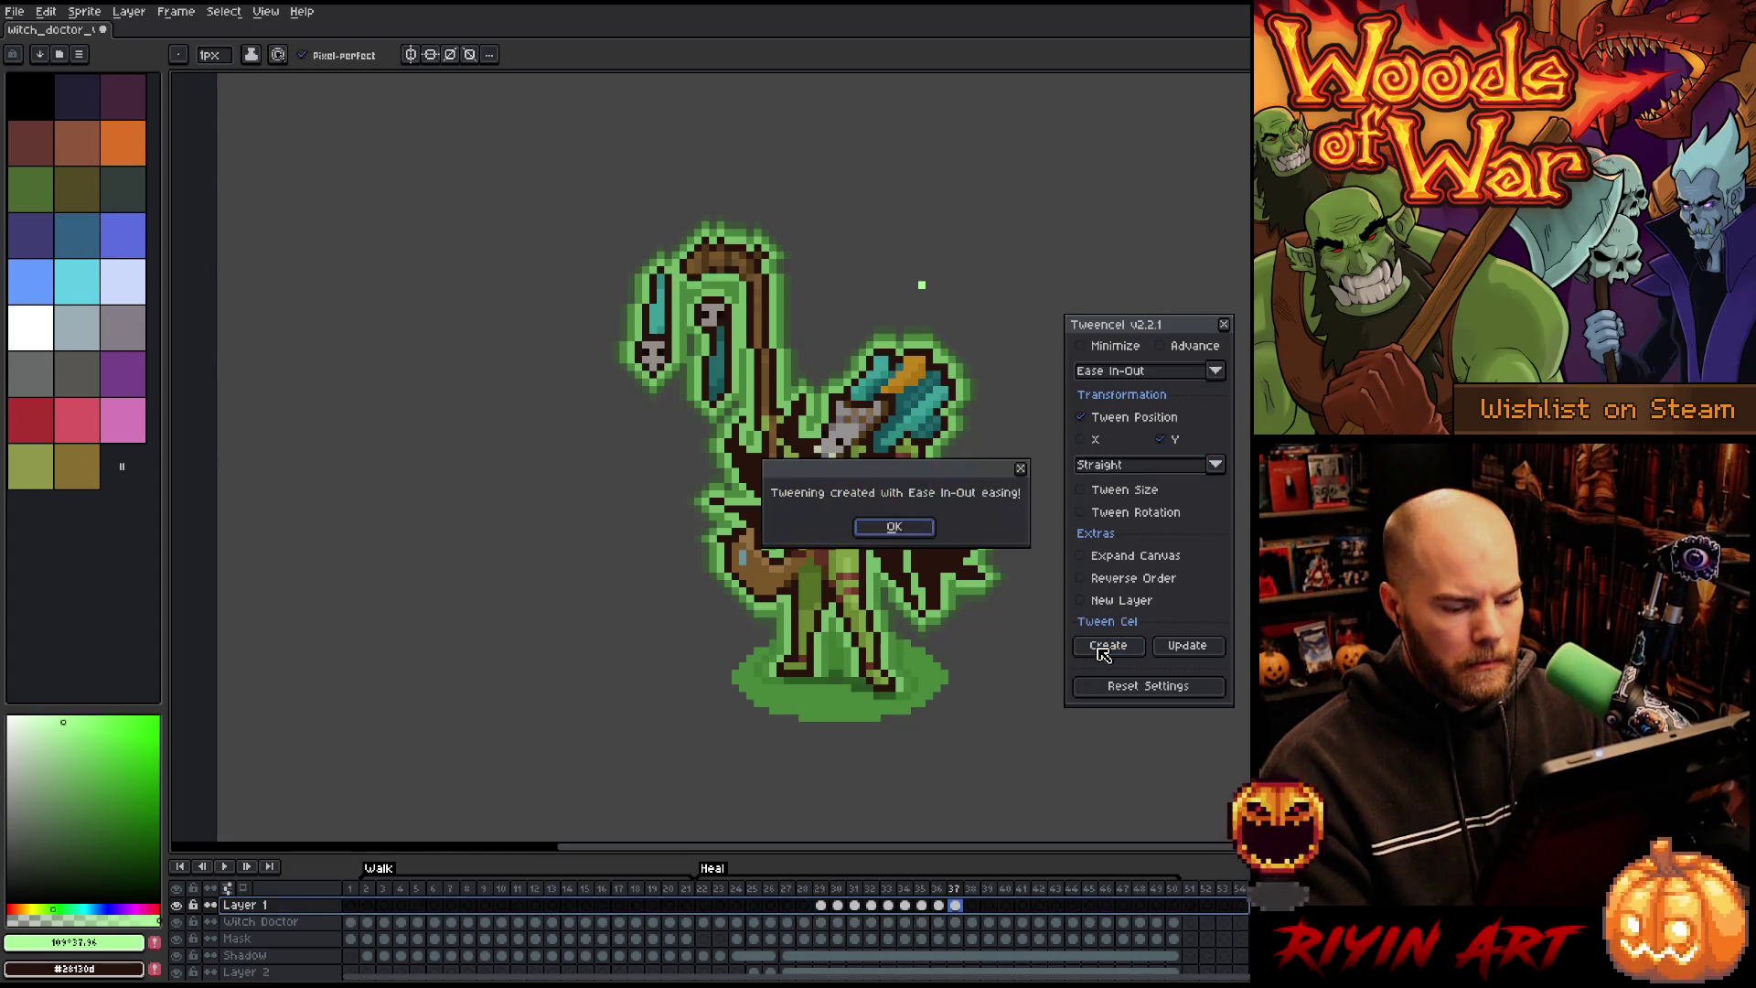
key("Return")
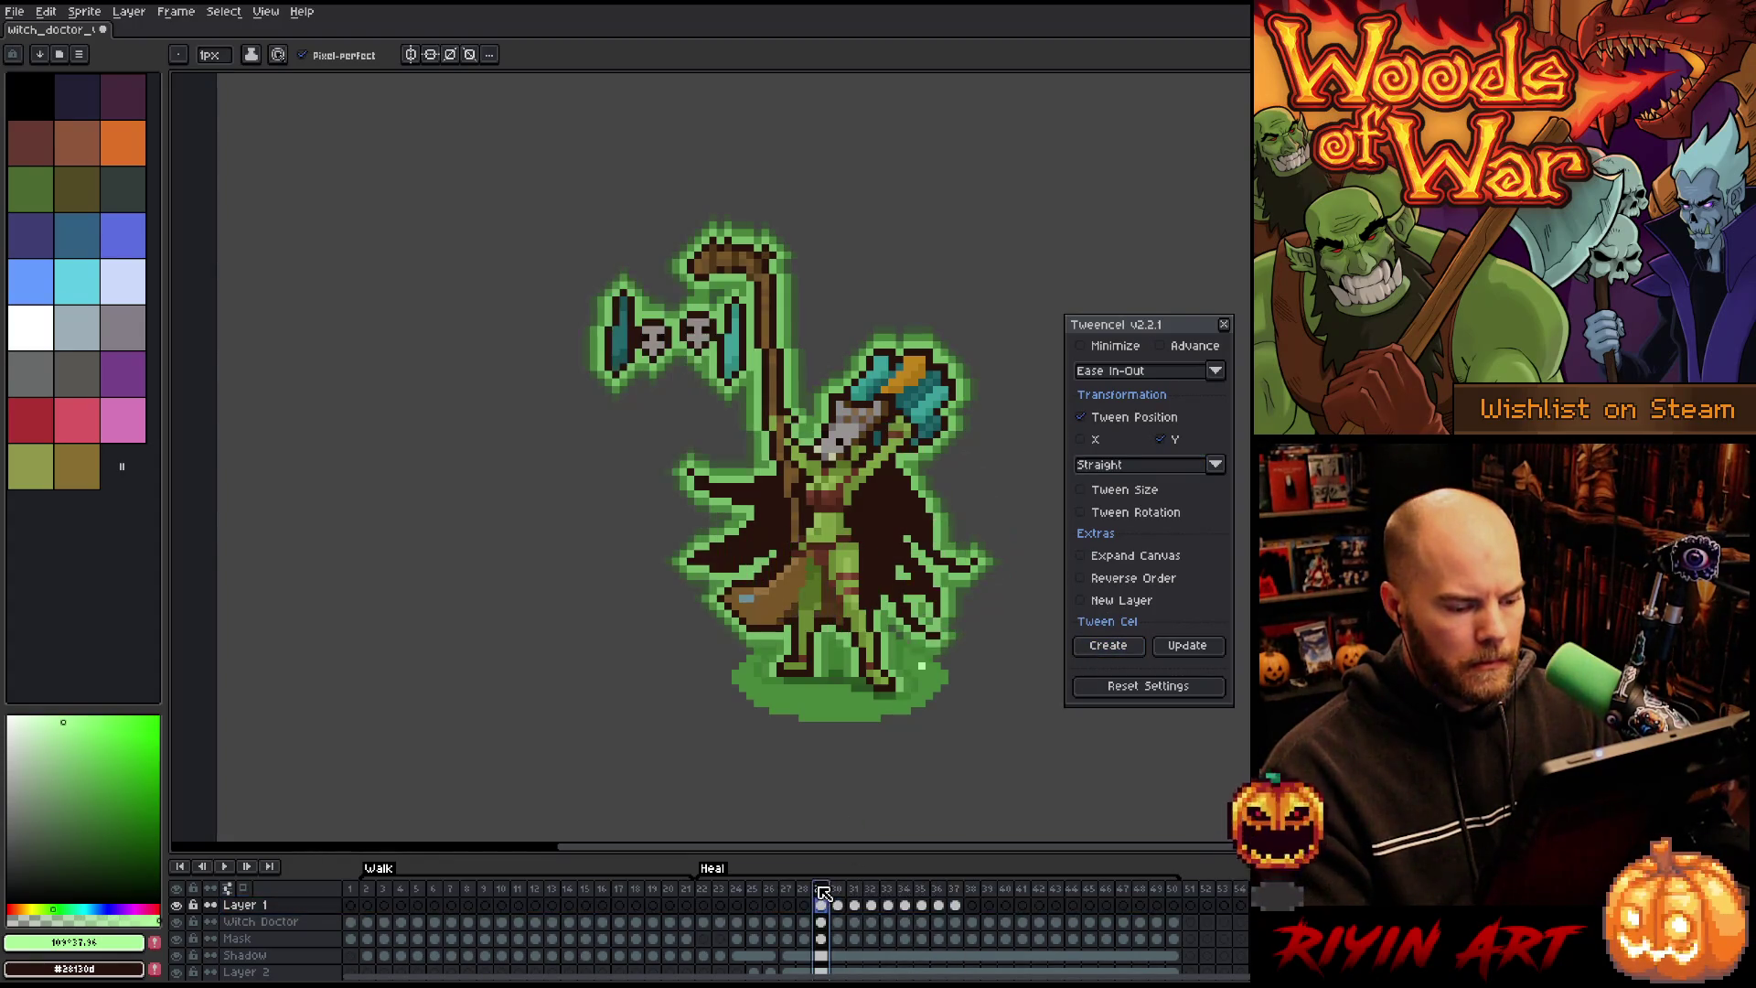
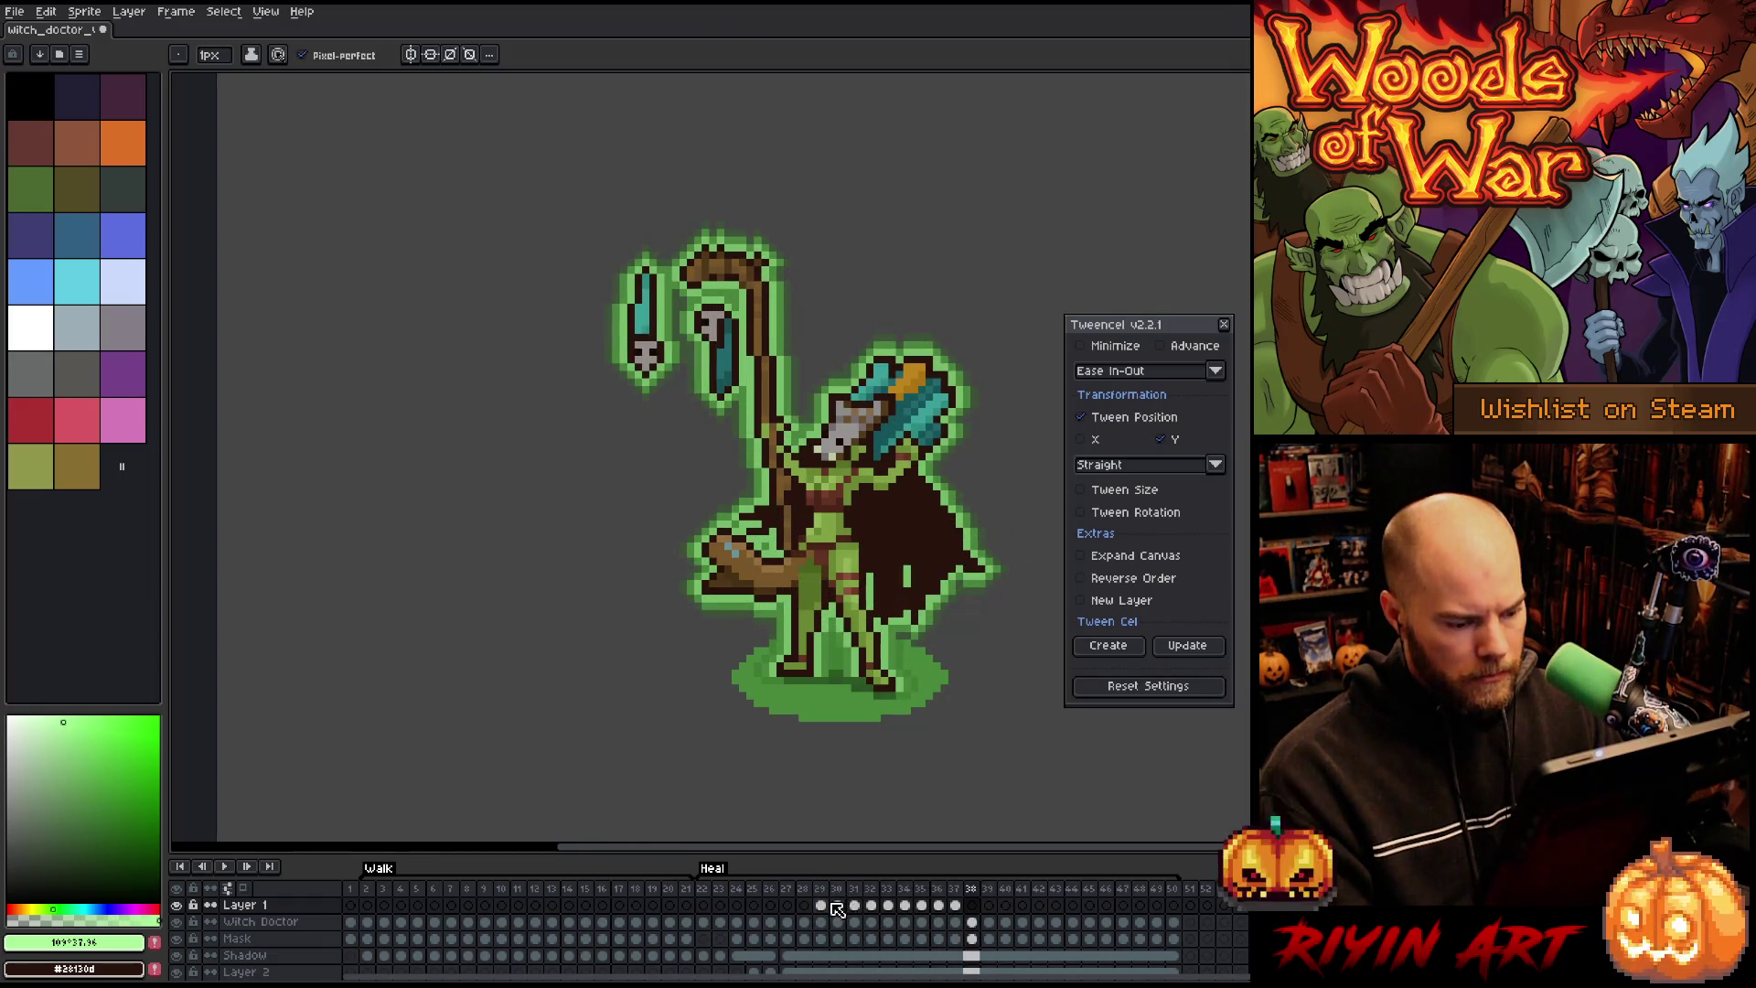
Step: Add empty Layers 3, 4 and 5 above Layer 1, then select Layer 3's frame 28 cel
left_click_drag(829, 905, 954, 892)
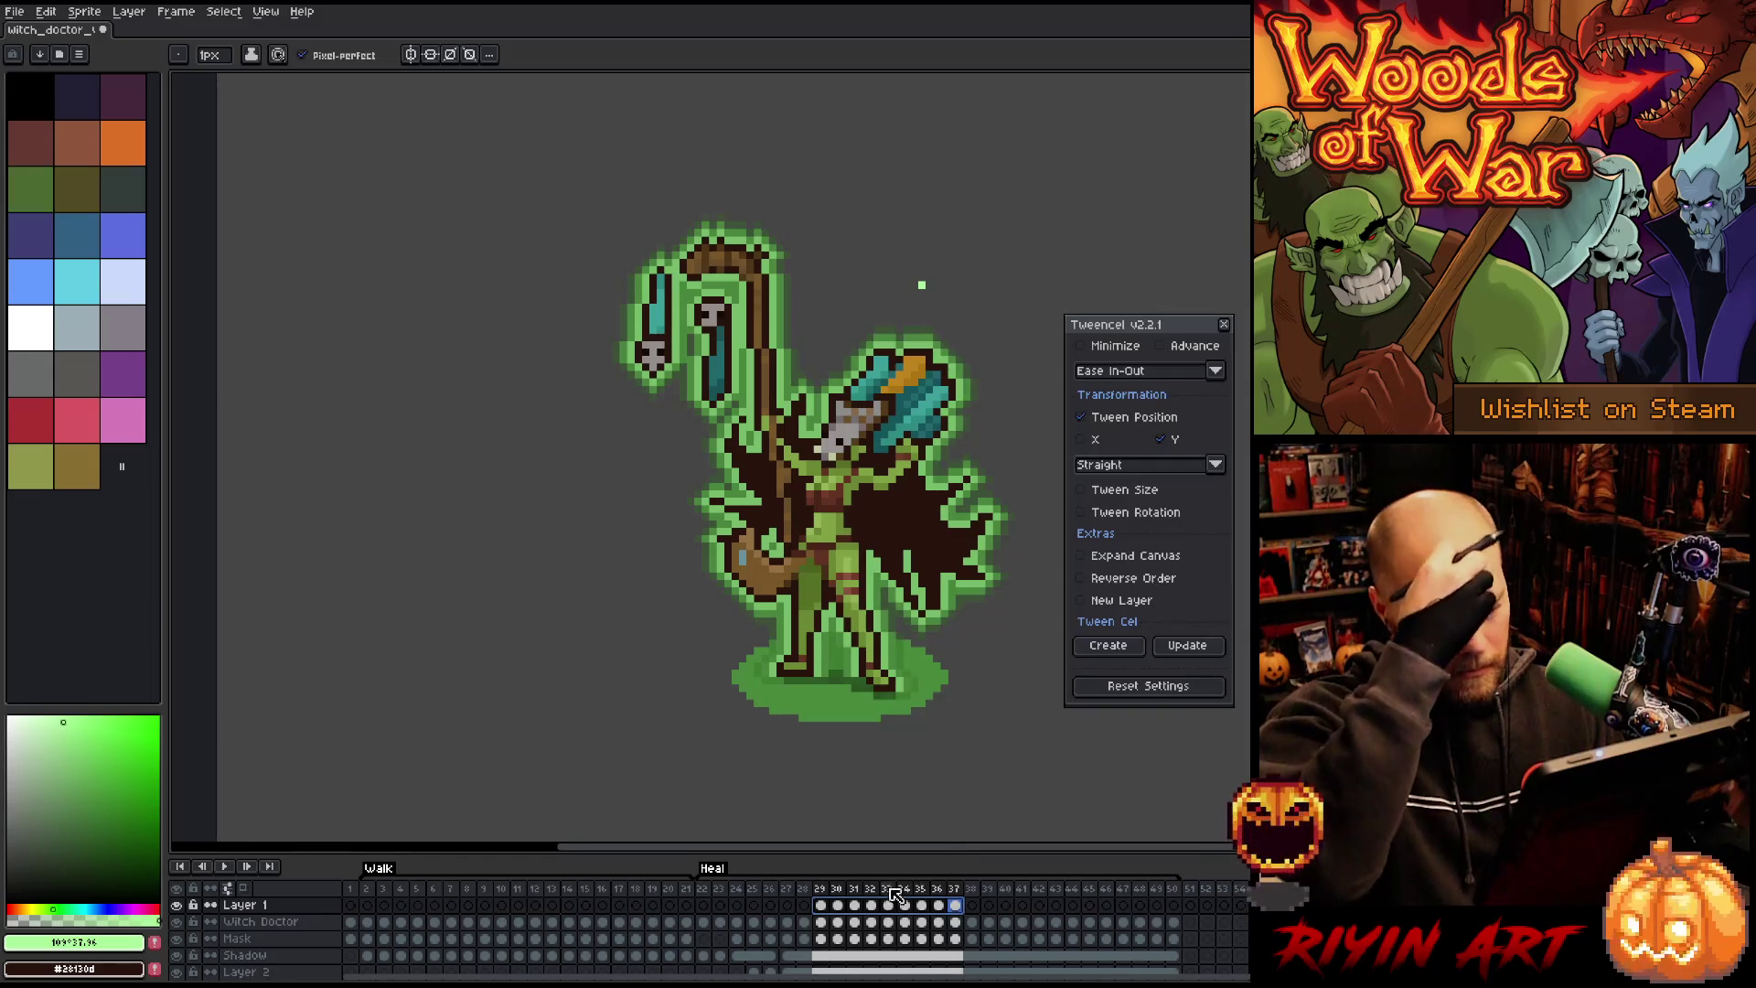
key("shift+n")
key("shift+n")
key("shift+n")
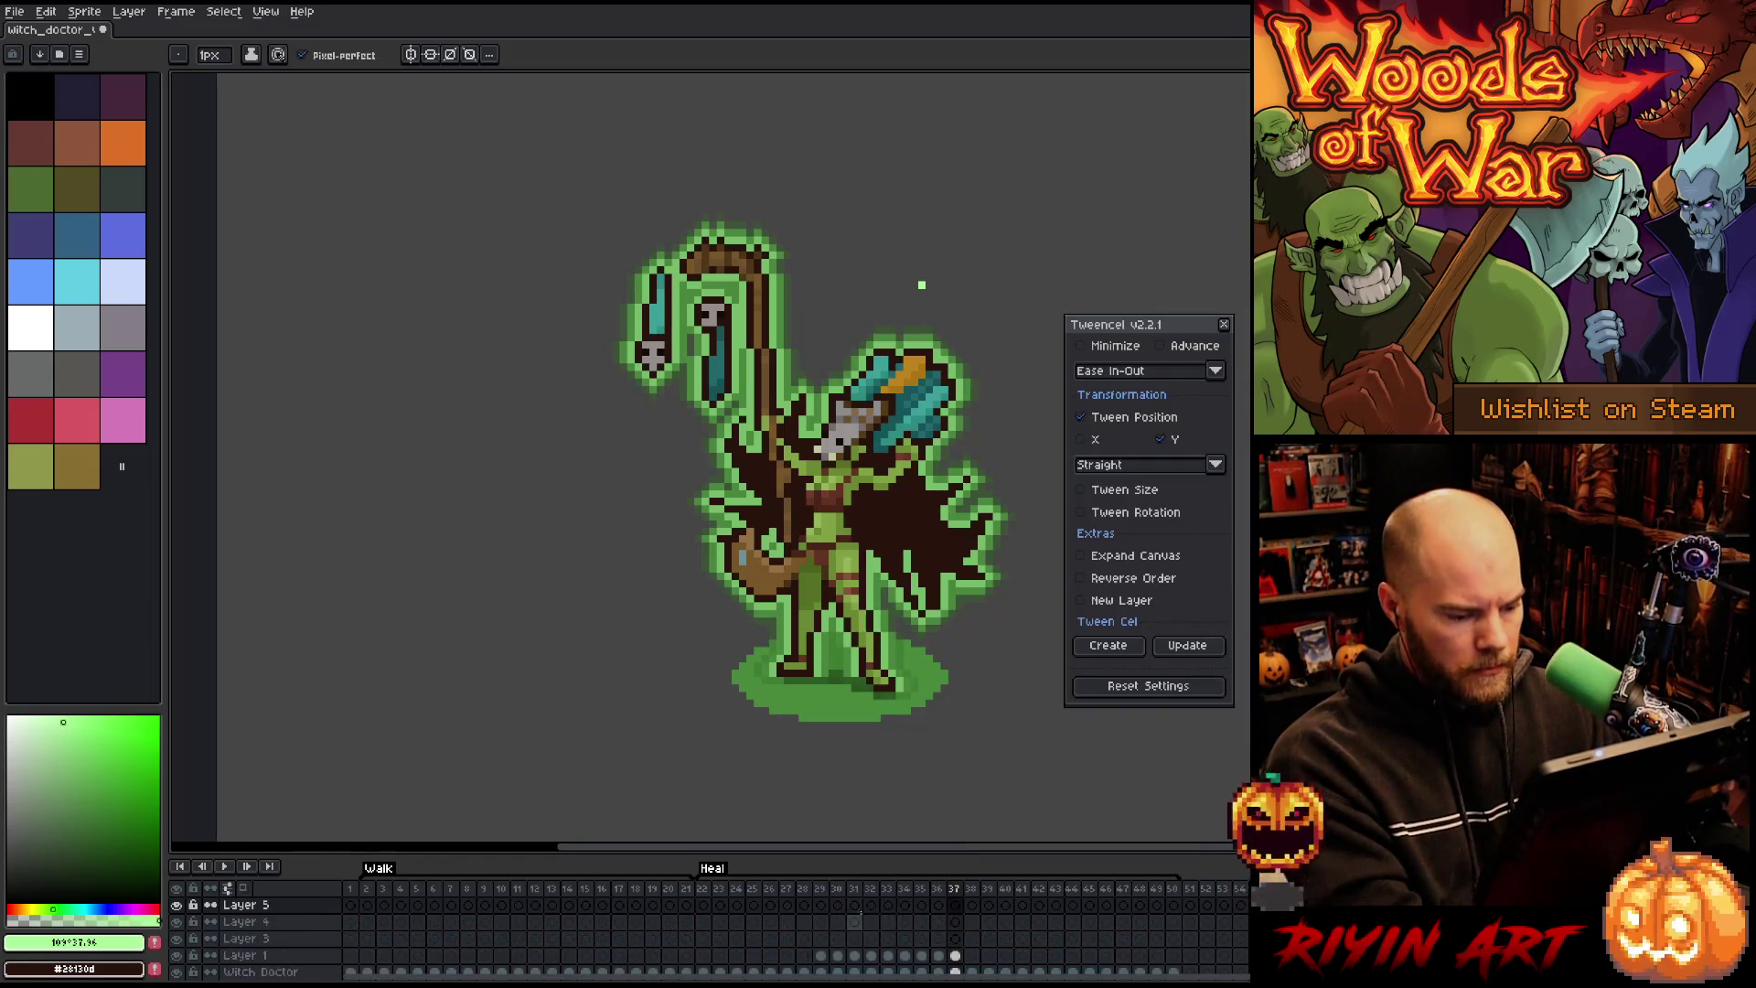
left_click(794, 939)
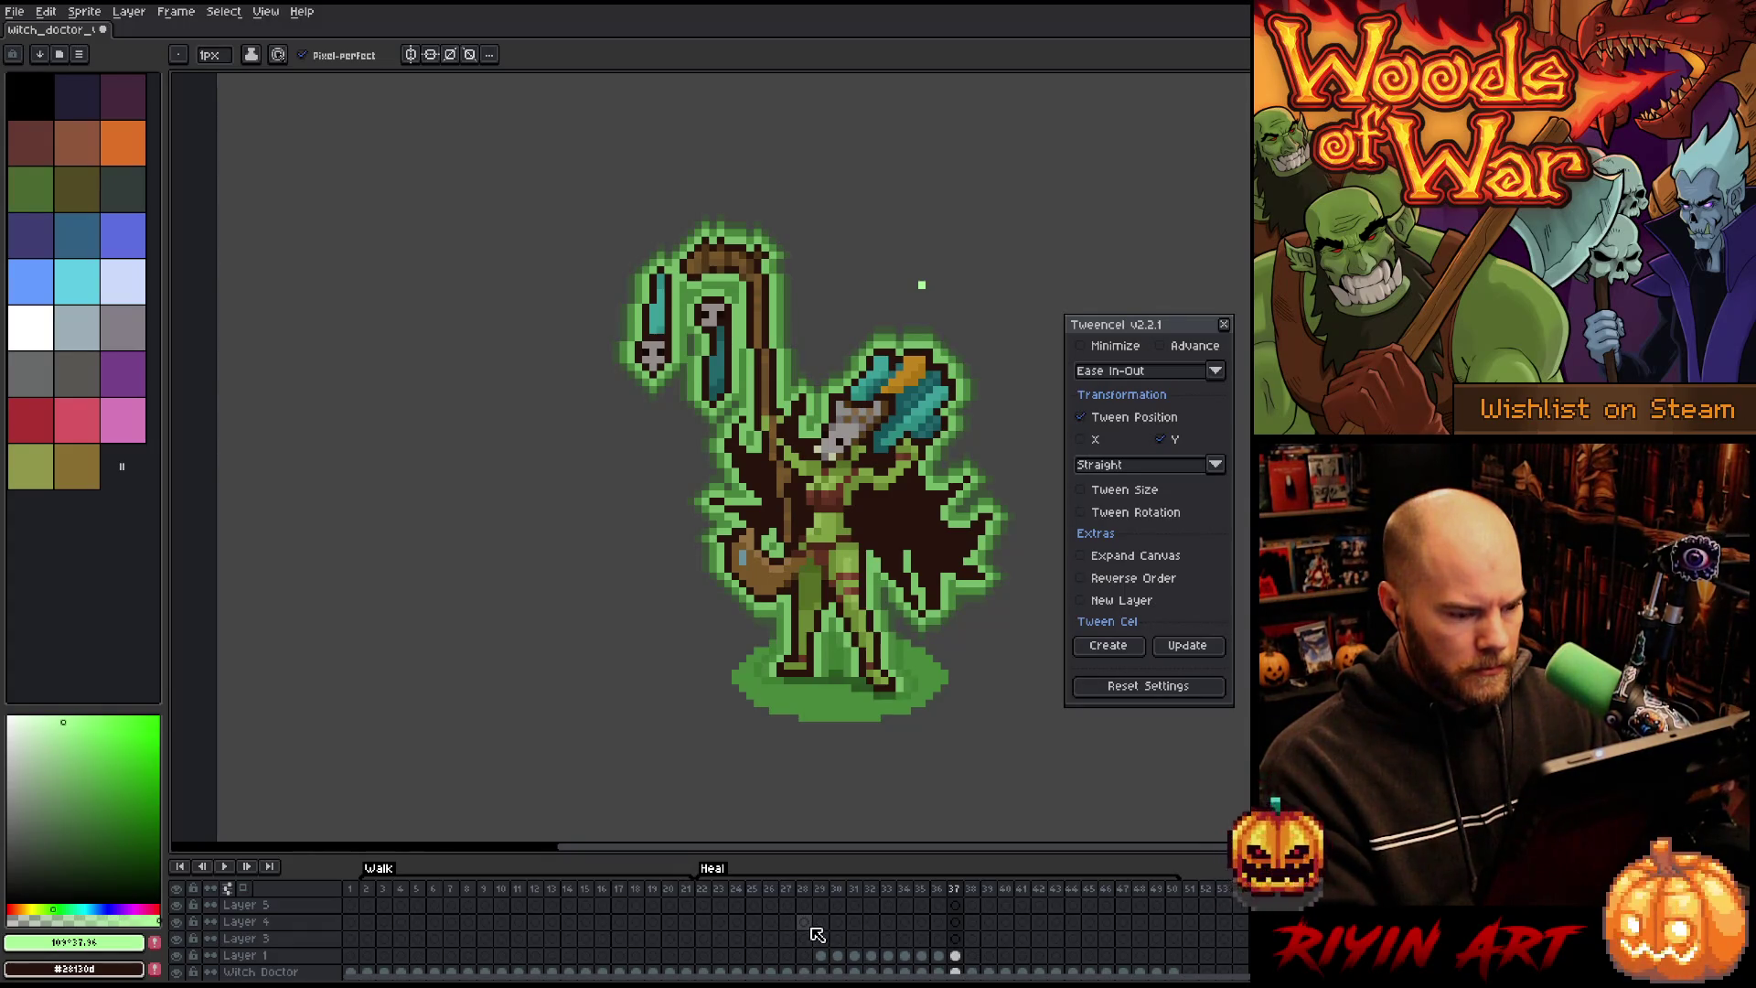
left_click(809, 924)
left_click(804, 940)
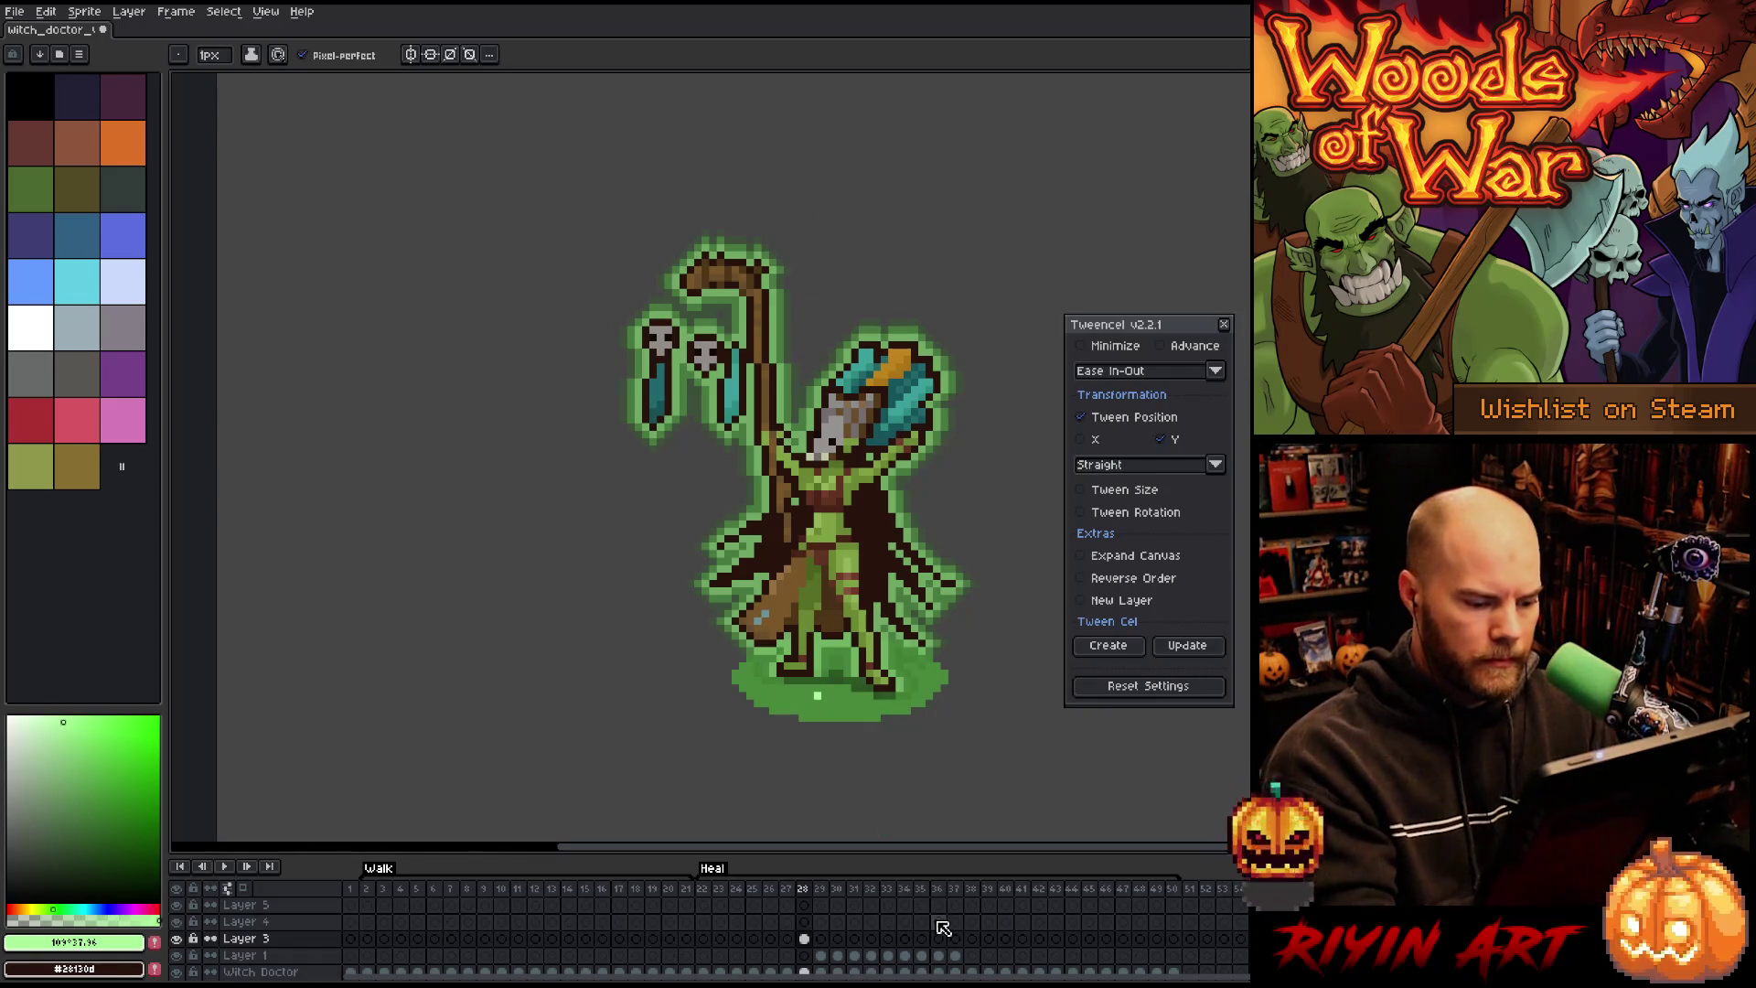
Step: Draw Layer 3's rising sparkle path and tween its cels 28–33 with eased in-between frames
left_click_drag(818, 695, 818, 224)
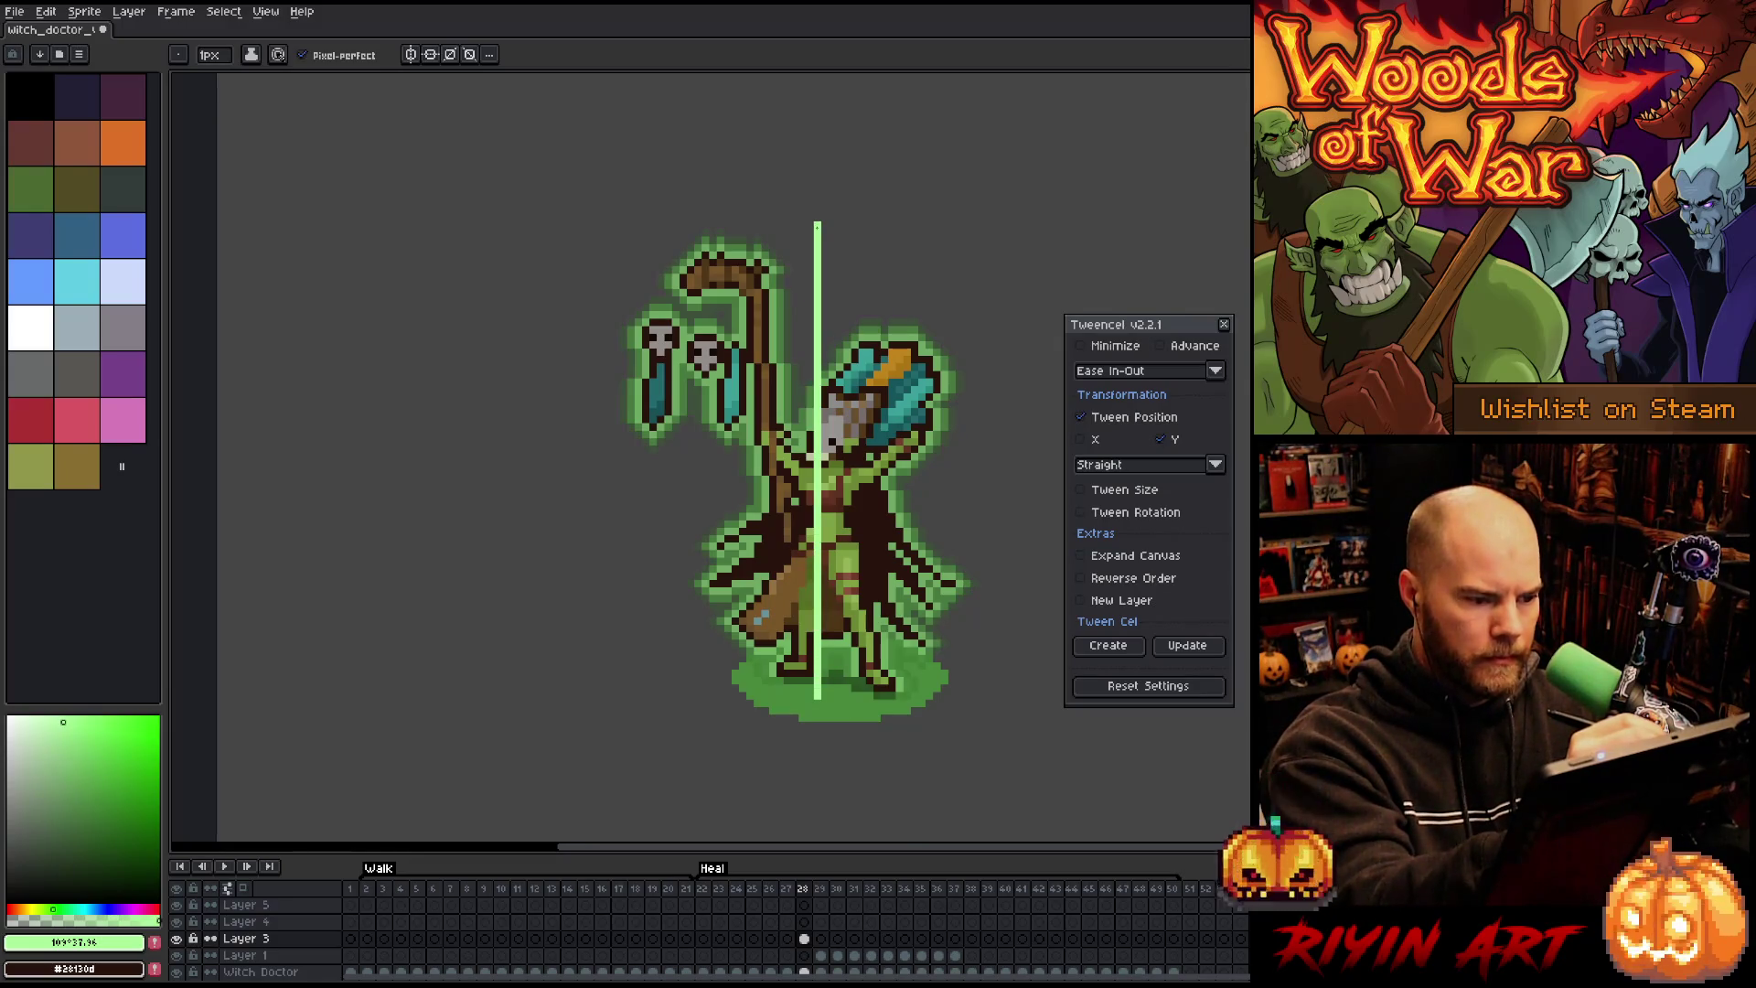
key("Return")
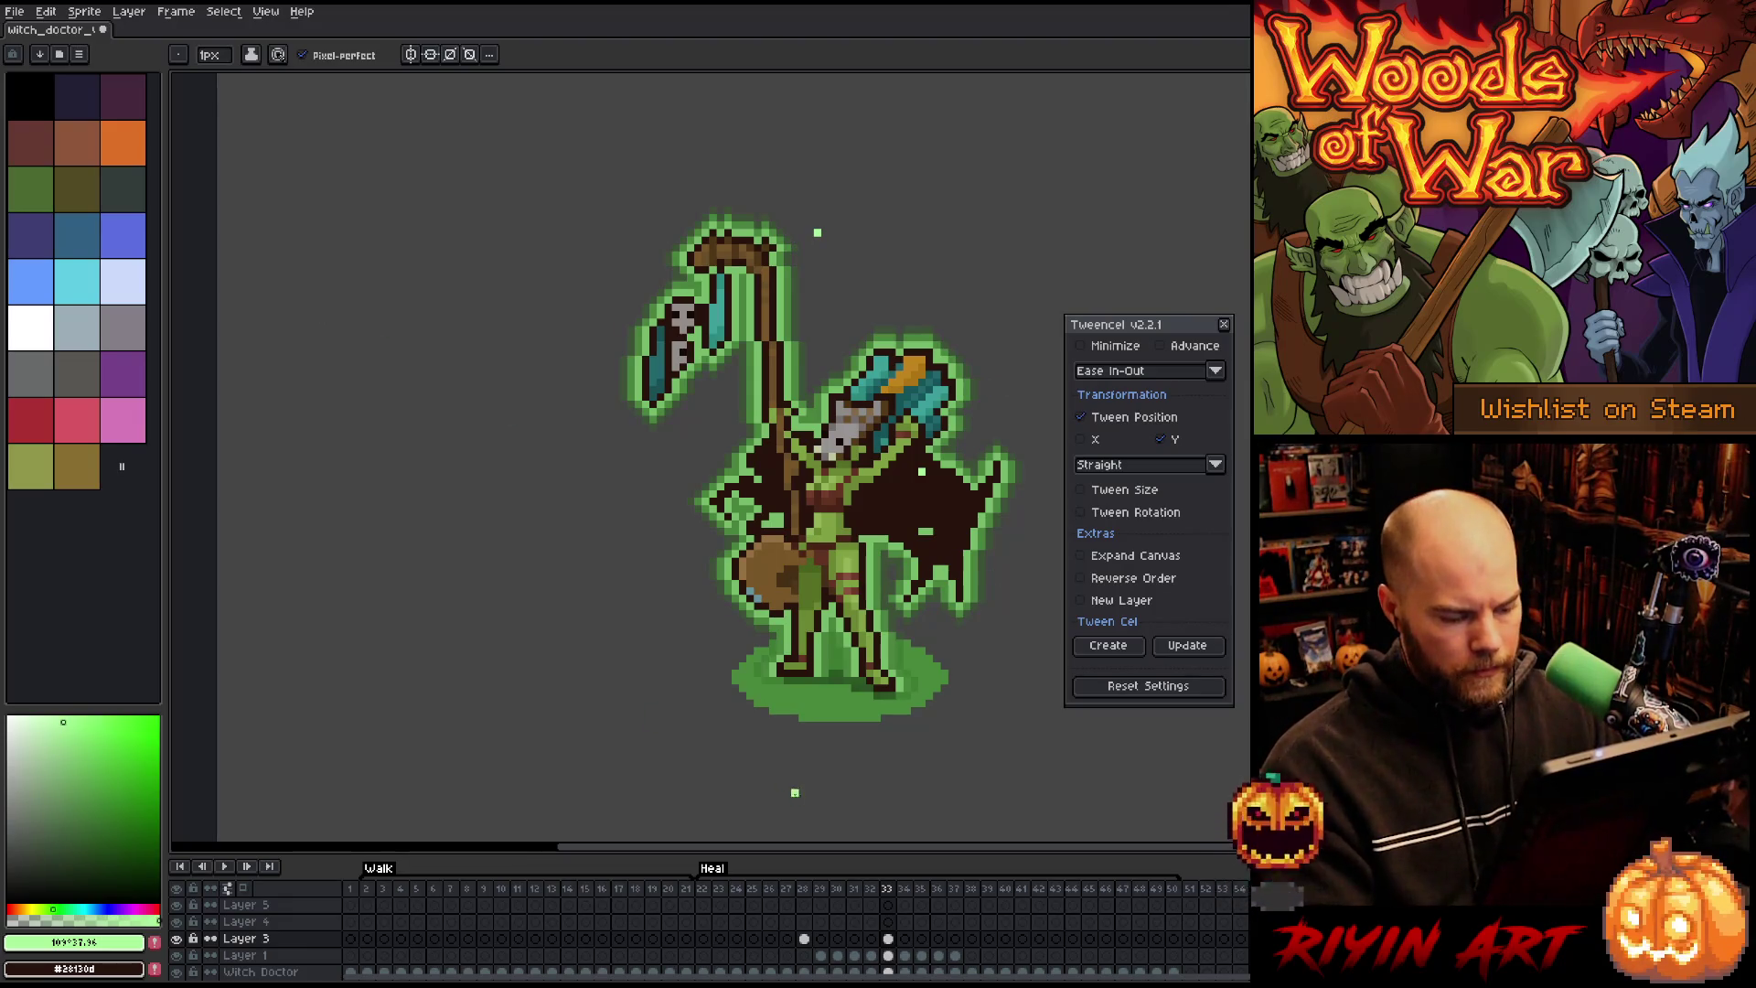
left_click_drag(805, 939, 889, 939)
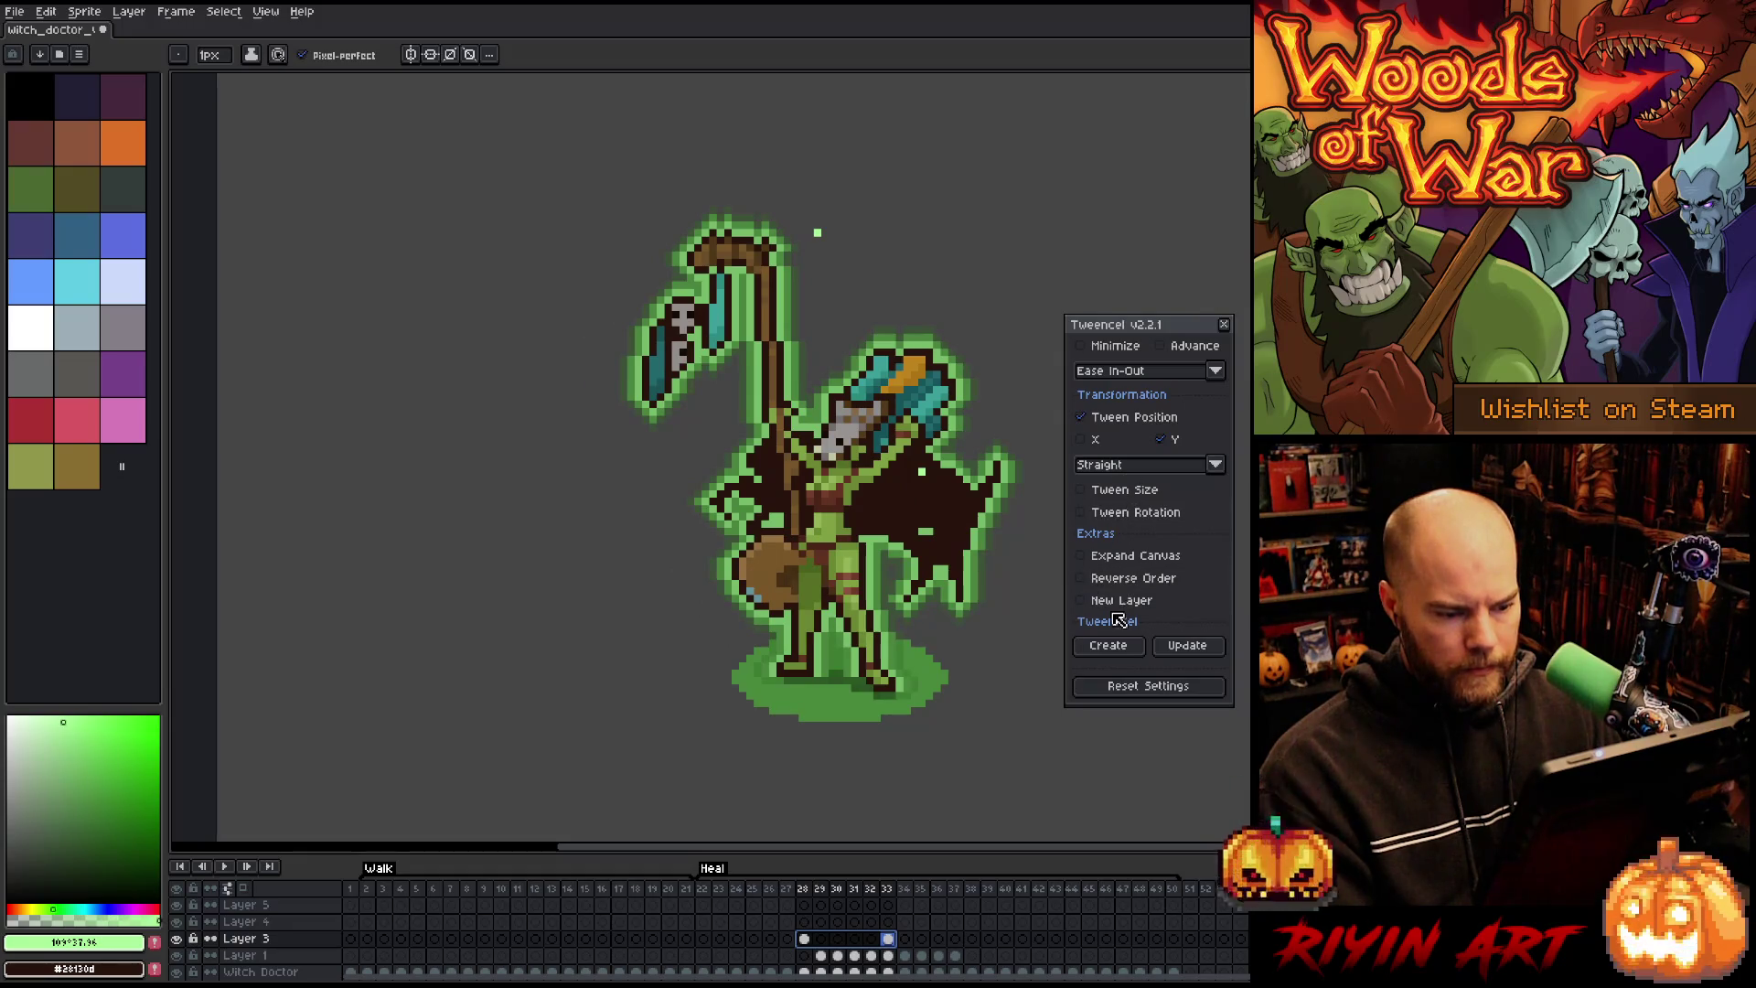
left_click(1111, 648)
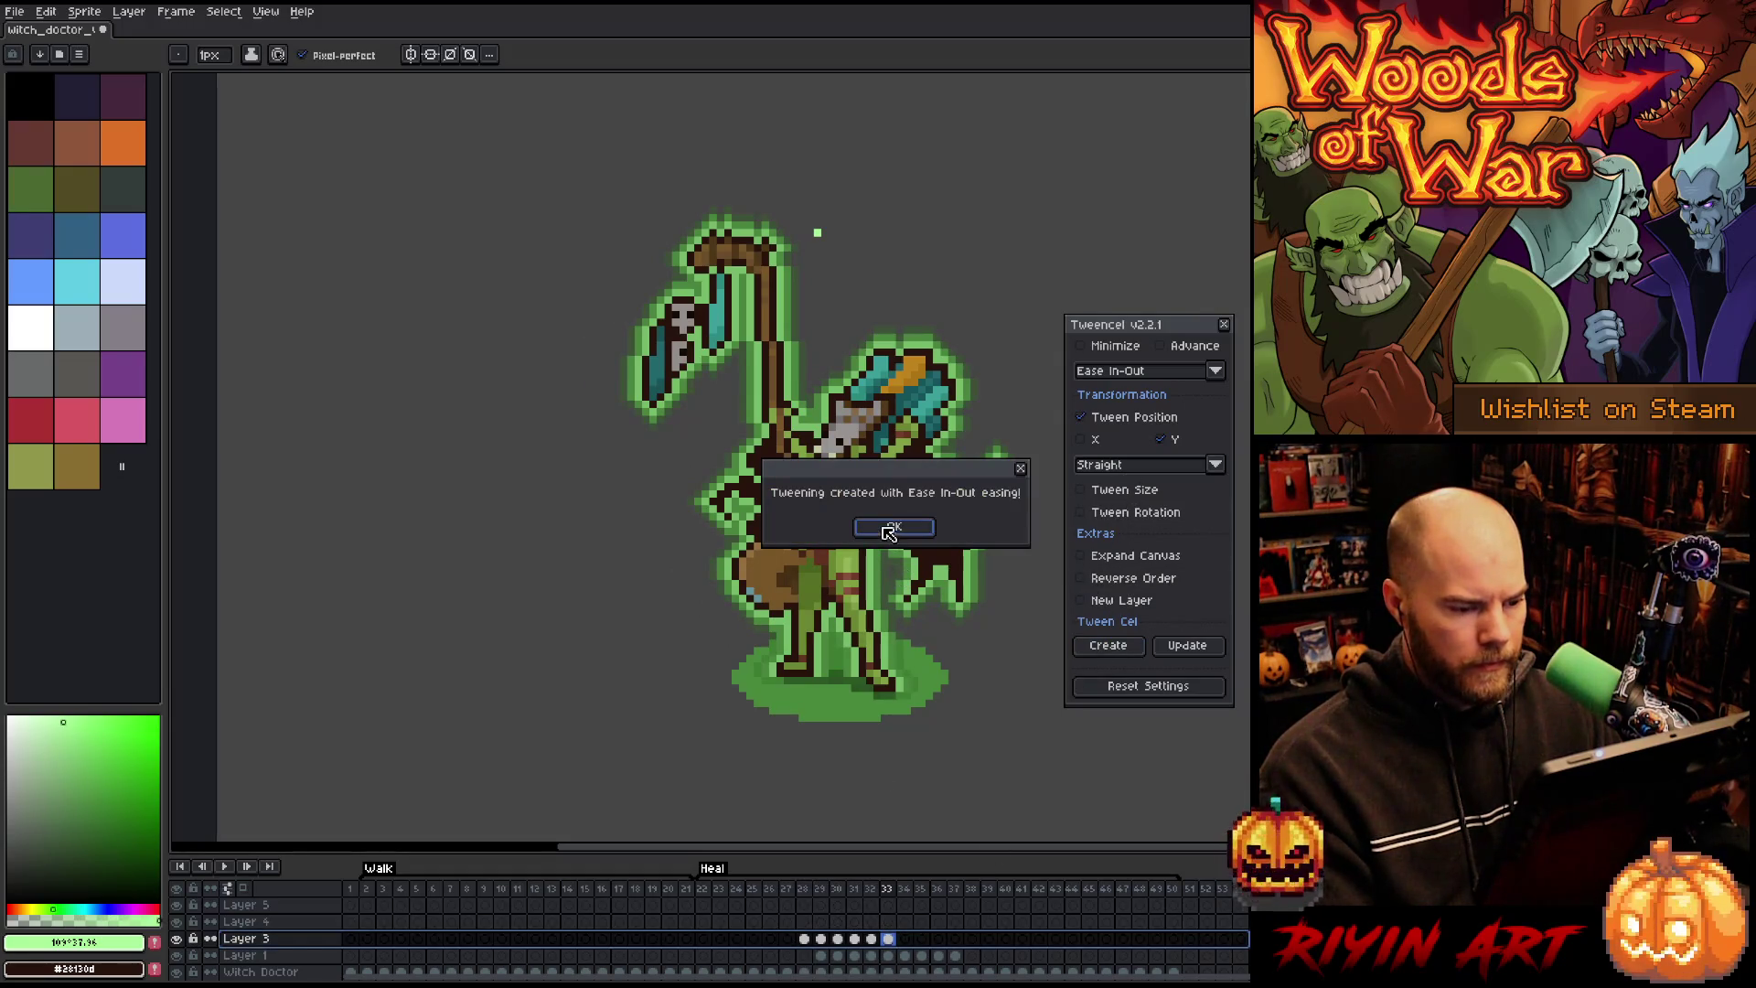
key("Return")
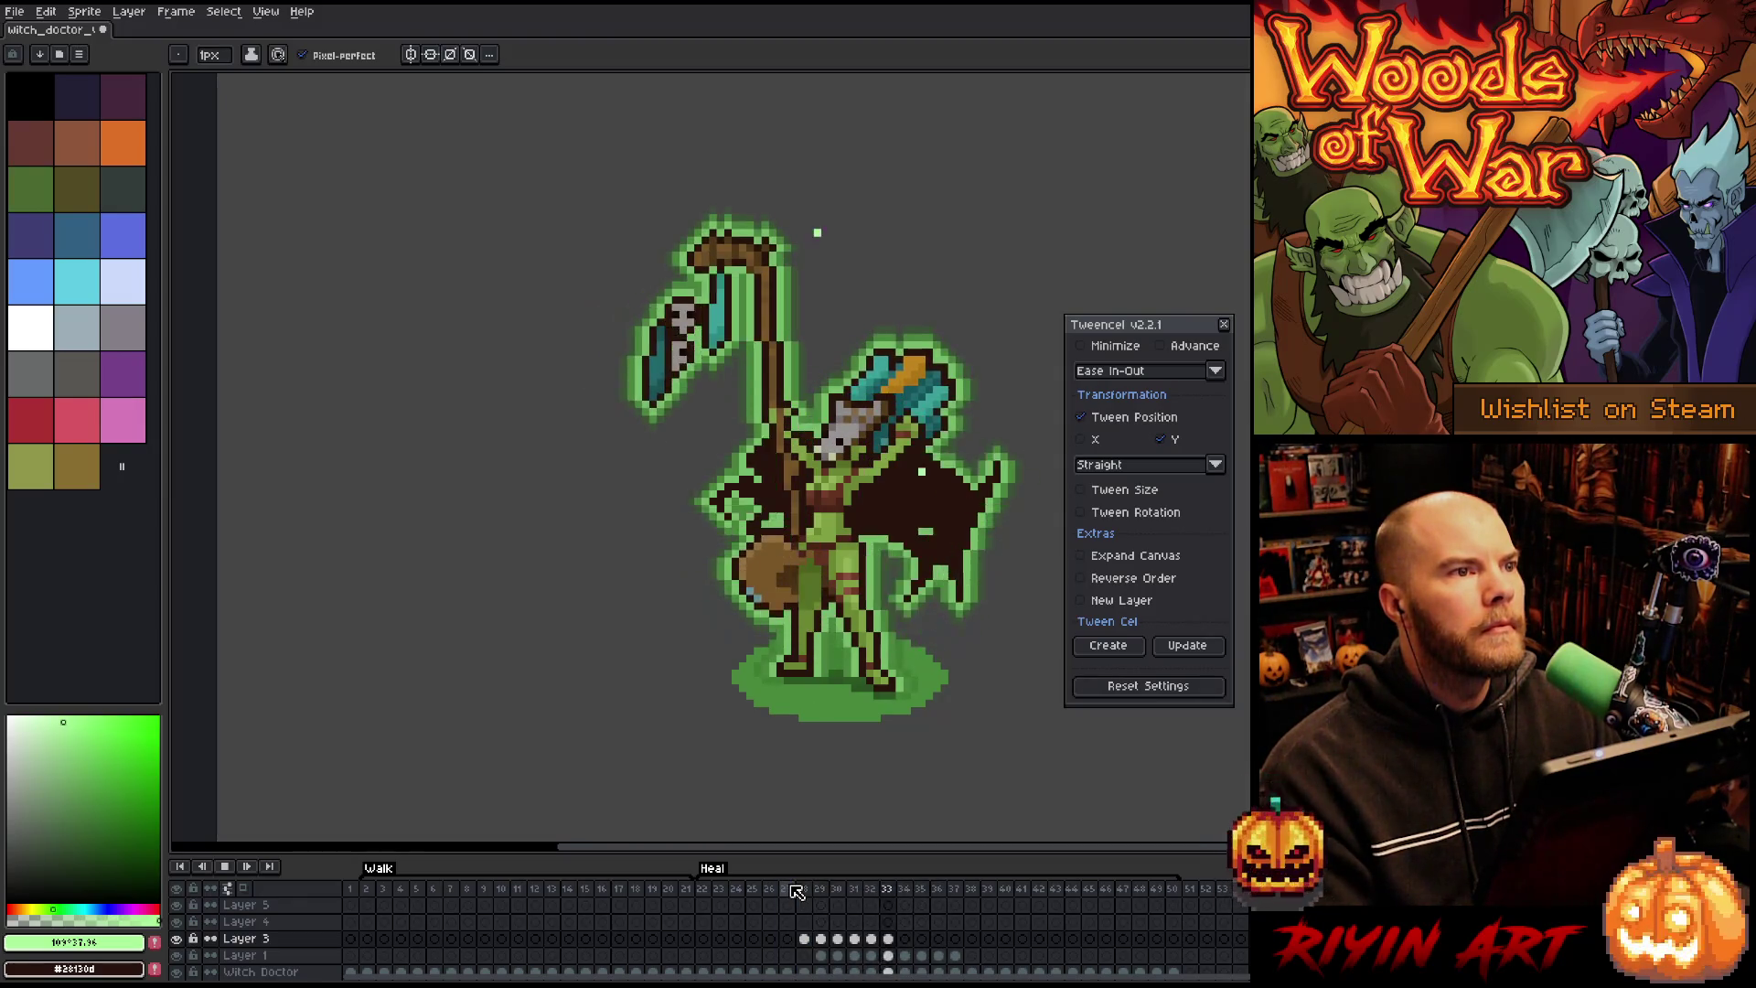
Step: Draw a guide path for the second sparkle on Layer 4 starting at frame 30
left_click(837, 923)
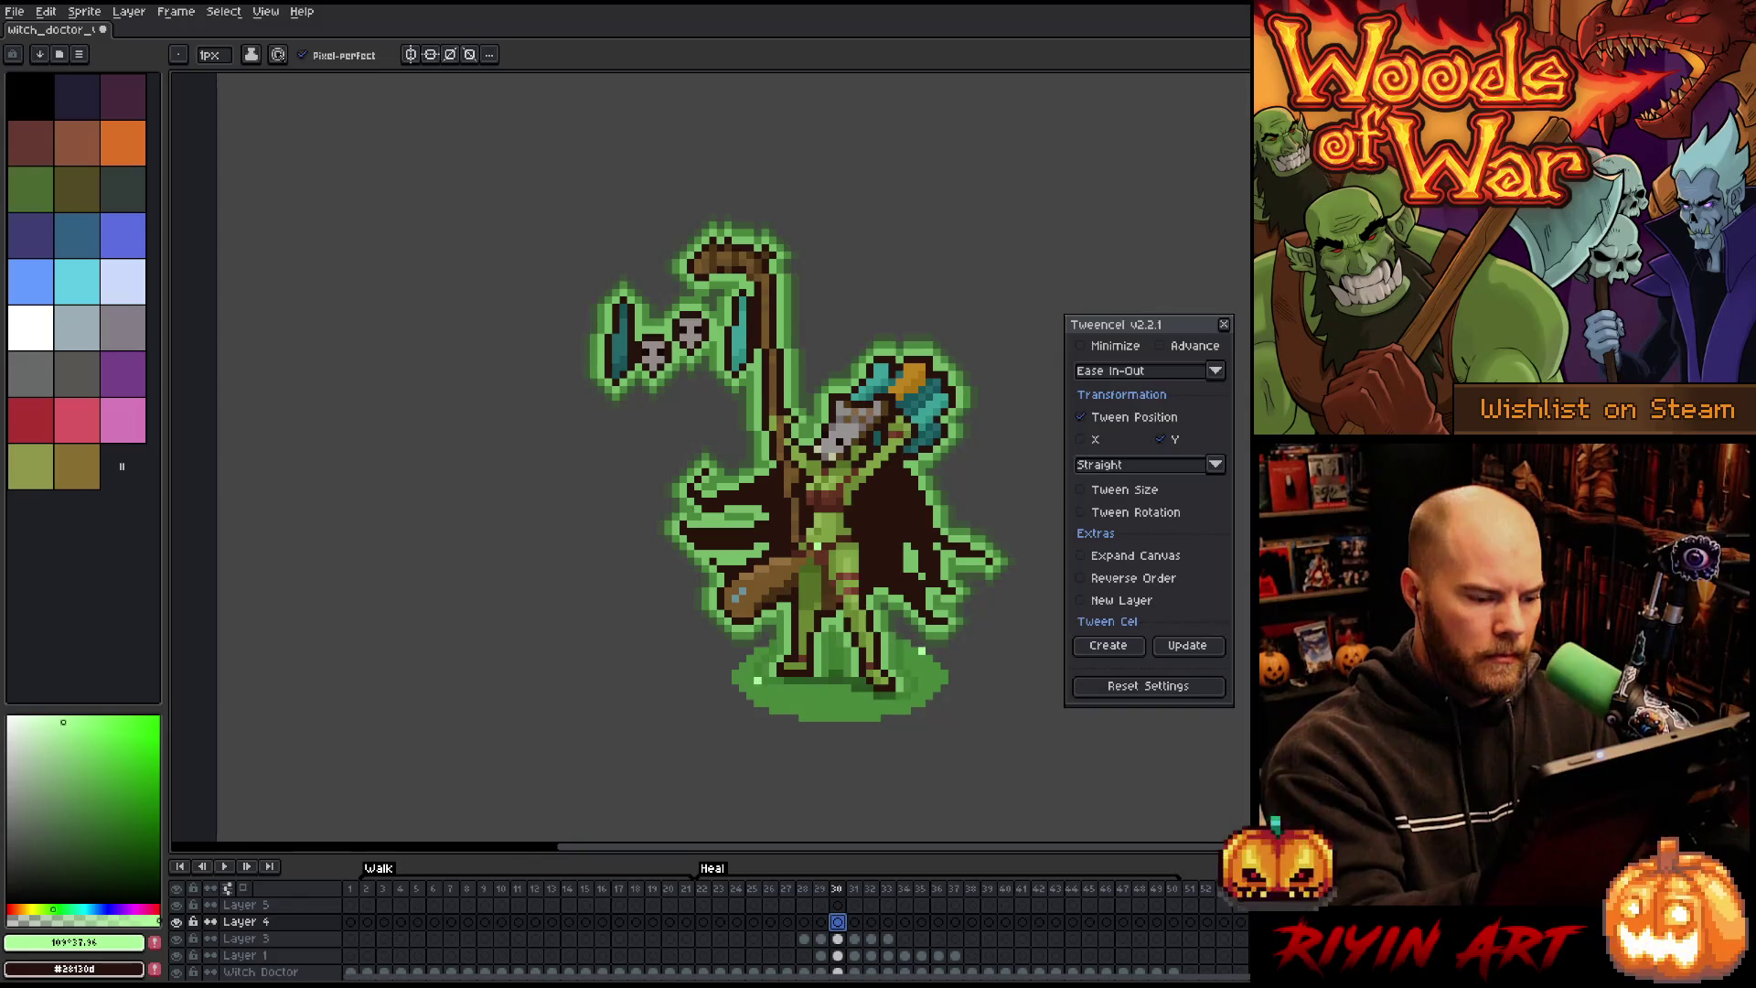
left_click_drag(750, 682, 750, 163)
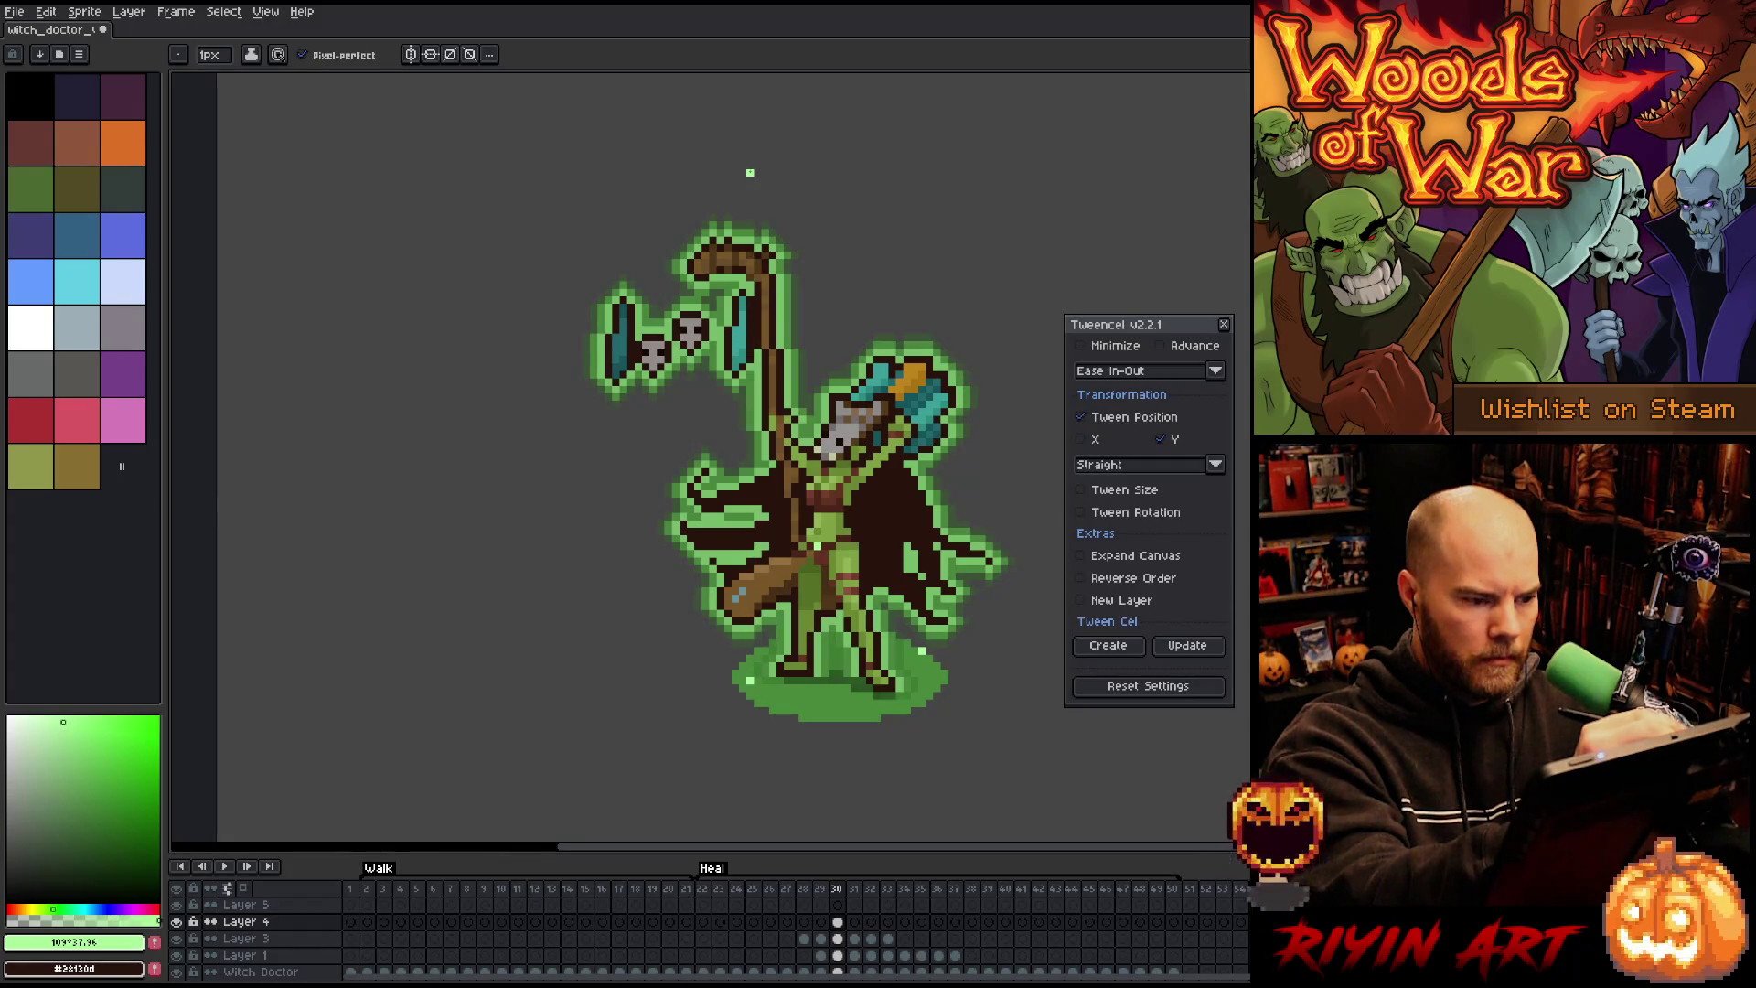
key("Return")
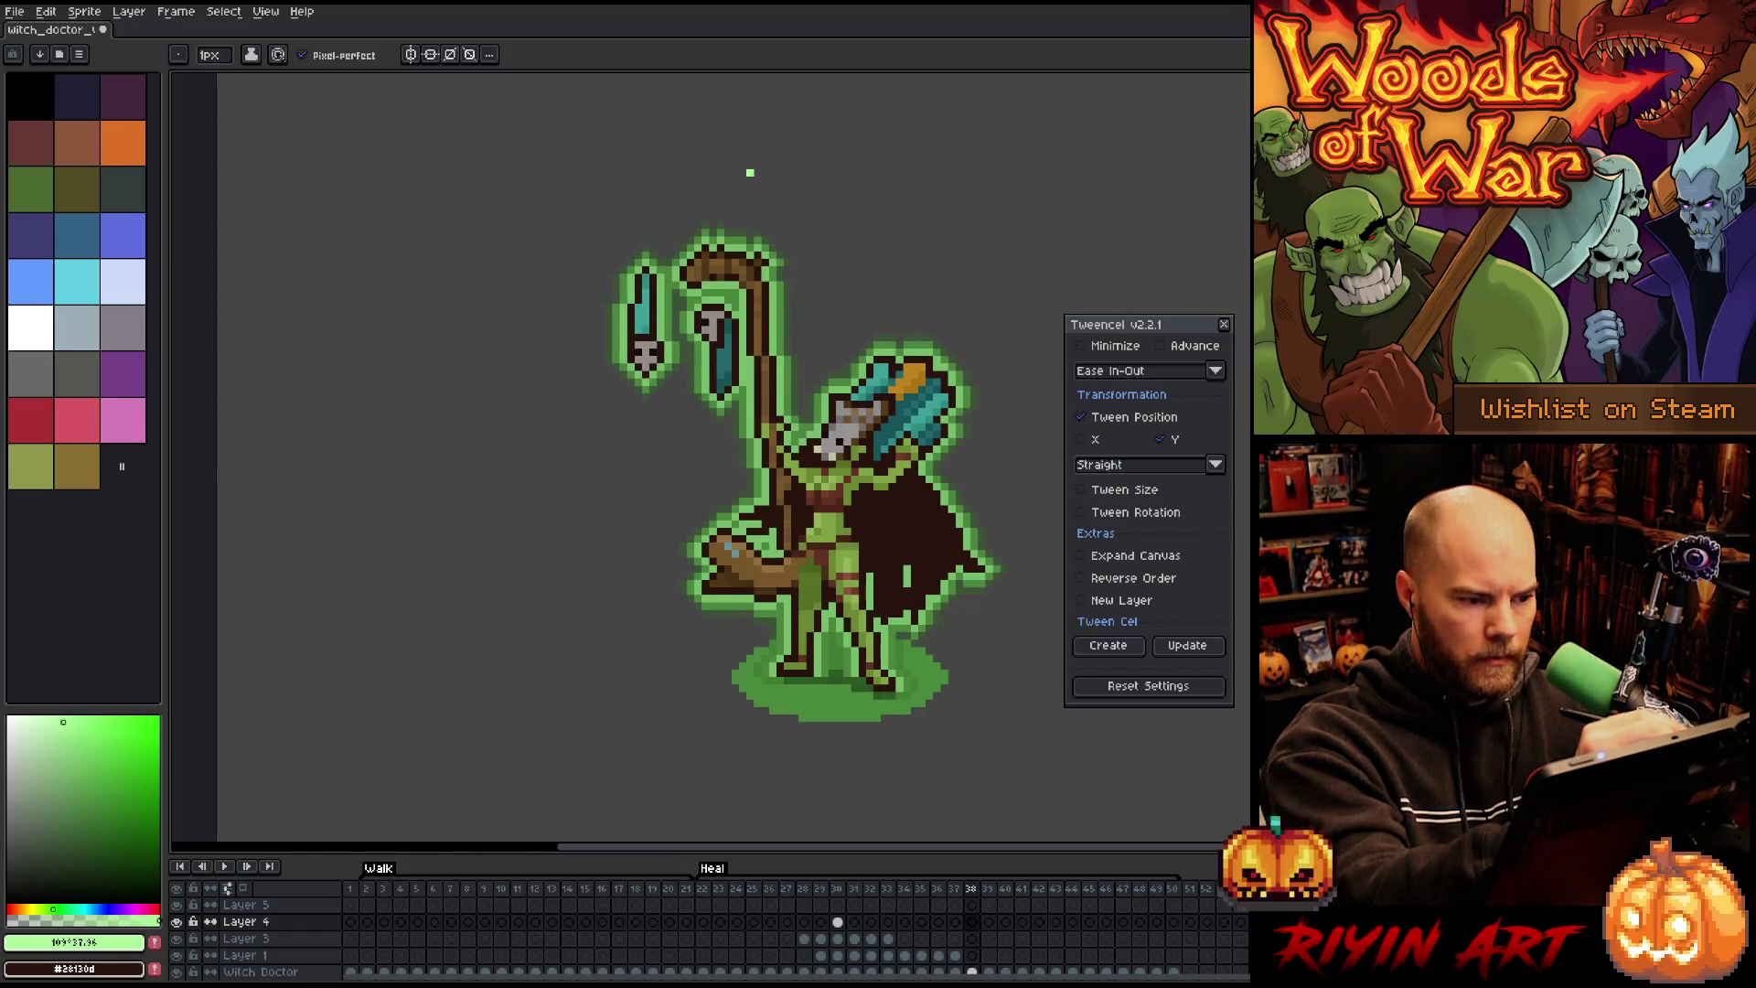
Step: Tween Layer 4's cels 30–38 with eased in-betweens and play to check the sparkle
left_click(1114, 646)
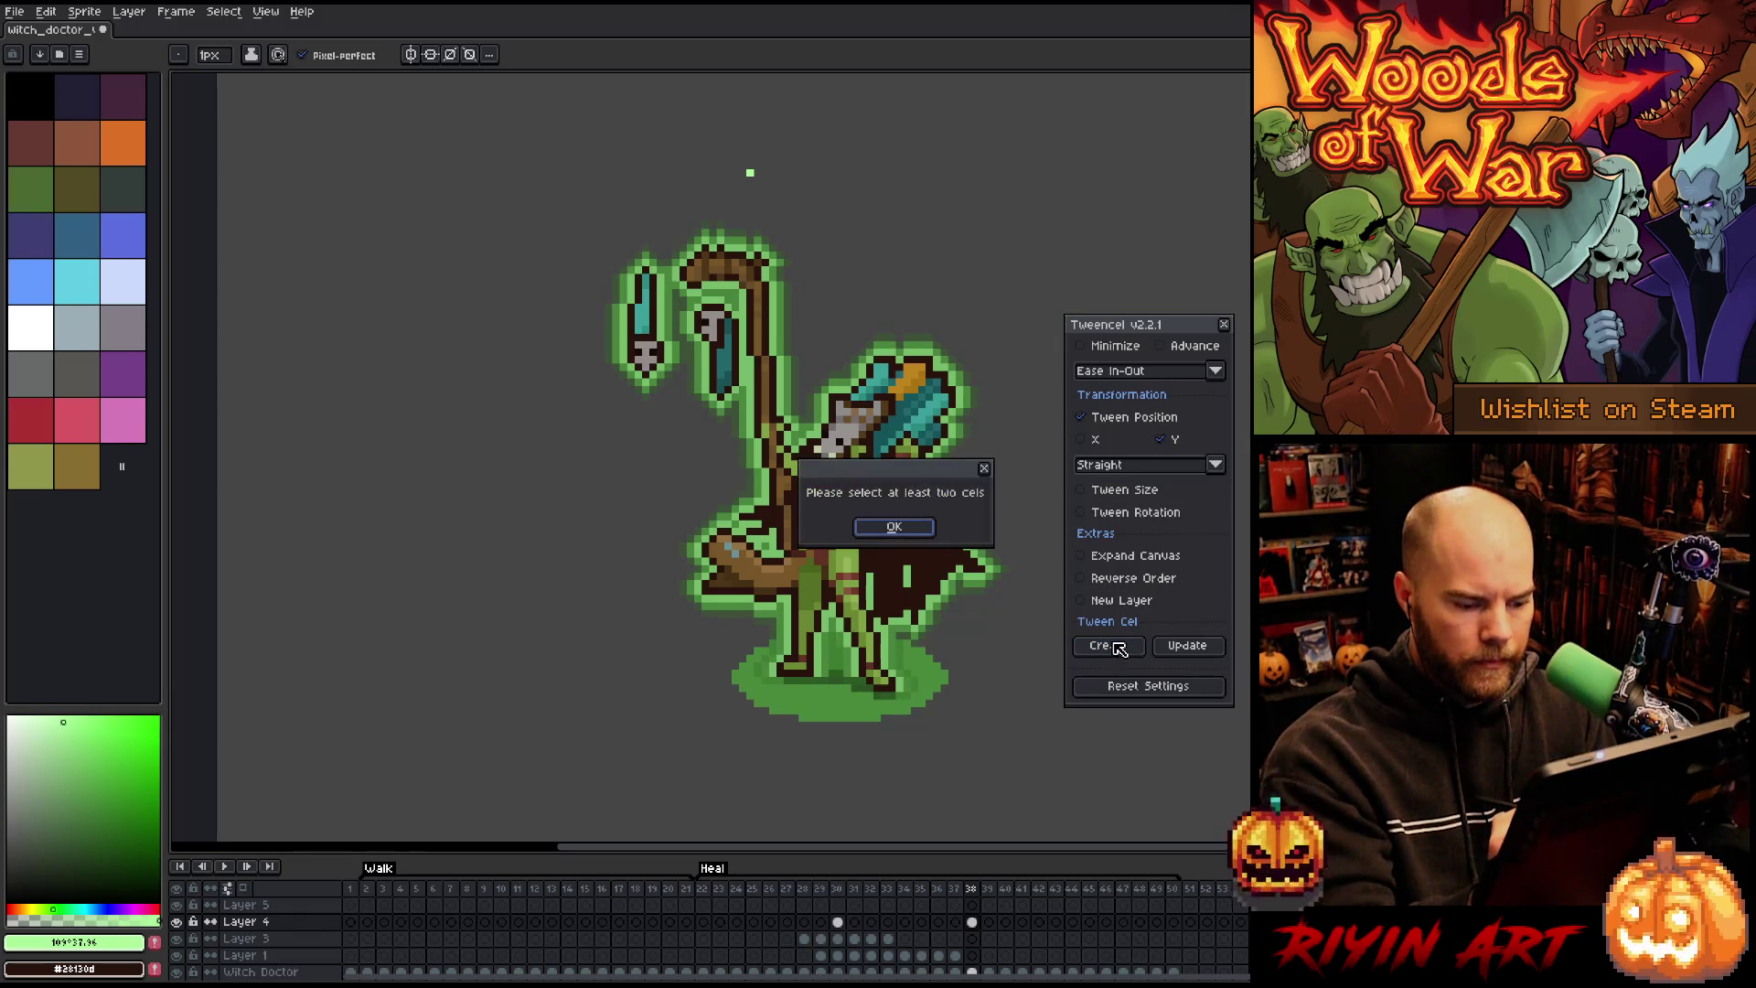
left_click(893, 527)
left_click(840, 923)
left_click_drag(842, 926, 981, 930)
left_click(1114, 646)
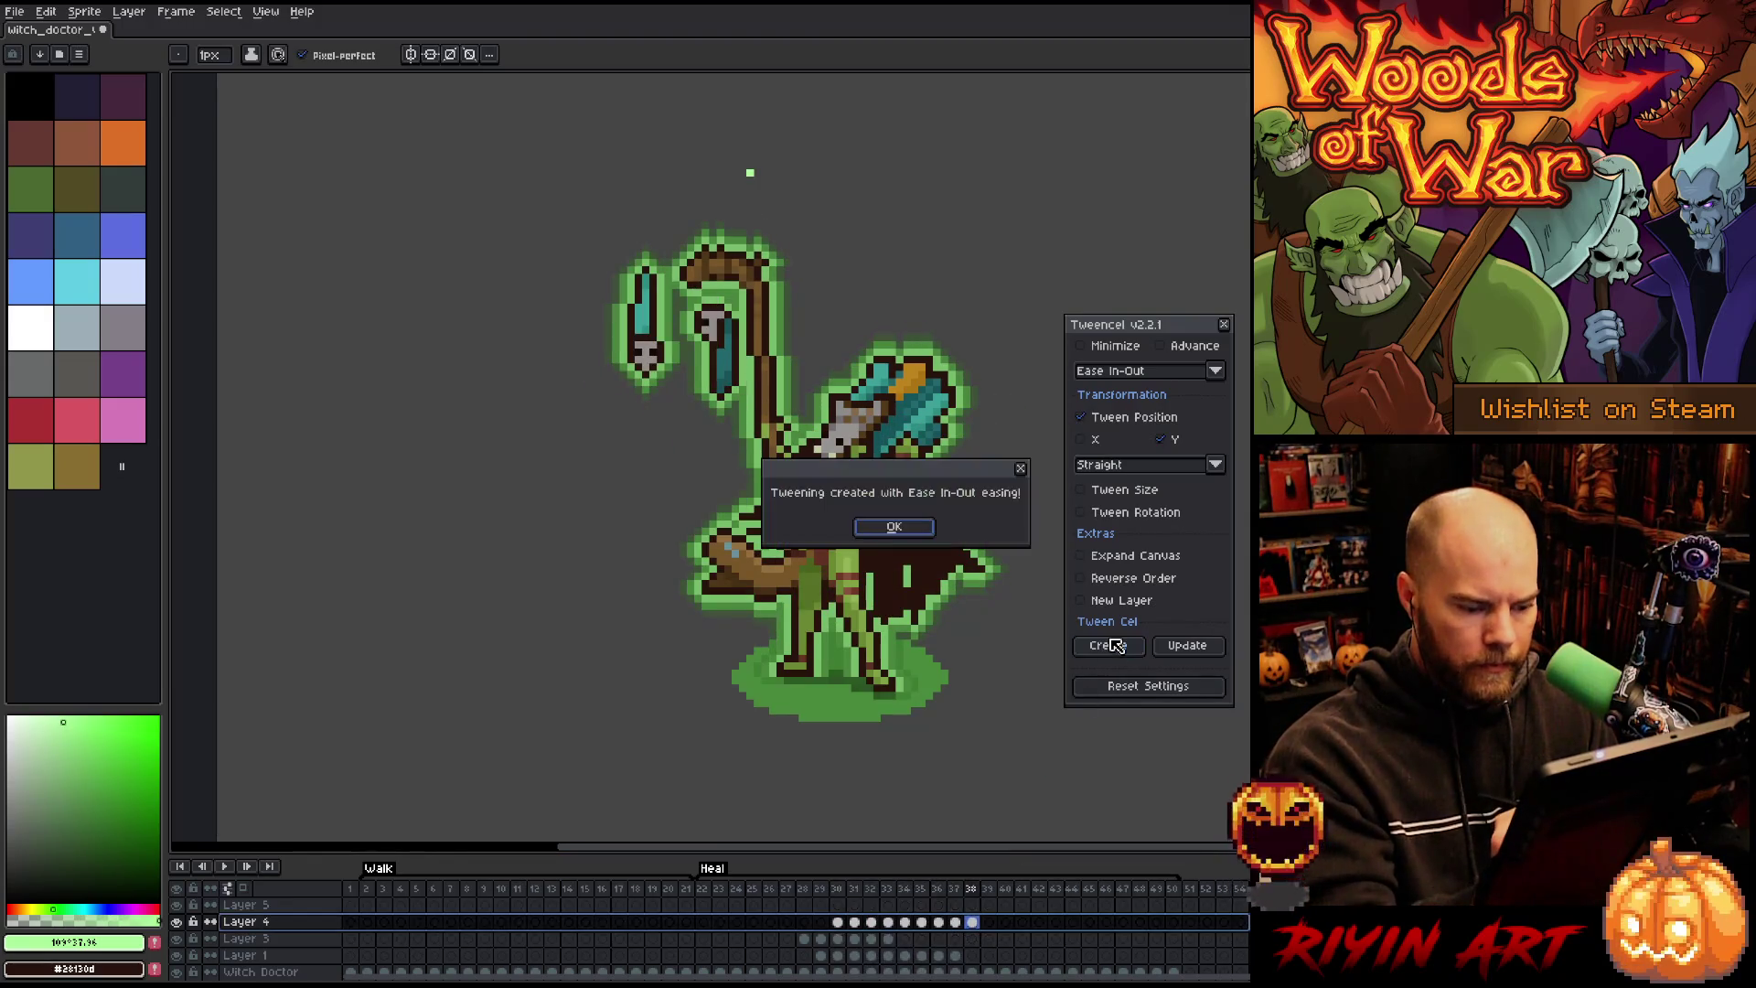
left_click(894, 527)
left_click(802, 887)
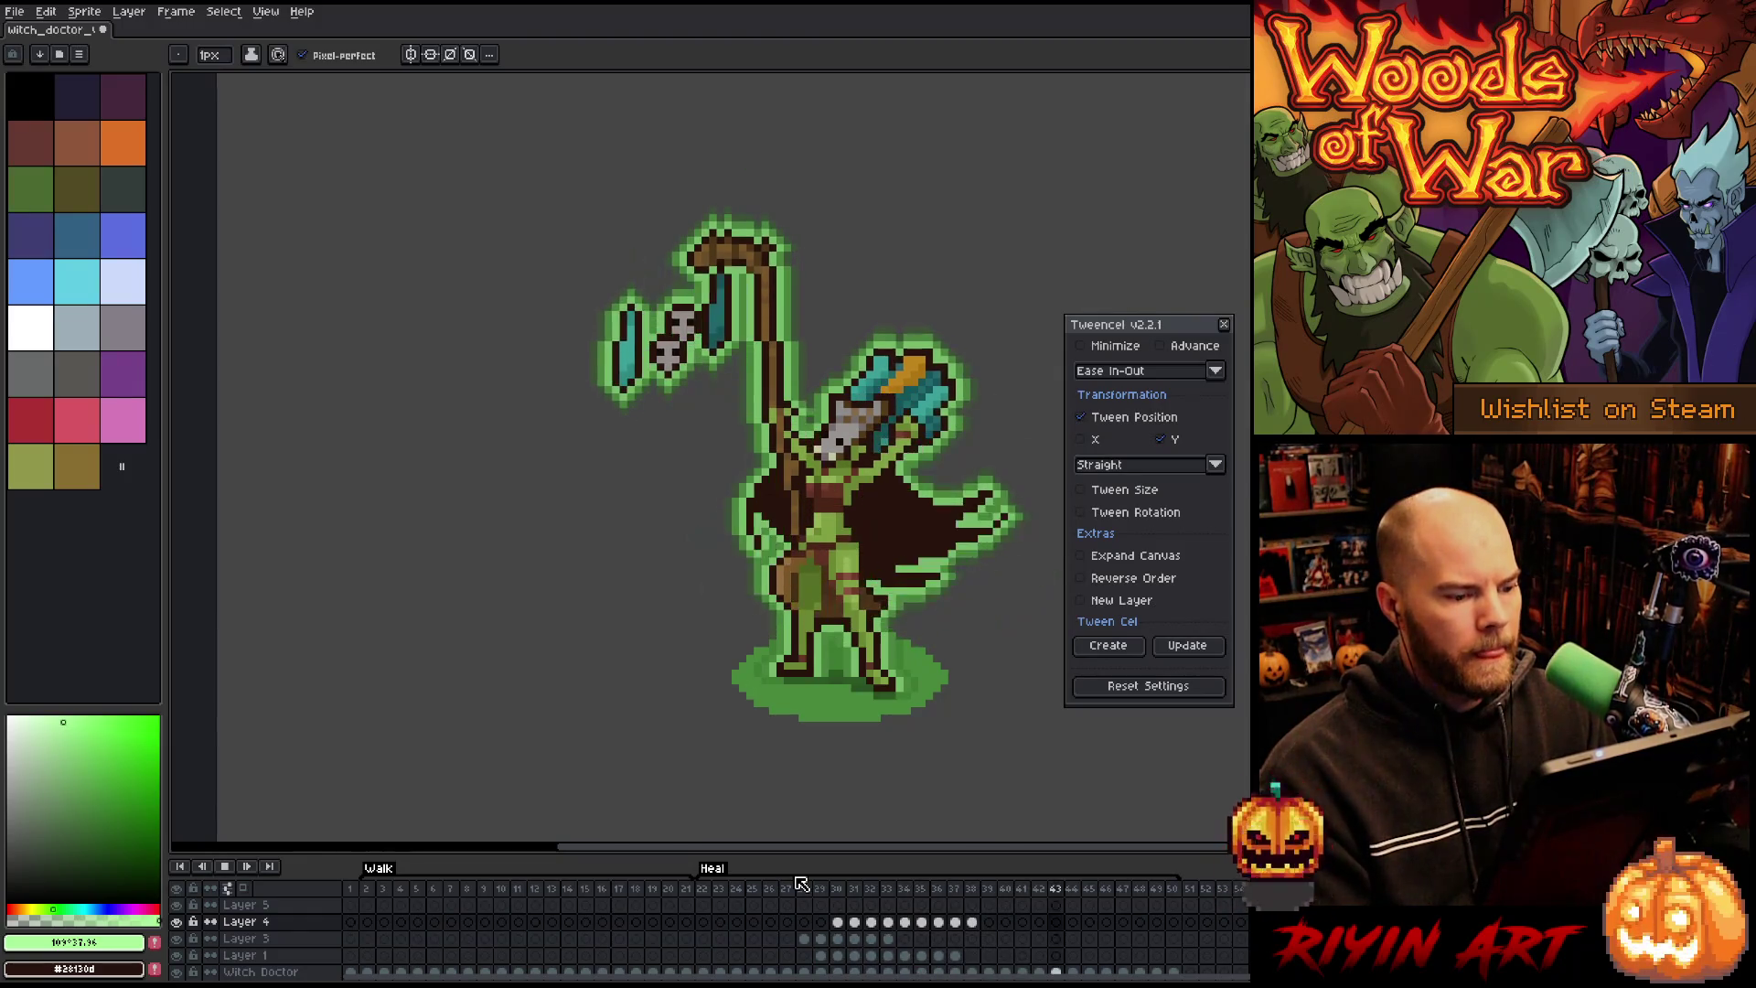
key("Return")
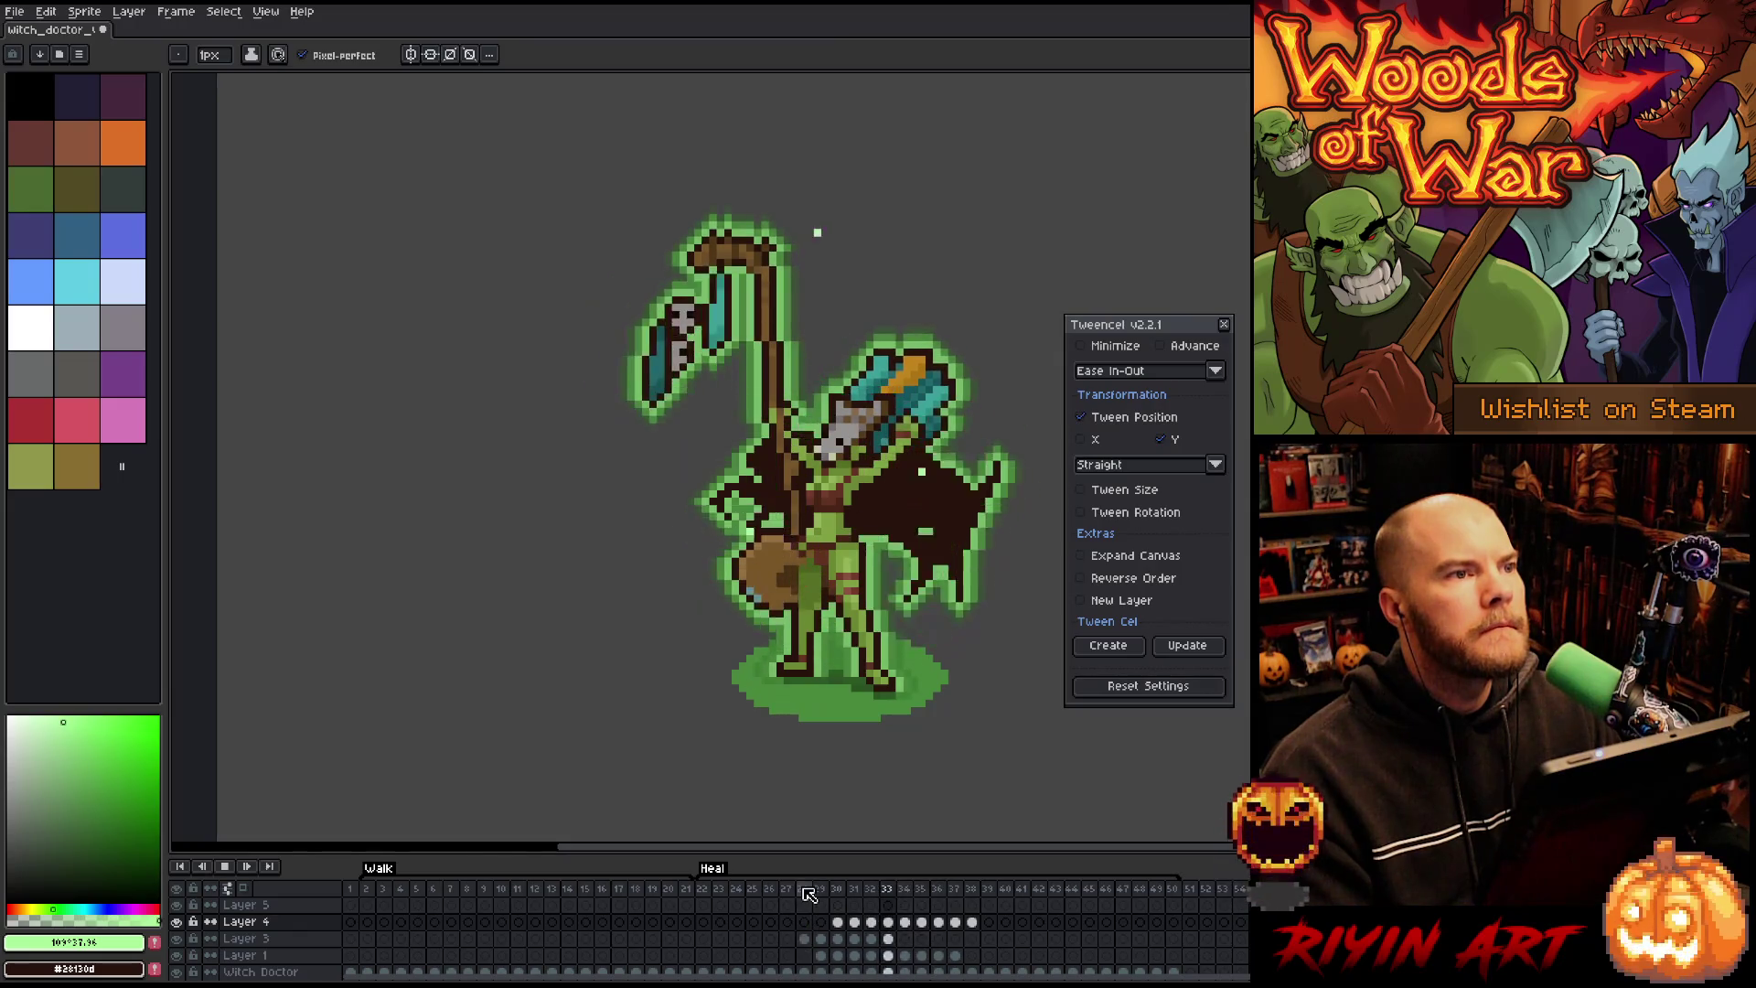
Step: Tween Layer 5's rising sparkle across frames 29–35 with eased in-between frames
left_click(924, 939)
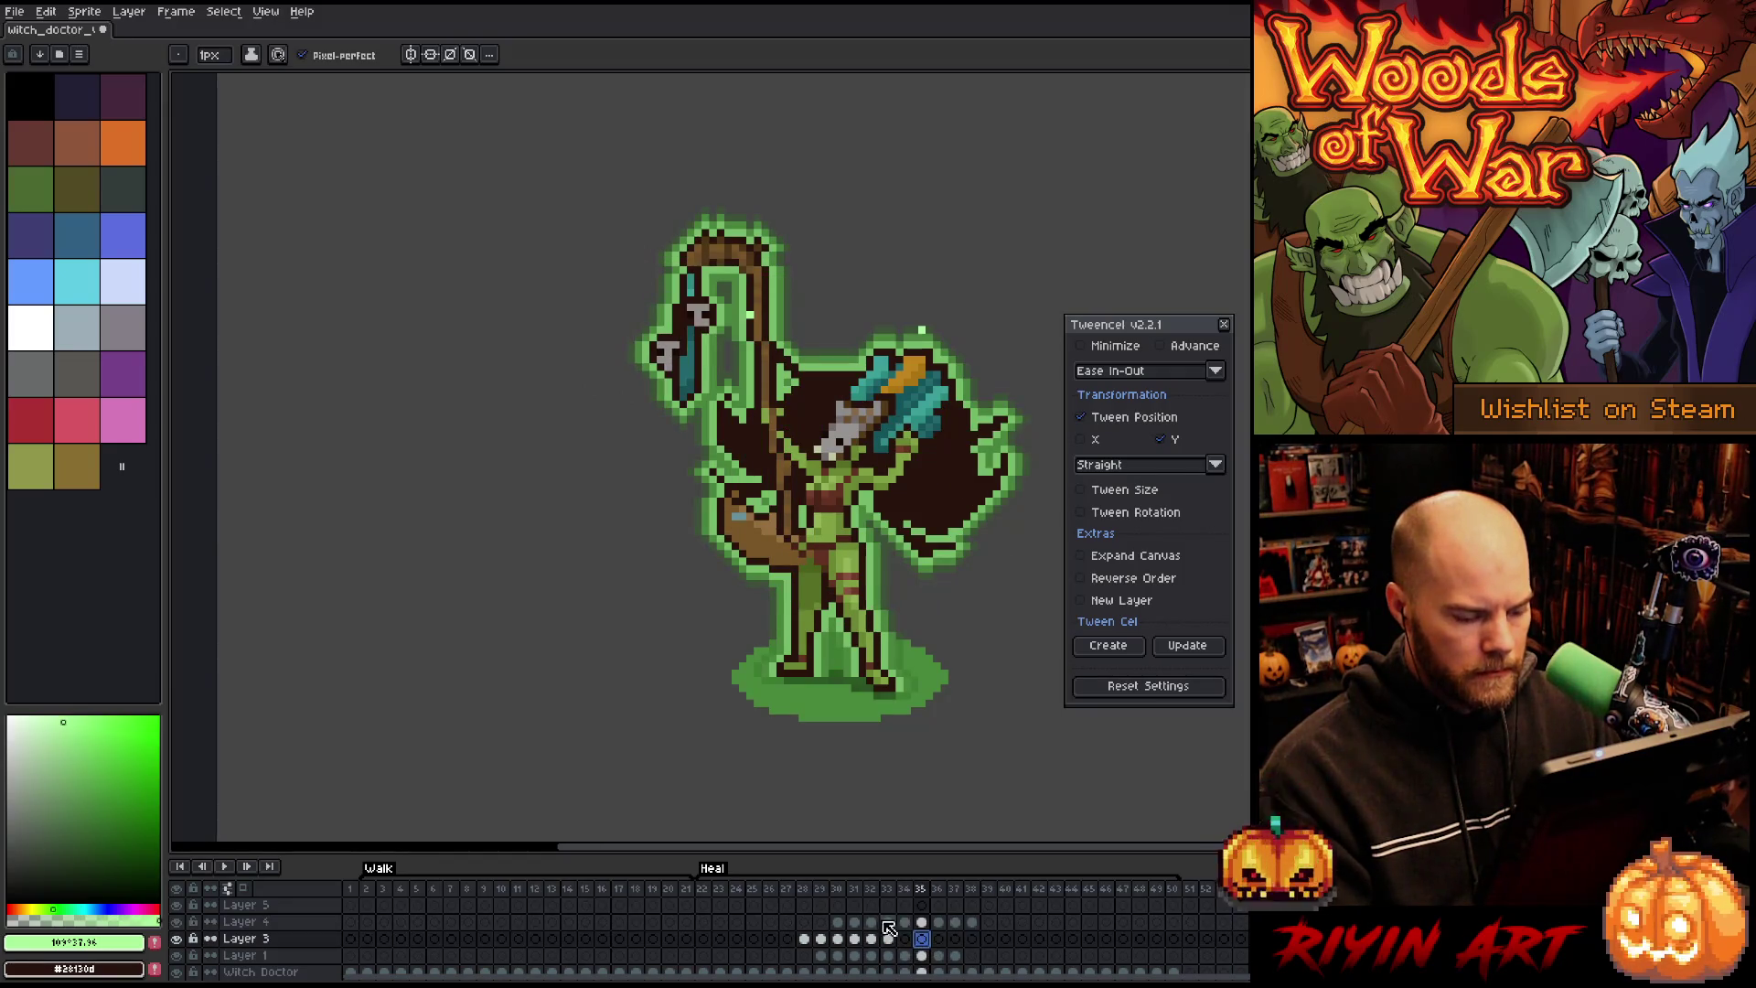
left_click(827, 906)
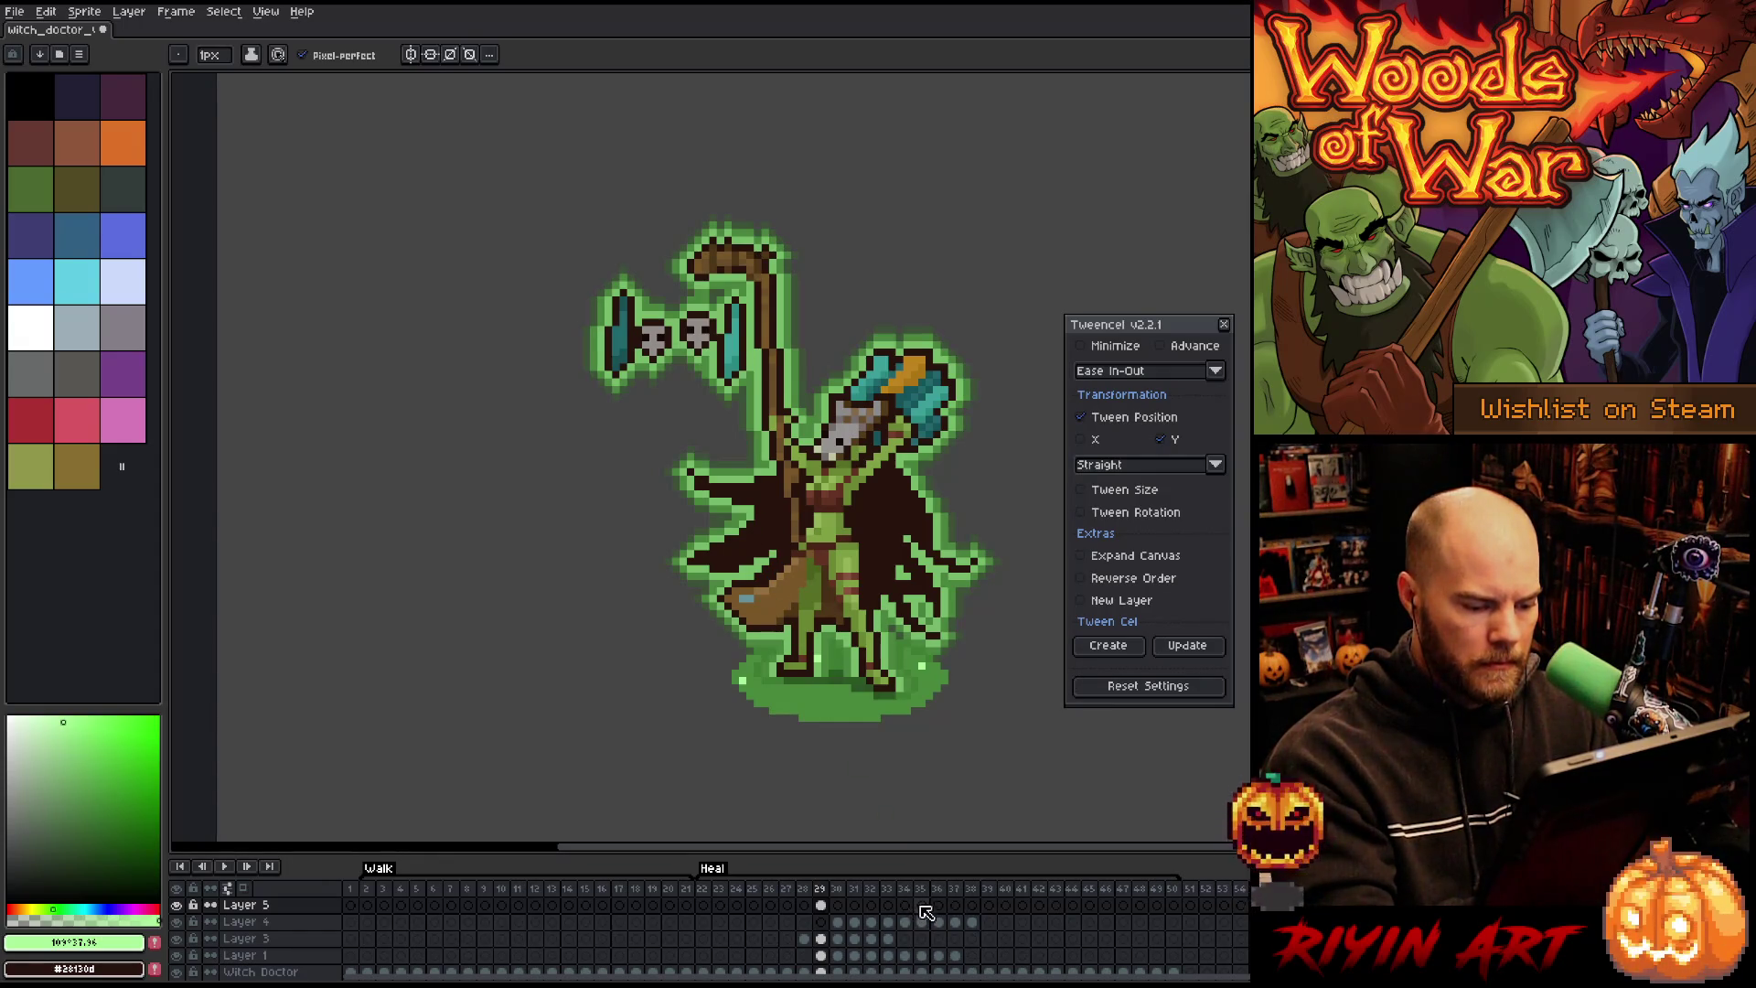
left_click_drag(743, 274, 743, 682)
left_click_drag(742, 291, 743, 208)
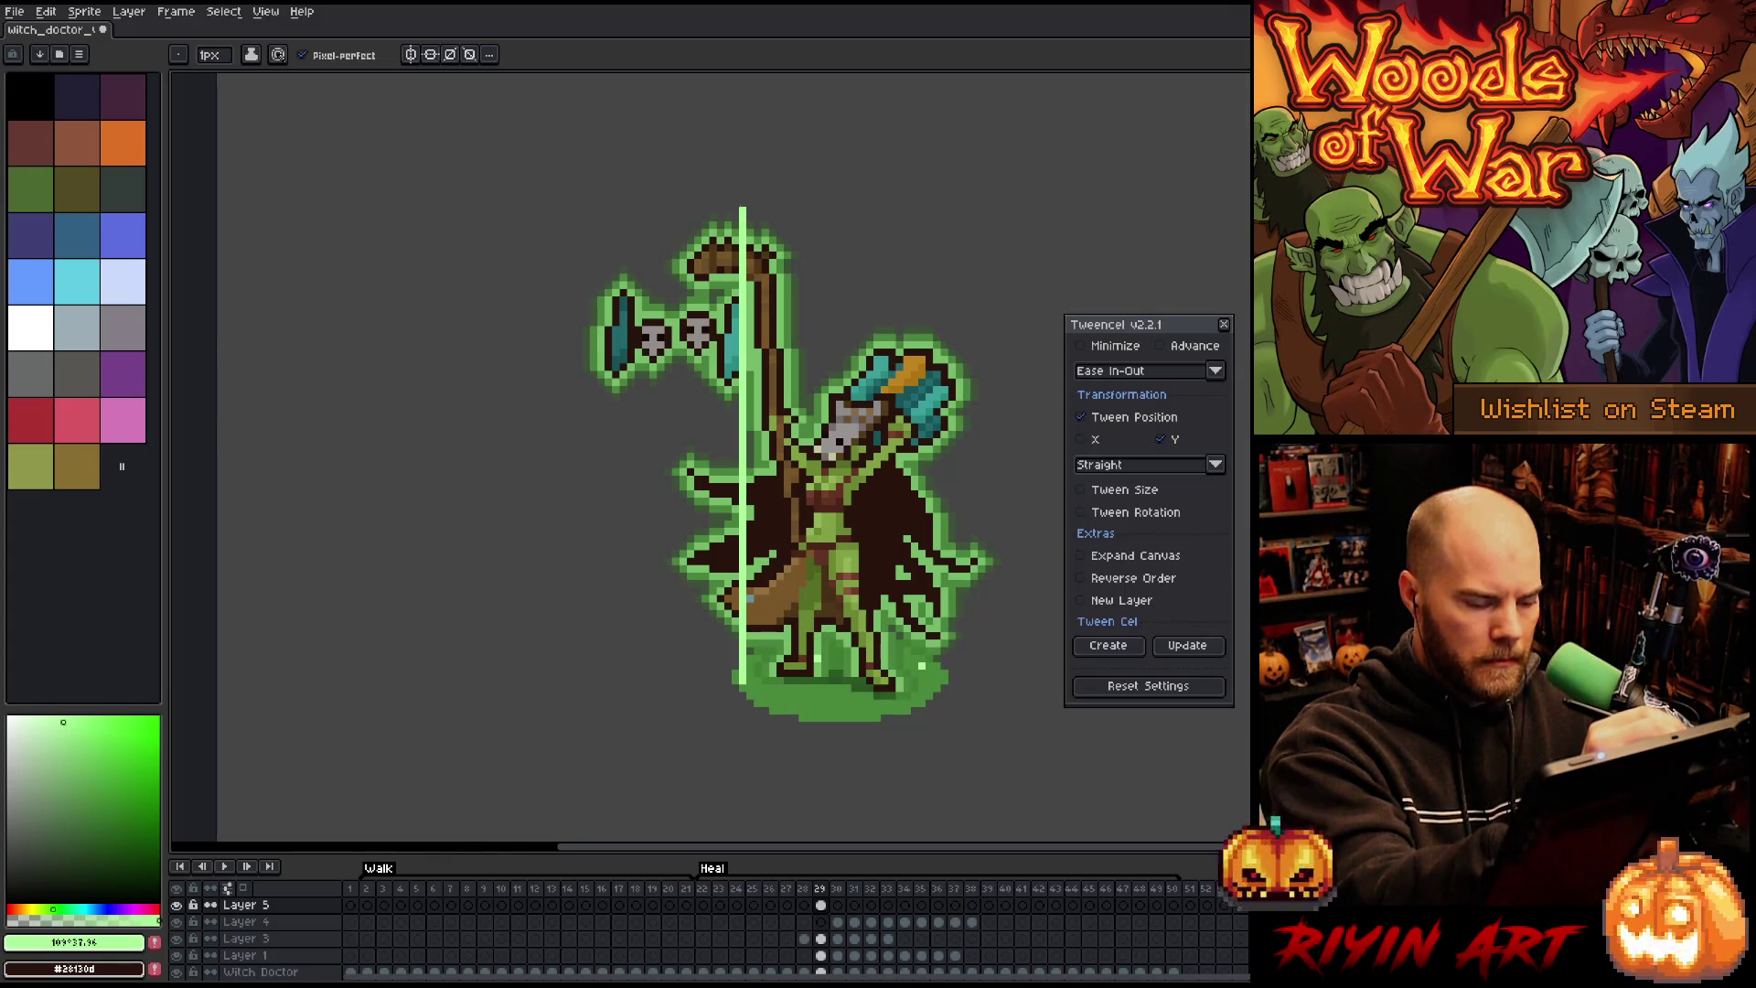
key("ctrl+z")
key("Return")
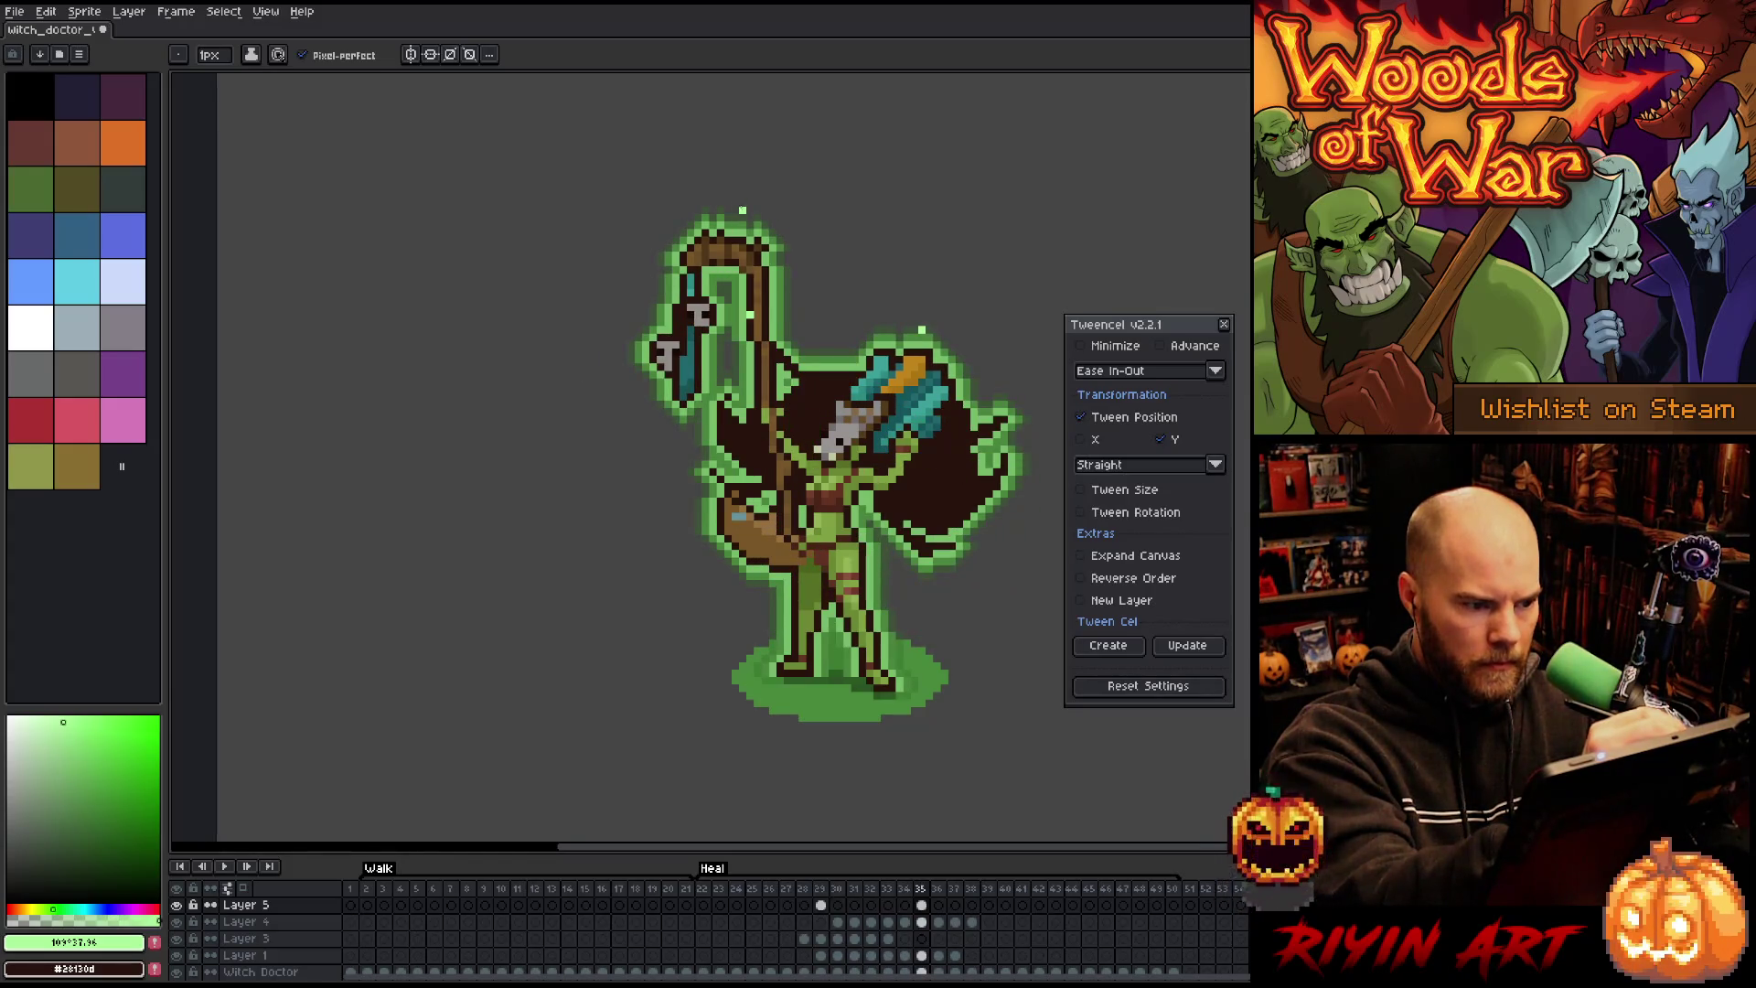
left_click_drag(922, 904, 826, 891)
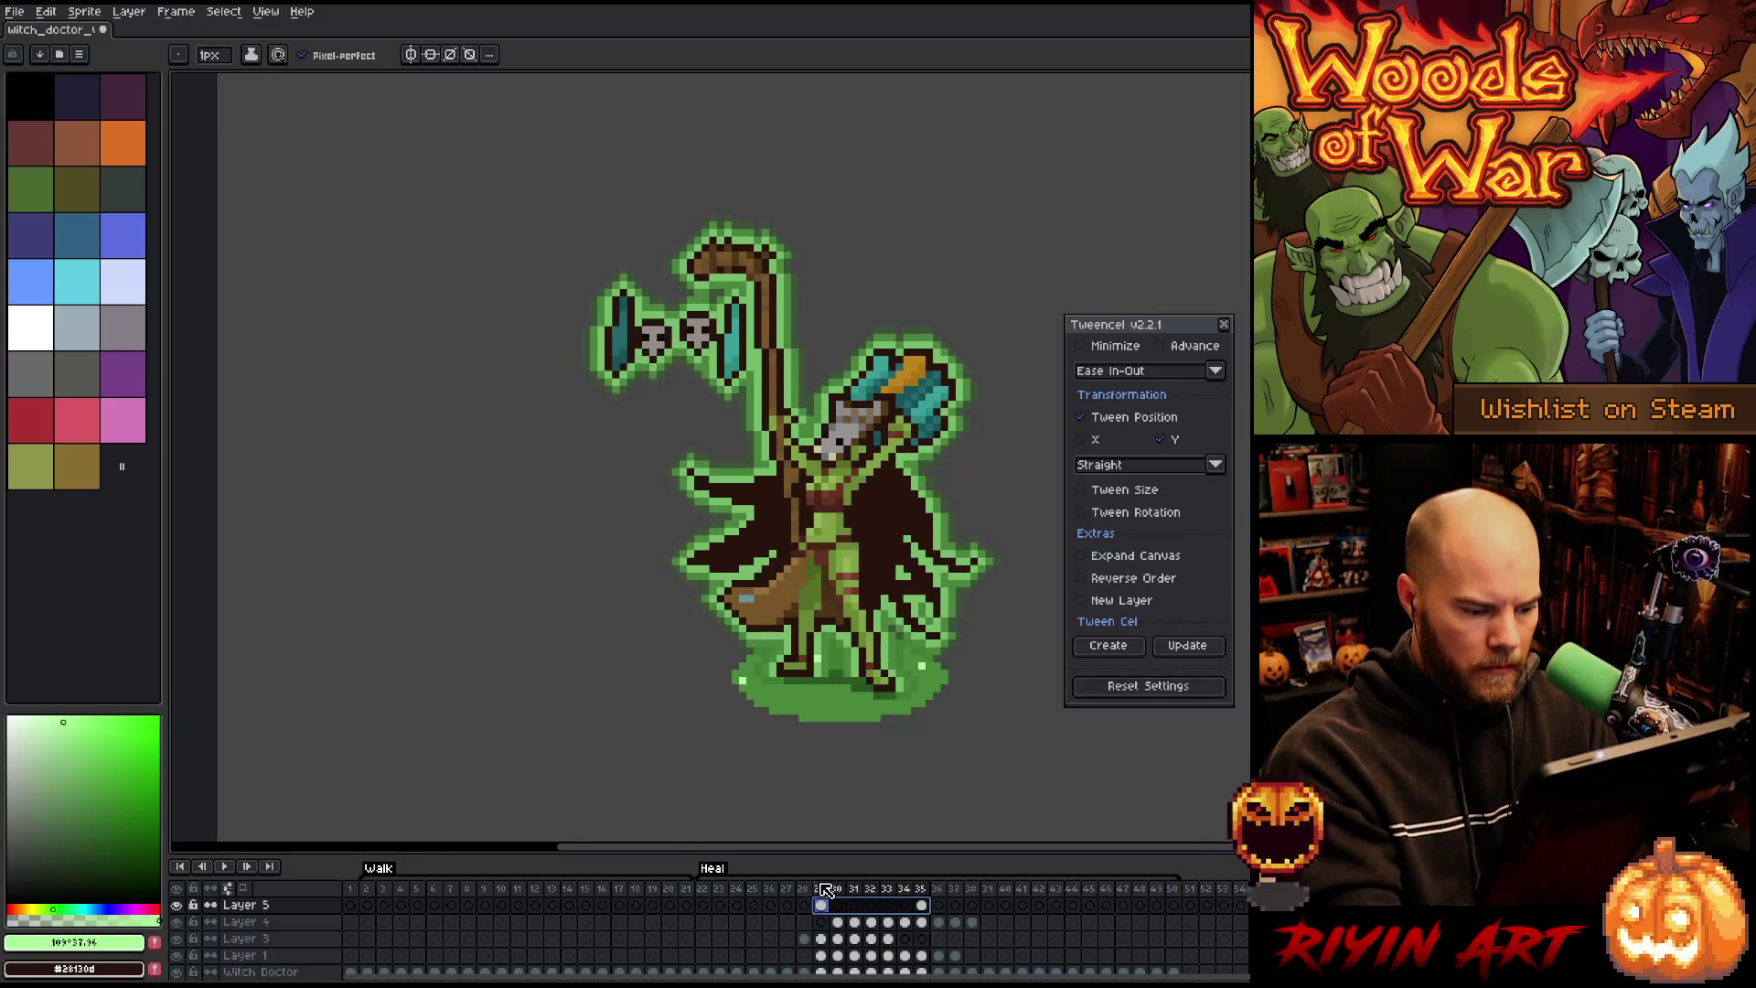
left_click(1114, 647)
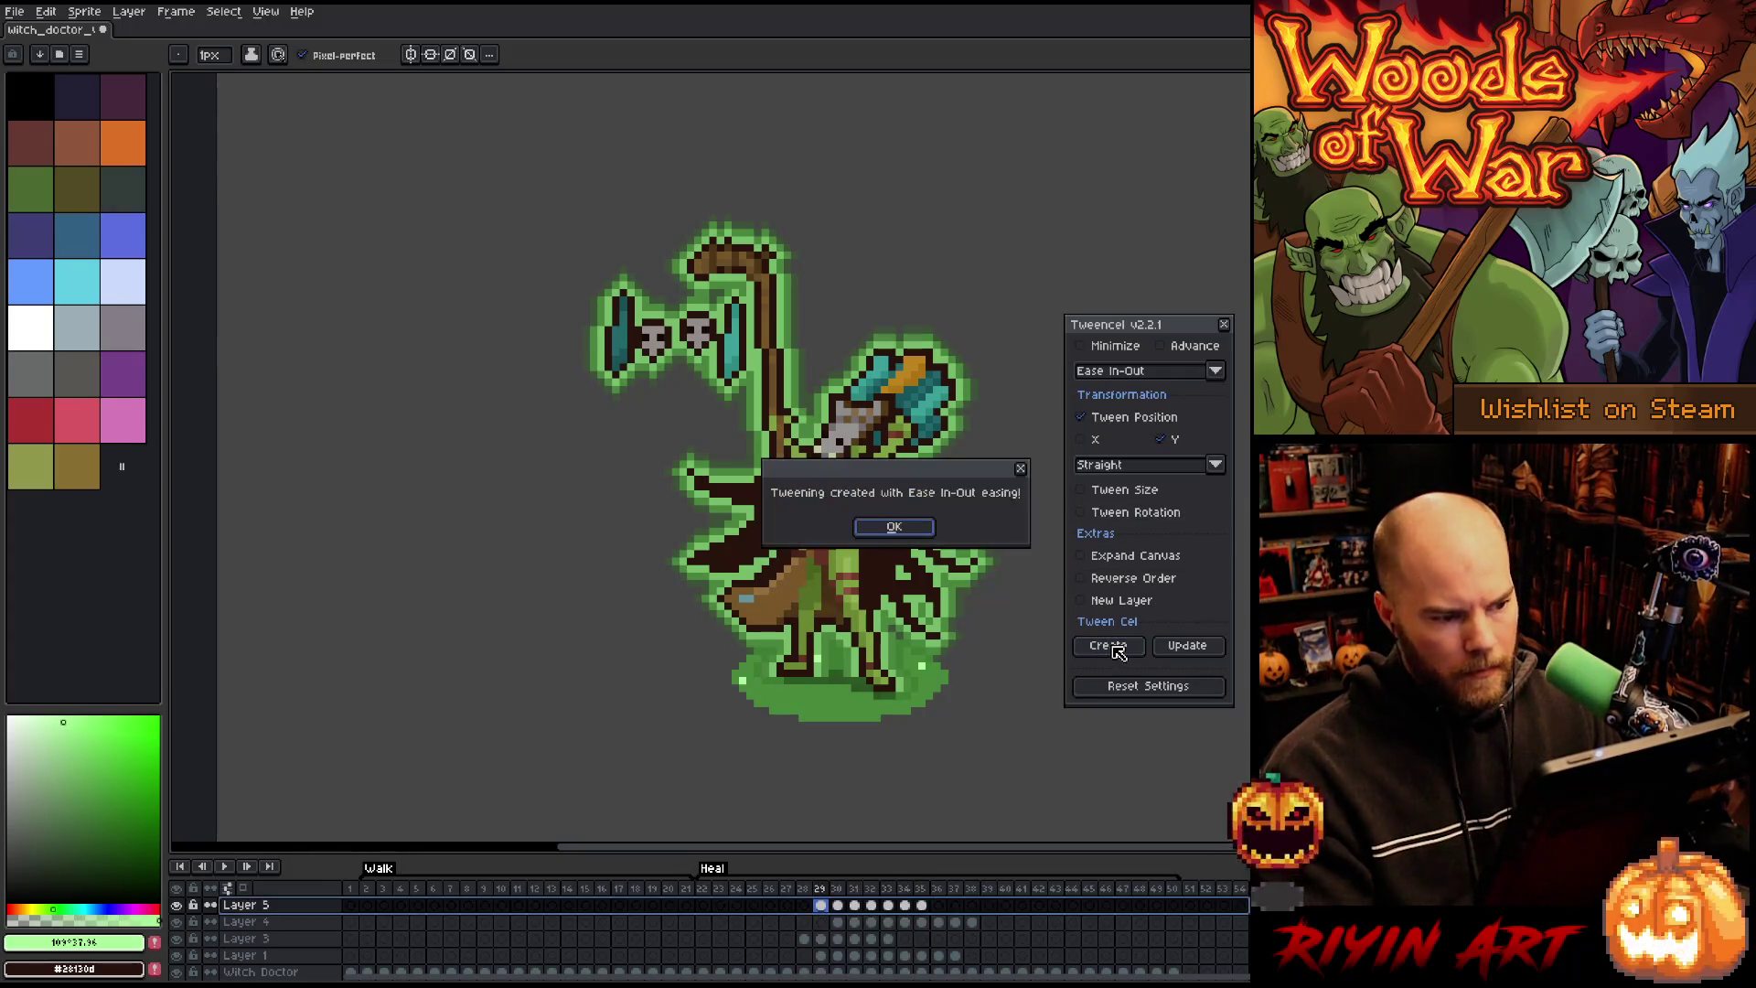
left_click(895, 529)
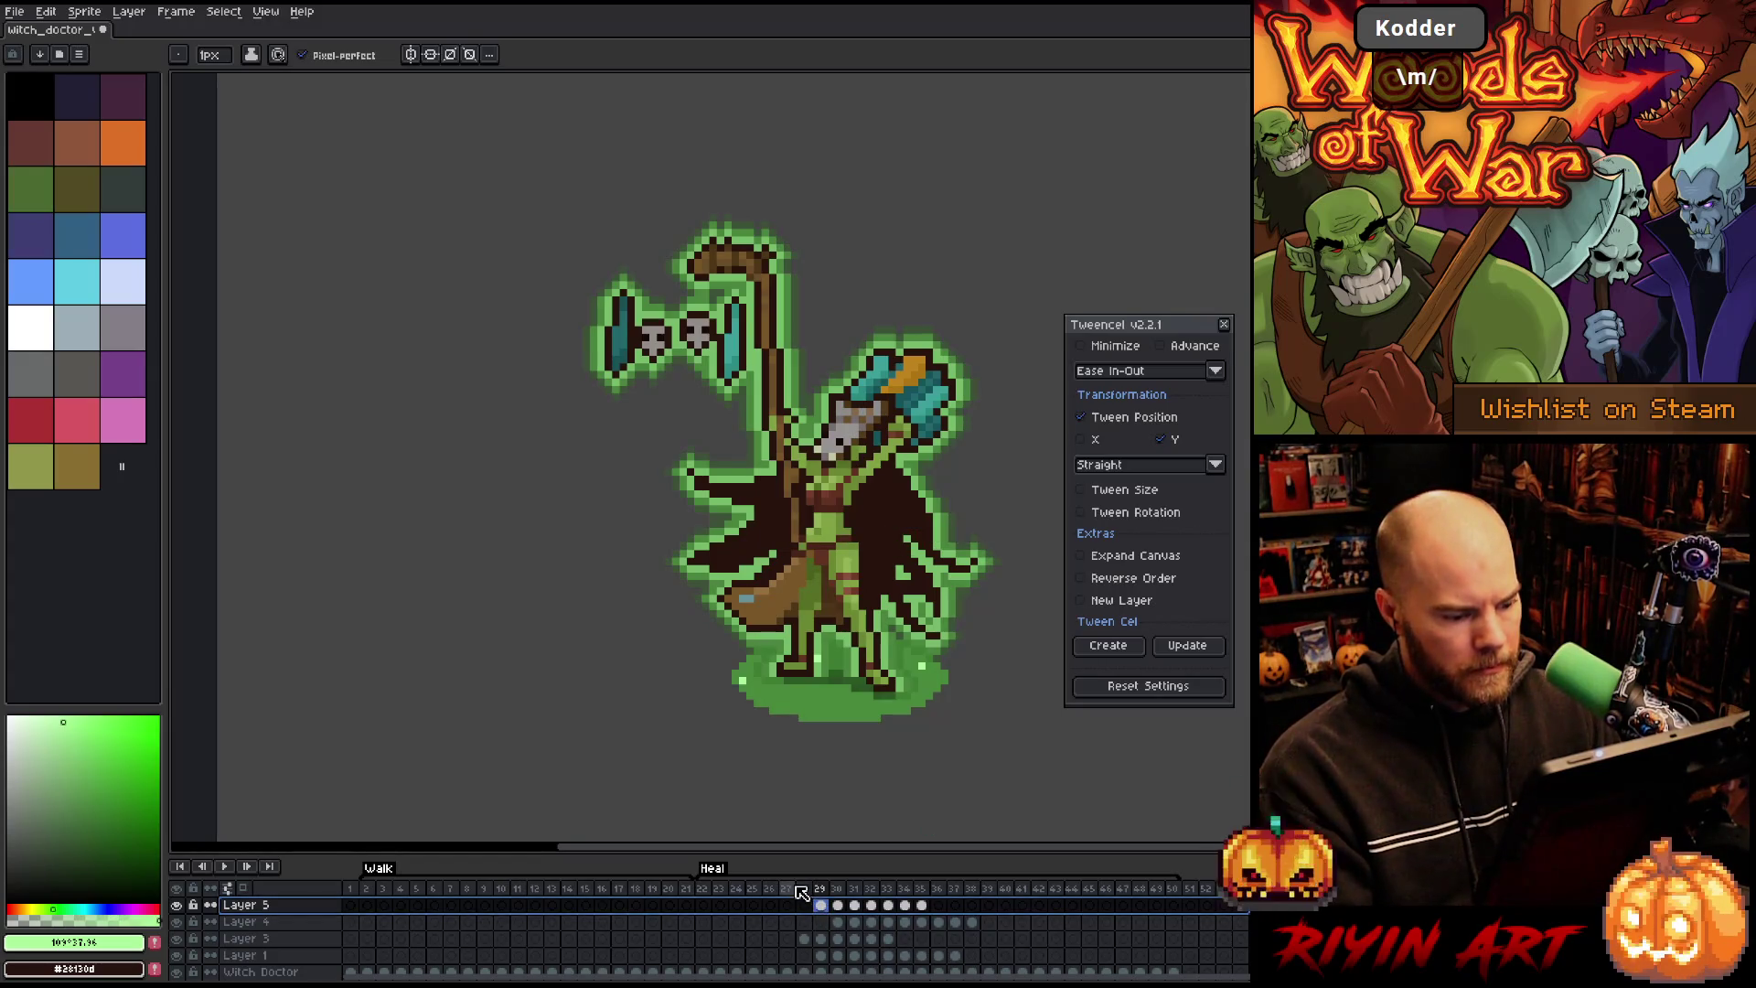
key("Return")
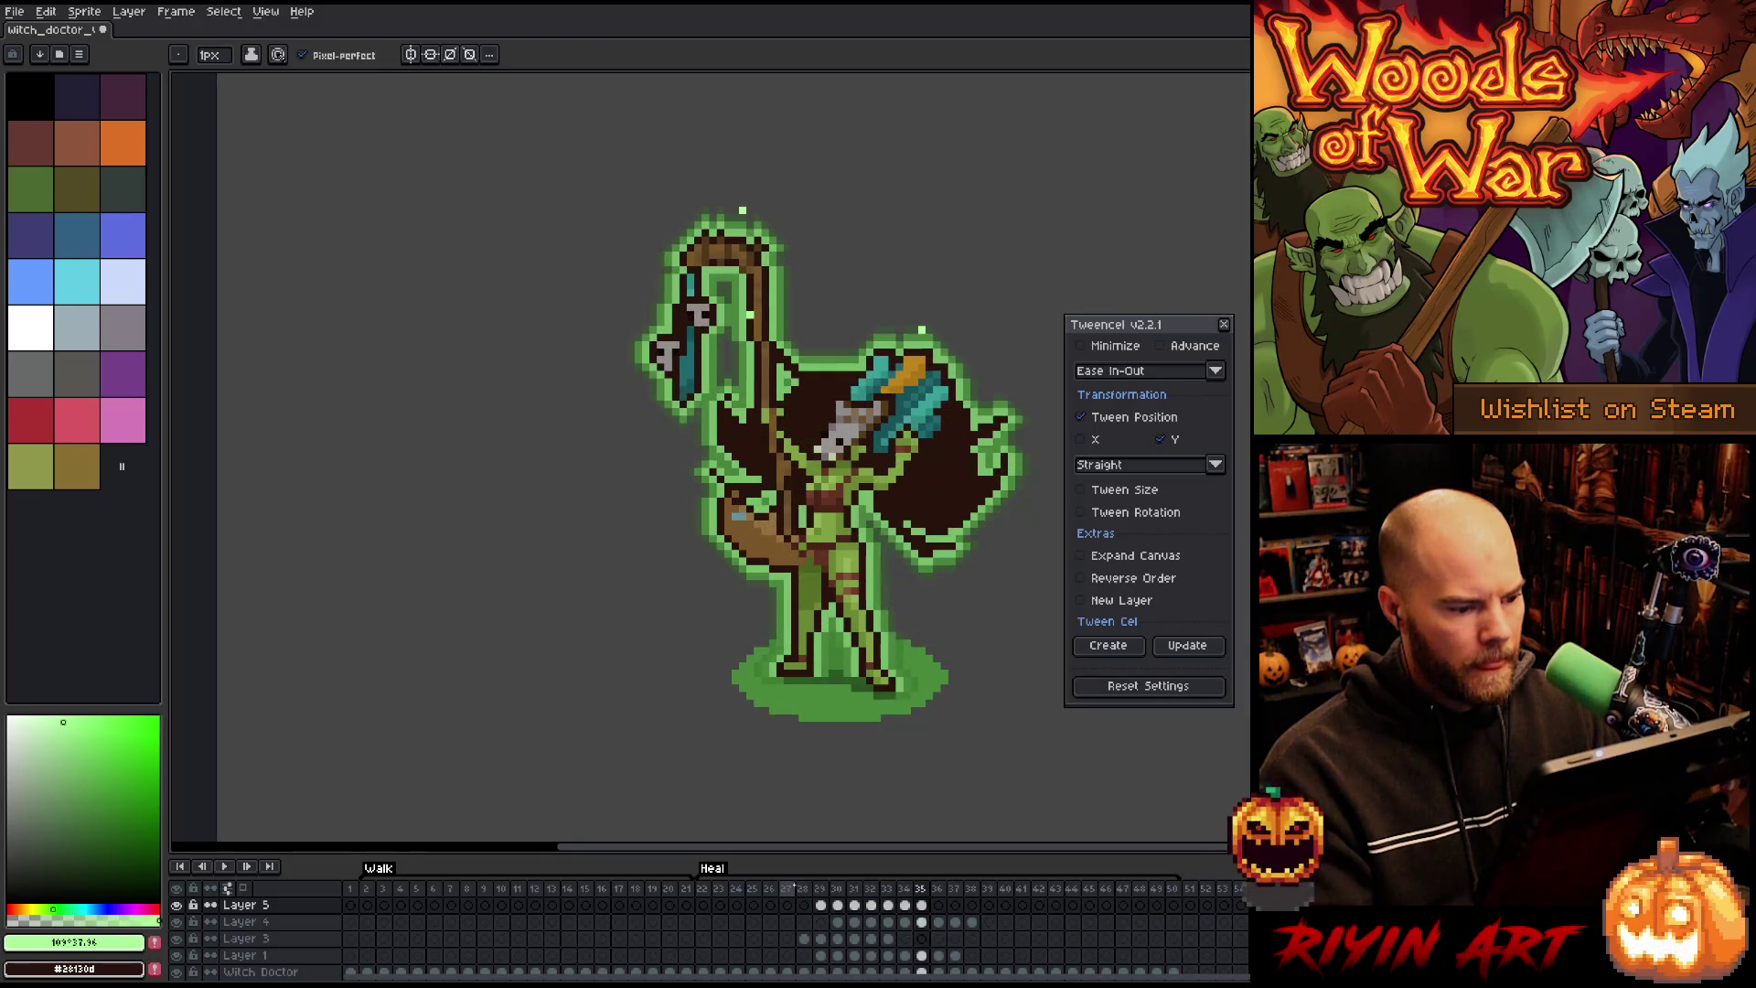
Step: Continue Layer 3's sparkle with eased tween frames 35–40, then enlarge the timeline
left_click(922, 938)
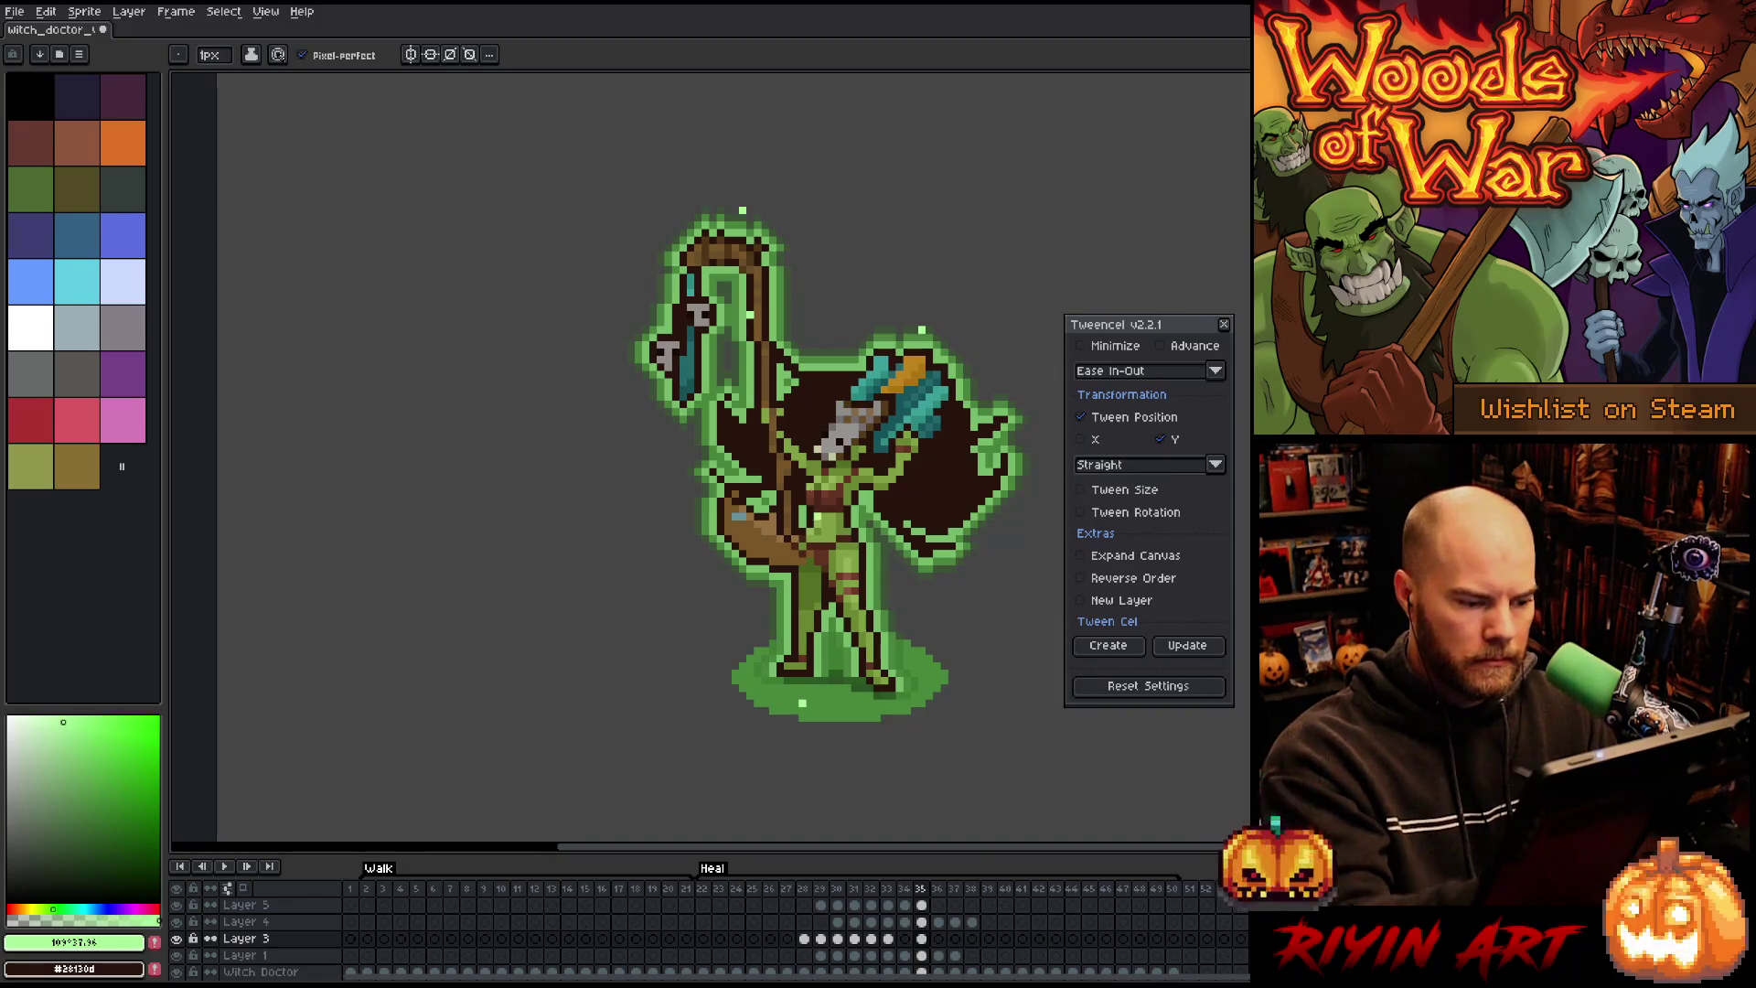
left_click_drag(802, 702, 802, 273)
key("ctrl+z")
key("Return")
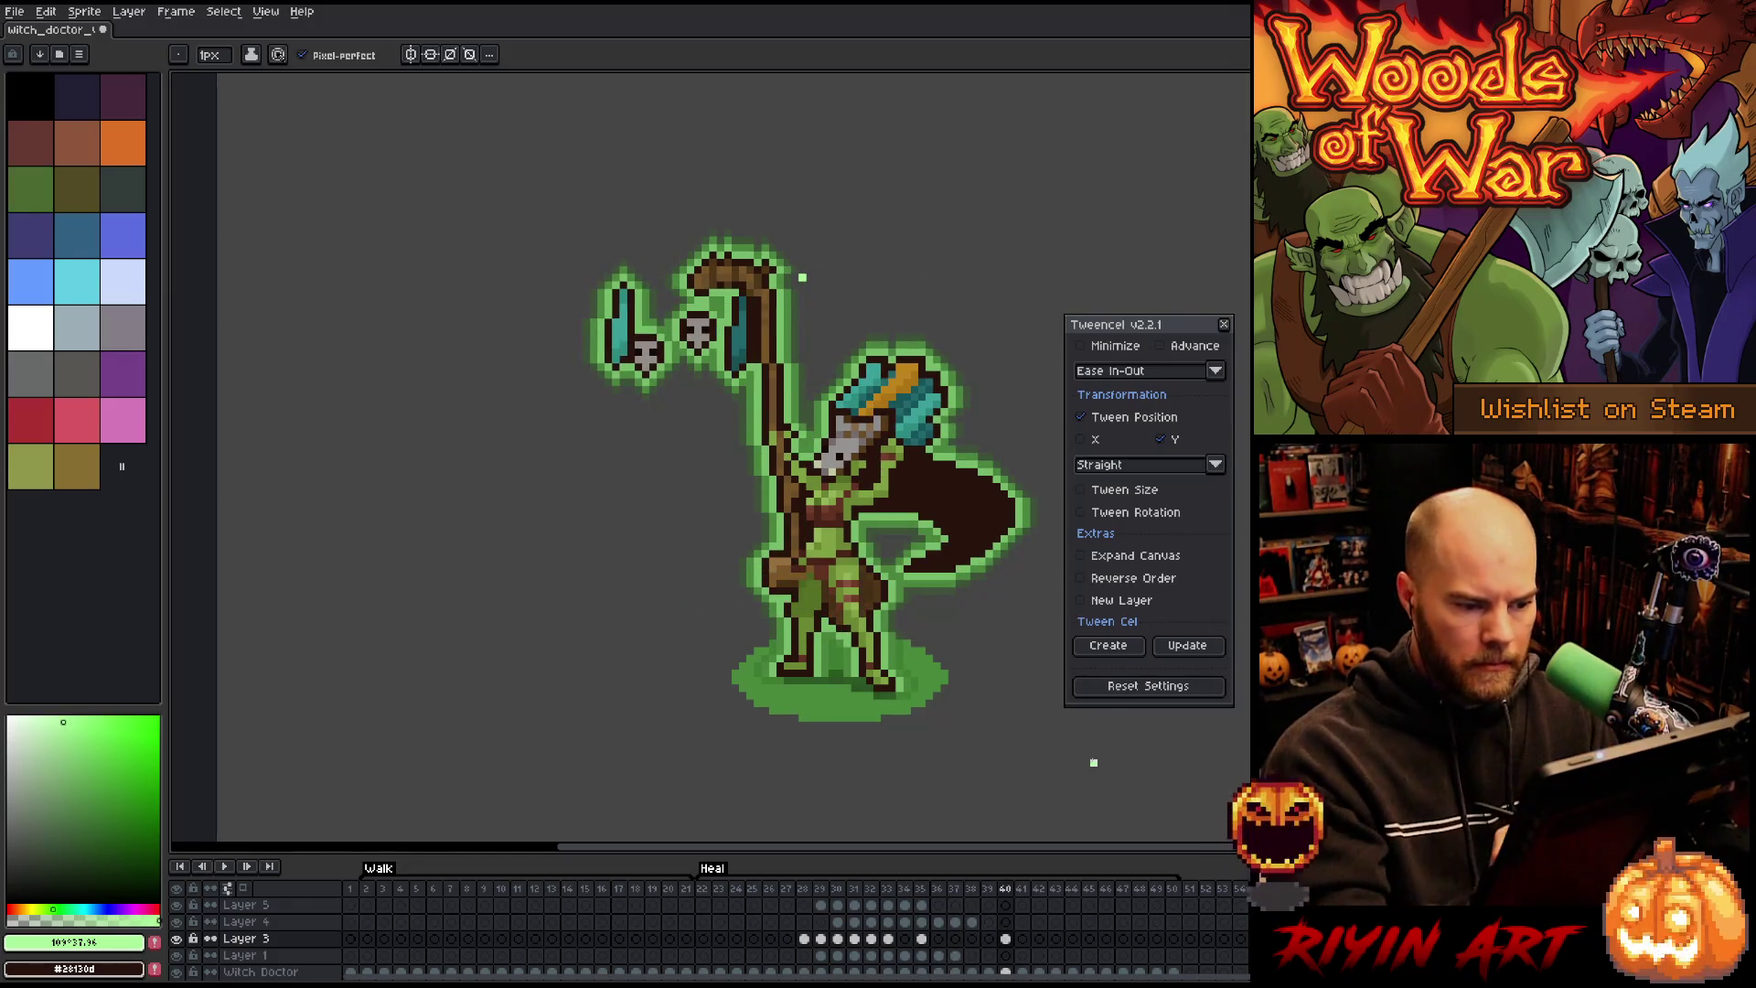
left_click_drag(999, 940, 928, 940)
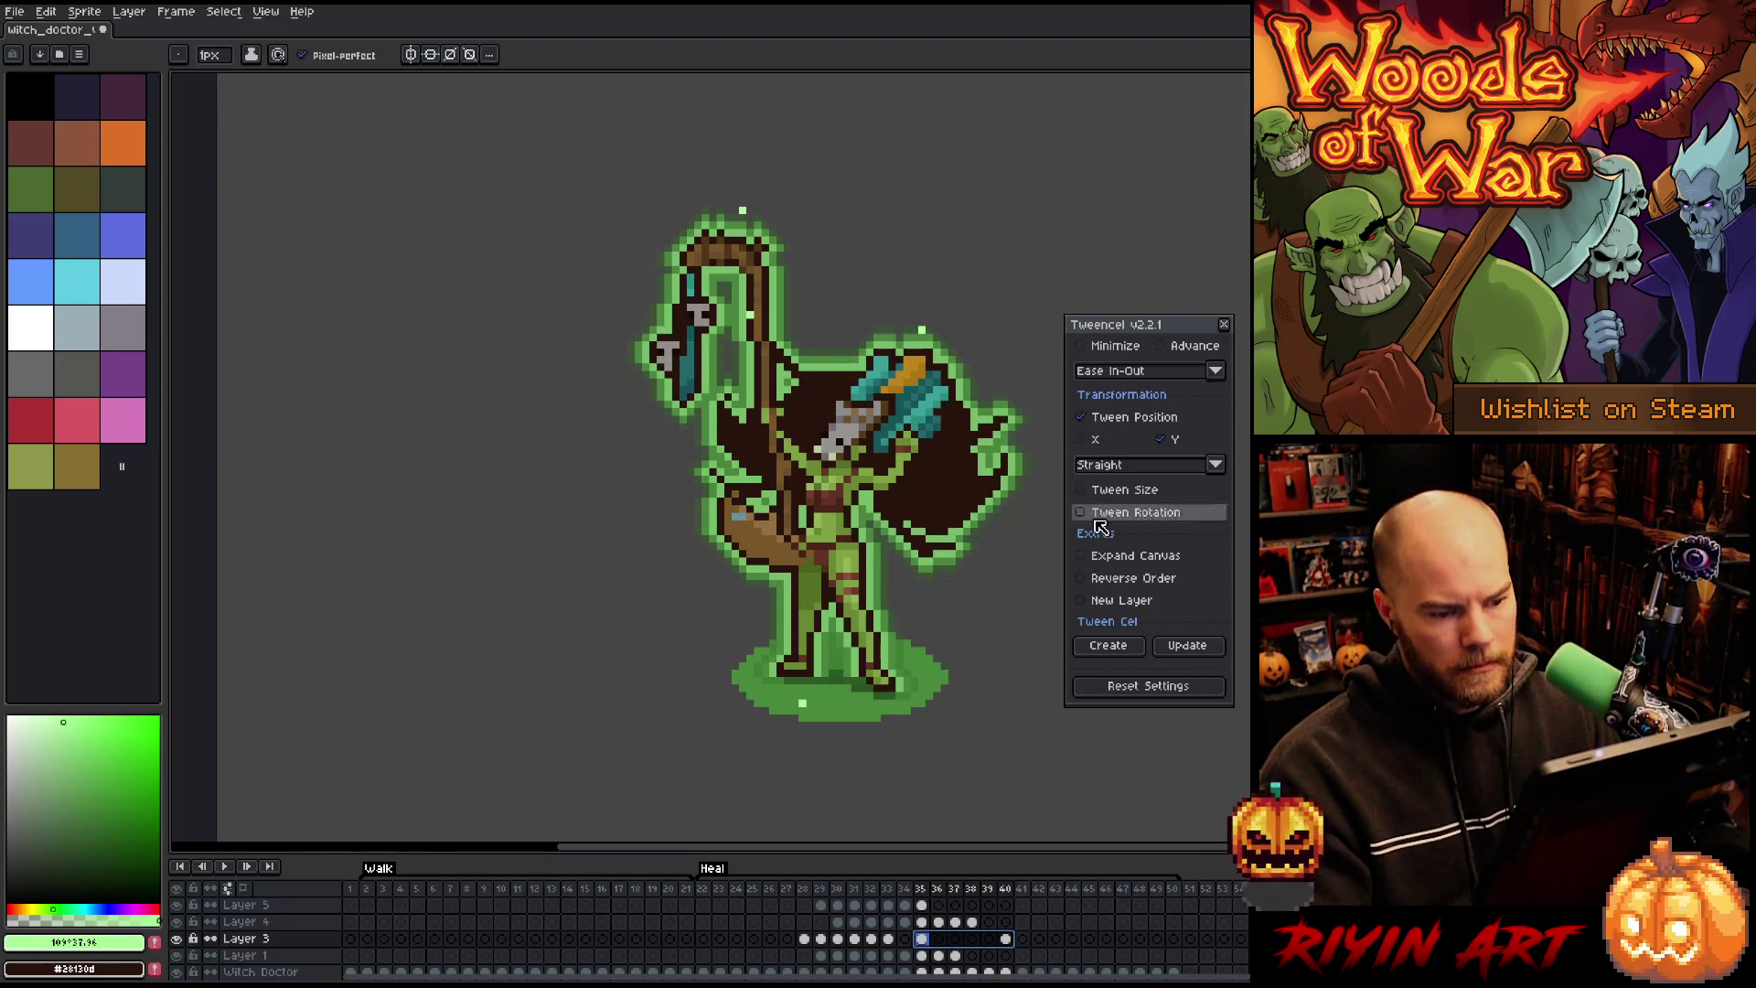
left_click(1094, 644)
left_click(892, 519)
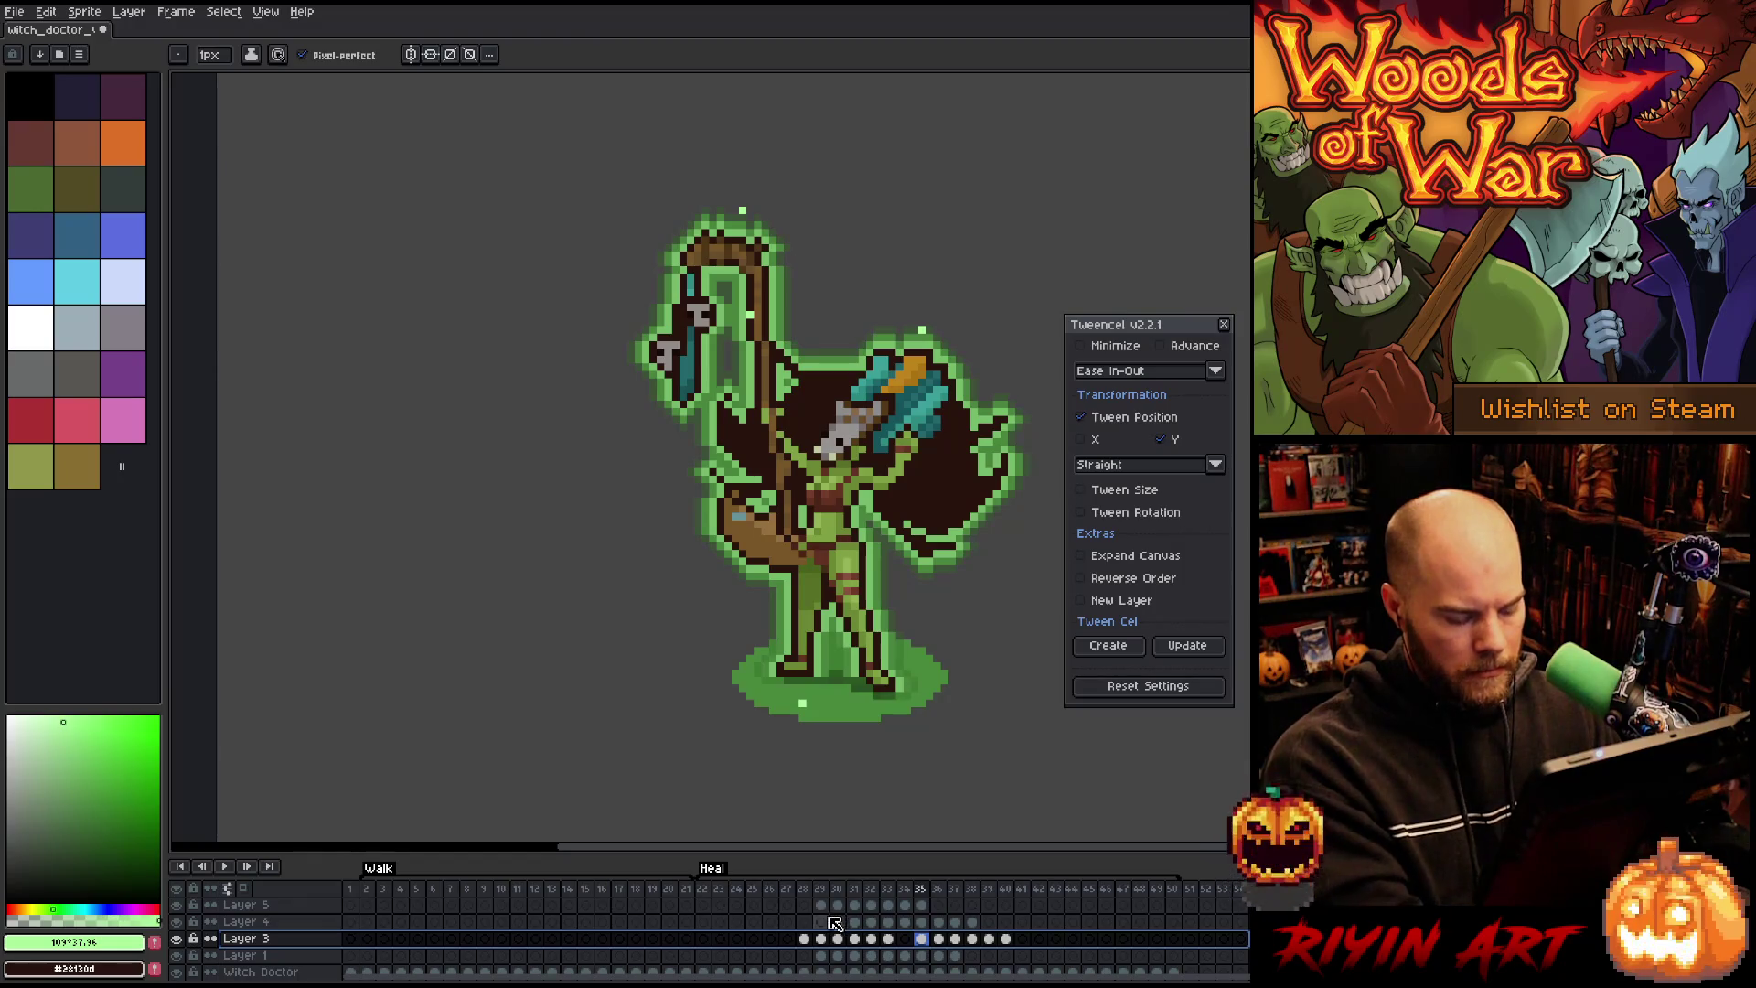
left_click(245, 905)
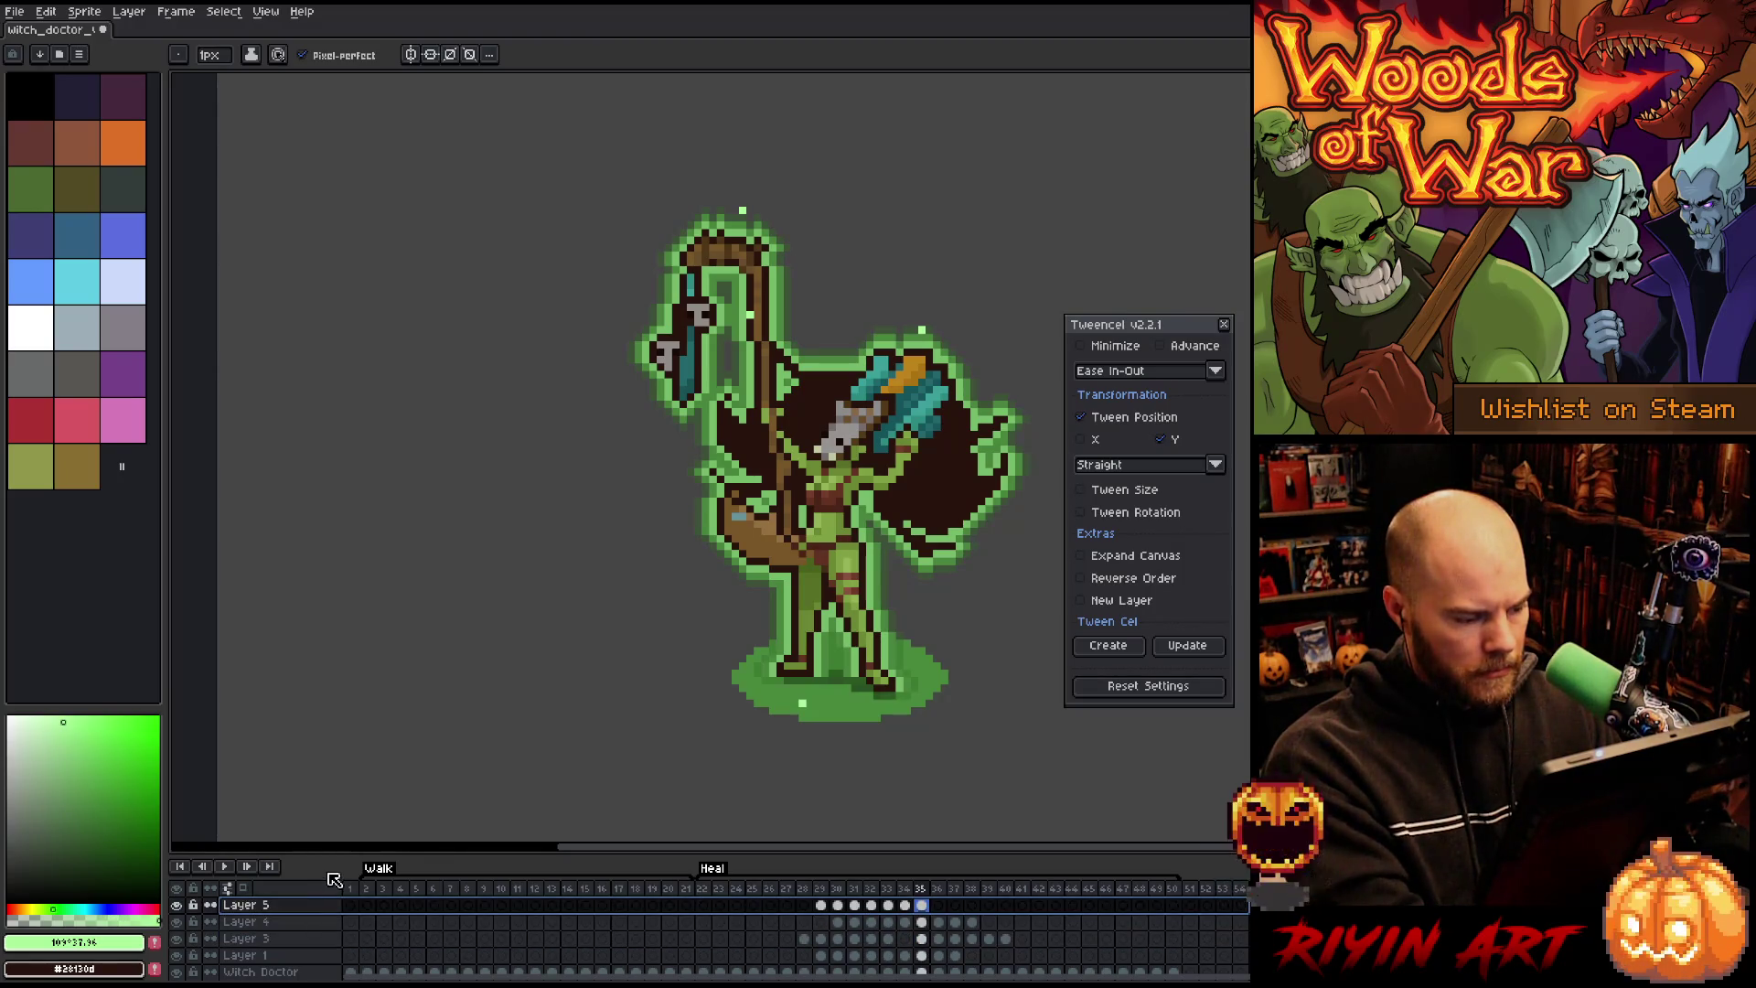
left_click_drag(325, 856, 336, 743)
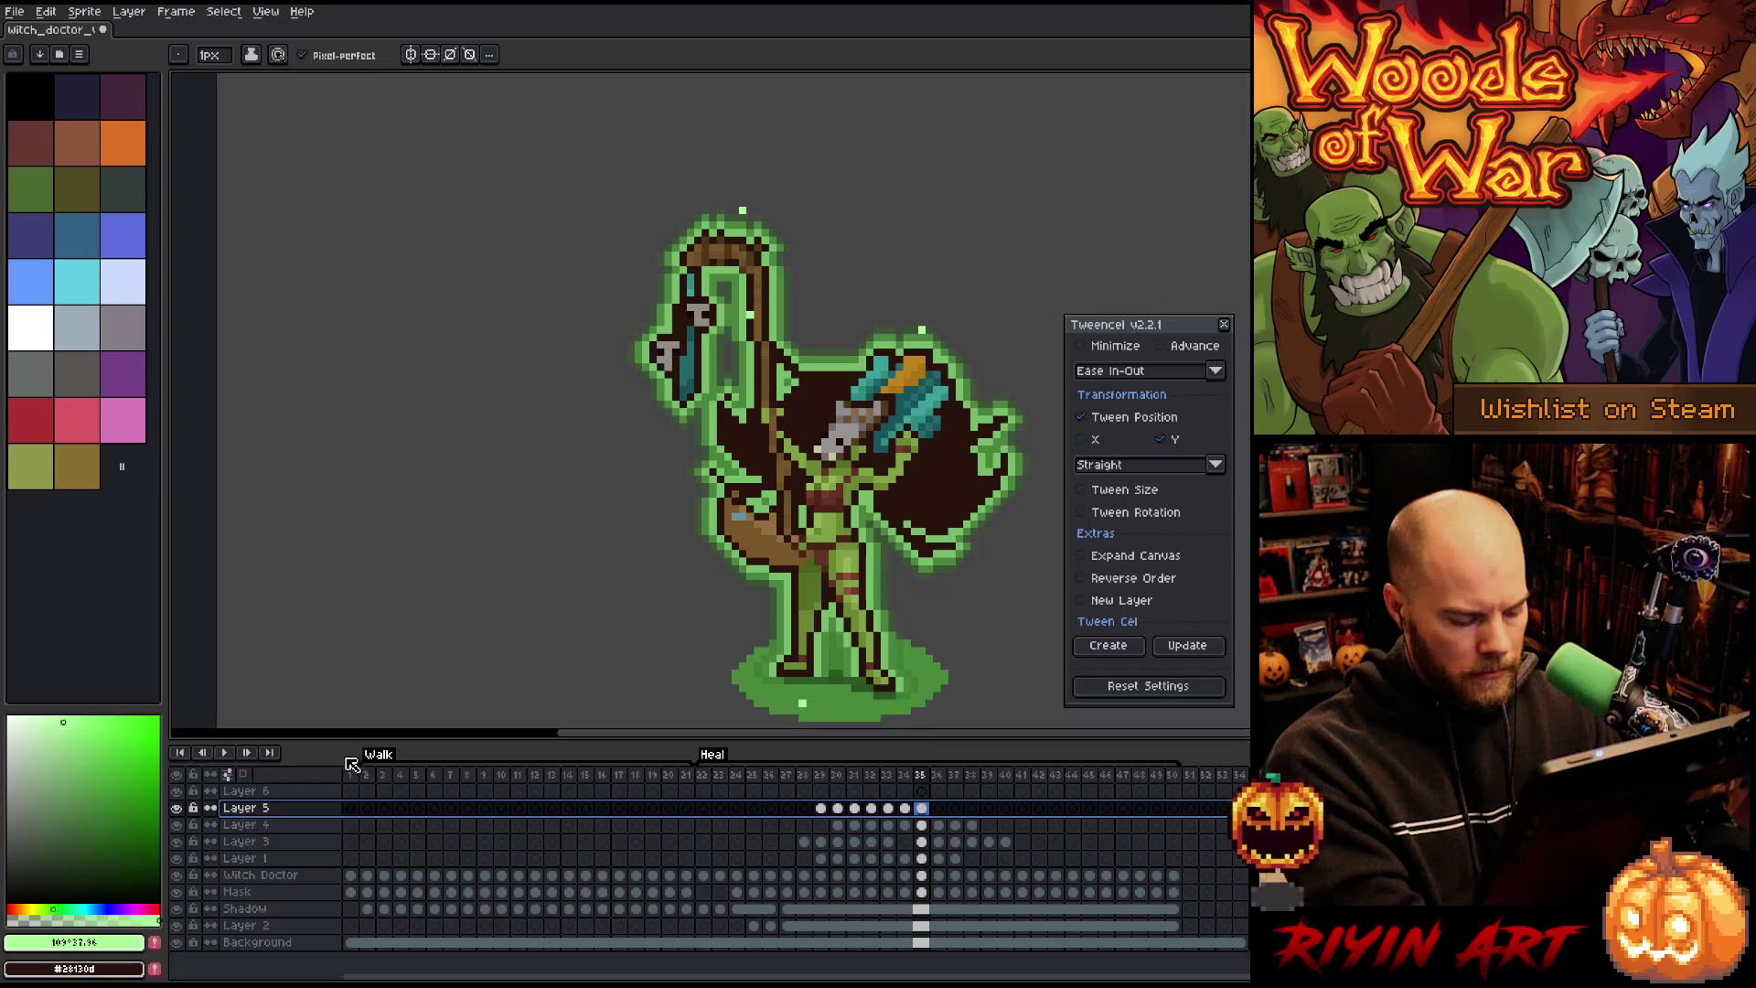
Step: Prepare Layer 6's sparkle path at frame 27, erasing two stray green pixels
left_click(786, 792)
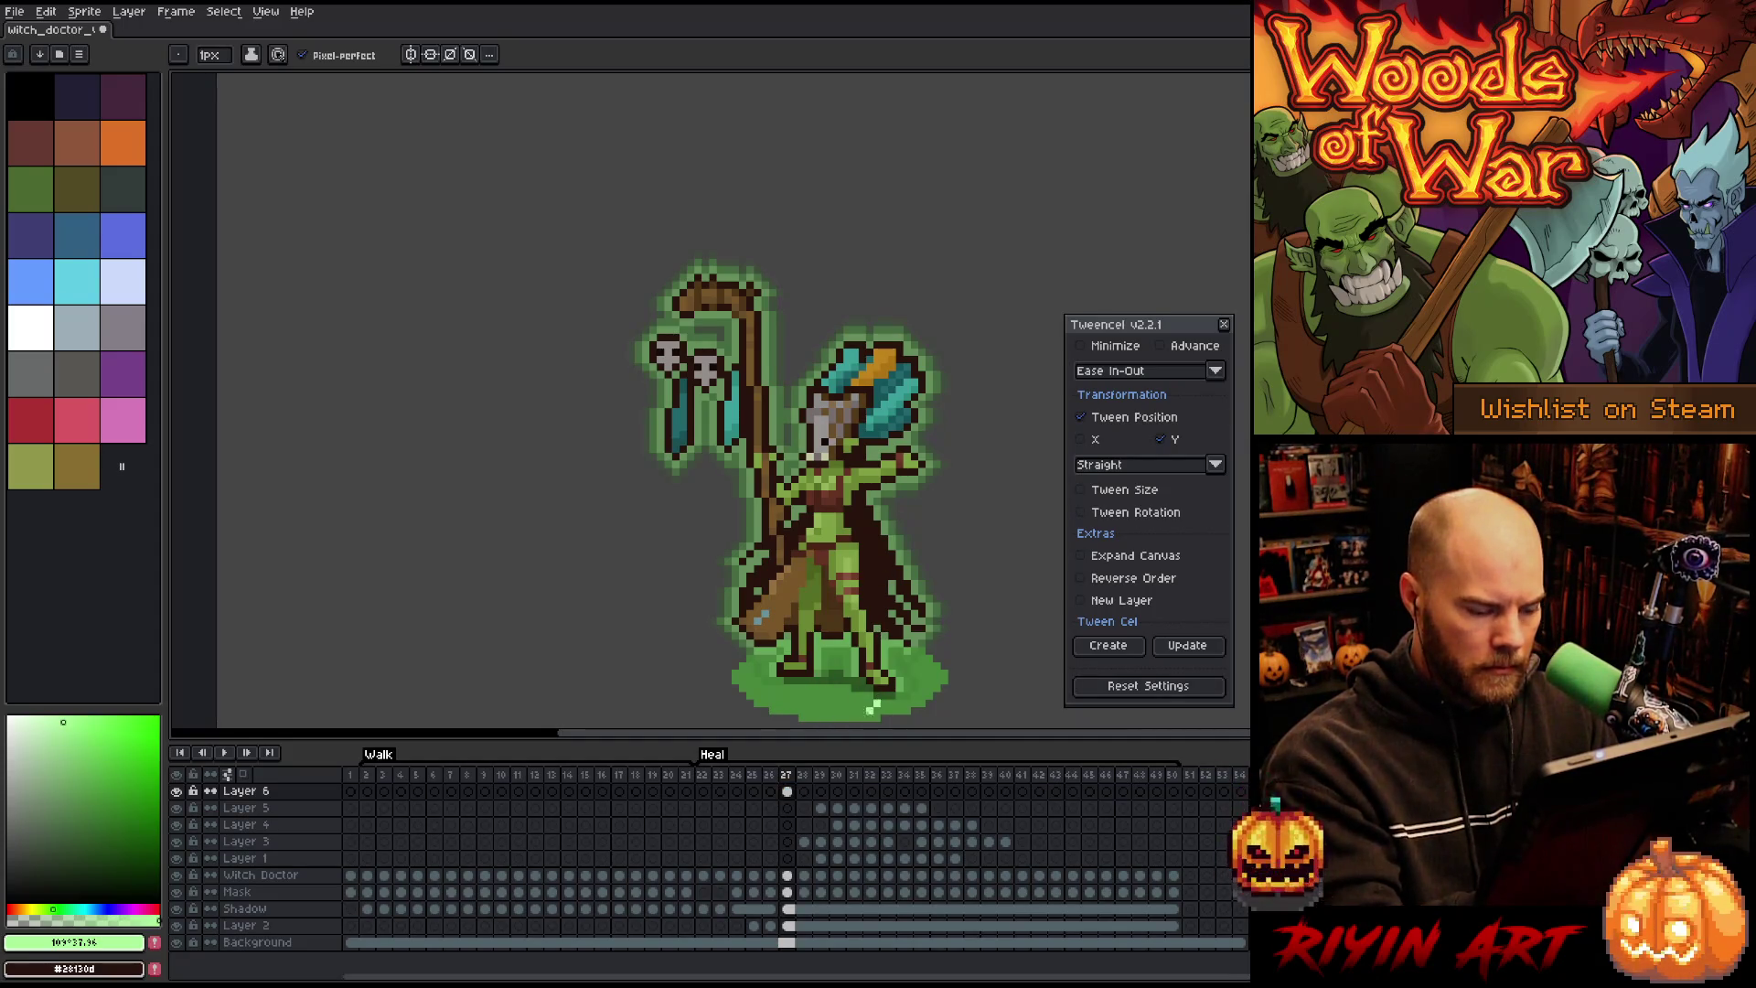
left_click_drag(876, 702, 876, 222)
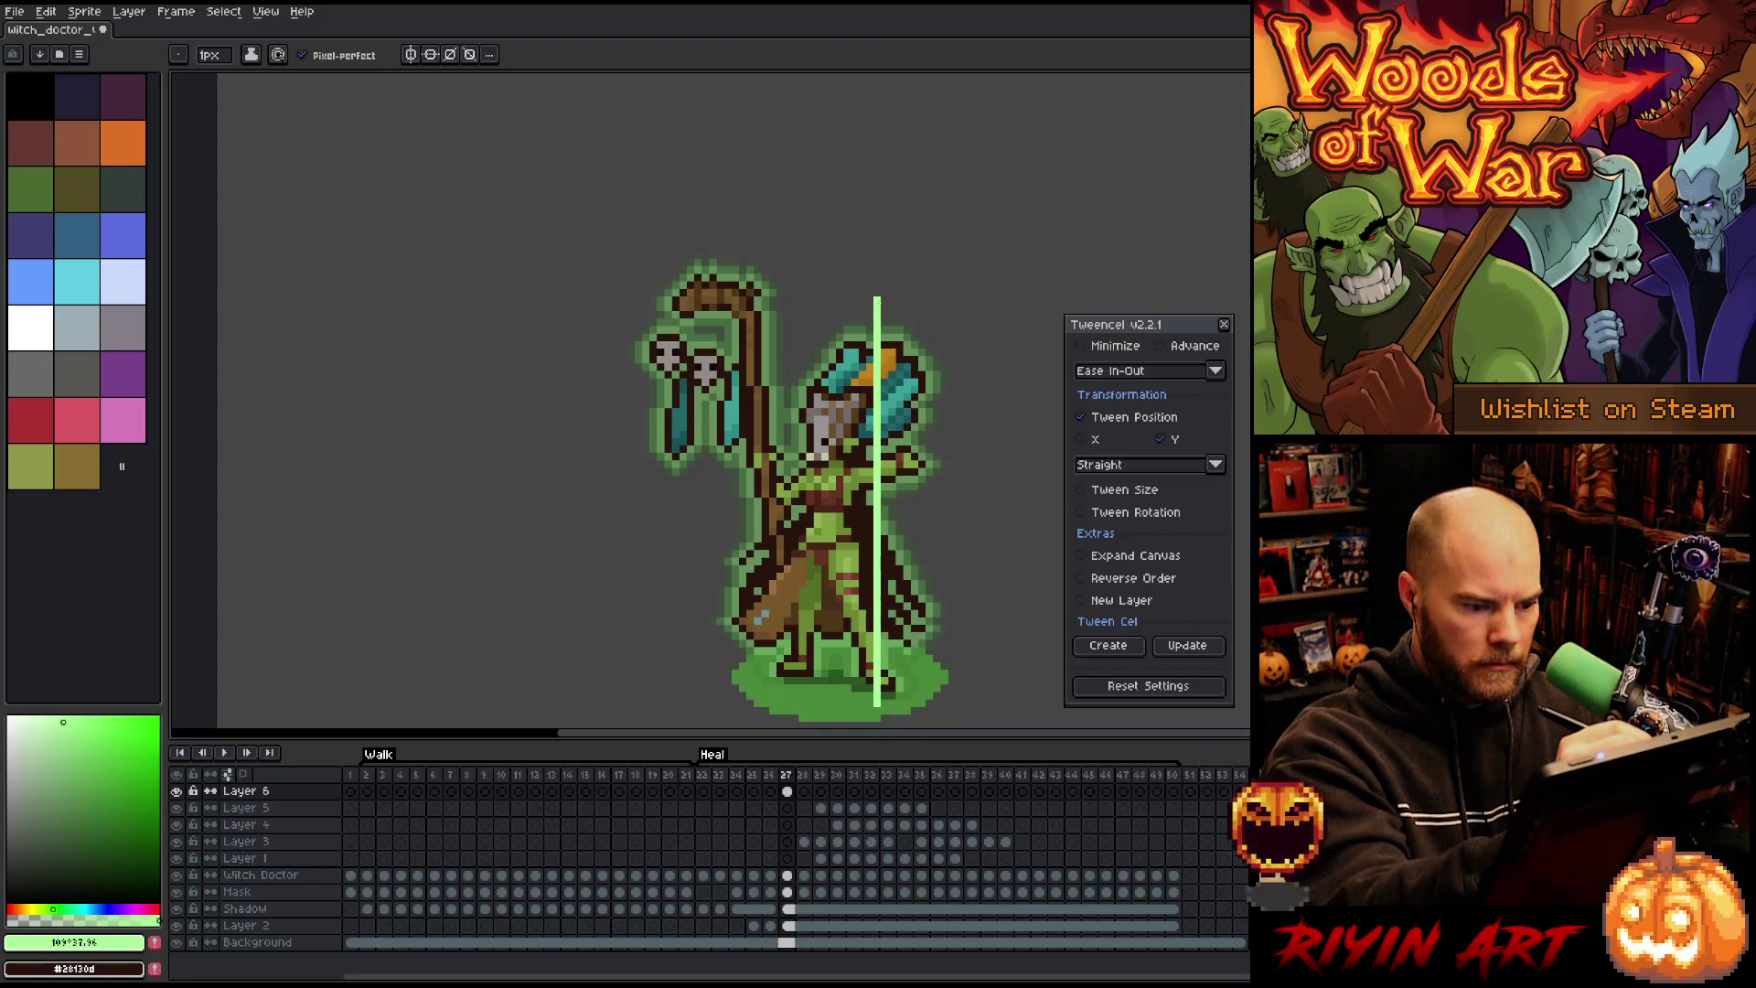
key("Return")
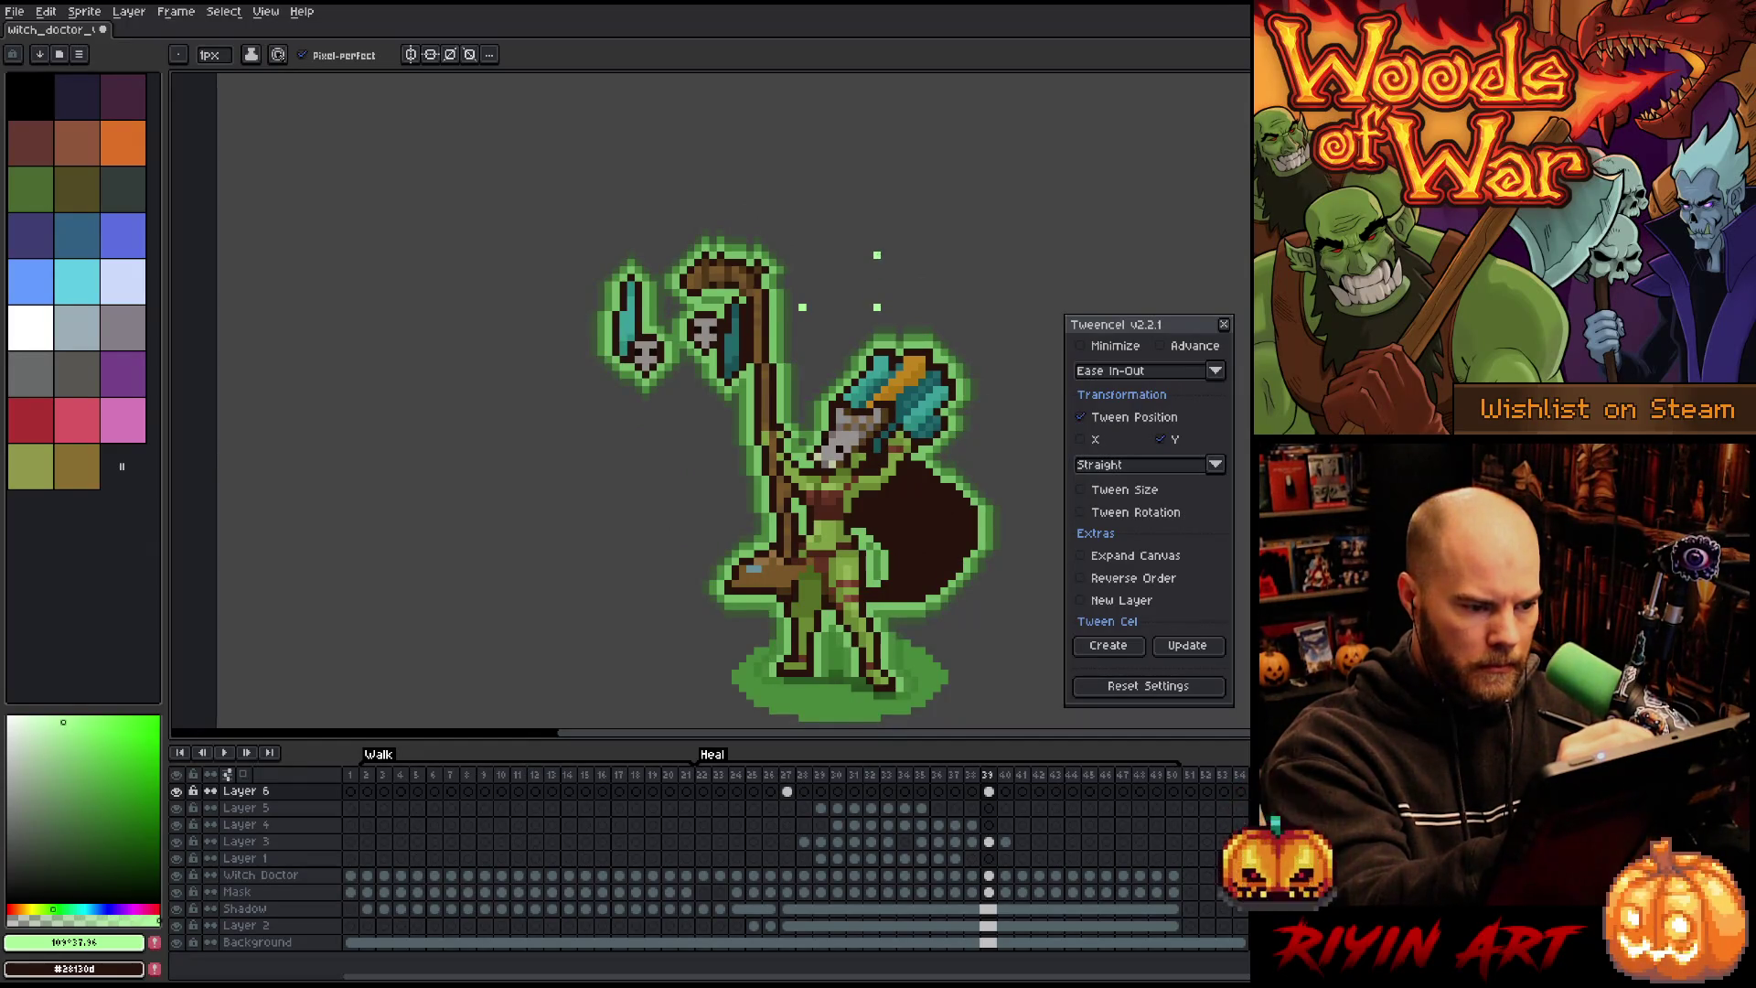
key("e")
left_click(877, 284)
left_click(877, 307)
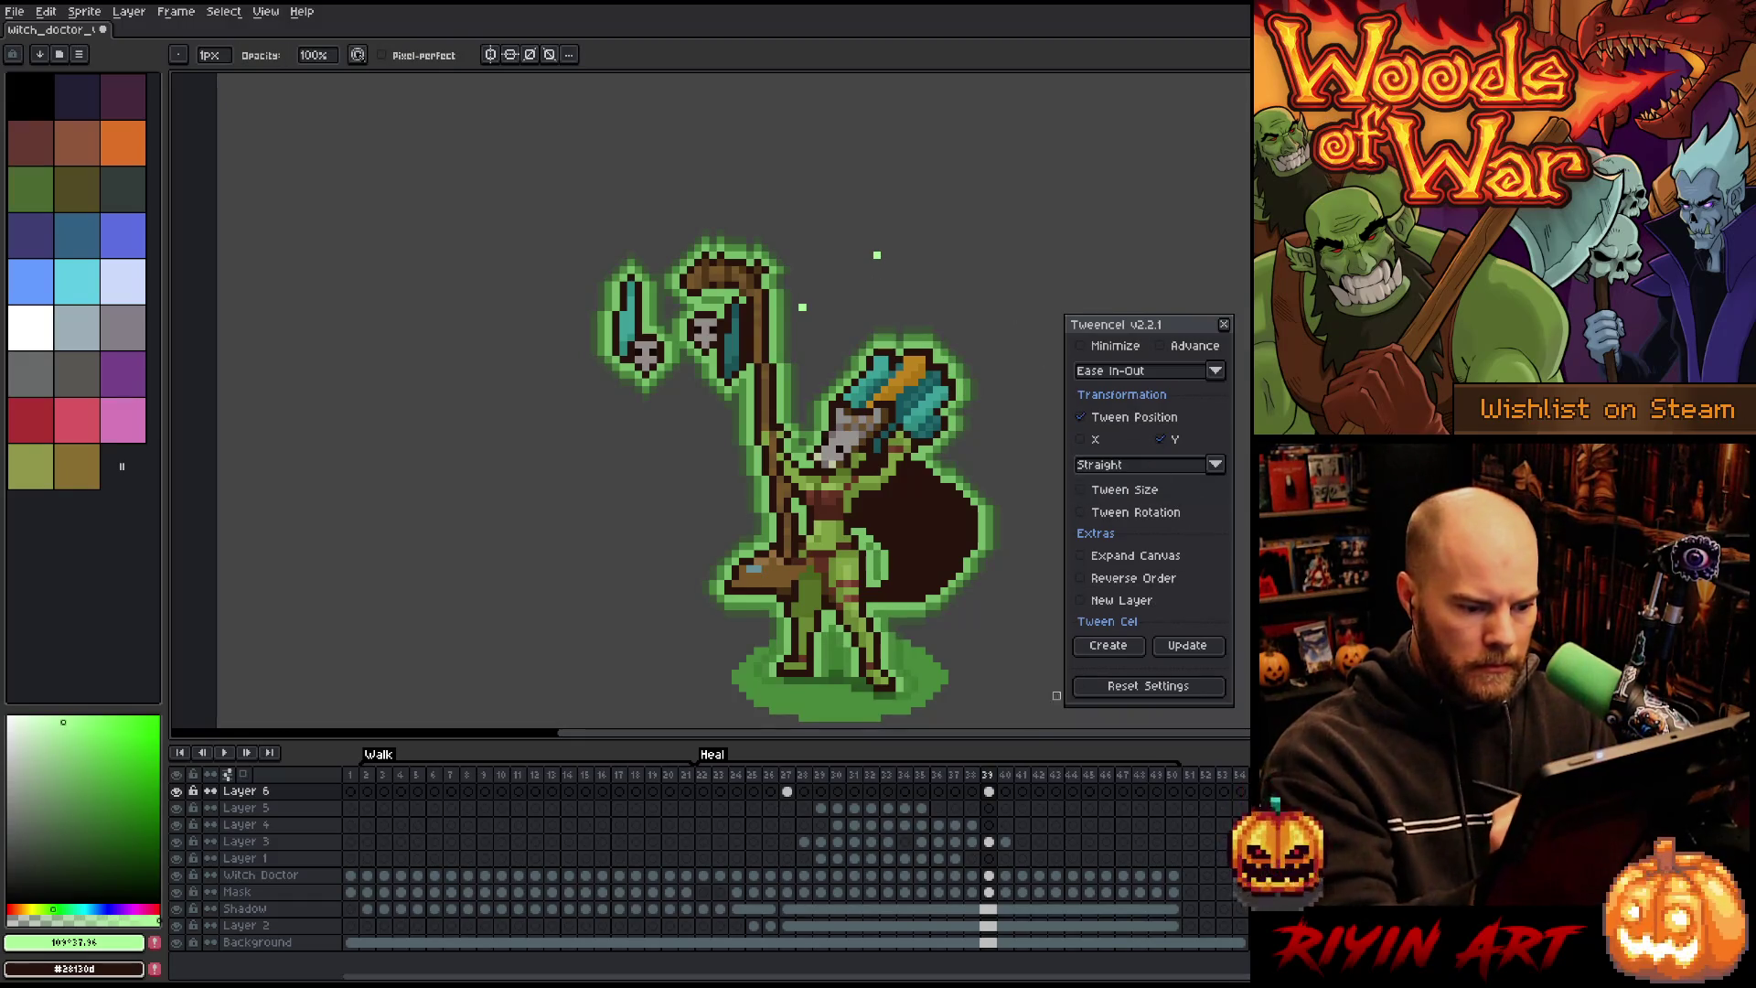
Step: Tween Layer 6's sparkle across frames 27–39 and review the playback frame by frame
left_click_drag(988, 792, 787, 793)
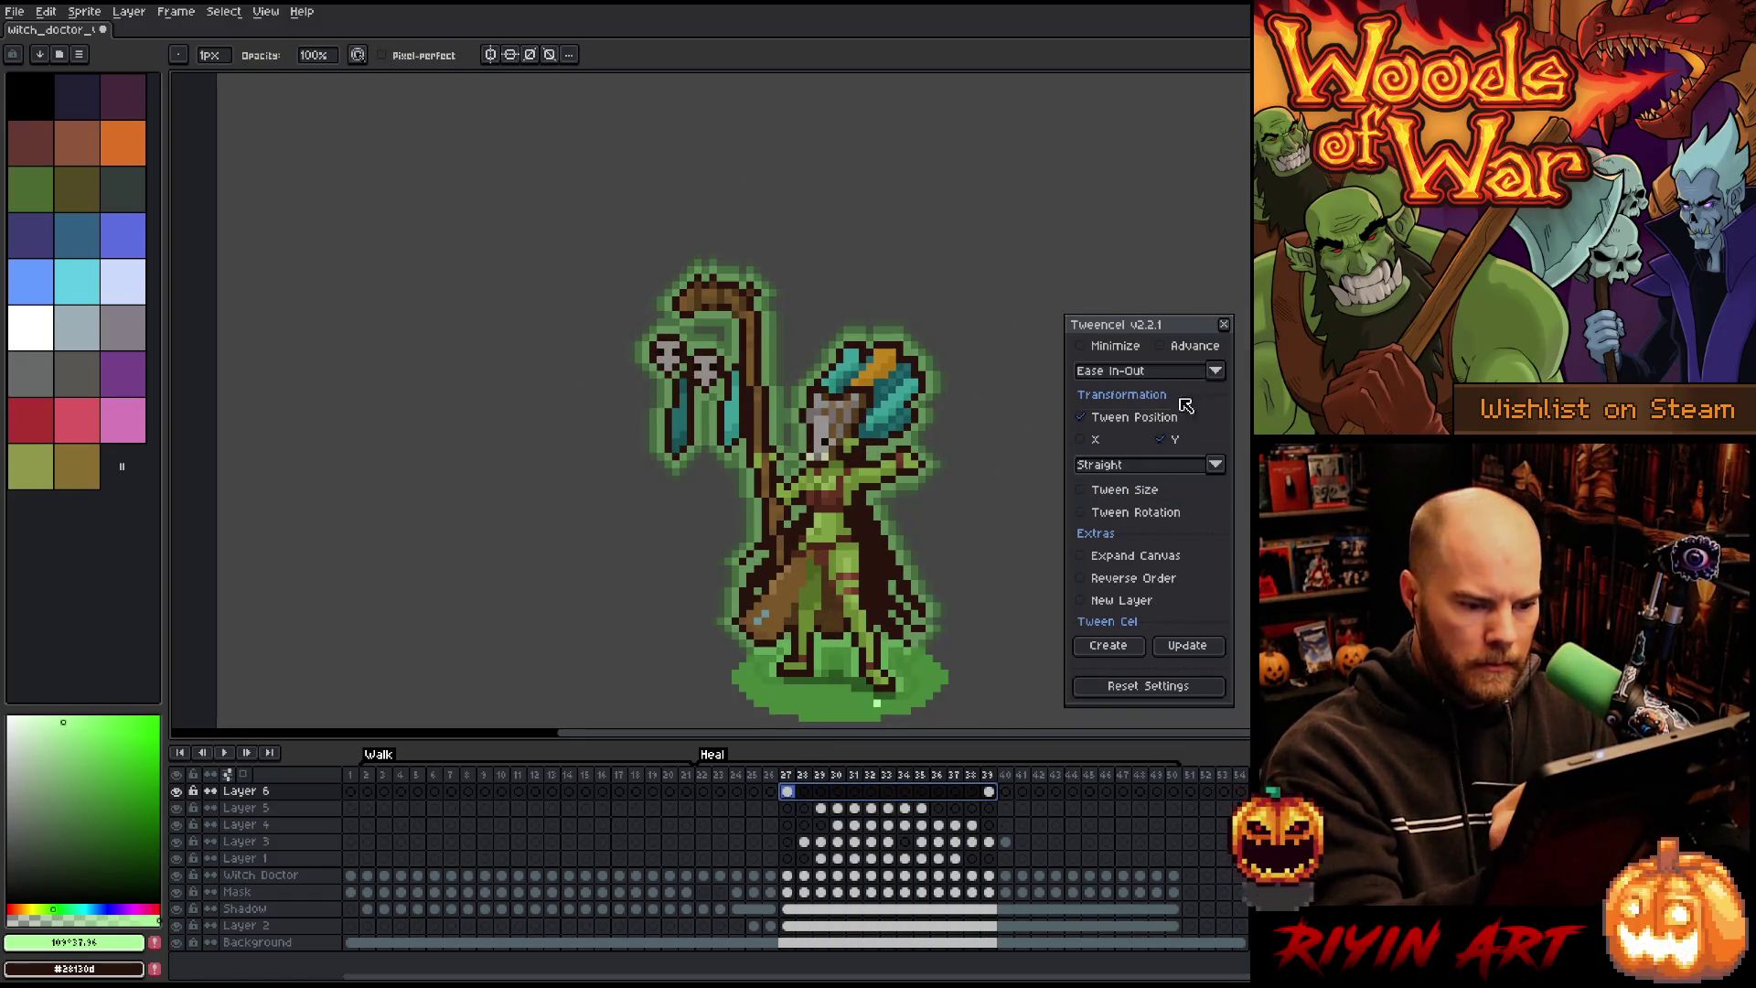
left_click(1107, 644)
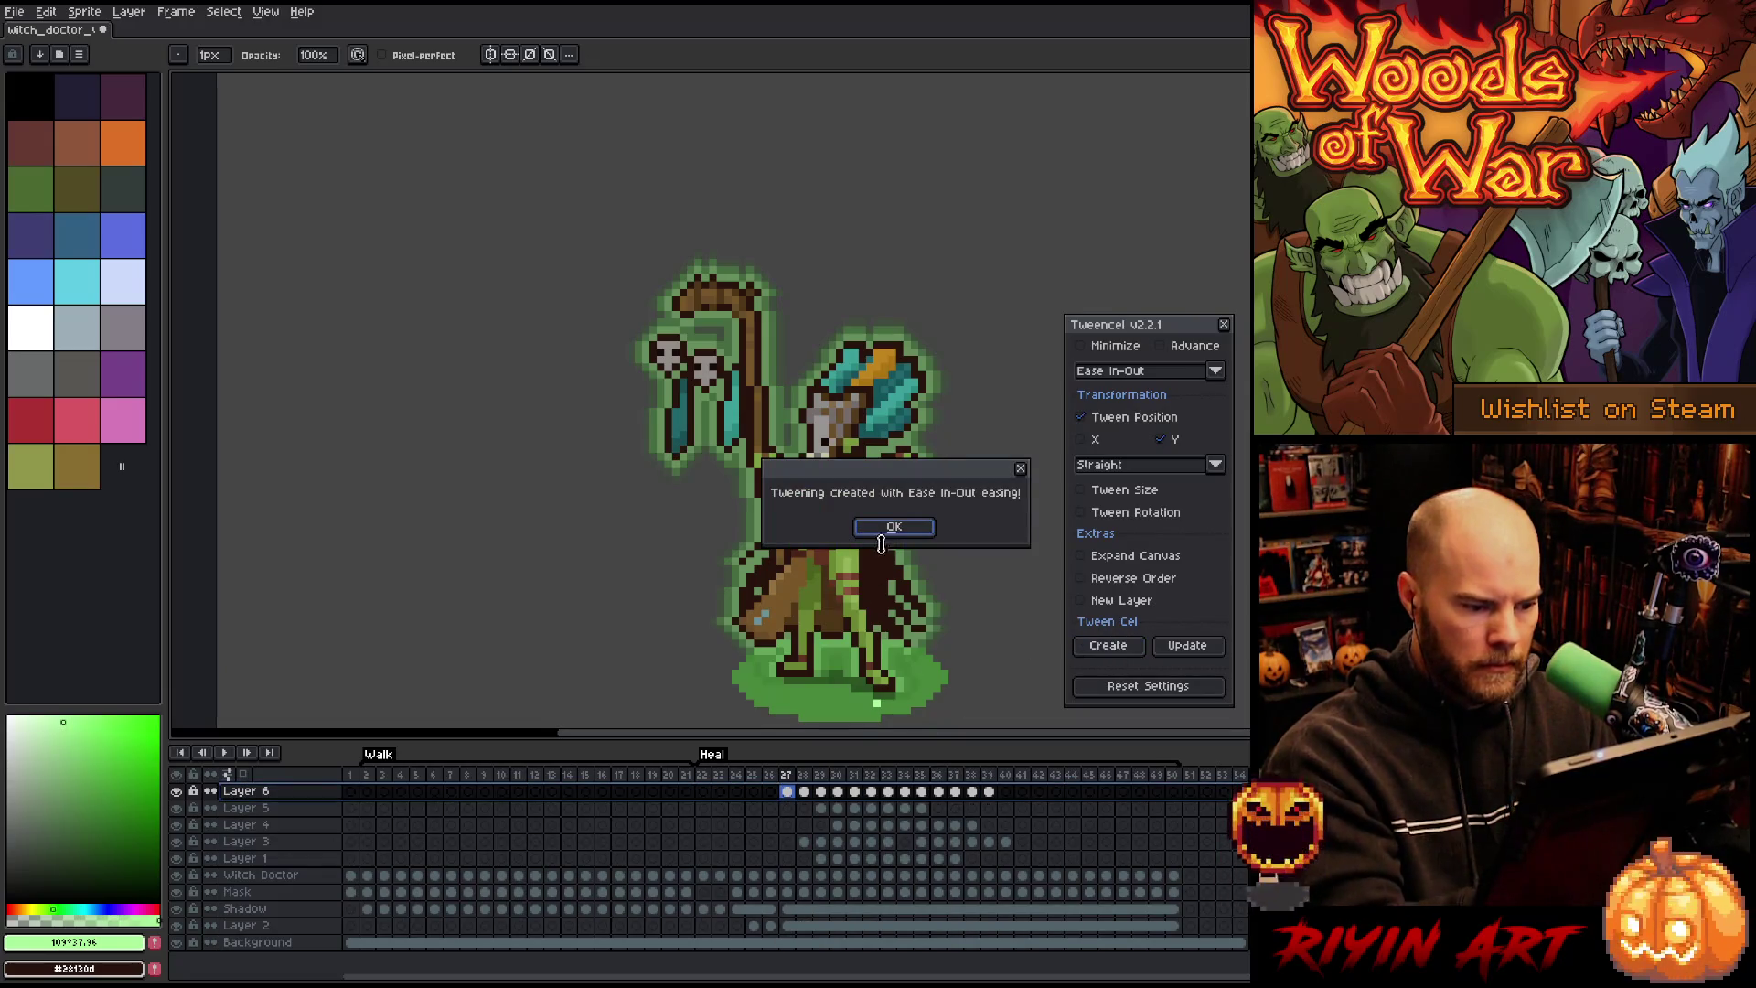
left_click(894, 527)
key("Return")
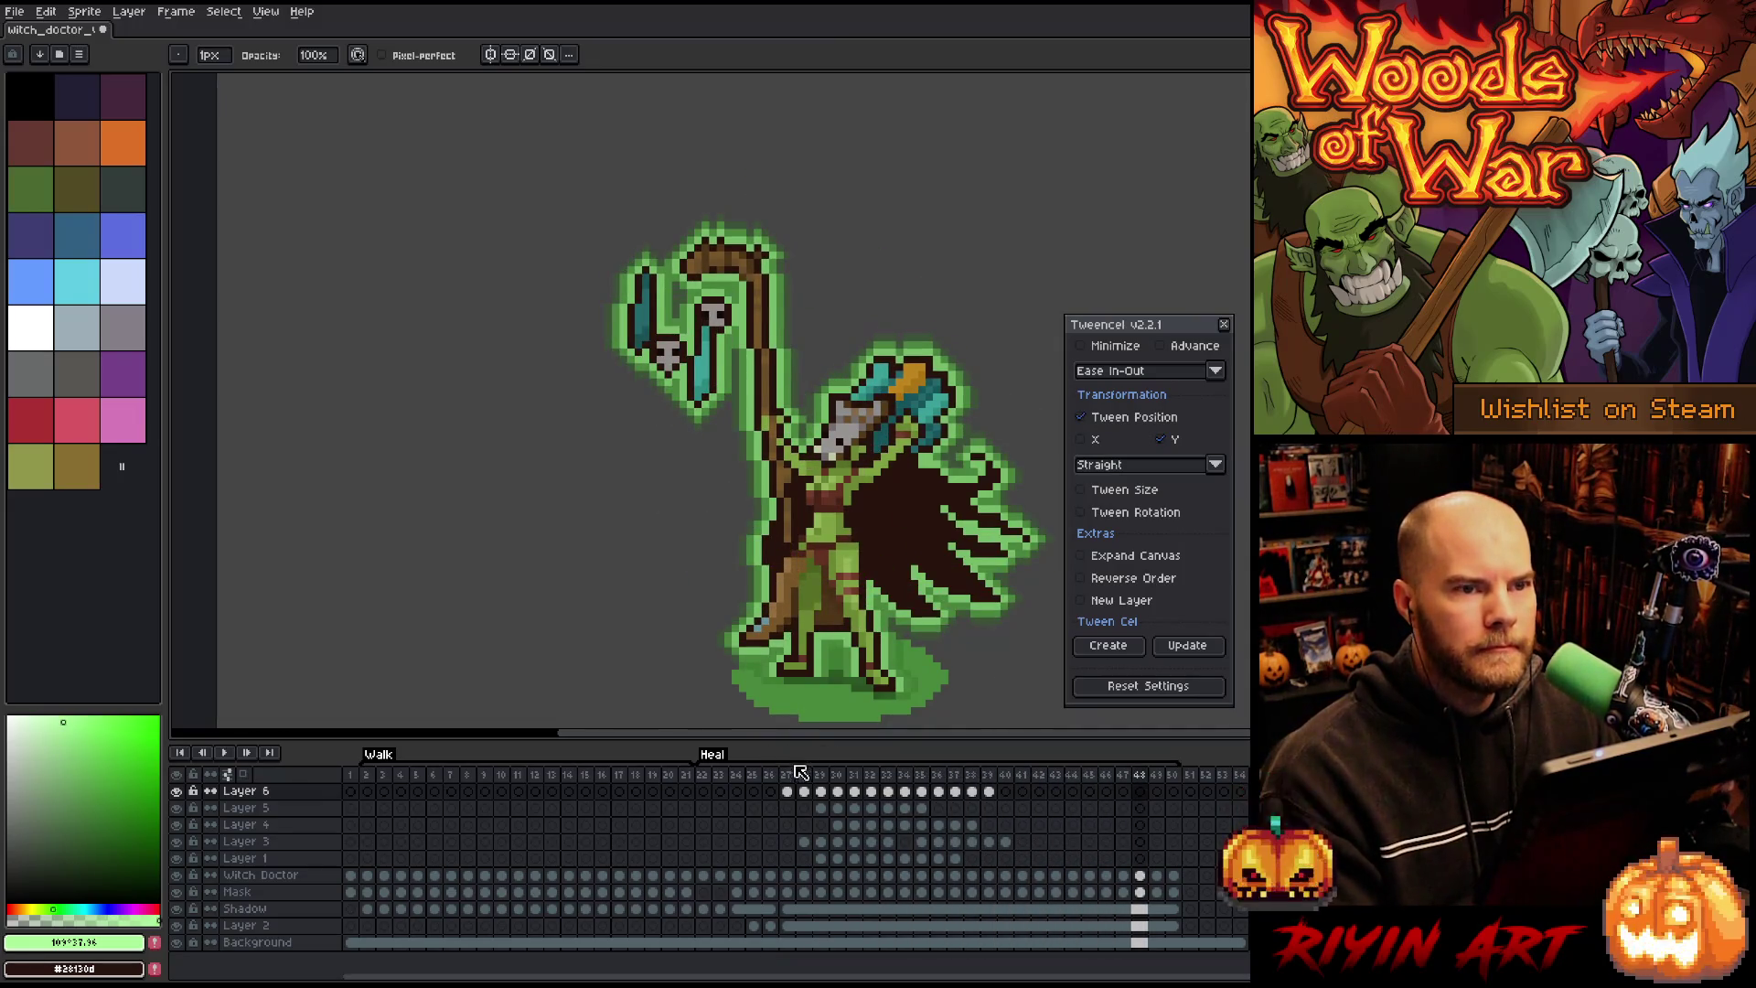
left_click(786, 780)
key("Return")
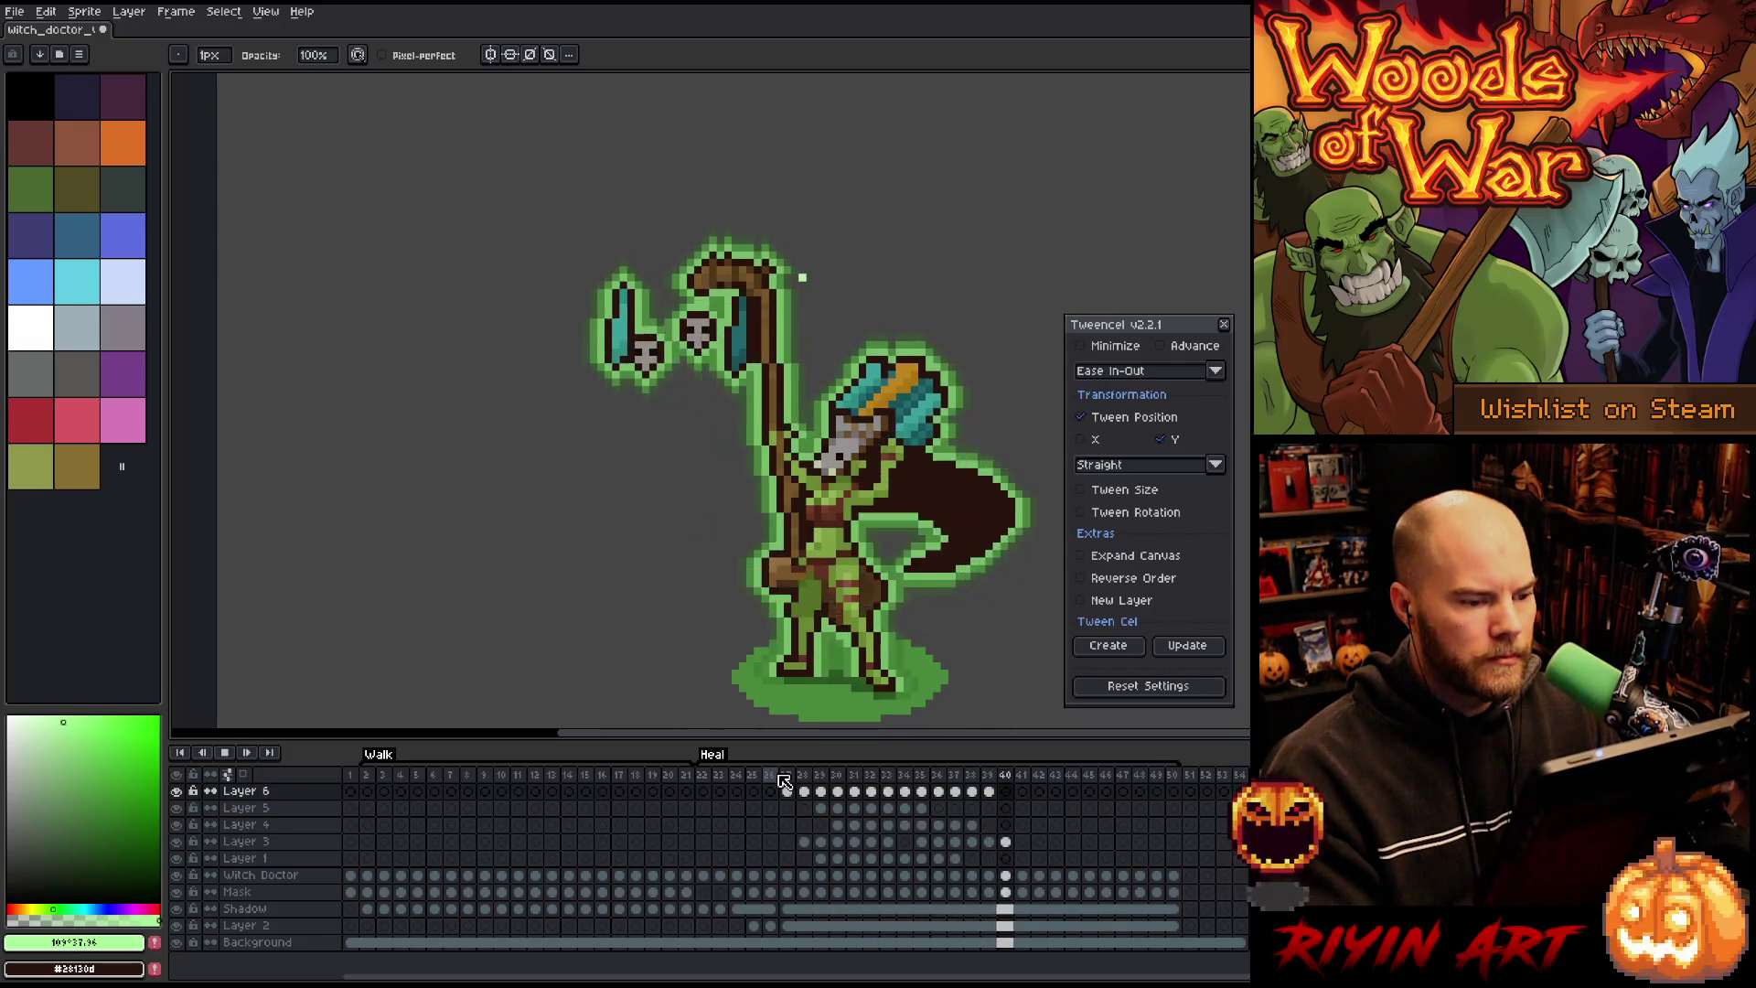
key("Return")
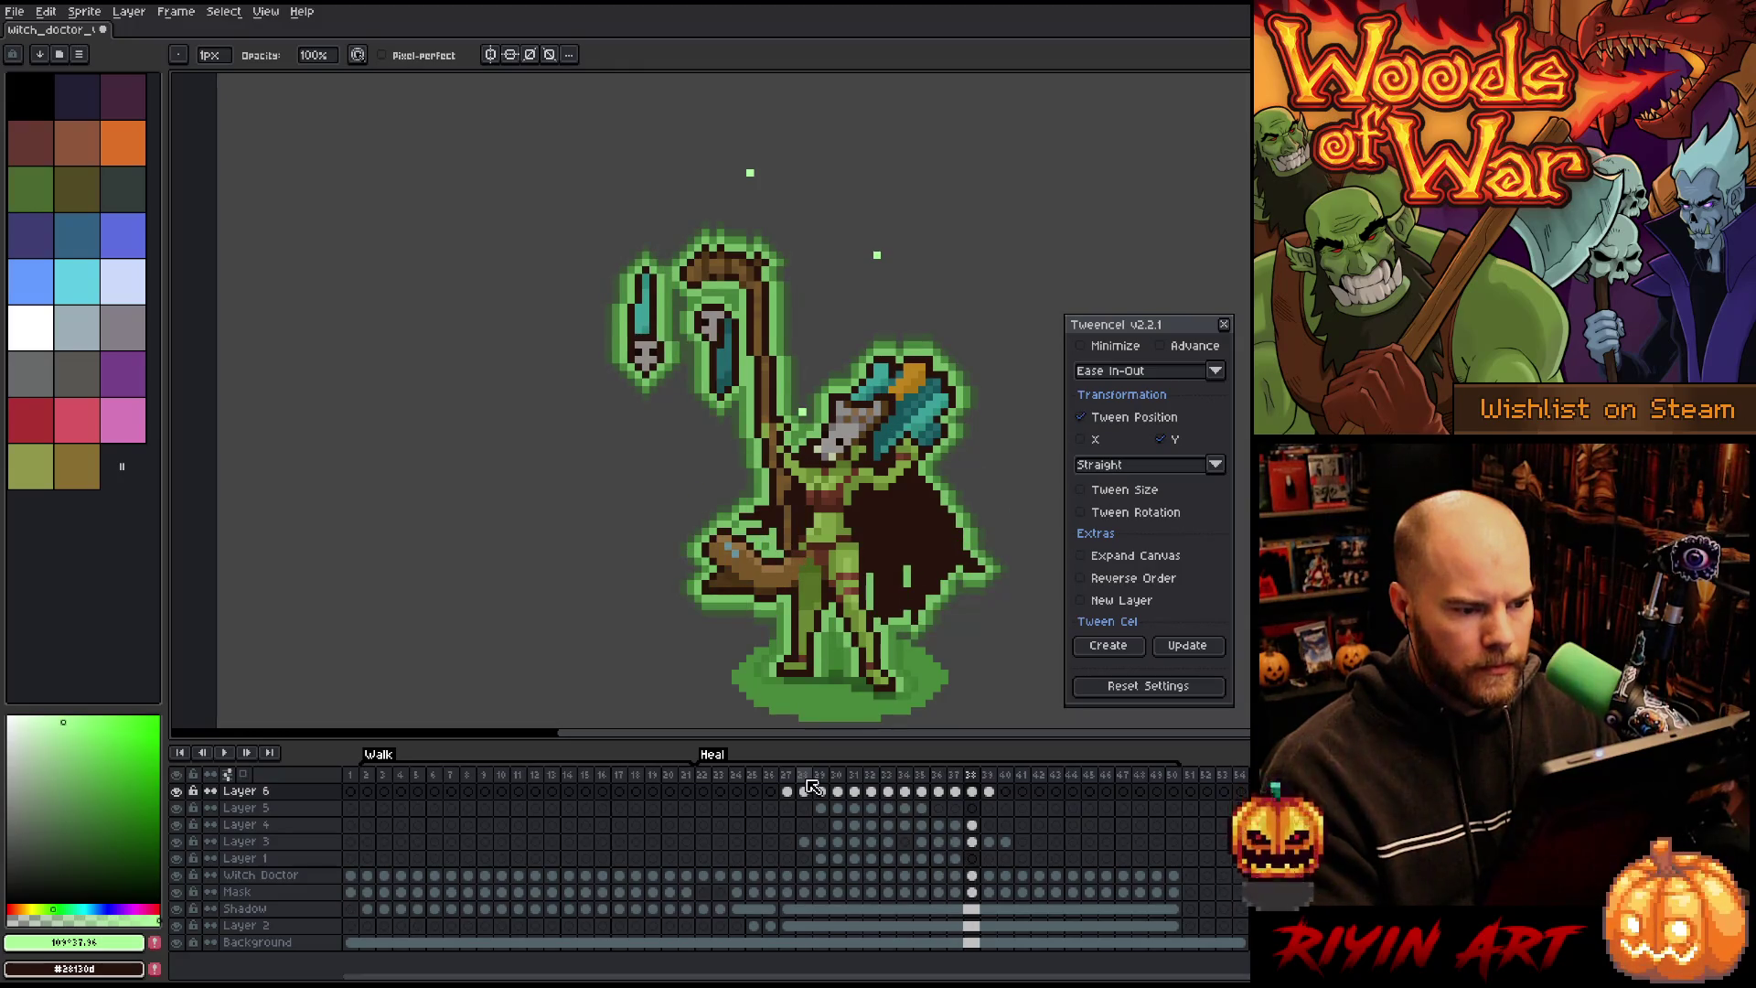
key("Right")
key("Left")
key("Right")
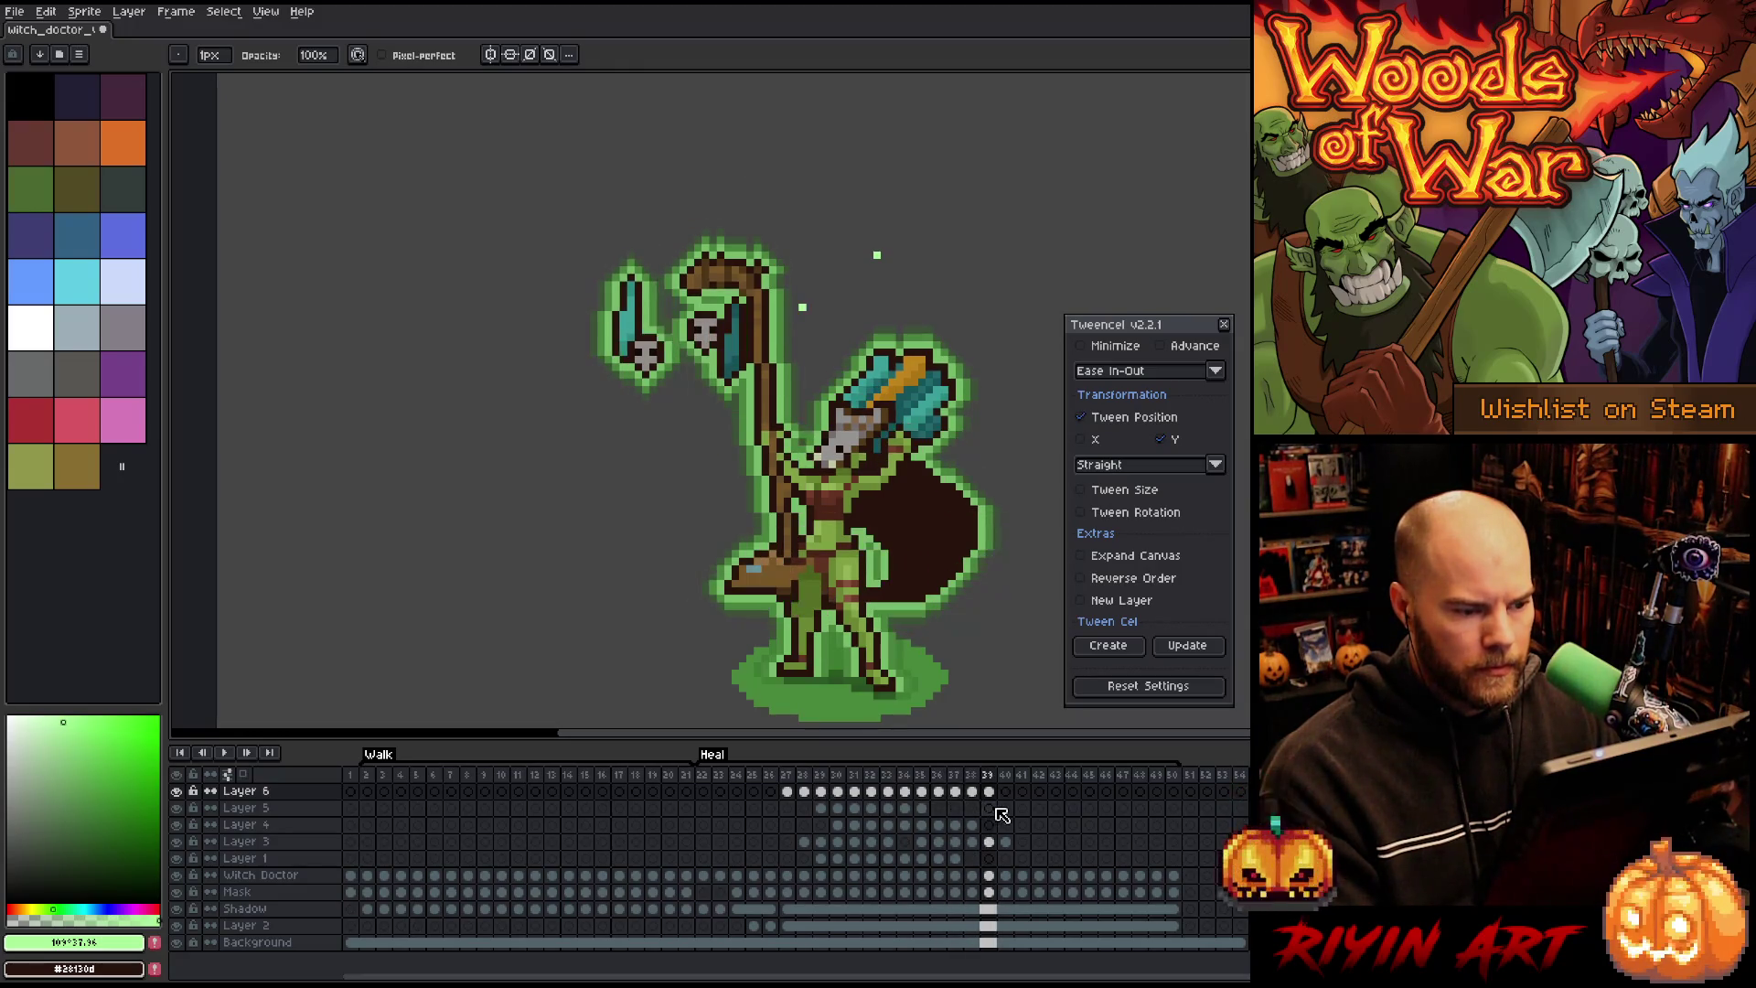
Step: Solo Layer 5 and step through its sparkle frames around 34–35
left_click(904, 807)
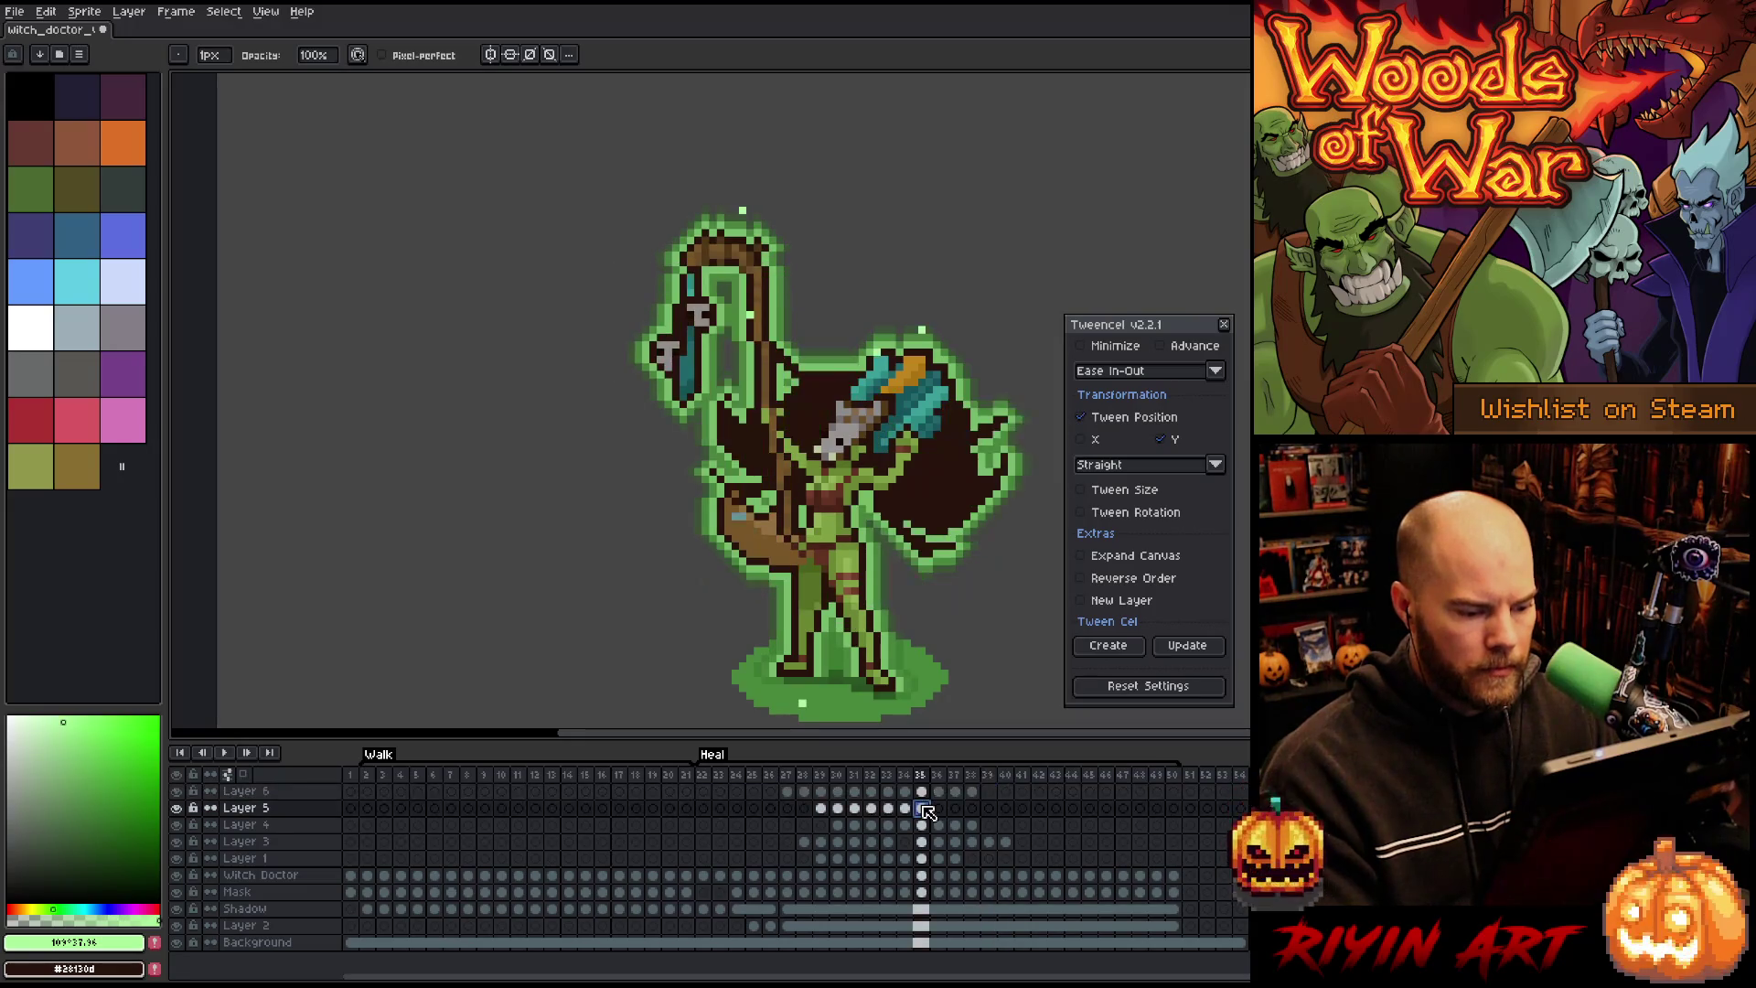
key("Right")
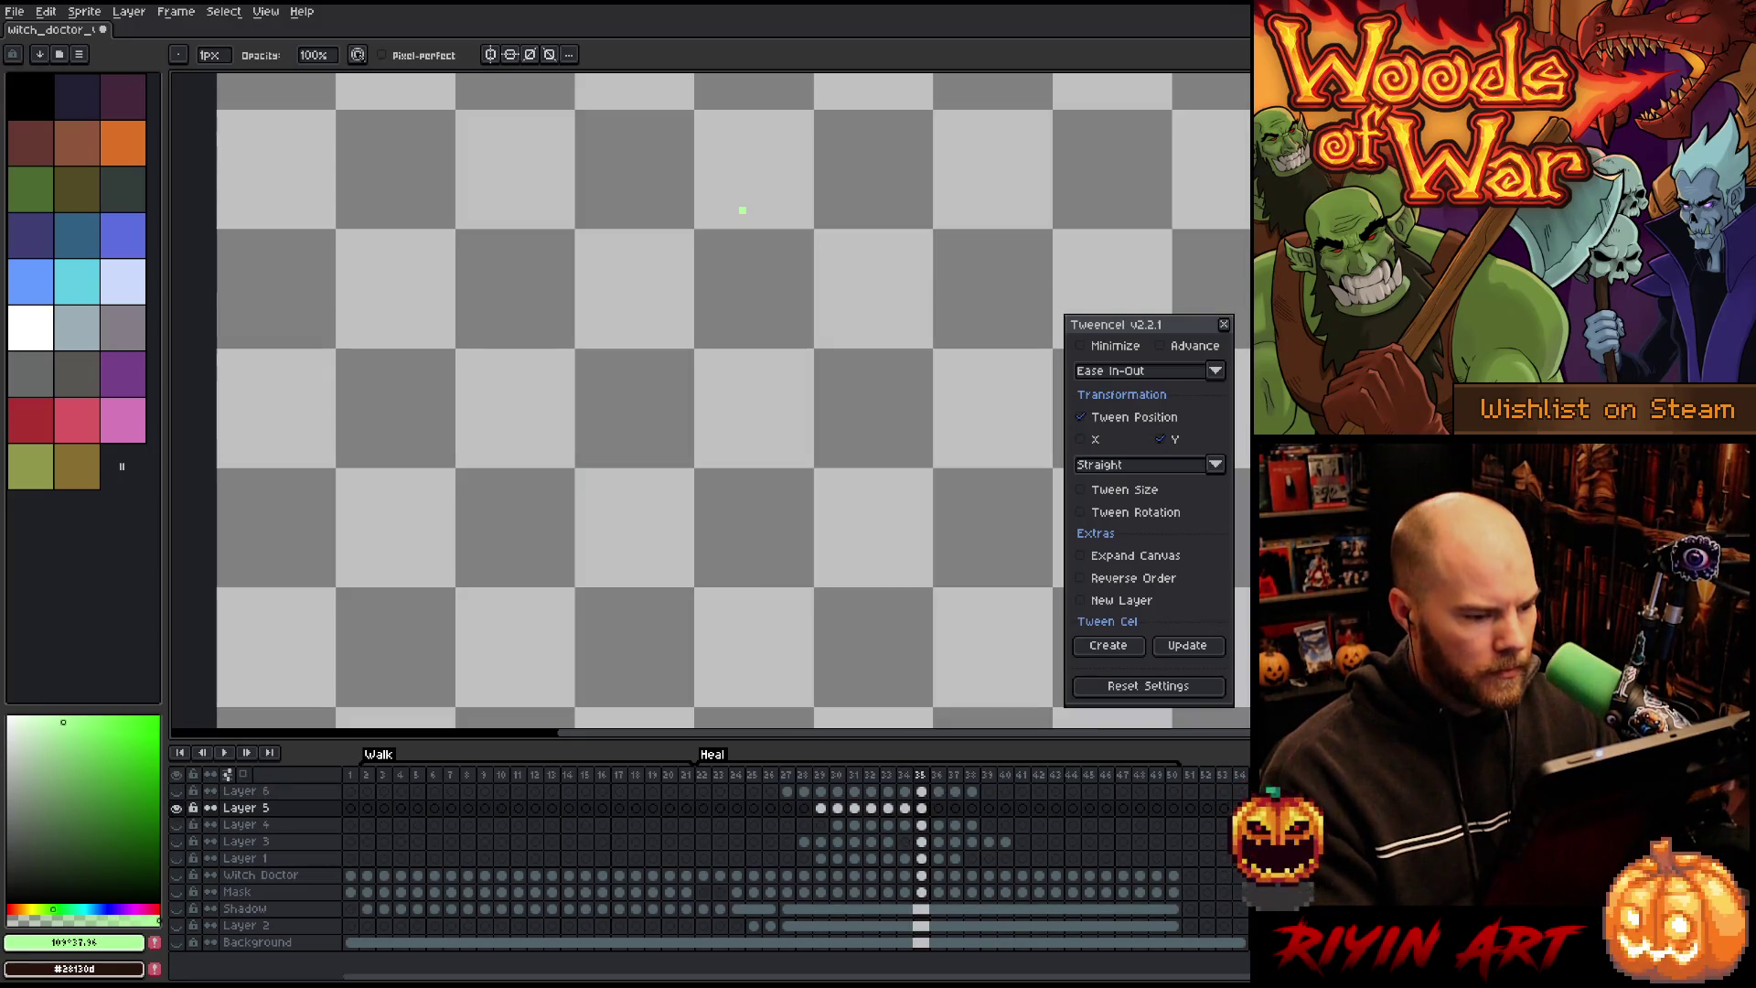
left_click(176, 807, "alt")
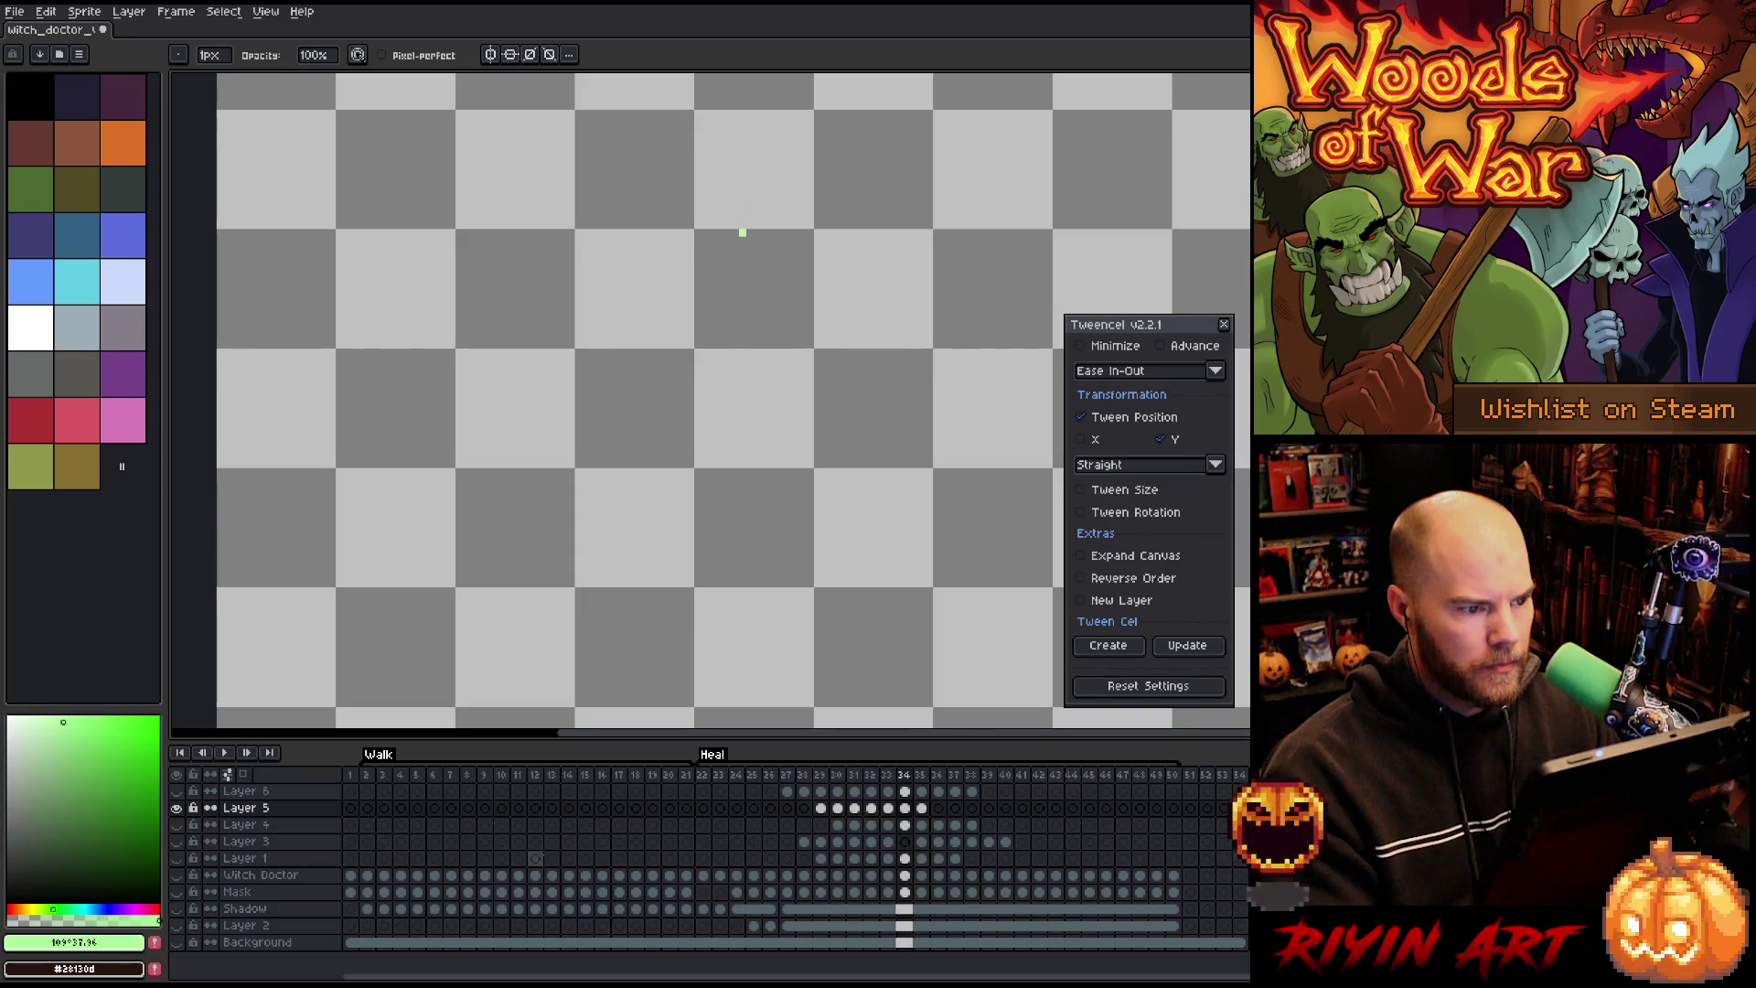
key("Right")
key("Right")
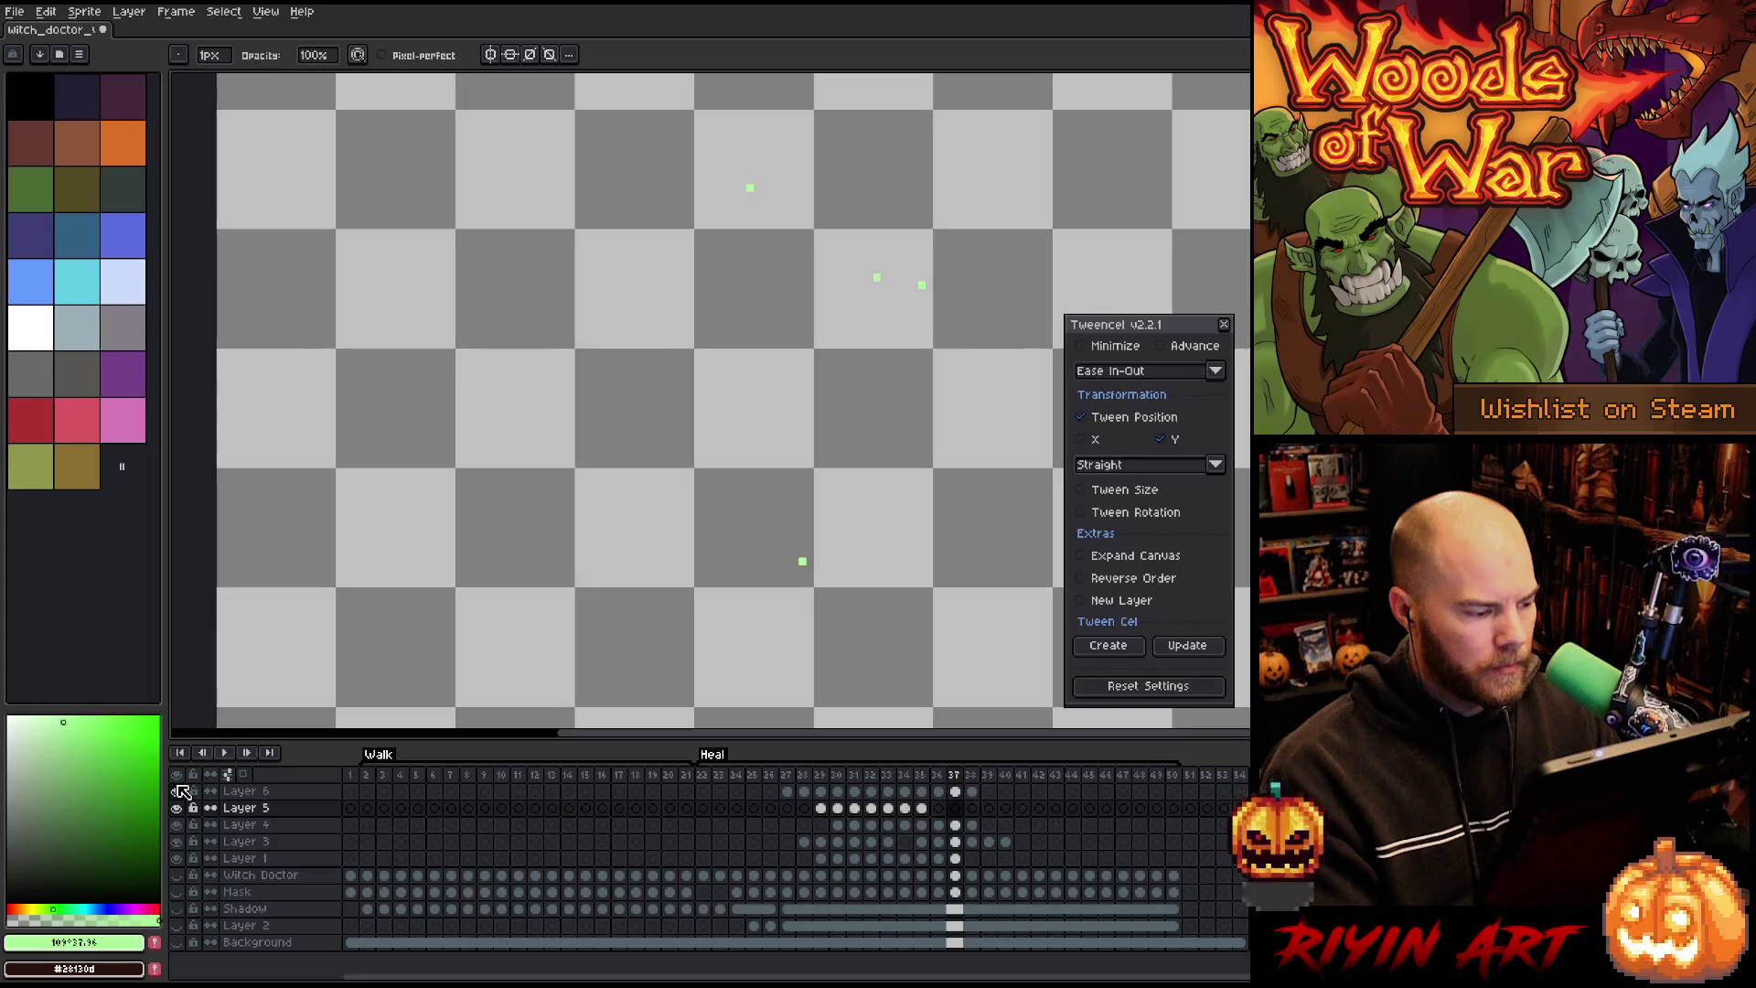
key("Return")
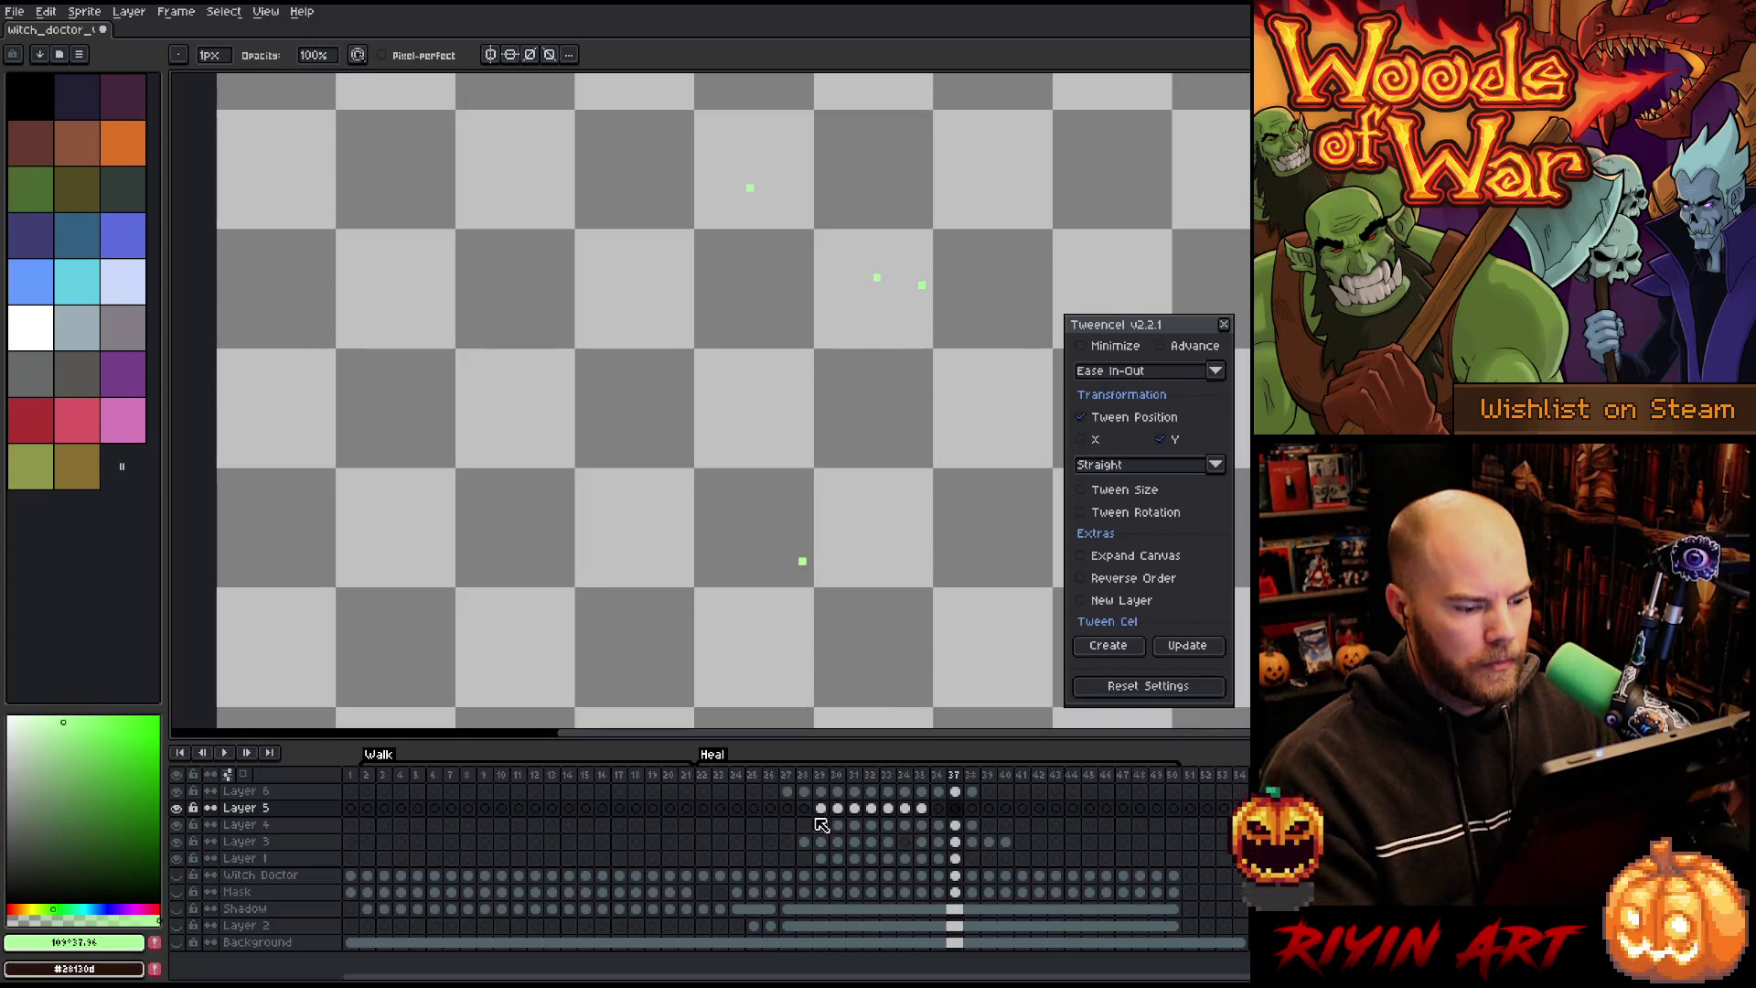
Step: Restagger the sparkles: move Layer 5's cels later and start Layer 4's cels at frame 27
left_click_drag(821, 808, 981, 817)
left_click(788, 785)
key("Return")
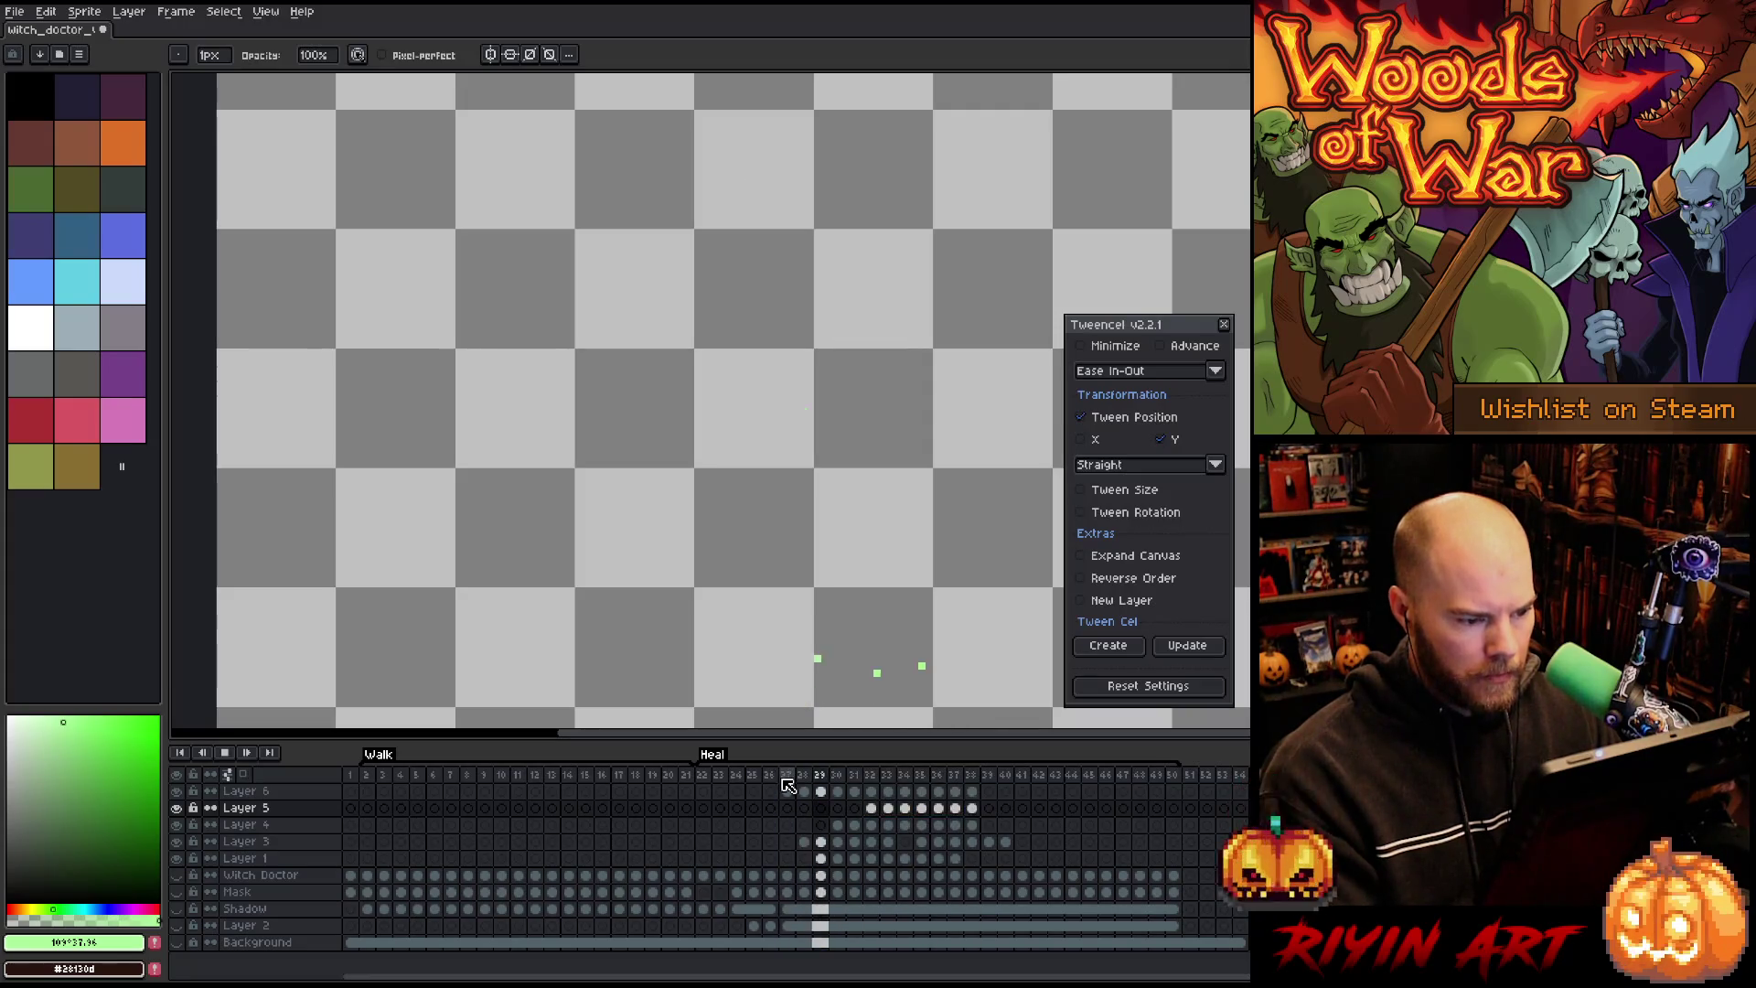
left_click_drag(973, 825, 802, 830)
left_click(794, 783)
key("Return")
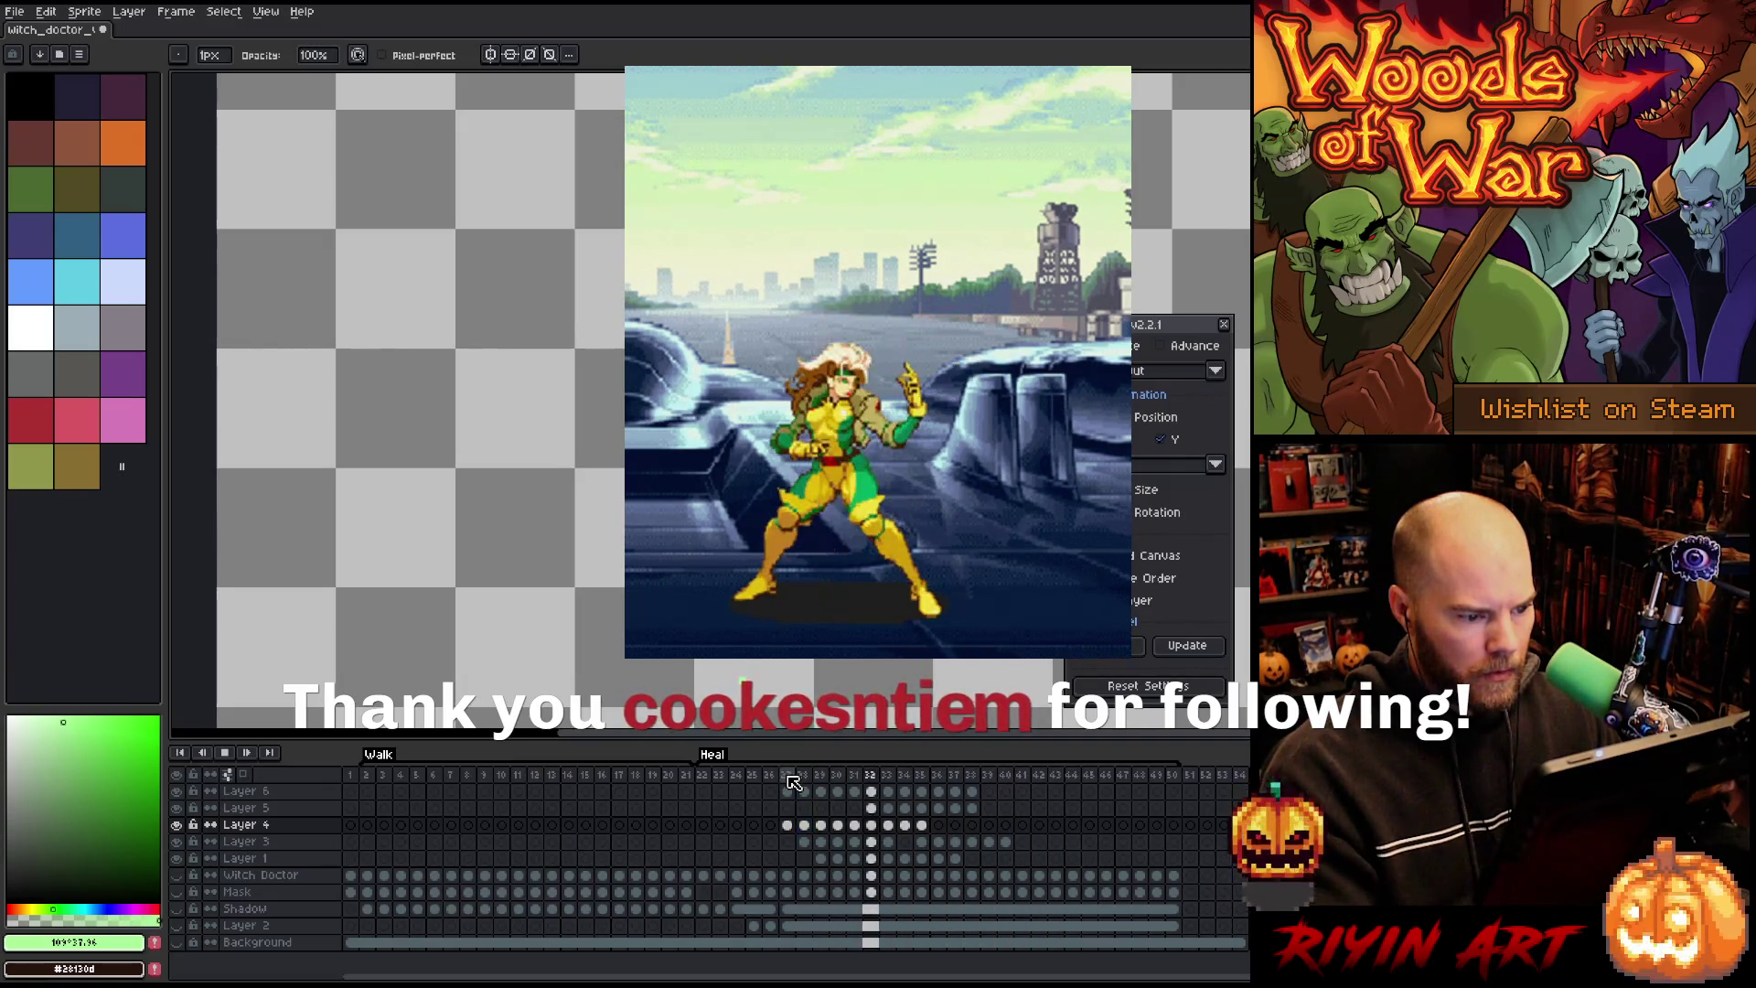
key("Return")
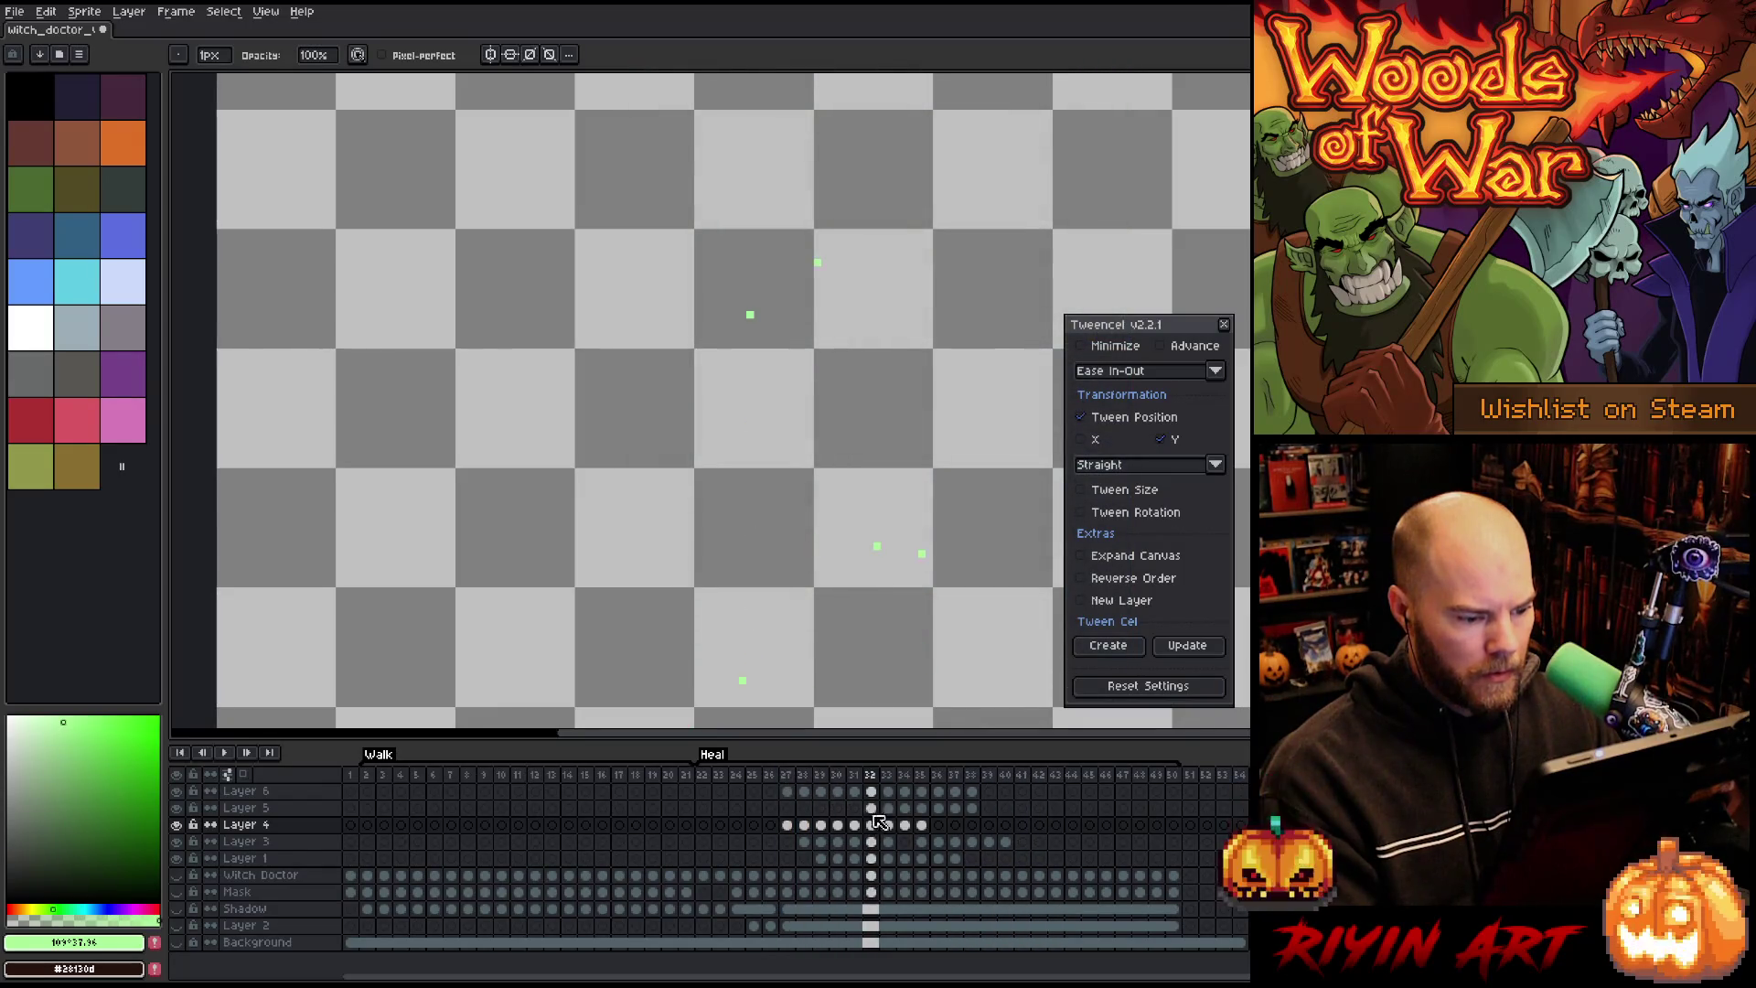
Step: Review the staggered timing from frame 26, then unhide all layers and play the full animation
left_click_drag(922, 842, 1005, 844)
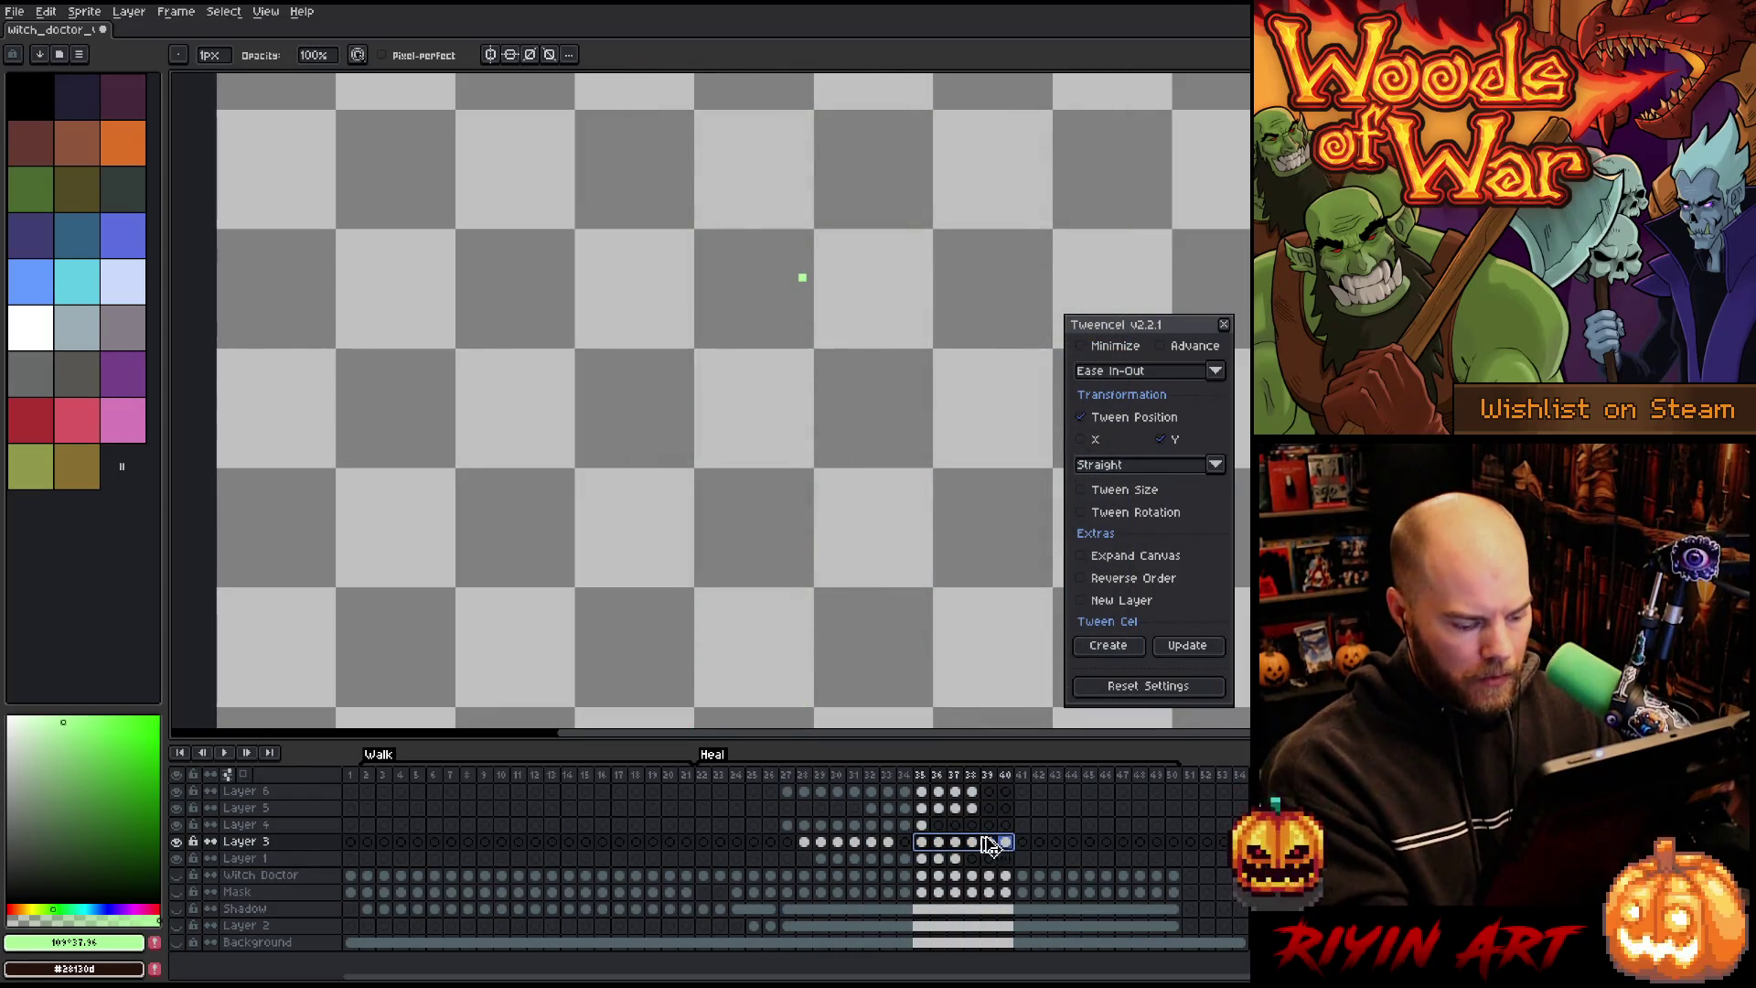
left_click(771, 808)
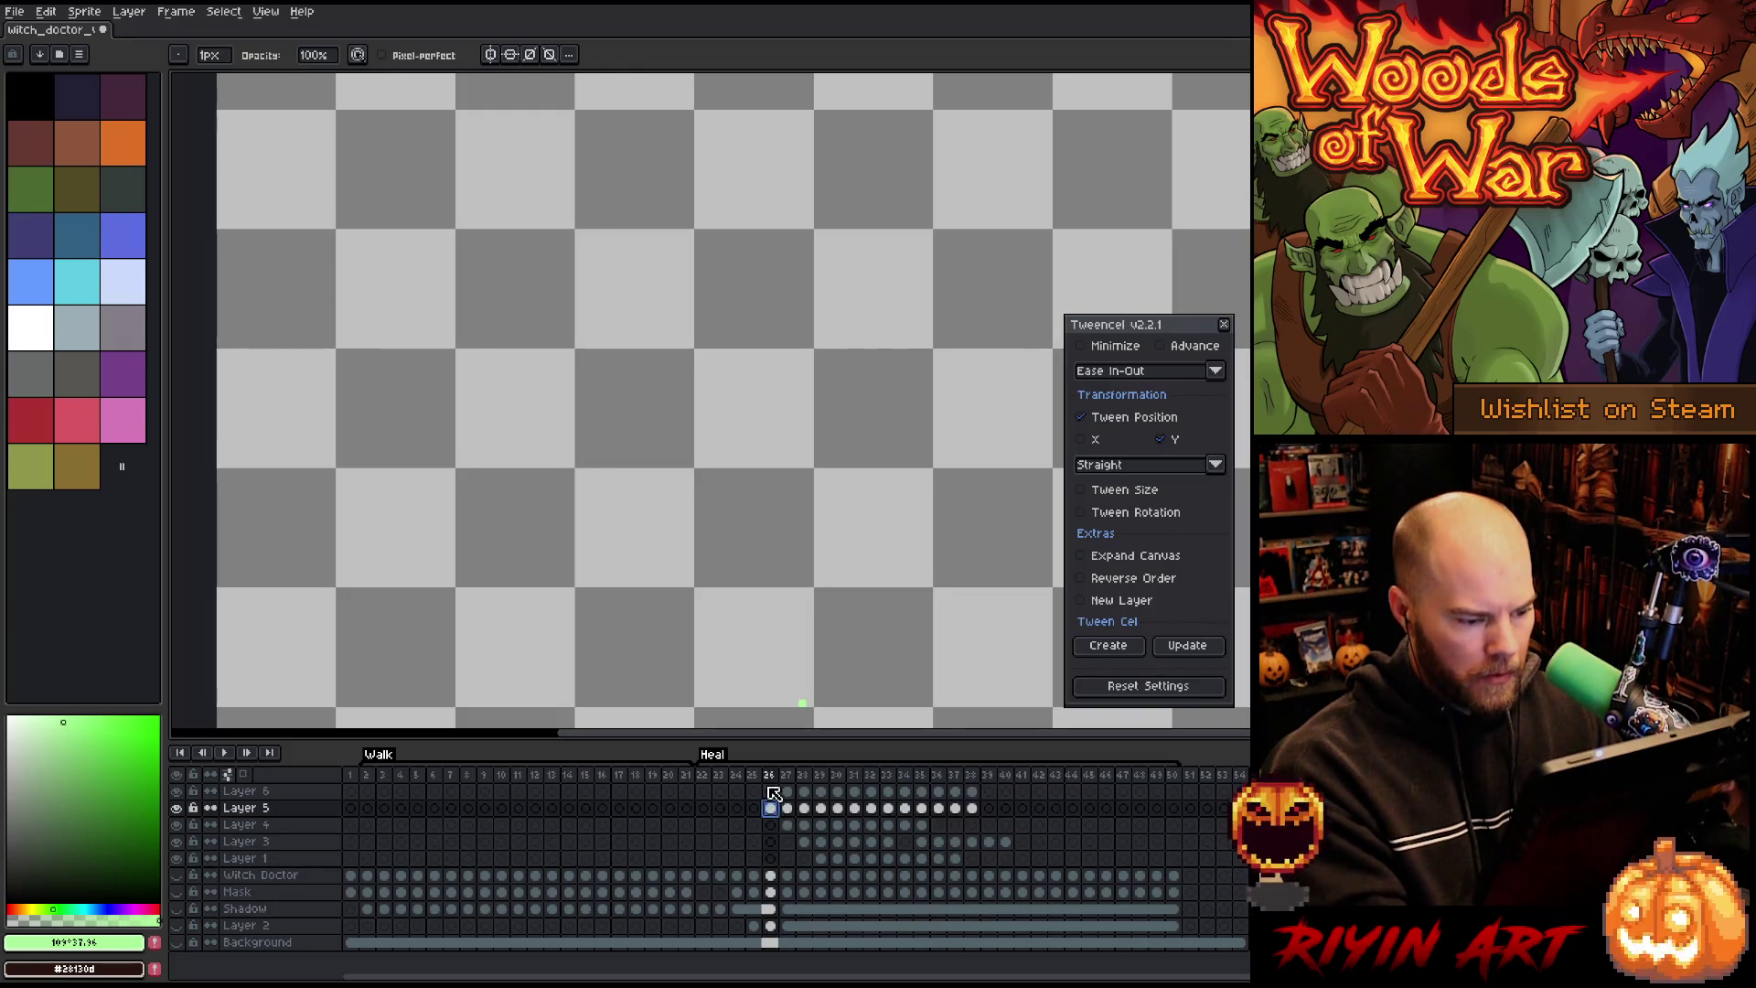
key("Return")
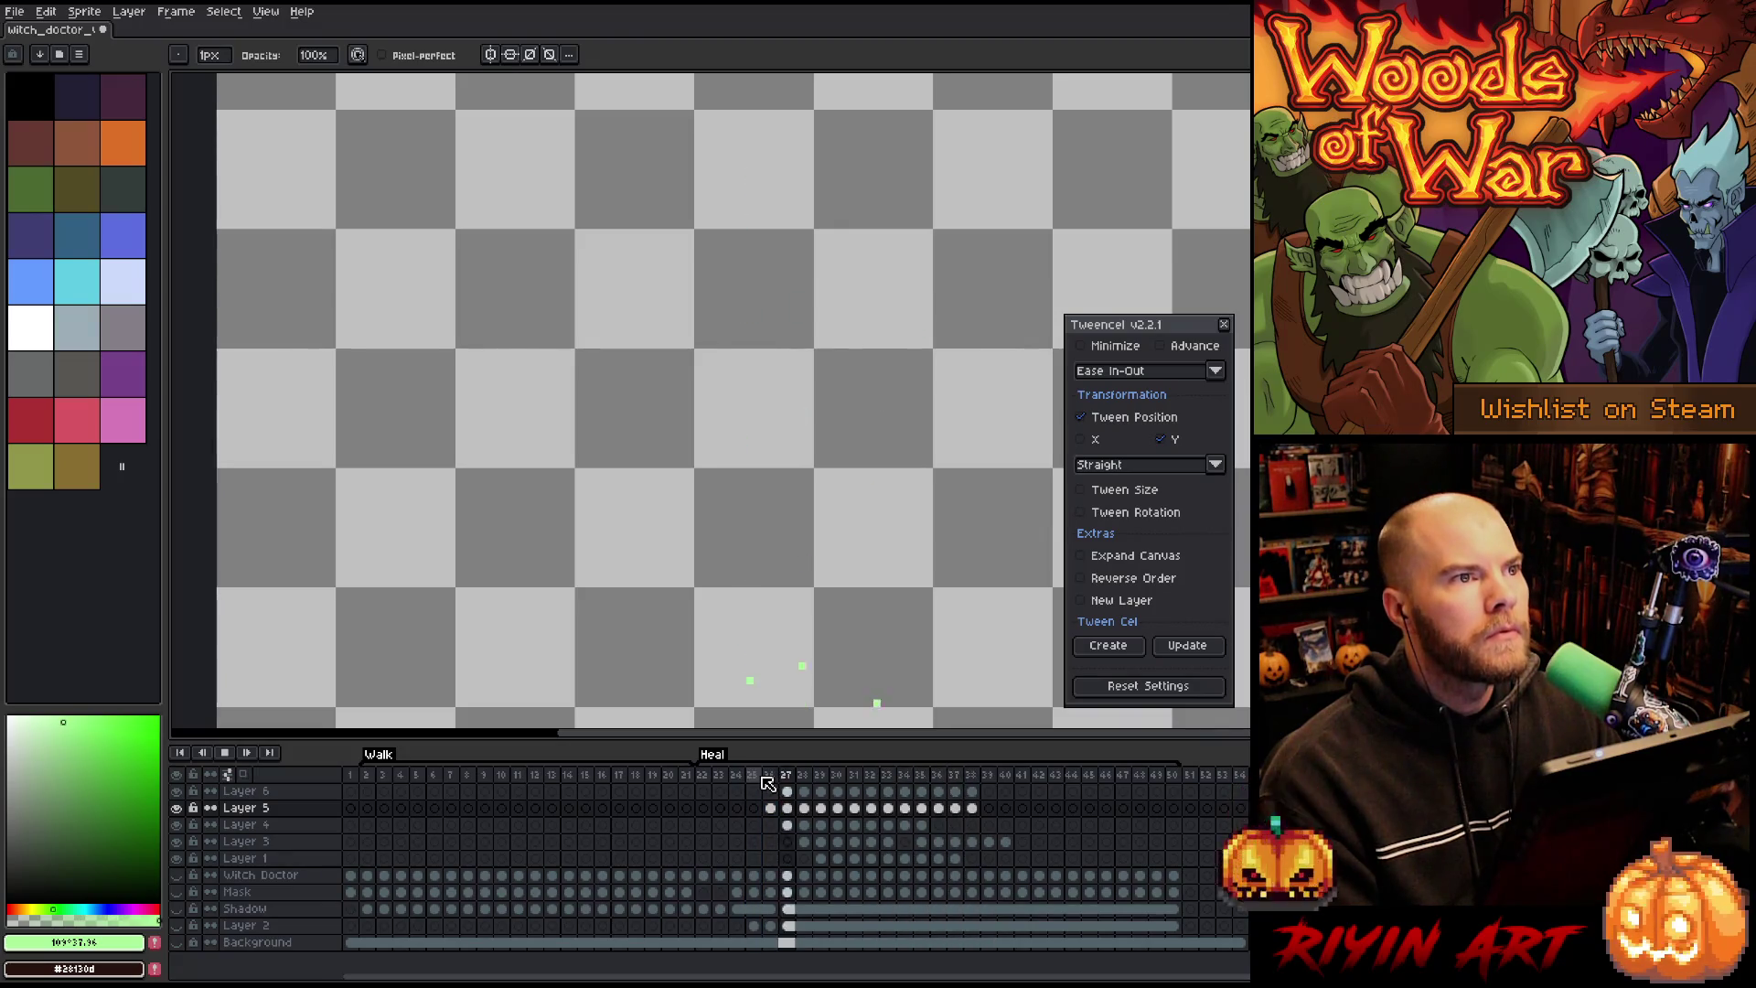
key("Return")
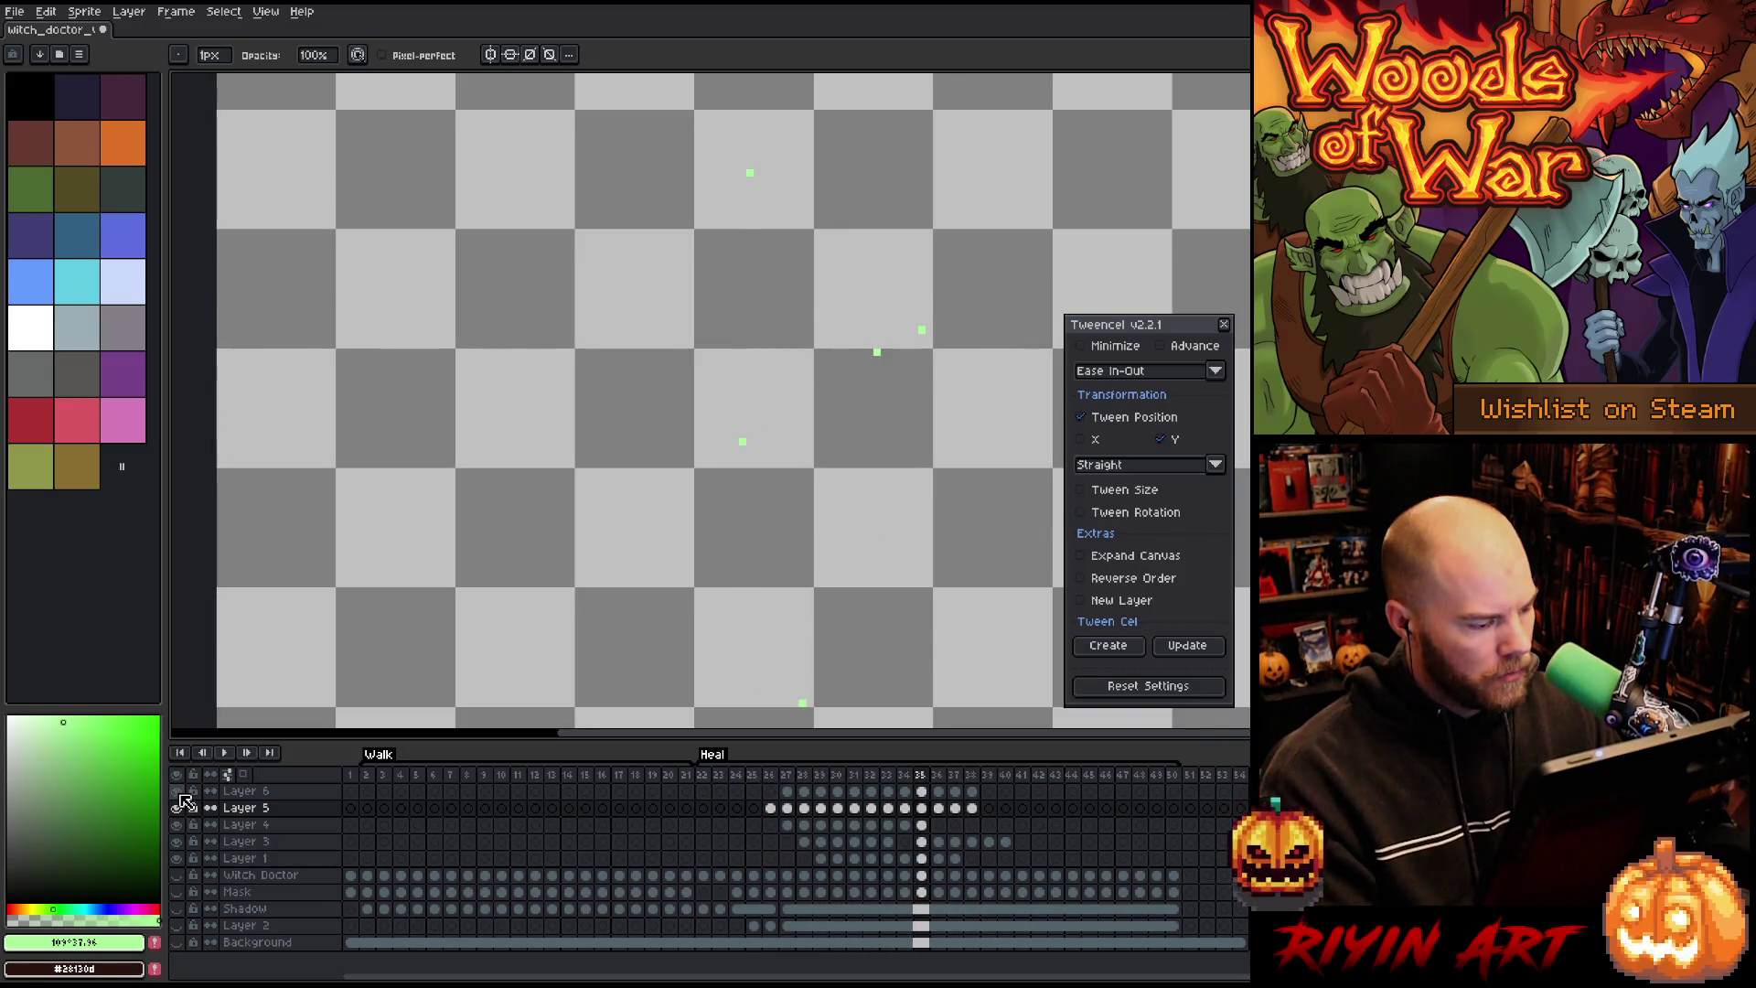
left_click(178, 805, "alt")
key("Return")
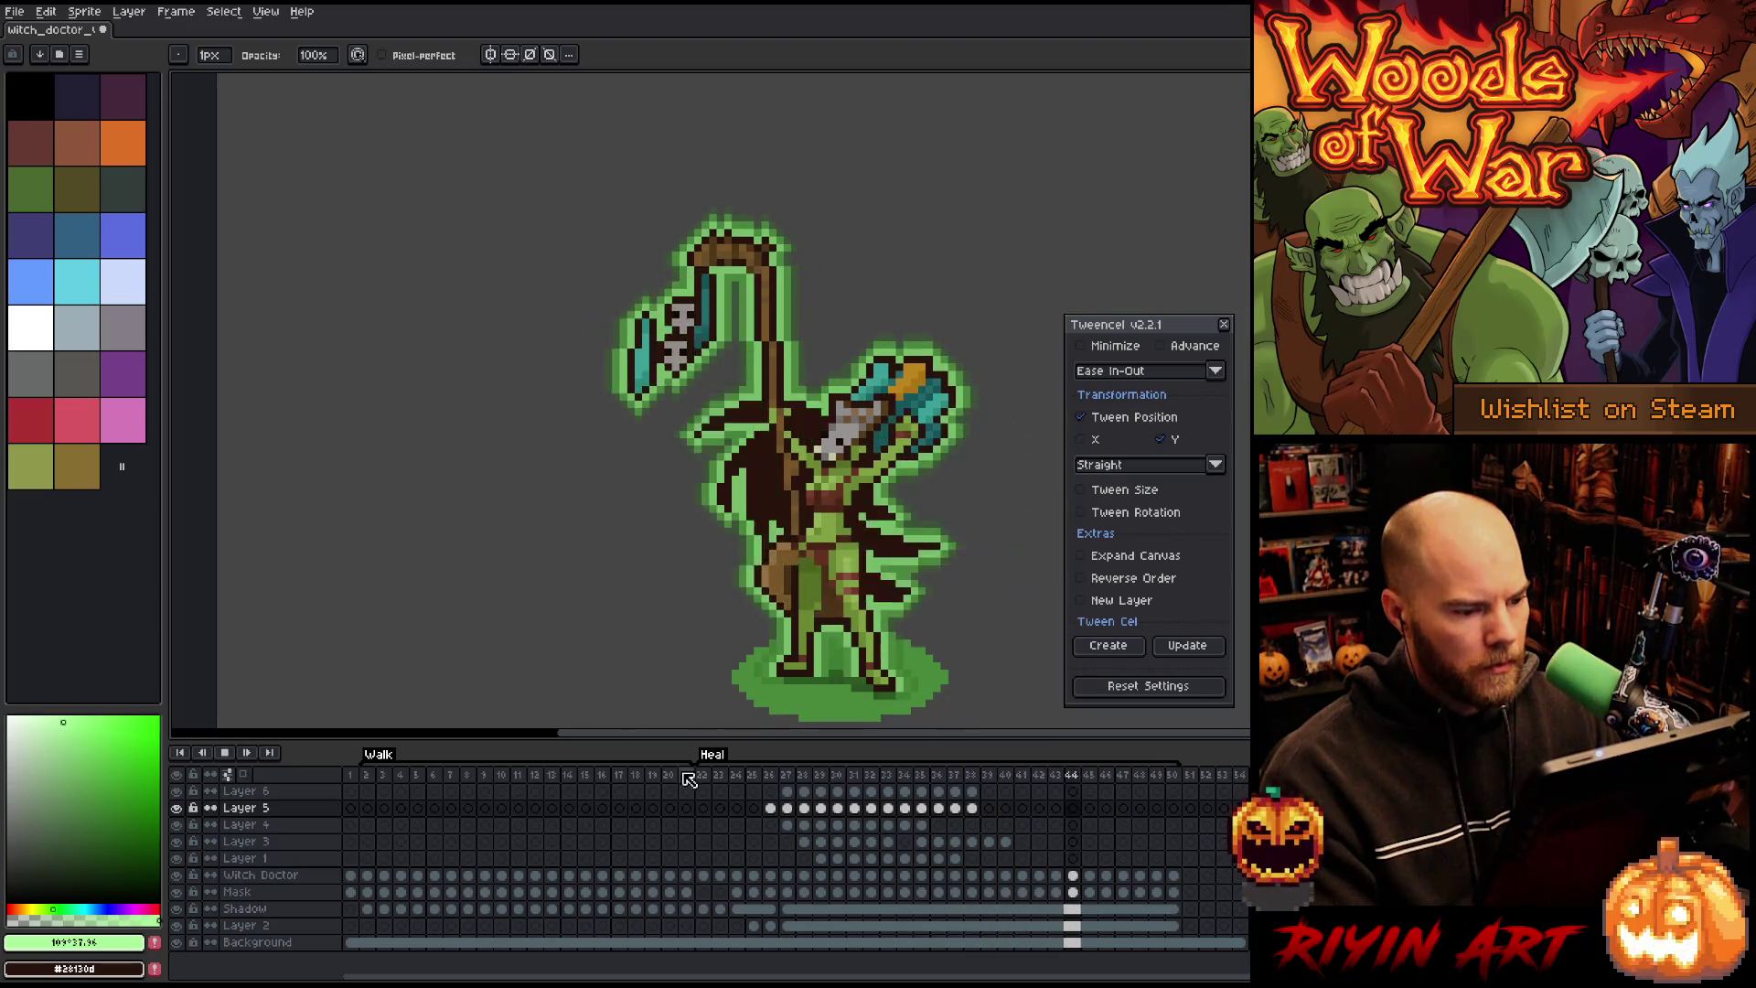
key("Return")
left_click(785, 782)
key("Return")
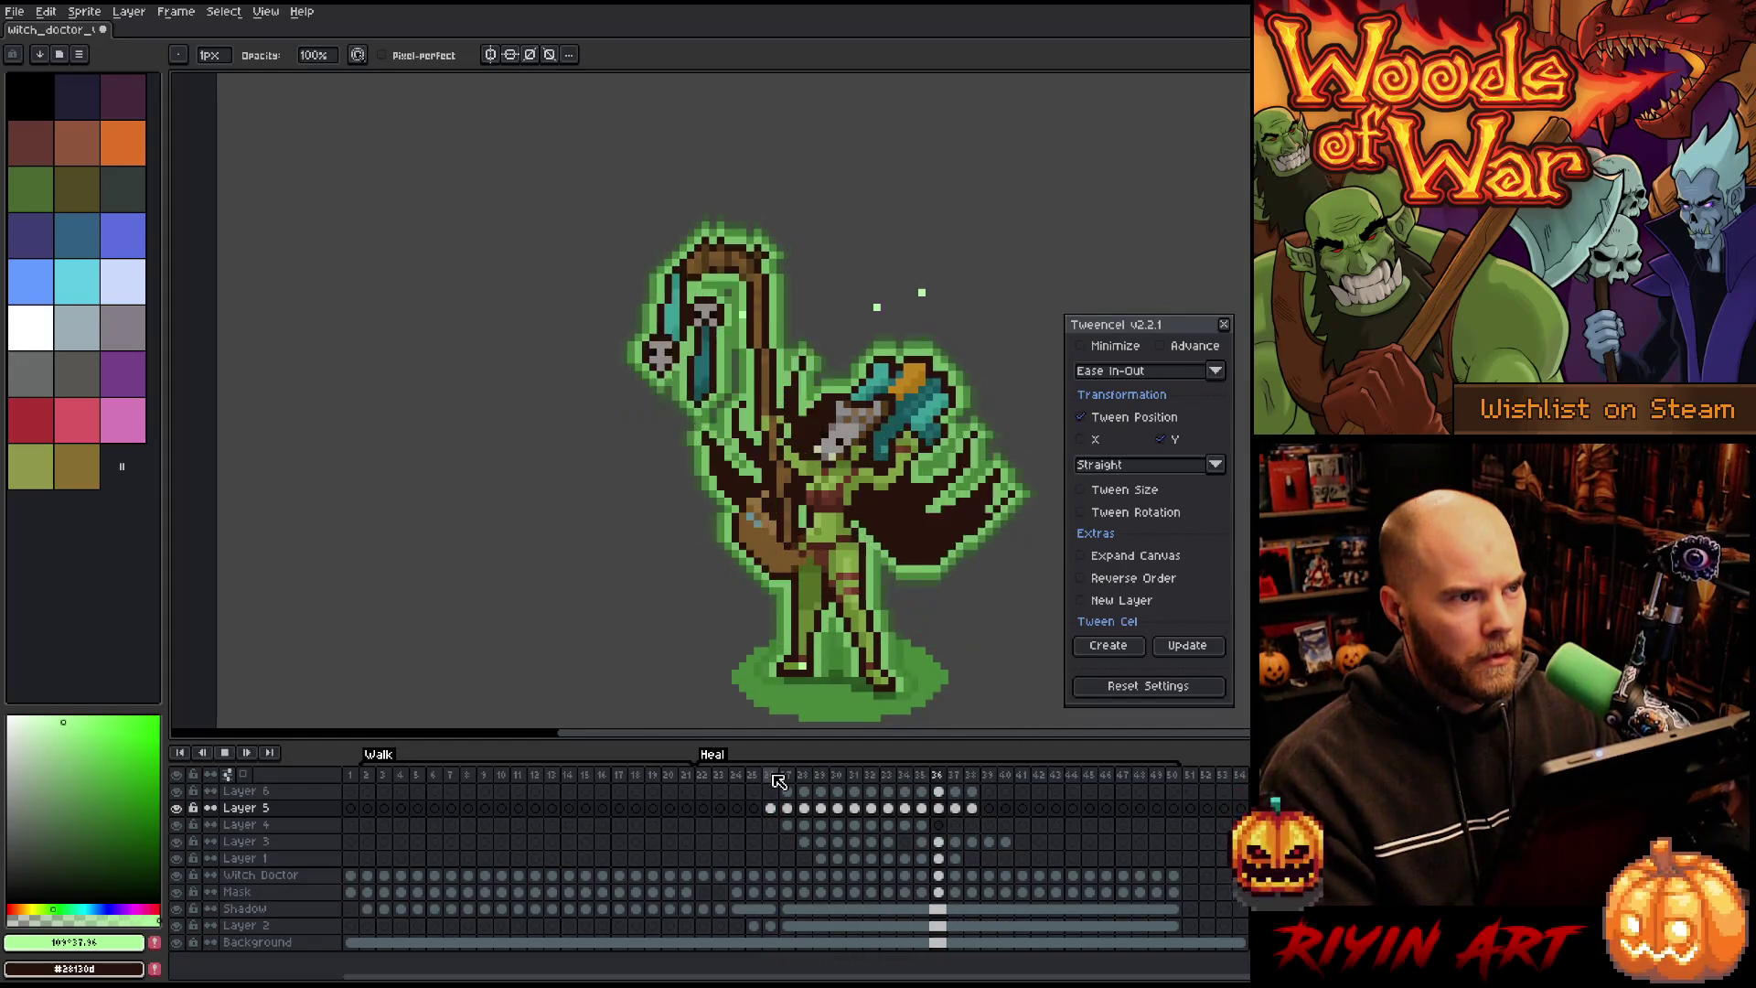
key("Return")
left_click(778, 780)
key("Right")
key("Right")
key("Right")
key("Right")
key("Right")
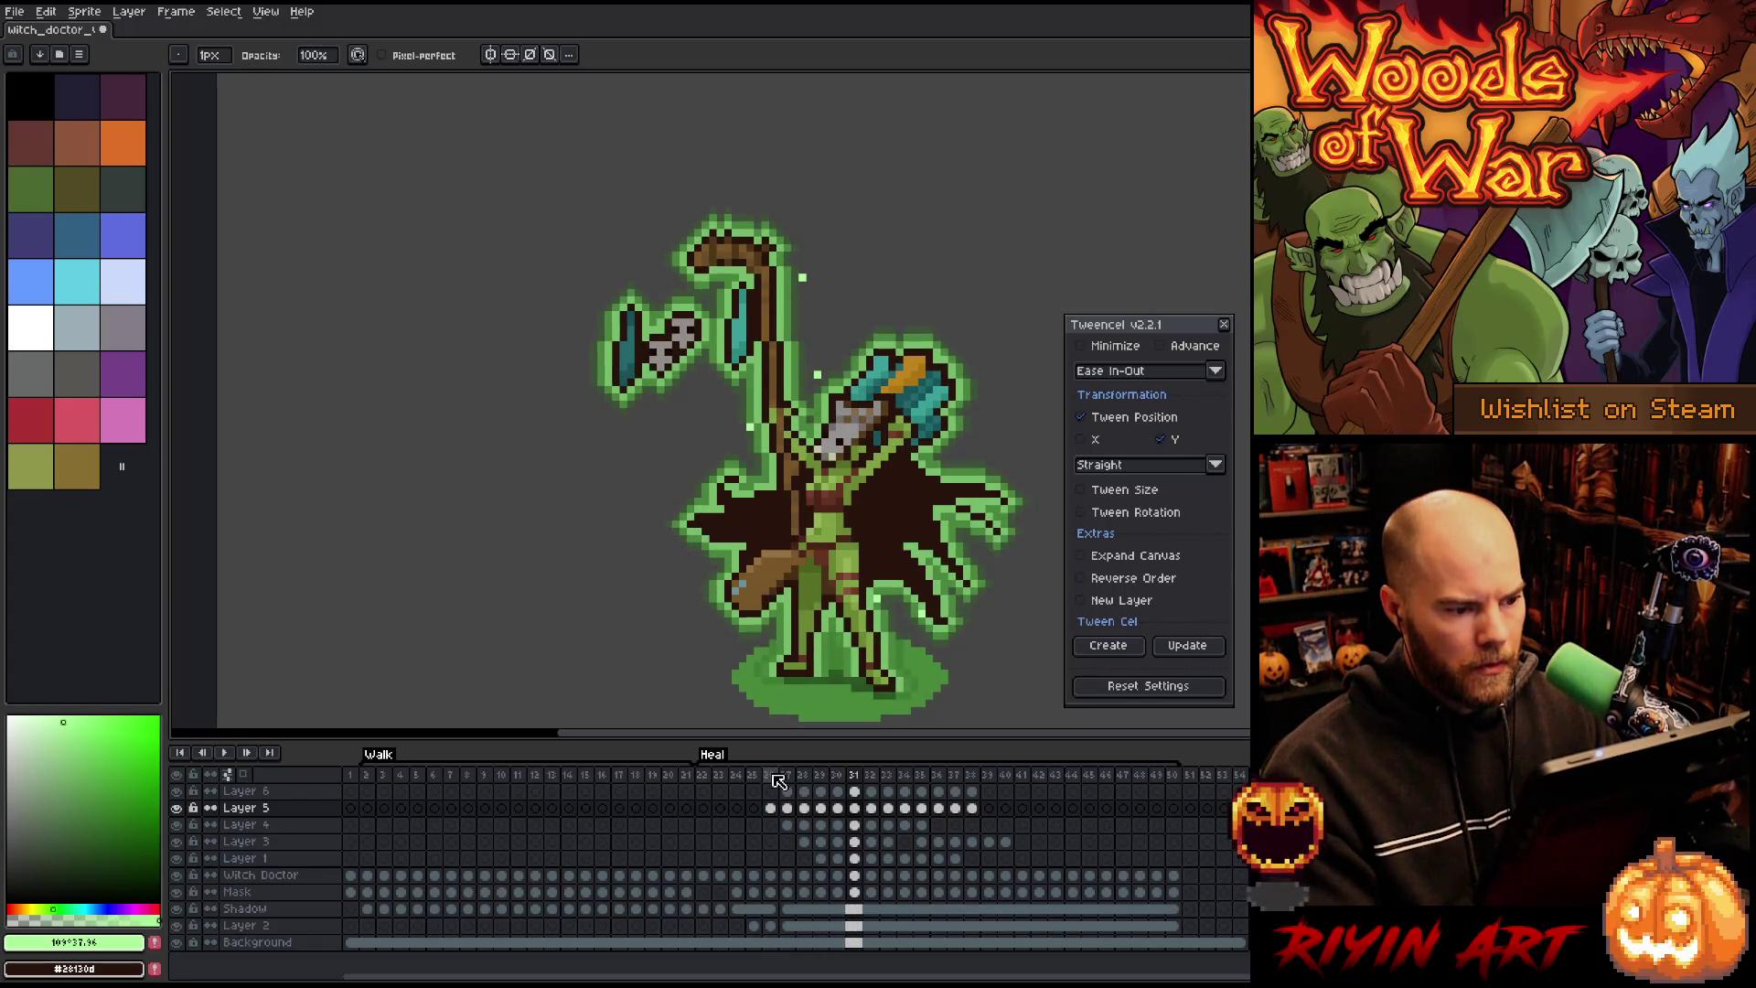
key("Left")
key("Right")
key("Left")
key("Right")
key("Left")
key("Left")
key("Right")
key("Right")
key("Left")
key("Right")
key("Right")
key("Left")
key("Left")
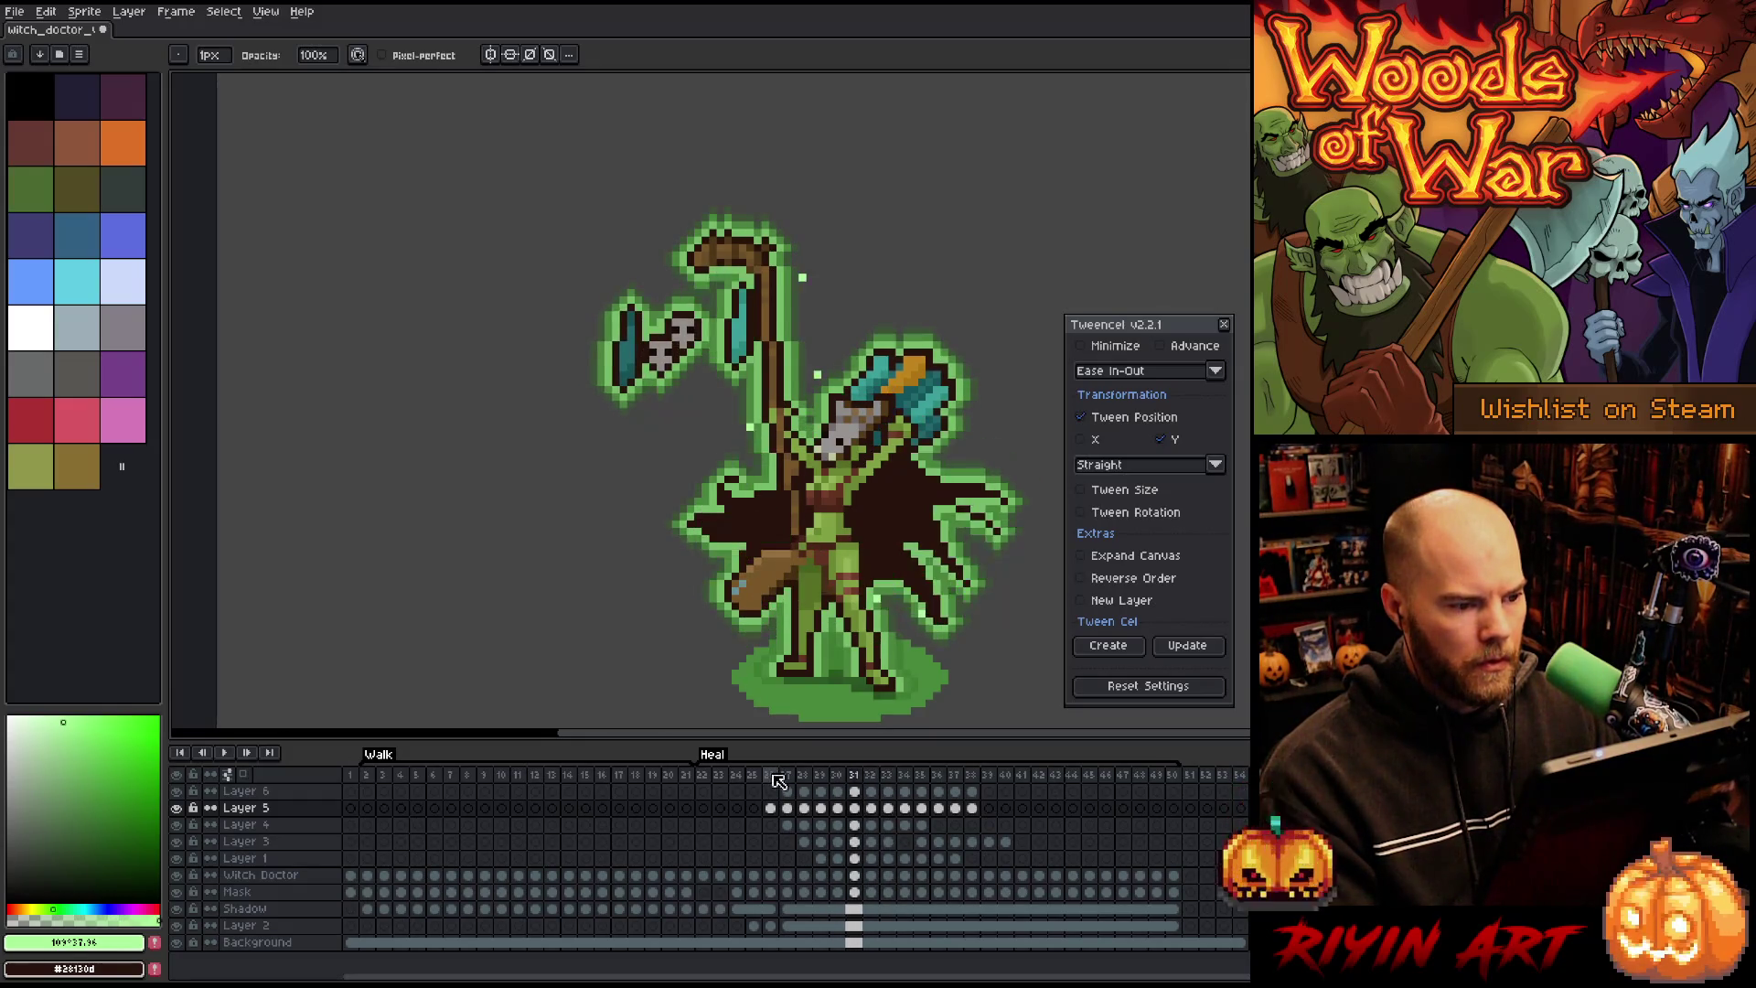
key("Left")
key("Right")
key("Right")
key("Left")
key("Left")
key("Right")
key("Left")
key("Right")
key("Right")
key("Right")
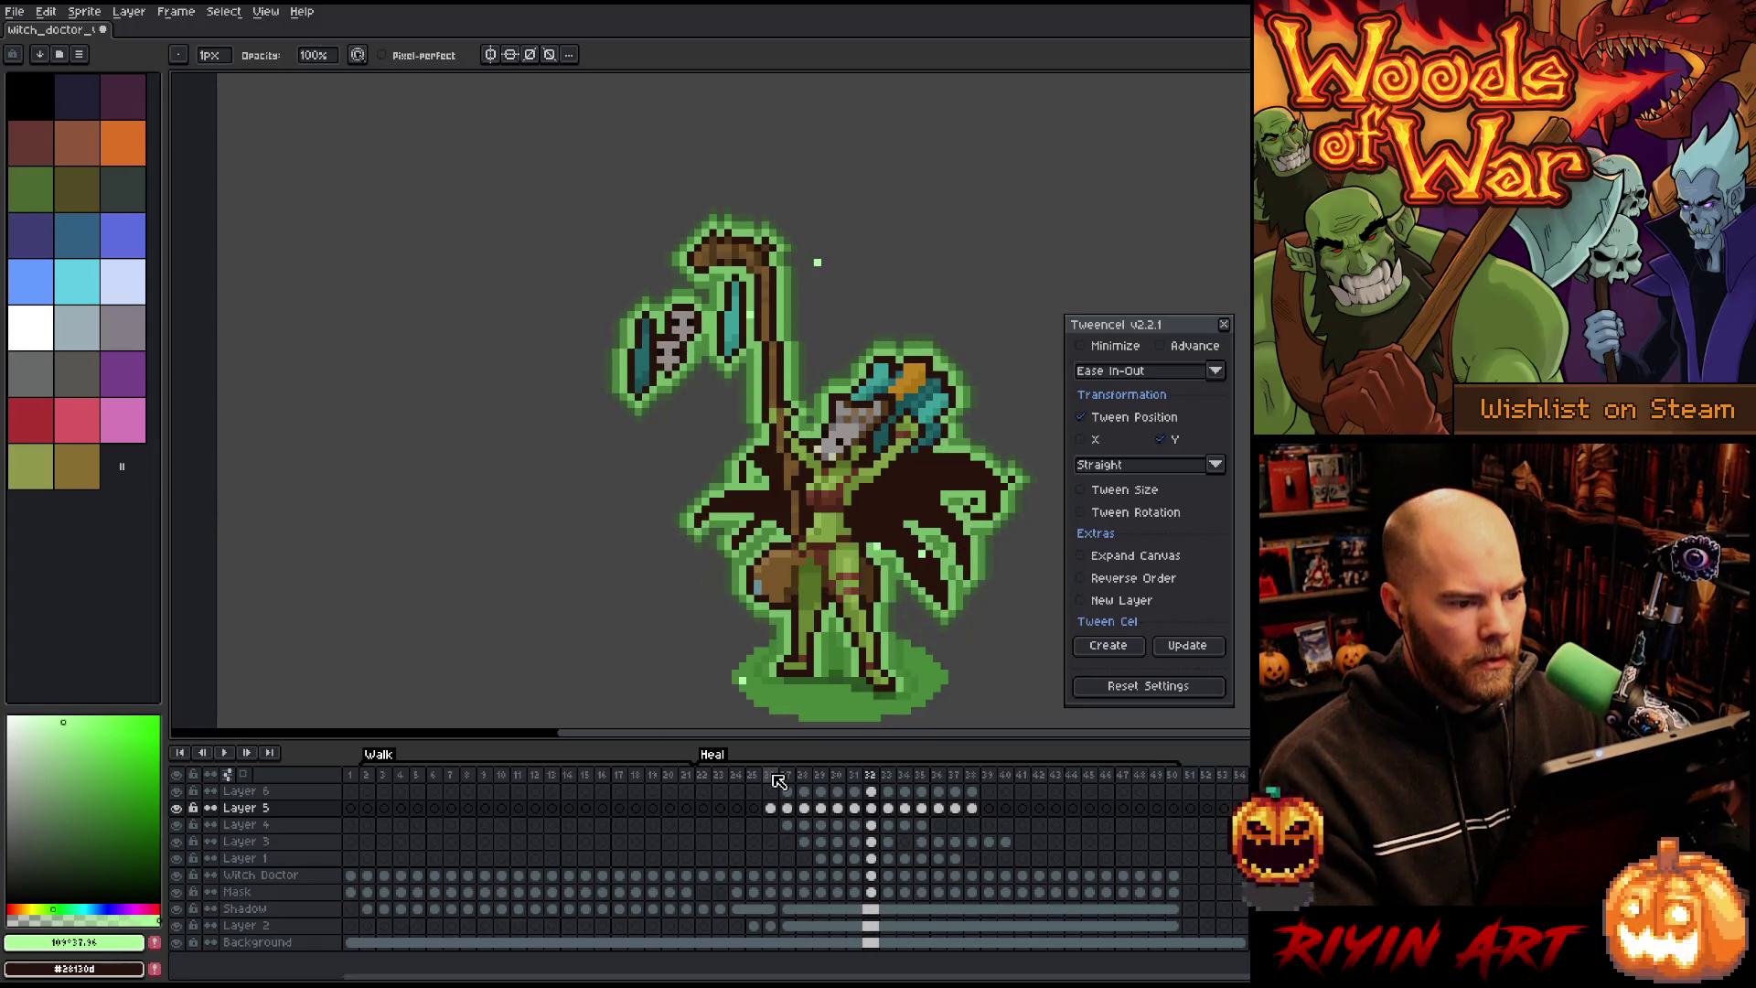
key("Left")
key("Left")
key("Left")
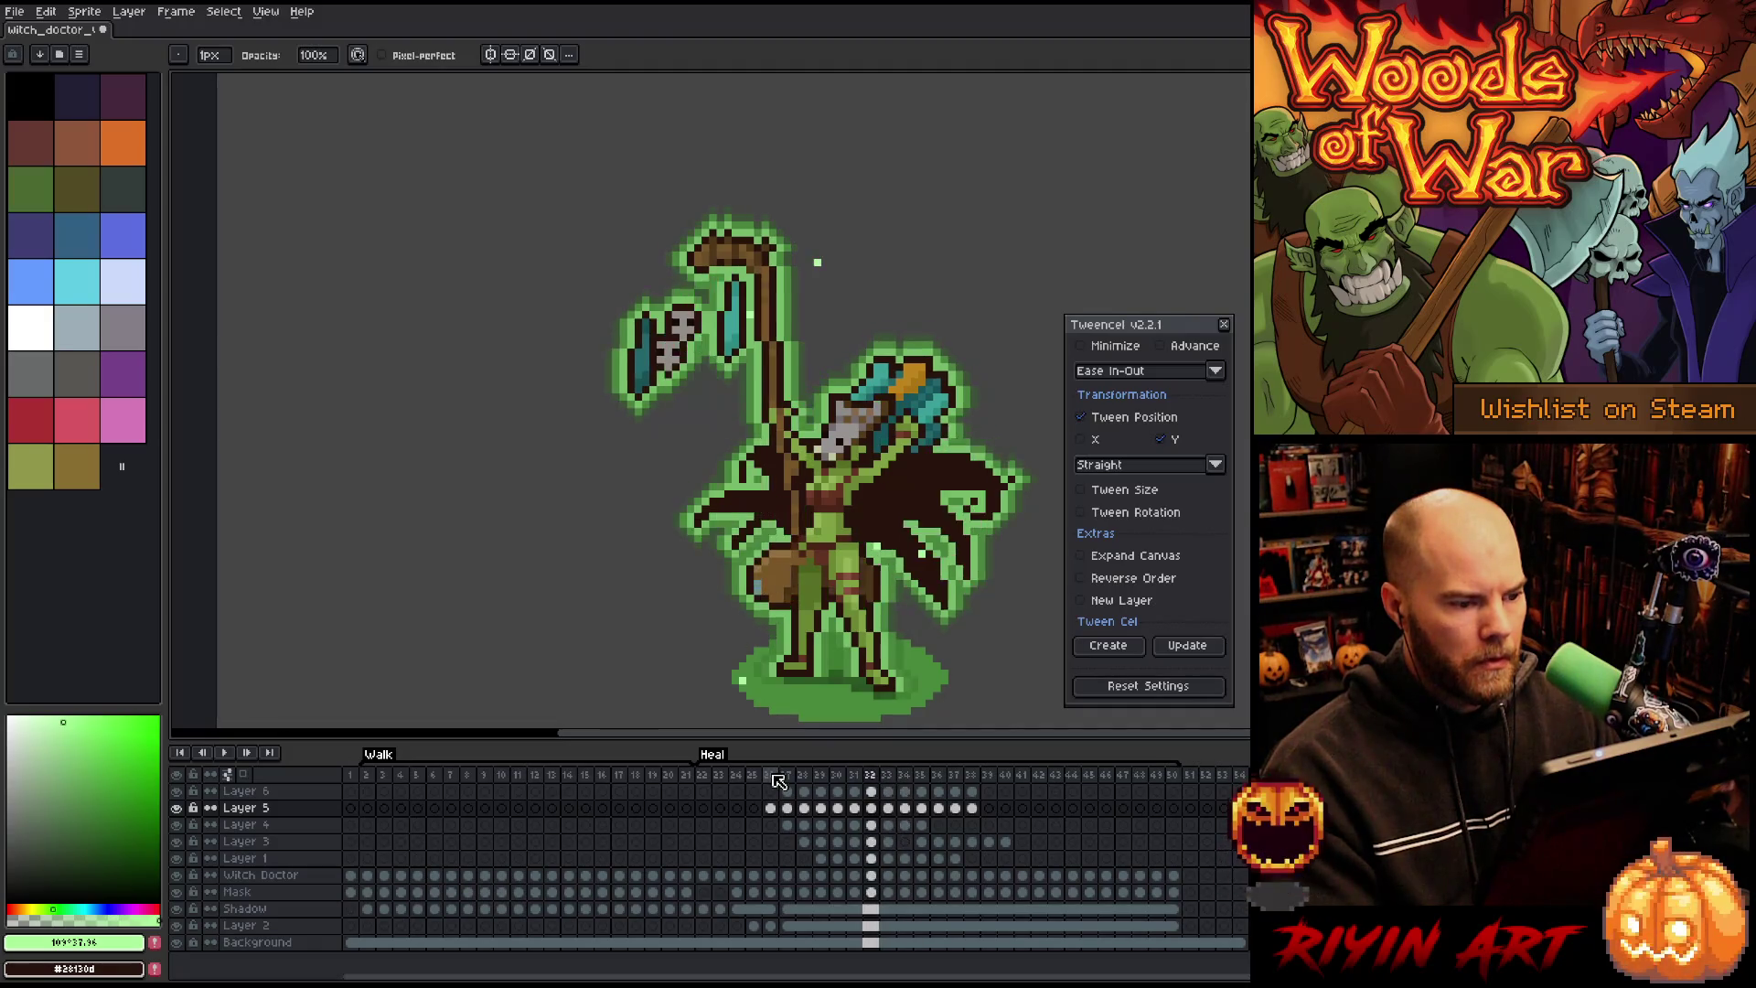
key("Right")
key("Right")
key("Right")
key("Right")
key("Right")
key("Right")
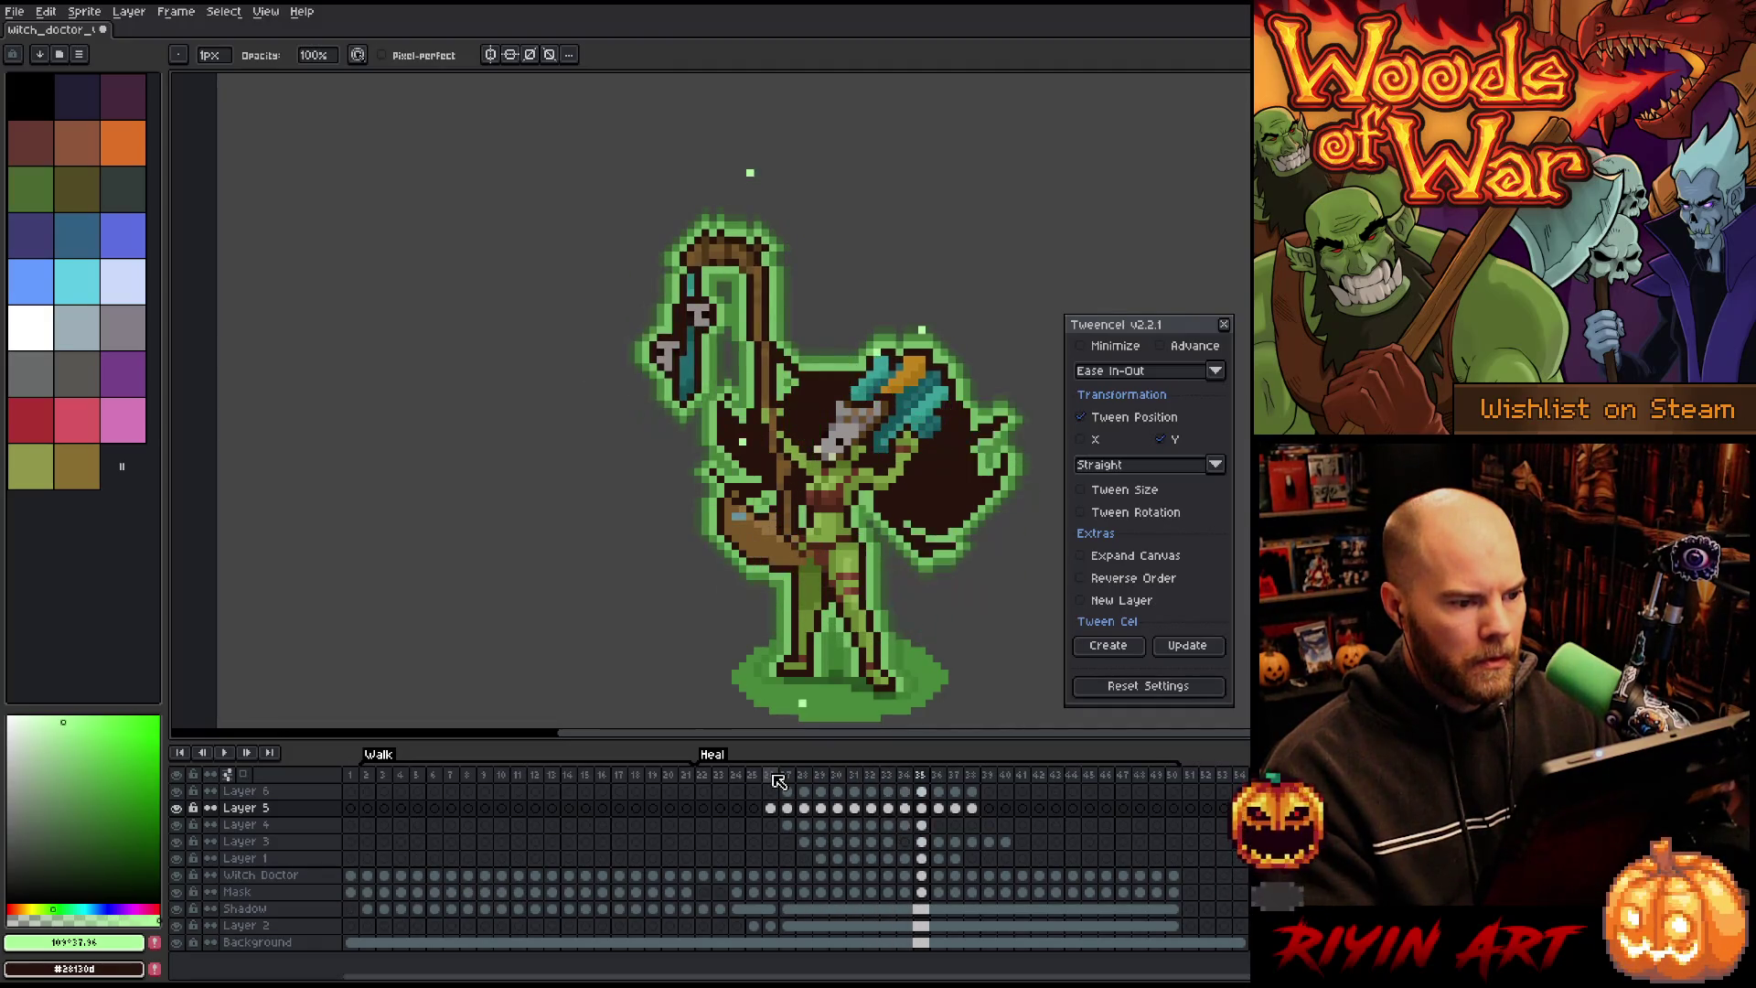
key("Return")
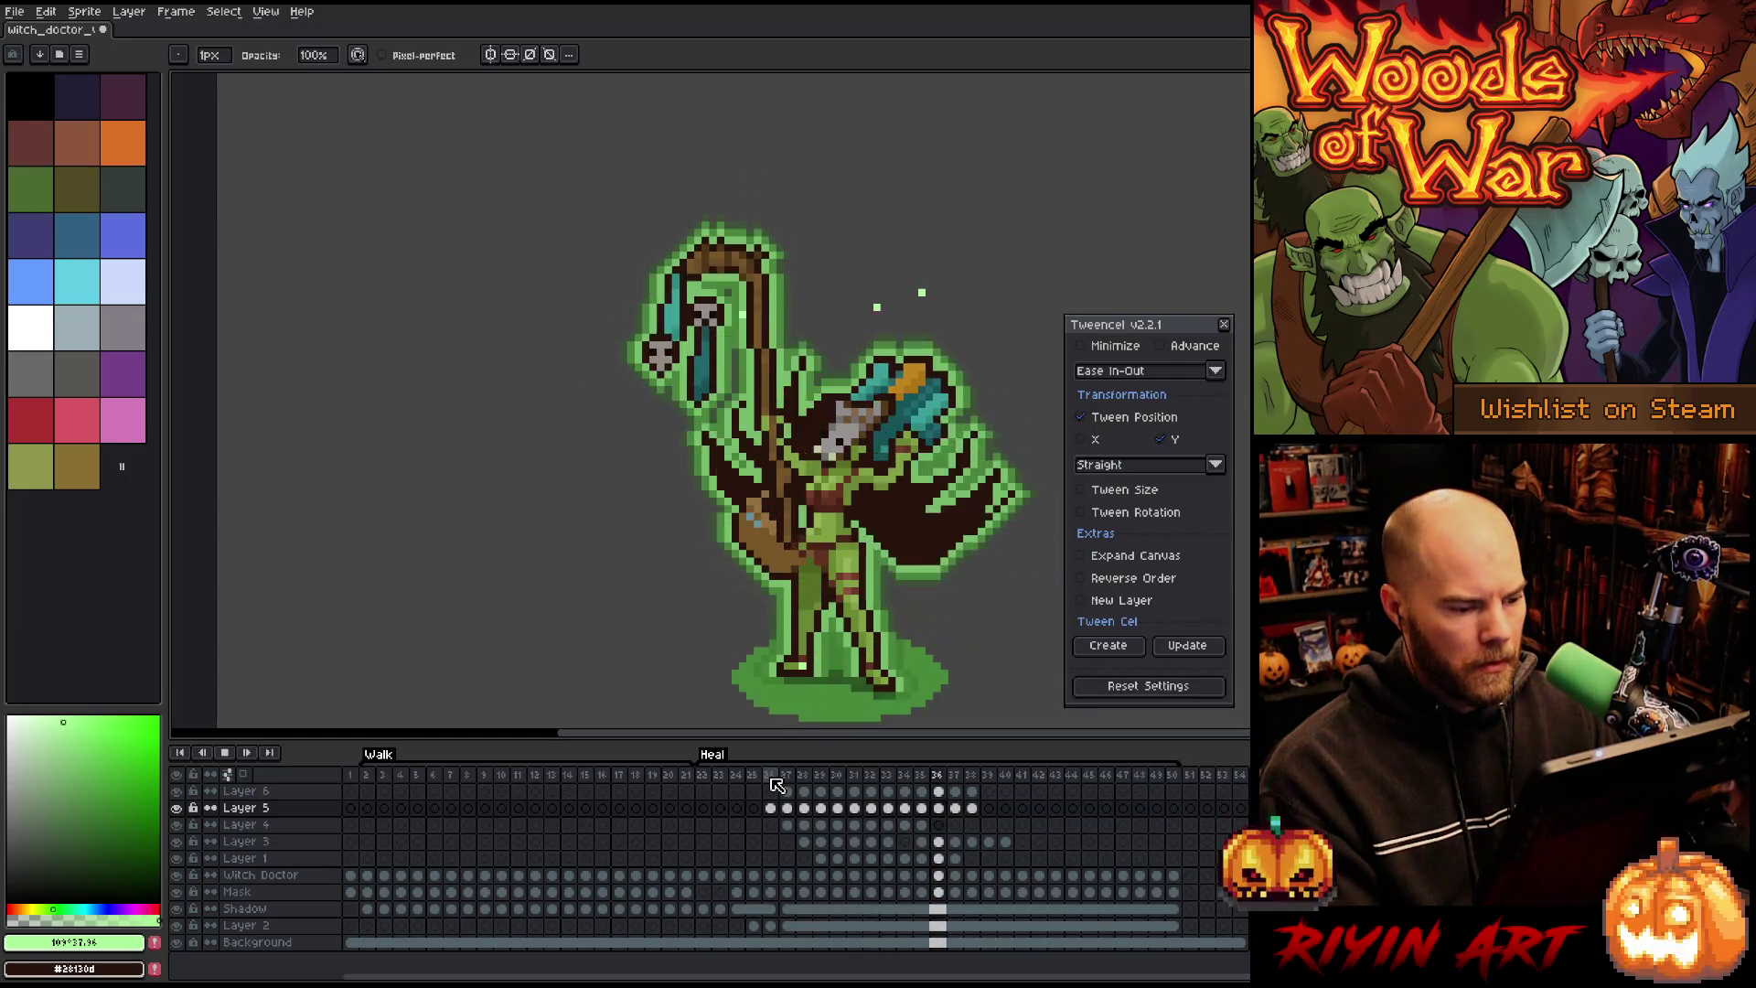
left_click(702, 777)
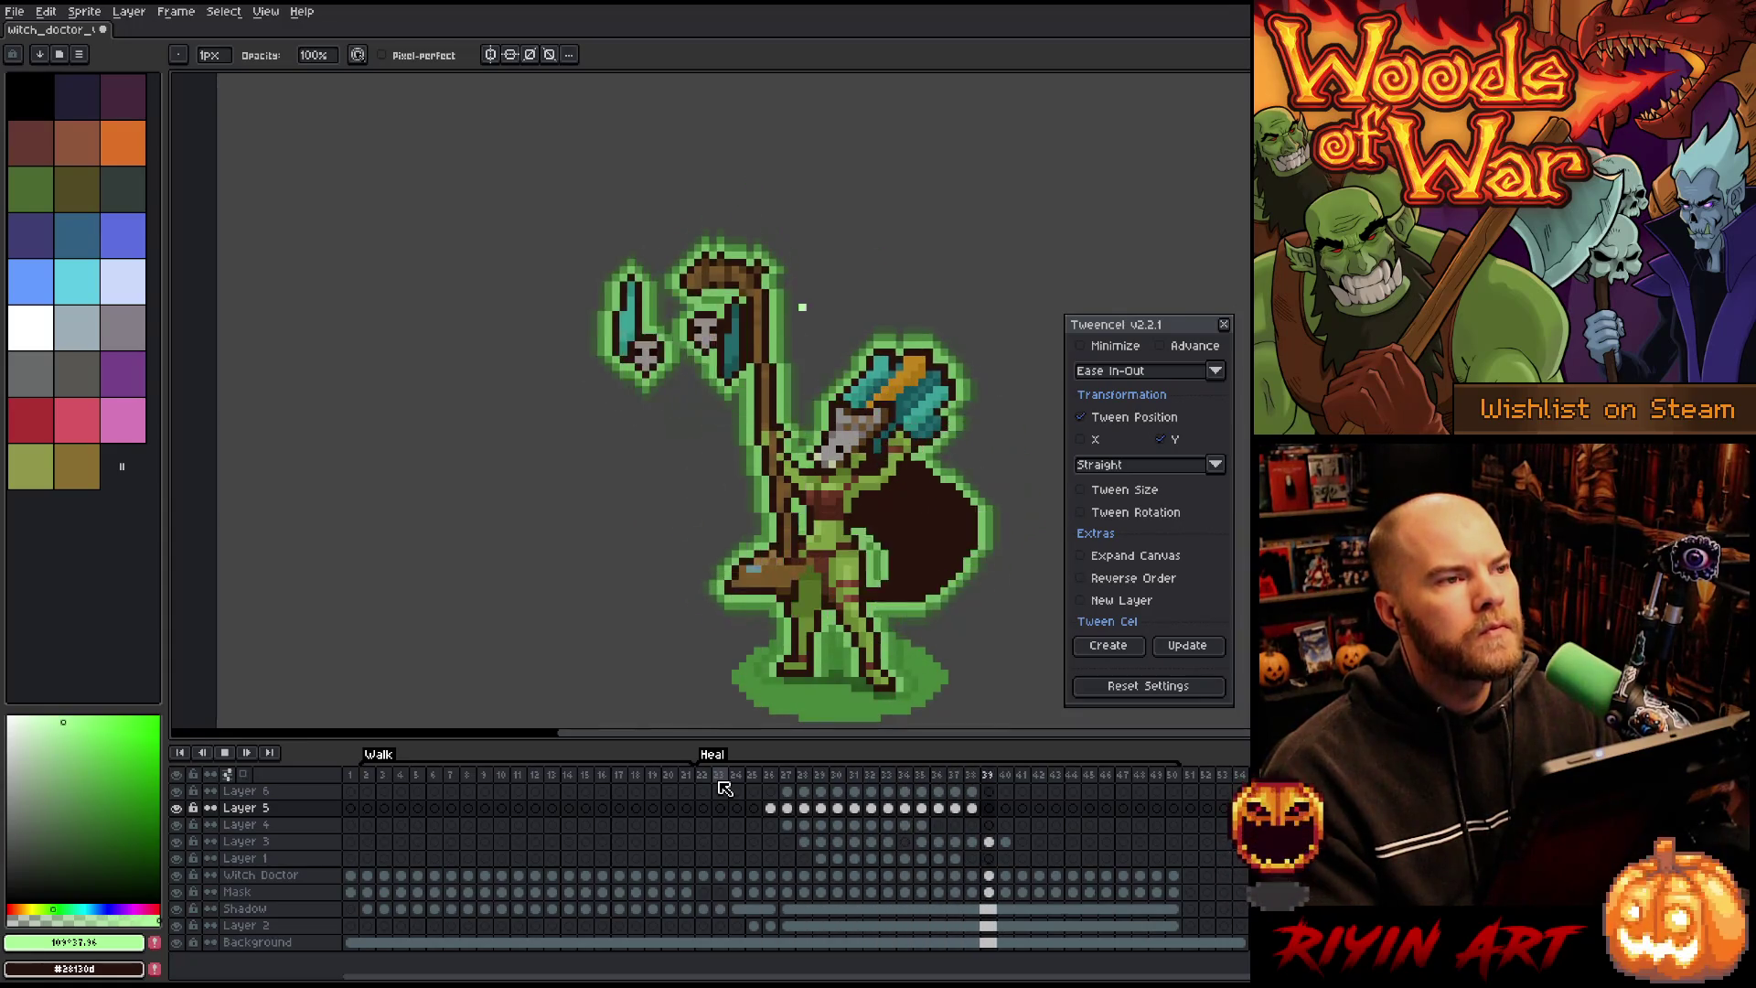
key("Return")
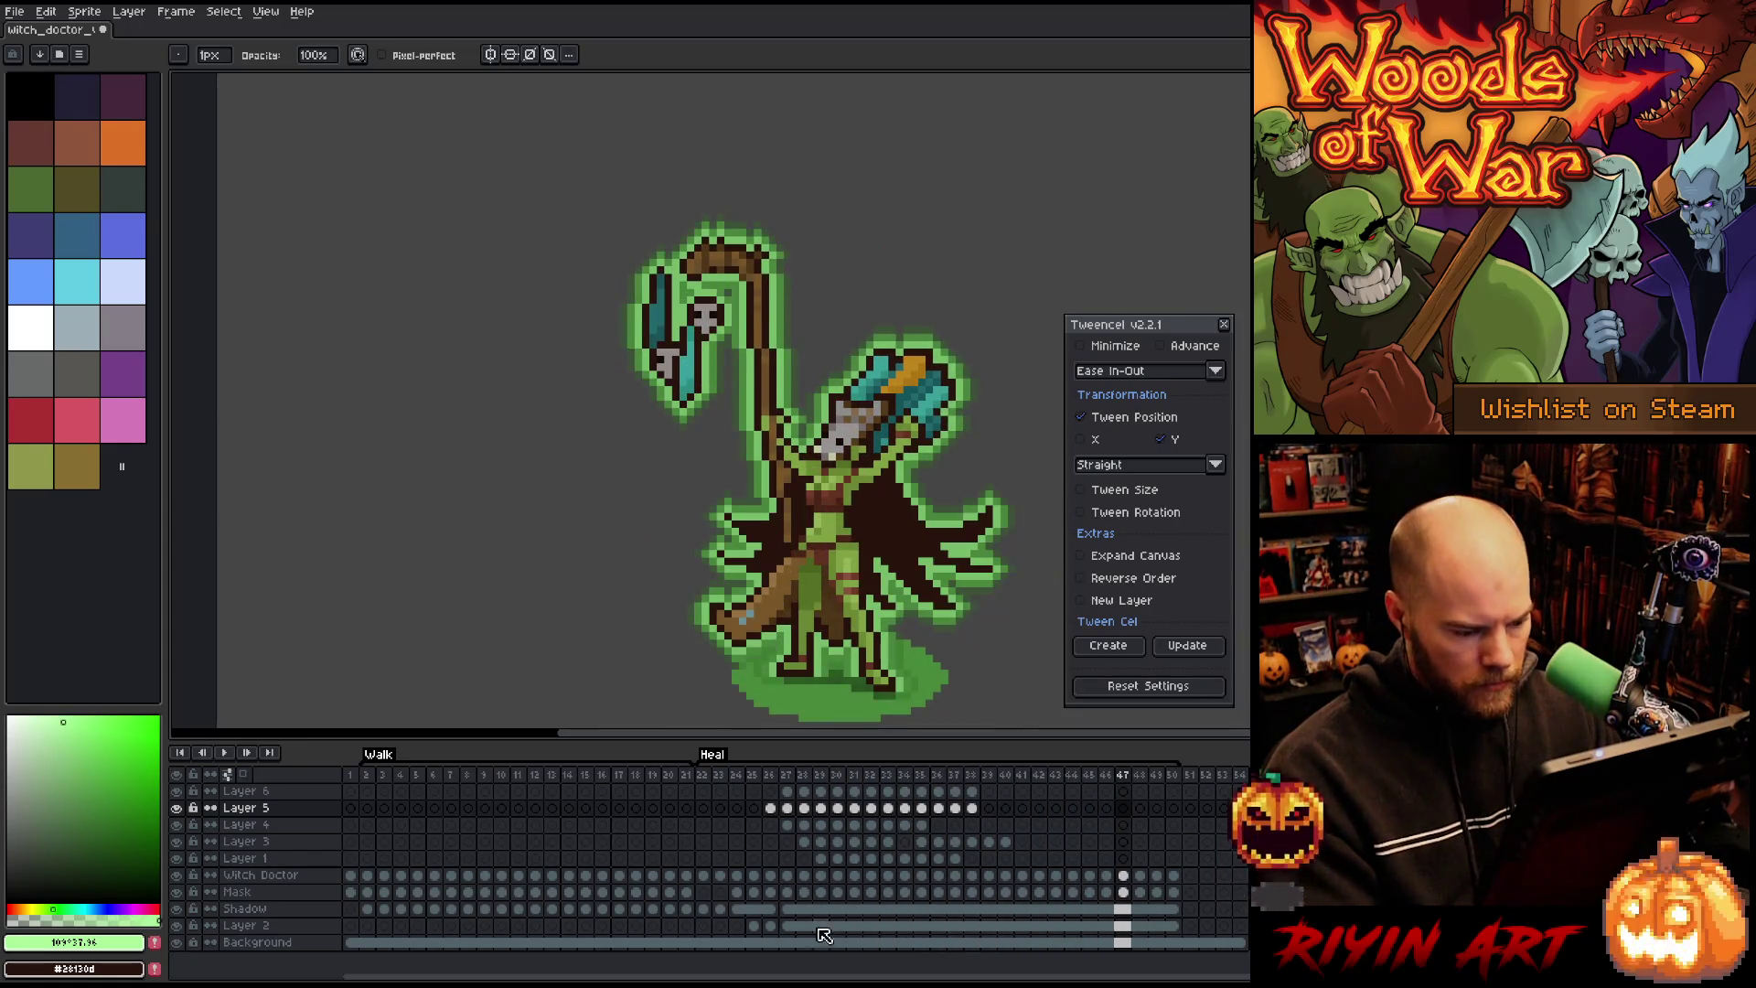
Step: Apply Hue/Saturation to Layer 2's glow cels: saturation 17, lightness 25, alpha -34
left_click_drag(752, 926, 1178, 927)
key("ctrl+u")
mouse_move(840, 229)
left_mouse_down()
mouse_move(931, 238)
mouse_move(856, 239)
mouse_move(893, 238)
mouse_move(914, 206)
mouse_move(788, 206)
mouse_move(842, 209)
left_mouse_up()
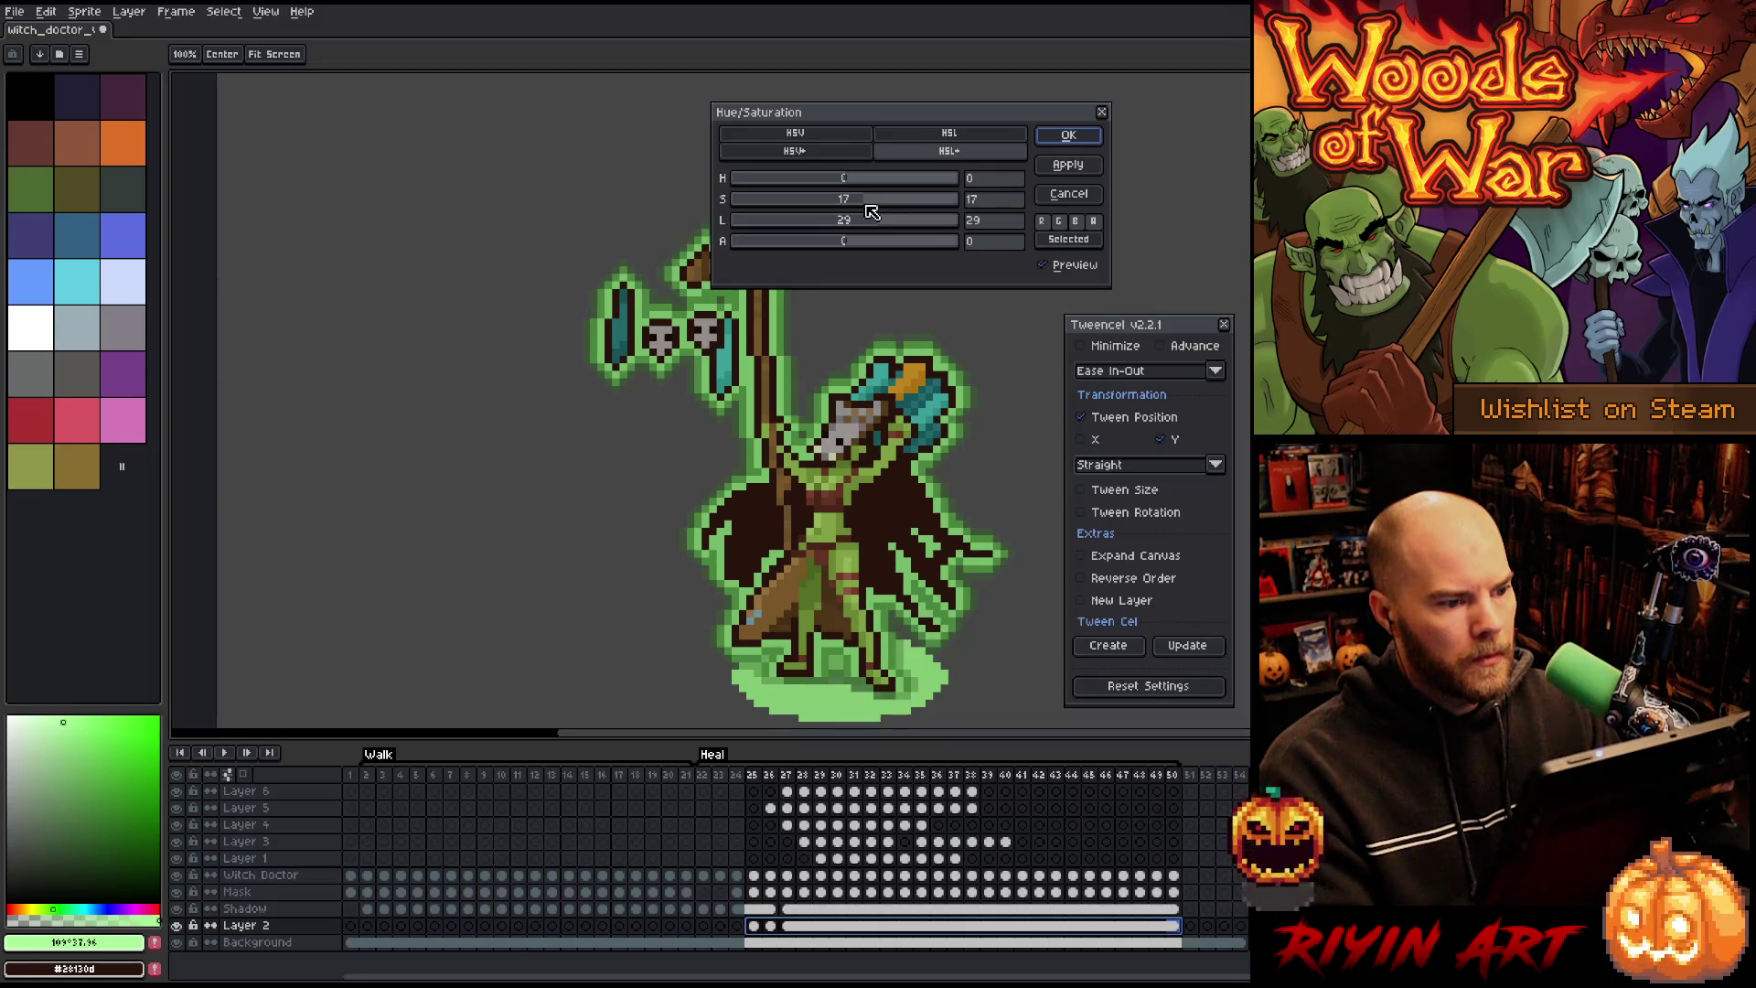
scroll(875, 222, "down", 10)
mouse_move(873, 222)
left_mouse_down()
mouse_move(805, 244)
mouse_move(823, 243)
left_mouse_up()
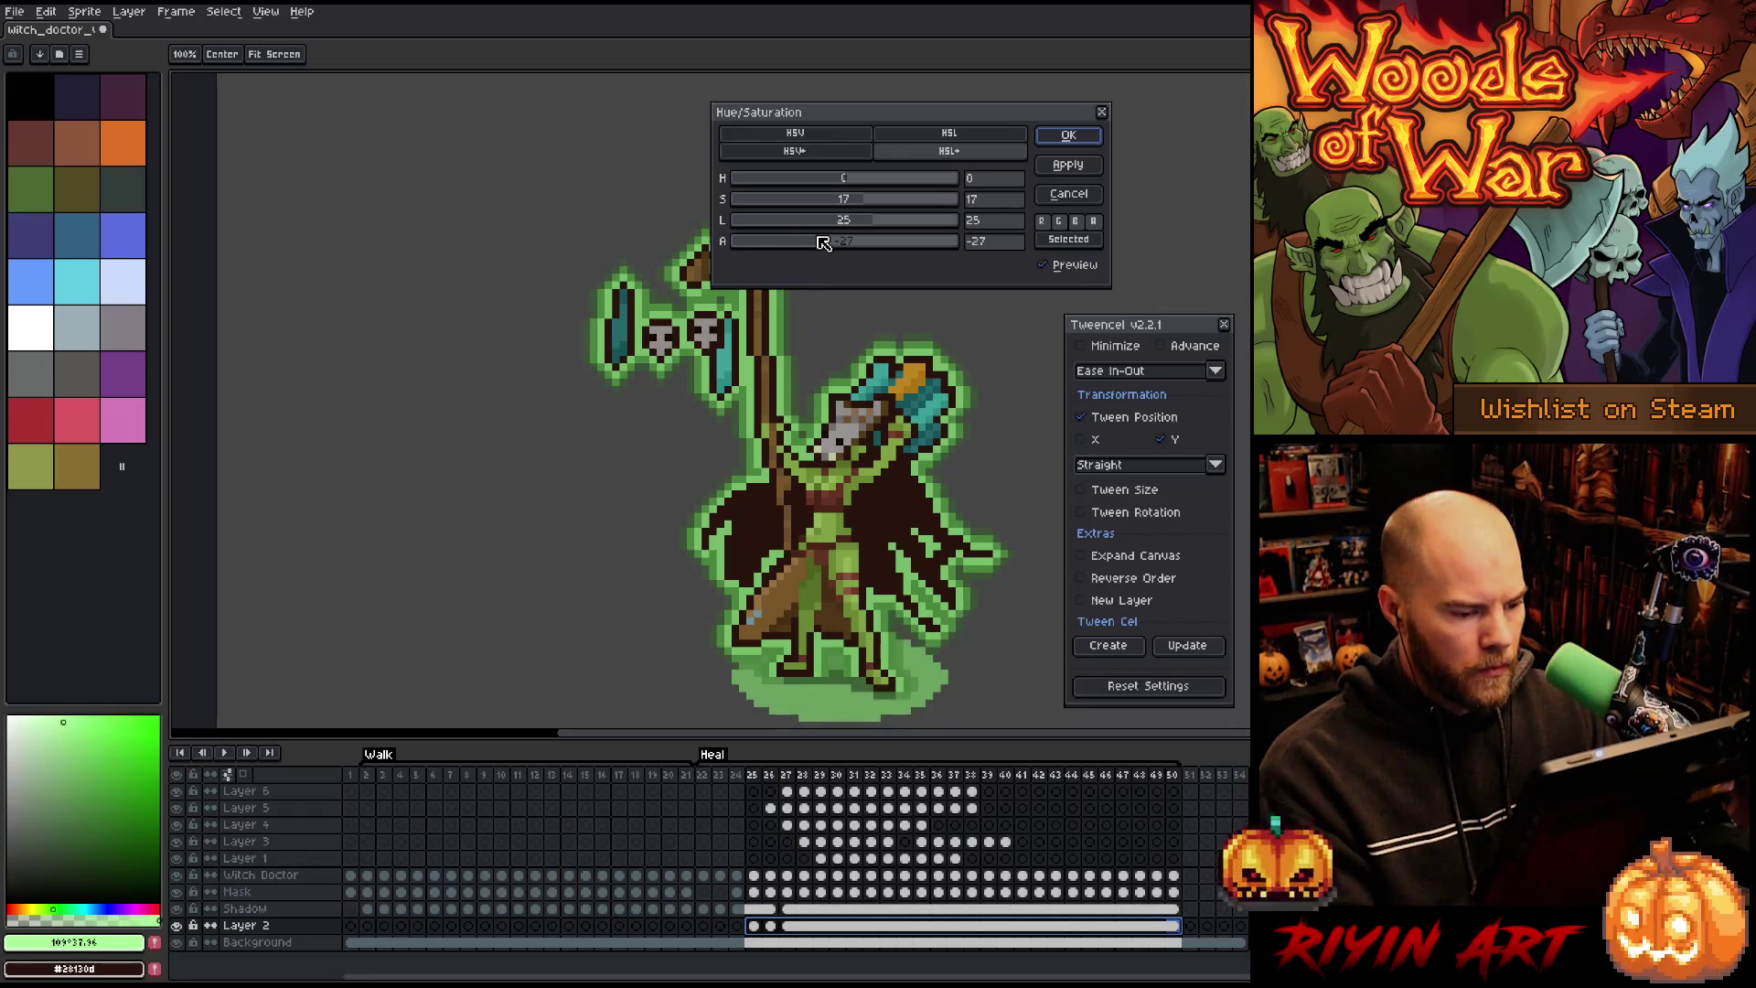
left_click(1061, 136)
left_click(729, 775)
key("Return")
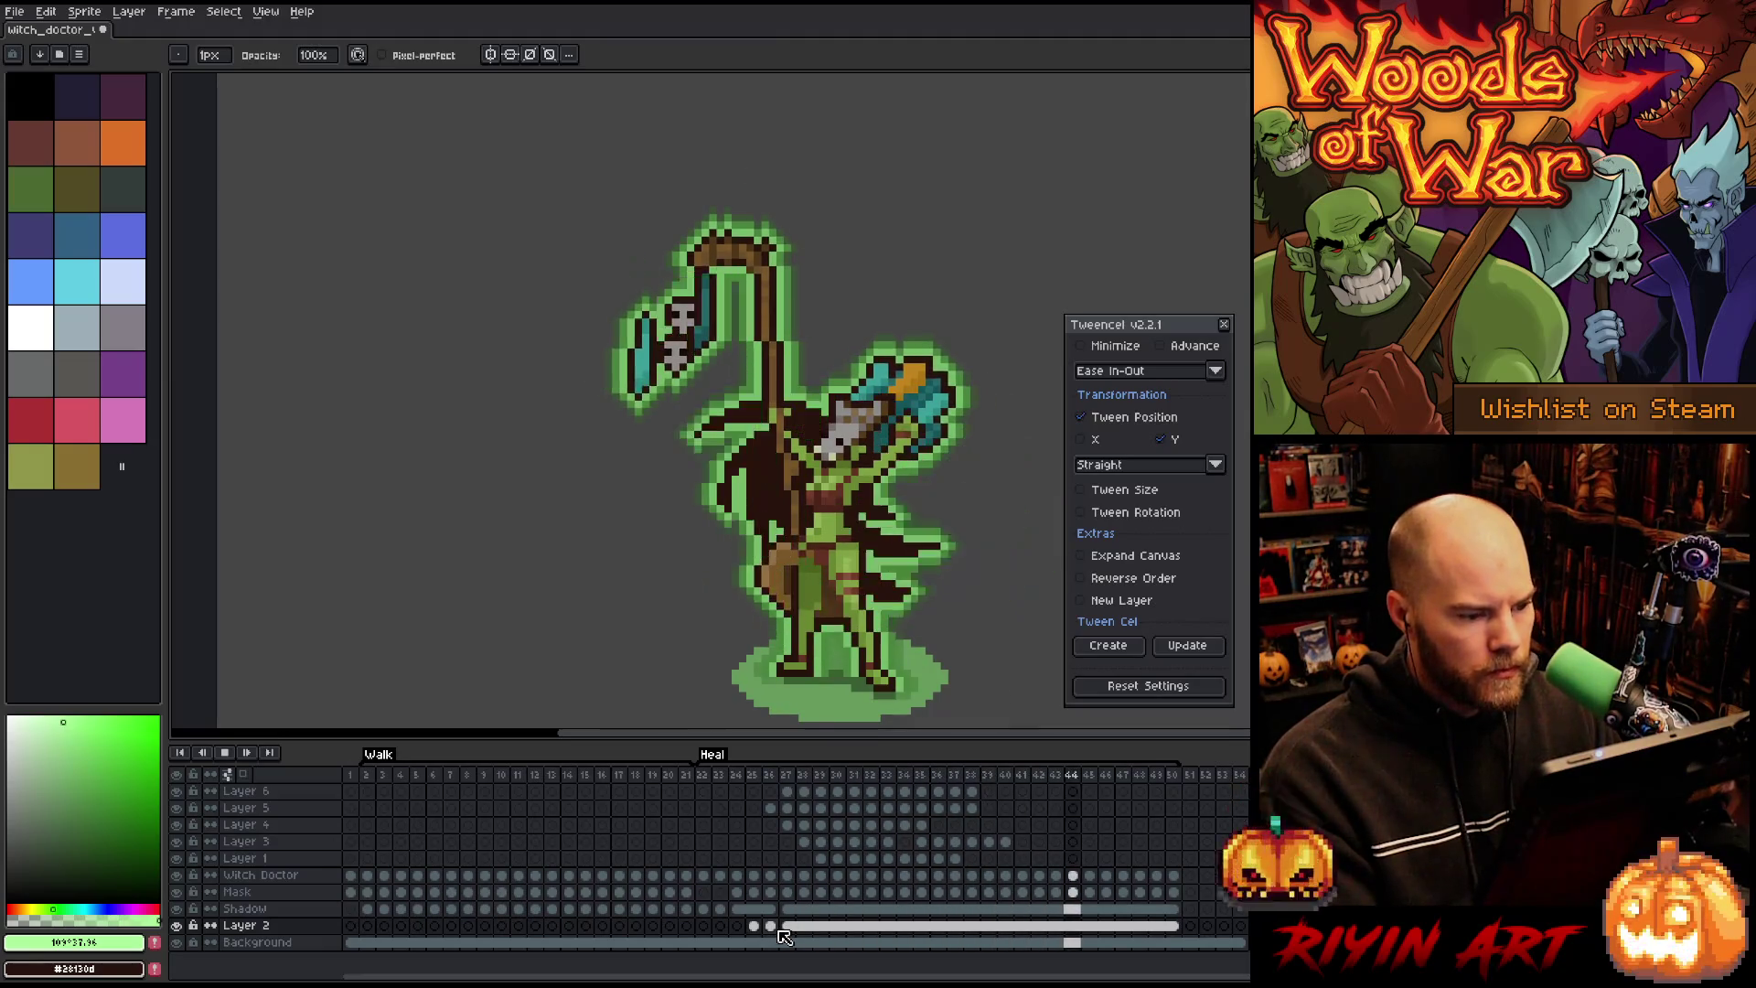
Step: Attempt selecting the sparkle cels across frames 26–40, dismissing the active-image errors
key("Return")
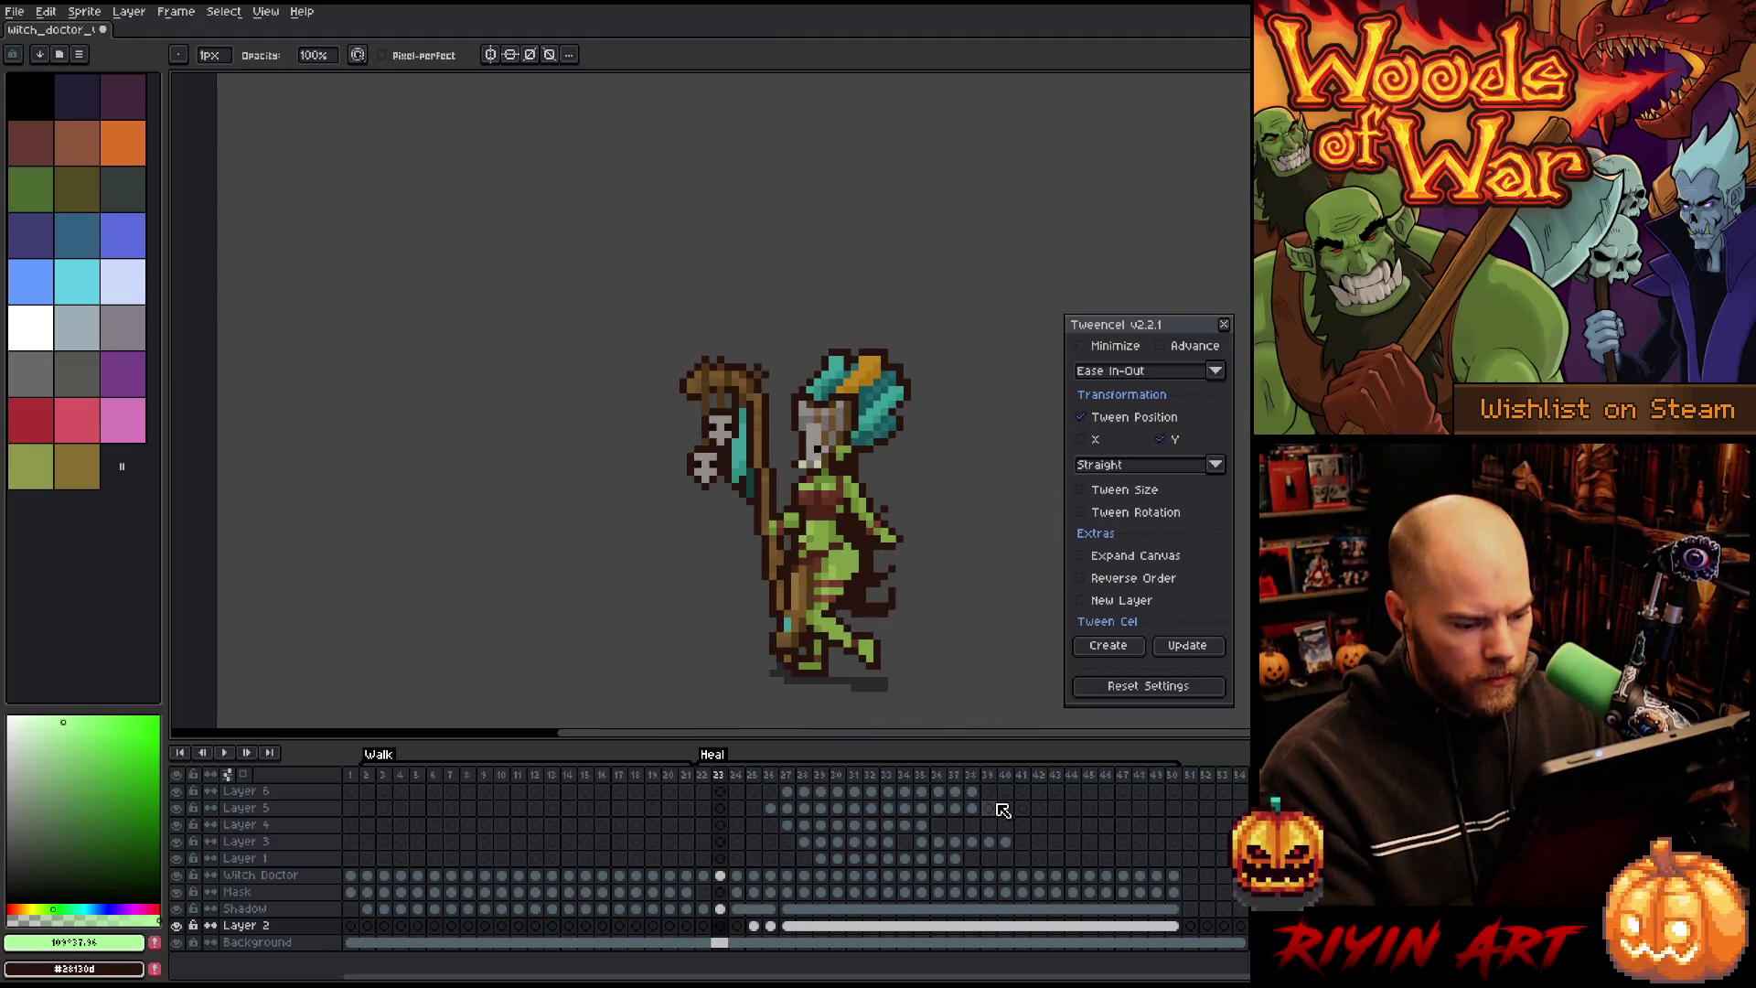
mouse_move(1011, 799)
left_mouse_down()
mouse_move(779, 842)
mouse_move(774, 864)
left_mouse_up()
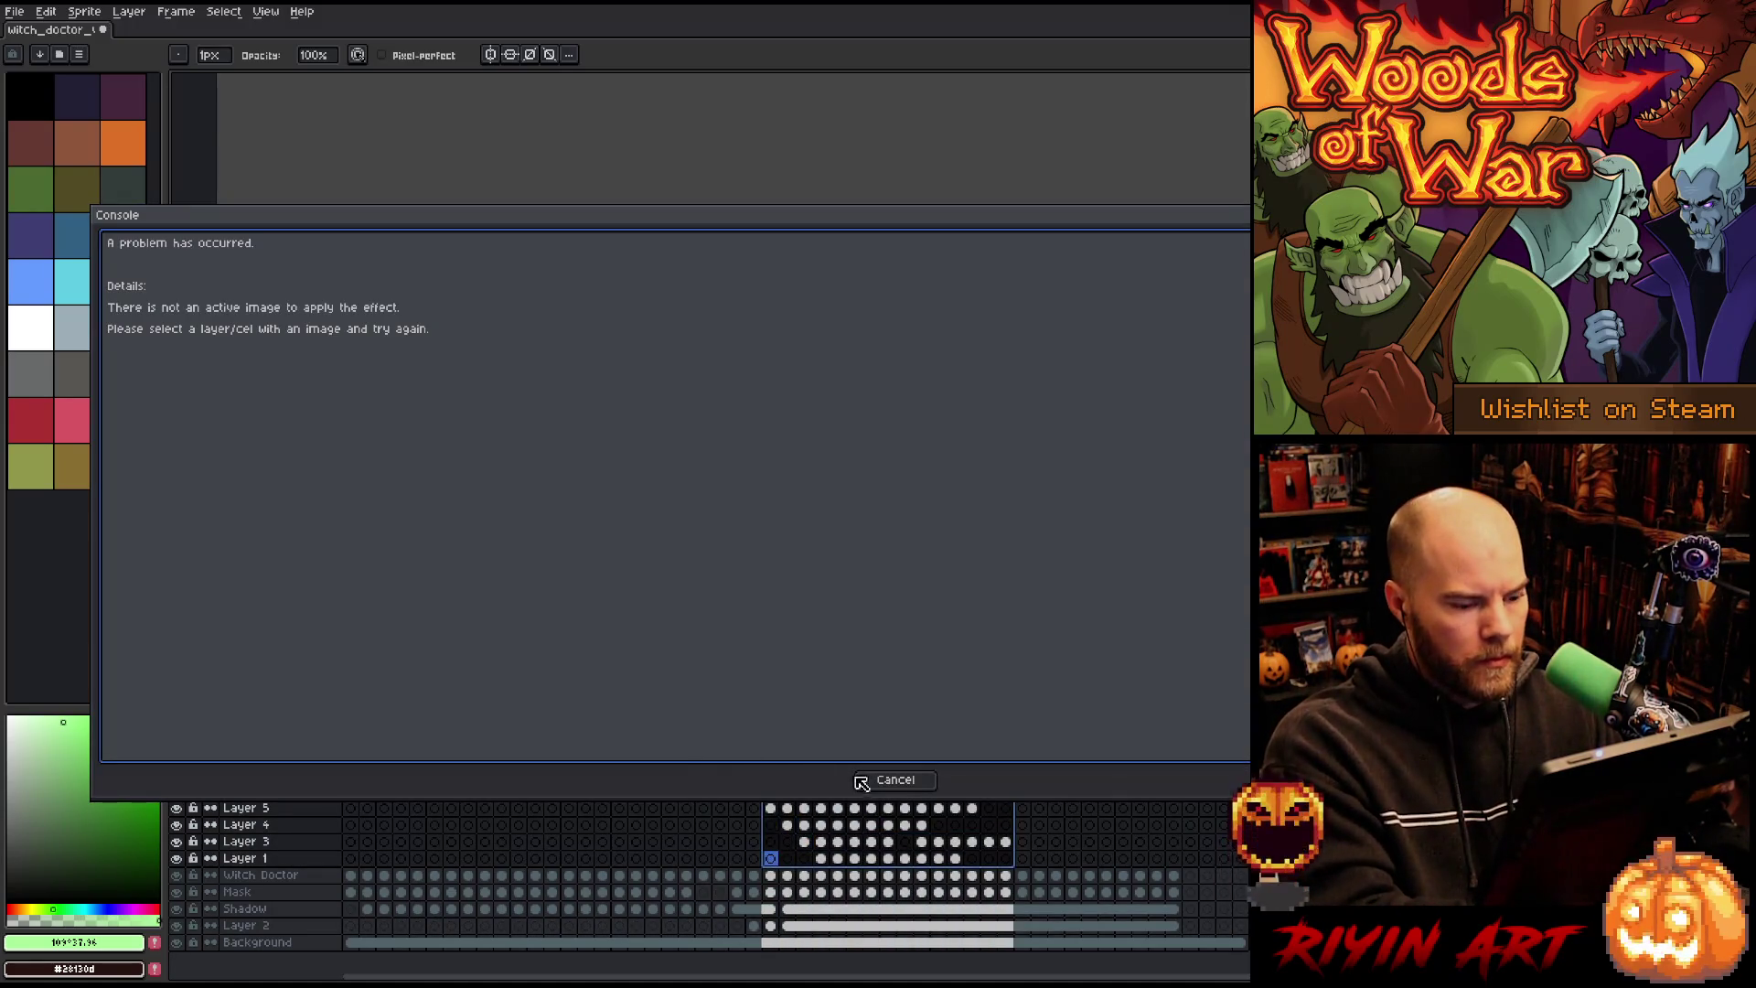
left_click(878, 786)
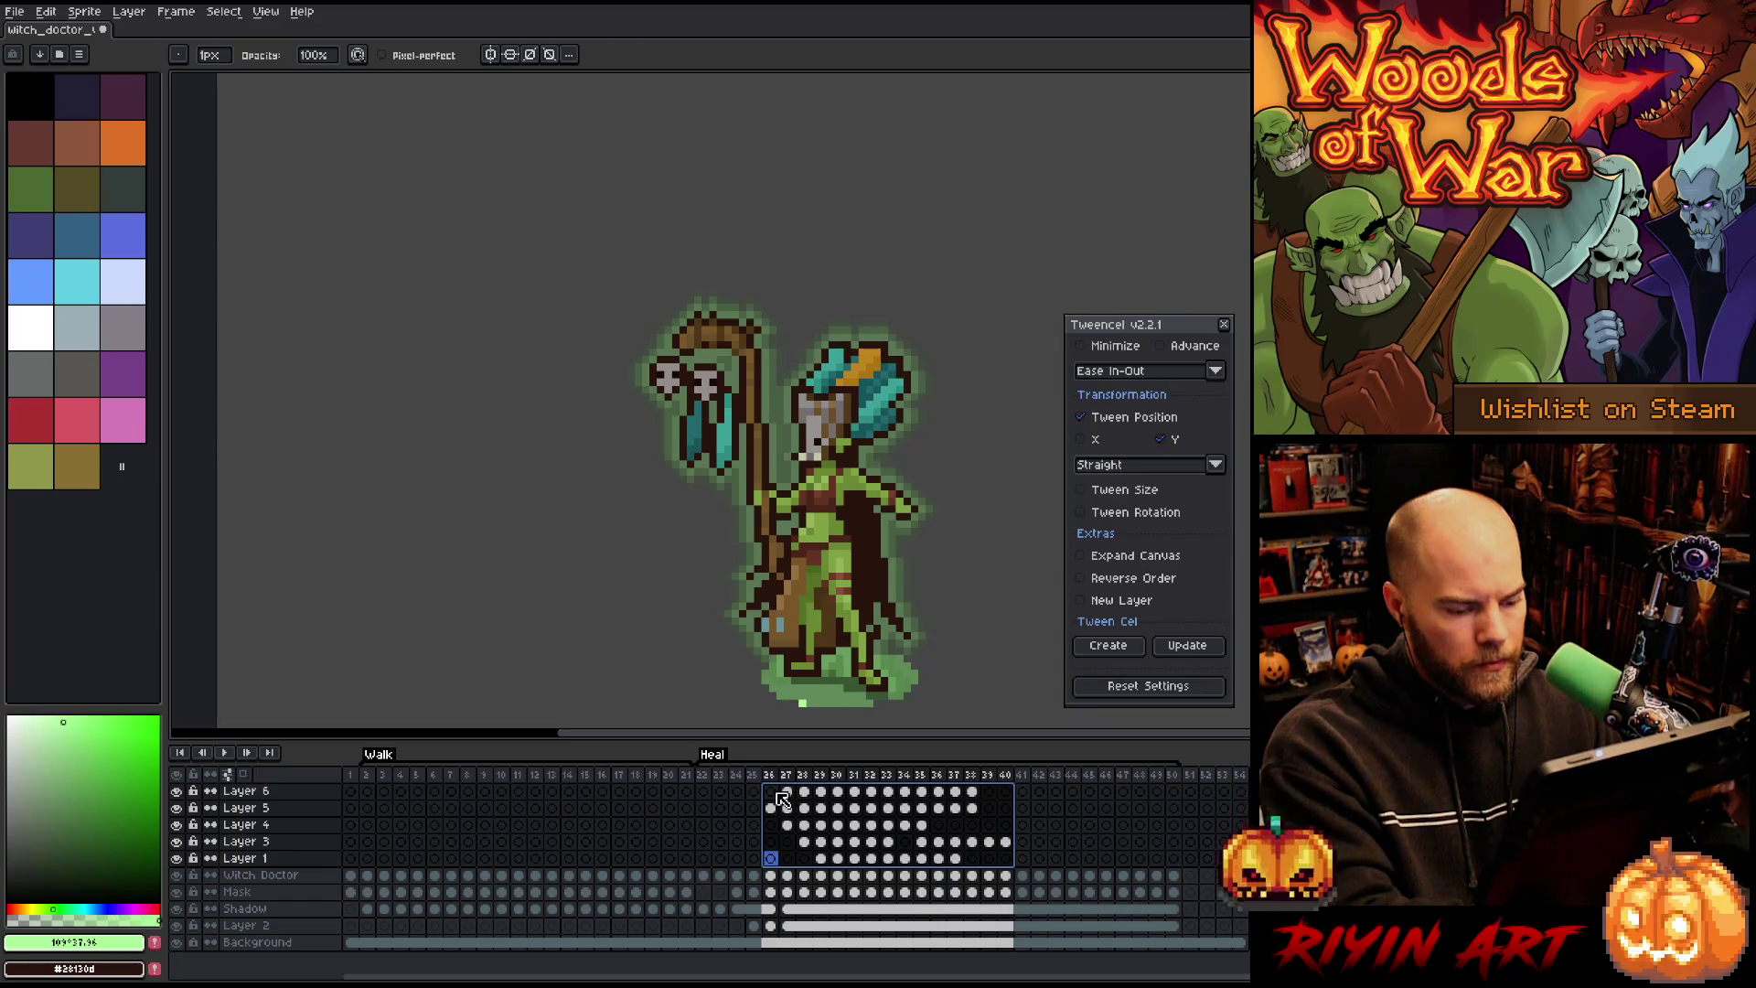
left_click(788, 842)
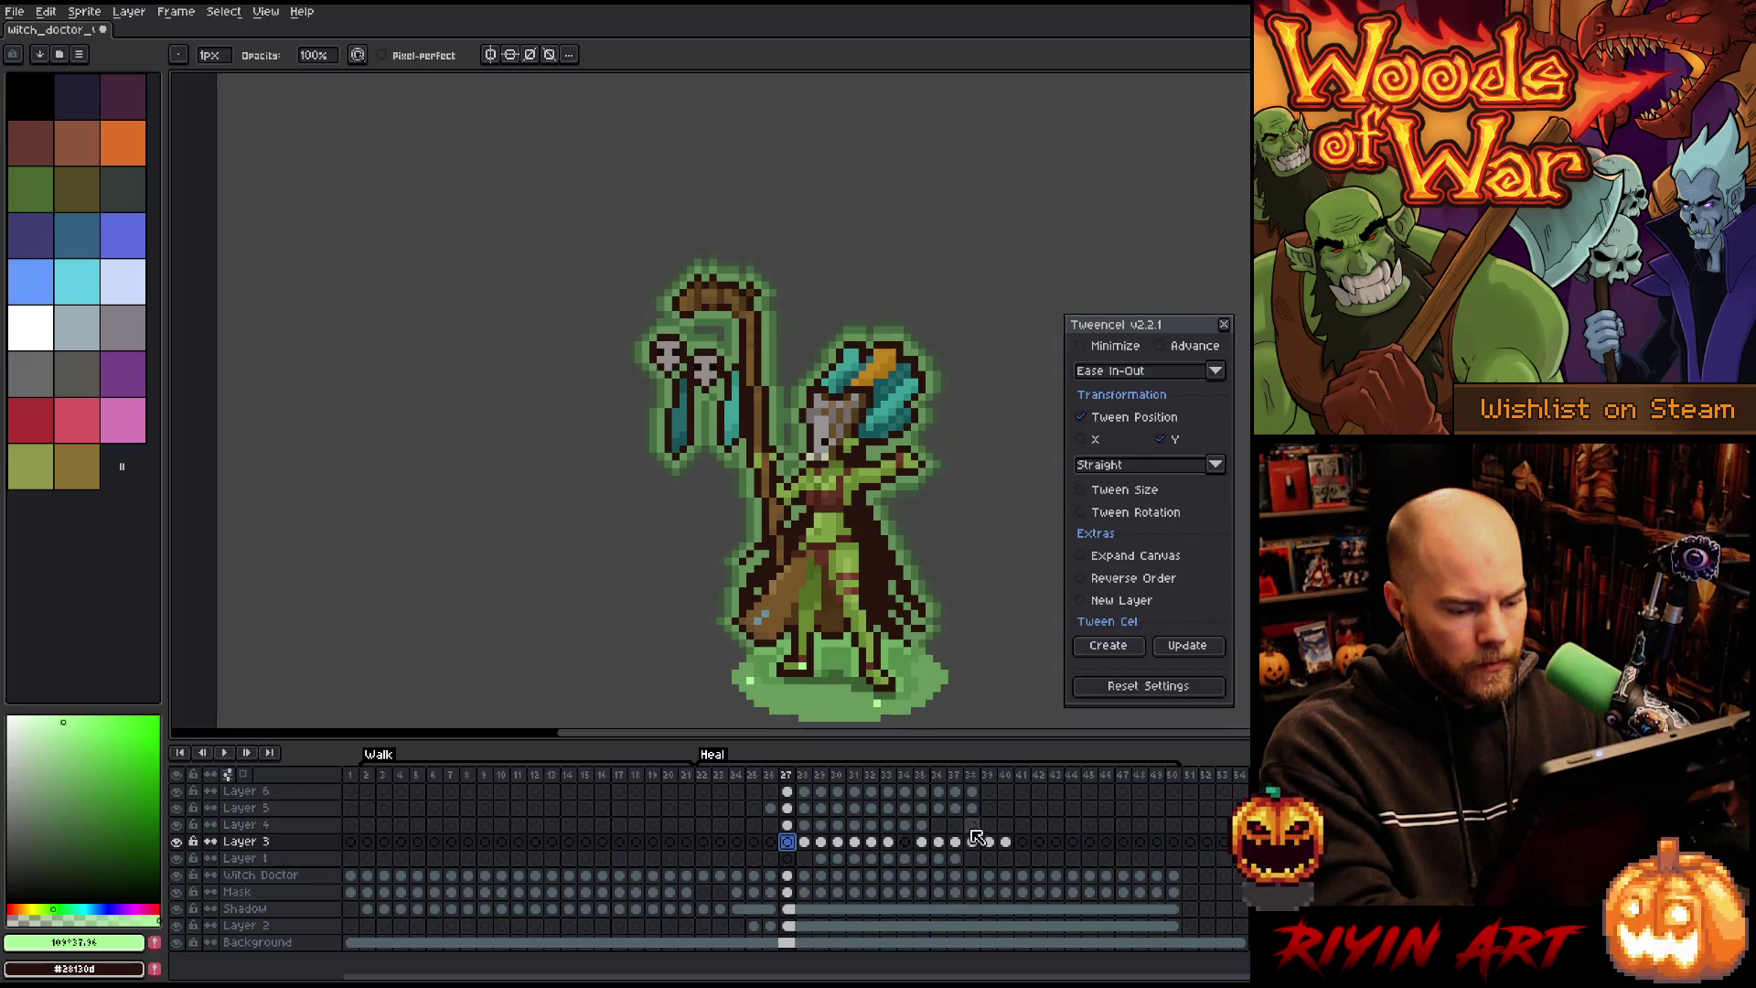
left_click(972, 792)
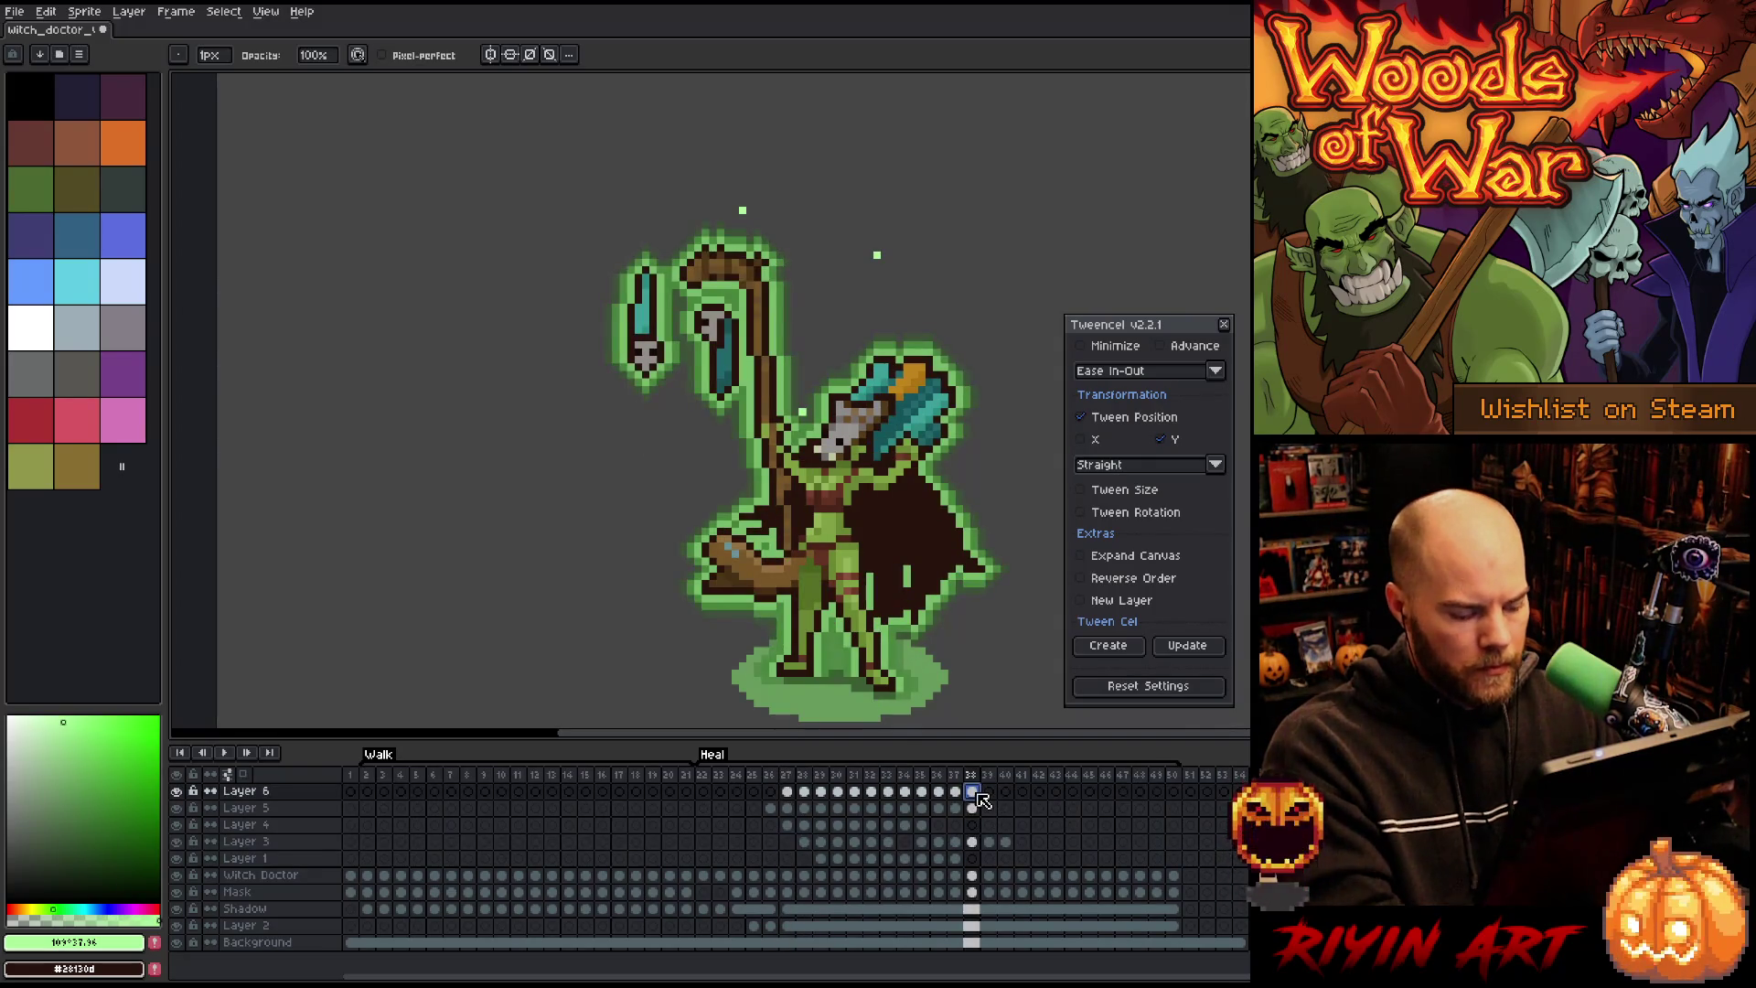
left_click(1006, 794)
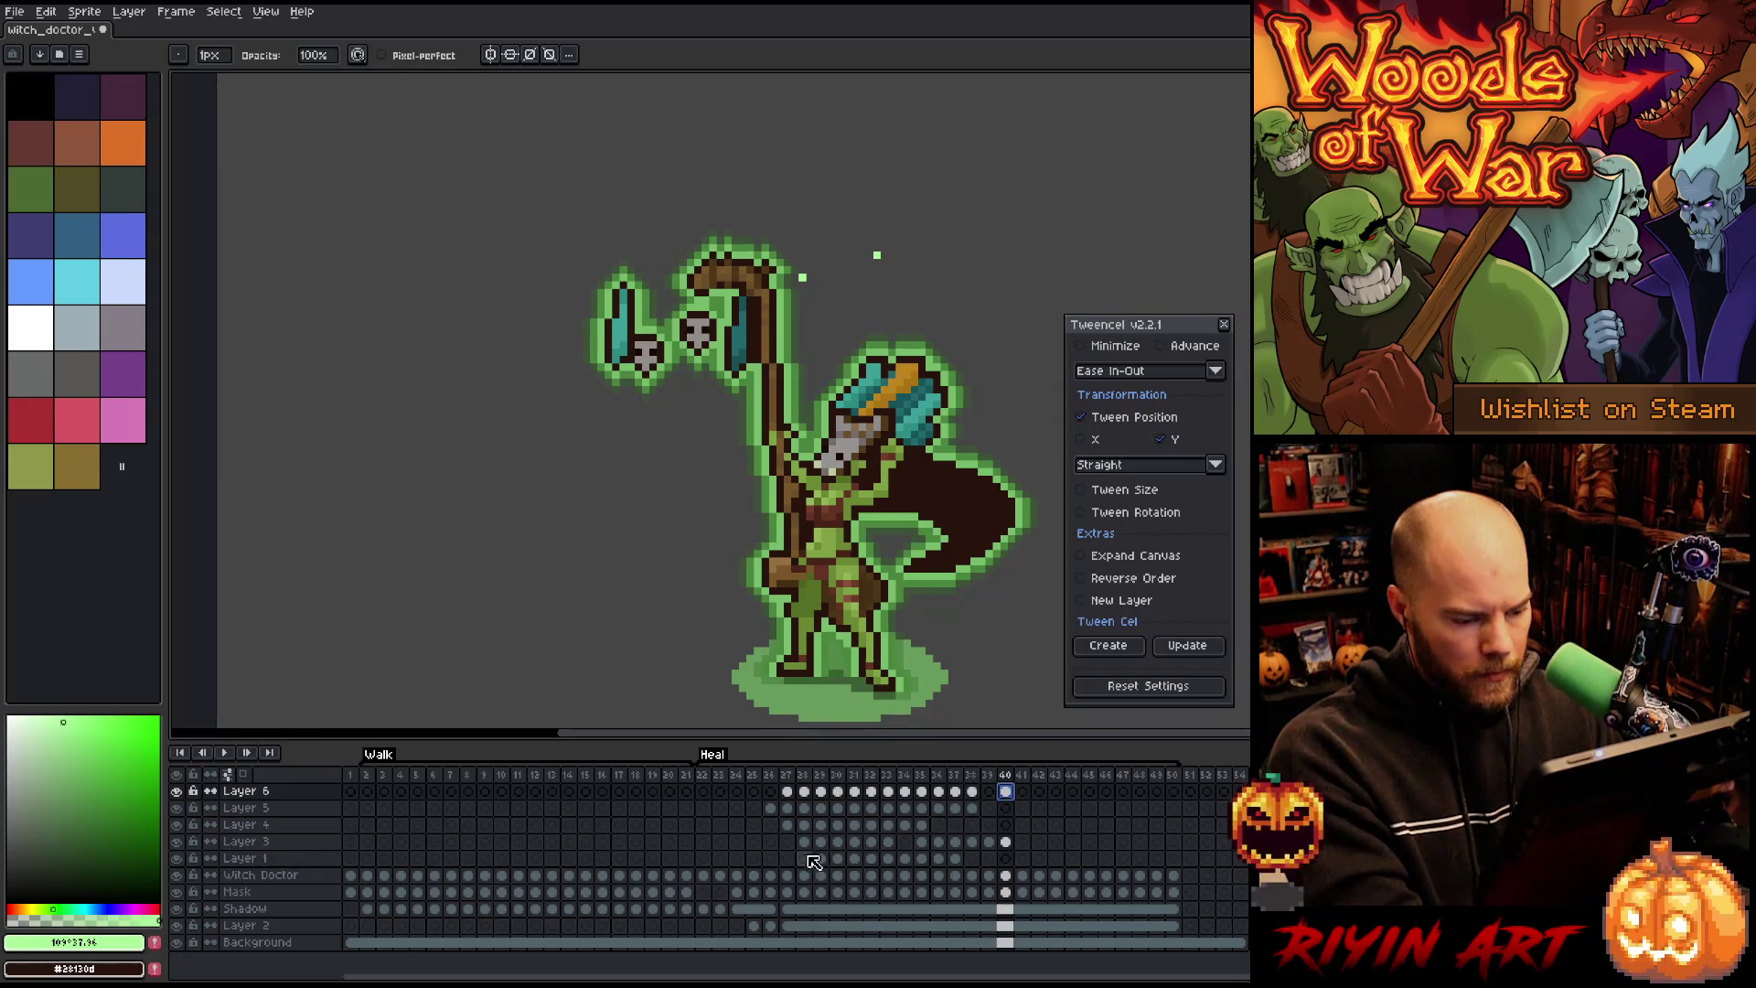
left_click_drag(777, 861, 999, 794)
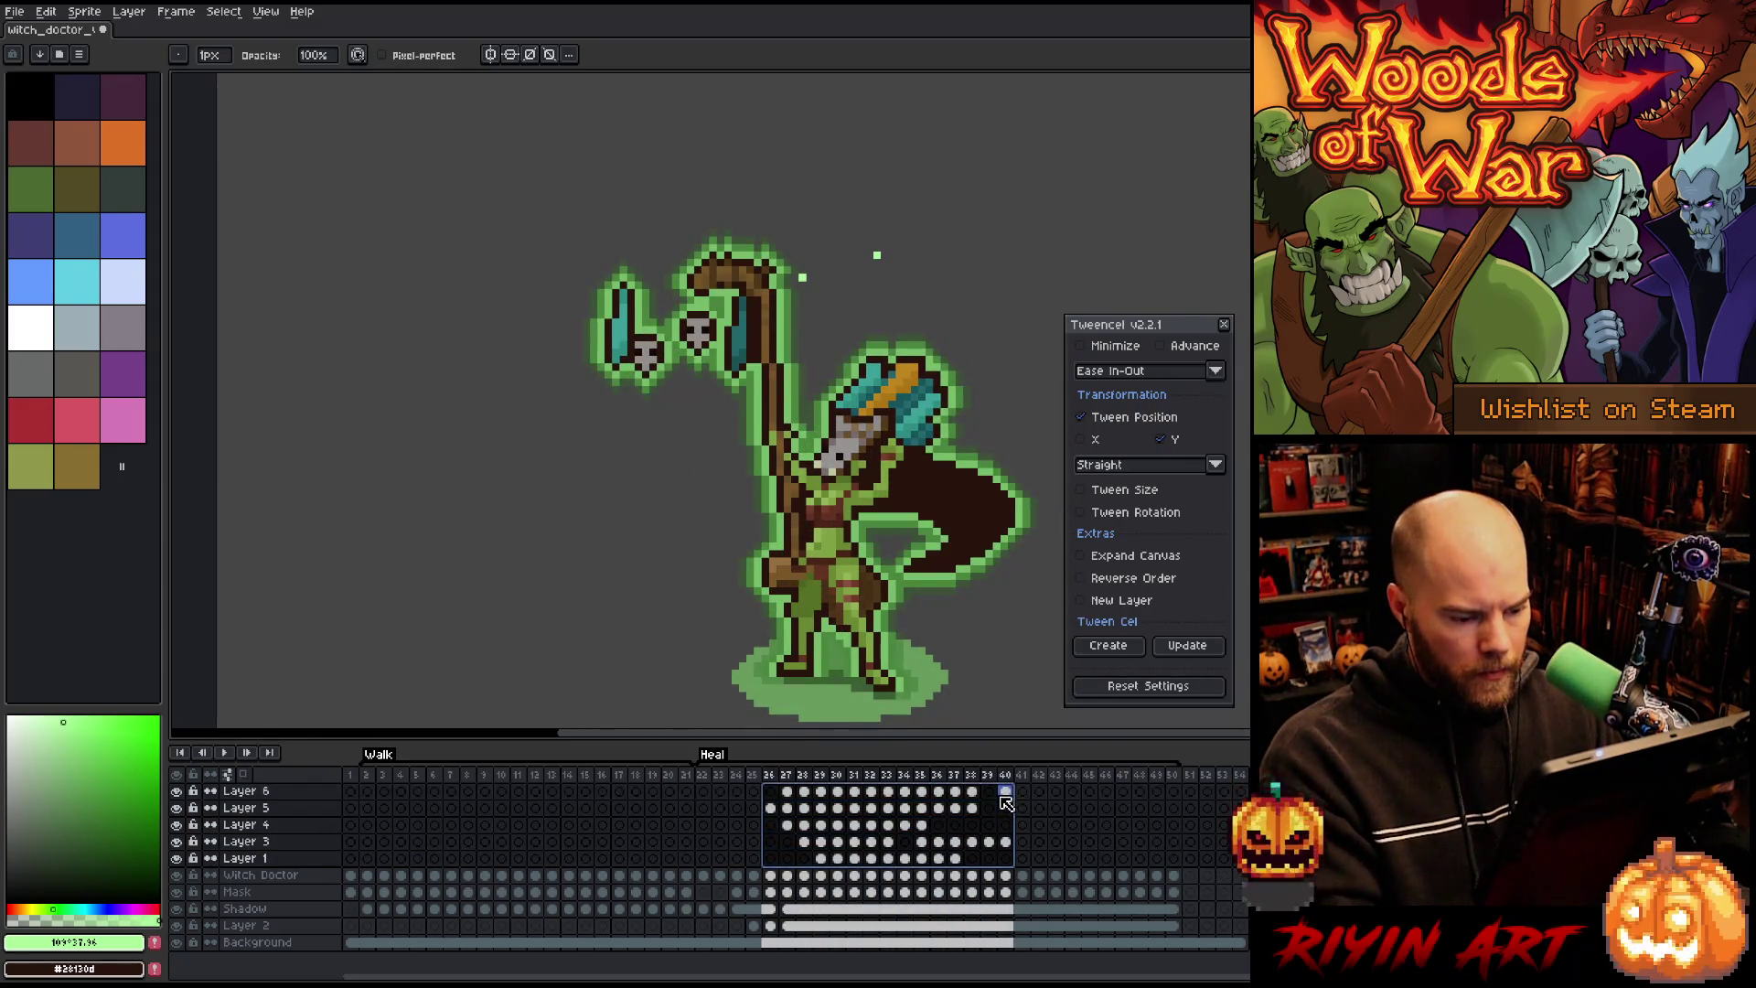
key("ctrl+t")
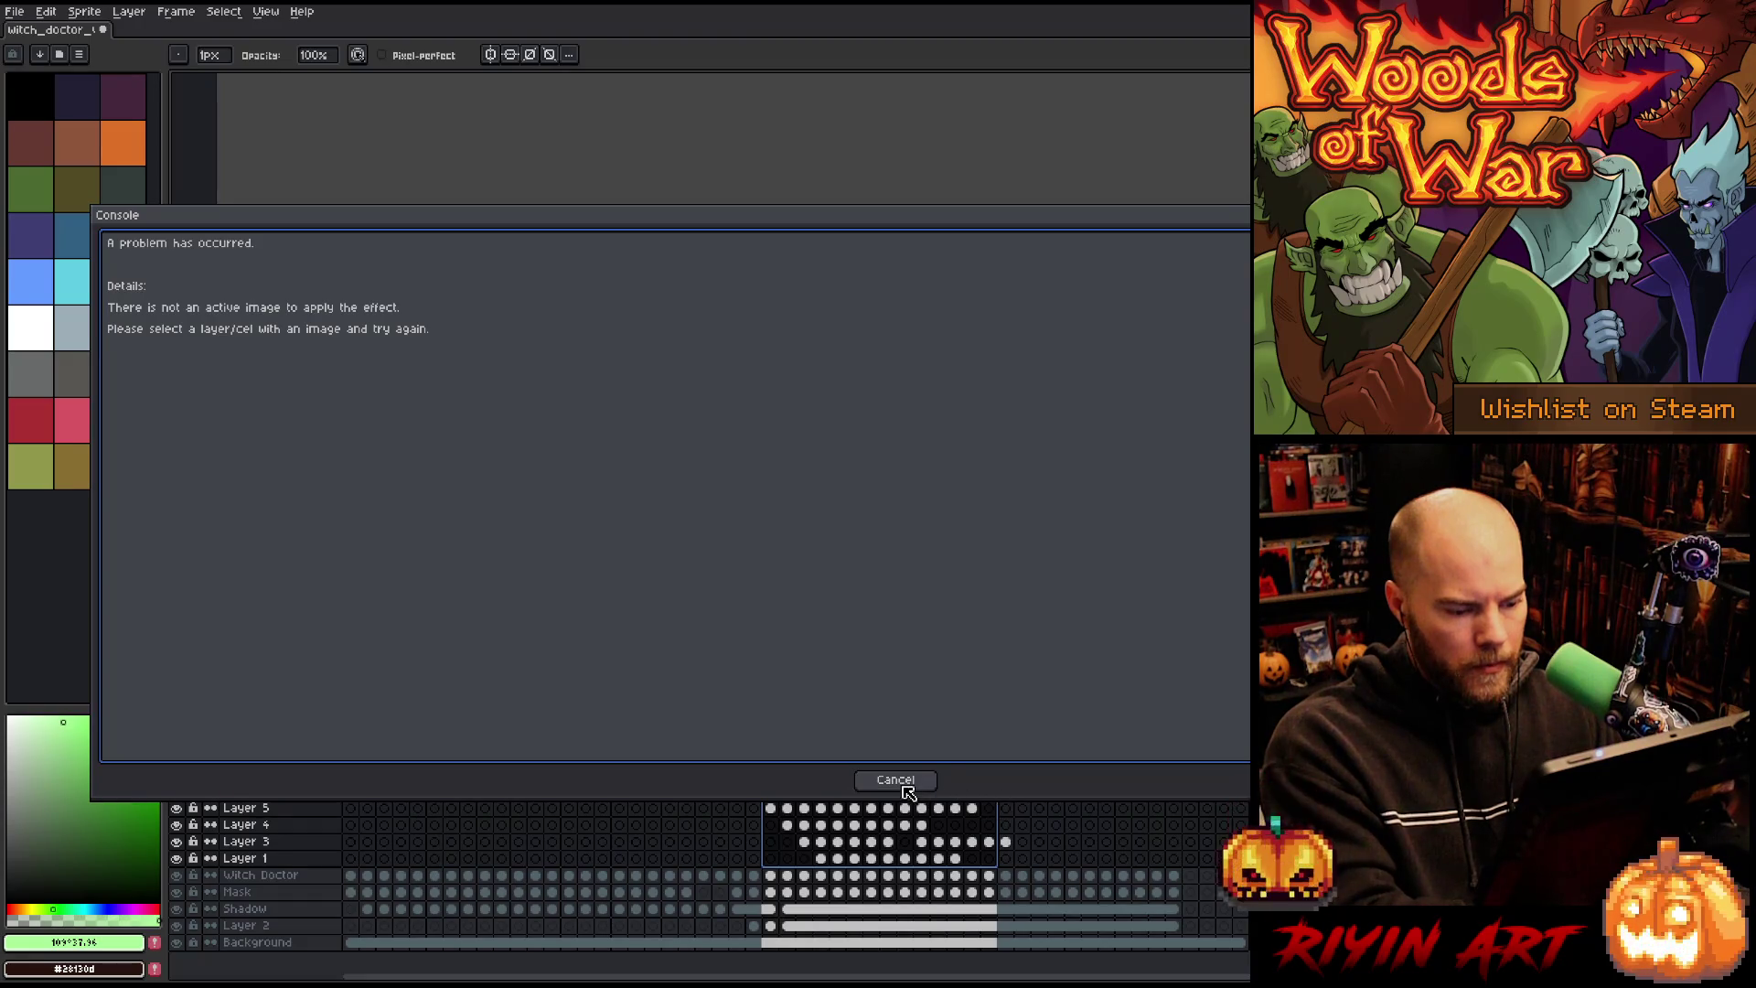
left_click(896, 787)
Step: Select Layers 1–6 cels over frames 26–40 and bring up Hue/Saturation beside the sprite
left_click(770, 858)
left_click(753, 841)
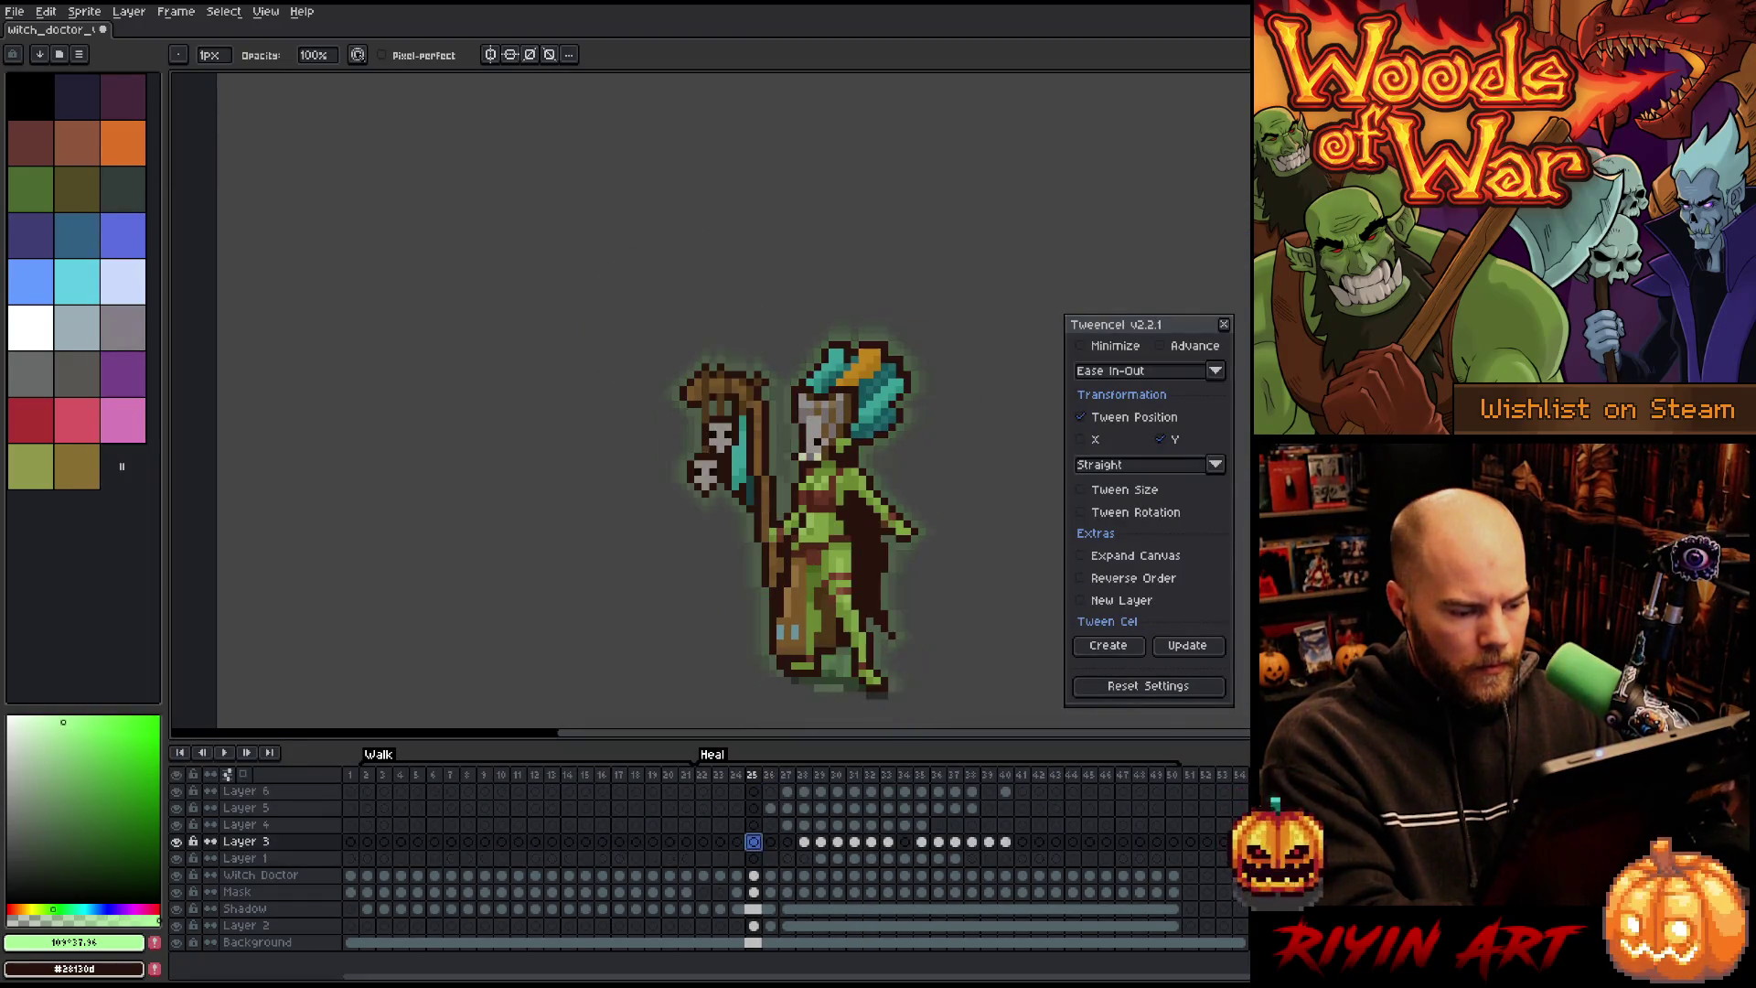
left_click_drag(774, 858, 1005, 792)
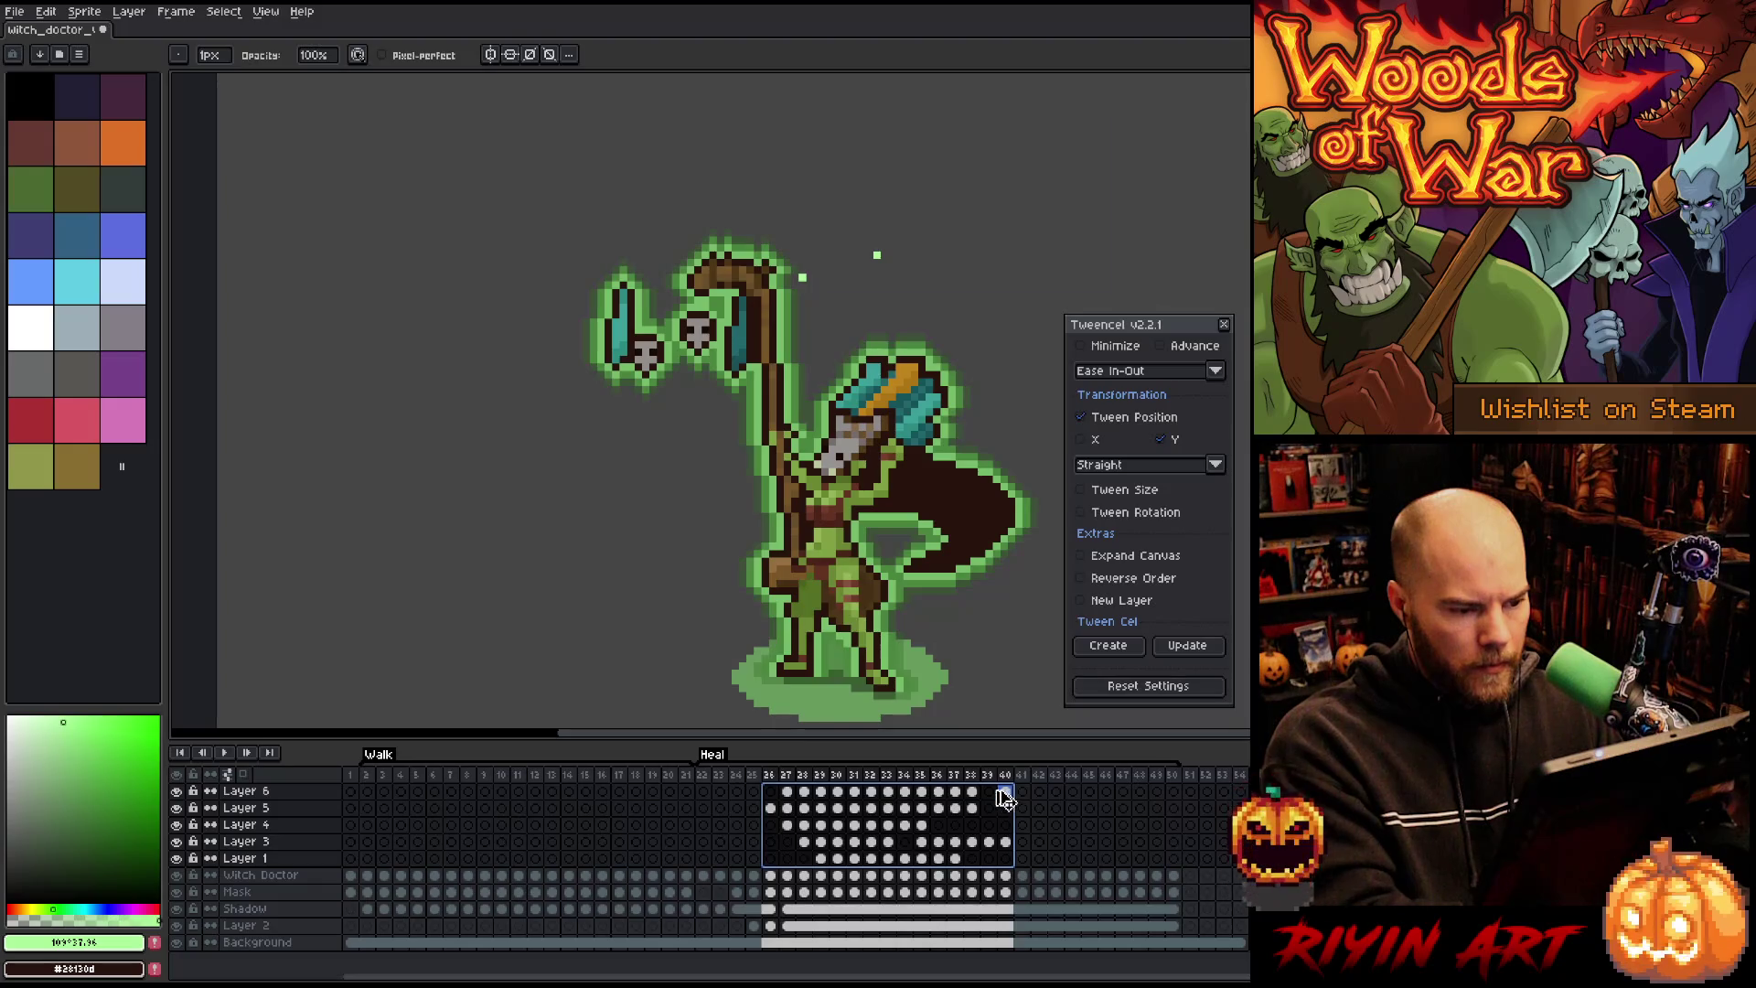
key("ctrl+u")
left_click_drag(880, 119, 1107, 89)
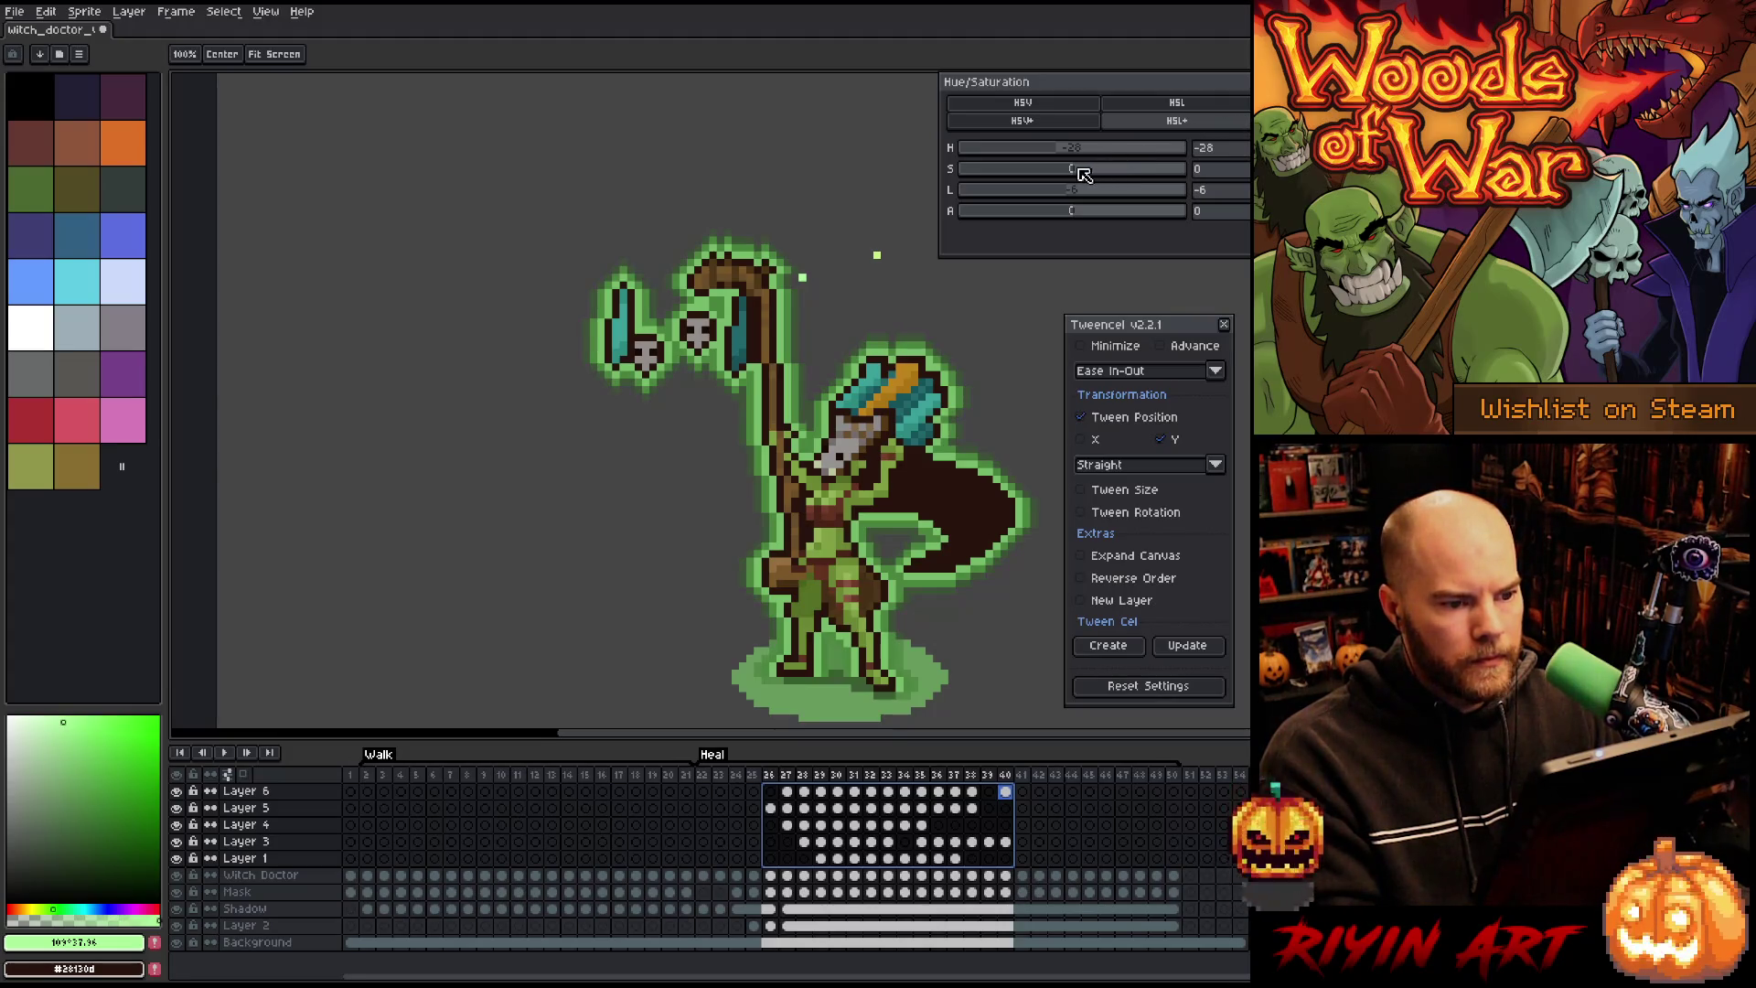
Step: Set the sparkles to hue -9, saturation -3, lightness 9 and apply the adjustment
left_click_drag(1118, 171, 1013, 174)
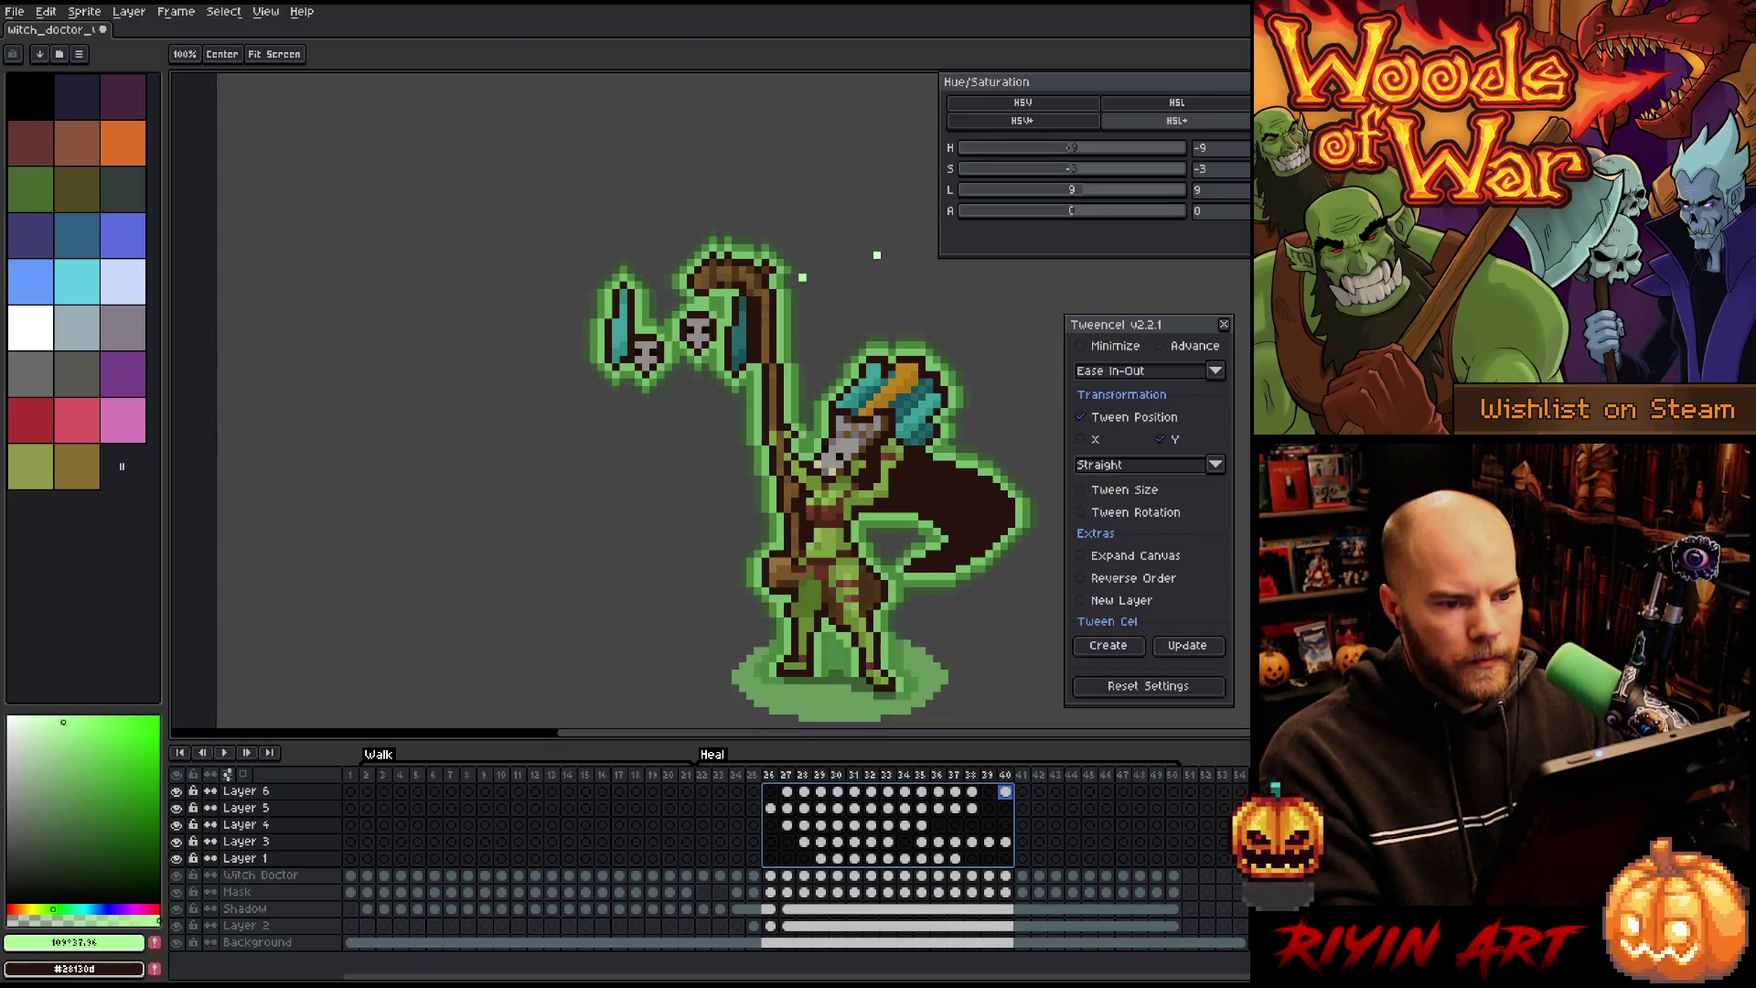
key("Return")
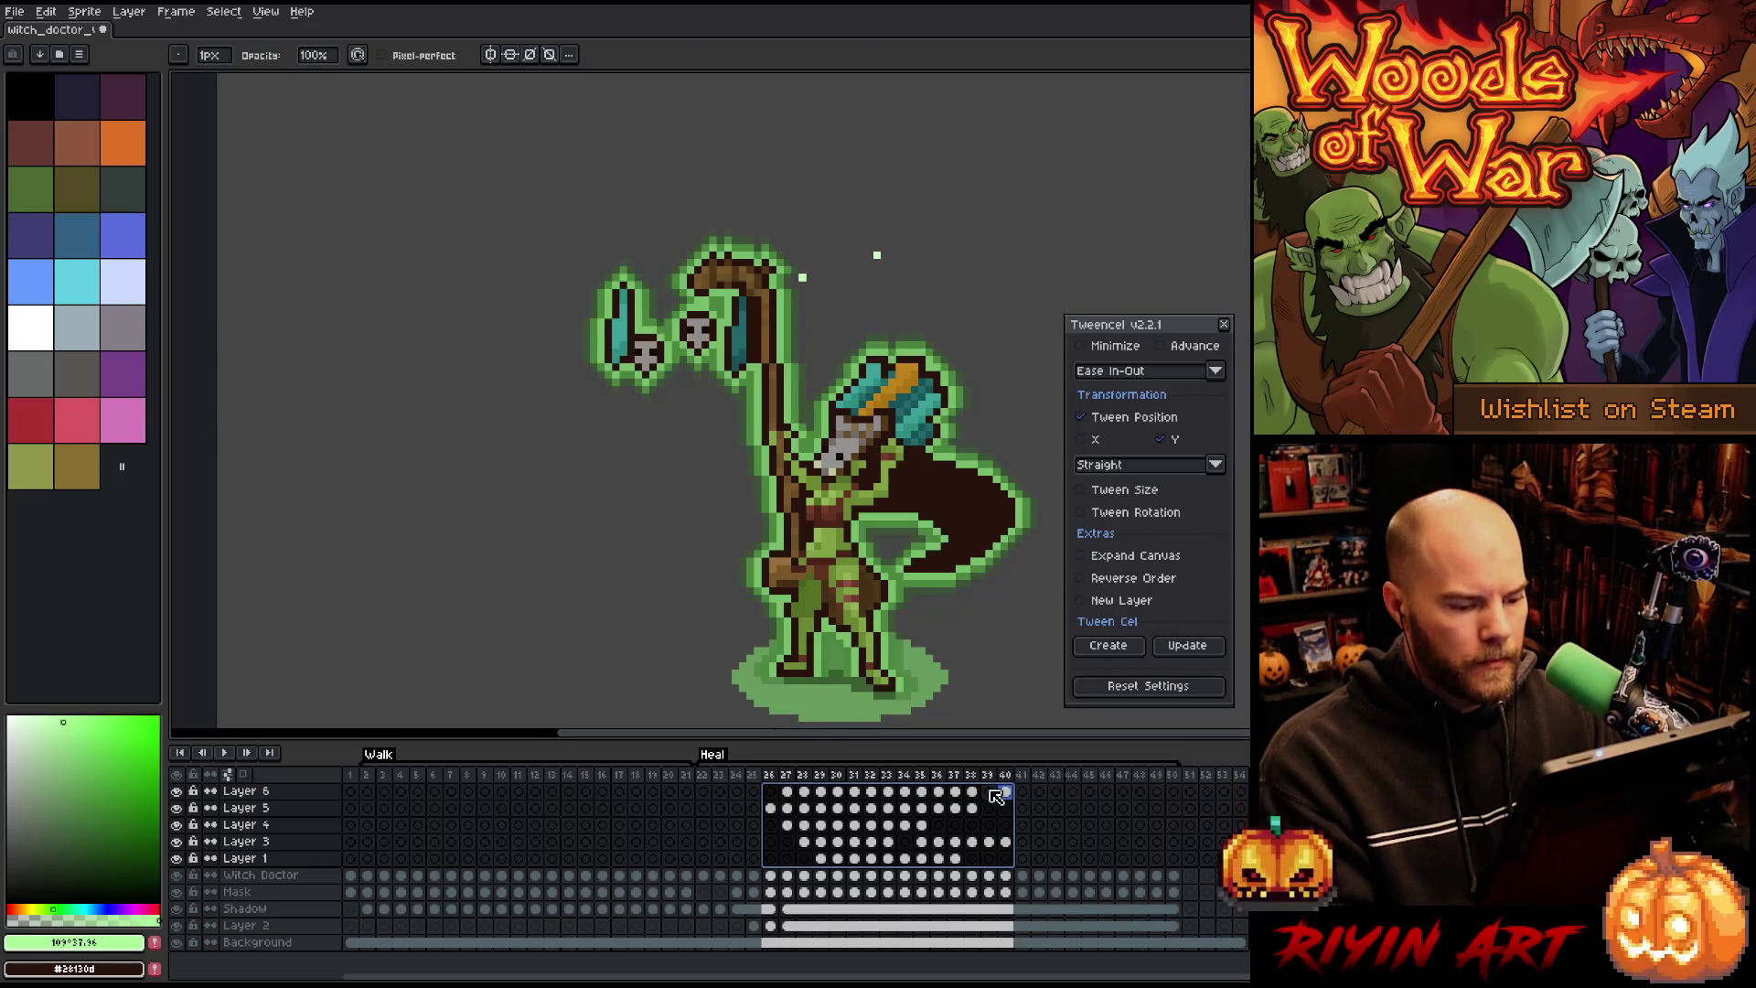
left_click(1005, 792)
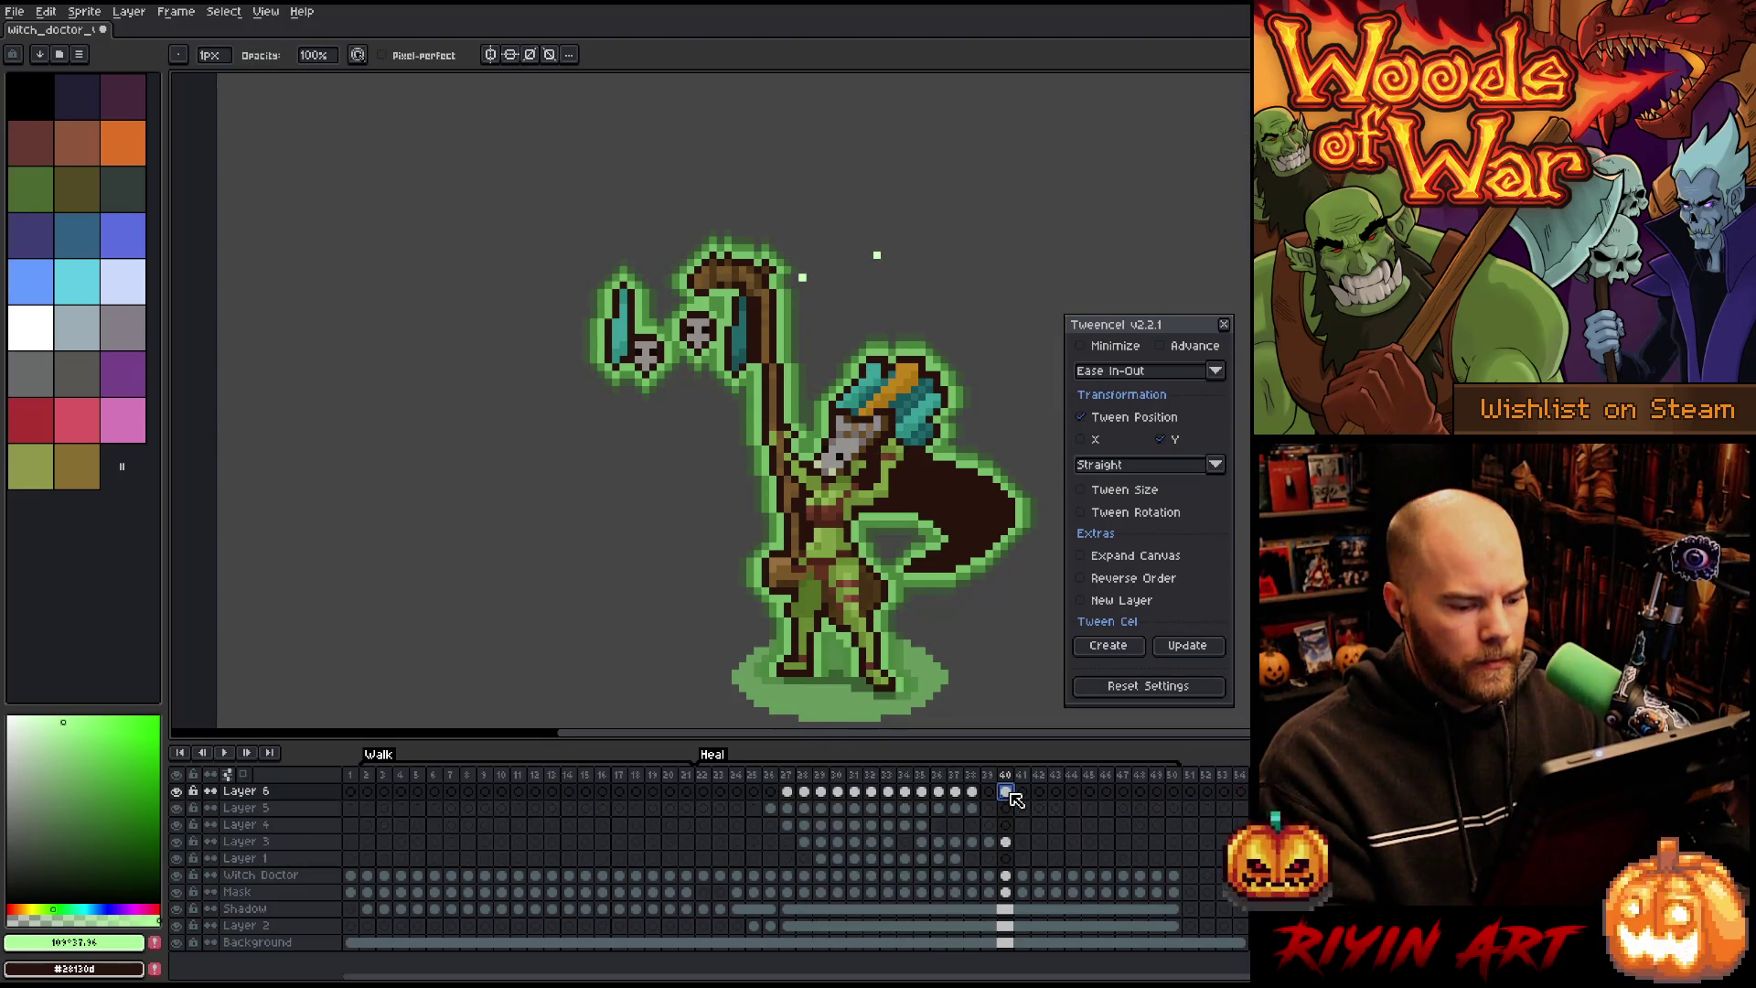
Step: Replay the Heal animation and sample pale green #d6f9c5 from a sparkle pixel
left_click(773, 777)
key("Return")
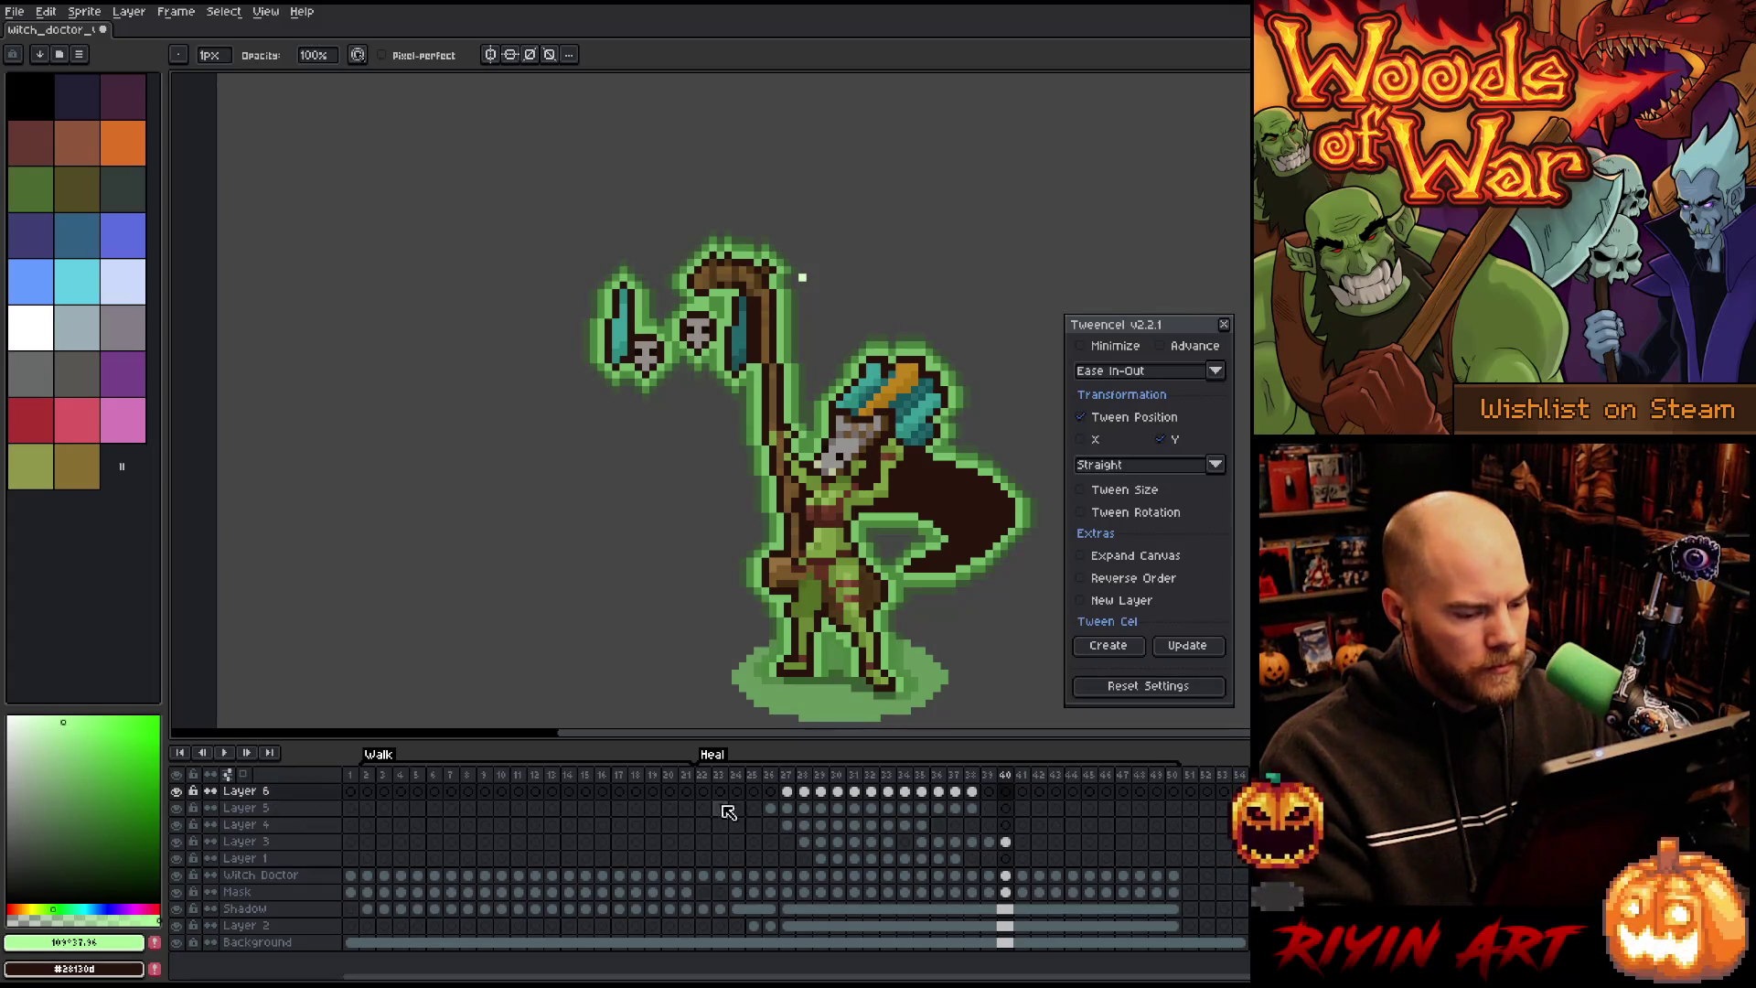
left_click(802, 277, "alt")
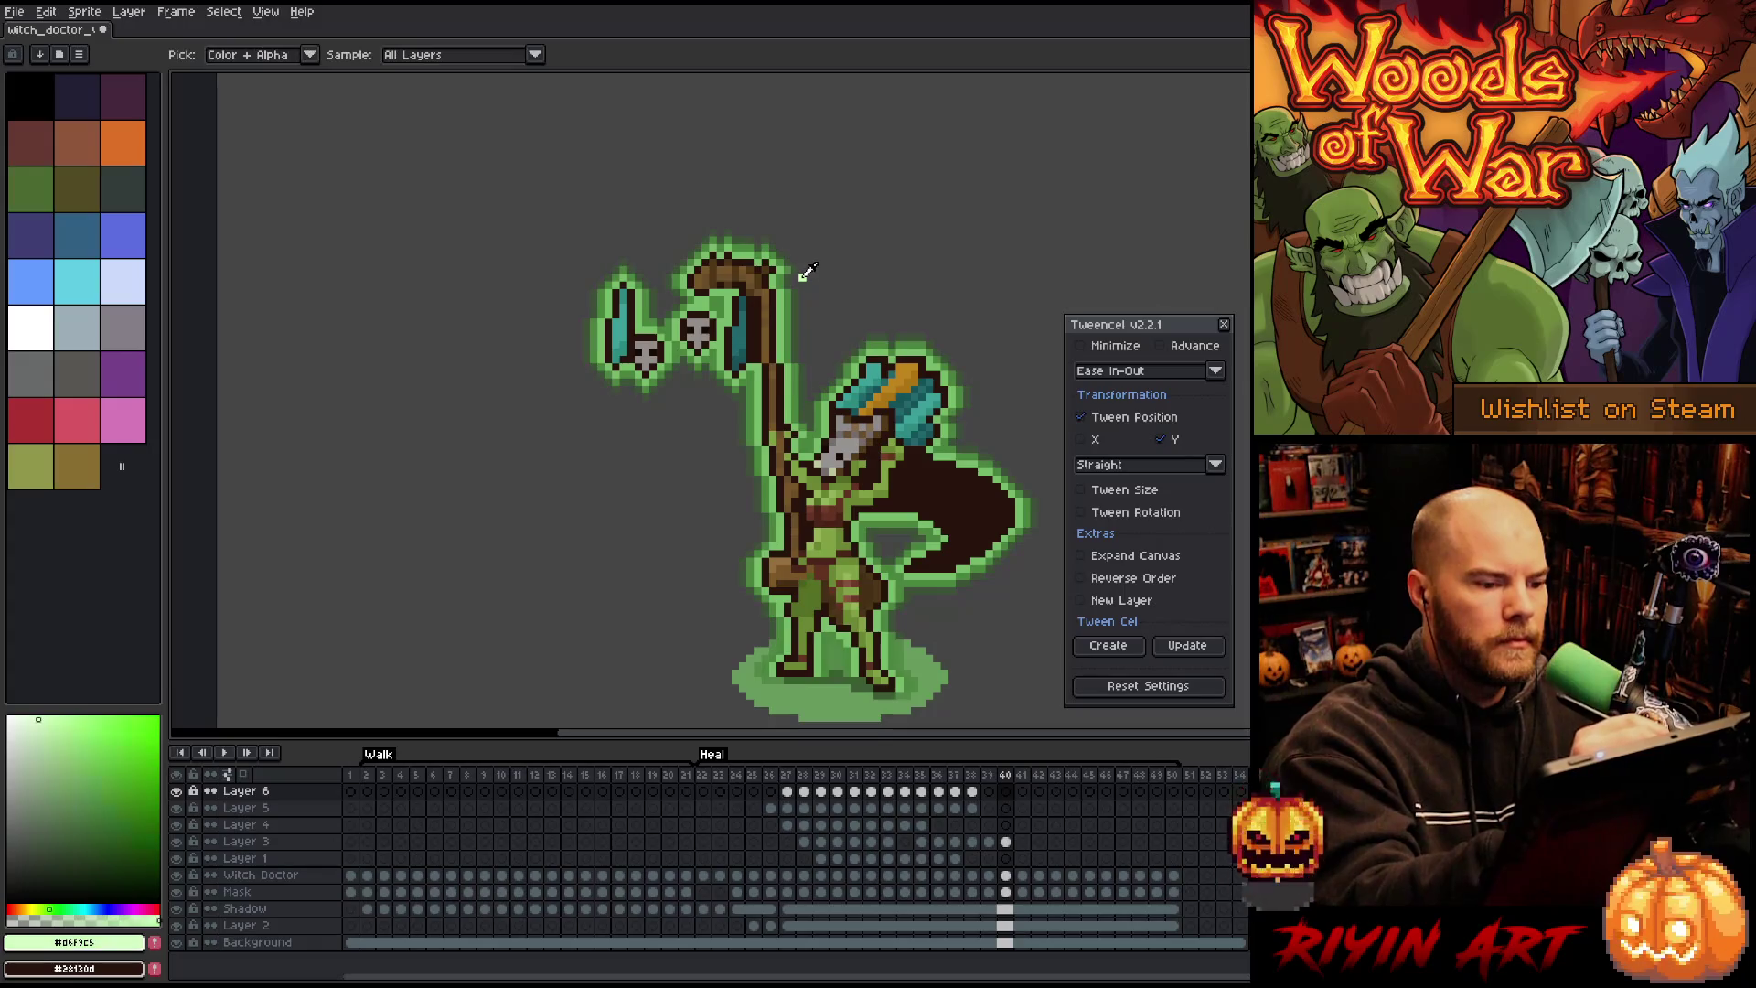
Step: Add Layer 7 at frame 26 and draw a vertical pale green light column
left_click(768, 792)
key("shift+n")
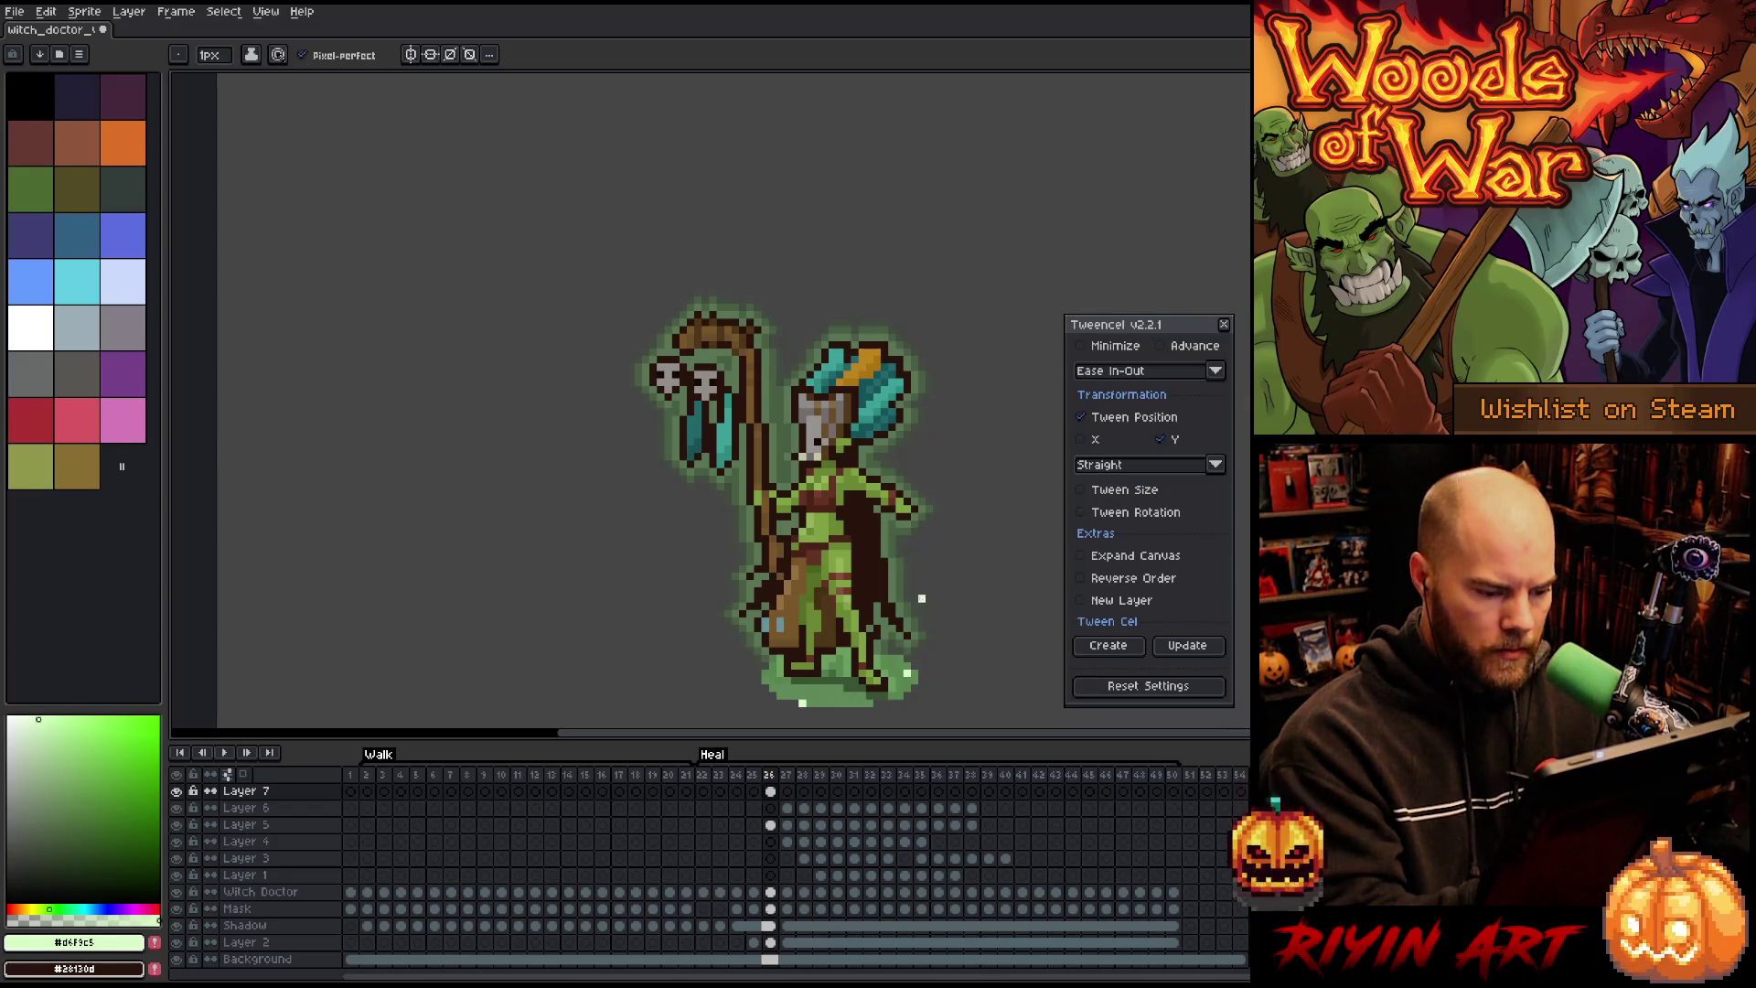
mouse_move(906, 674)
left_mouse_down()
mouse_move(906, 207)
mouse_move(906, 268)
left_mouse_up()
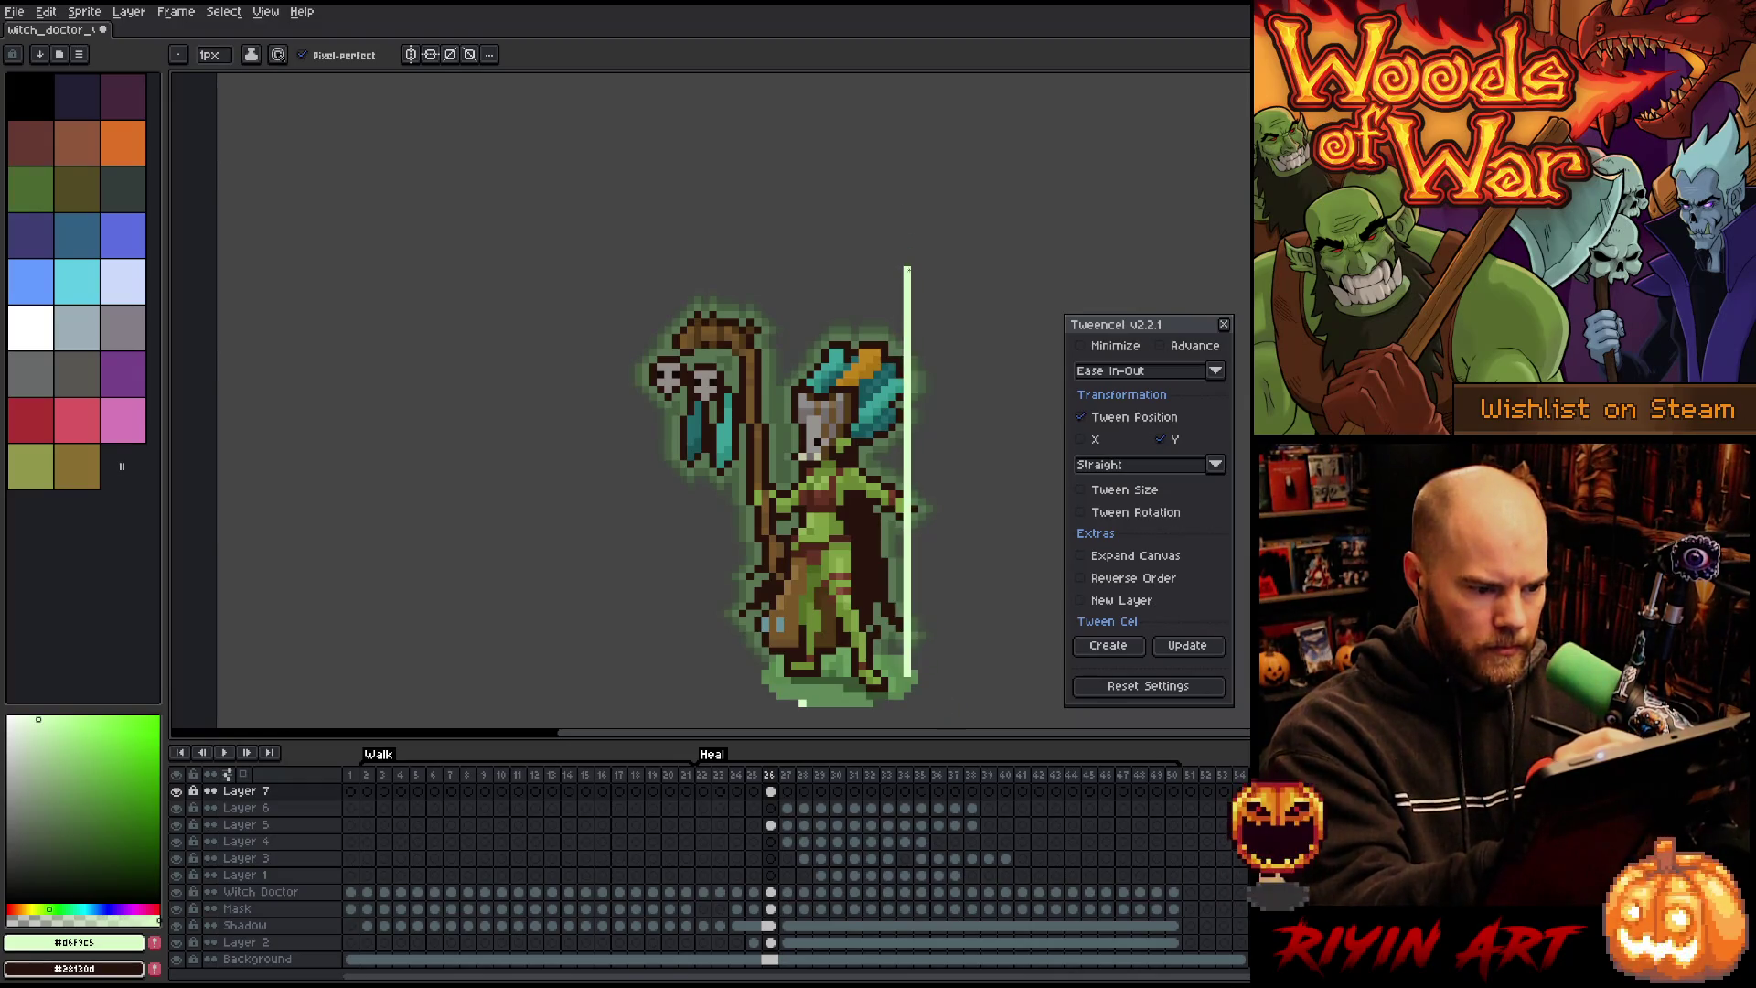
key("Return")
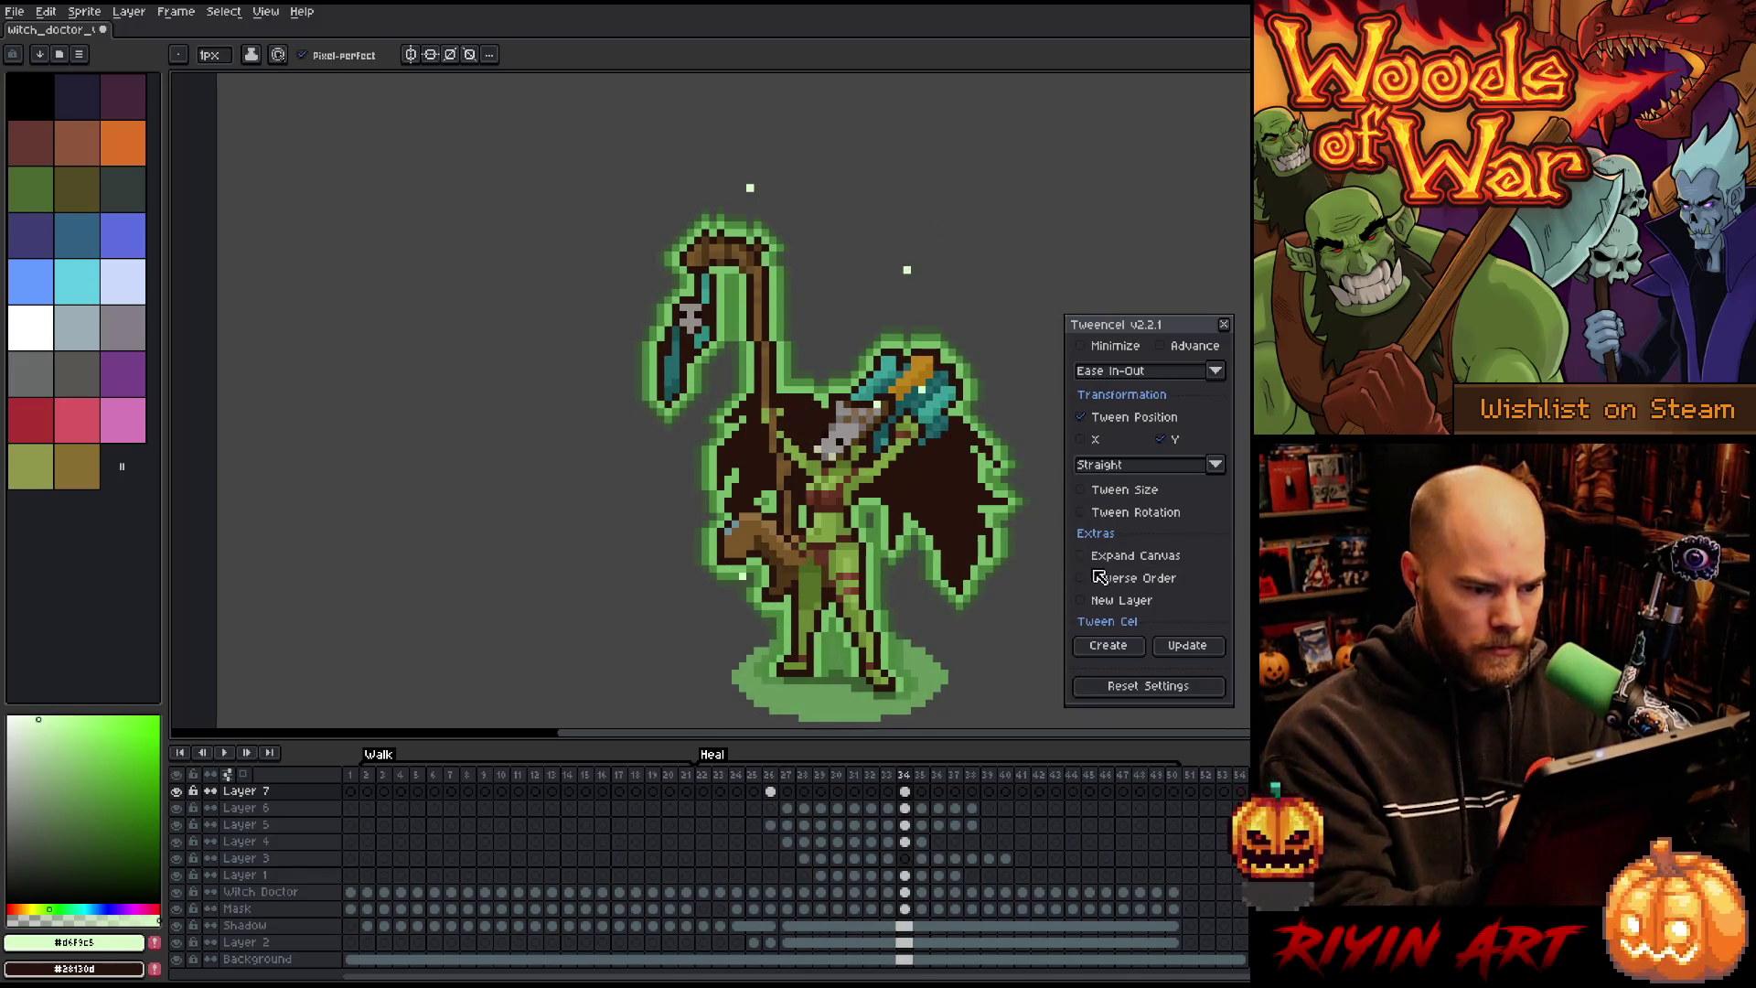
Step: Tween Layer 7's column across frames 26–34 along a Wave path
left_click_drag(771, 792, 905, 791)
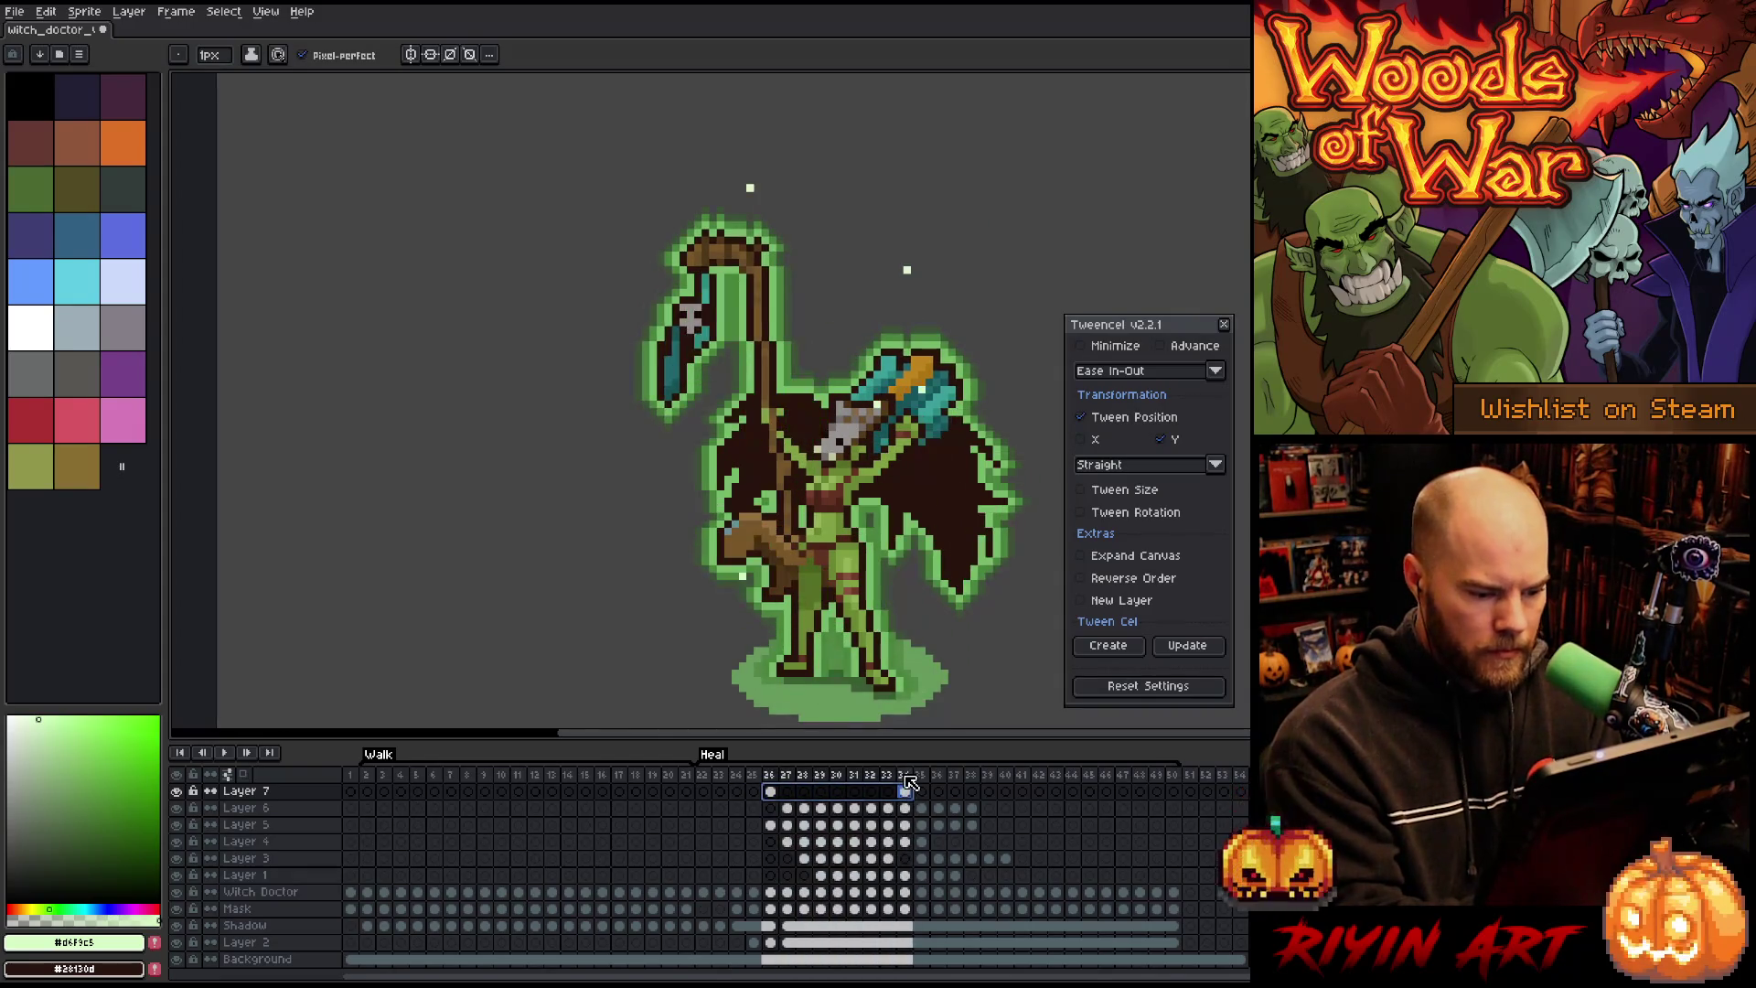
left_click(1133, 465)
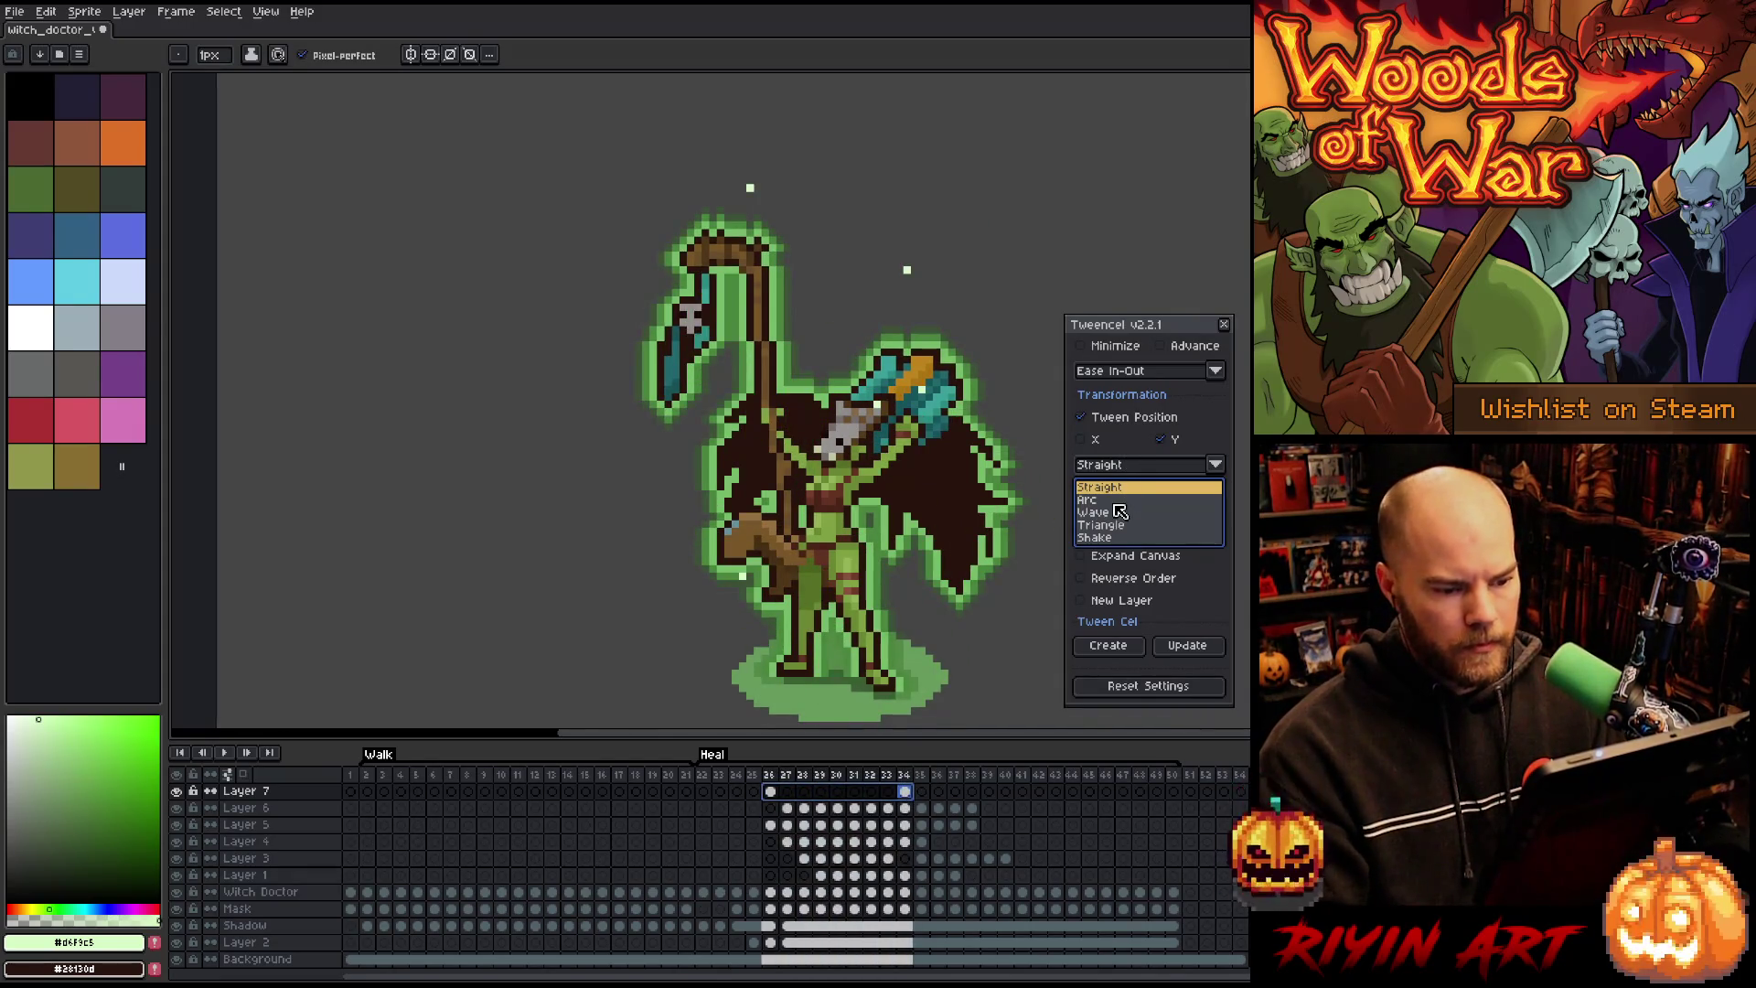
left_click(1115, 514)
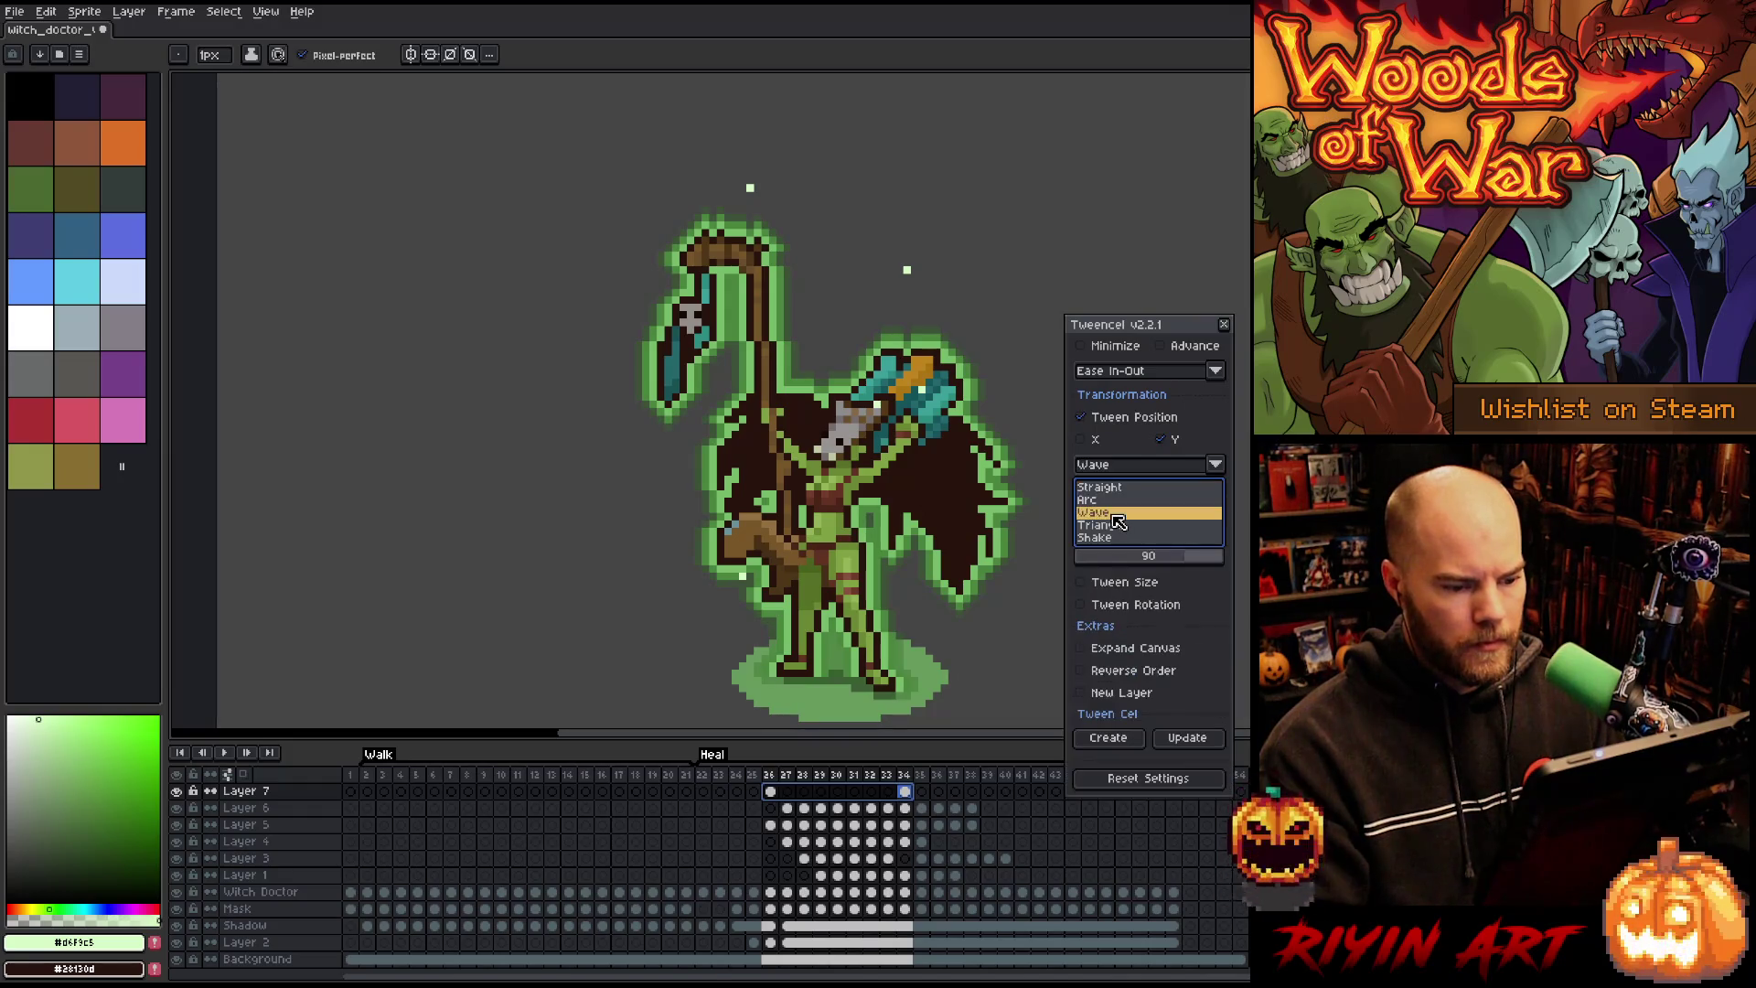
left_click(1108, 738)
left_click(887, 531)
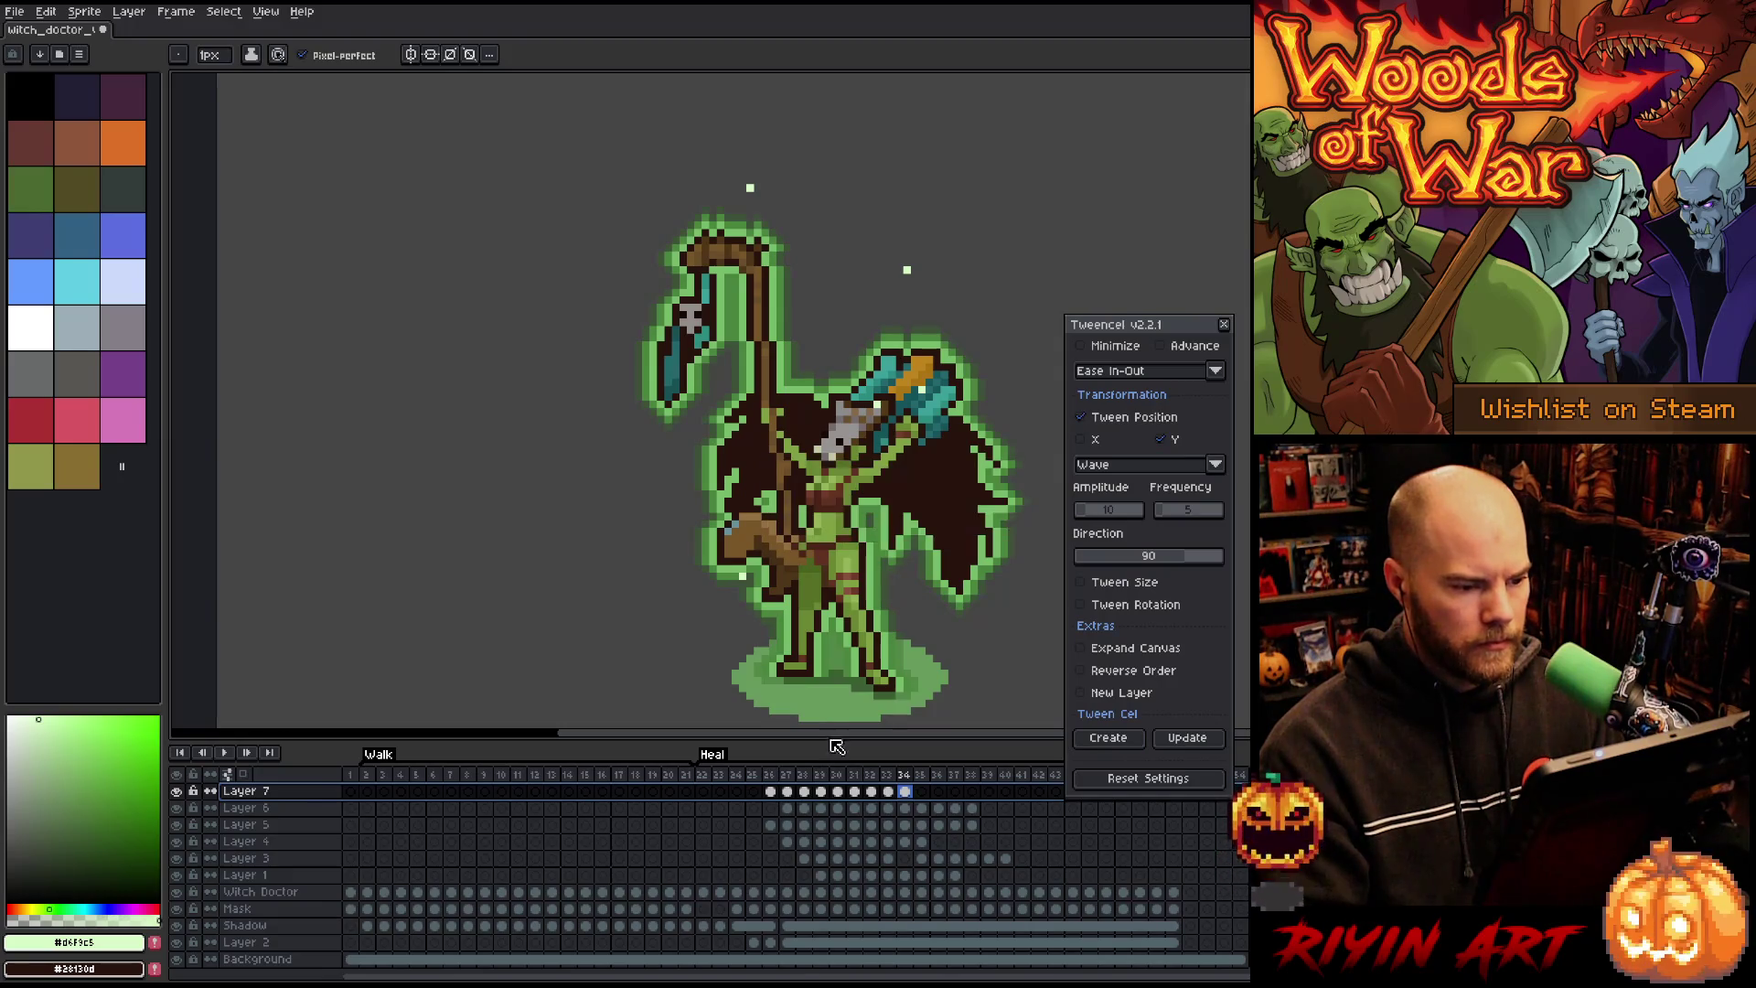
key("Return")
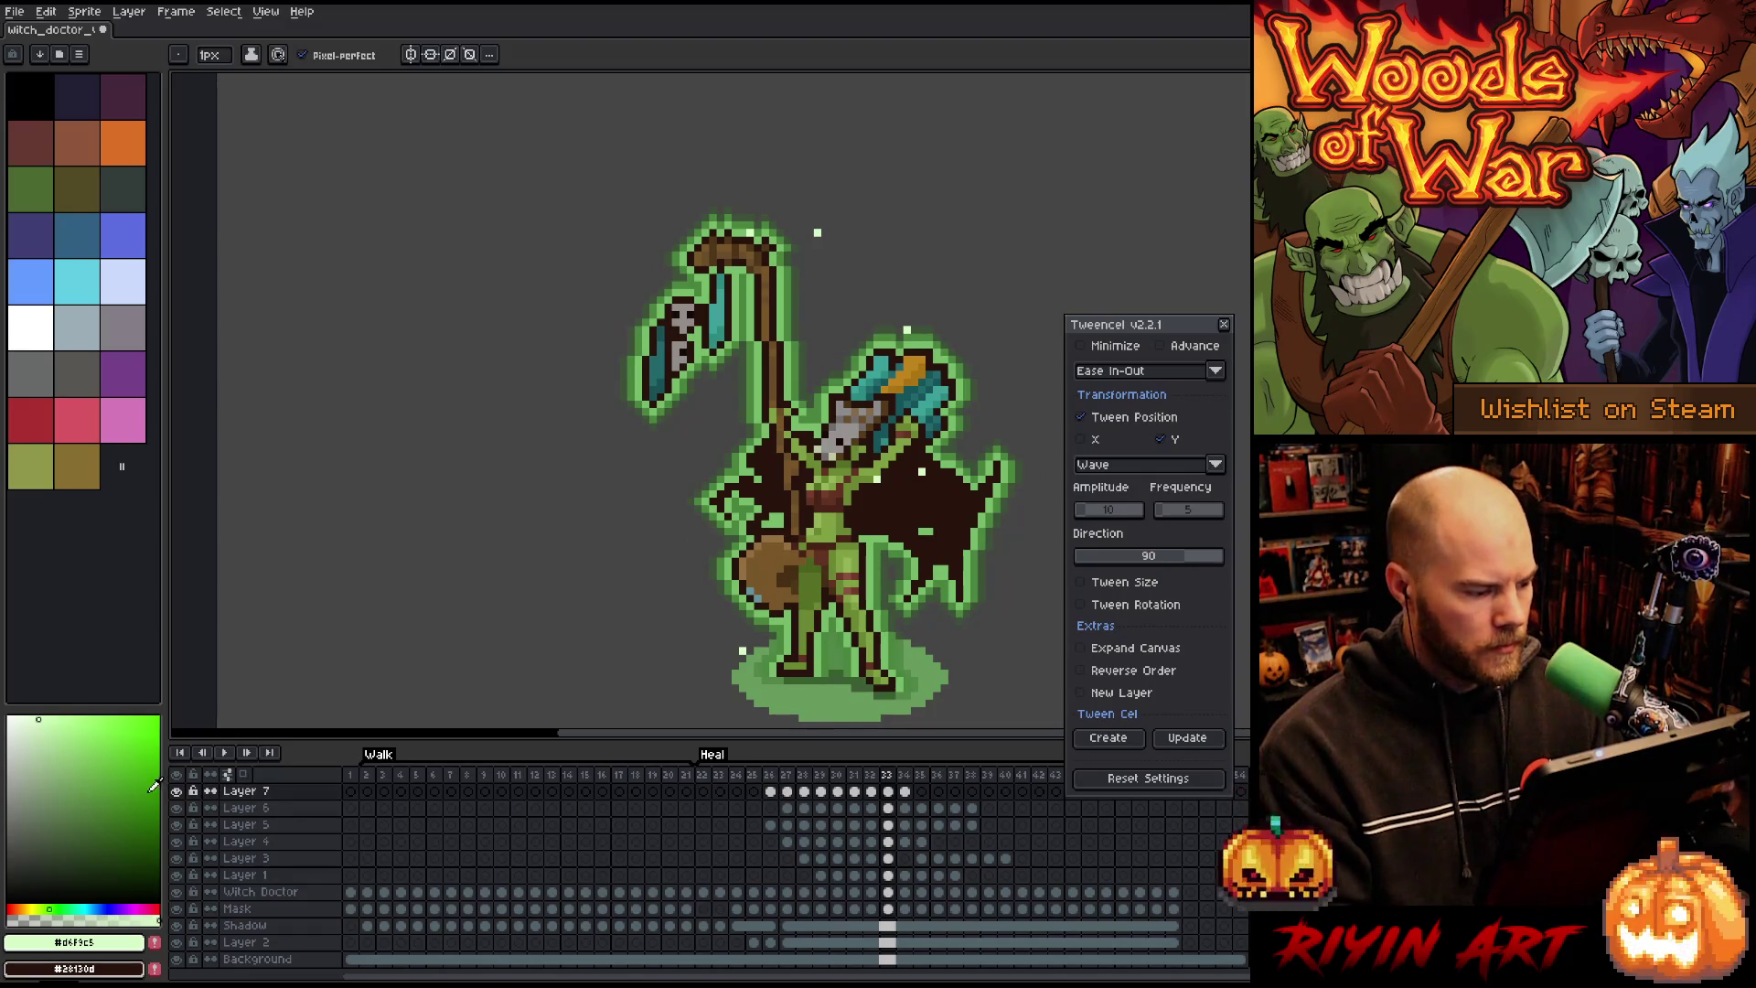
Step: Solo Layer 7 and play its animation from frame 26
left_click(177, 790, "alt")
left_click(774, 775)
key("Return")
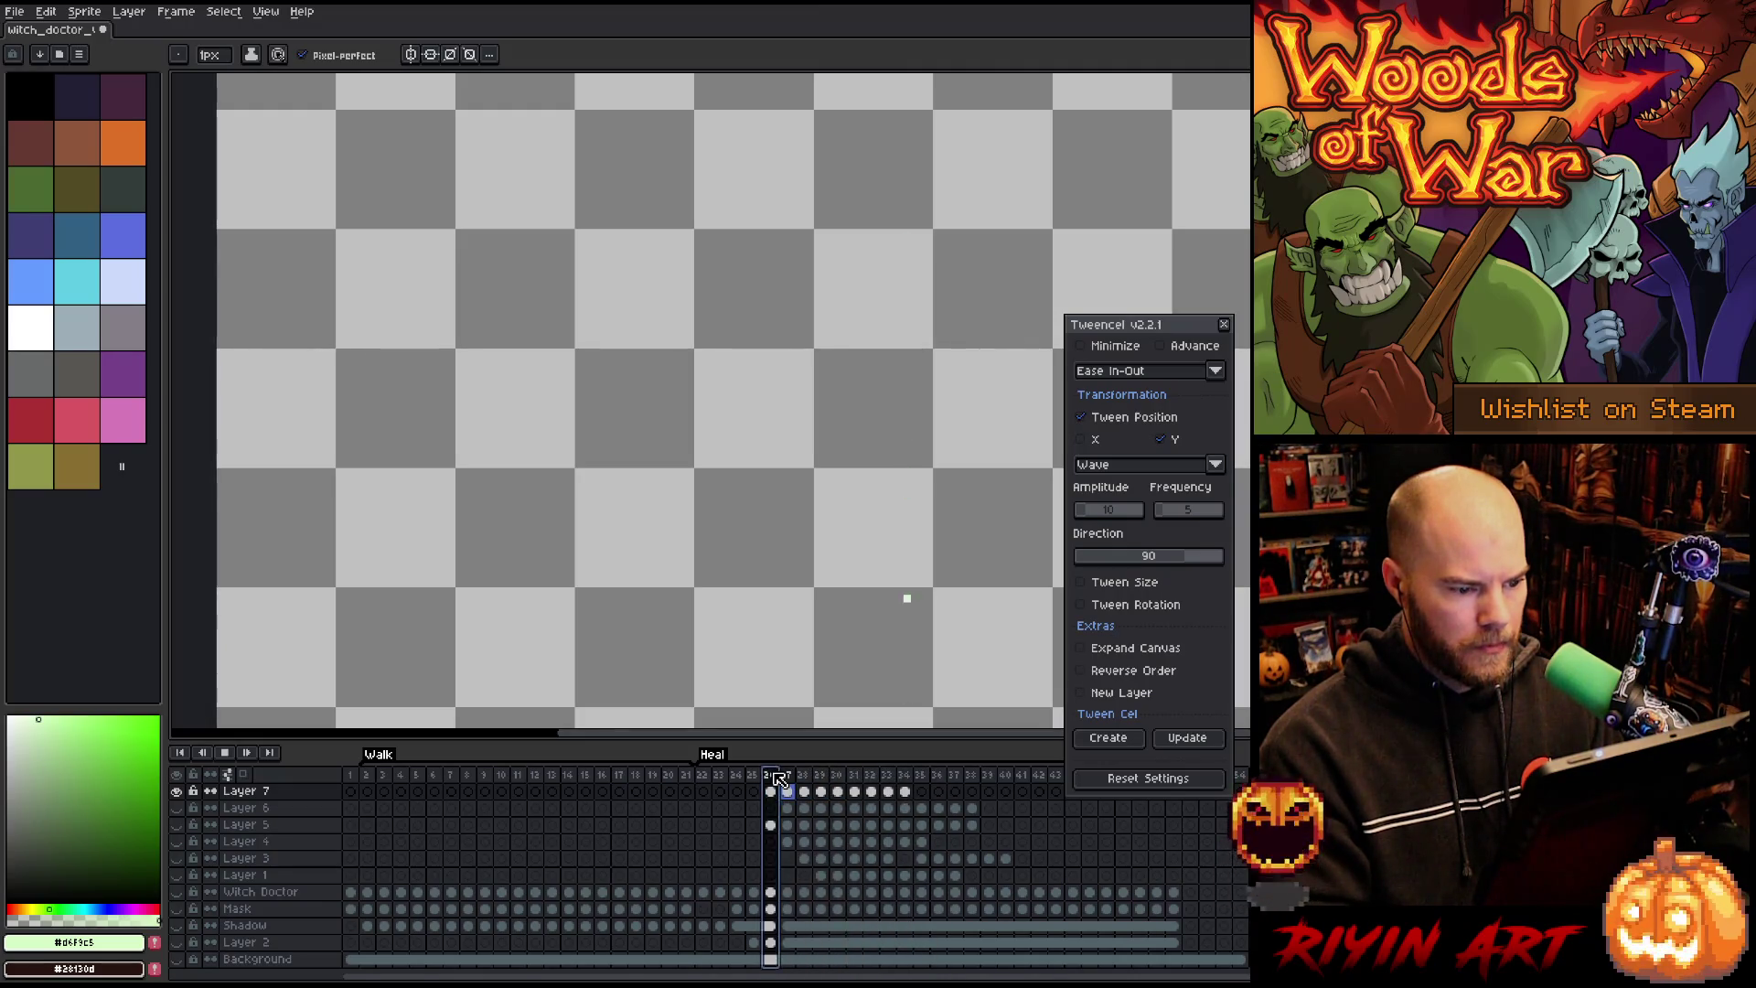
Step: Re-tween Layer 7's sparkle over frames 26–34 along an Arc path and preview it
key("Return")
left_click(778, 779, "shift")
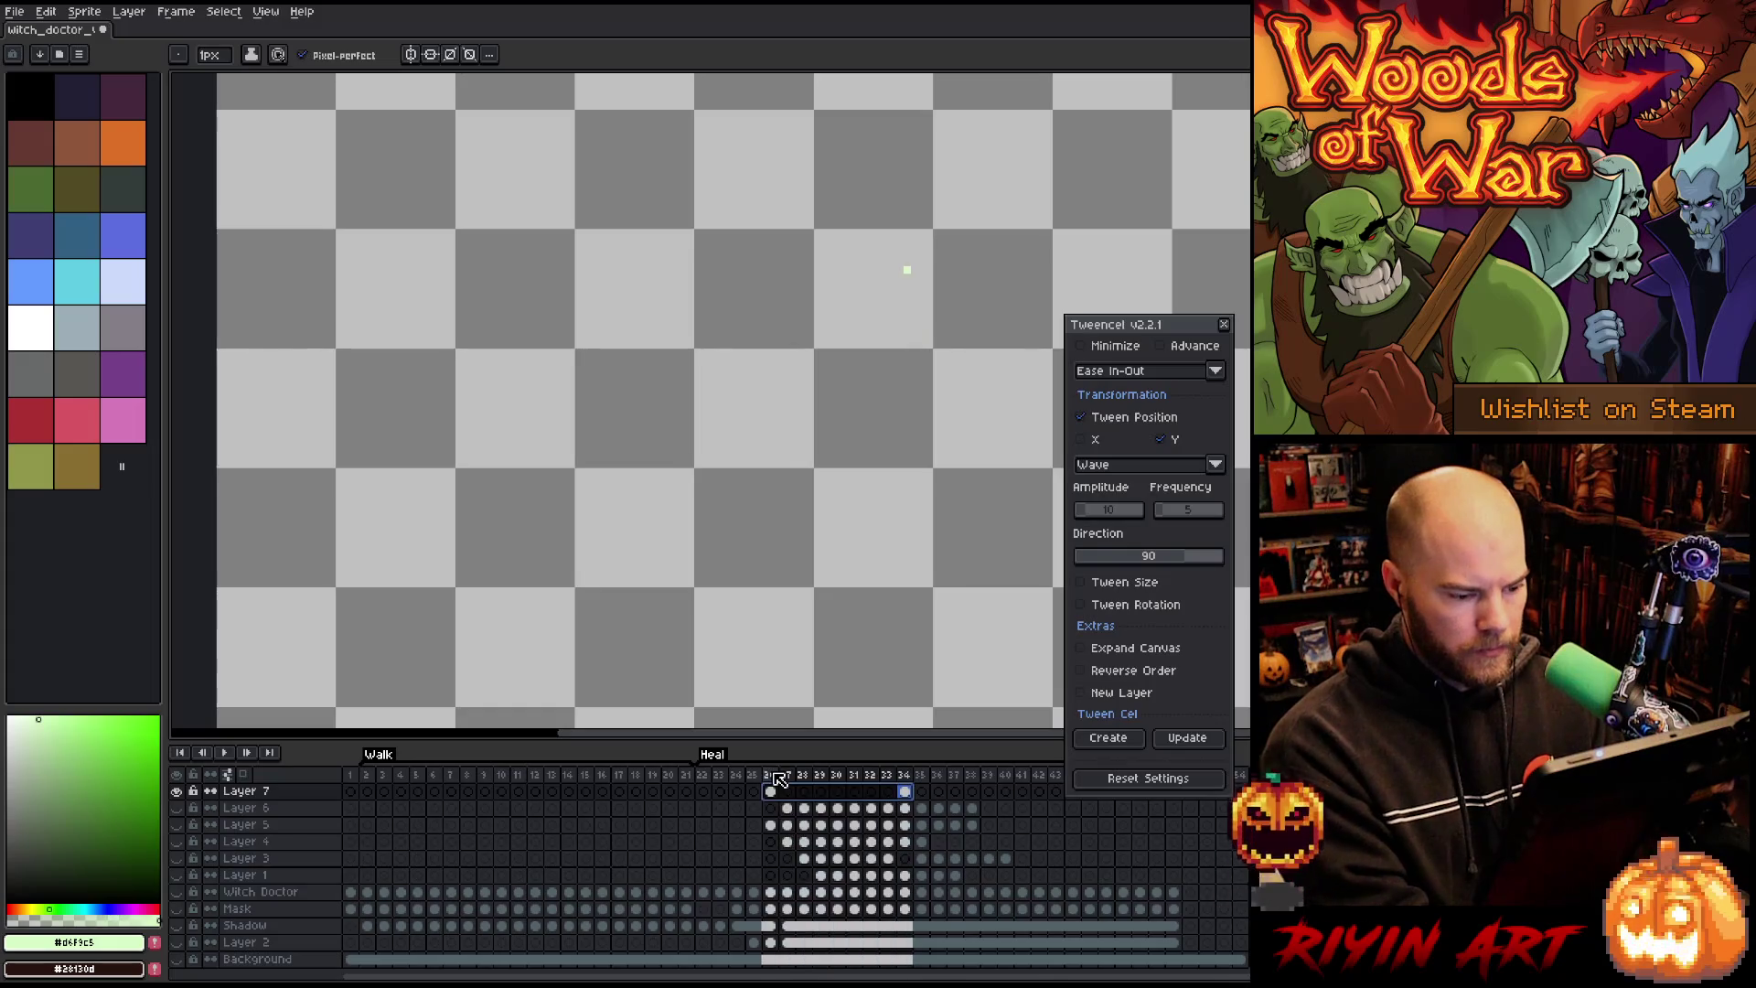
left_click(1134, 470)
left_click(1112, 500)
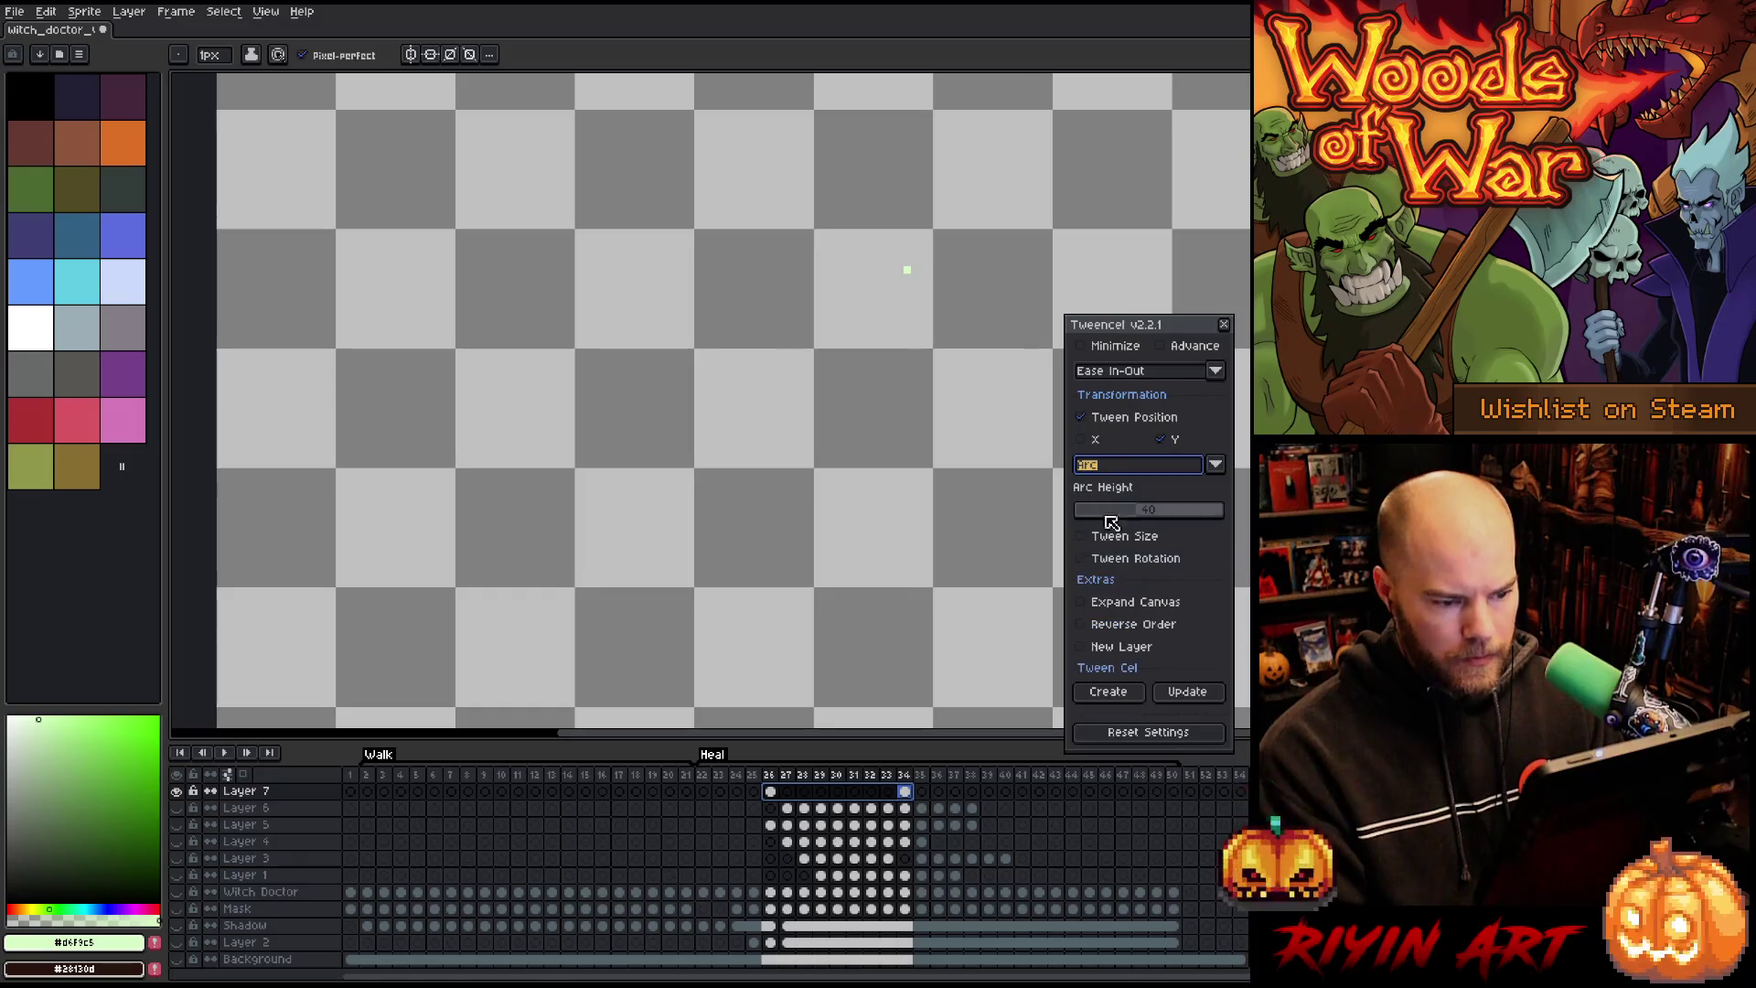
left_click(1108, 692)
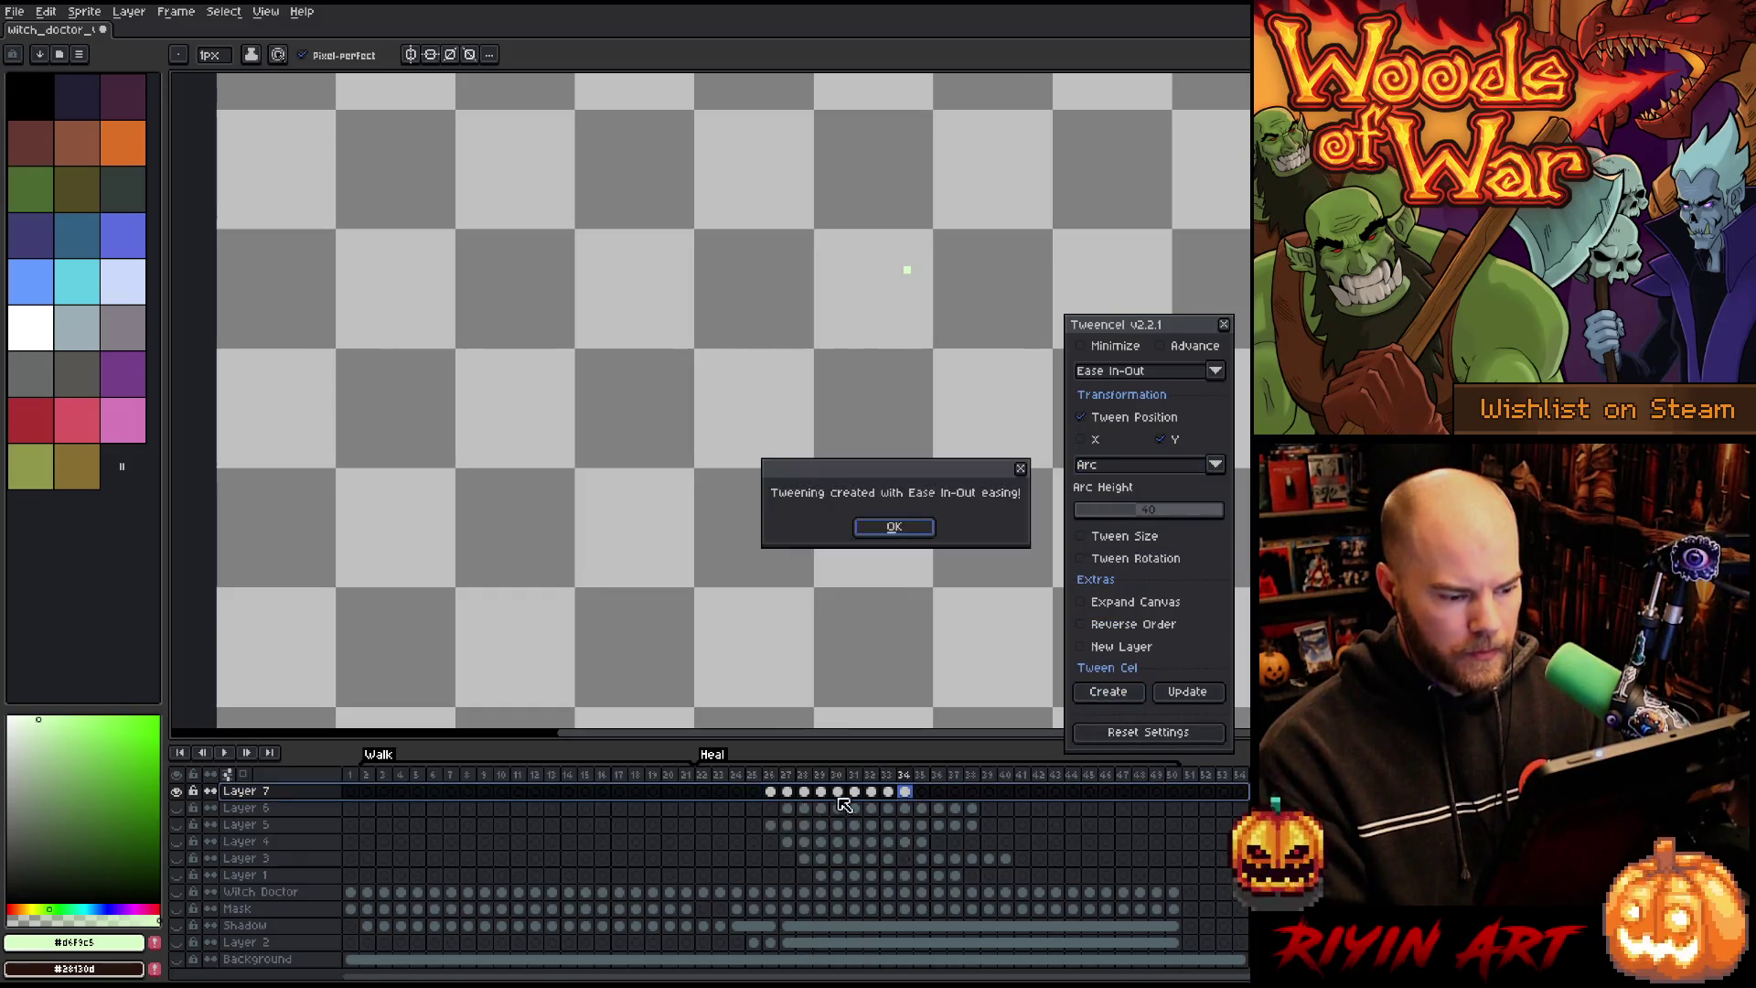
left_click(864, 531)
key("Return")
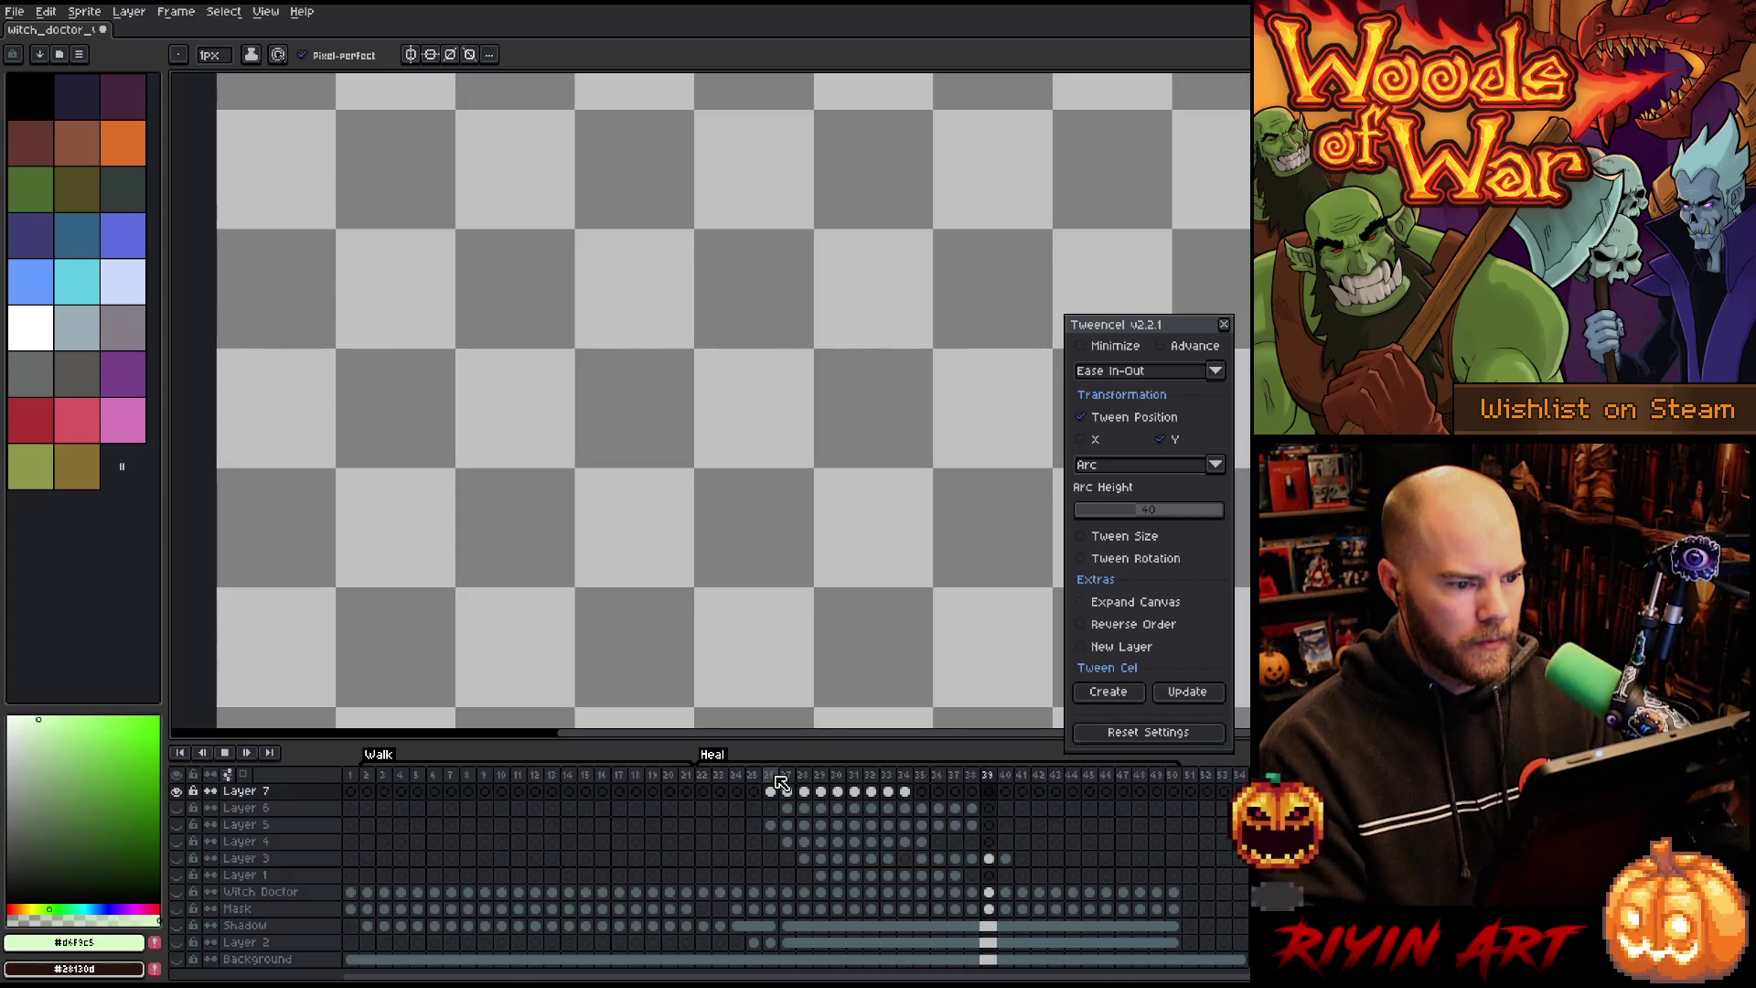
key("Return")
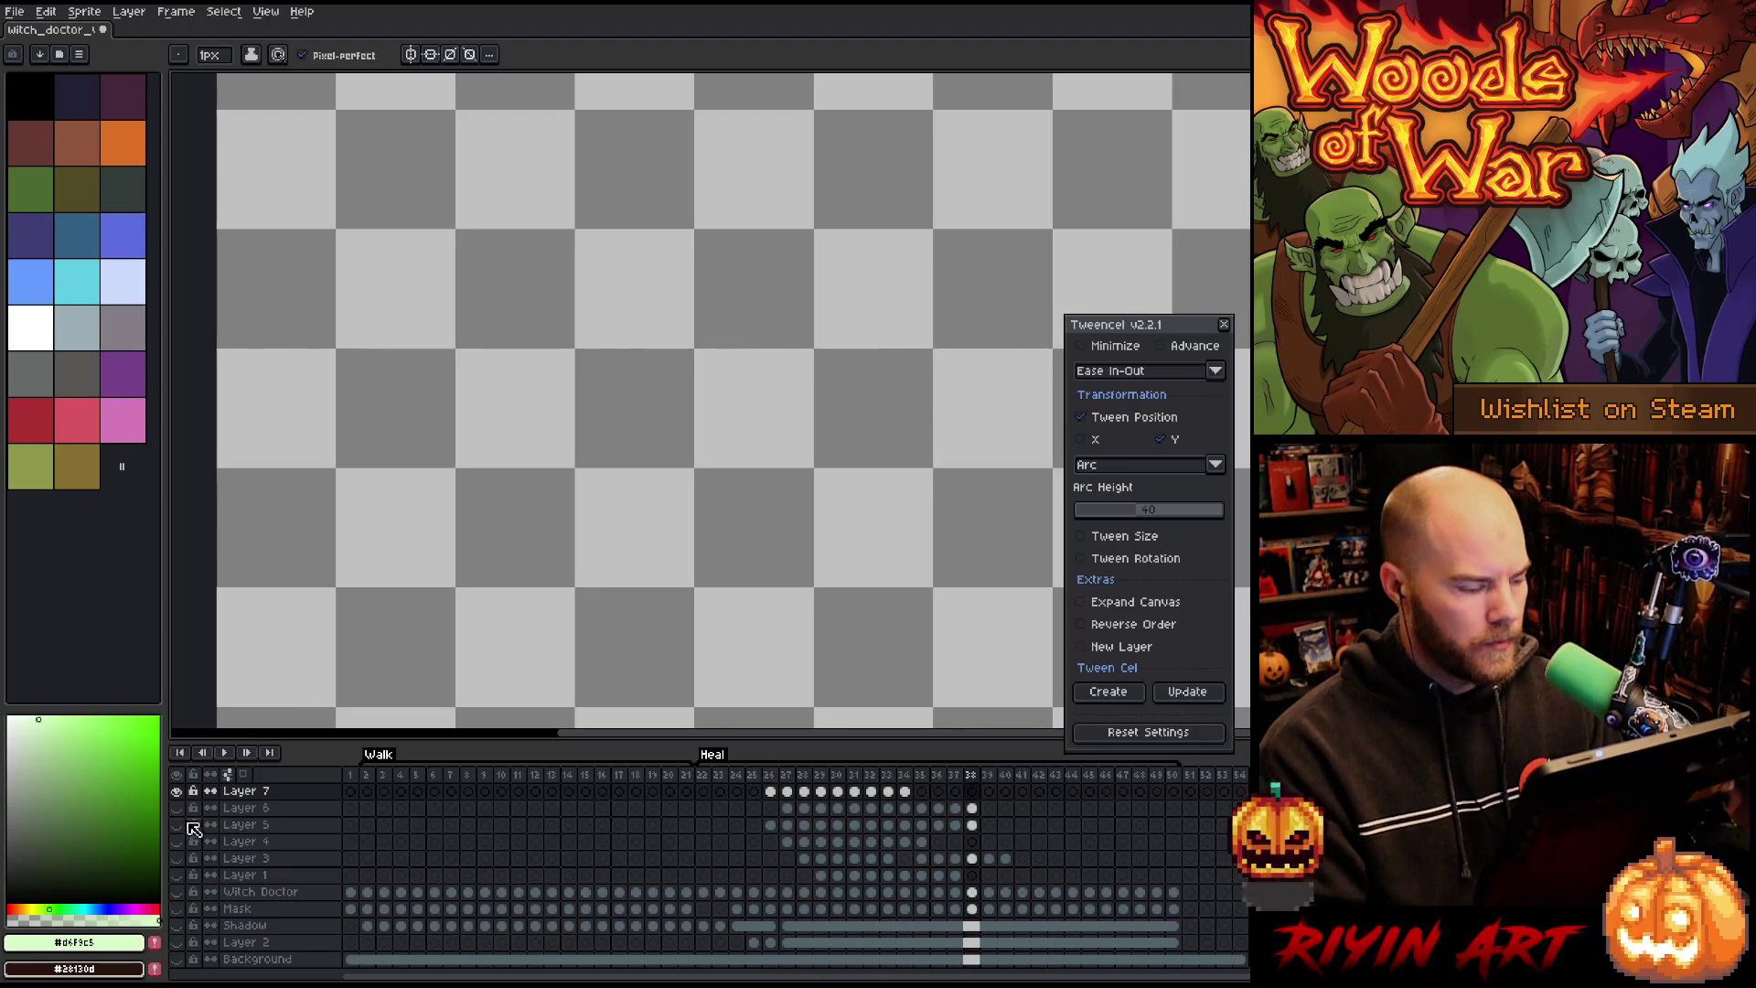
Step: Show all layers, preview with the character, and merge sparkle Layers 7–4 down into Layer 3
left_click(179, 794, "alt")
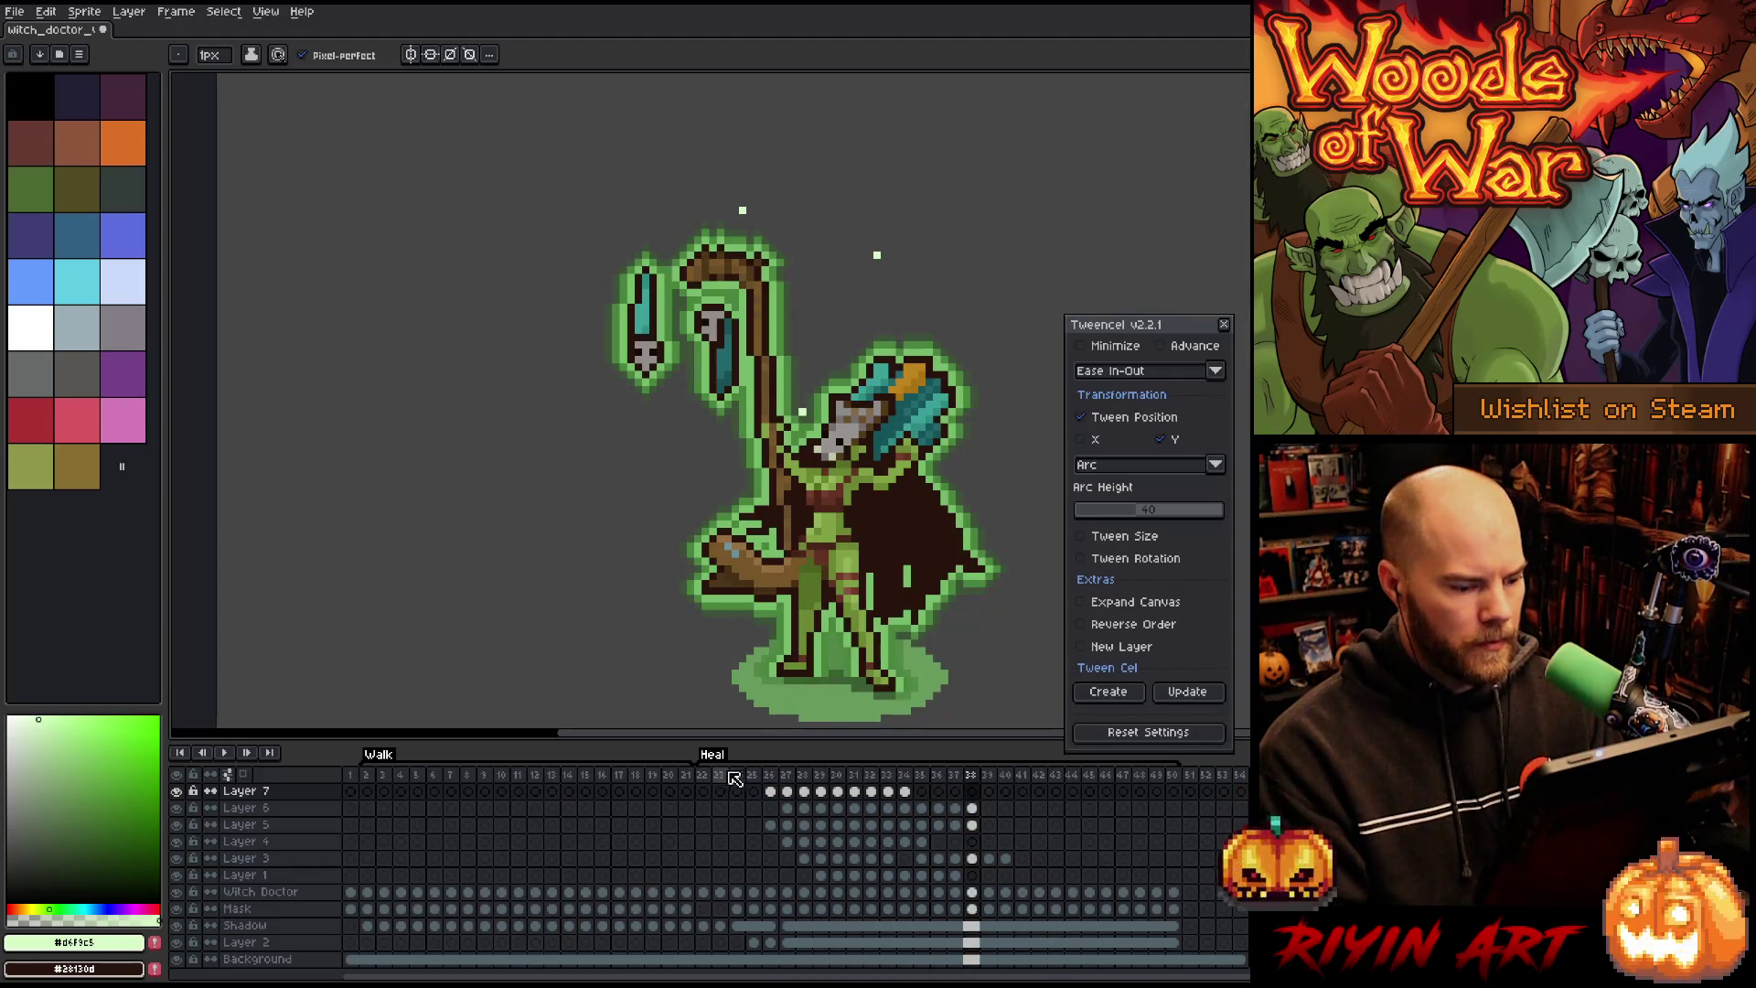
key("Return")
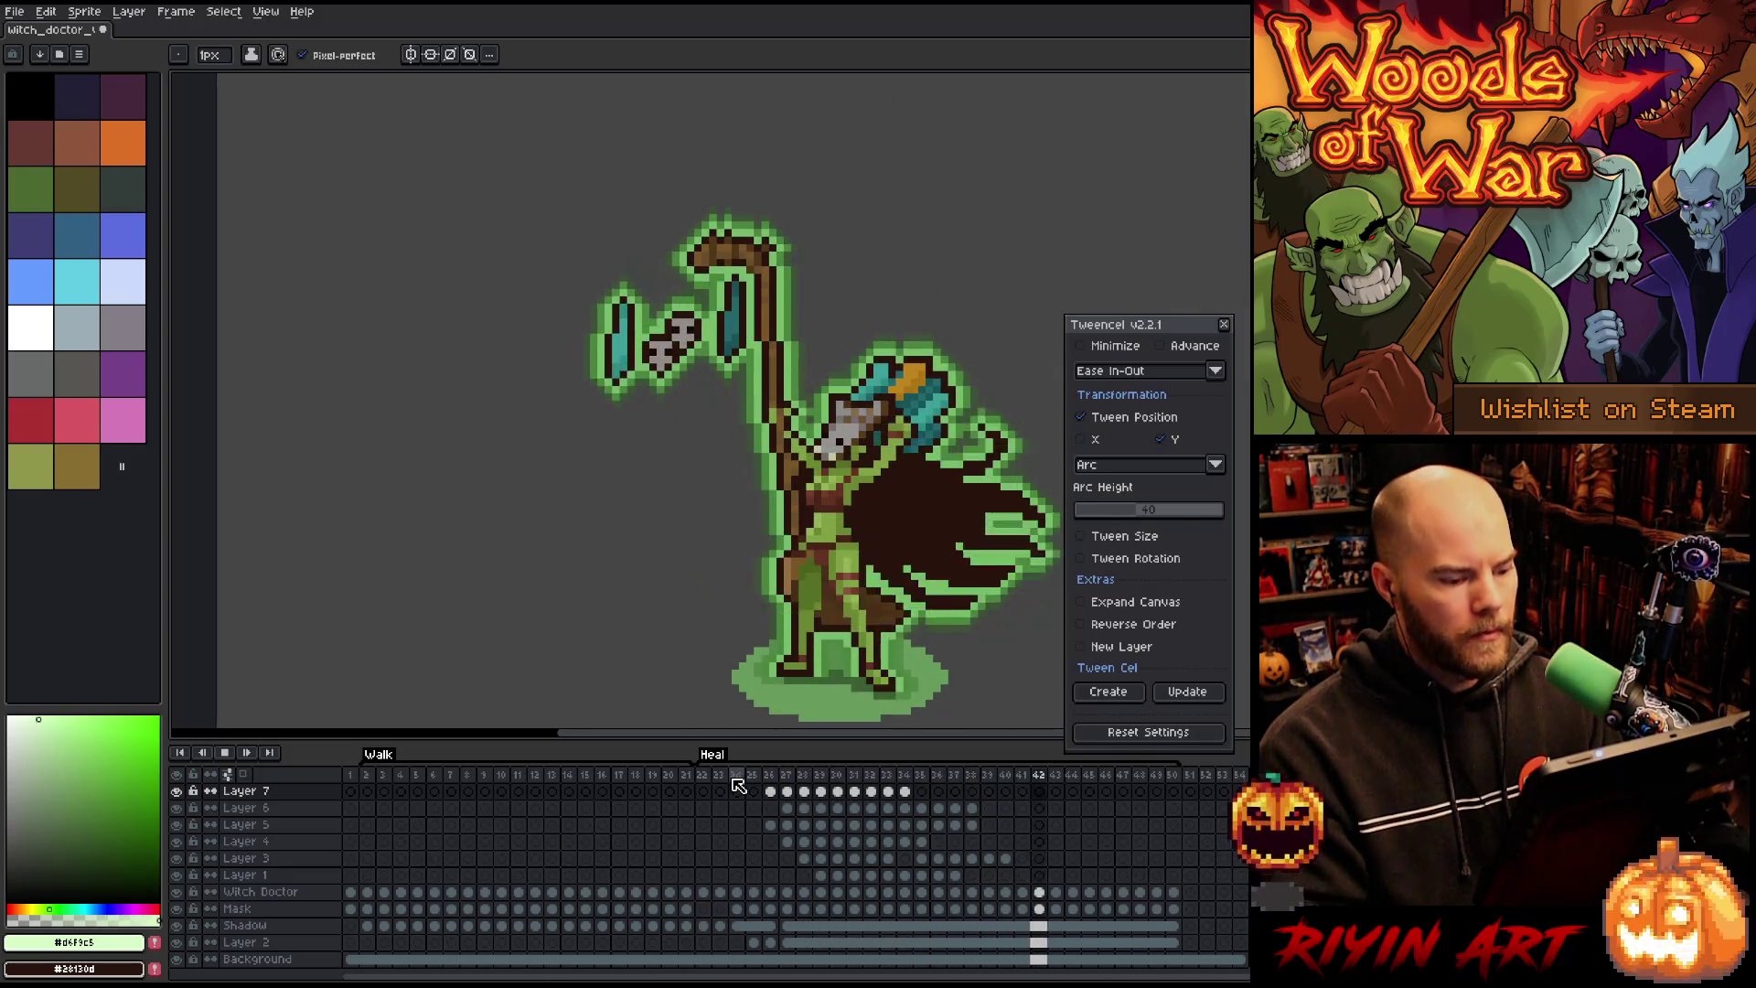
left_click(312, 795)
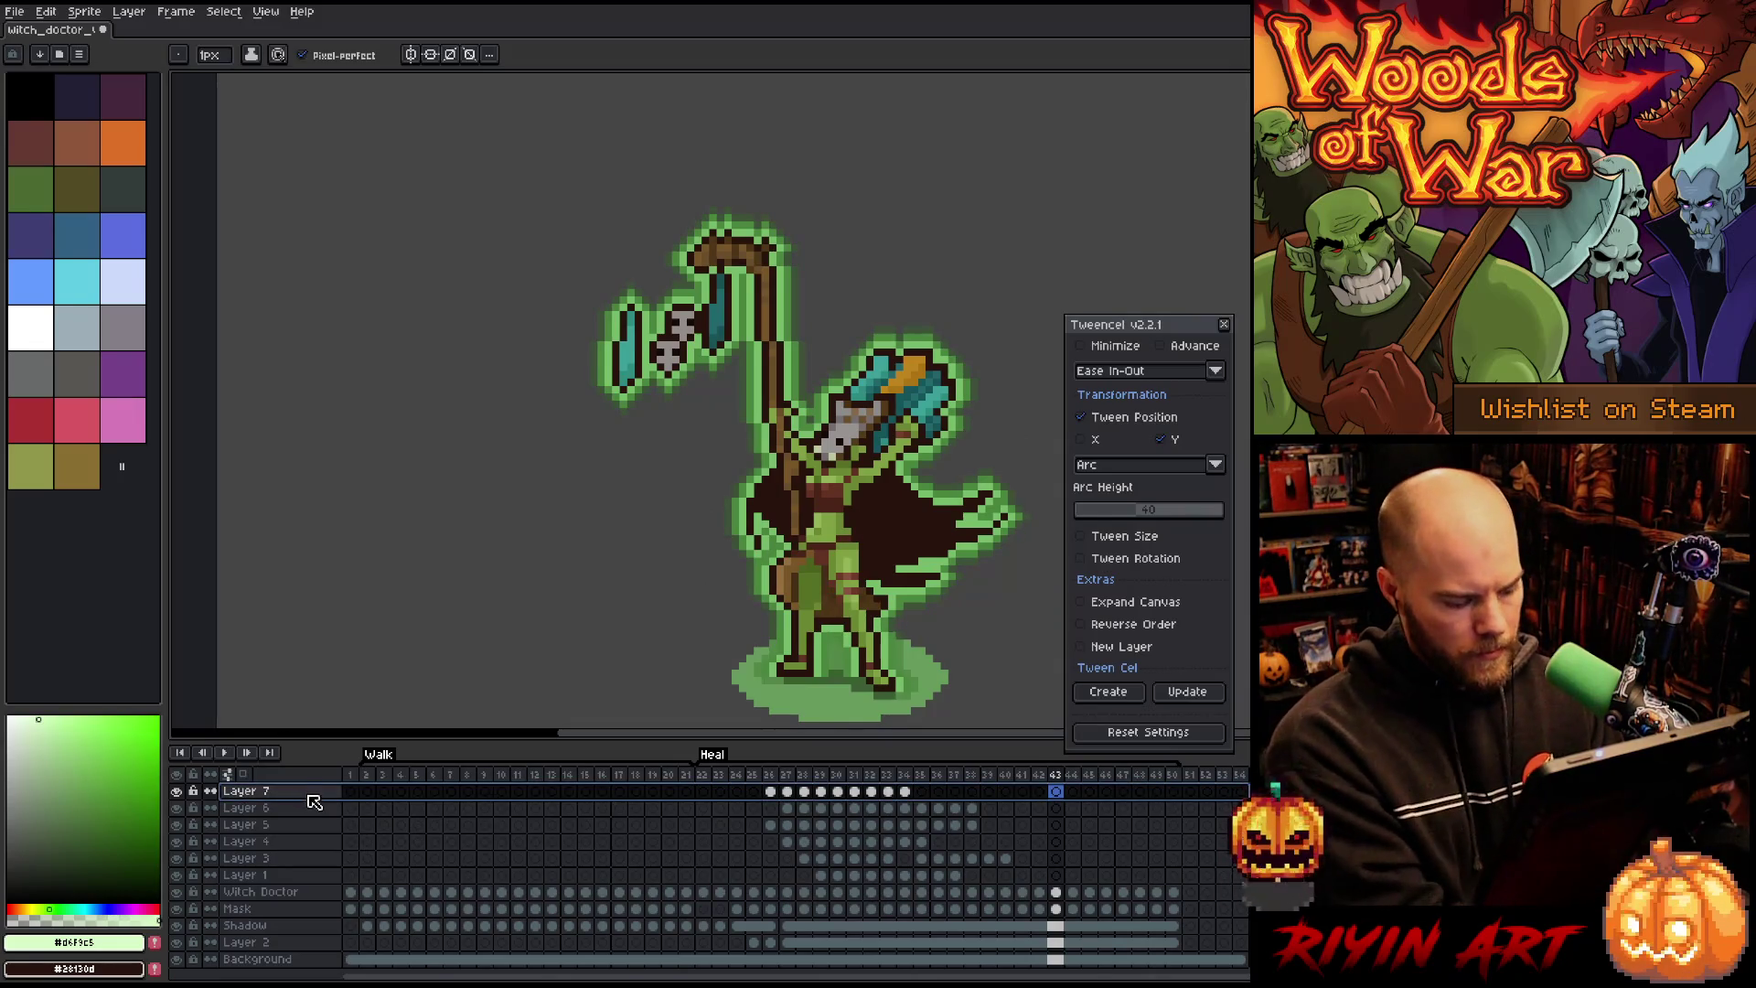
key("ctrl+e")
key("ctrl+e")
key("ctrl+e")
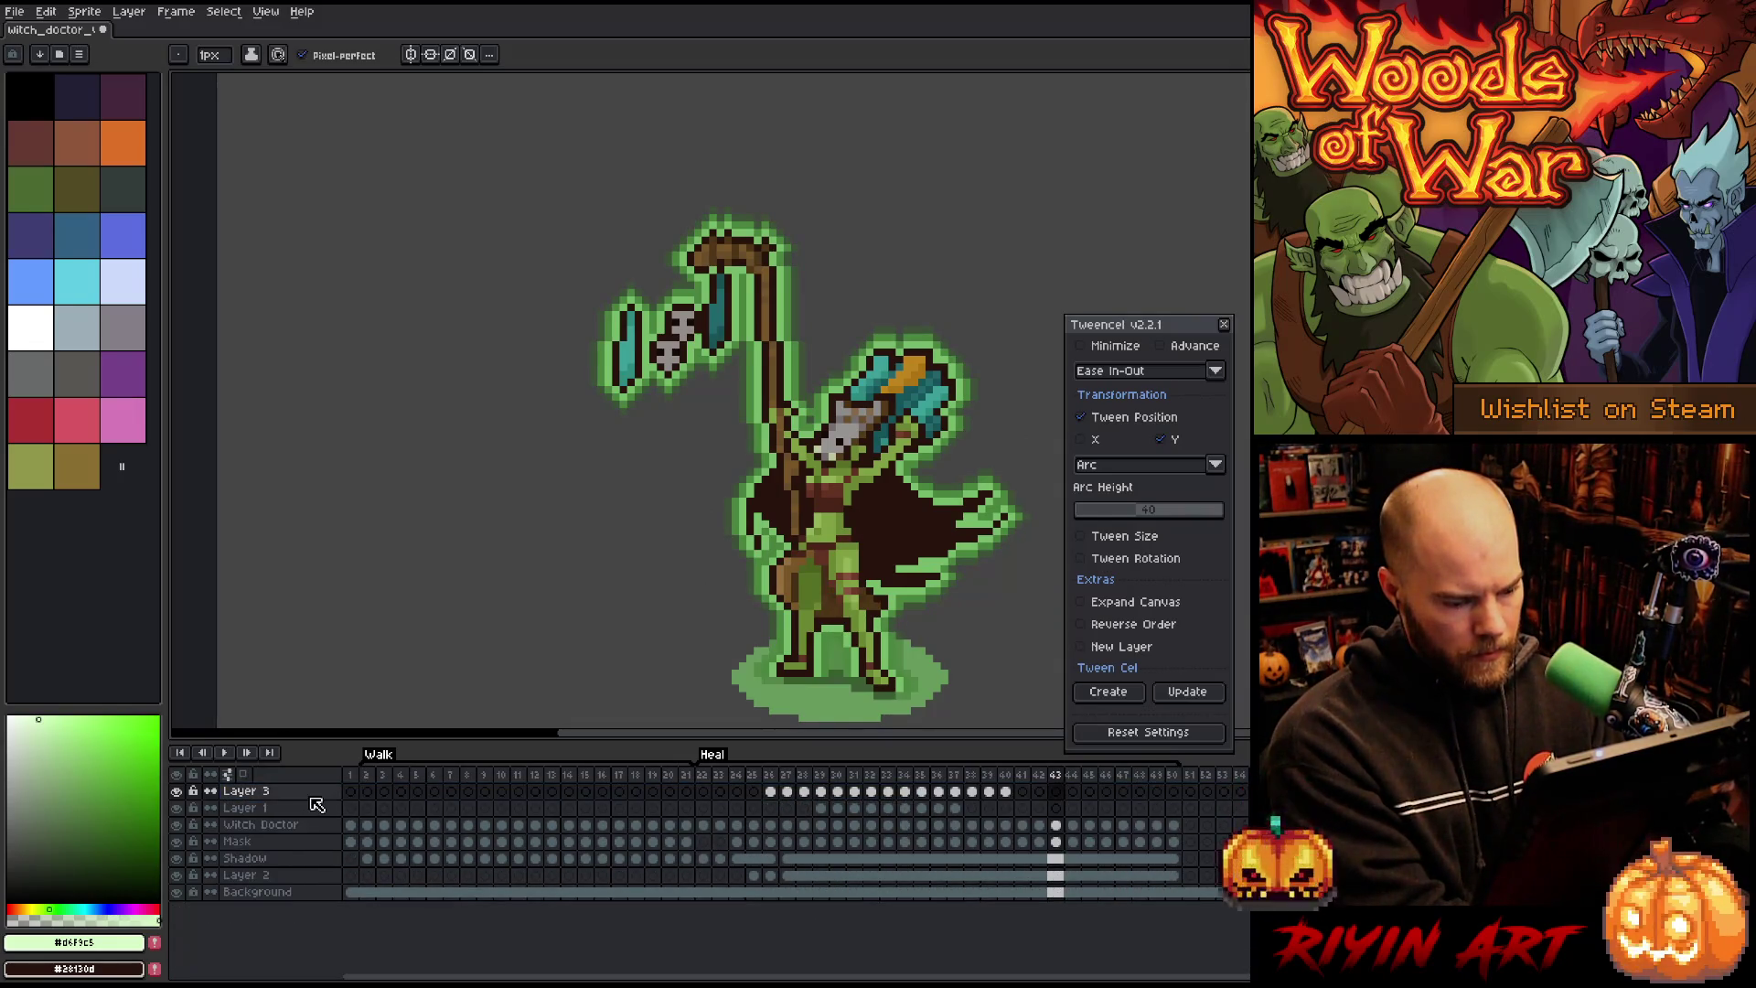
Step: Merge Layer 3 into Layer 1, duplicate it, and shift the copy's cels to frames 30–44
key("ctrl+e")
right_click(270, 796)
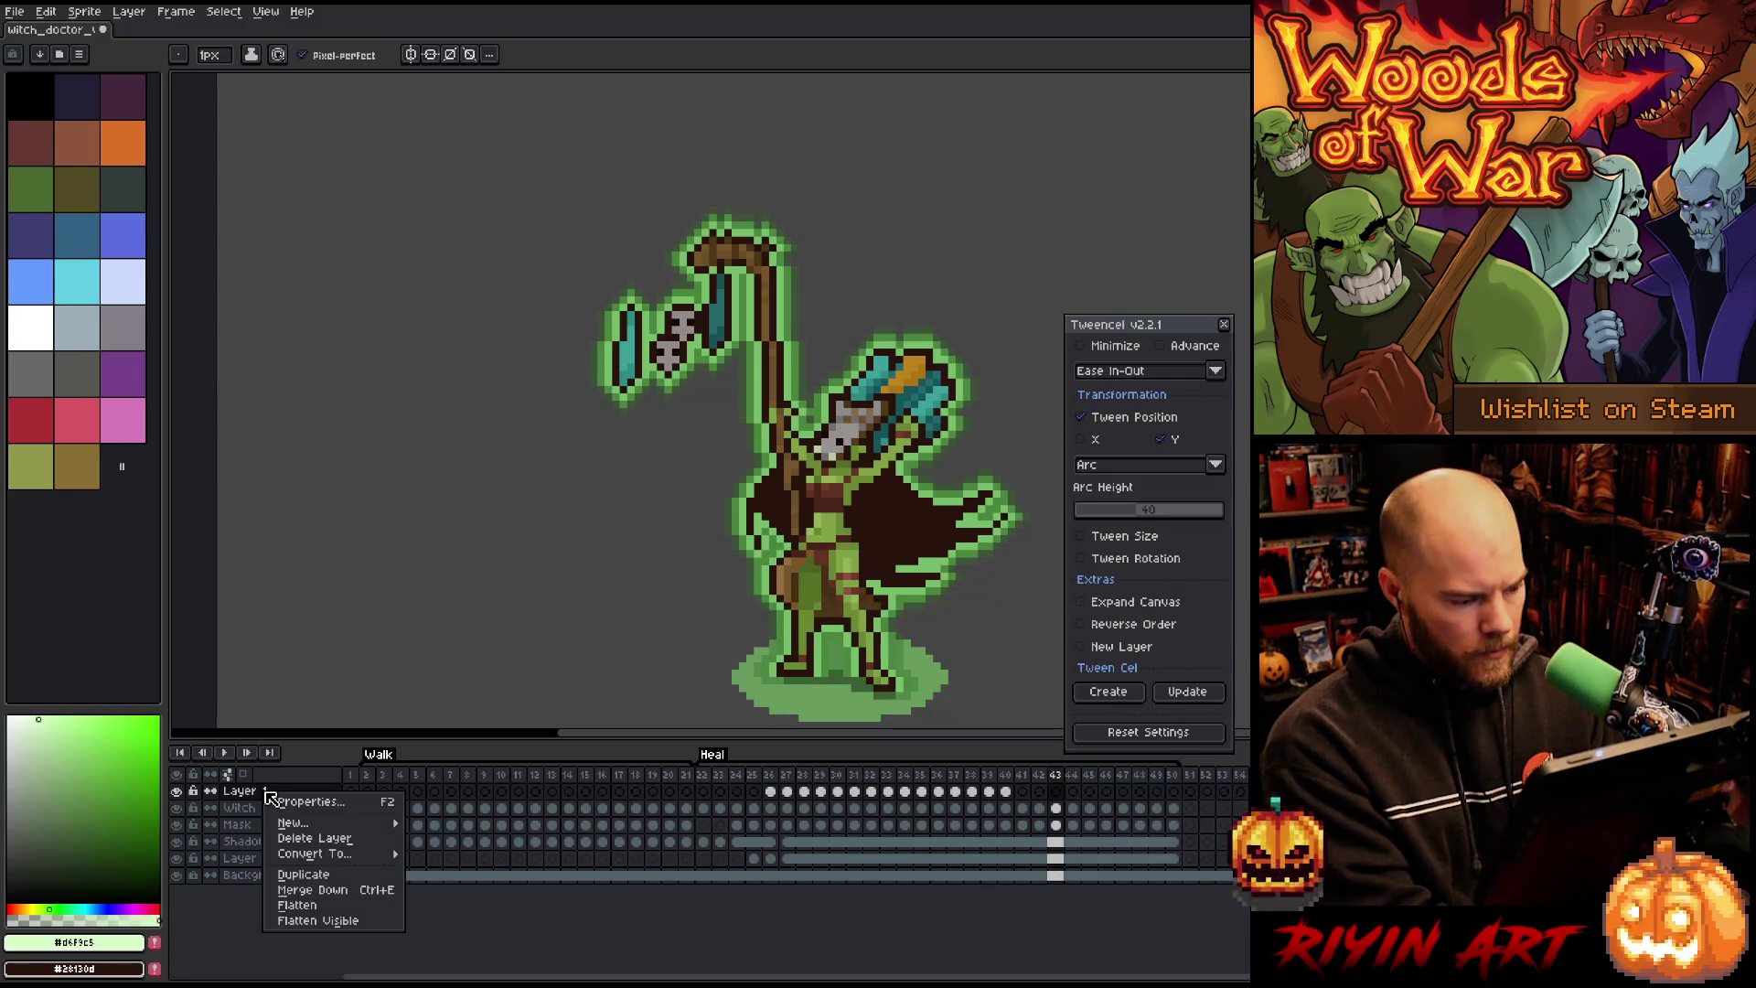
left_click(335, 874)
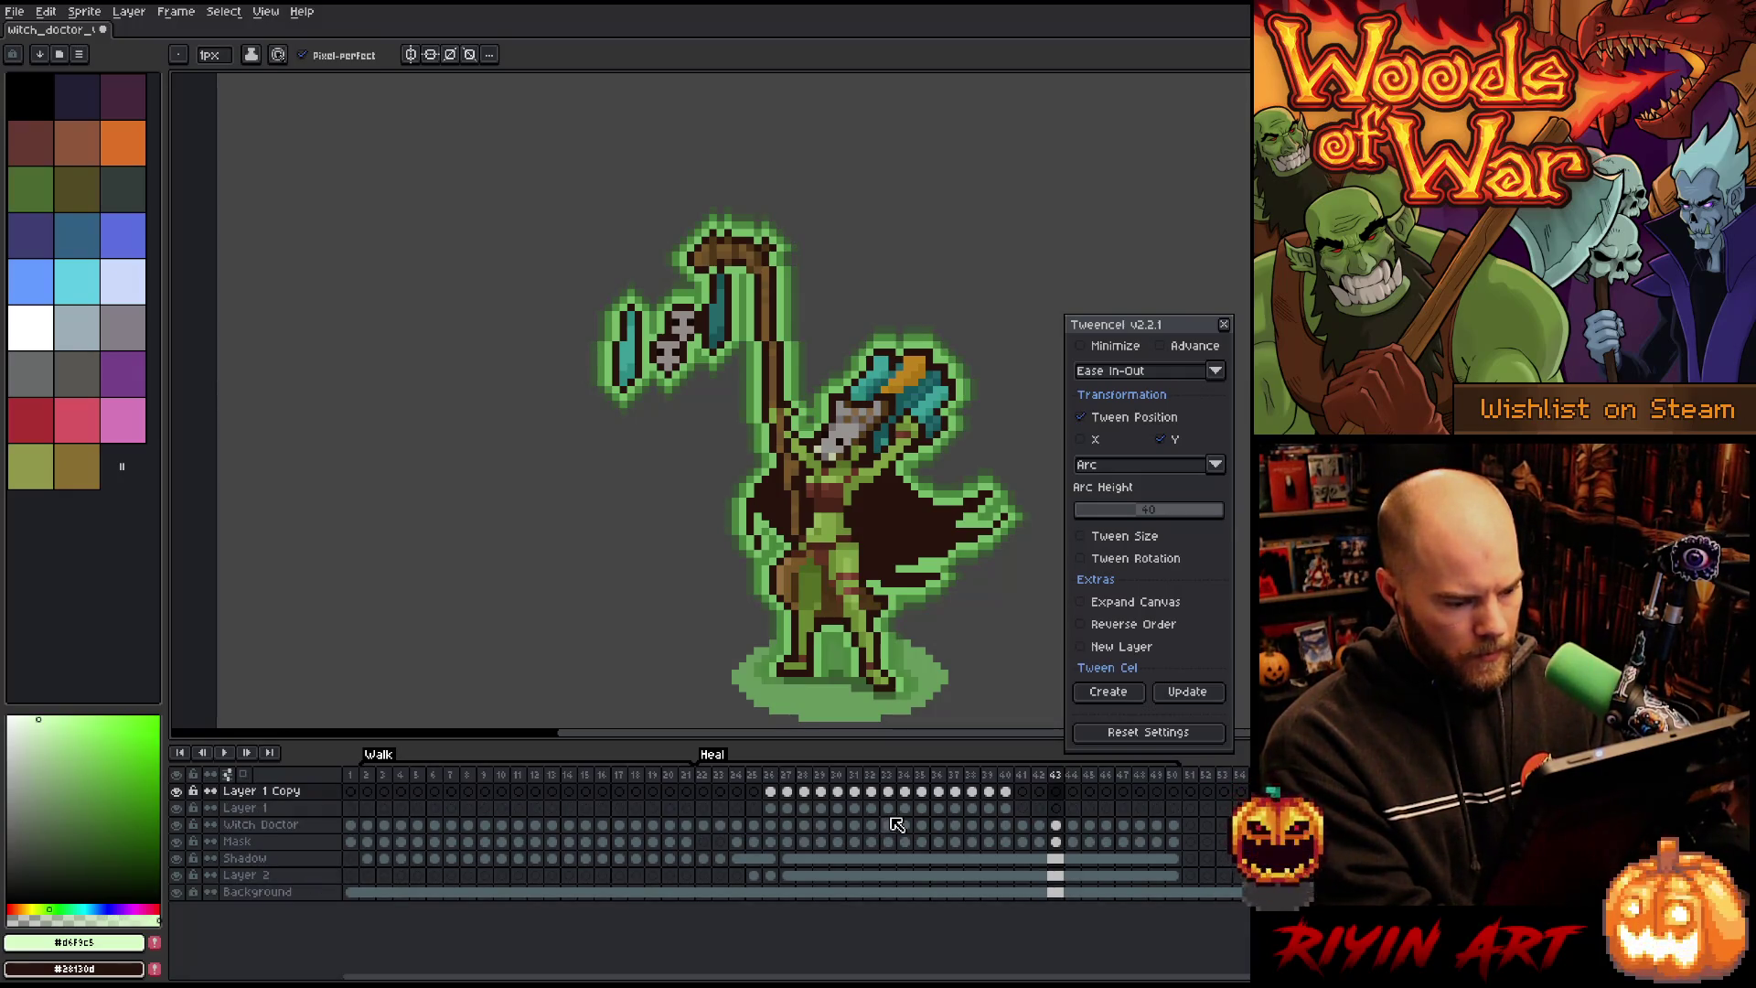
left_click_drag(1013, 797, 785, 801)
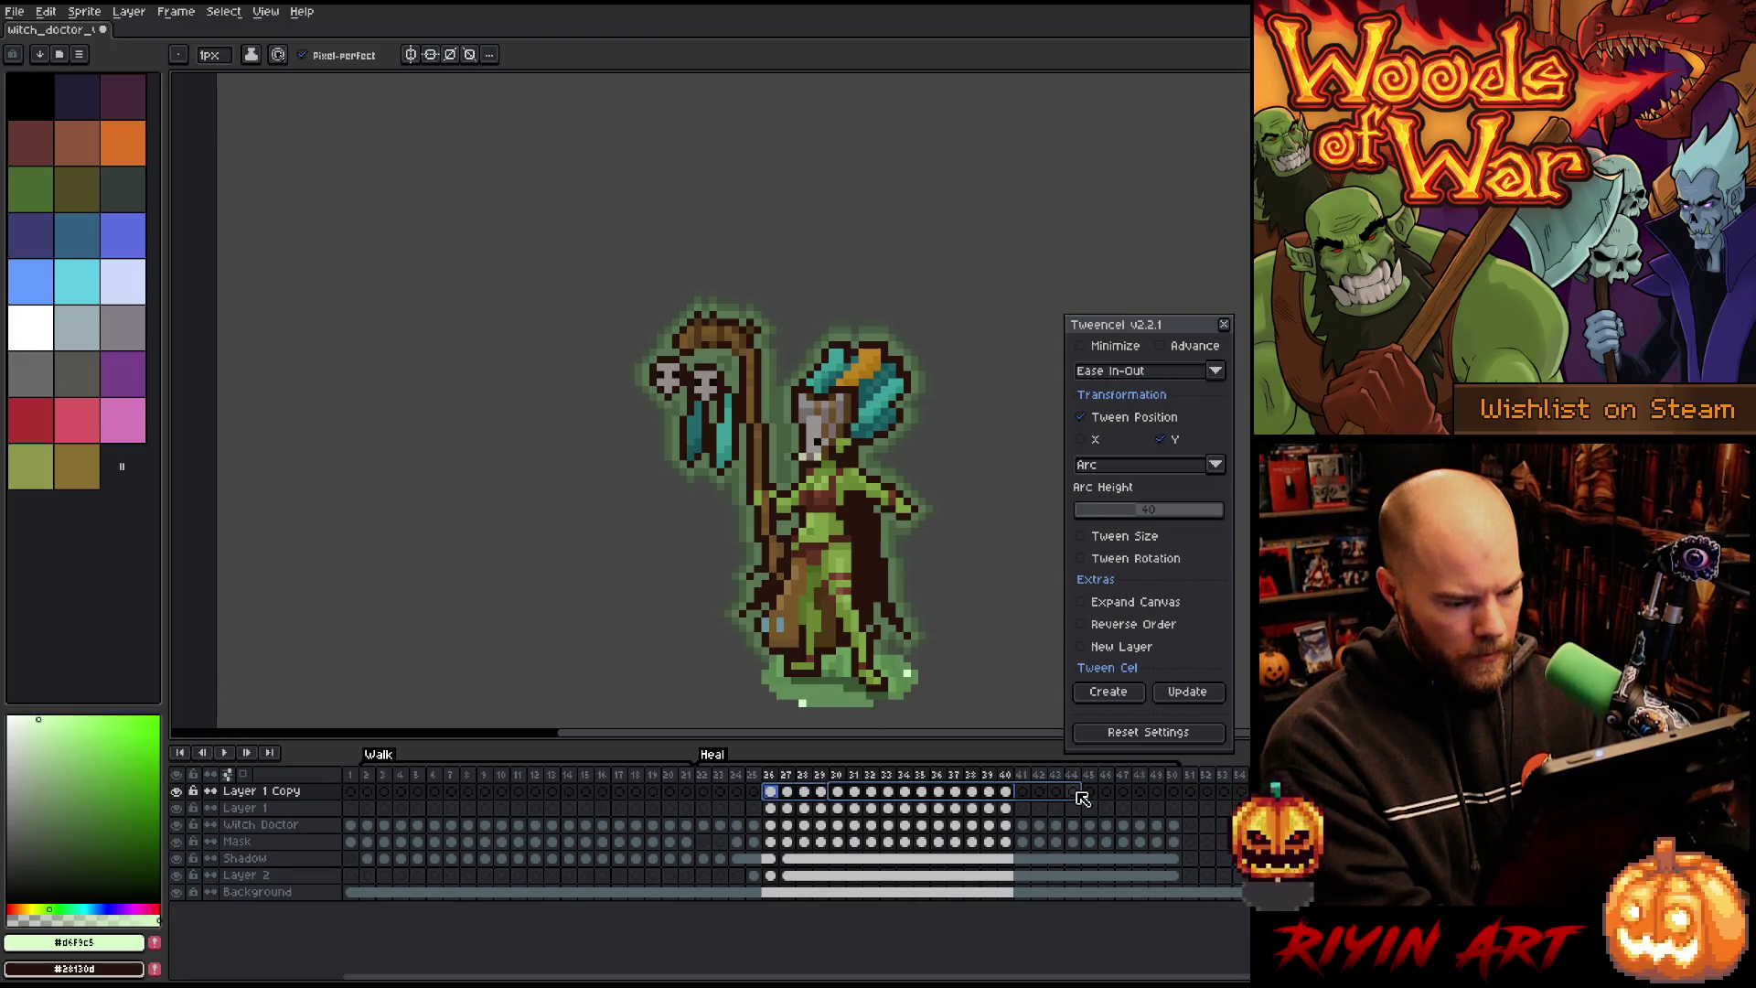
left_click_drag(1081, 800, 1084, 799)
Step: Duplicate the copy again and shift its cels to frames 36–50
right_click(318, 800)
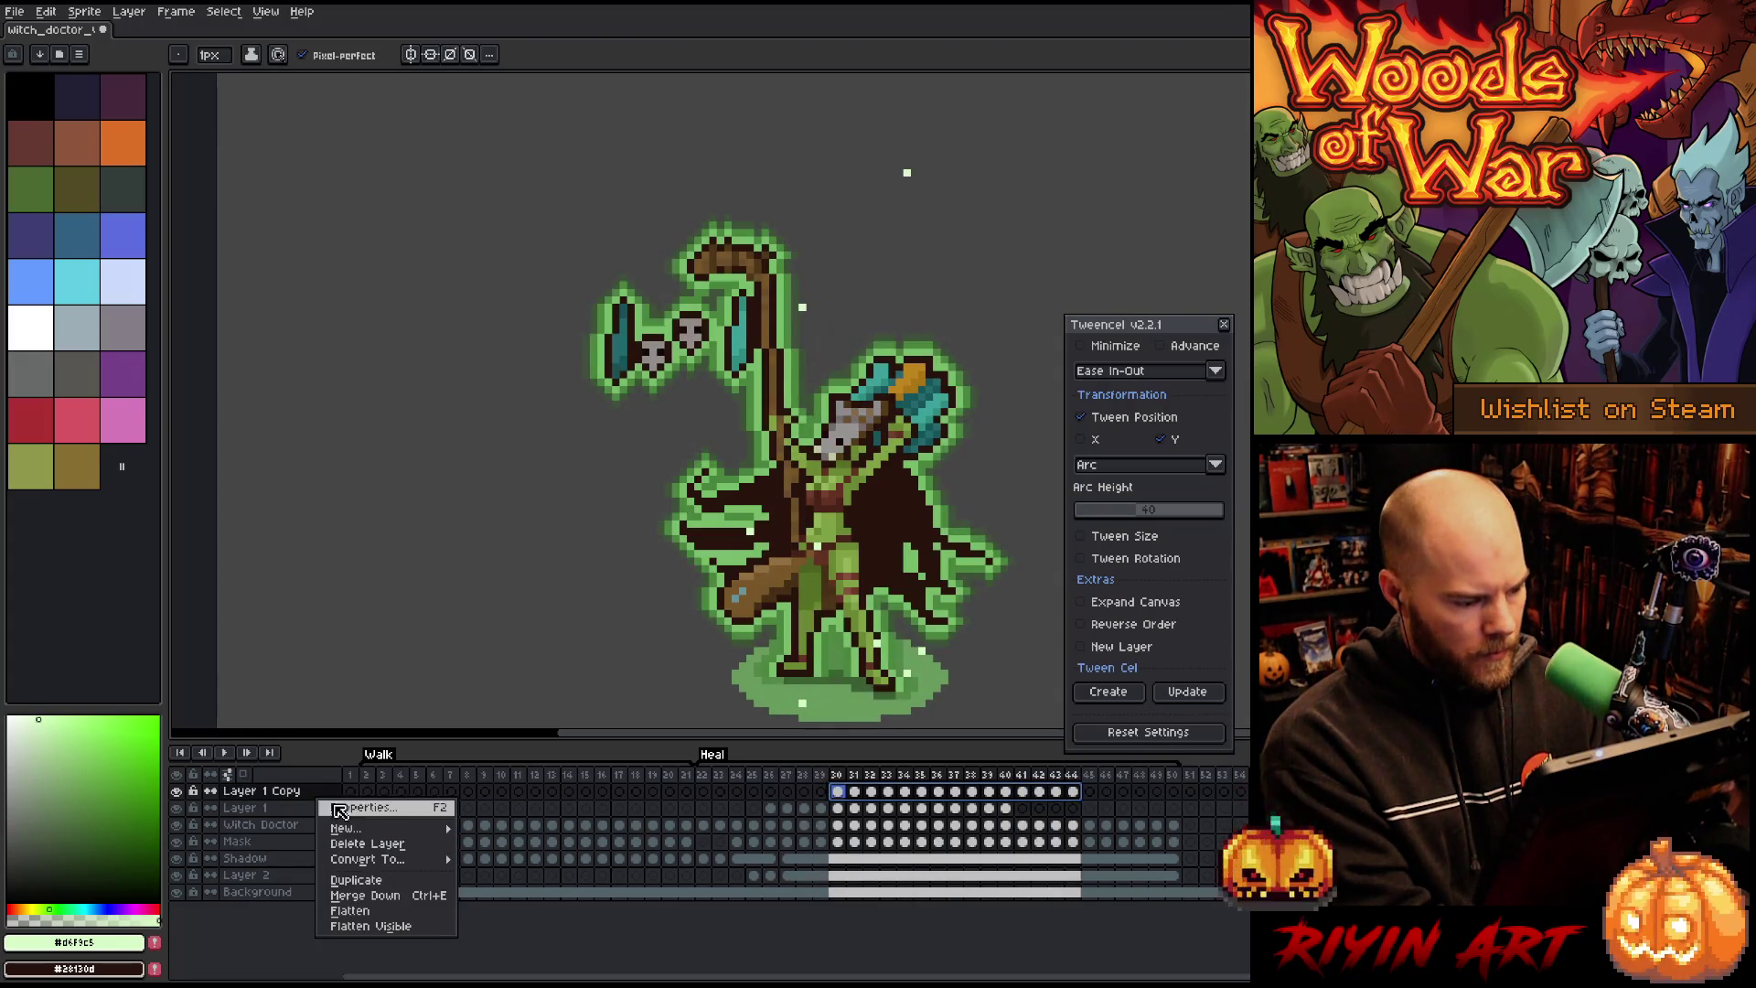
left_click(366, 880)
mouse_move(1060, 801)
left_mouse_down()
mouse_move(827, 802)
mouse_move(848, 801)
left_mouse_up()
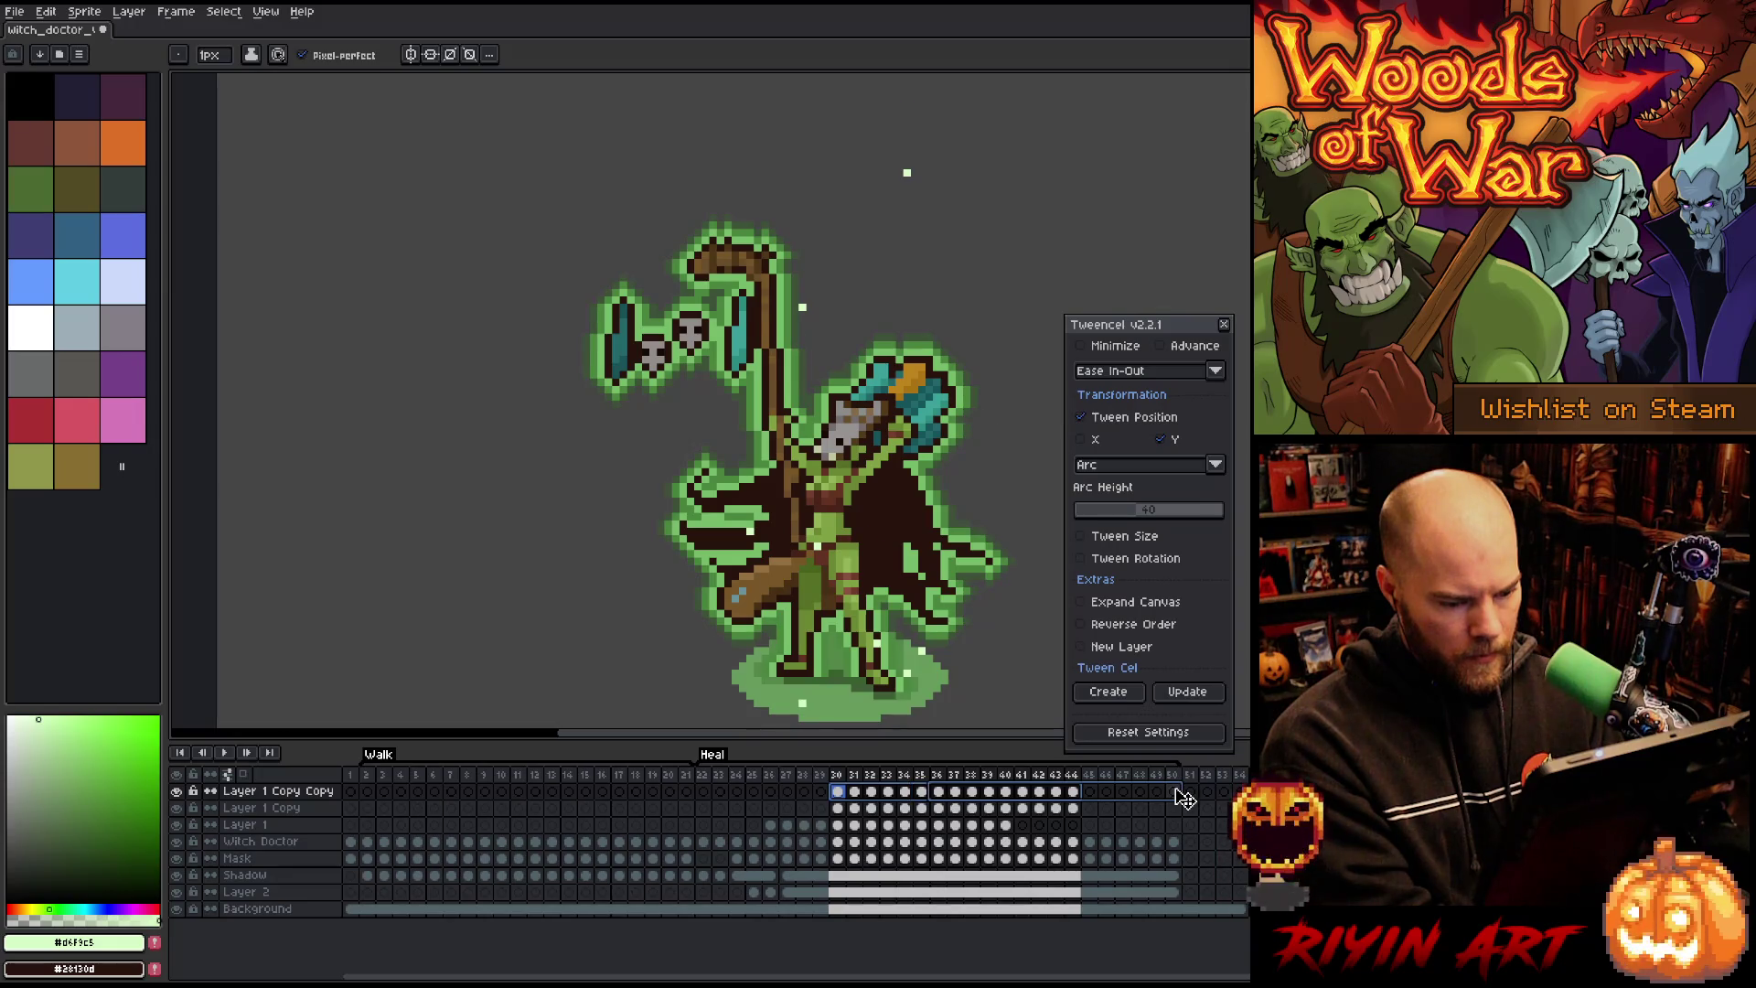
left_click_drag(1185, 800, 1176, 796)
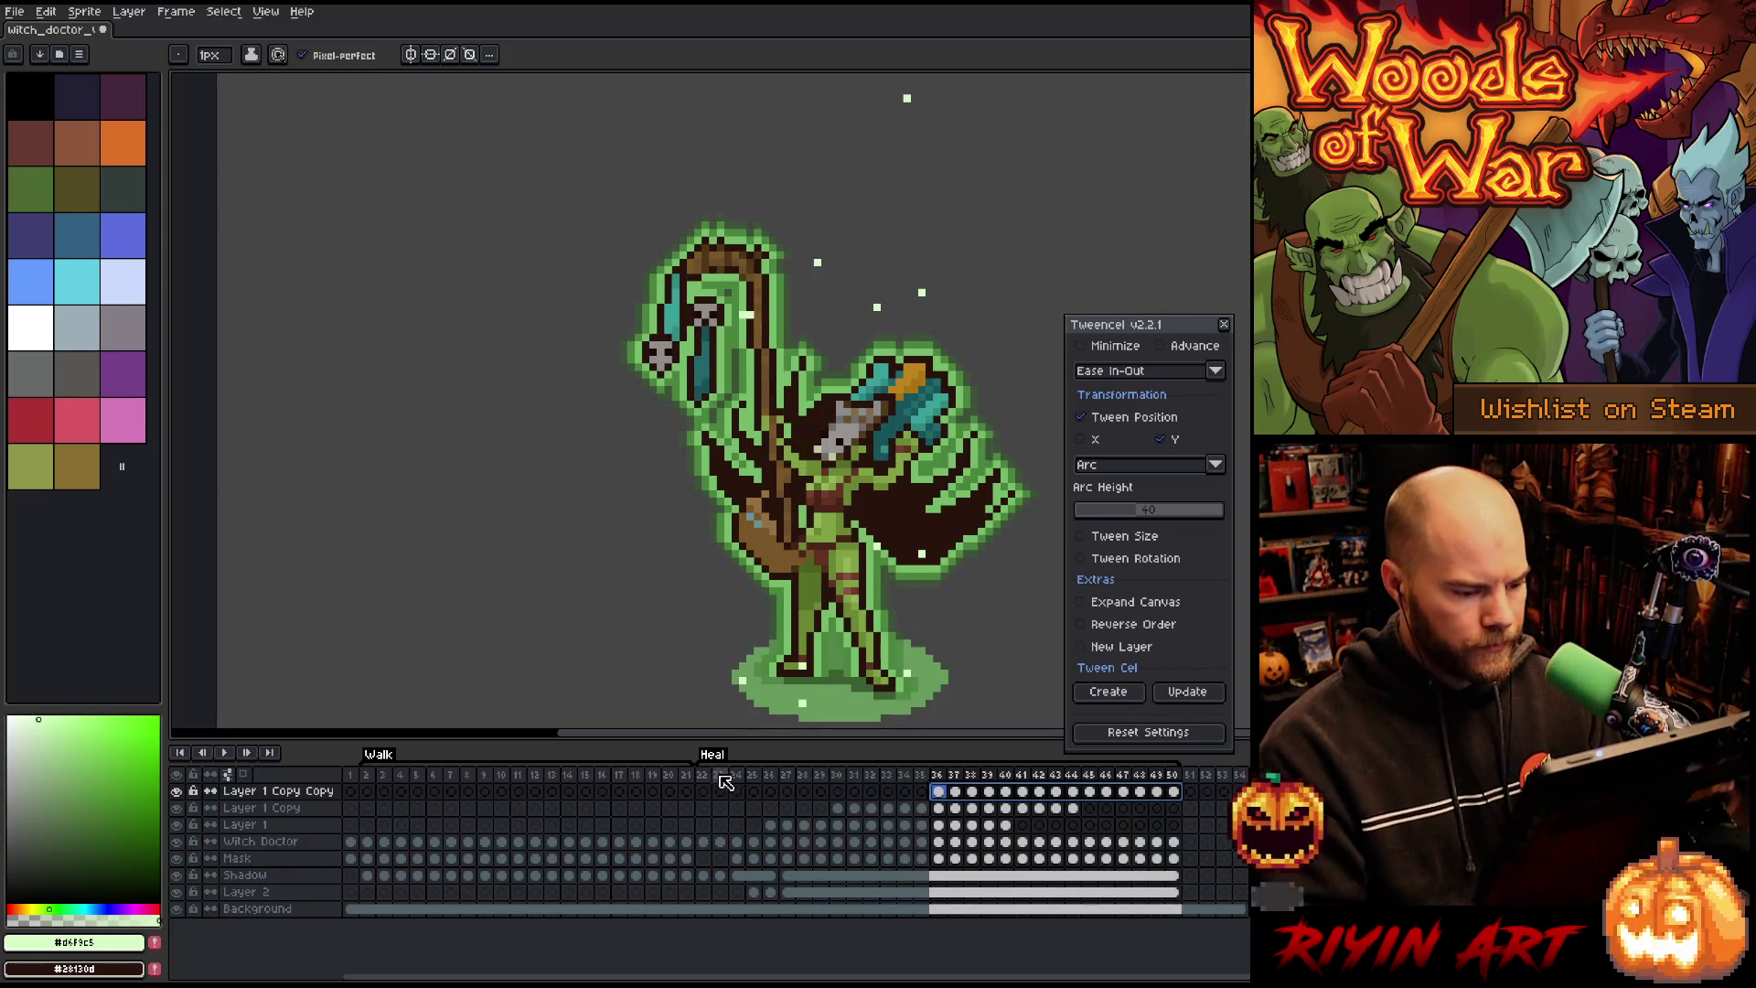
Step: Preview the staggered sparkles, then undo the staggered copies
key("Return")
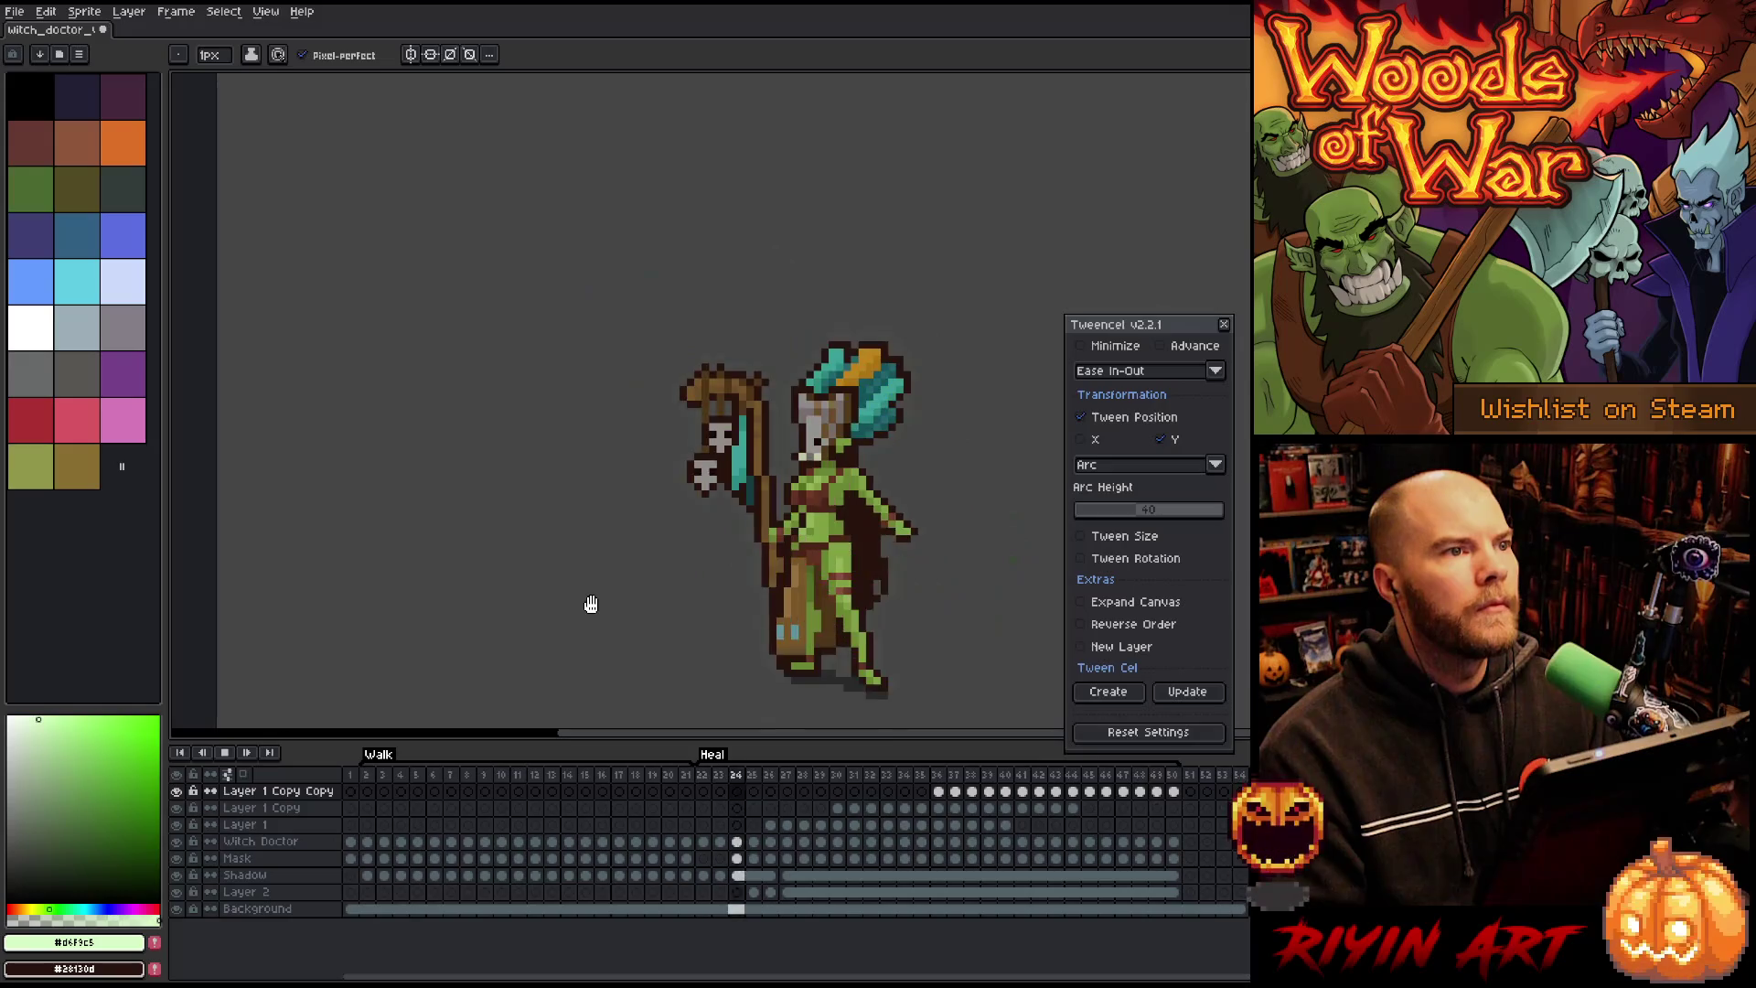
key("Return")
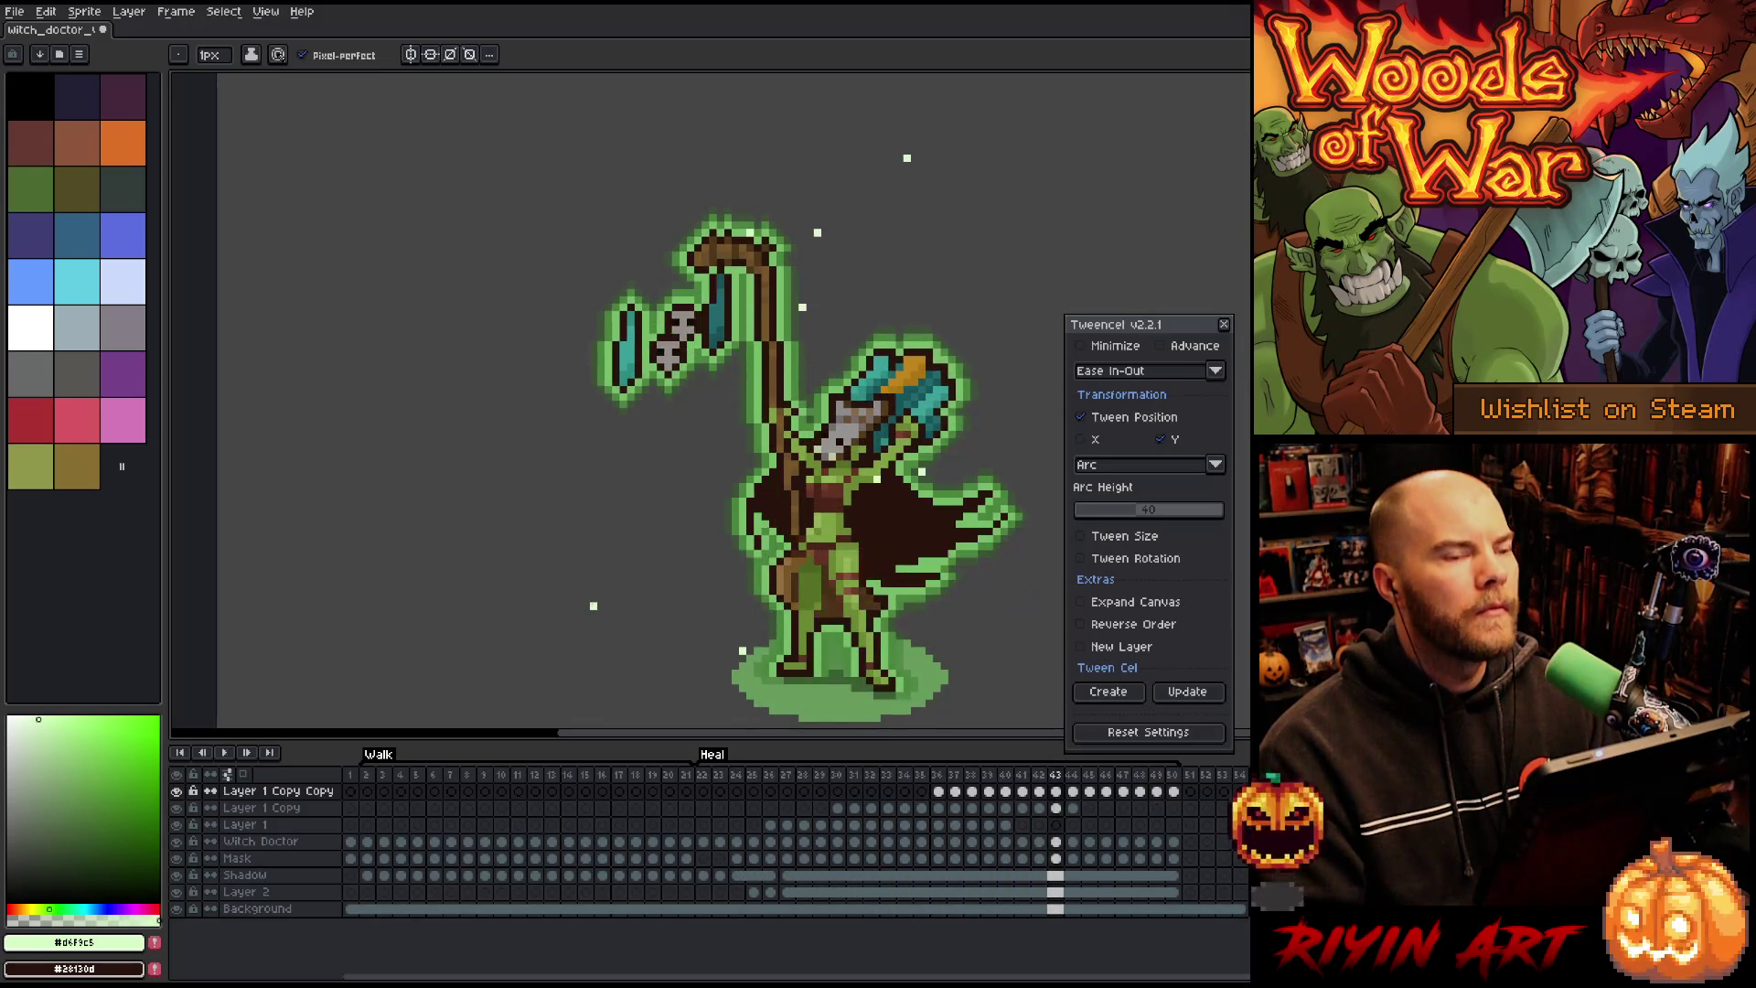
key("v")
key("ctrl+z")
key("ctrl+z")
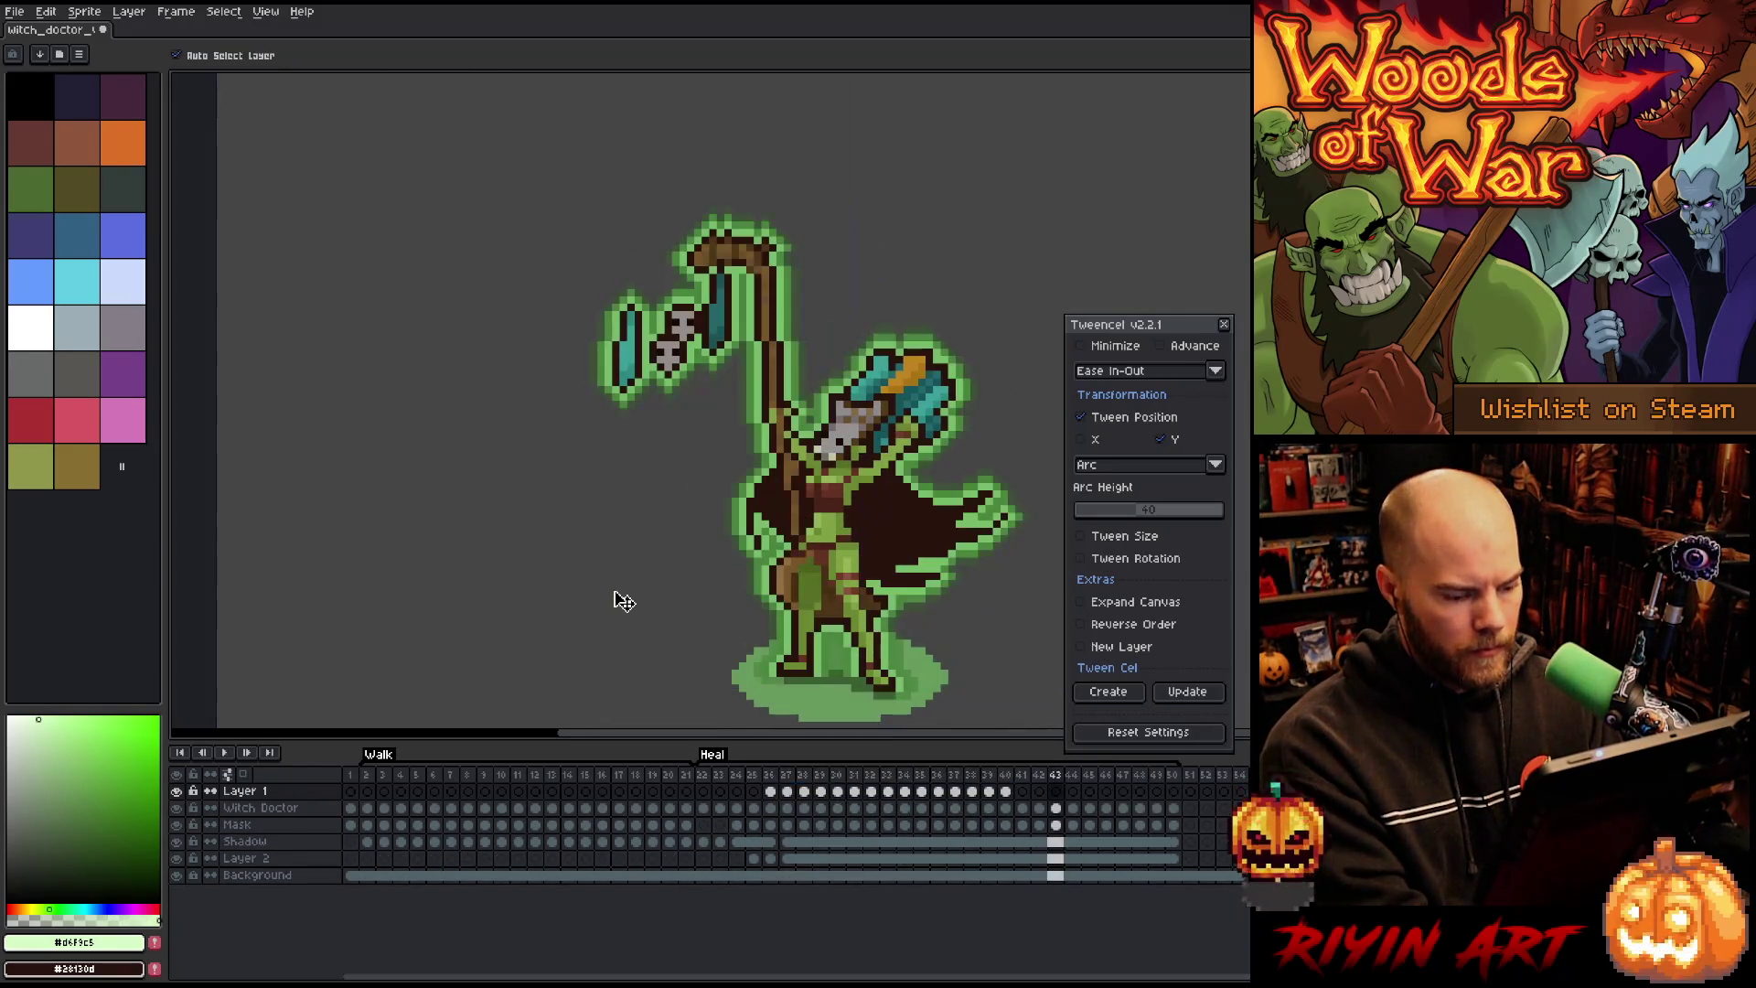
key("ctrl+z")
key("ctrl+z")
key("ctrl+z")
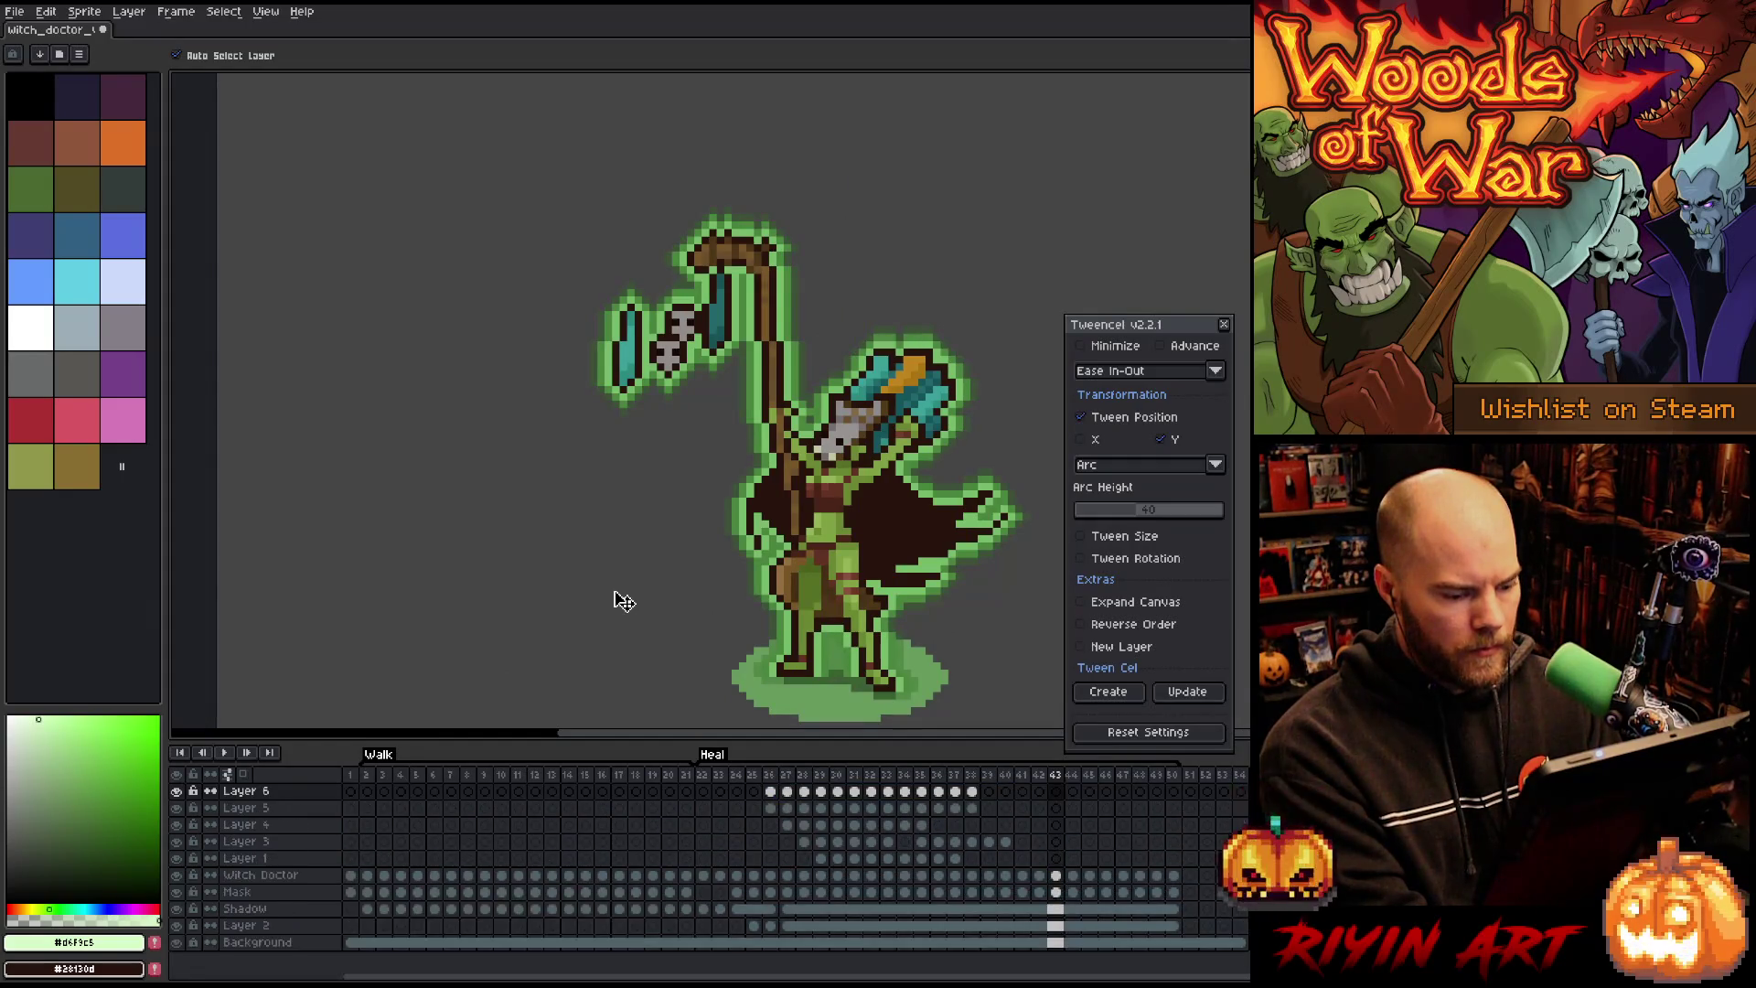
Step: Undo back to separate sparkle layers, re-tween Layer 7 along a Triangle path, and show only Layer 7
key("ctrl+z")
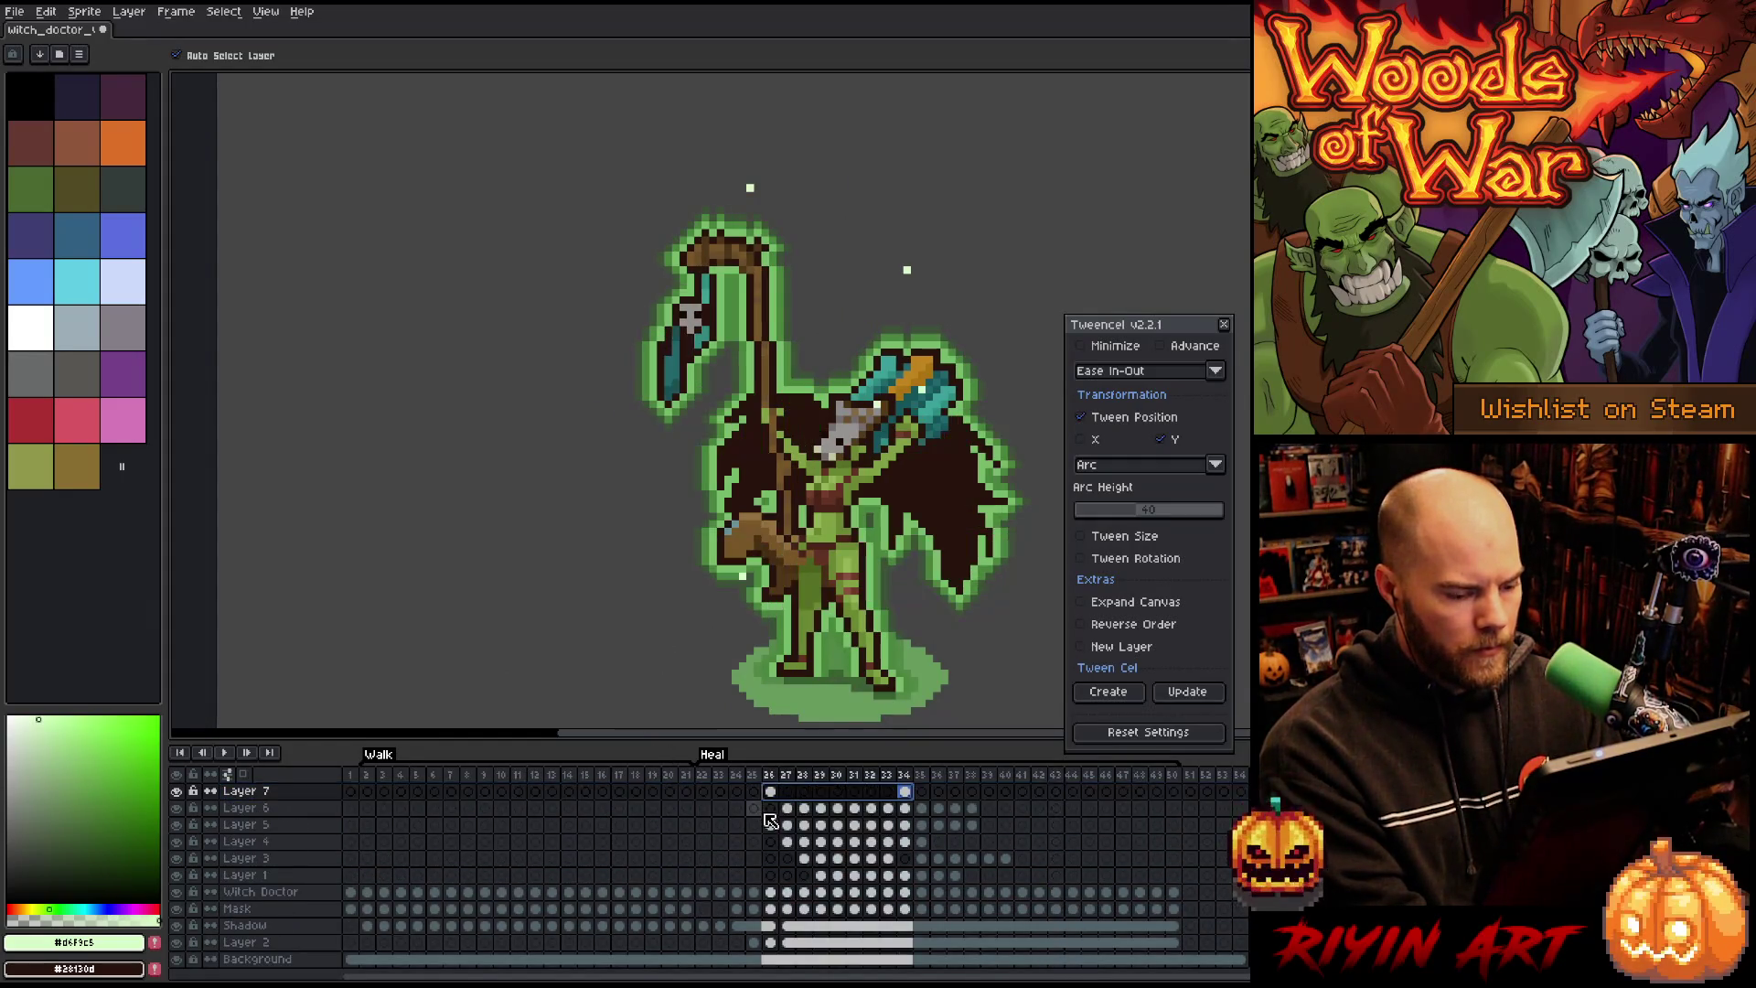
key("b")
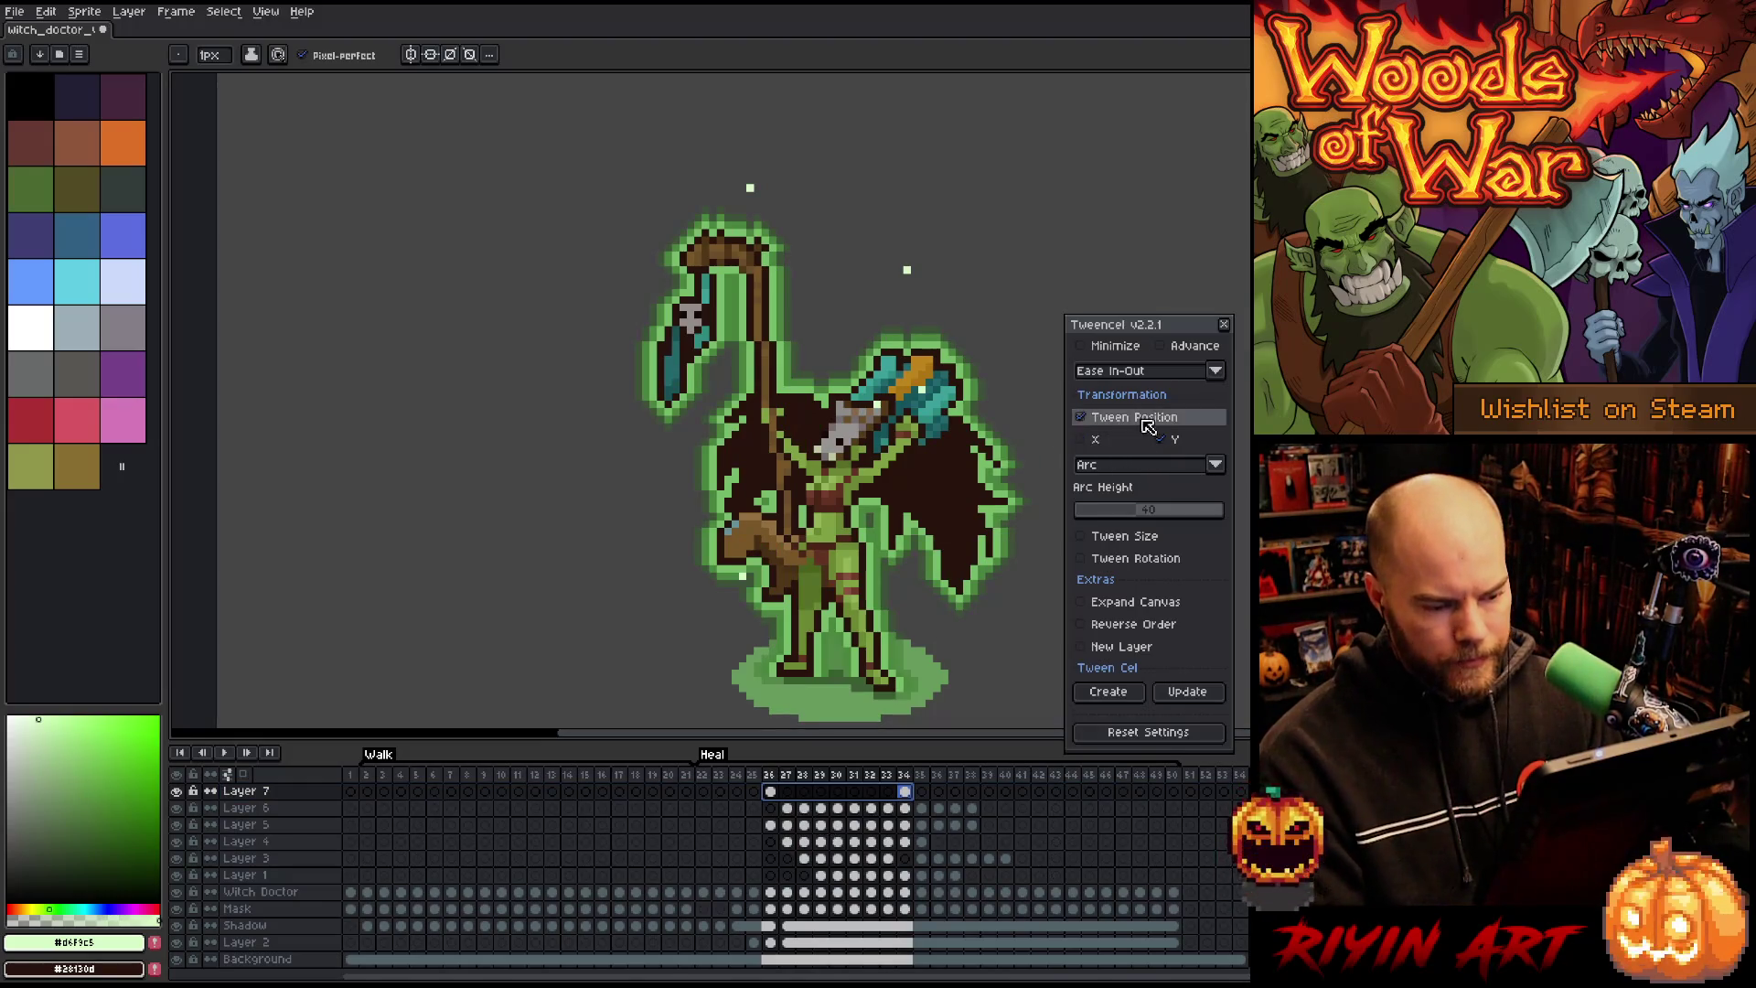
left_click(1146, 467)
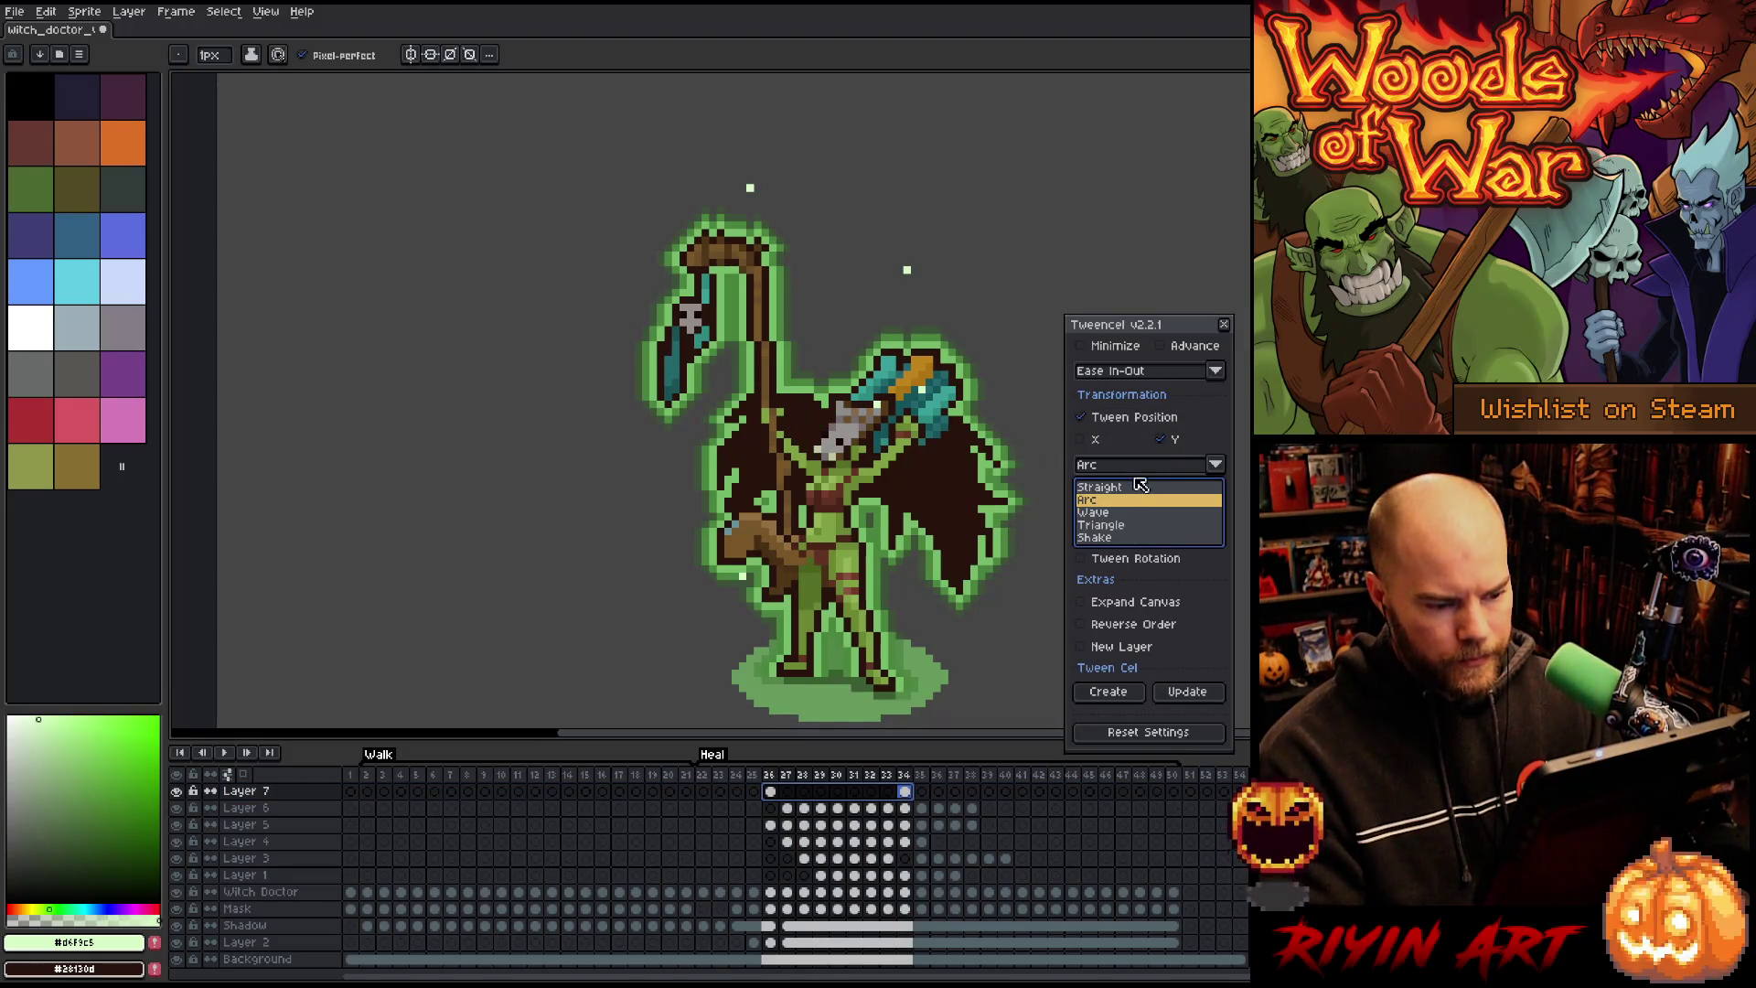
left_click(1123, 527)
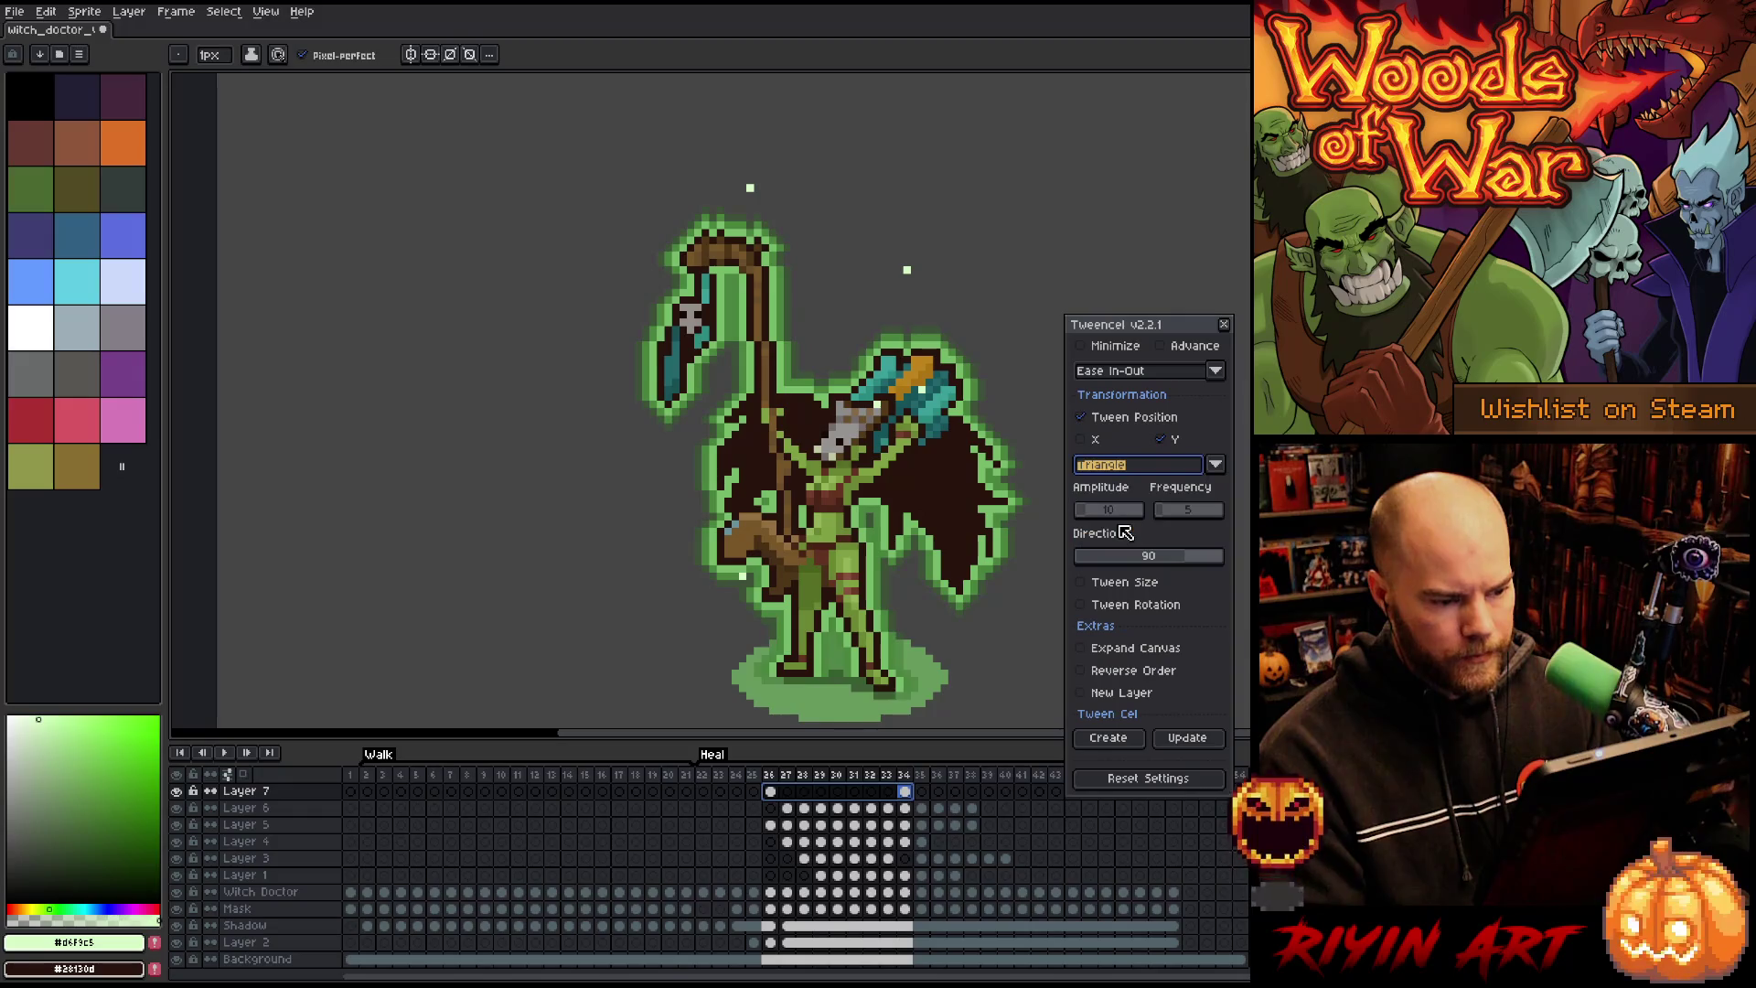
left_click(1111, 739)
left_click(876, 527)
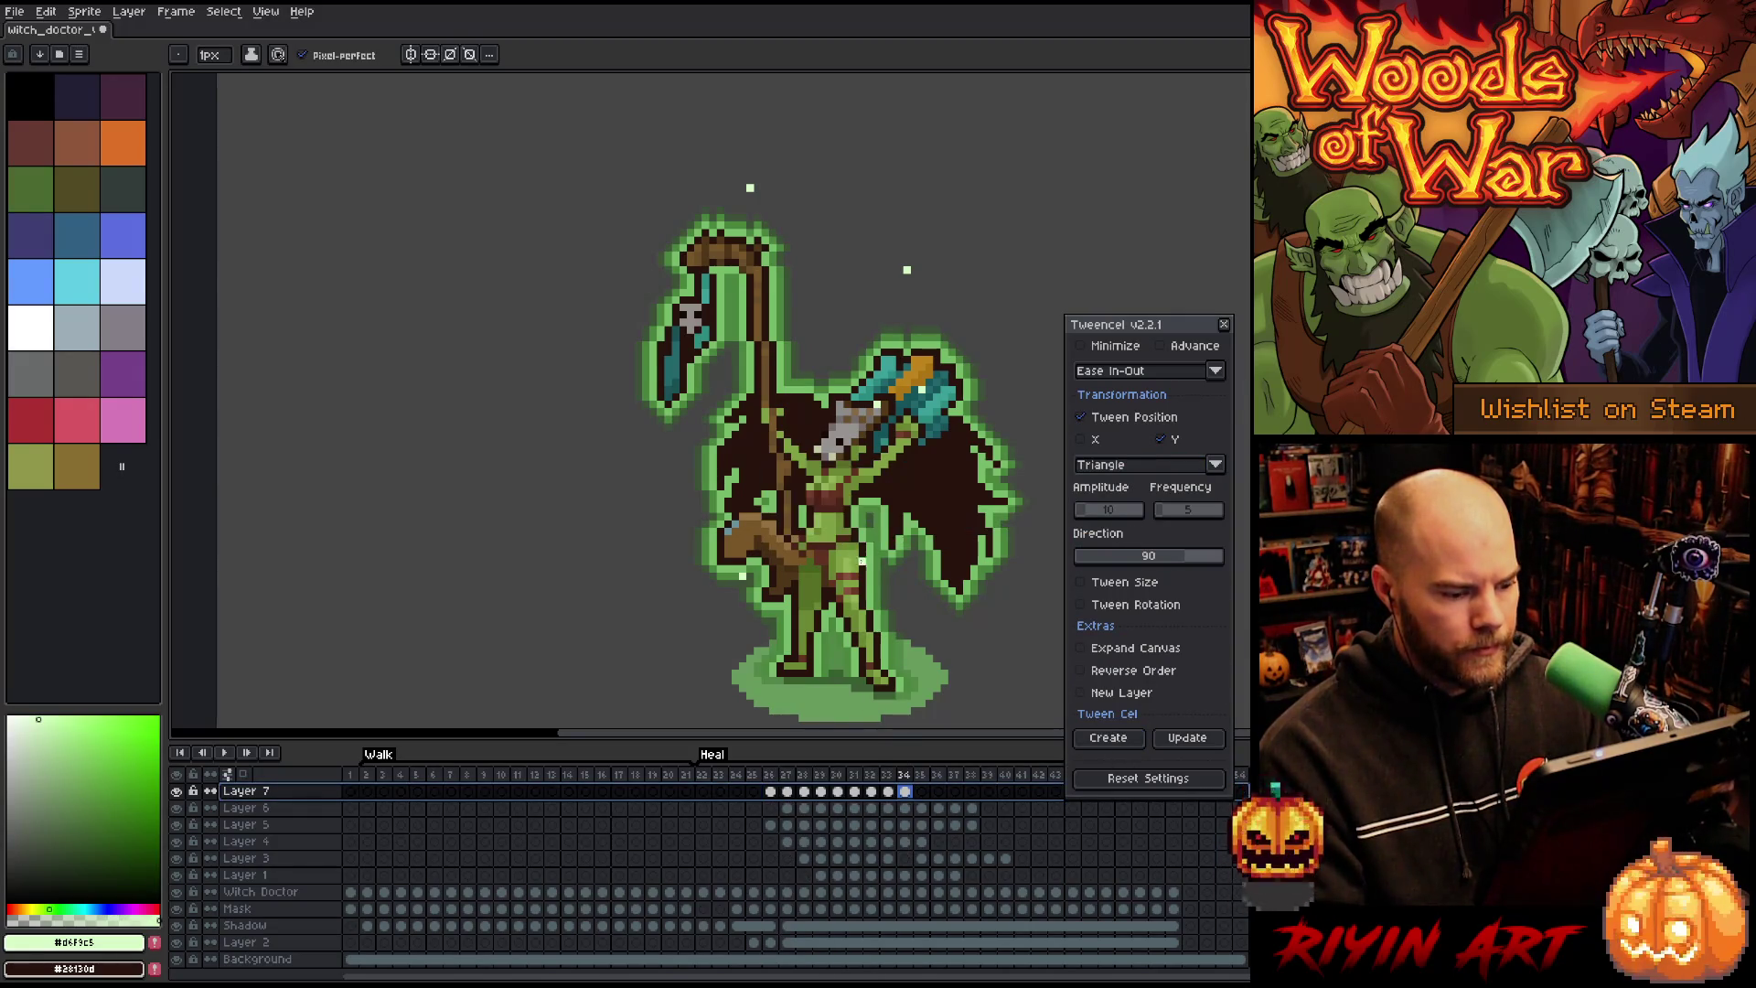
left_click_drag(791, 779, 872, 773)
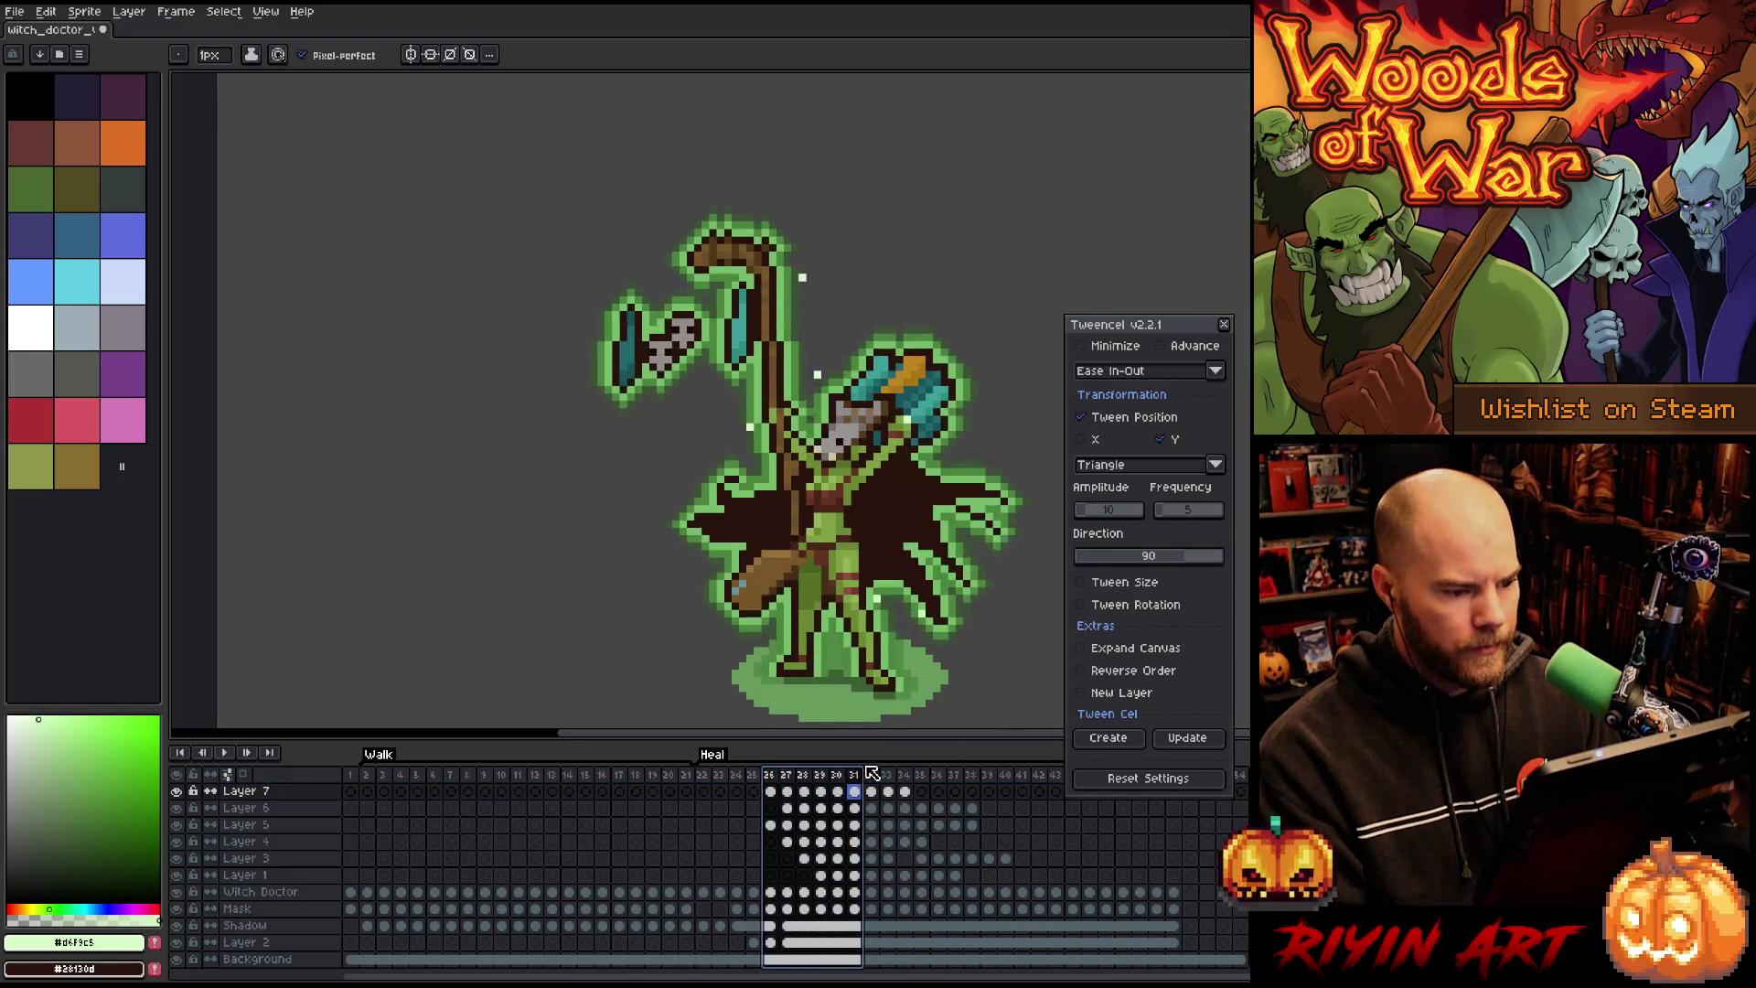
left_click(193, 789, "alt")
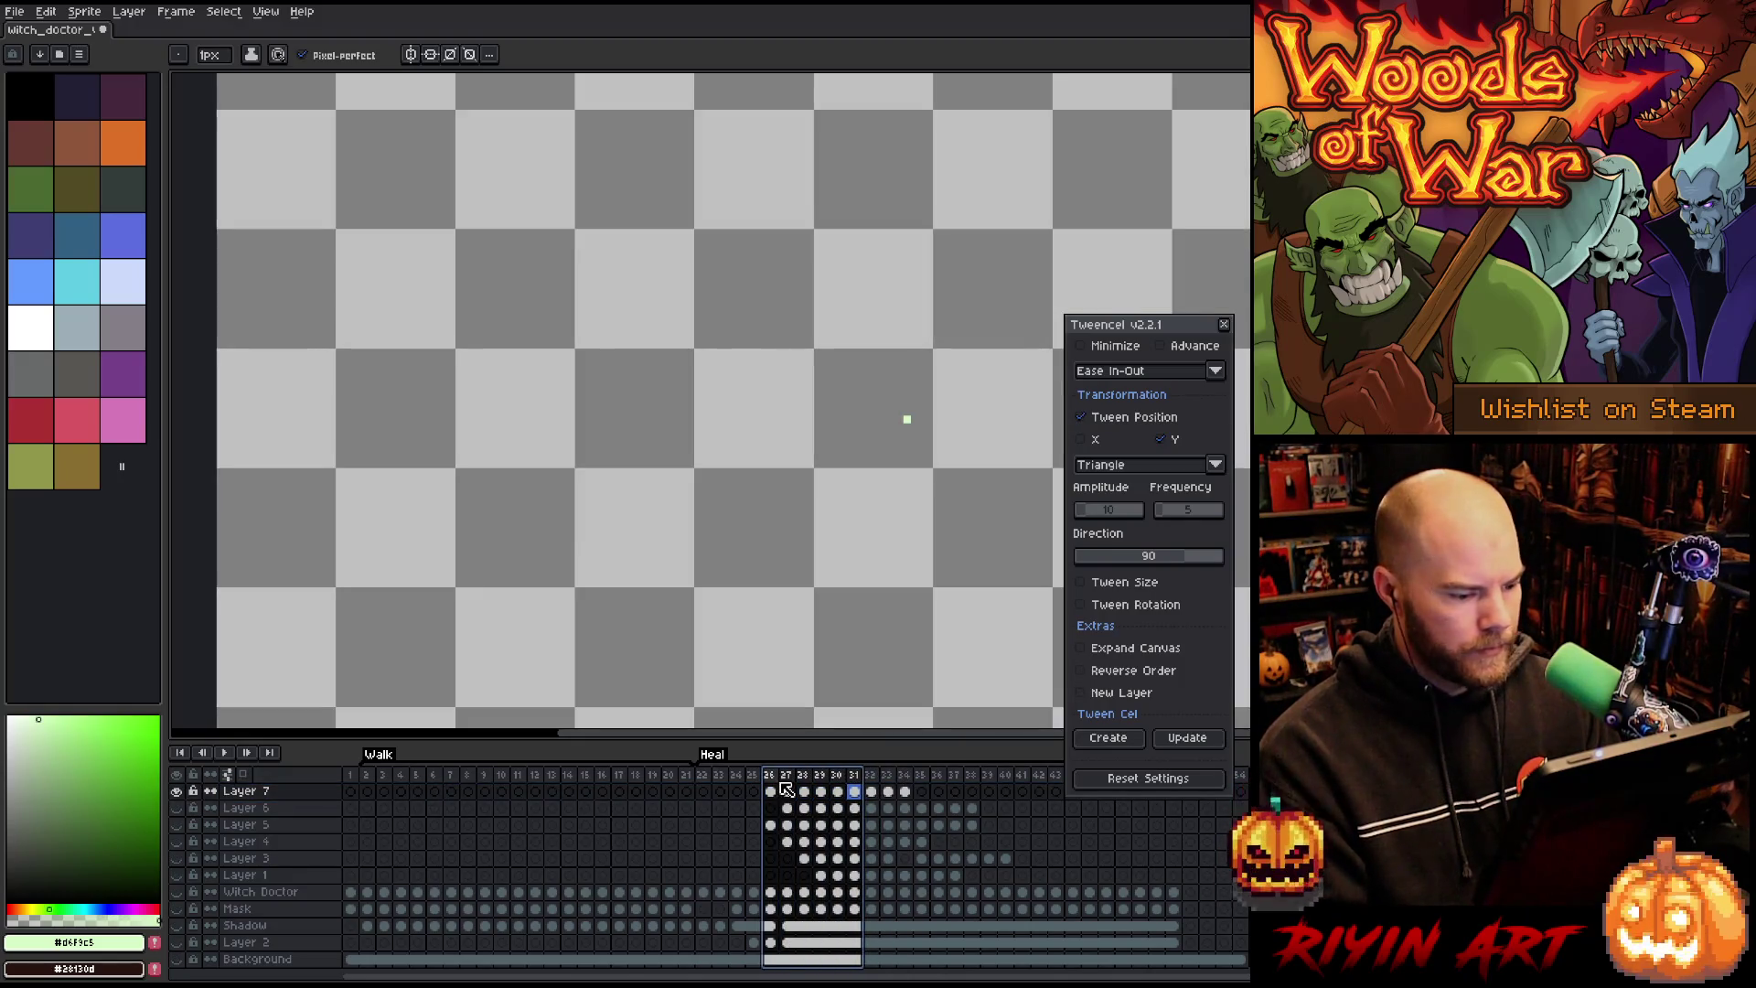
Step: Preview Layer 7 alone, then re-tween its frames 26–34 along a Shake path
key("Return")
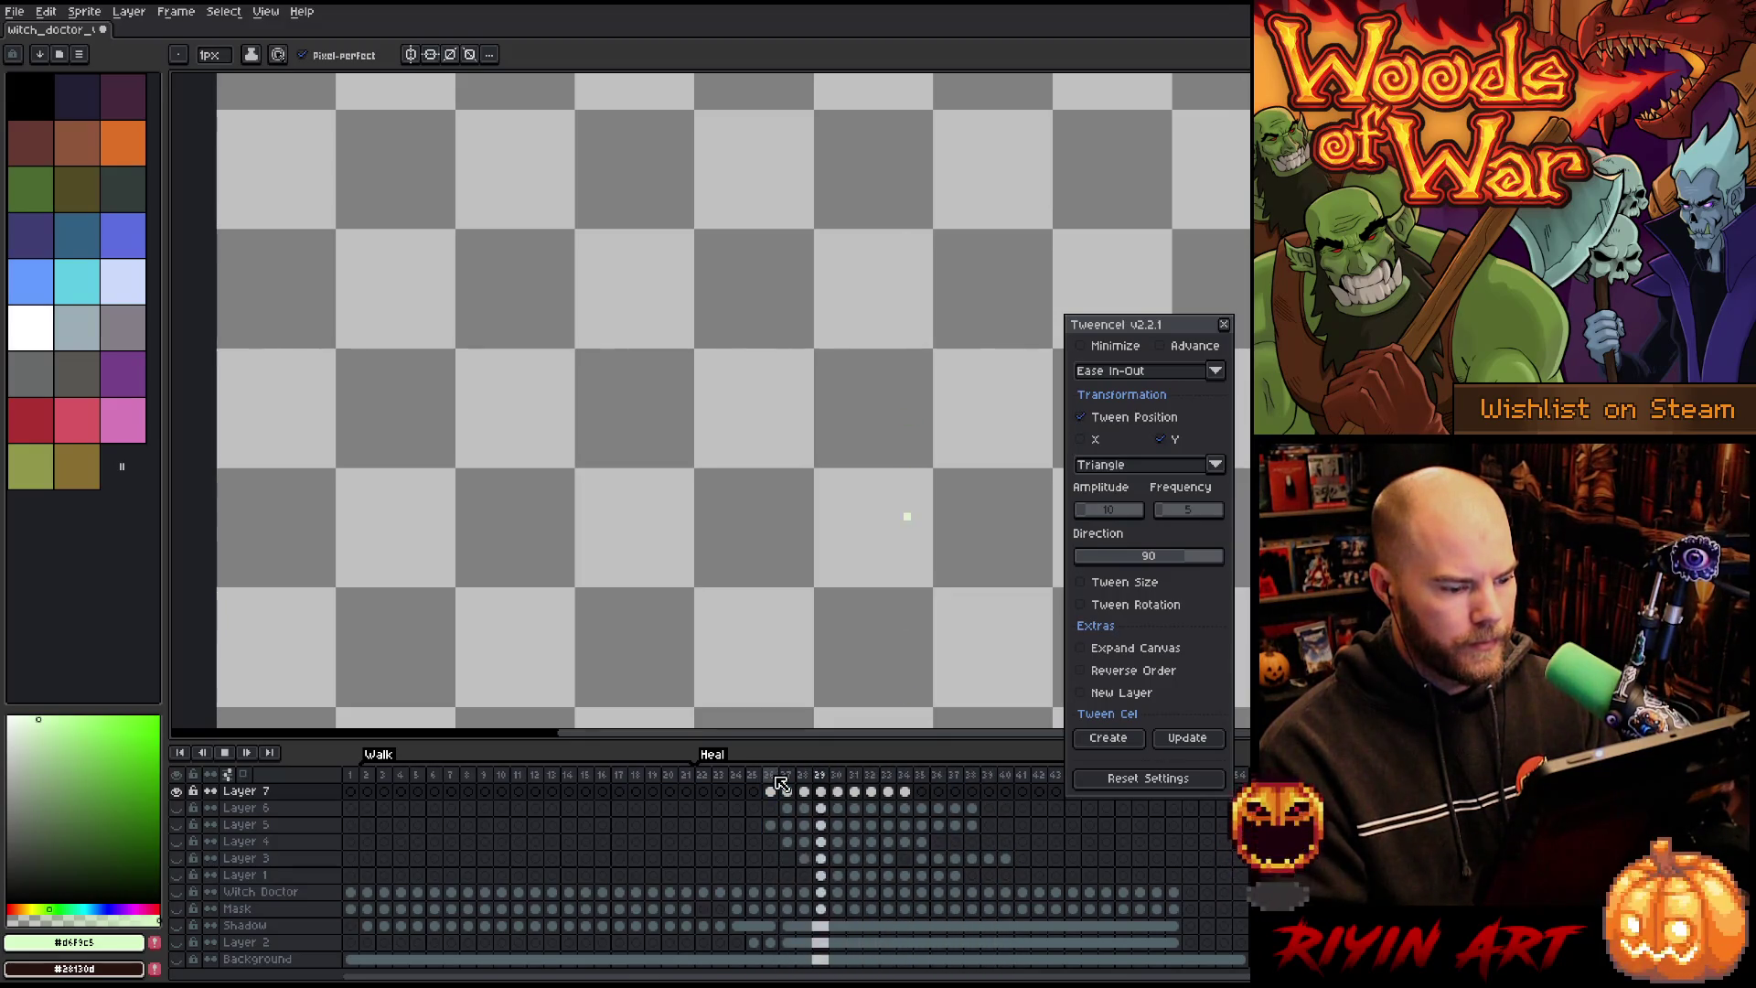
key("Return")
left_click_drag(770, 790, 904, 790)
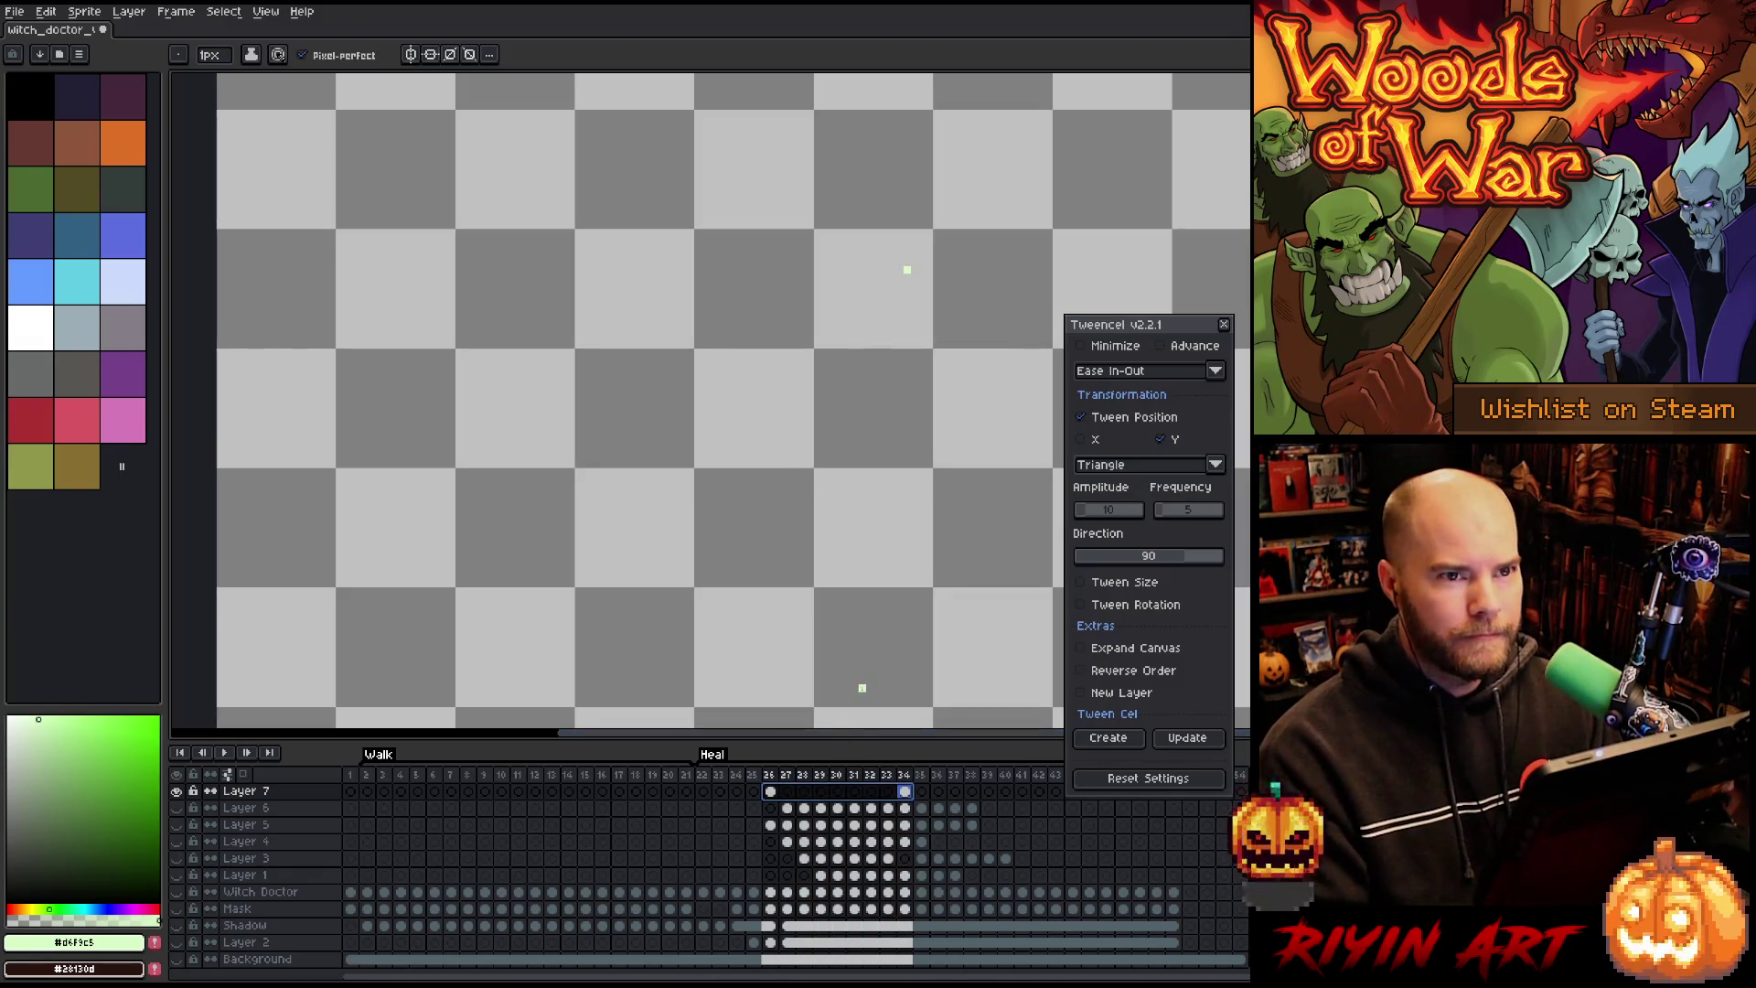
left_click(1140, 466)
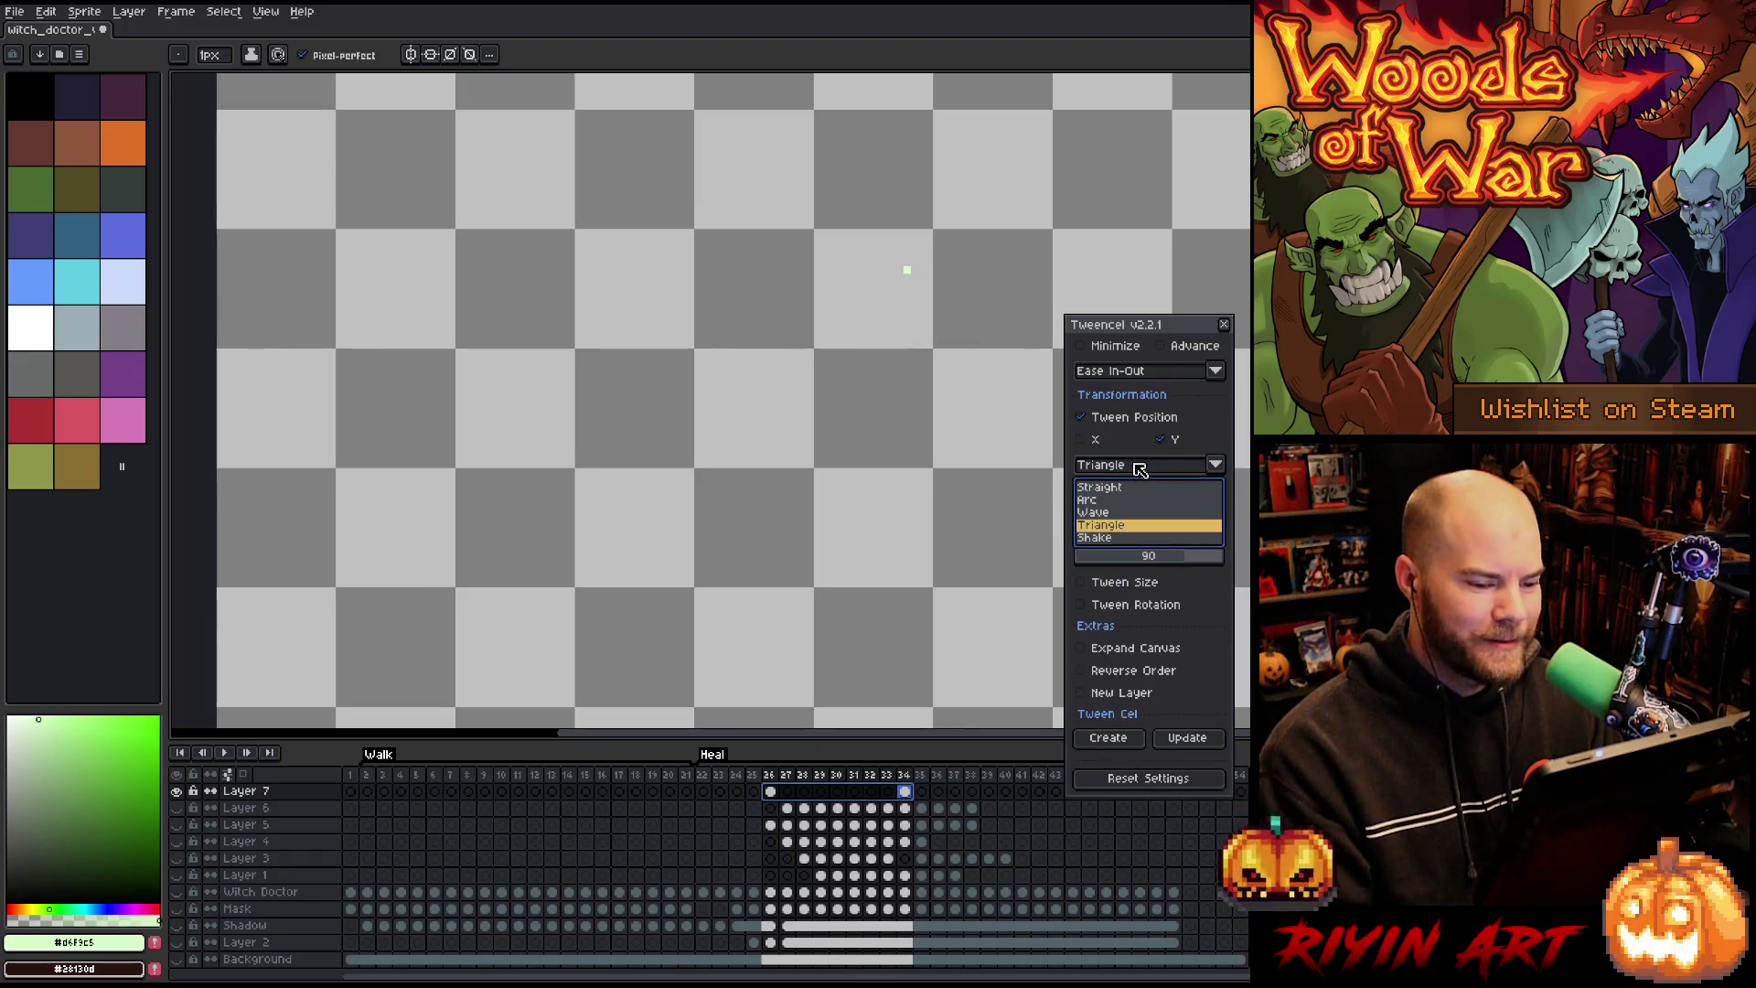
left_click(1097, 538)
left_click(1116, 693)
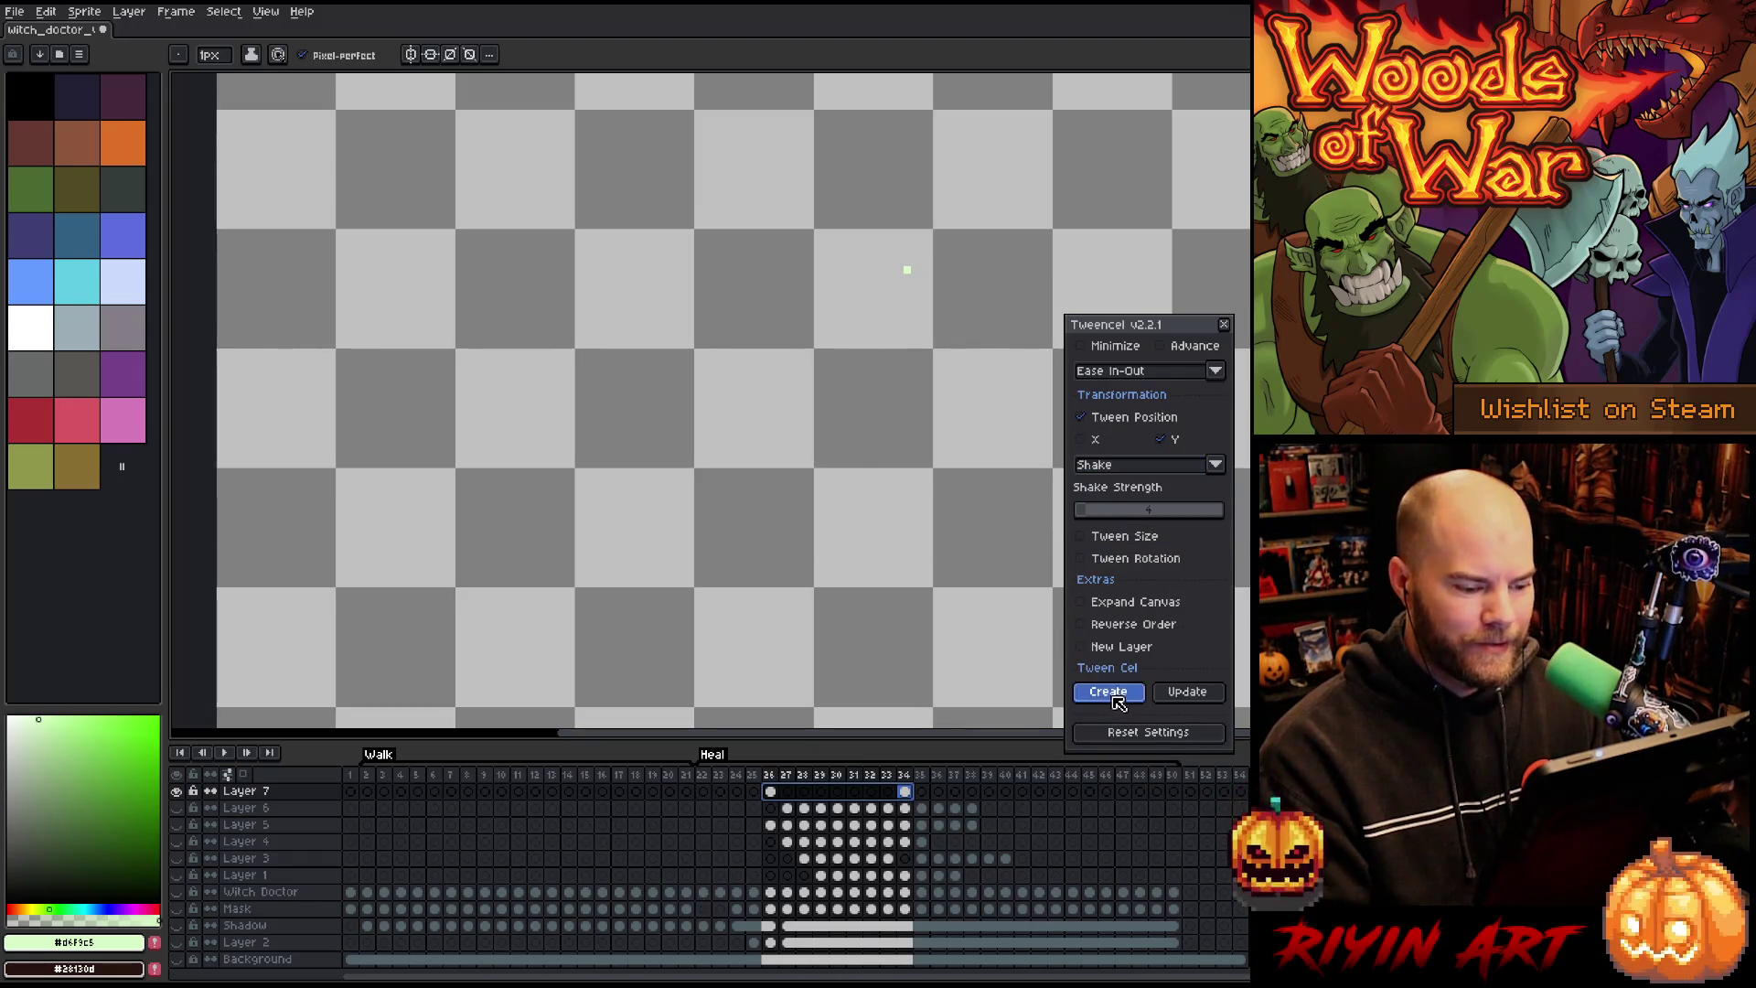
left_click(892, 529)
Step: Preview frames 26–36, then show all layers and replay the animation
left_click_drag(769, 775, 941, 755)
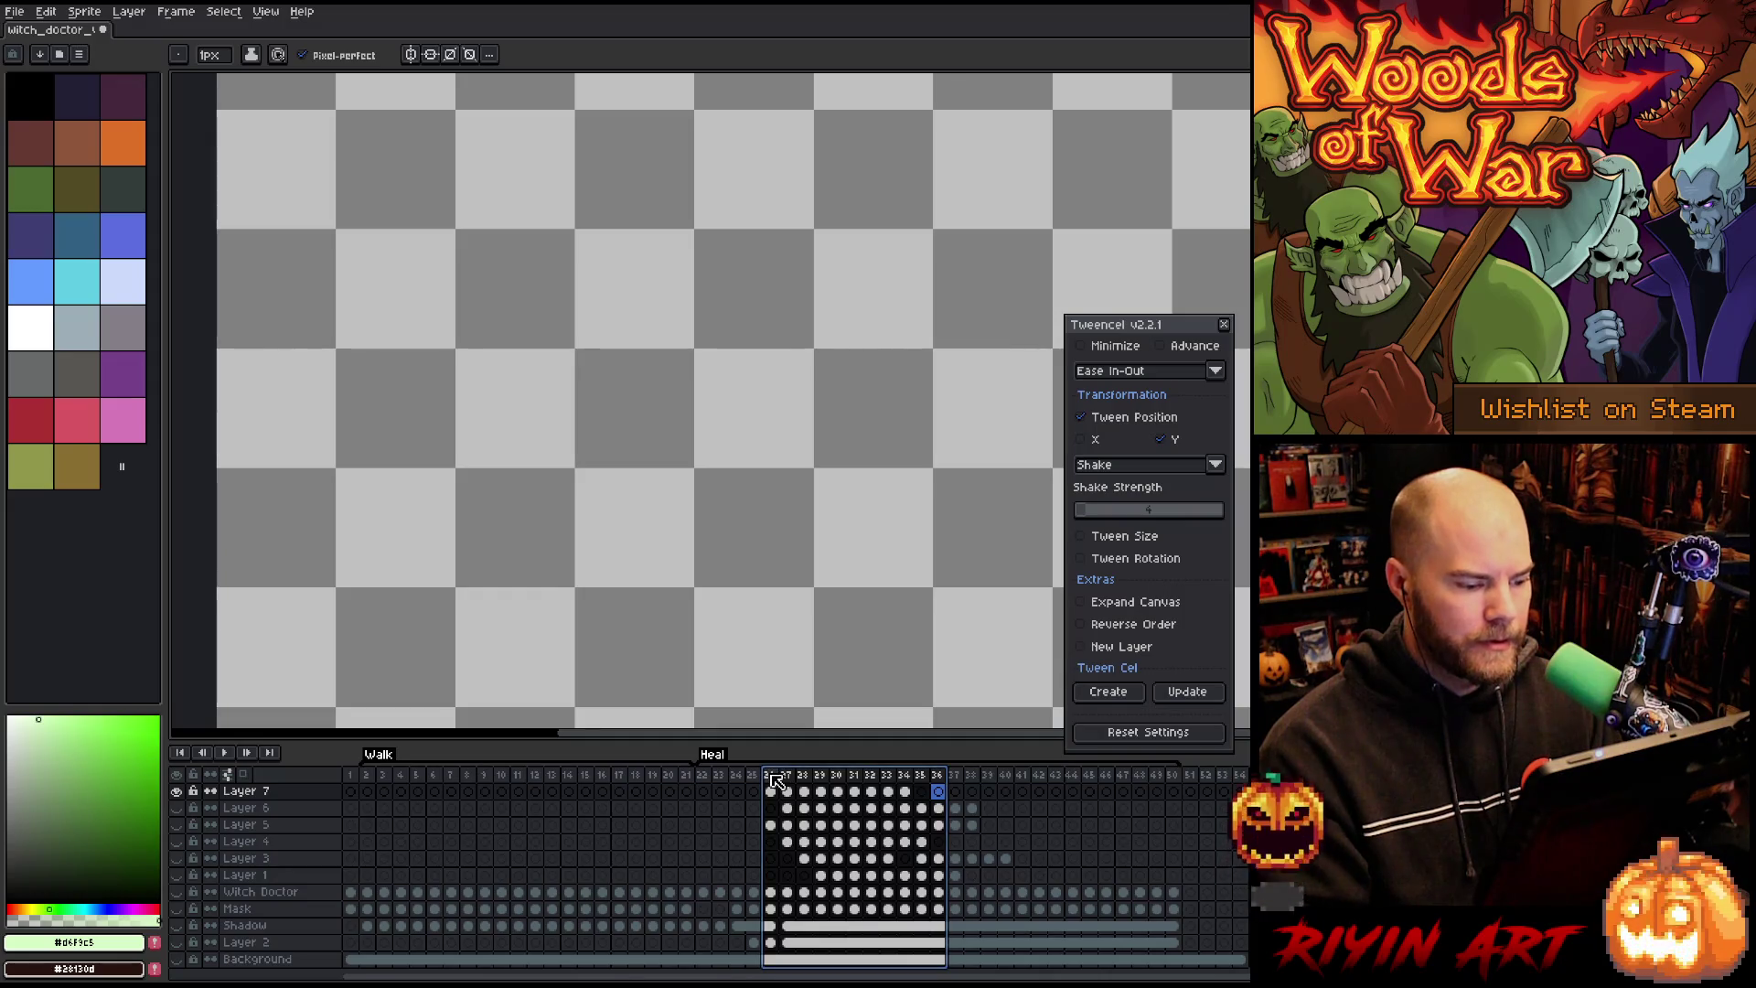
key("Return")
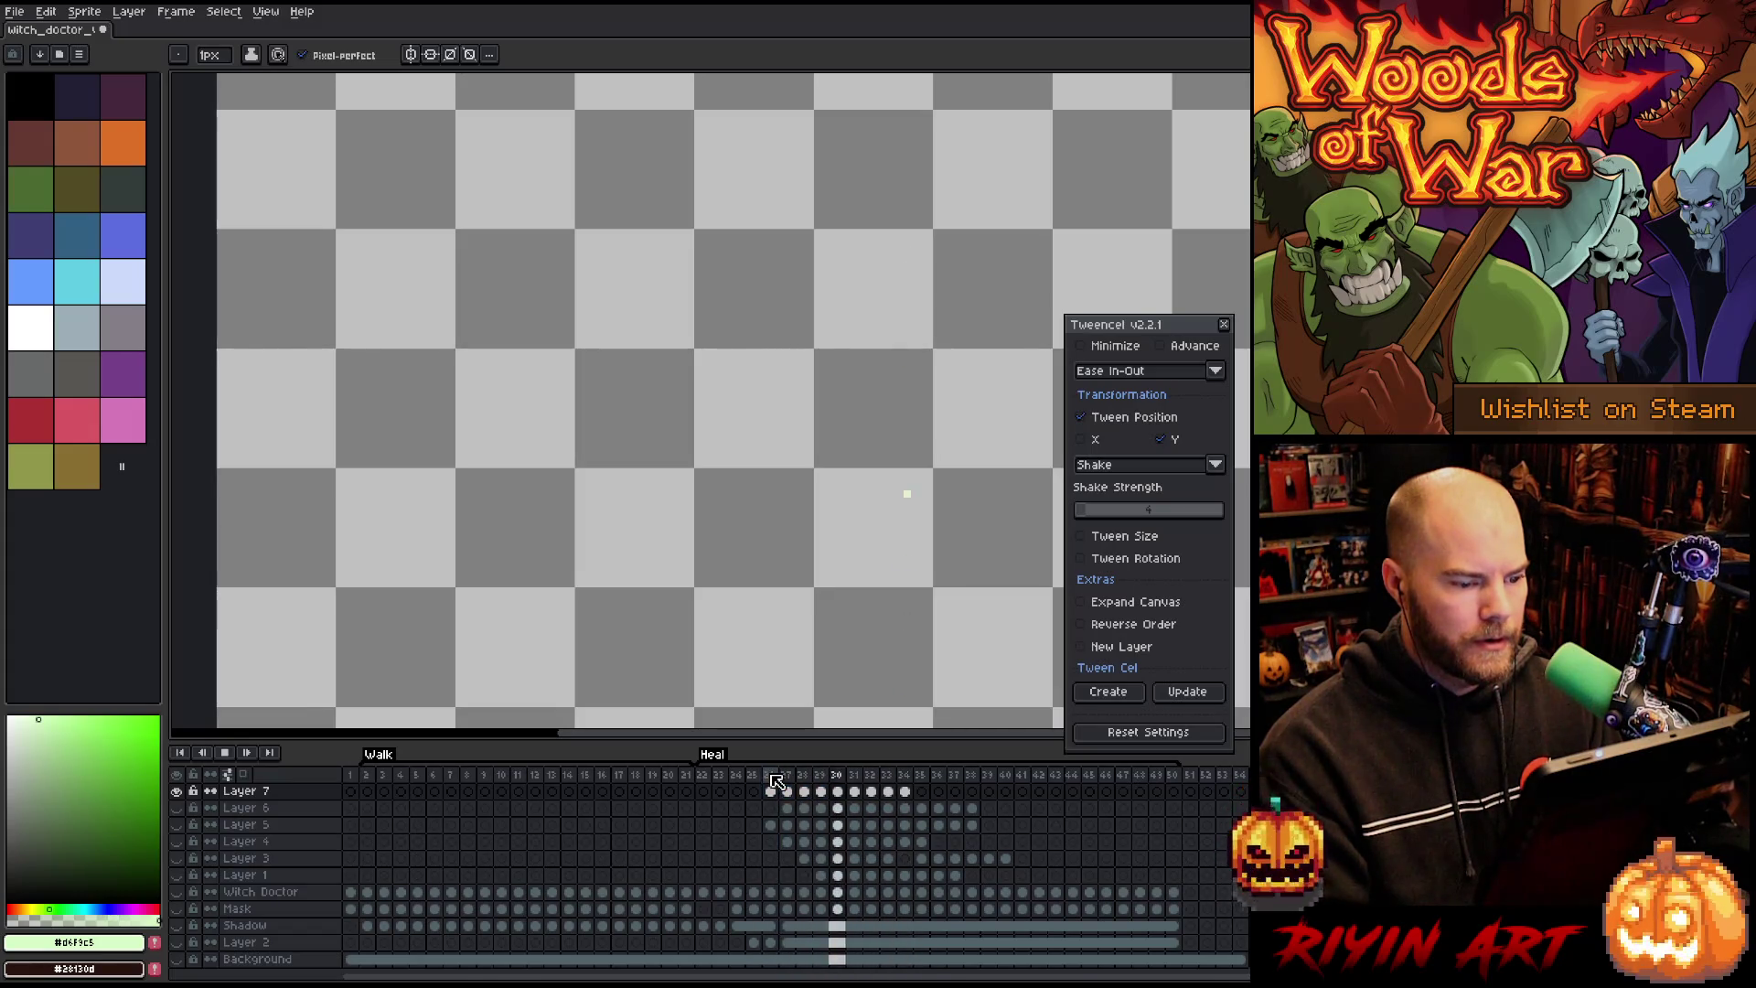
key("Return")
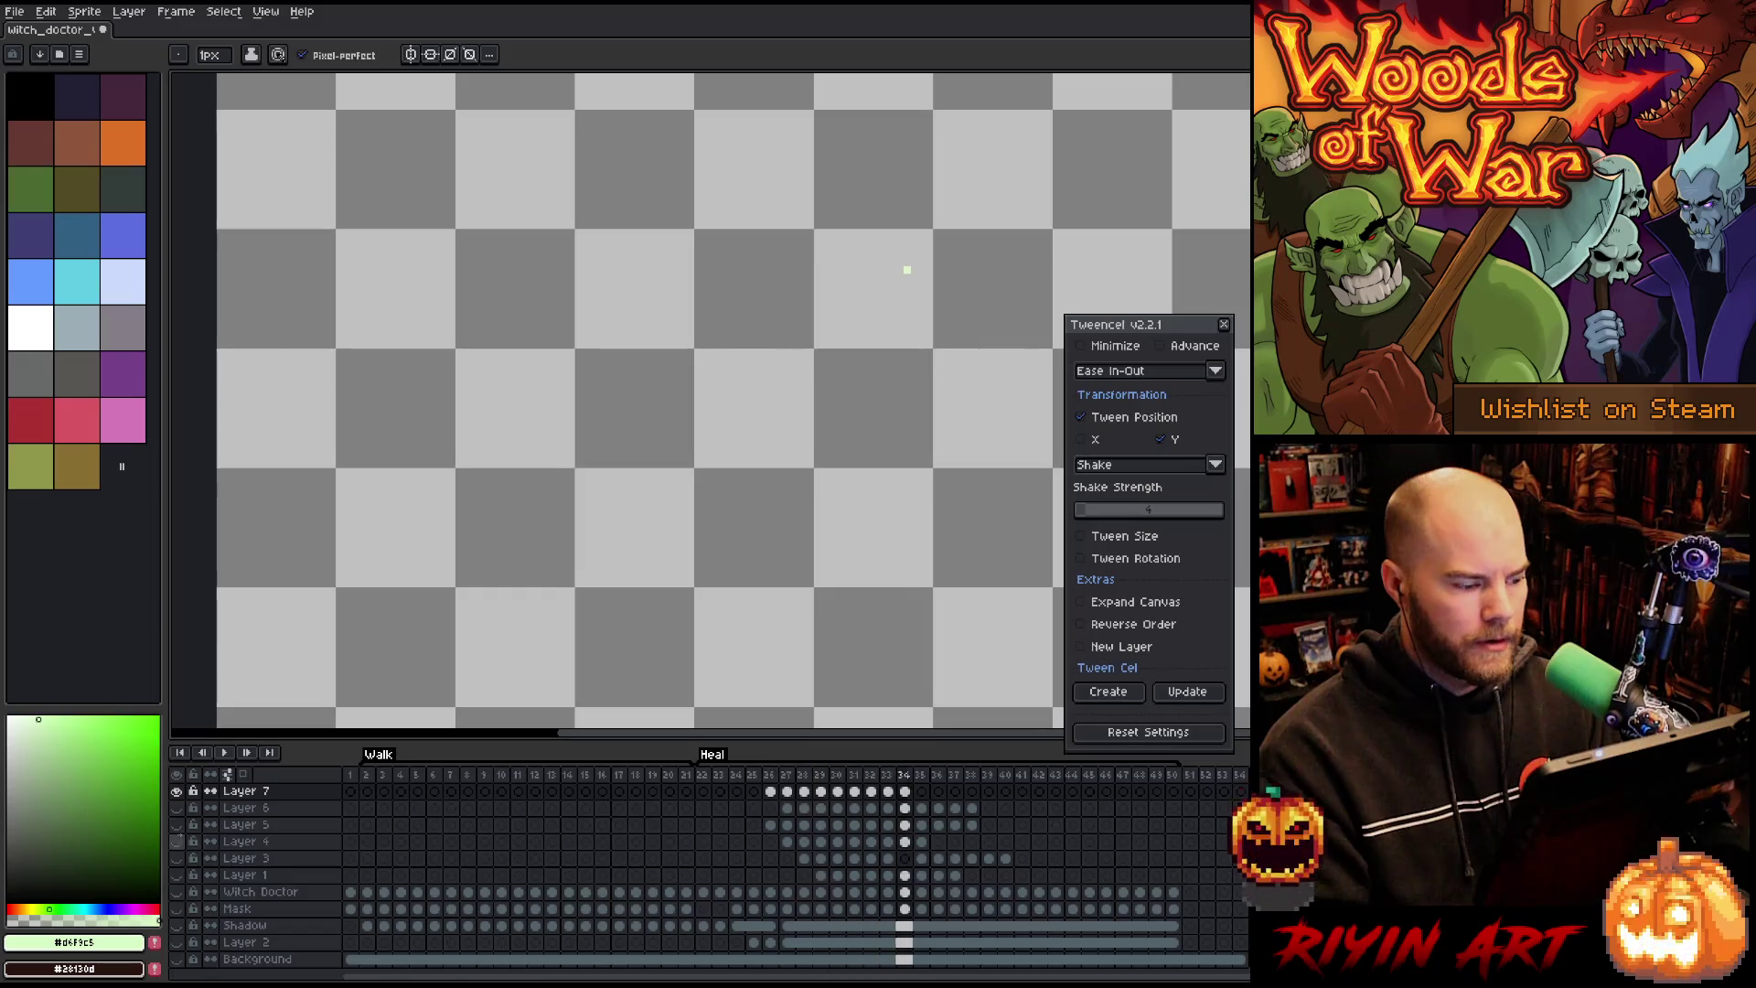
left_click(181, 792, "alt")
key("Return")
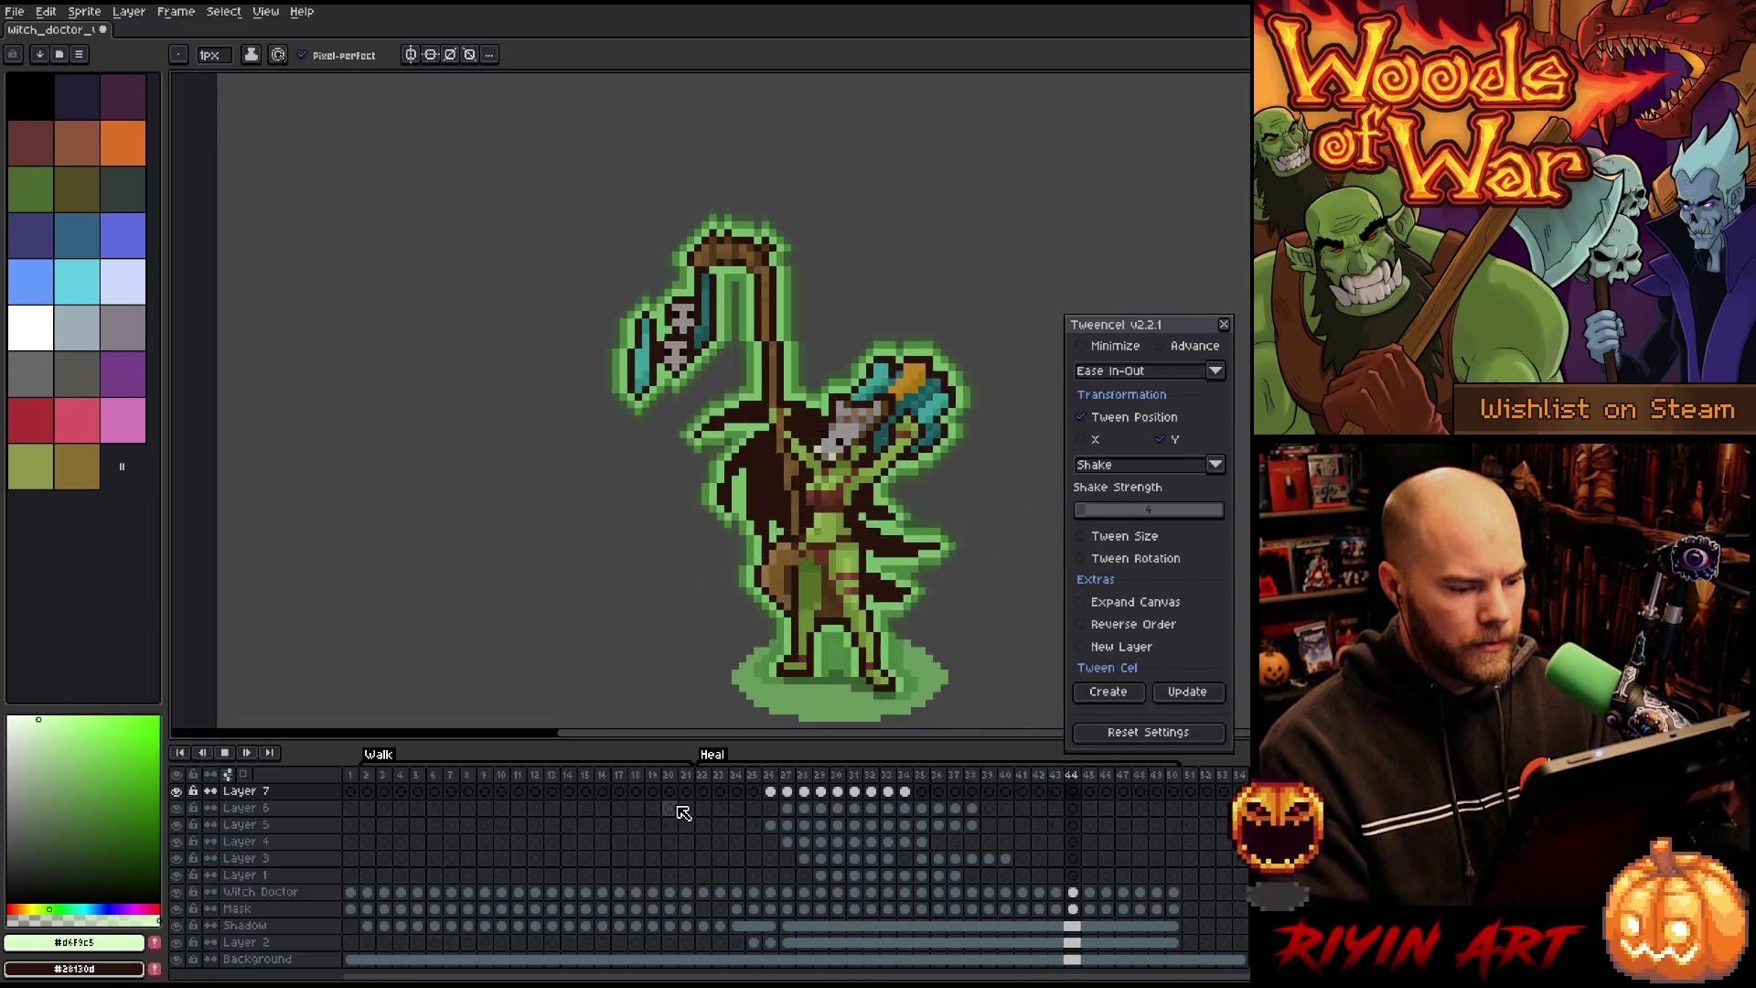
Step: Stop playback at frame 25 and select the sparkle cels of frames 26–40 on Layers 7–3
left_click(755, 776)
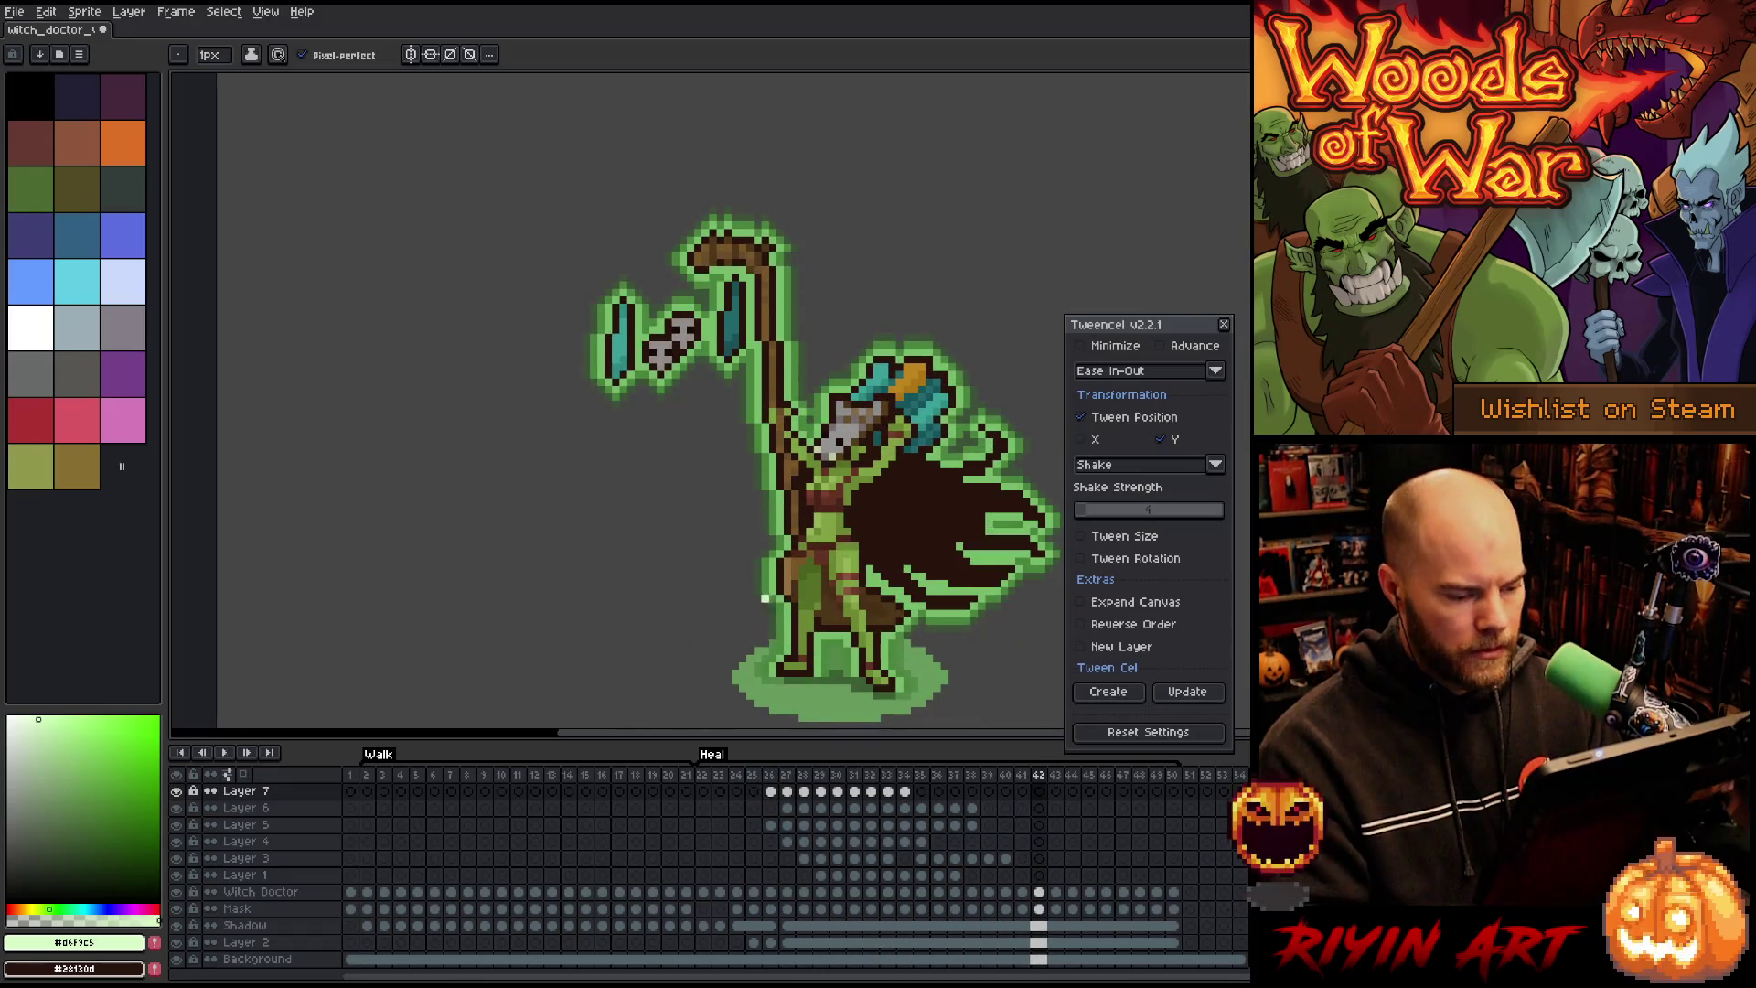
scroll(844, 486, "down", 3)
scroll(772, 569, "up", 1)
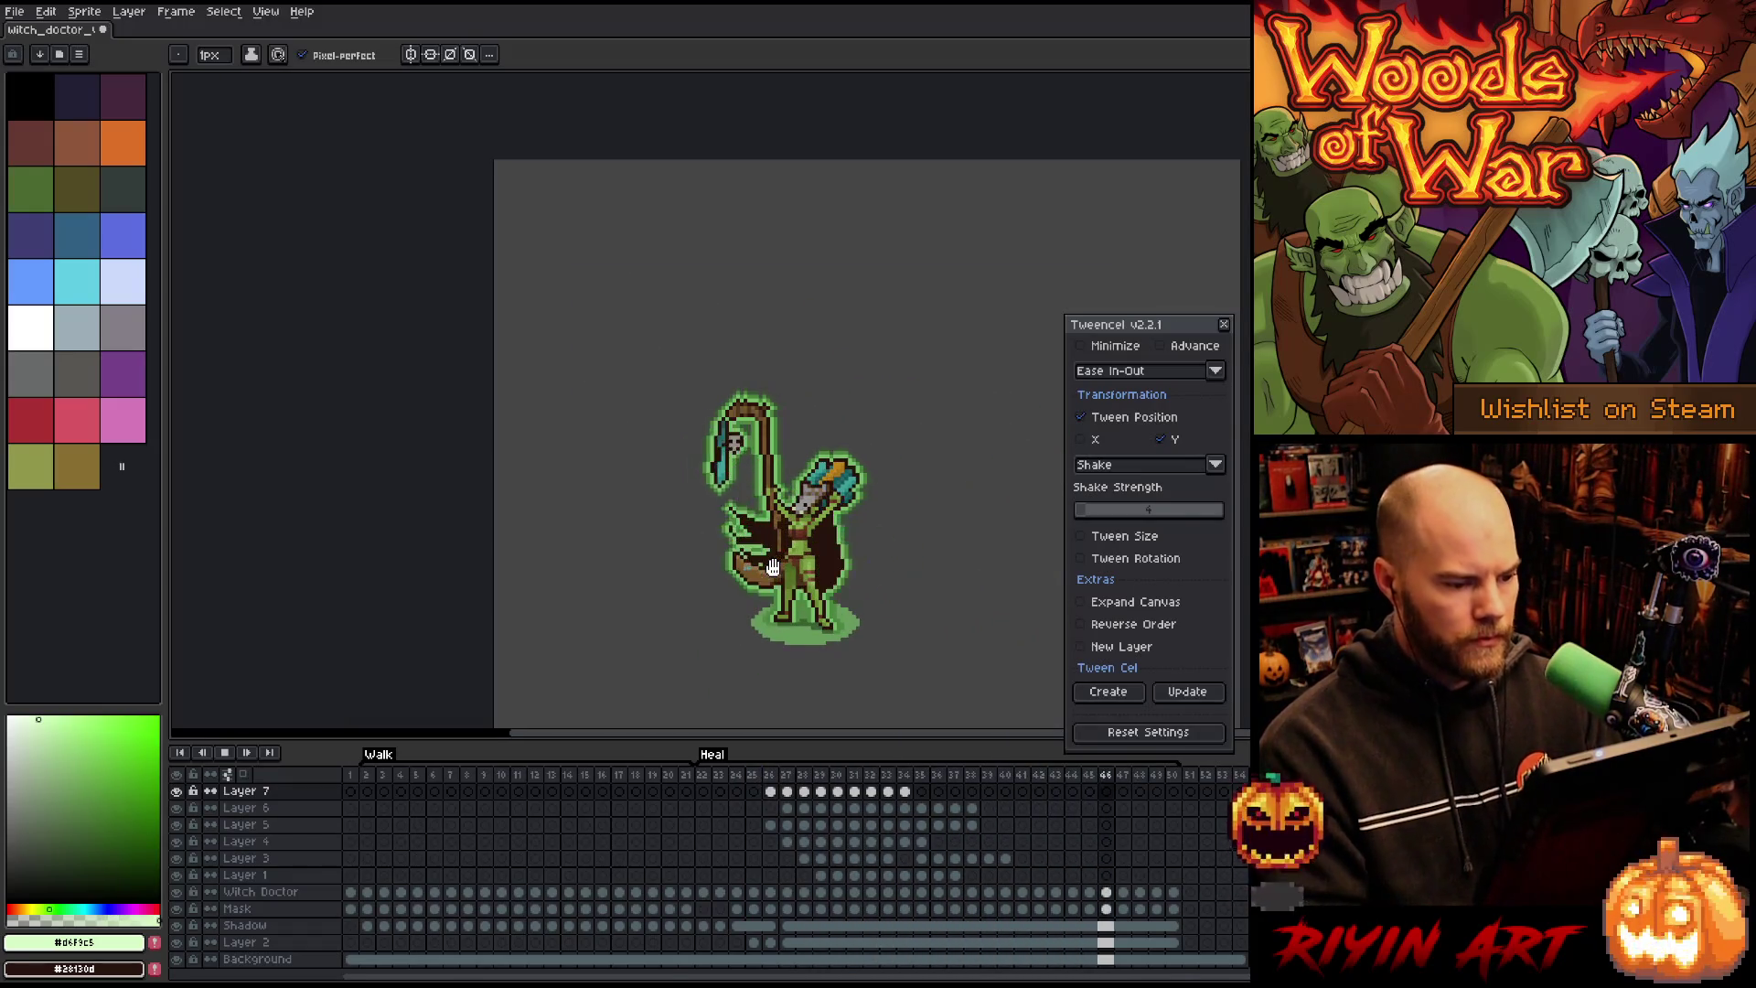
key("Return")
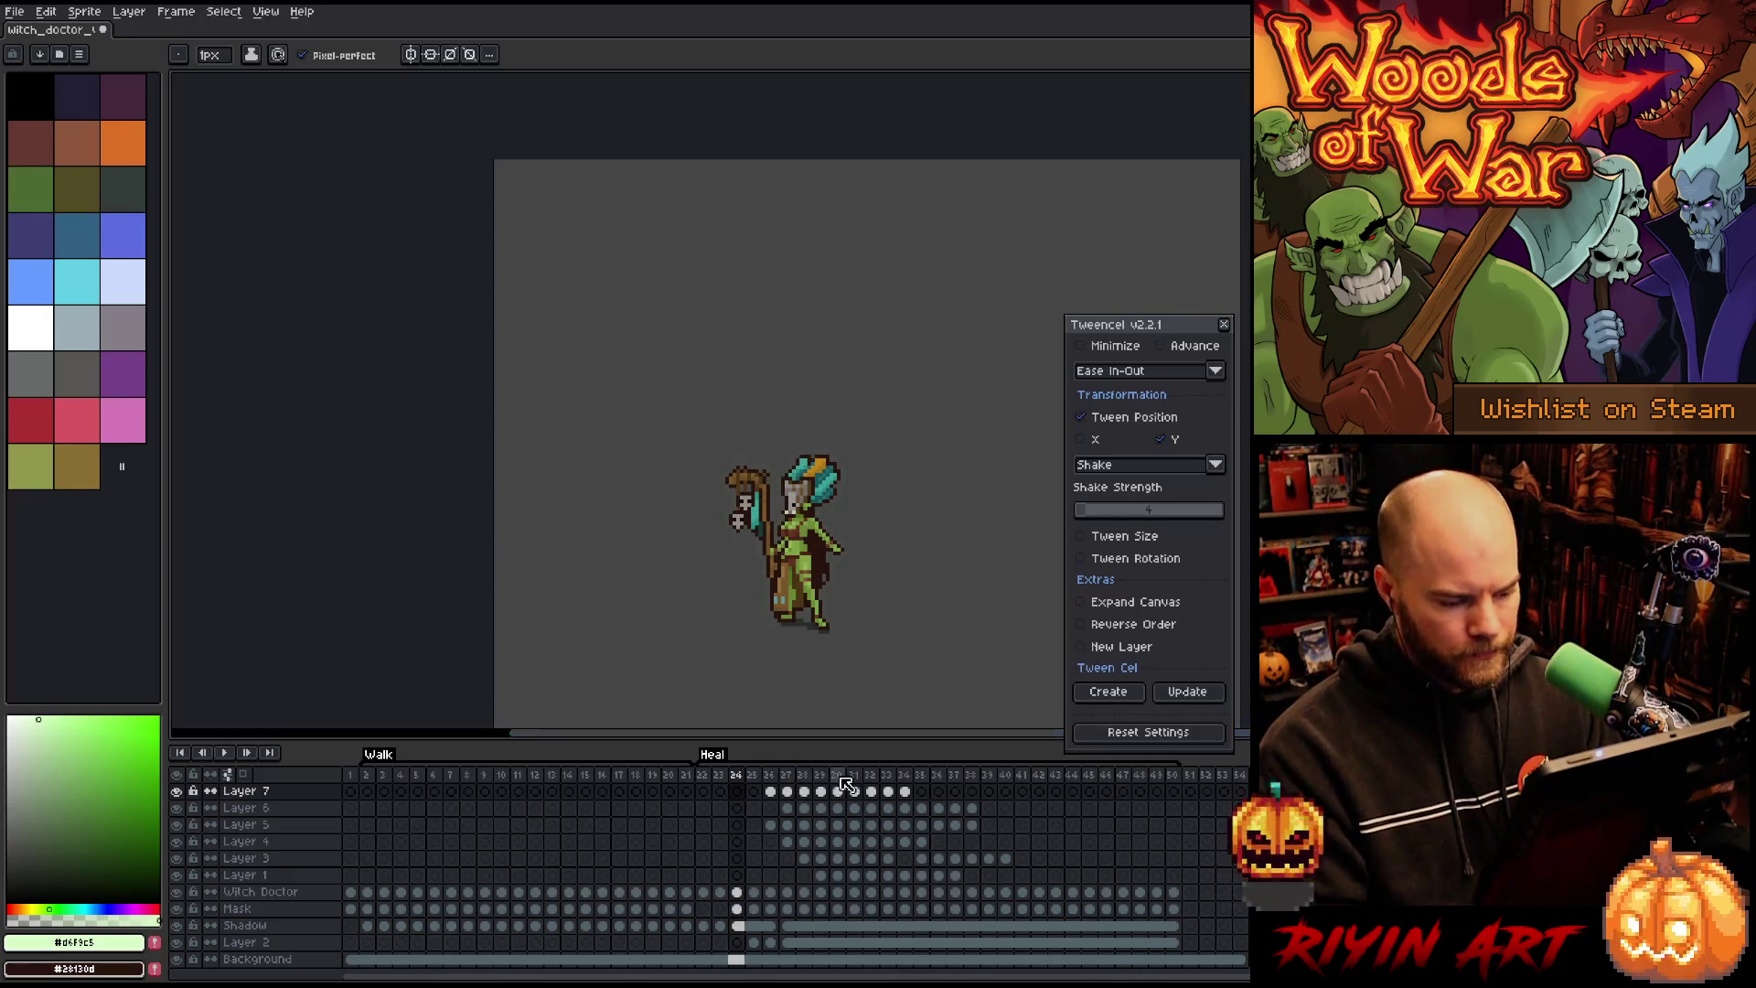
mouse_move(1002, 796)
left_mouse_down()
mouse_move(980, 829)
mouse_move(779, 855)
left_mouse_up()
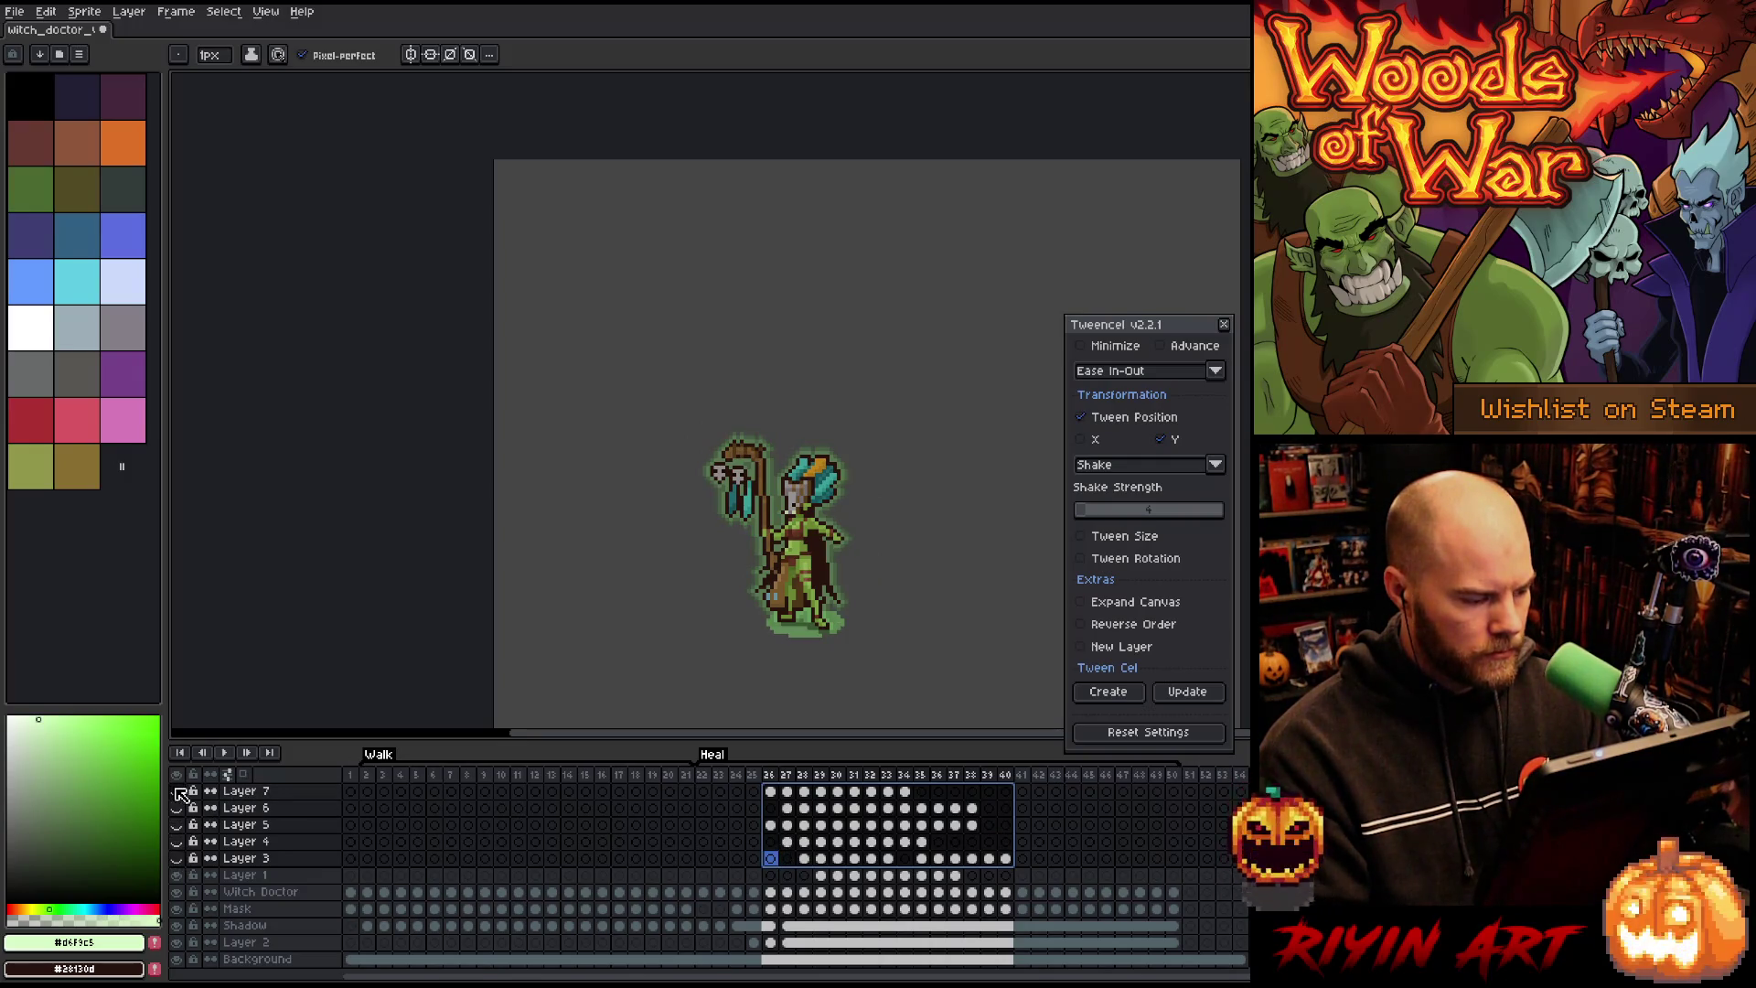
Step: Add a new empty Layer 8 above the Witch Doctor layer
left_click(228, 880)
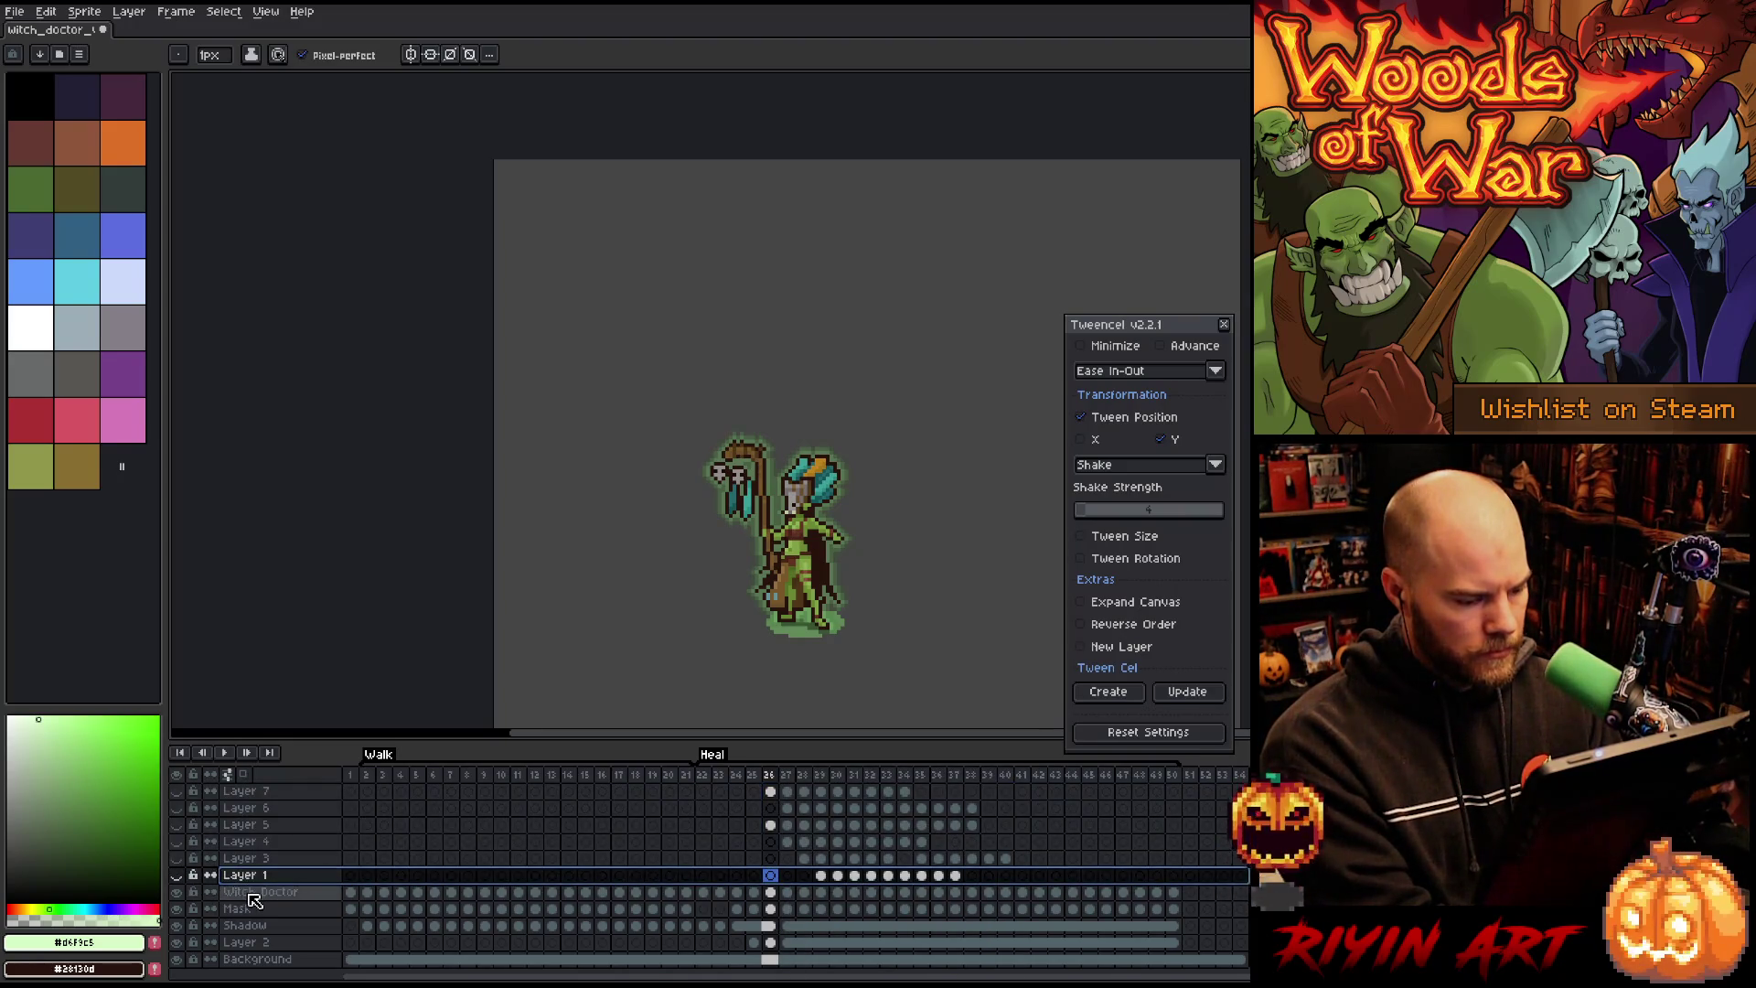
left_click(256, 896)
key("shift+n")
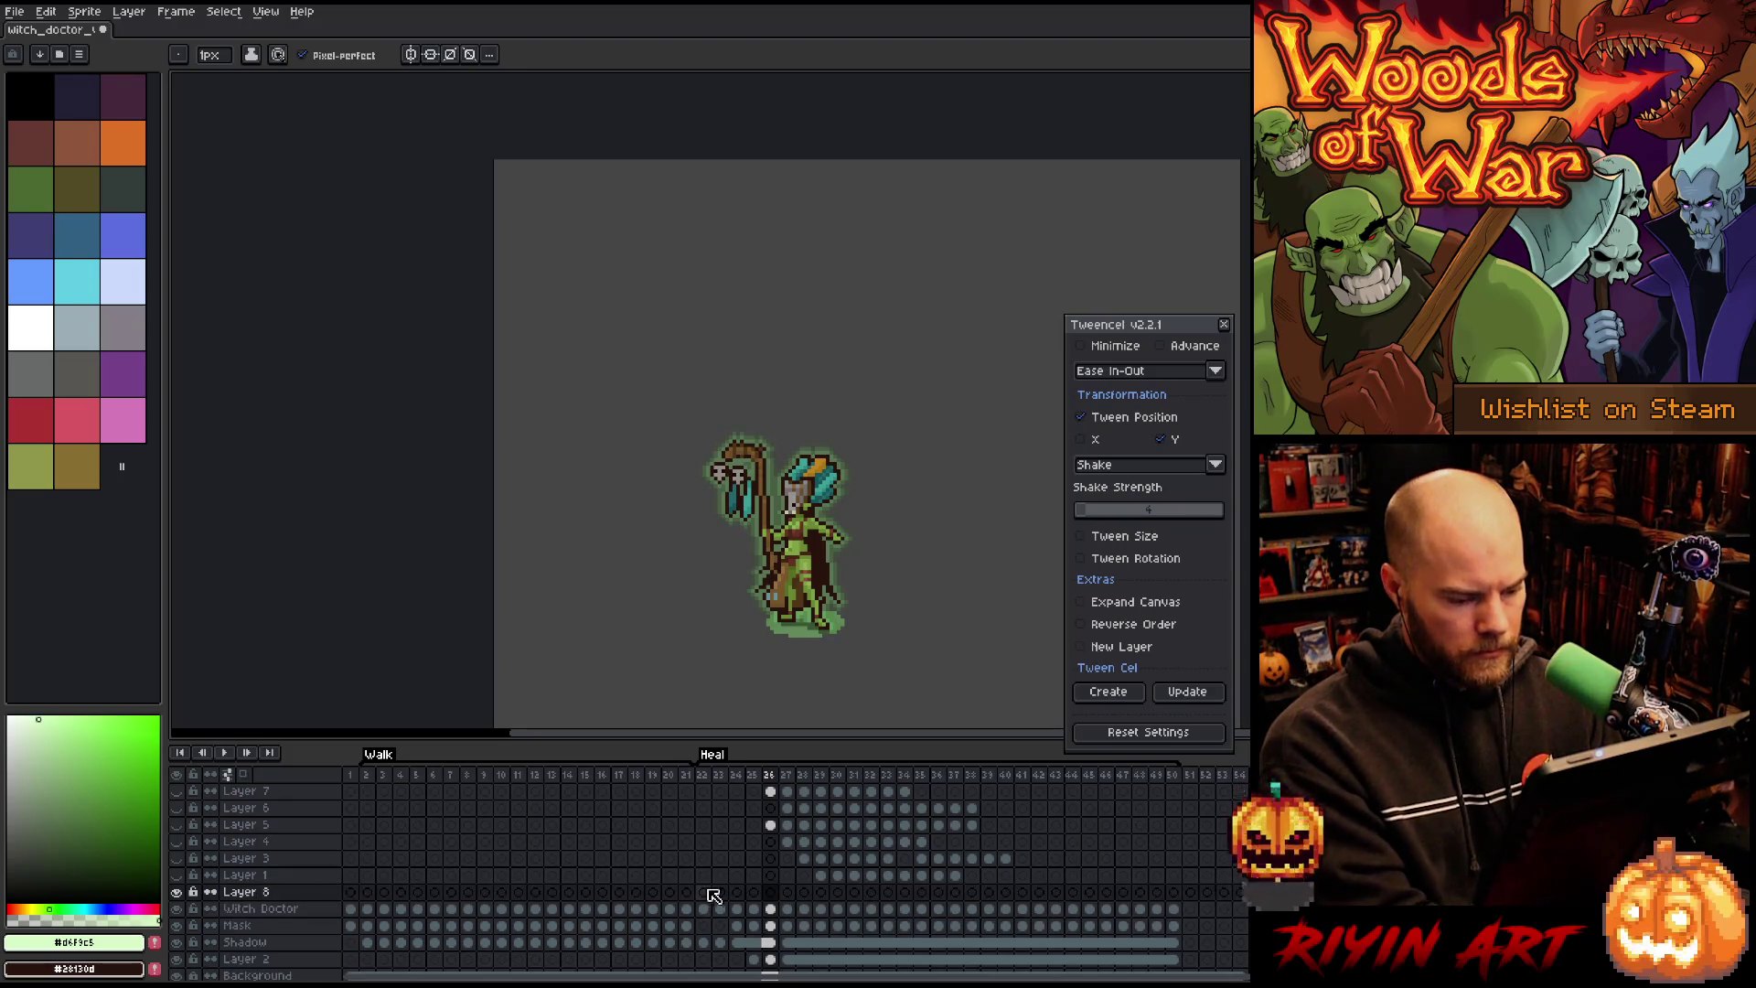
scroll(828, 593, "up", 1)
scroll(828, 593, "up", 1)
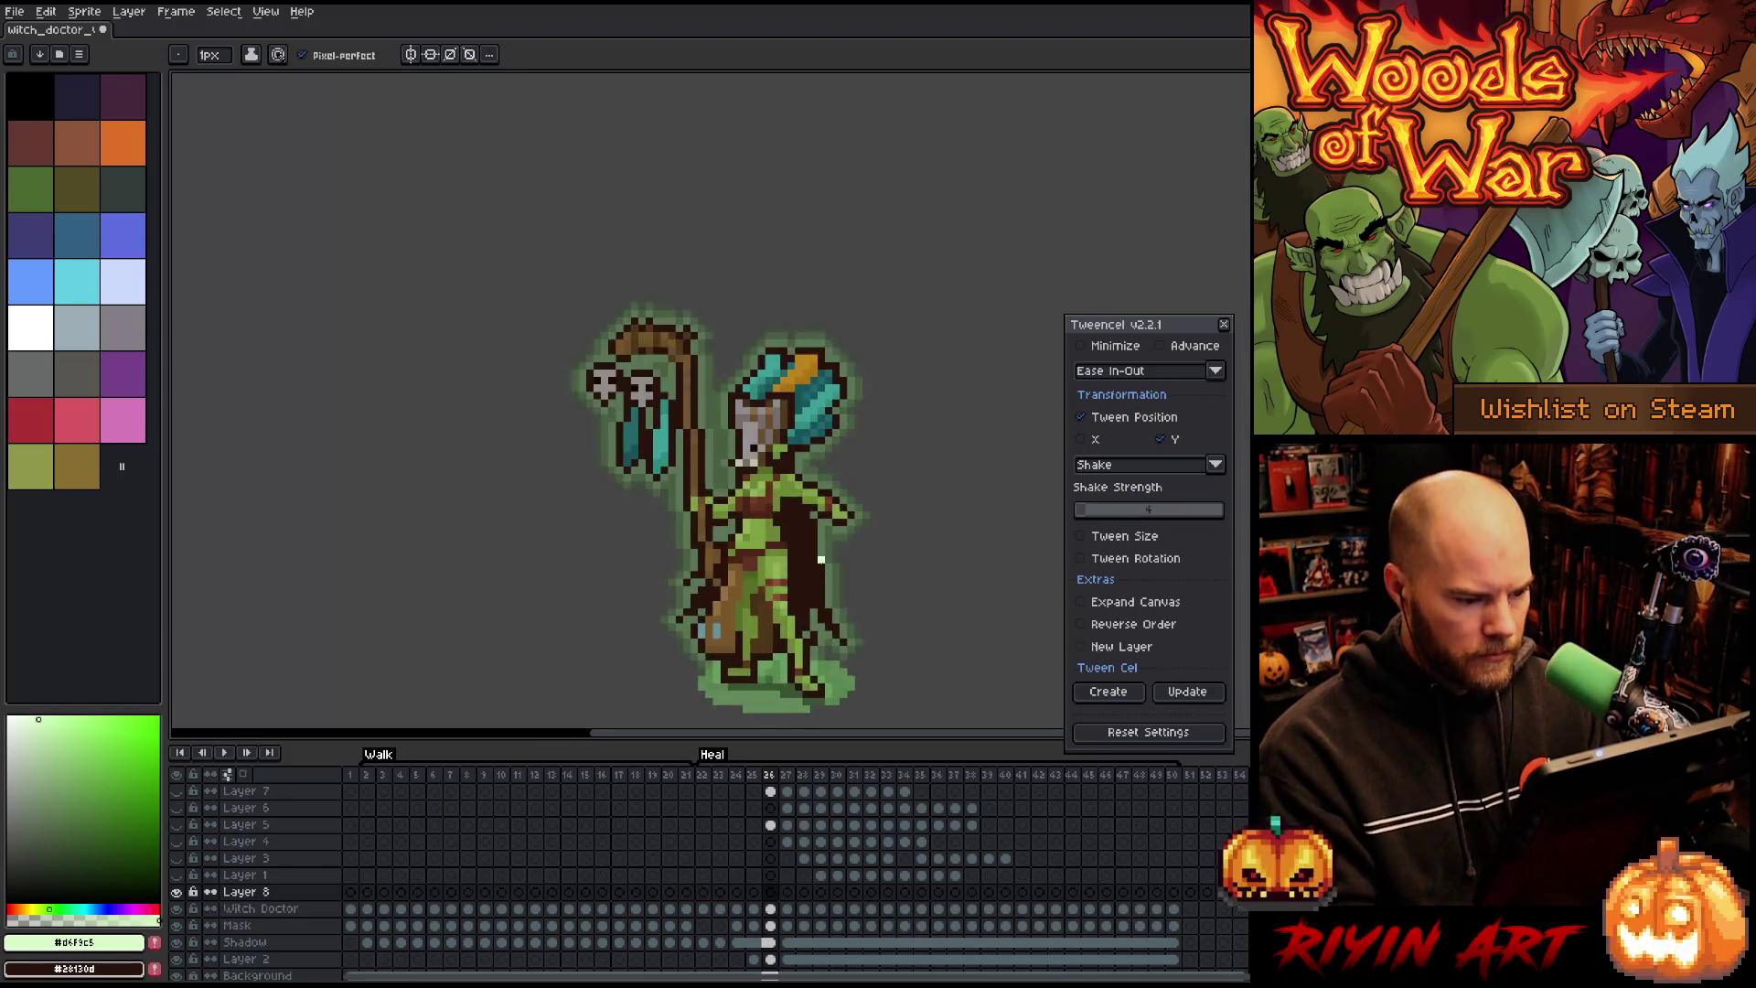
scroll(828, 593, "down", 1)
scroll(828, 592, "up", 1)
left_click_drag(827, 592, 773, 577)
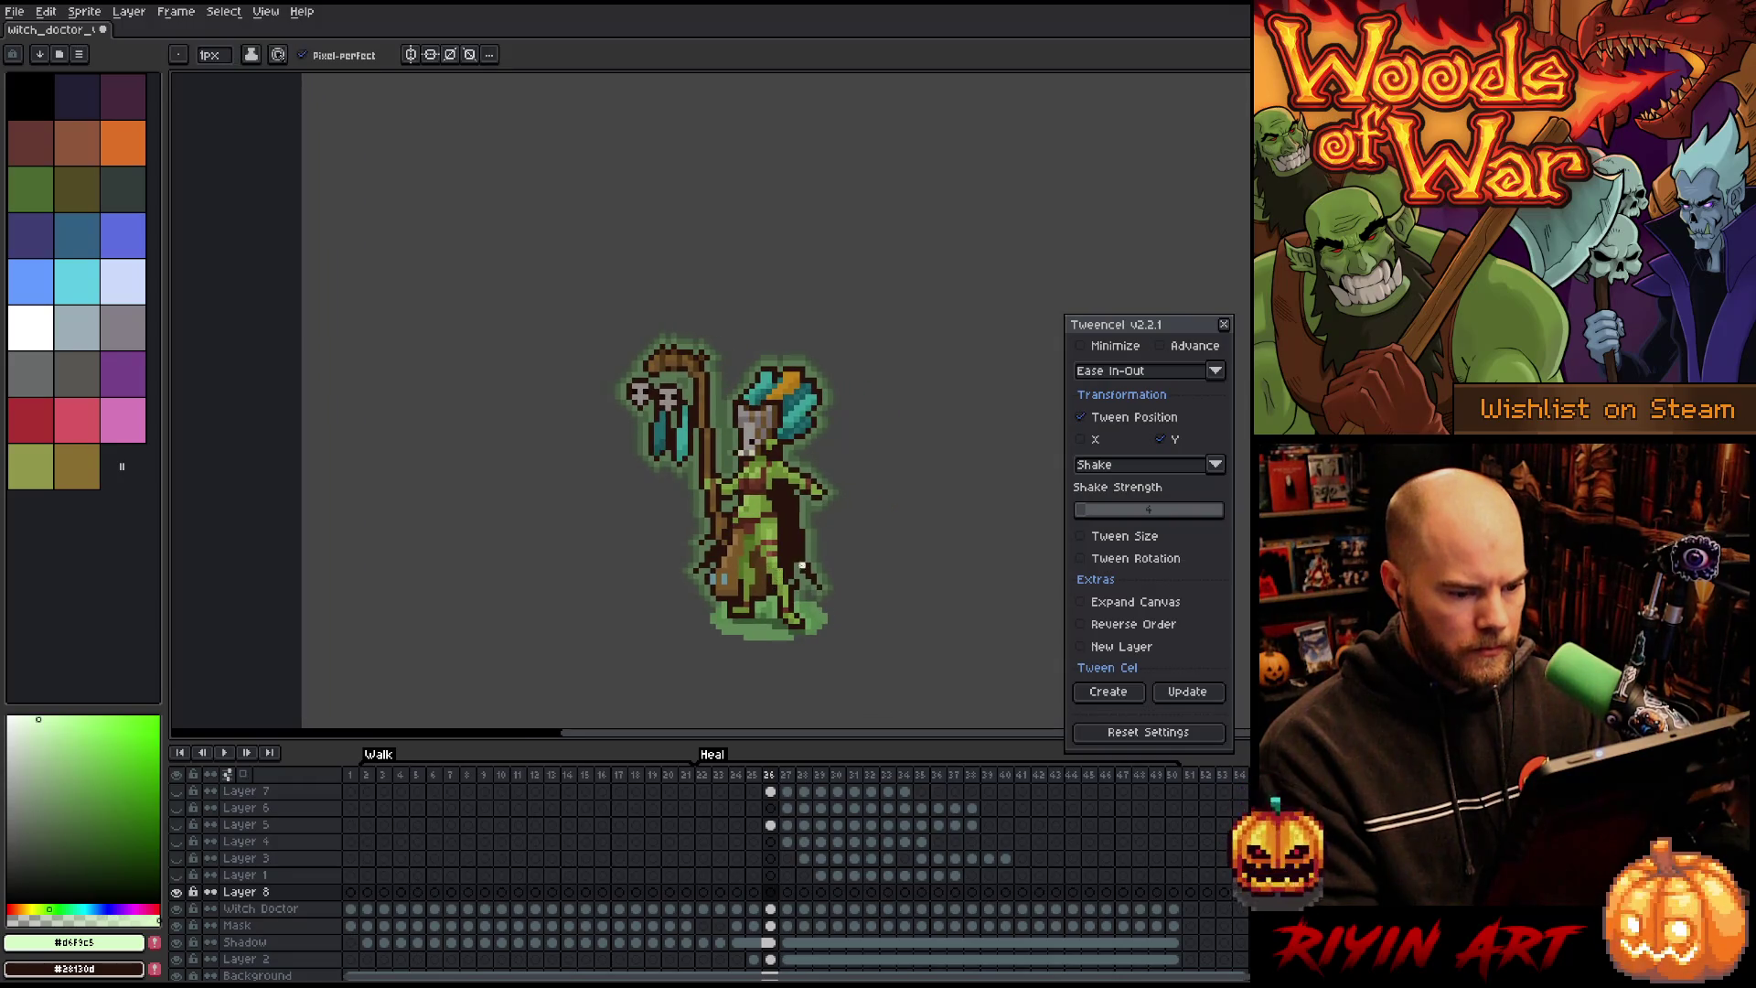
Step: Set the tween to Ease Out with a Straight path, enabling vertical position and alpha tweening
left_click(1132, 467)
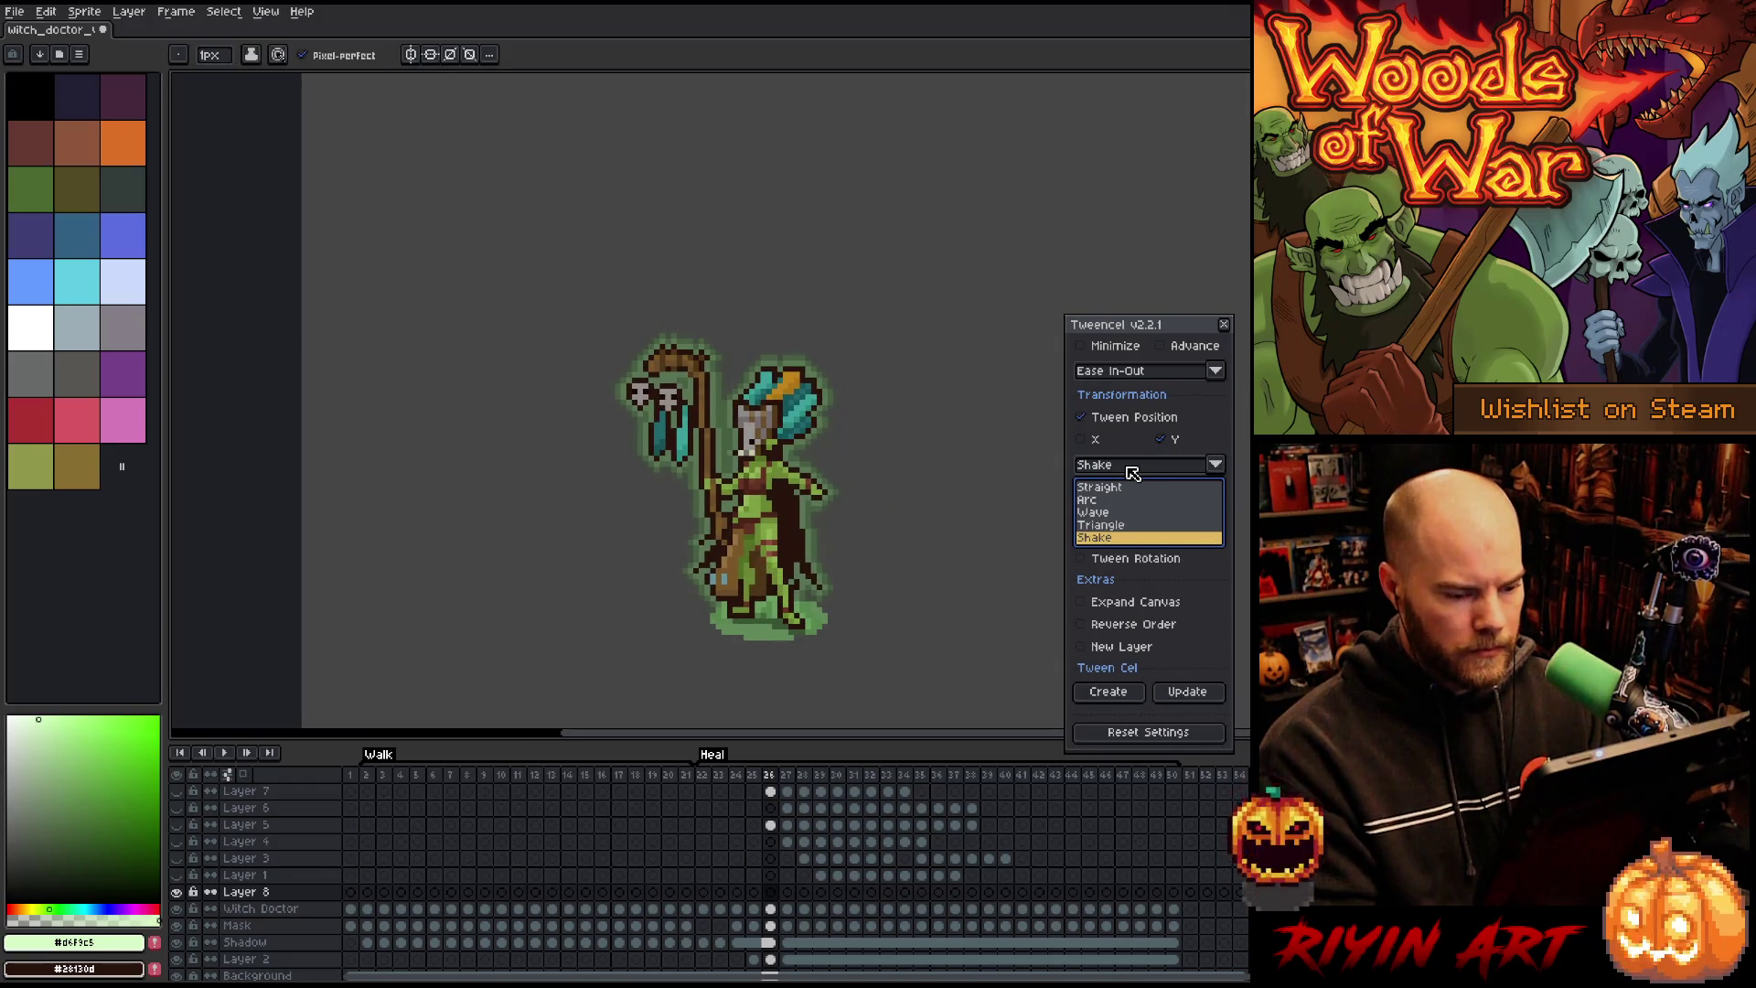
left_click(1132, 468)
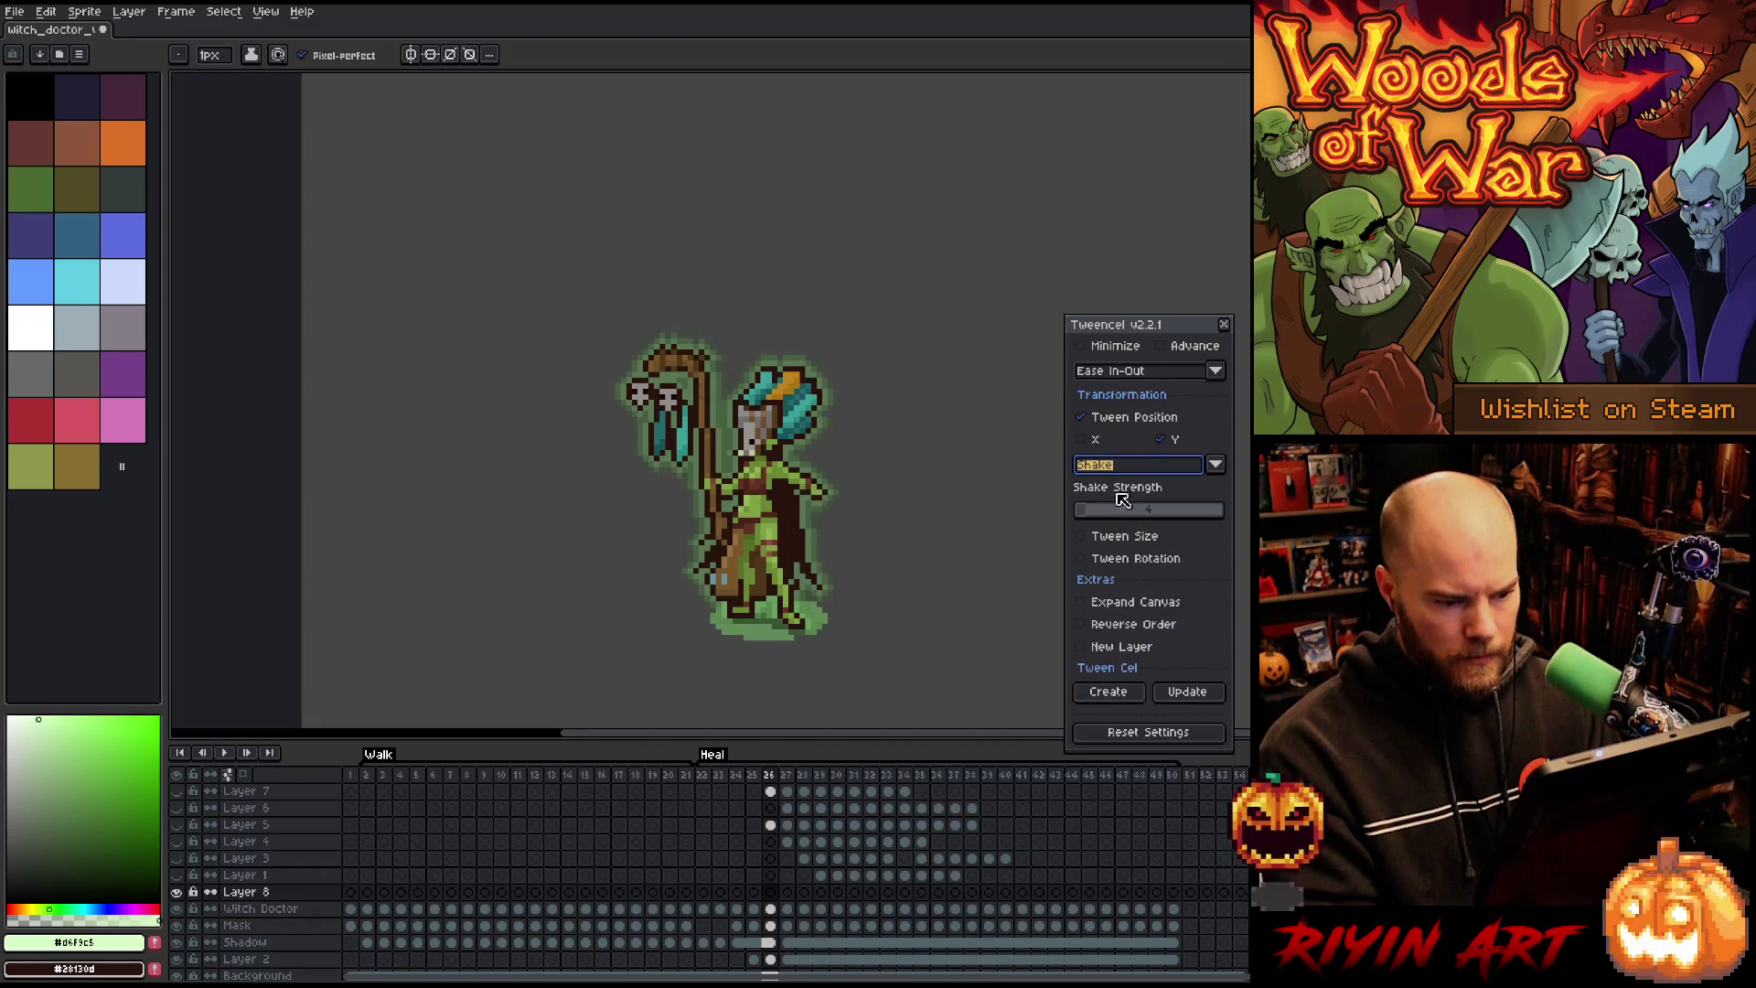
left_click_drag(1156, 335, 1129, 221)
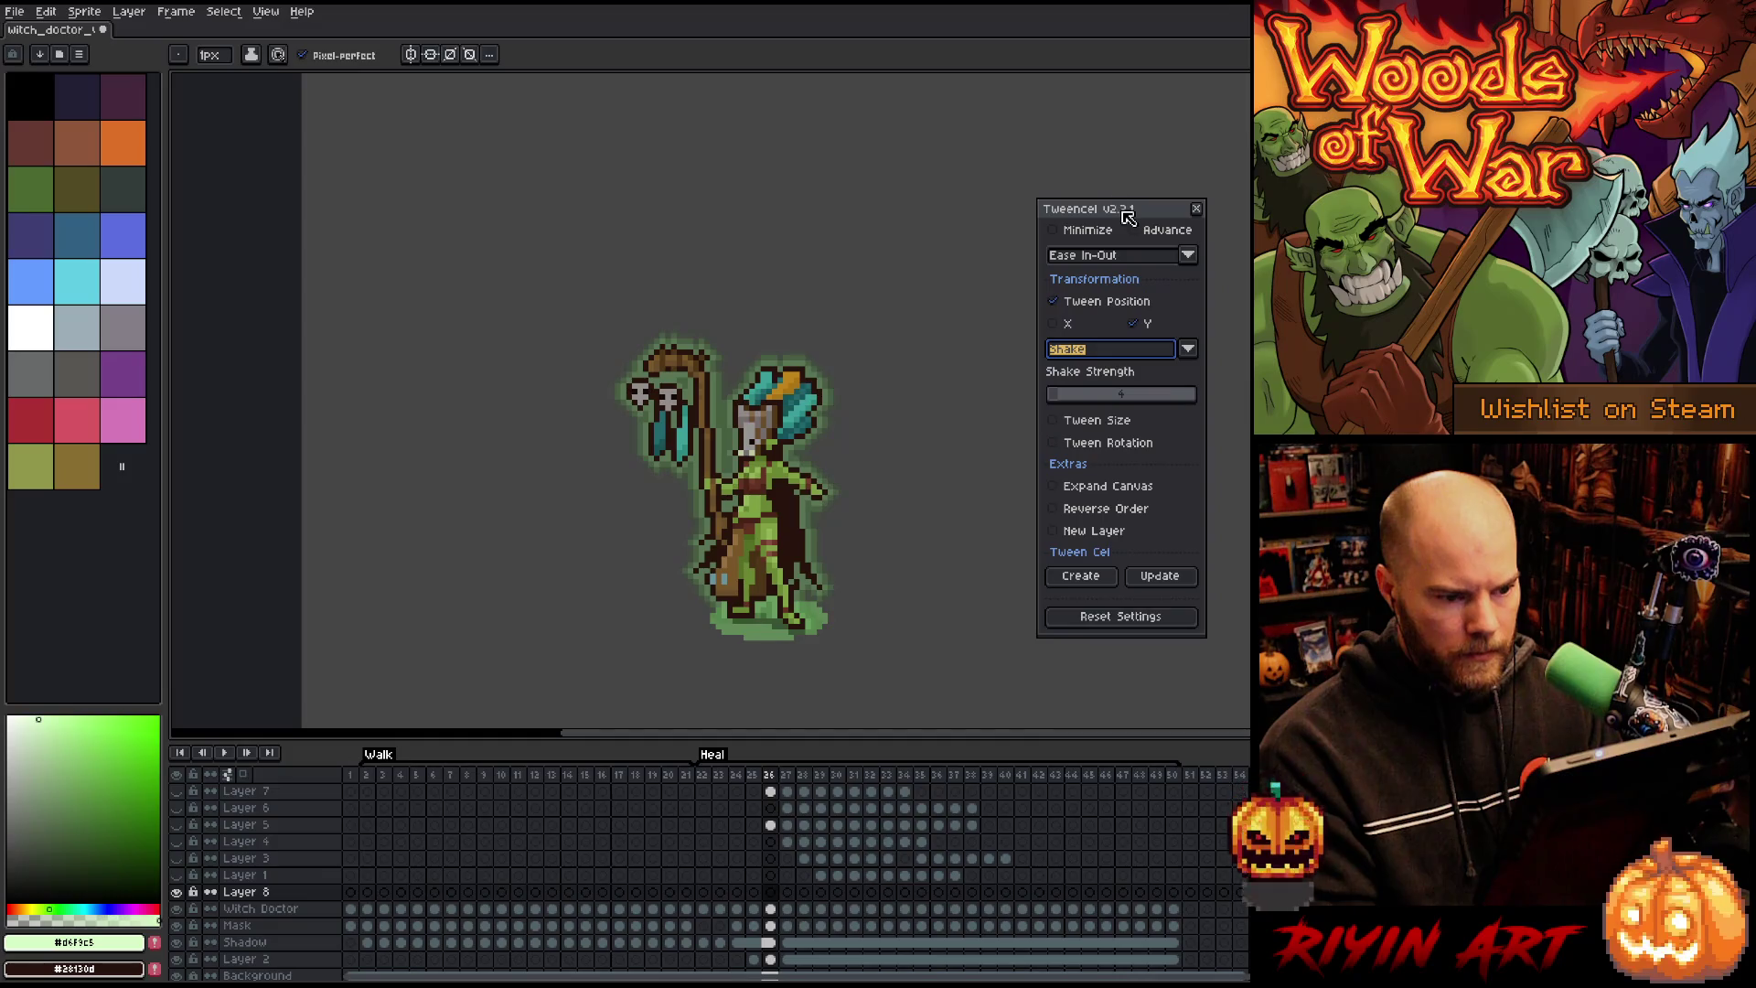
left_click(1104, 260)
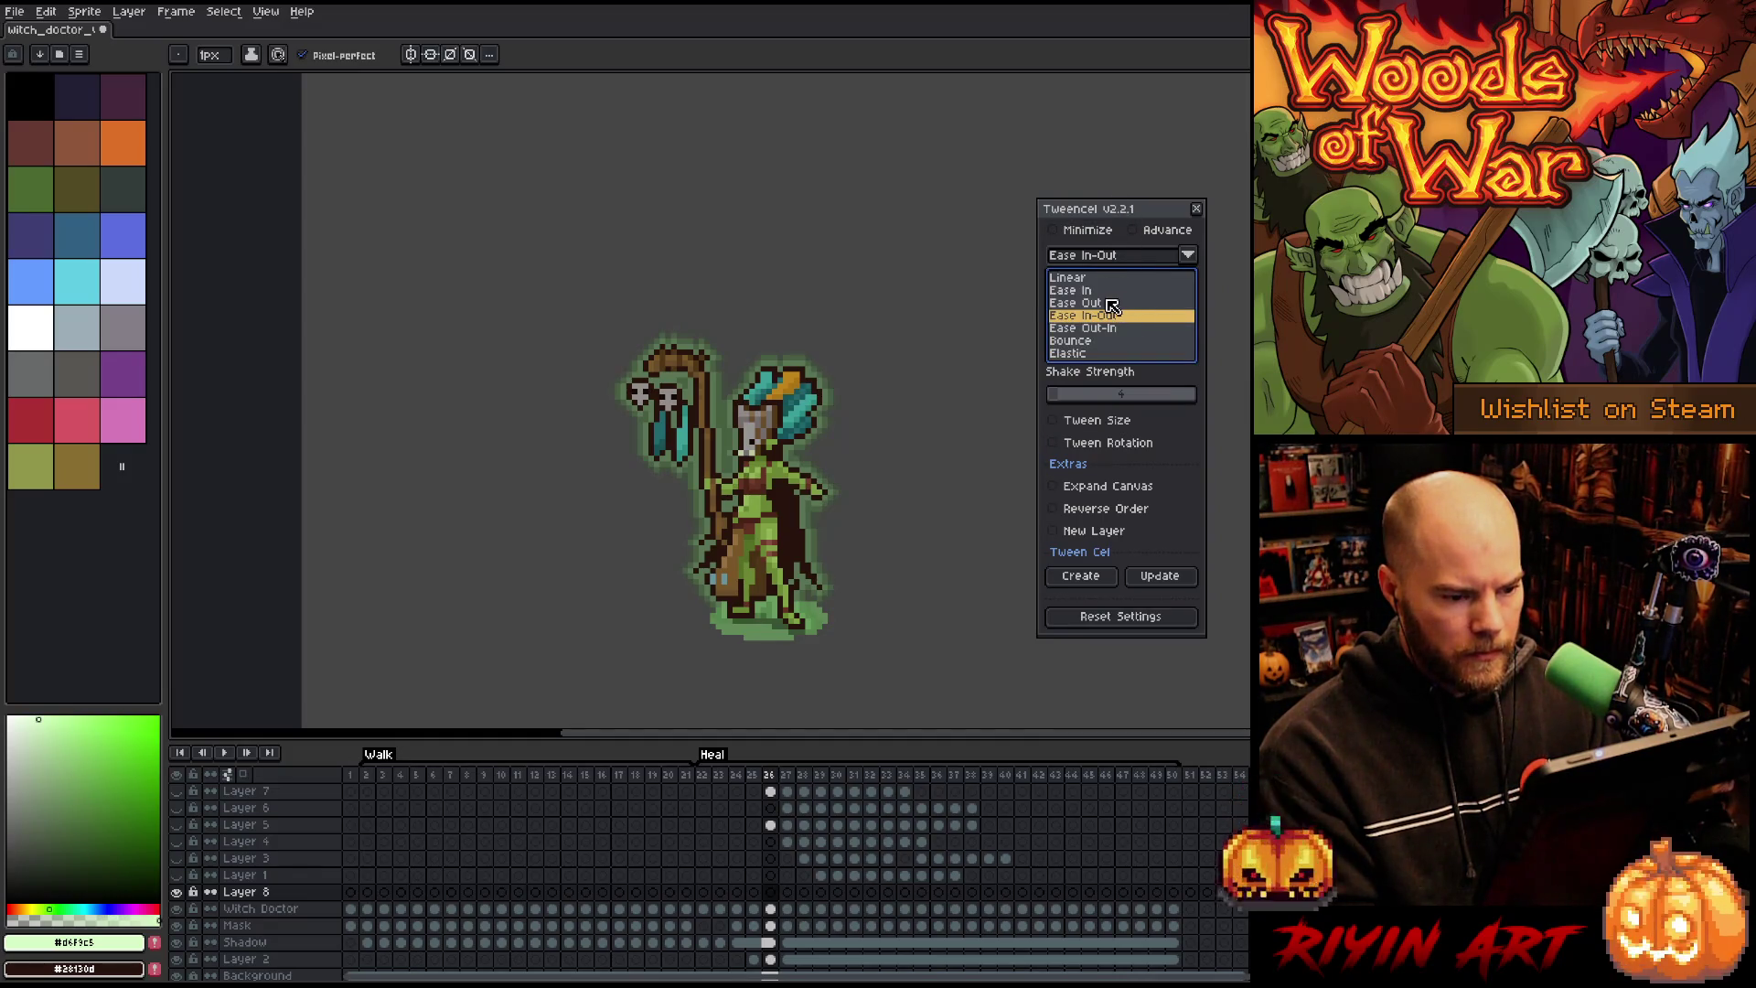
left_click(1110, 303)
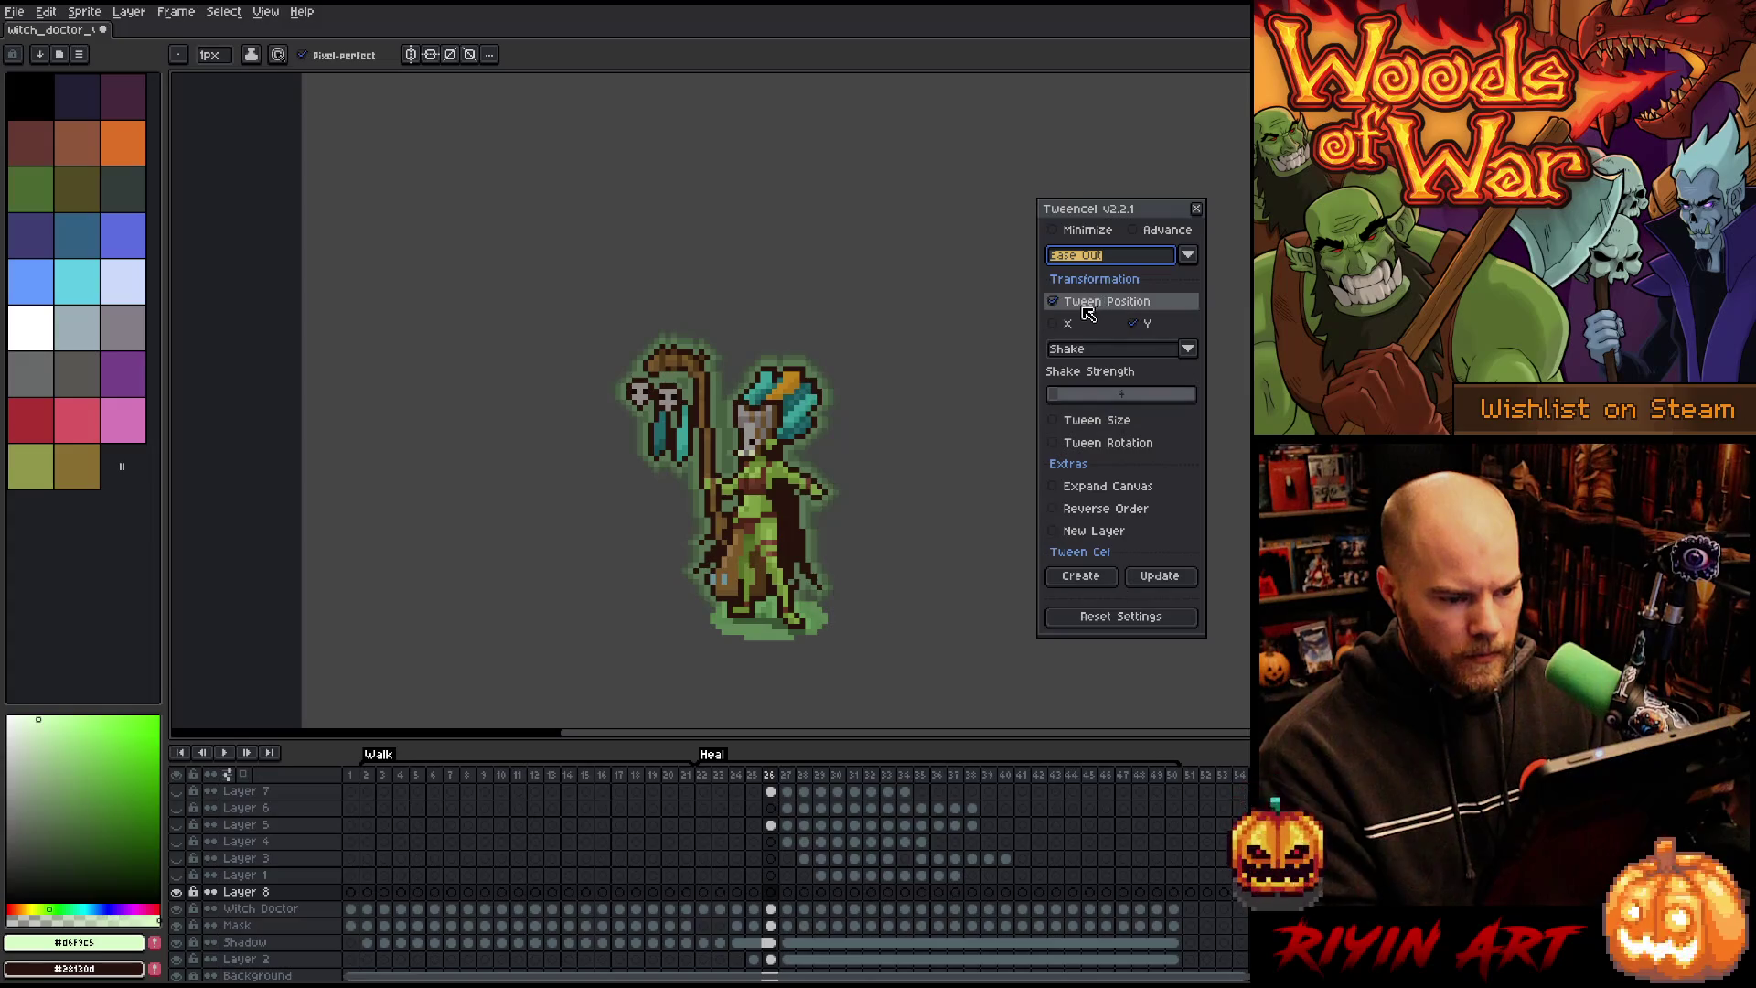
left_click(1132, 324)
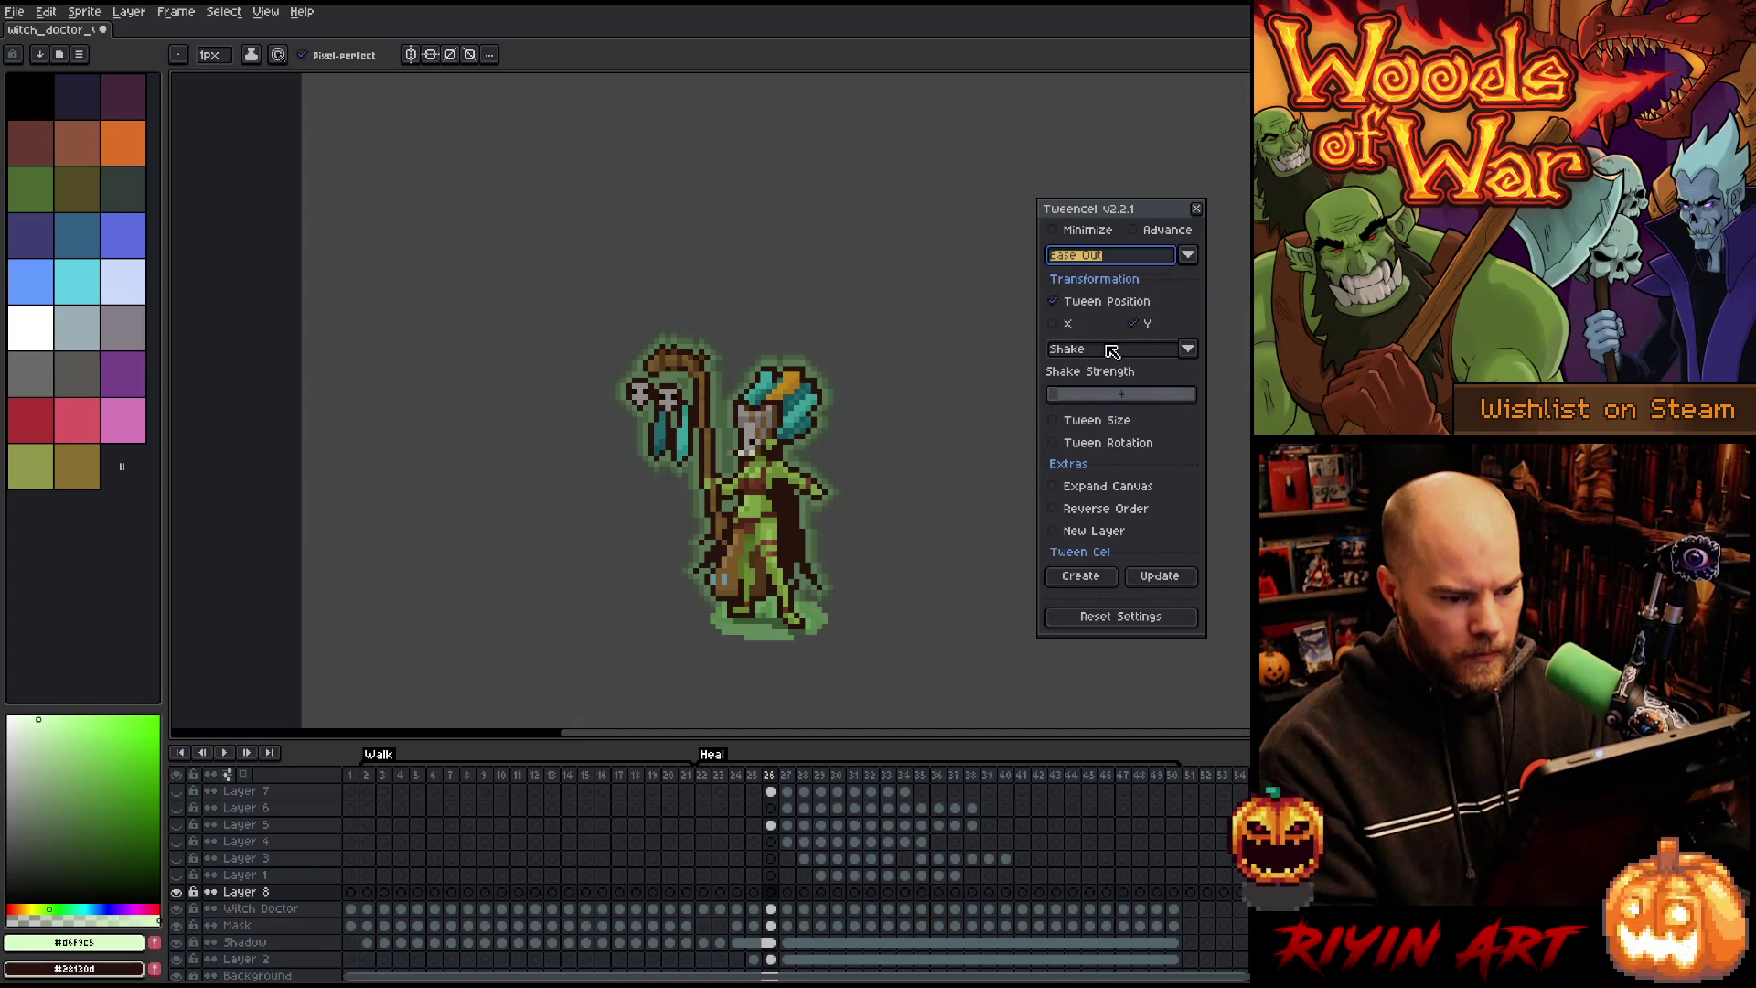
left_click(1108, 353)
left_click(1104, 375)
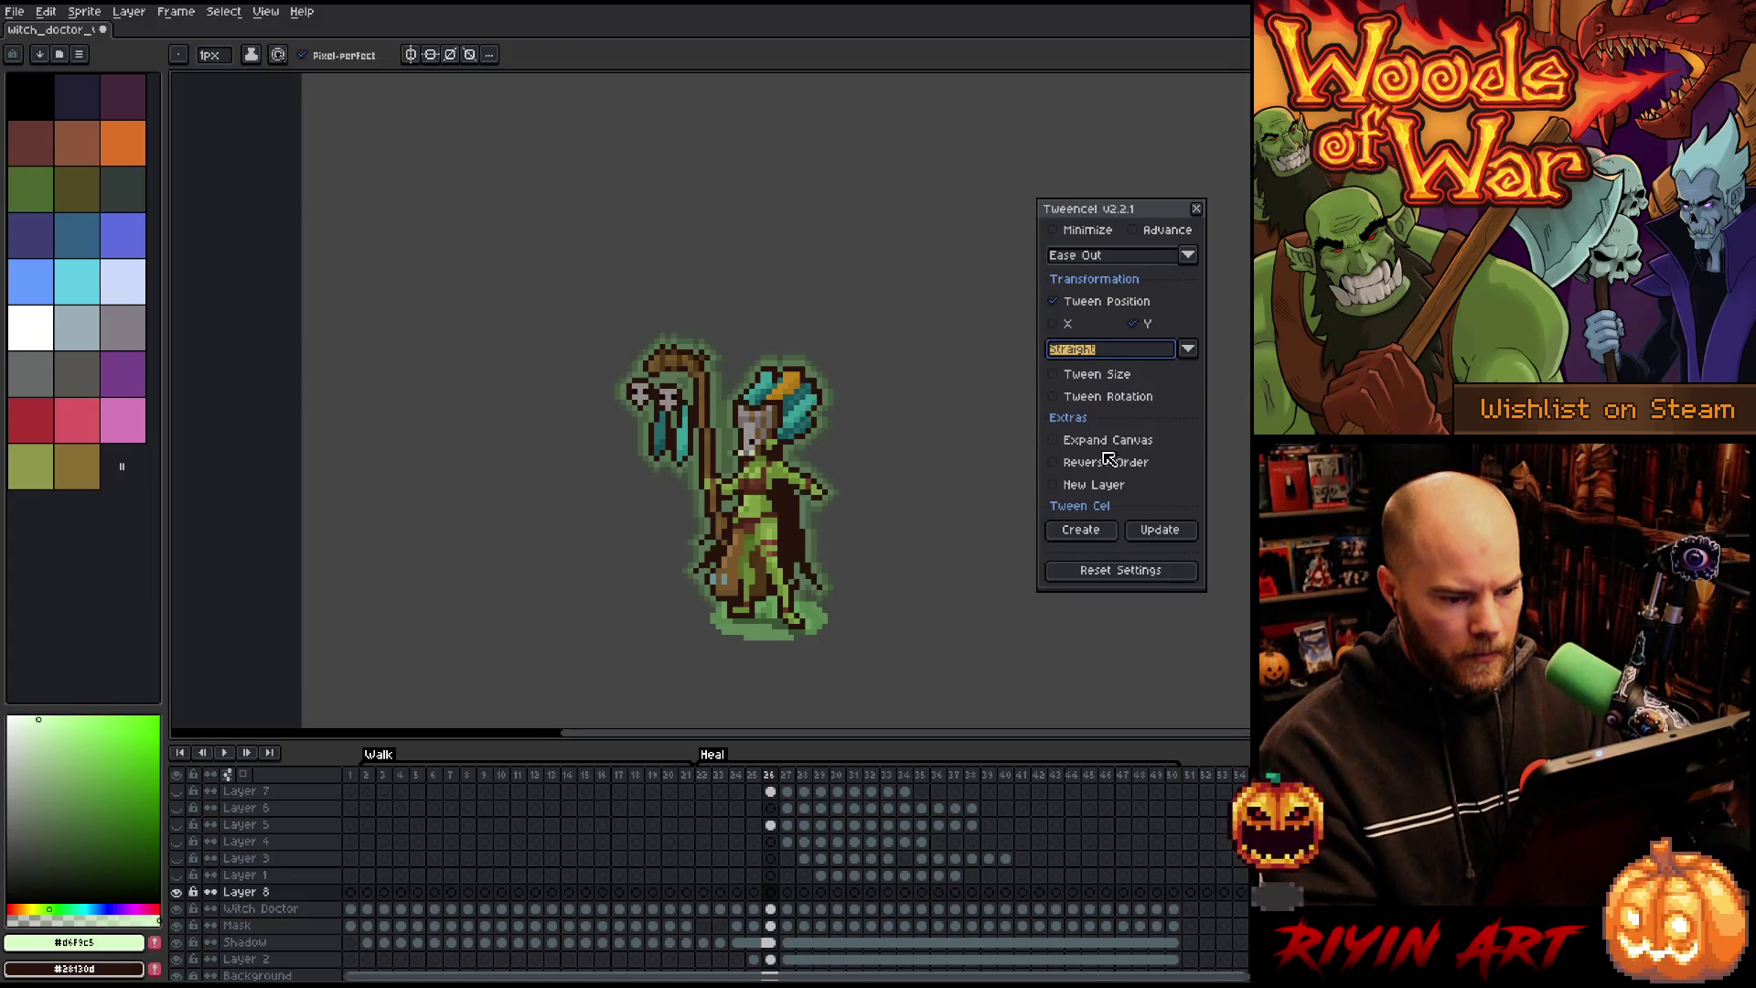
left_click(1157, 231)
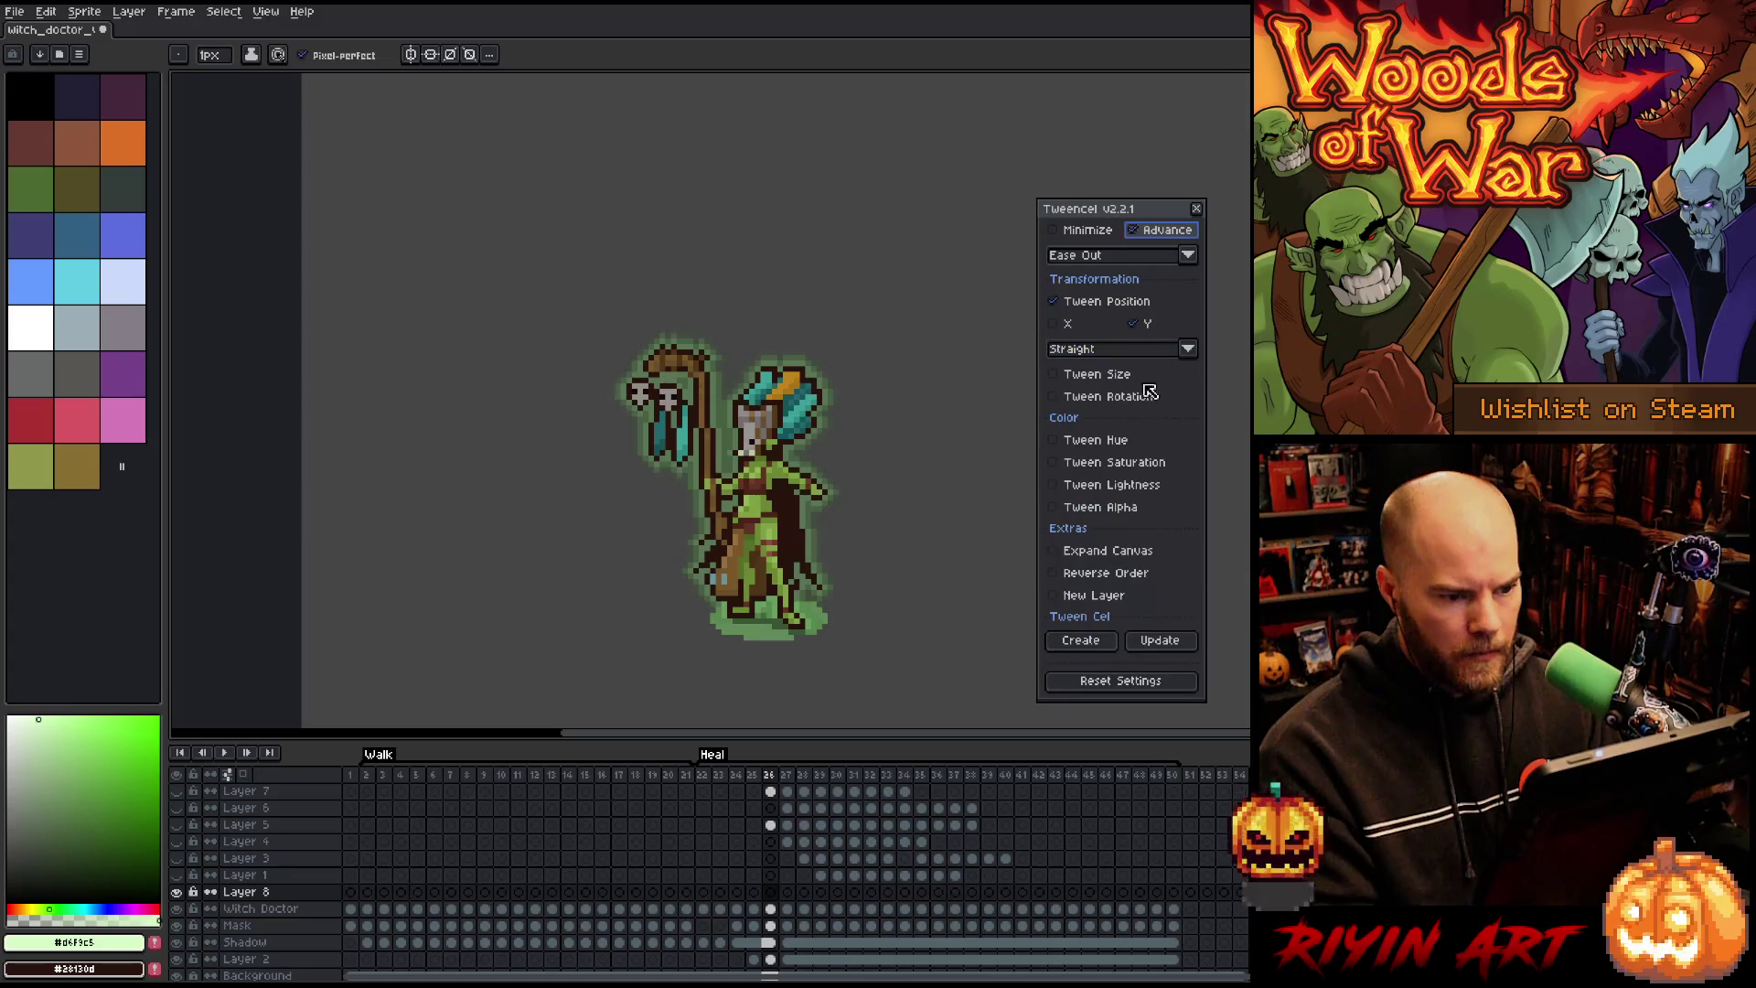
left_click_drag(1117, 213, 1114, 155)
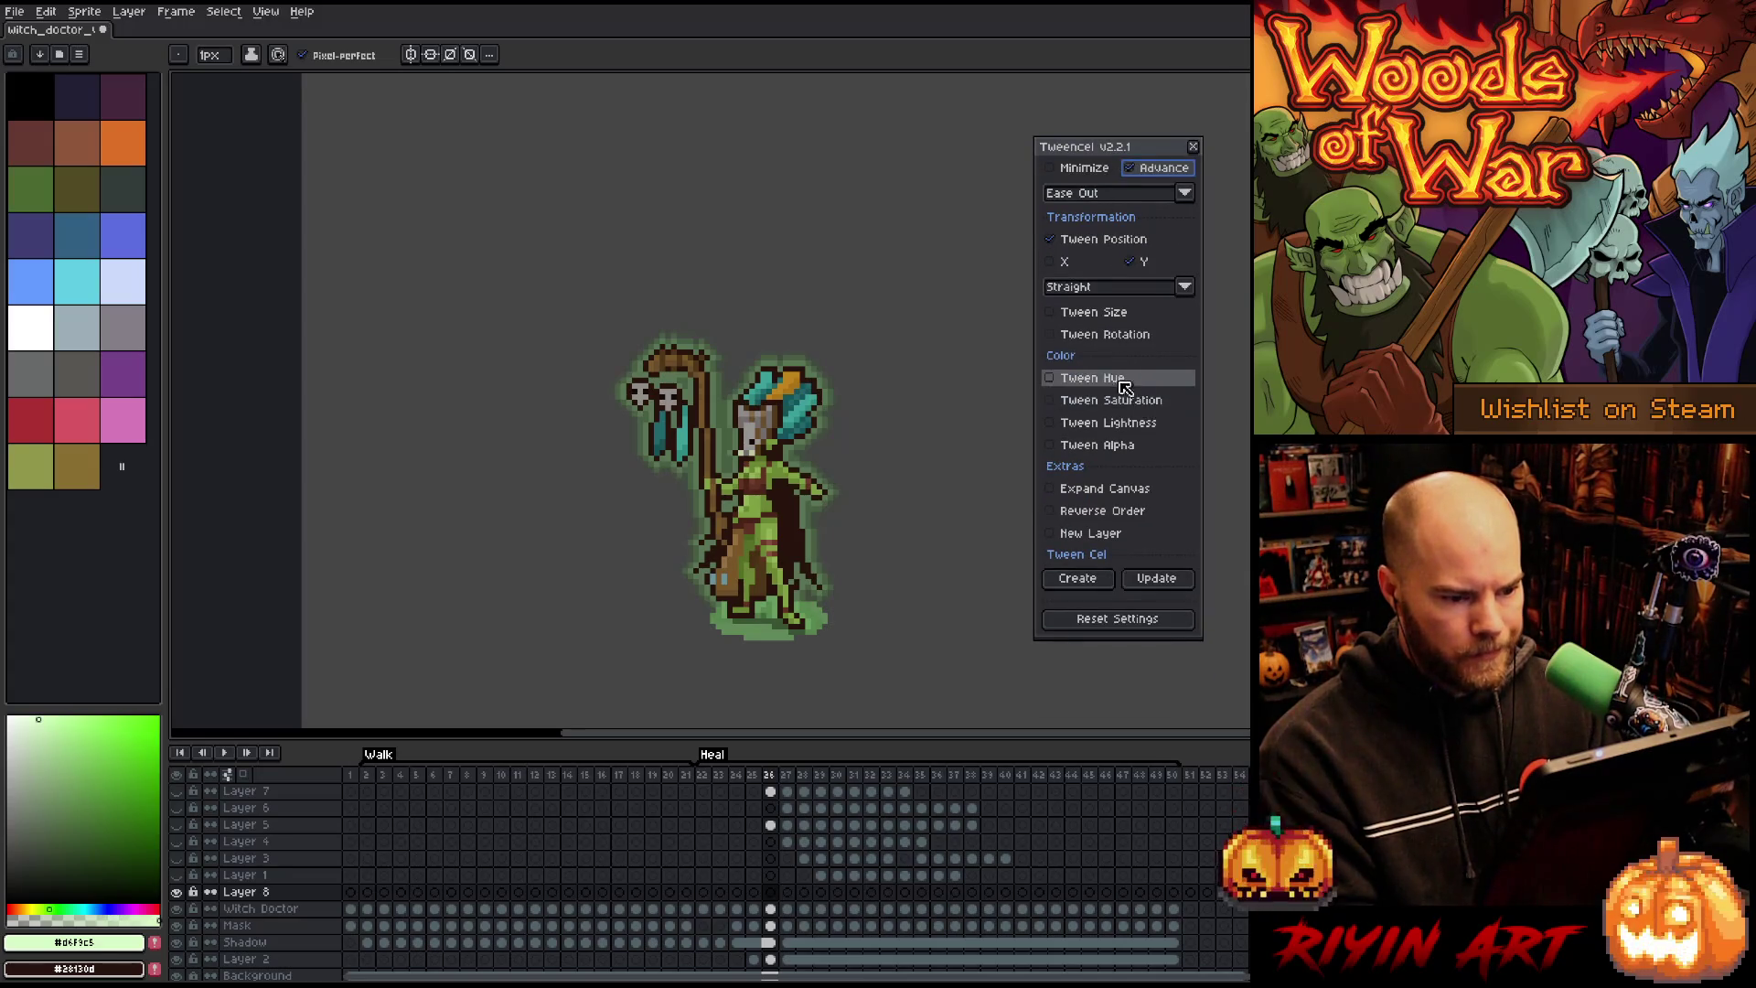
left_click(1094, 448)
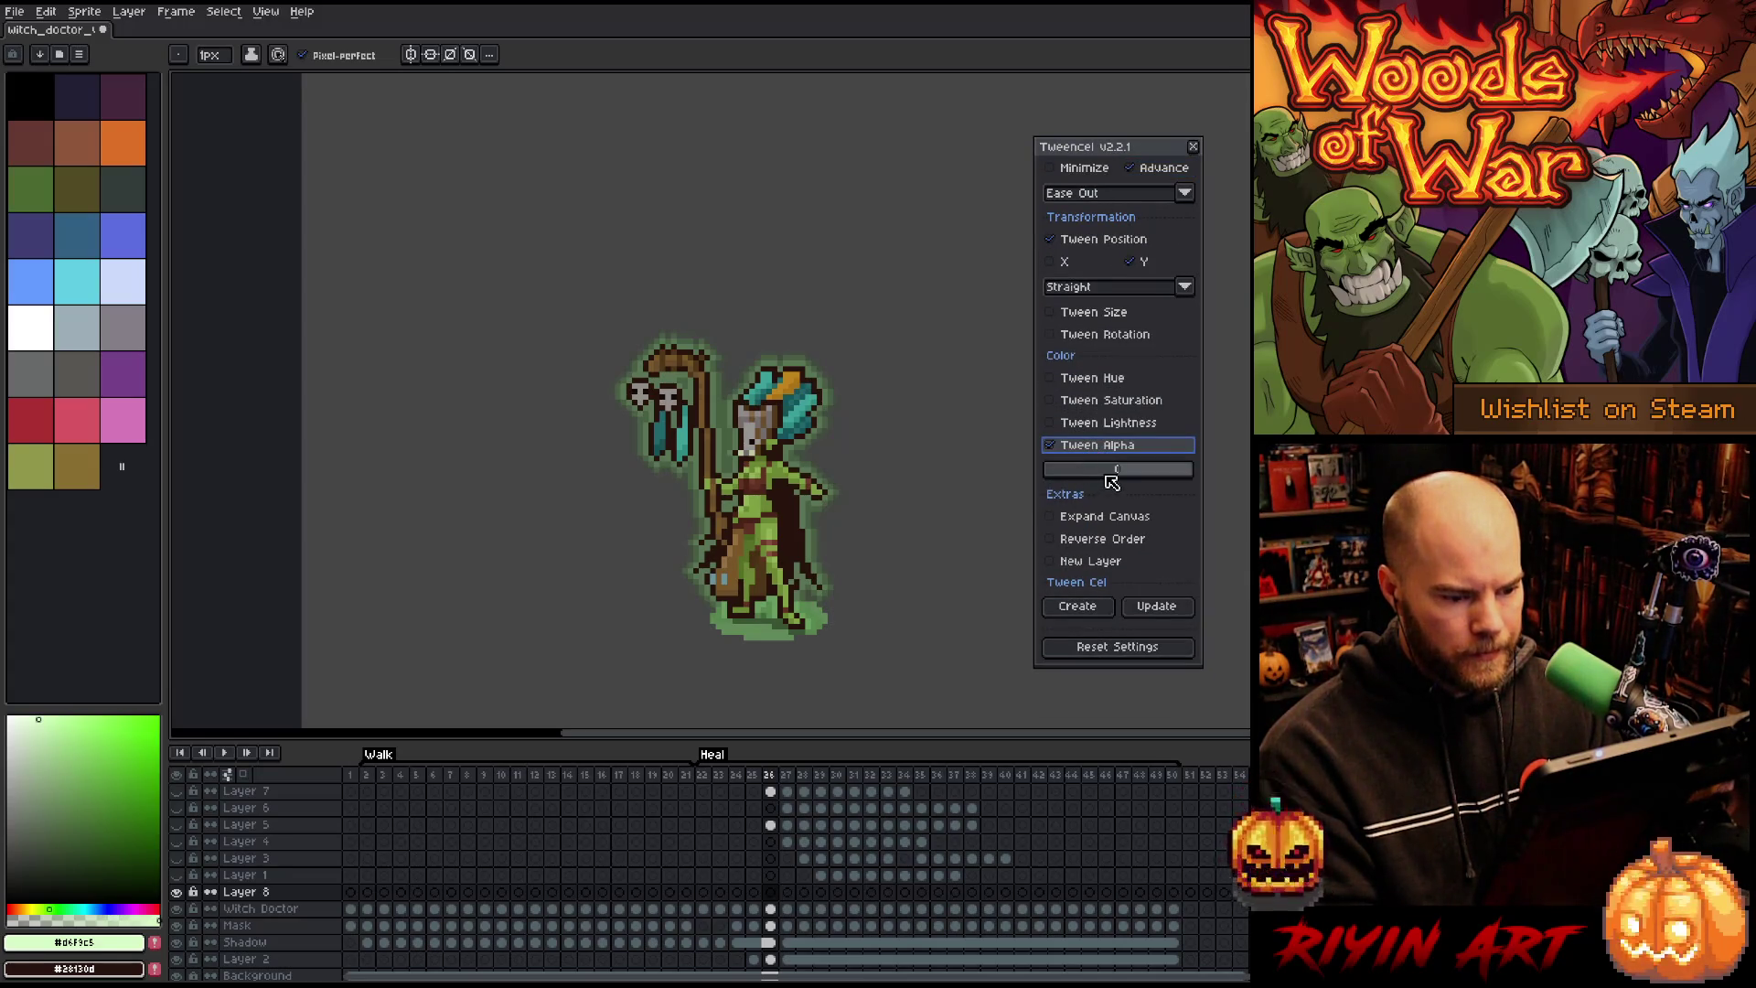
Step: Draw a light-green vertical line up through the sprite on Layer 8's frame 26 and preview
left_click(770, 892)
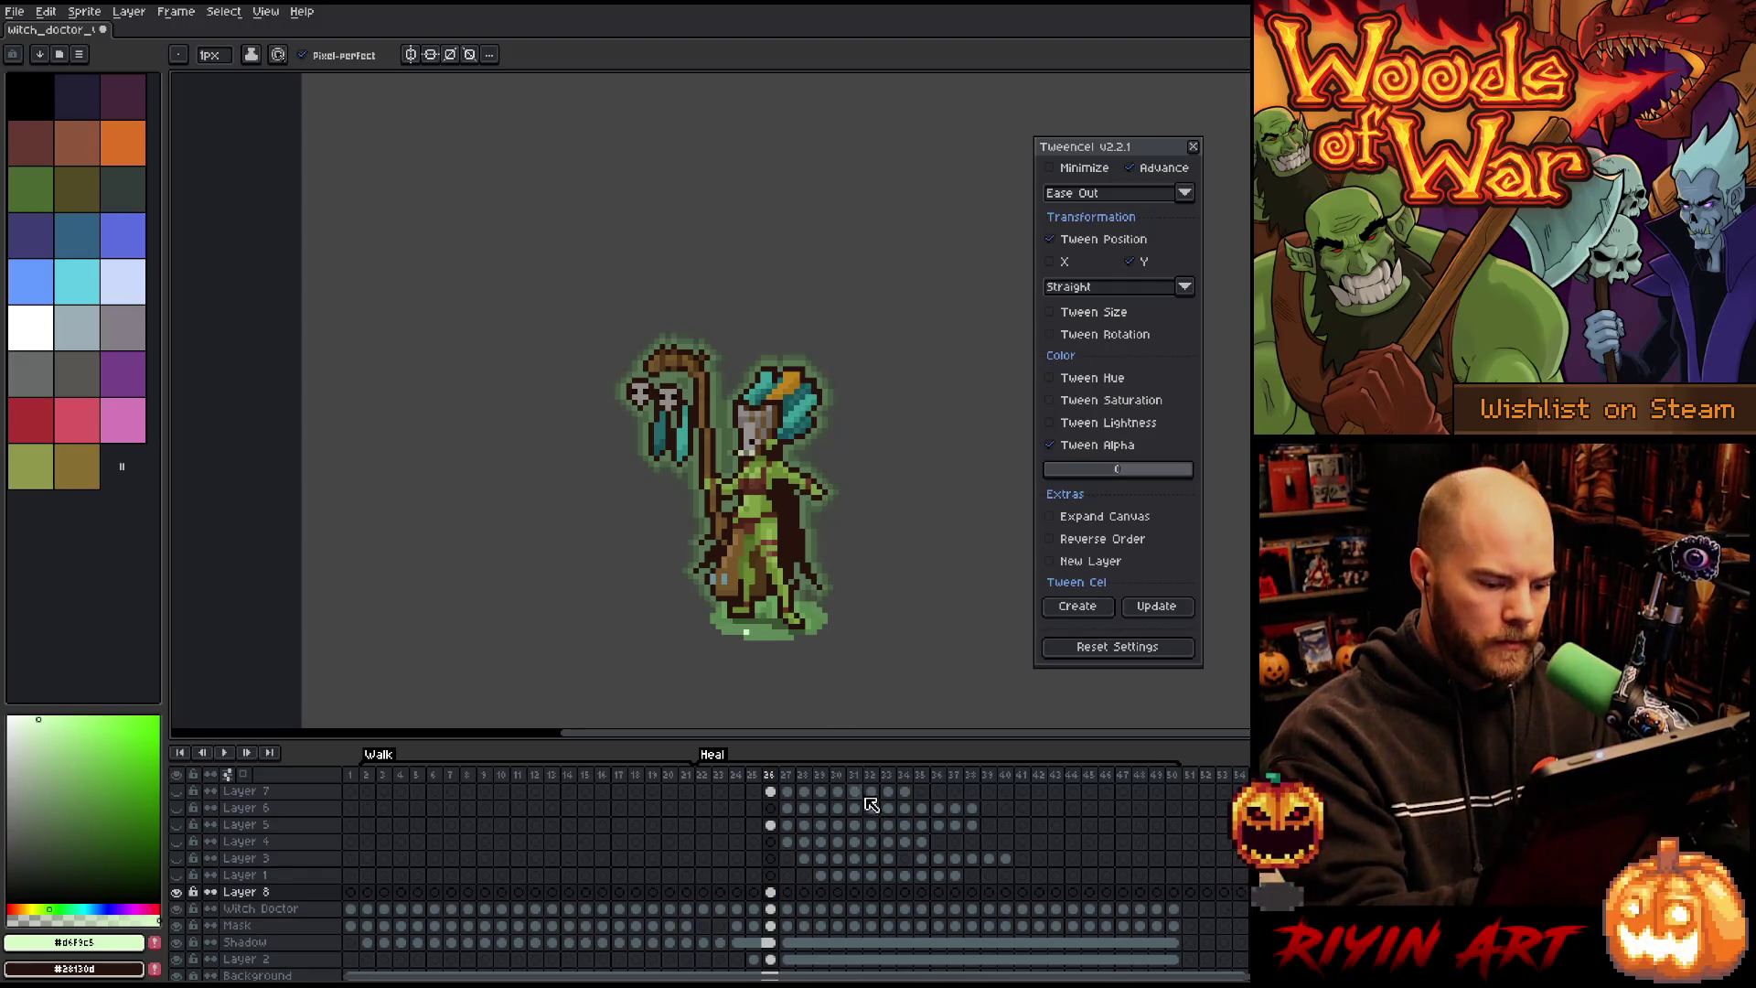
mouse_move(747, 631)
left_mouse_down()
mouse_move(746, 155)
mouse_move(746, 225)
left_mouse_up()
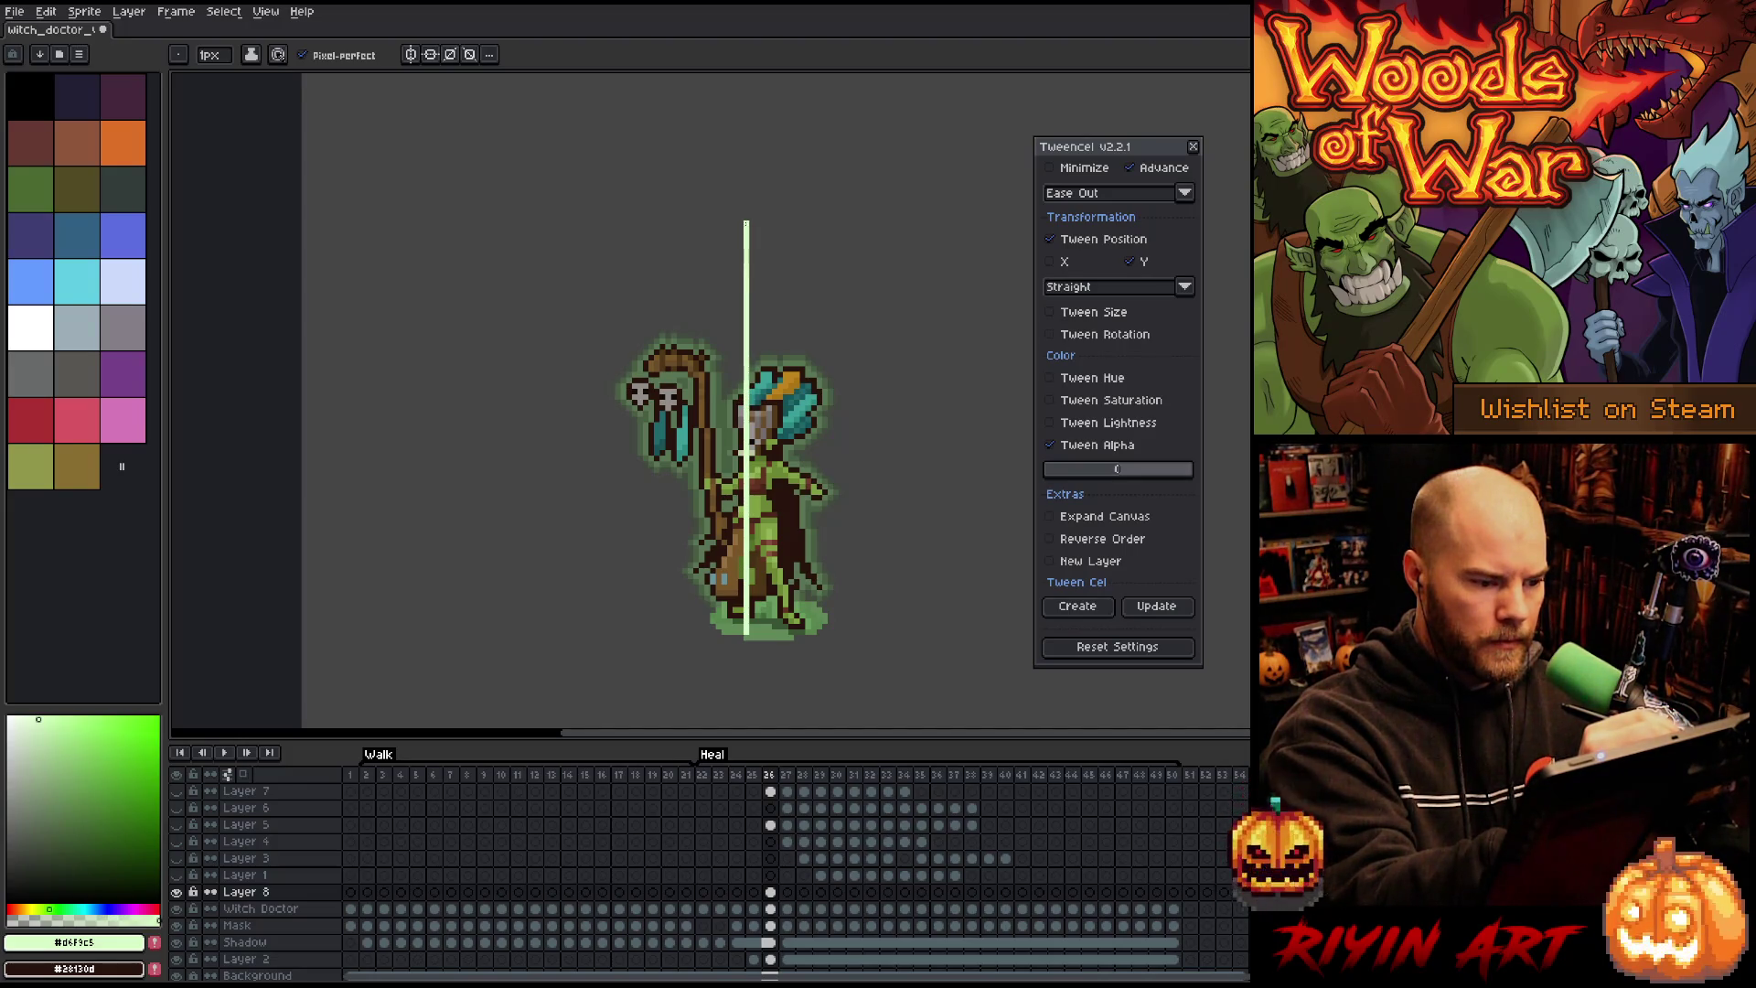
left_click_drag(747, 223, 746, 223)
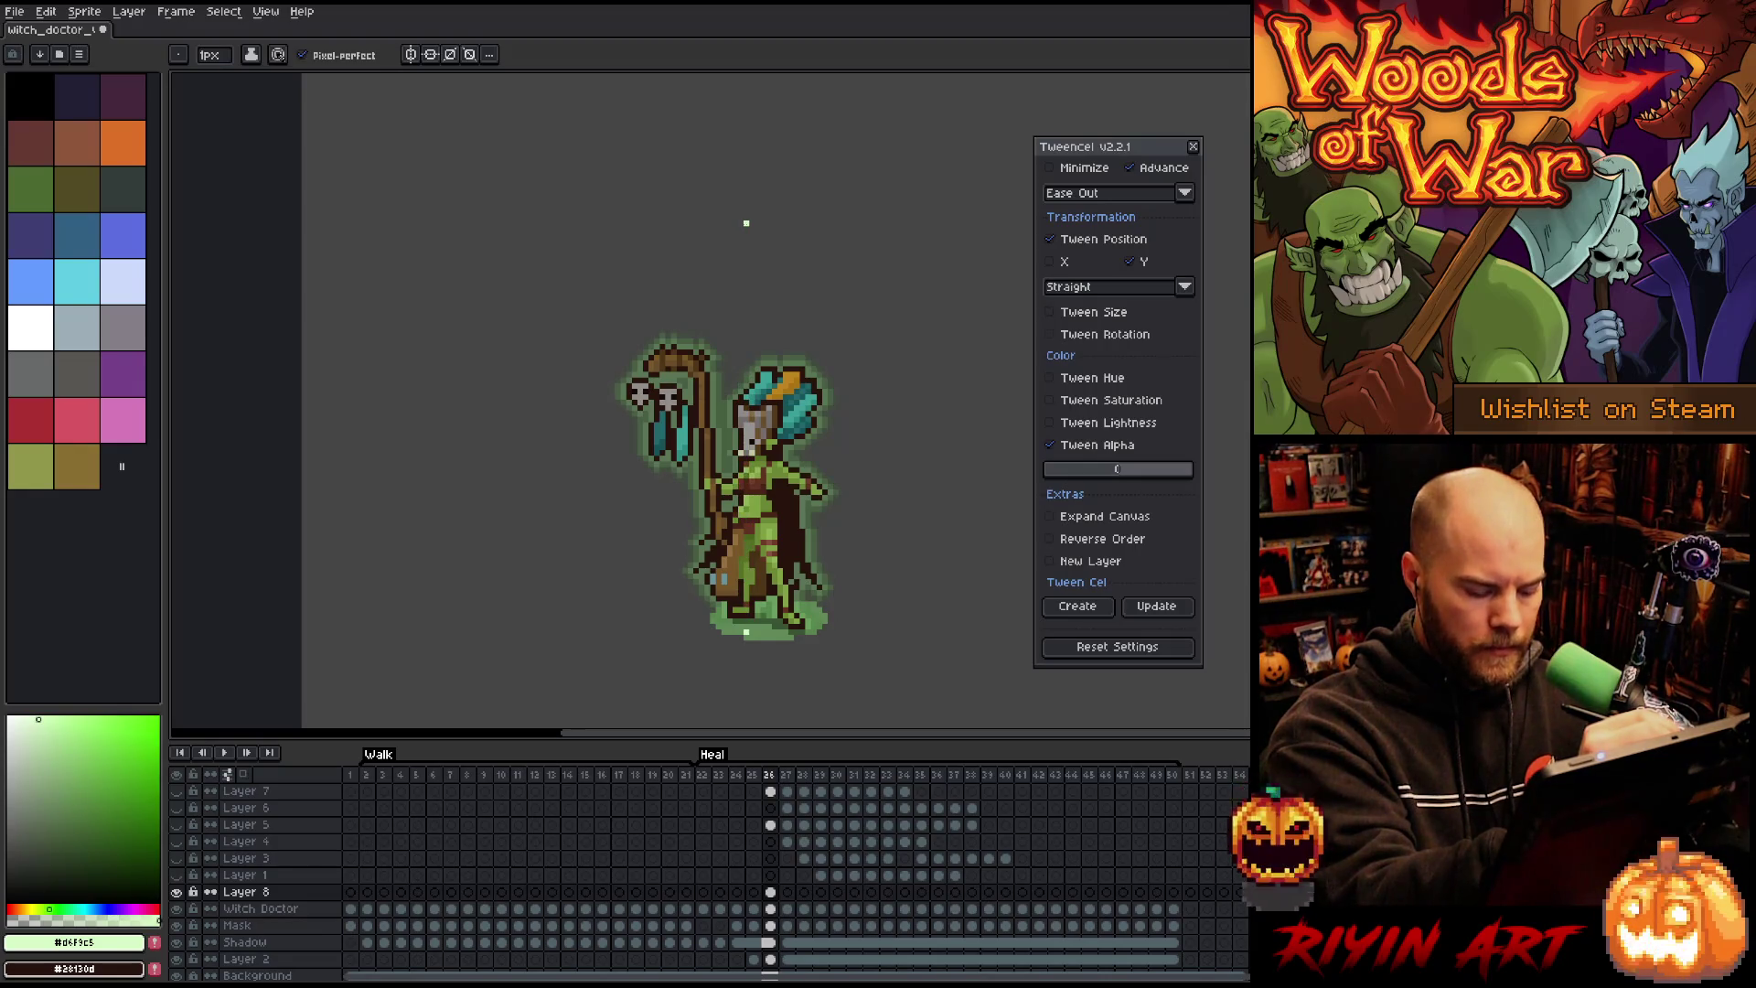
key("Return")
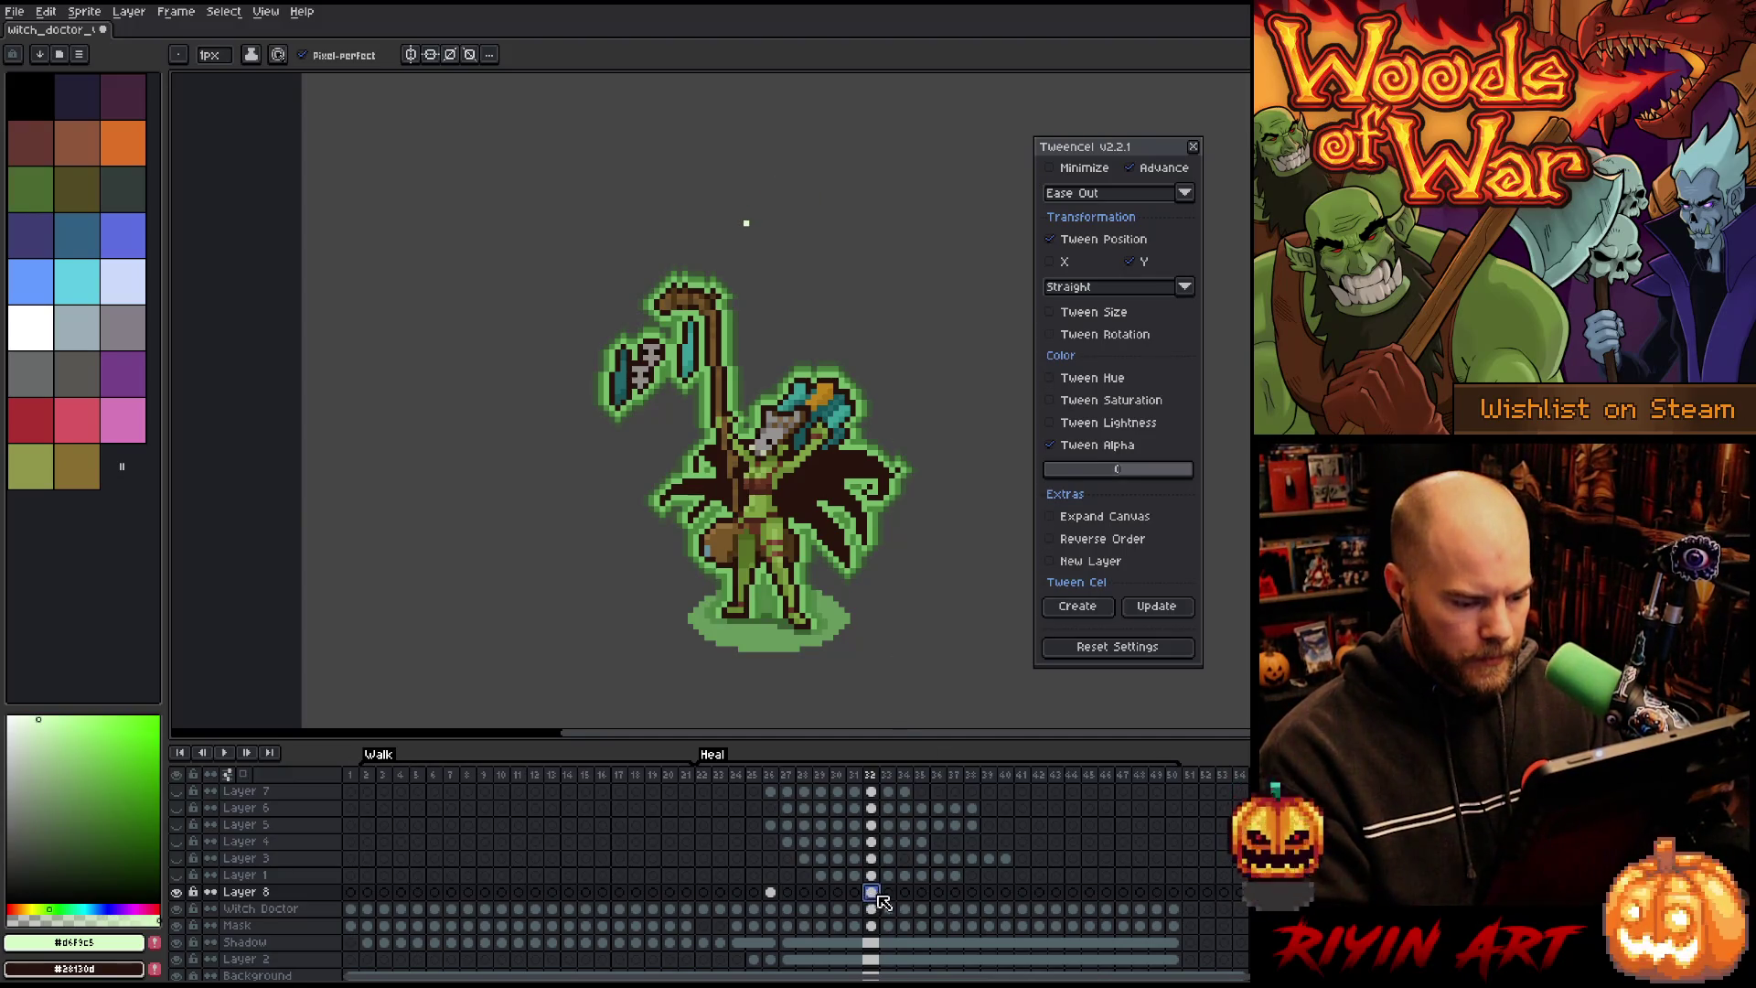
Step: Select Layer 8 frames 26–35, lower the alpha change, and generate the fading tween
left_click(921, 894)
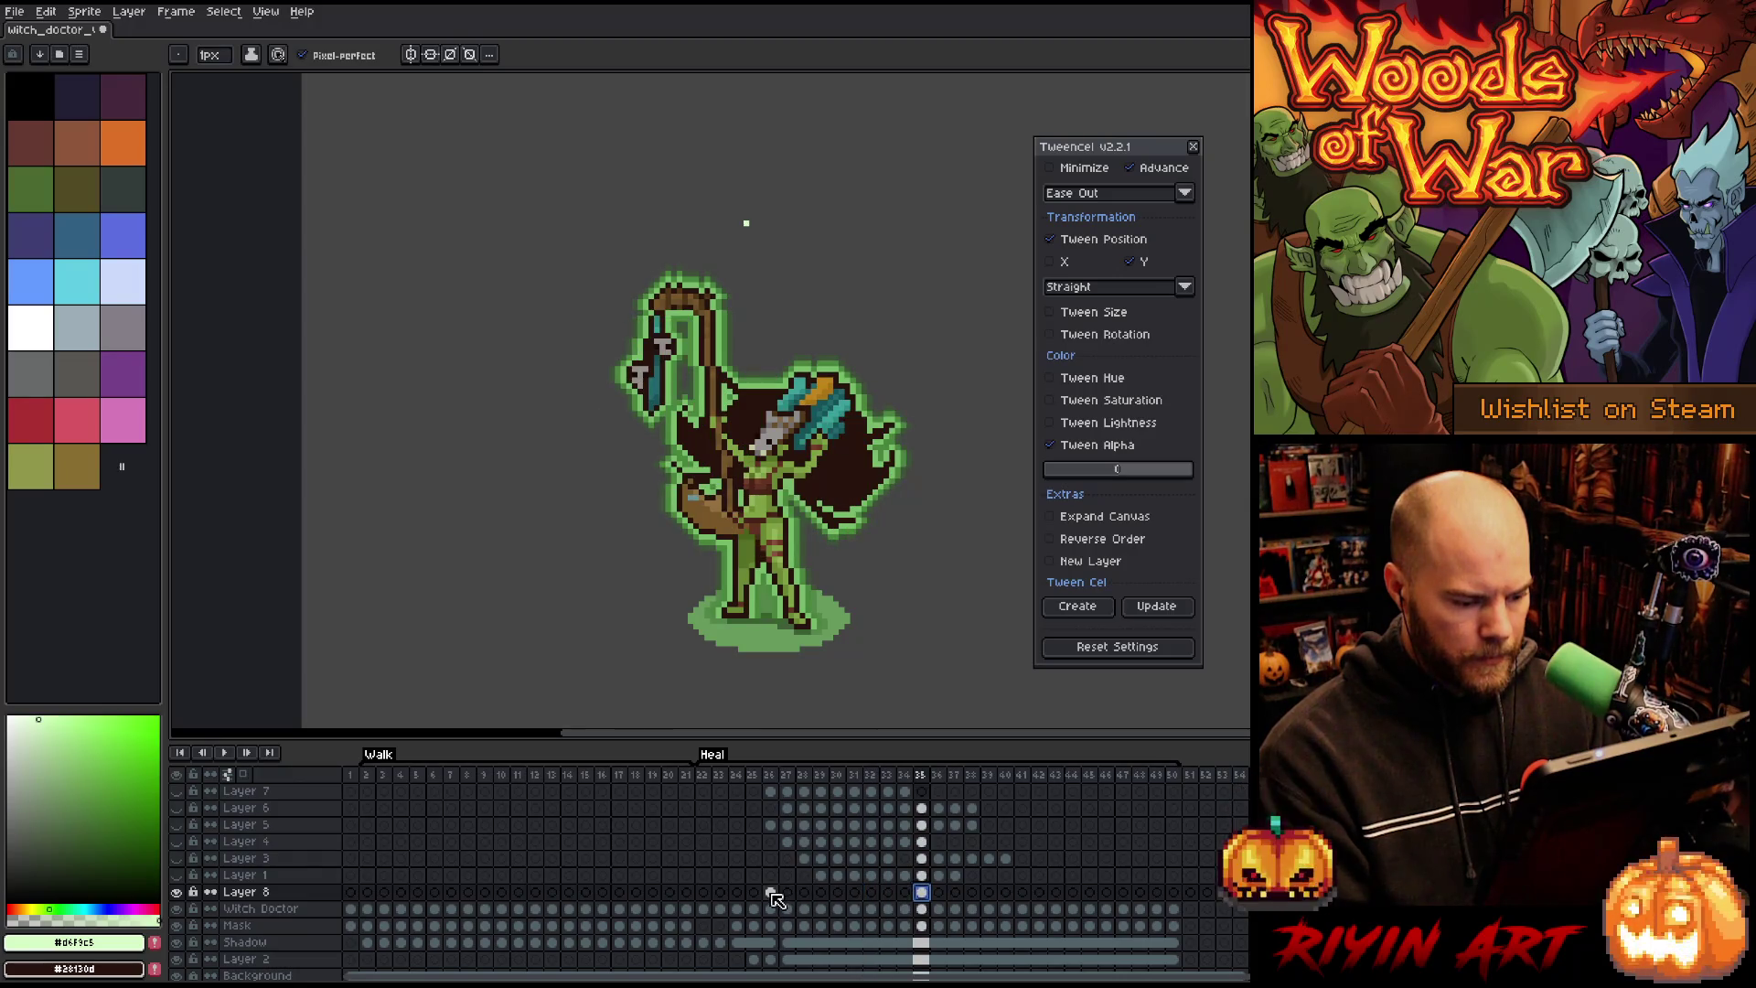
left_click_drag(771, 893, 921, 893)
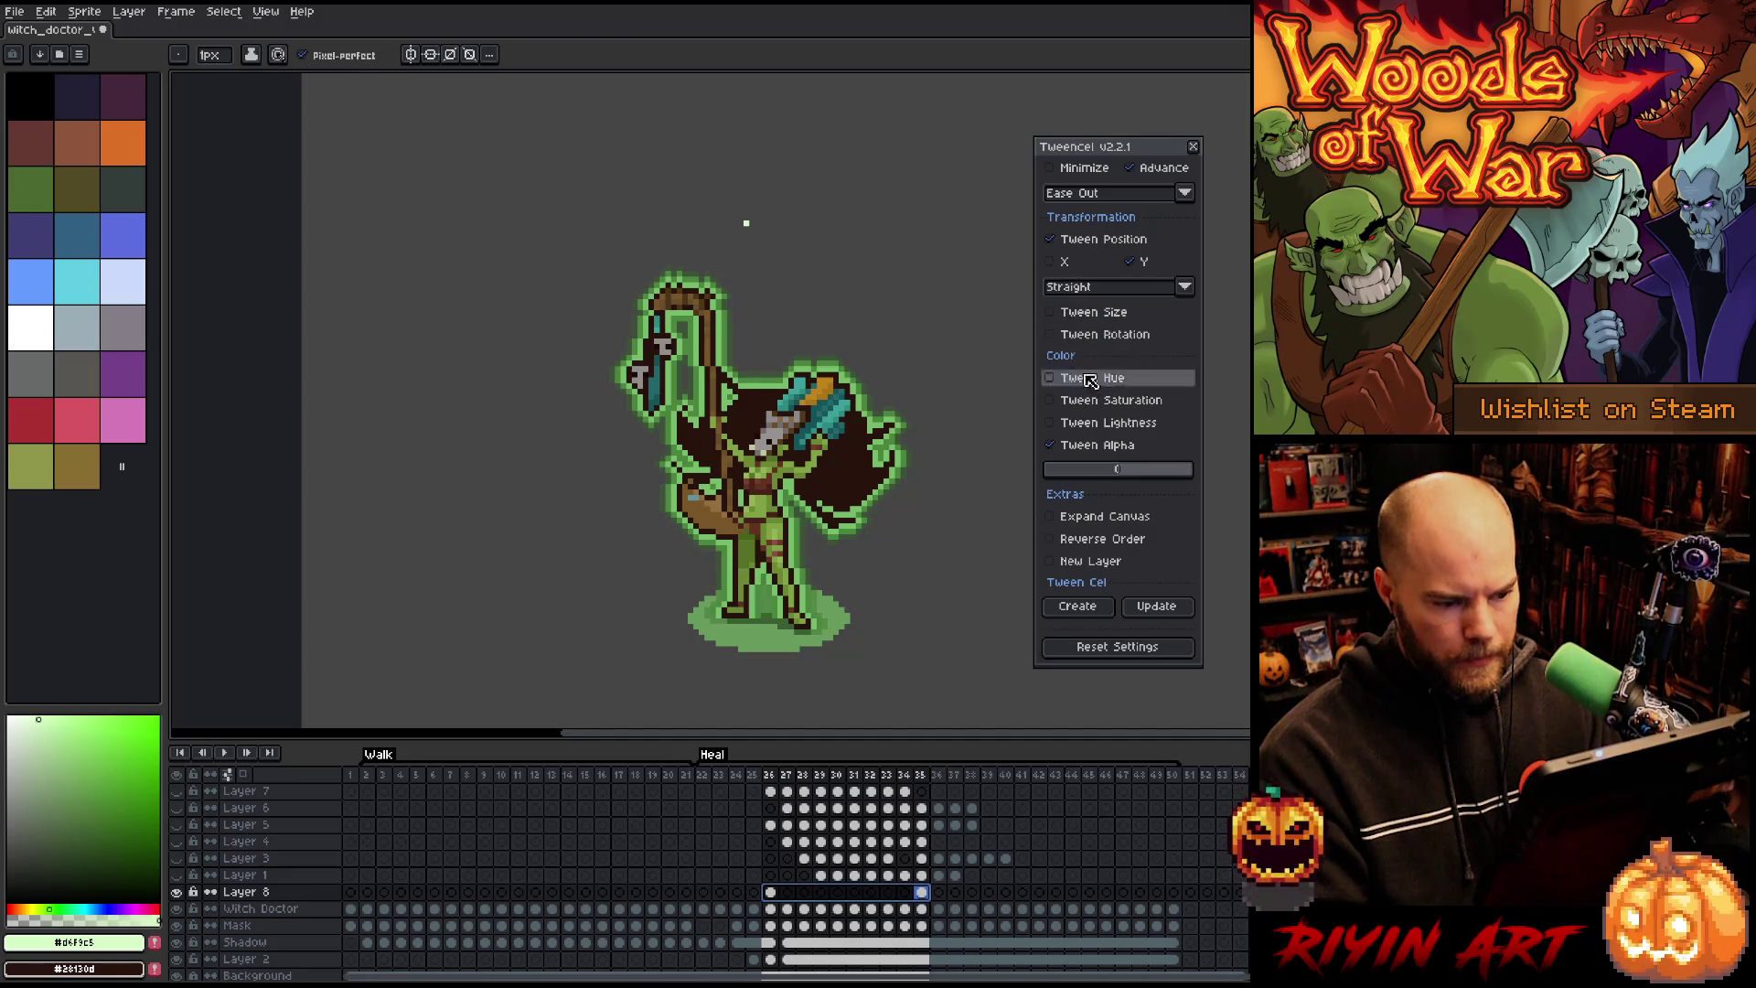
mouse_move(1121, 473)
left_mouse_down()
mouse_move(1033, 465)
mouse_move(1075, 476)
mouse_move(1048, 477)
left_mouse_up()
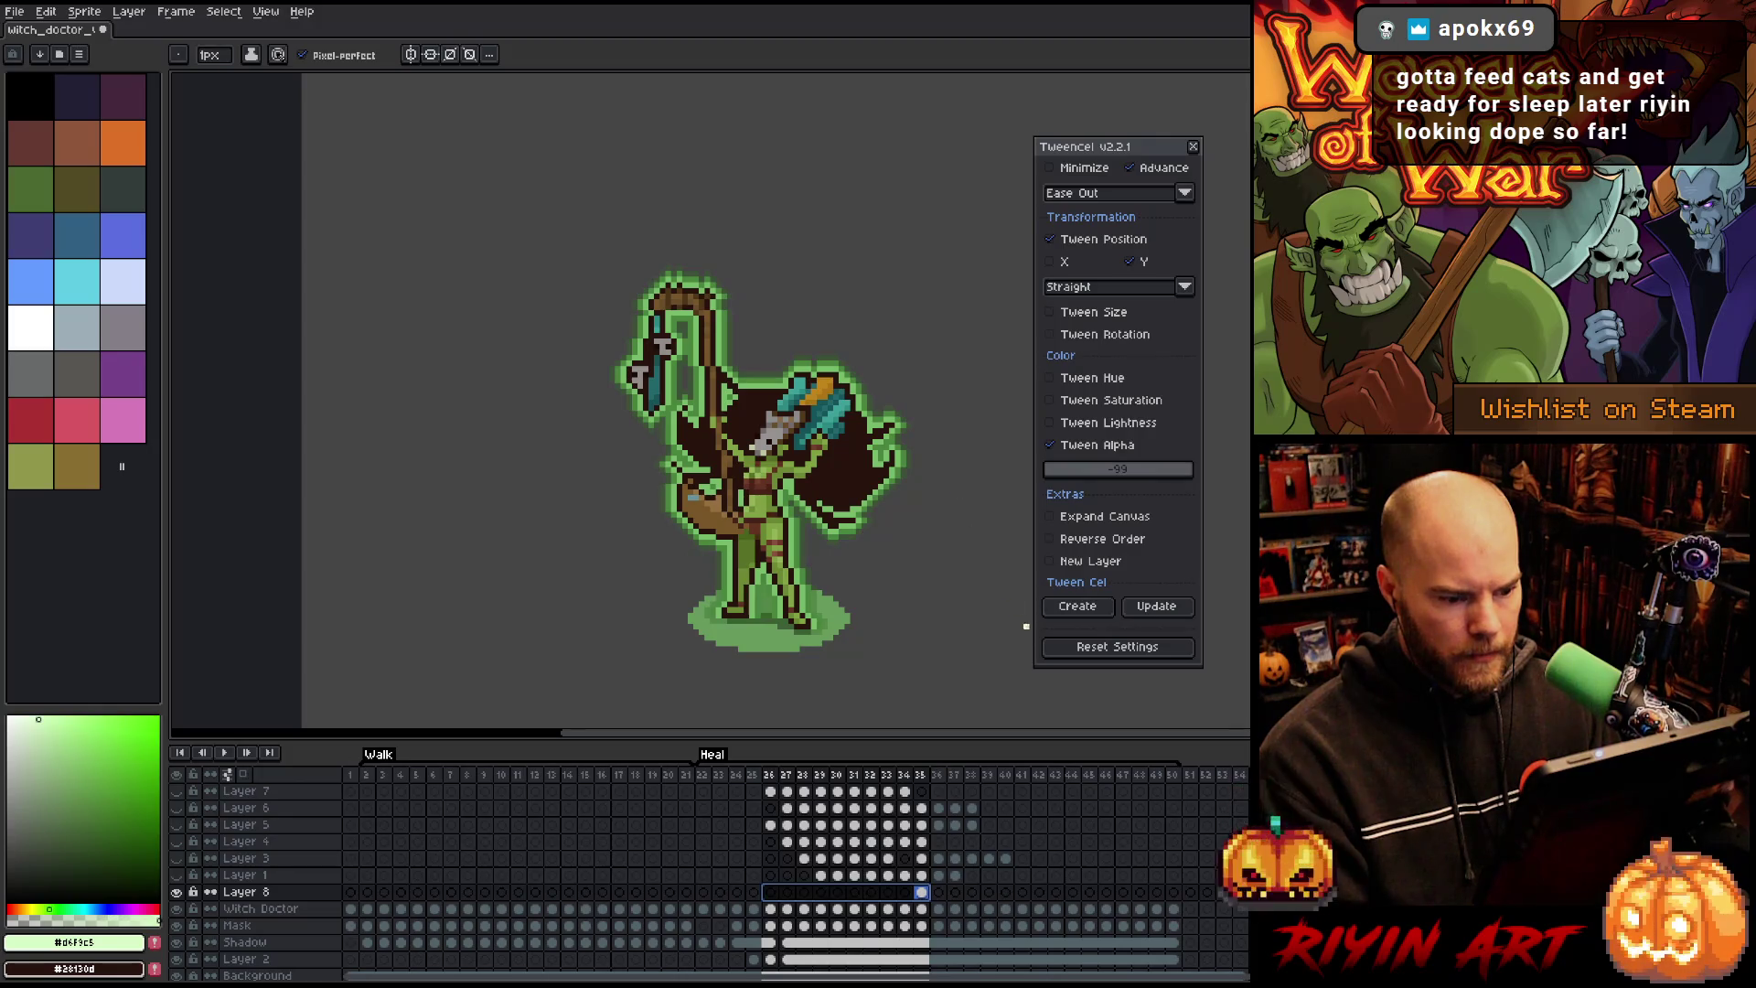
left_click(1079, 610)
left_click(908, 526)
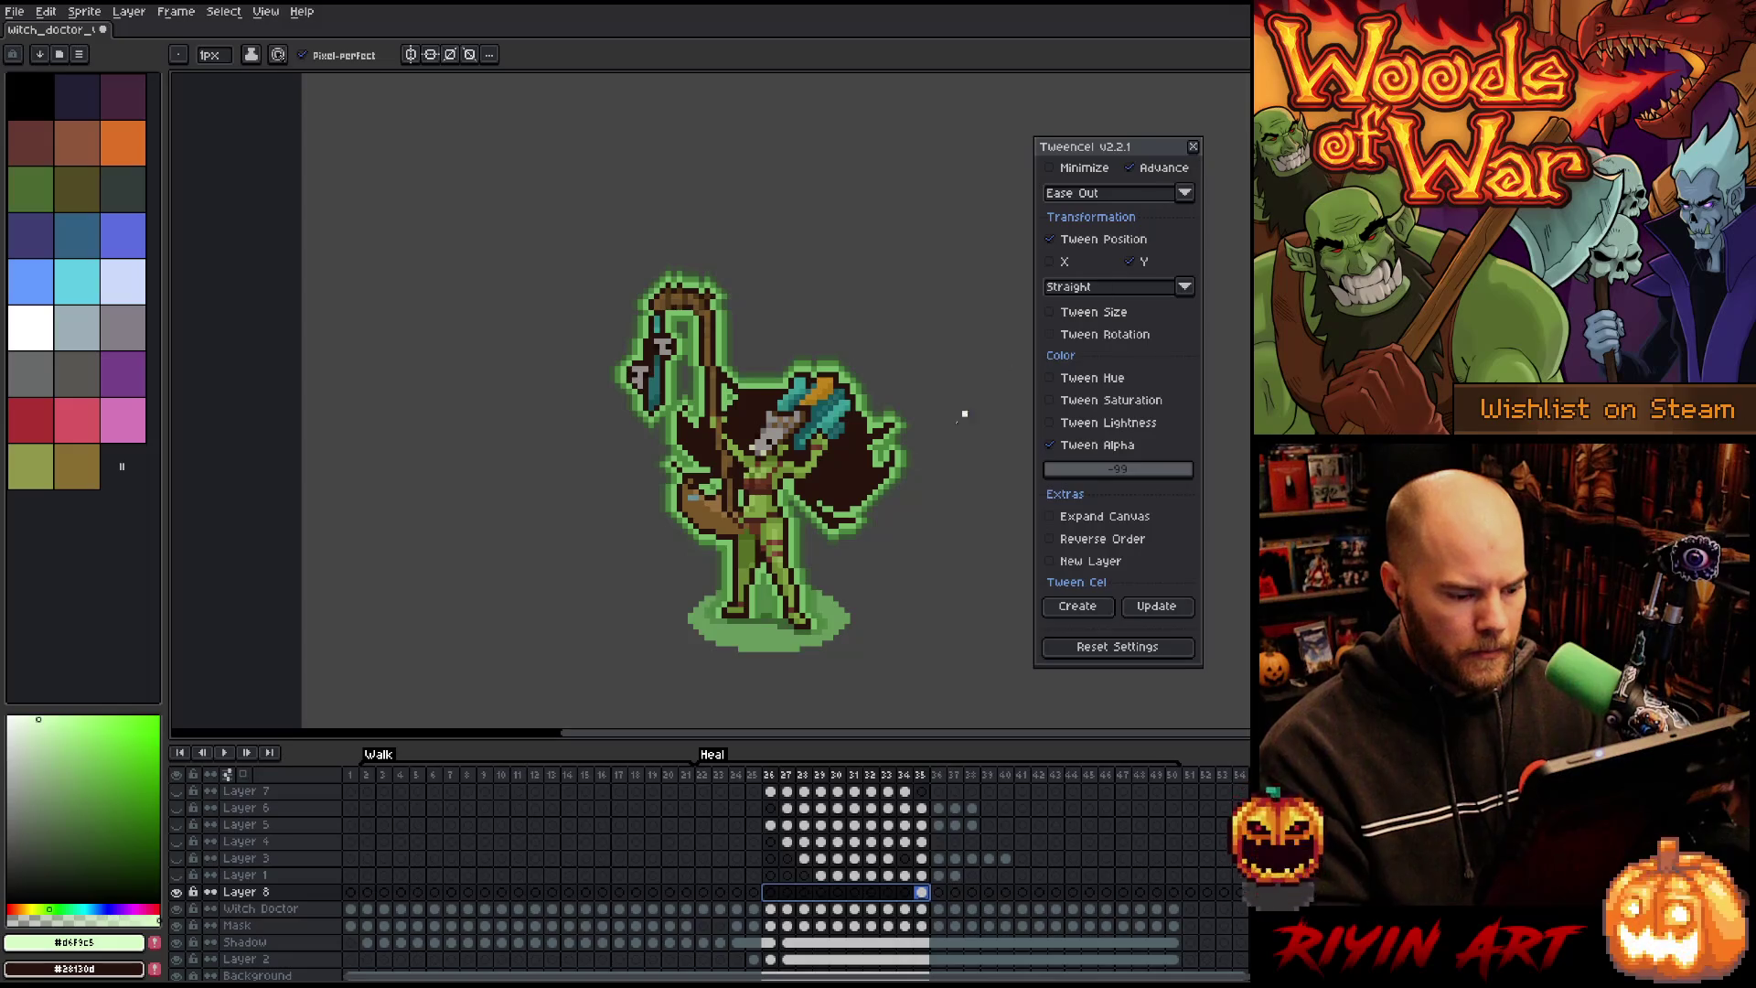
Step: Reselect the range ending at frame 35 and regenerate the tween between Layer 8's keyframes
left_click(796, 817)
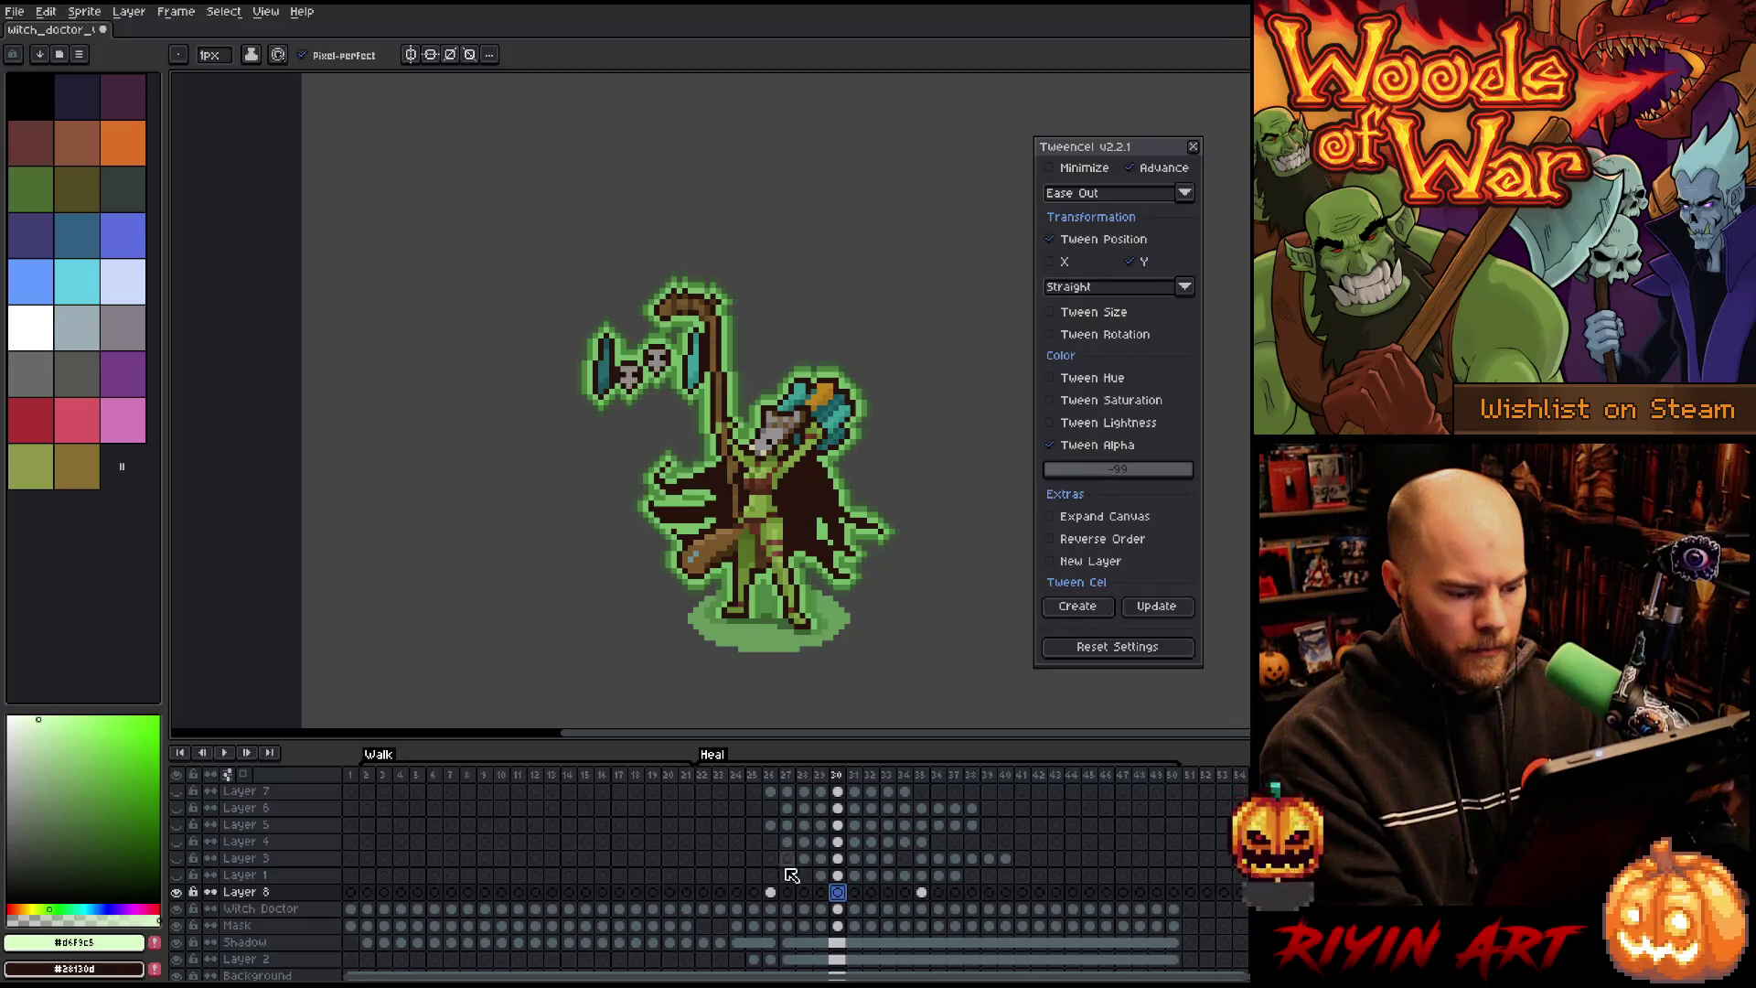
left_click(922, 892)
left_click(1072, 606)
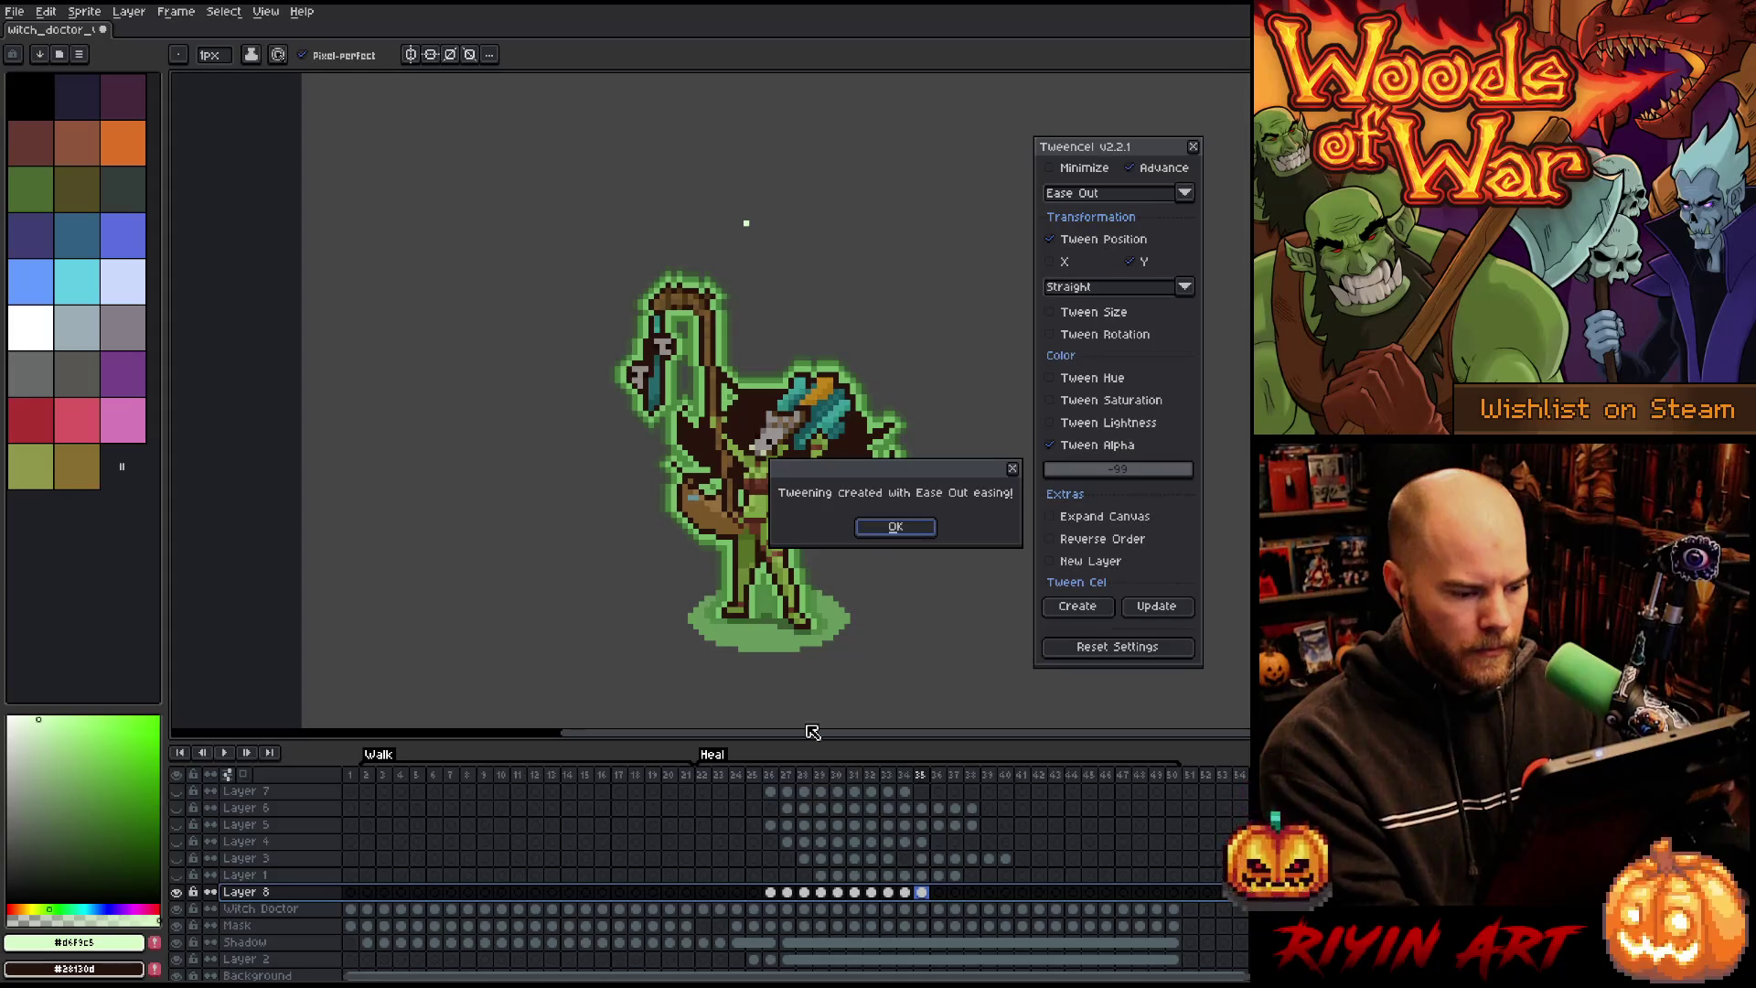
left_click(887, 528)
left_click(776, 776)
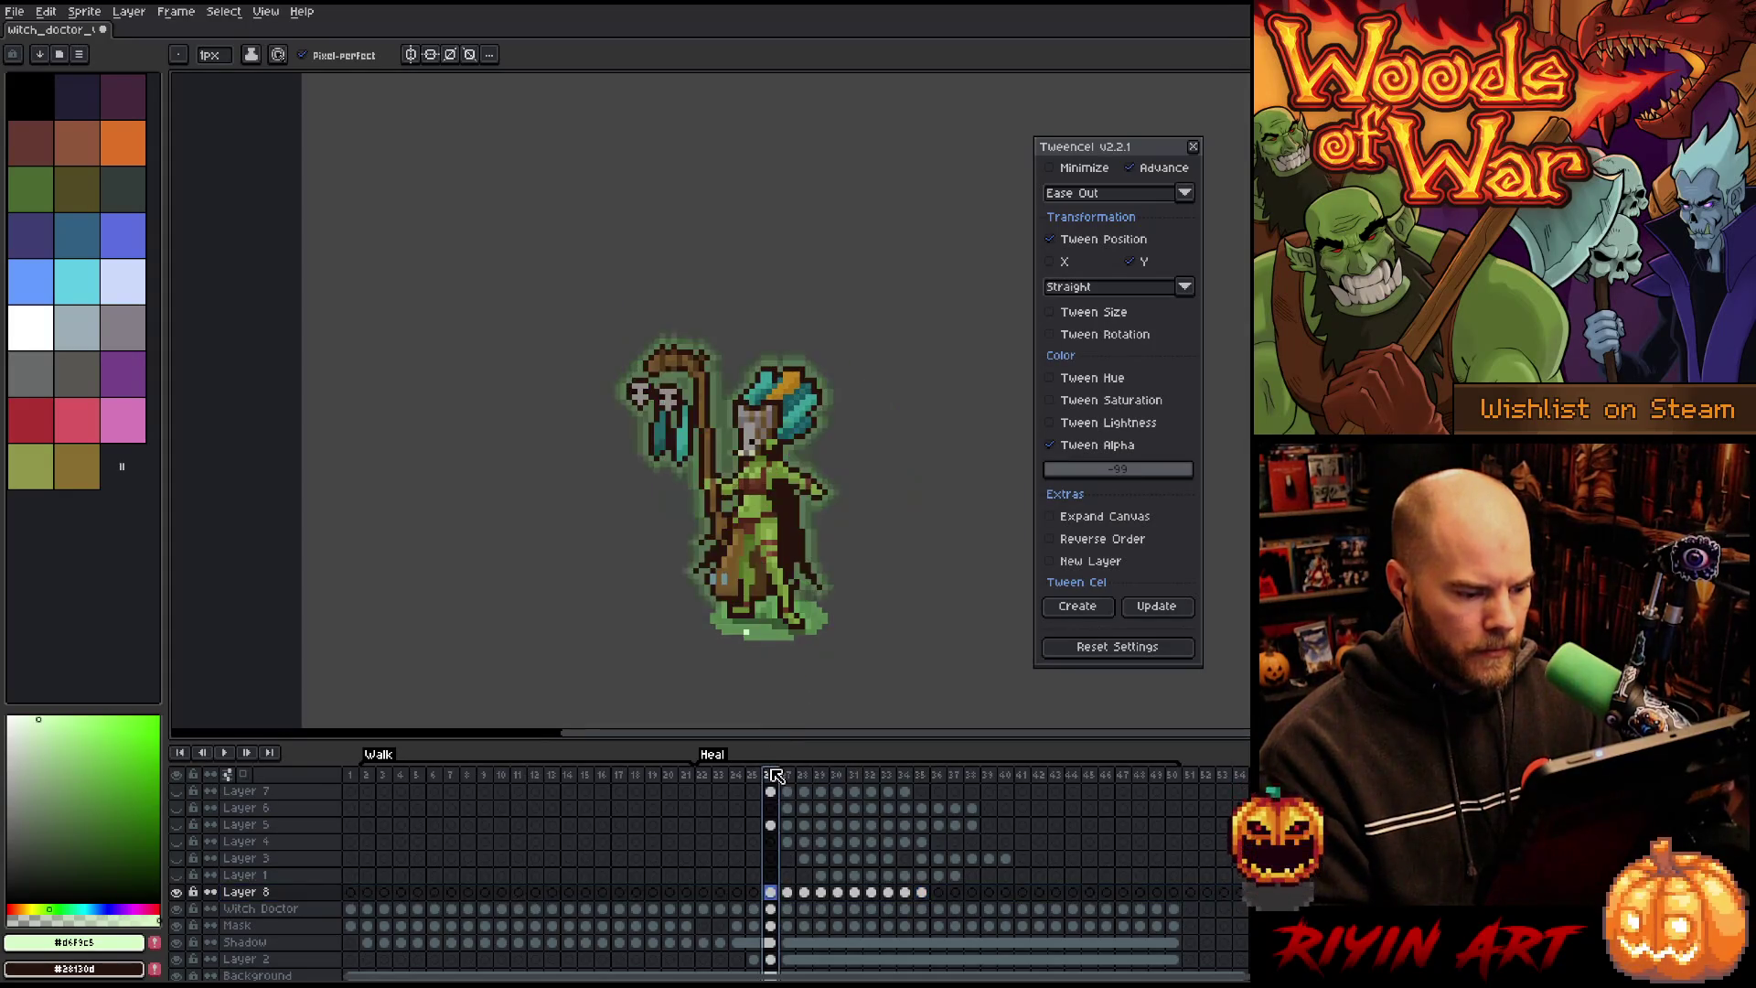
key("Right")
key("Right")
key("Right")
key("Right")
key("Right")
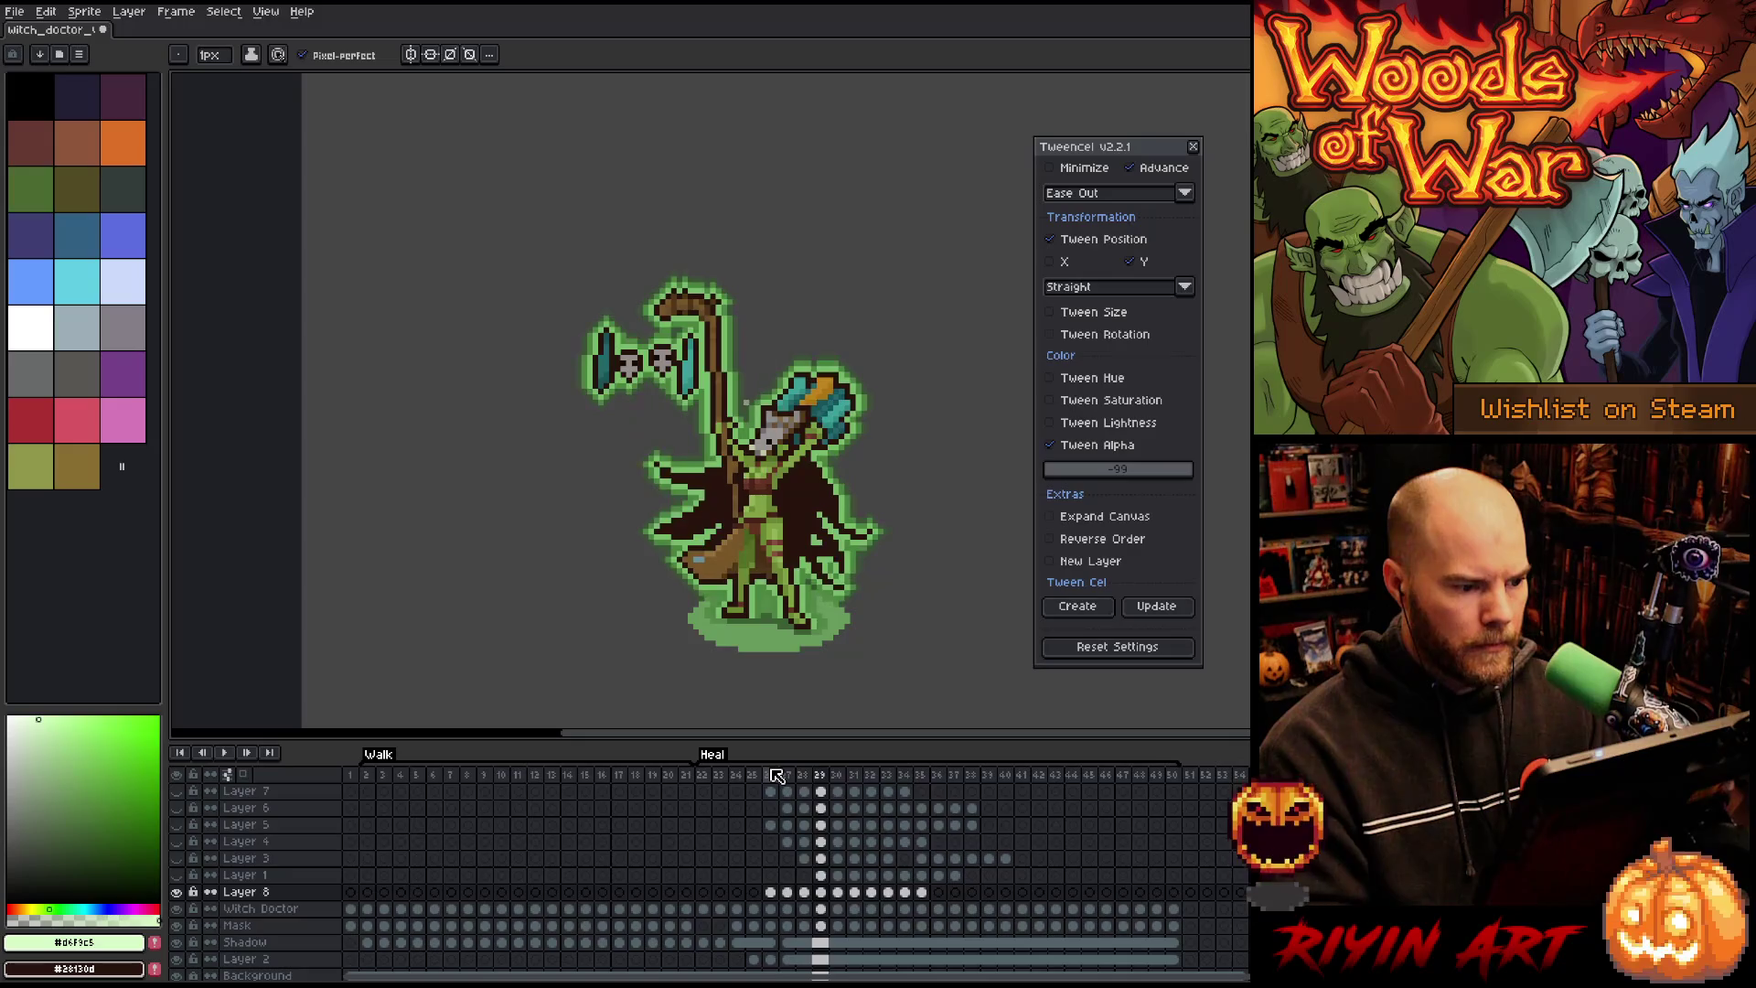
key("Left")
key("Left")
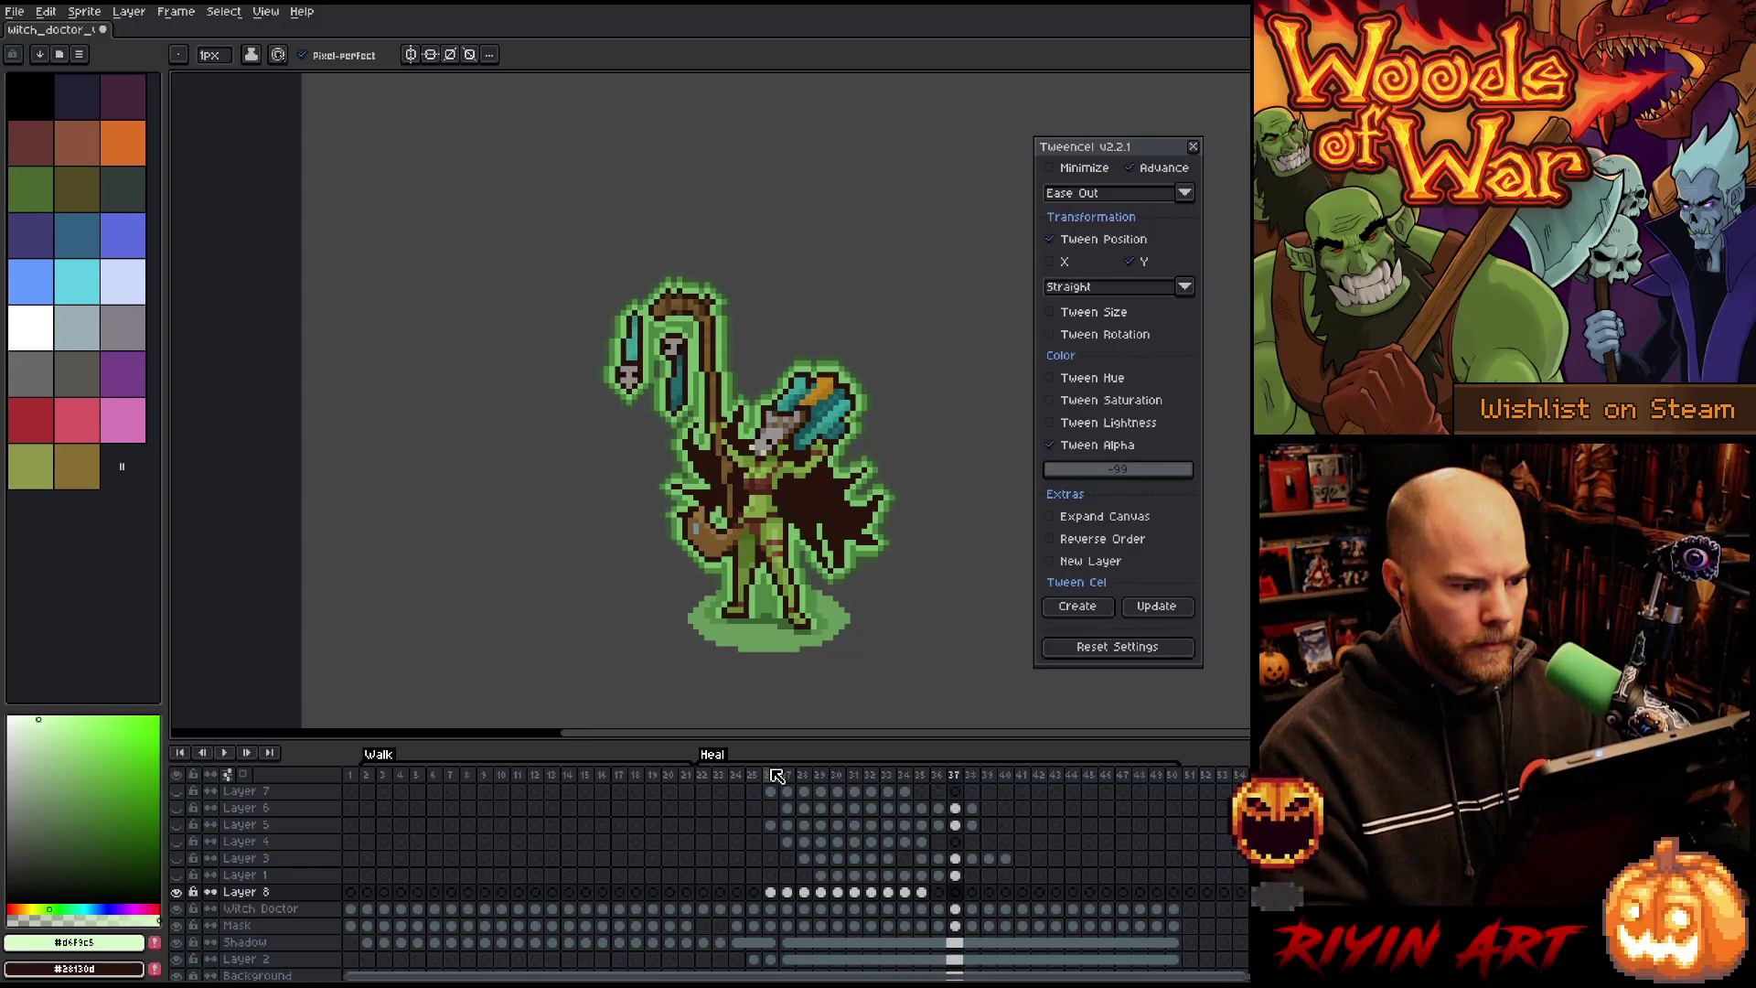
key("Right")
key("Right")
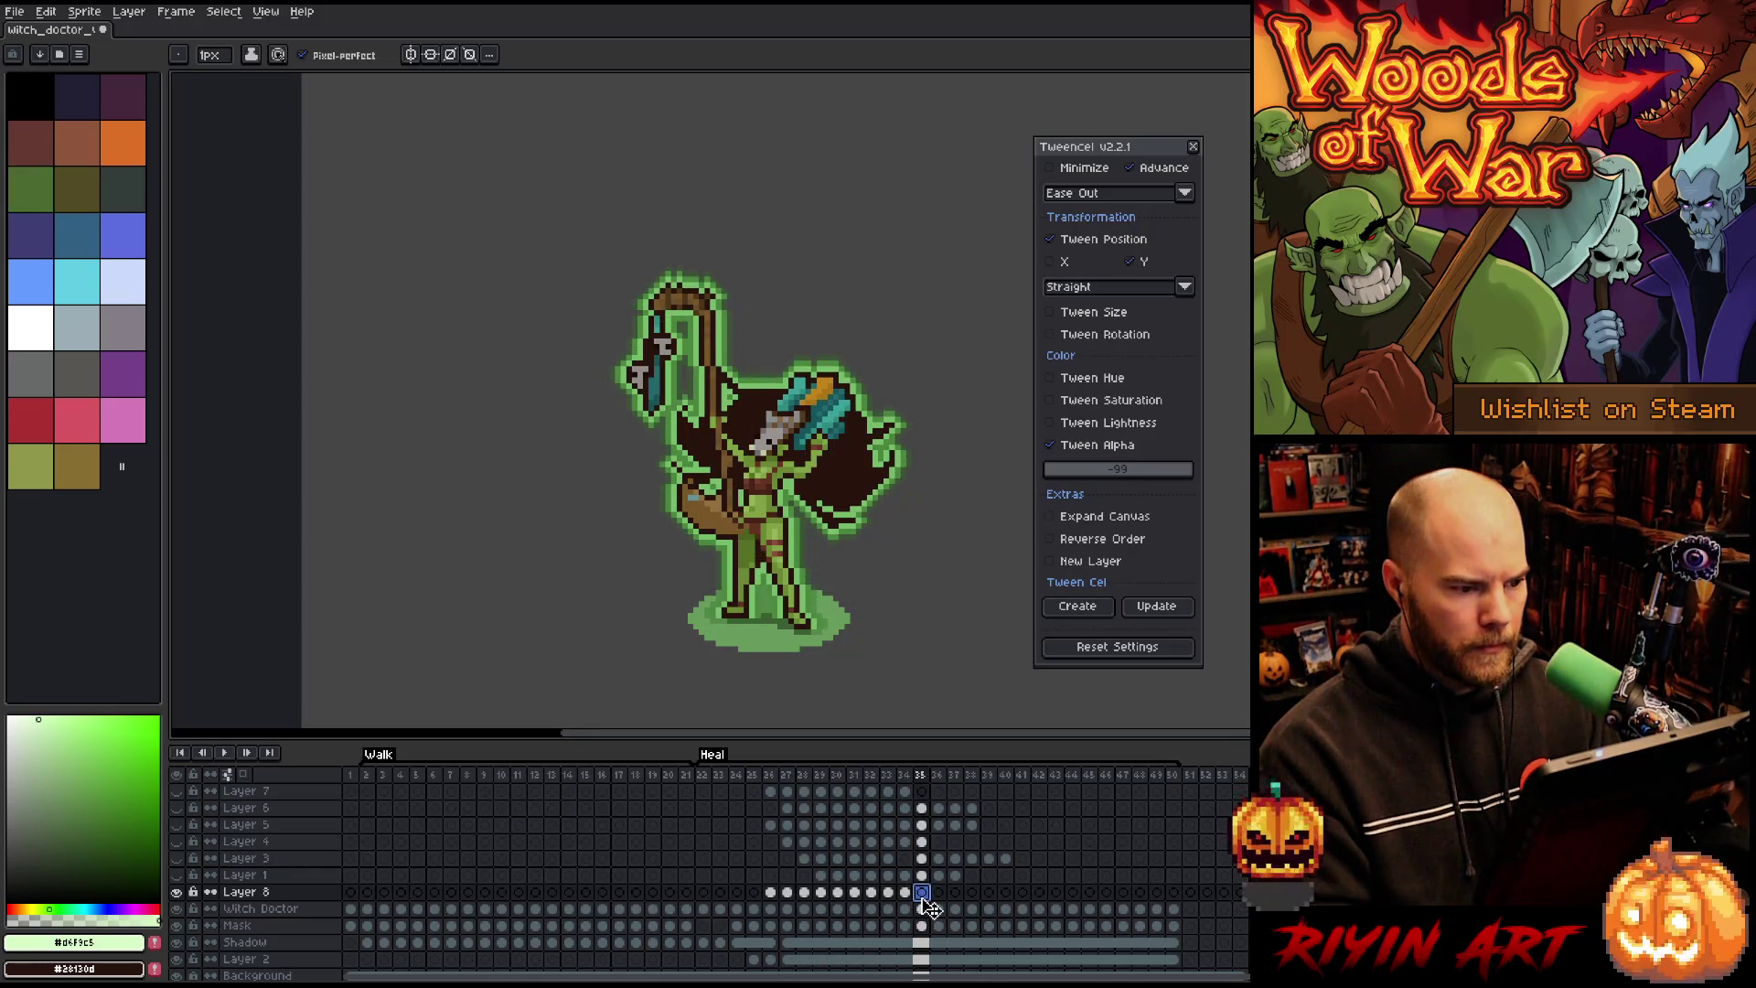
left_click(759, 780)
key("Return")
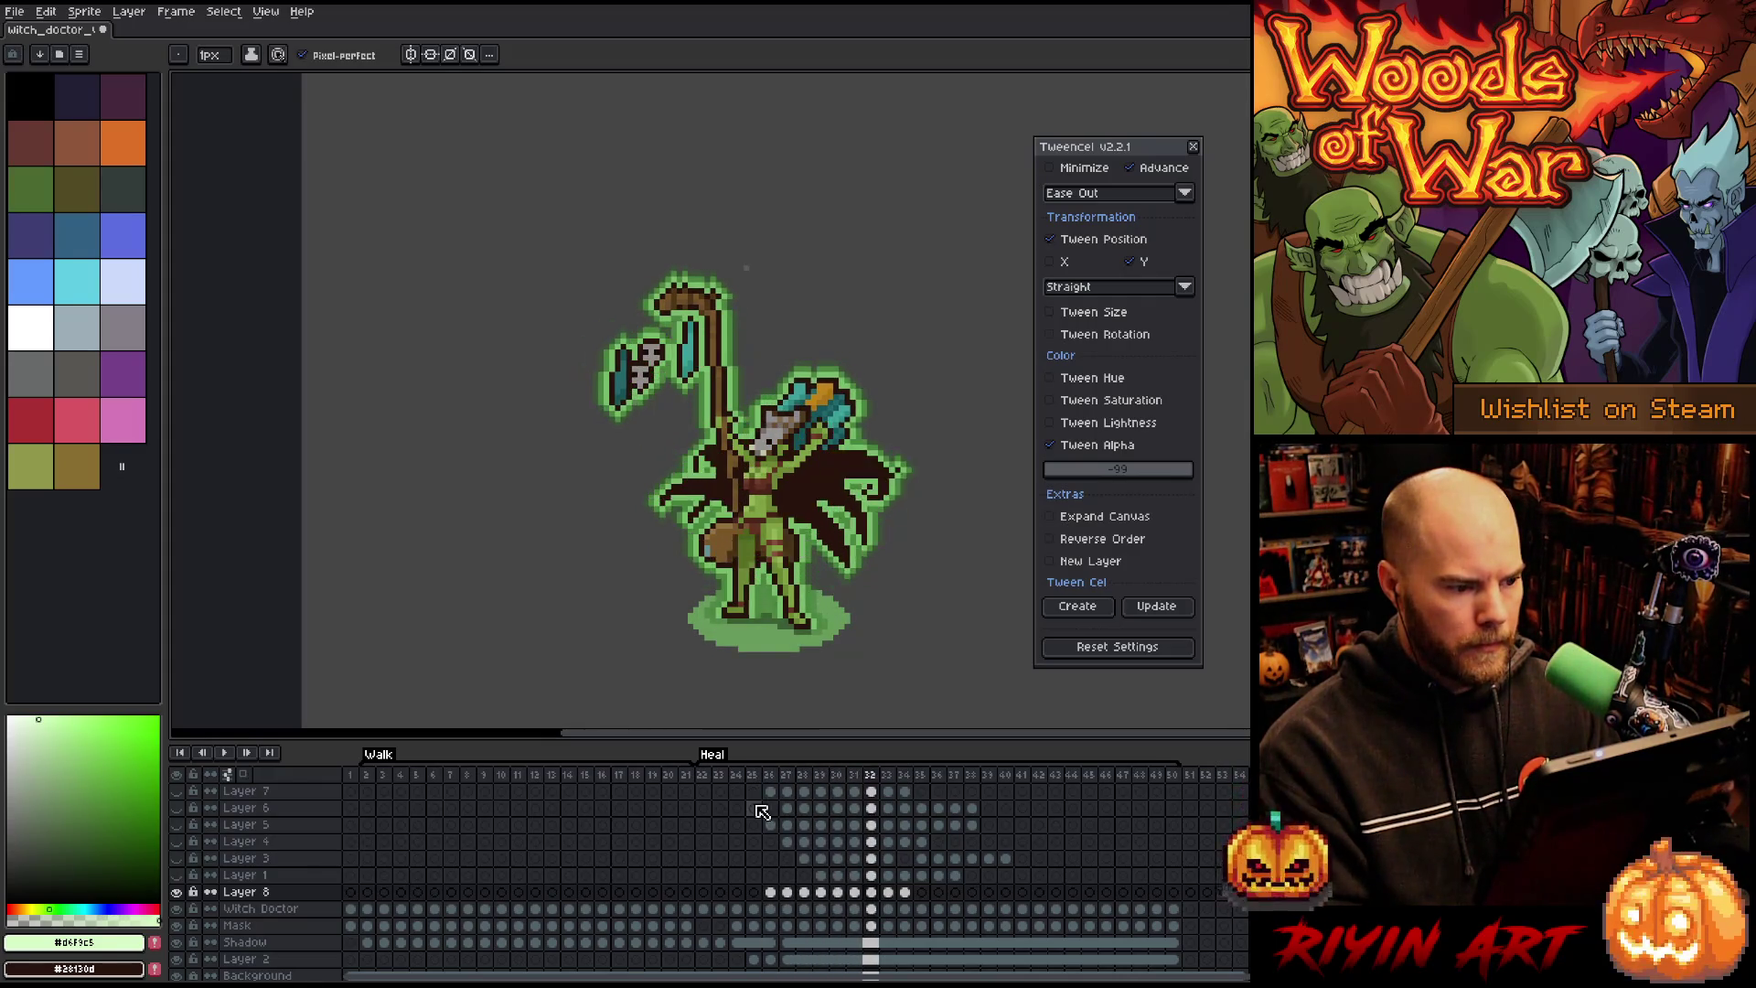
left_click(754, 807)
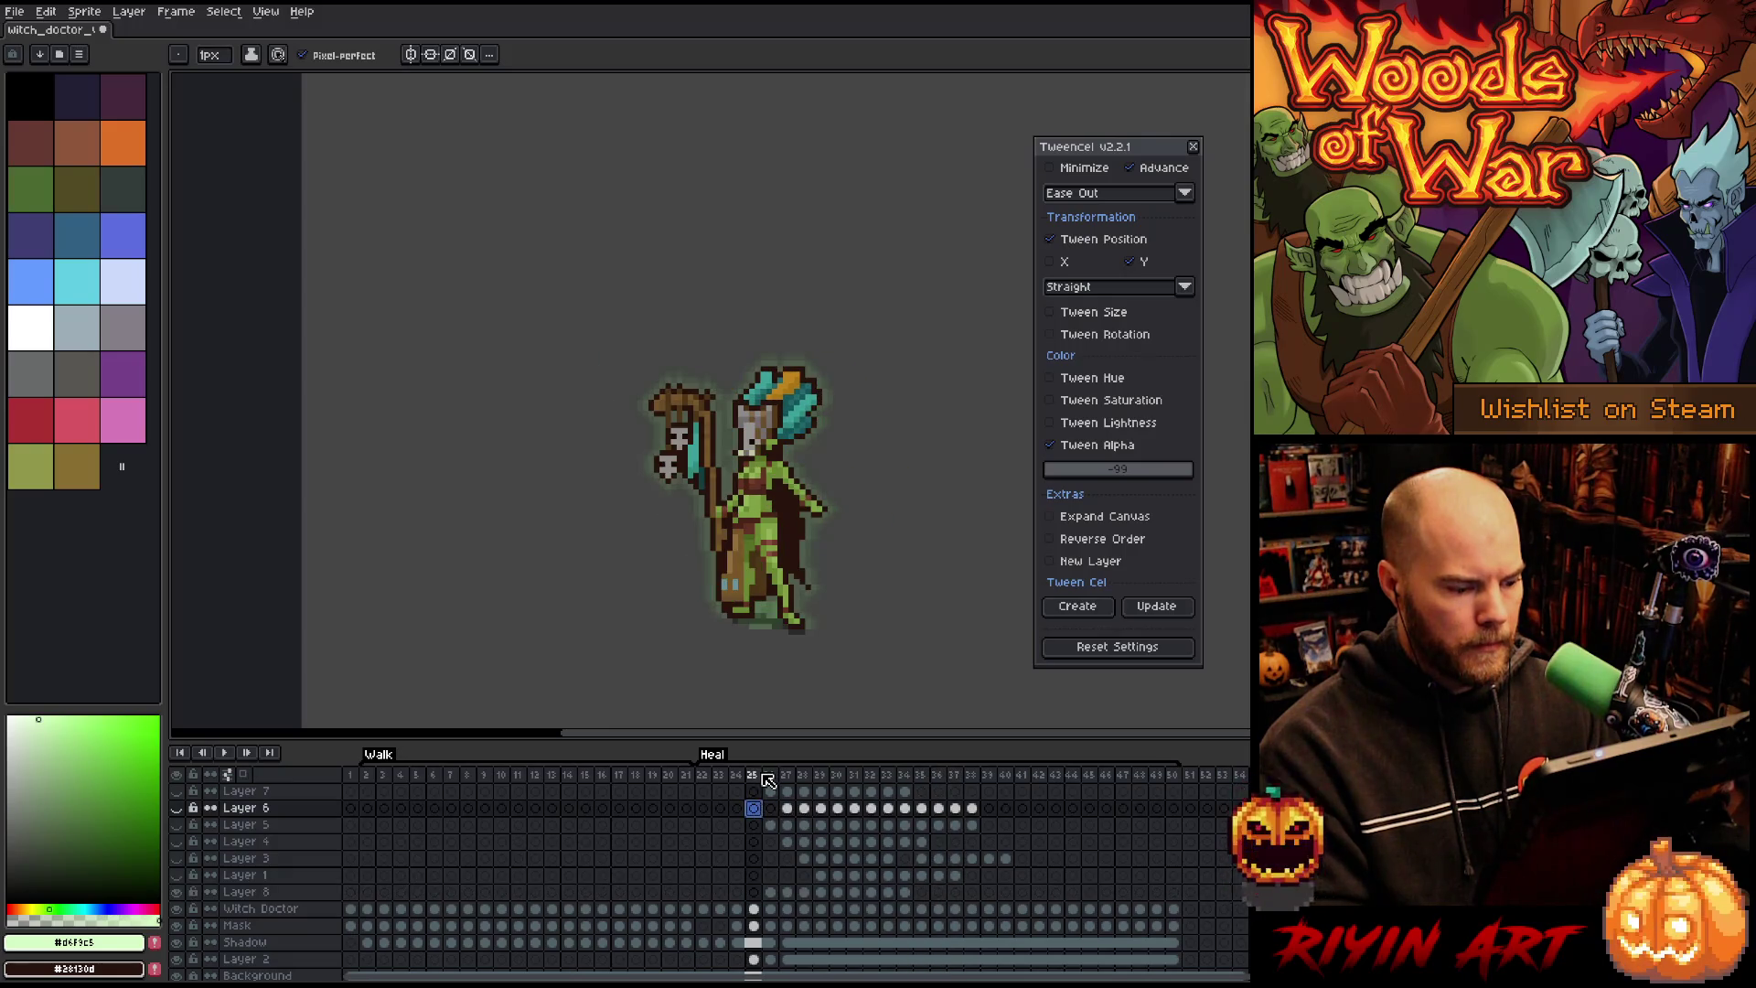
key("Return")
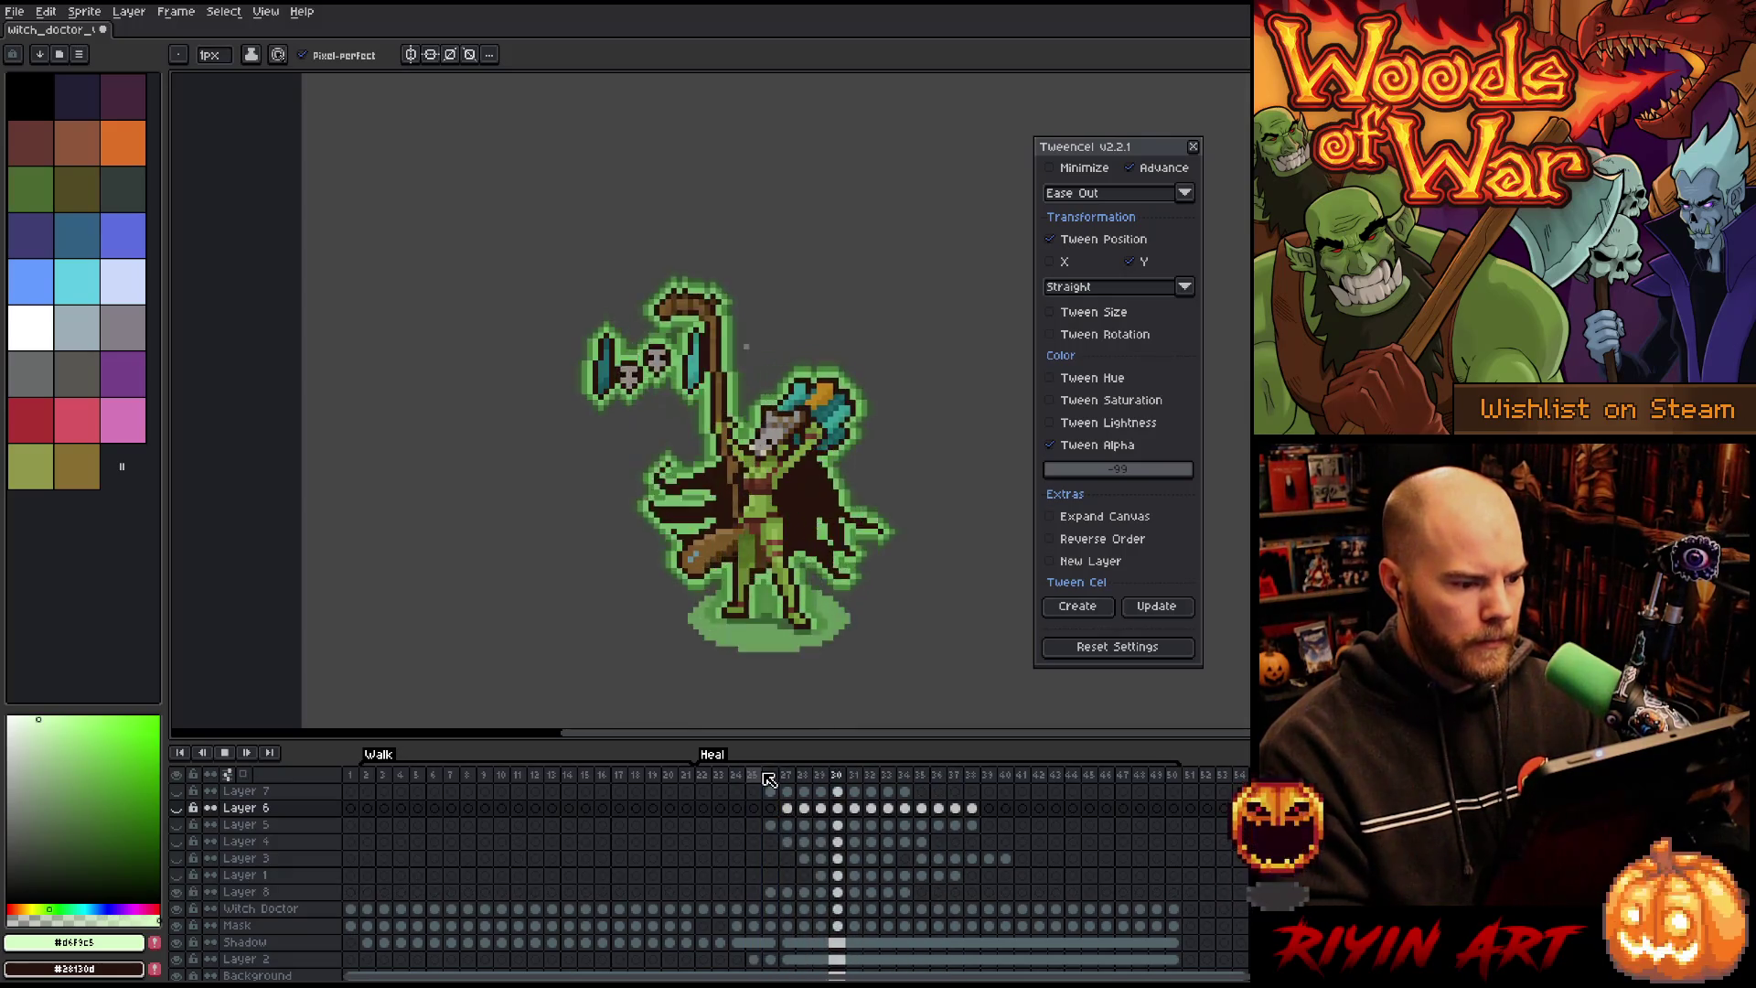
key("Return")
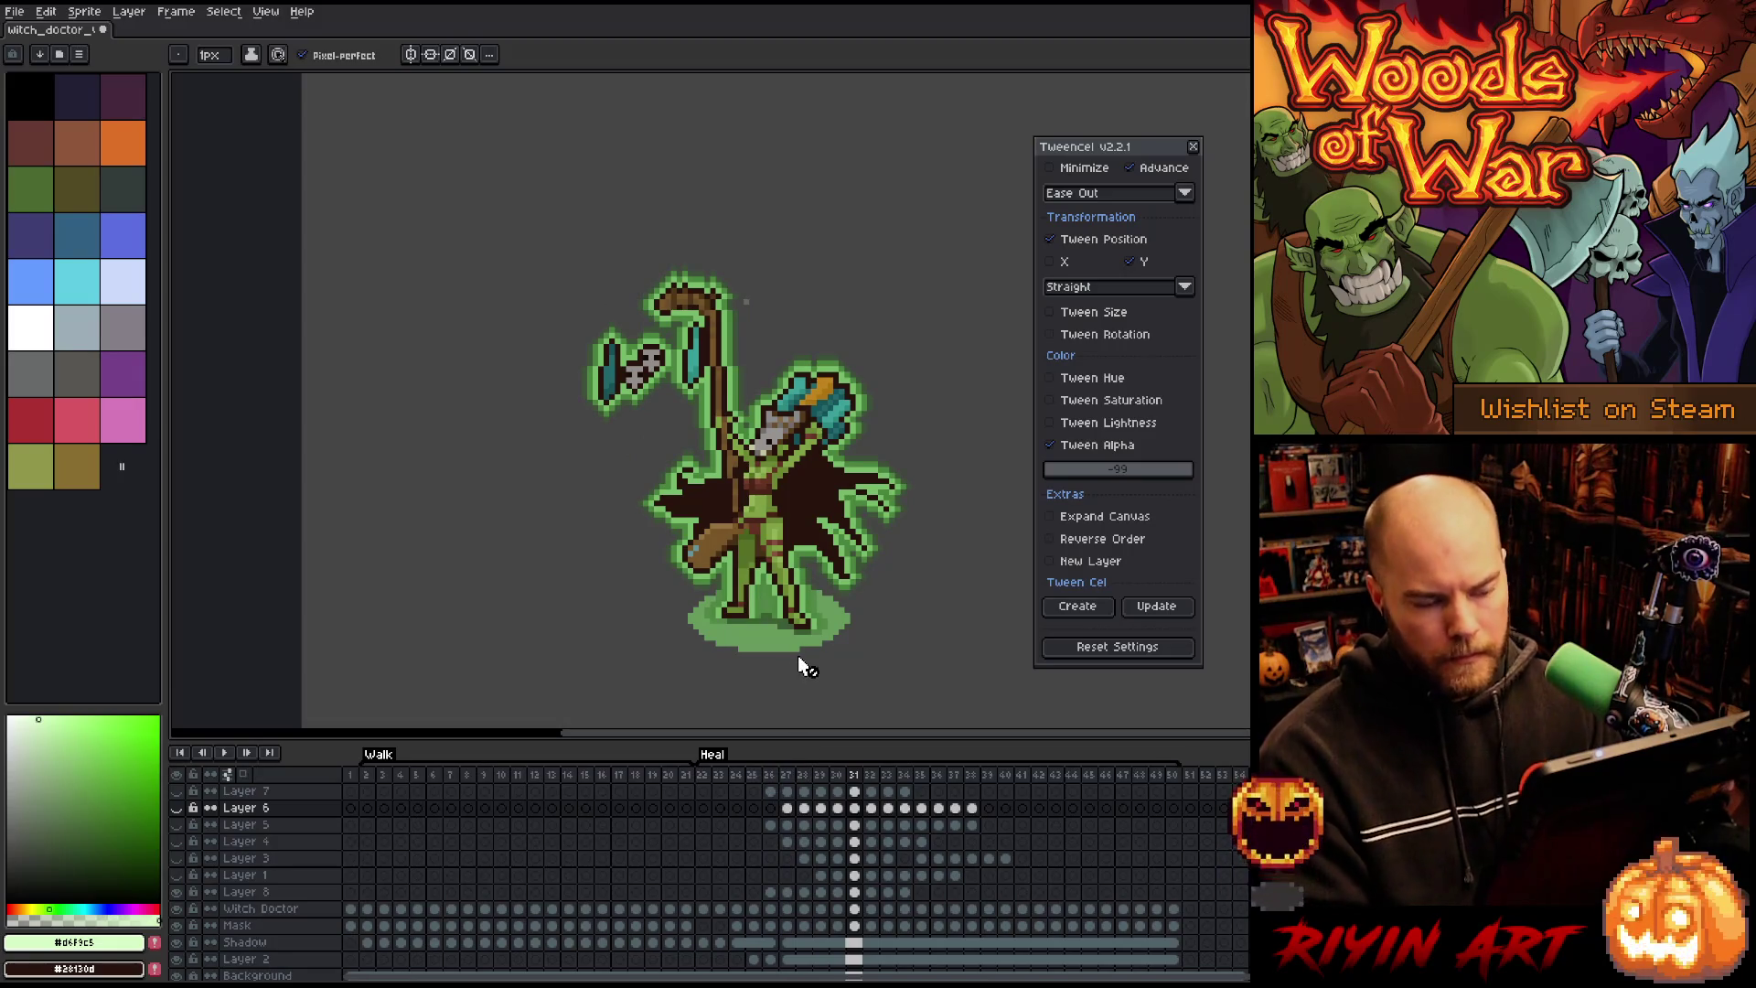
left_click(903, 892)
left_click(922, 894, "shift")
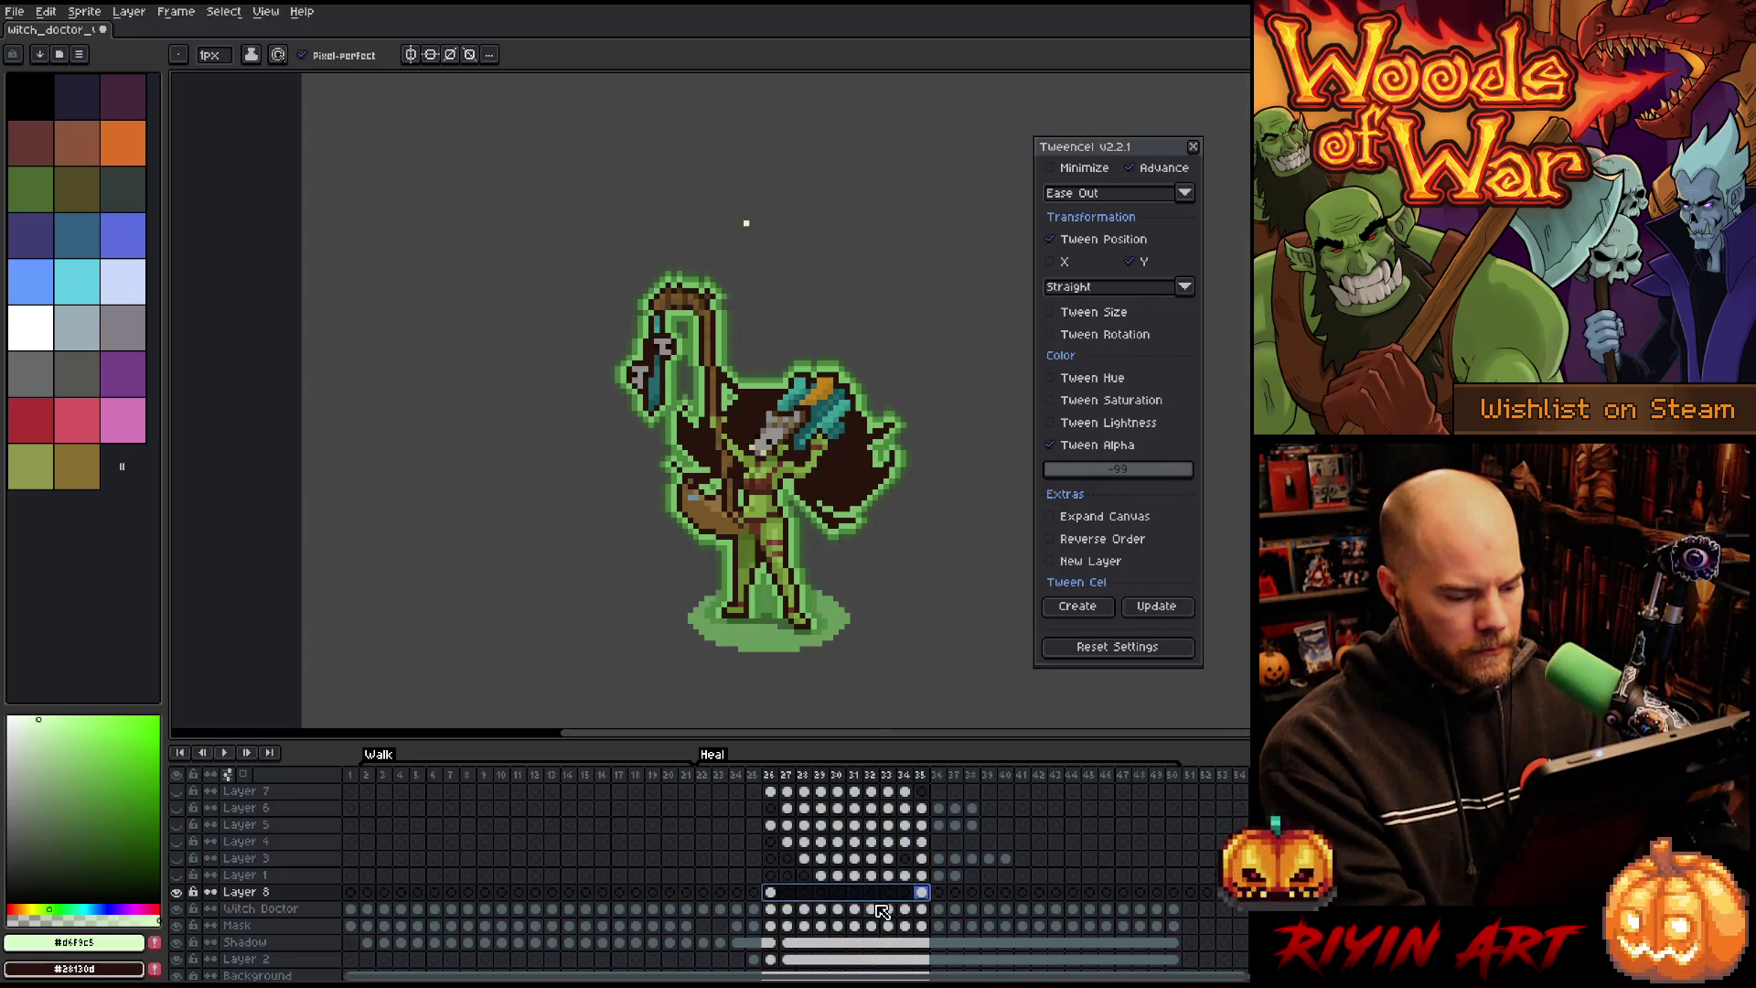
Step: Re-tween Layer 8 across frames 26–43 with Ease In-Out easing
left_click(921, 894)
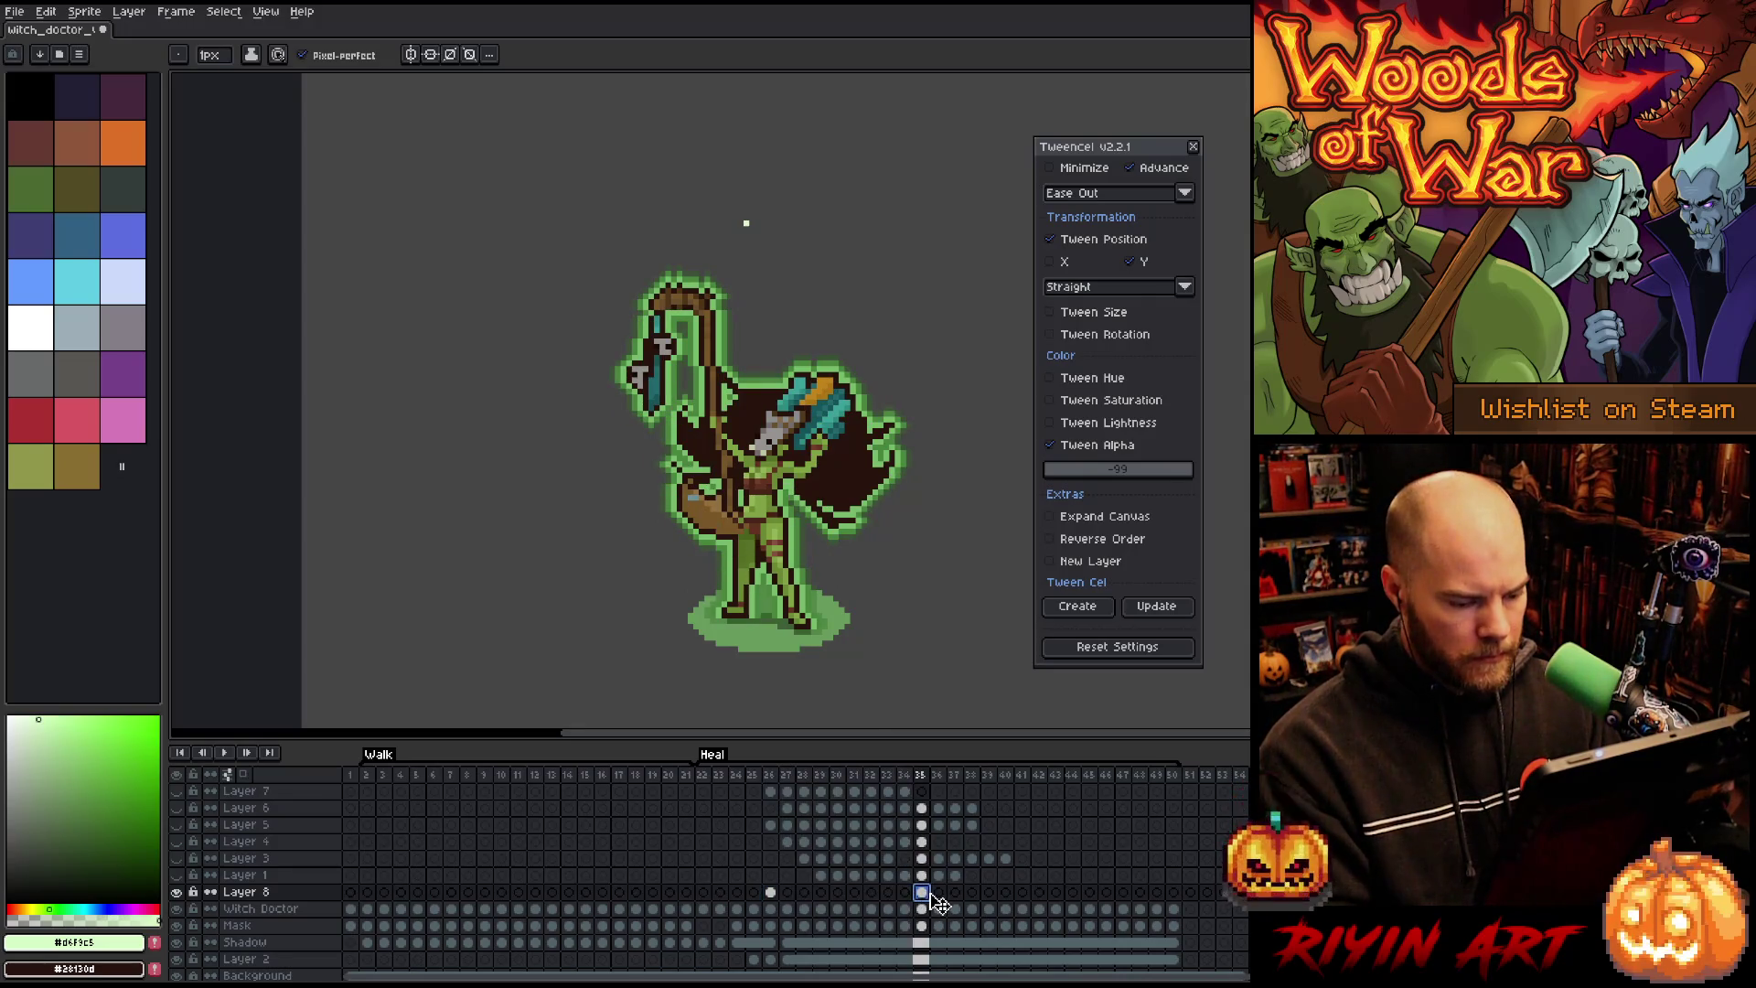
left_click(1059, 895)
left_click_drag(773, 896, 1056, 895)
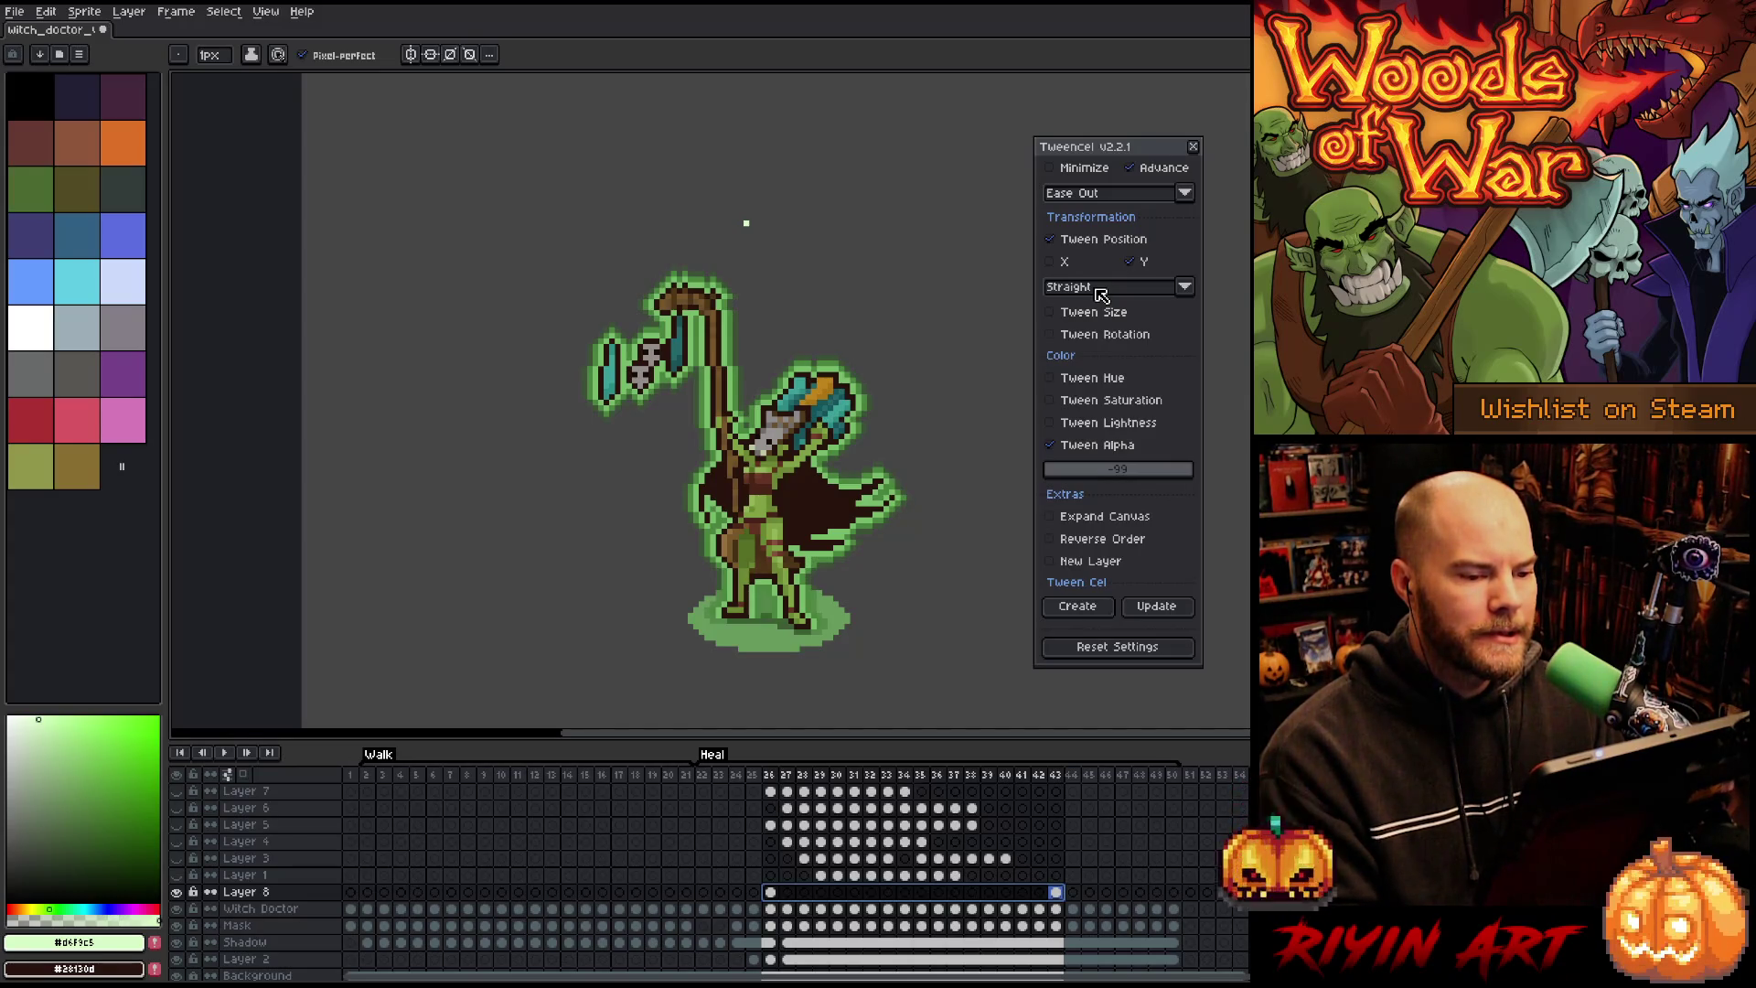
left_click(1083, 195)
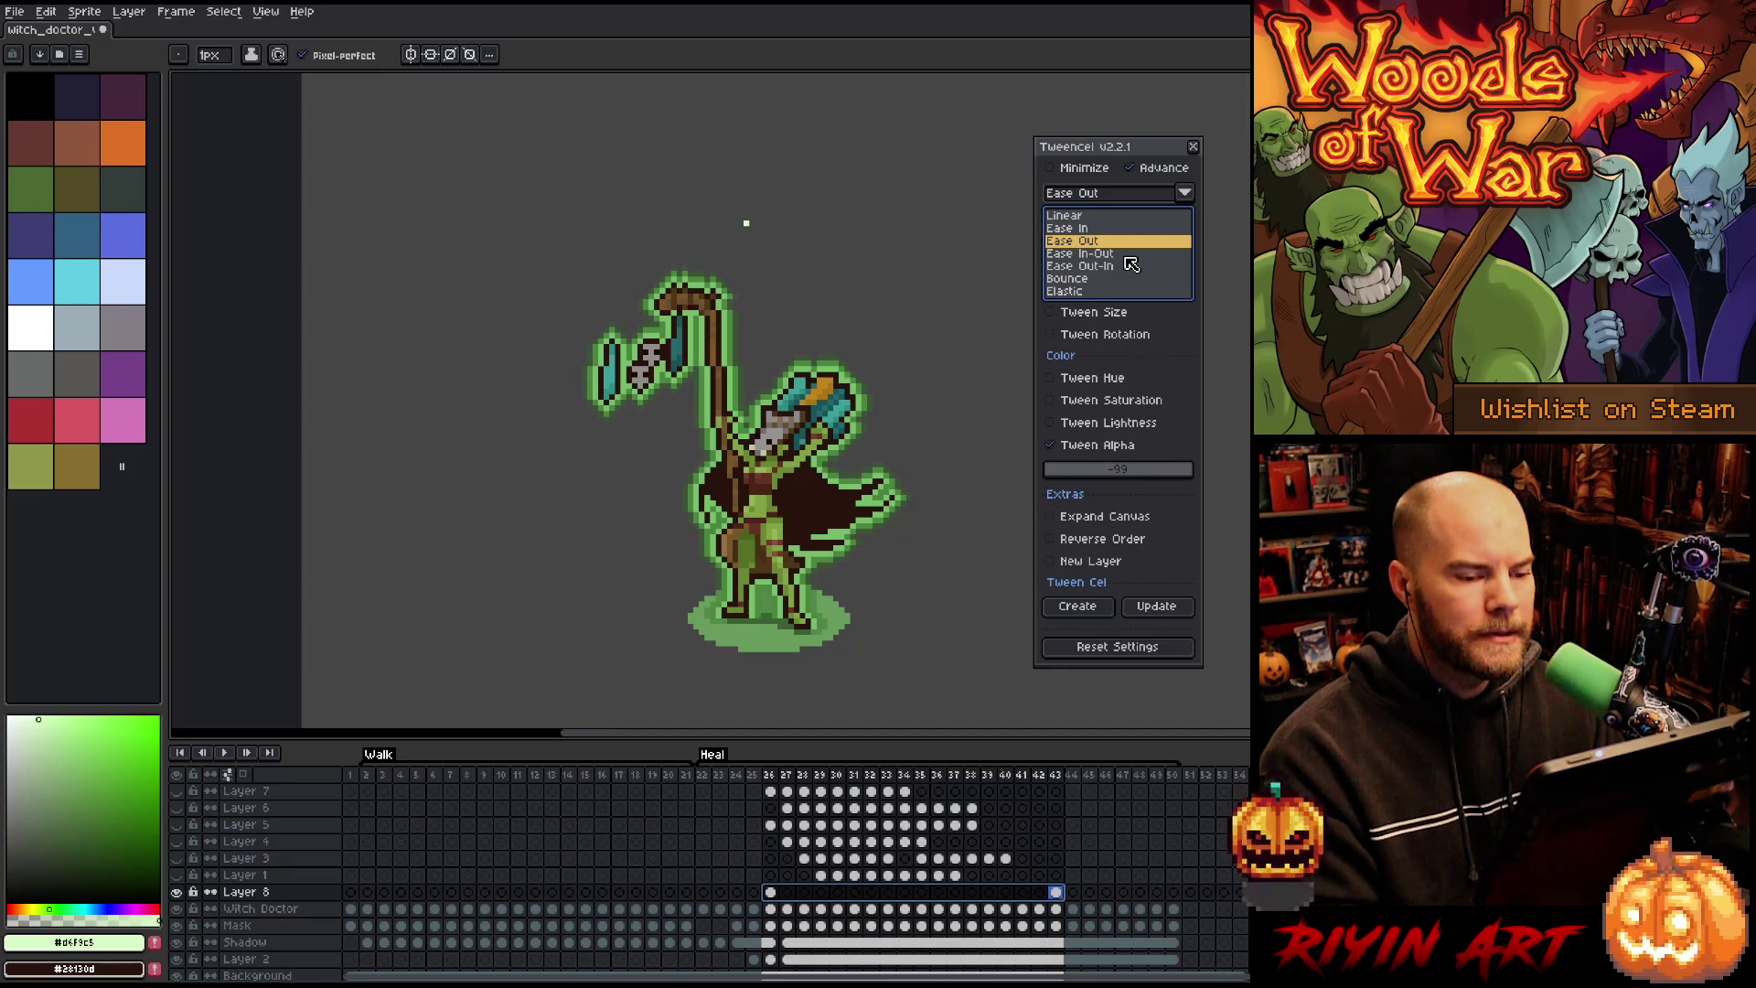
left_click(1127, 256)
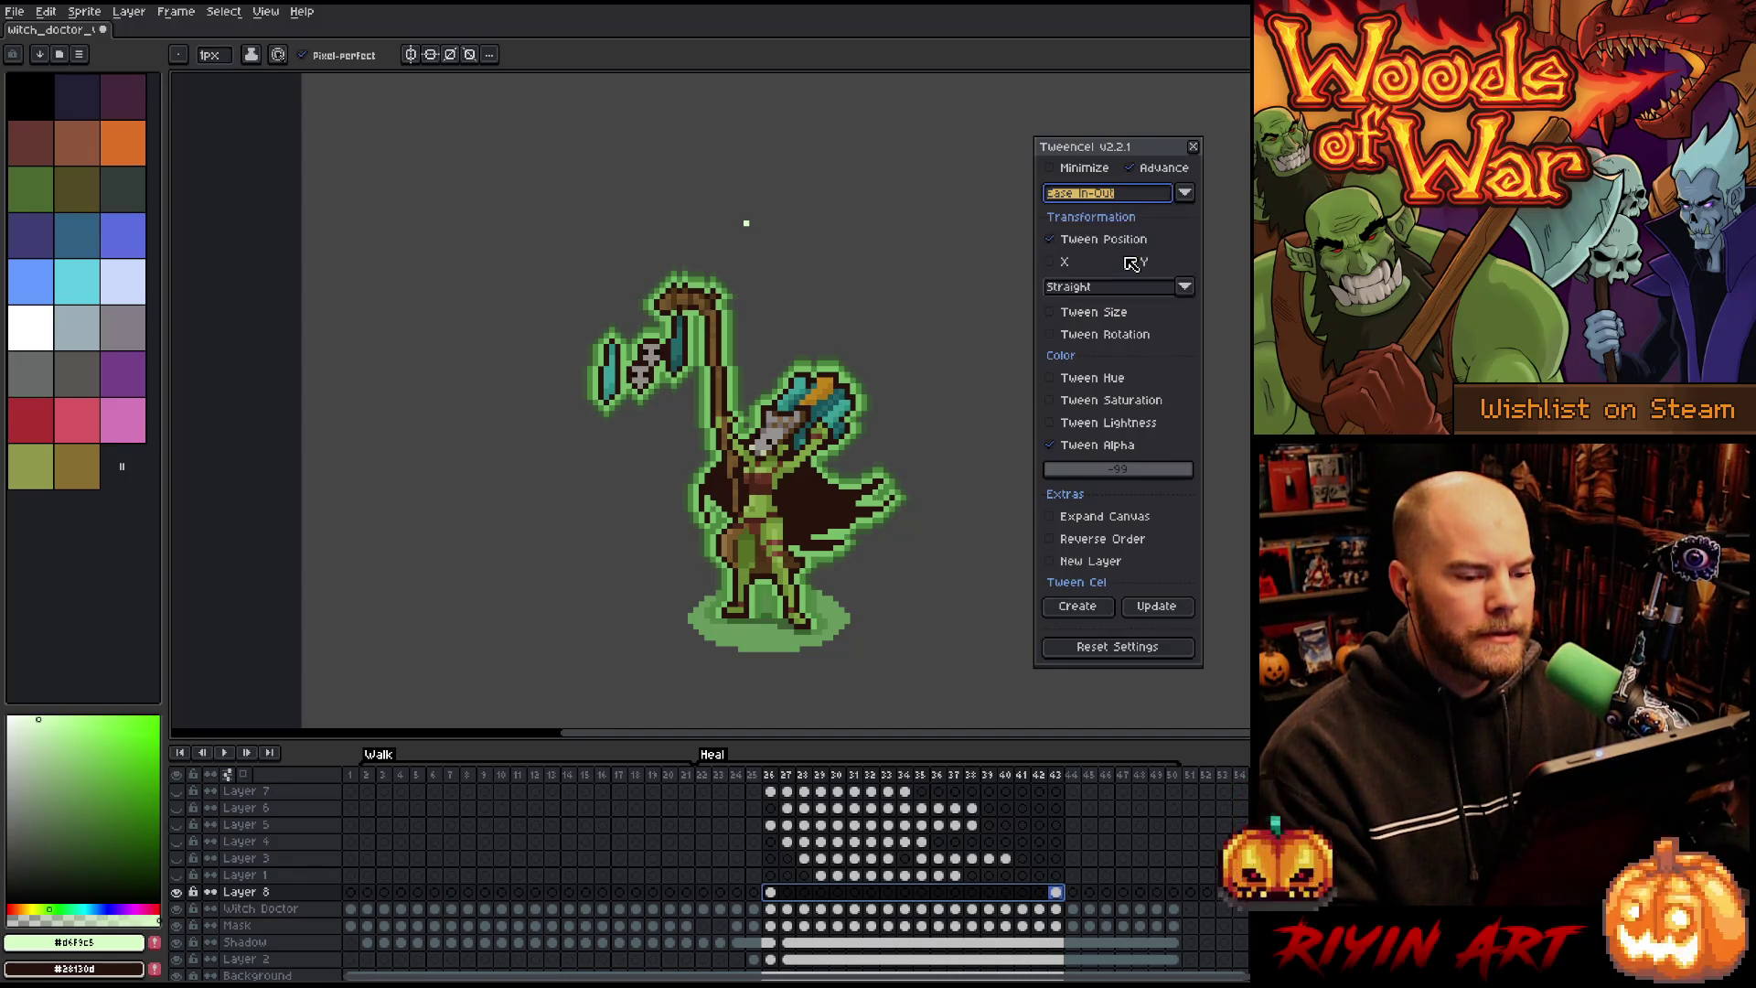
left_click(1077, 606)
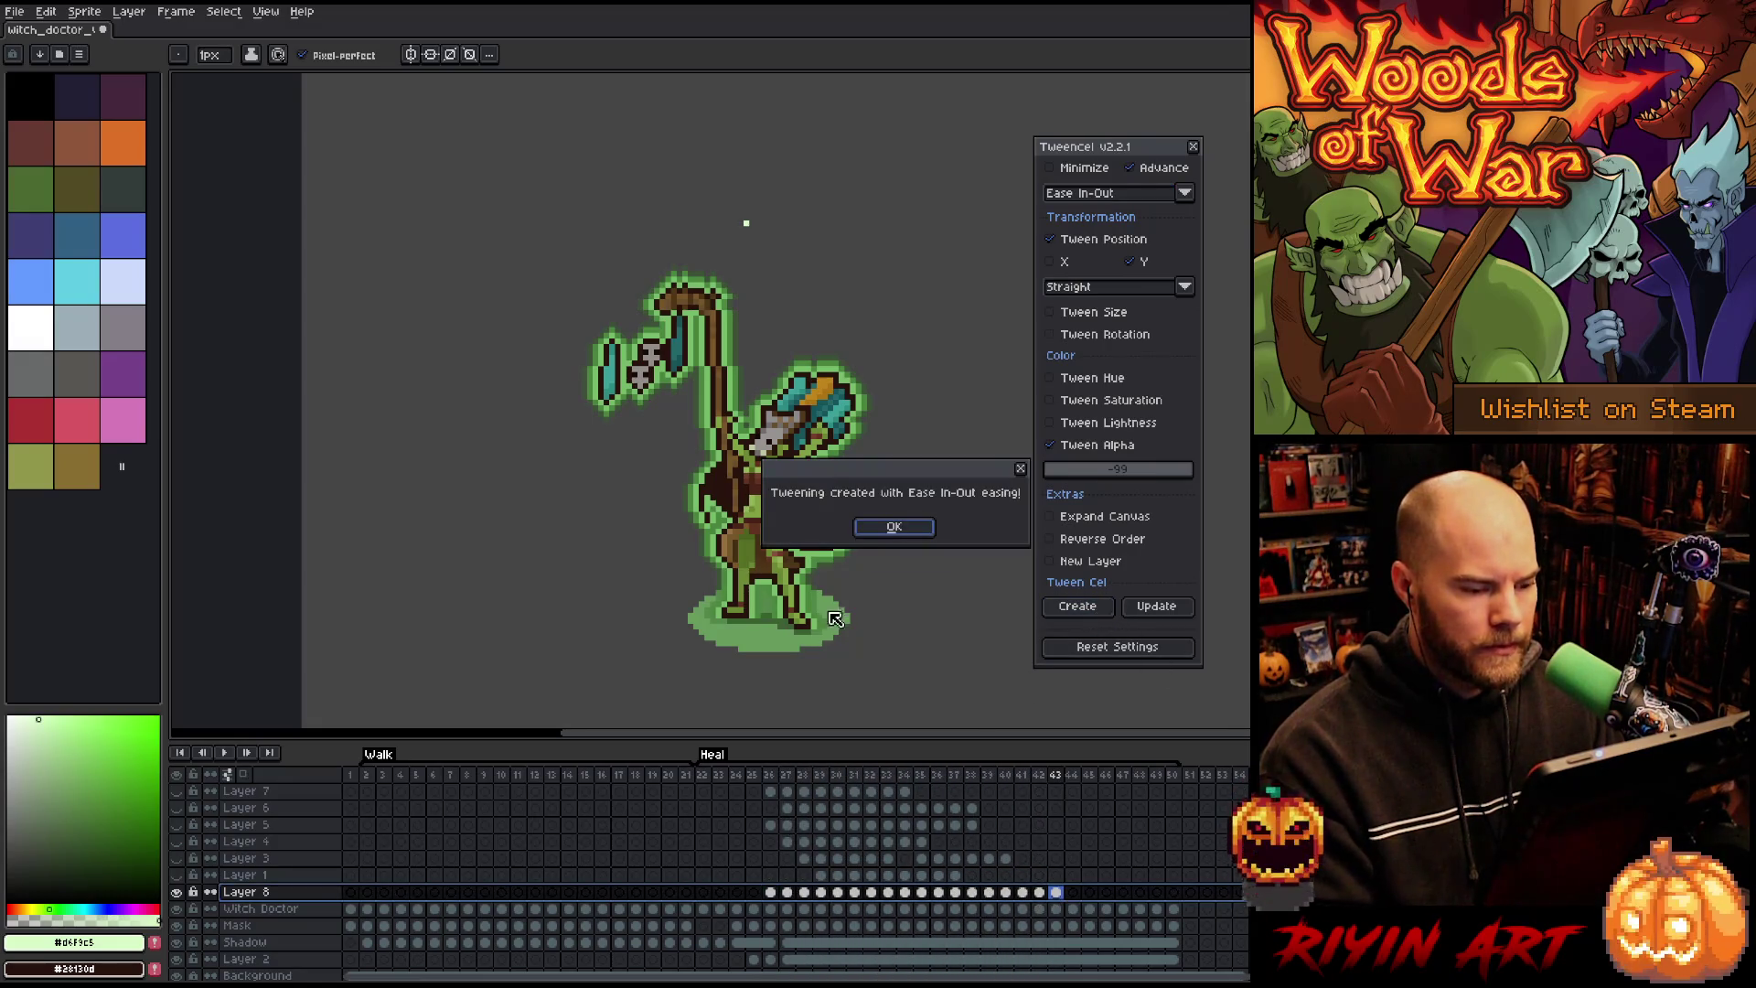
left_click(881, 529)
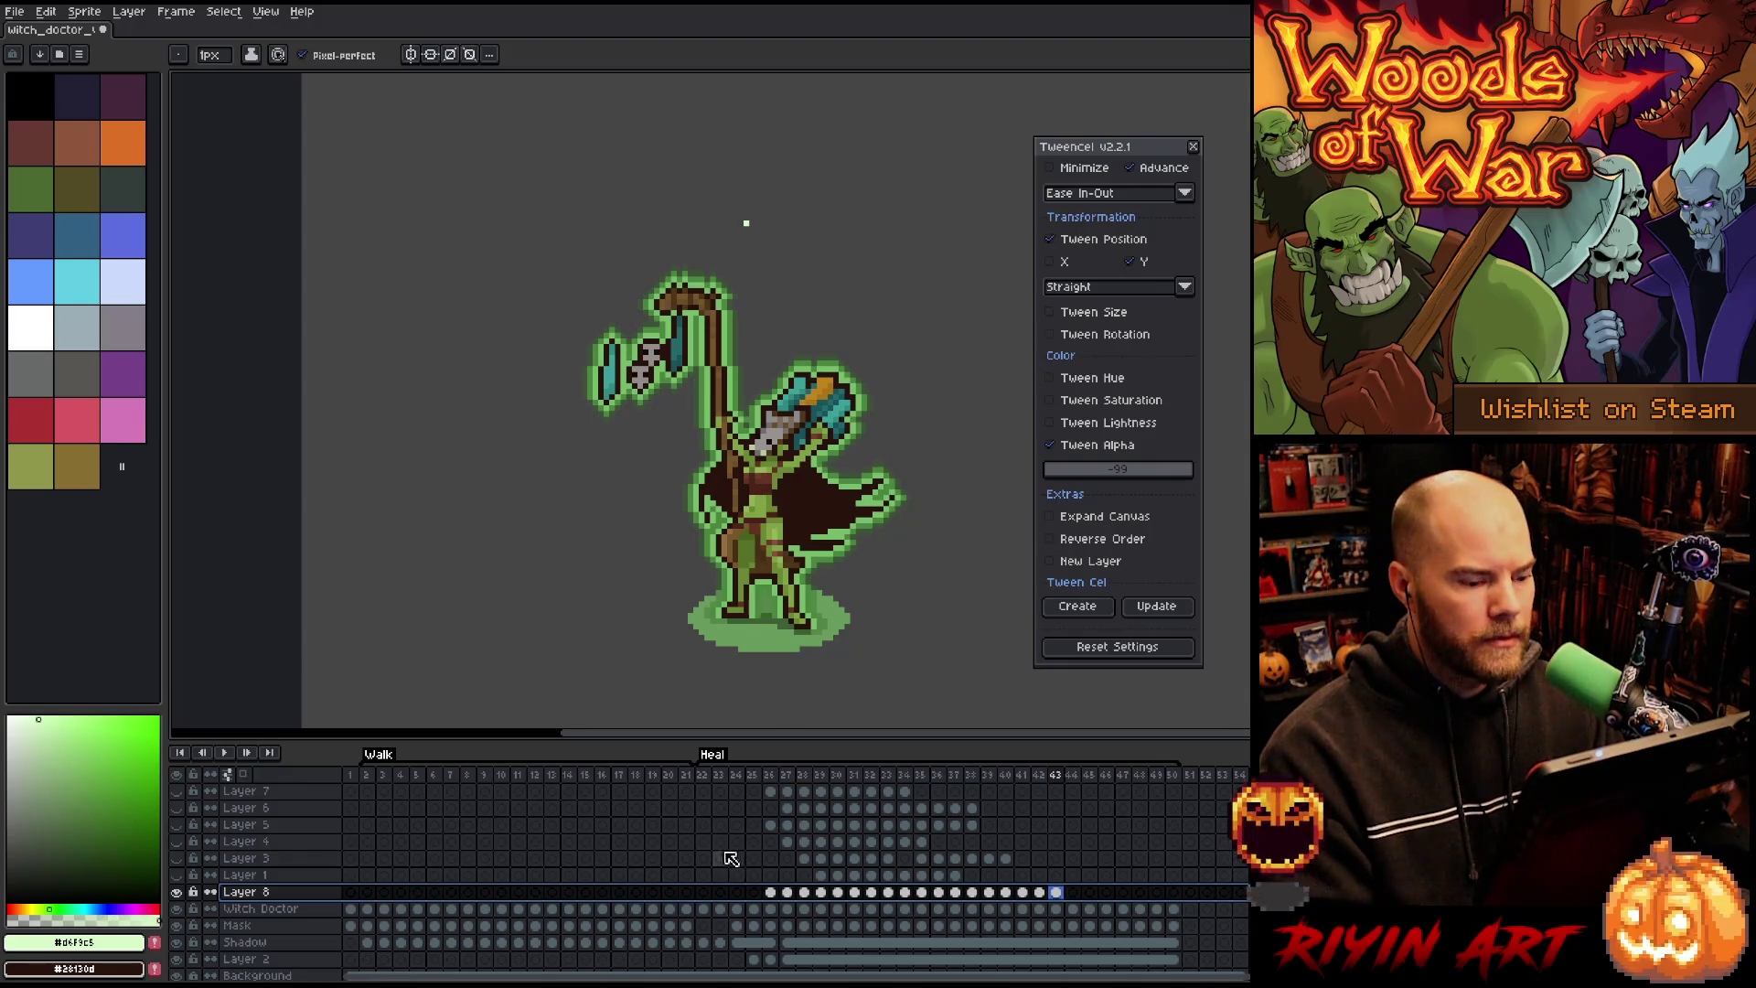
Step: Play the Heal animation from frame 26 to preview the longer light column
left_click(771, 778)
key("Return")
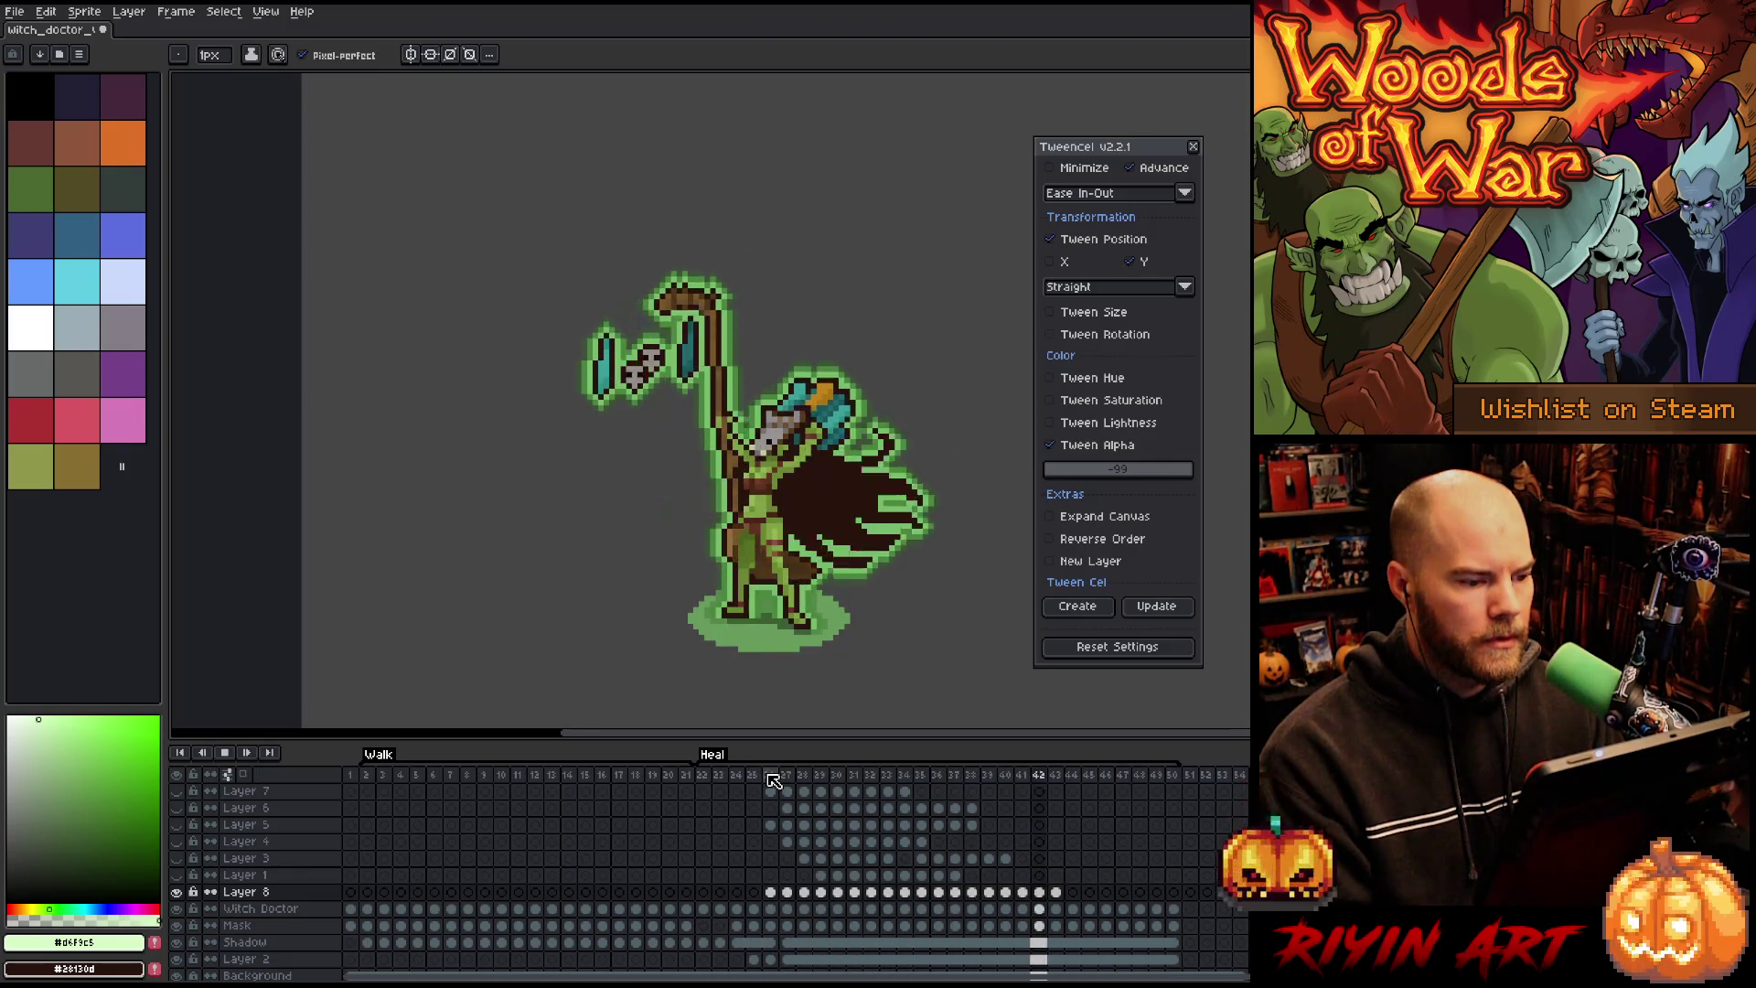
left_click(1056, 892)
left_click(771, 775)
key("Return")
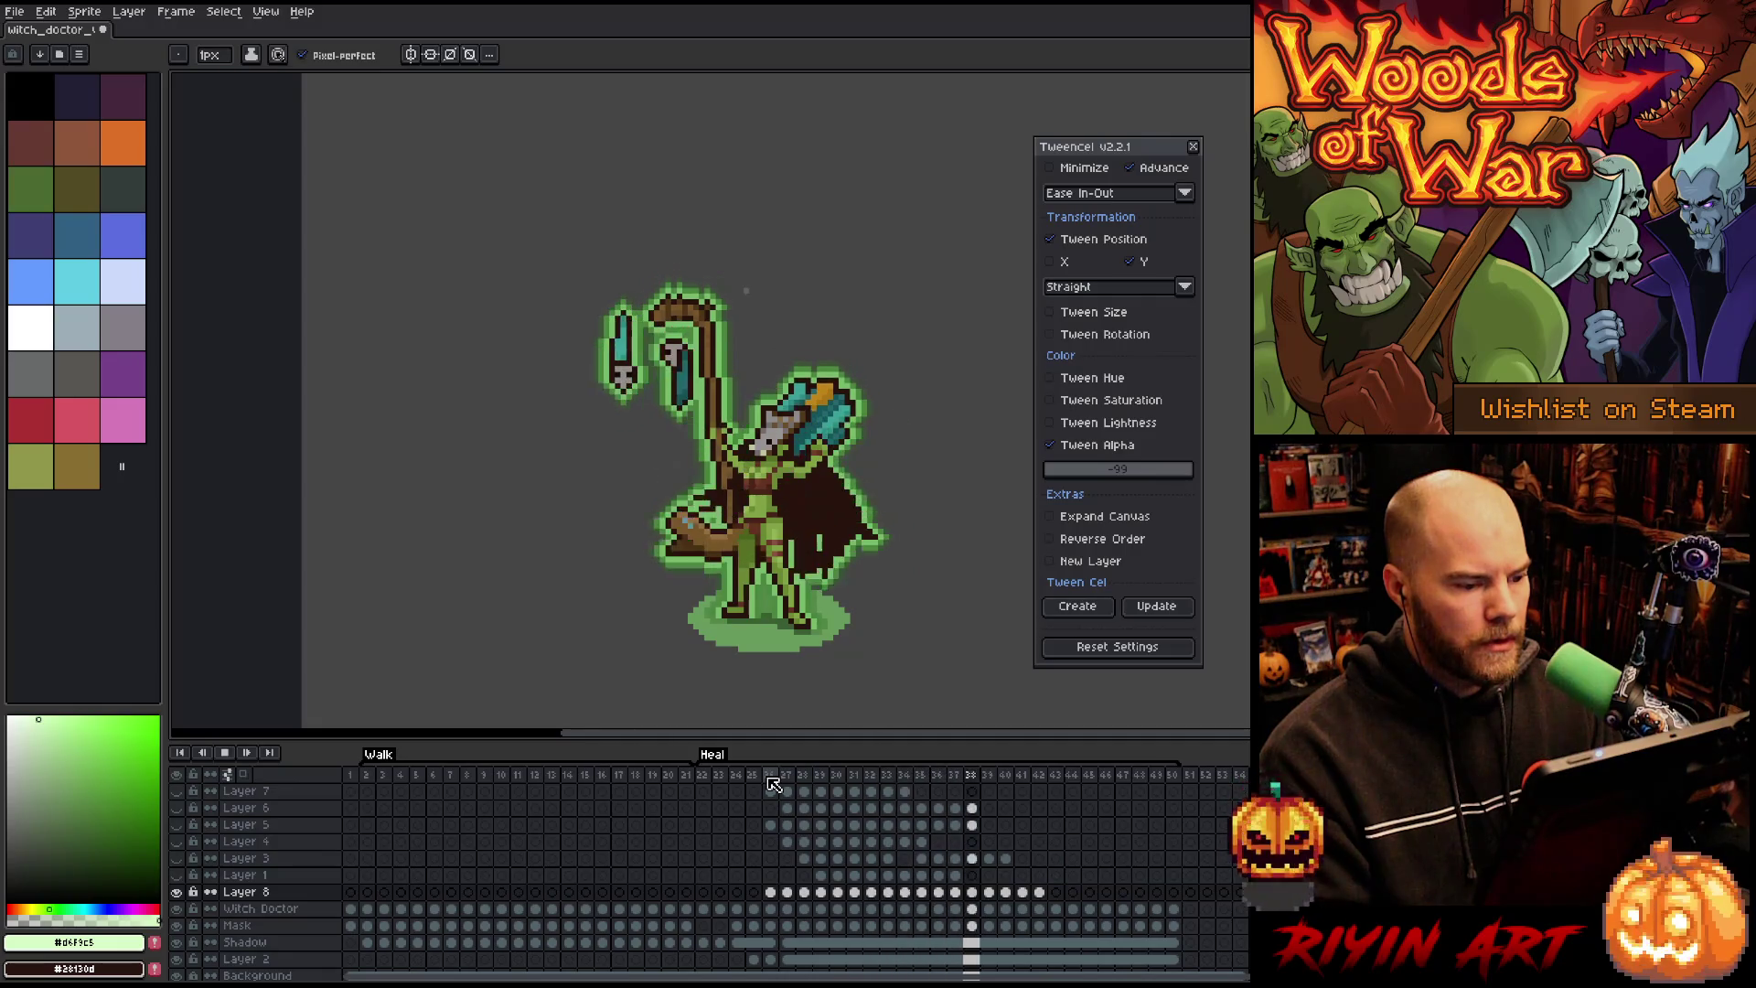
left_click(765, 776)
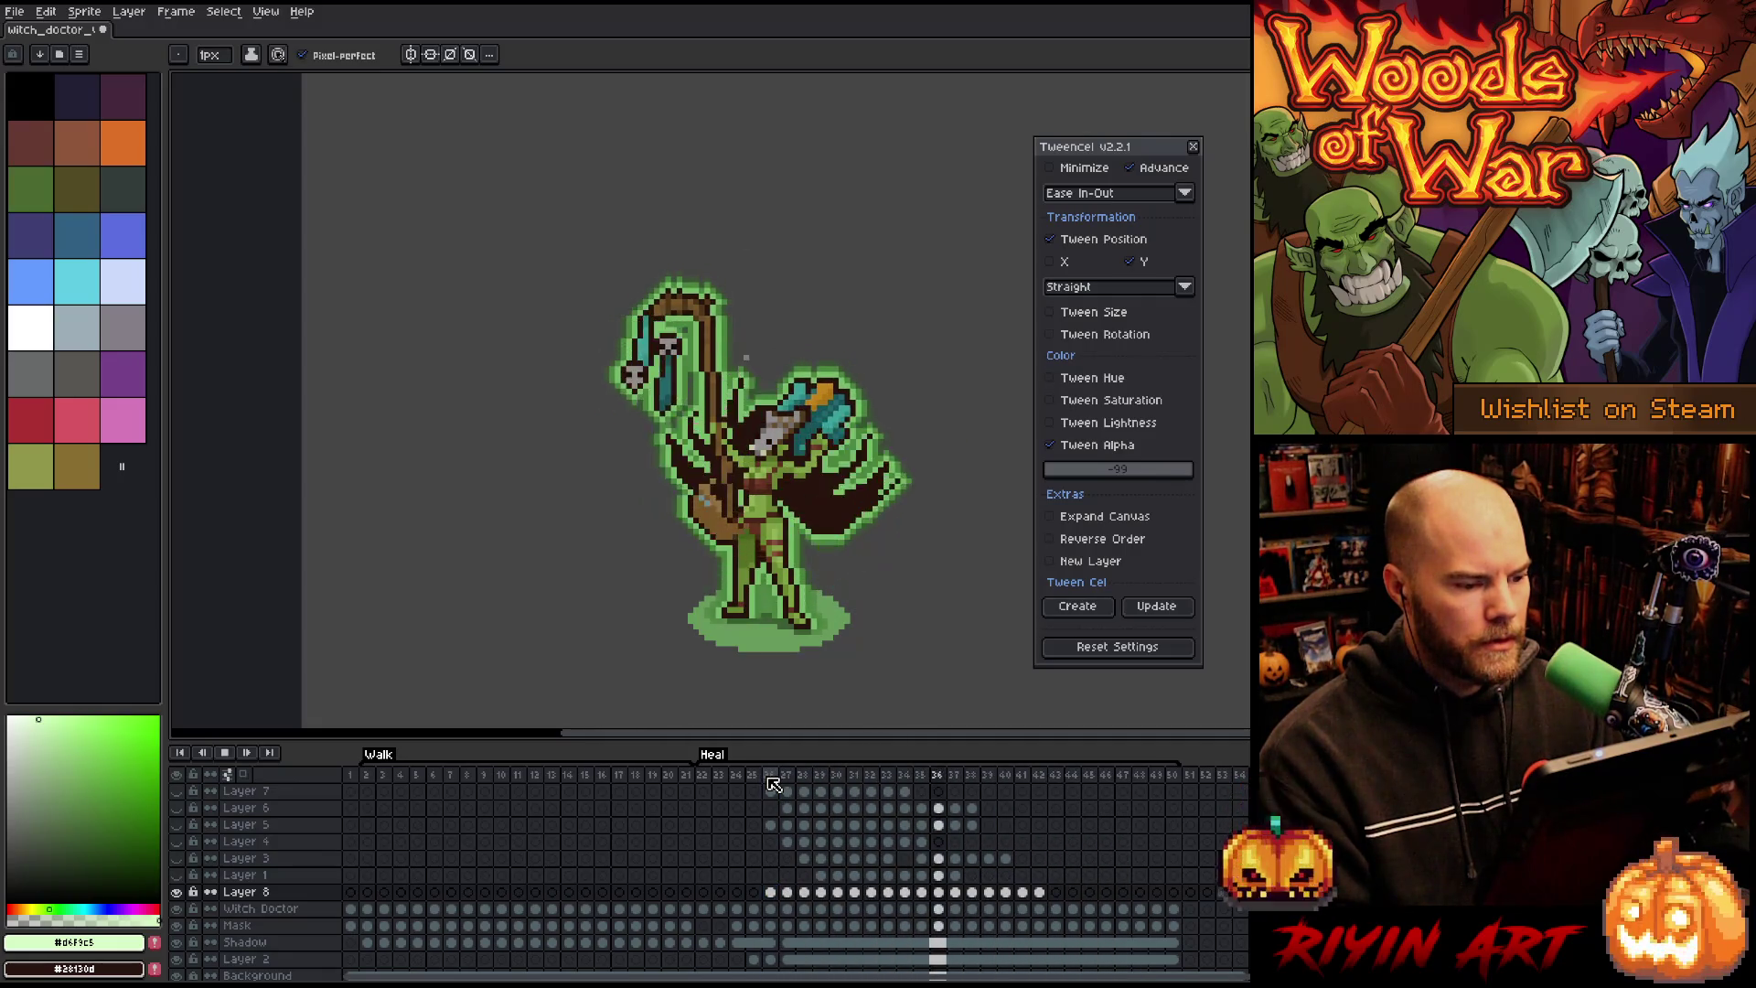
key("Return")
scroll(758, 916, "down", 1)
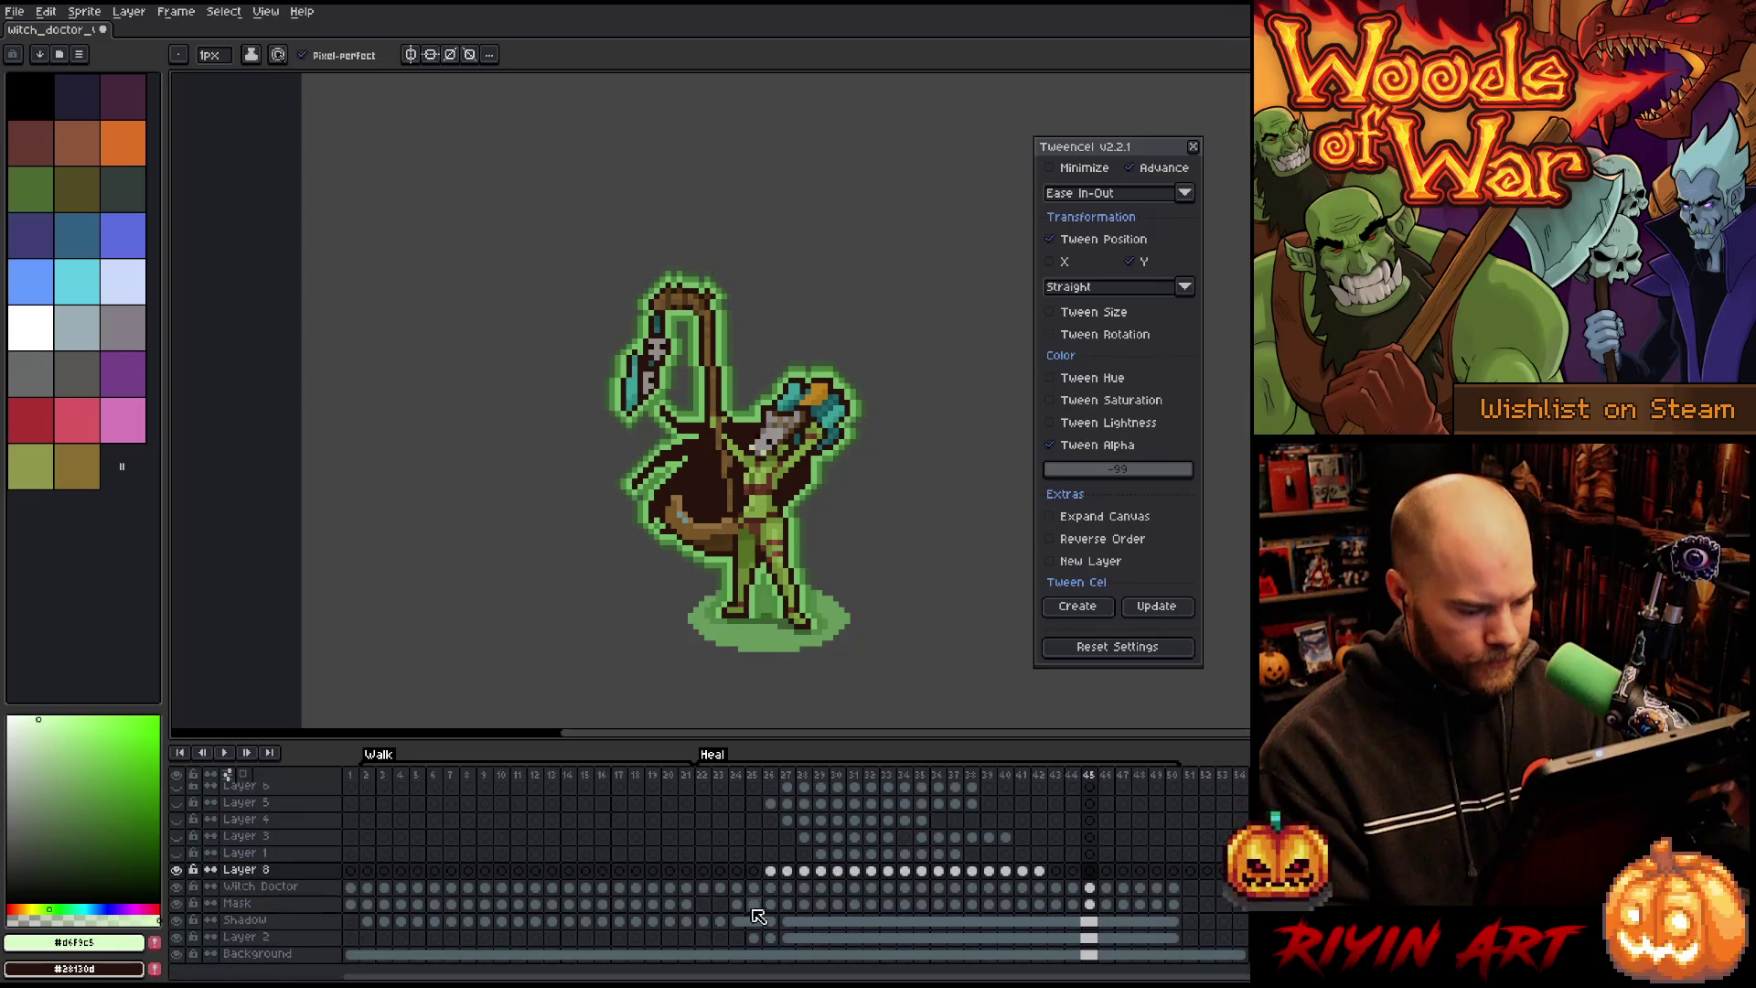
Step: Add Layer 9 above Background and marquee a tall rectangle over the witch doctor at frame 27
left_click(287, 956)
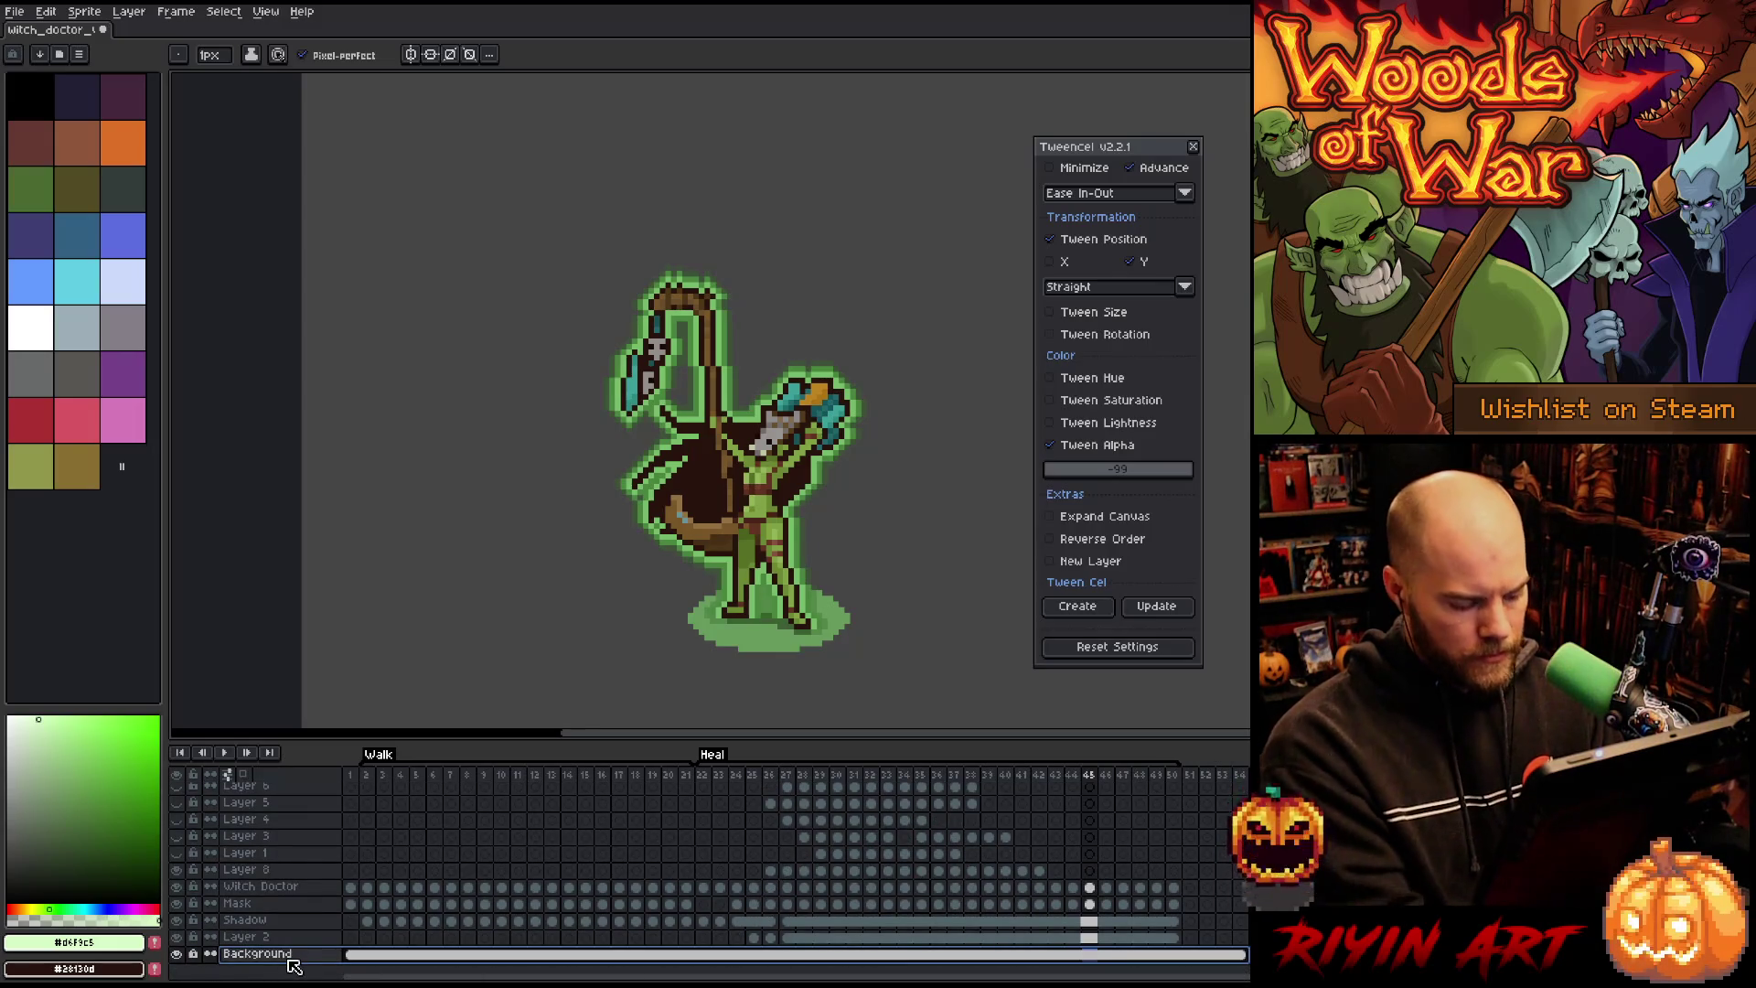
key("shift+n")
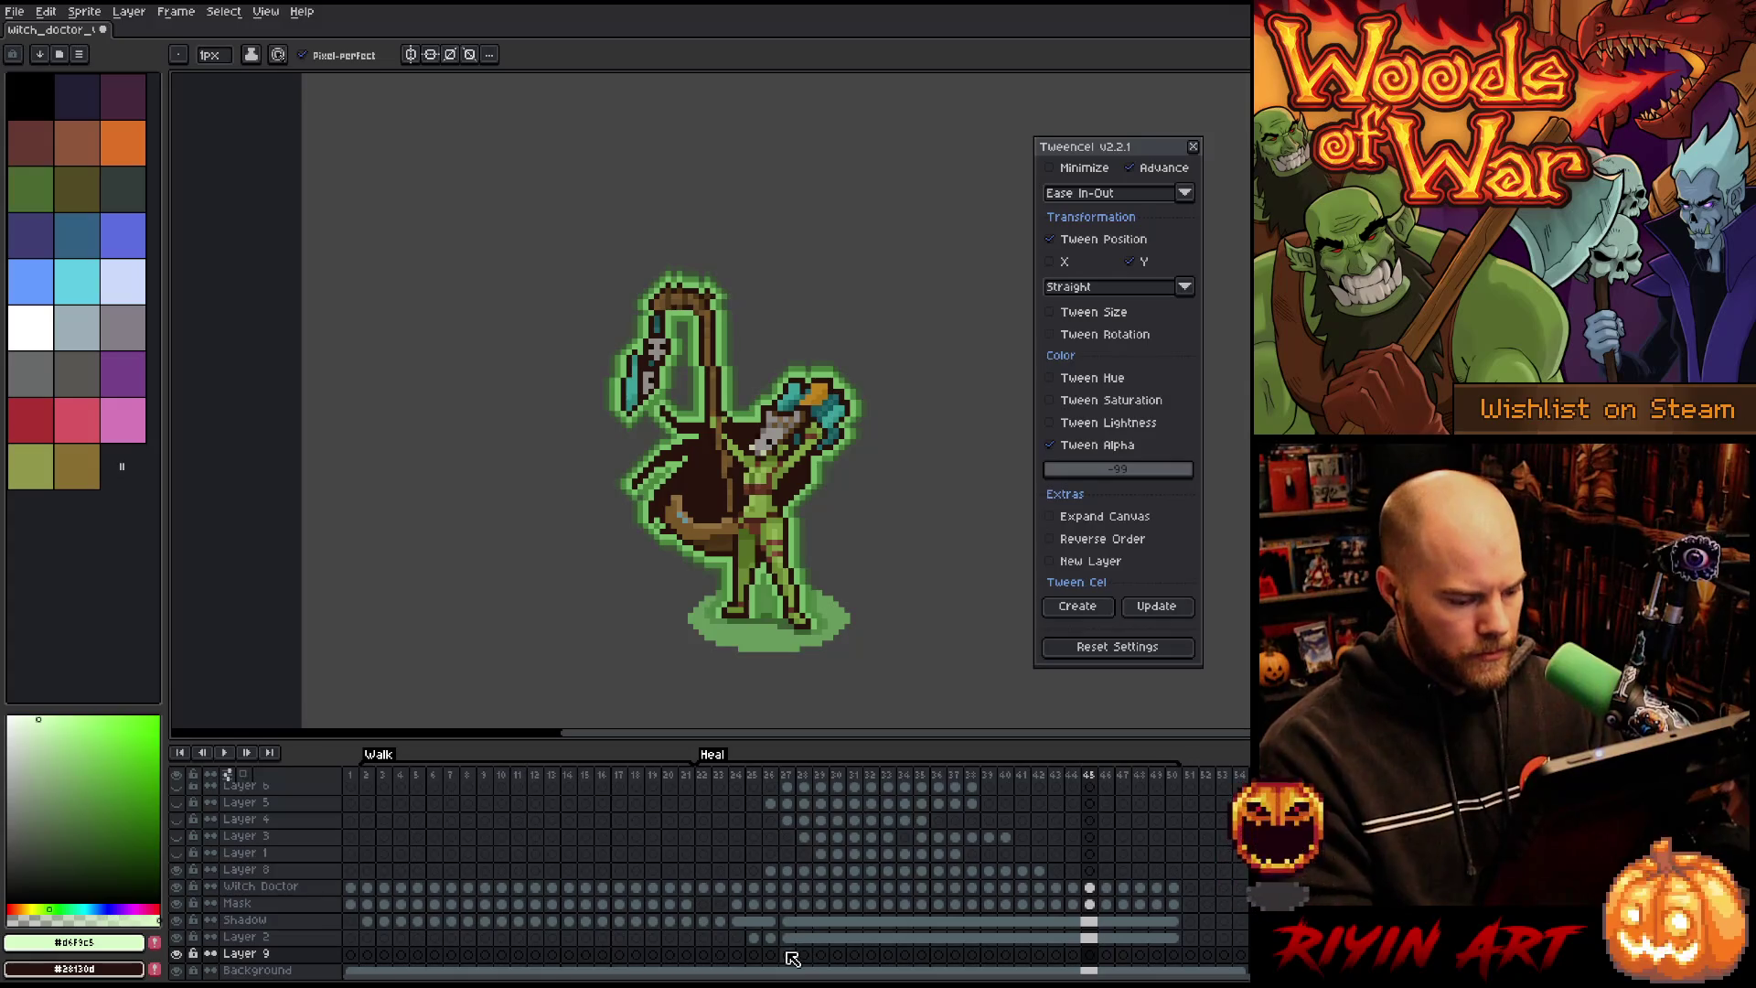
left_click(788, 956)
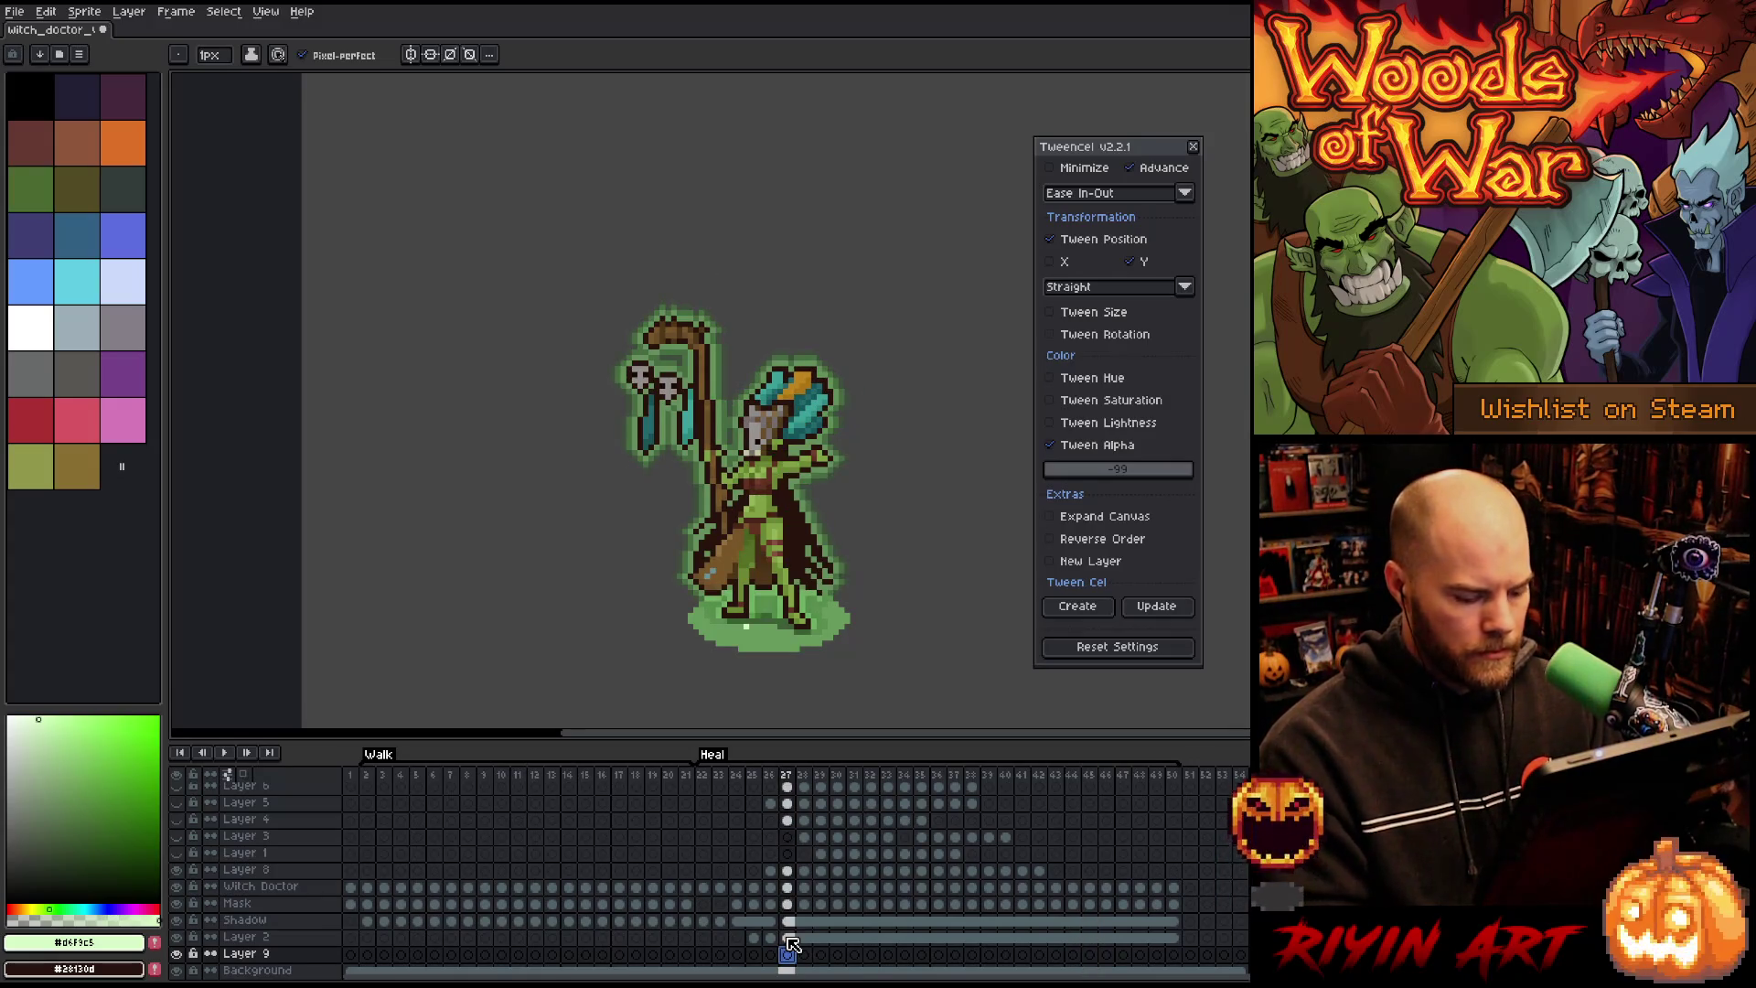
key("m")
left_click_drag(686, 619, 853, 140)
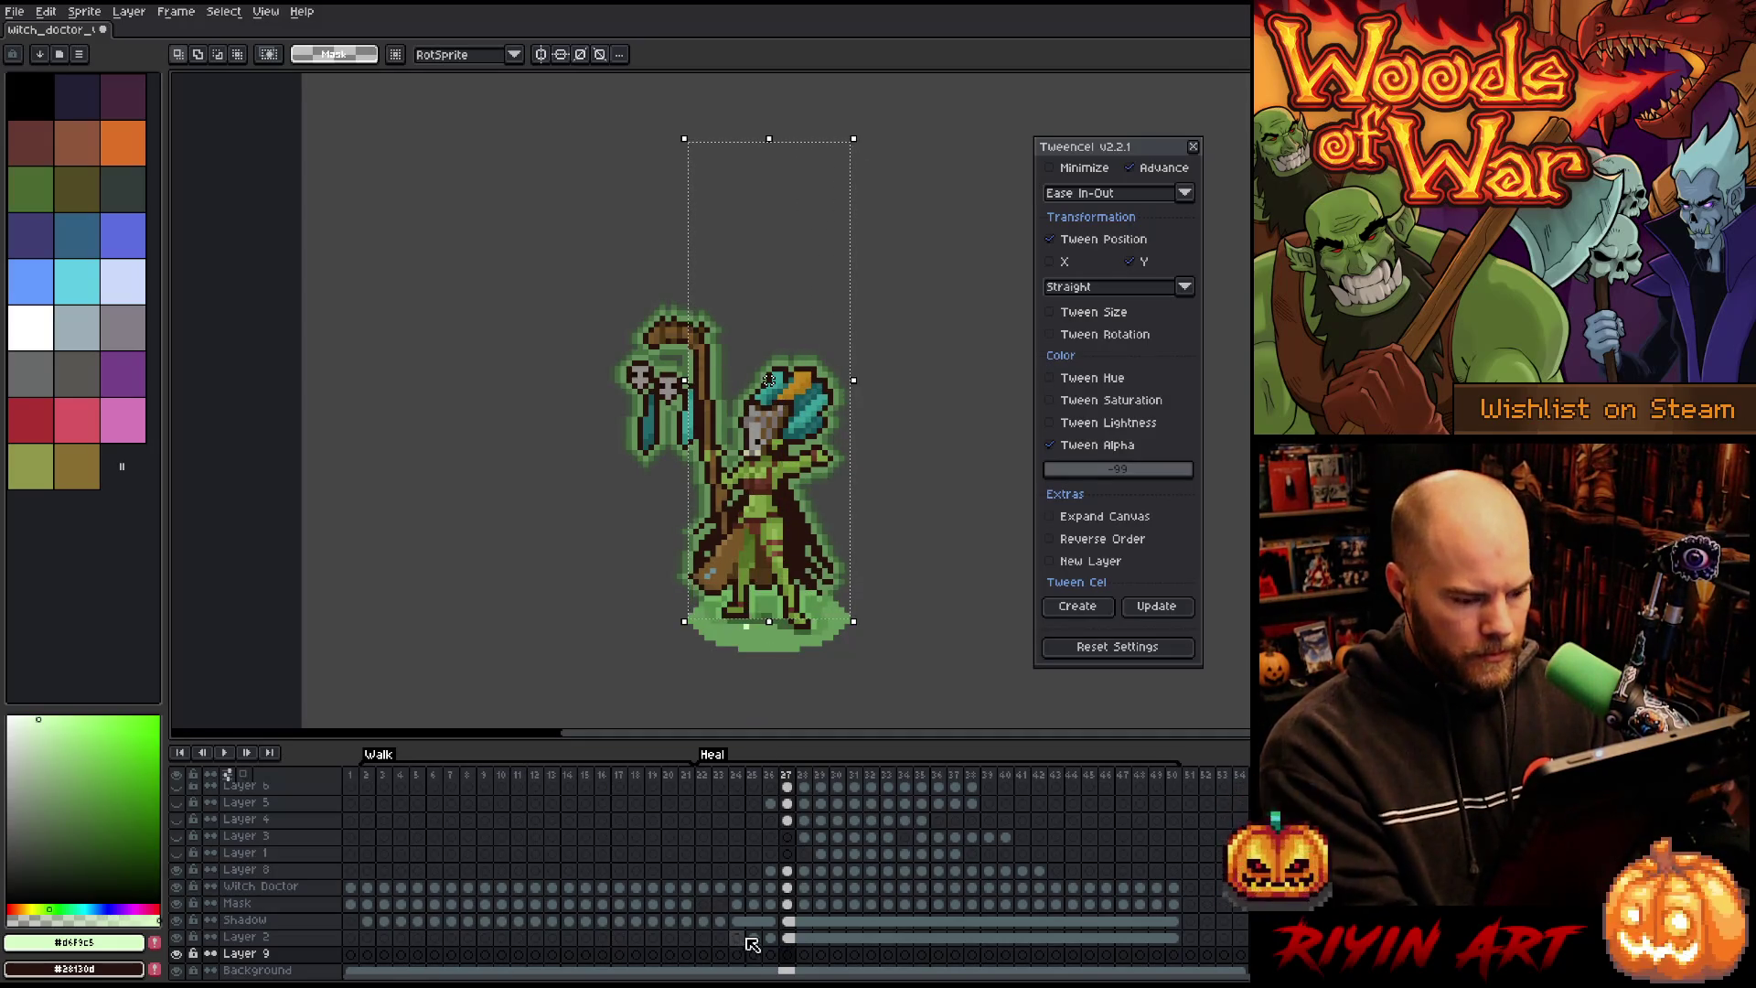
Step: Adjust the selection, redrawing the rectangle around the witch doctor and the space above her
left_click(789, 937)
key("w")
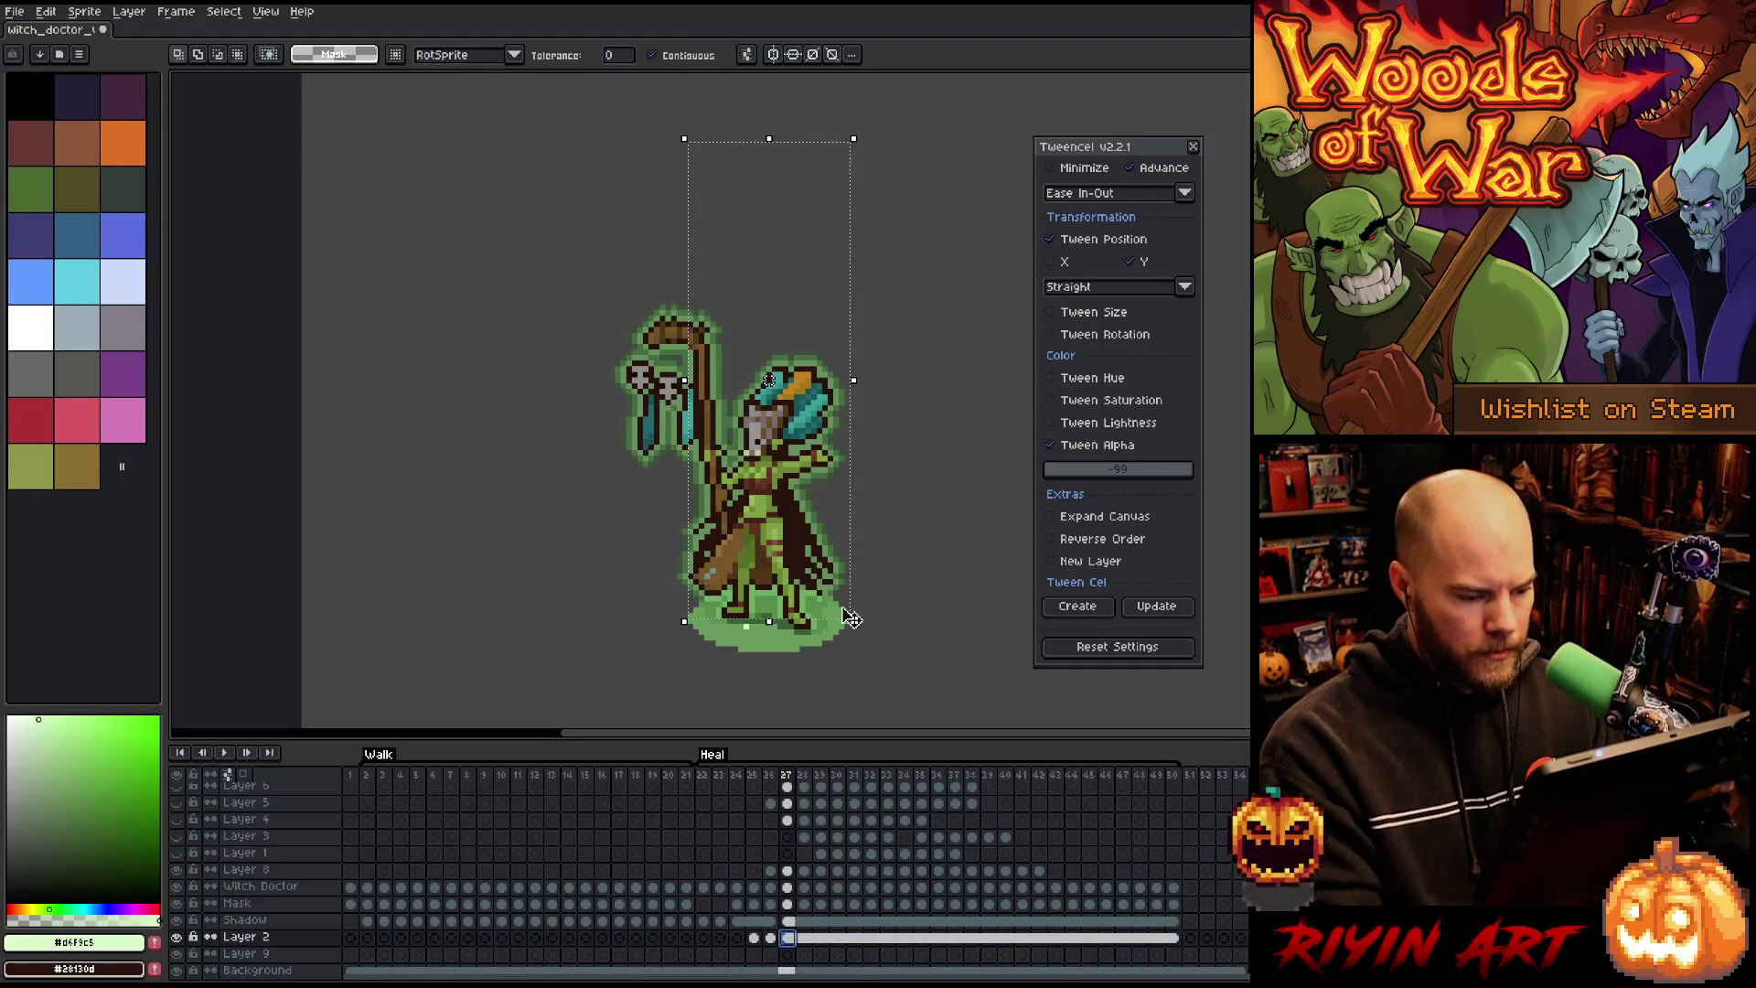
left_click_drag(851, 618, 853, 615)
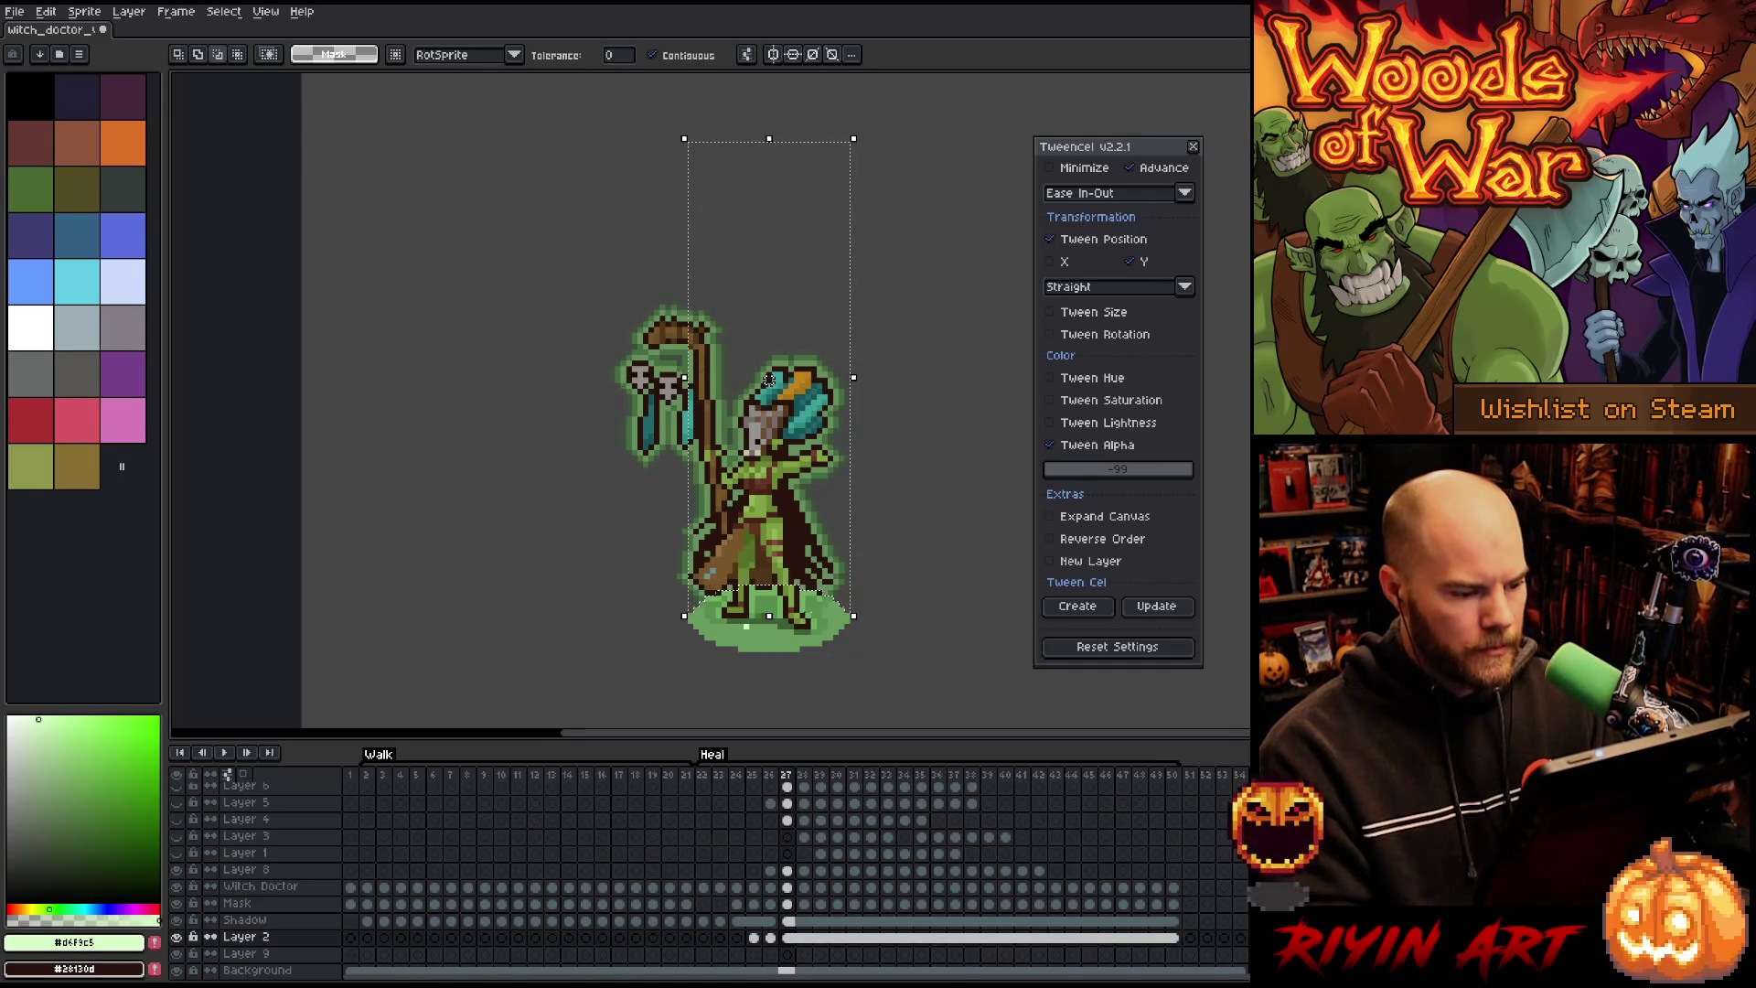
scroll(771, 476, "down", 2)
scroll(775, 393, "up", 1)
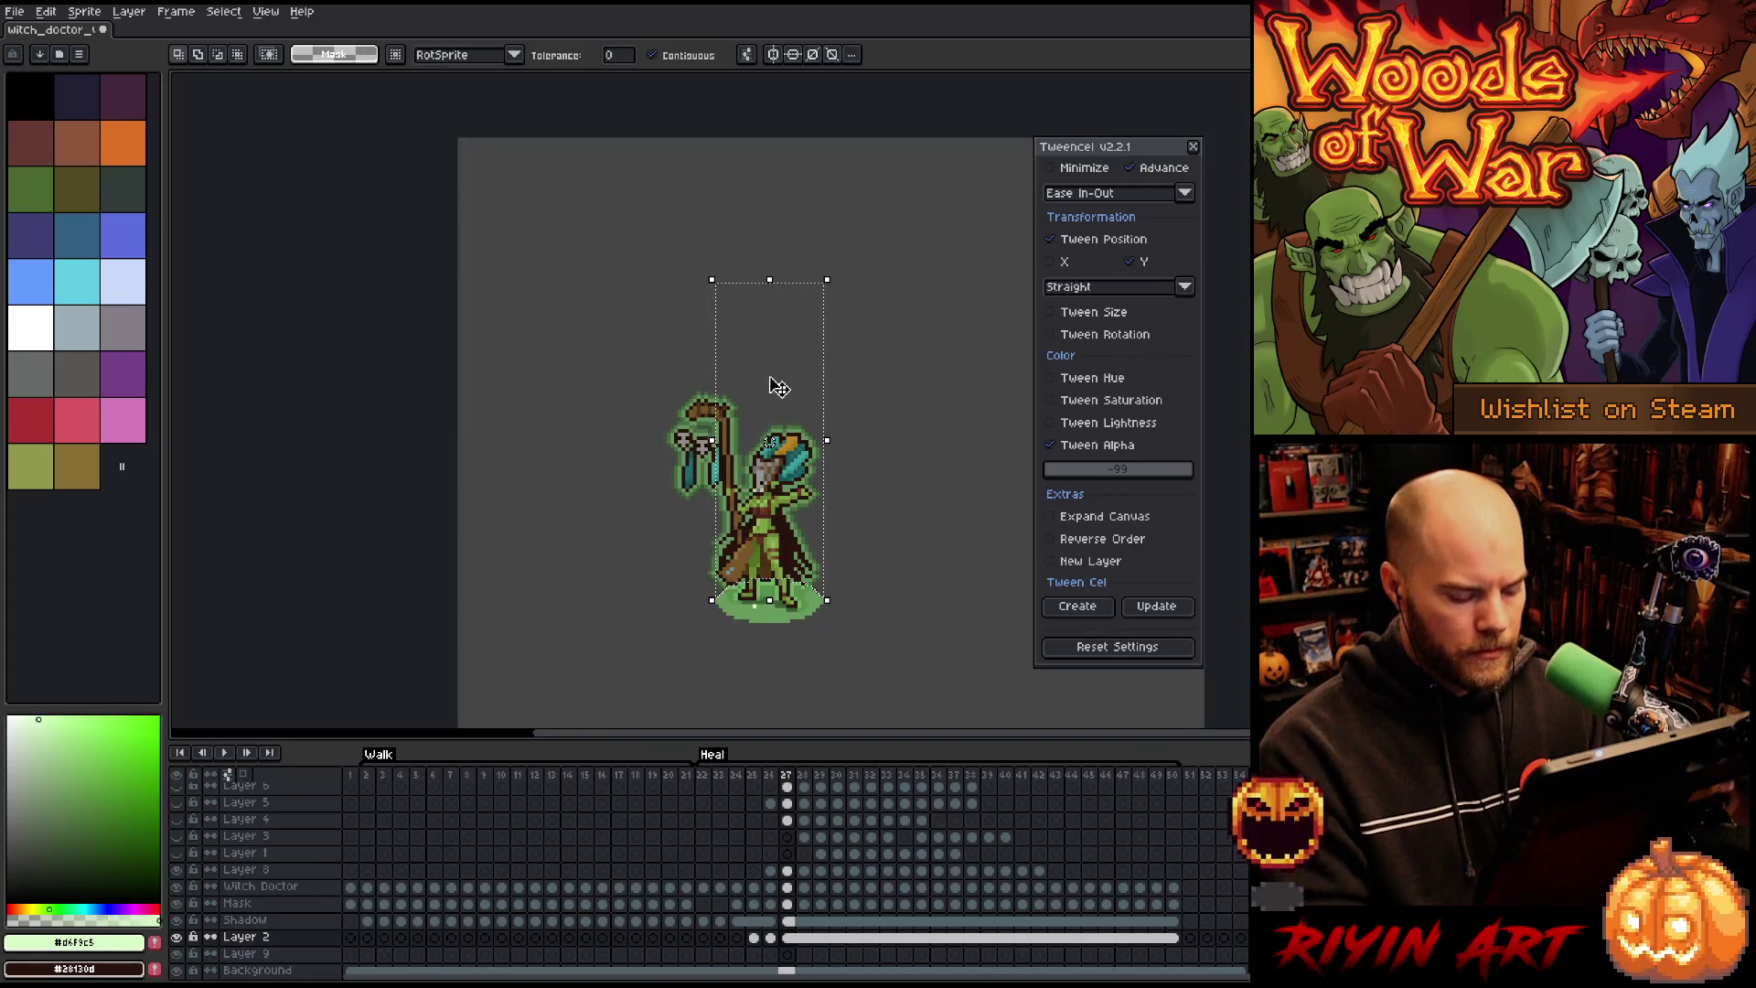
key("m")
left_click_drag(710, 137, 826, 240)
left_click_drag(705, 274, 823, 599)
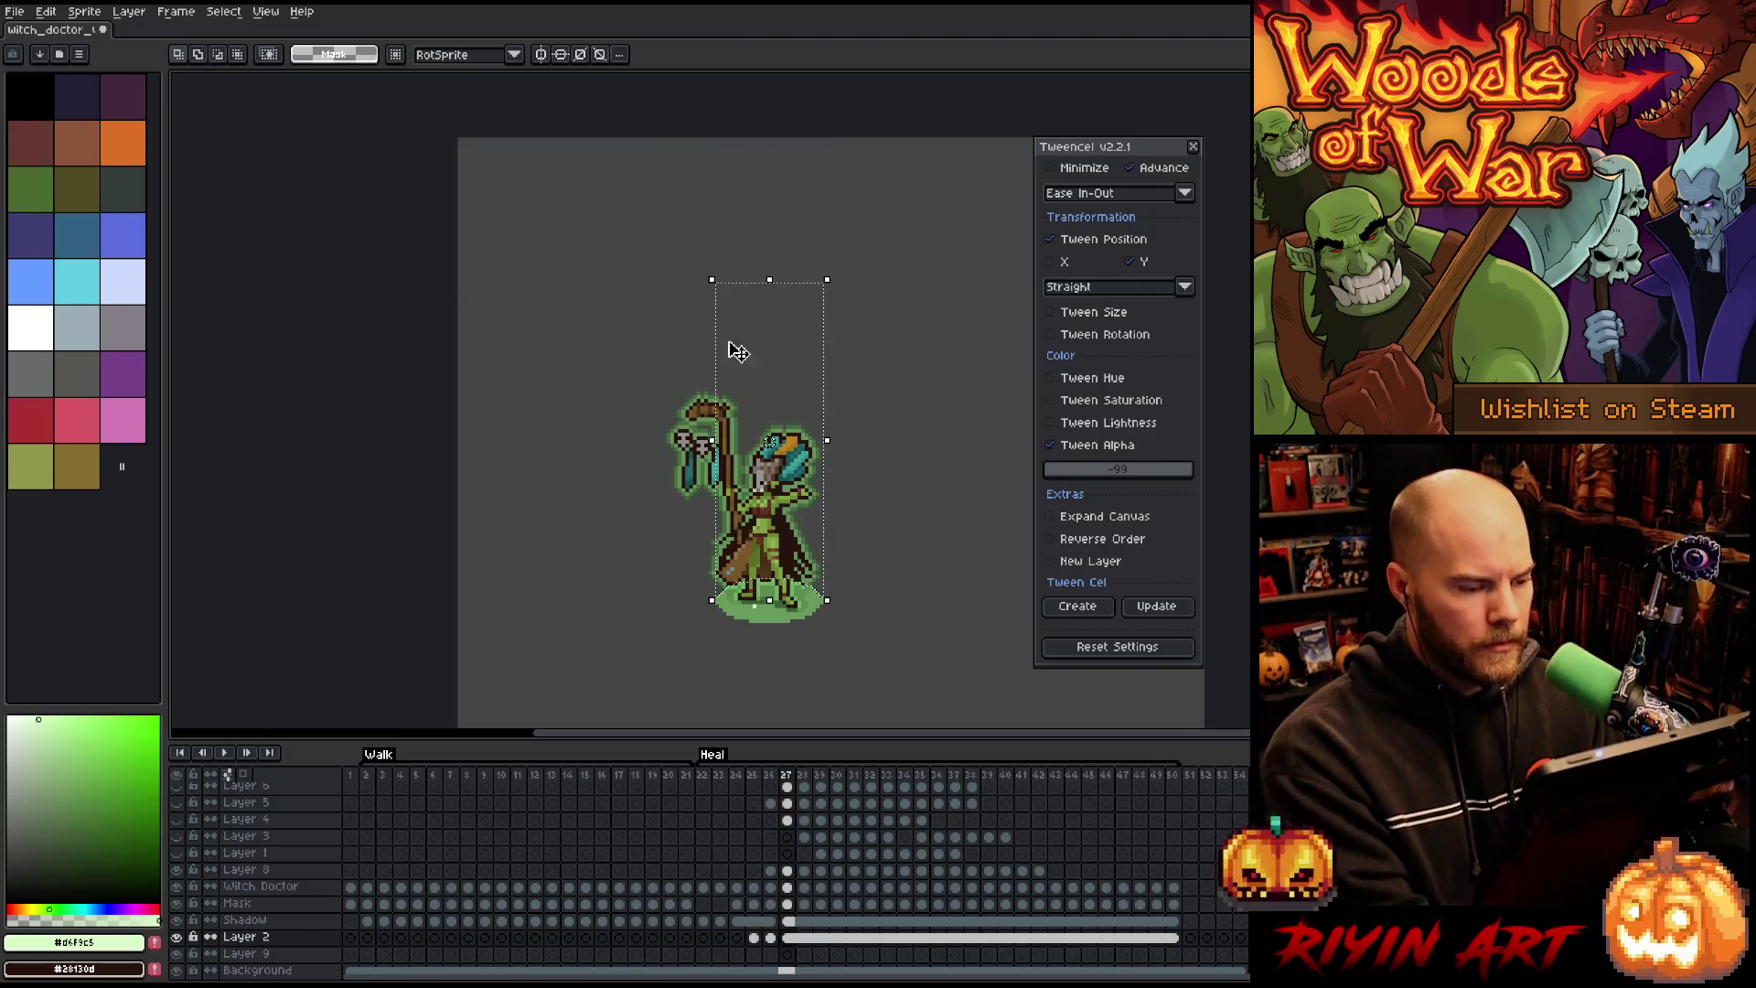
scroll(729, 294, "up", 3)
scroll(729, 291, "down", 4)
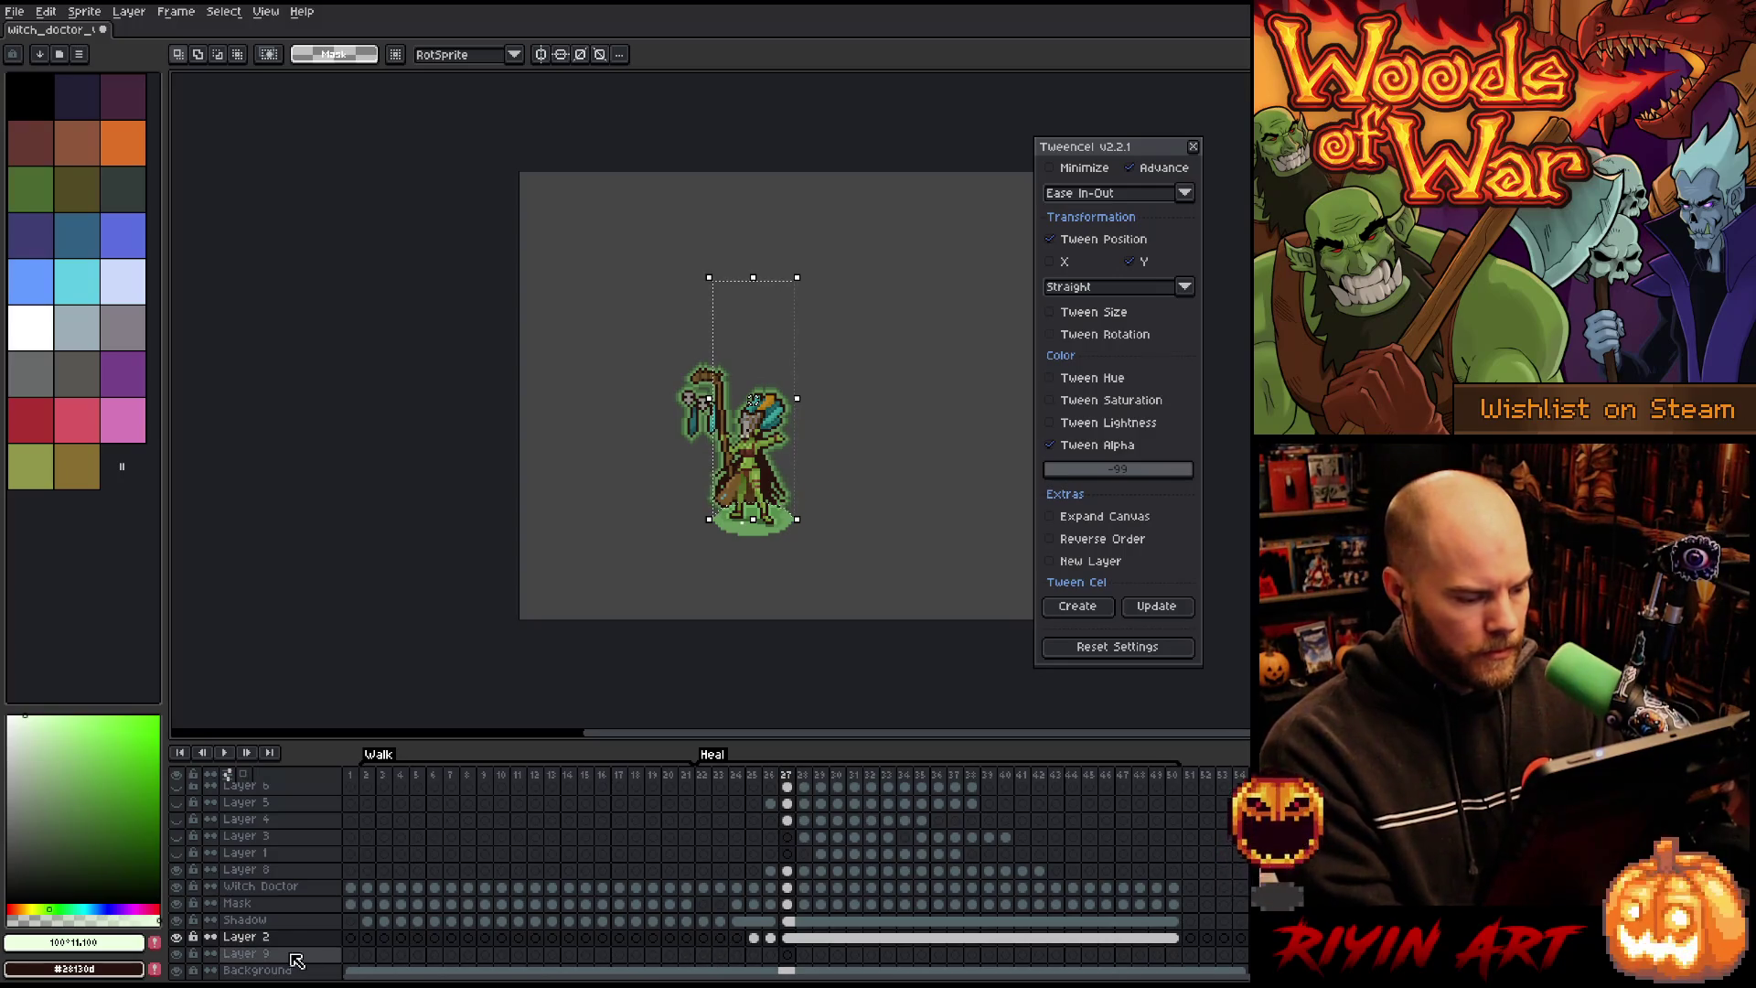
Step: Add Layer 10, test and undo a pale green fill, then pick white and a second gradient colour
key("shift+n")
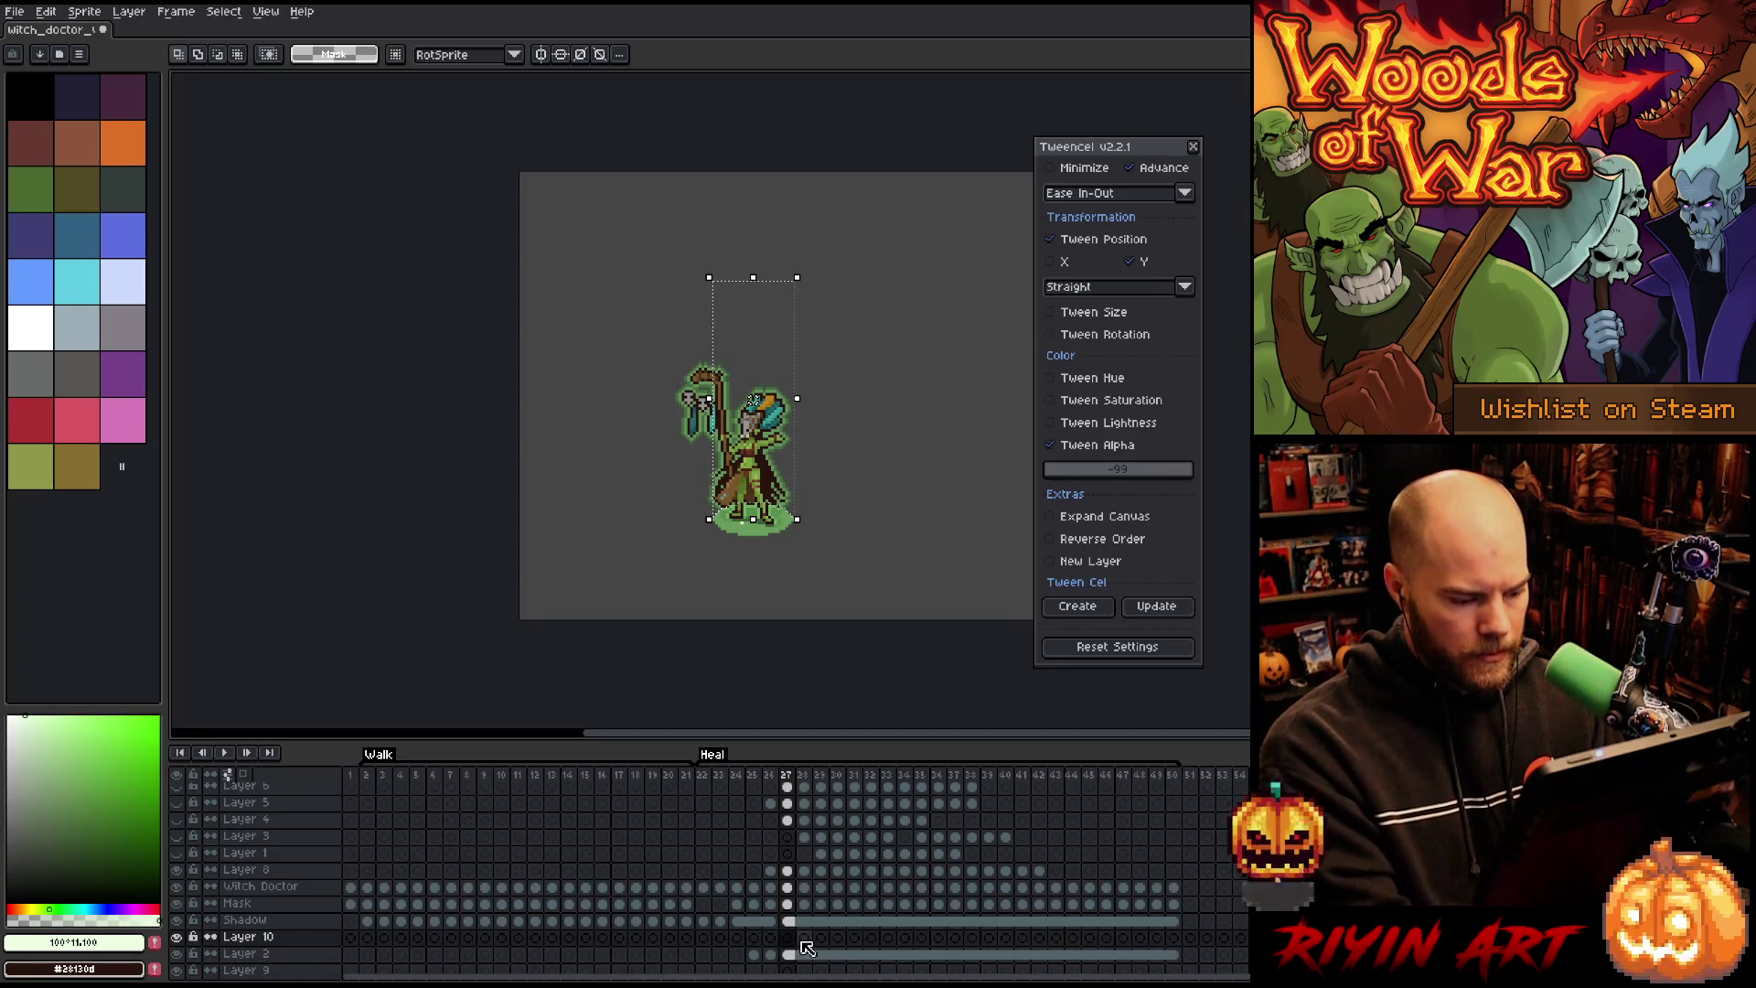
key("f")
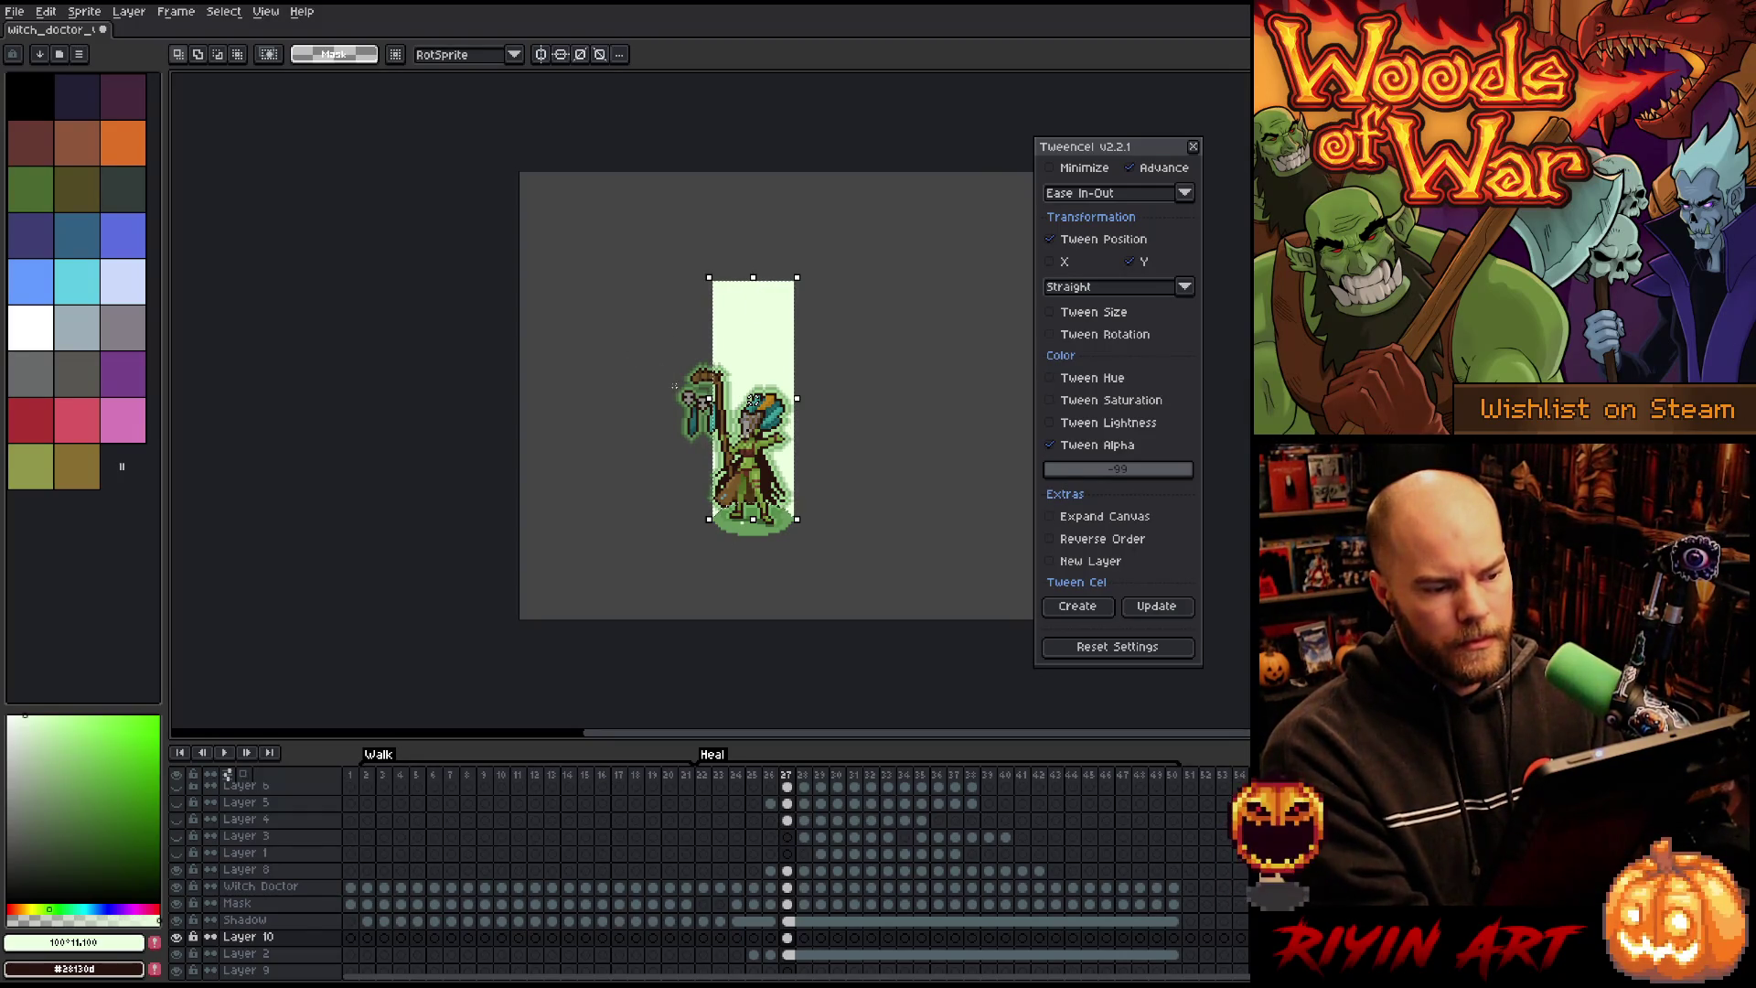
key("Delete")
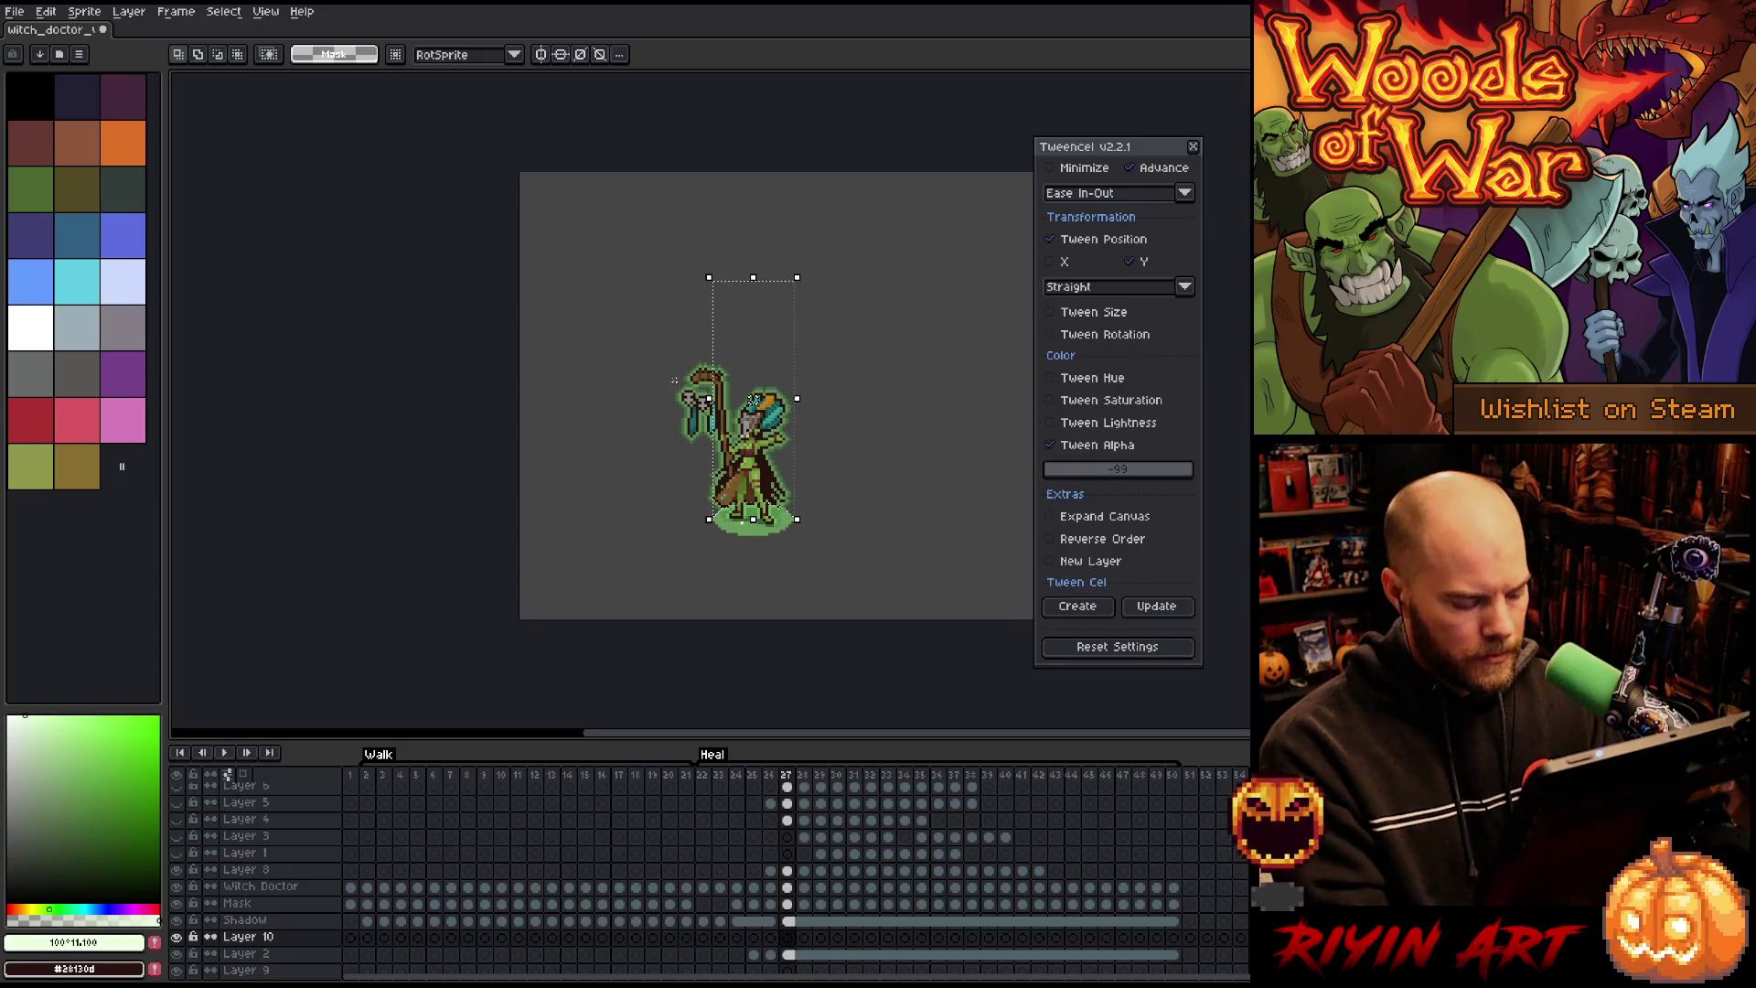
key("x")
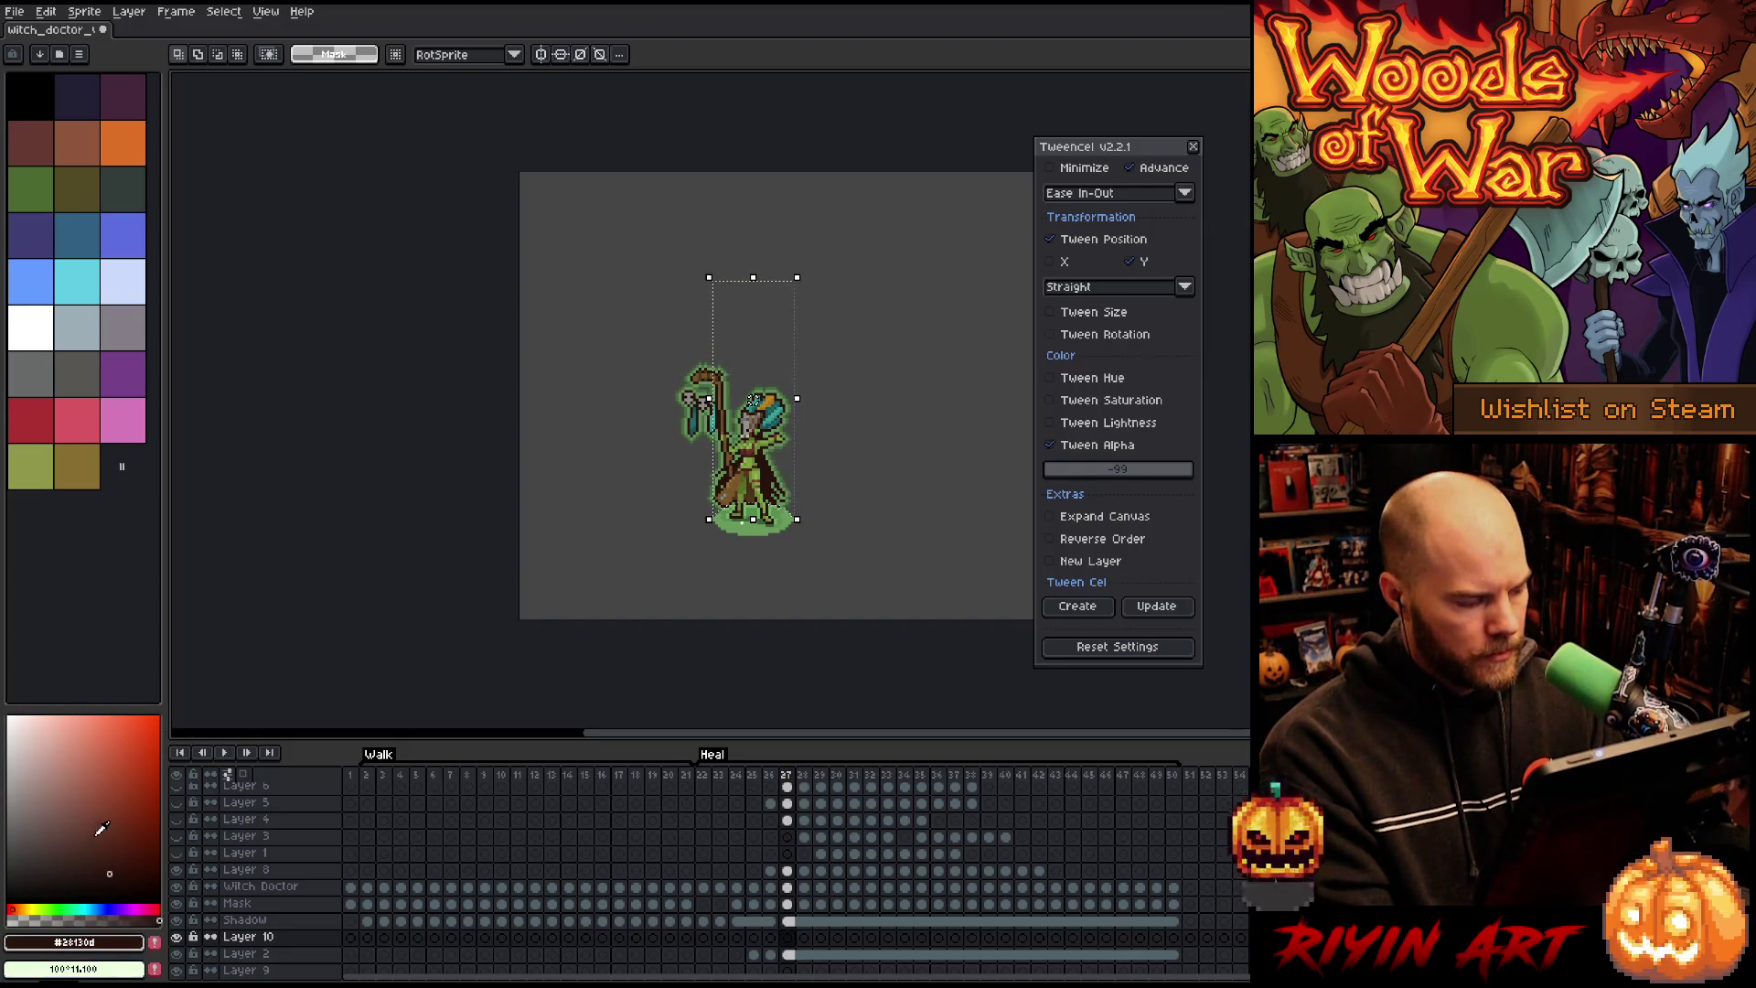
left_click(11, 719)
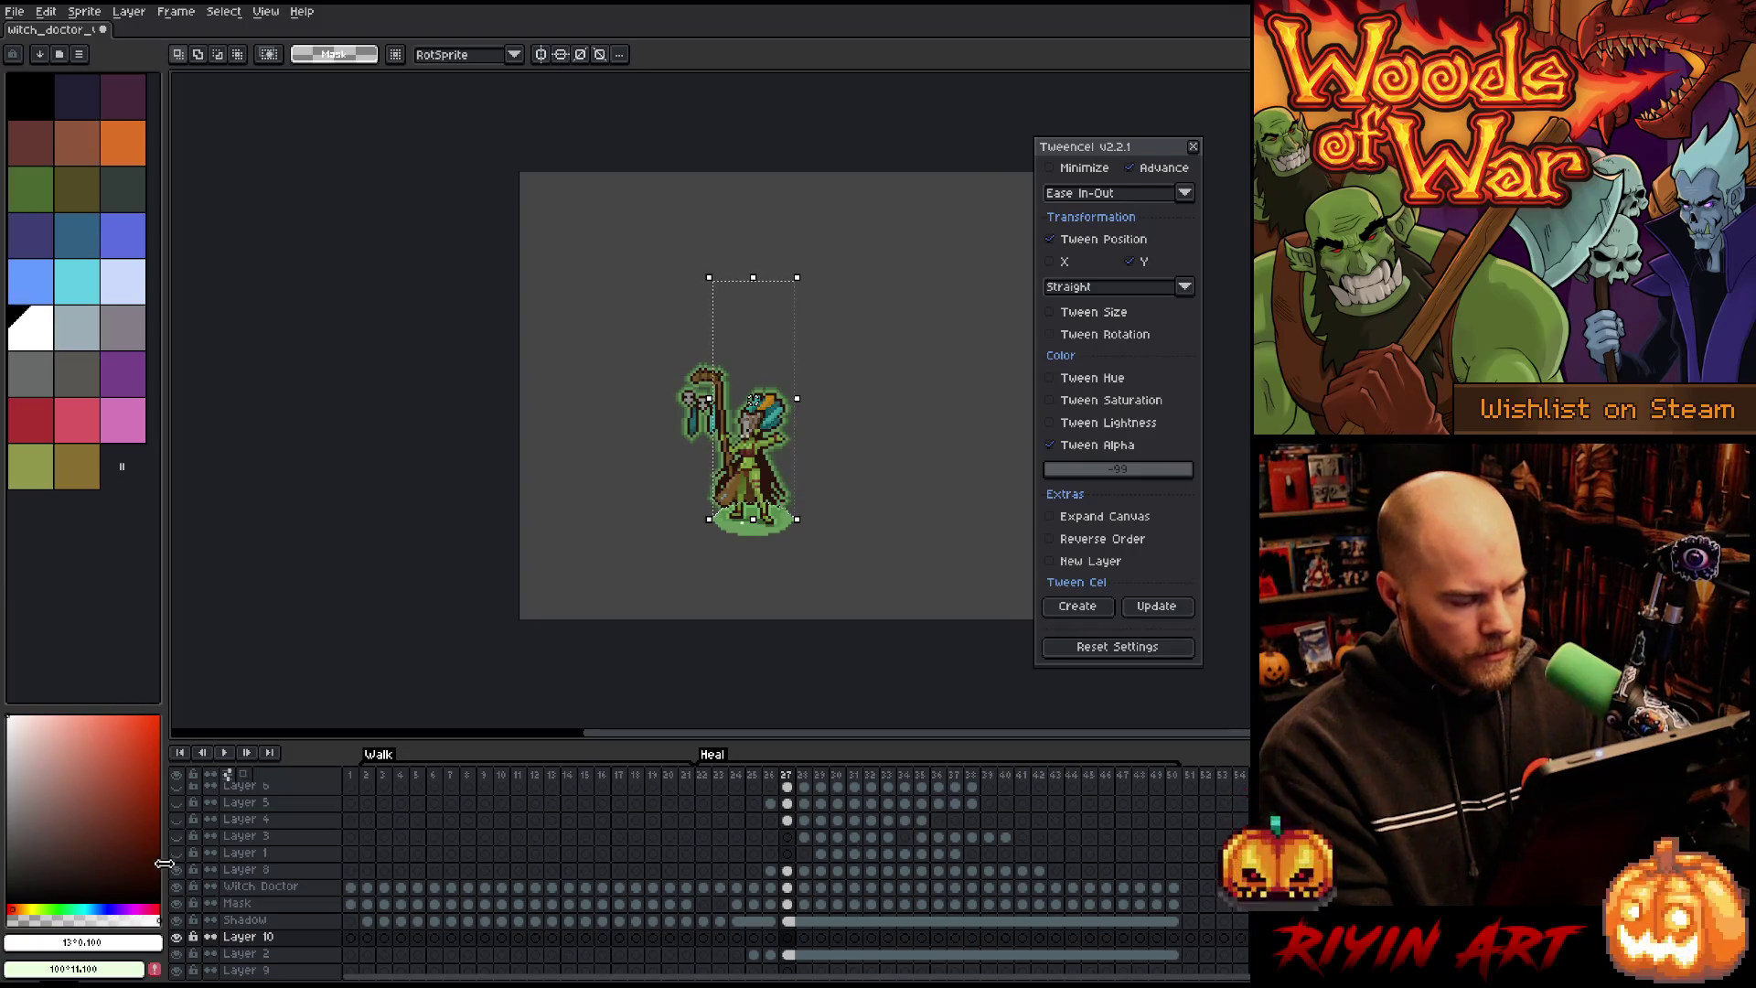
left_click(14, 759)
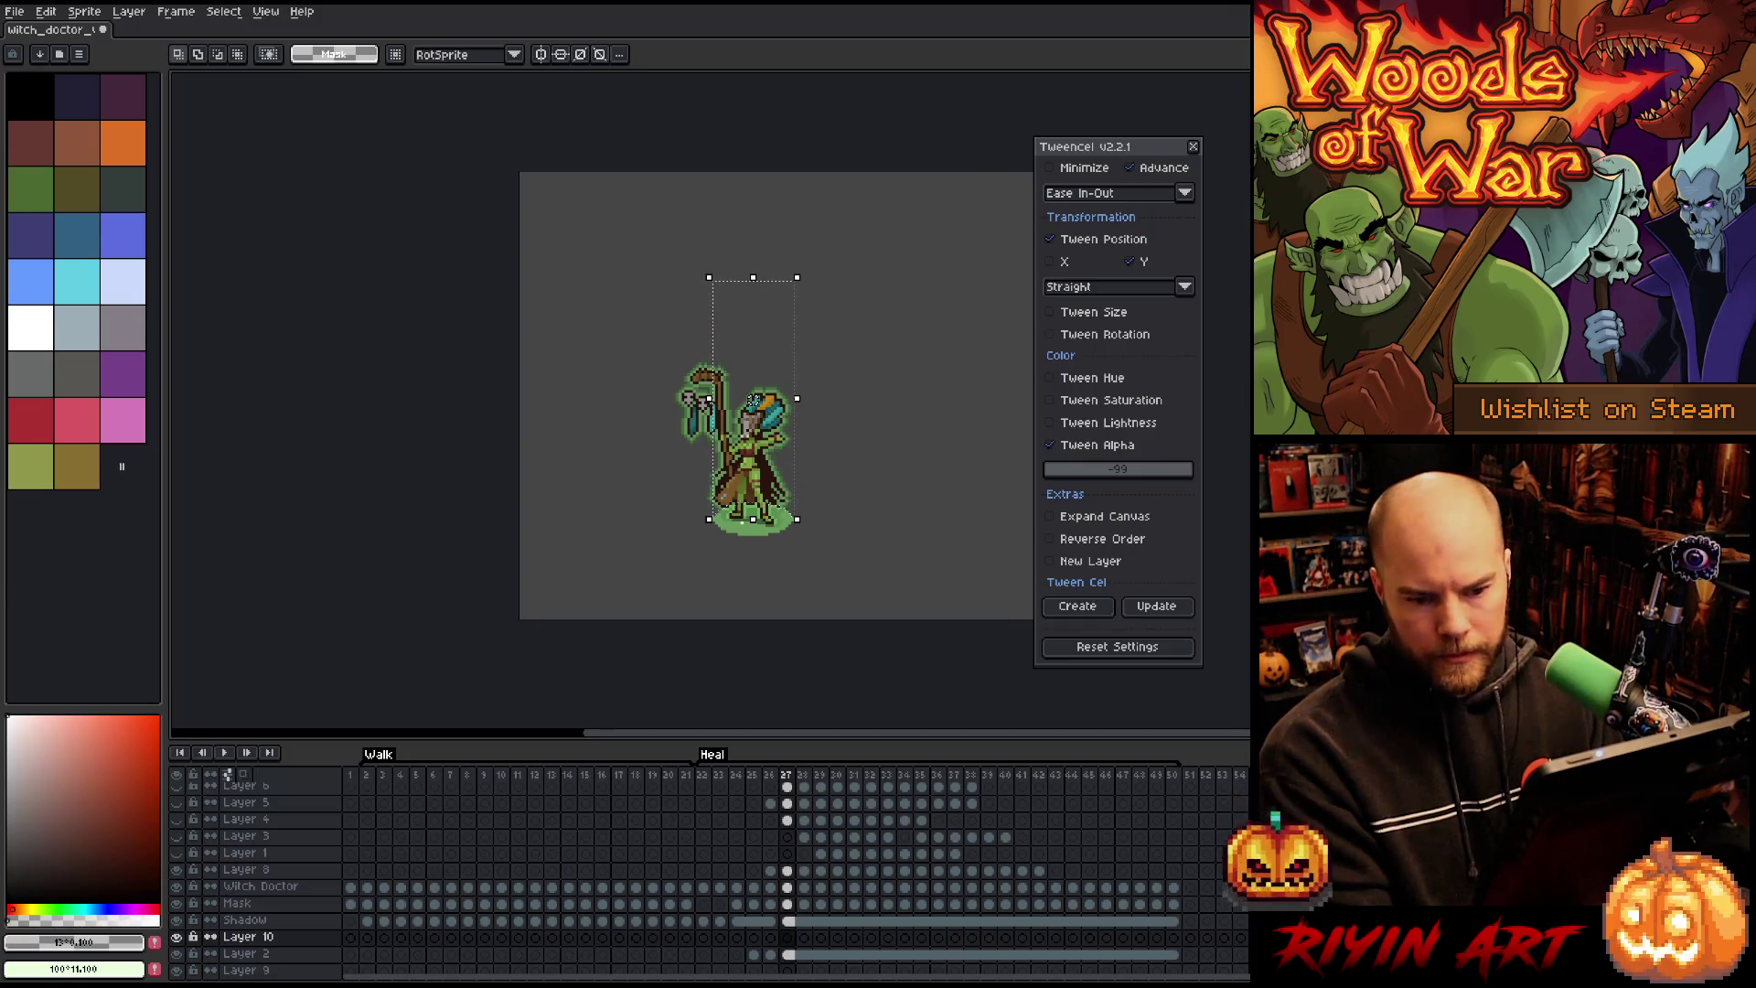
key("g")
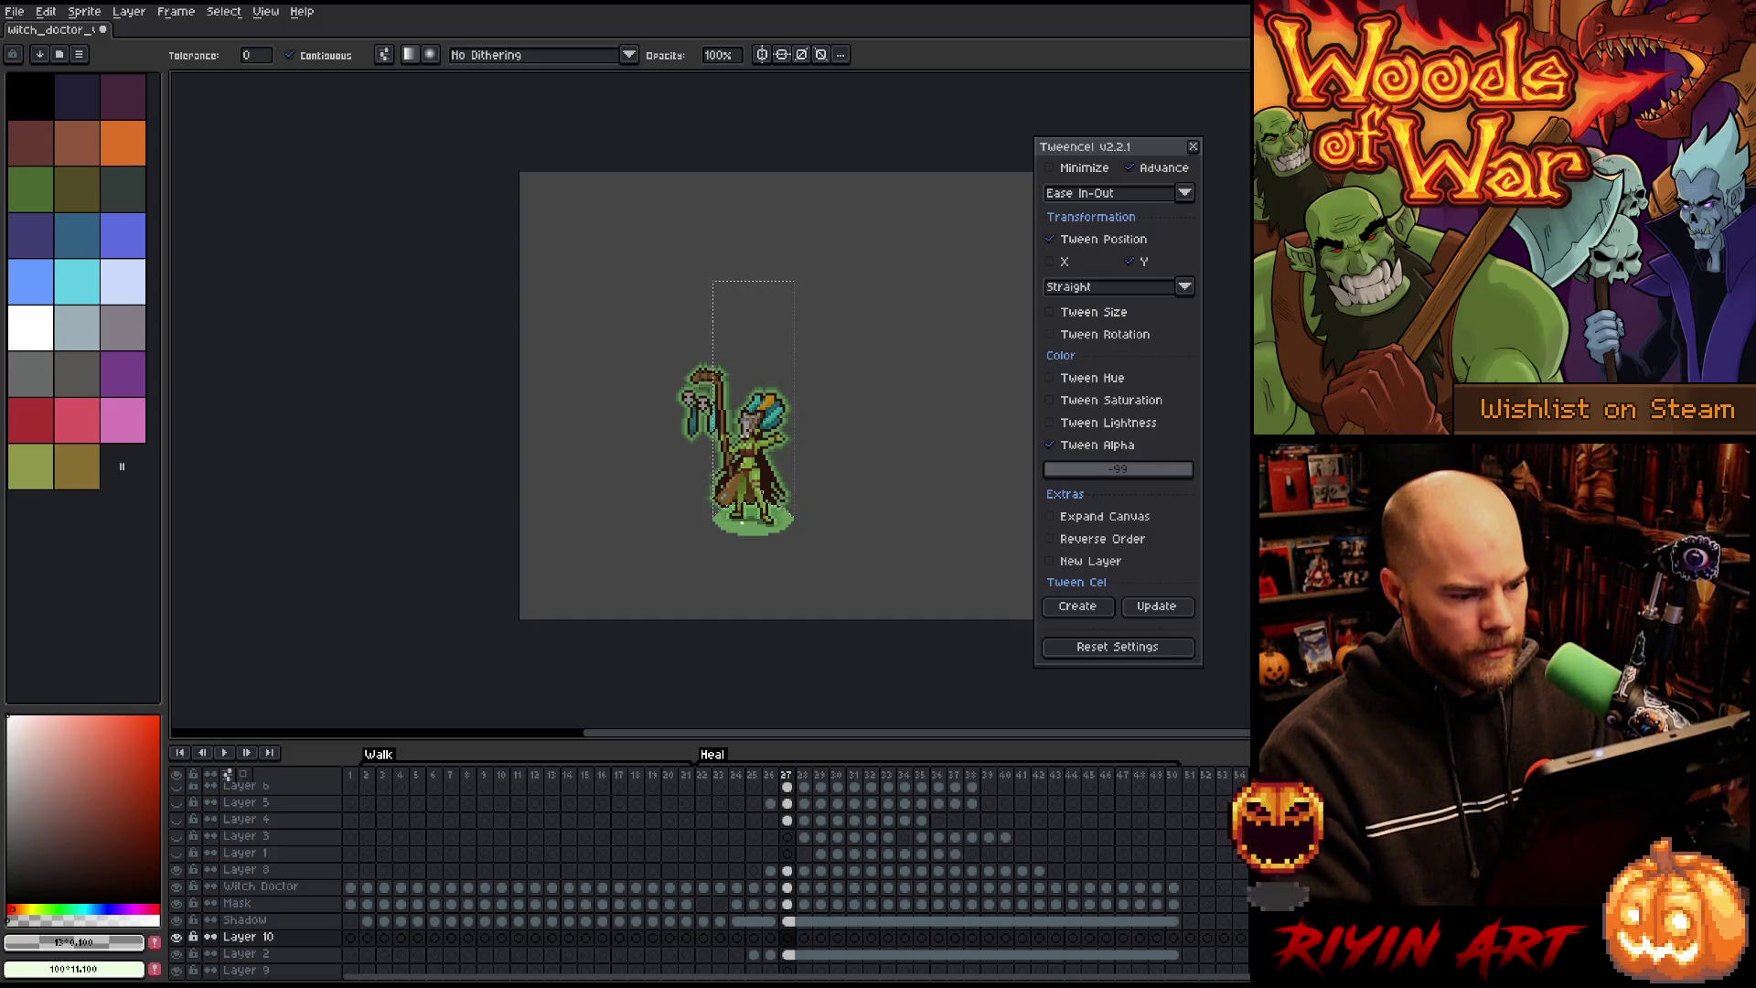
Step: Fill the frame 27 column with a gradient, light at the bottom and fading upward, then deselect
left_click_drag(758, 494, 758, 318)
key("ctrl+z")
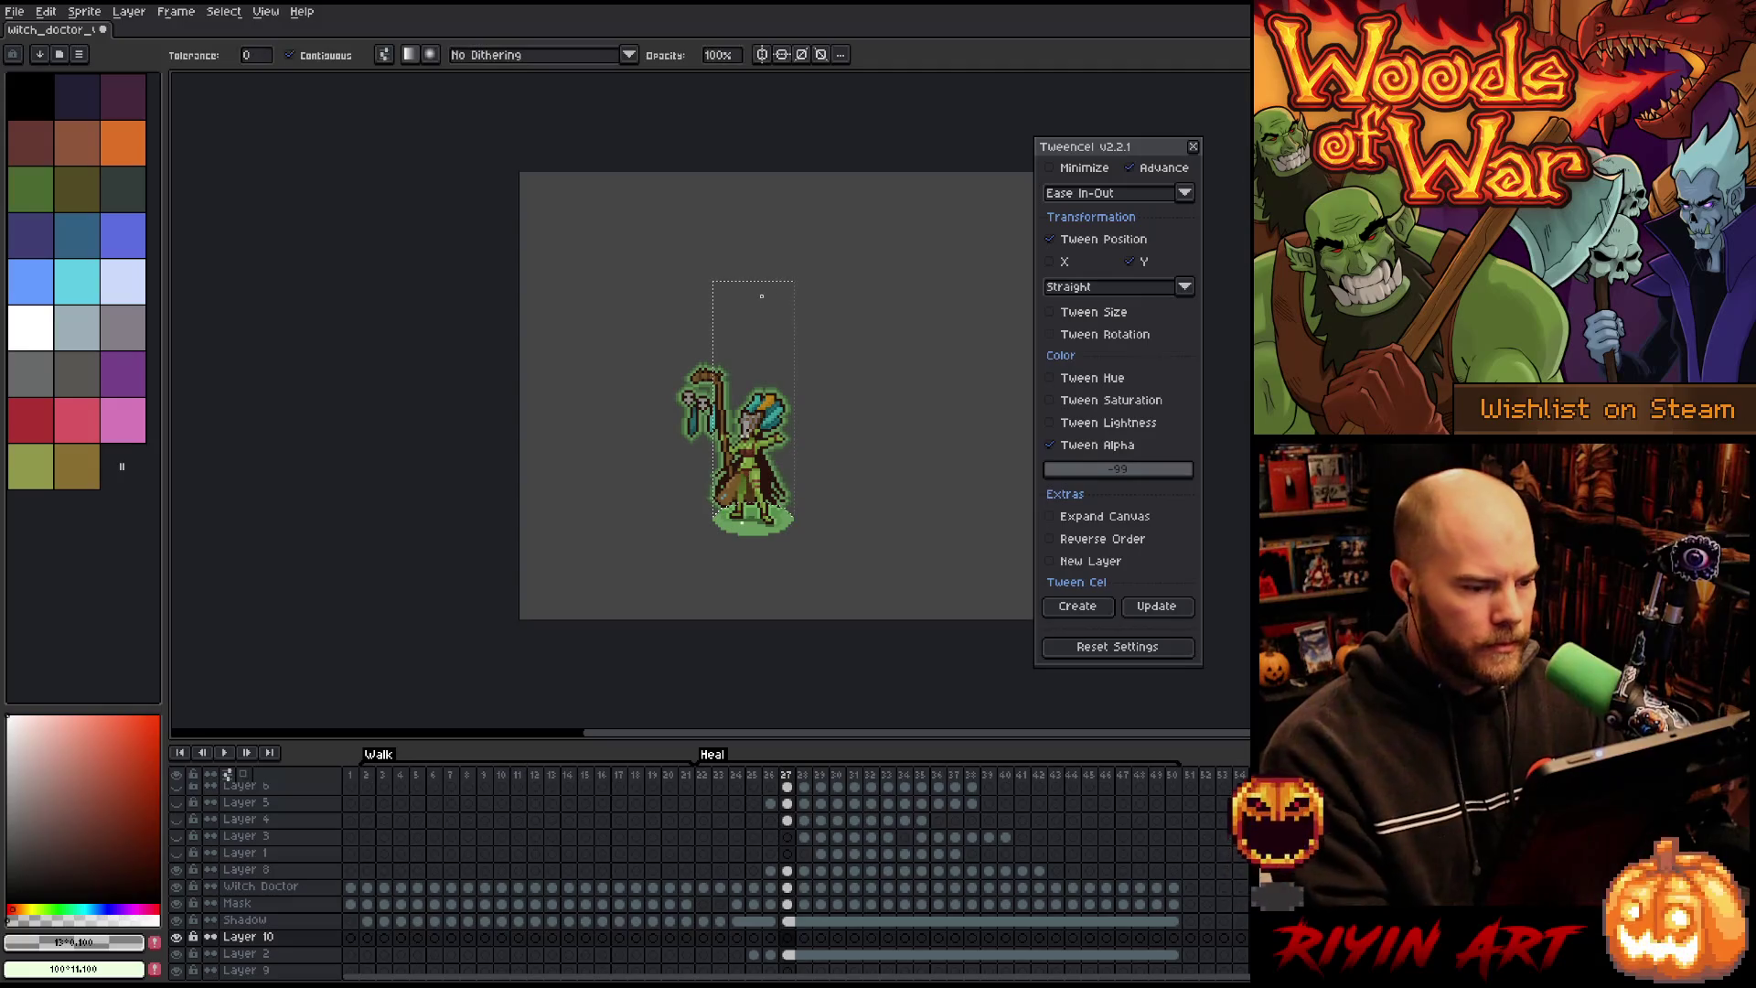
left_click_drag(758, 296, 758, 512)
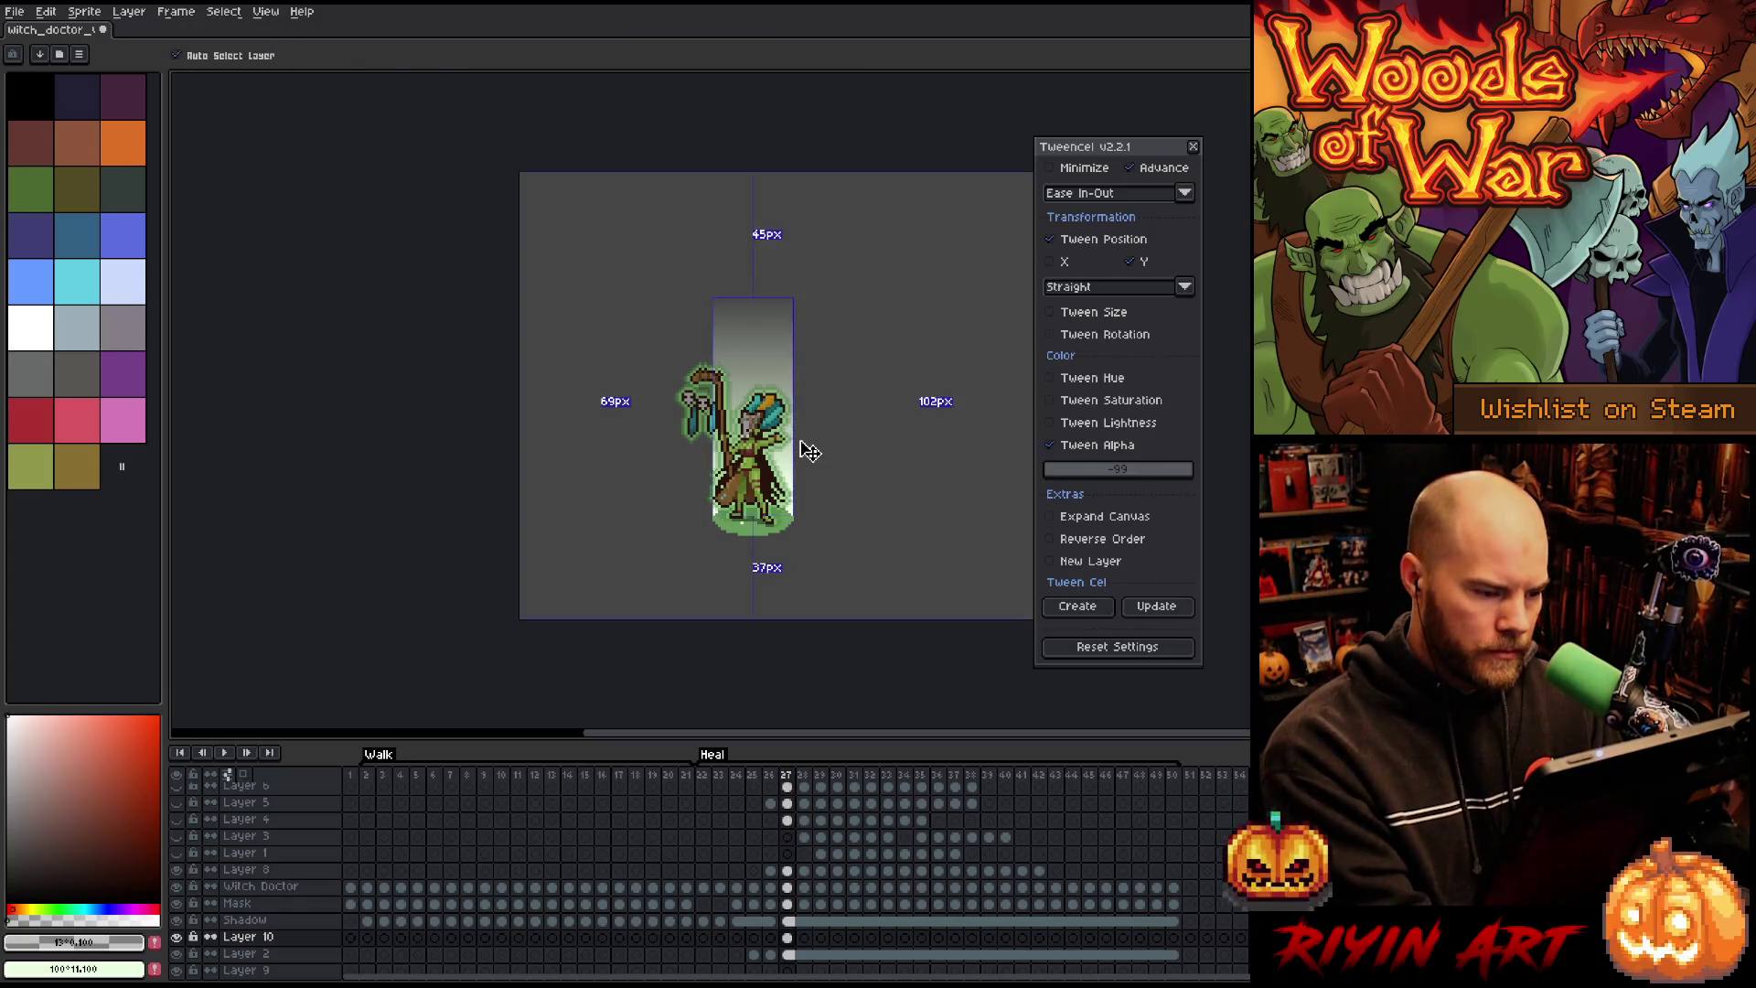
key("ctrl+d")
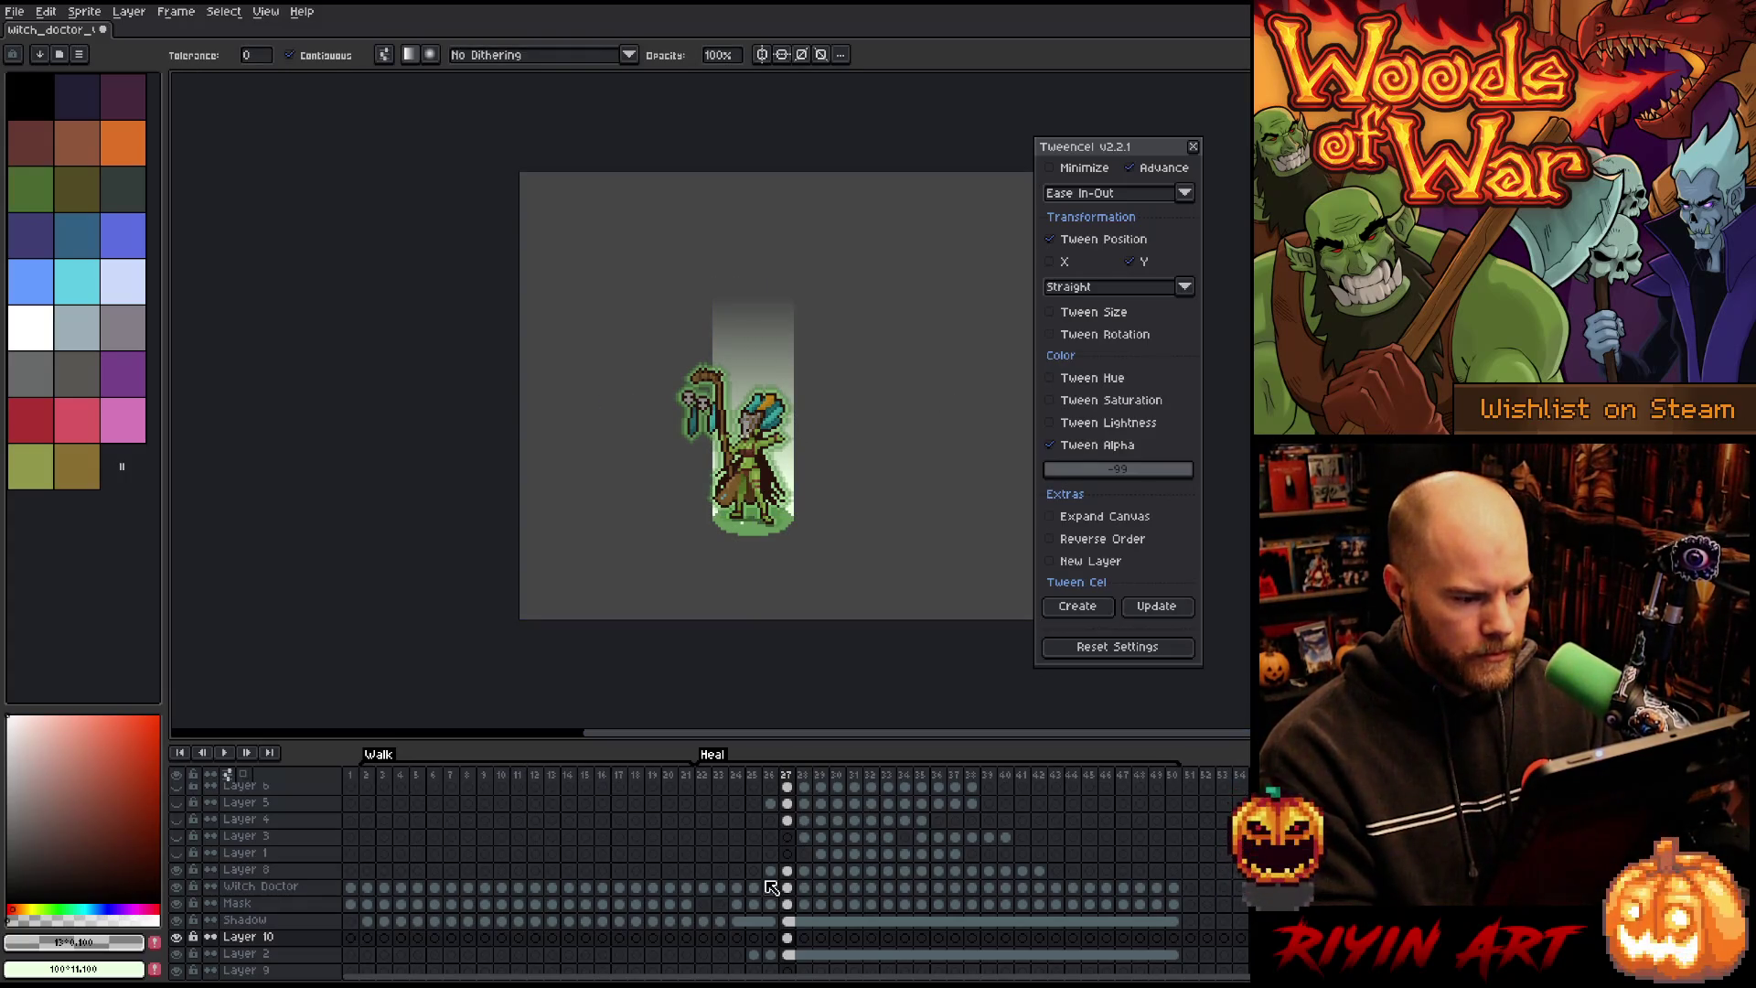
Step: Test pasting the gradient column onto frame 26, undo it, and compare frames 26 and 27
left_click(786, 938)
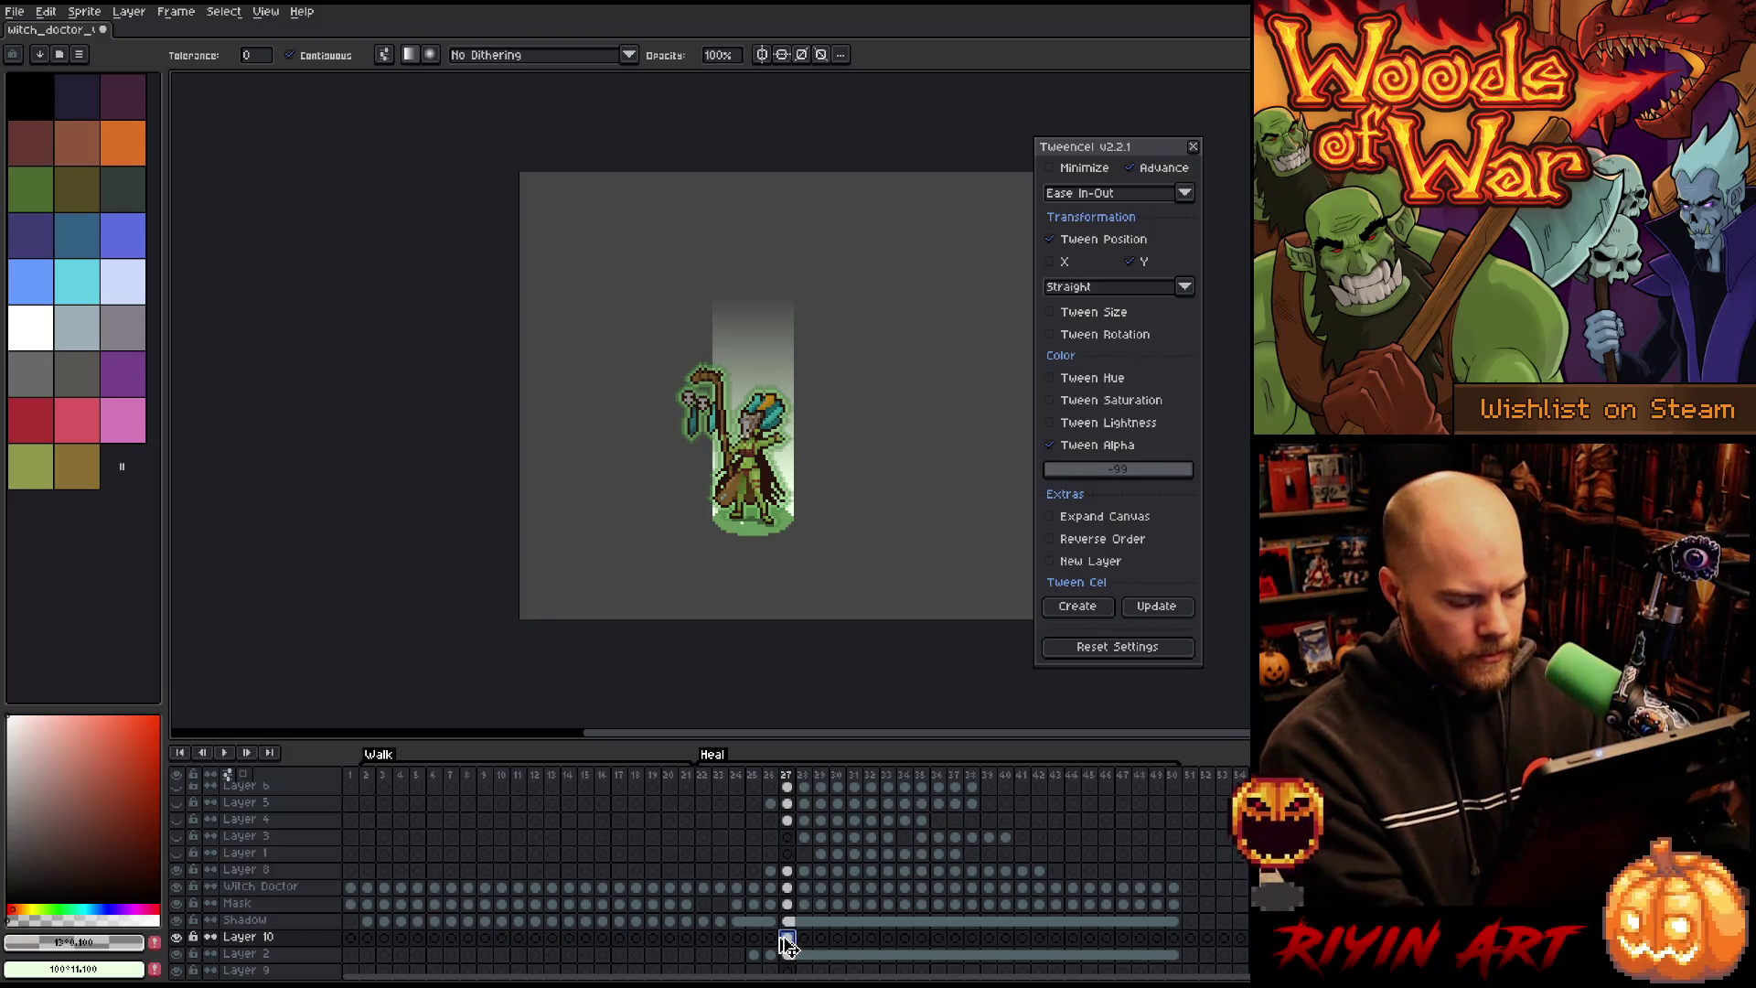
left_click(773, 938)
key("ctrl+v")
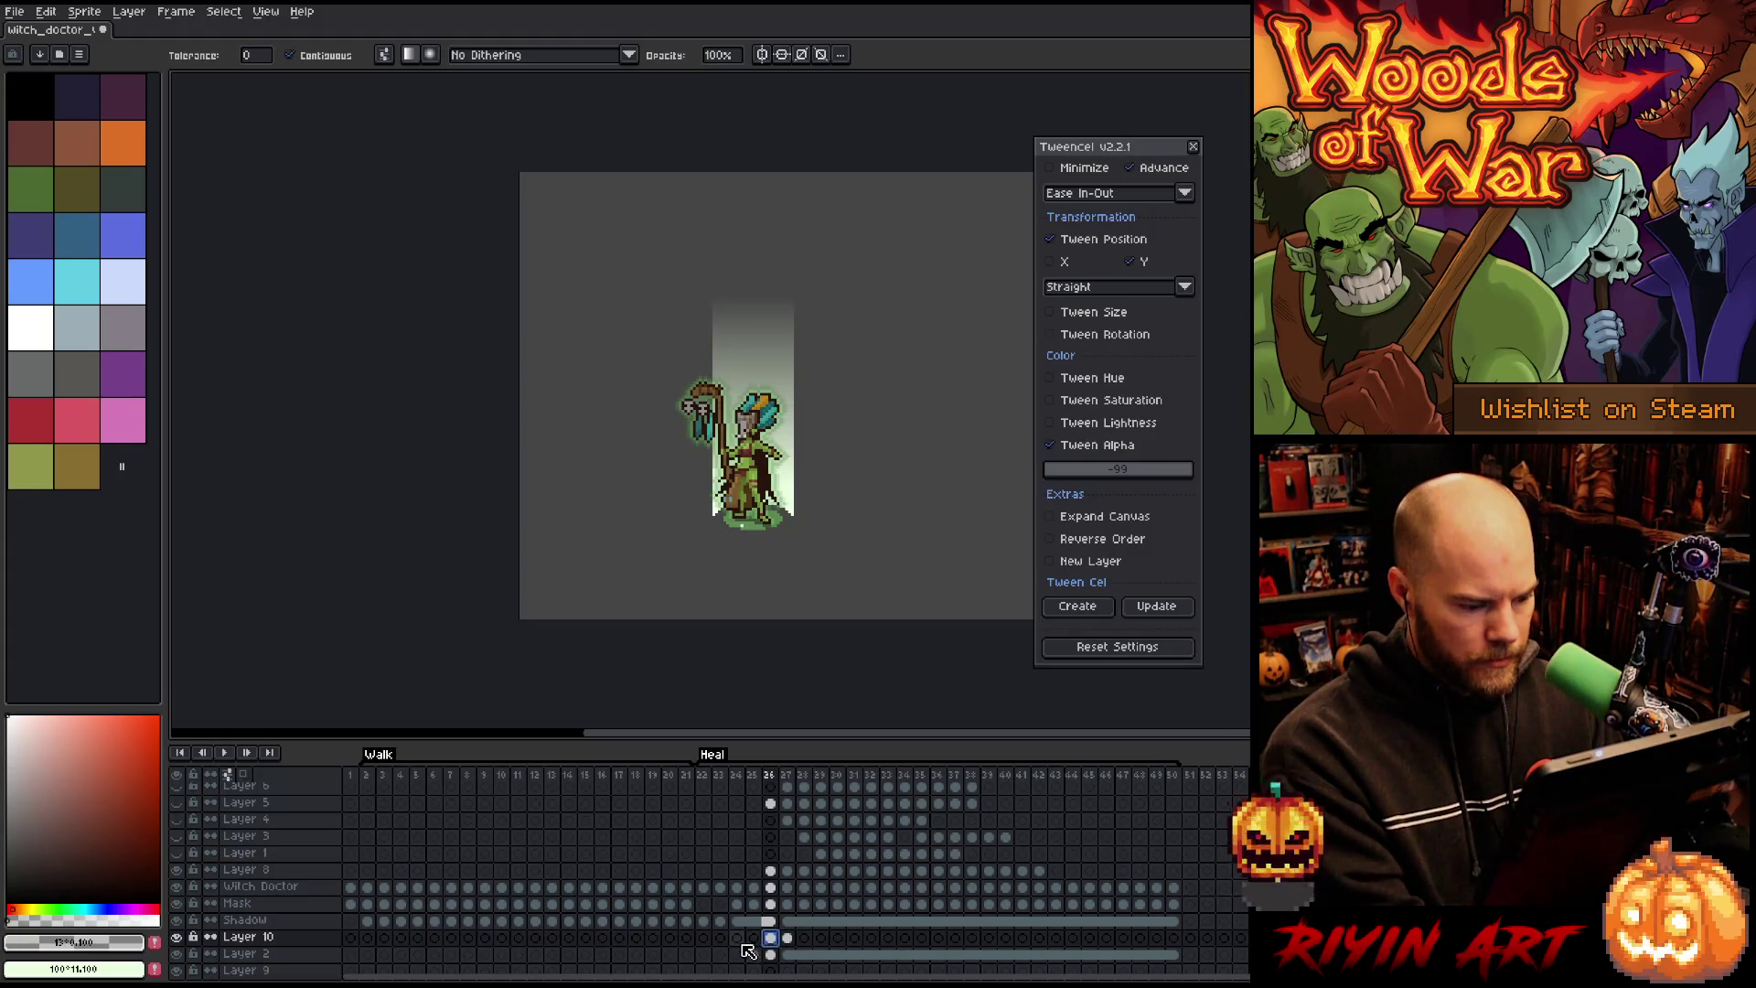
key("ctrl+z")
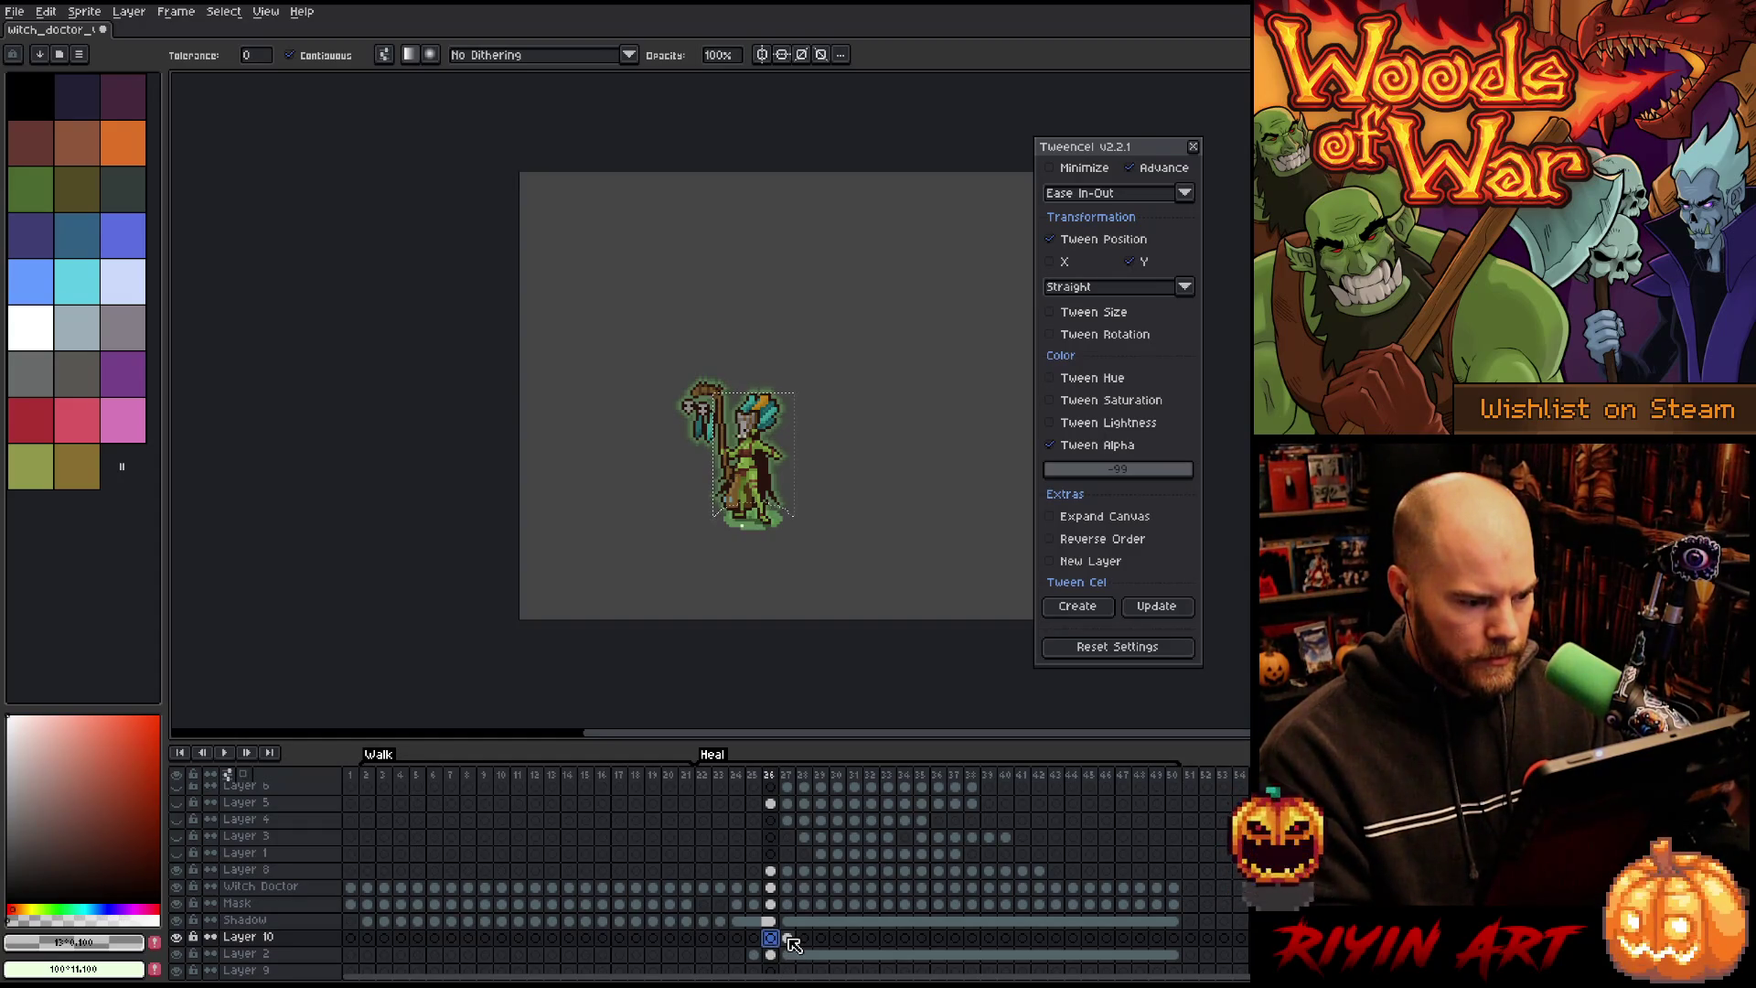
left_click(789, 939)
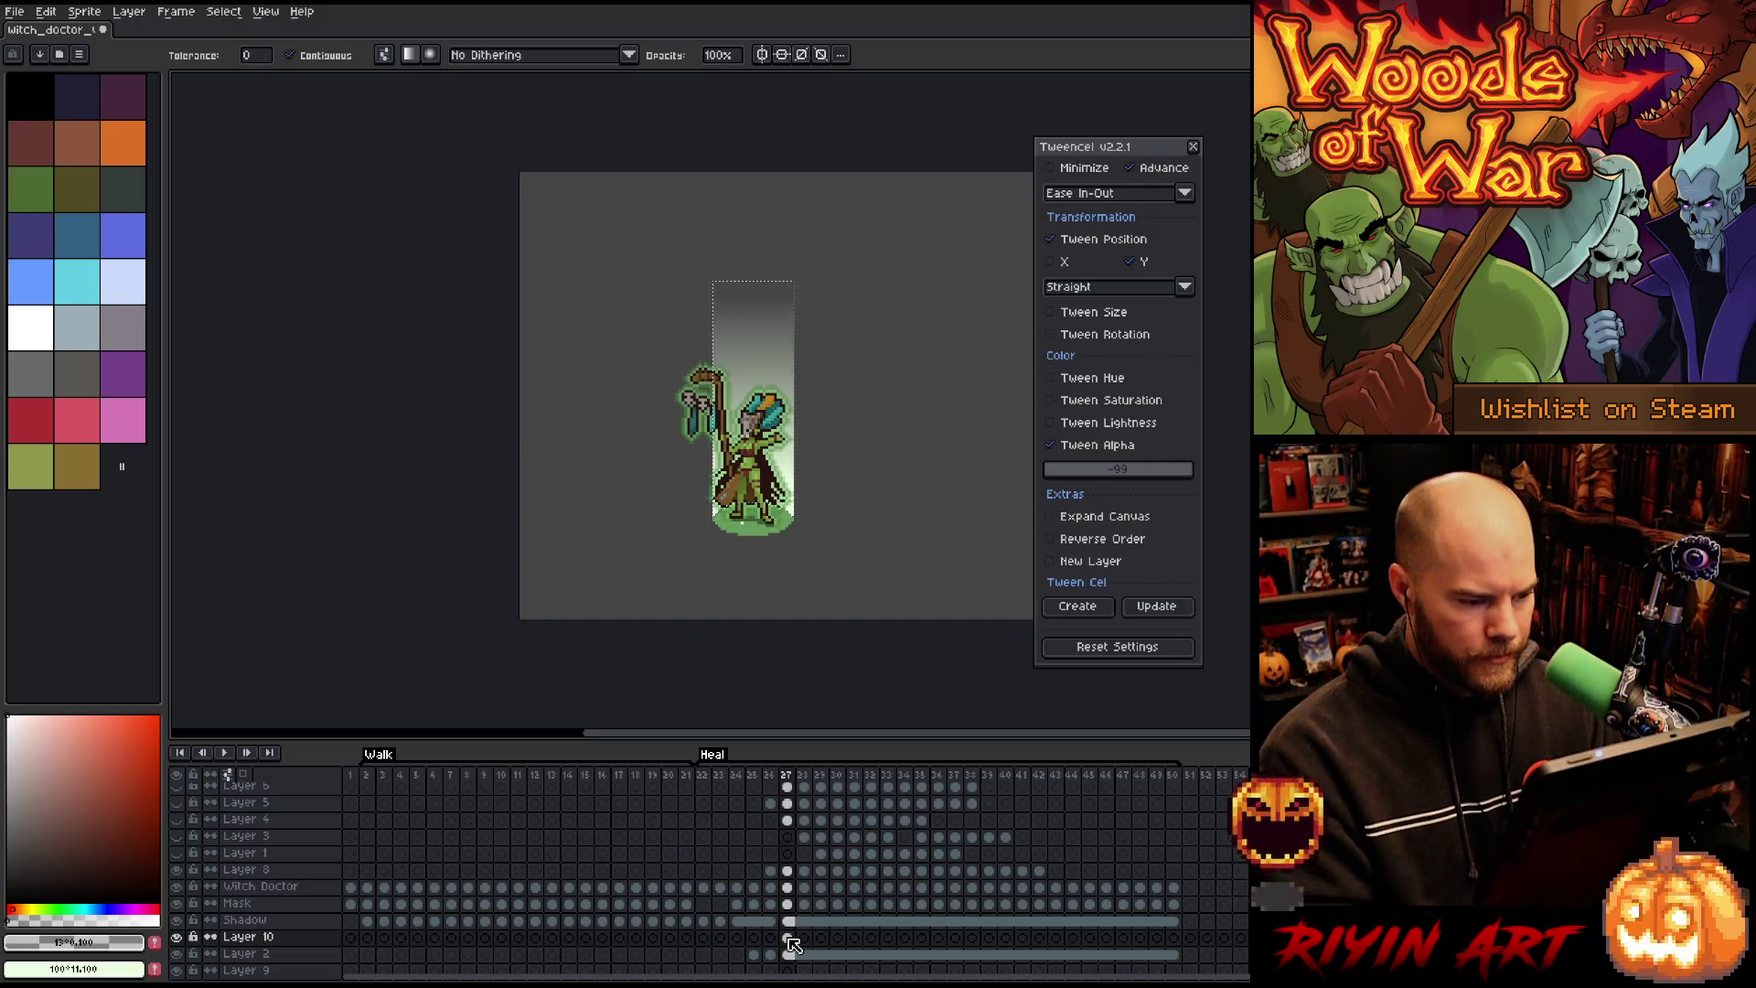
key("Left")
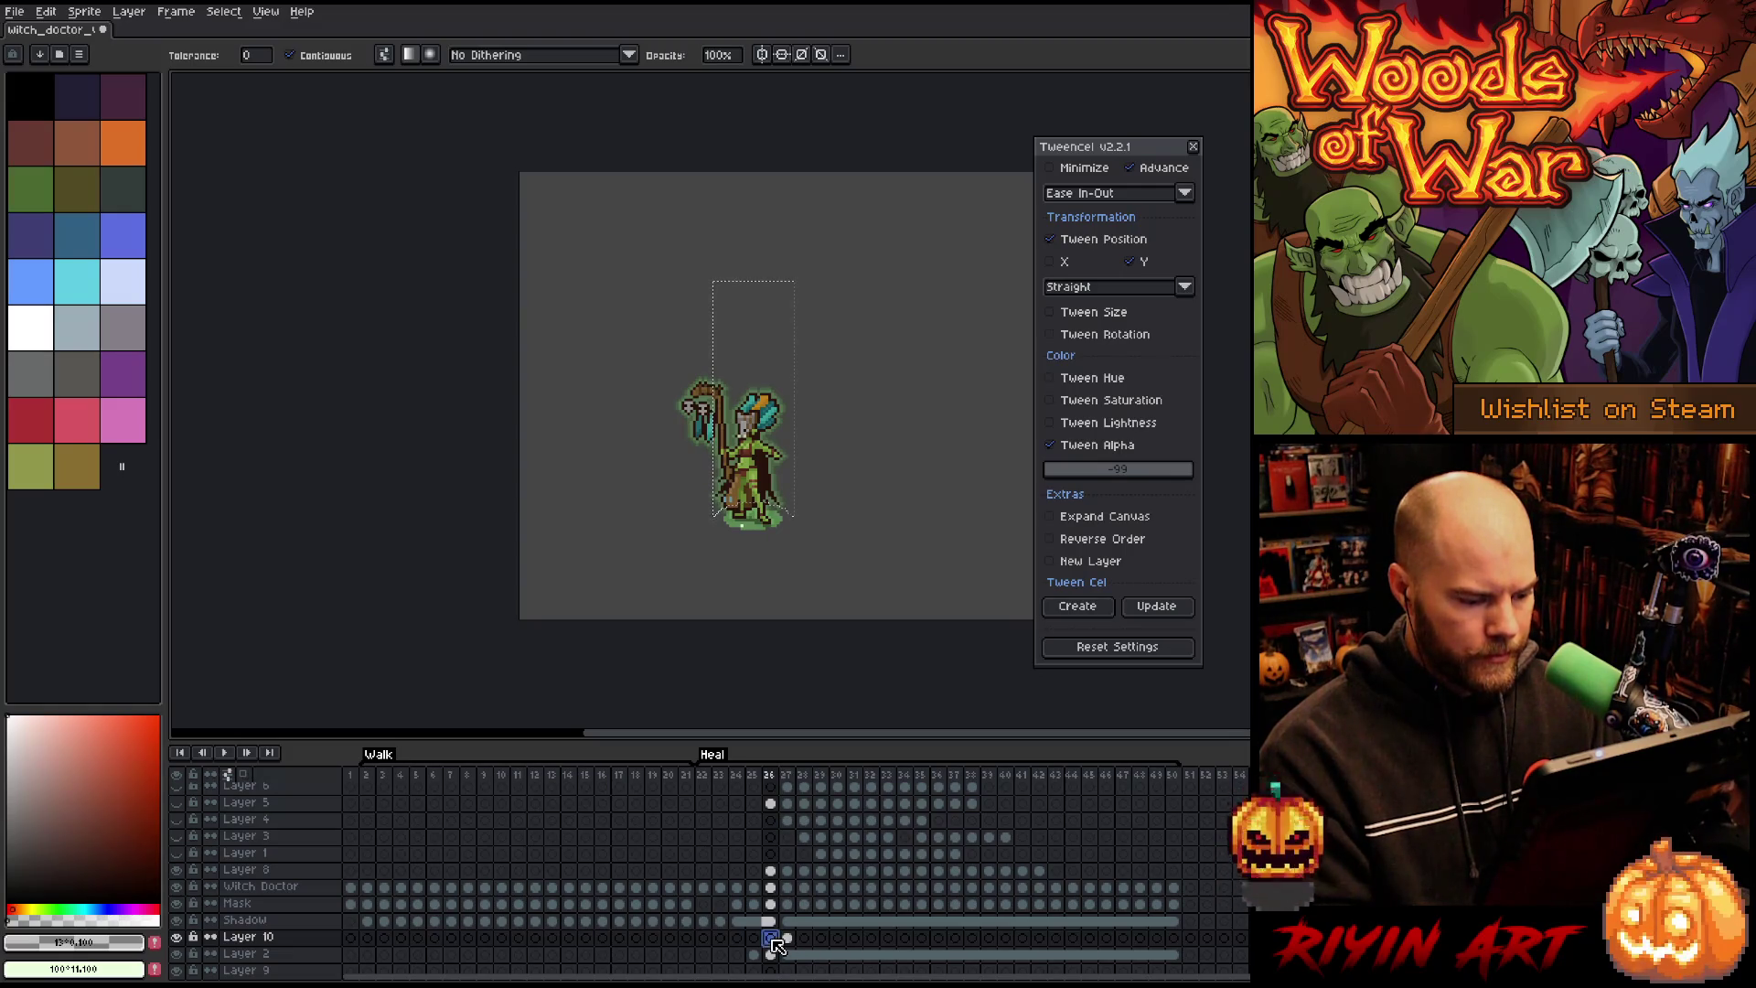
scroll(727, 457, "up", 3)
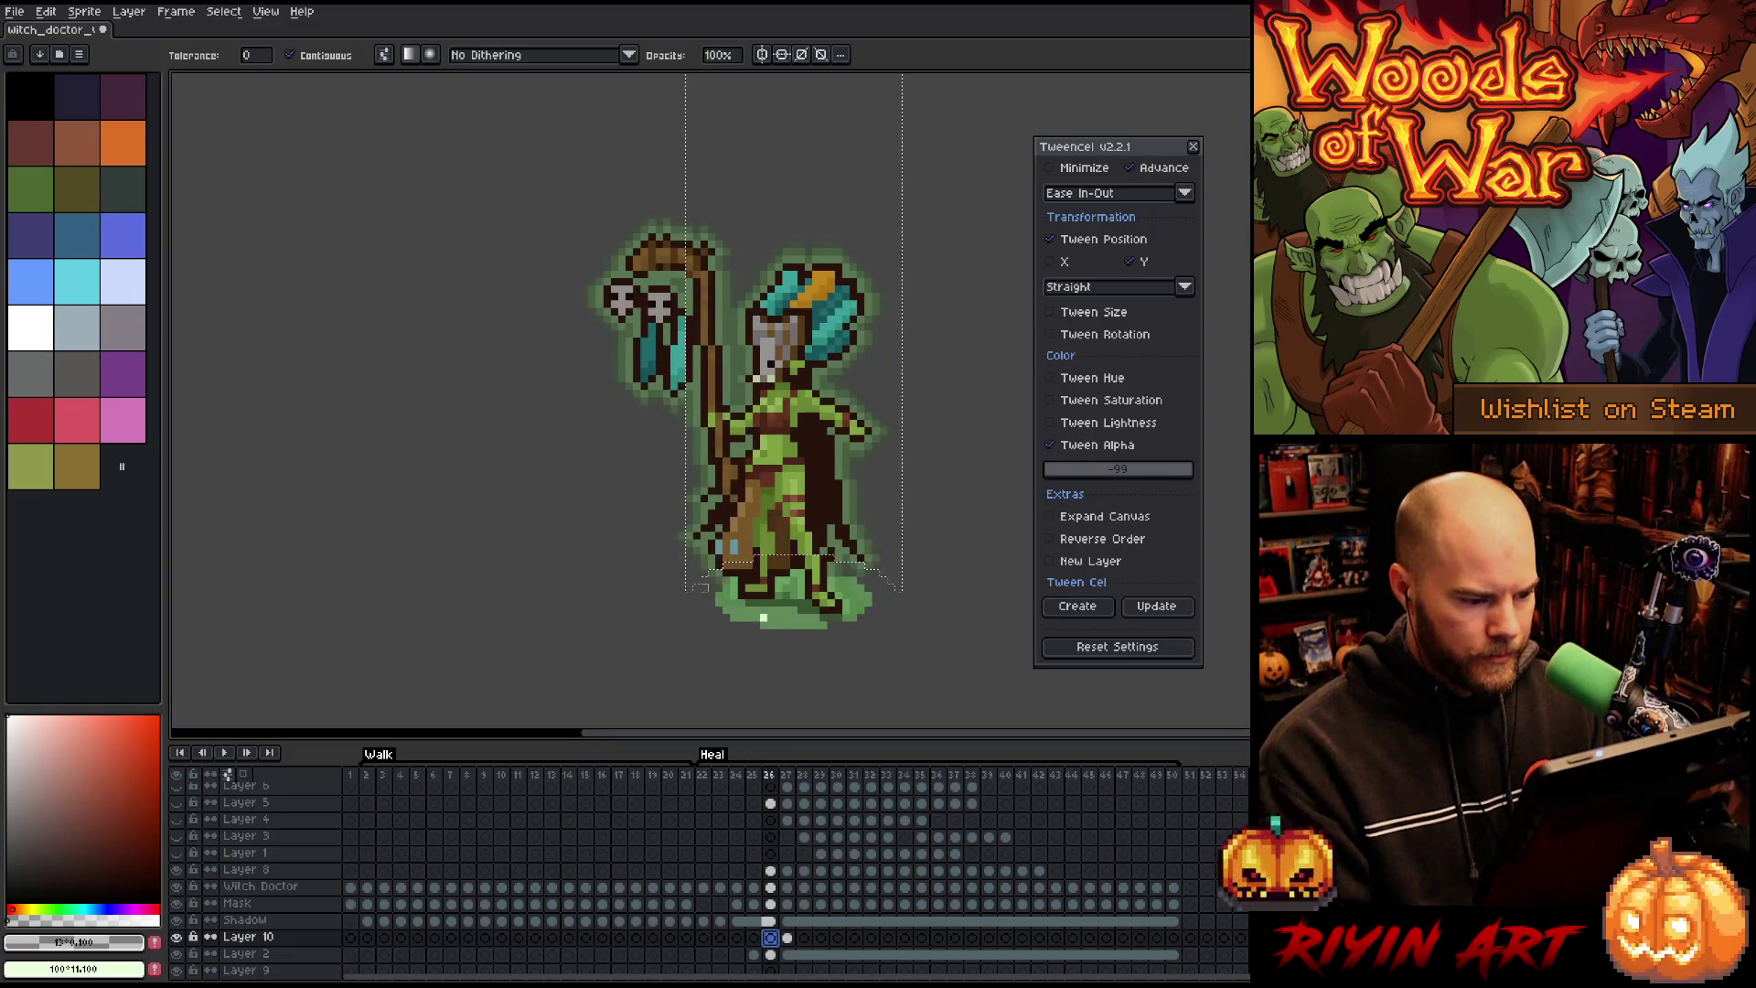
Step: Draw a tall rectangular selection and trim it to a narrow column over the witch doctor
key("m")
mouse_move(711, 519)
left_mouse_down()
mouse_move(732, 573)
mouse_move(872, 643)
left_mouse_up()
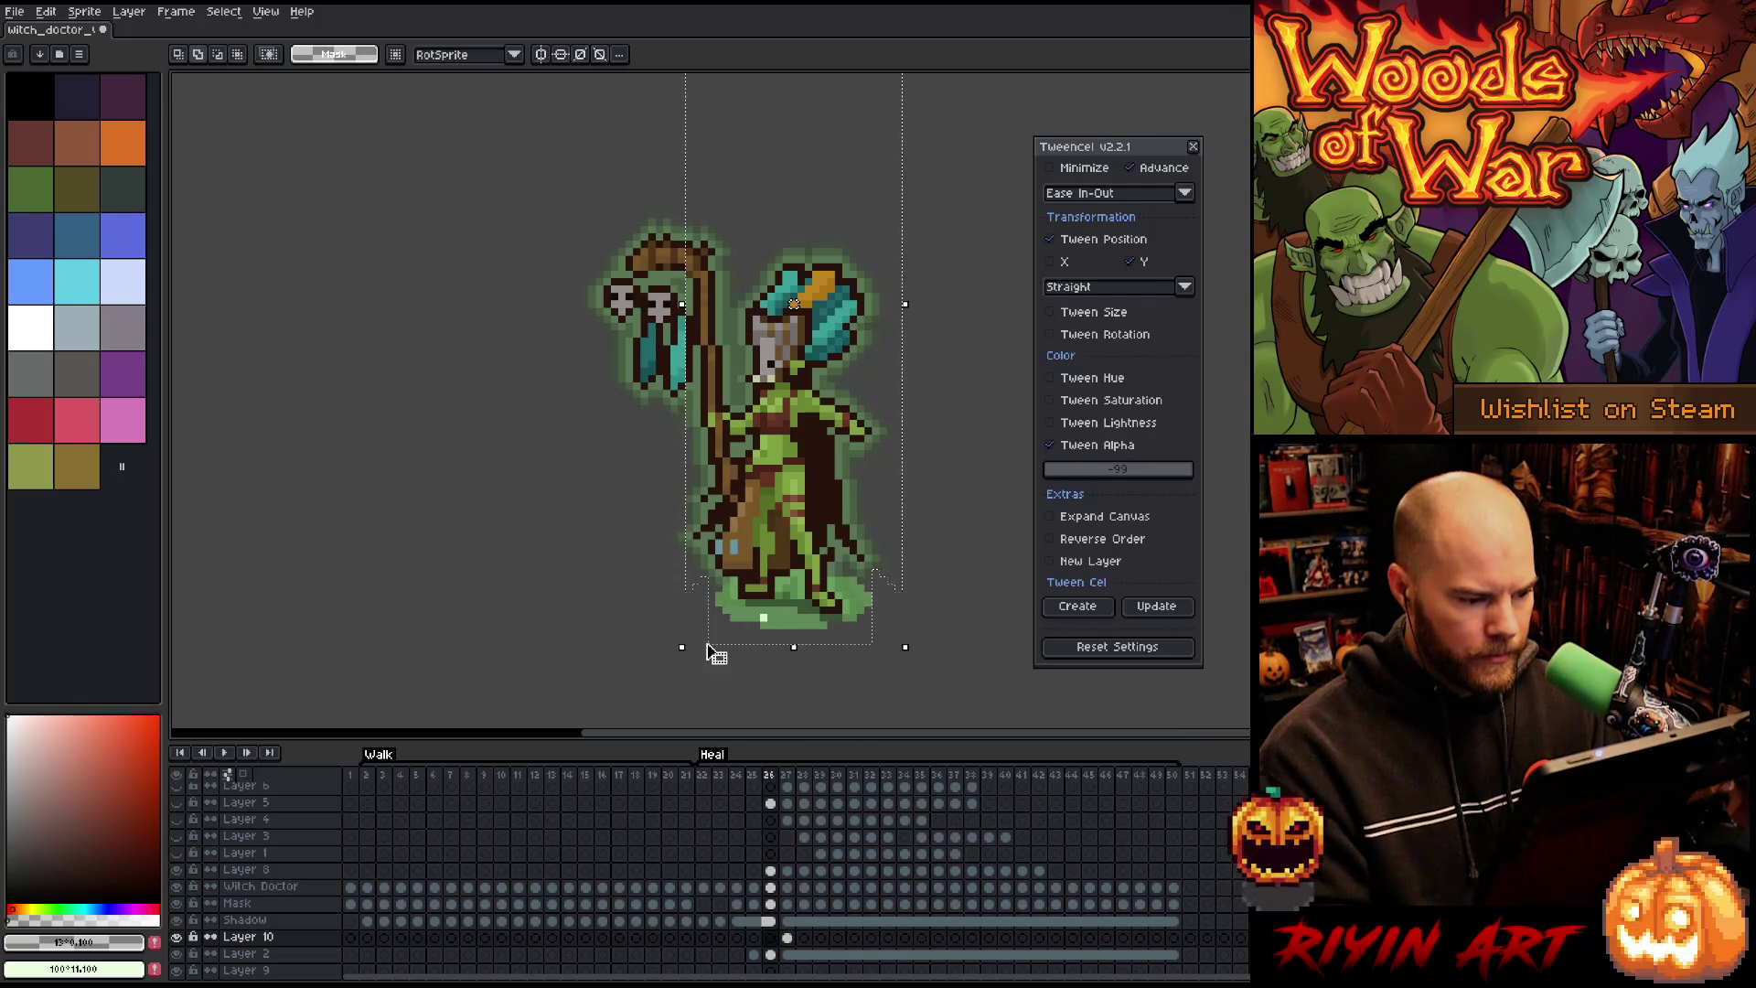
mouse_move(636, 707)
left_mouse_down()
mouse_move(706, 81)
mouse_move(706, 206)
left_mouse_up()
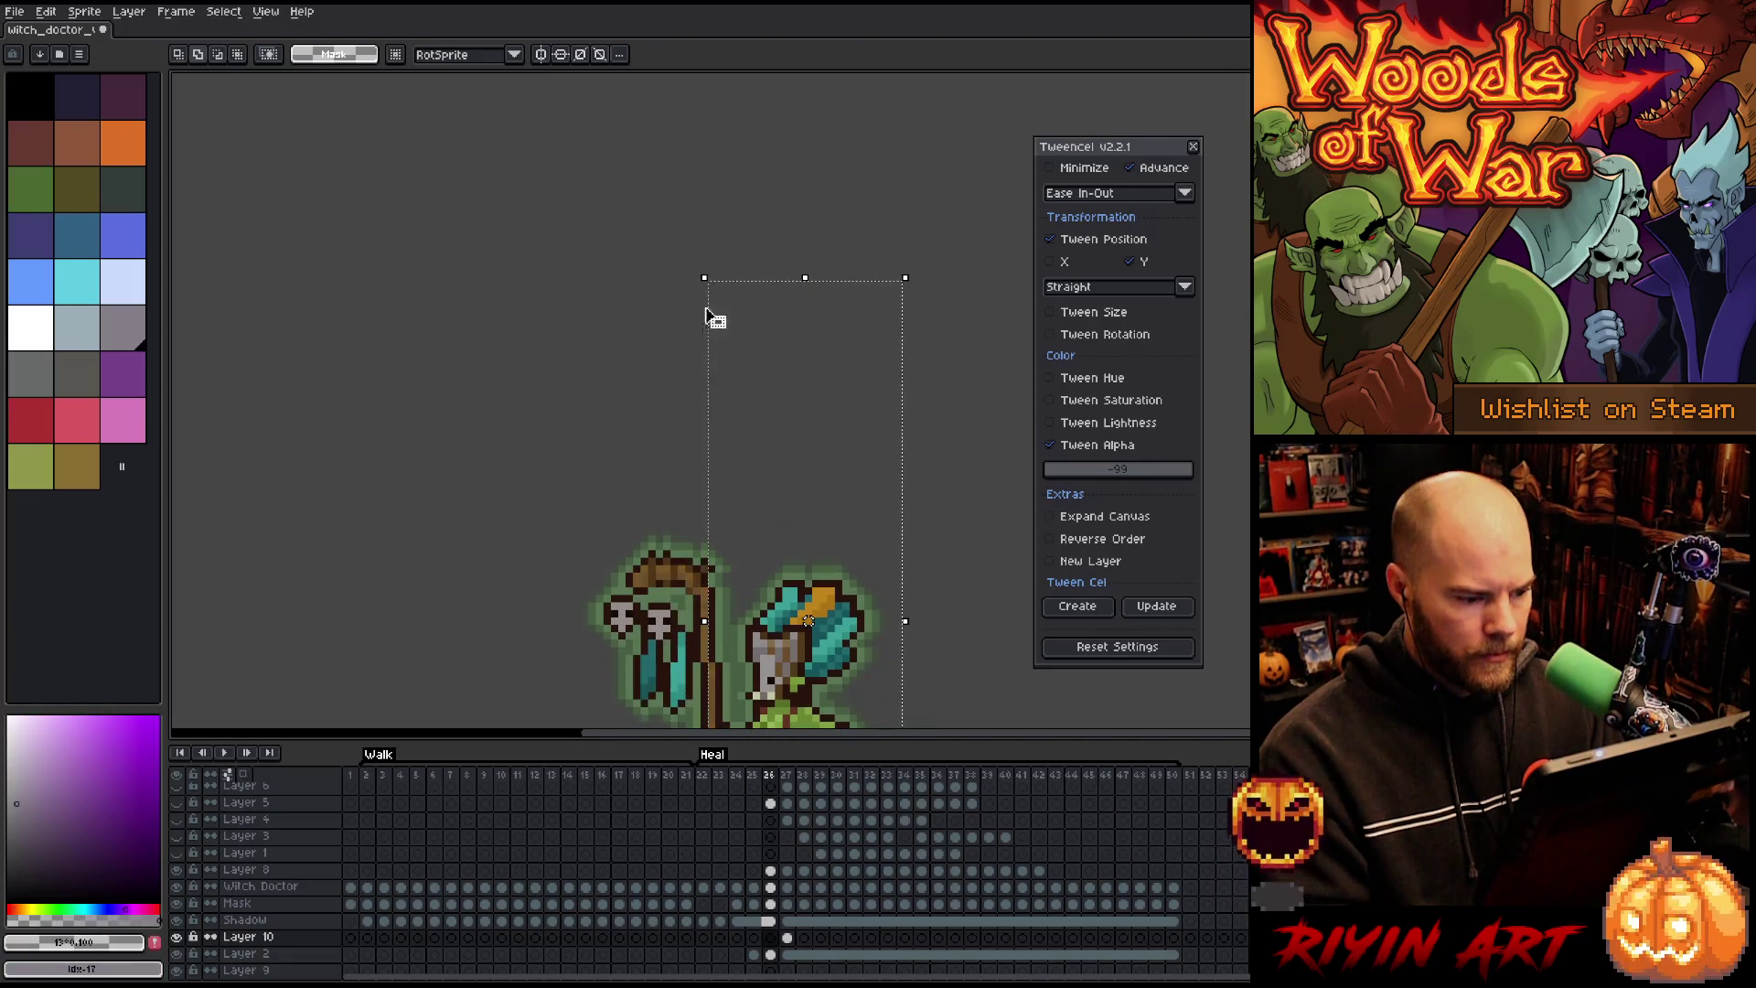
left_click_drag(713, 585, 645, 347)
scroll(627, 643, "down", 1)
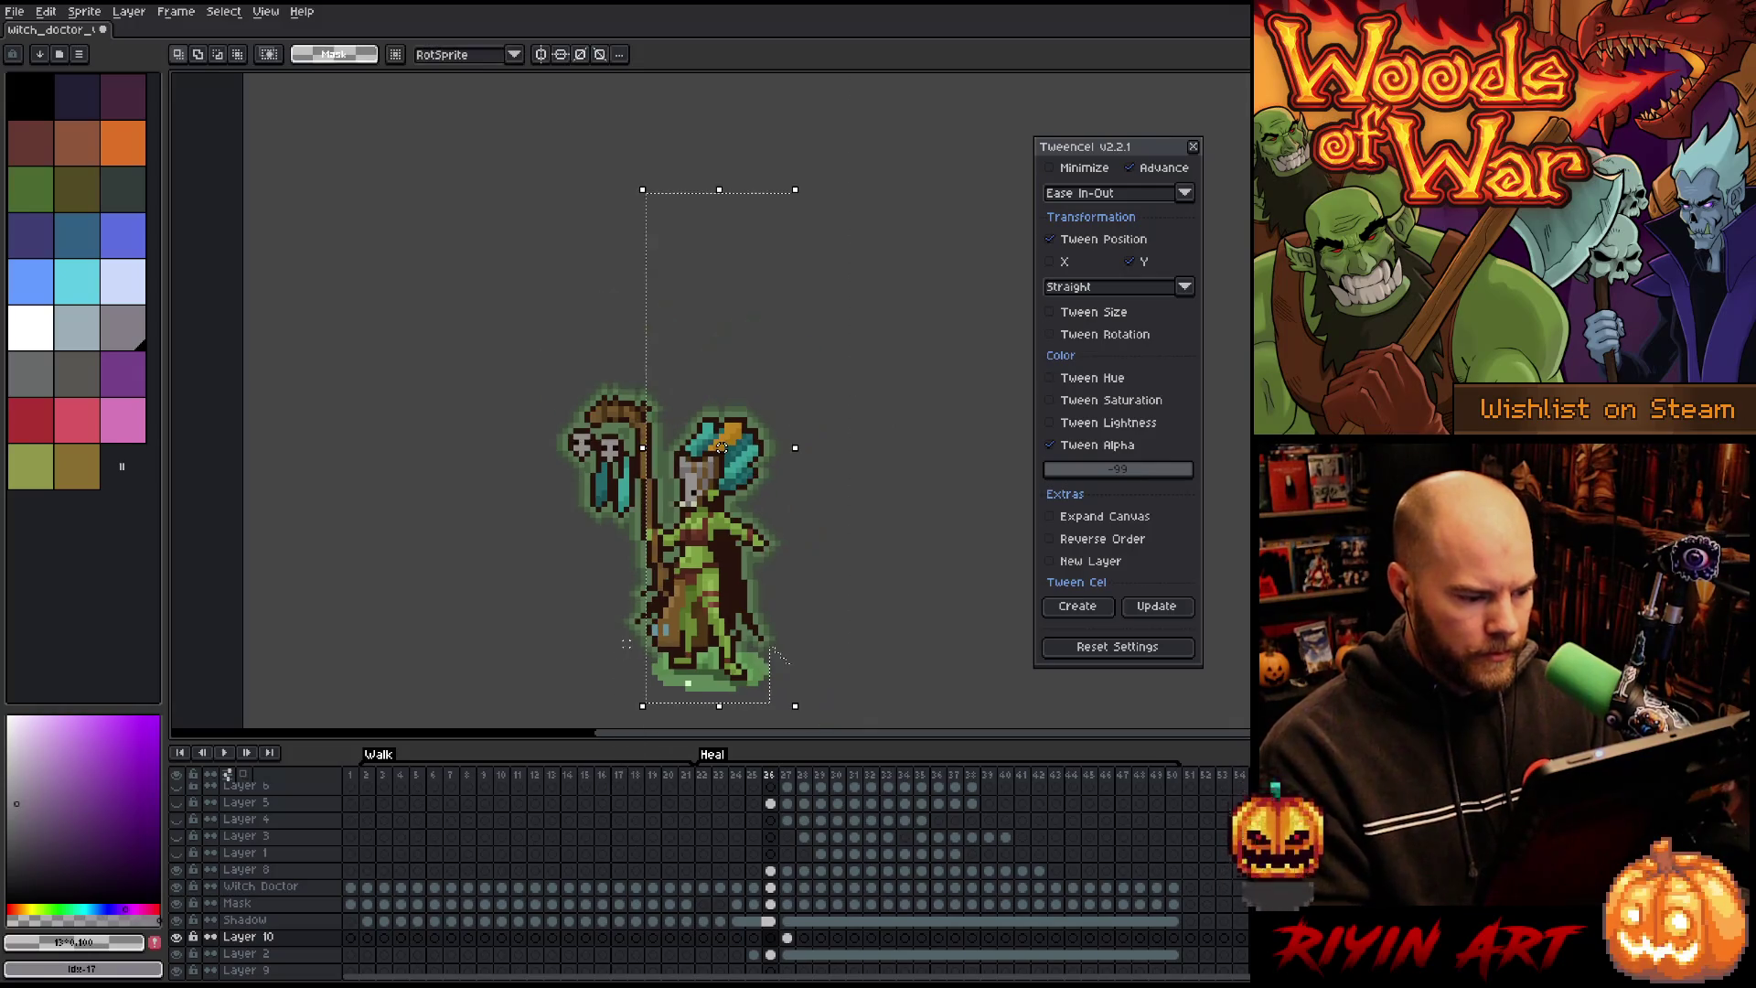
mouse_move(575, 168)
left_mouse_down()
mouse_move(634, 723)
mouse_move(649, 707)
left_mouse_up()
mouse_move(847, 106)
left_mouse_down()
mouse_move(796, 705)
mouse_move(768, 710)
left_mouse_up()
key("w")
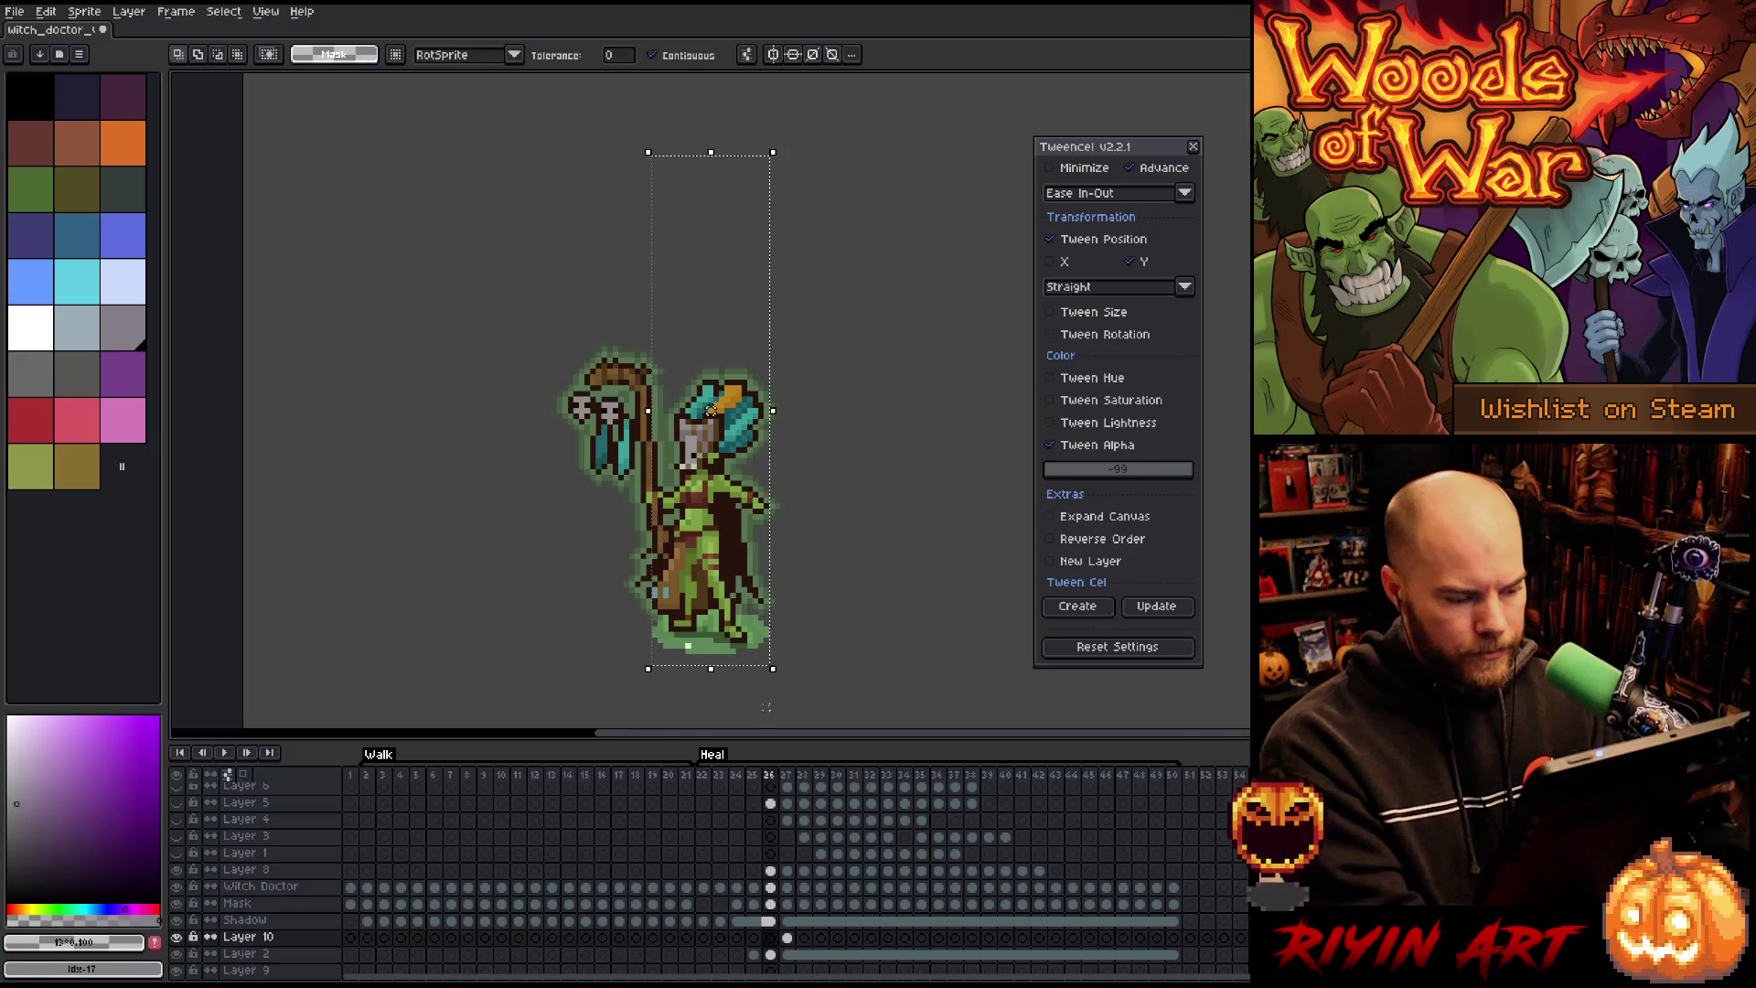
Step: Make Layer 2 active, adjust the selection around the feet, and advance to frame 27
key("Down")
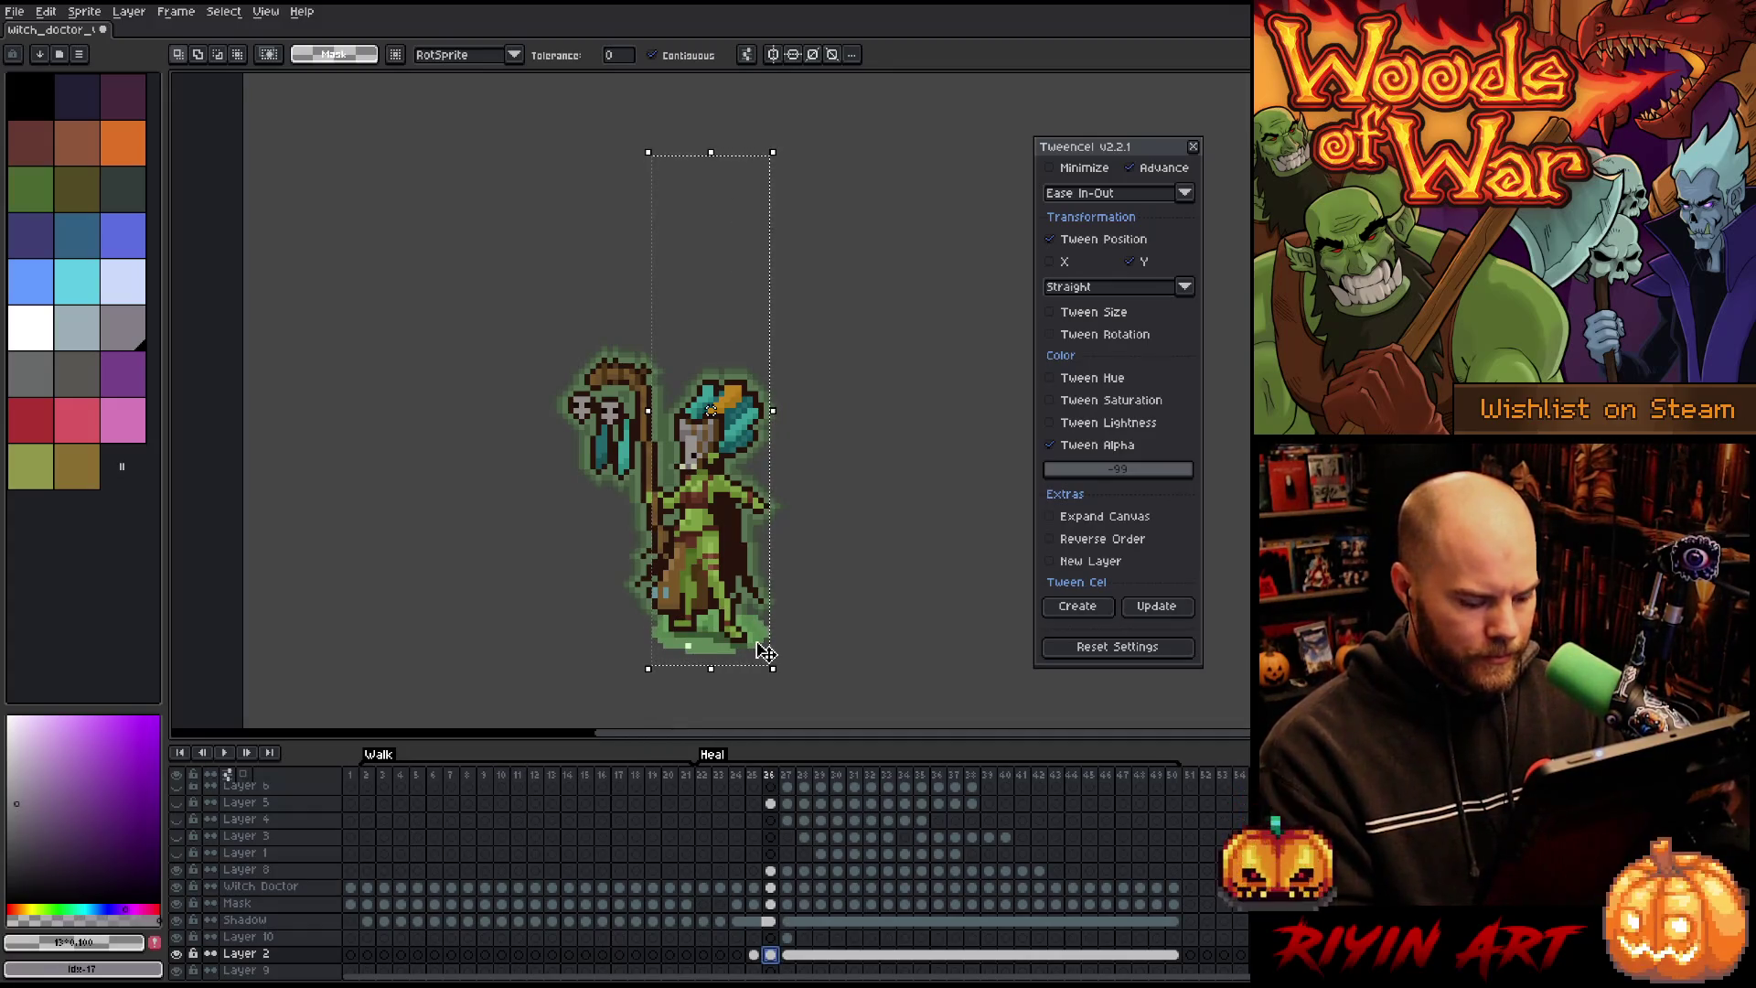
key("m")
mouse_move(841, 691)
left_mouse_down()
mouse_move(533, 658)
mouse_move(509, 634)
left_mouse_up()
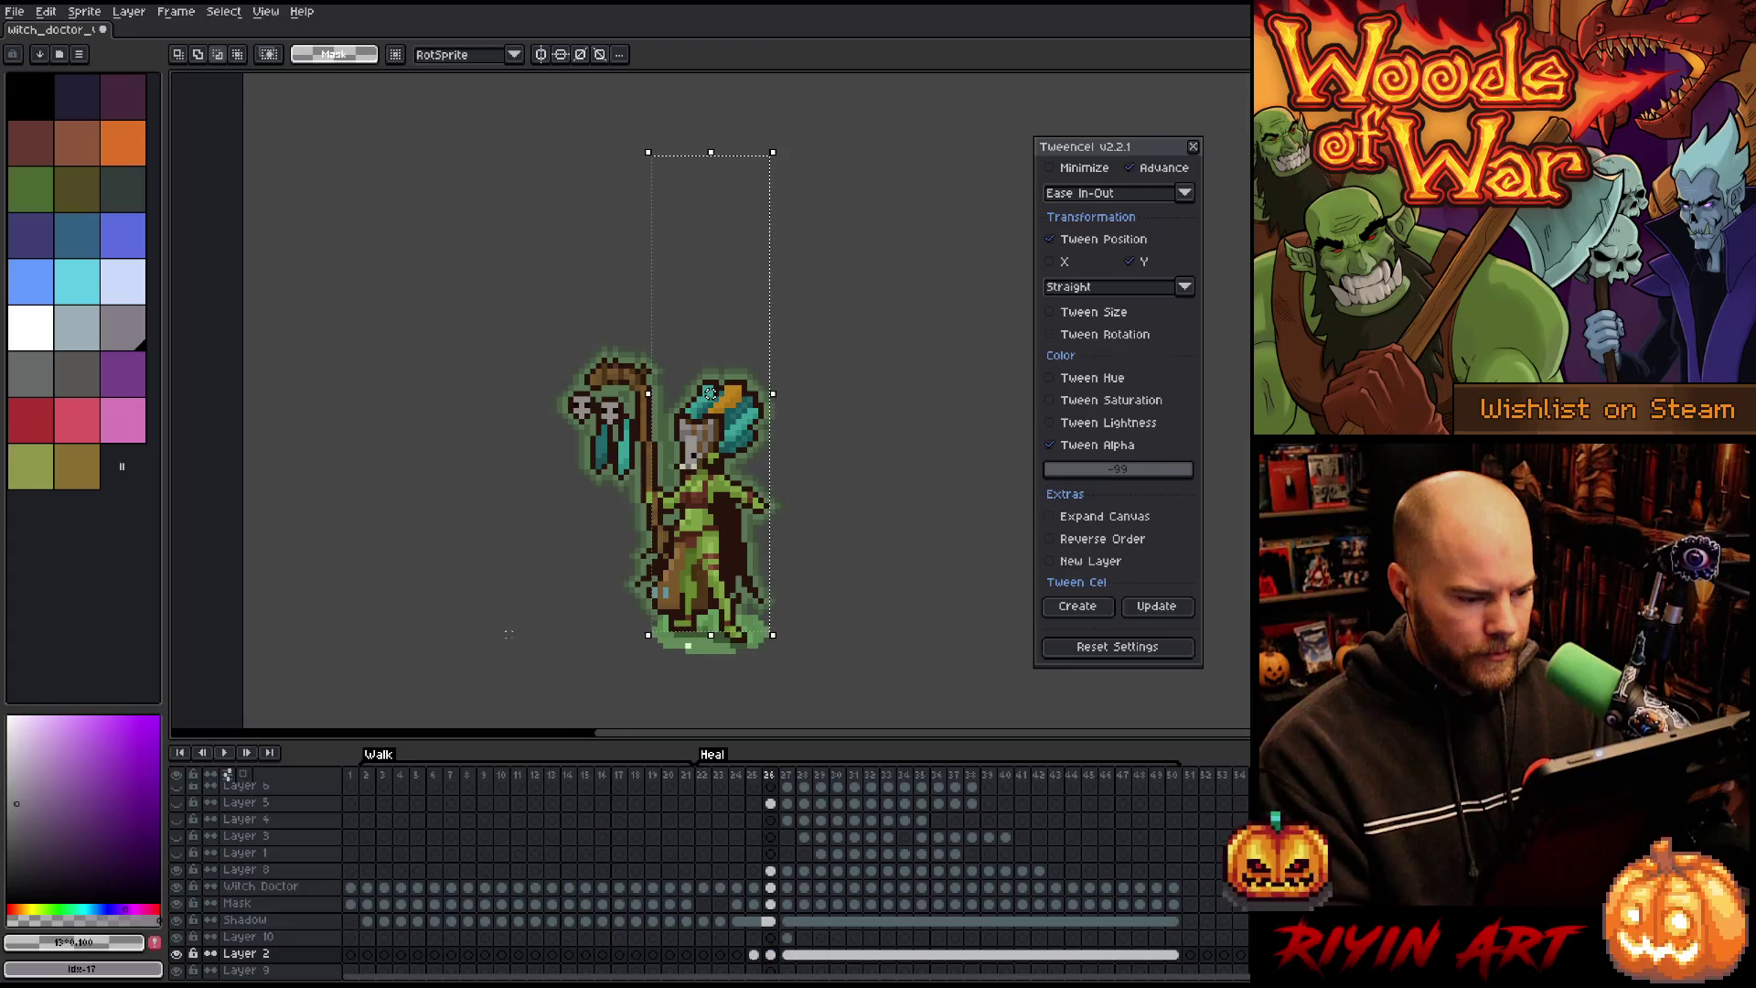
scroll(640, 645, "up", 4)
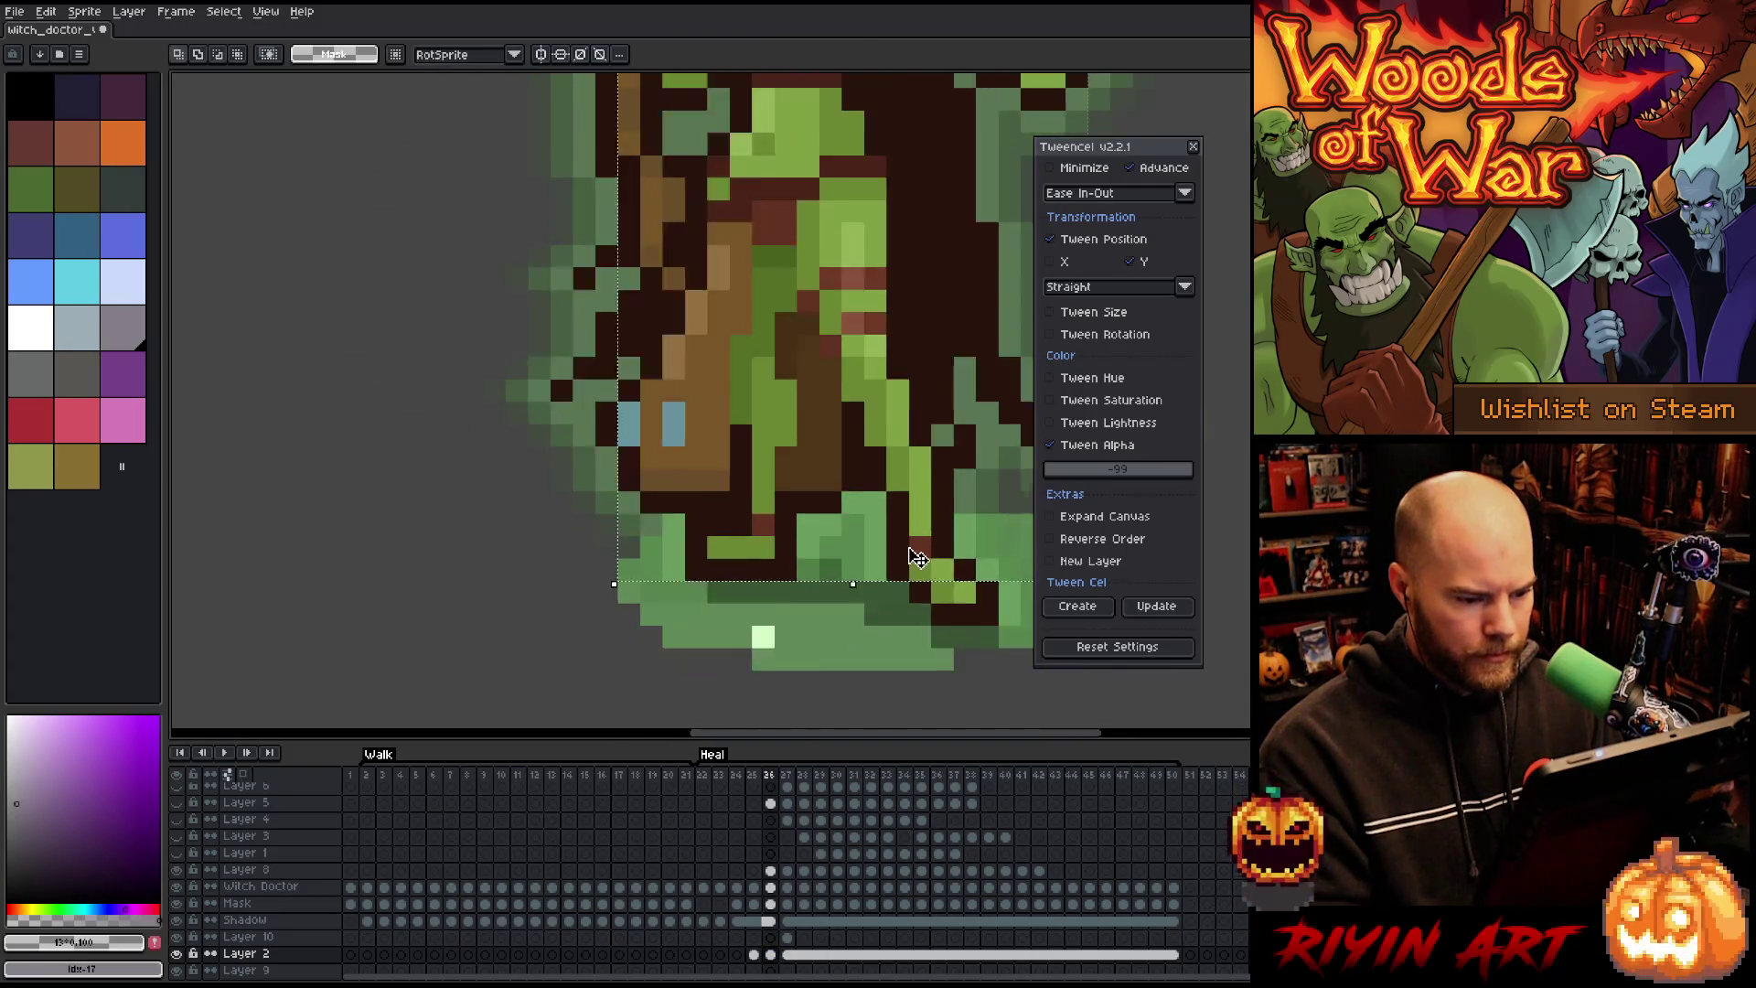
mouse_move(992, 529)
left_mouse_down()
mouse_move(745, 599)
mouse_move(1011, 627)
left_mouse_up()
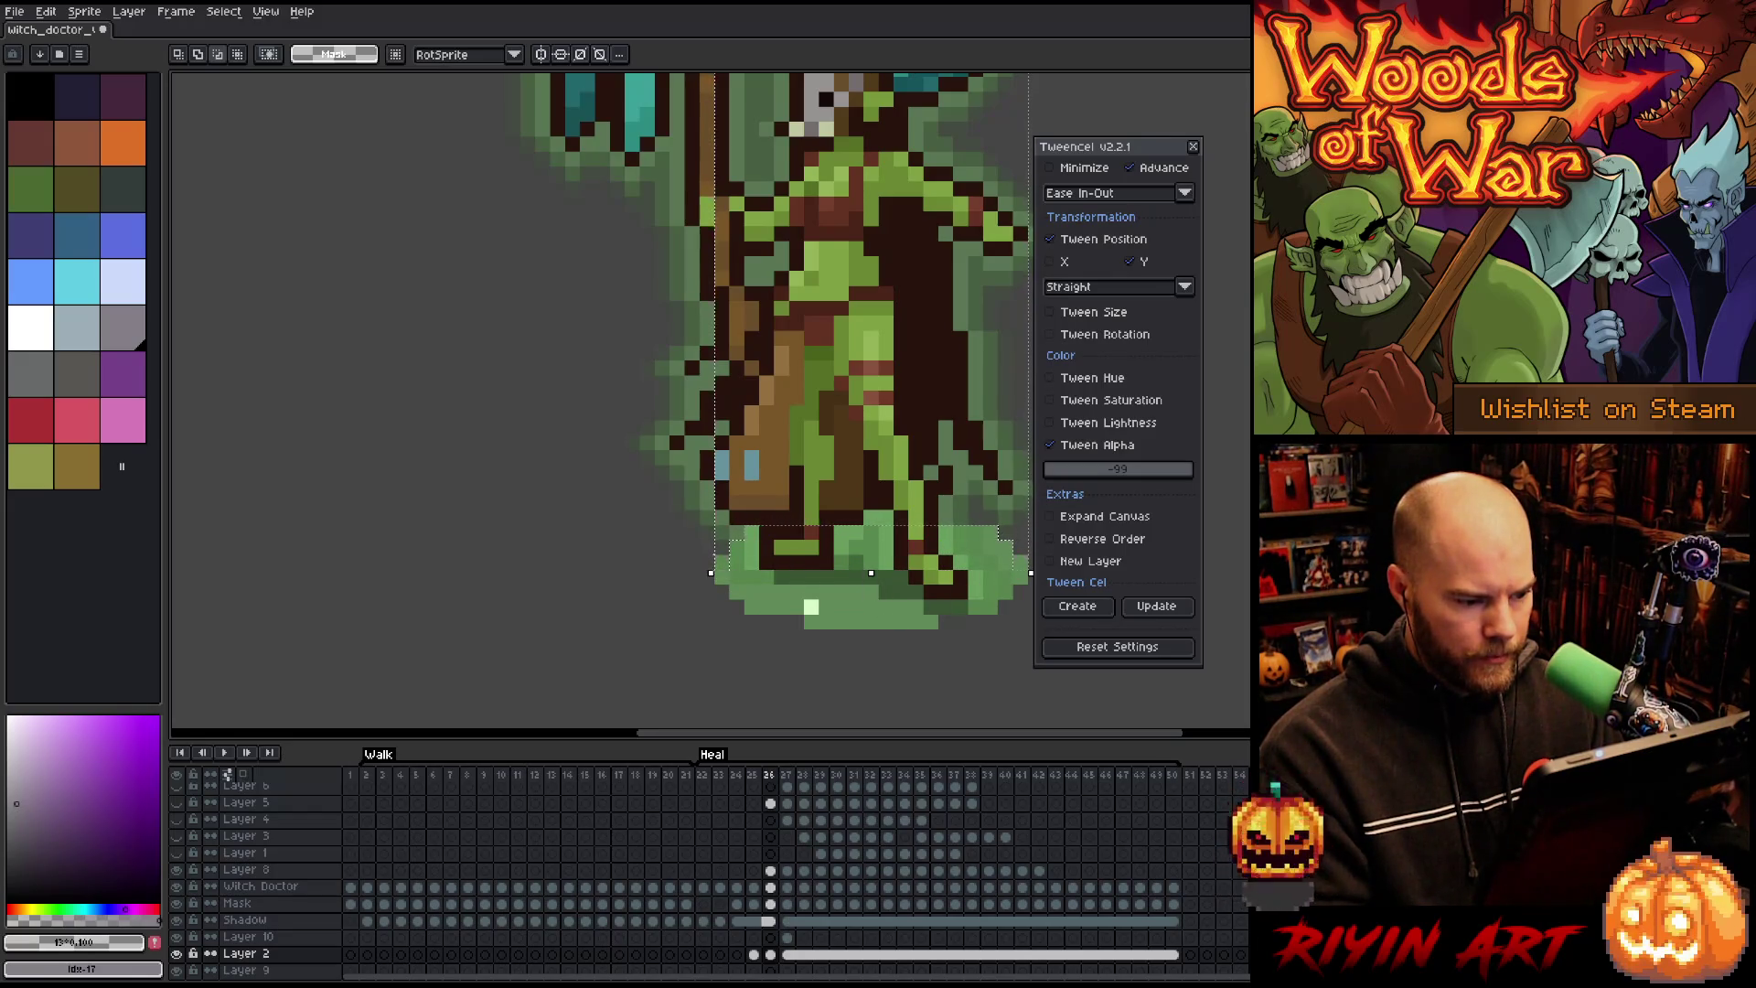
scroll(950, 454, "down", 3)
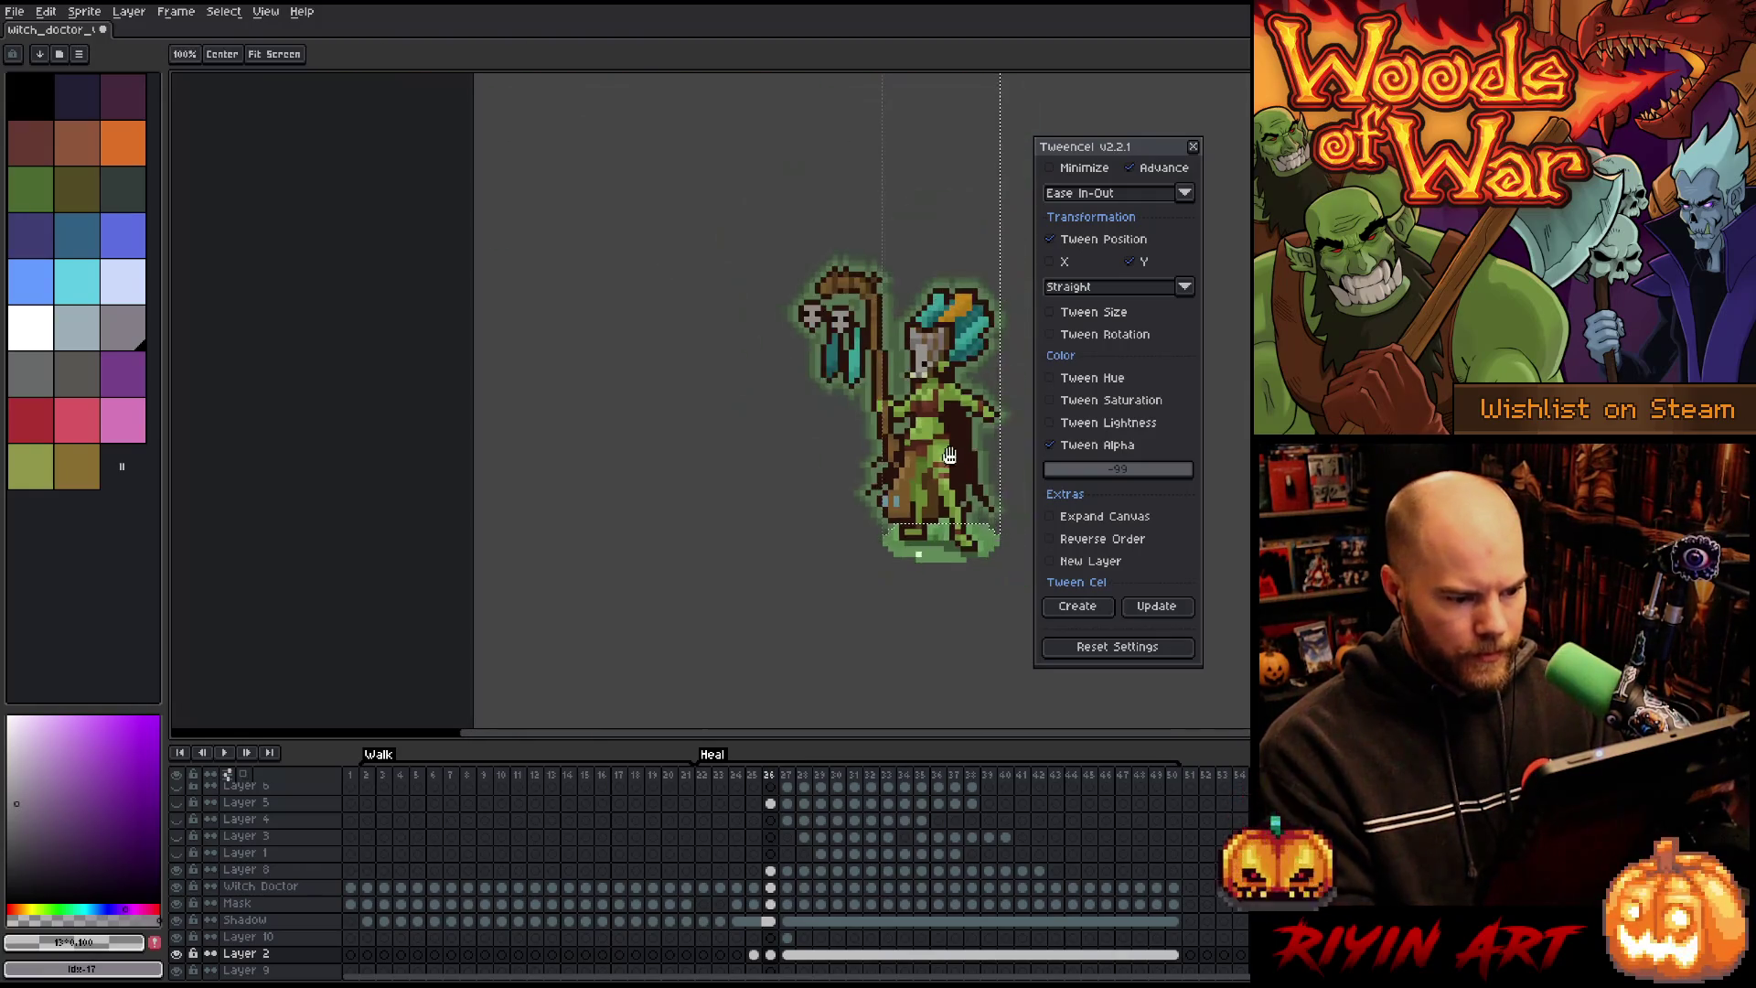
left_click_drag(950, 454, 694, 565)
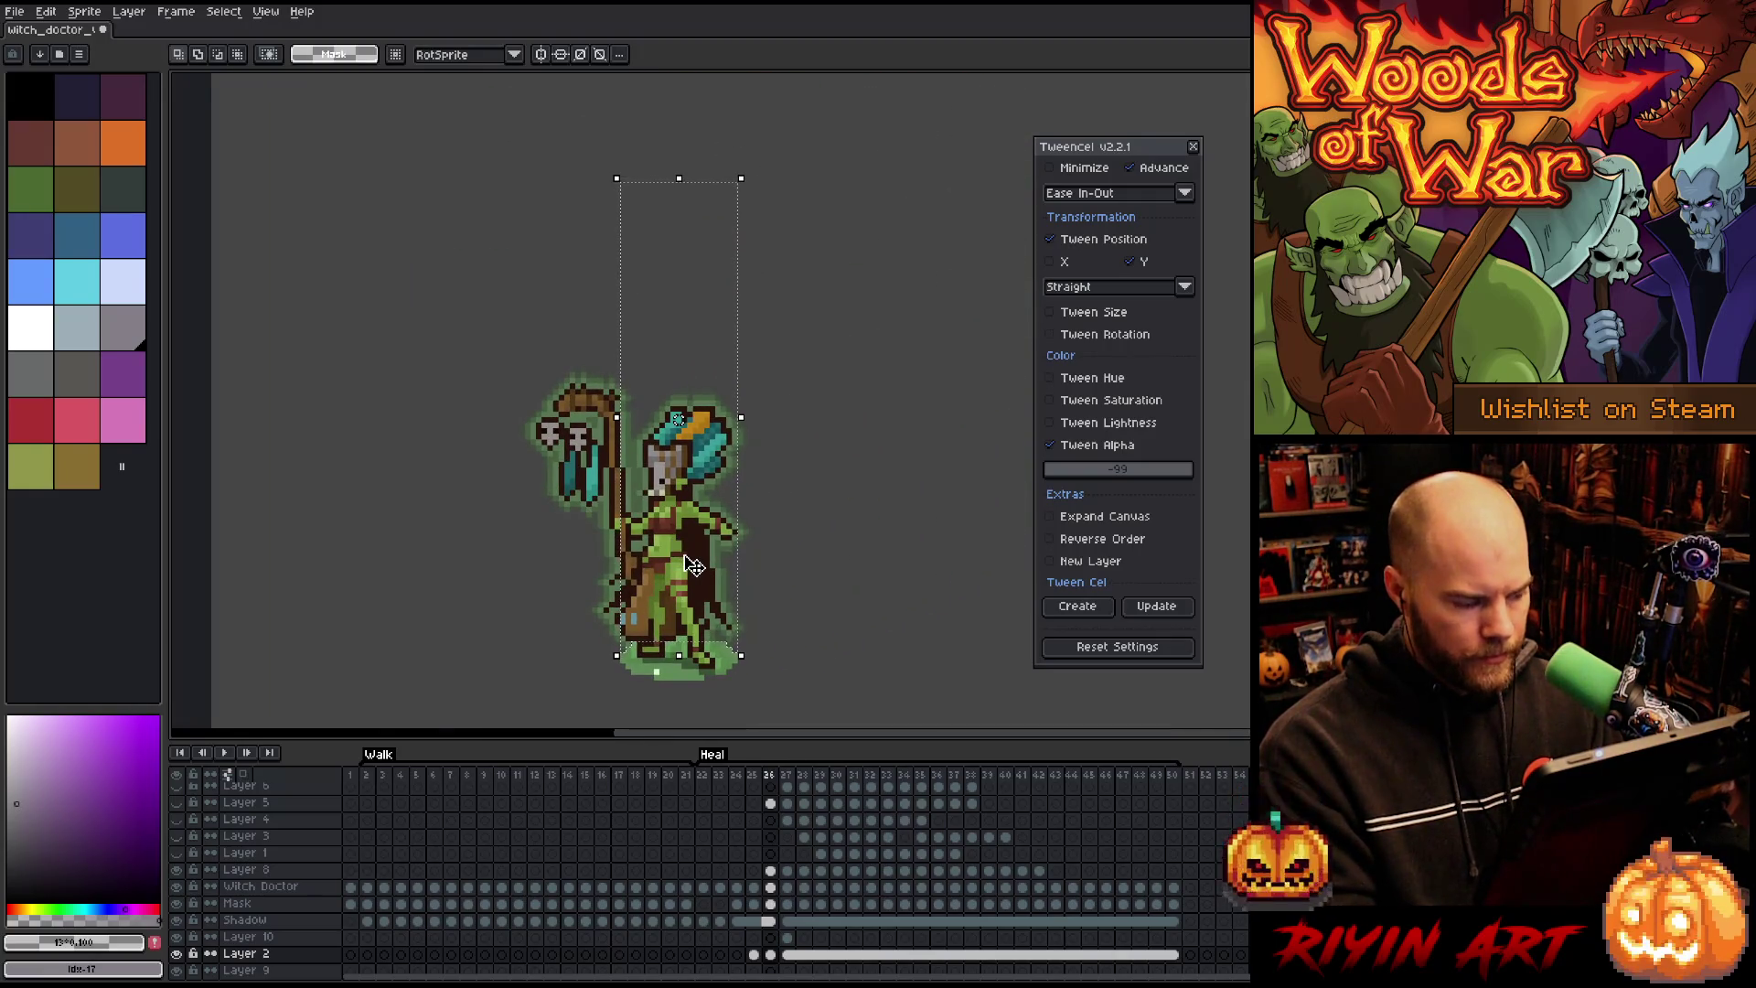
key("Right")
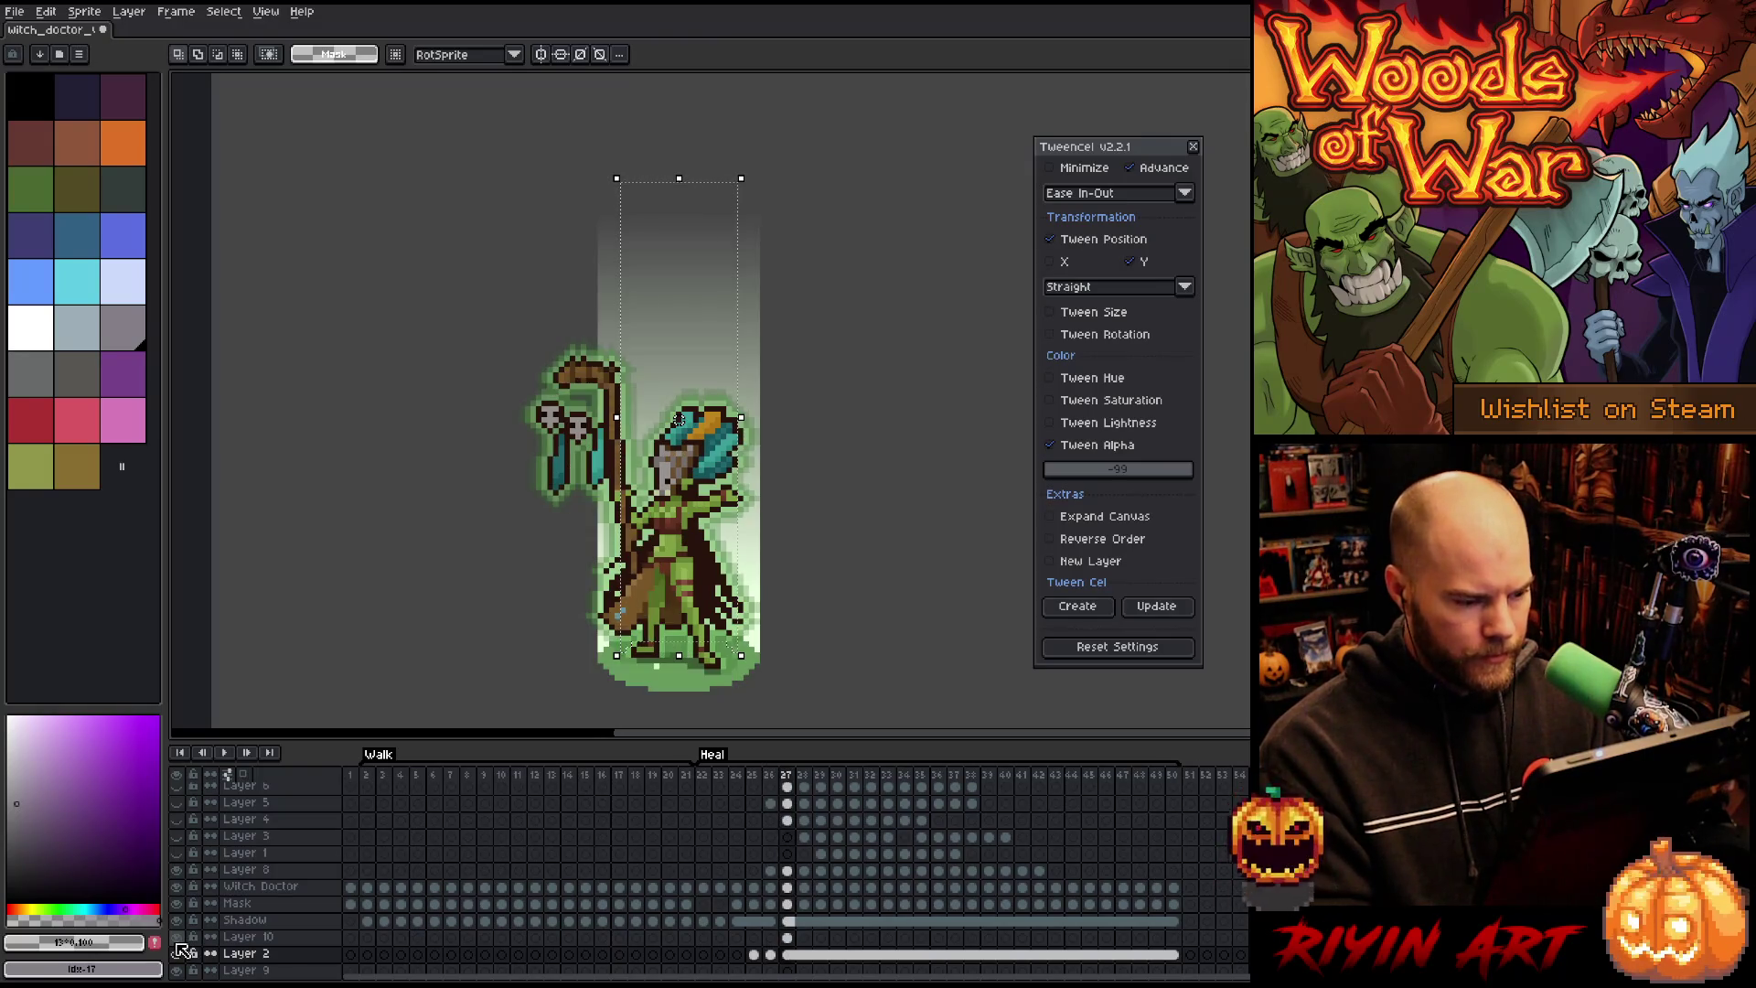
Step: Eyedrop the pale green colour from the witch doctor's ground glow
right_click(800, 687, "alt")
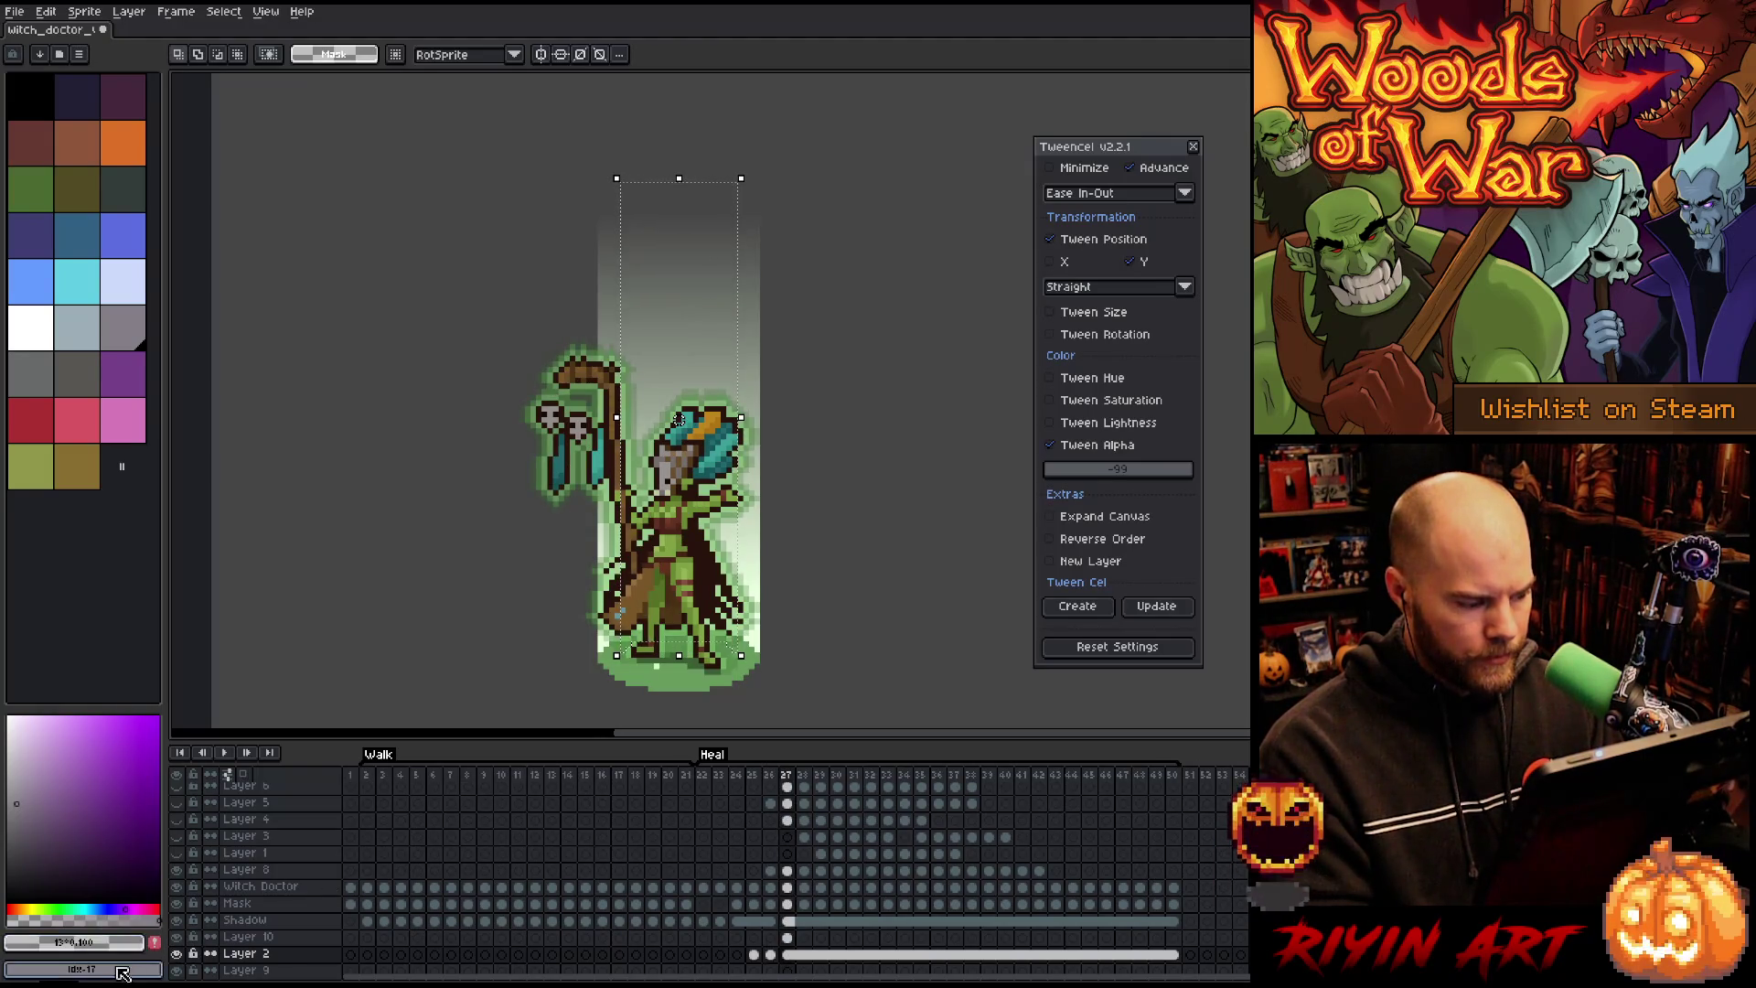
right_click(761, 634, "alt")
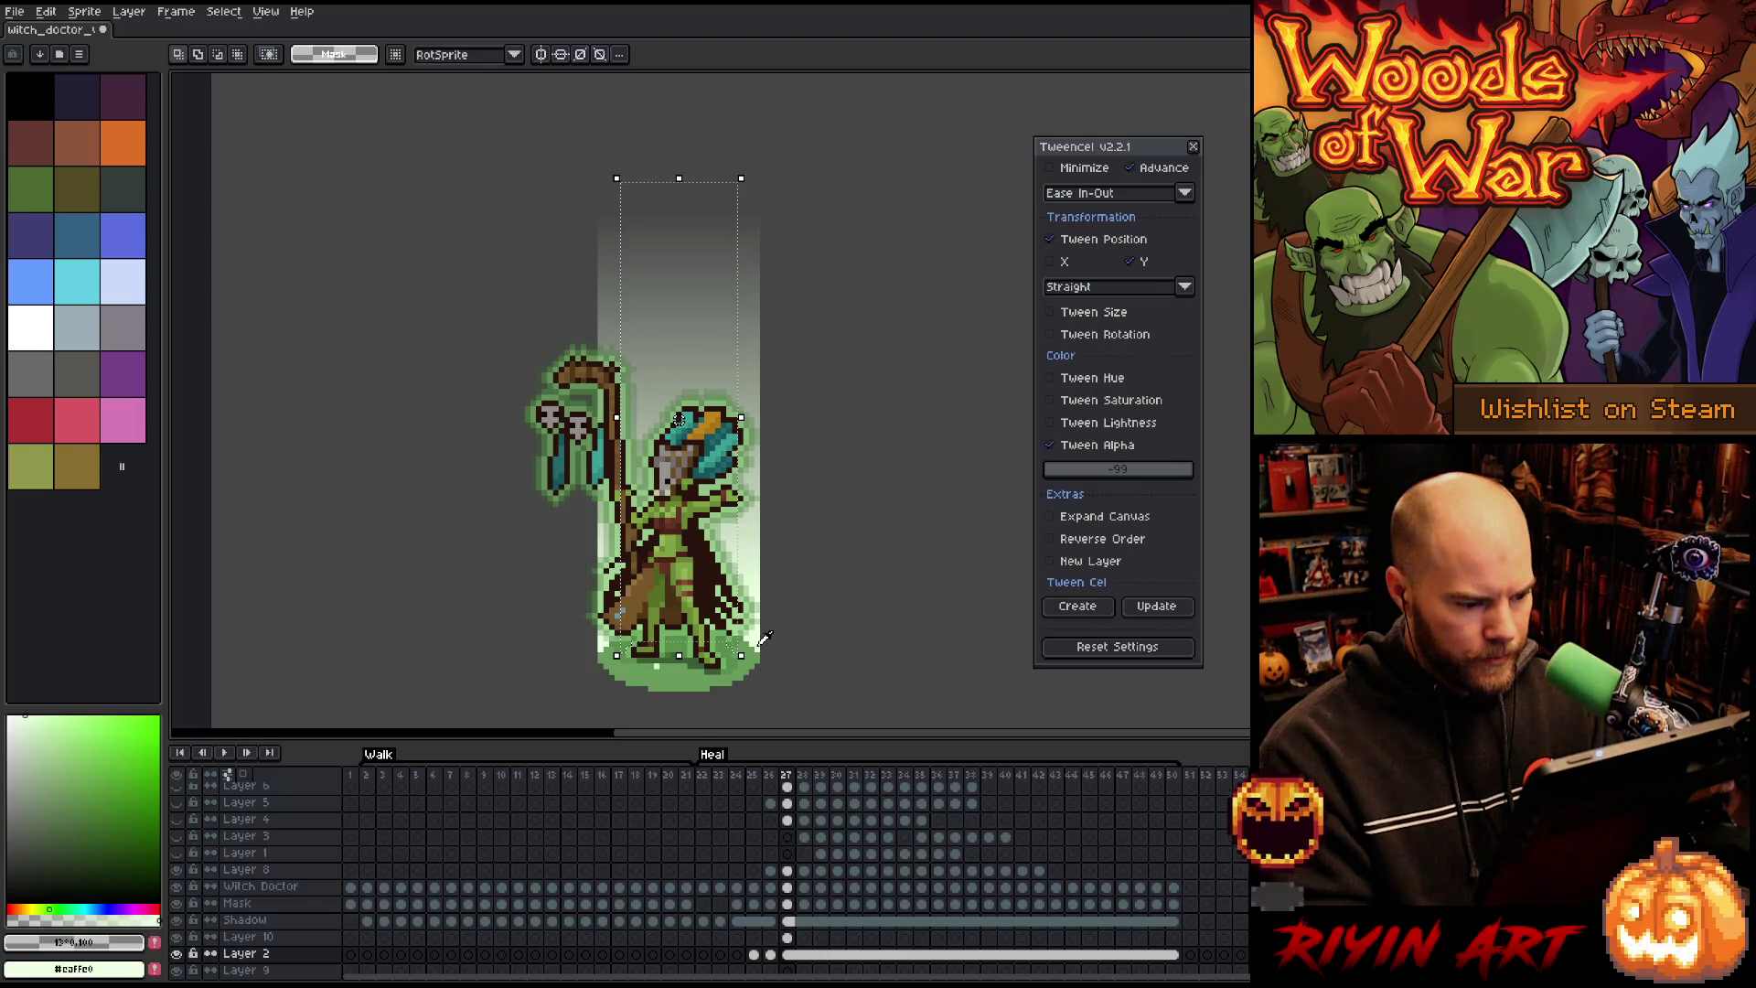
right_click(759, 638, "alt")
right_click(762, 639, "alt")
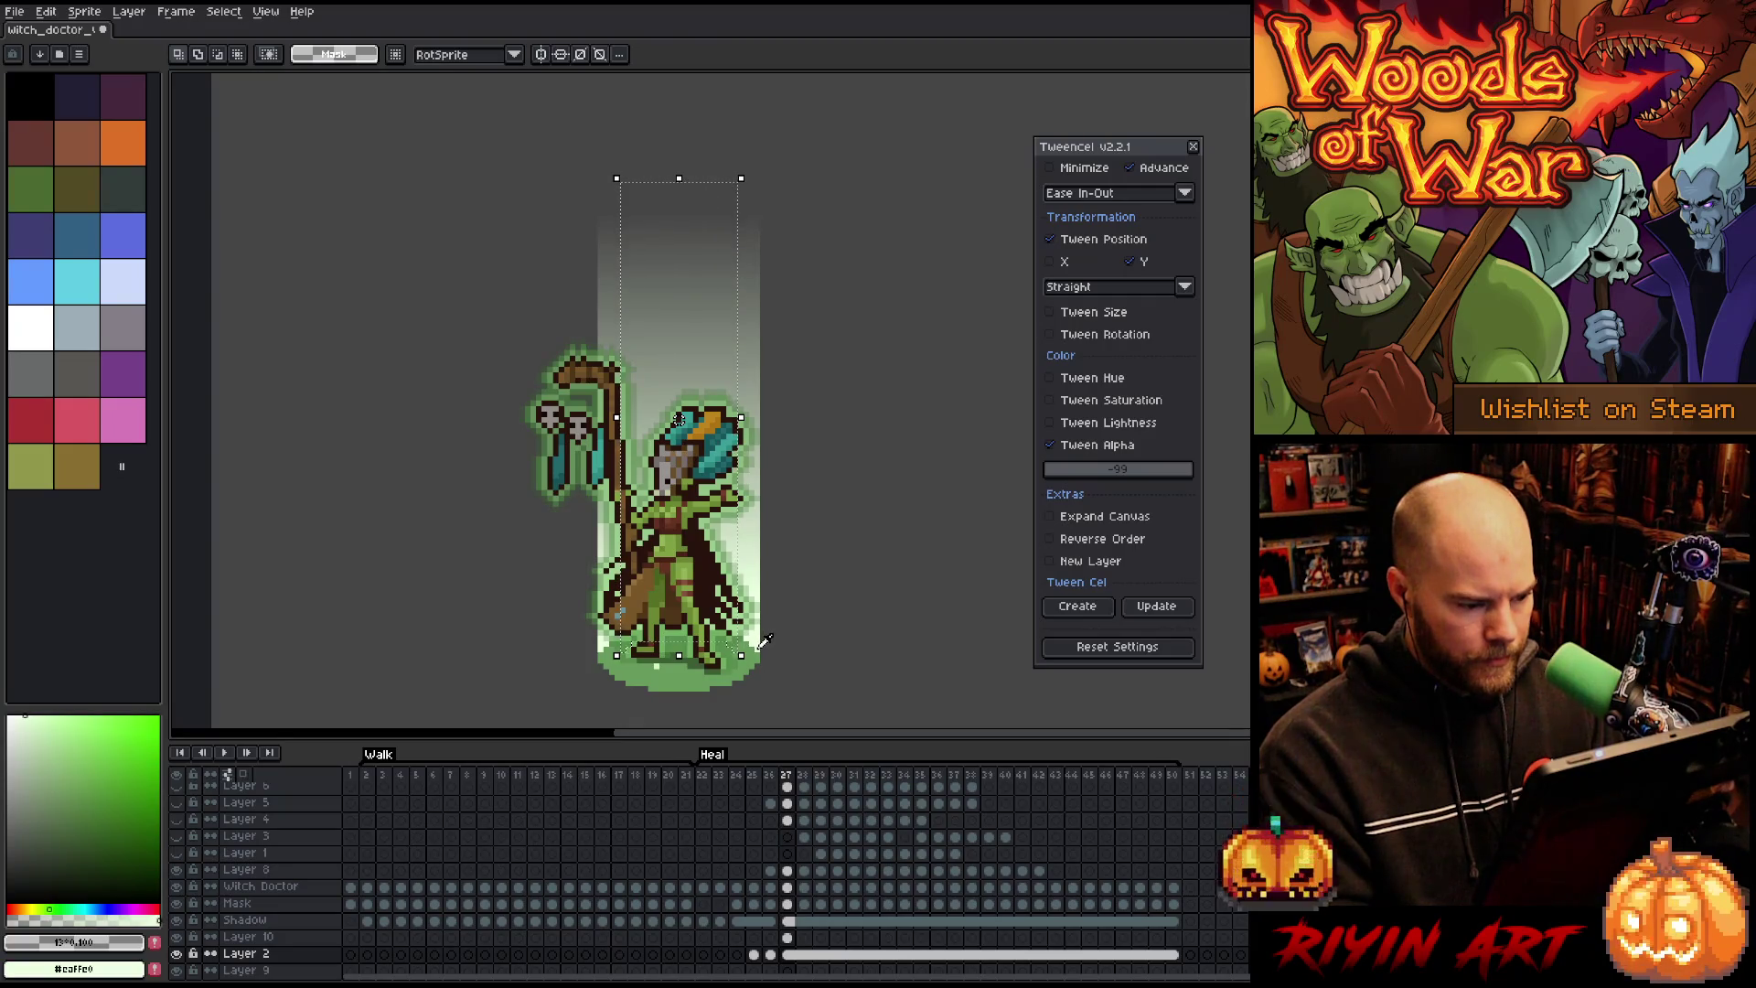
Step: Try a fill in the column on Layer 10 frame 26, compare with frame 27, and clear it
left_click(771, 936)
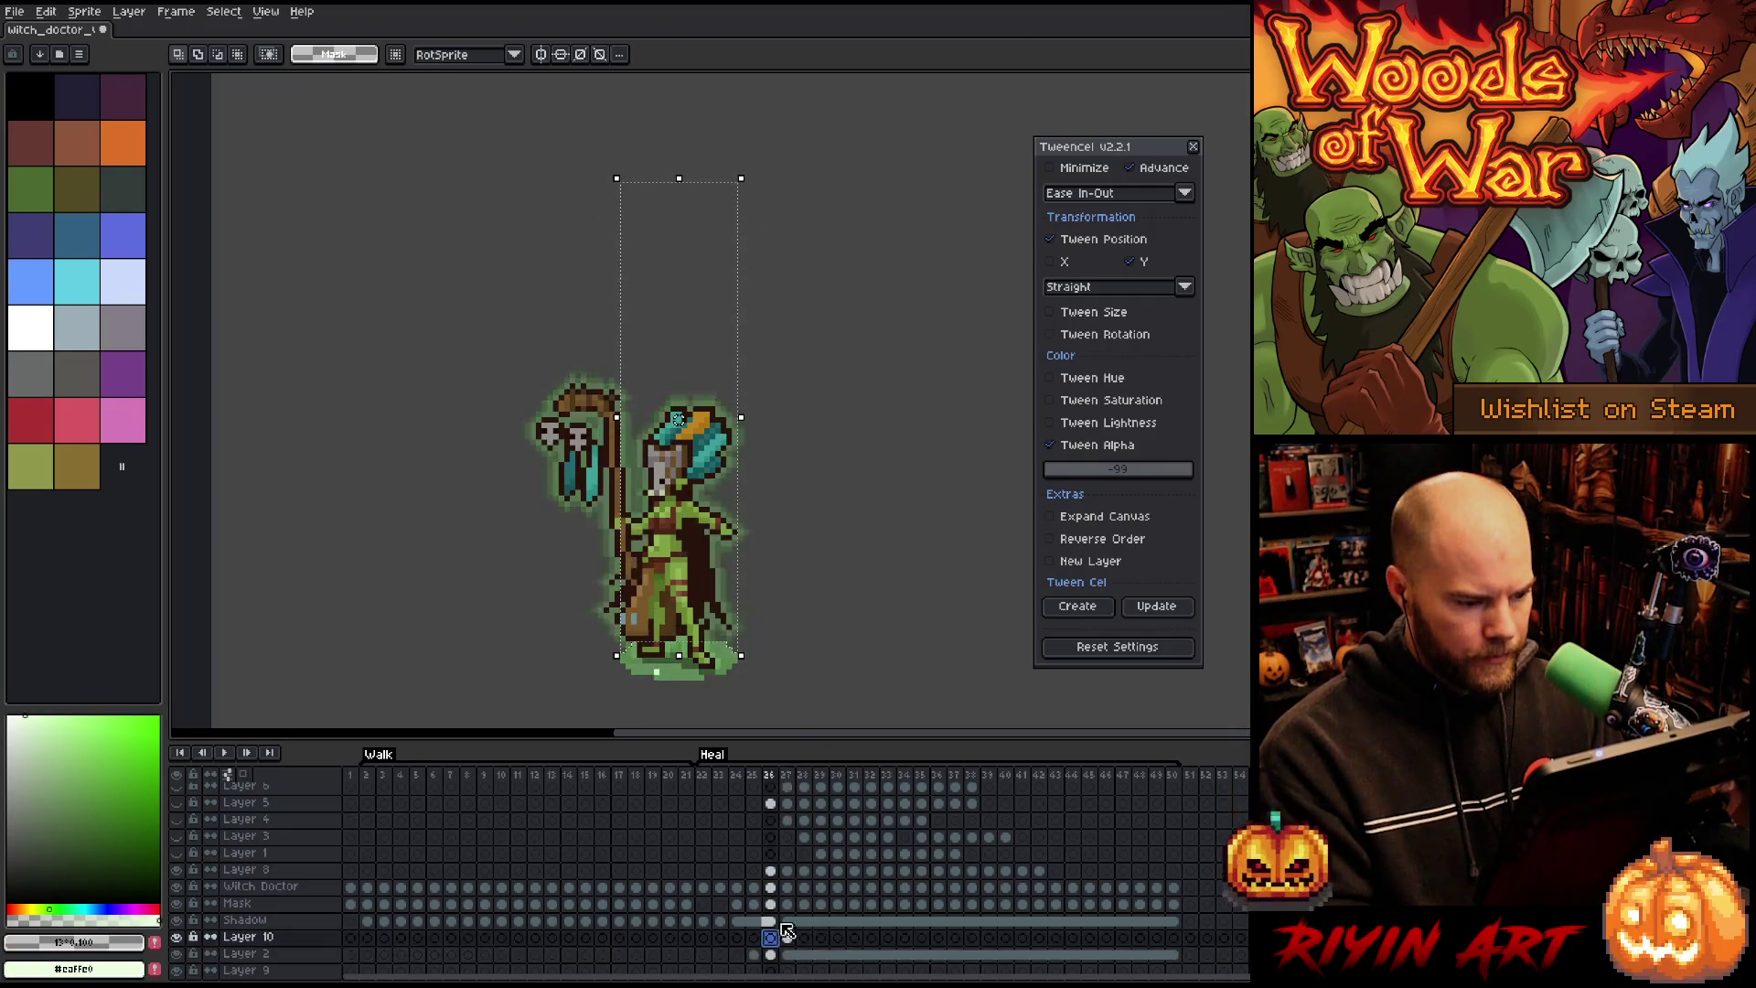
key("g")
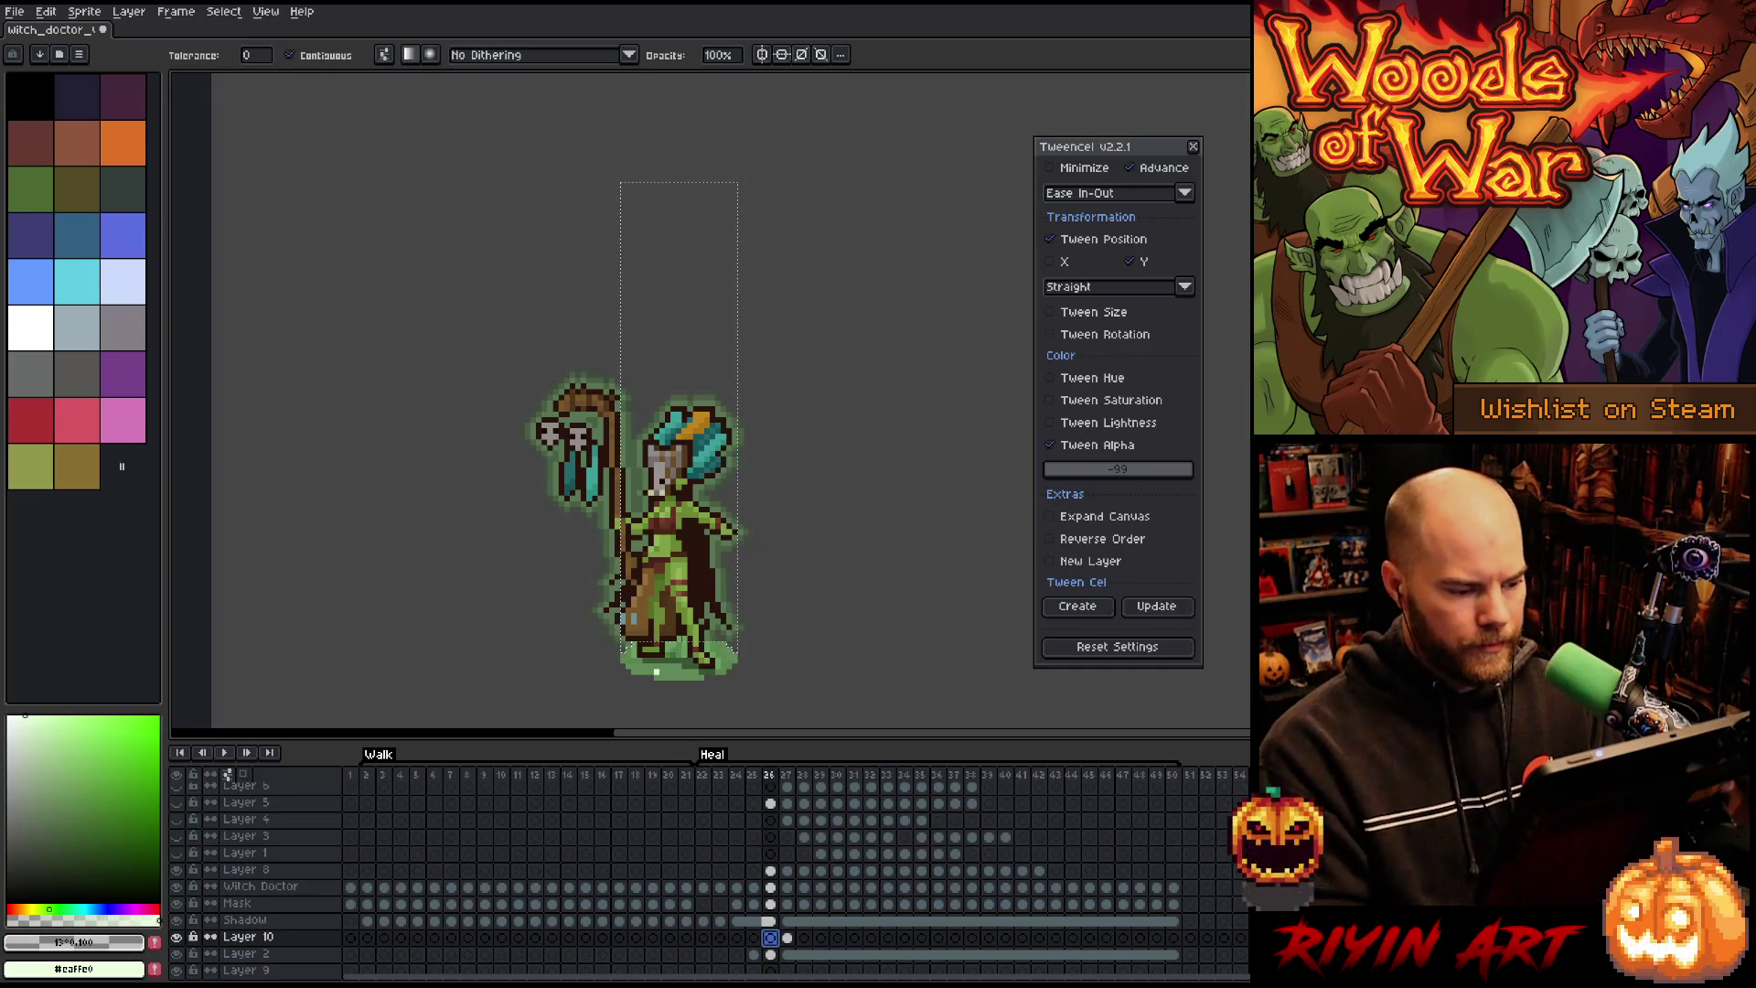
key("Right")
key("Left")
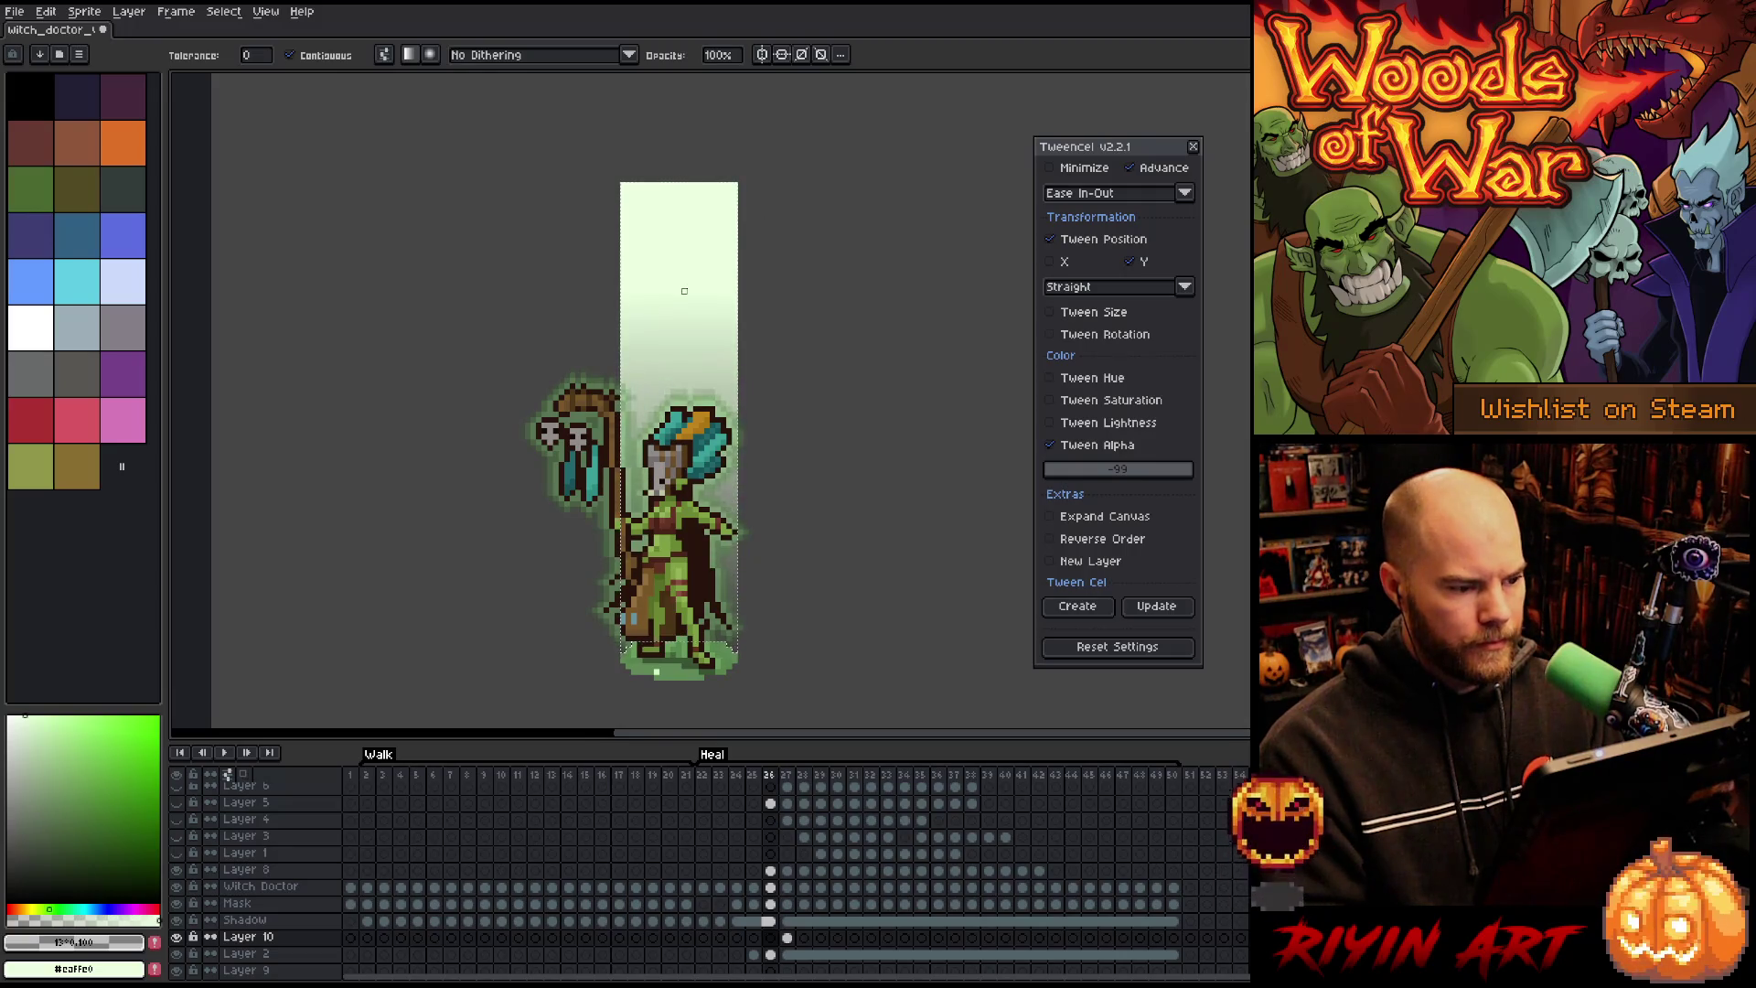
key("Delete")
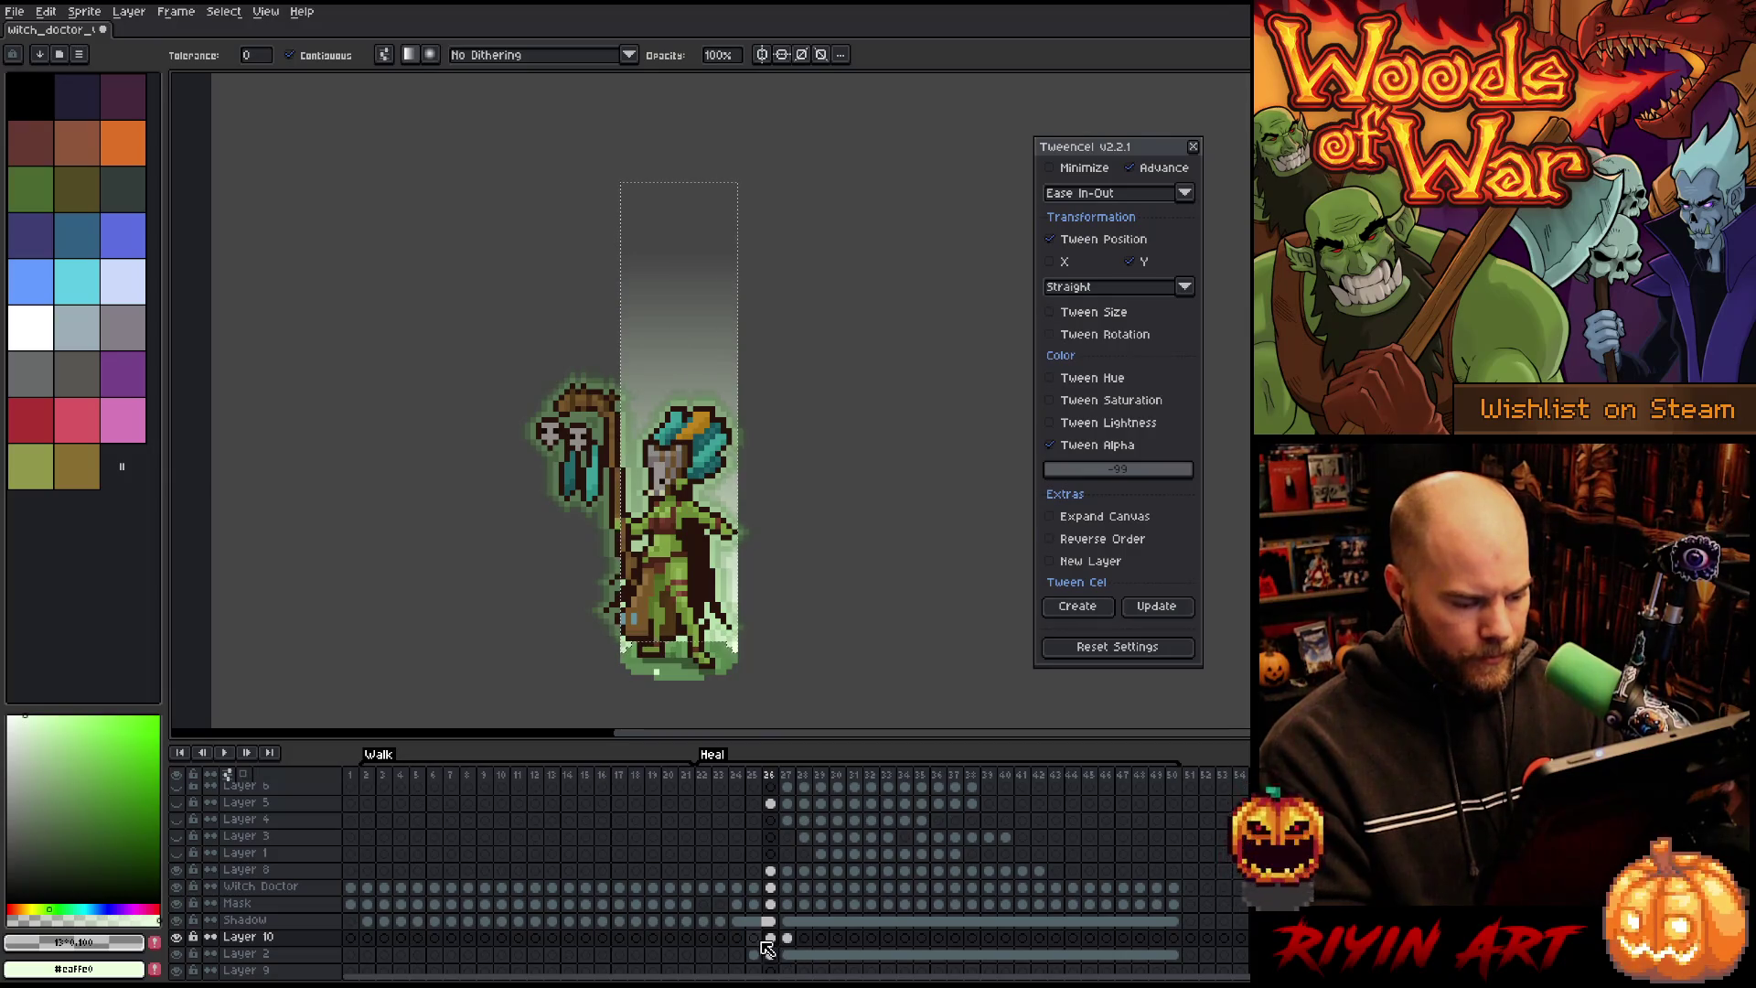
Step: Fill a smaller light column on Layer 10's frame 25 and clear the selection
left_click(754, 938)
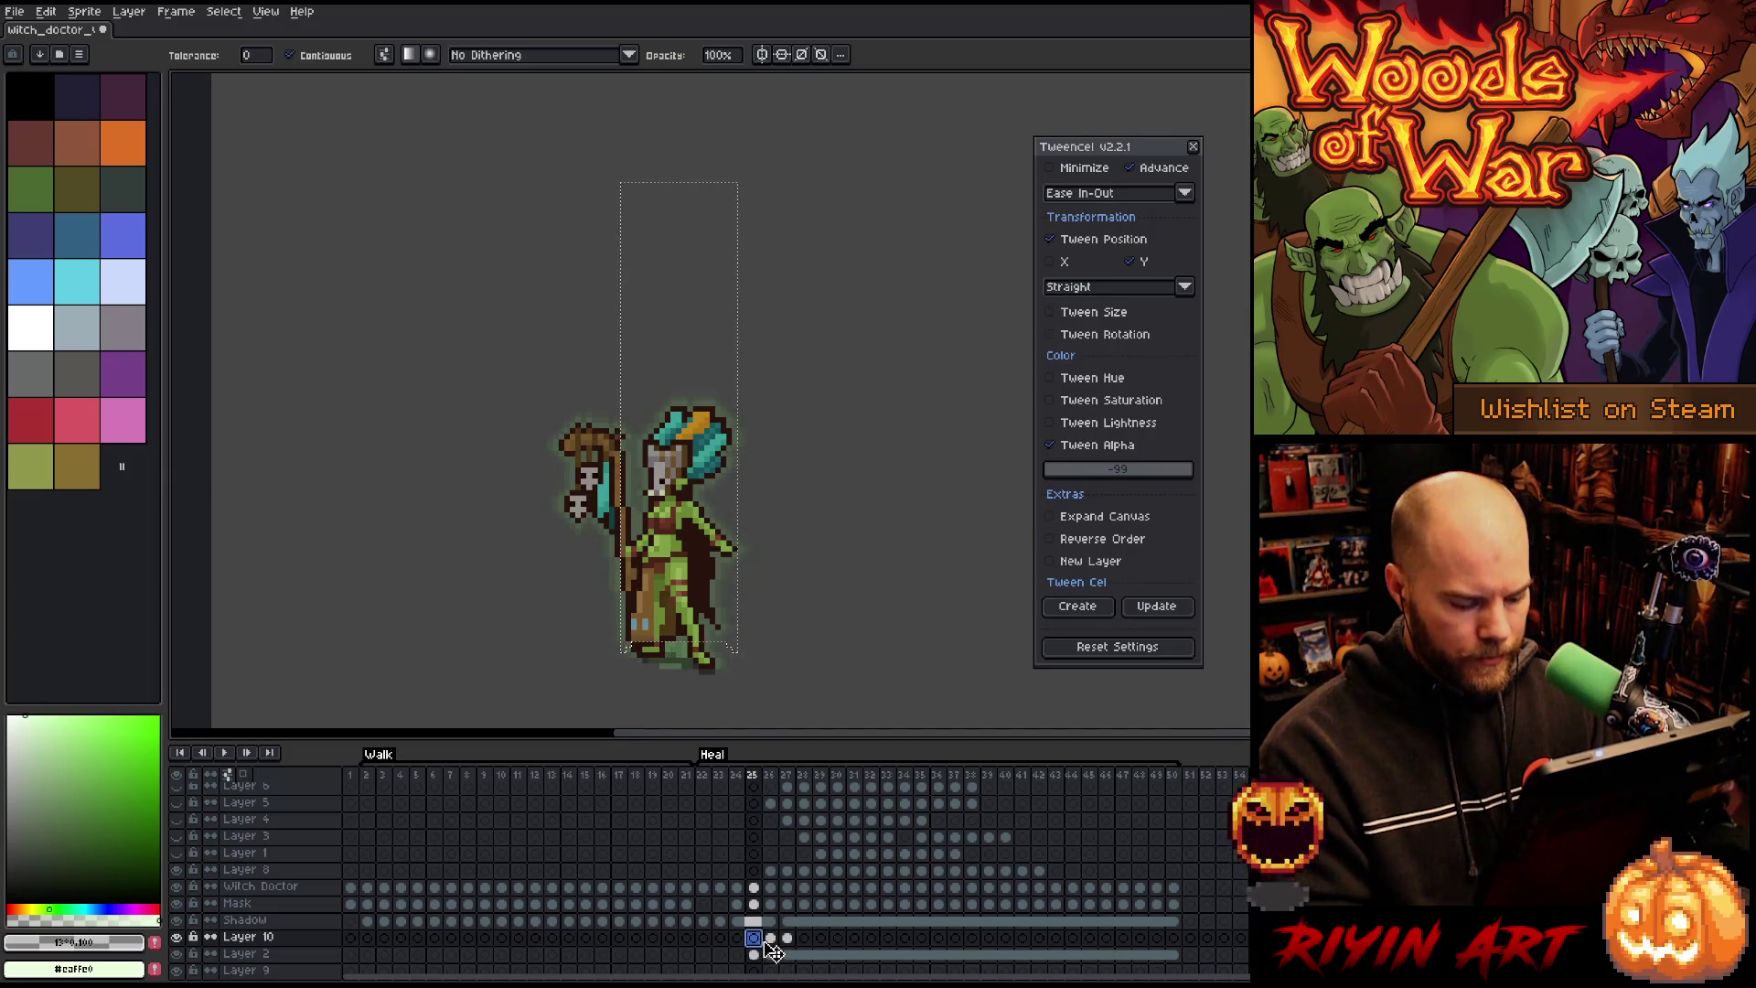
key("v")
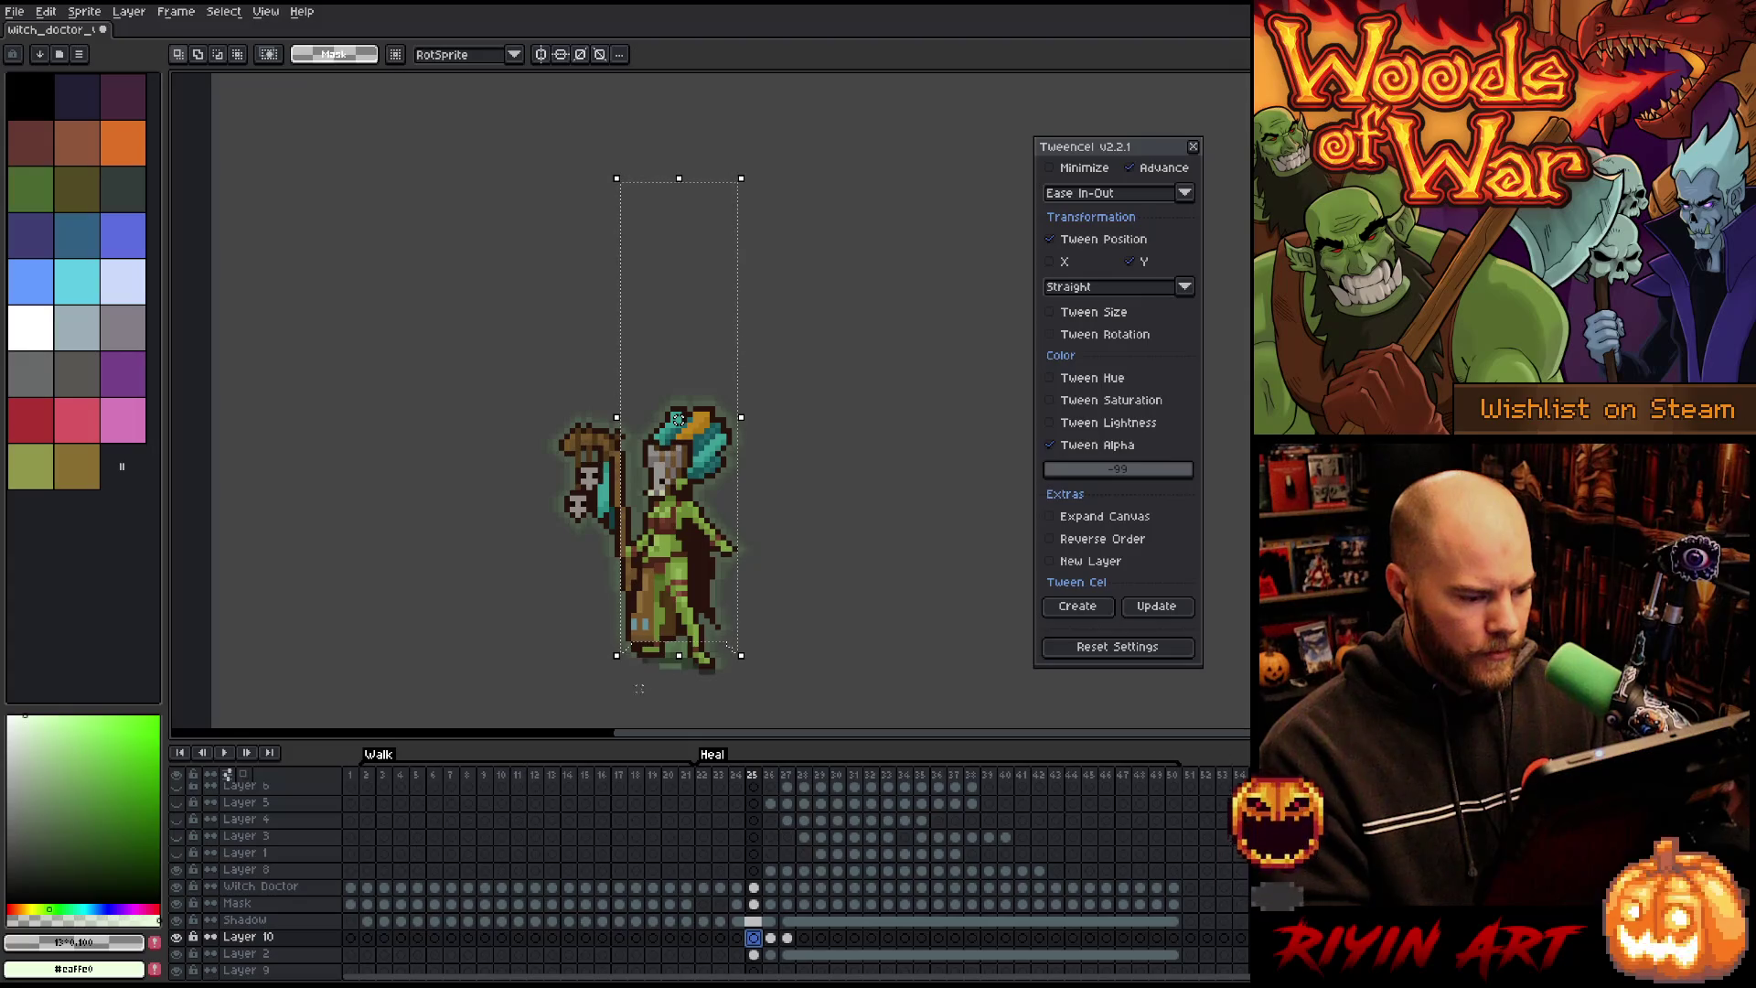
key("ctrl+d")
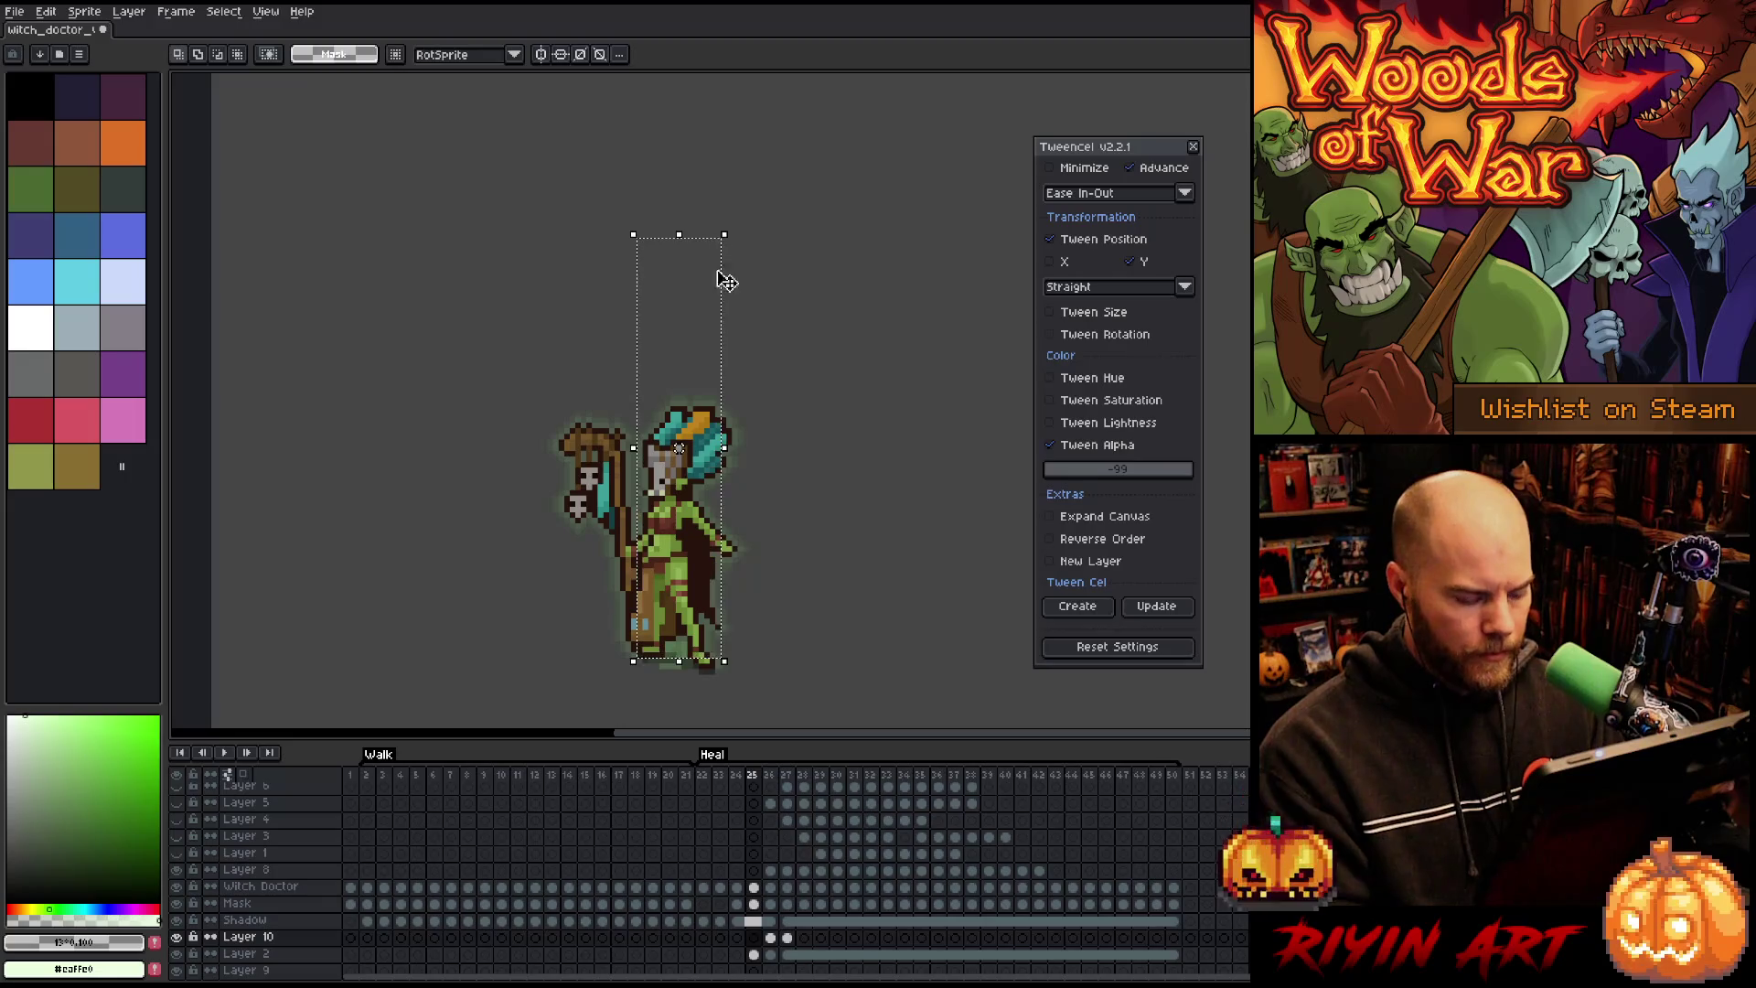
key(".")
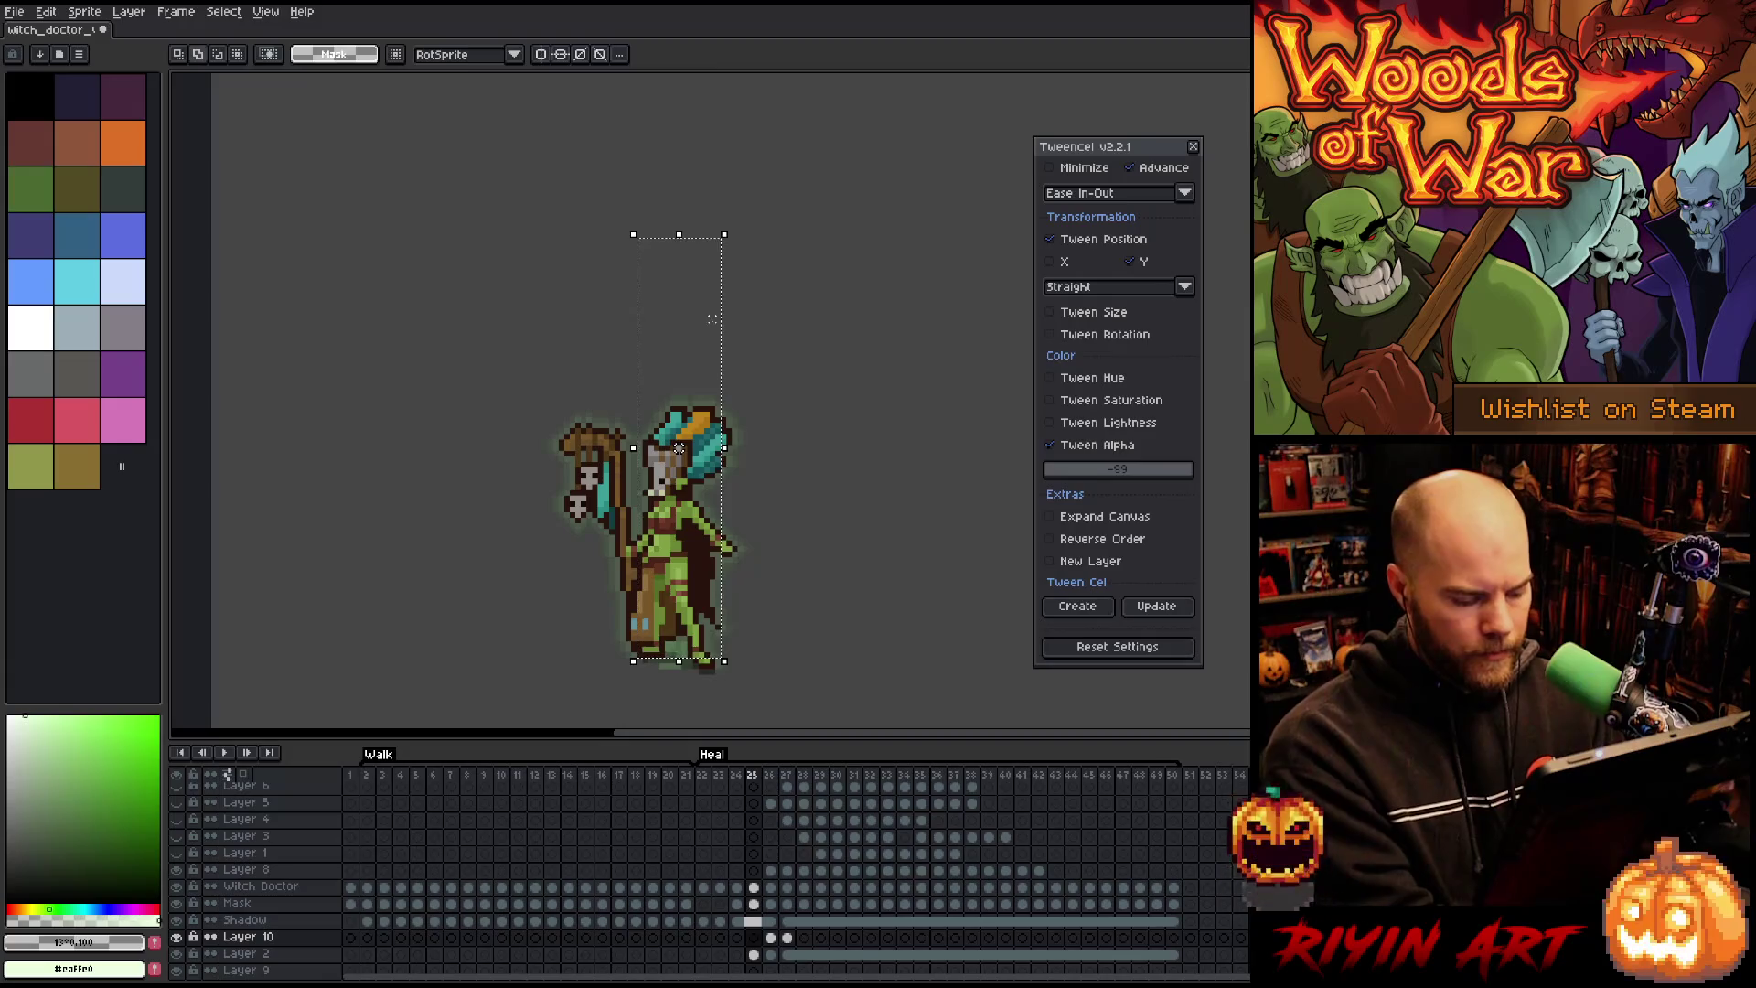
key("g")
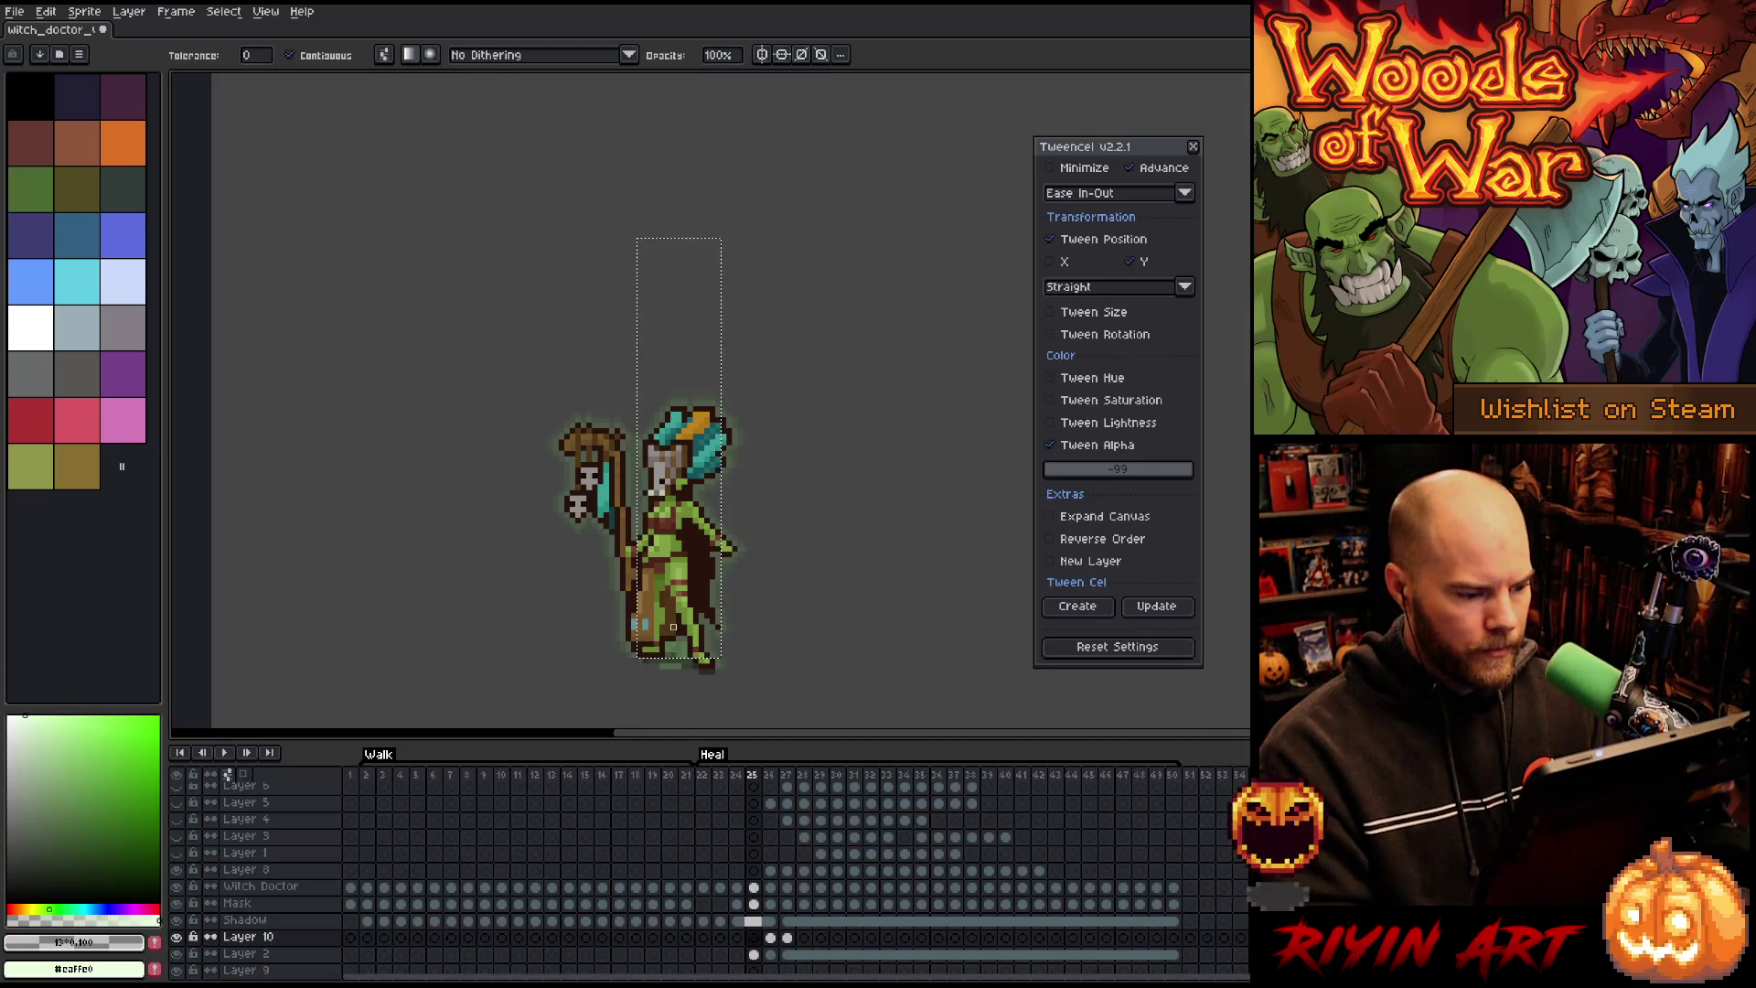
key("ctrl+z")
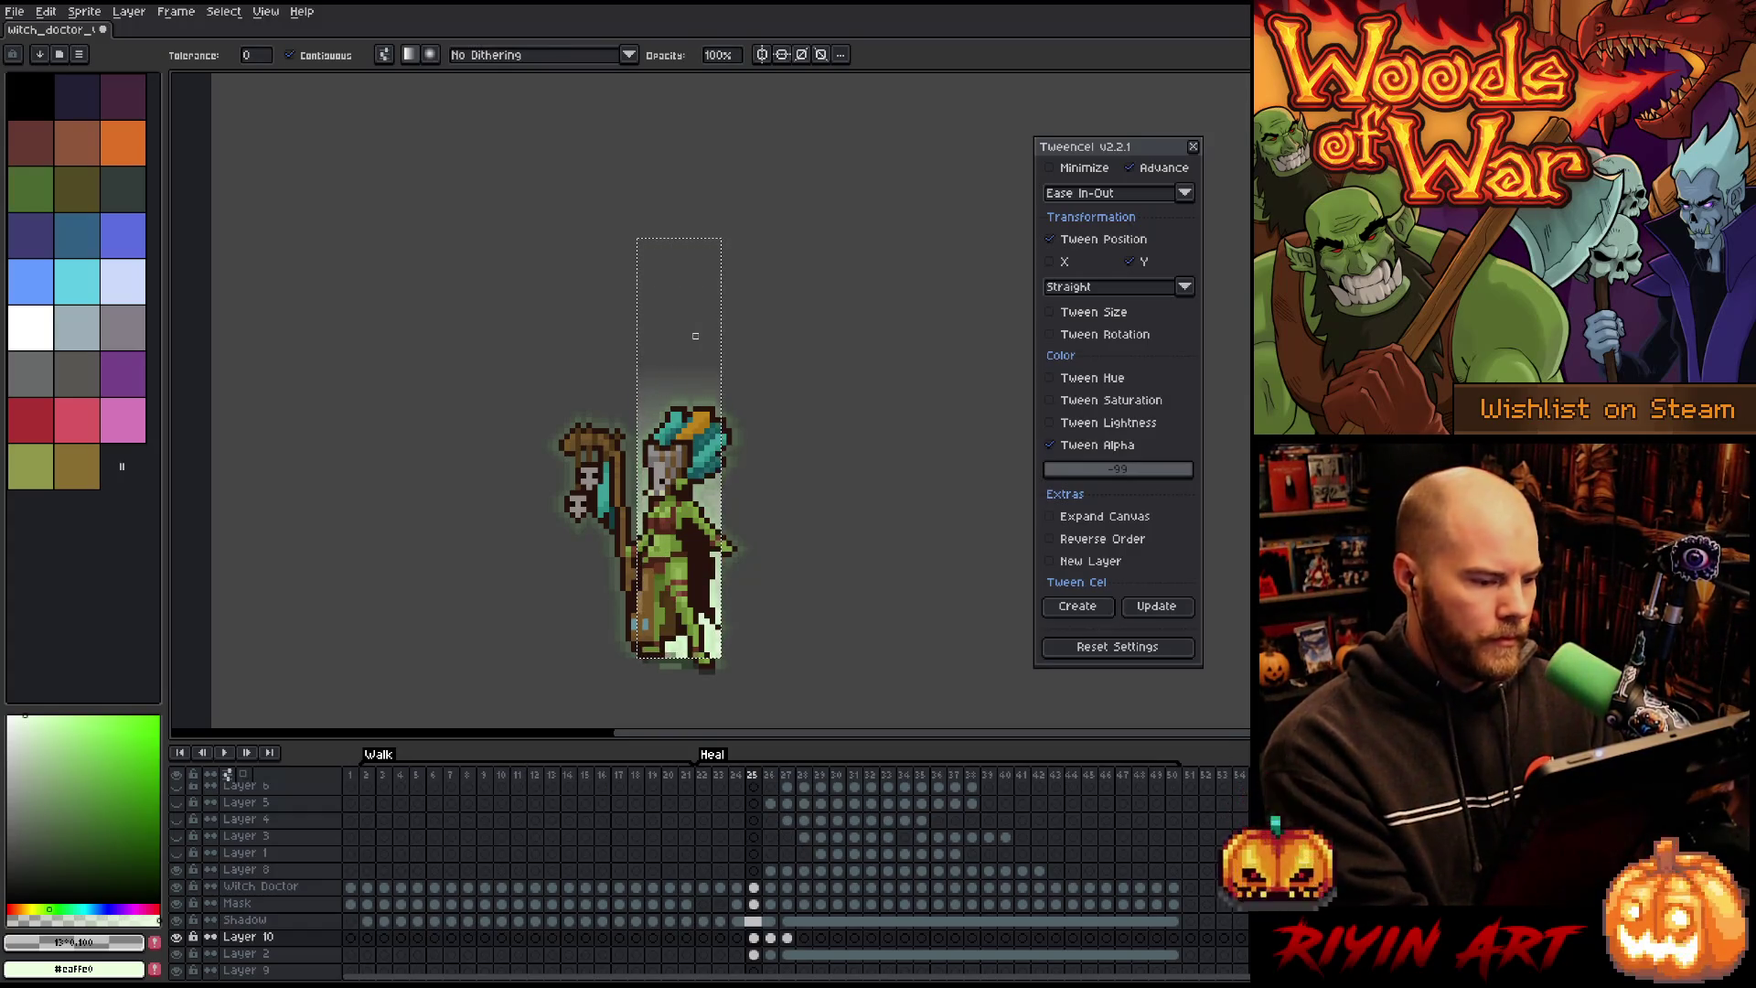
key("ctrl+d")
key("g")
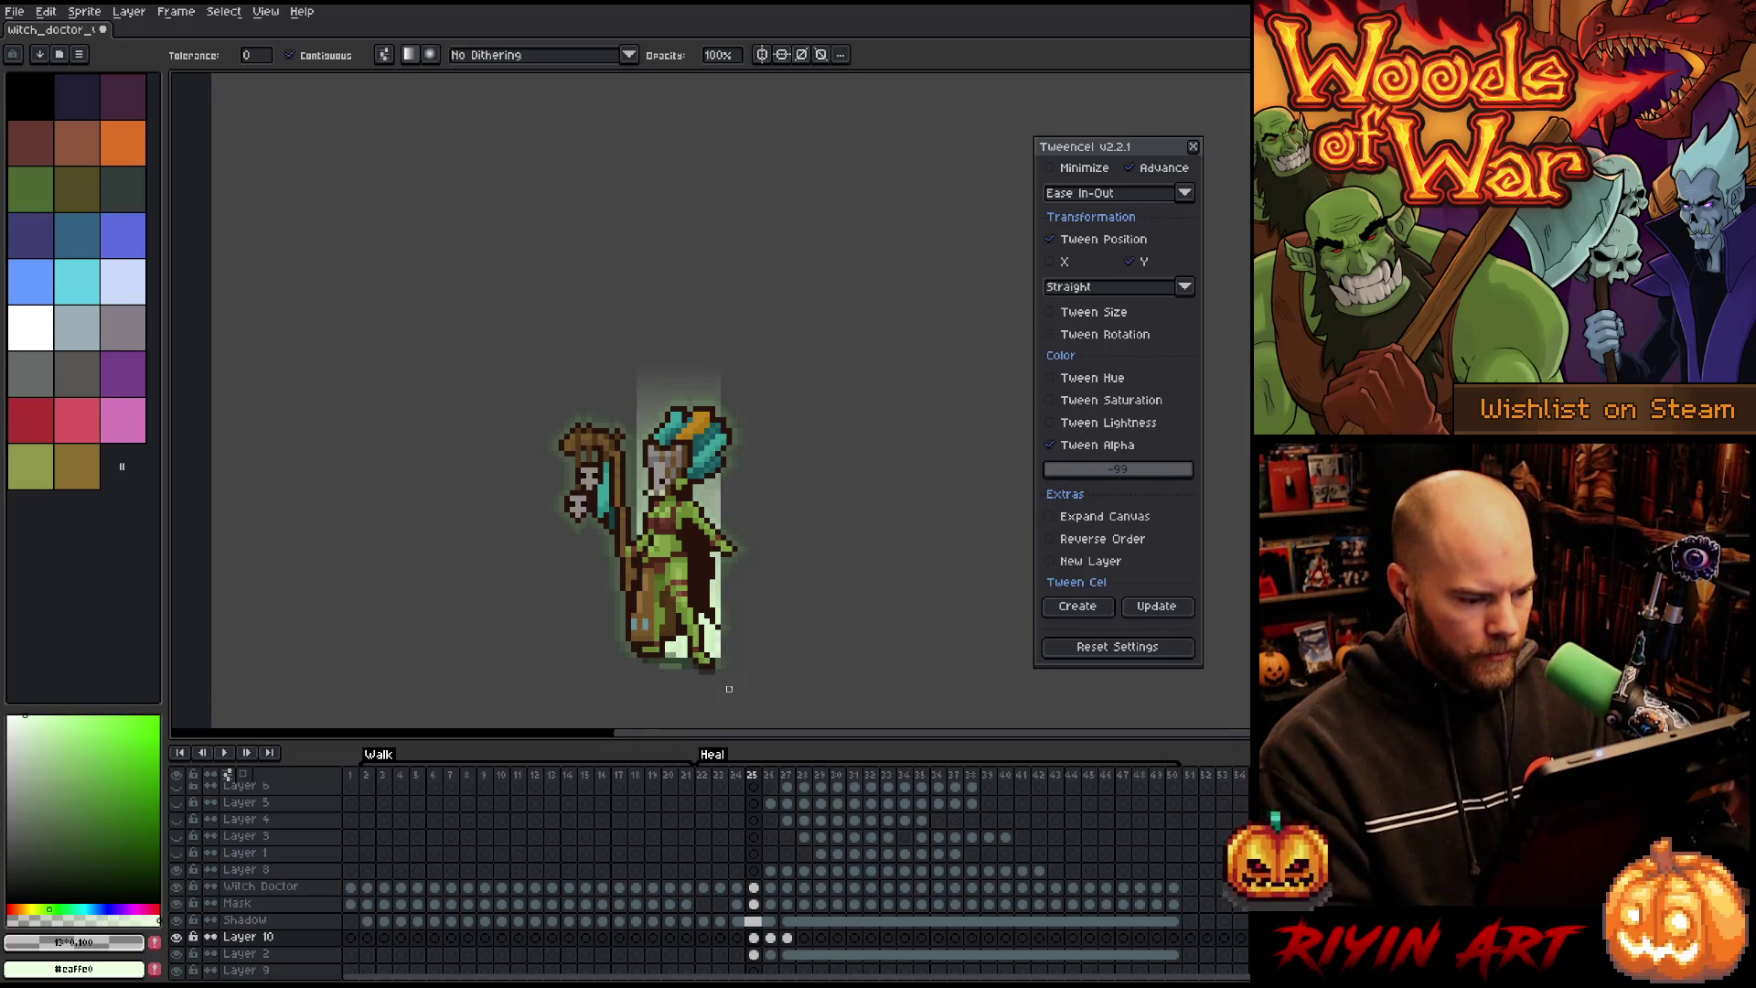
key("m")
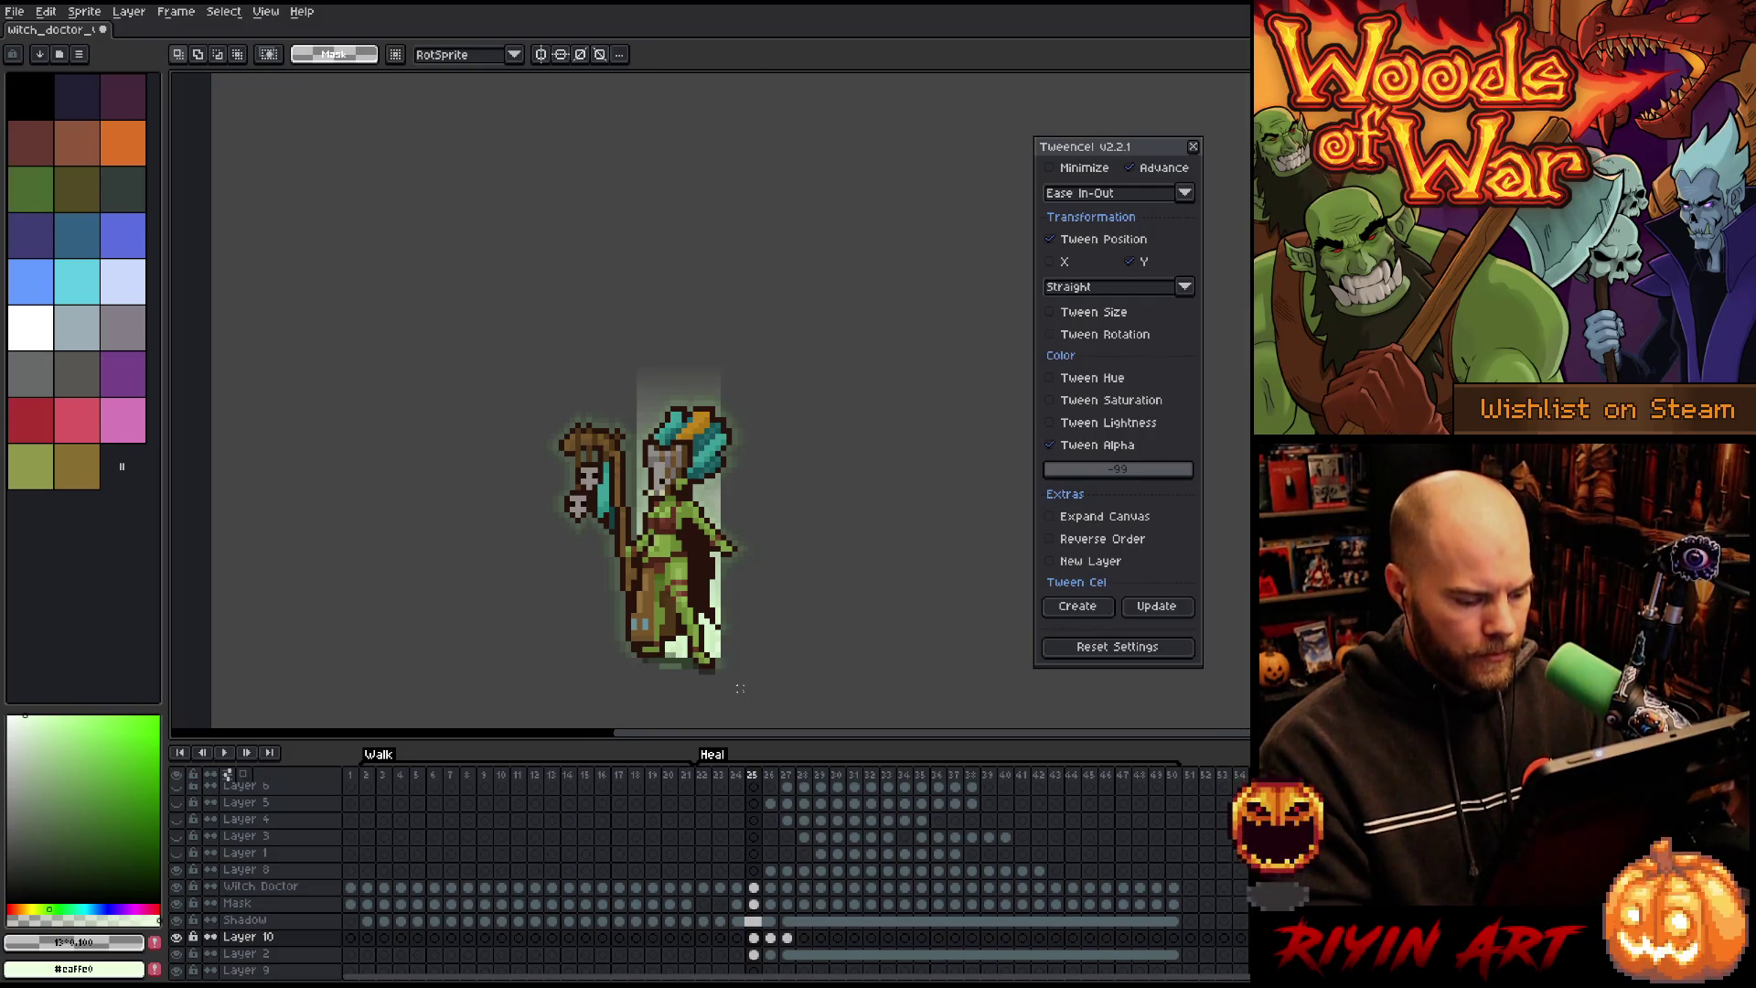
Step: Lower the frame 25 light column's alpha to about -80 with Hue/Saturation
left_click(755, 937)
key("ctrl+u")
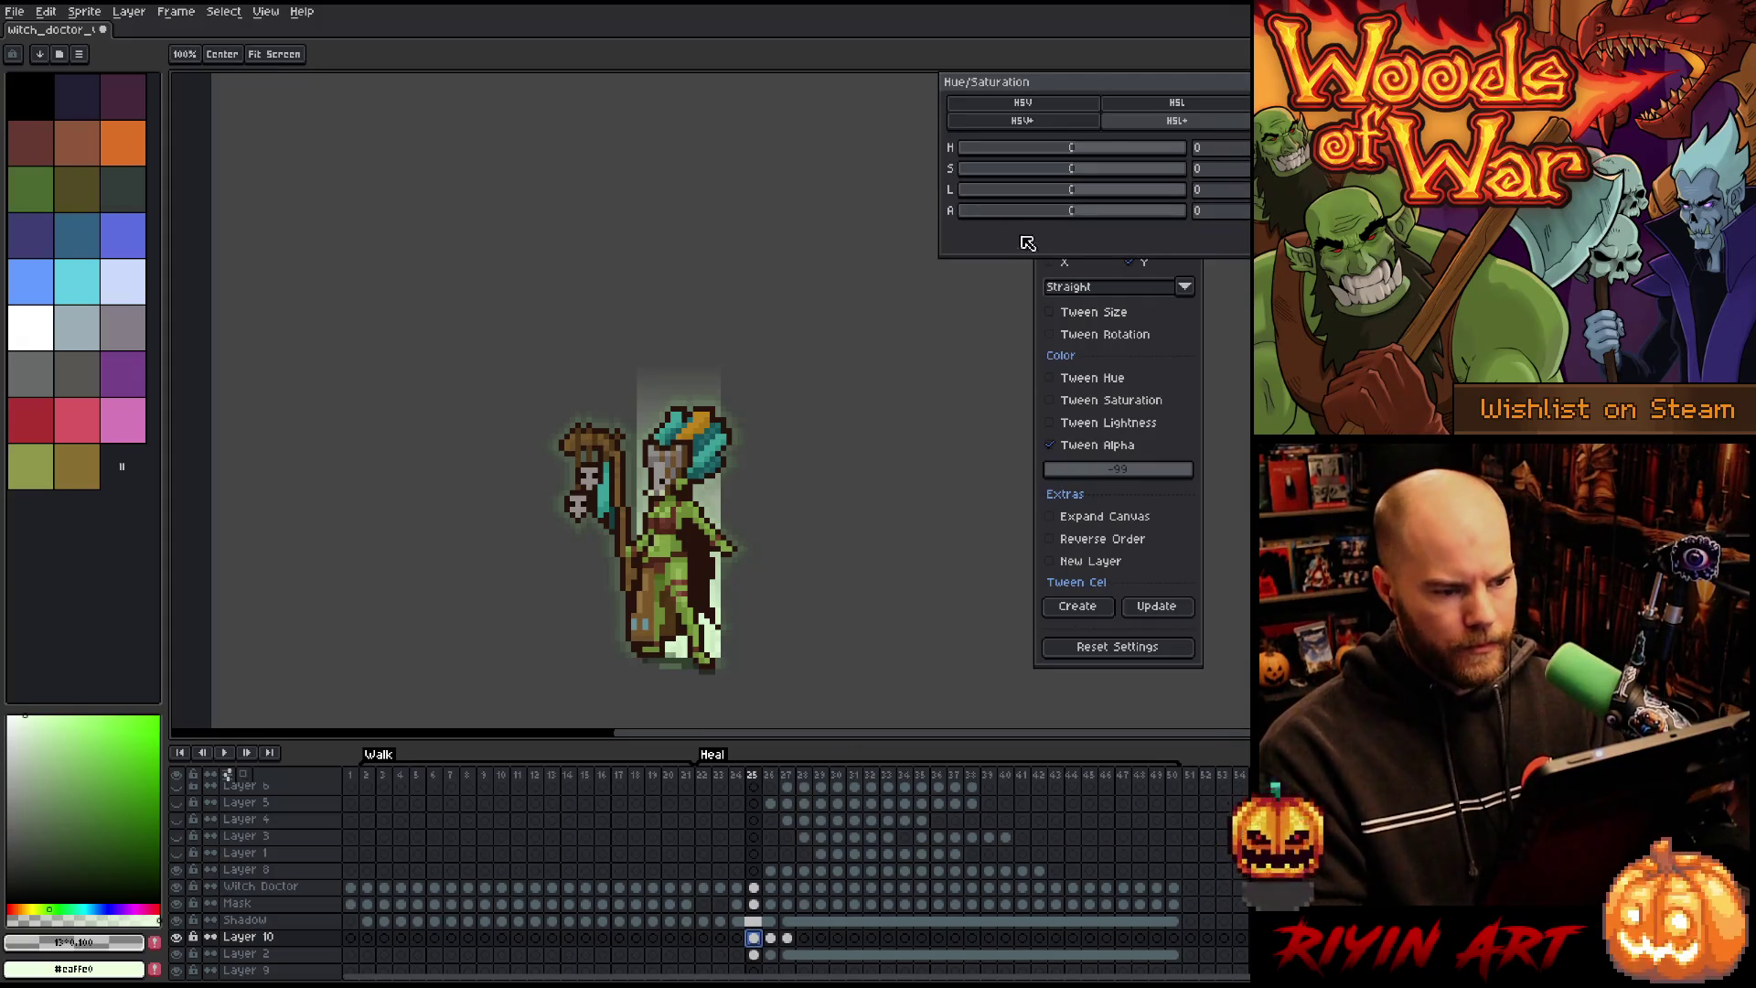
left_click(1013, 213)
left_click_drag(1009, 221, 988, 220)
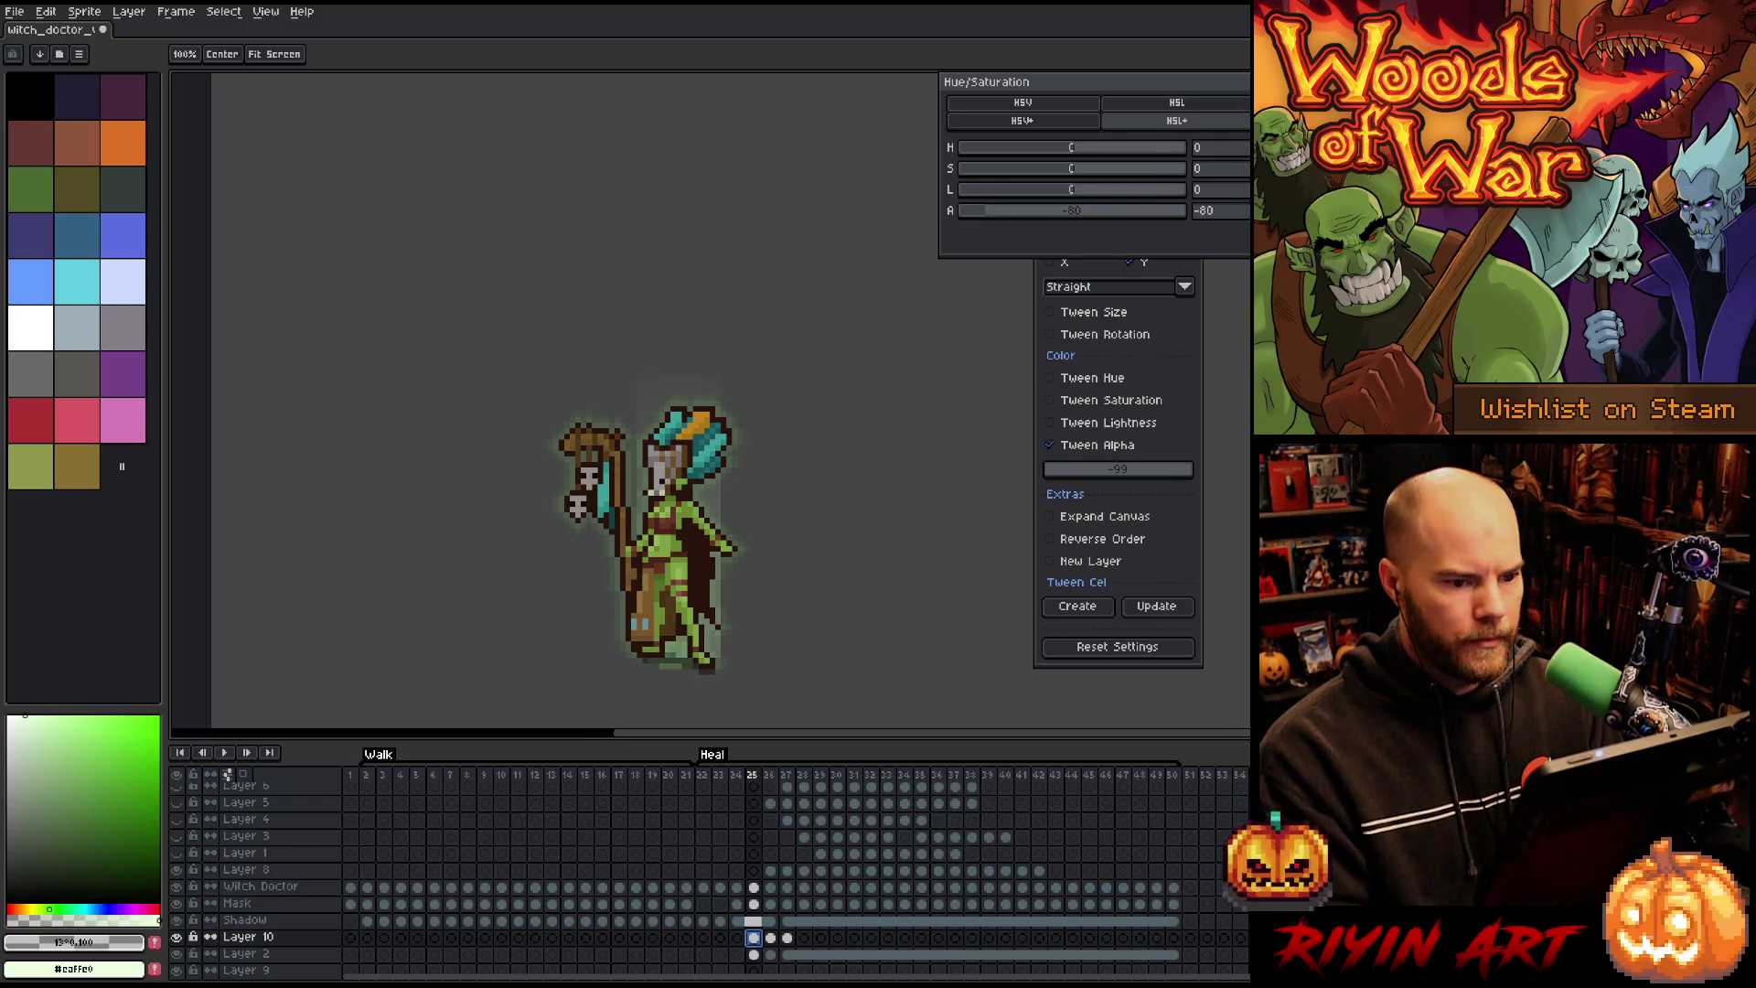
key("Return")
Step: Reduce the frame 26 column's alpha to about -47
key("Right")
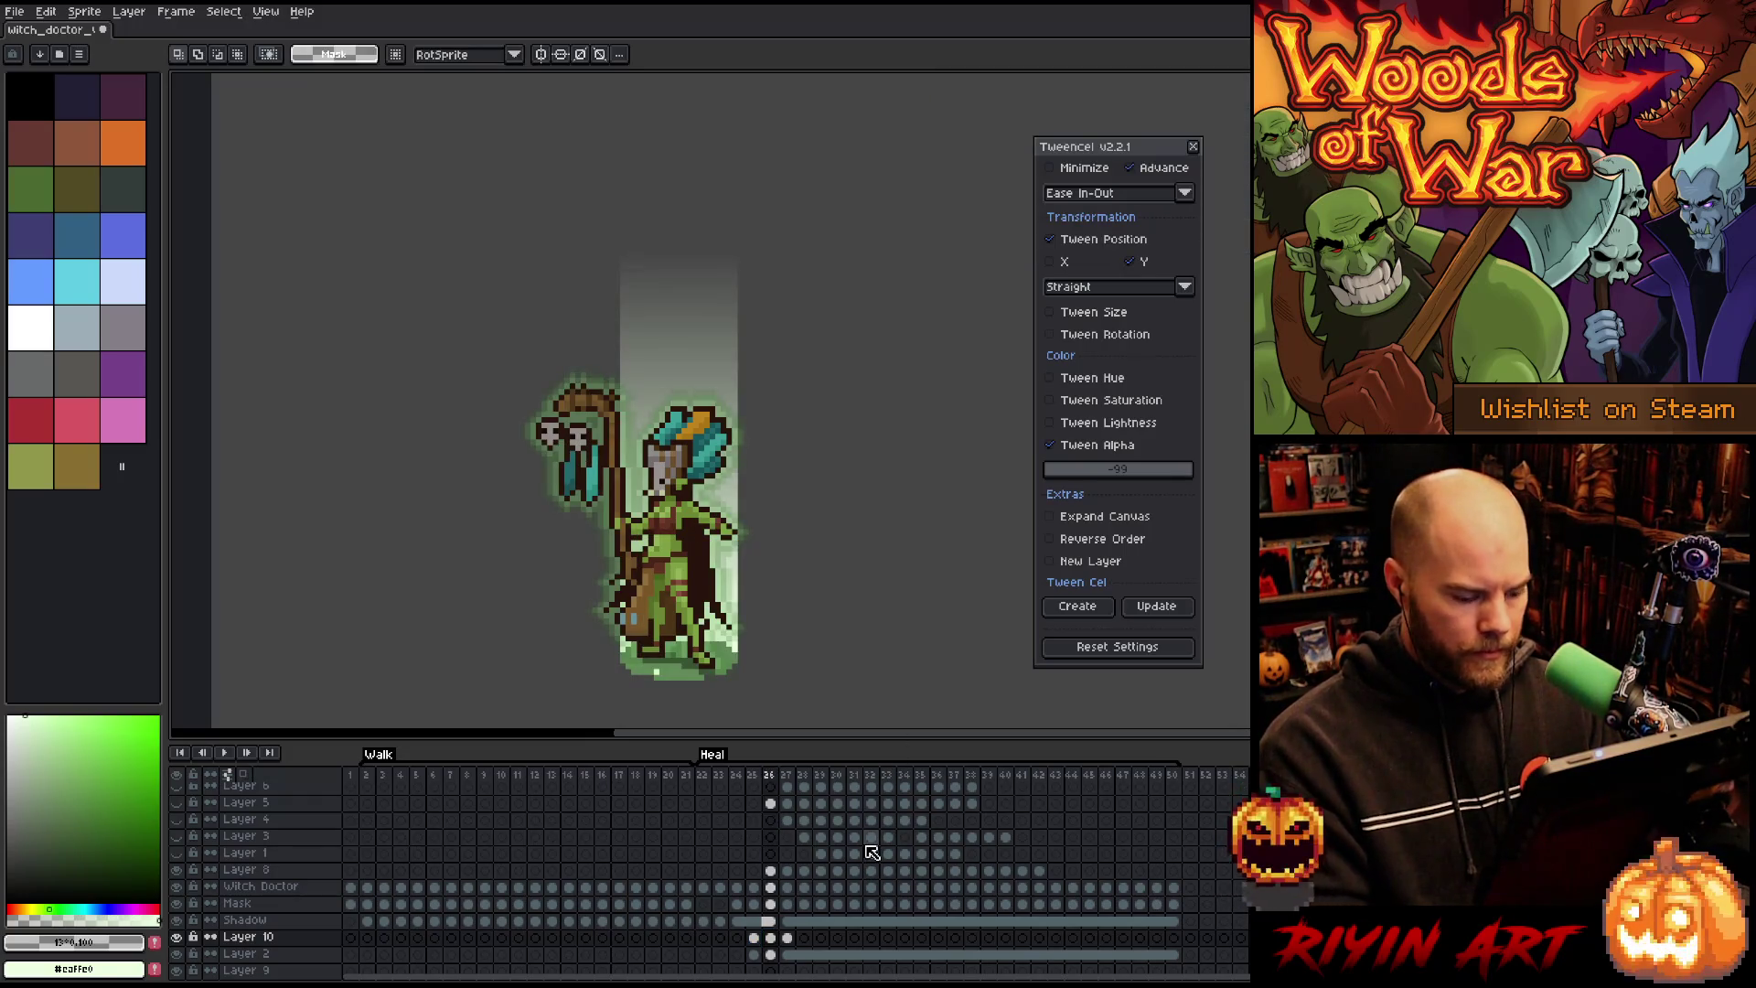
key("ctrl+u")
left_click(1032, 220)
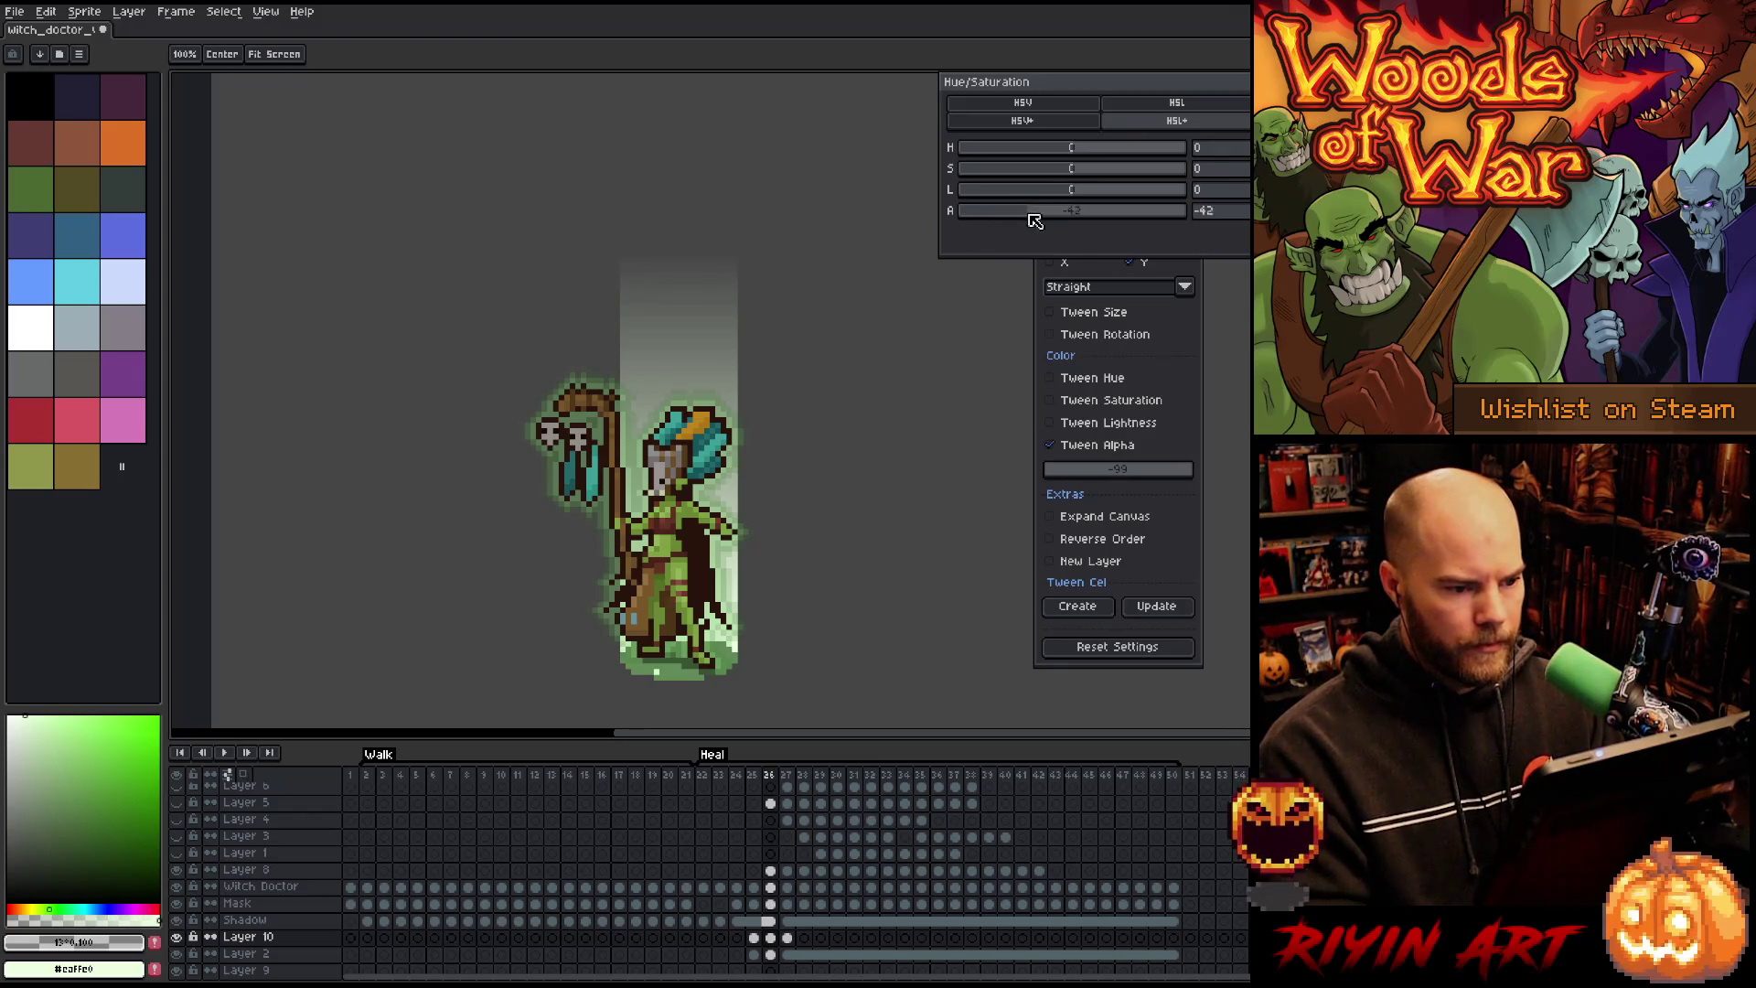
left_click_drag(1042, 219, 1028, 220)
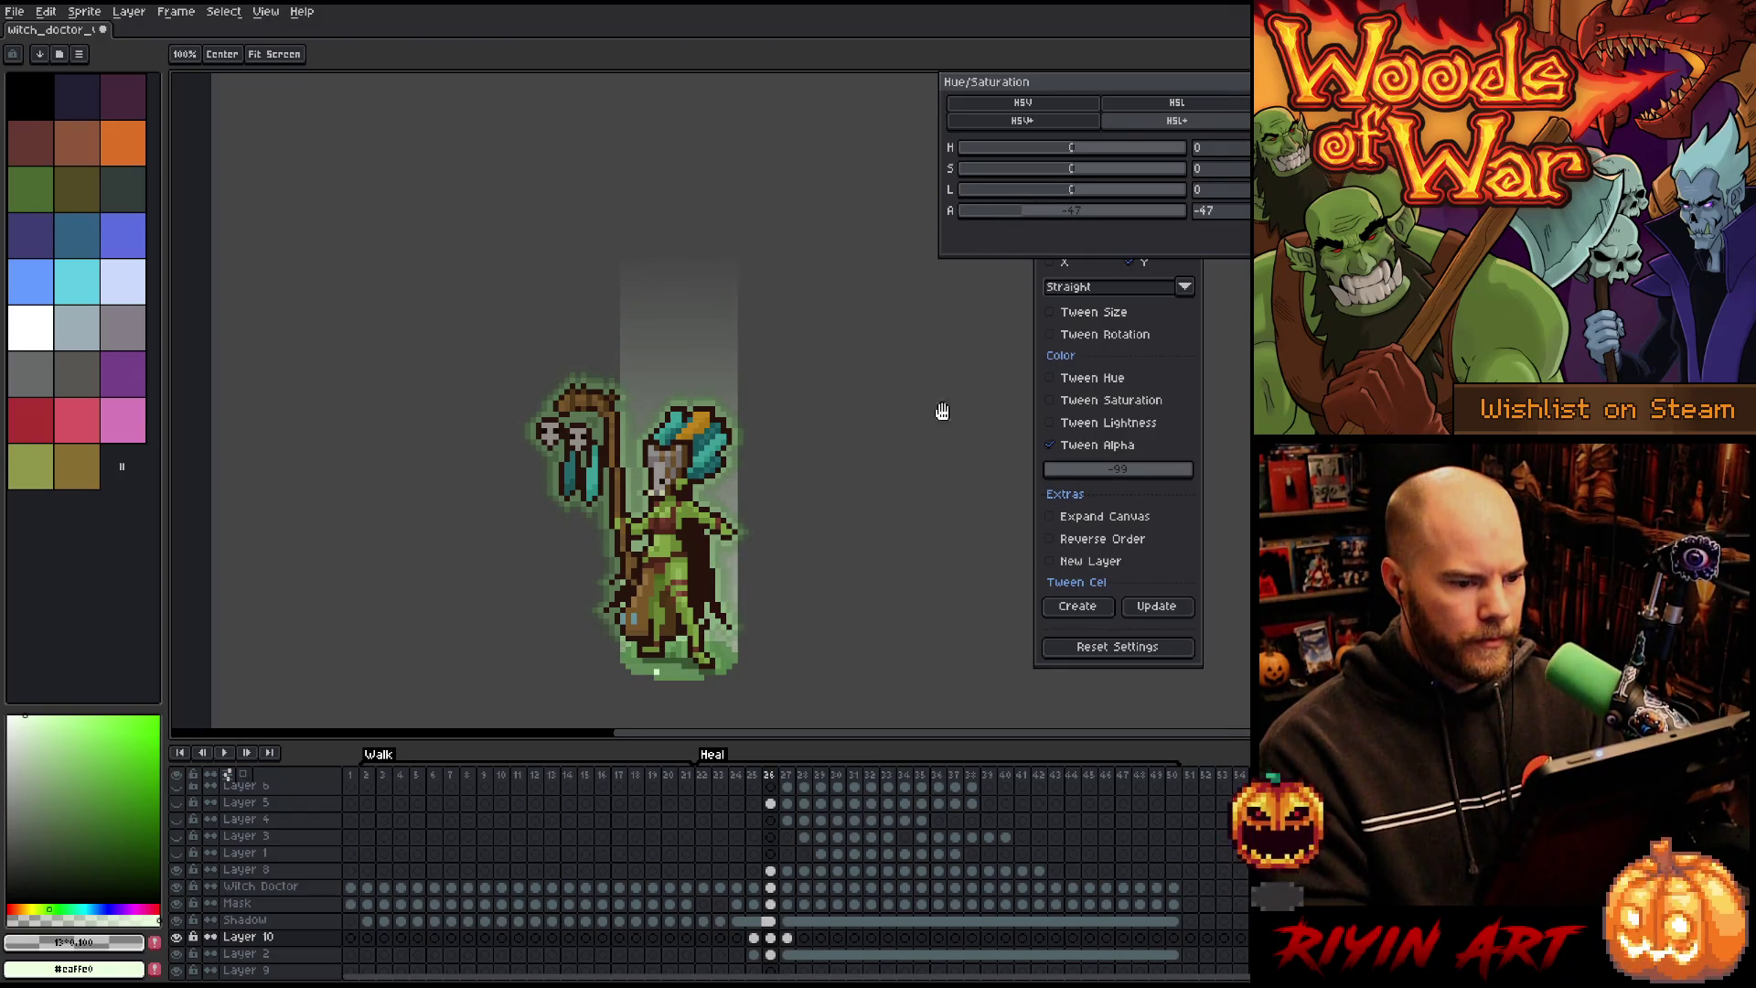
key("Return")
left_click(791, 939)
Step: Reduce the frame 27 column's alpha to about -37
key("ctrl+u")
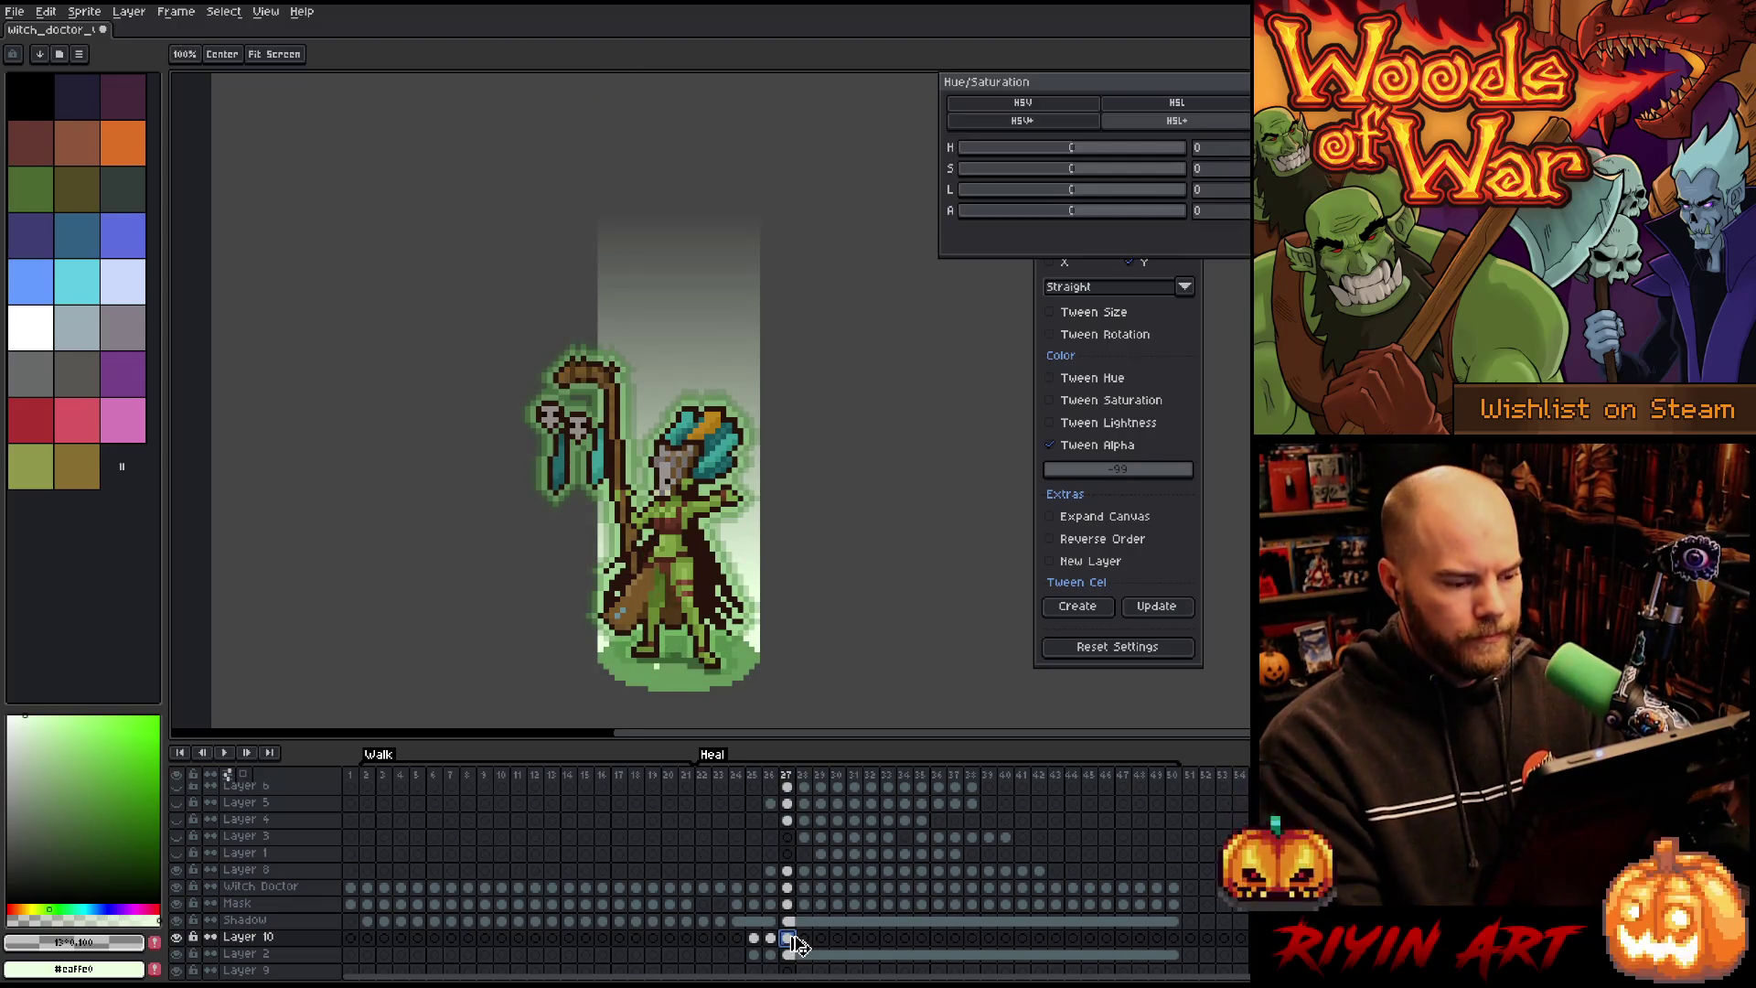
mouse_move(1061, 220)
left_mouse_down()
mouse_move(1028, 214)
mouse_move(1049, 215)
left_mouse_up()
key("Return")
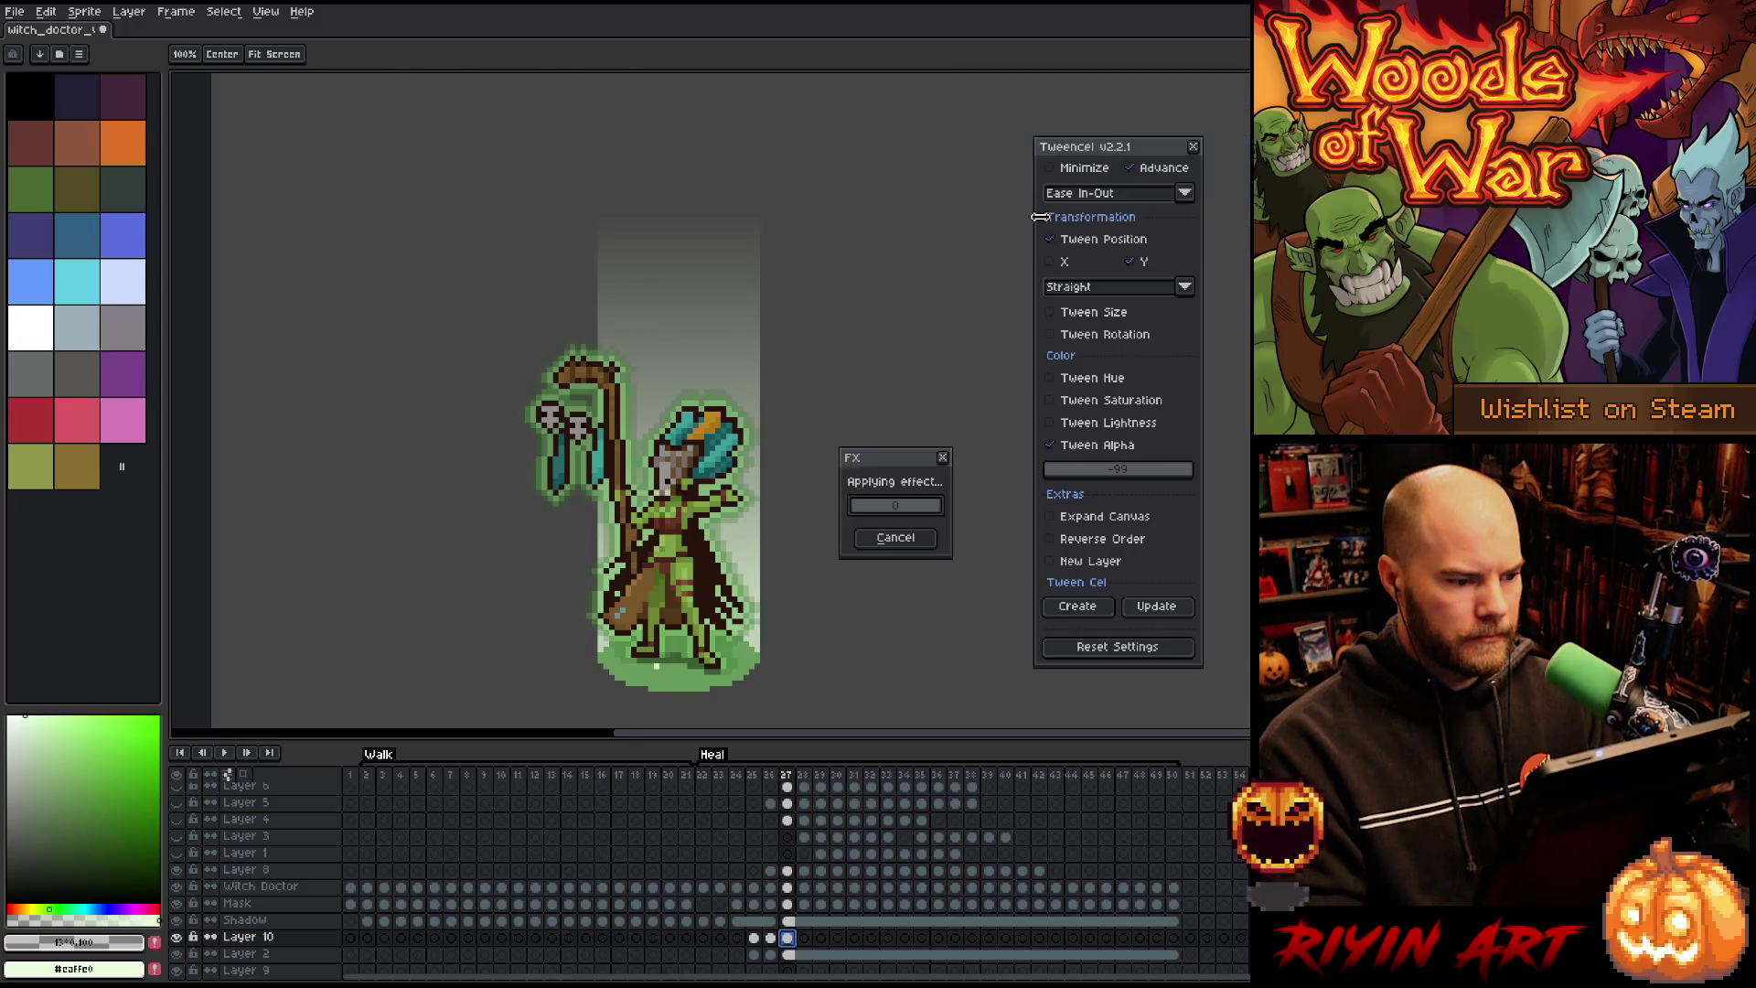
key("Left")
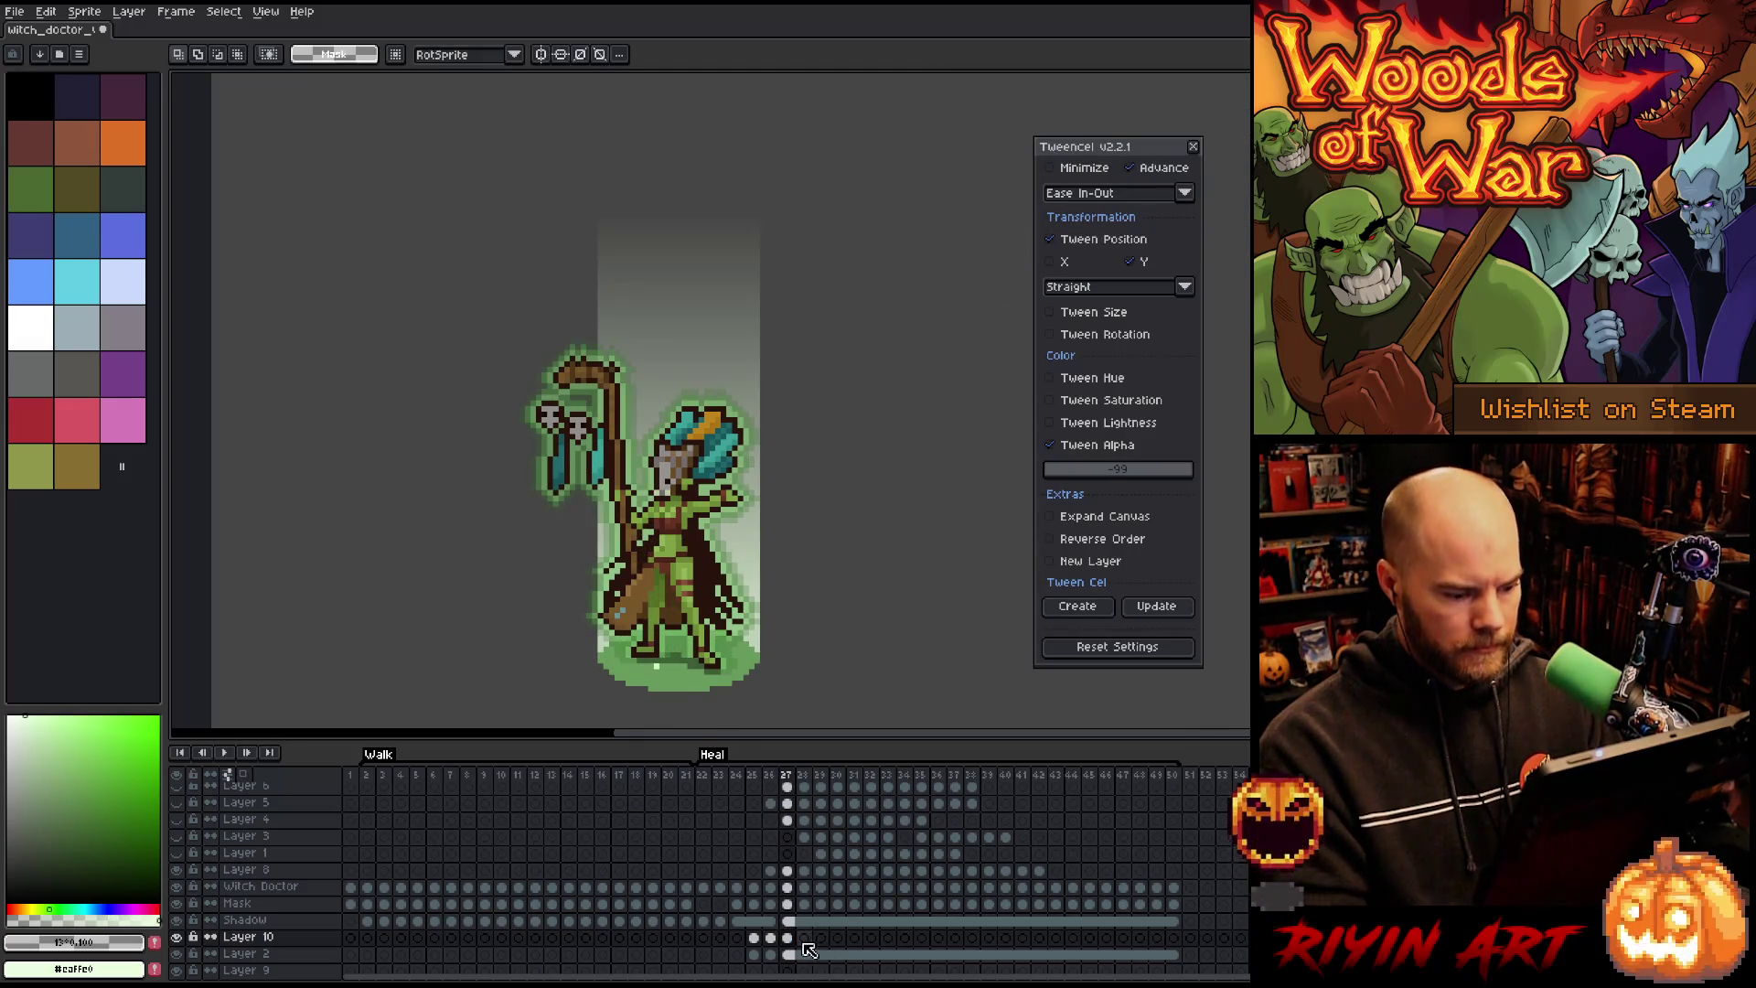
left_click_drag(787, 937, 1194, 938)
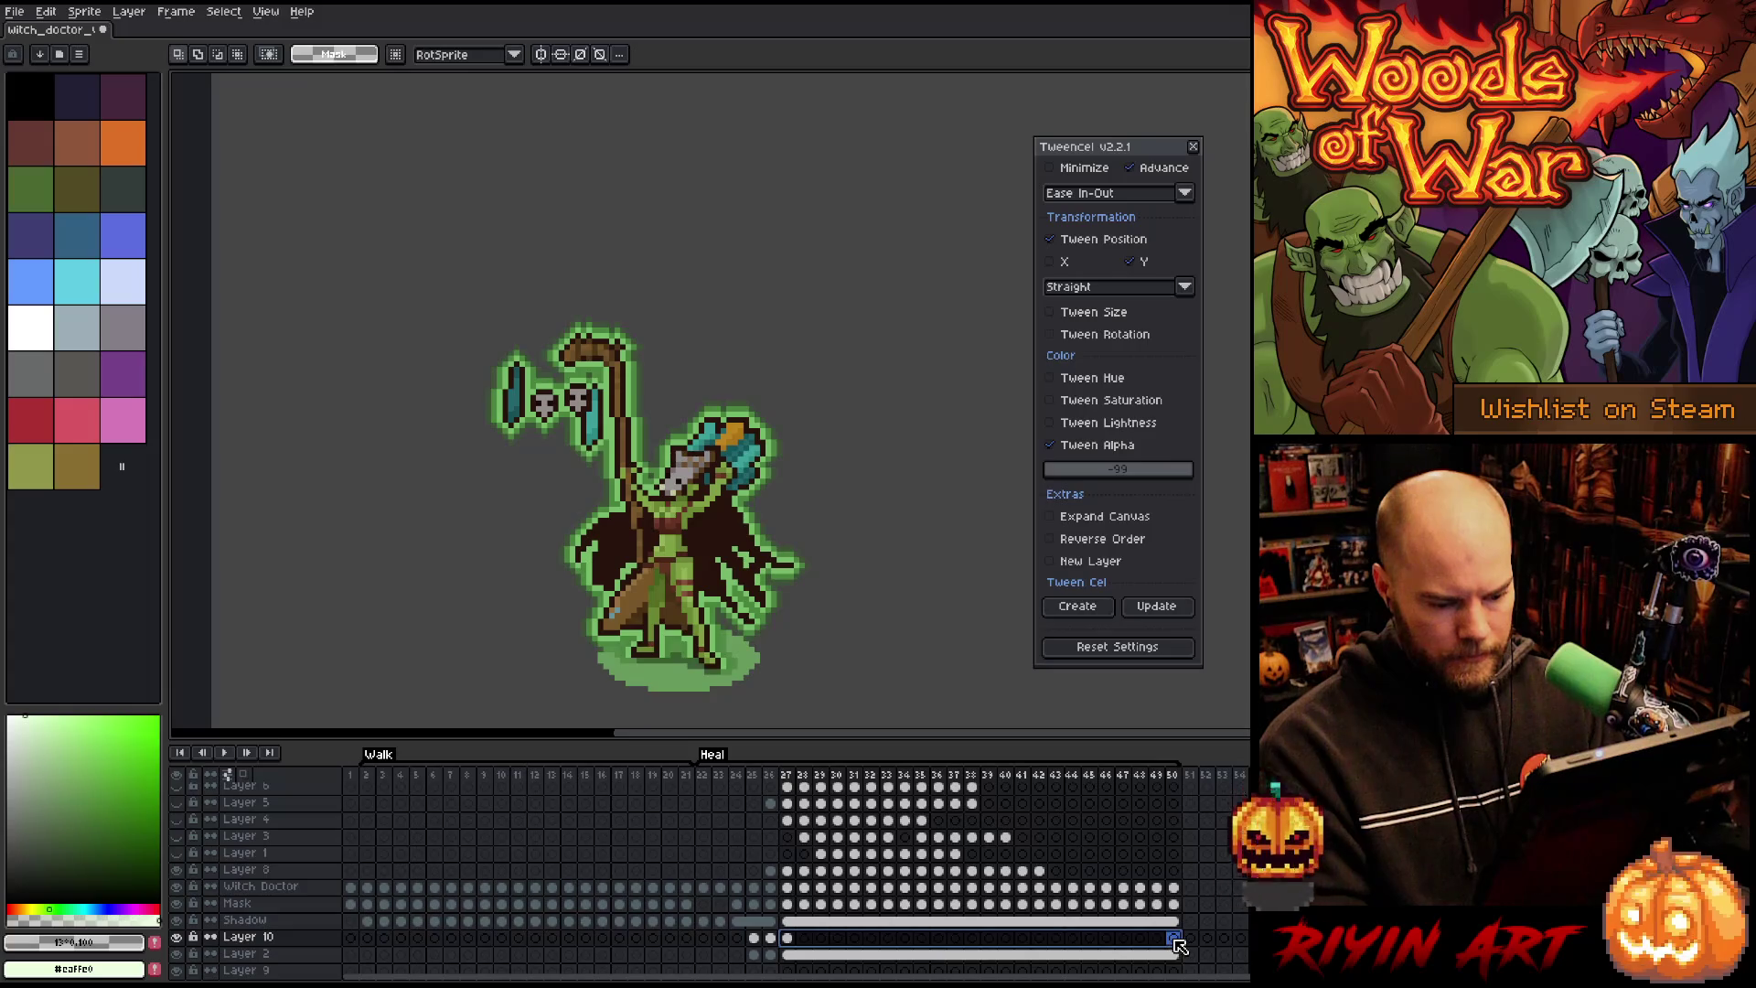
Step: Link Layer 10's selected cels from frame 27 to 50 and play the animation
right_click(1178, 947)
left_click(1191, 953)
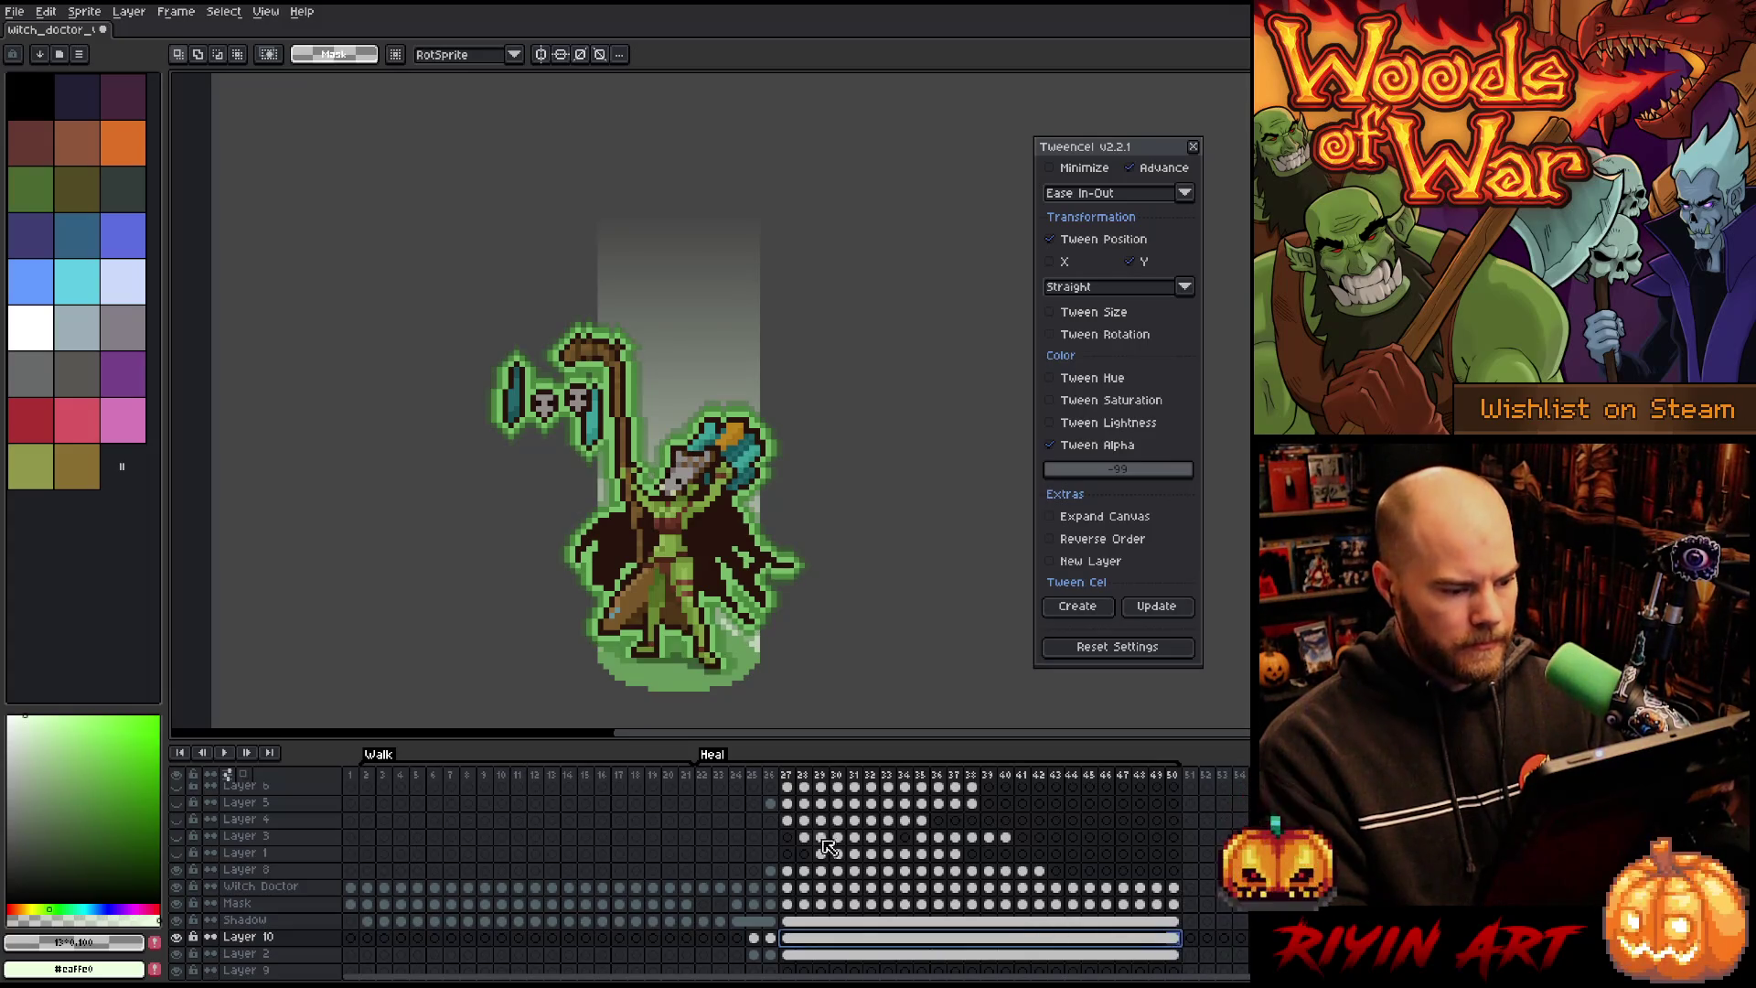
key("Return")
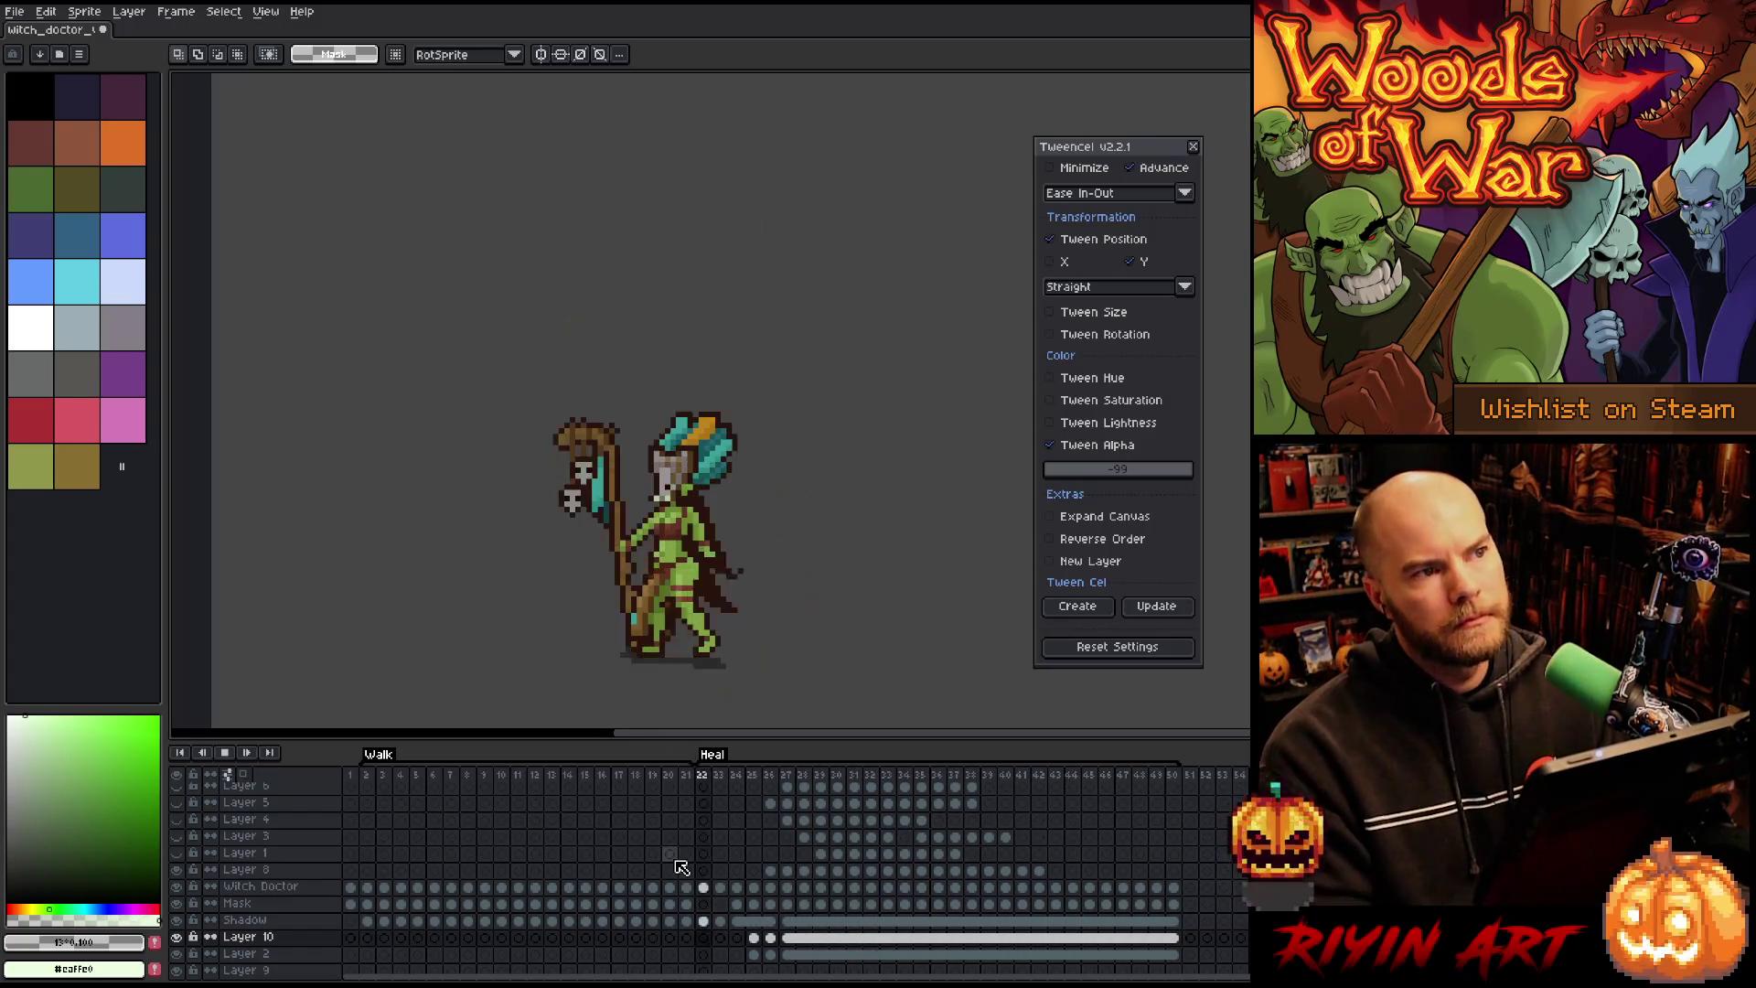
Step: Set Layer 10's opacity to about 57% in Layer Properties and replay the animation
left_click(753, 938)
double_click(298, 939)
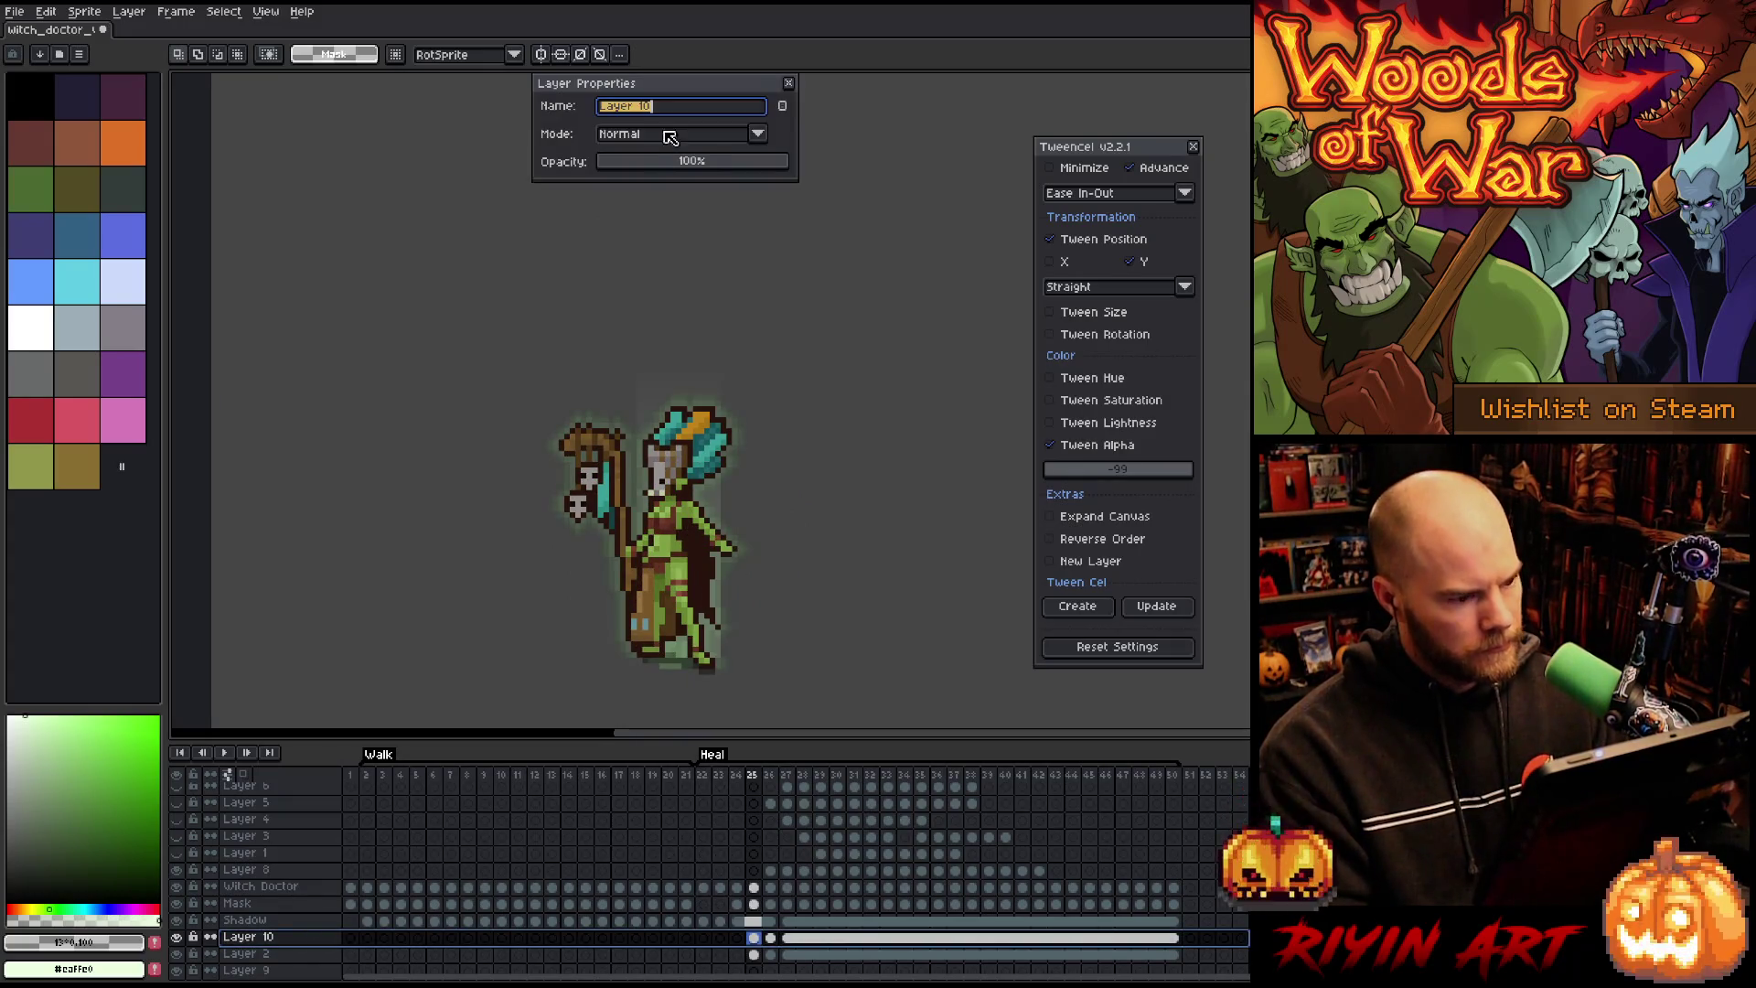
left_click(677, 164)
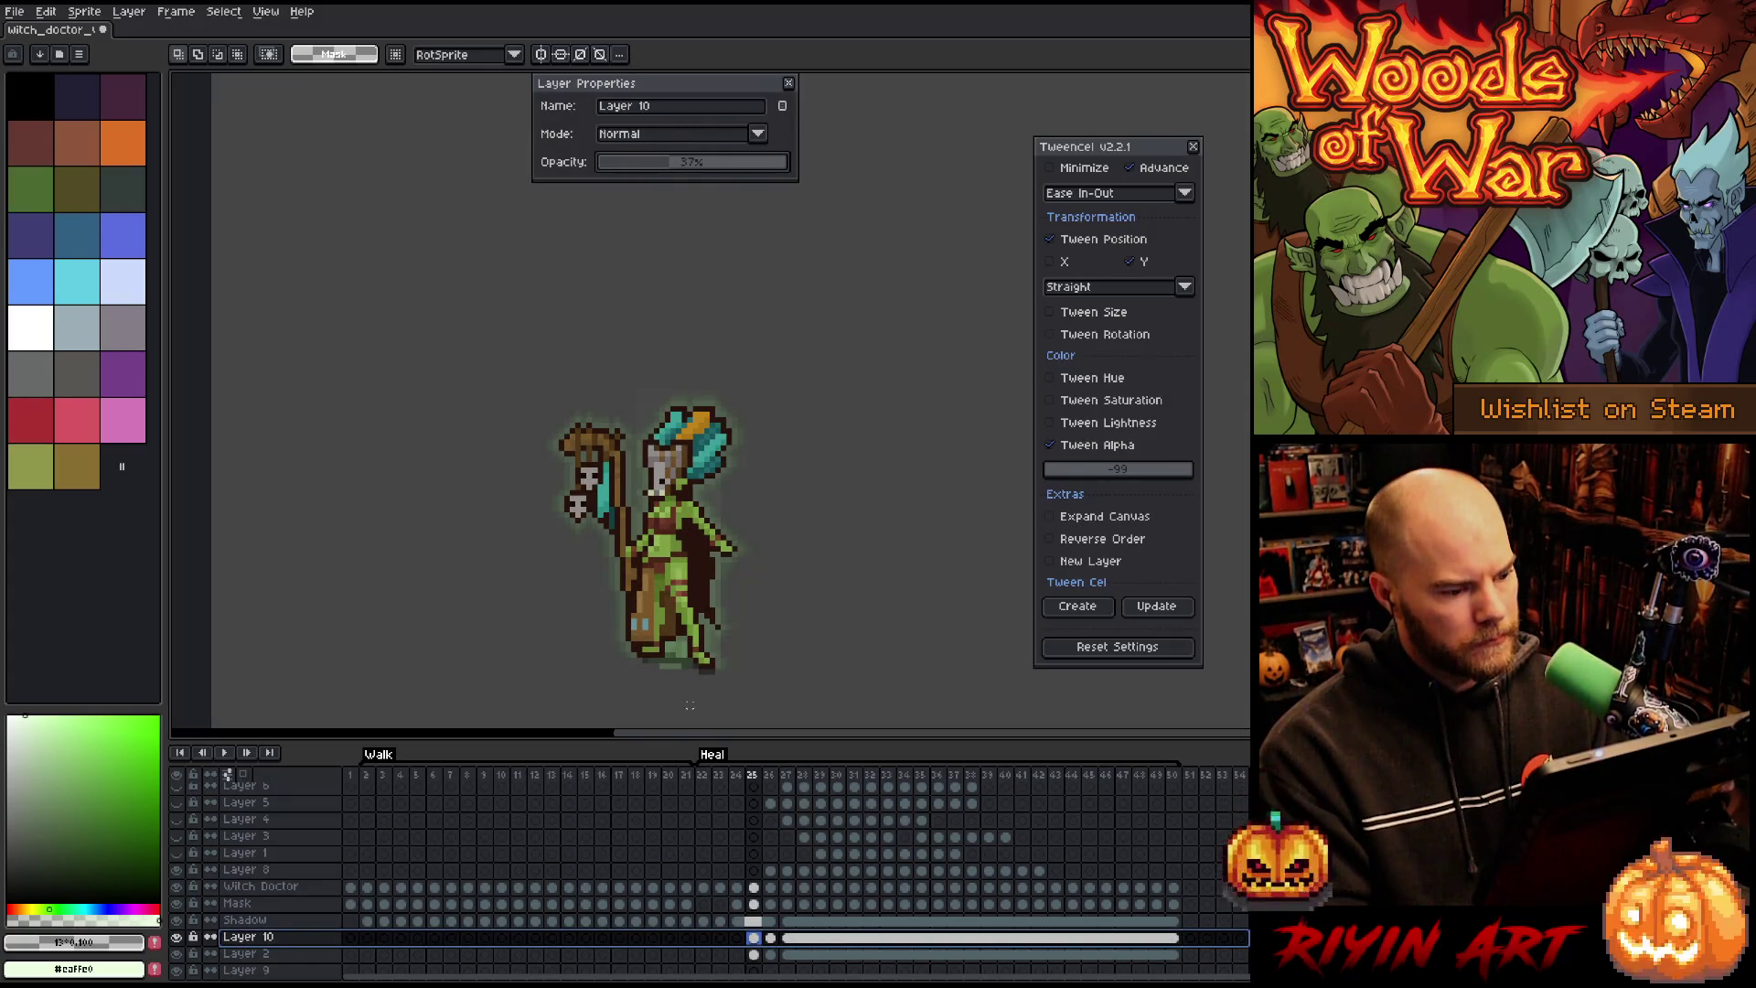
left_click(788, 83)
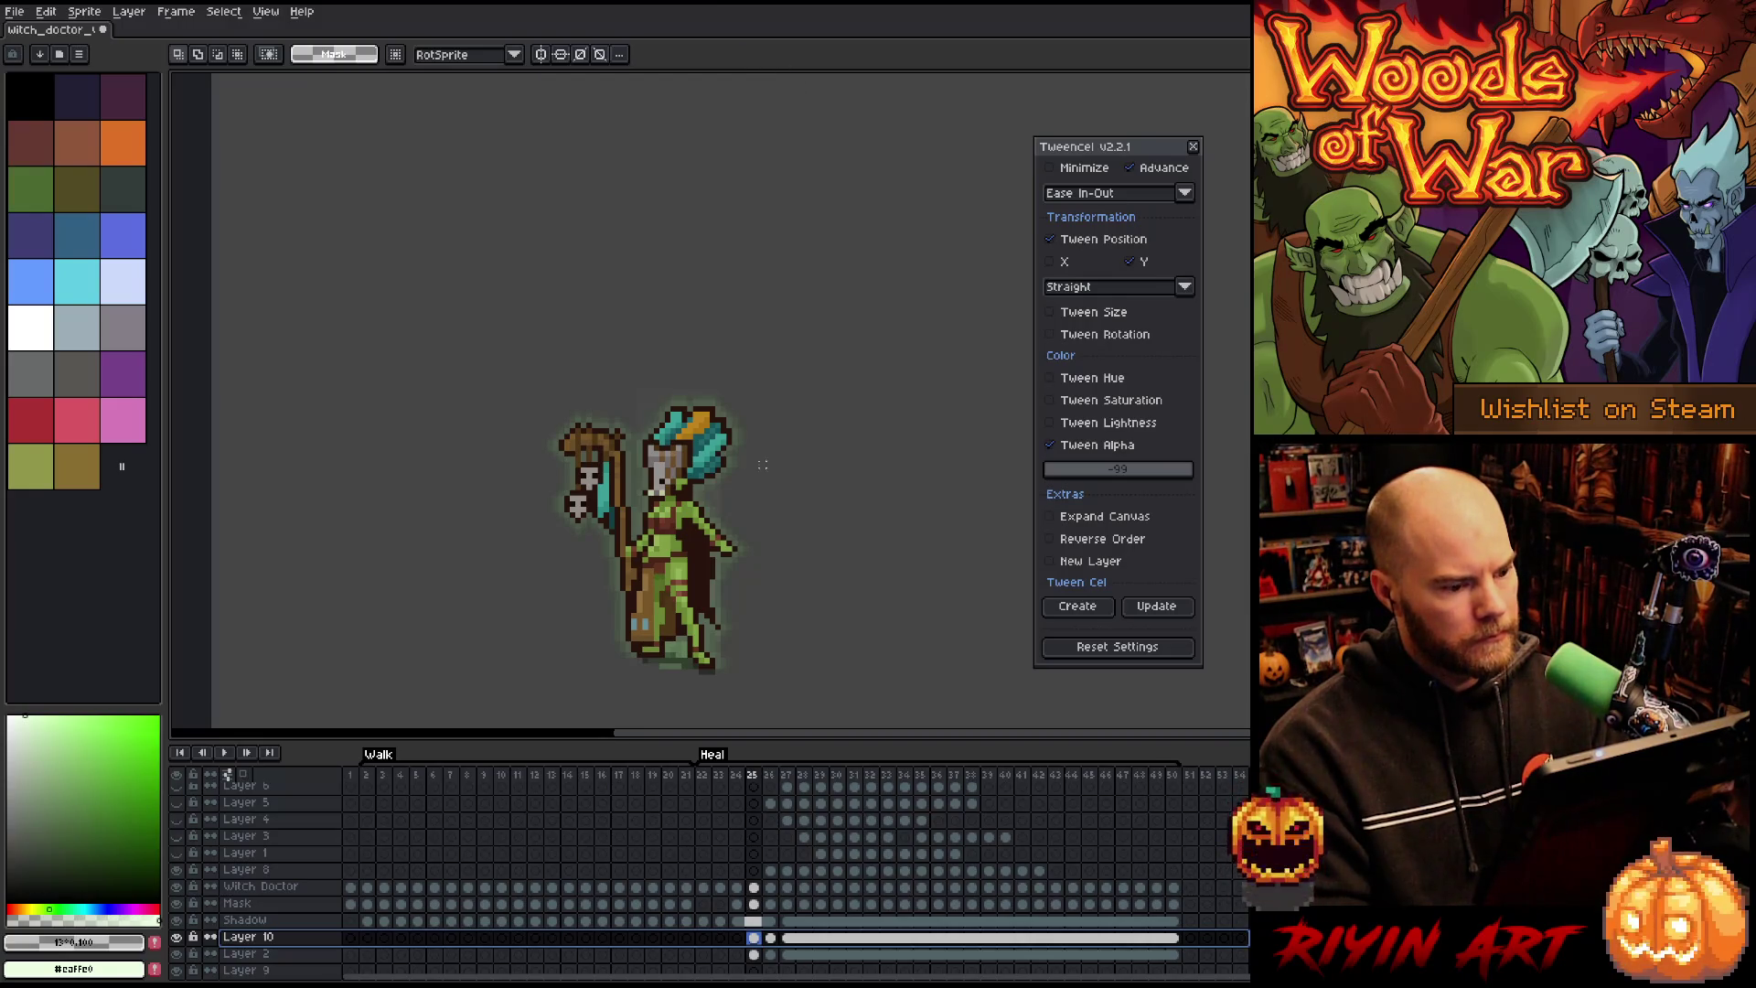
key("Return")
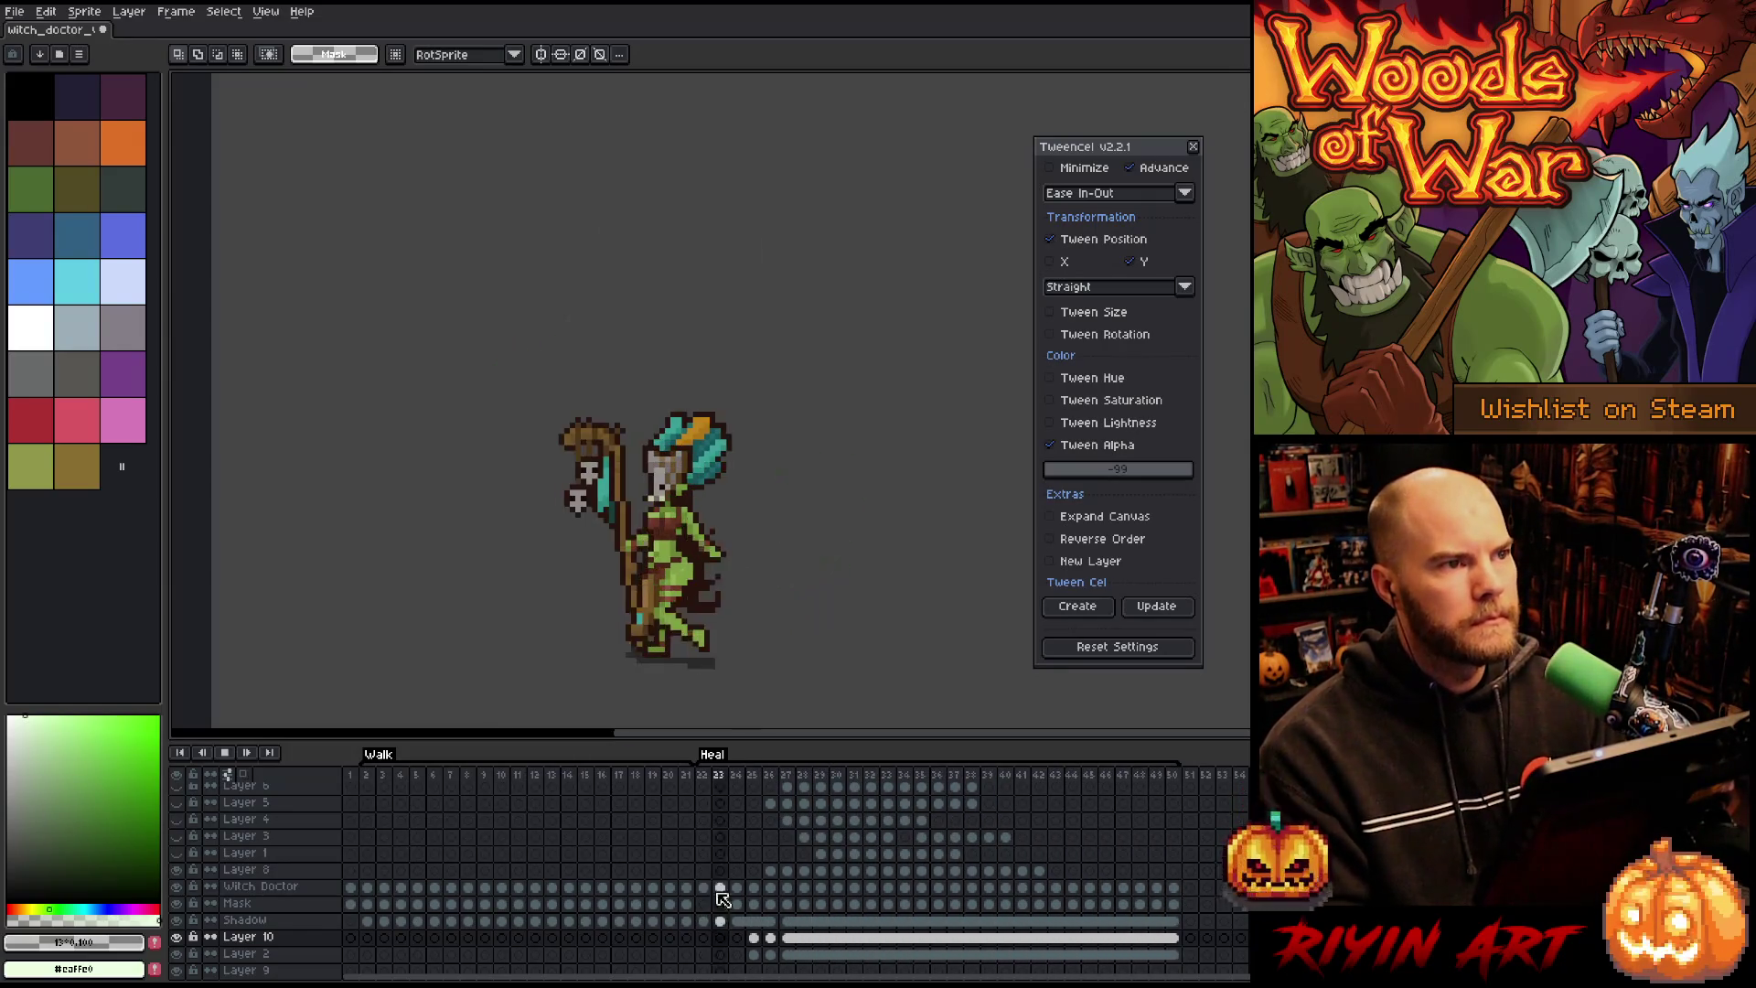
Step: Unhide a sparkle layer and select Layer 8's sparkle cels from frame 26 to 42
scroll(771, 836, "up", 1)
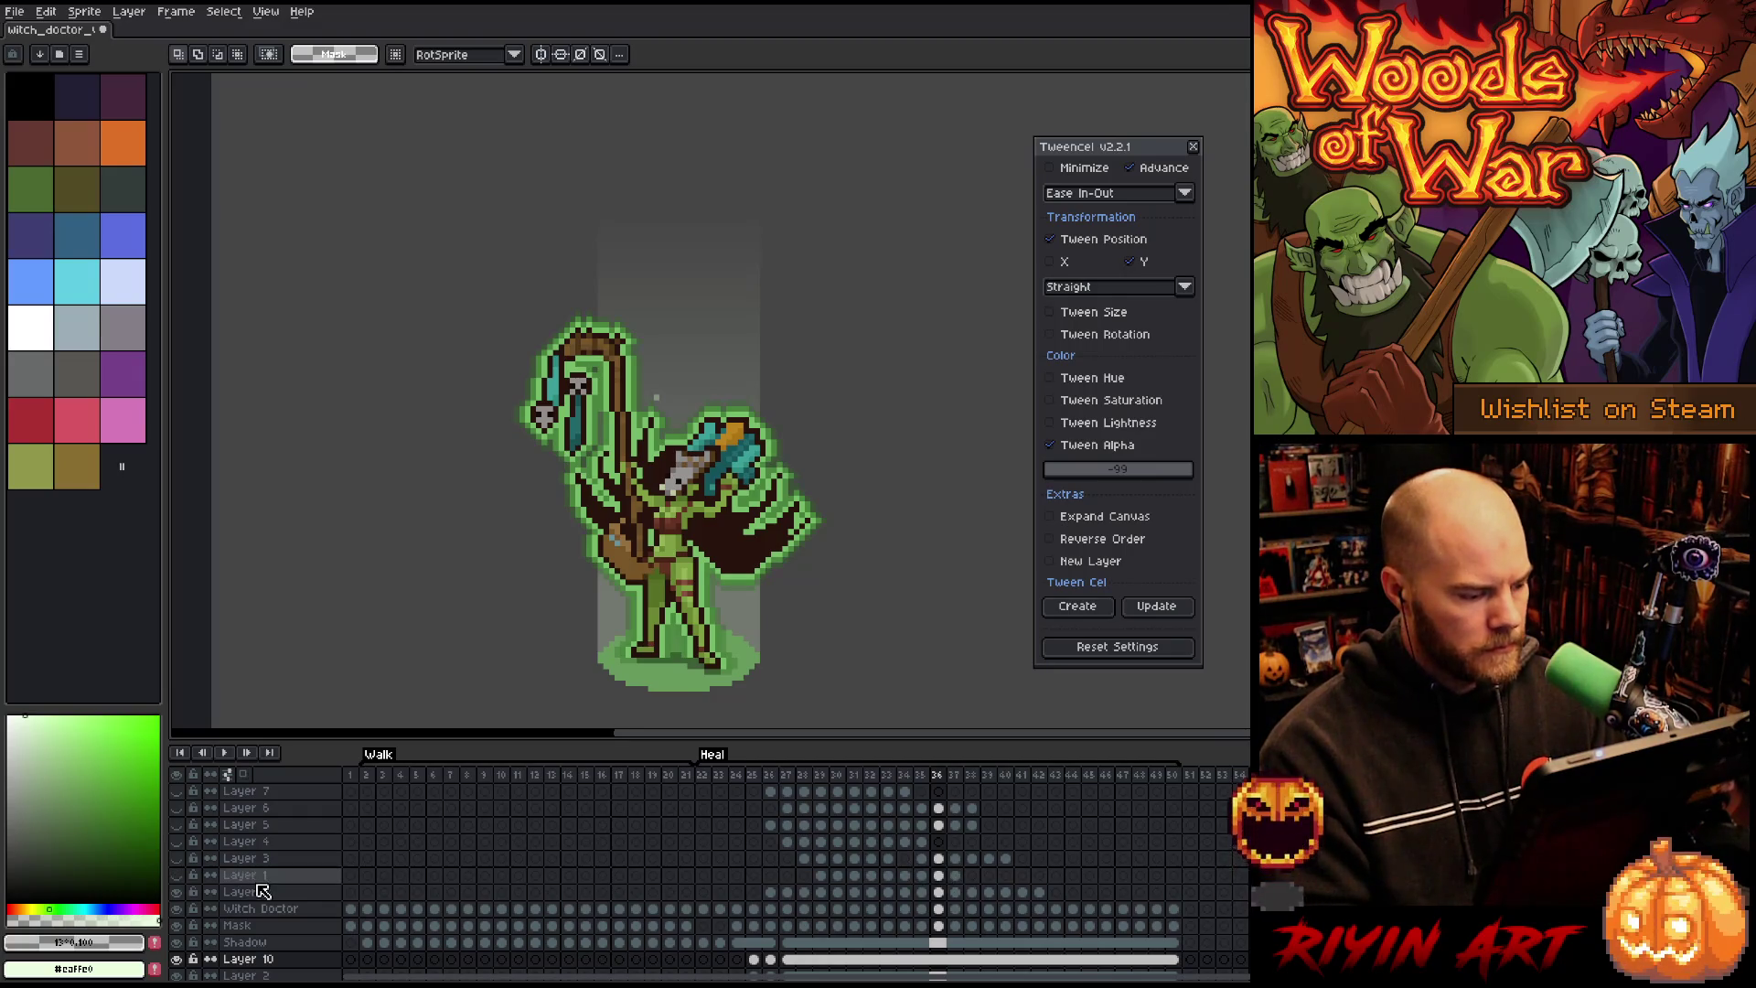
left_click(177, 878)
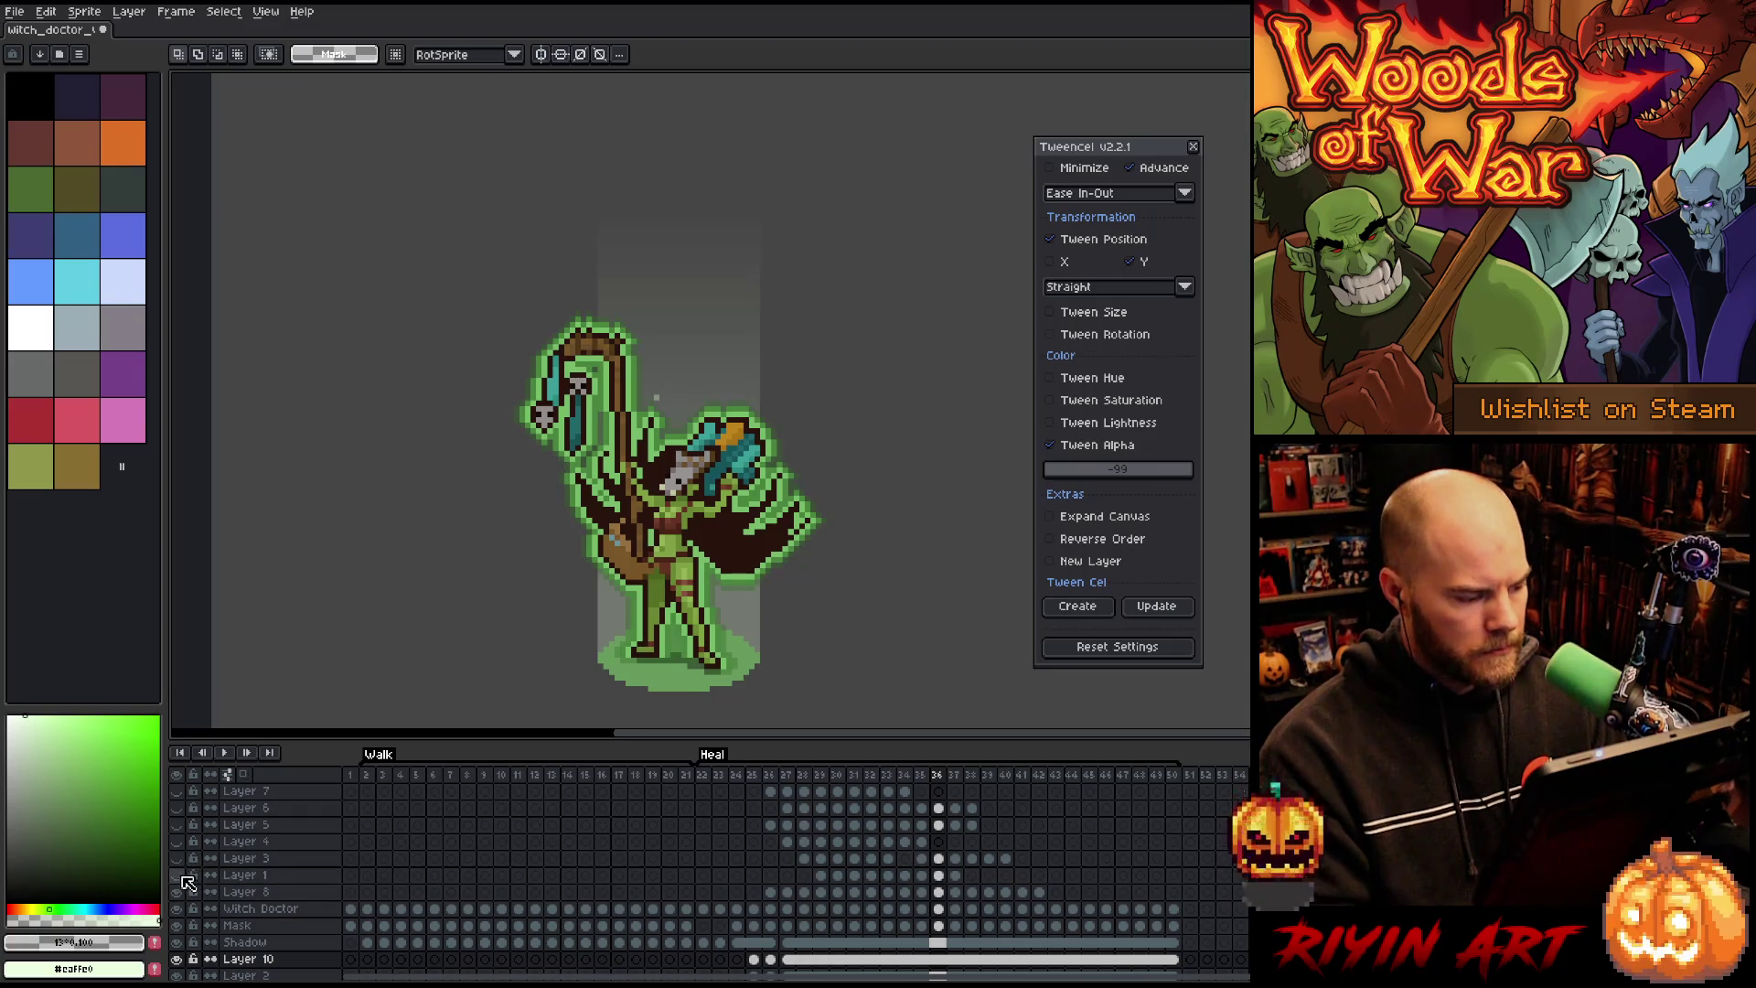
left_click_drag(1021, 875, 703, 792)
left_click(770, 892)
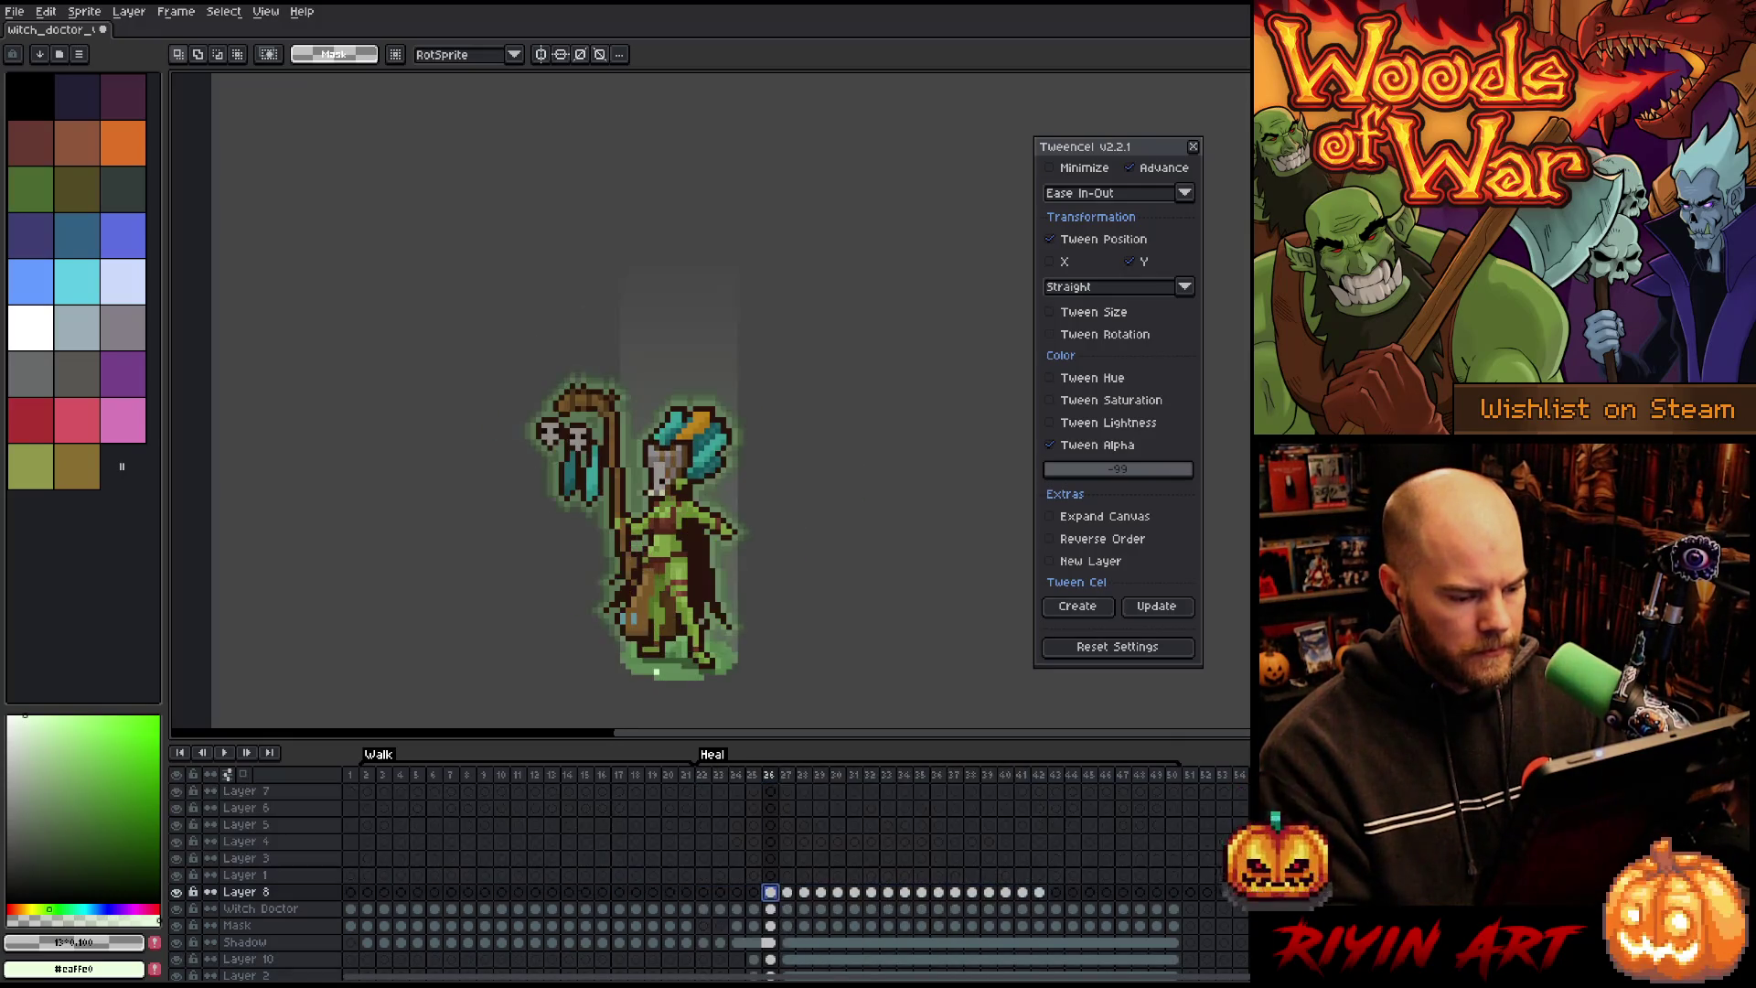
left_click_drag(770, 892, 1045, 894)
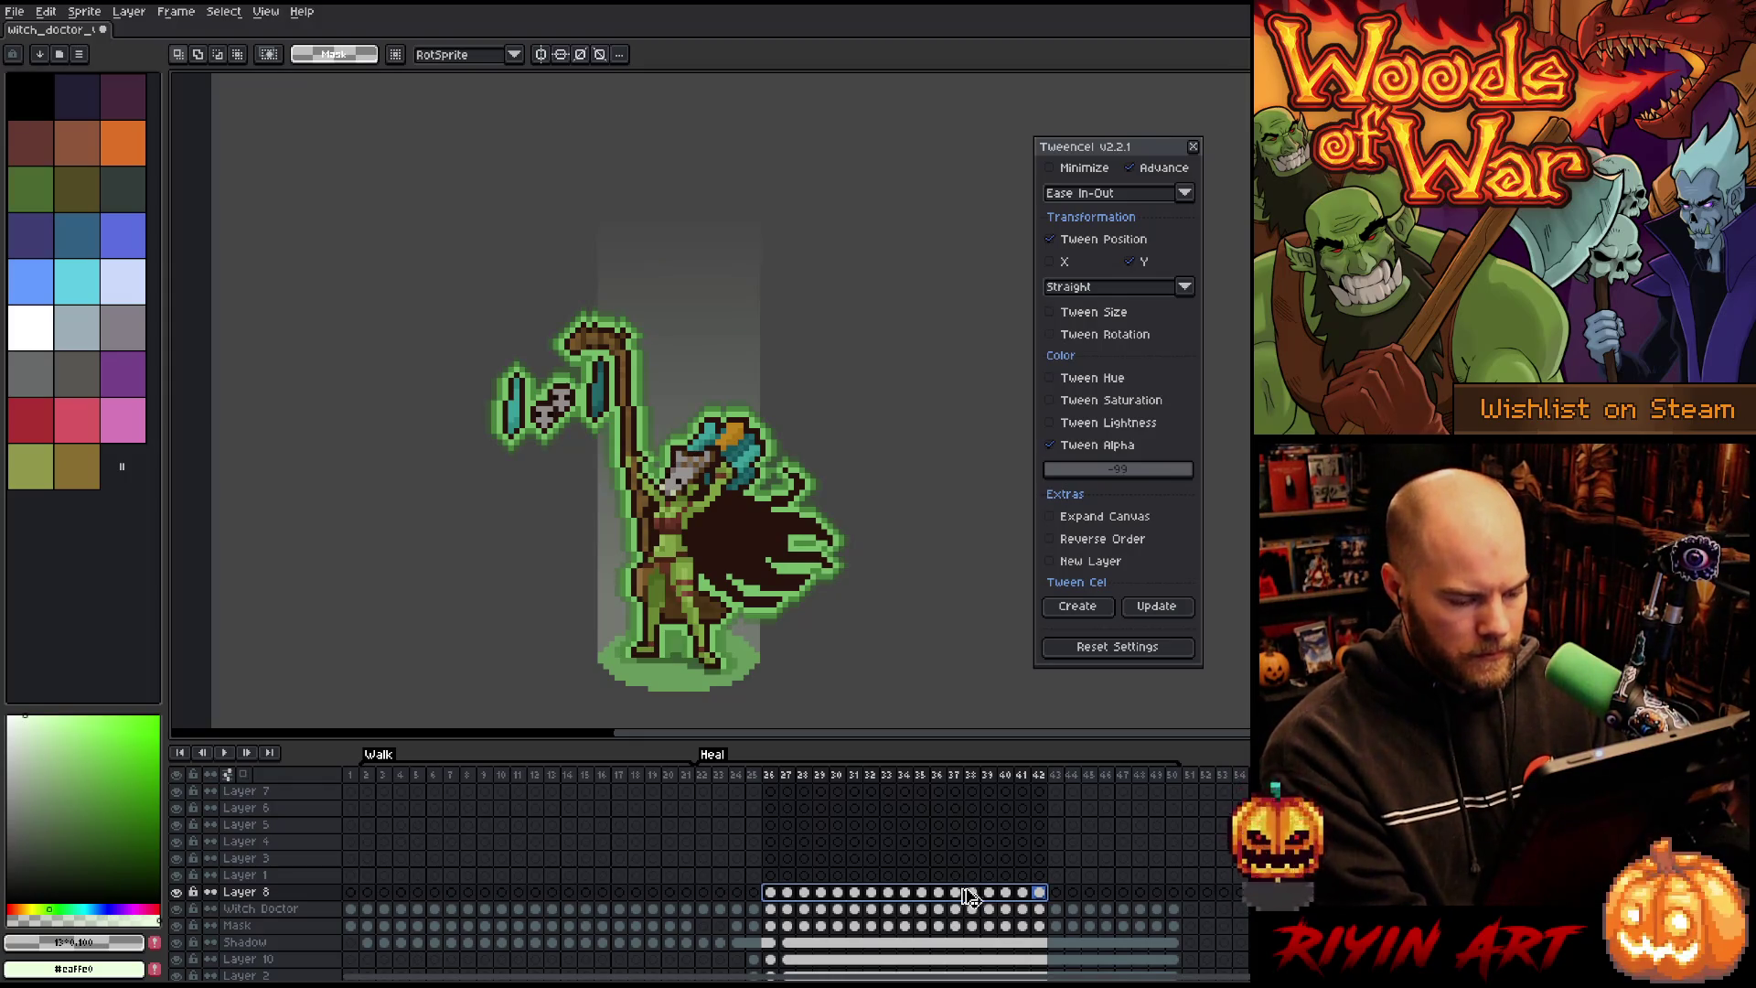
Step: Copy those cels onto Layer 1 at frame 28, then shift them to frames 32–48
left_click(804, 875)
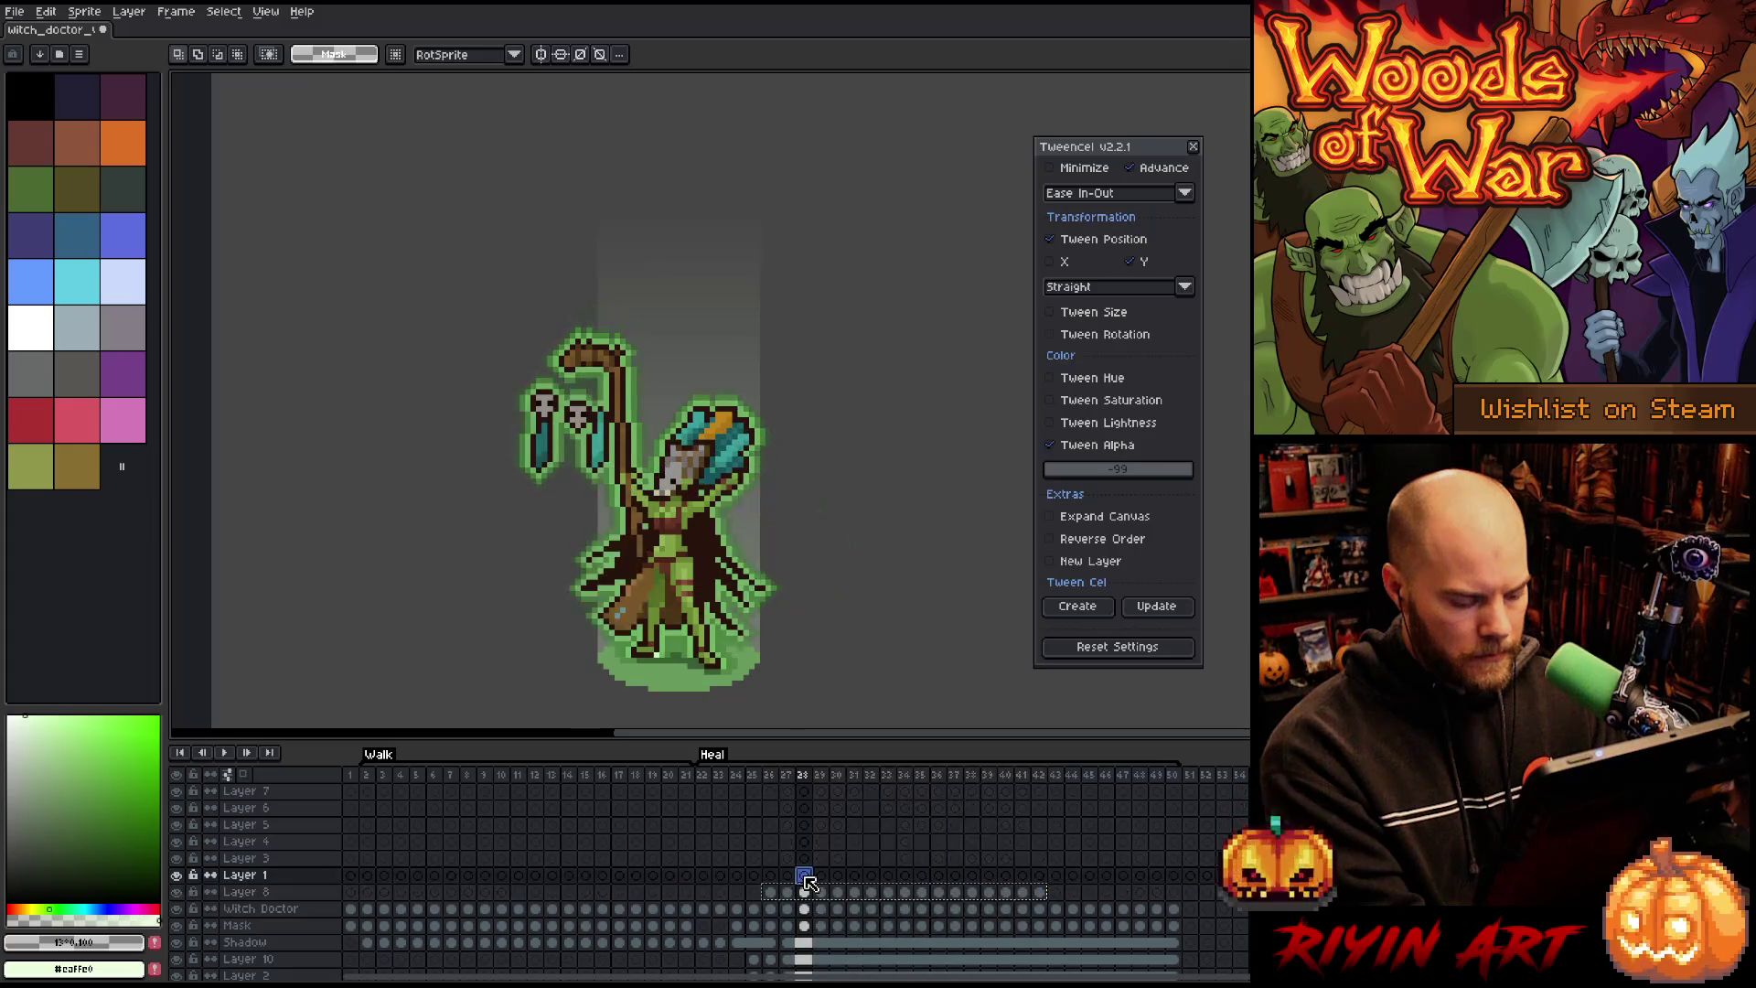
left_click_drag(808, 879, 808, 881)
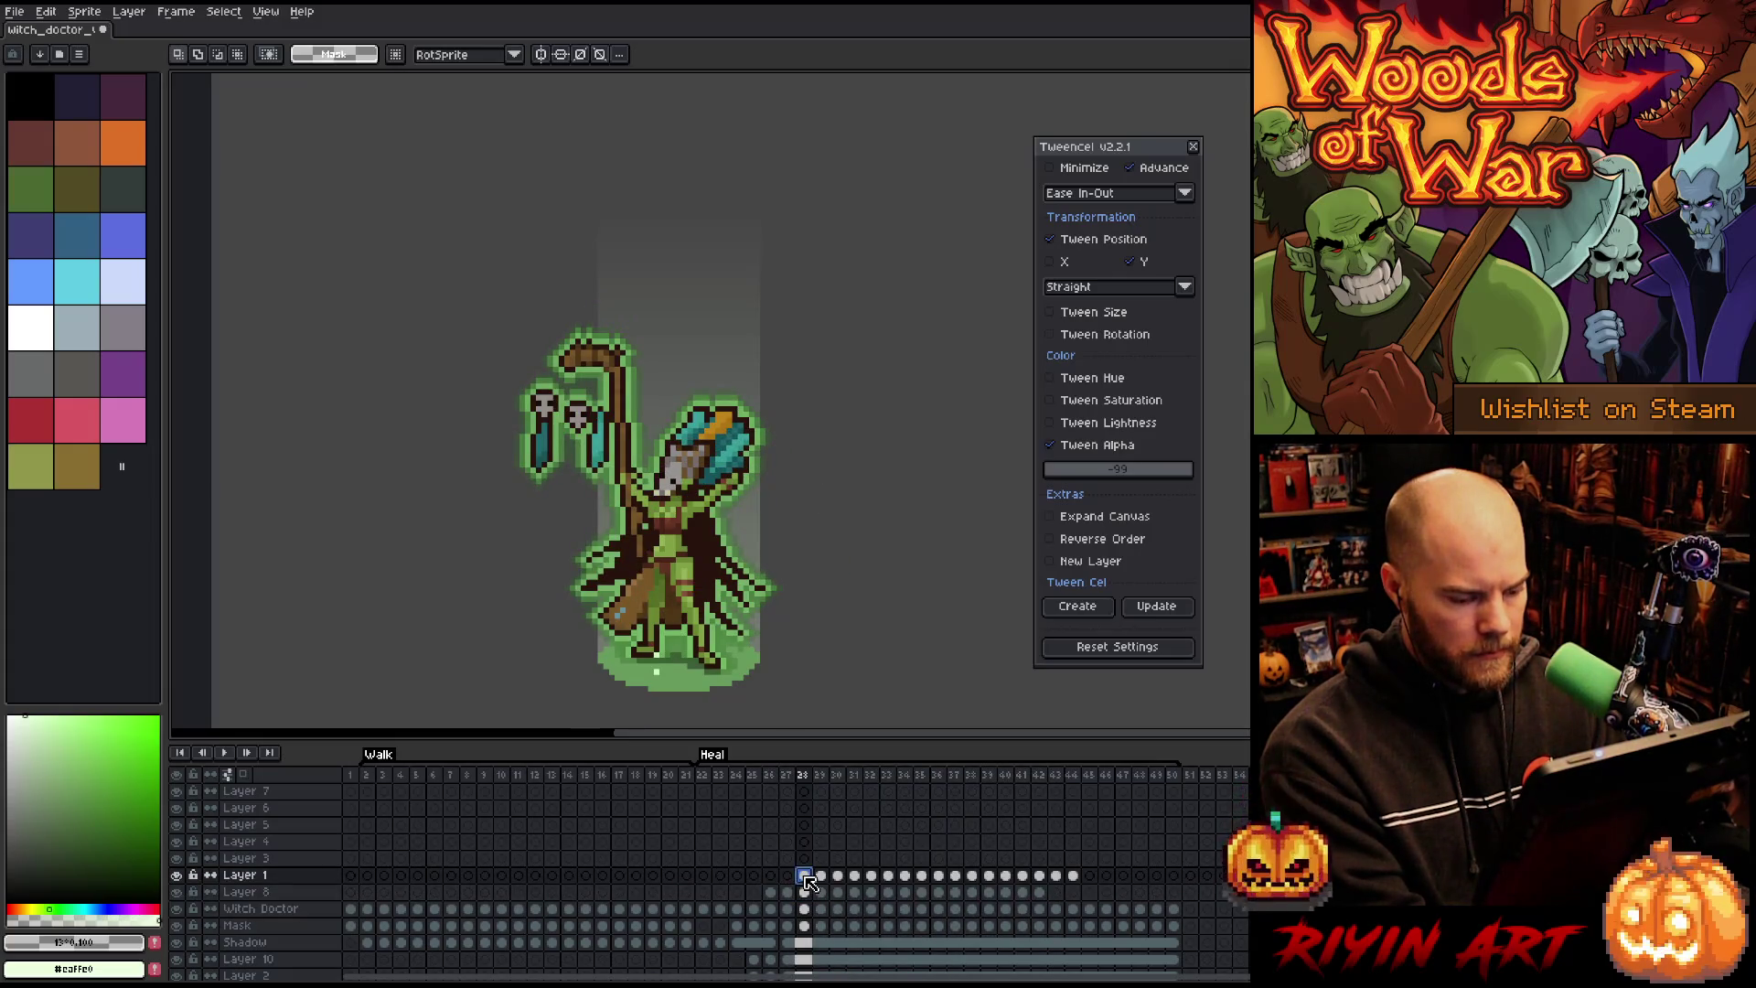
left_click_drag(1073, 876, 817, 880)
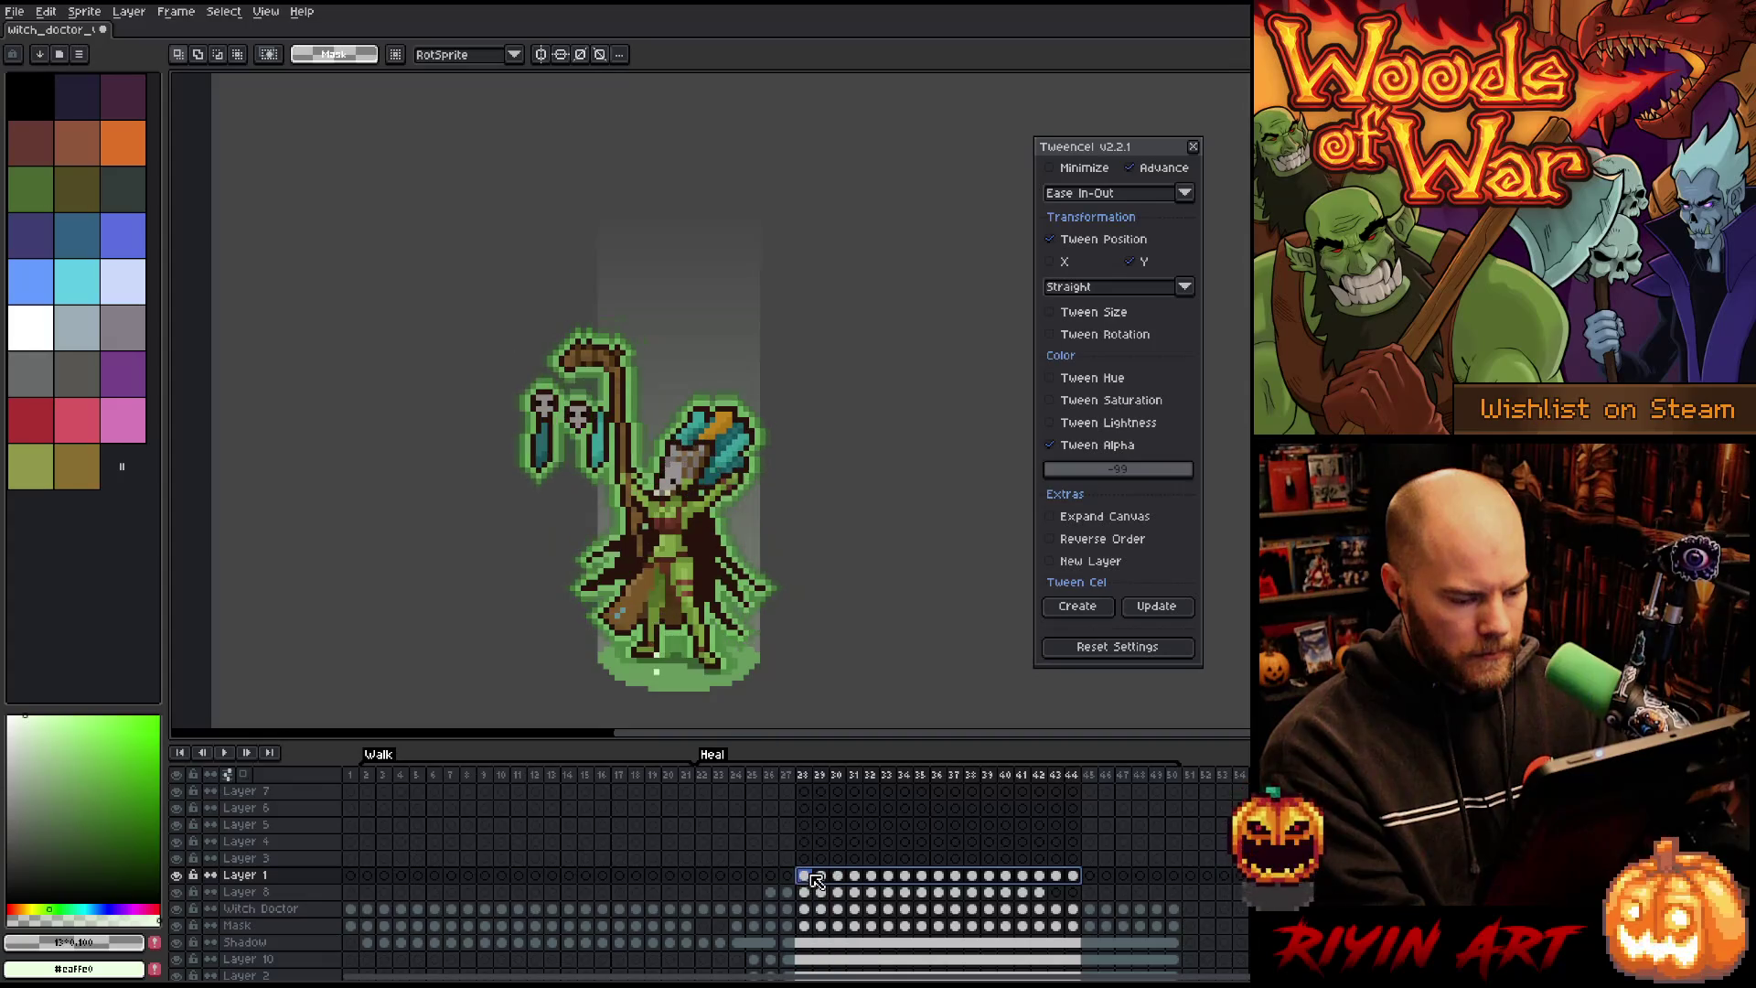
key("v")
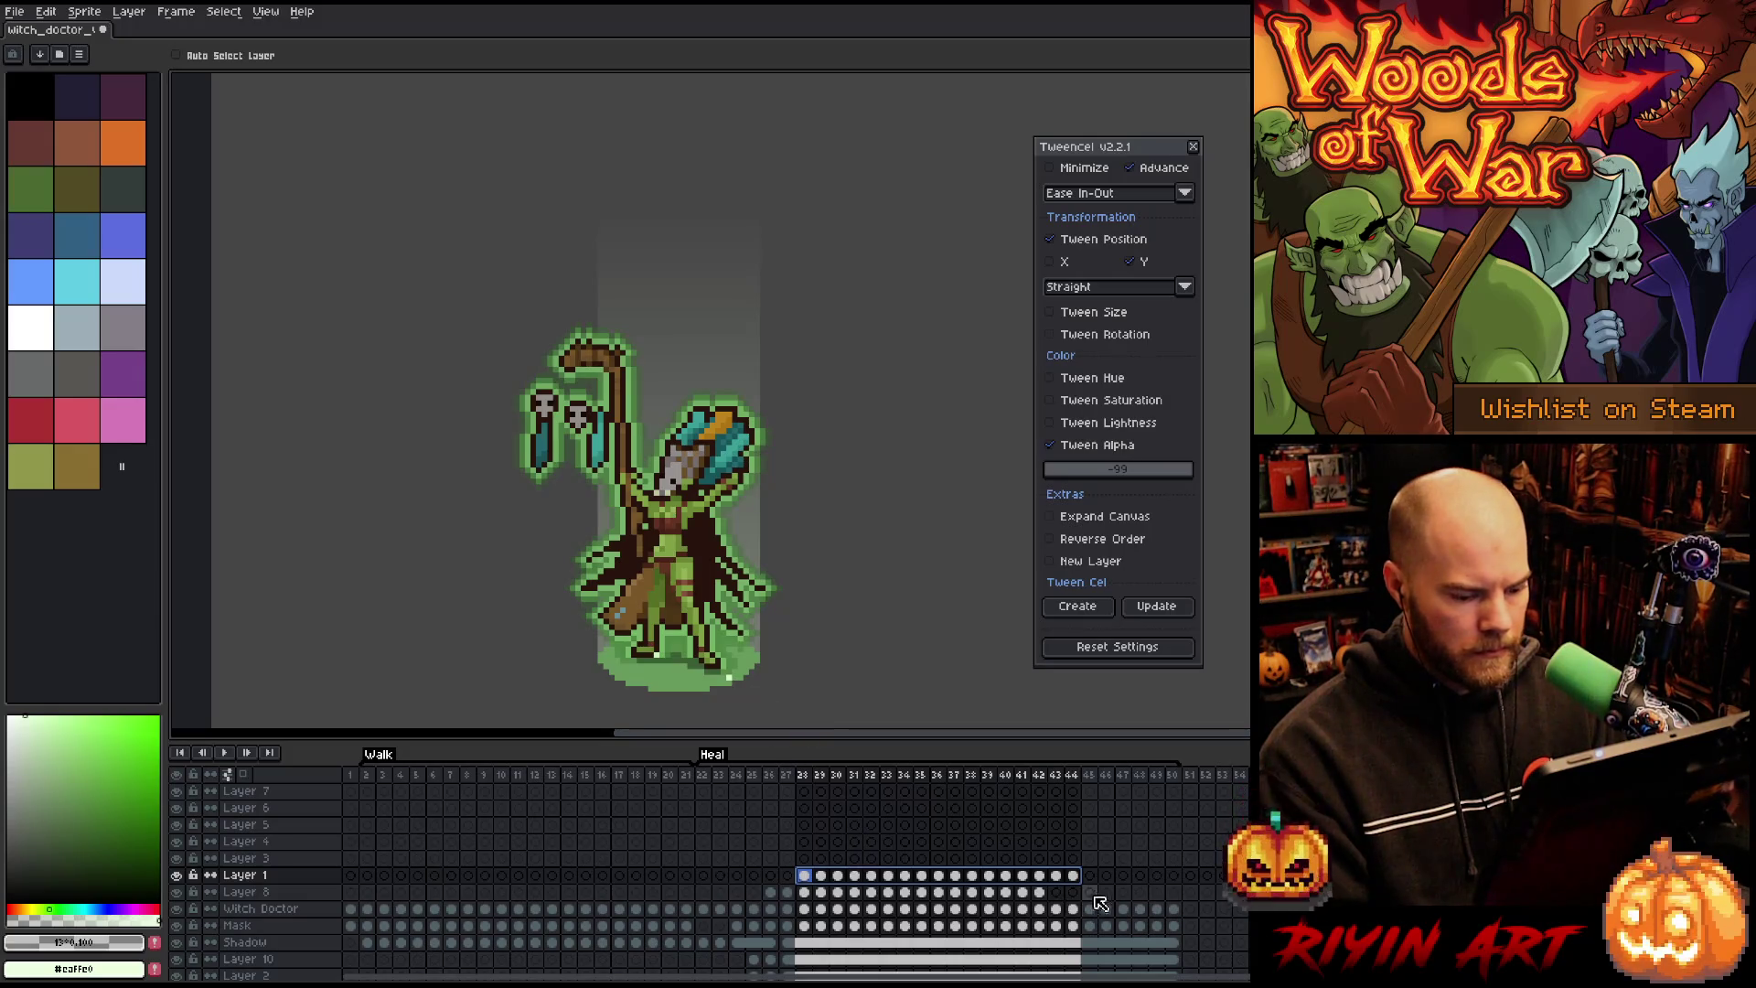
left_click_drag(1087, 884, 1146, 880)
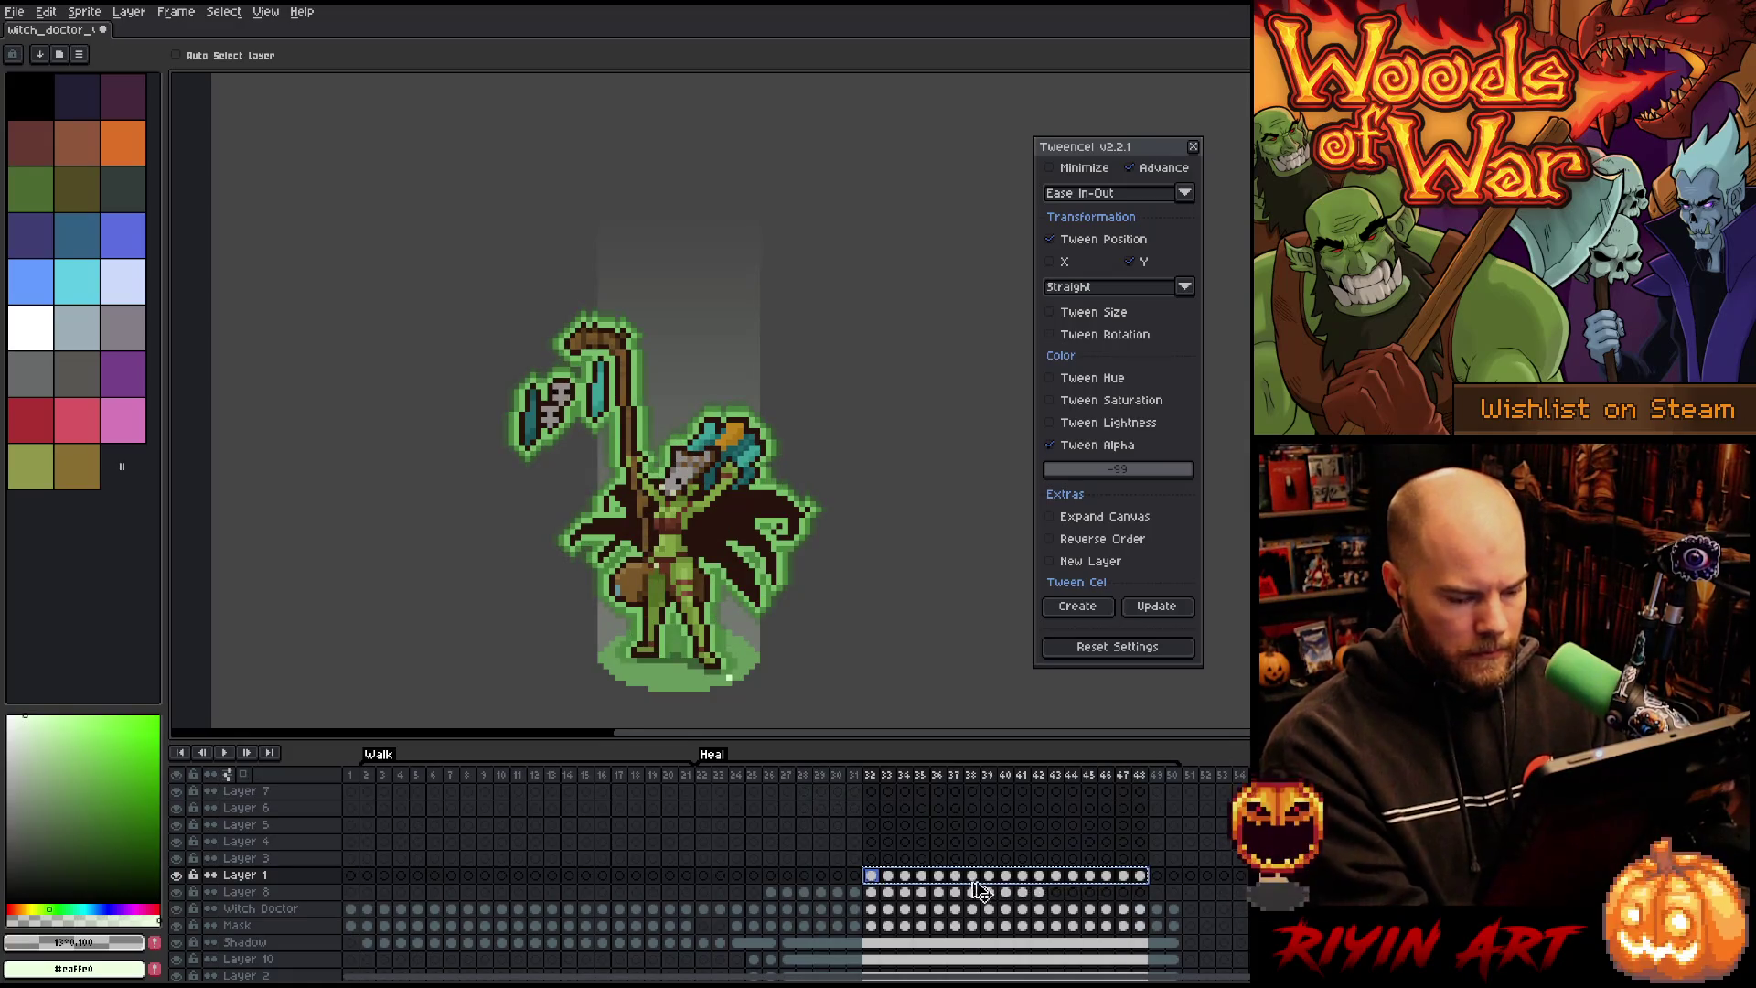
Step: Paste the sparkle cels into Layer 4 starting at frame 29 and copy them
left_click(804, 859)
left_click(805, 841)
left_click(821, 843)
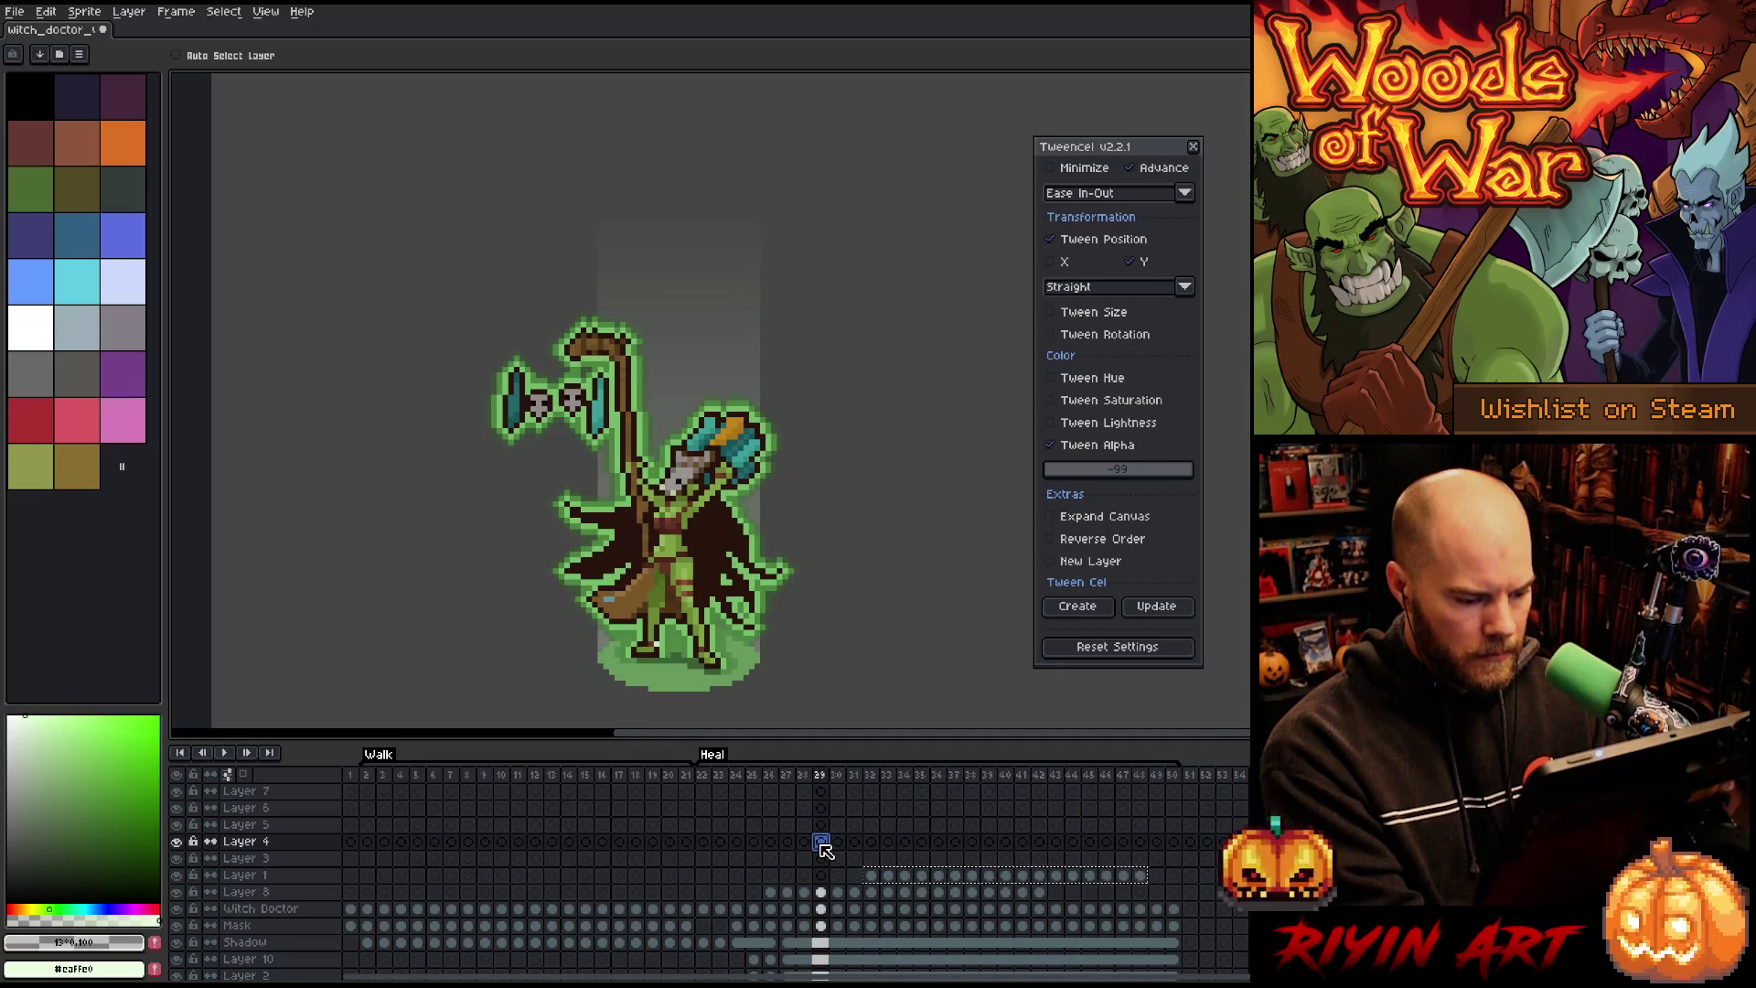
key("ctrl+v")
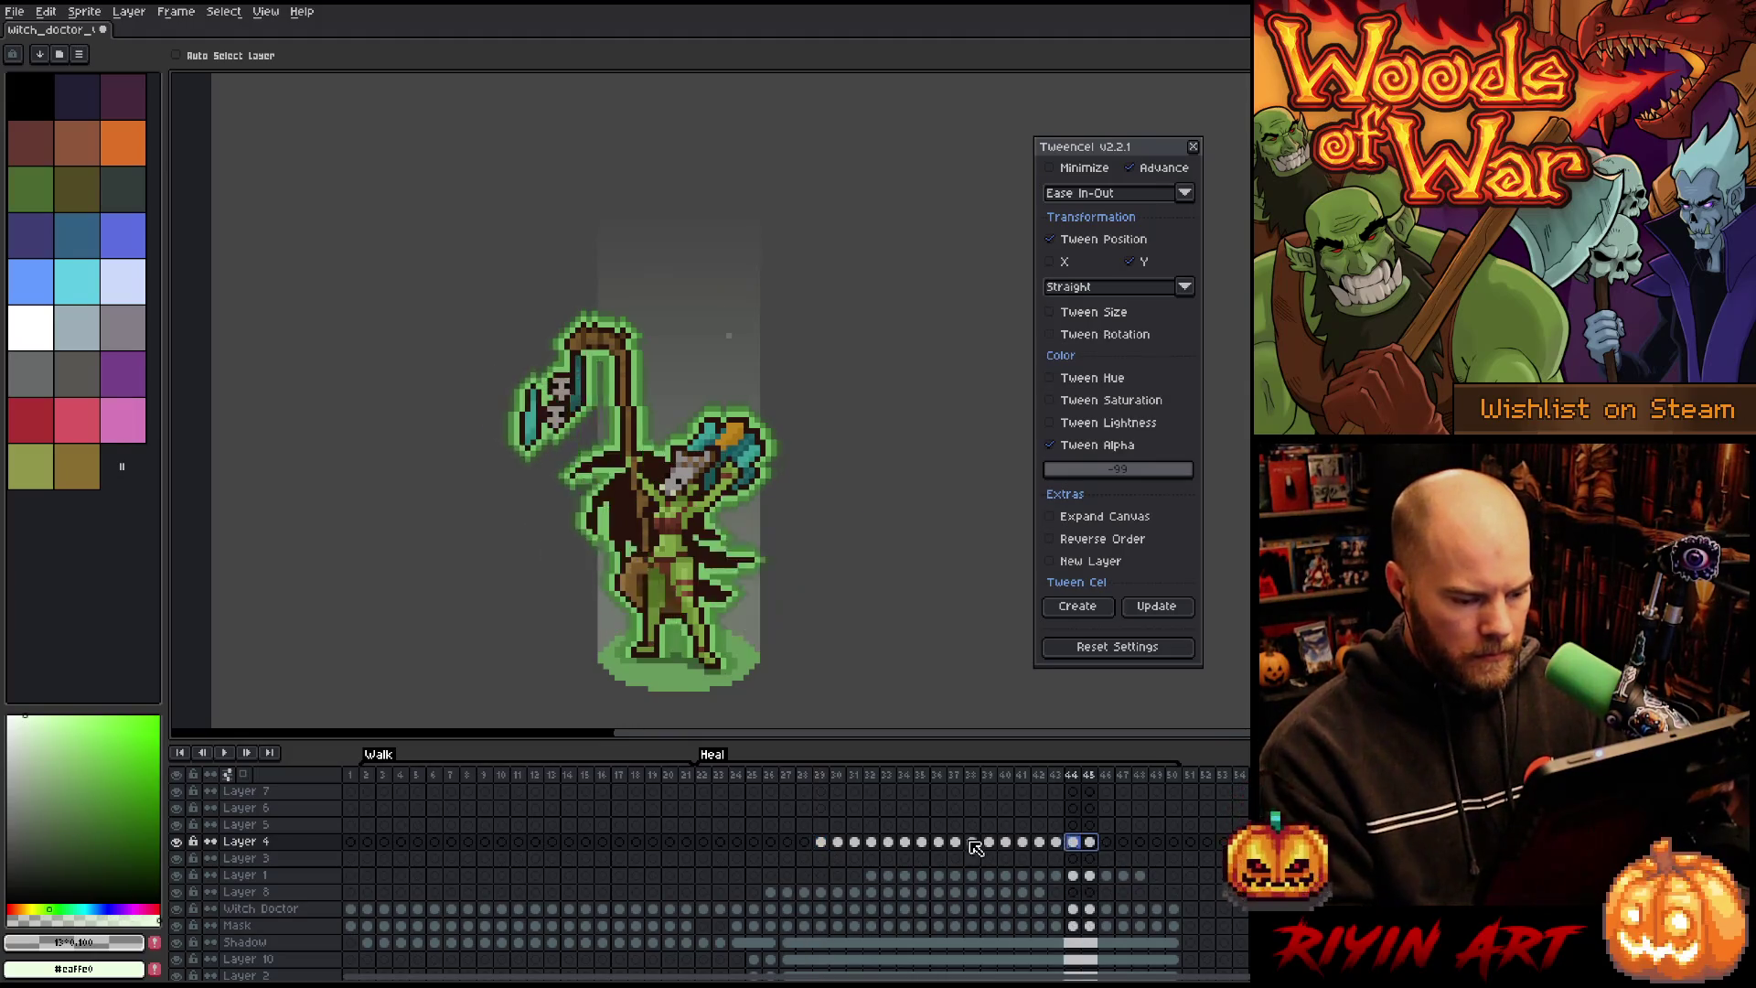
left_click(820, 841, "shift")
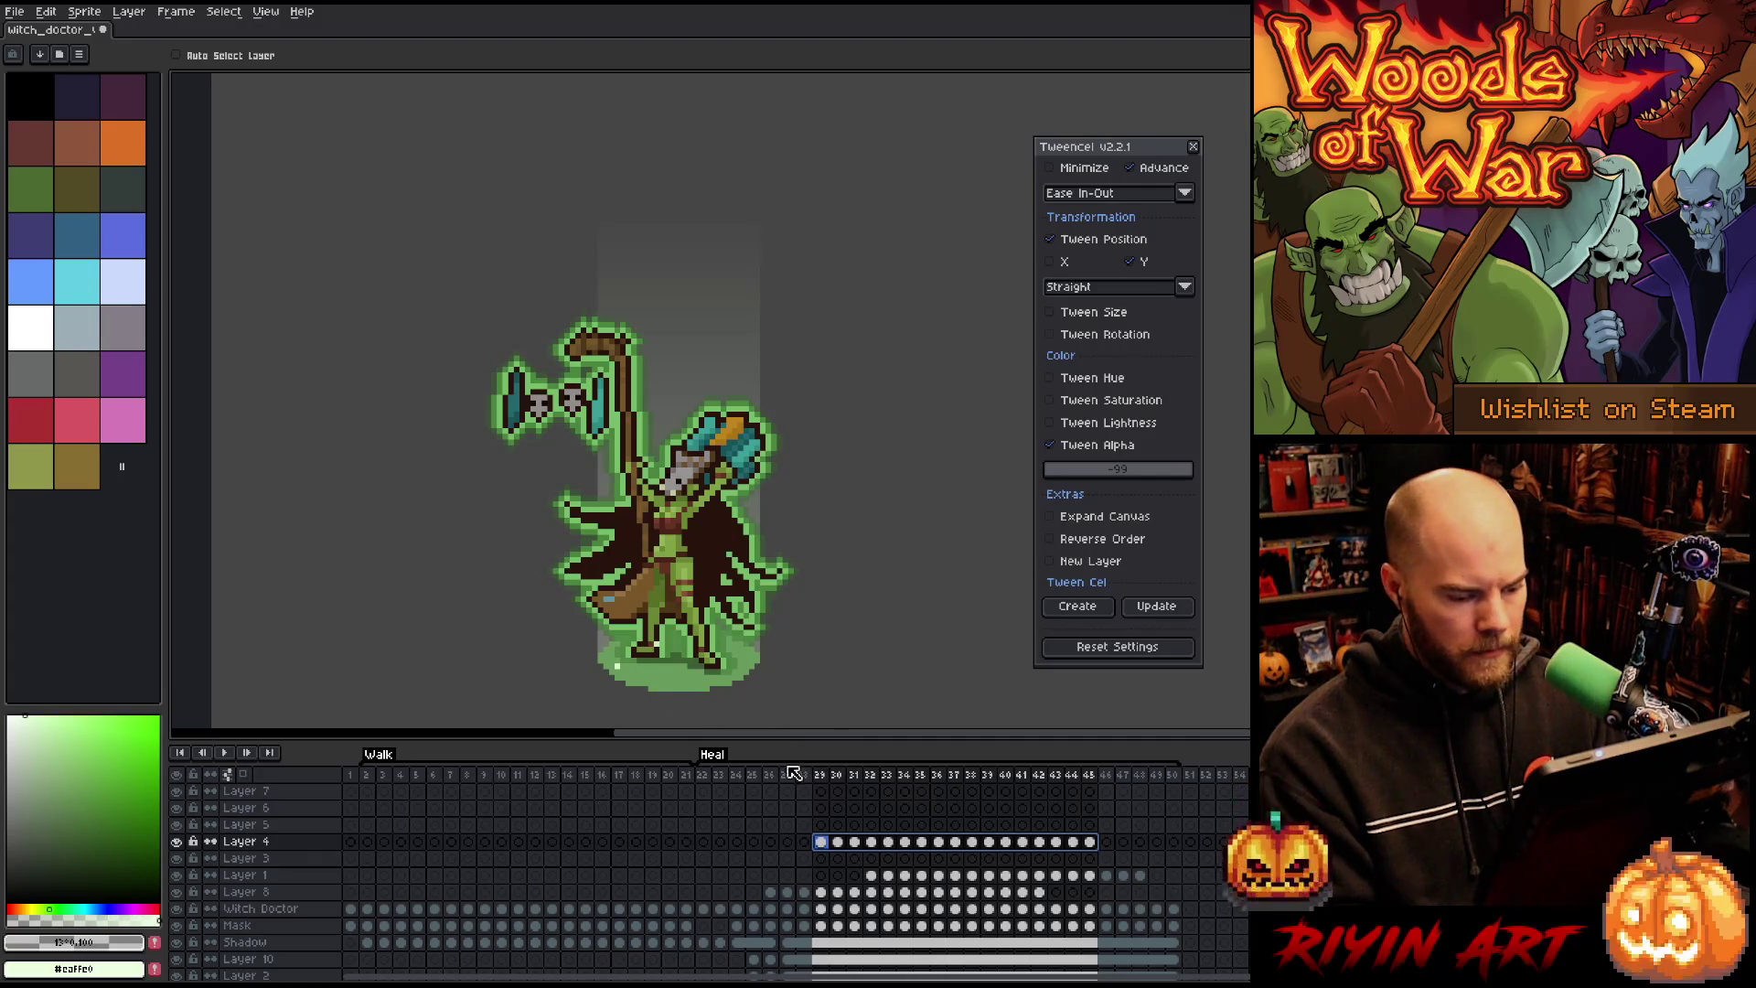
key("ctrl+c")
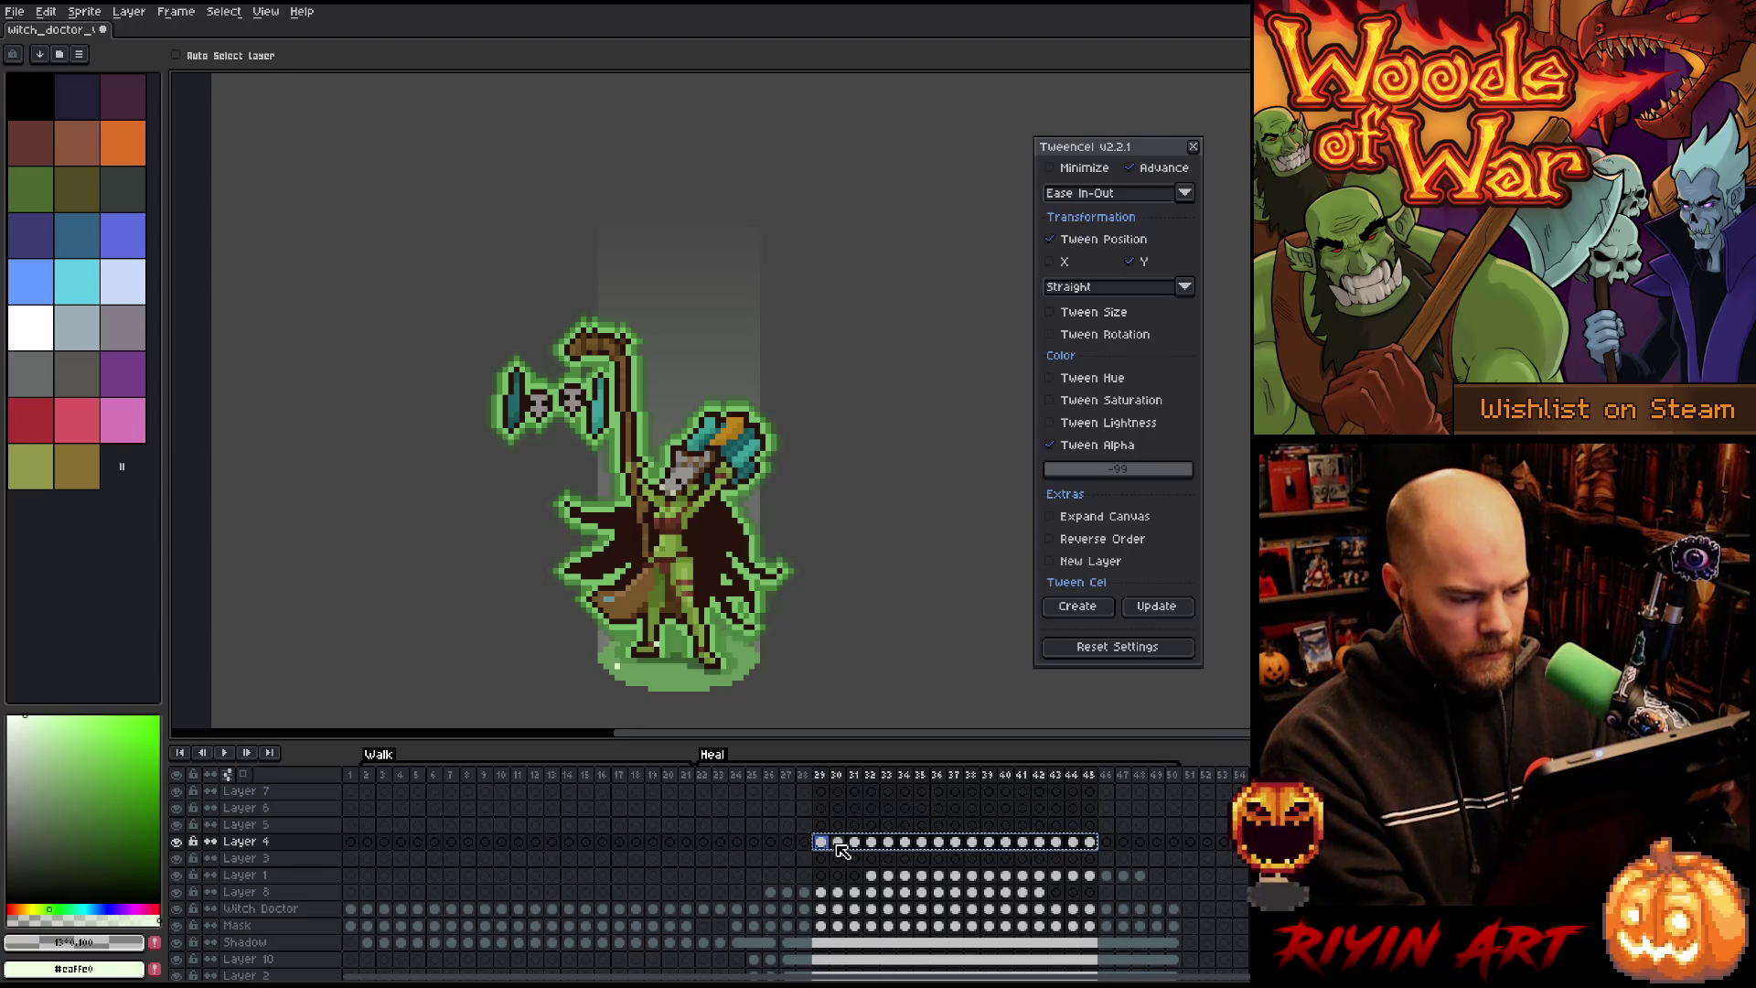
Step: Paste the sparkles into Layer 5 from frame 36 and shift them along the timeline
left_click(937, 824)
key("ctrl+v")
left_click_drag(1203, 826, 941, 829)
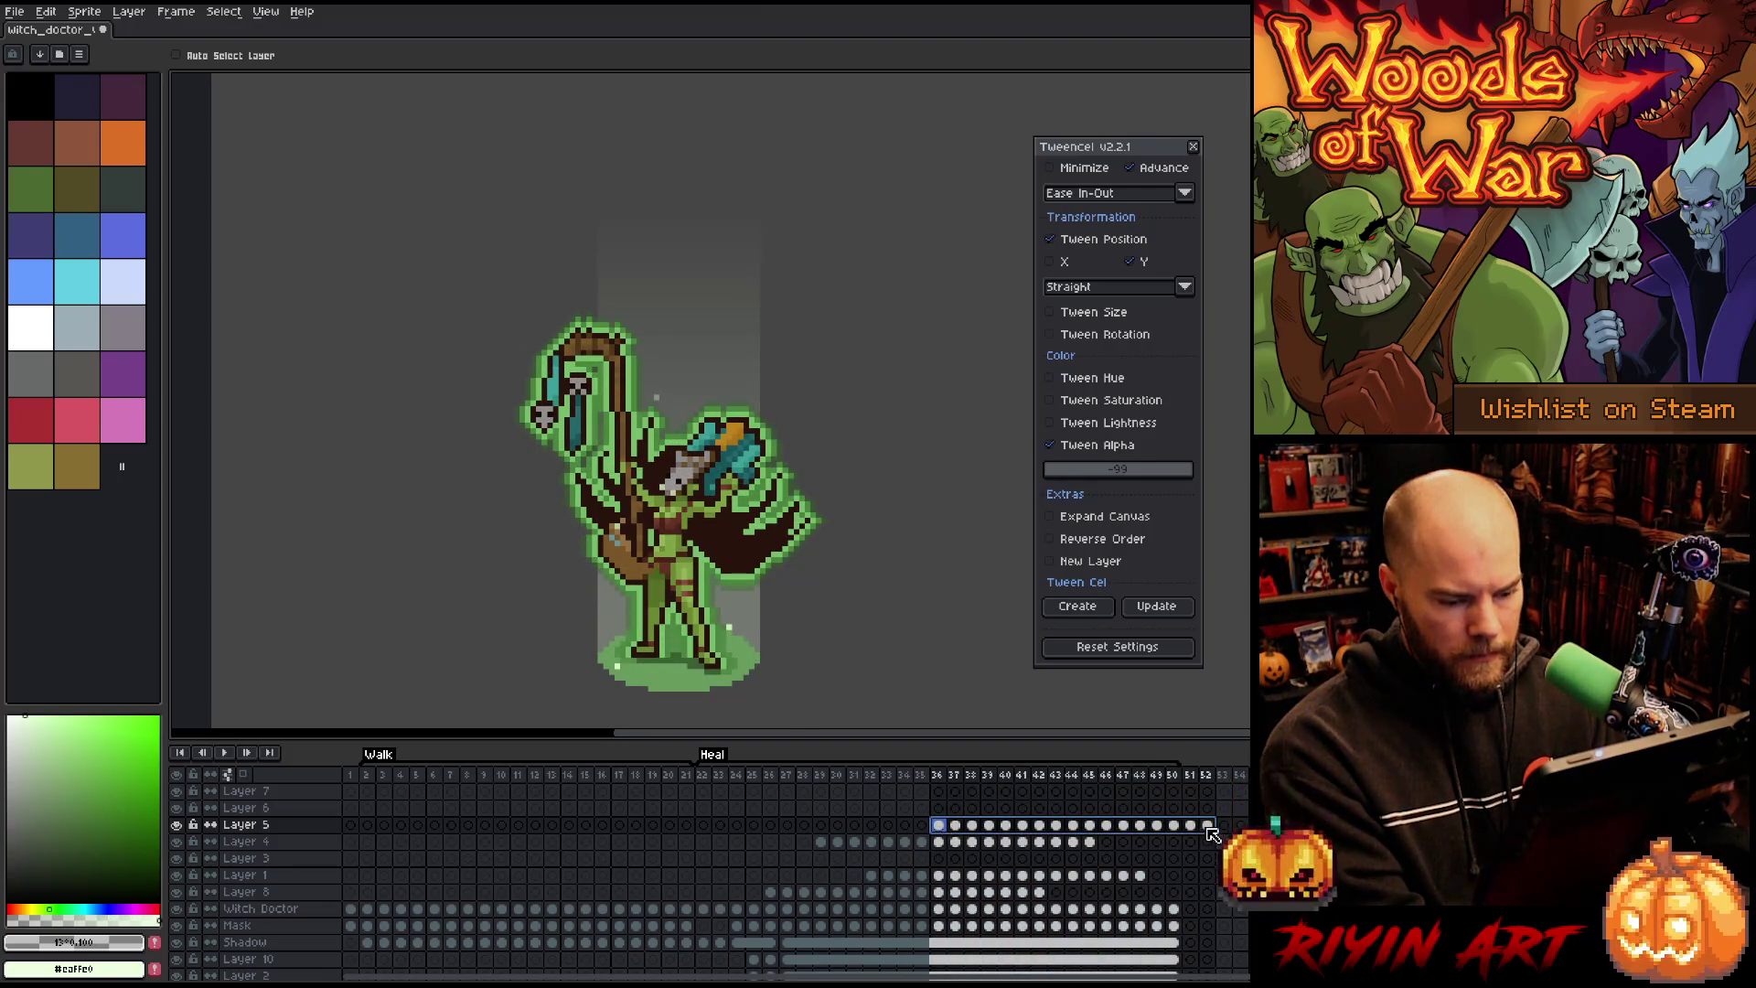
mouse_move(1219, 832)
left_mouse_down()
mouse_move(1334, 828)
mouse_move(815, 827)
mouse_move(922, 830)
left_mouse_up()
left_click(759, 777)
Step: Move Layer 8's first sparkle cels from frames 26–28 to 46–48
left_click_drag(764, 782, 833, 778)
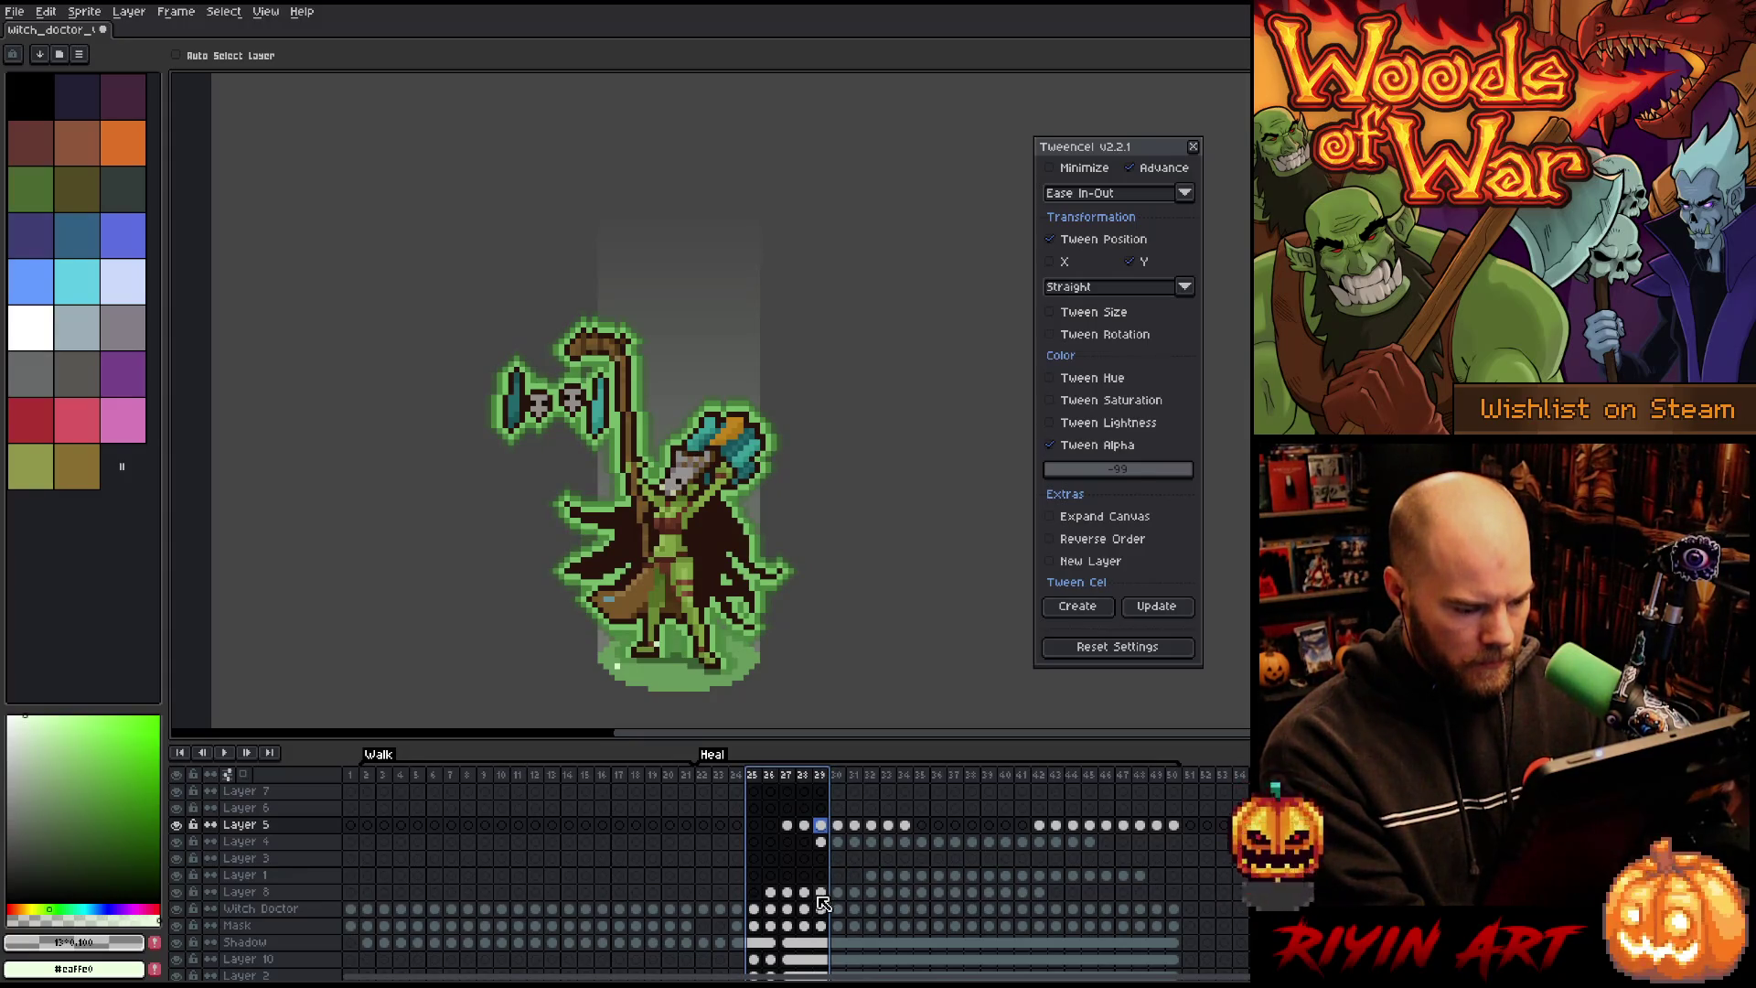
left_click(771, 892)
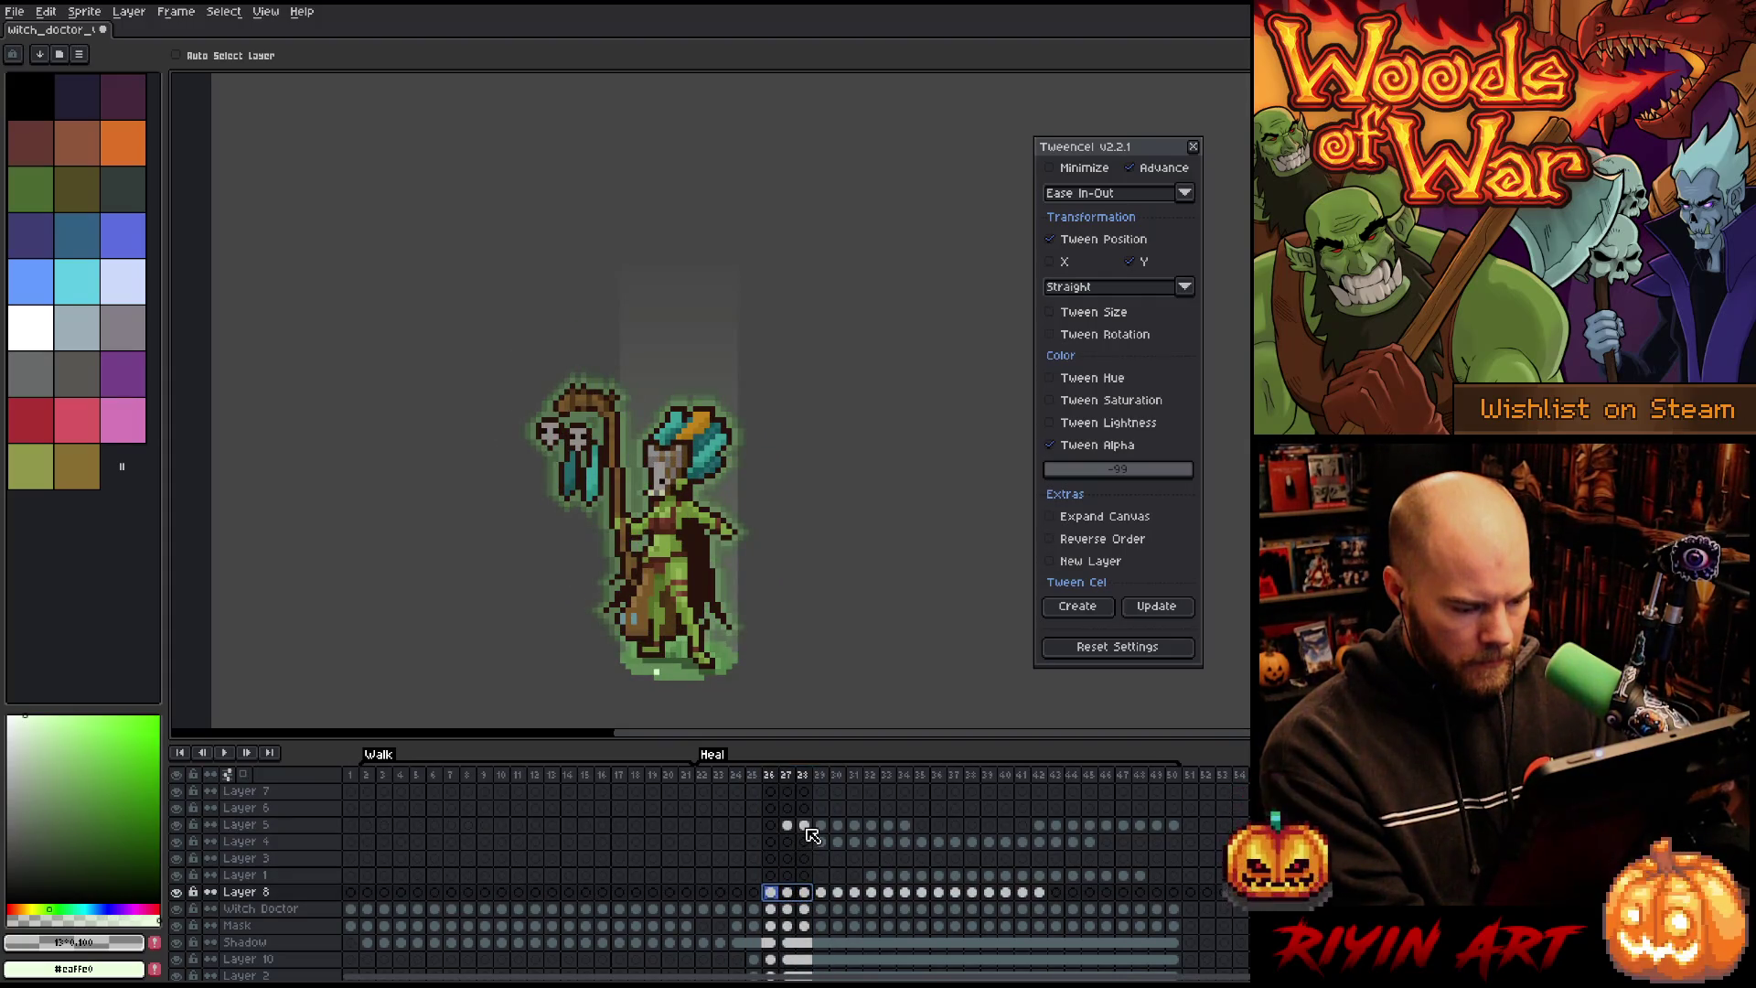
left_click_drag(822, 903, 1179, 902)
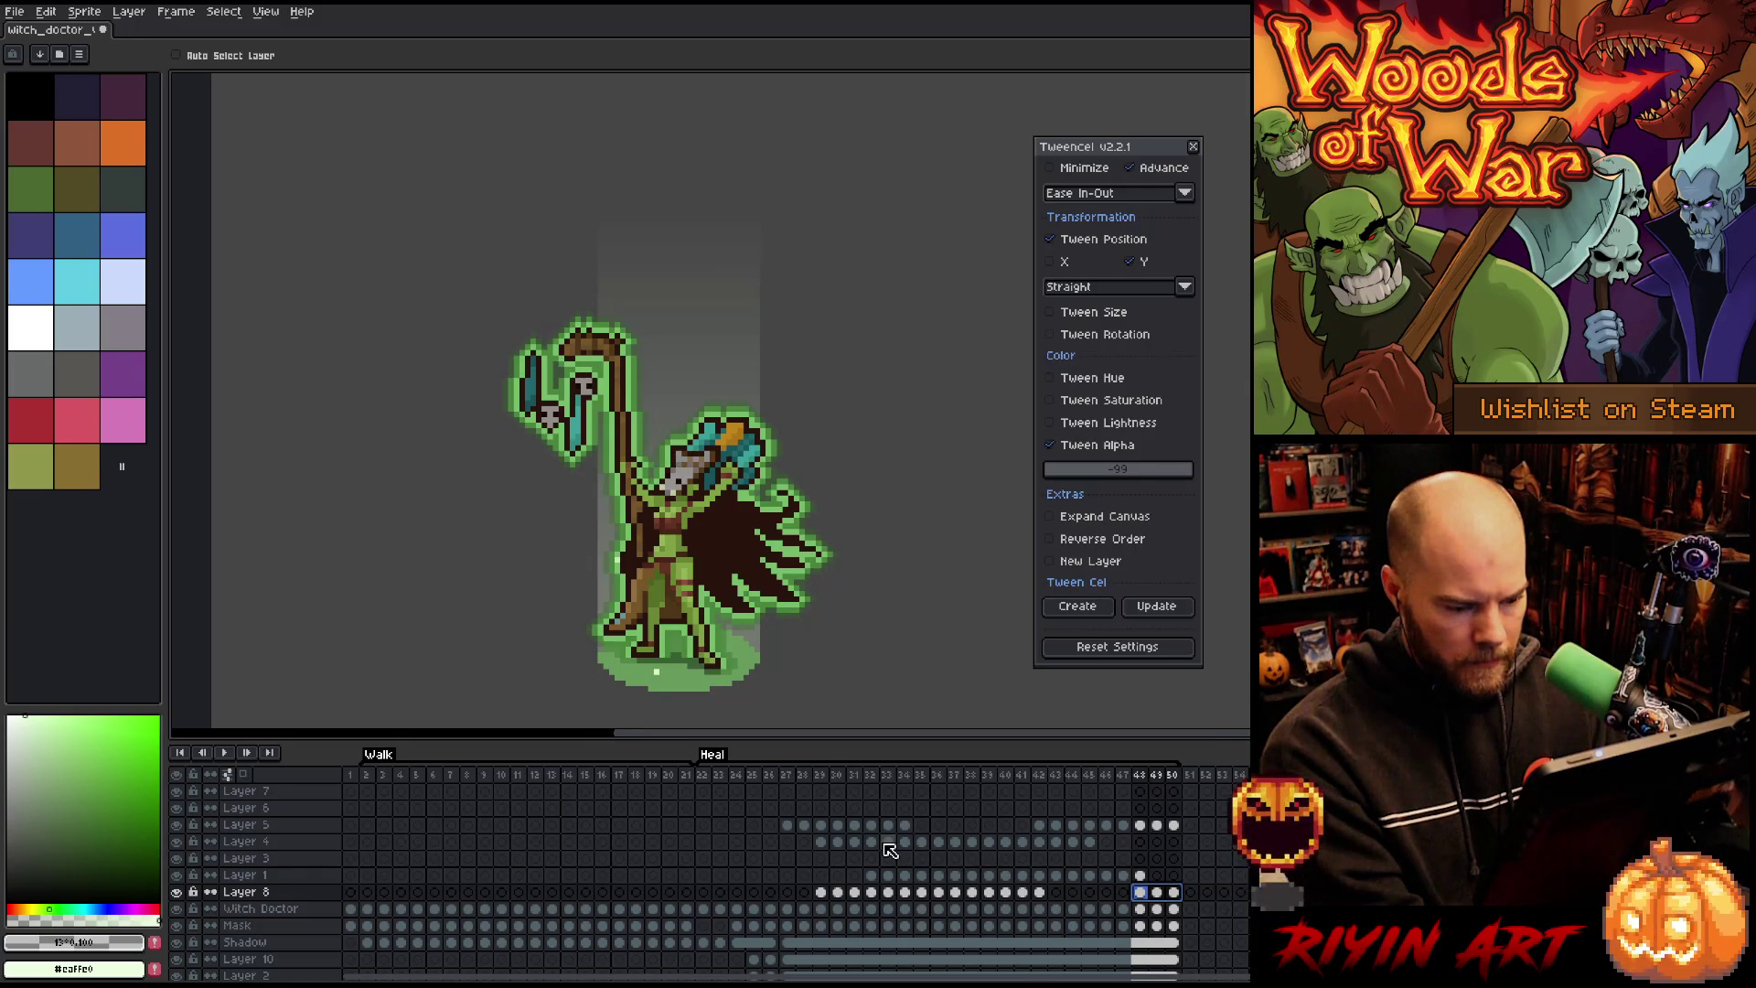
Step: Review the poses at frames 28–29 and select frames 29 through 50
left_click(822, 893)
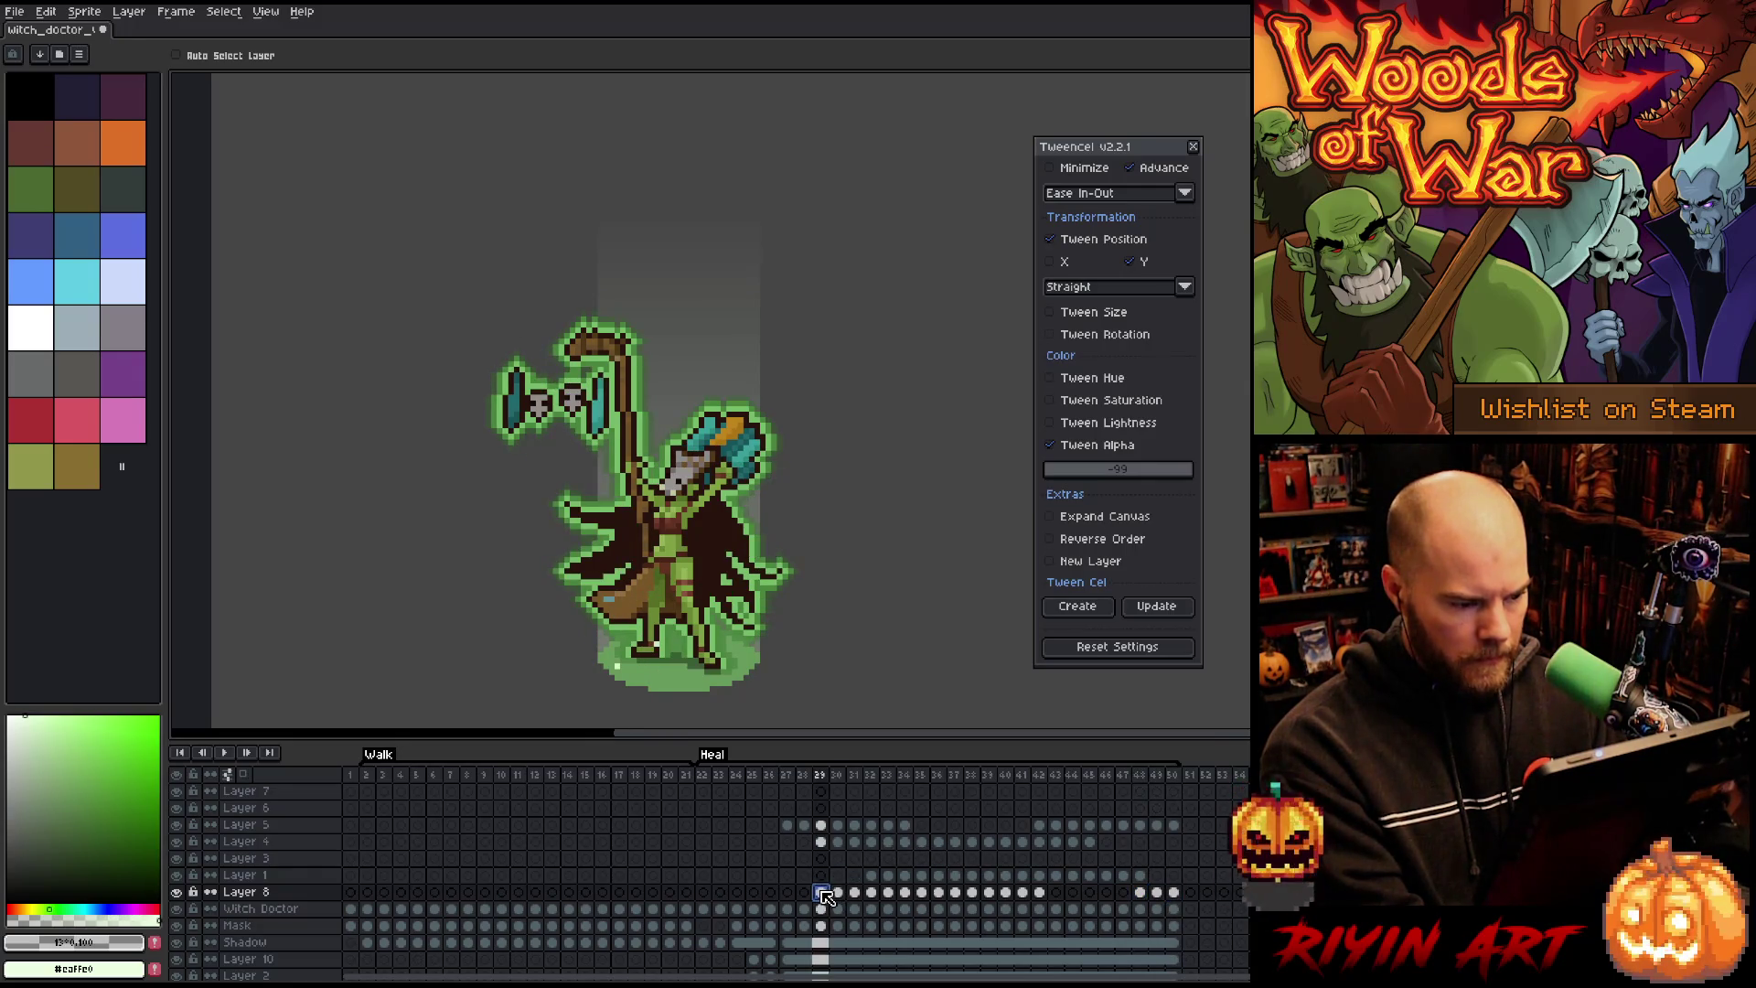
left_click(805, 776)
mouse_move(820, 779)
left_mouse_down()
mouse_move(1188, 773)
mouse_move(1170, 780)
left_mouse_up()
right_click(1165, 778)
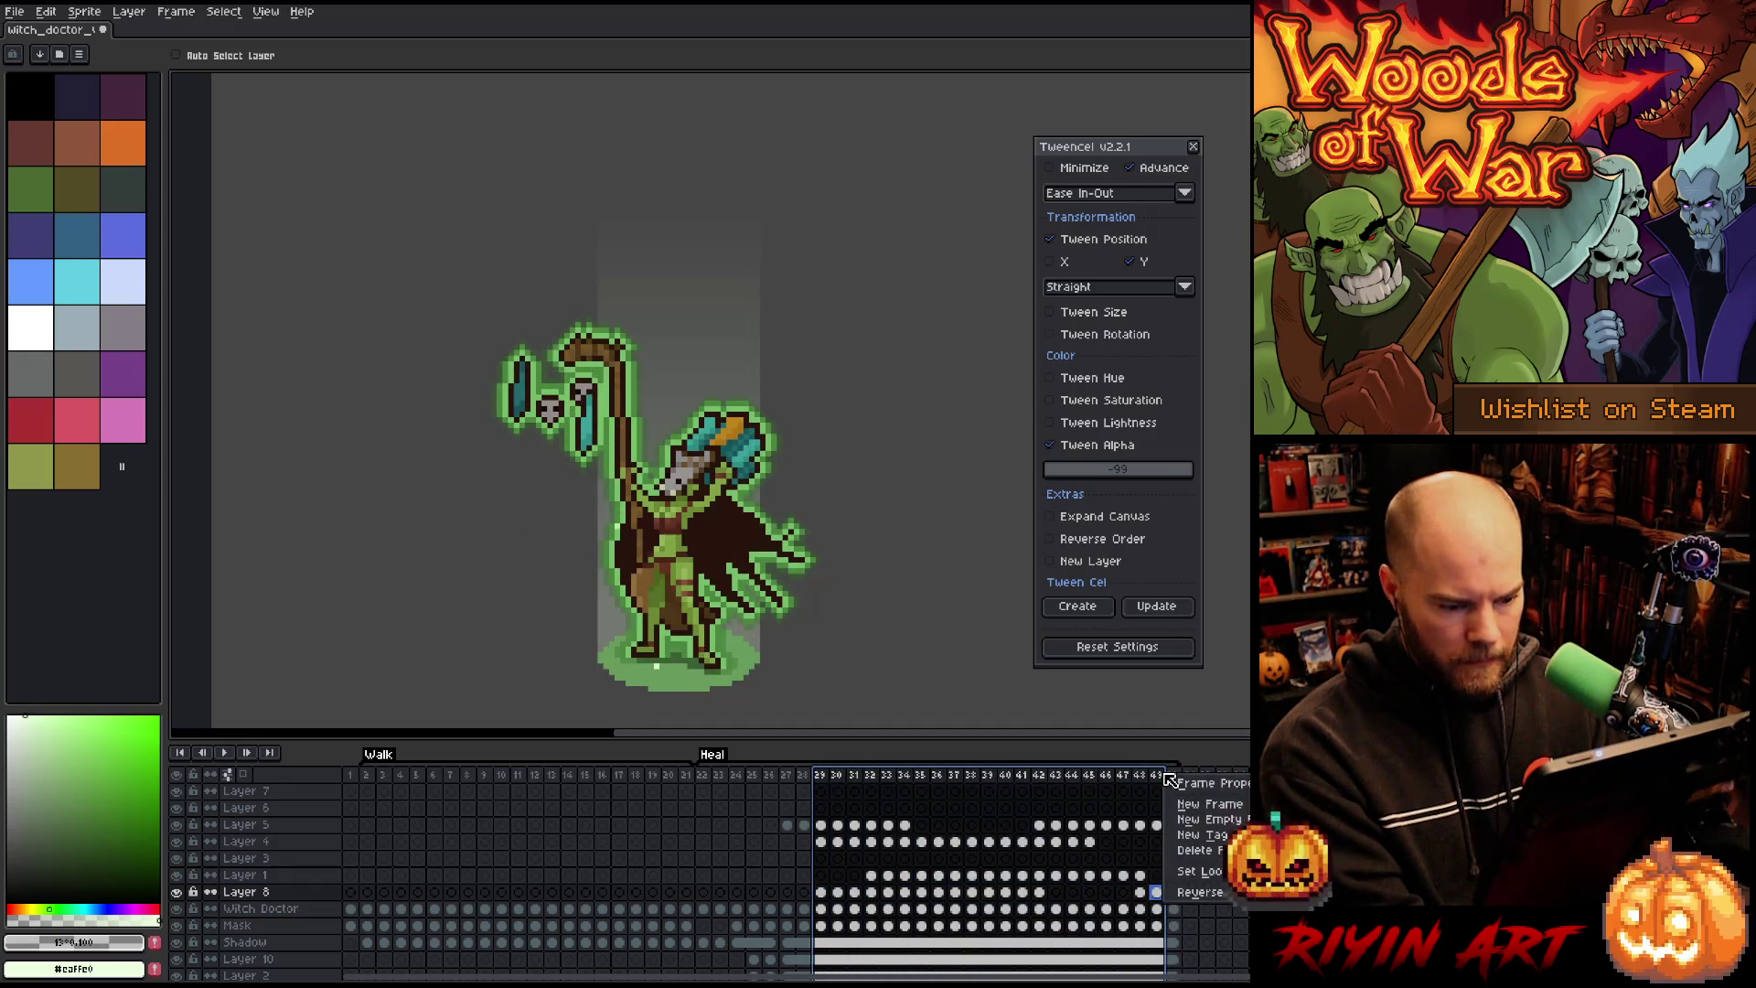
Step: Select frames 29–50 and name a new tag over them 'Cycle'
left_click_drag(833, 784, 1177, 780)
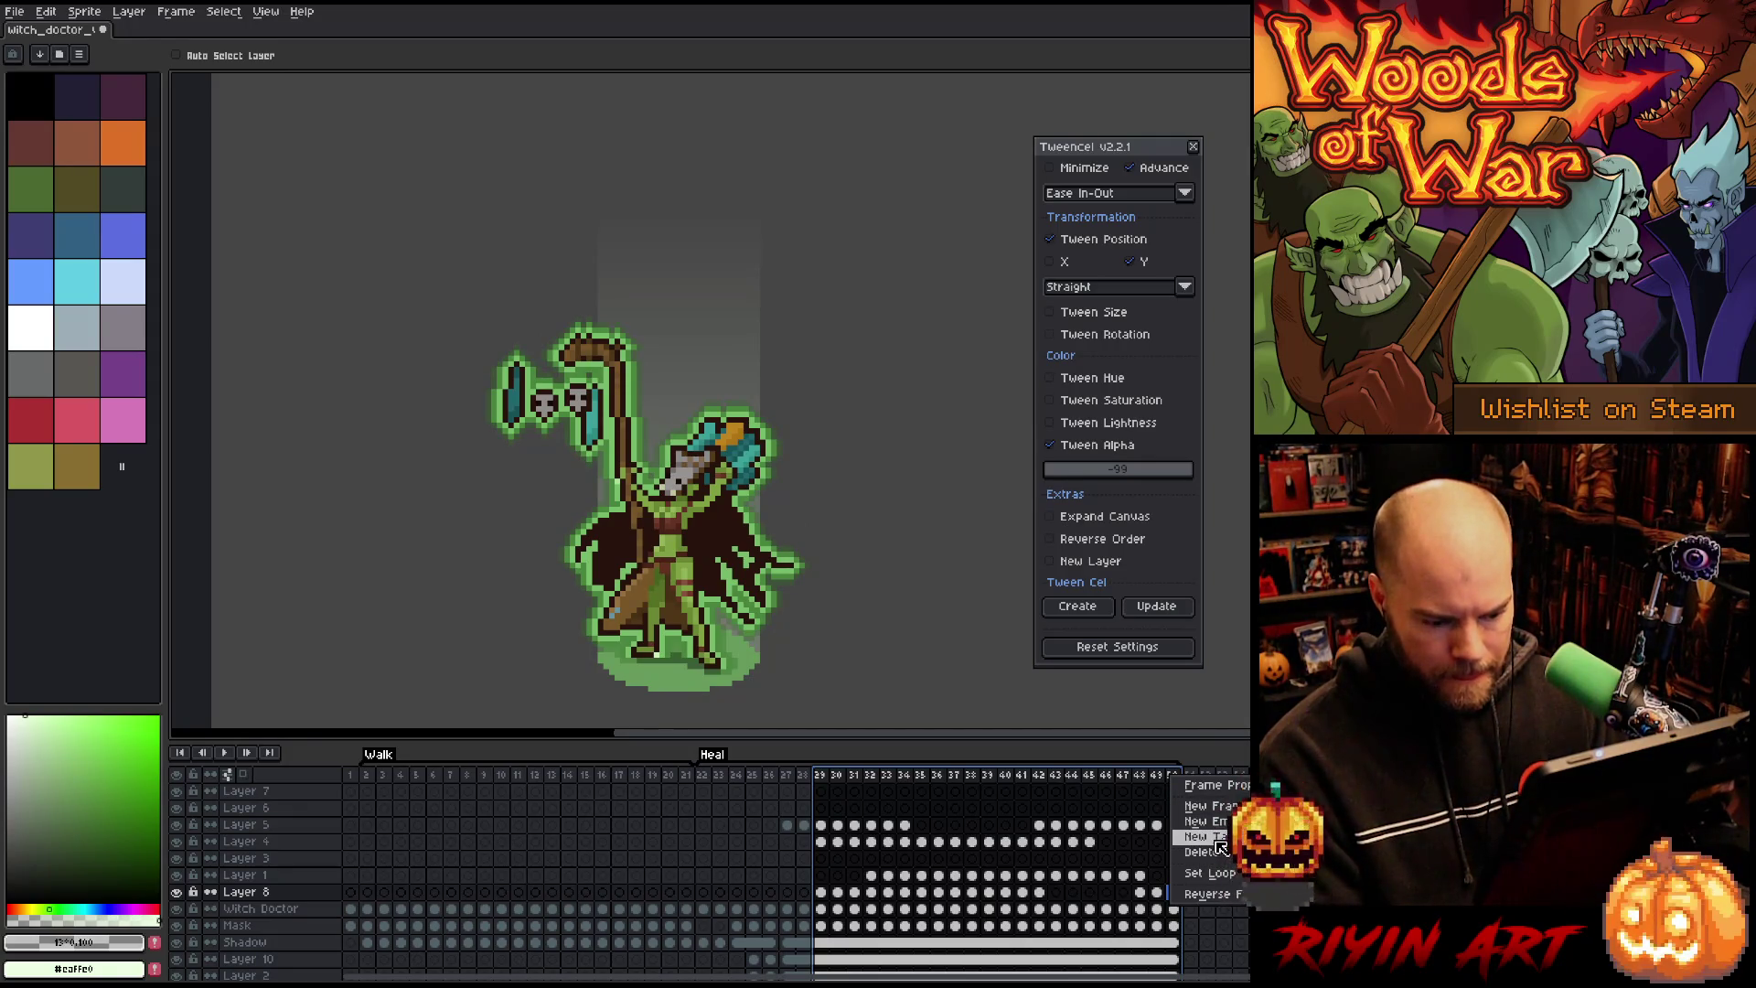
left_click(1207, 837)
type("Cycle")
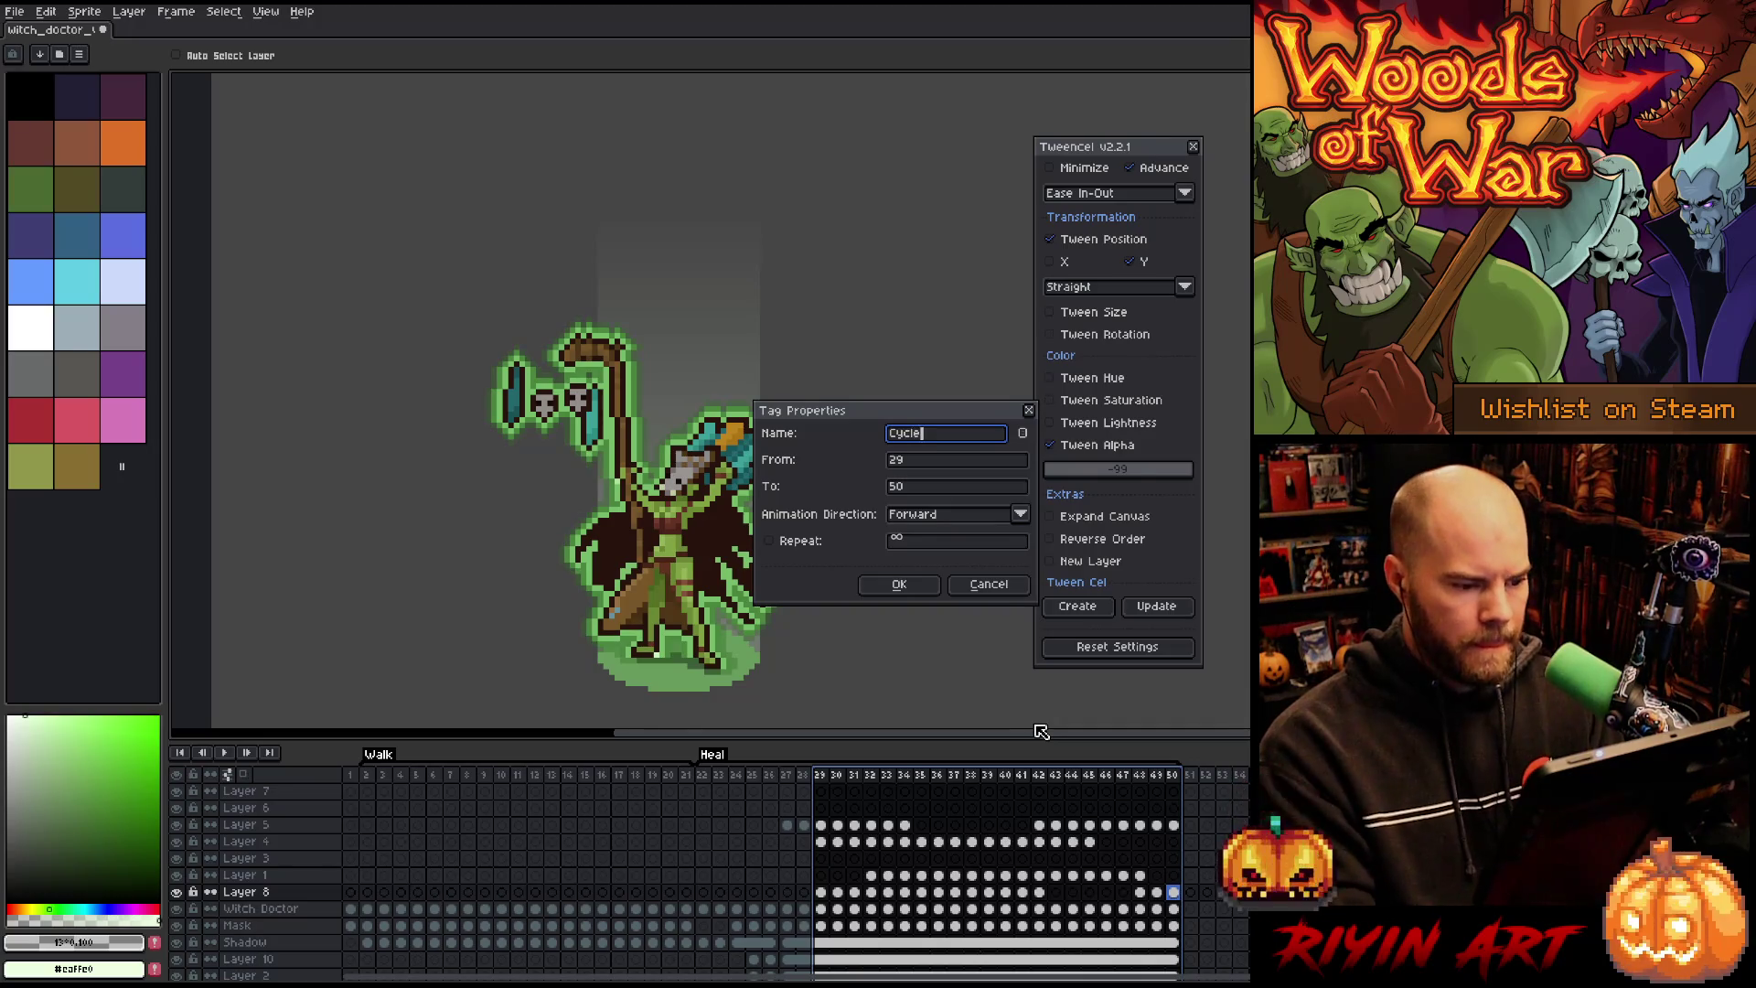
key("Return")
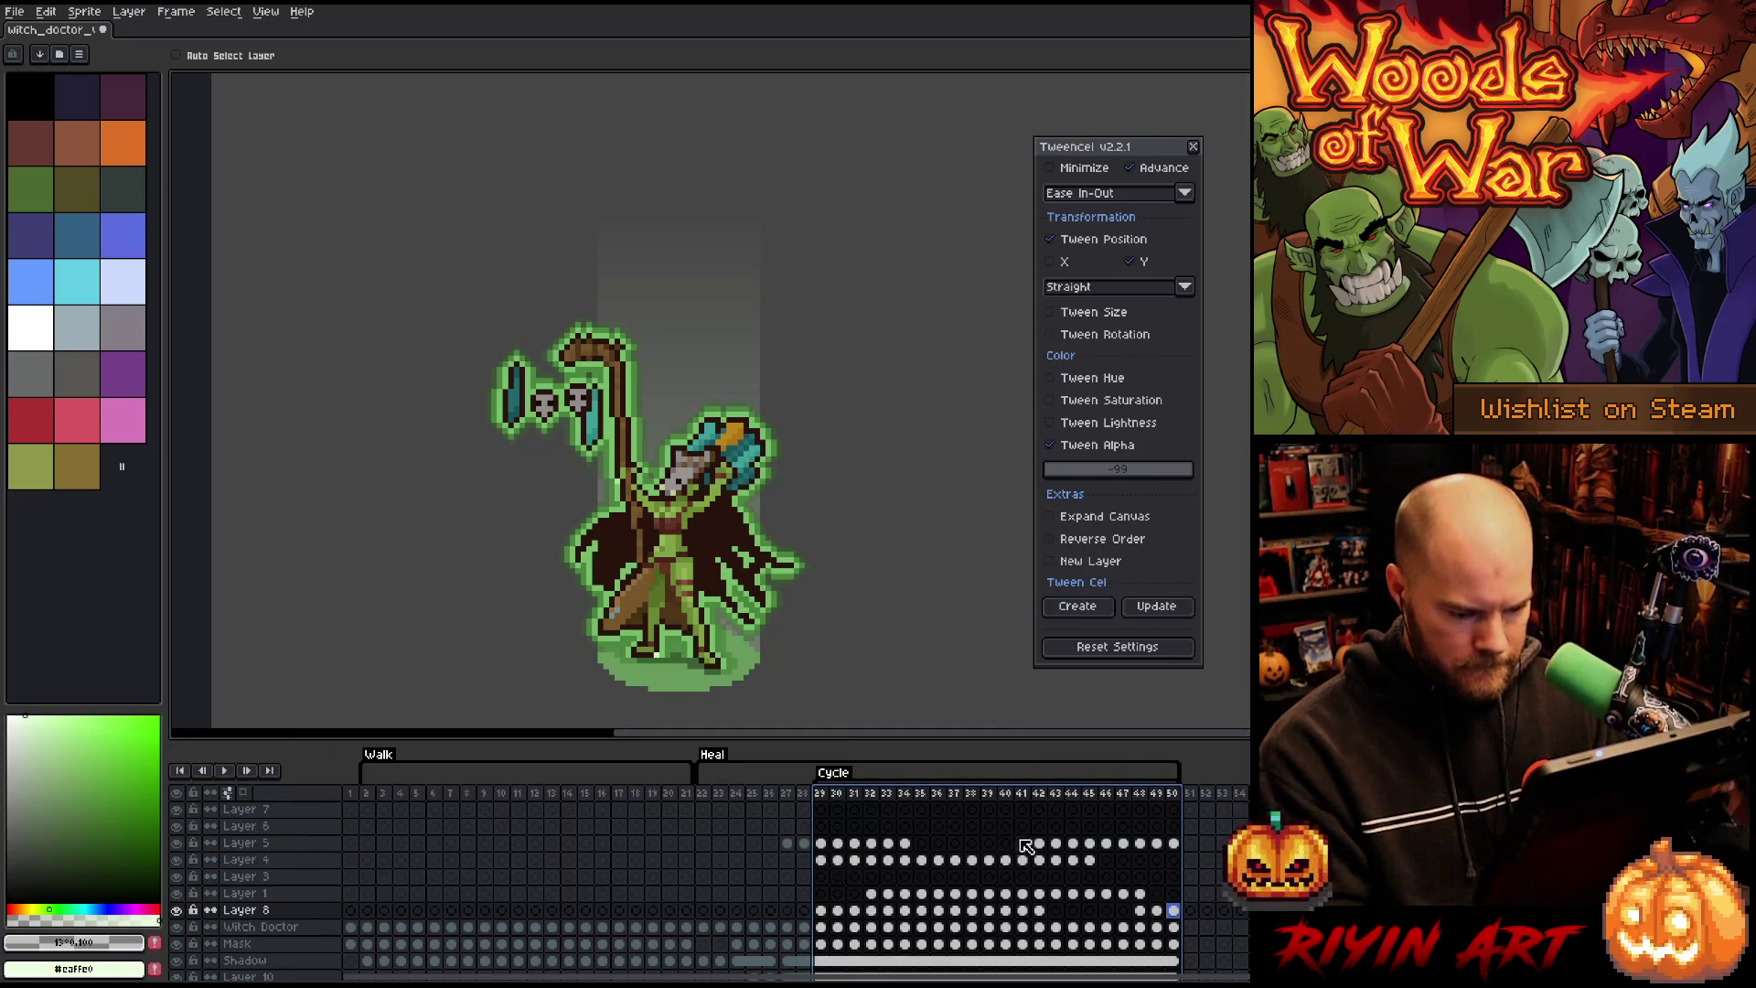
left_click_drag(1039, 843, 1173, 843)
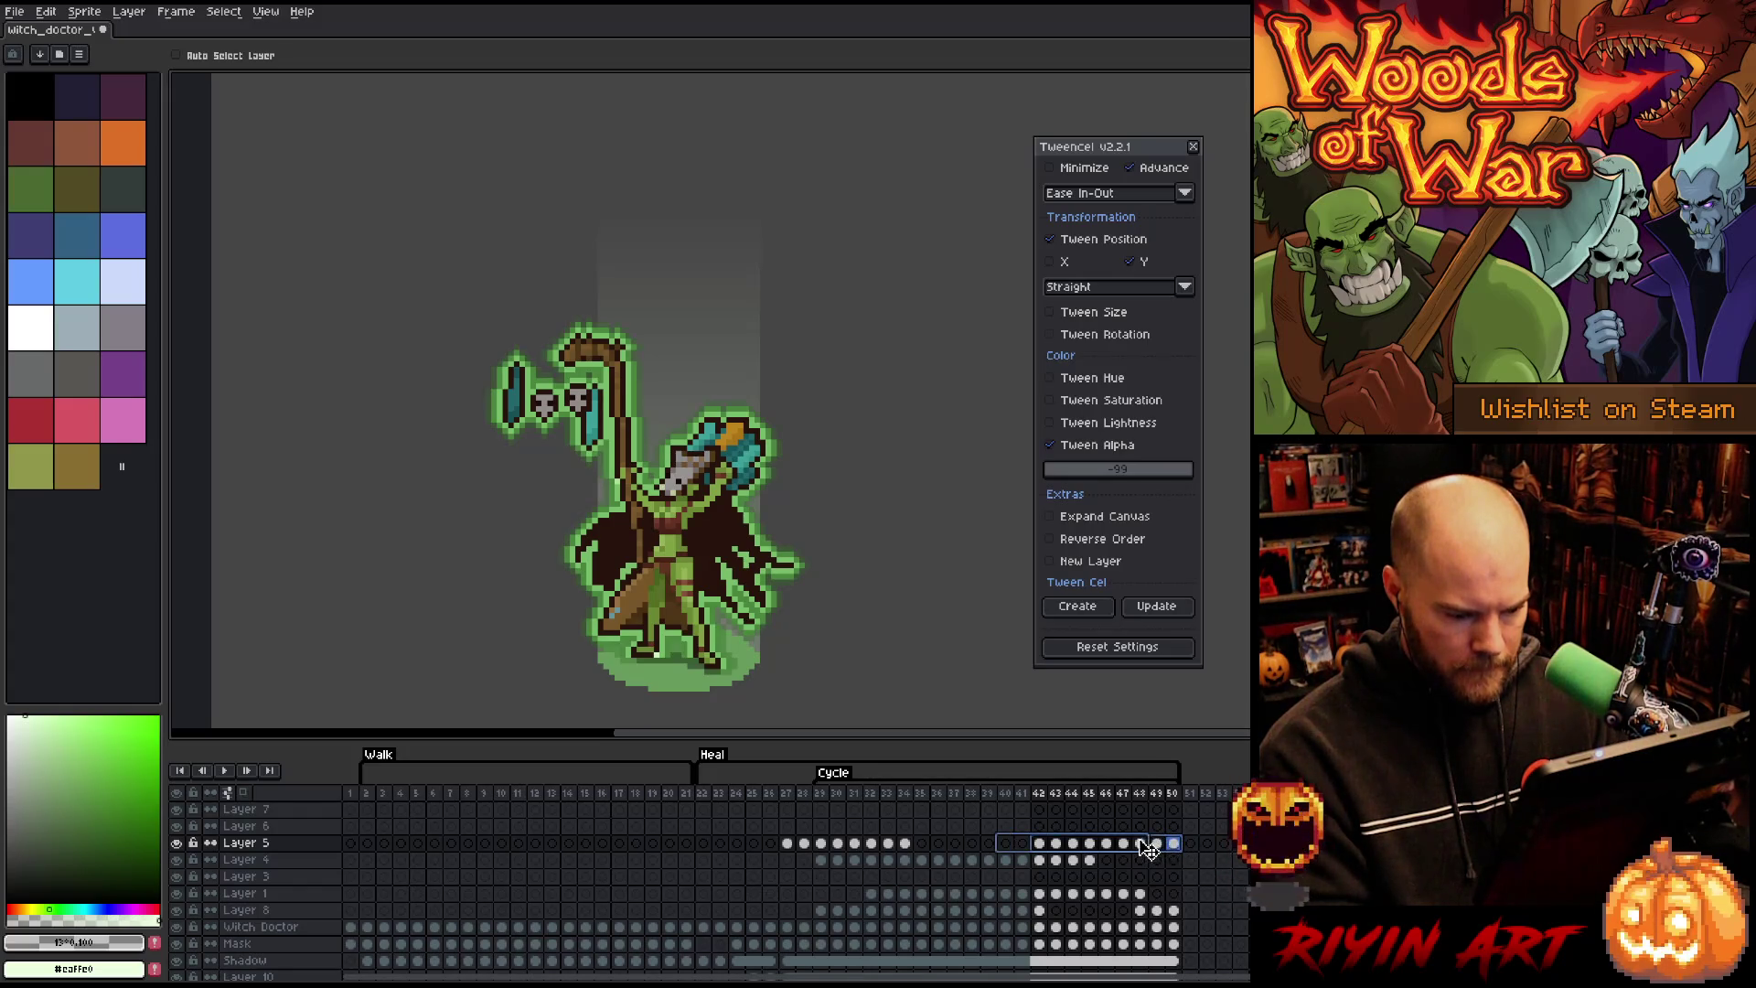
Step: Move Layer 5's sparkle cels from frames 42–50 to 40–48 and wrap frames 27–28 to 49–50
left_click_drag(1149, 849, 1115, 850)
left_click_drag(786, 846, 1184, 850)
left_click(822, 795)
Step: Play the loop, stop at frame 49 to inspect the Layer 5–8 sparkle cels, then replay it
key("Return")
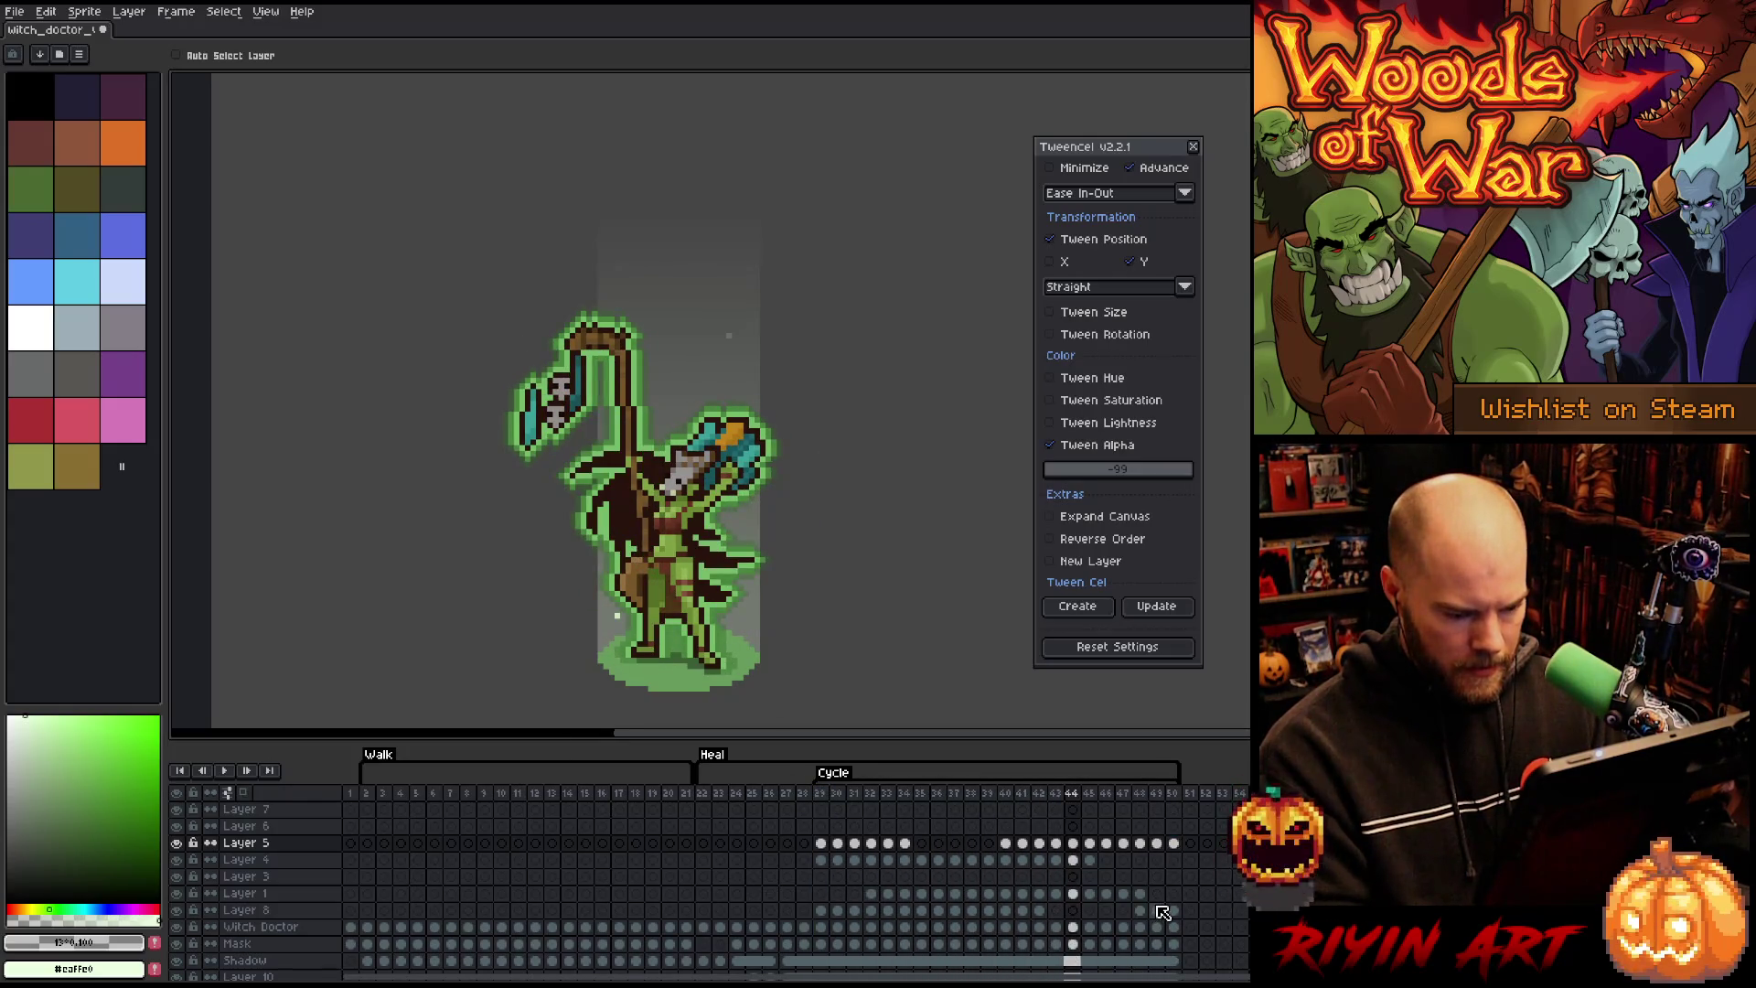
left_click(1161, 850)
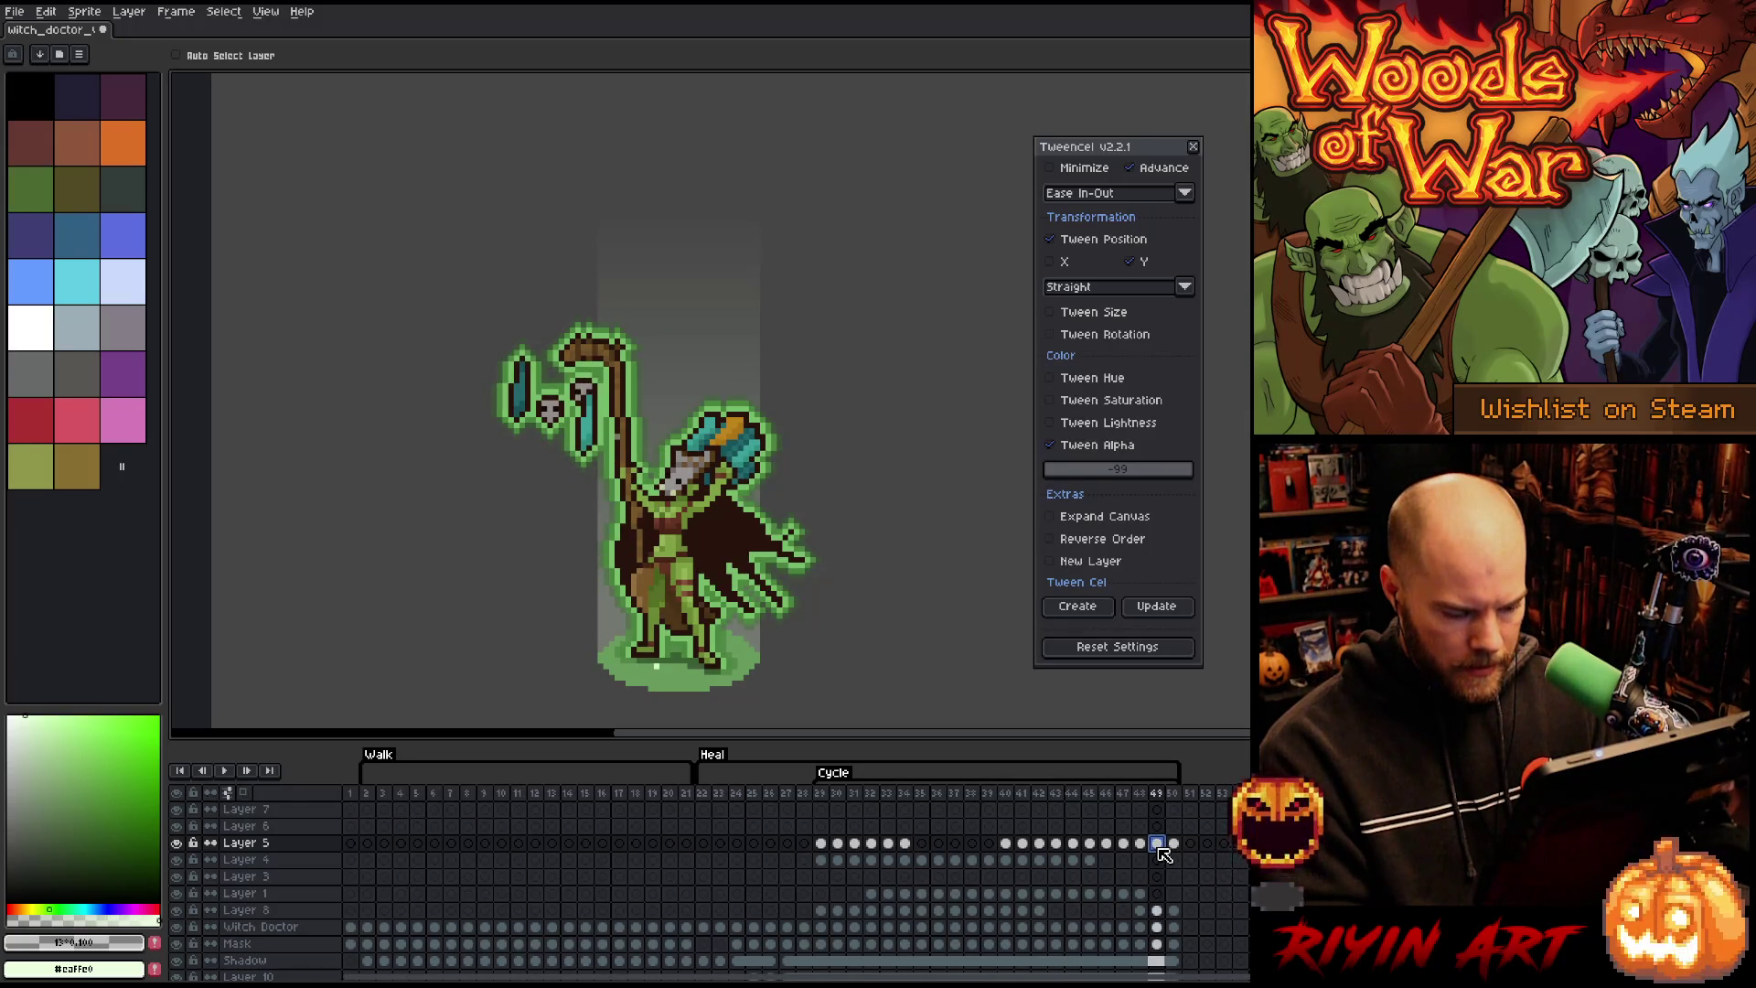
left_click_drag(1162, 850, 1183, 916)
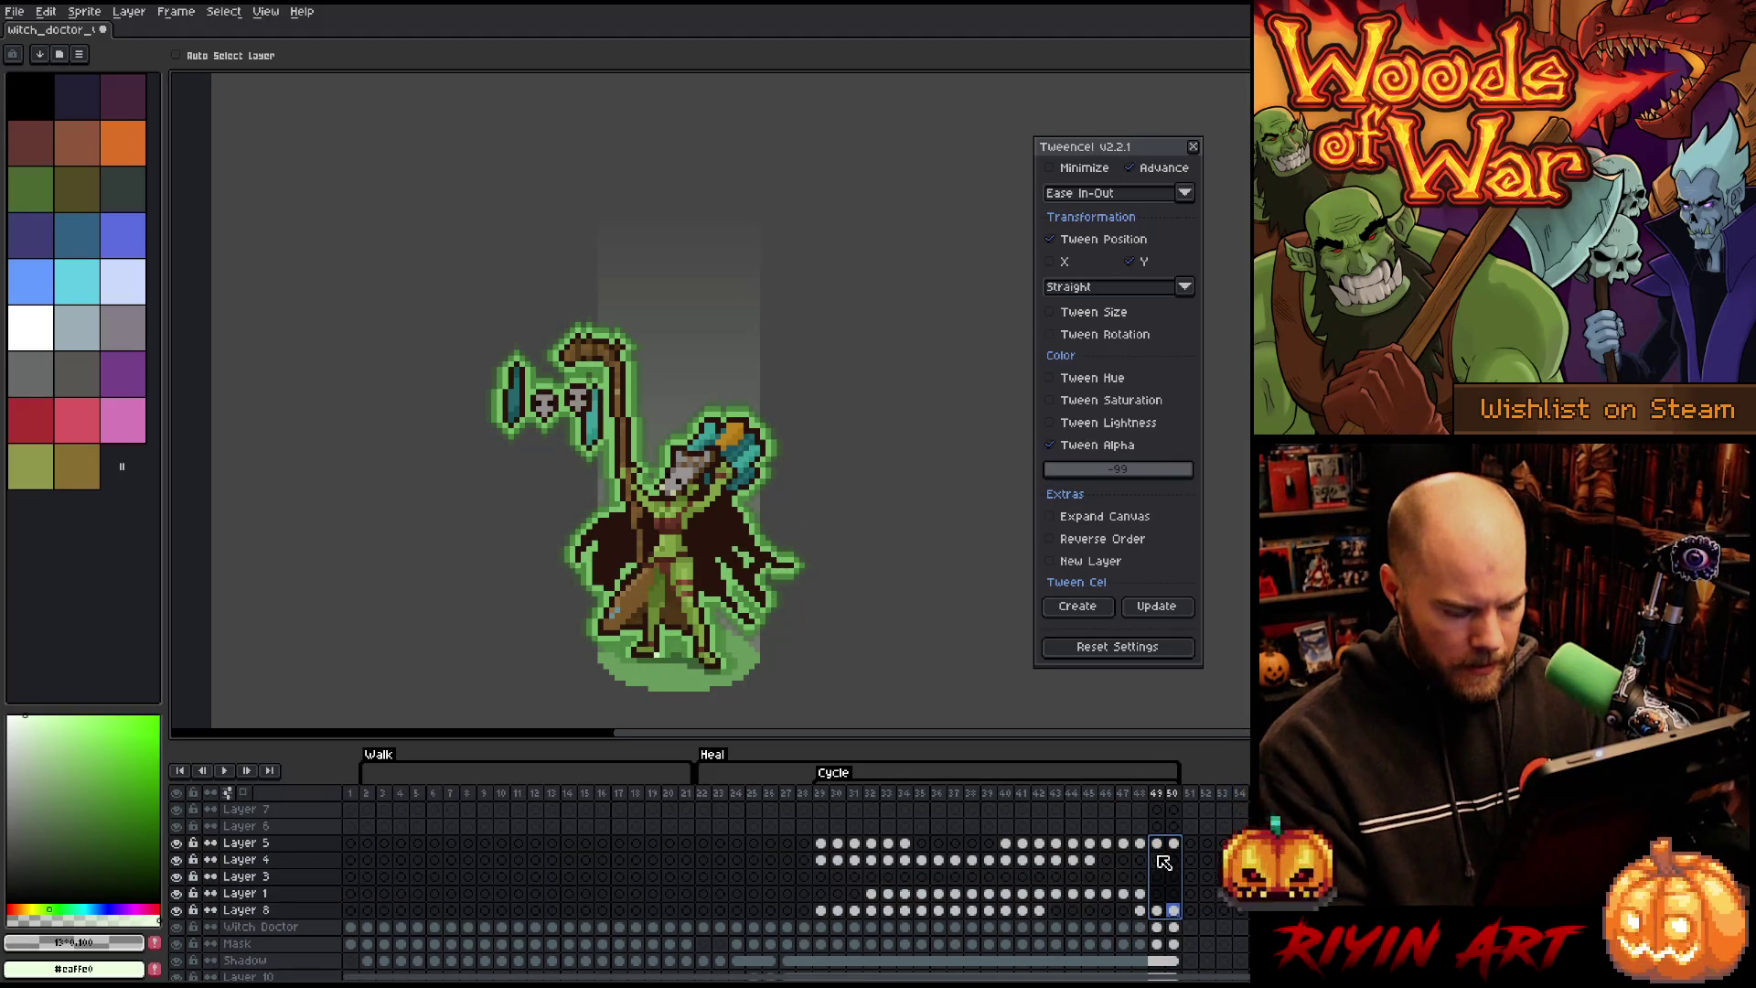
left_click(788, 844)
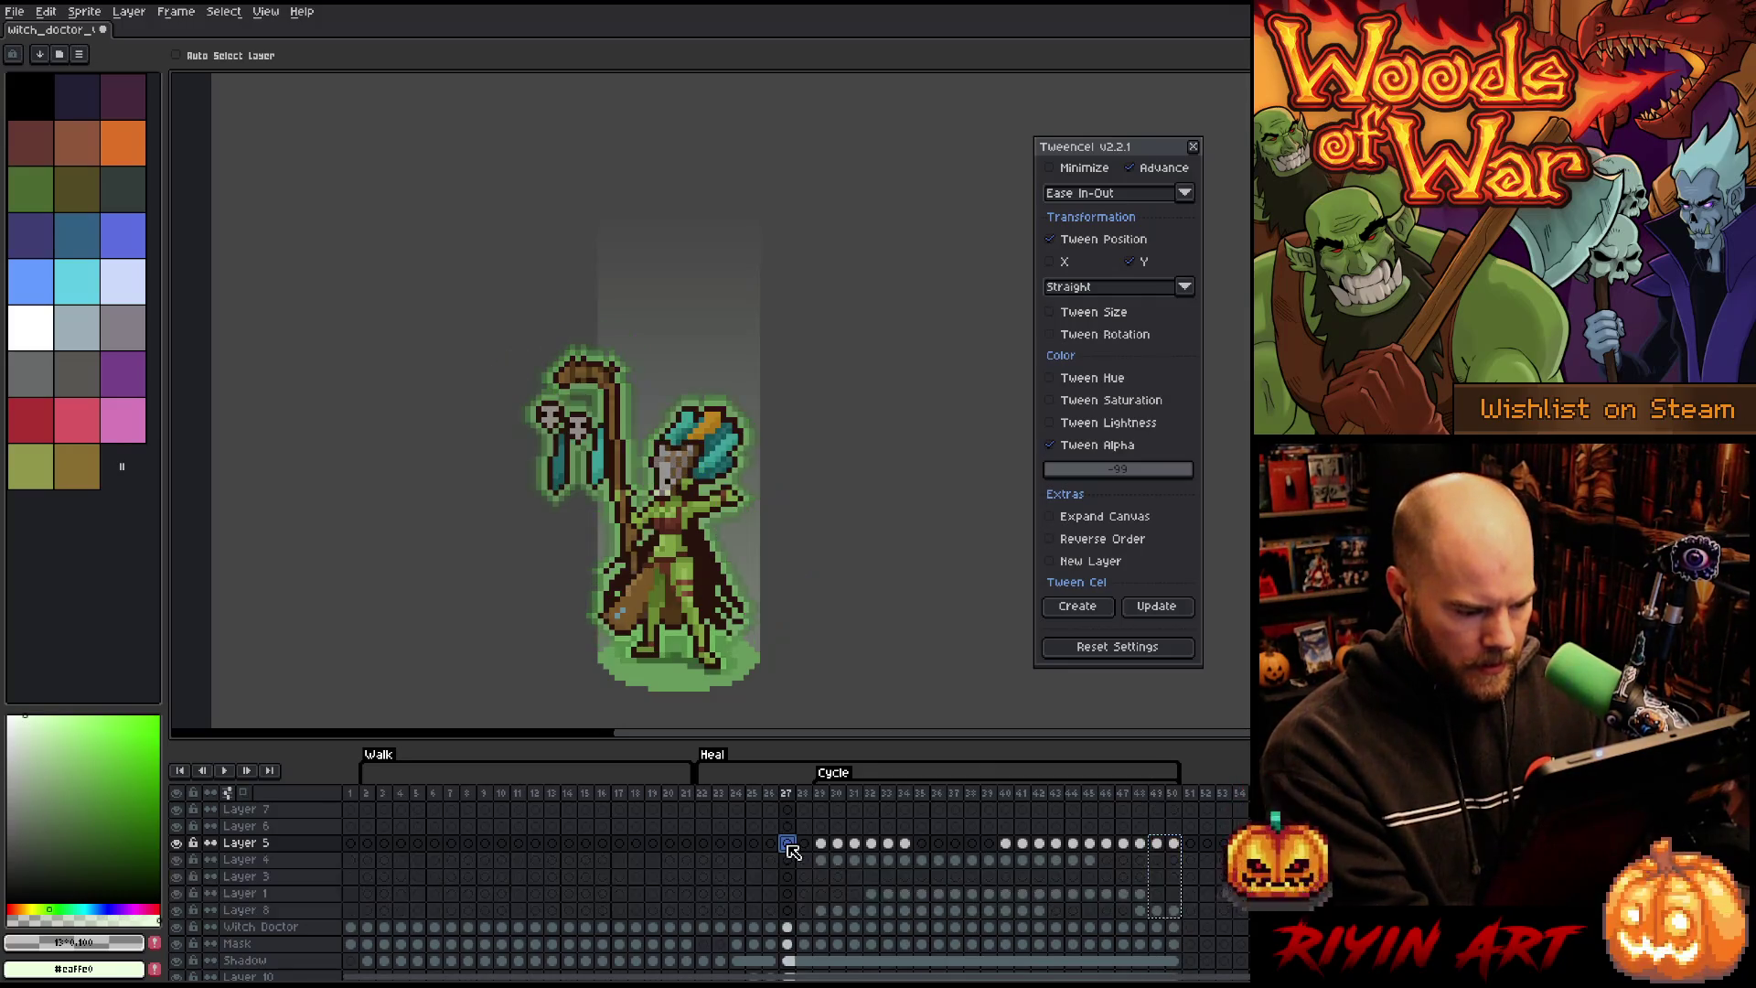
left_click(1140, 911)
left_click(771, 911)
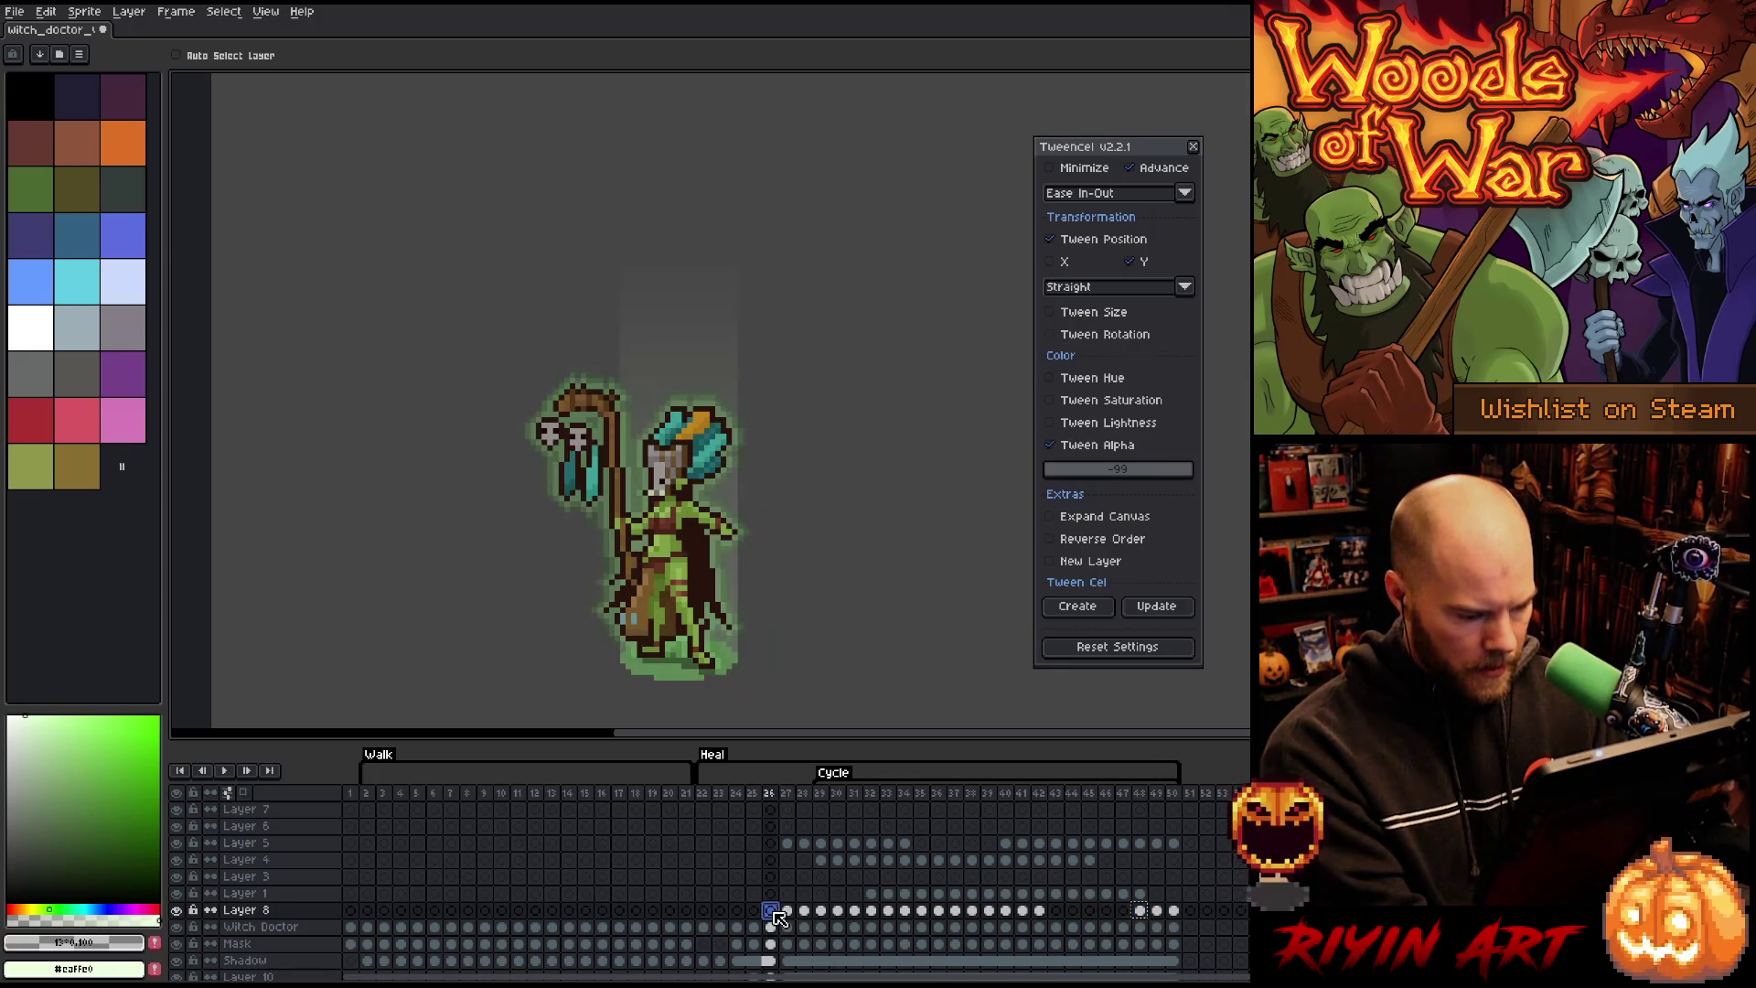
left_click(714, 796)
key("Return")
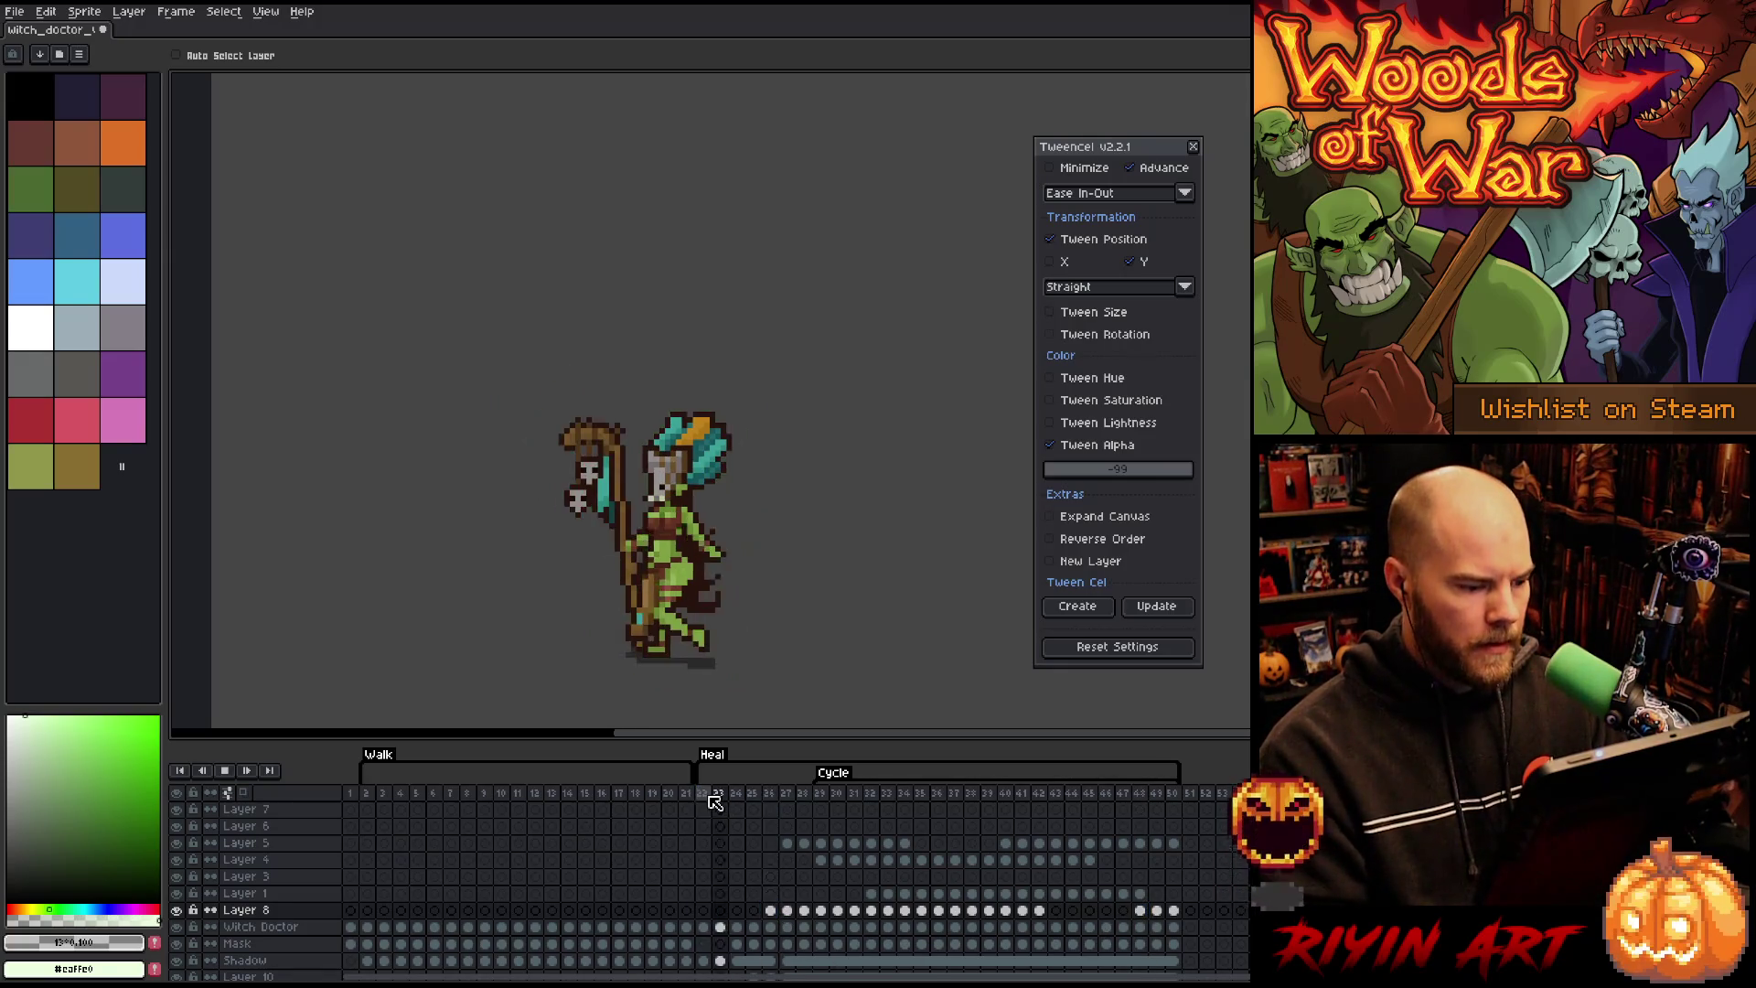
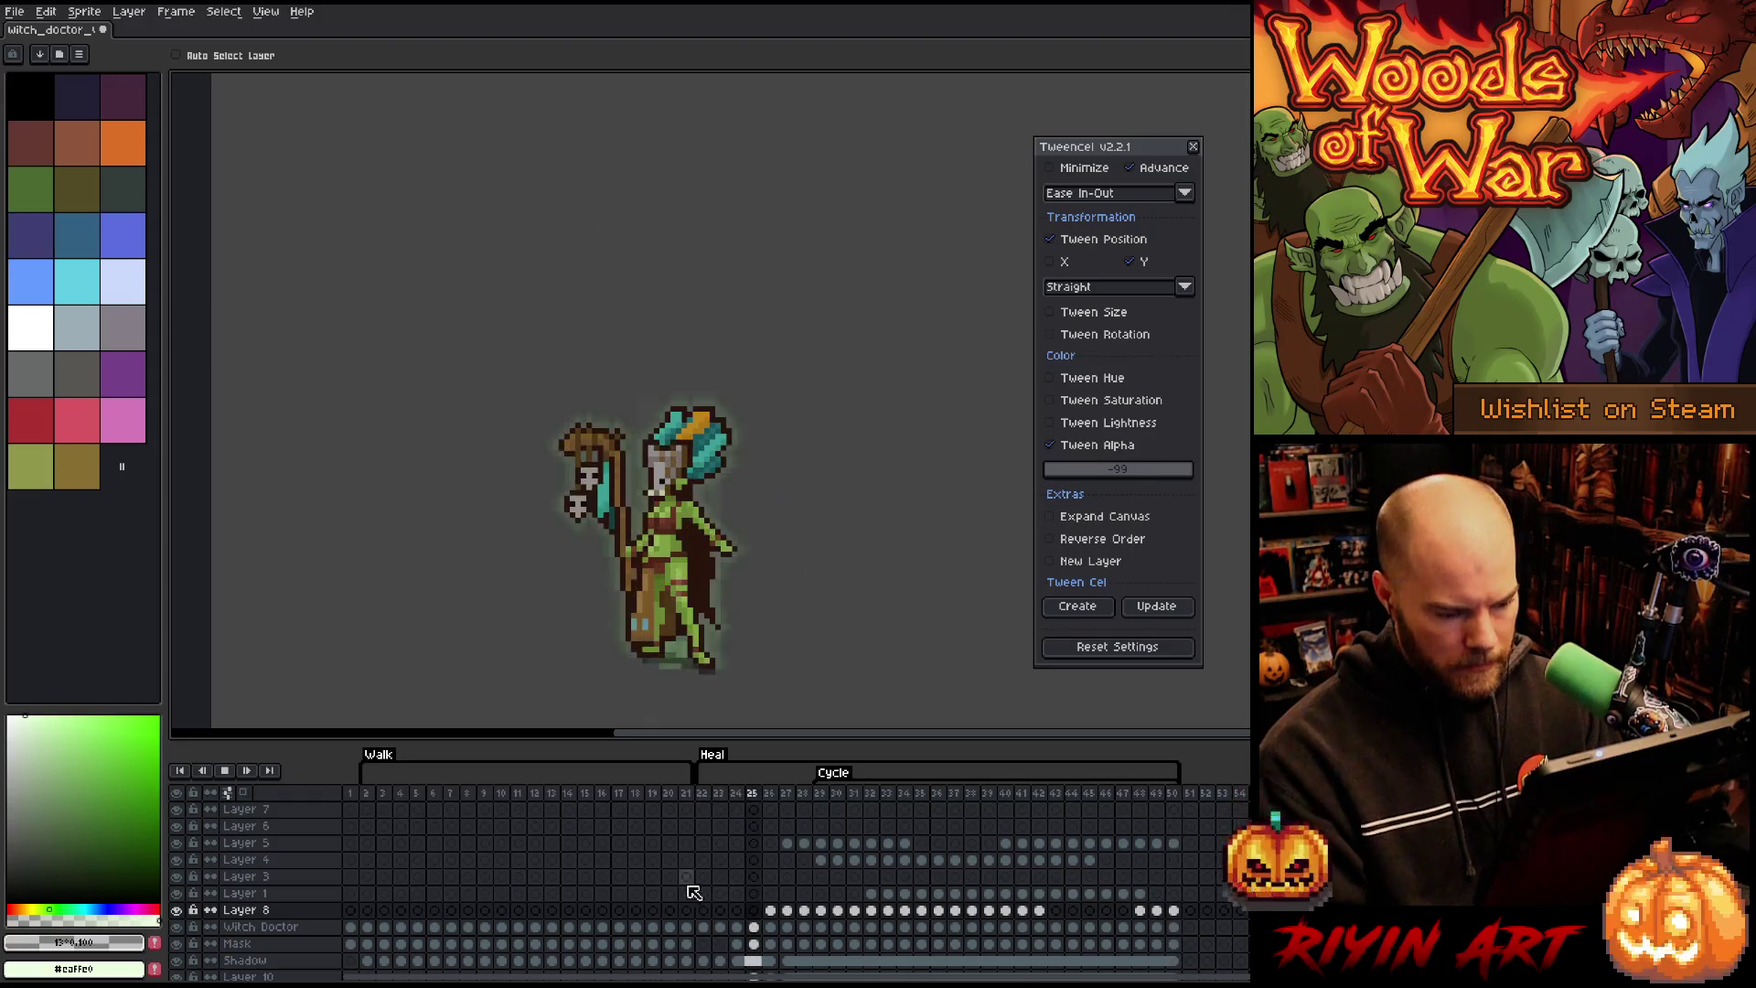
Step: Stop the preview and extend Layer 6's glow cels across frames 30–46
key("Return")
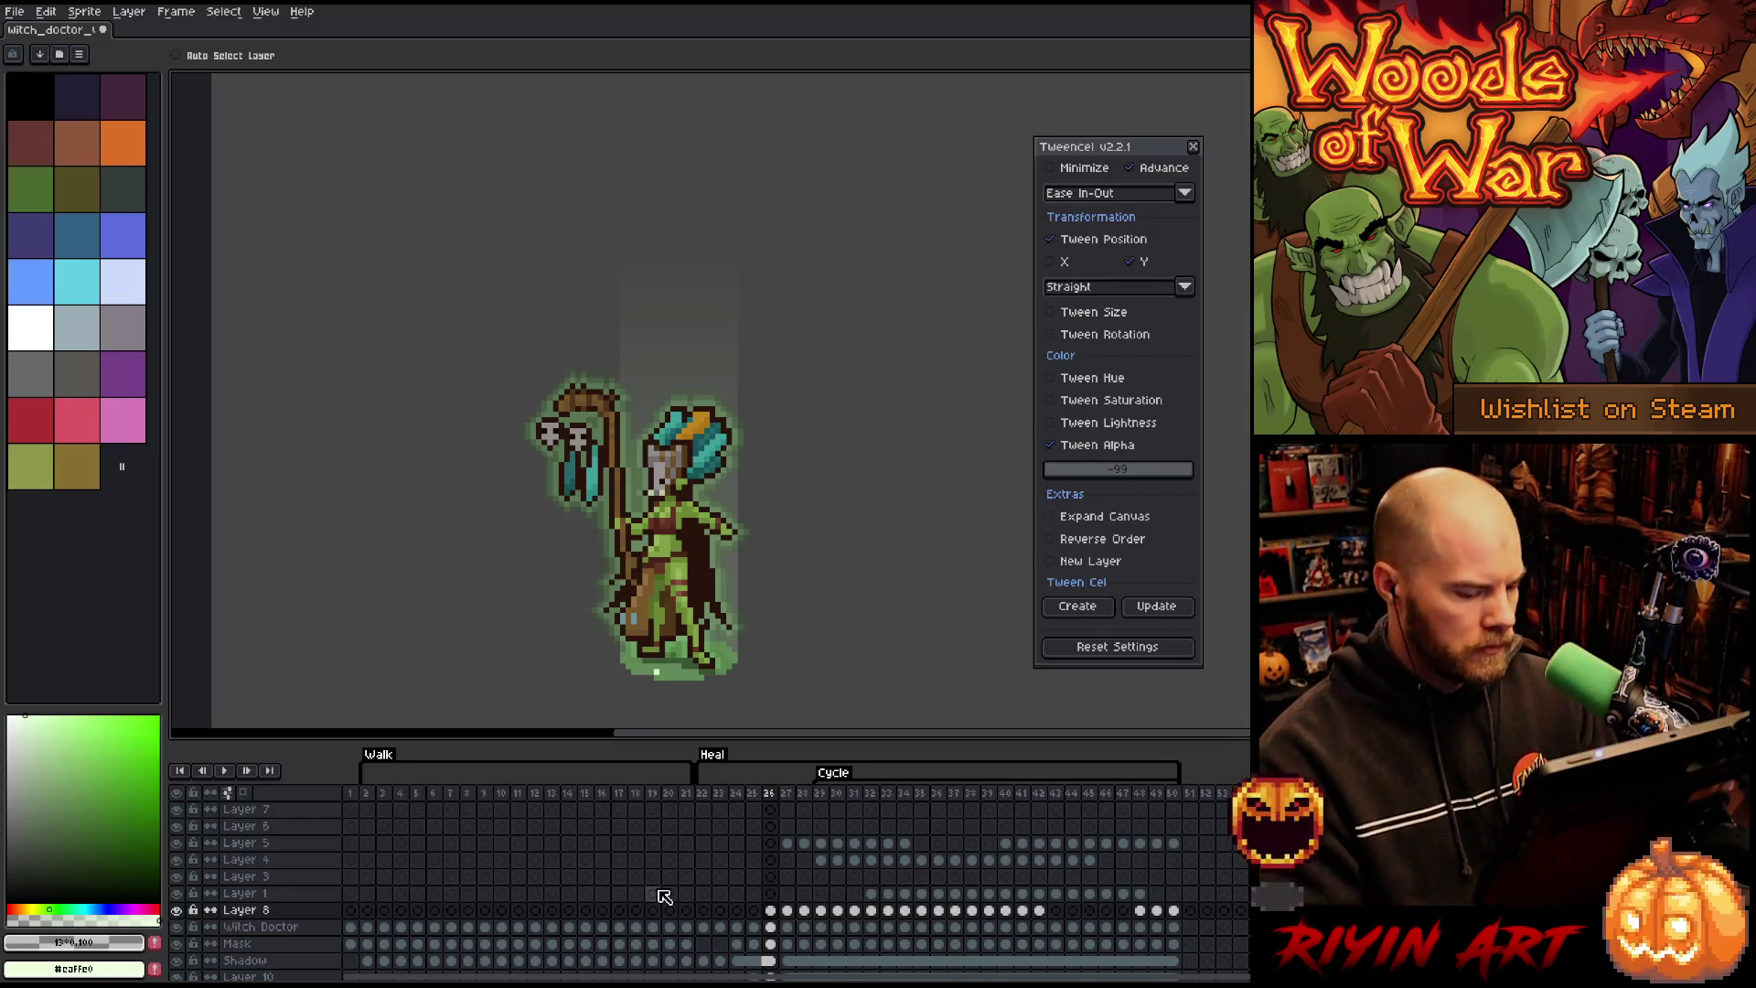
left_click(278, 843)
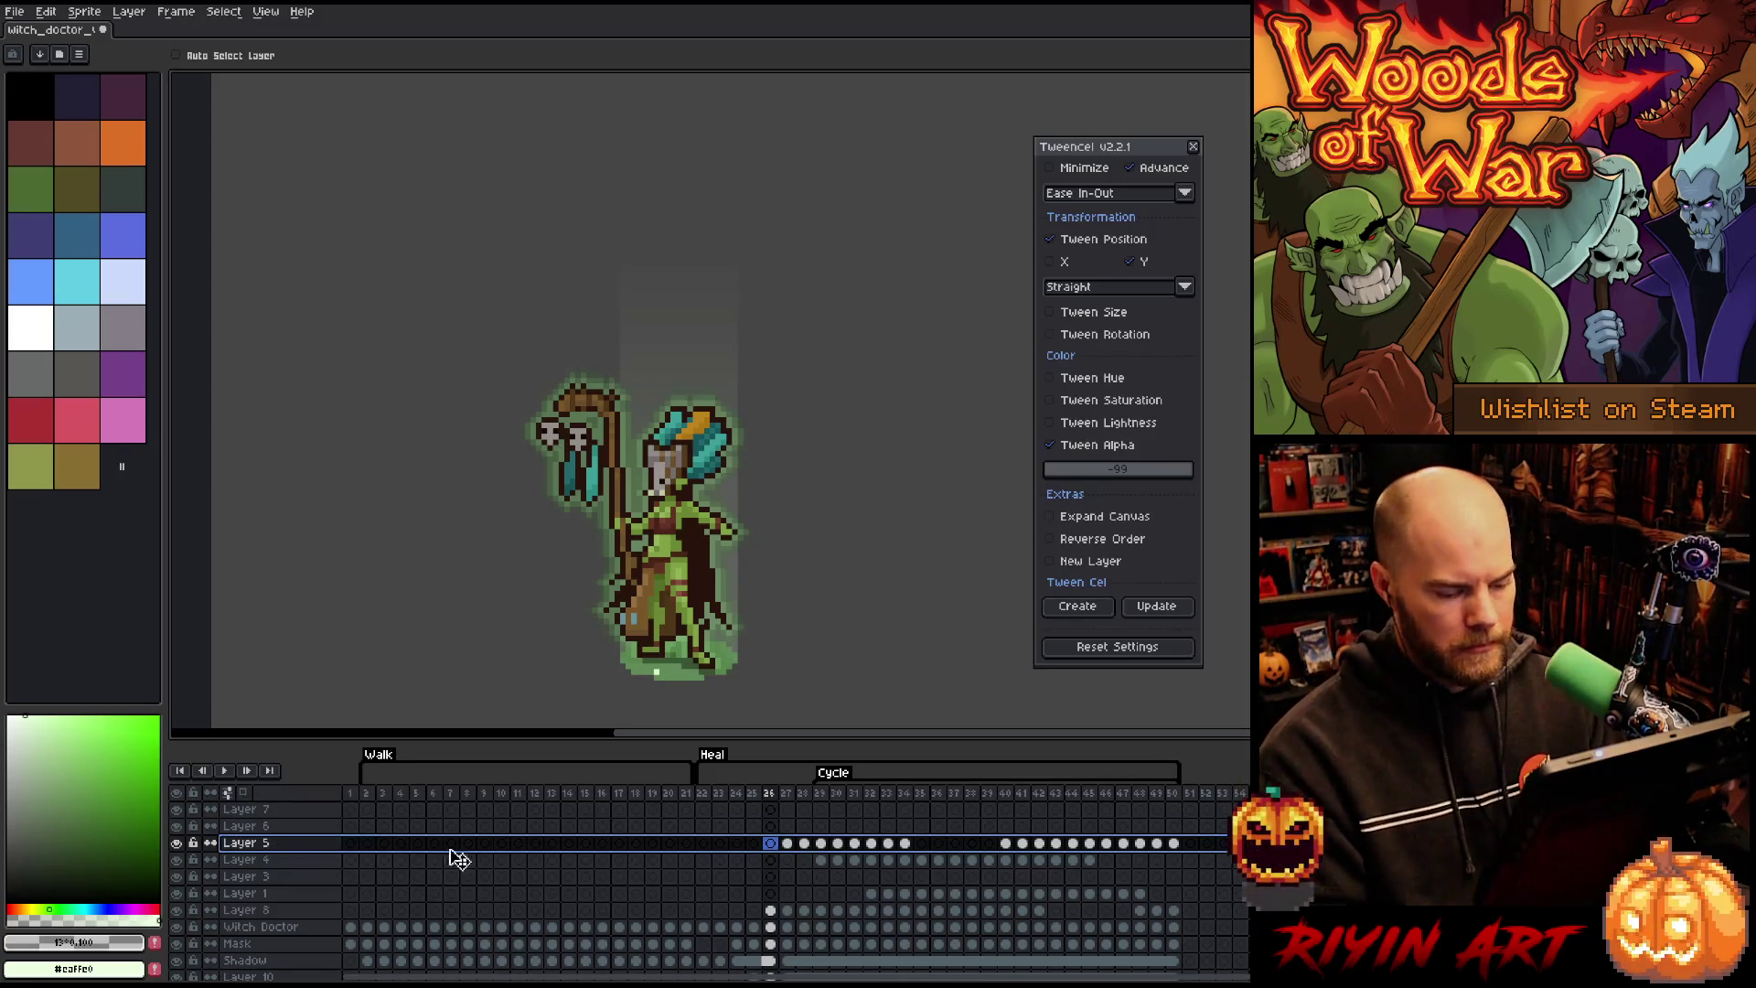
left_click_drag(821, 860, 1093, 862)
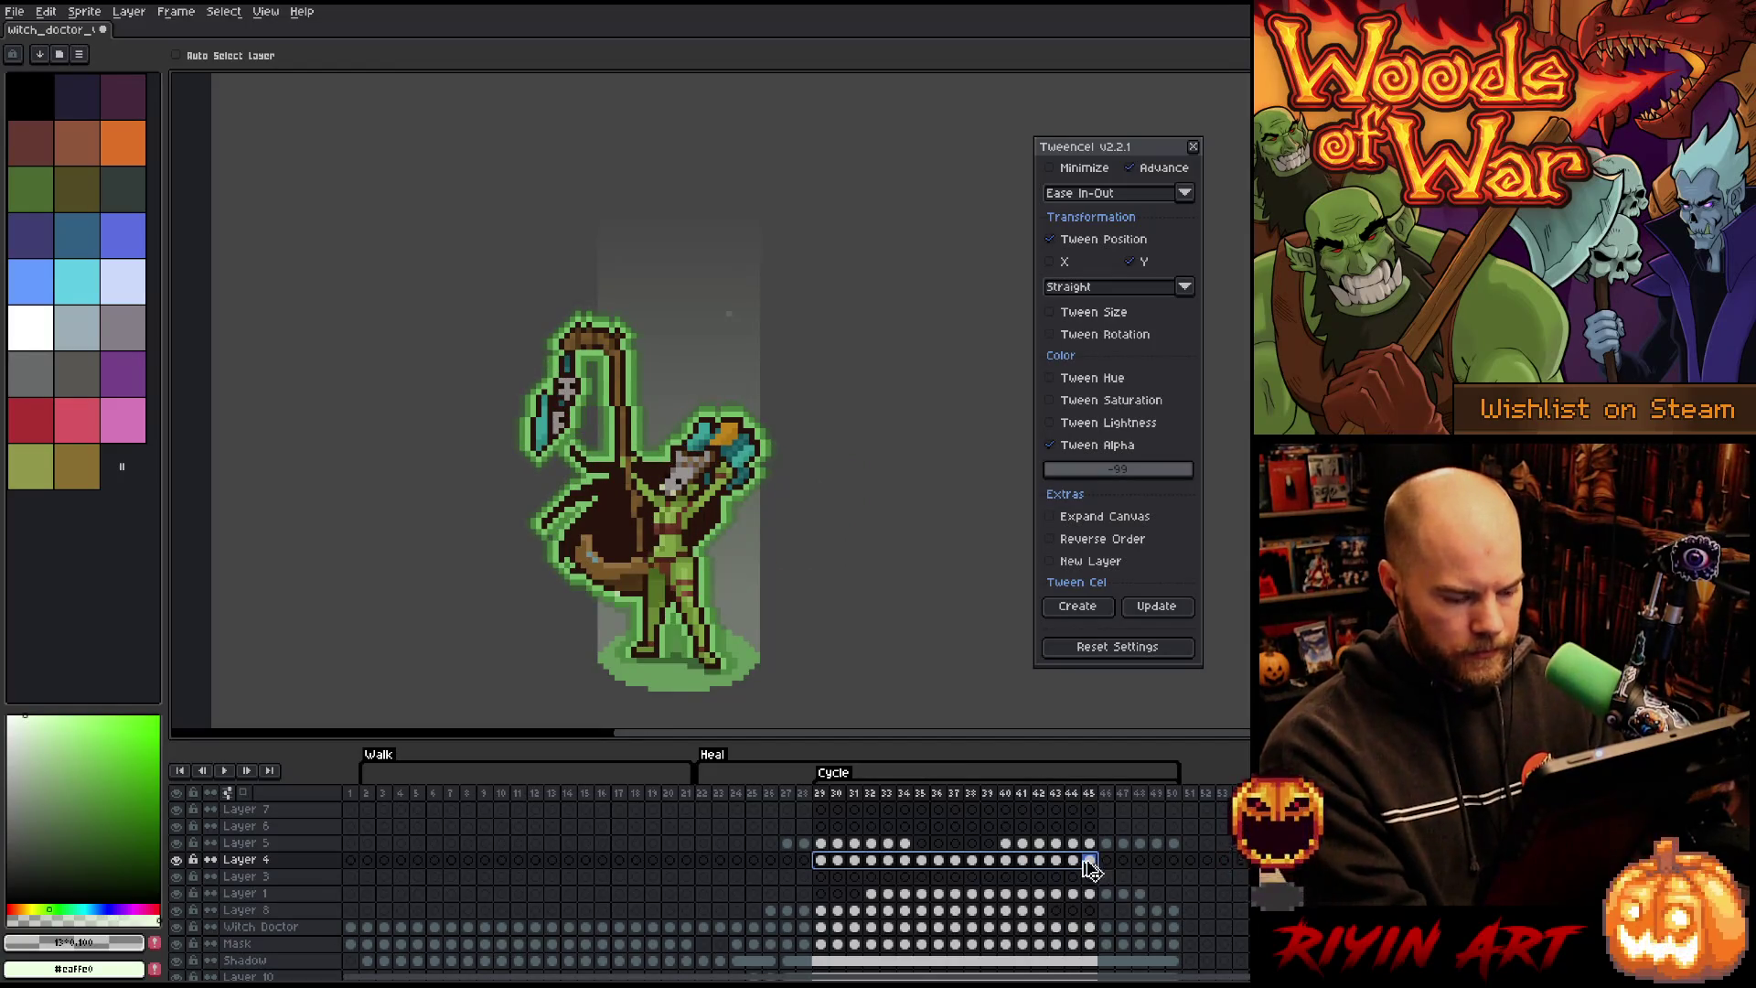
left_click(839, 827)
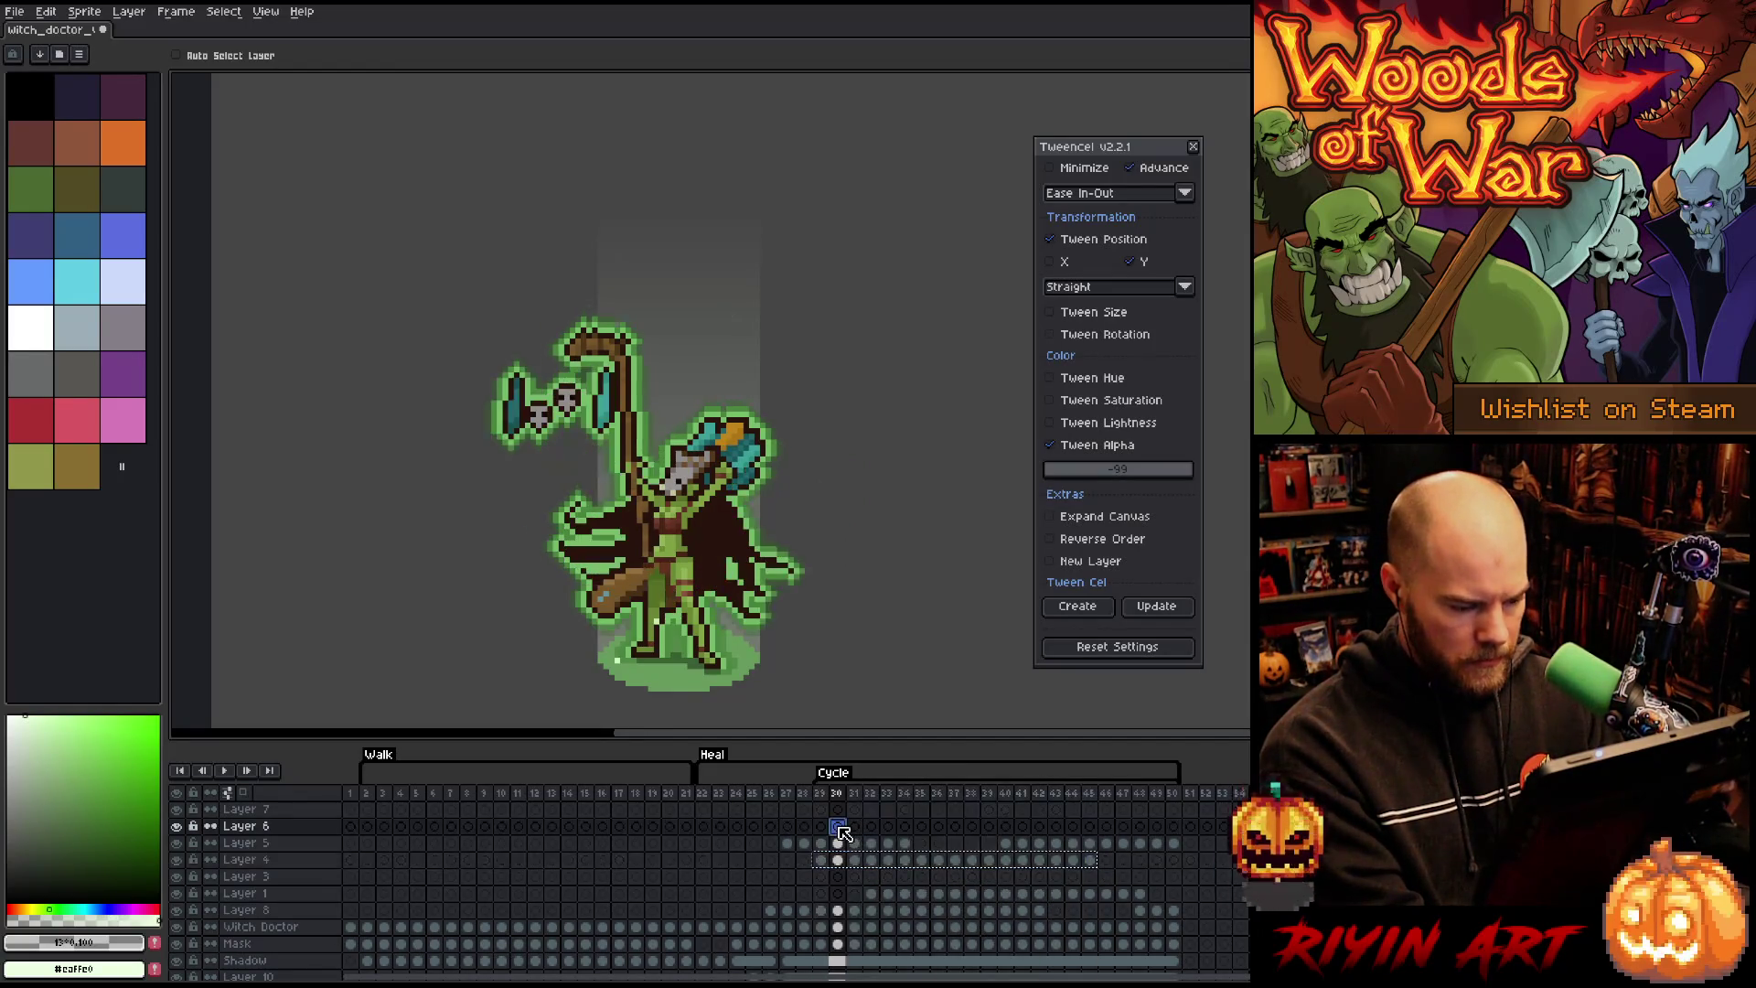
mouse_move(842, 832)
left_mouse_down()
mouse_move(1102, 834)
mouse_move(943, 839)
left_mouse_up()
key("Return")
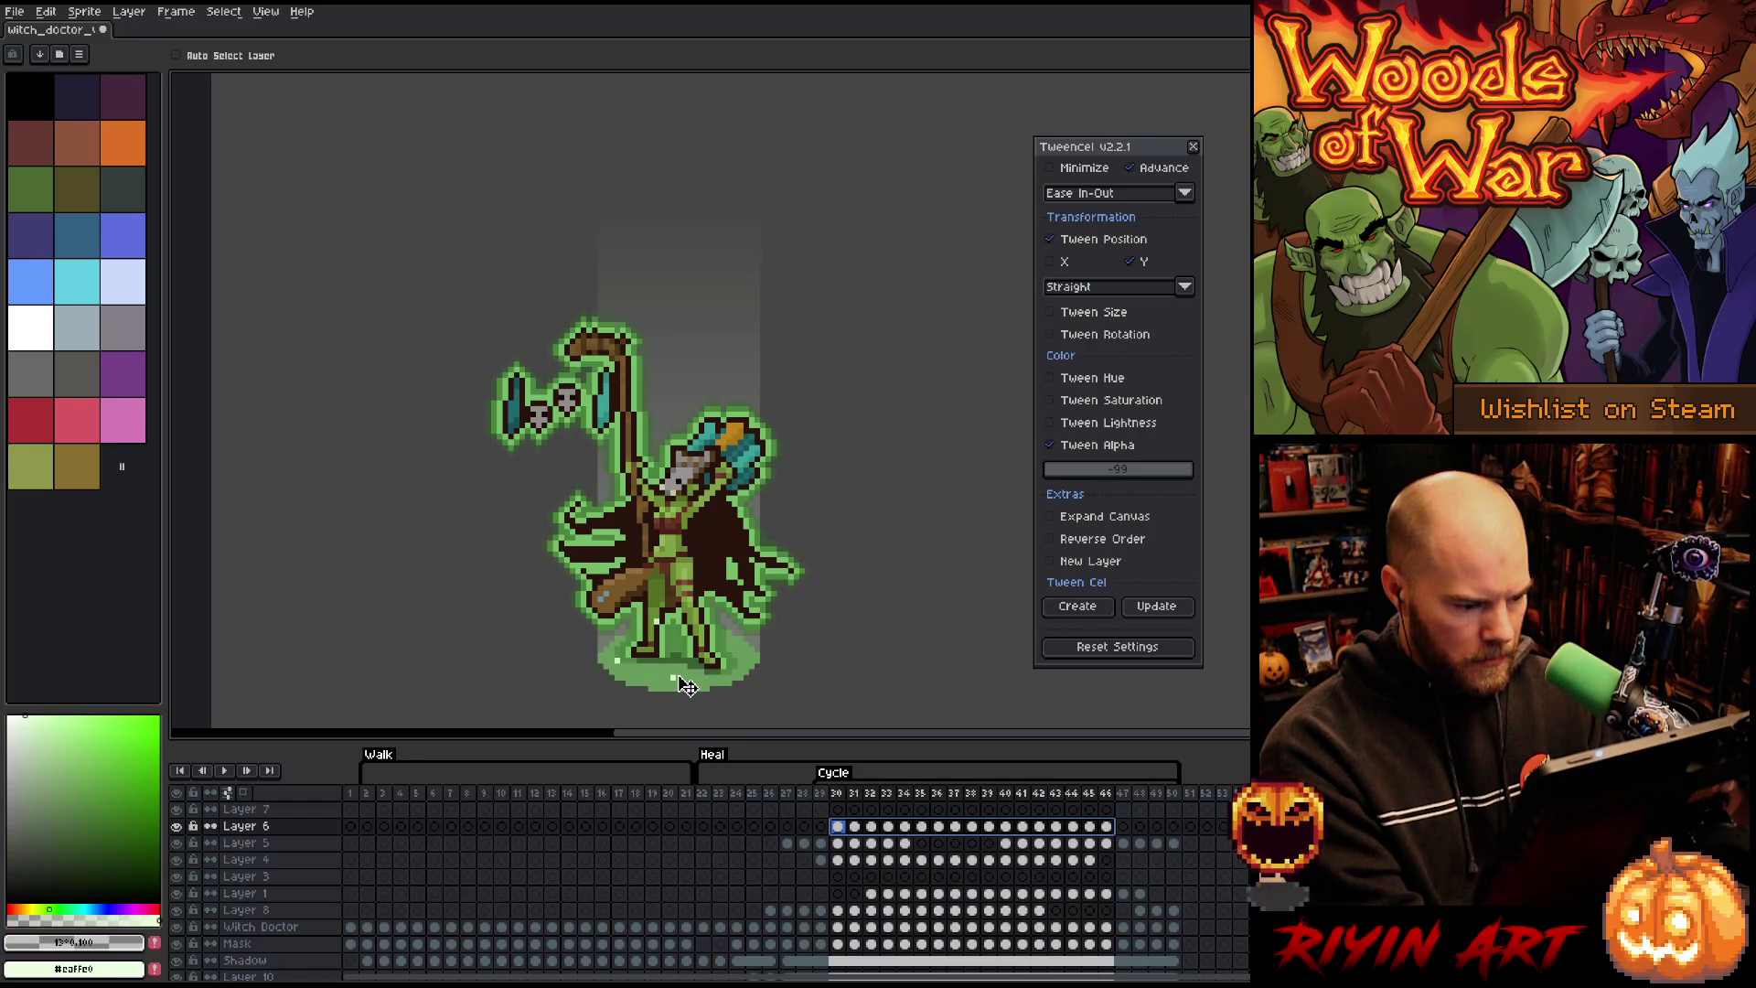
Step: Fill Layer 7 with glow cels over frames 31–47 and add a new empty layer above
left_click(854, 811)
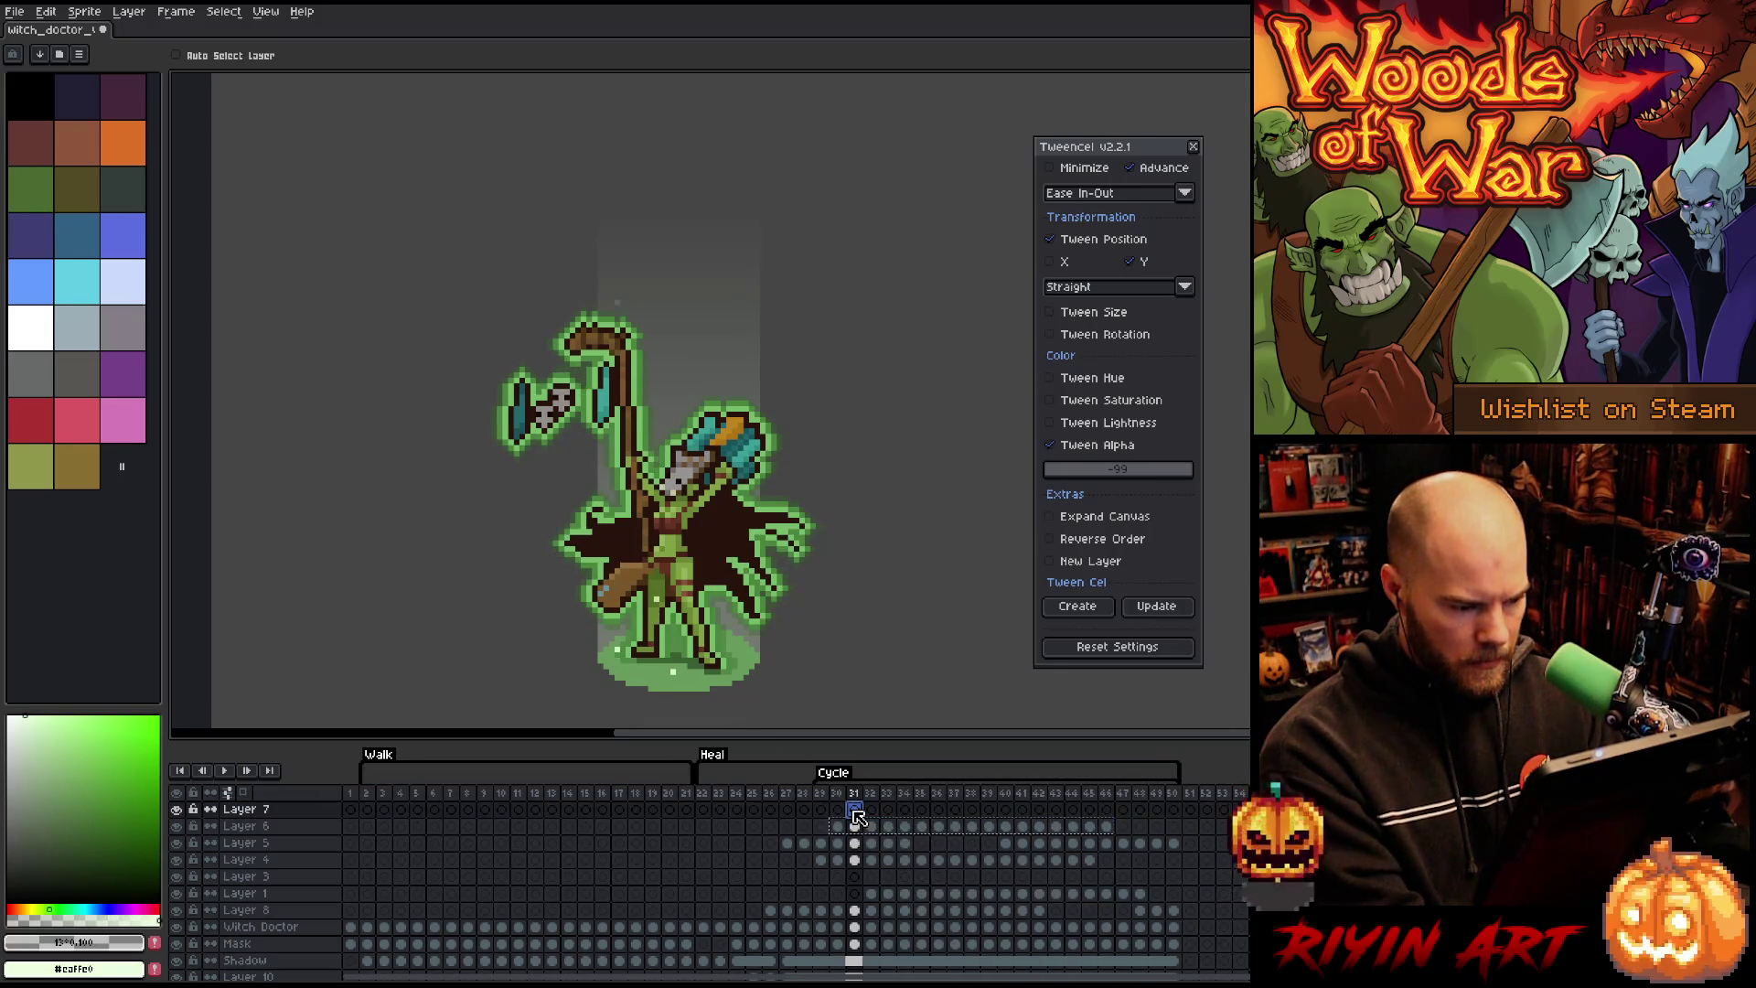
key("ctrl+v")
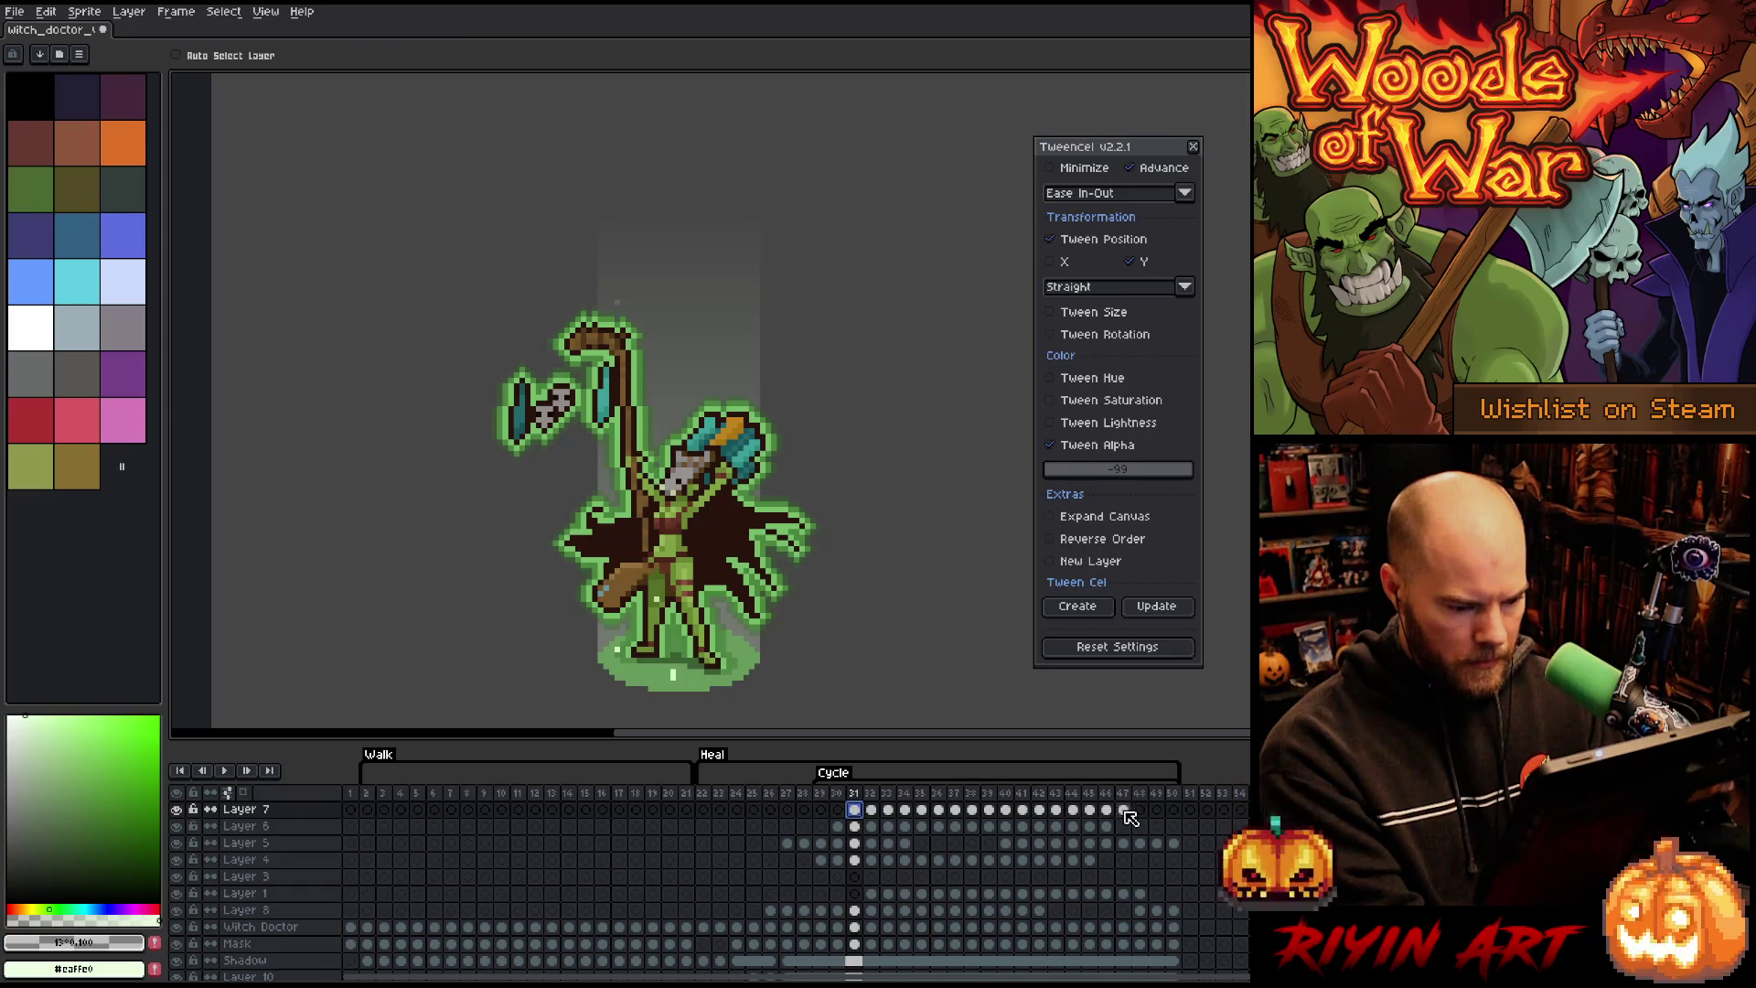
left_click(1131, 817, "shift")
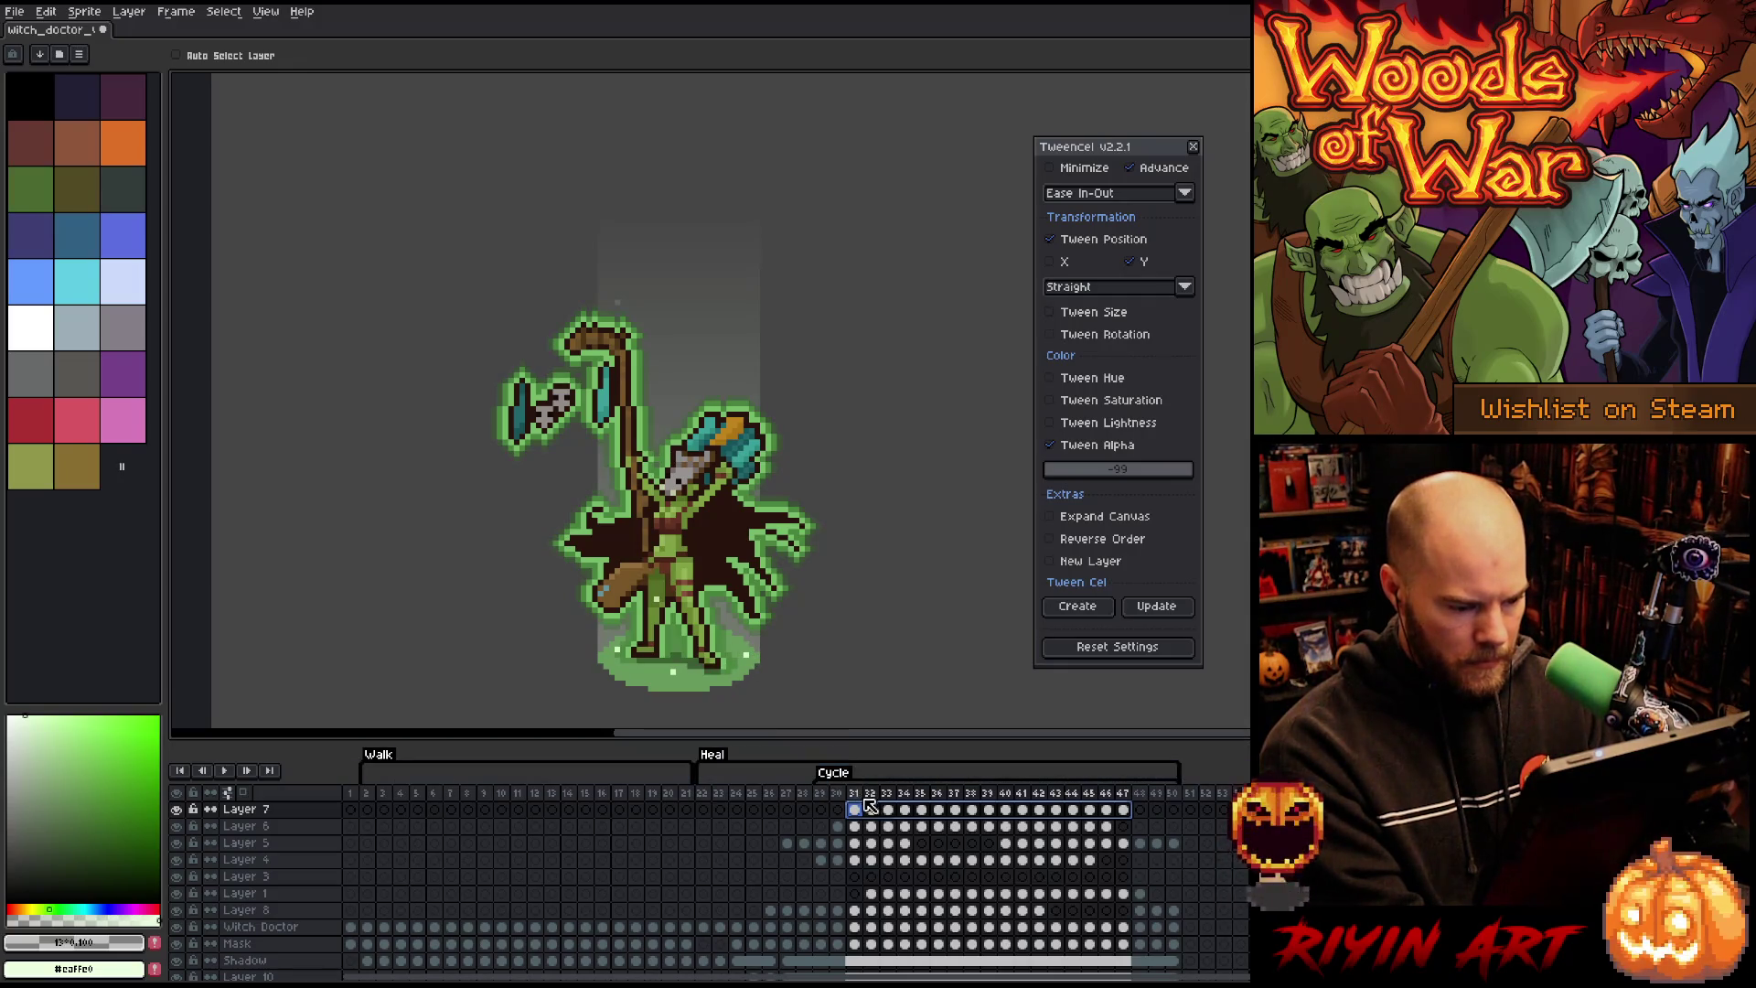
key("shift+n")
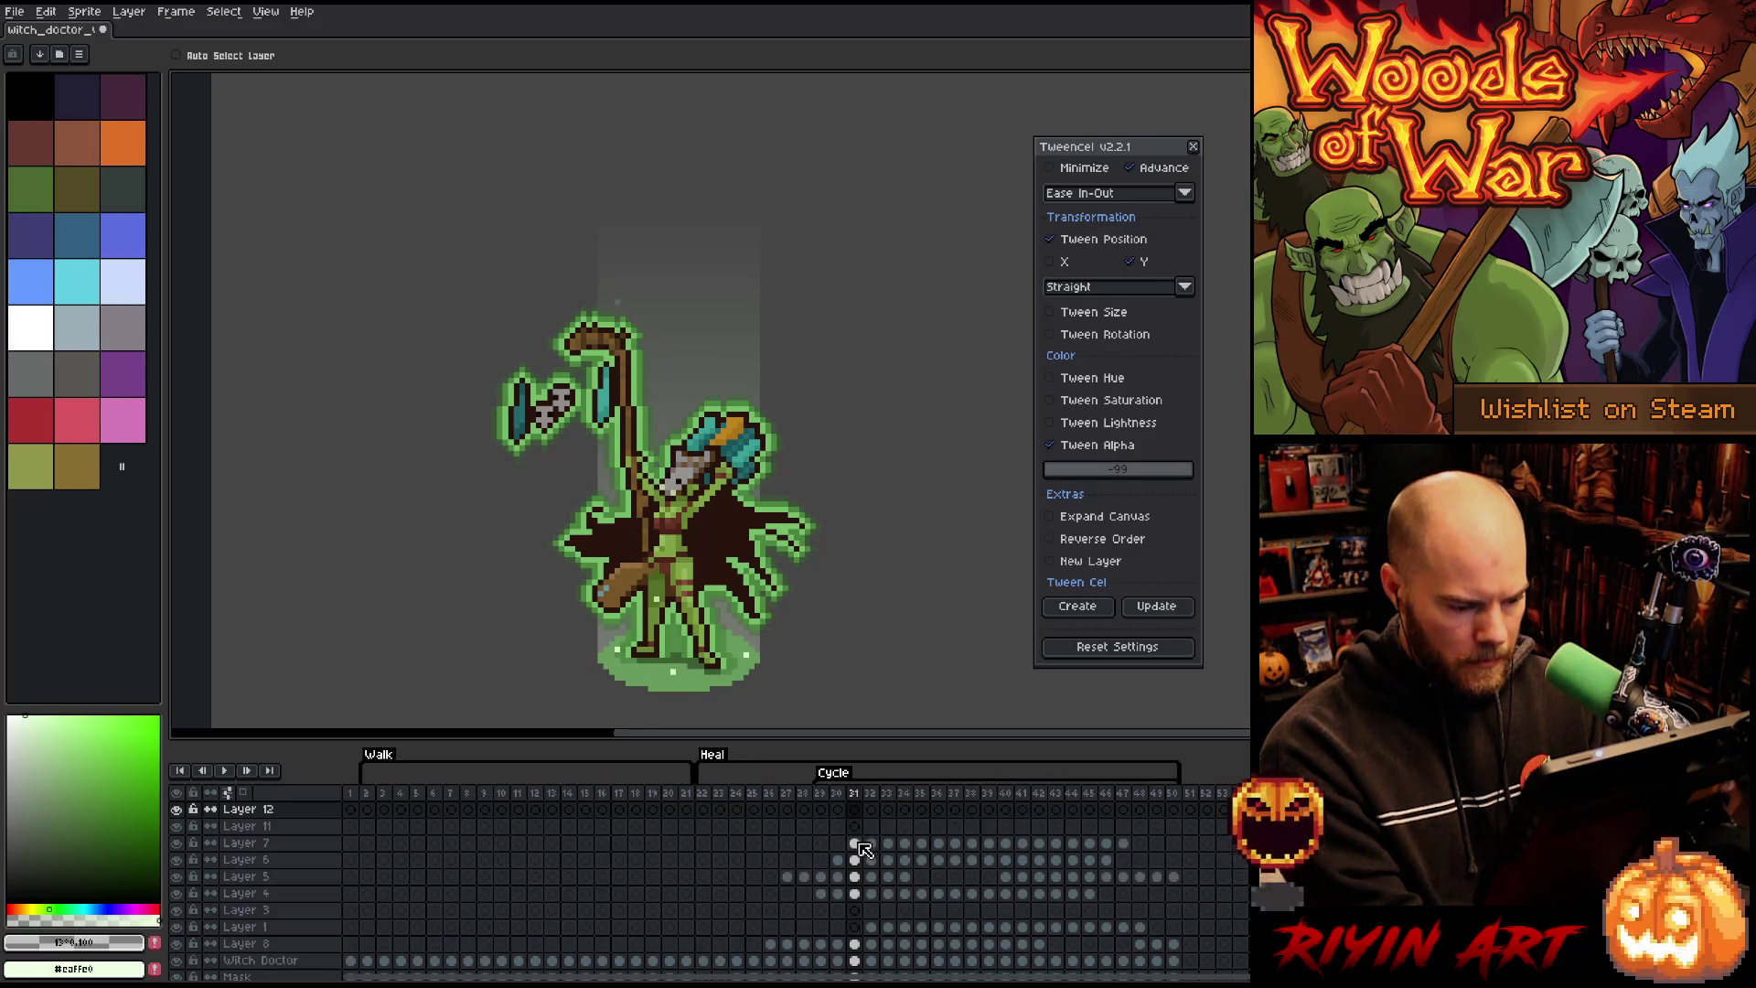
Step: Add Layer 12 and paste Layer 7's glow cels into Layer 11 starting at frame 32
key("shift+n")
left_click_drag(853, 842, 1122, 842)
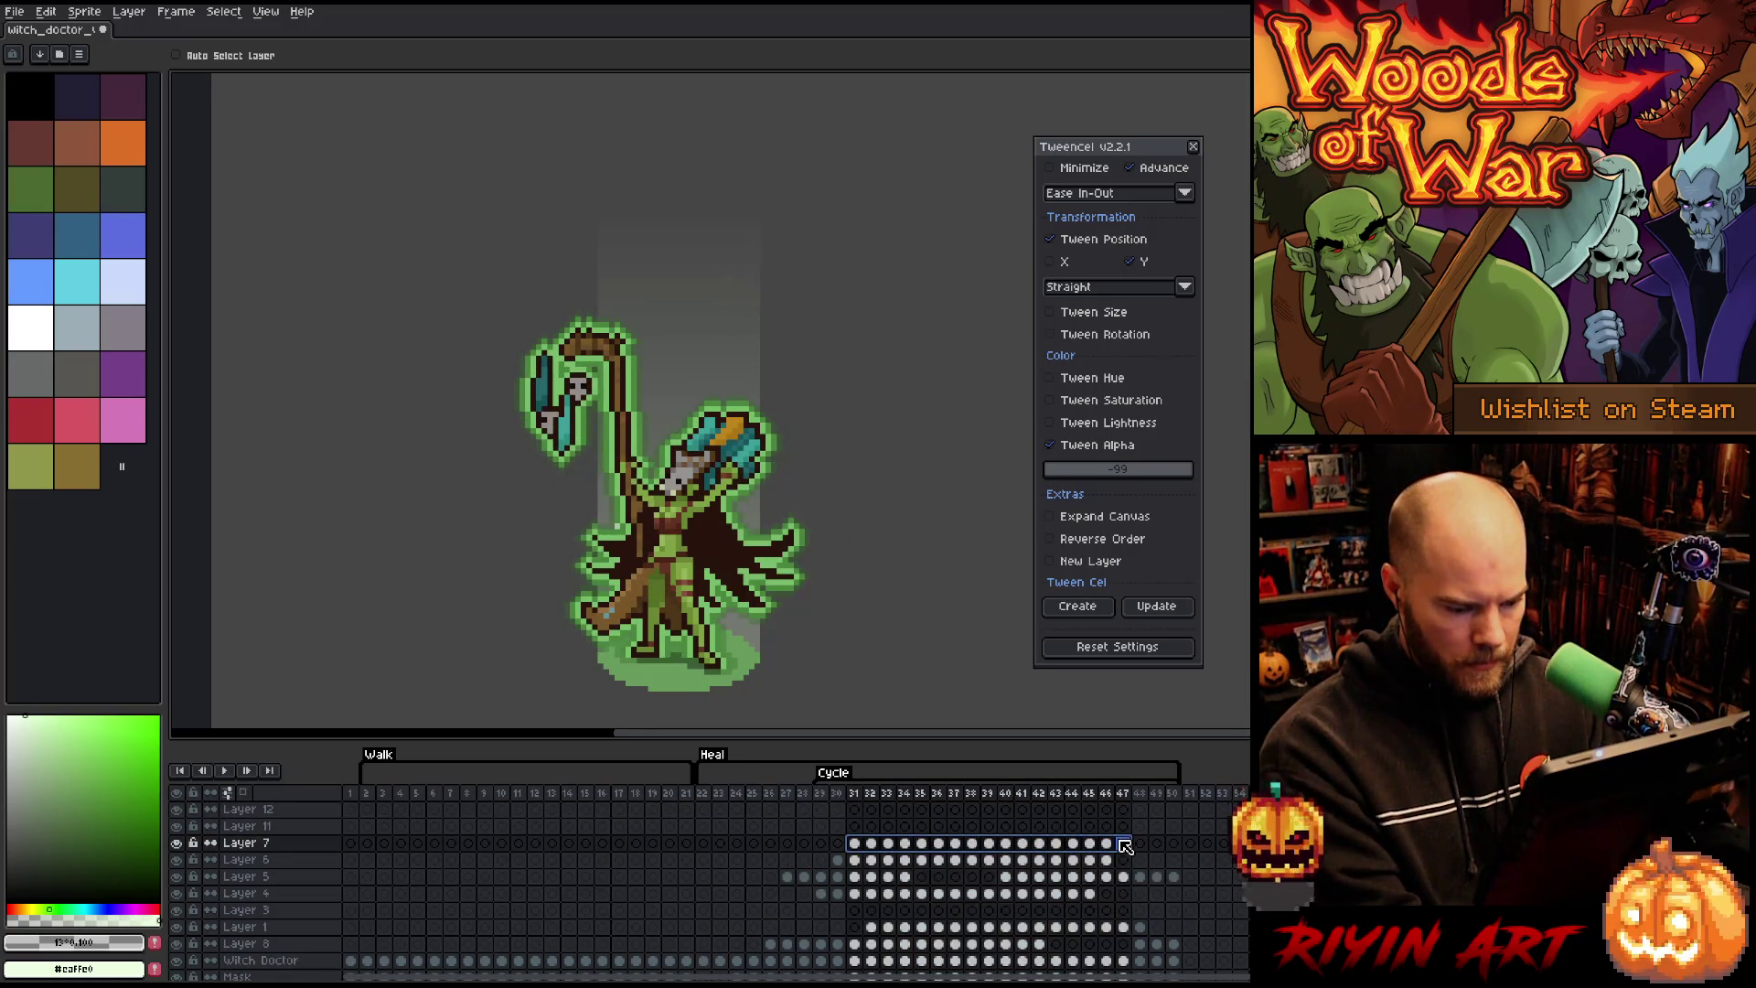
left_click(879, 829)
key("ctrl+v")
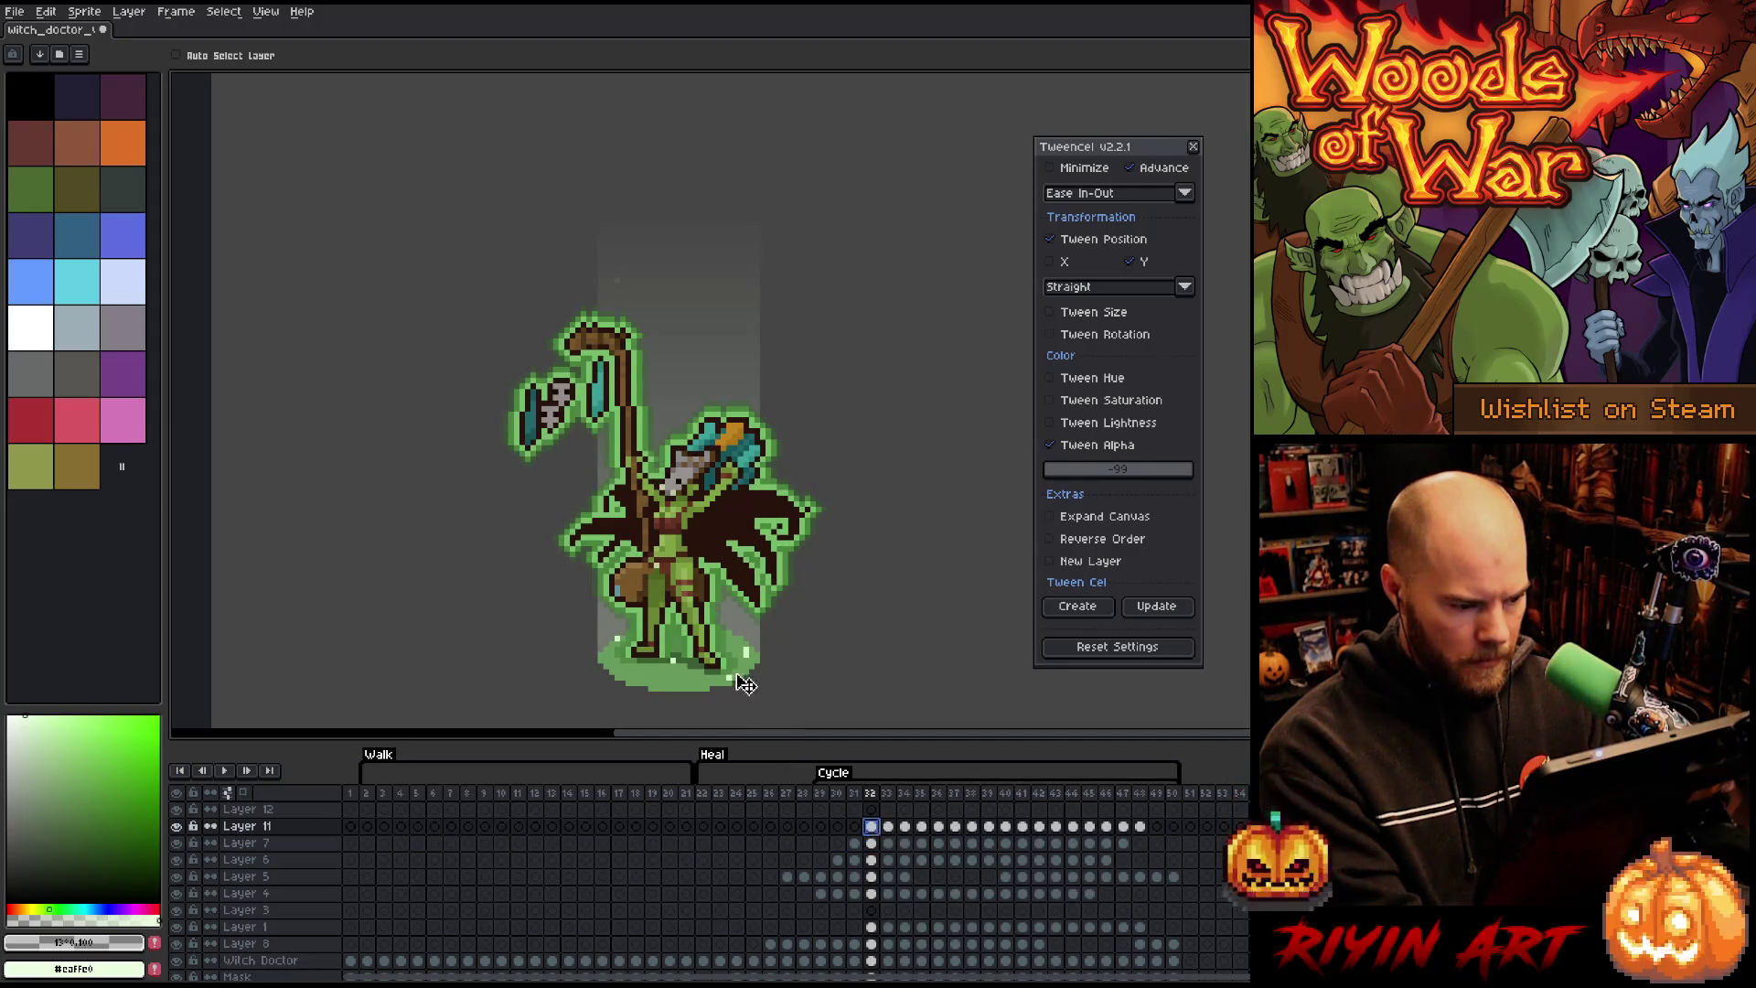
left_click_drag(1142, 826, 878, 829)
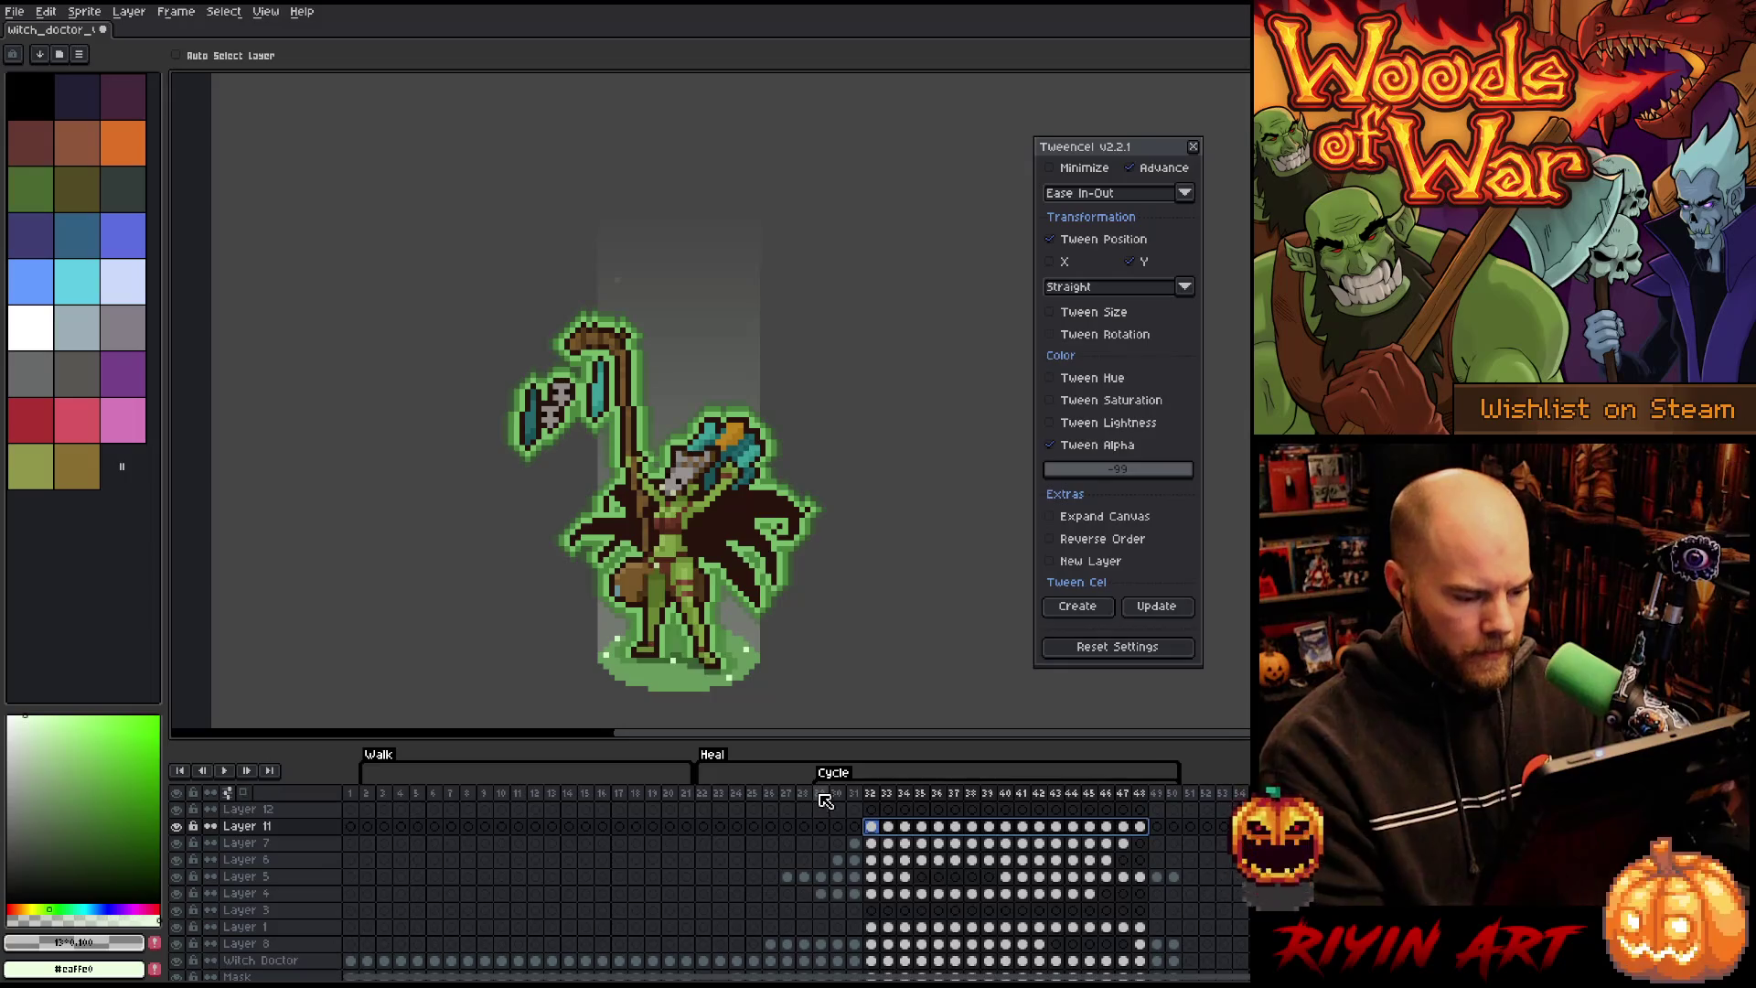
Step: Play the animation to check Layer 11's staggered glow across frames 32–48
key("Return")
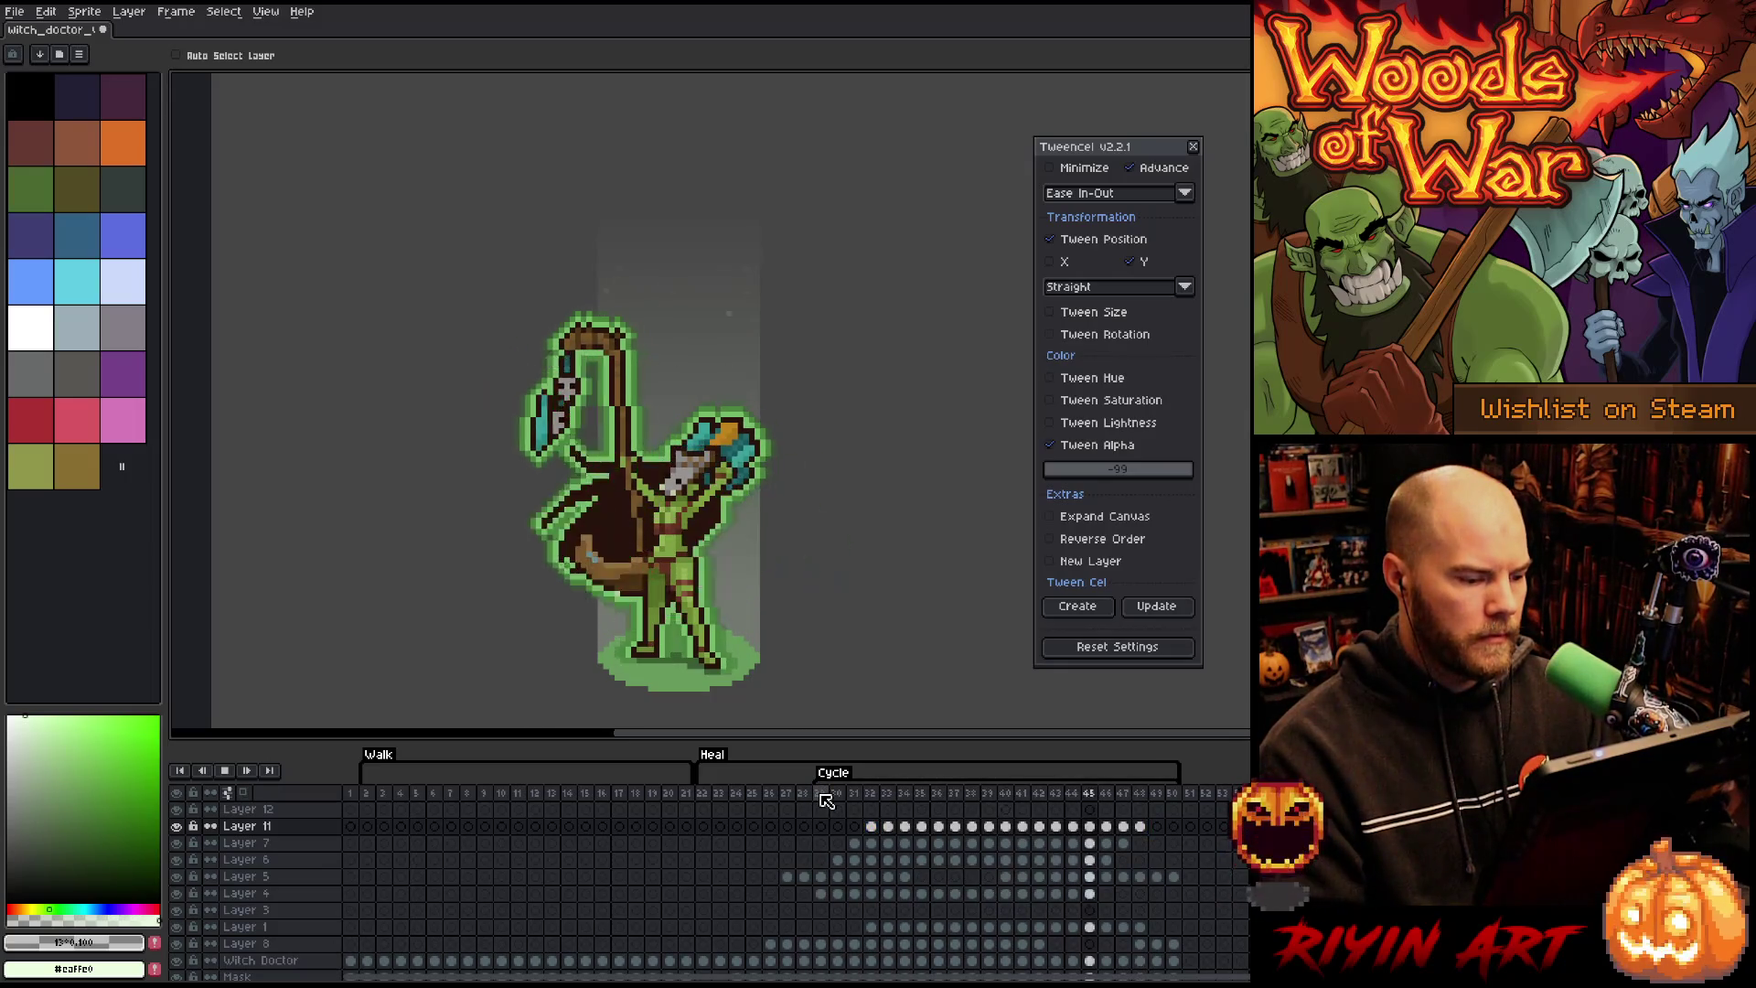
key("Return")
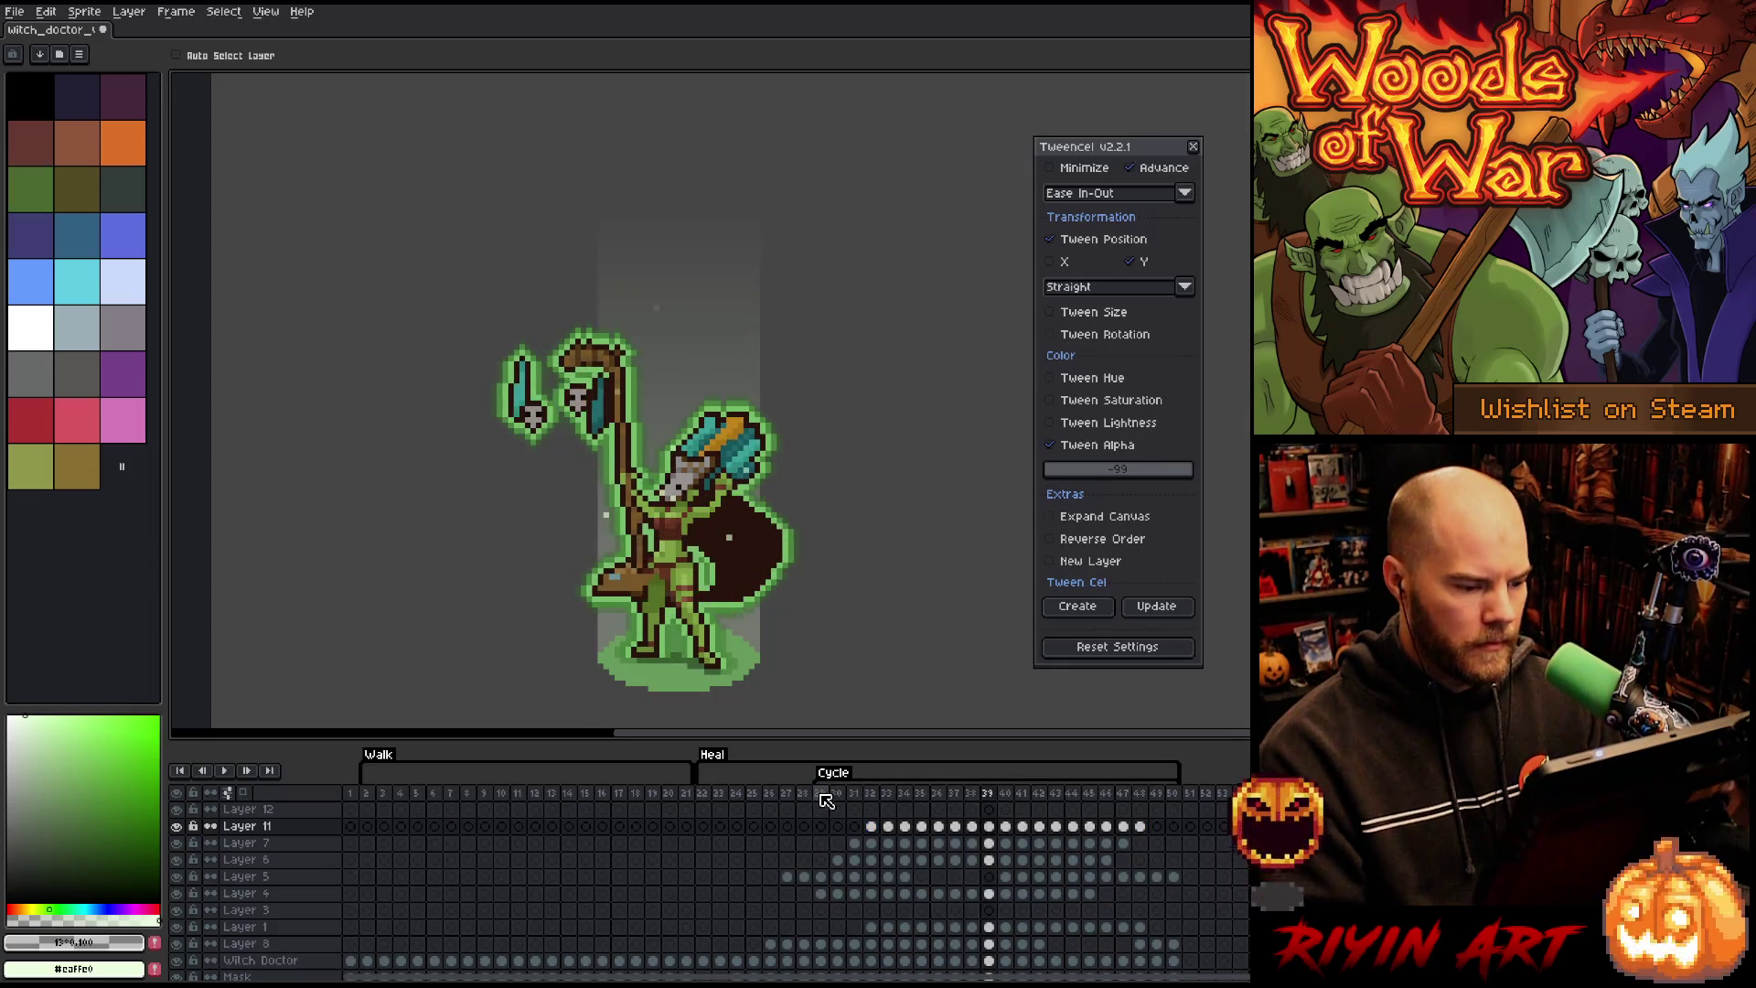
left_click_drag(883, 830, 1143, 835)
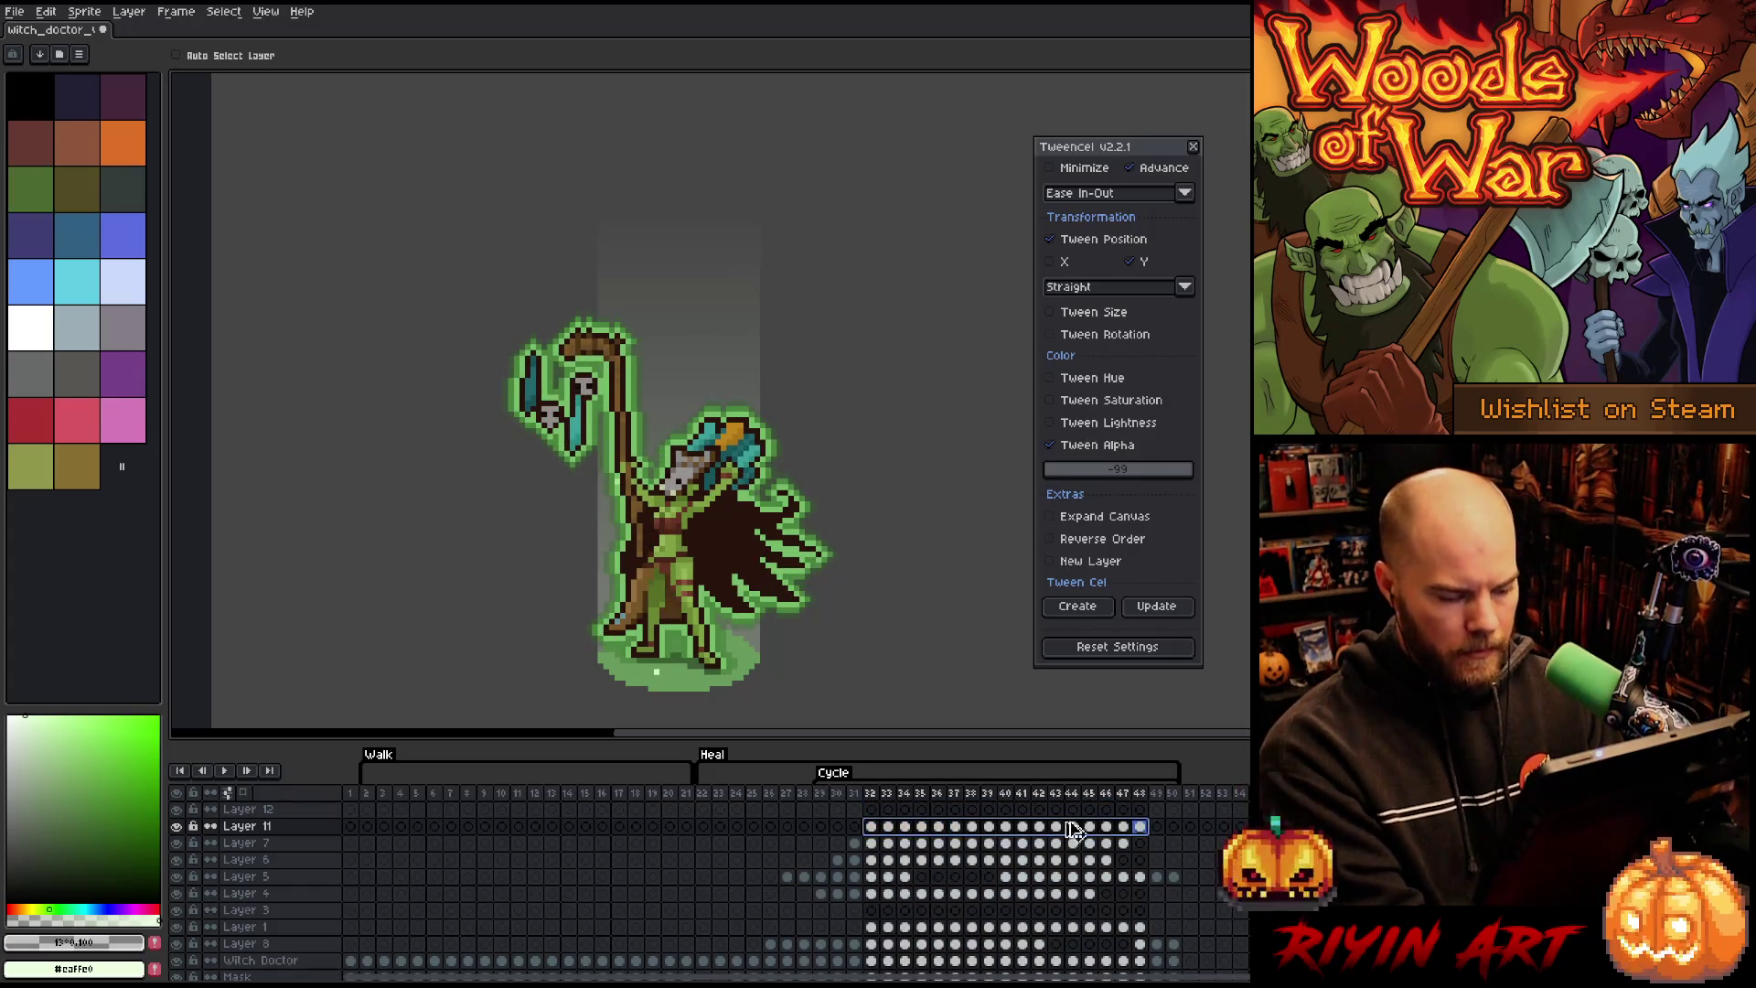
left_click(889, 810)
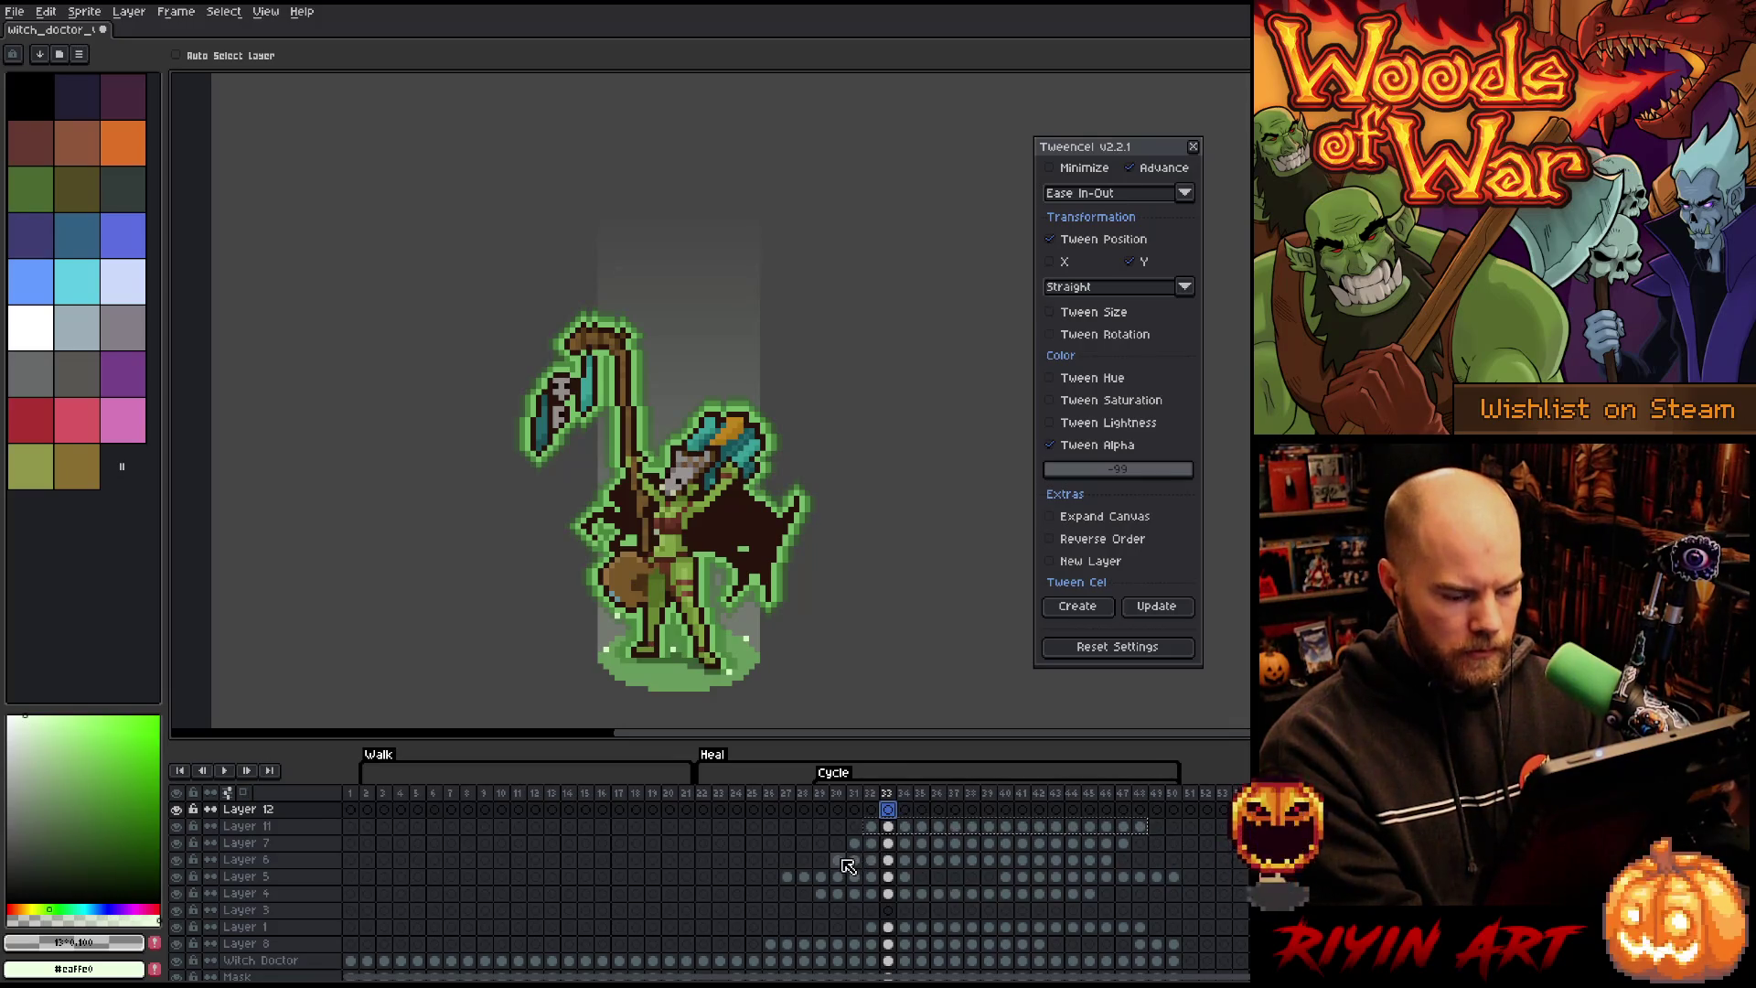
Step: Move Layer 5 below Layer 4 in the layer stack
left_click_drag(847, 866, 1147, 836)
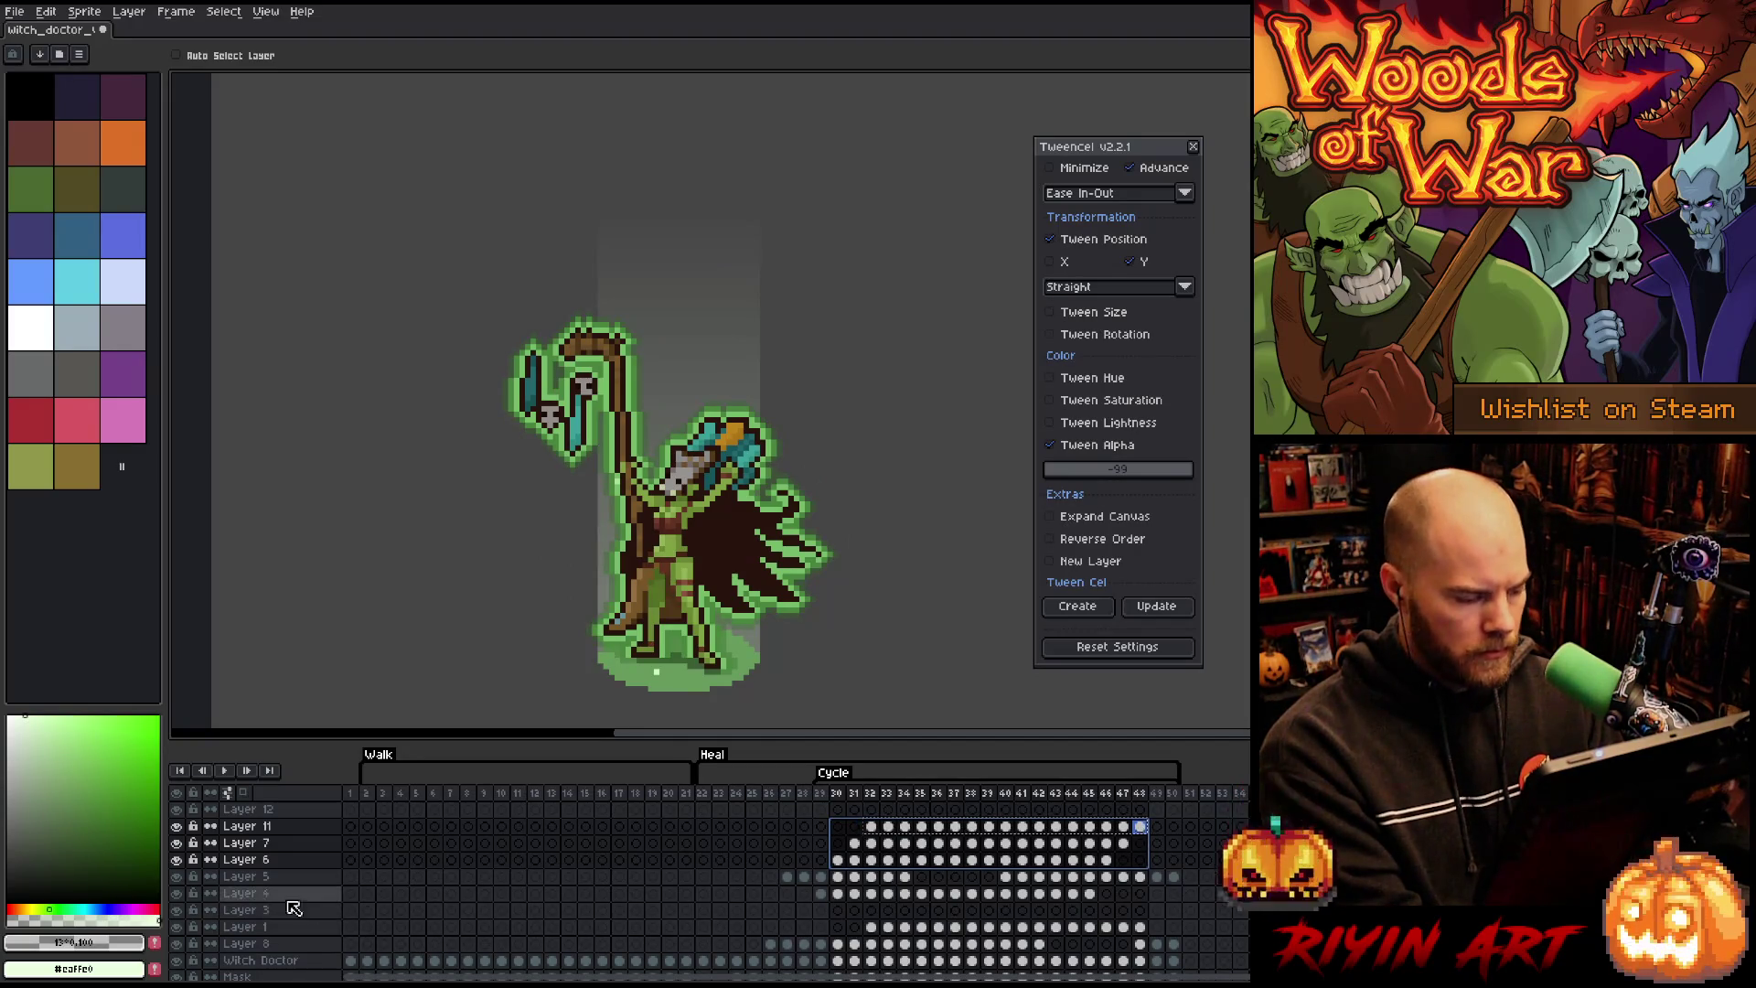
key("Down")
key("Down")
key("Down")
key("ctrl+Down")
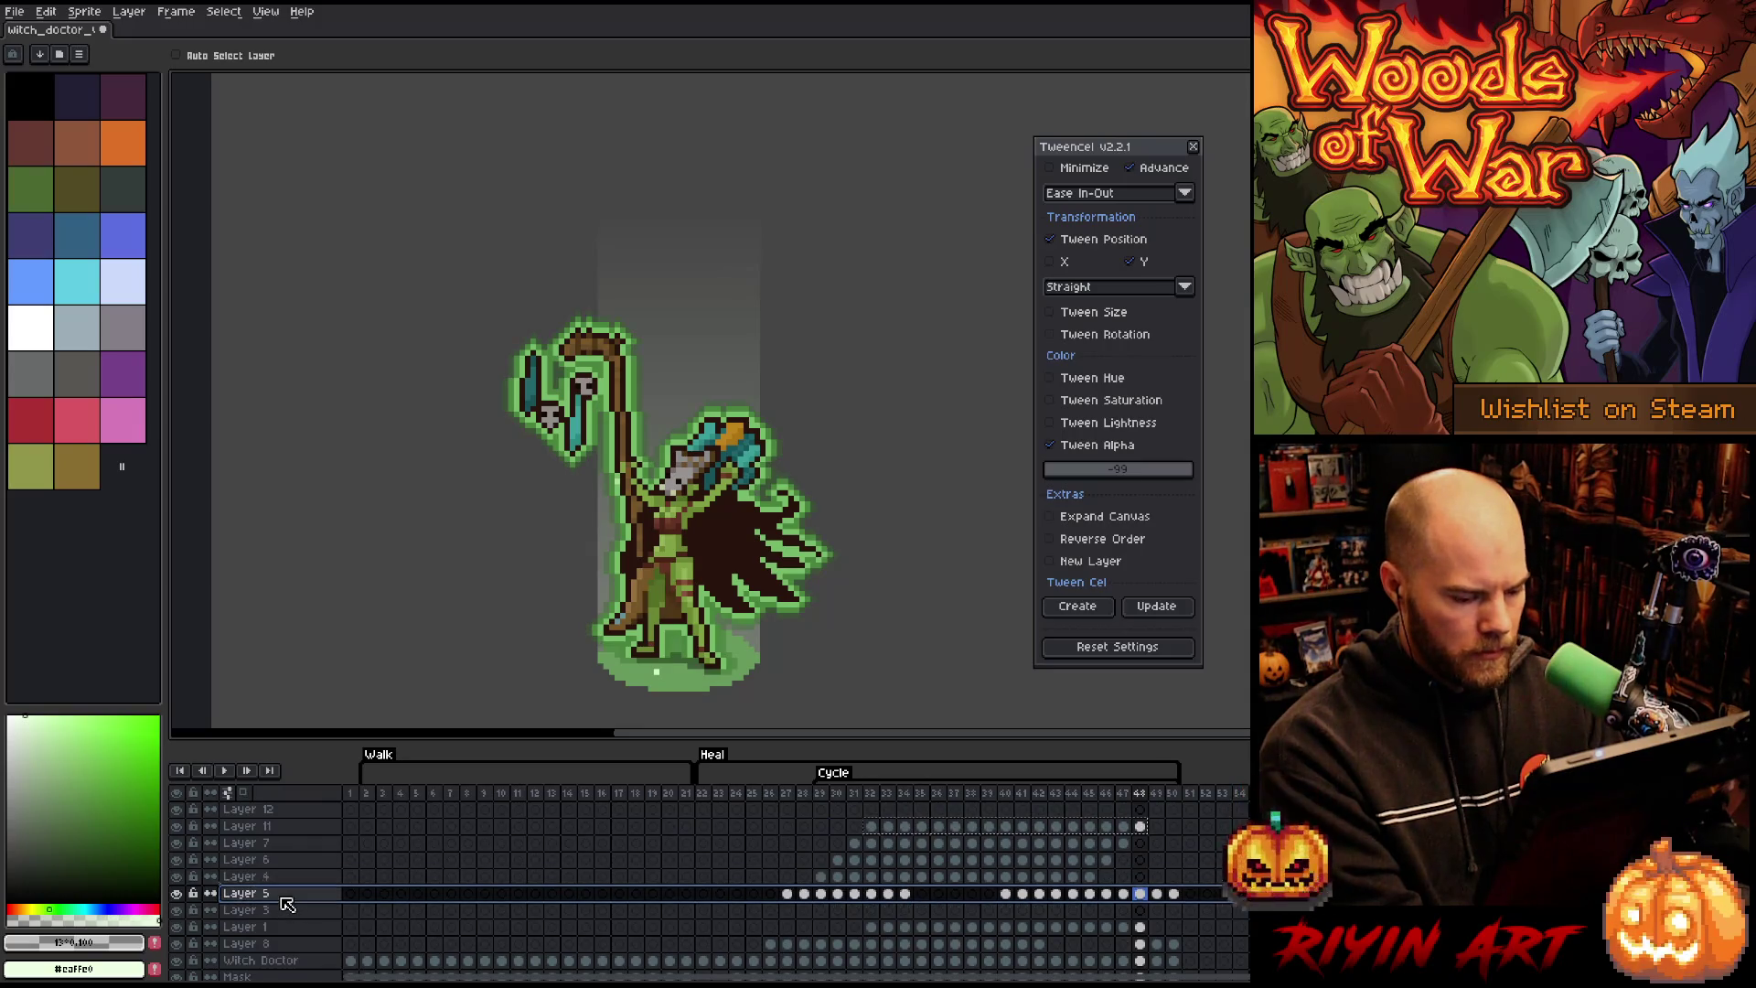
mouse_move(825, 878)
left_mouse_down()
mouse_move(915, 851)
mouse_move(1141, 833)
left_mouse_up()
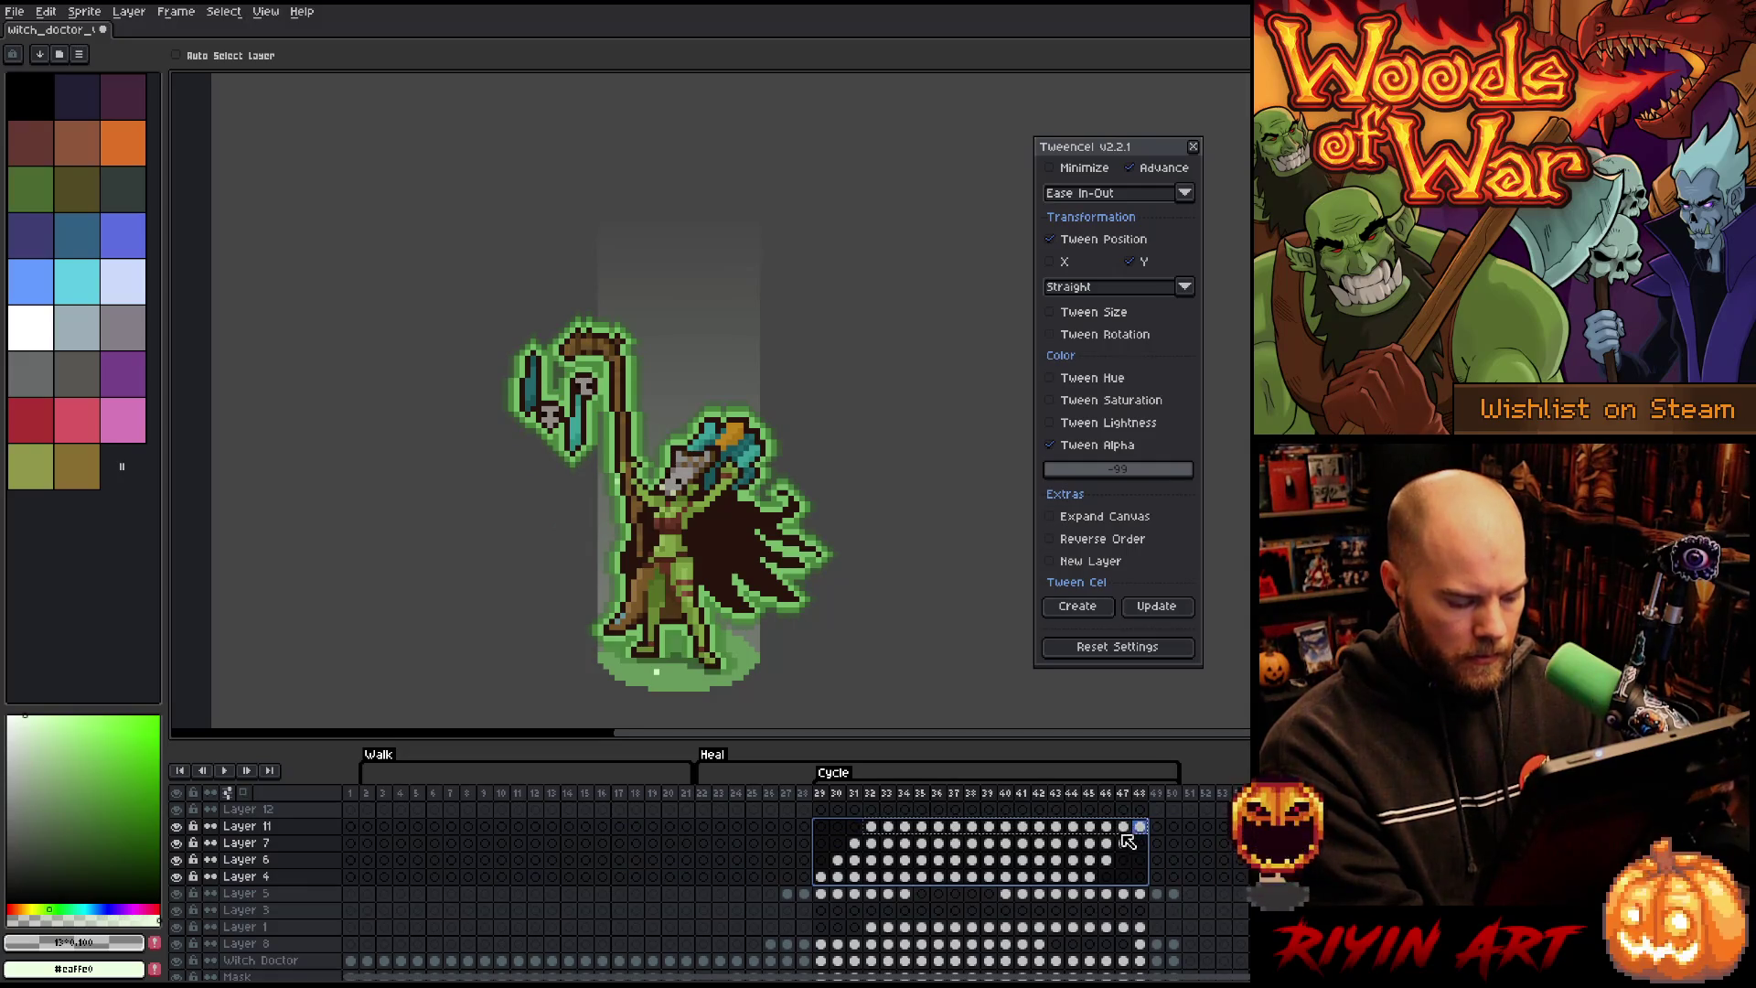
Step: Add three new empty layers, Layers 13–15, above Layer 12
left_click(269, 810)
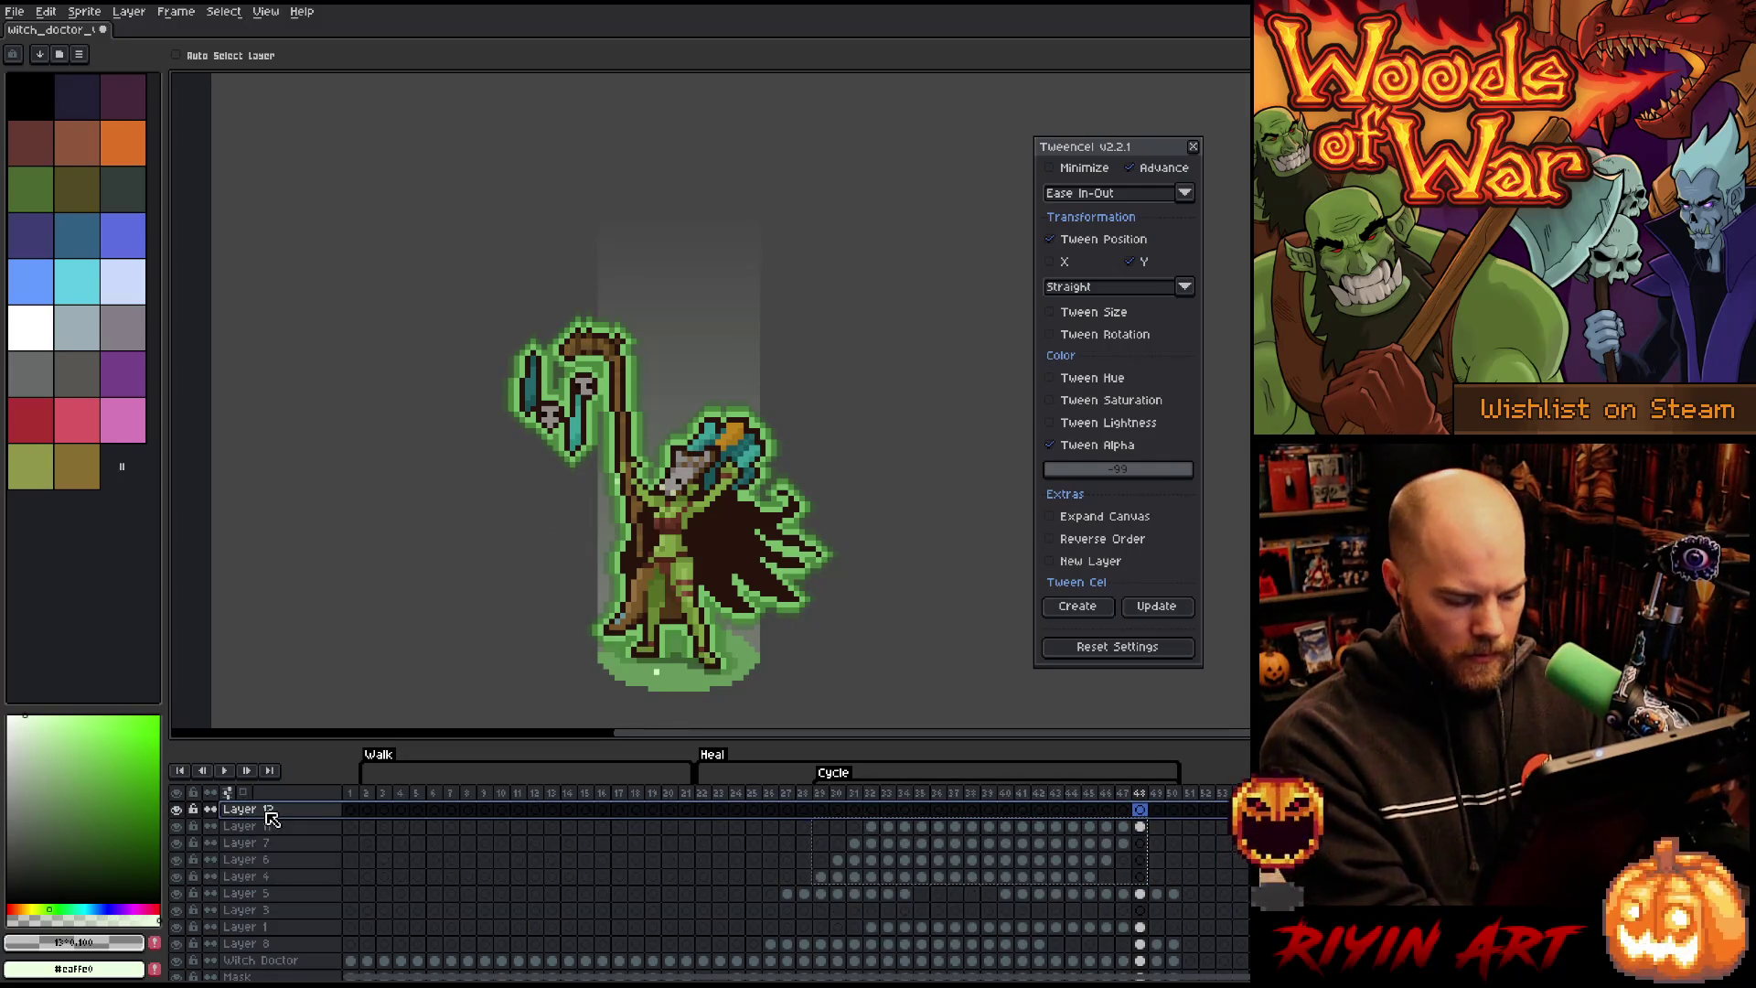
key("shift+n")
key("shift+n")
key("shift+n")
left_click_drag(820, 925, 1142, 881)
left_click(888, 862)
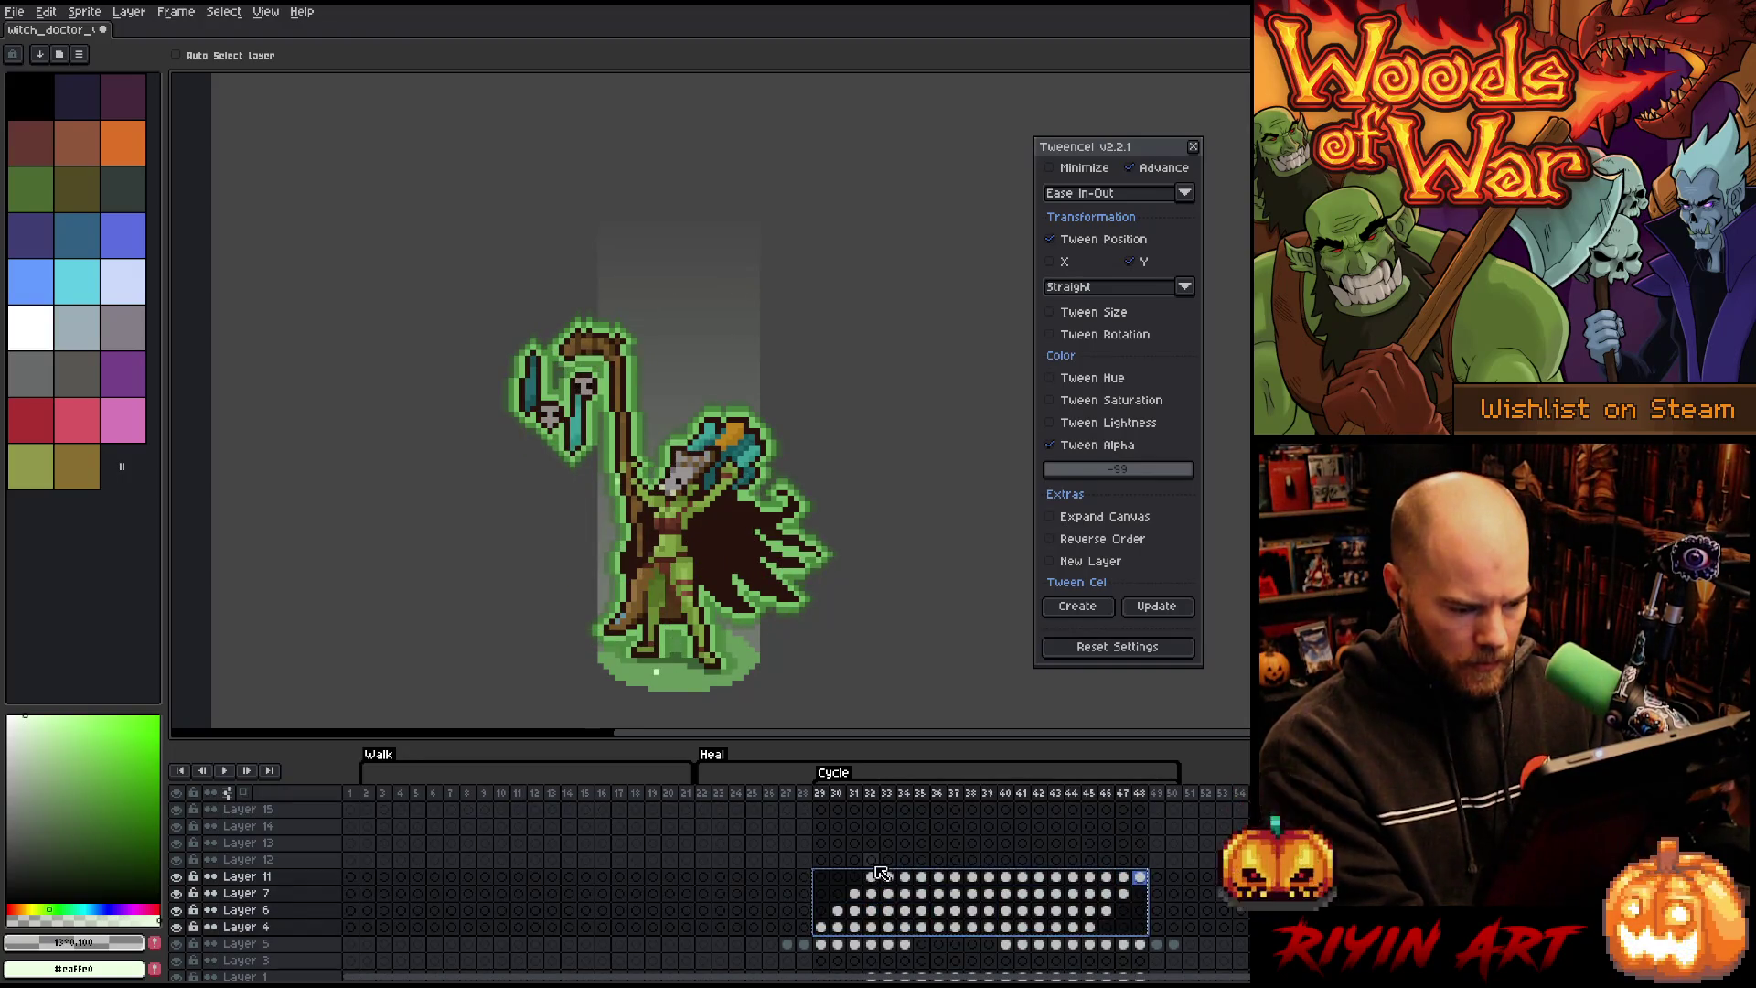
Step: Fill Layers 12–15 with cels from frame 33, move frames 51–52 back to 28–29, and preview
left_click(888, 814)
key("Return")
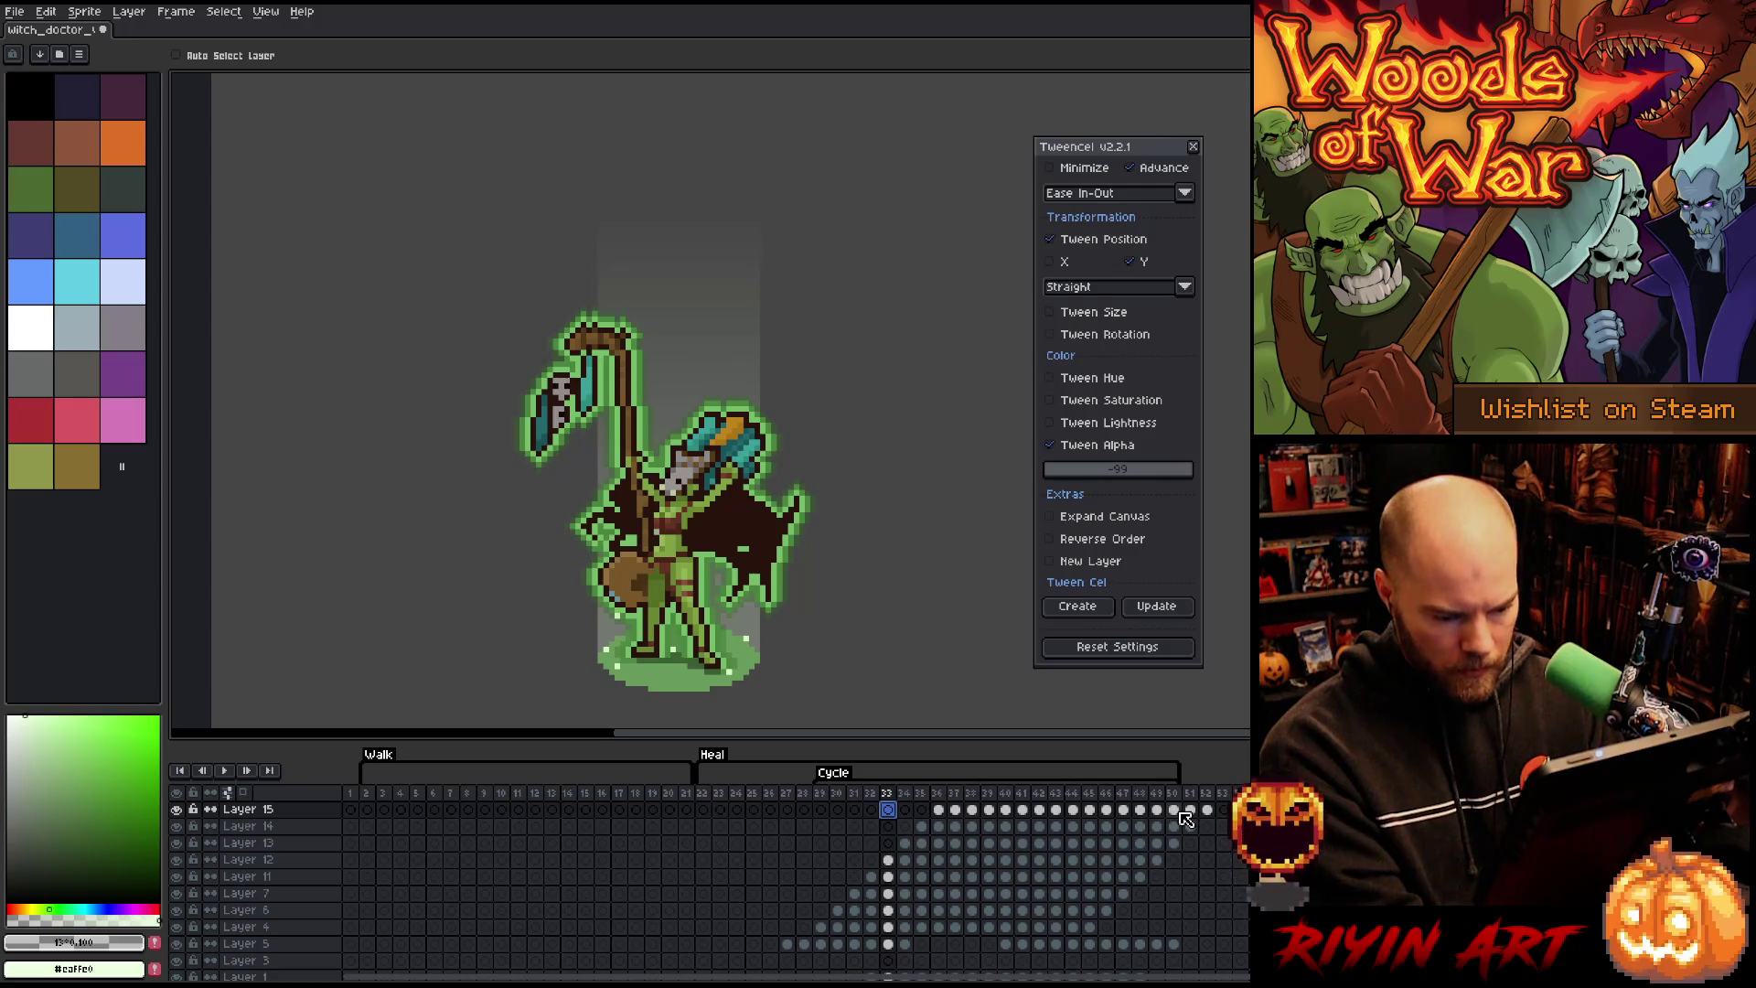
left_click_drag(1178, 812, 1202, 841)
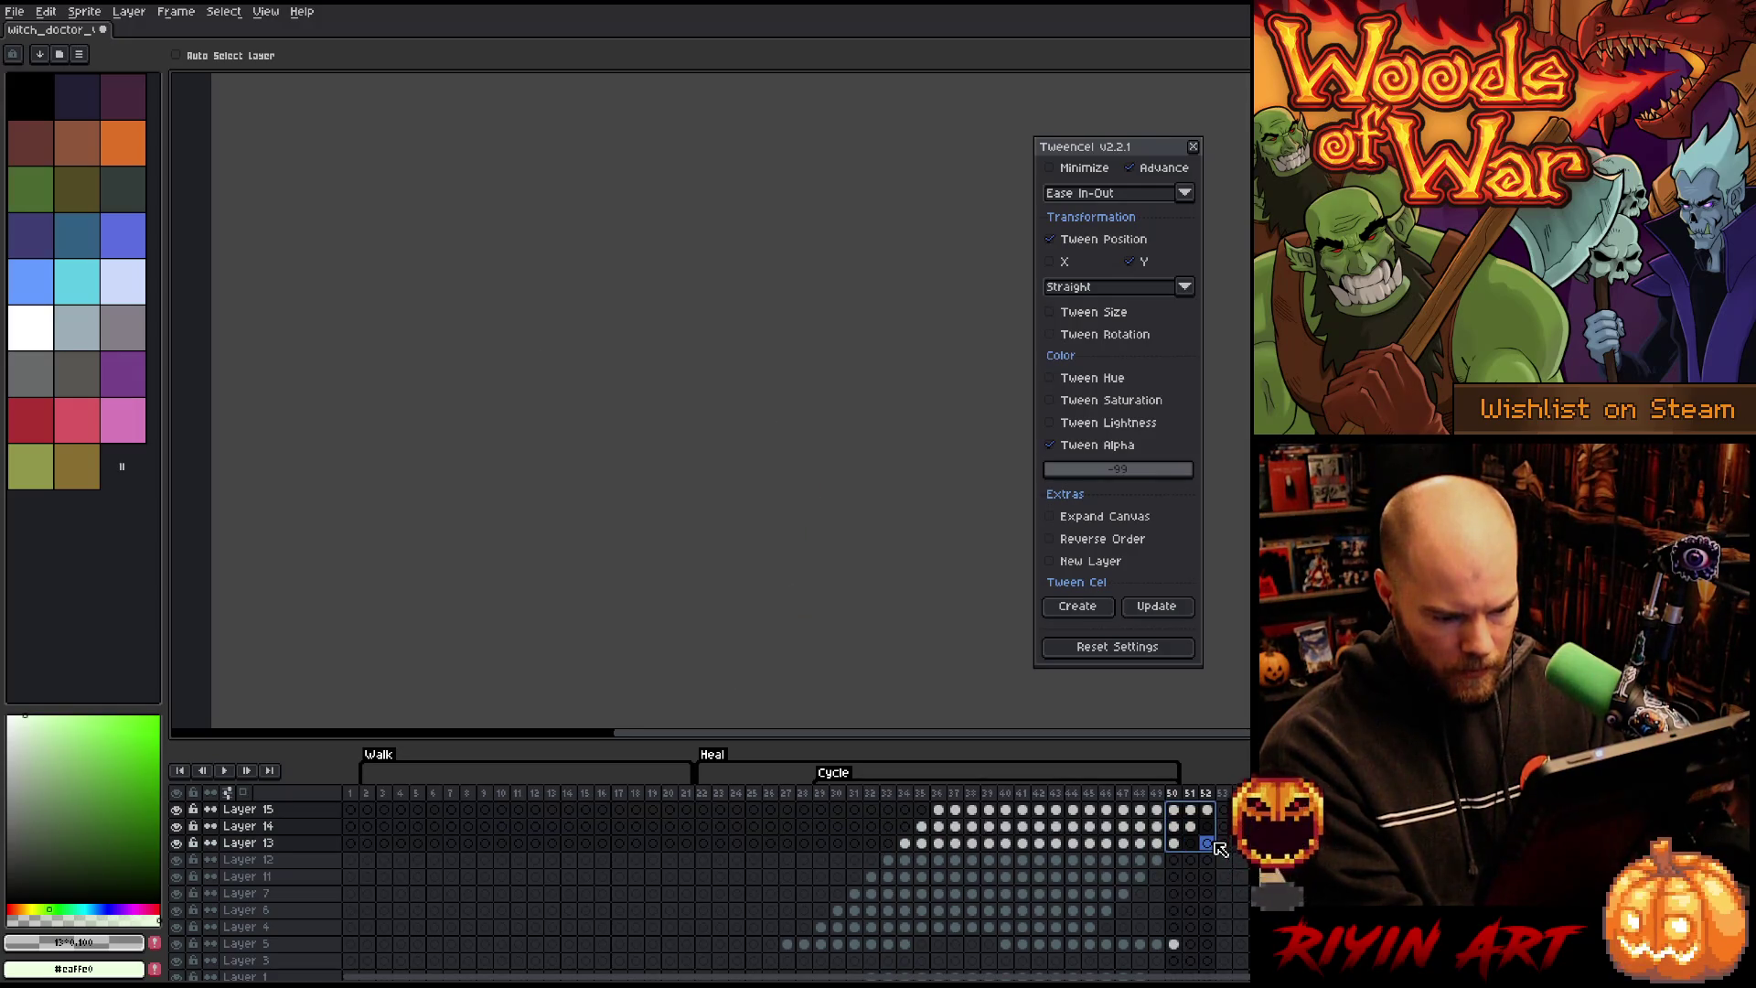
left_click(1239, 826)
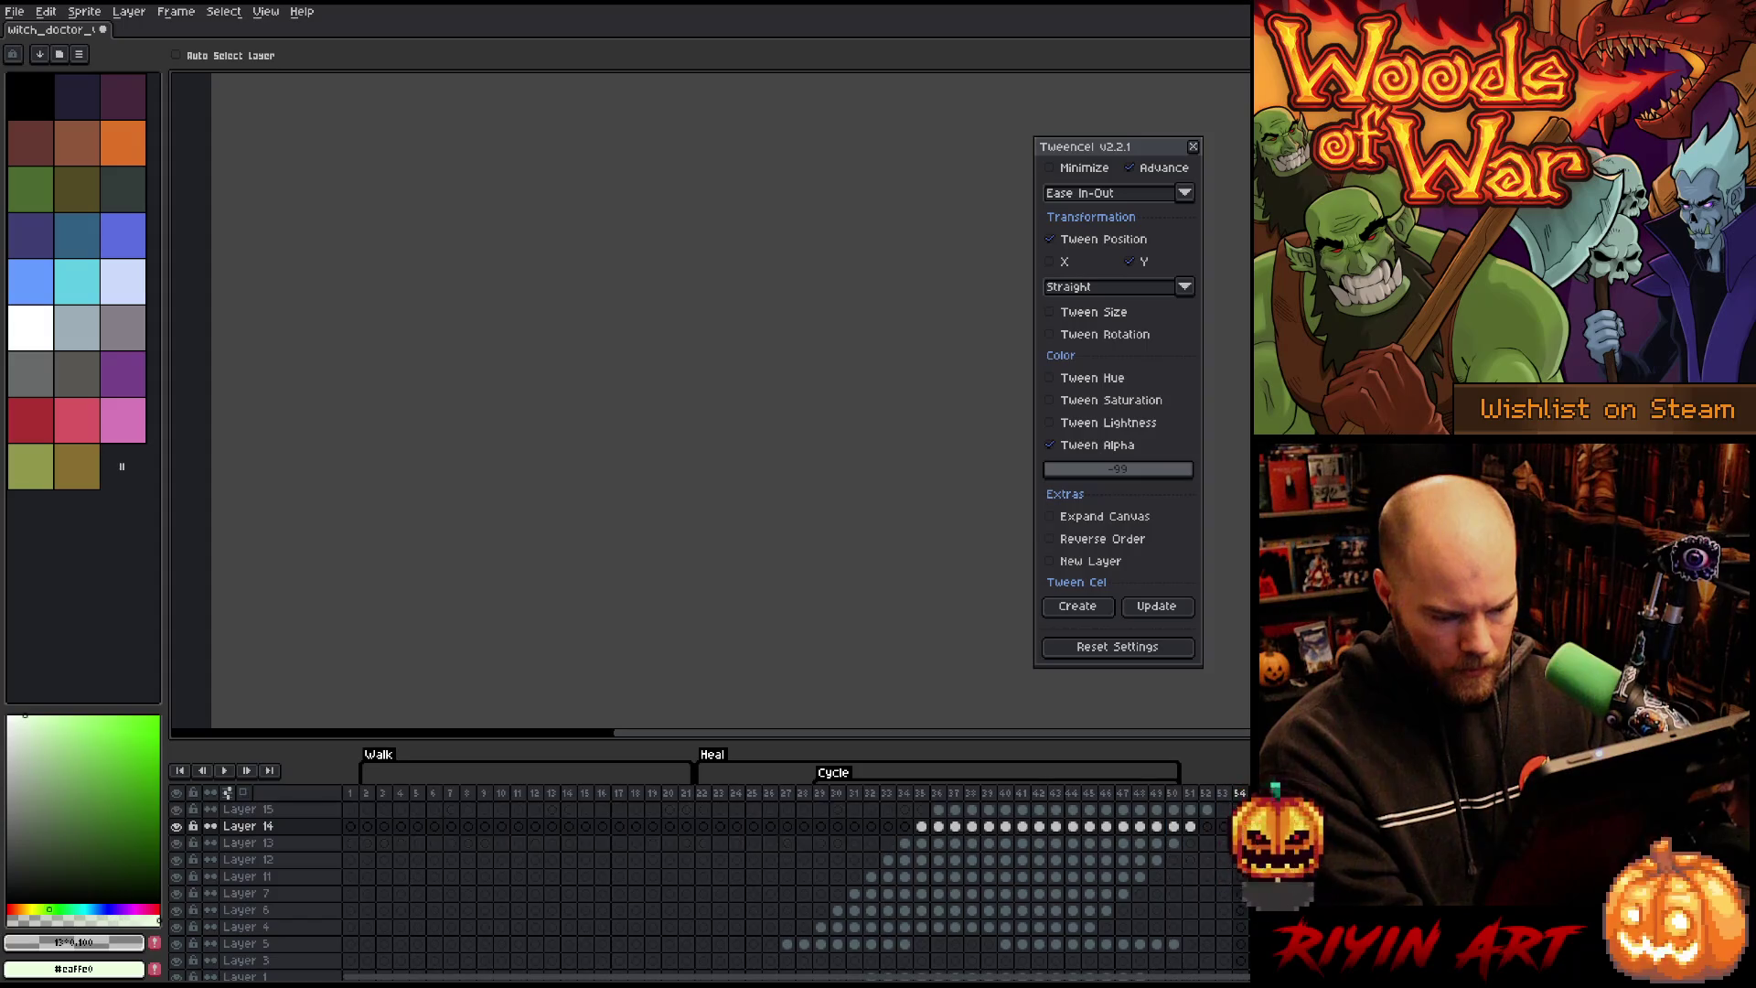
left_click_drag(1191, 811, 1208, 825)
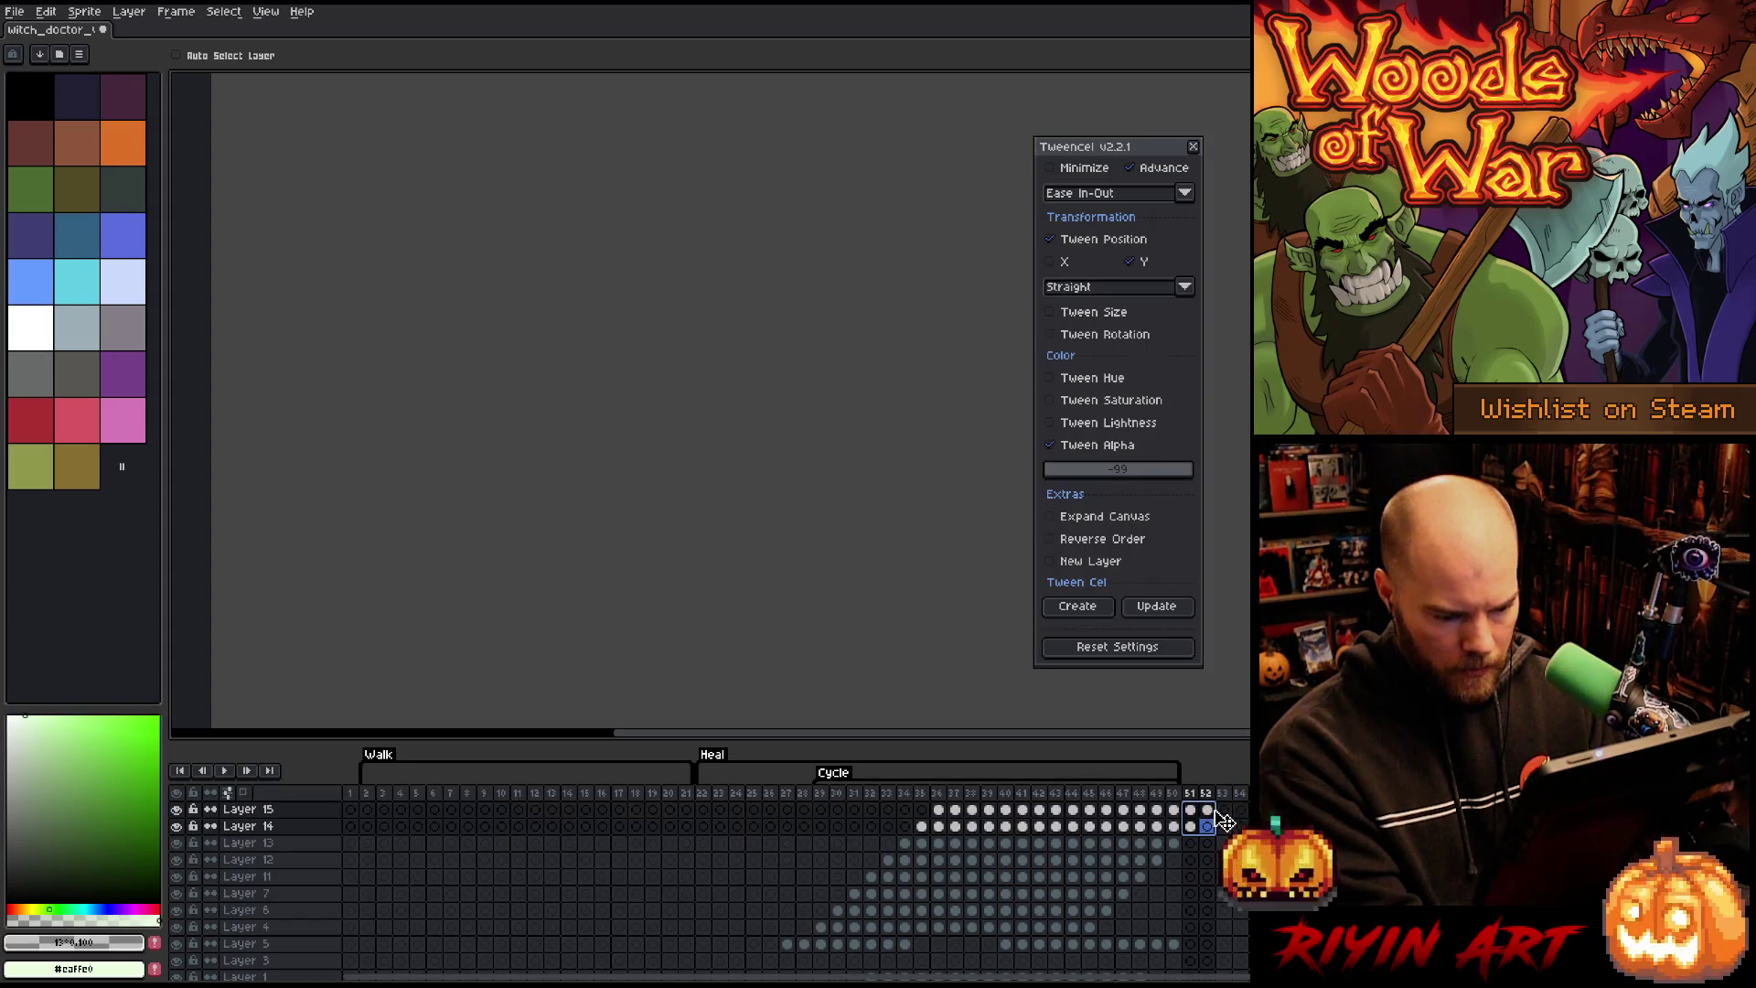
left_click_drag(963, 820, 834, 810)
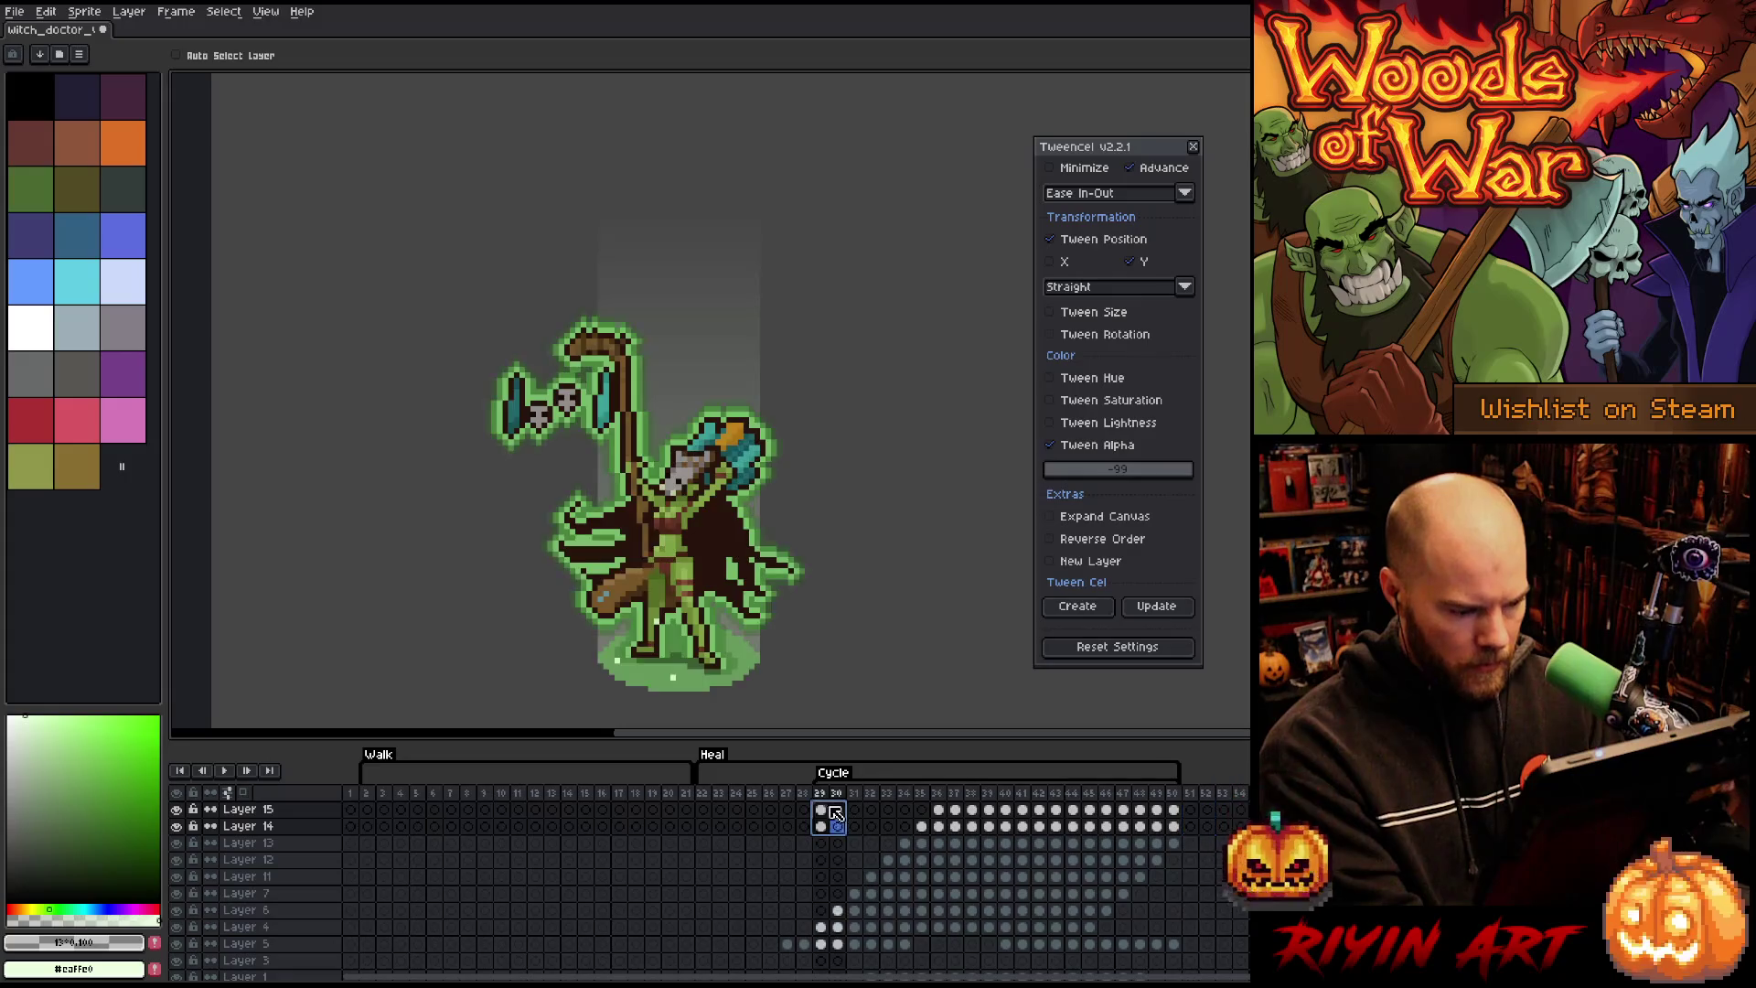
key("Return")
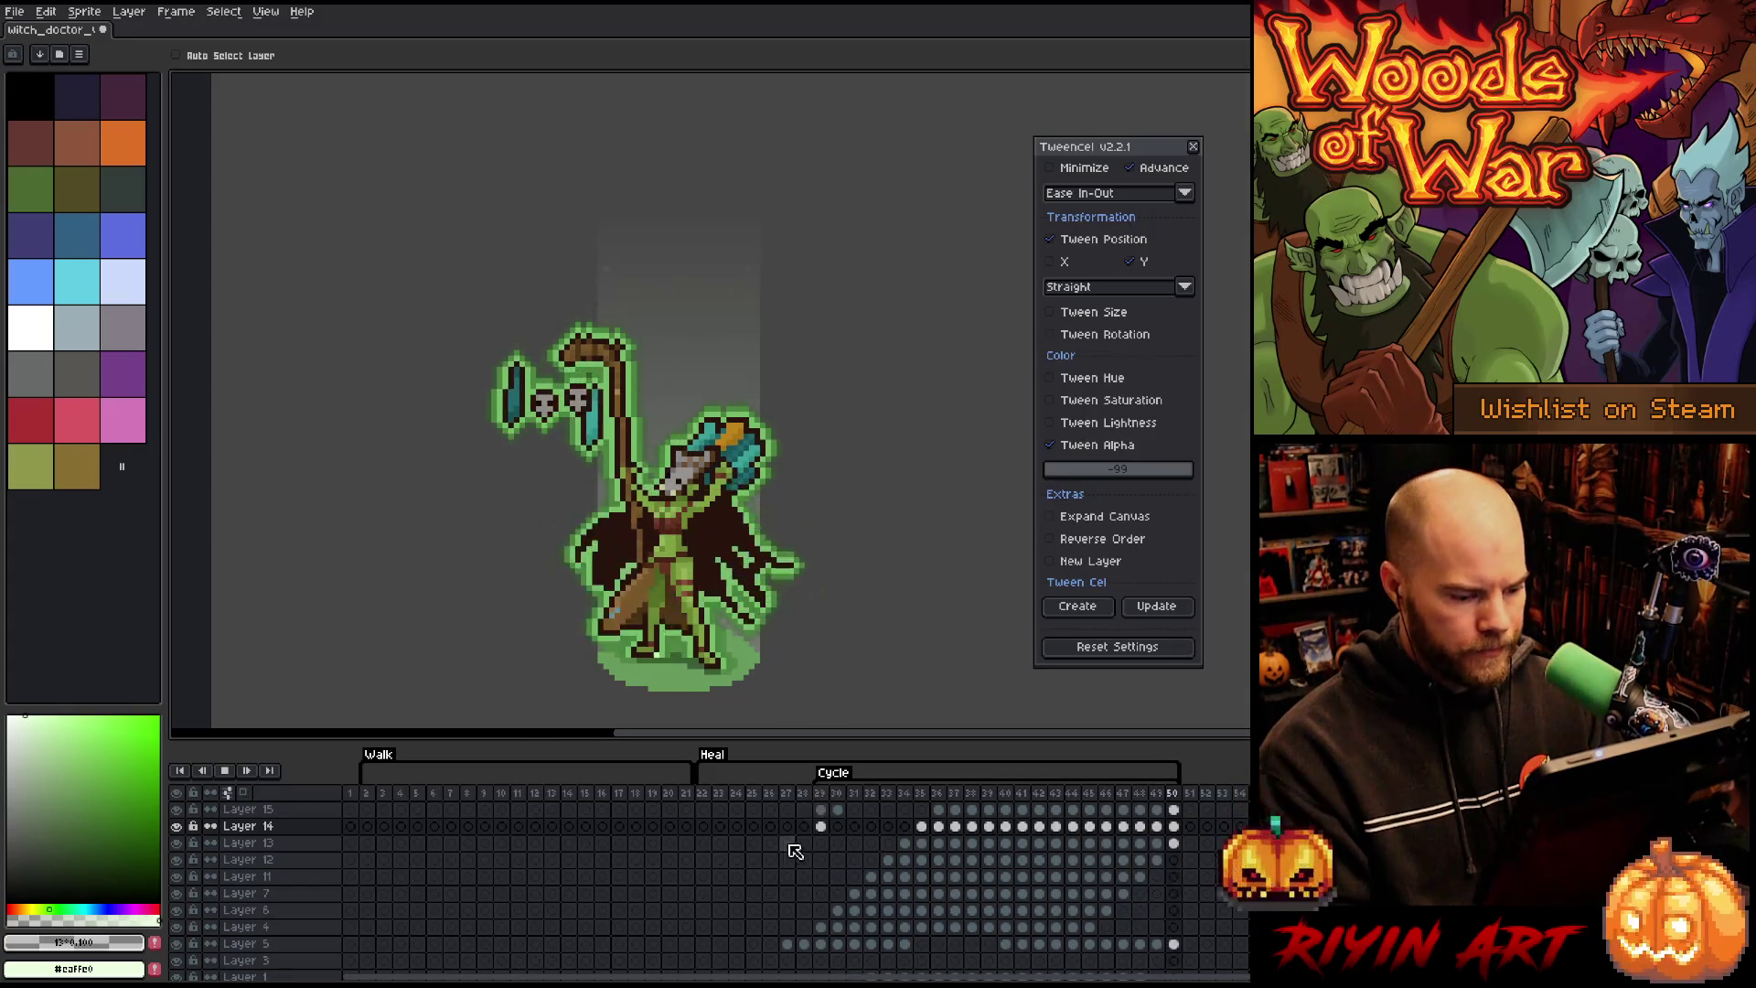
key("Return")
Step: Duplicate Layer 4 to create Layer 4 Copy
left_click(270, 812)
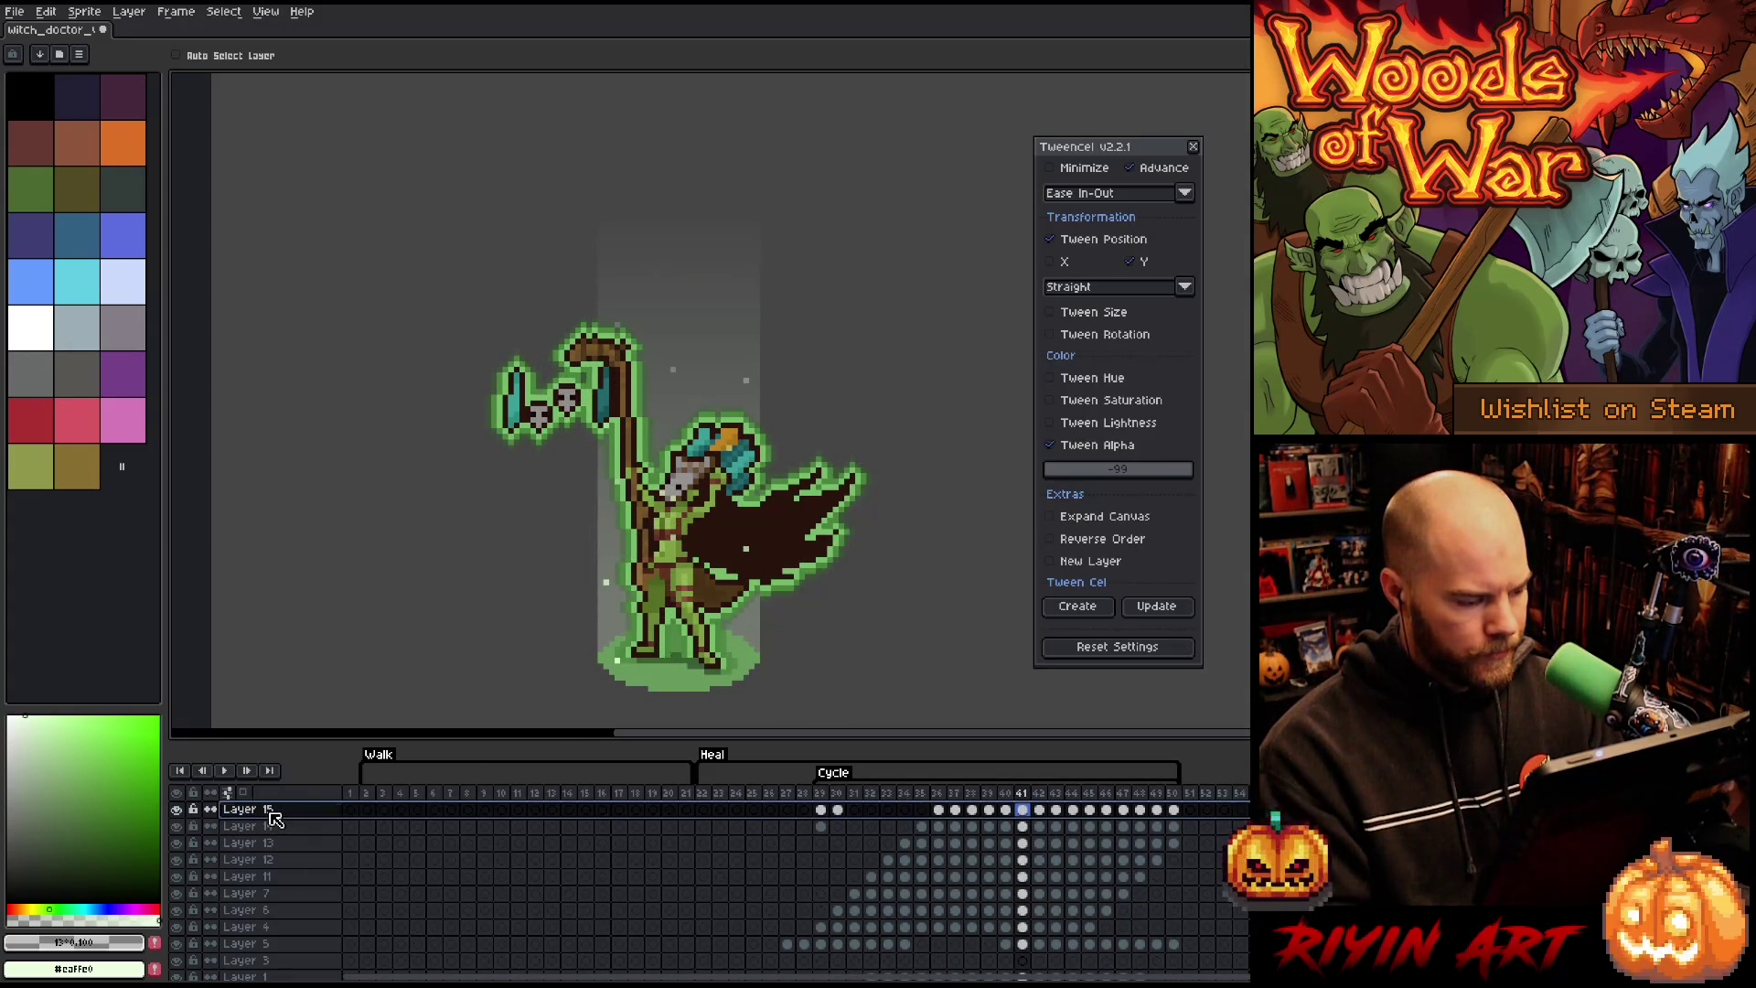
scroll(279, 823, "down", 3)
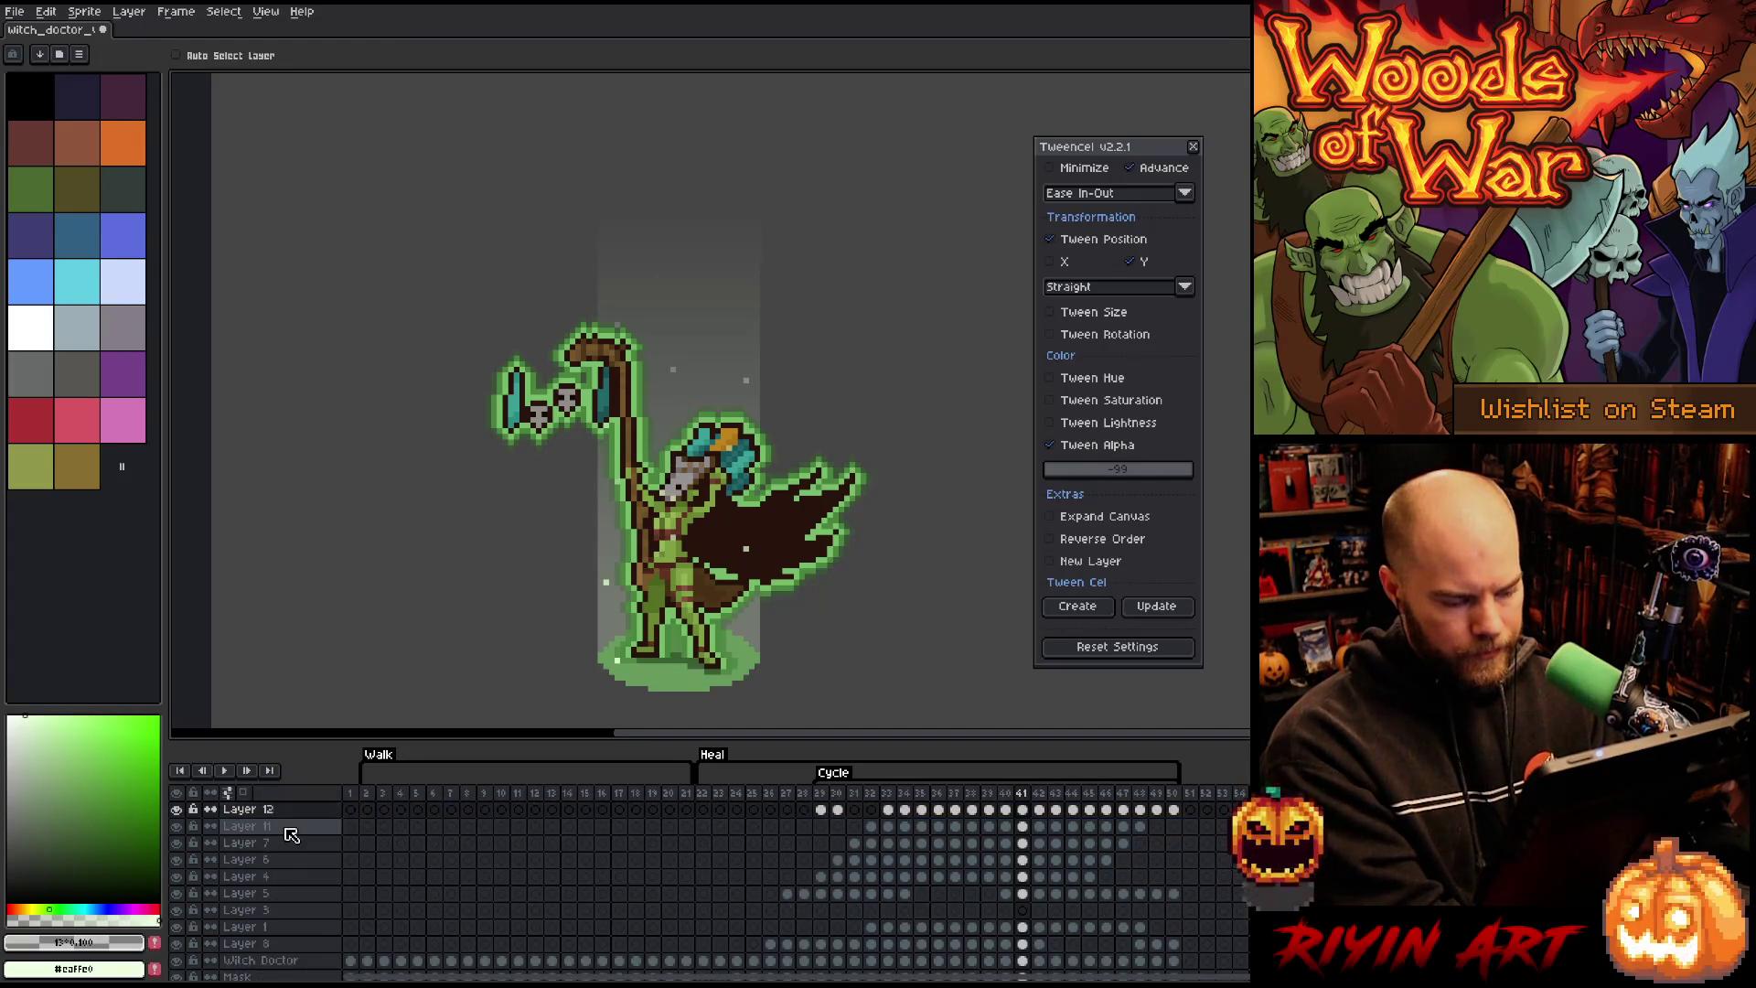
scroll(285, 829, "down", 2)
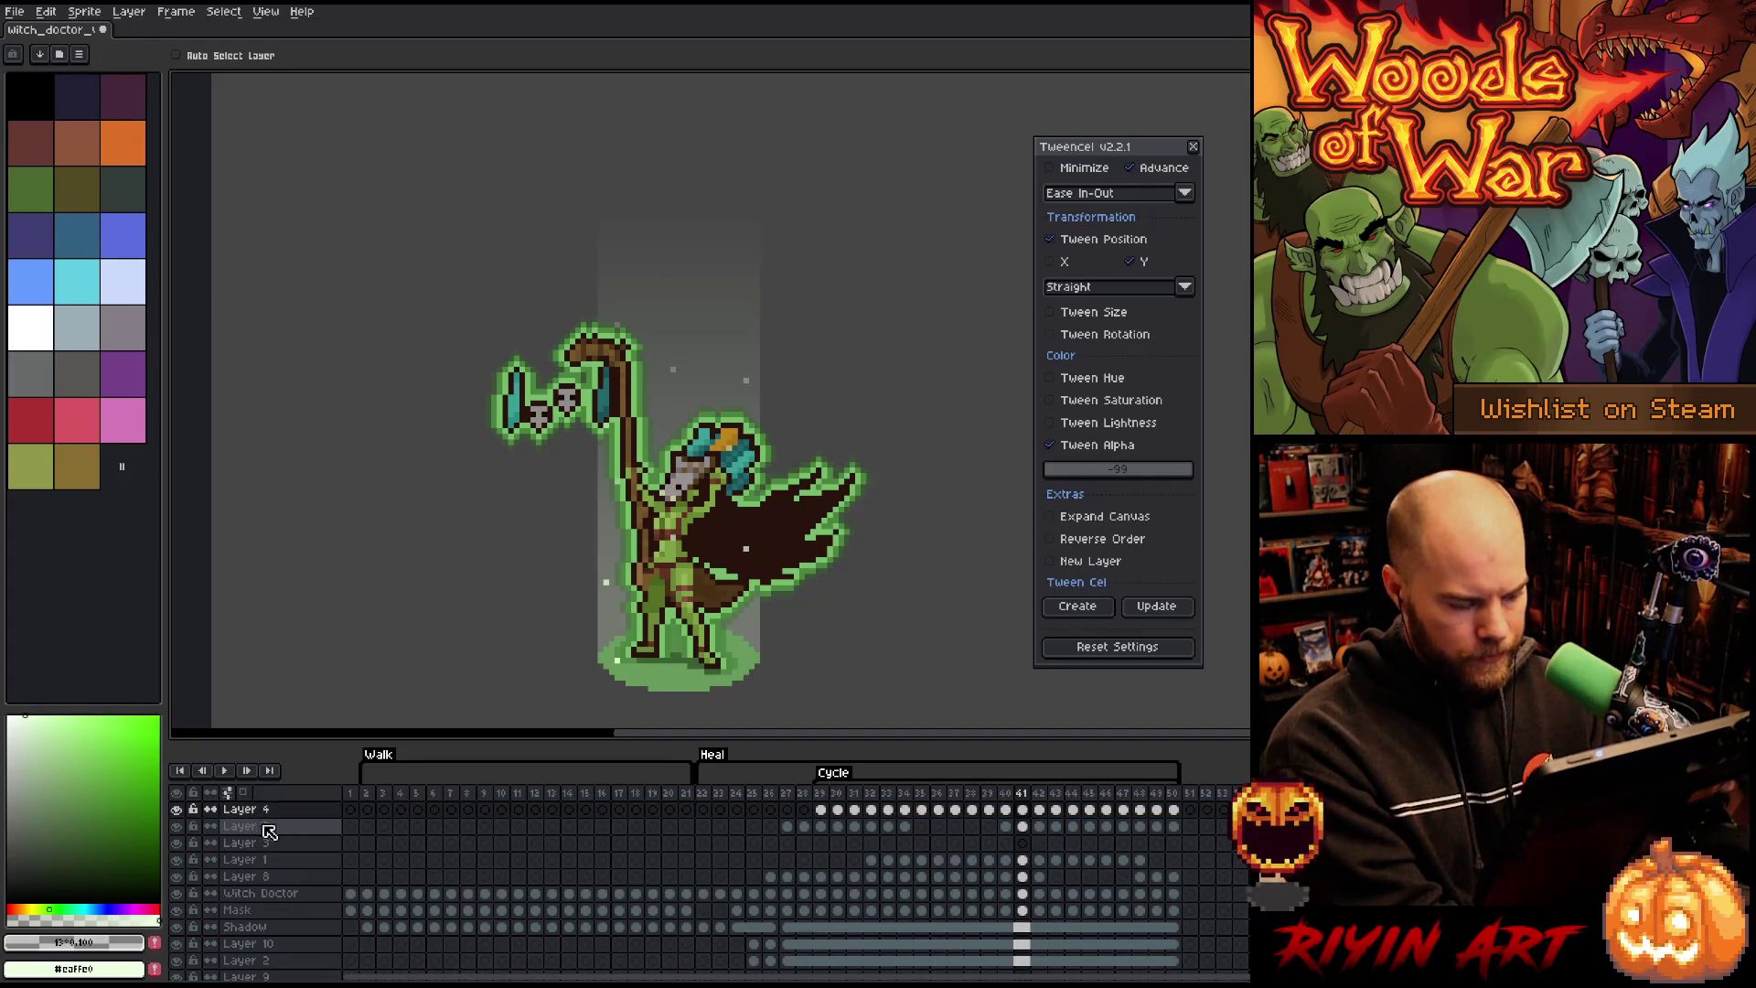
right_click(242, 819)
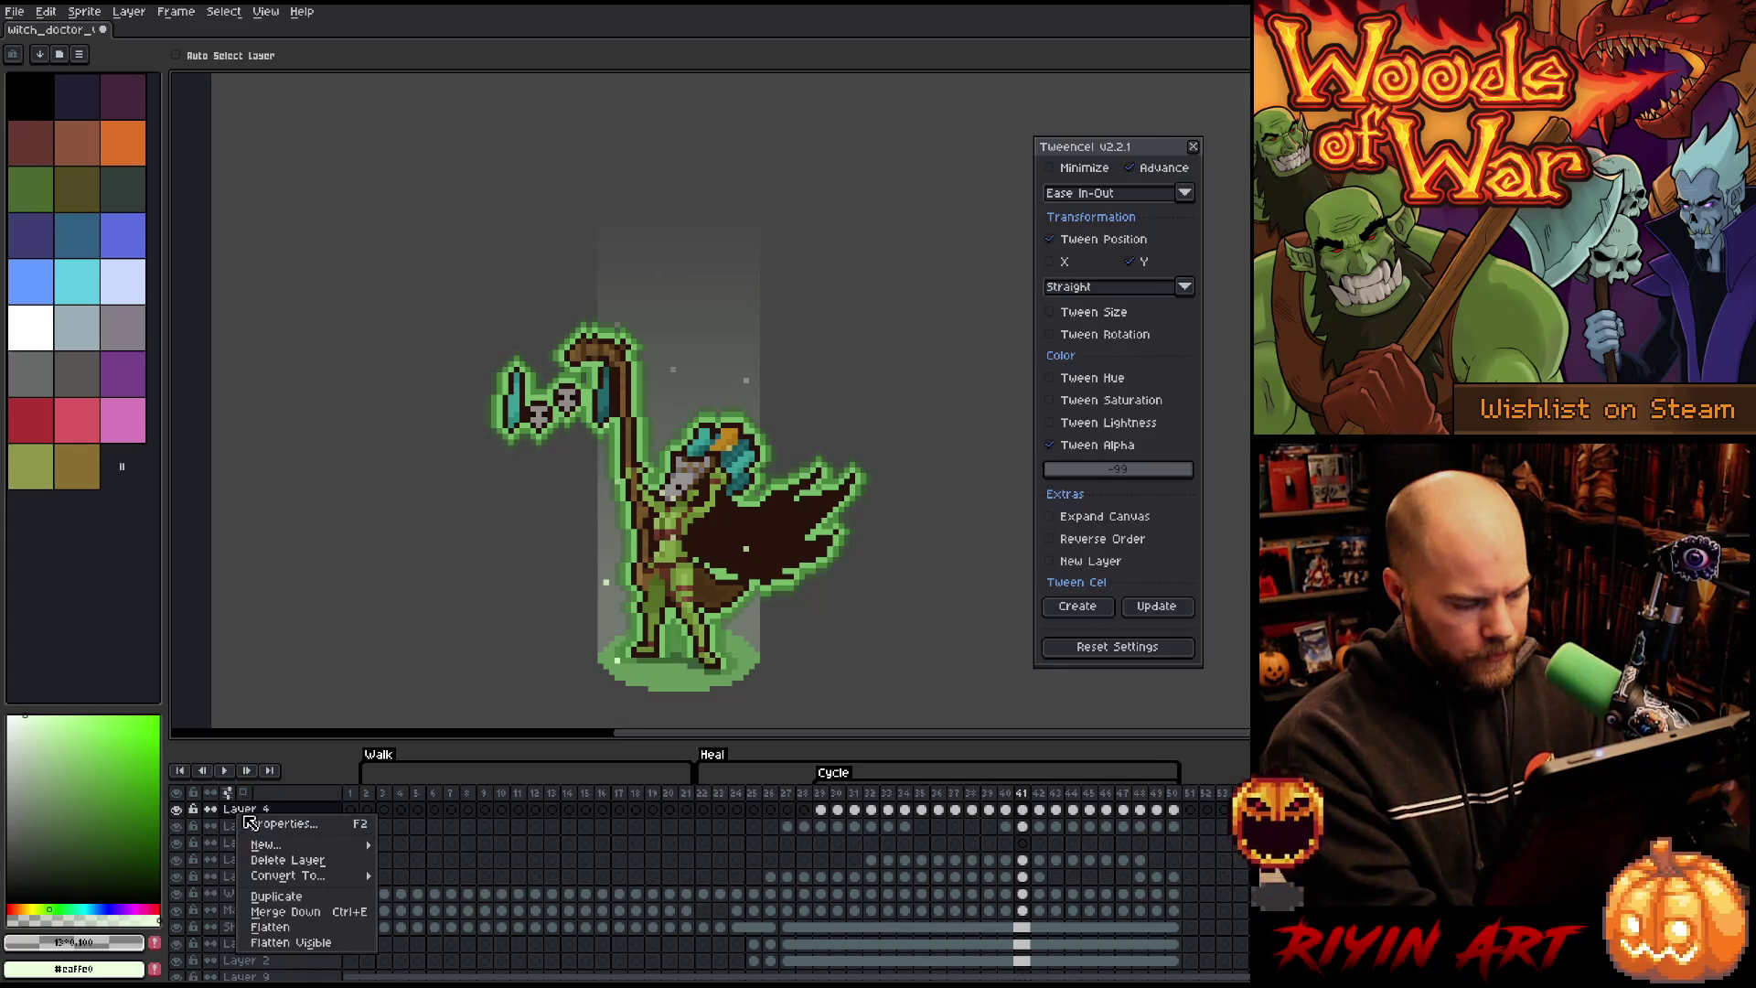
left_click(285, 898)
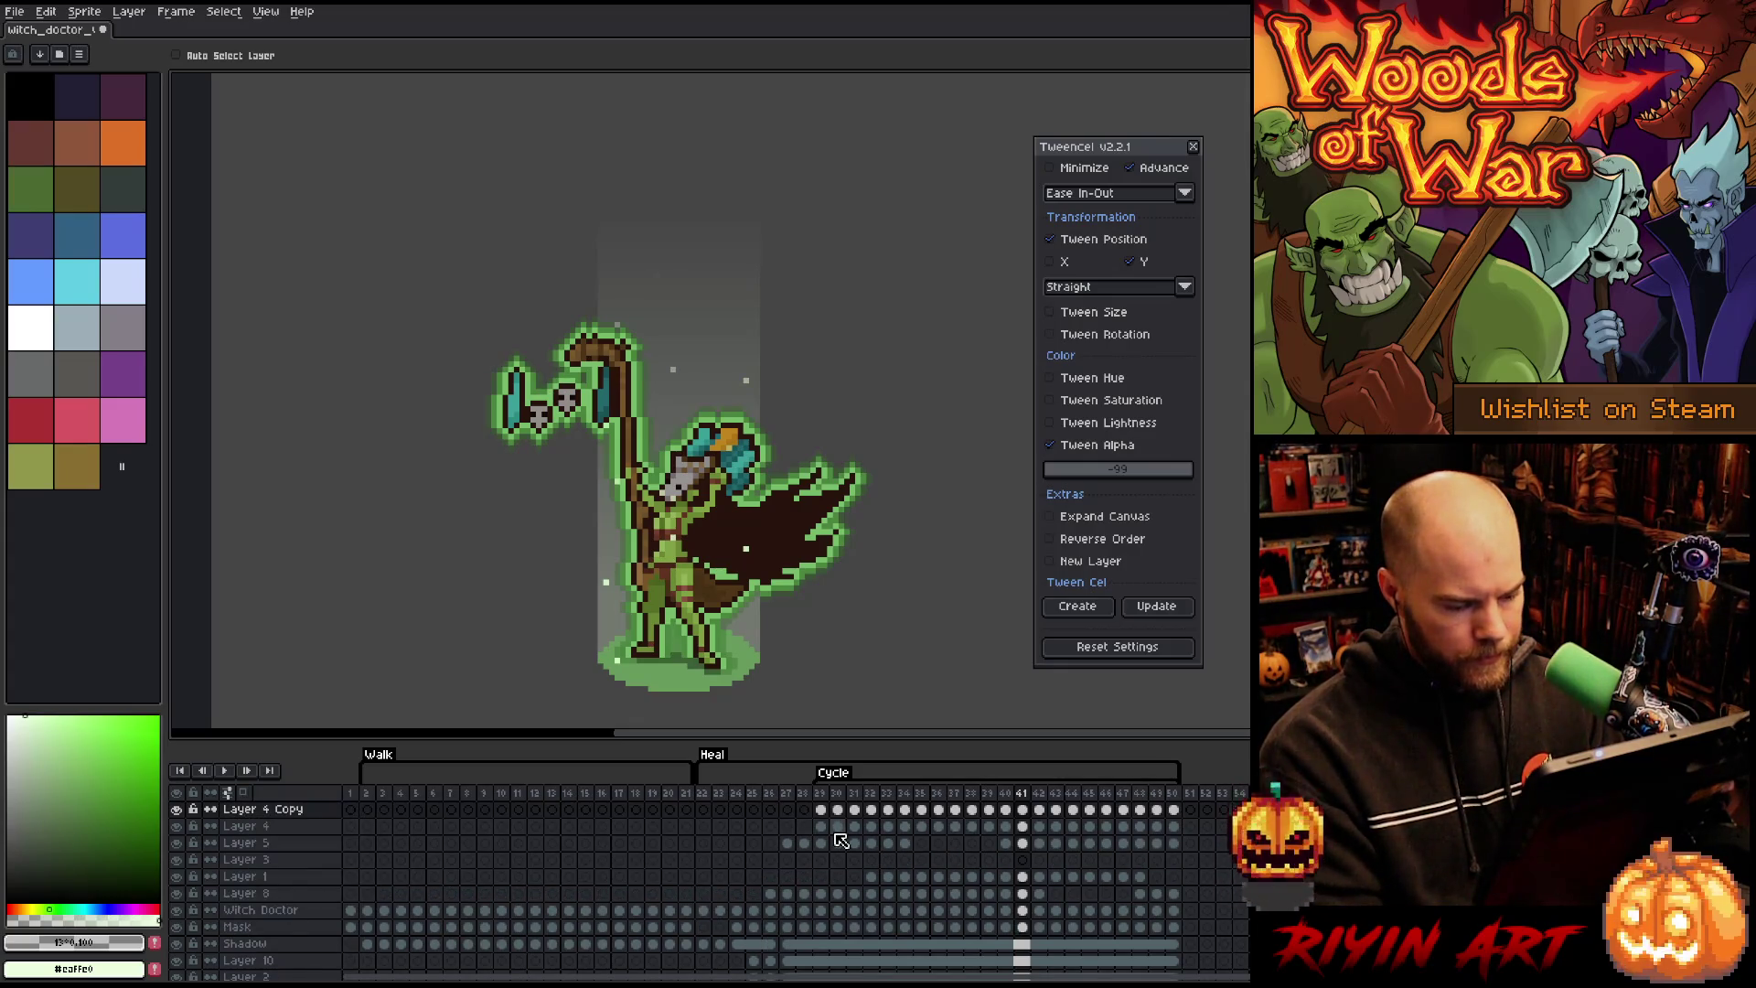
Step: Shift Layer 4 Copy's cels two frames later, wrapping overflow back to frames 29–32, and preview
left_click_drag(826, 817, 1188, 818)
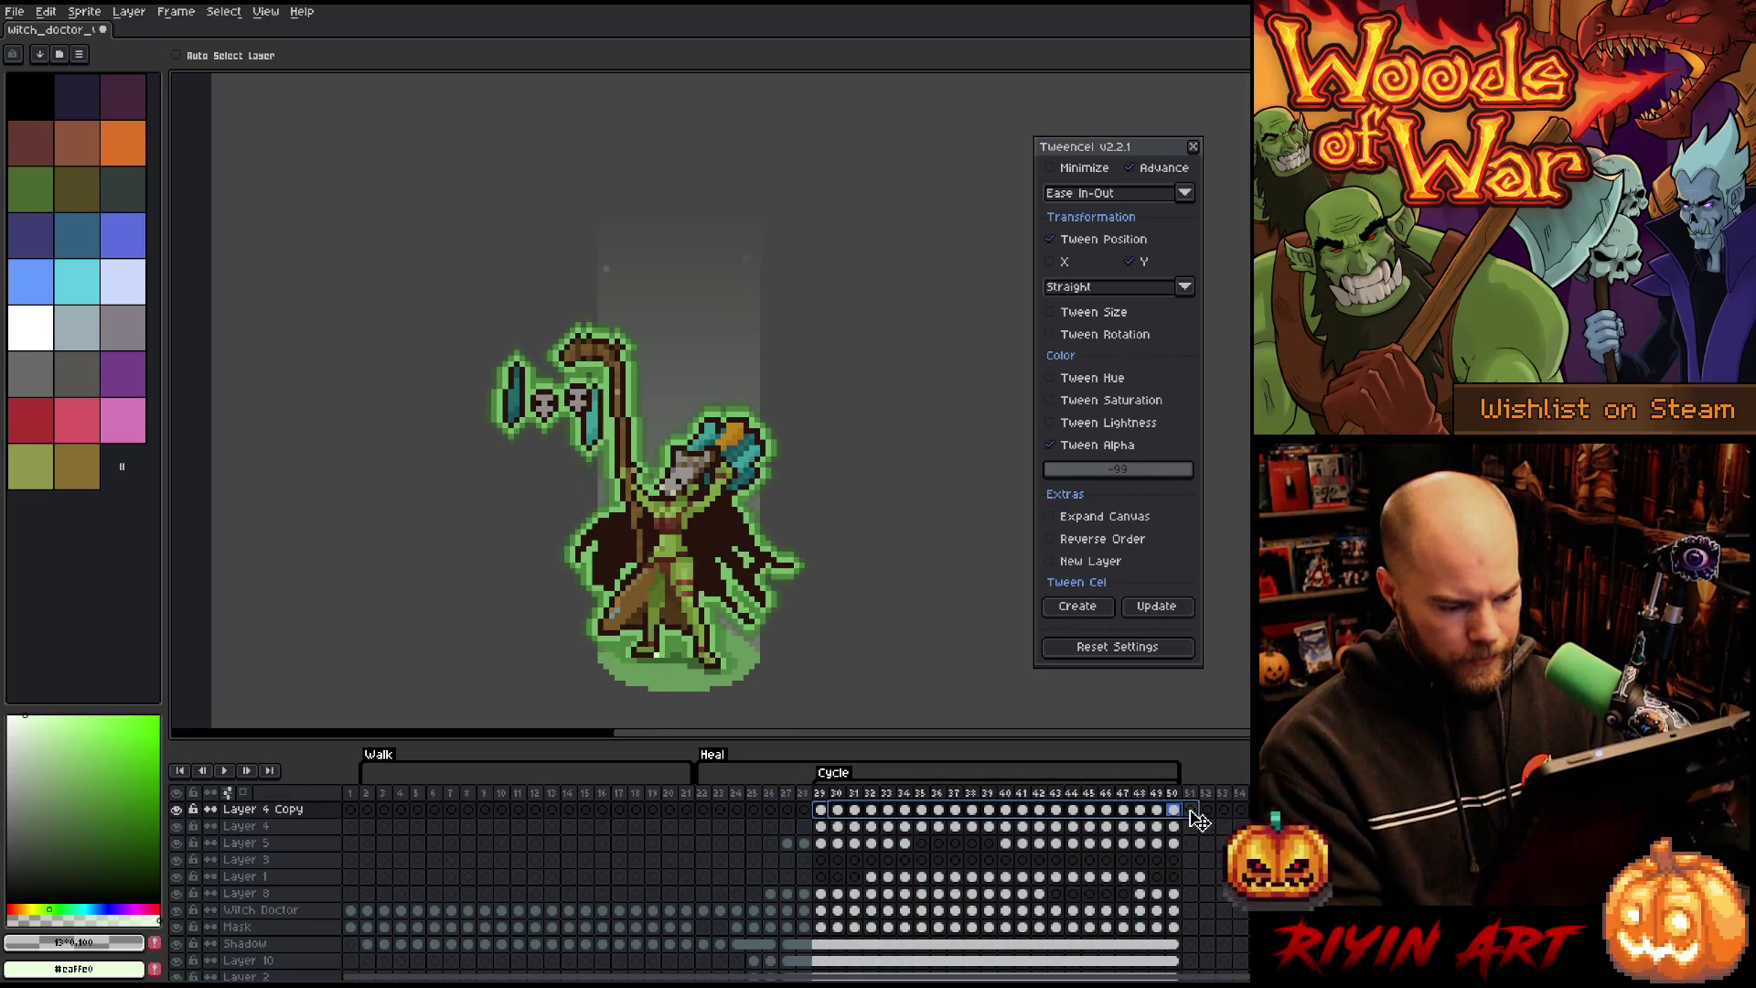
left_click(1191, 812)
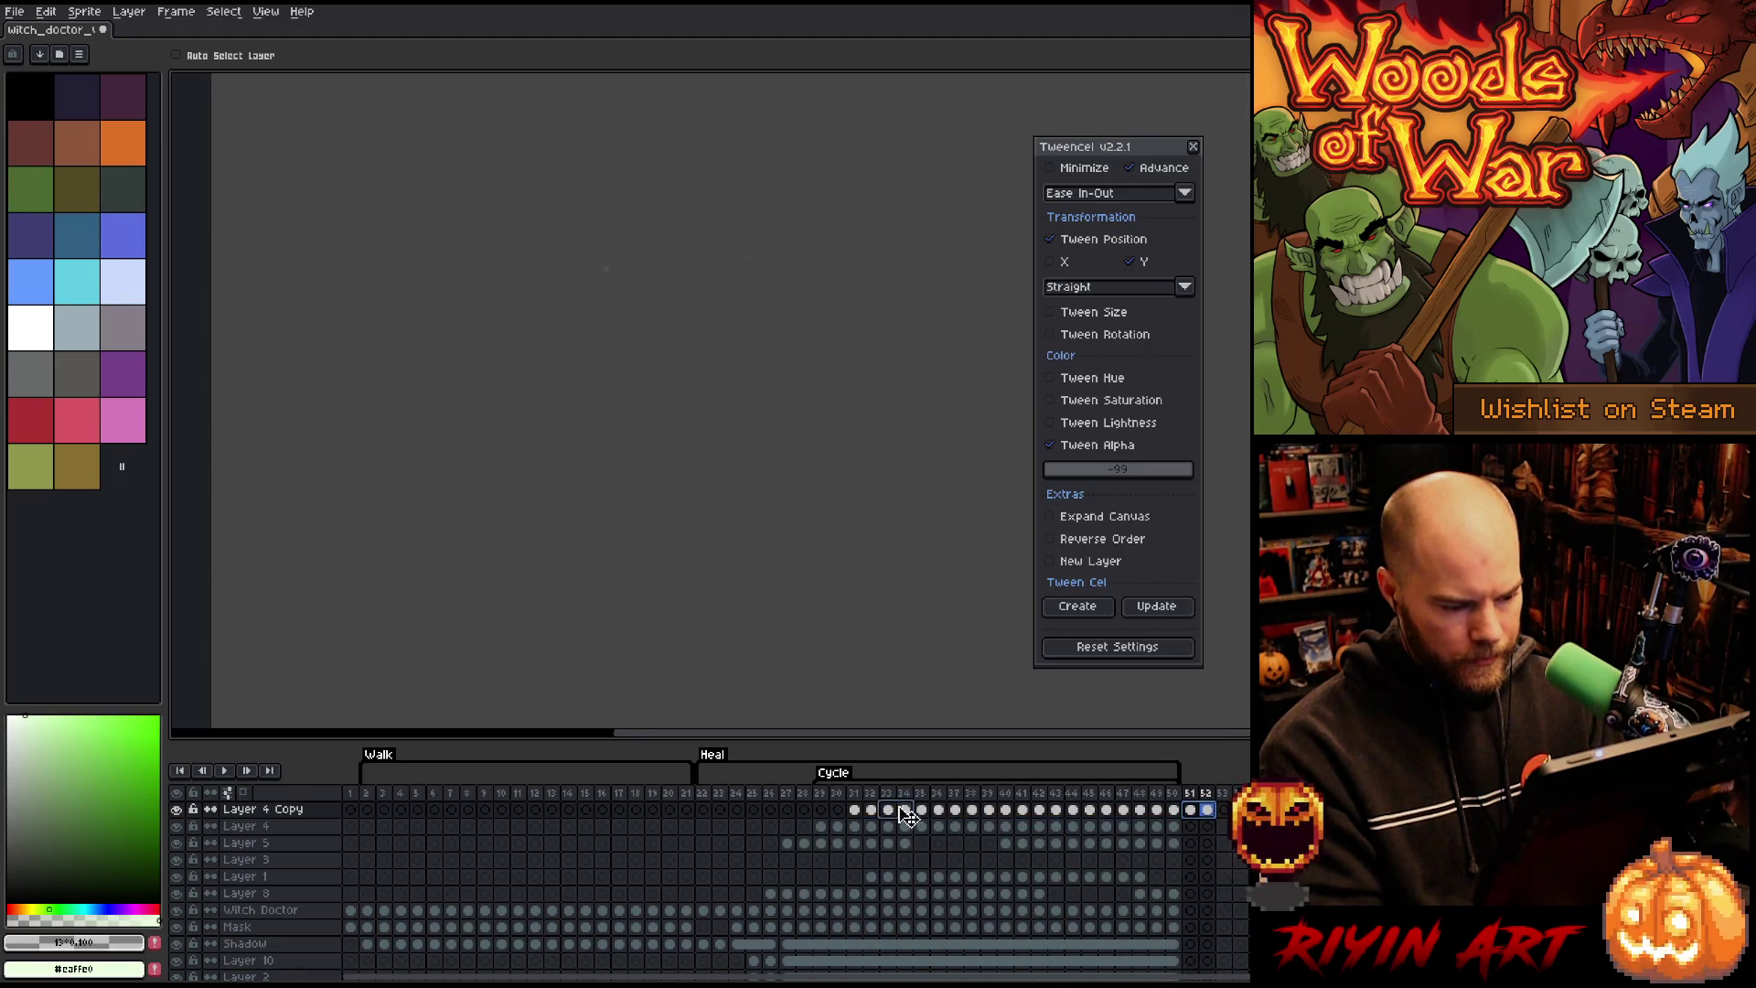
left_click_drag(843, 817, 832, 813)
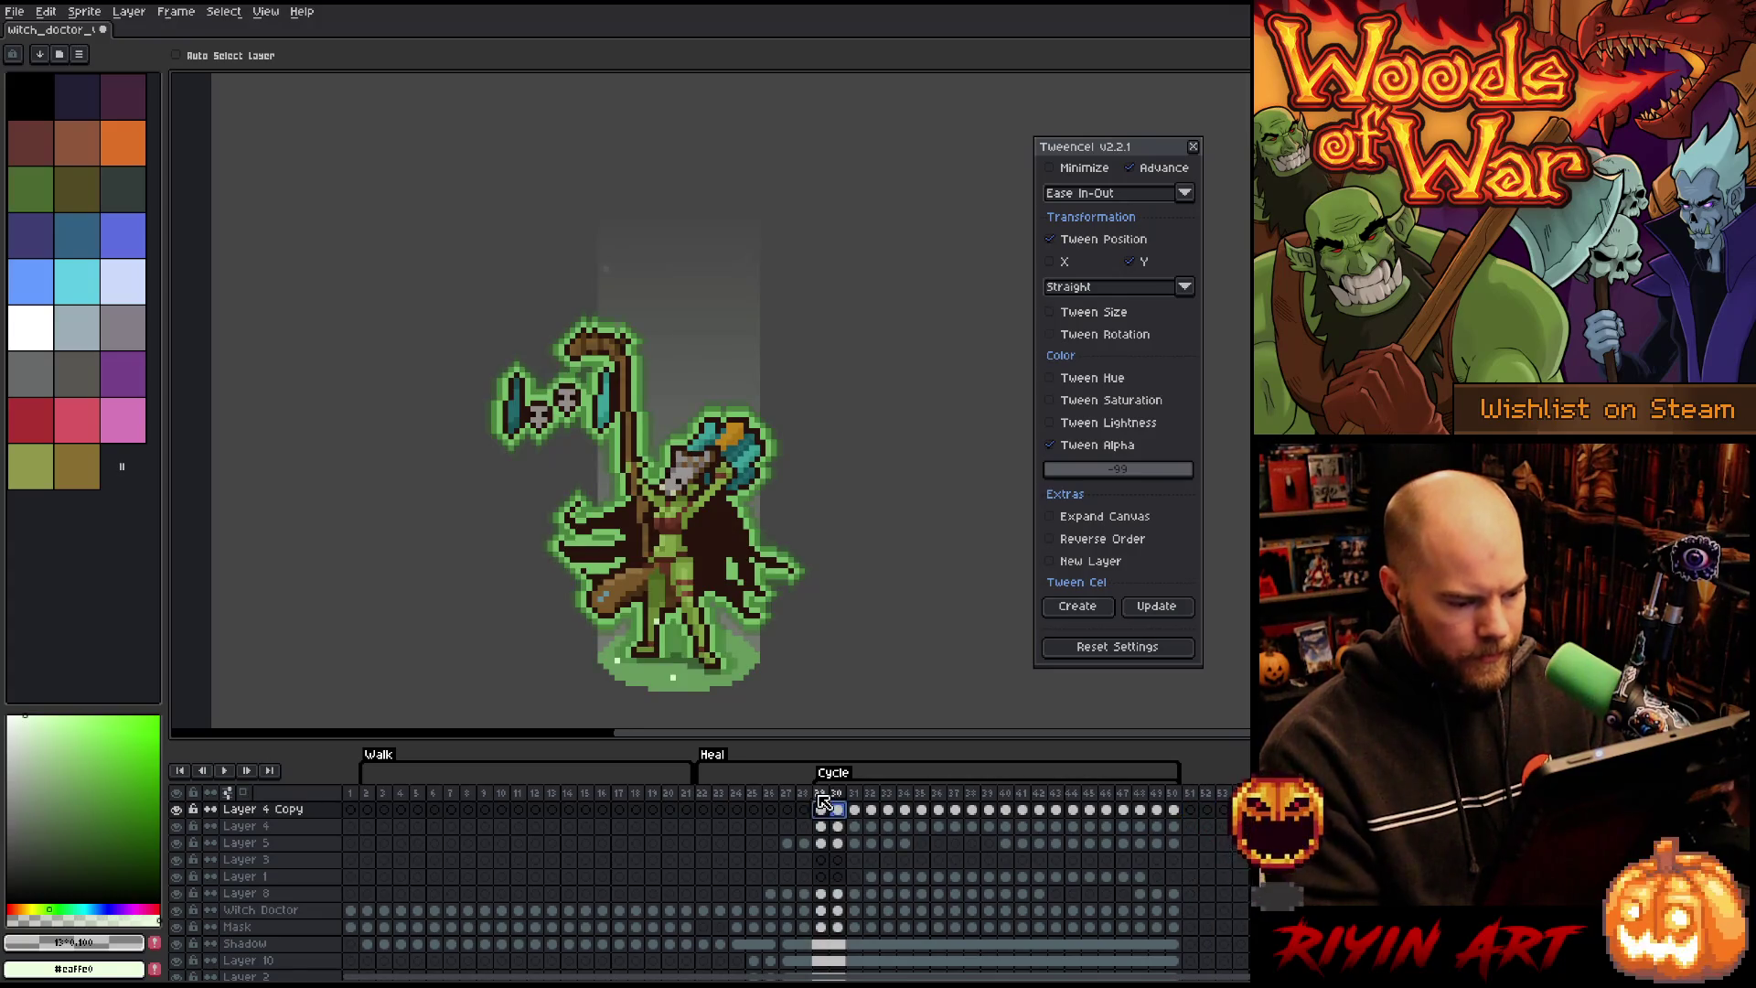
key("Return")
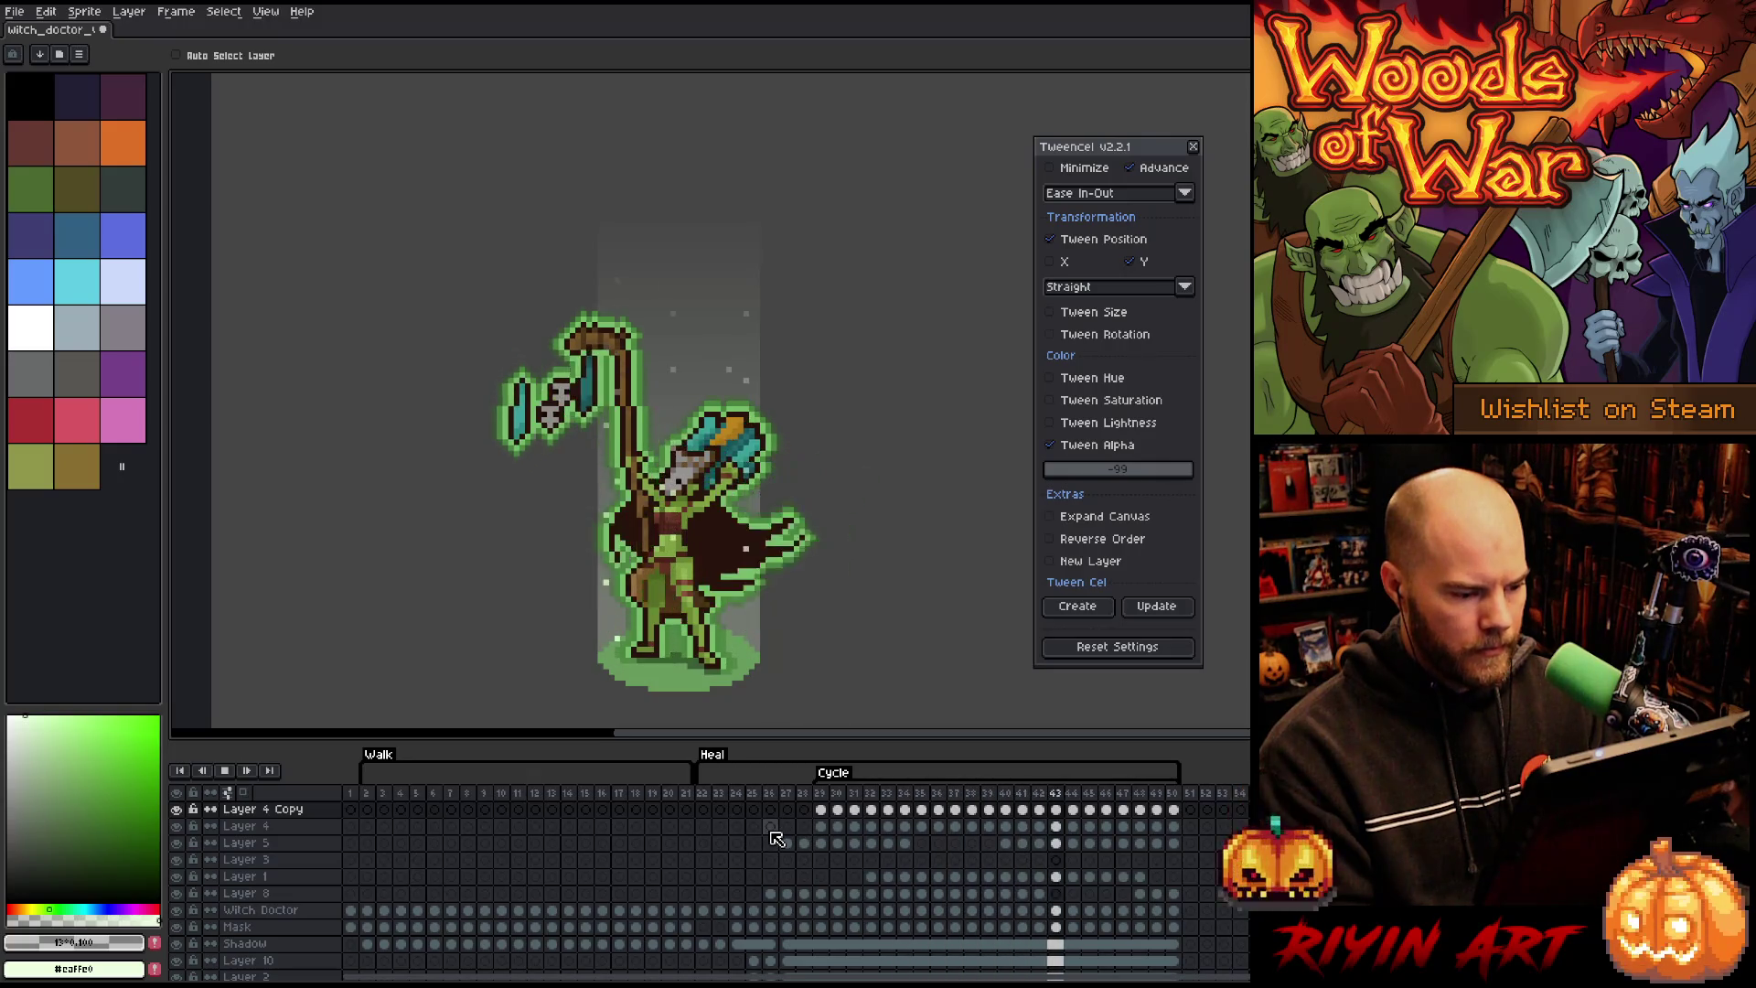
left_click_drag(828, 814, 1187, 814)
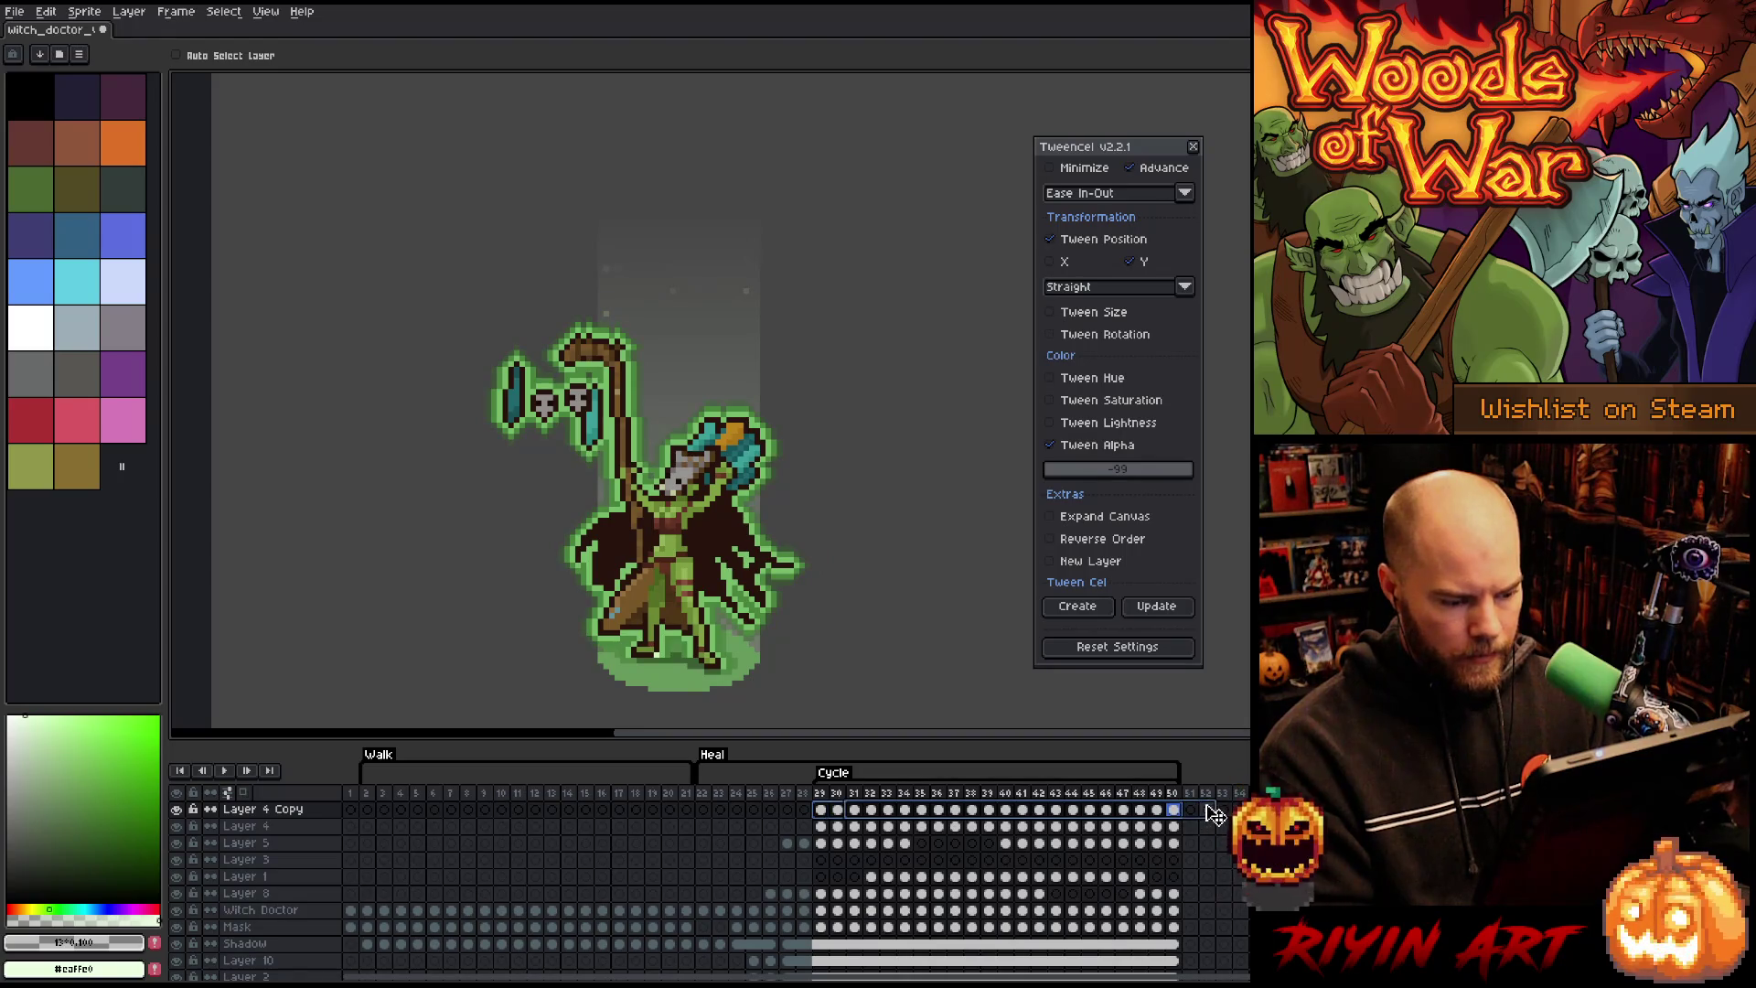
key("Right")
key("Right")
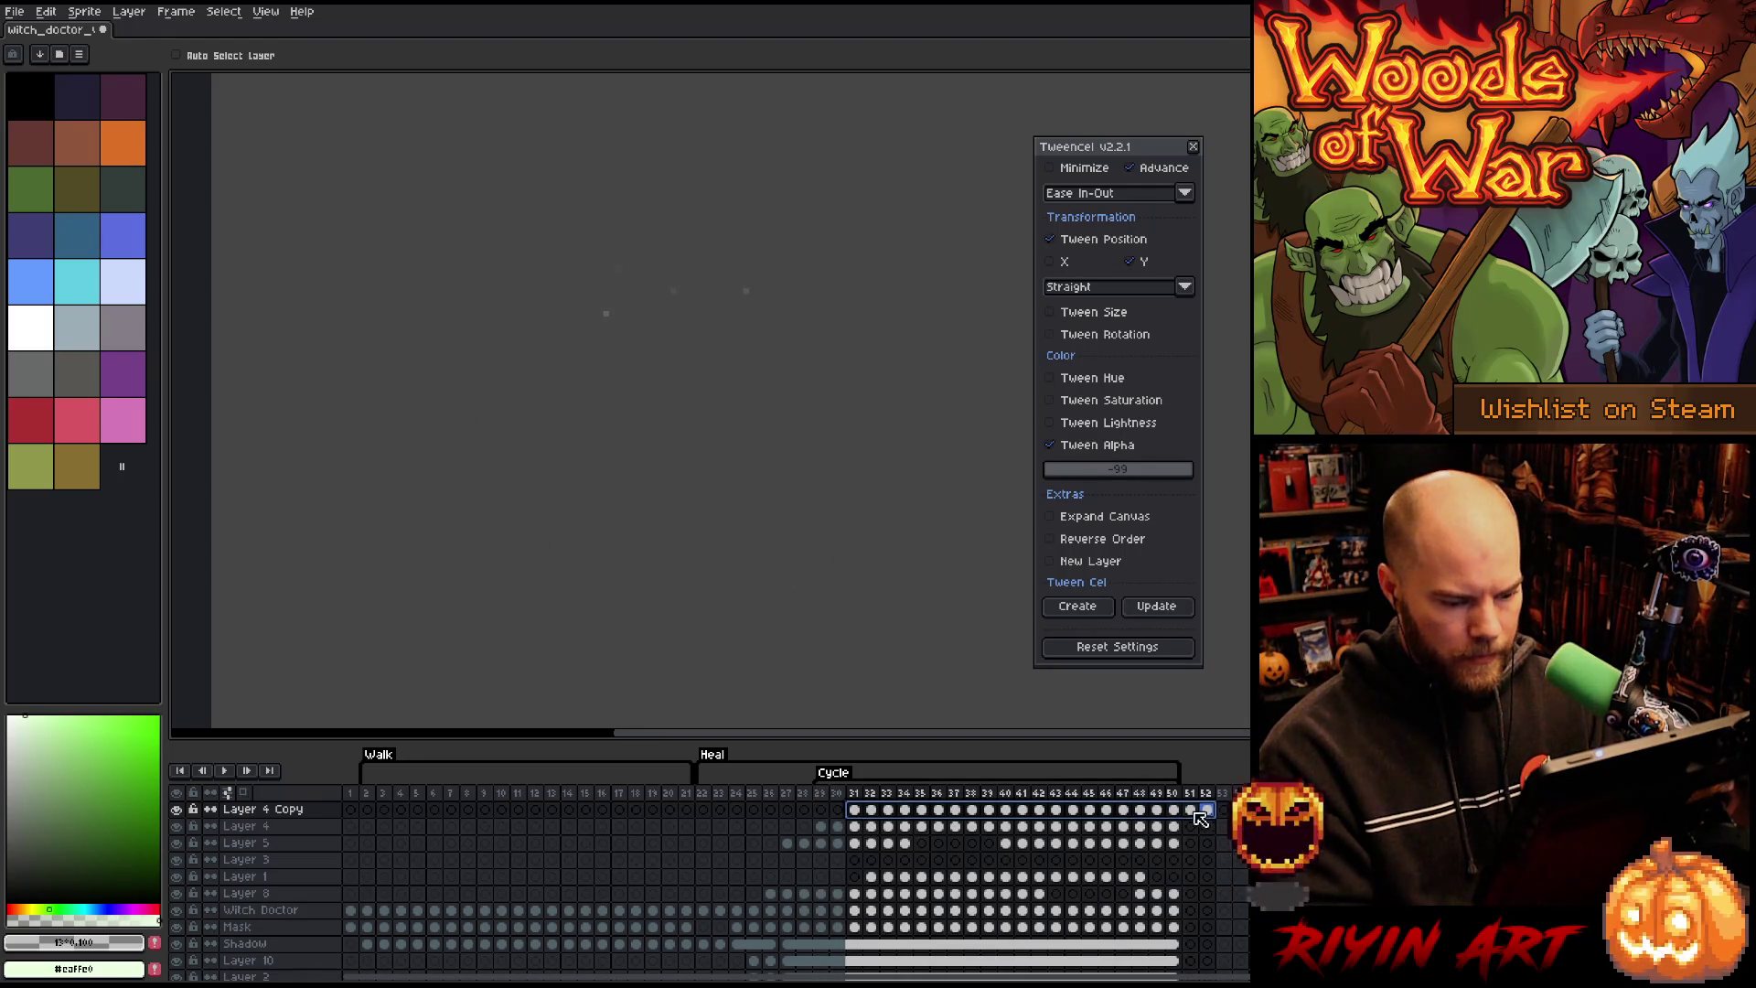
left_click_drag(1174, 814, 1207, 809)
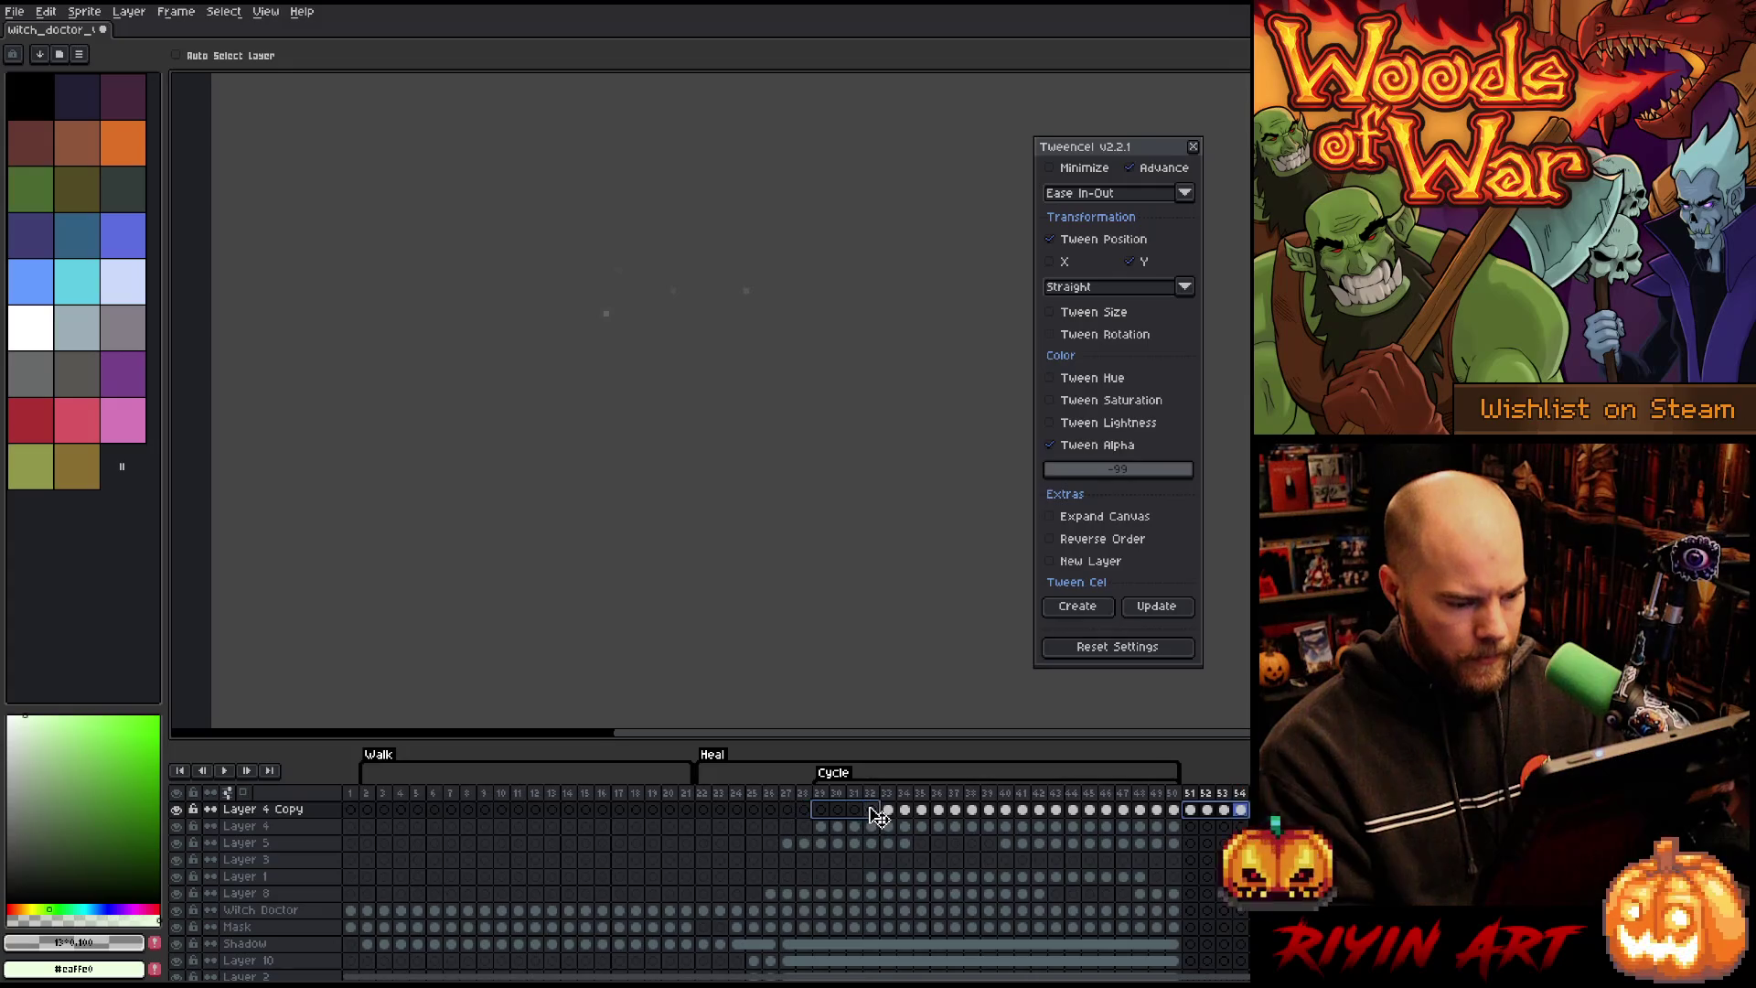
left_click_drag(878, 817, 876, 817)
key("Return")
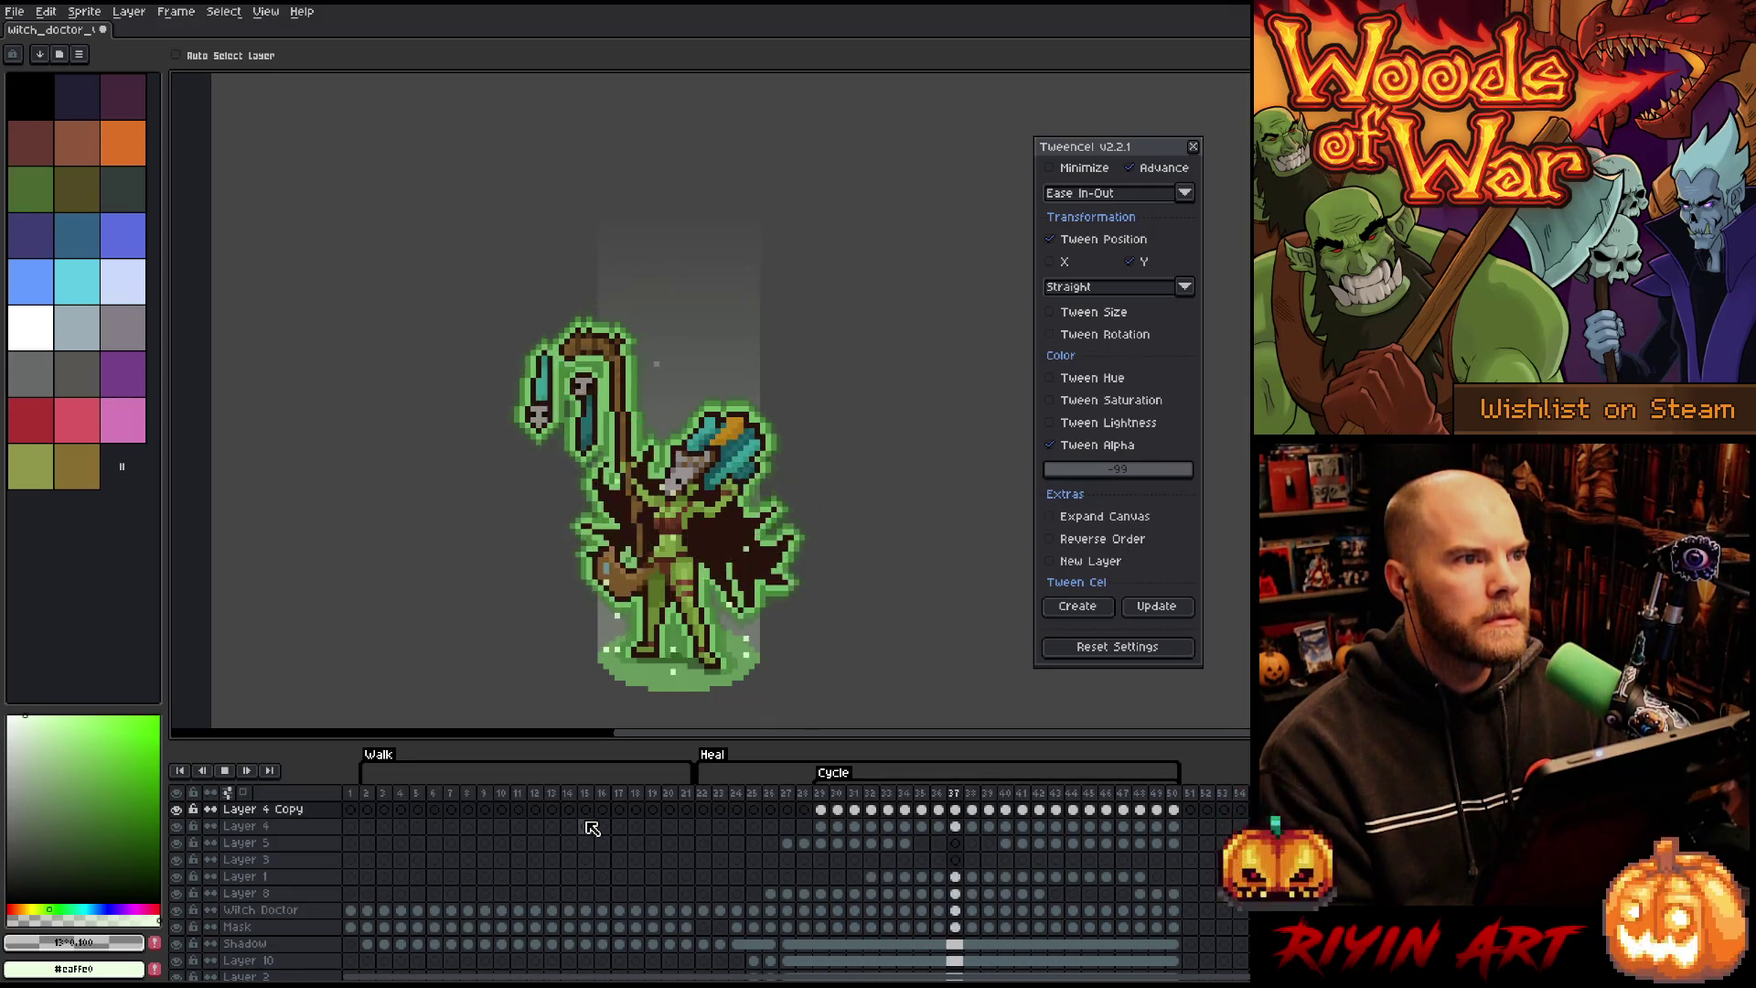
key("Return")
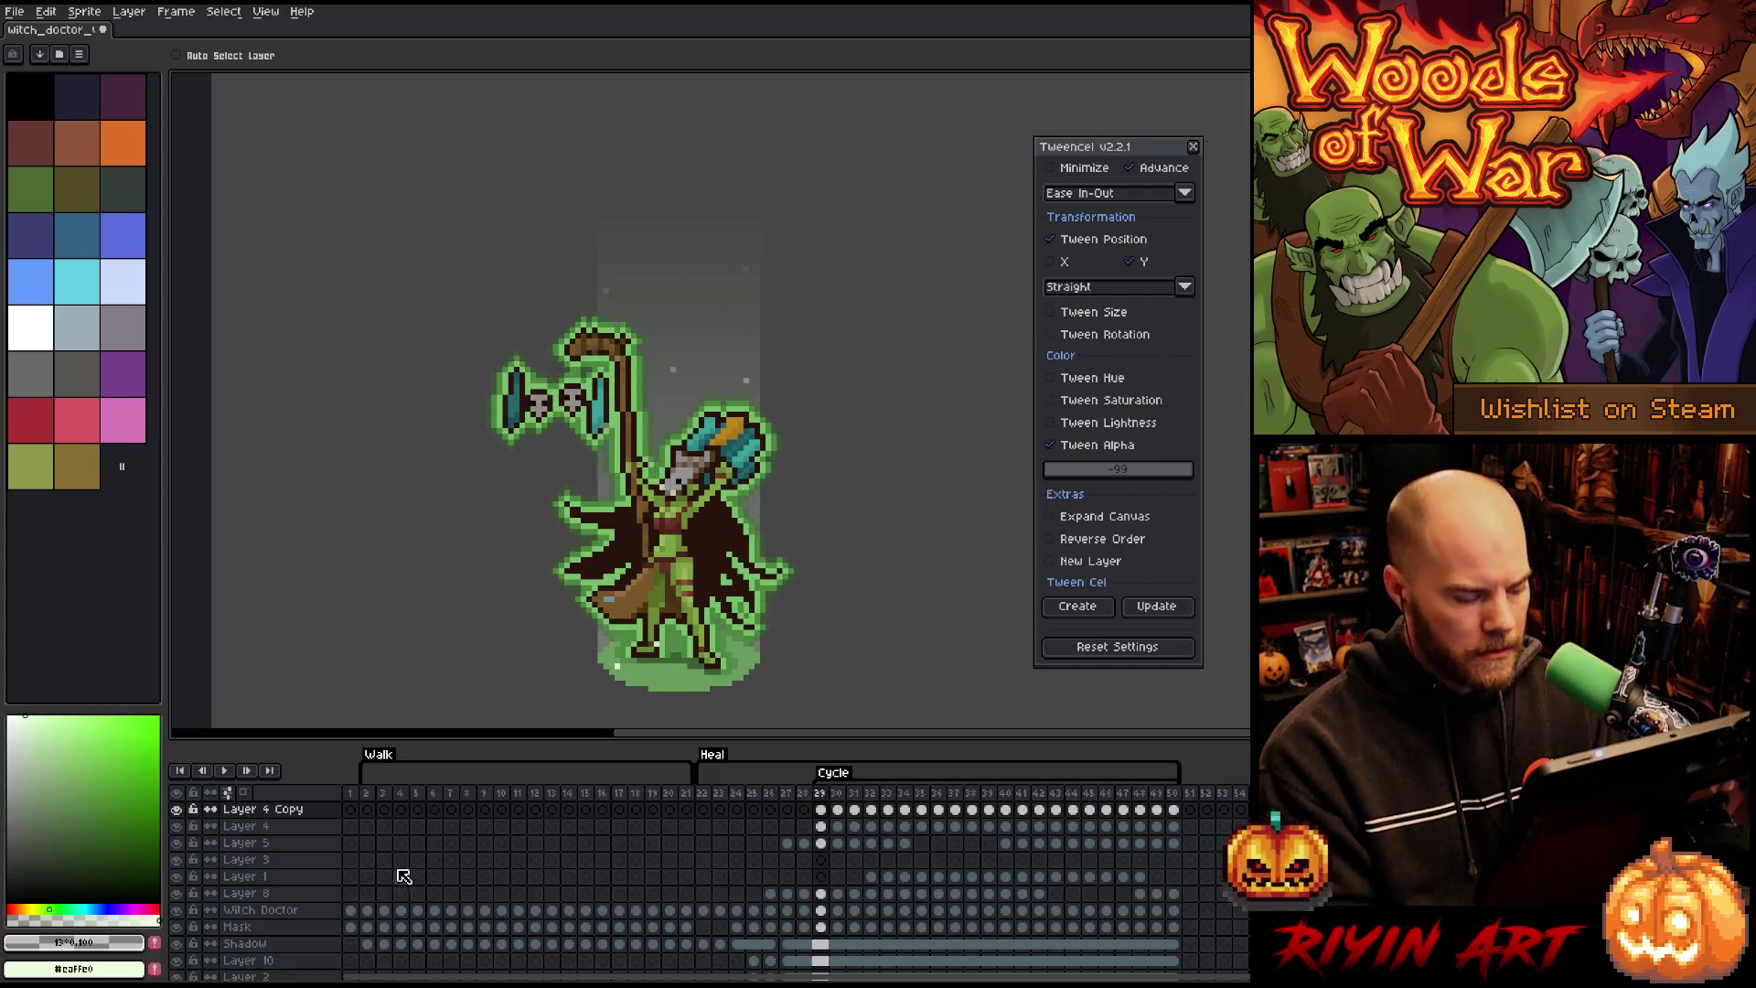
right_click(275, 809)
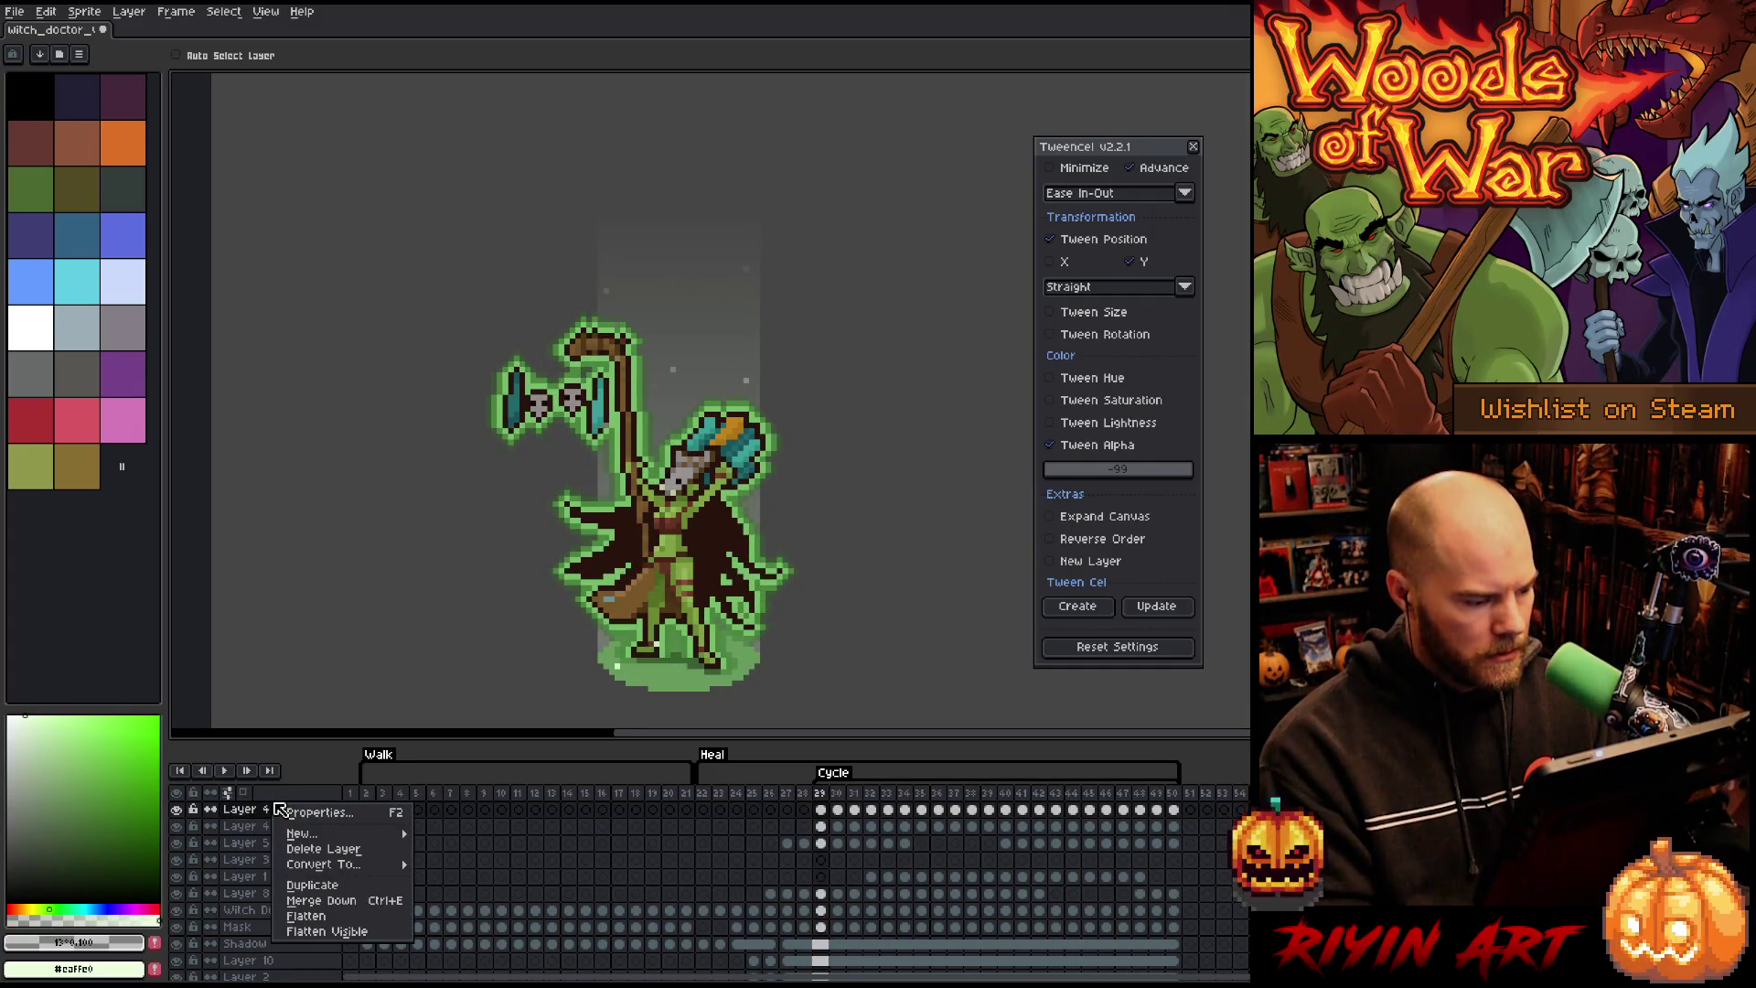
Step: Duplicate Layer 4 Copy into Layer 4 Copy Copy with its cels shifted in time
left_click(312, 884)
left_click_drag(823, 815, 1274, 811)
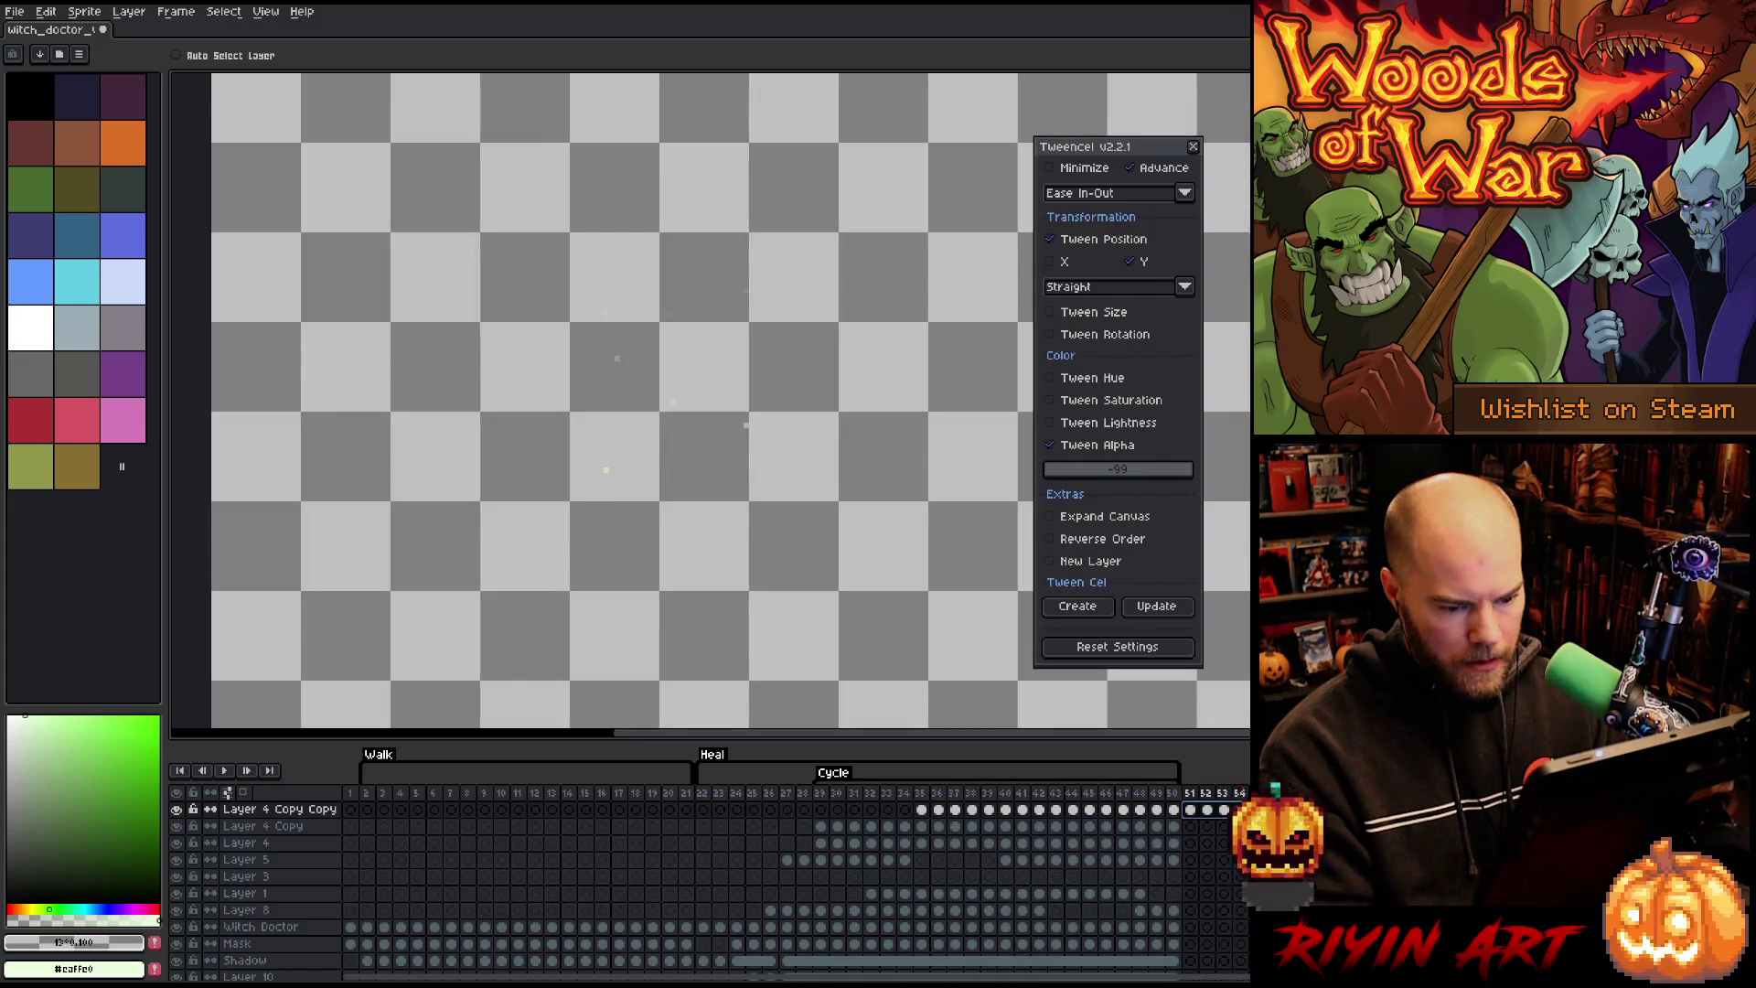
key("ctrl+z")
key("Return")
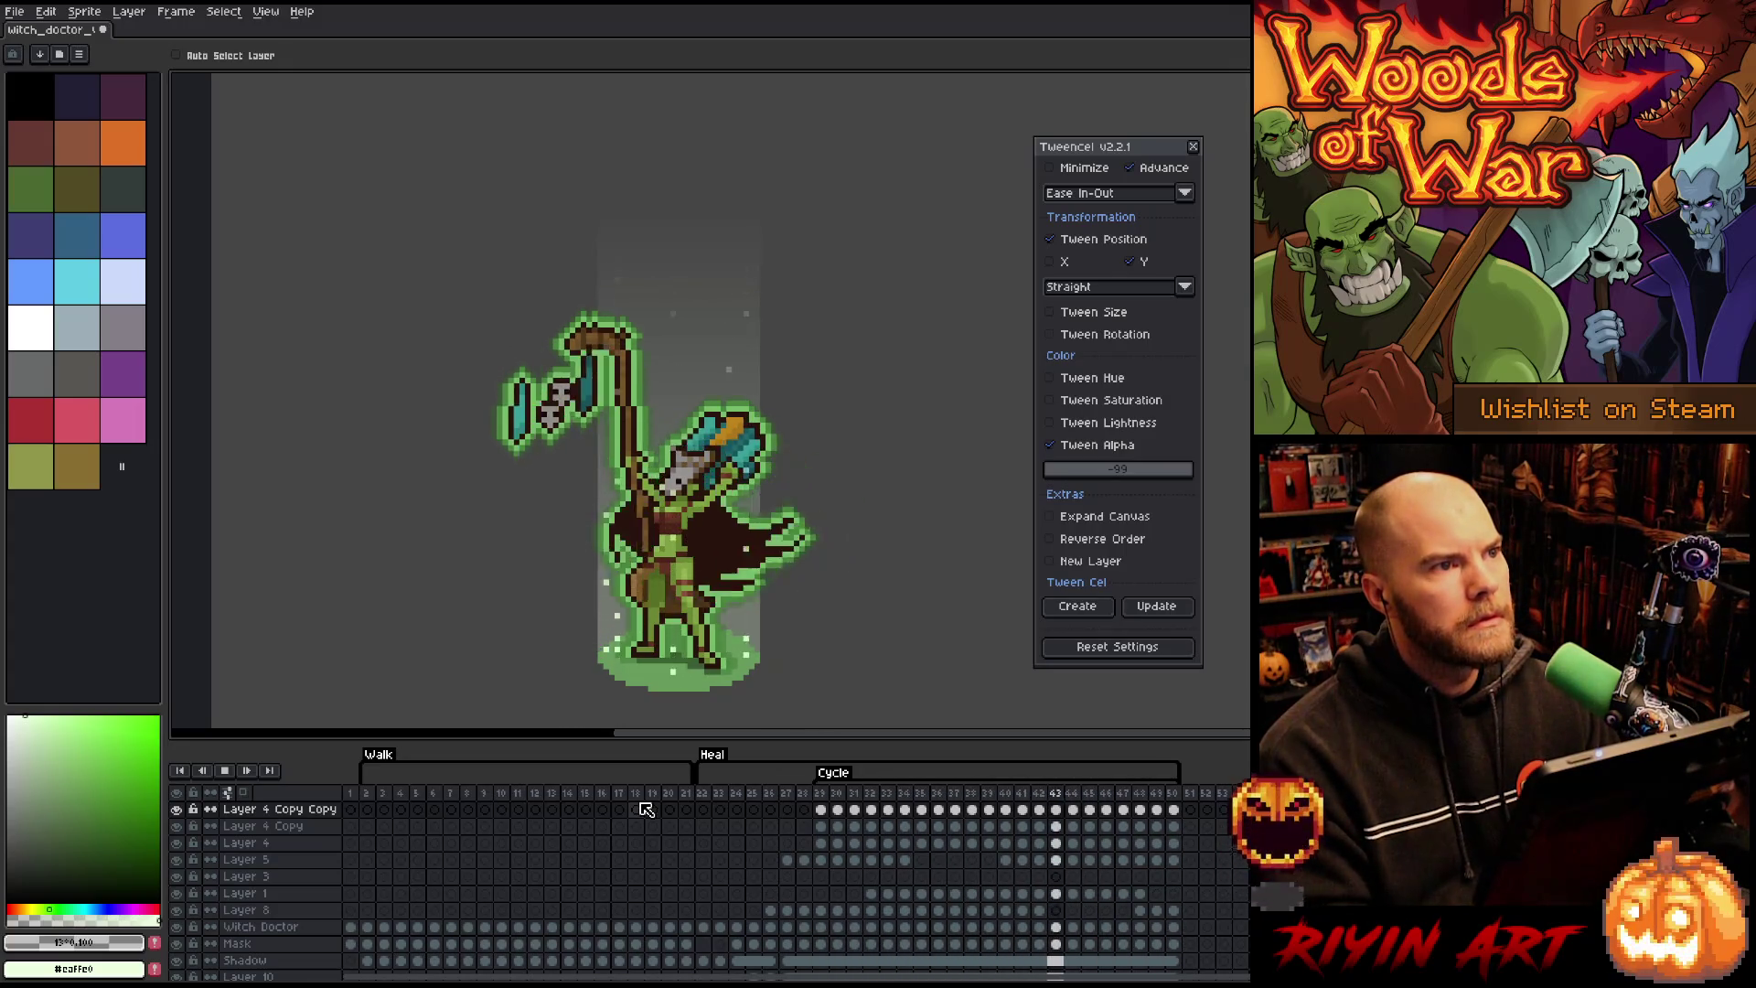
Step: Play the animation from frame 22 and stop, stepping to frame 23
left_click(705, 800)
key("Return")
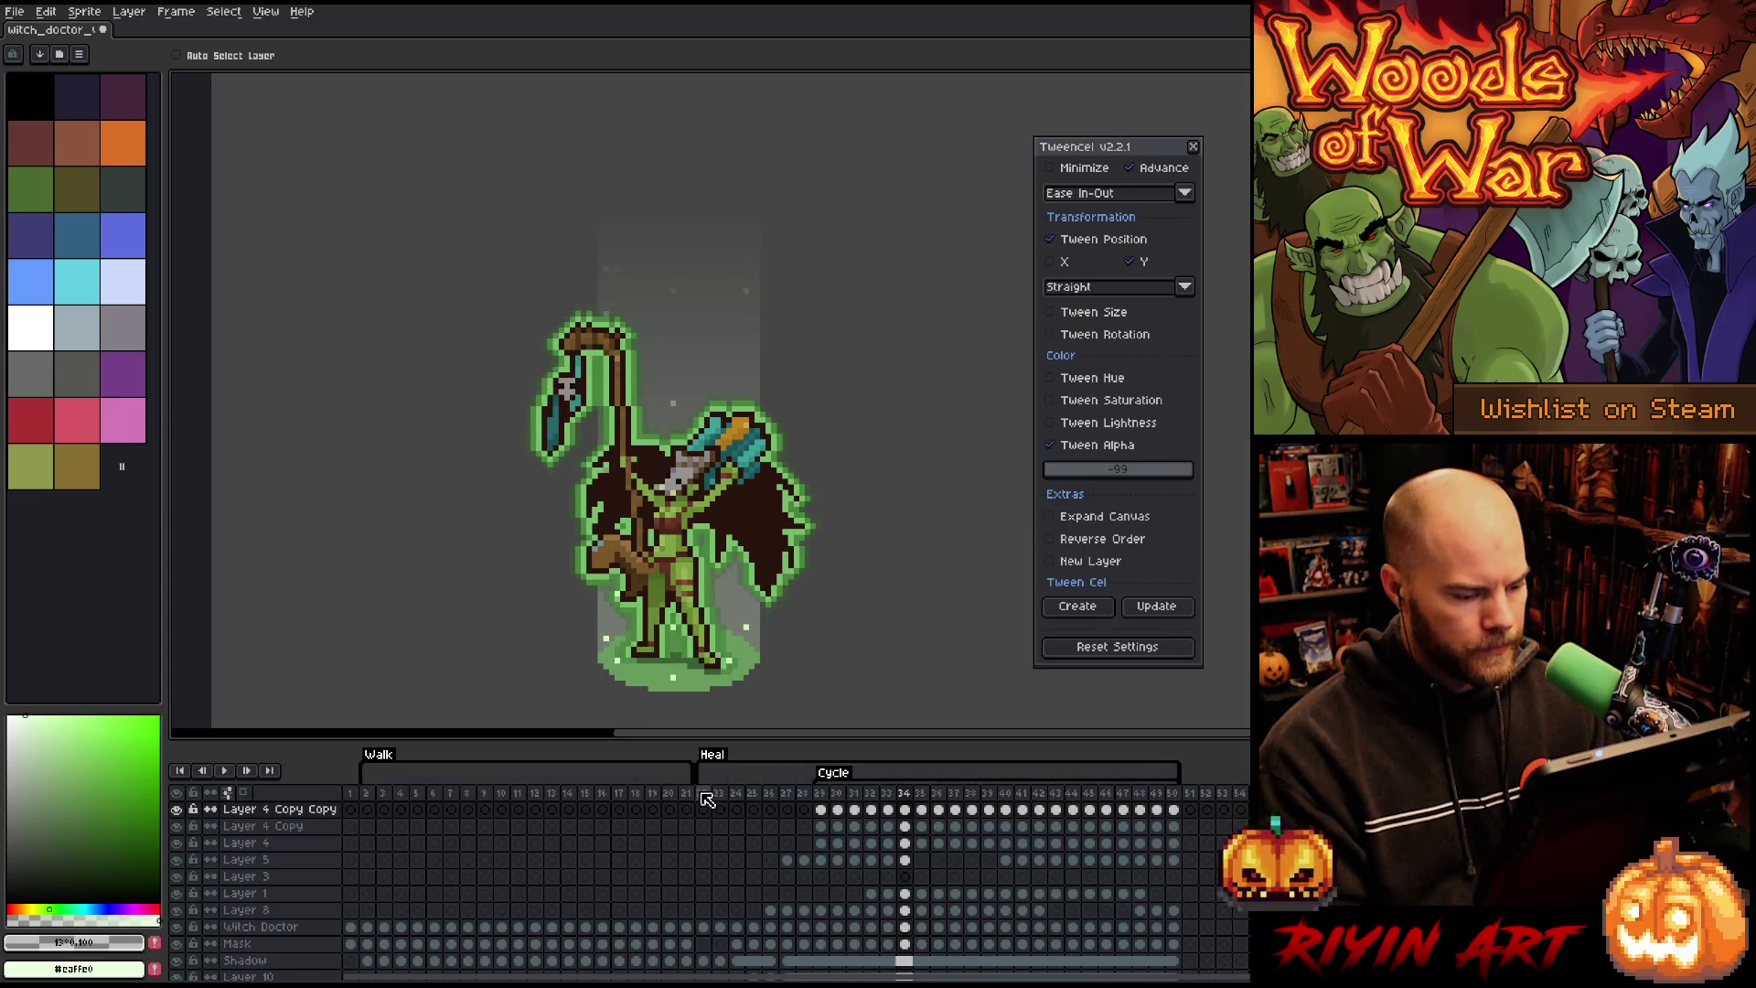
left_click(703, 794)
key("Right")
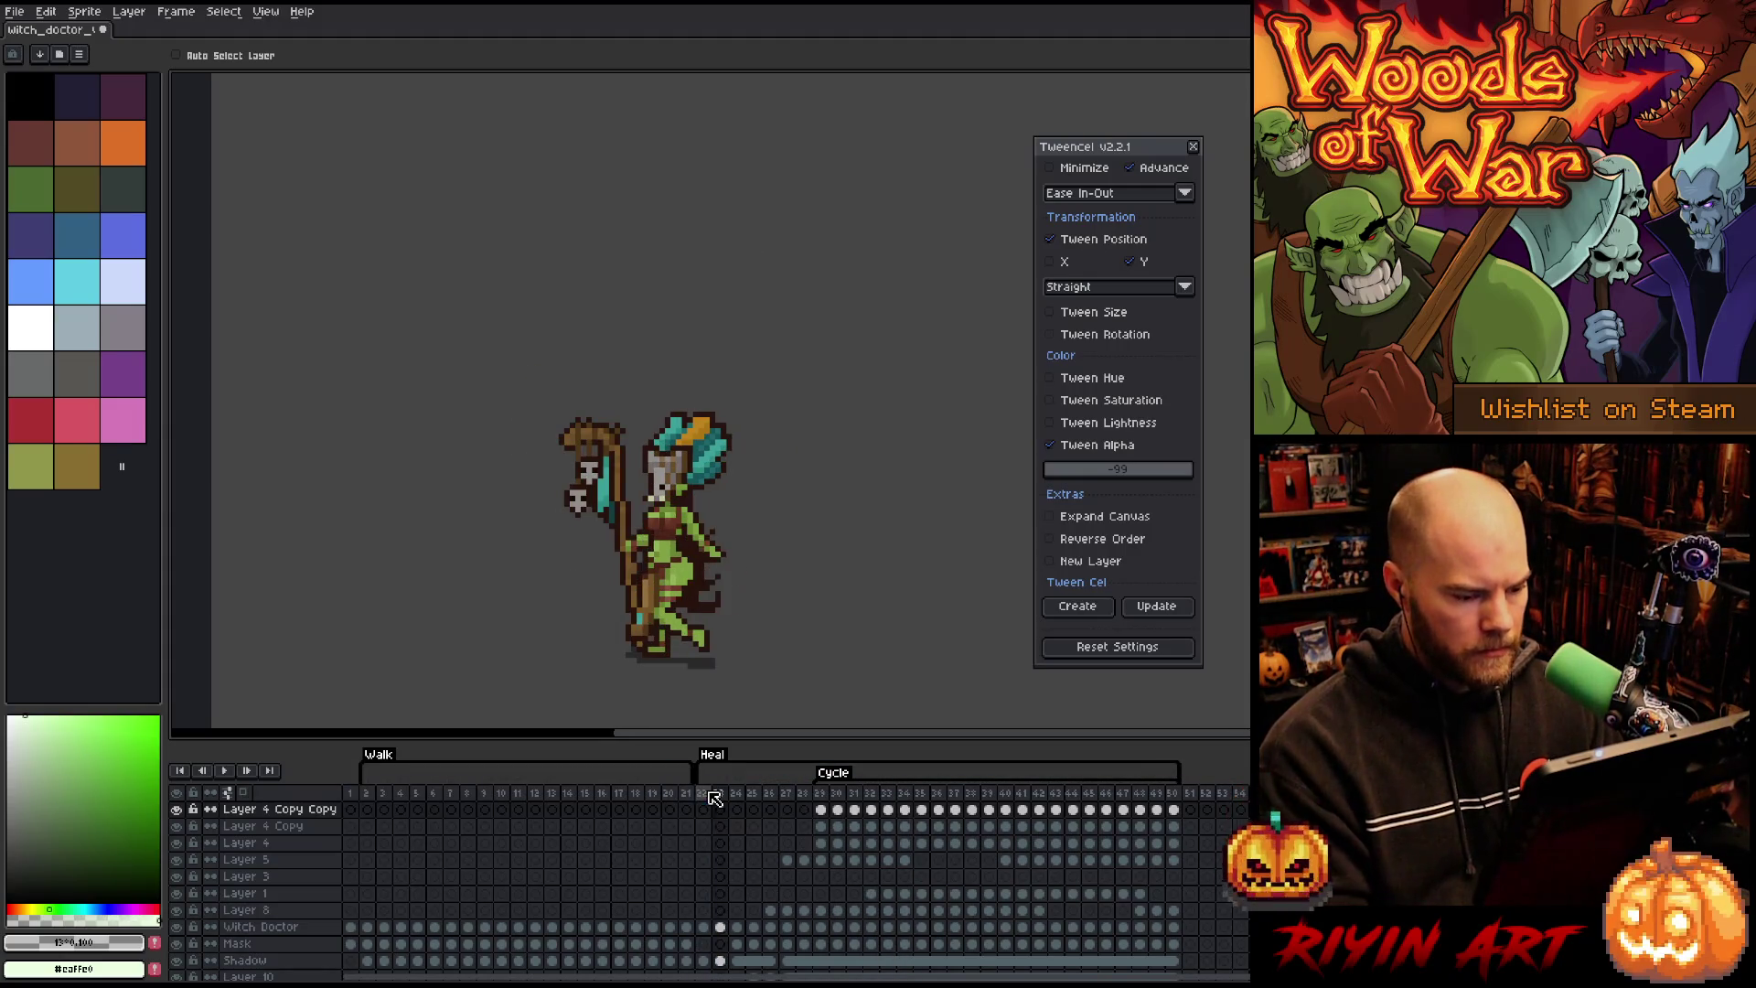
Step: Add a new empty Layer 11 above the Witch Doctor layer
left_click(263, 927)
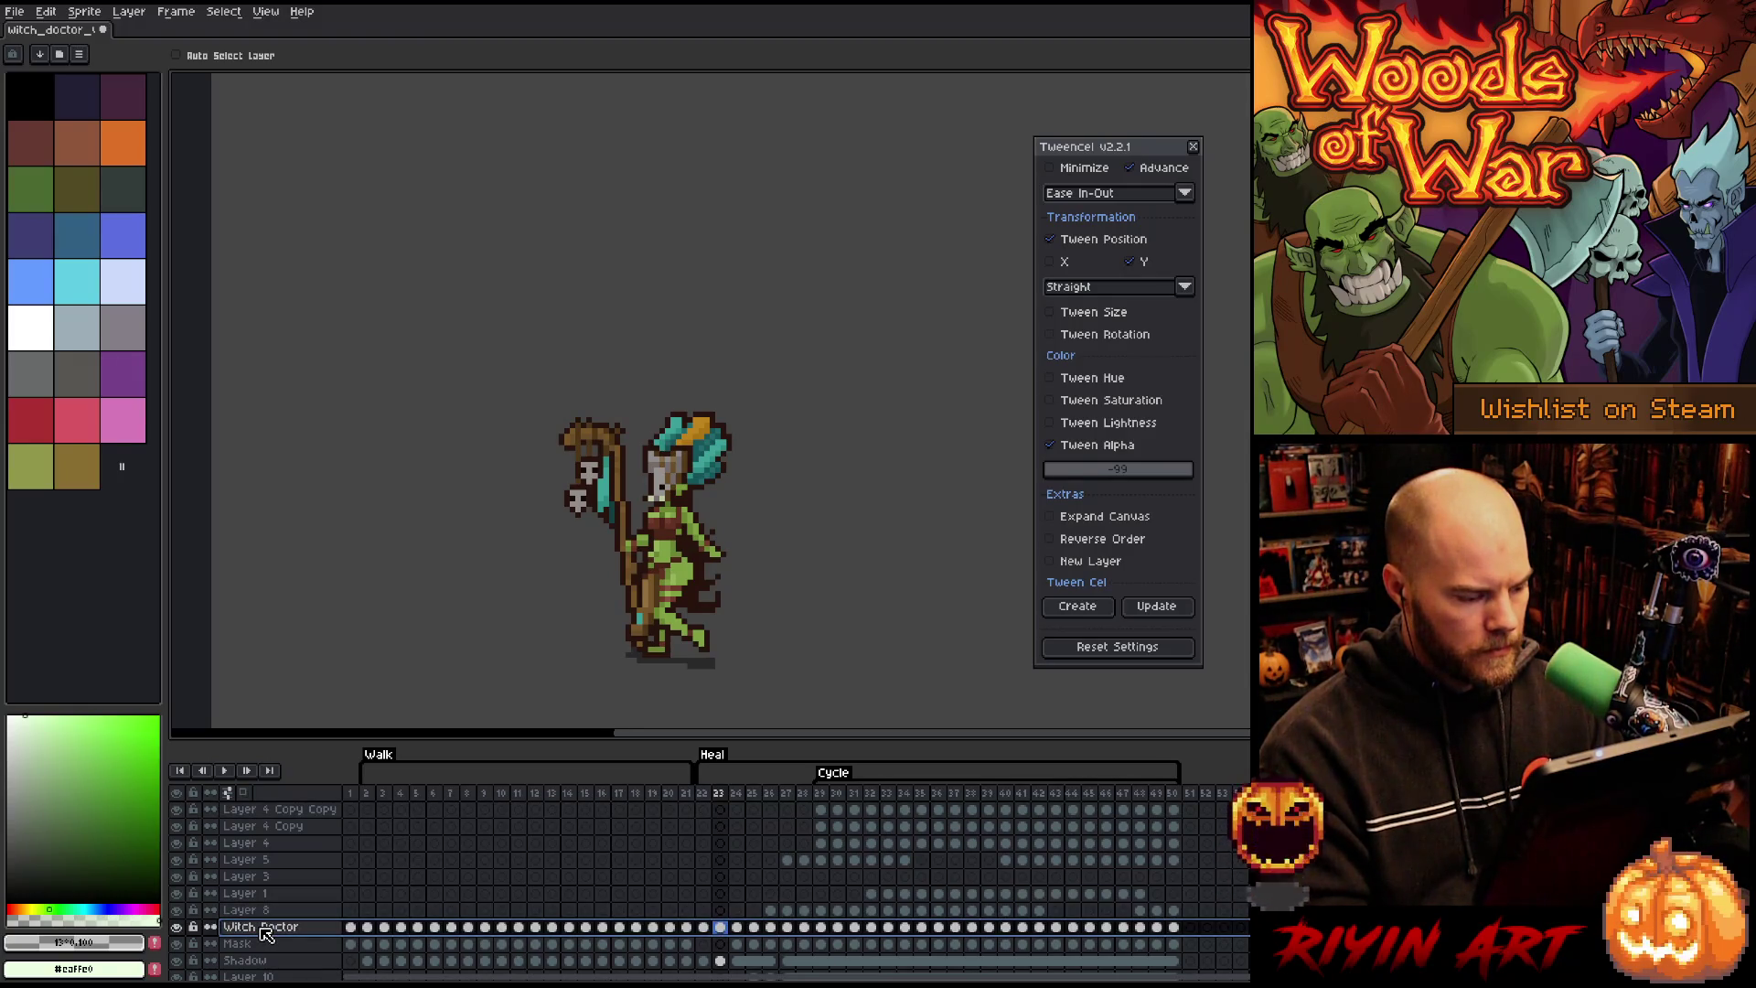
key("shift+n")
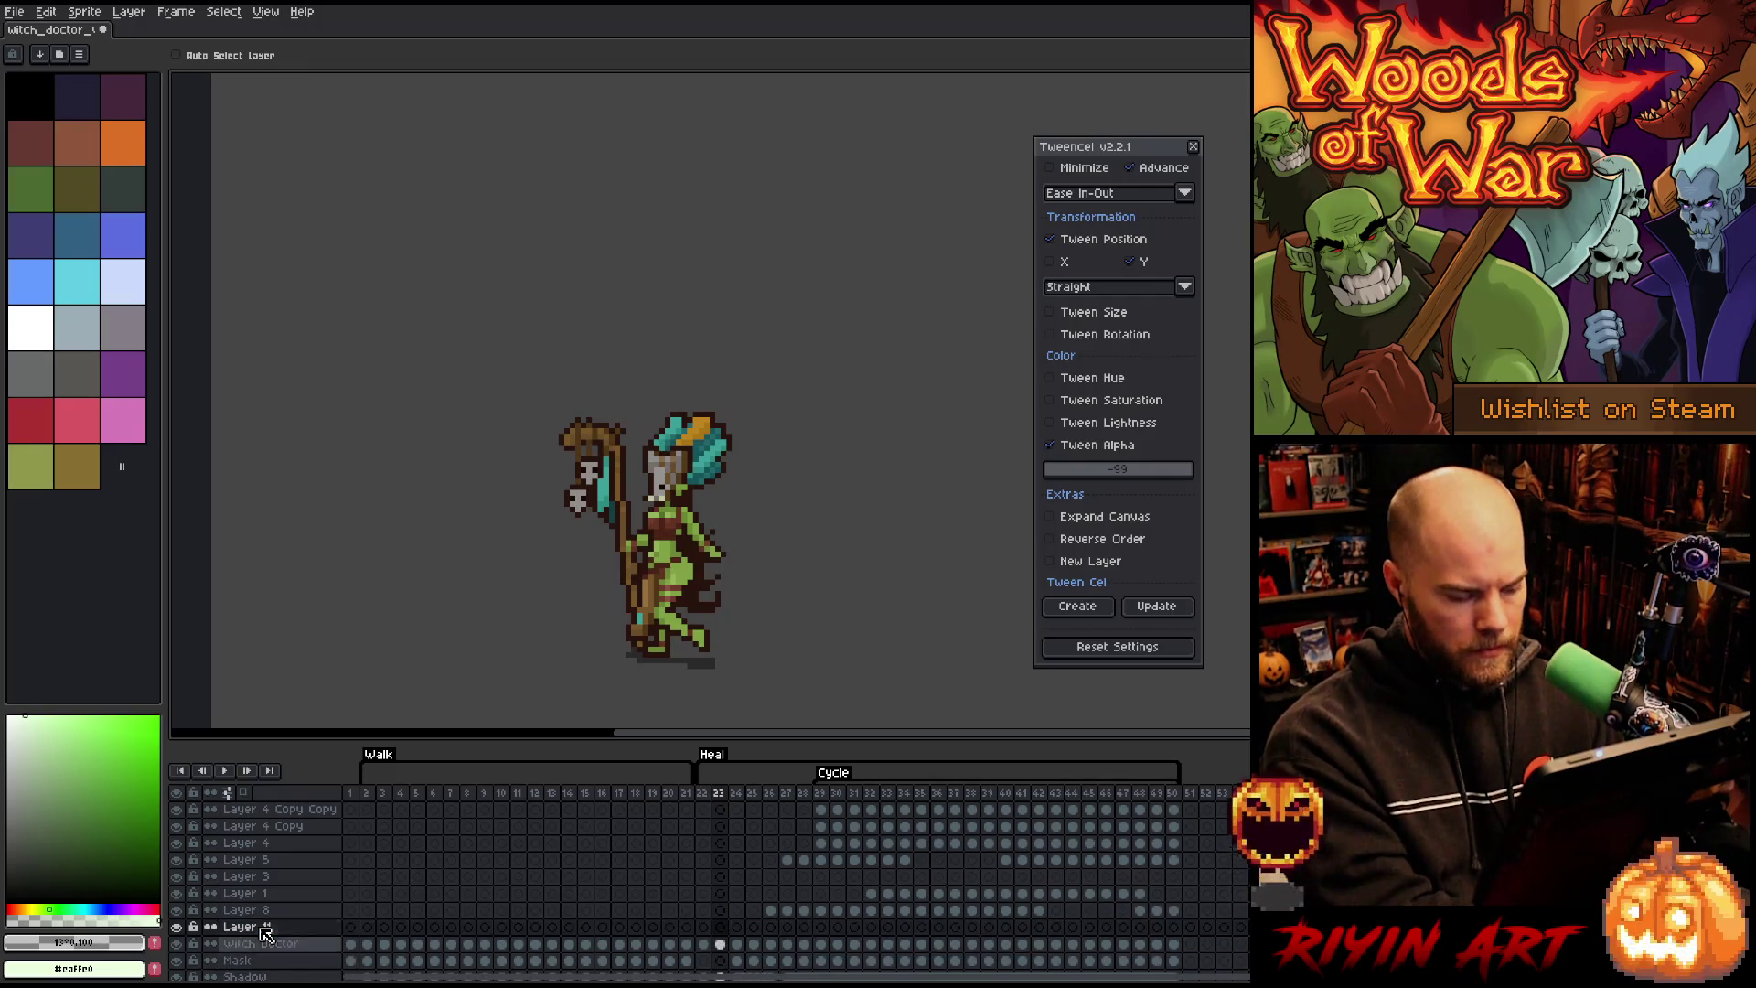
key("Return")
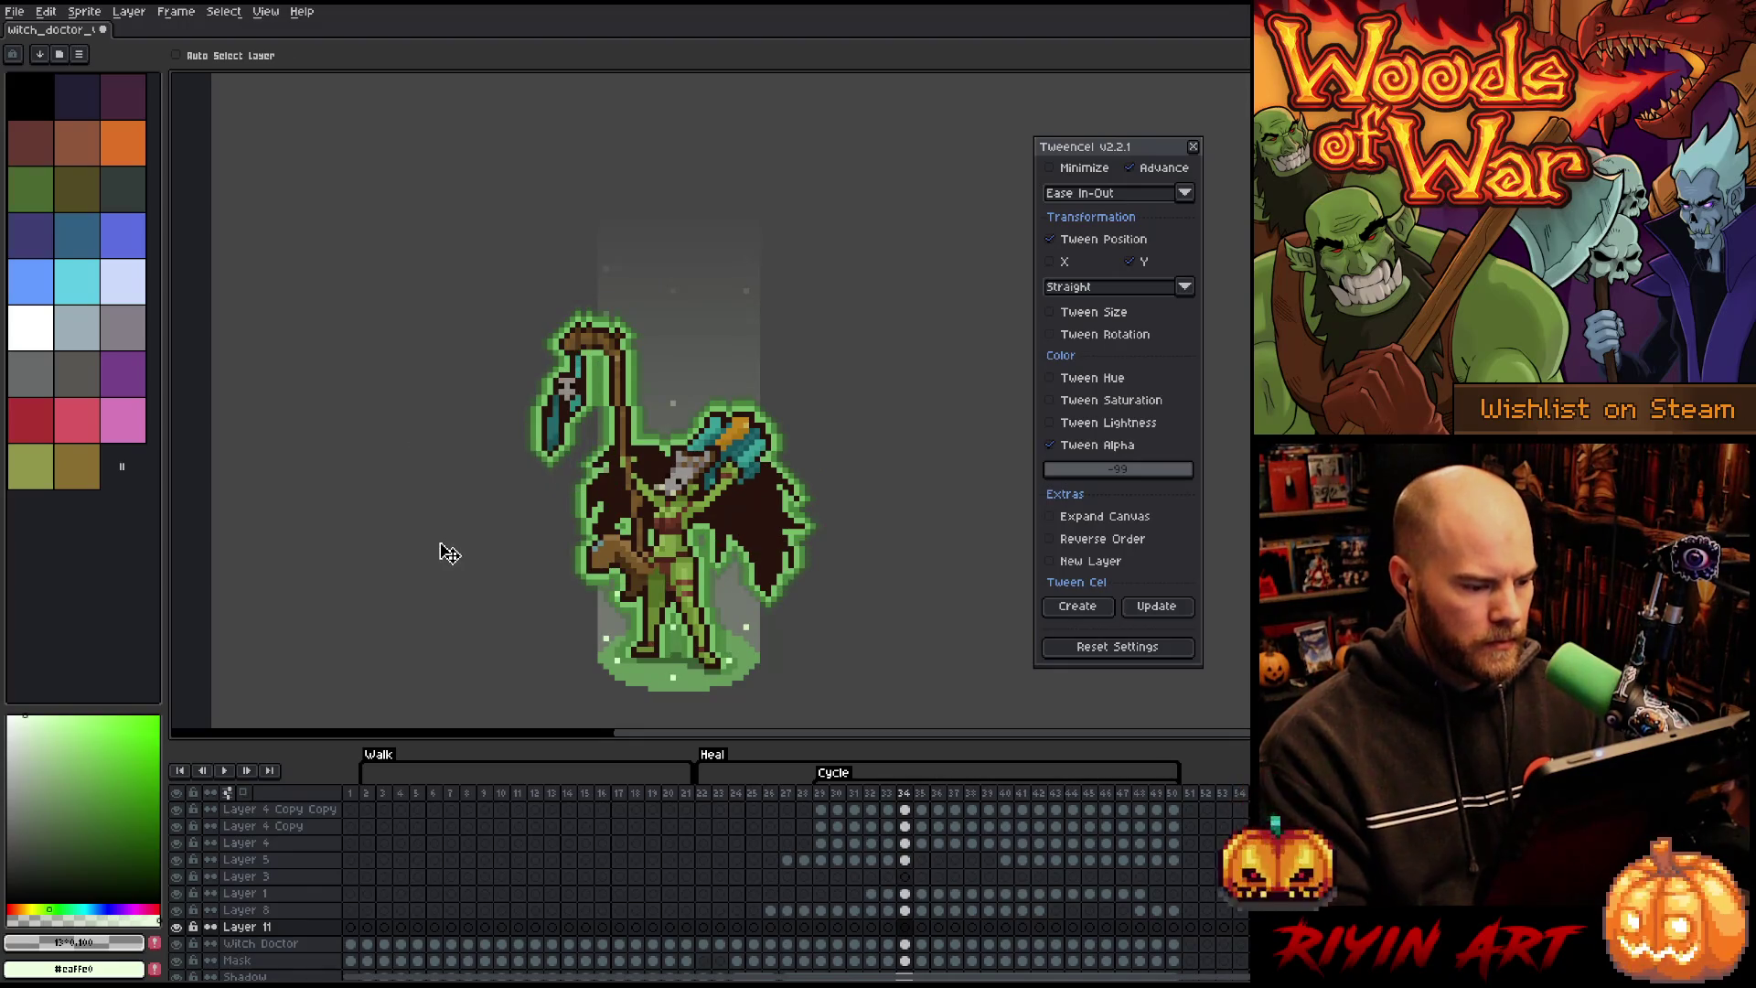
Step: Sample the glow green from the canvas and push it to a fully bright, saturated green
key("i")
left_click(619, 657)
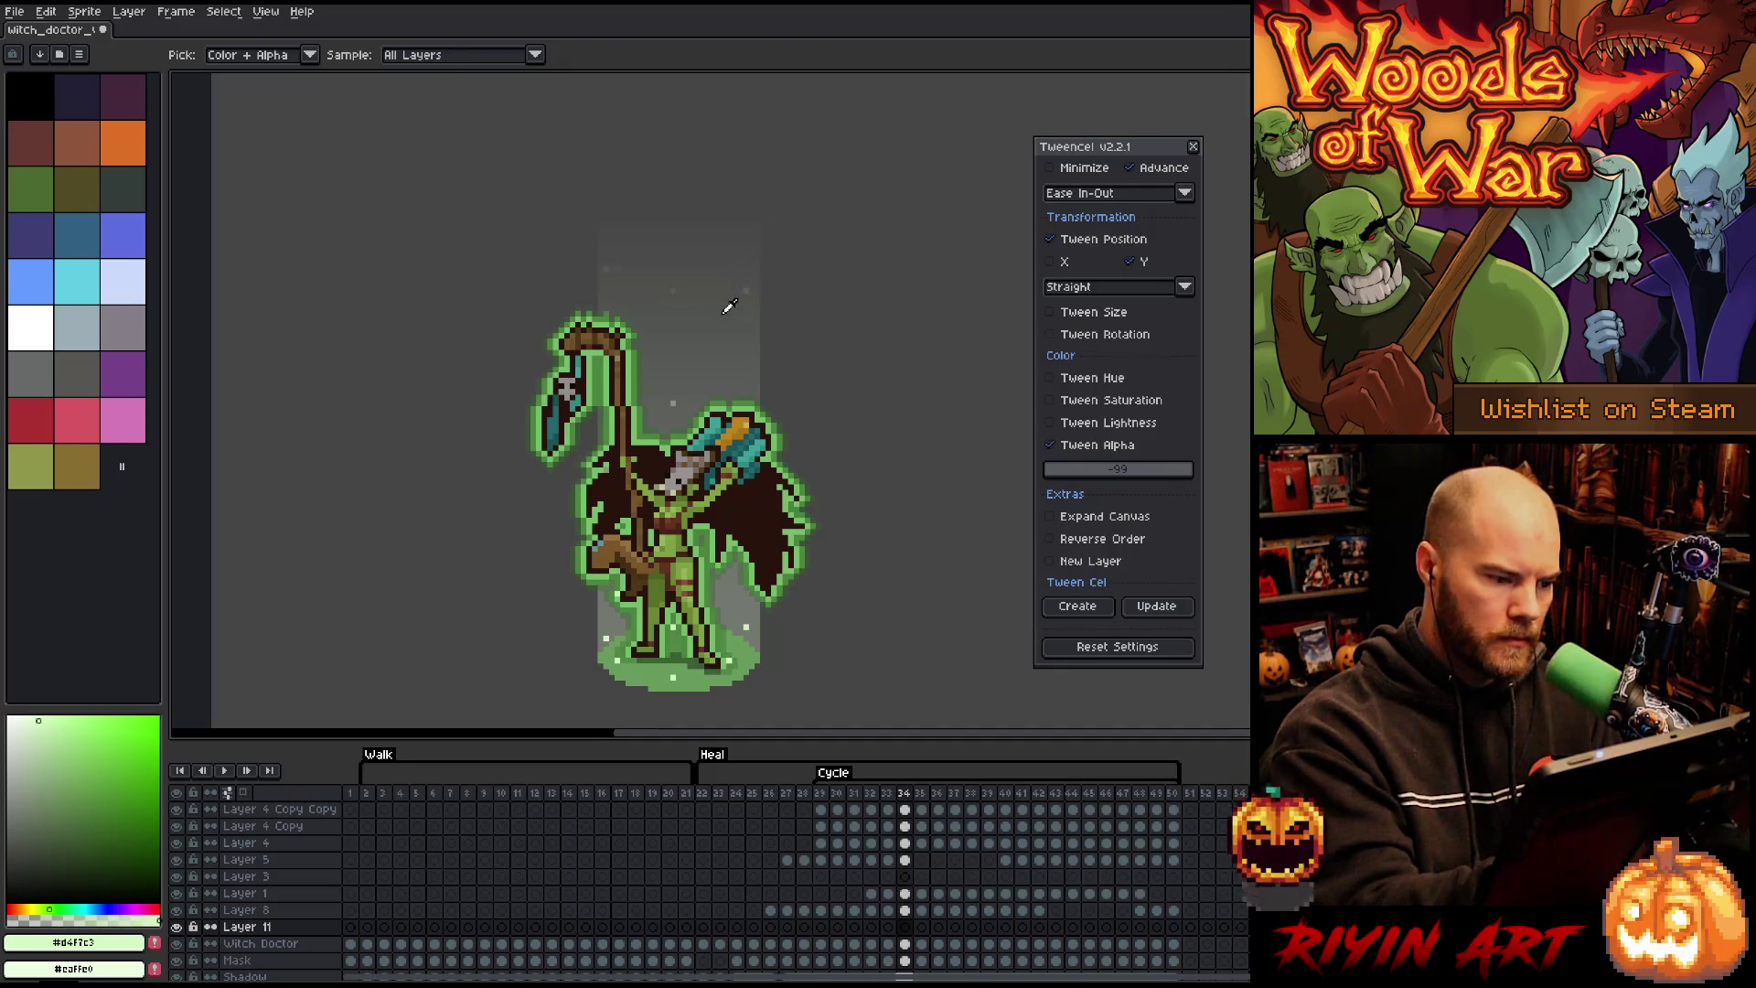
key("b")
left_click_drag(101, 752, 114, 768)
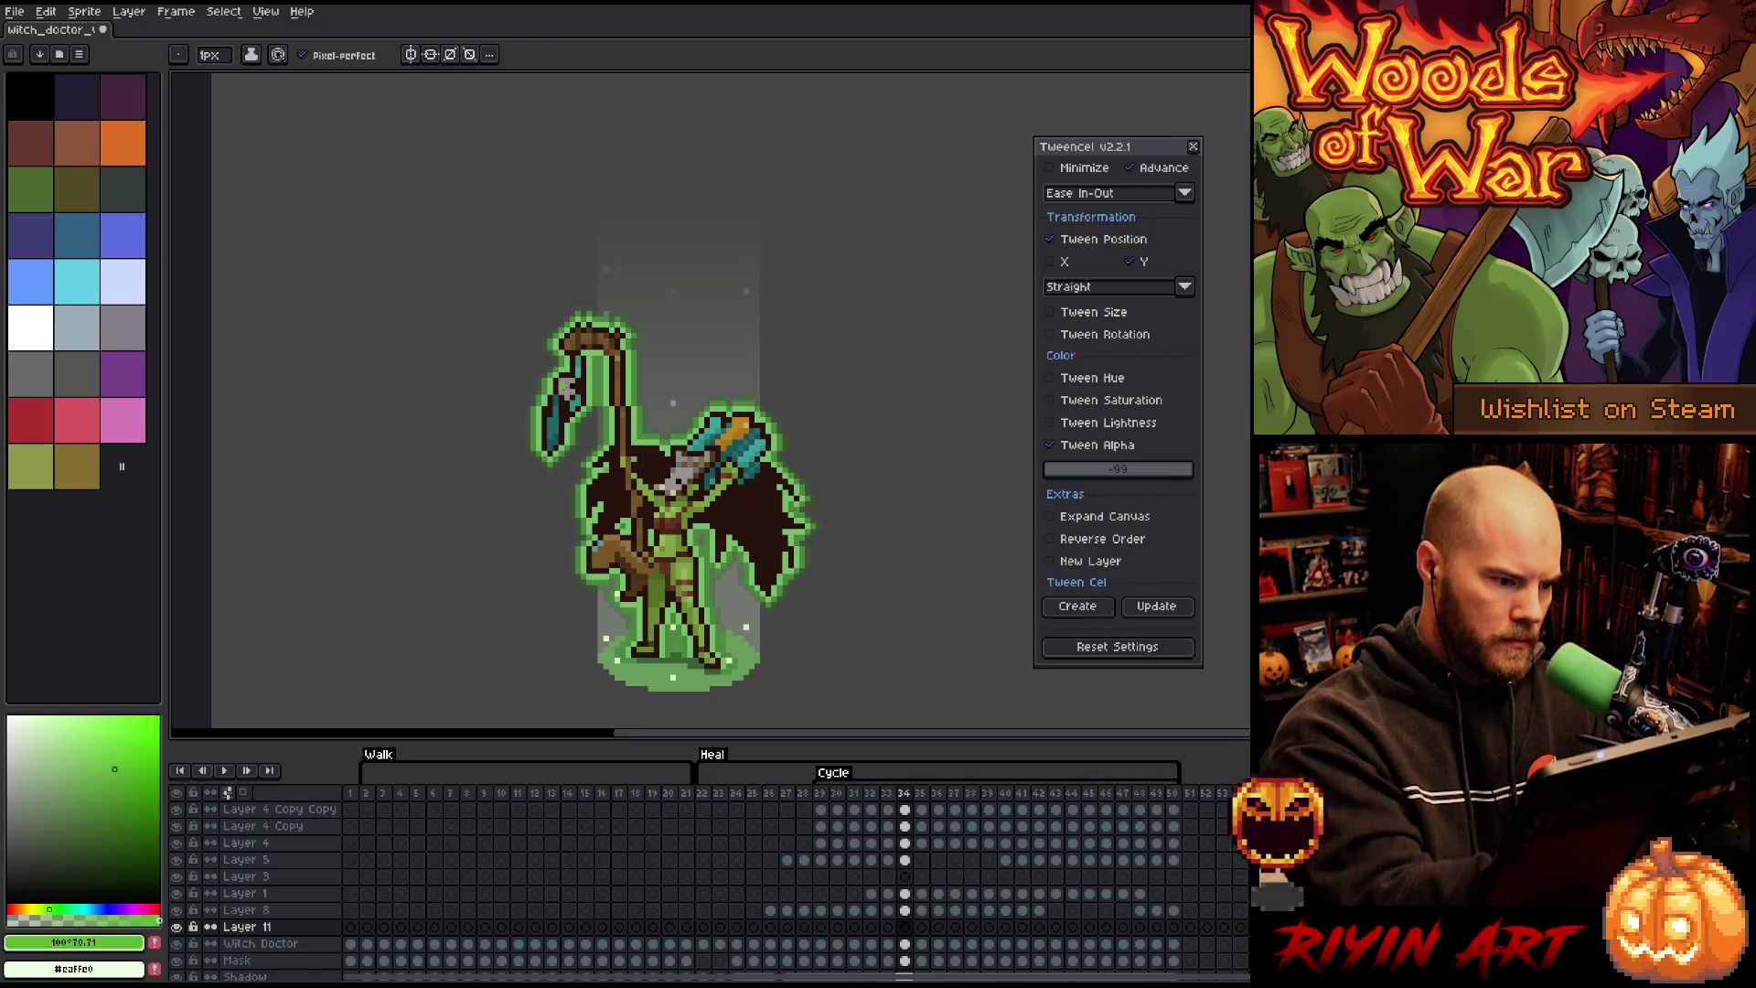
left_click_drag(115, 769, 152, 726)
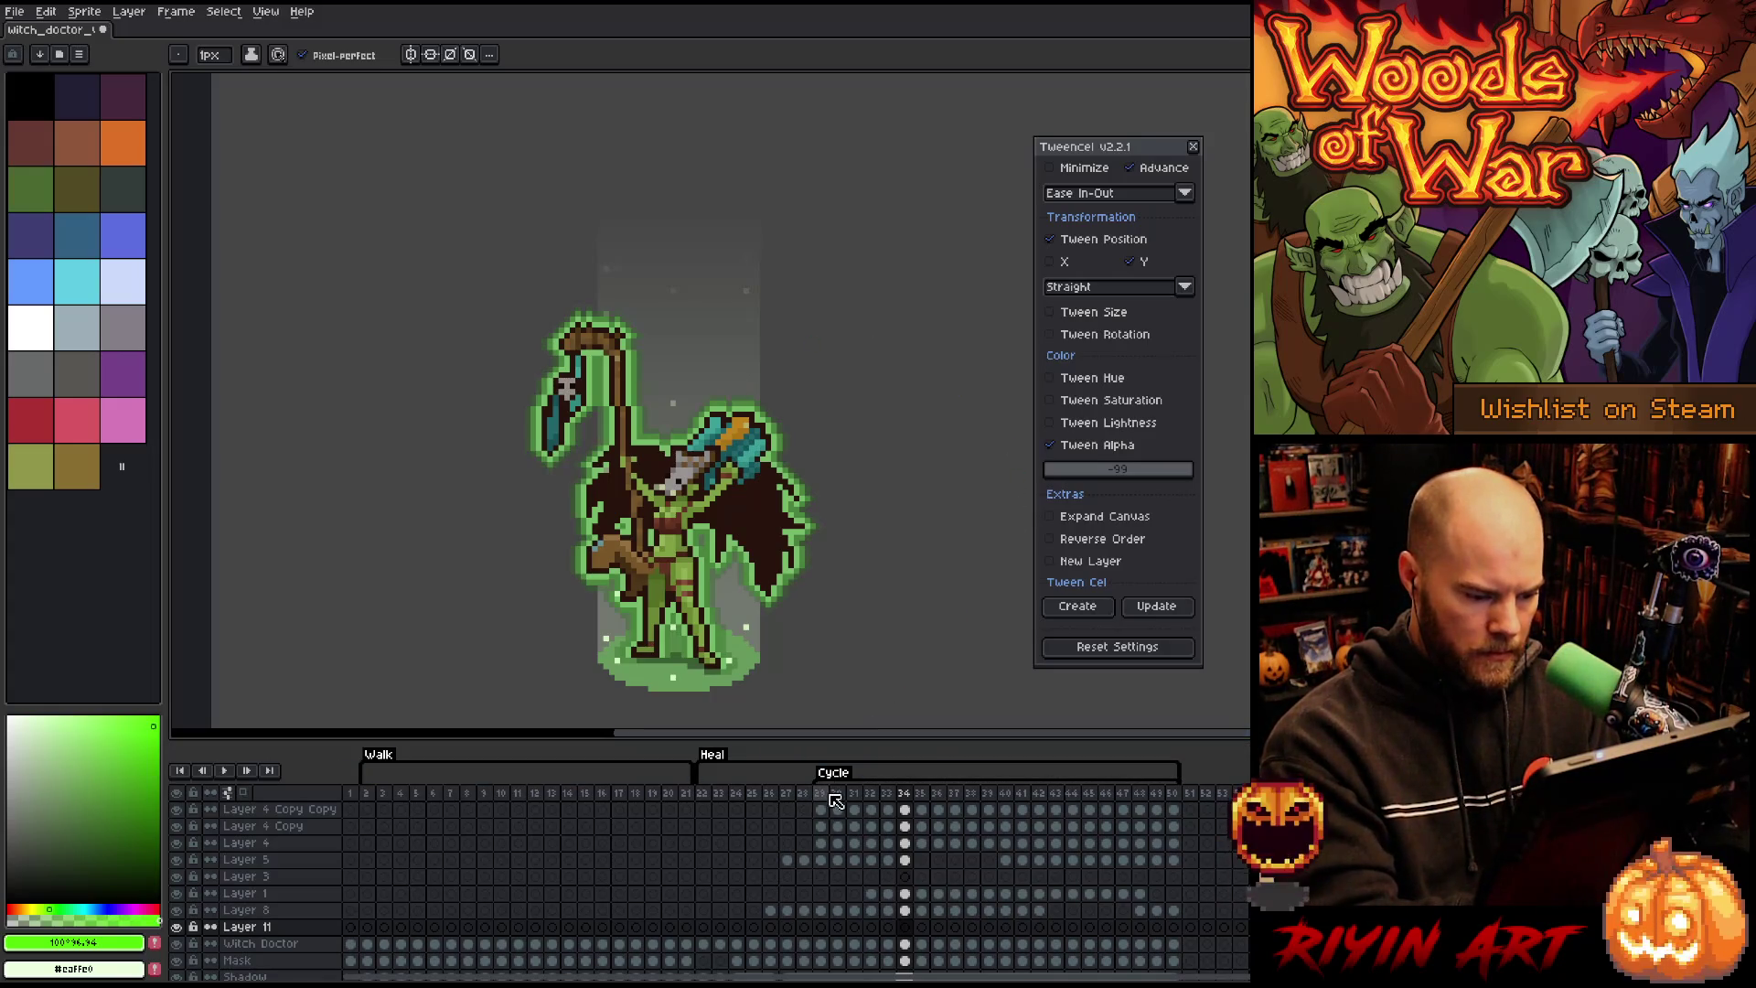
left_click(822, 929)
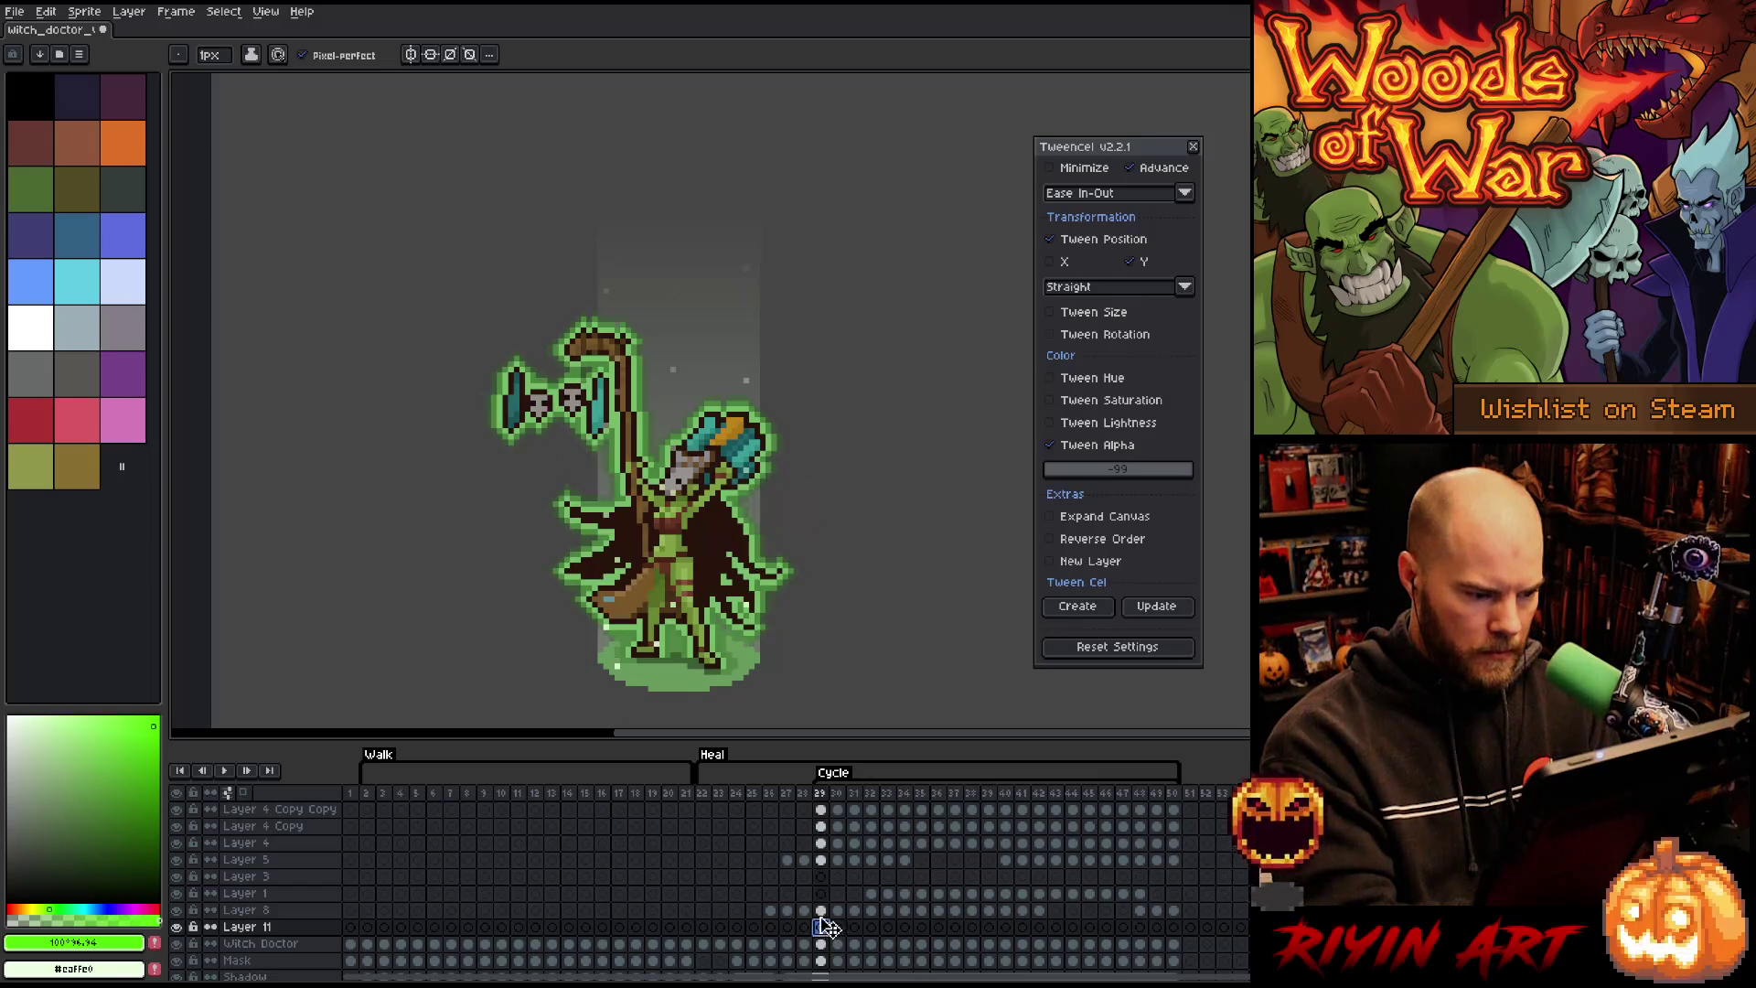
Step: Step through frames 25–30, then play the heal cycle, stopping on frame 34 and zooming in
key("Left")
key("Left")
key("Left")
key("Left")
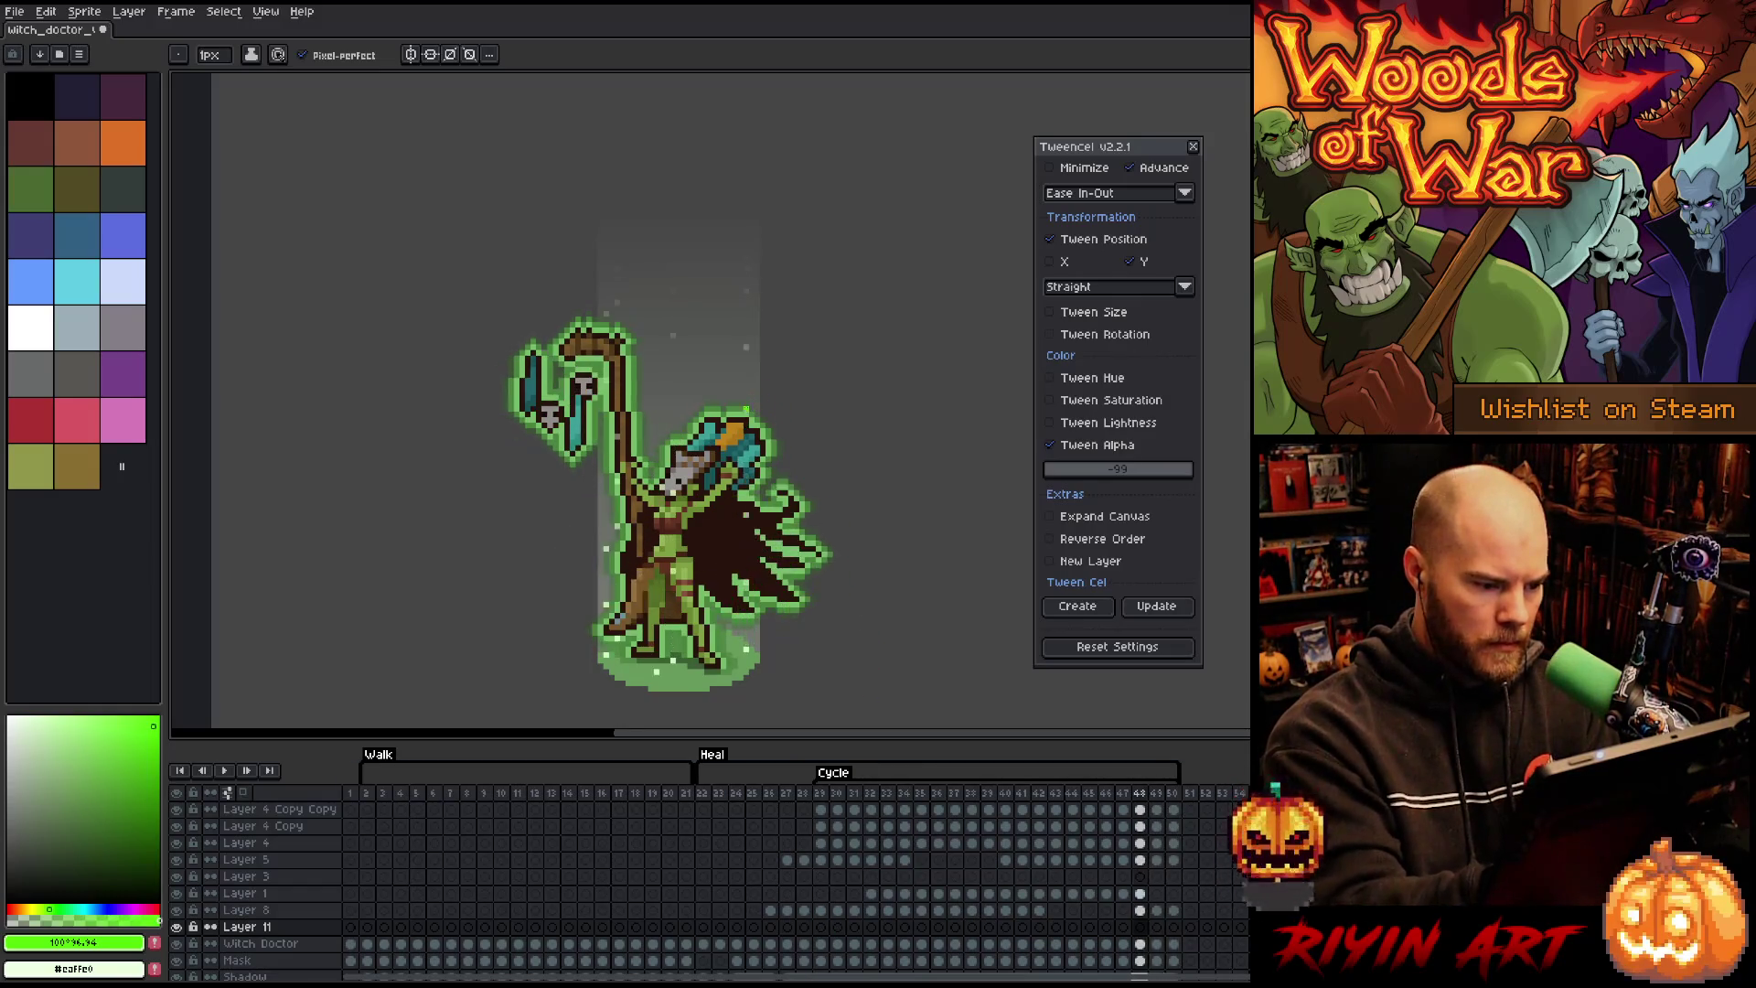
left_click(720, 930)
key("Right")
key("Right")
key("Right")
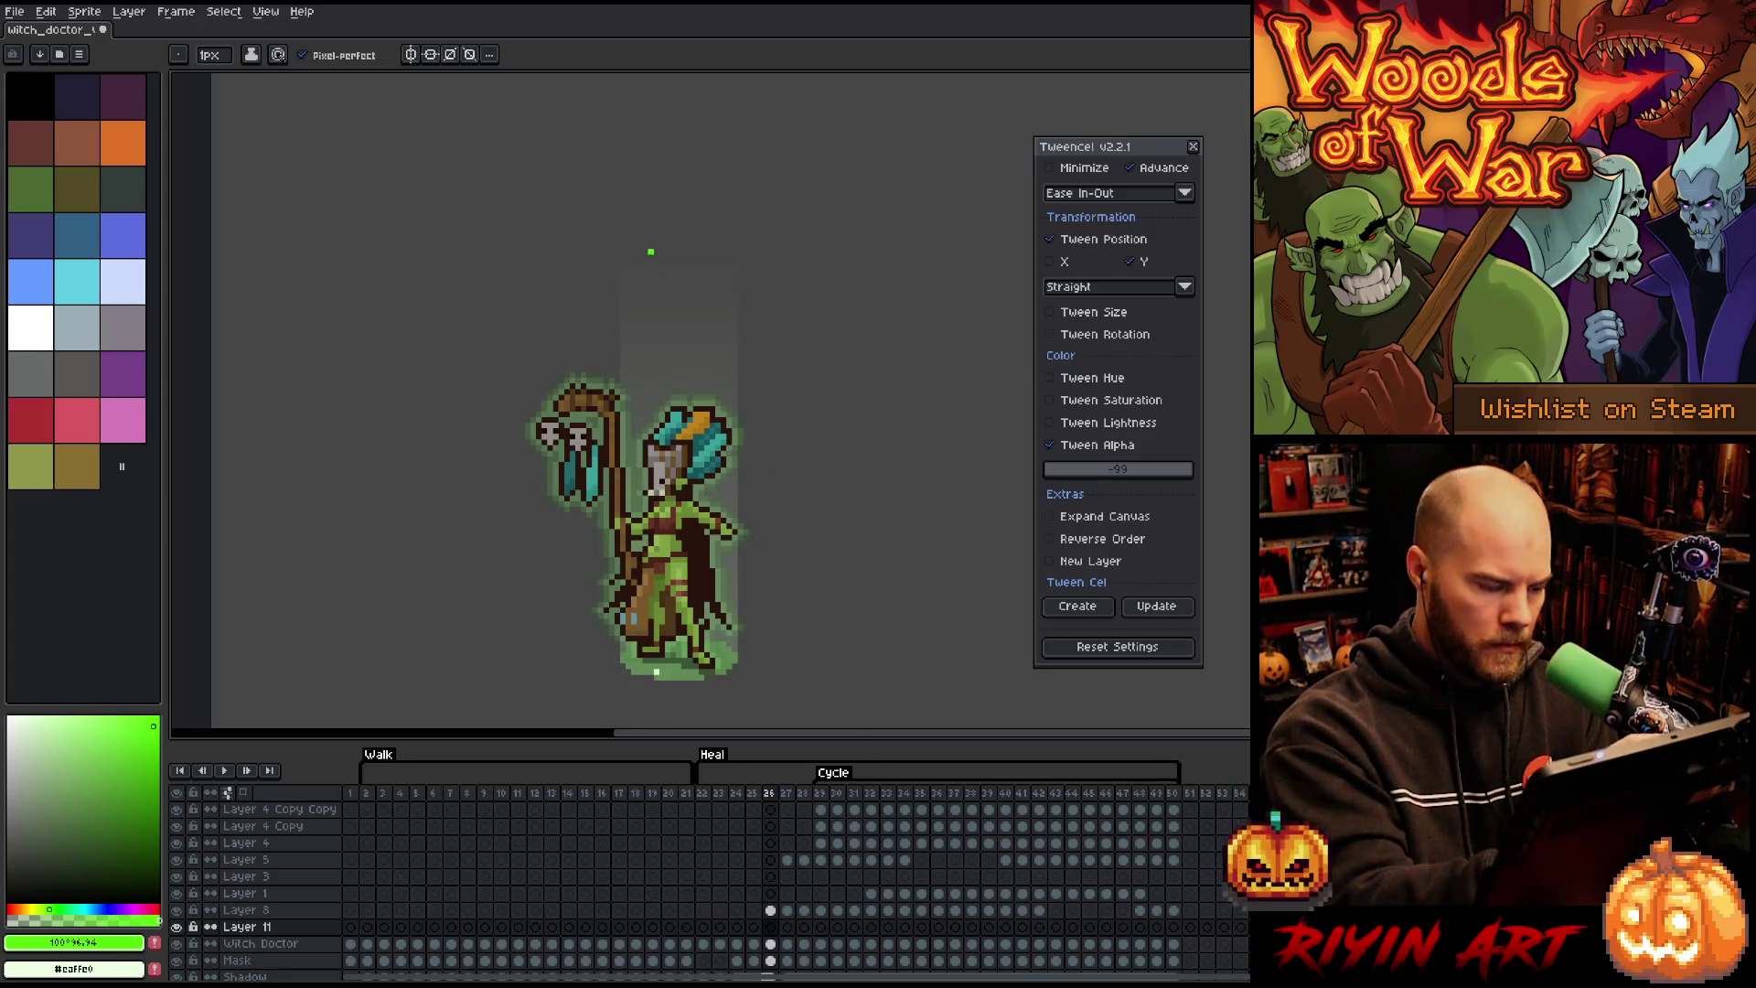
key("Left")
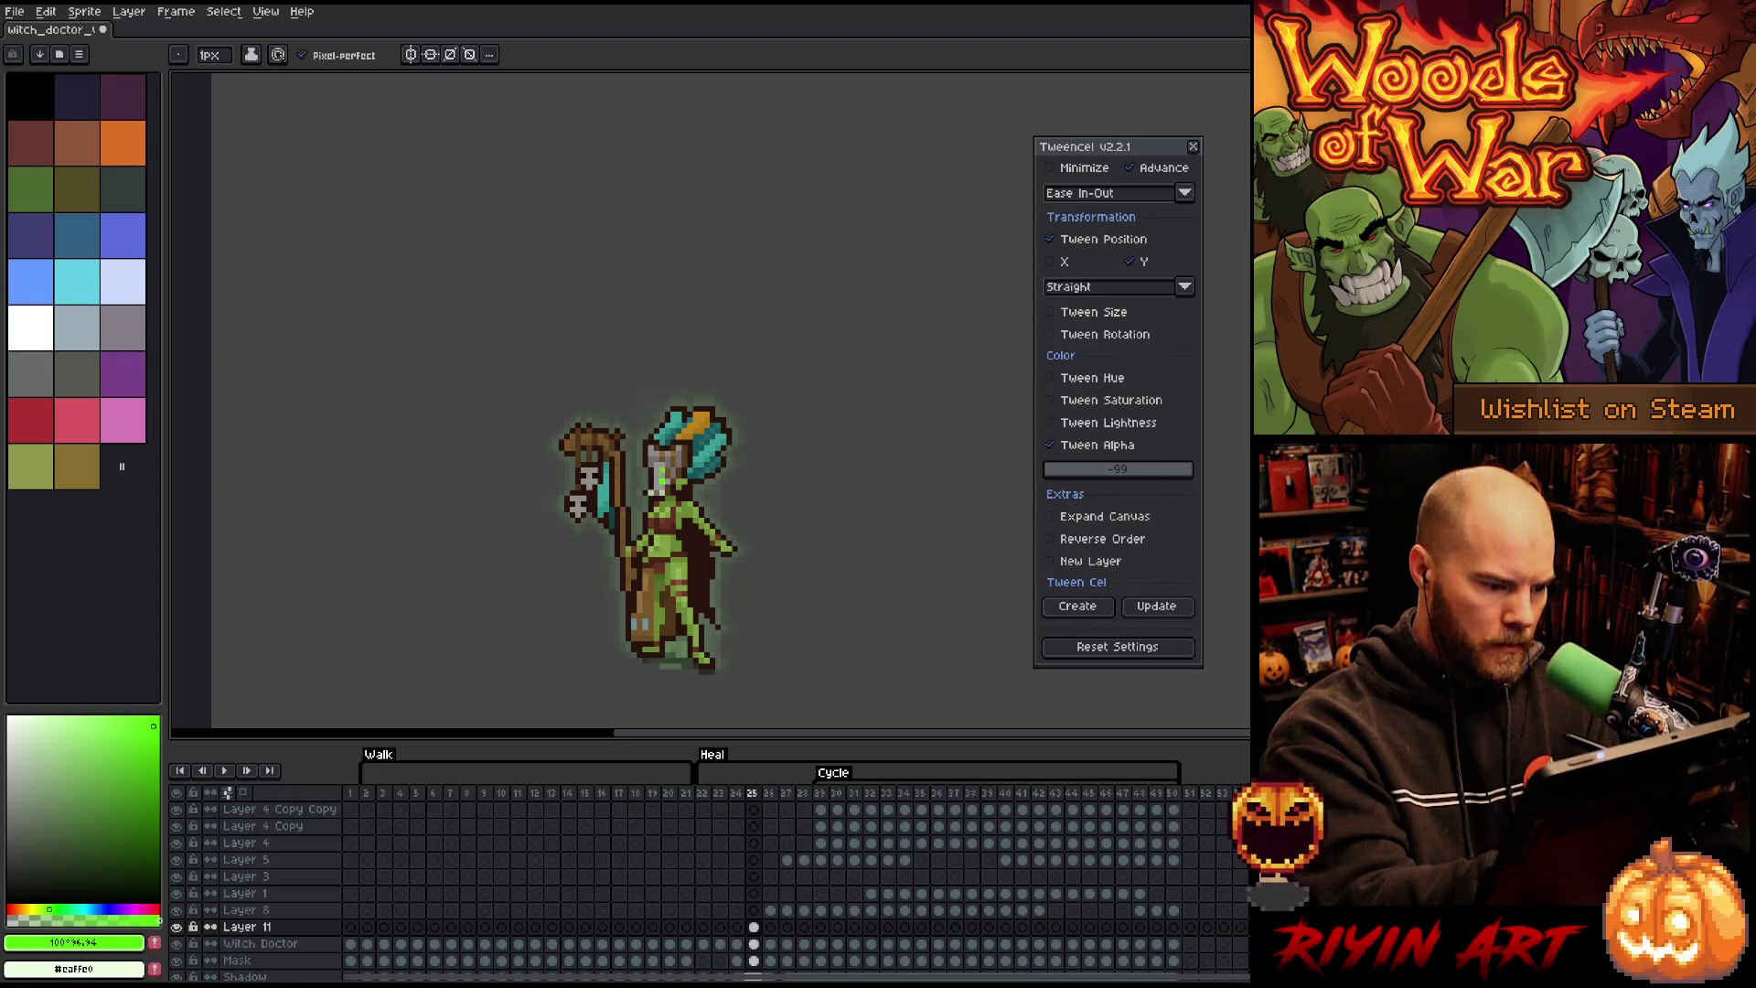
key("Right")
key("Right")
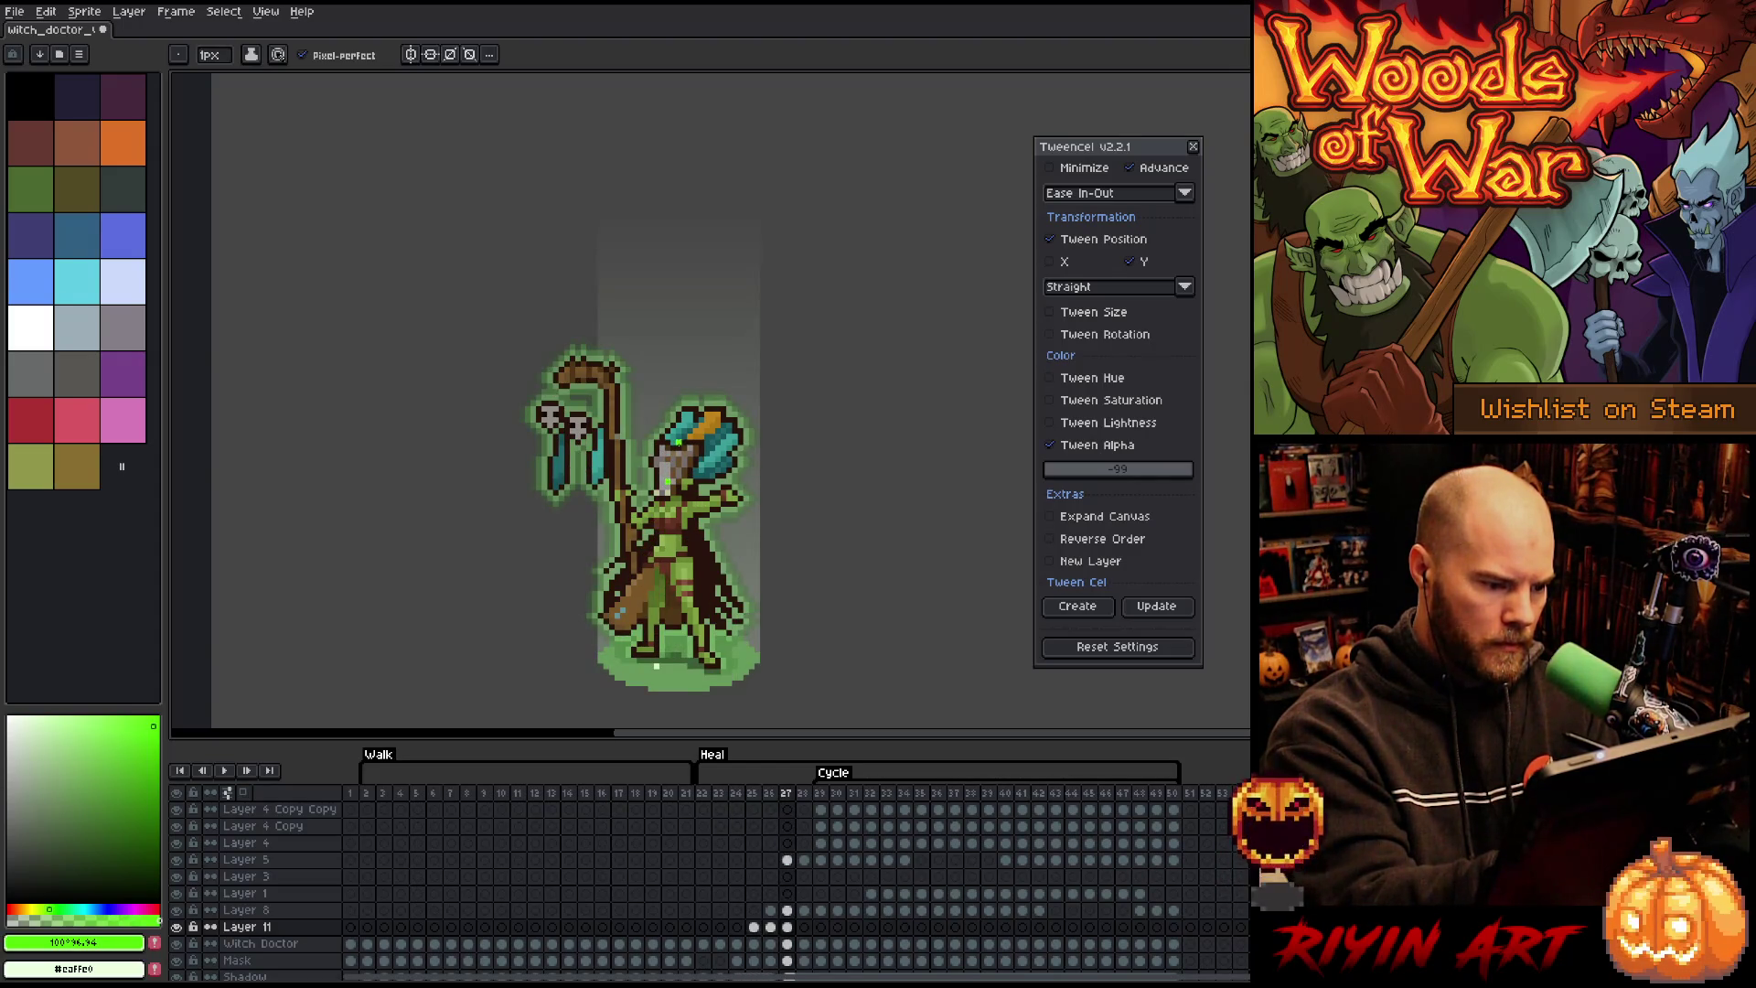
key("Right")
key("Right")
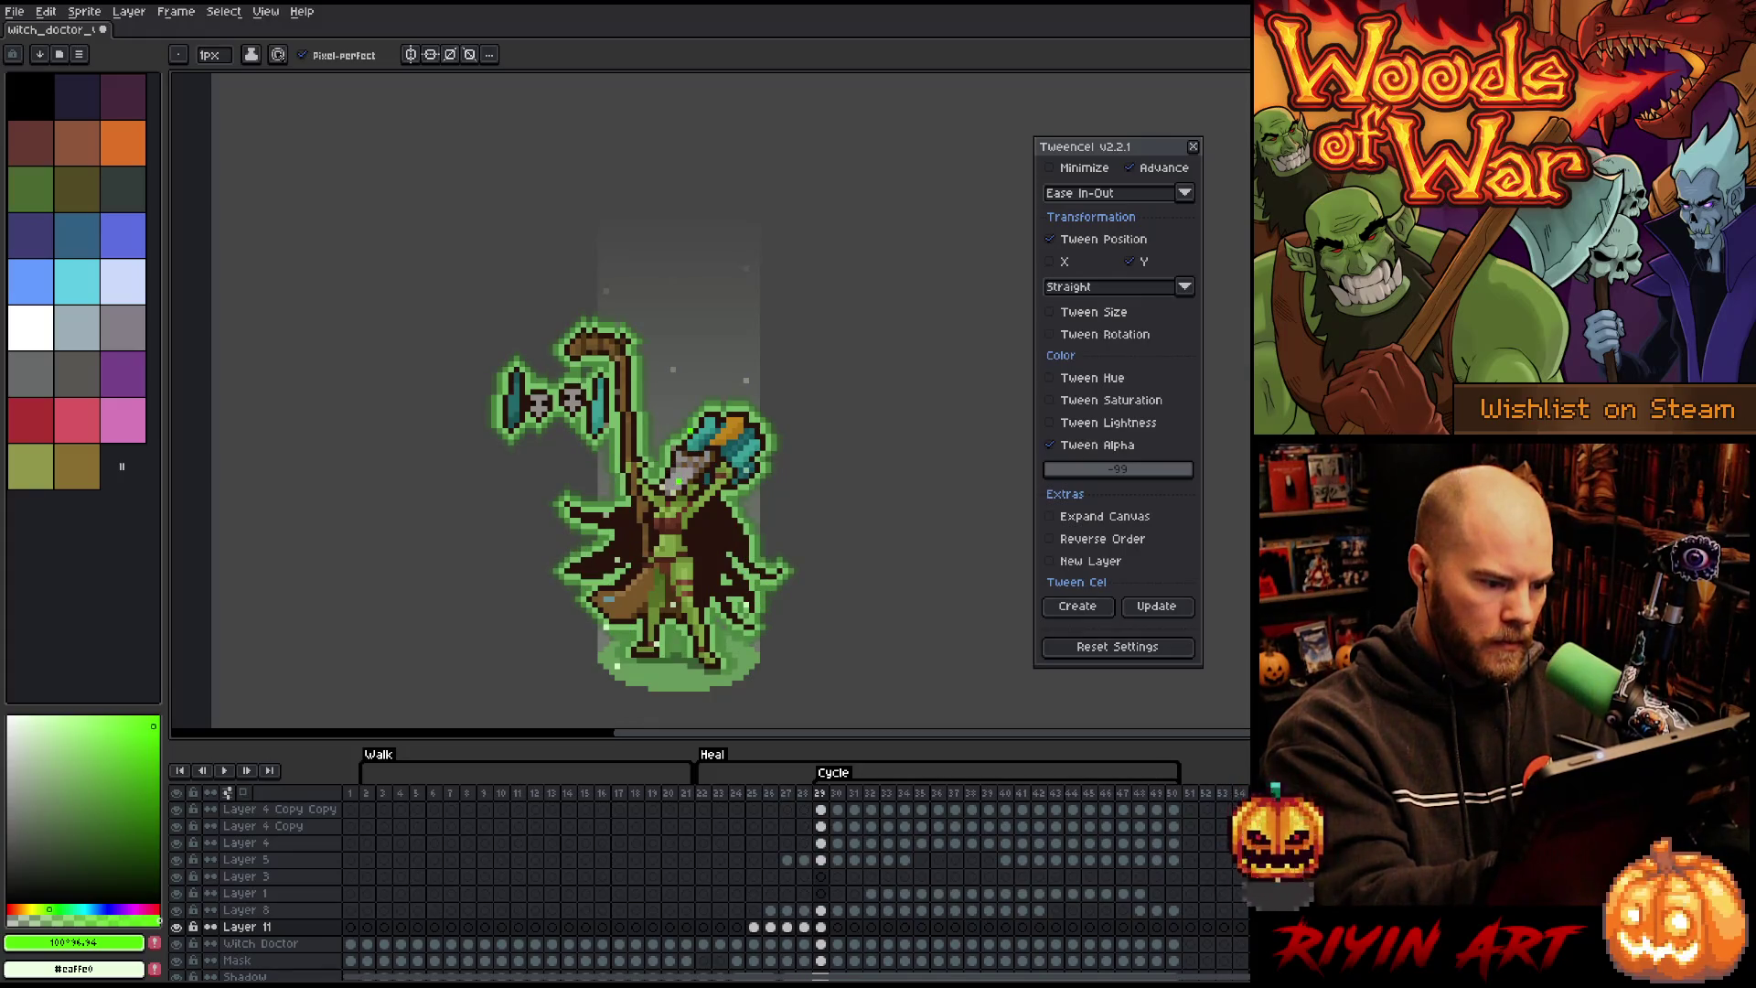
key("Right")
key("Left")
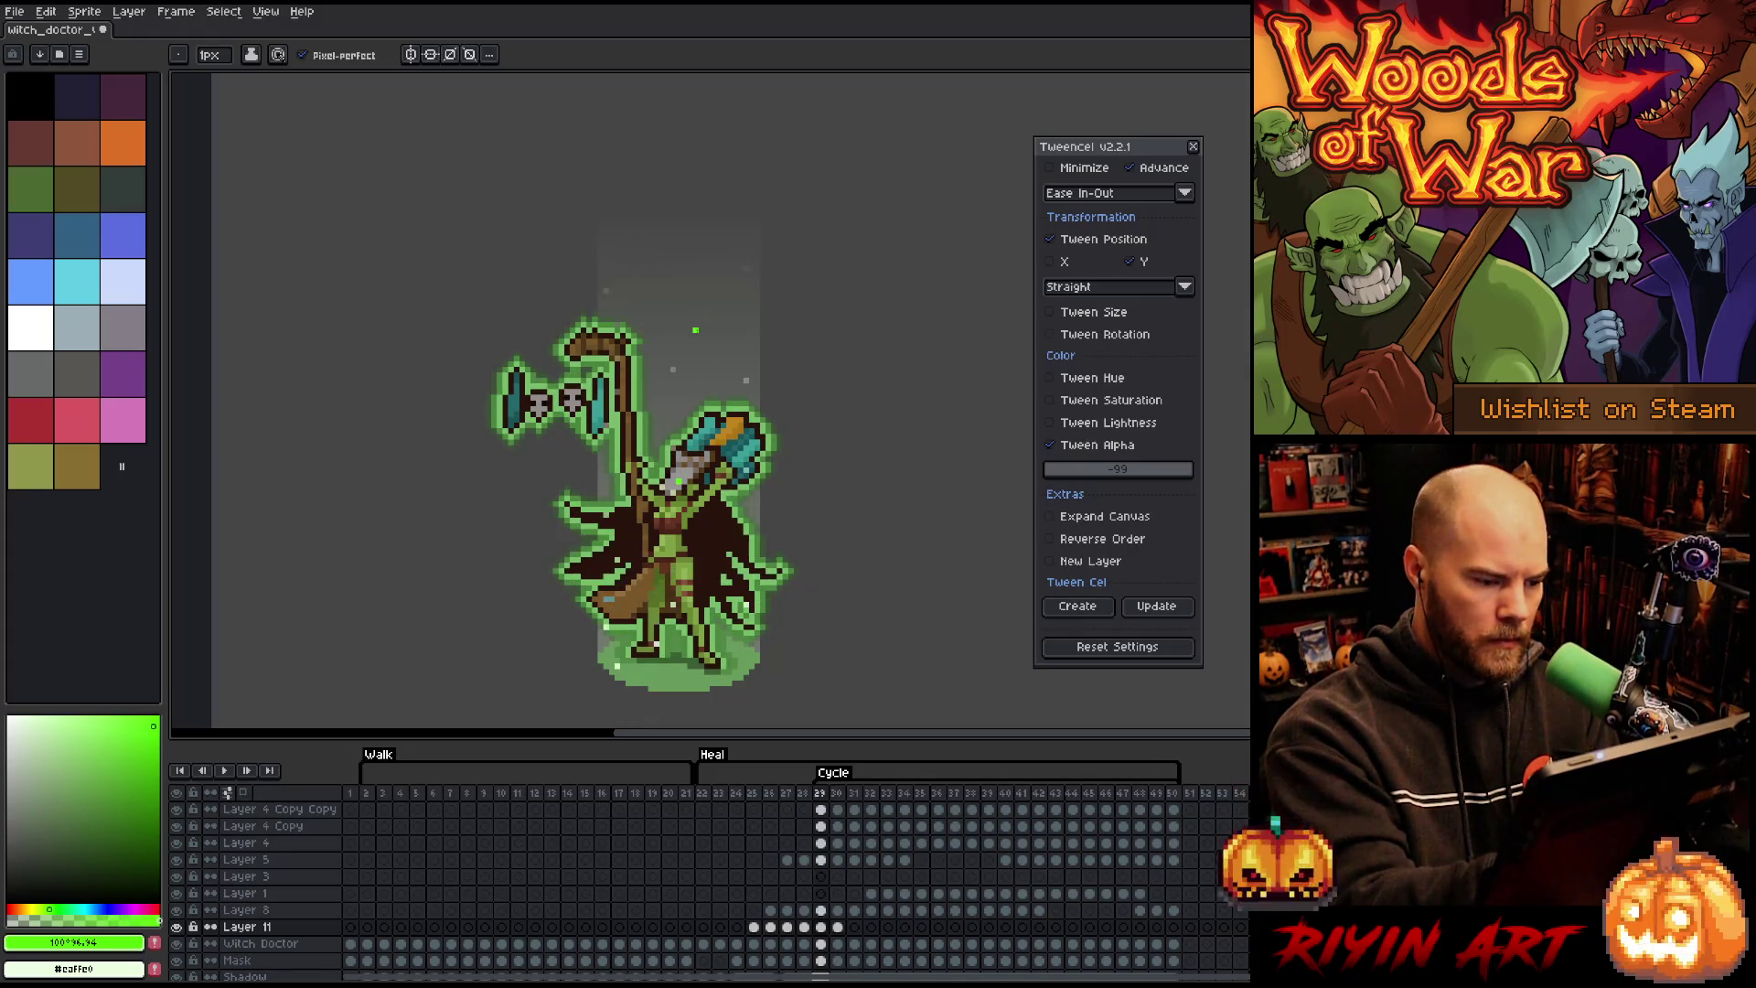
key("Return")
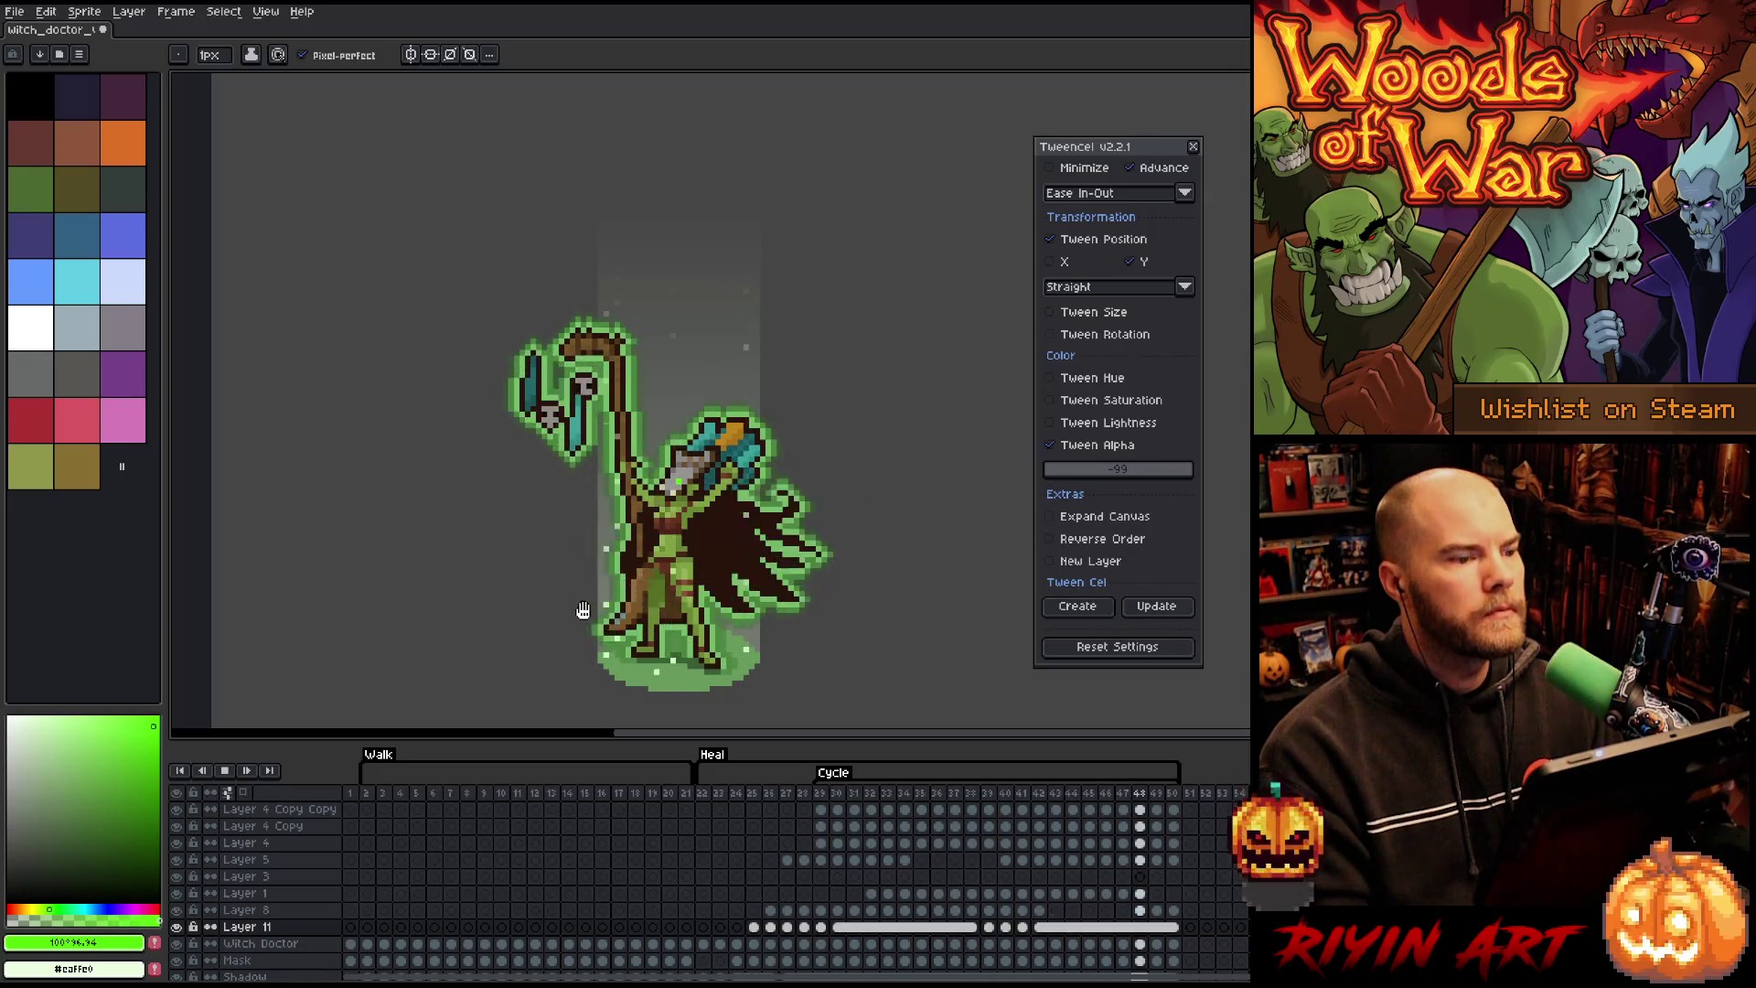
key("Return")
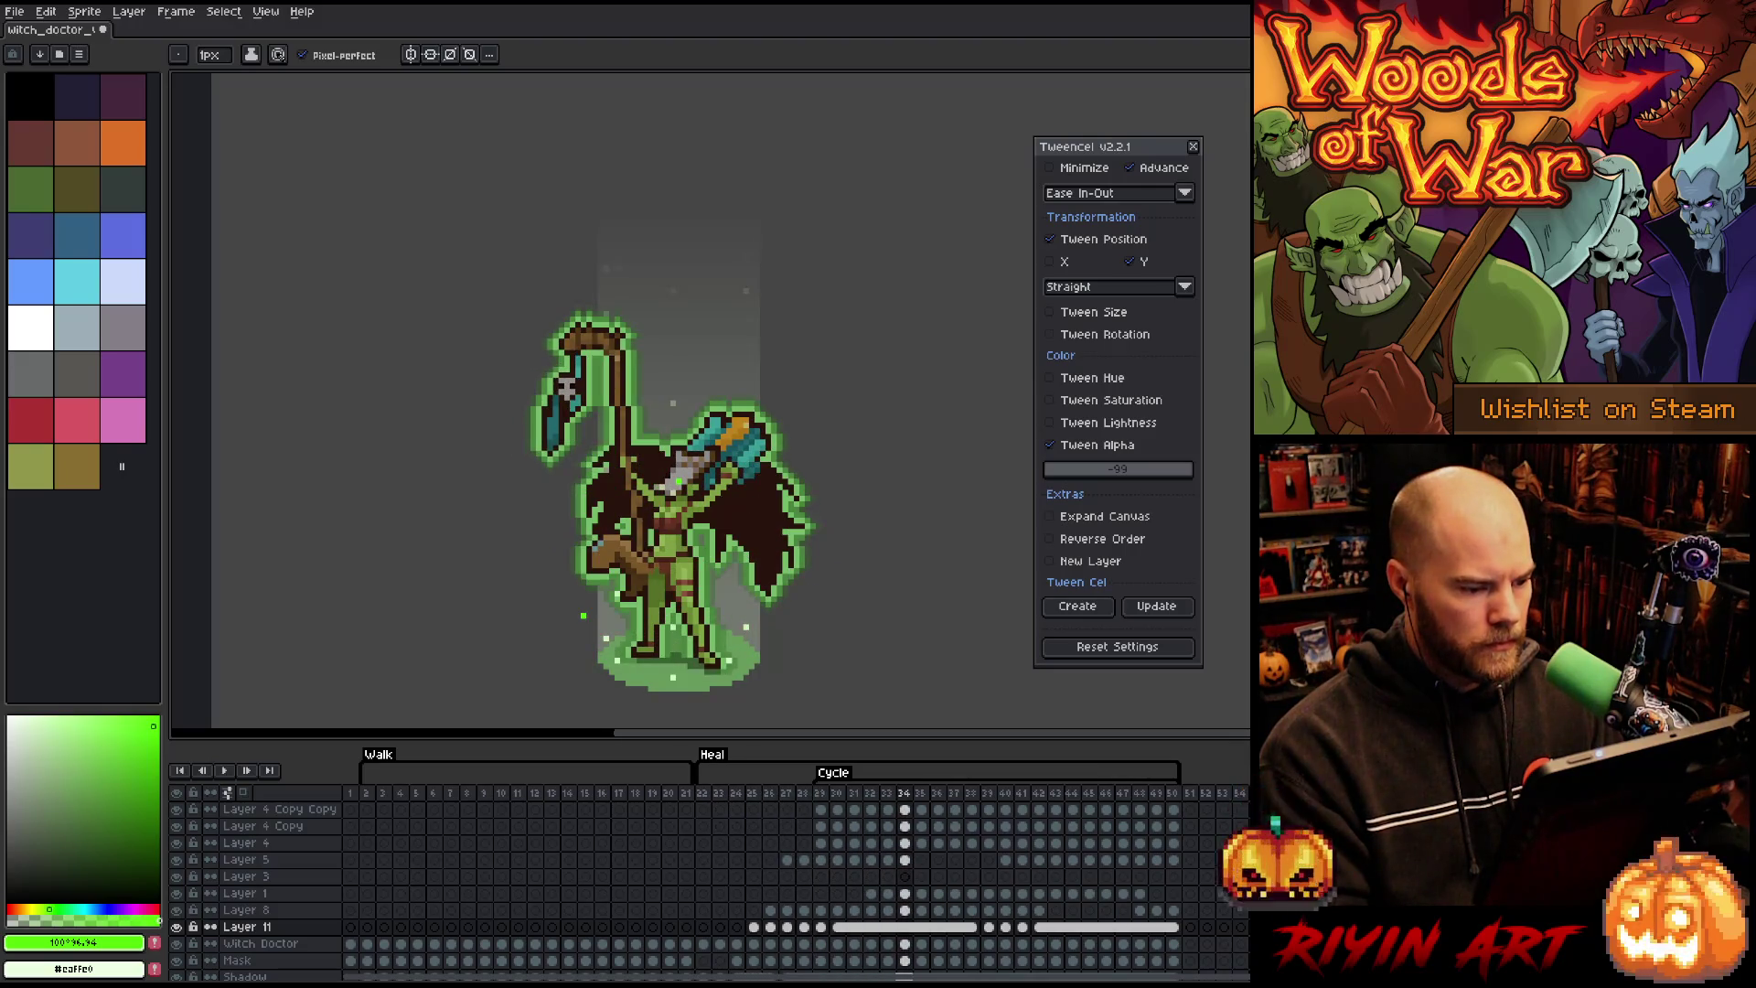
scroll(603, 647, "up", 5)
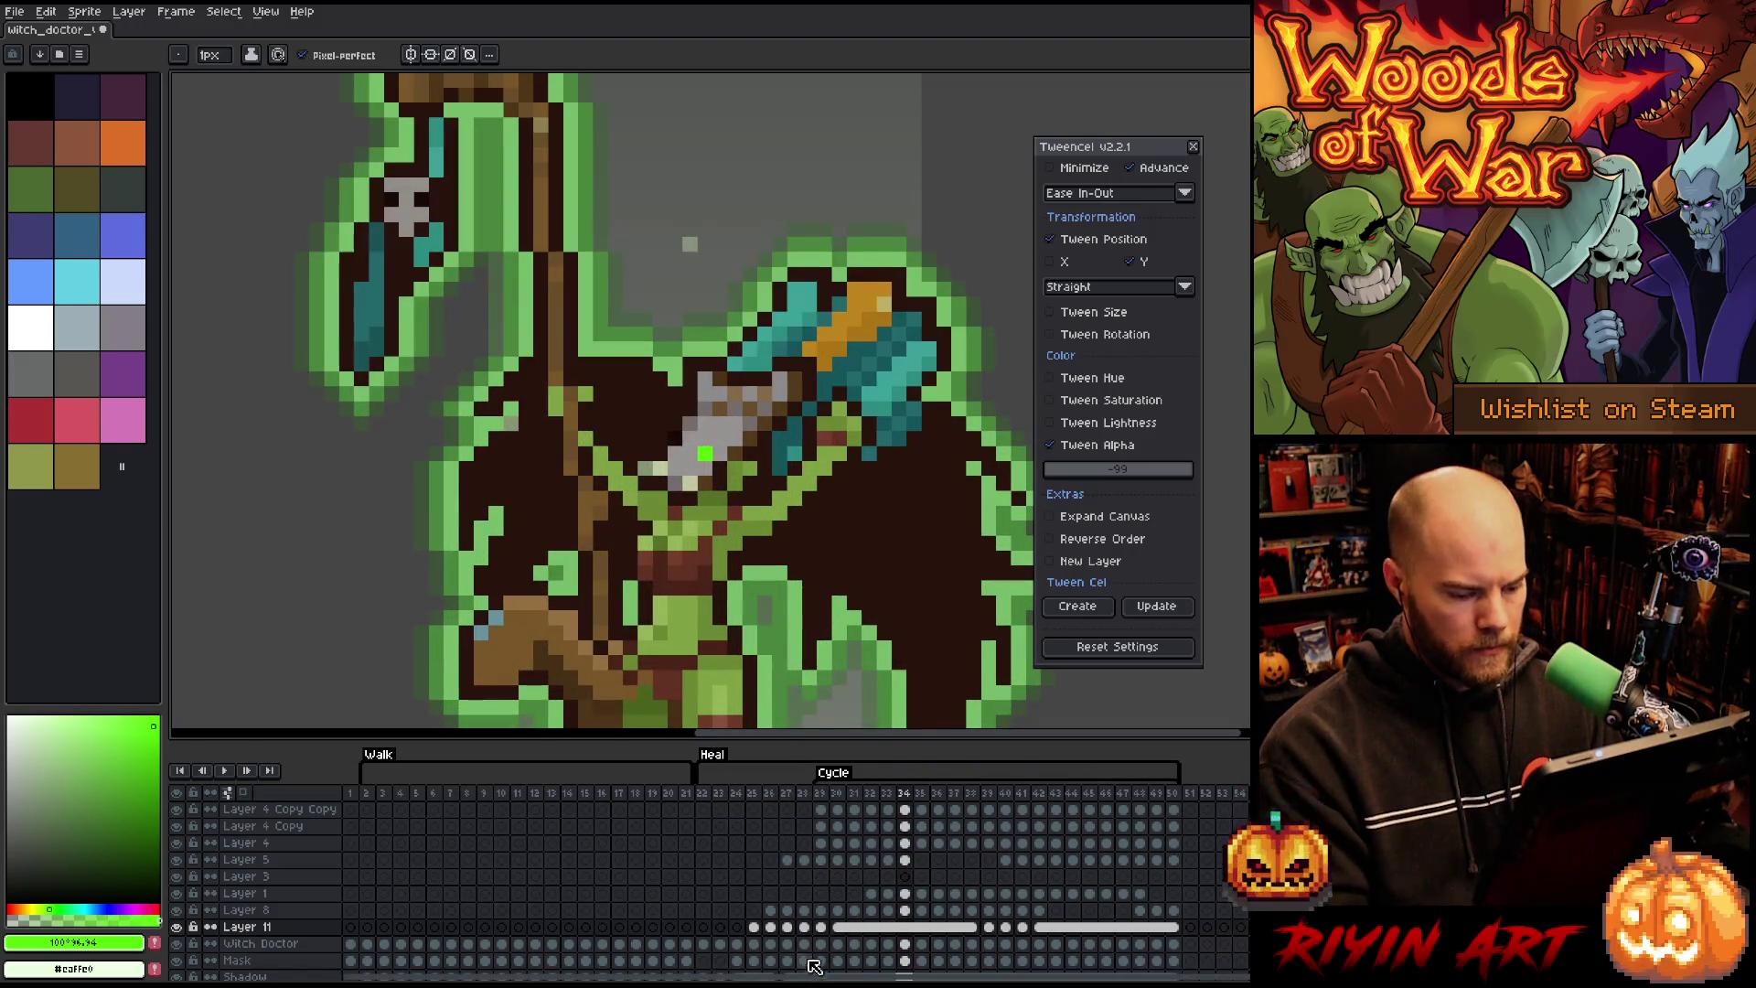
Step: Solo Layer 11 and sample the particle green #54f003, then show all layers again
left_click(756, 928)
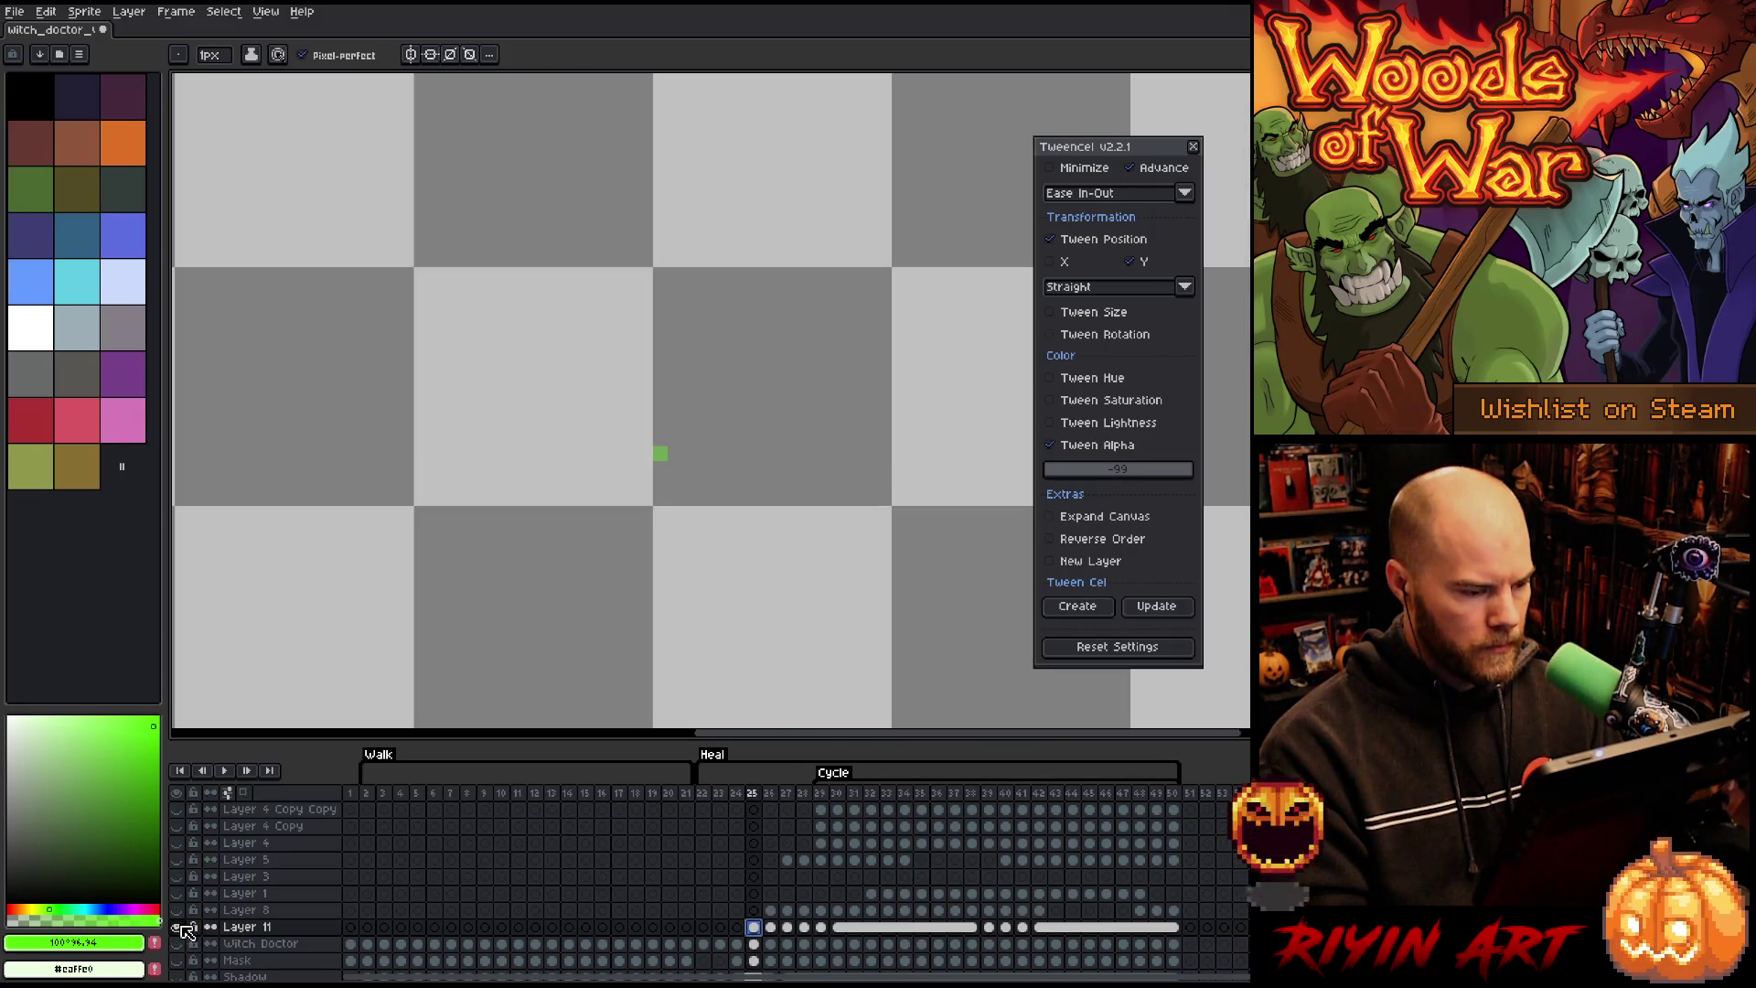
left_click(178, 927, "alt")
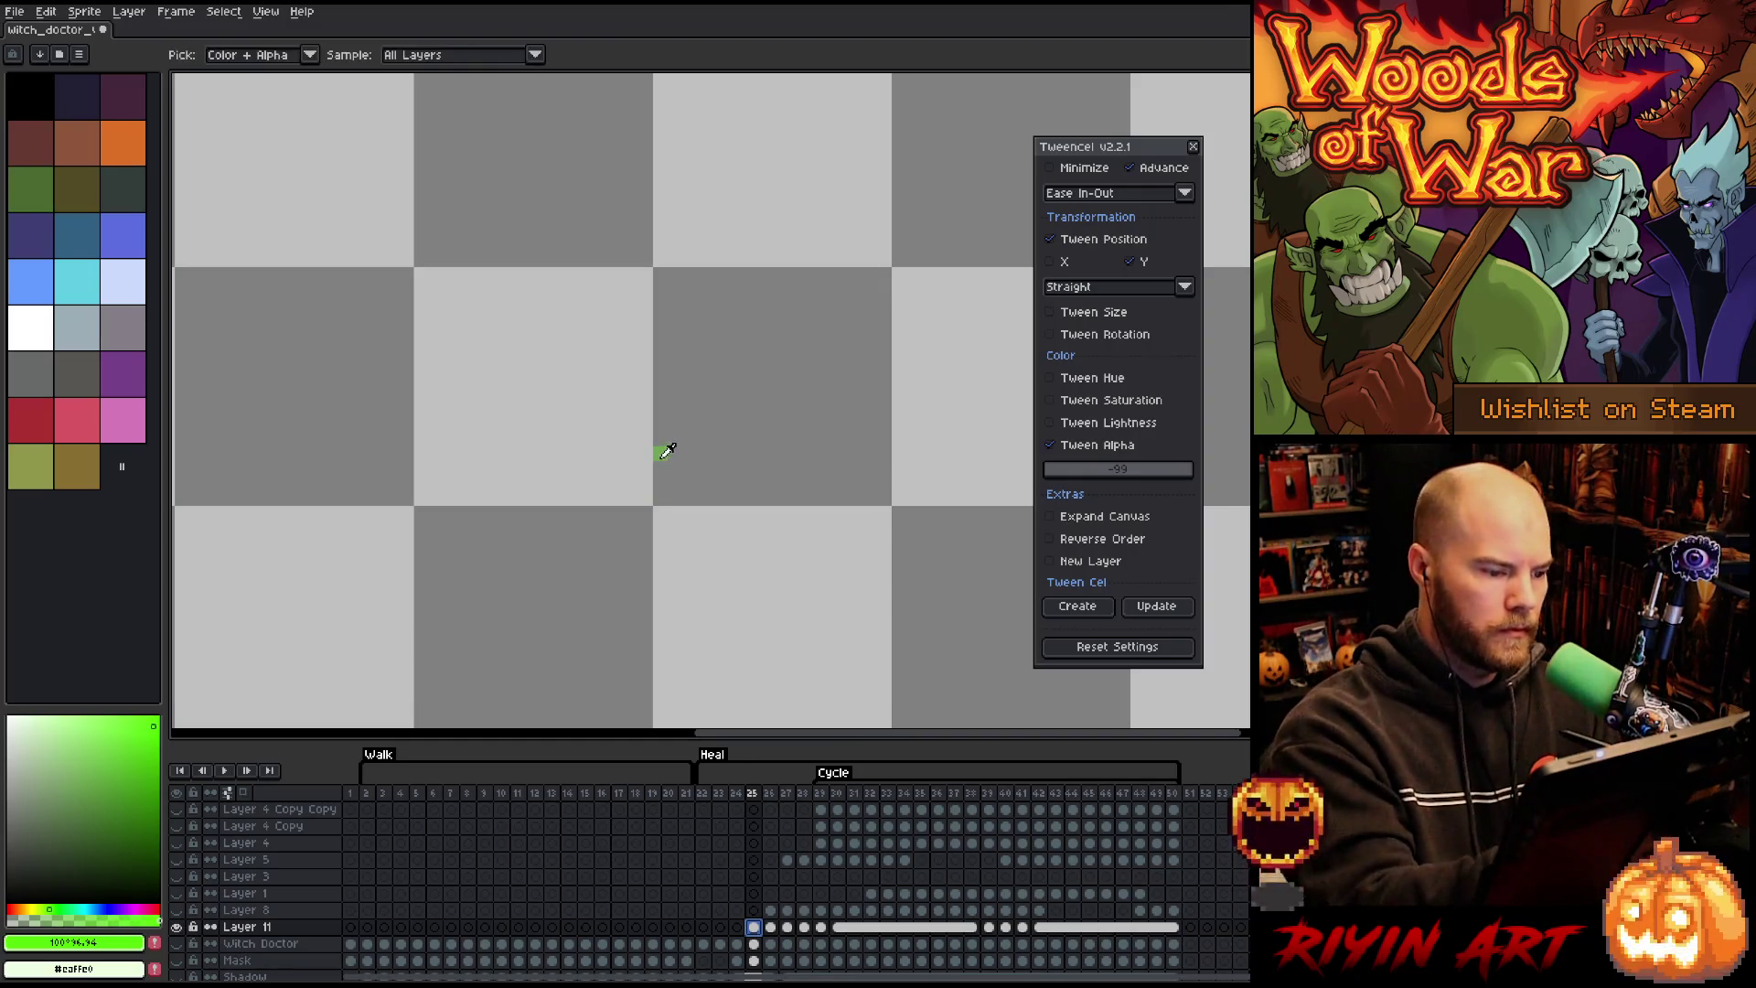
left_click(660, 453, "alt")
left_click(178, 926, "alt")
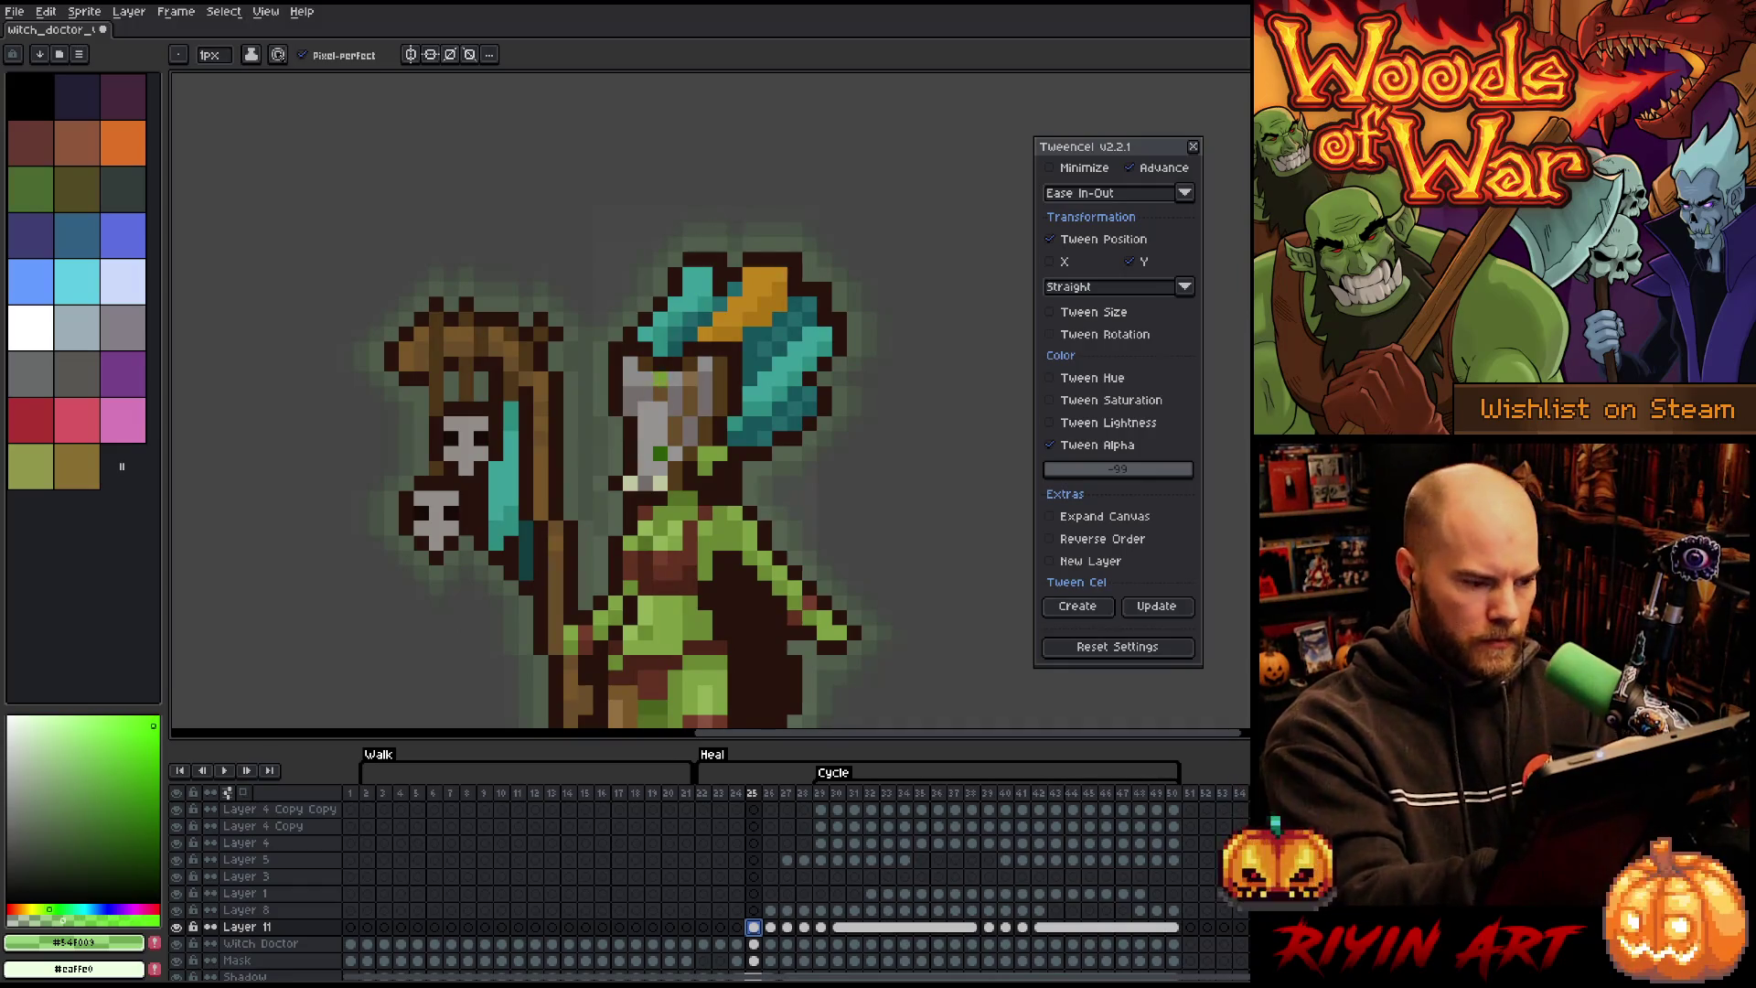
Step: Check Layer 11's particle in frames 27–29 by soloing the layer
key("Right")
key("Right")
key("Right")
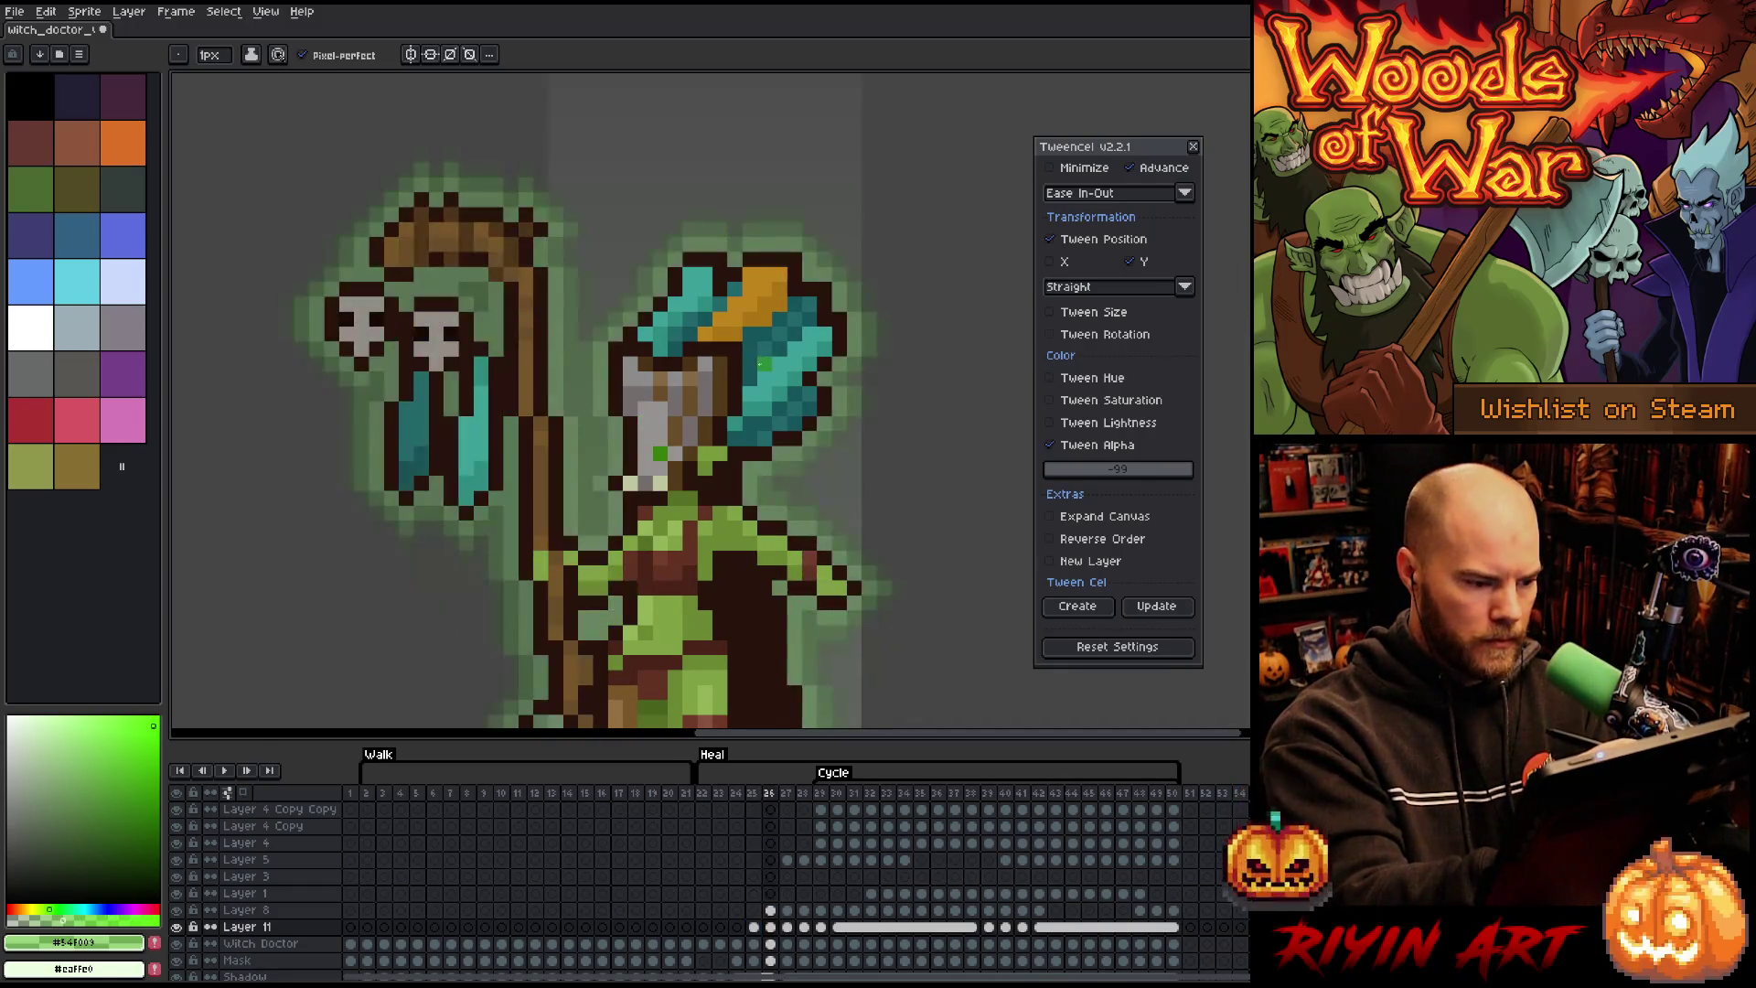
key("Left")
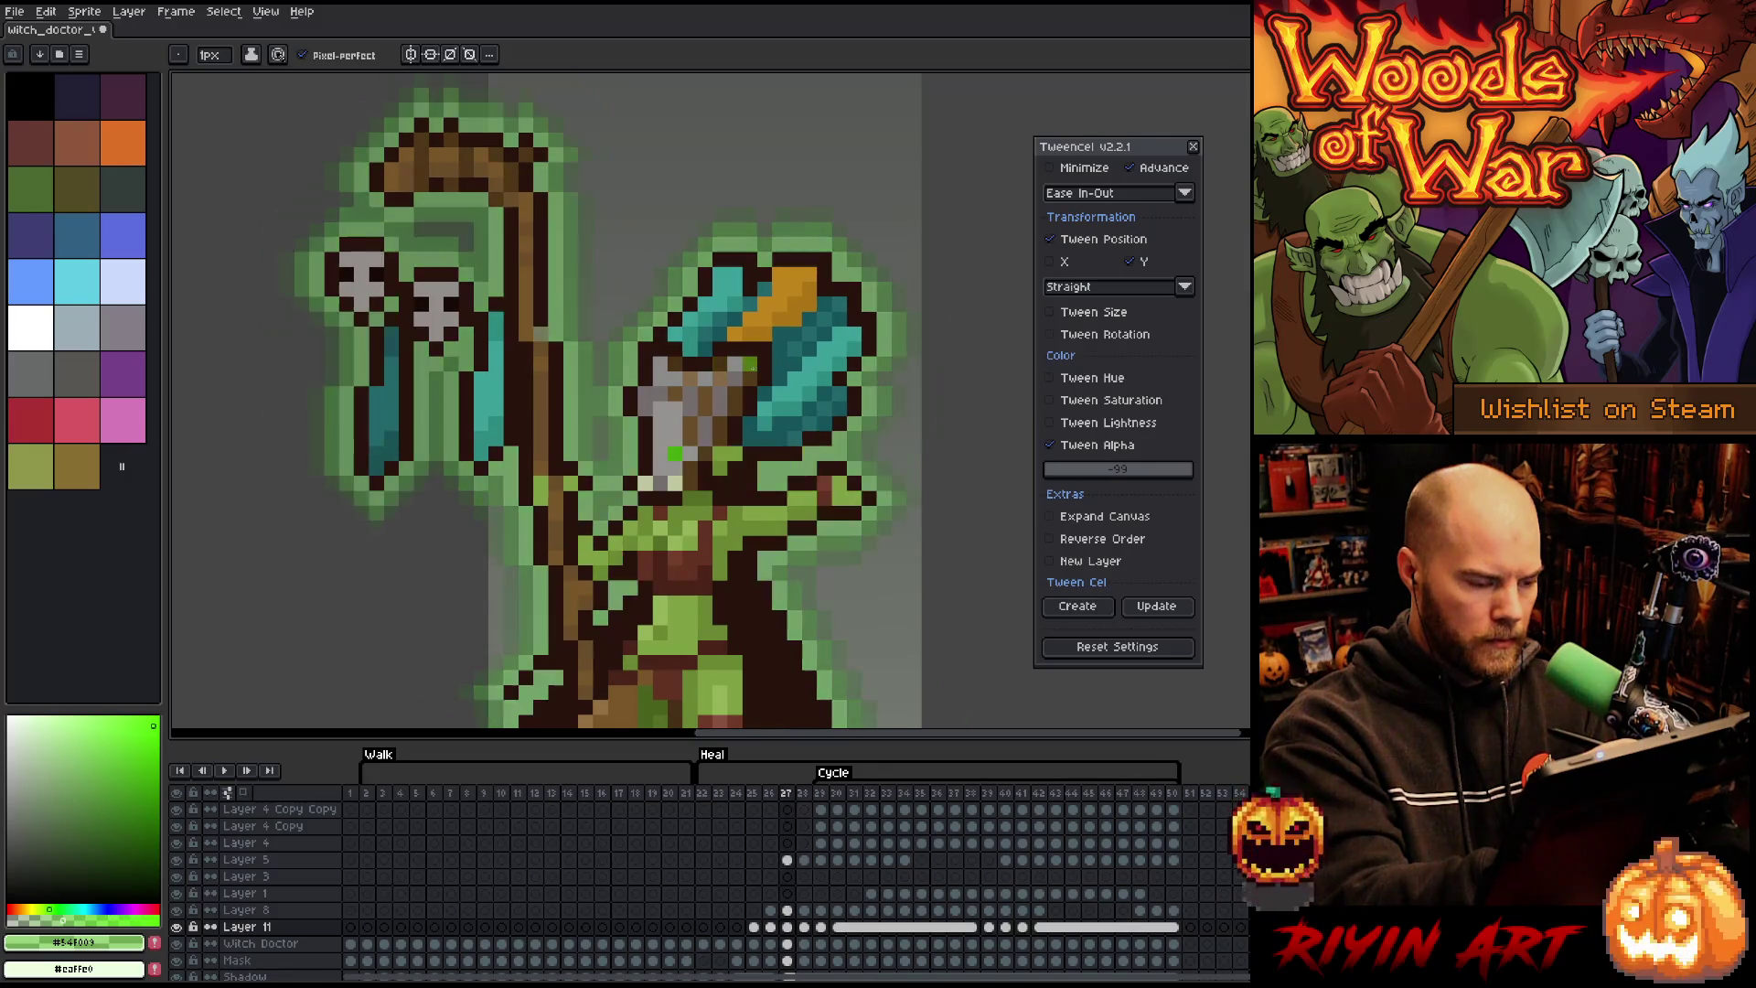
key("Right")
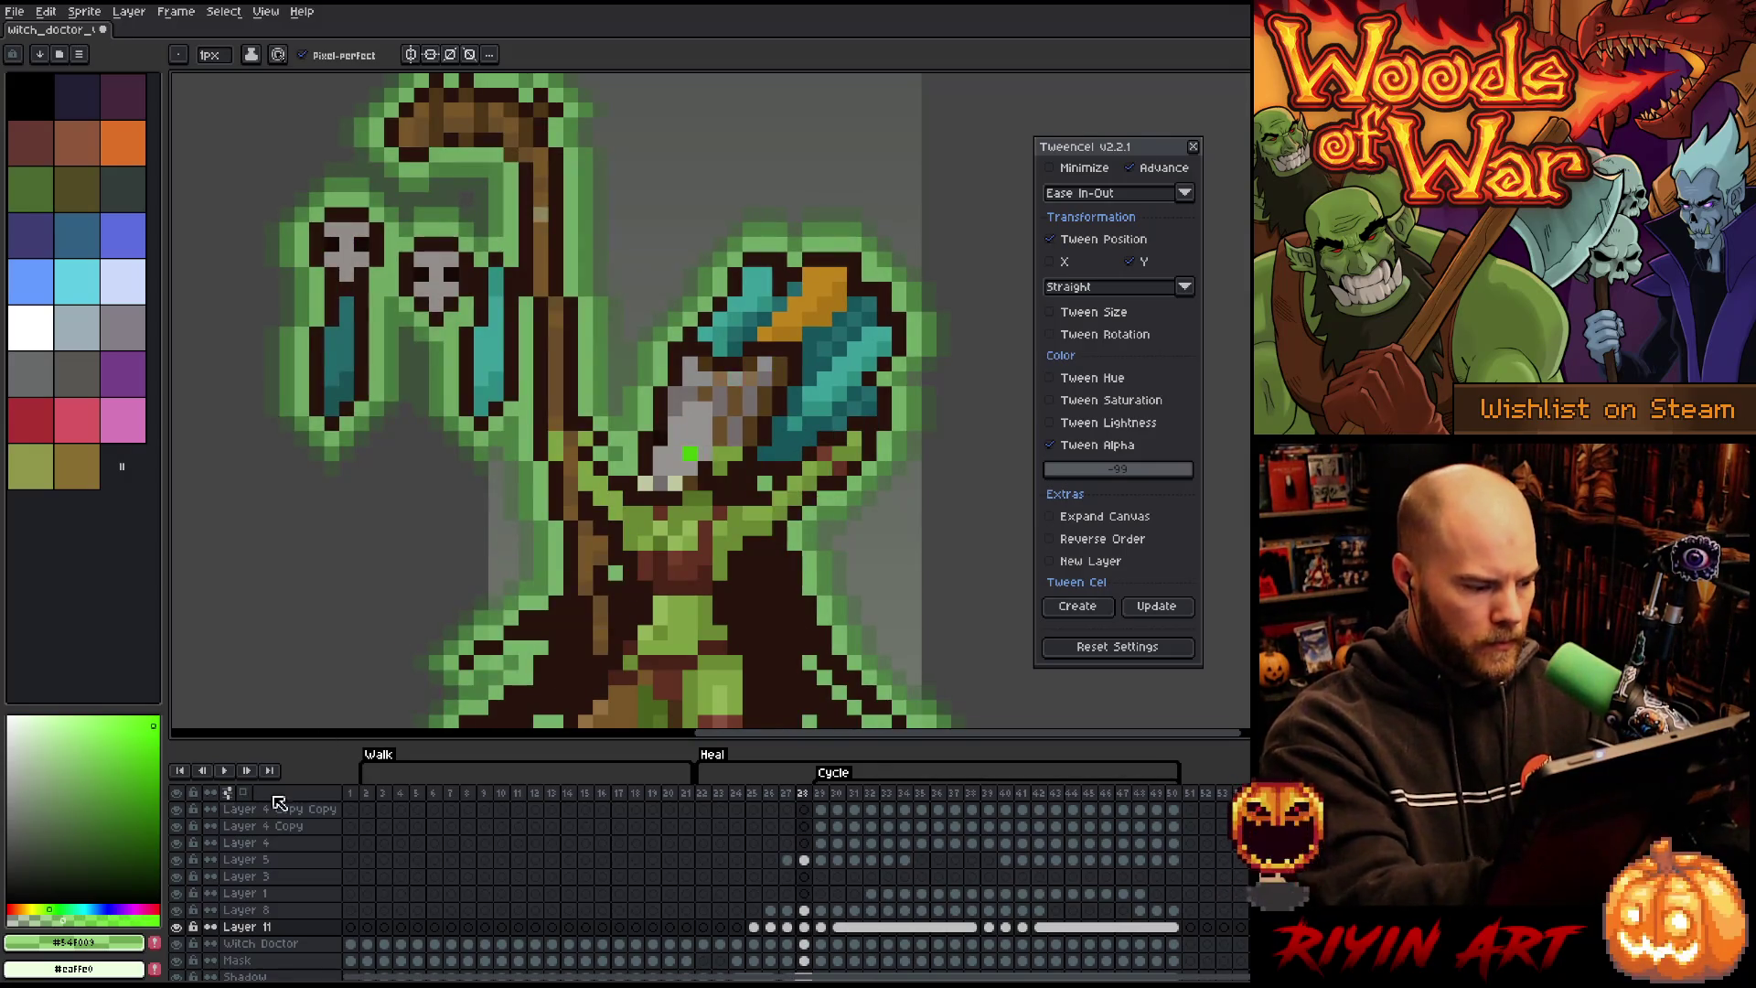
left_click(177, 927, "alt")
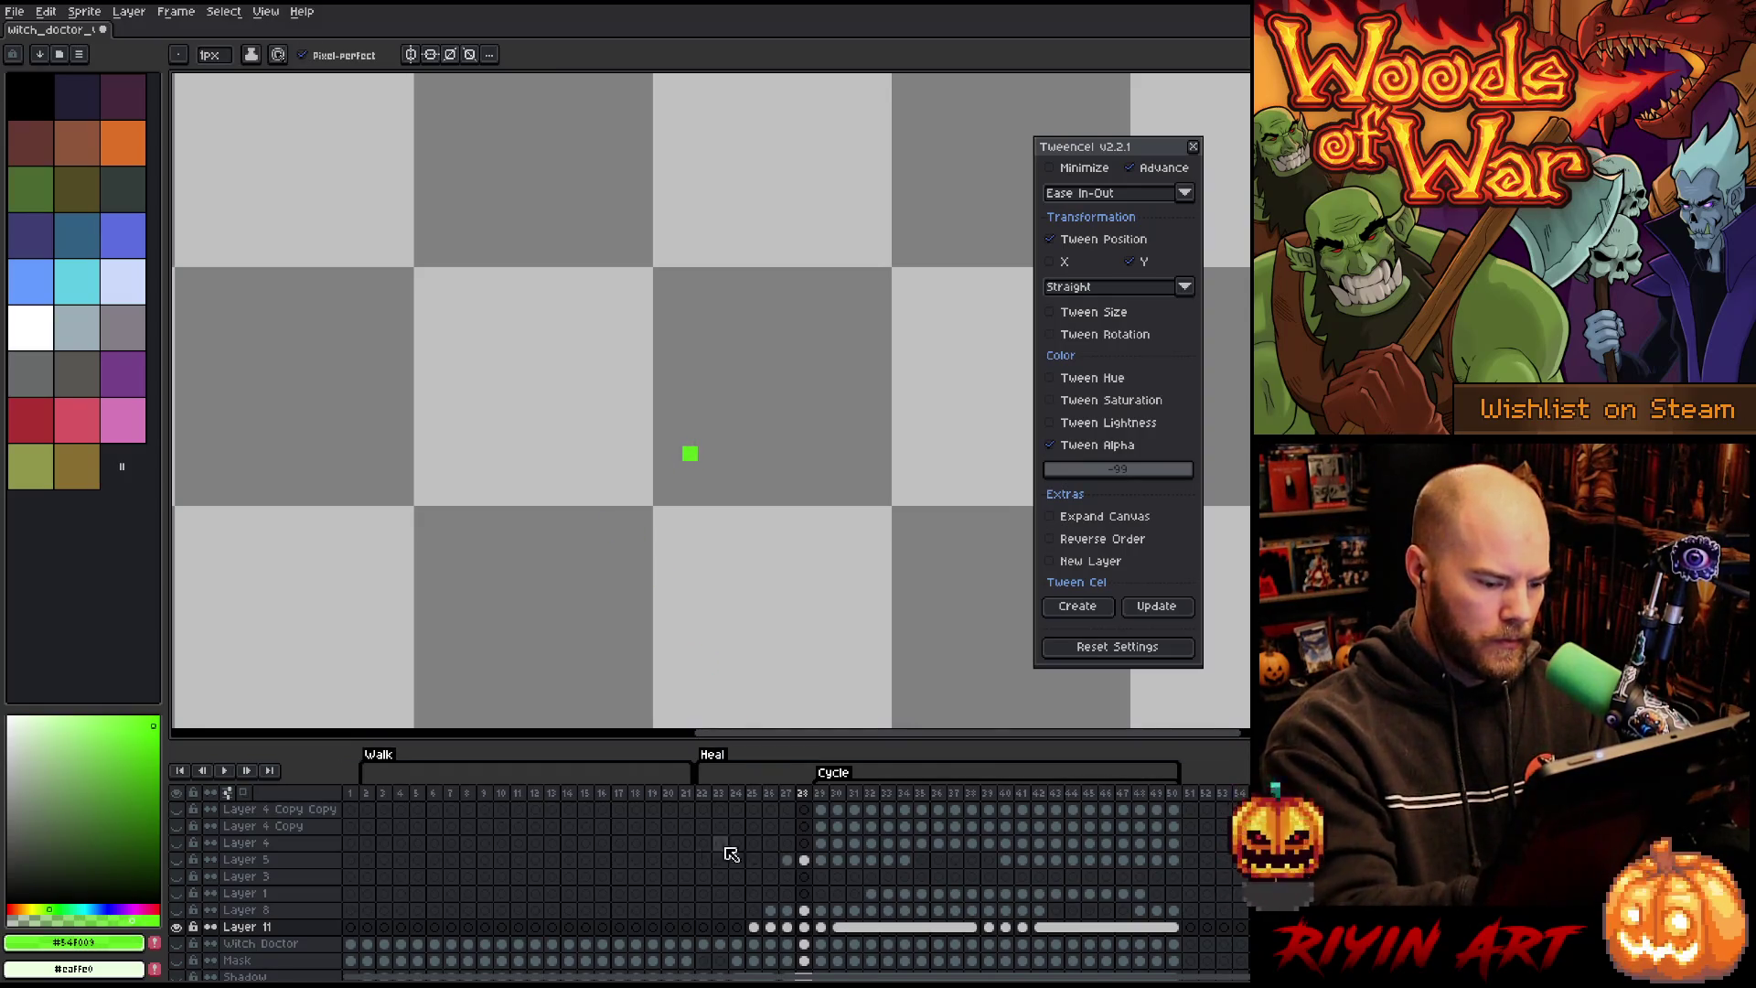
left_click(177, 927, "alt")
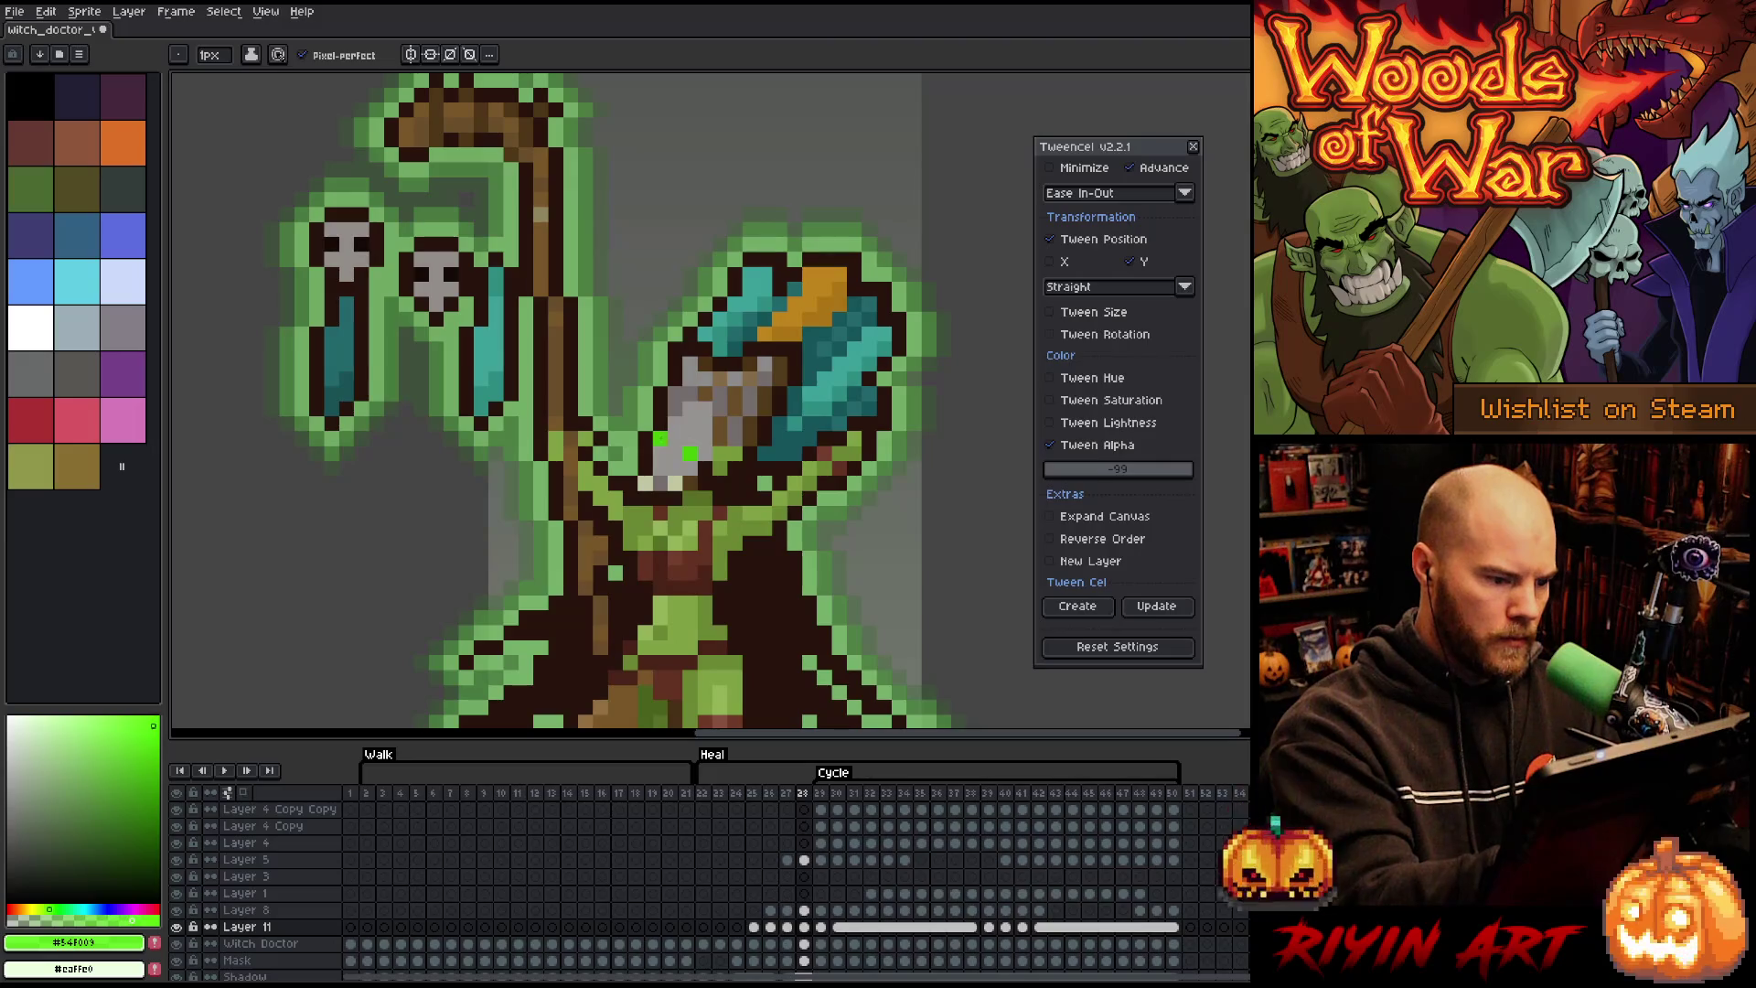
left_click(822, 927)
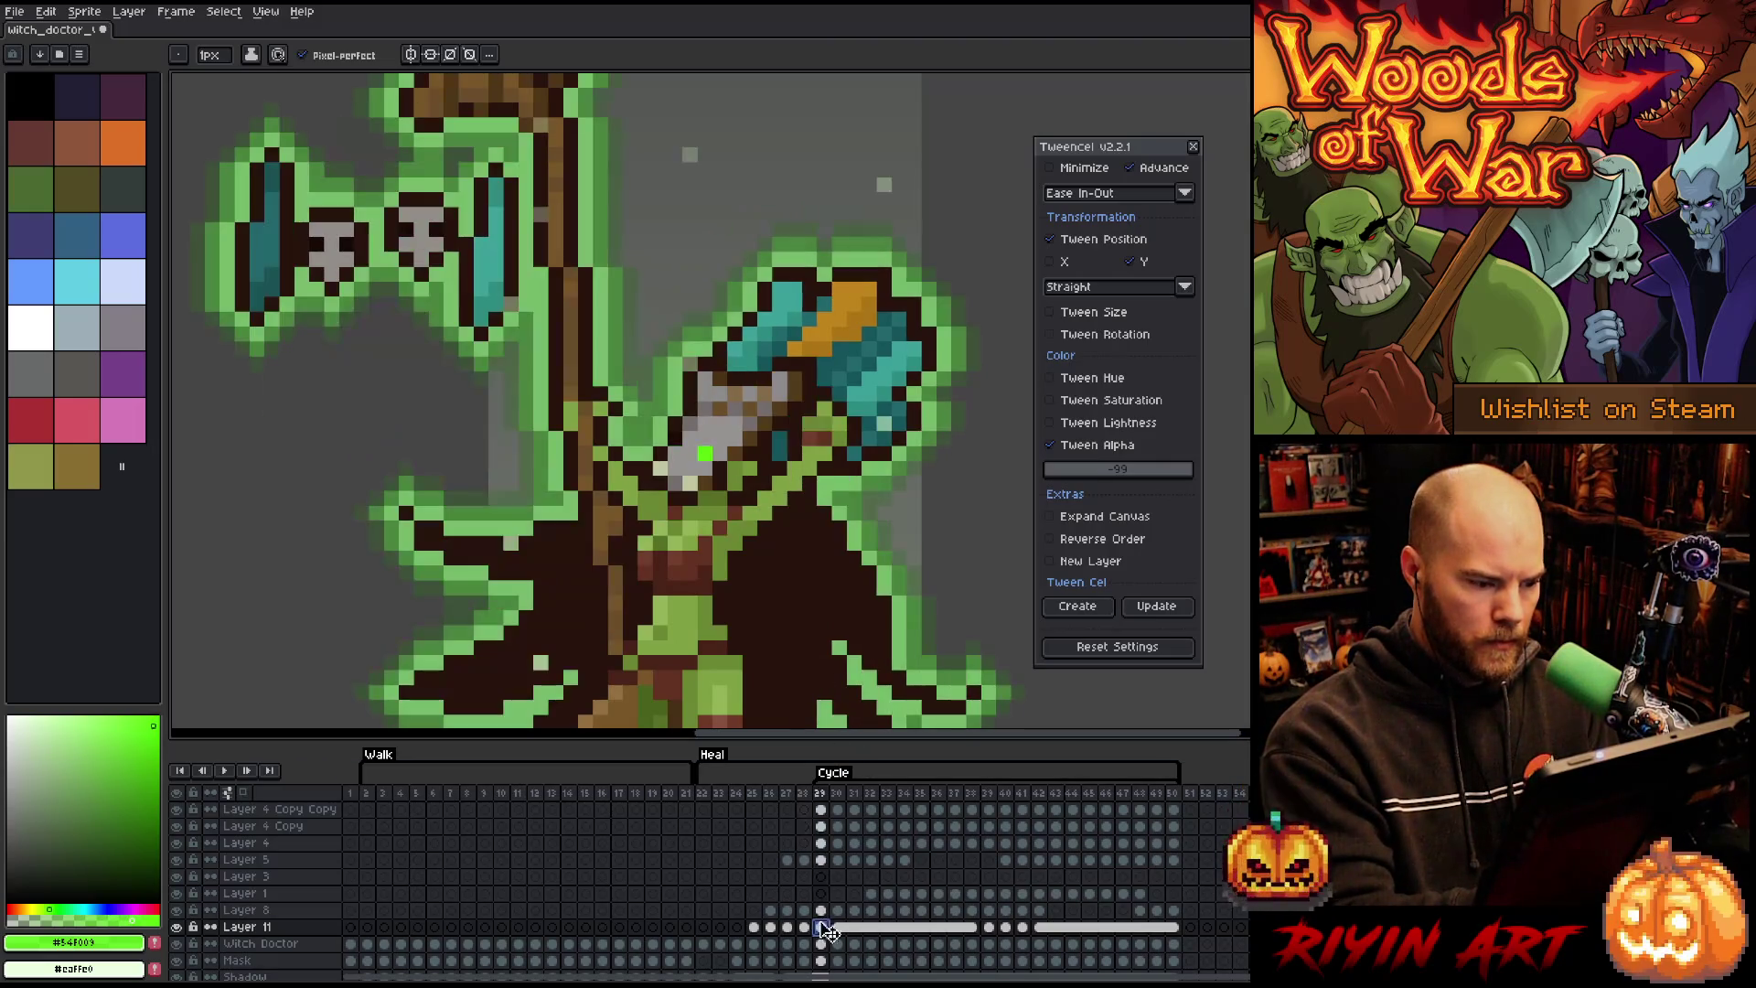
left_click(178, 926, "alt")
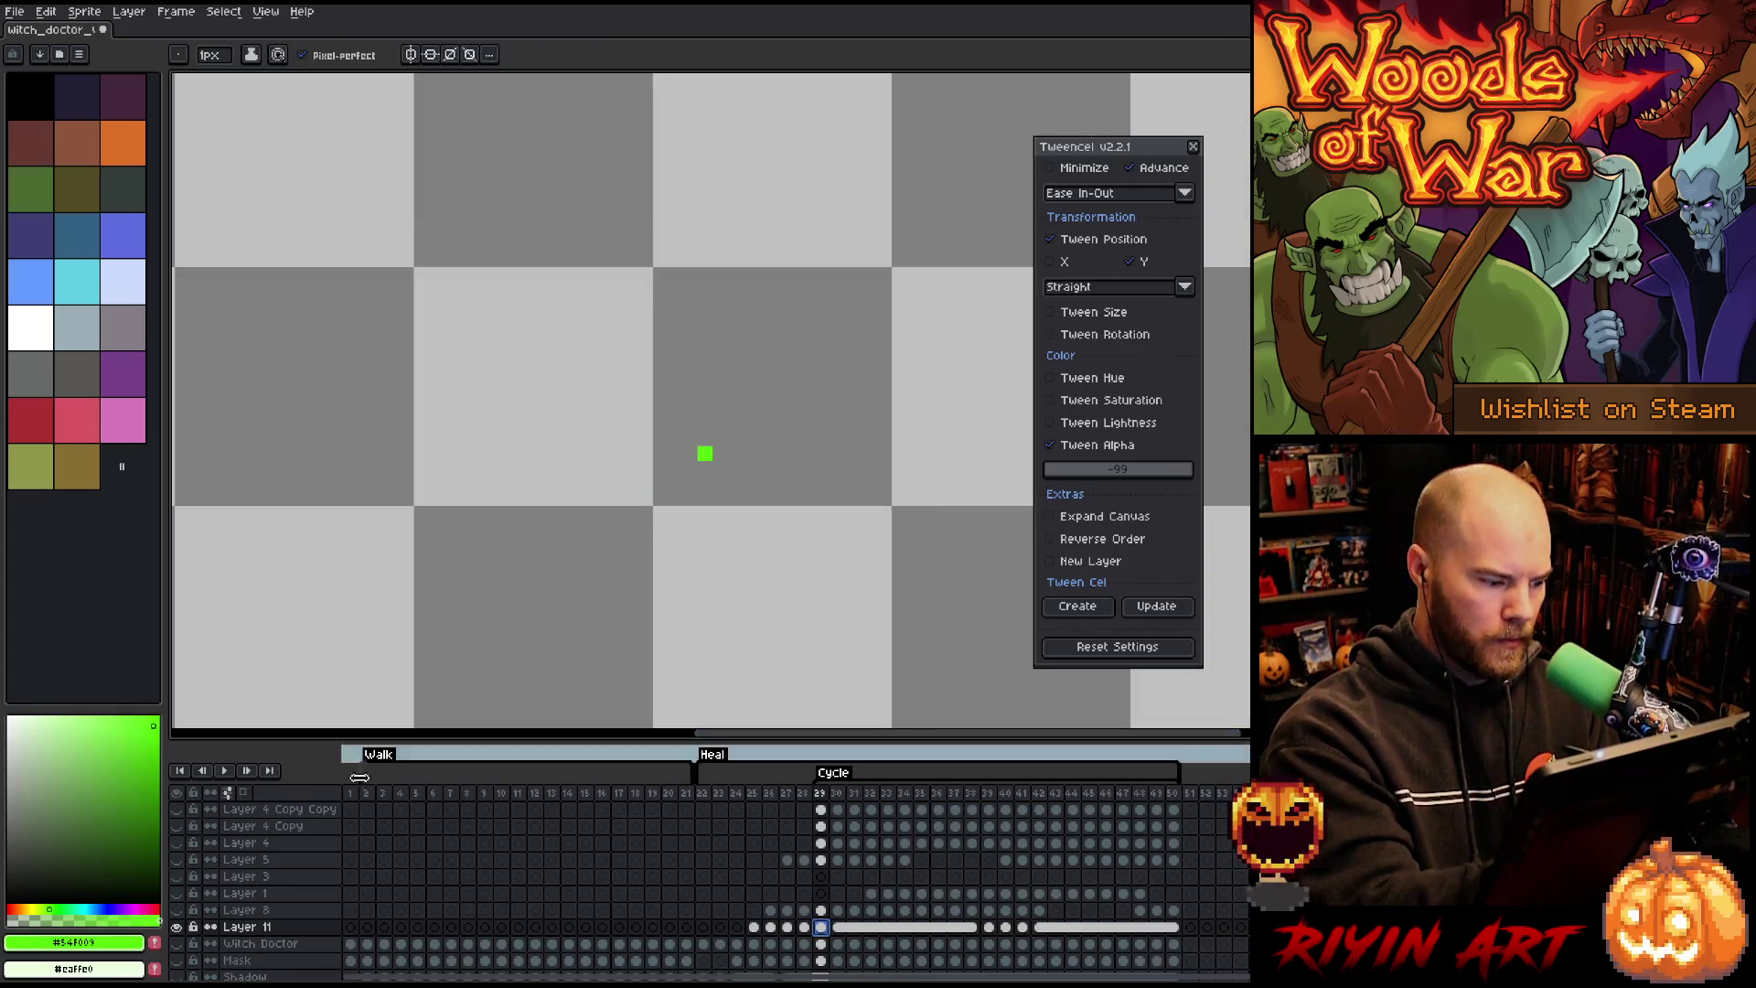
left_click(178, 926, "alt")
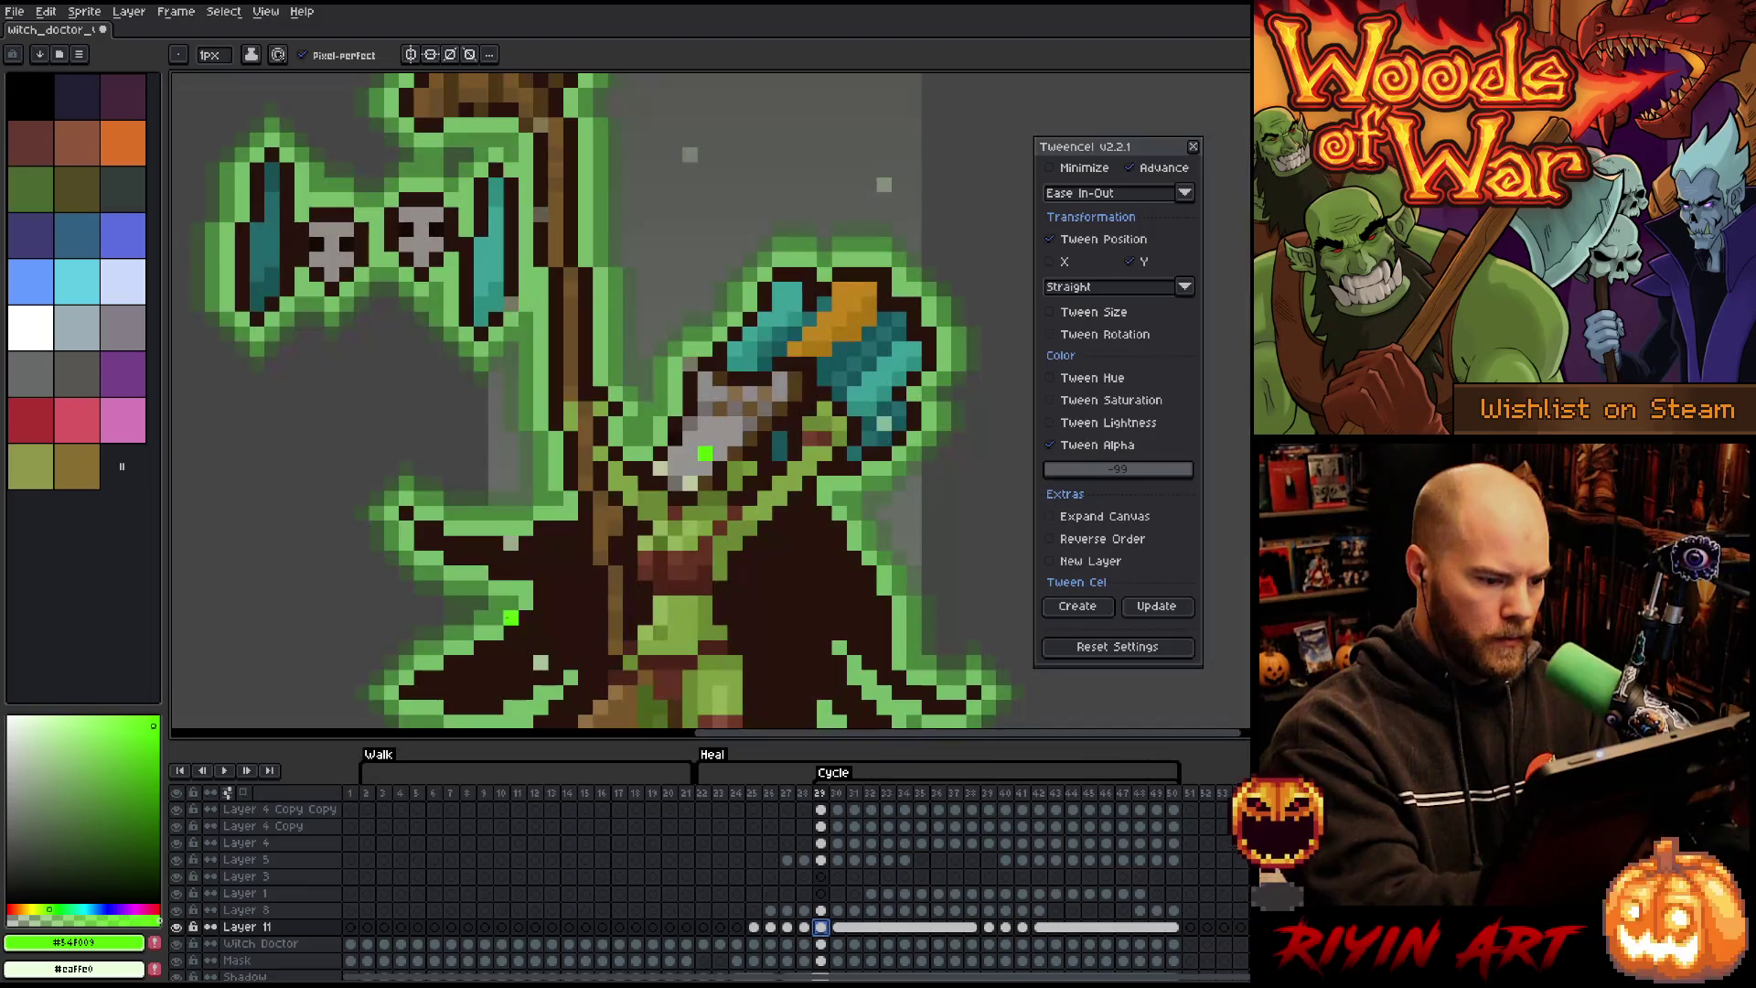
Step: Draw an extra green particle pixel near the headdress on frame 42 and play to check
key("Right")
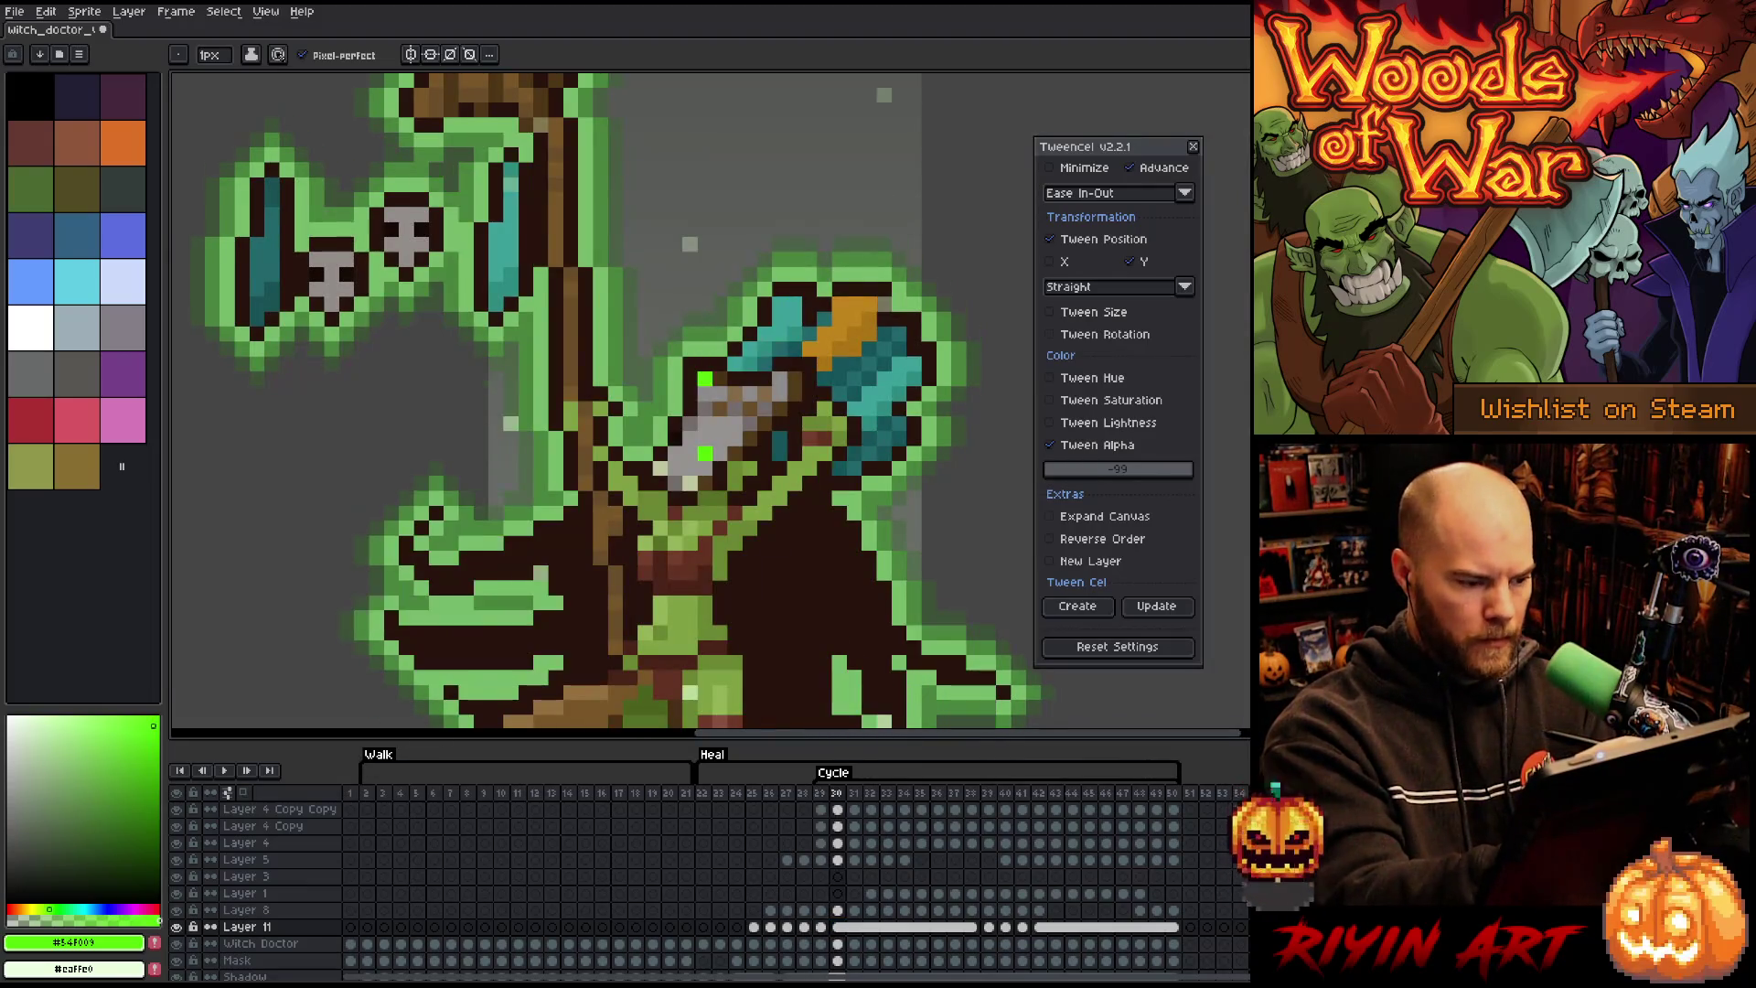
key("Right")
key("Right")
key("Right")
key("Right")
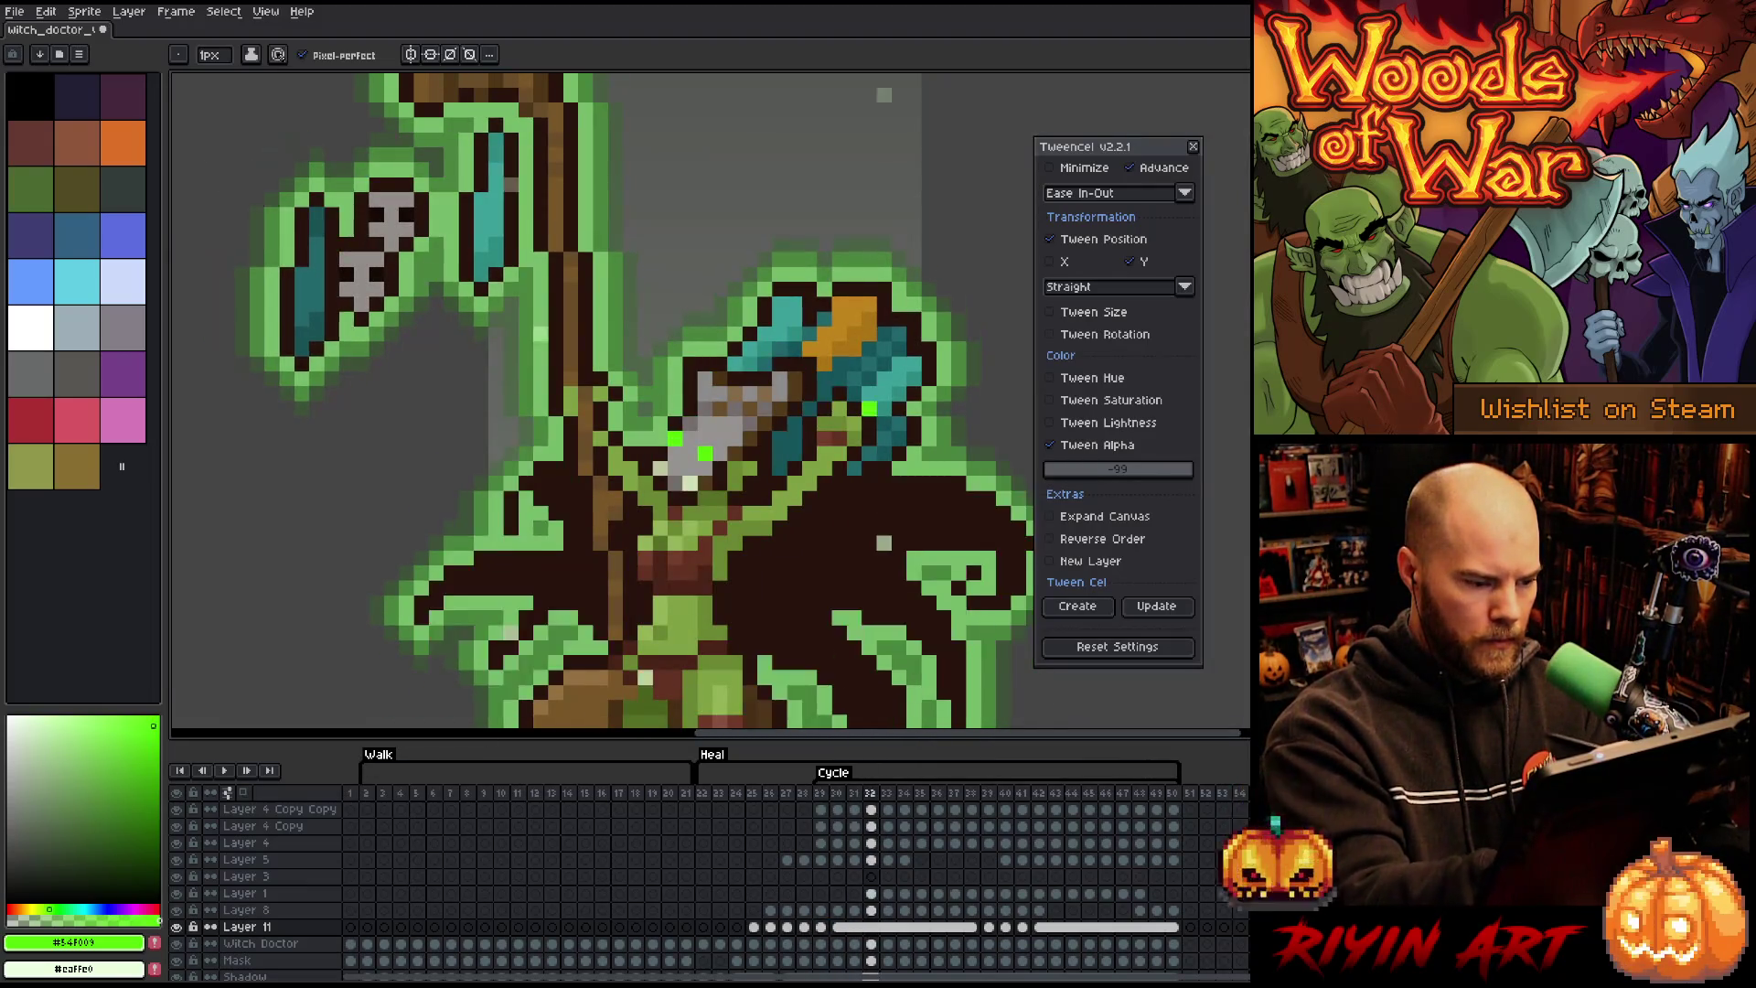
key("Left")
key("Left")
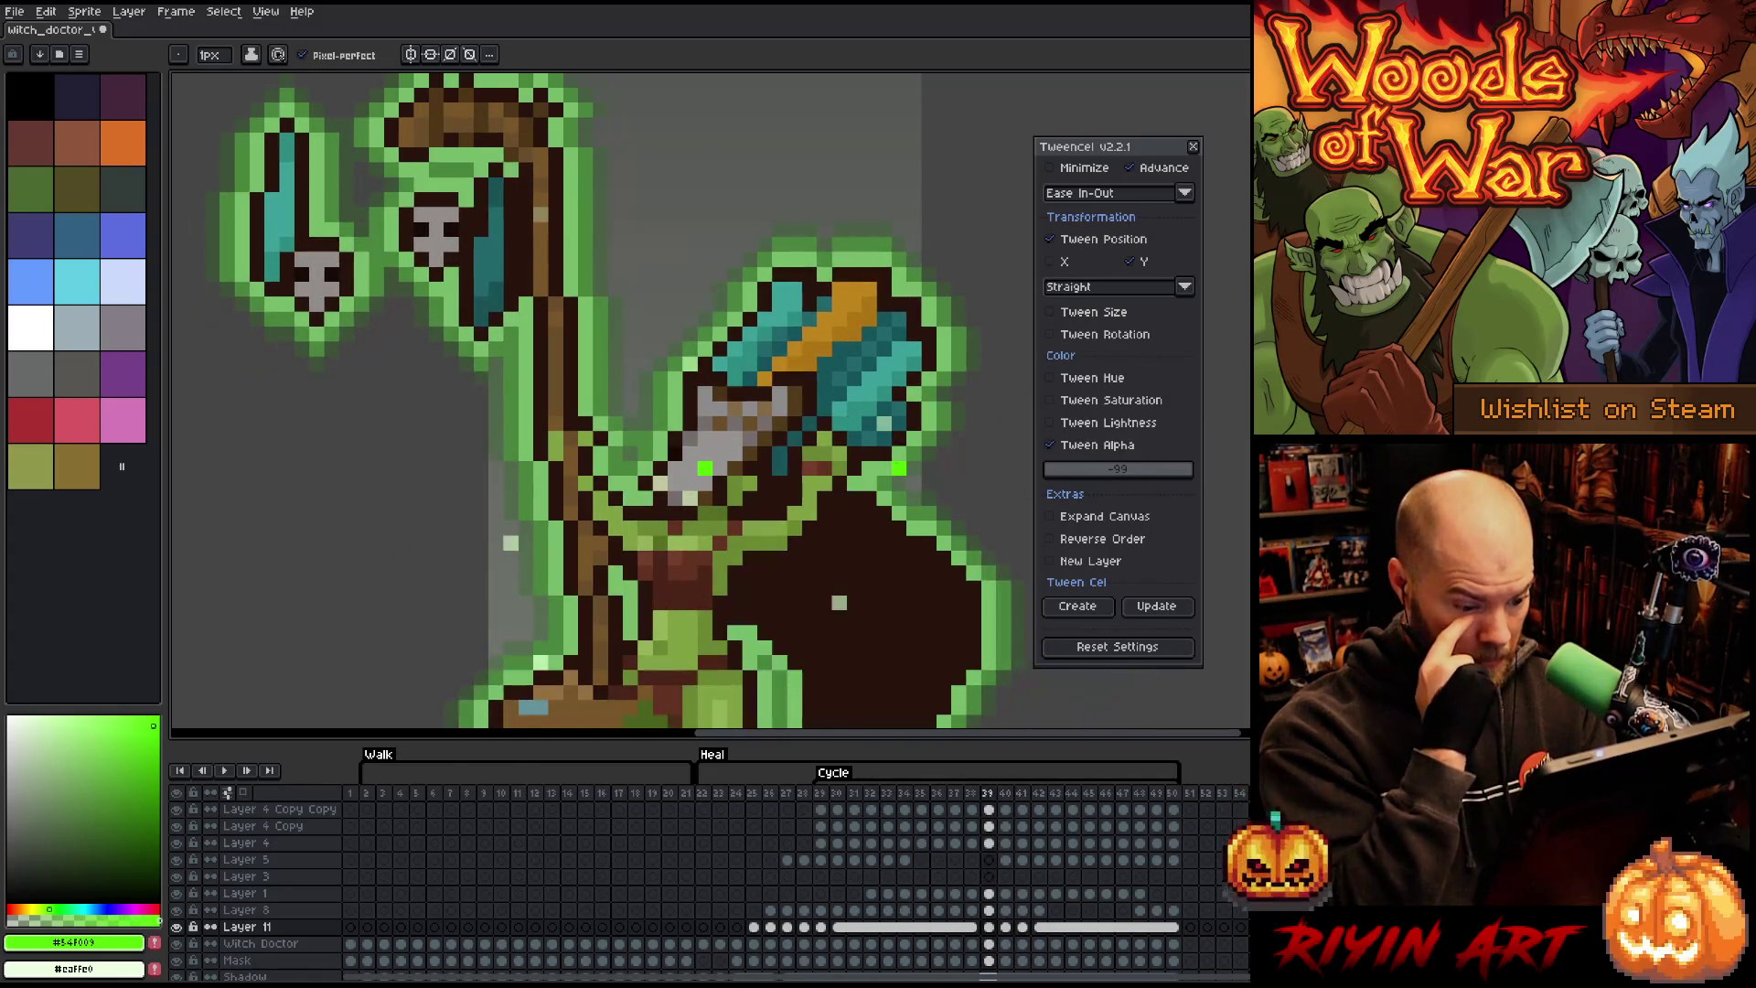
key("Right")
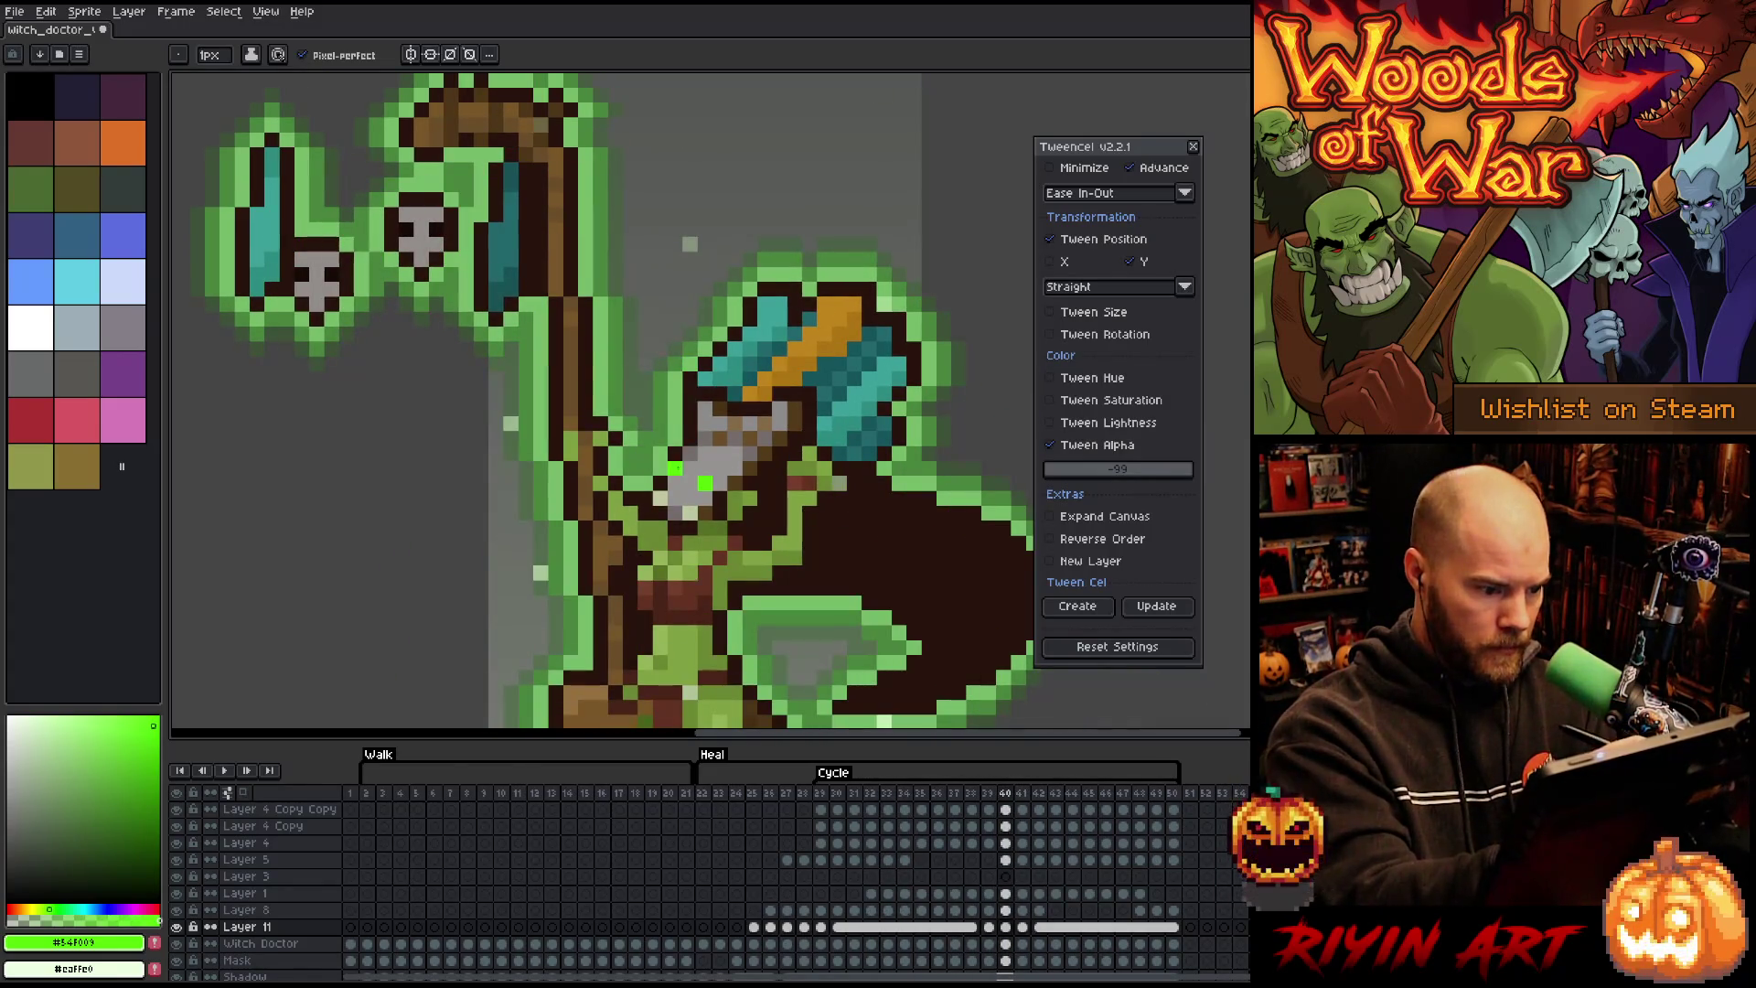
key("Right")
key("Right")
left_click(674, 439)
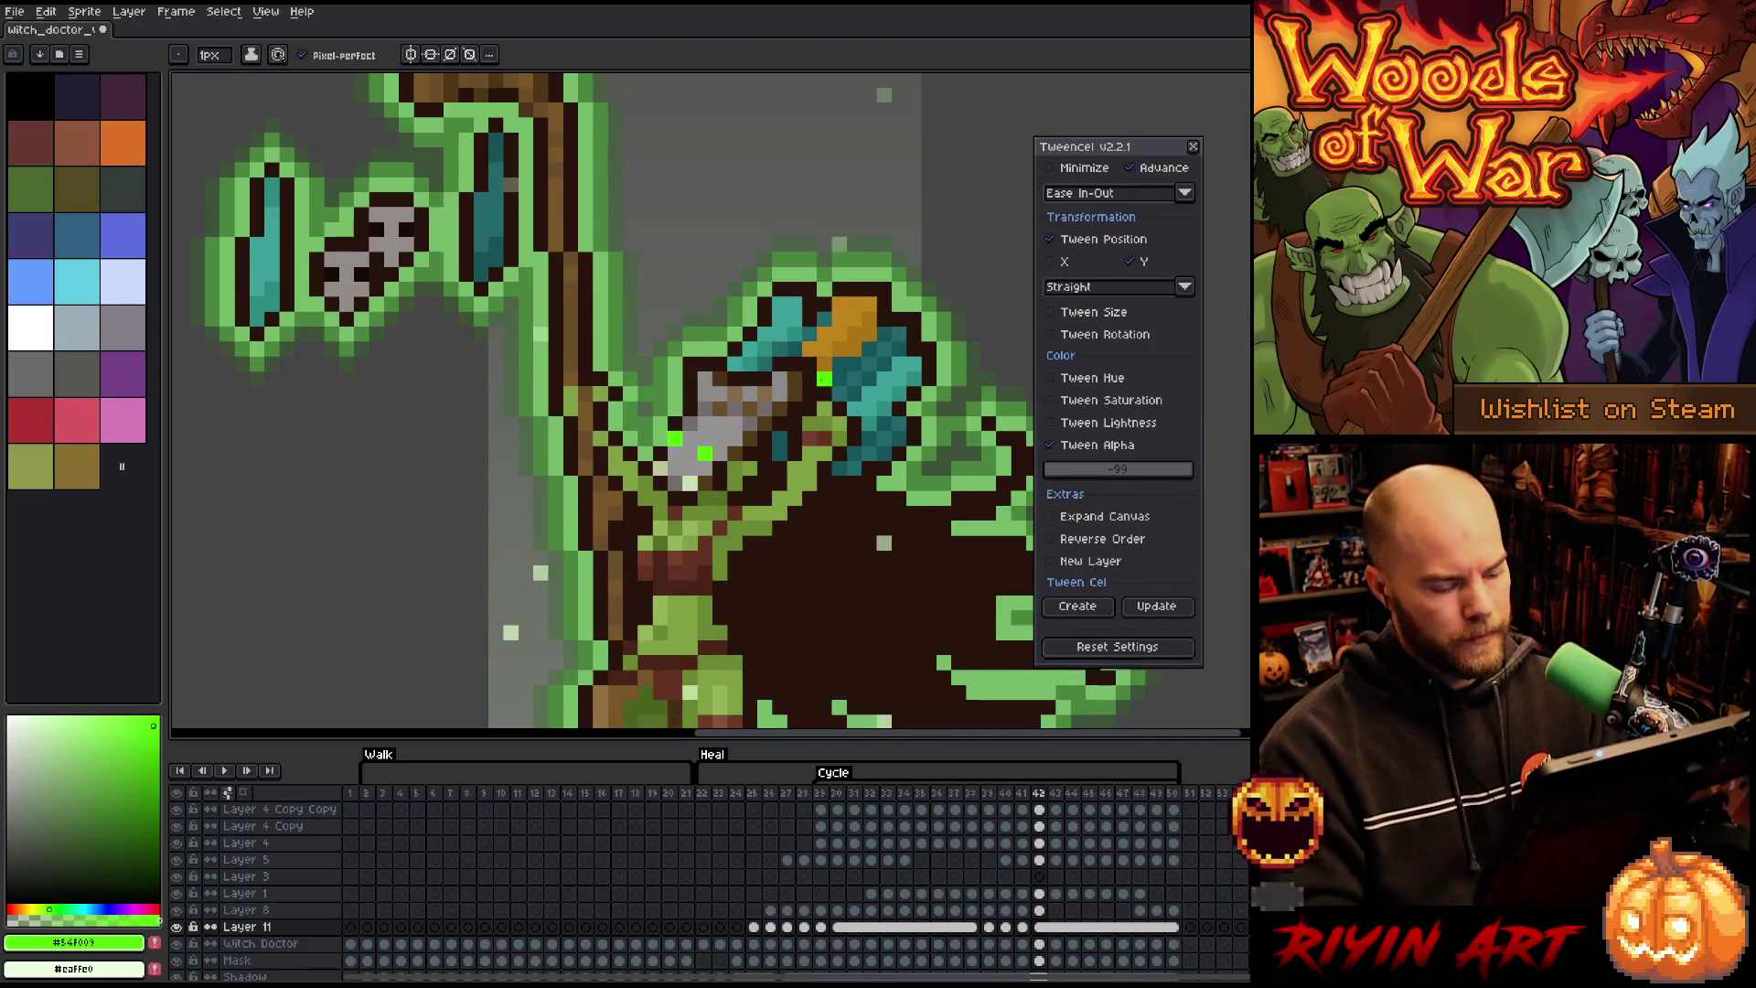
left_click(719, 793)
key("Return")
Step: Preview the heal animation and go back to frame 39
scroll(549, 530, "down", 3)
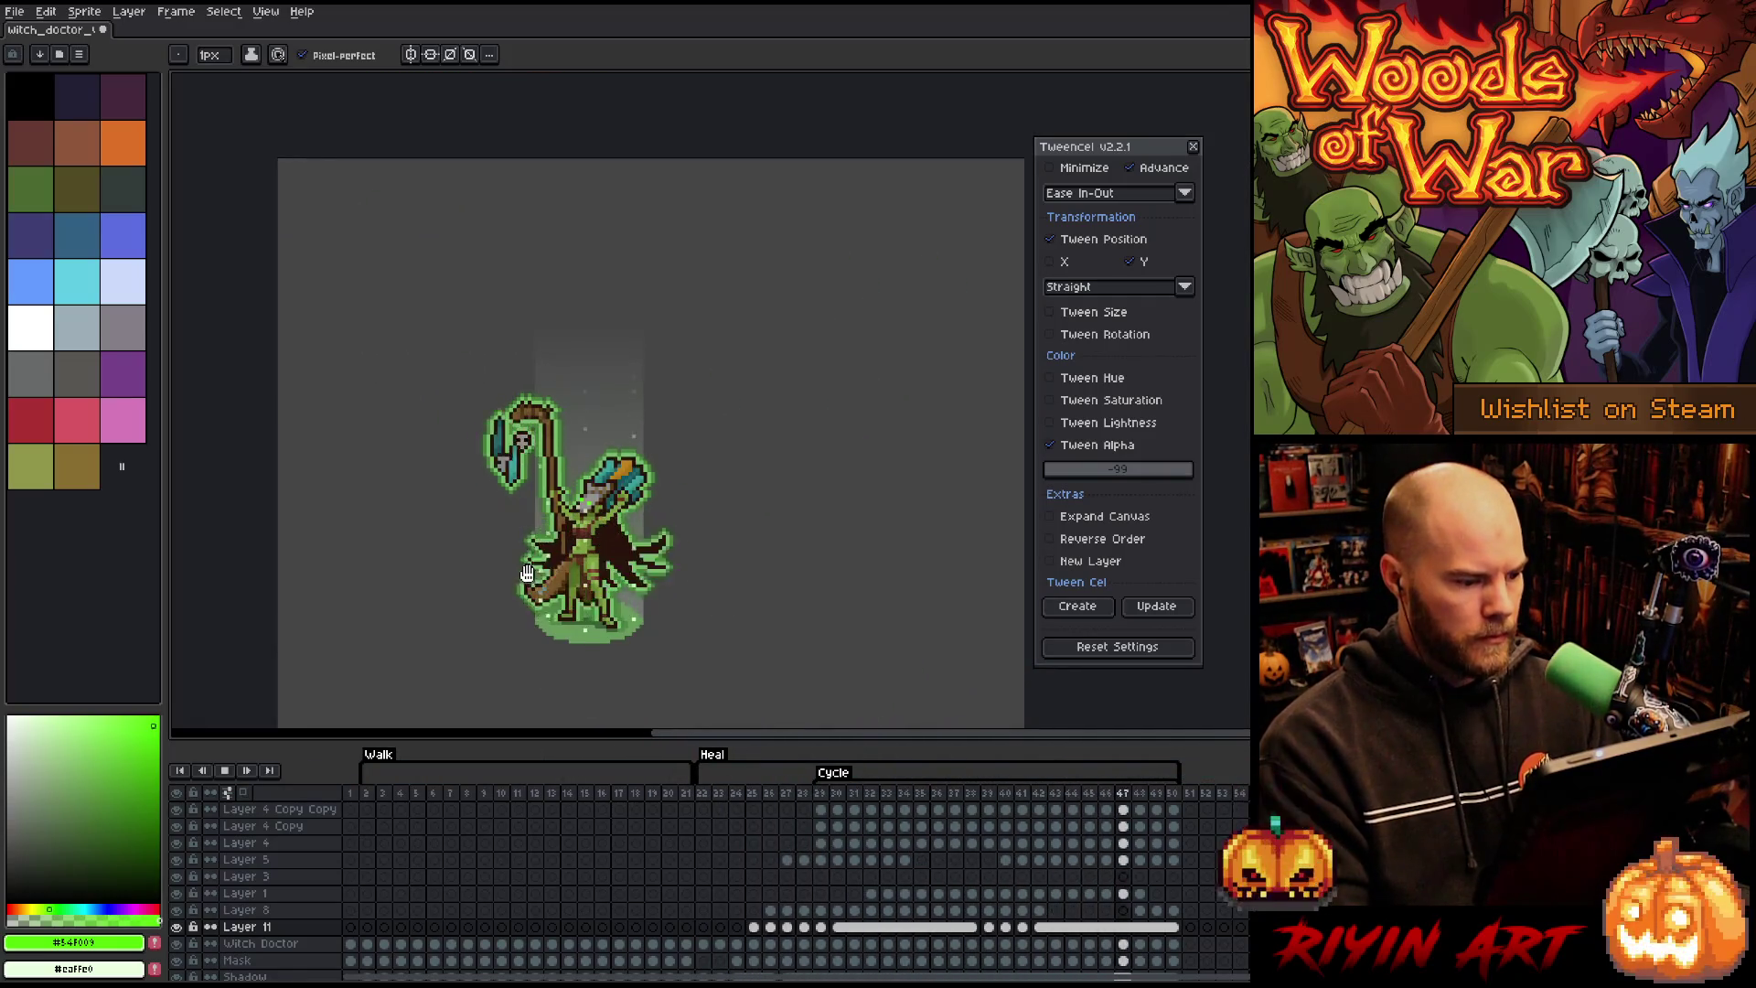
scroll(526, 568, "up", 2)
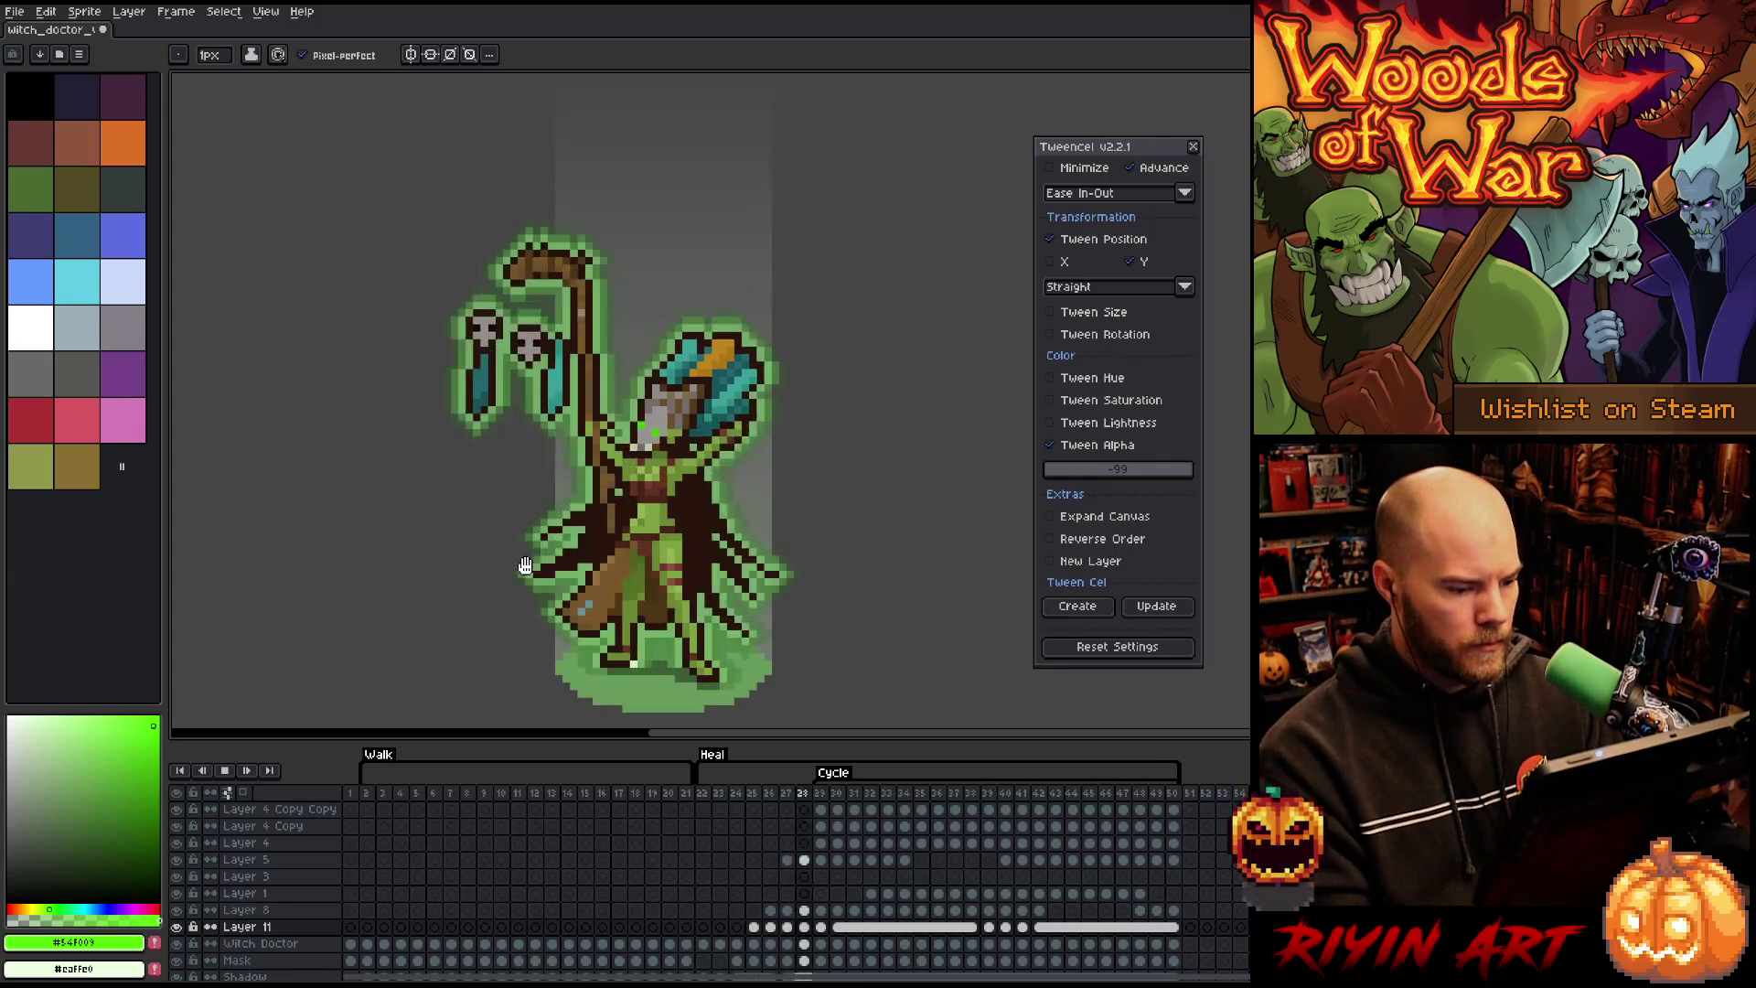
key("Return")
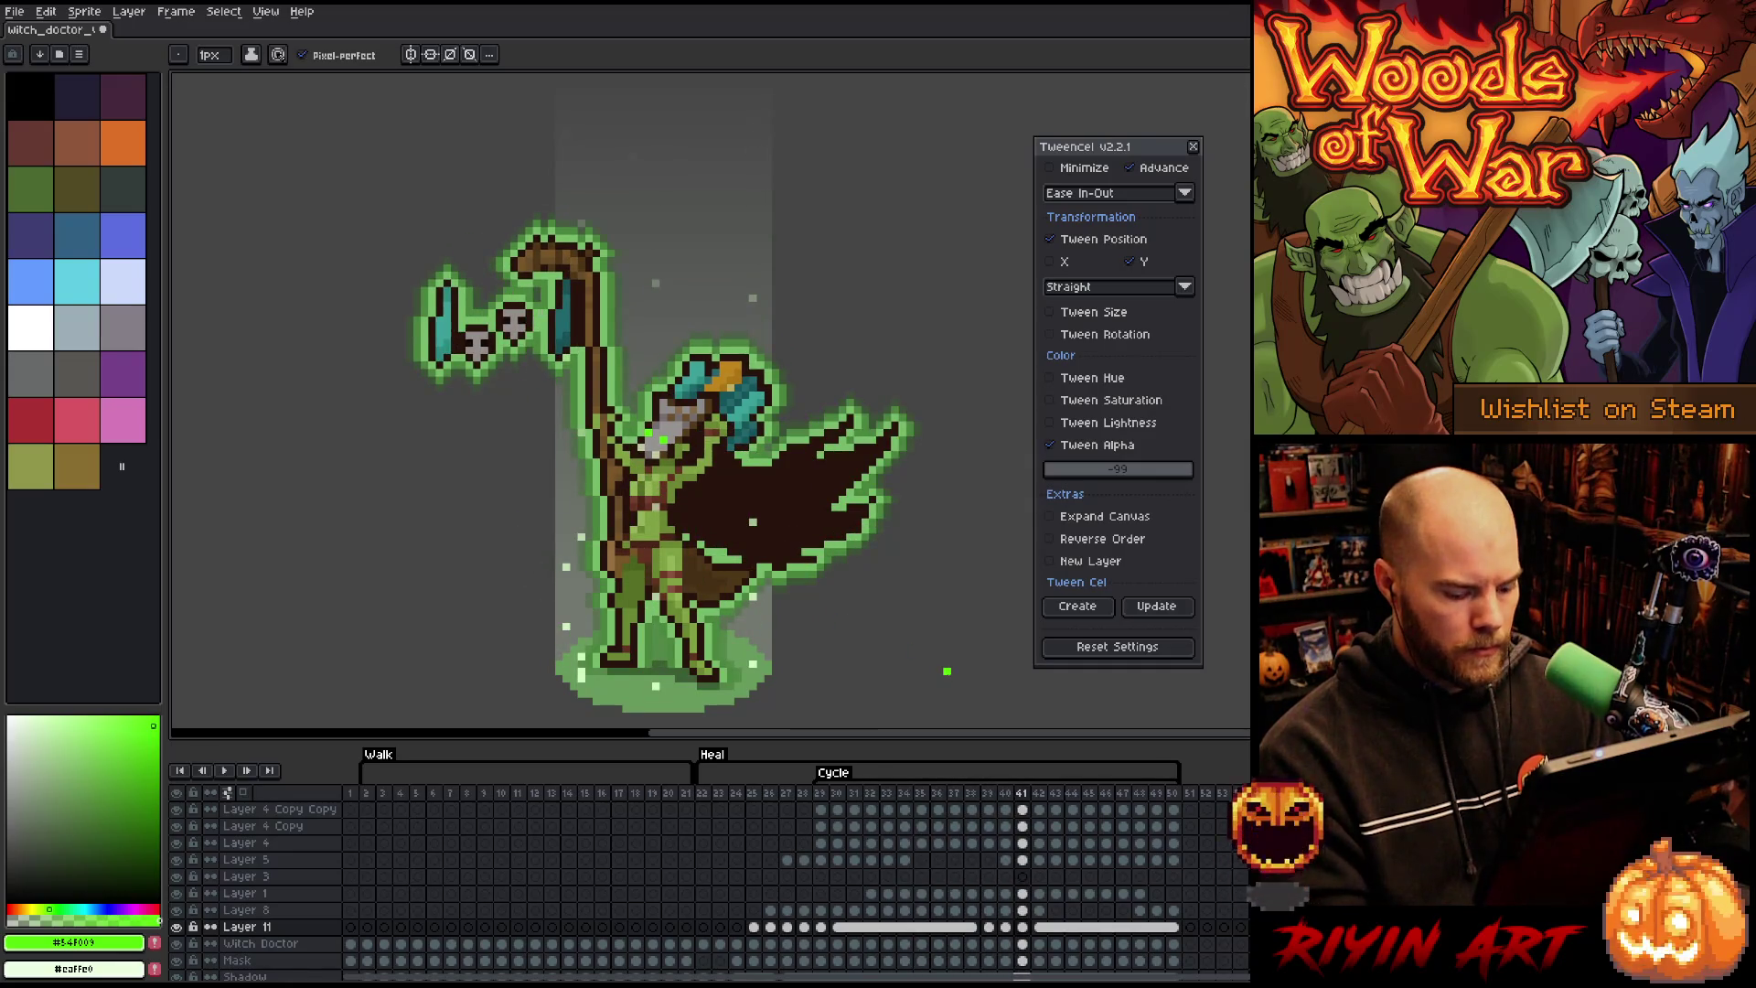
key("Left")
key("Left")
Step: Save the sprite and add a new empty Layer 12 above Layer 11
key("e")
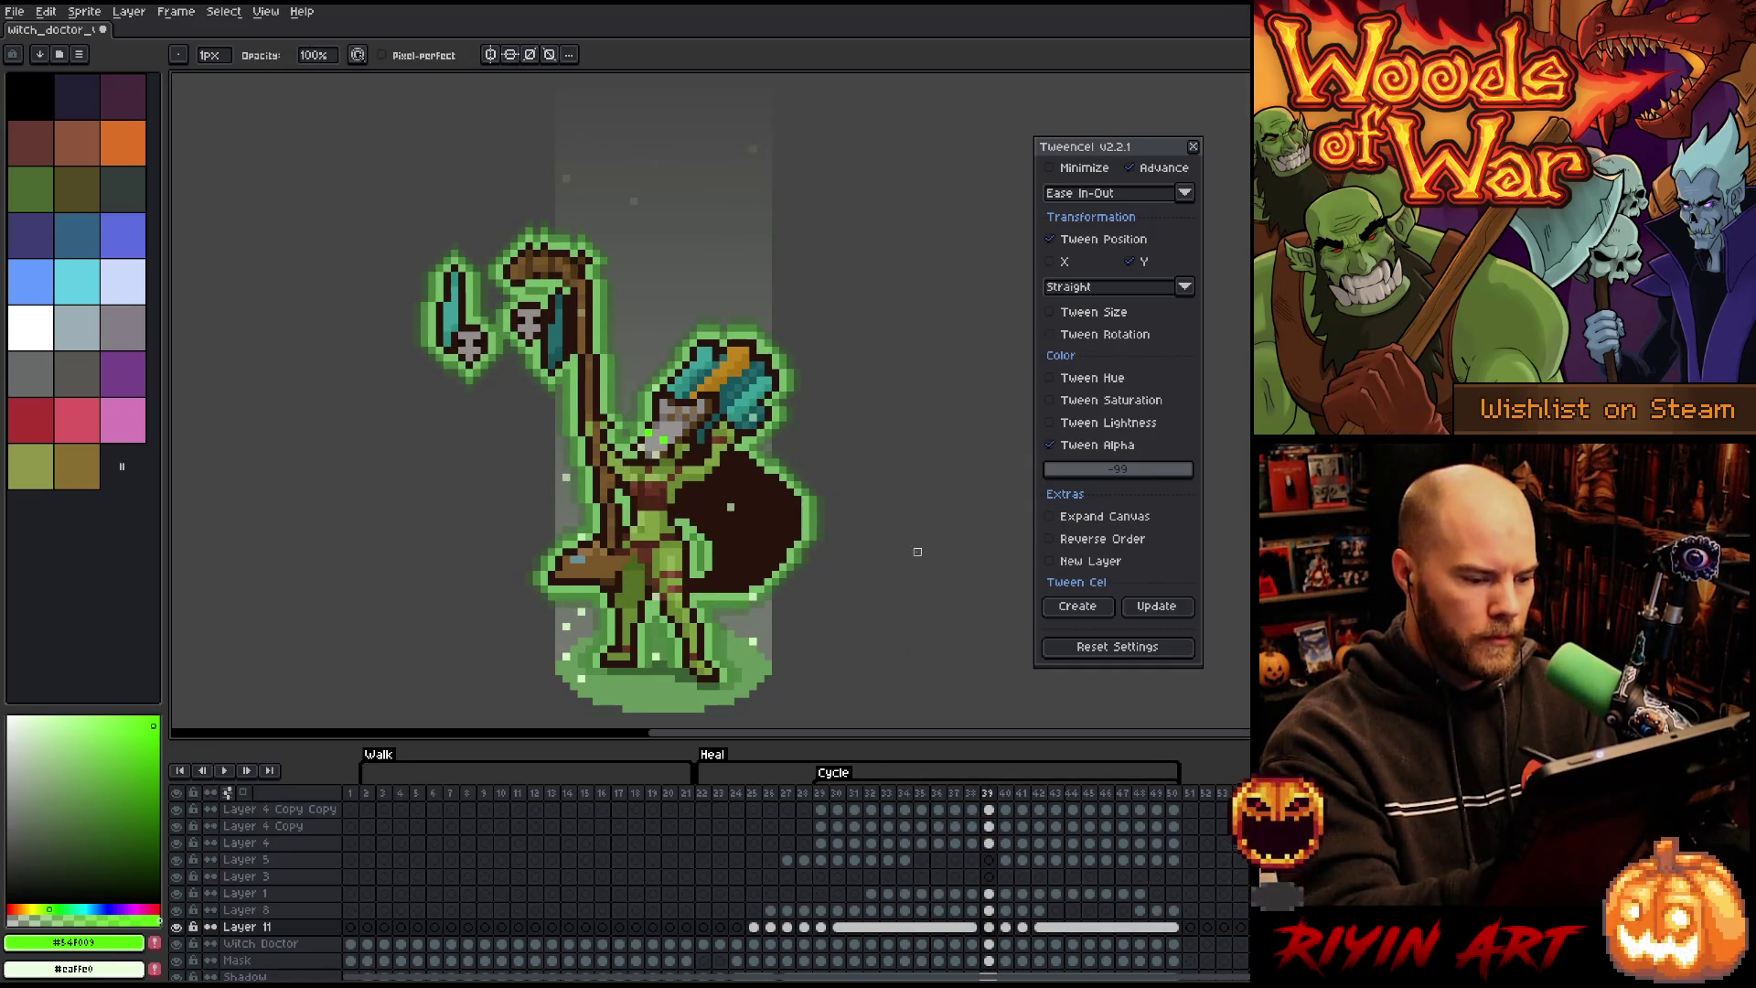
key("ctrl+s")
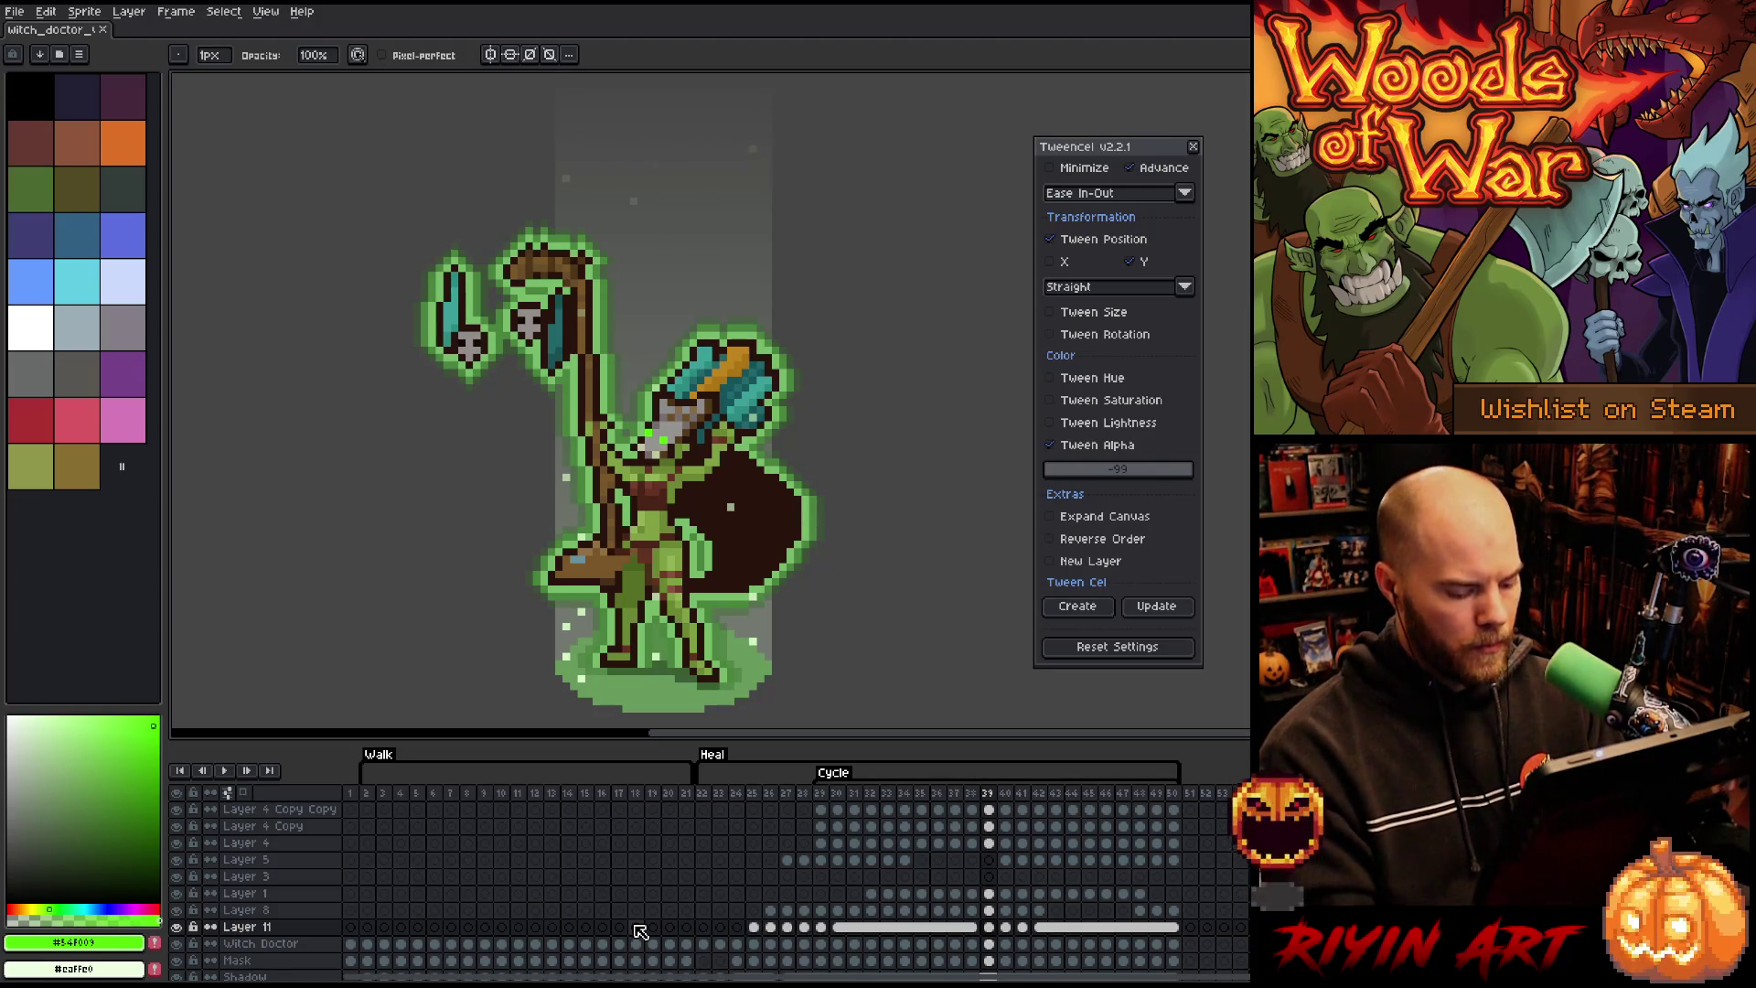
key("shift+n")
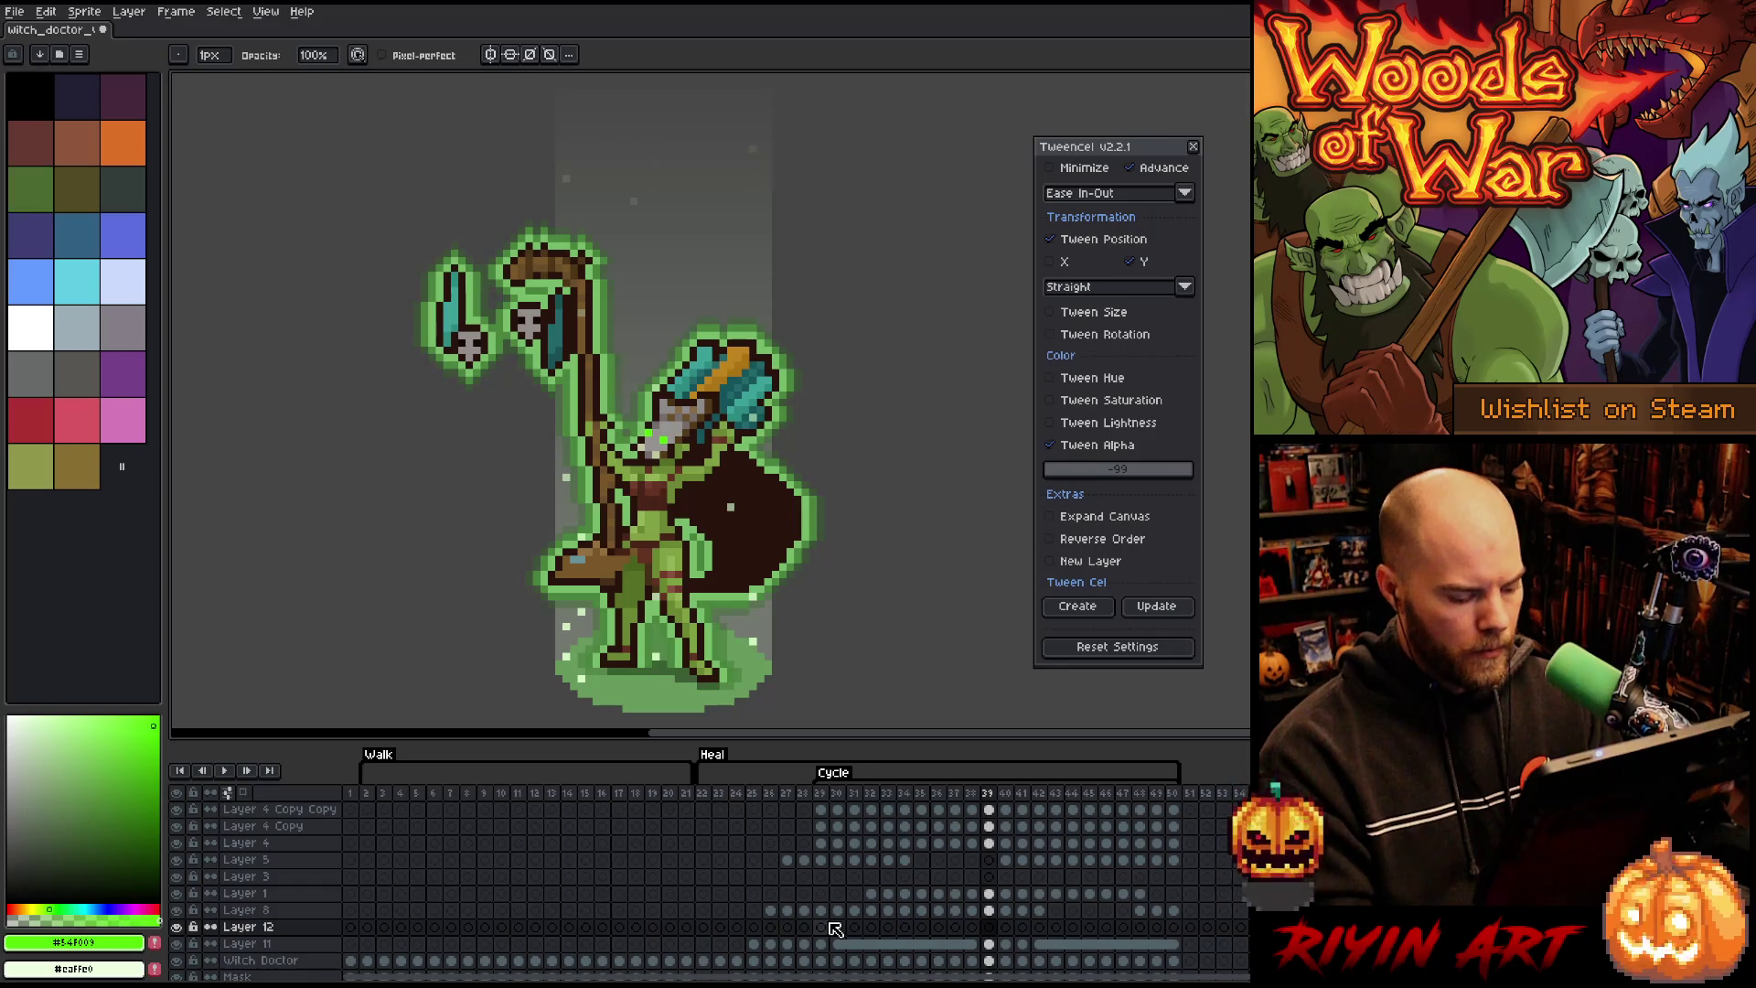
Step: Pencil rising green particle pixels near the staff on Layer 12 through frames 29–35
left_click(822, 928)
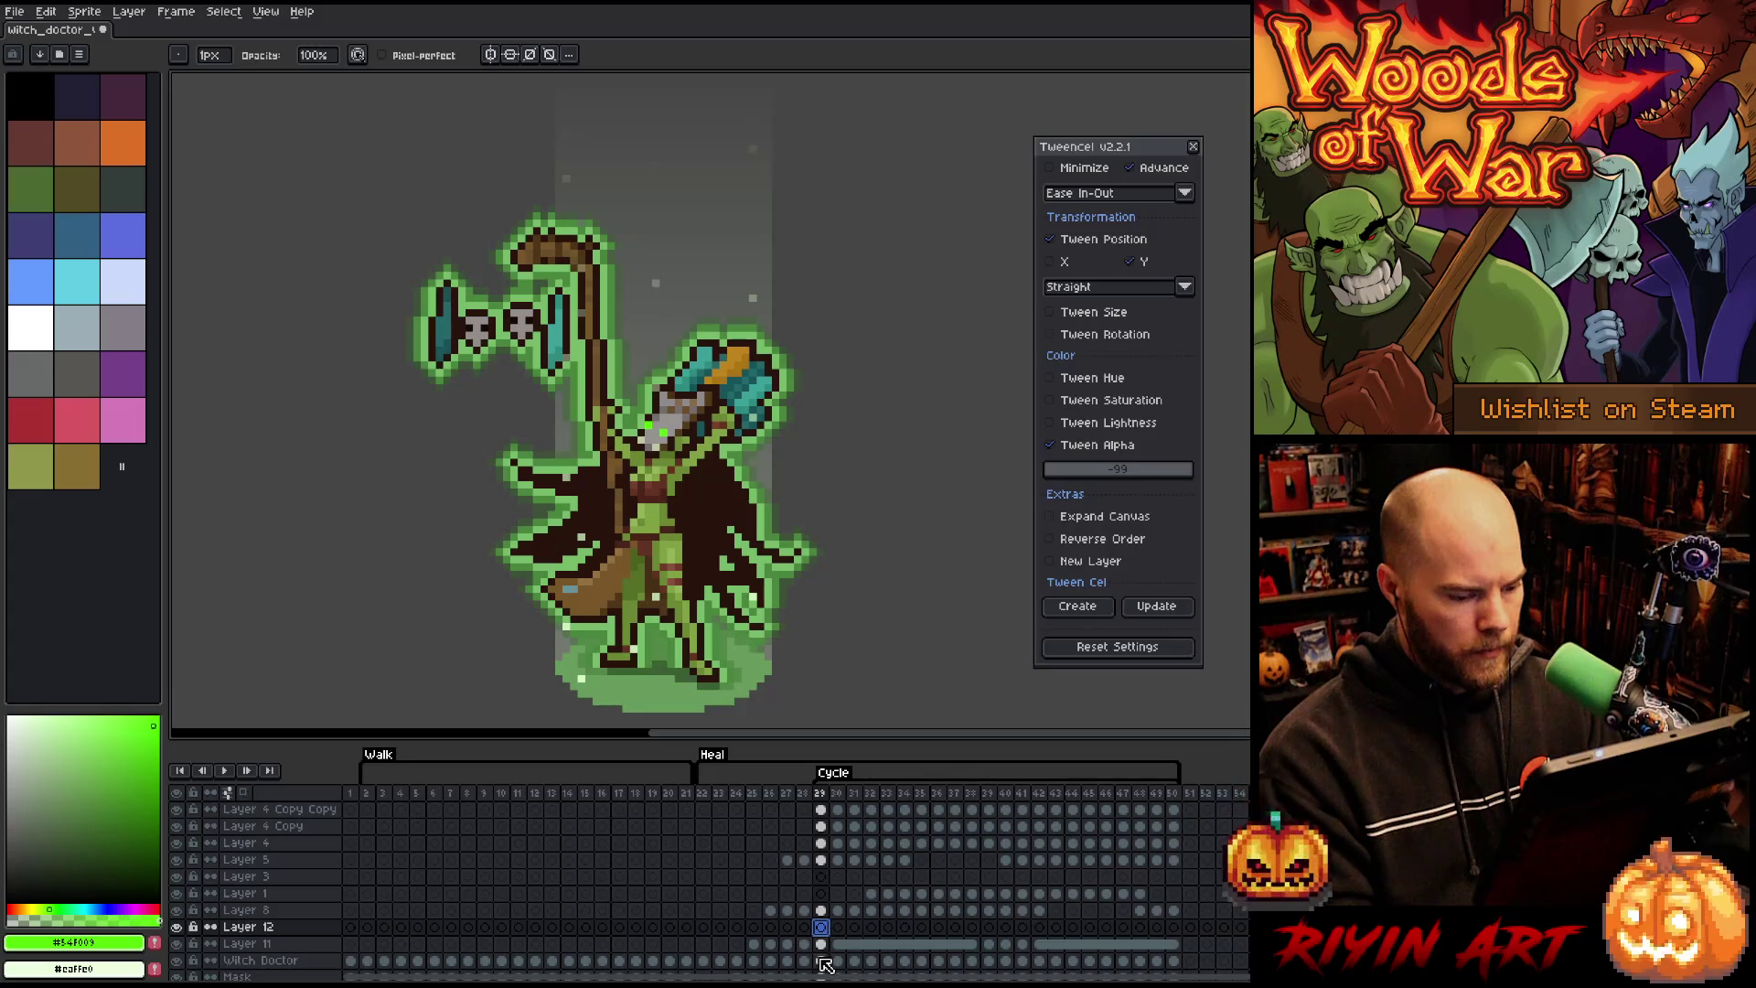
key("b")
left_click(475, 322)
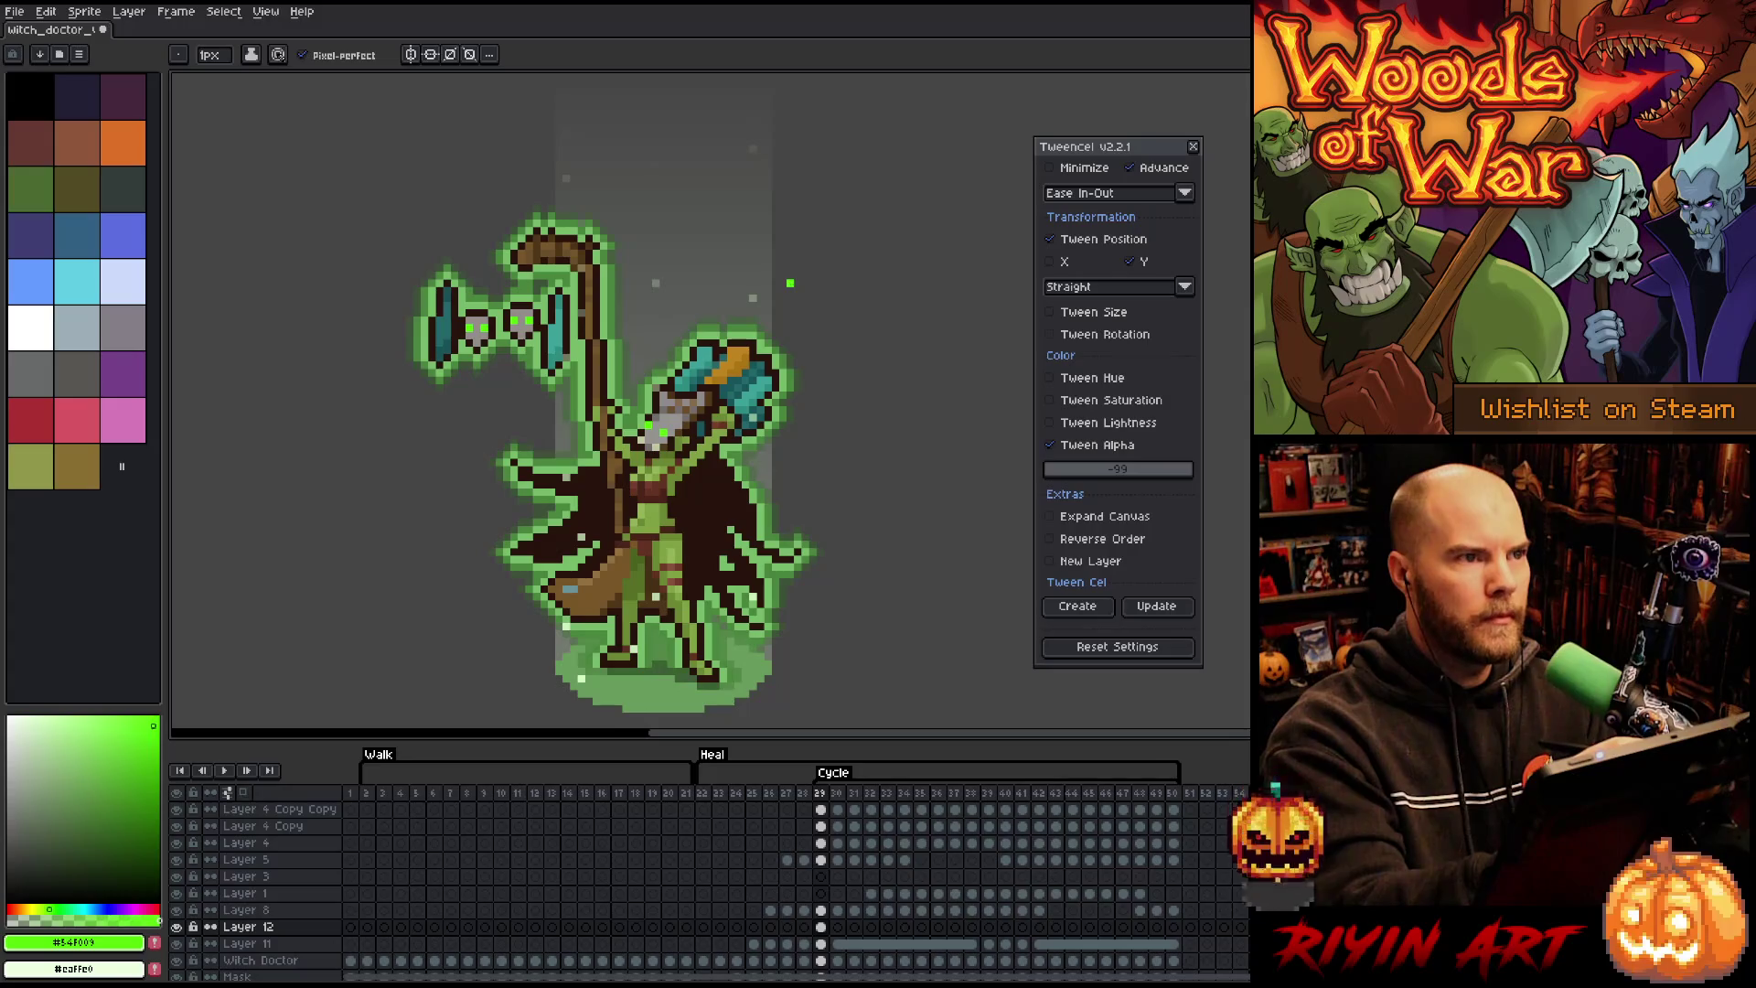
key("Right")
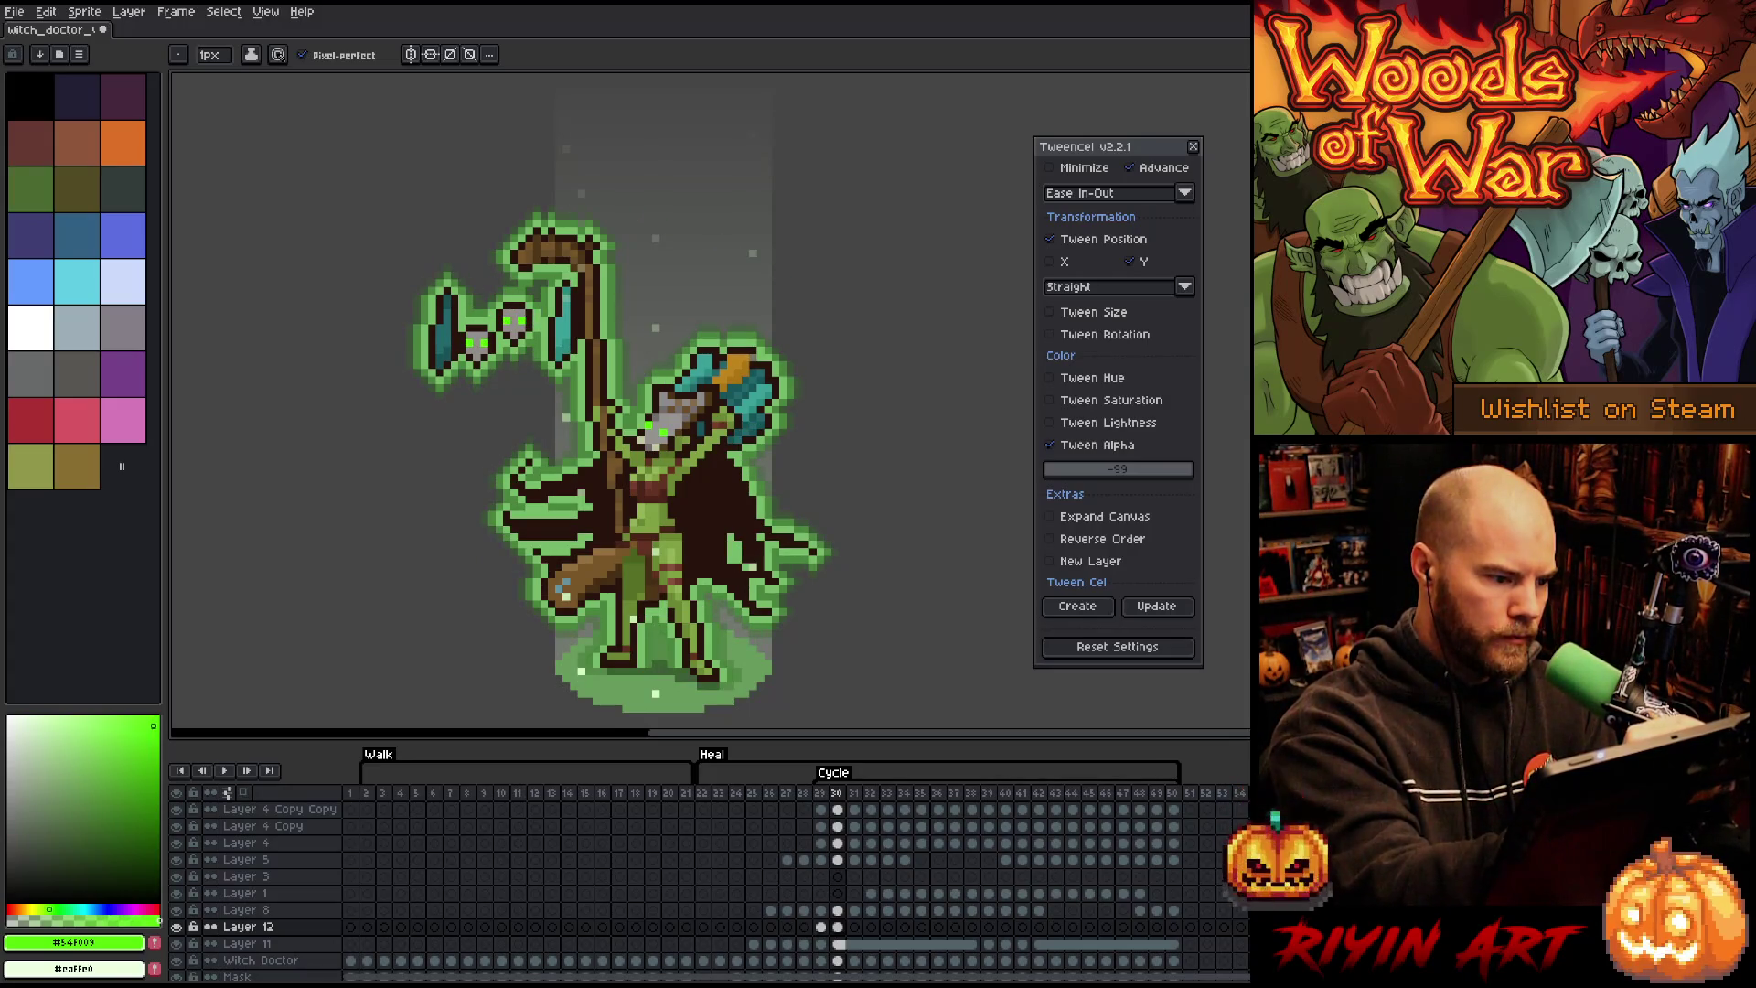
key("Right")
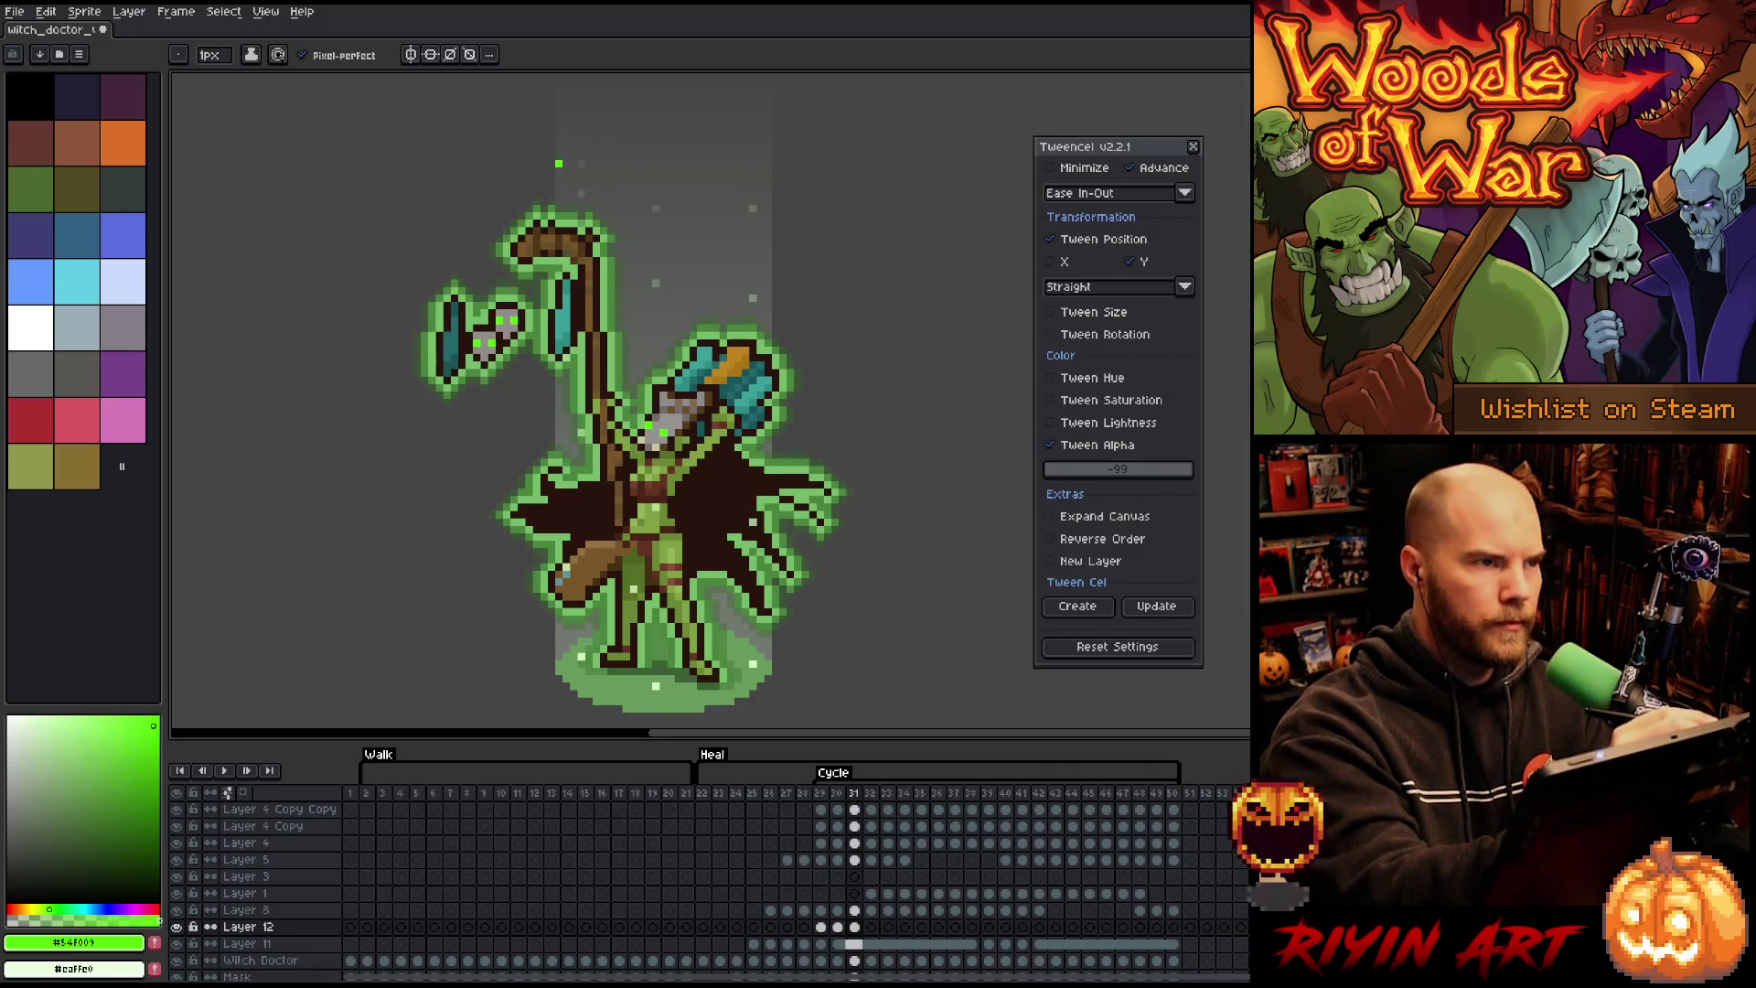
key("Right")
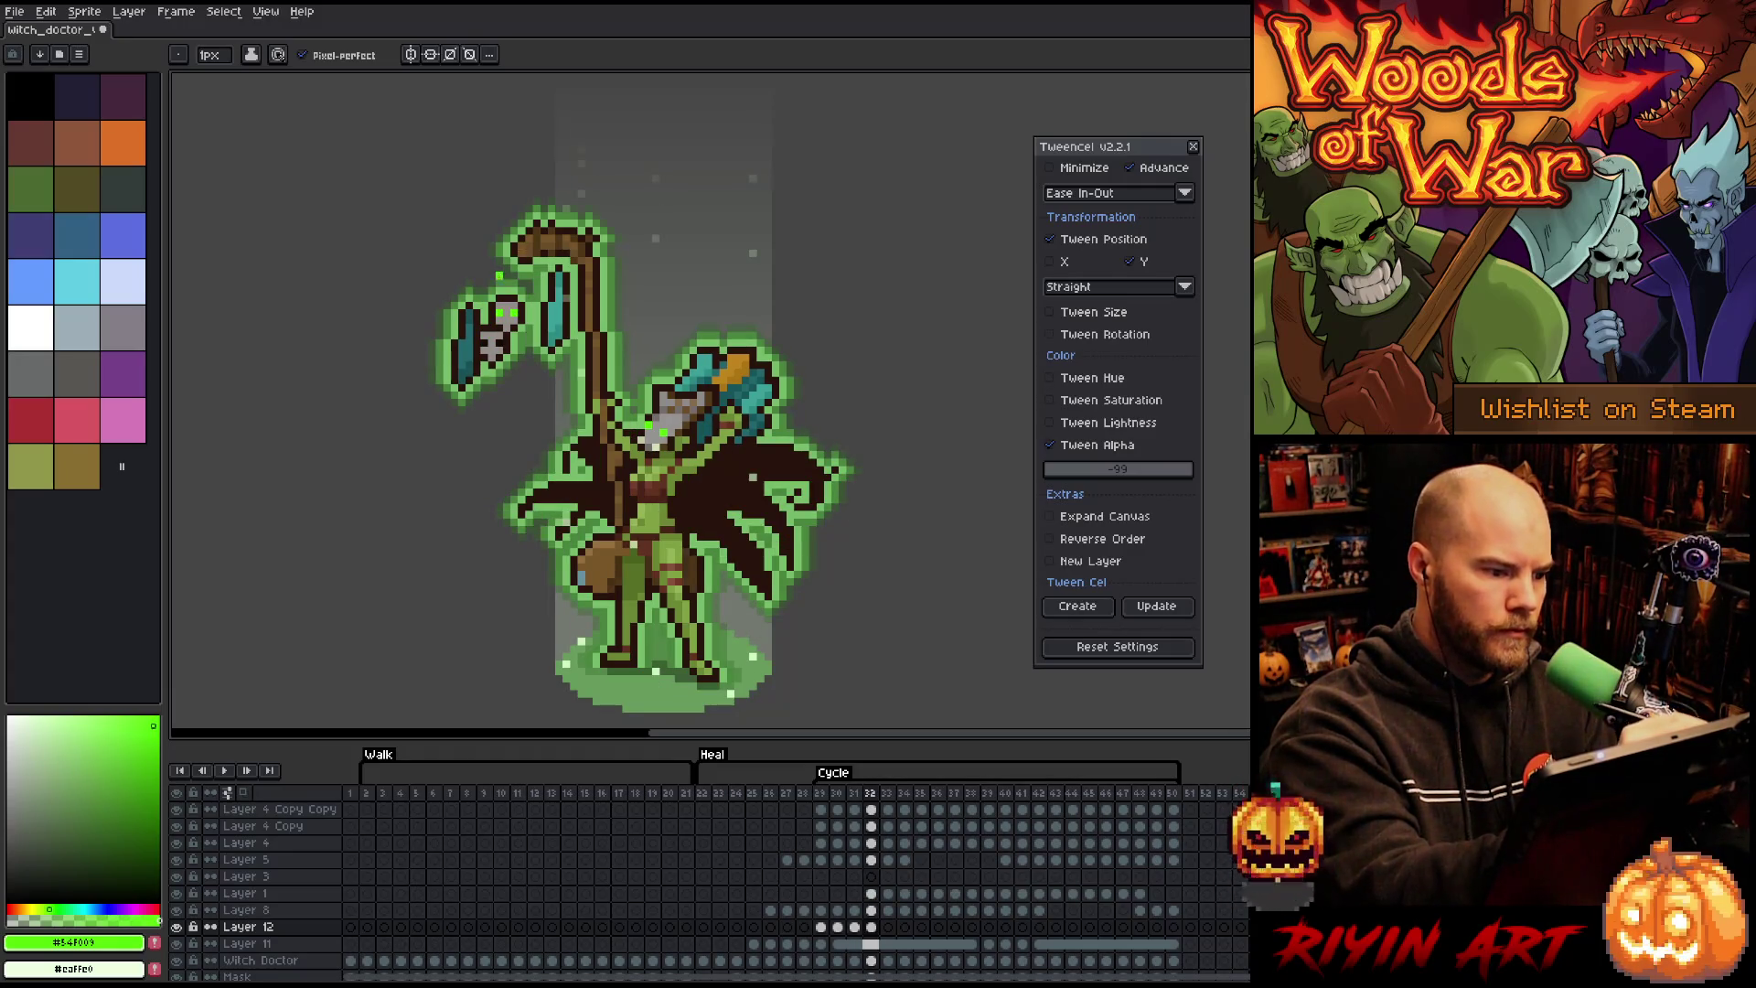
key("Right")
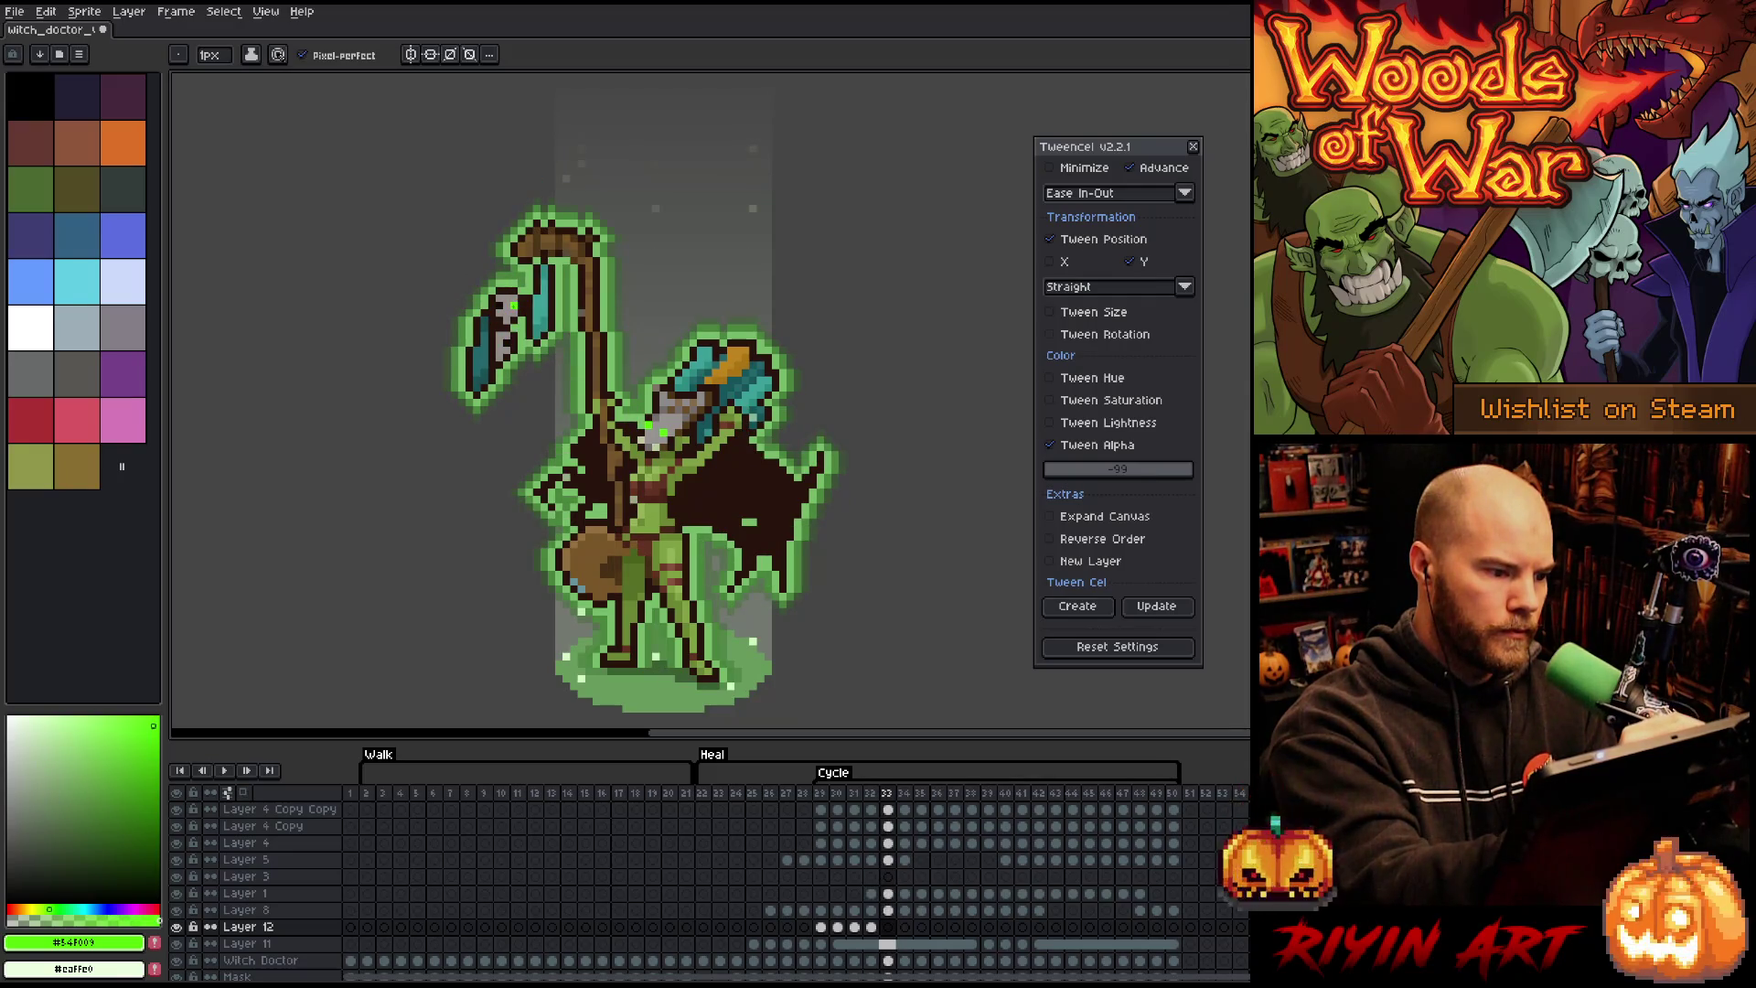
key("Right")
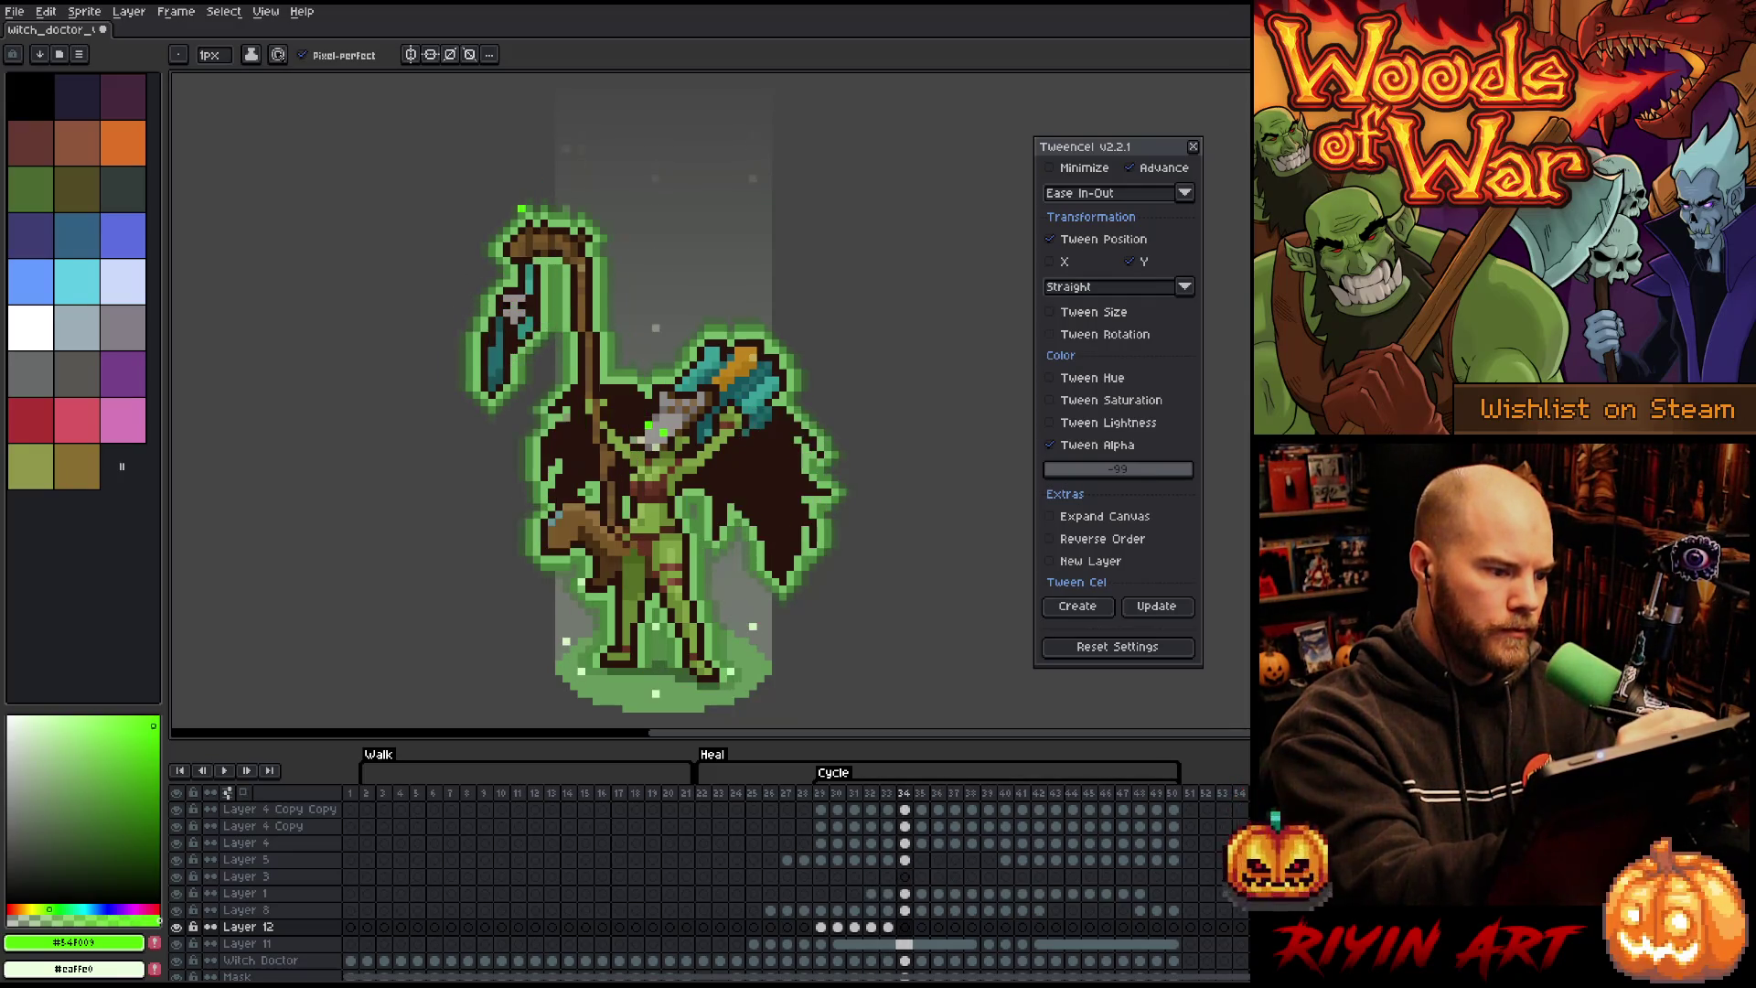
key("Right")
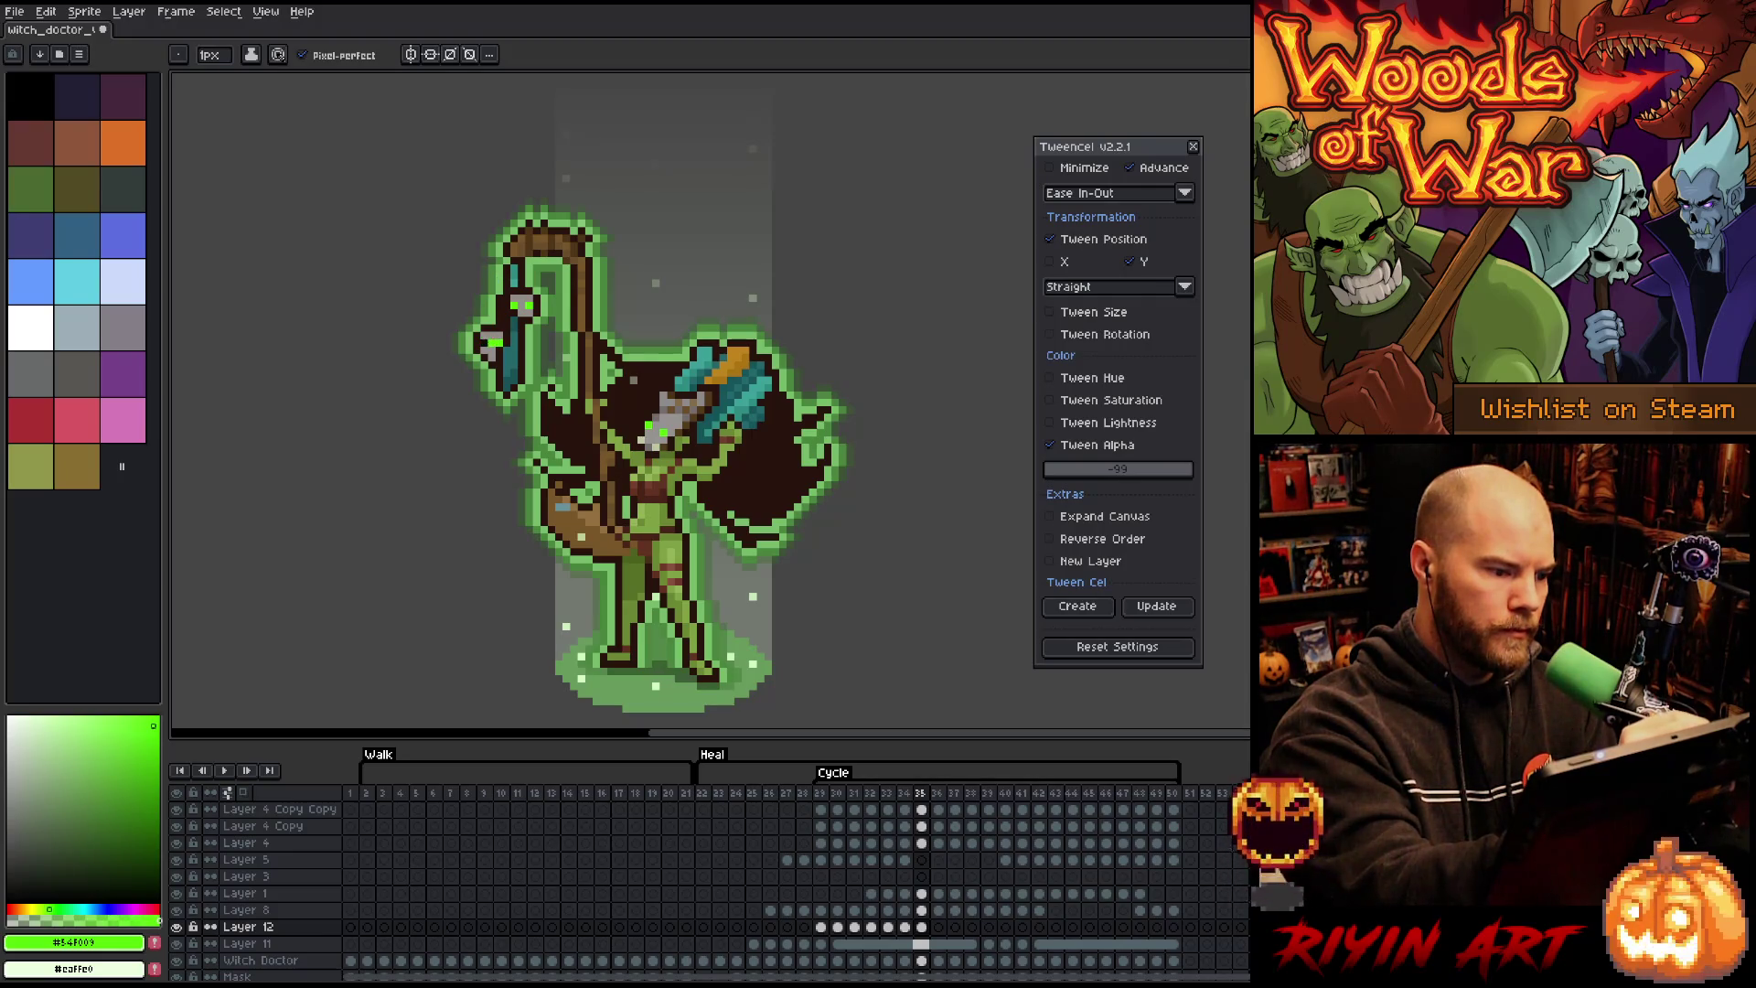
key("Right")
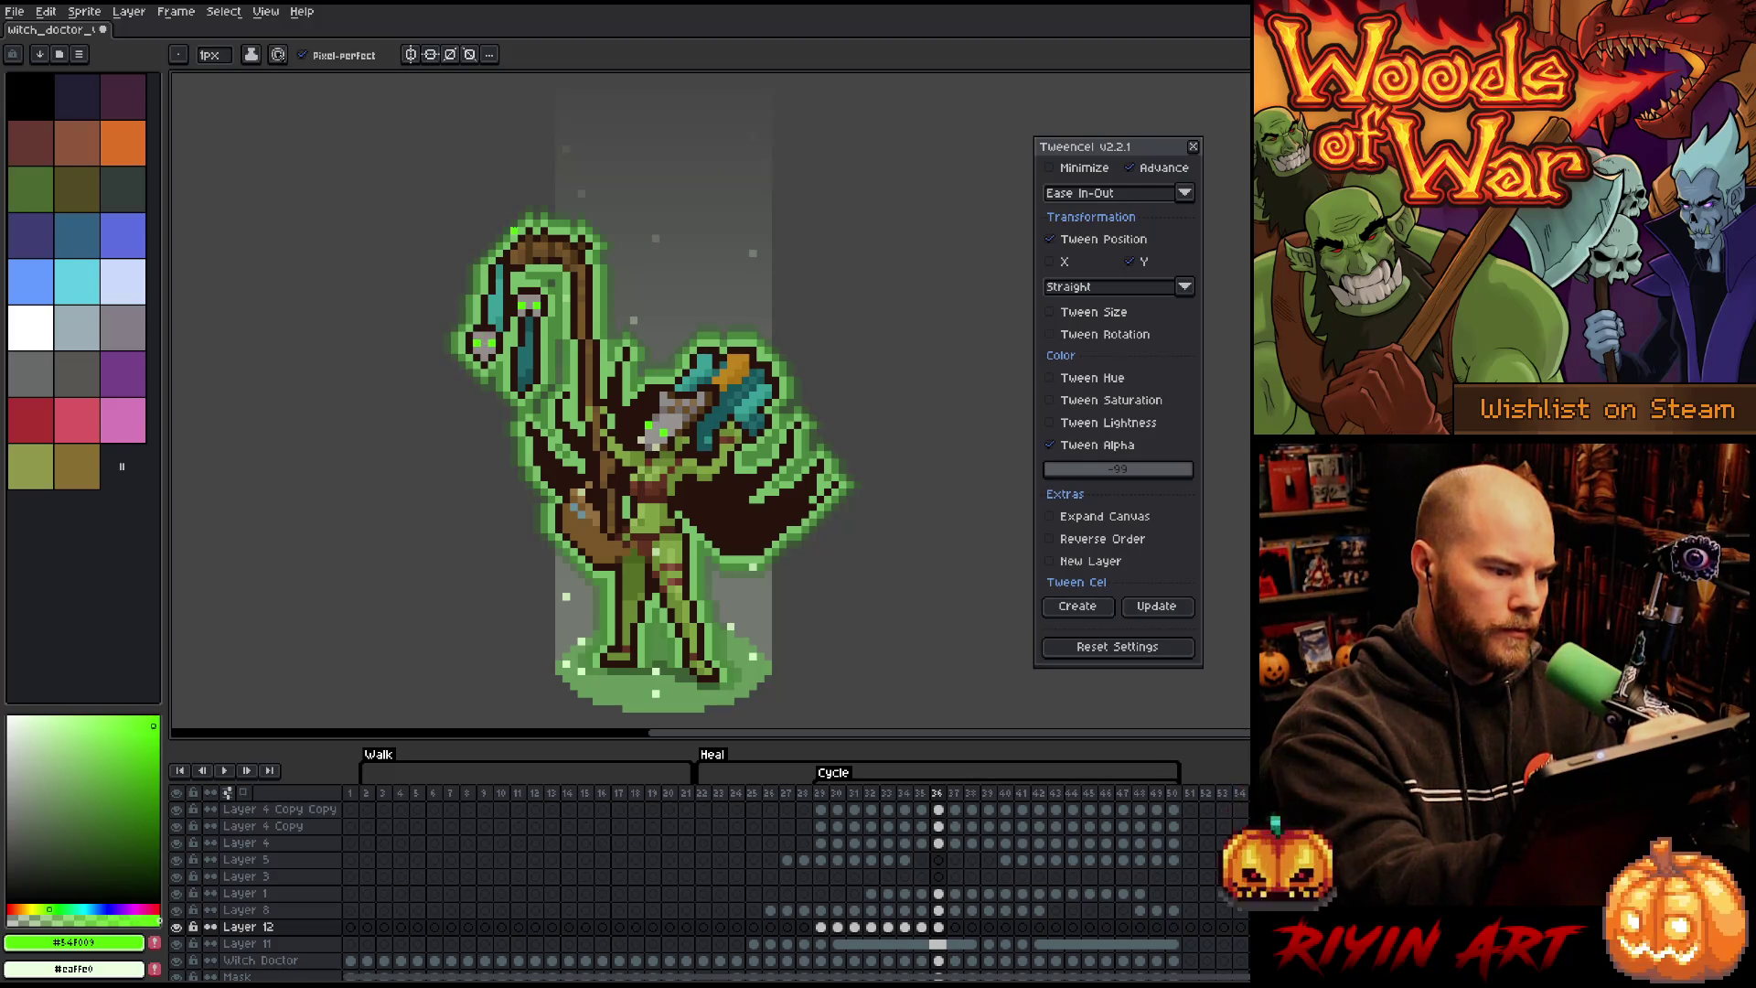
Step: Continue the rising particles through frames 36–47, adding a green pixel in the skull's eye
key("Right")
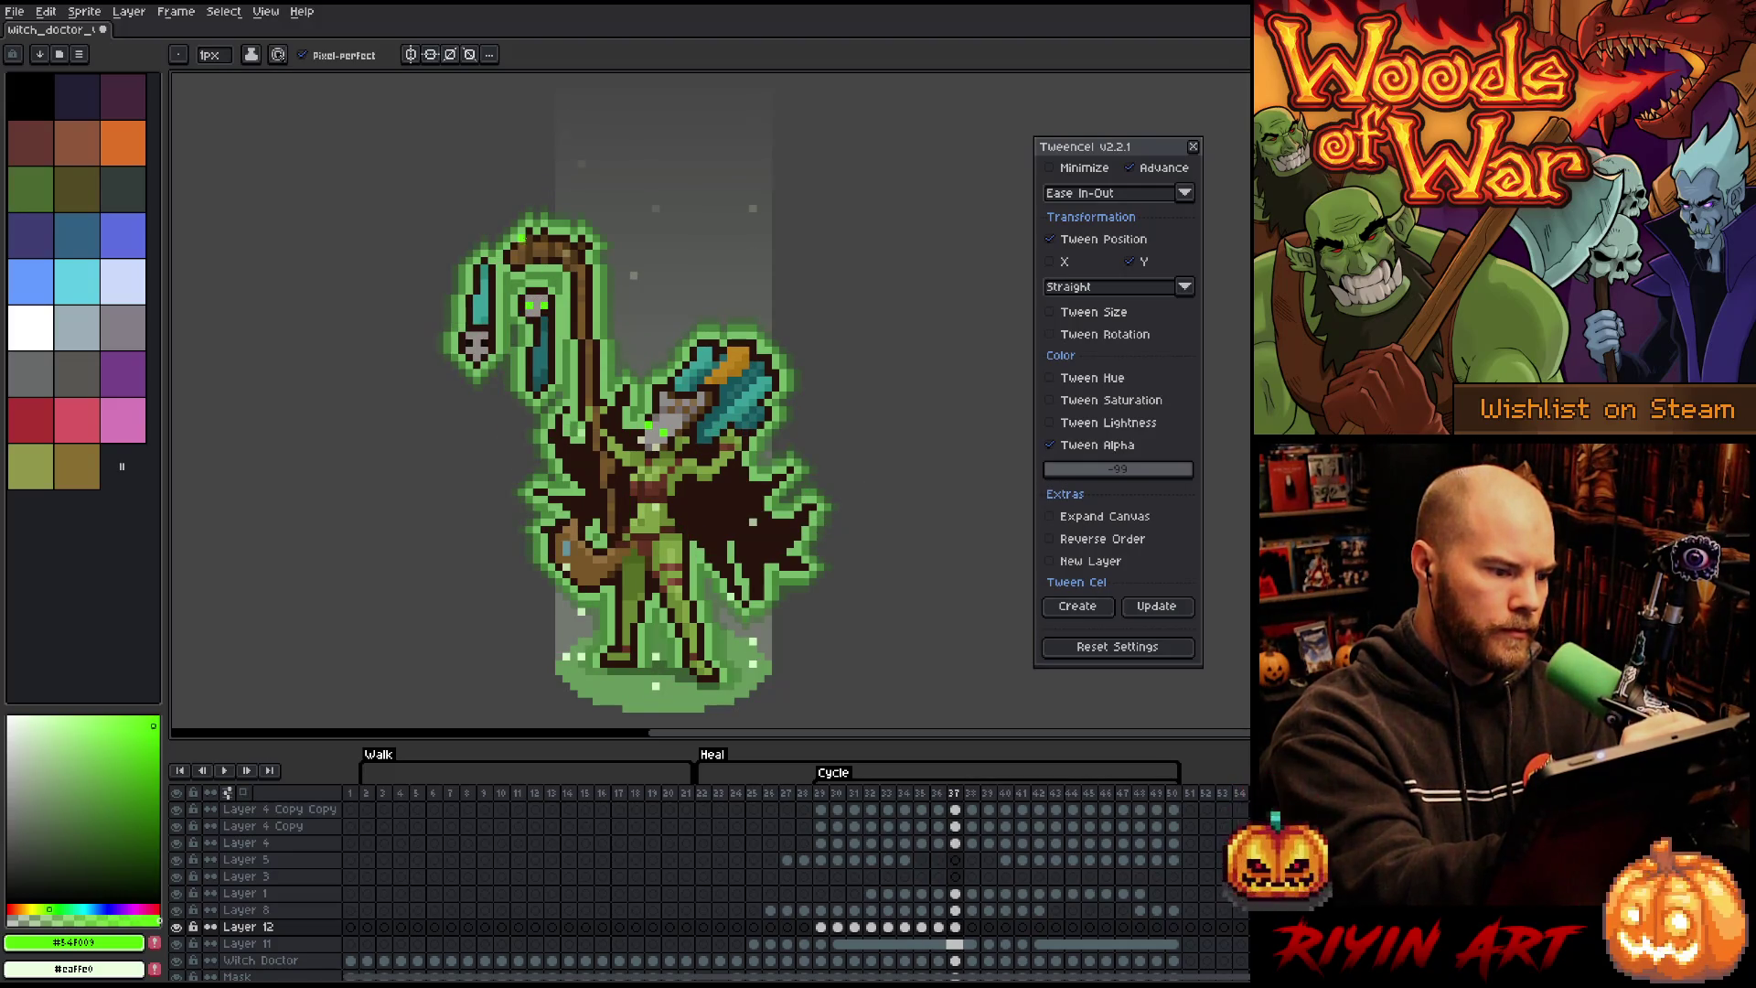
key("Right")
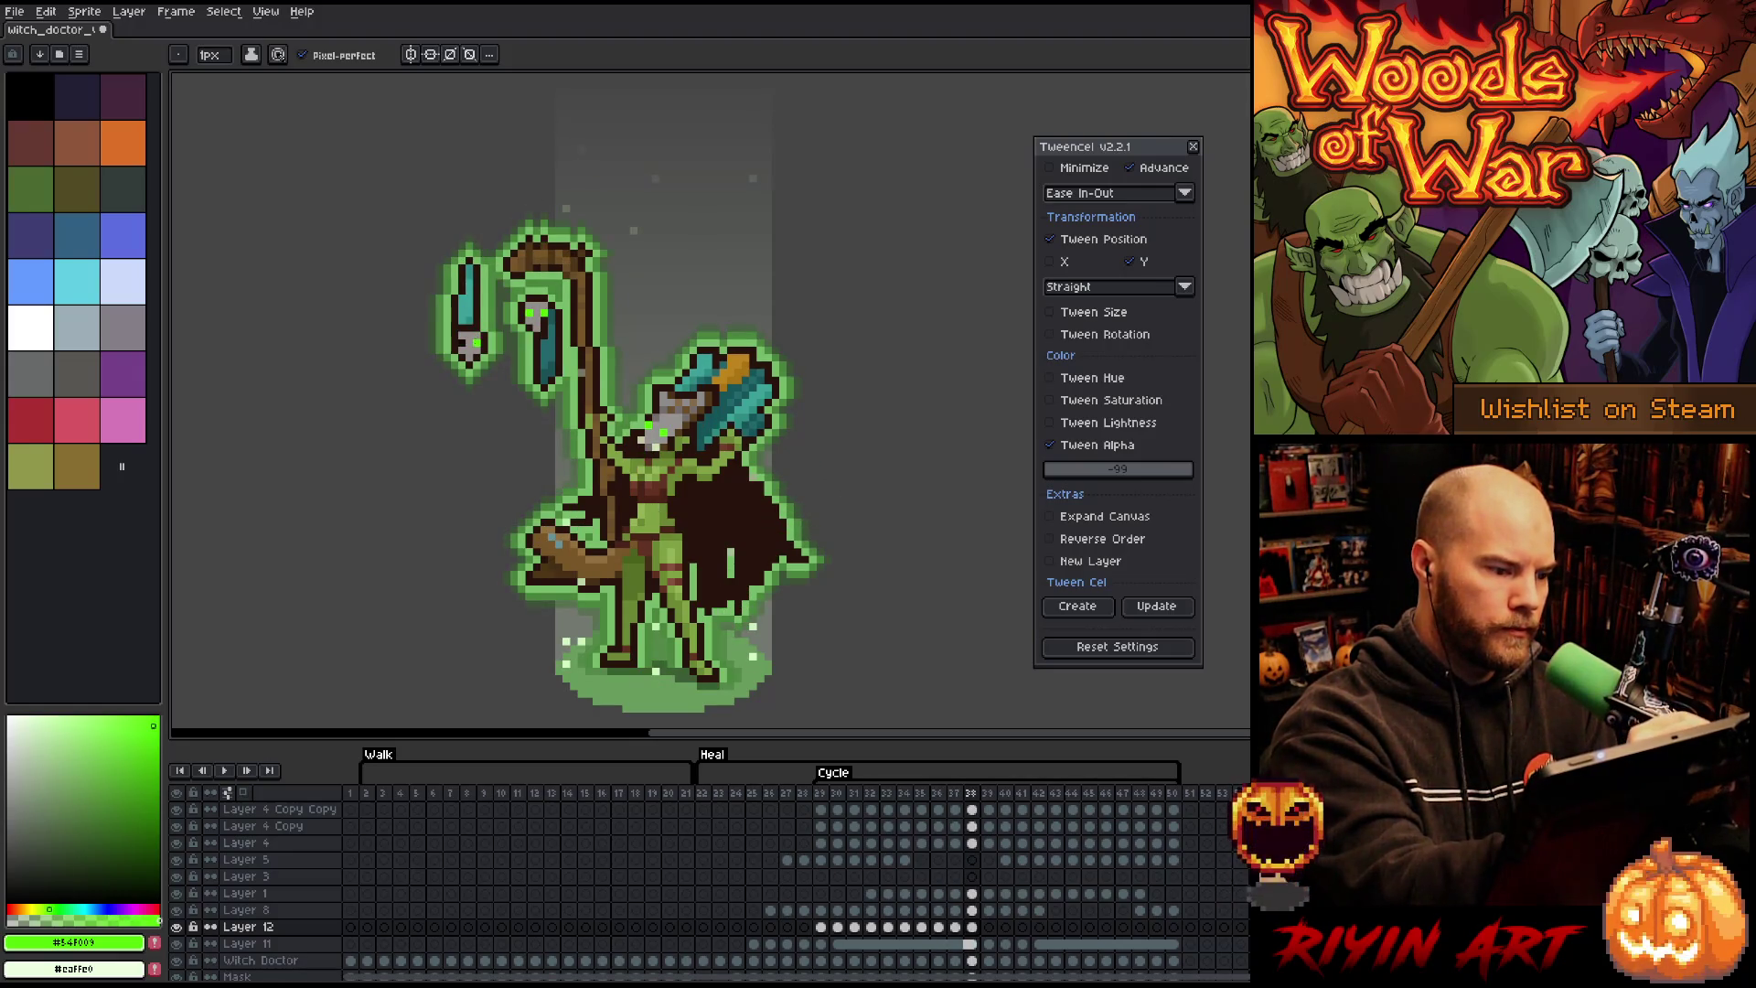
key("Right")
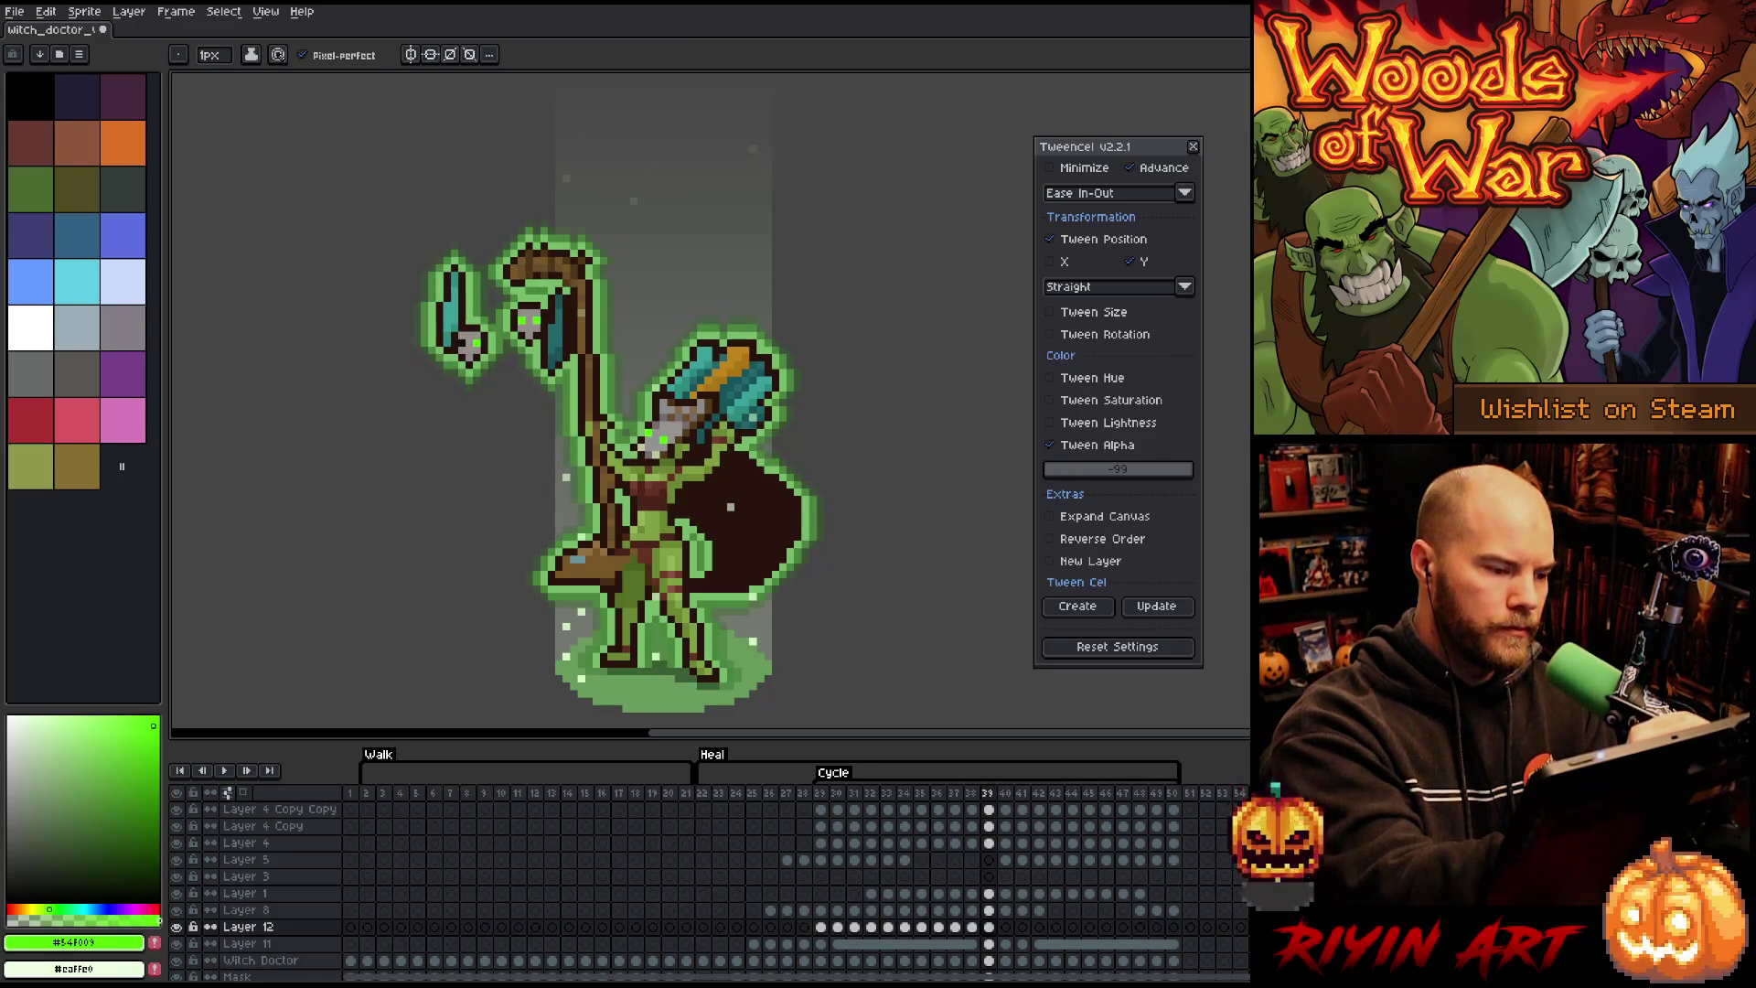
key("Right")
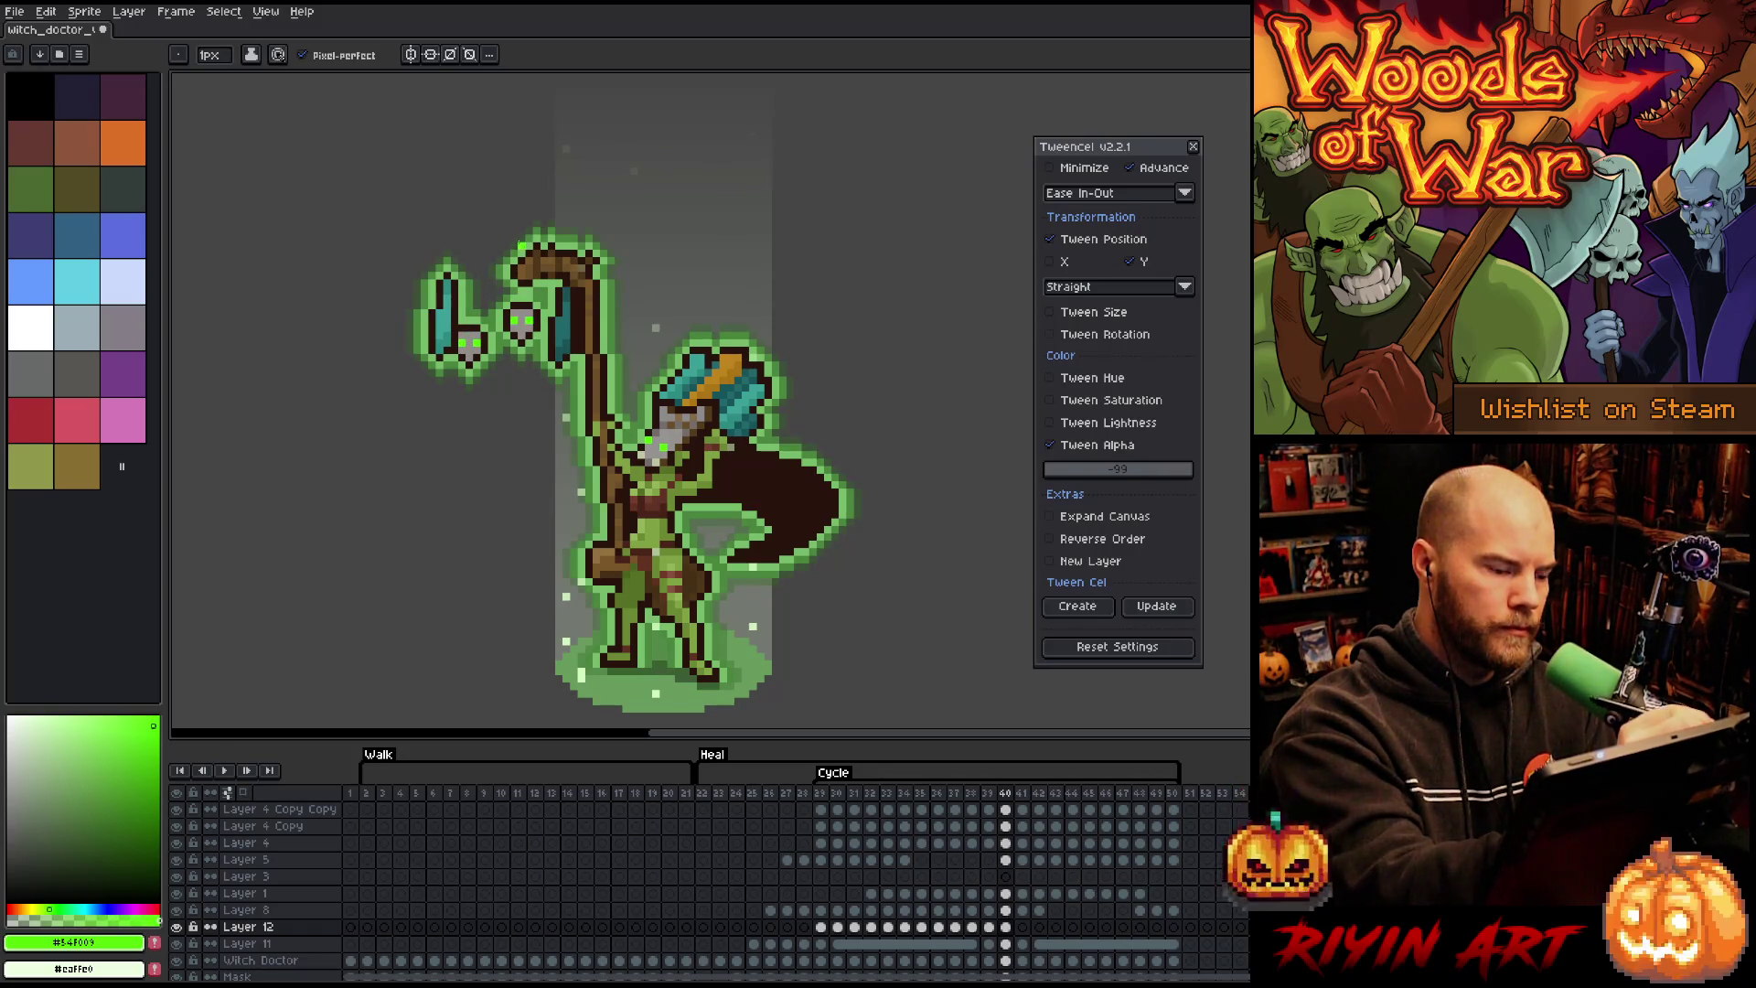
key("Right")
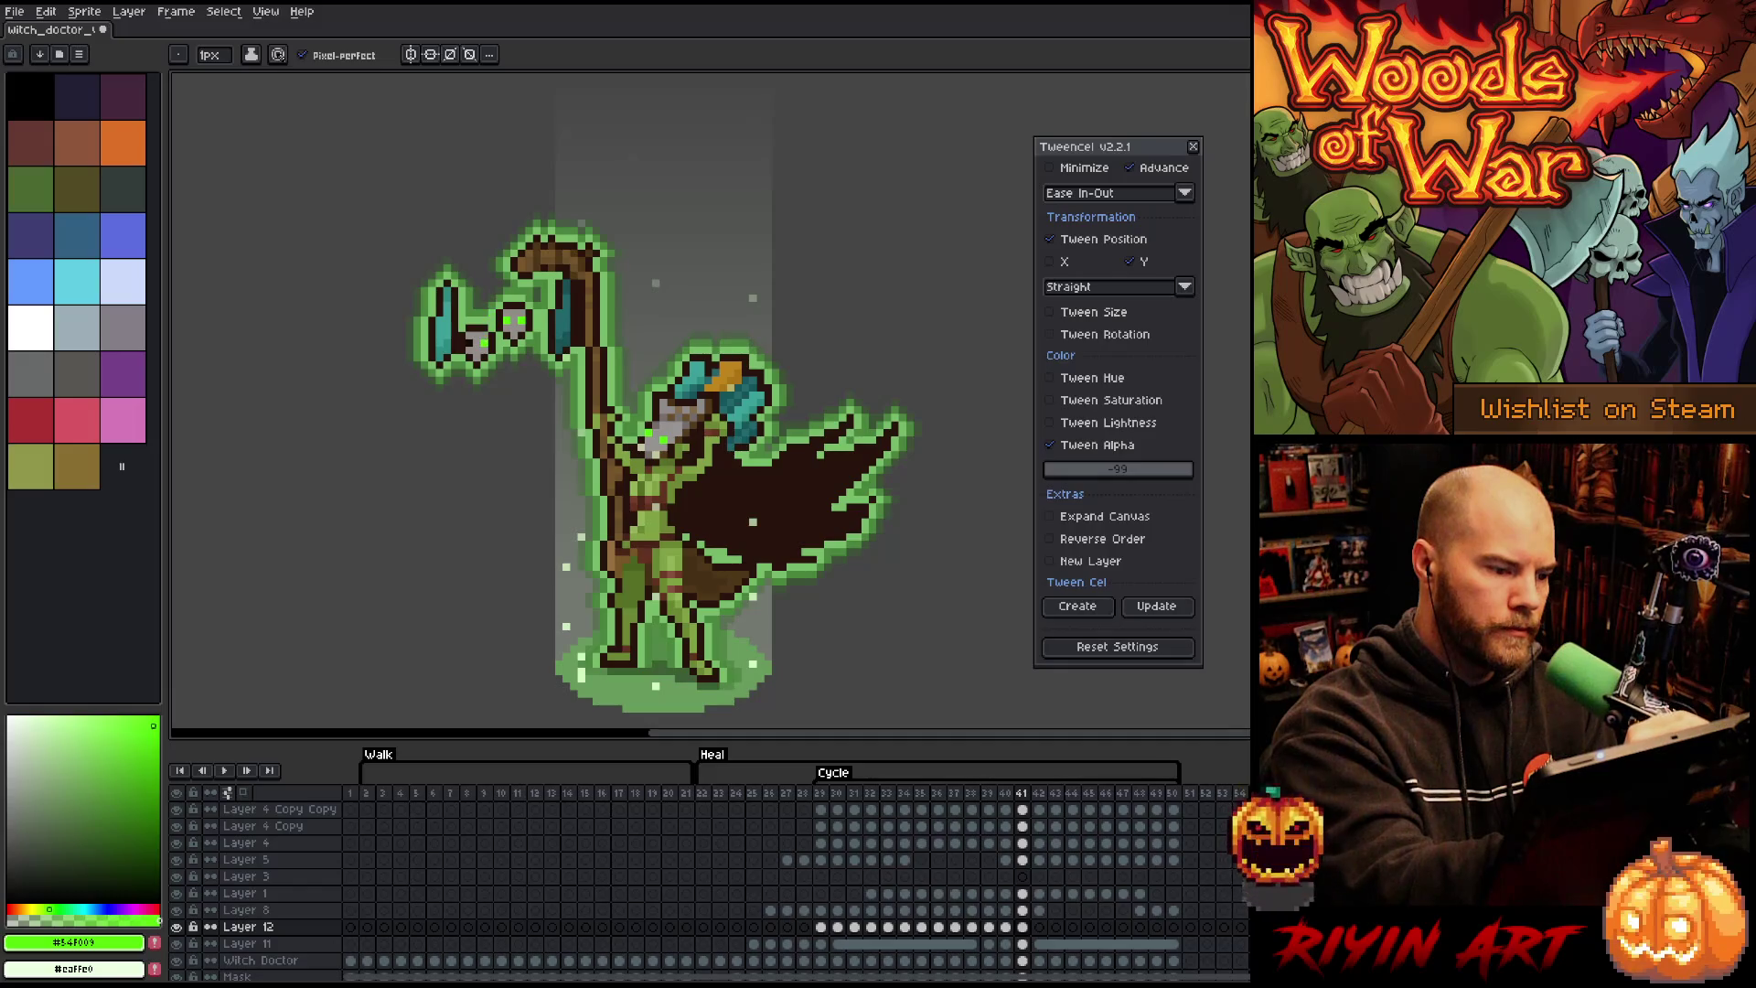
key("Right")
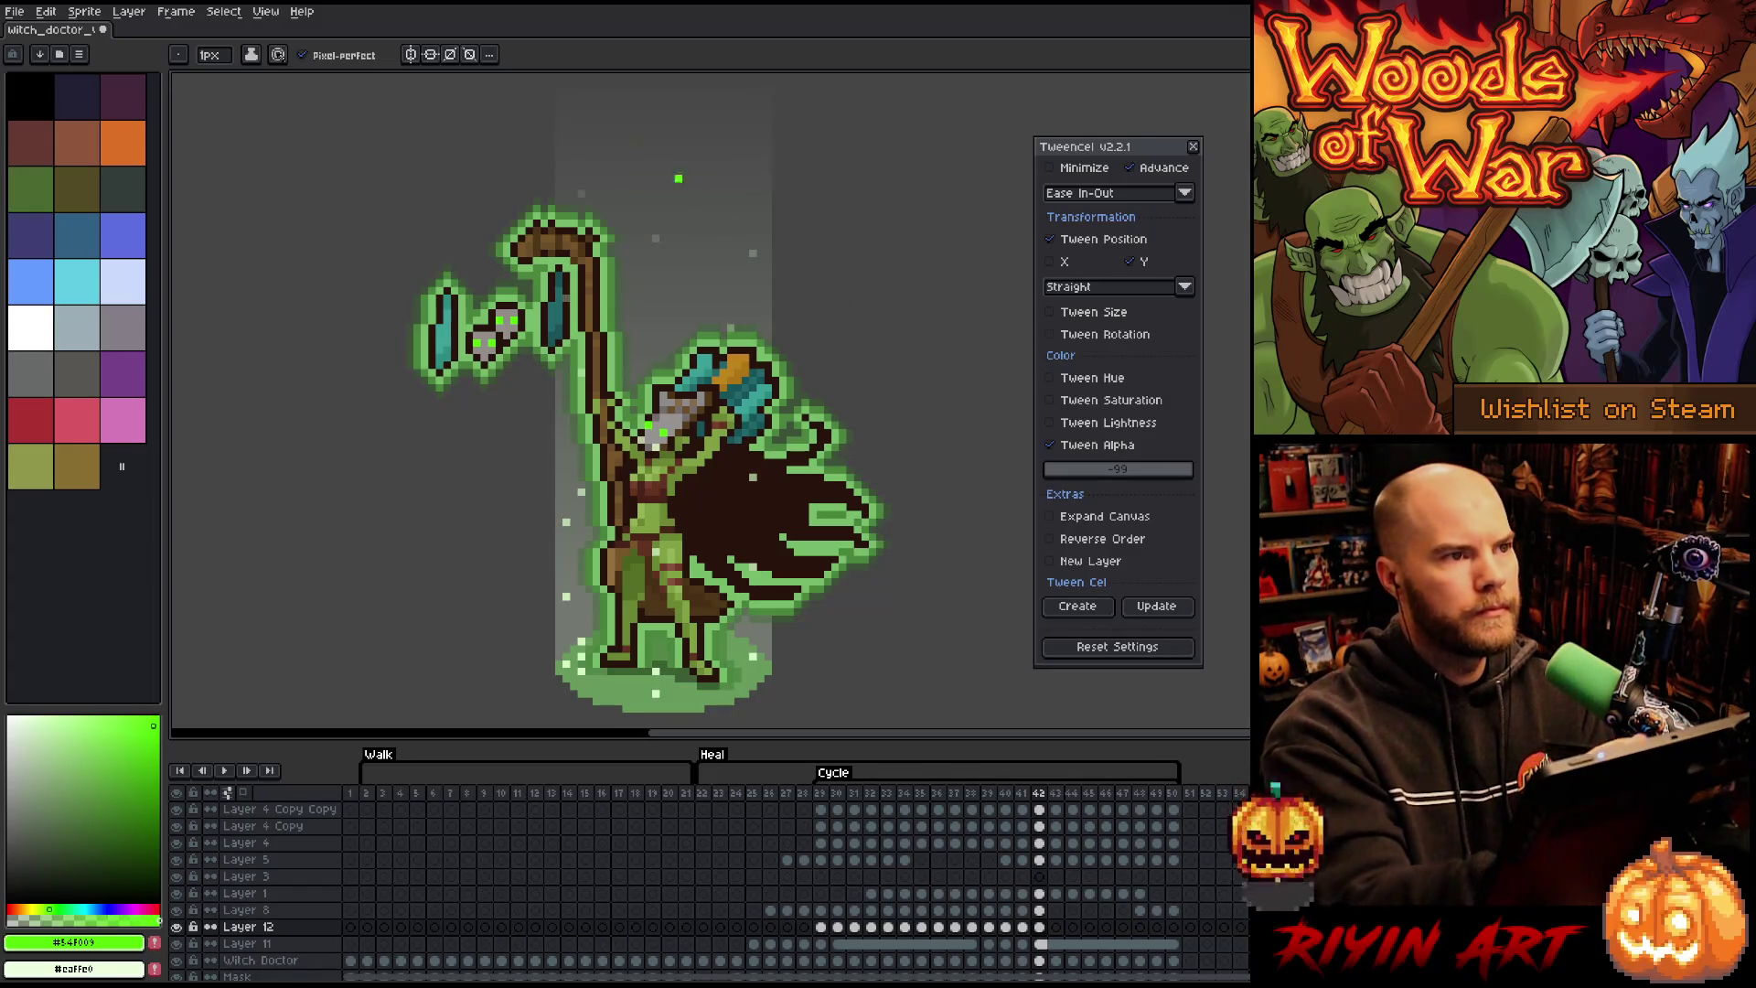
key("Right")
left_click(514, 313)
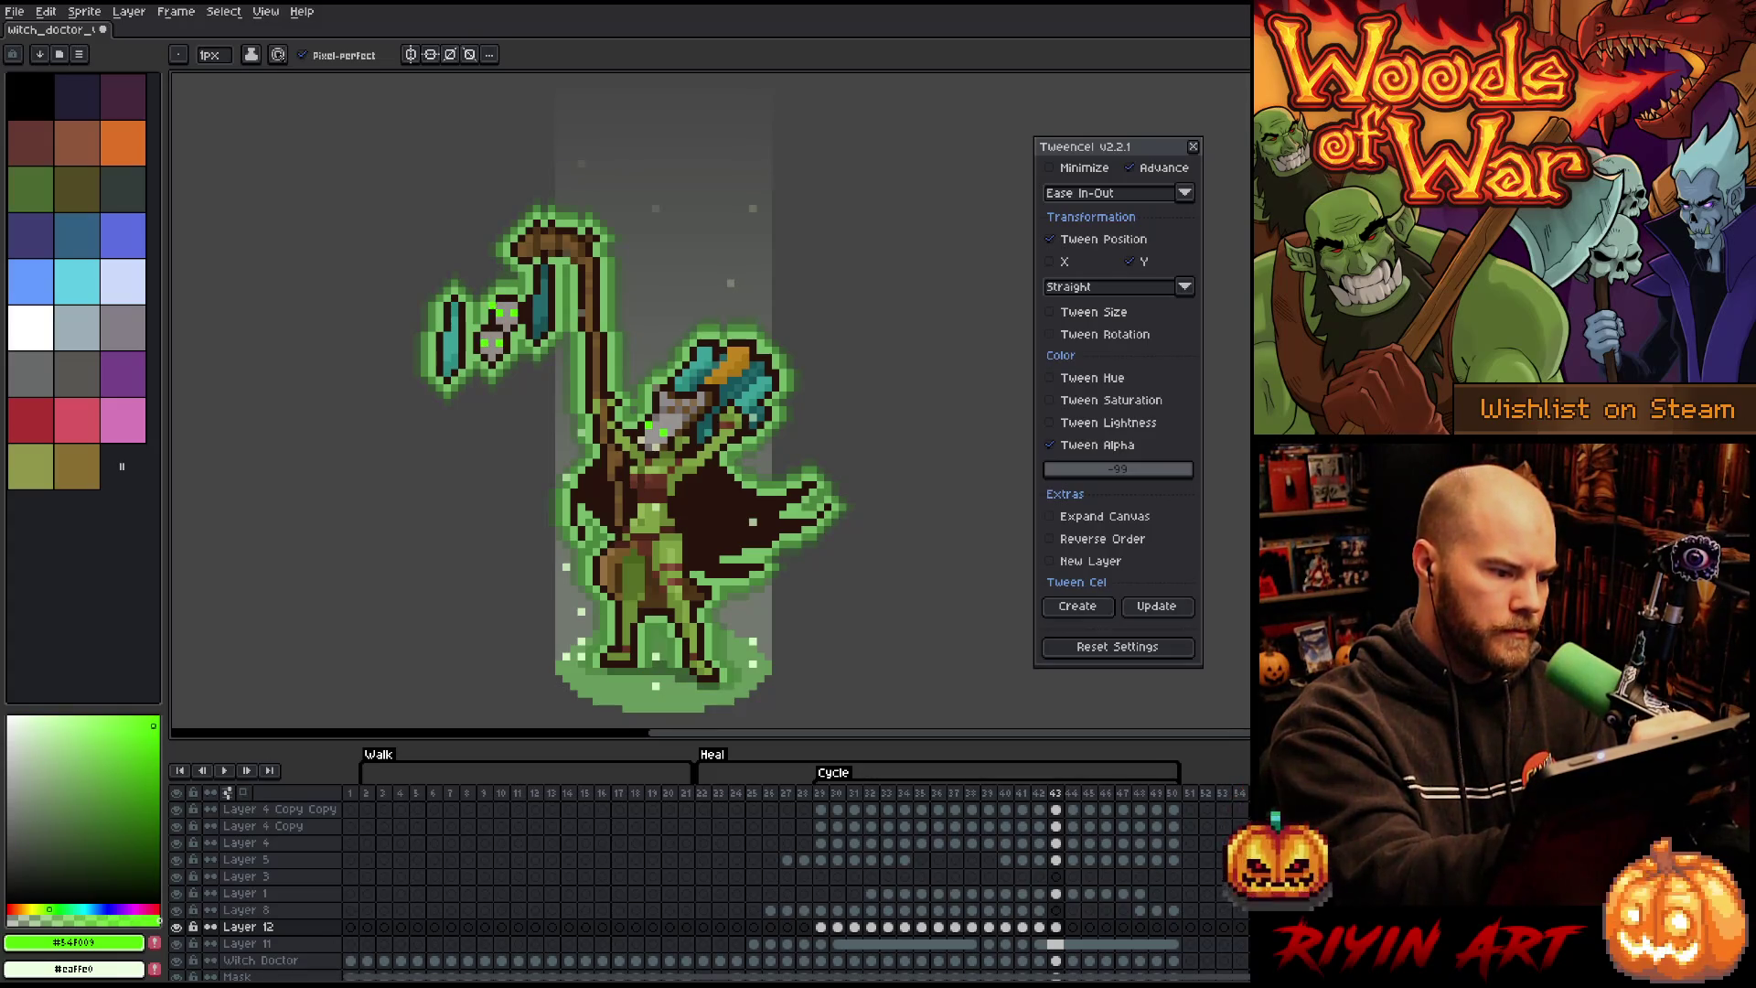
key("Right")
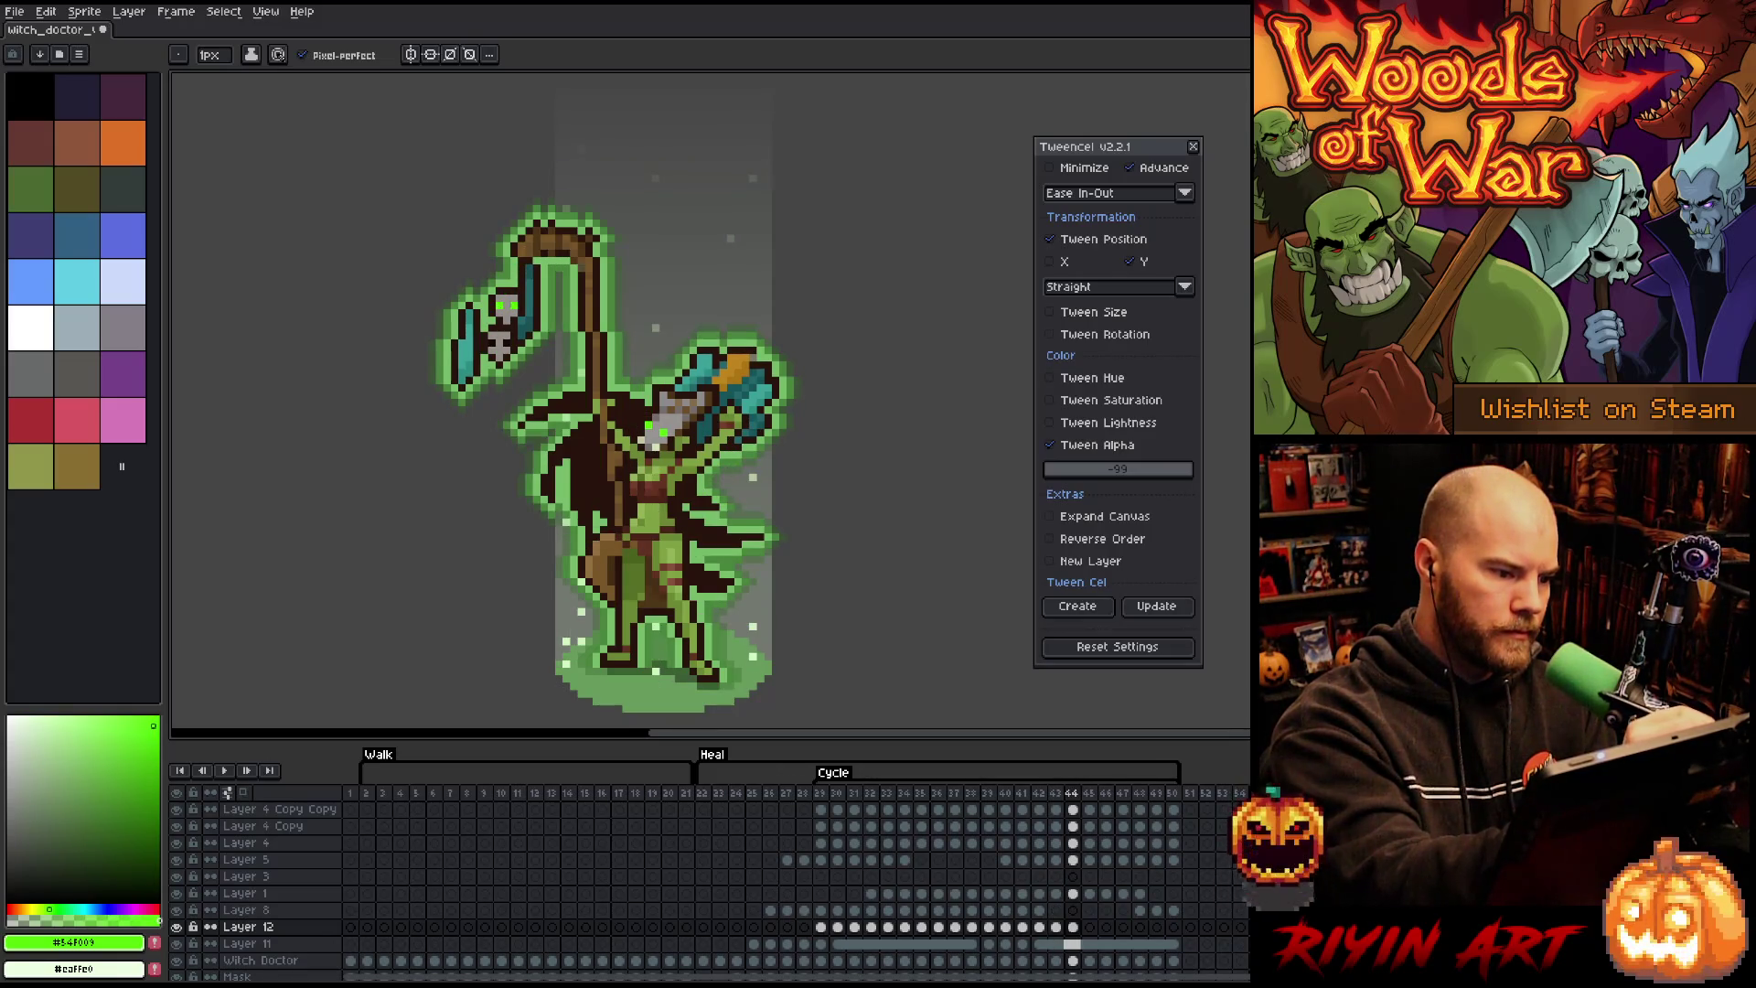
key("Right")
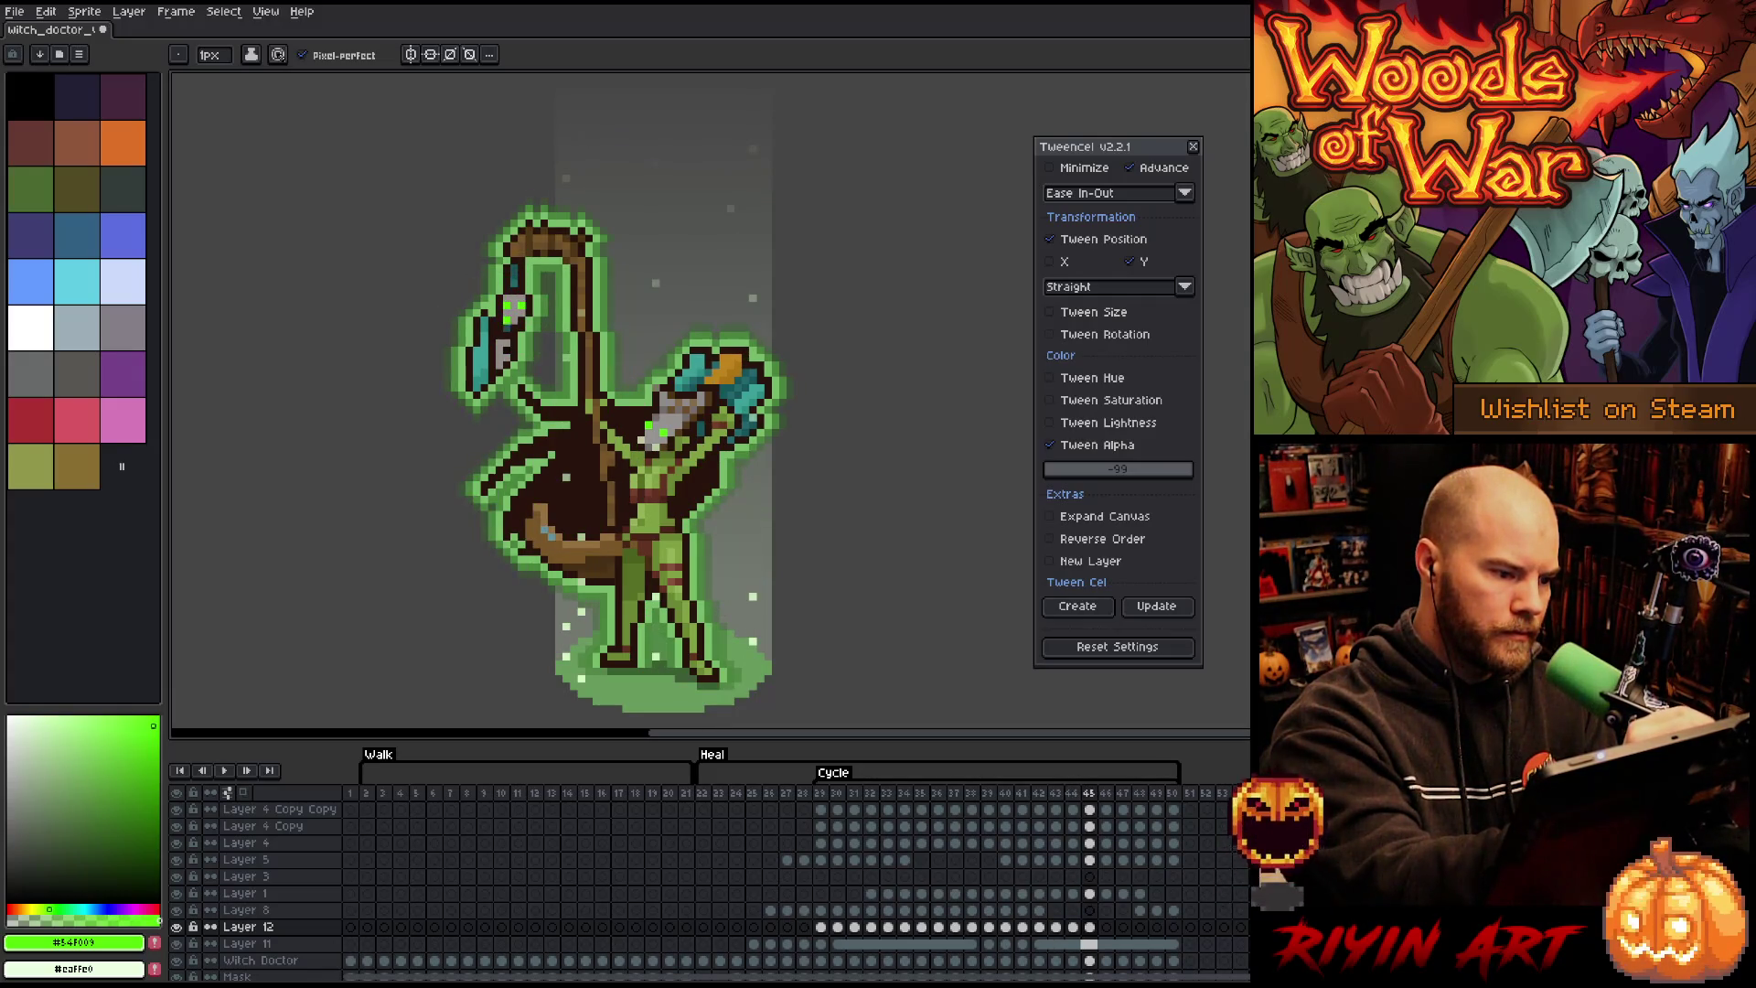
key("Right")
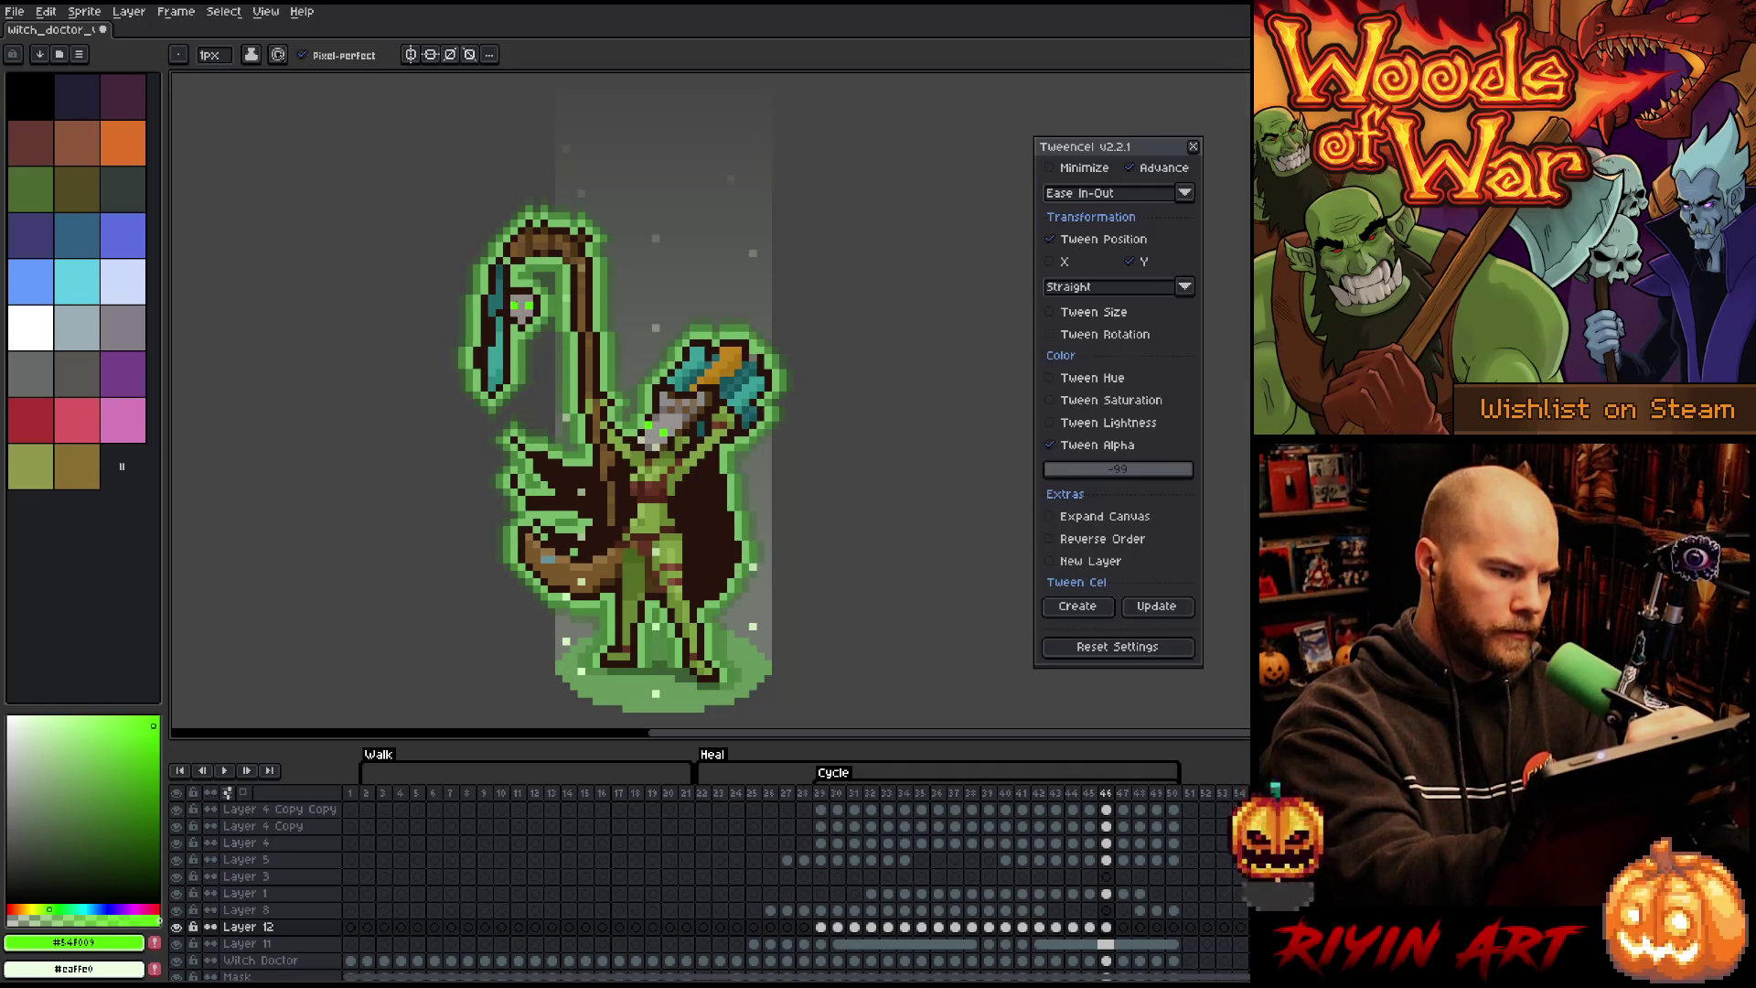
key("Right")
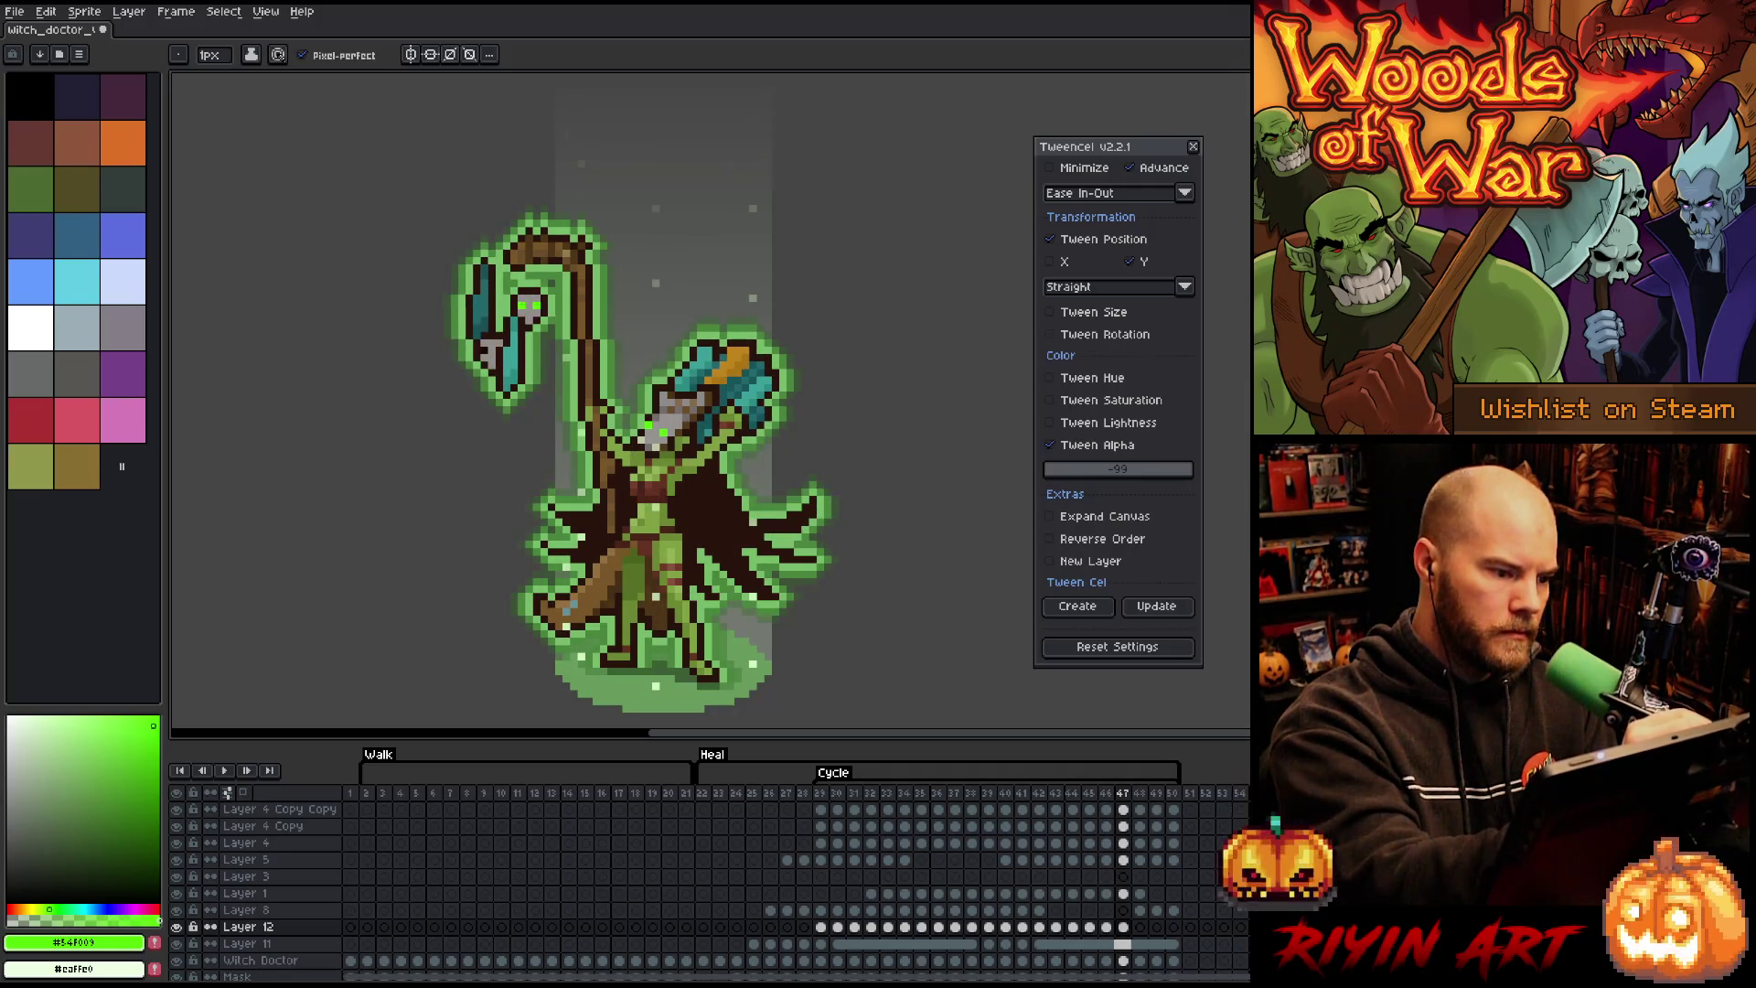